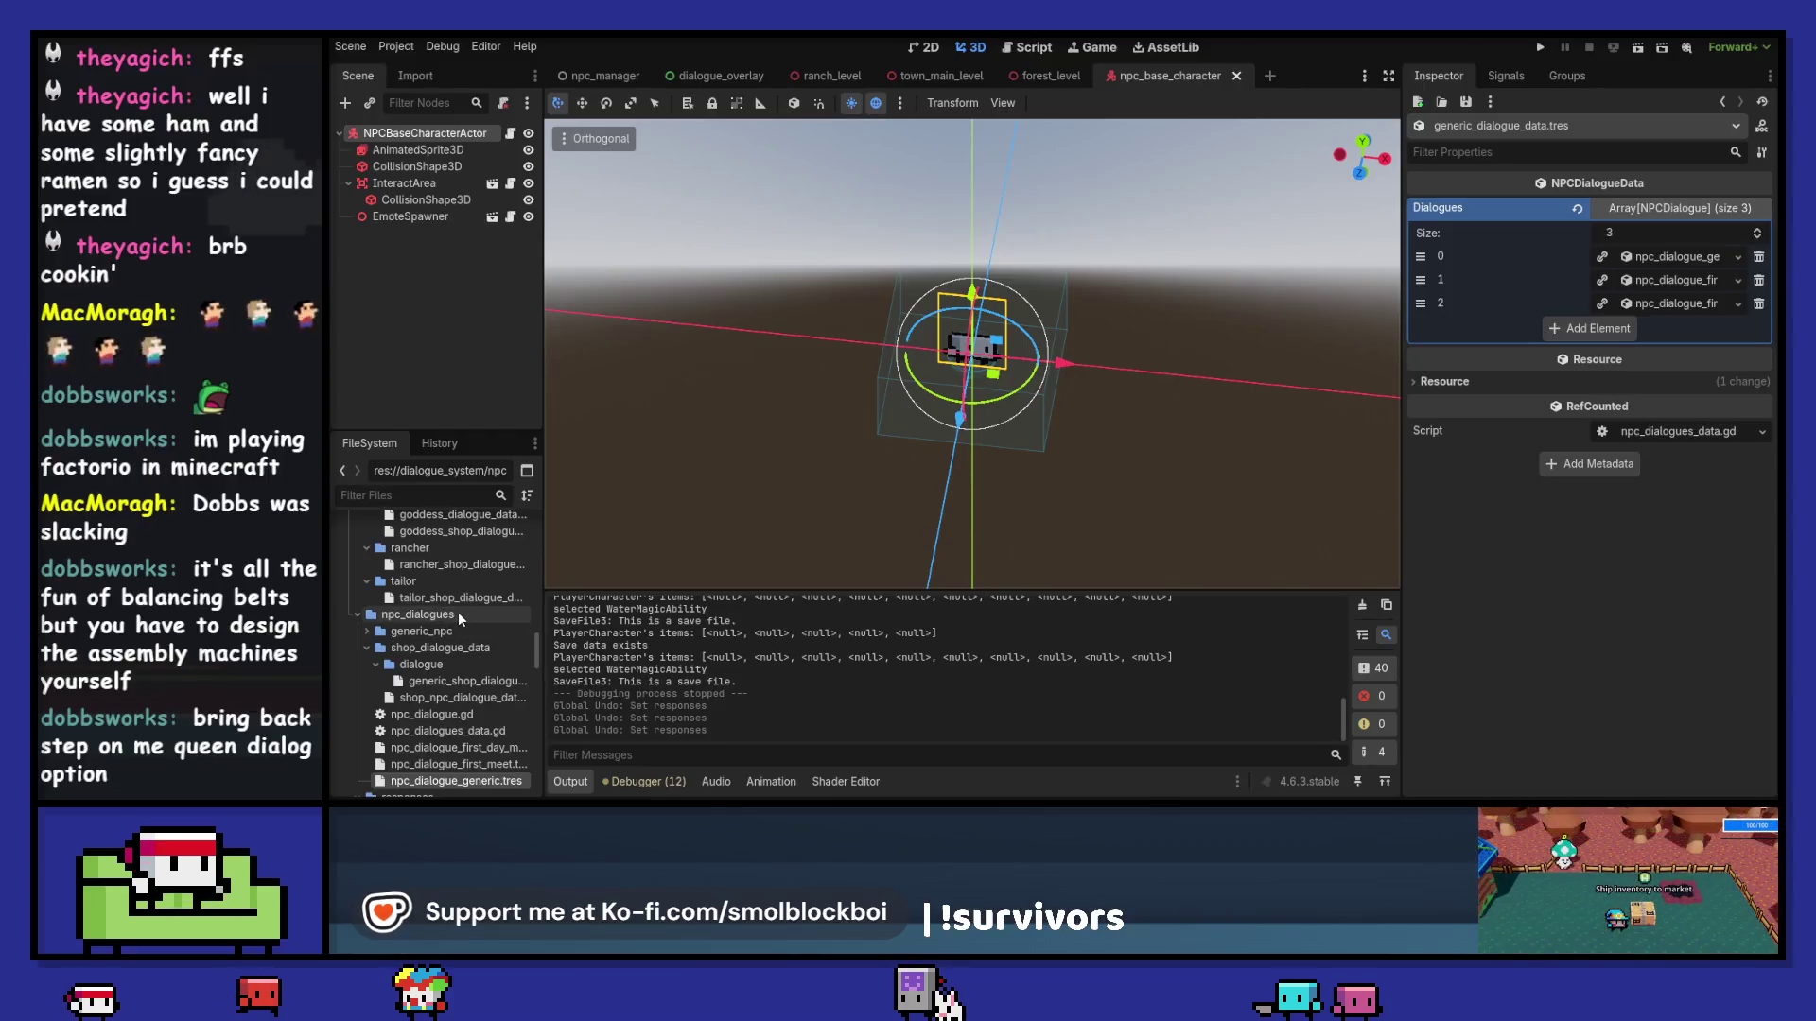
Step: Drag rejection_npc_dialogue_data.tres from generic_npc onto dialogue_data/faceless_npcs, reaching the move confirmation
scroll(458, 625, "down", 1)
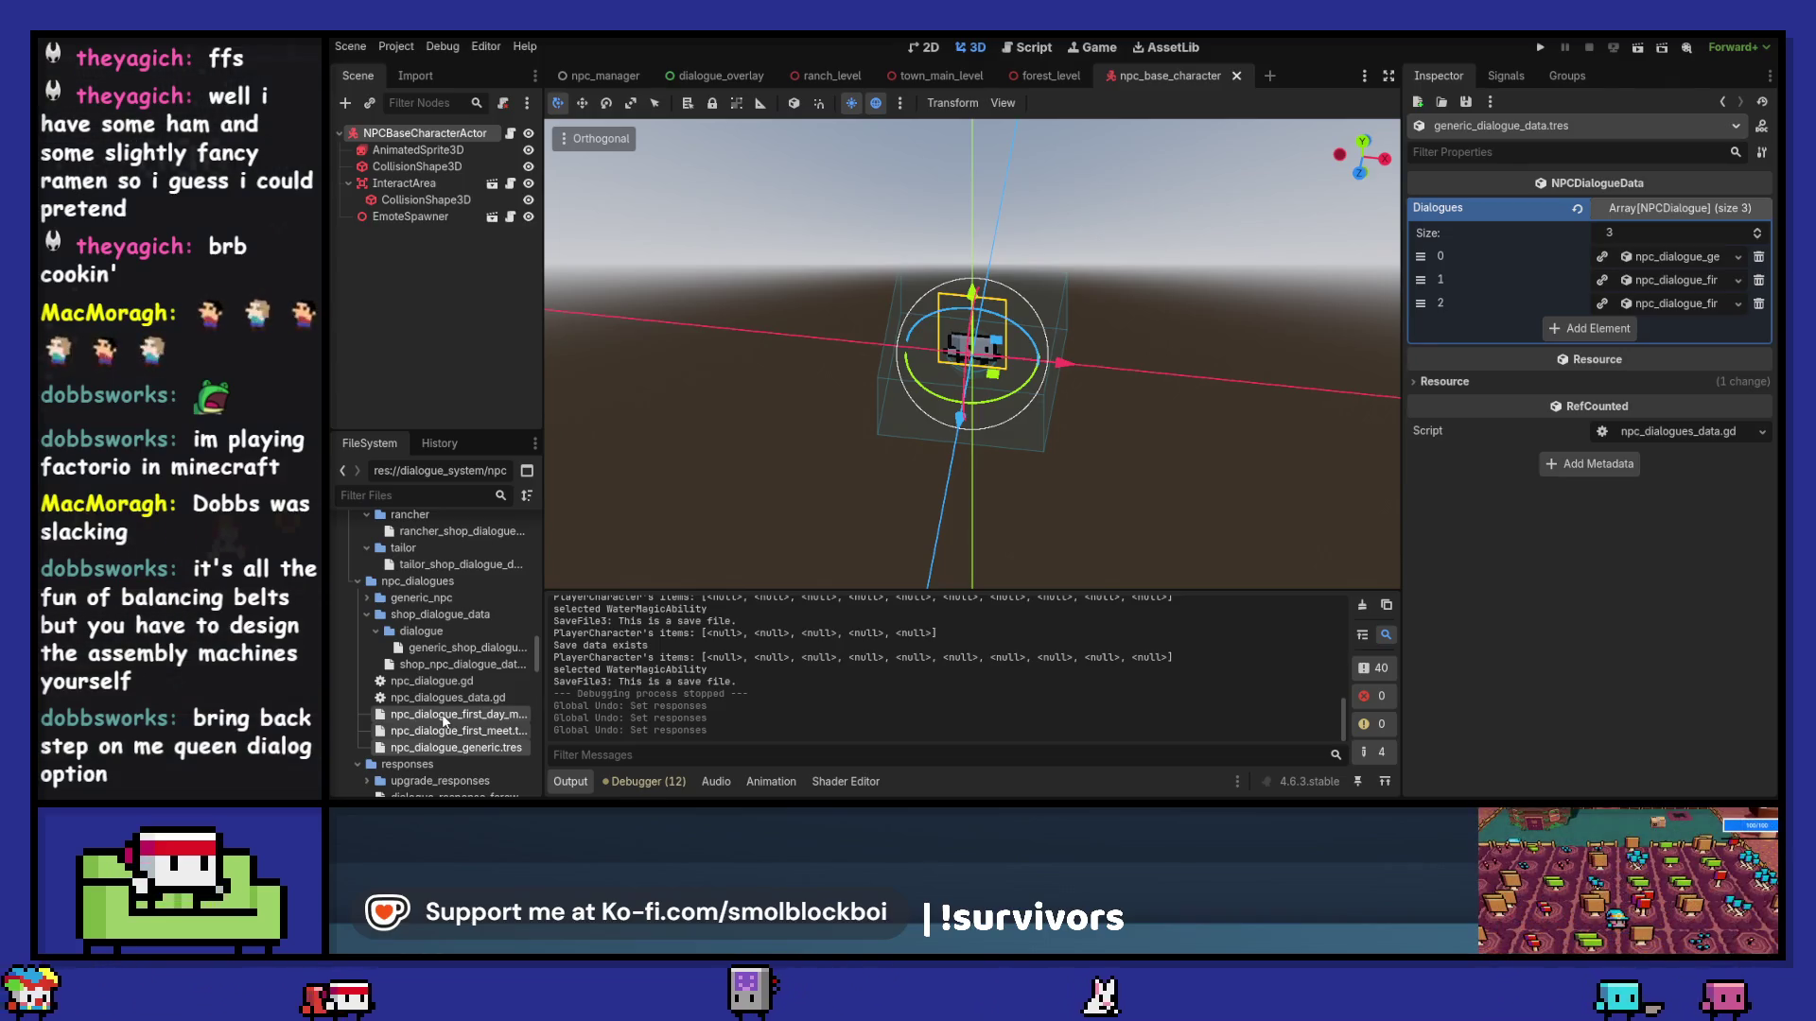
scroll(466, 694, "down", 1)
mouse_move(441, 718)
left_mouse_down()
mouse_move(468, 686)
mouse_move(466, 602)
left_mouse_up()
double_click(427, 560)
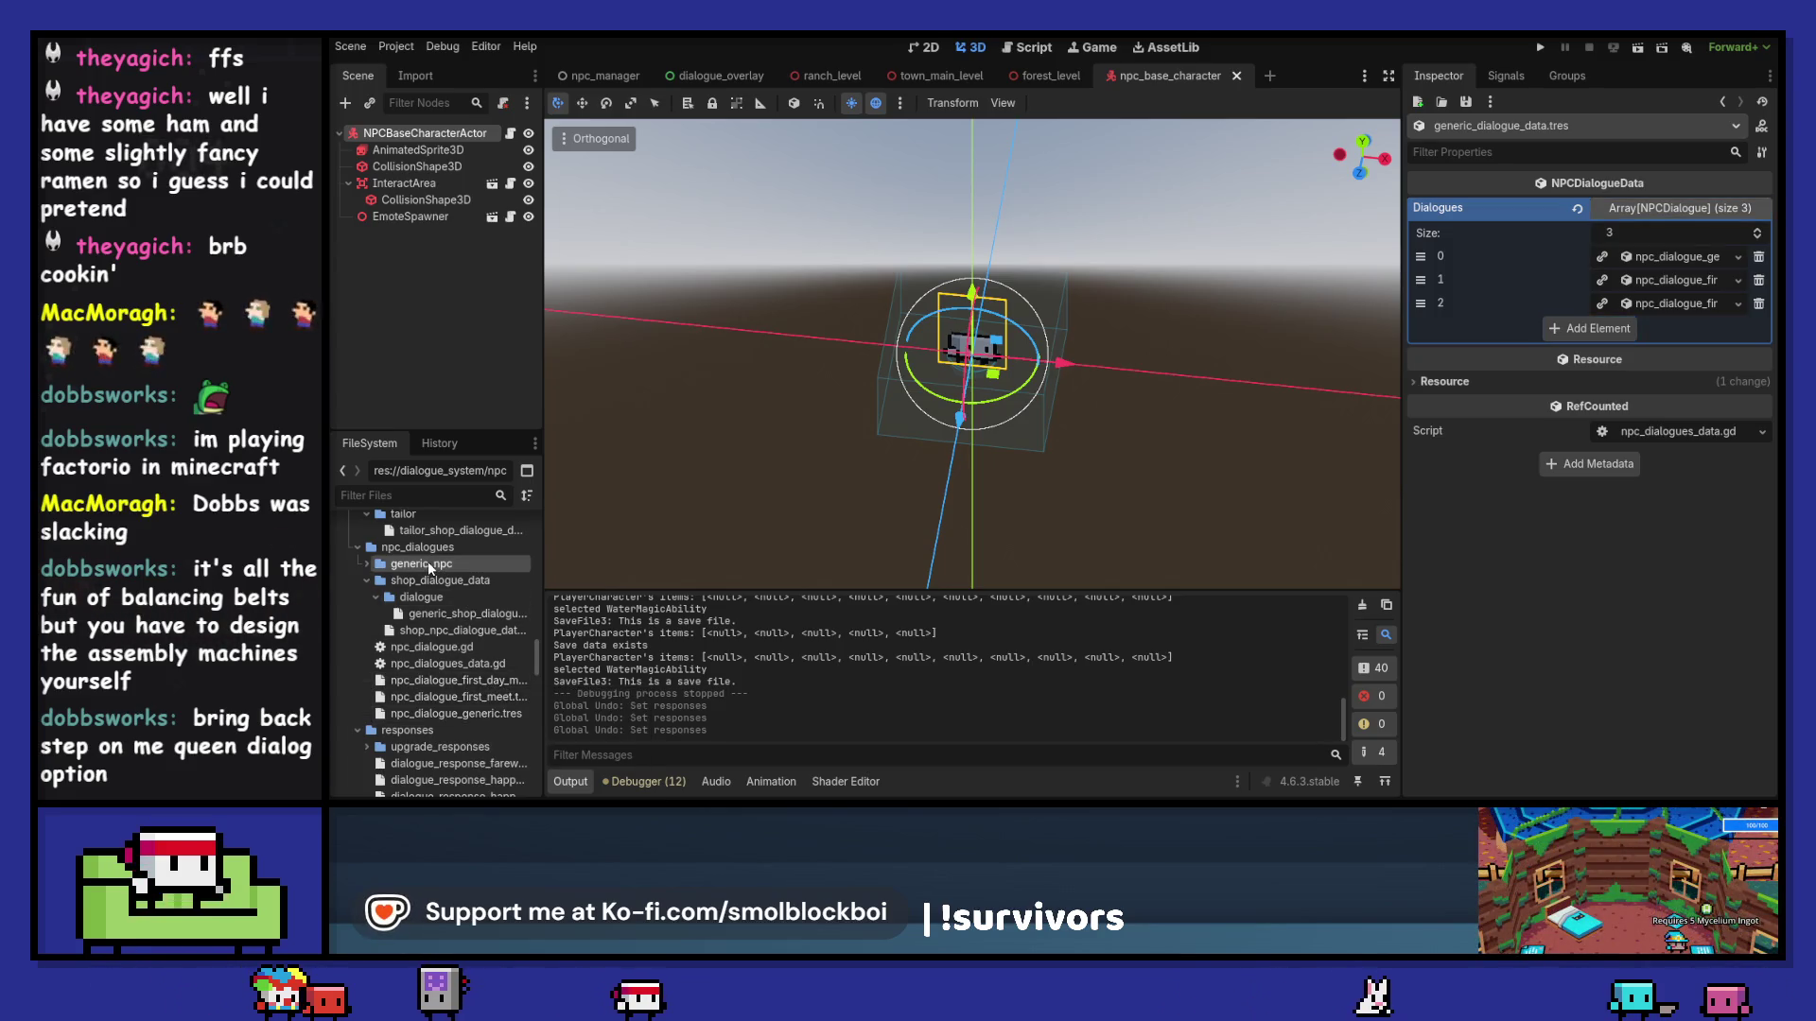
scroll(461, 601, "up", 3)
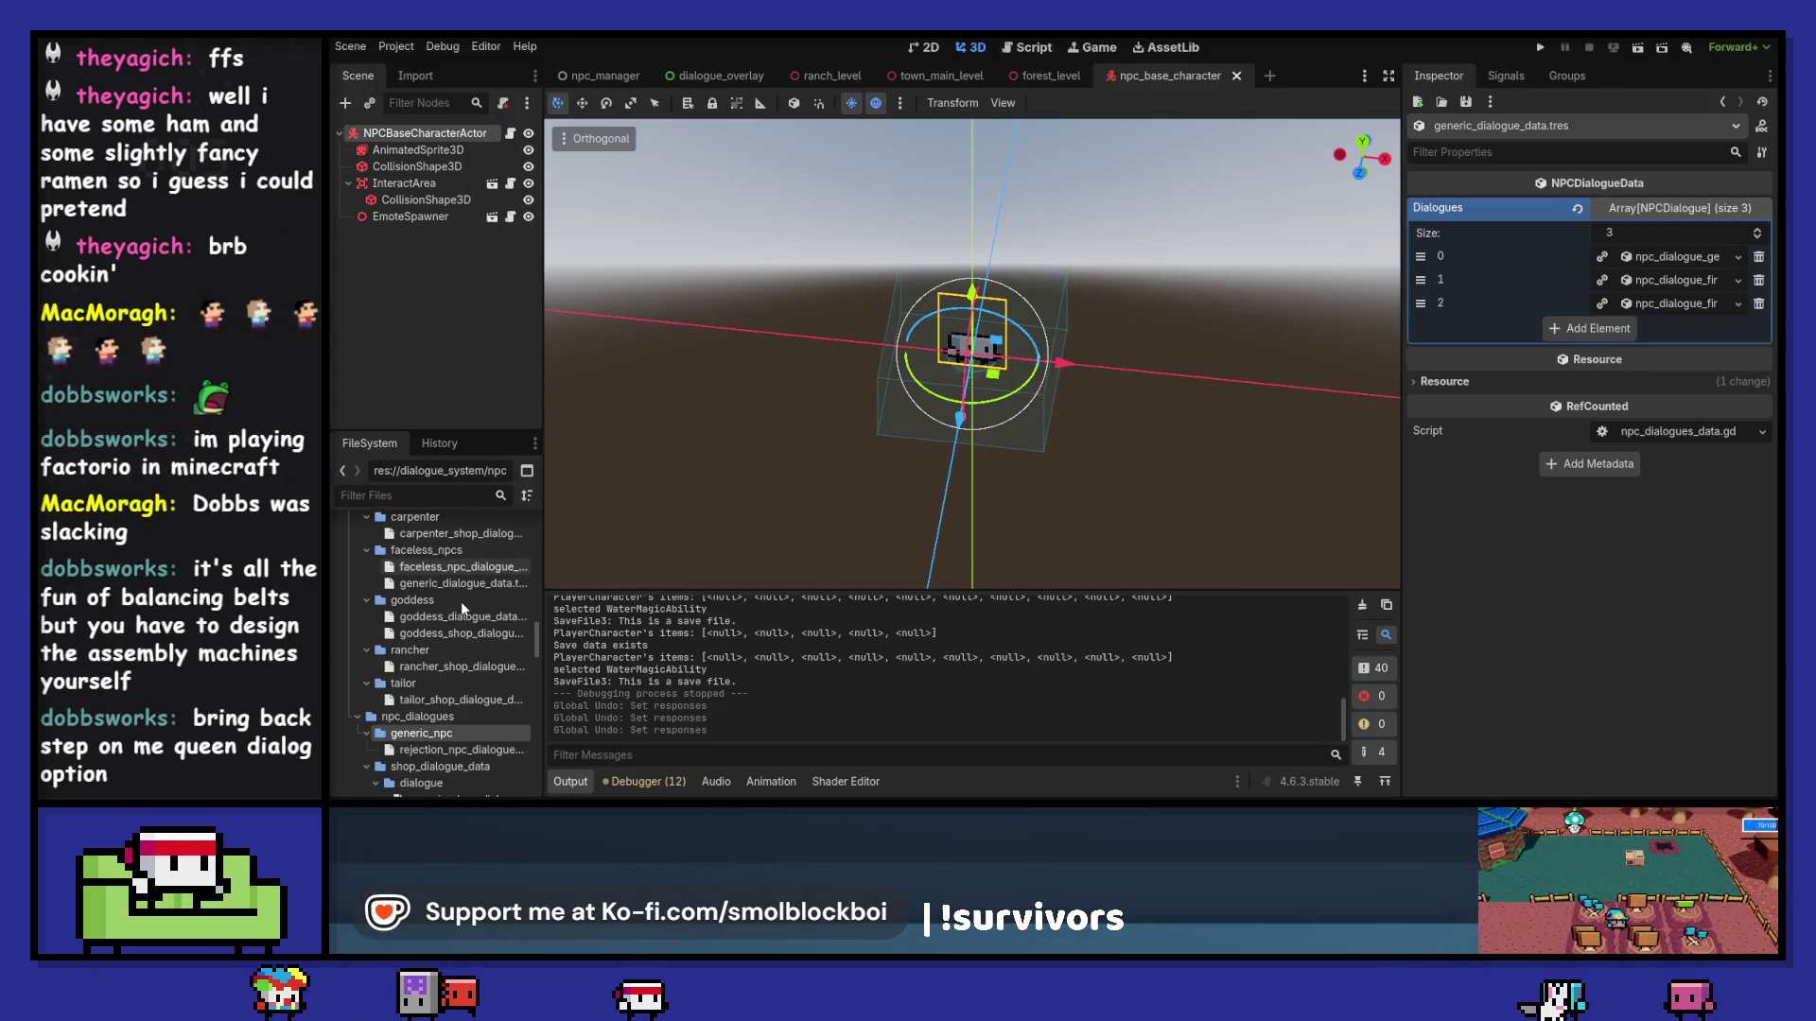
scroll(461, 602, "up", 2)
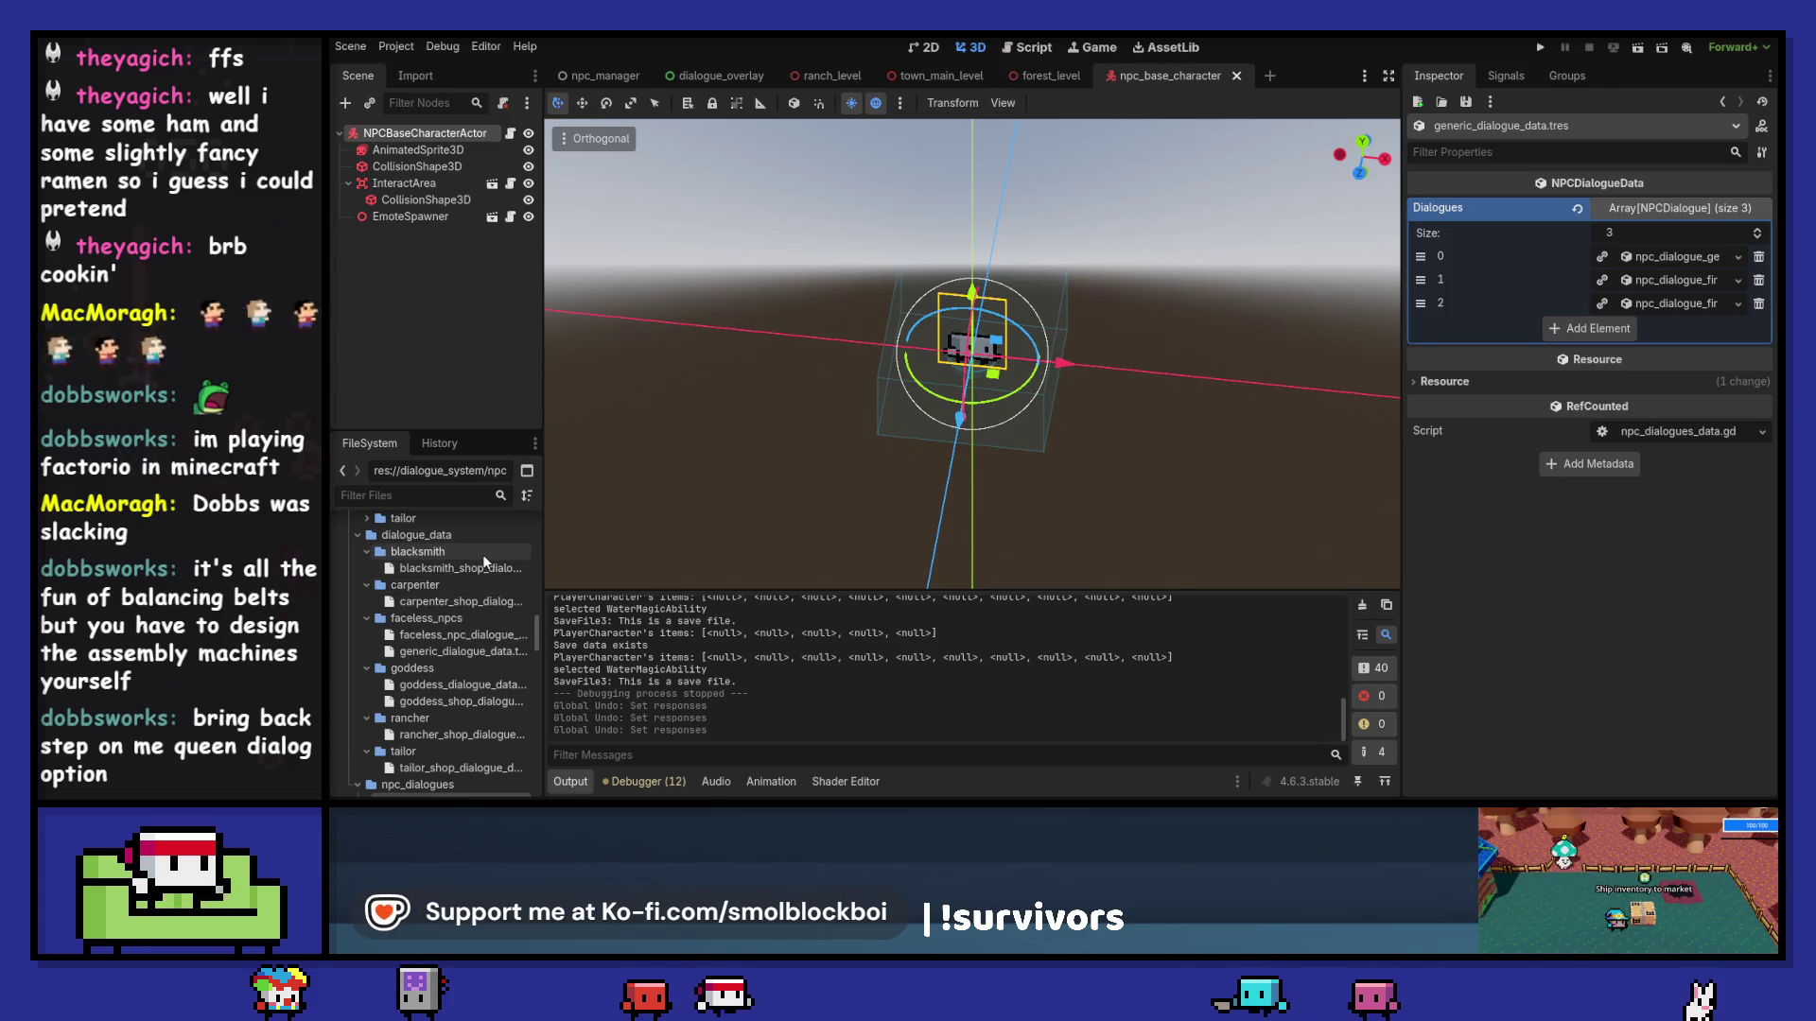
scroll(482, 555, "down", 3)
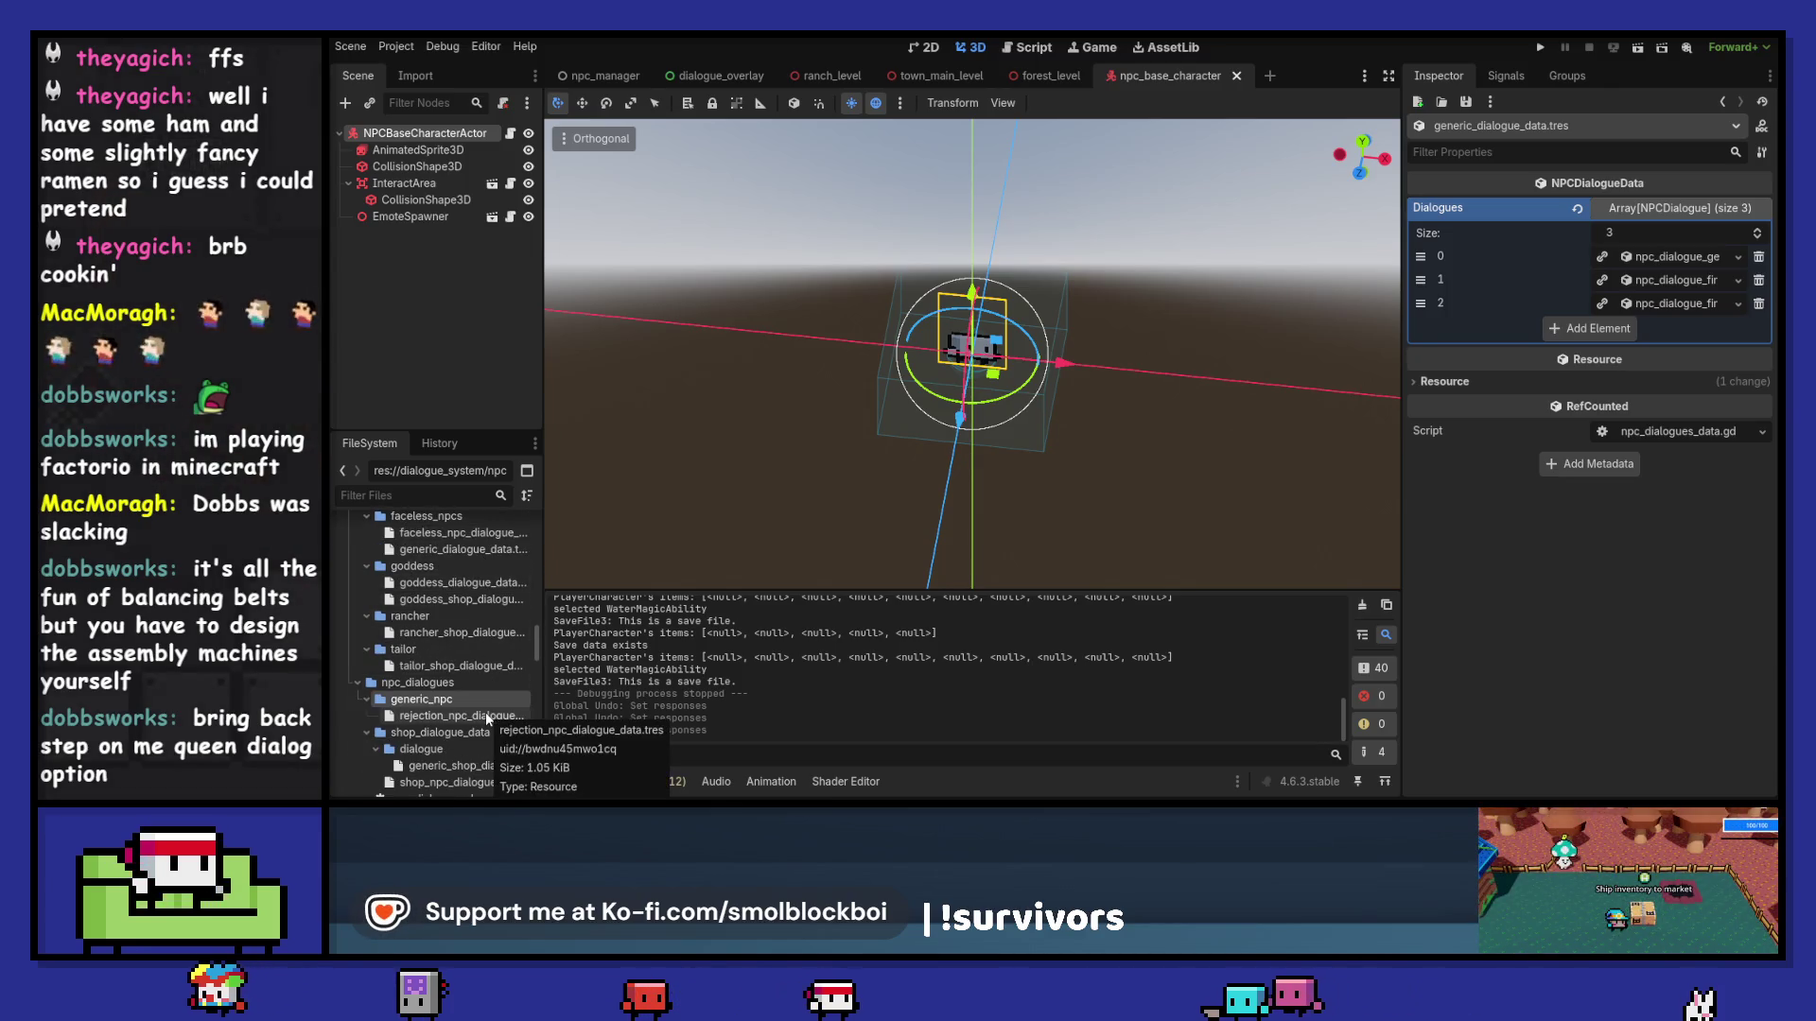
mouse_move(485, 716)
left_mouse_down()
mouse_move(490, 654)
mouse_move(478, 700)
left_mouse_up()
scroll(490, 655, "up", 4)
scroll(489, 655, "up", 2)
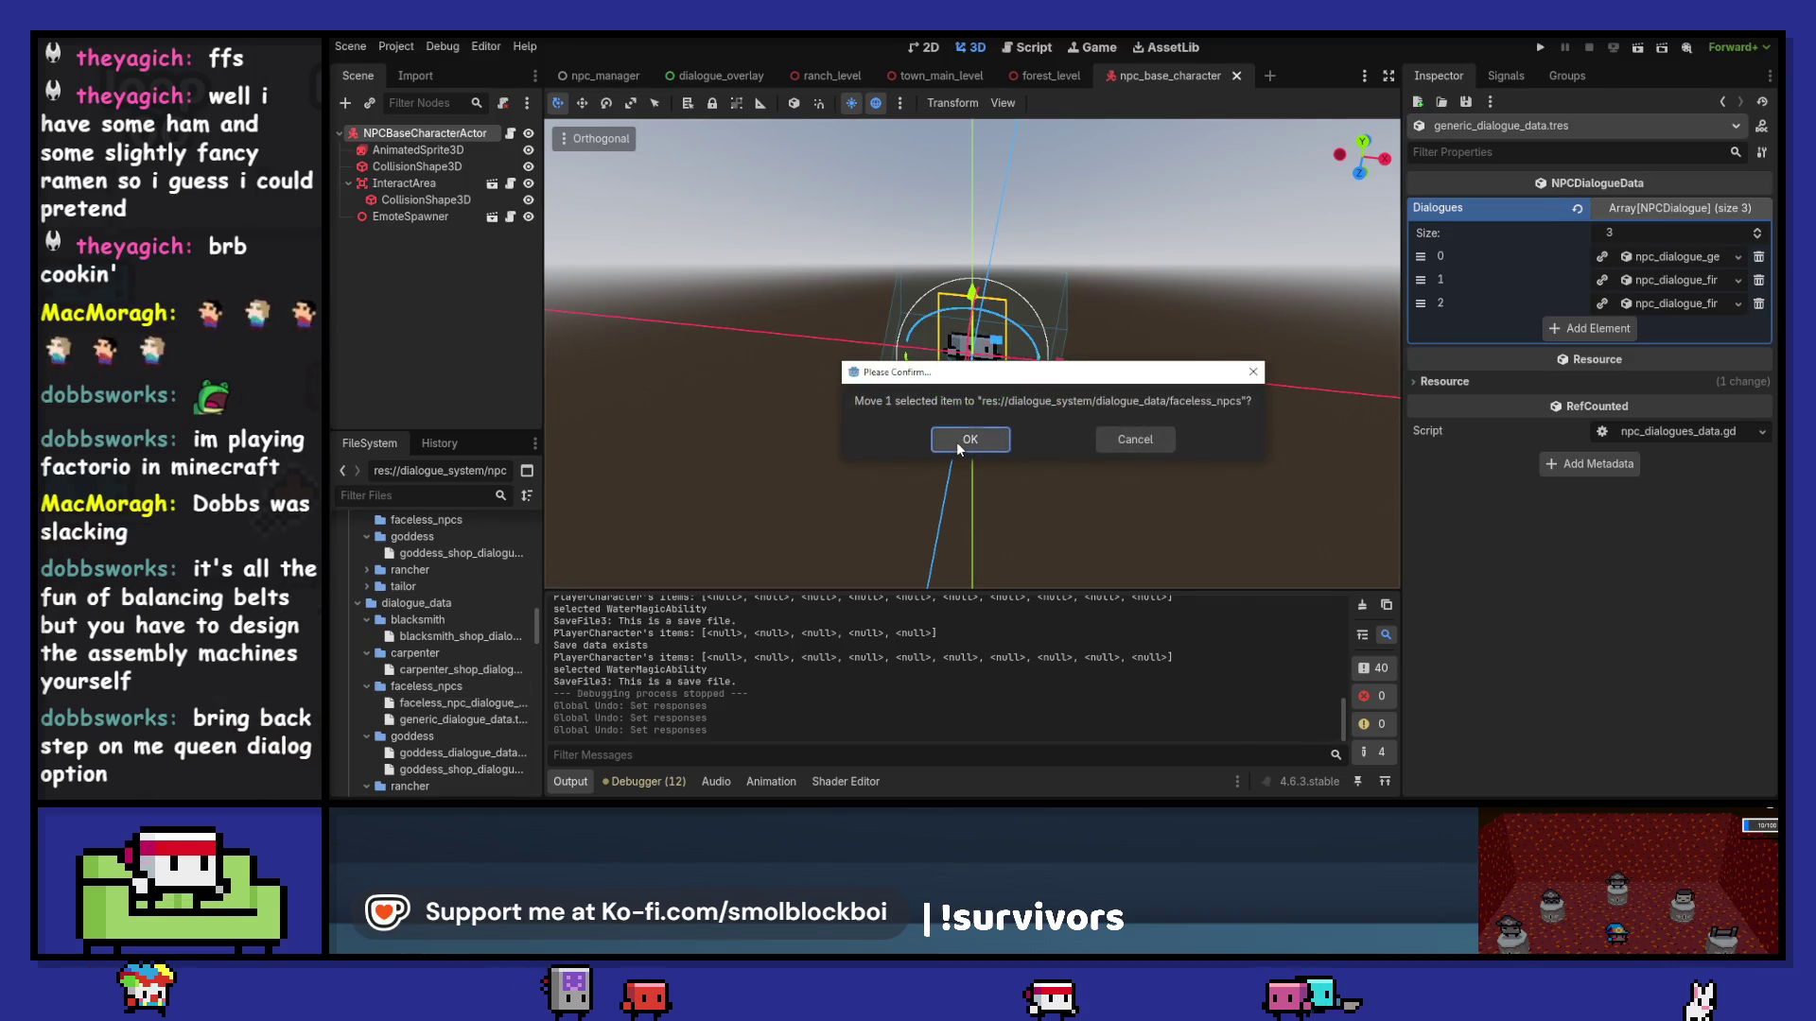
Step: Confirm moving rejection_npc_dialogue_data.tres into faceless_npcs
left_click(956, 440)
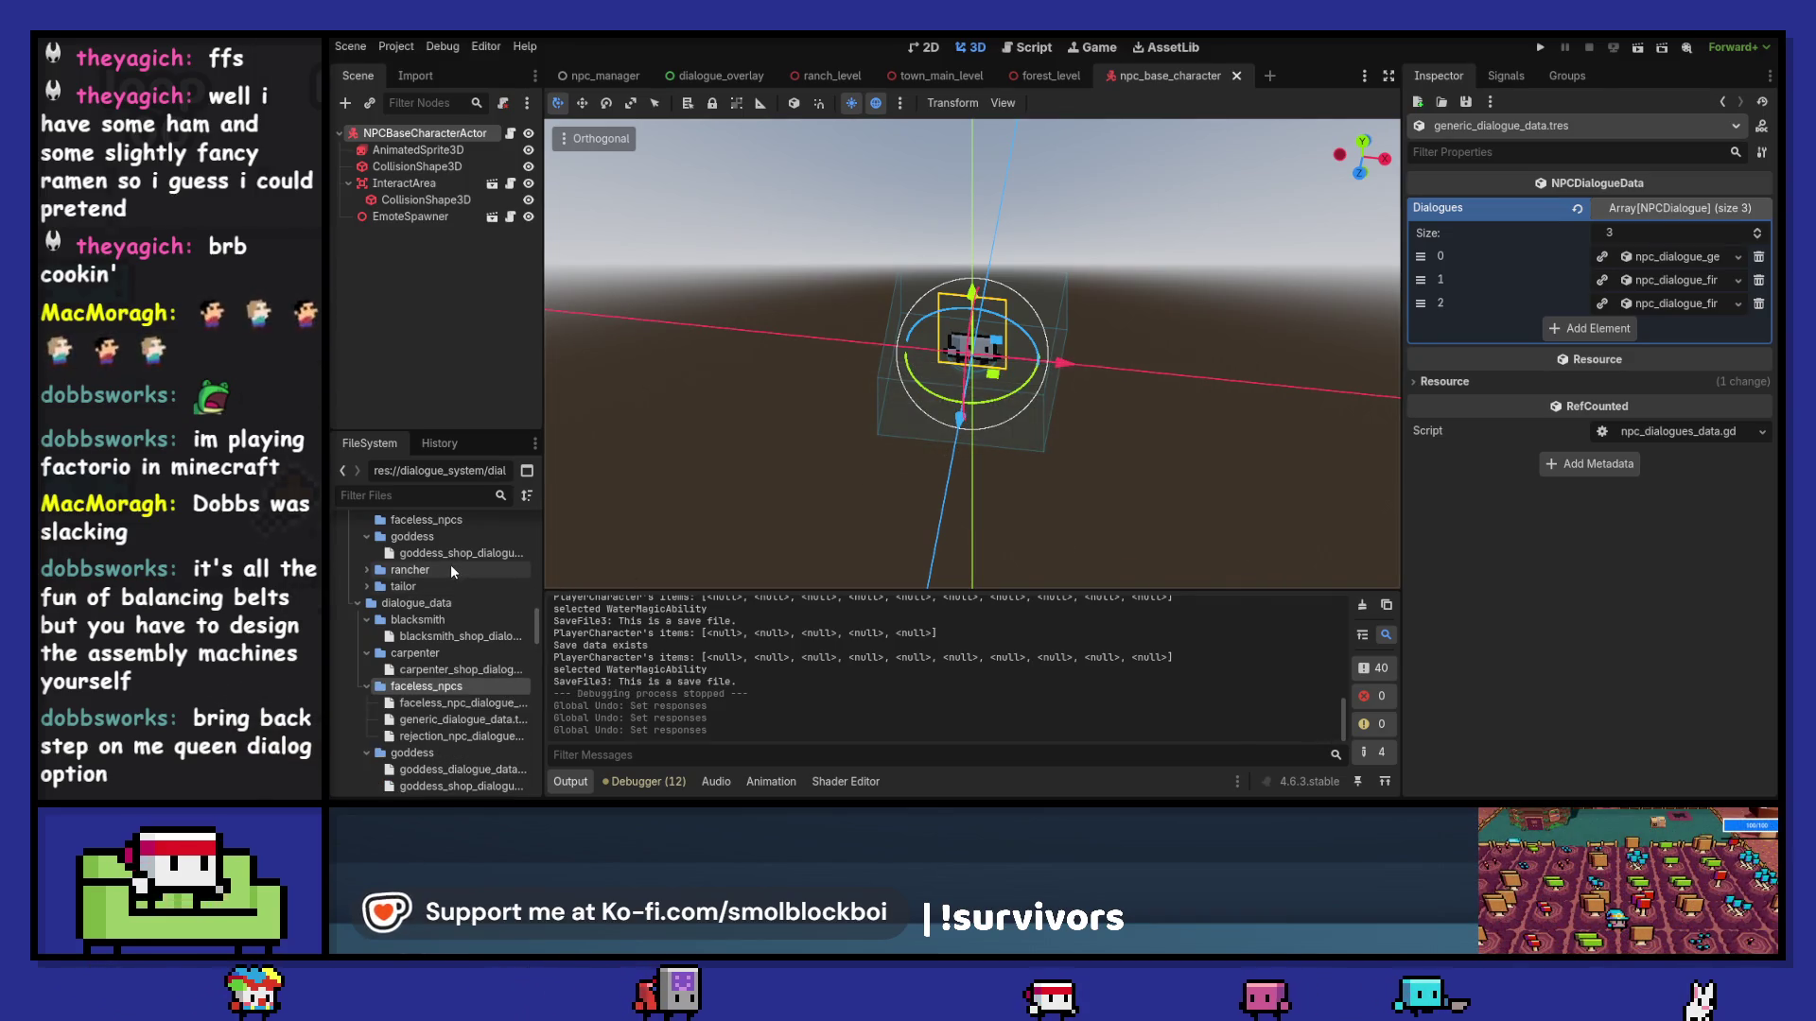
scroll(450, 564, "down", 3)
scroll(448, 568, "down", 3)
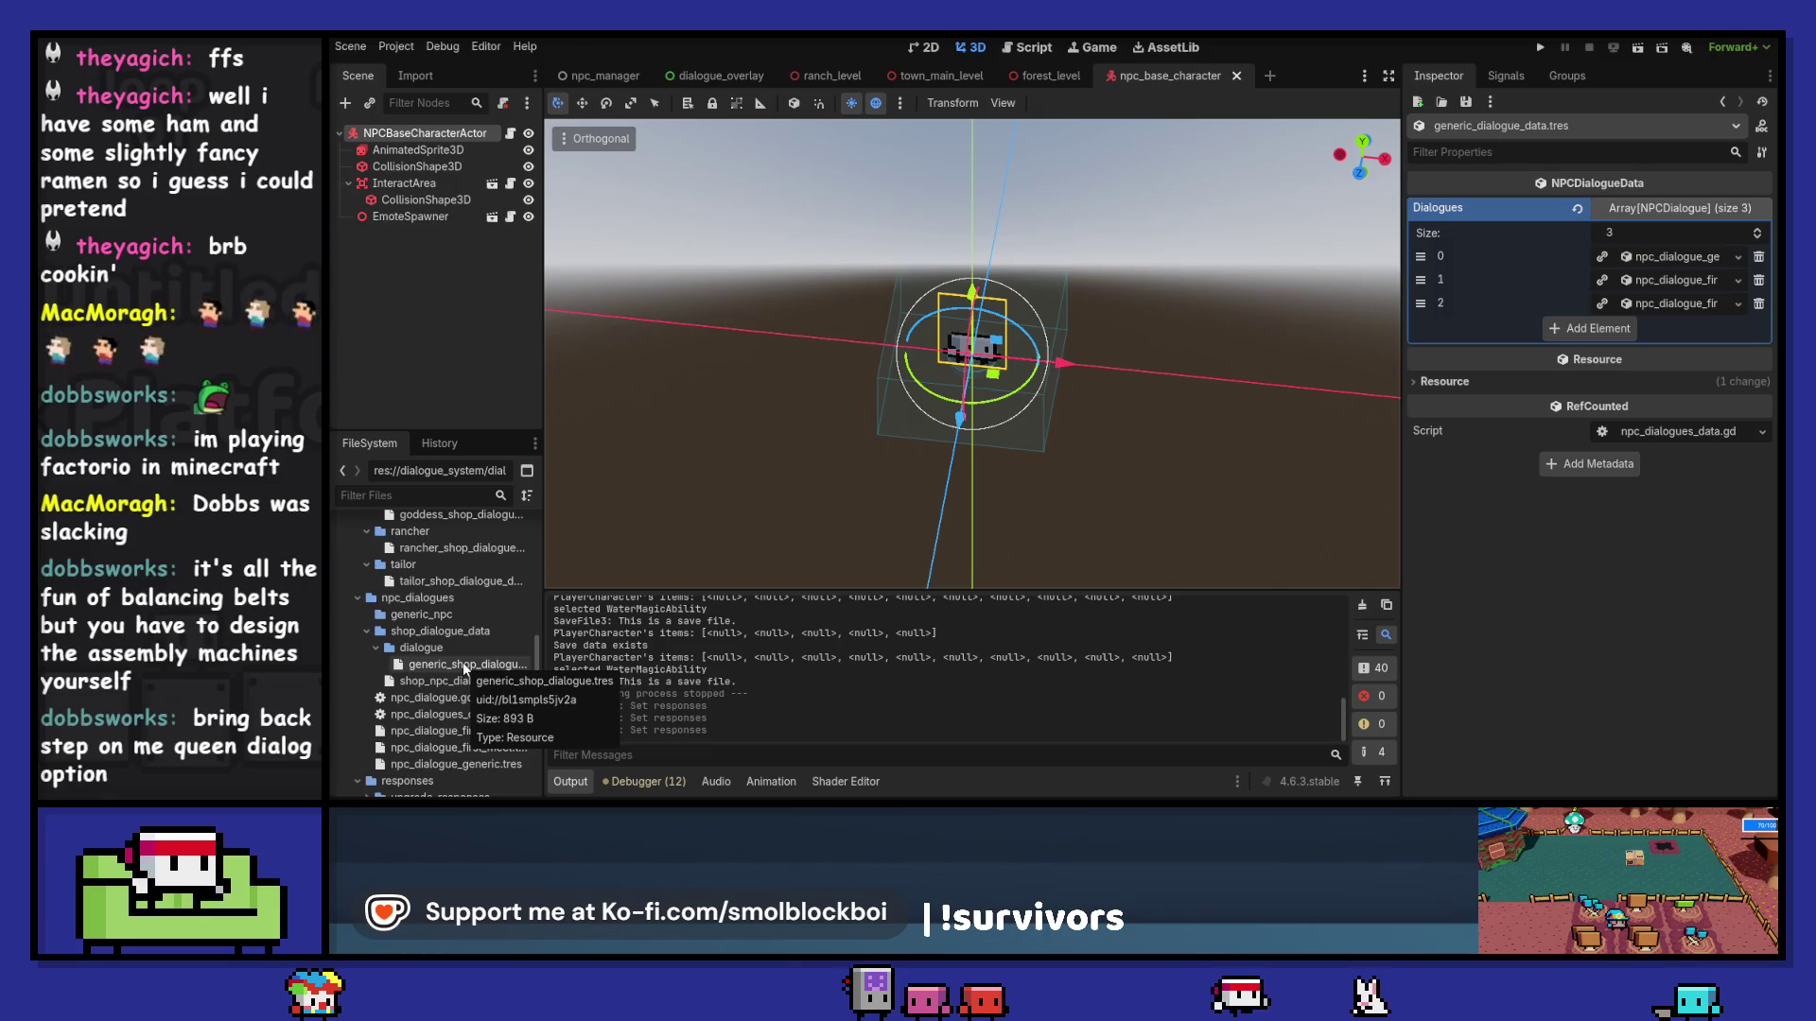
scroll(462, 662, "up", 5)
scroll(463, 662, "up", 4)
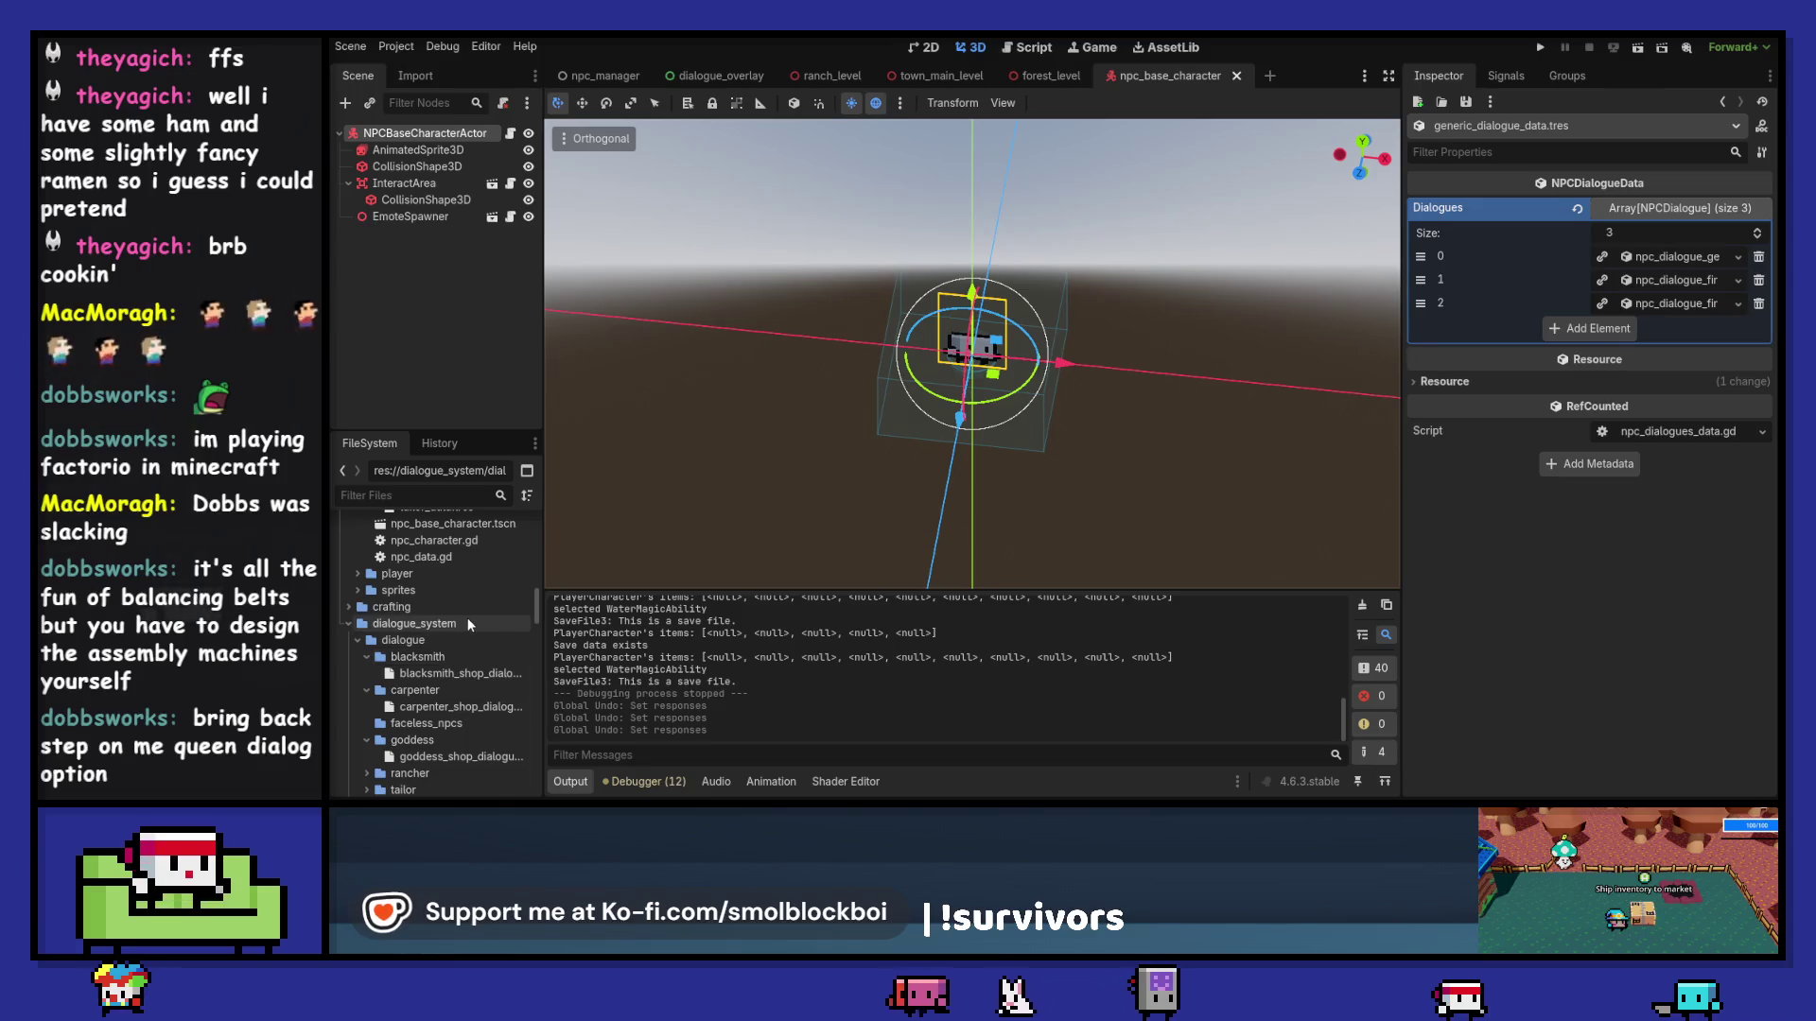
scroll(467, 623, "down", 5)
scroll(468, 622, "down", 3)
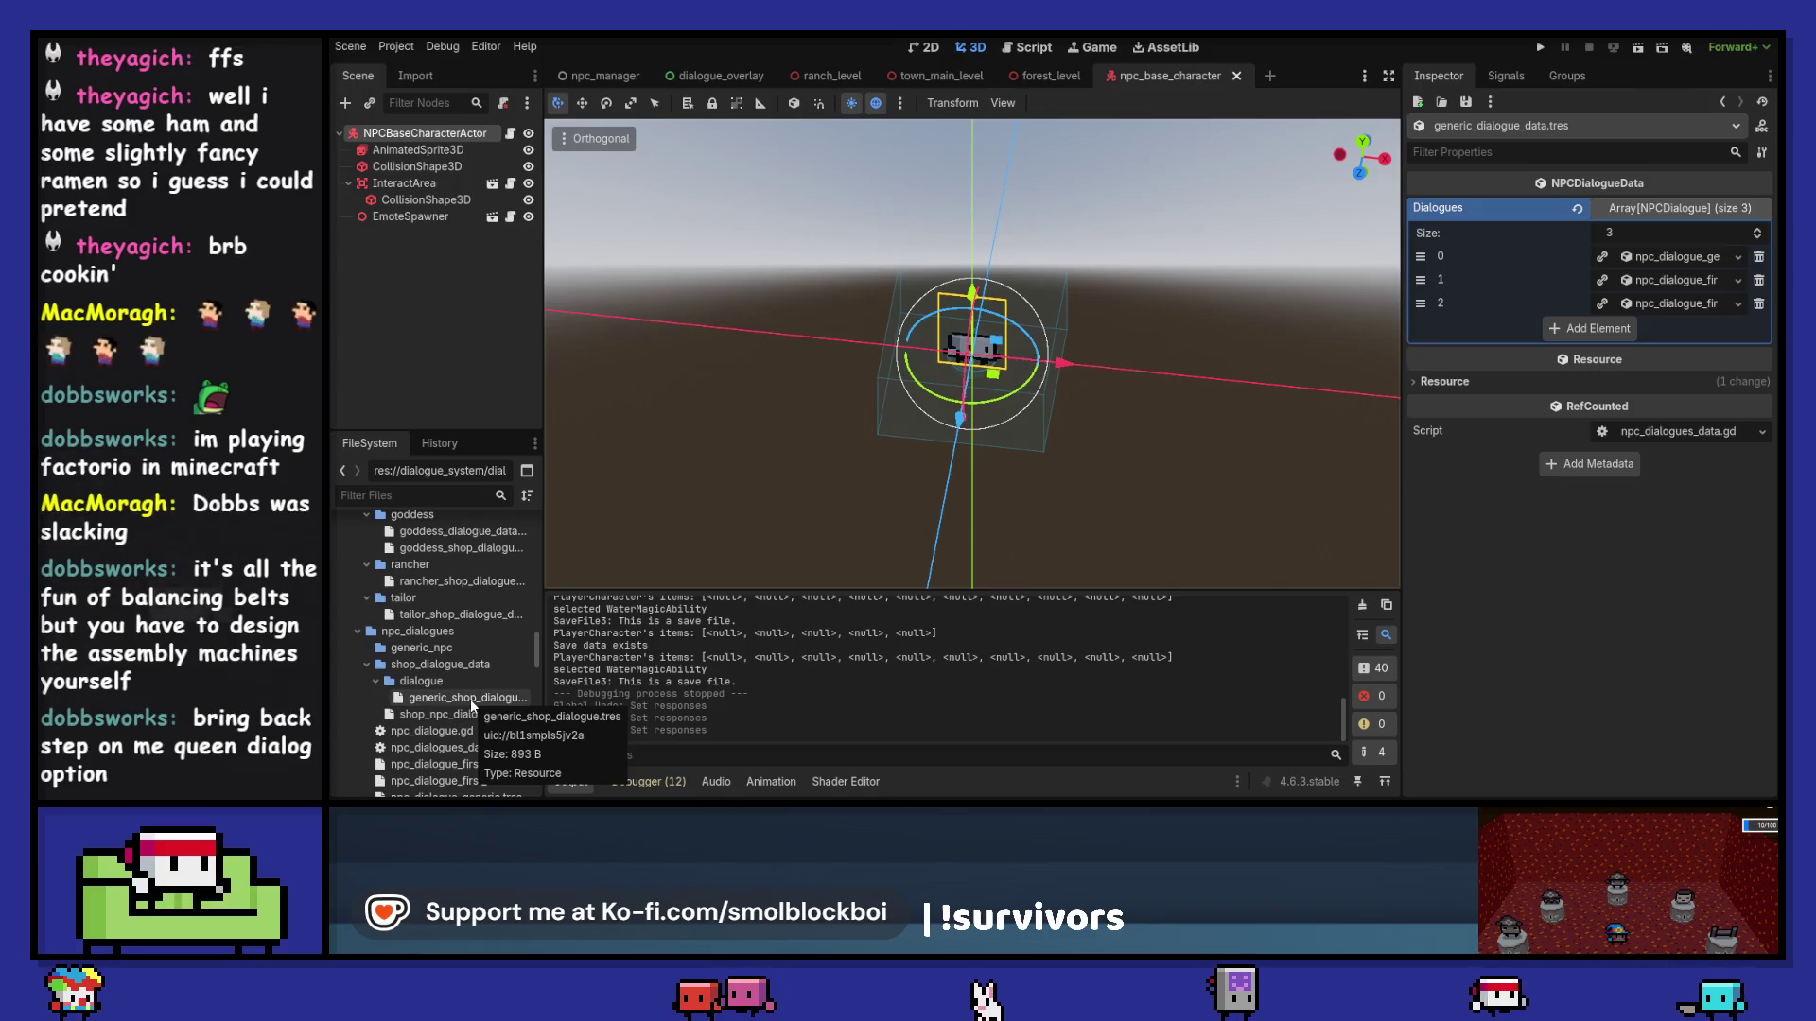
scroll(503, 633, "up", 3)
Step: Move generic_shop_dialogue.tres into the faceless_npcs folder
mouse_move(469, 700)
left_mouse_down()
mouse_move(503, 633)
mouse_move(467, 623)
mouse_move(475, 599)
mouse_move(466, 689)
left_mouse_up()
scroll(466, 621, "up", 3)
scroll(467, 623, "up", 5)
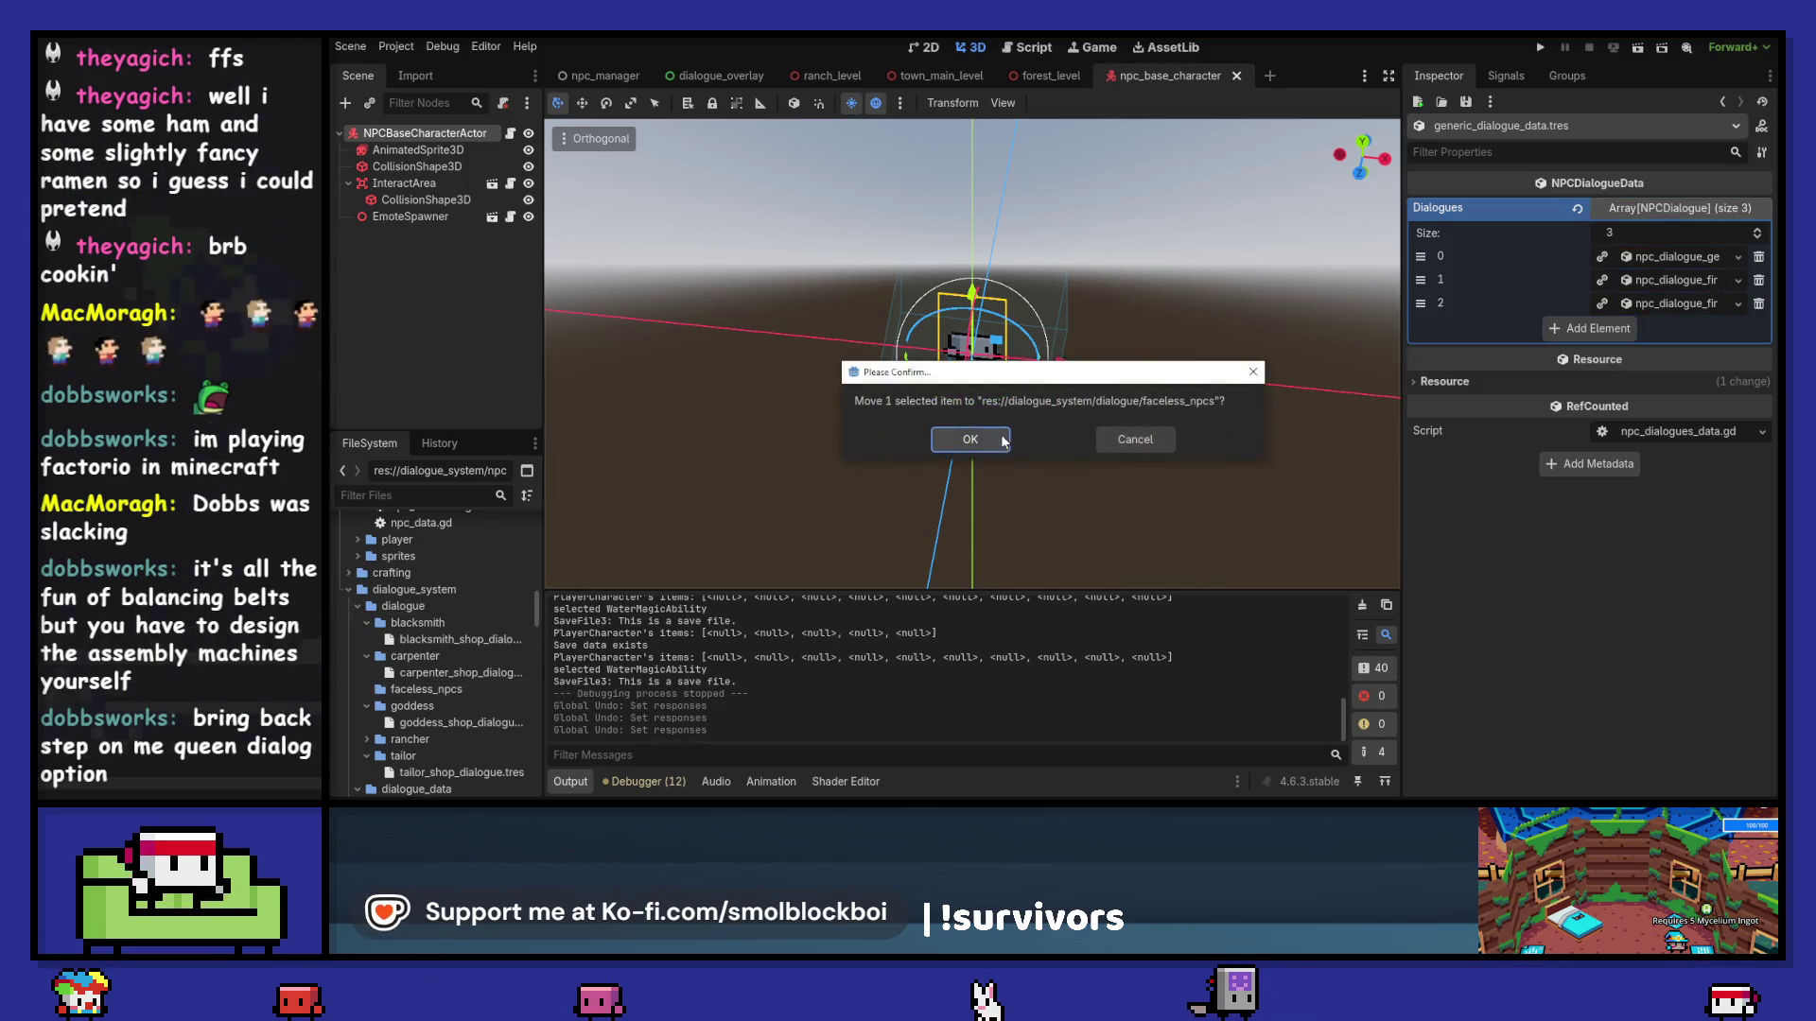
left_click(970, 439)
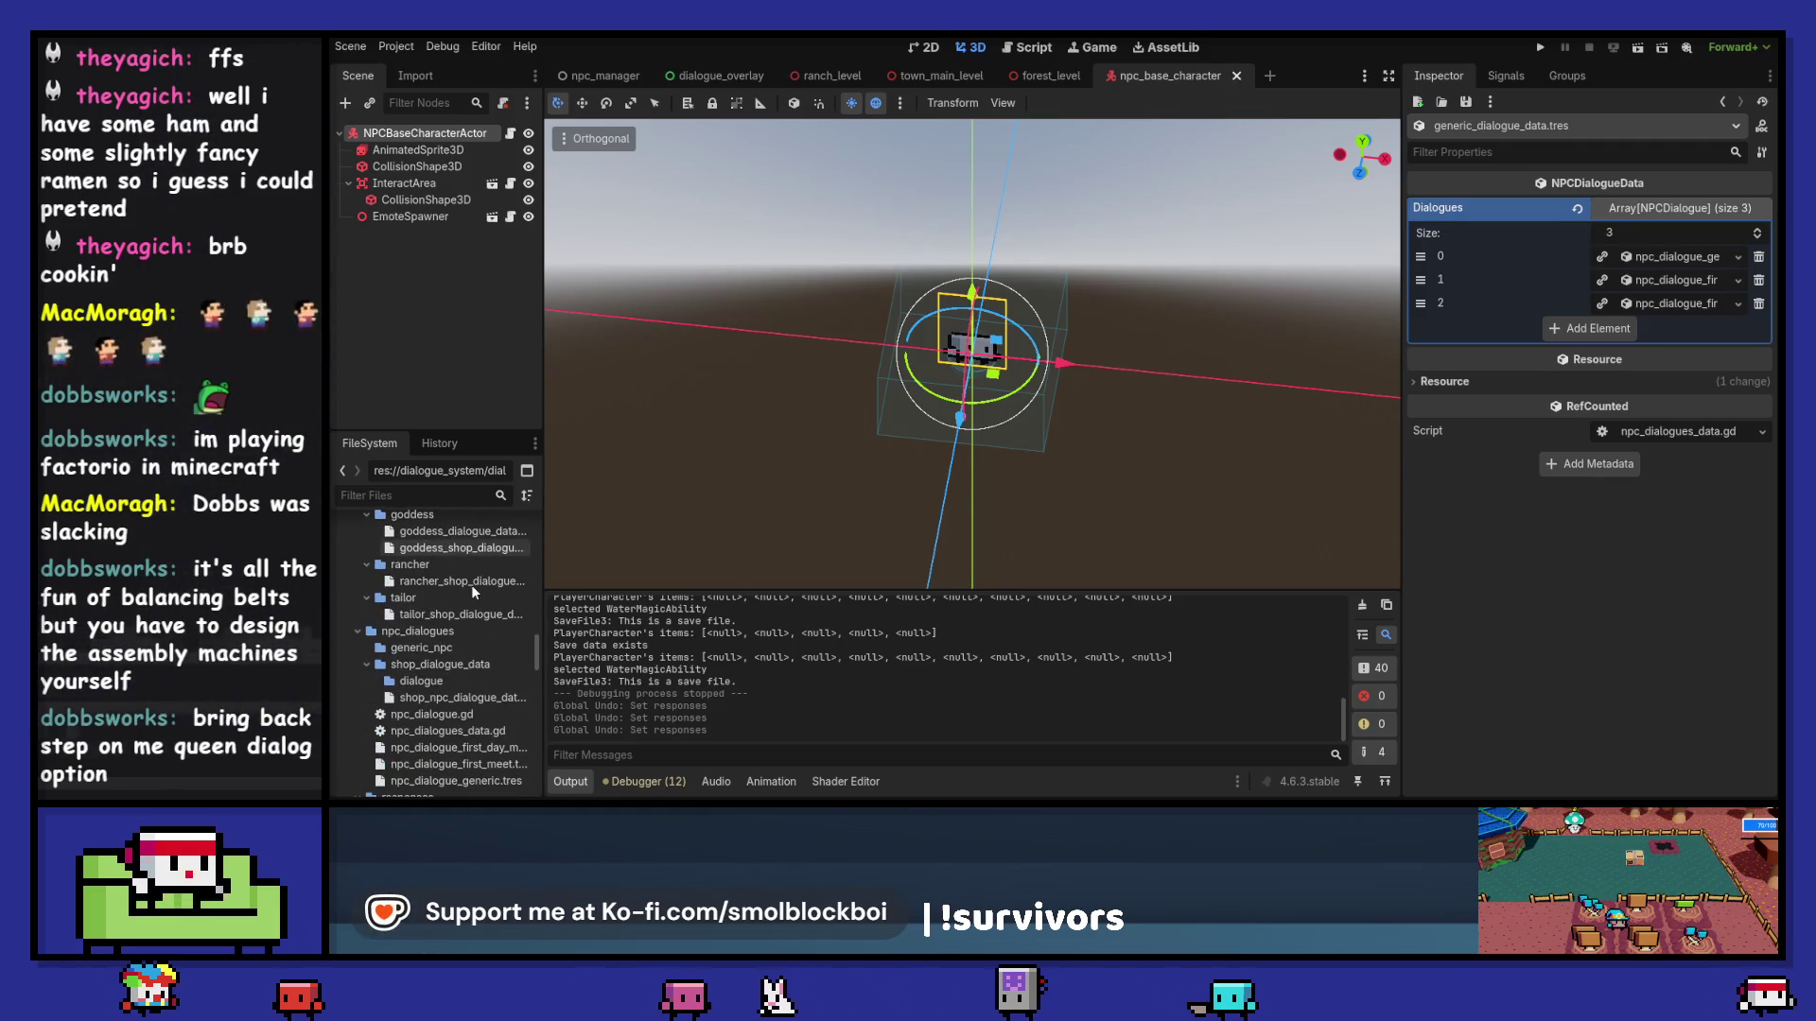
Step: Move shop_npc_dialogue_data.tres into the faceless_npcs folder
scroll(464, 662, "down", 1)
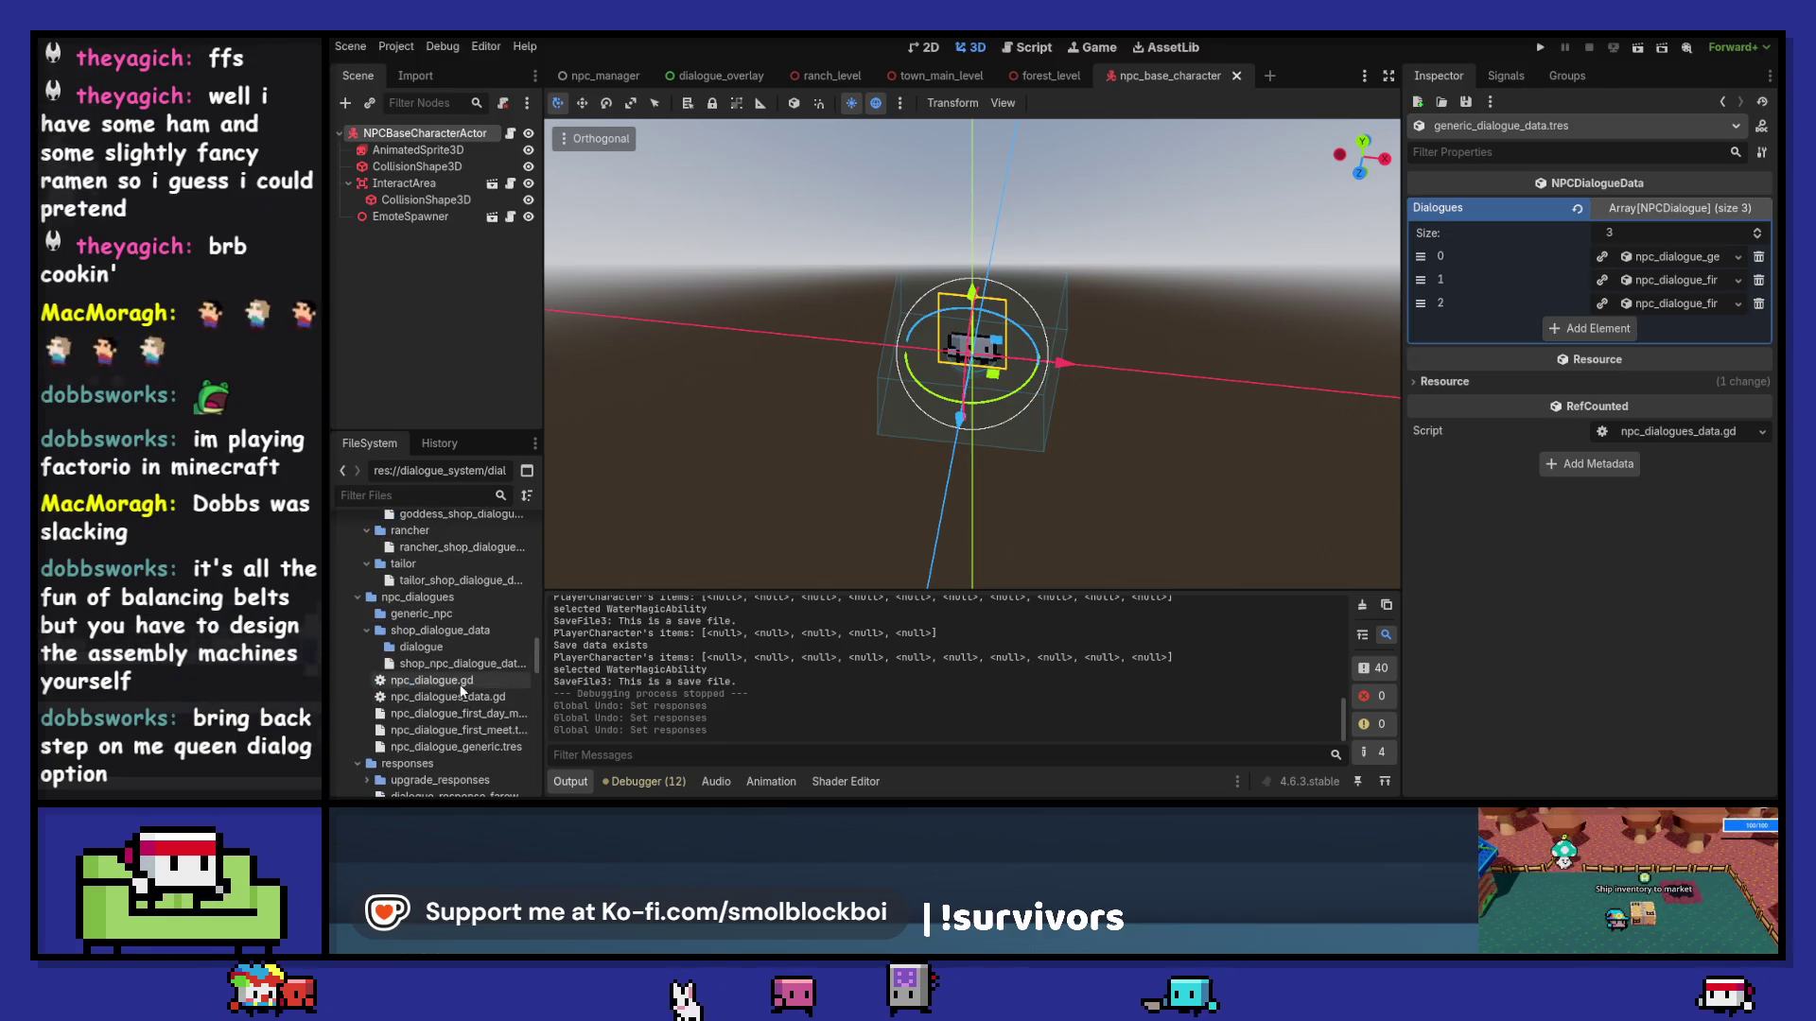
left_click(455, 667)
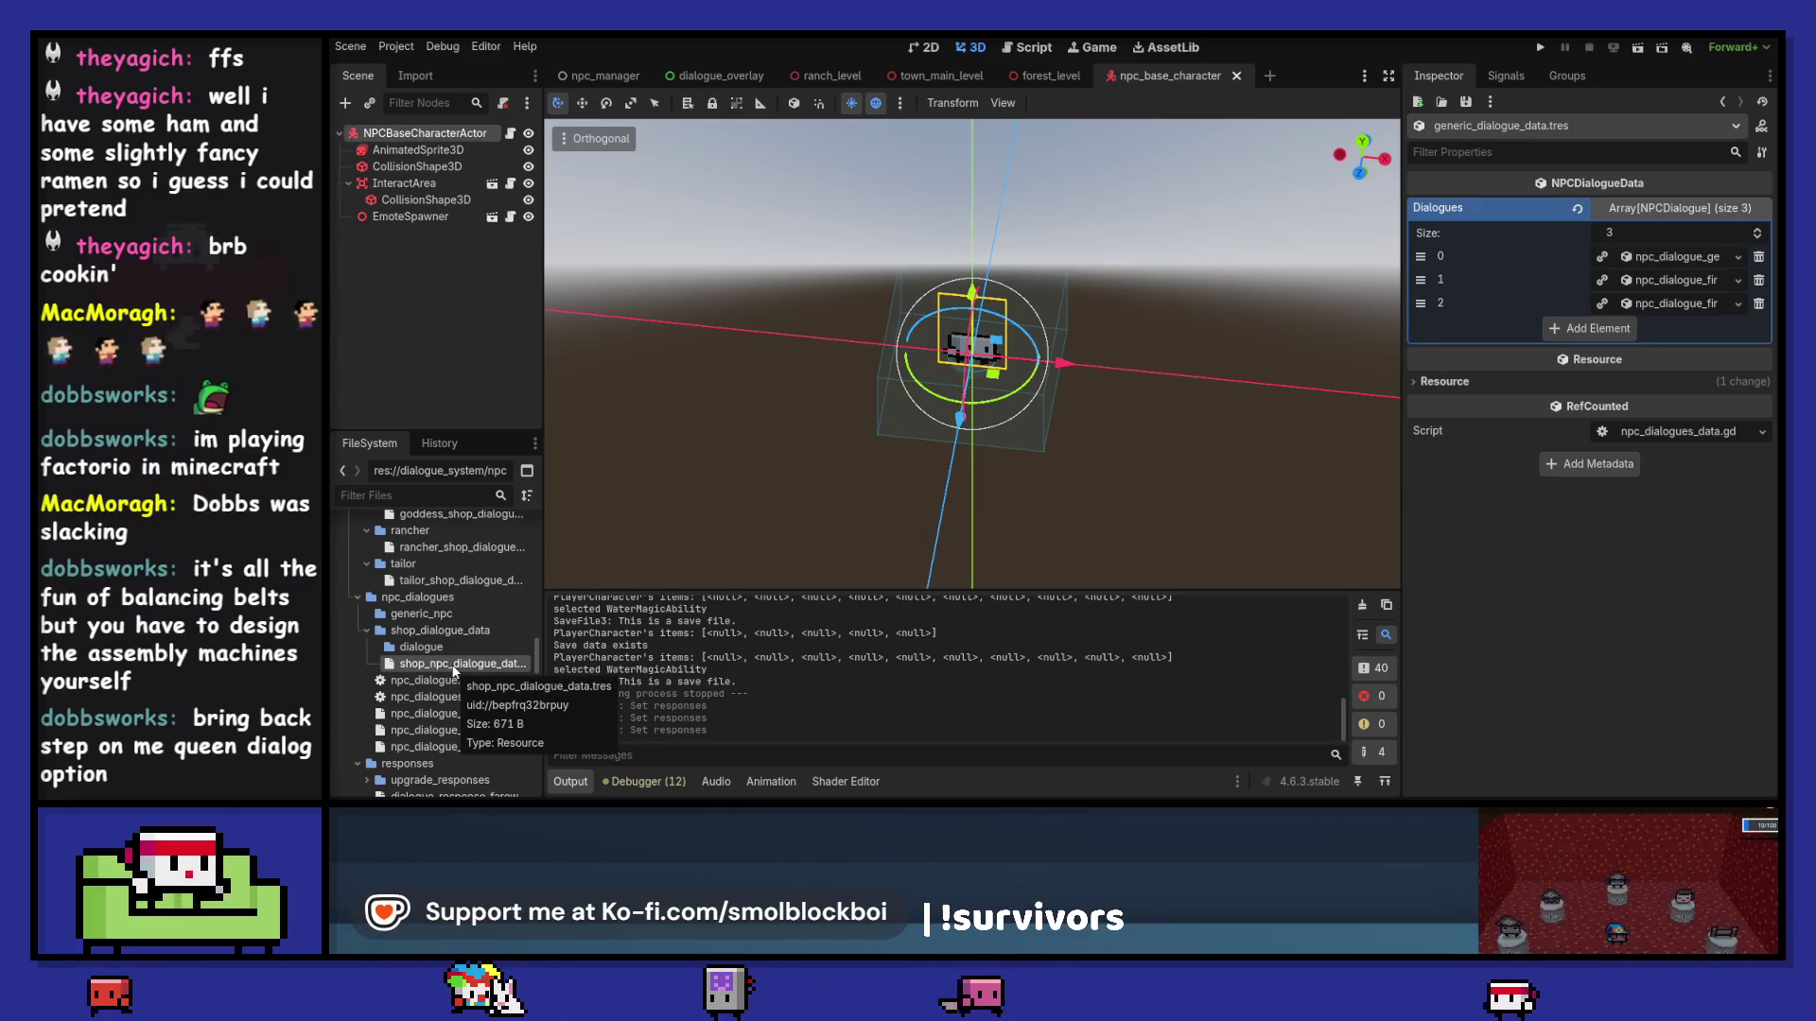
mouse_move(455, 672)
left_mouse_down()
mouse_move(464, 603)
mouse_move(482, 665)
mouse_move(468, 655)
left_mouse_up()
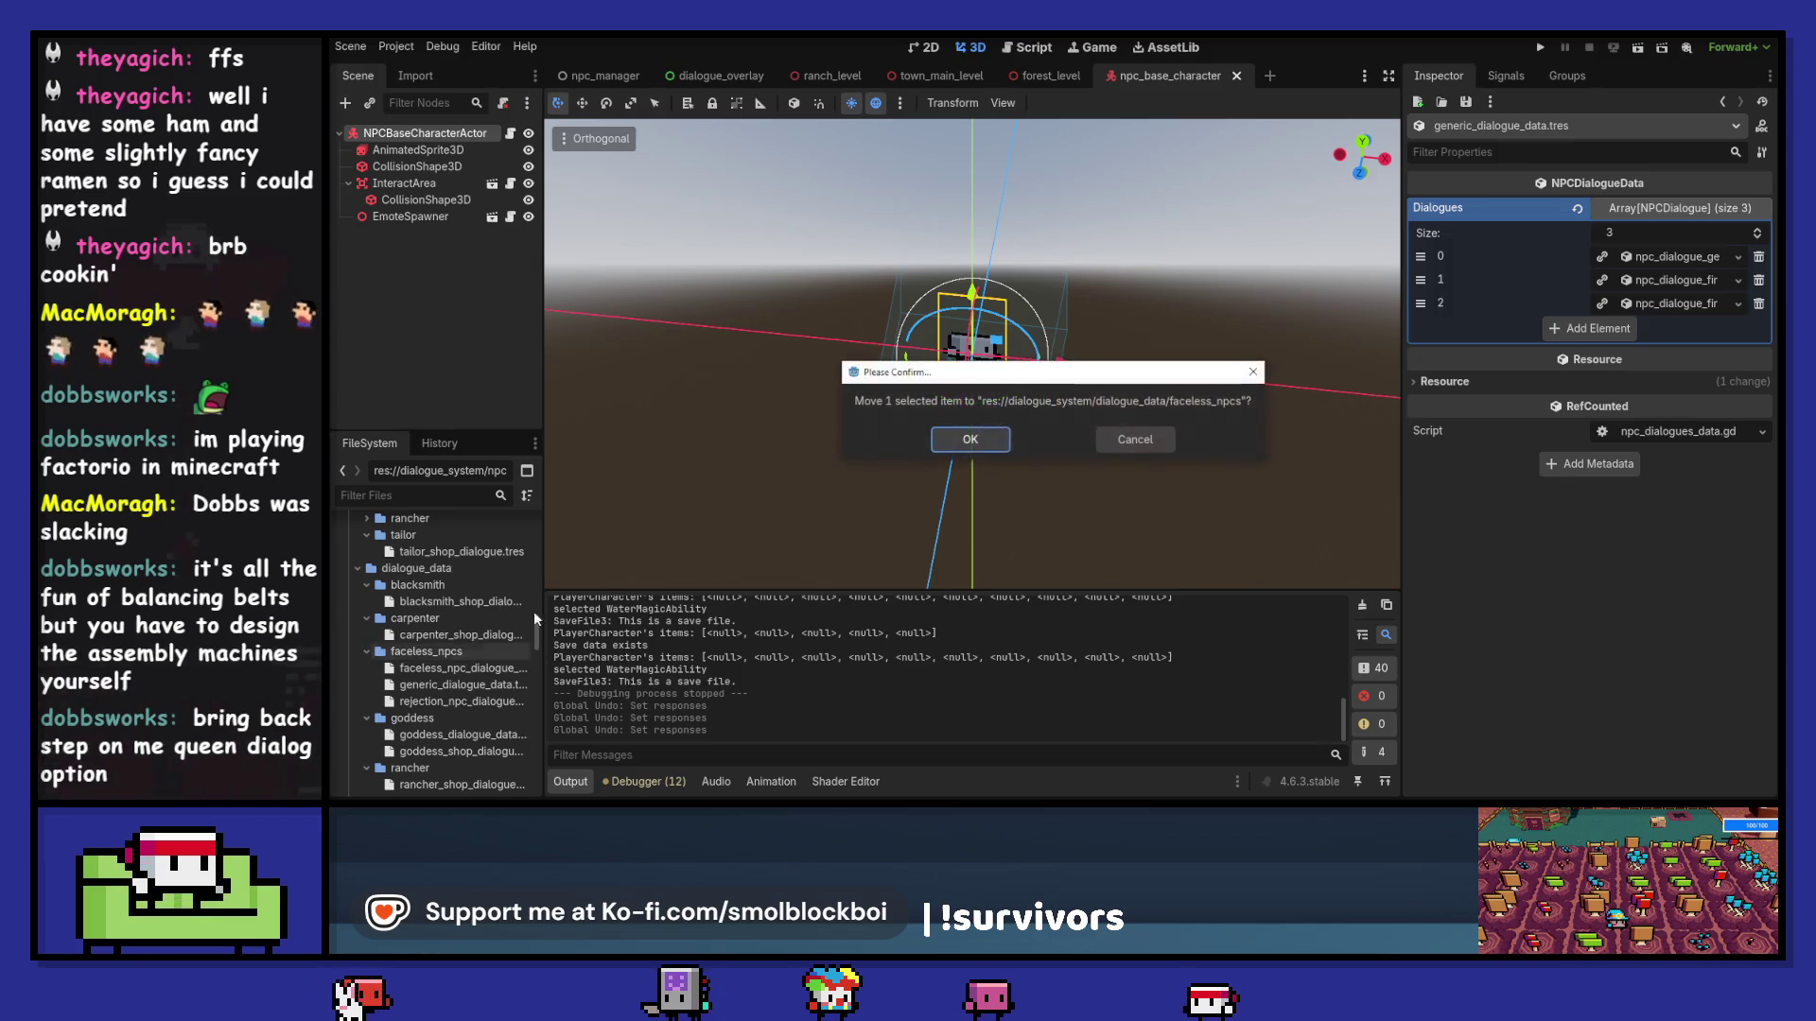
left_click(971, 439)
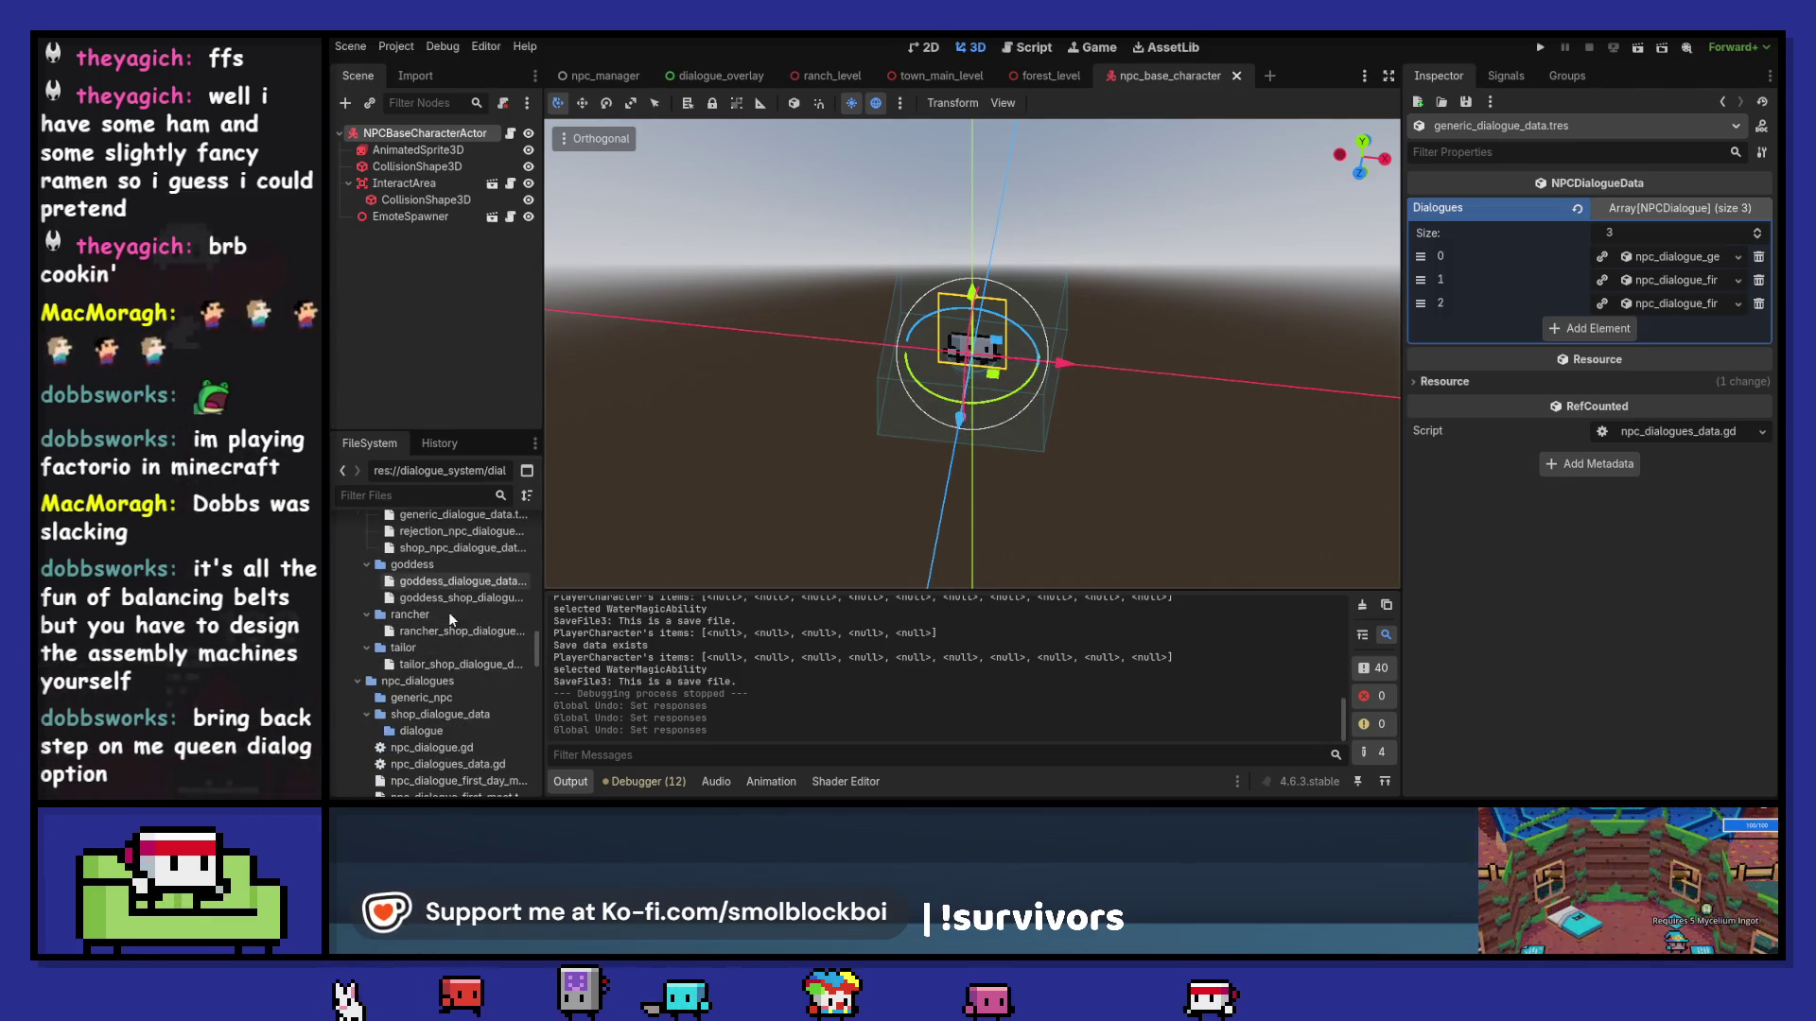
key("F2")
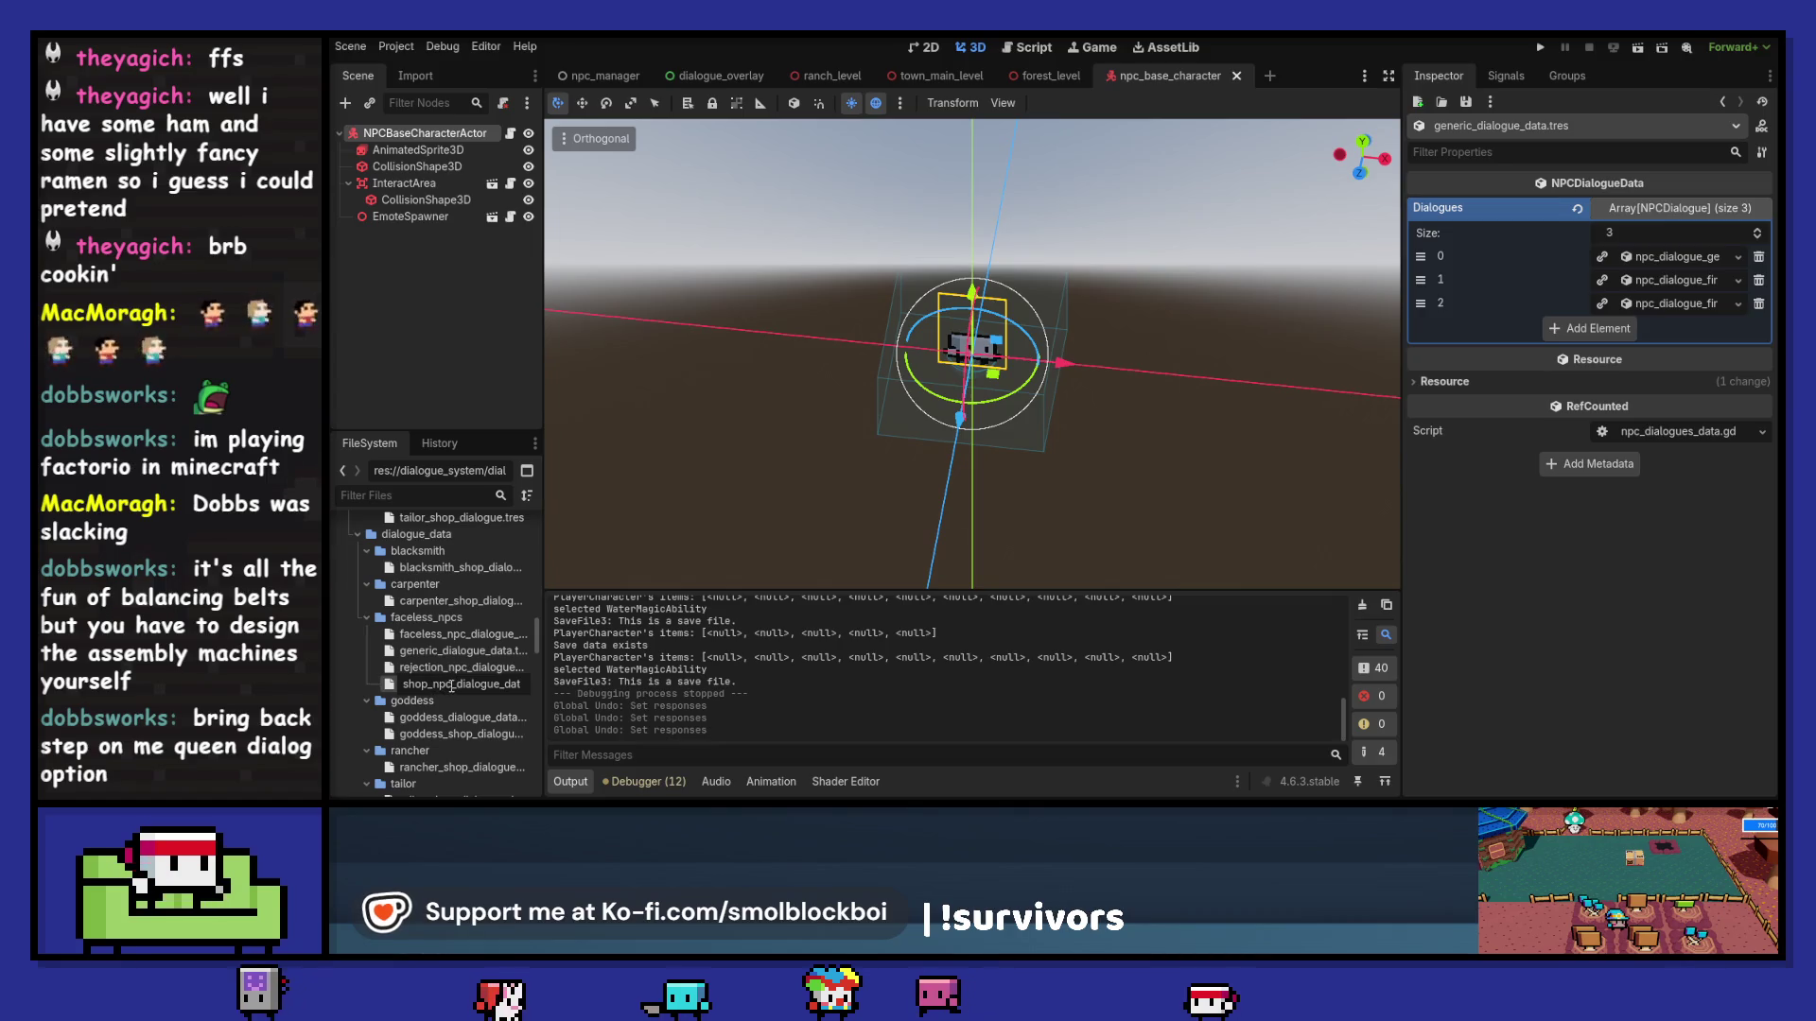
Step: Rename shop_npc_dialogue_data to faceless_shop_dialogue_data, leaving generic_dialogue_data.tres unchanged
type("faceless_")
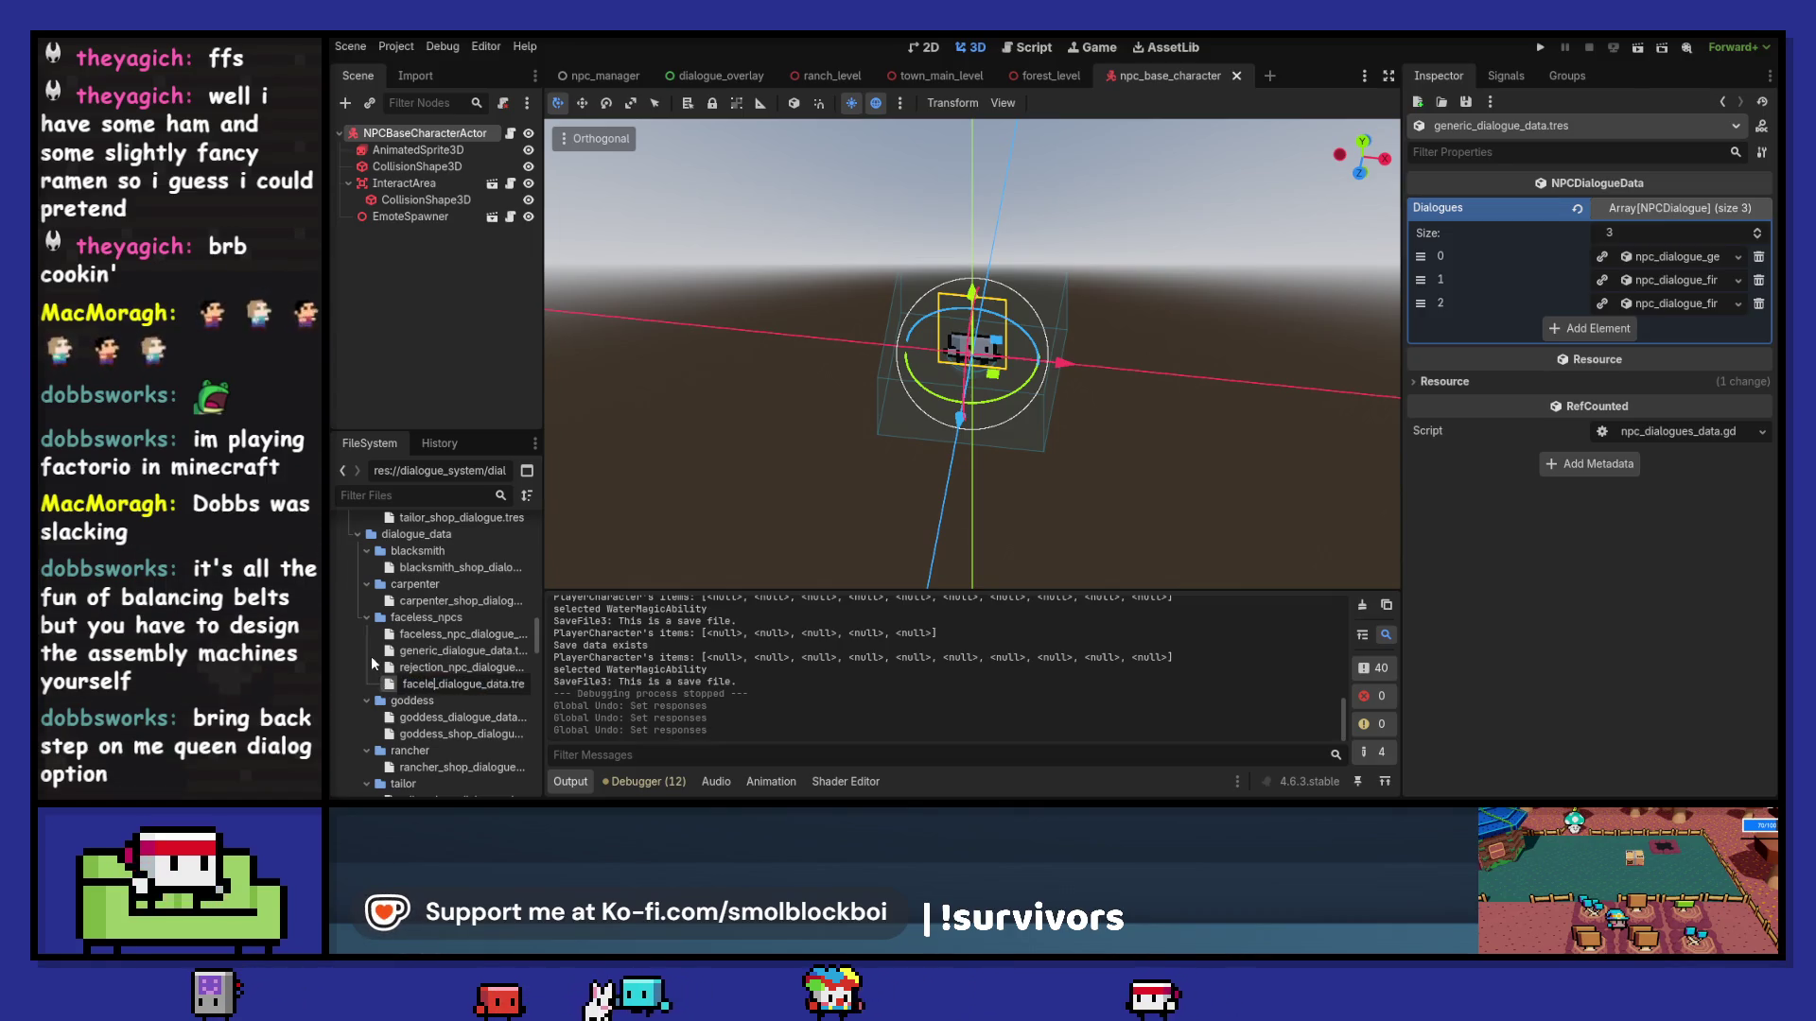
type("shop_")
key("Return")
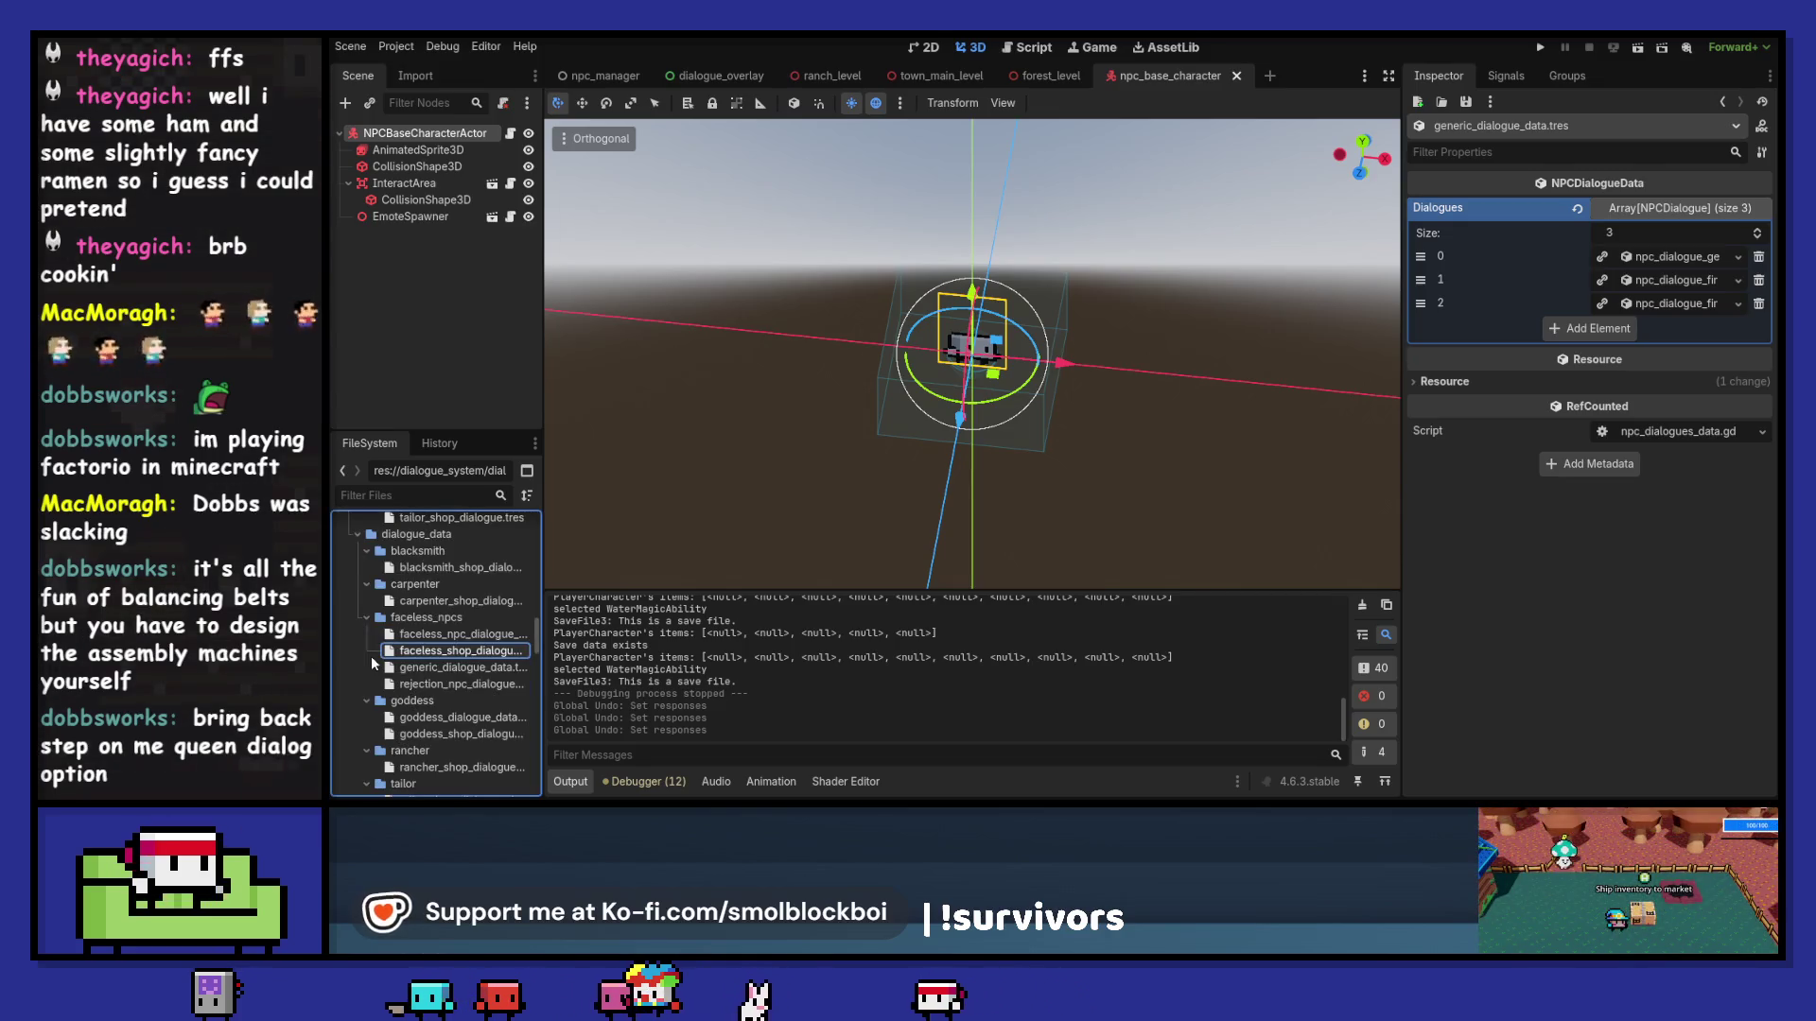
left_click(438, 668)
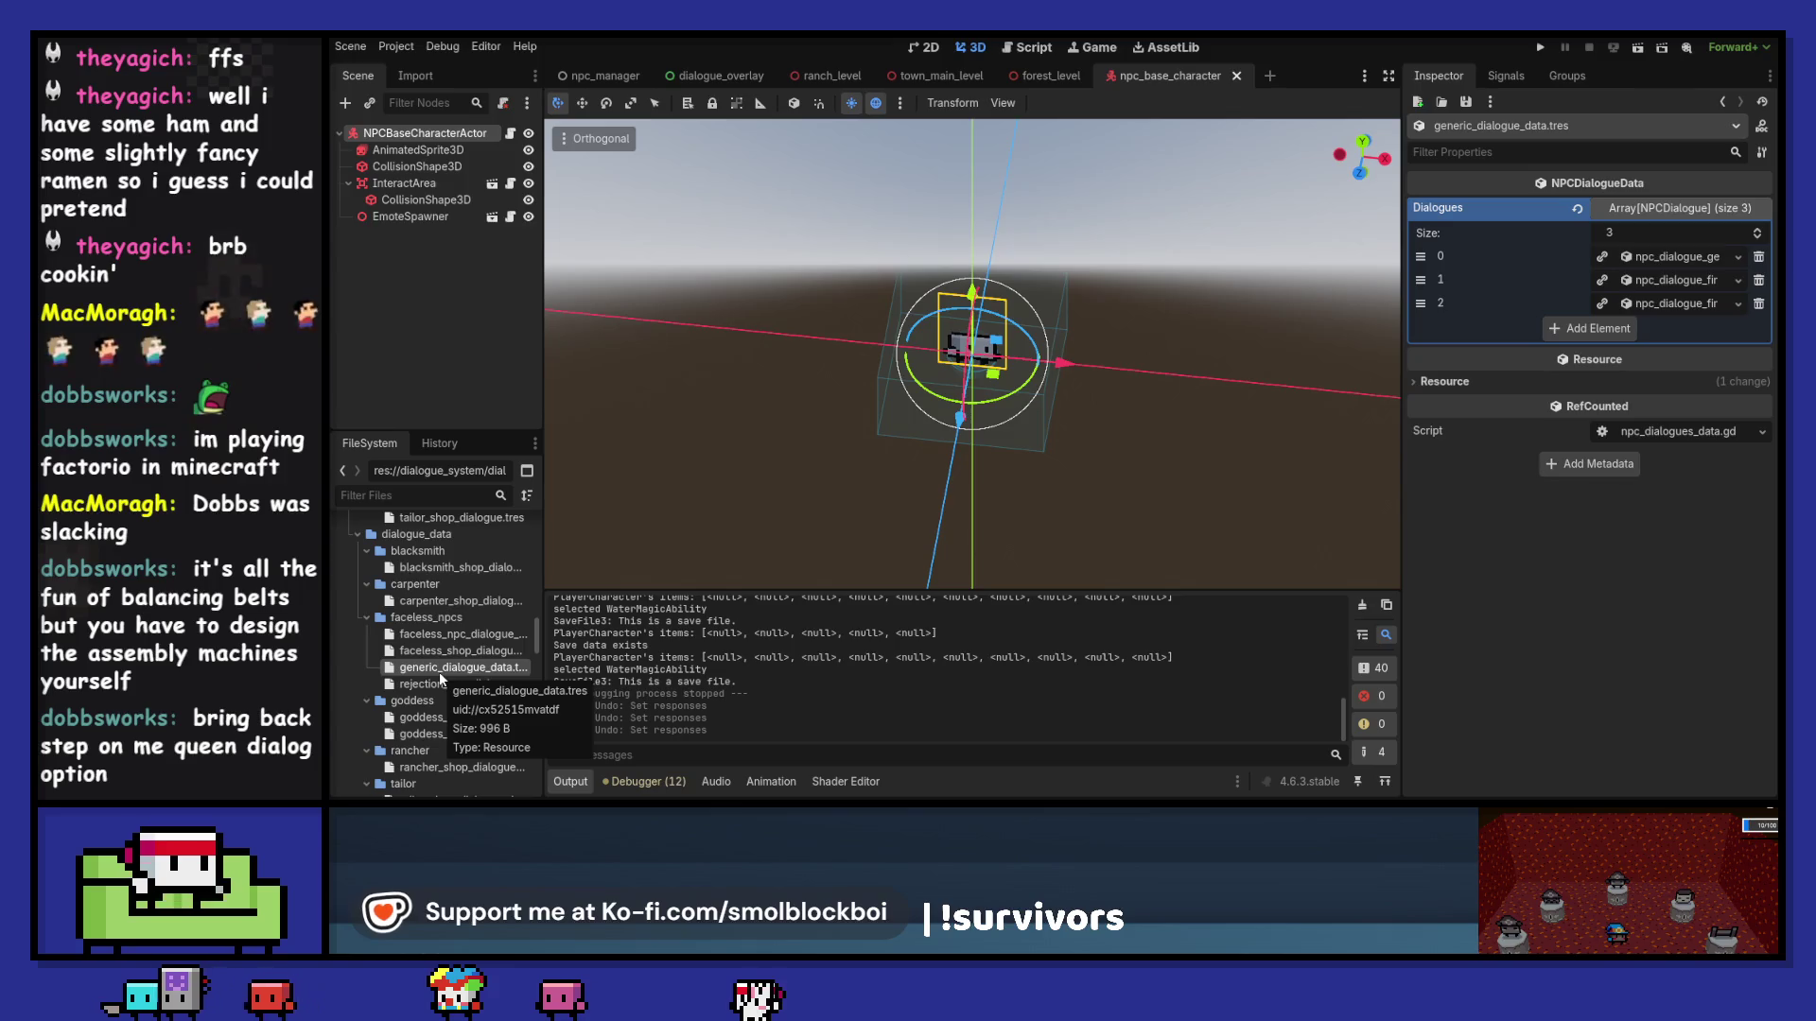
key("F2")
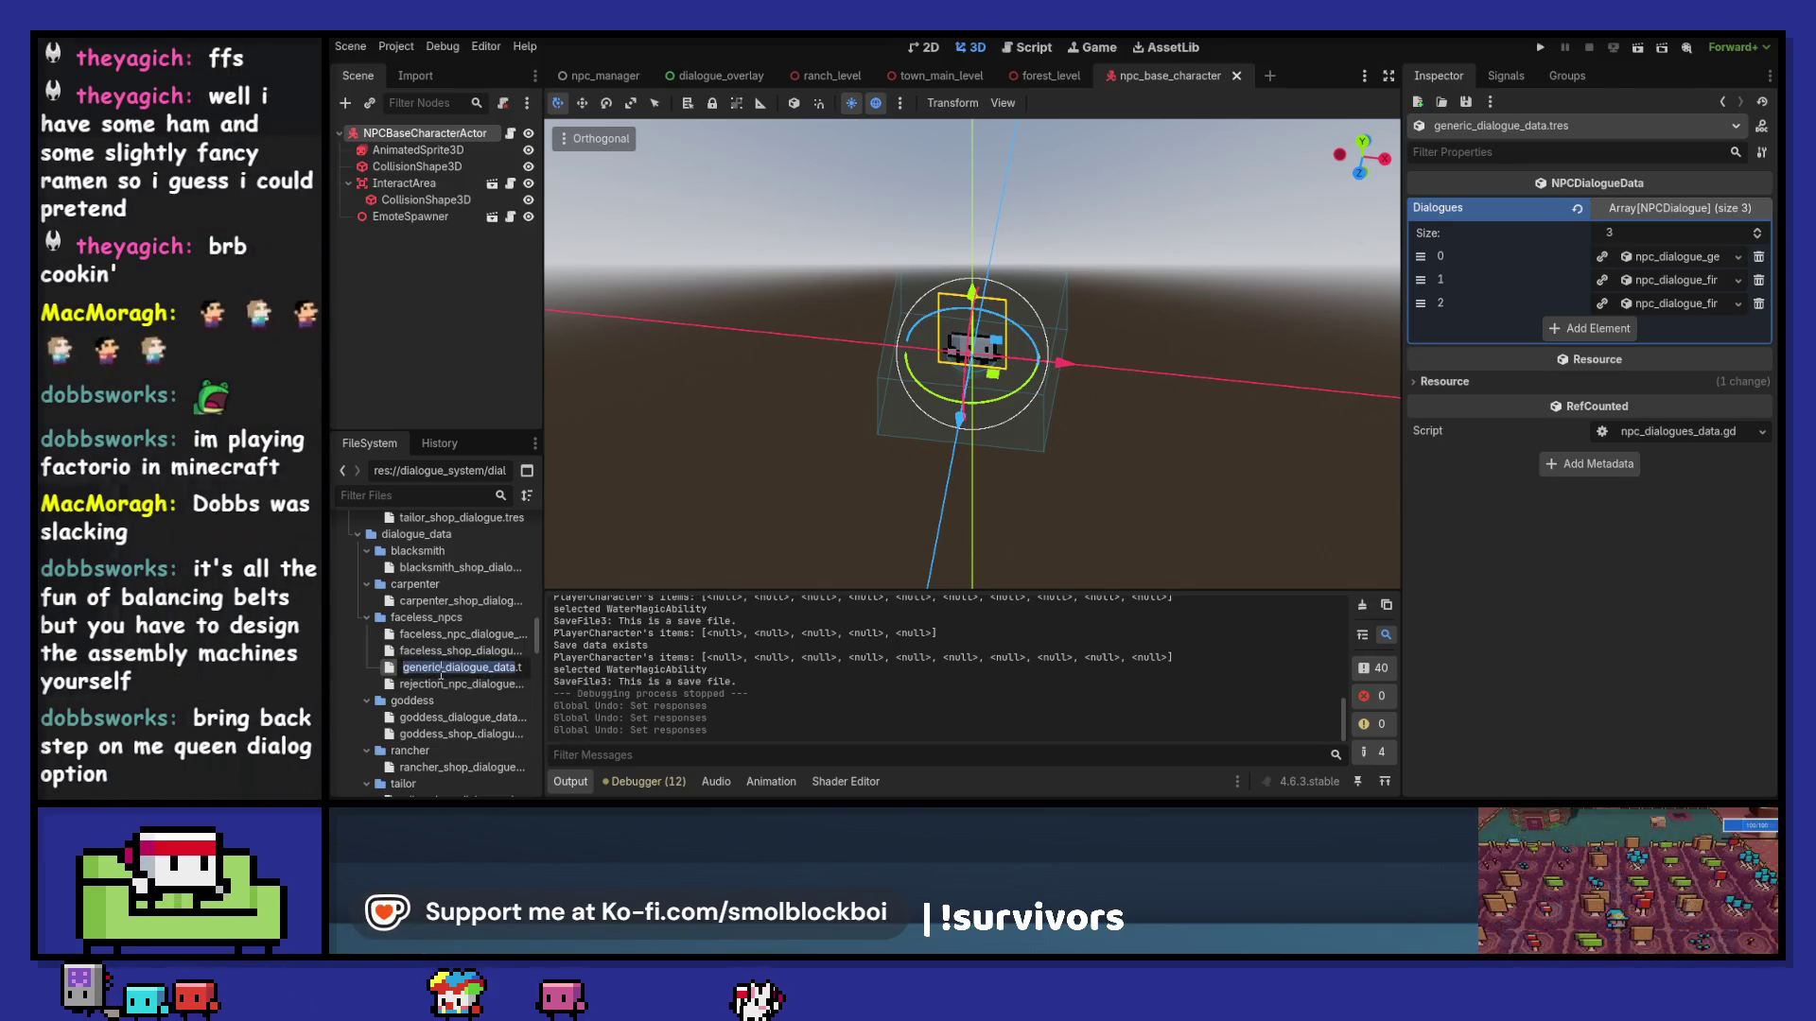
key("Escape")
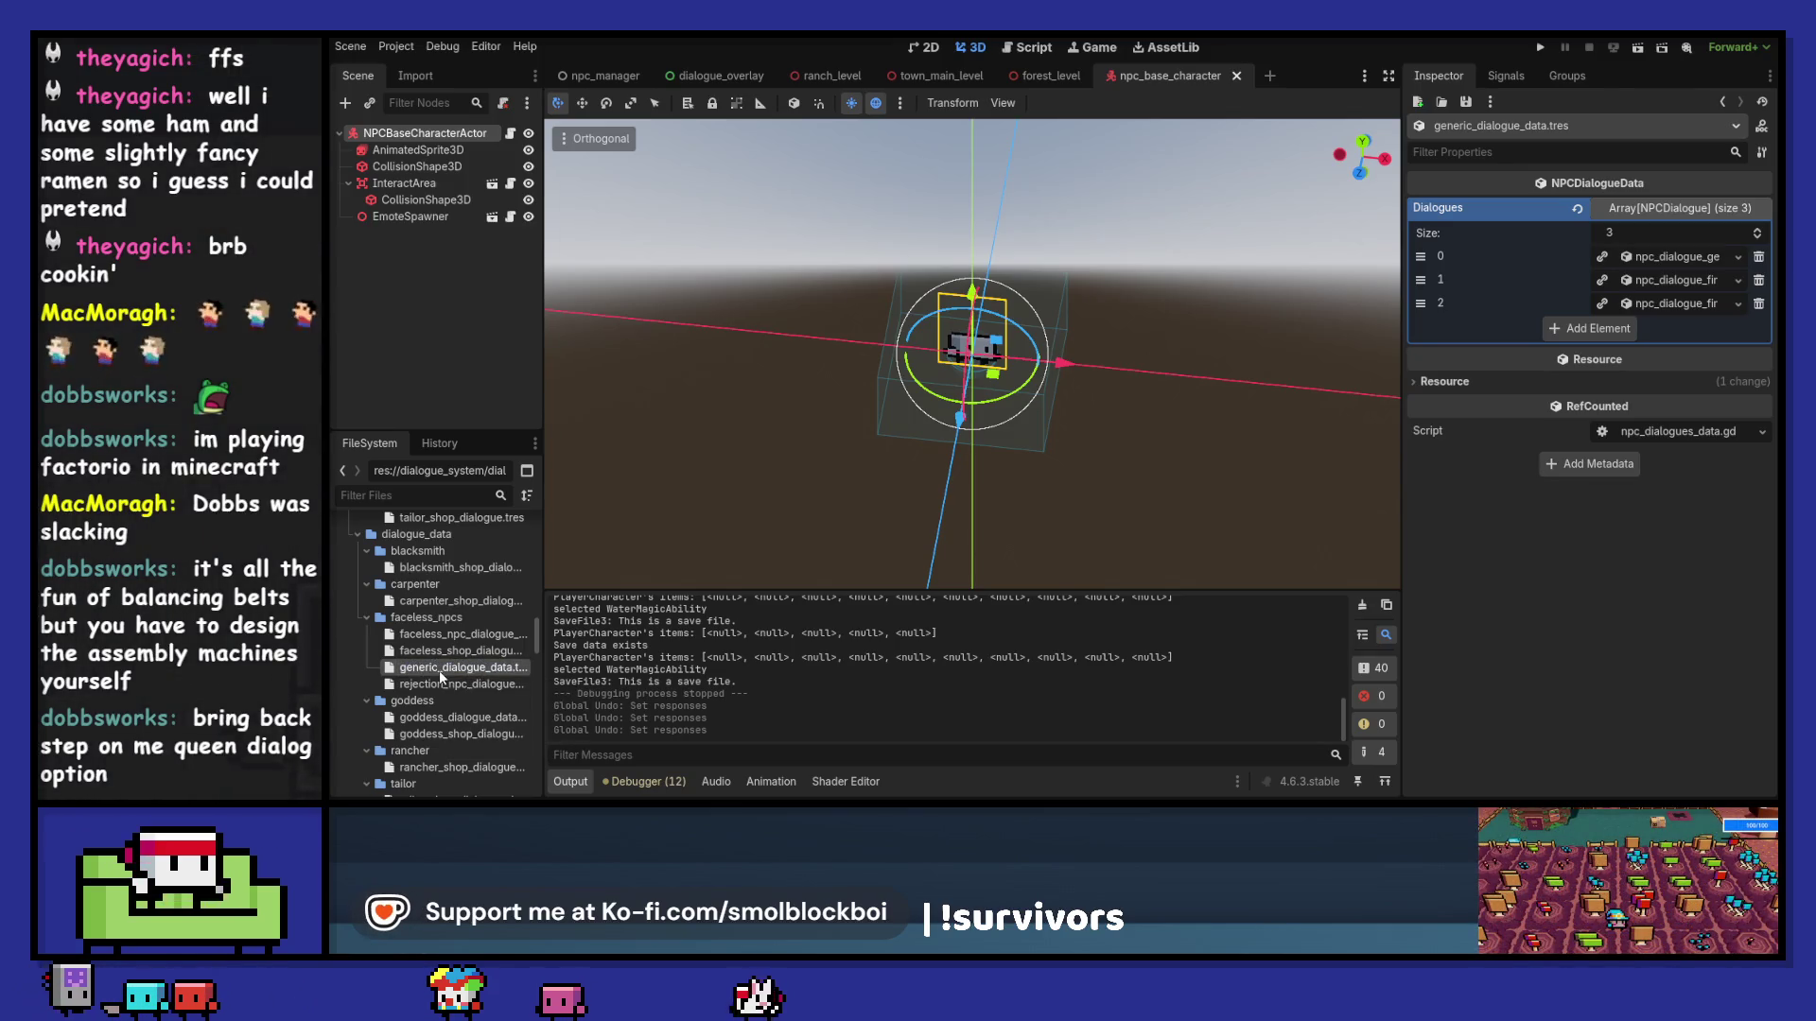
scroll(439, 671, "down", 3)
scroll(439, 671, "down", 2)
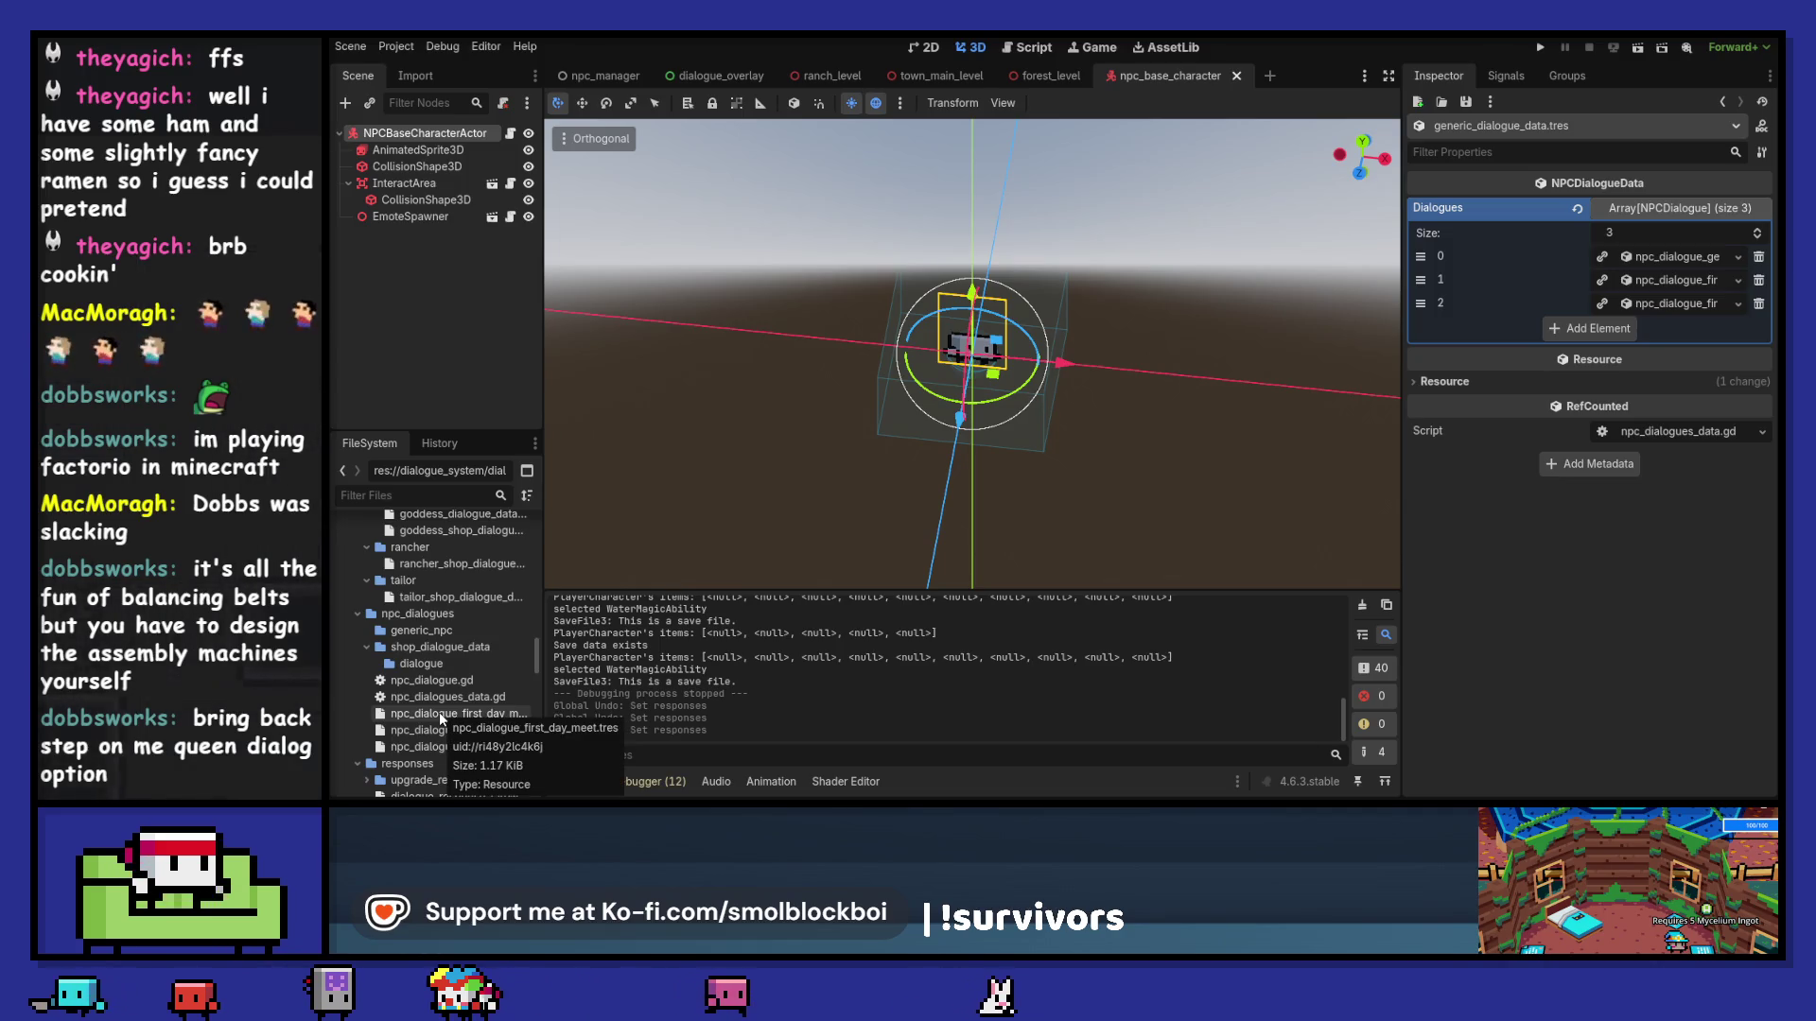
Step: Move the three npc_dialogue resources (first day meet, first meet, generic) into dialogue/faceless_npcs
left_click(439, 712)
left_click(439, 747, "shift")
mouse_move(439, 746)
left_mouse_down()
mouse_move(486, 639)
mouse_move(473, 619)
mouse_move(444, 626)
mouse_move(448, 565)
left_mouse_up()
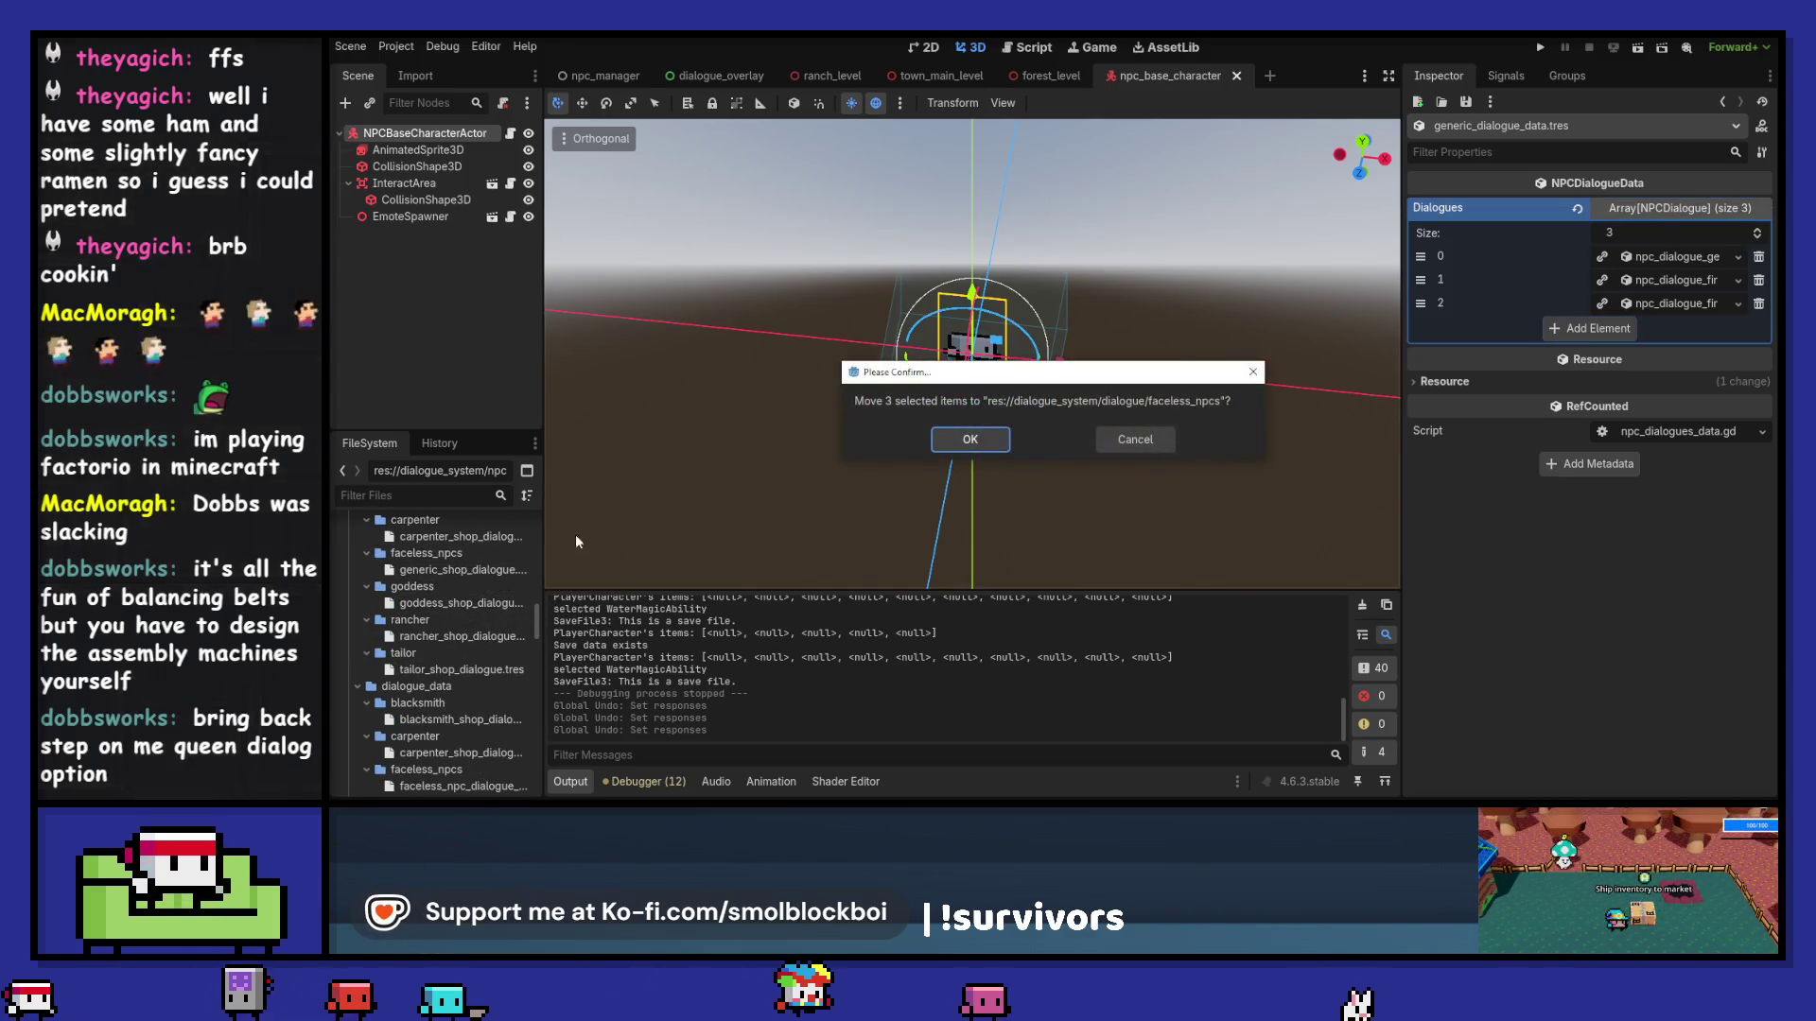
left_click(947, 441)
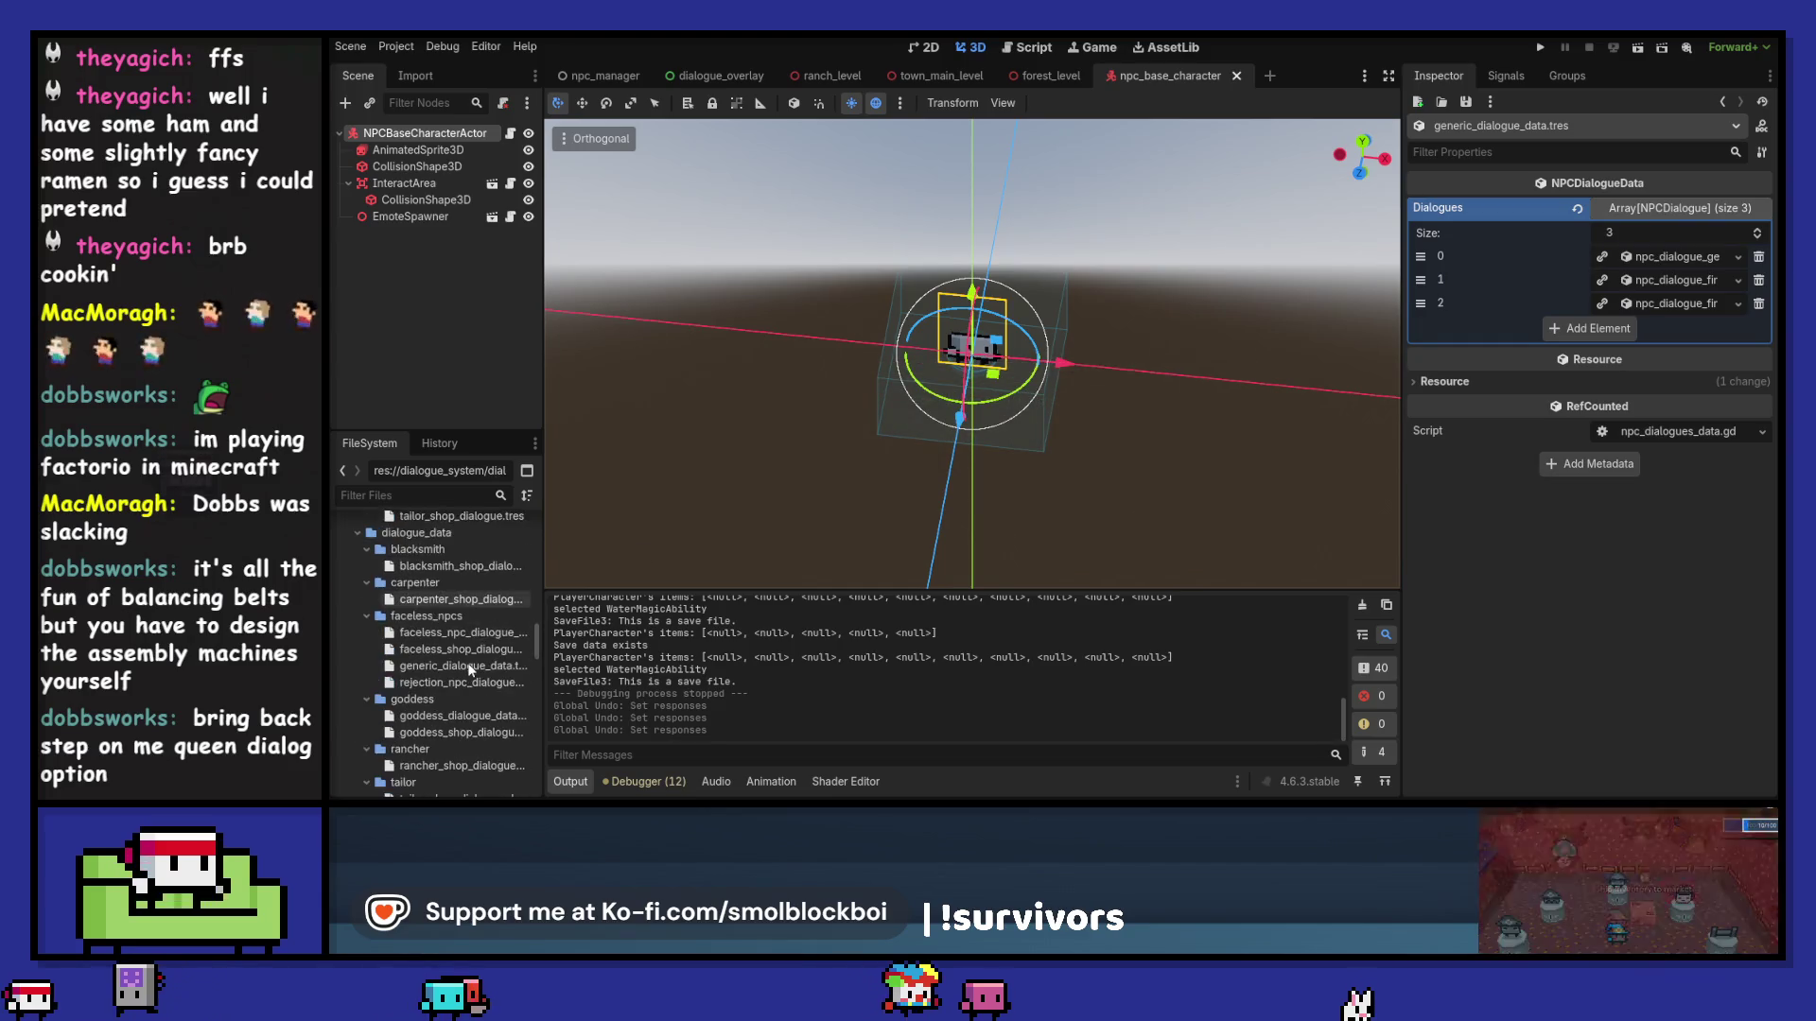
Step: Move npc_dialogue.gd and npc_dialogues_data.gd into the dialogue_system folder
scroll(464, 653, "up", 2)
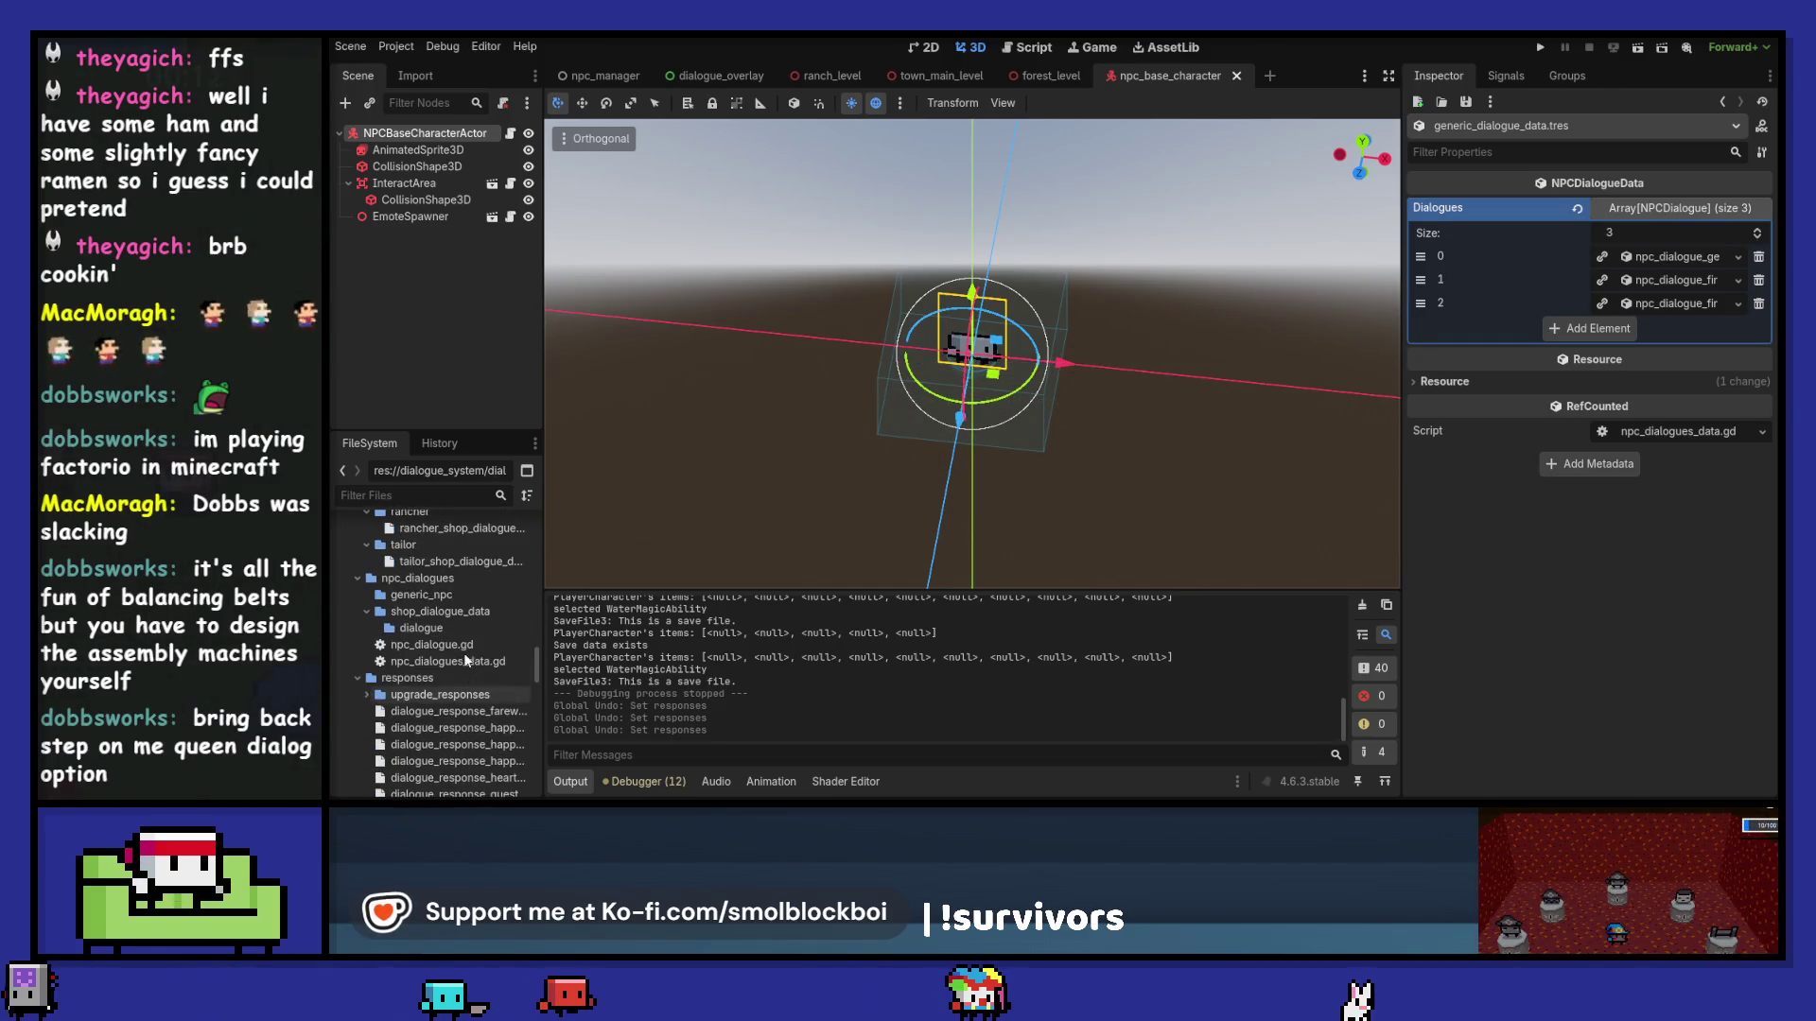
left_click(400, 579)
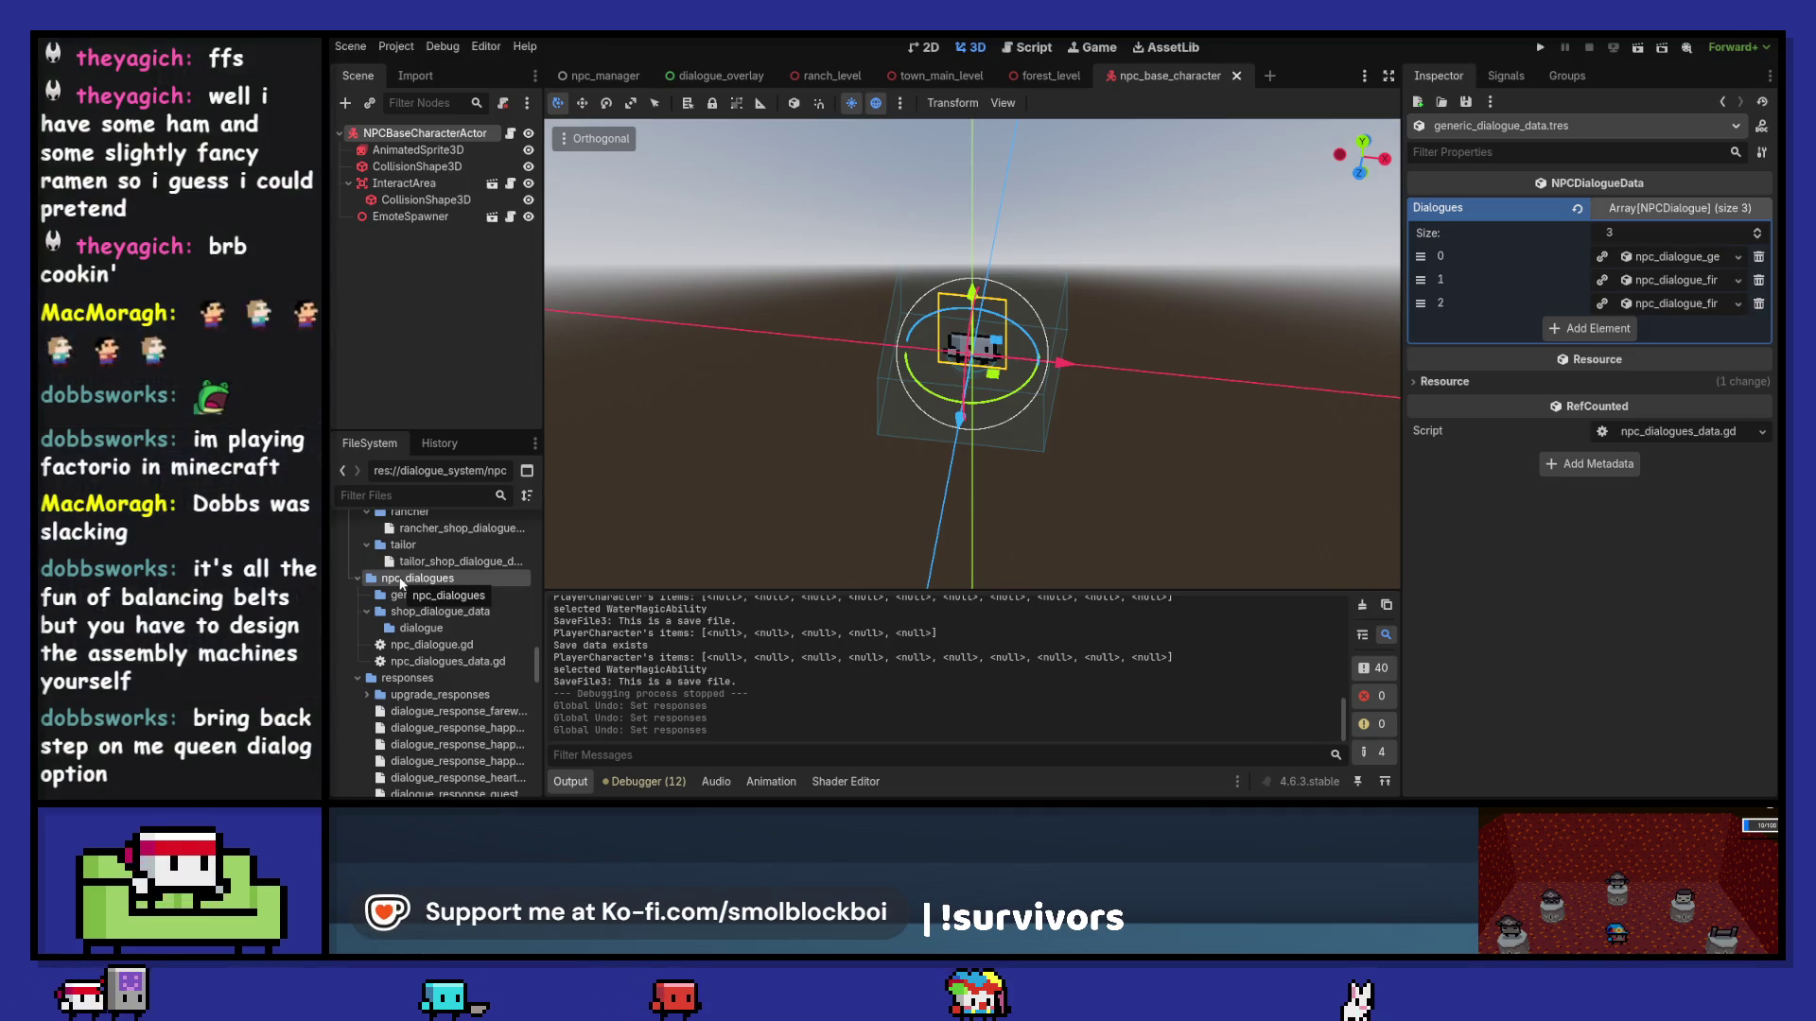
left_click(429, 644)
left_click(435, 663, "shift")
mouse_move(435, 662)
left_mouse_down()
mouse_move(464, 587)
mouse_move(416, 589)
left_mouse_up()
left_click(977, 441)
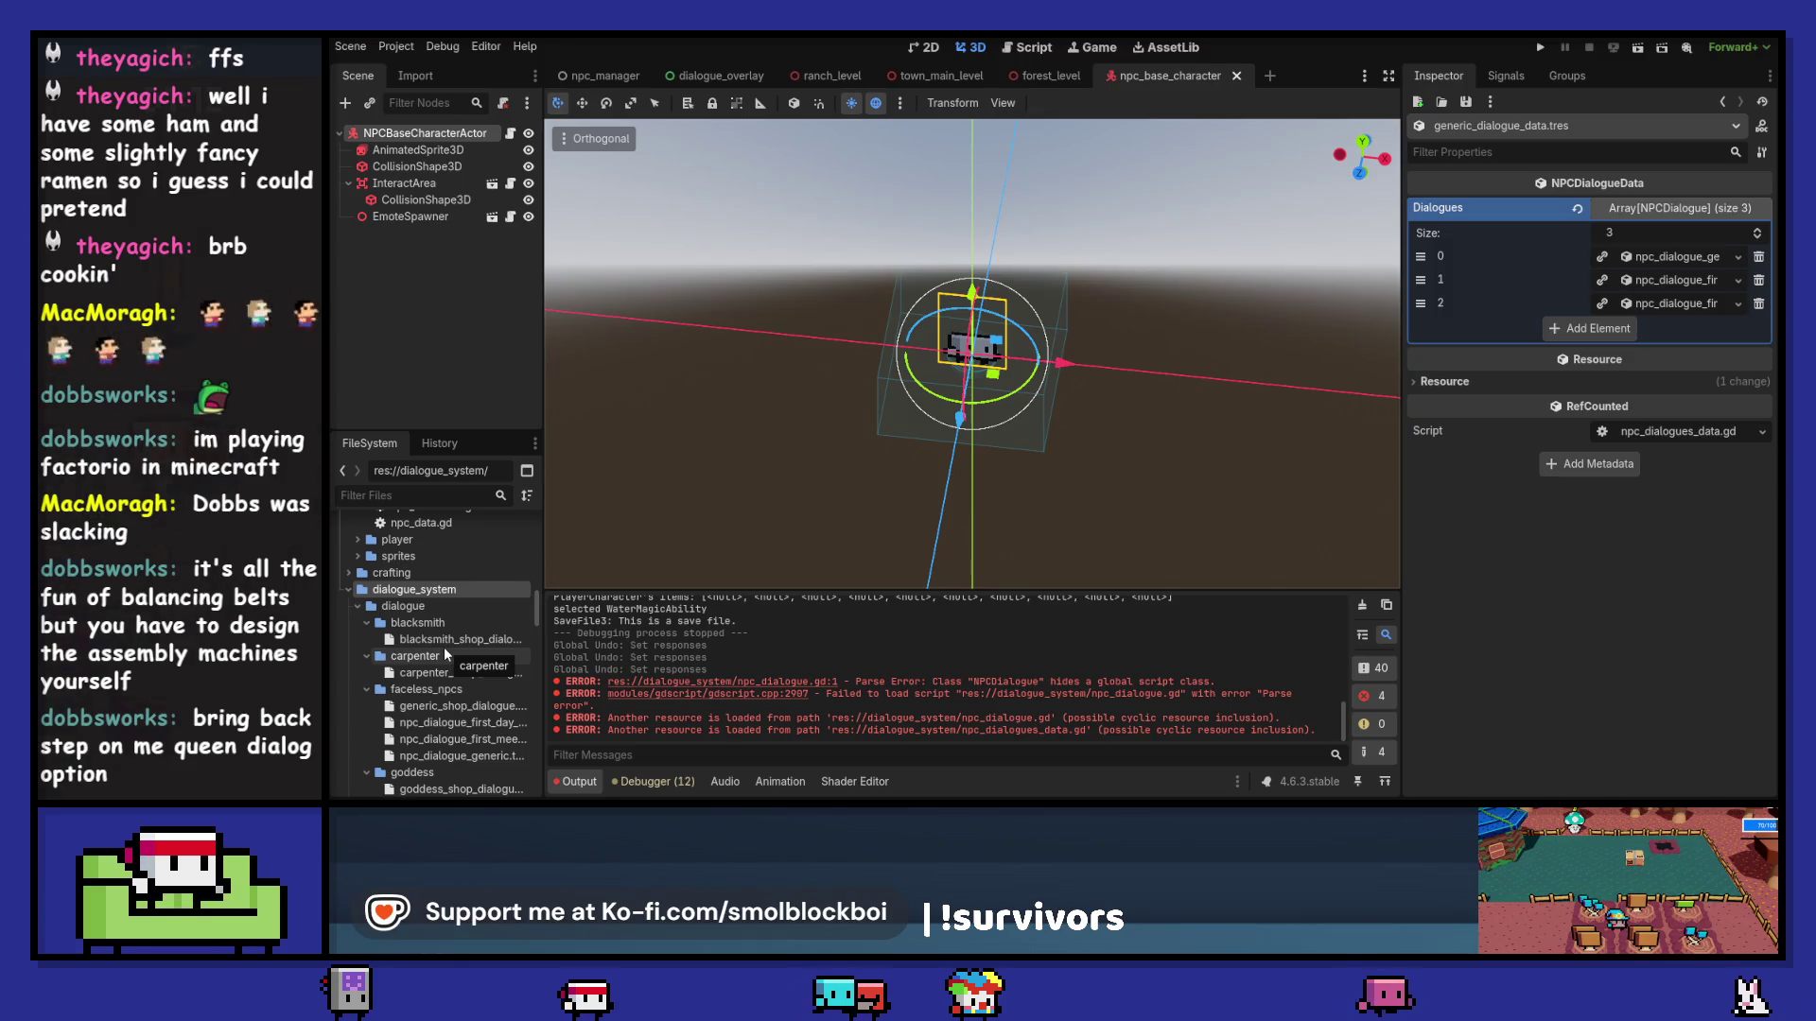
left_click(776, 682)
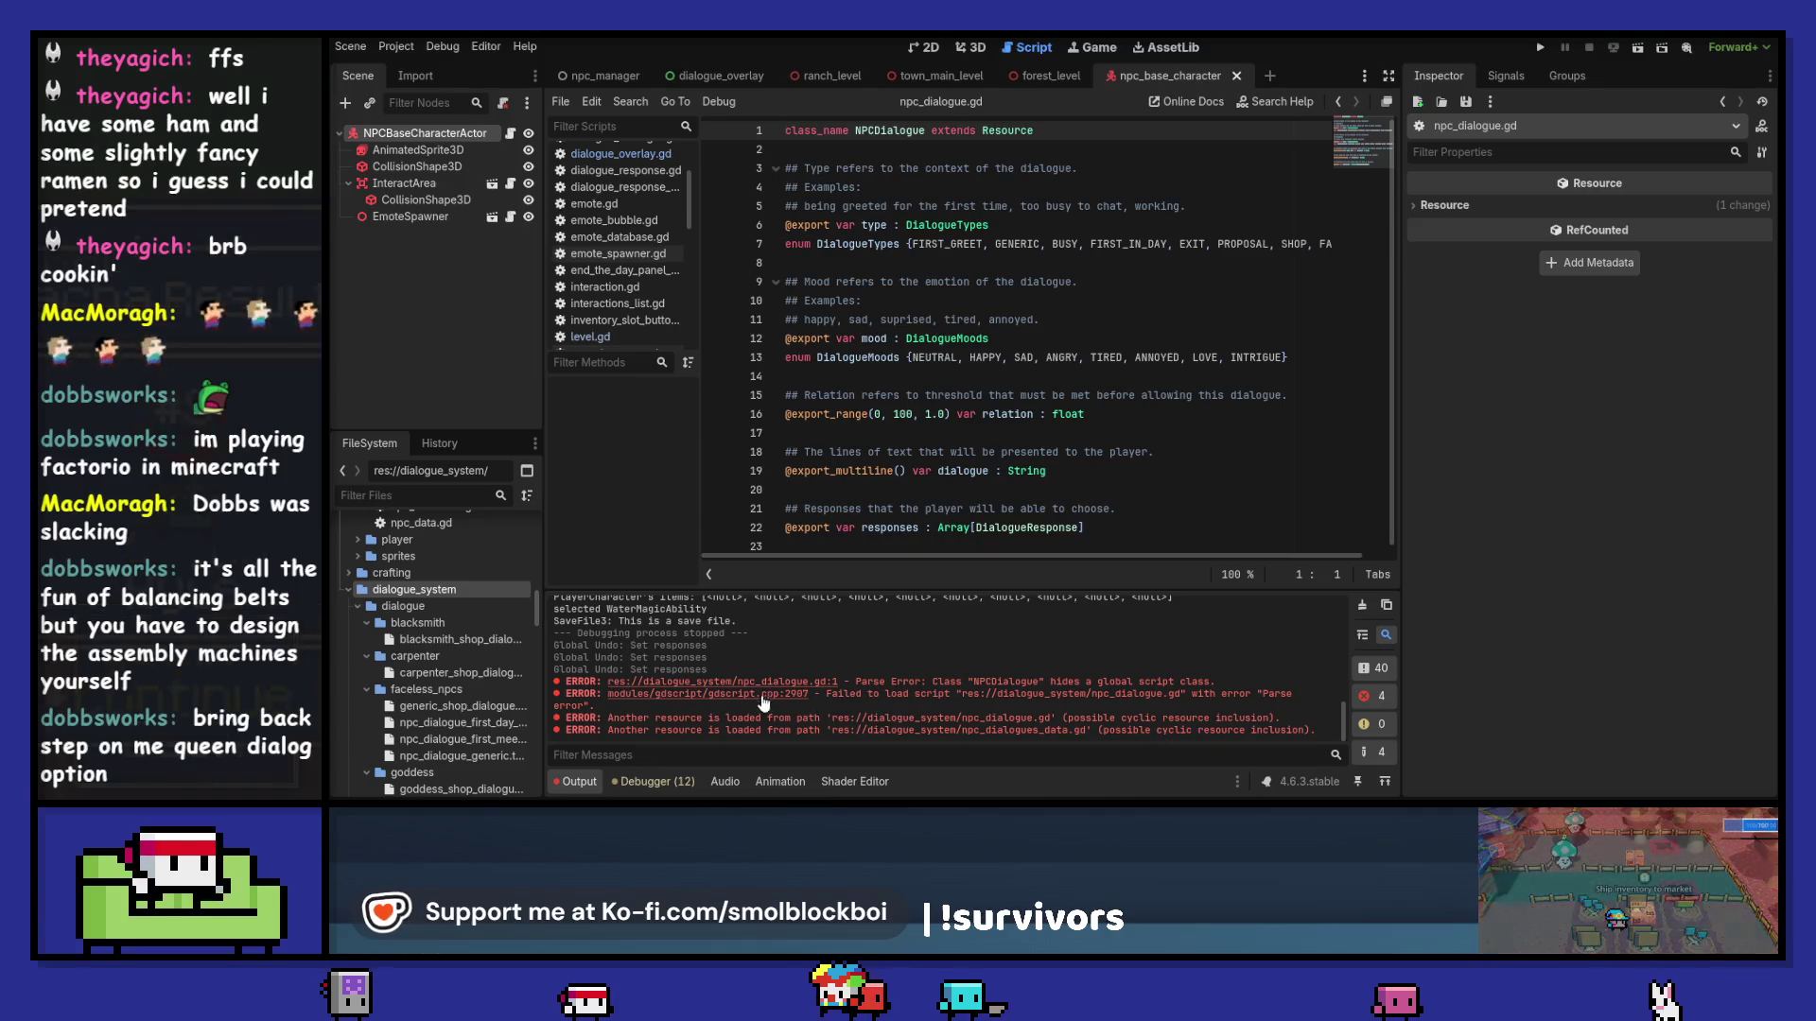
left_click(395, 47)
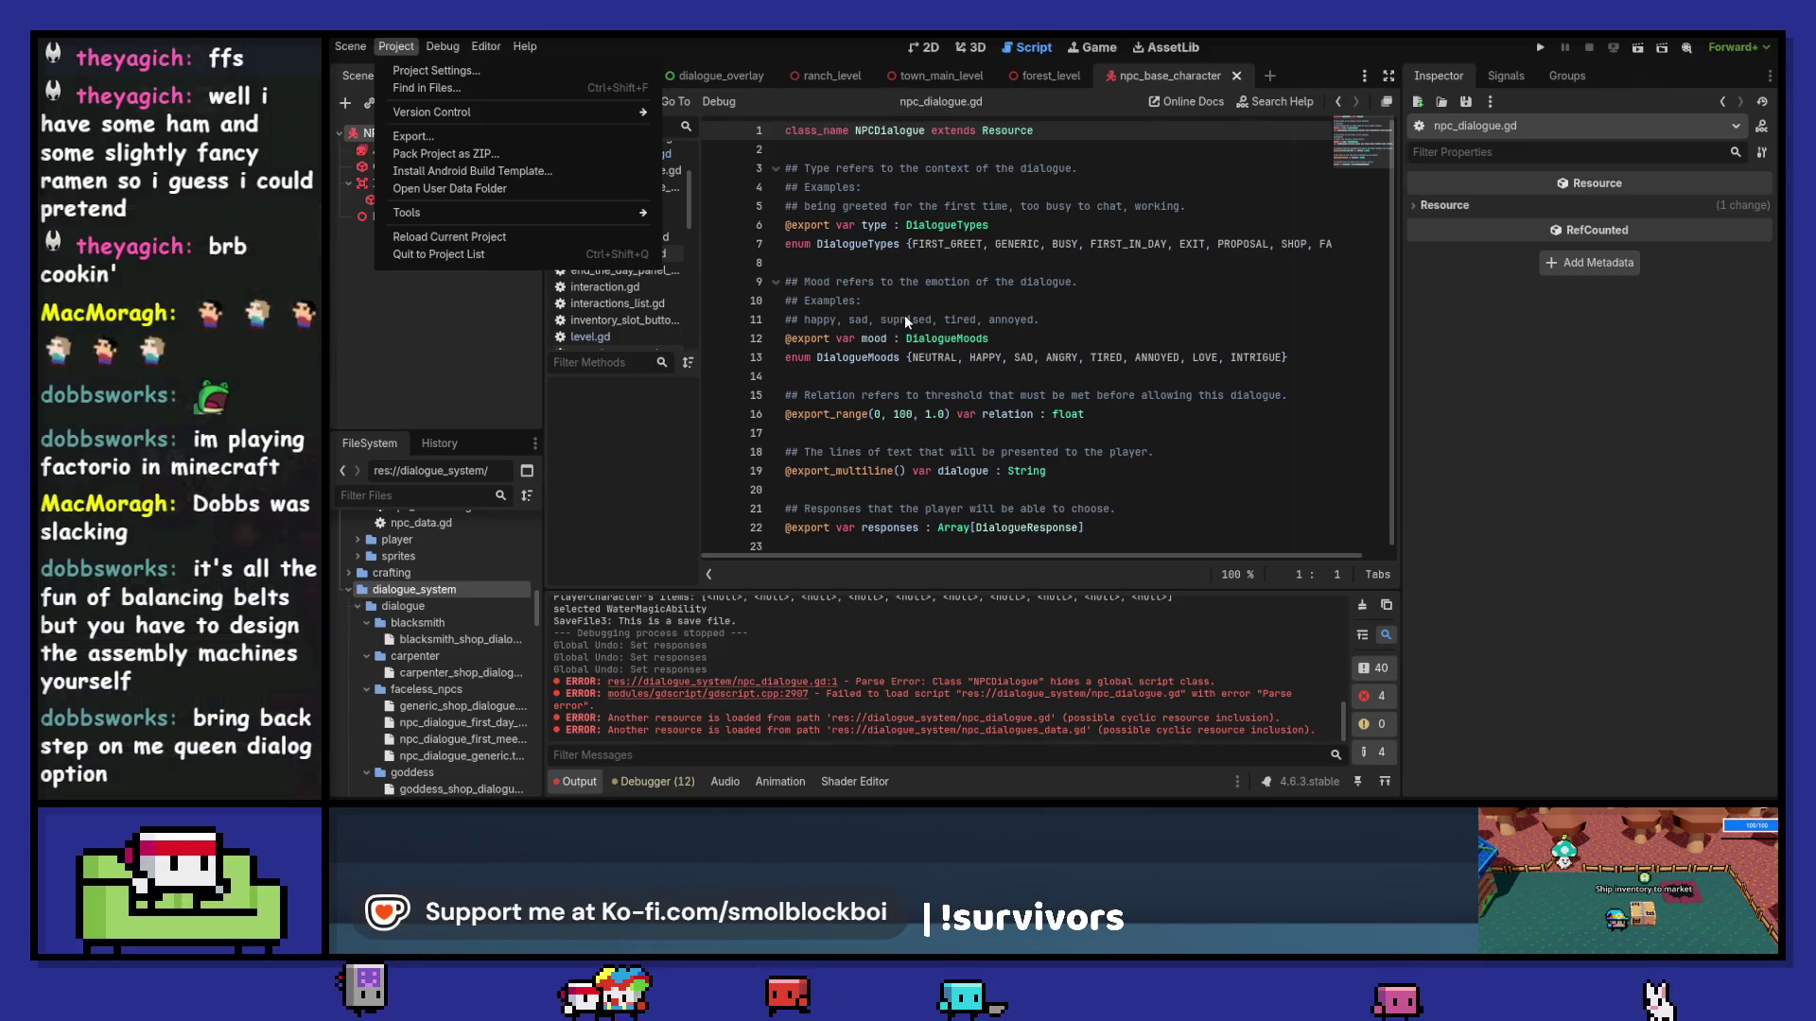
key("Escape")
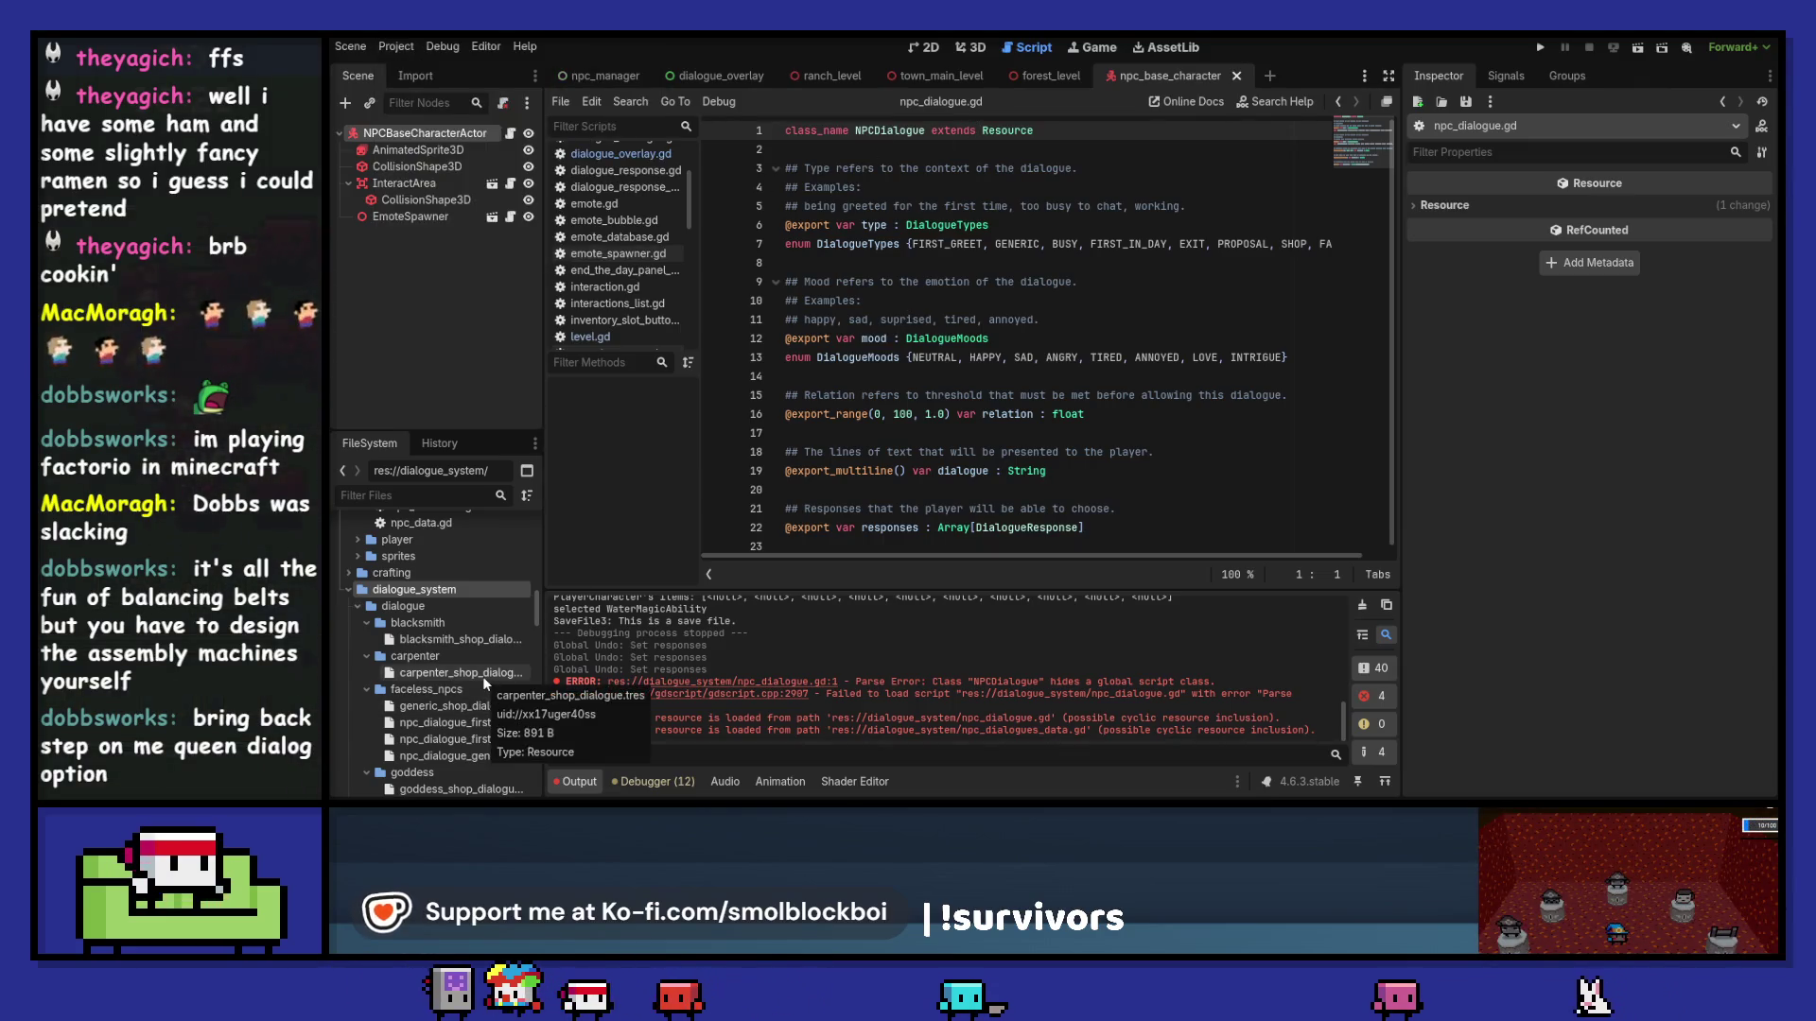
left_click(501, 638)
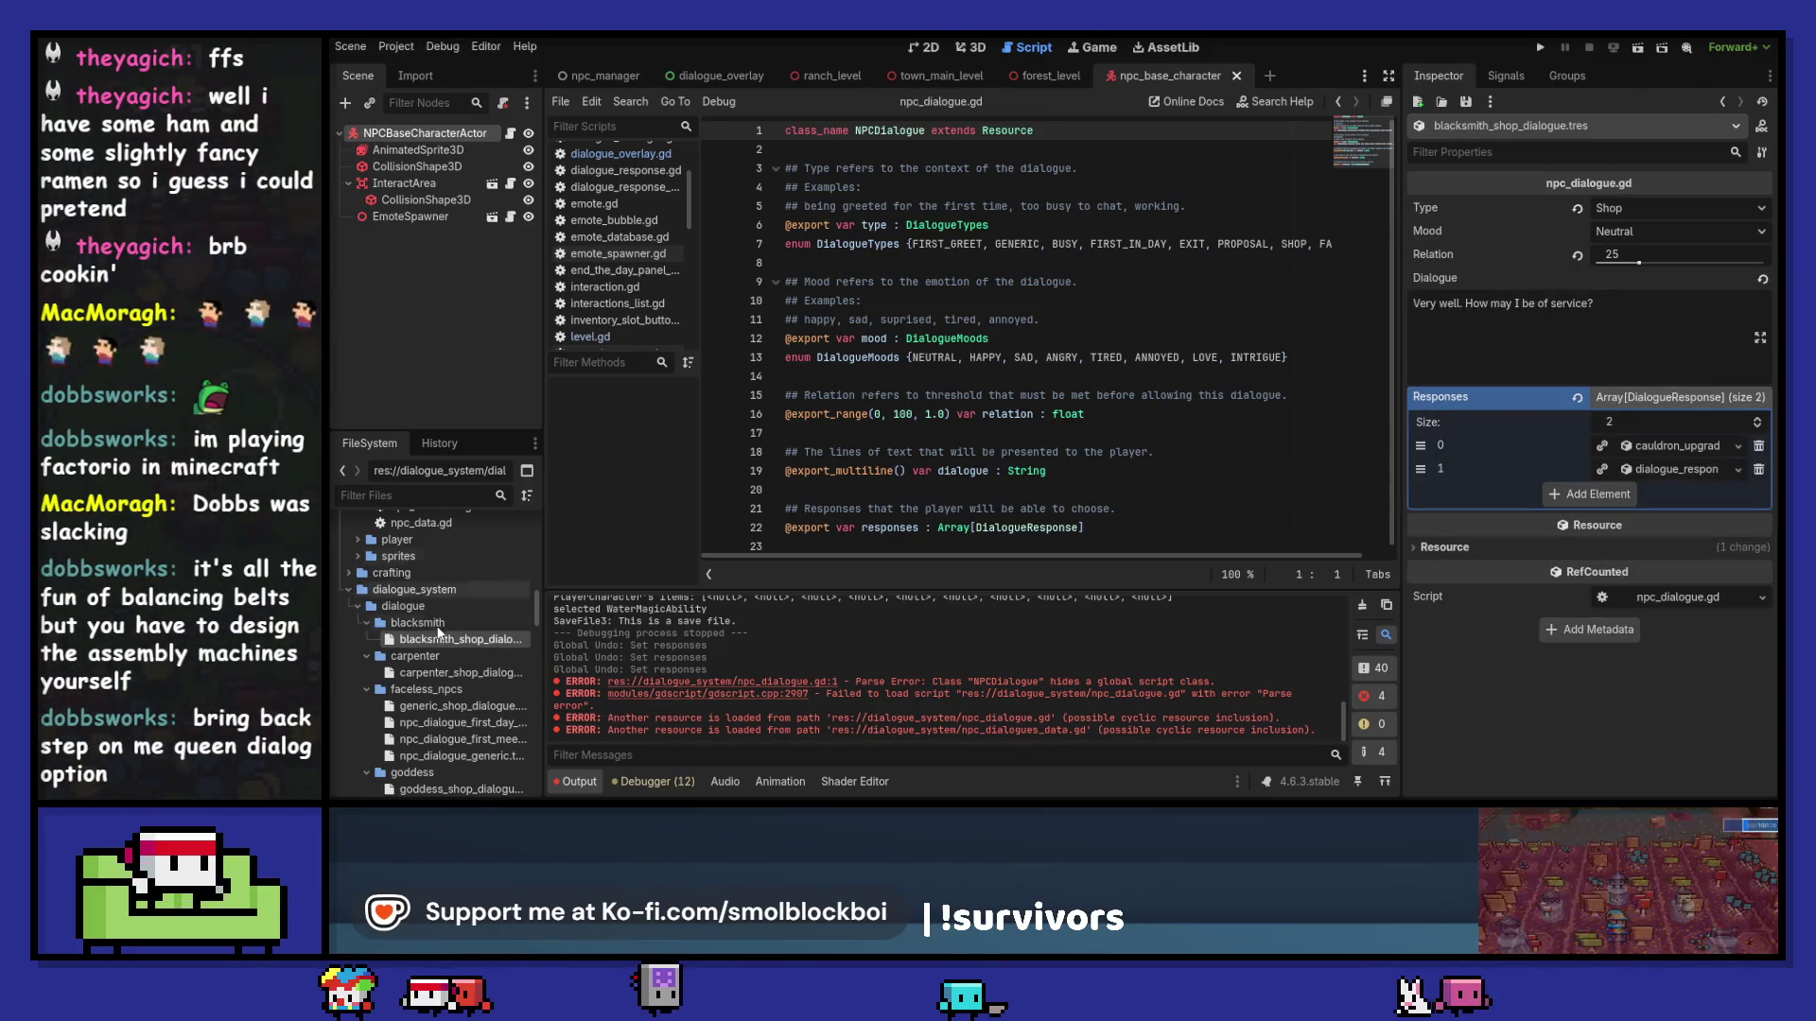
scroll(437, 610, "down", 5)
scroll(438, 613, "down", 3)
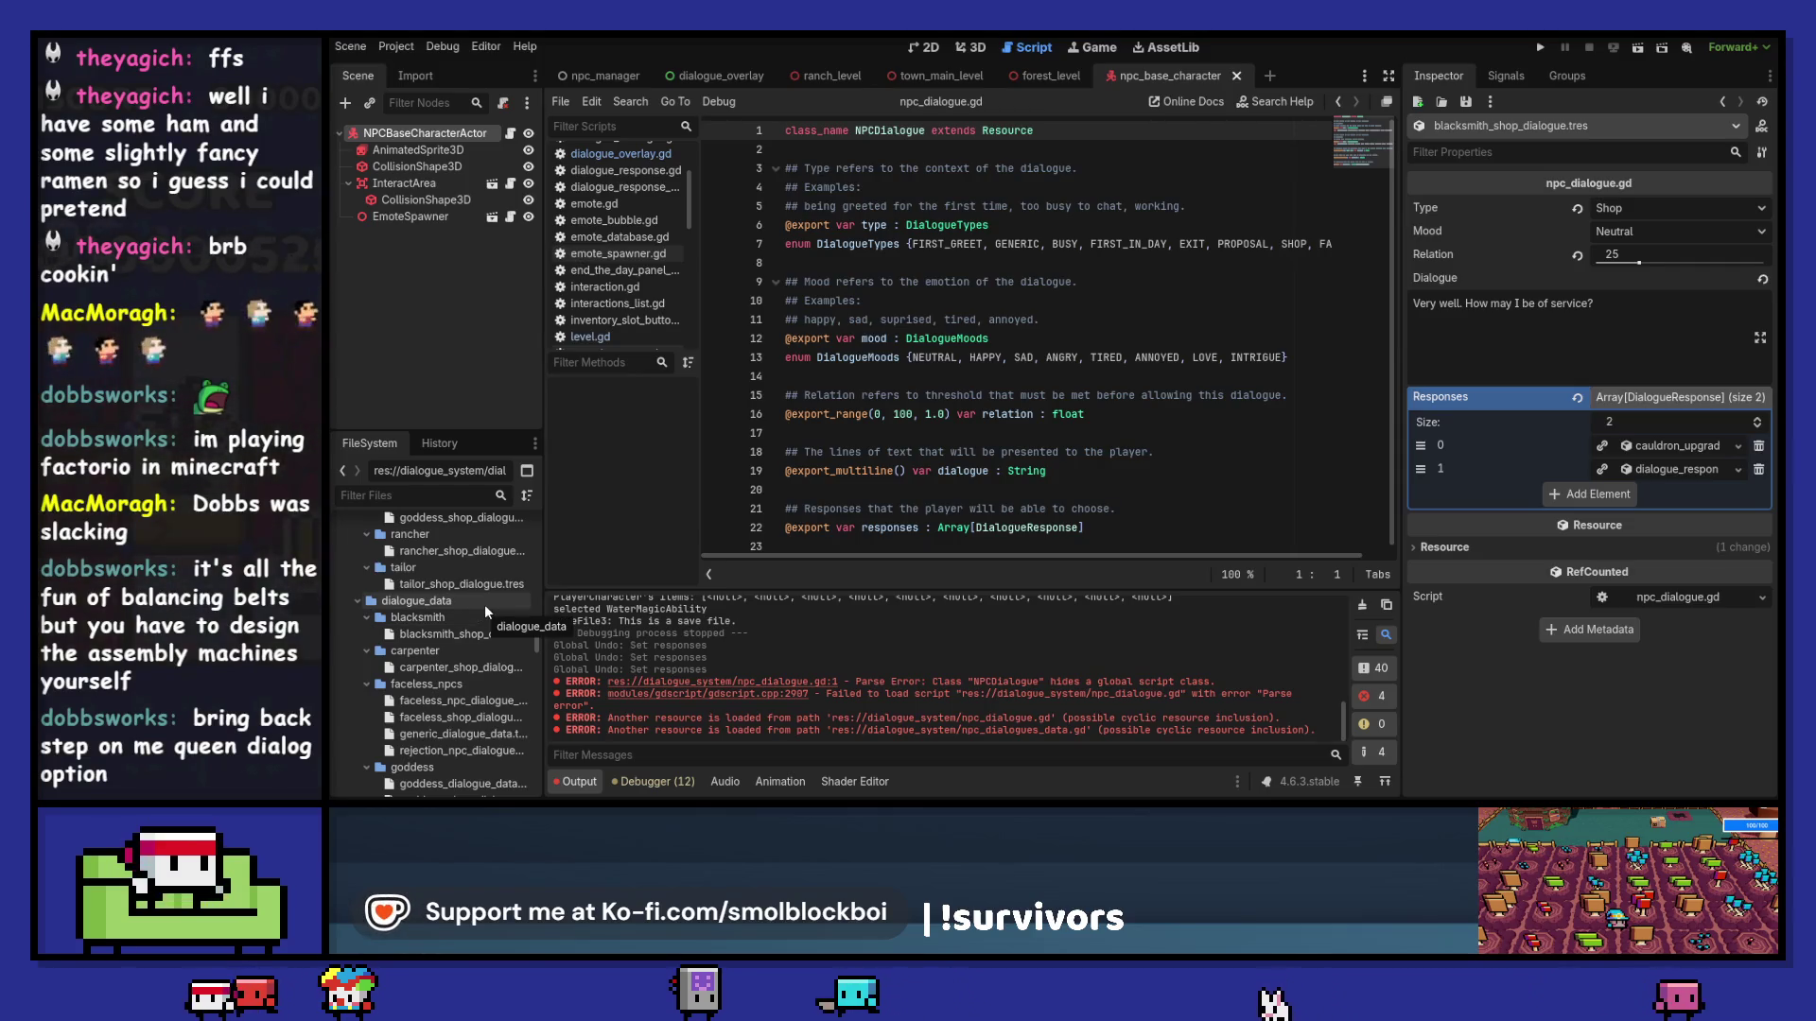
scroll(485, 611, "down", 6)
scroll(484, 604, "up", 6)
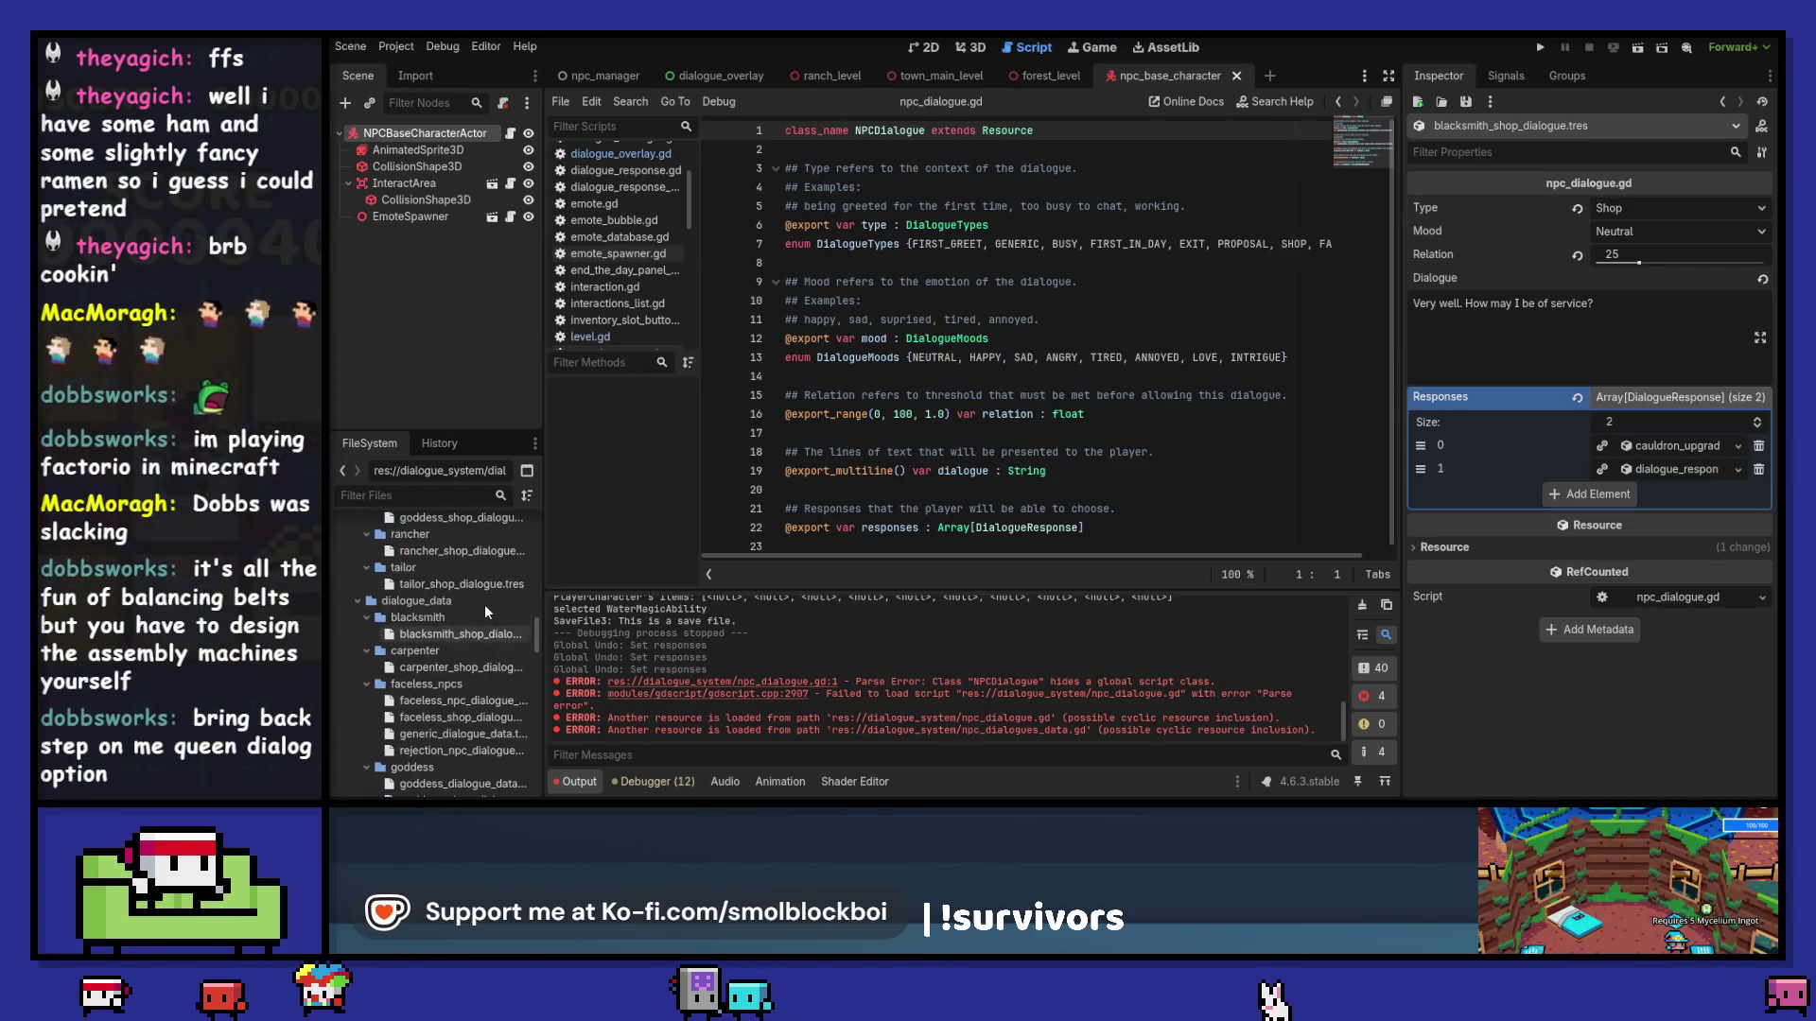
right_click(458, 594)
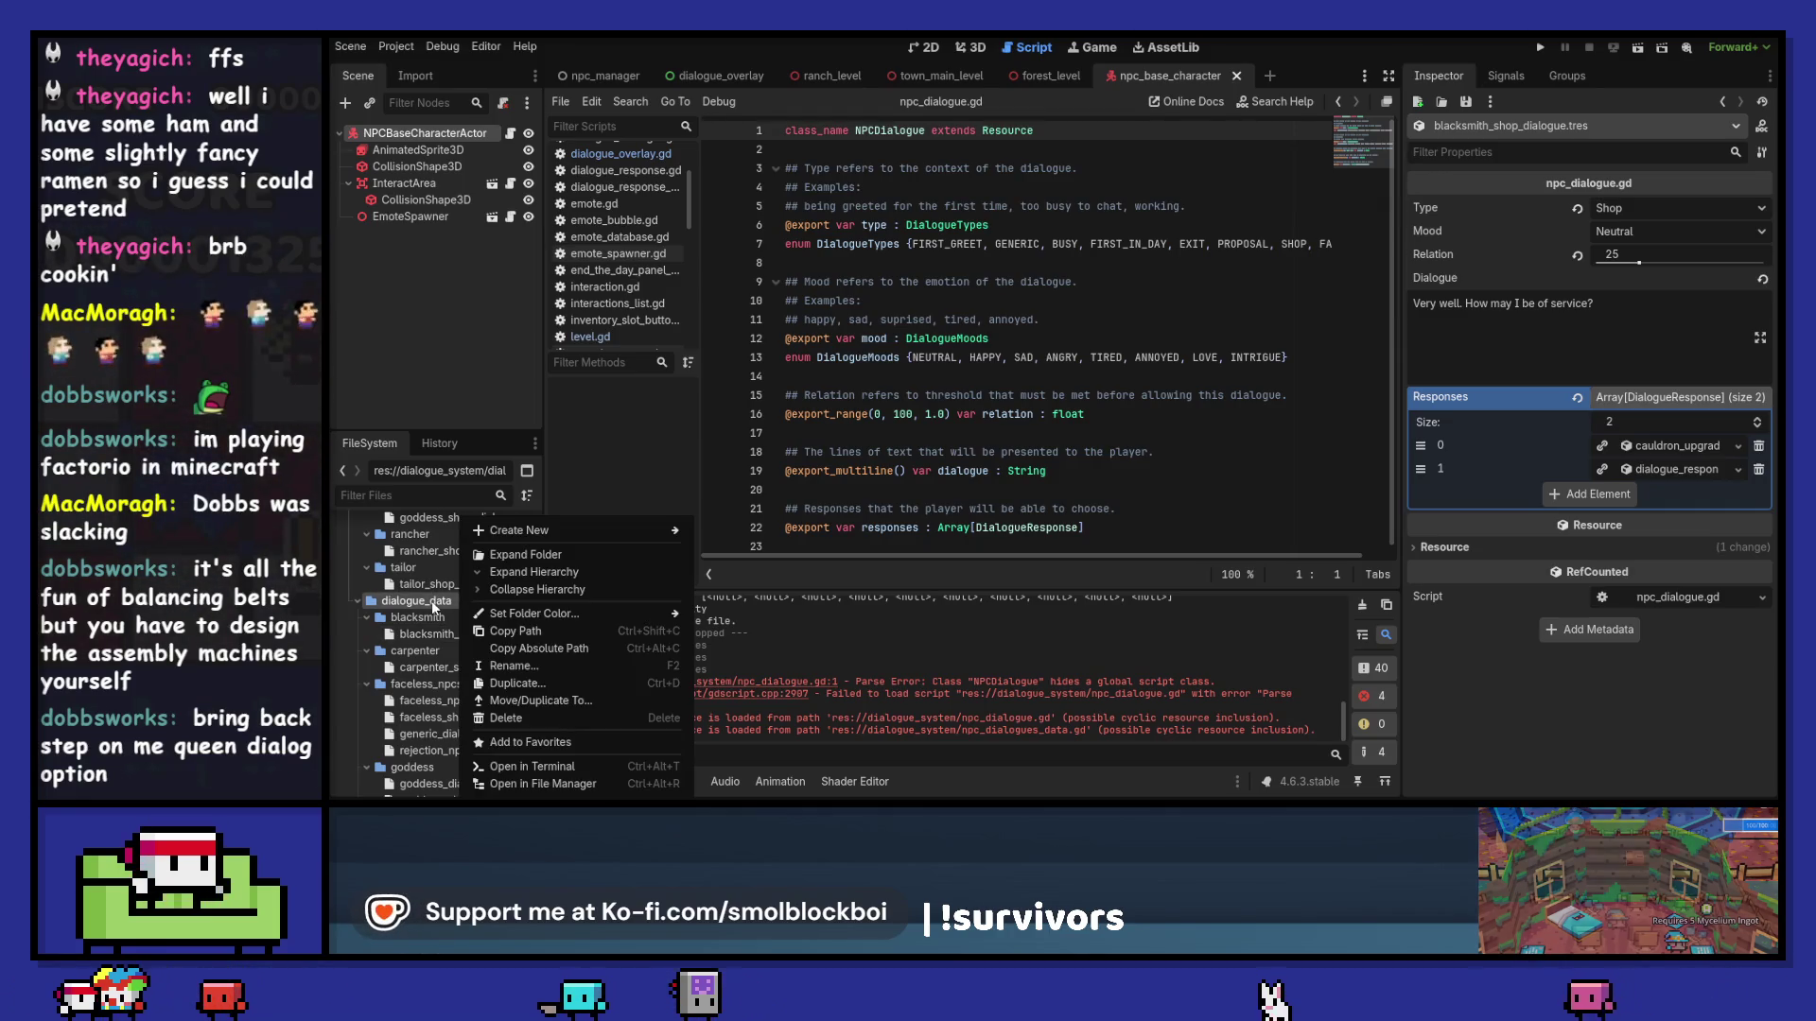
Step: Delete the npc_dialogues folder
mouse_move(636, 615)
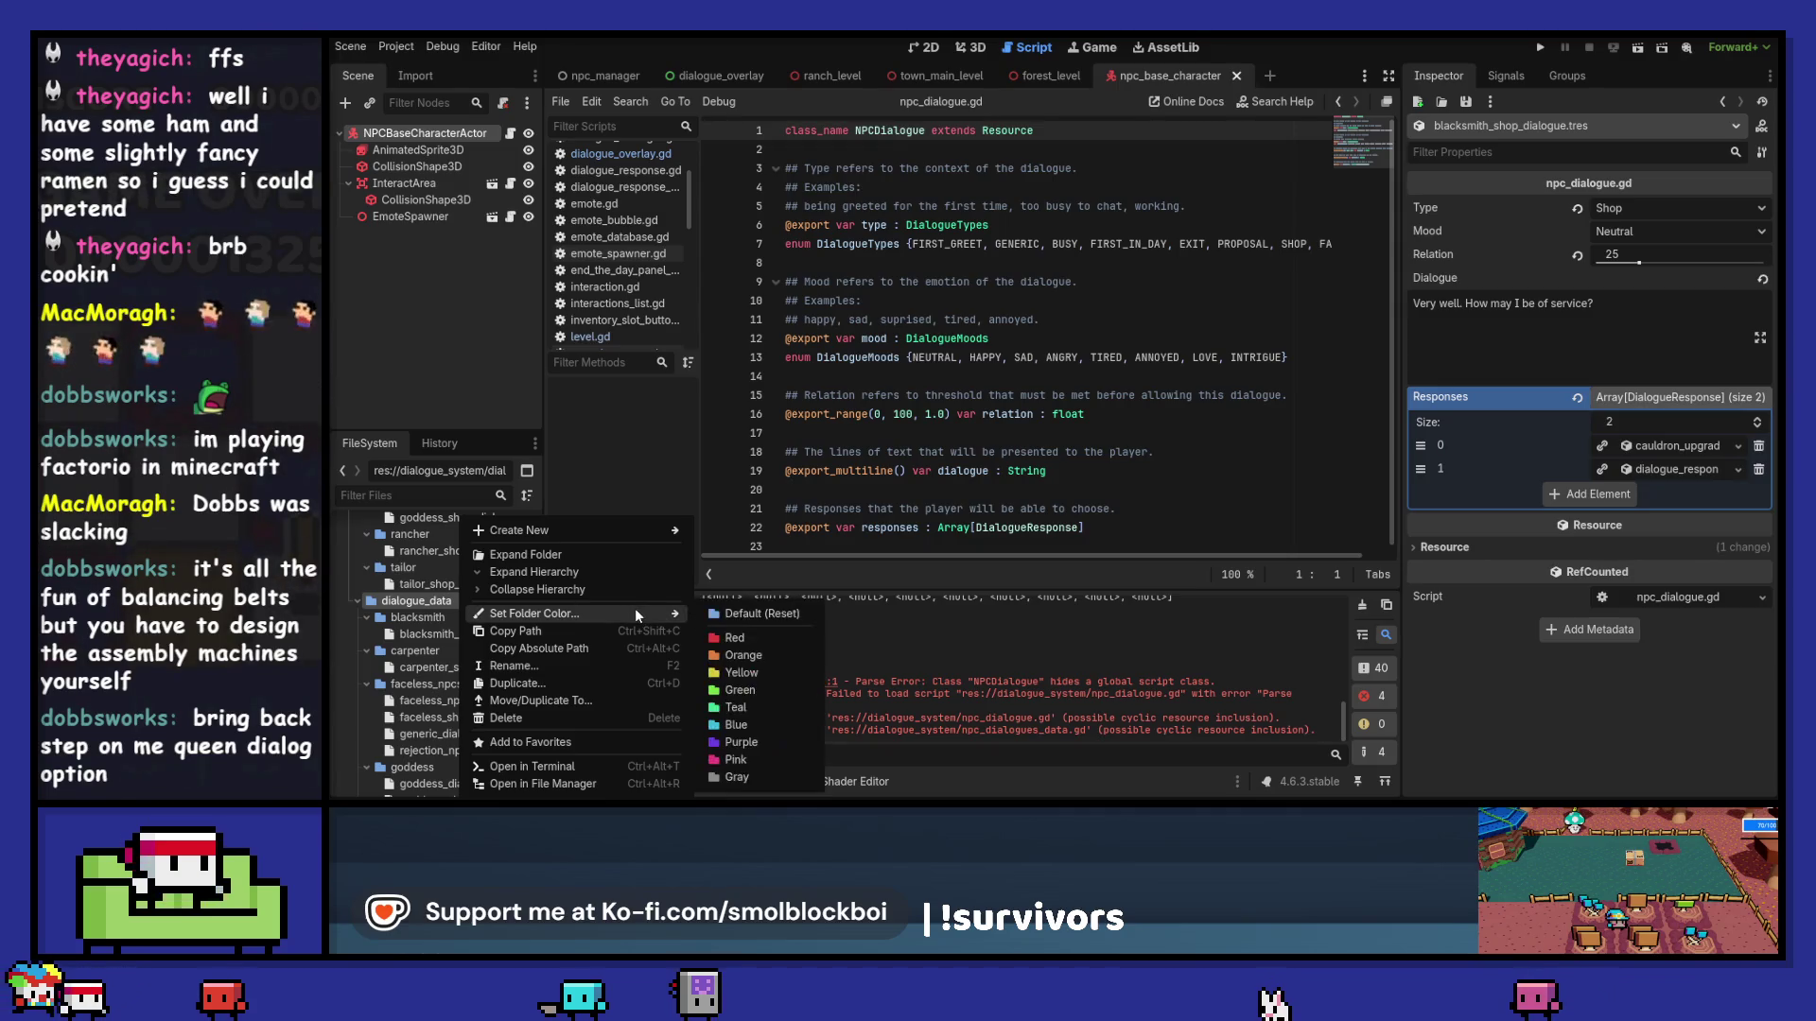
scroll(437, 594, "down", 5)
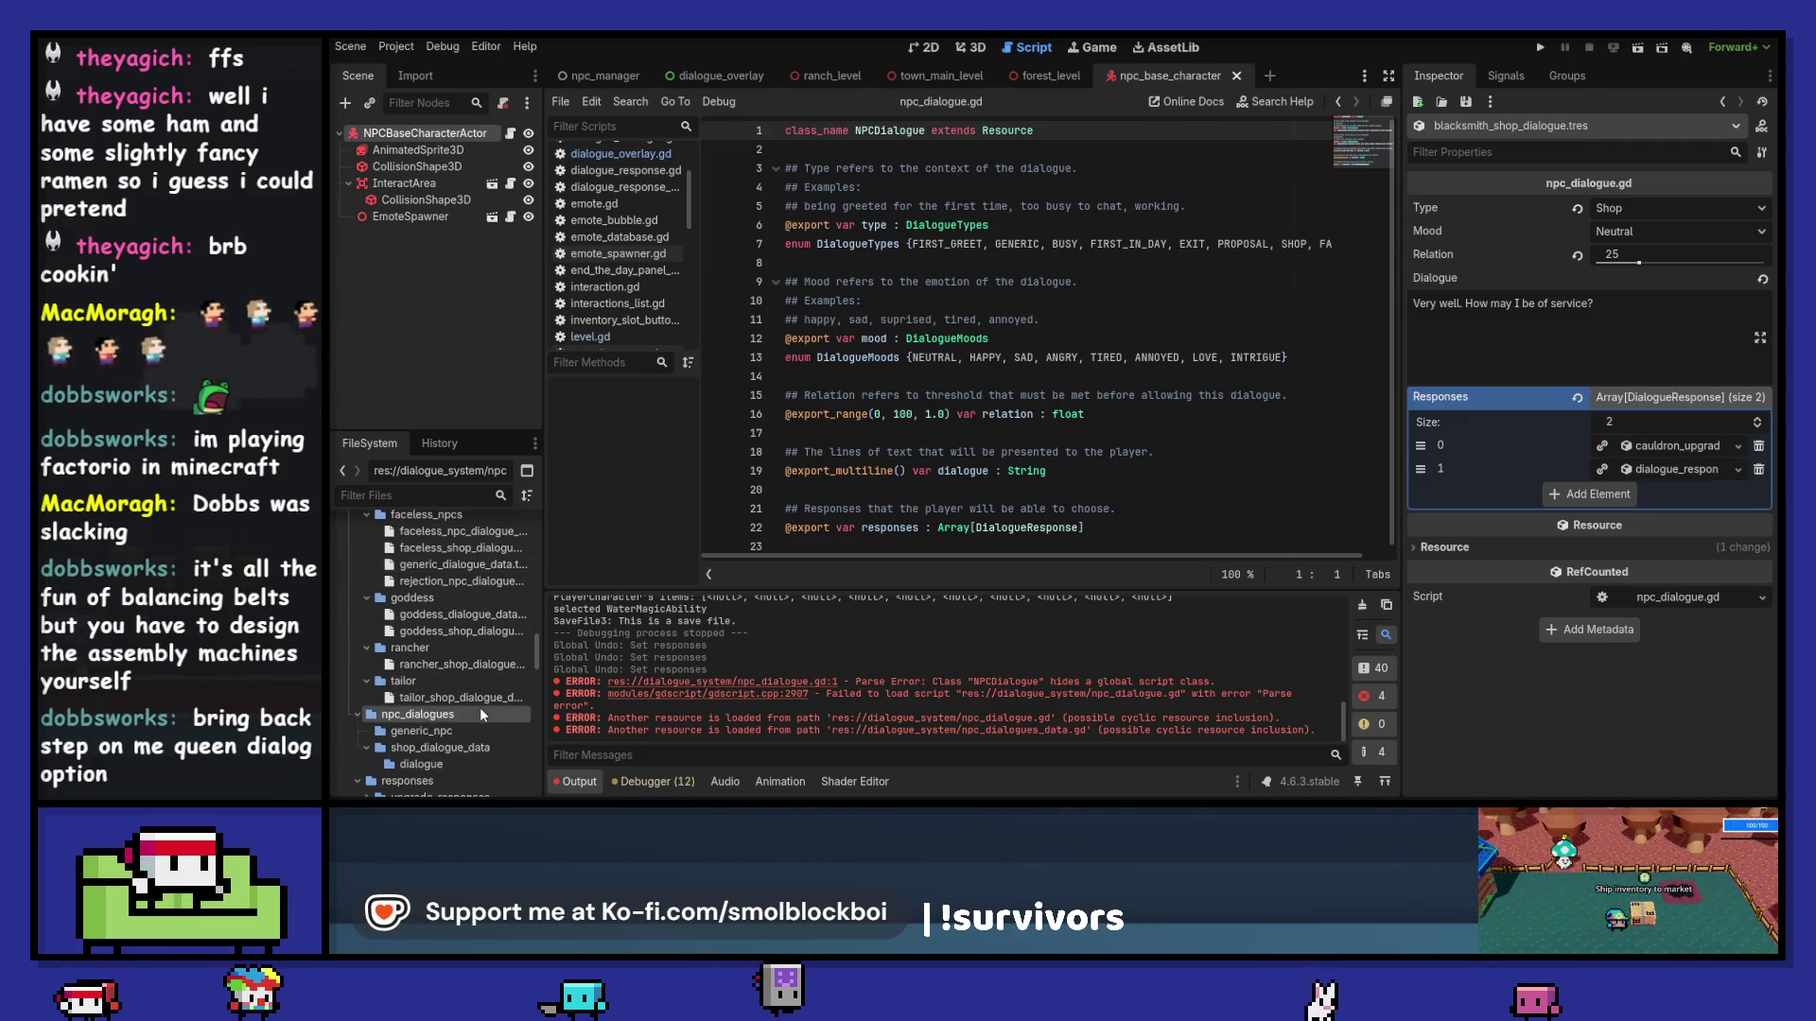
scroll(480, 707, "down", 2)
key("Delete")
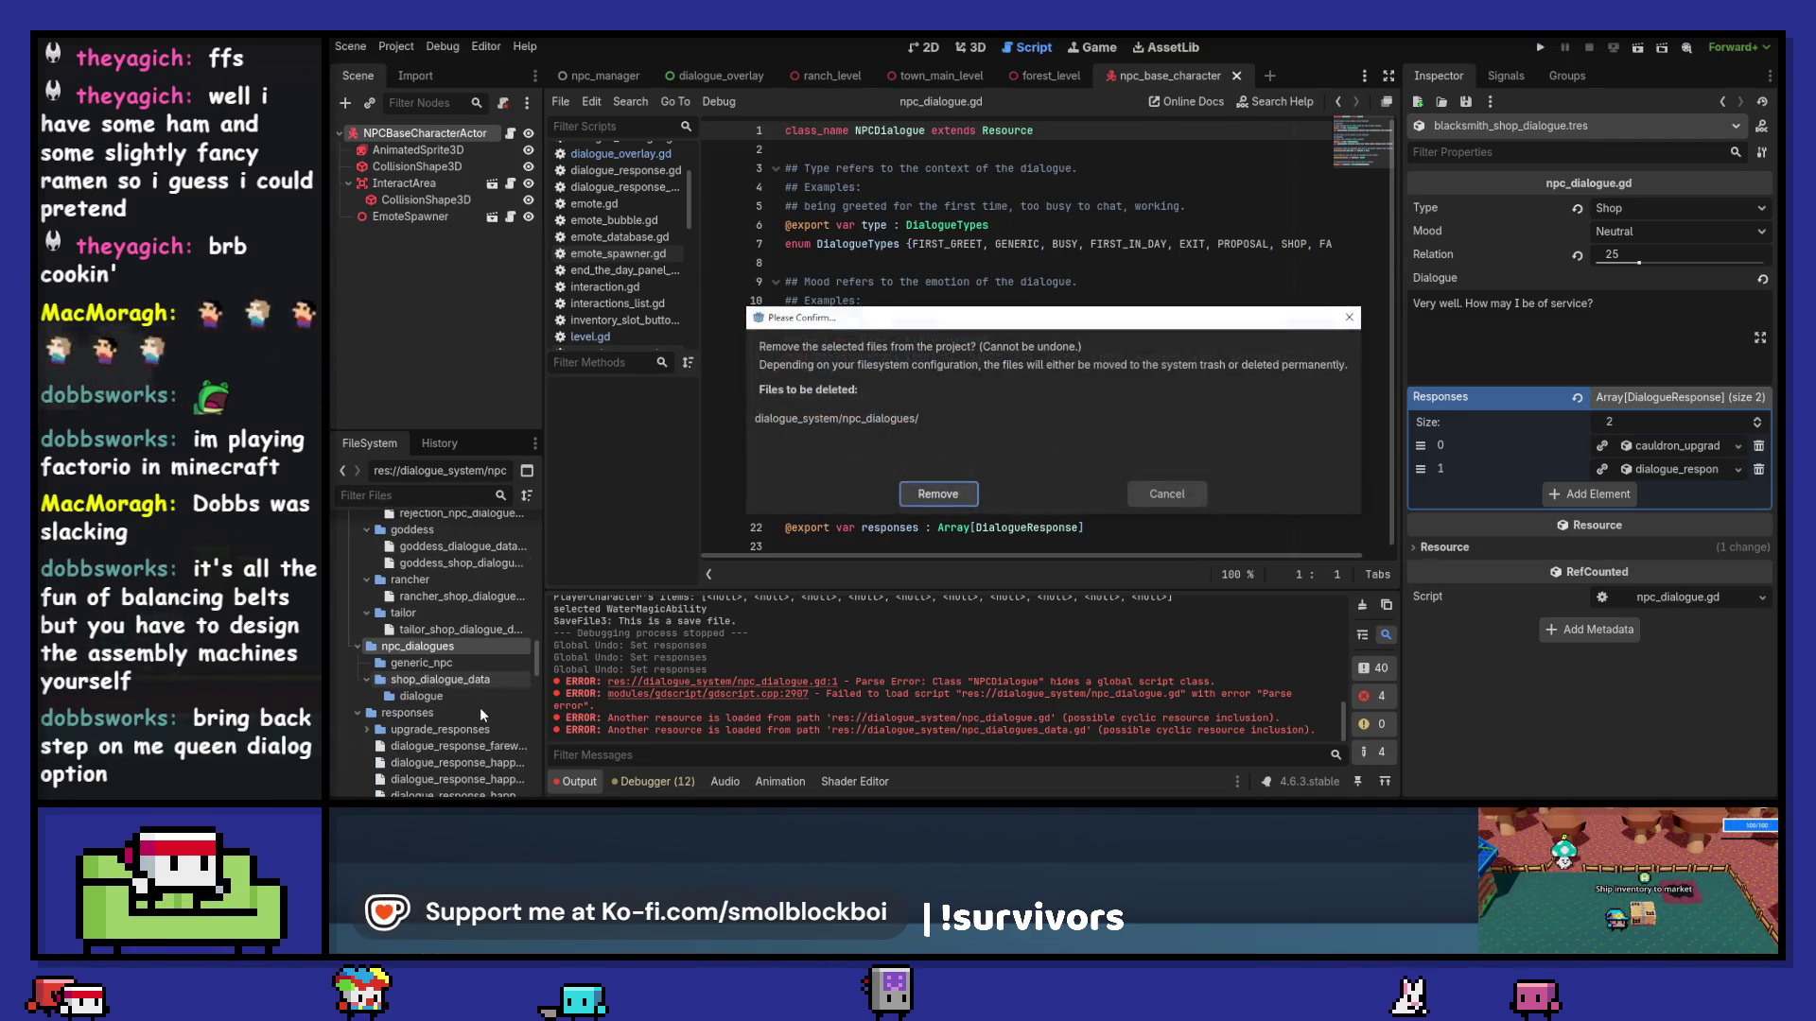
key("Return")
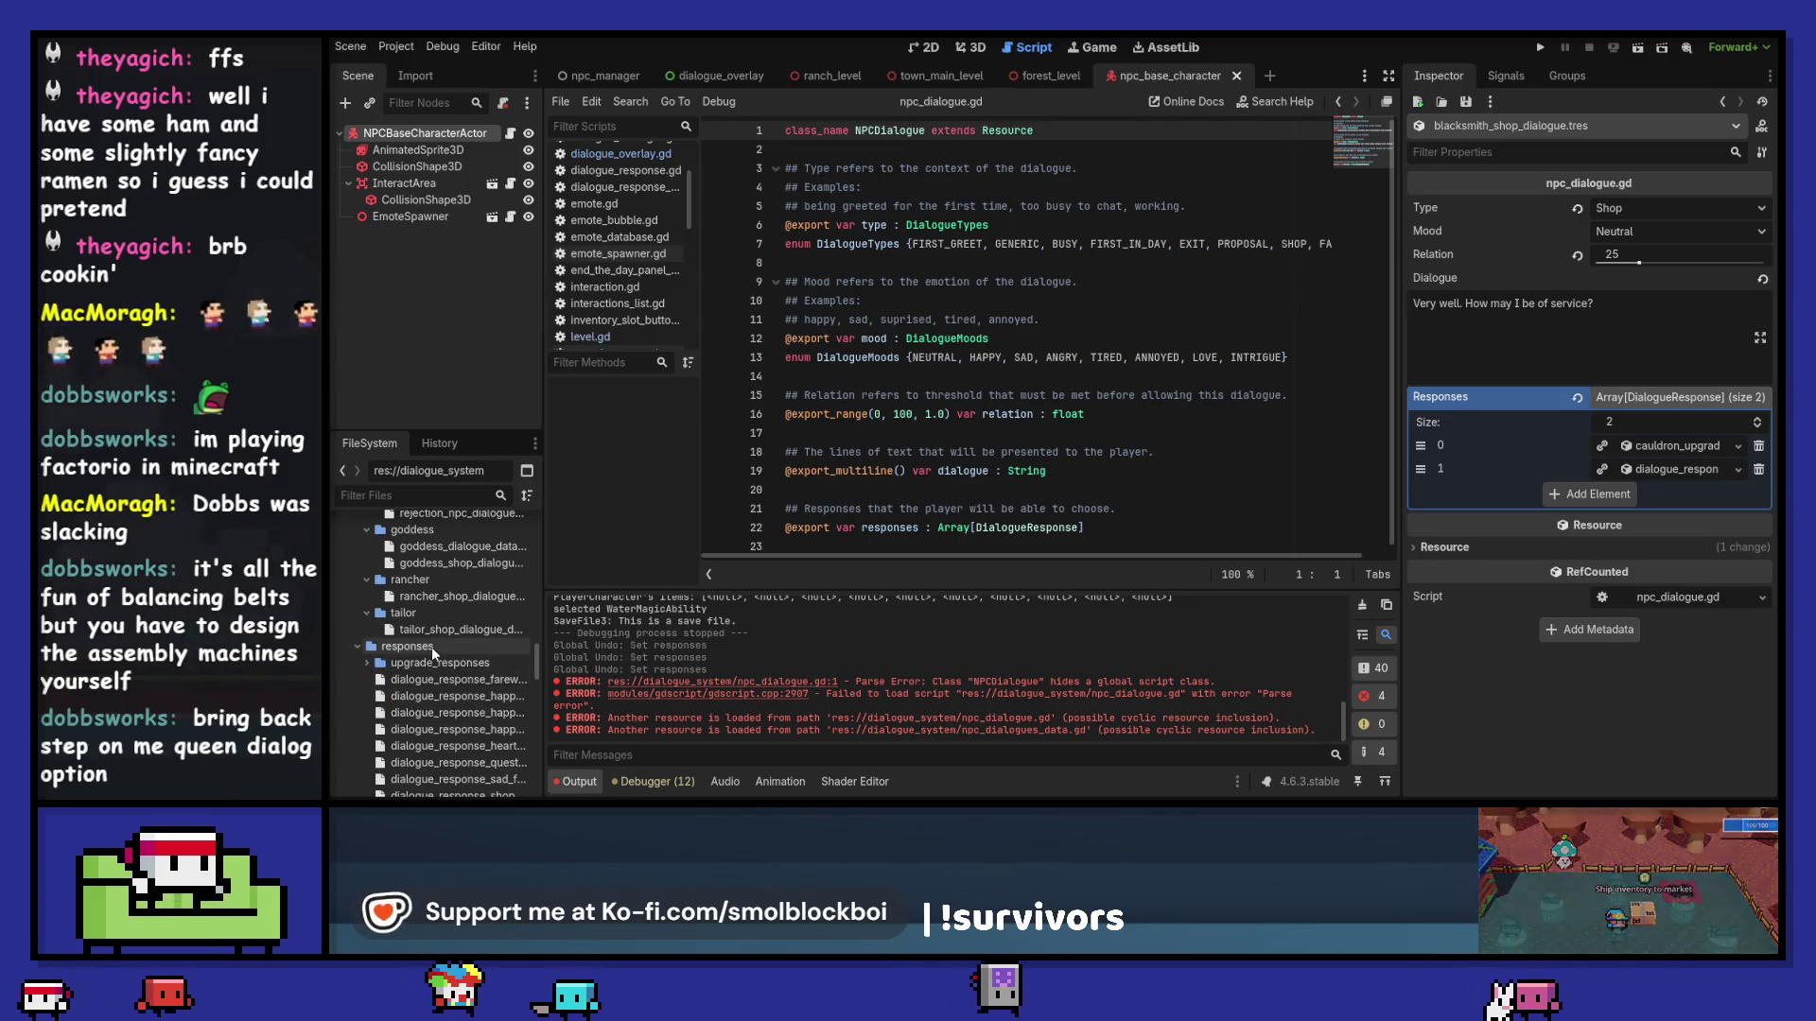
Step: Set the dialogue_data folder colour to red
left_click(431, 647)
scroll(432, 647, "up", 3)
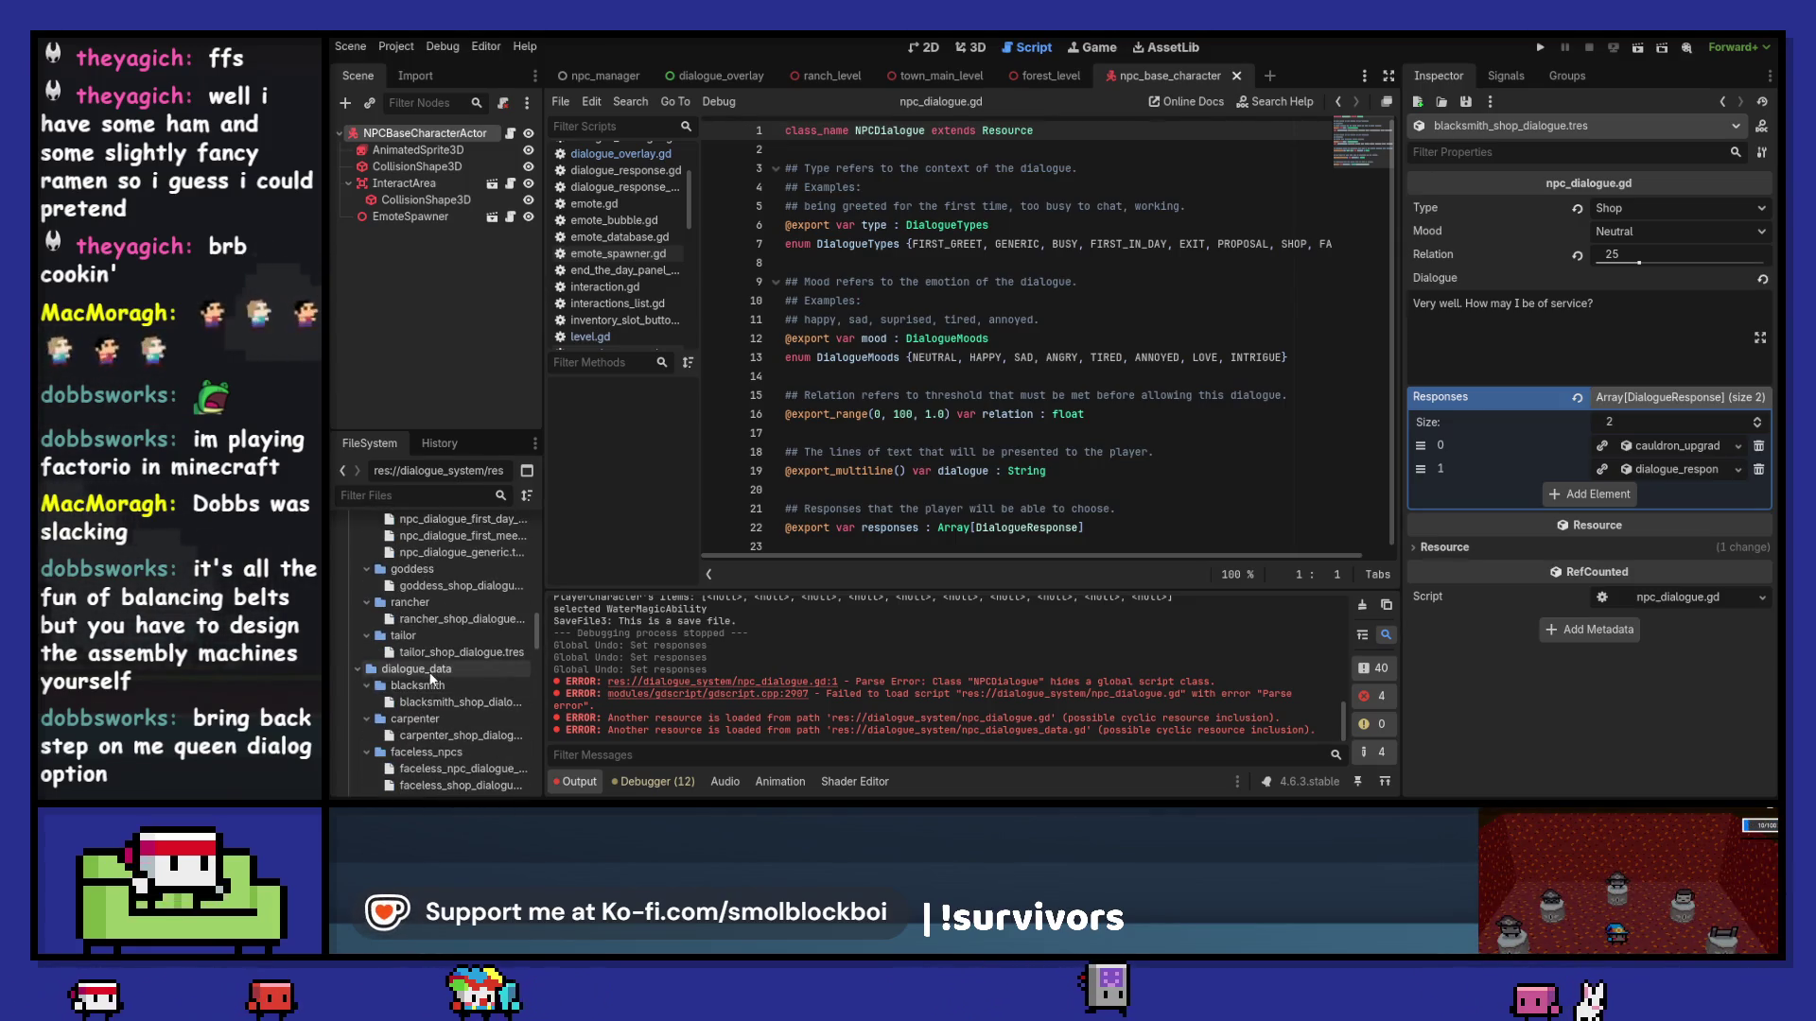
right_click(437, 668)
mouse_move(557, 613)
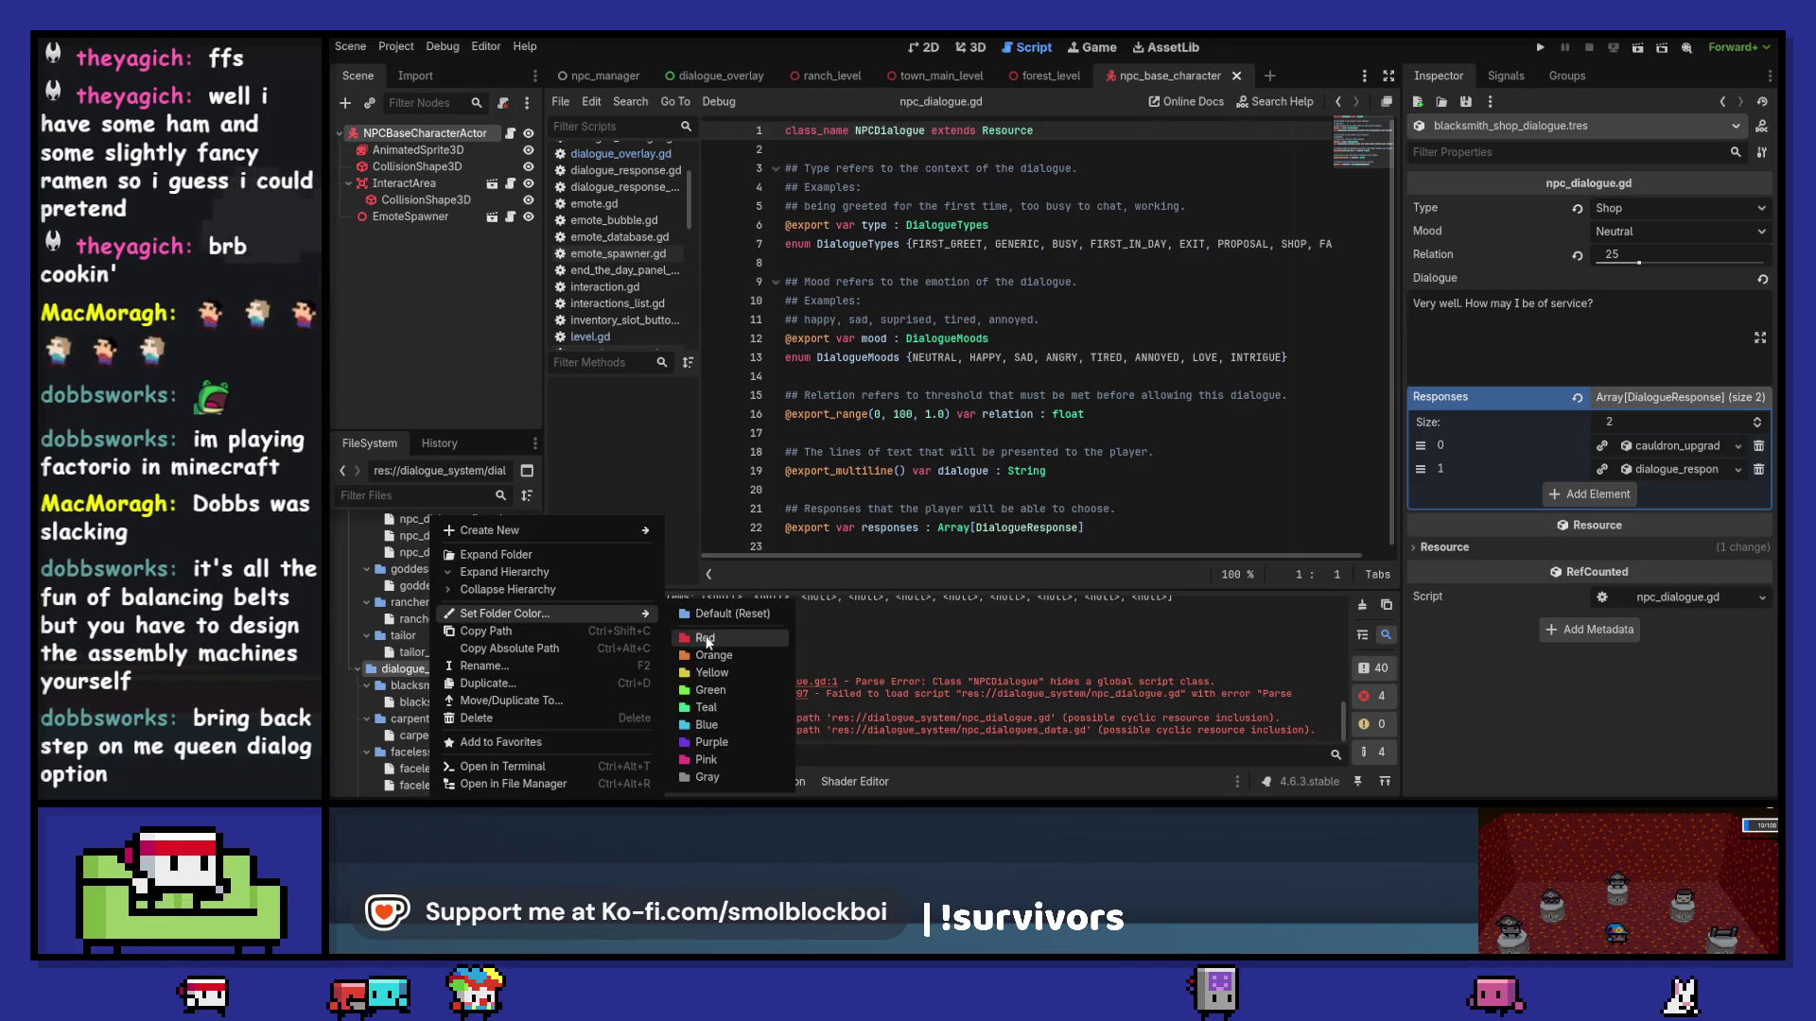
left_click(708, 632)
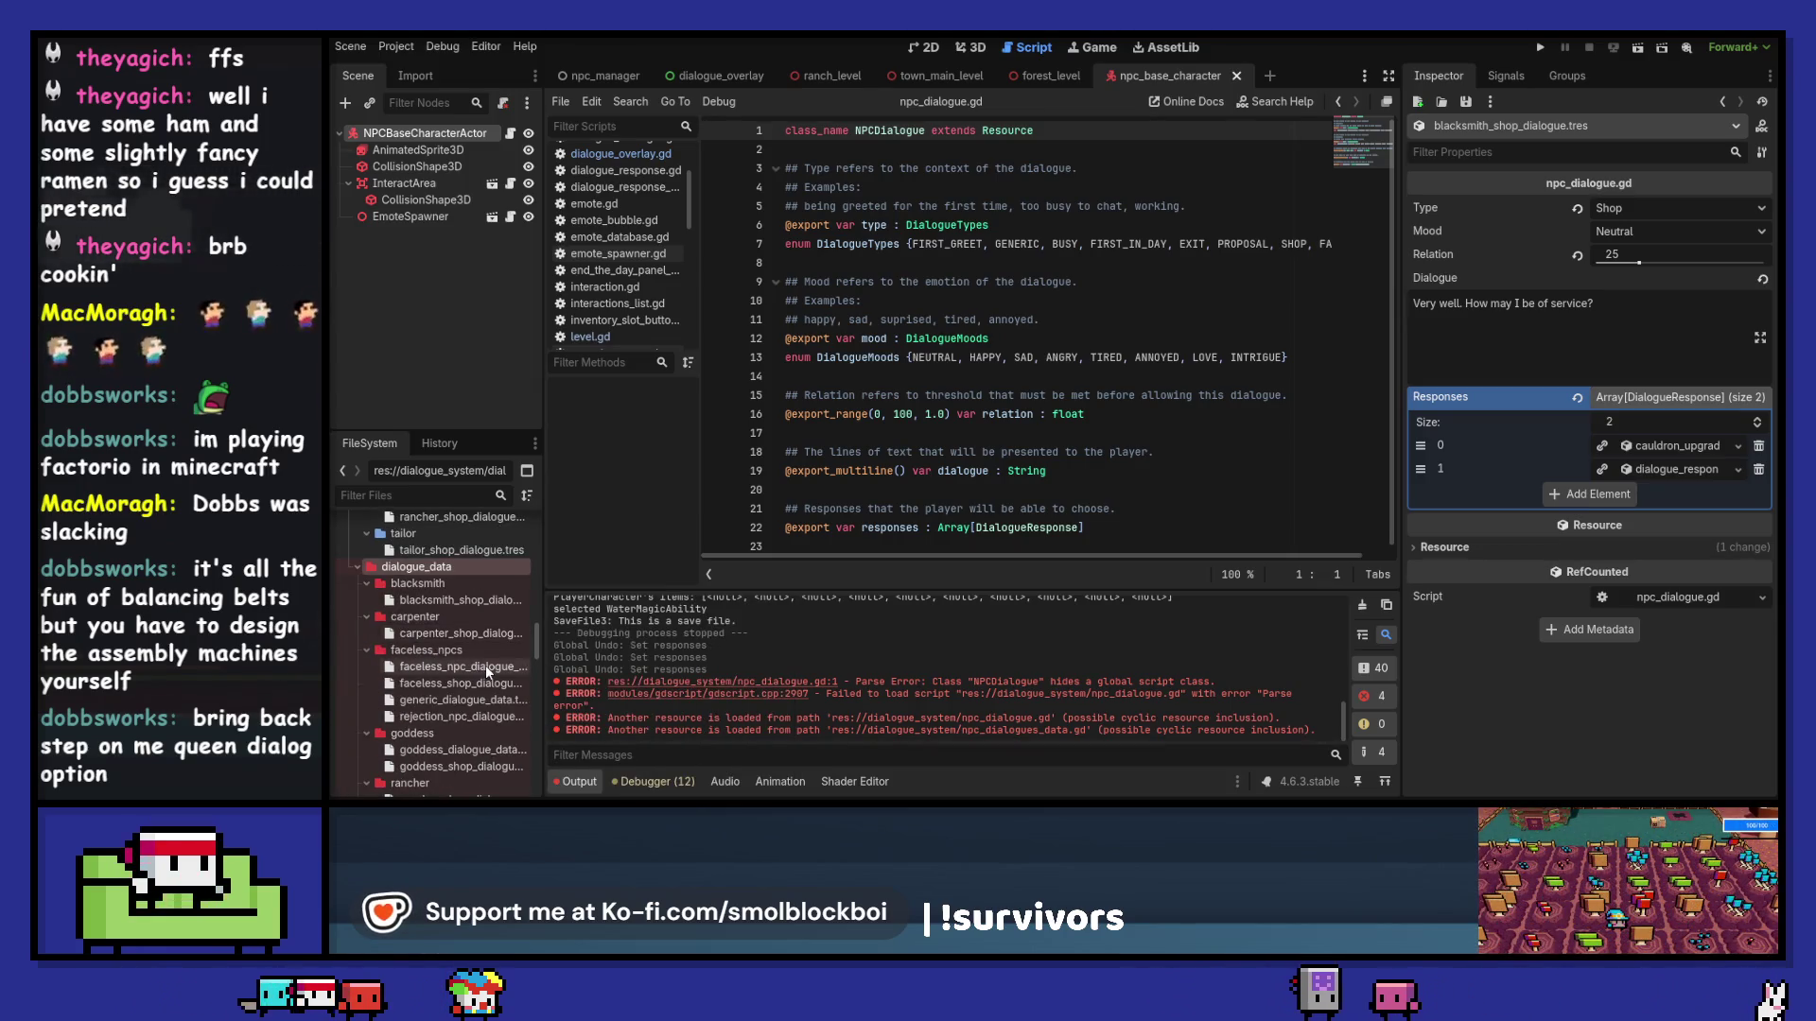
Step: Set the responses folder colour to yellow, leaving the dialogue folder uncoloured
scroll(488, 665, "up", 3)
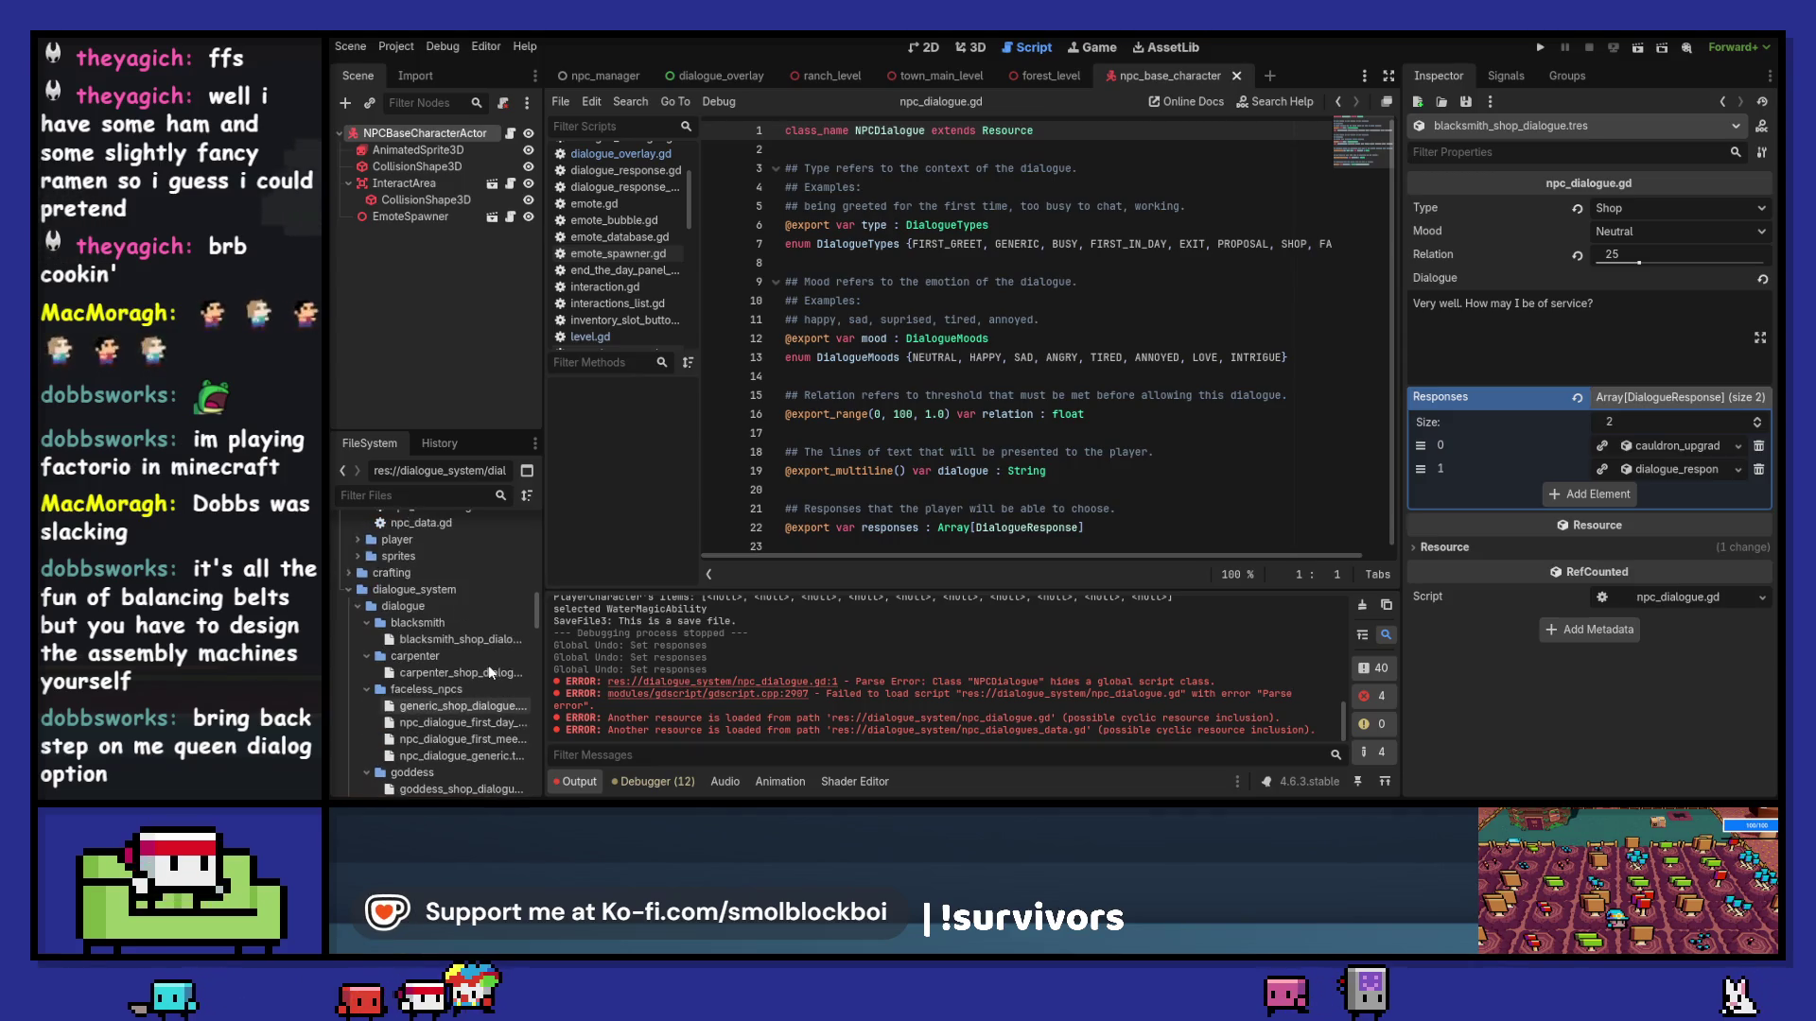
scroll(437, 610, "up", 3)
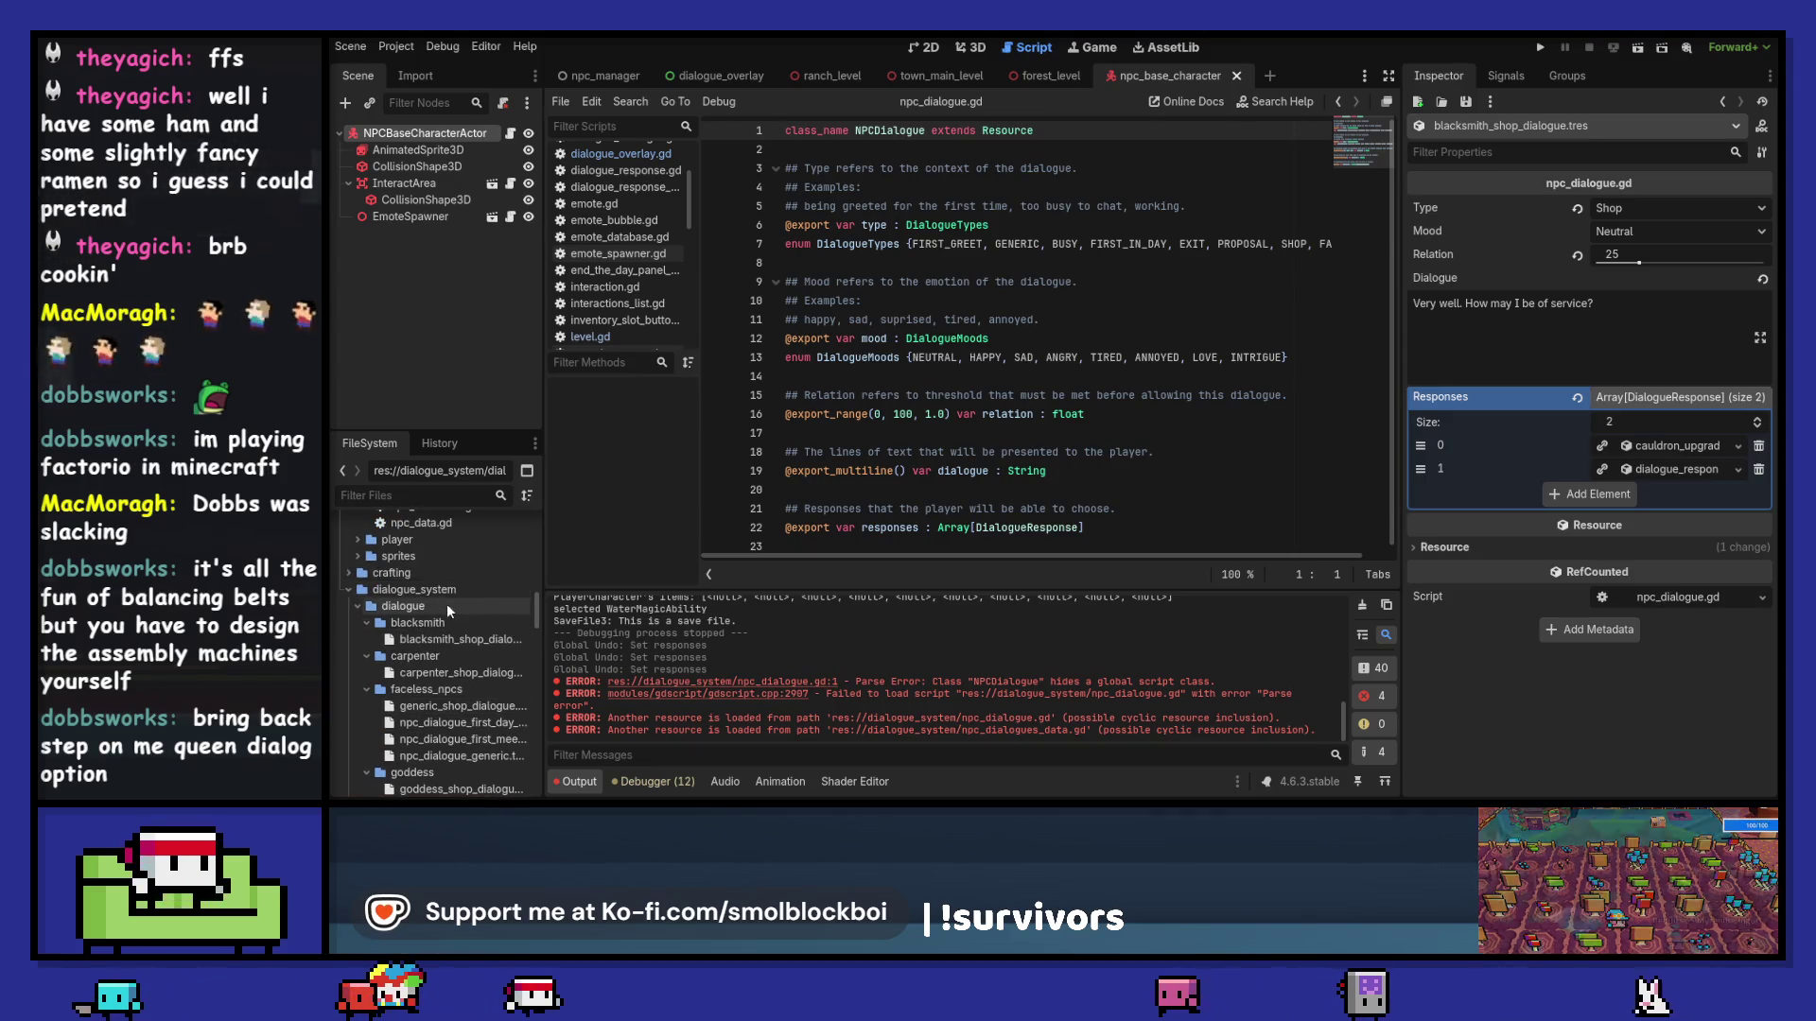
right_click(446, 603)
mouse_move(508, 614)
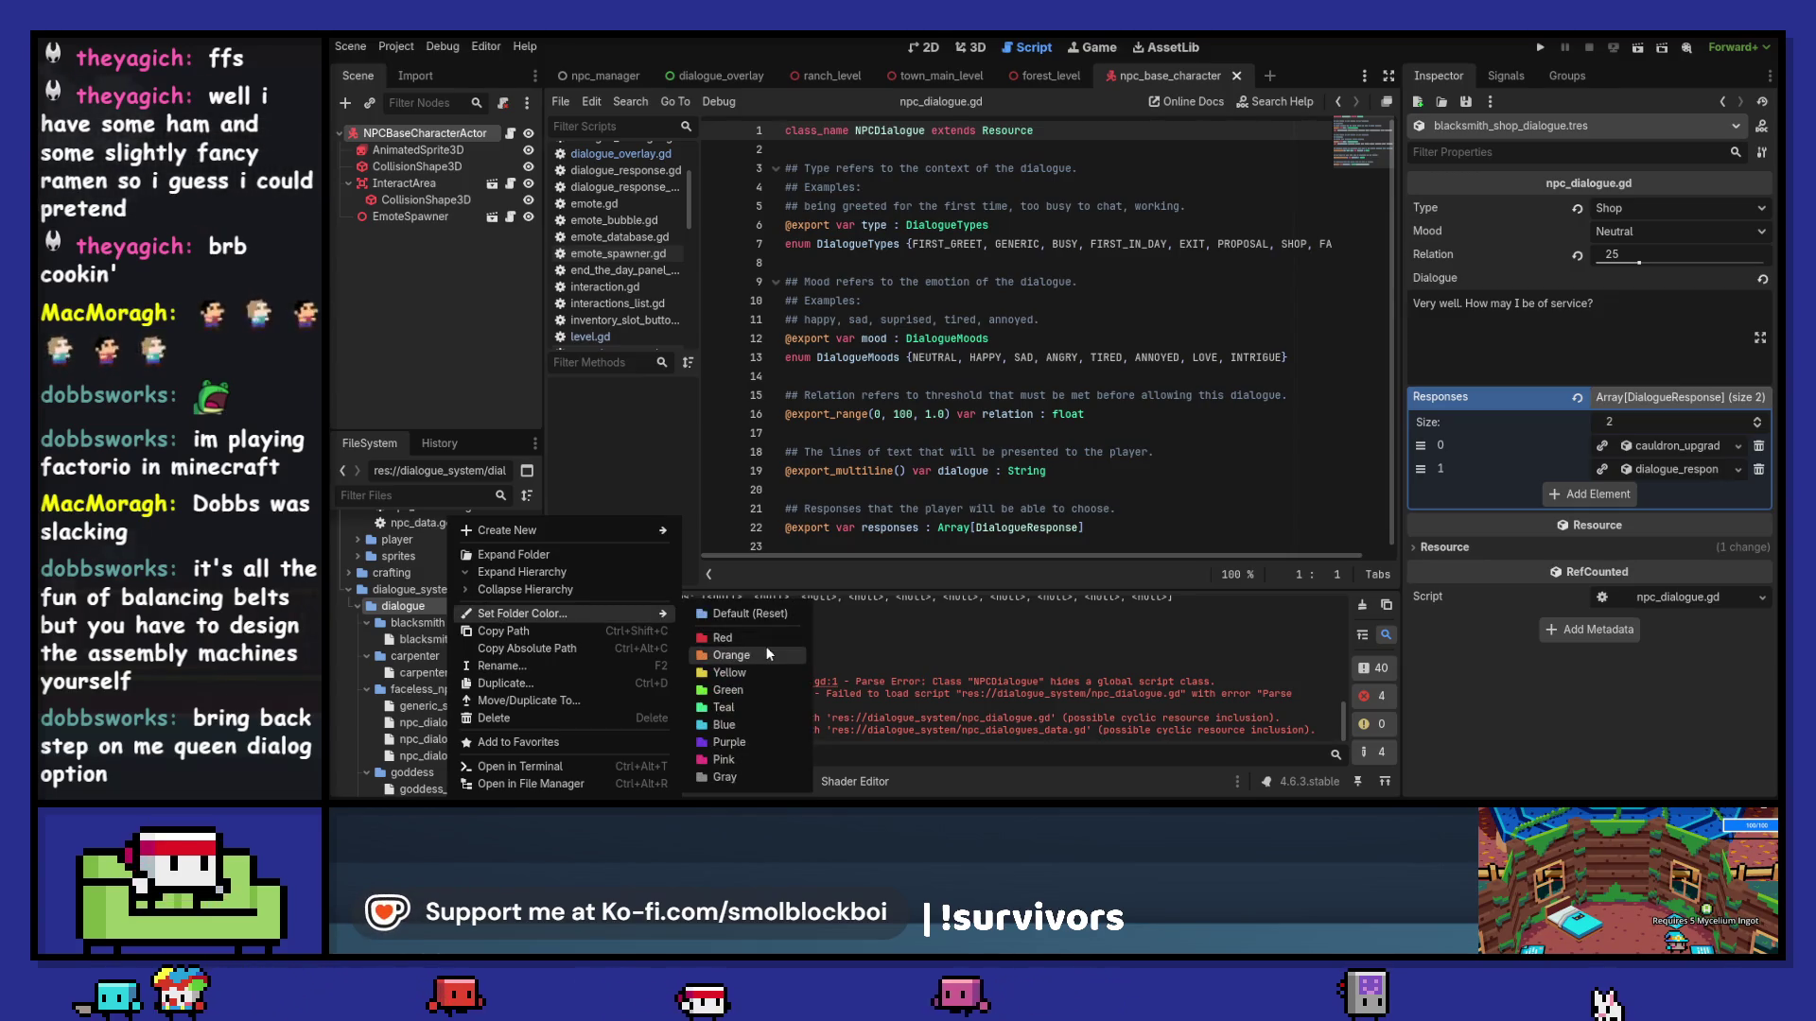
left_click(452, 618)
scroll(458, 605, "down", 3)
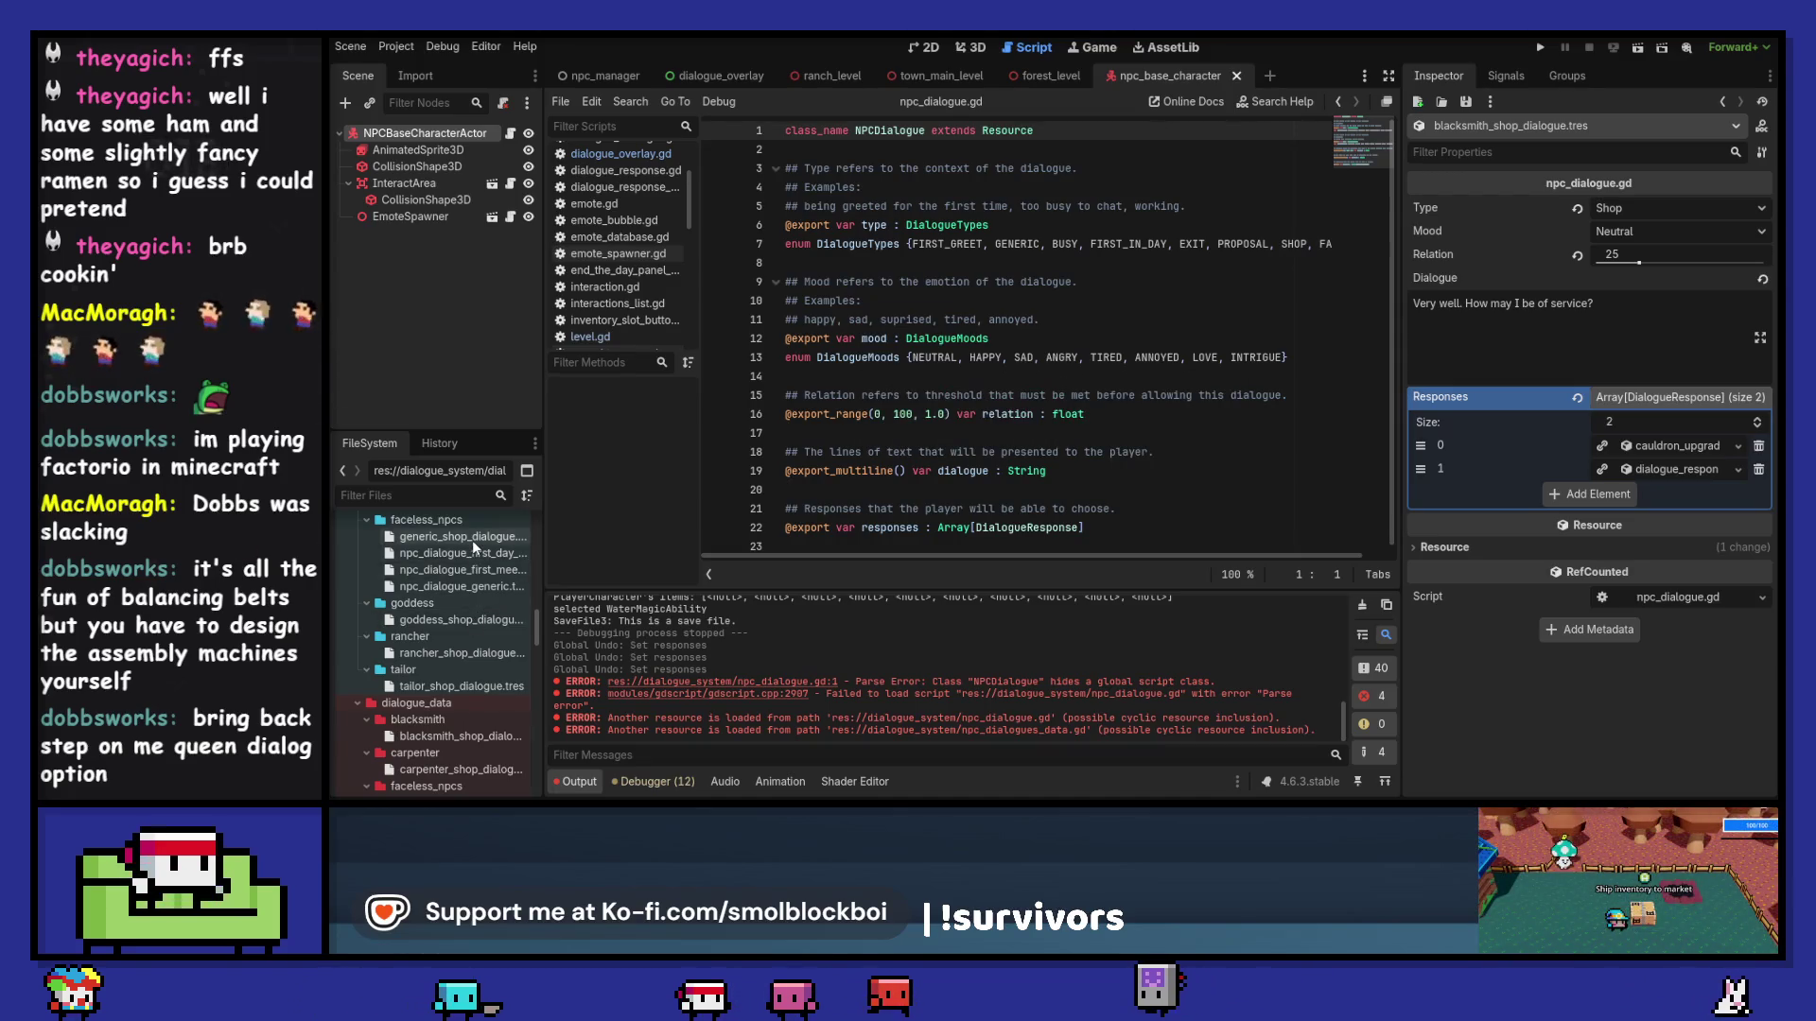
scroll(468, 581, "up", 4)
scroll(471, 647, "down", 5)
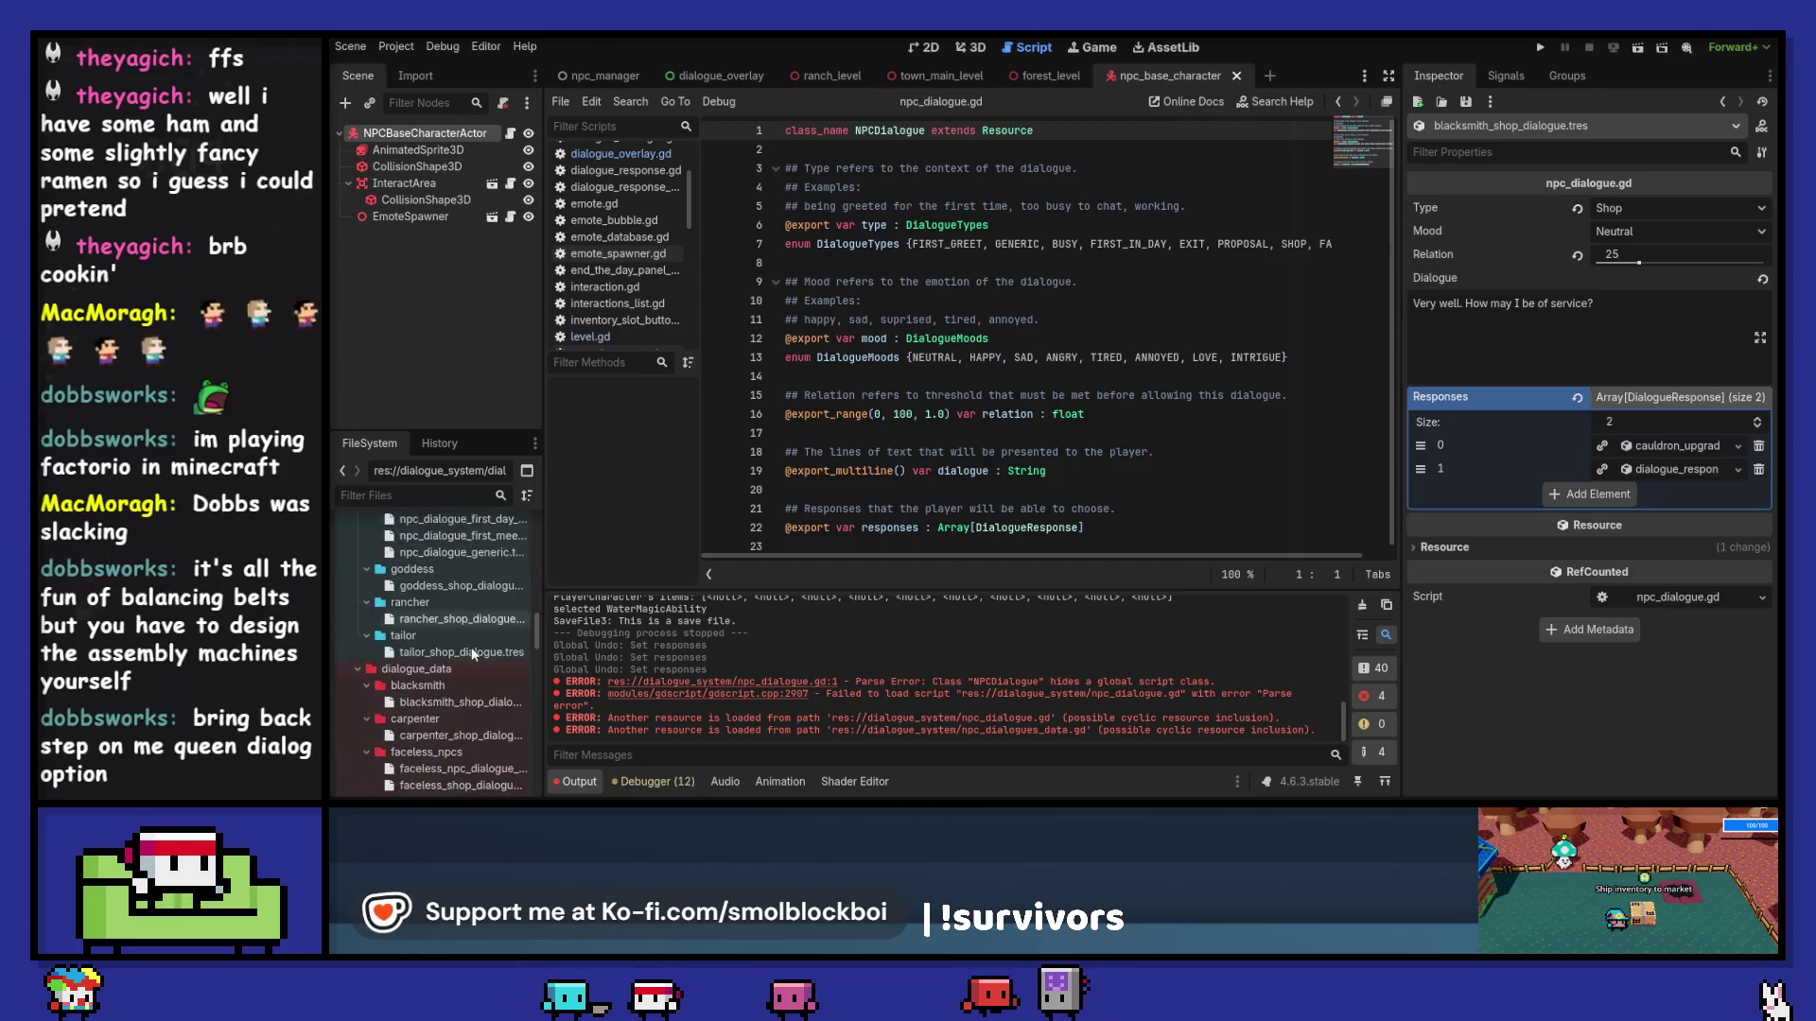
scroll(451, 647, "up", 5)
scroll(450, 643, "down", 5)
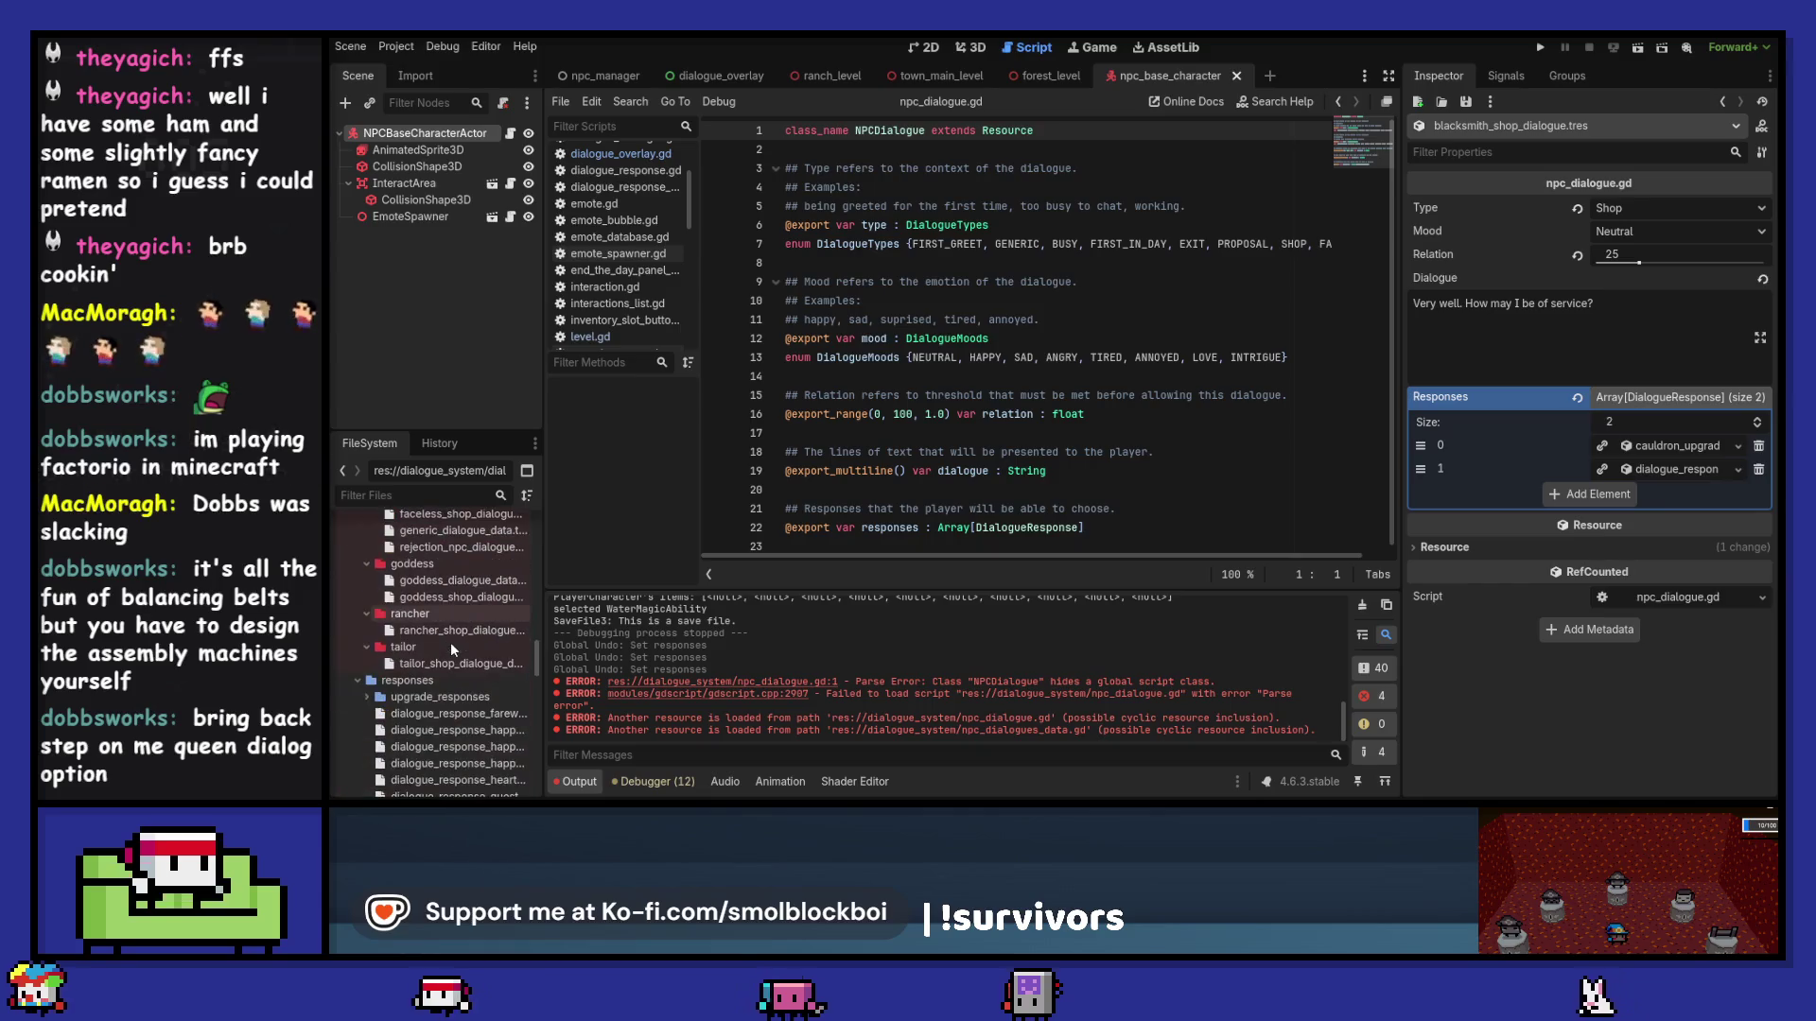
left_click(420, 649)
right_click(420, 649)
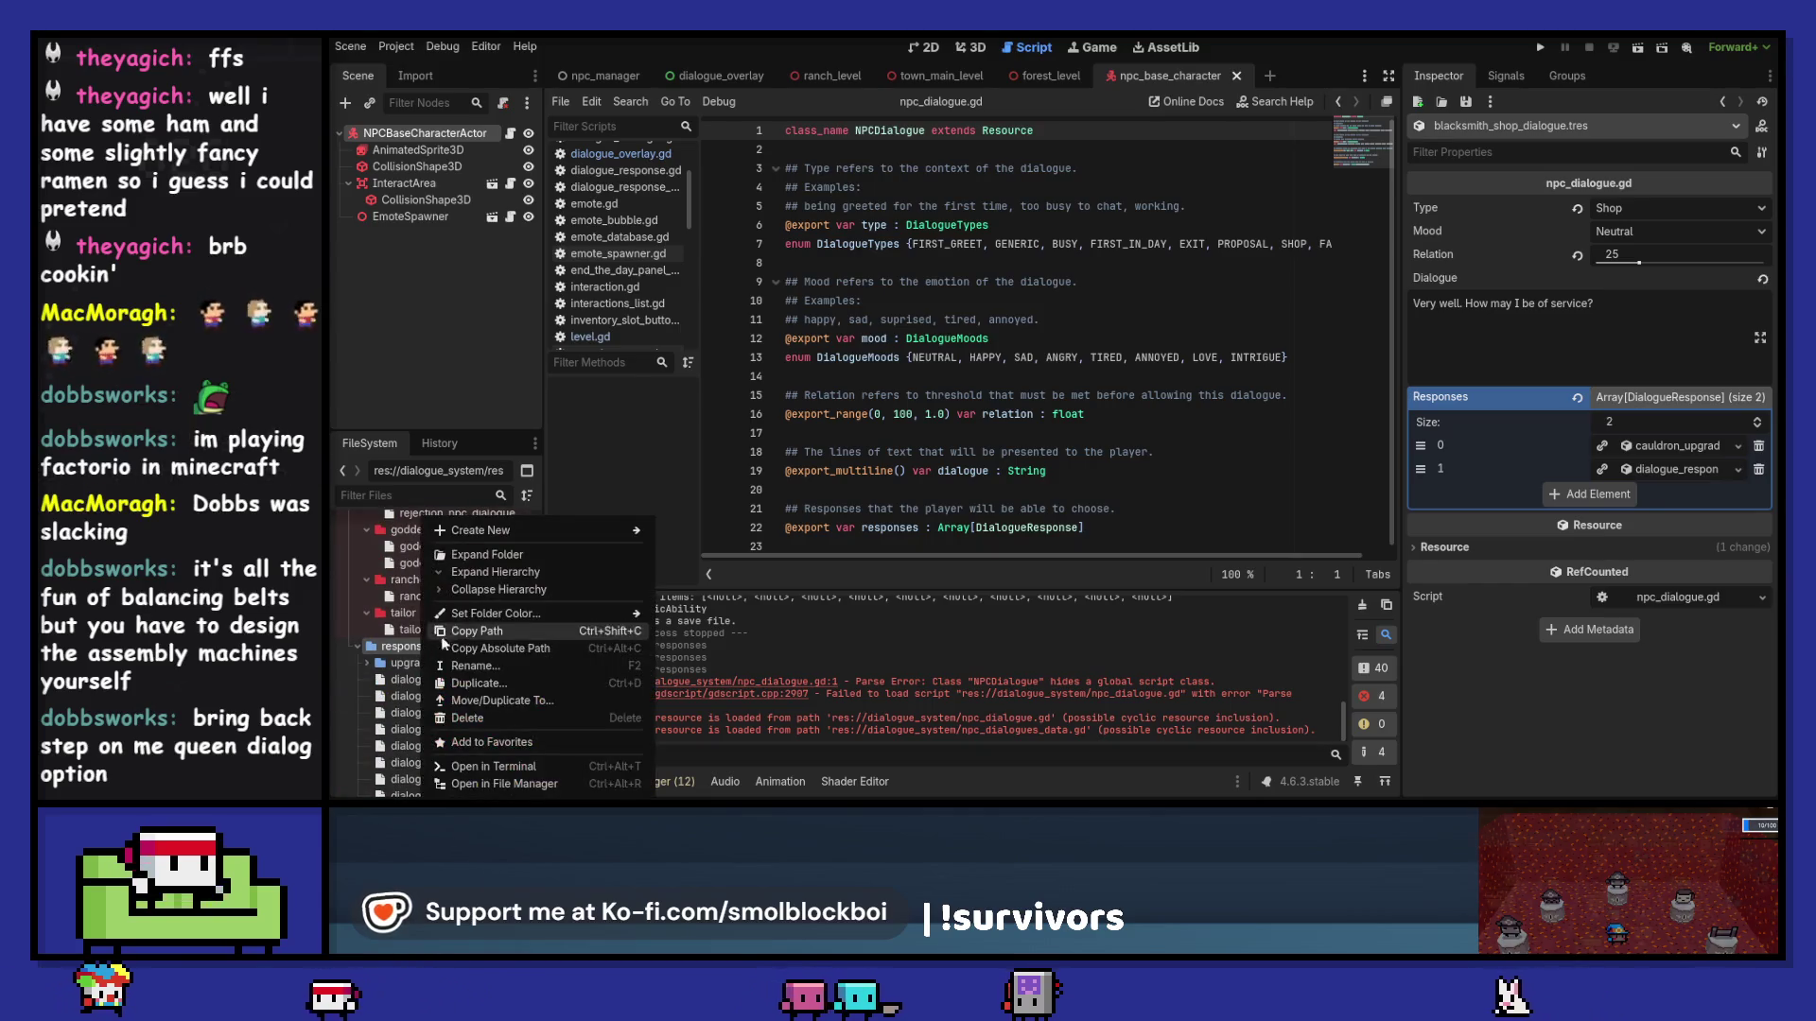
mouse_move(567, 613)
left_click(721, 674)
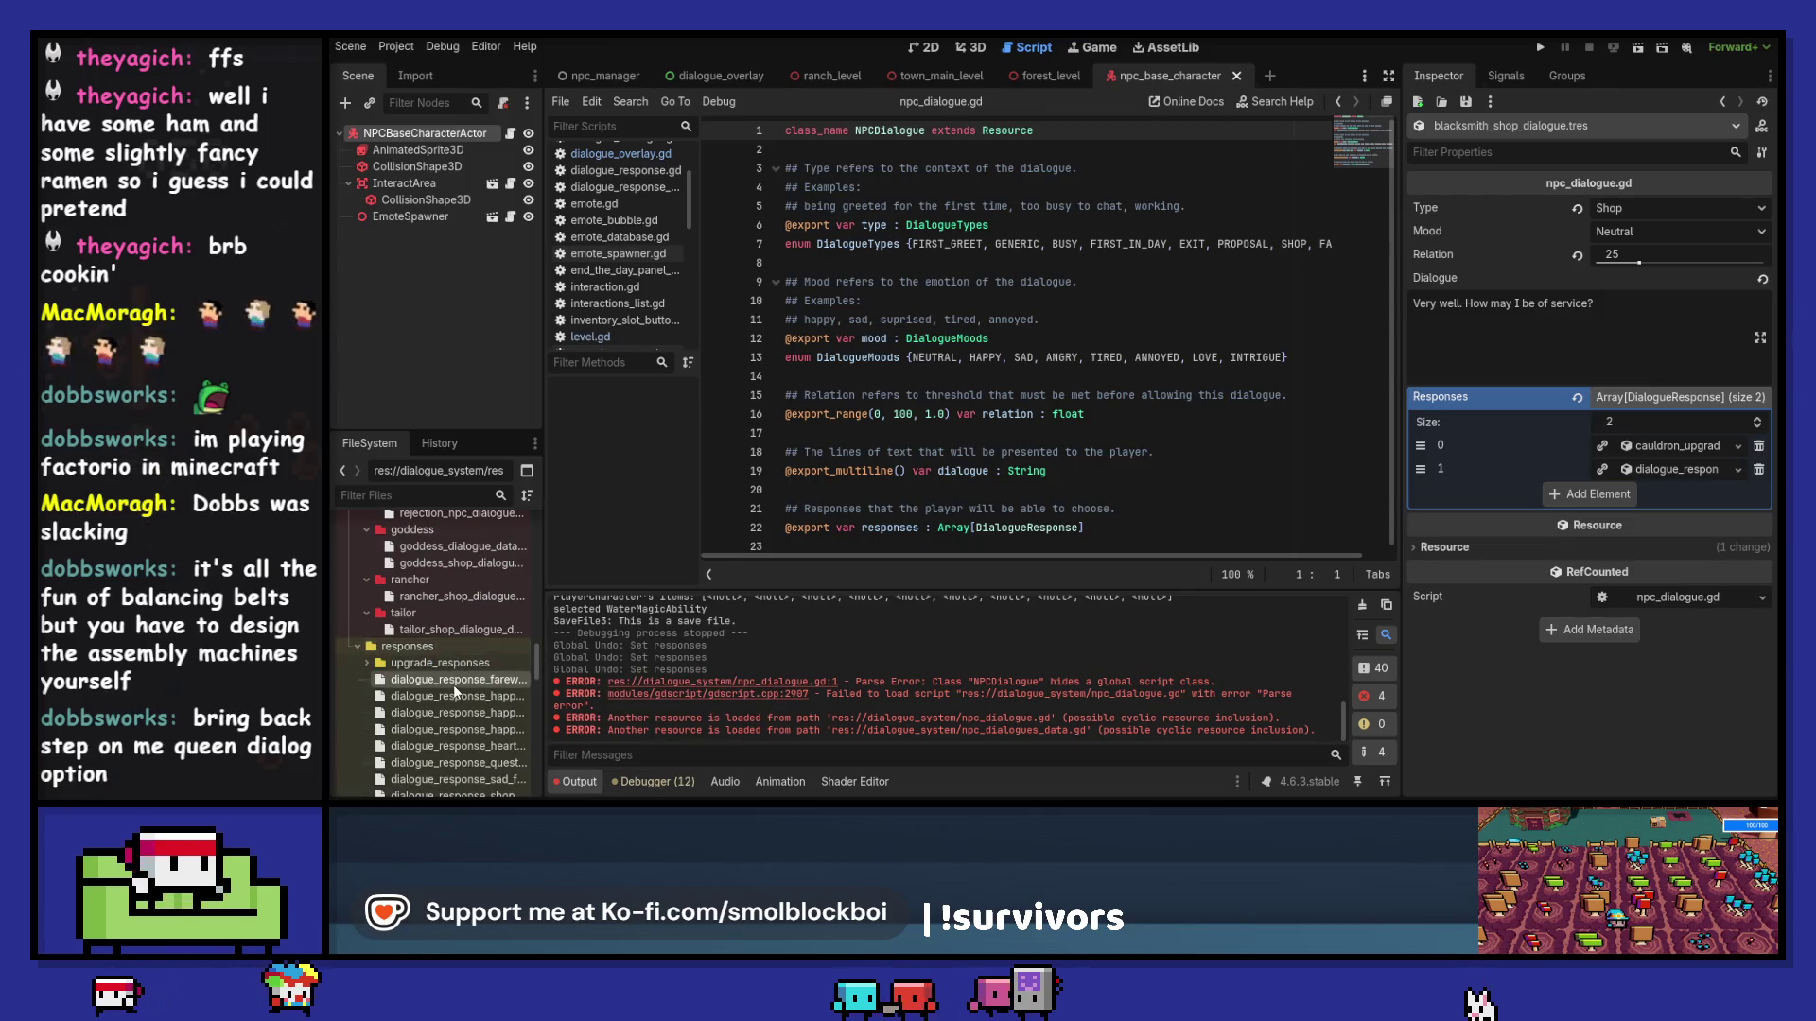
Step: Collapse the dialogue folder and try moving npc_dialogue.gd into it
scroll(452, 684, "down", 4)
scroll(458, 652, "up", 10)
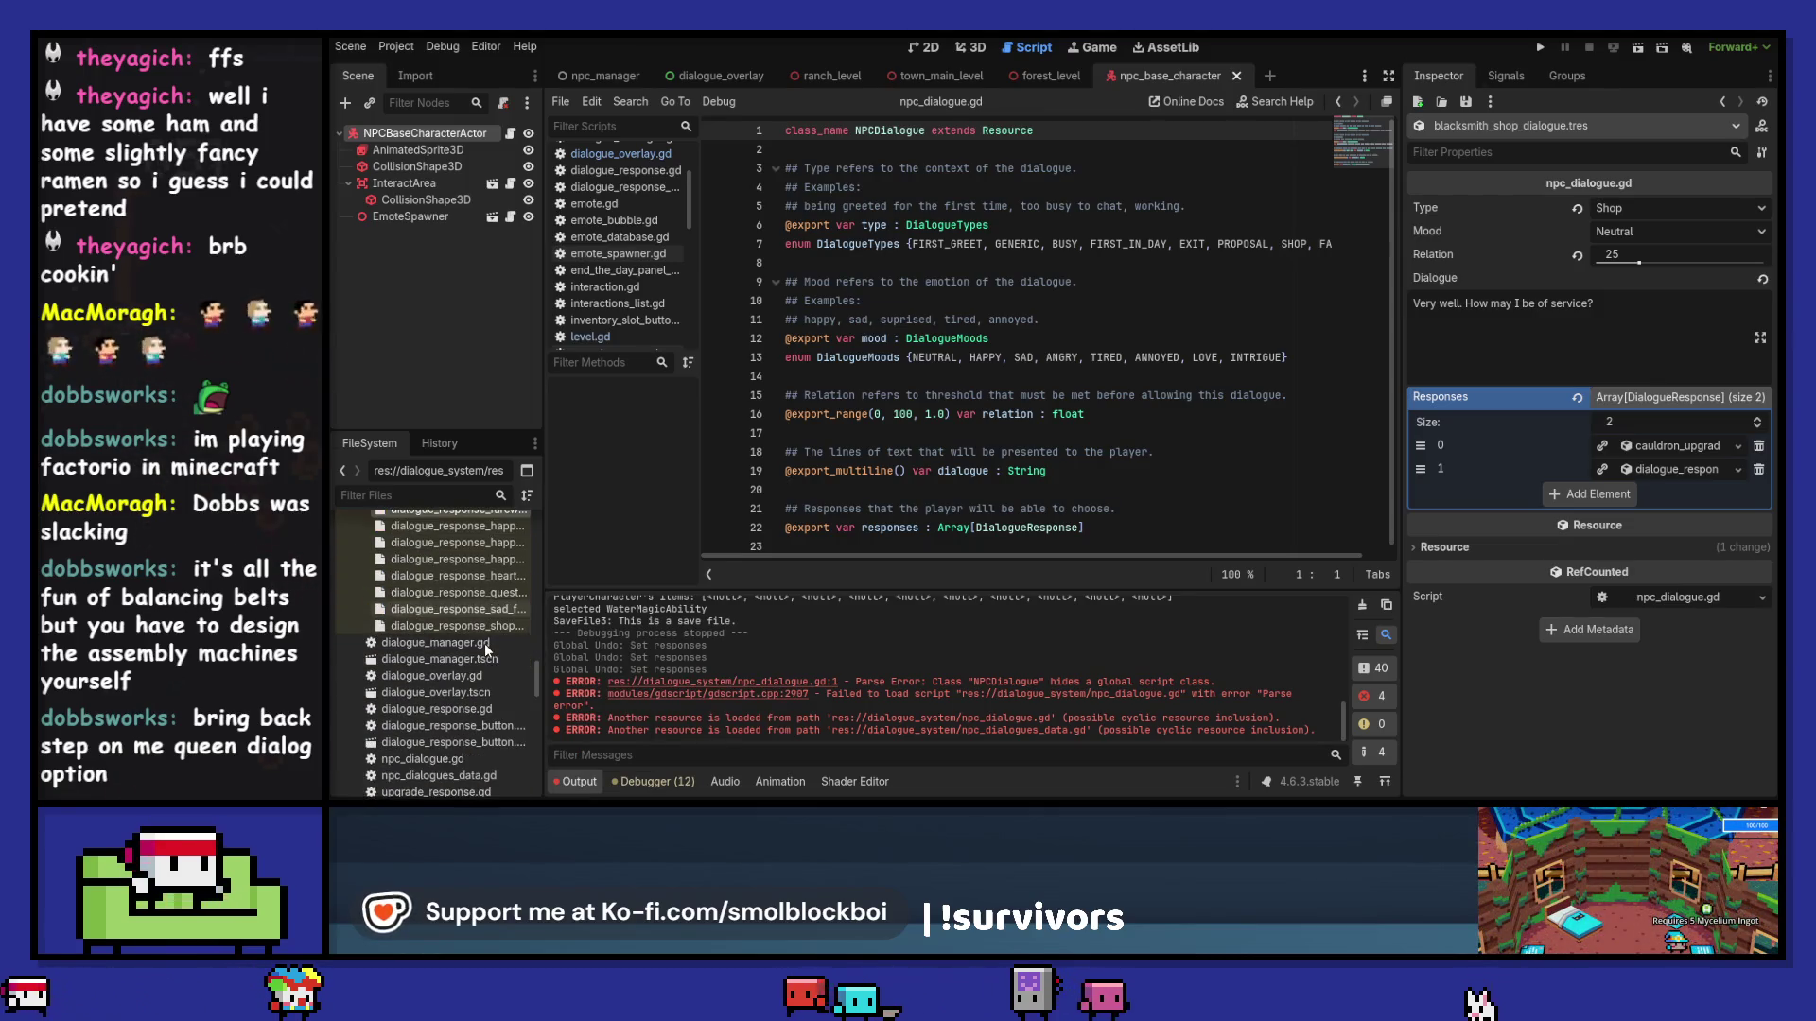
scroll(458, 643, "up", 5)
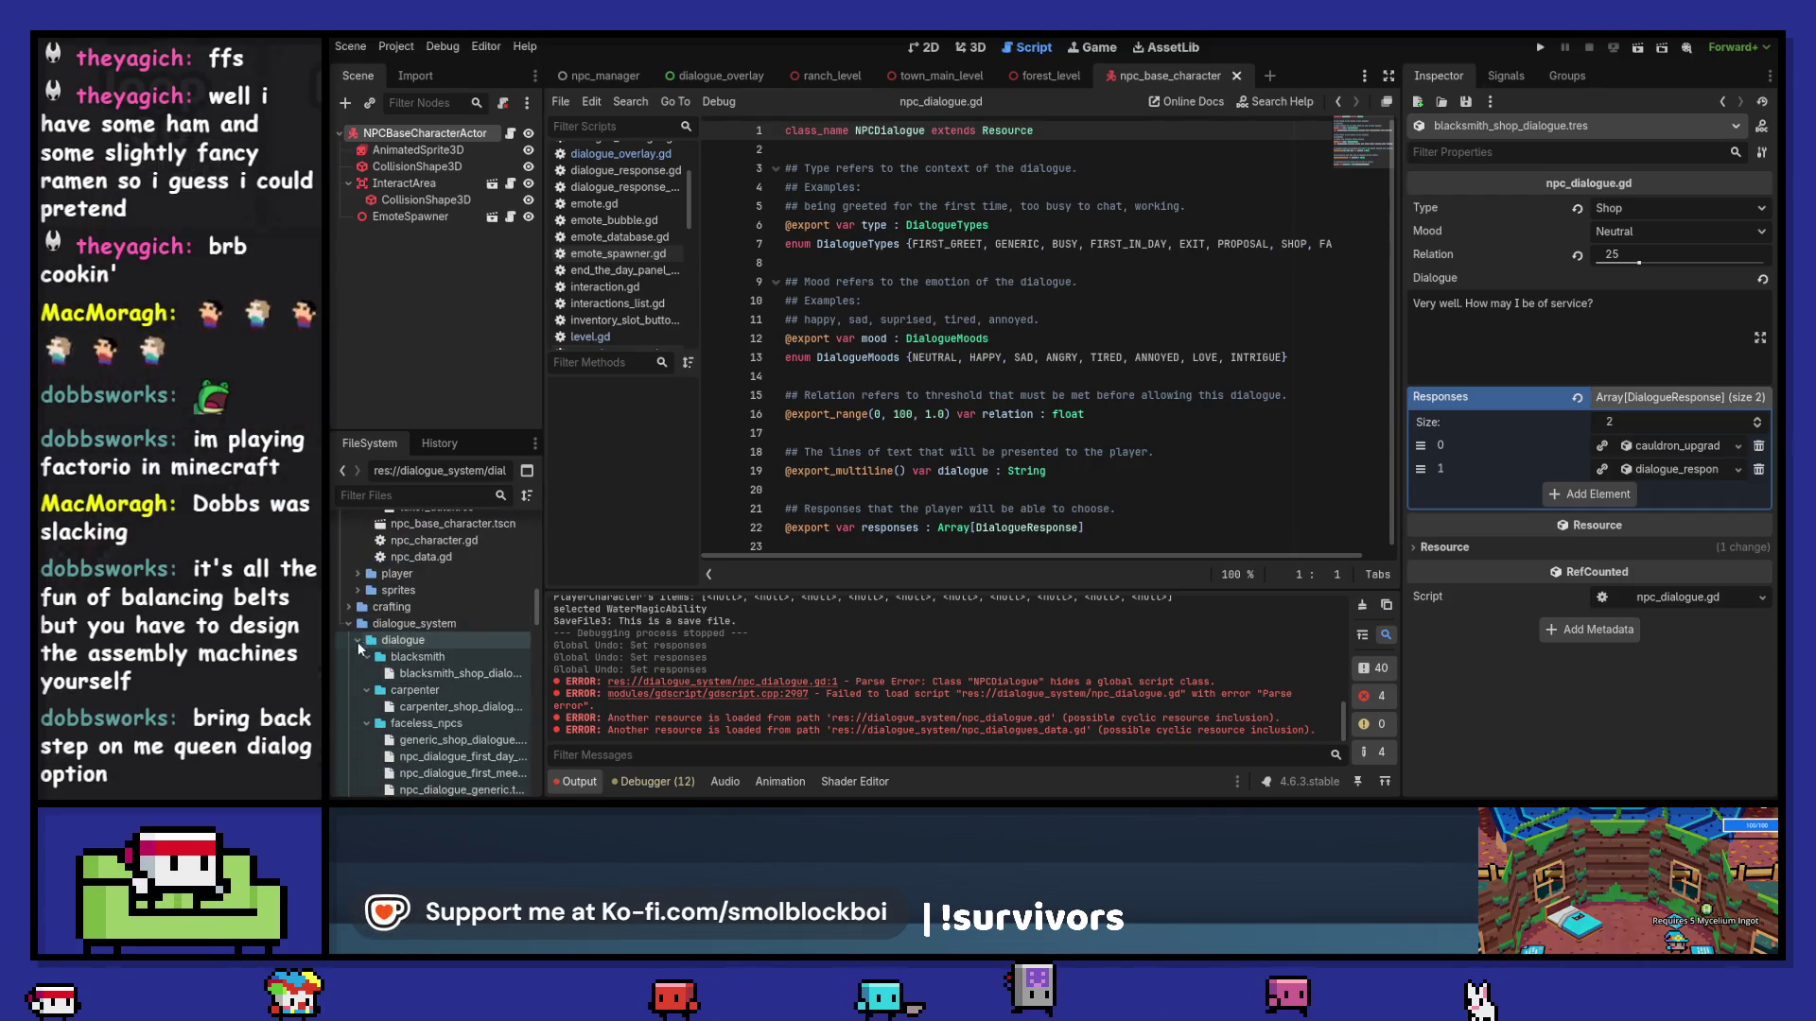
left_click(358, 641)
scroll(431, 648, "down", 3)
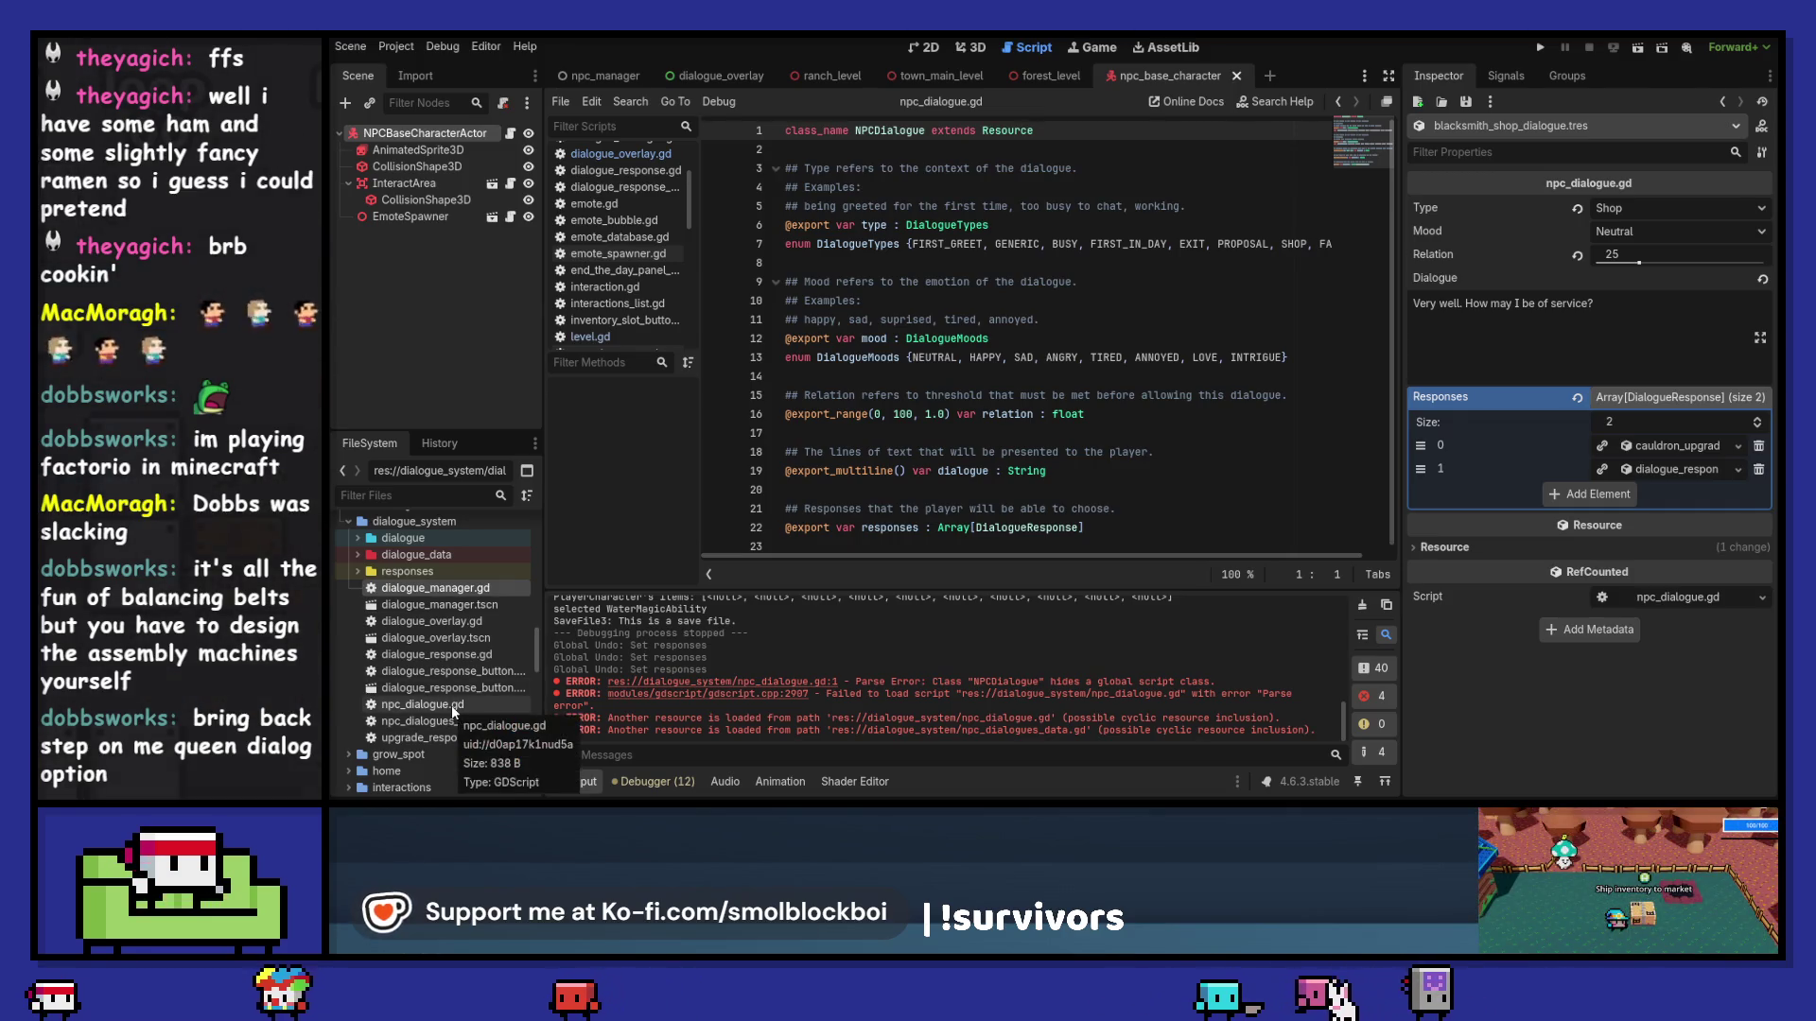
left_click(484, 708)
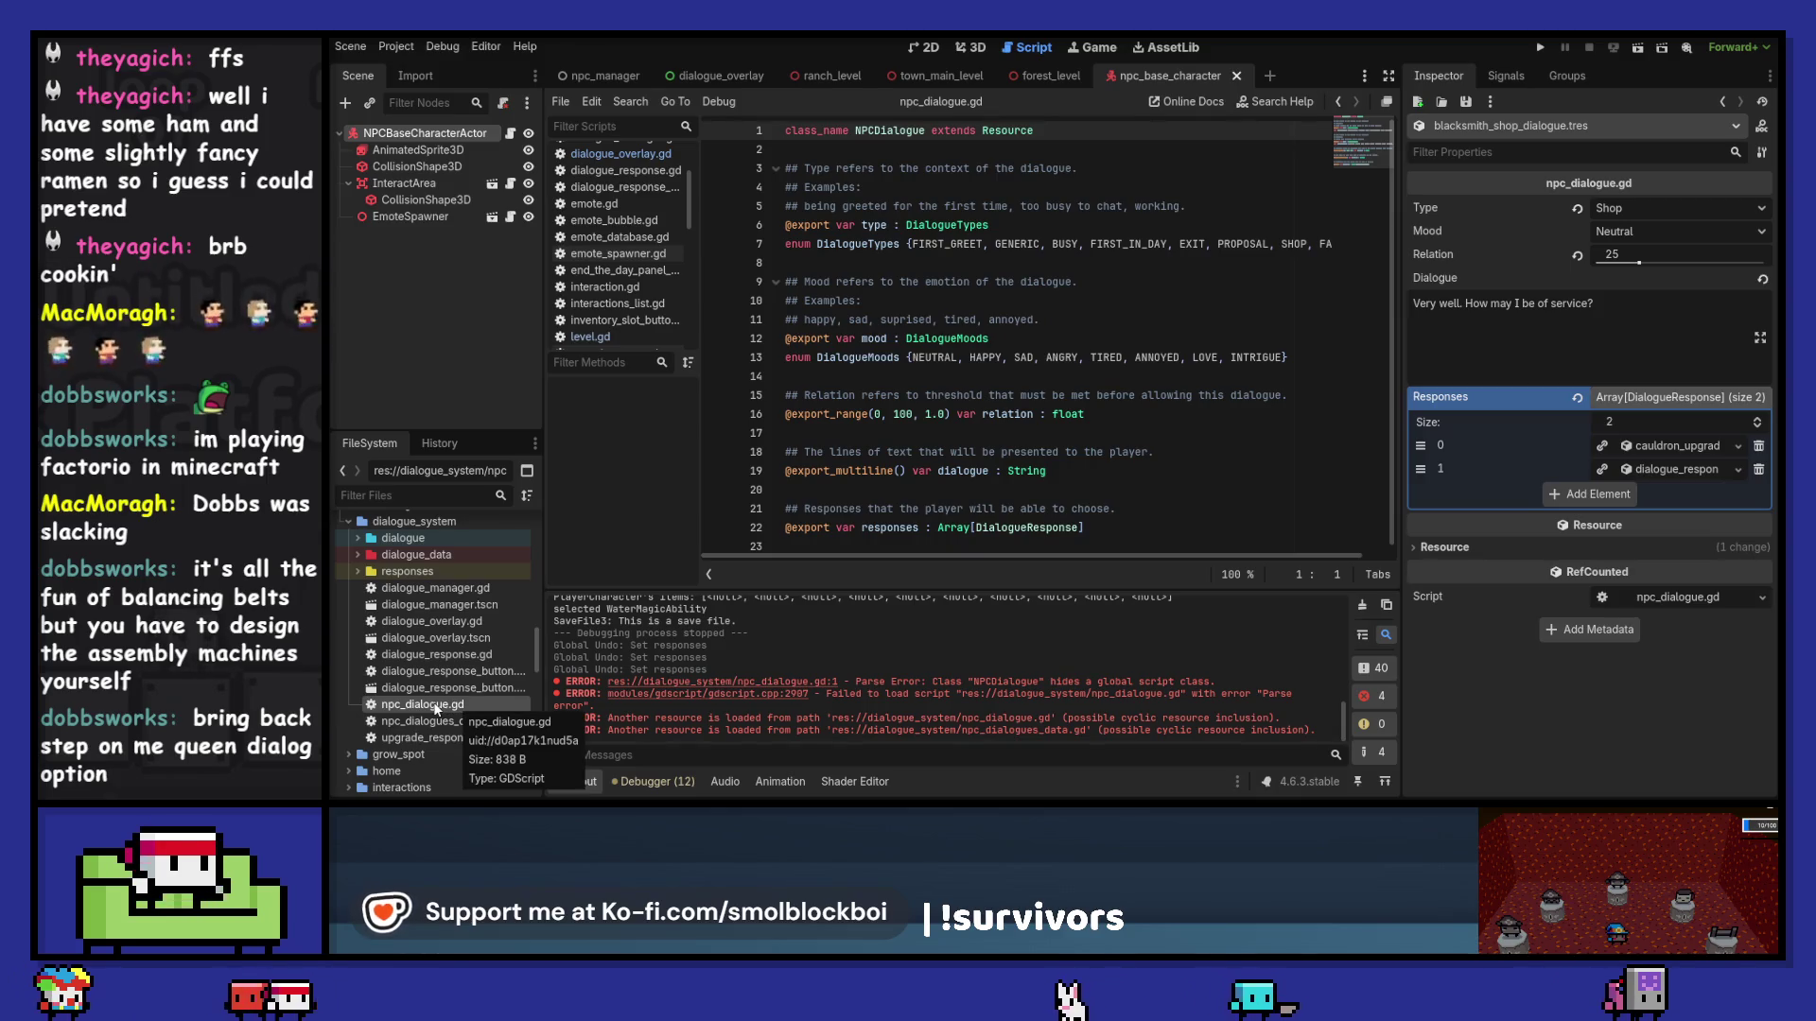
mouse_move(422, 707)
left_mouse_down()
mouse_move(465, 633)
mouse_move(427, 577)
left_mouse_up()
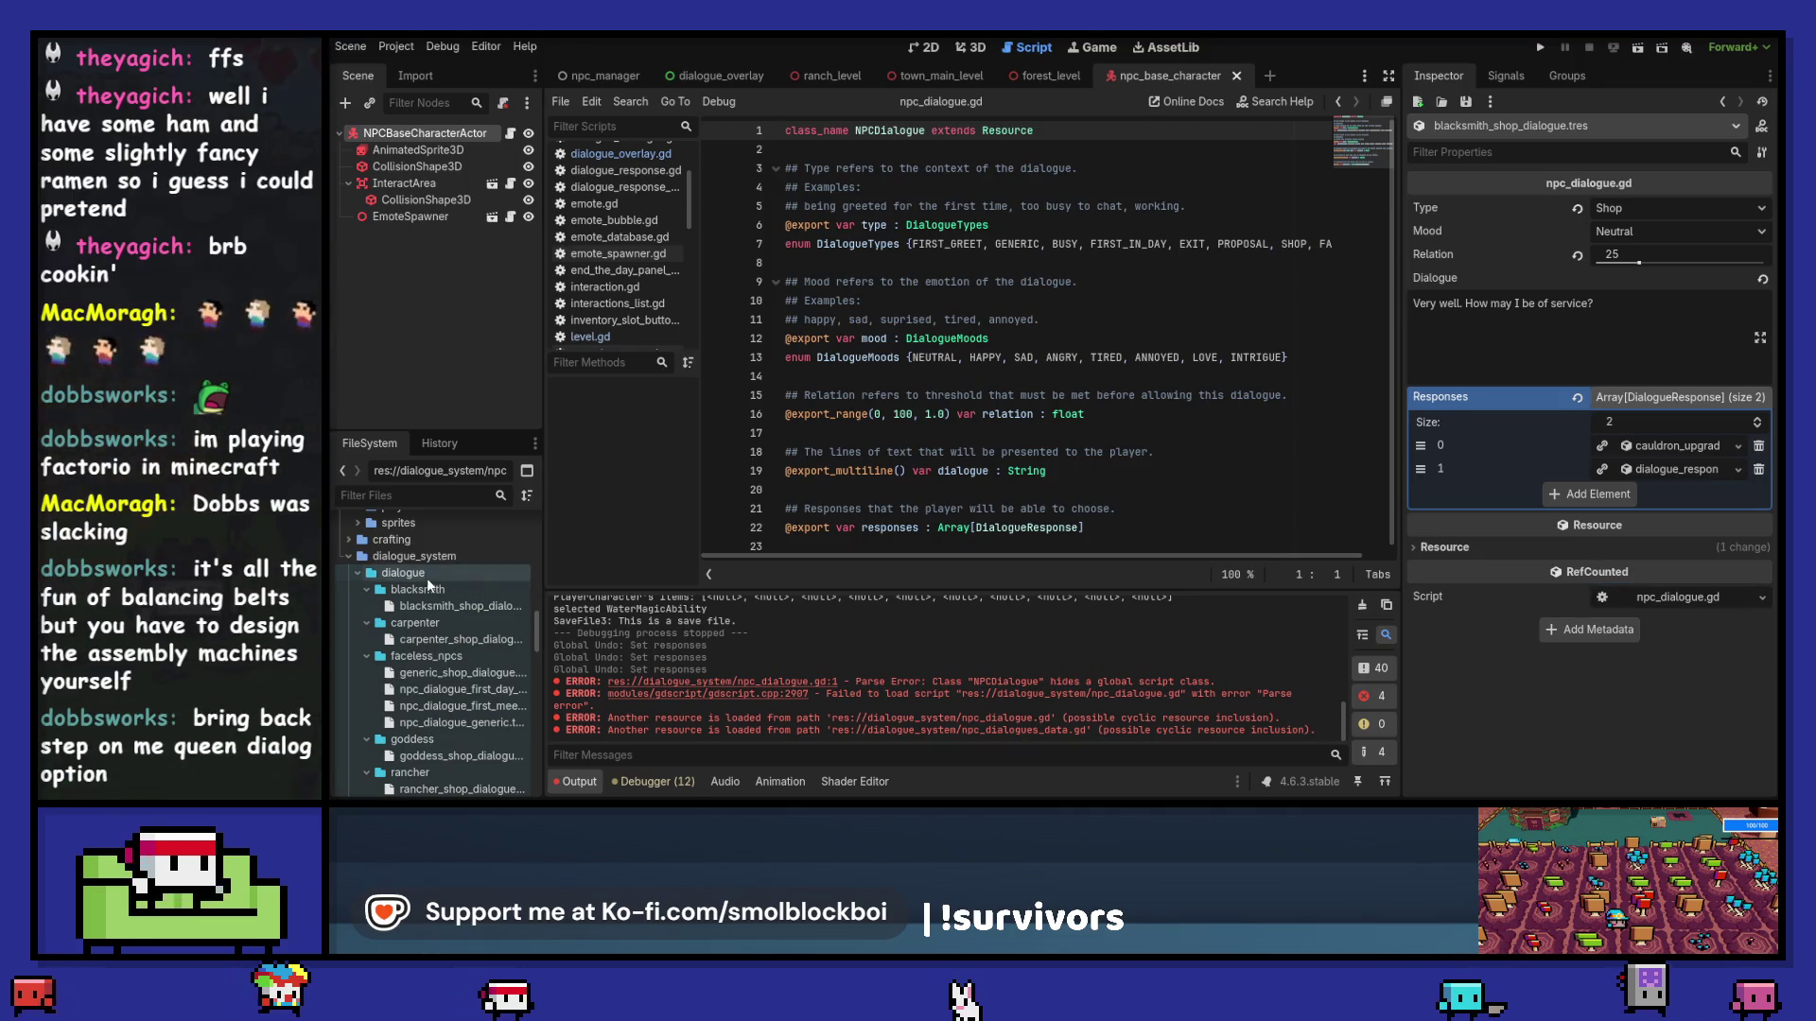
Step: Collapse the blacksmith, carpenter, faceless_npcs, goddess, rancher, tailor and dialogue folders
left_click(368, 589)
left_click(367, 606)
left_click(364, 622)
left_click(367, 640)
left_click(364, 657)
left_click(367, 673)
scroll(422, 677, "down", 2)
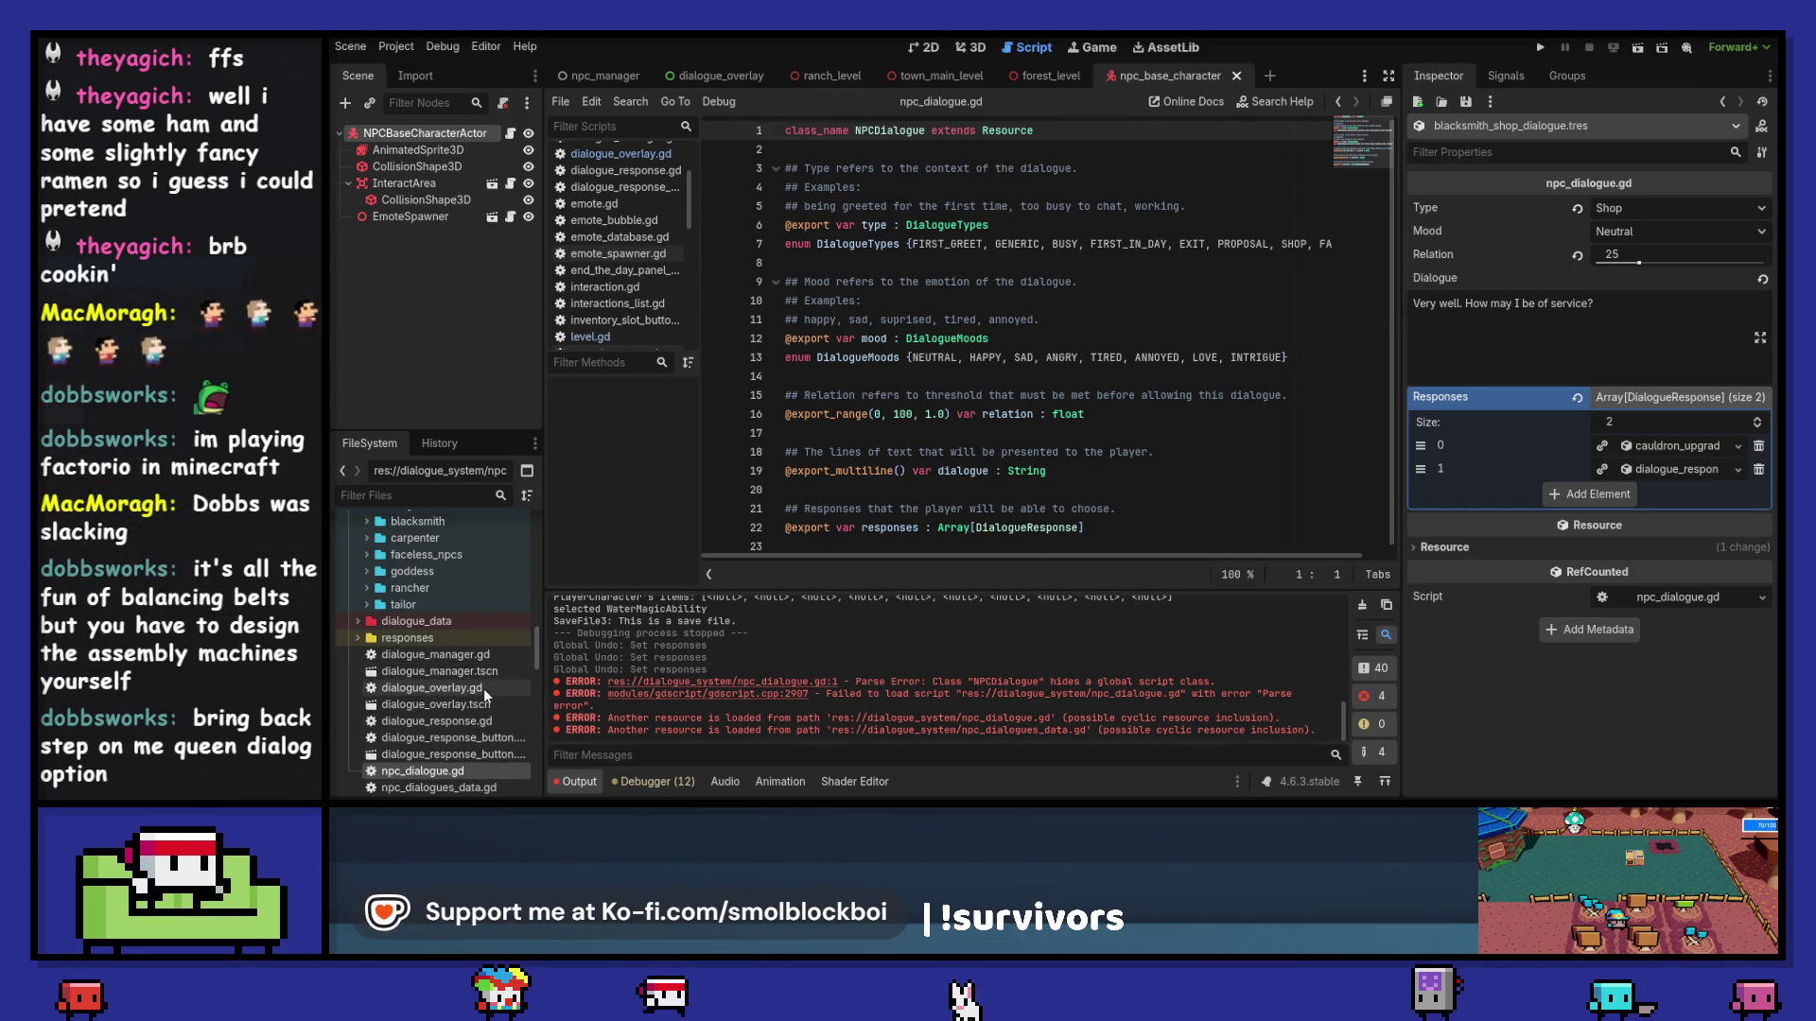
scroll(494, 639, "down", 1)
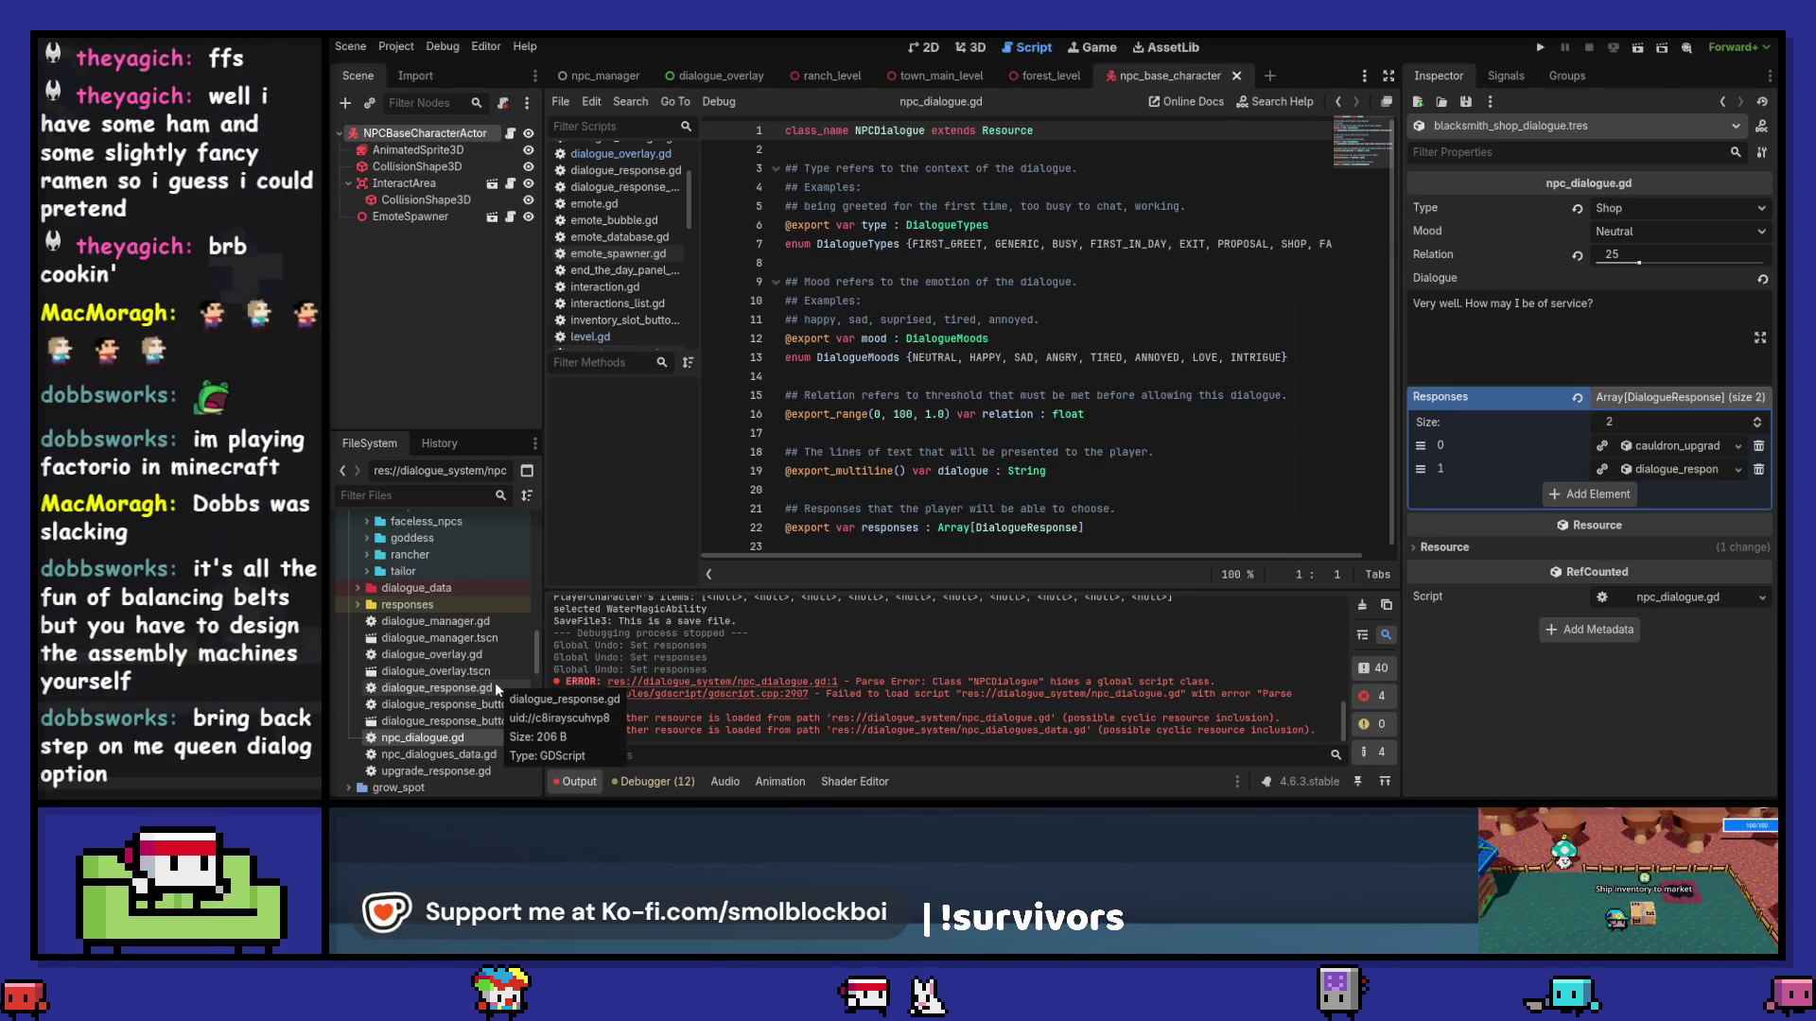
scroll(496, 683, "up", 2)
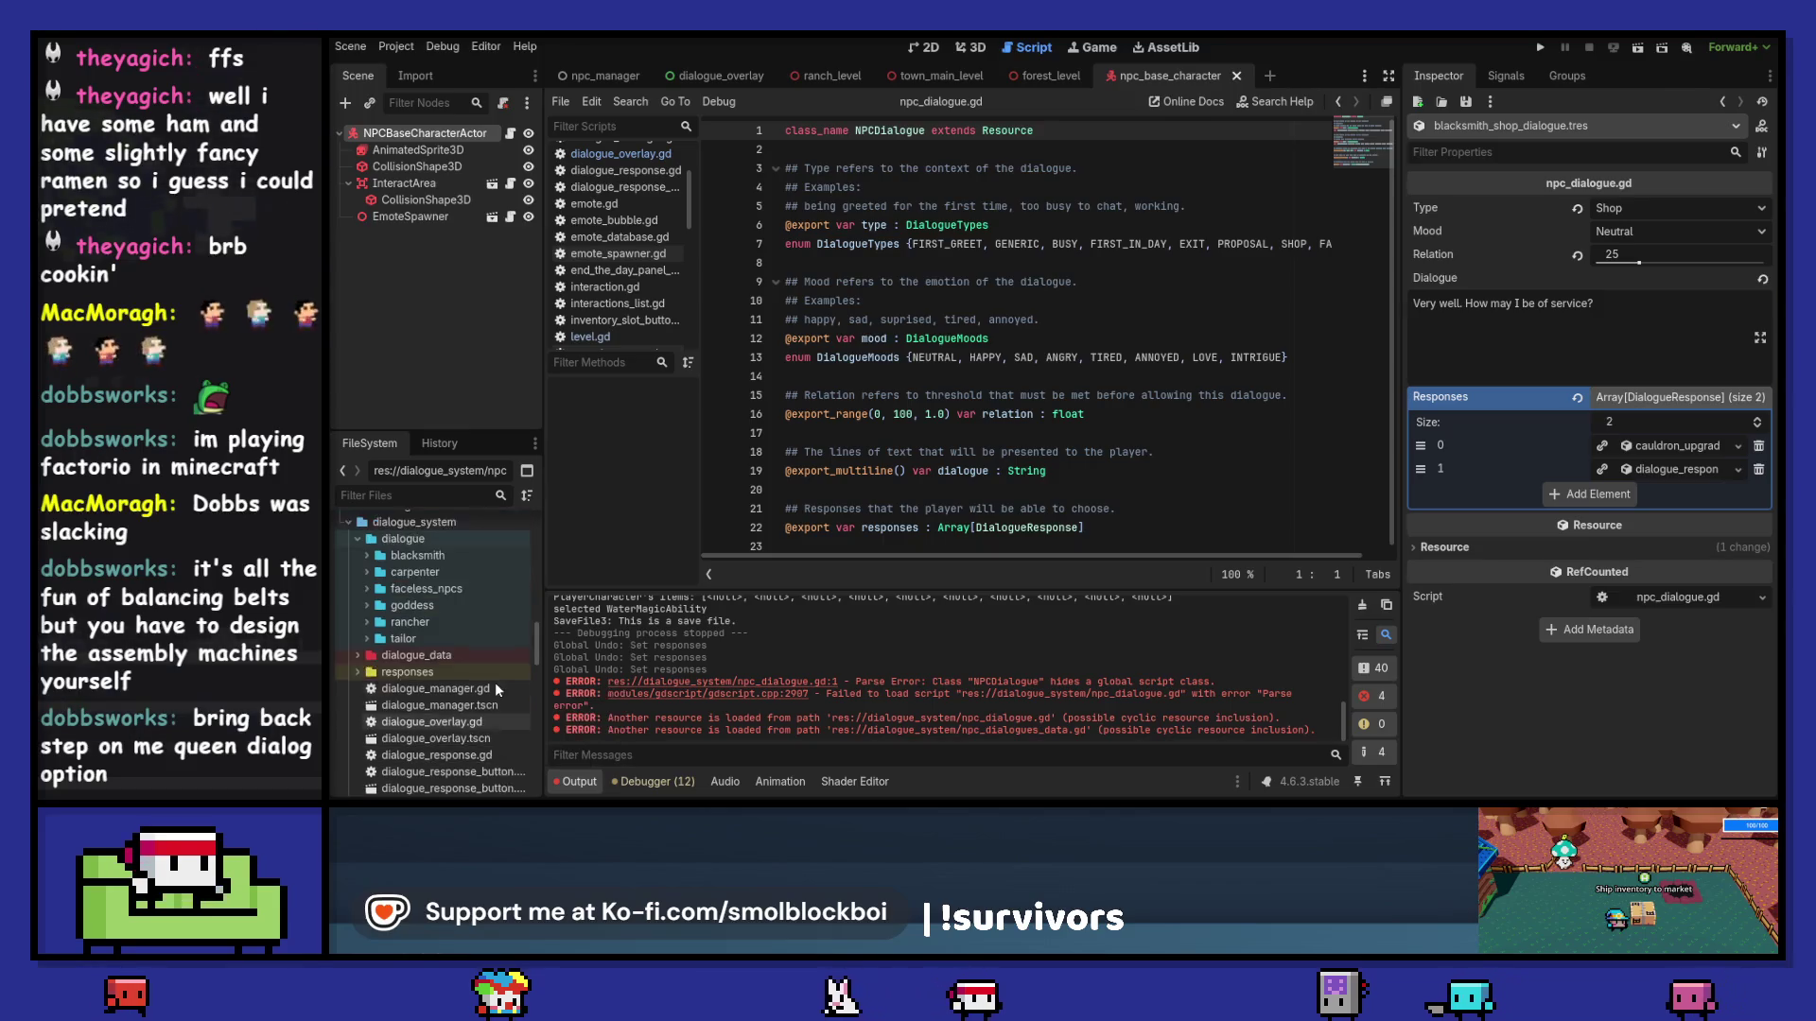
scroll(495, 682, "up", 2)
left_click(358, 607)
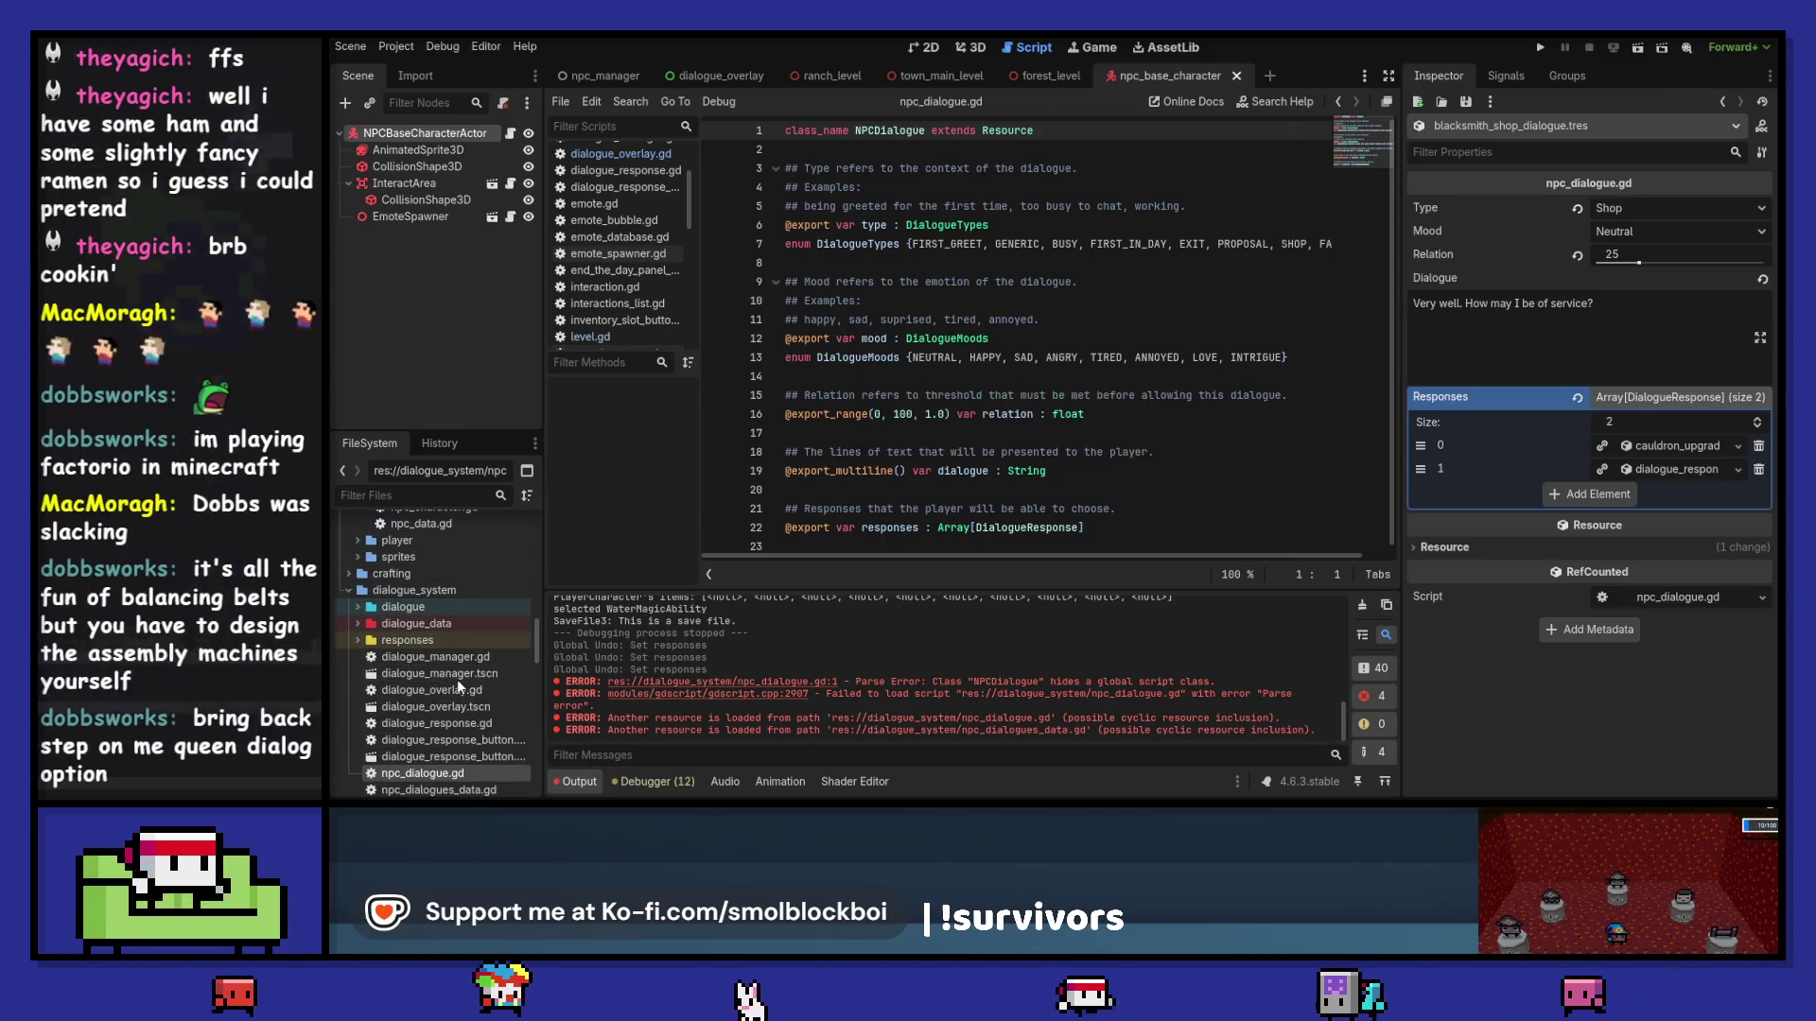
scroll(445, 672, "down", 1)
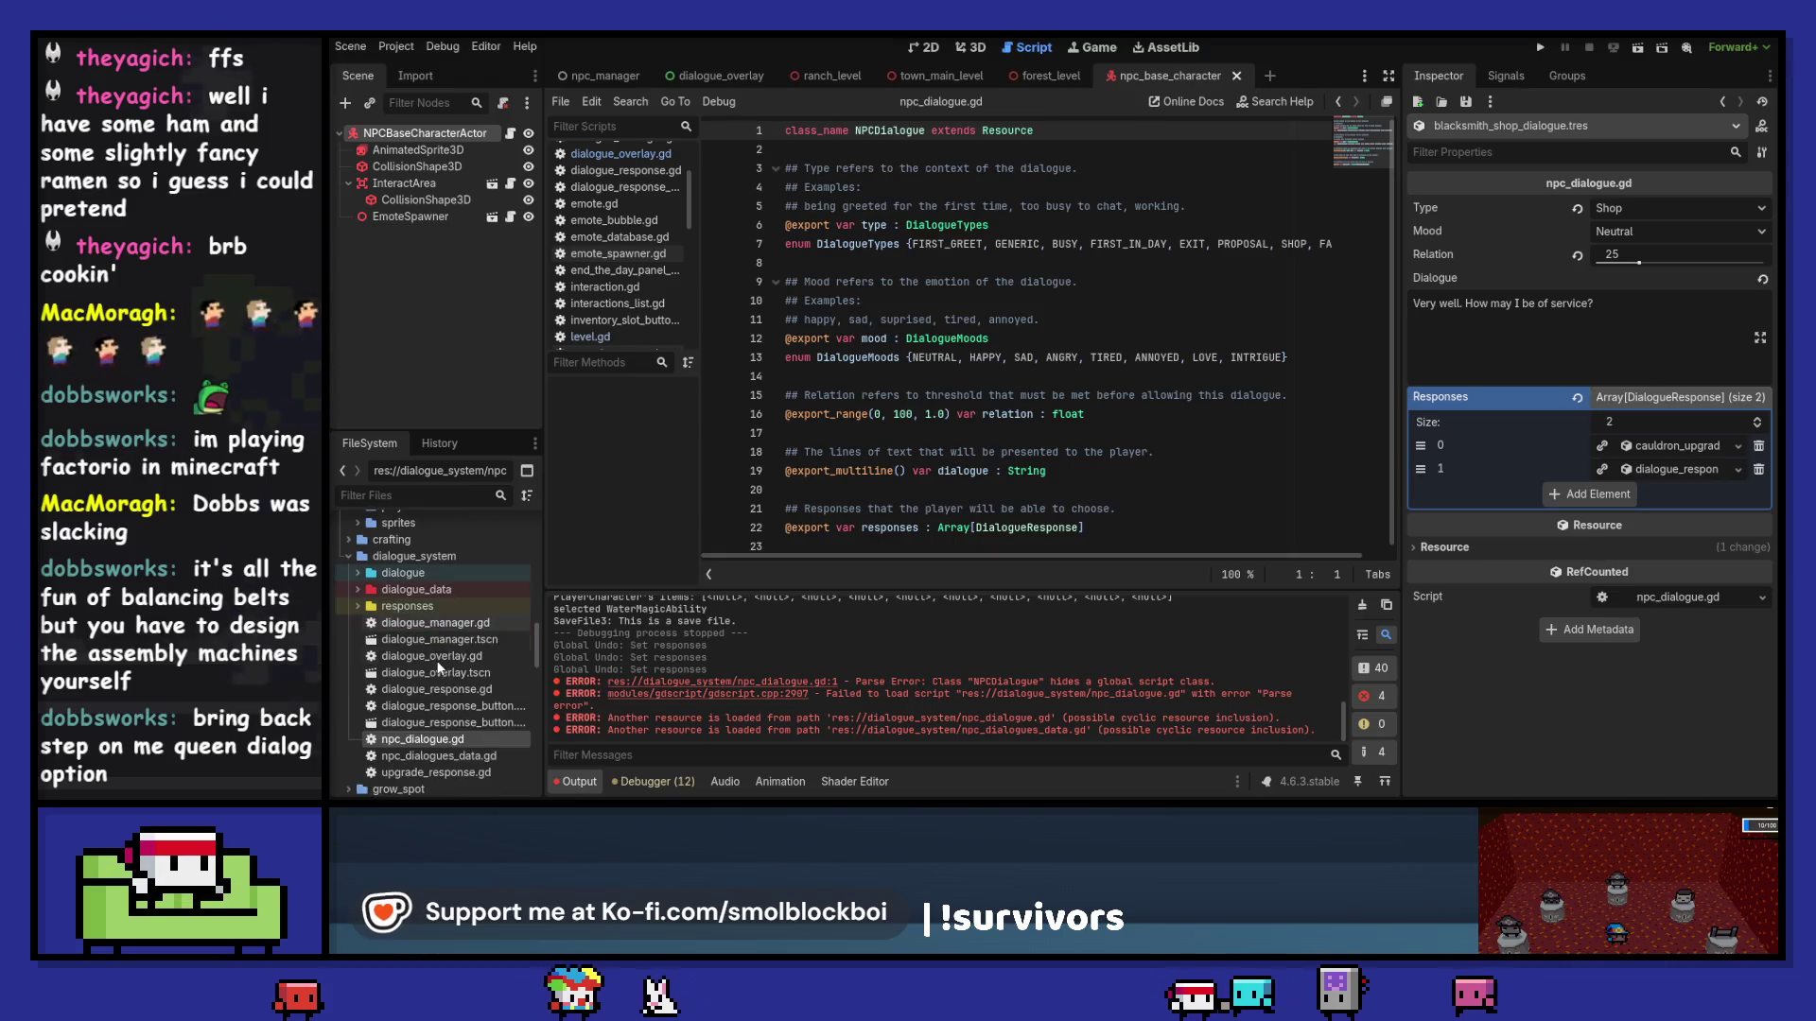
Step: Run the game, load the mushroom farm level and walk toward the Player House
left_click(1542, 47)
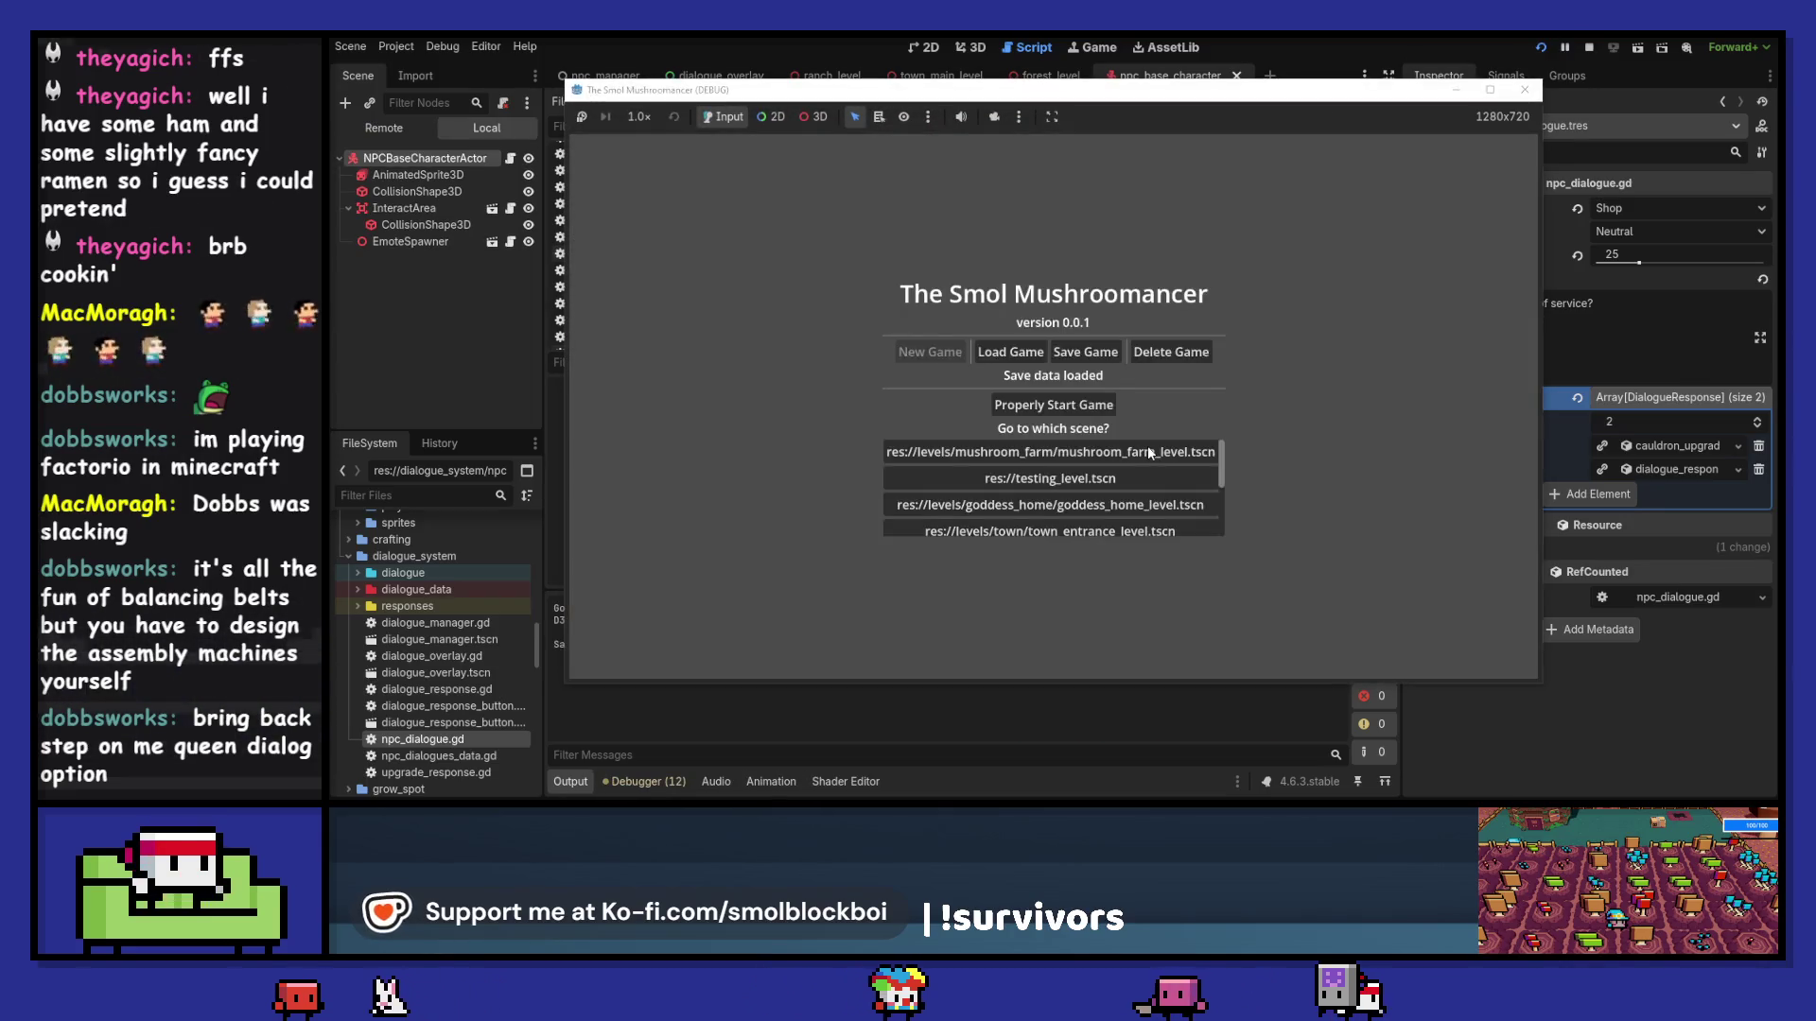
left_click(1148, 448)
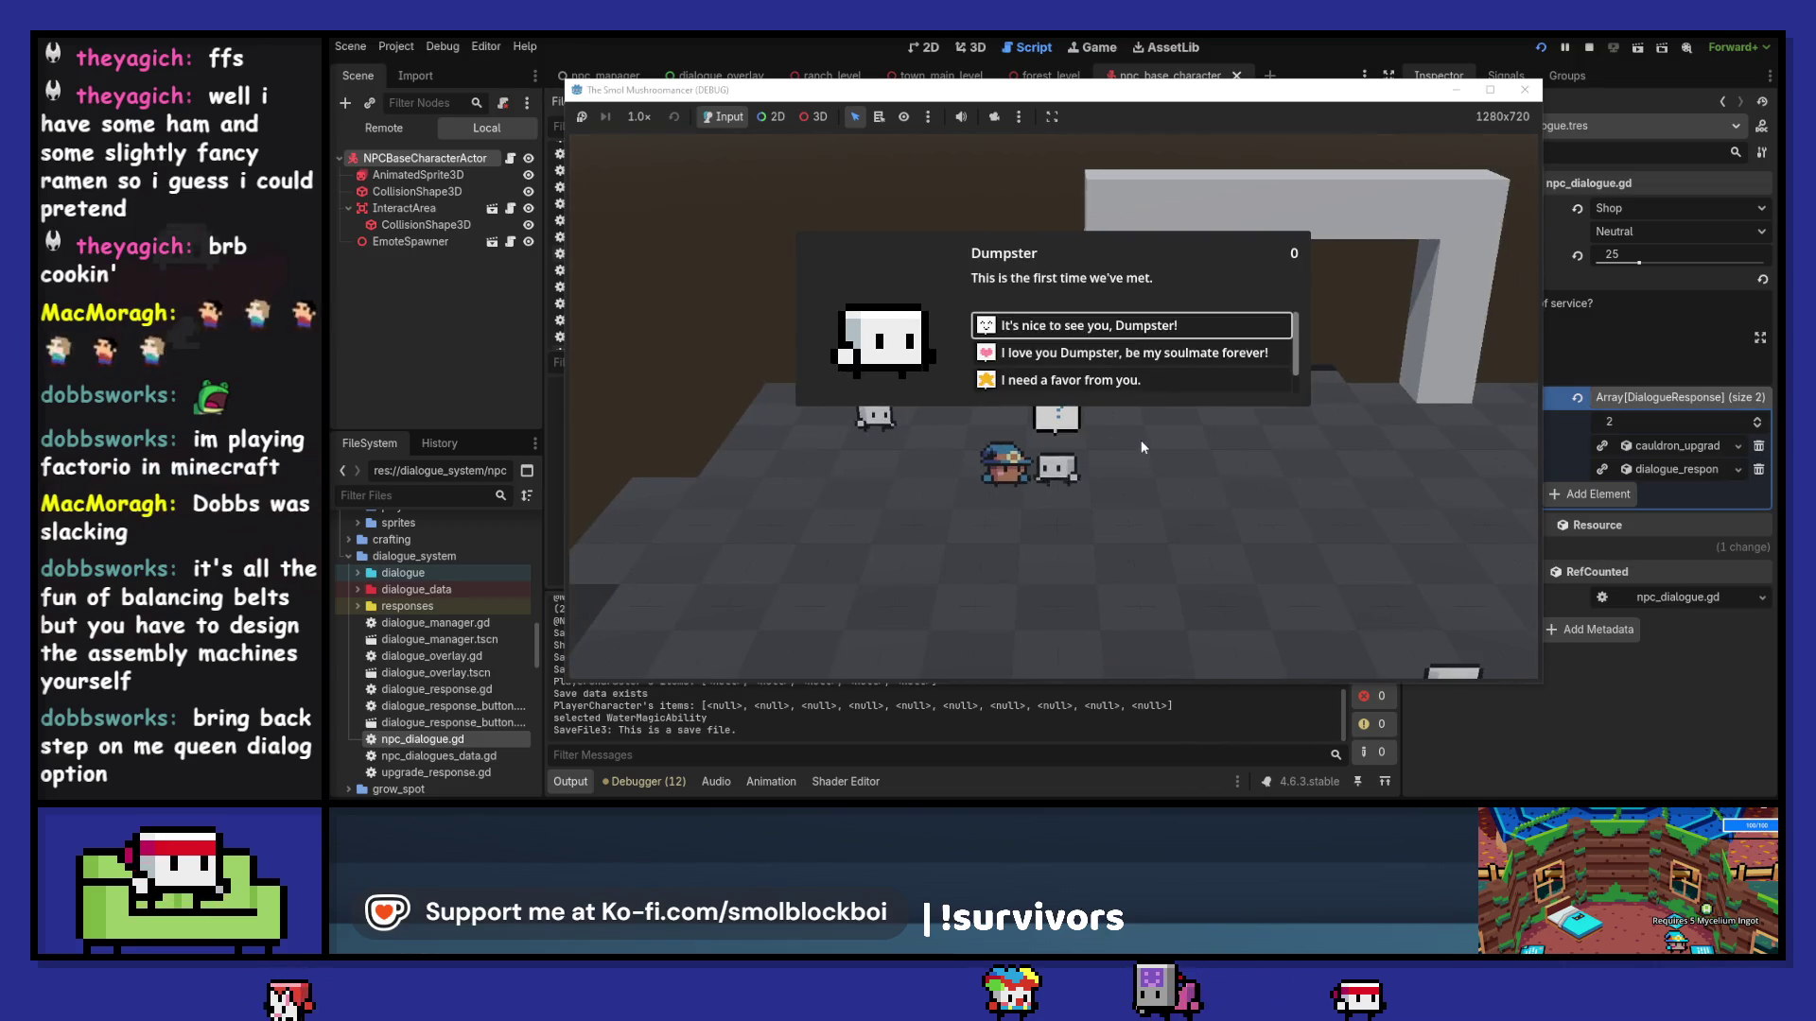
key("Return")
key("w")
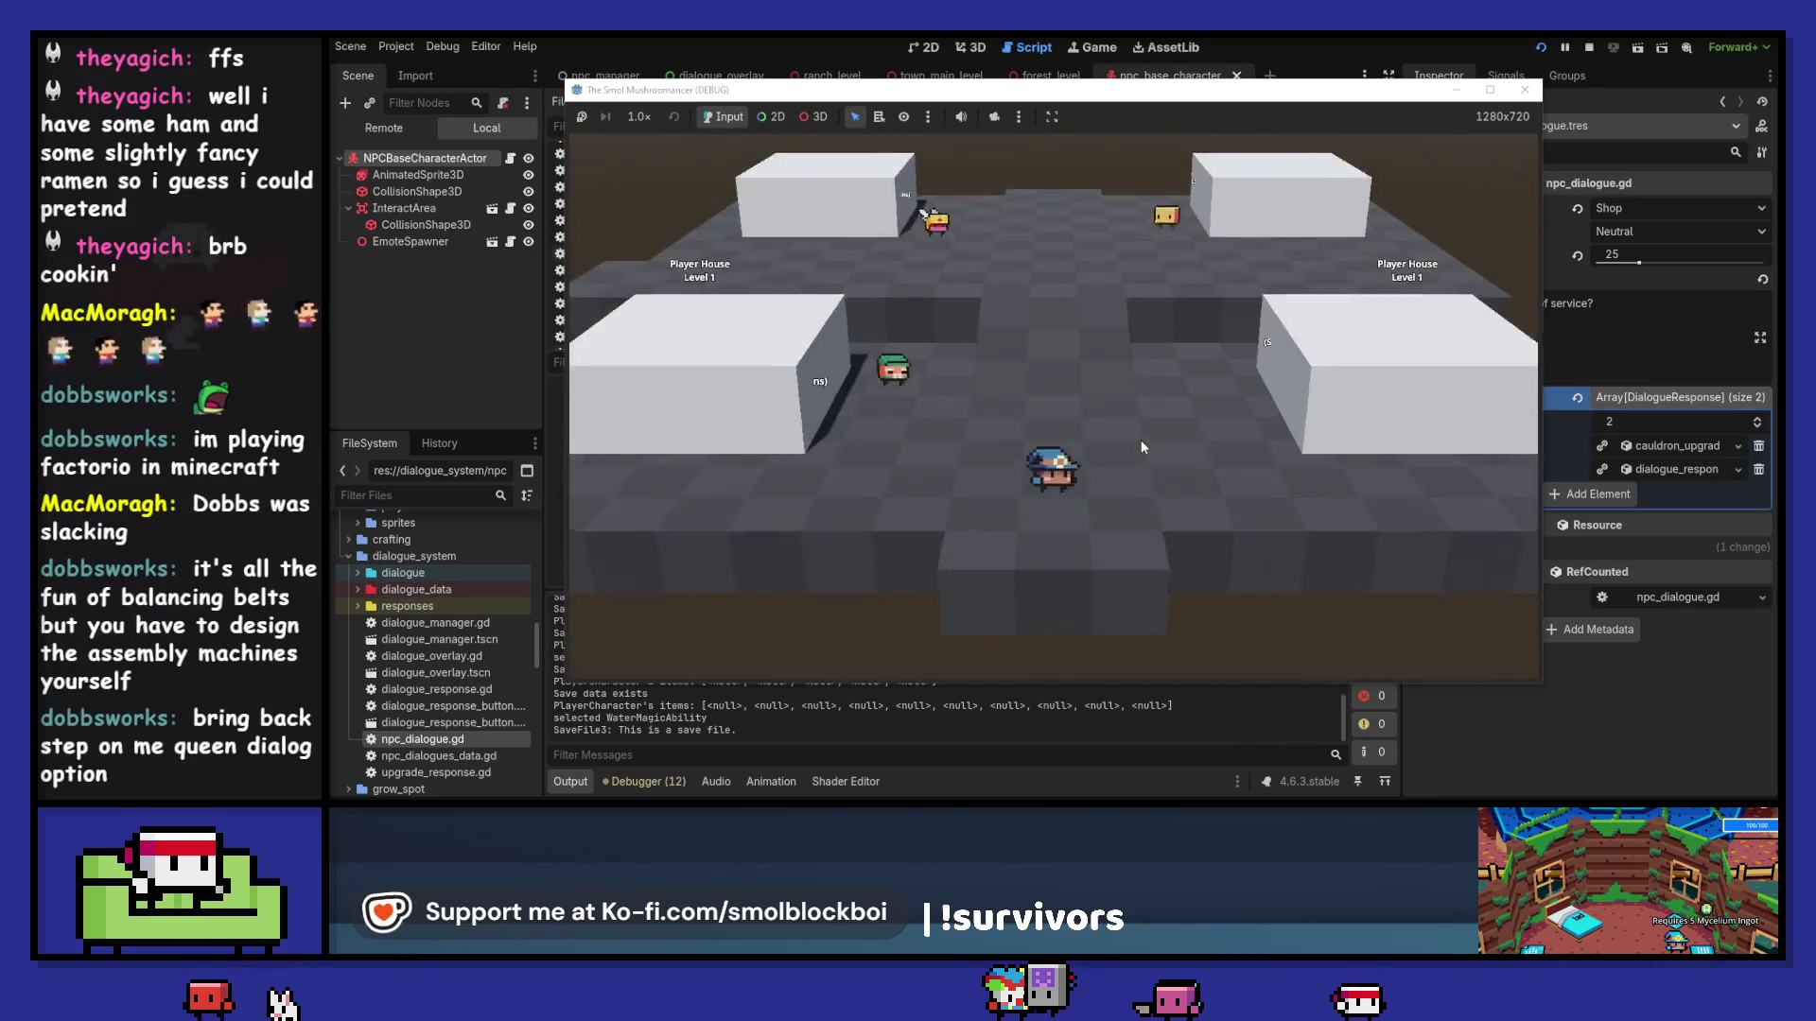
Step: Talk with the Tailor choosing "I need a favor from you", say goodbye, then stop the game
key("Down")
key("Down")
key("Return")
key("Return")
left_click(1148, 325)
left_click(1127, 378)
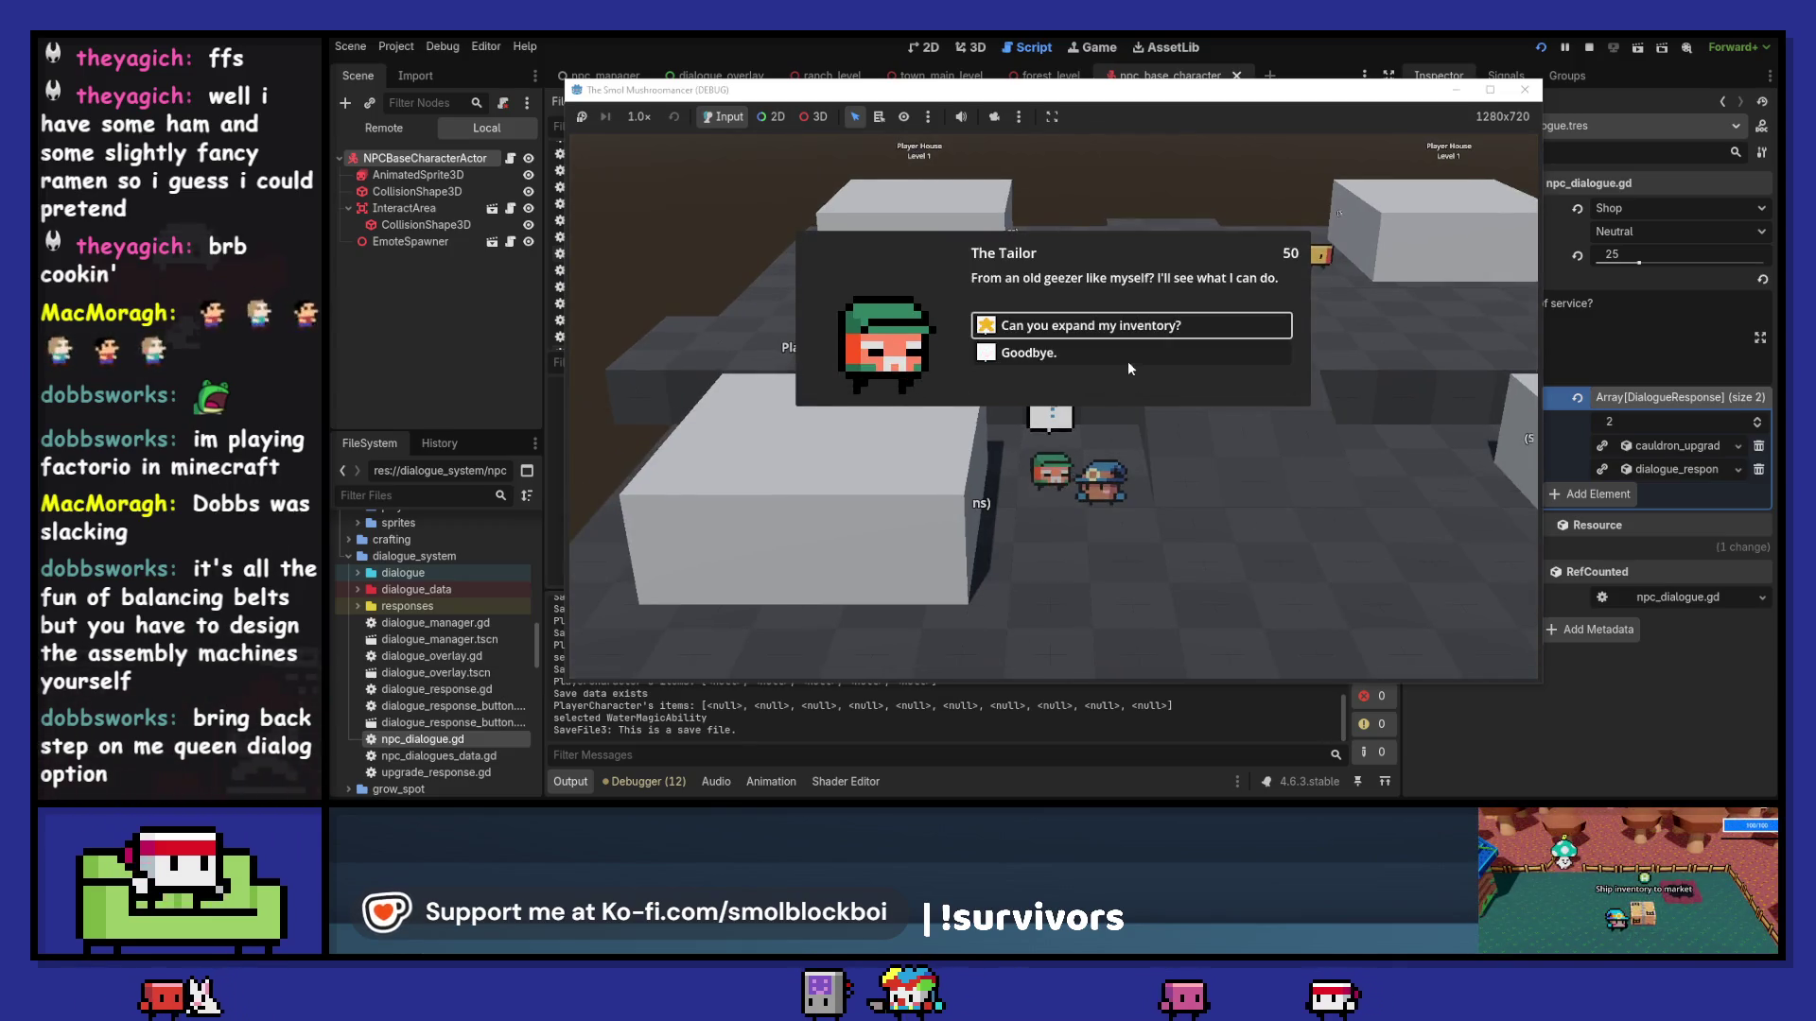
left_click(1127, 364)
key("F8")
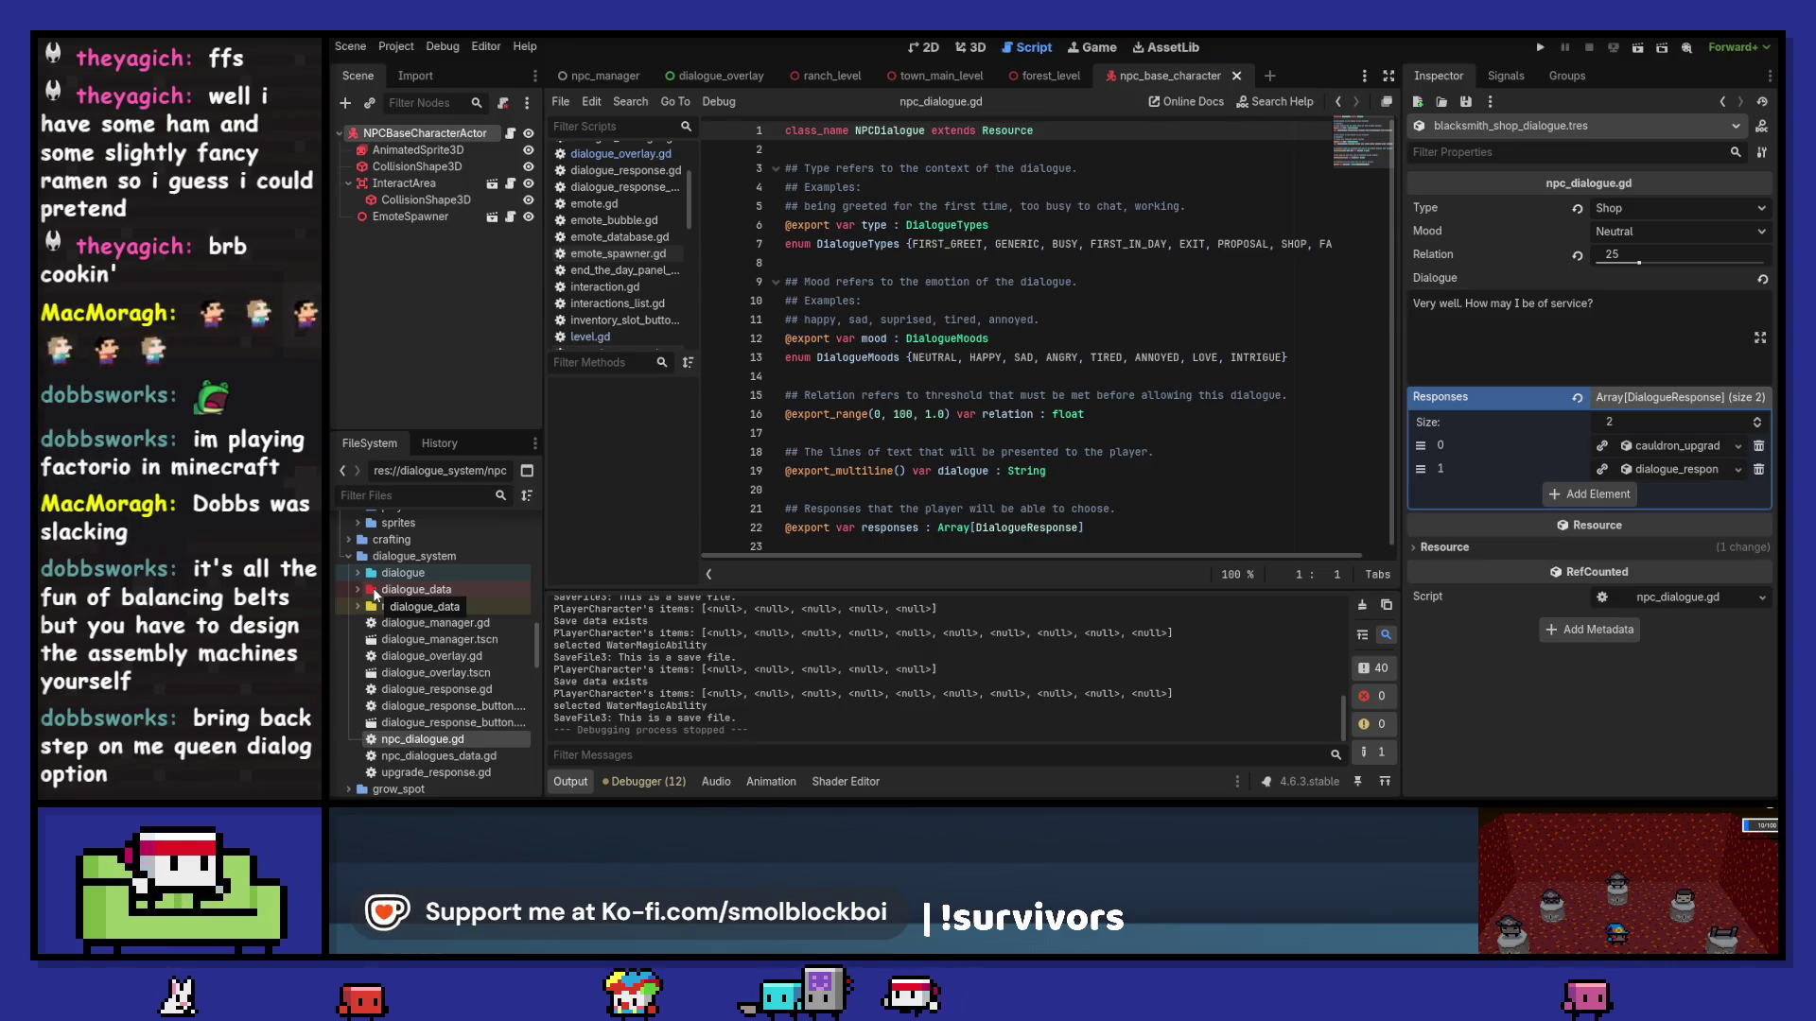
Step: Open generic_dialogue_data.tres, attempt renaming it, and inspect its first dialogue entry
double_click(379, 594)
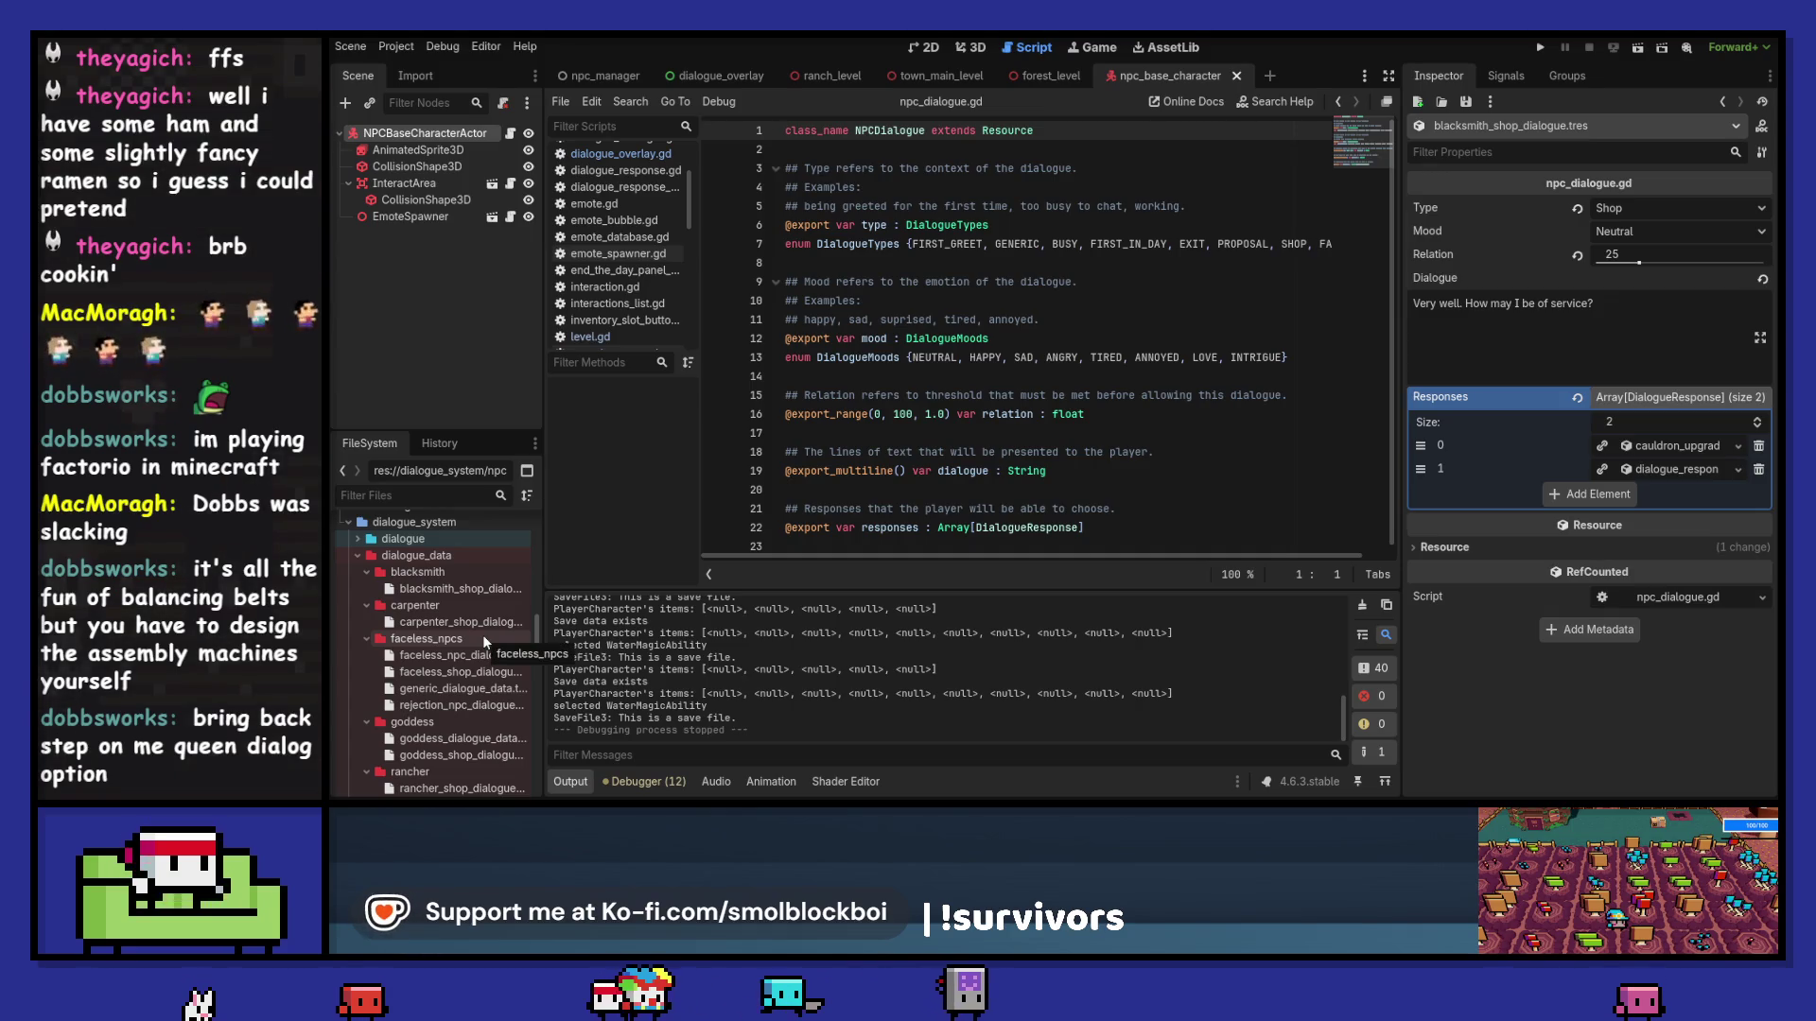
double_click(470, 690)
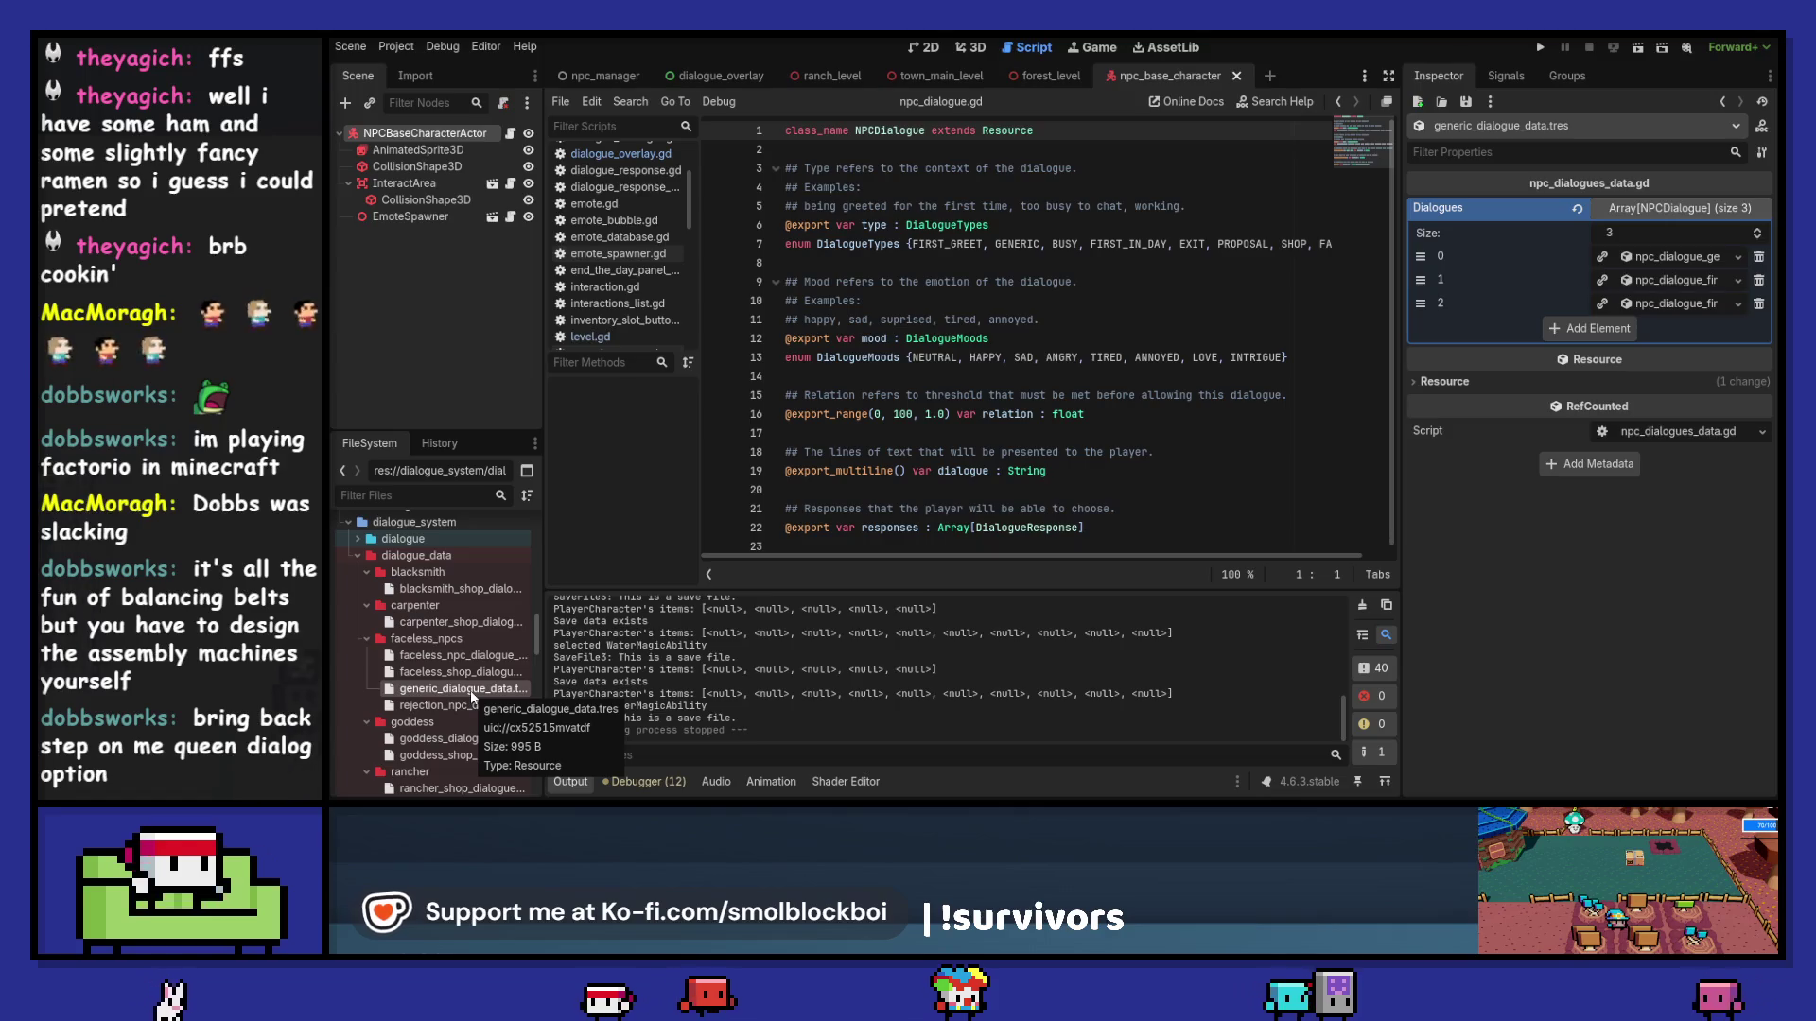
left_click(444, 556)
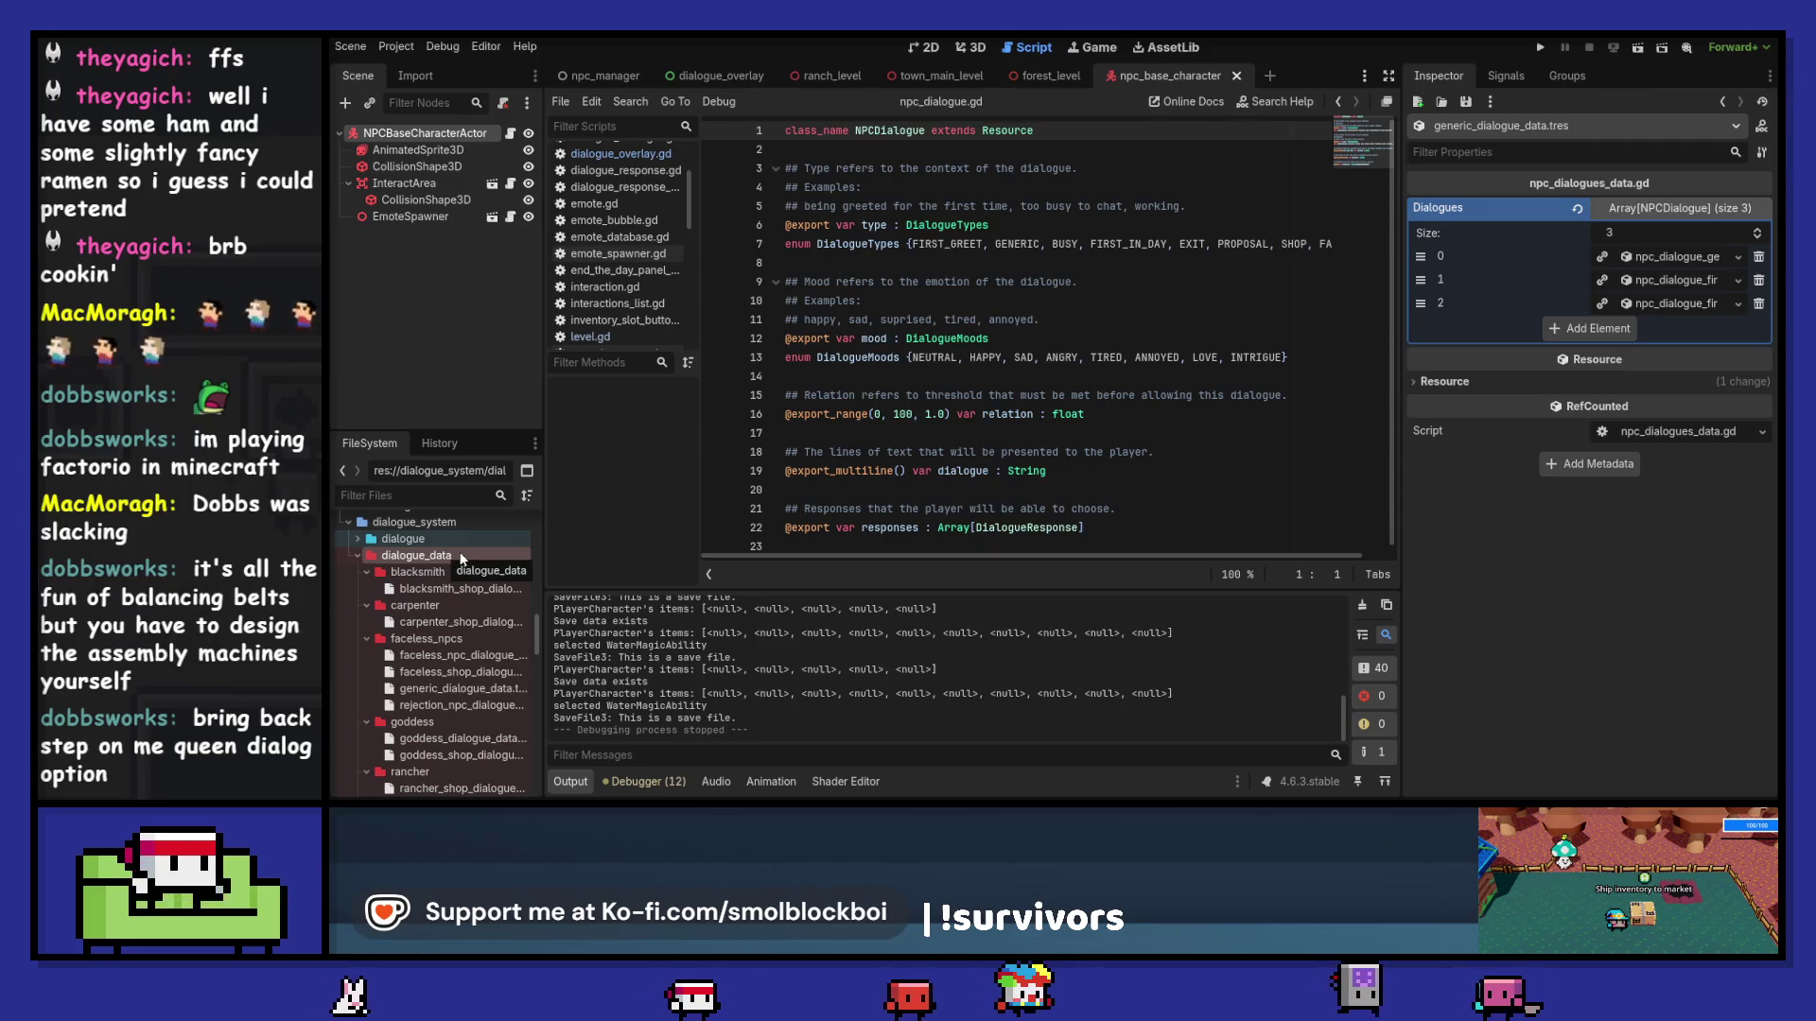
left_click(438, 689)
key("F2")
double_click(436, 690)
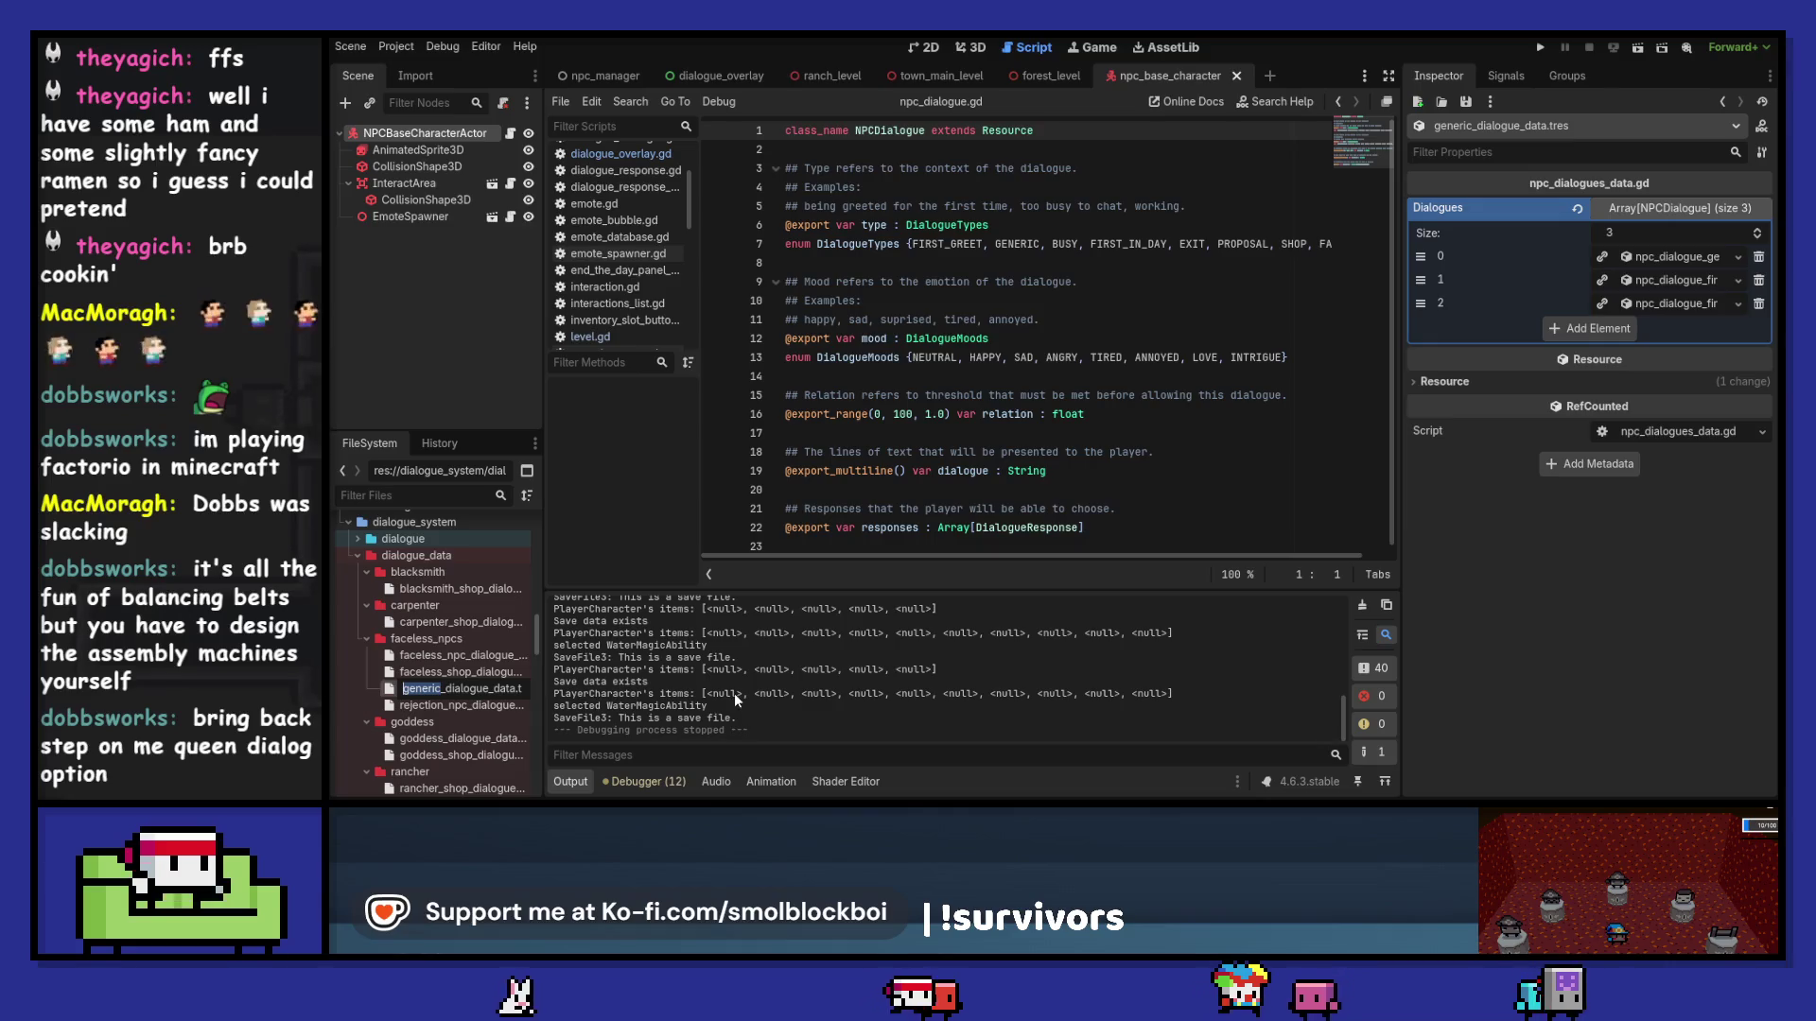
key("Escape")
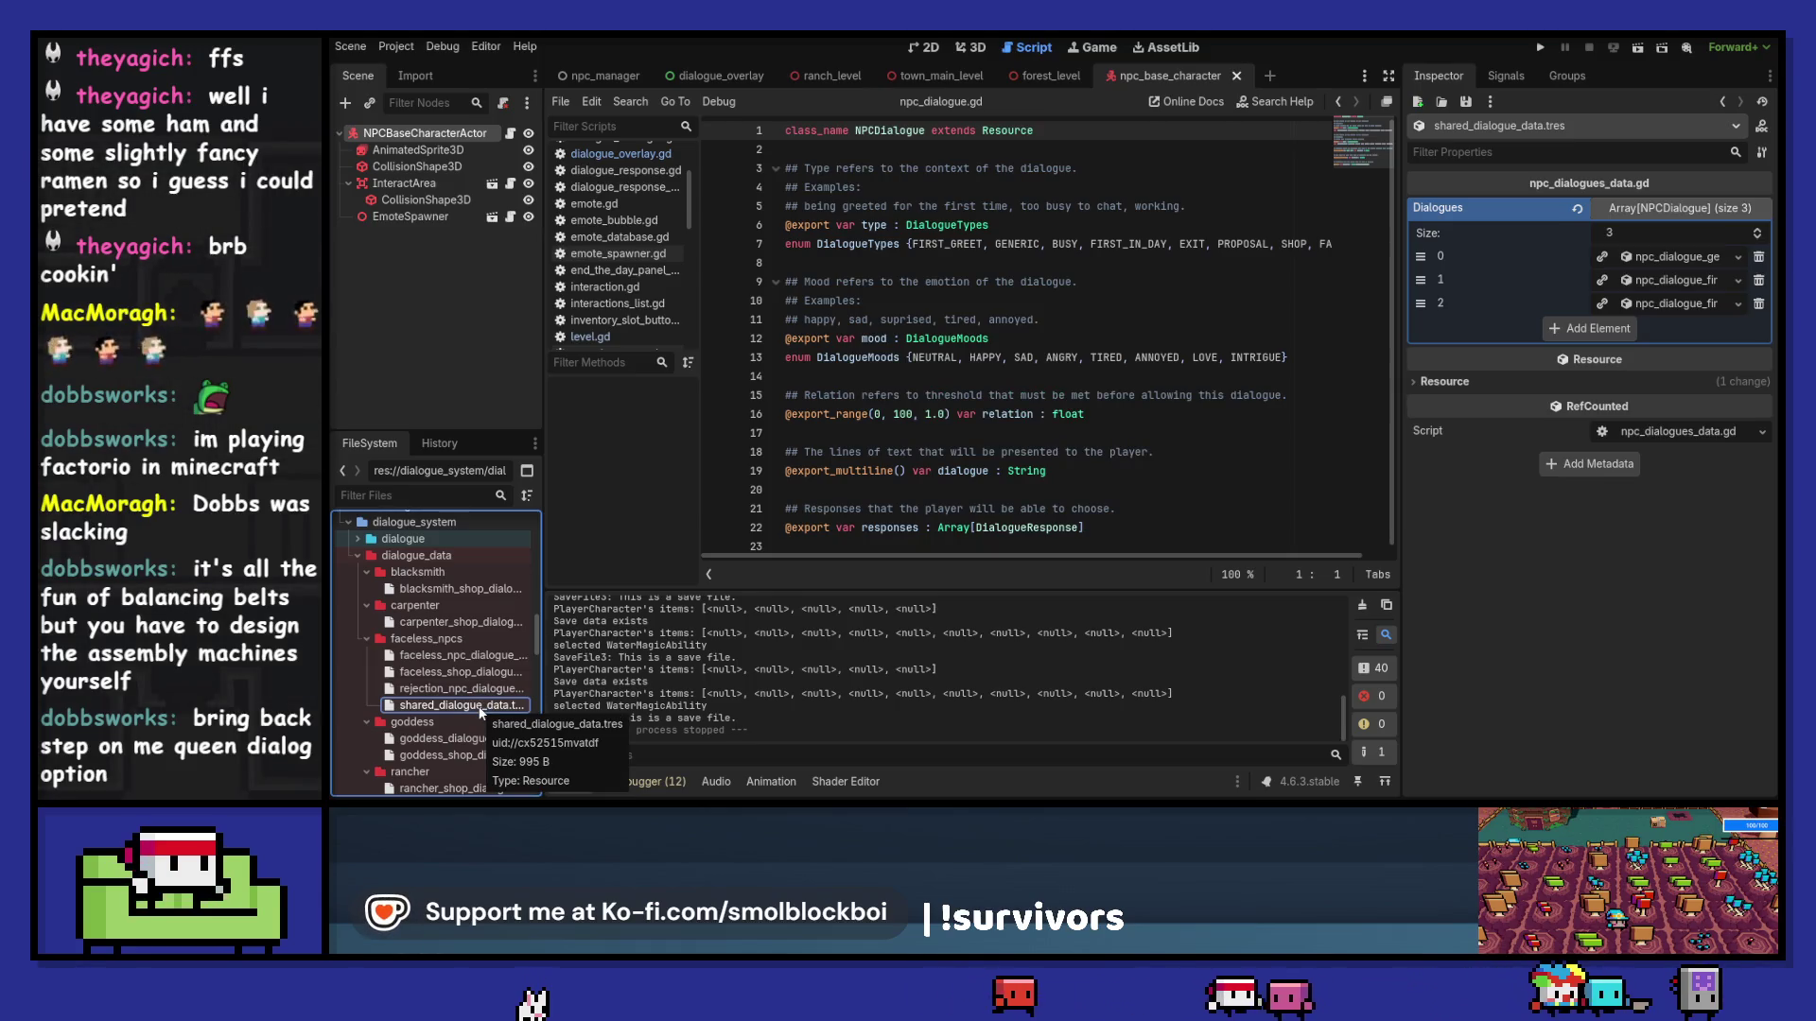
left_click(1677, 261)
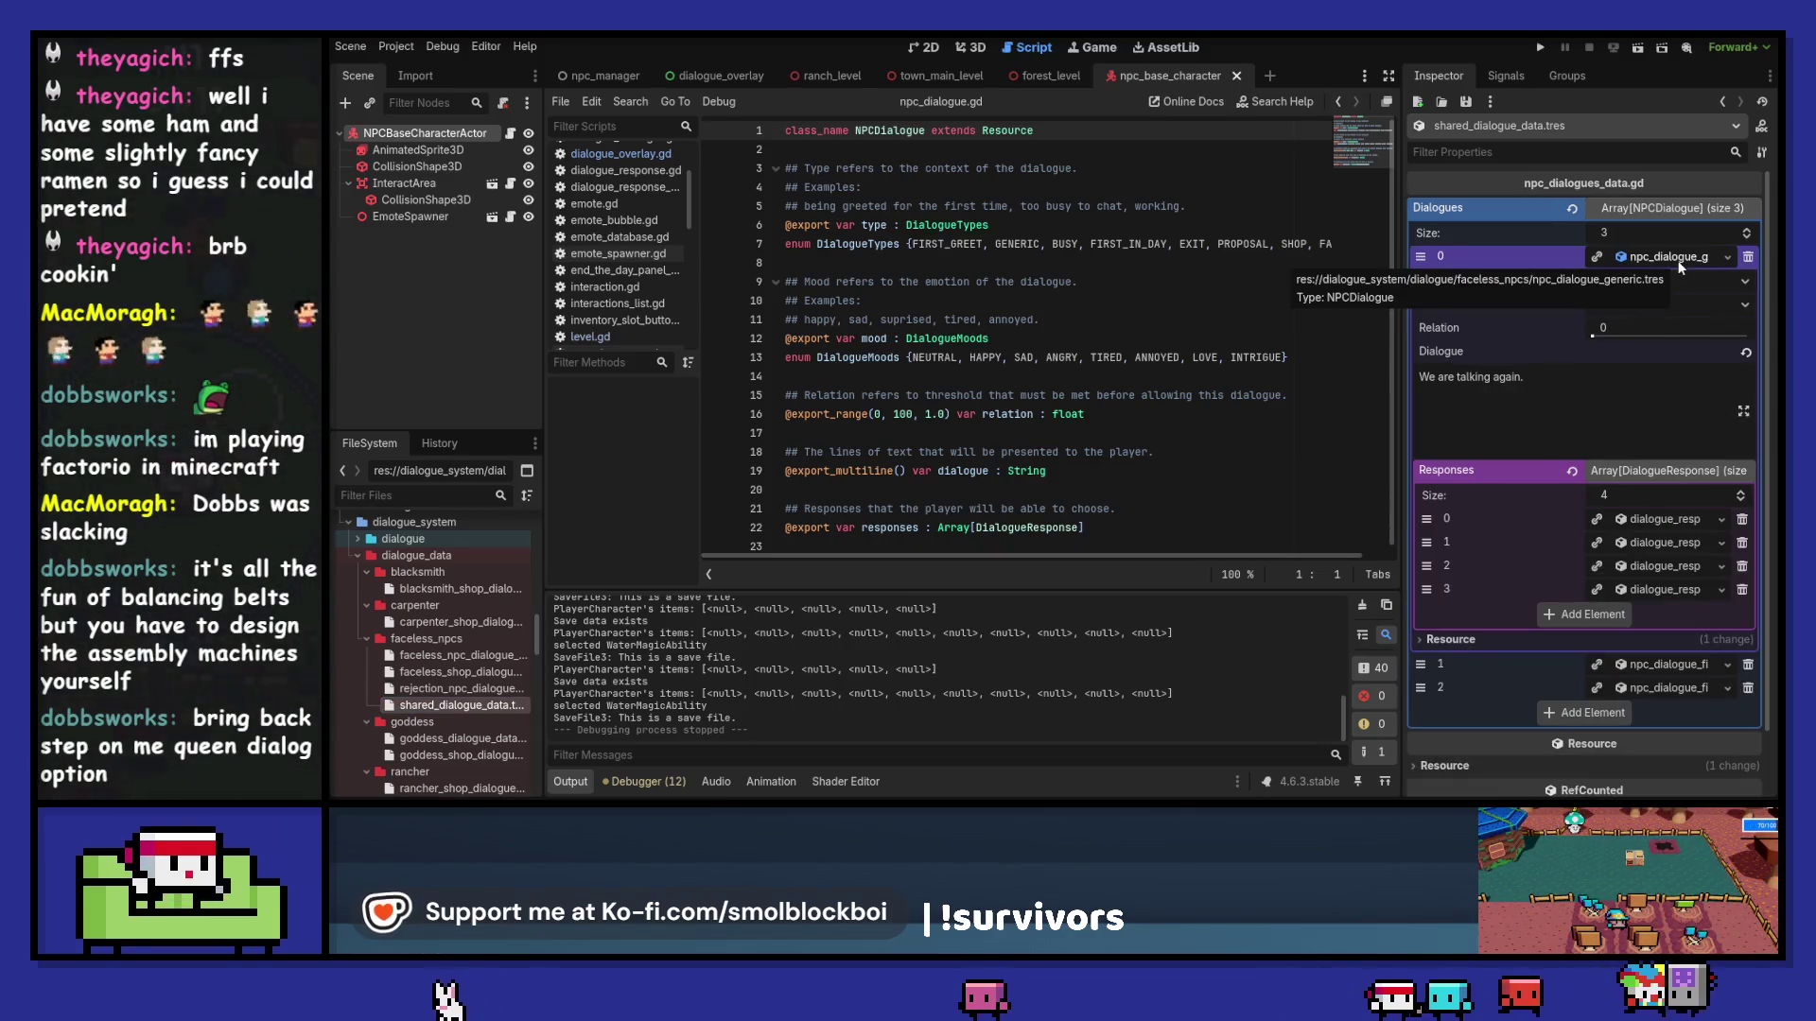
Step: Locate the faceless NPC's first dialogue resource file and rename npc_dialogue_generic to faceless_dialogue.tres
left_click(1672, 258)
left_click(507, 654)
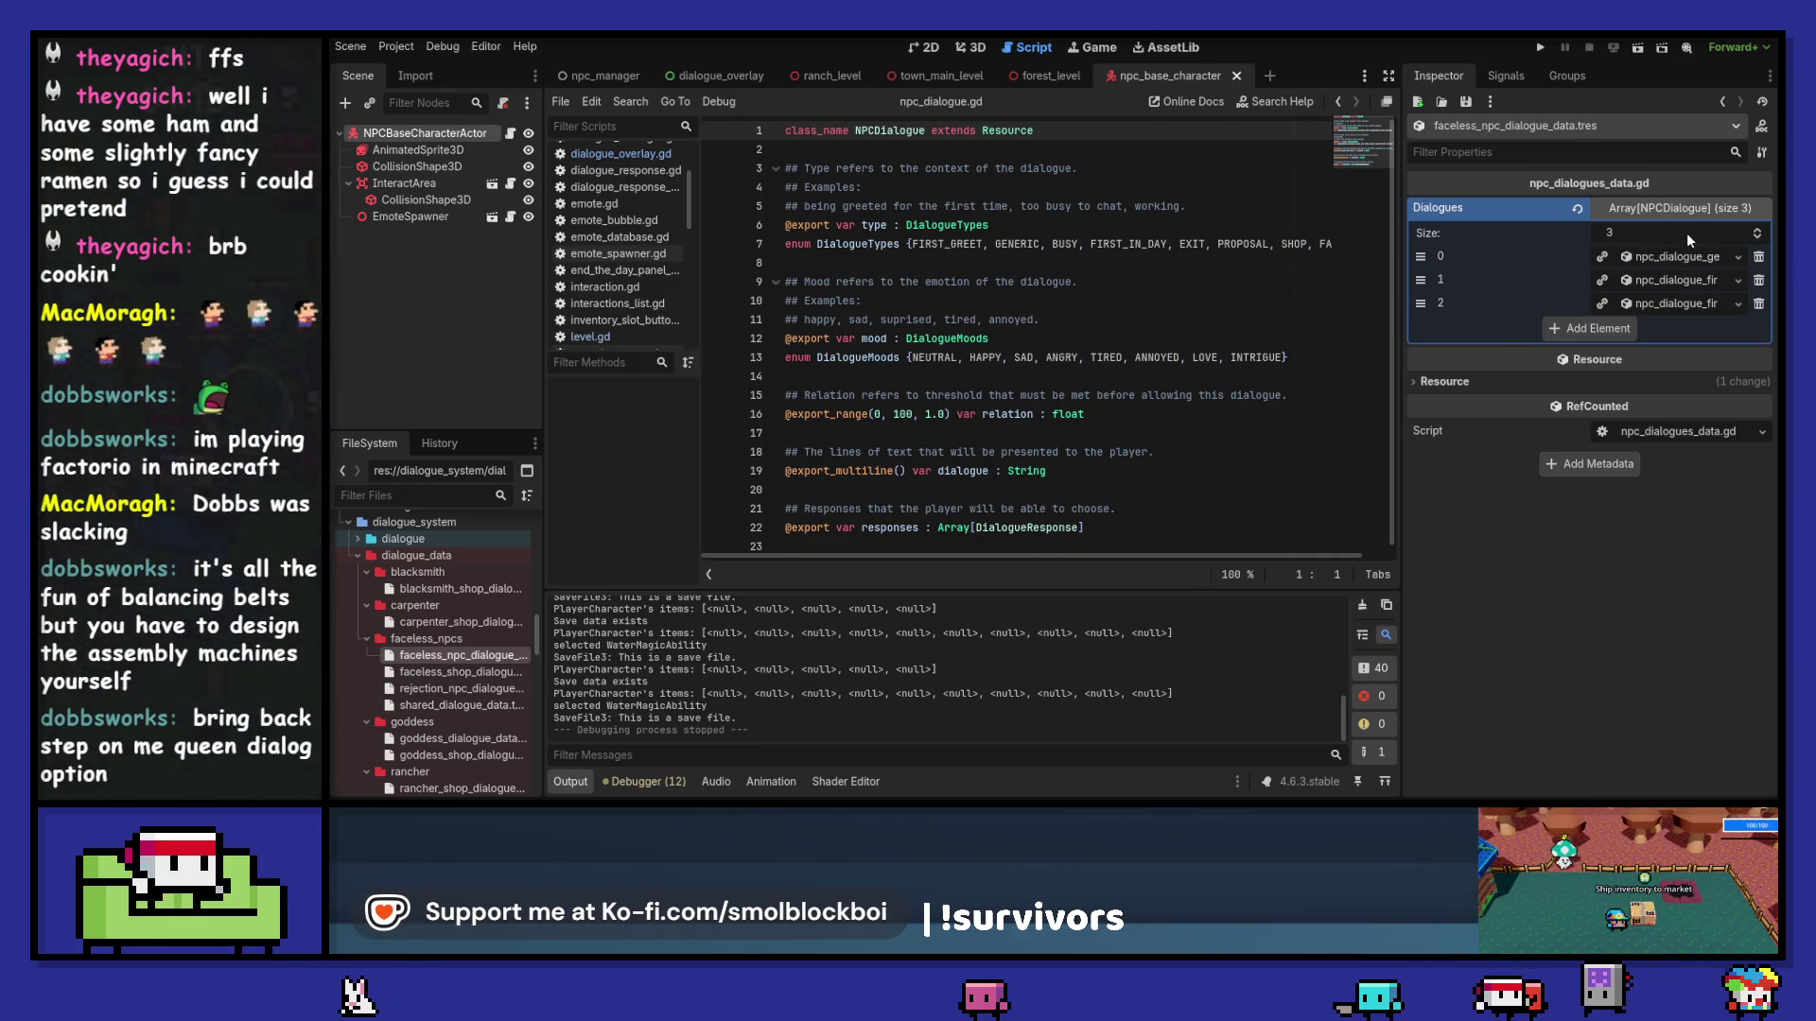
left_click(1666, 257)
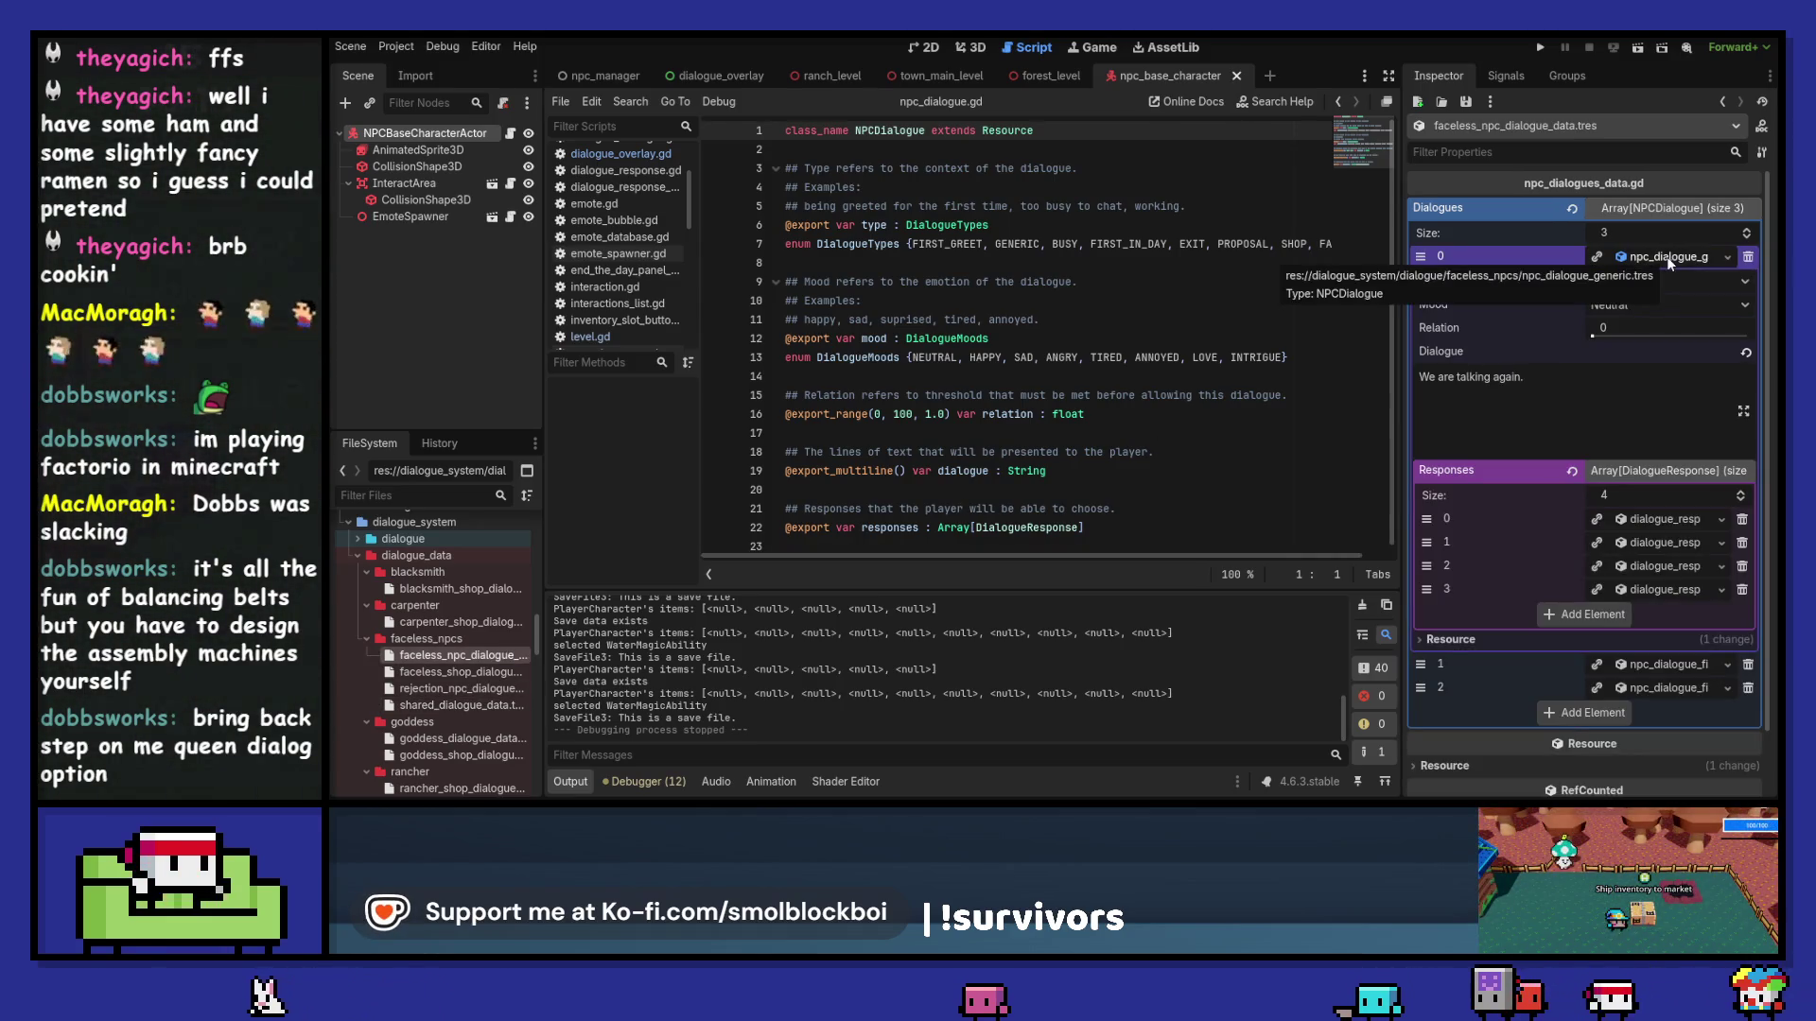
left_click(1727, 257)
left_click(1630, 471)
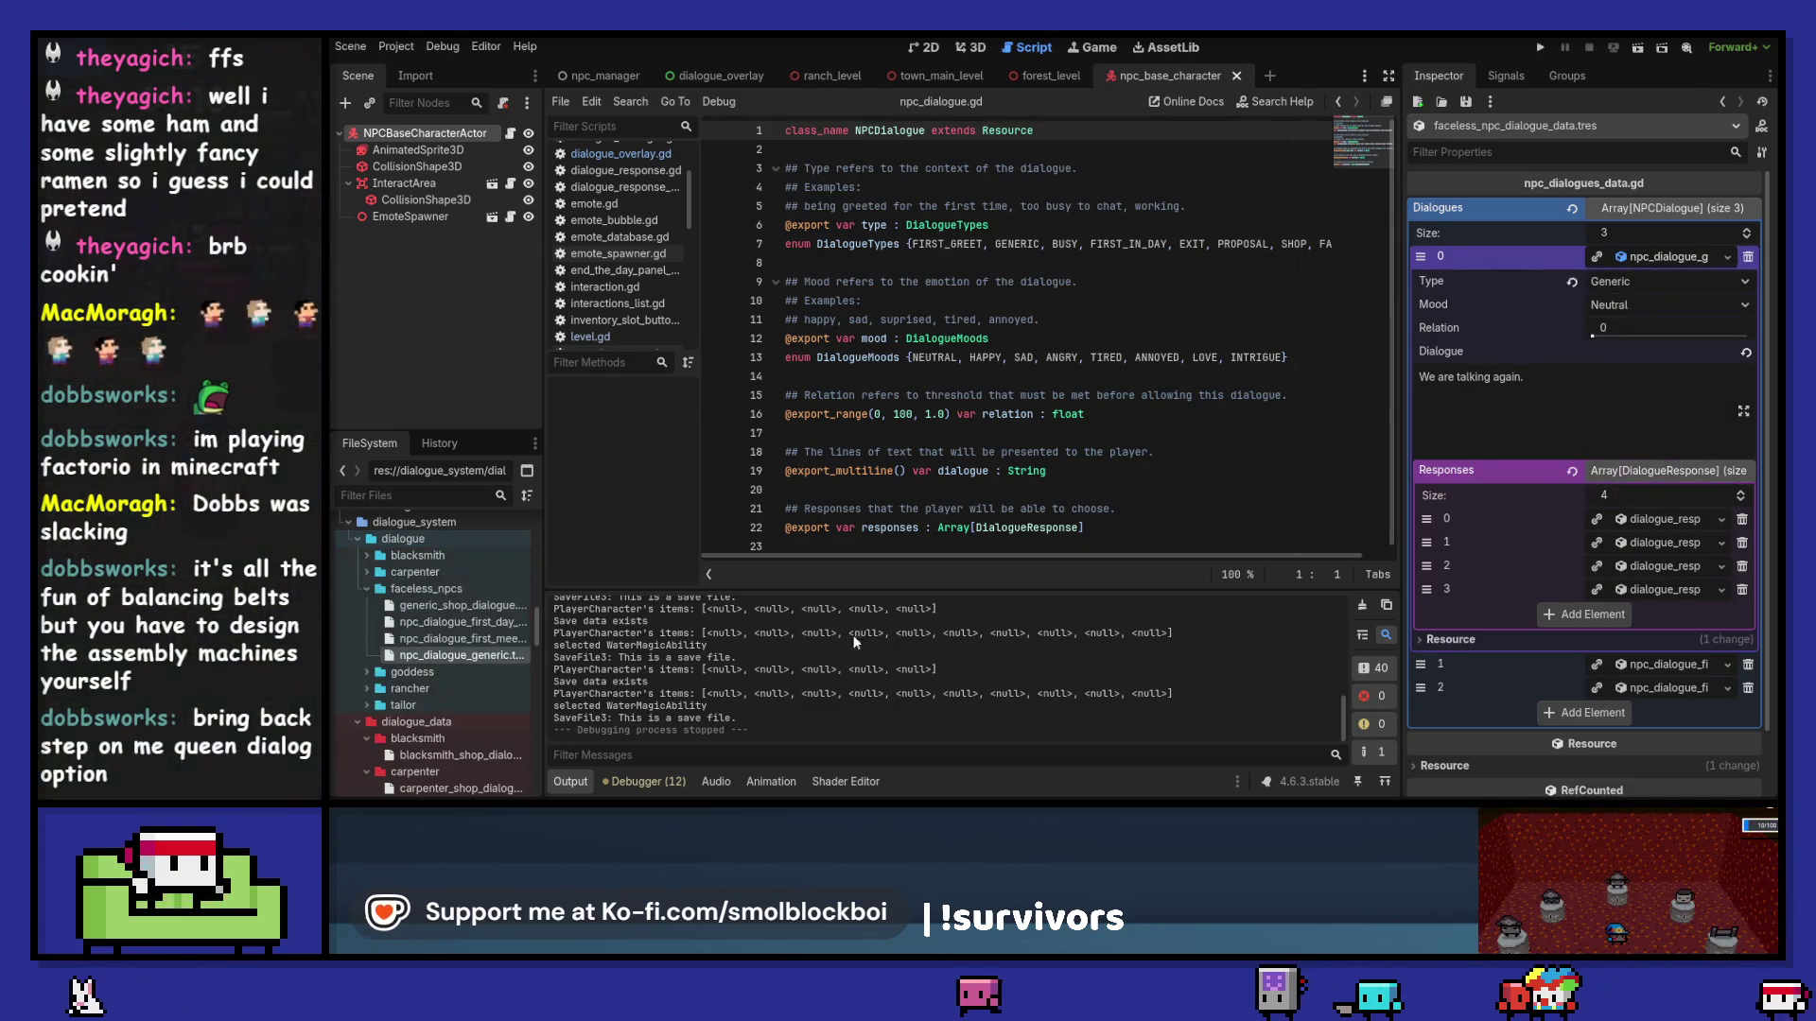
key("F2")
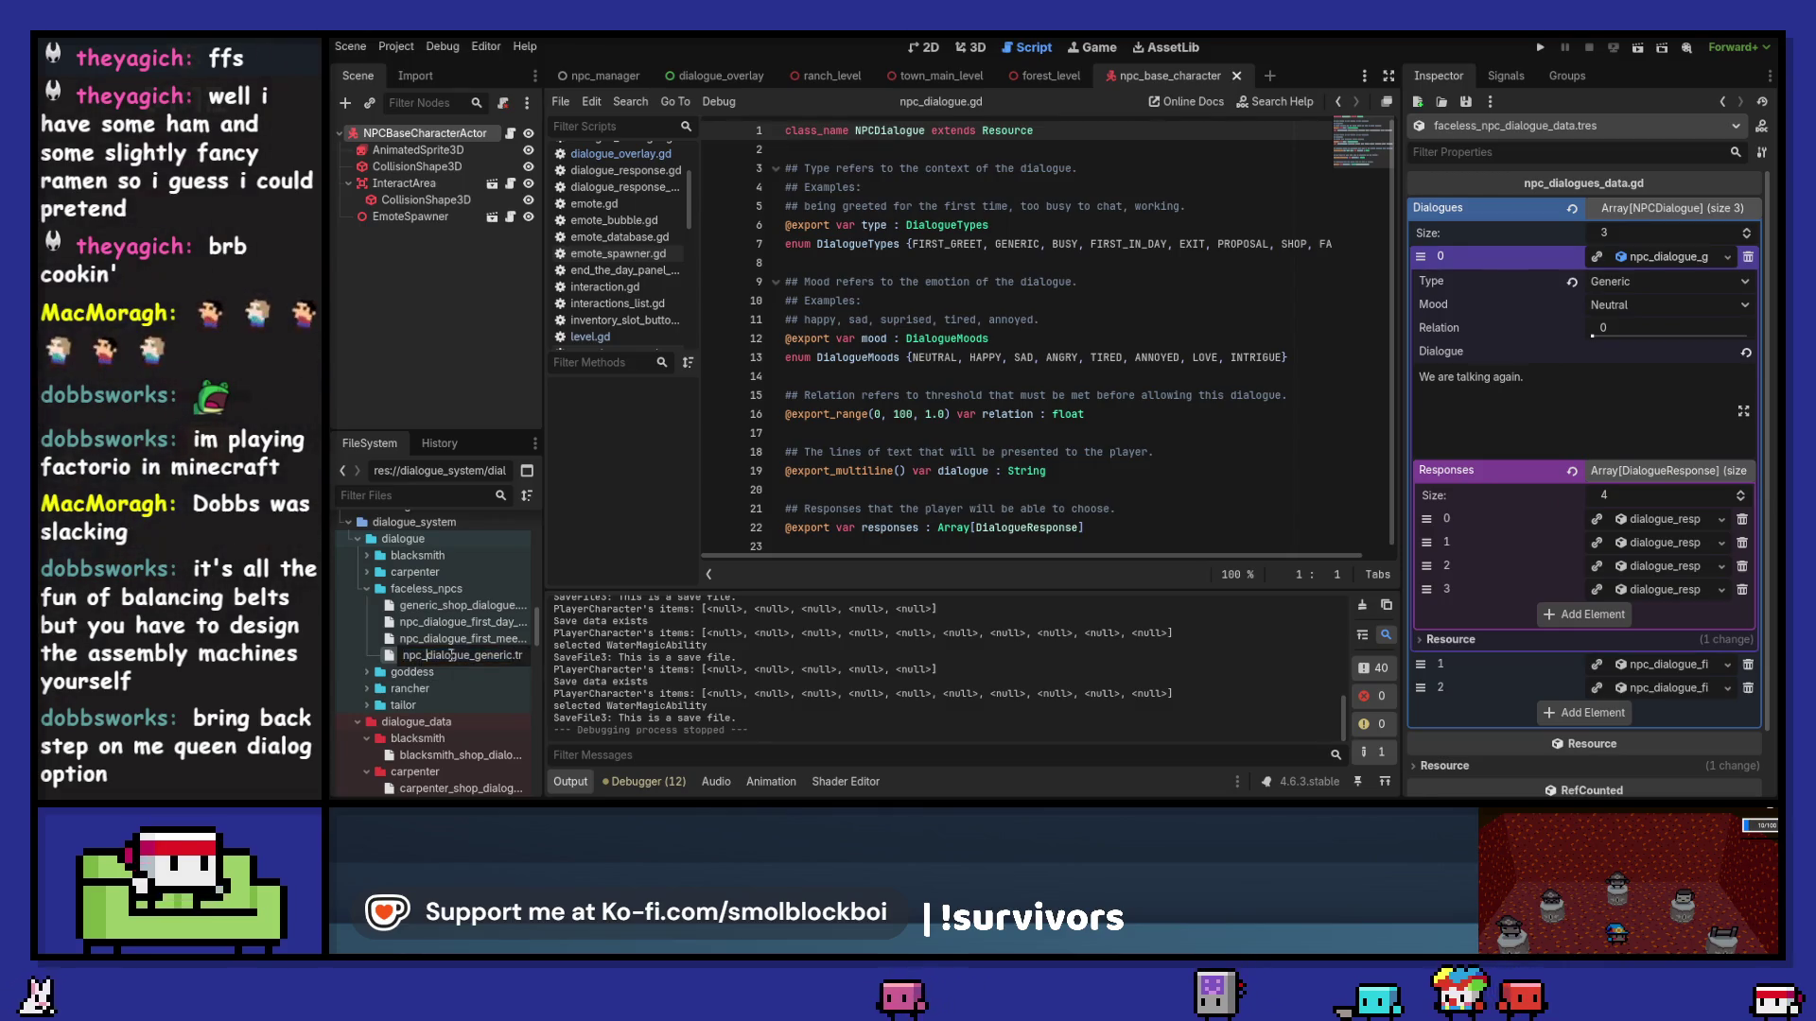
key("Right")
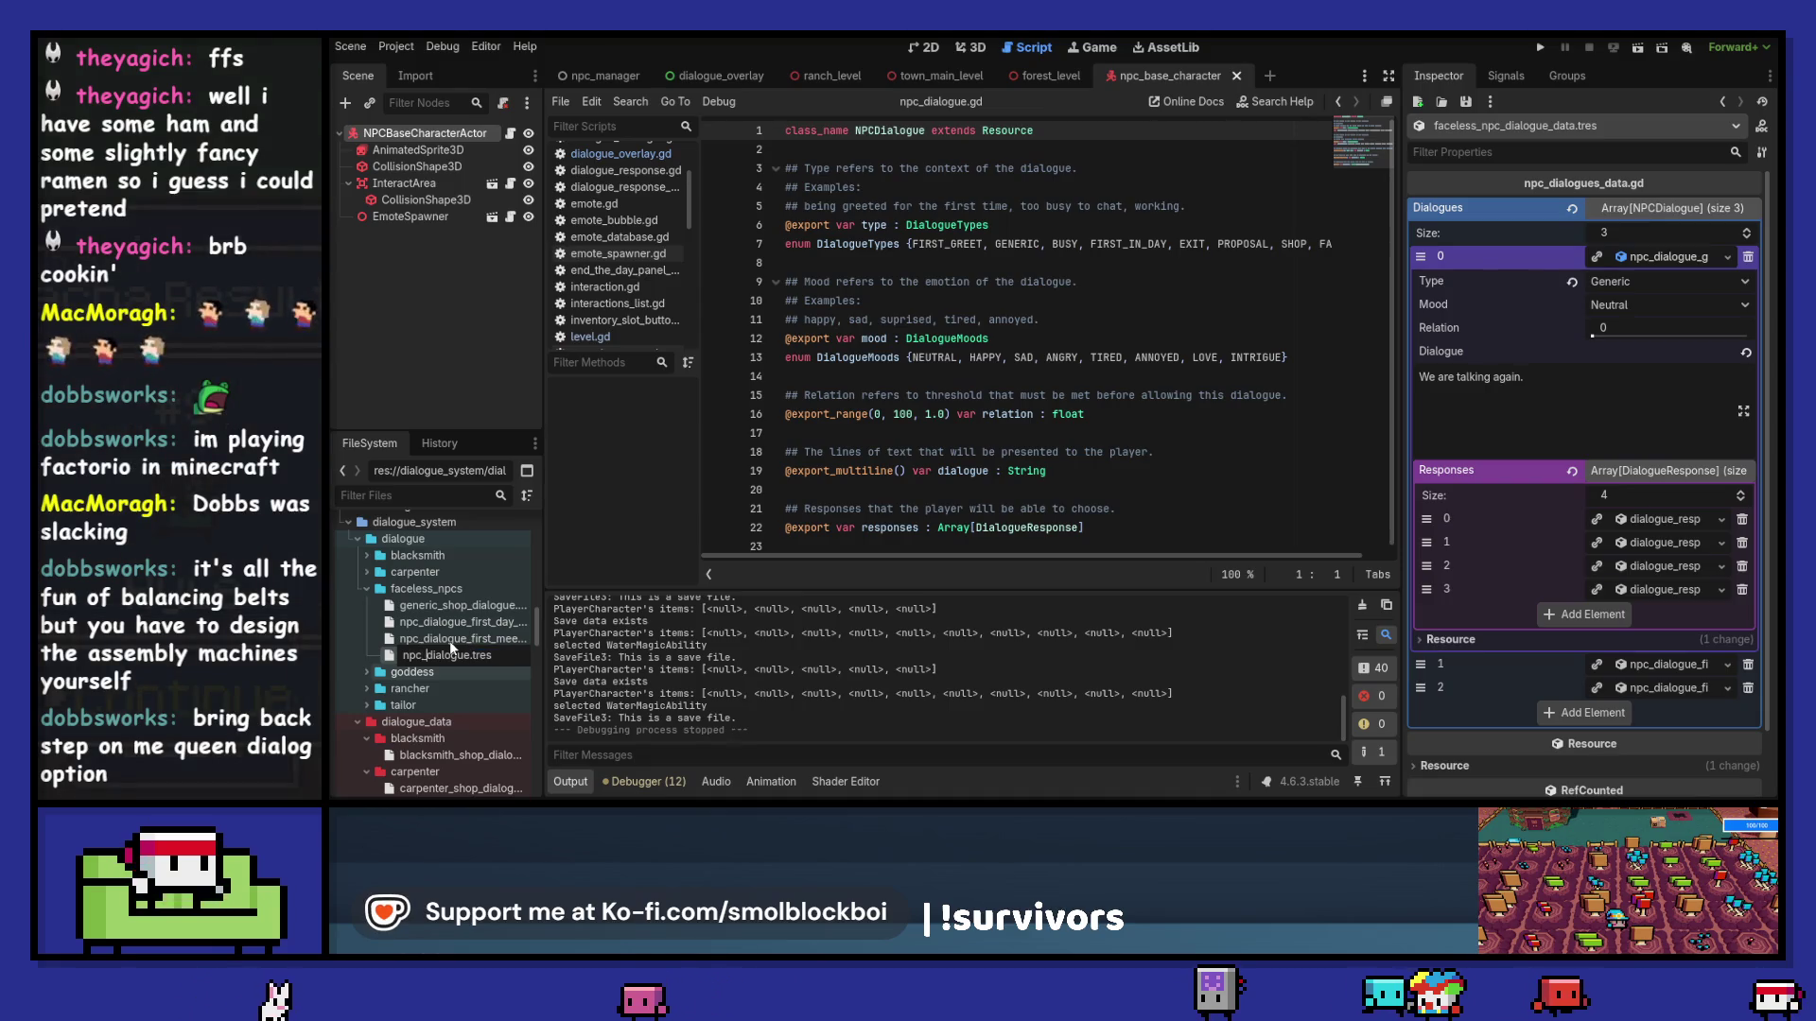
key("shift+Home")
type("generic_")
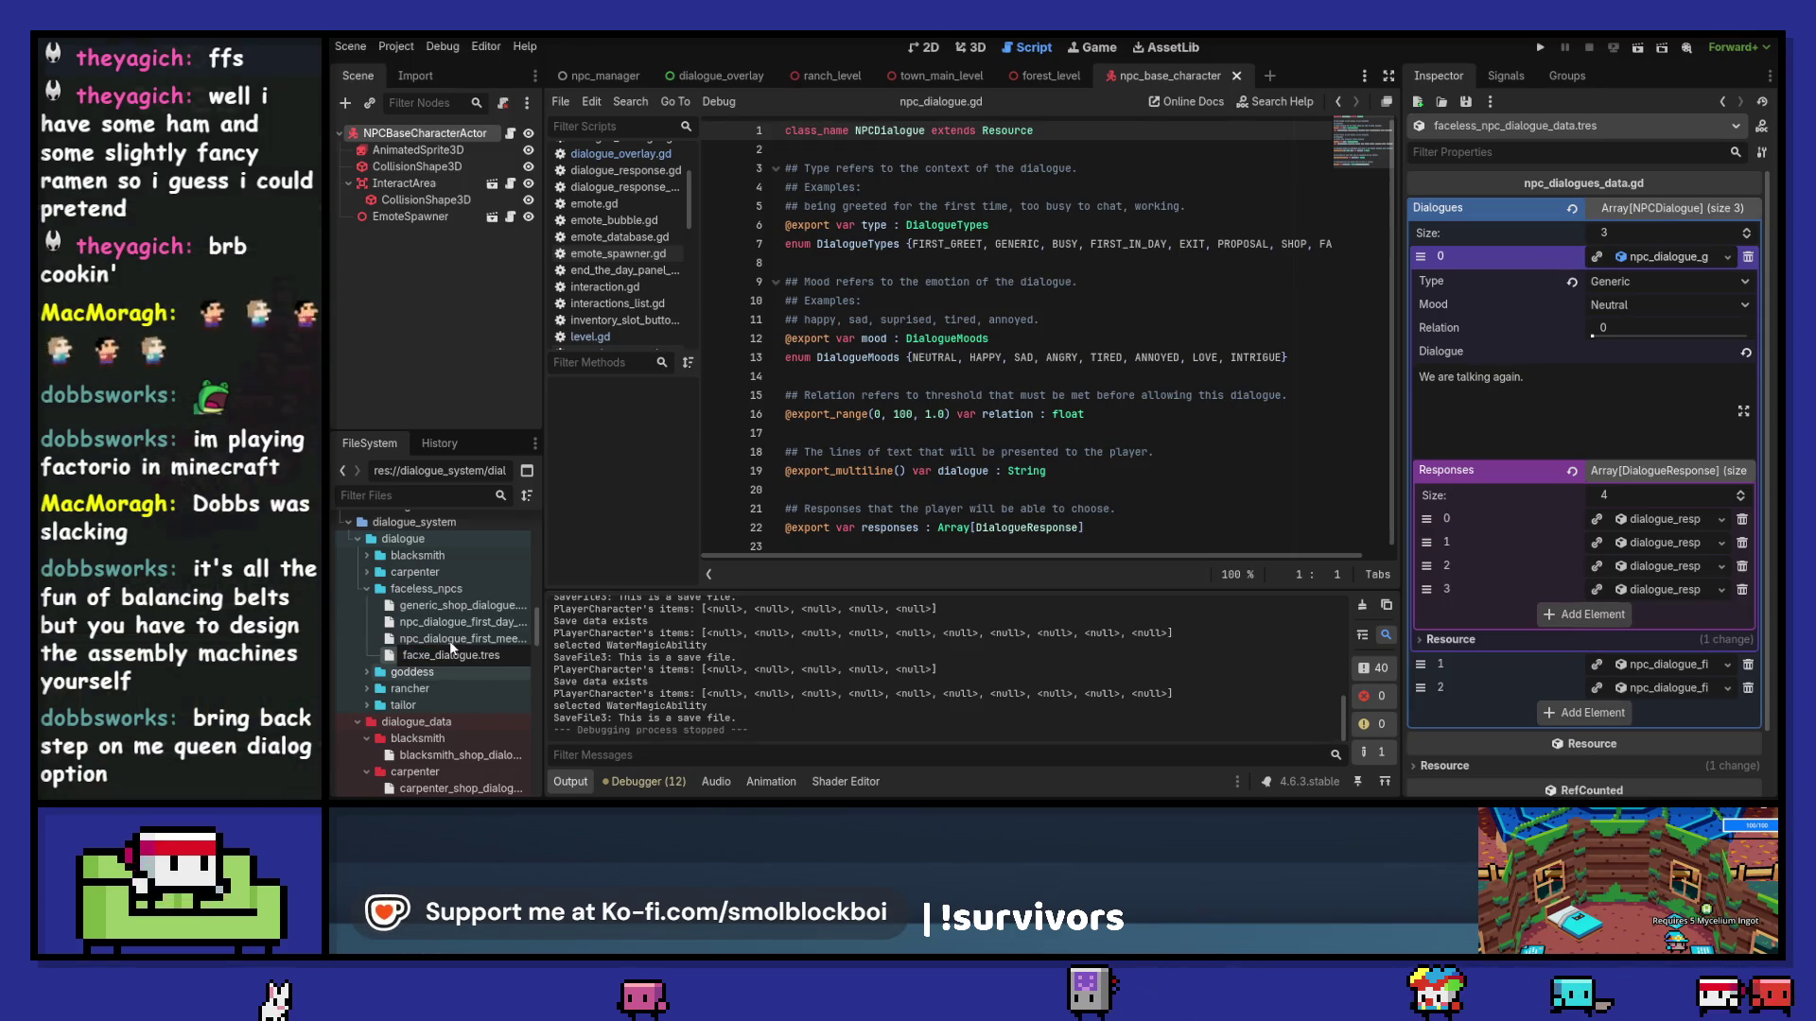
type("eless")
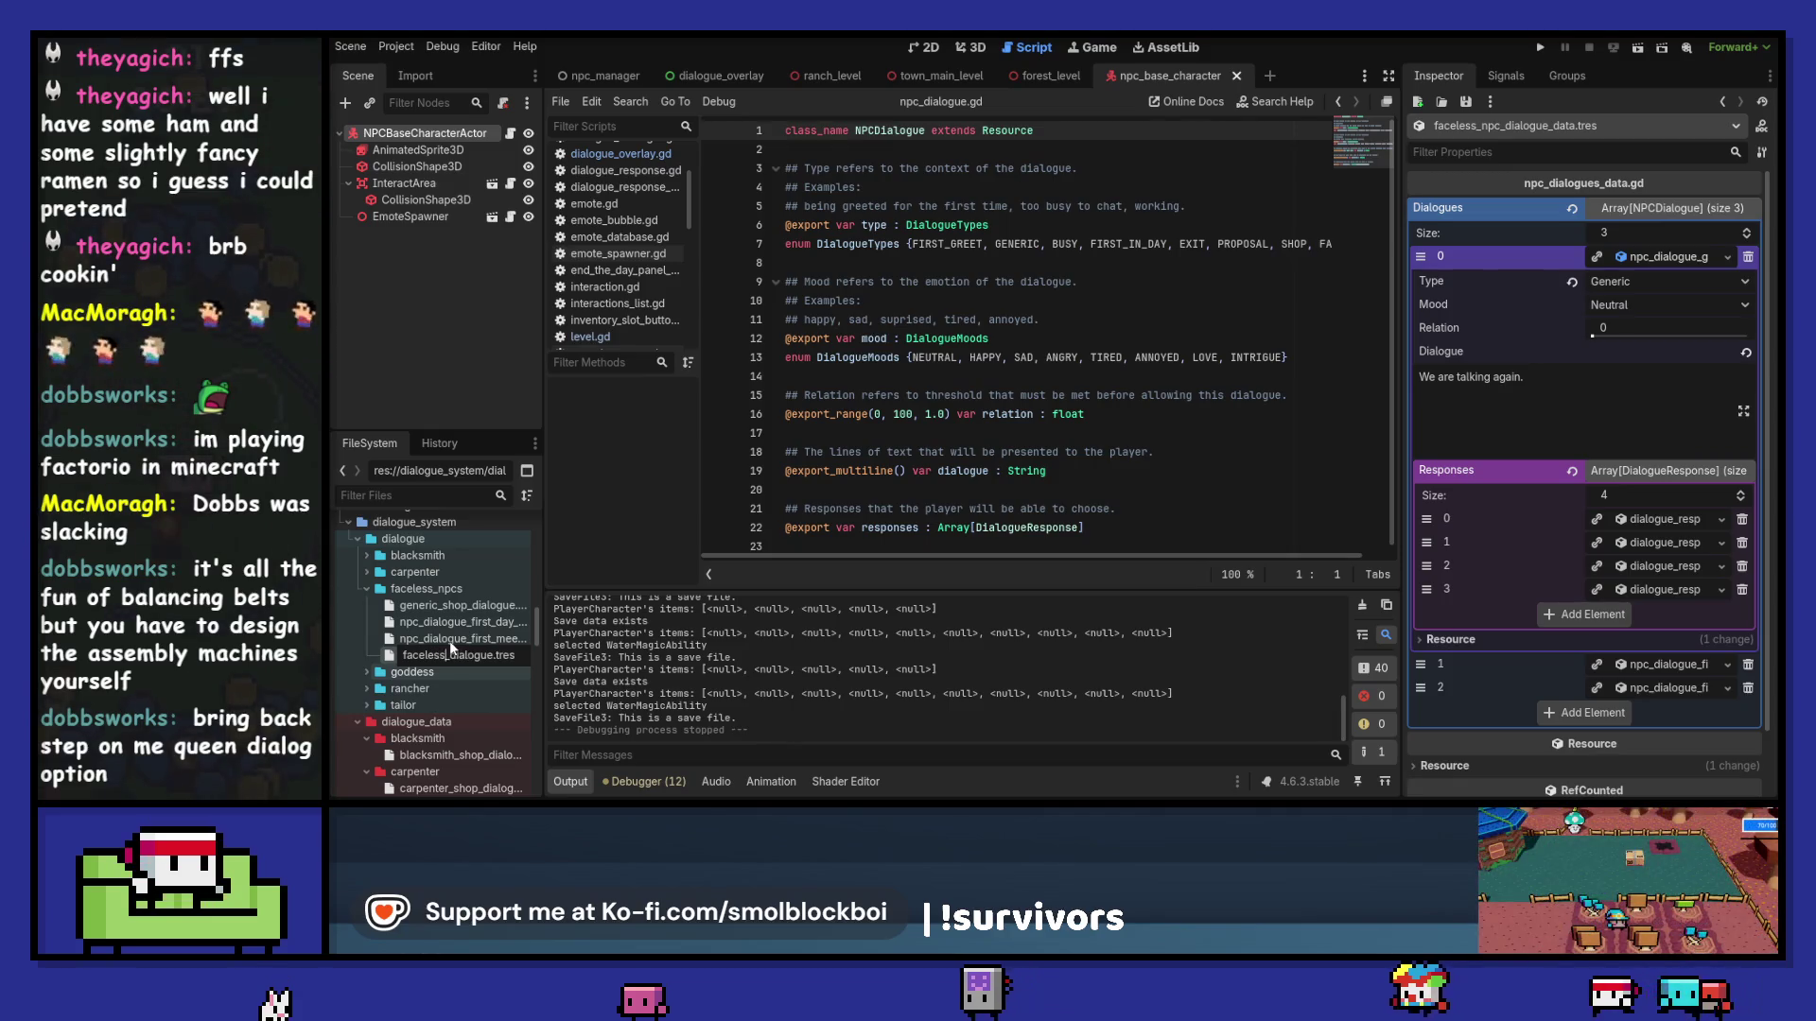
key("Return")
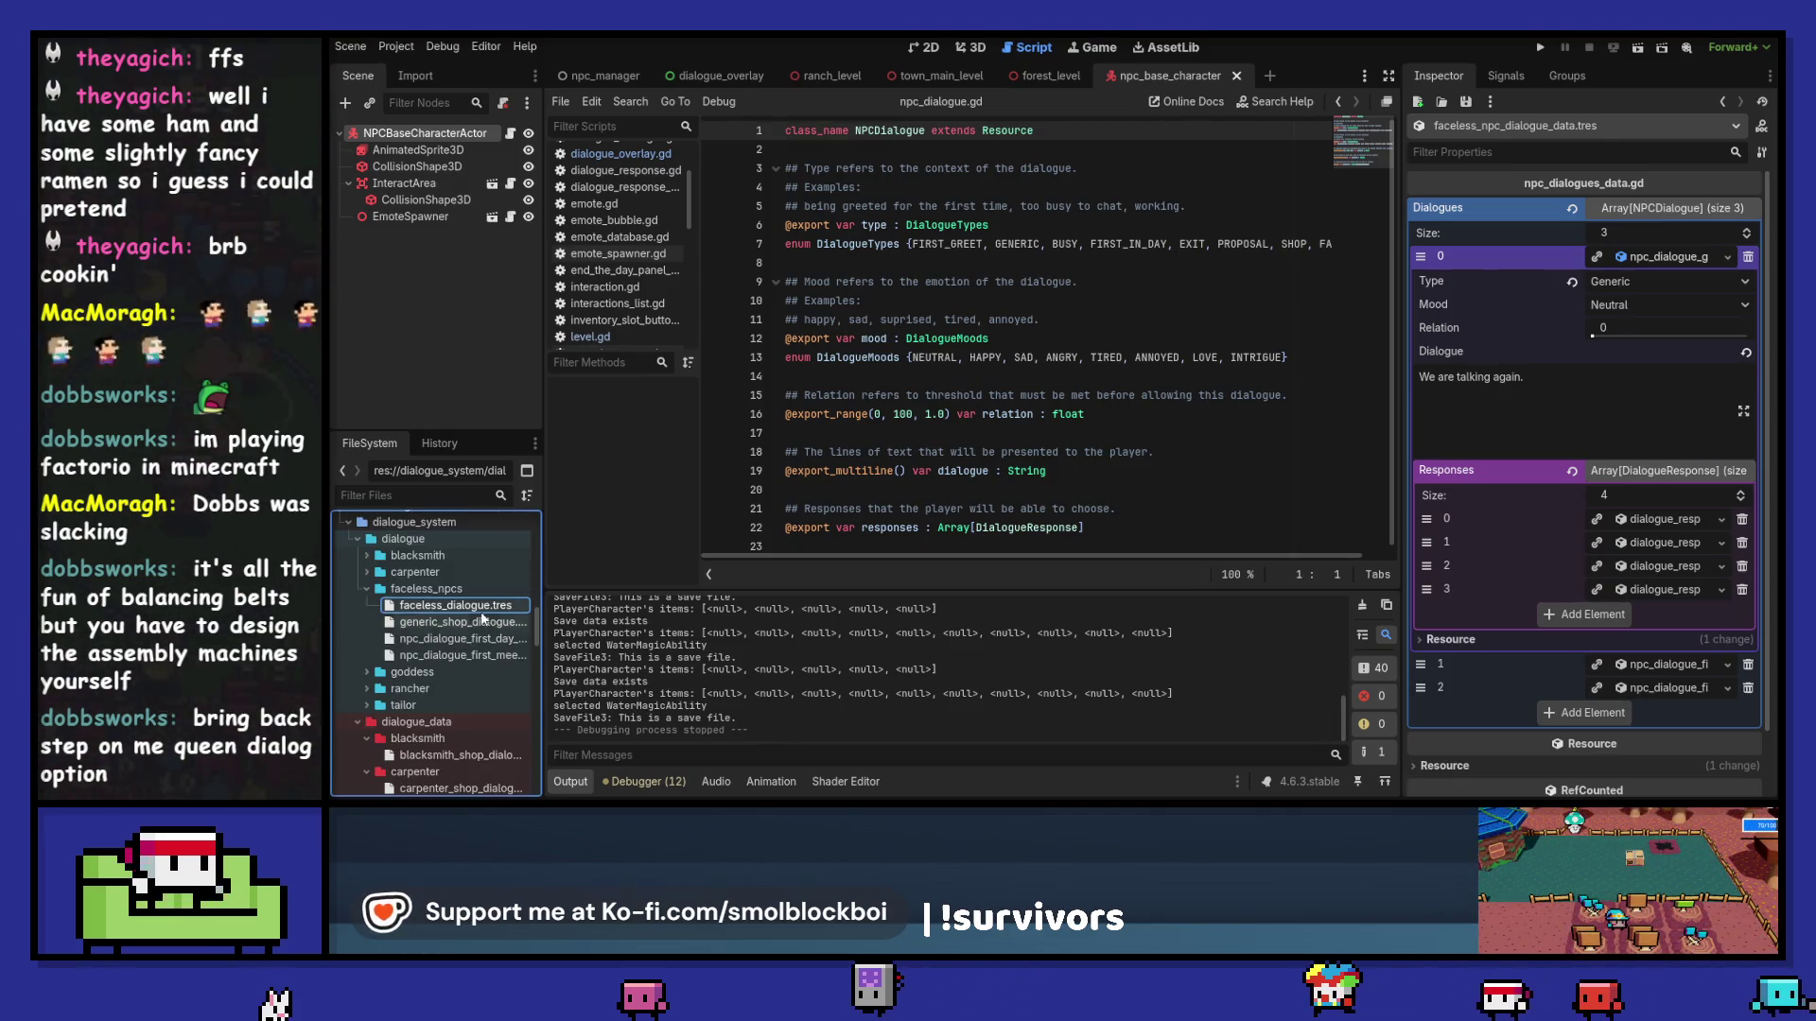
Step: Rename faceless_dialogue.tres to faceless_dialogue_generic.tres
left_click(480, 605)
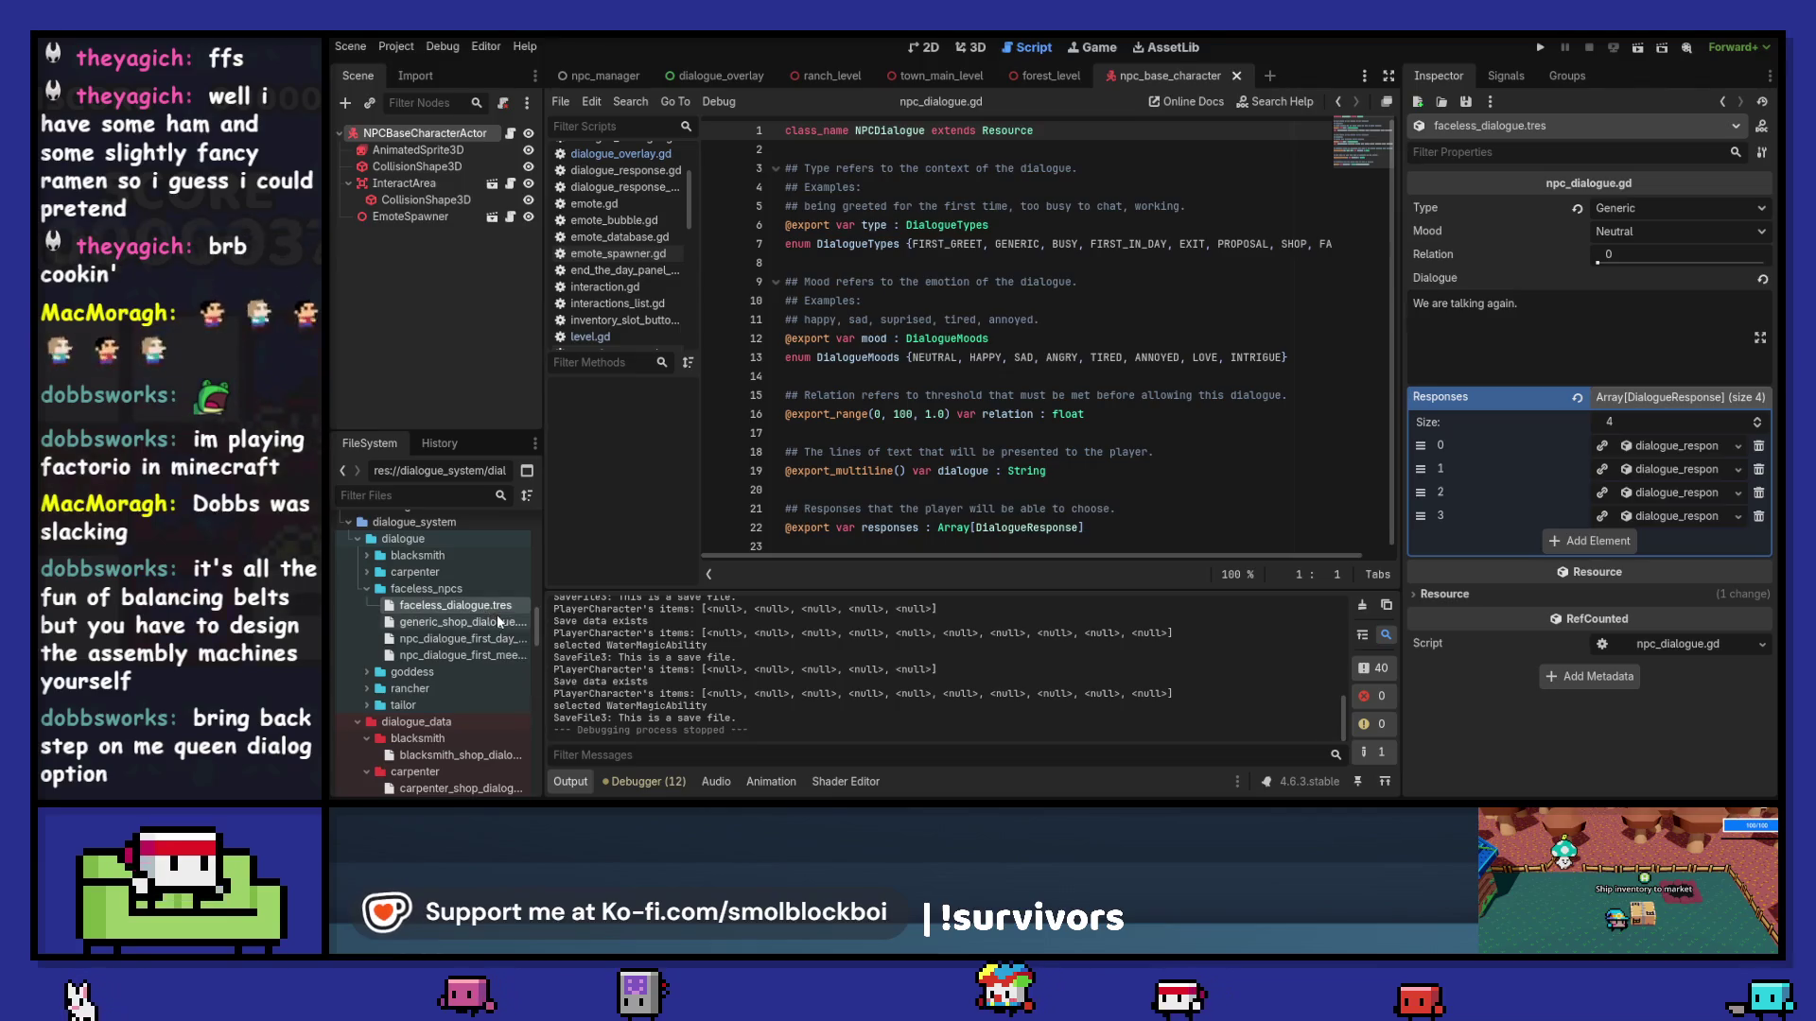
key("F2")
key("Escape")
key("F2")
key("Right")
type("_same_dat")
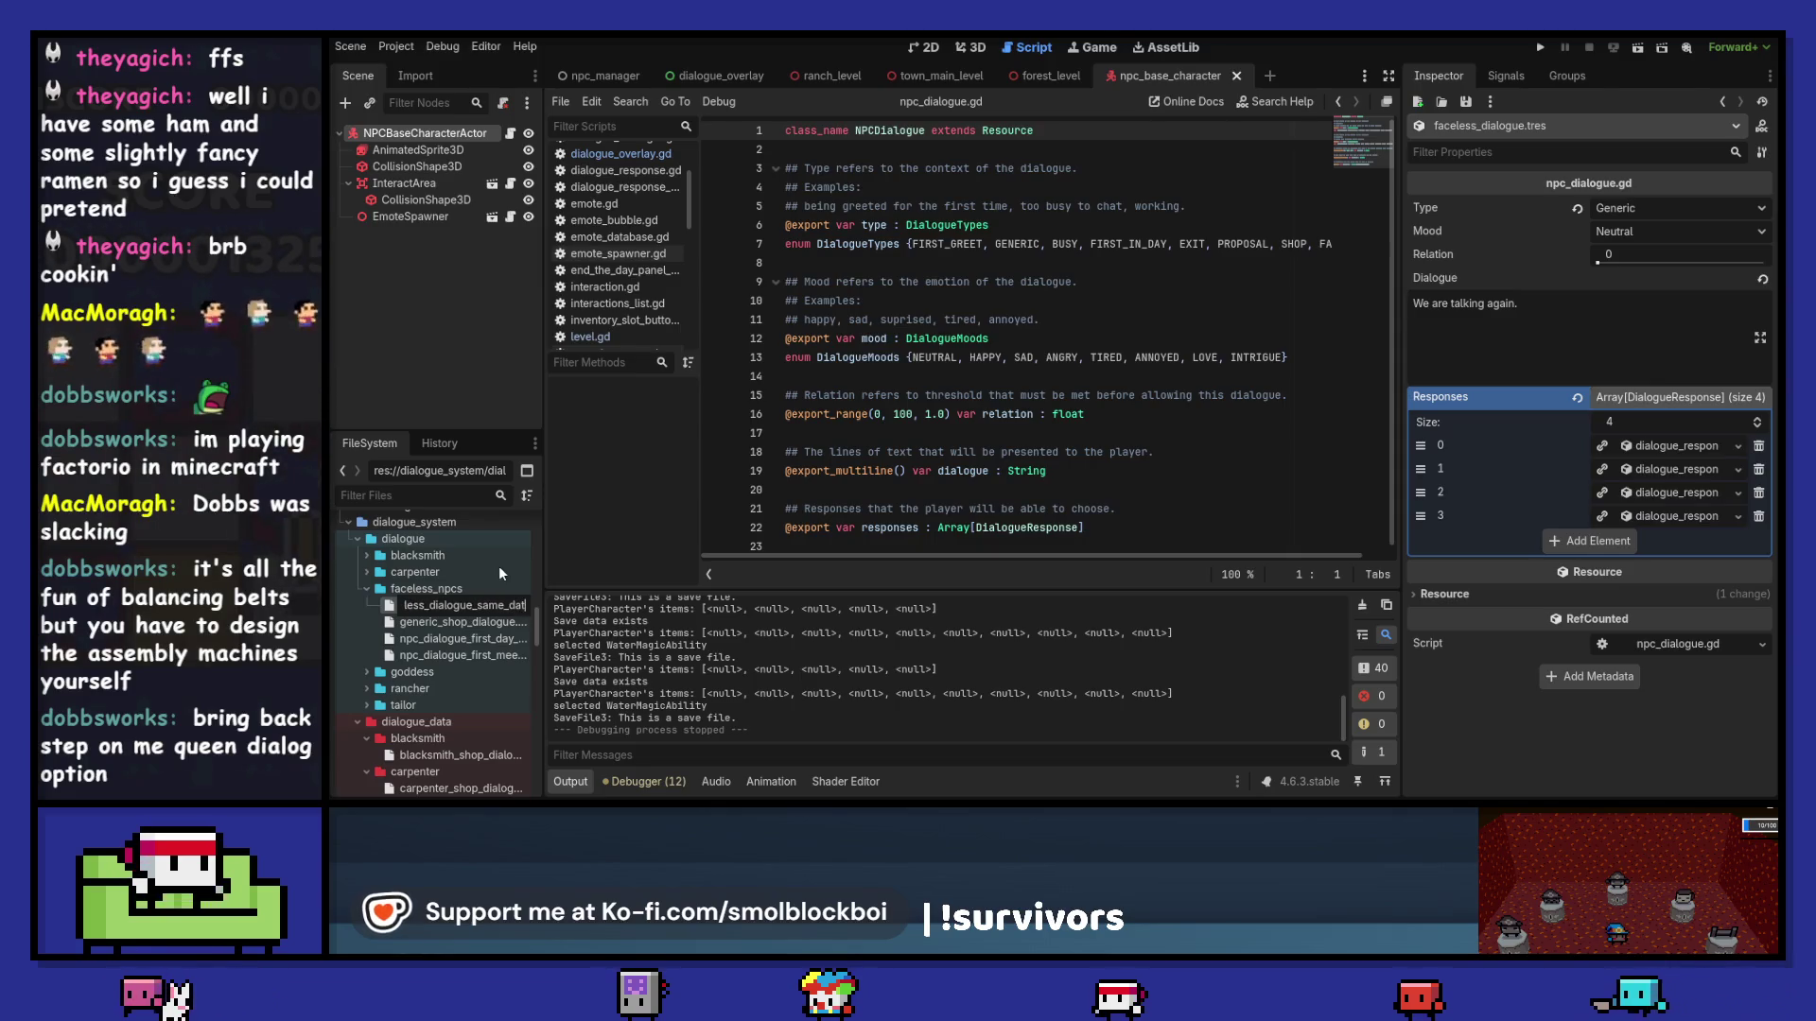
key("BackSpace")
key("BackSpace")
key("BackSpace")
key("BackSpace")
type("neric")
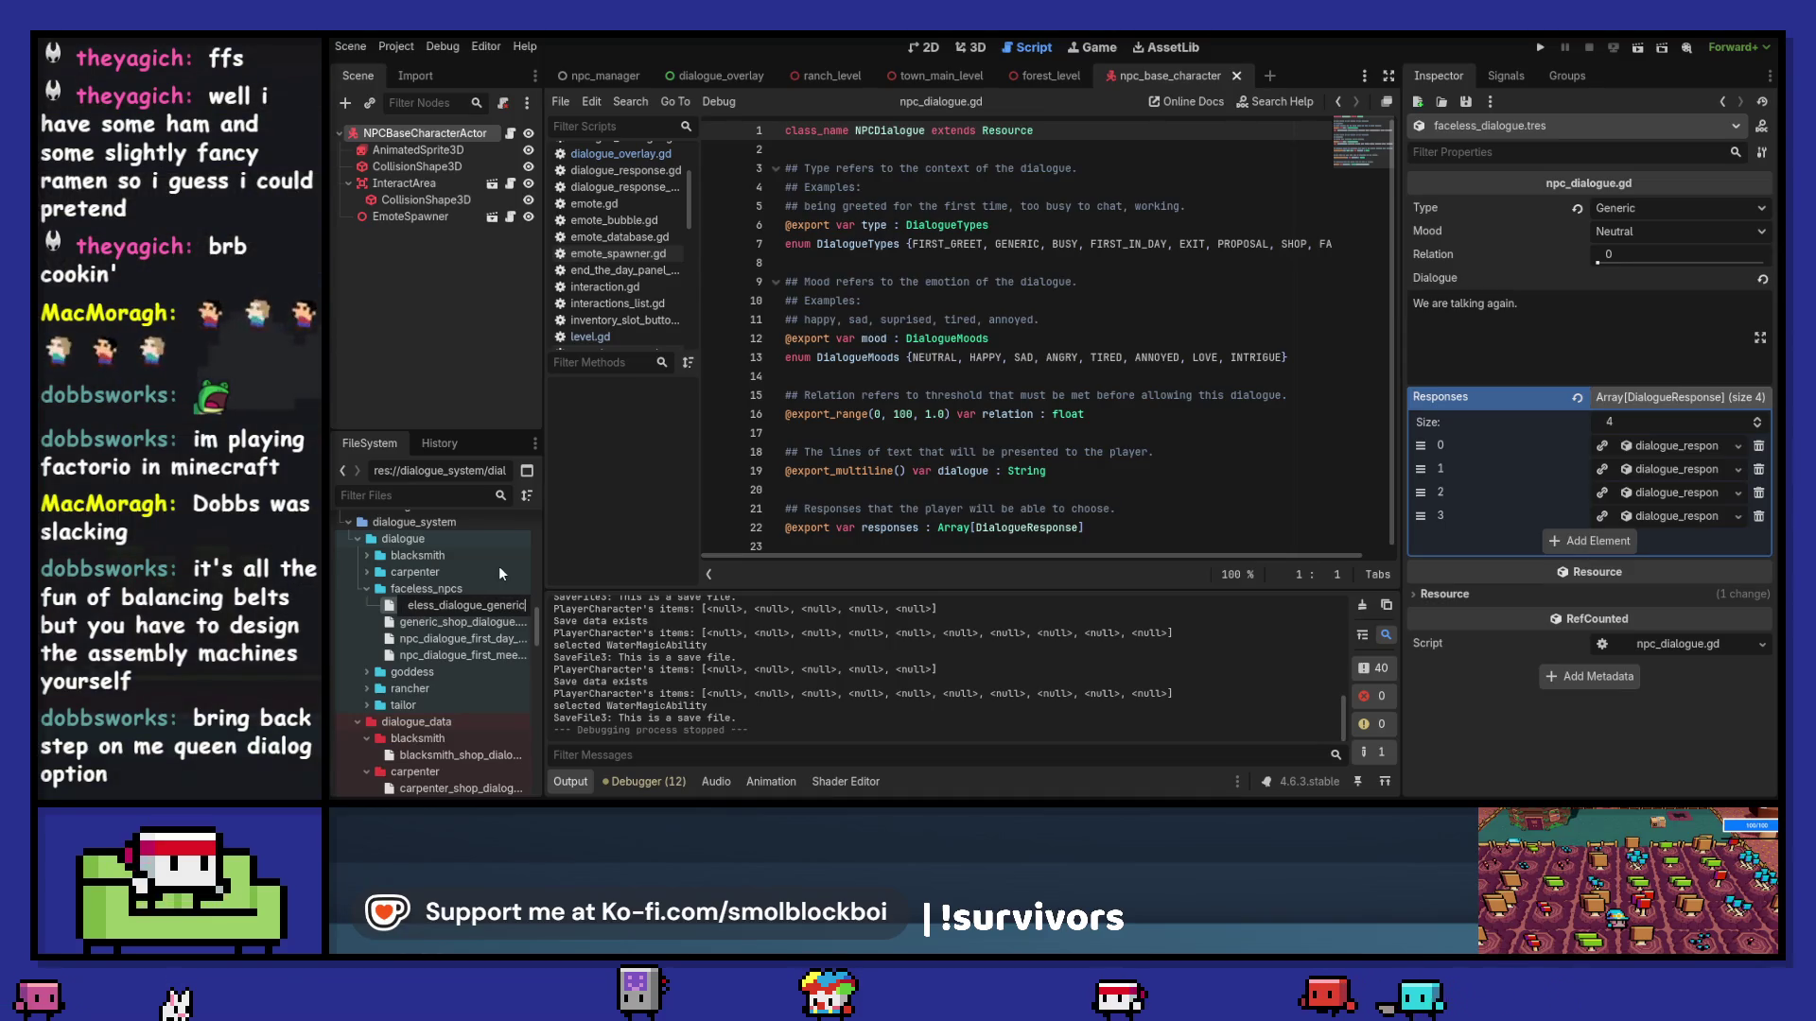
key("Return")
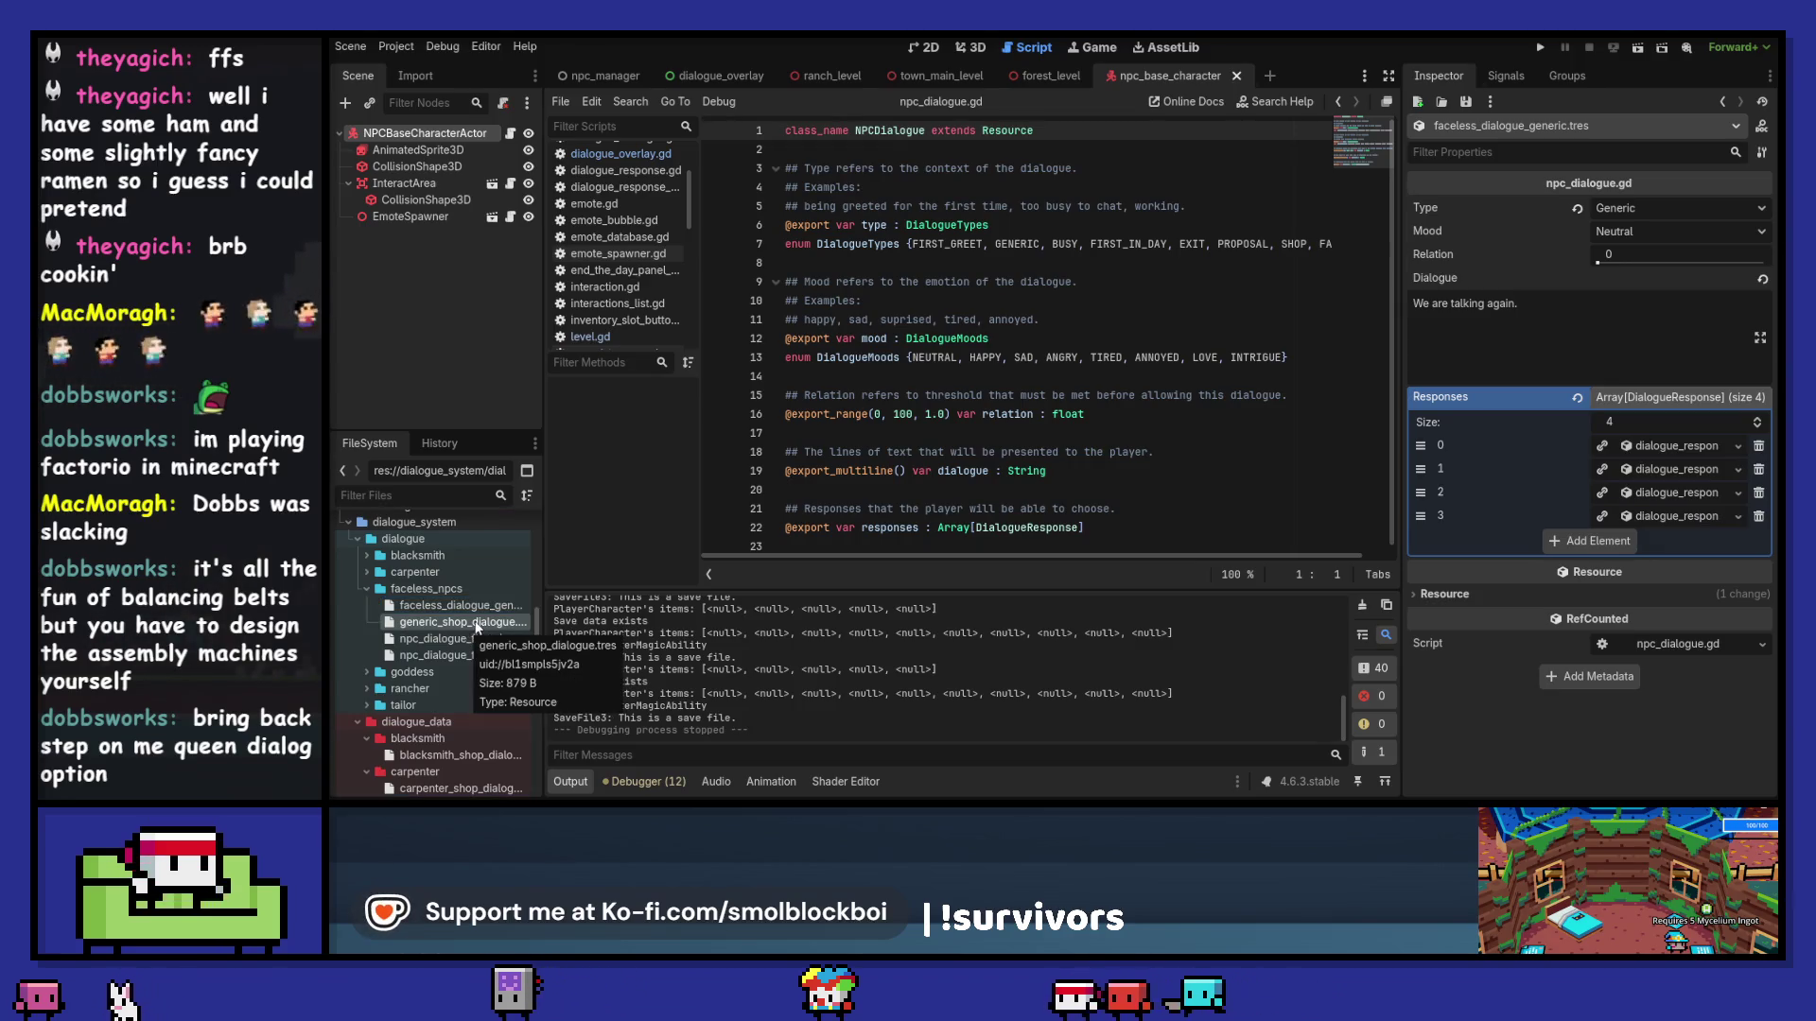
Step: Rename generic_shop_dialogue.tres to faceless_shop_dialogue.tres
left_click(477, 627)
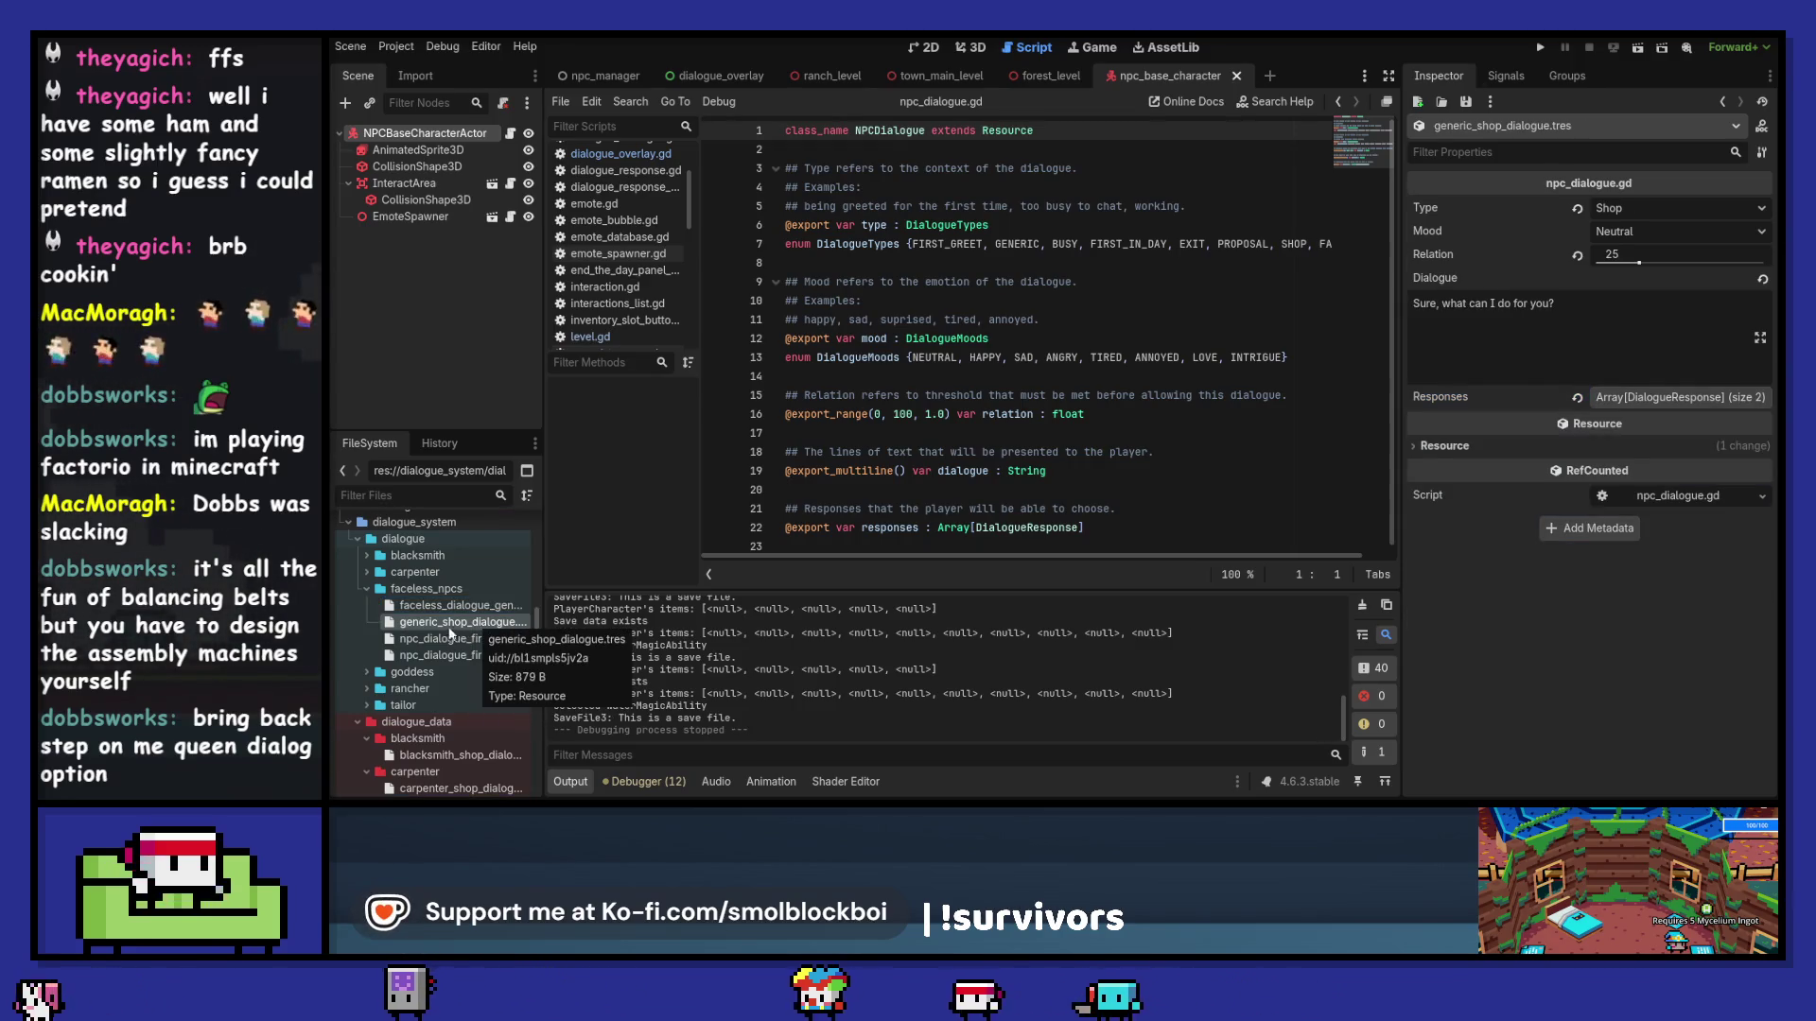
key("F2")
double_click(431, 622)
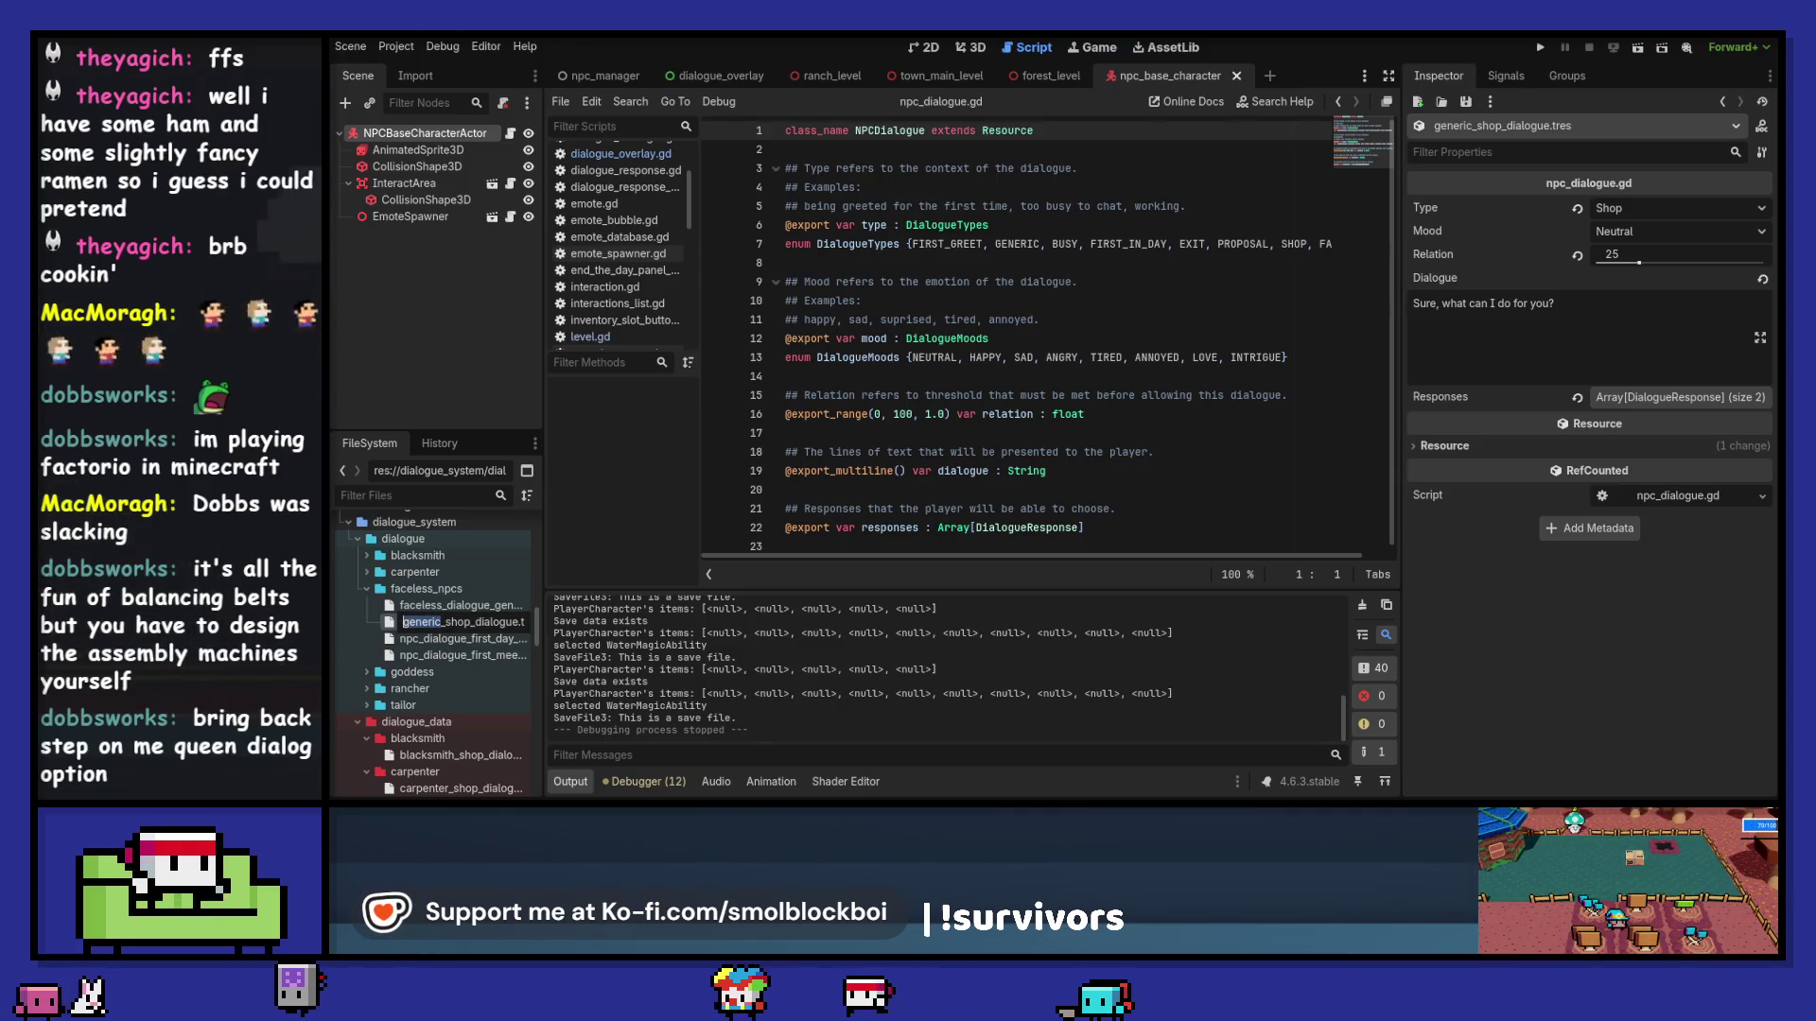
type("faceless")
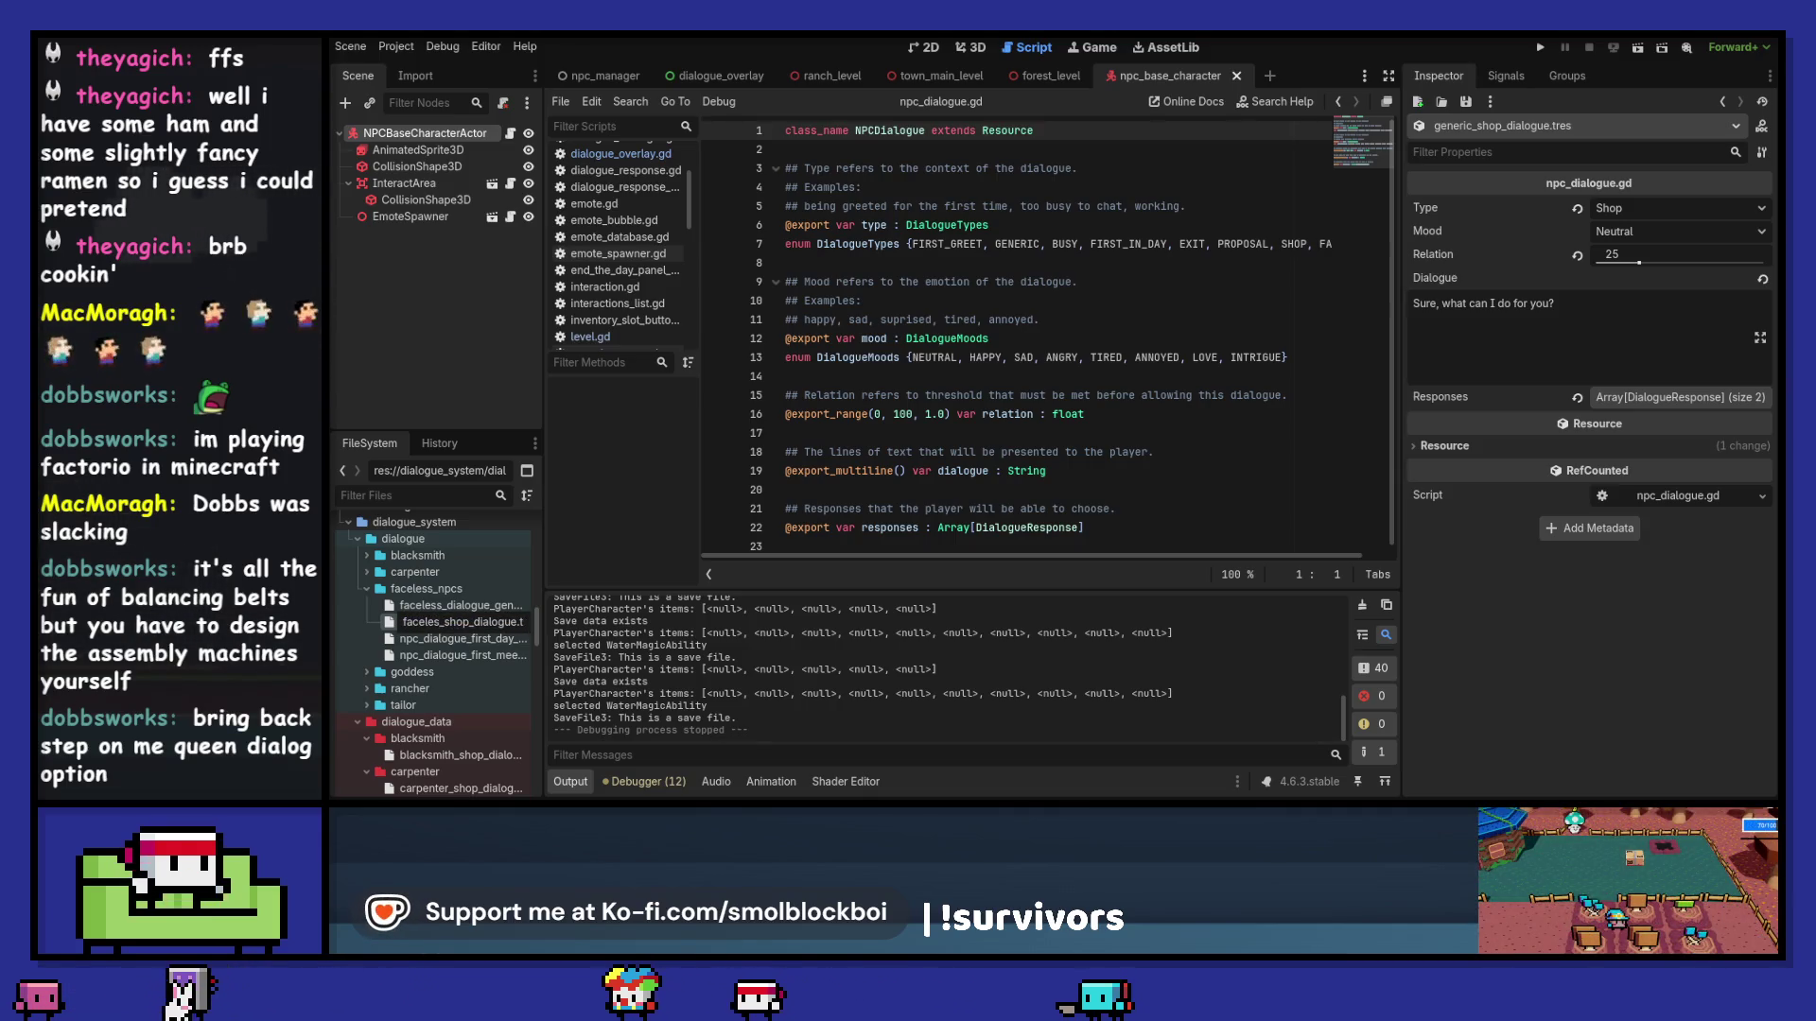
key("Return")
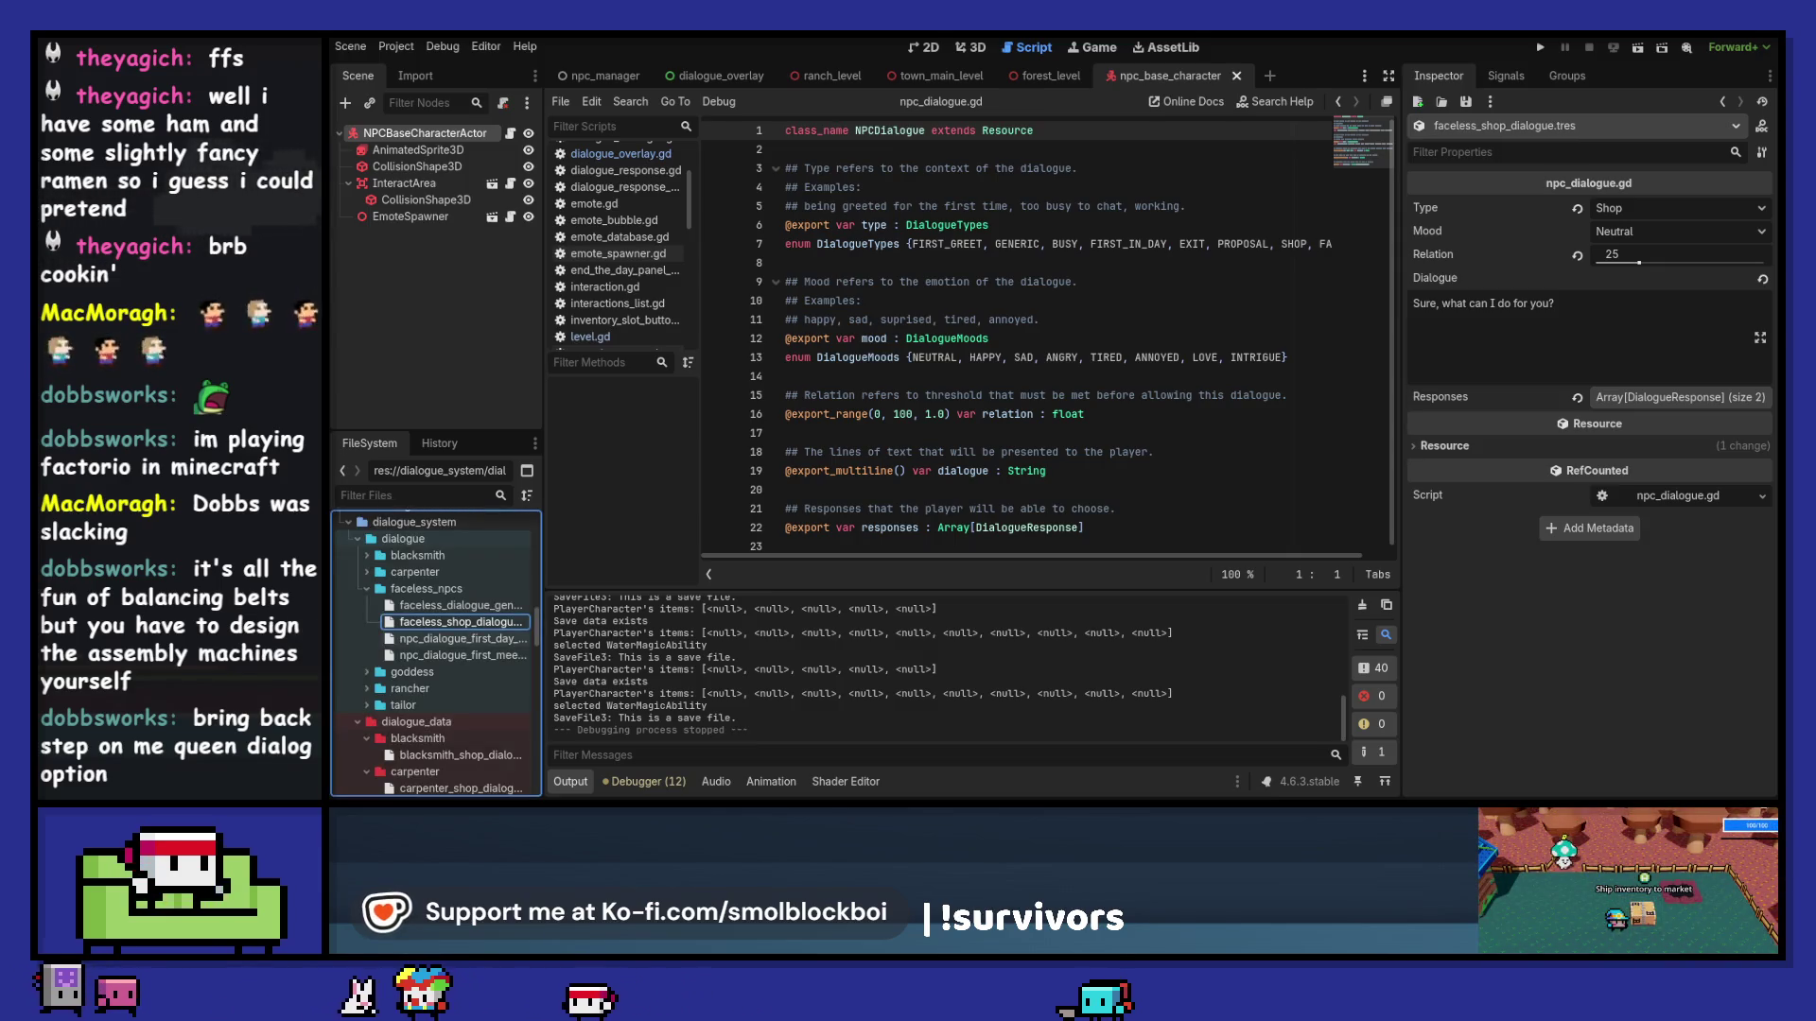
Step: Rename the first-day meeting dialogue file to faceless_dialogue_first_meet.tres
left_click(430, 641)
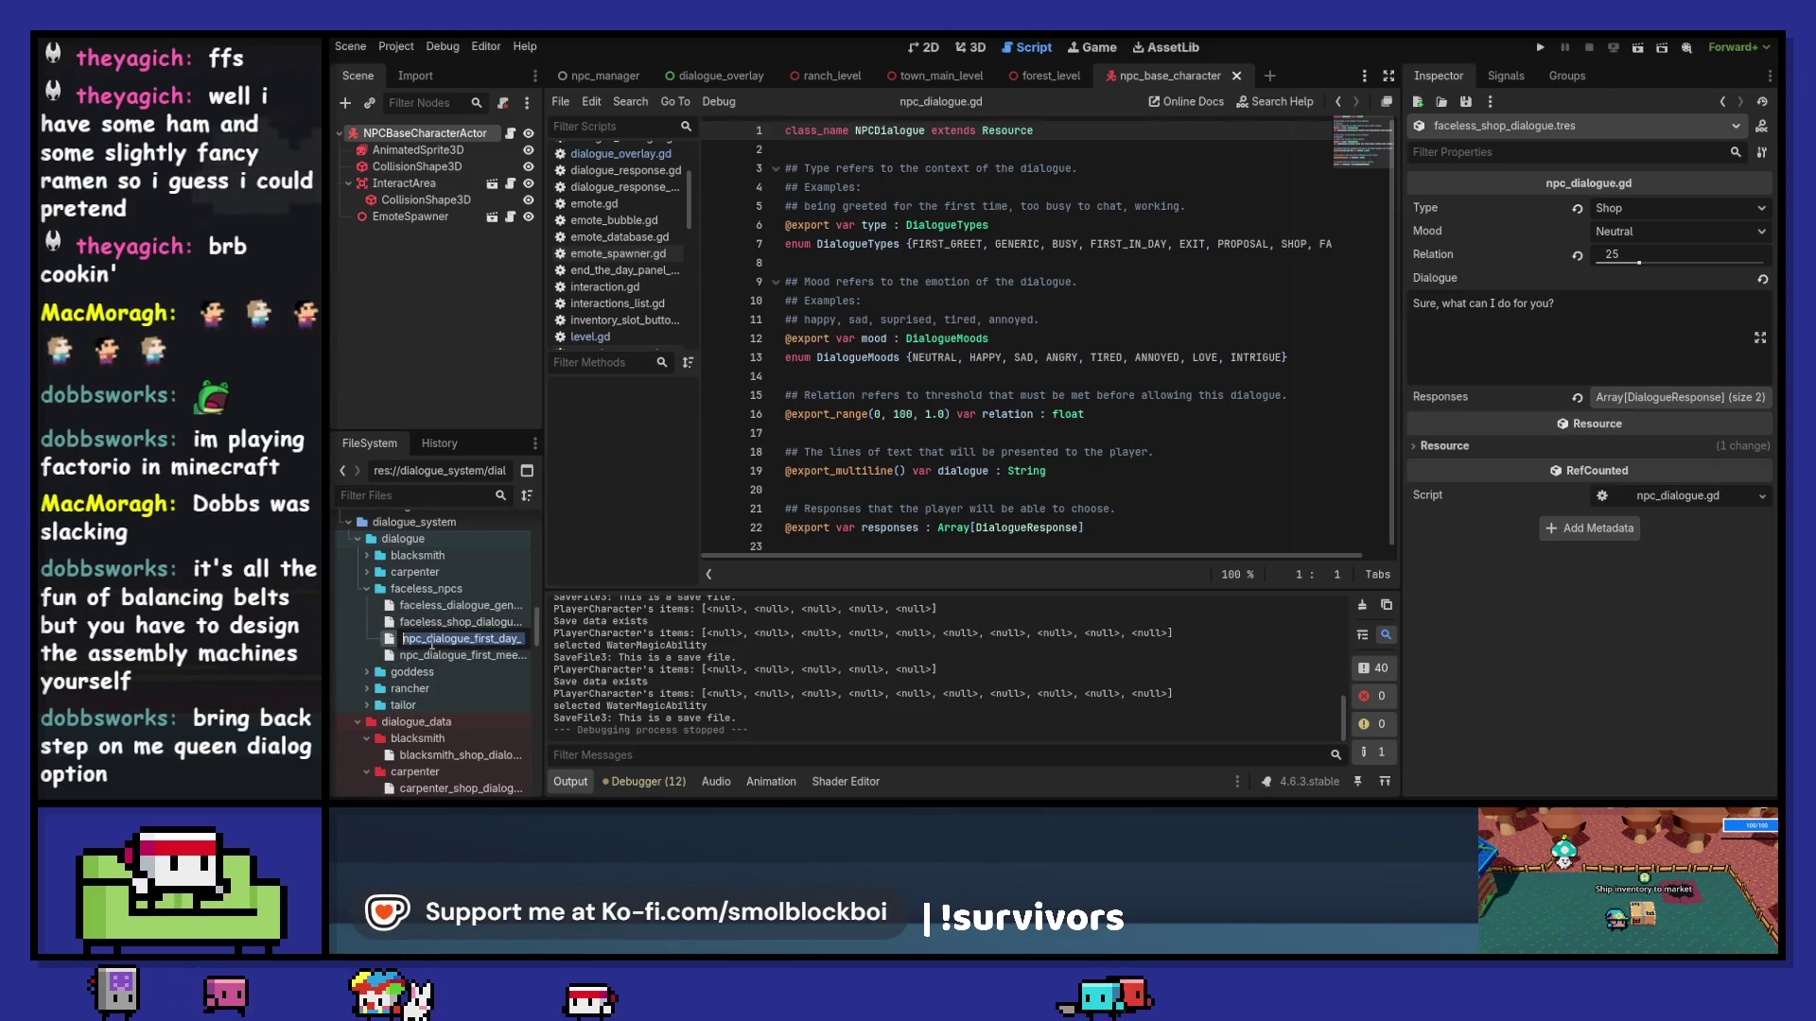
key("End")
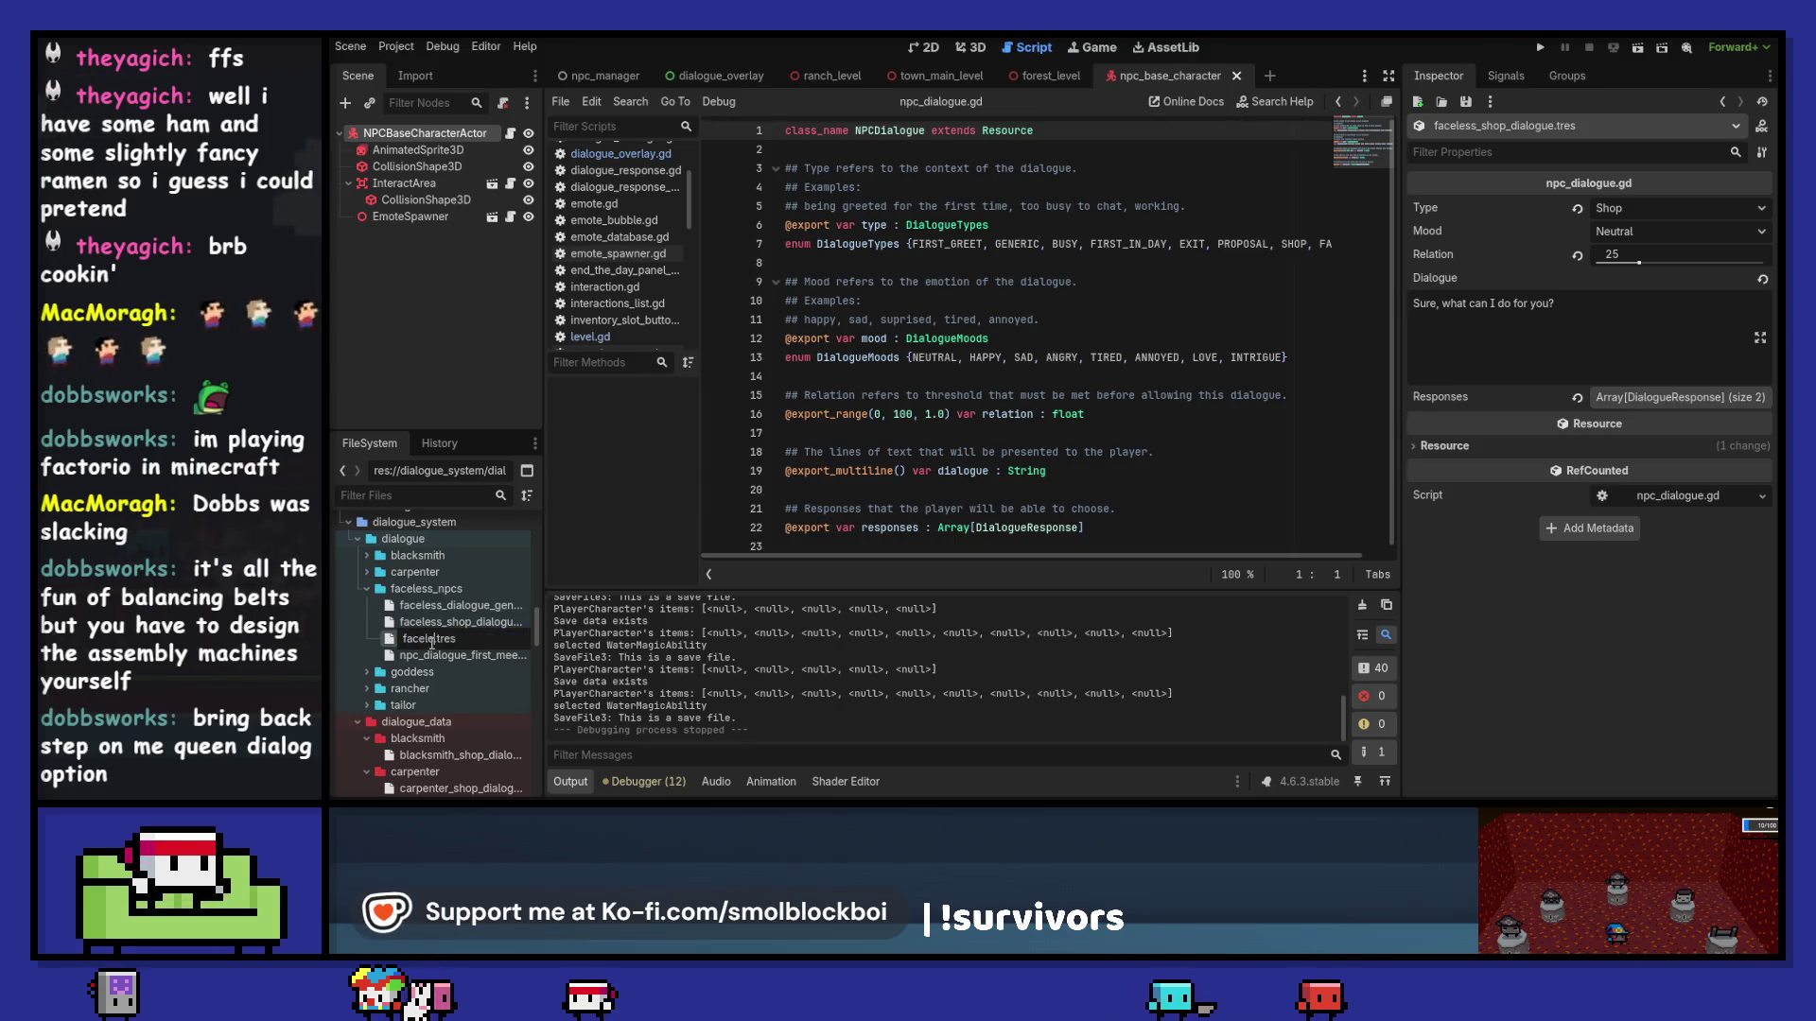
type("dialogue_f")
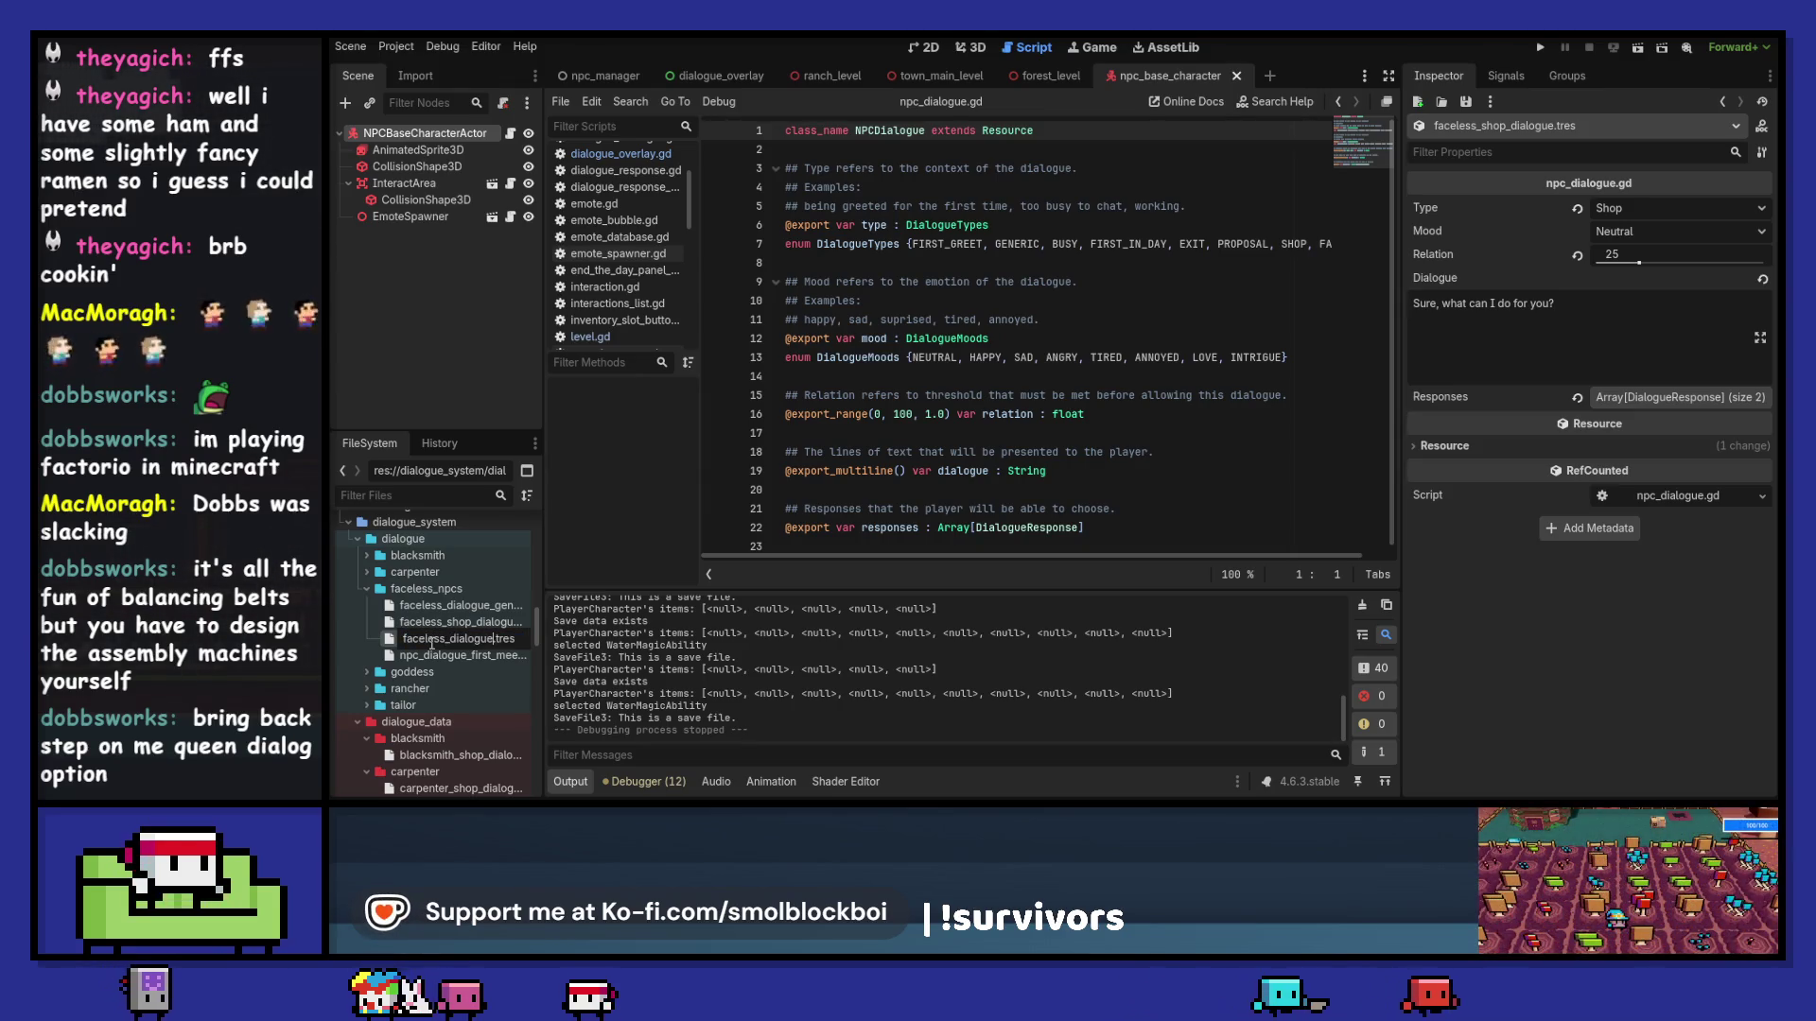
type("irst_meet")
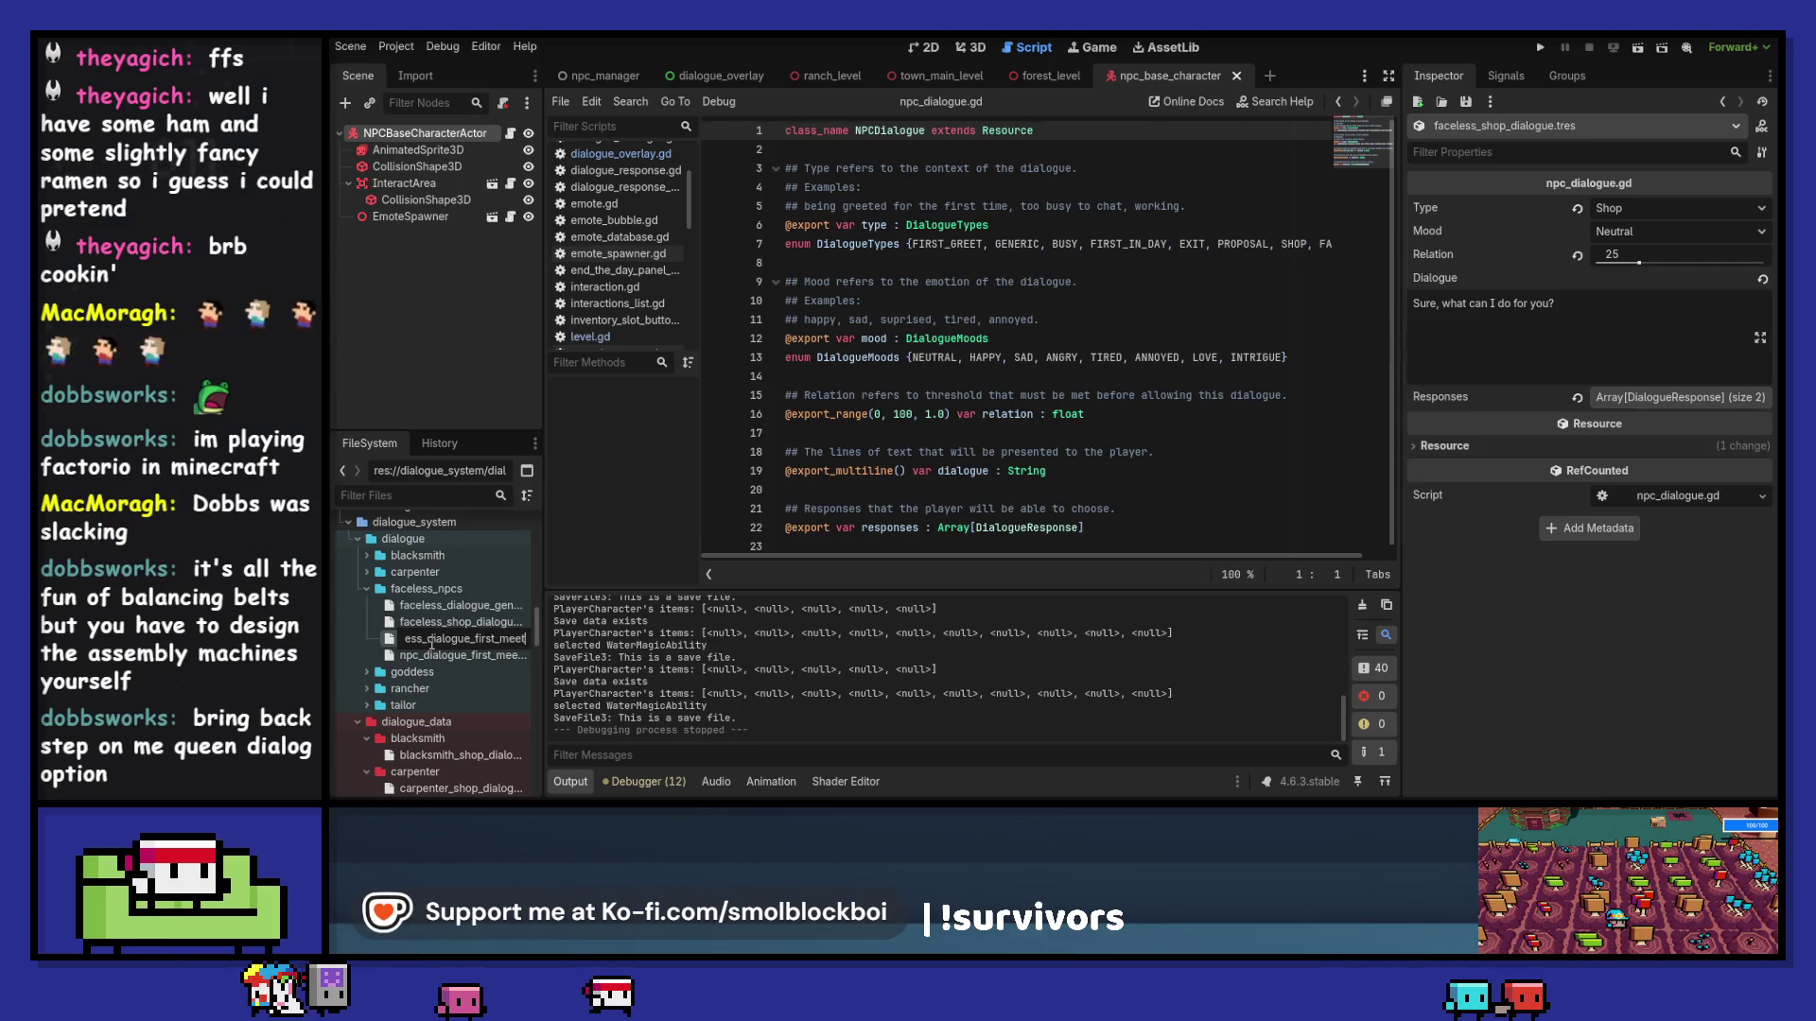
key("Return")
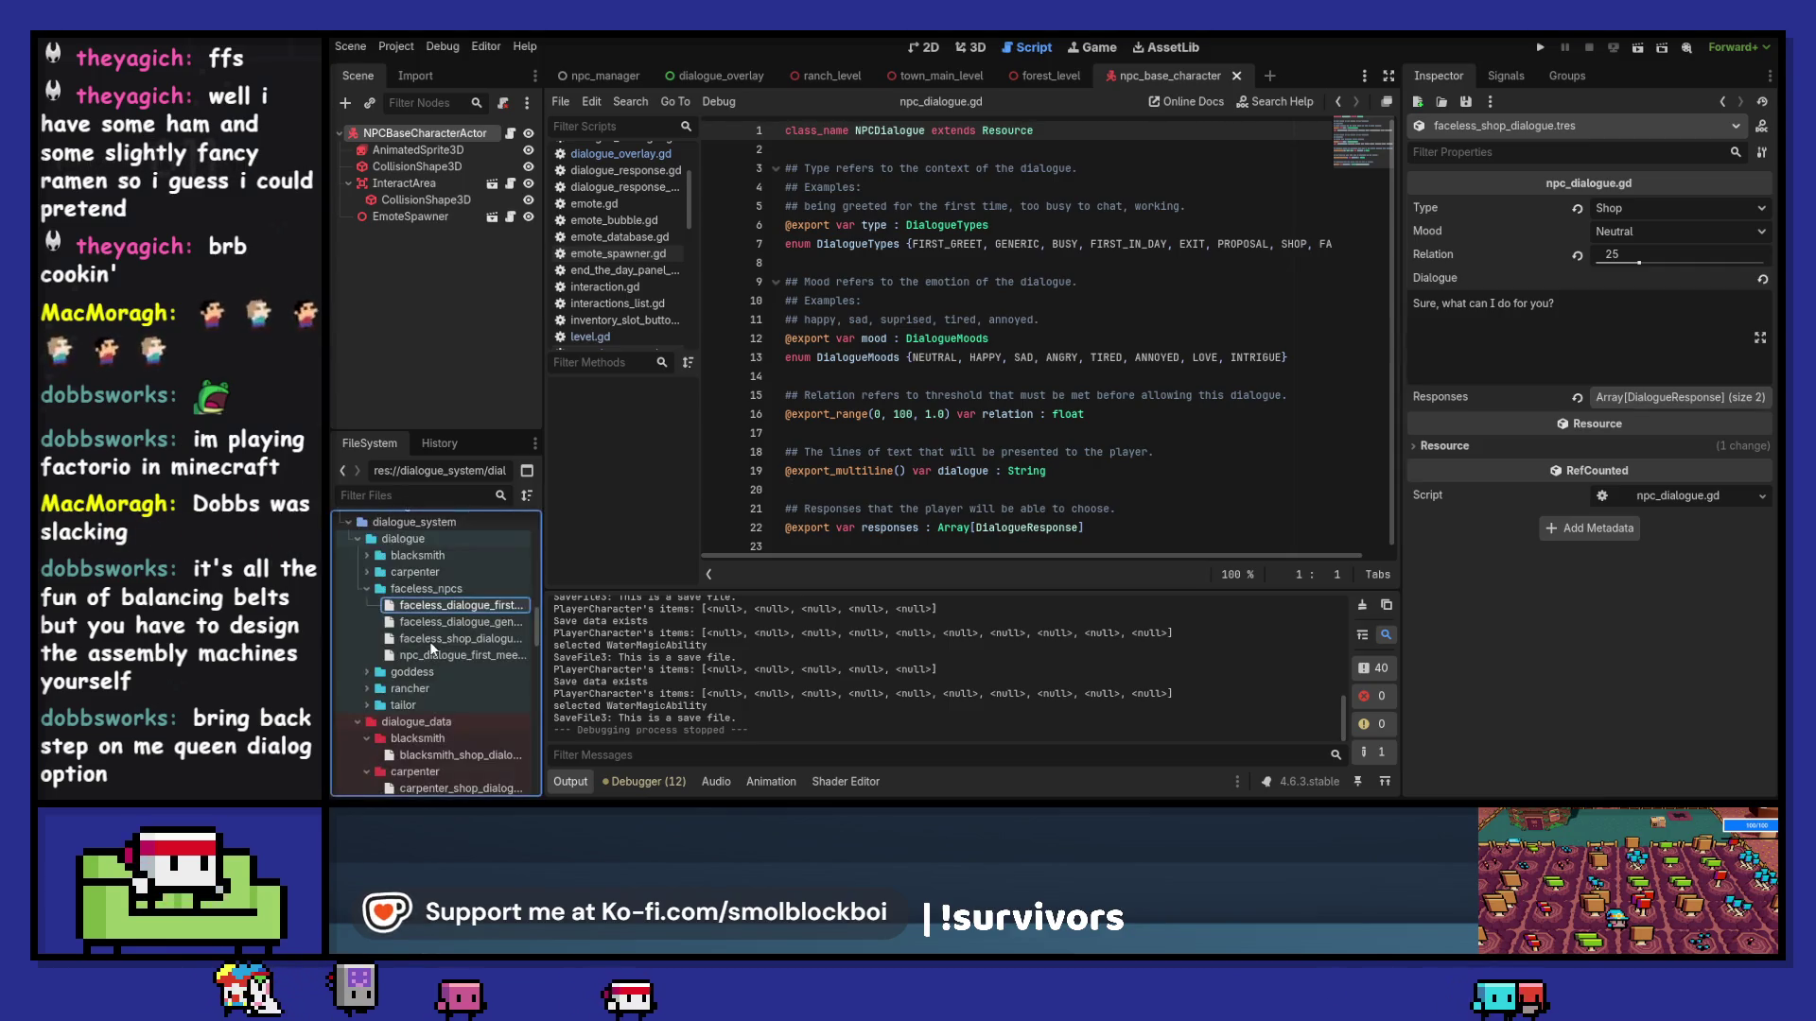
Step: Rename faceless_dialogue_first_meet.tres to faceless_dialogue_first_in_day
left_click(492, 610)
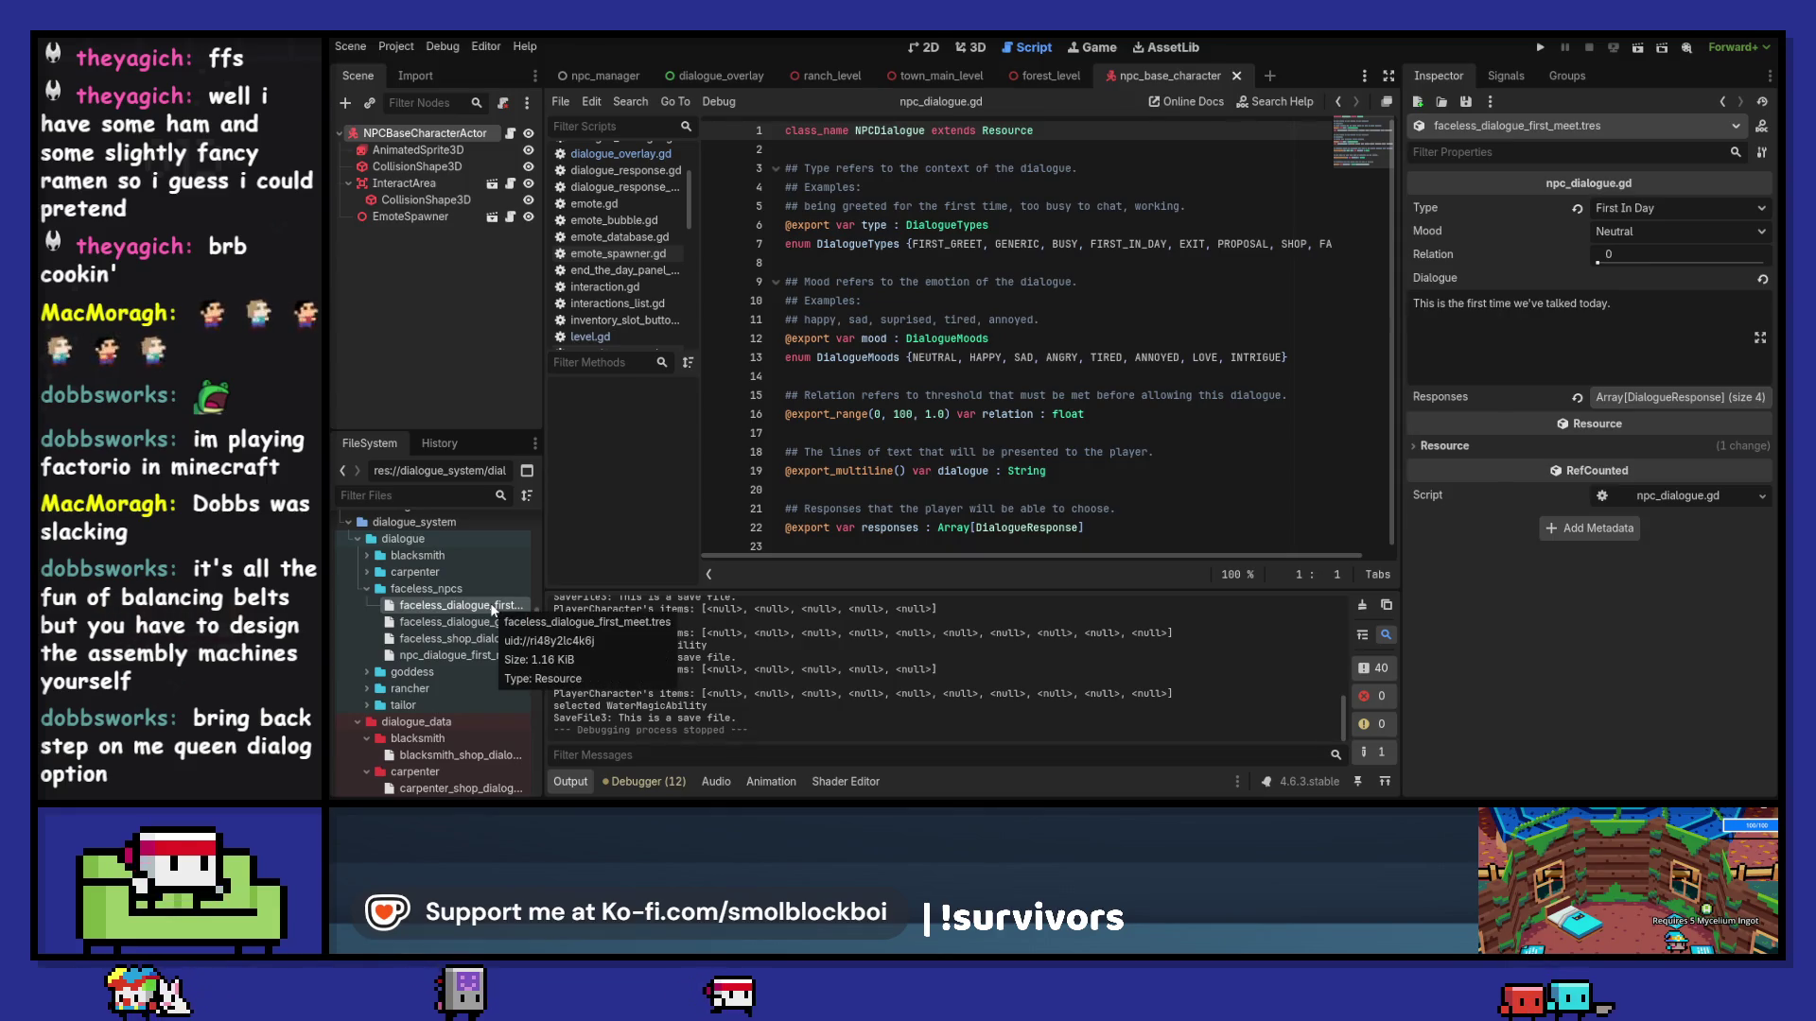
key("F2")
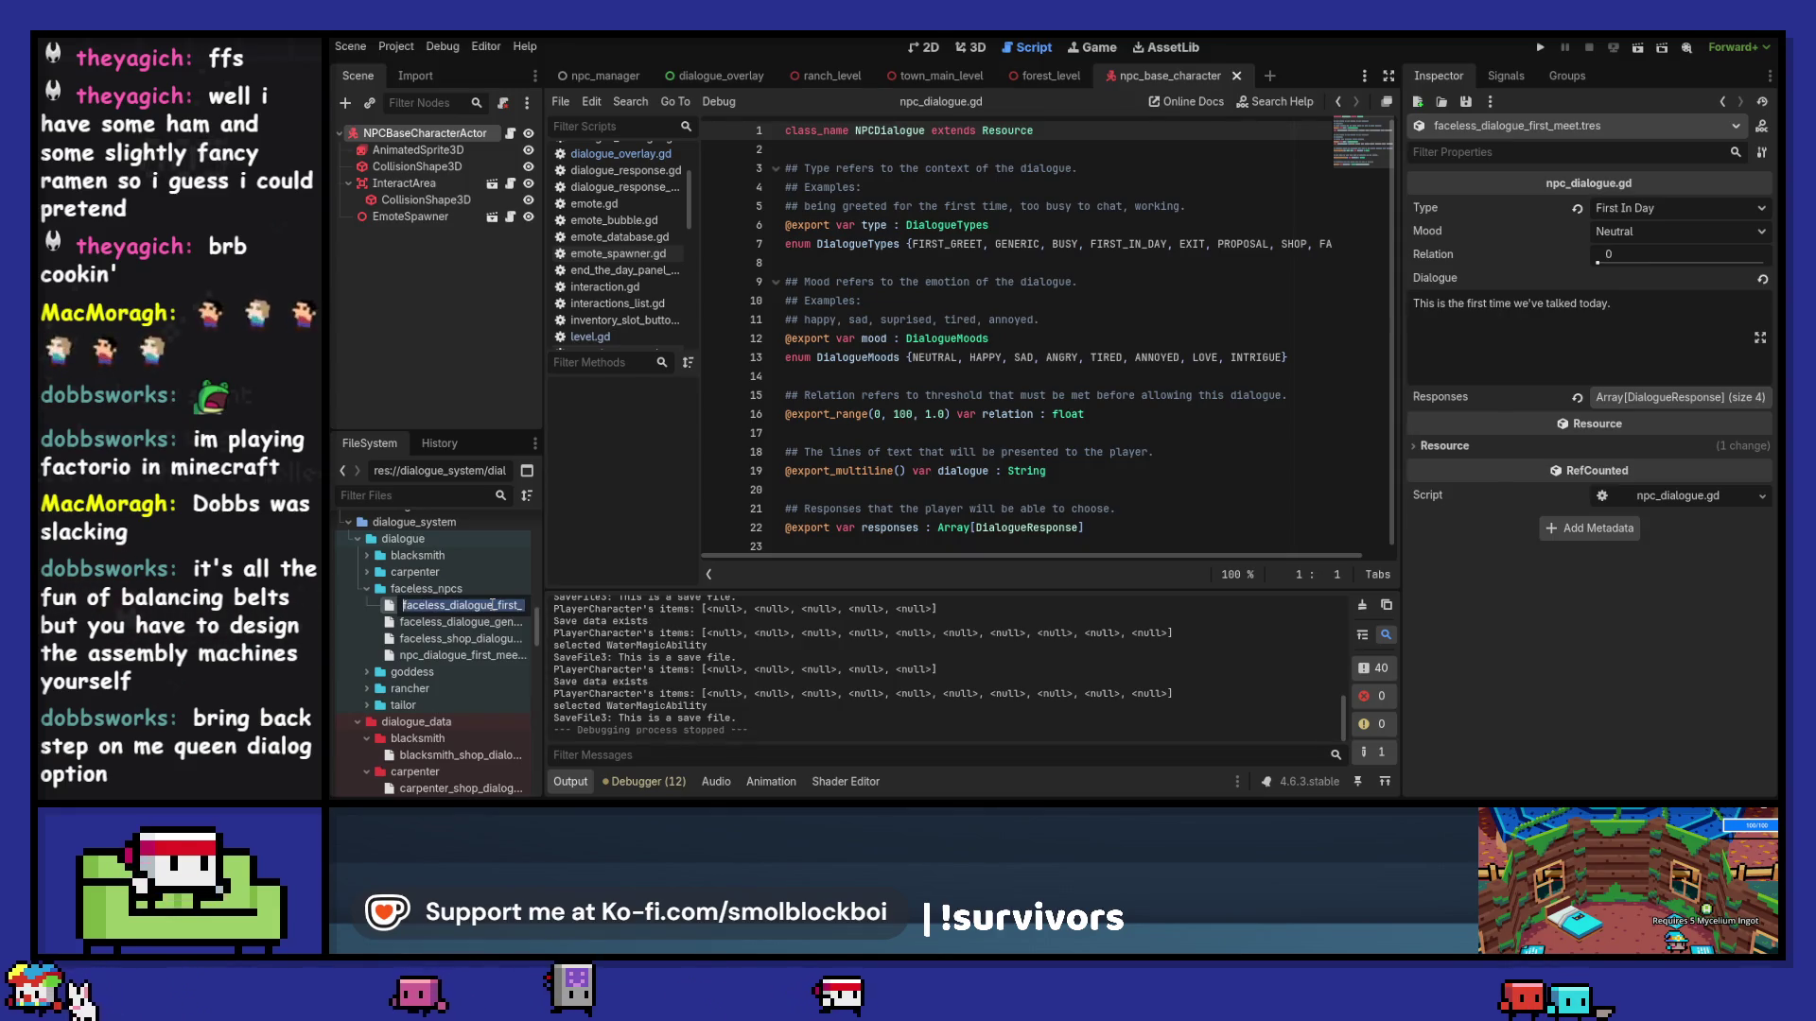
key("Right")
key("shift+Left")
key("shift+Left")
key("shift+Left")
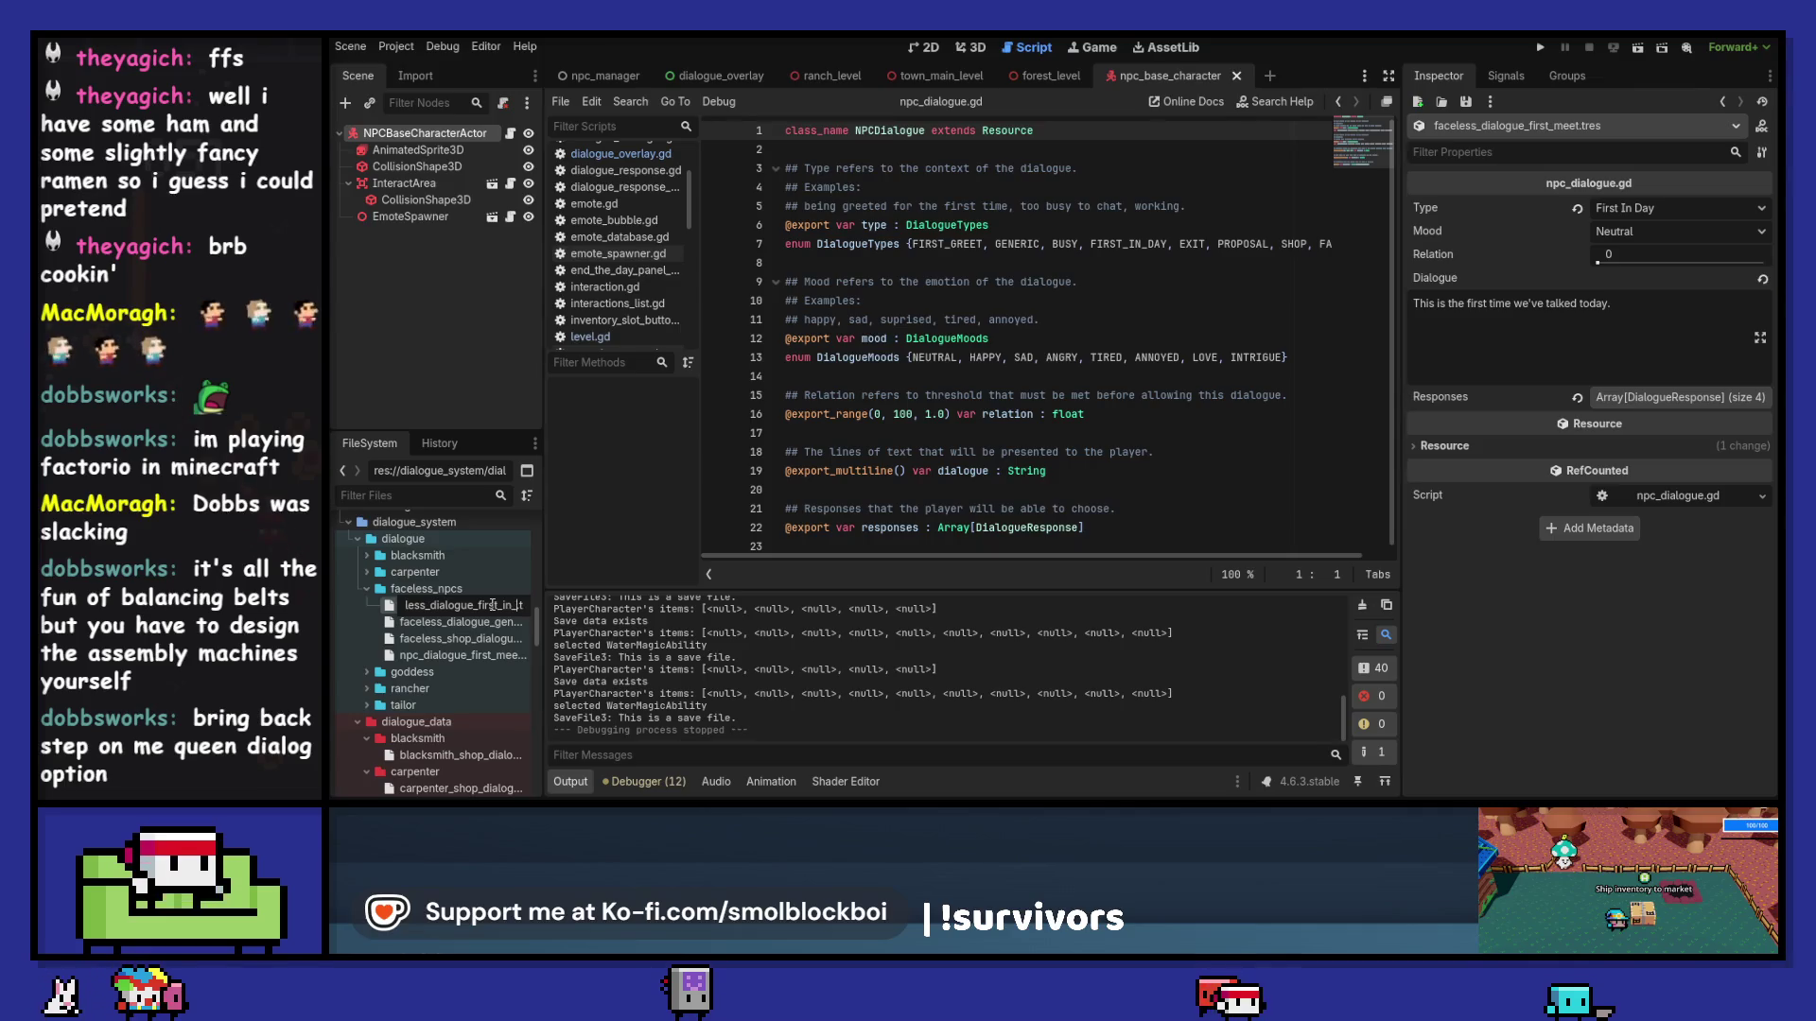
key("Return")
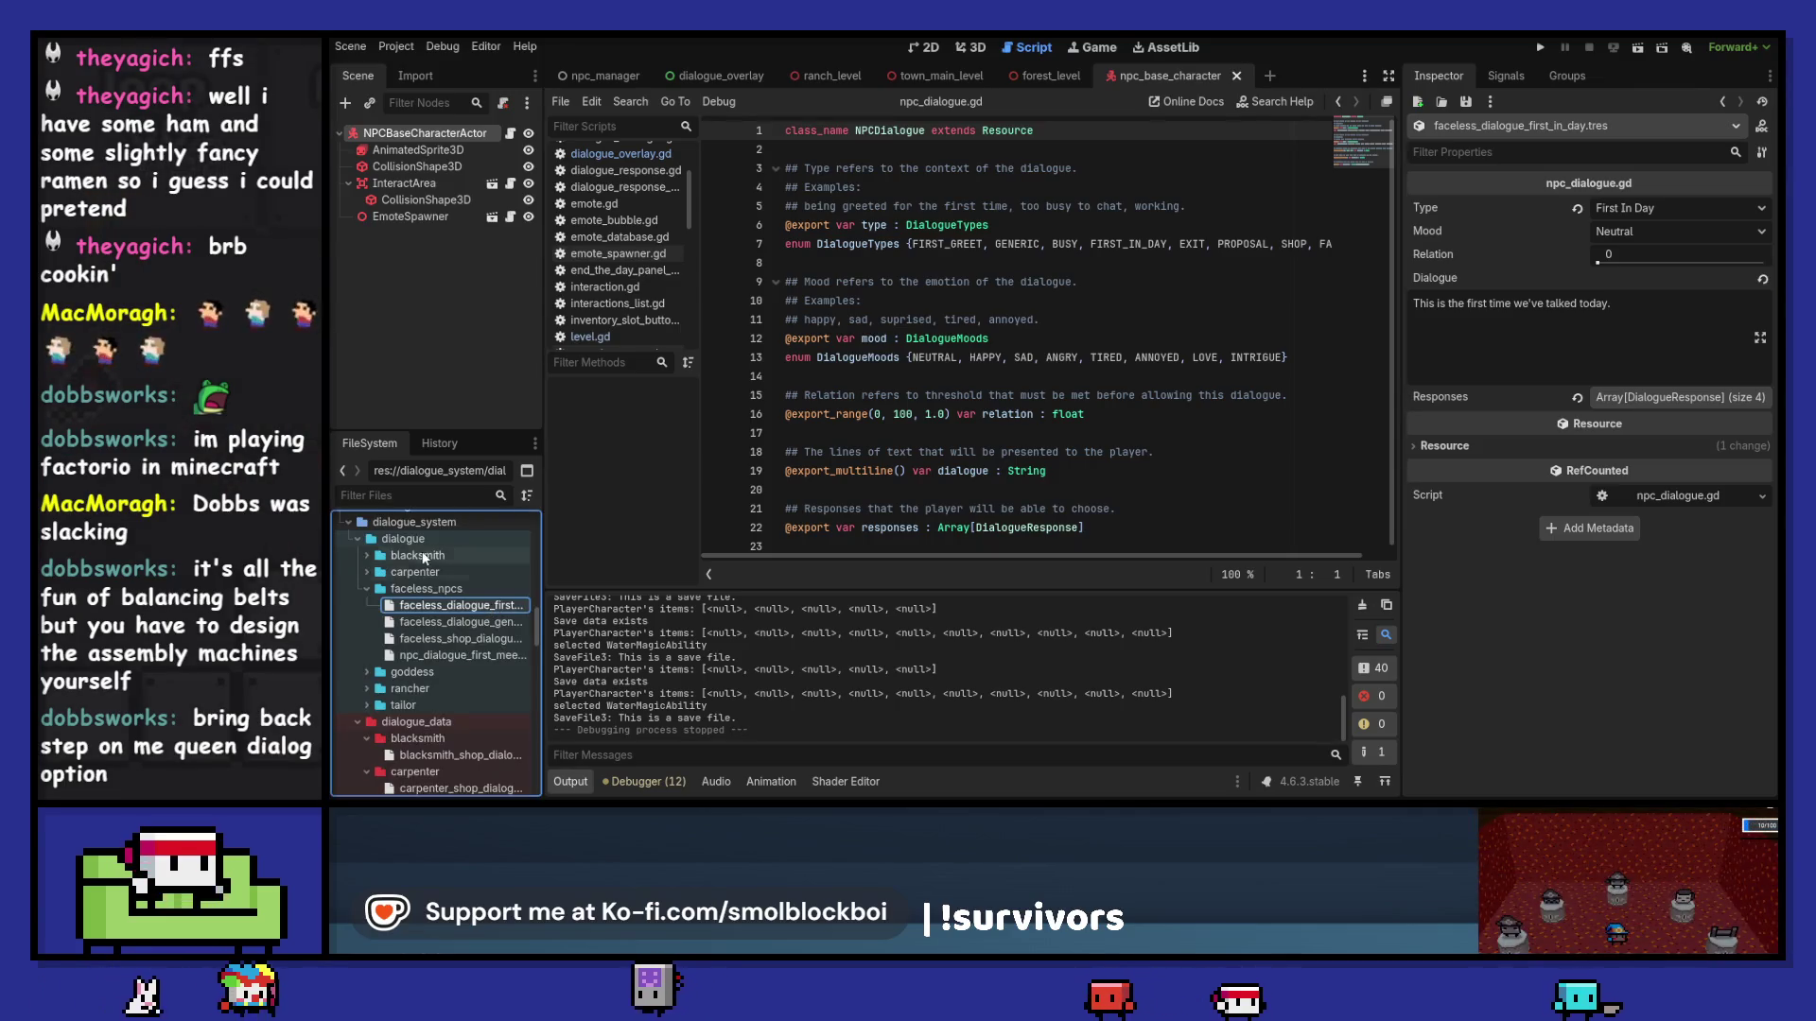
Step: Rename npc_dialogue_first_meet.tres to faceless_dialogue_first_greet.tres
left_click(473, 656)
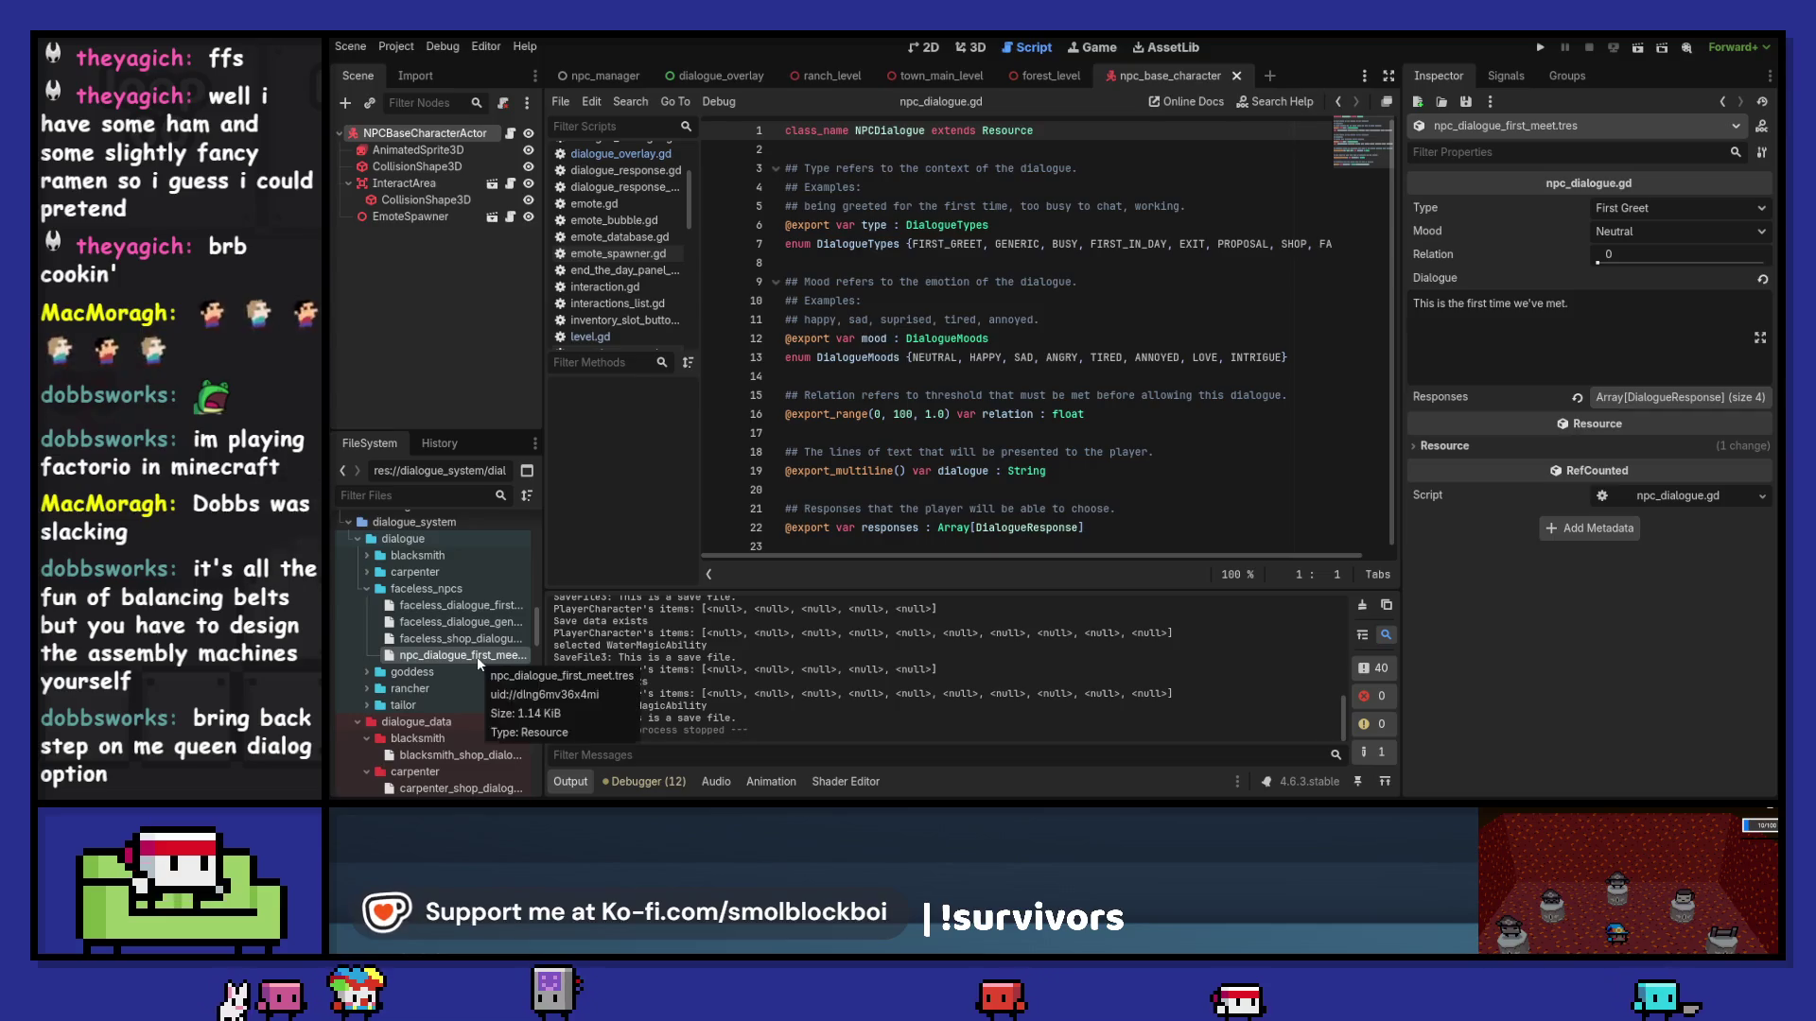
key("F2")
type("fac")
type("eless_dialogue_fire.tr")
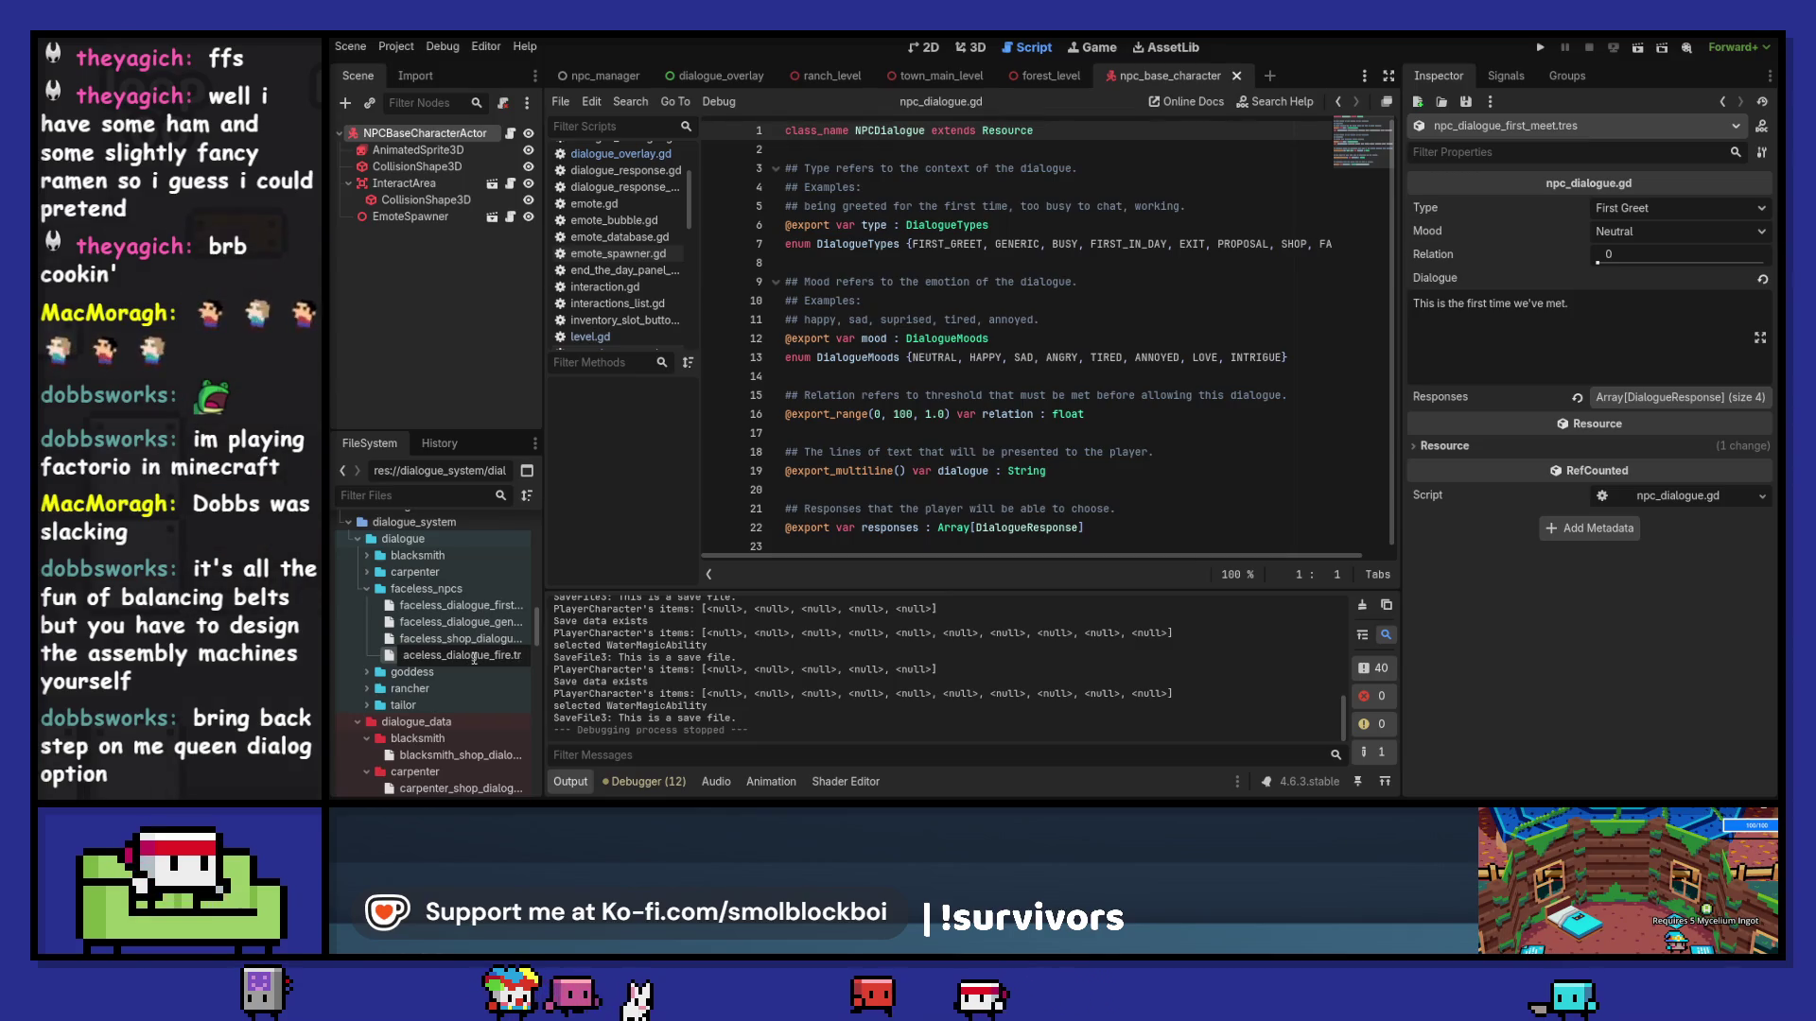
type("et")
key("Return")
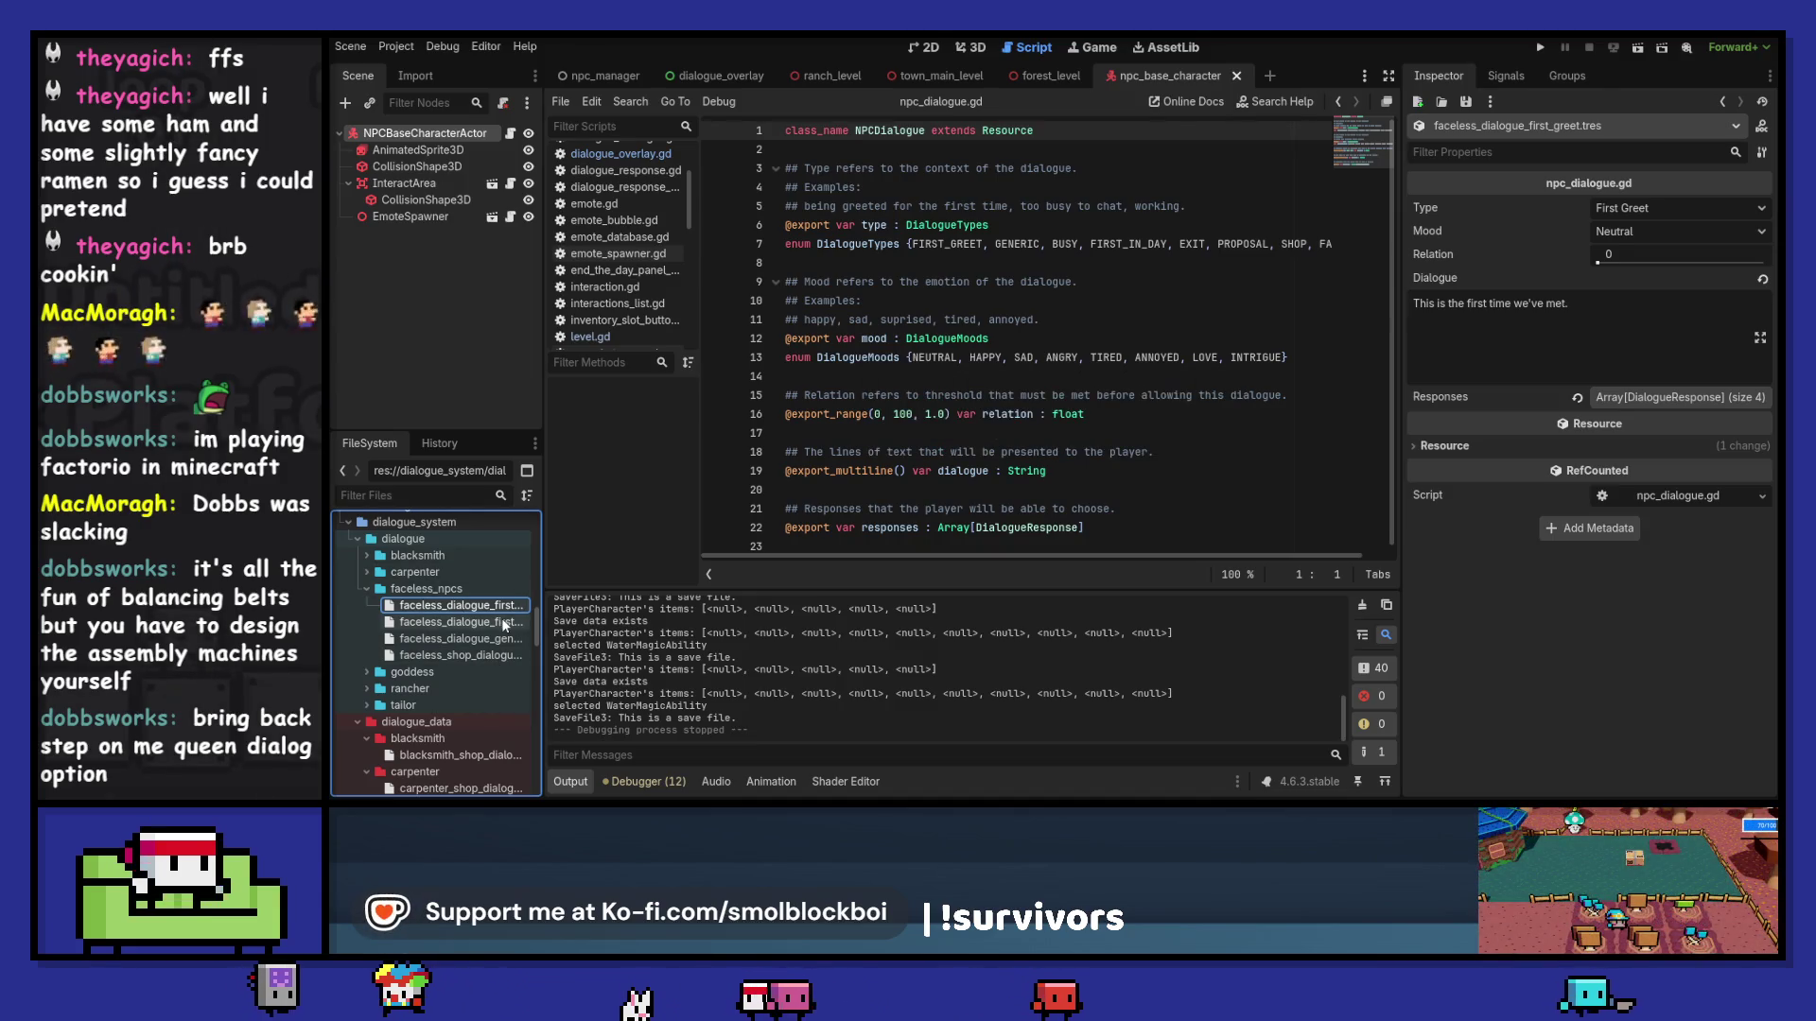
Step: Rename the rejection NPC dialogue data file with a faceless_rejection prefix
scroll(450, 615, "down", 2)
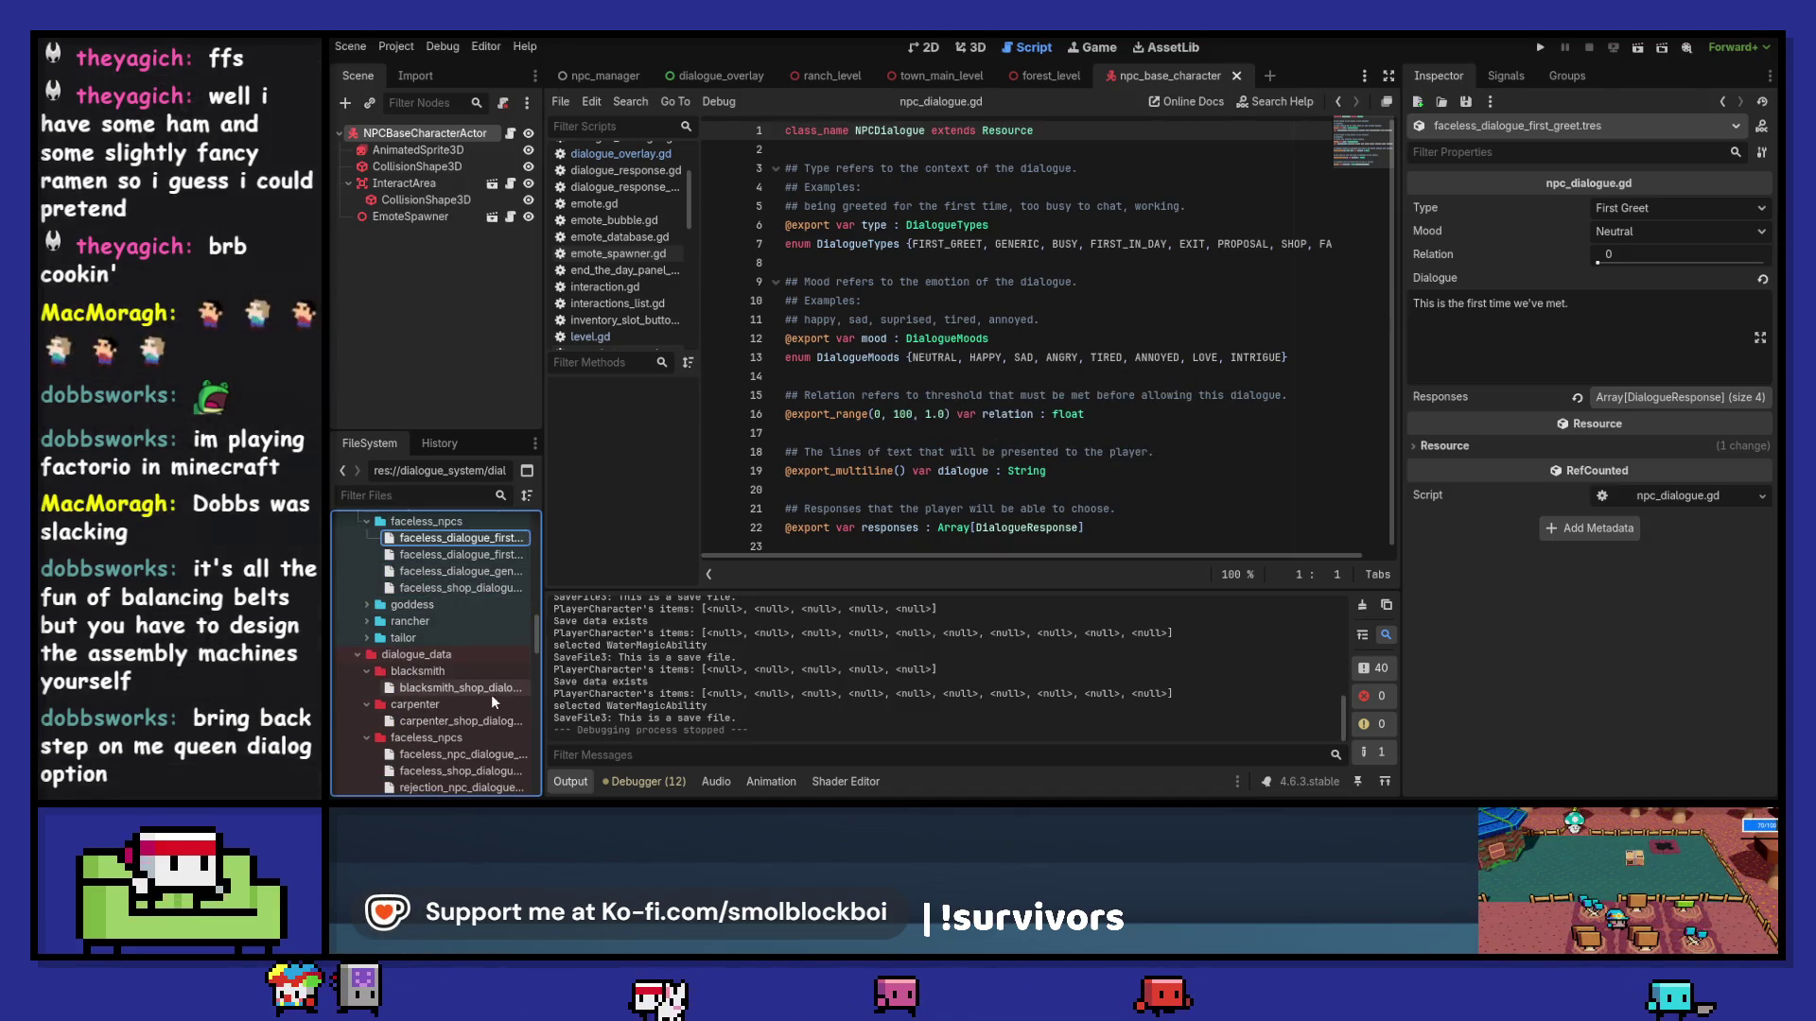
scroll(479, 688, "down", 1)
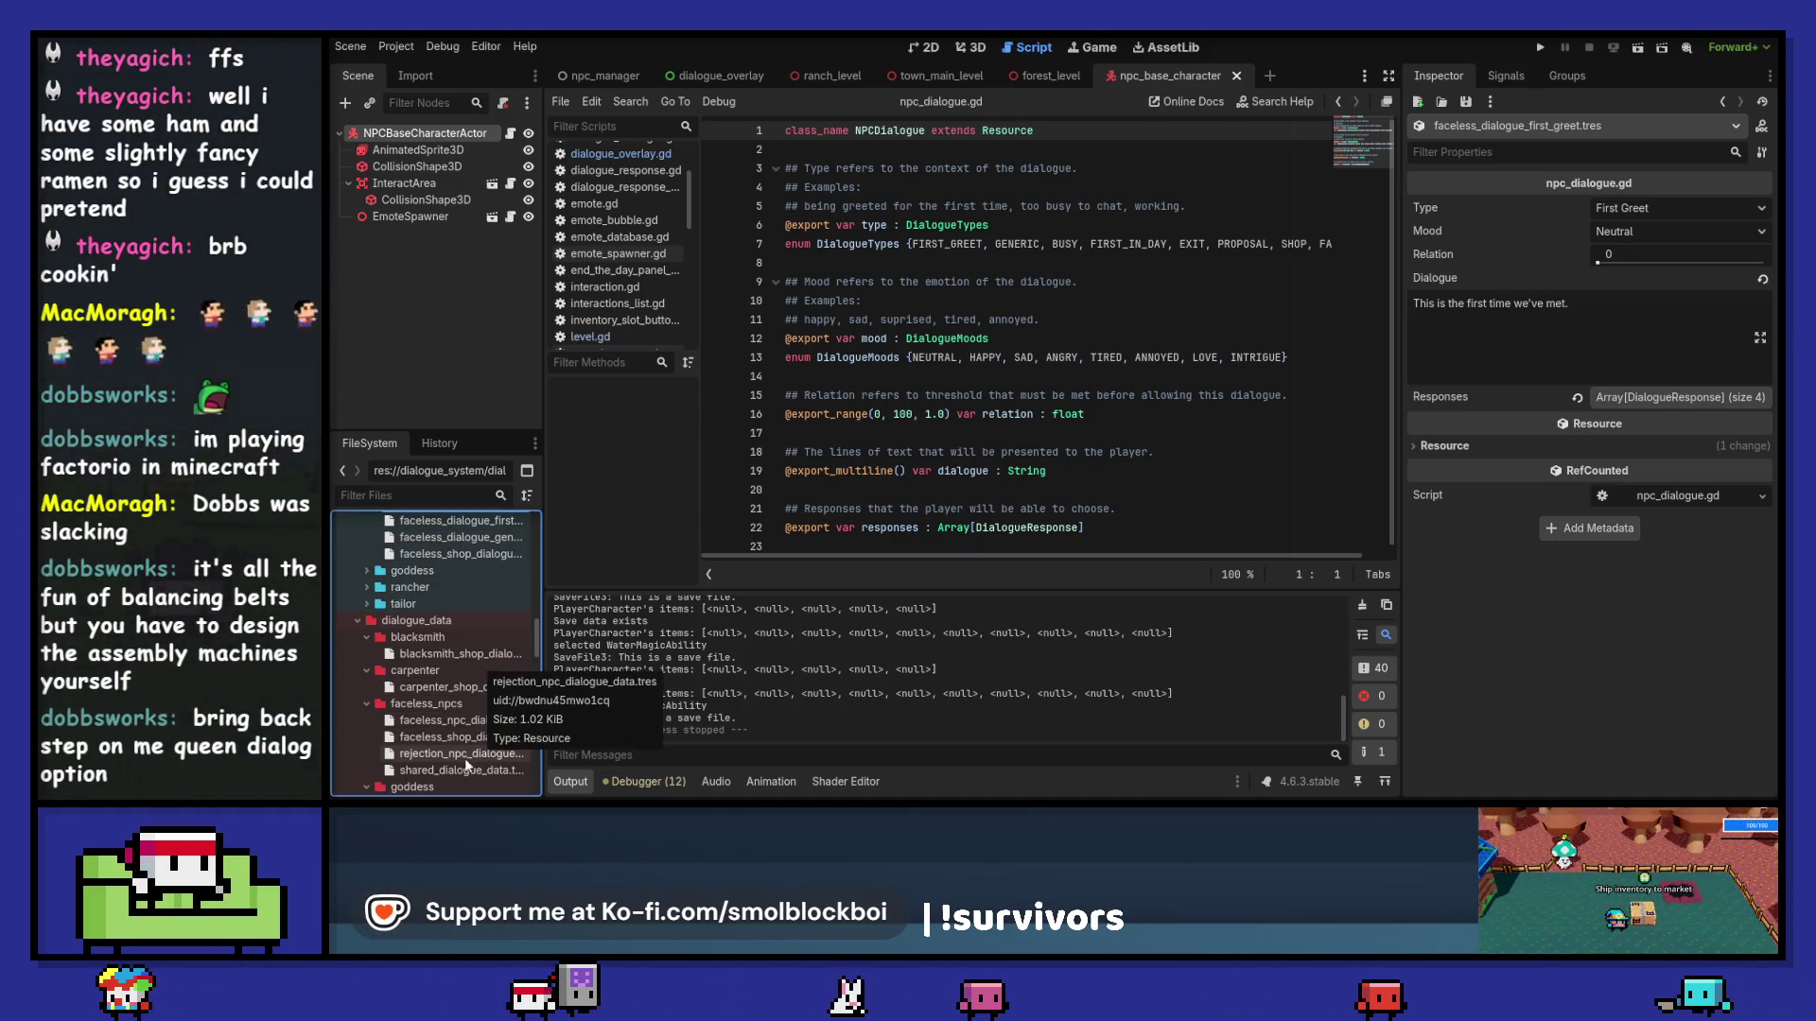
left_click(439, 757)
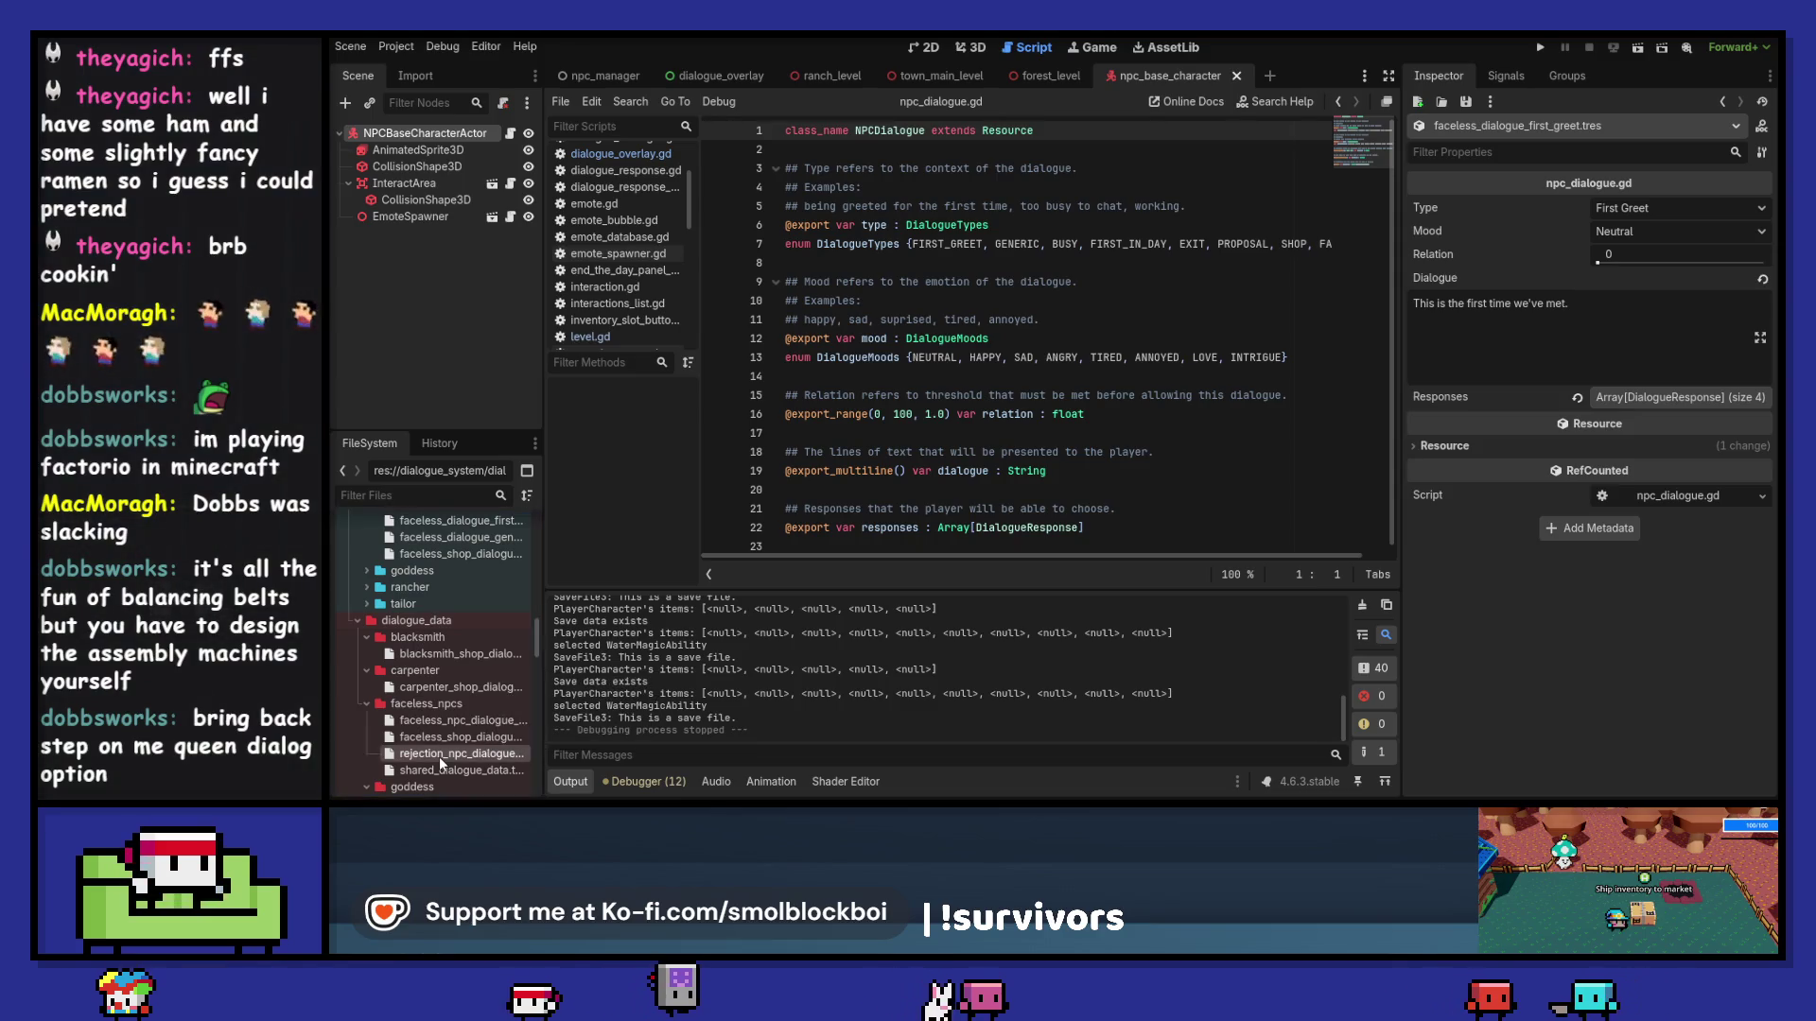
key("F2")
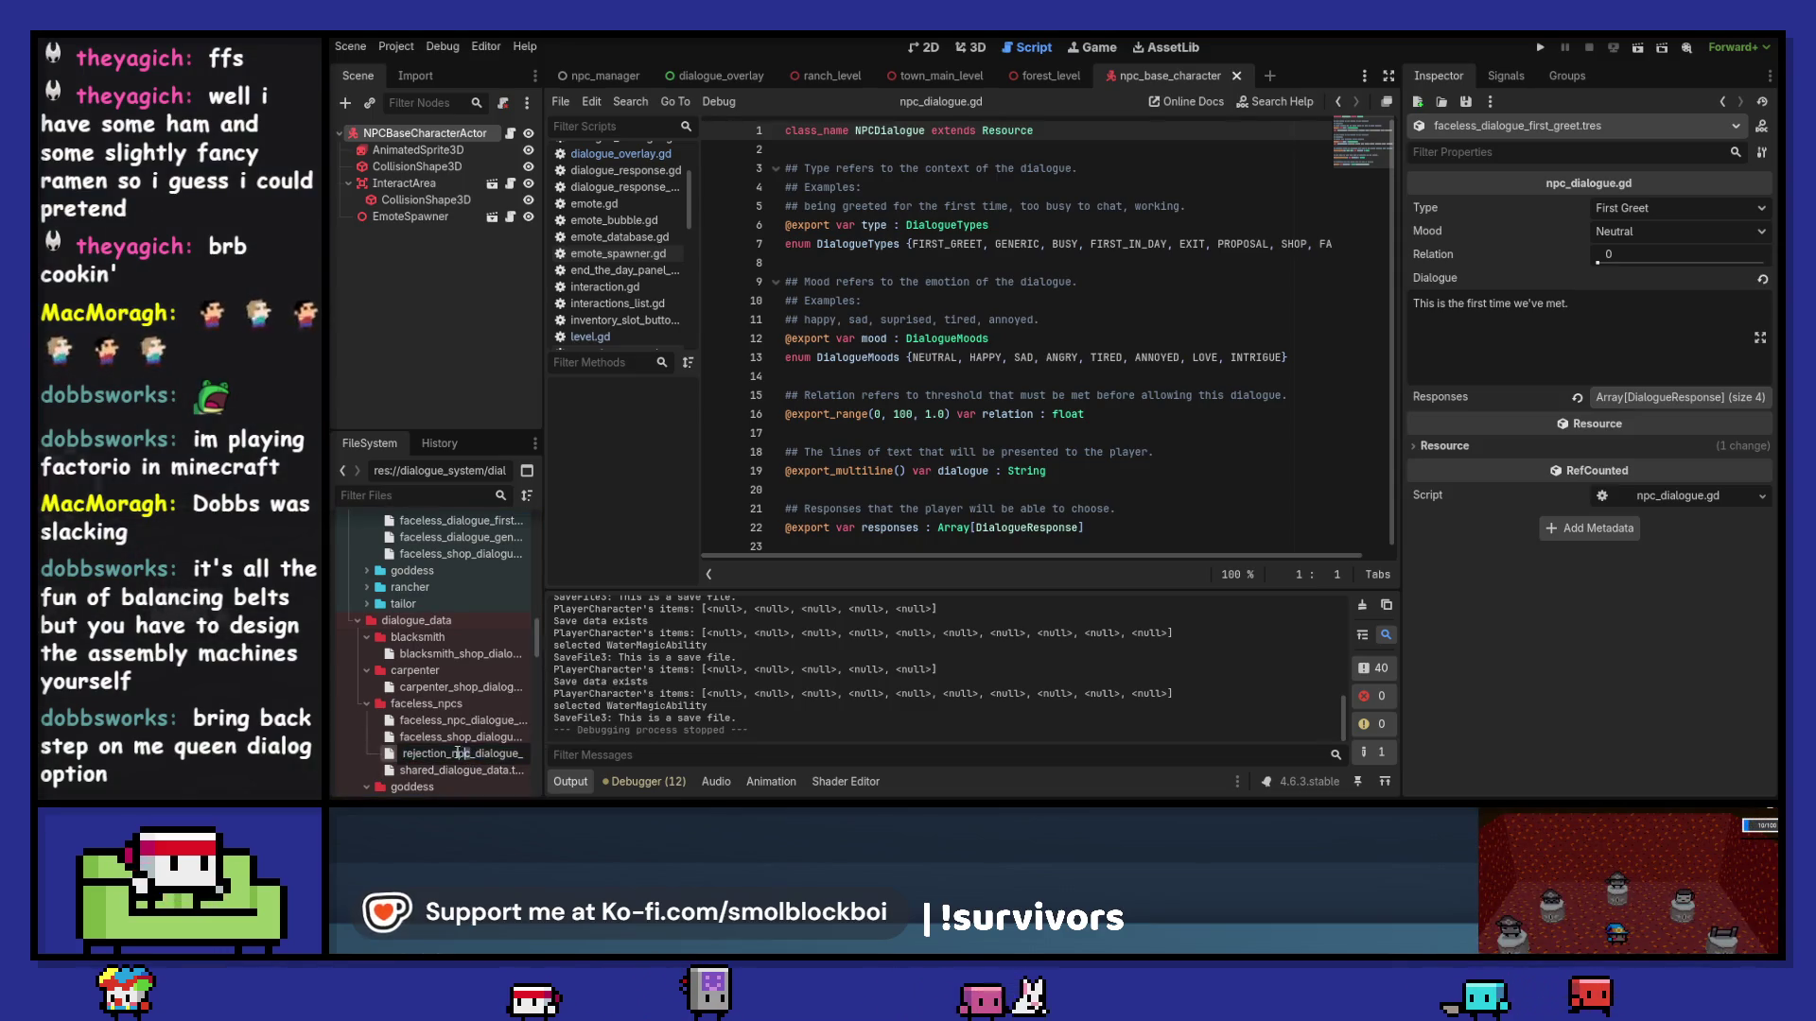
type("faceless_rejection")
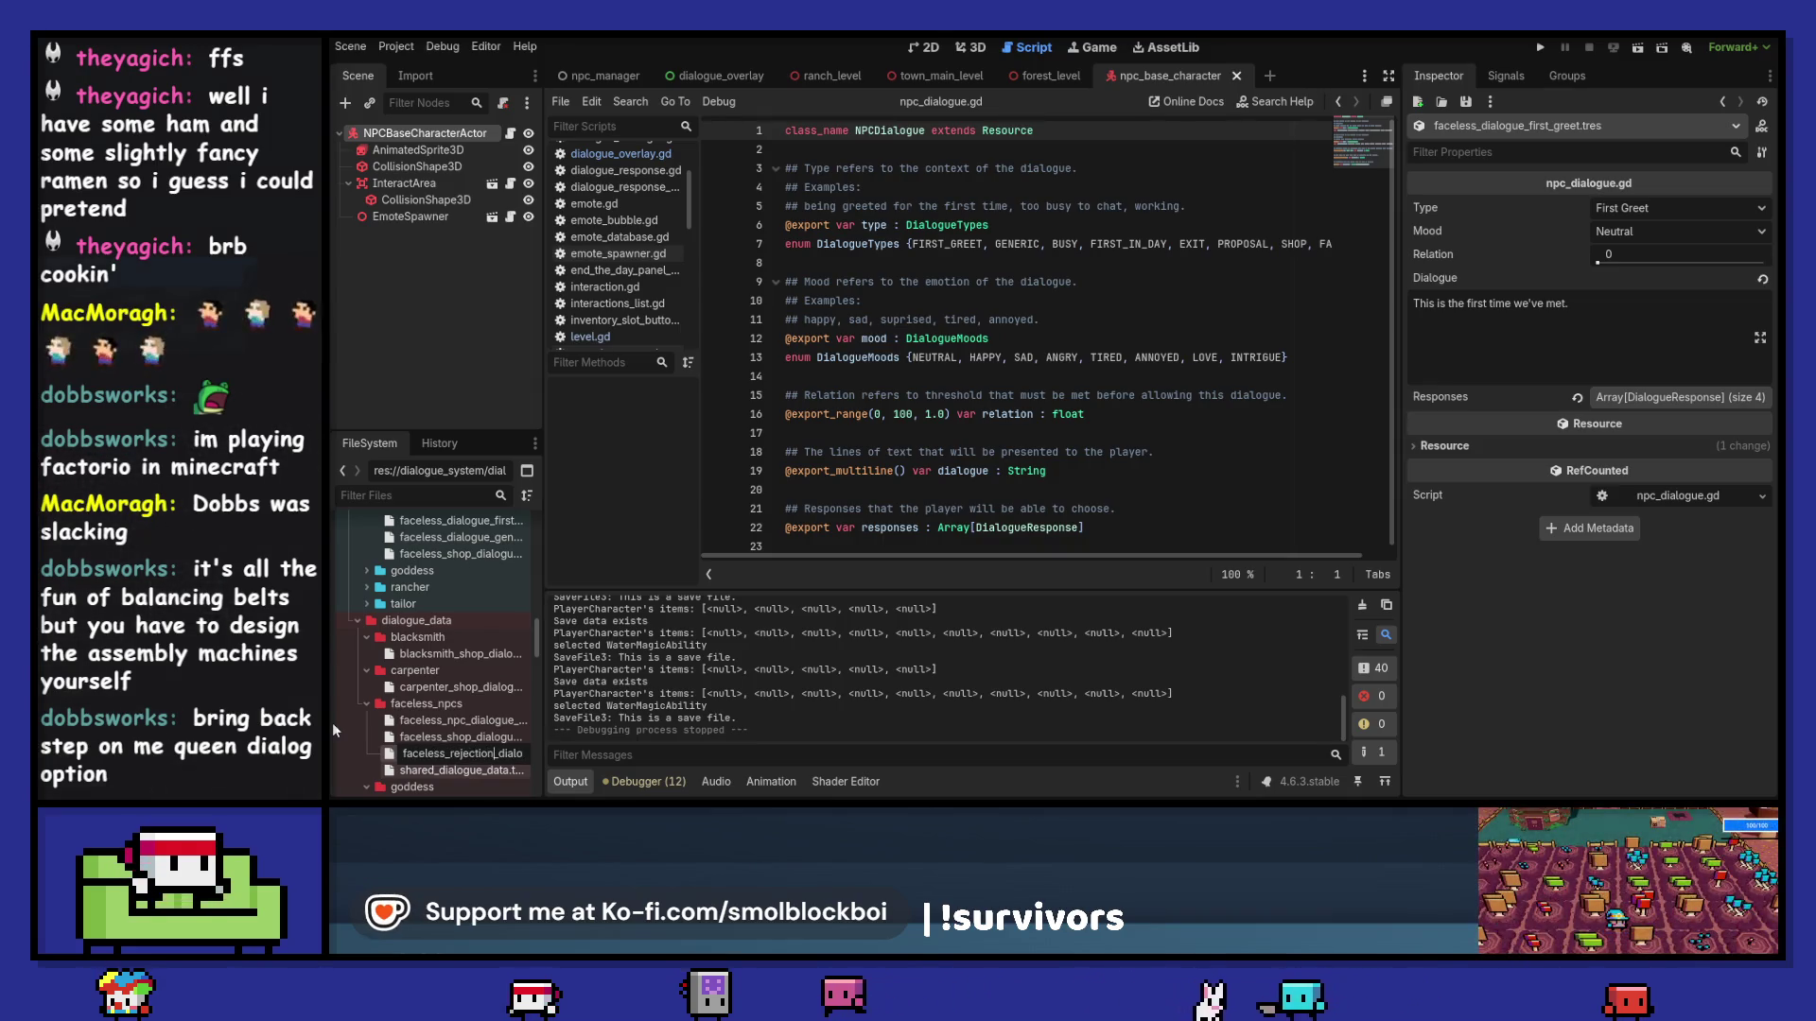
key("Return")
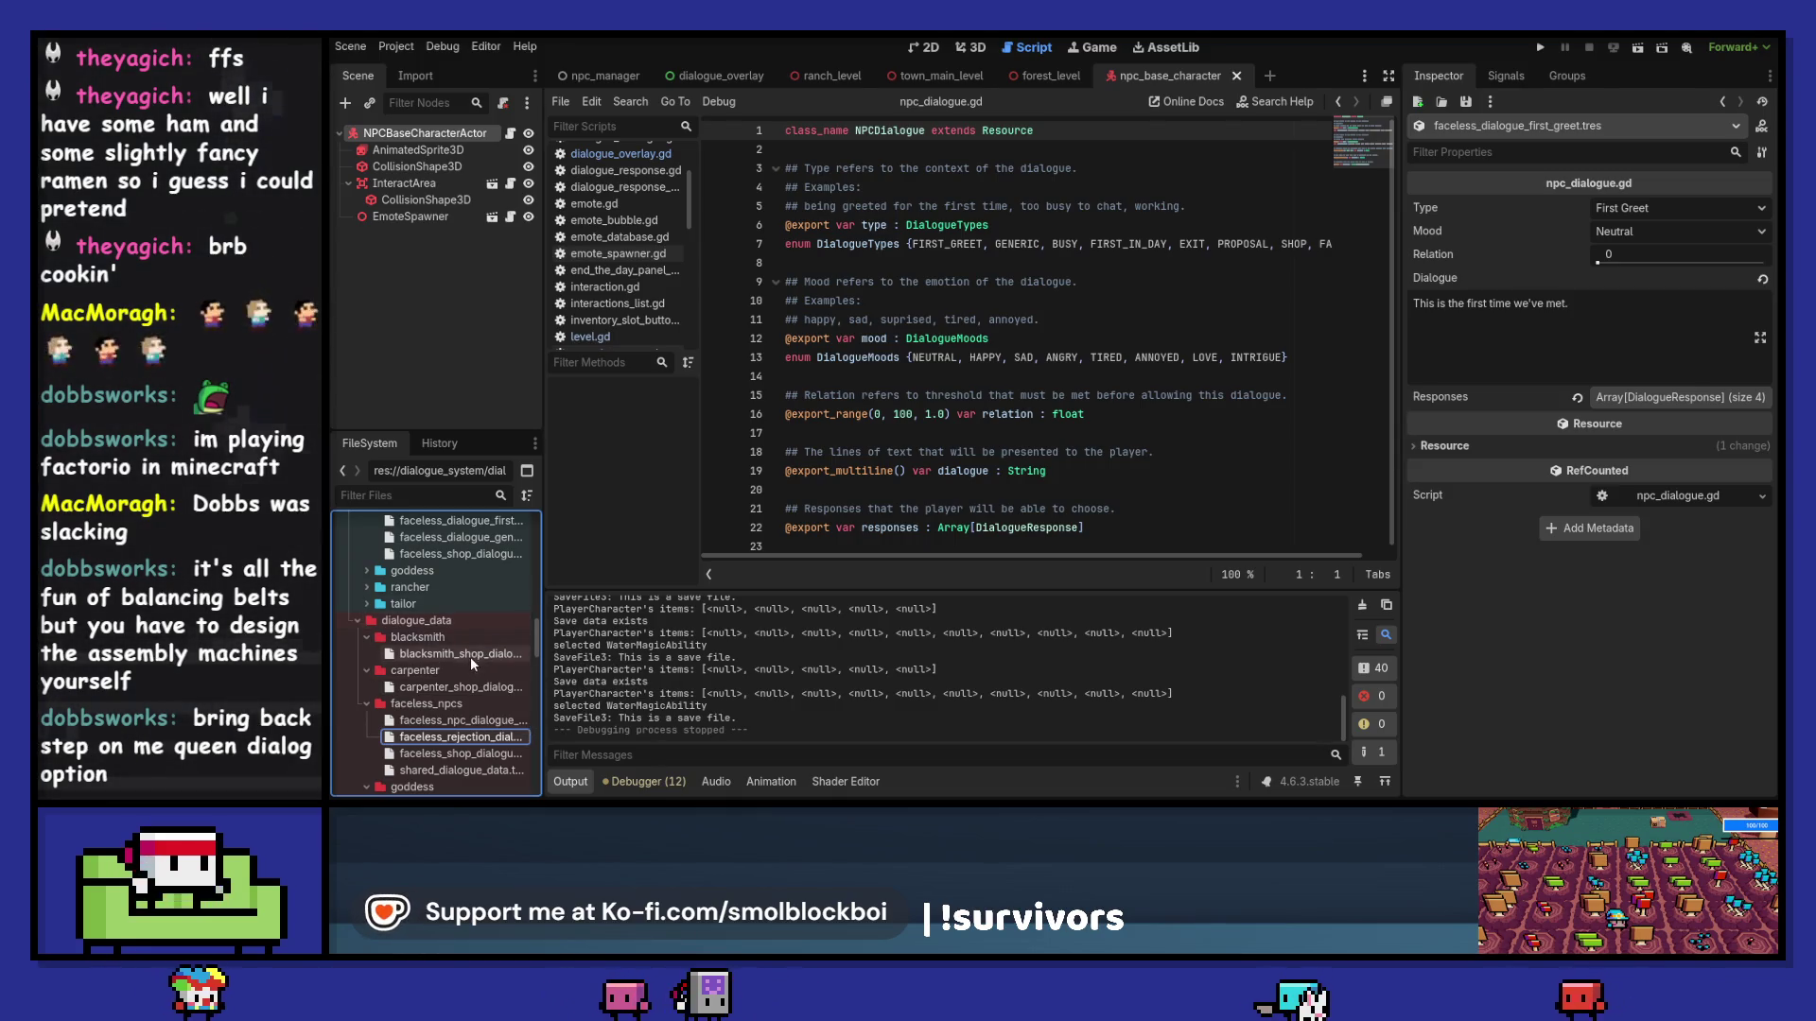
scroll(470, 662, "down", 3)
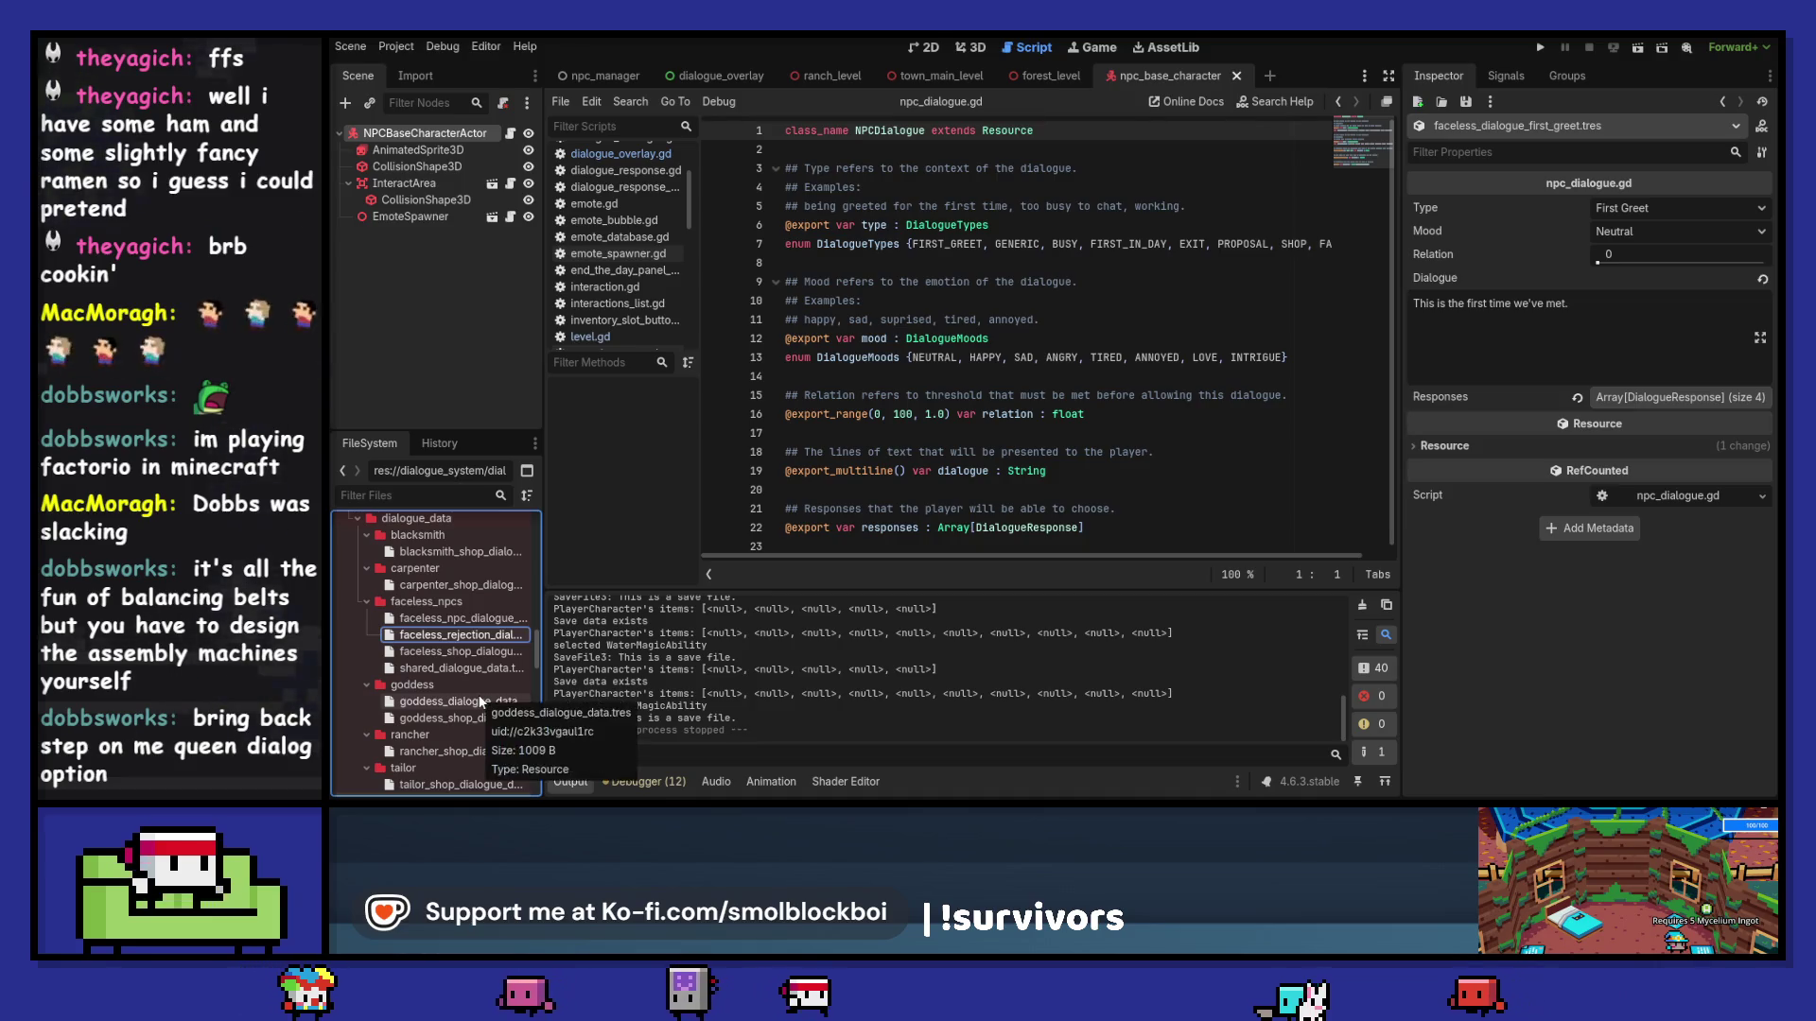
Step: Open goddess_dialogue_data.tres and expand its first and second Dialogues entries
left_click(480, 701)
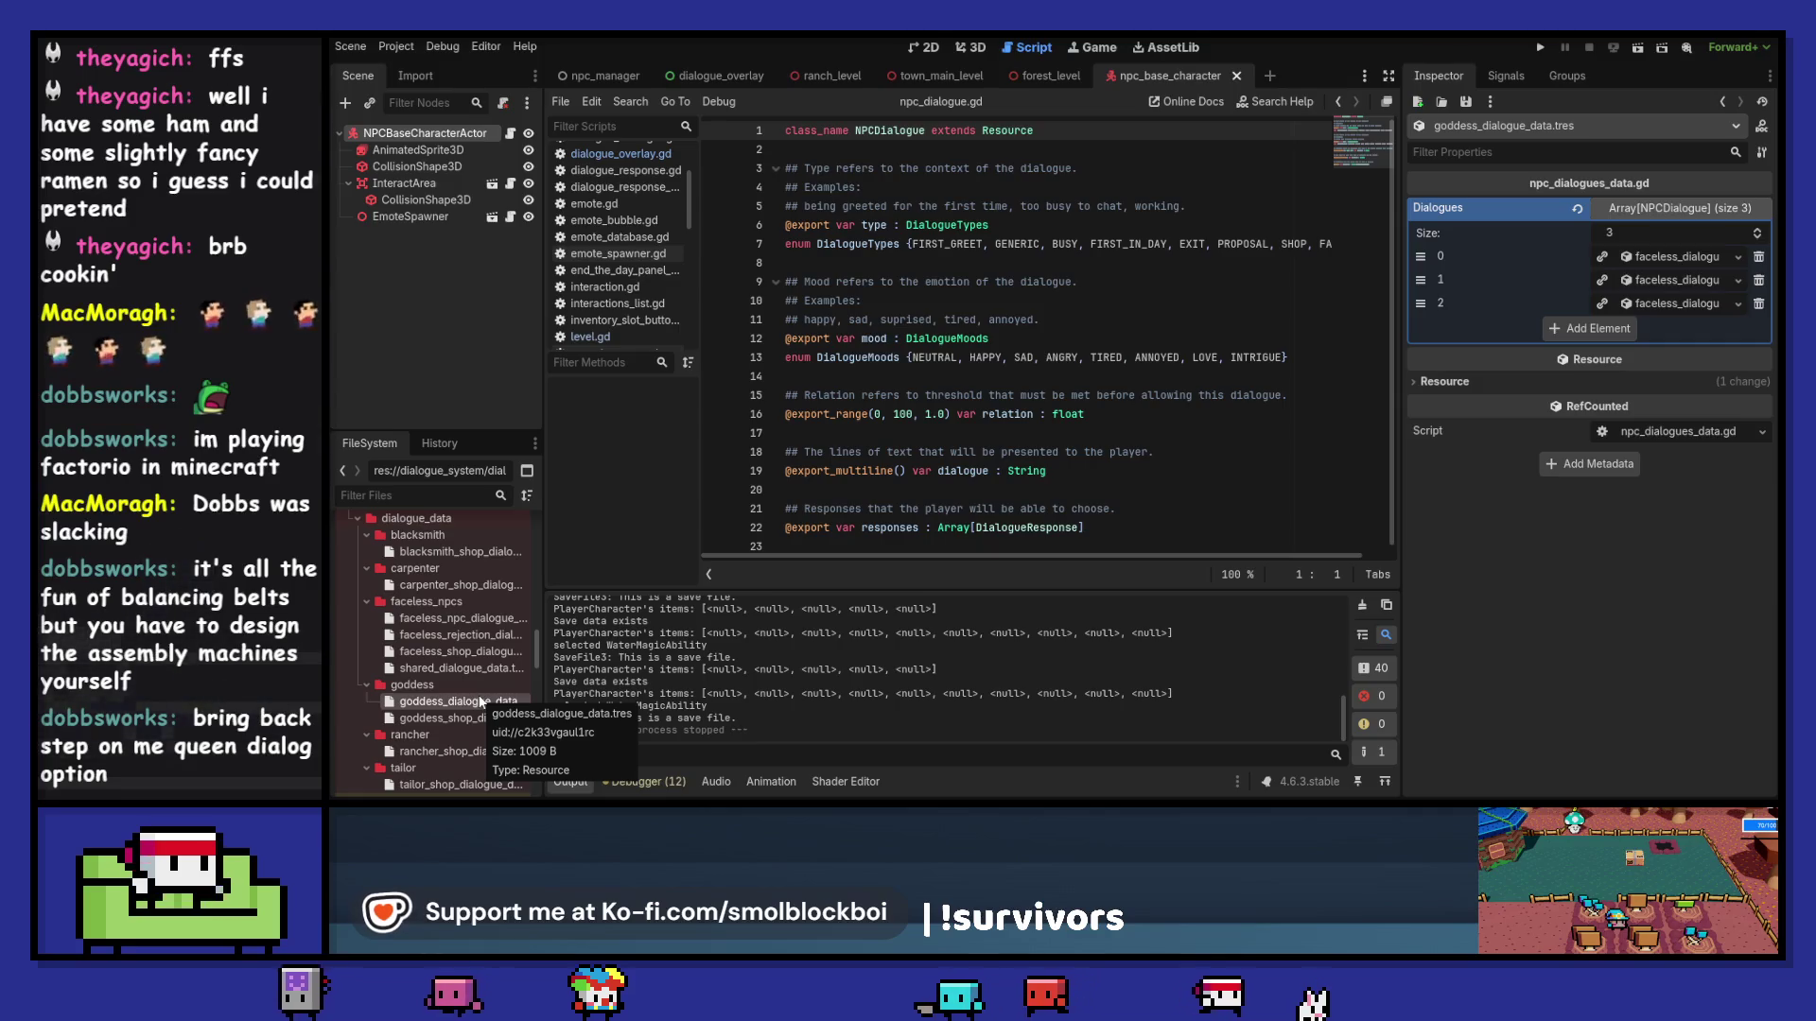
left_click(1669, 256)
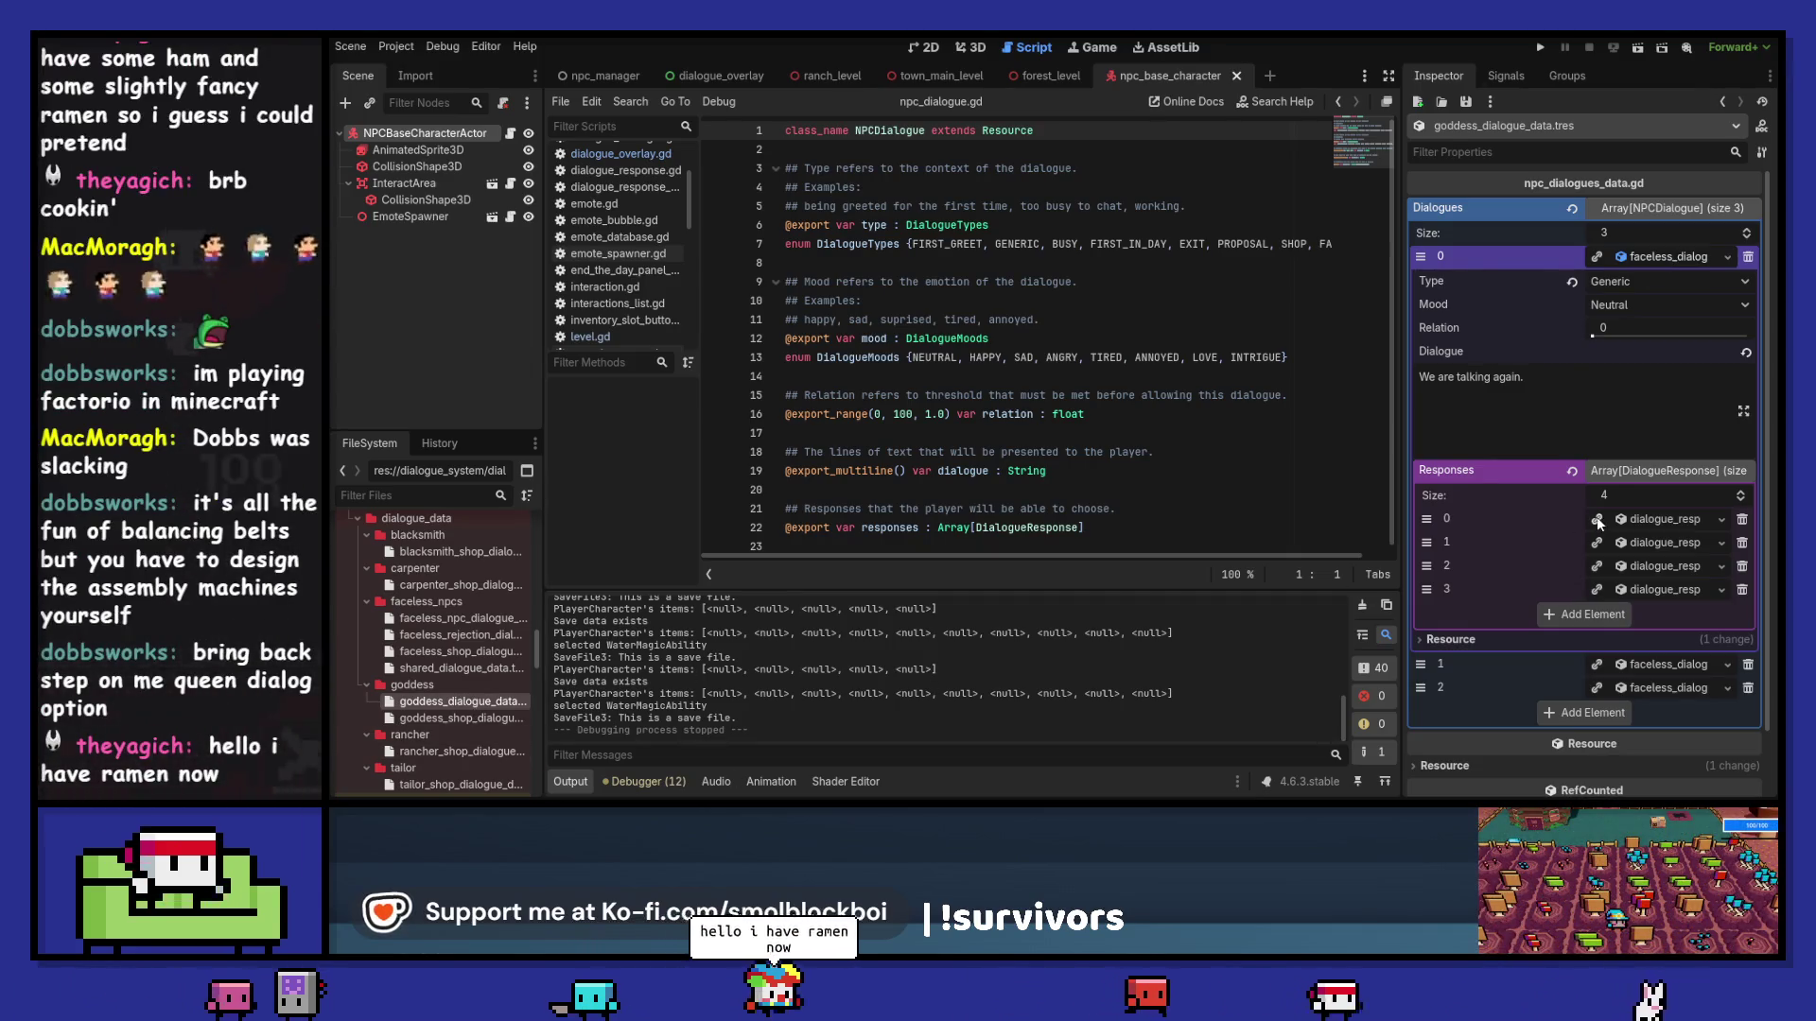
left_click(1674, 257)
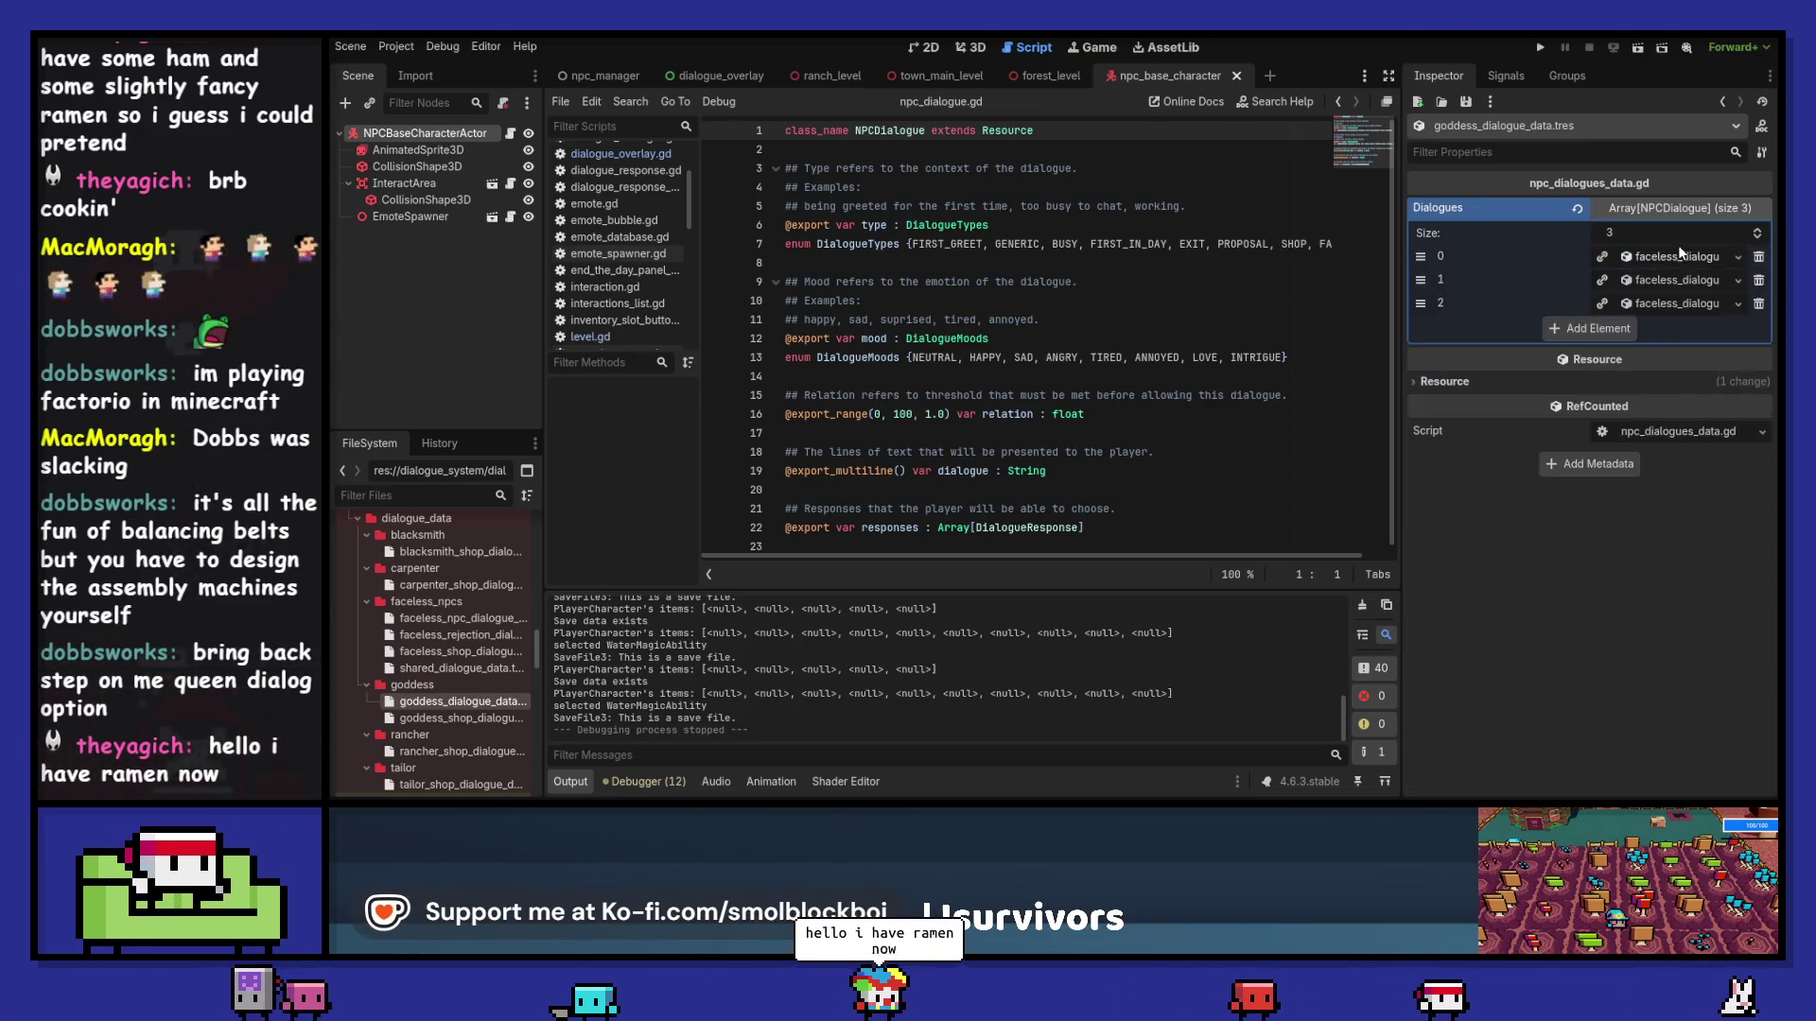
left_click(1679, 280)
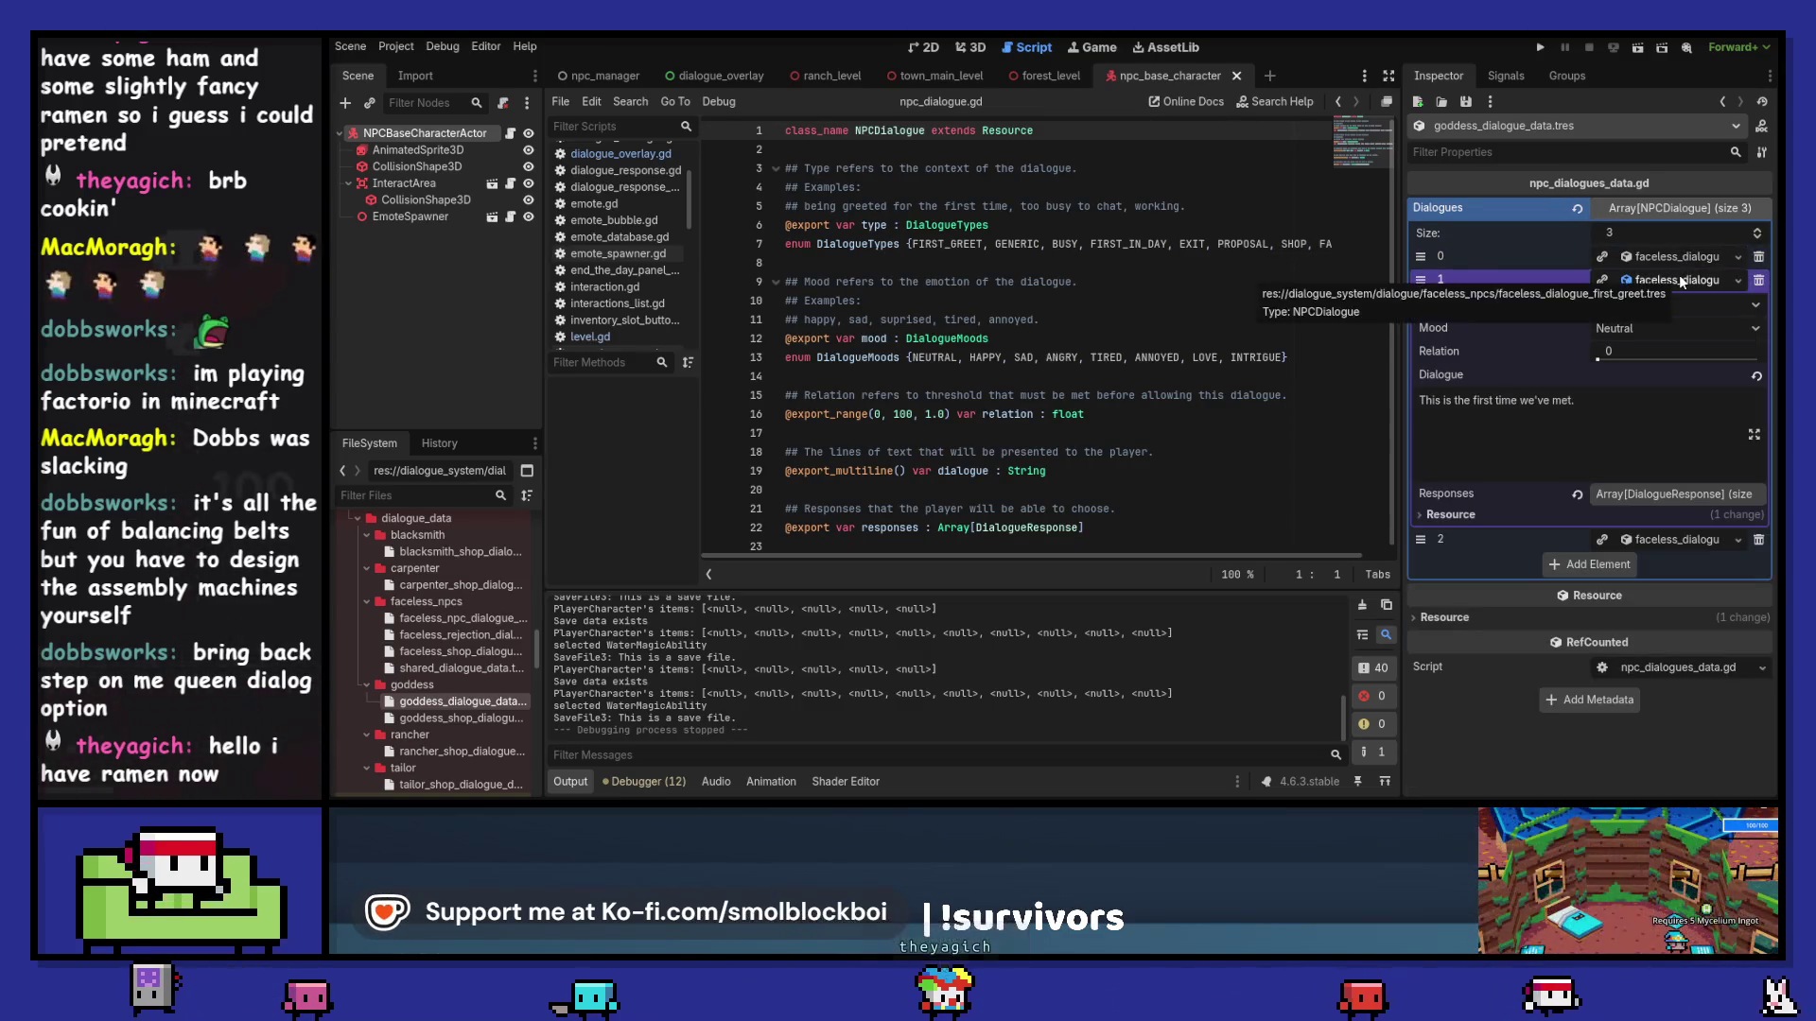
left_click(1680, 277)
left_click(1670, 256)
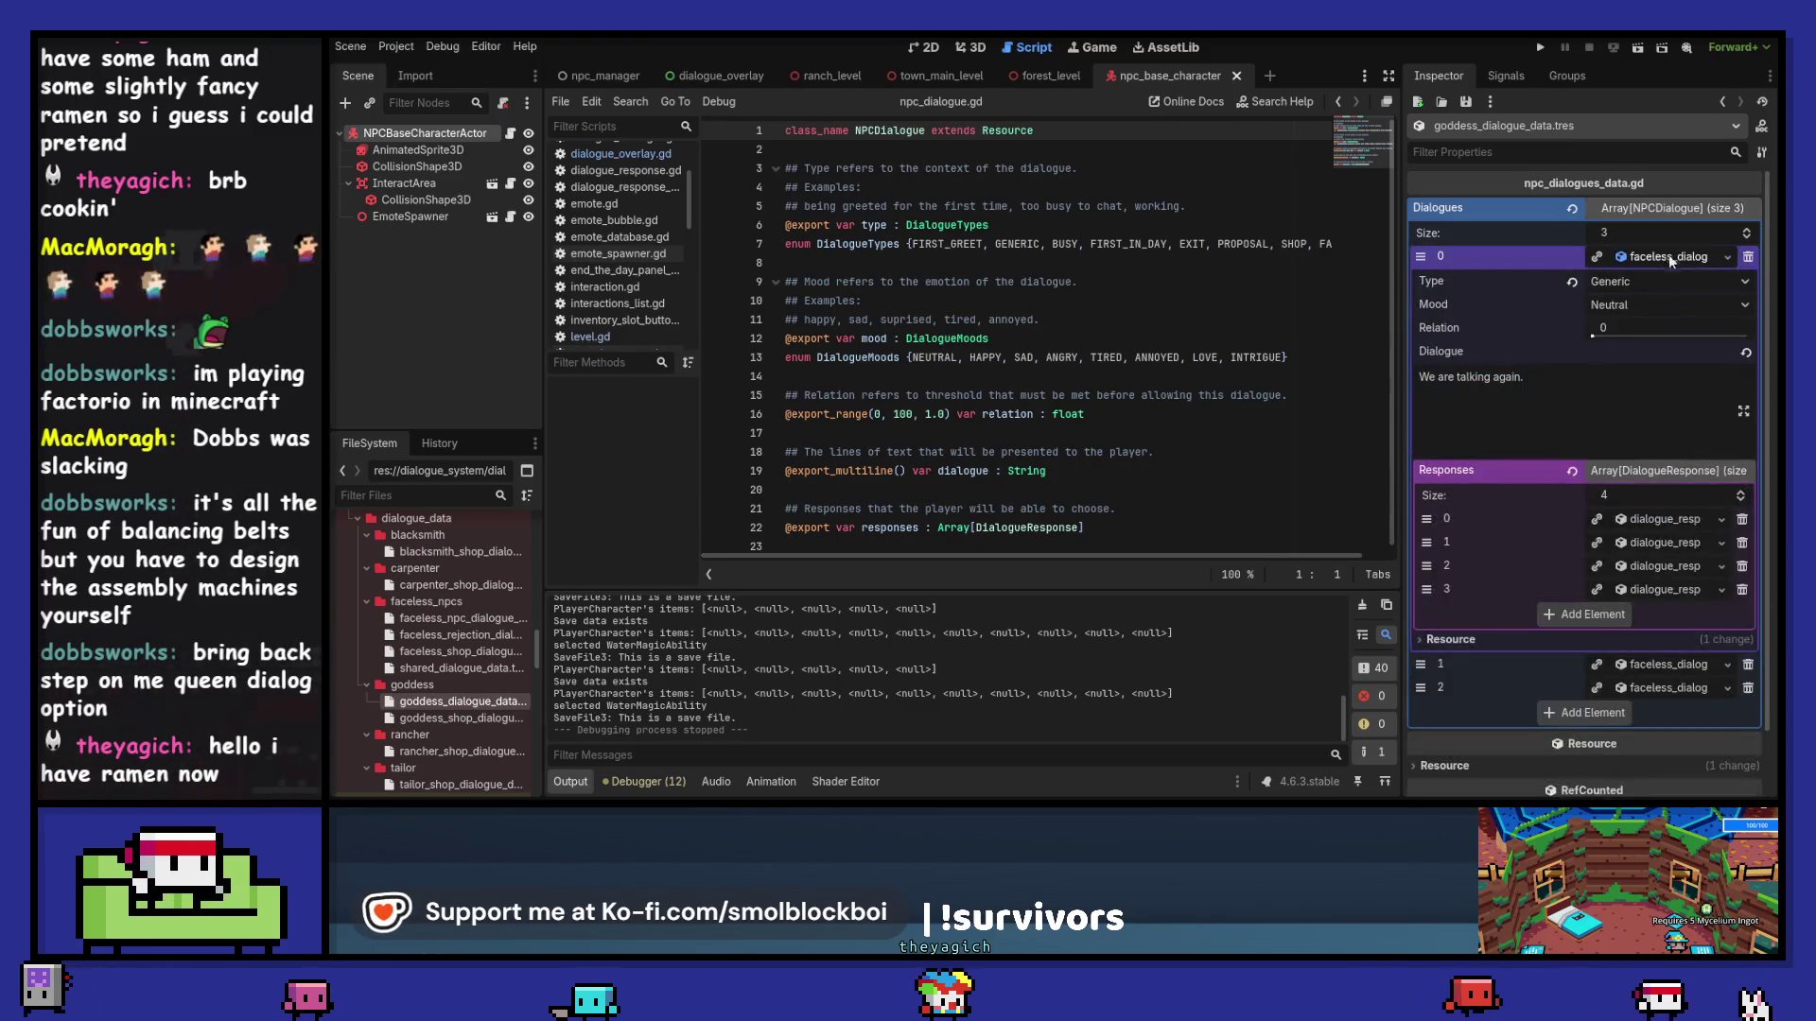
left_click(1665, 253)
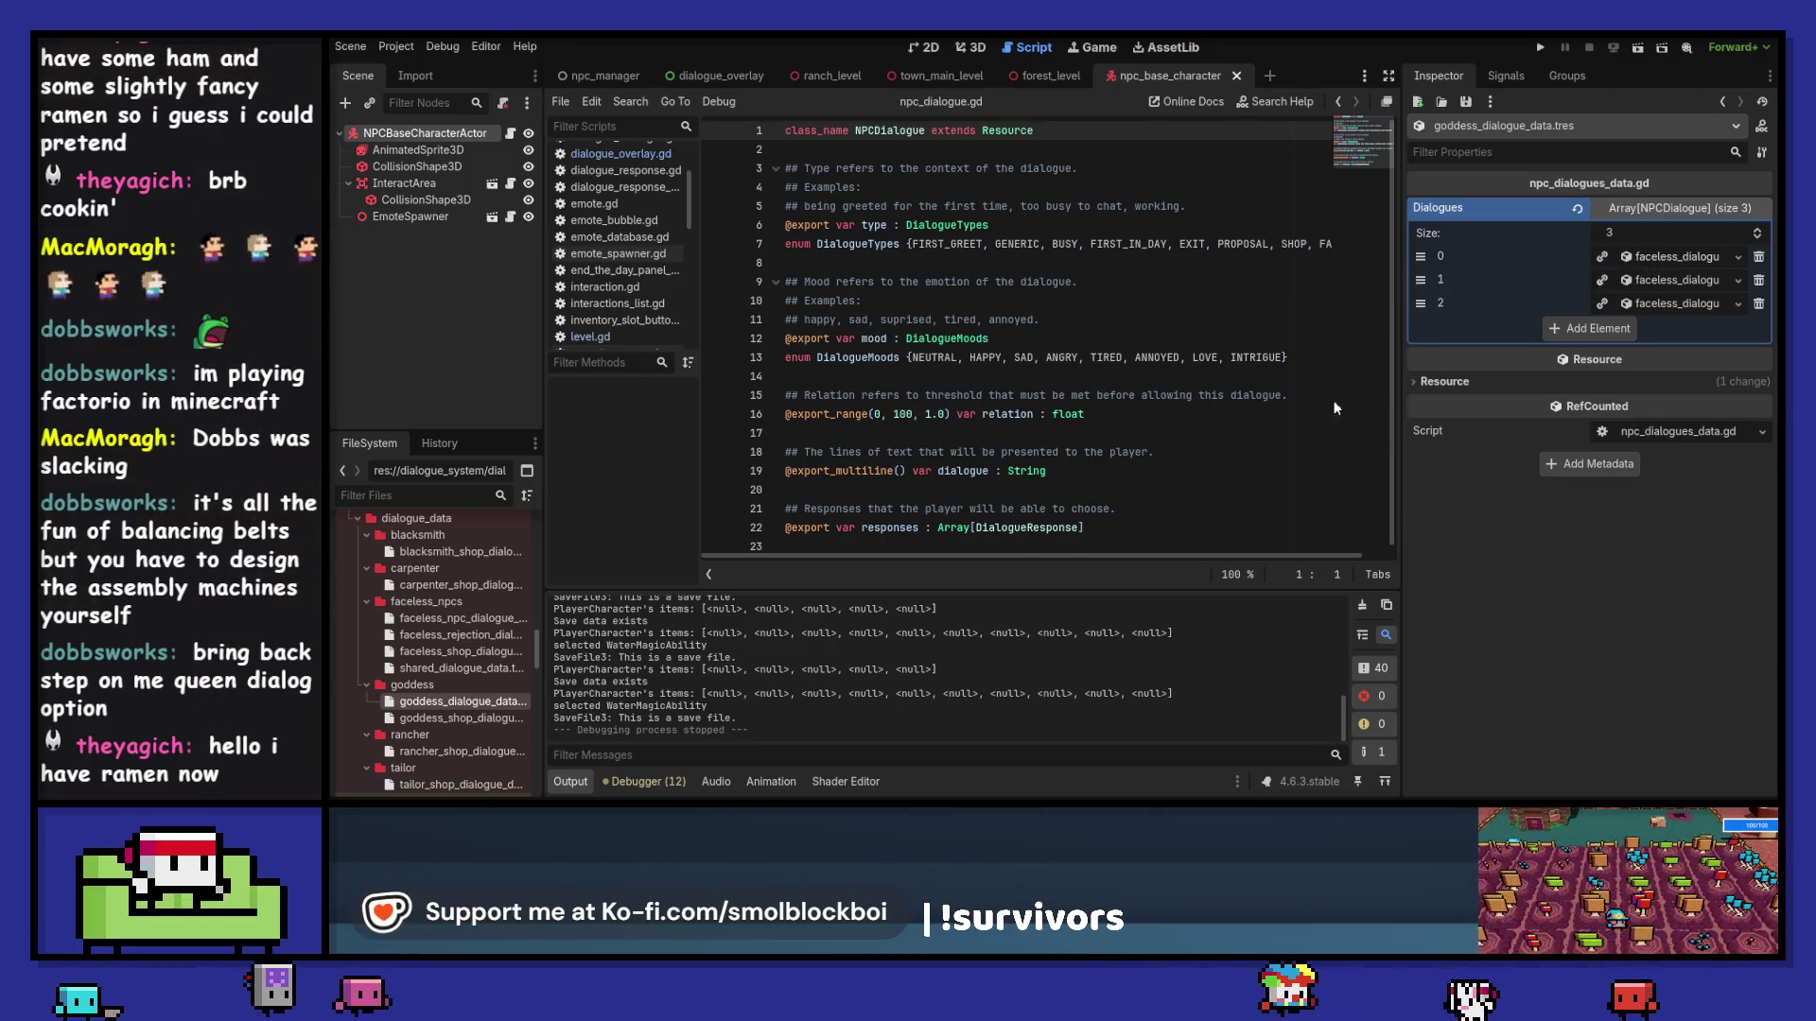
Step: Inspect the first dialogue entry's responses, including the first response's mood and text
left_click(1667, 210)
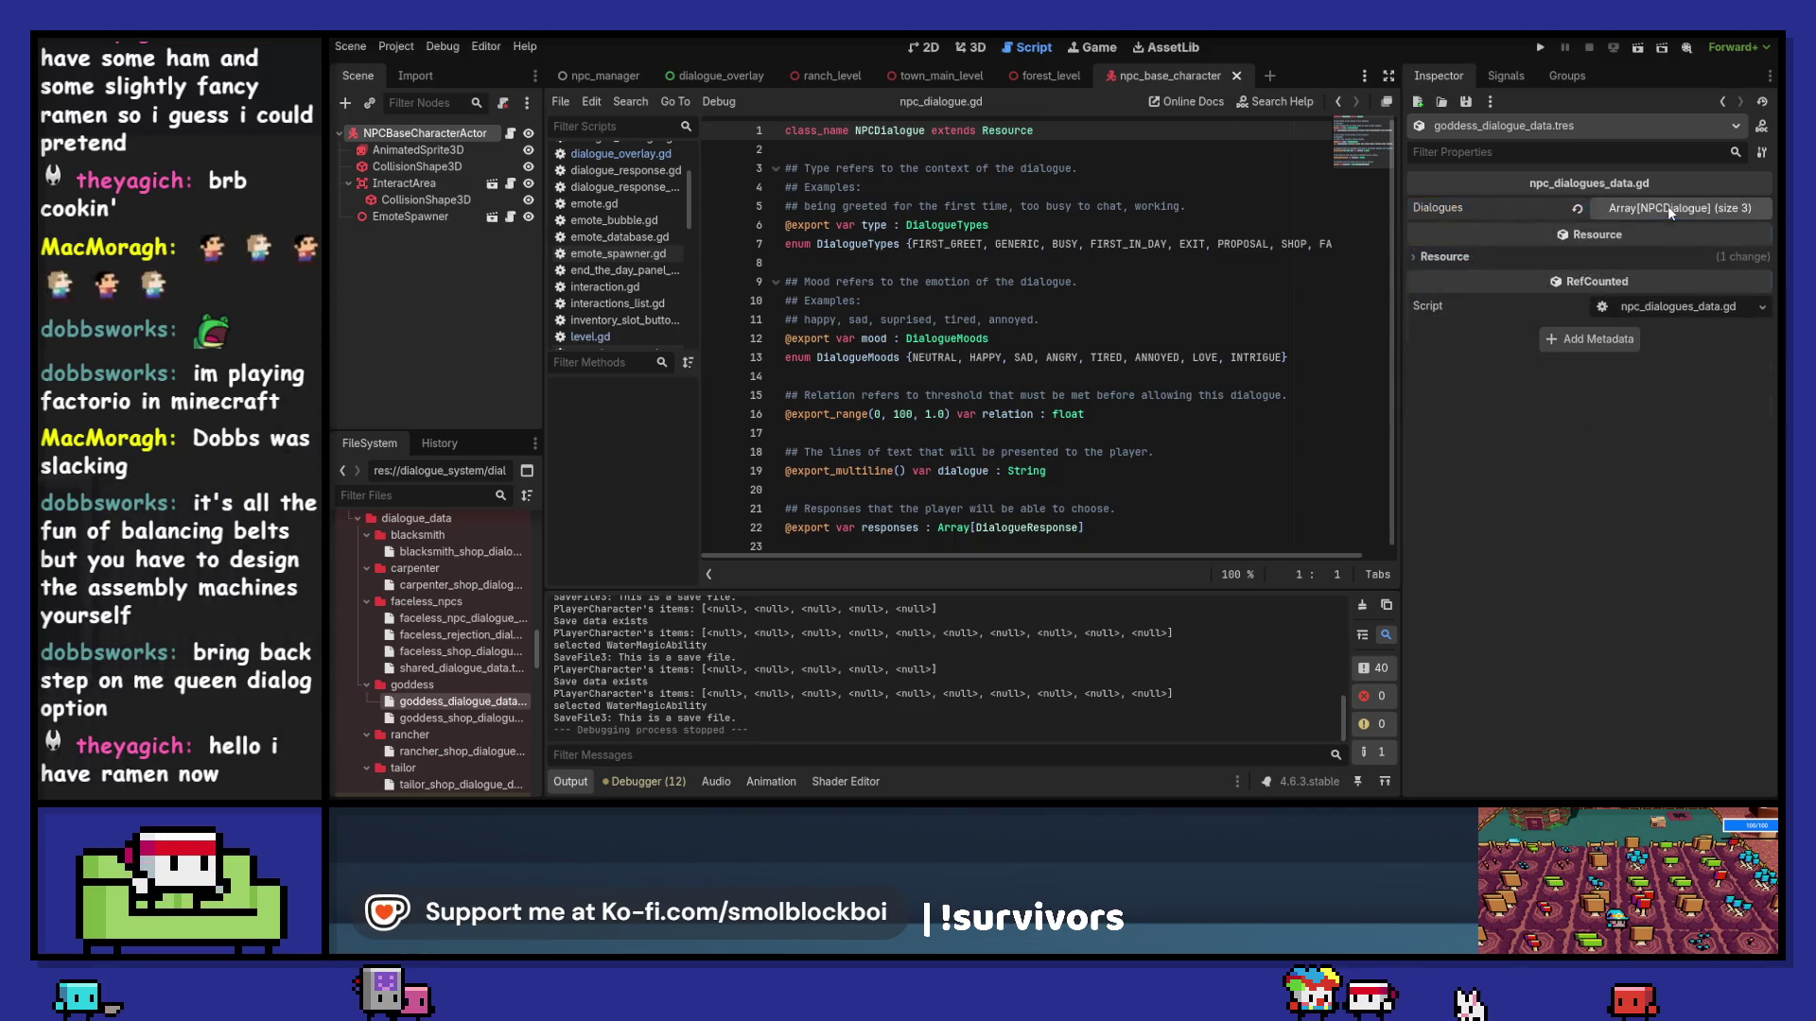
left_click(1668, 210)
left_click(1676, 256)
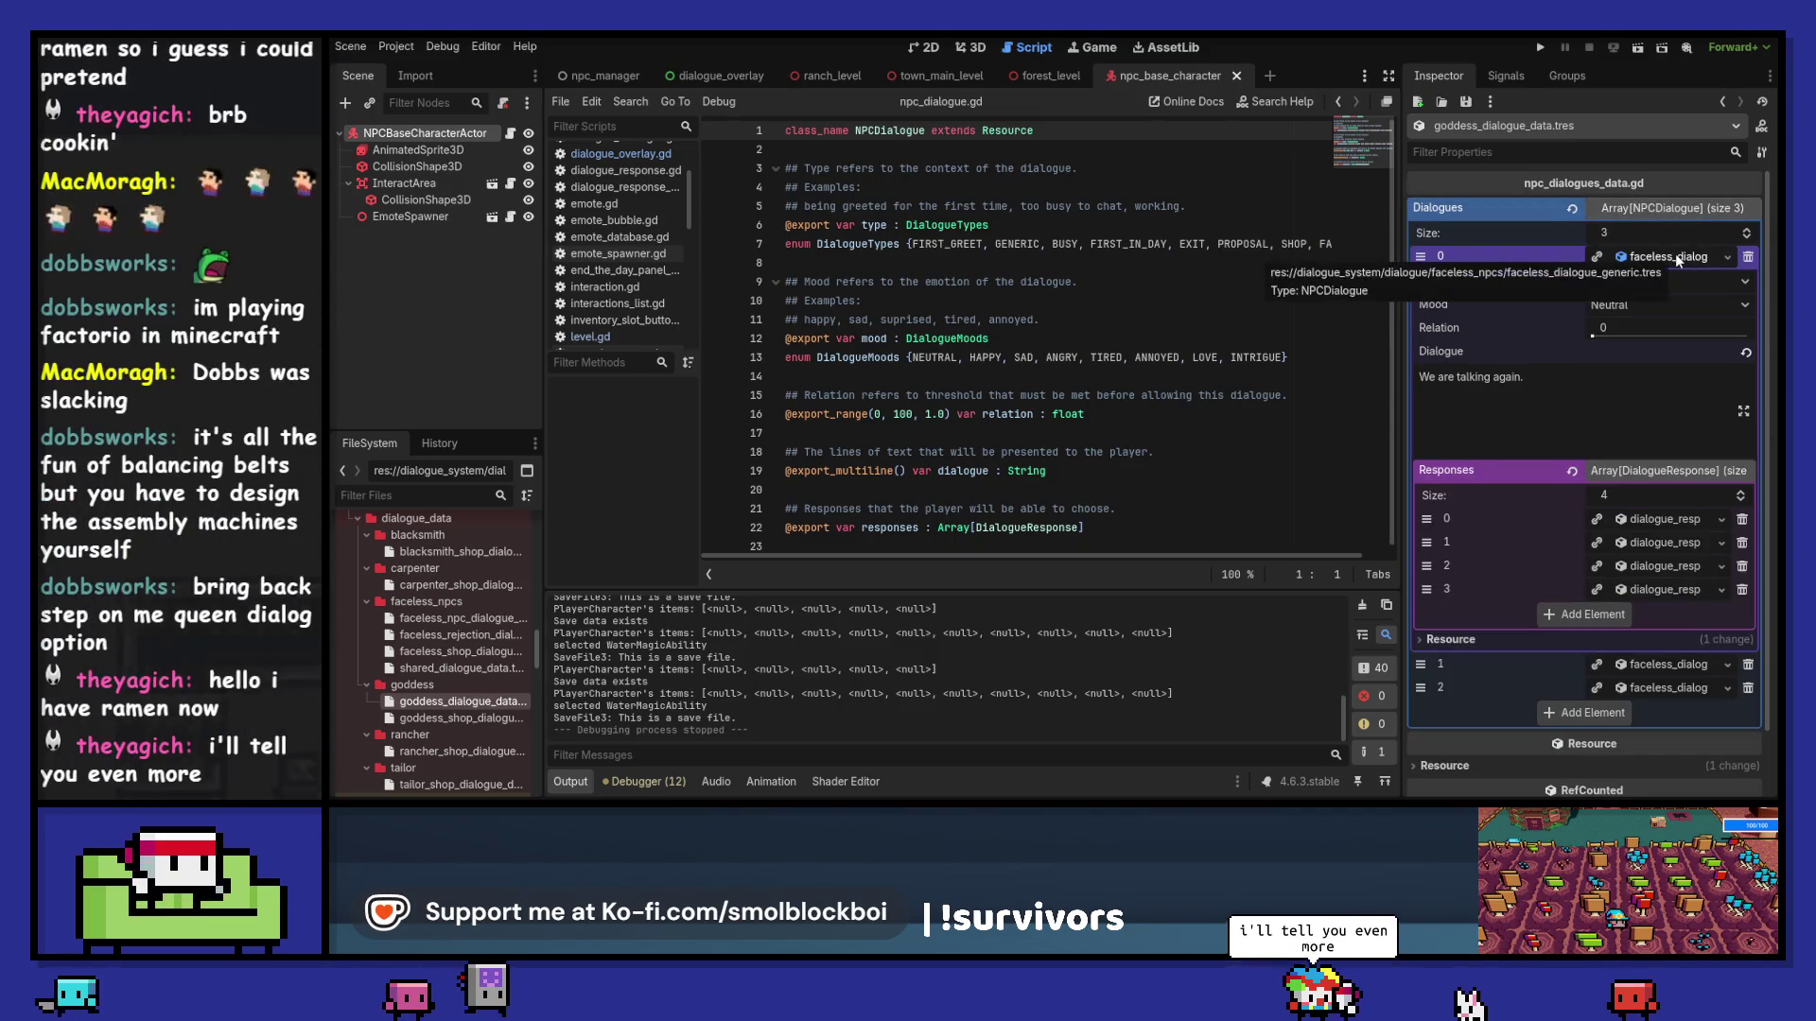
left_click(1648, 518)
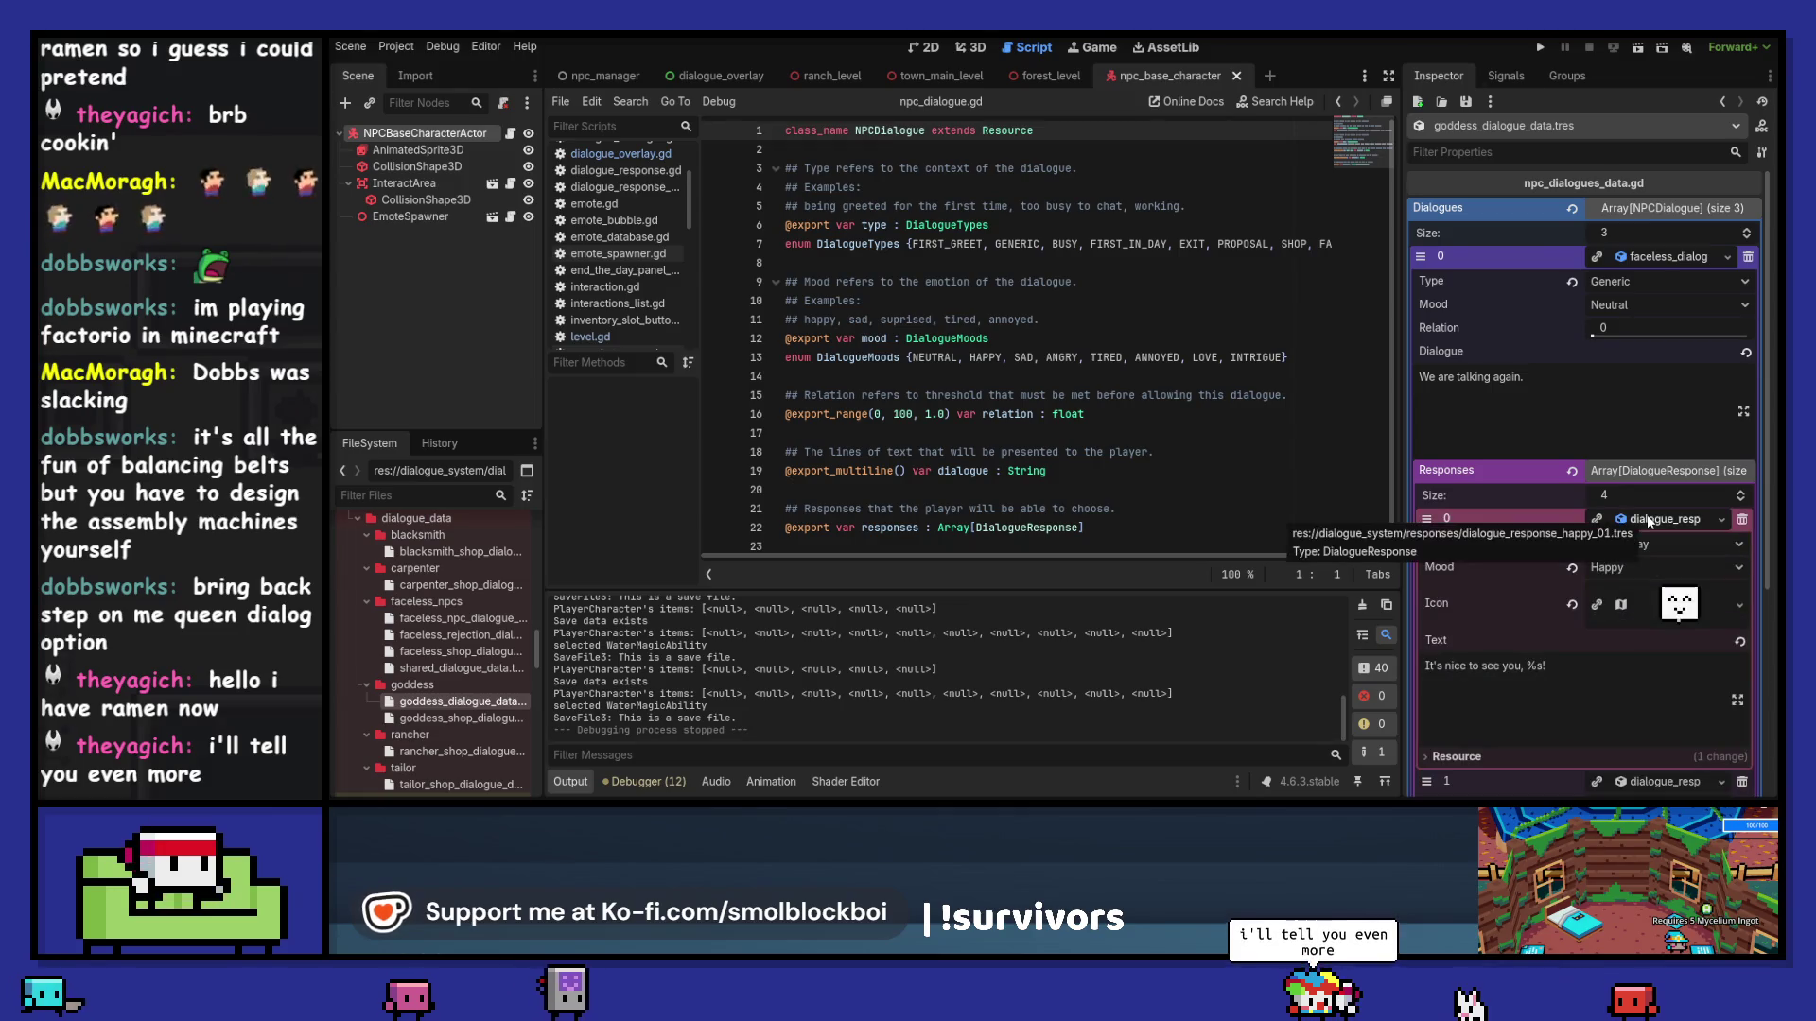
left_click(1648, 519)
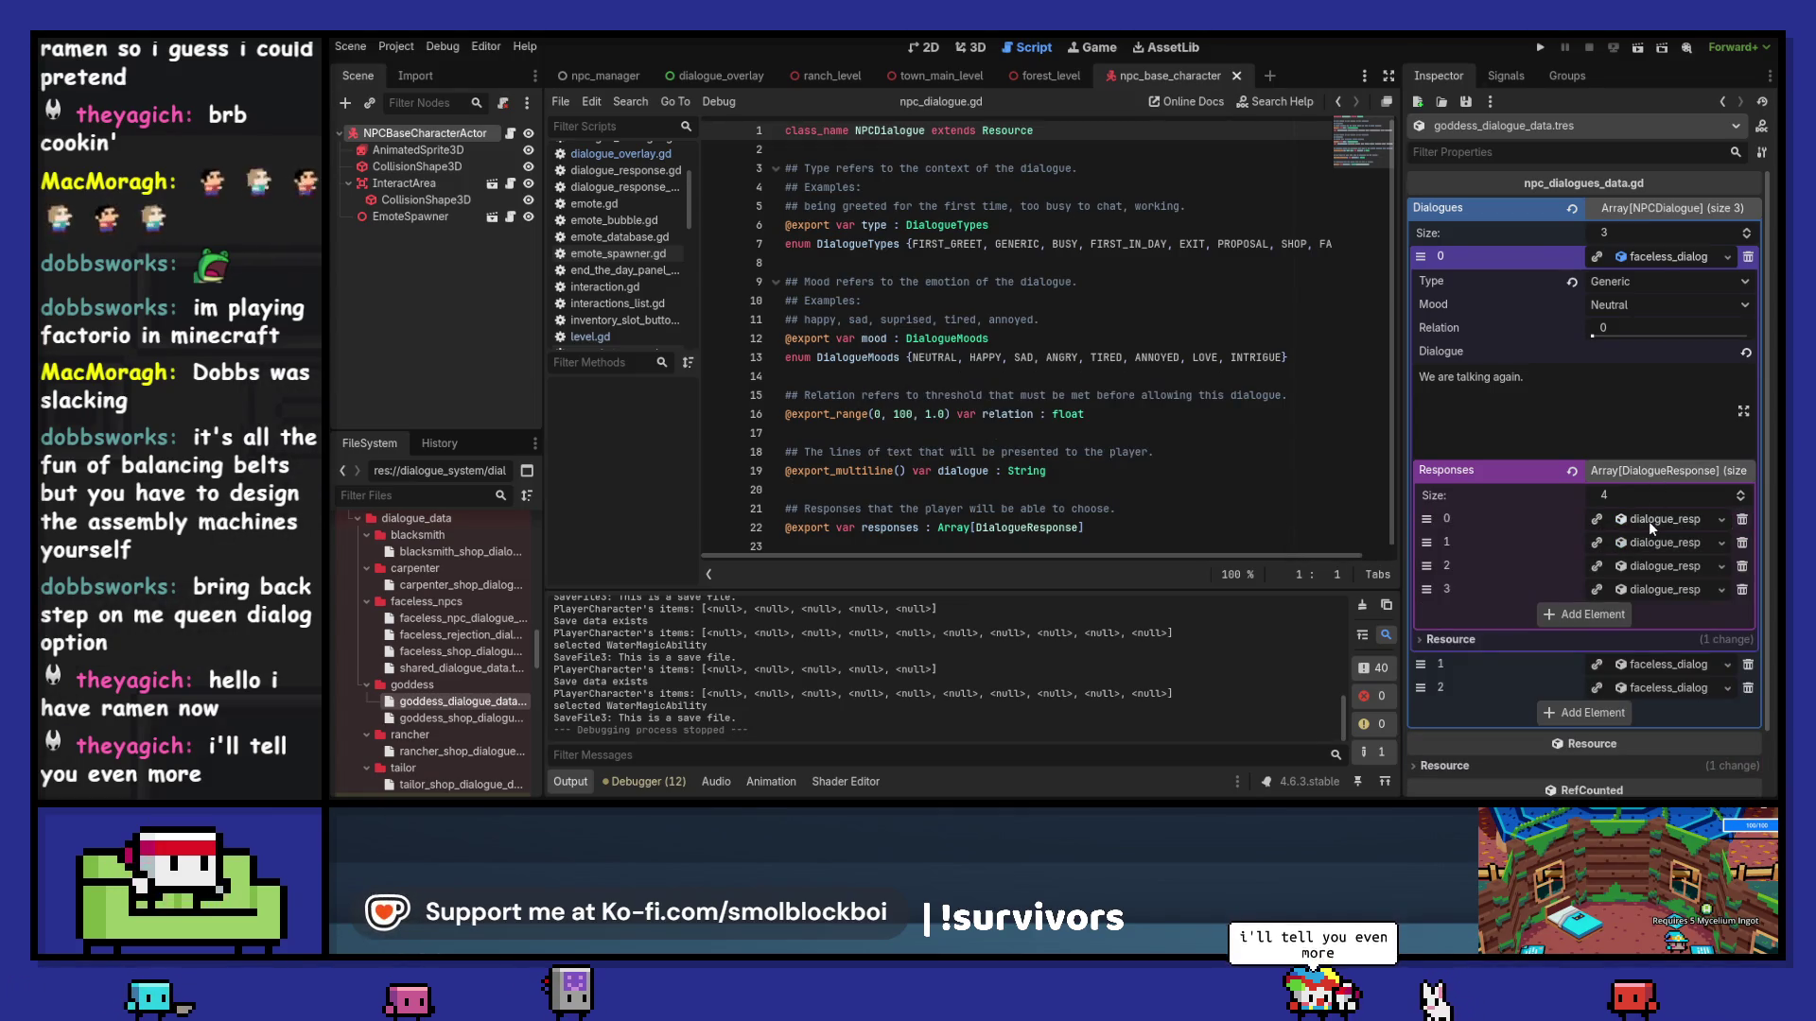
left_click(1655, 475)
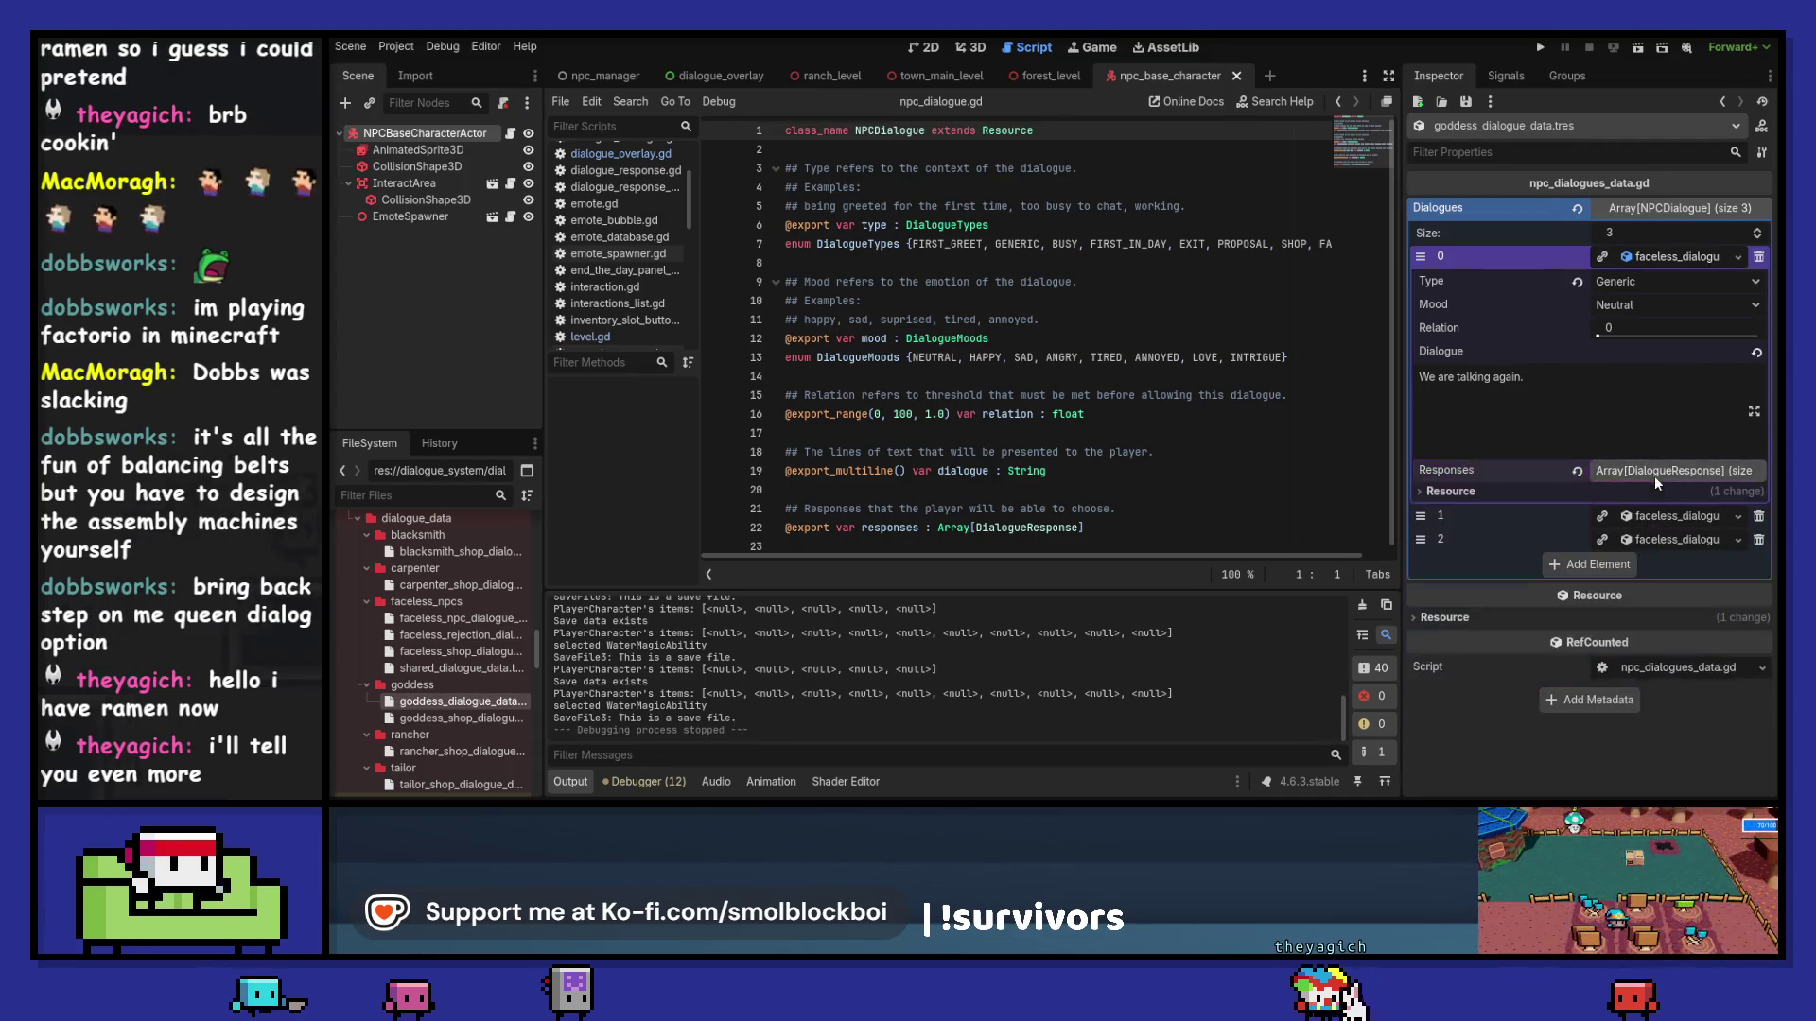
left_click(1676, 256)
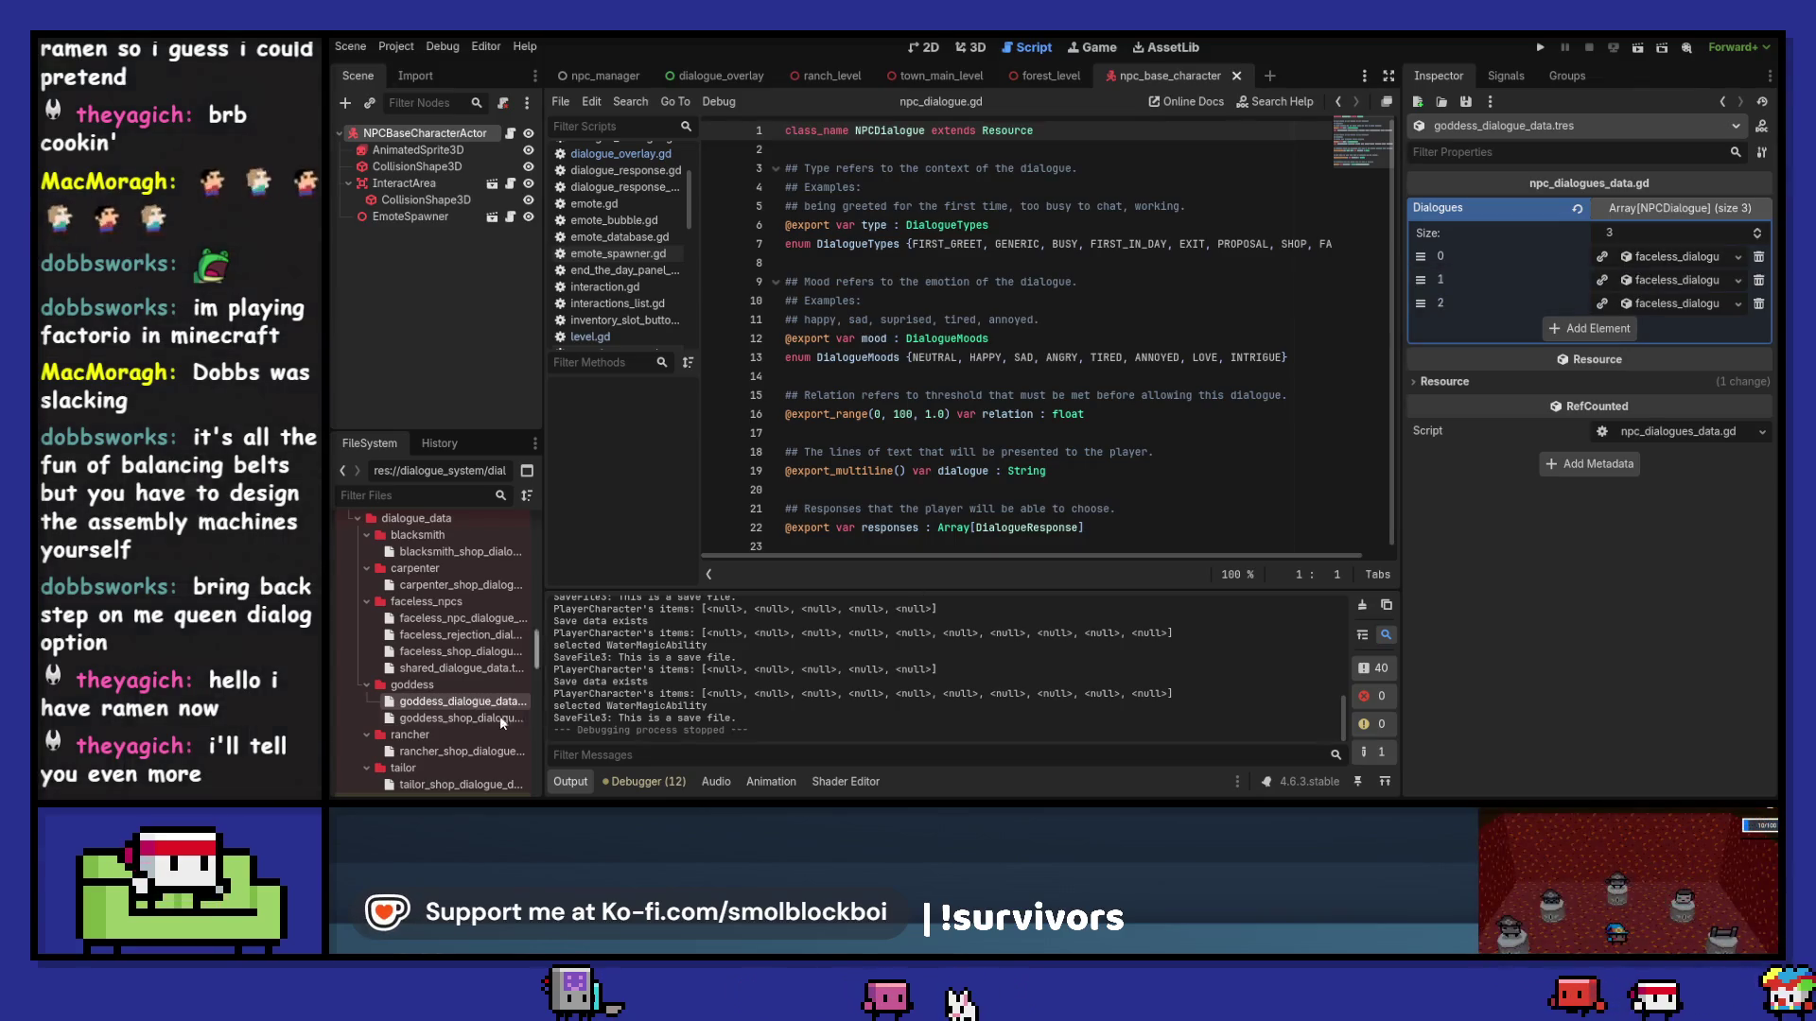
Step: Collapse the faceless_npcs, blacksmith, carpenter, goddess, rancher and tailor folders in FileSystem
scroll(525, 715, "up", 5)
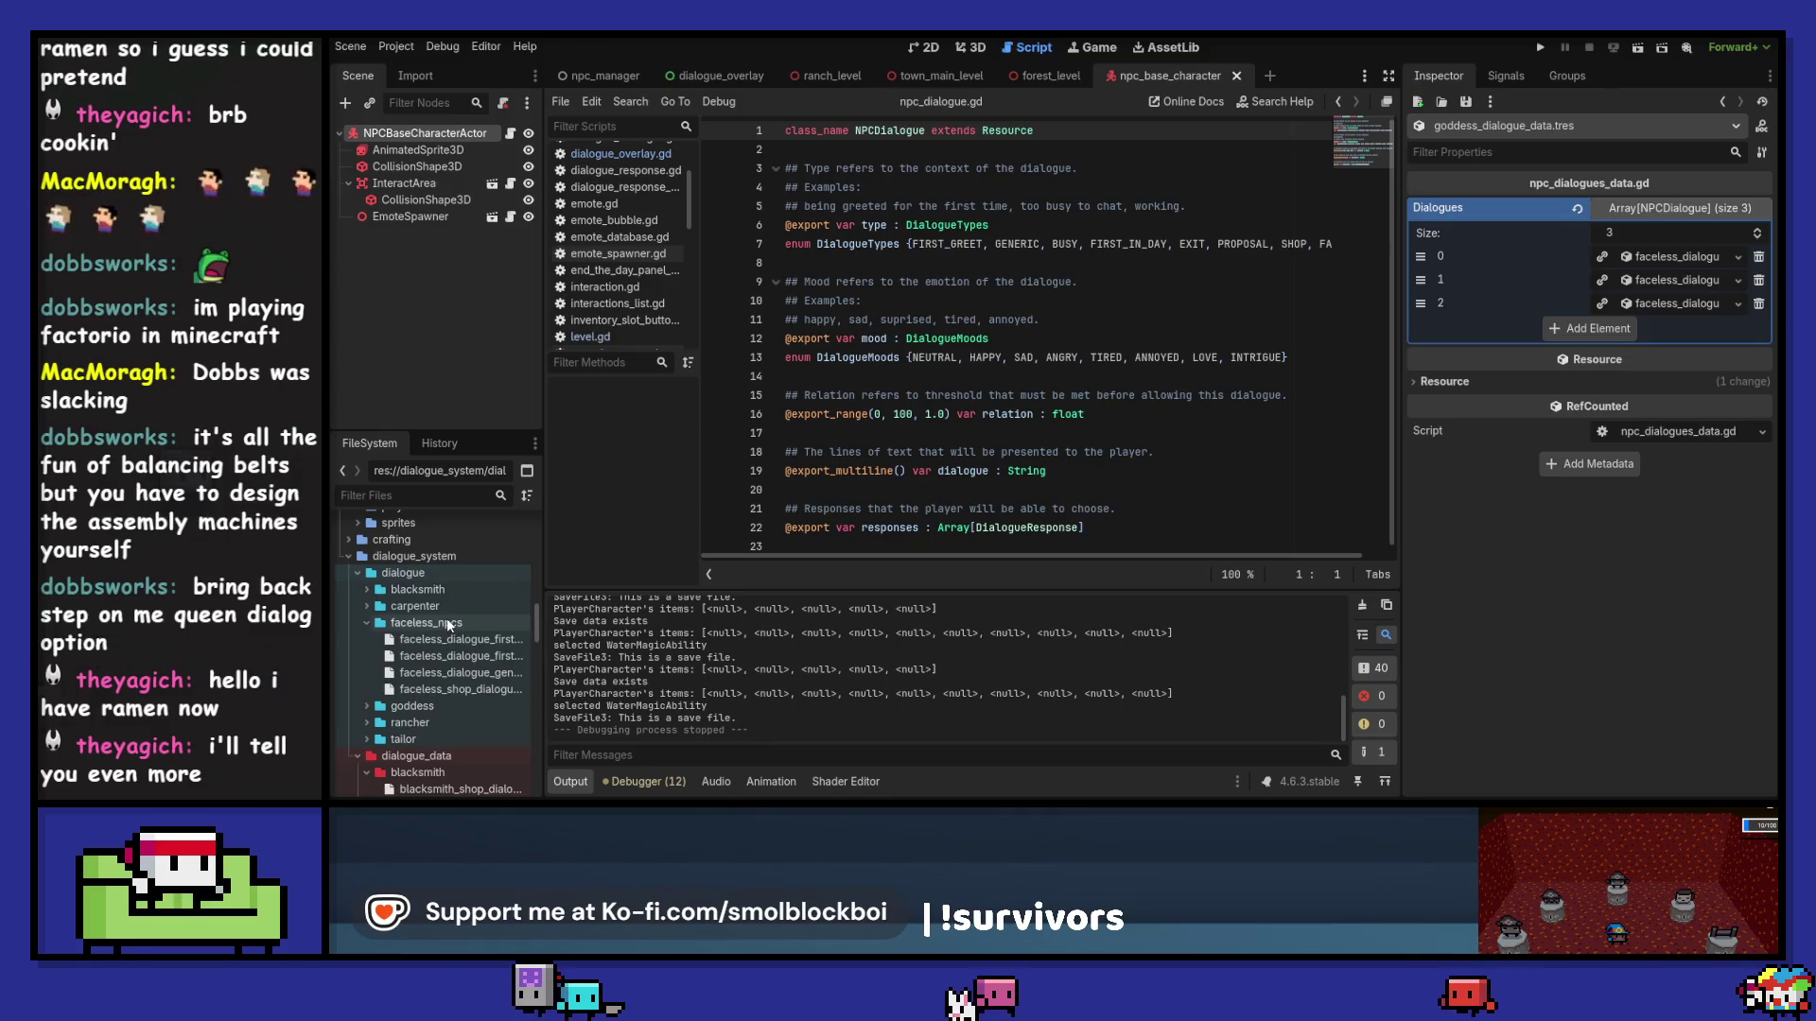
double_click(447, 617)
double_click(441, 706)
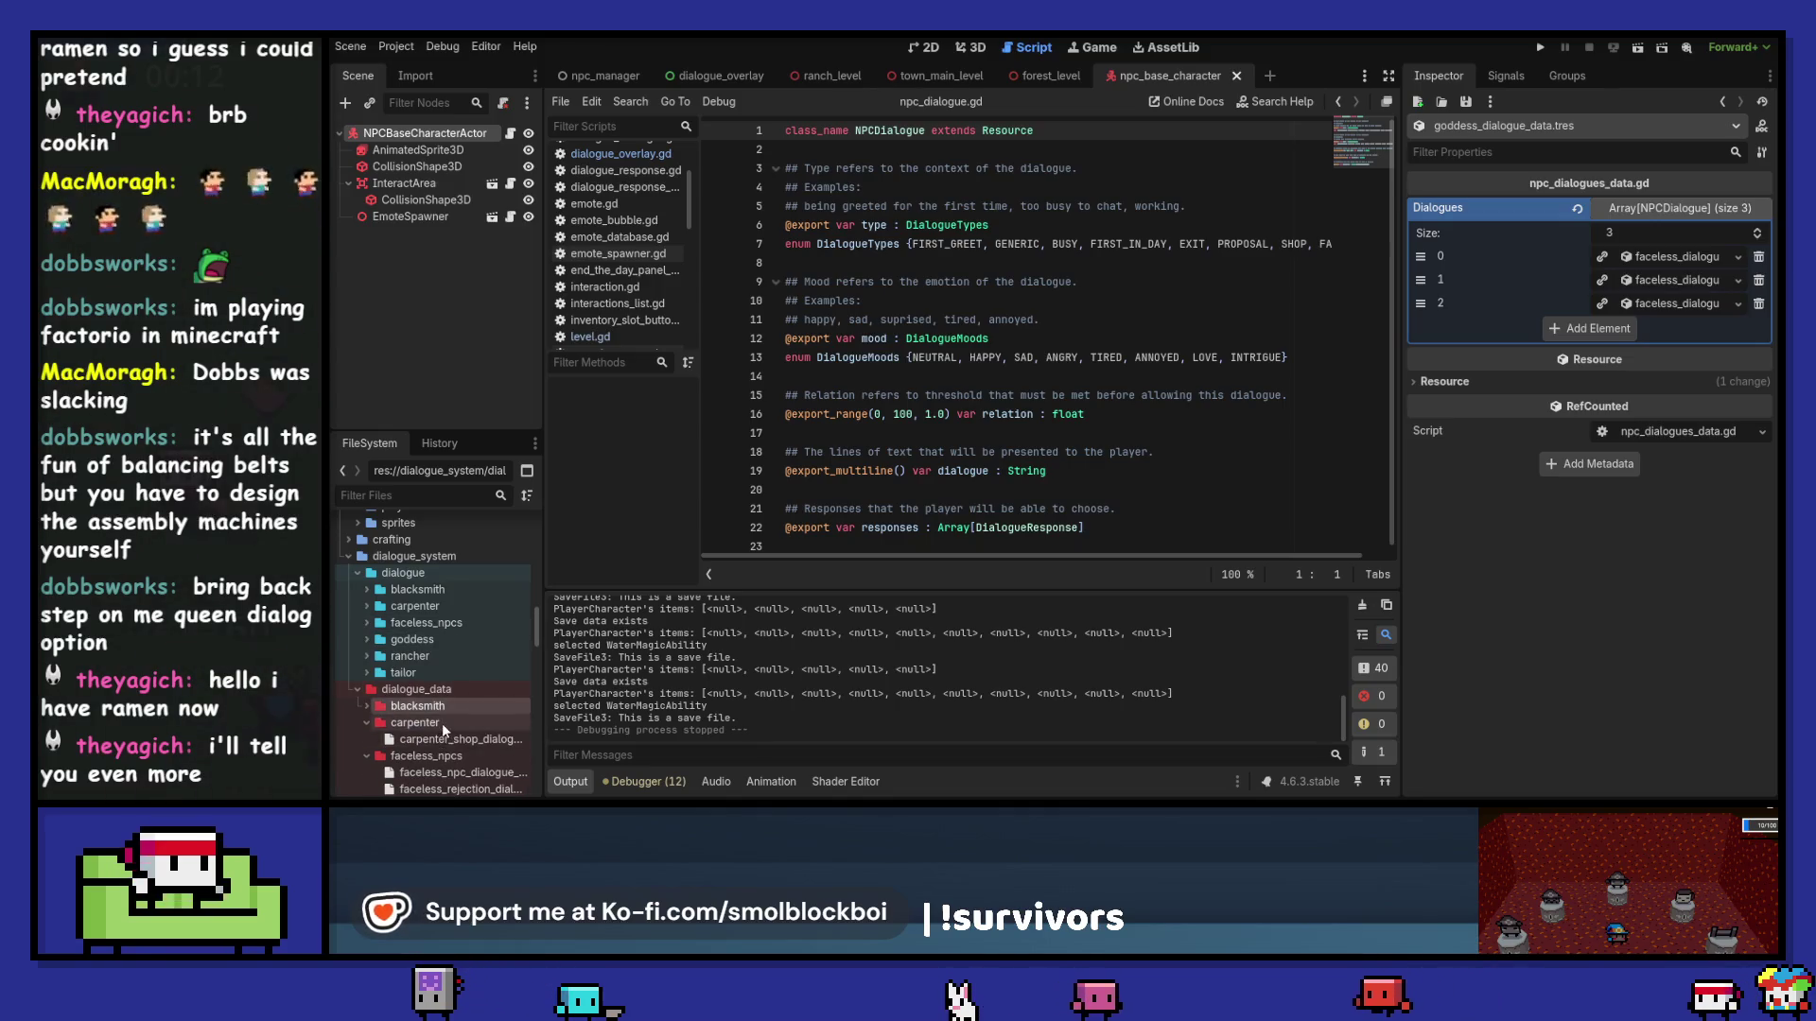
double_click(441, 724)
double_click(444, 738)
scroll(450, 722, "down", 1)
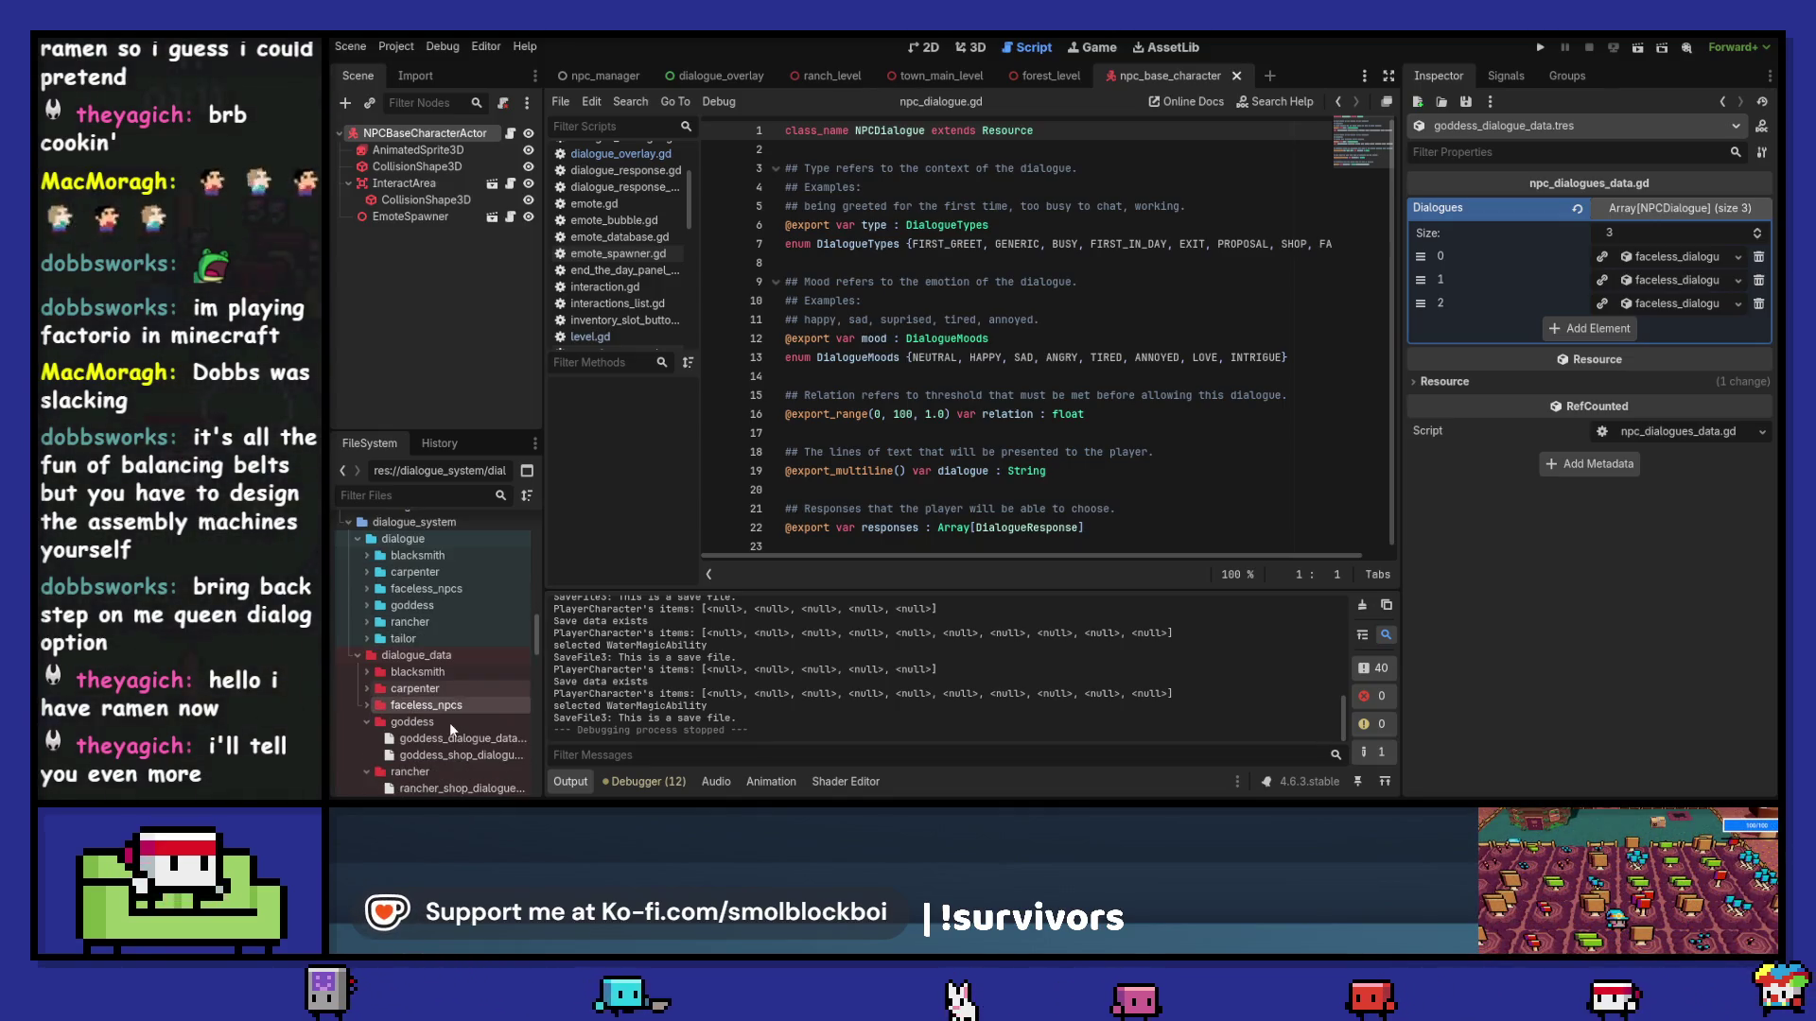
double_click(451, 720)
scroll(452, 718, "down", 1)
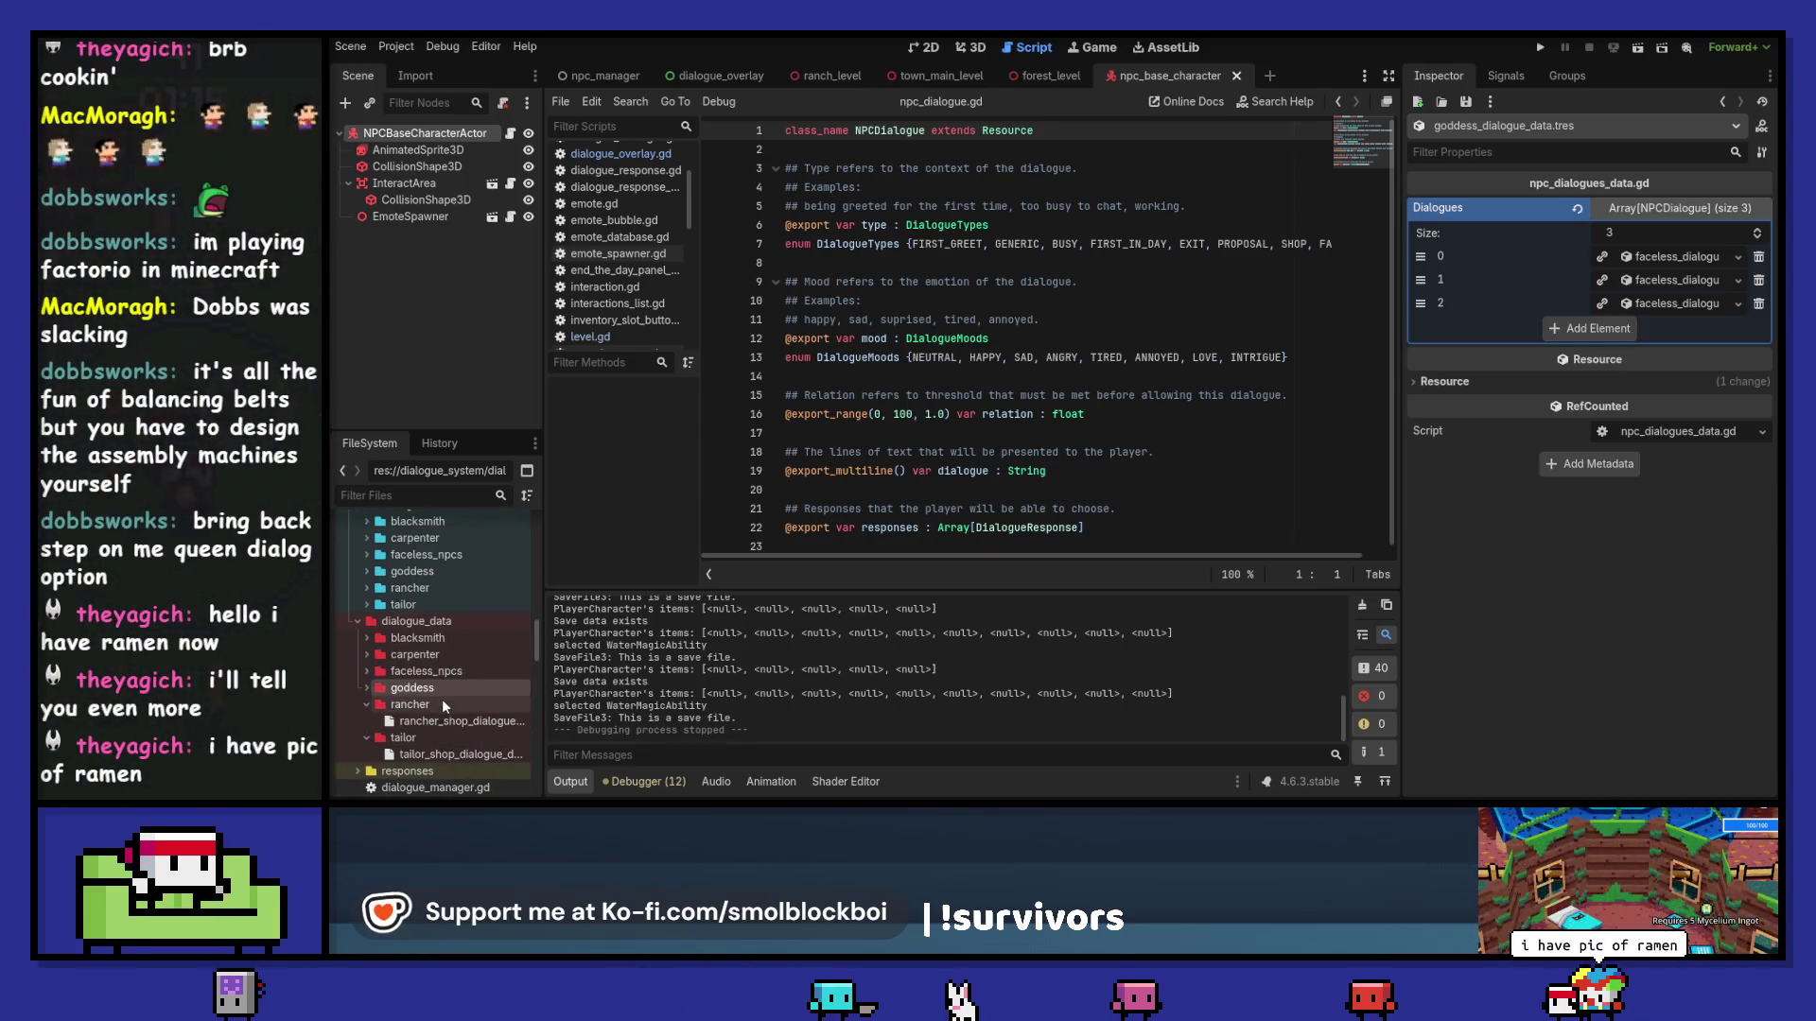
double_click(441, 705)
double_click(440, 719)
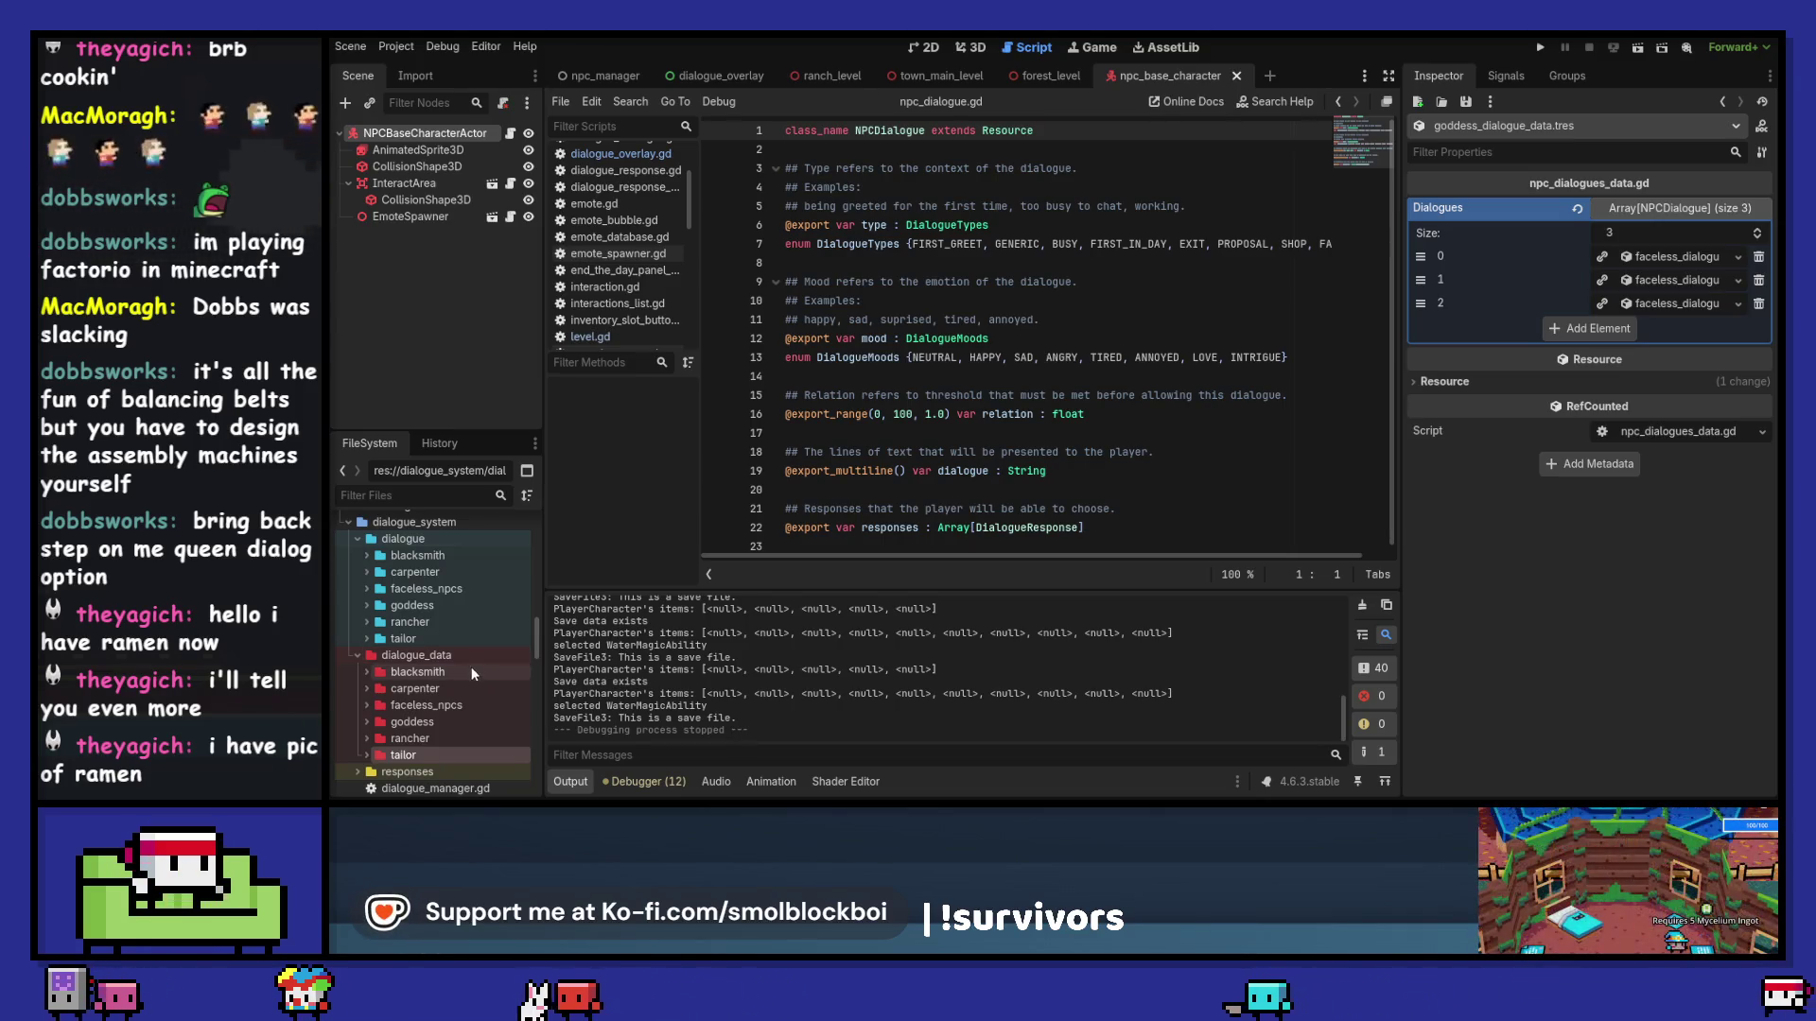
Step: Expand and fold the goddess data's Dialogues element 0 and its Responses list
left_click(473, 657)
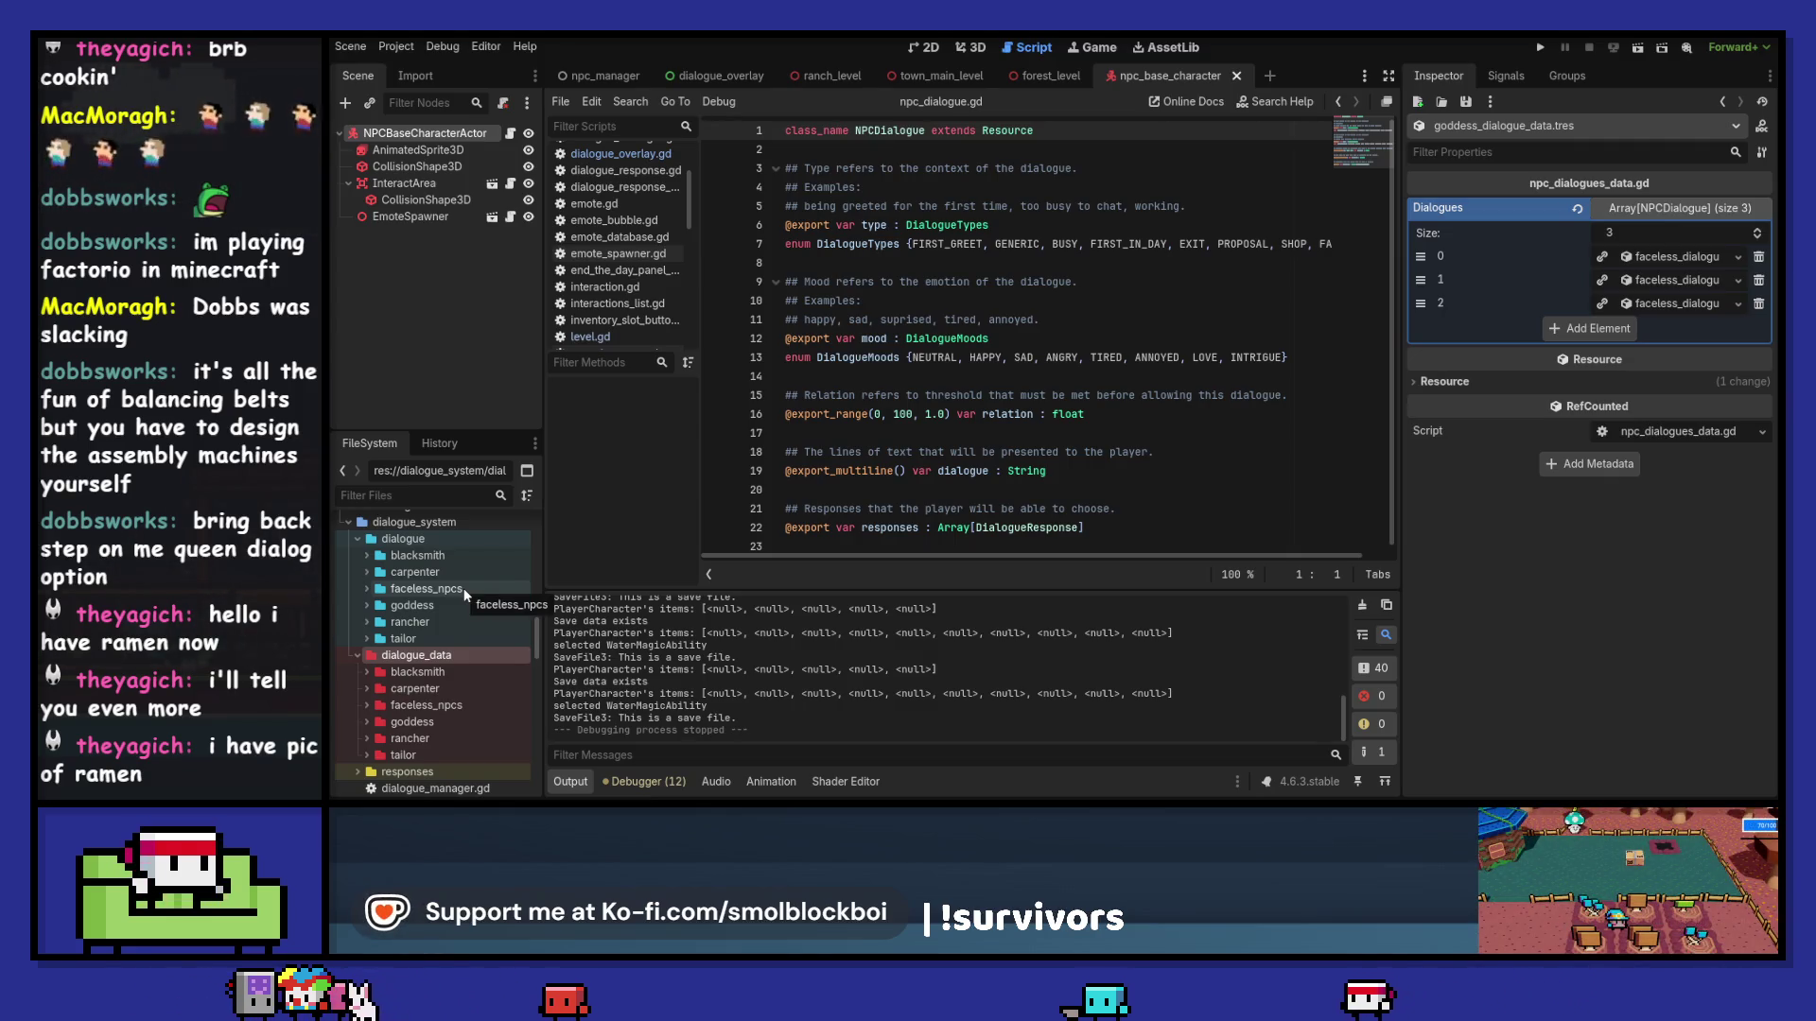
left_click(1677, 257)
left_click(1661, 489)
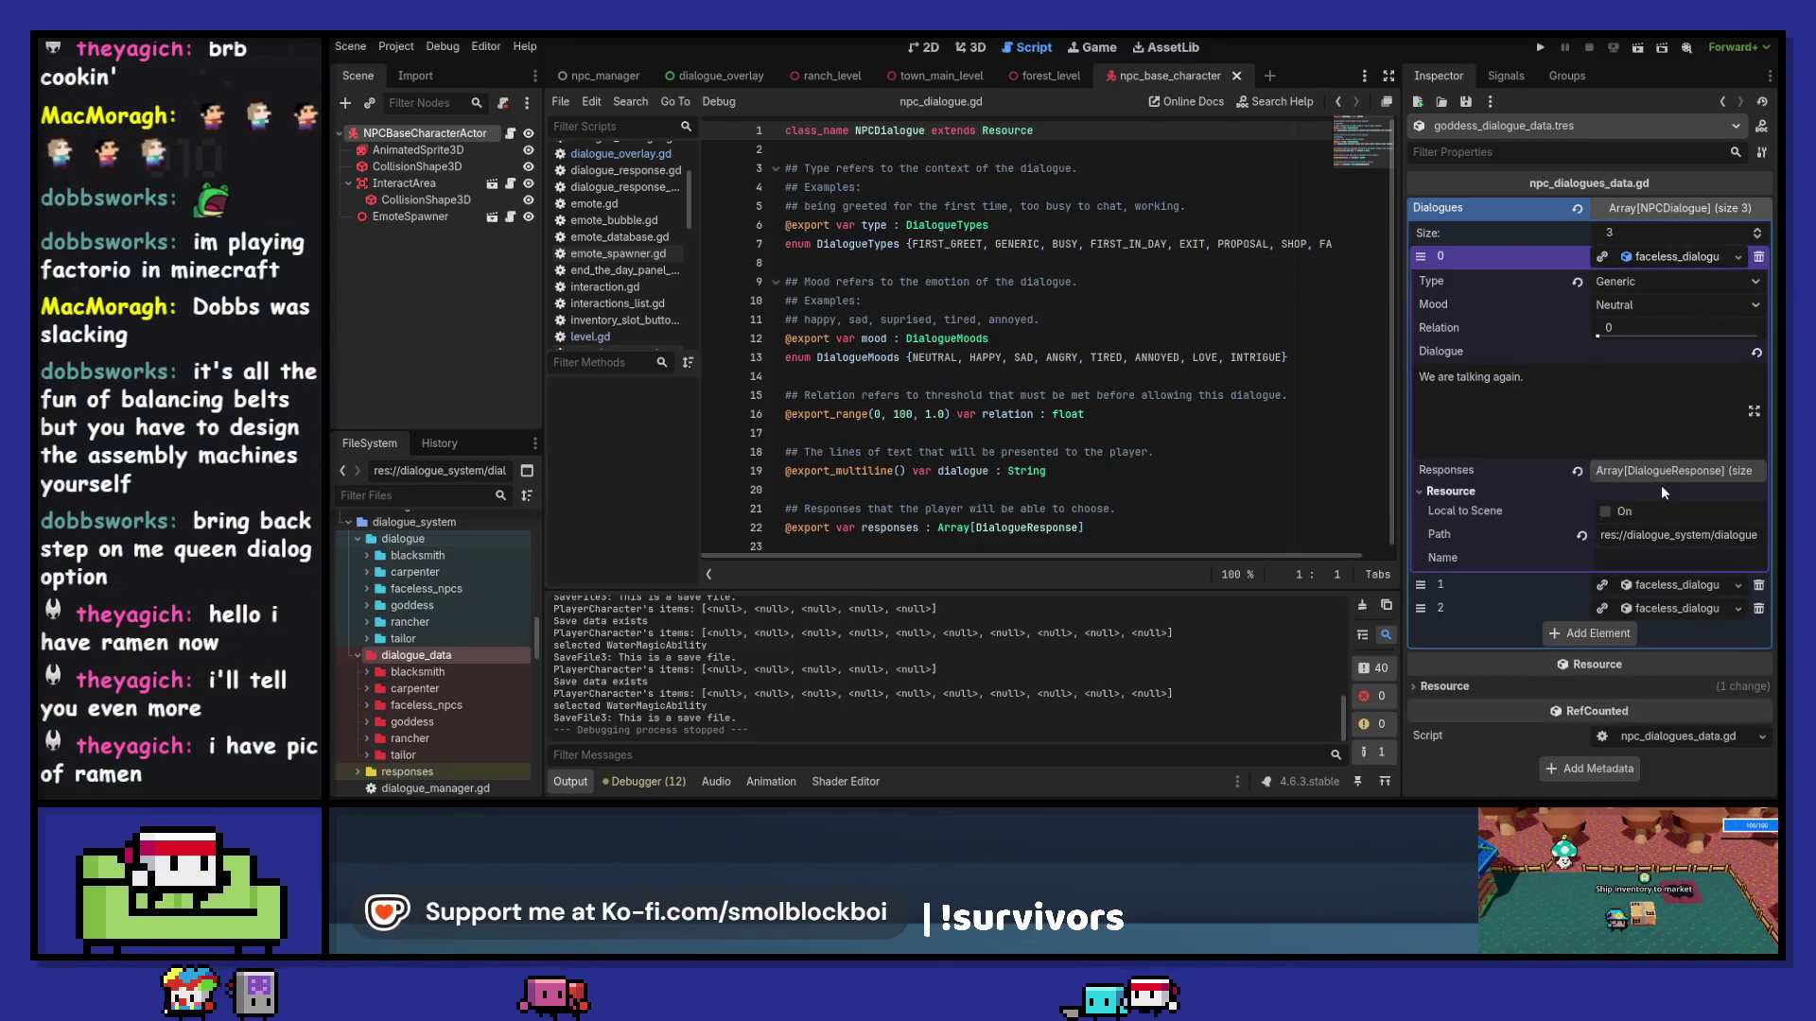
left_click(1671, 469)
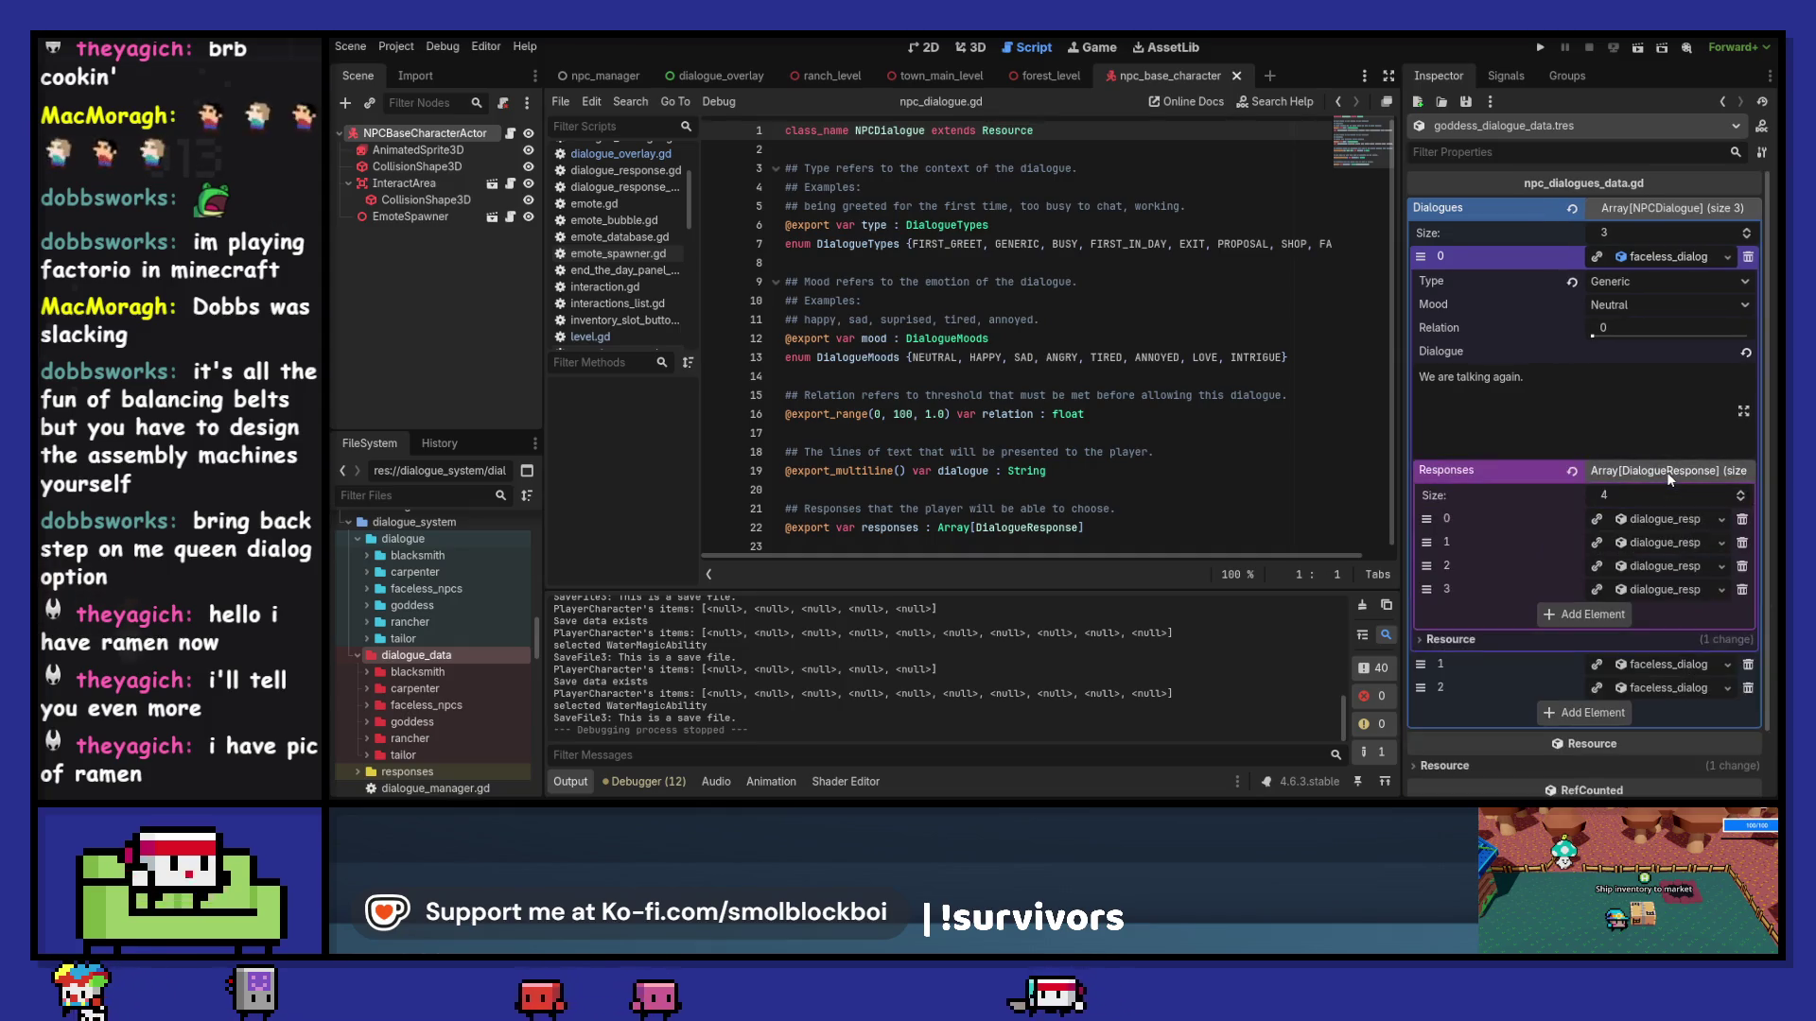
left_click(1666, 471)
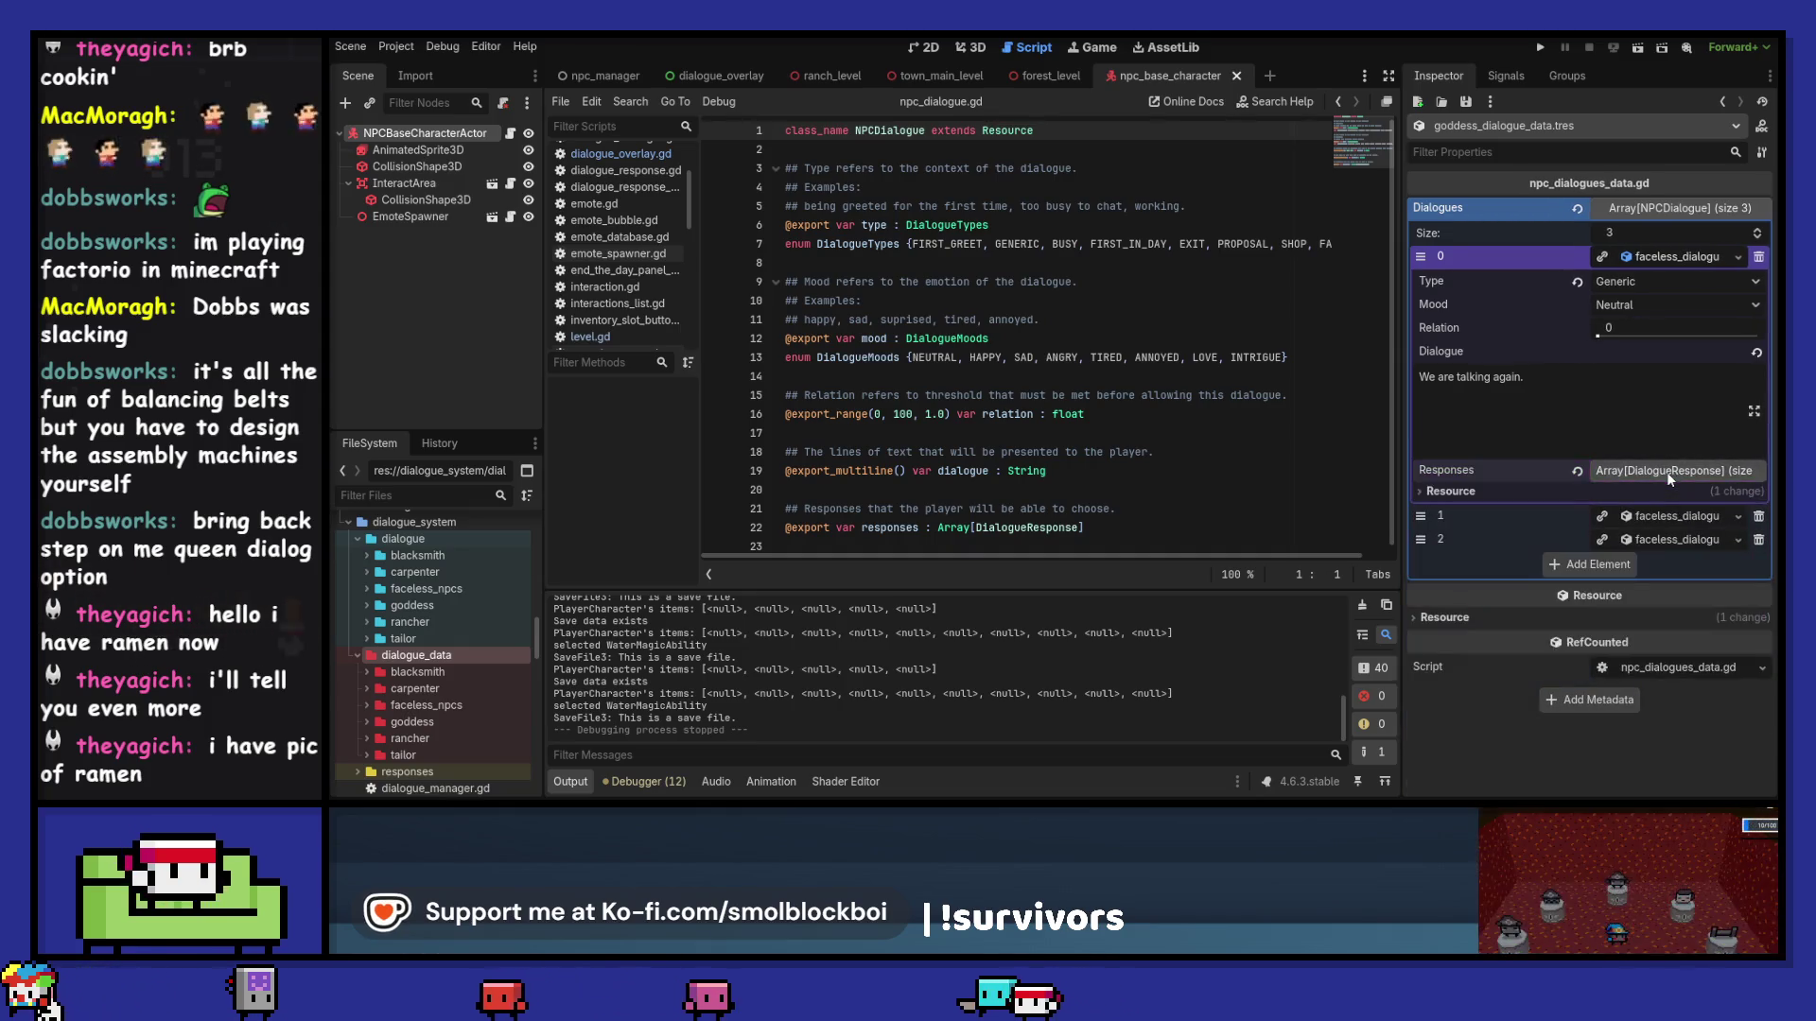
left_click(1680, 251)
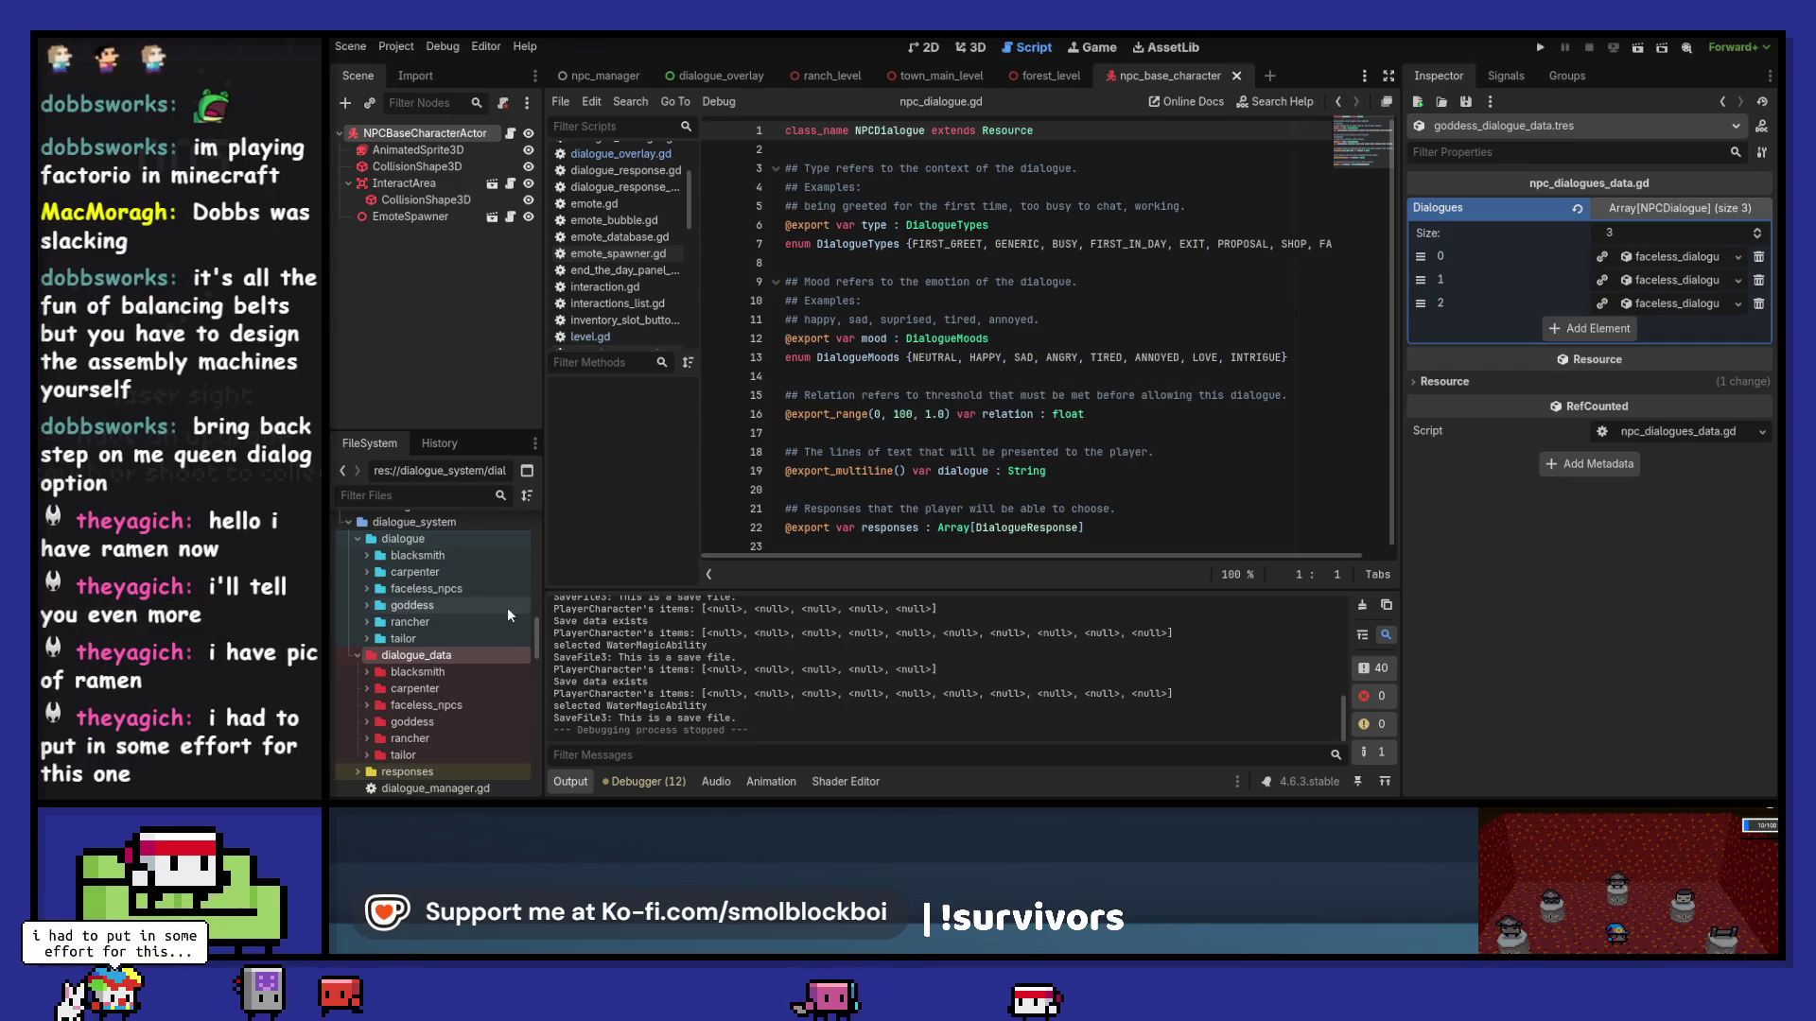
Step: Filter files for 'goddes', open the Goddess data, and show its first dialogue entry in FileSystem
left_click(450, 496)
type("ca")
key("BackSpace")
key("BackSpace")
type("goddes")
left_click(460, 565)
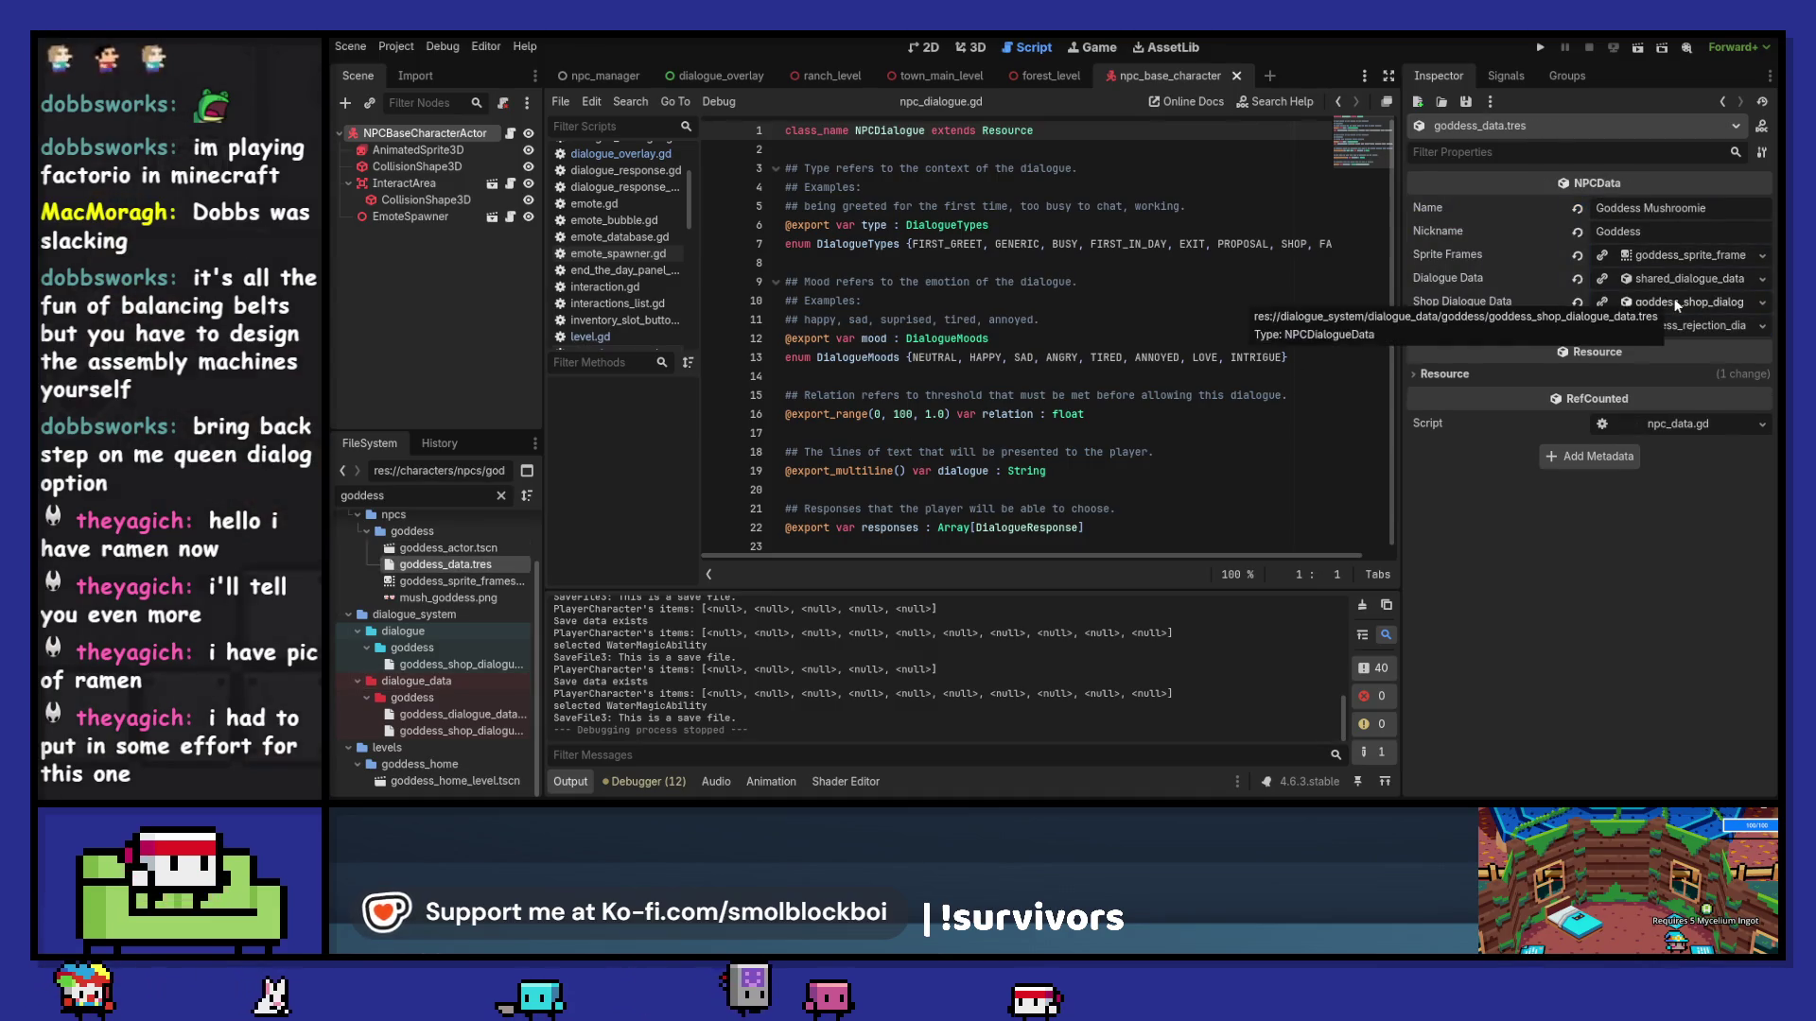
left_click(1657, 279)
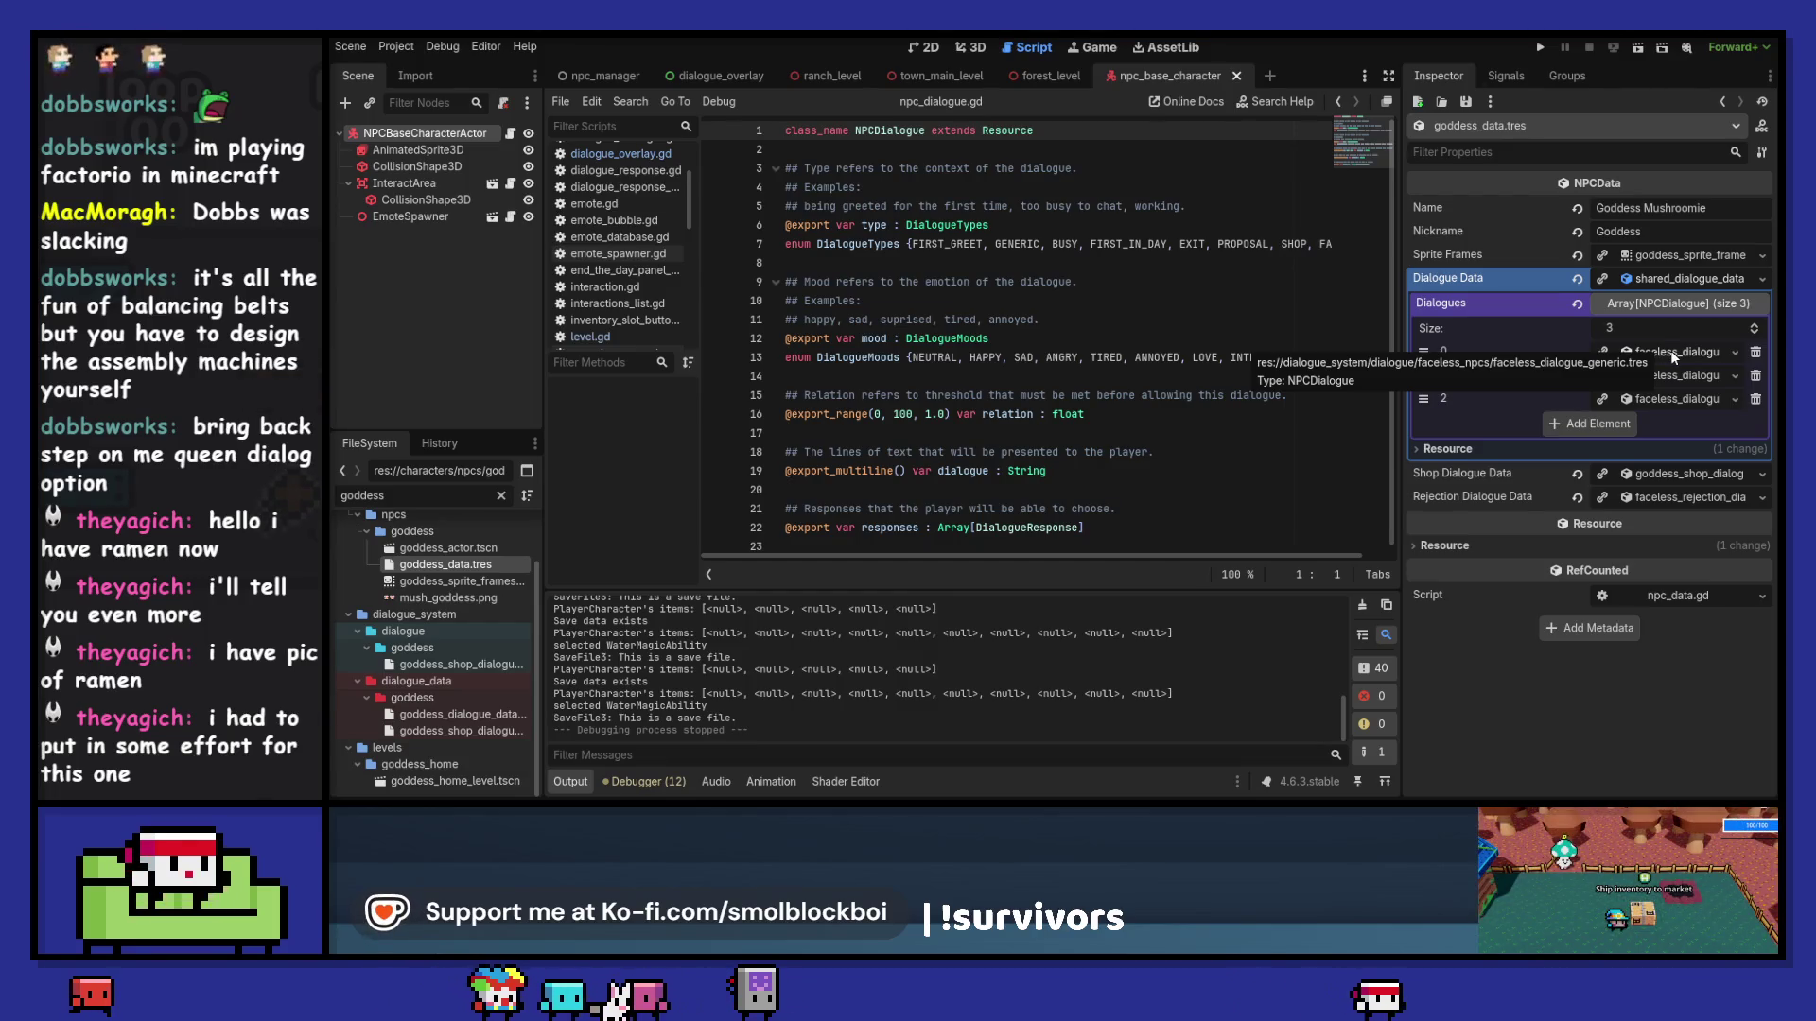
left_click(1735, 352)
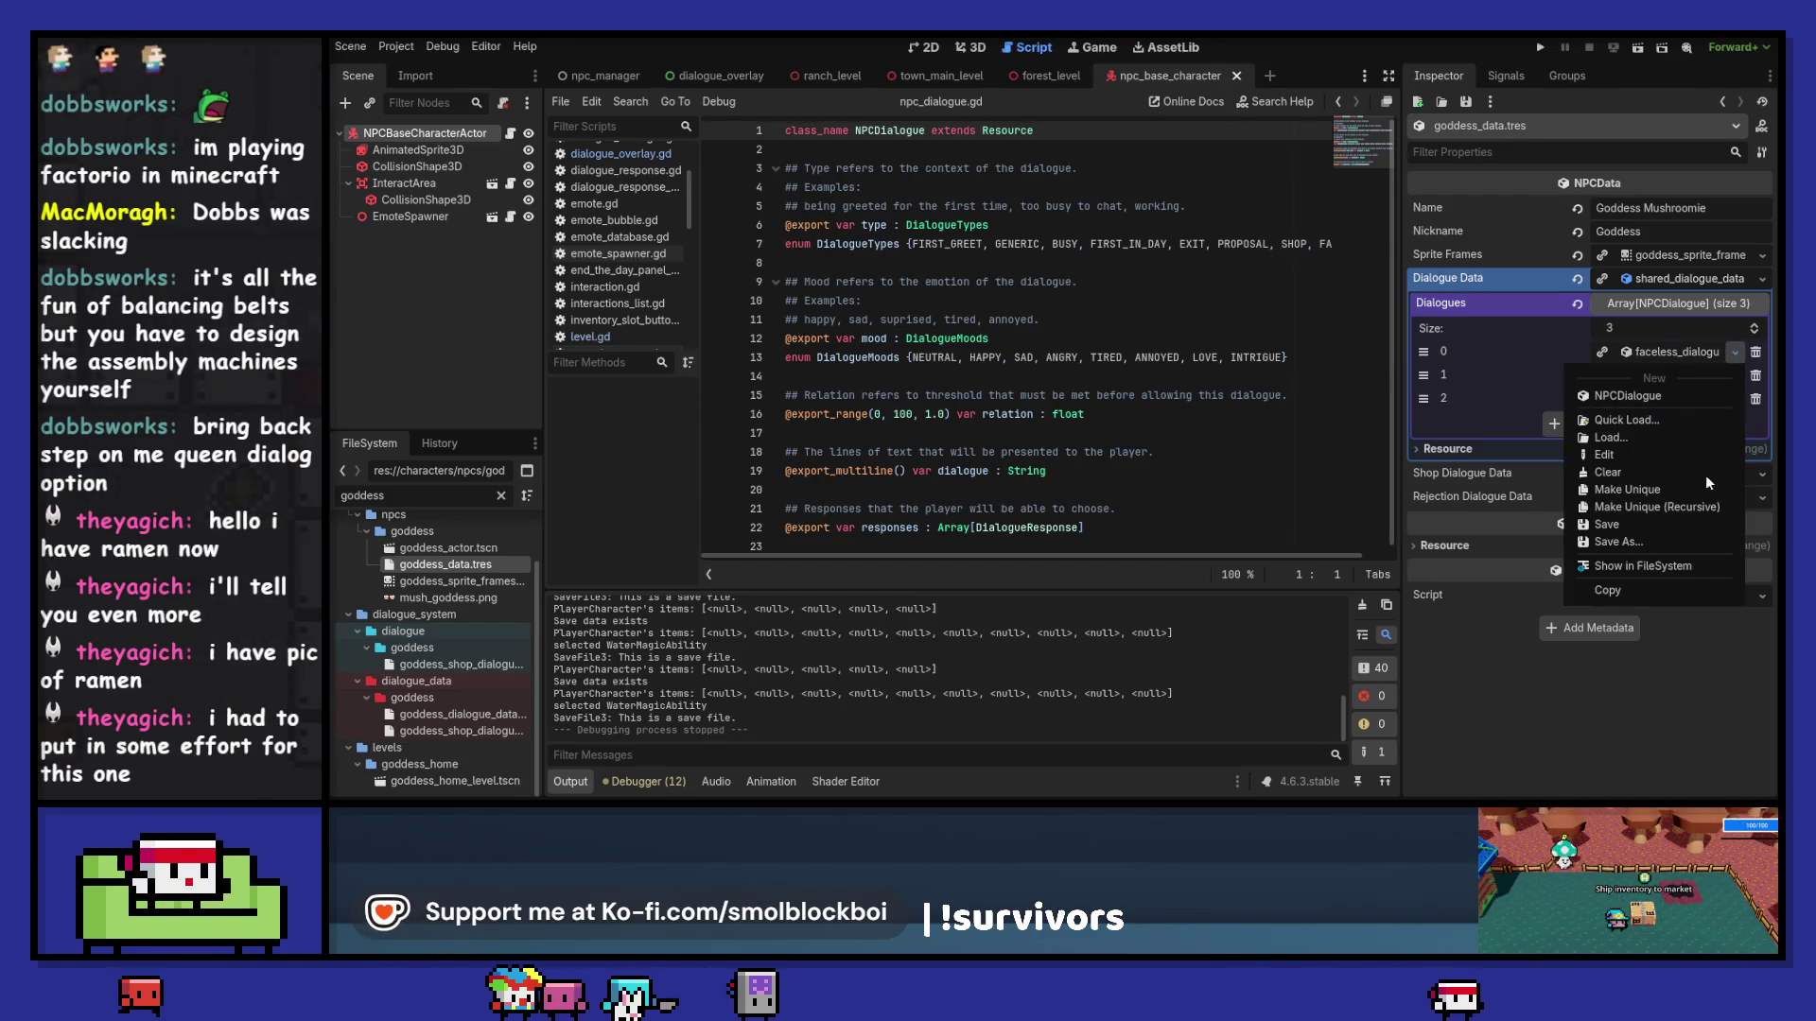
left_click(1680, 568)
scroll(487, 681, "down", 2)
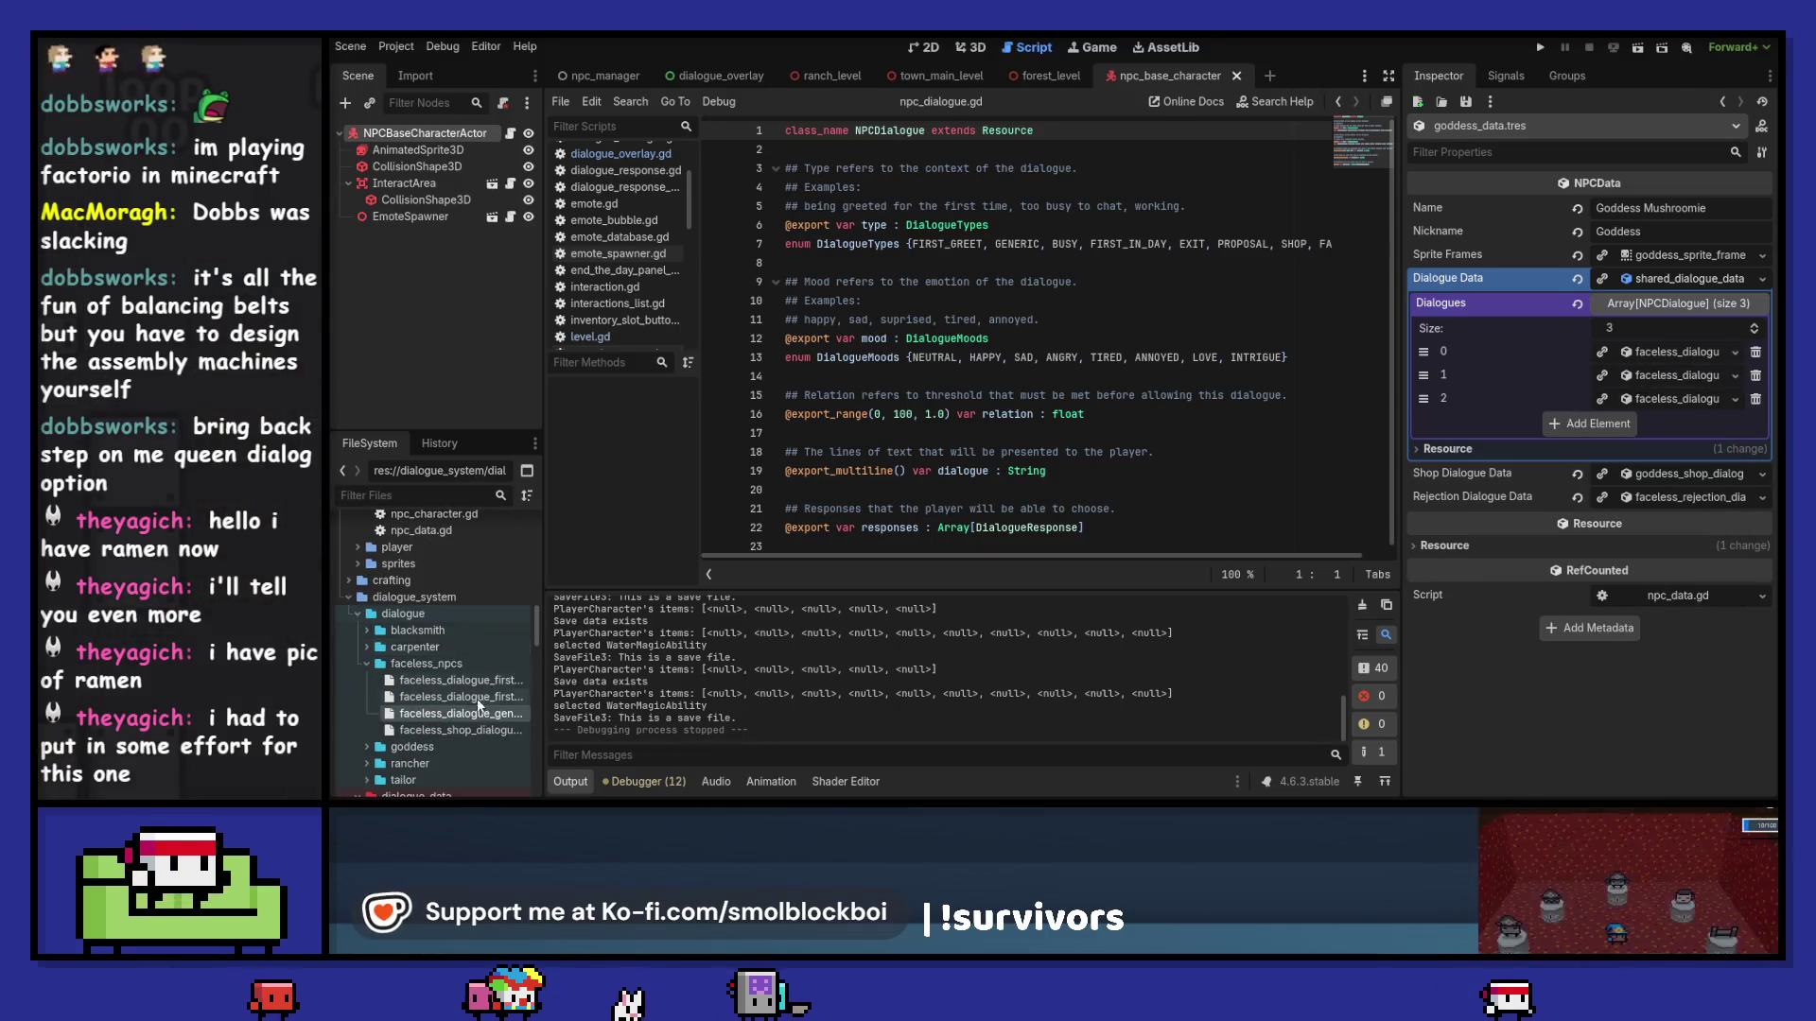
Step: Create a new folder named shared inside the dialogue folder
right_click(421, 617)
mouse_move(495, 531)
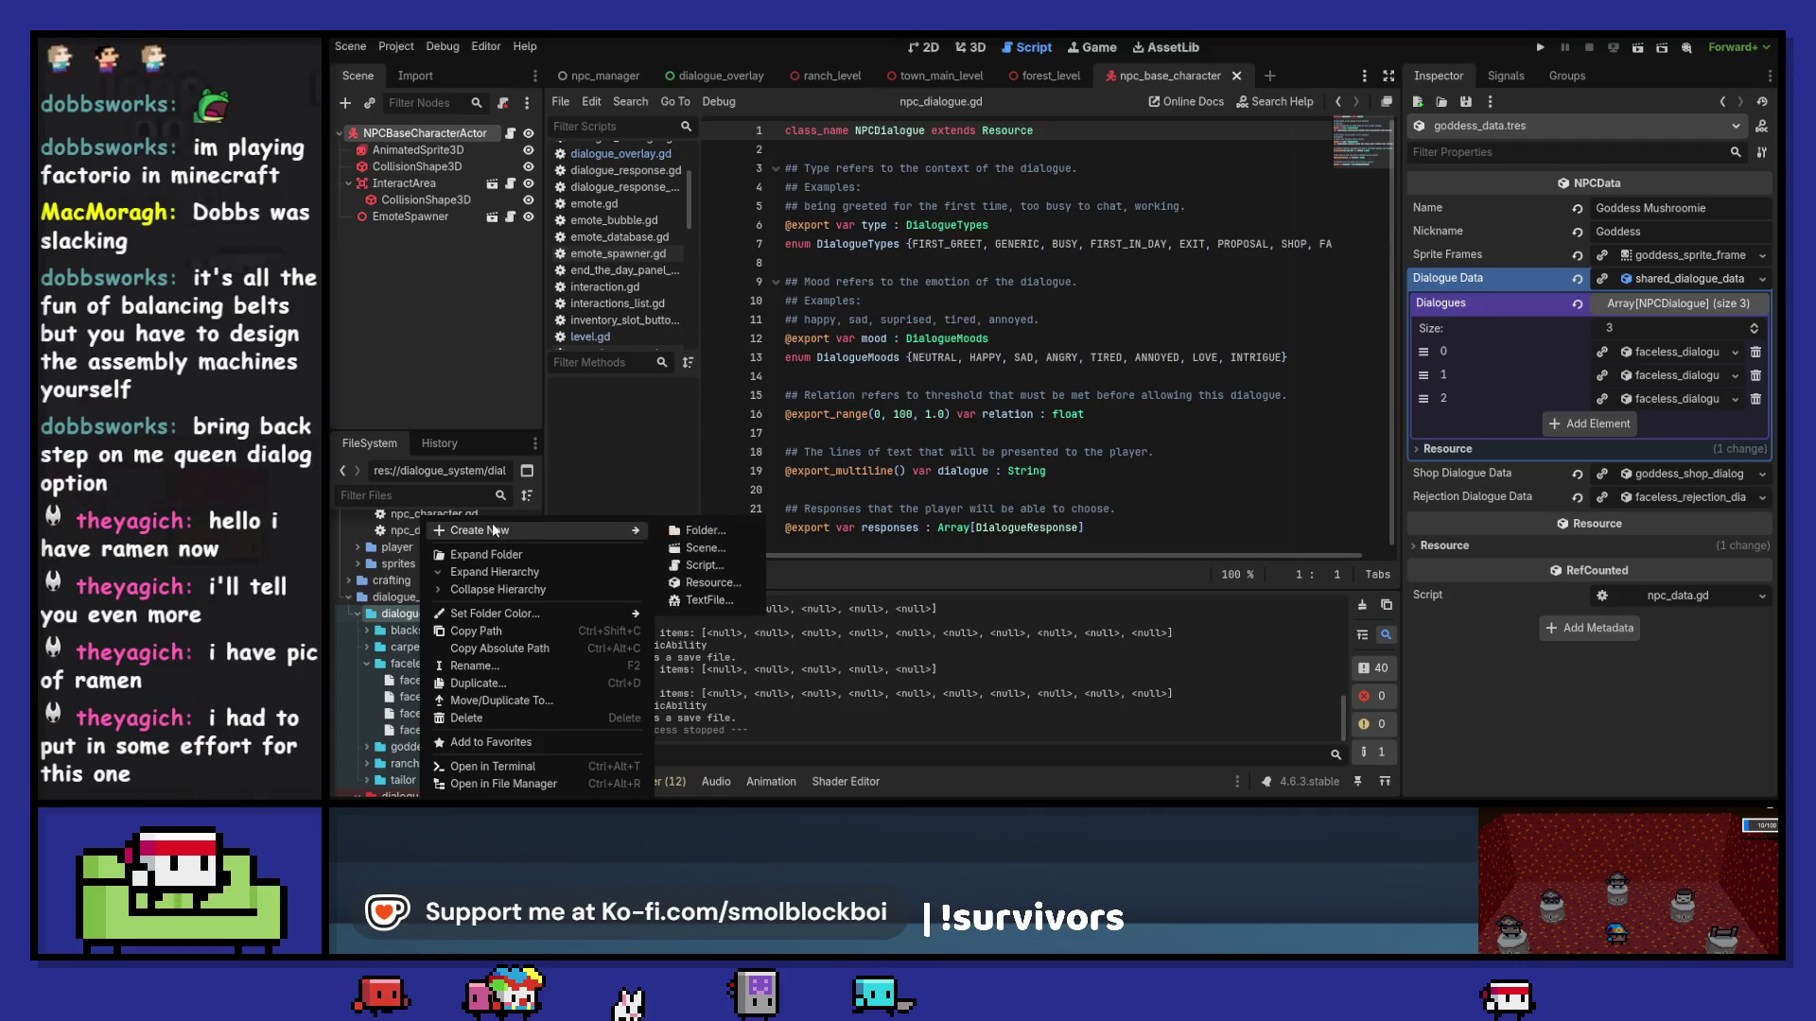
left_click(735, 529)
type("shared")
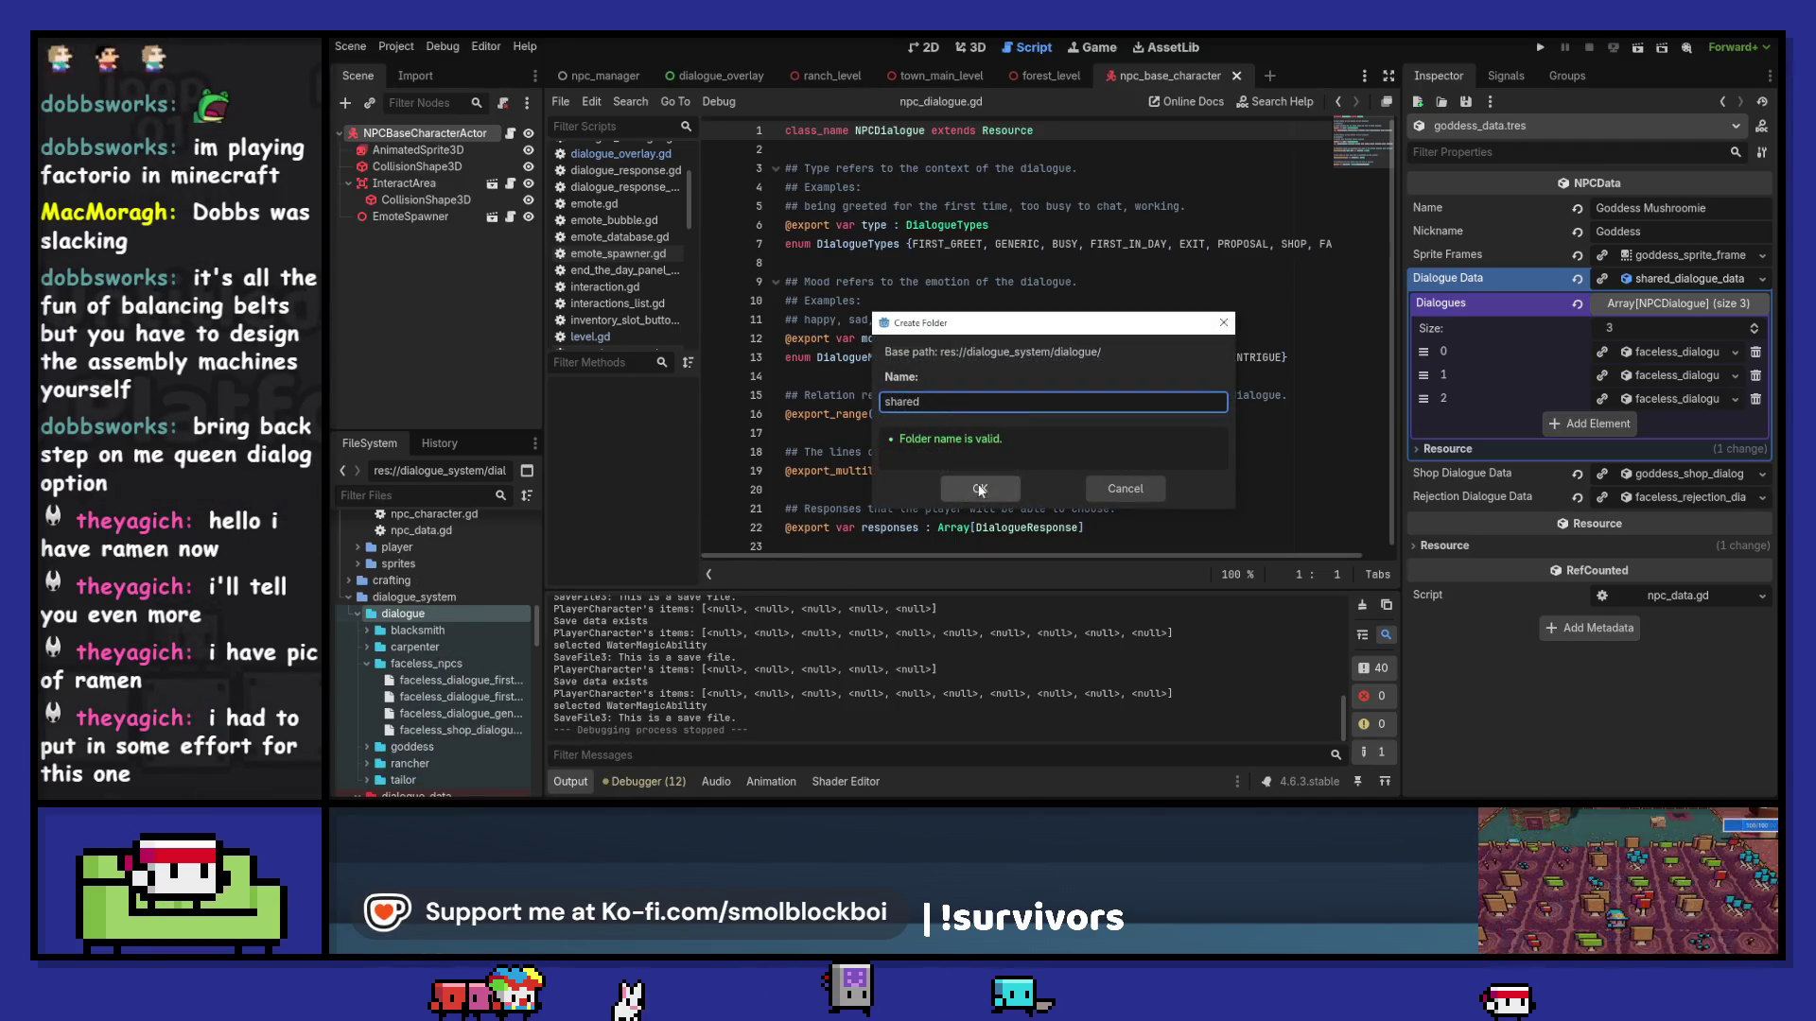
key("Return")
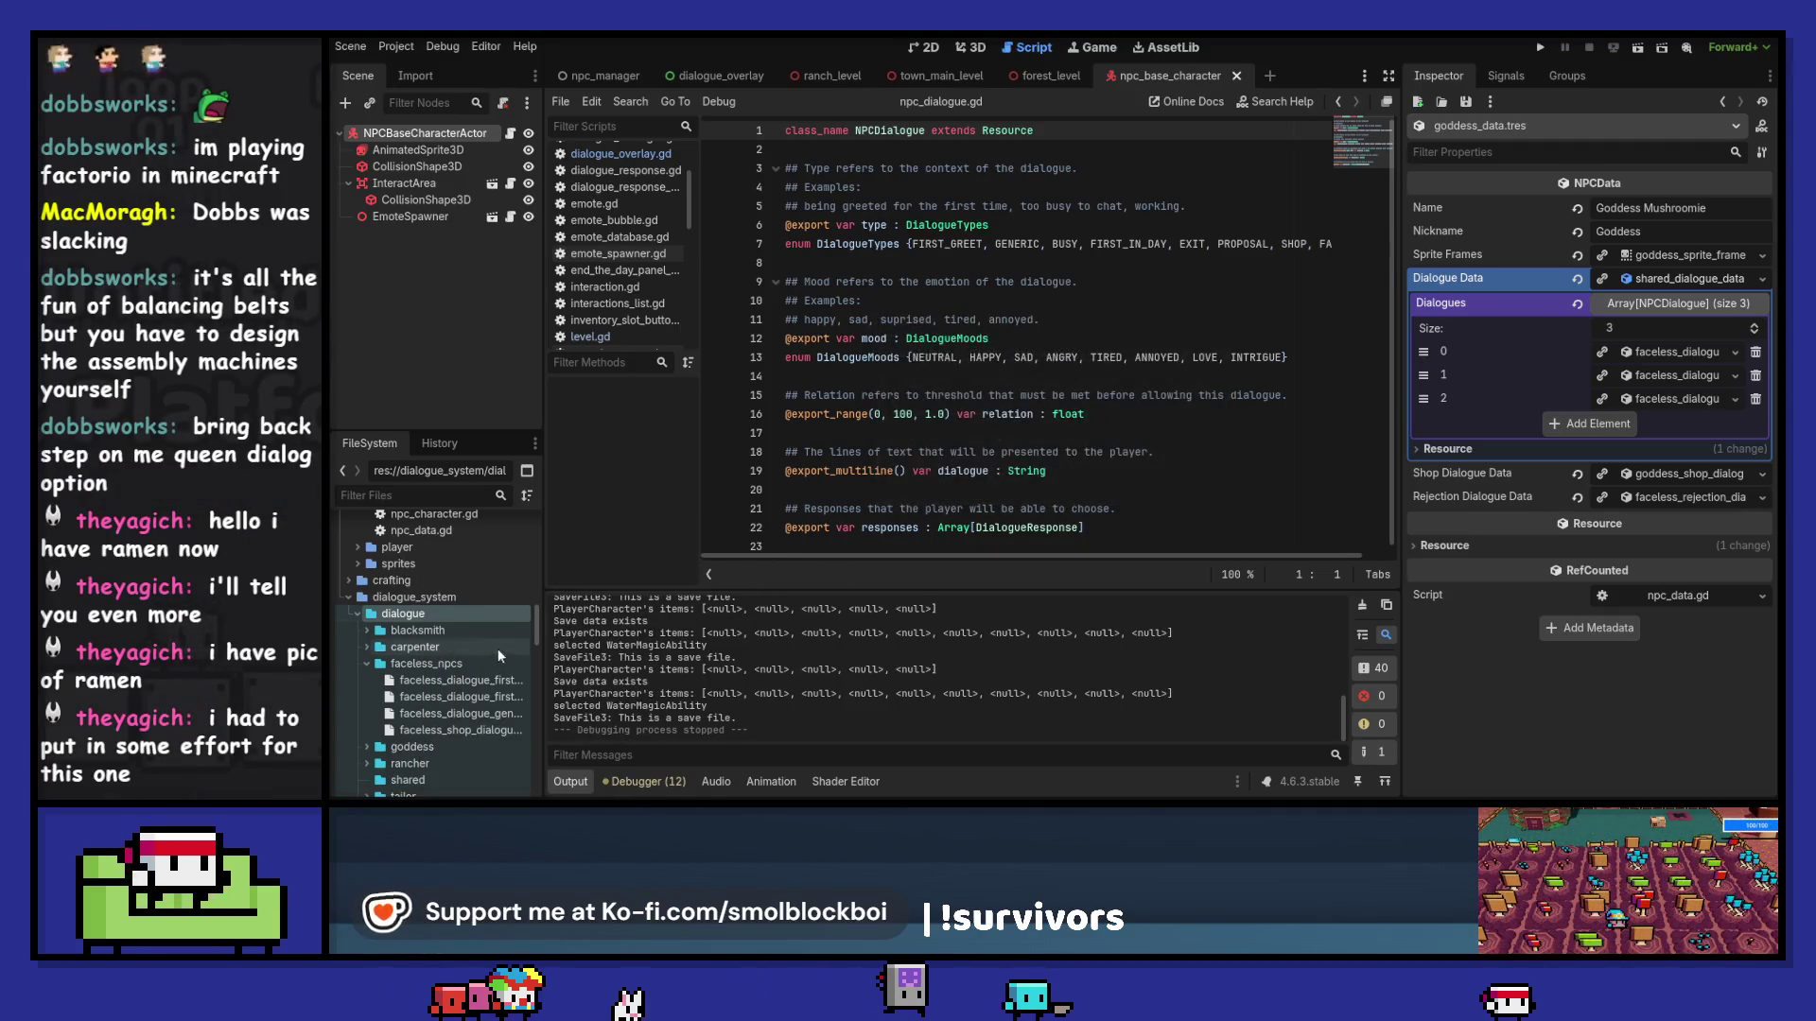
scroll(481, 664, "down", 2)
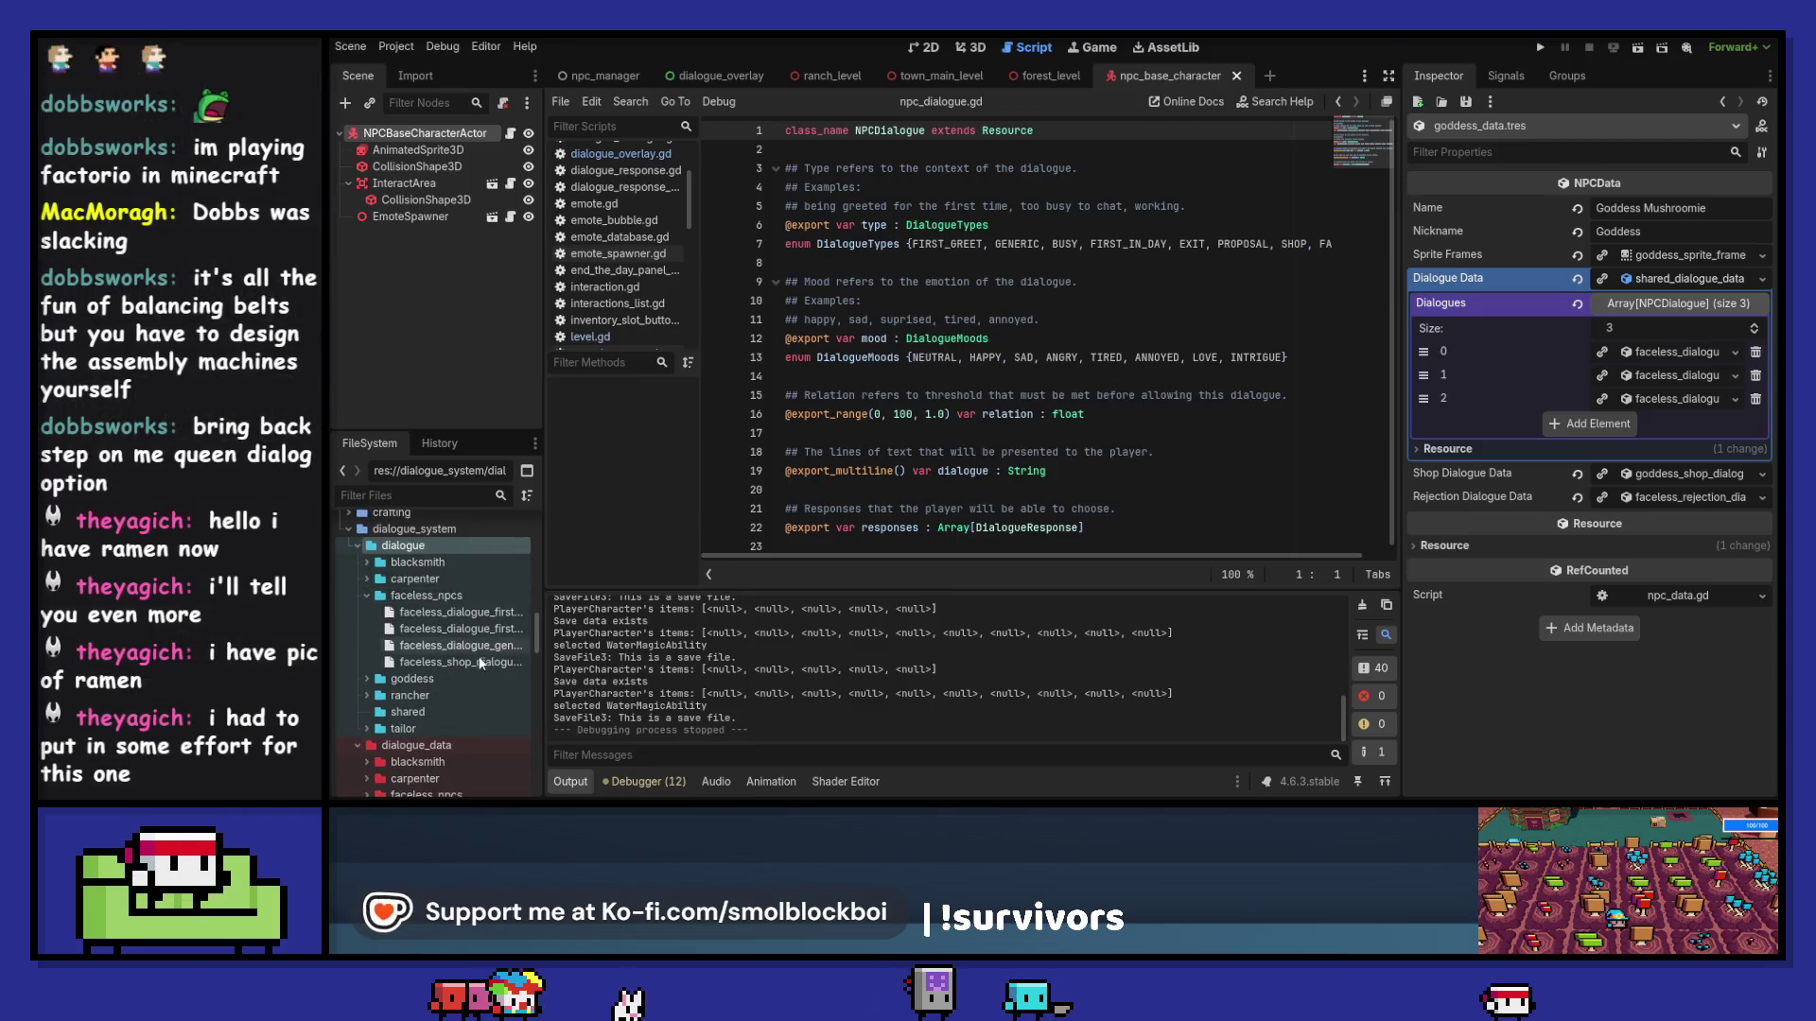
Step: Duplicate the faceless first-greet file as shared_dialogue_first_greet.tres and move it into shared
left_click(454, 614)
key("ctrl+d")
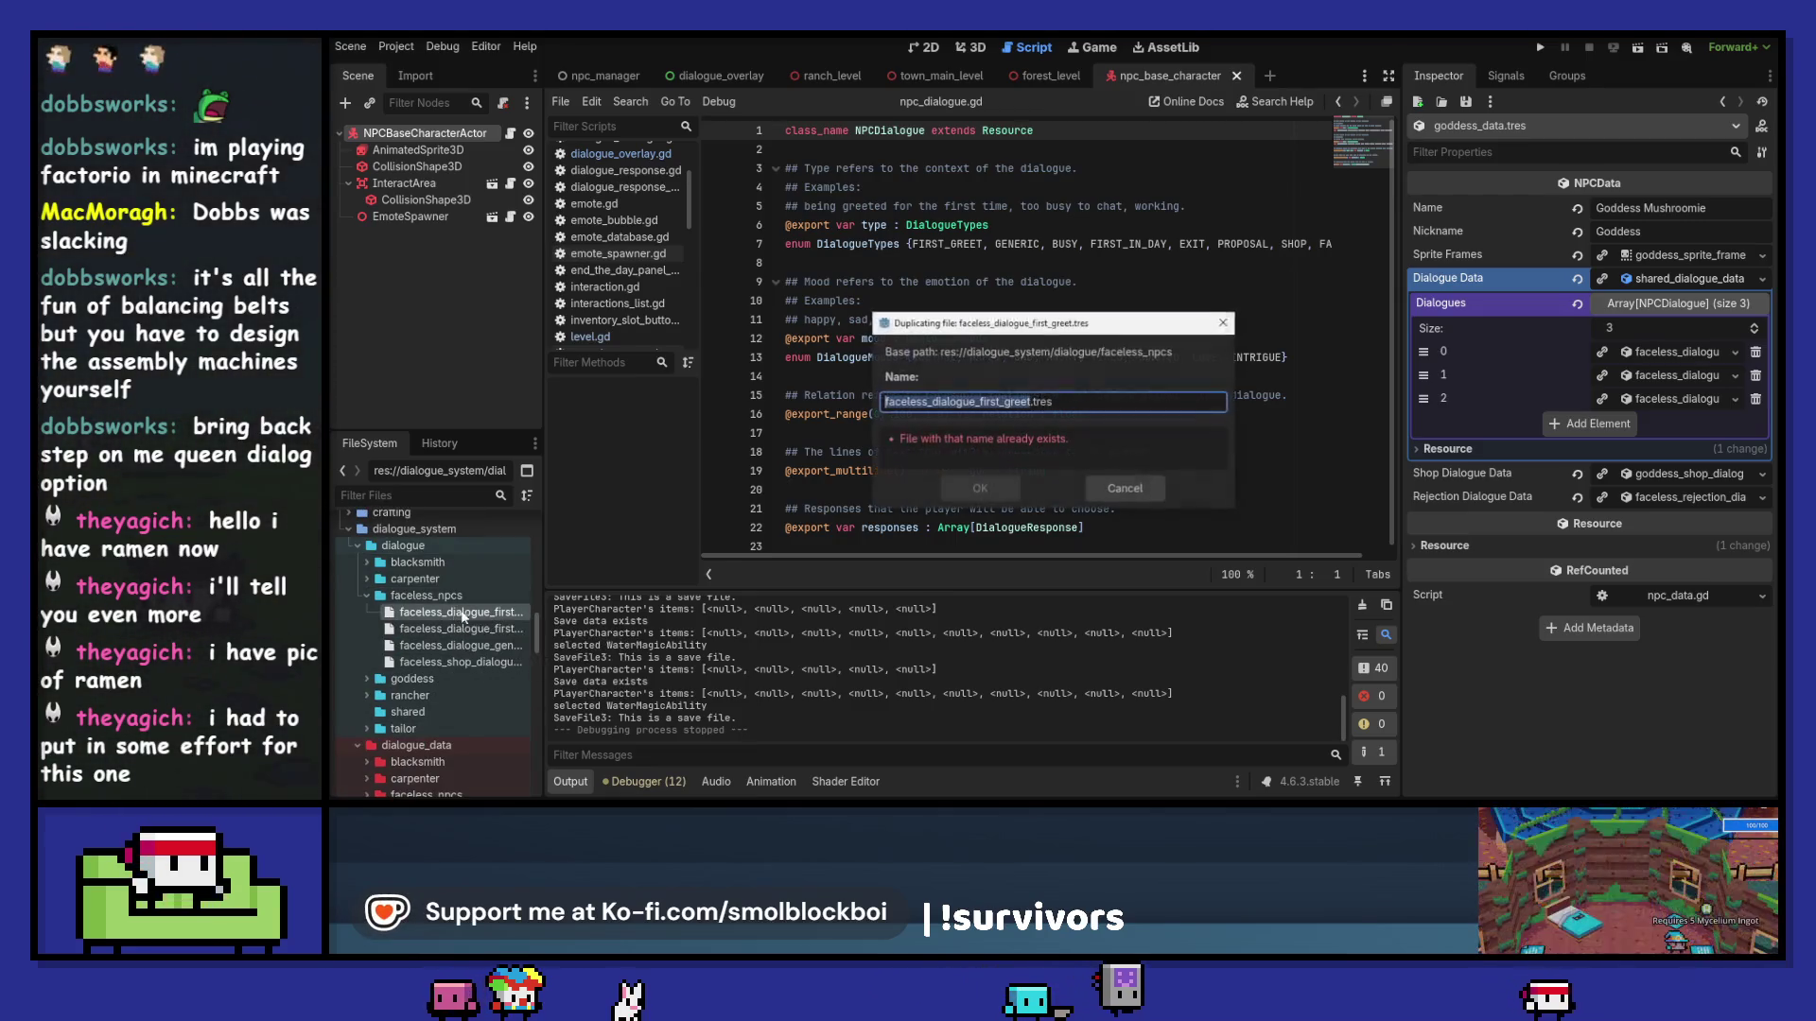
type("shared")
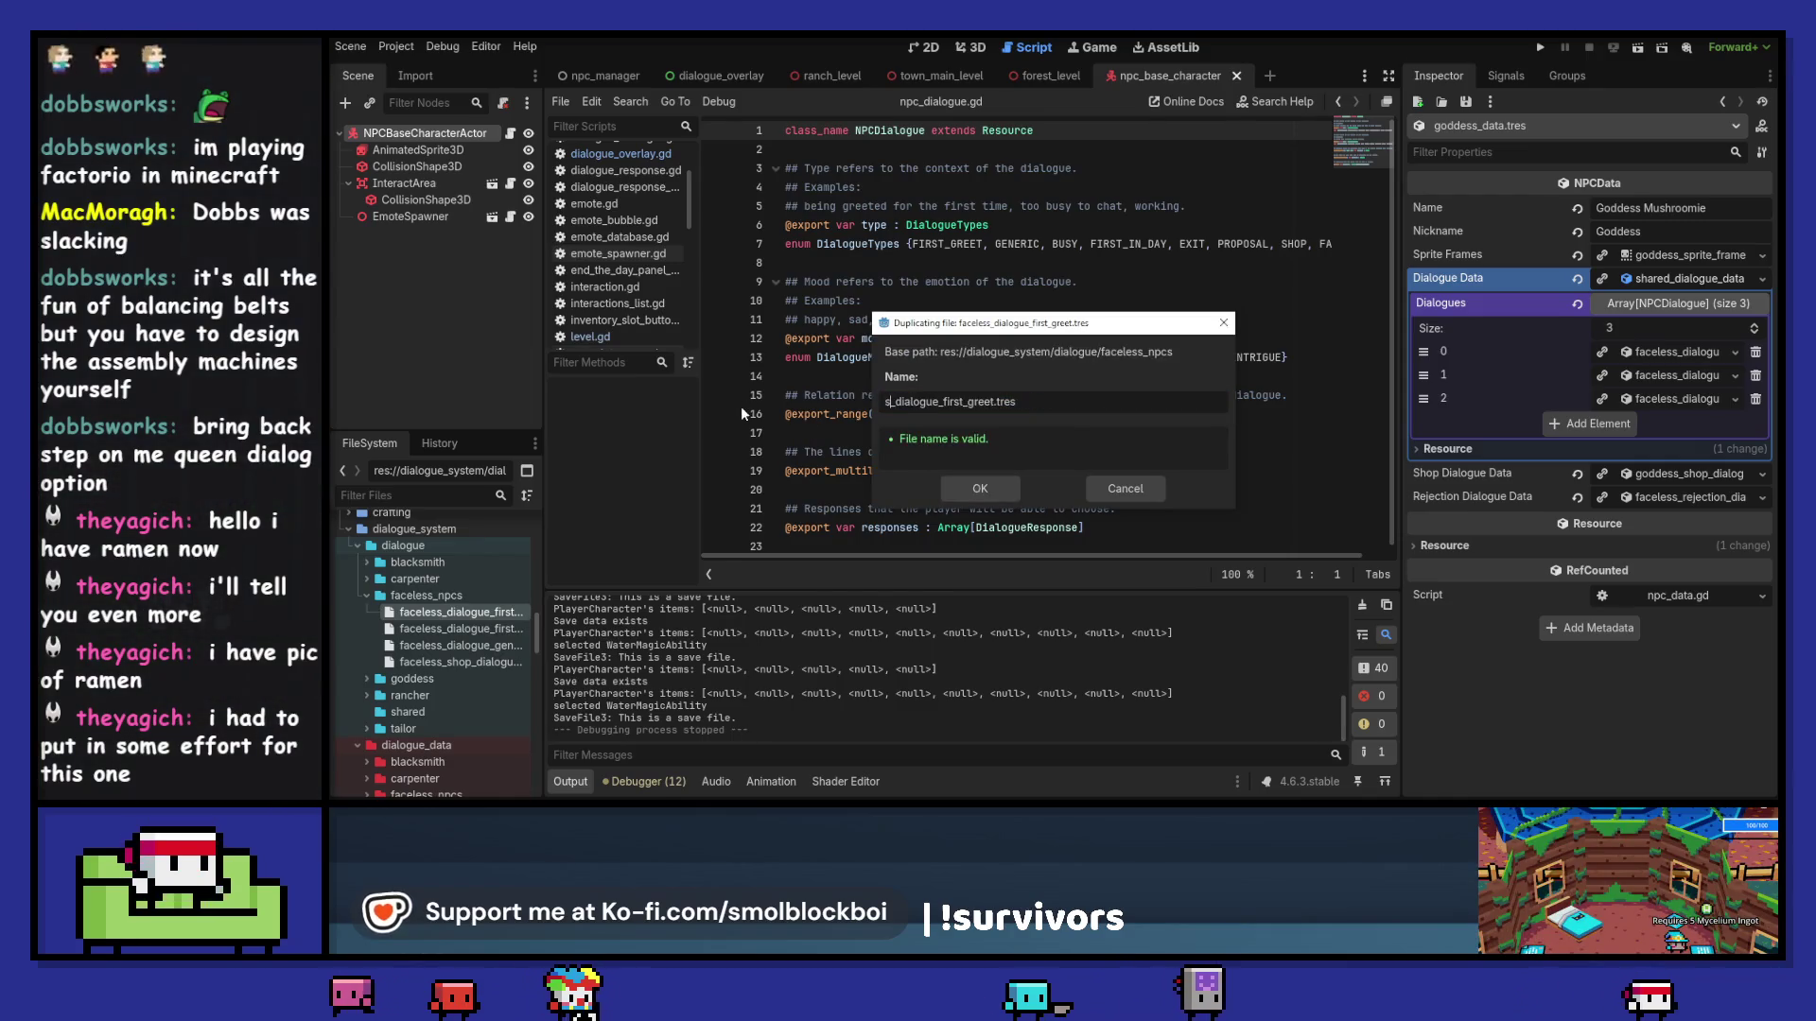
left_click(980, 489)
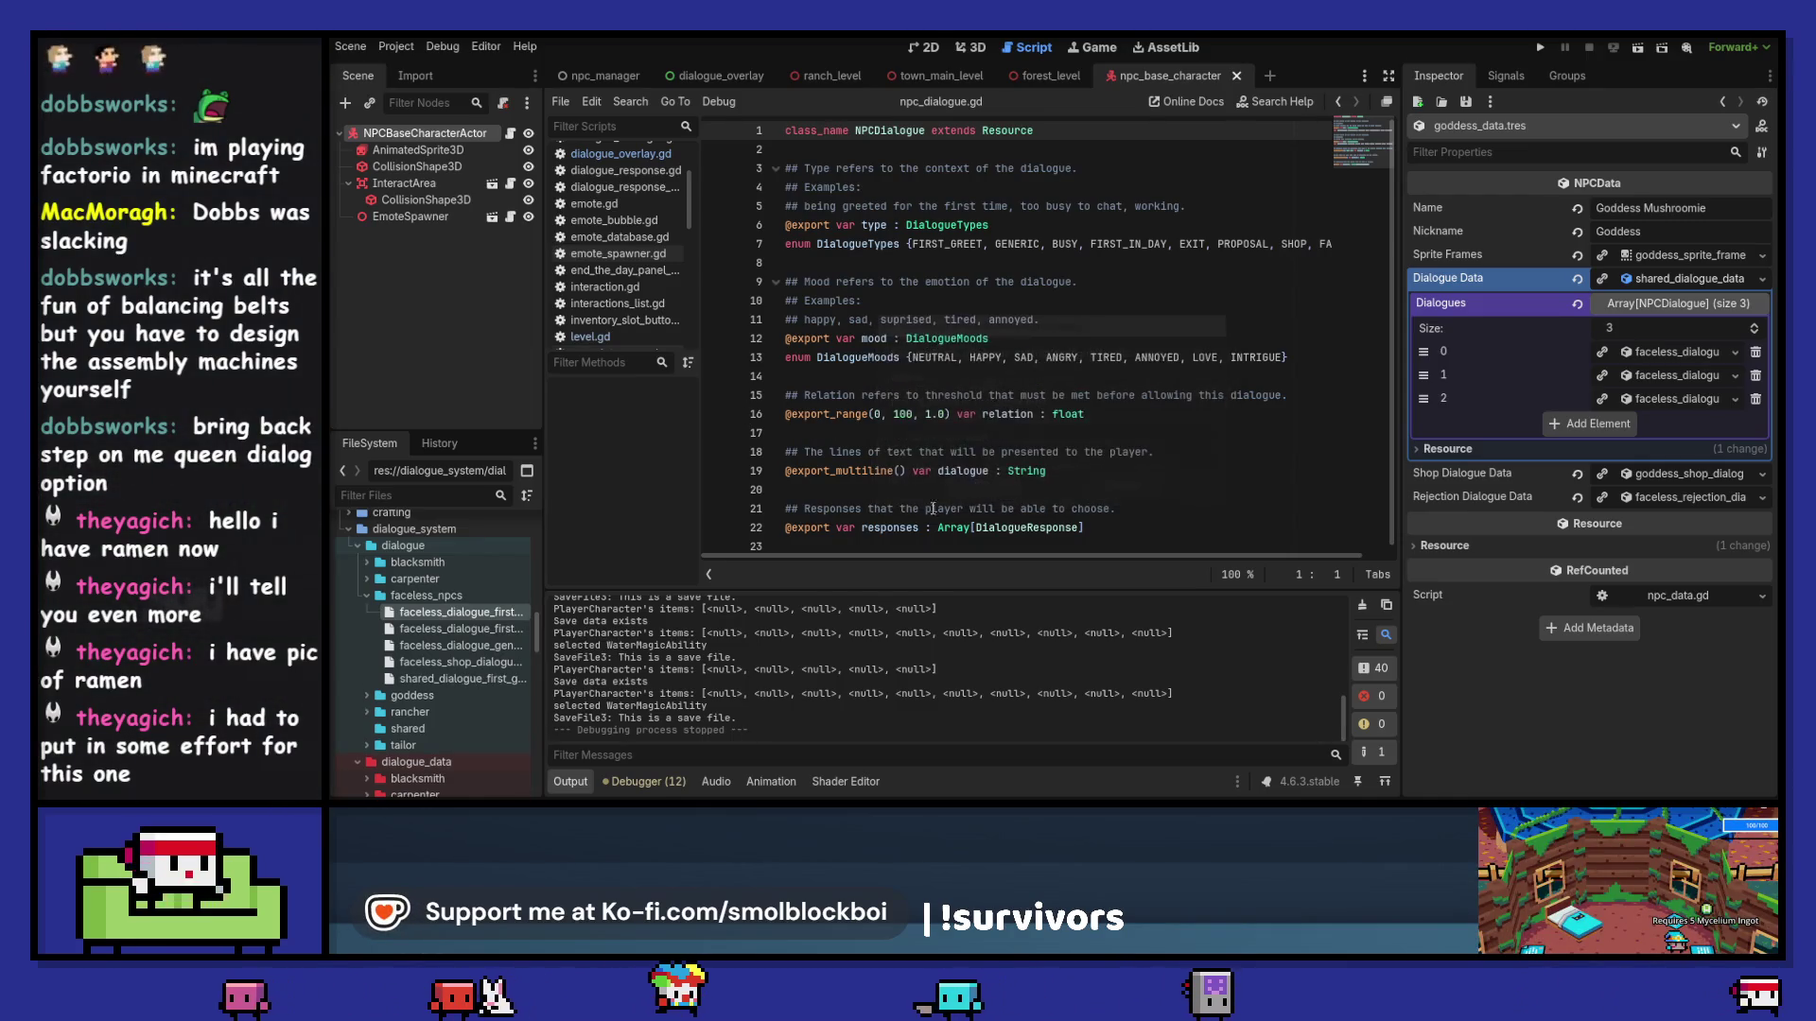
left_click_drag(454, 679, 430, 728)
Step: Duplicate the first-in-day dialogue file as shared_dialogue_first_in_day.tres
left_click(508, 629)
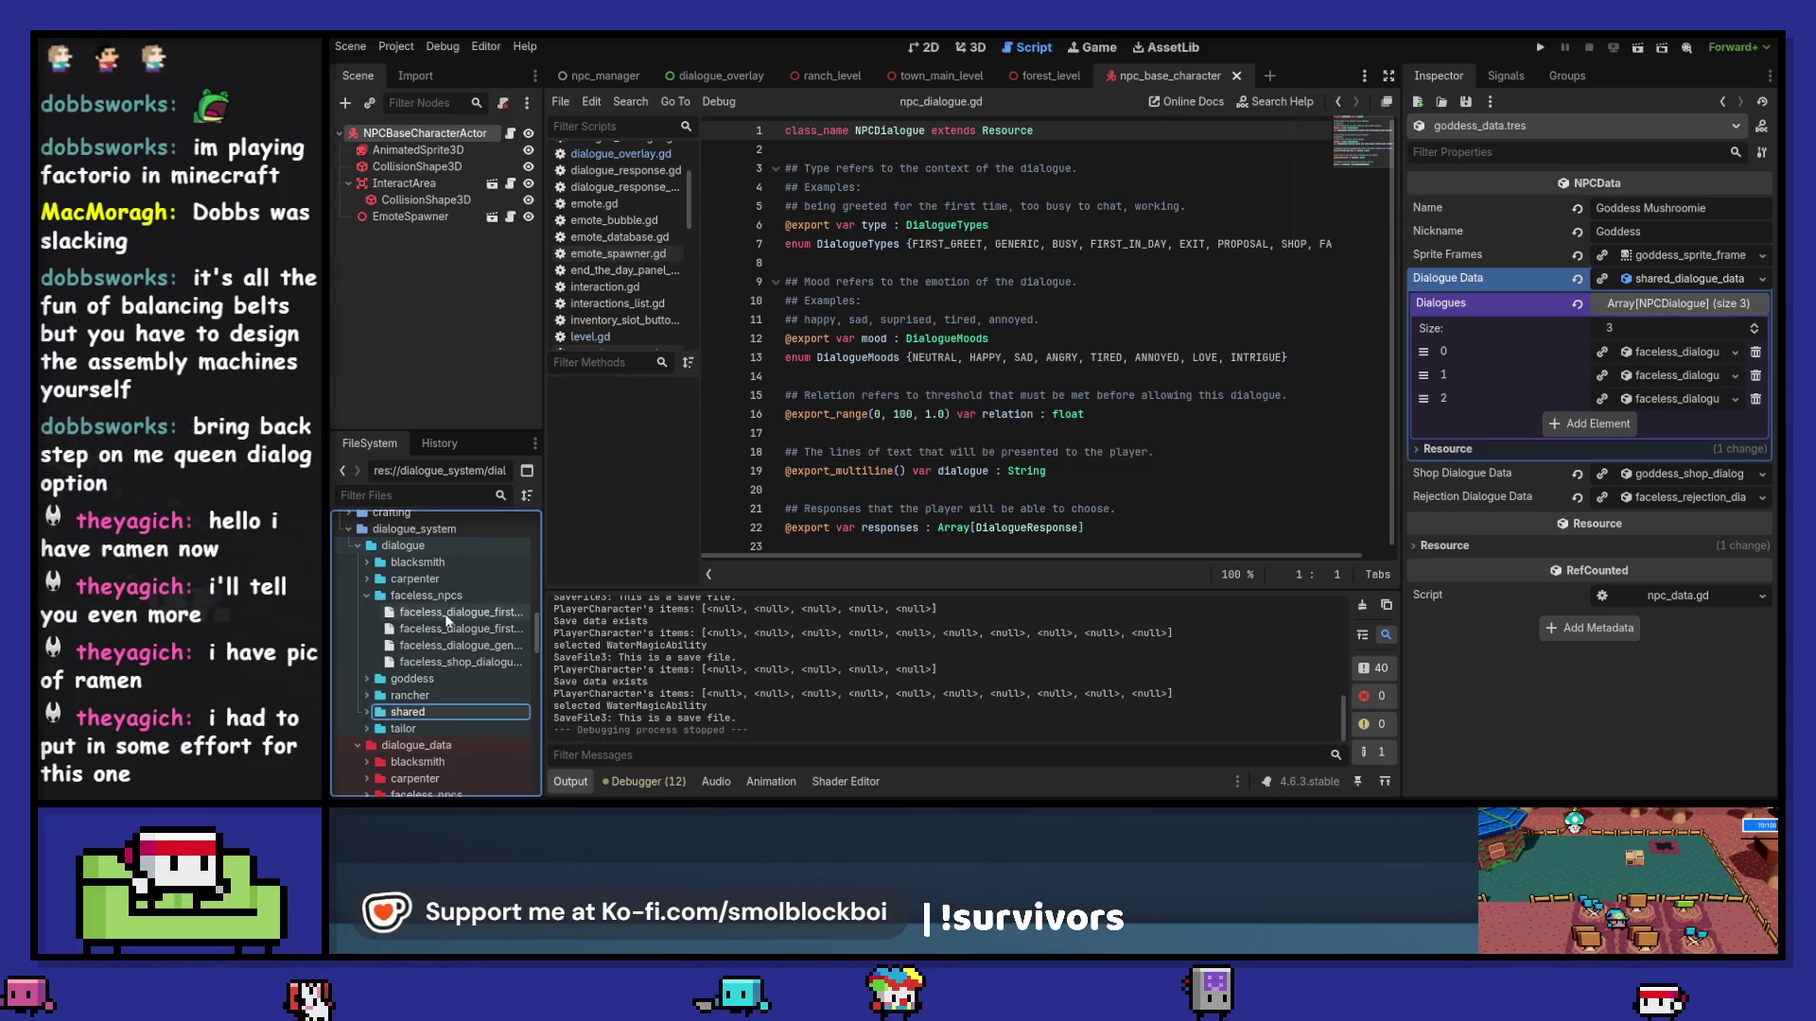
key("ctrl+d")
left_click(928, 402)
type("shared_dialogue_first_in_day.tres")
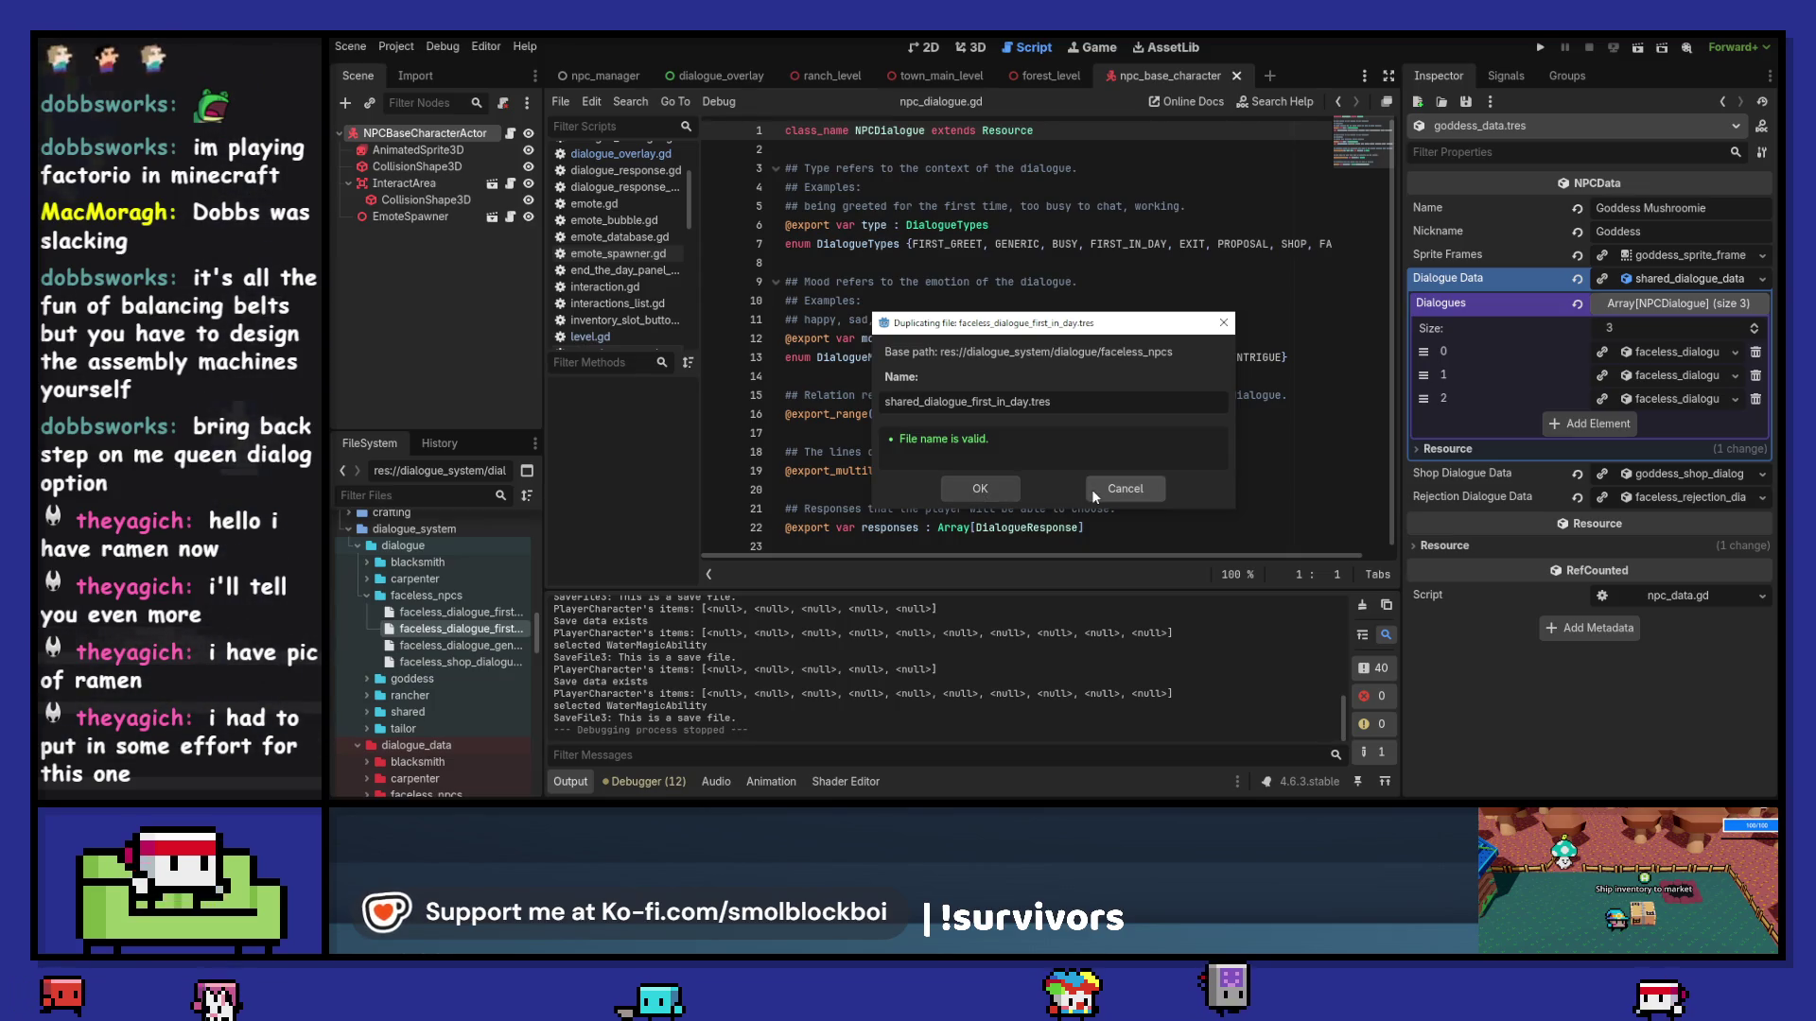
left_click(980, 490)
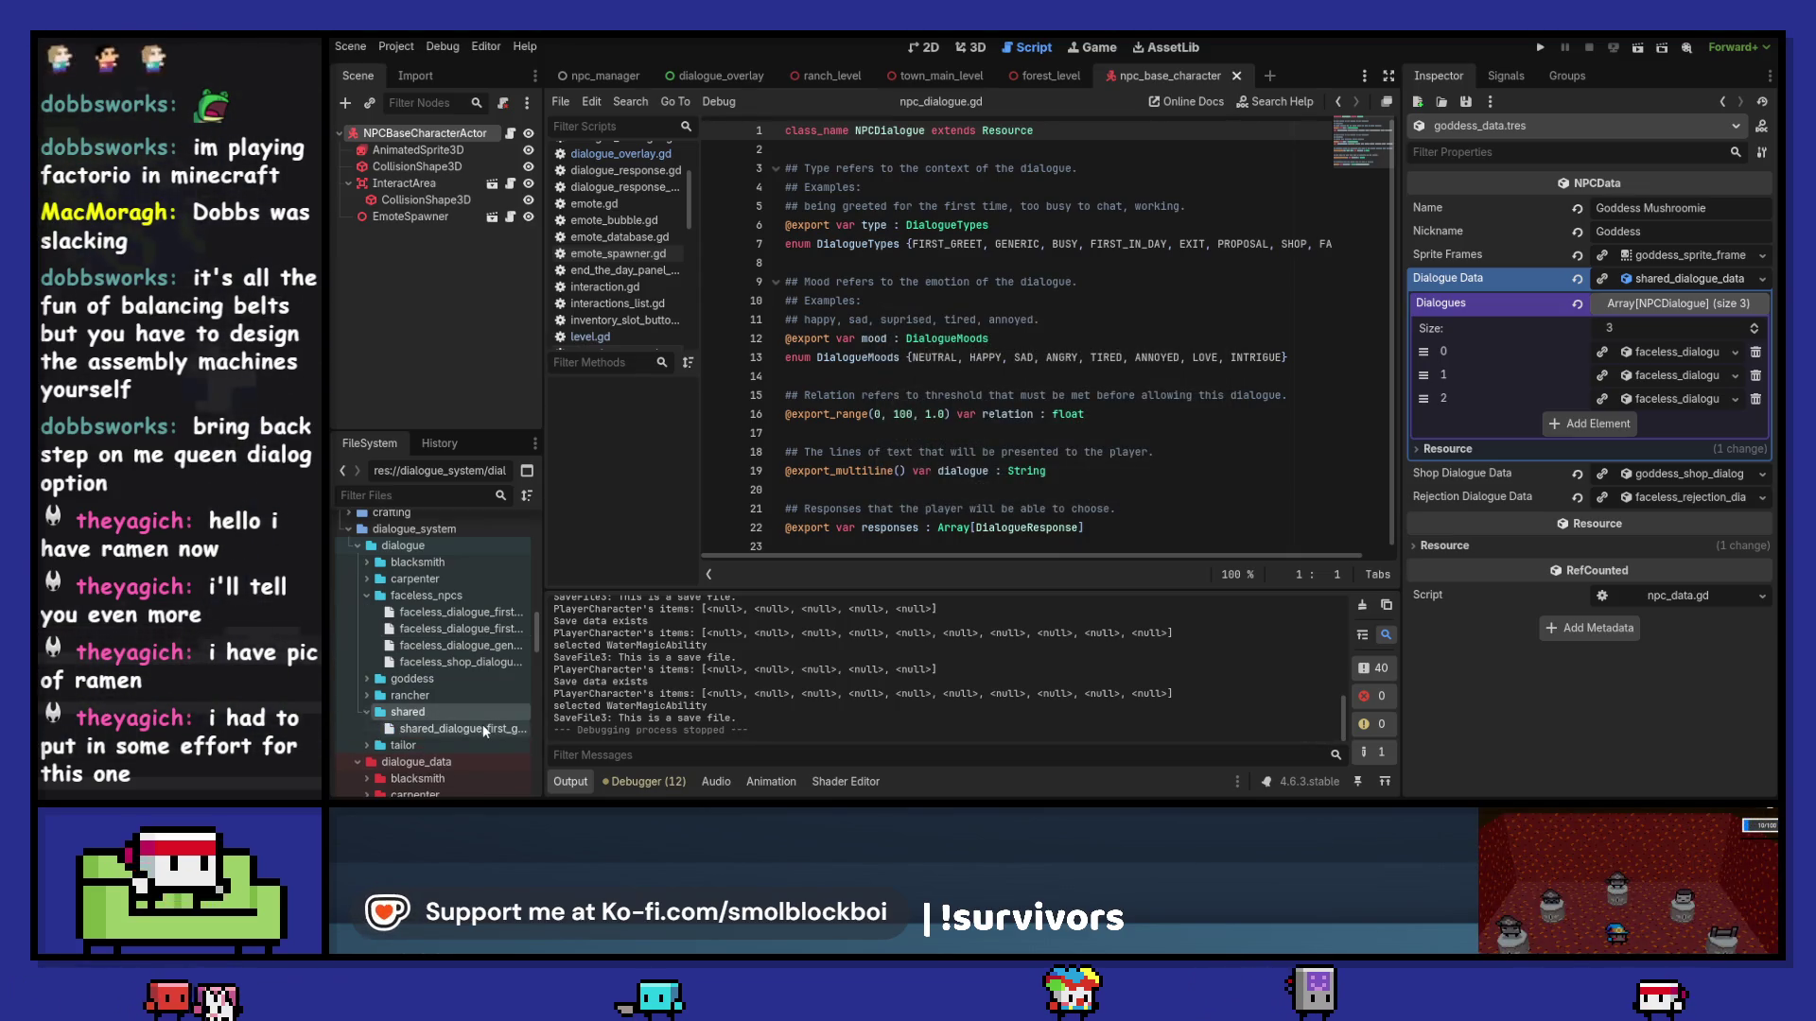
Step: Copy the four faceless dialogue files into the shared folder
left_click_drag(484, 731, 471, 634)
right_click(471, 634)
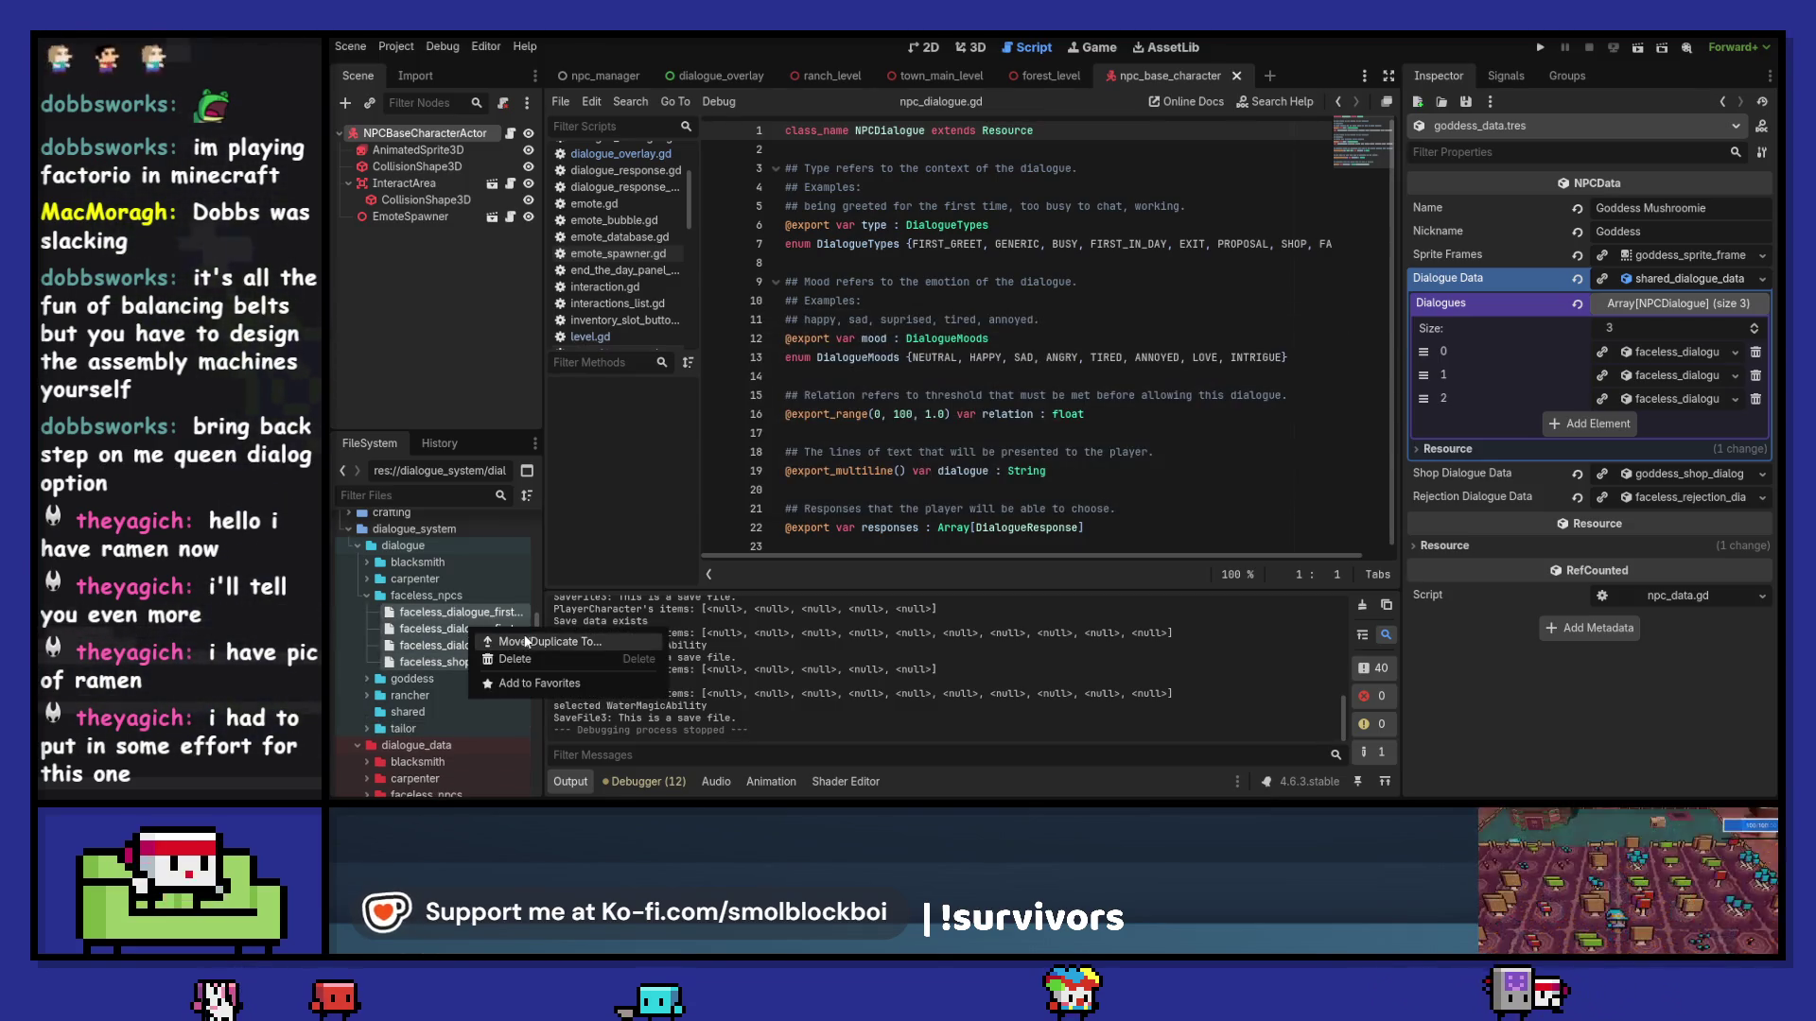
left_click(501, 651)
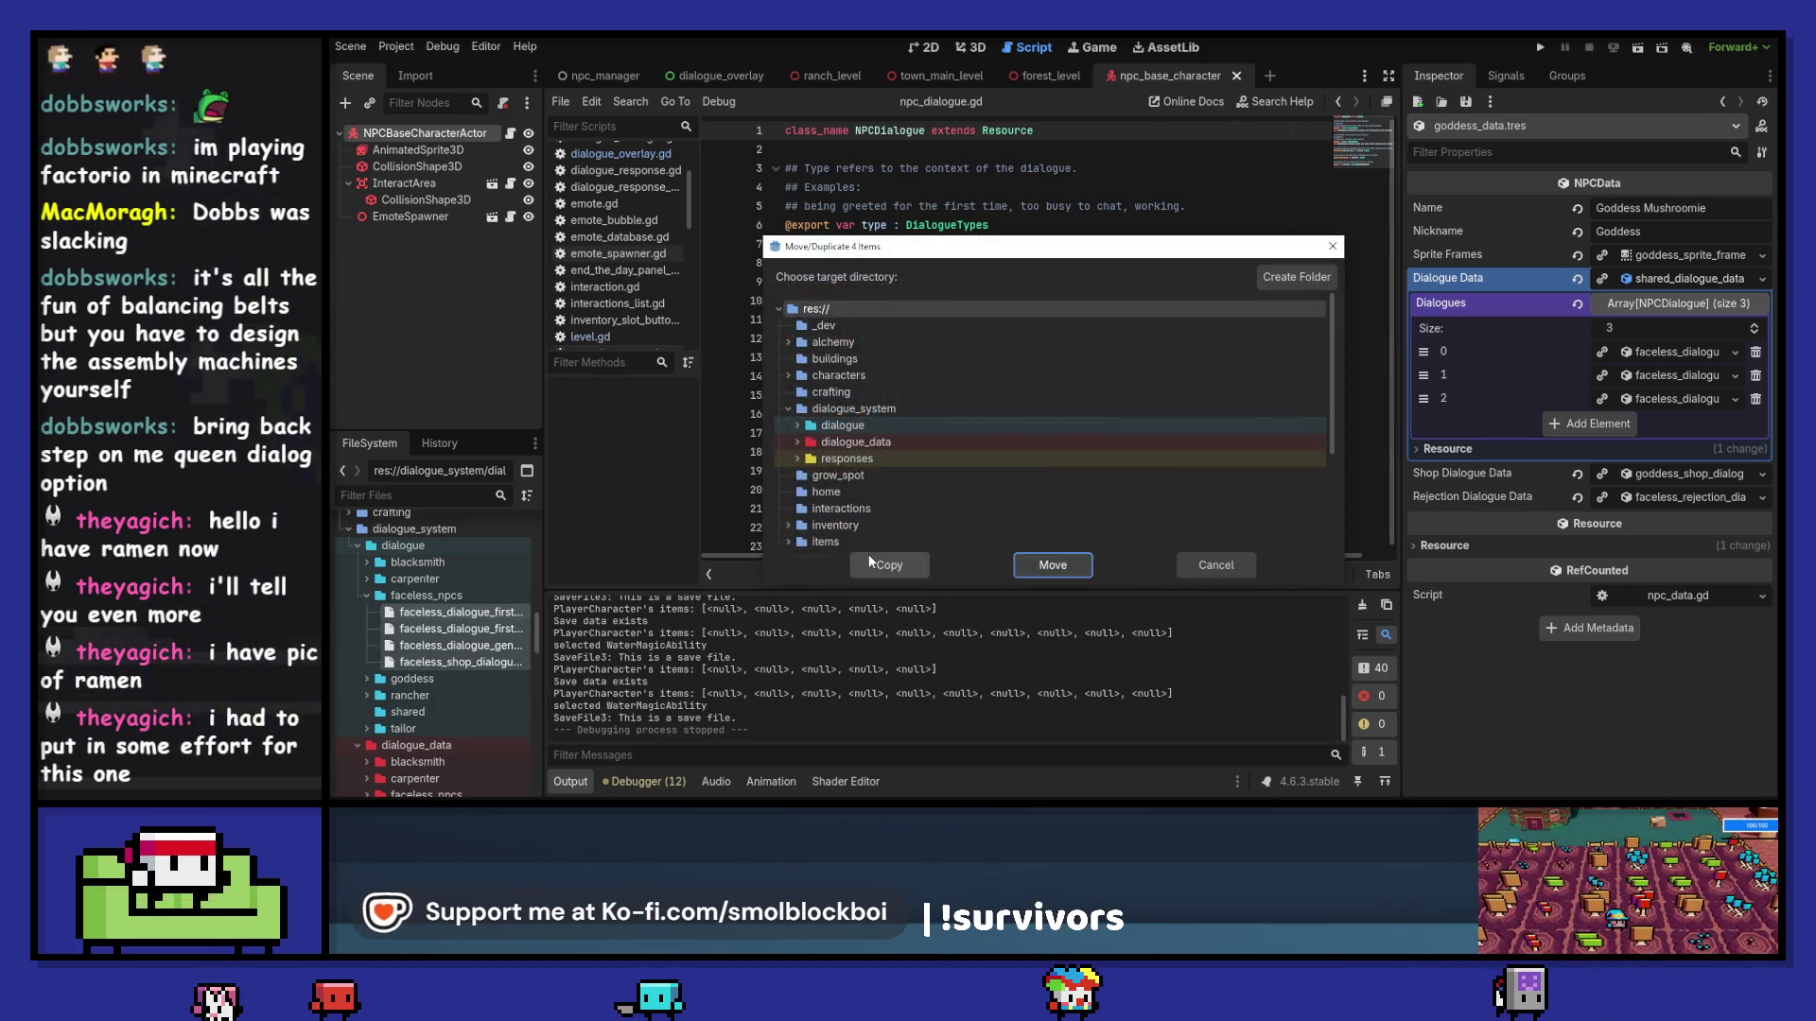
double_click(834, 429)
scroll(899, 473, "down", 2)
left_click(1053, 565)
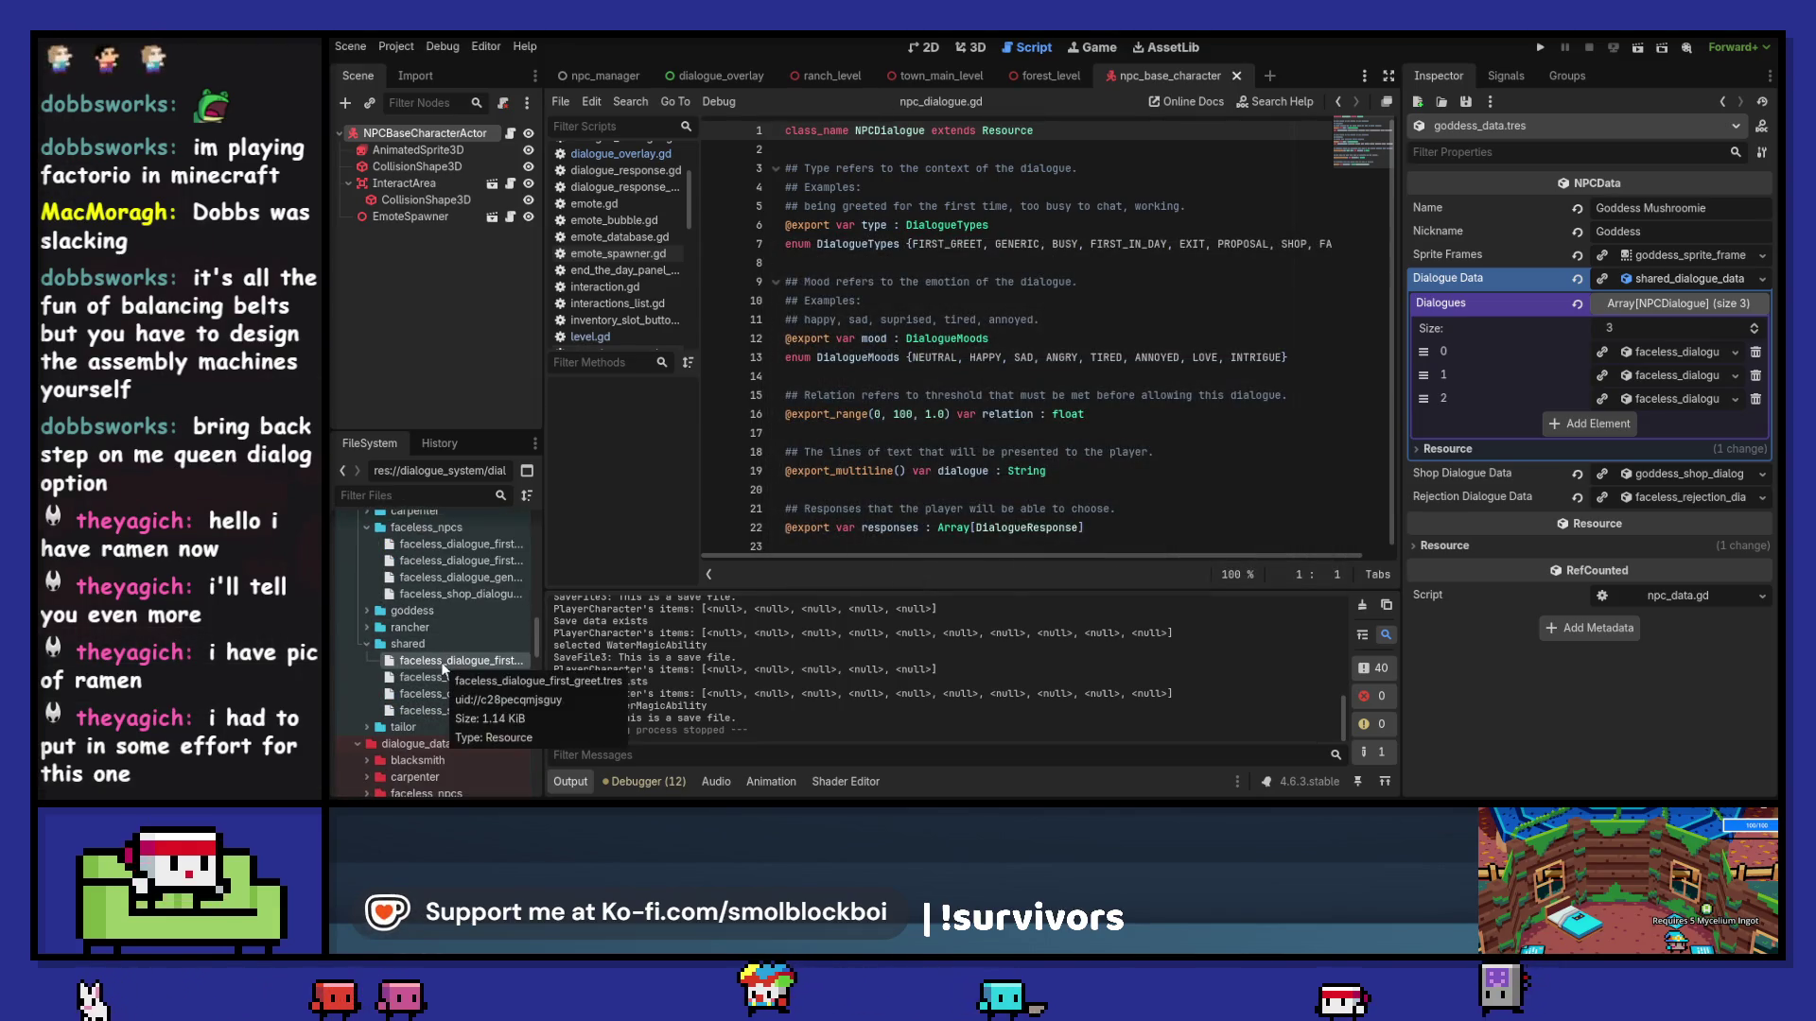
Step: Rename the first copied file in shared to shared_dialogue_first_greet
key("F2")
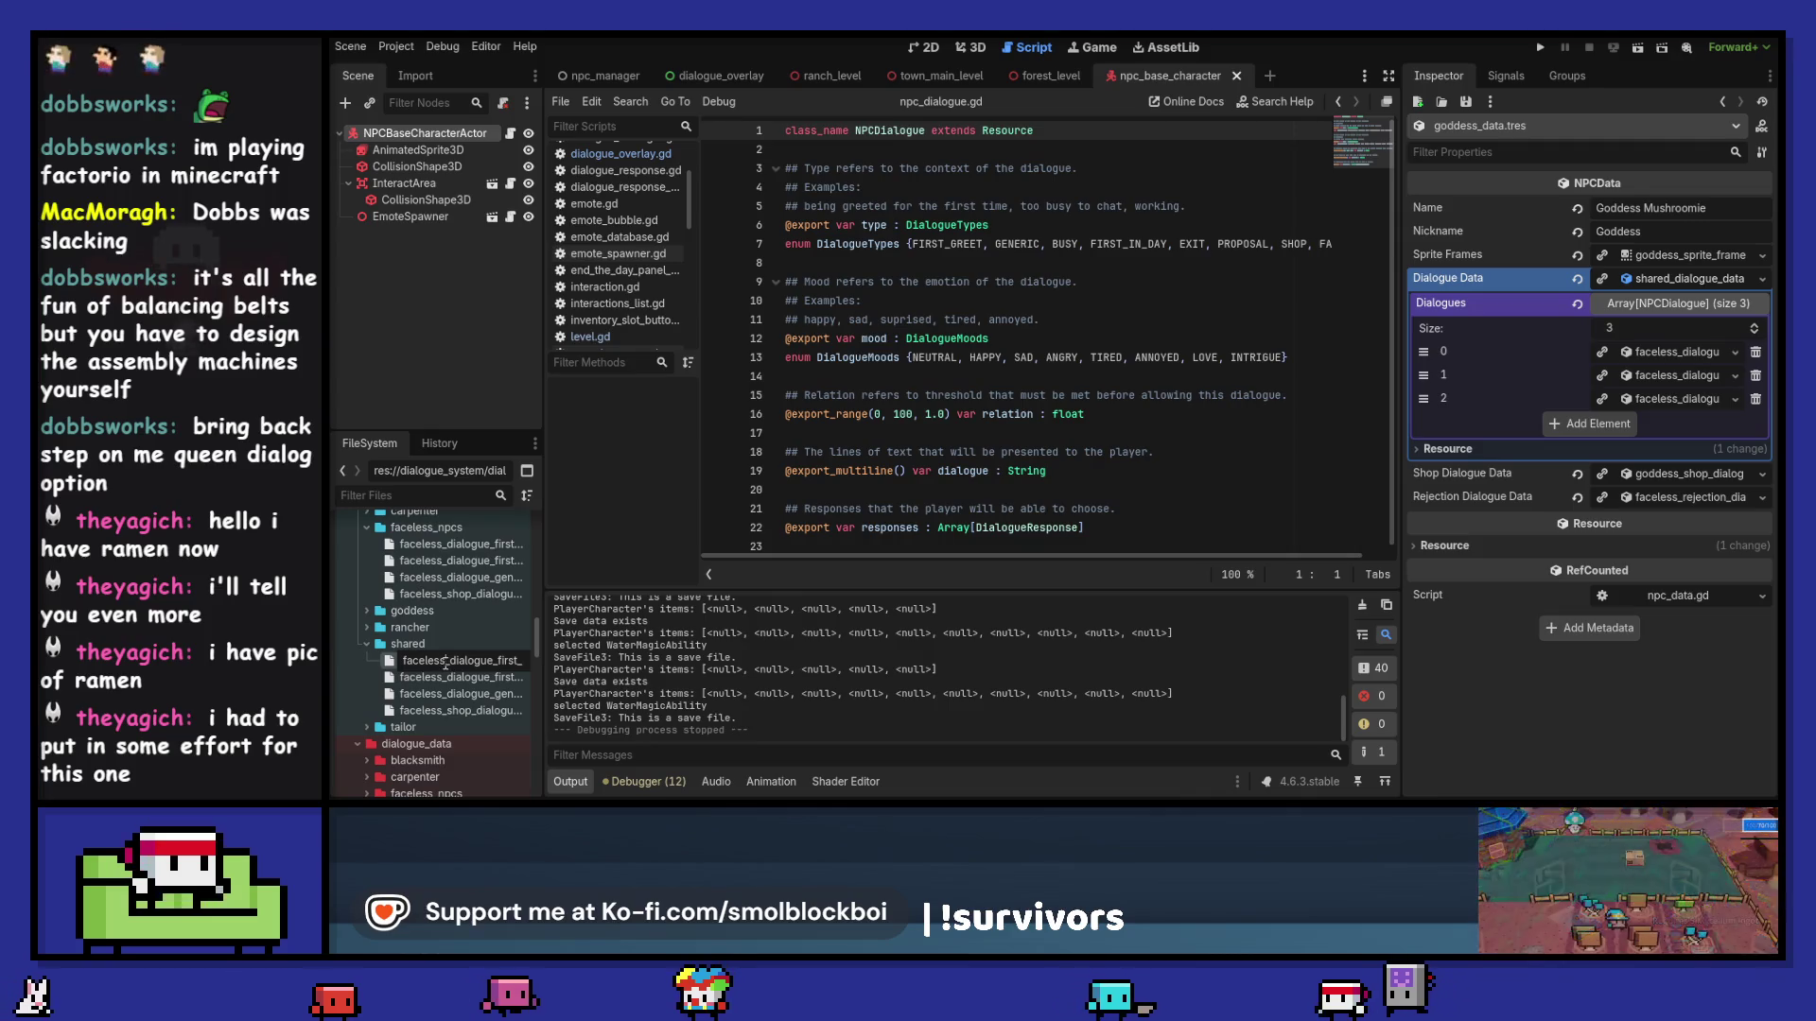
key("Escape")
left_click(427, 710, "shift")
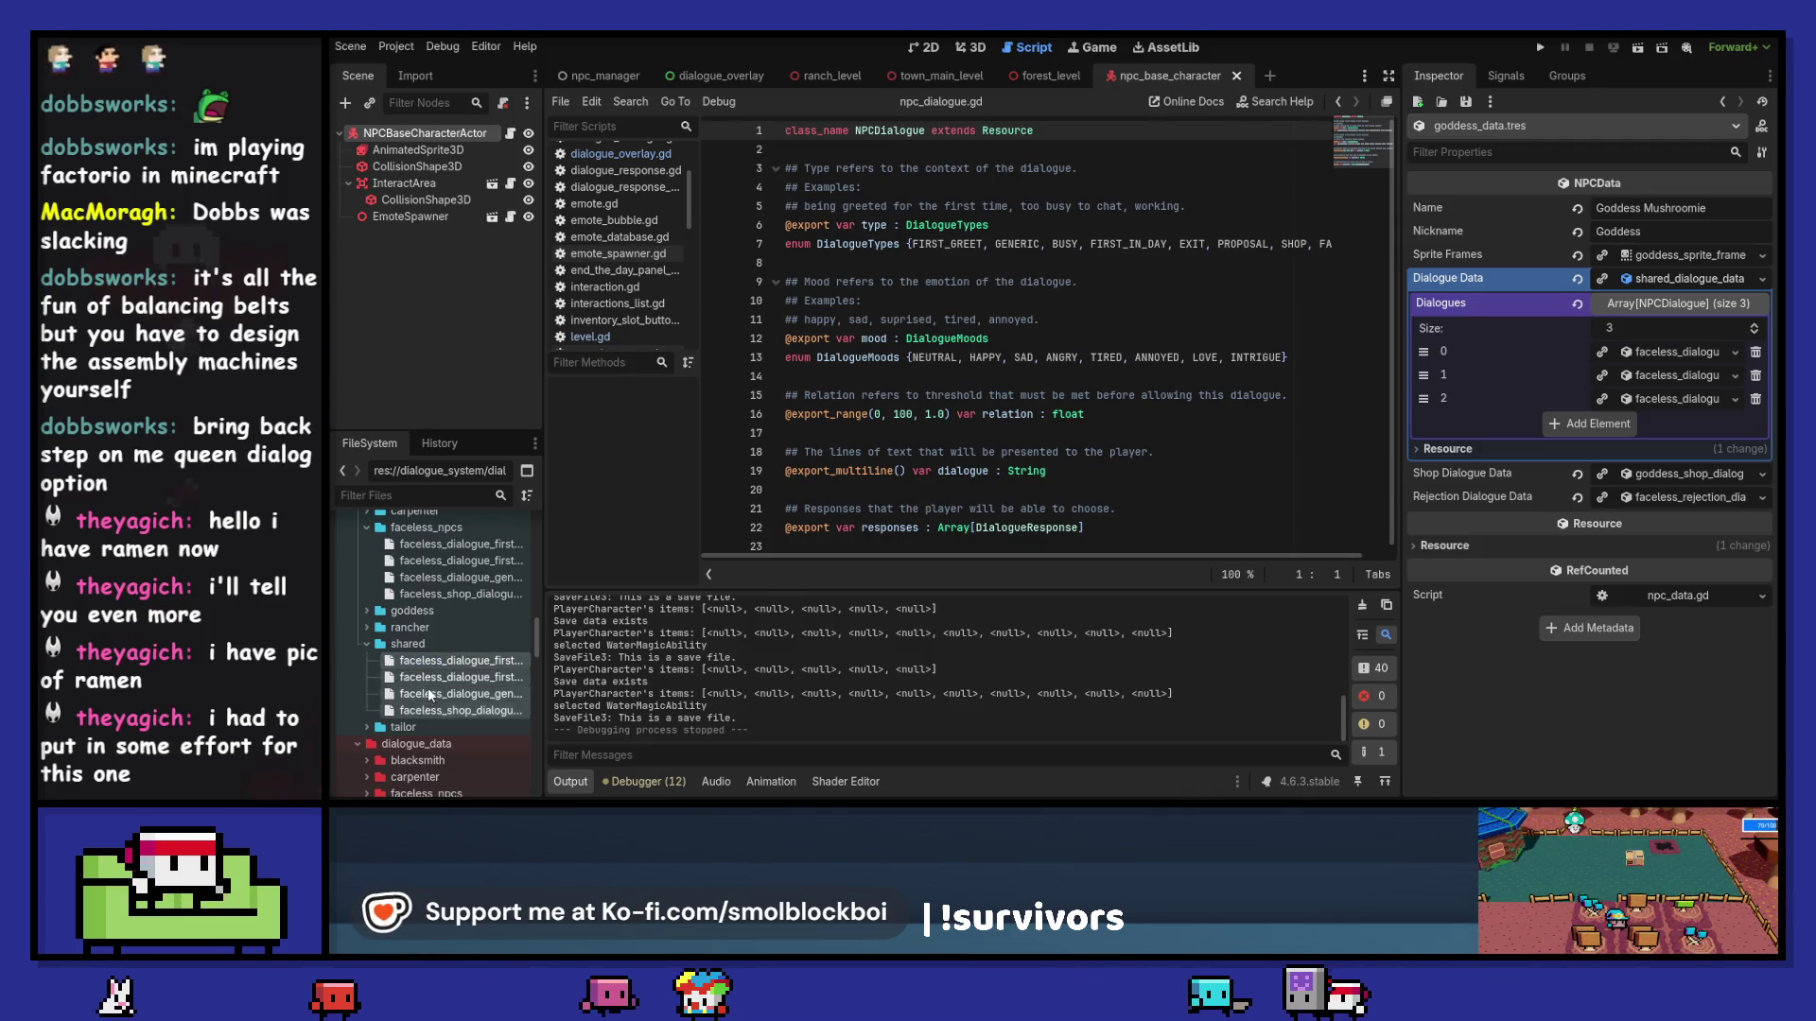
right_click(429, 694)
left_click(441, 662)
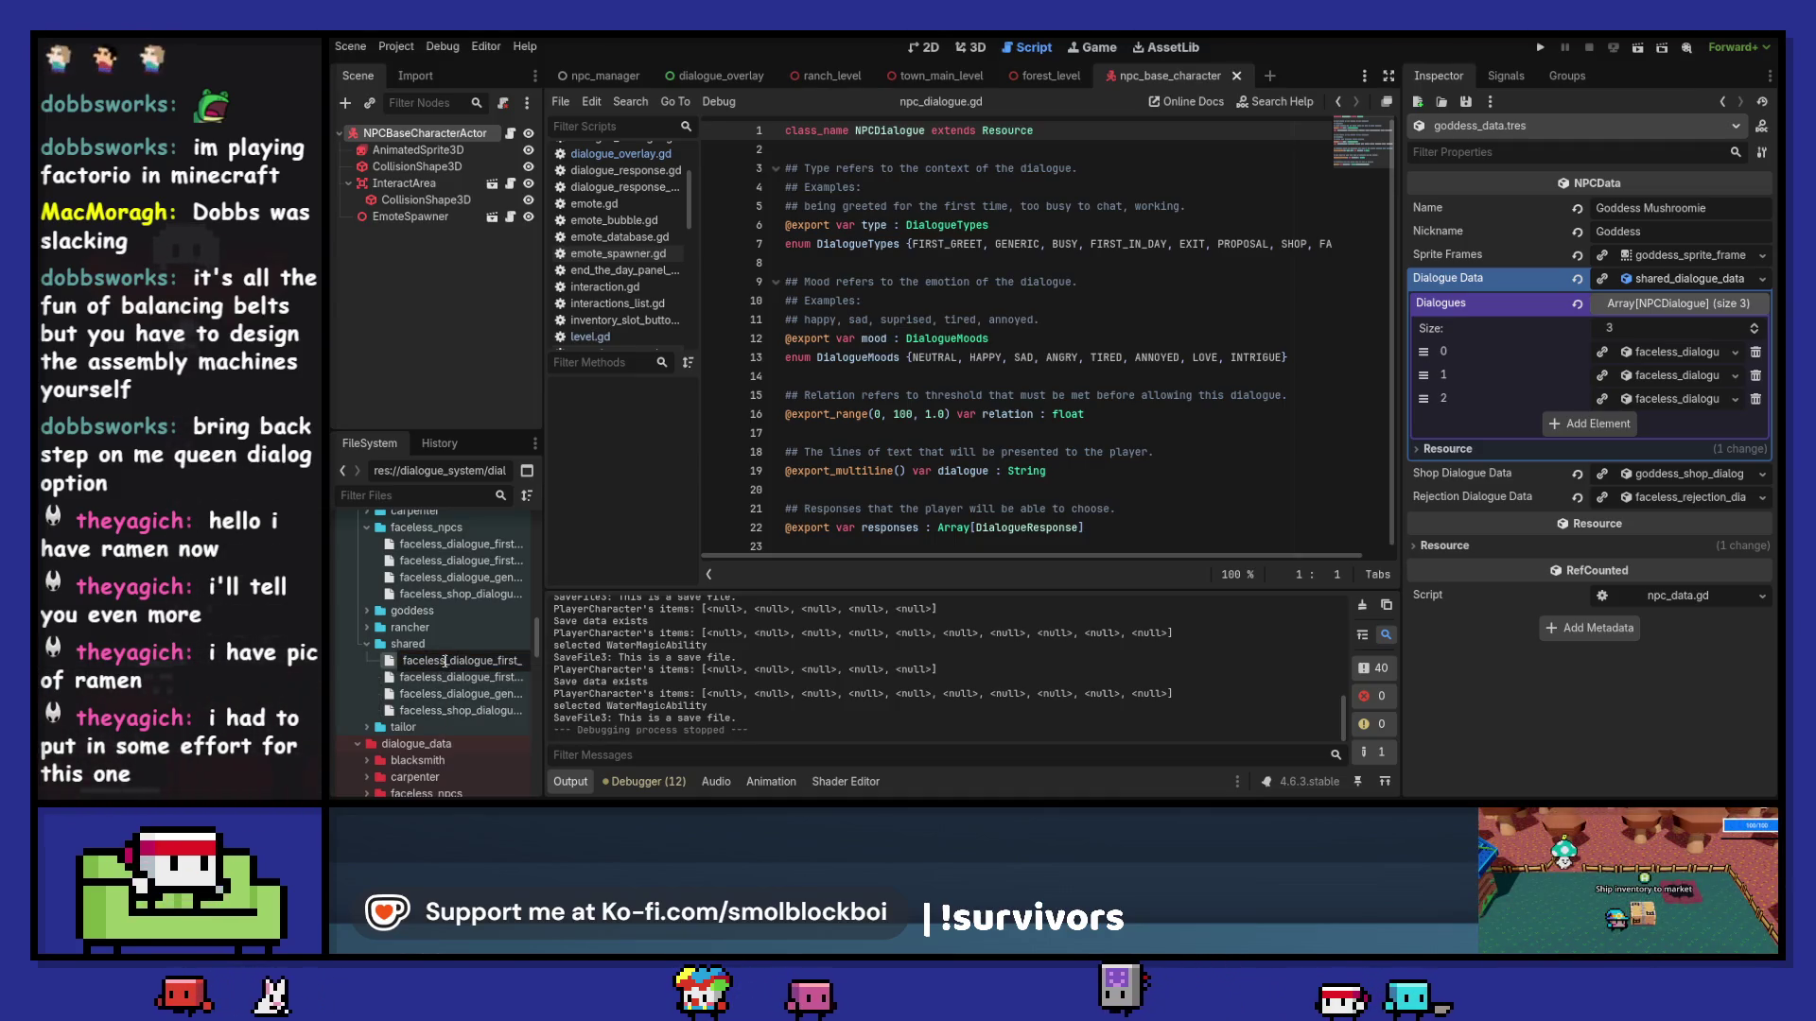
key("Return")
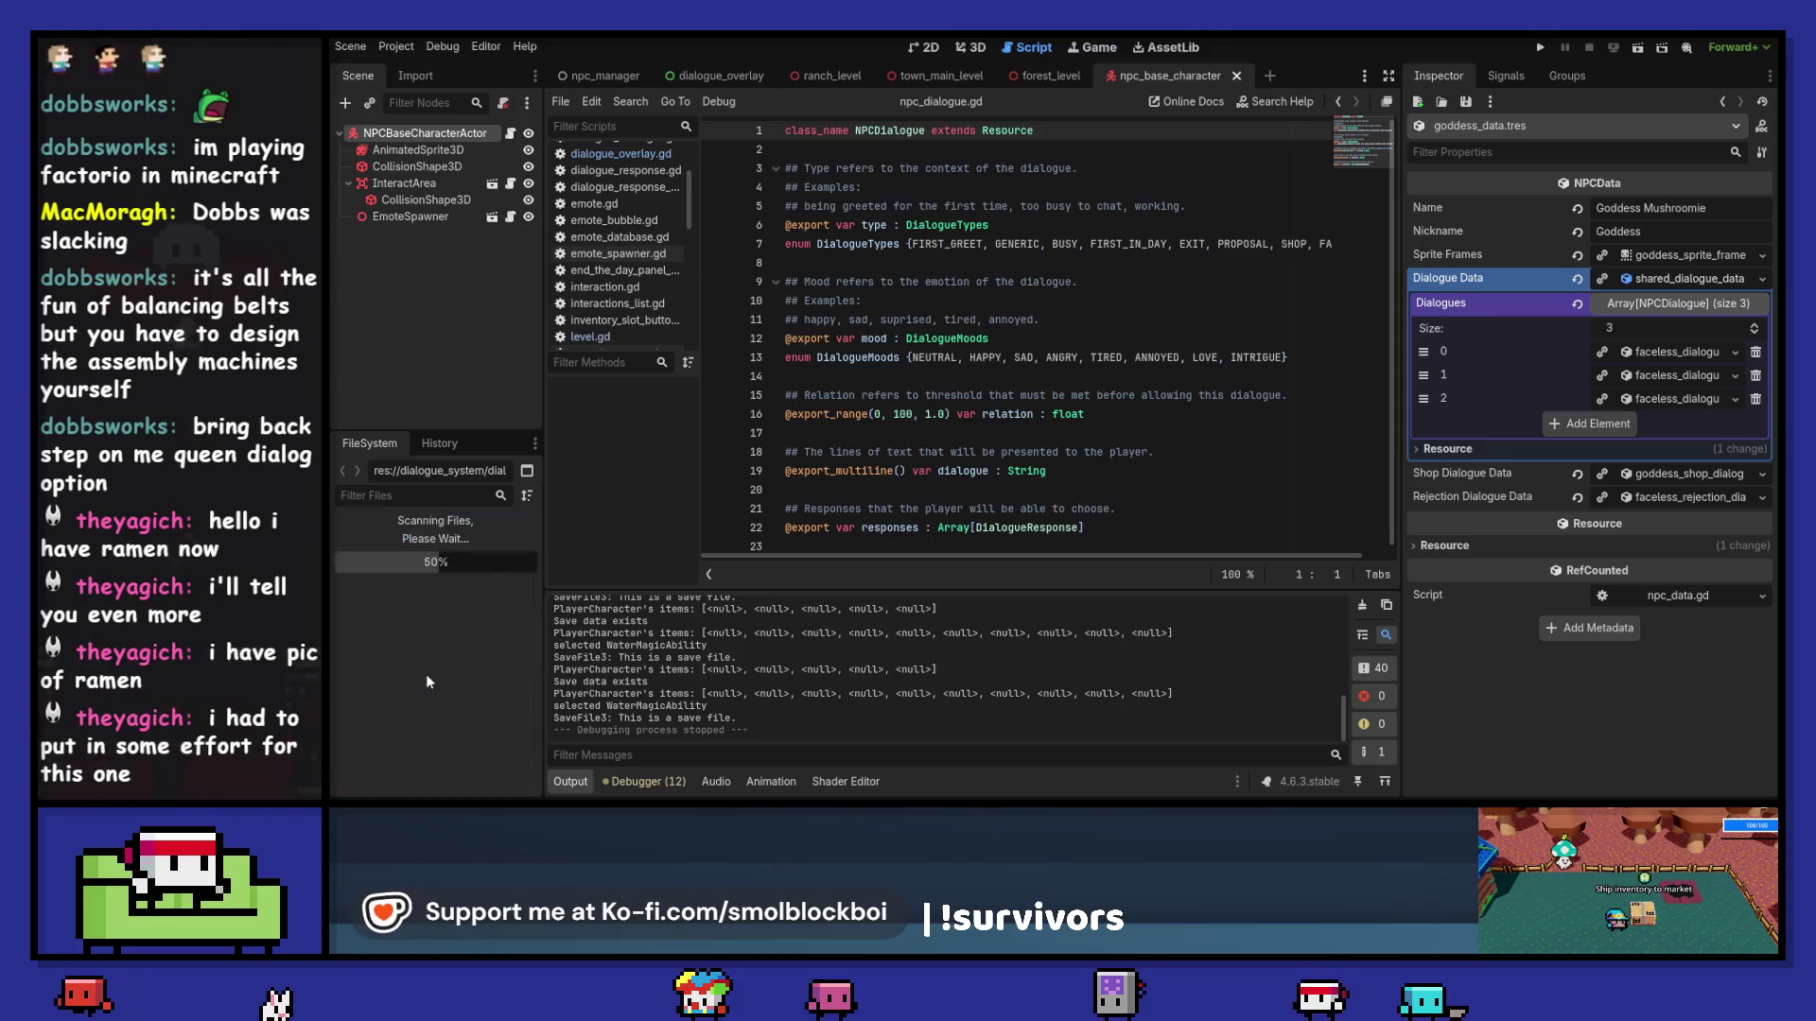
left_click(442, 662)
key("F2")
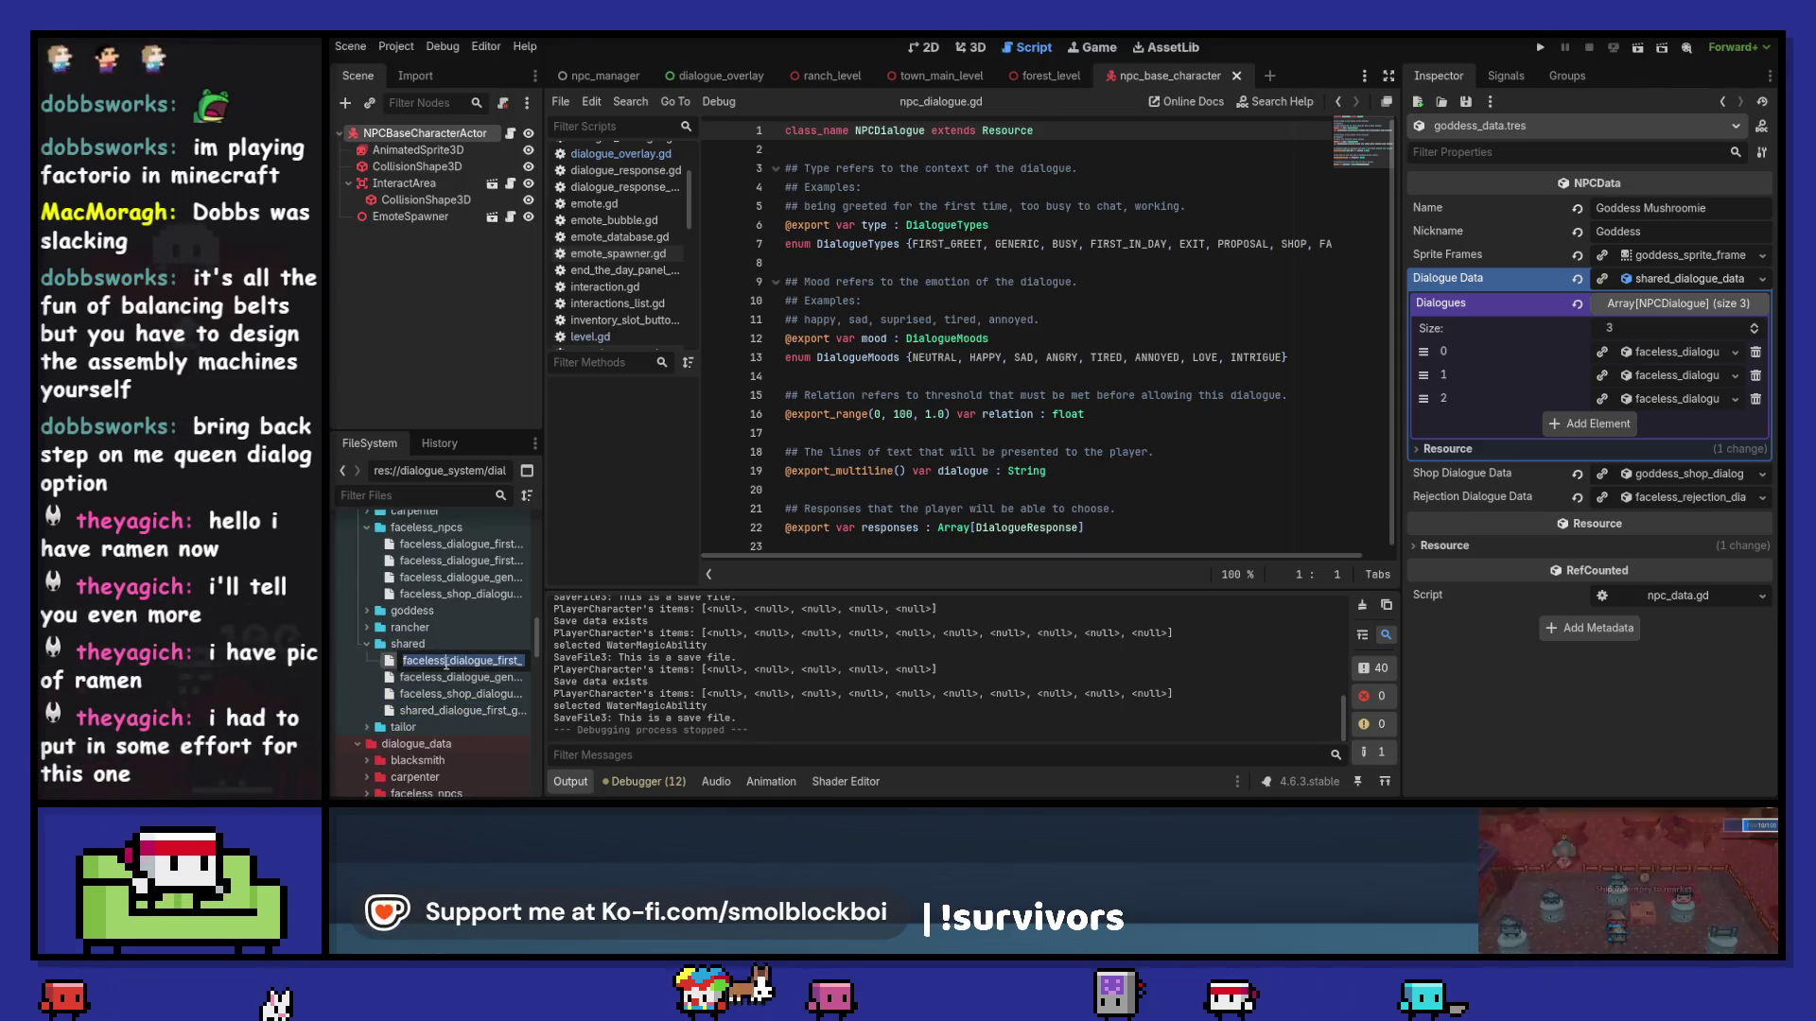
Step: Rename the remaining copies to shared_dialogue_first_in_day, shared_dialogue_generic and shared_shop_dialogue
left_click(445, 662)
key("Return")
left_click(441, 662)
key("F2")
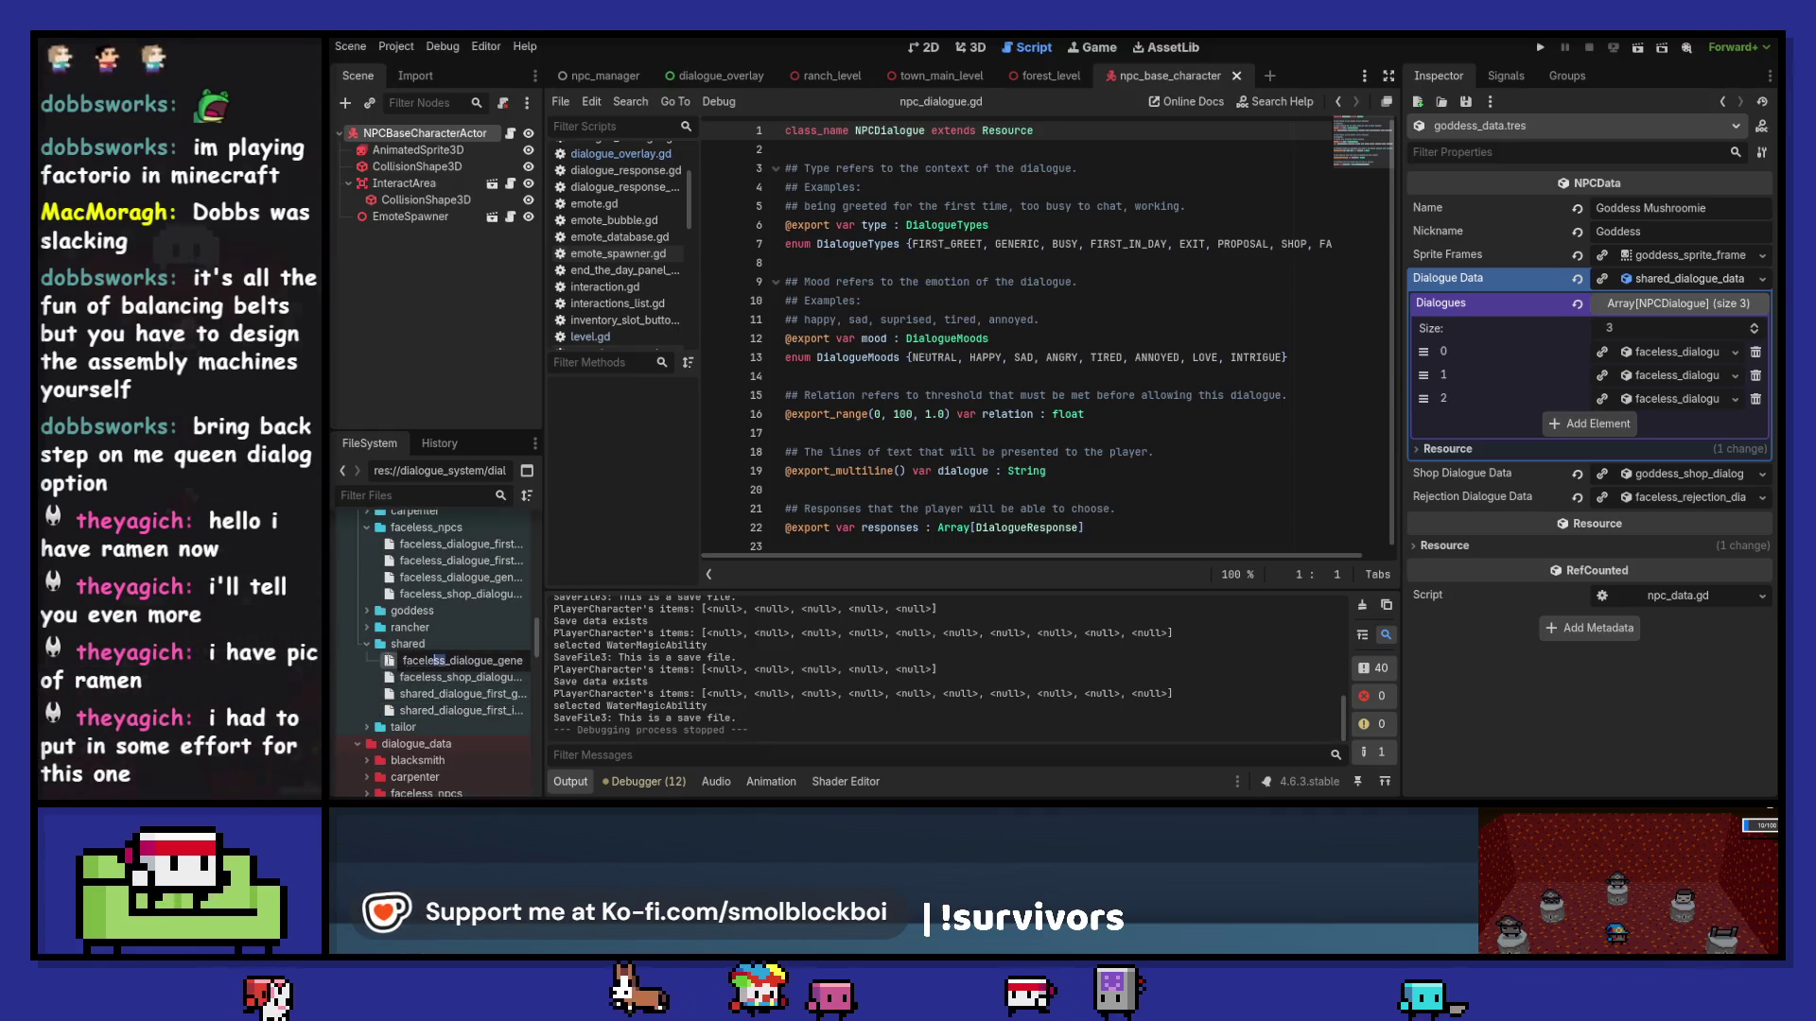
type("hared")
key("Return")
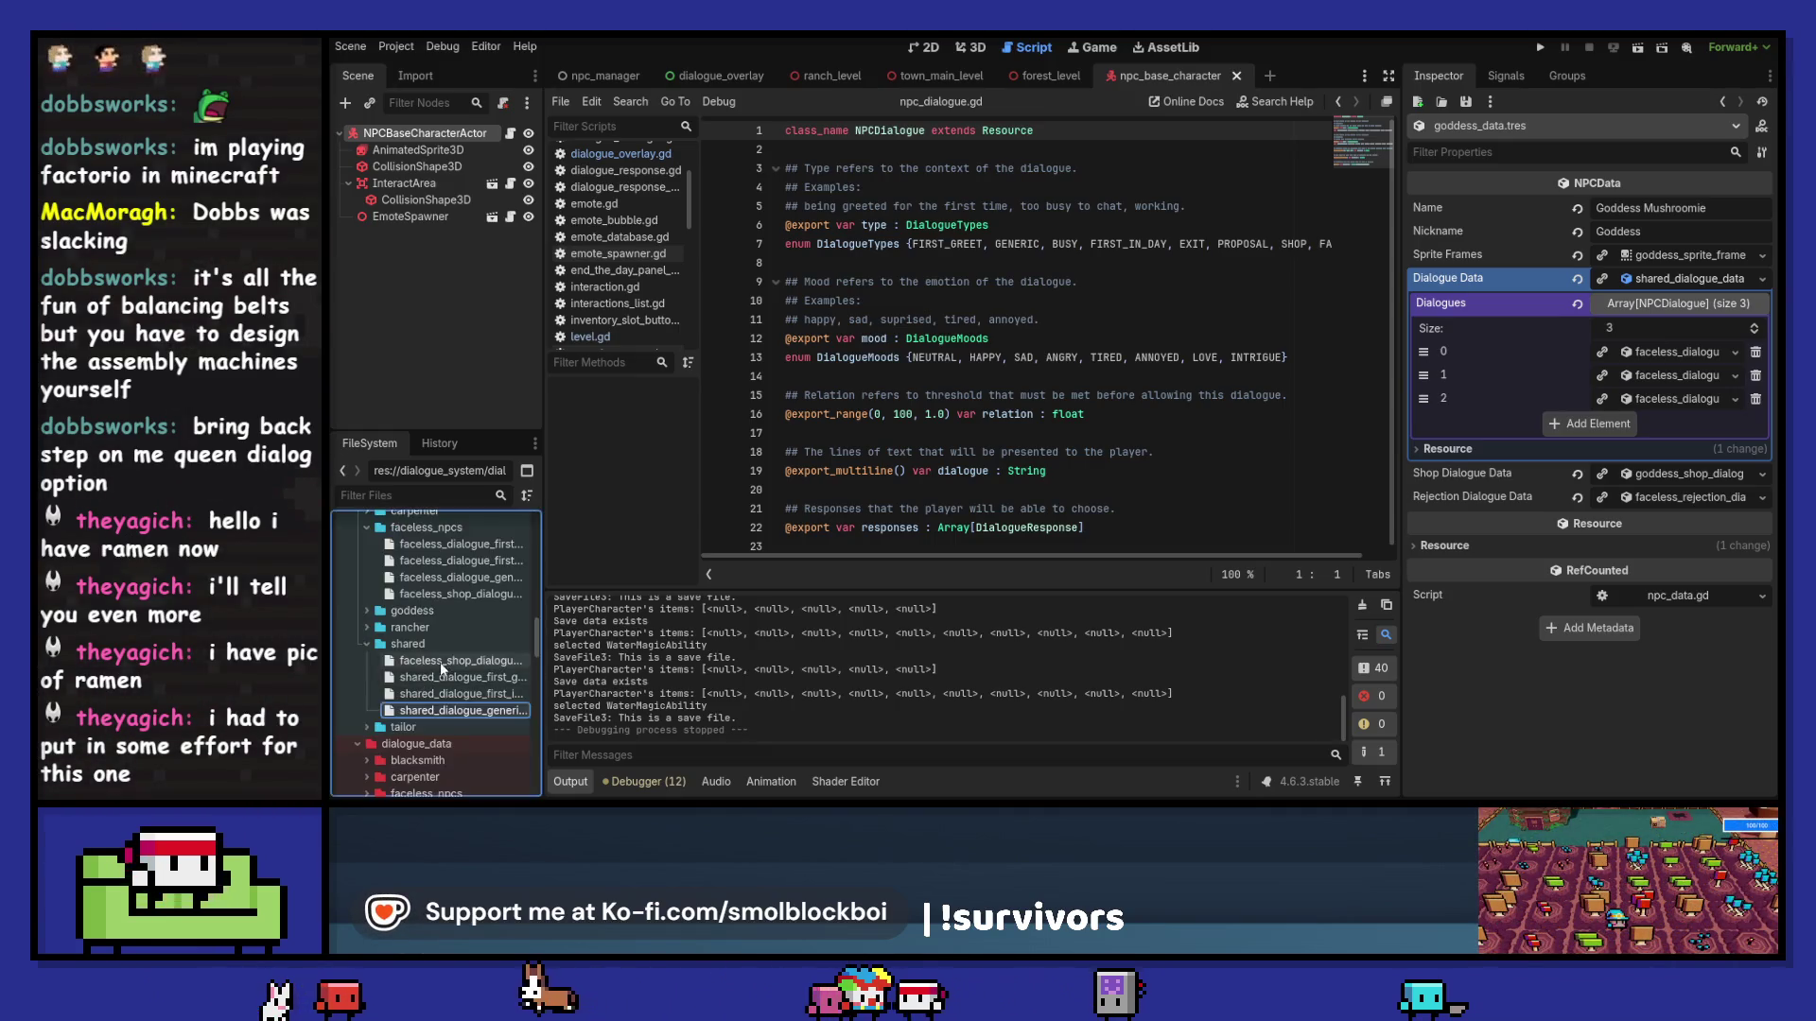
key("F2")
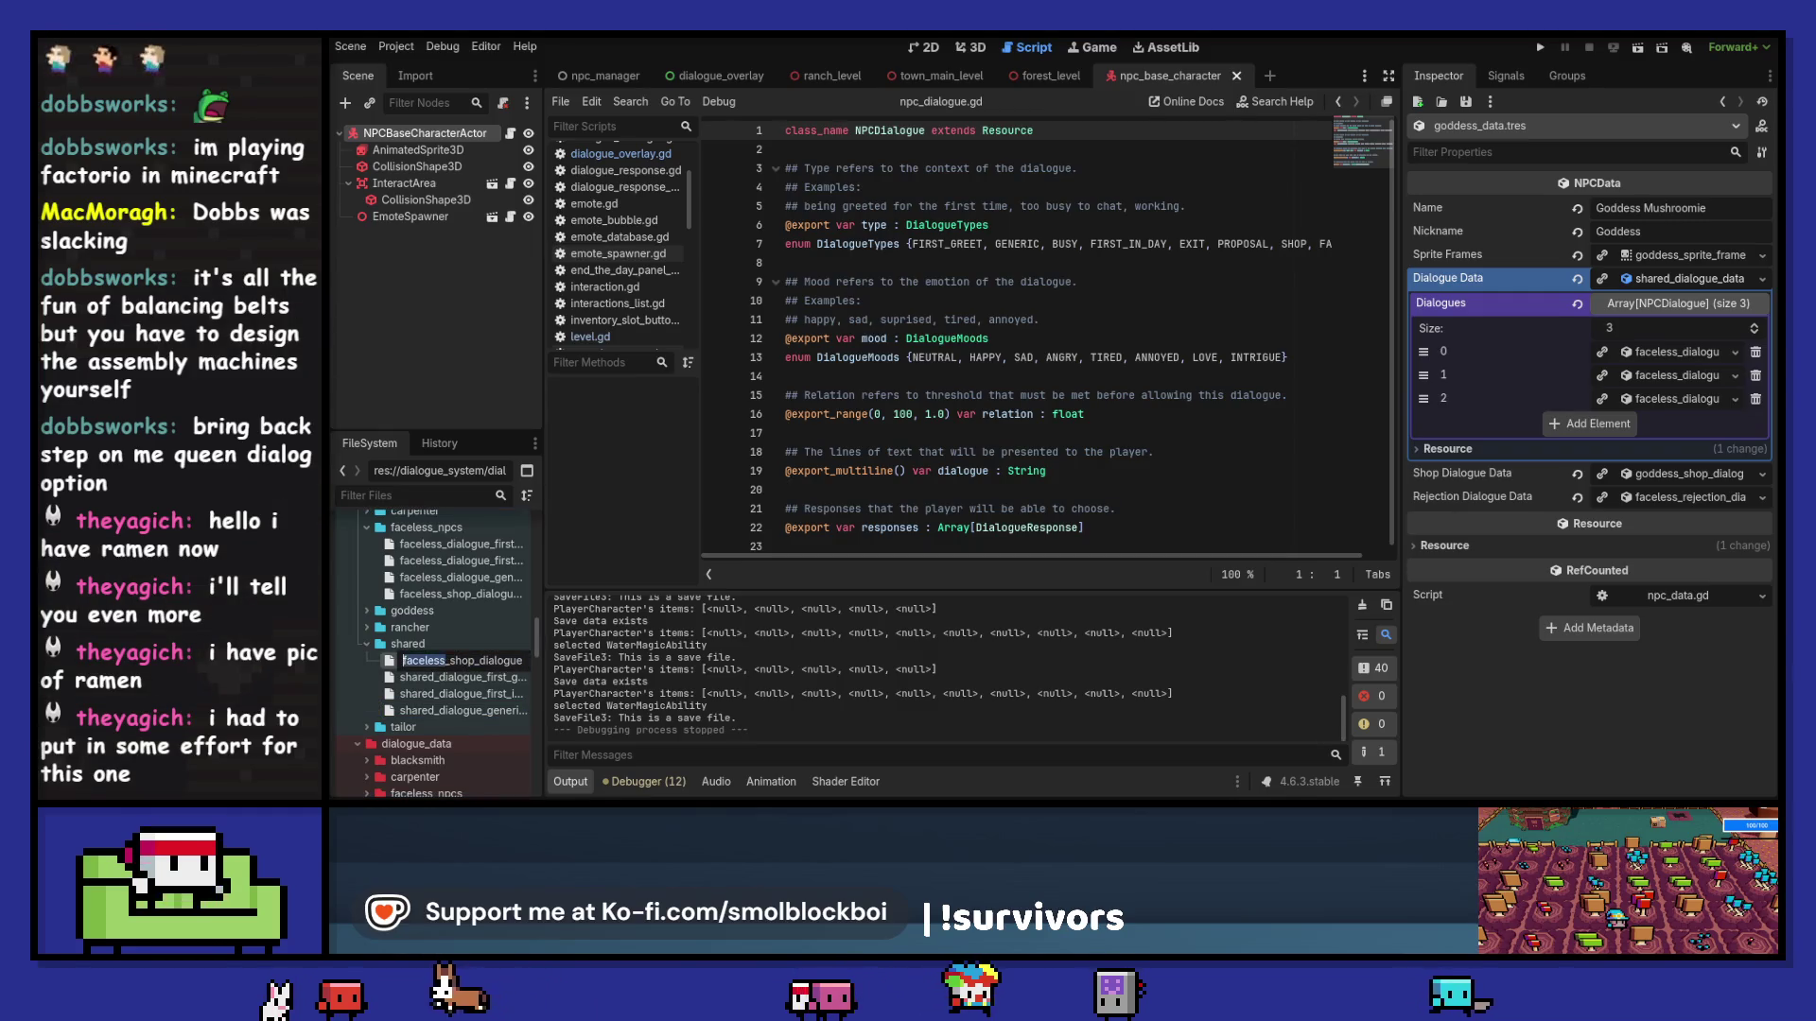
type("shared")
key("Return")
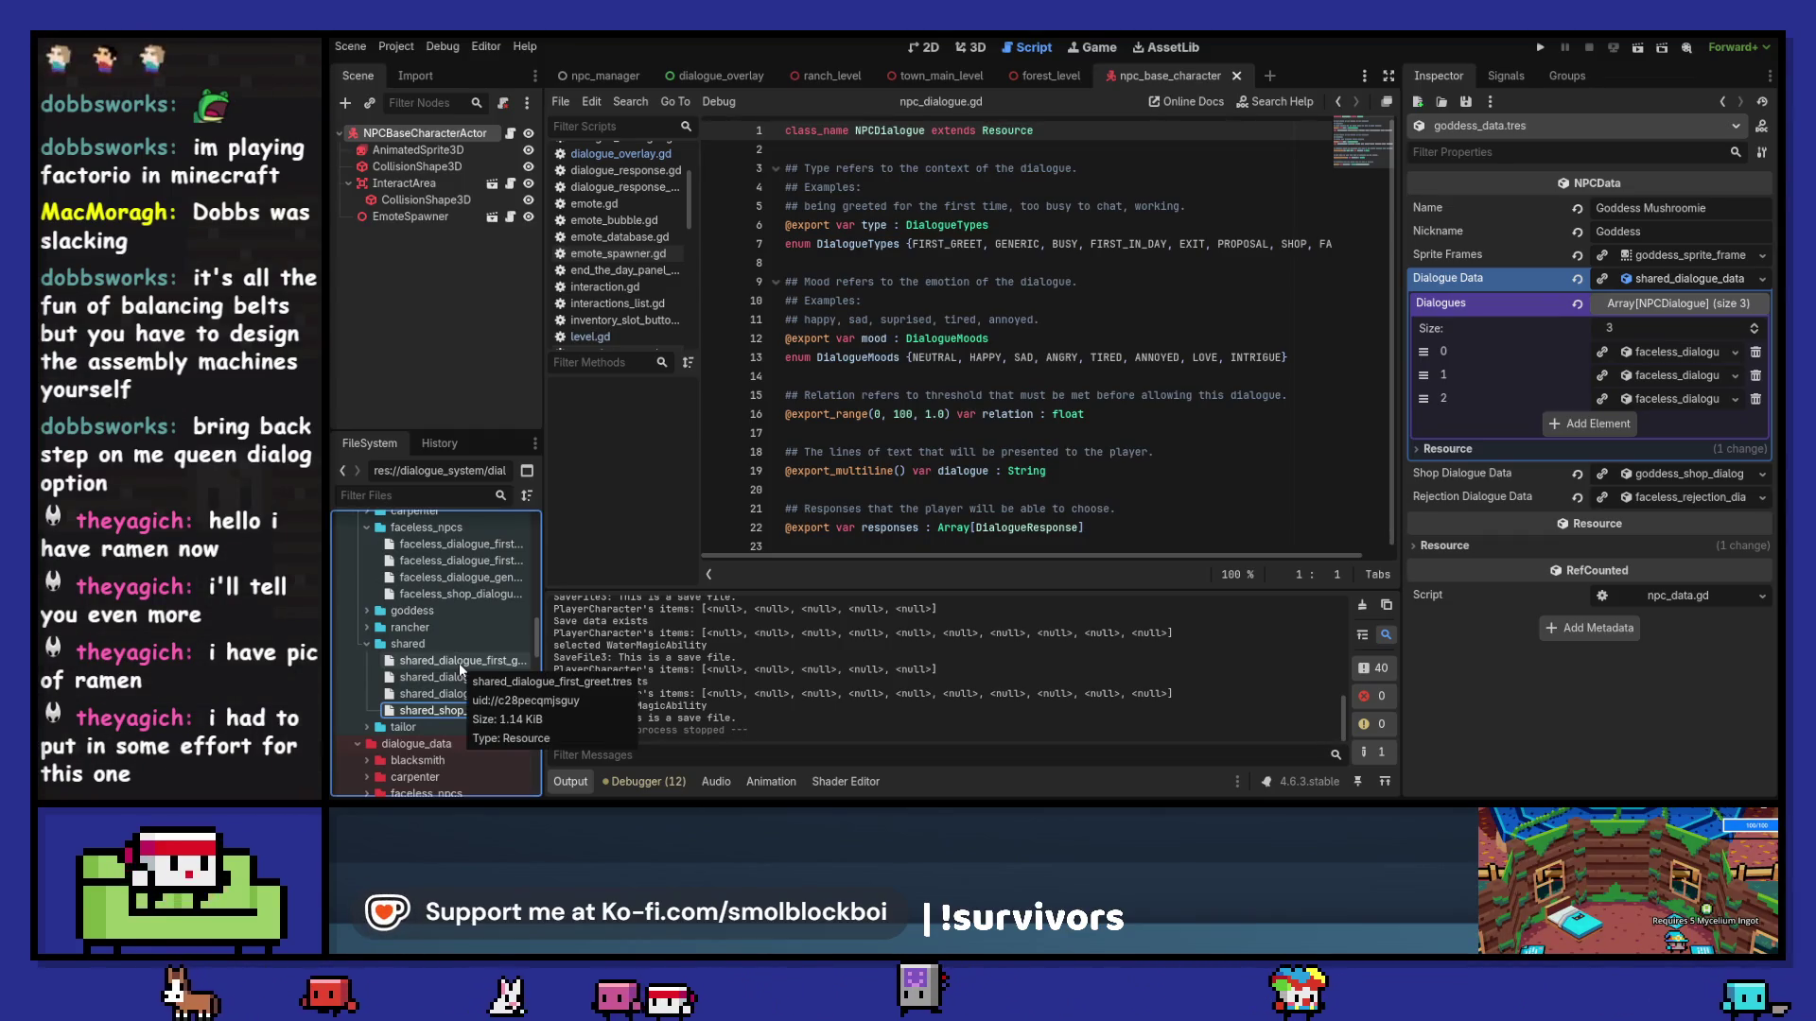
Step: Open shared_dialogue_first_greet.tres, expand its four responses, and save the project
left_click(460, 662)
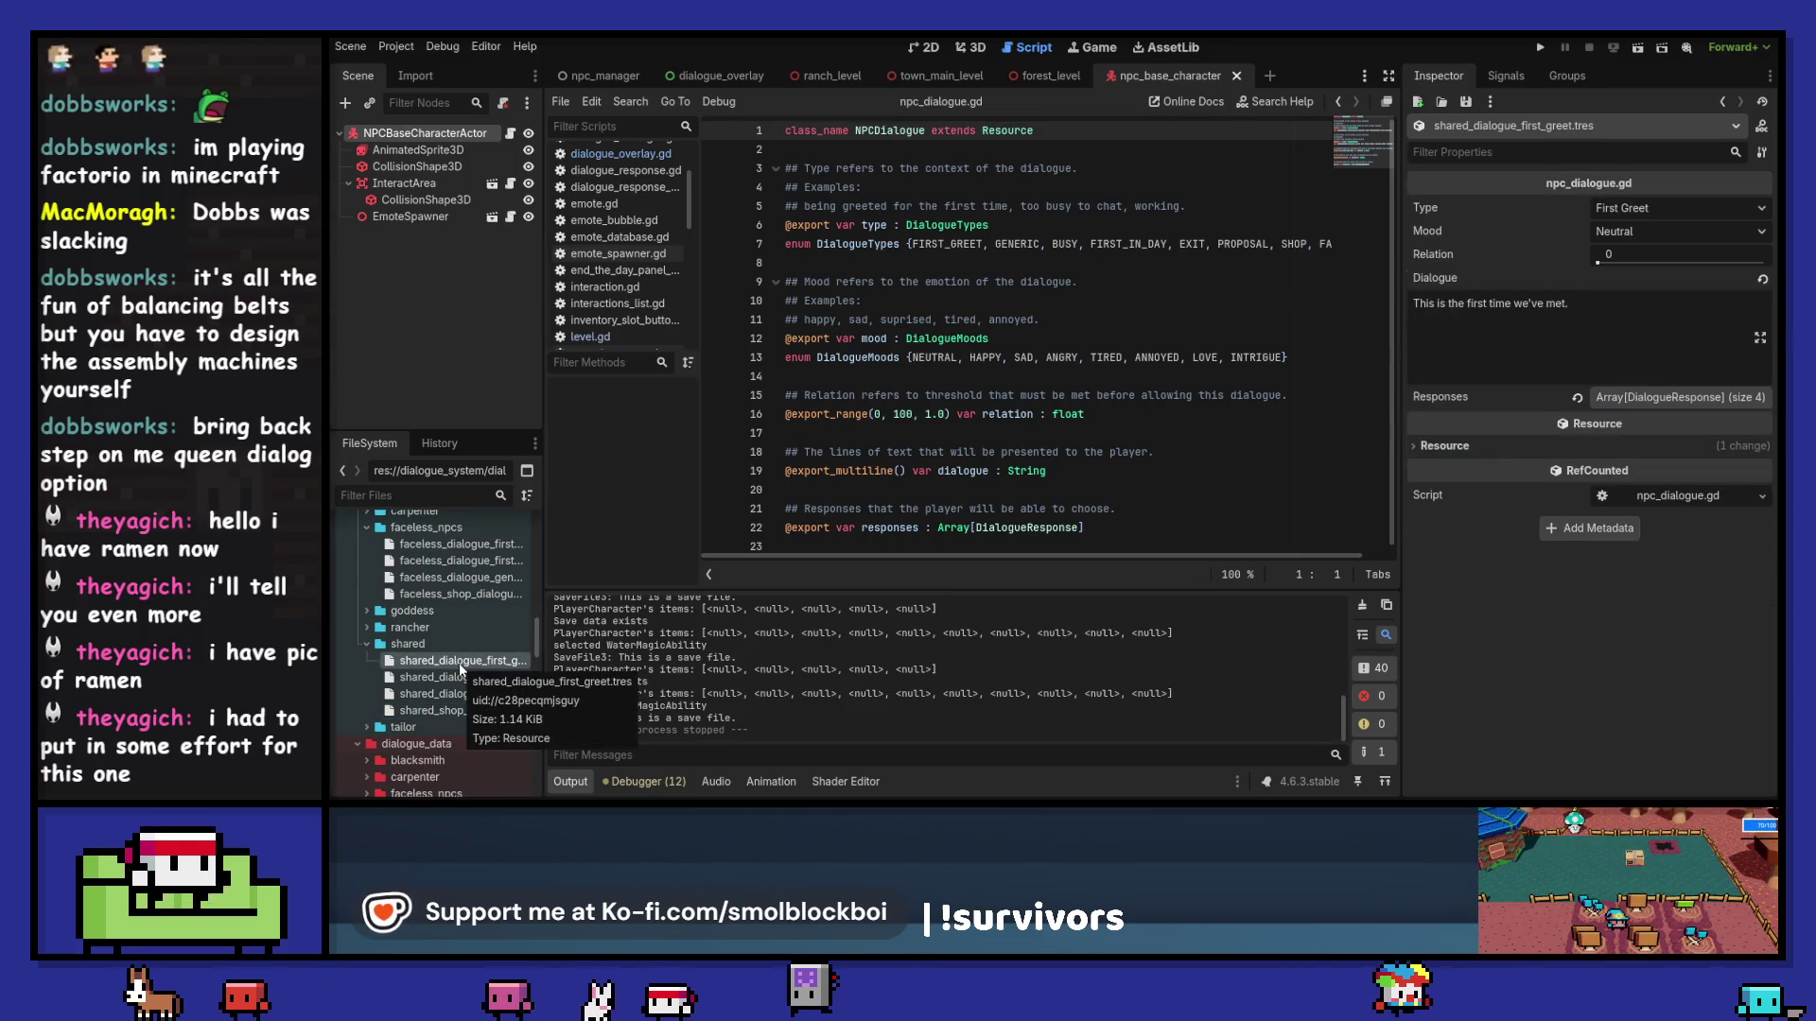
left_click(1620, 402)
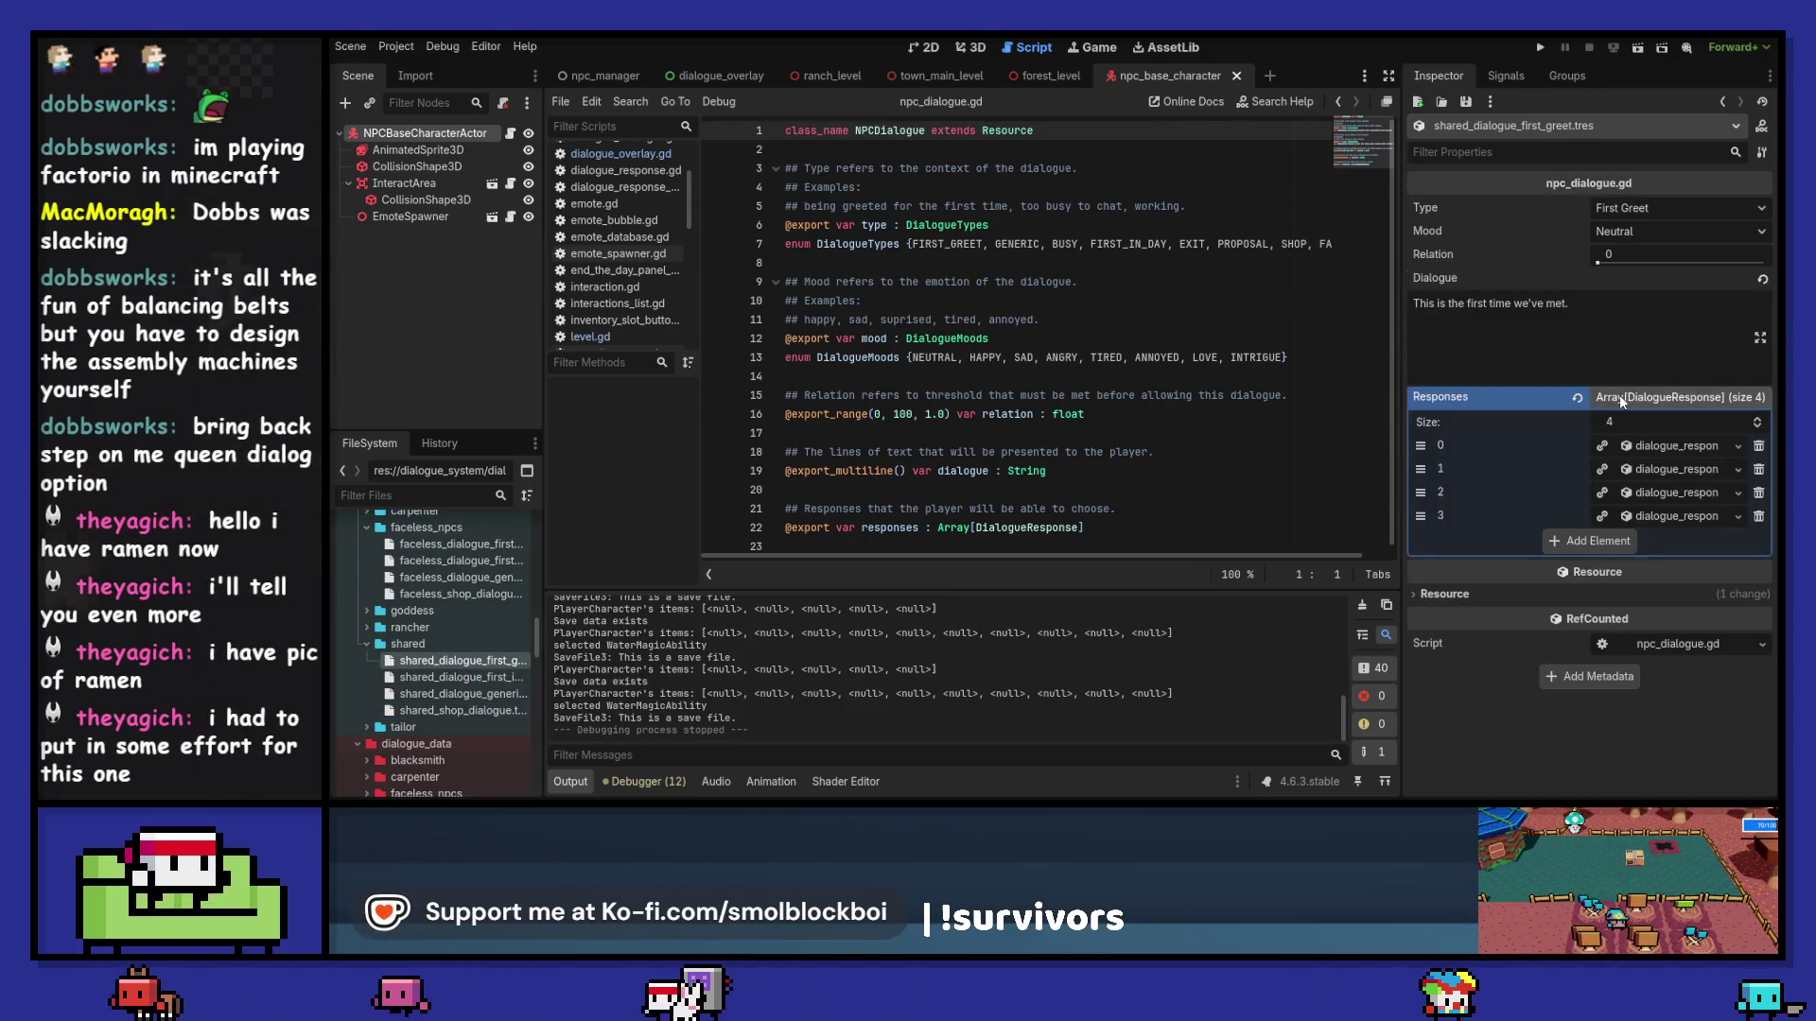
key("ctrl+s")
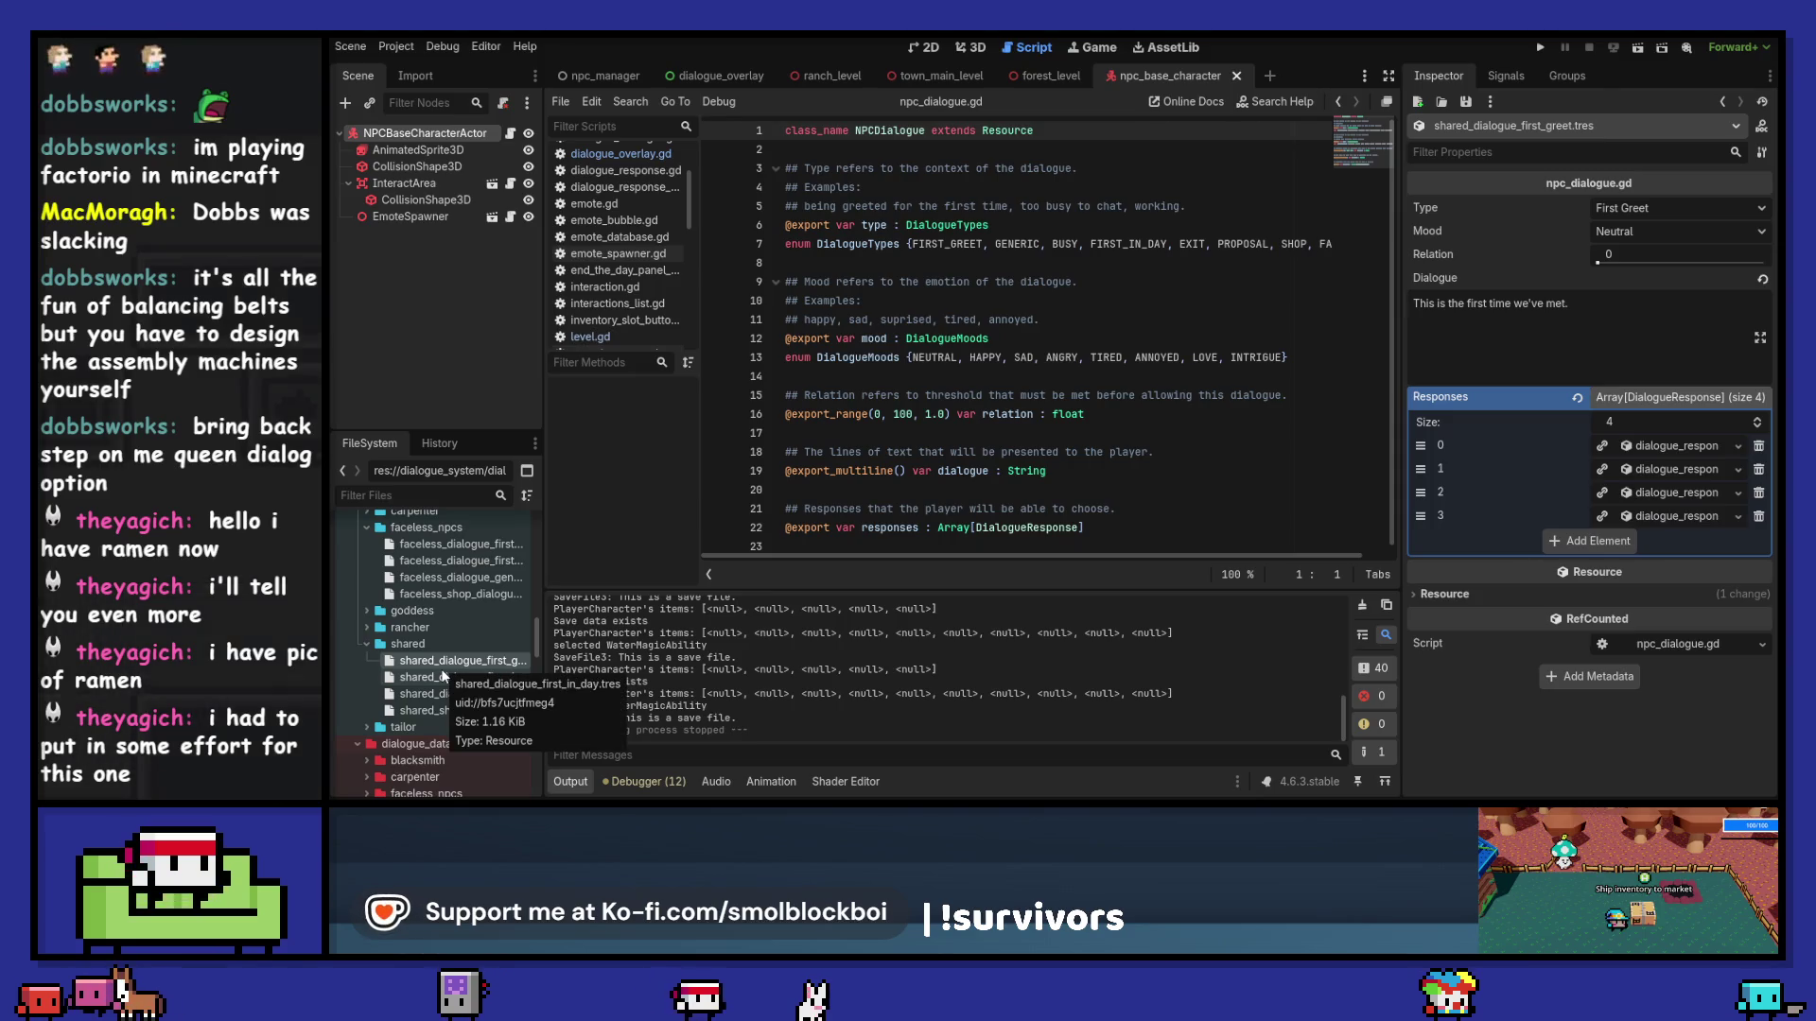
left_click(441, 494)
type("g")
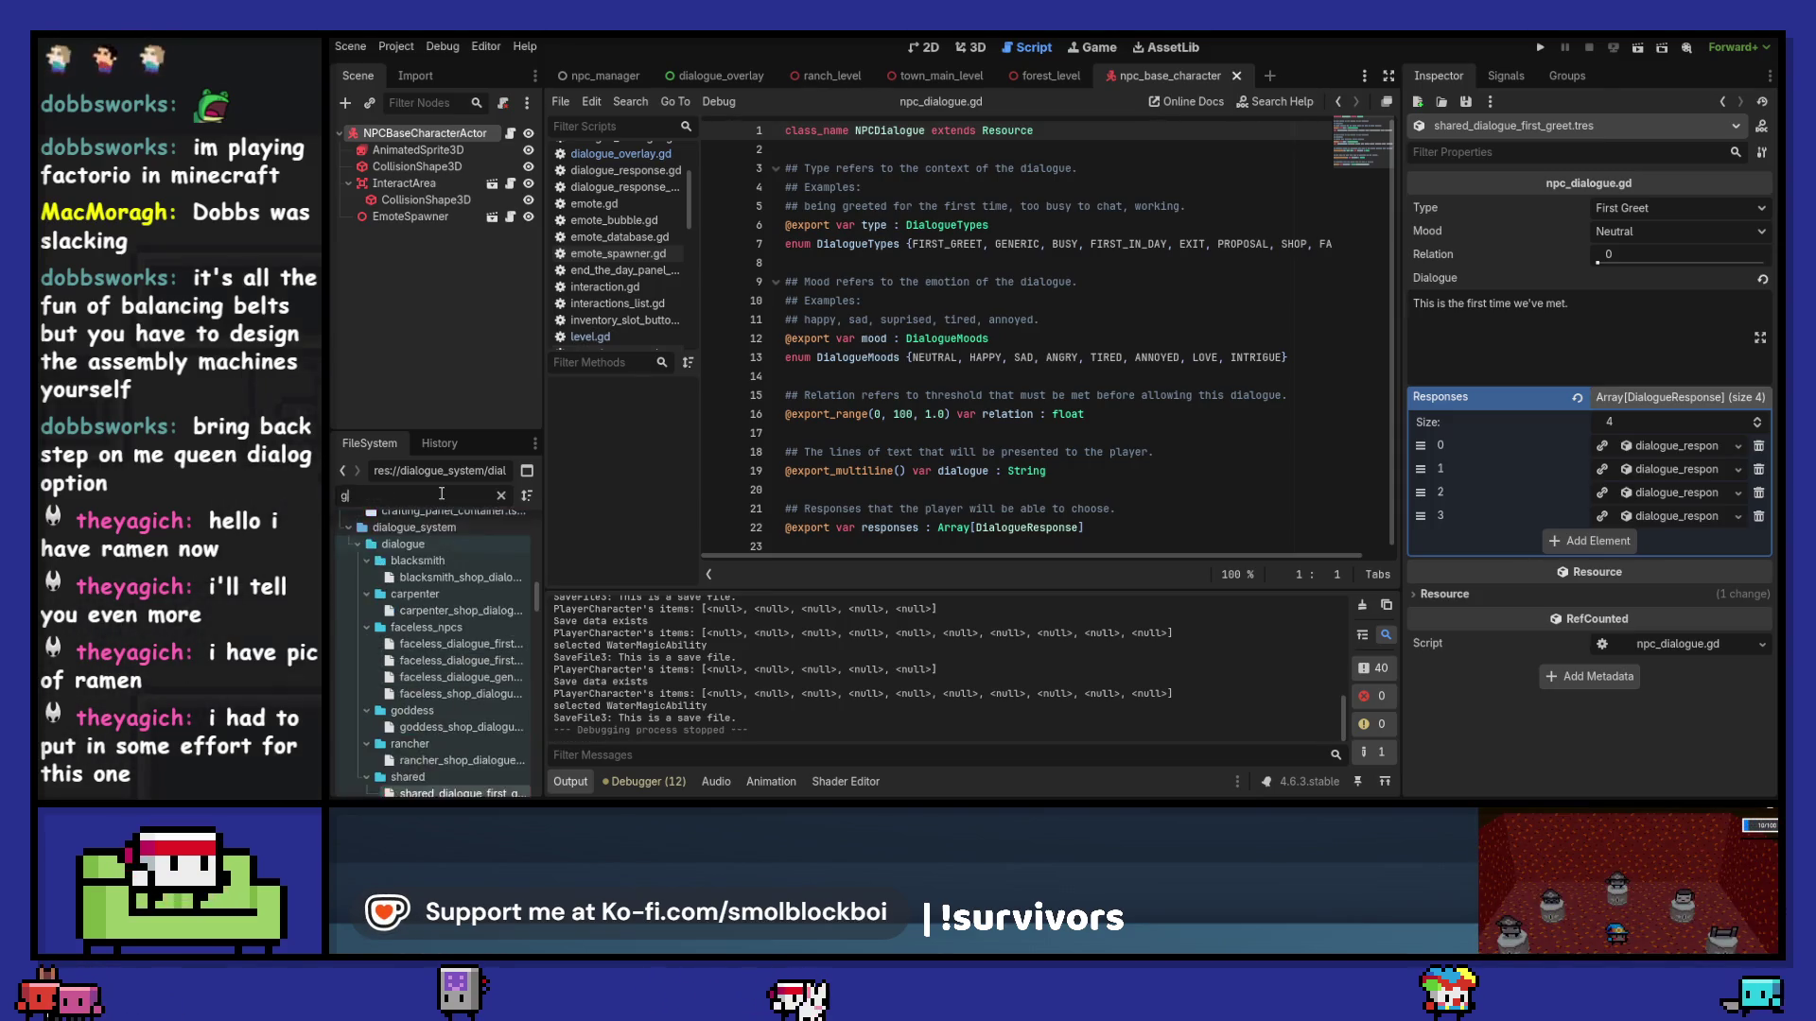
type("od")
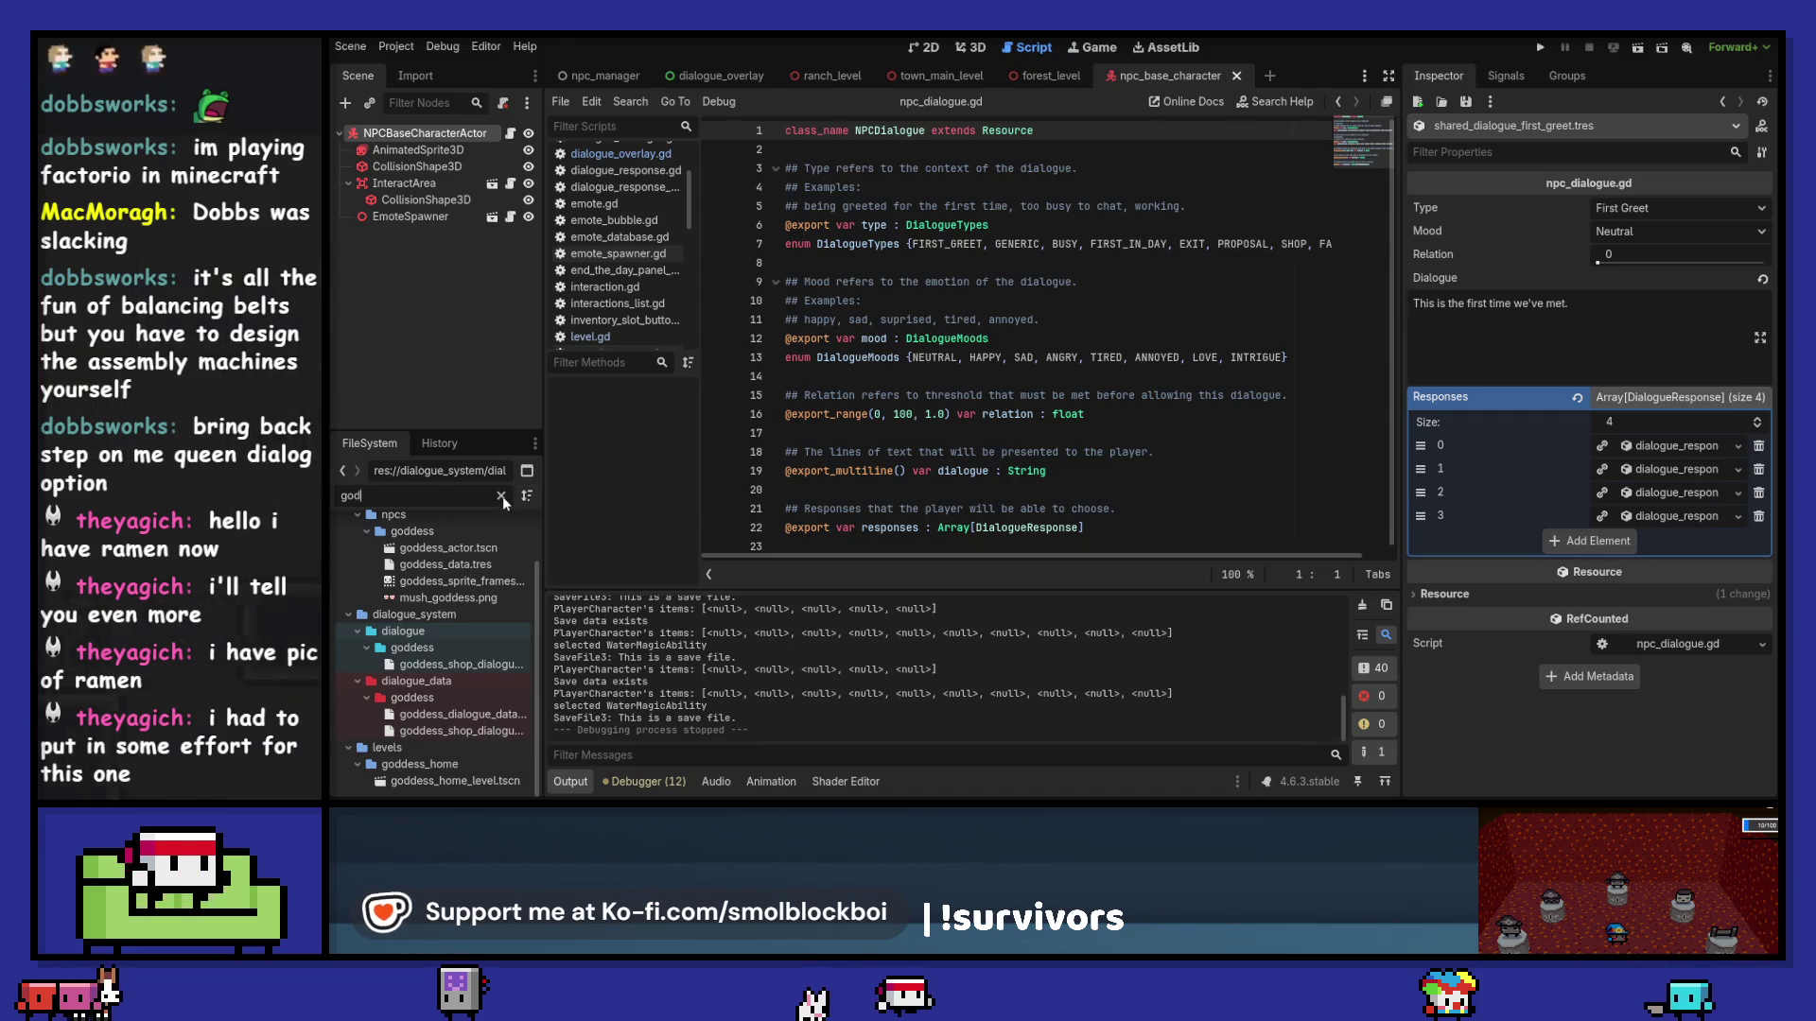
Step: Filter files for 'shared', re-show the four responses, then clear the filter to restore the dialogue tree
key("BackSpace")
key("BackSpace")
key("BackSpace")
type("shared")
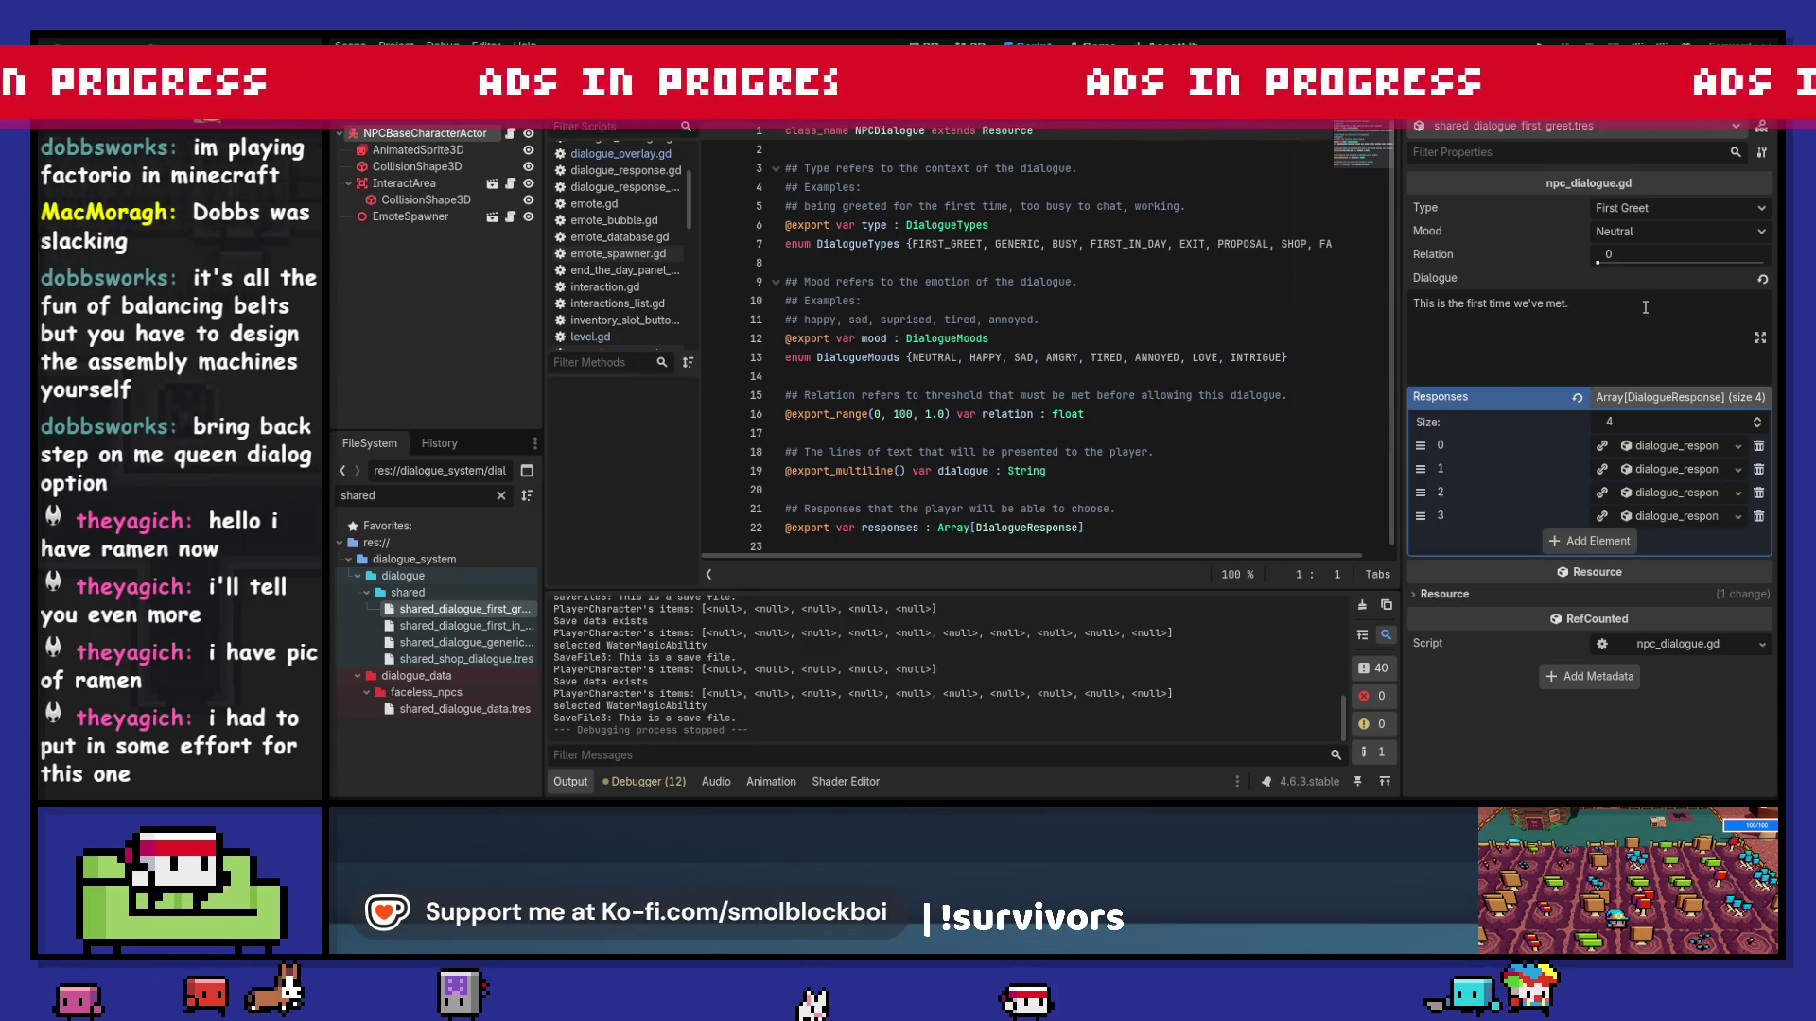
left_click(1608, 398)
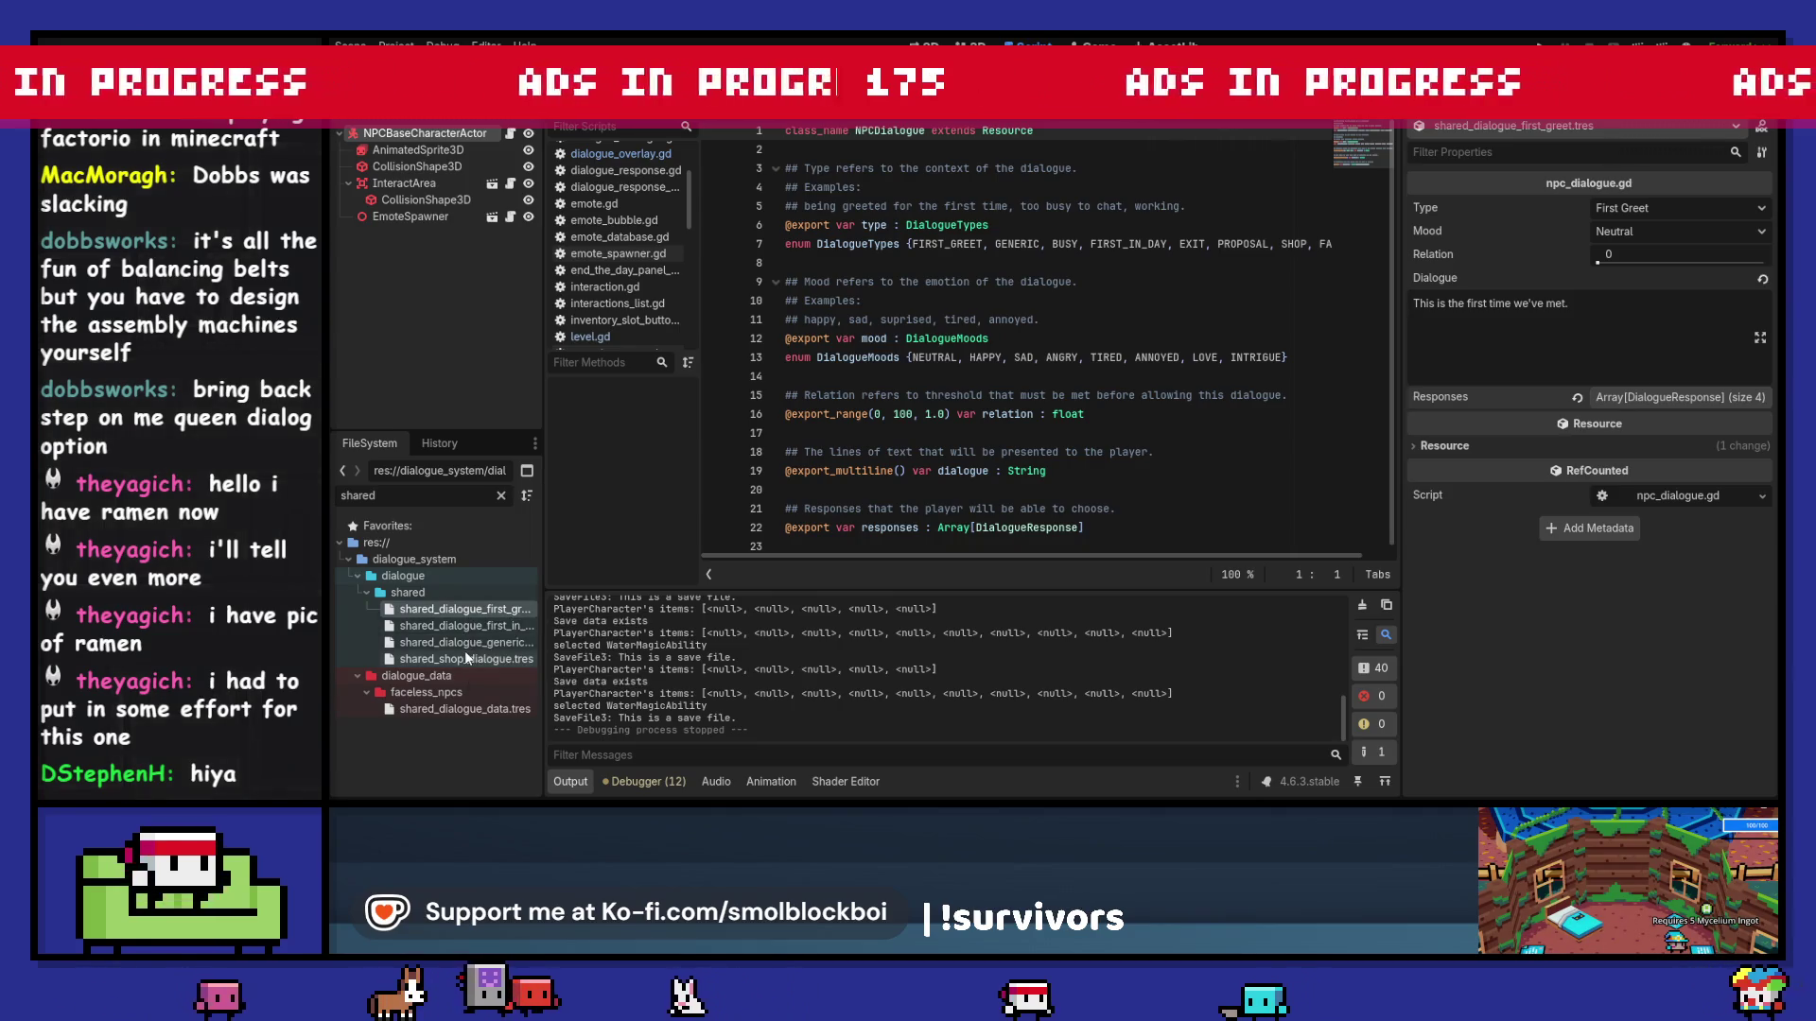
left_click(1648, 398)
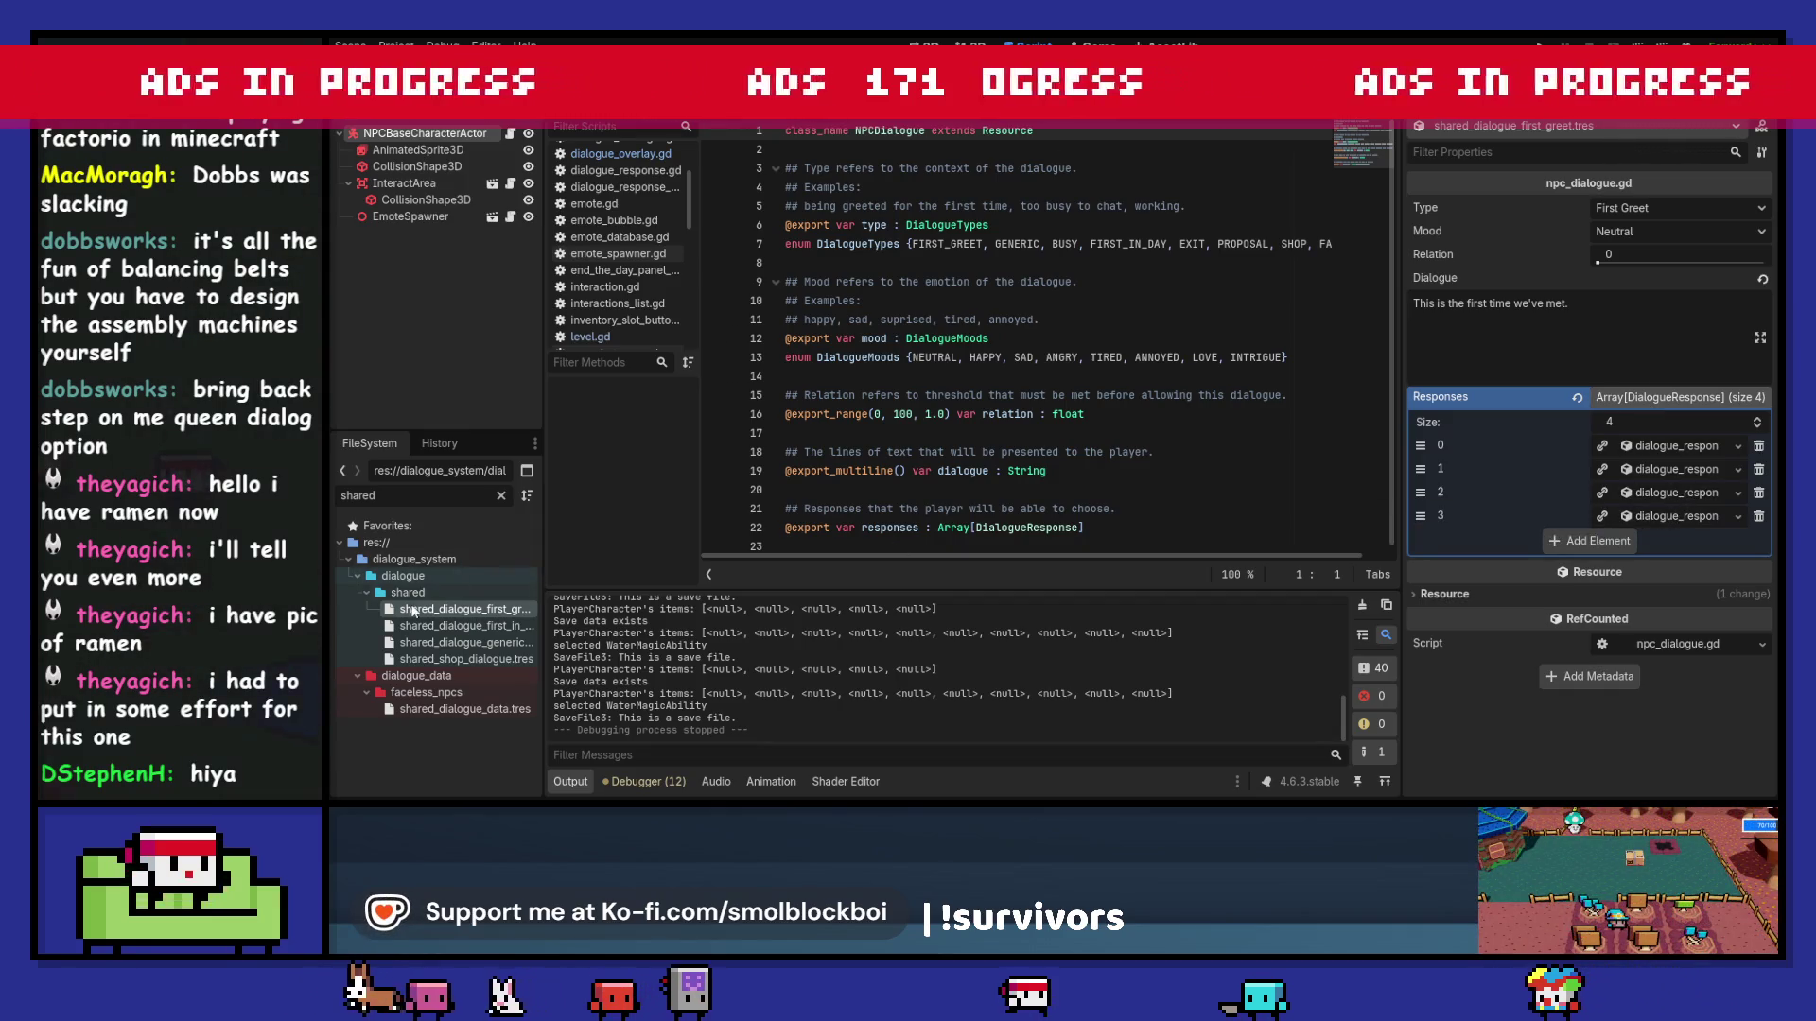
left_click(428, 574)
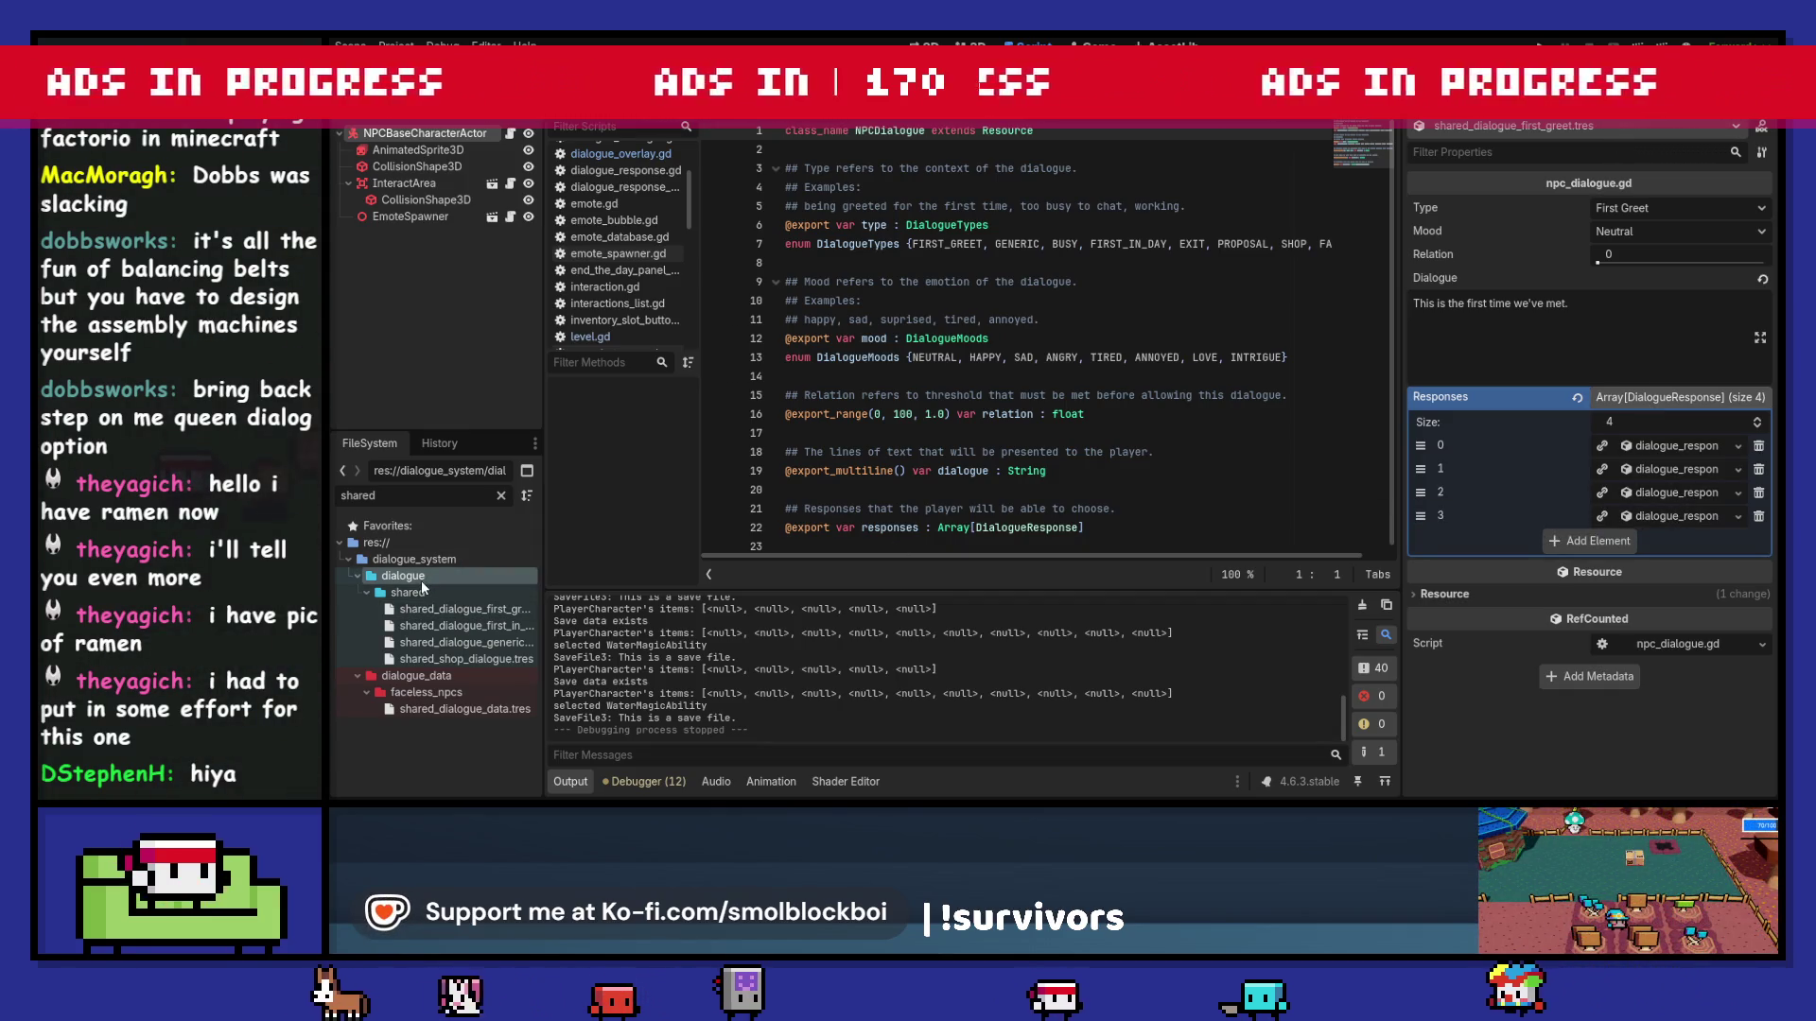
left_click(502, 498)
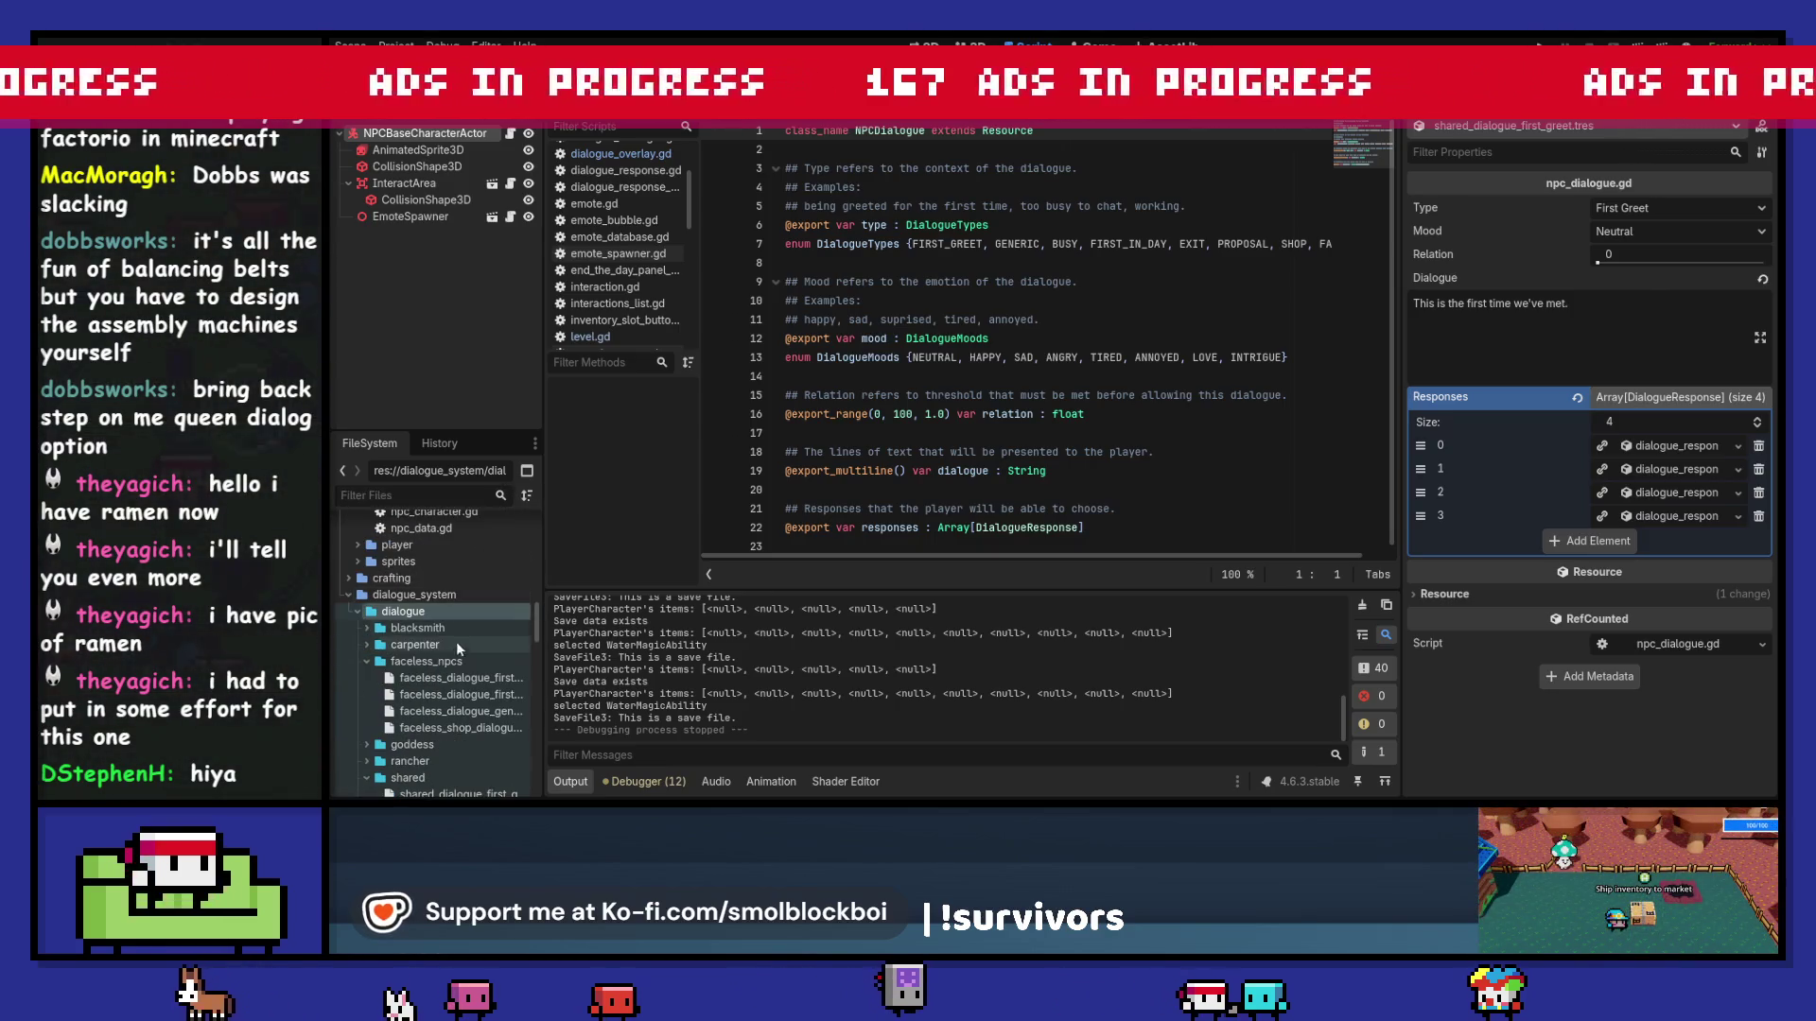
Step: Inspect the Responses of the faceless first-greet and first-in-day dialogues
left_click(451, 679)
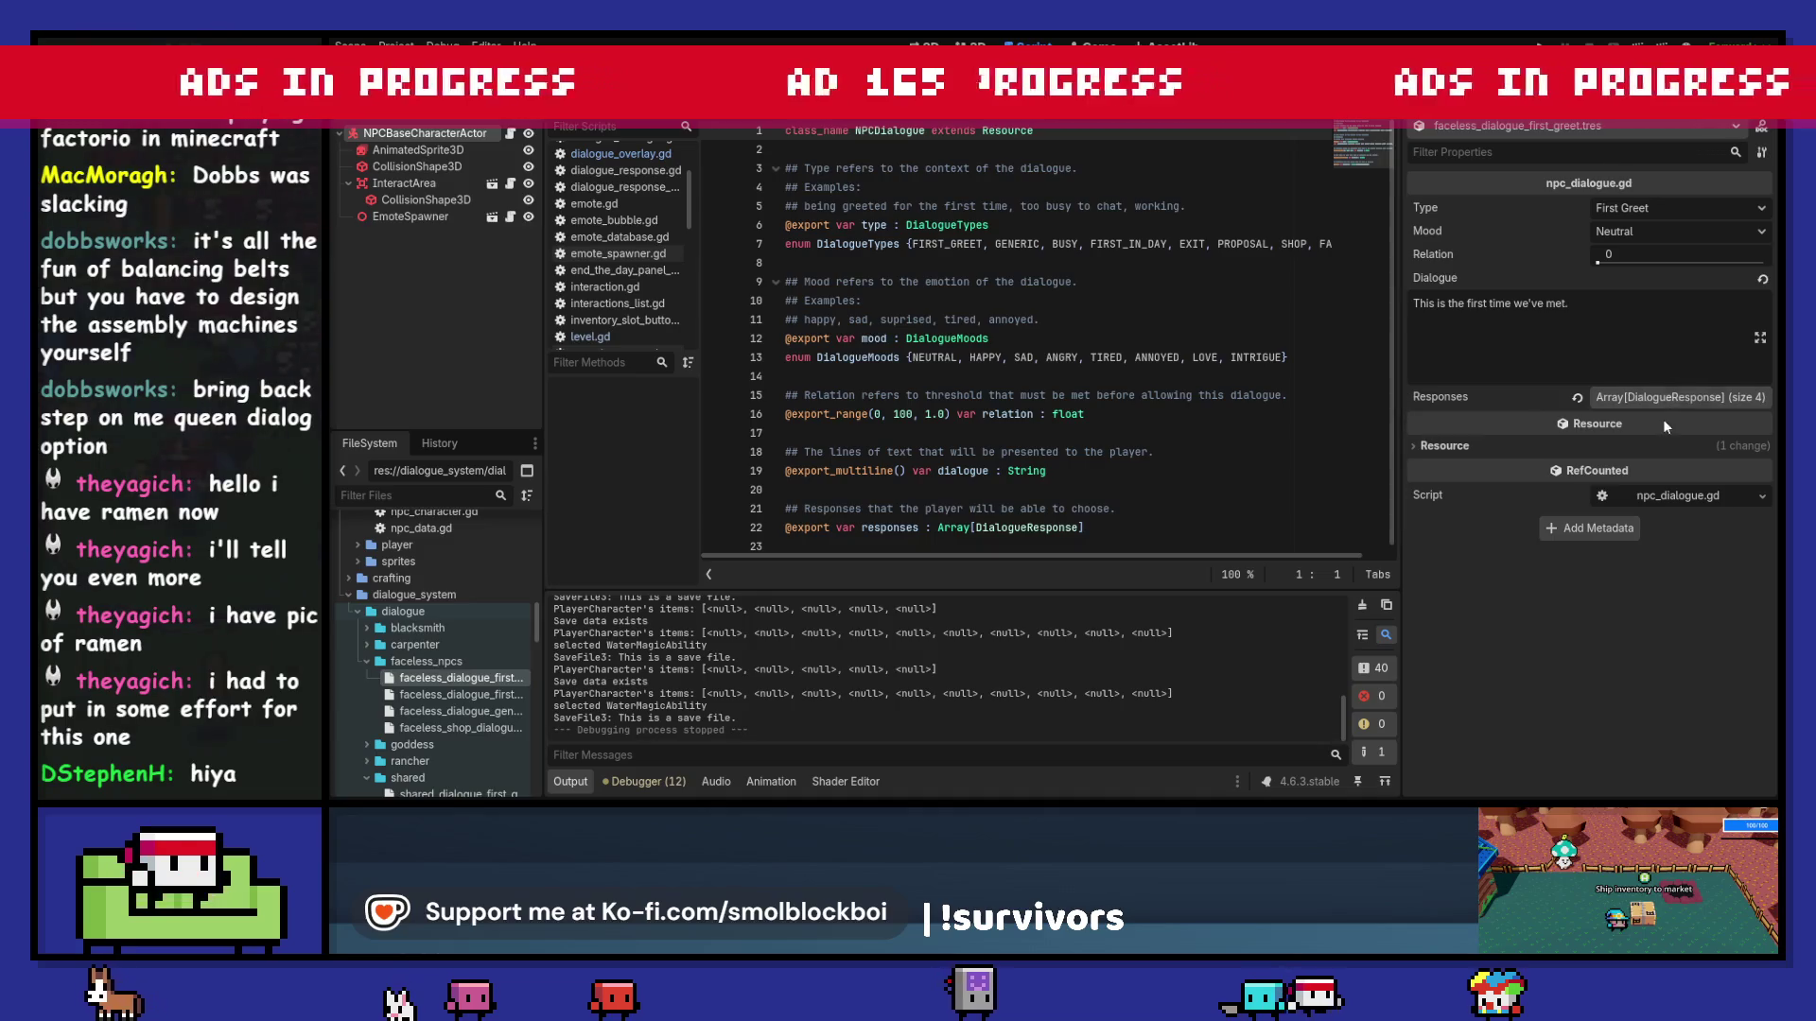
left_click(1667, 398)
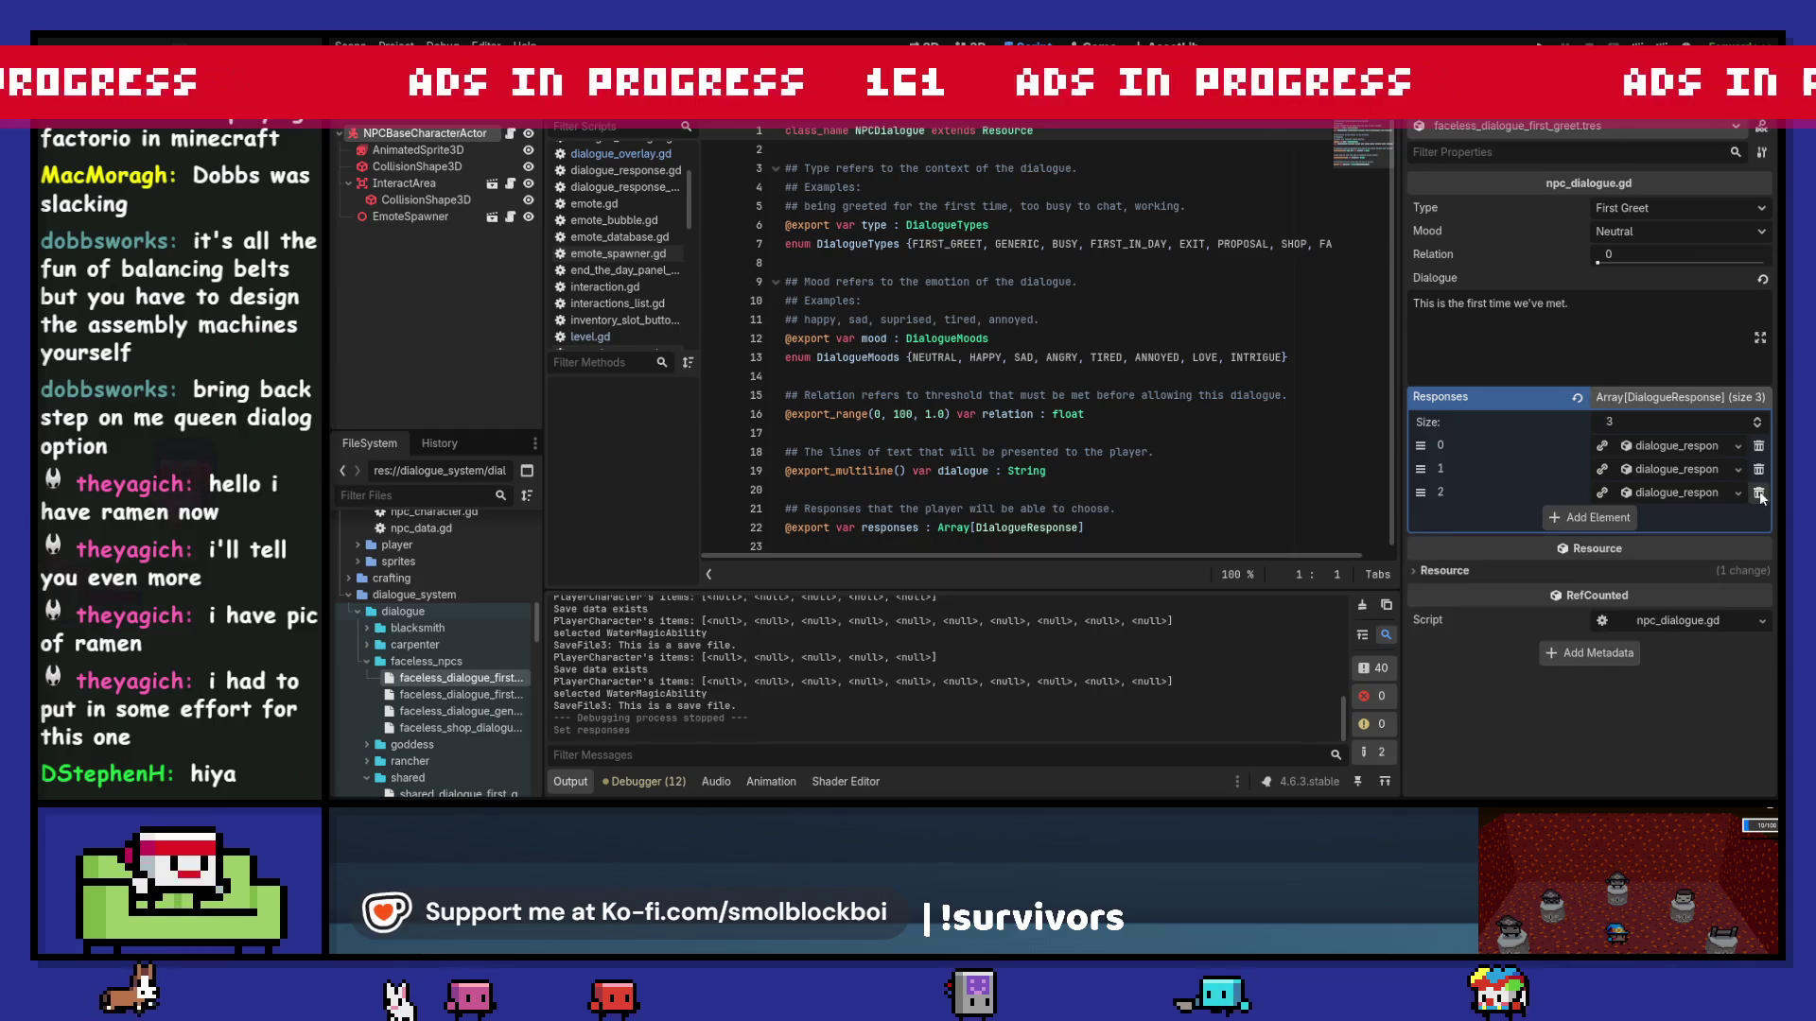
left_click(446, 695)
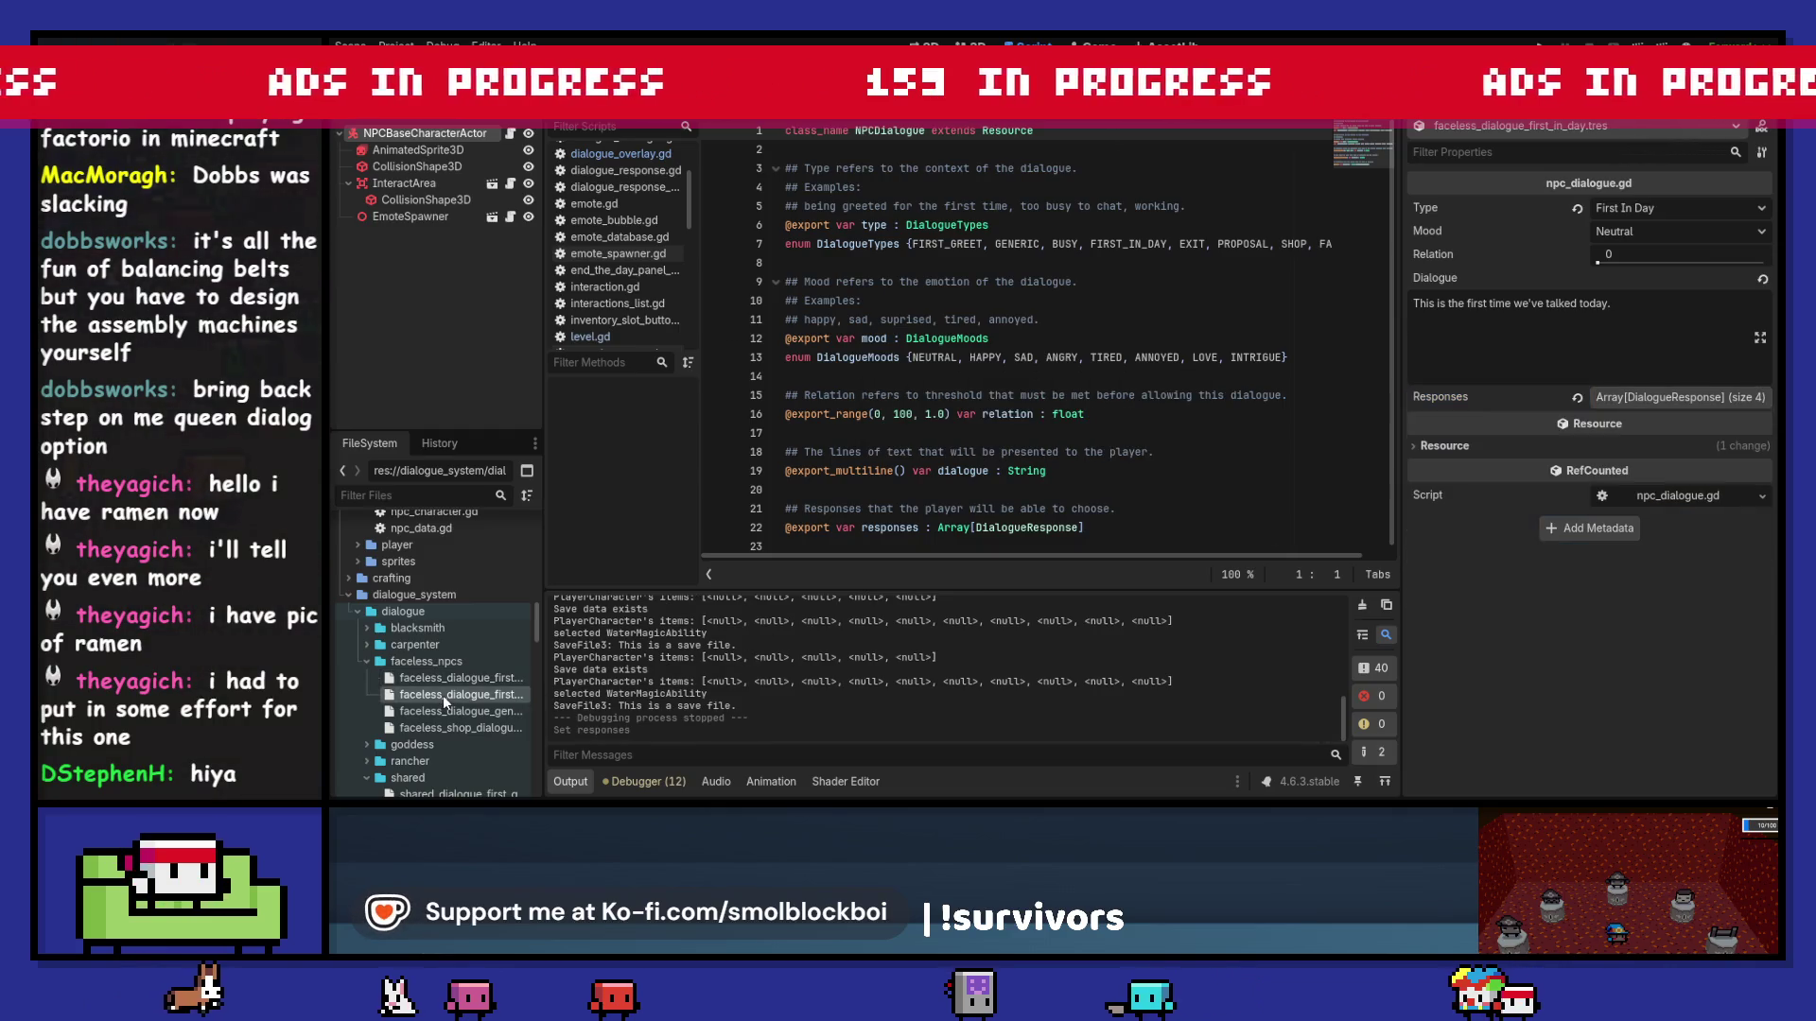
left_click(1677, 401)
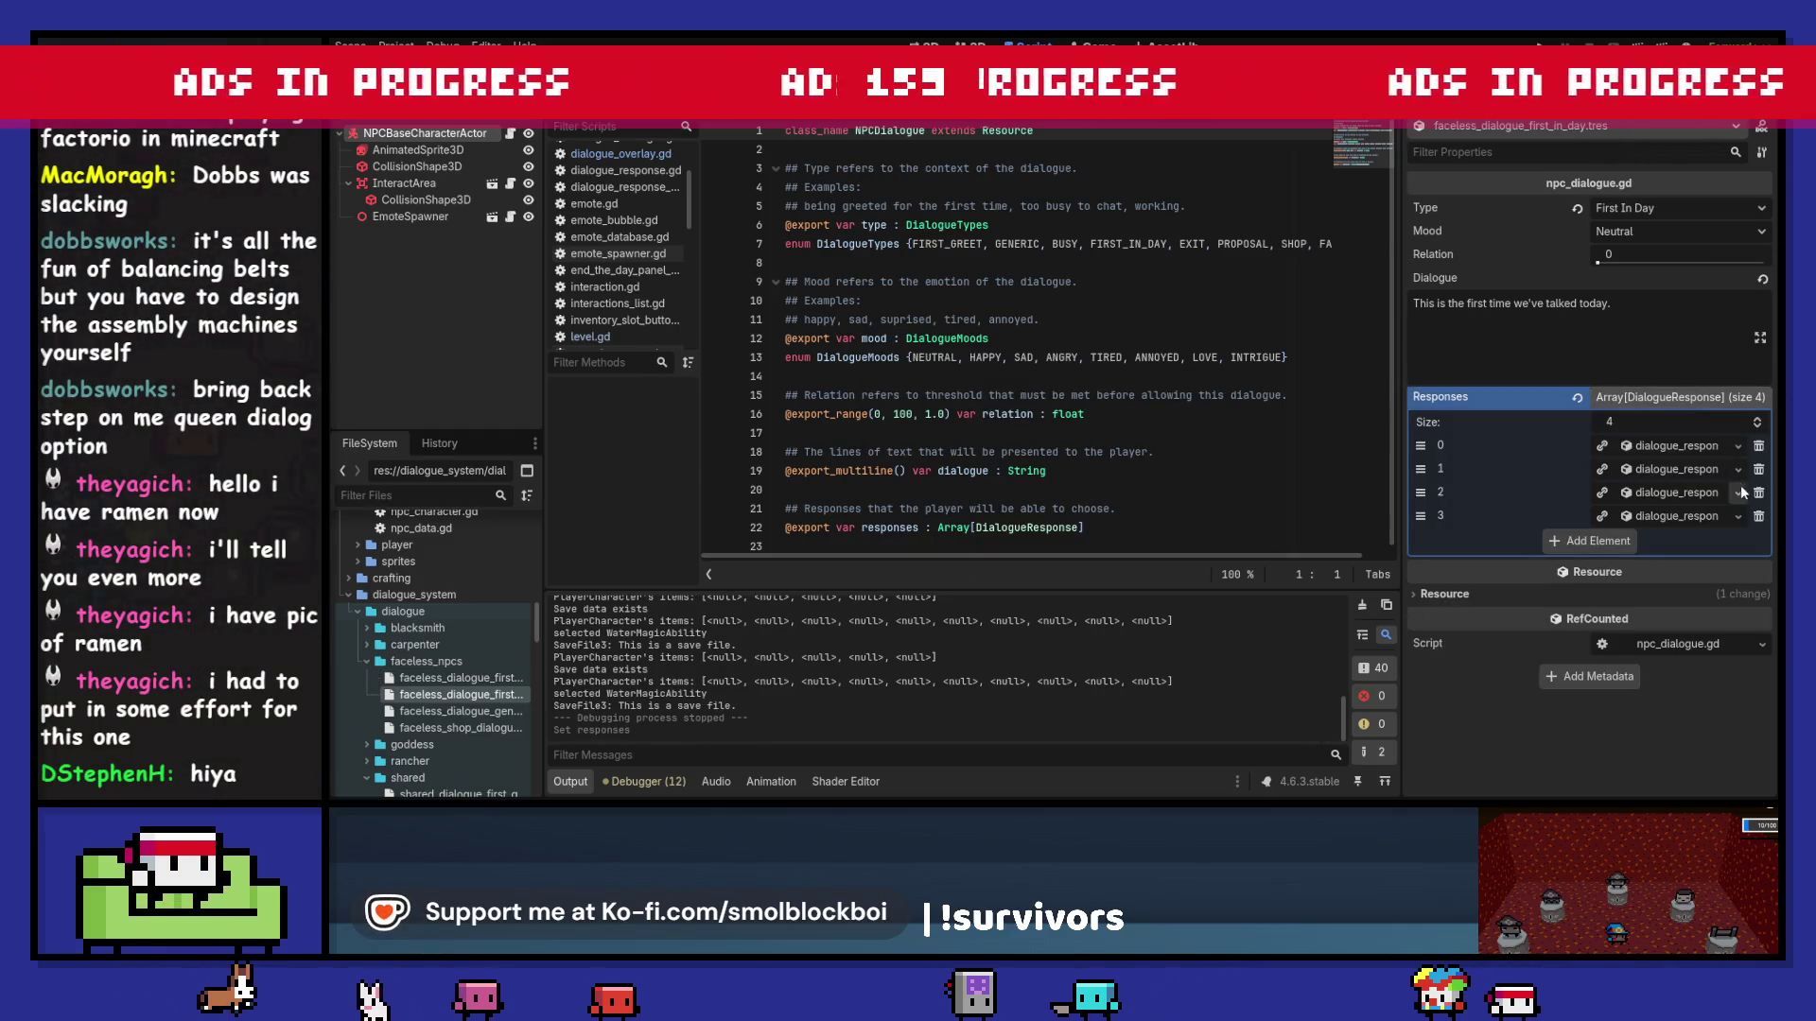
Step: Remove one response from the faceless generic dialogue and save it
left_click(463, 713)
left_click(1633, 397)
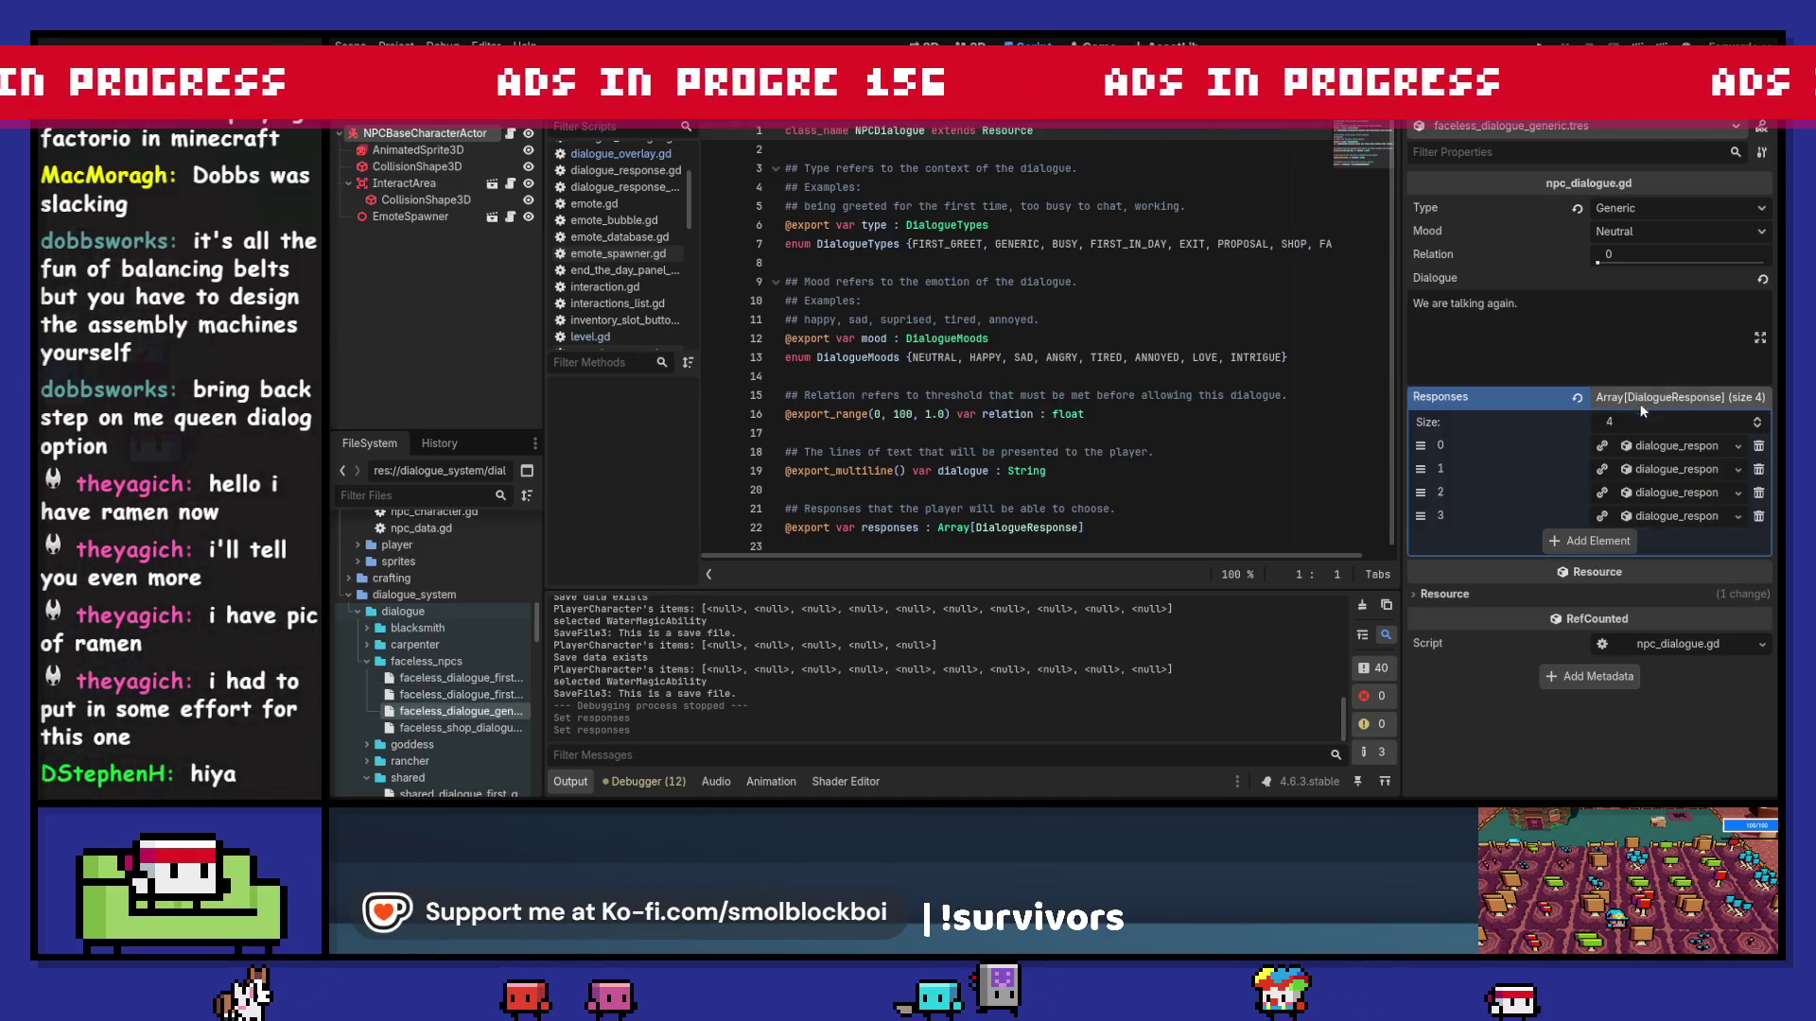
left_click(1758, 517)
key("ctrl+s")
Step: Check the two responses in faceless_shop_dialogue.tres, then delete that file
left_click(473, 728)
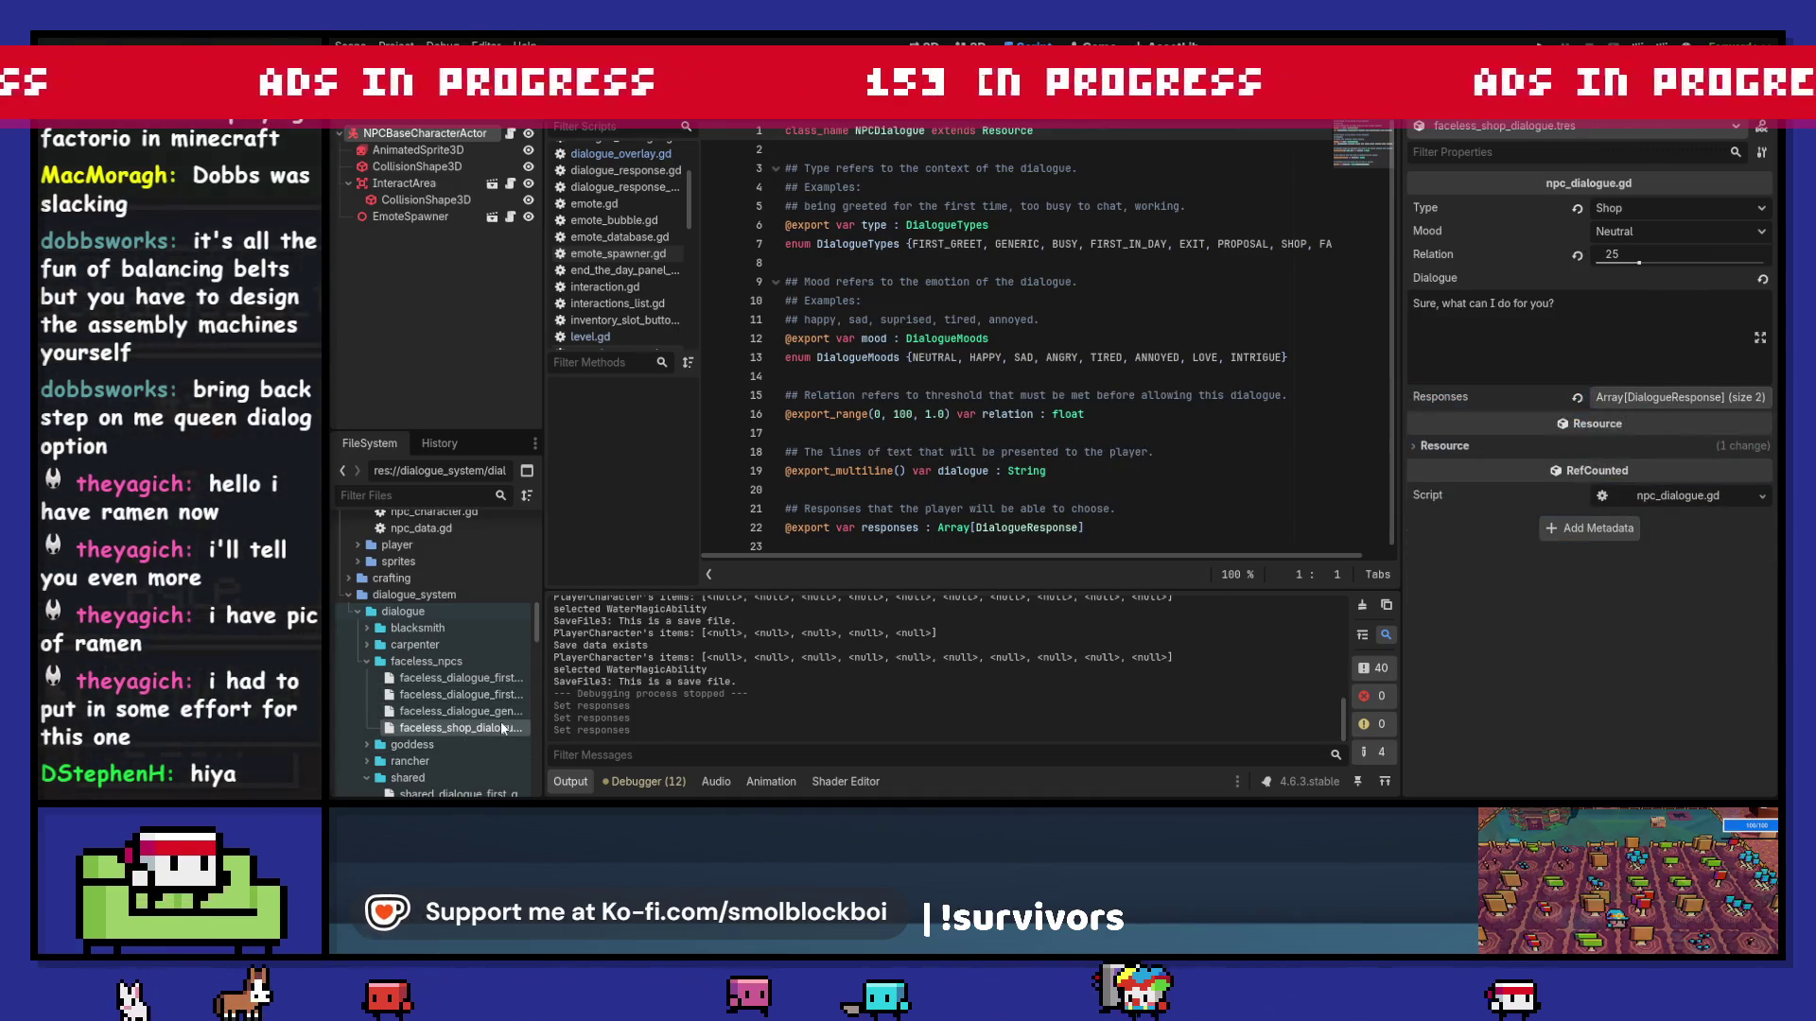
left_click(1678, 399)
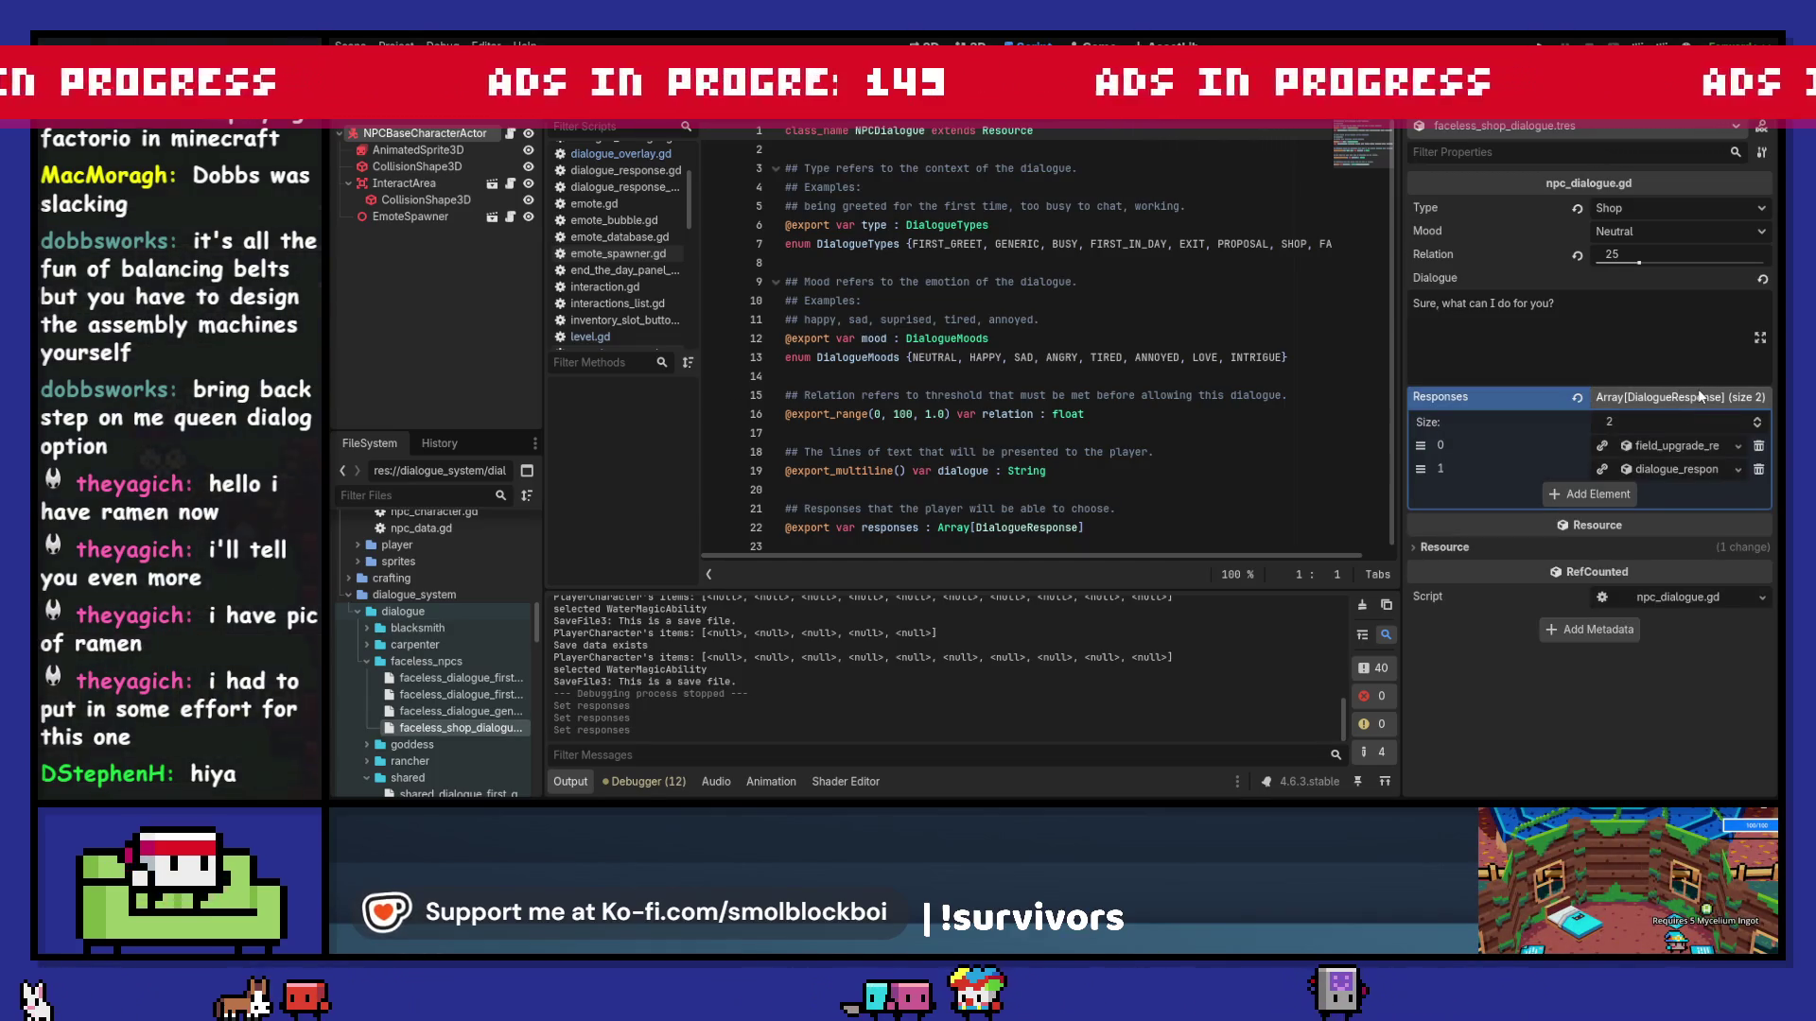
left_click(484, 712)
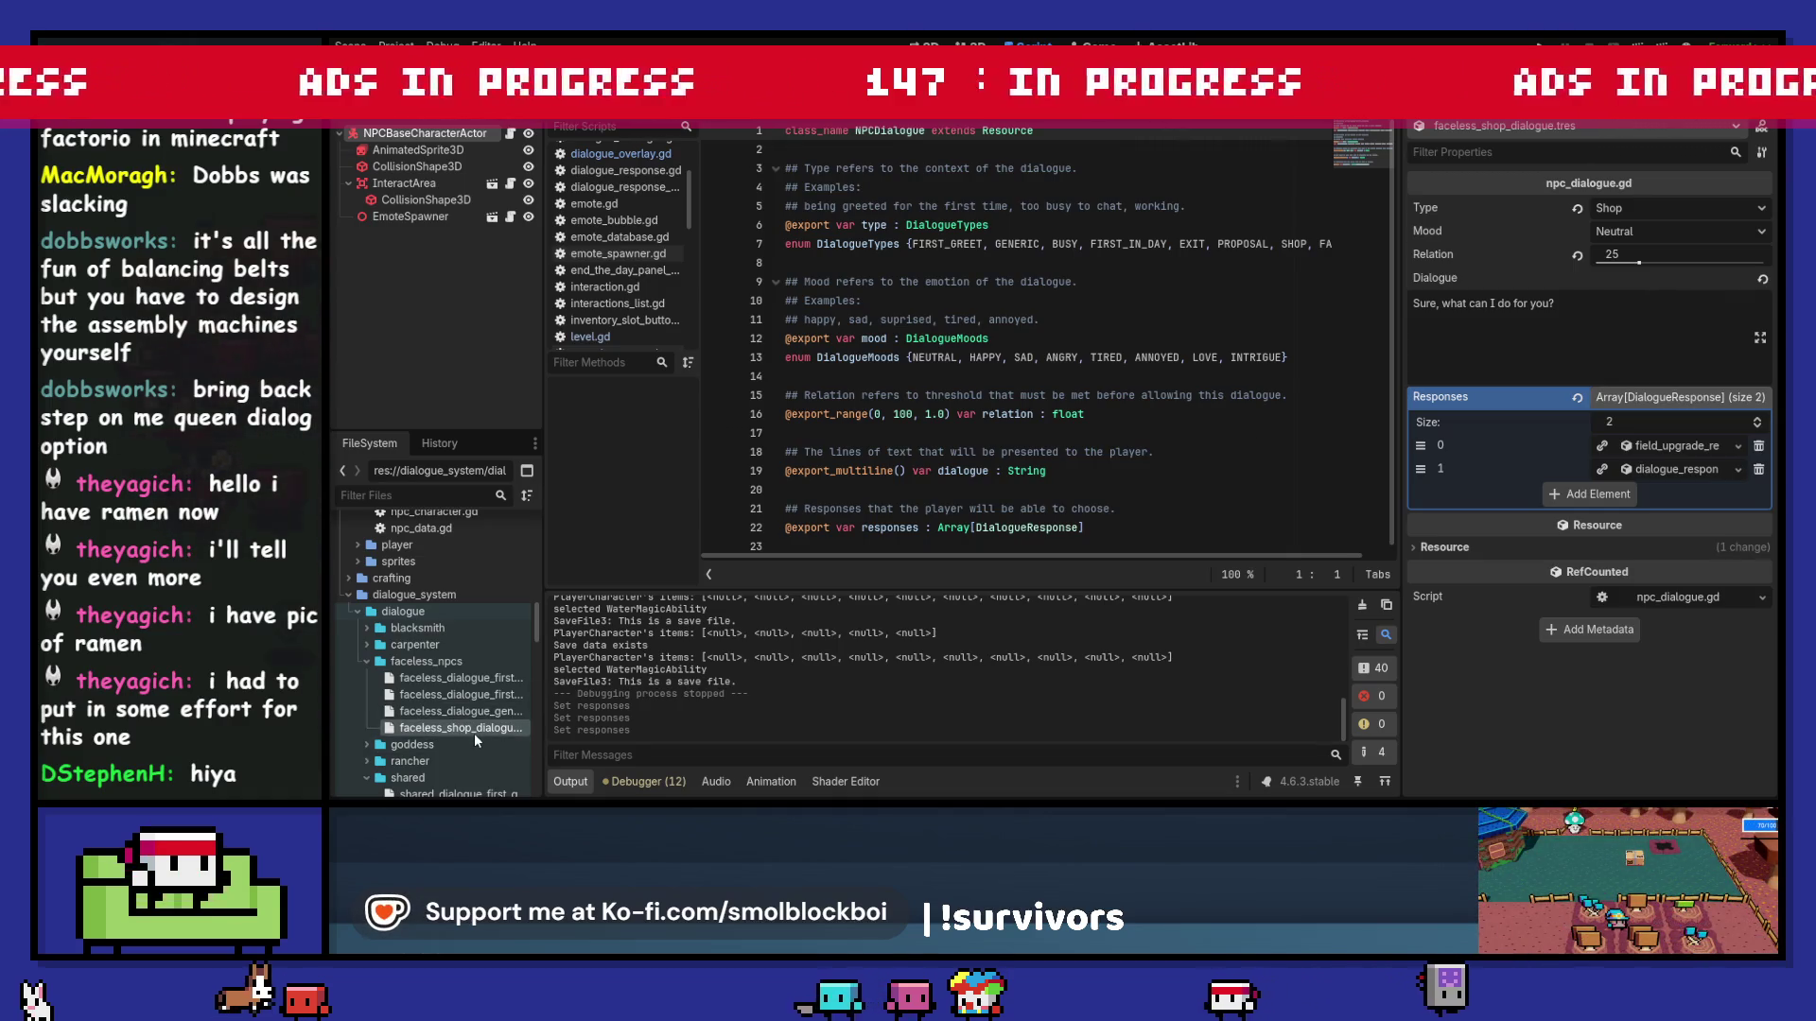
right_click(475, 735)
key("Delete")
key("Return")
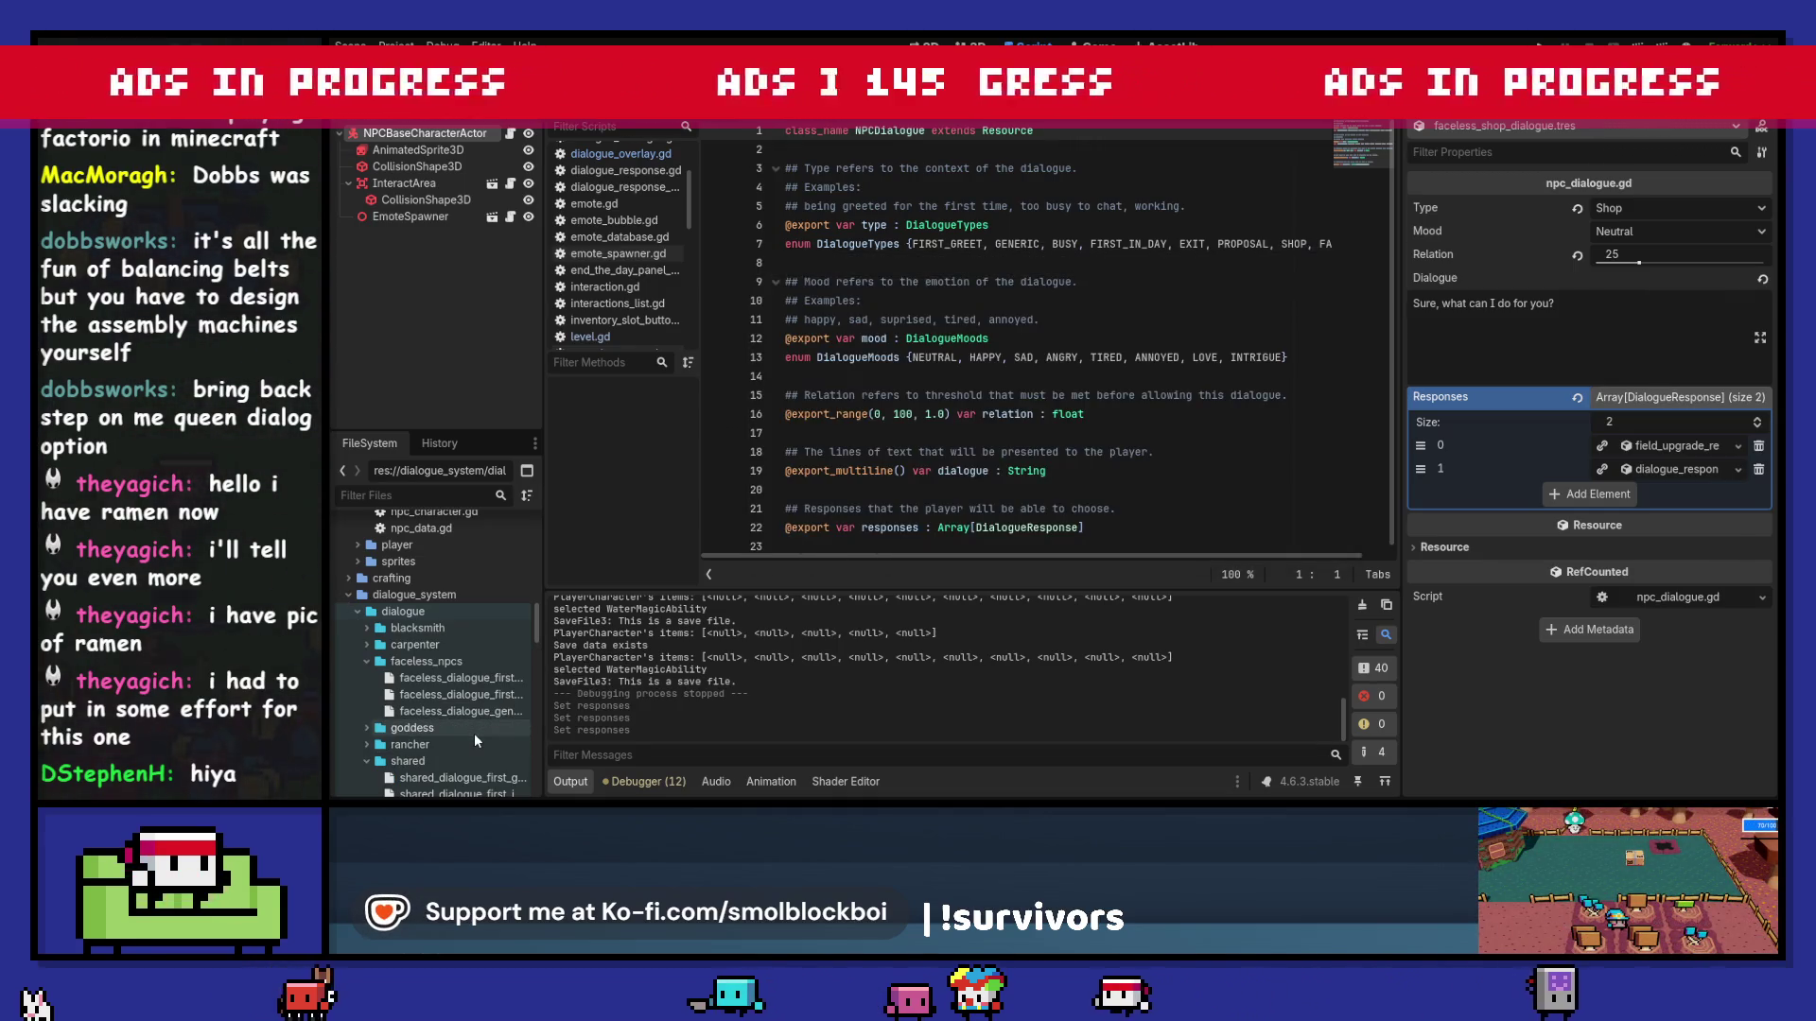
Step: Undo and redo the last responses change, then clear the Output log
key("ctrl+z")
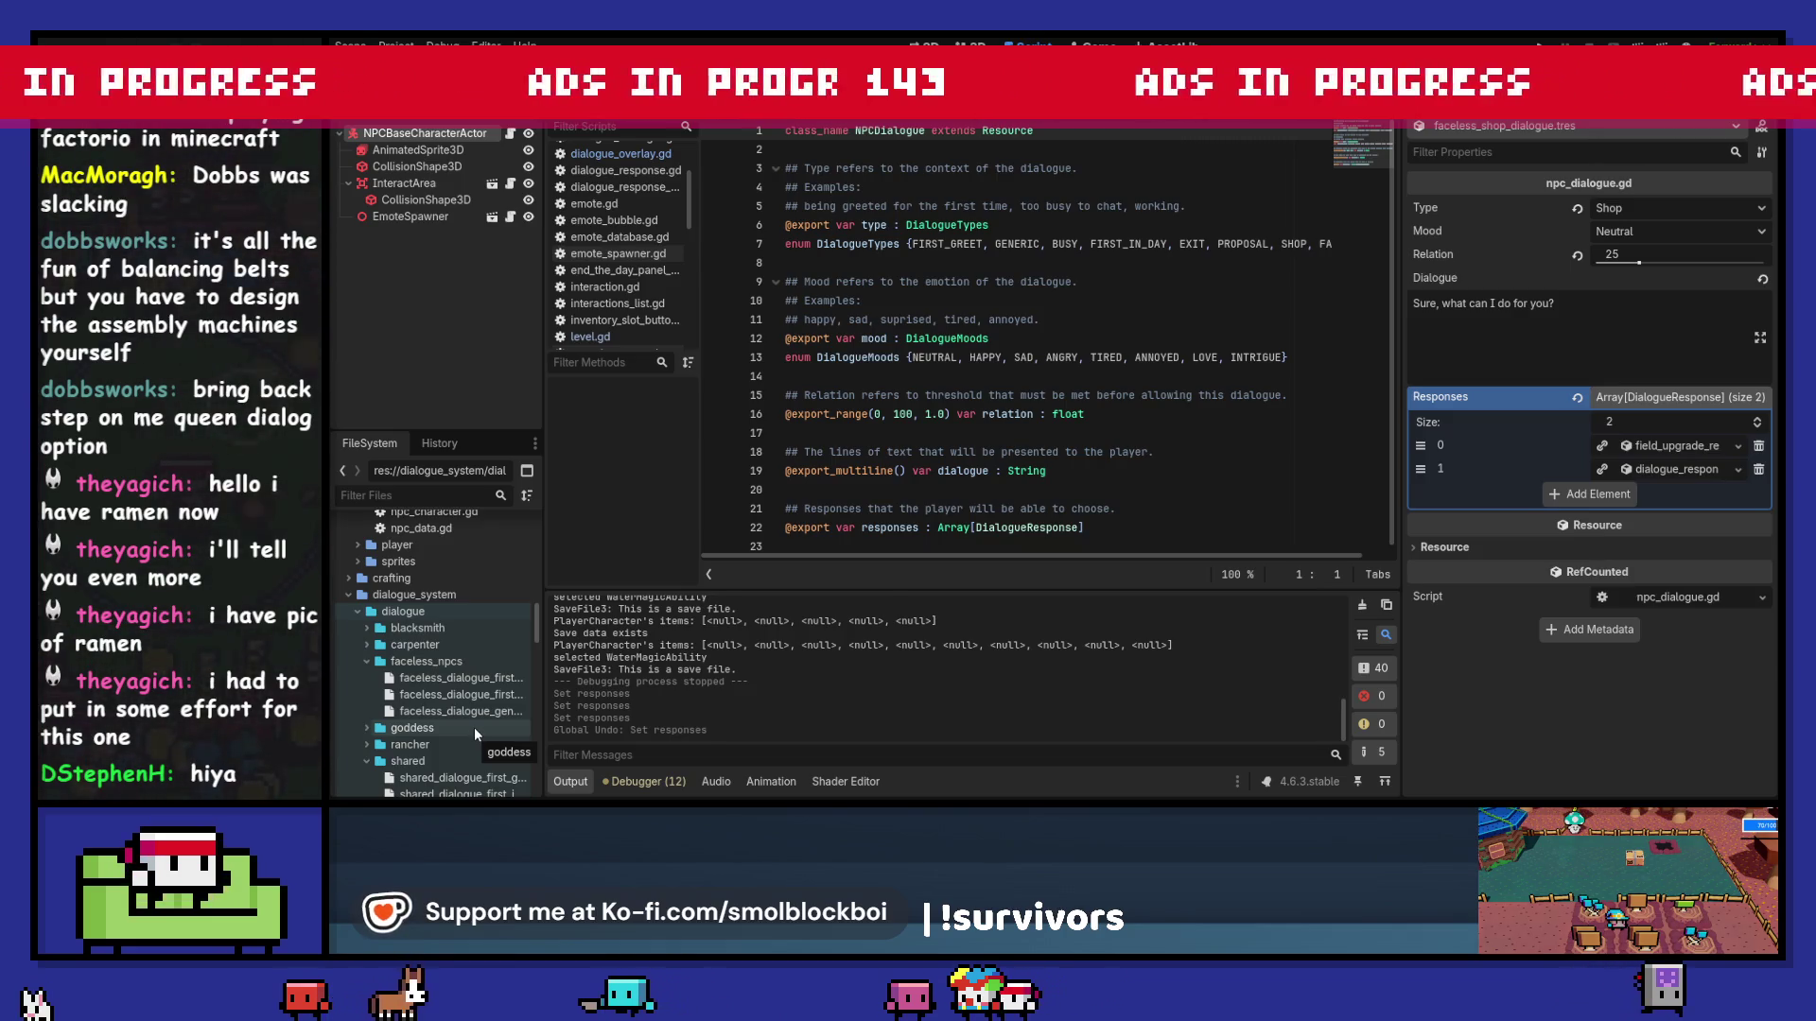
key("ctrl+shift+z")
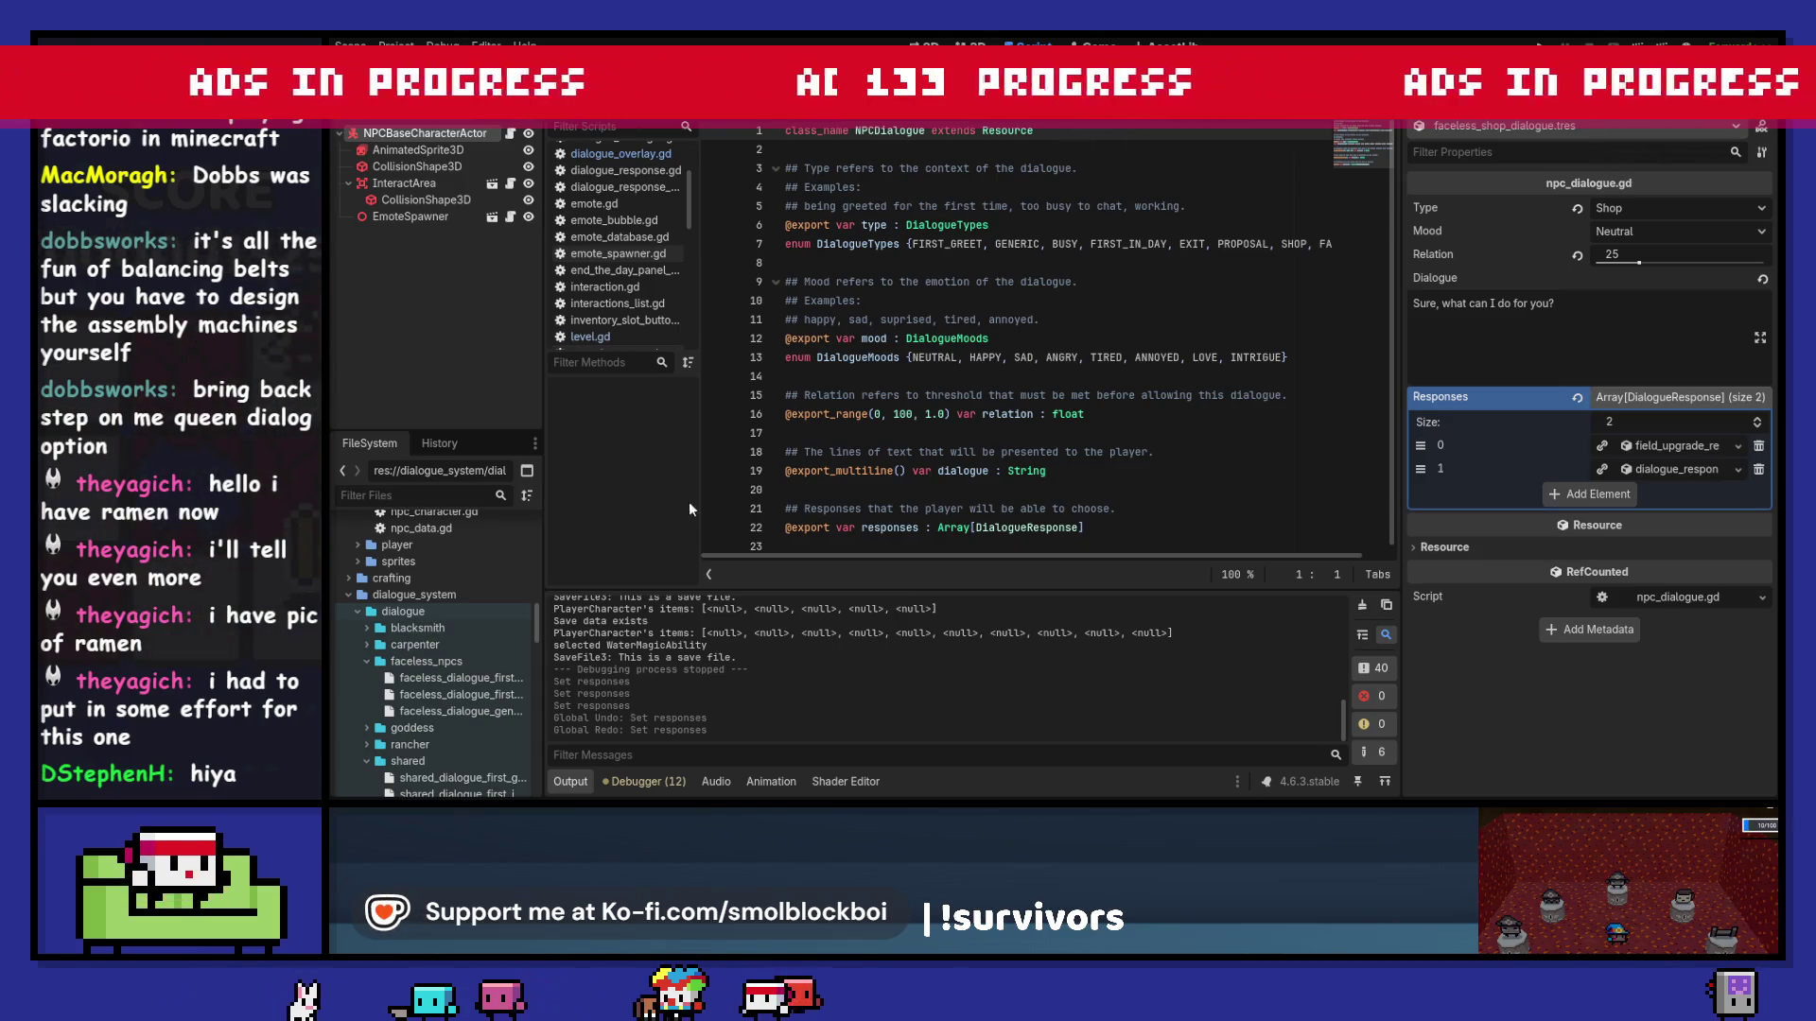
left_click(1360, 603)
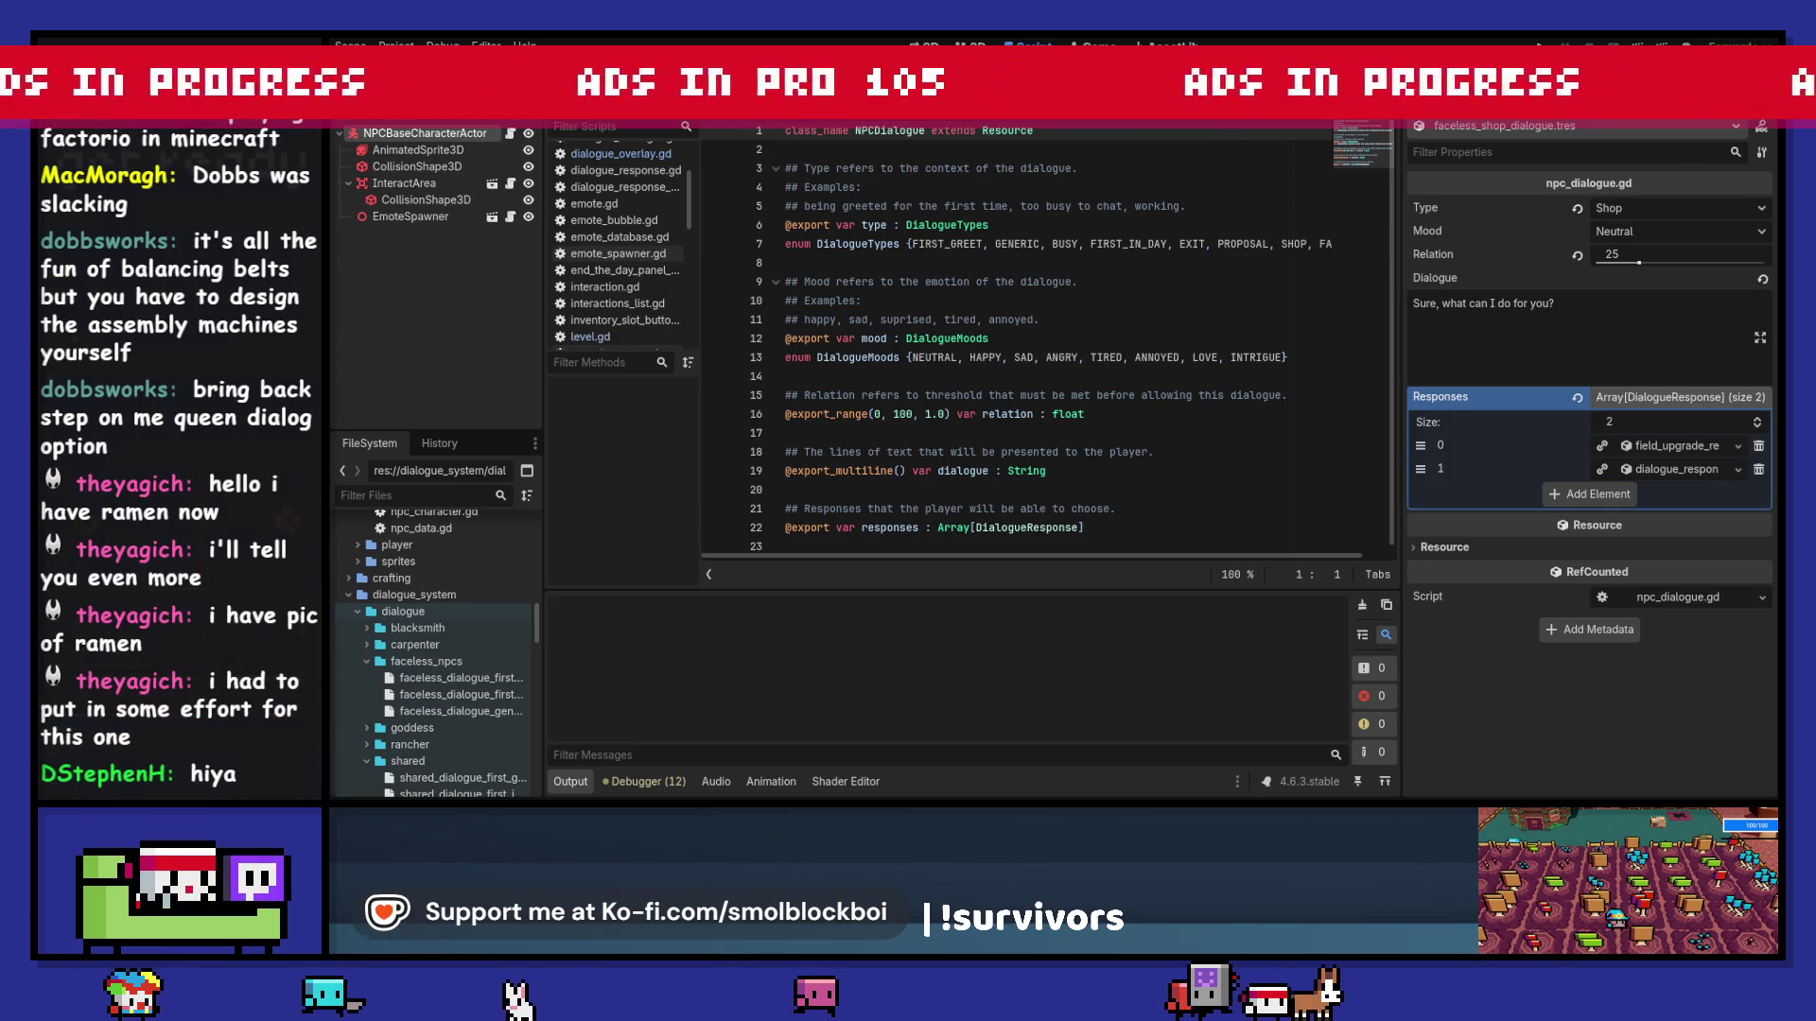
Step: Collapse the faceless_npcs and shared dialogue folders in the FileSystem dock
left_click(1131, 429)
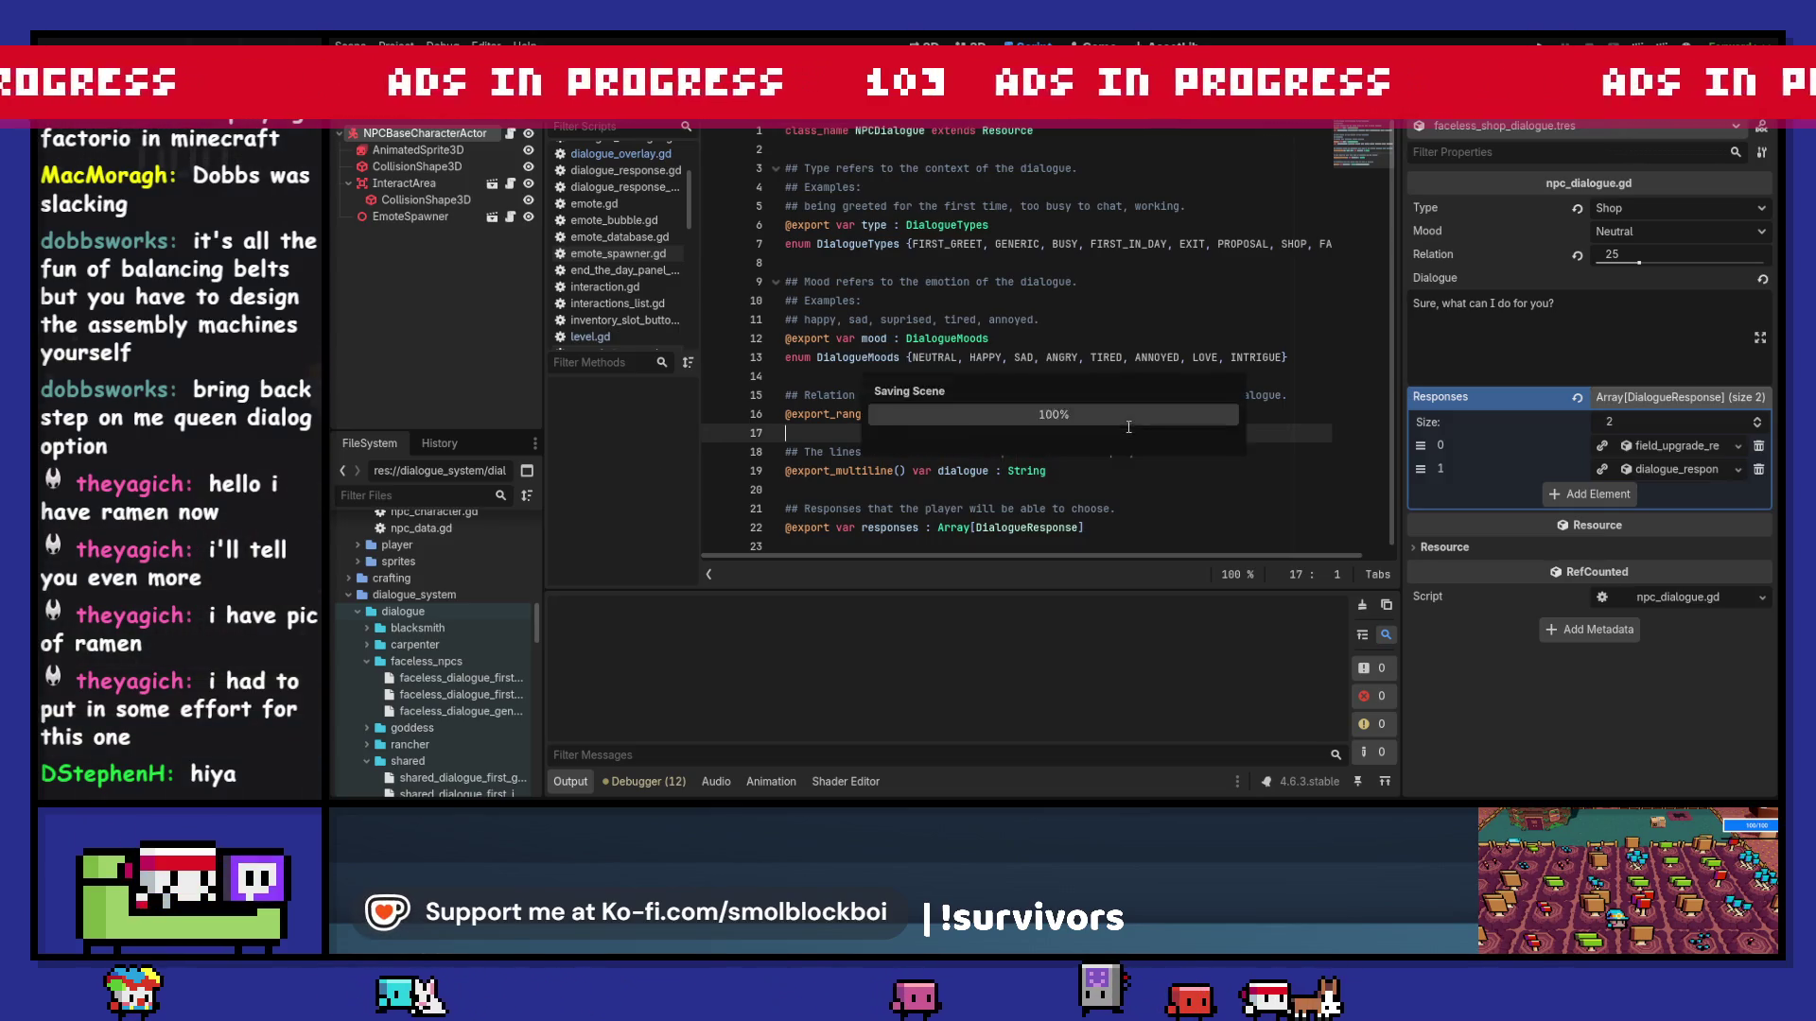
double_click(459, 660)
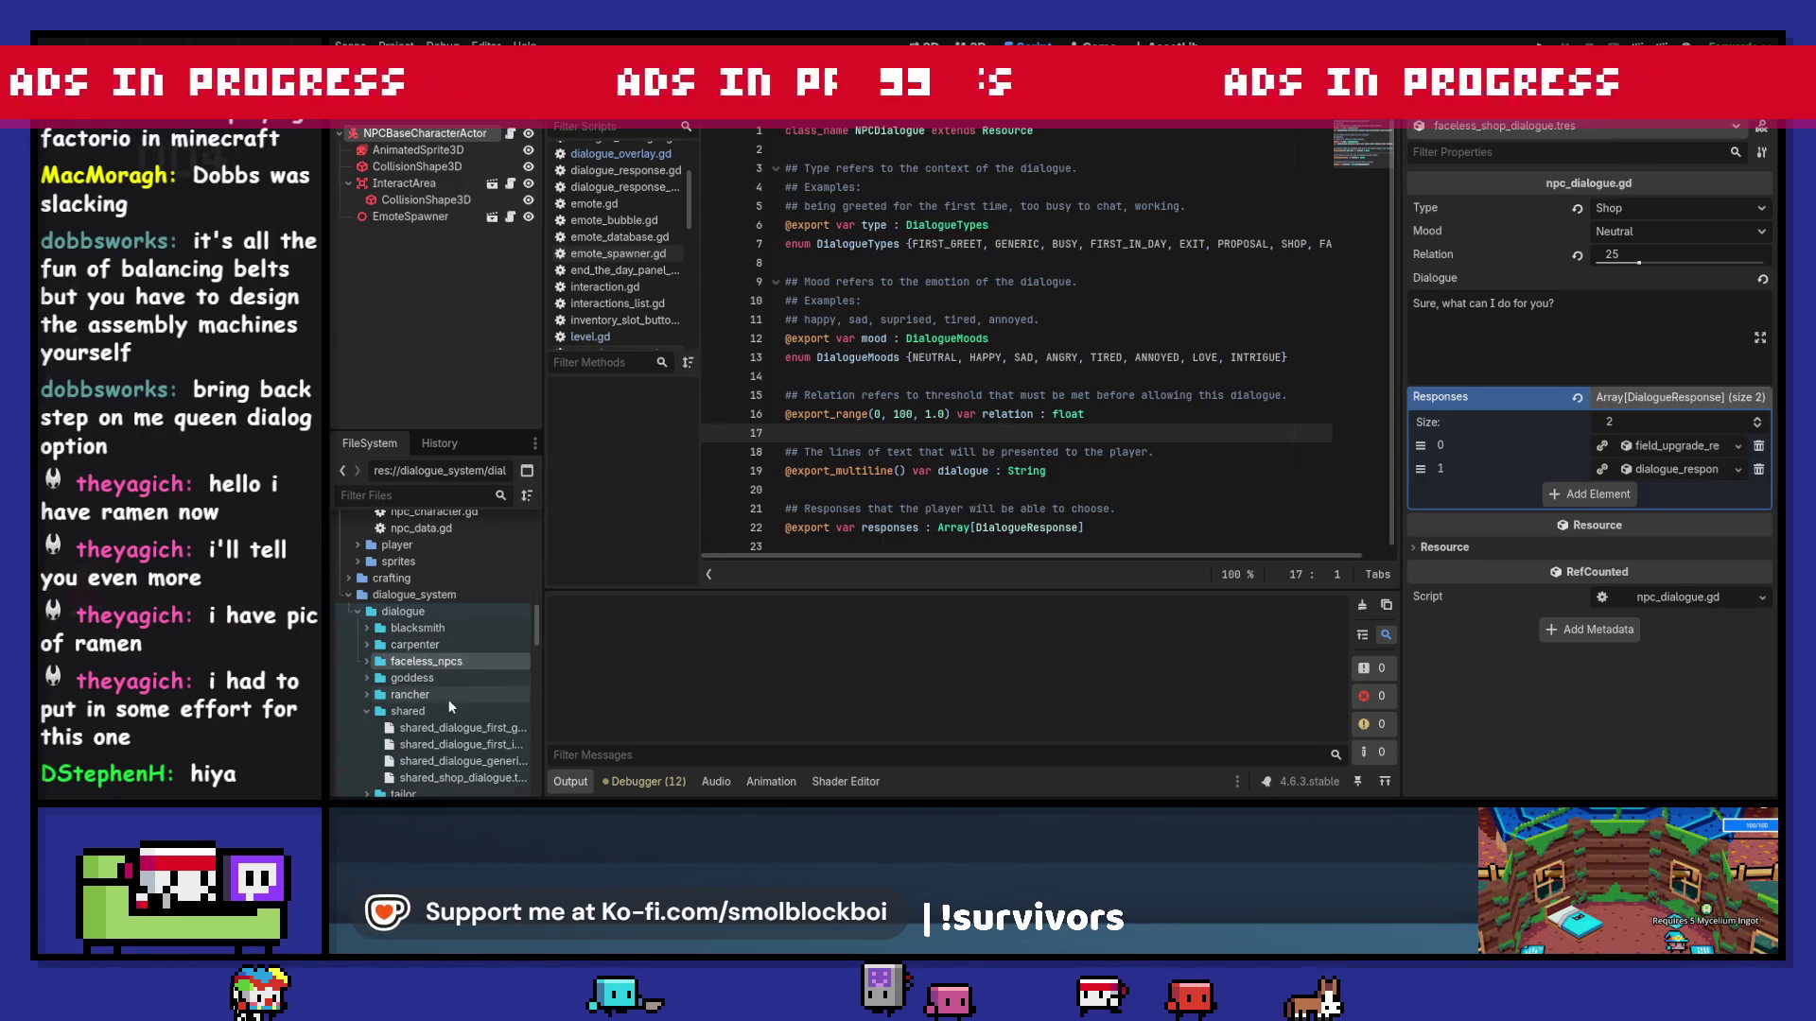
scroll(440, 653, "down", 2)
double_click(429, 641)
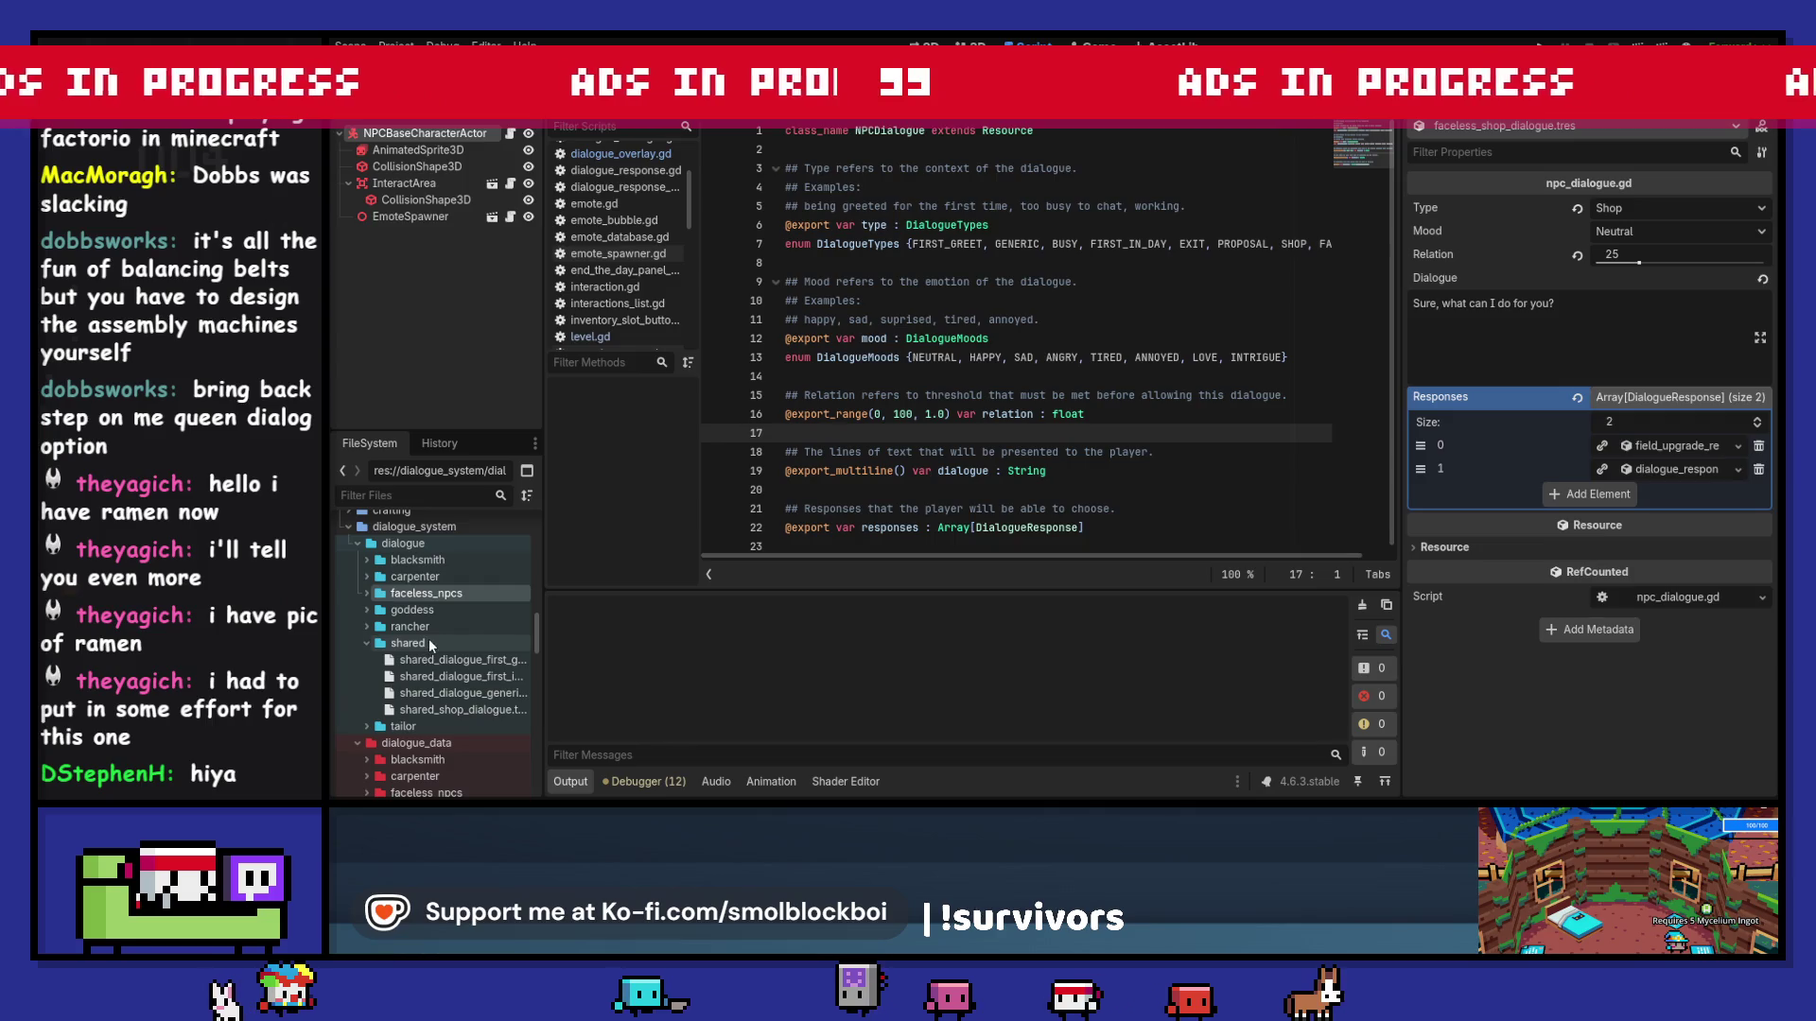
Step: Filter files for 'goddess' and open goddess_data.tres in the Inspector
left_click(438, 493)
type("goddess")
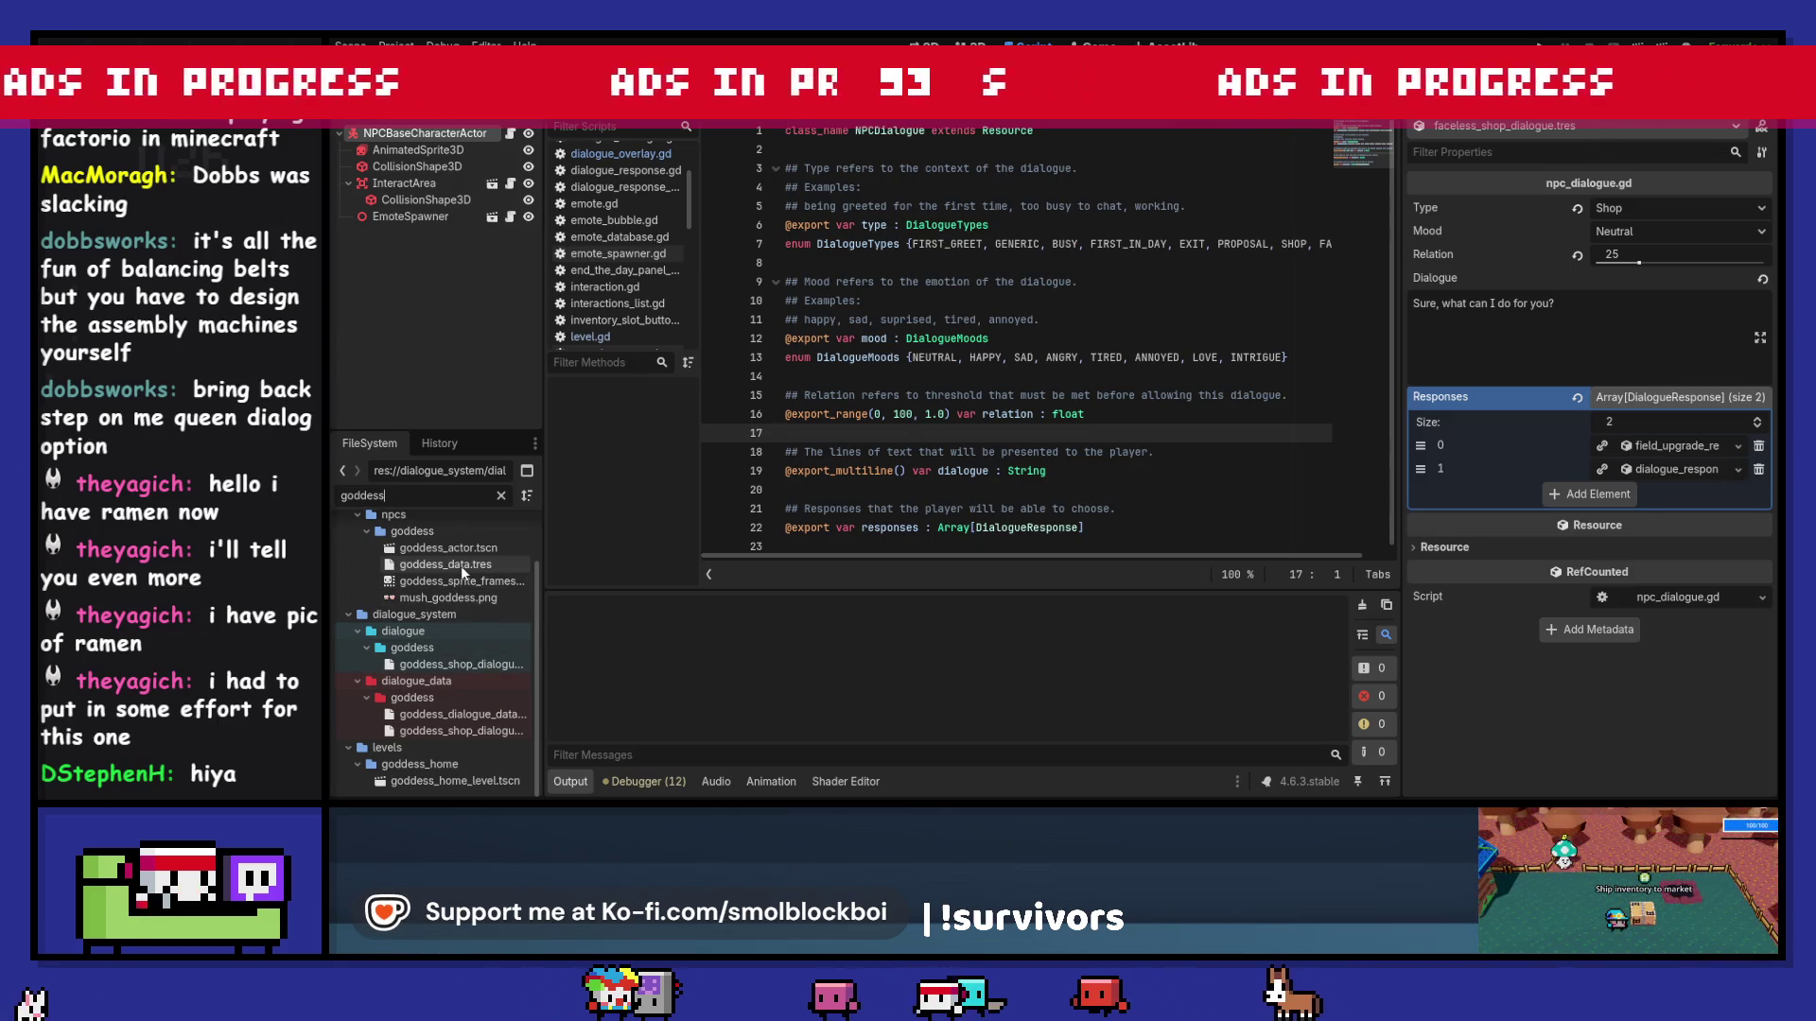
left_click(462, 565)
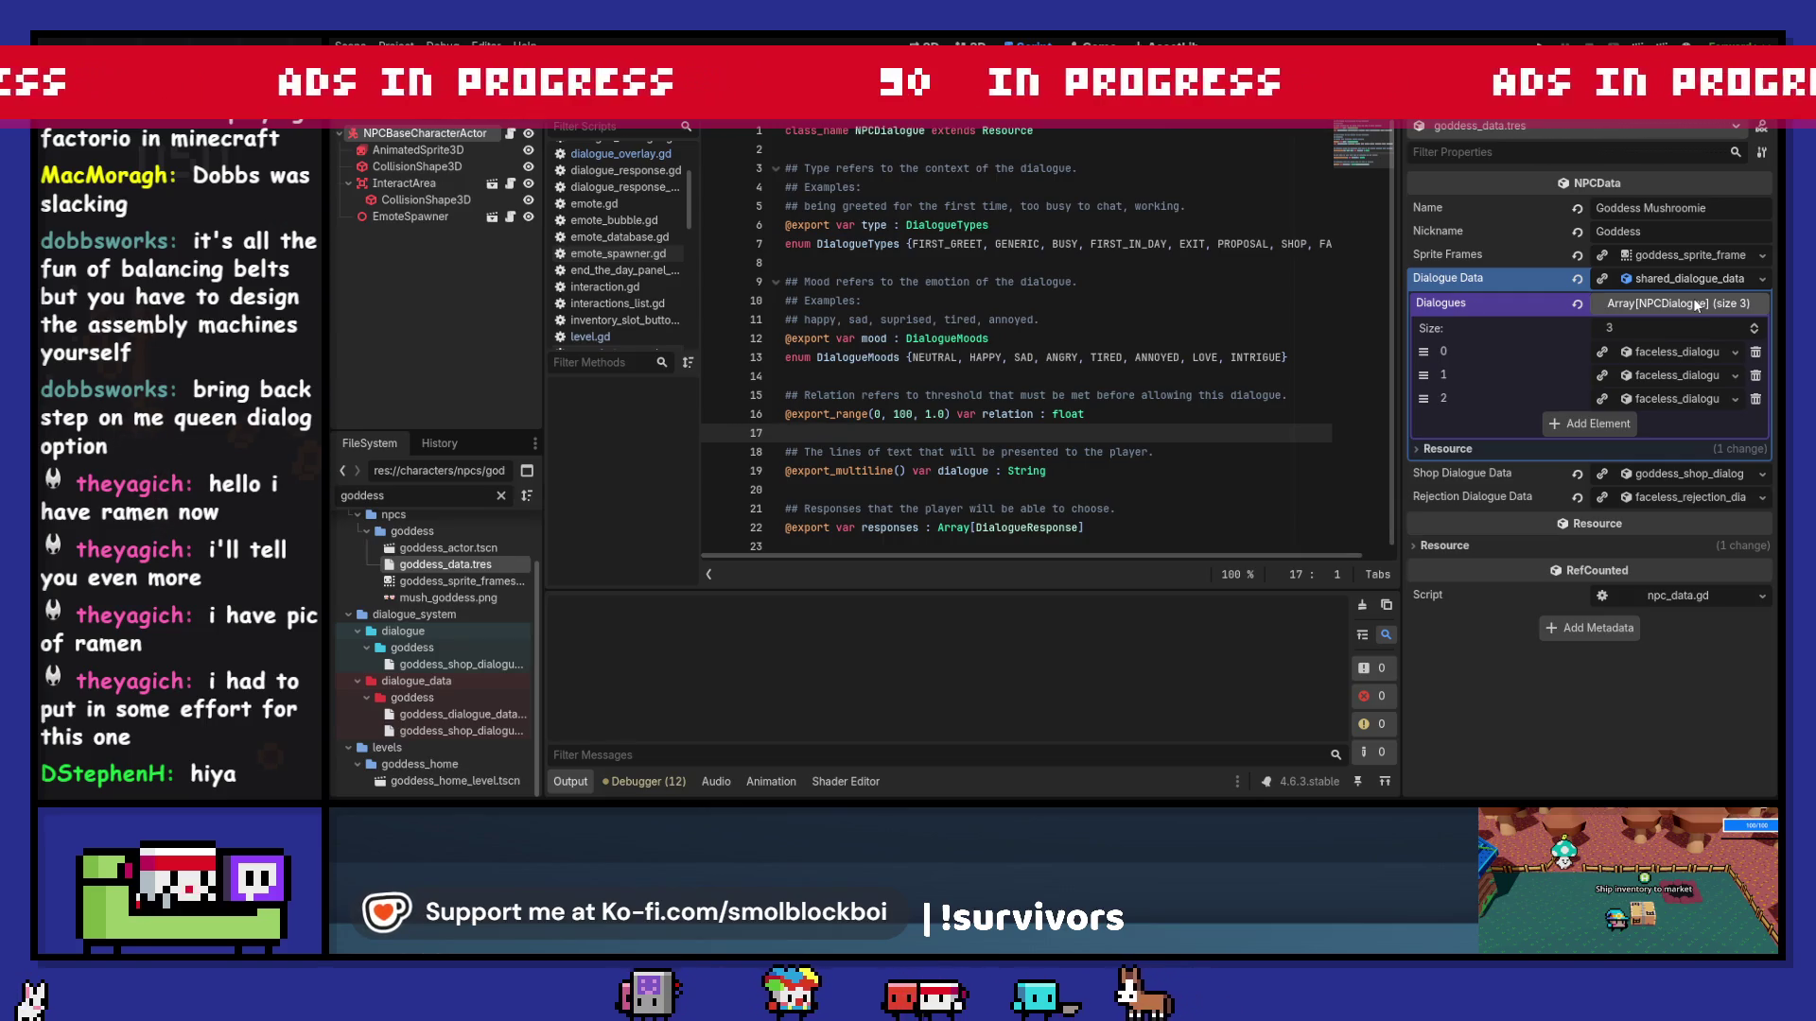
left_click(1762, 279)
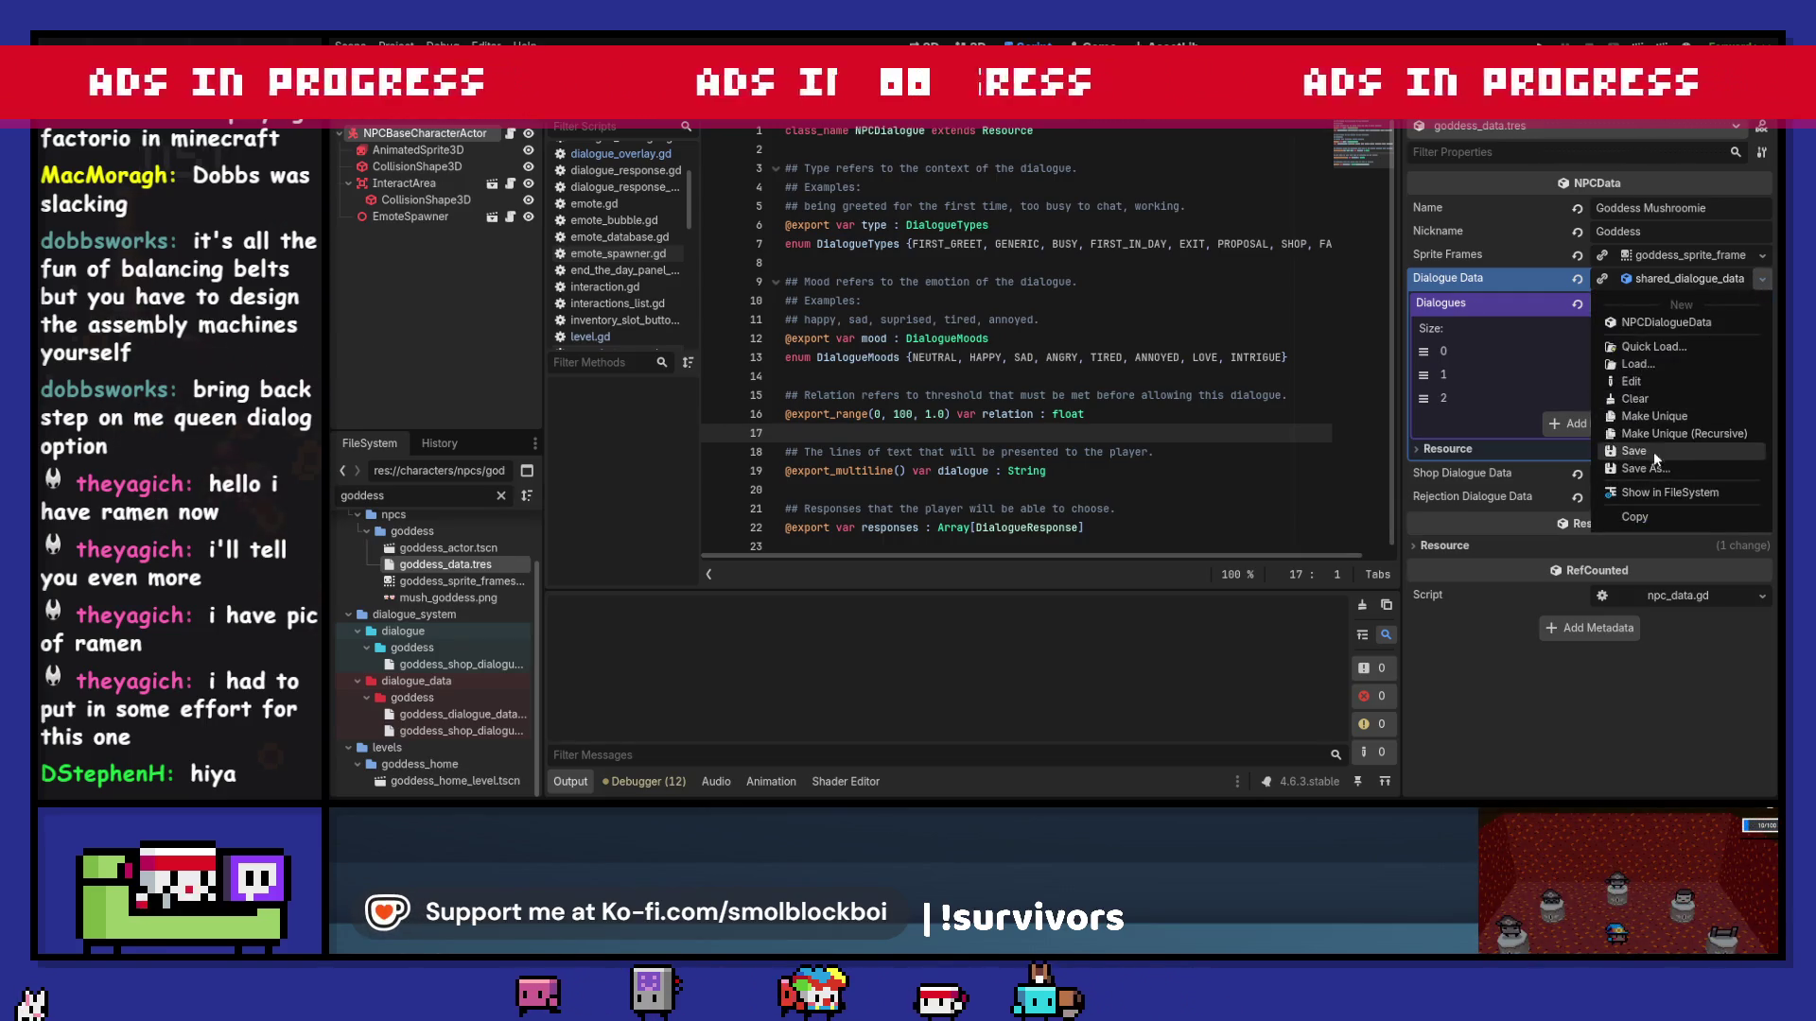
left_click(1671, 279)
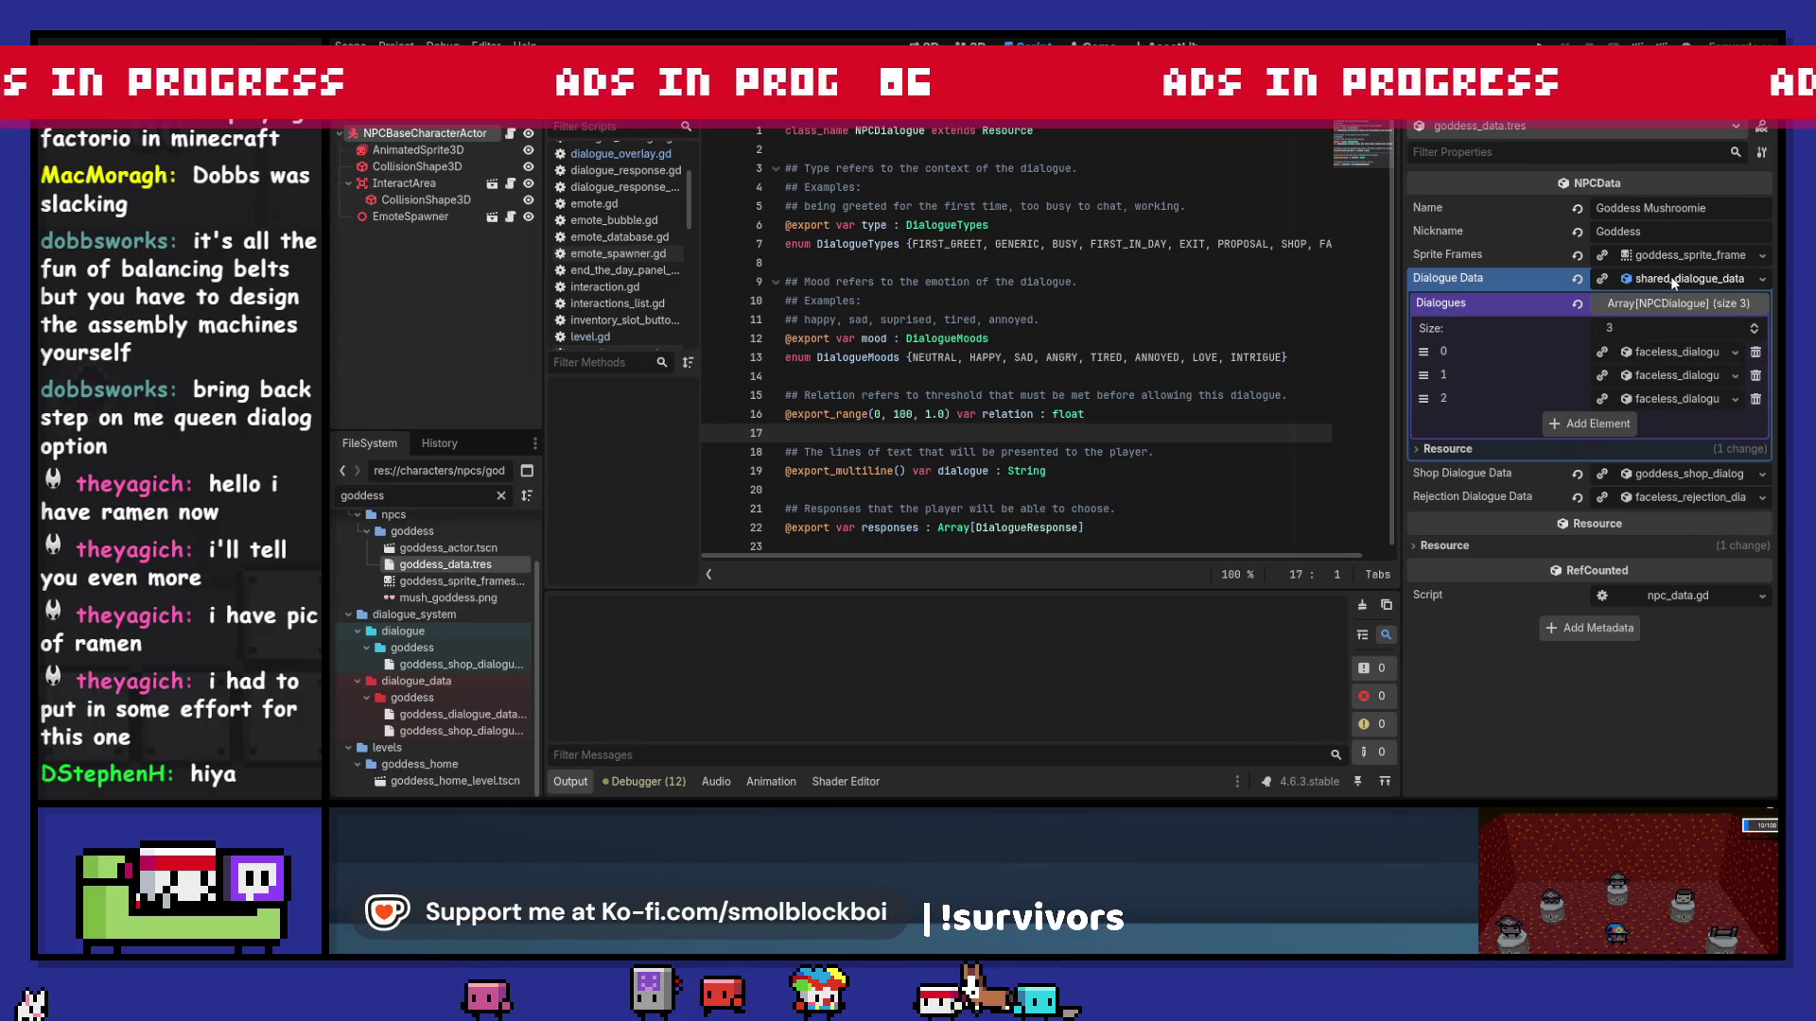
Step: Quick-load a shared dialogue into the goddess's Dialogues entry 0 and save
left_click(1735, 352)
left_click(1655, 421)
type("shard")
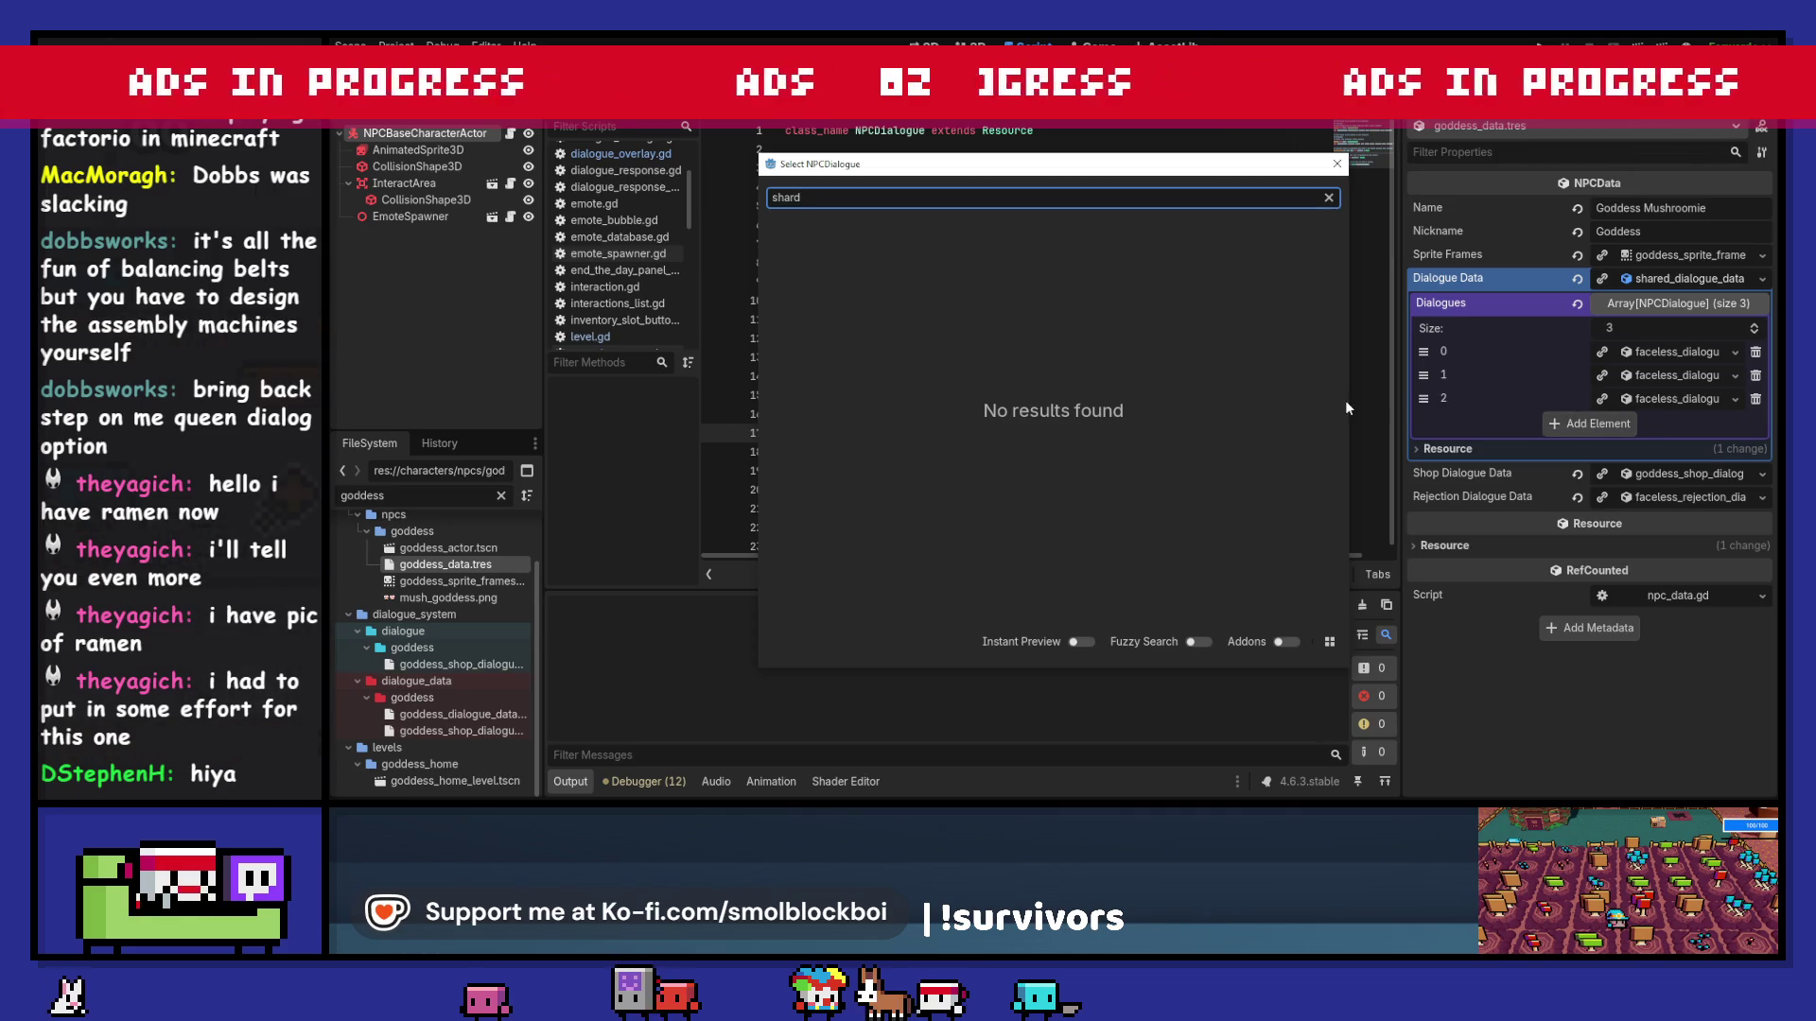
key("BackSpace")
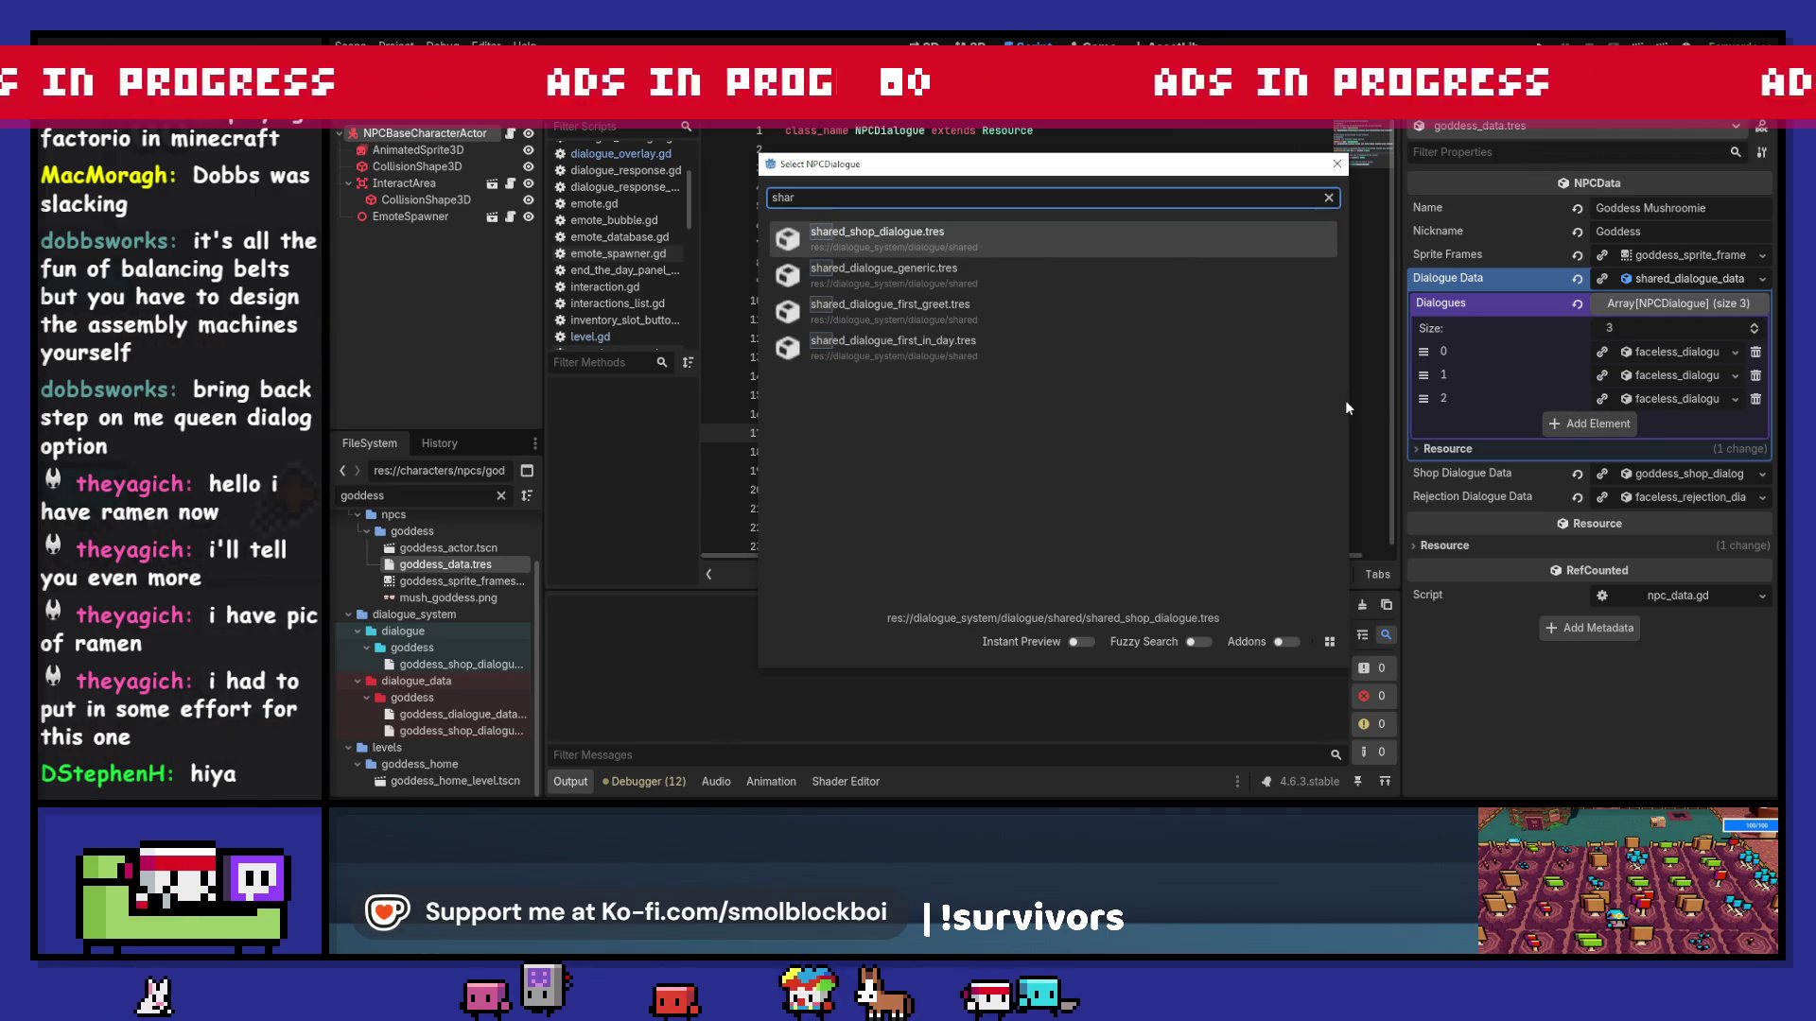
double_click(952, 276)
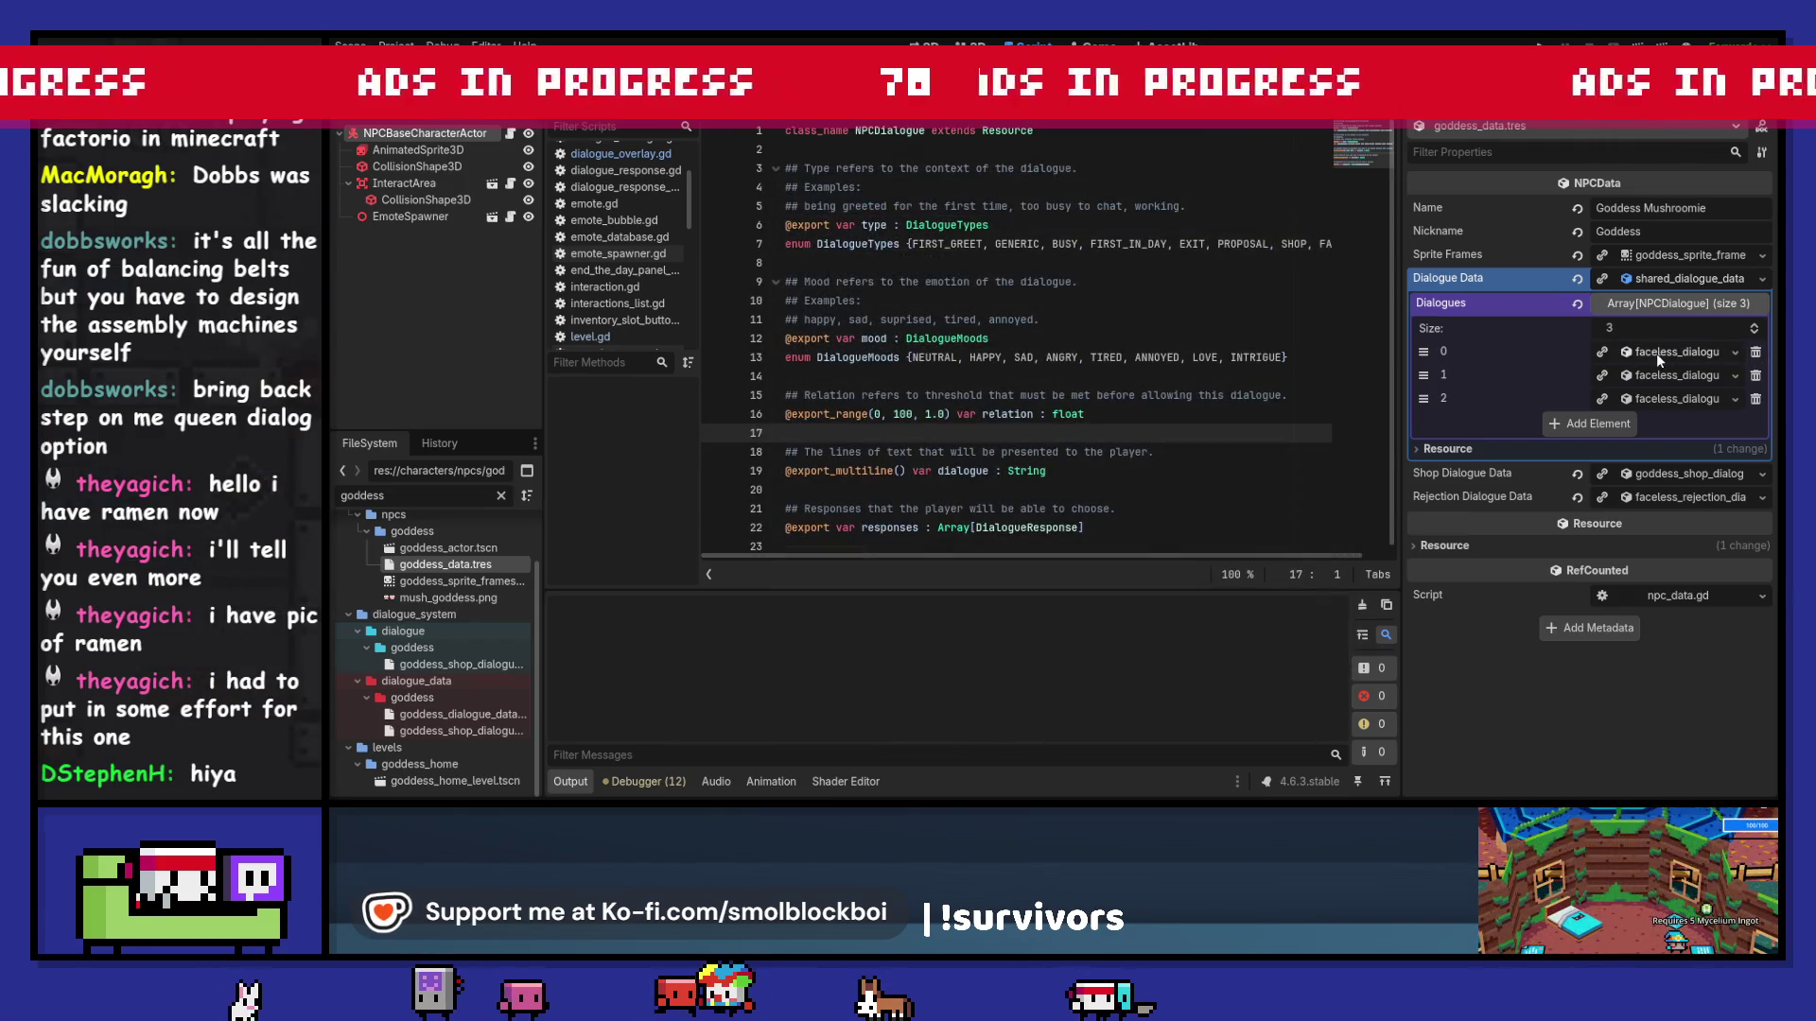
left_click(1734, 352)
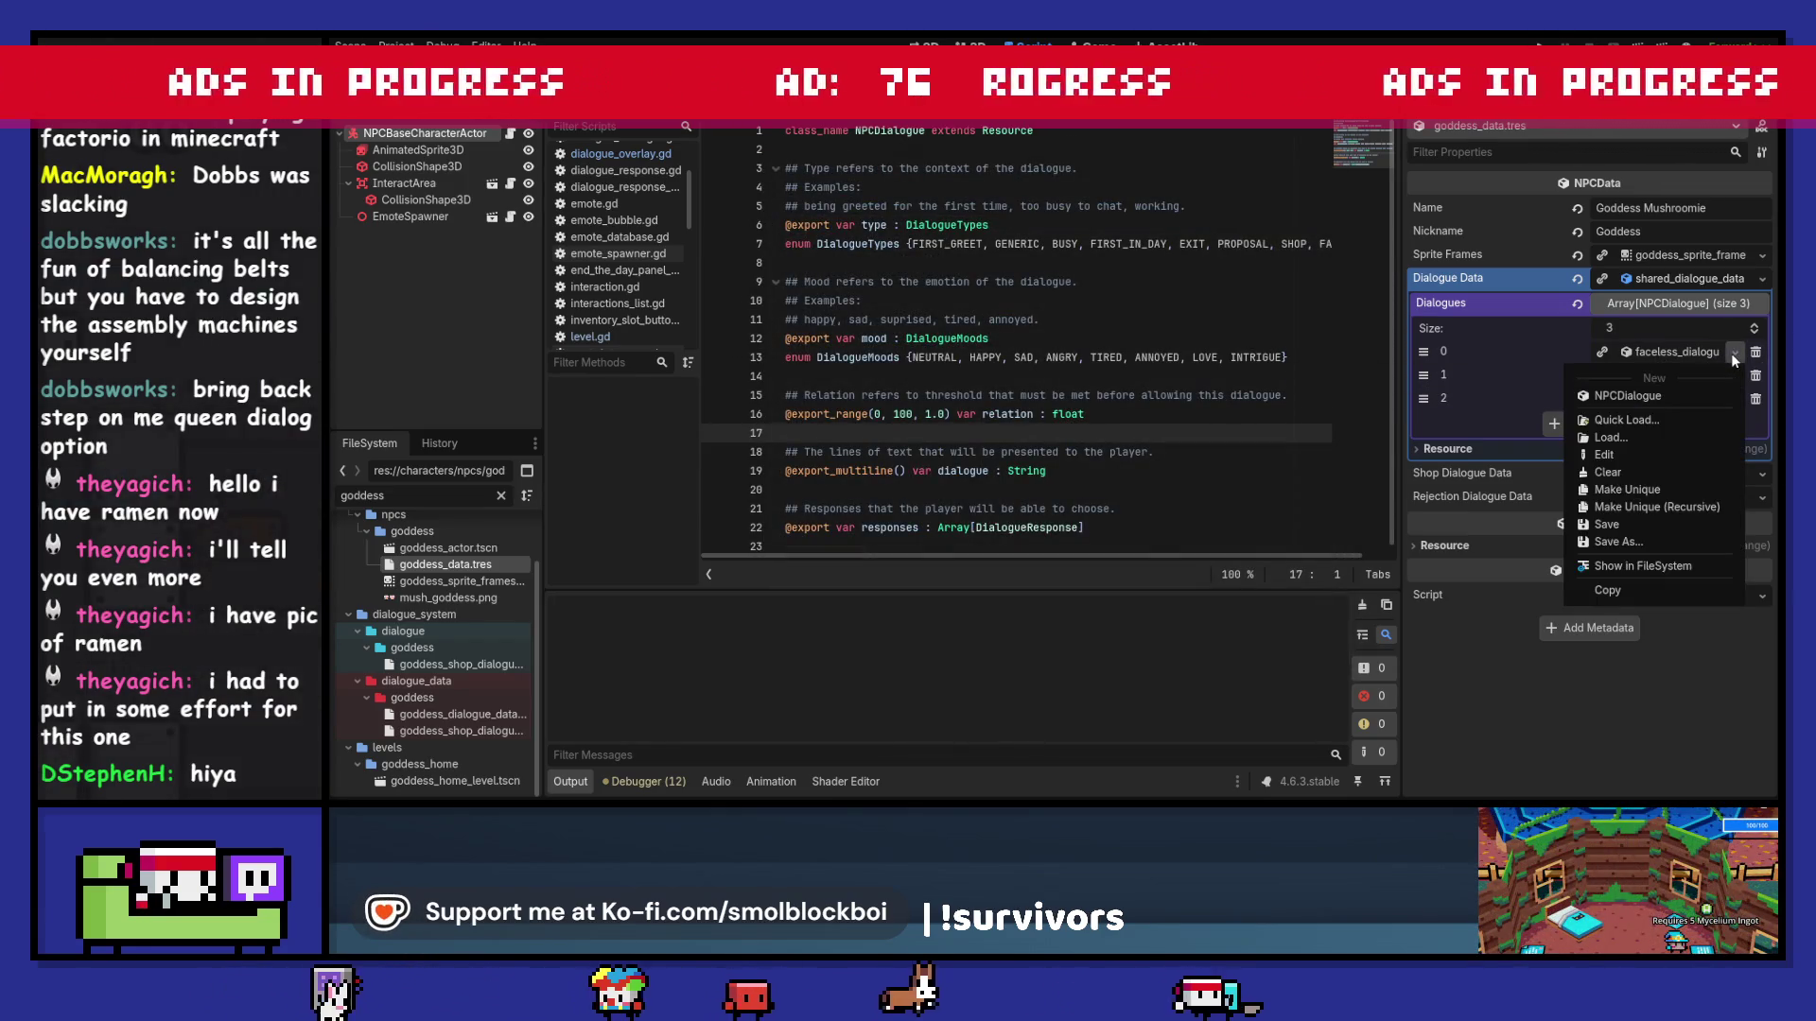
left_click(1626, 422)
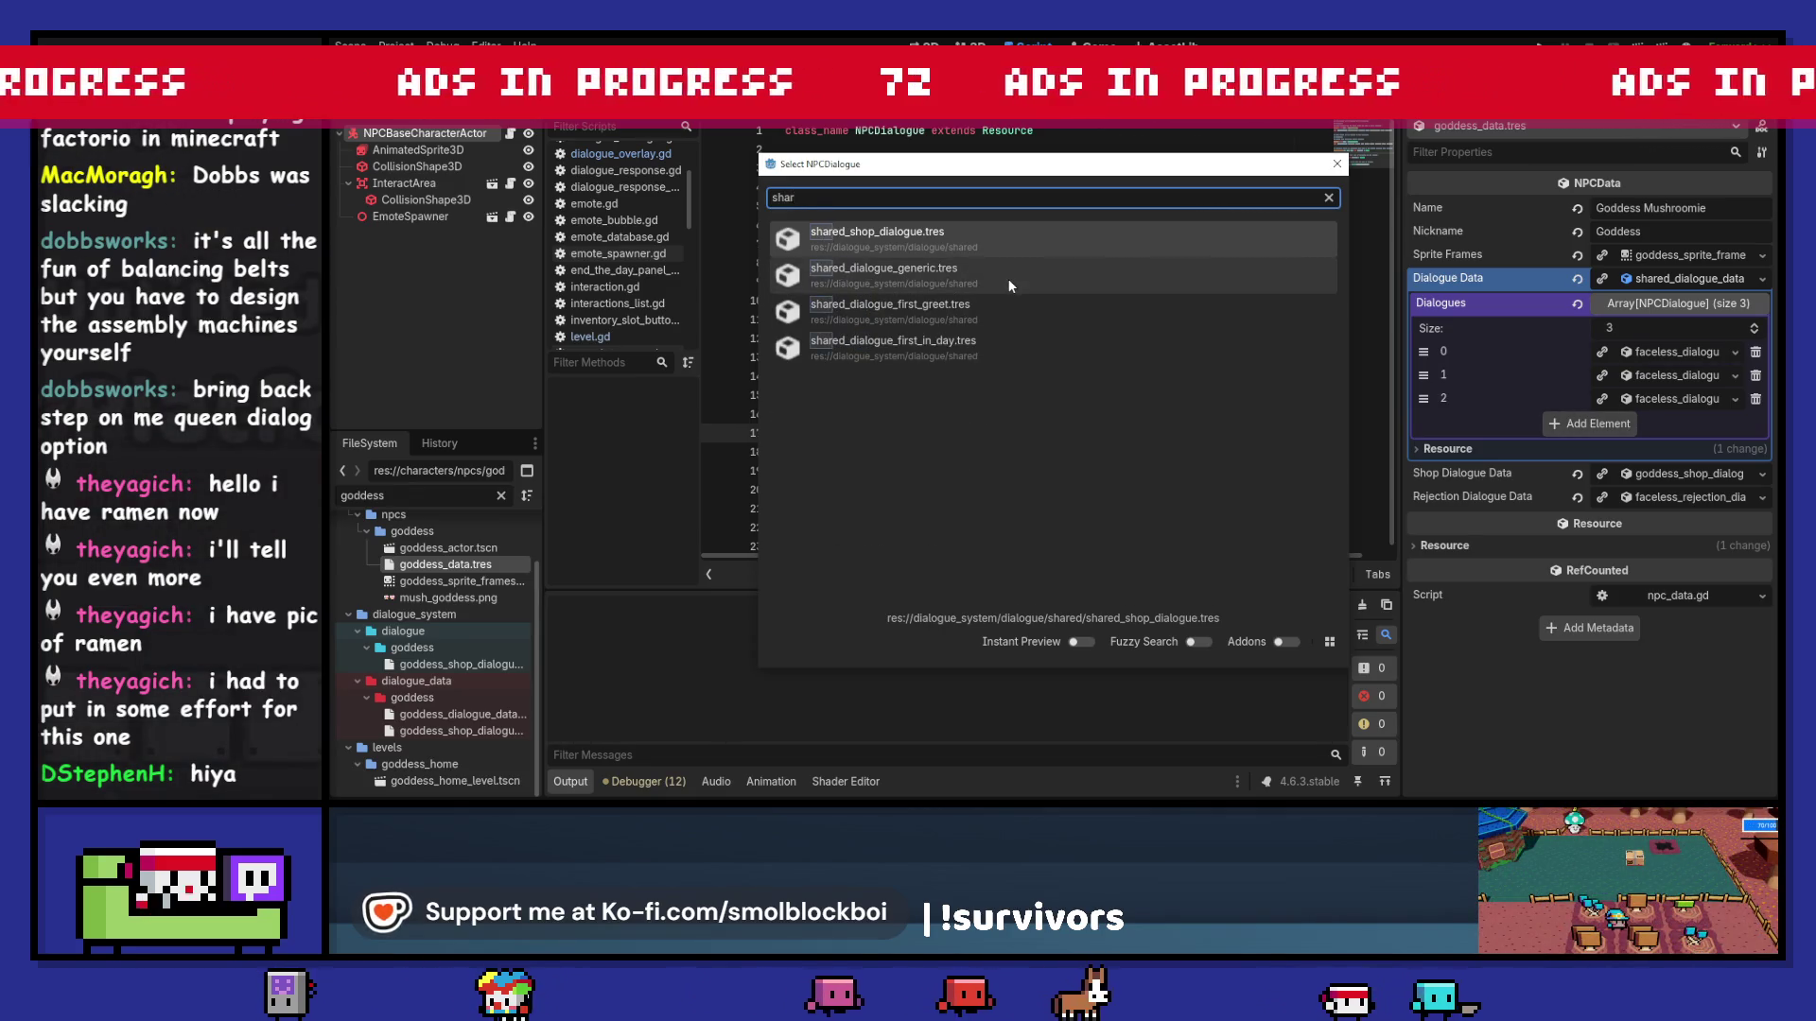
double_click(1010, 286)
key("ctrl+s")
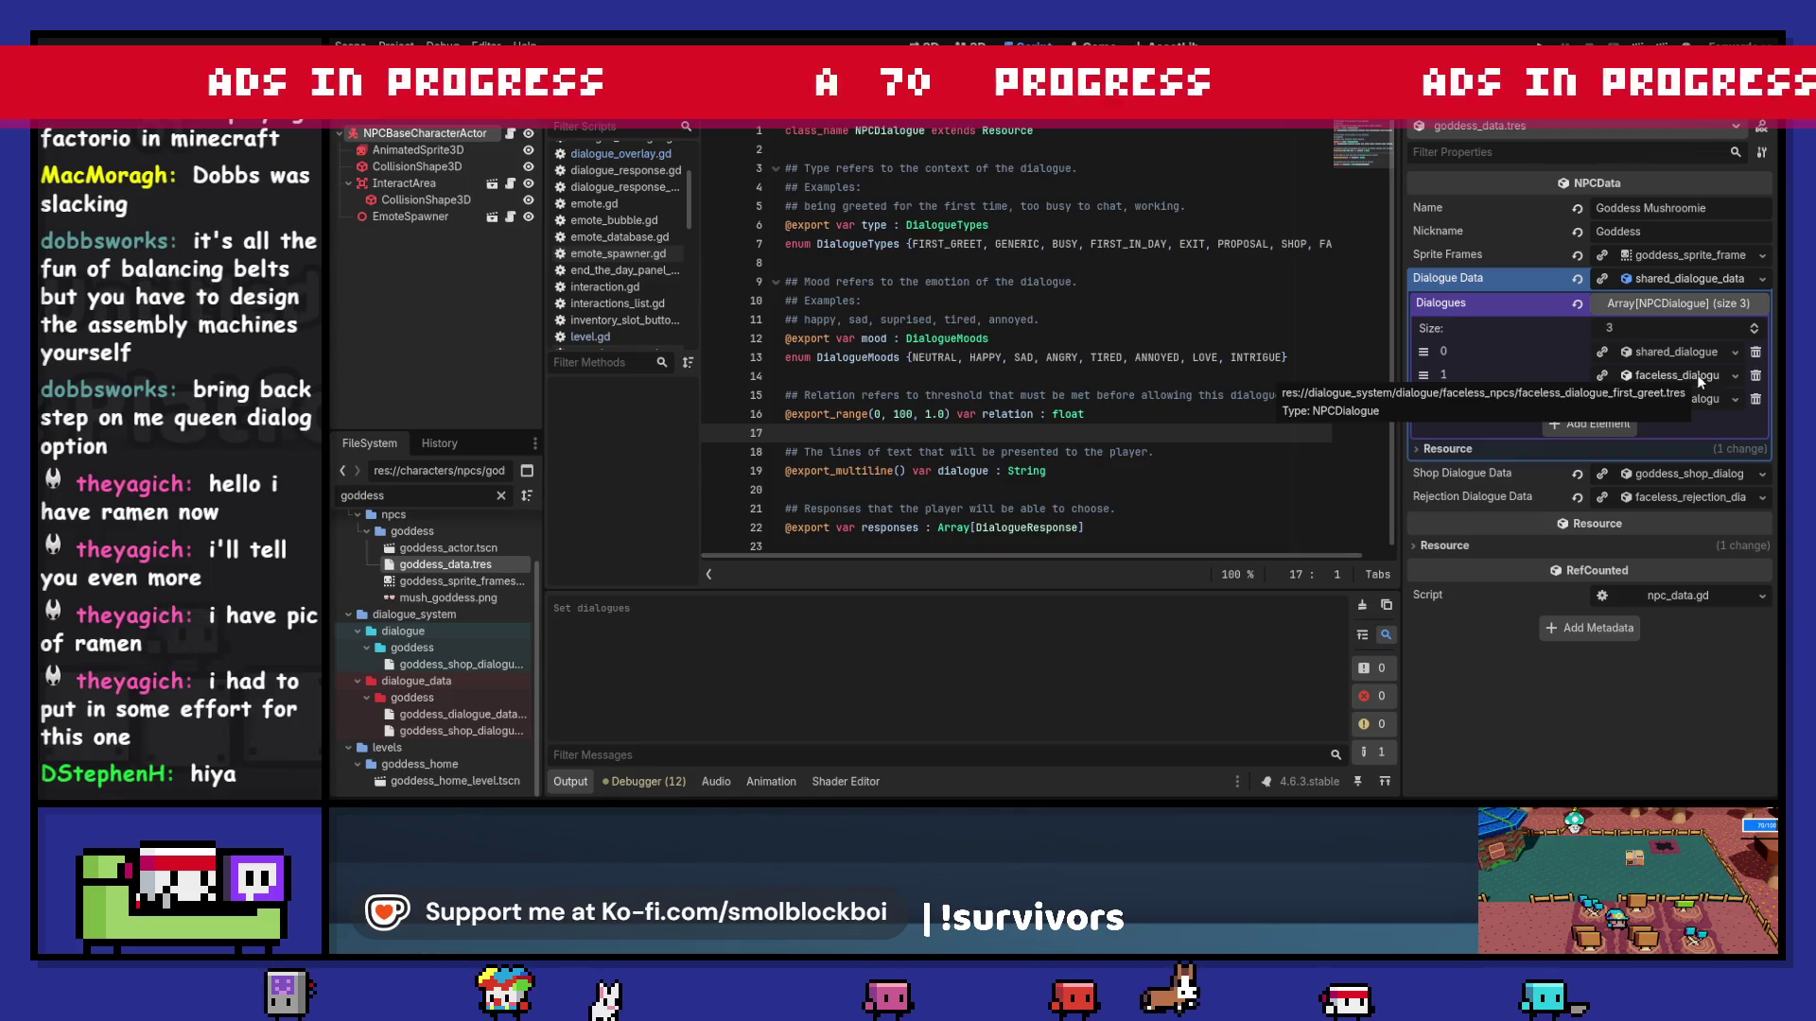
Step: Quick-load a shared dialogue into Dialogues entry 1 and save
left_click(1736, 376)
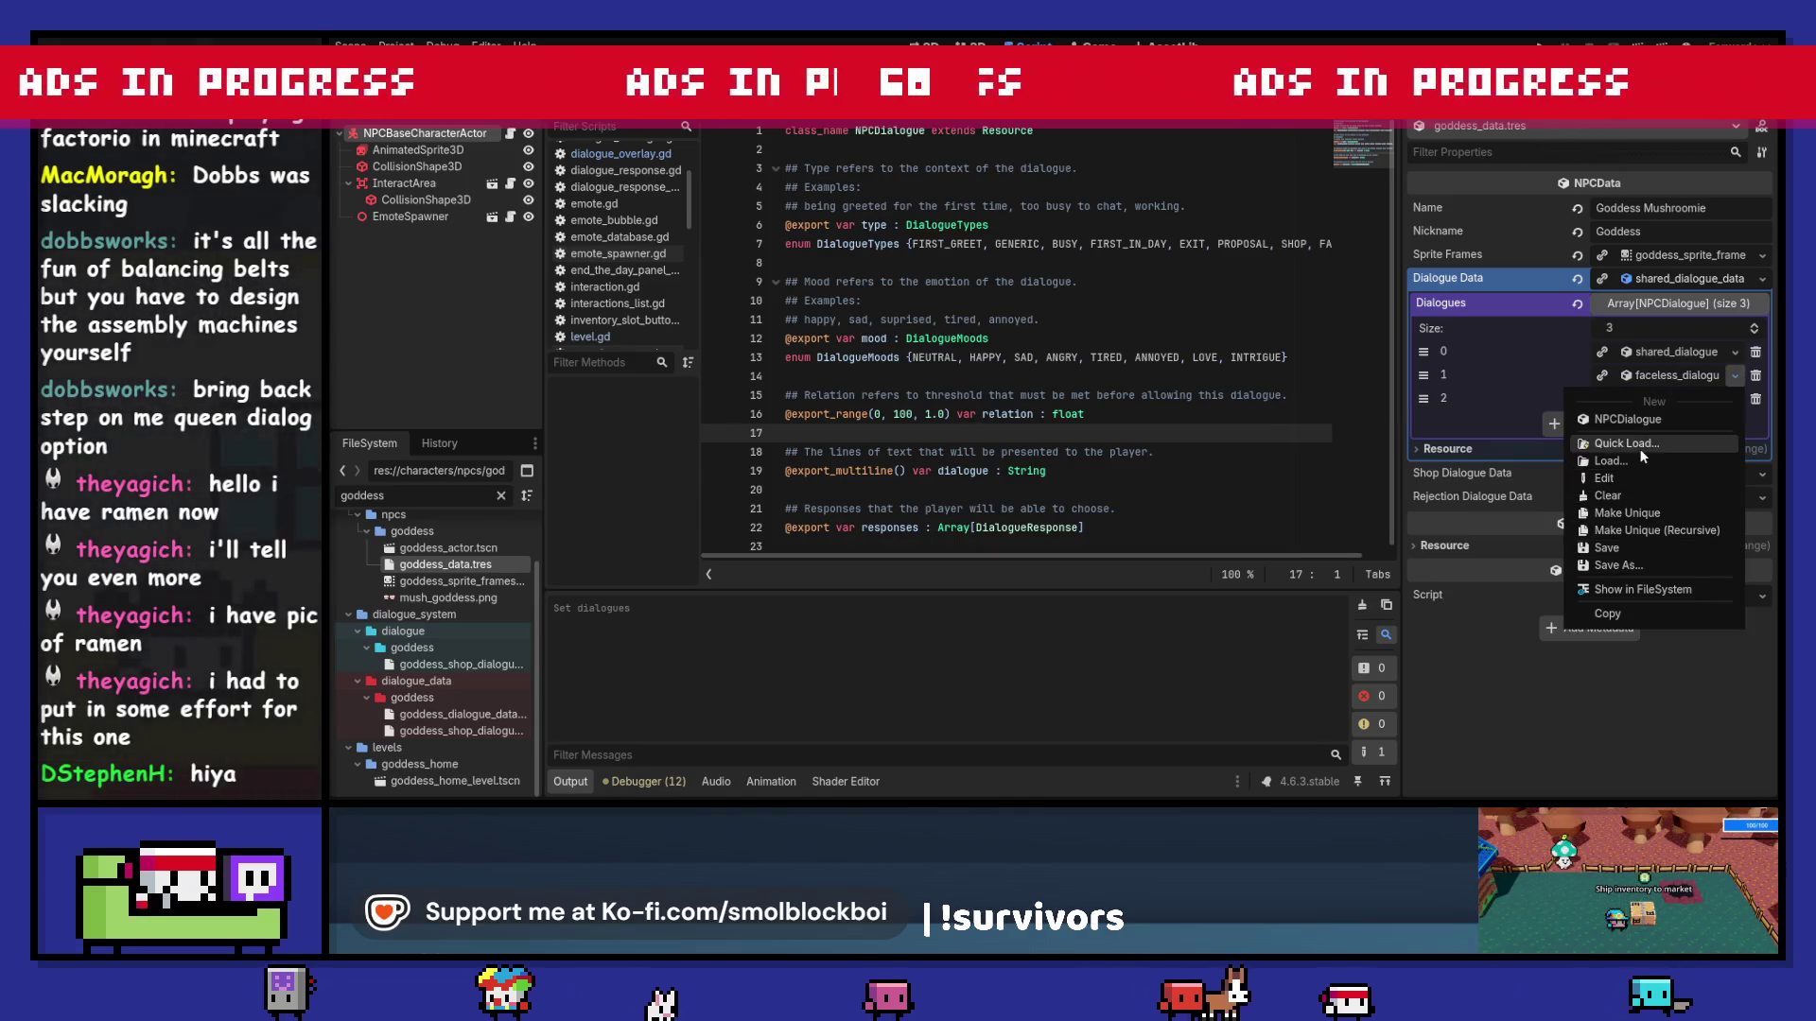
left_click(1639, 446)
type("shar")
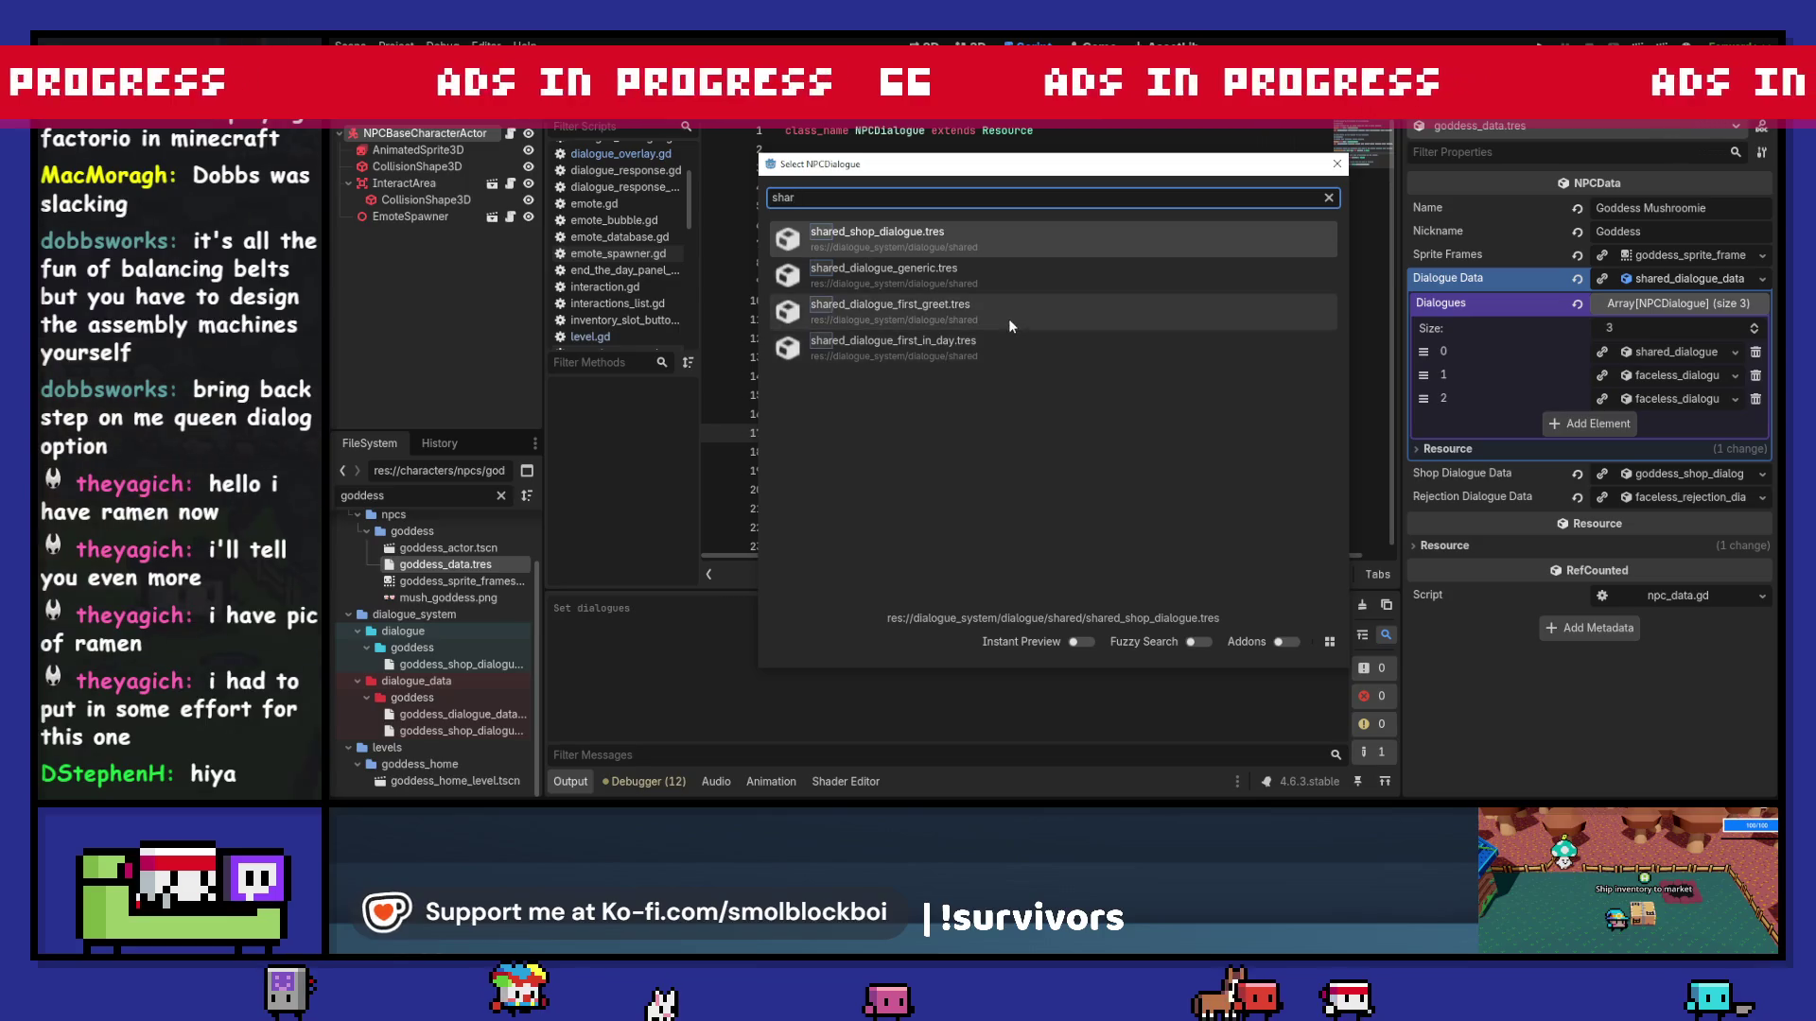
double_click(1008, 312)
key("ctrl+s")
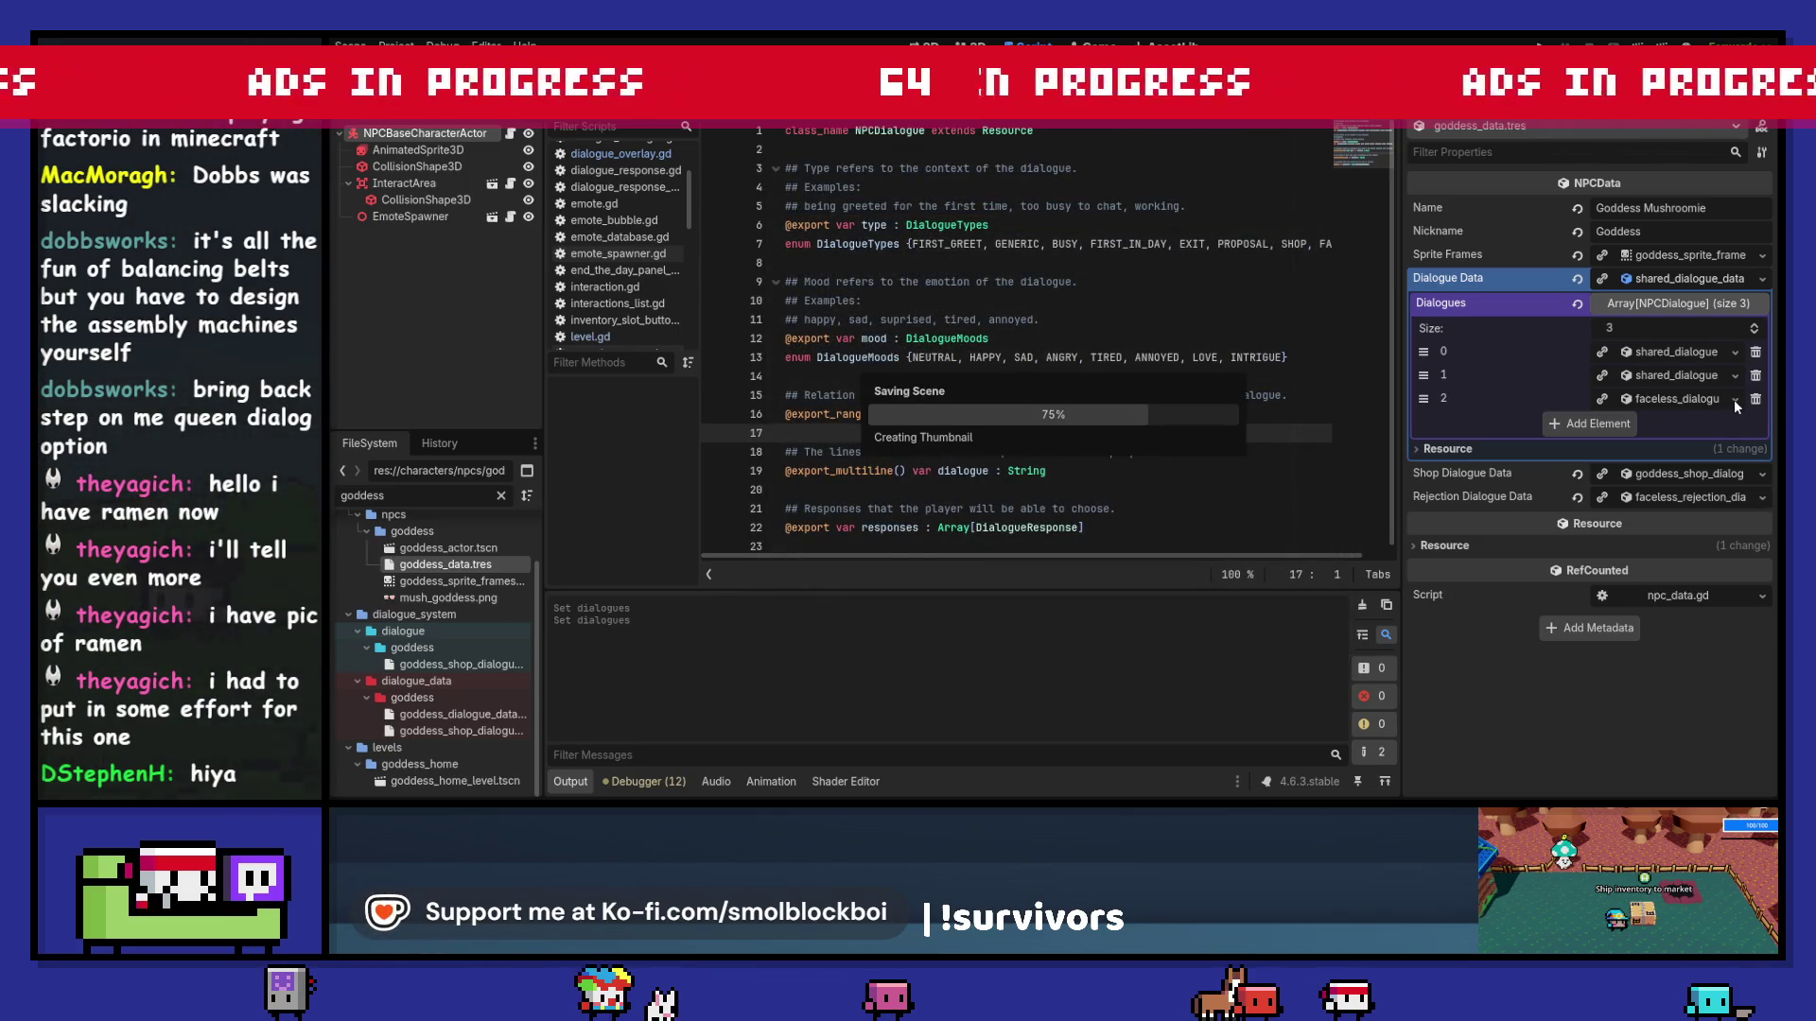
Step: Load shared_dialogue_first_in_day.tres into entry 2, save, and run the game with F5
left_click(1735, 399)
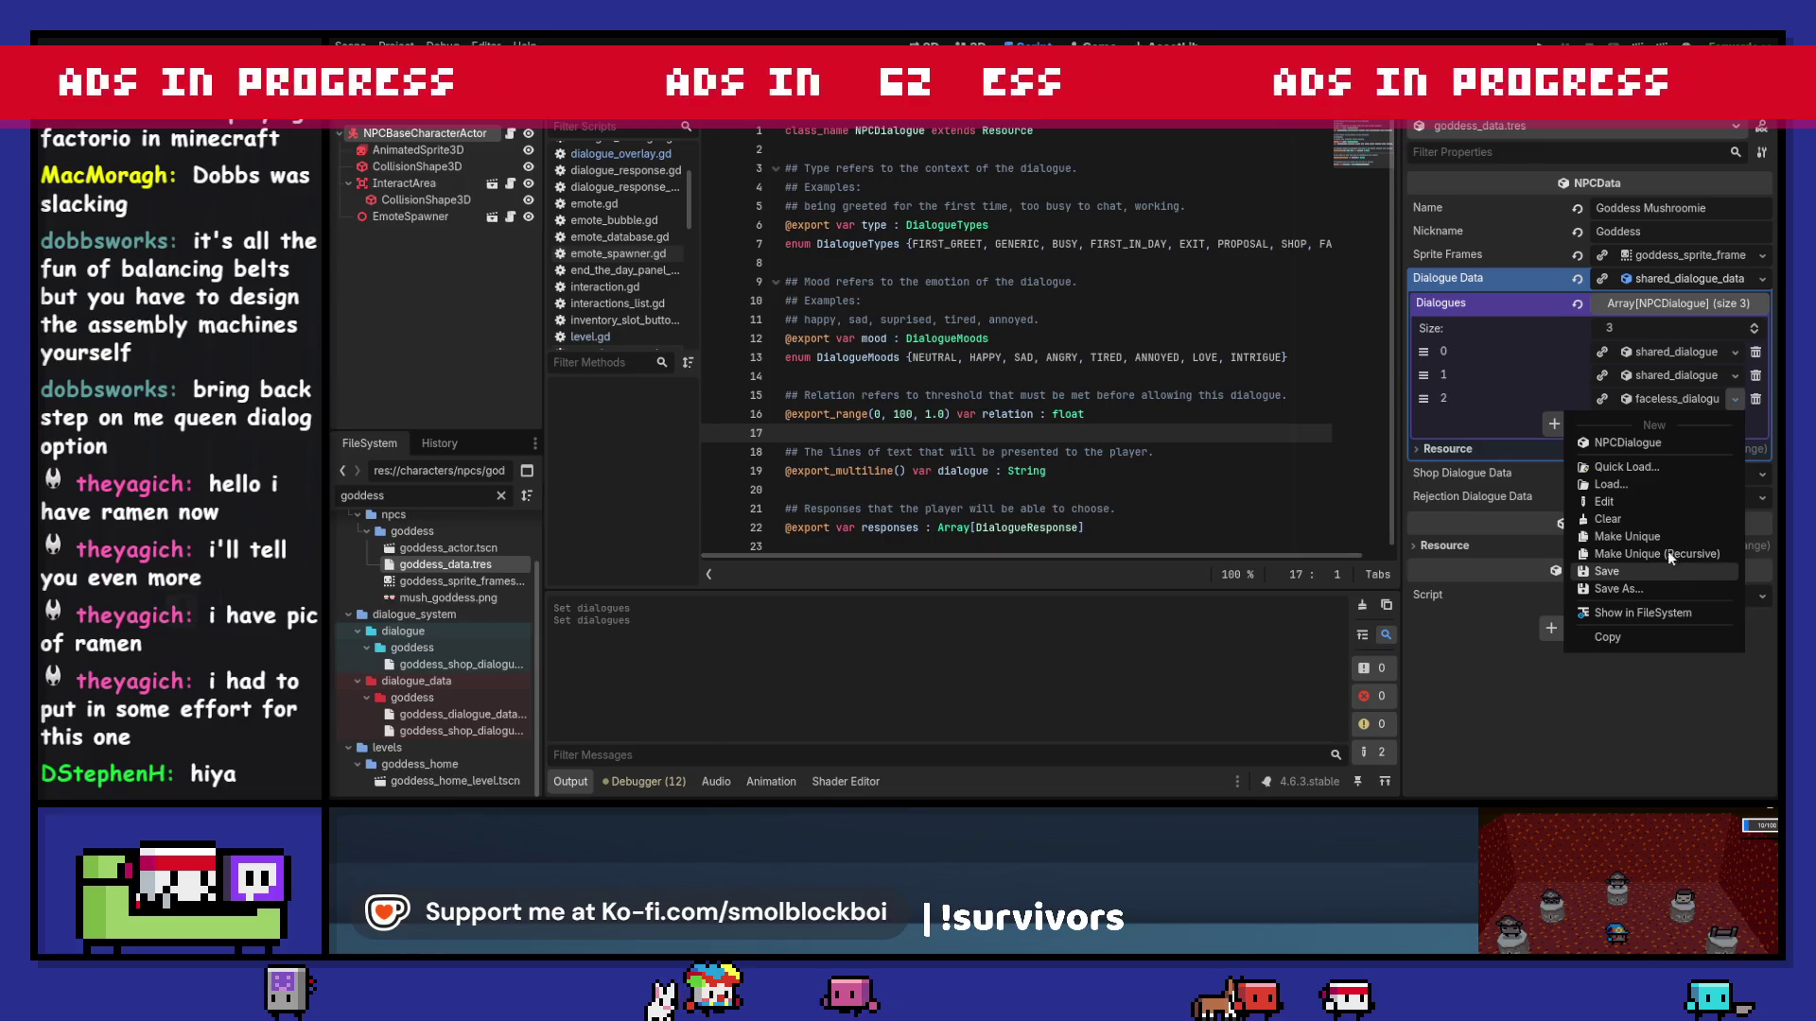
left_click(1655, 465)
type("shar")
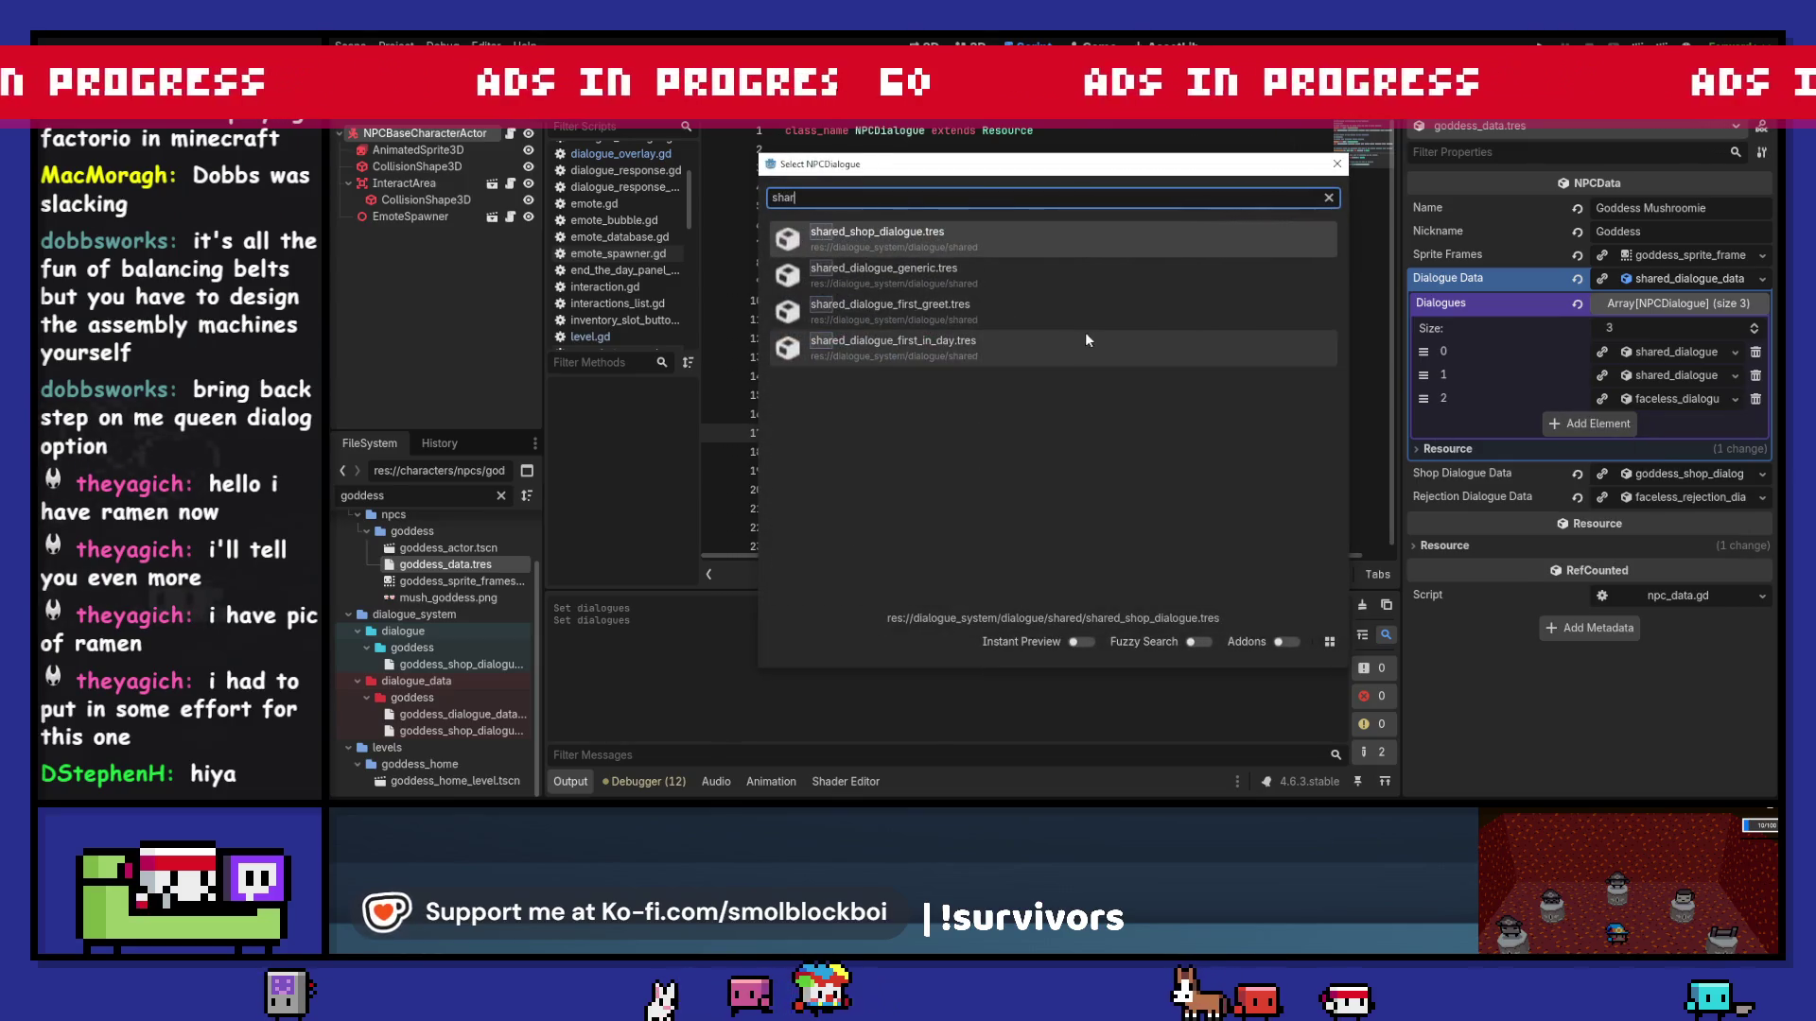
double_click(1069, 350)
key("ctrl+s")
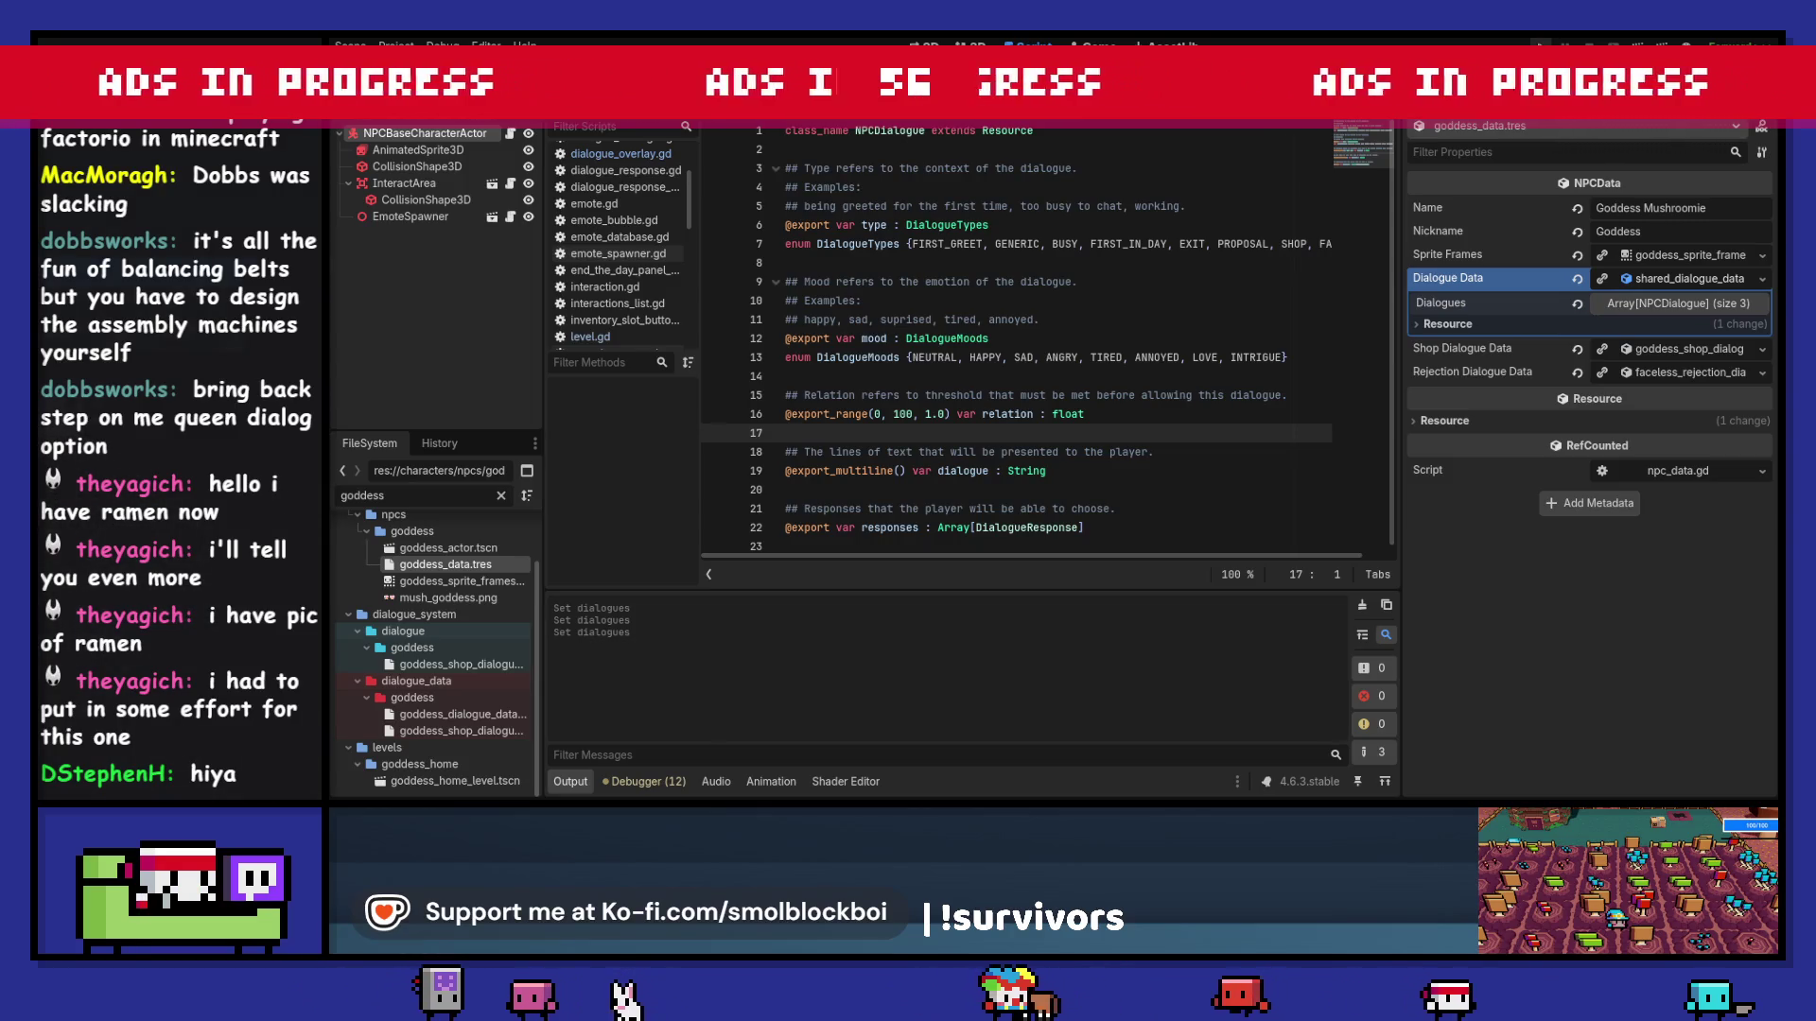
key("F5")
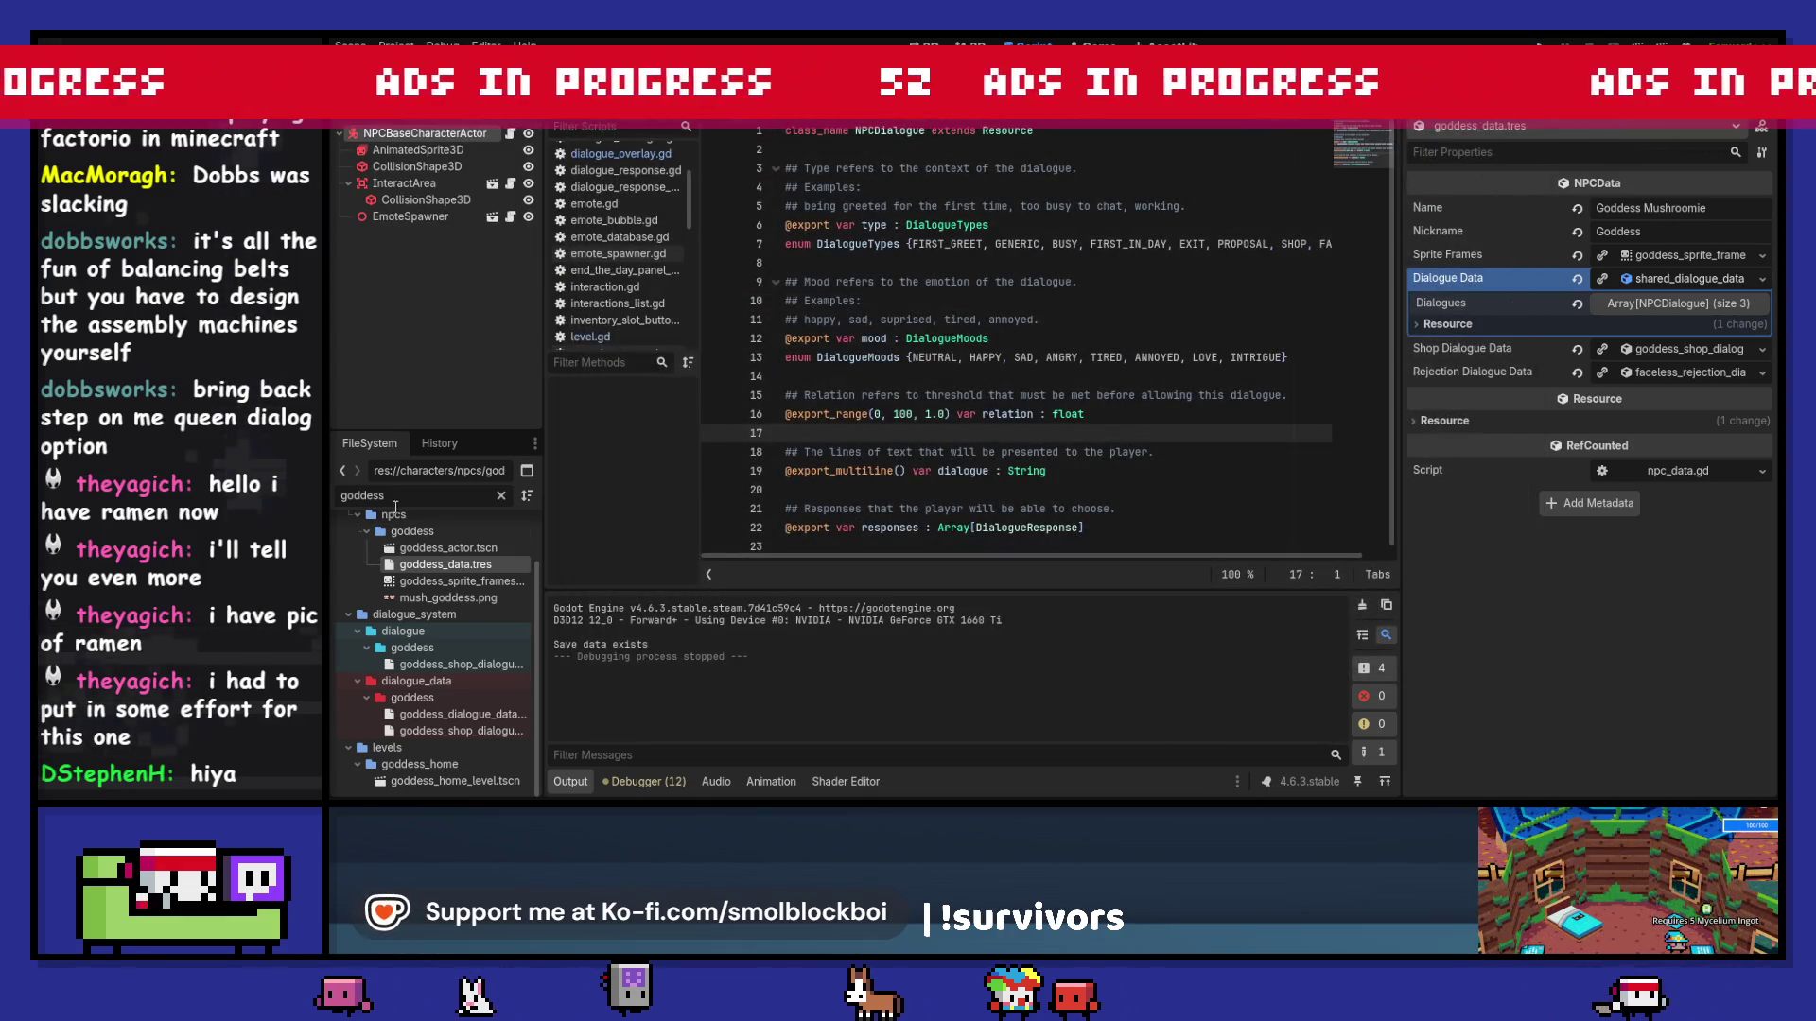
Step: Filter files for 'tailo' and inspect tailor_data.tres's dialogue data
double_click(414, 496)
type("tailo")
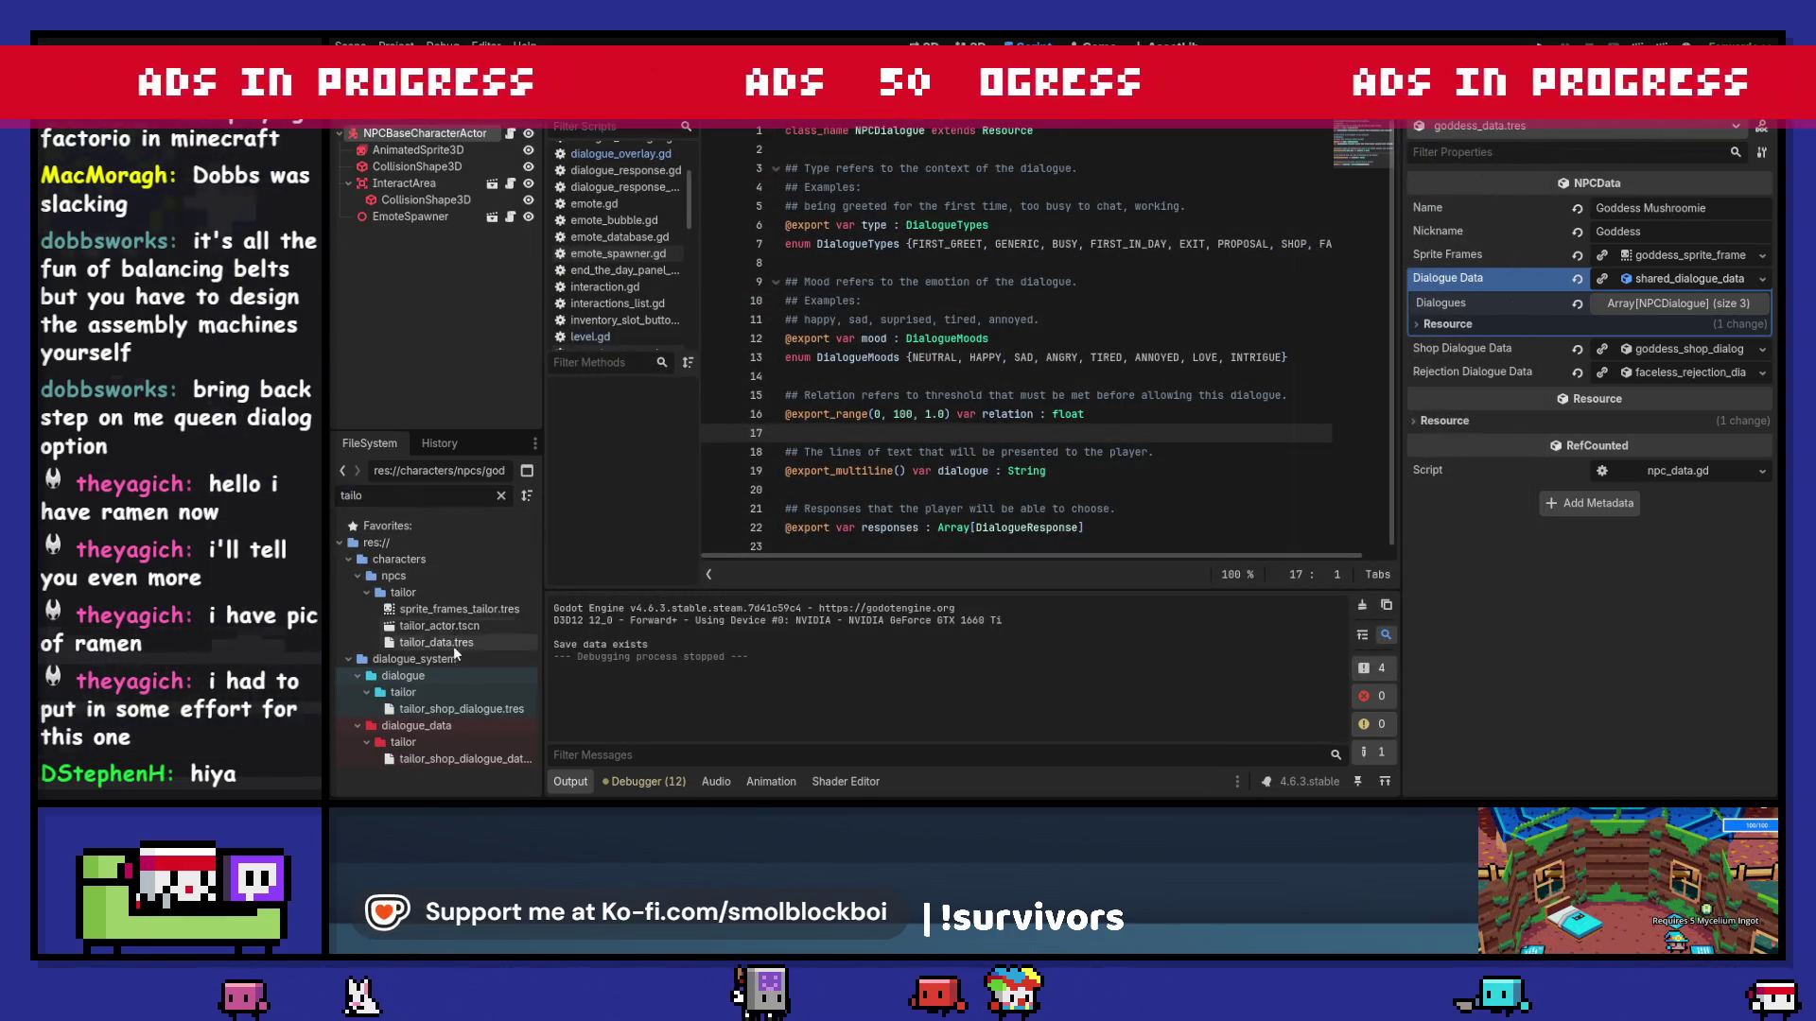
left_click(454, 643)
left_click(1668, 280)
left_click(1667, 281)
left_click(1667, 304)
left_click(1667, 309)
left_click(1672, 284)
Step: Run the game, talk to the Tailor and the Chef, then stop it with F8
key("F5")
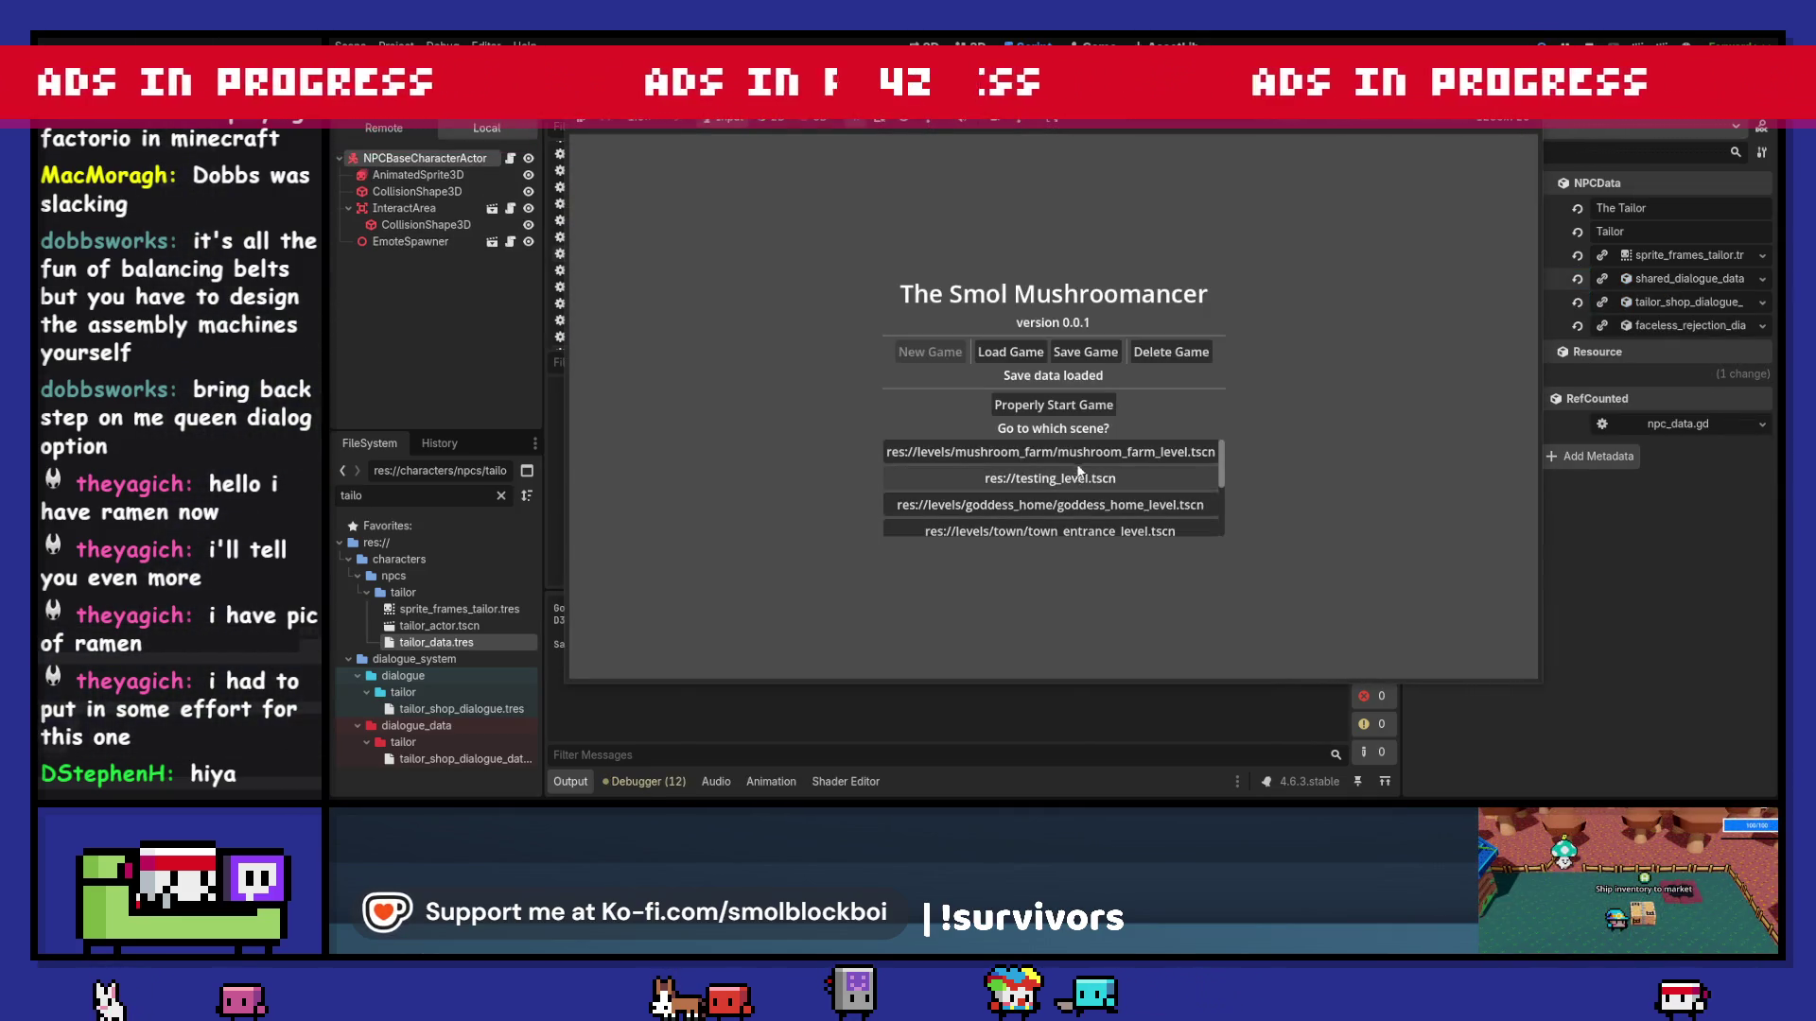
left_click(1078, 450)
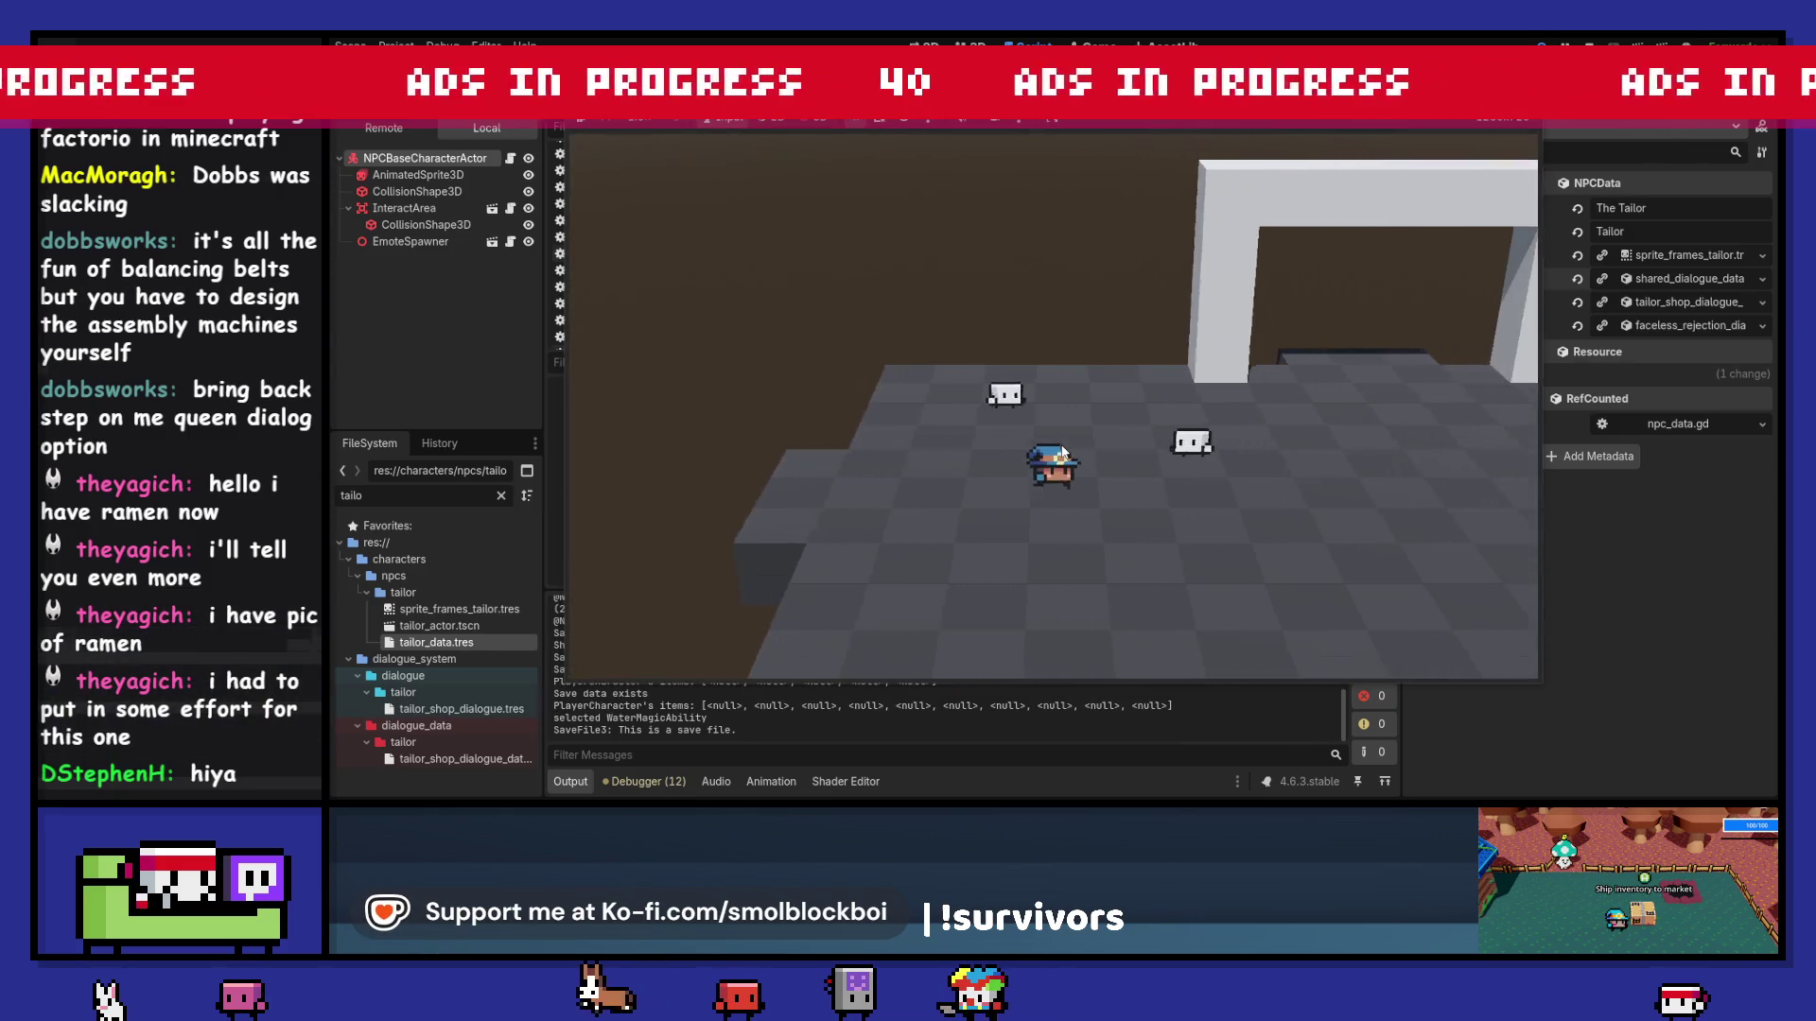
left_click(1068, 379)
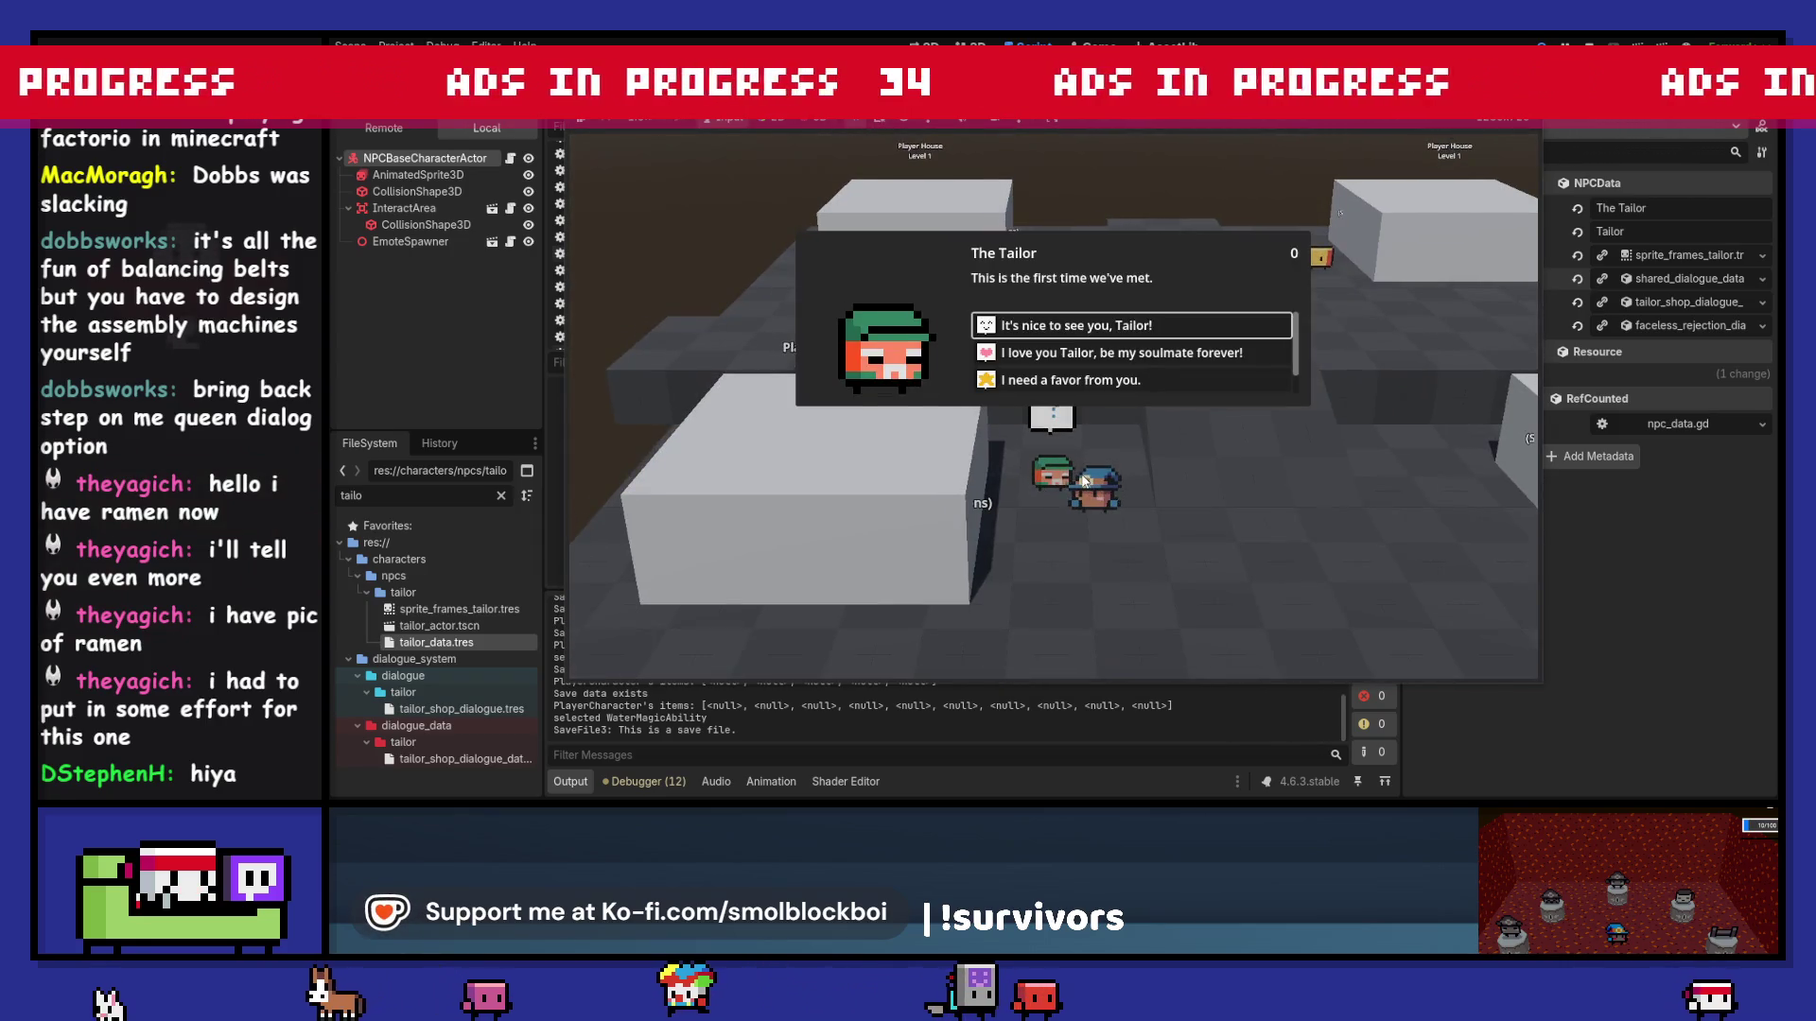
left_click(1095, 378)
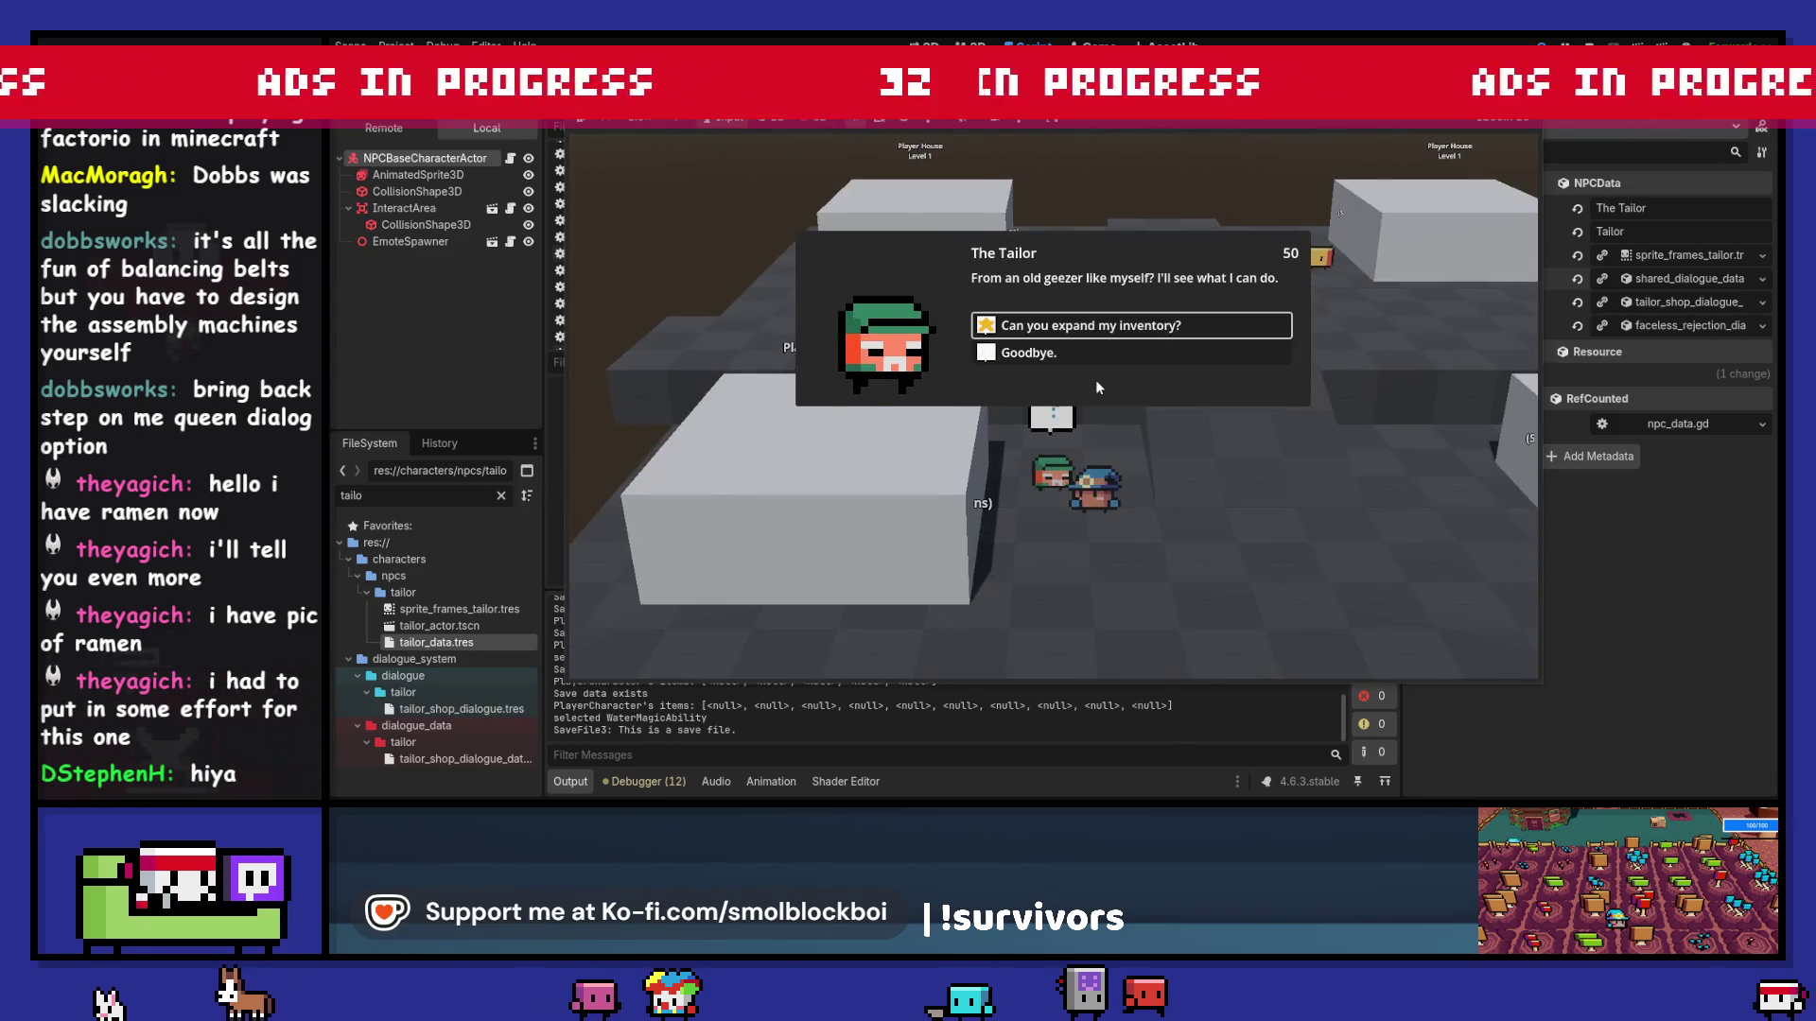
left_click(1102, 352)
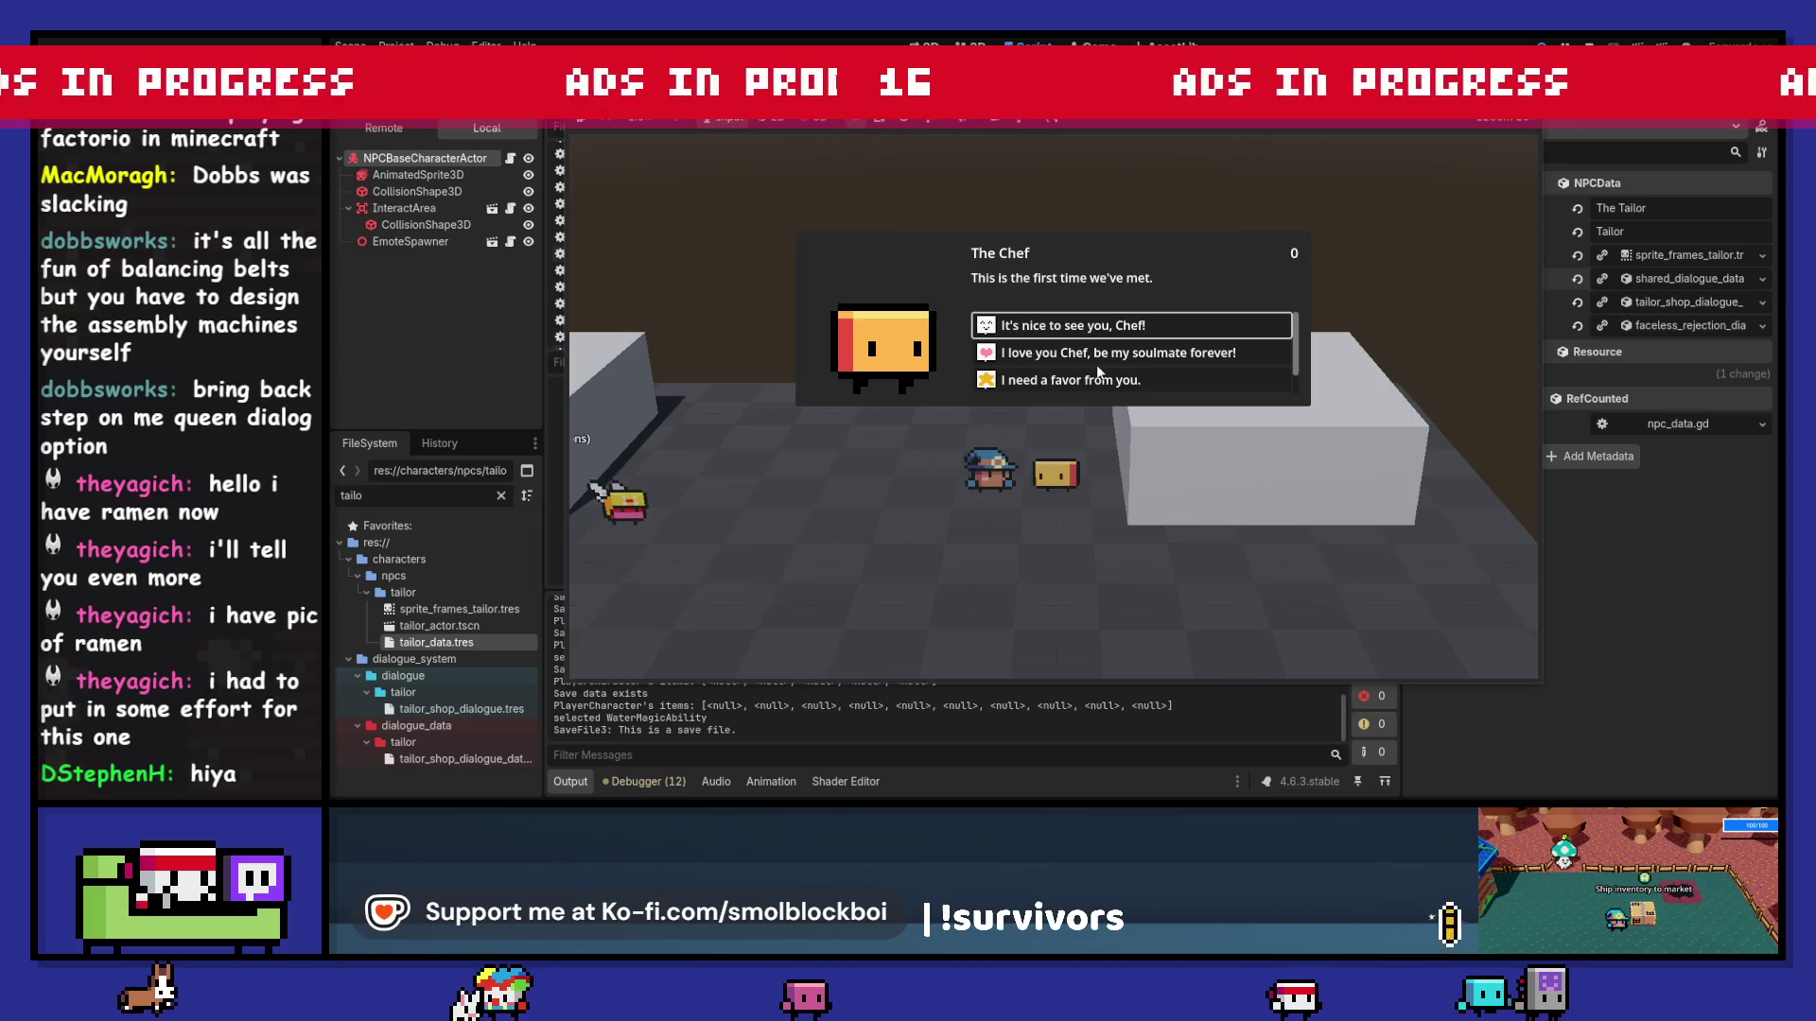
key("F8")
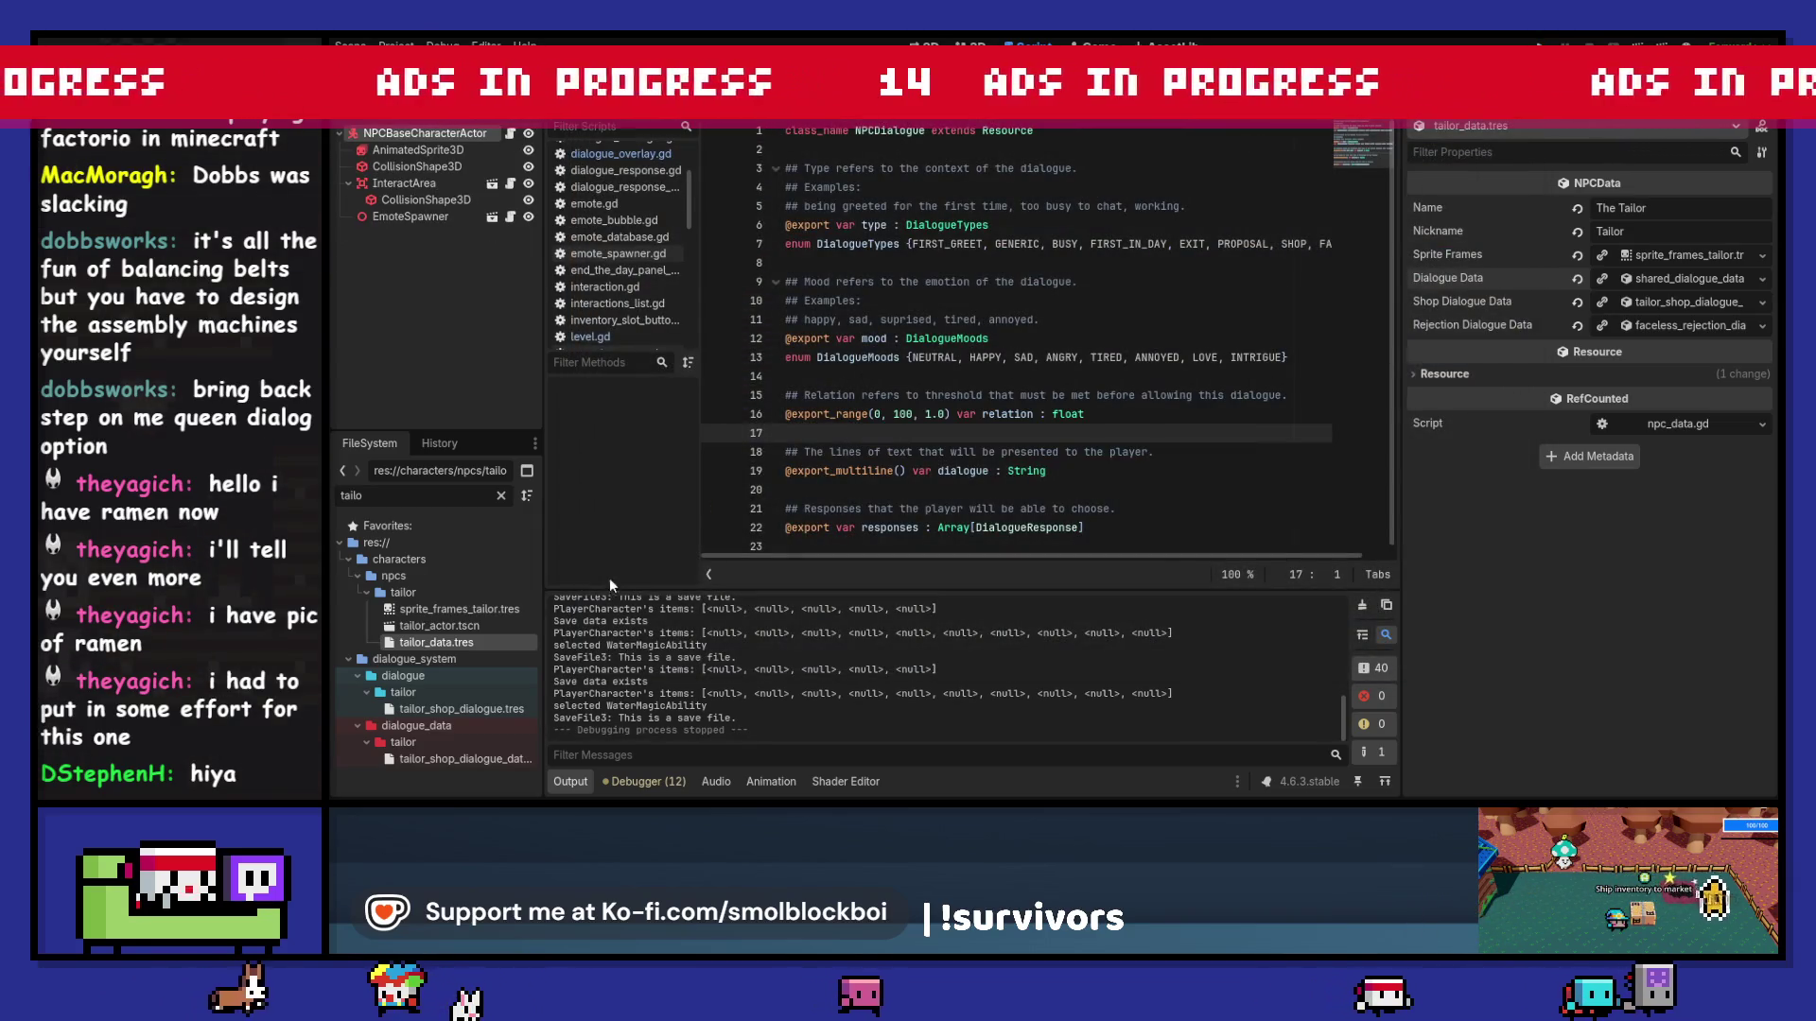
Step: Clear the file filter and expand the goddess dialogue folder
left_click(501, 494)
scroll(464, 611, "down", 3)
scroll(444, 668, "down", 3)
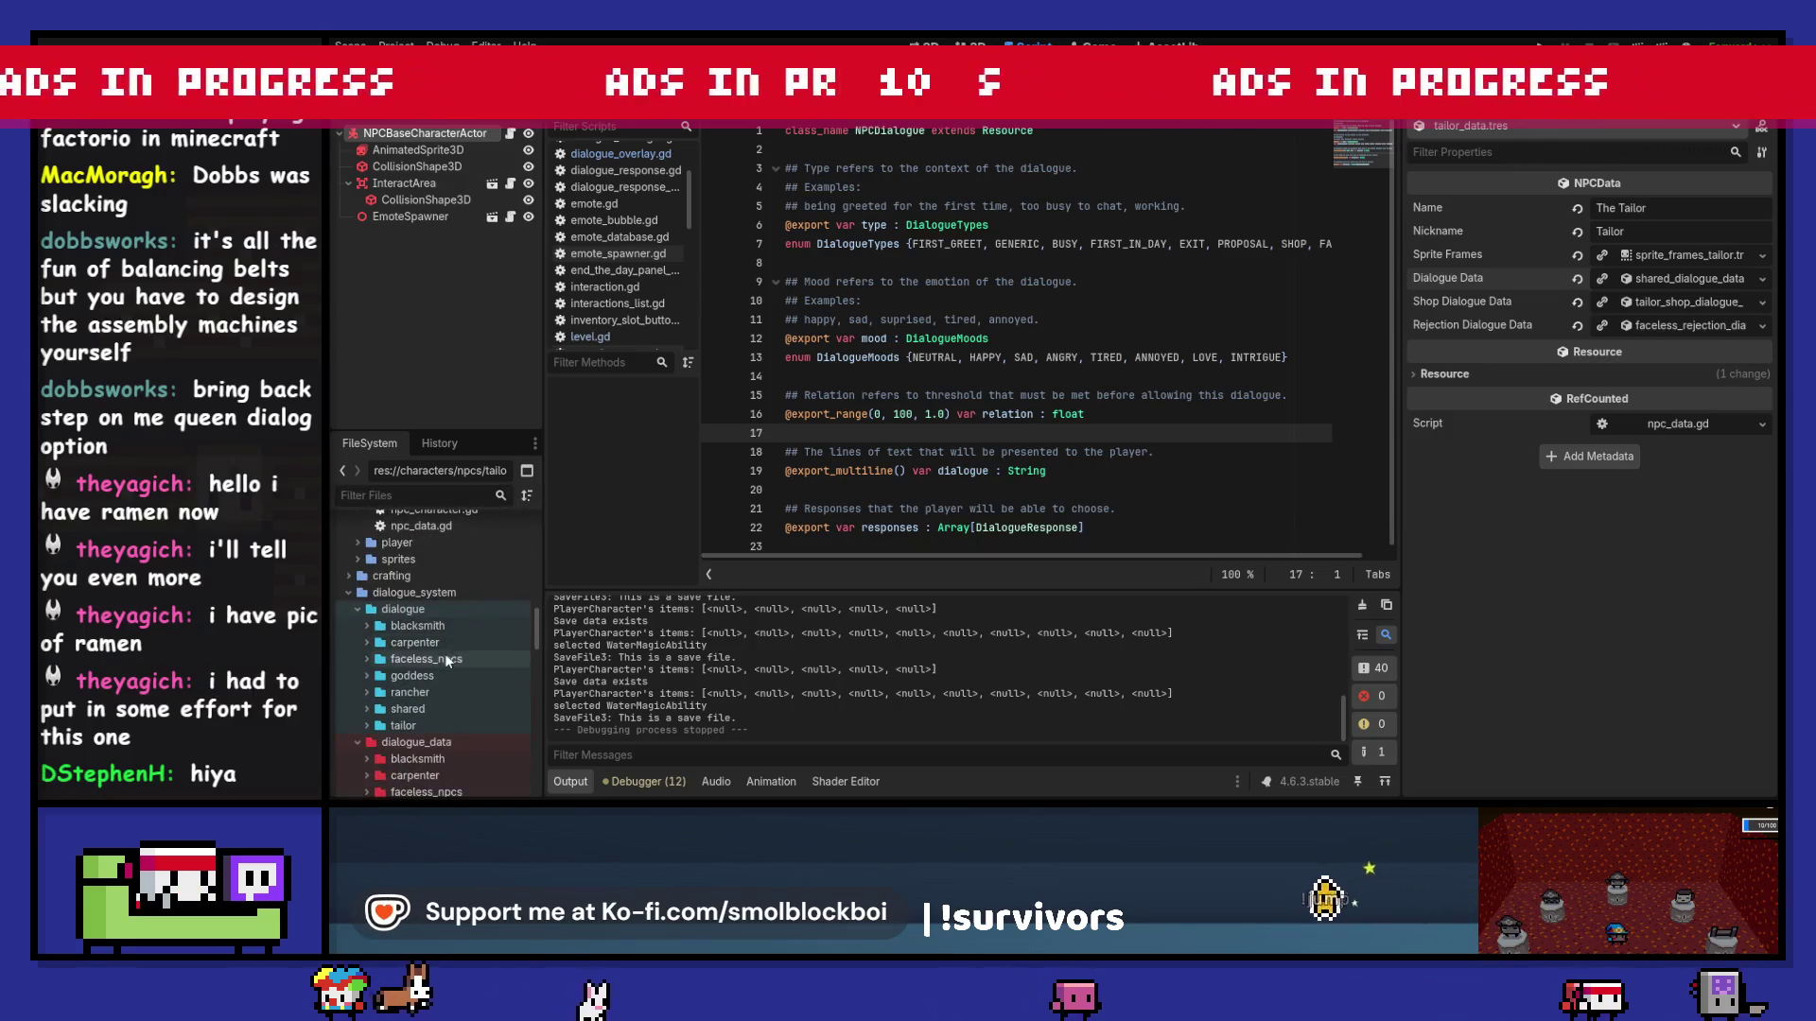
scroll(456, 622, "down", 3)
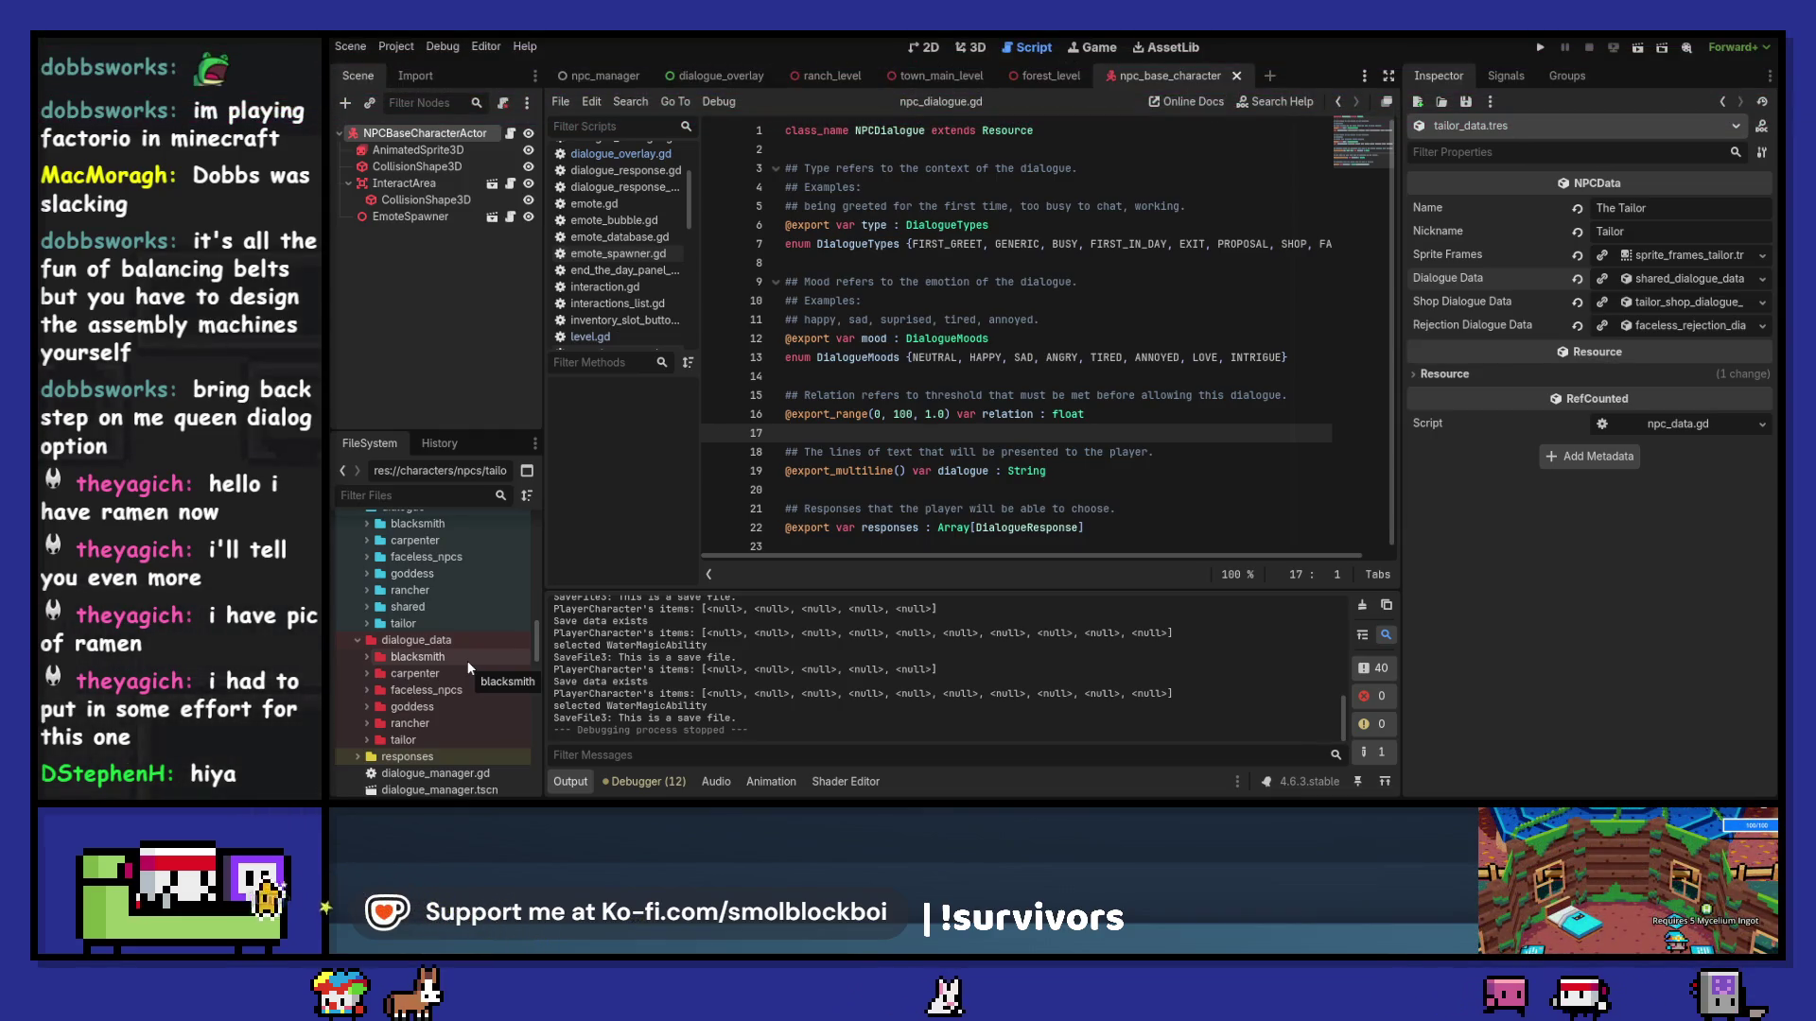
double_click(452, 574)
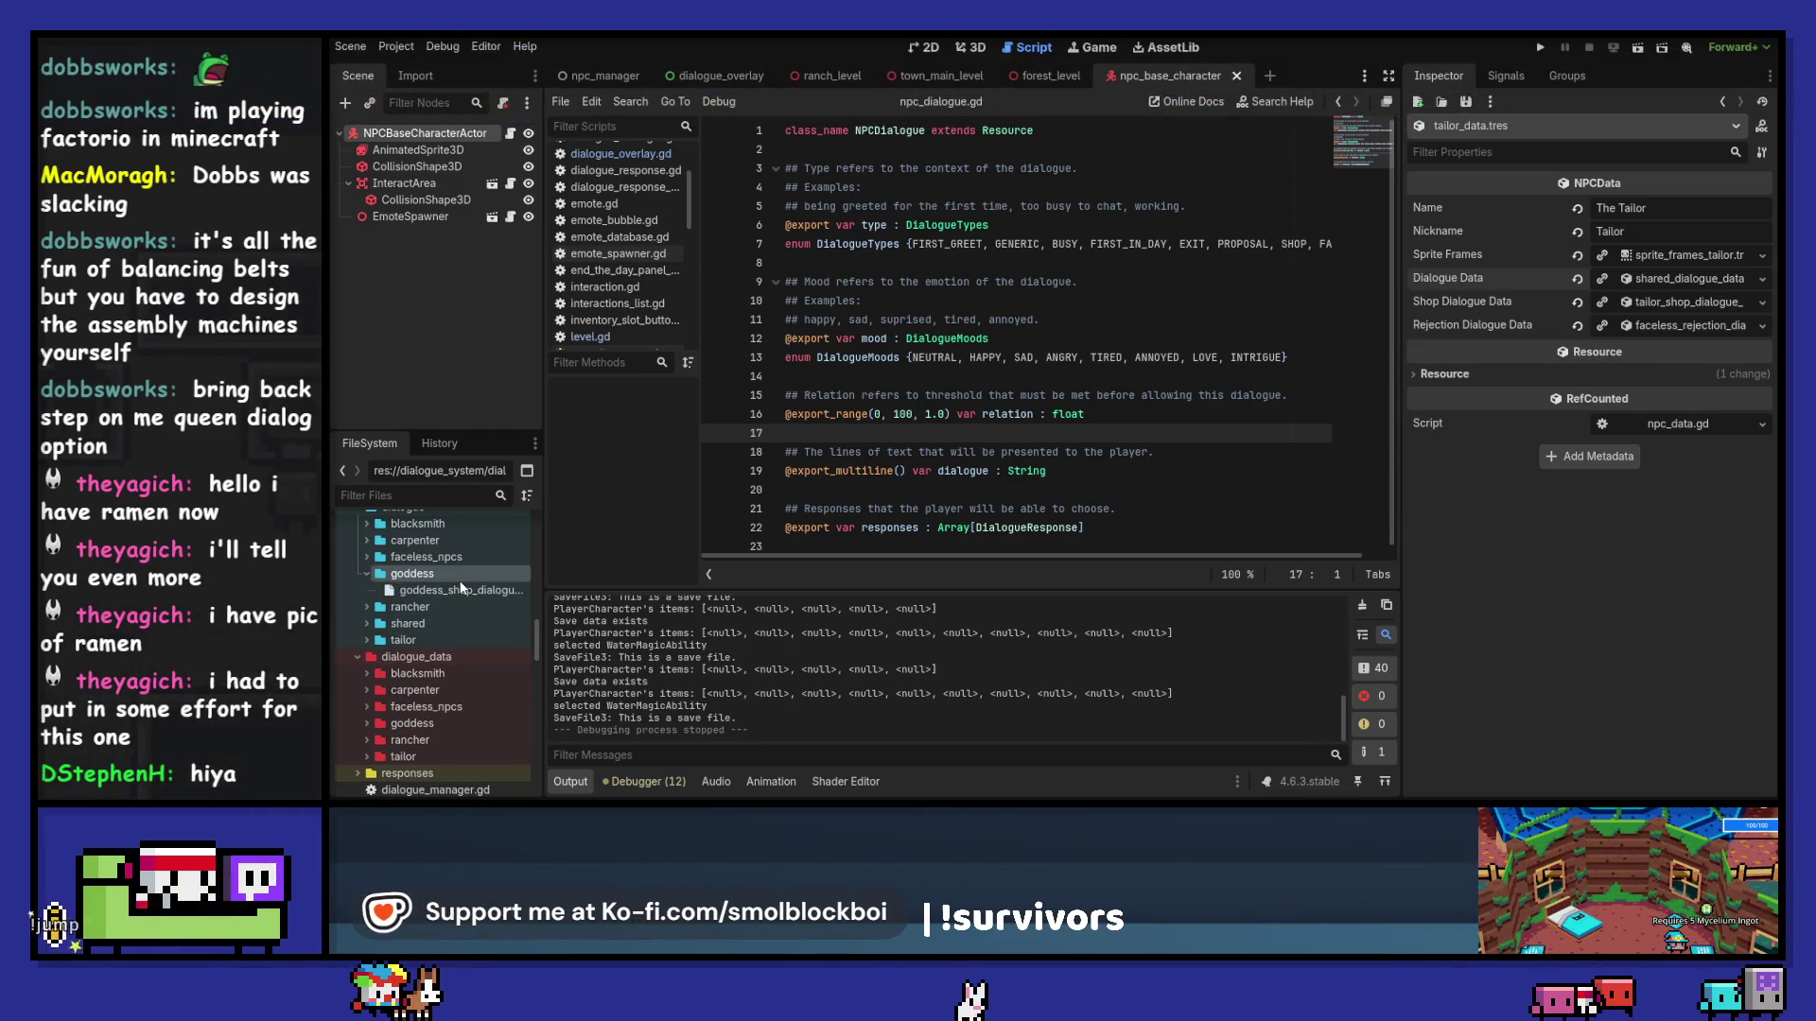
scroll(463, 605, "up", 5)
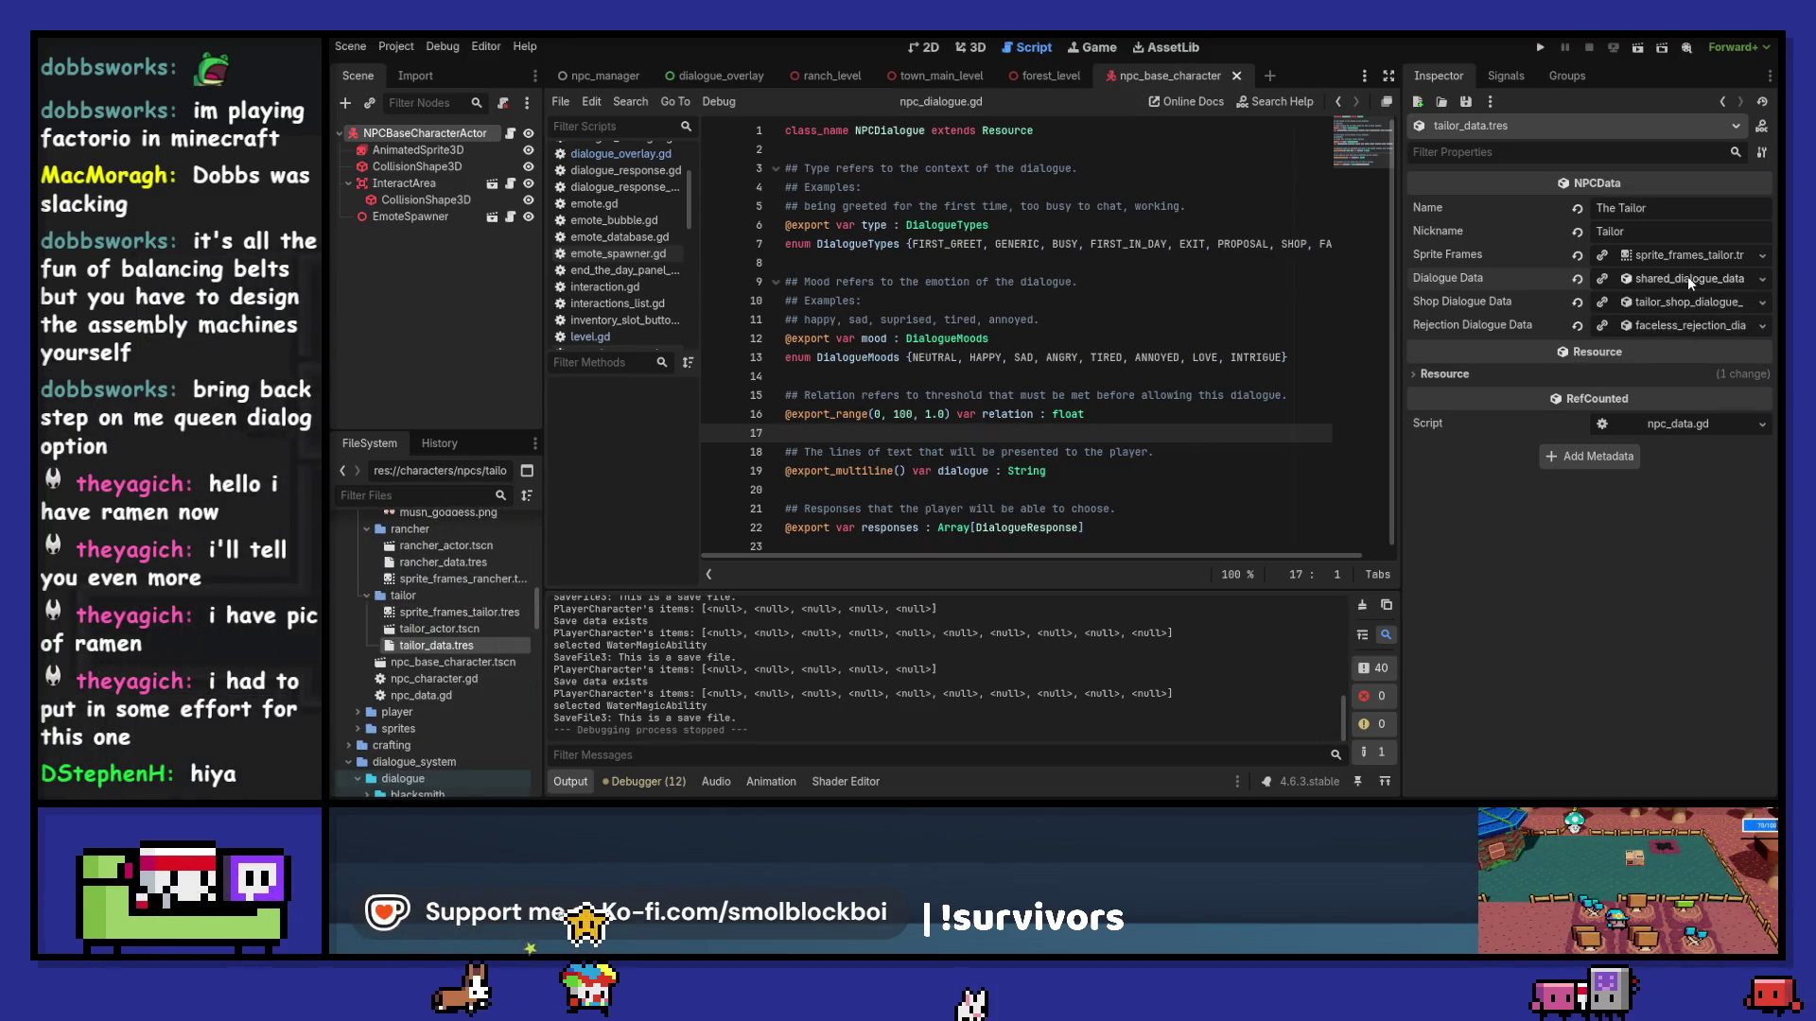
Step: Create a 'shared' folder in dialogue_data and move shared_dialogue_data.tres into it
left_click(1762, 278)
left_click(1665, 416)
type("shared")
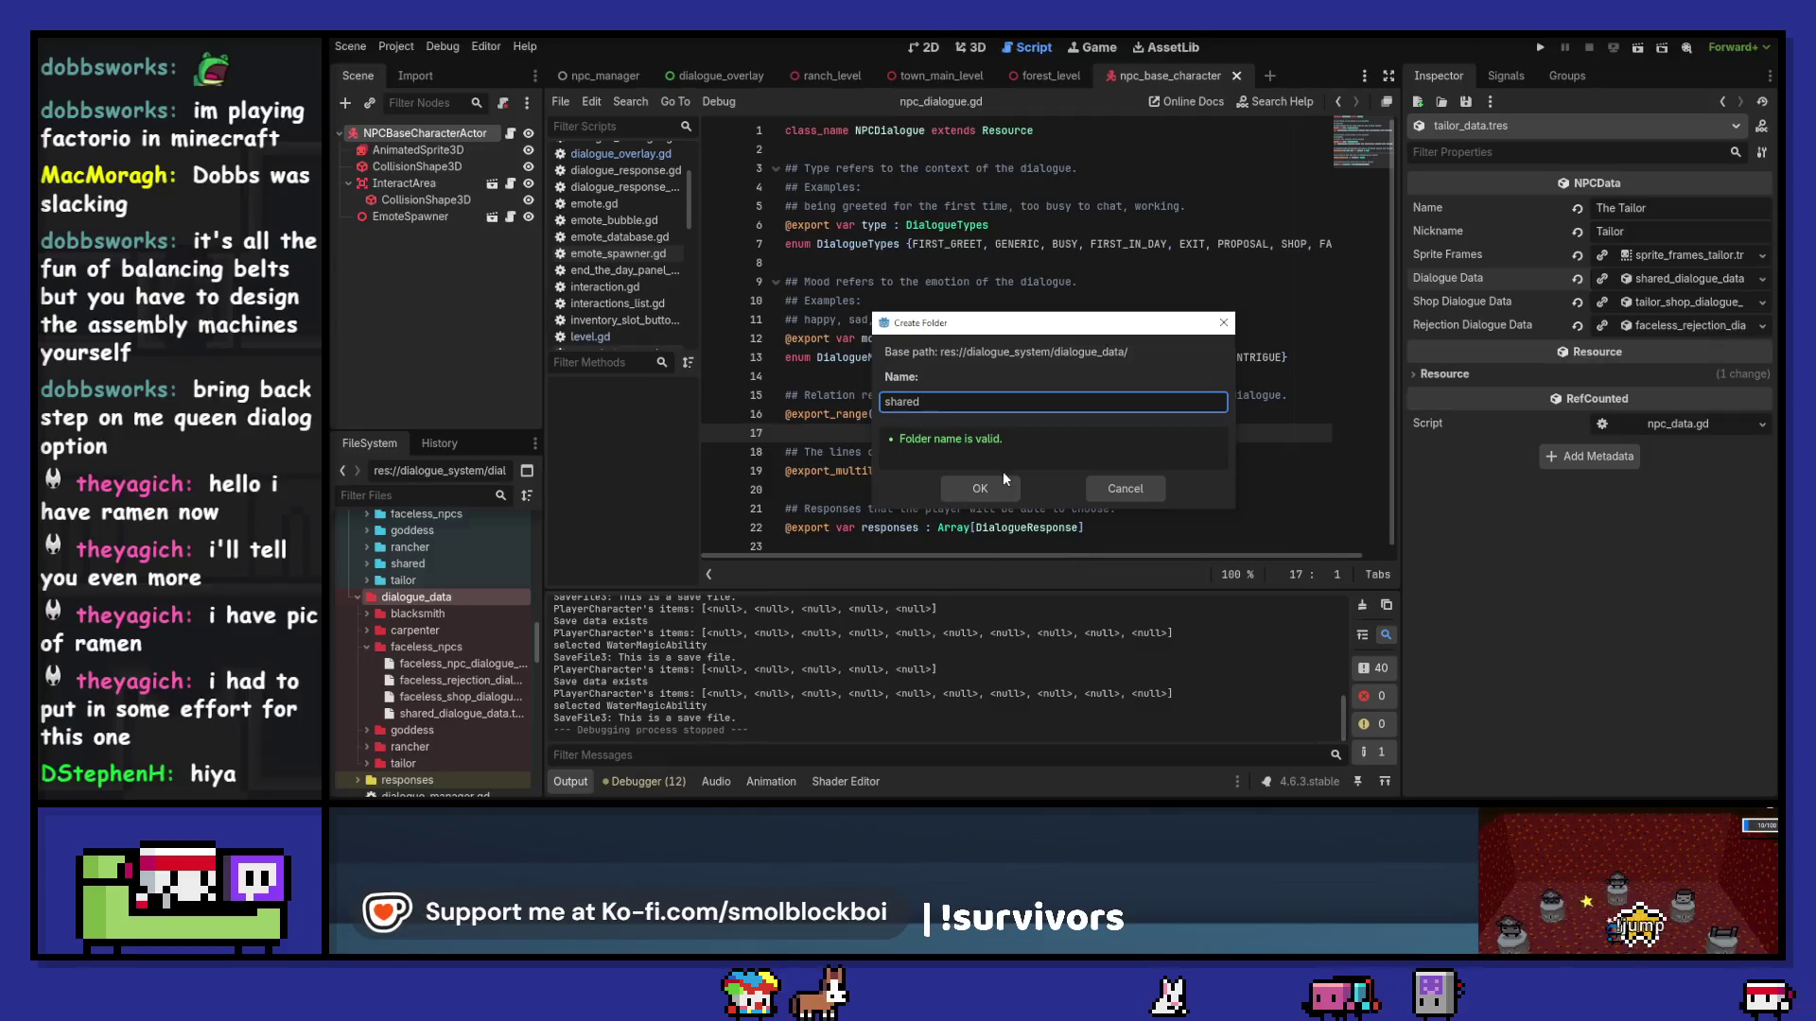
left_click(989, 490)
left_click_drag(452, 680, 408, 730)
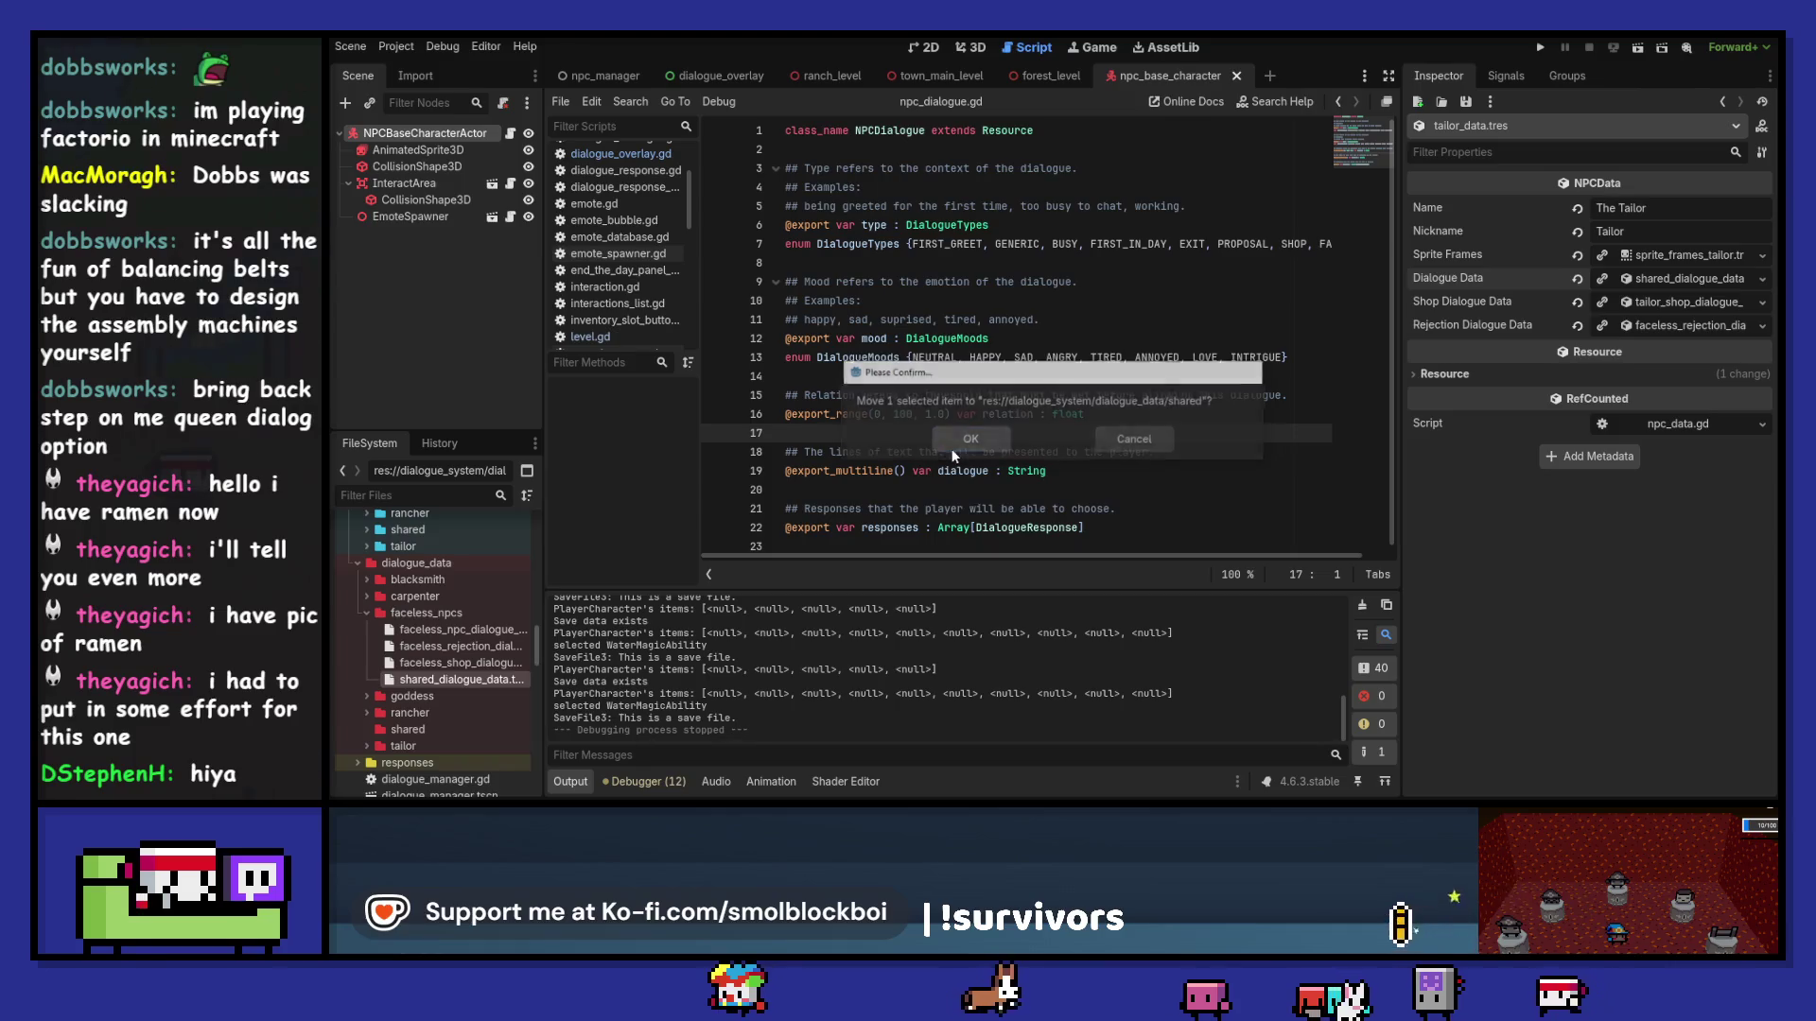
Step: Duplicate shared_dialogue_data.tres as goddess_dialogue_data.tres and open the copy
double_click(426, 613)
double_click(433, 665)
scroll(435, 653, "down", 2)
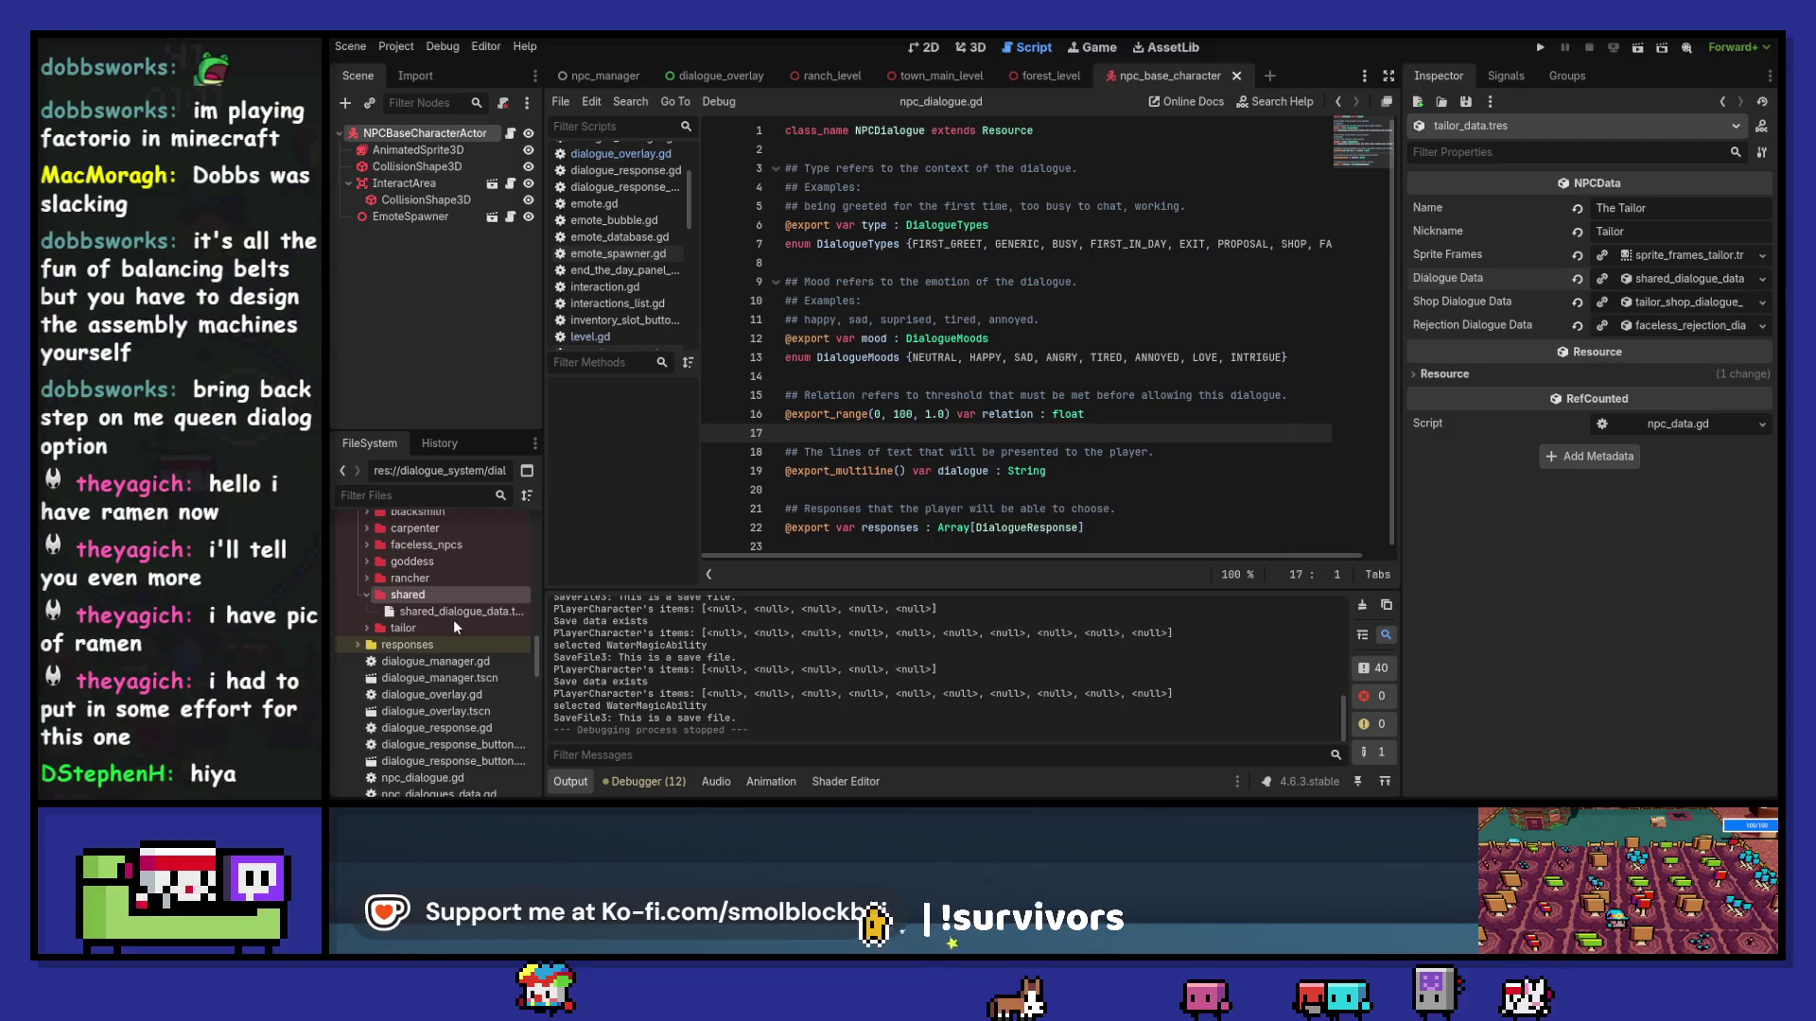
key("ctrl+d")
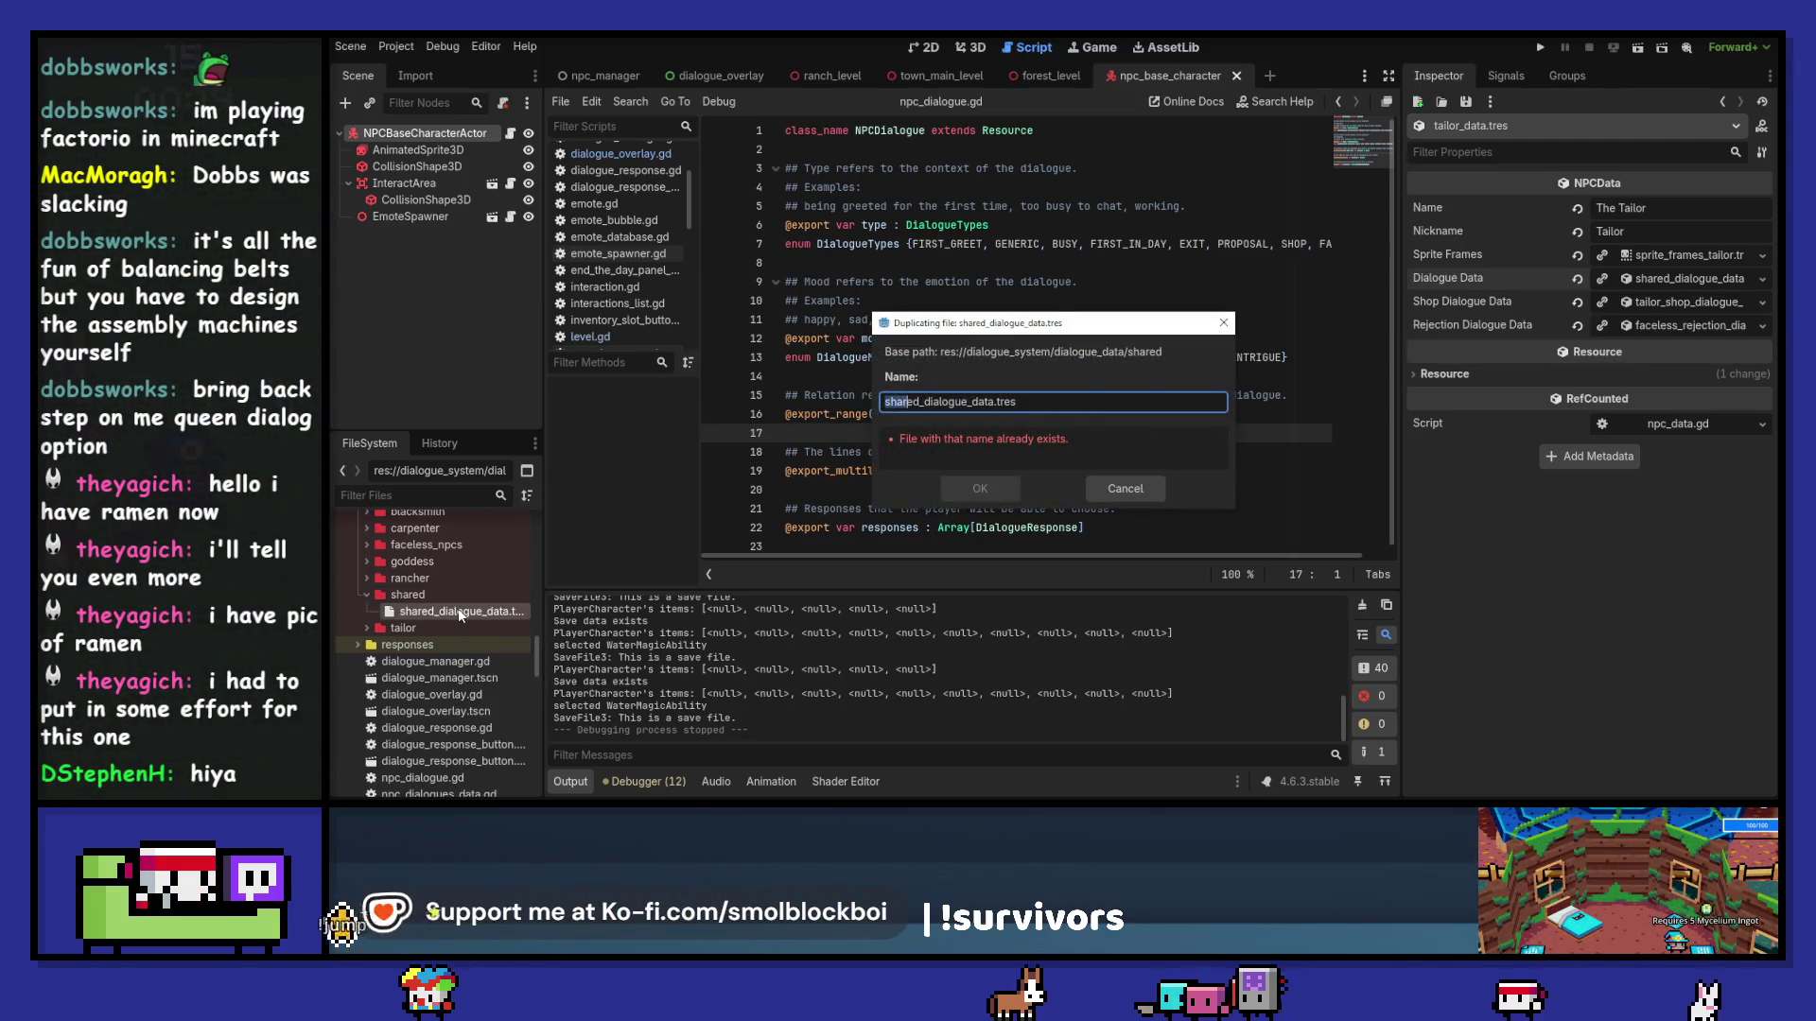
type("goddess")
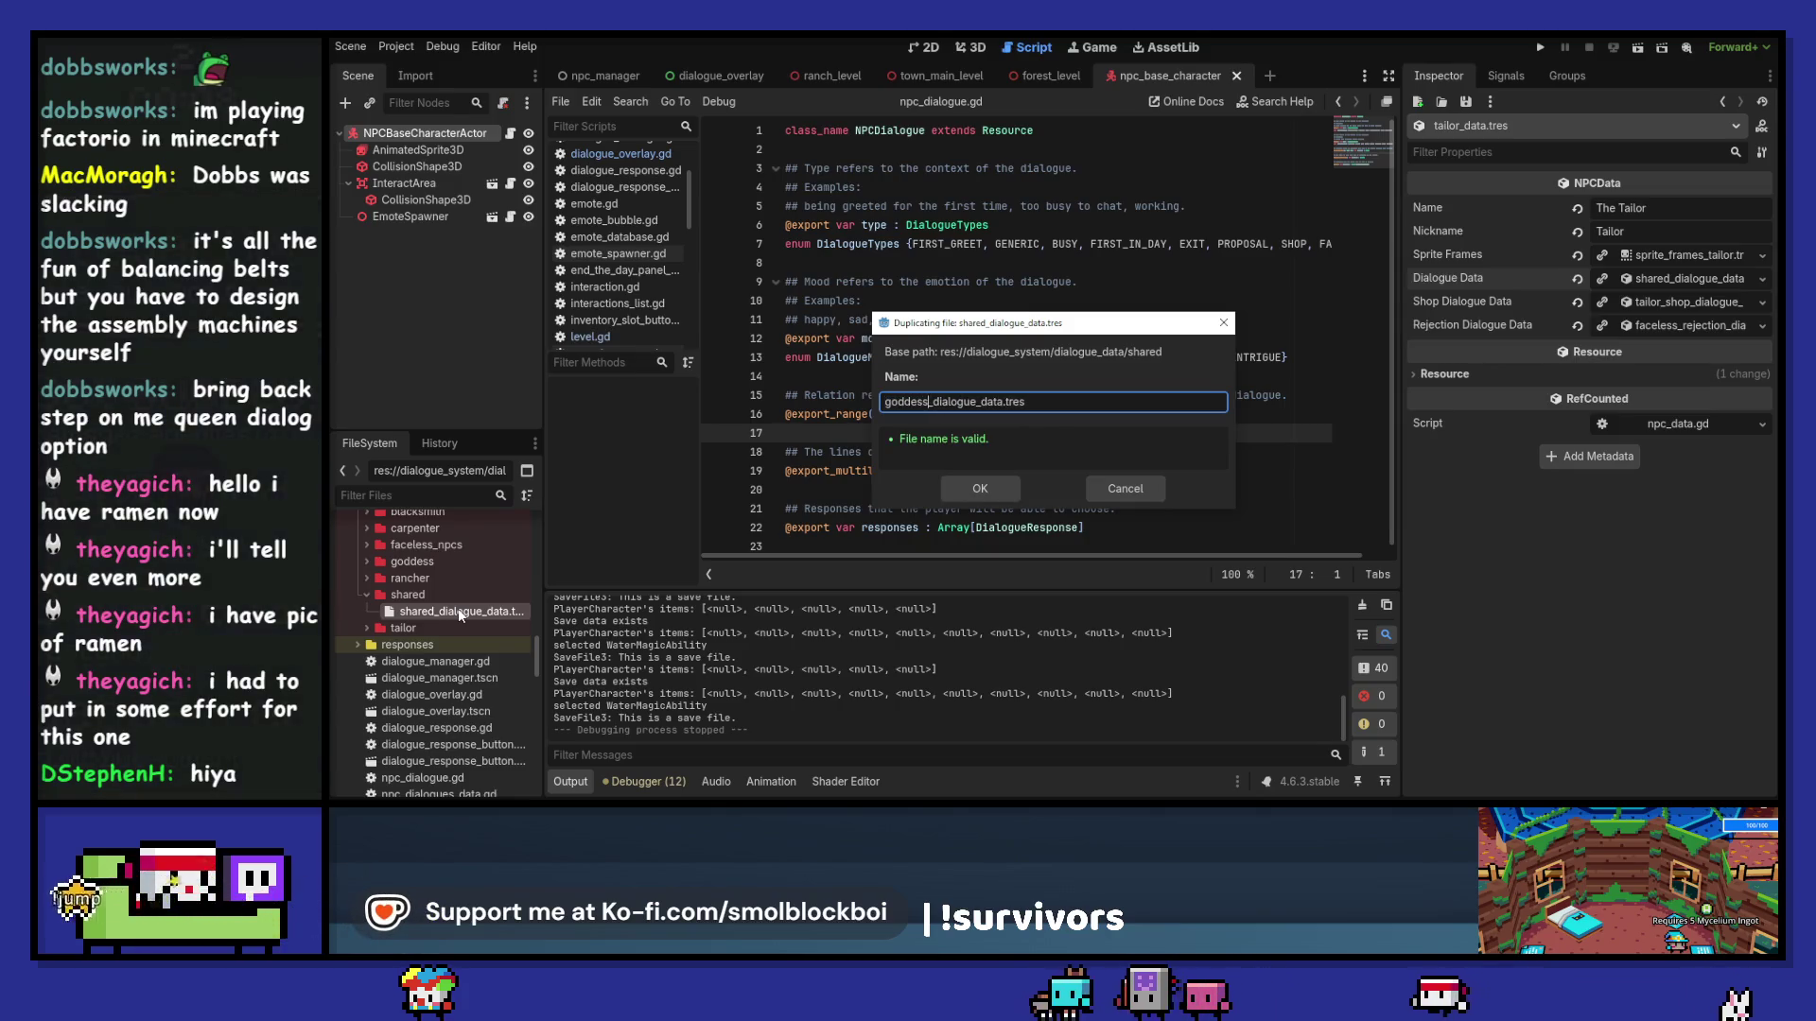
key("Return")
left_click(461, 615)
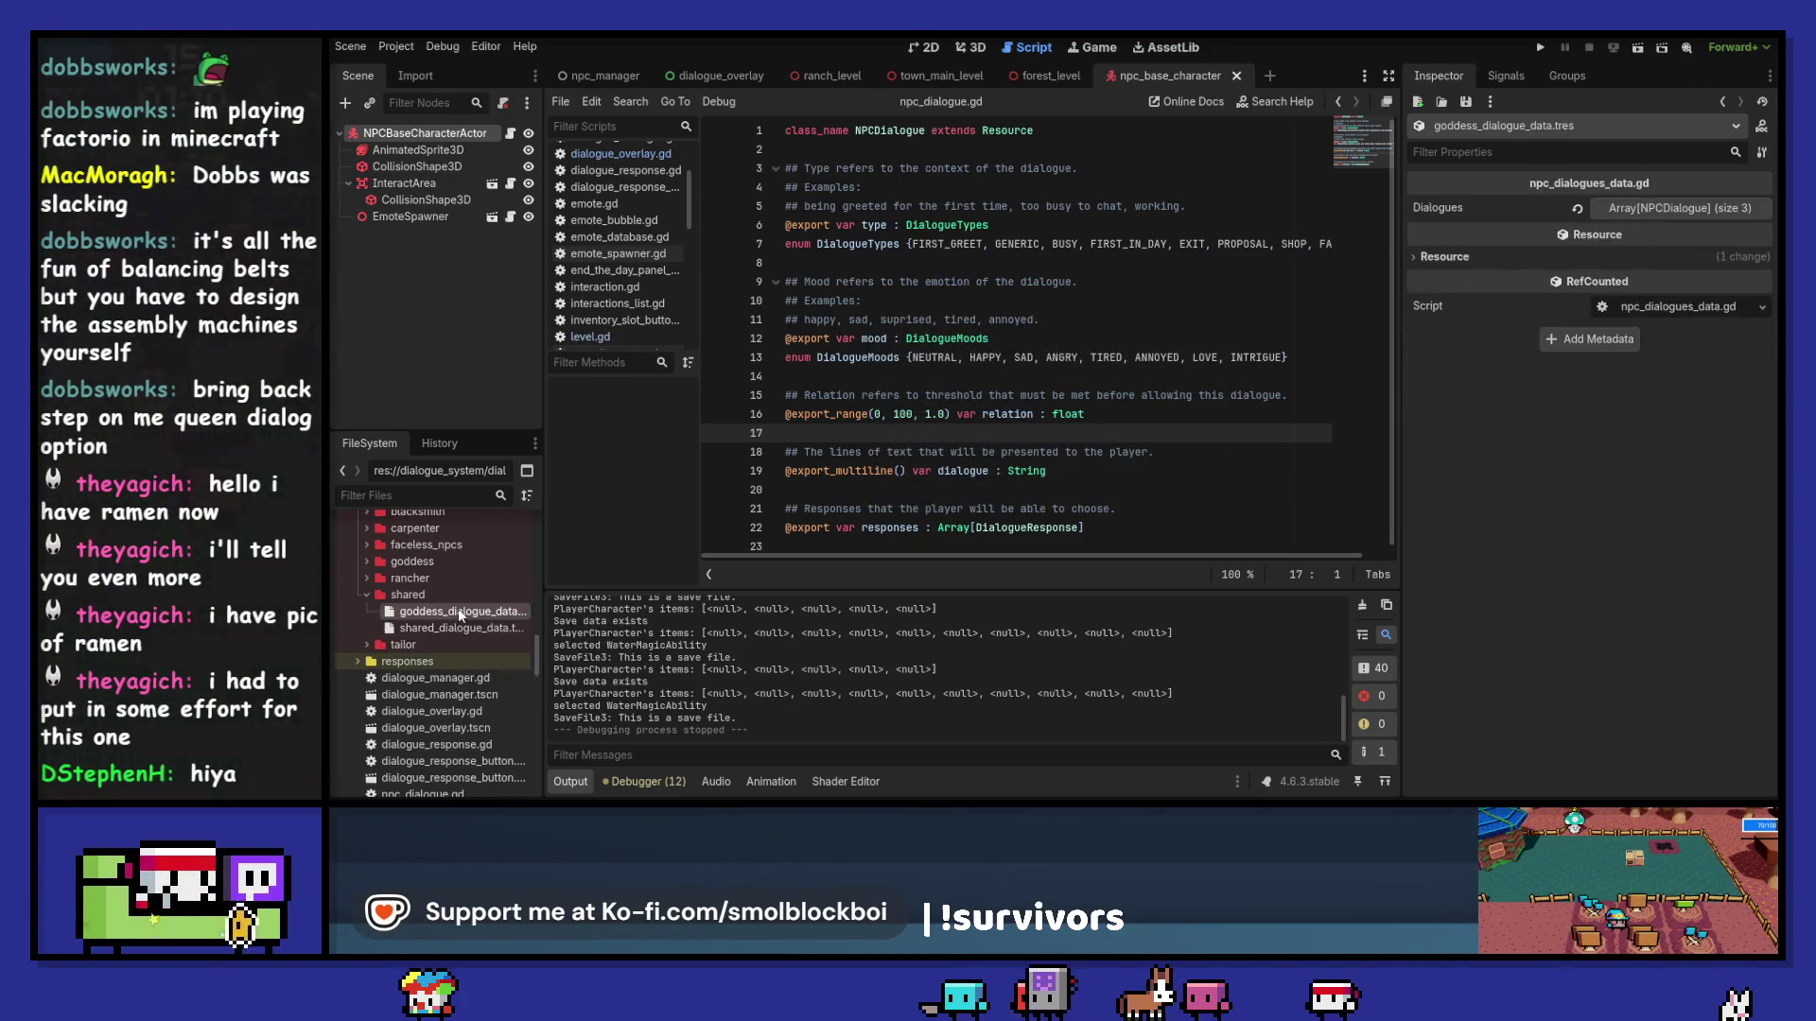
Step: Expand the goddess's Dialogues list and make its entries unique recursively
left_click(1693, 210)
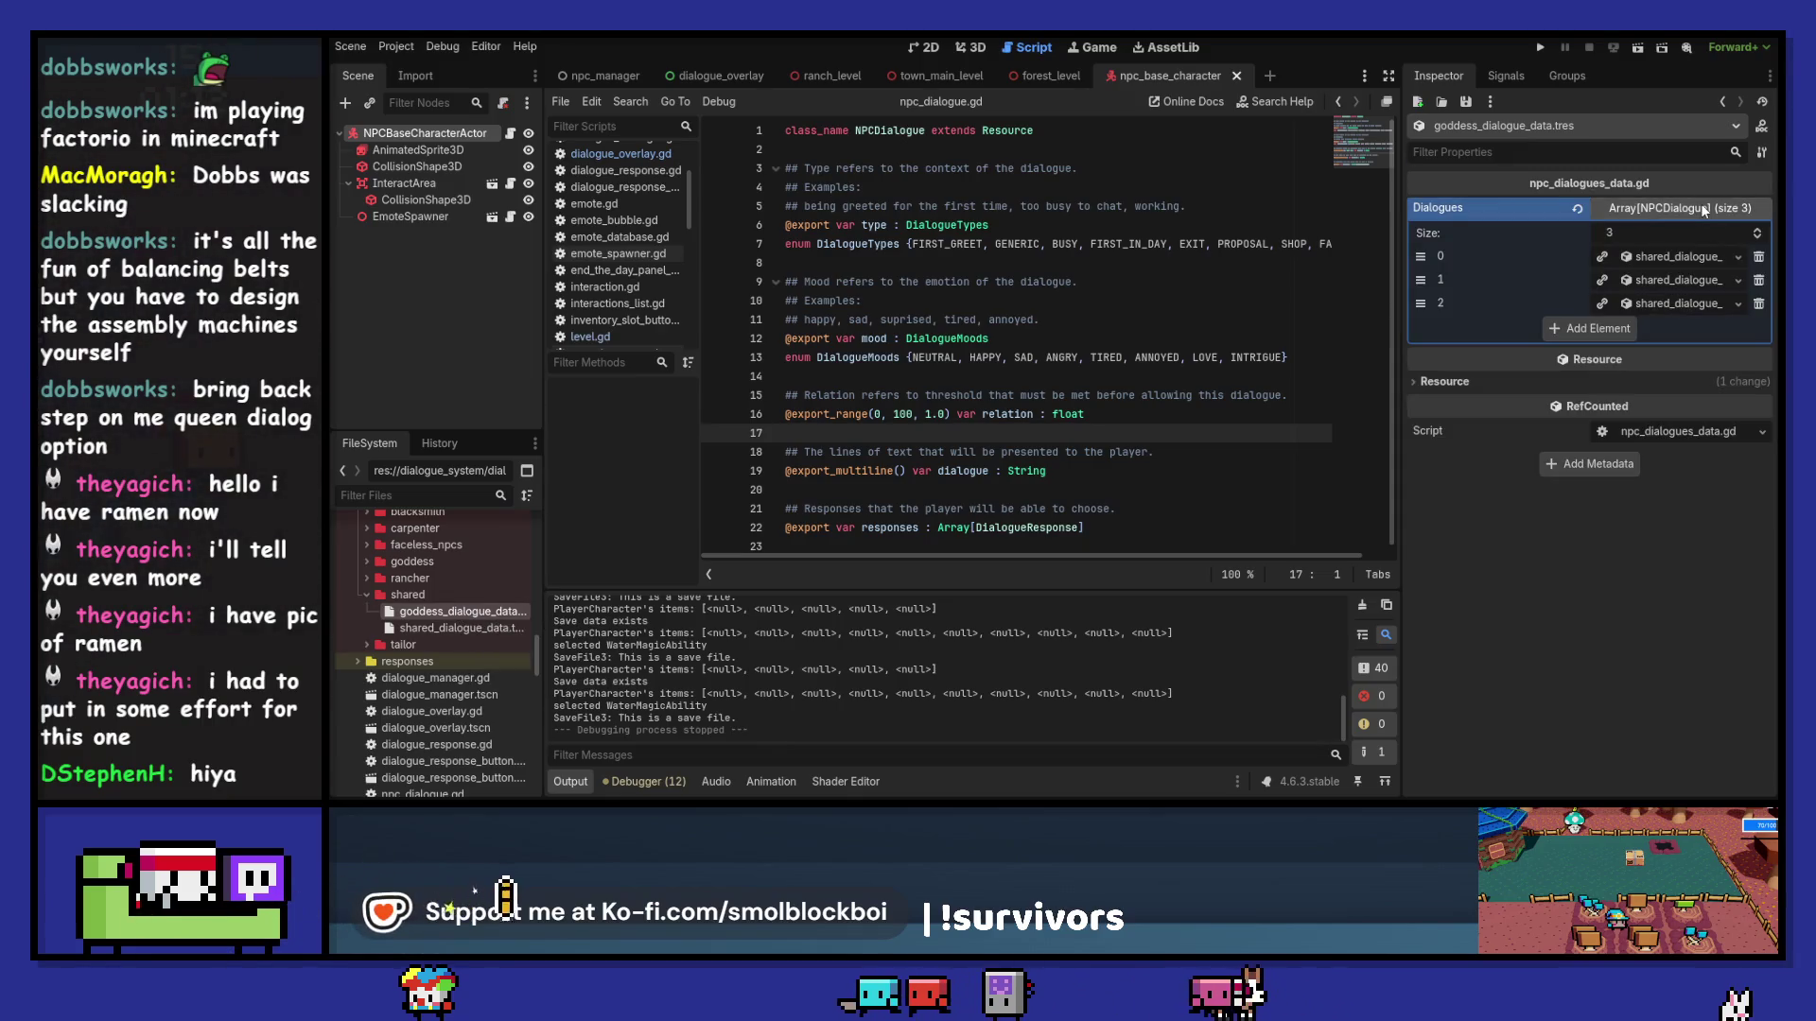
left_click(1680, 259)
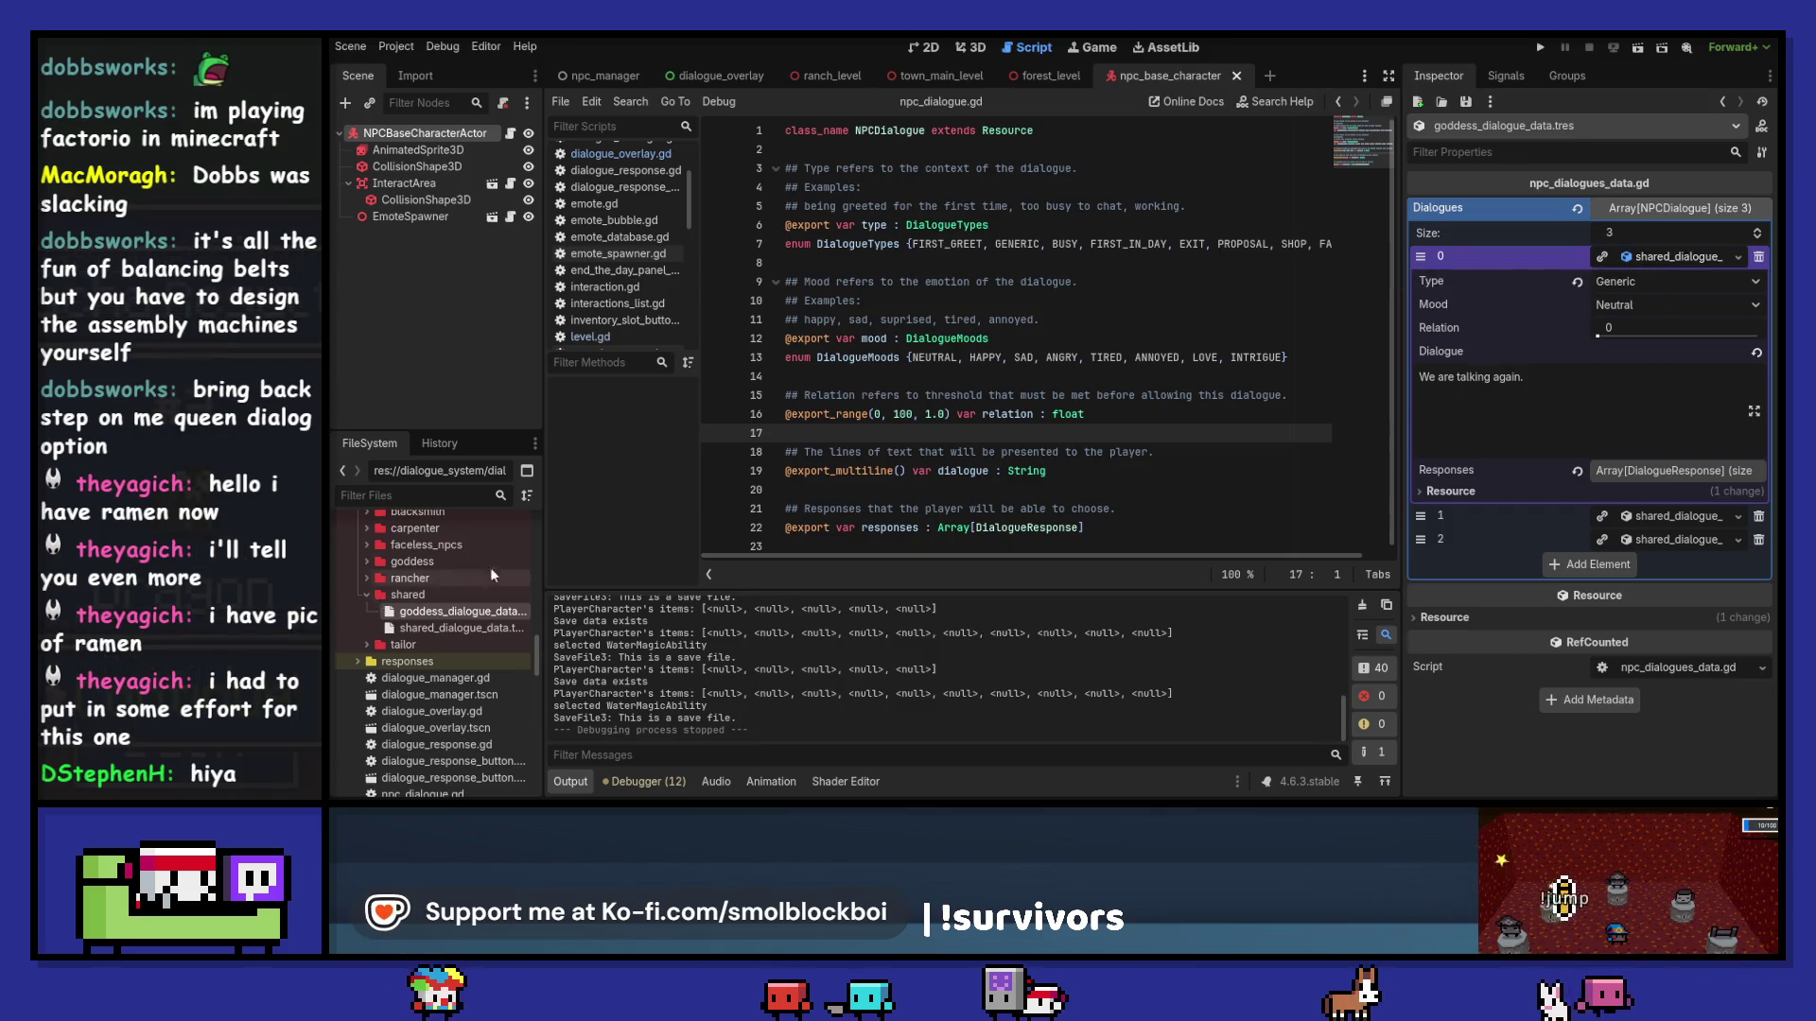
scroll(464, 576, "up", 4)
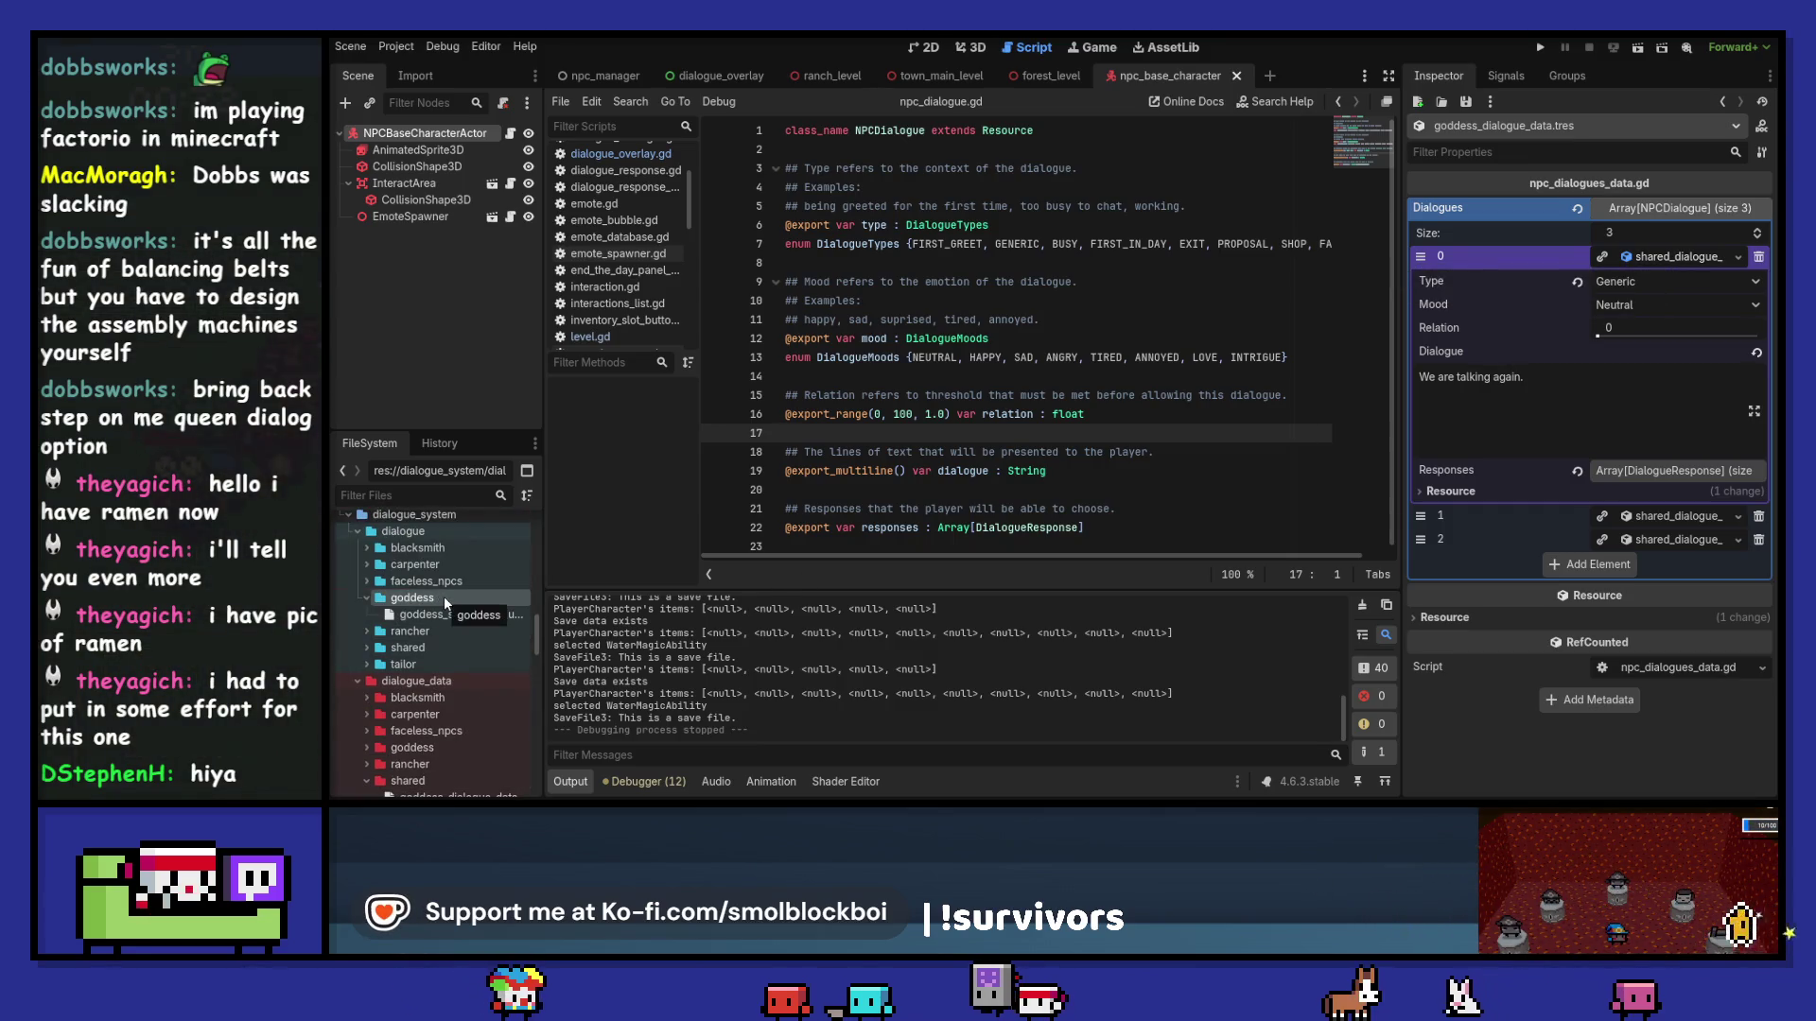
left_click(1601, 256)
left_click(1601, 516)
left_click(1601, 539)
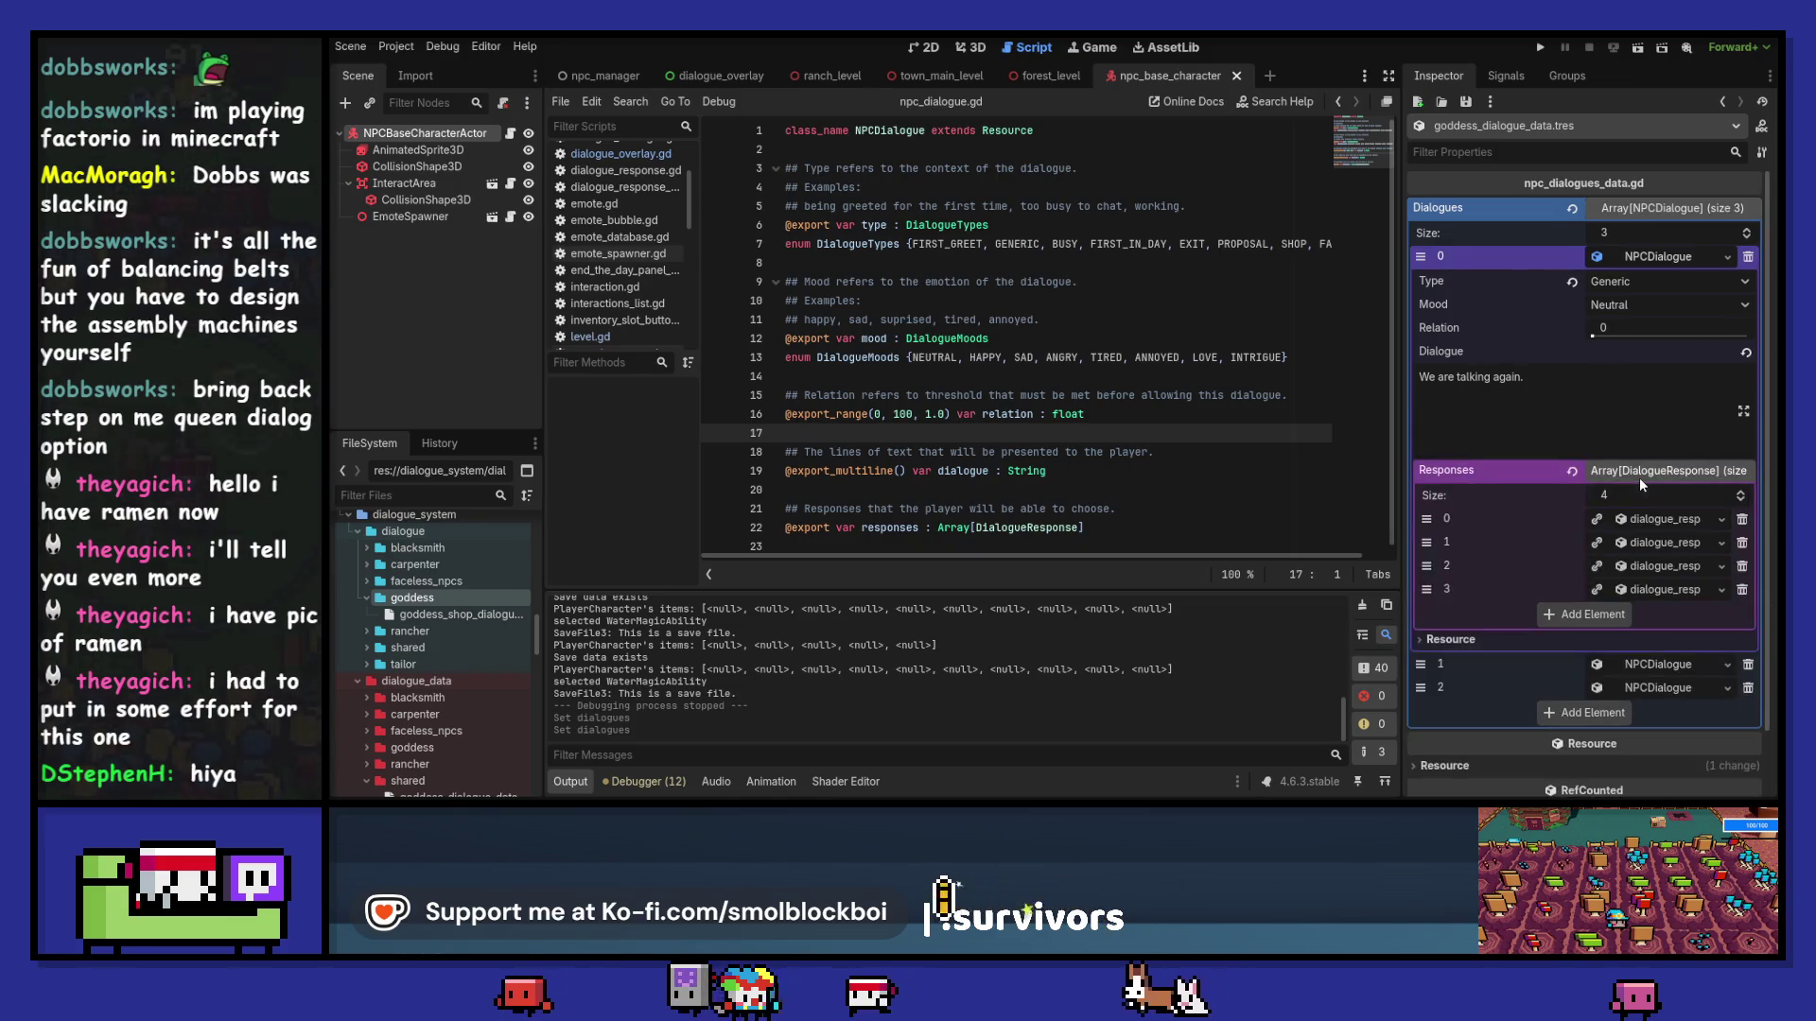
Step: Change the first entry's line from 'We are talking again.' to 'Hello again smol one.'
left_click_drag(1547, 395, 1362, 368)
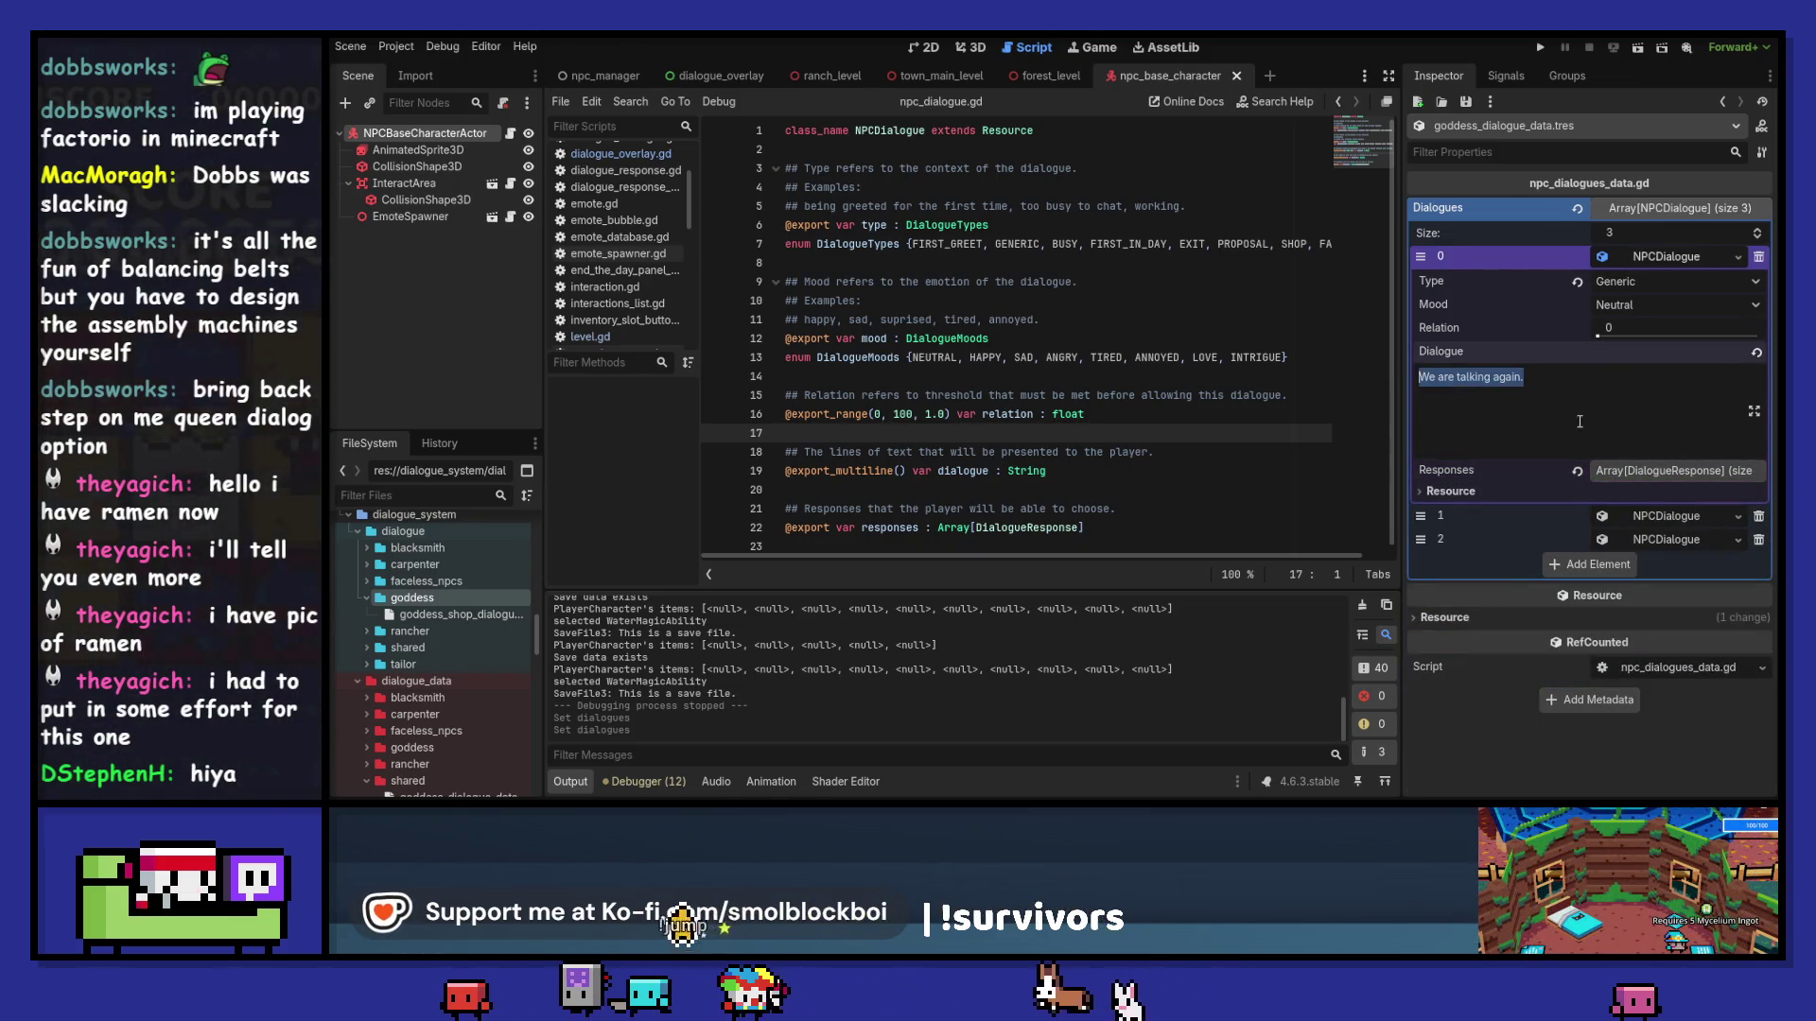
type("Hello again")
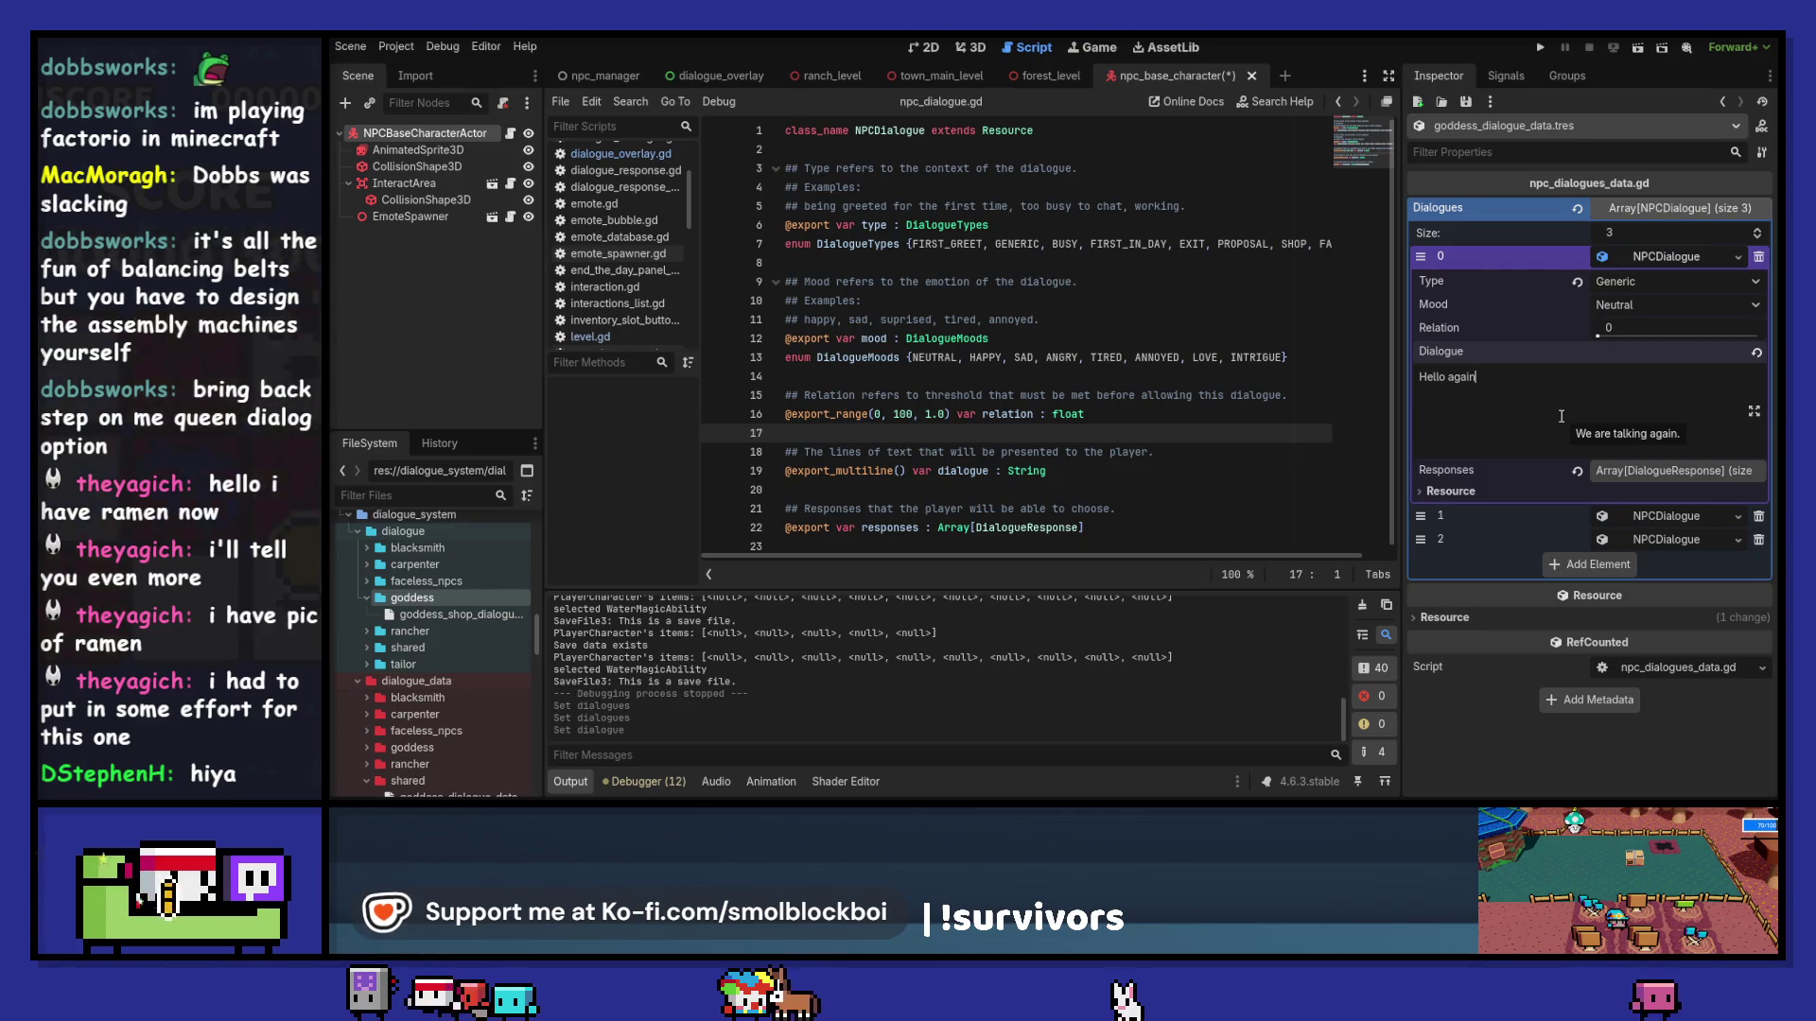
type(" smol on")
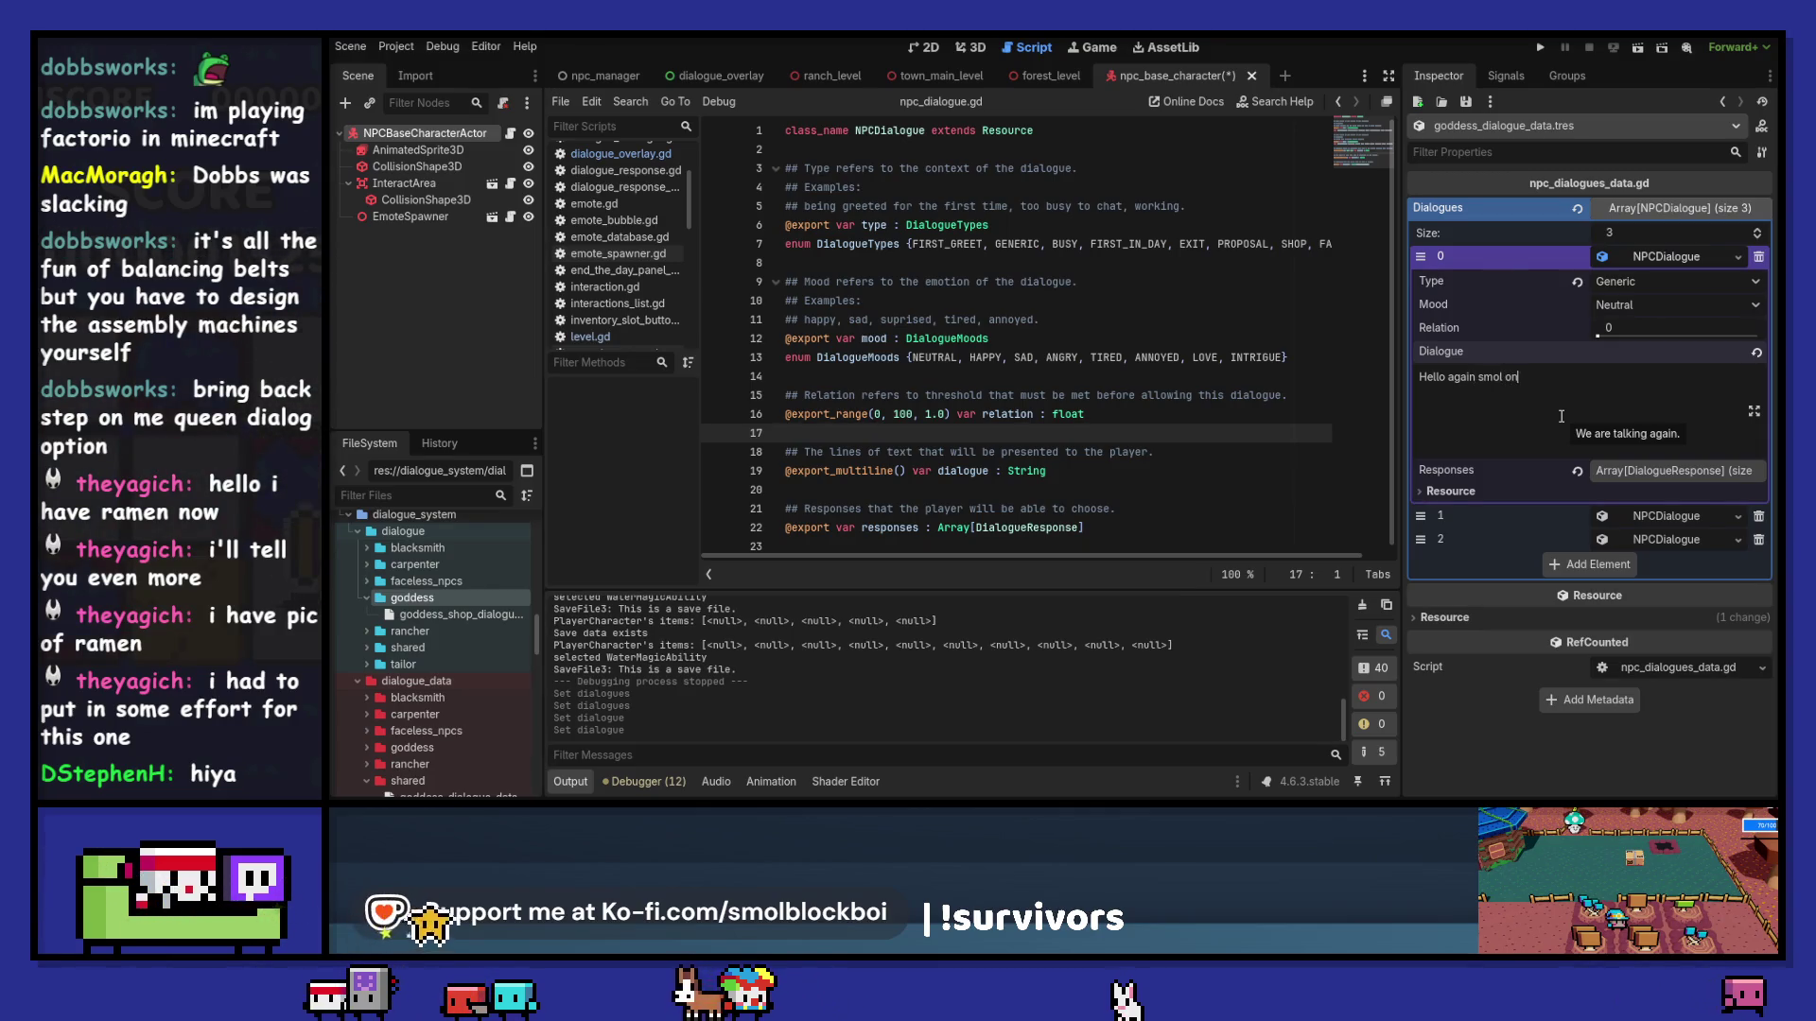
type("e.")
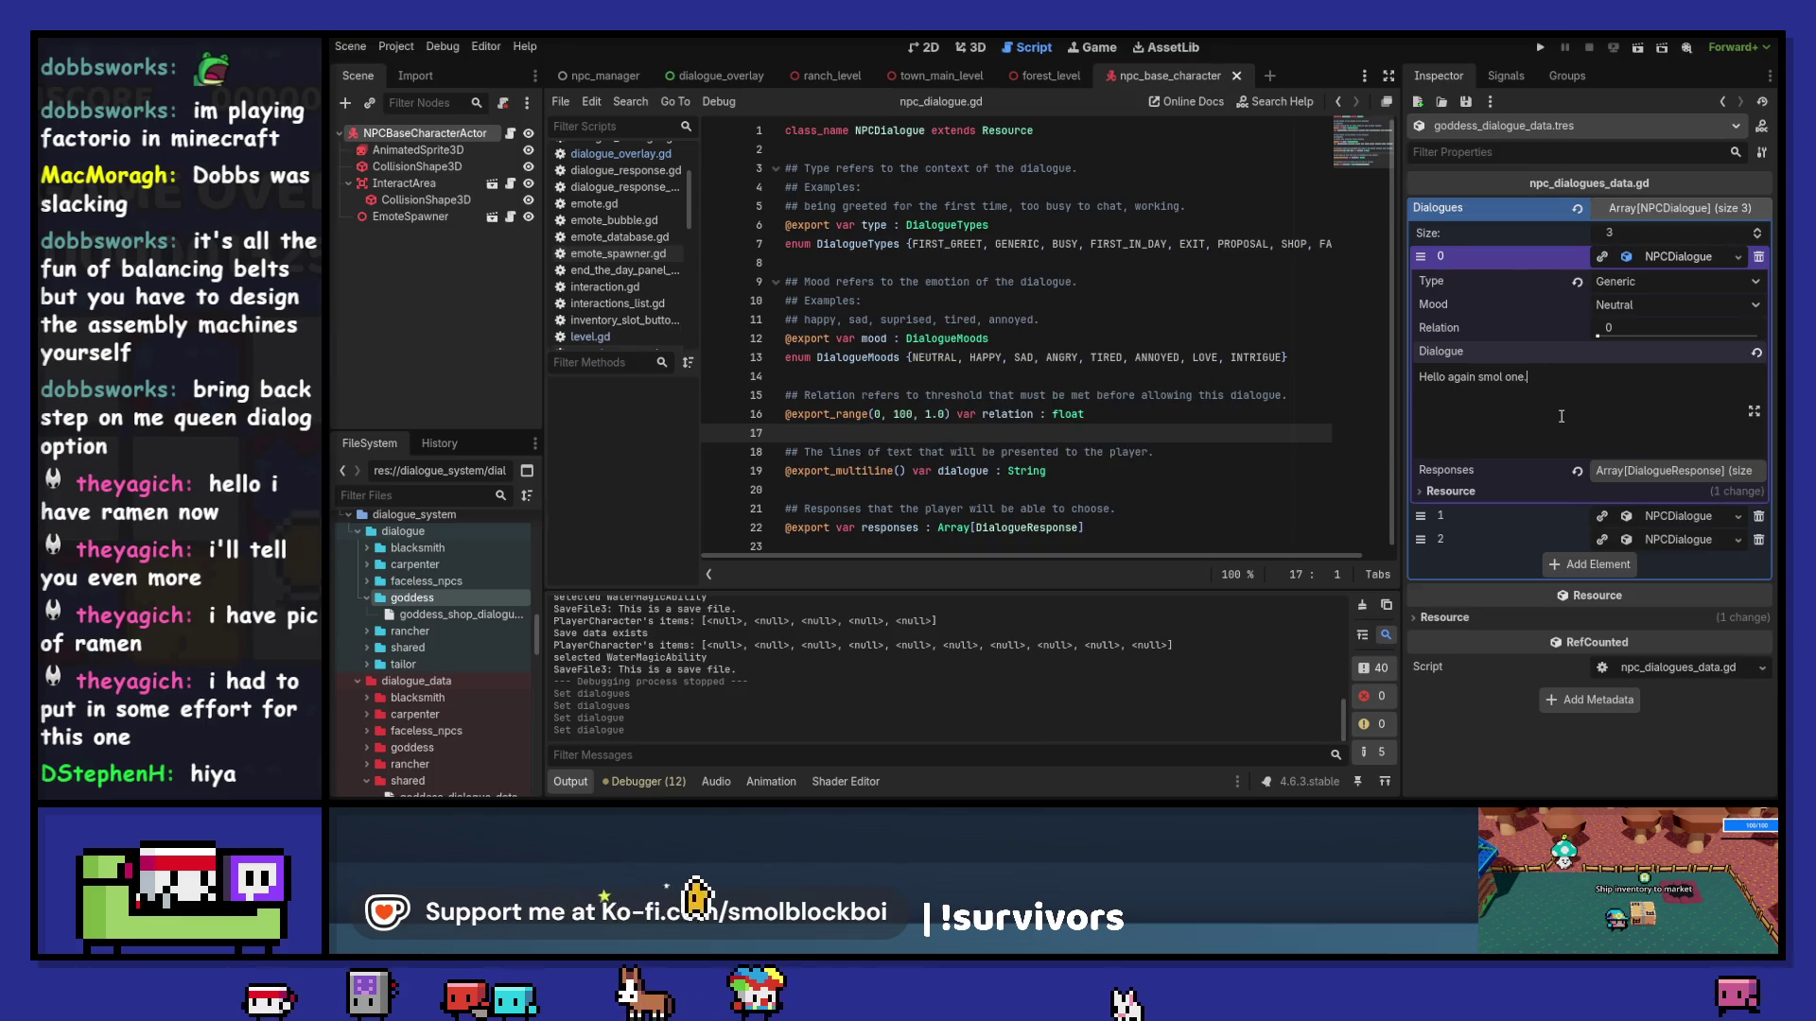
left_click(1737, 257)
Step: Save the first dialogue entry as goddess_dialogue_generic.tres in the dialogue/goddess folder
left_click(1627, 429)
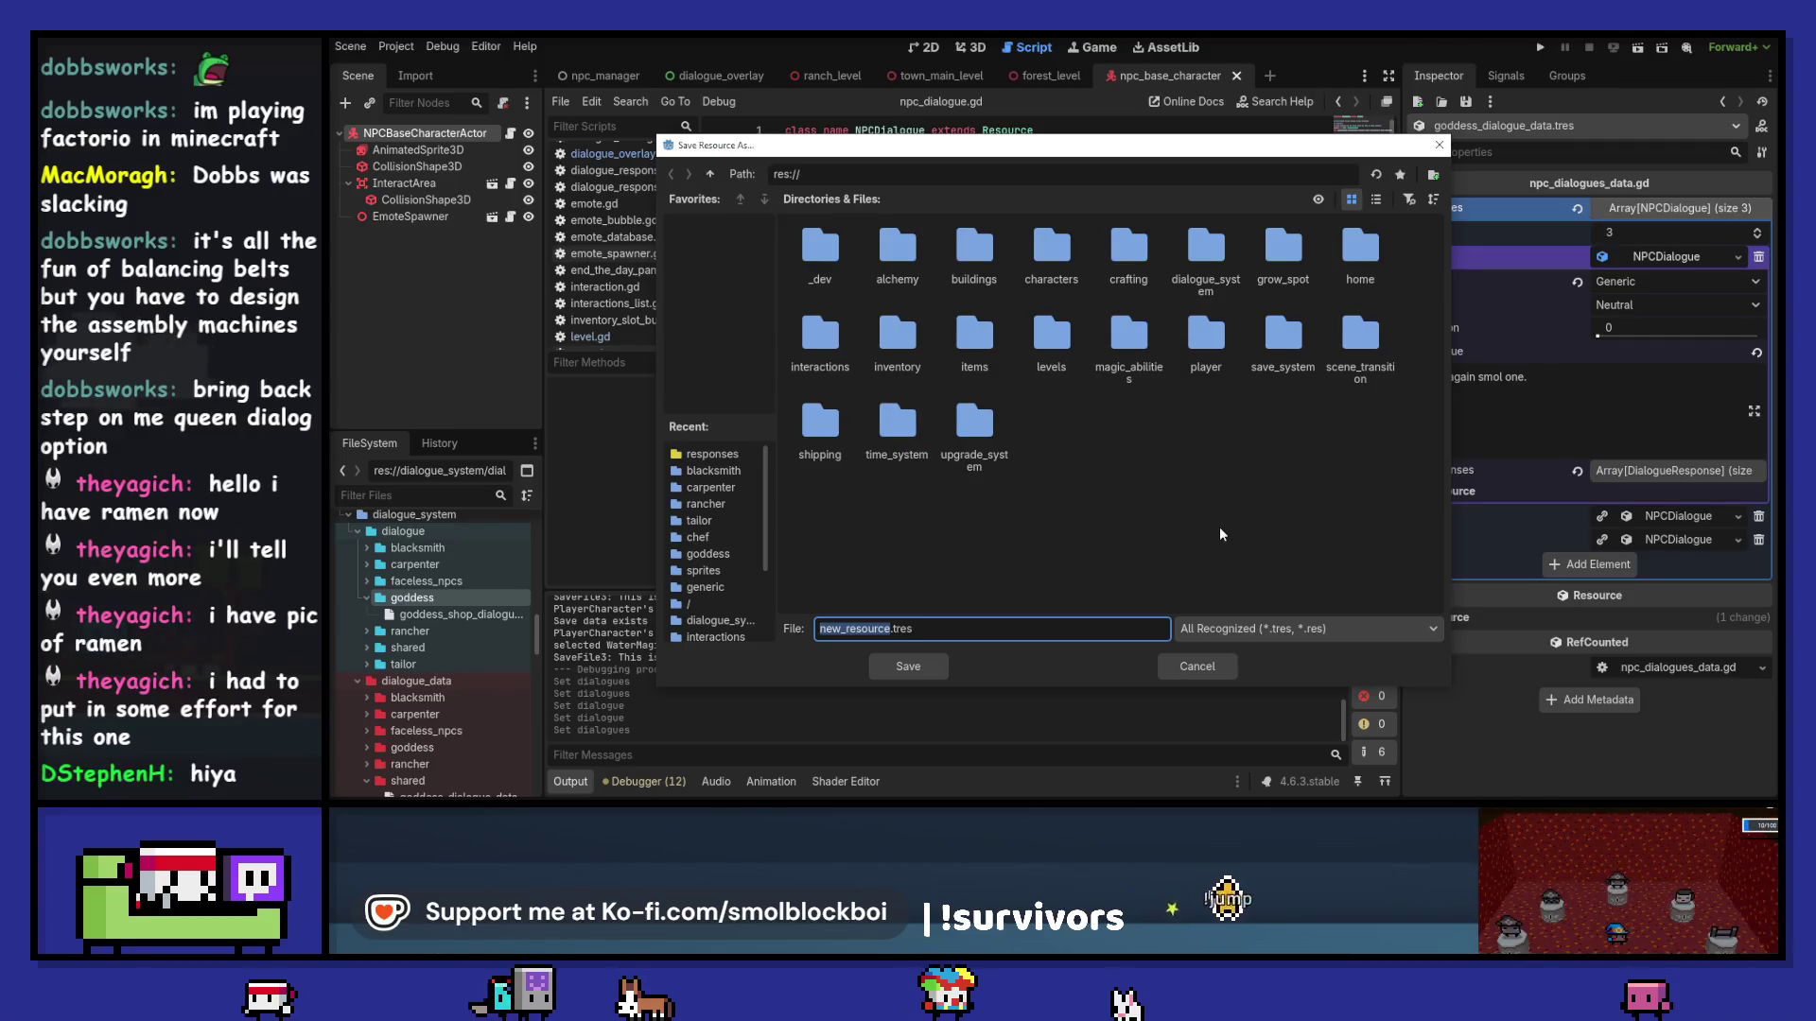
double_click(1206, 253)
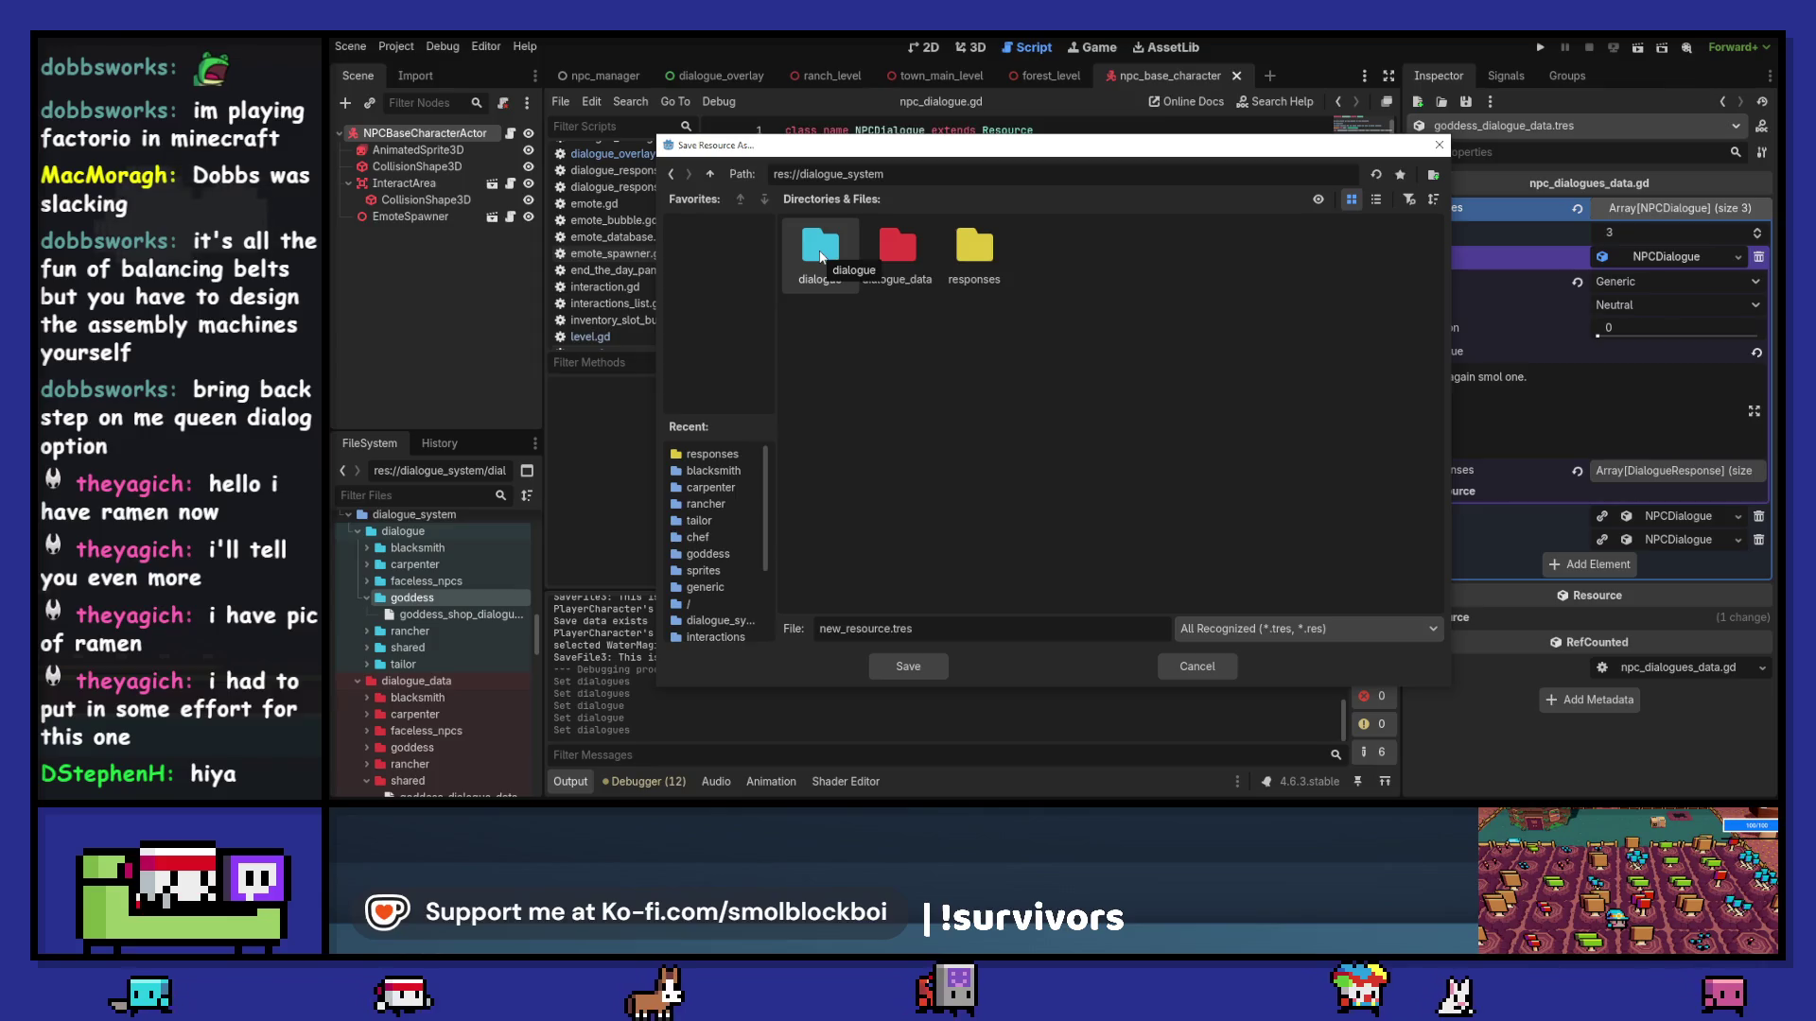
double_click(820, 254)
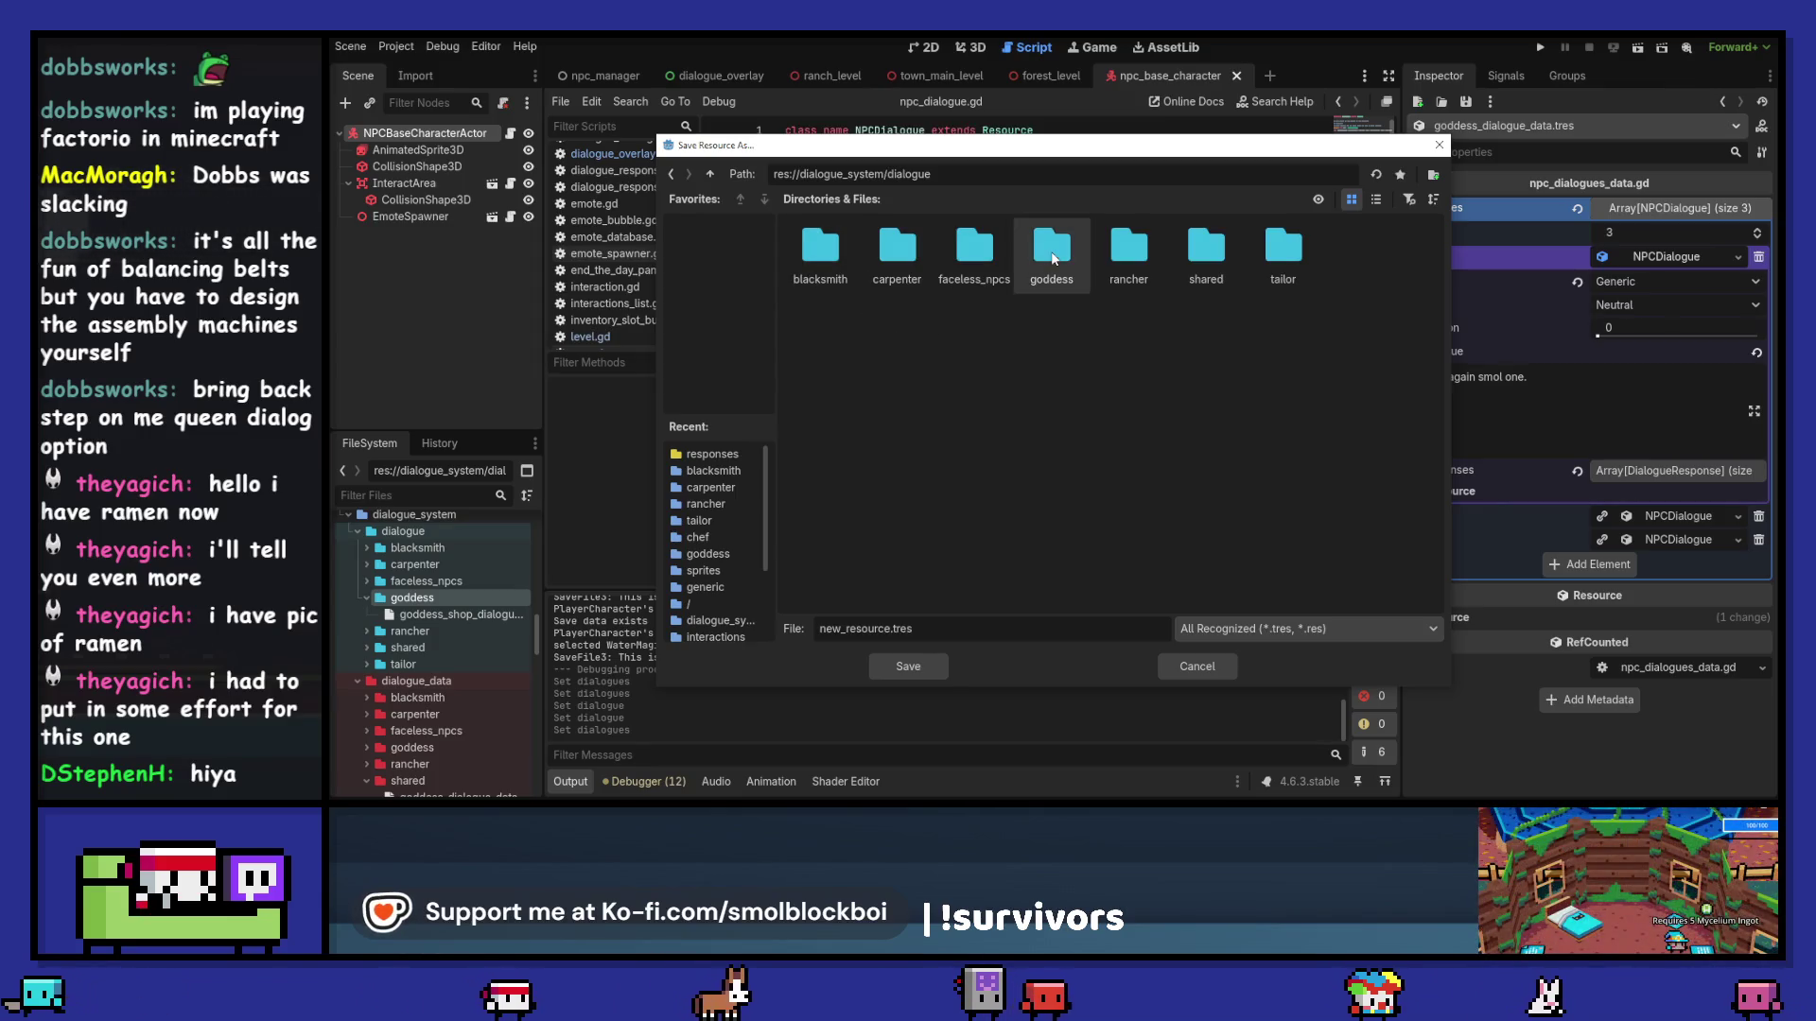
double_click(1051, 250)
left_click(820, 254)
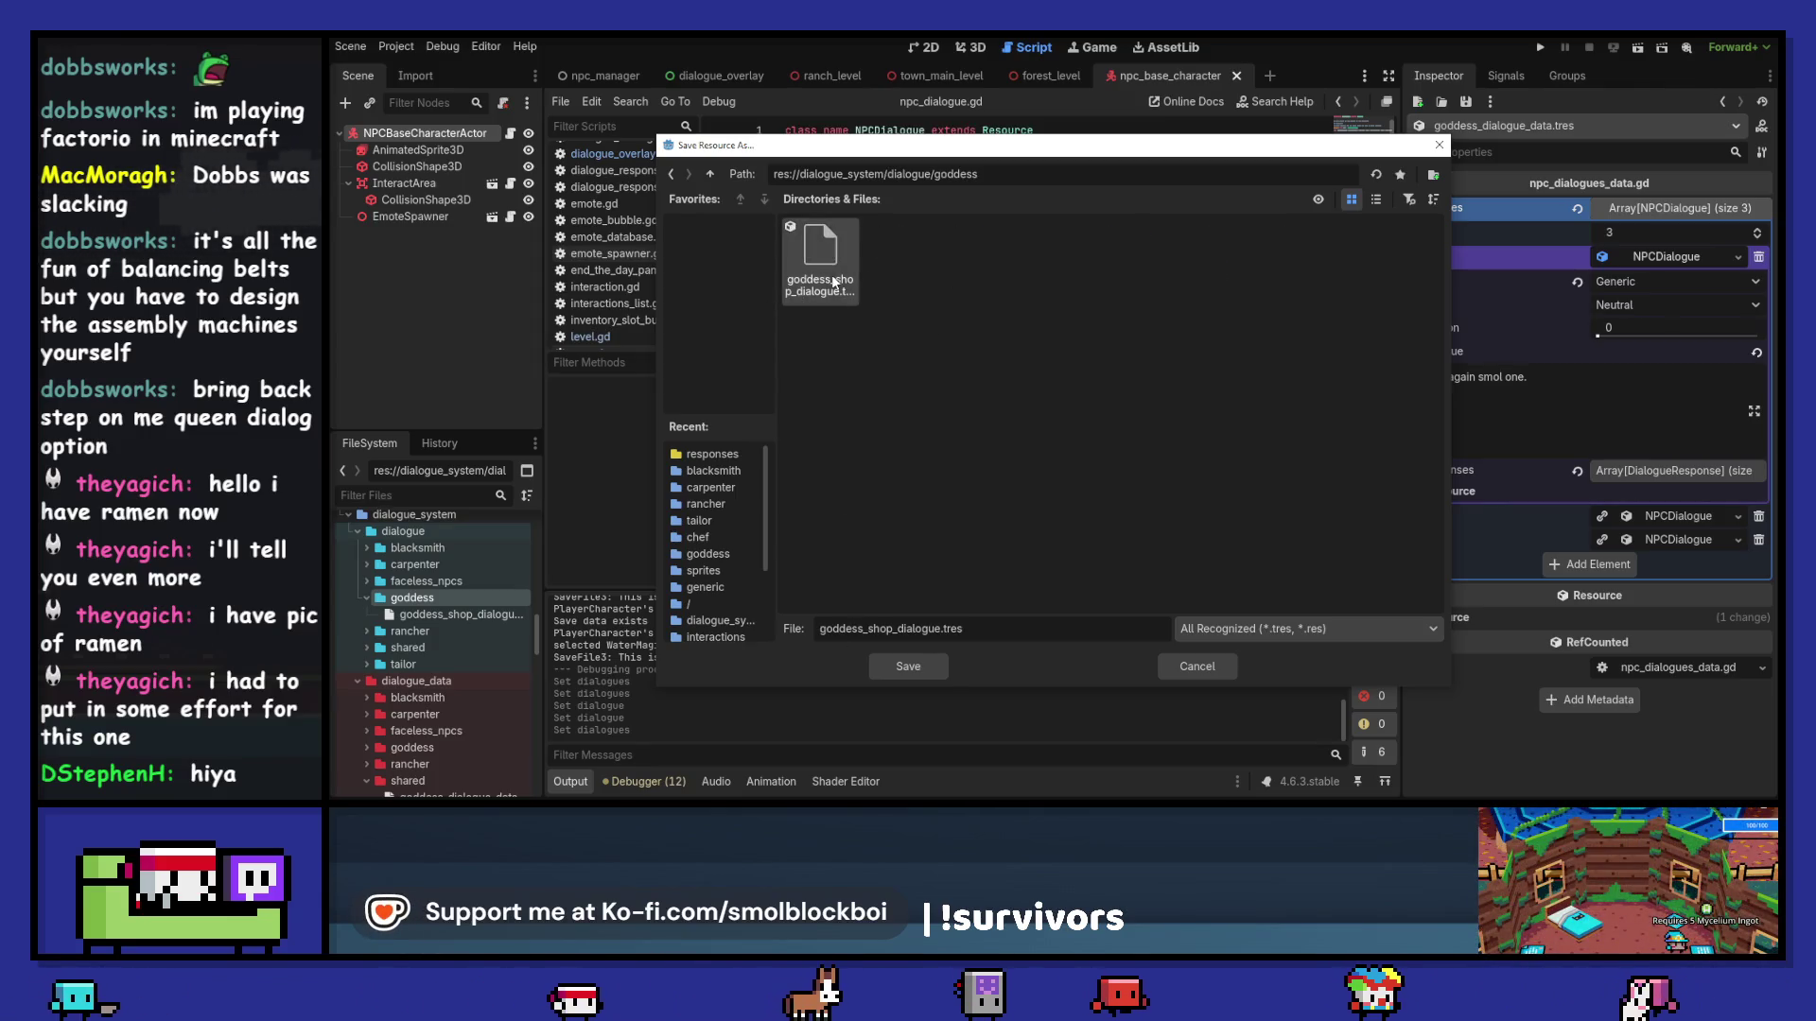
left_click_drag(869, 627, 896, 629)
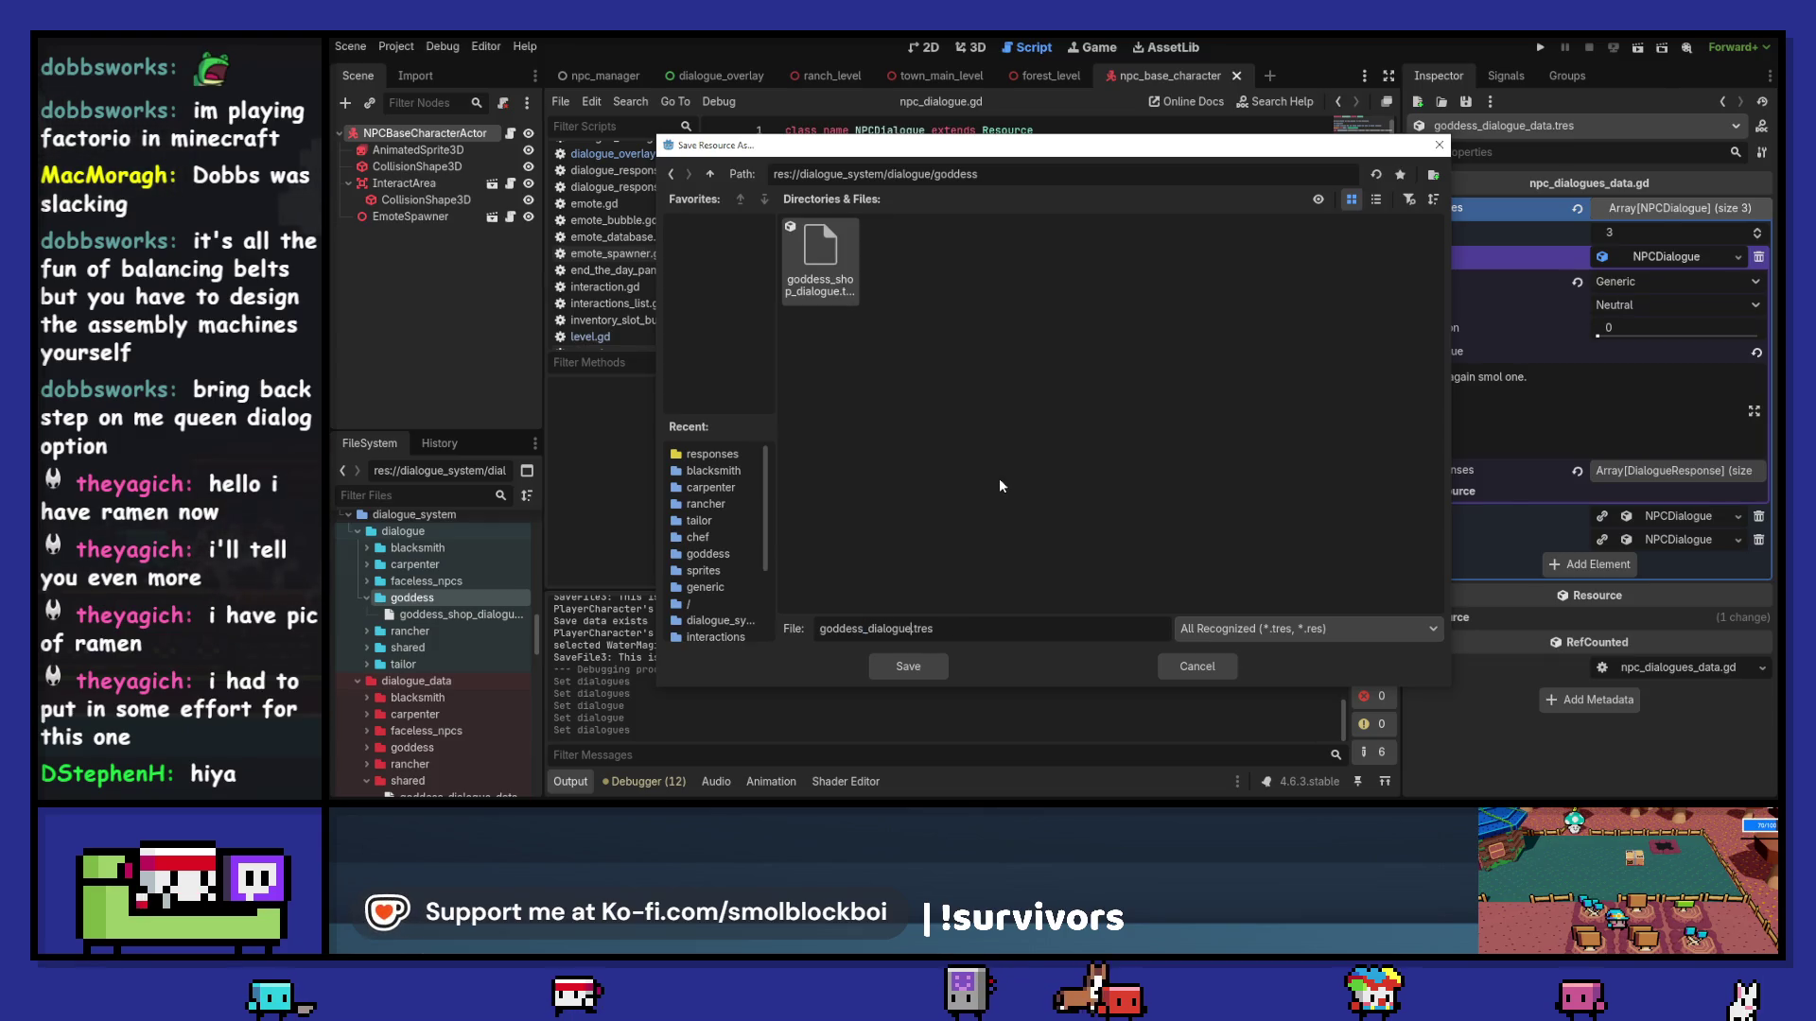
type("_generic")
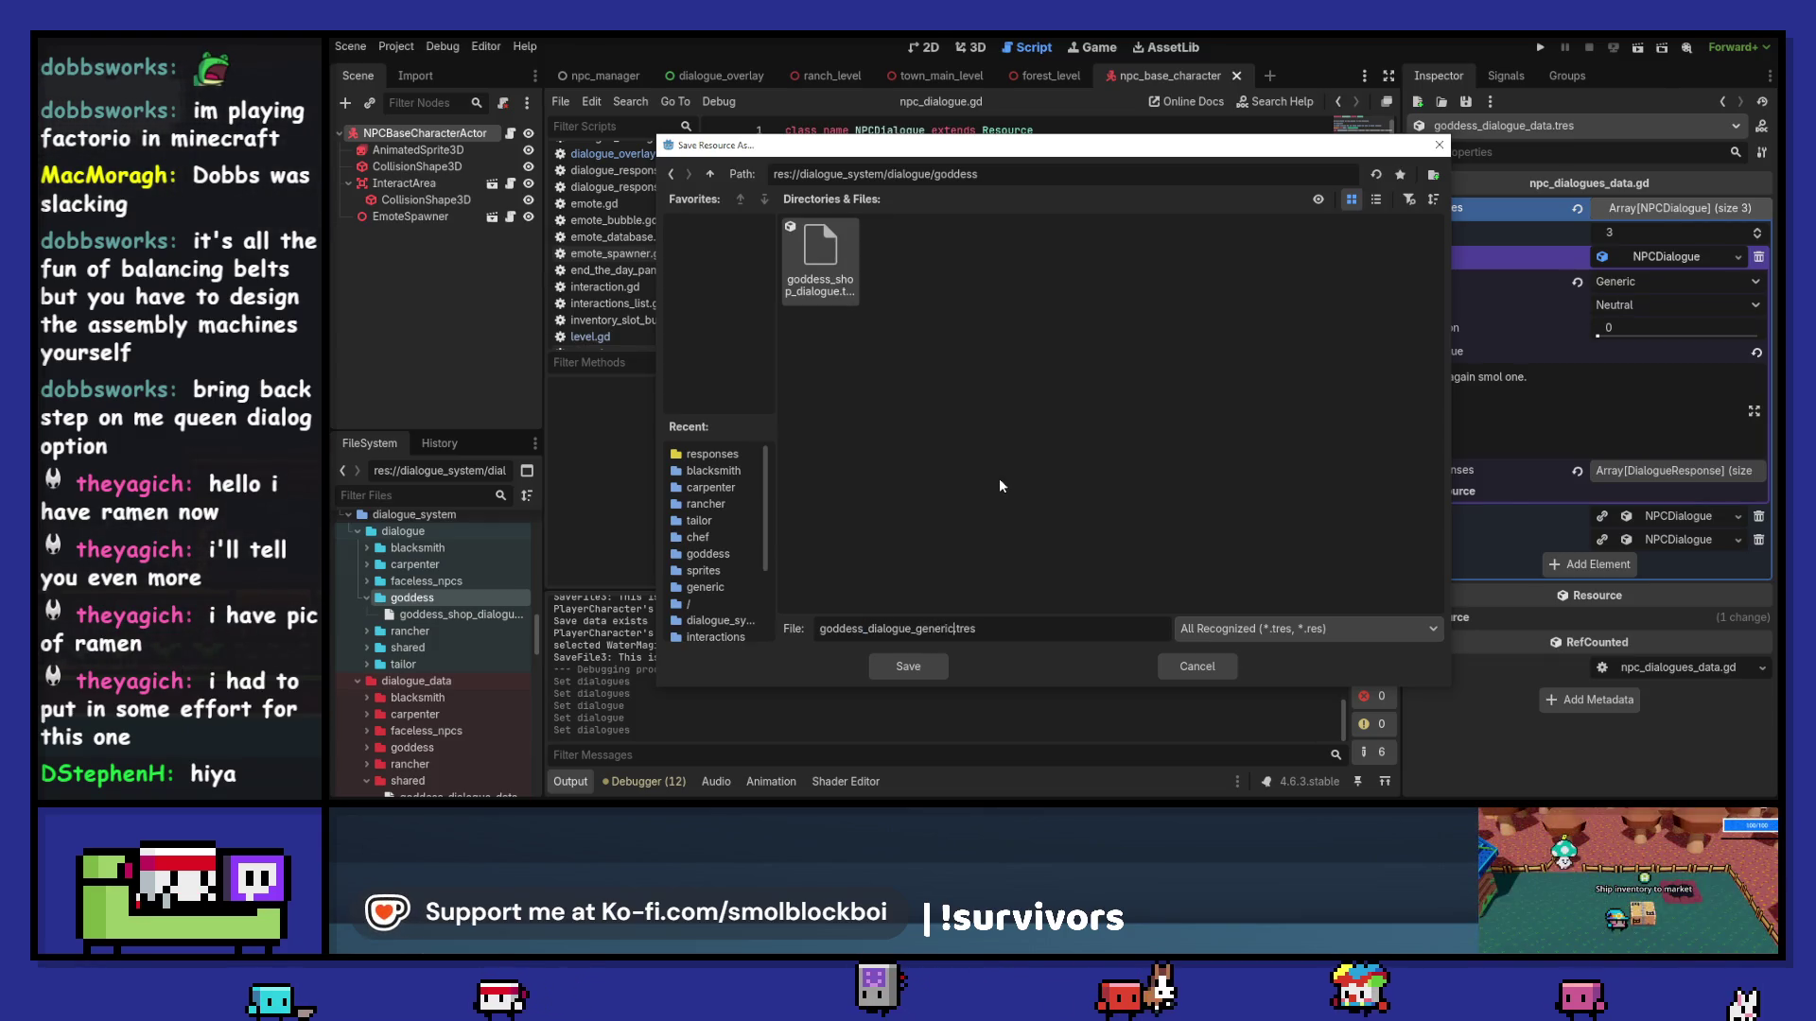
key("Return")
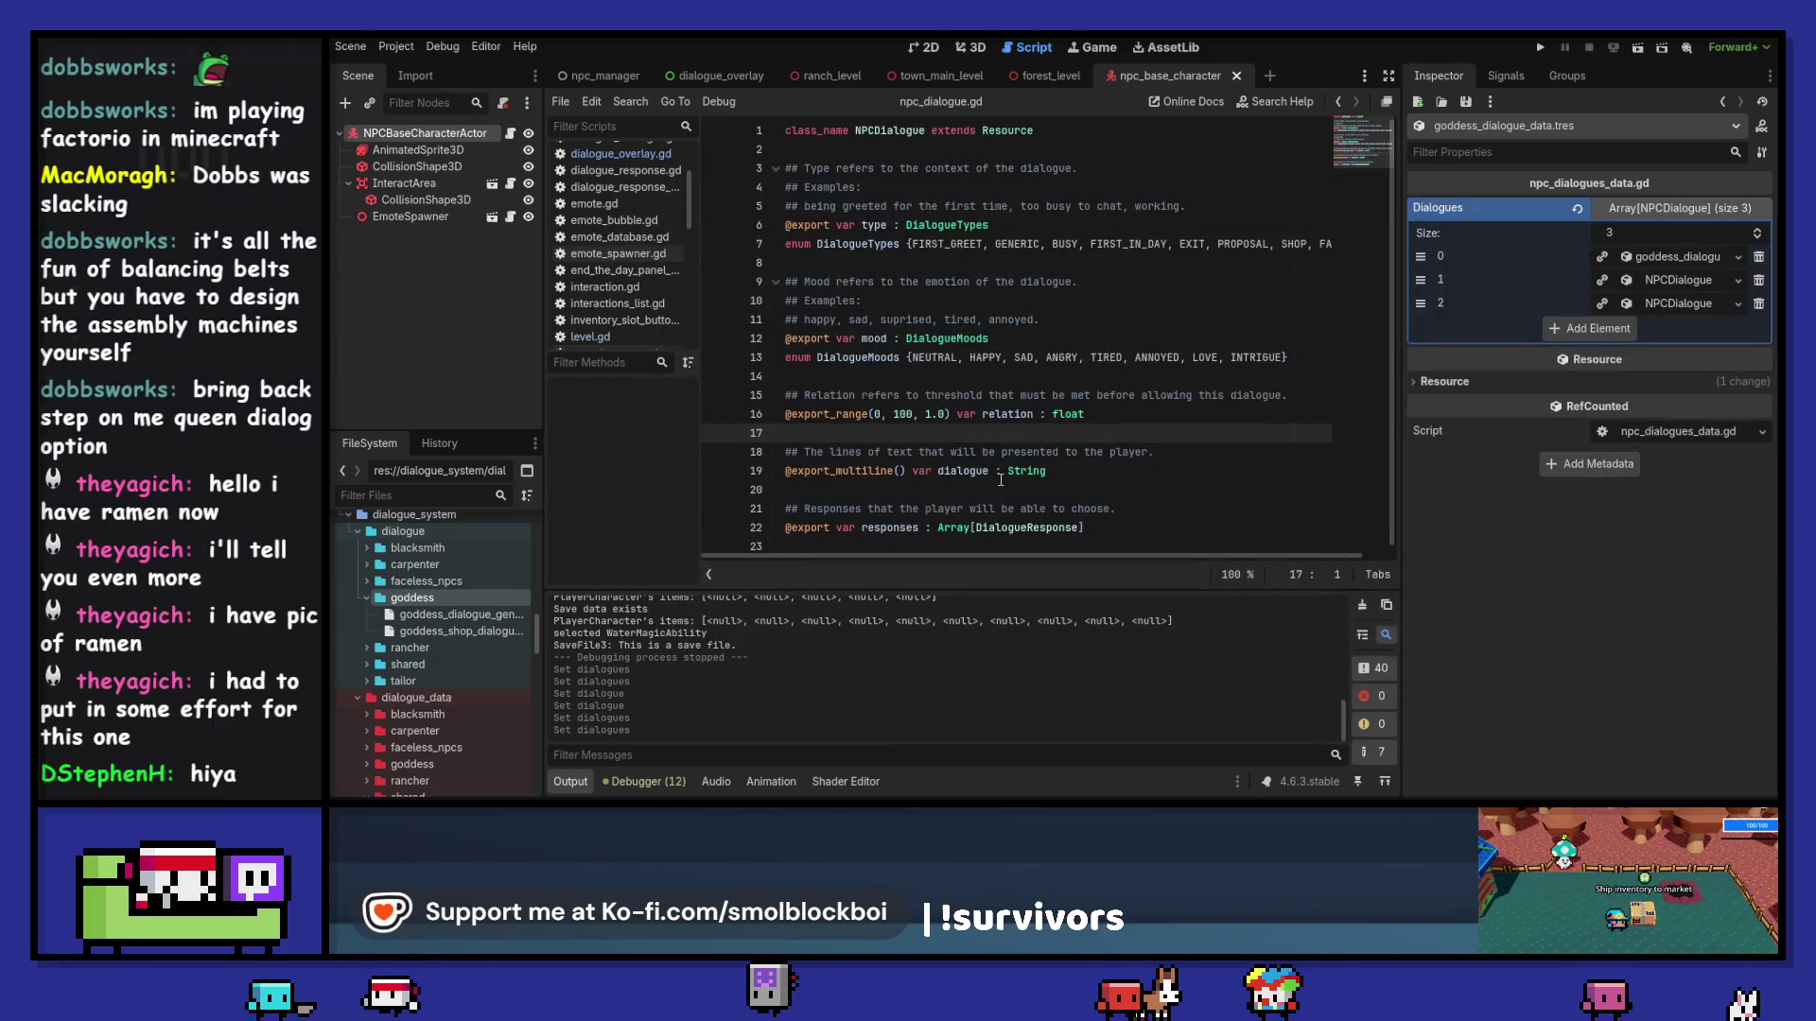
Step: Save the second dialogue entry as goddess_dialogue_first_greet.tres
left_click(1700, 288)
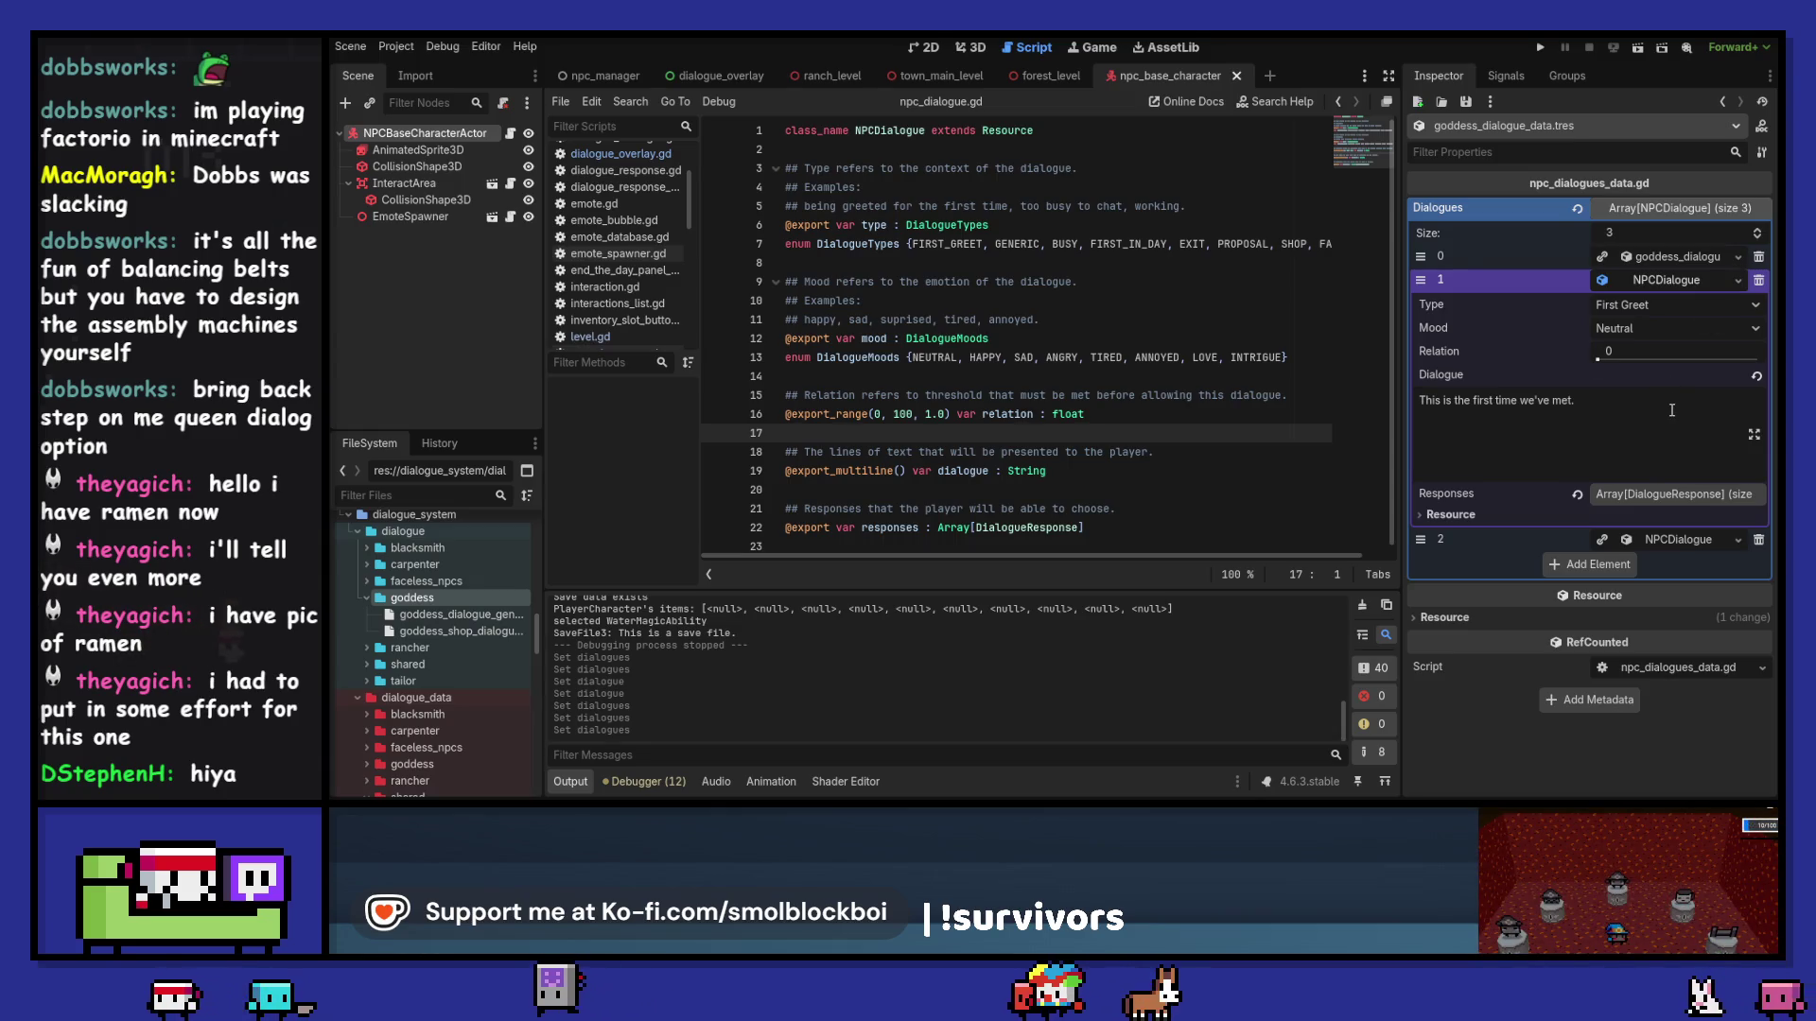
left_click(1738, 281)
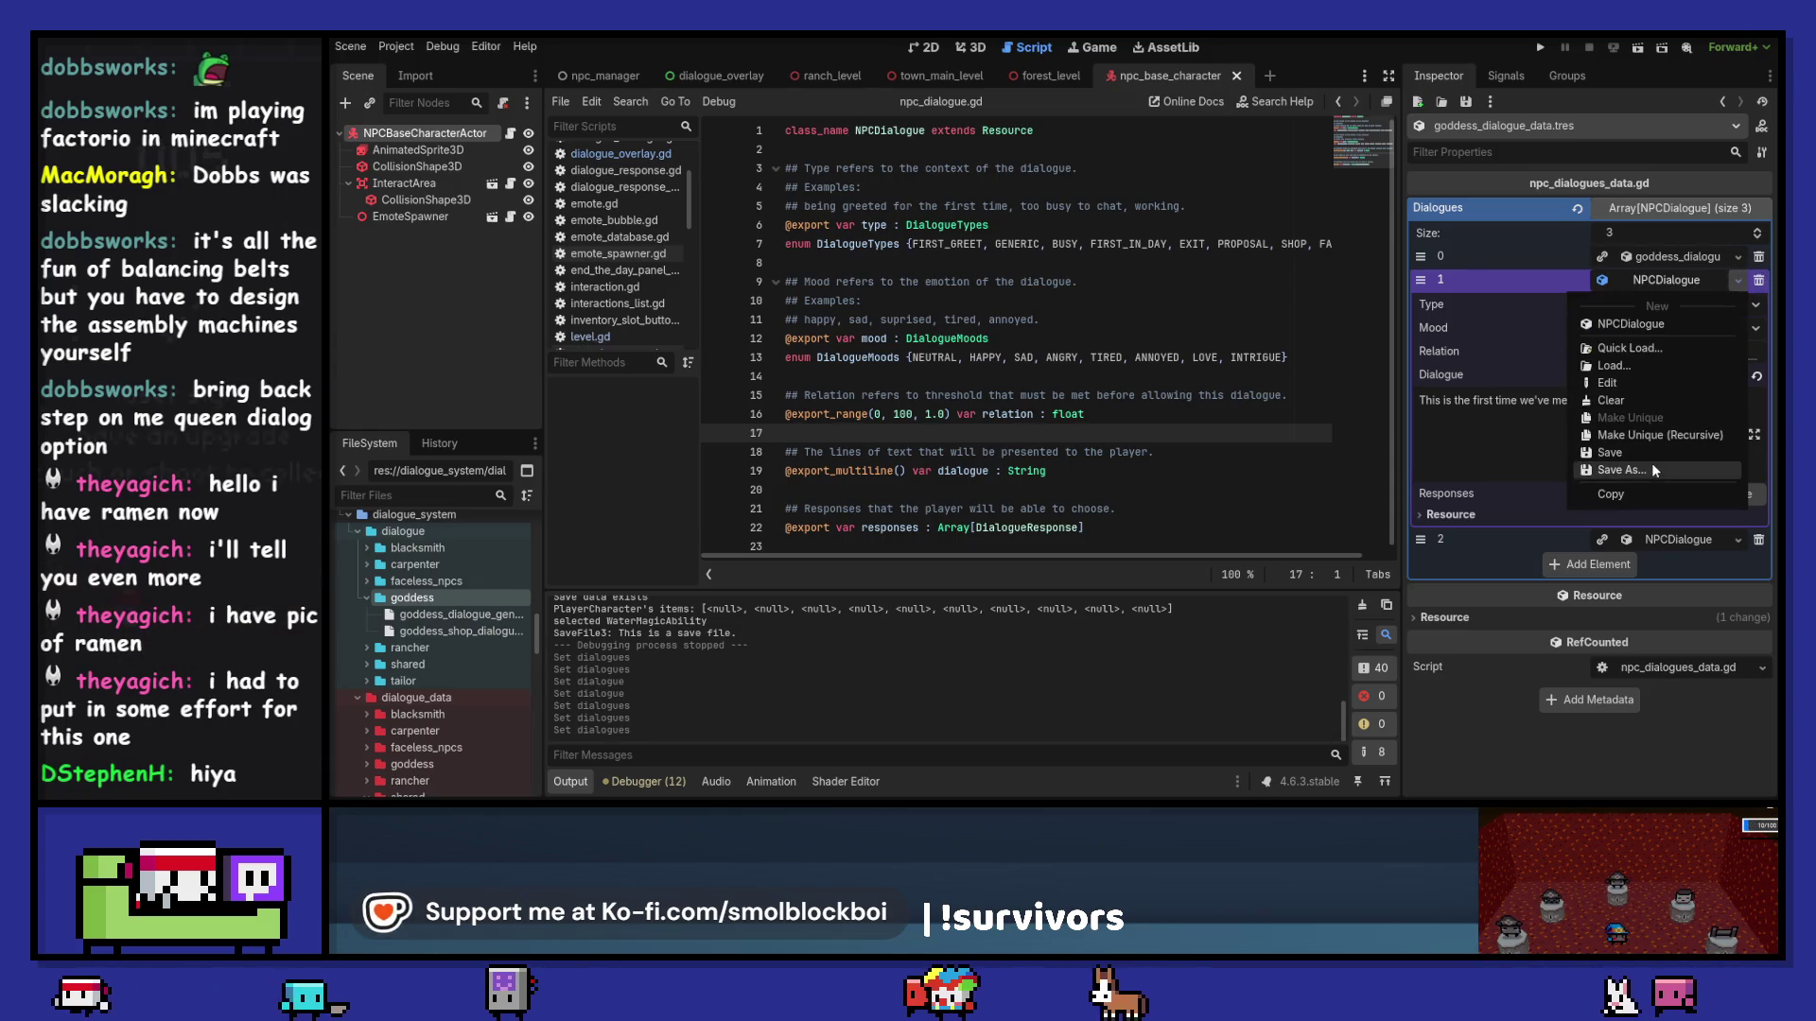
left_click(1651, 470)
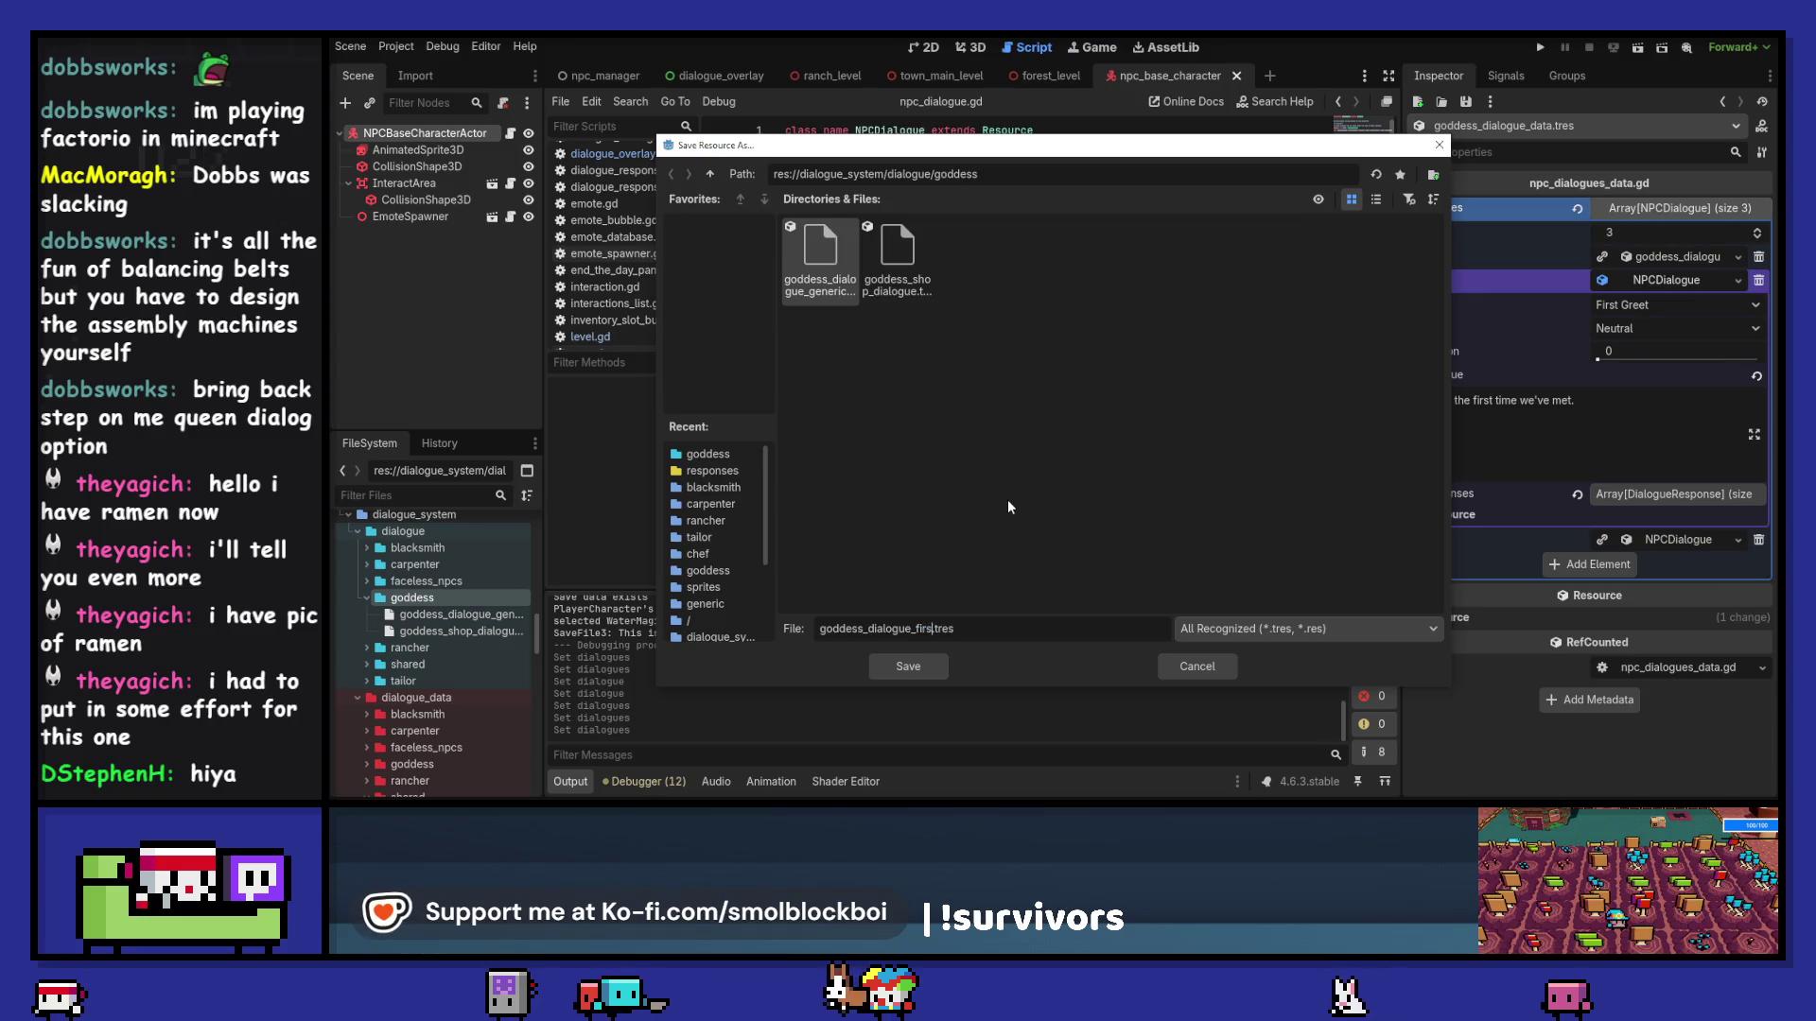
type("reet")
key("Return")
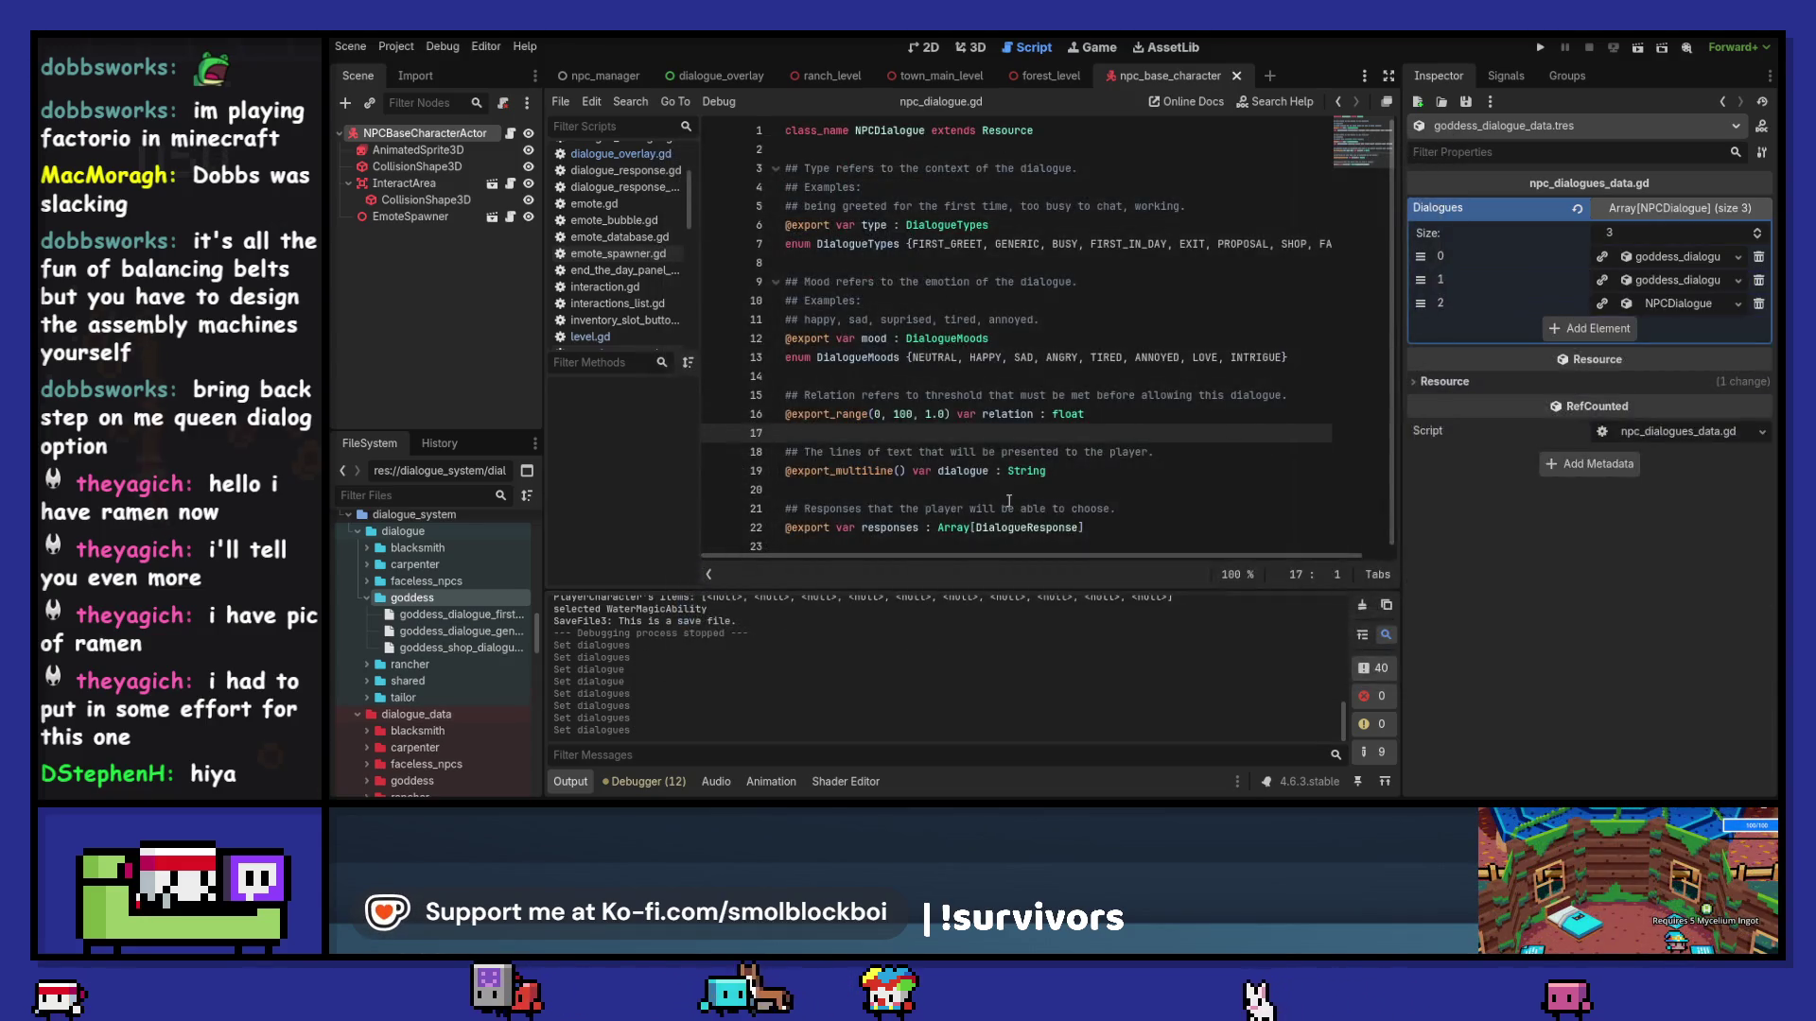
Step: Rewrite its line to "'Sup lil' 'shroomancer. Come to take pics of my feet"
left_click(1658, 282)
triple_click(1596, 409)
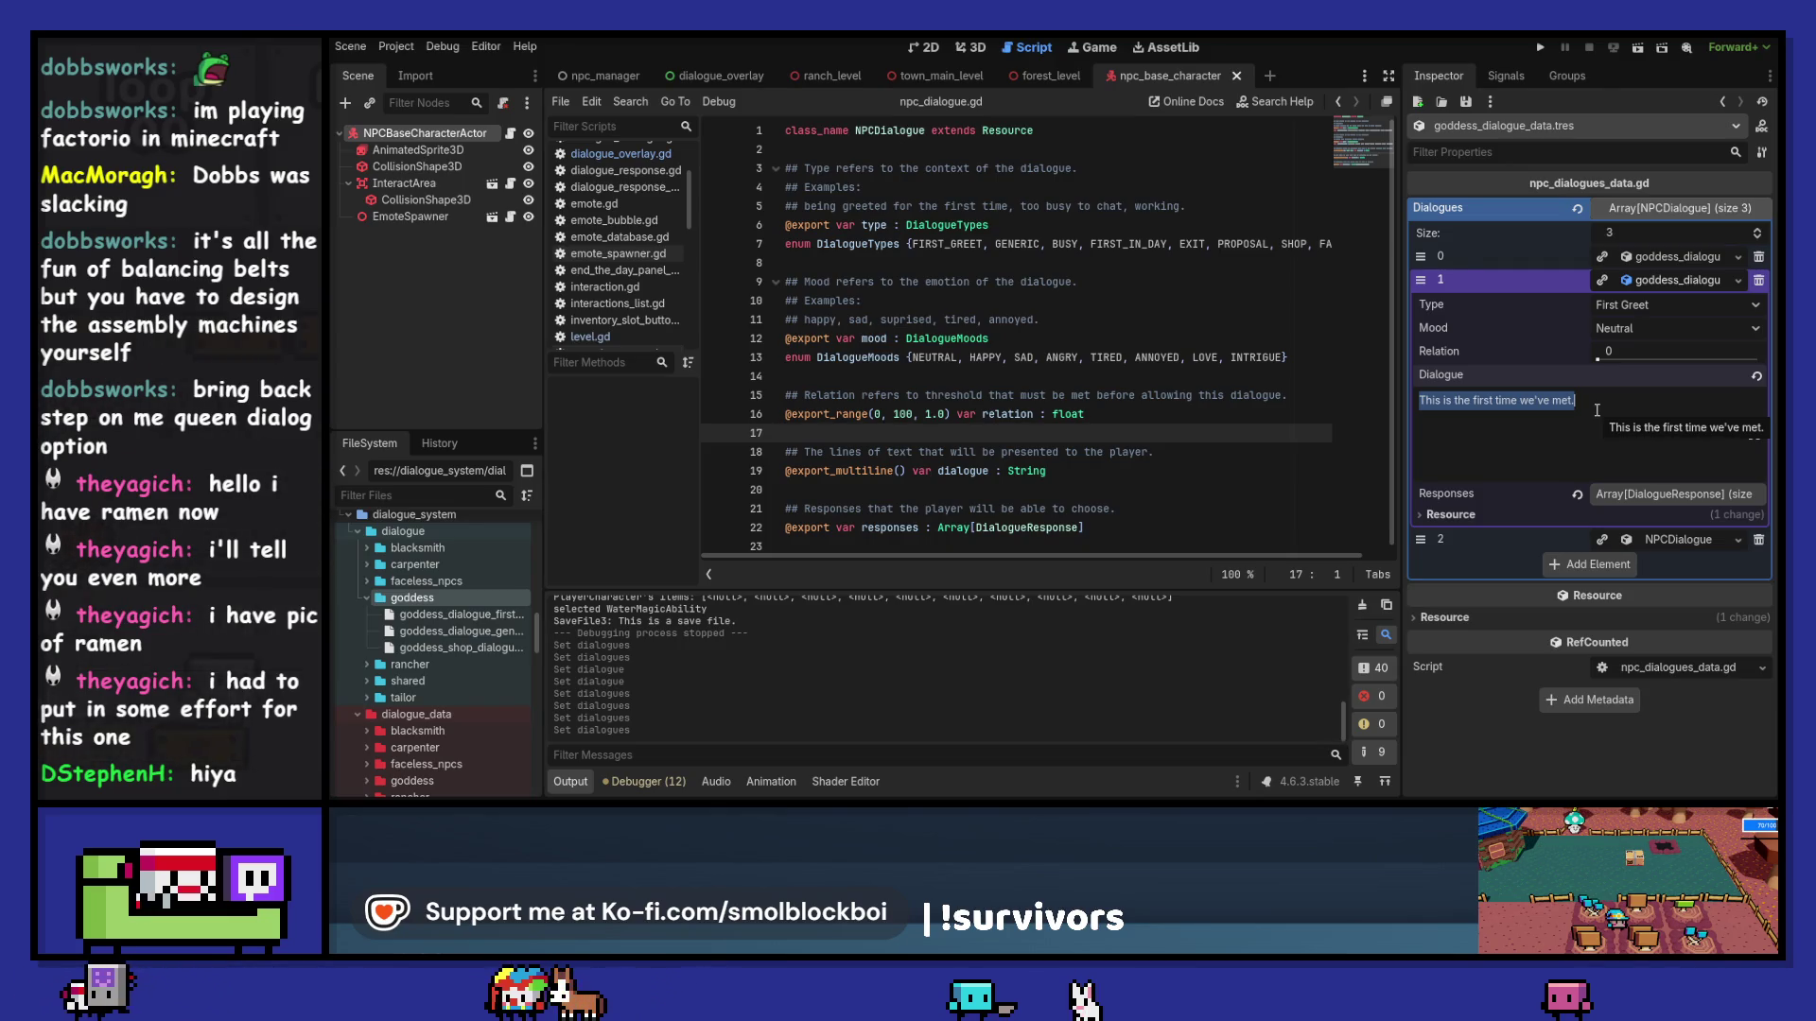
type("A")
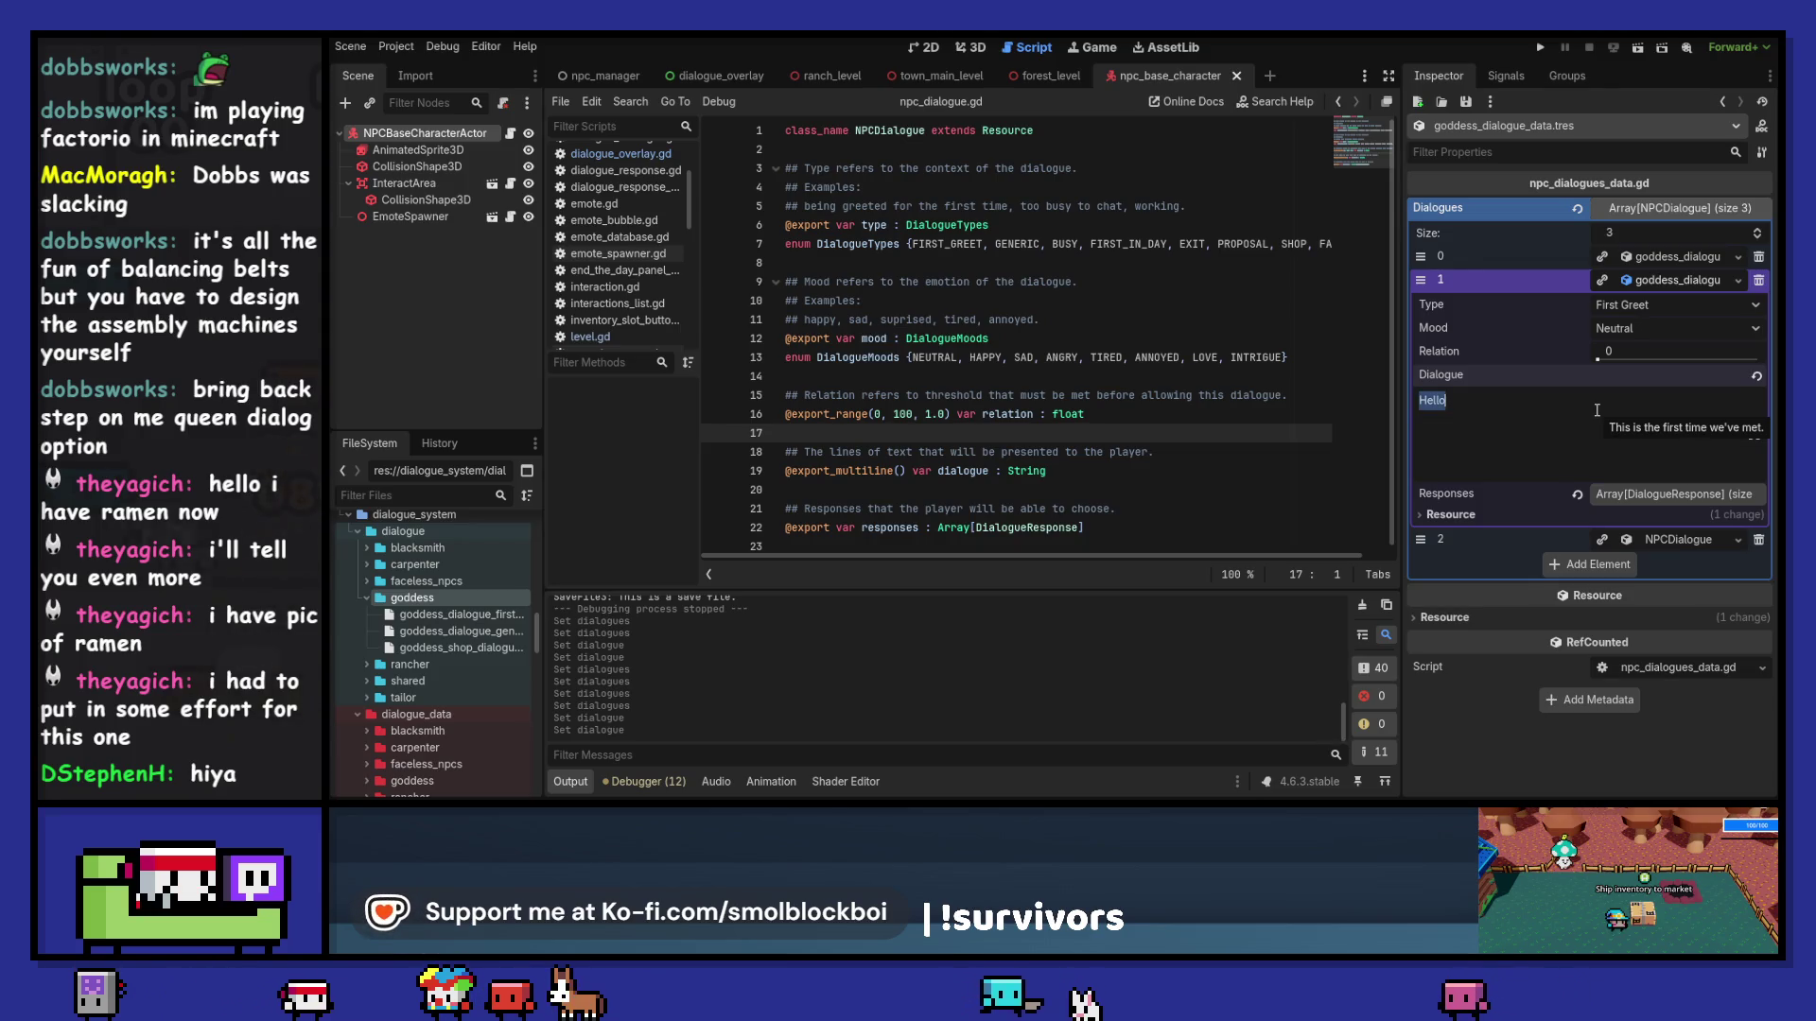
type("p lil")
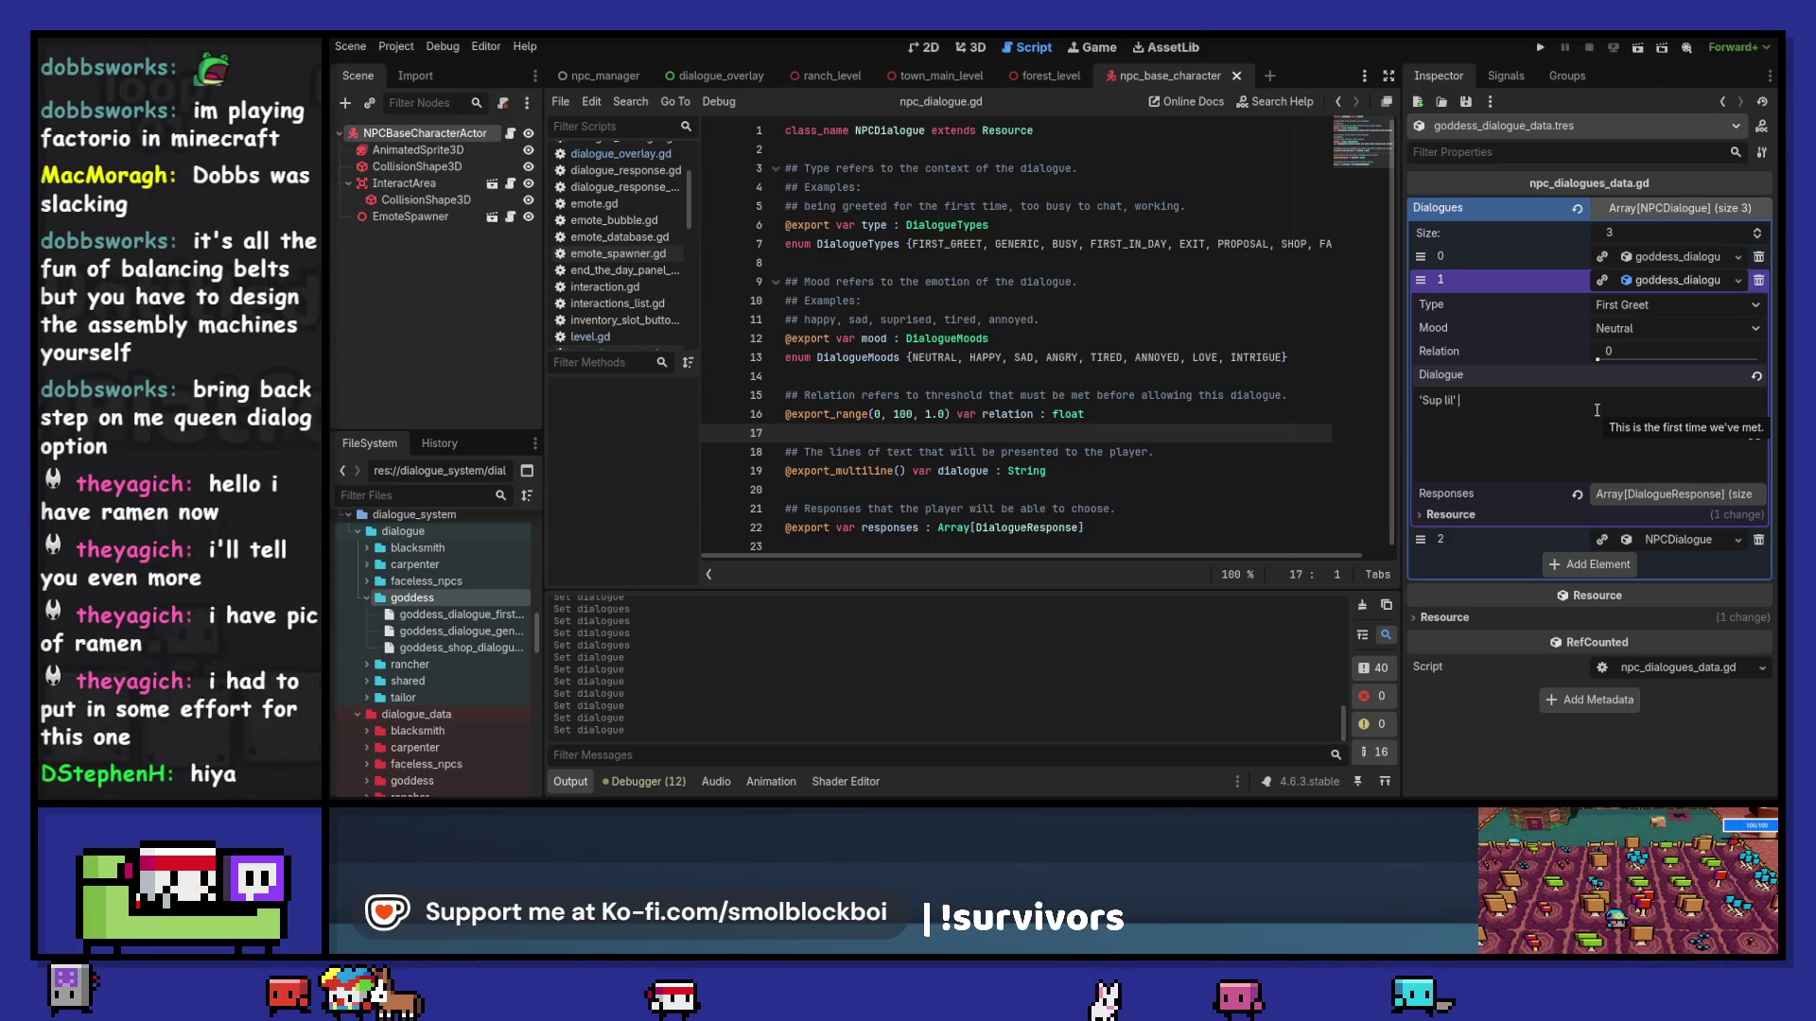
type("ancer")
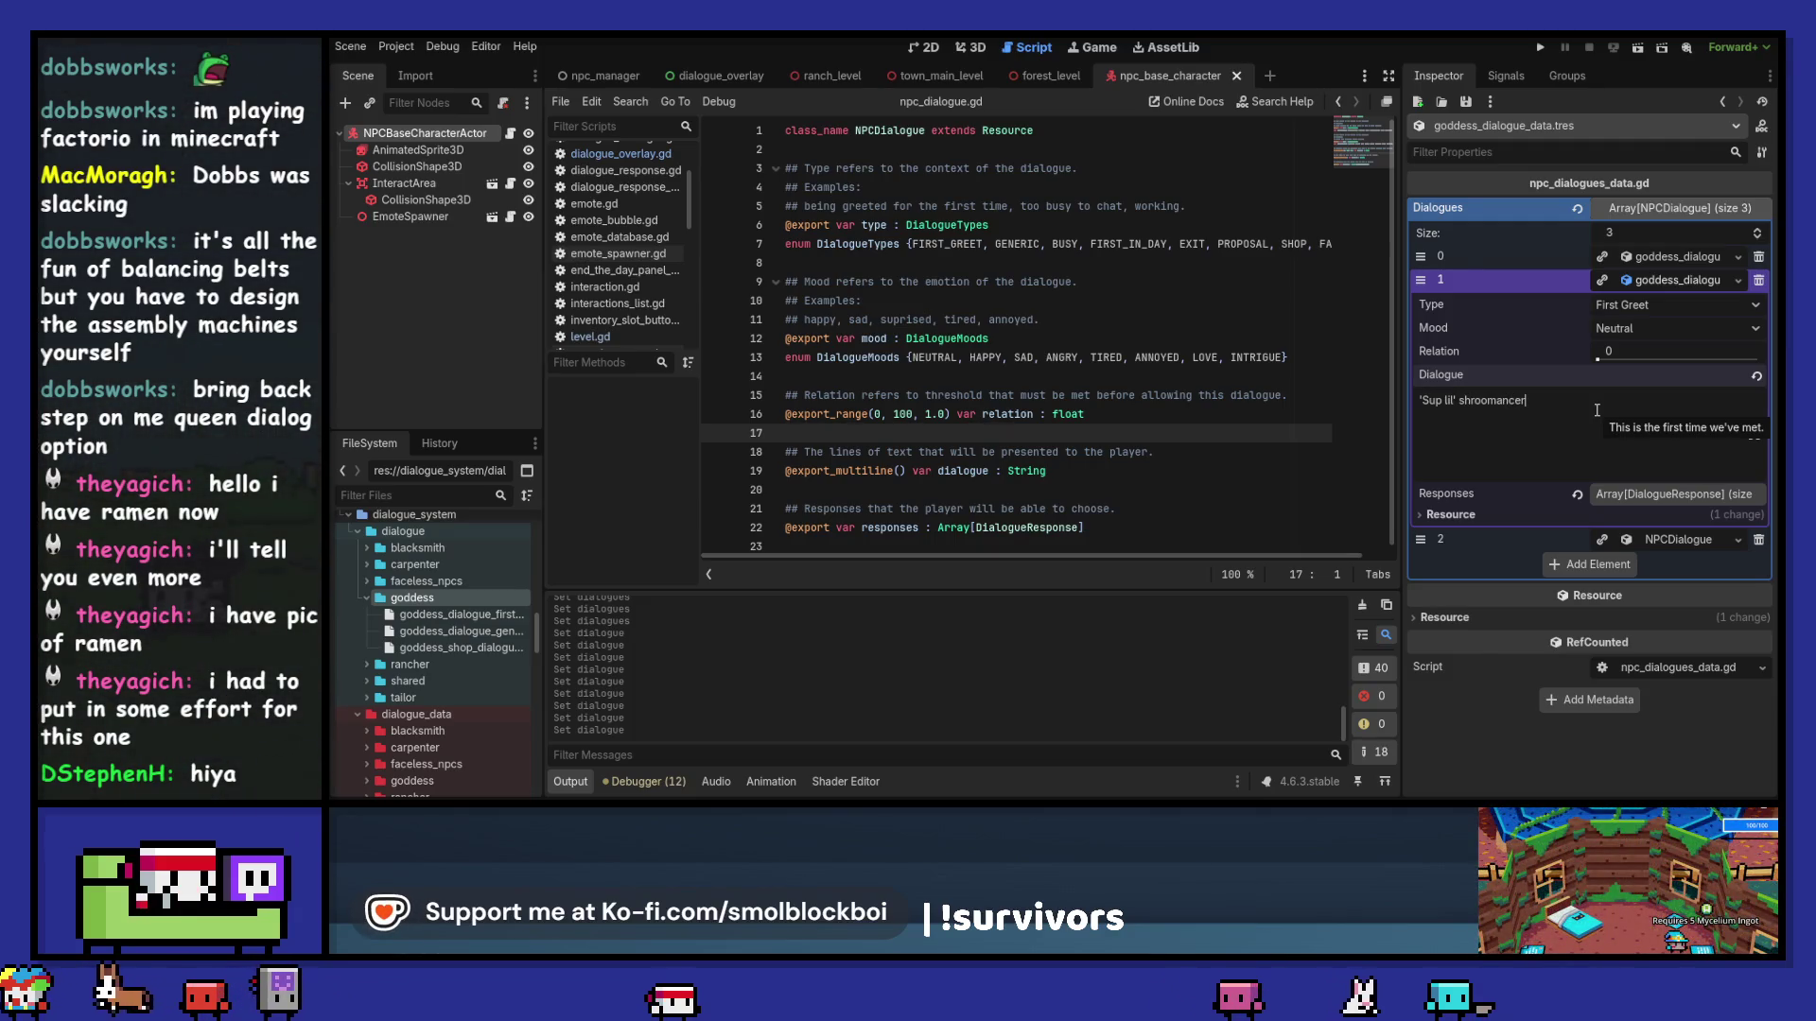
key("ctrl+Left")
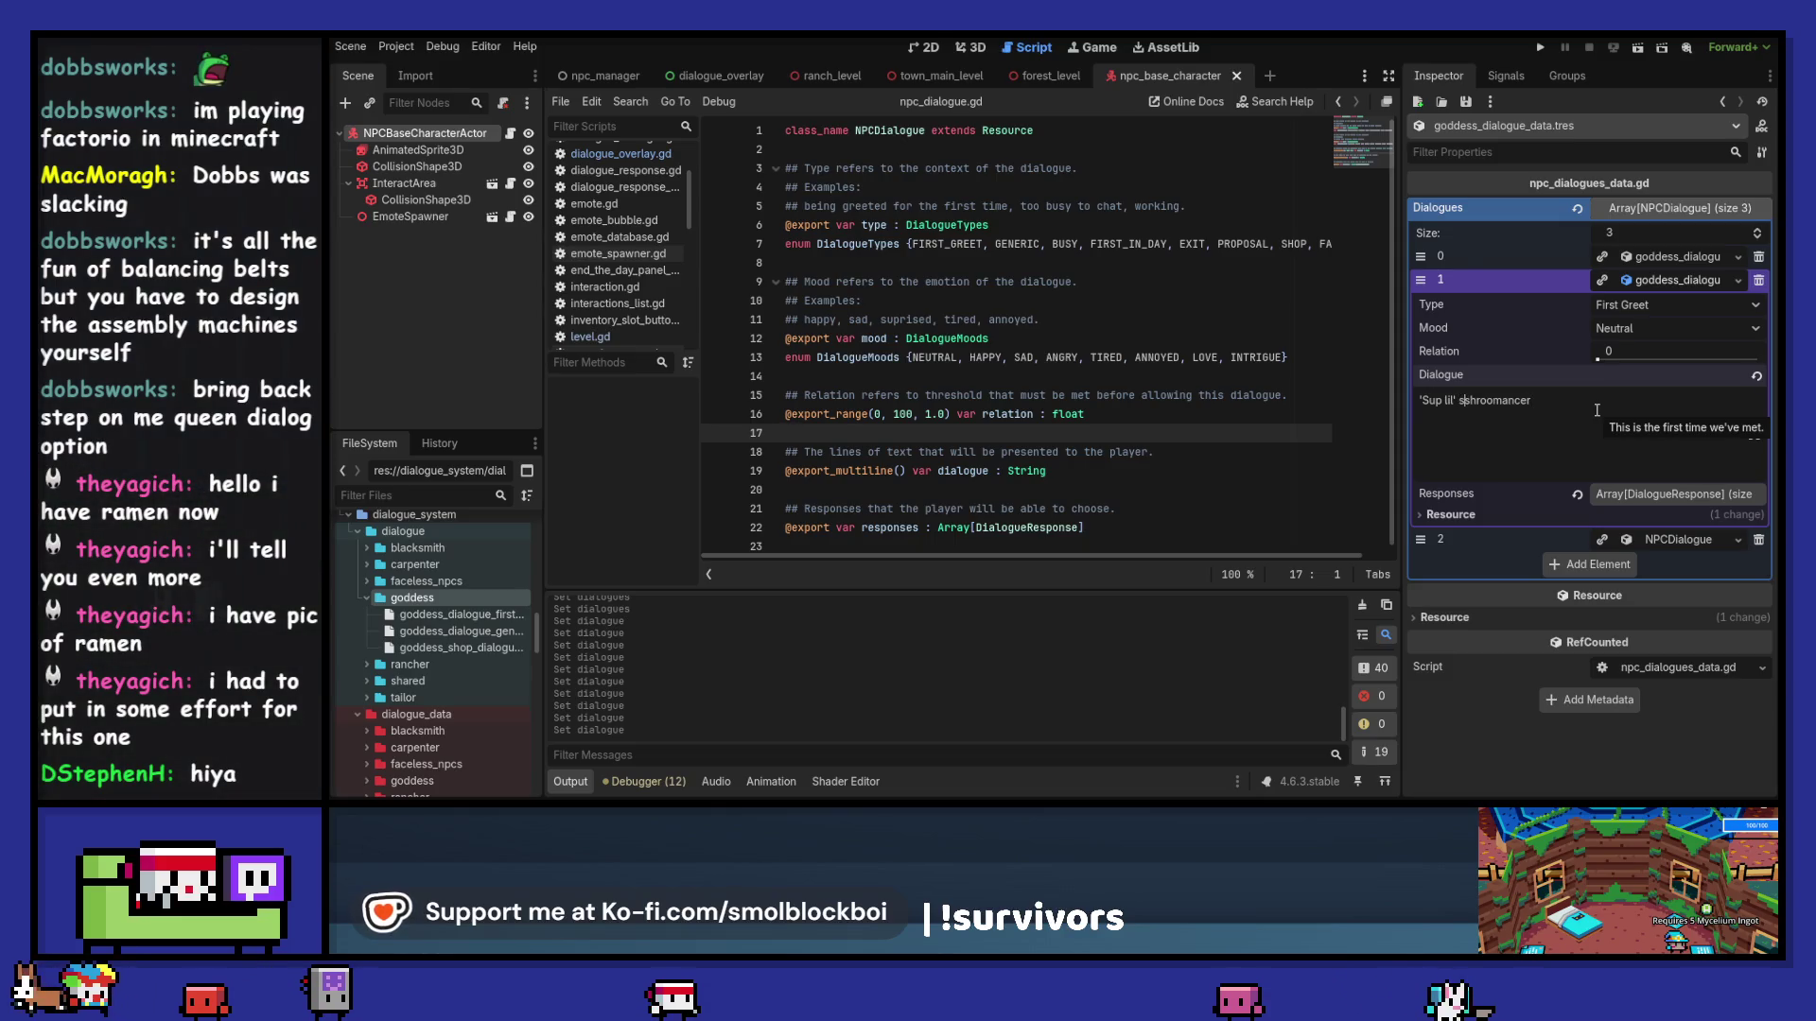
type("'")
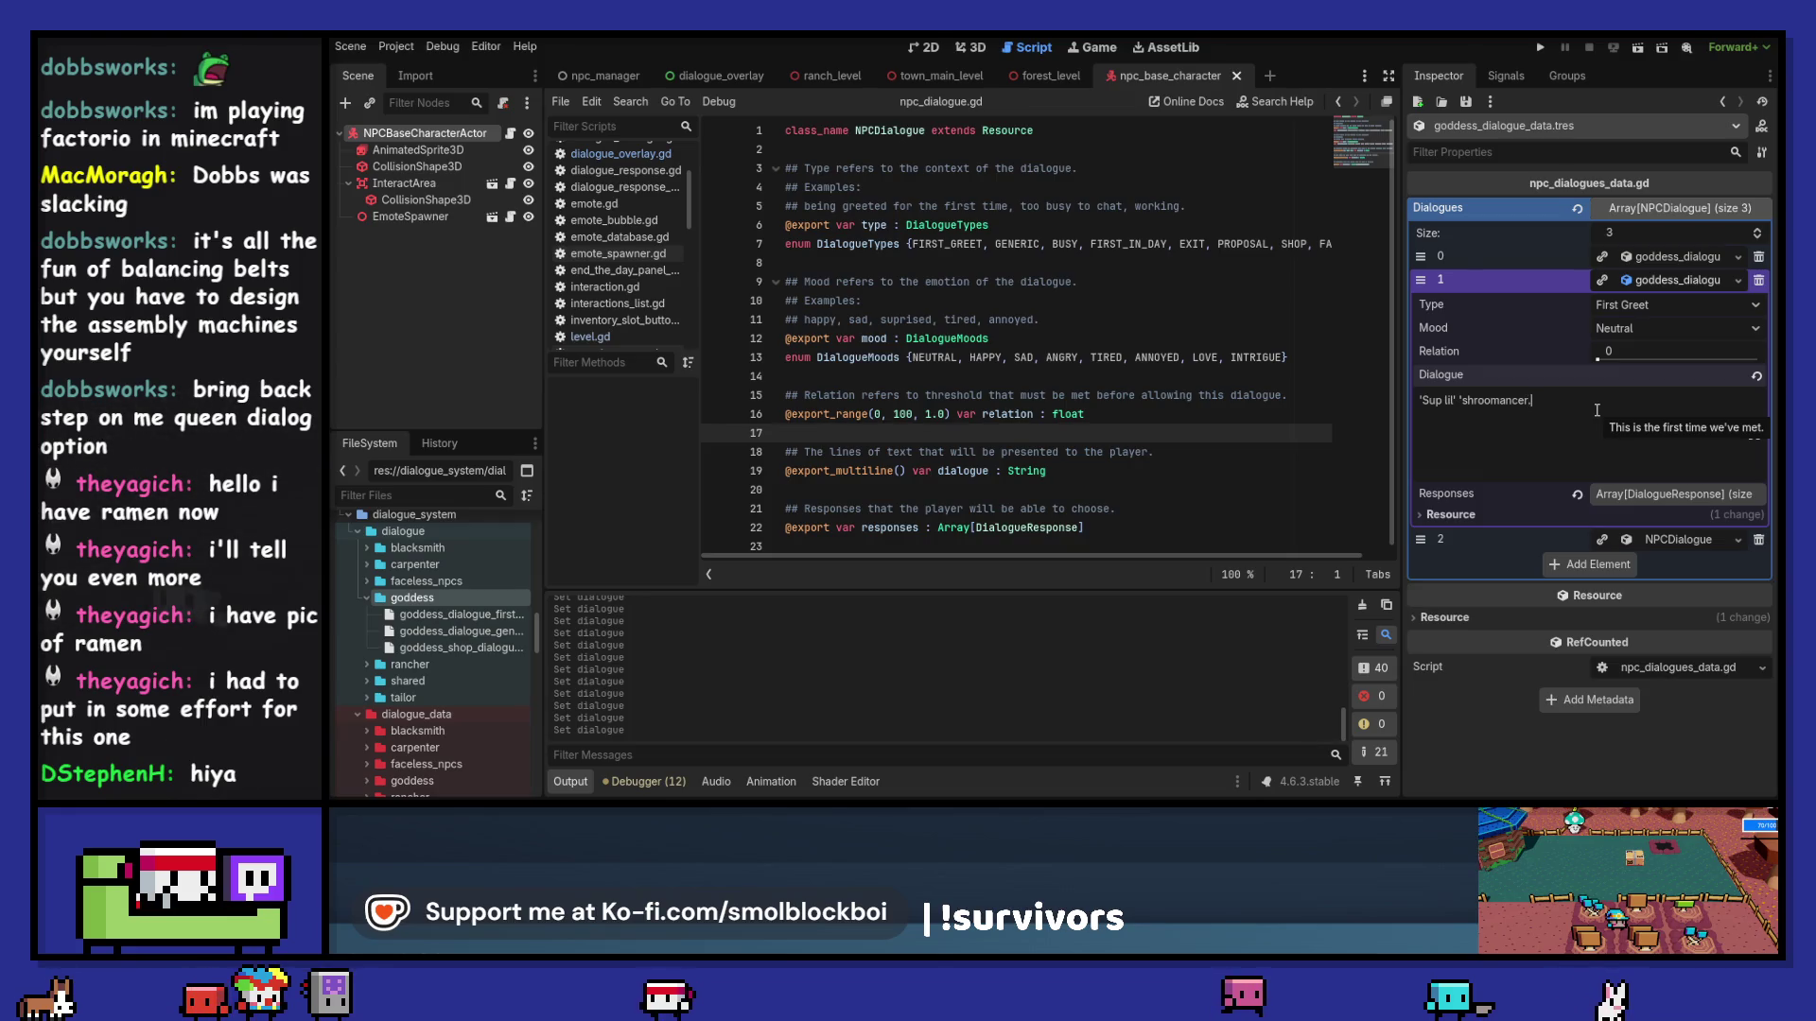
type("Come to")
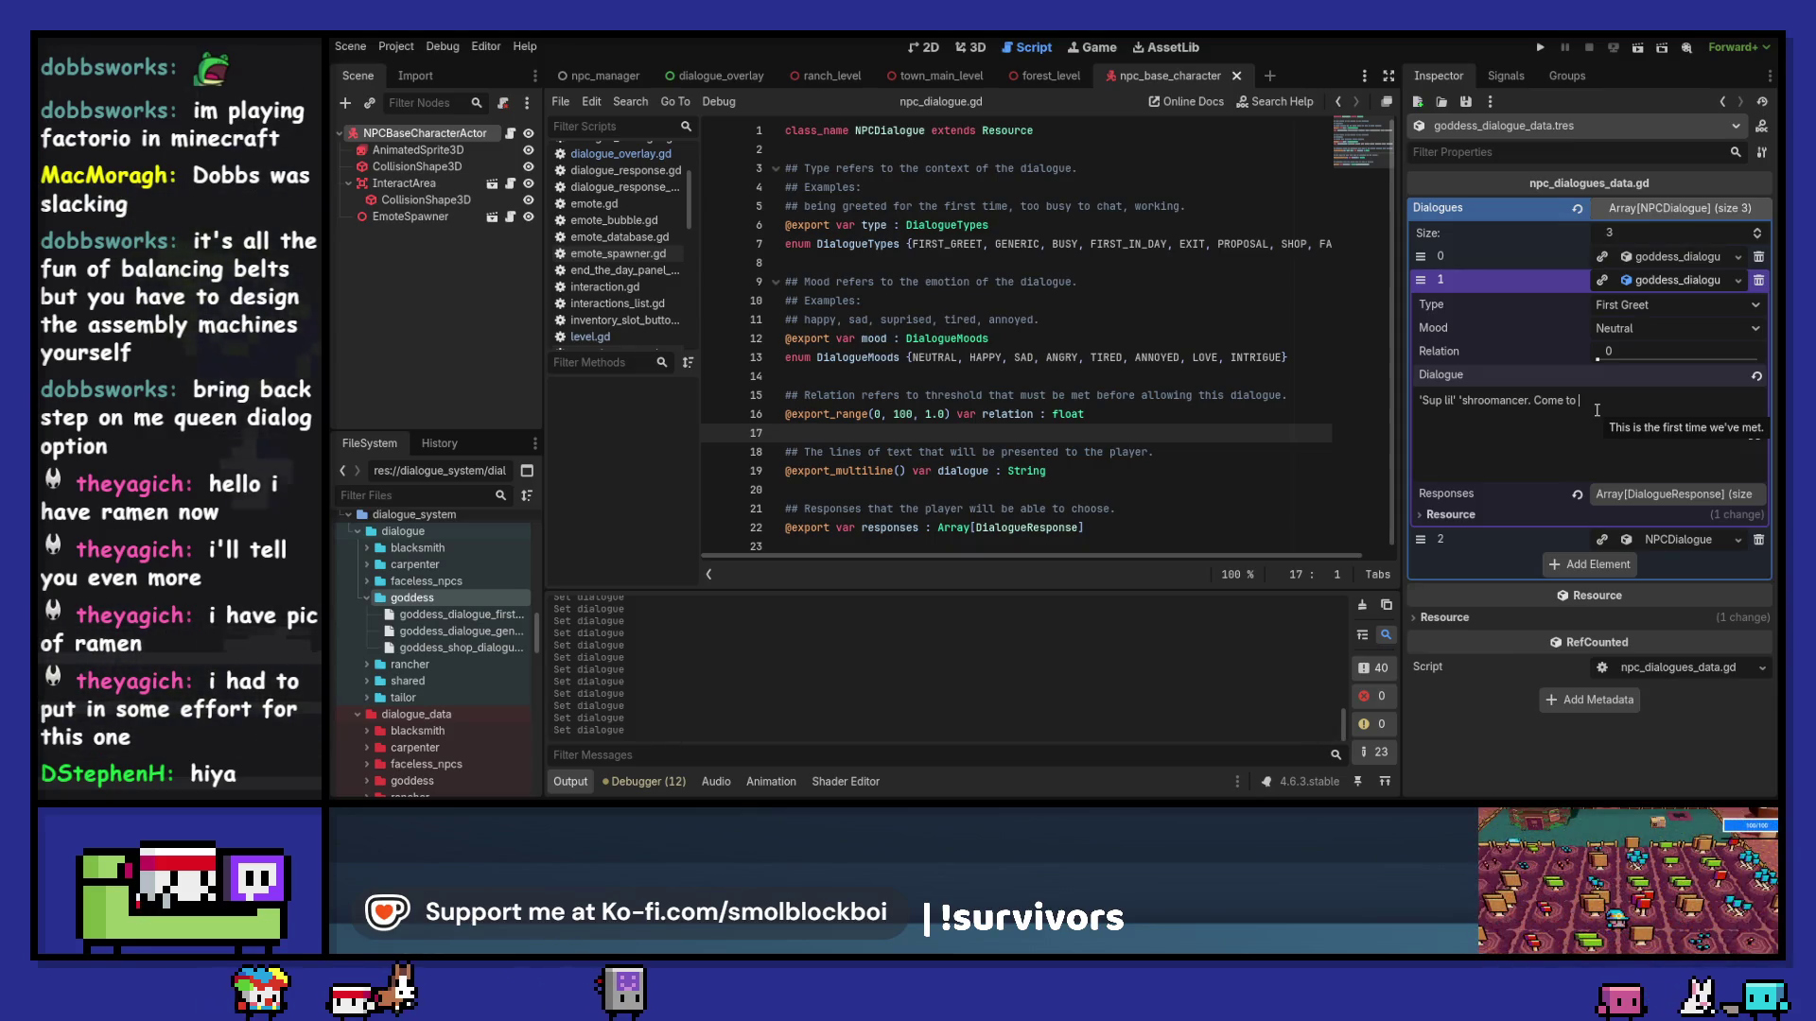
type("my feet")
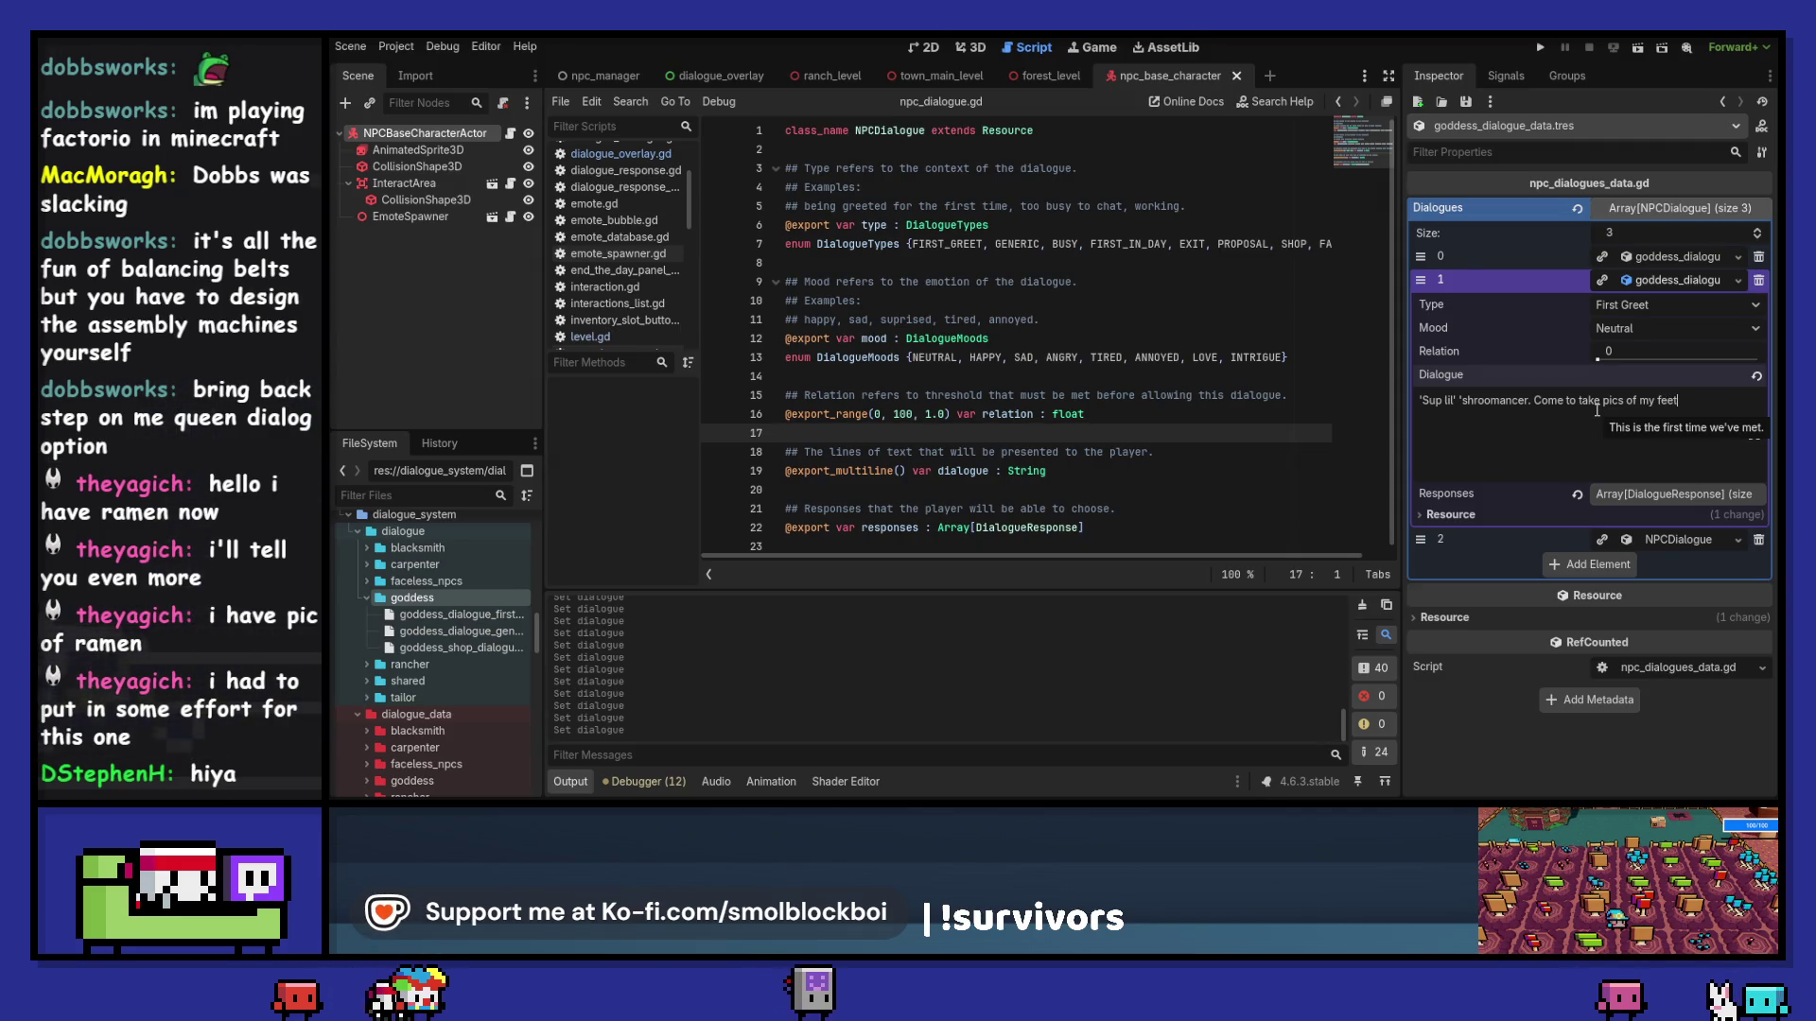
type("?")
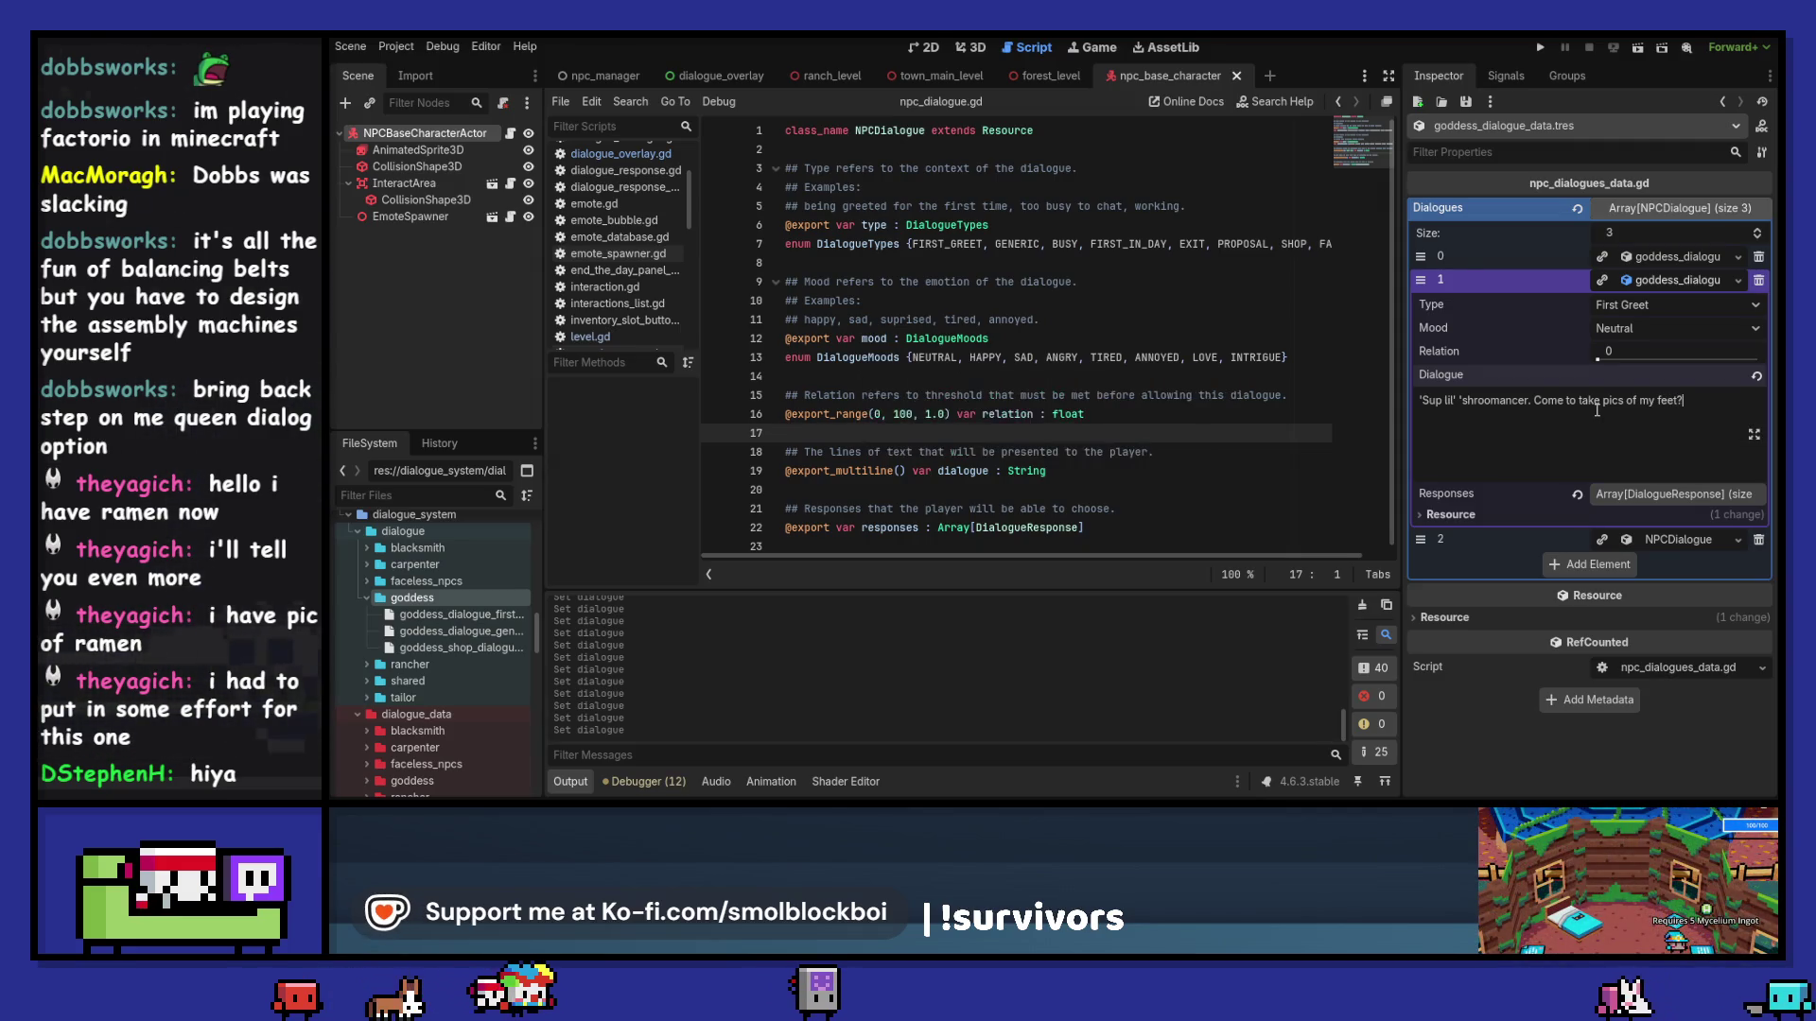
Step: Make the third entry unique and save it as goddess_dialogue_first_in_day.tres
left_click(1683, 281)
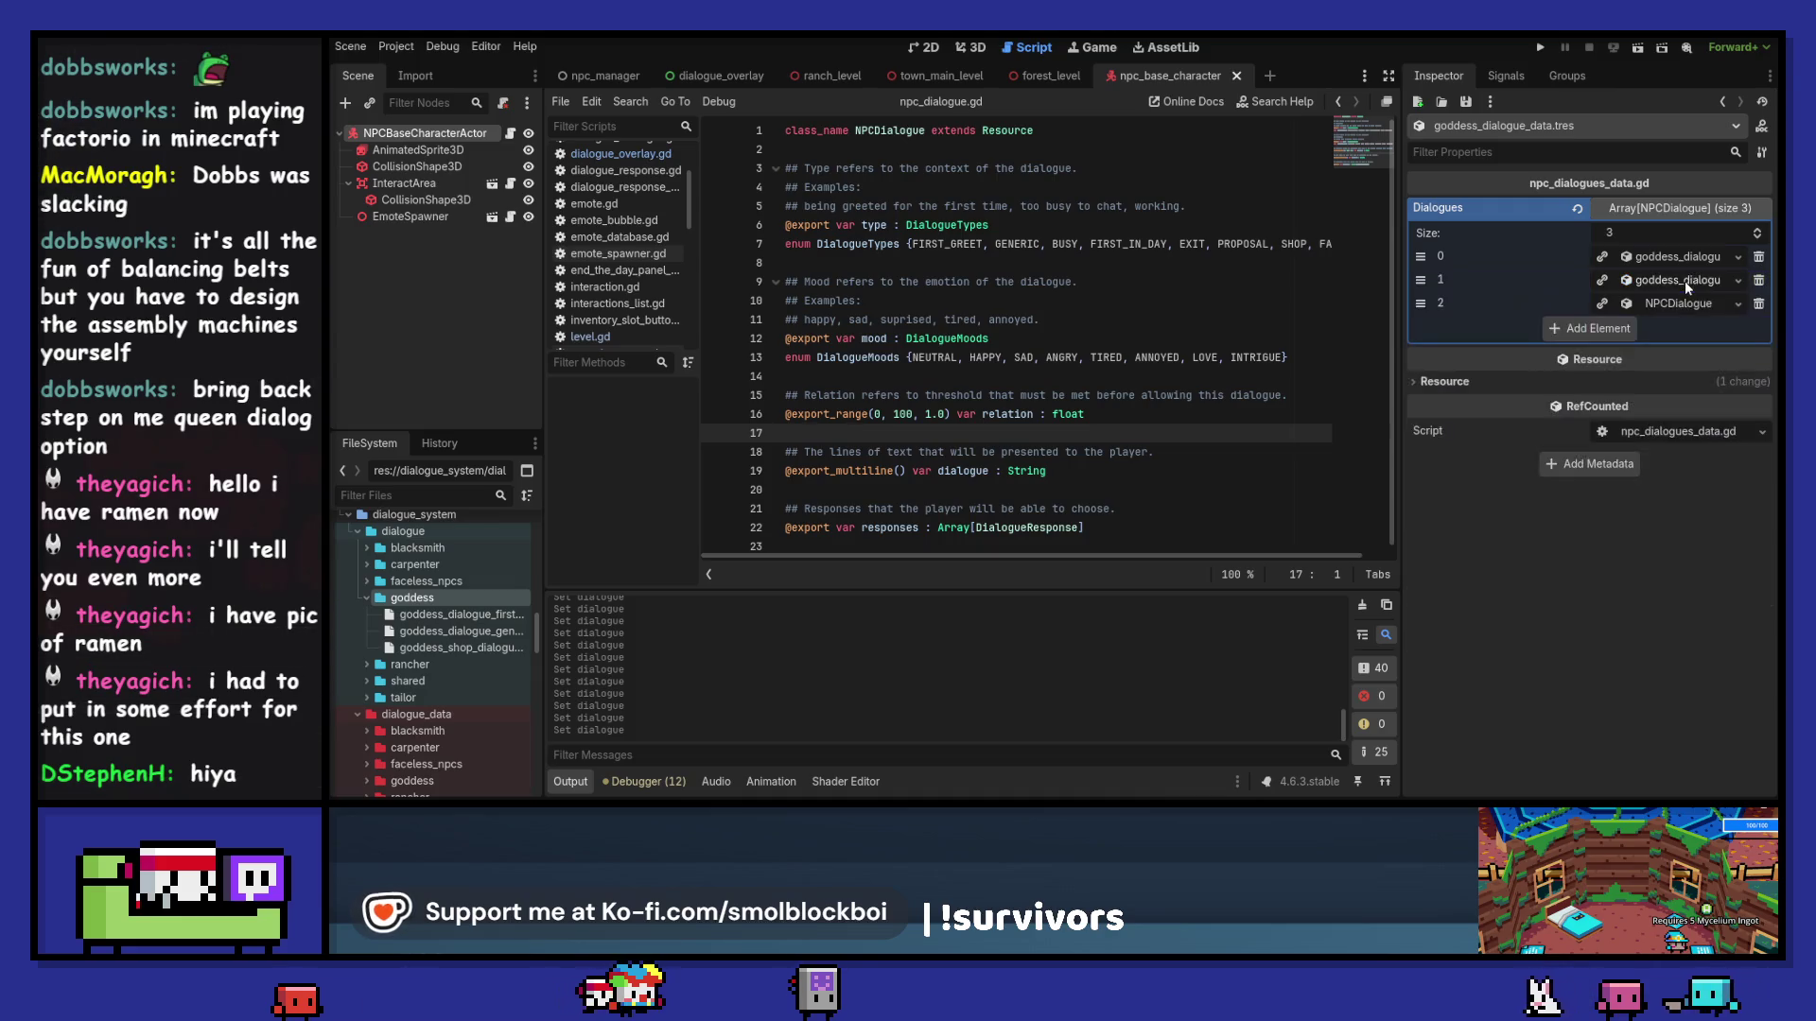
left_click(1684, 299)
left_click(1720, 303)
left_click(1739, 304)
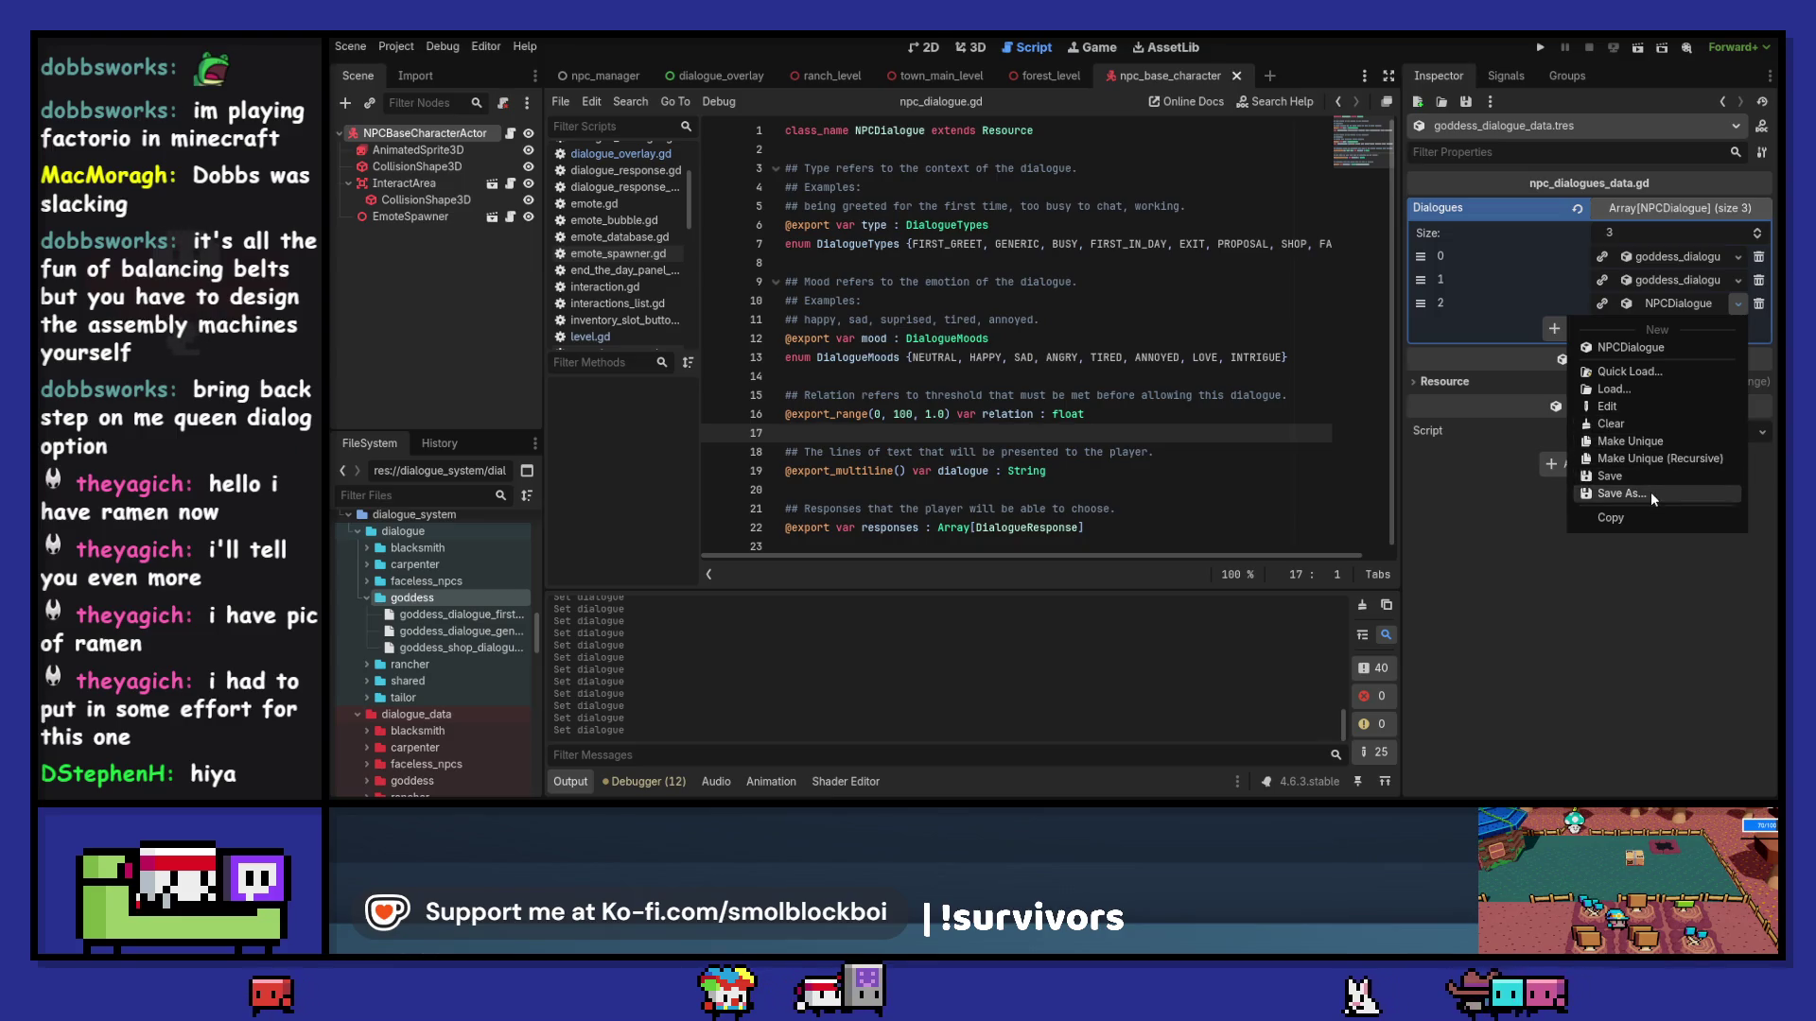
left_click(1599, 305)
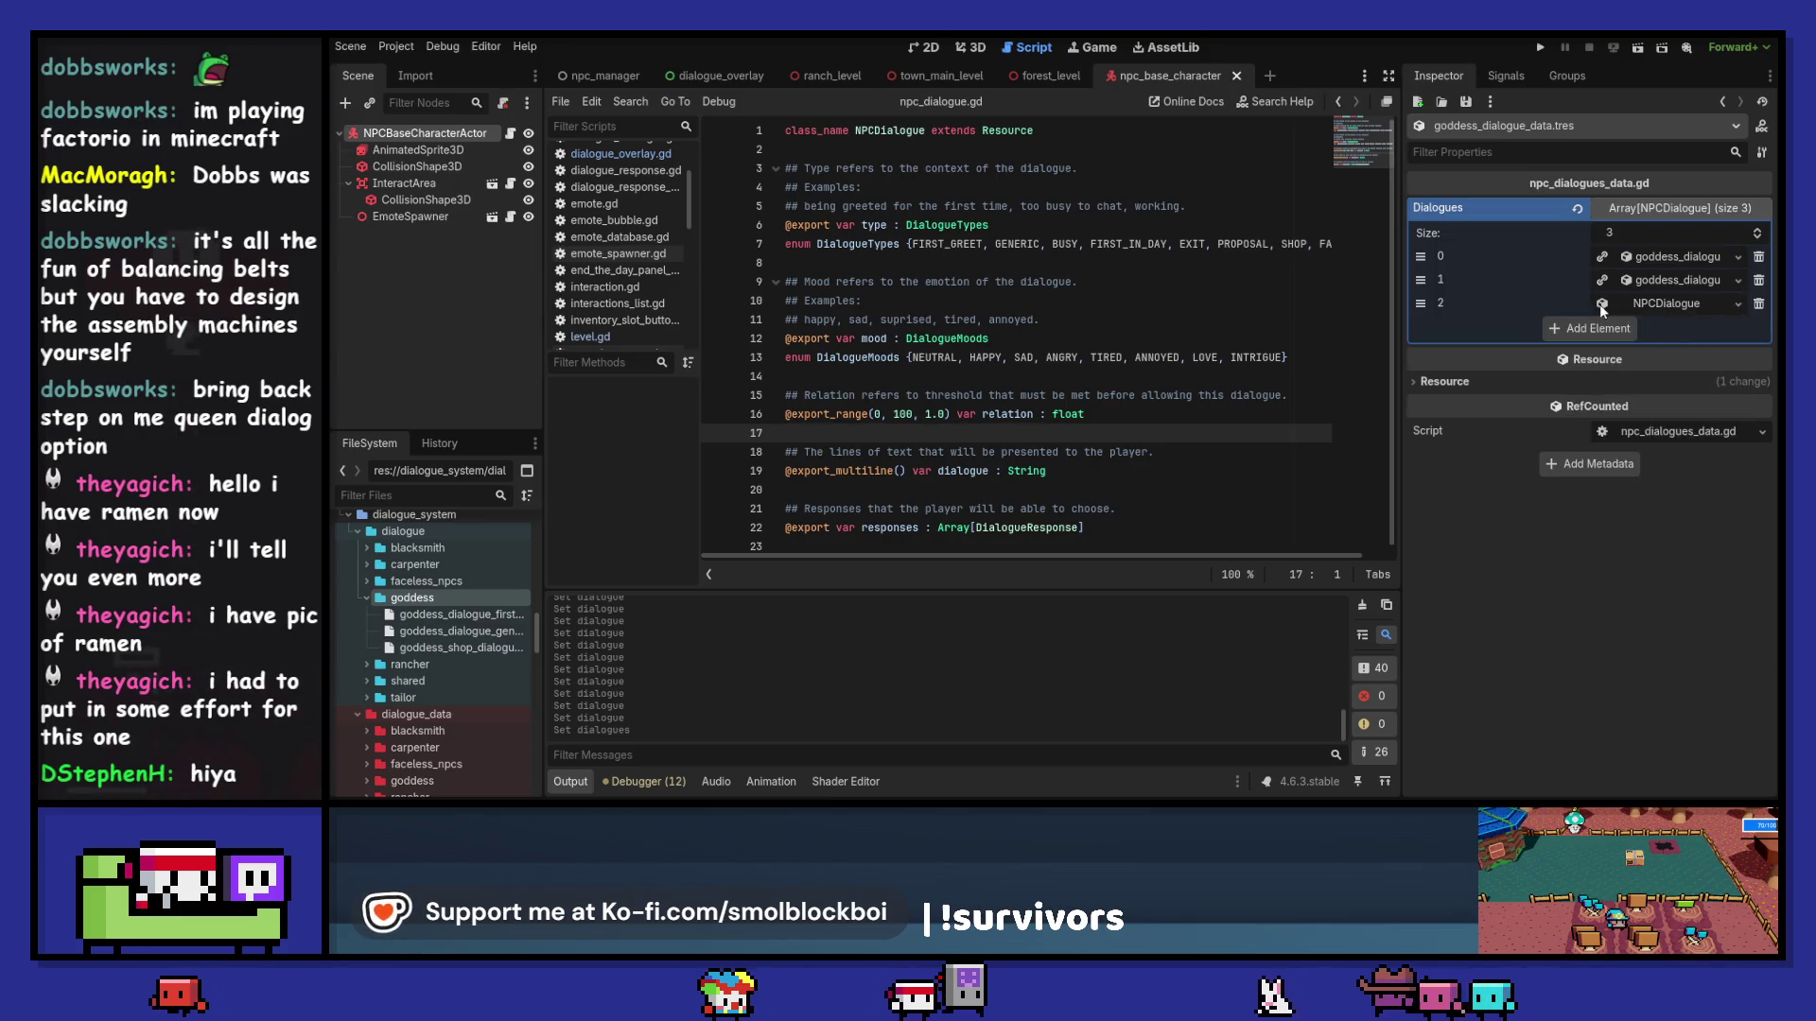
left_click(1704, 303)
left_click(1738, 303)
left_click(1657, 490)
left_click(820, 251)
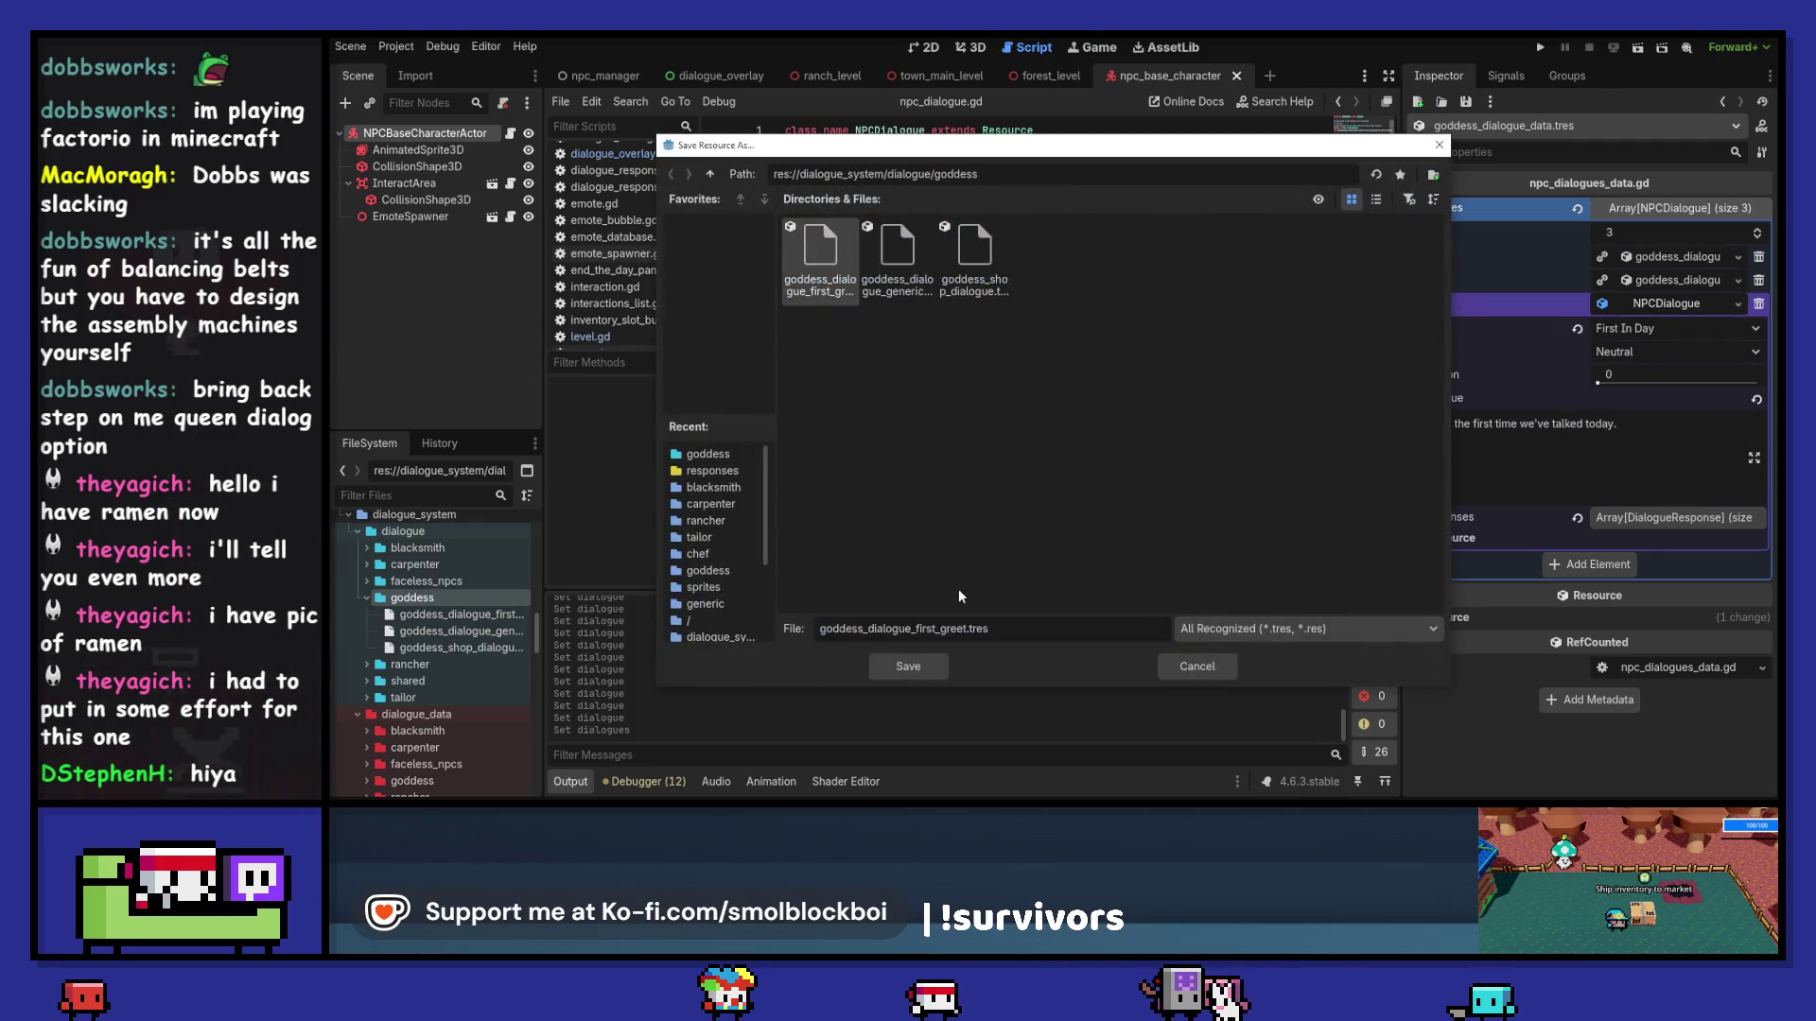
double_click(965, 629)
type("in_day")
key("Return")
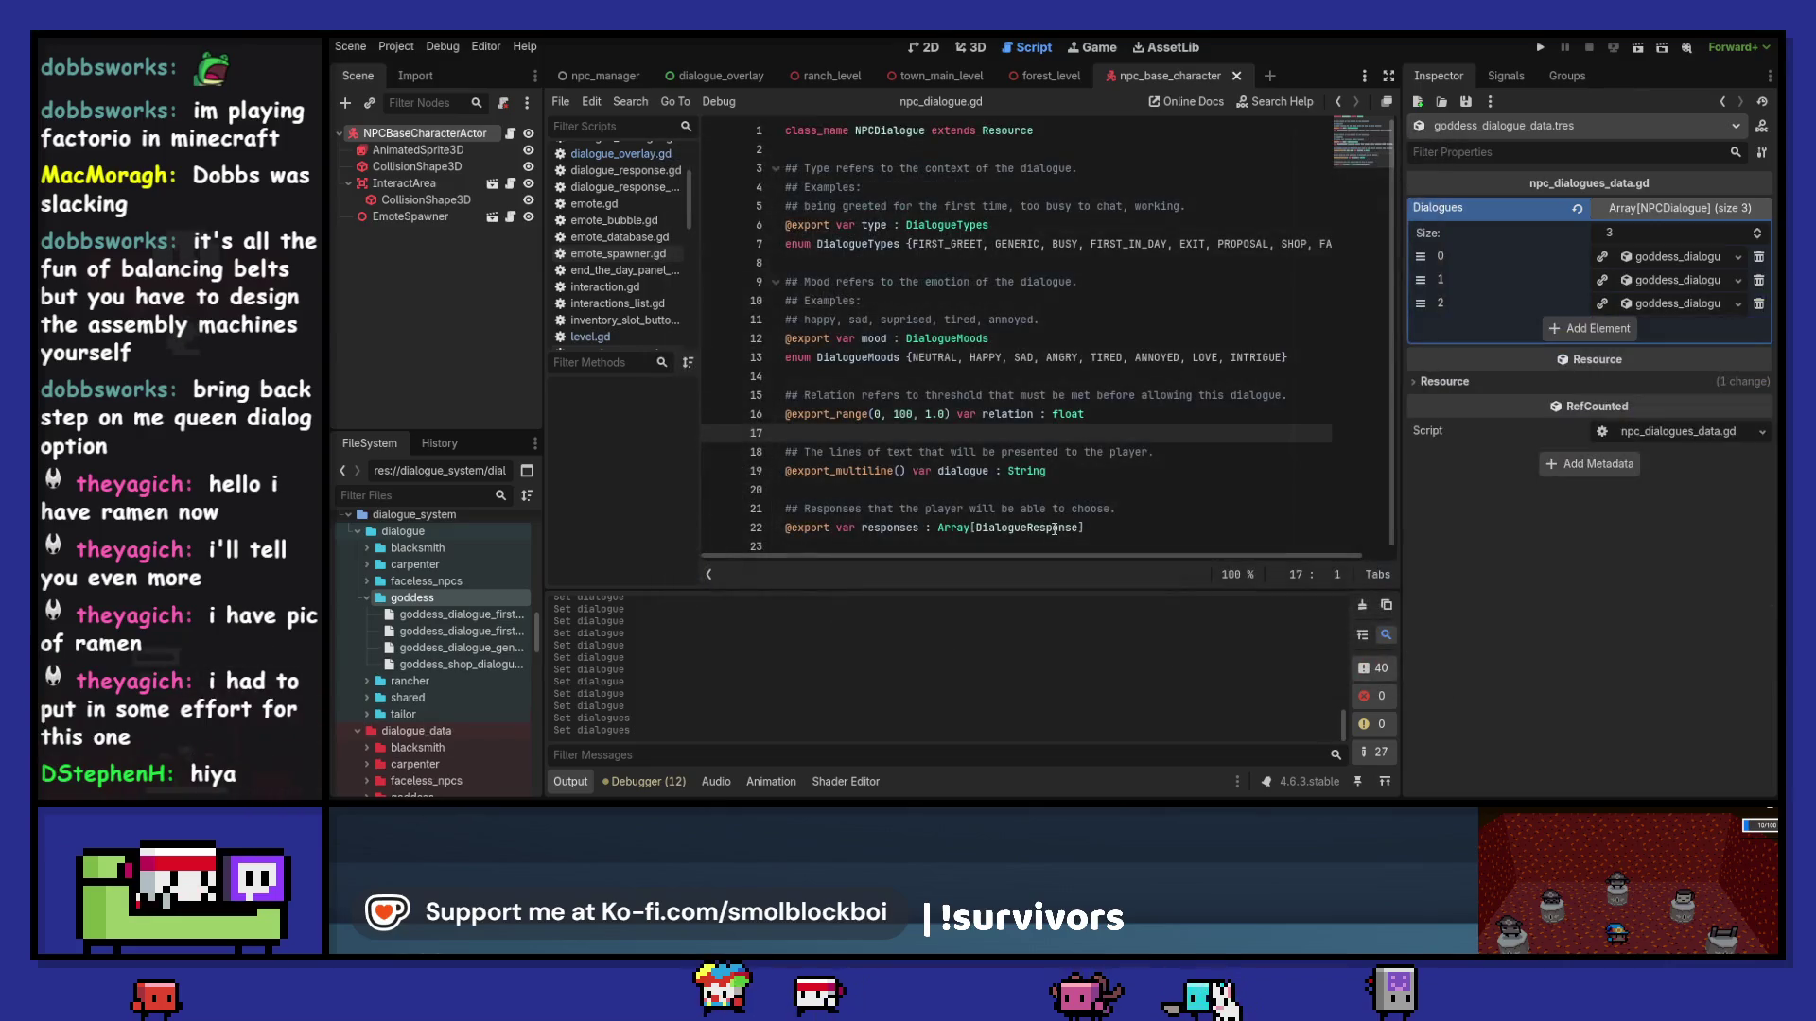
Step: Replace its line with "It's good to see you again today, little mushroomancer."
left_click(1689, 300)
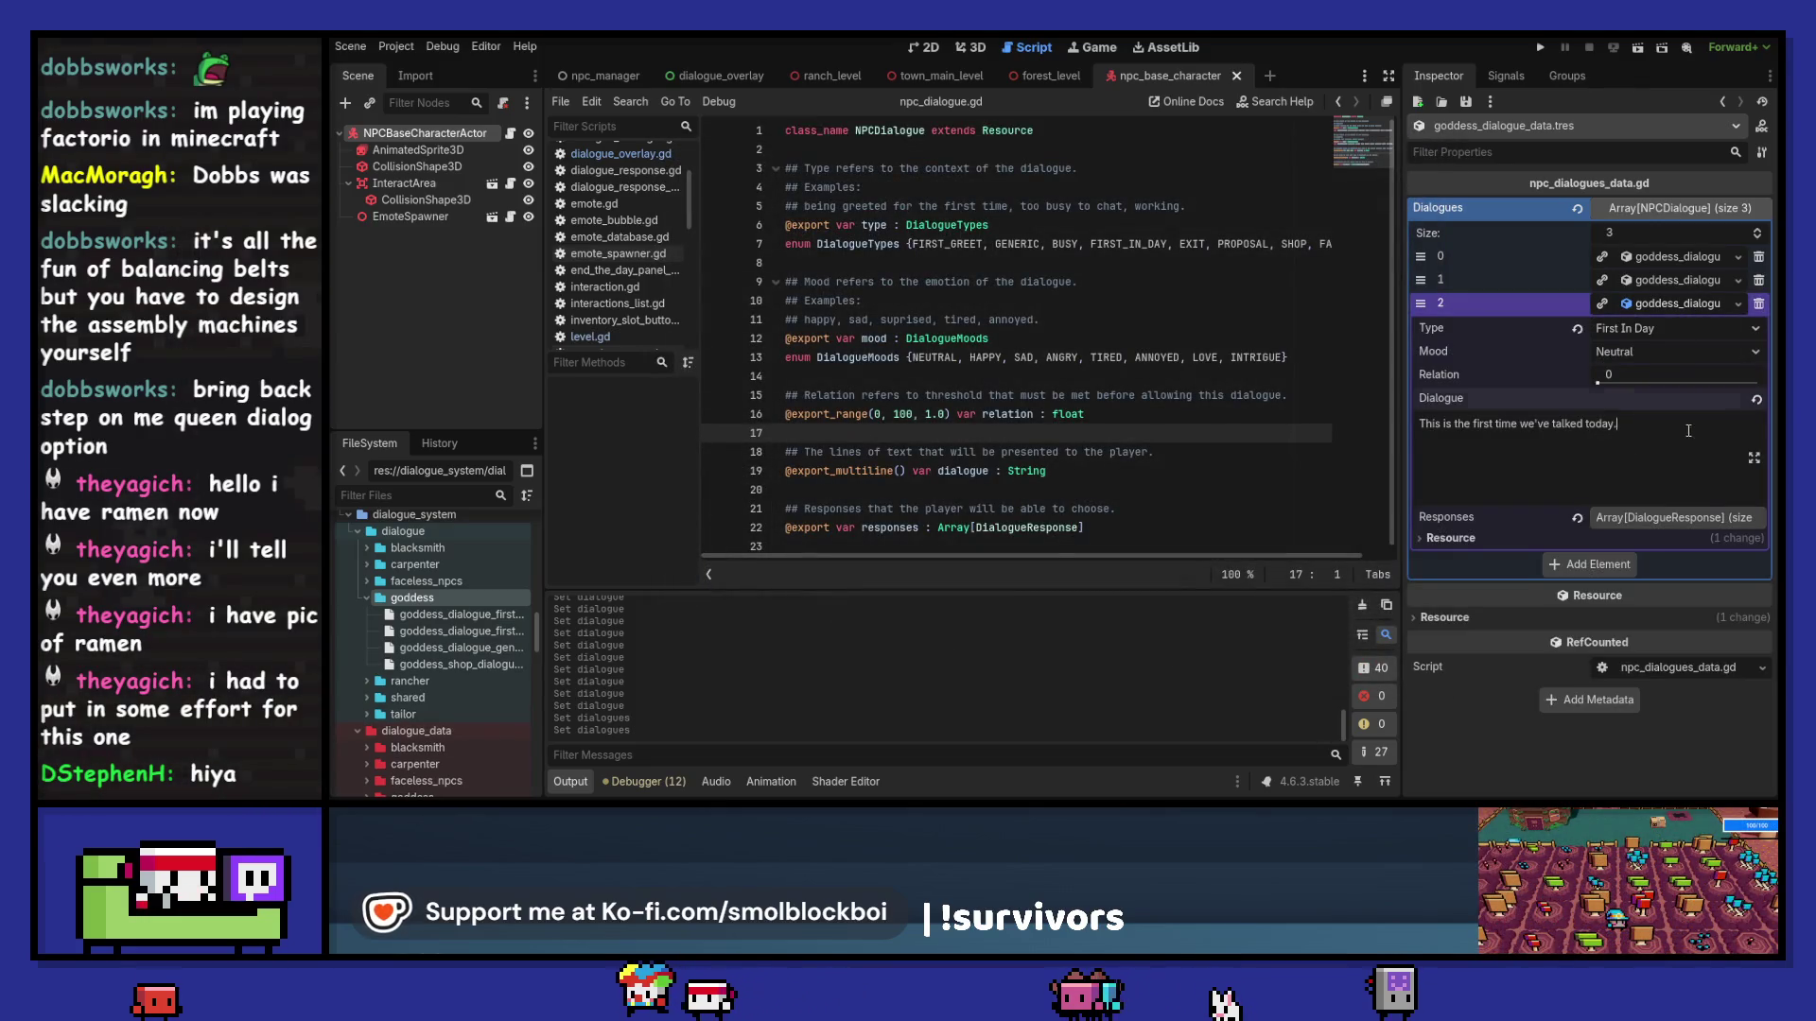
left_click_drag(1689, 431, 1334, 425)
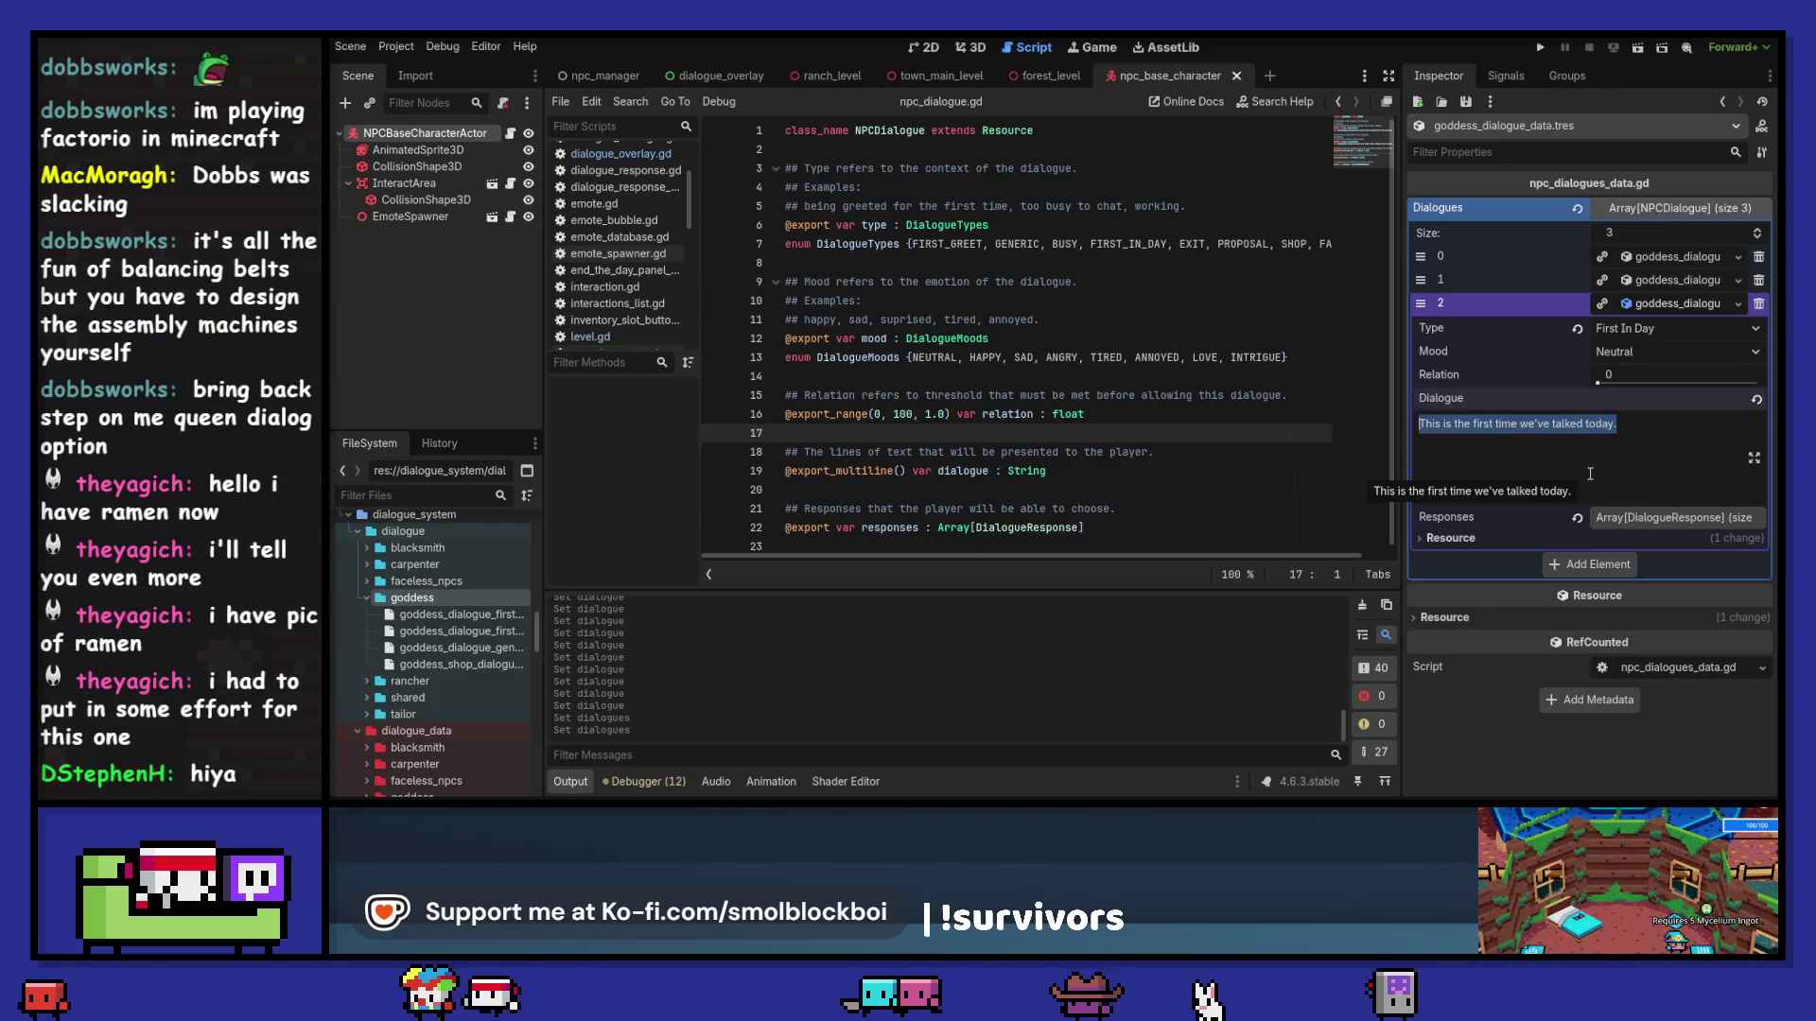
type("It's")
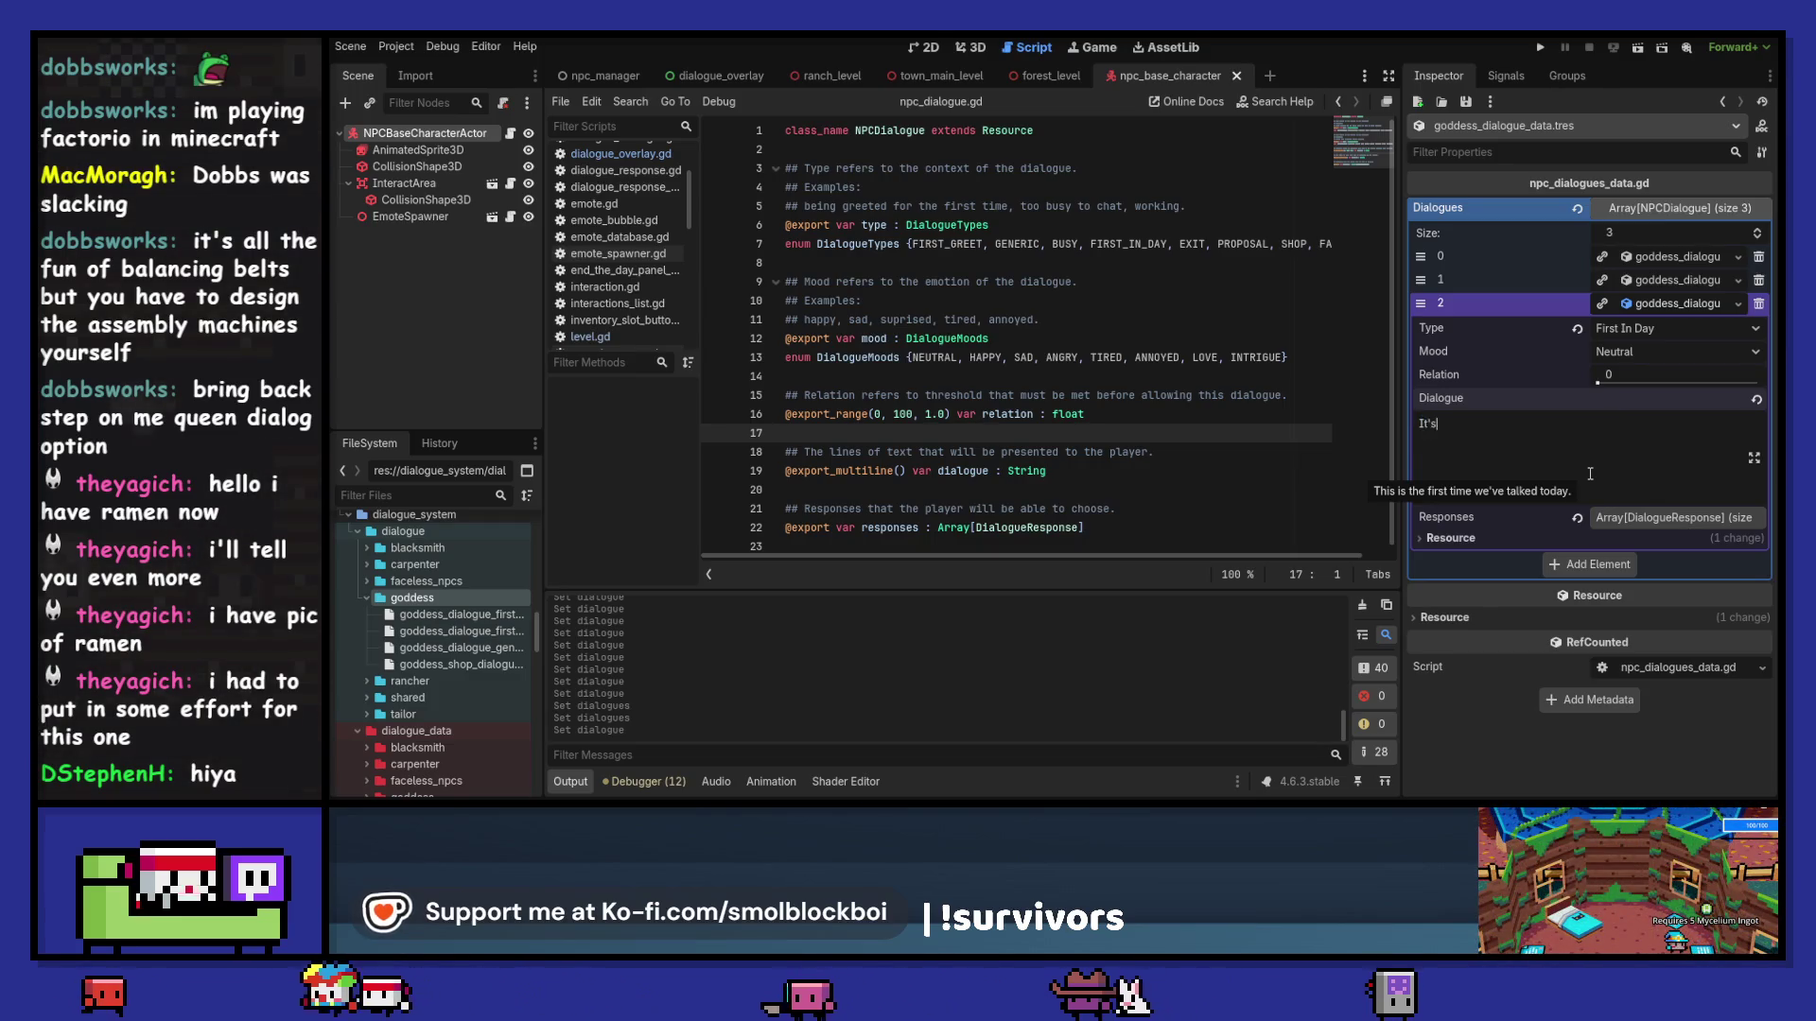
type(" good to see you again")
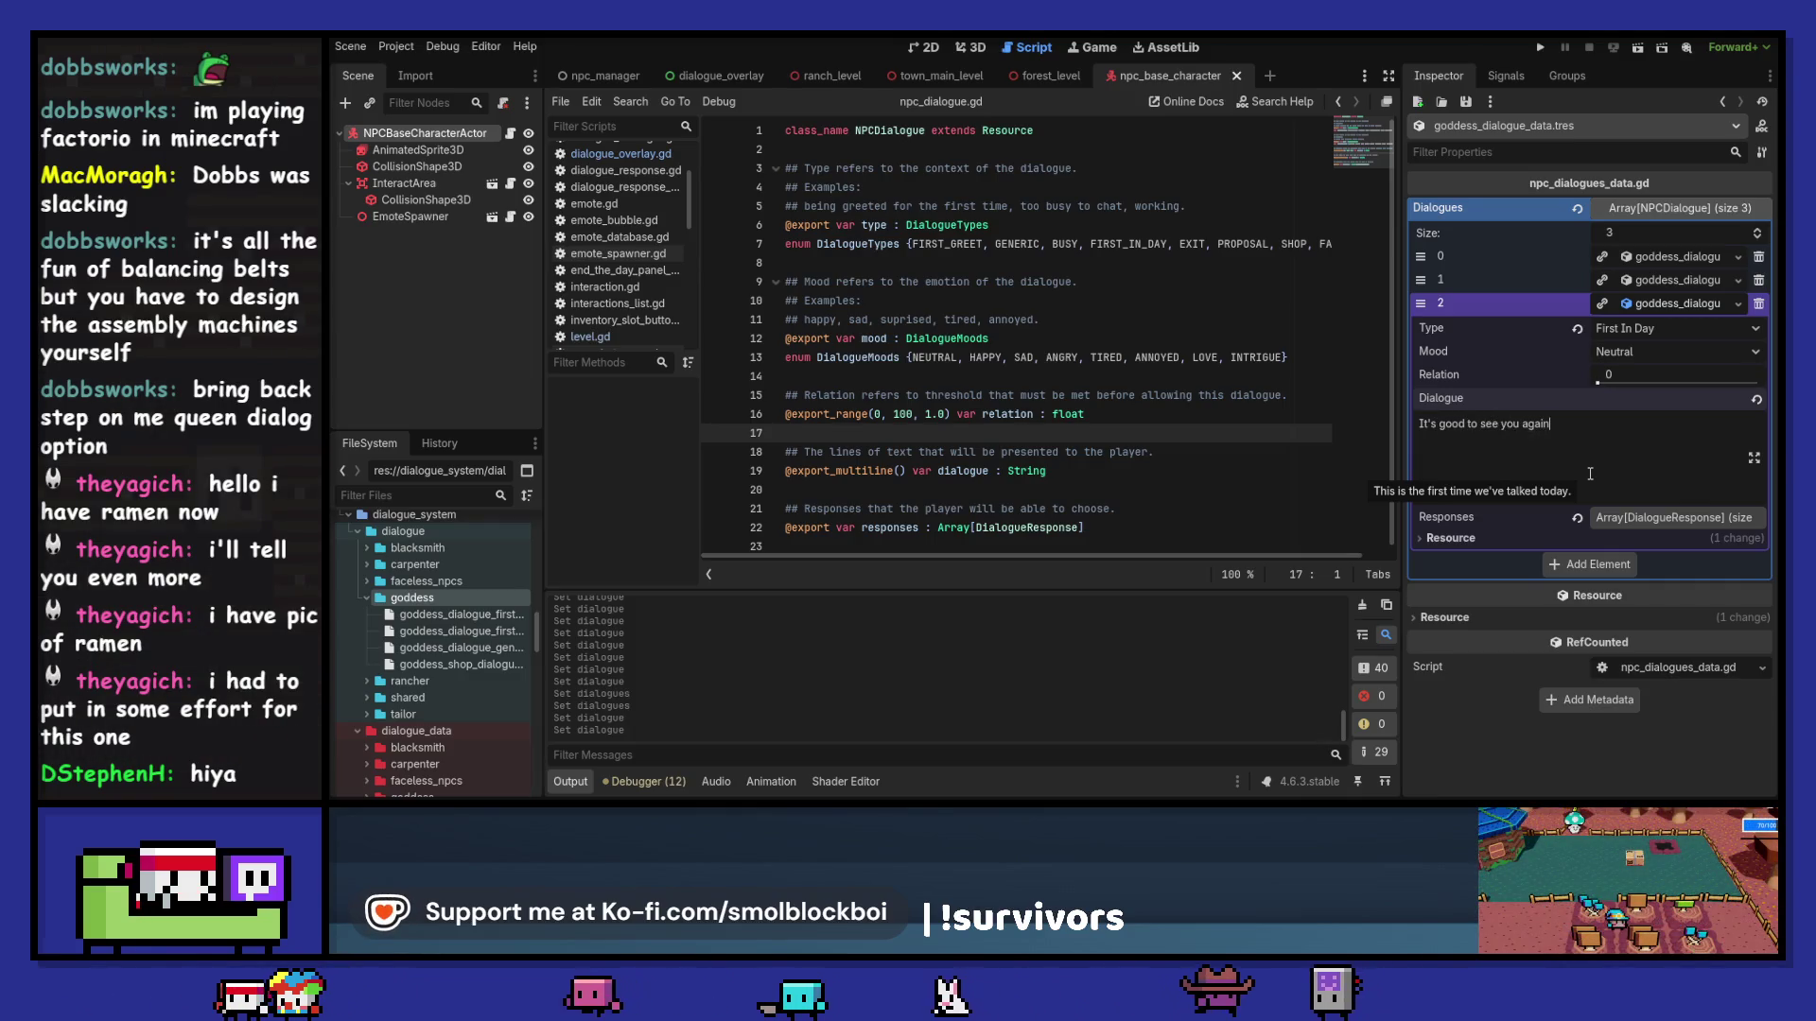
type("little mushroomancer.")
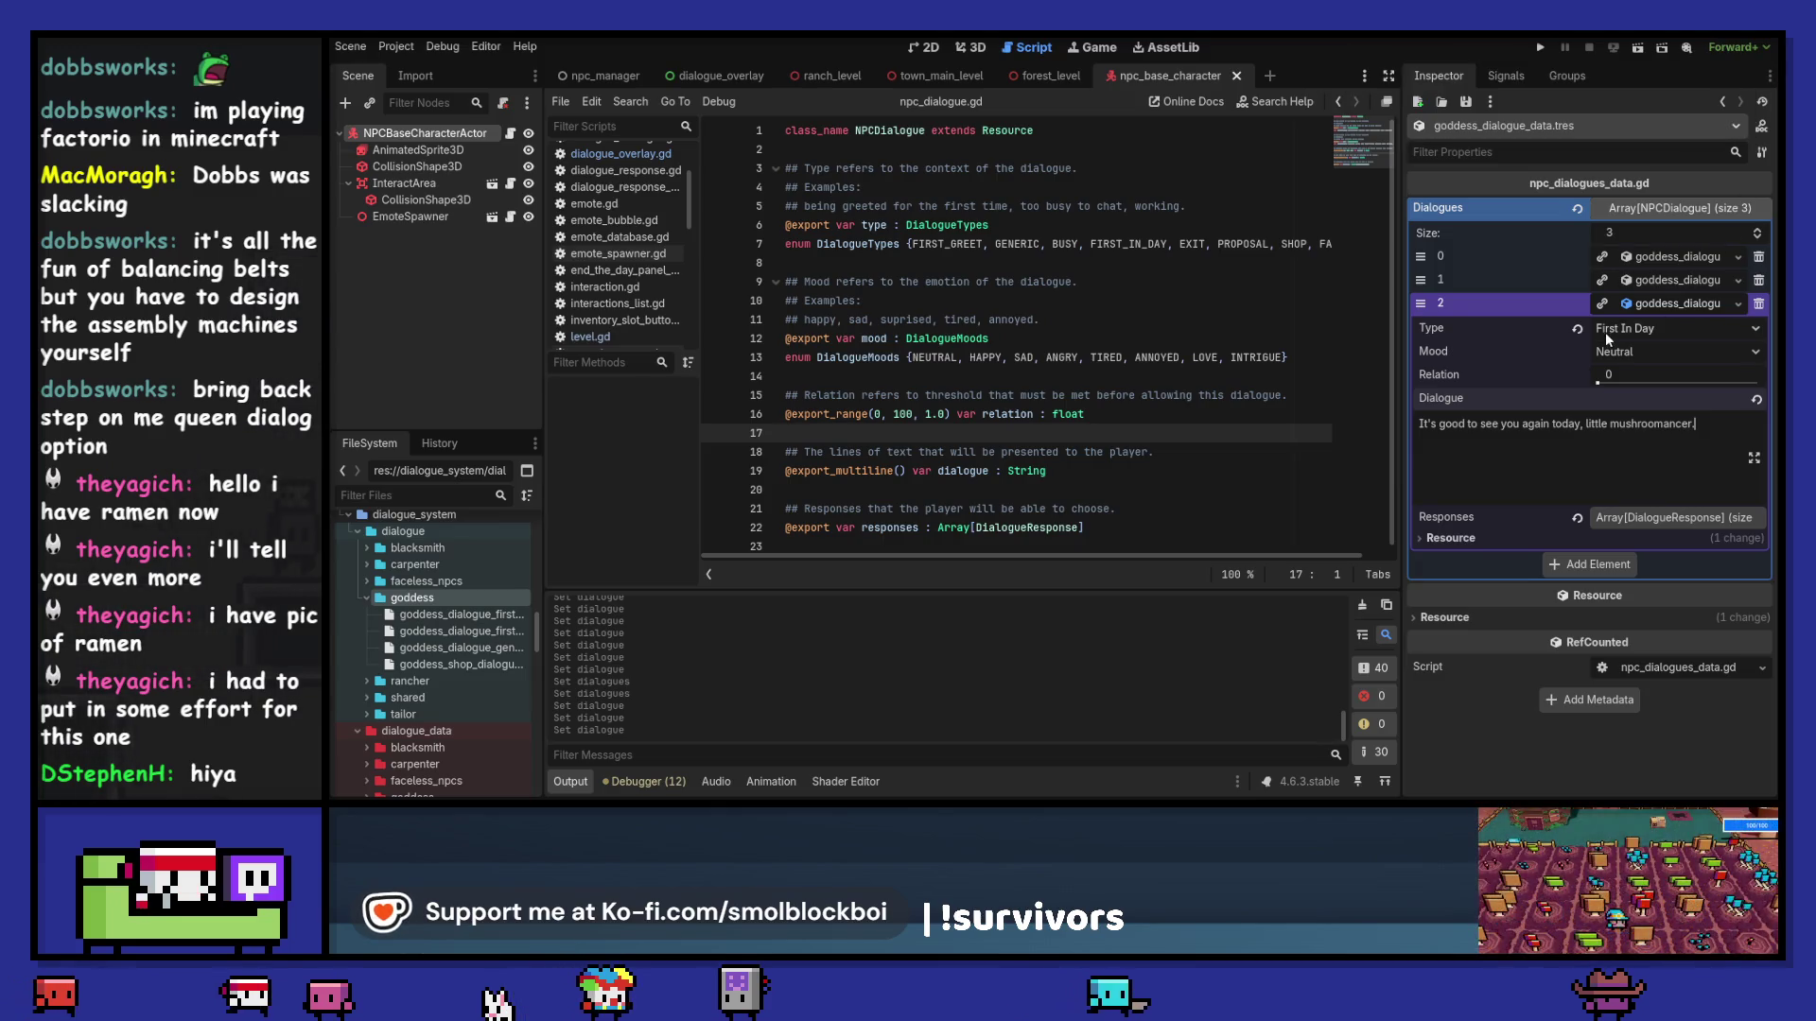
left_click(1662, 305)
Step: Save the edits and open goddess_data.tres using a 'goddess' file filter
key("ctrl+s")
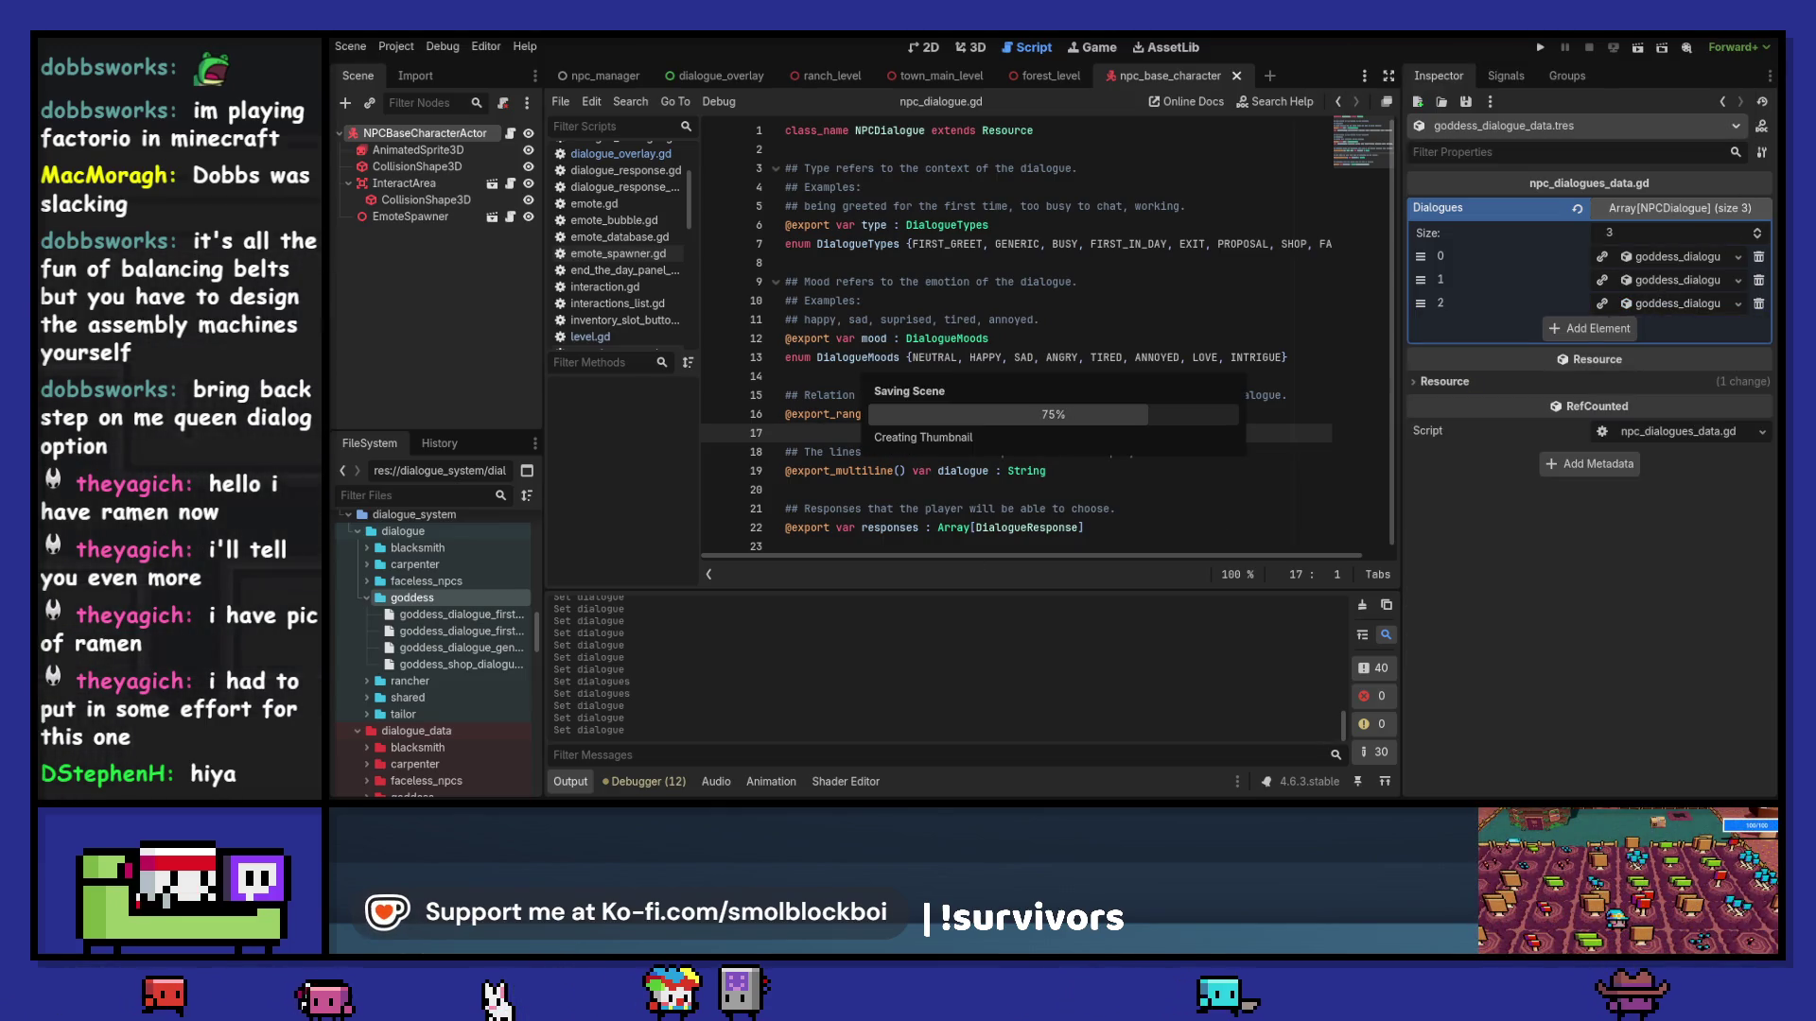
type("goddess")
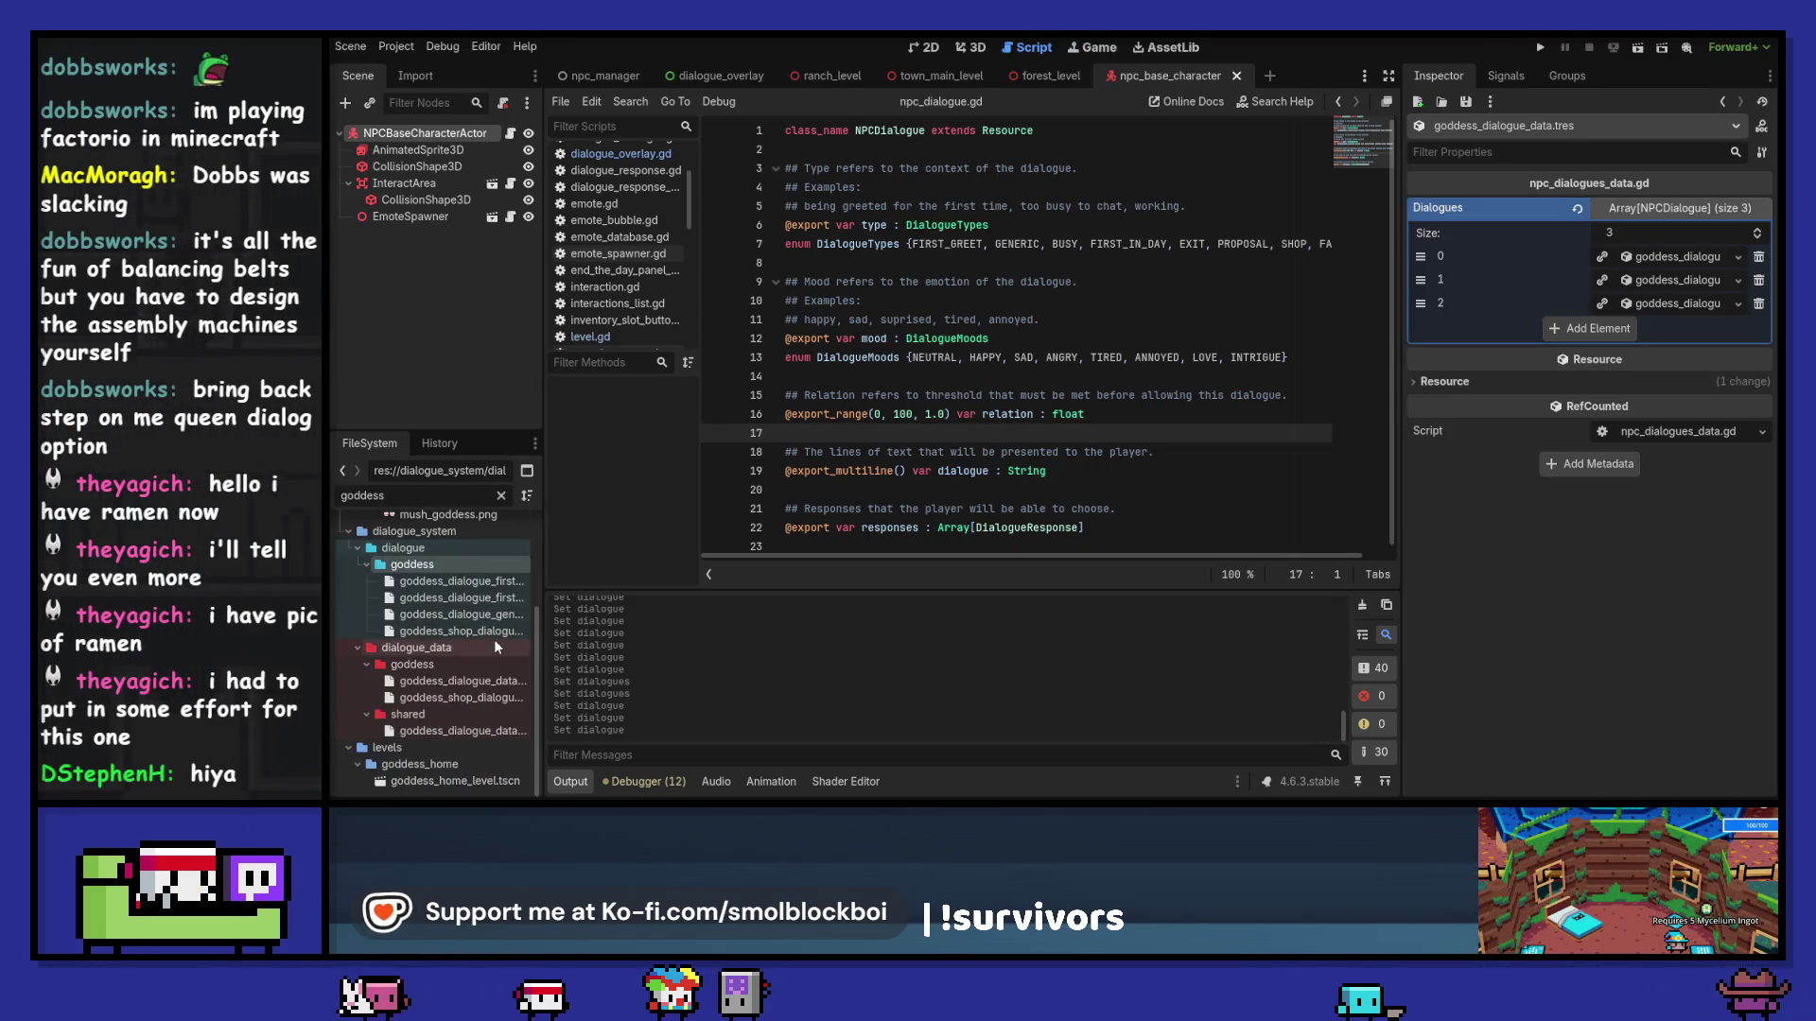
scroll(492, 666, "up", 2)
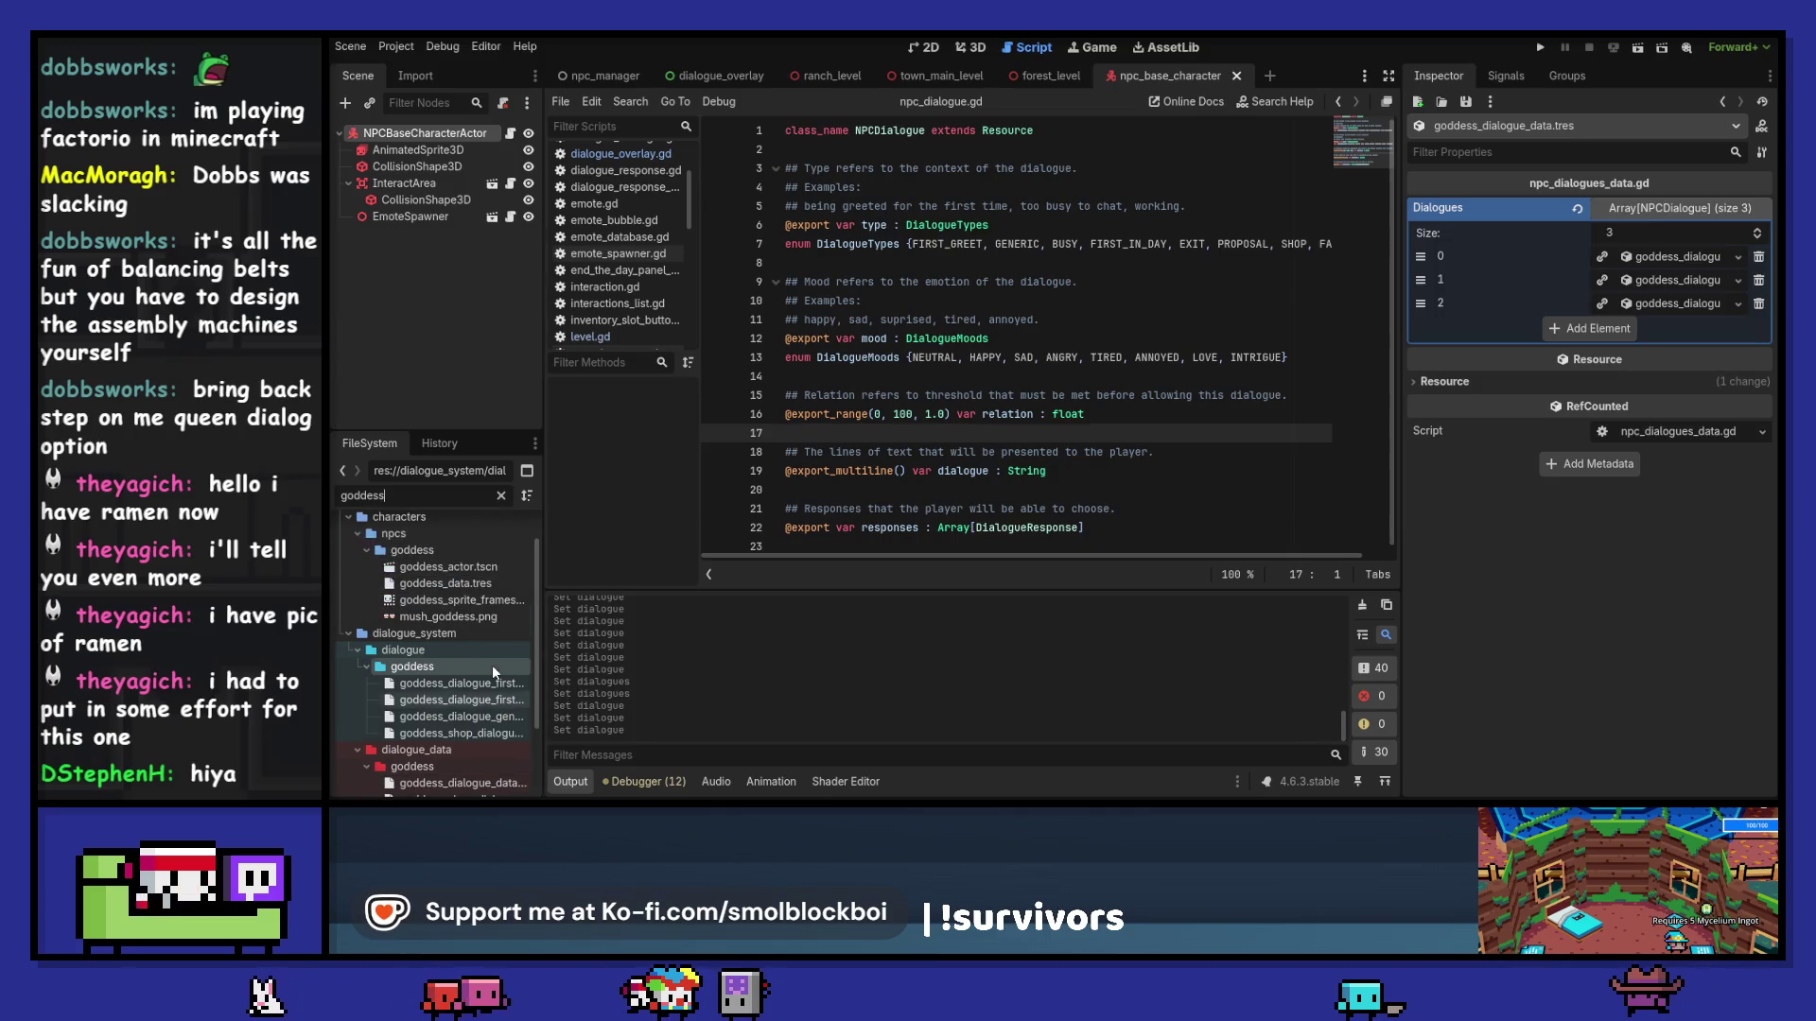
left_click(465, 582)
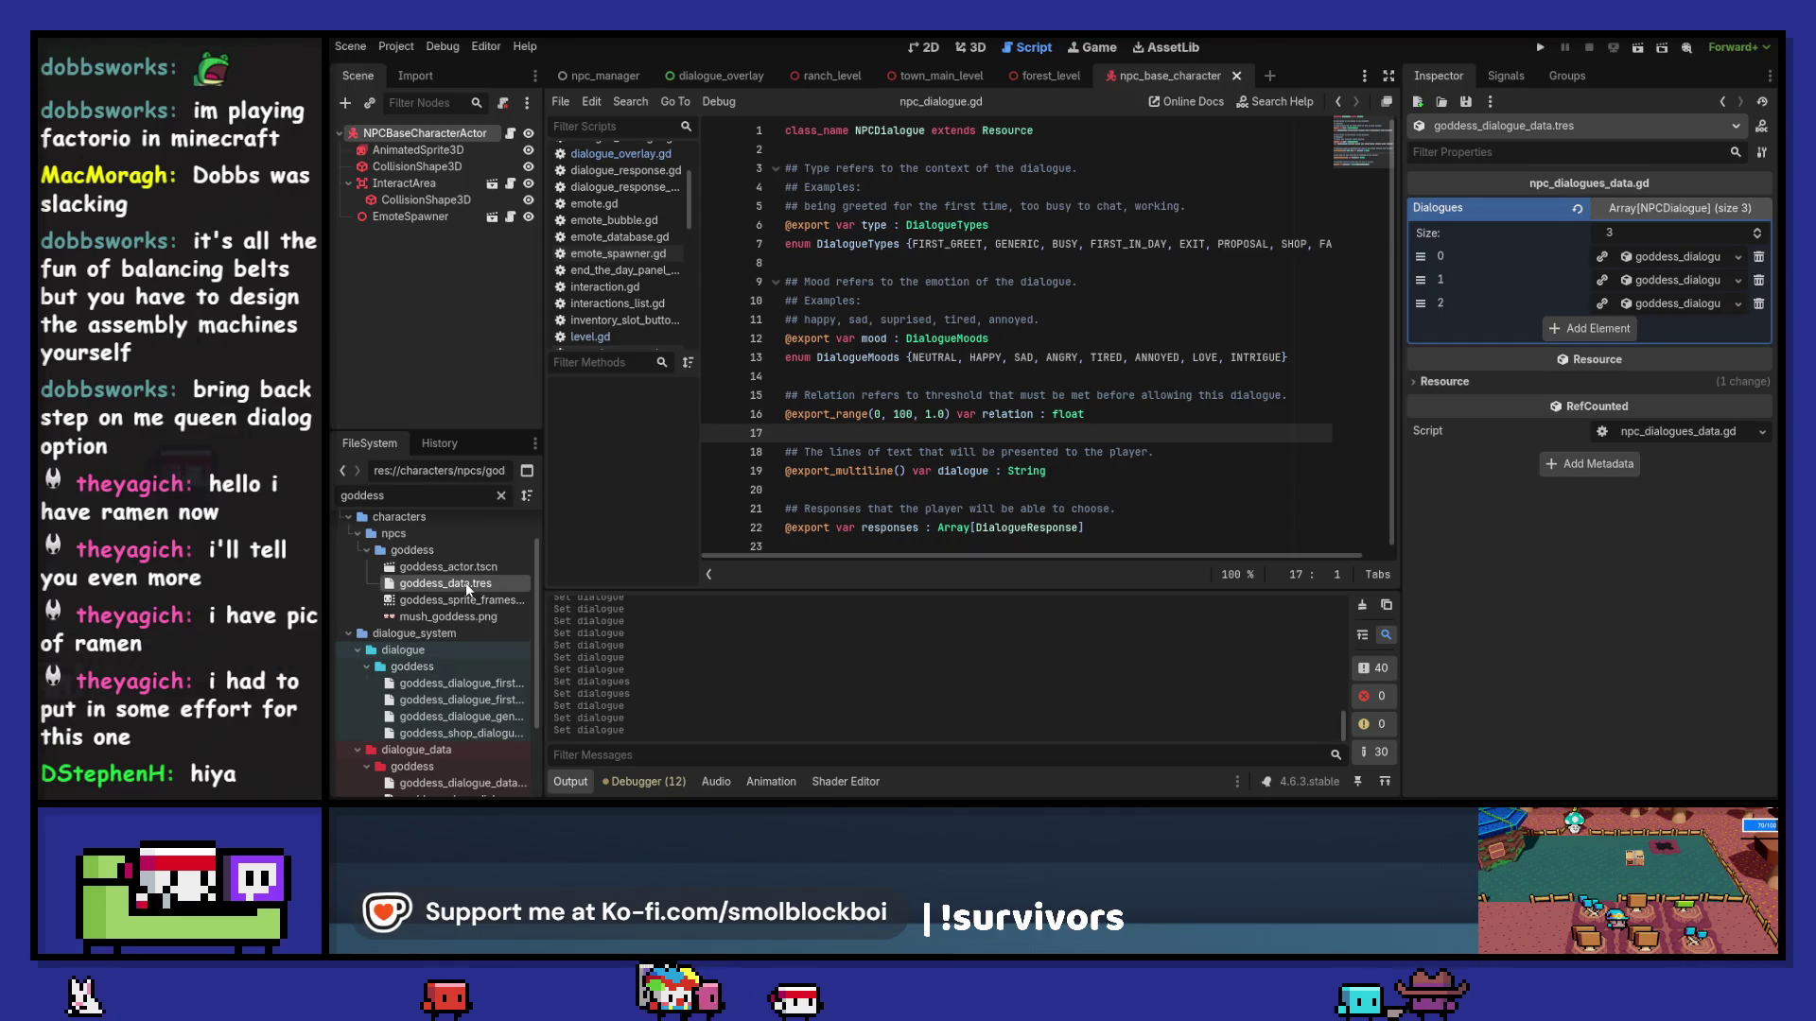
Step: Quick-load a new Dialogue Data file, searching for goddess files
left_click(1763, 277)
left_click(1699, 344)
type("goddess")
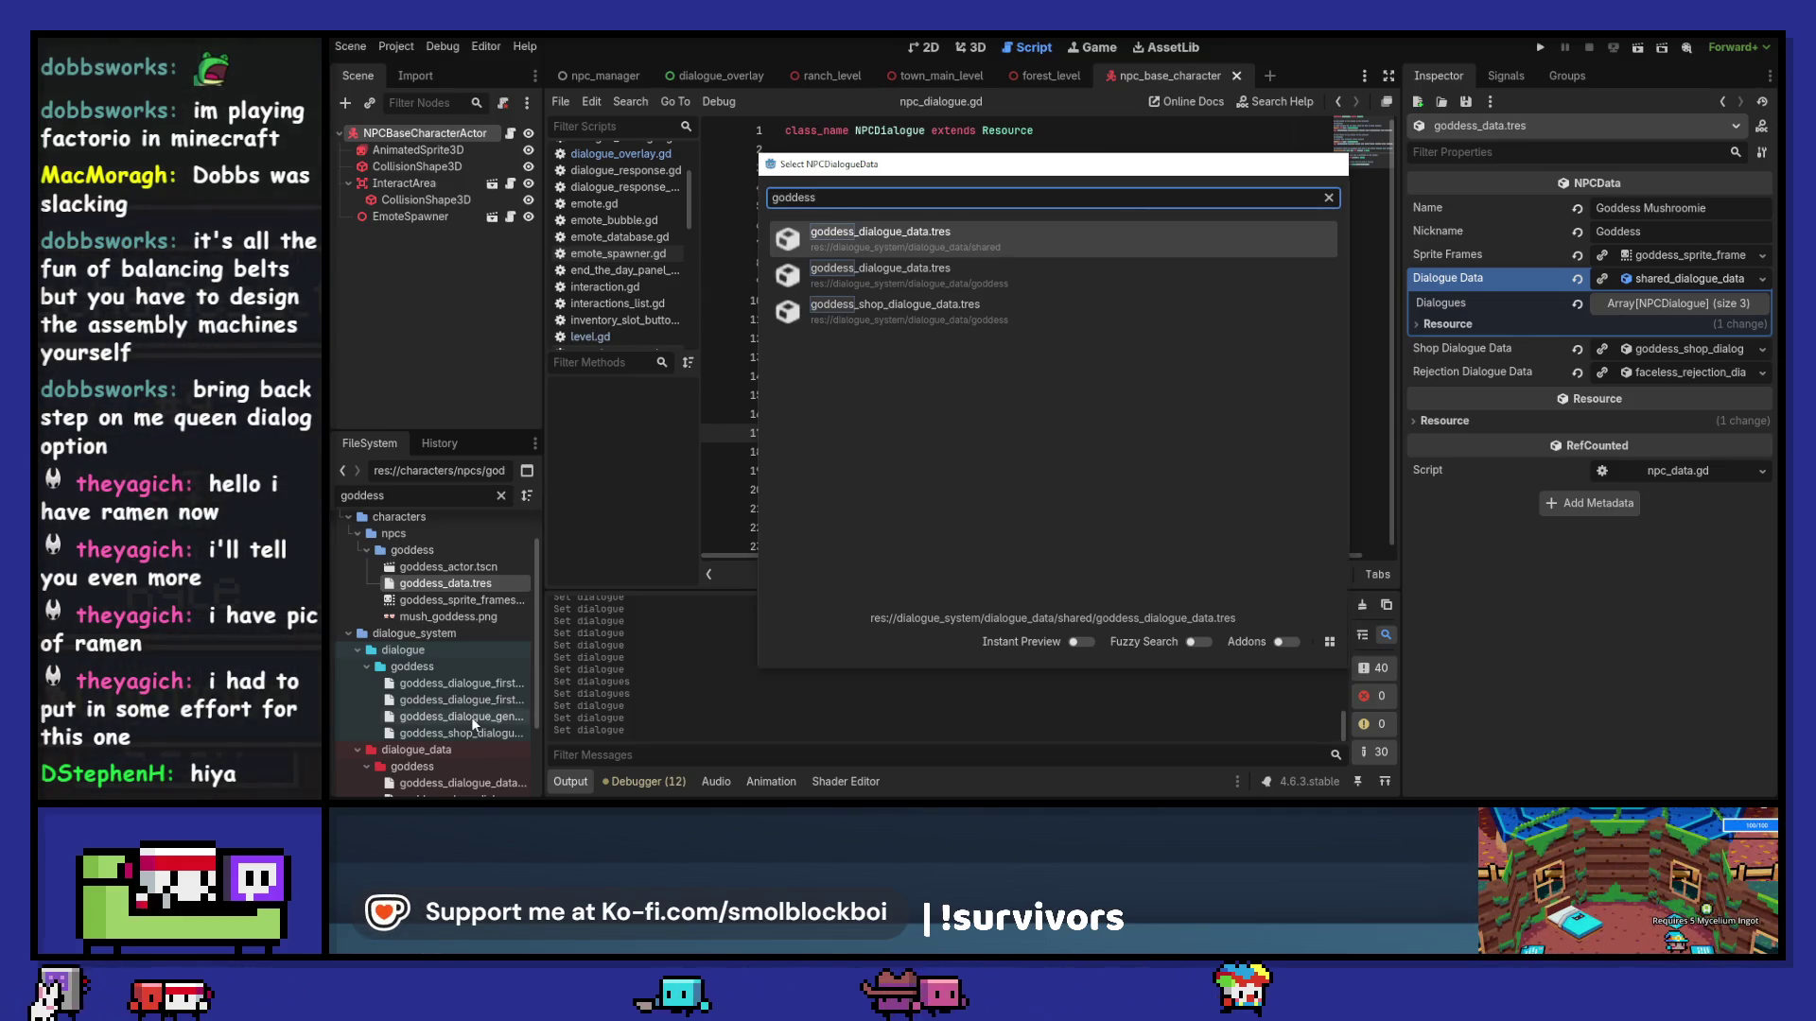
Step: Search Dialogue Data's Quick Load for 'godd', then close it without choosing anything
key("Escape")
scroll(471, 717, "down", 3)
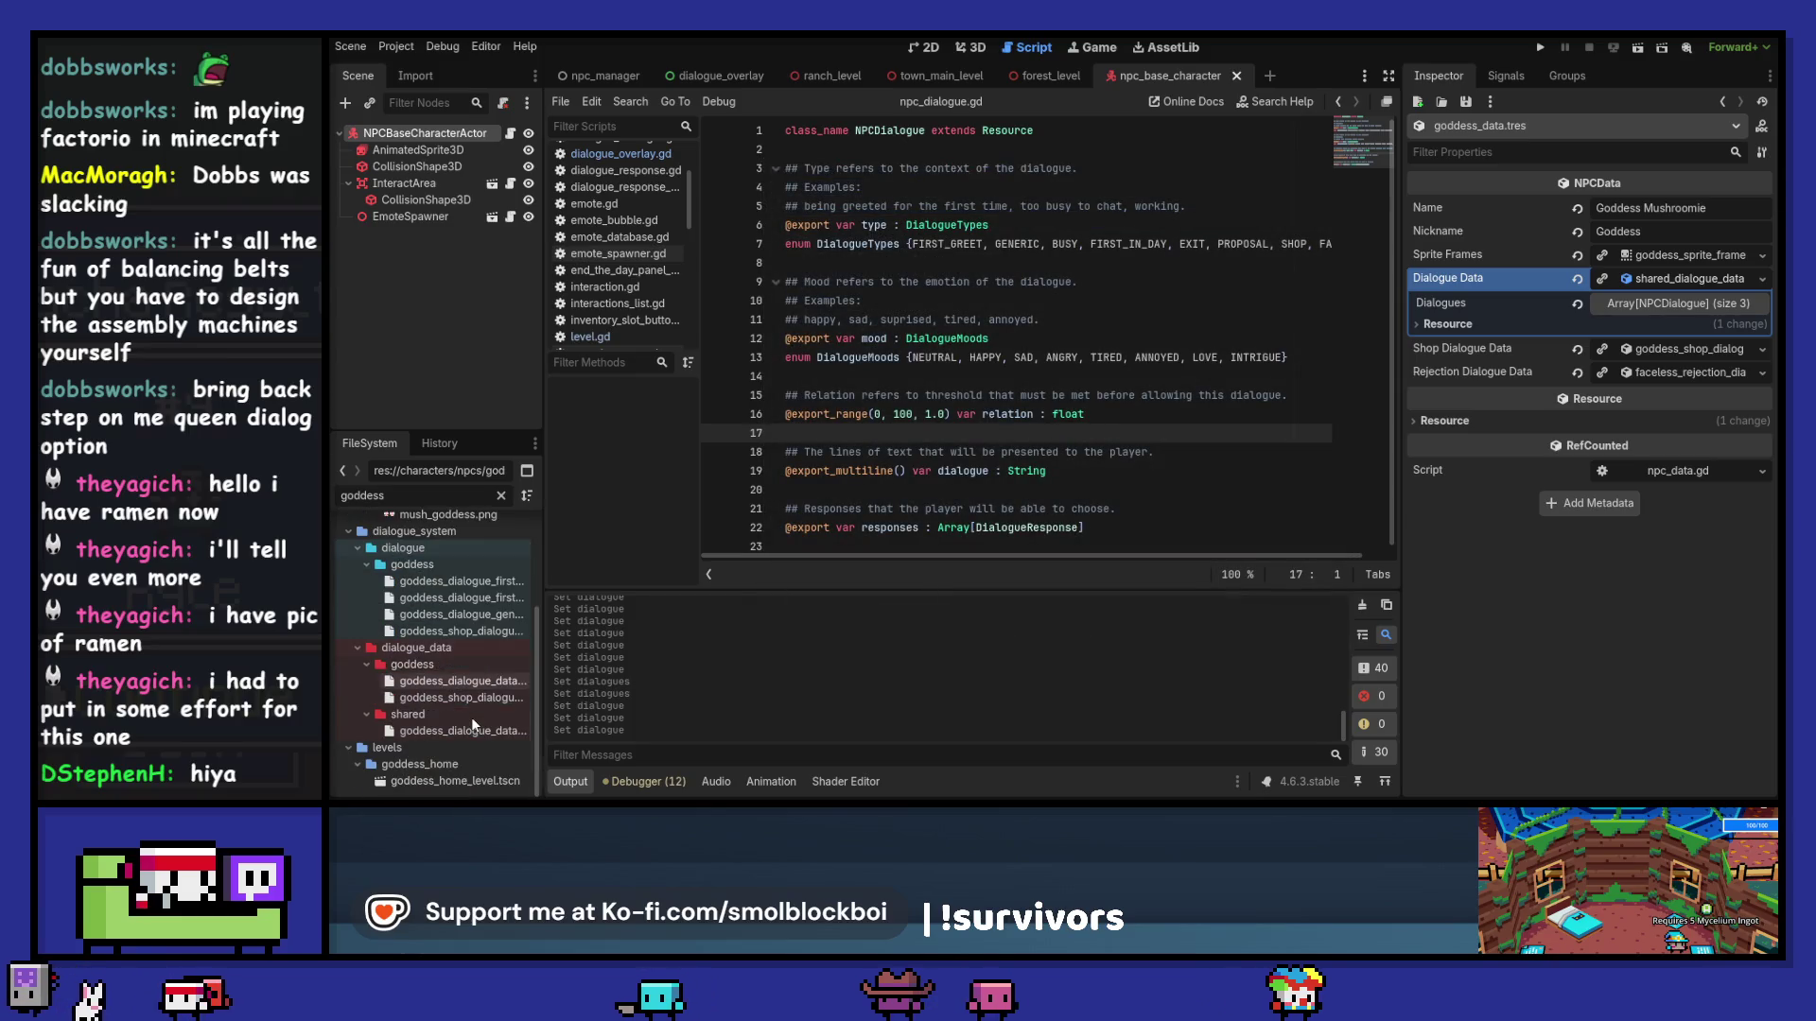
left_click(1759, 276)
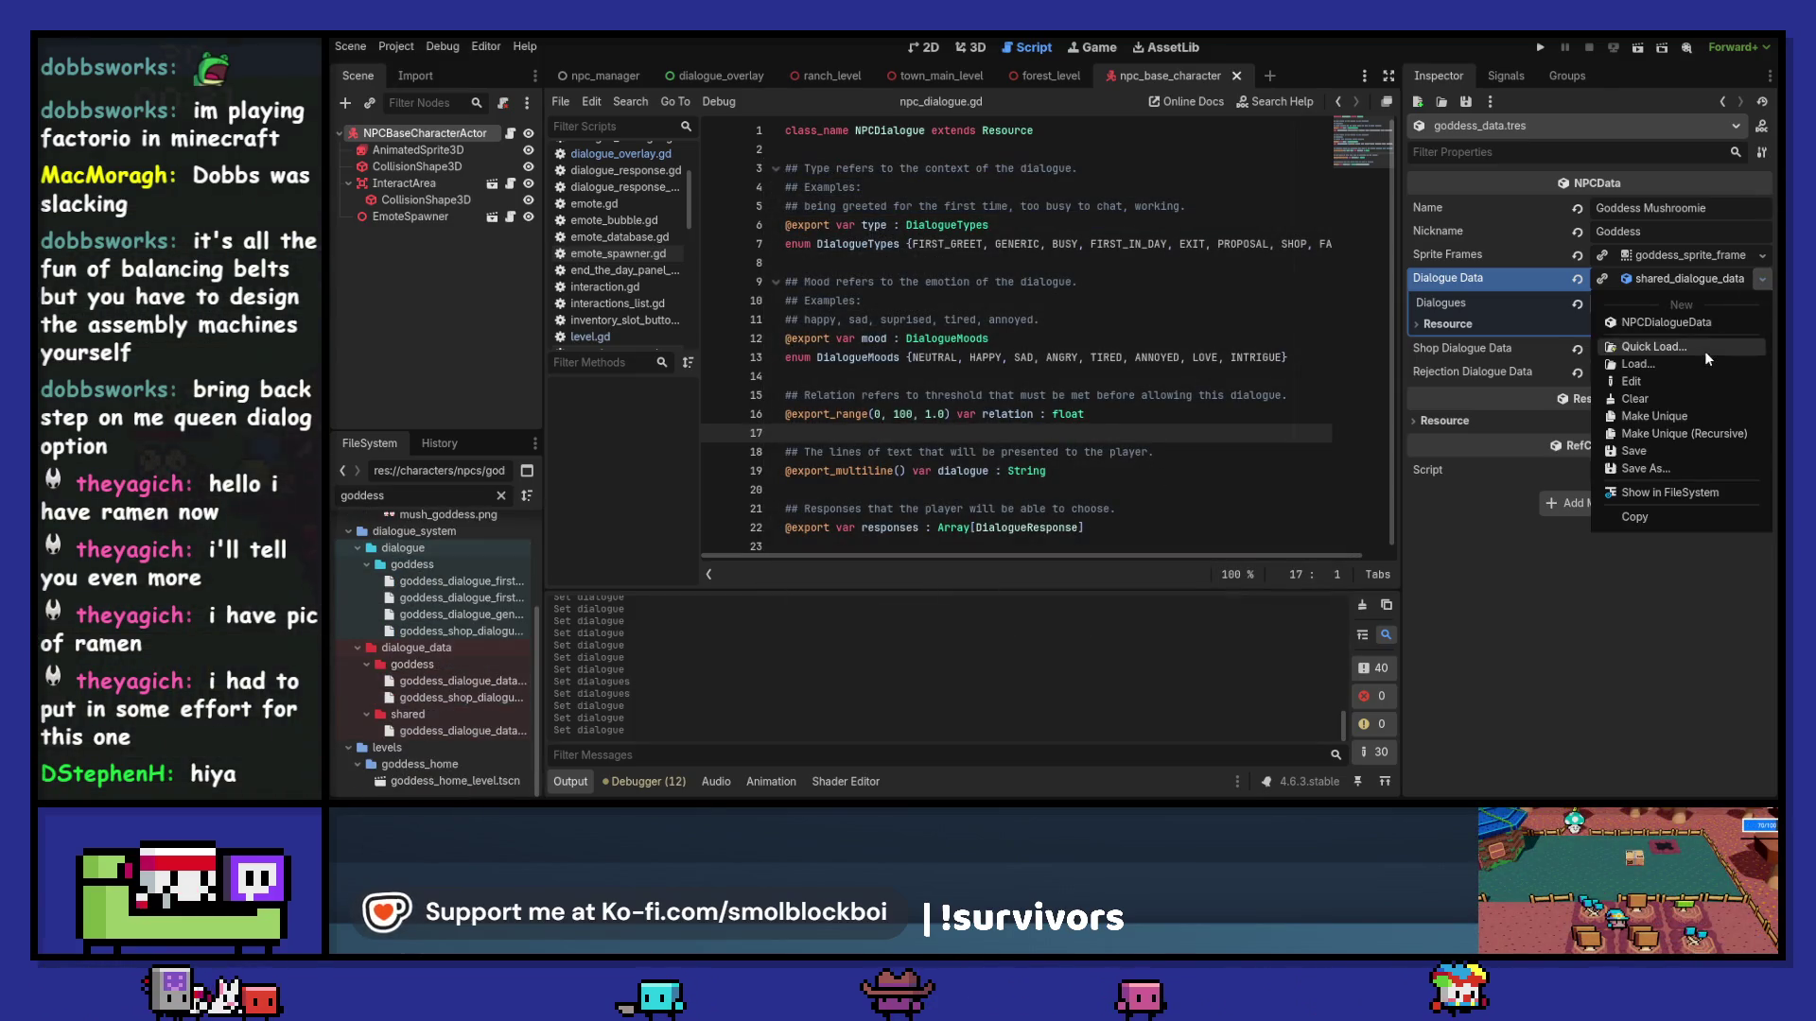
left_click(1704, 350)
type("godd")
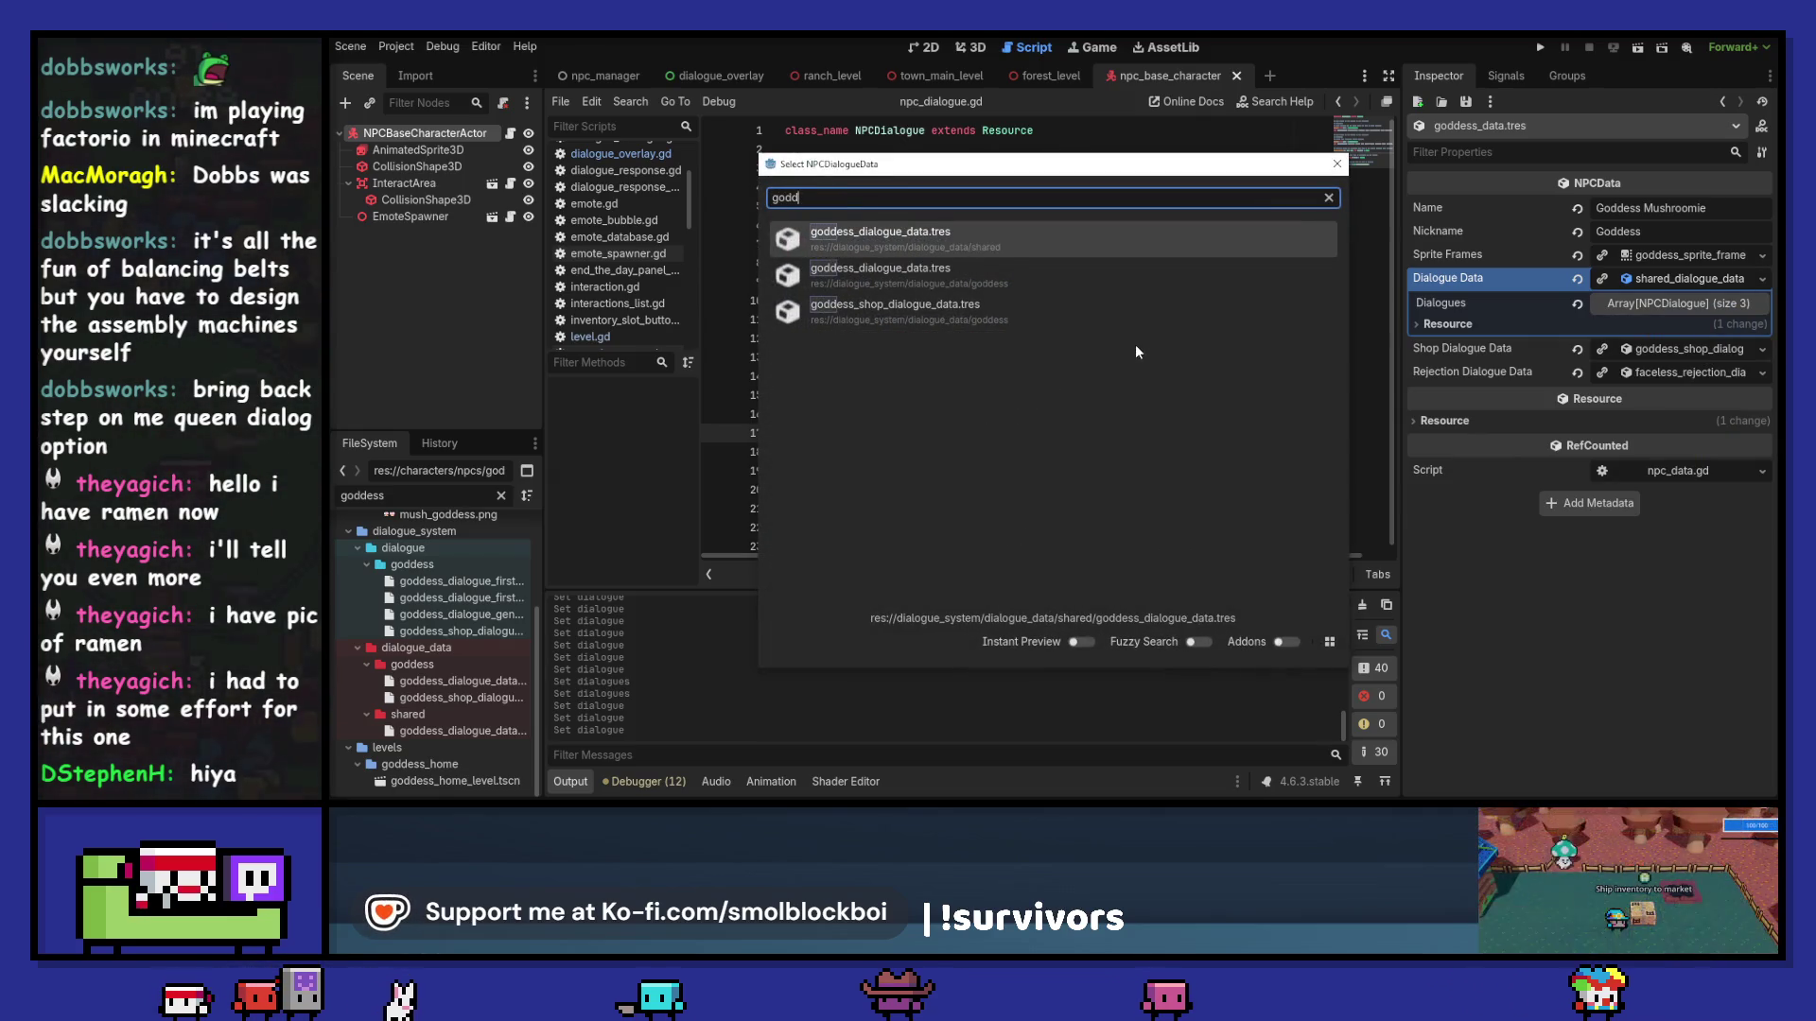
key("Escape")
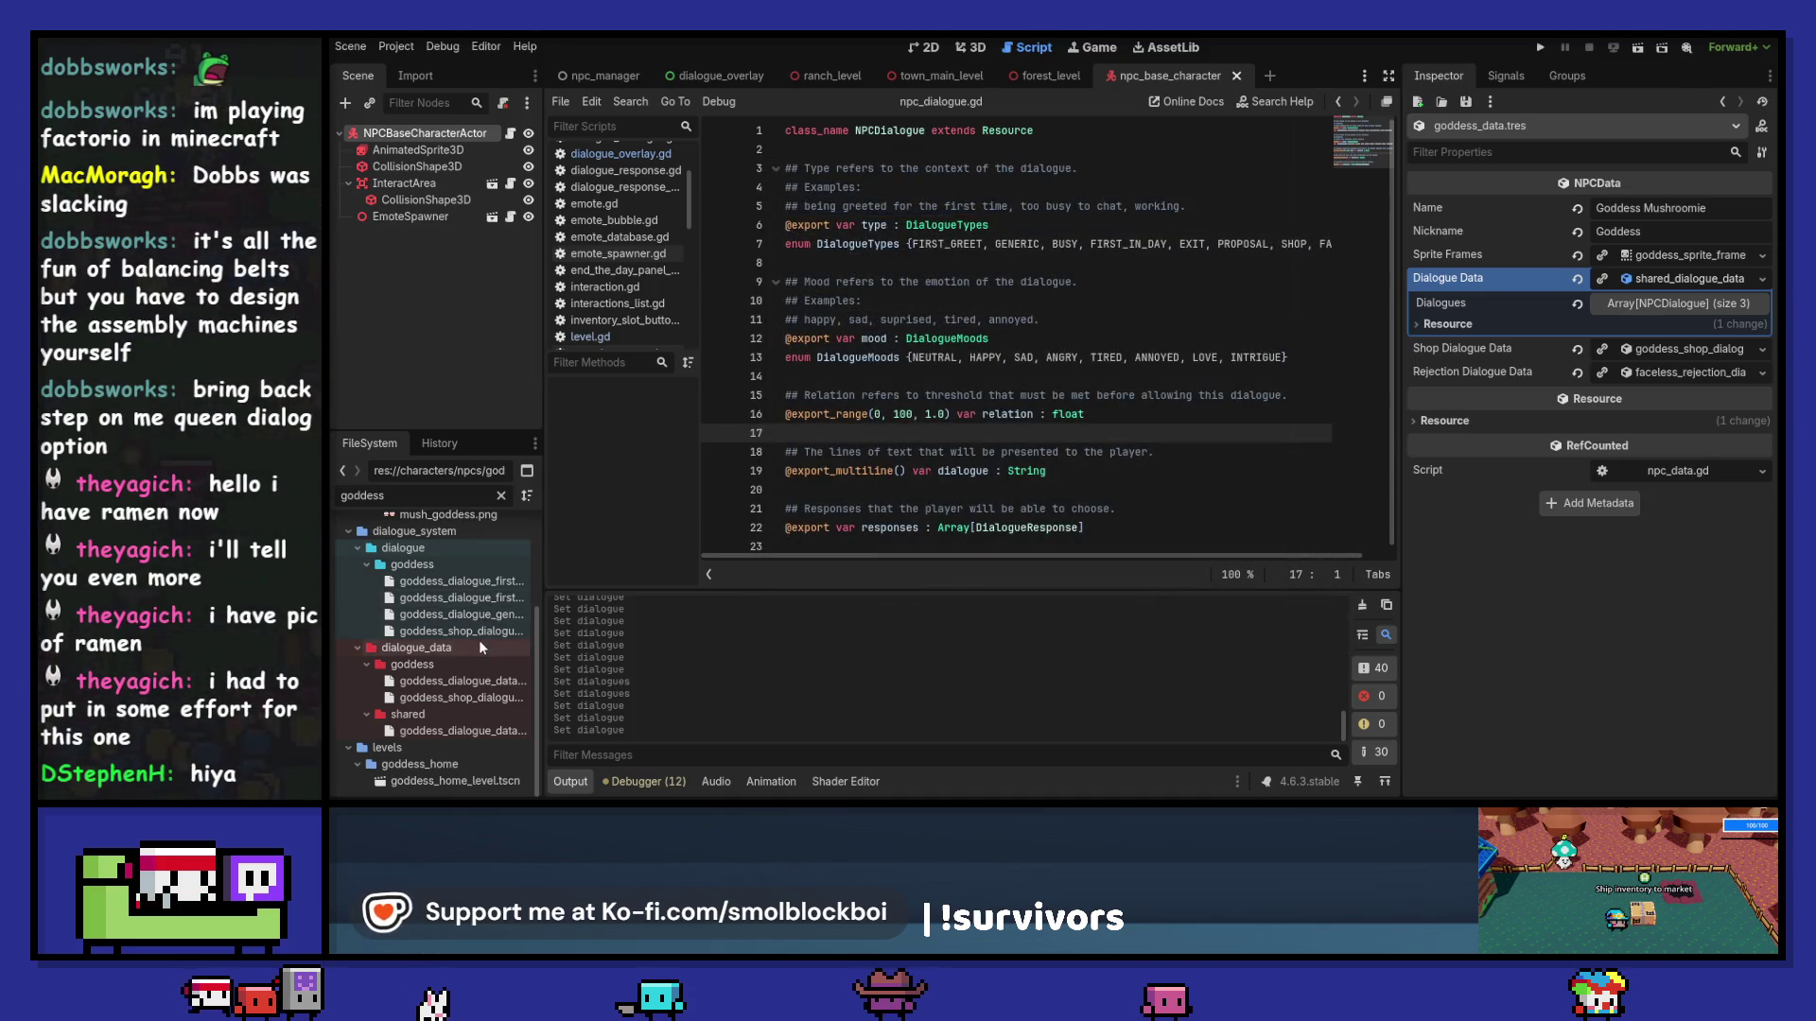
Step: Clear the FileSystem filter and locate the dialogue_system/dialogue_data folders
left_click(501, 496)
scroll(490, 588, "down", 8)
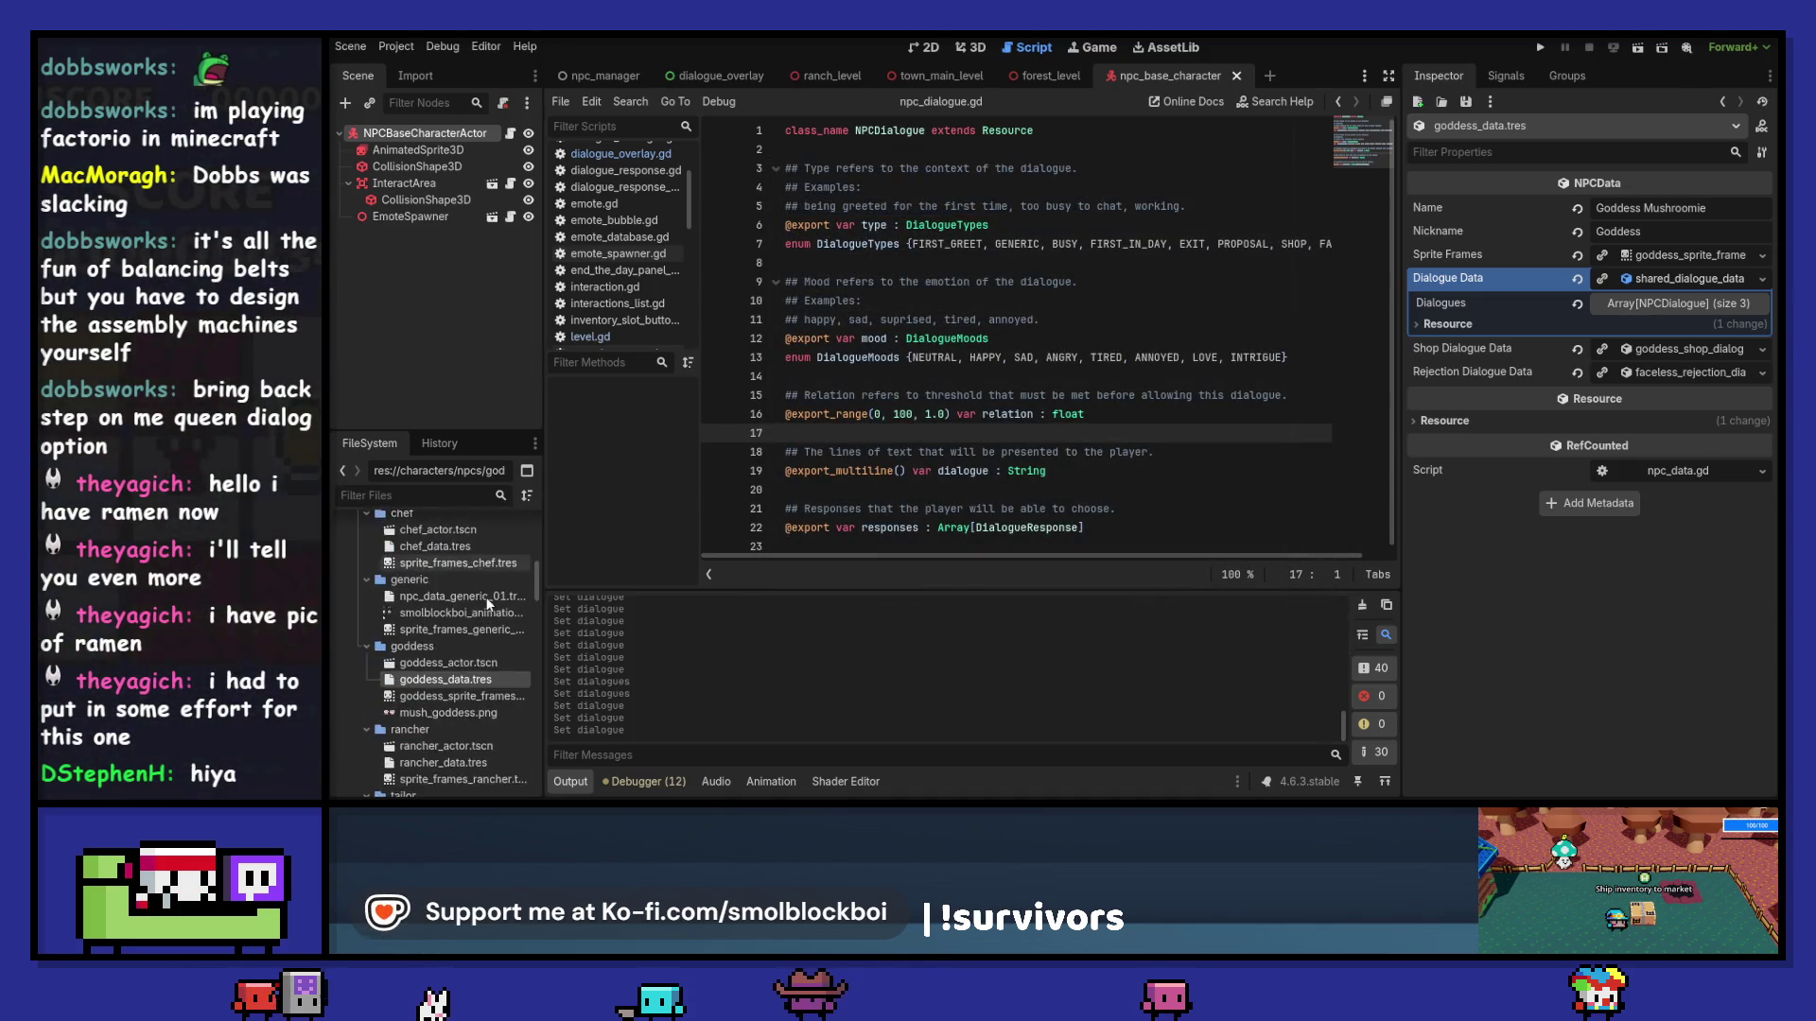
scroll(490, 605, "up", 10)
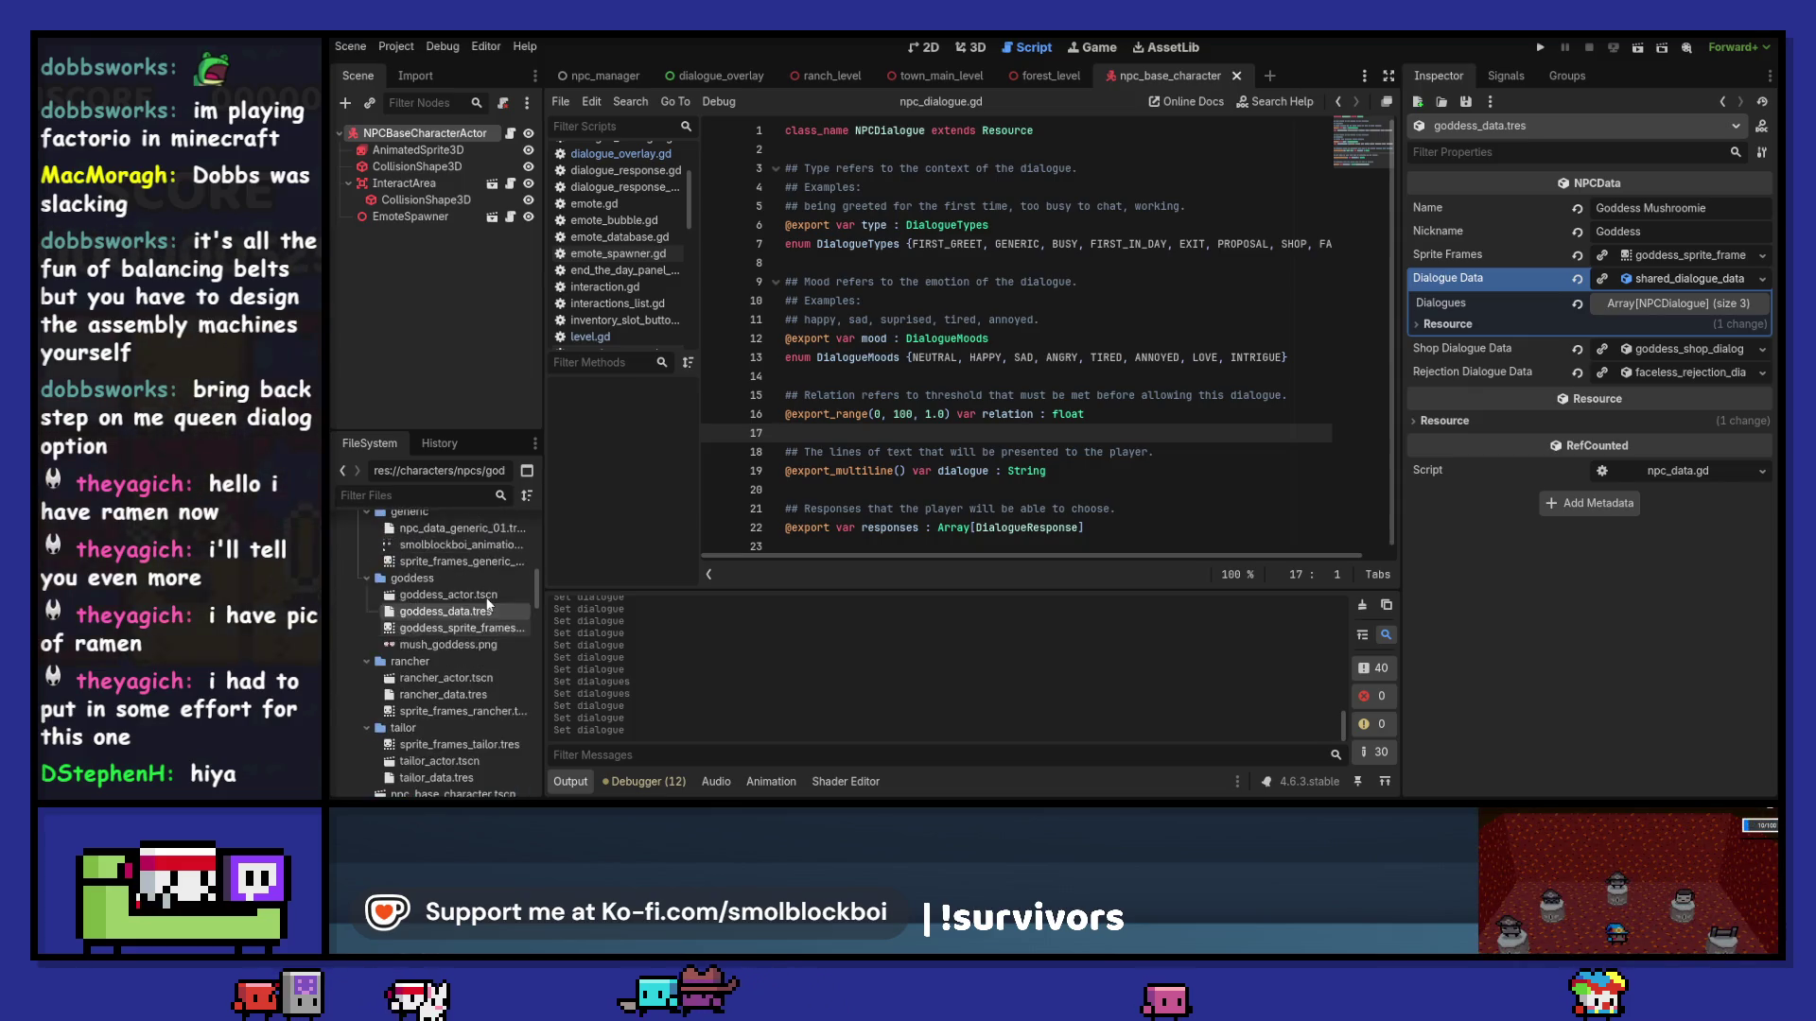
scroll(489, 605, "up", 1)
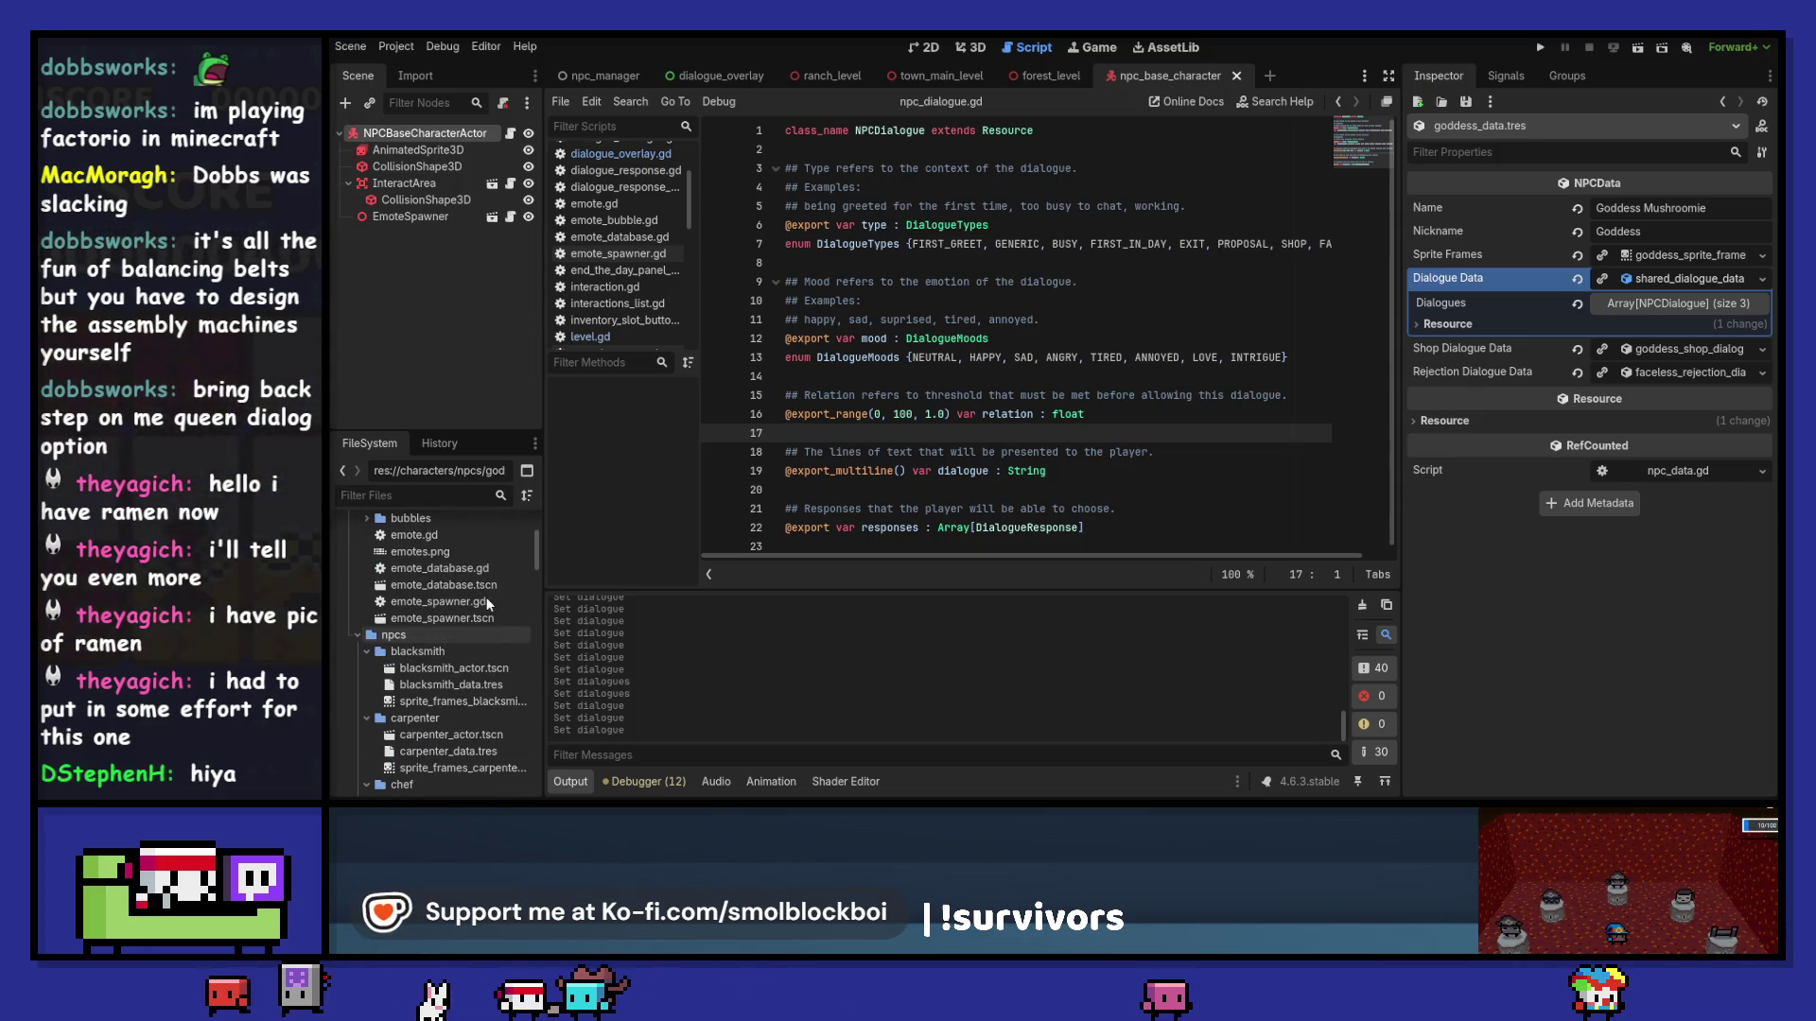
scroll(486, 601, "down", 12)
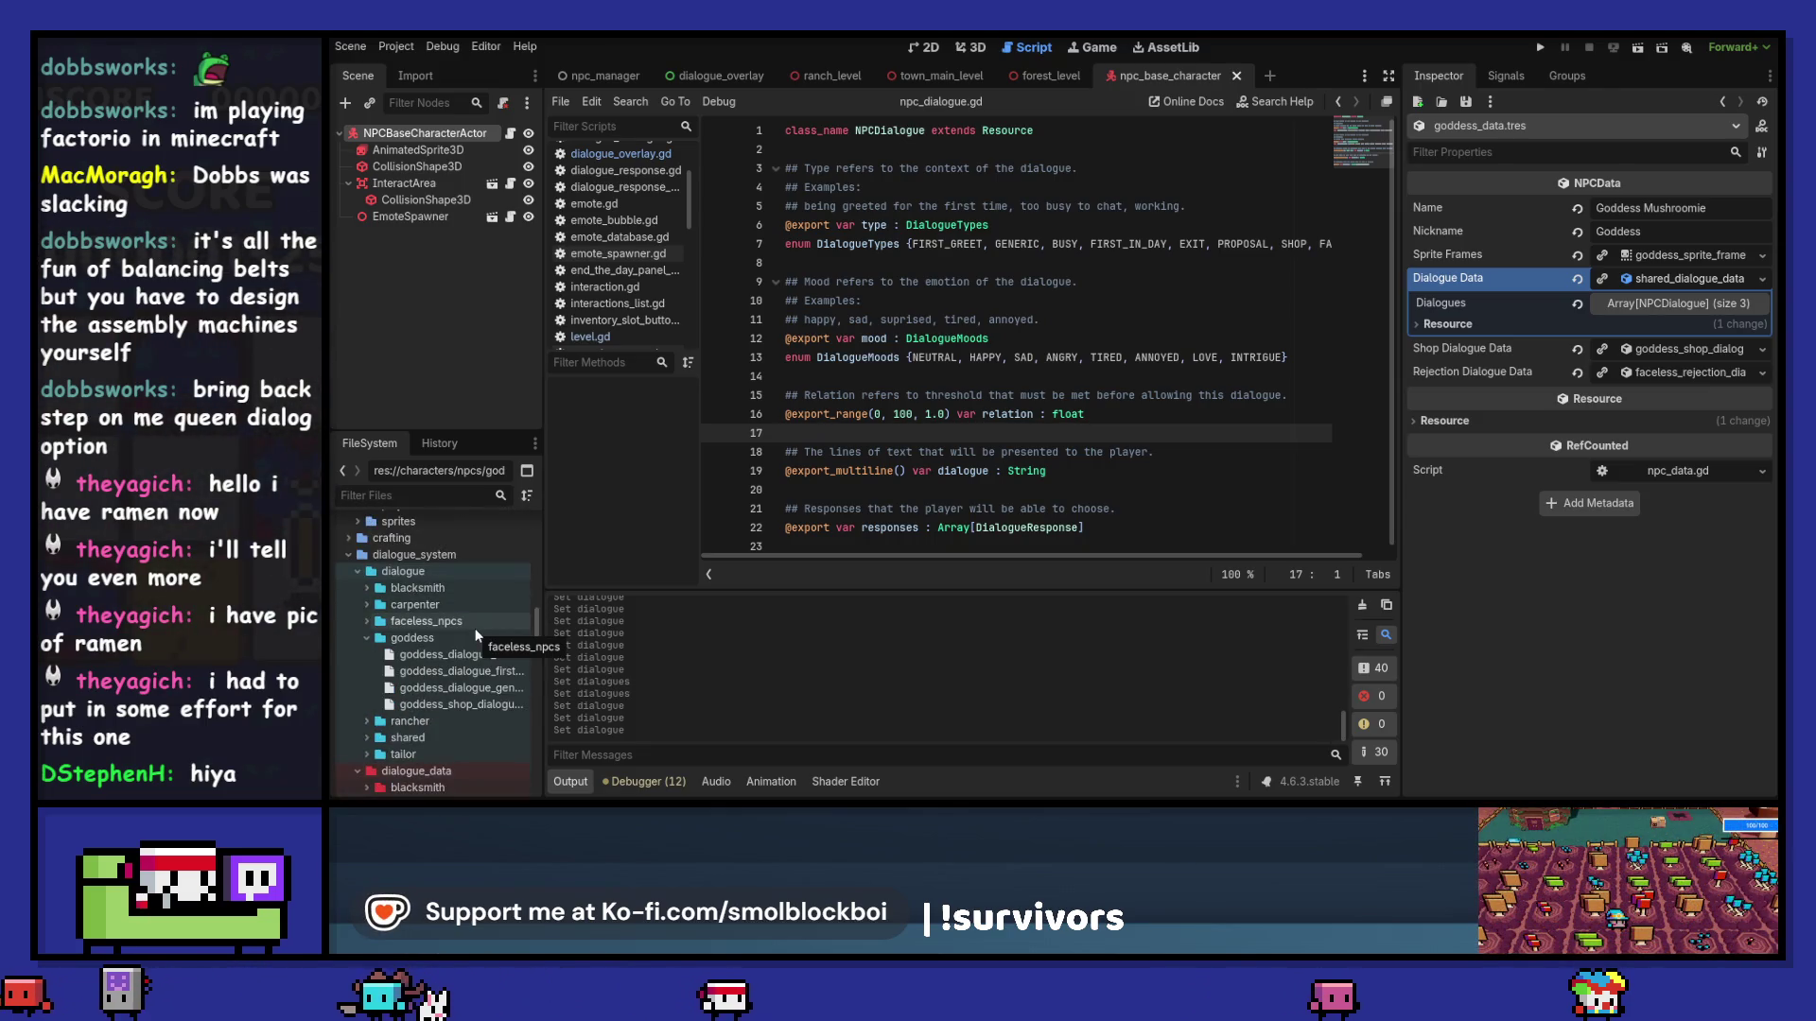
scroll(472, 636, "down", 5)
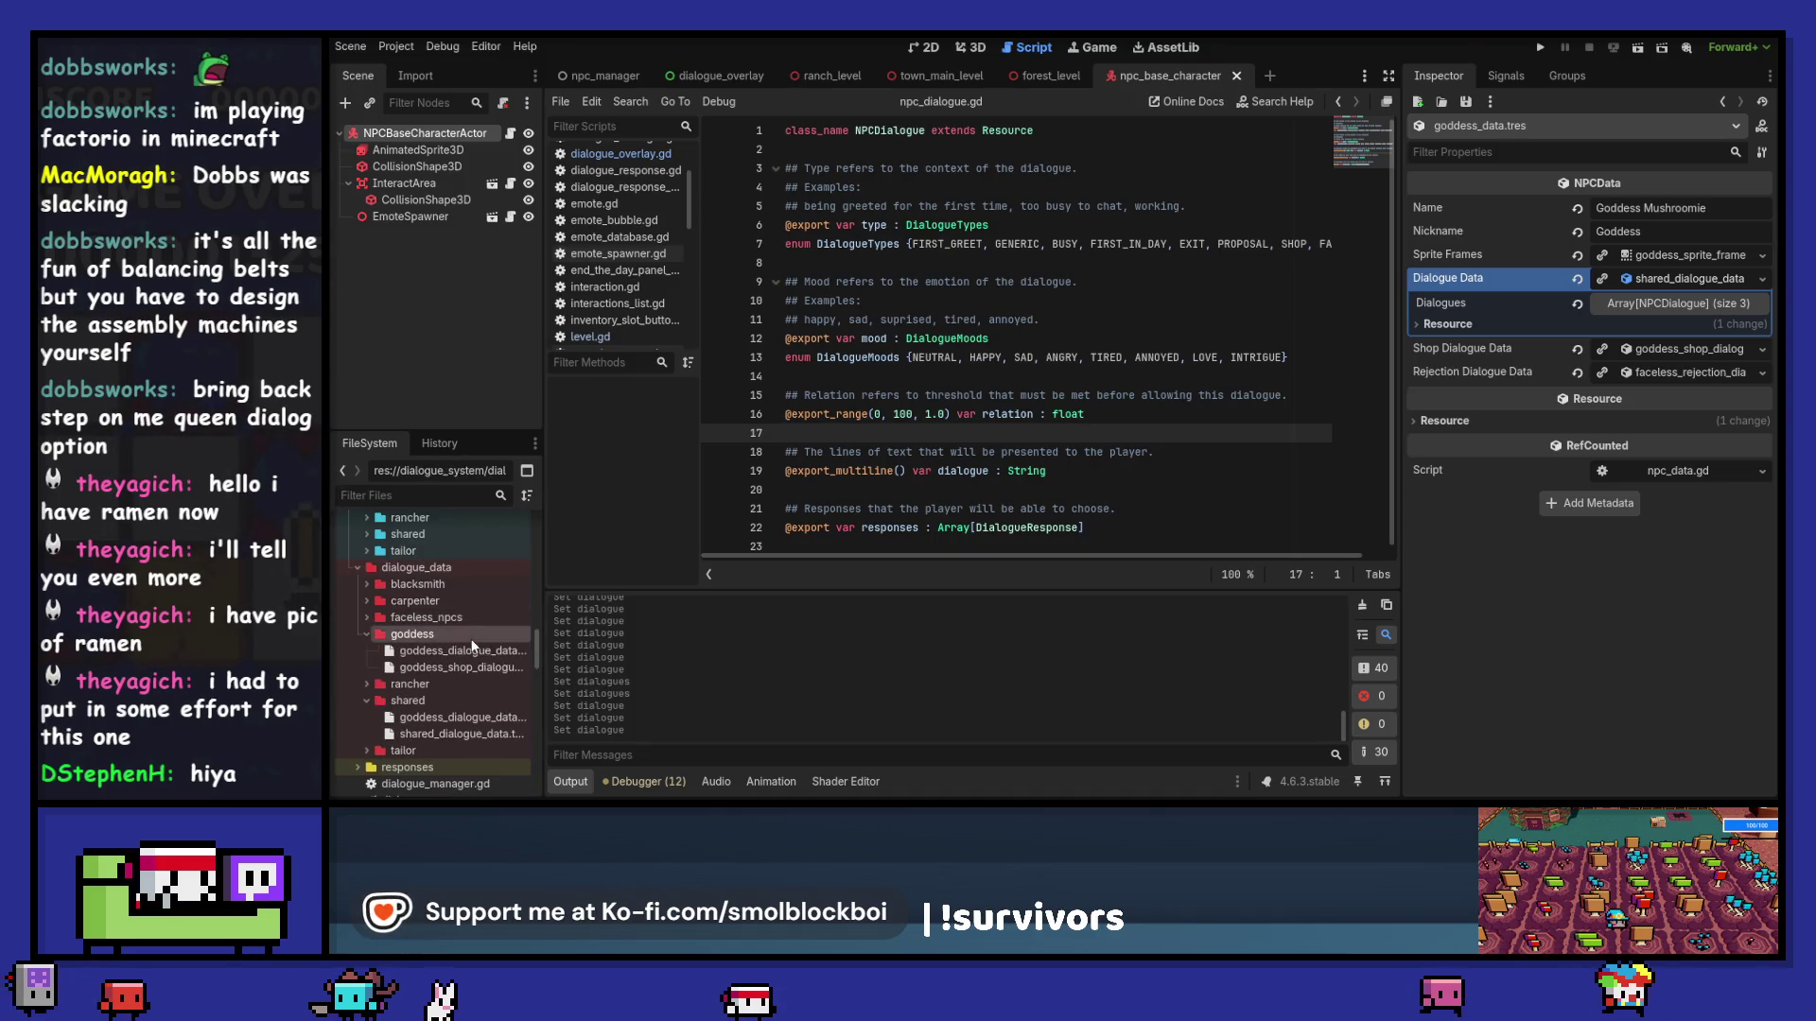
Step: Replace the old goddess_dialogue_data.tres by moving the shared copy into dialogue_data/goddess
left_click(469, 717)
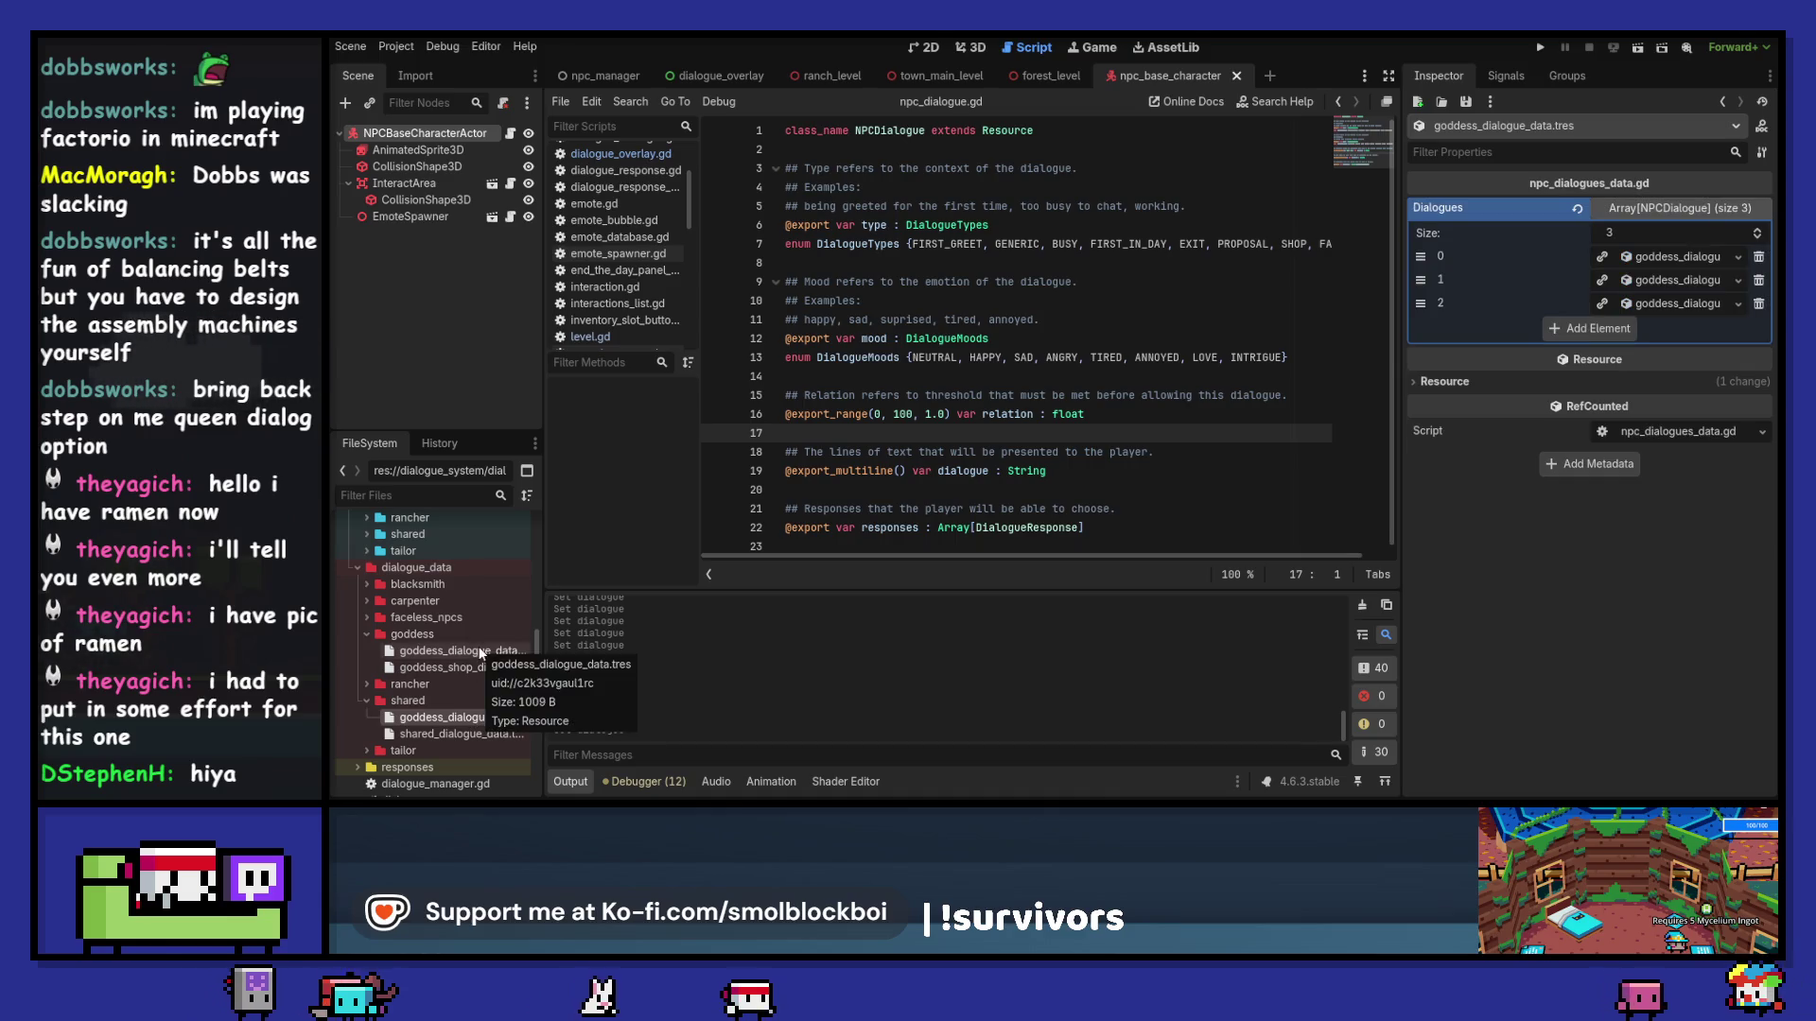
left_click(481, 653)
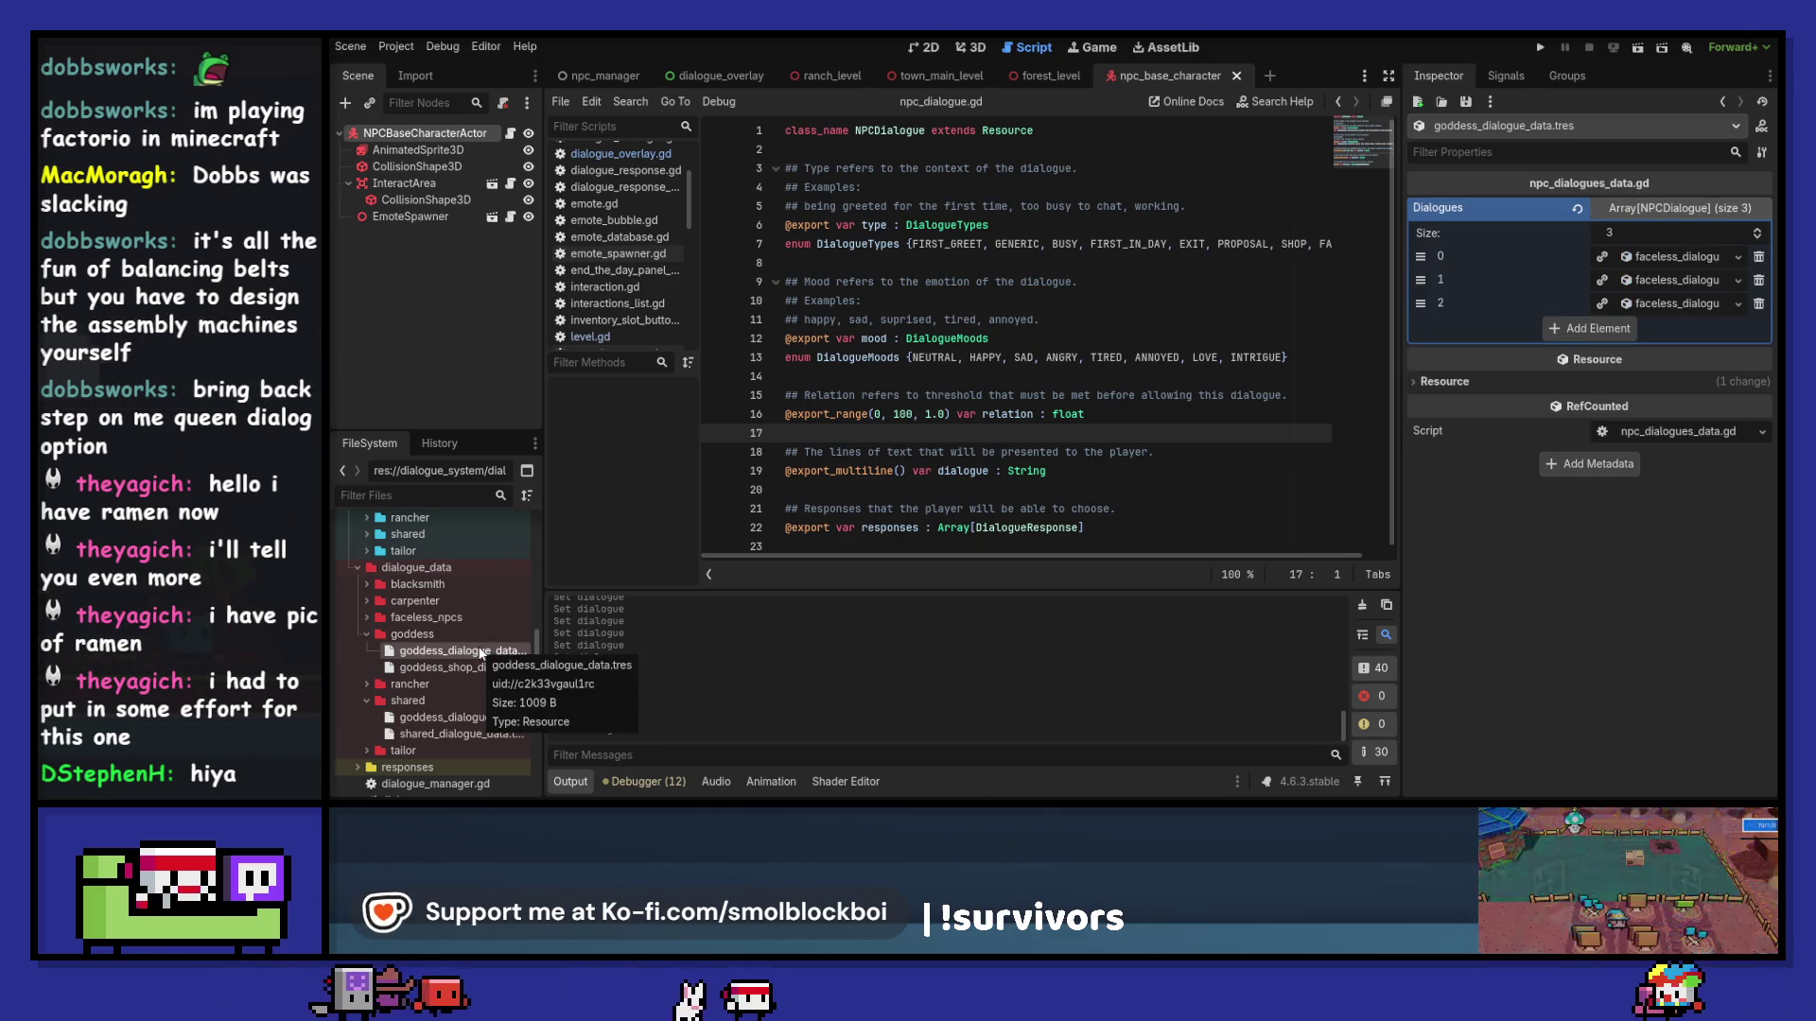
left_click_drag(481, 652, 408, 701)
key("Return")
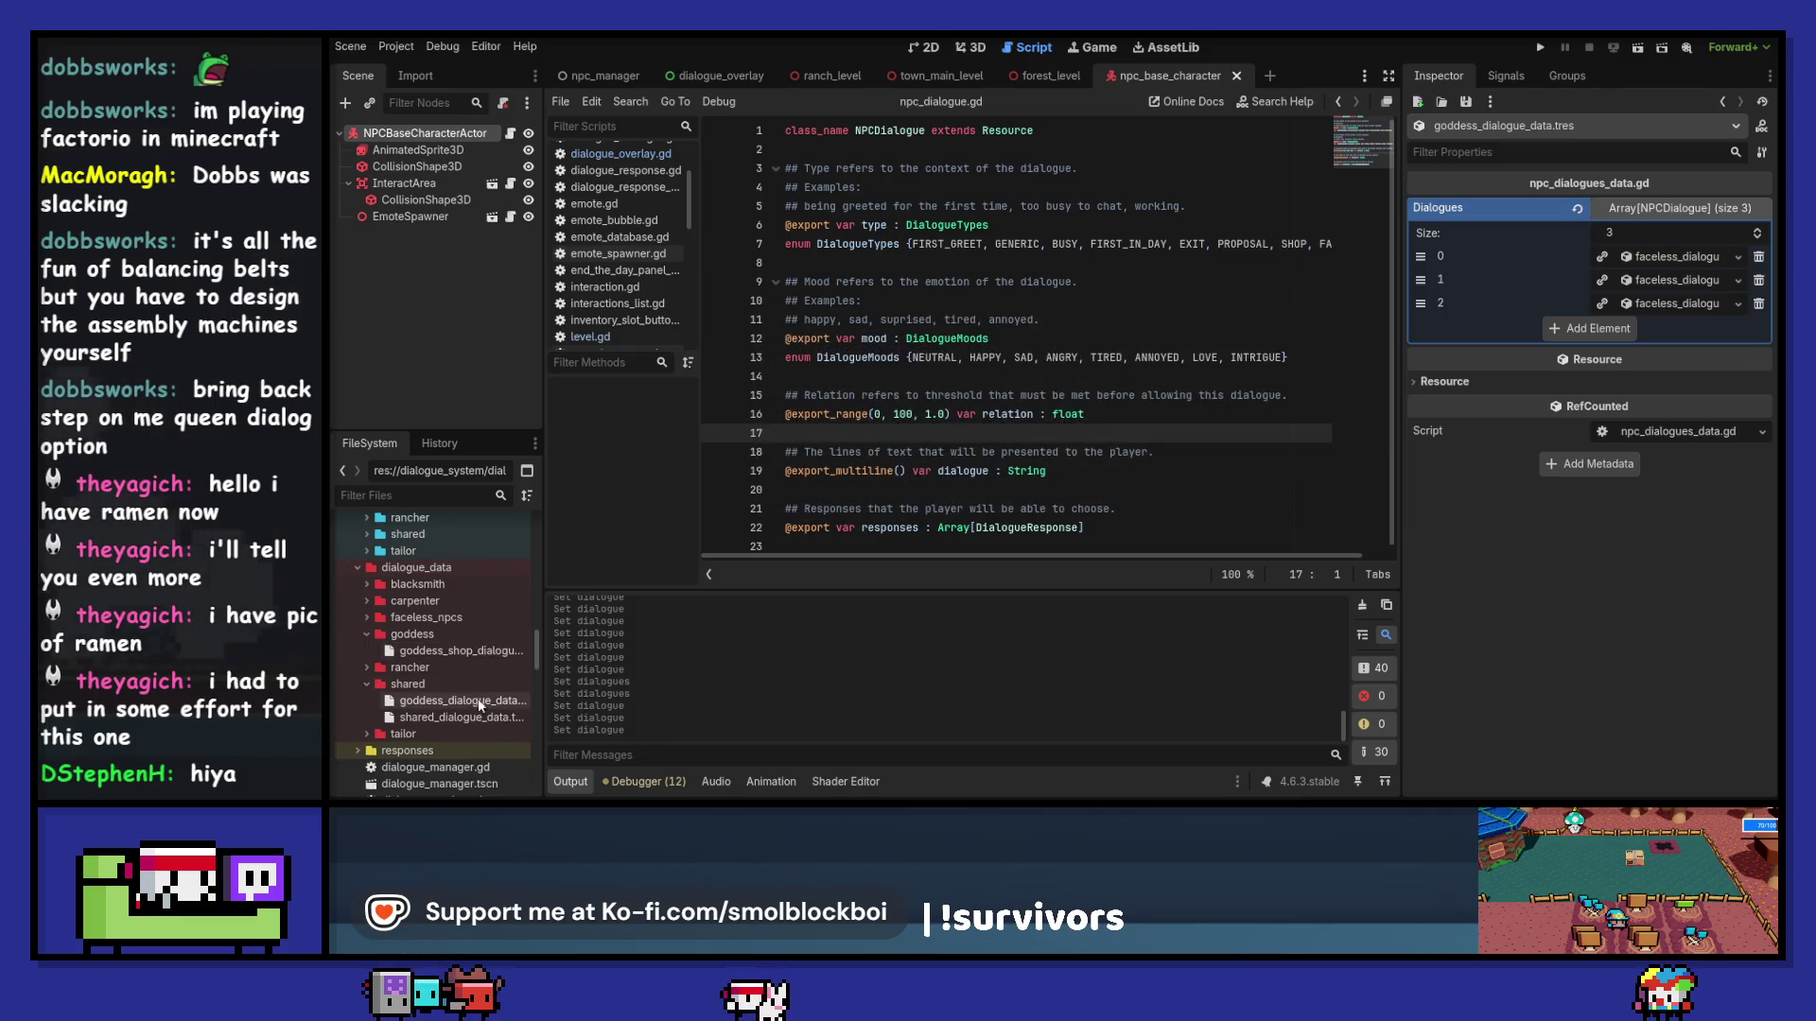
left_click_drag(467, 644, 466, 643)
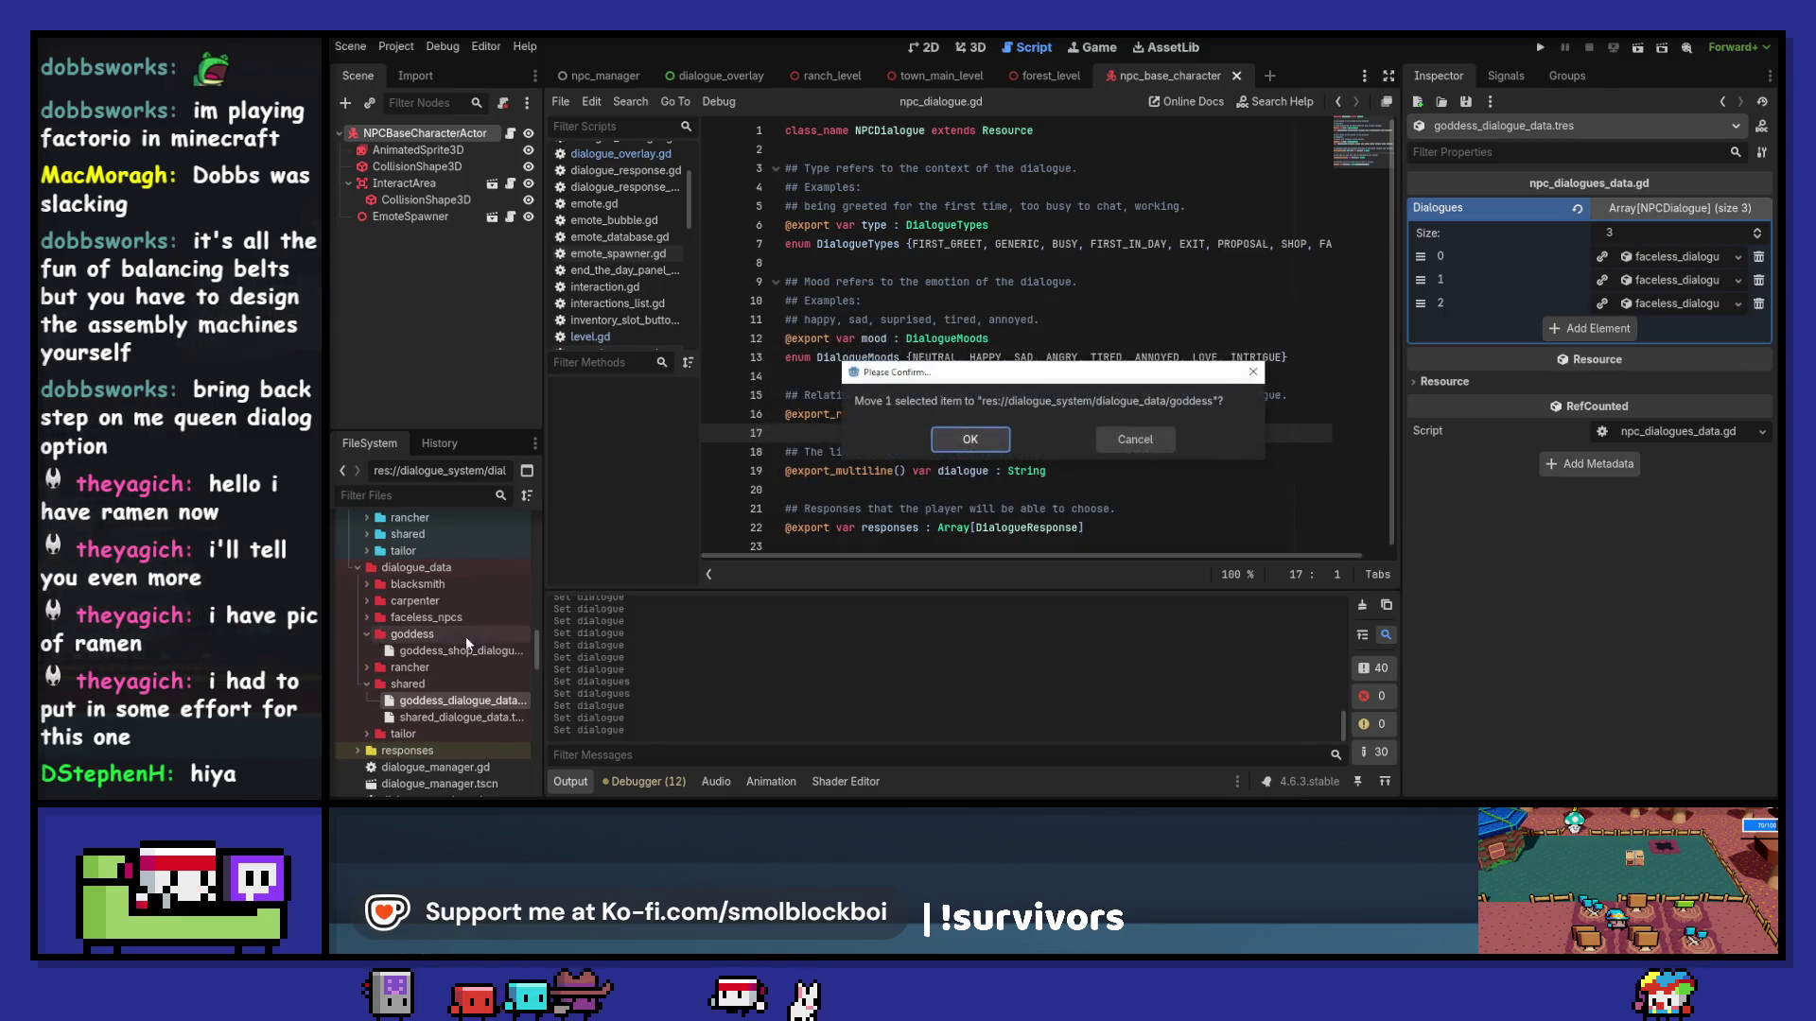
left_click(943, 446)
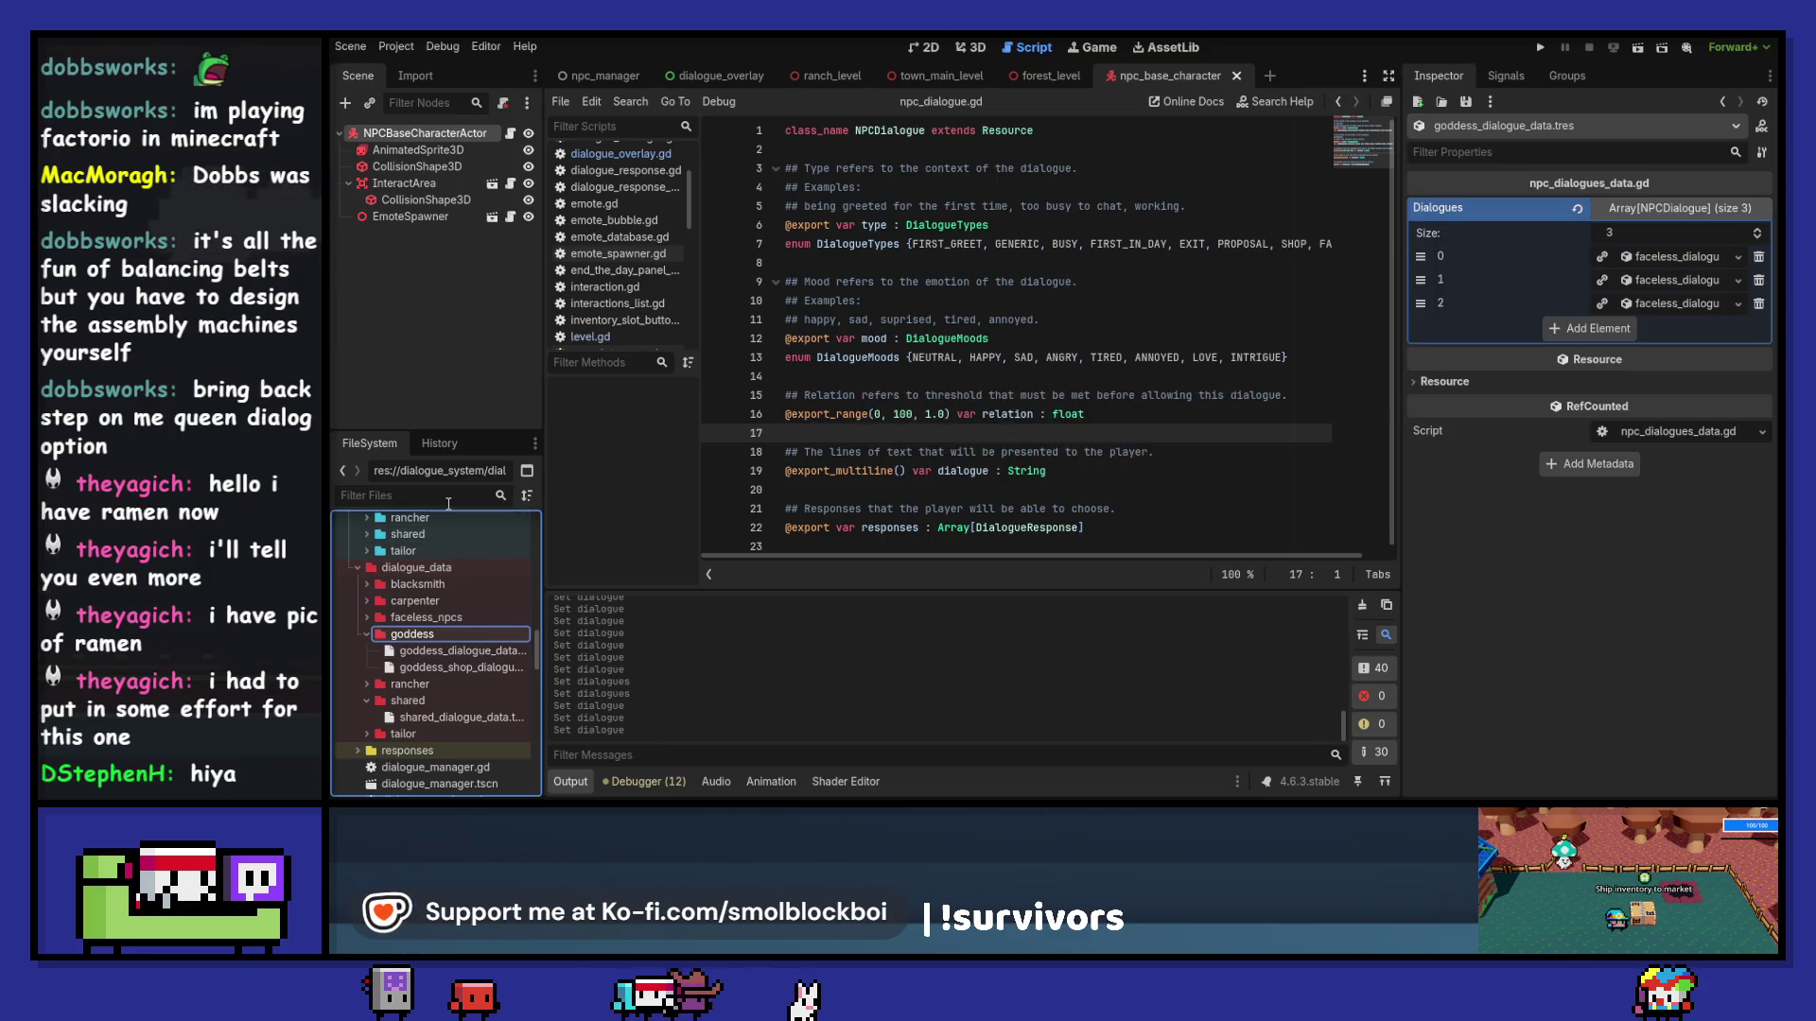
Step: Assign goddess_dialogue_data as goddess_data.tres's Dialogue Data and launch the game
type("goddess")
left_click(491, 628)
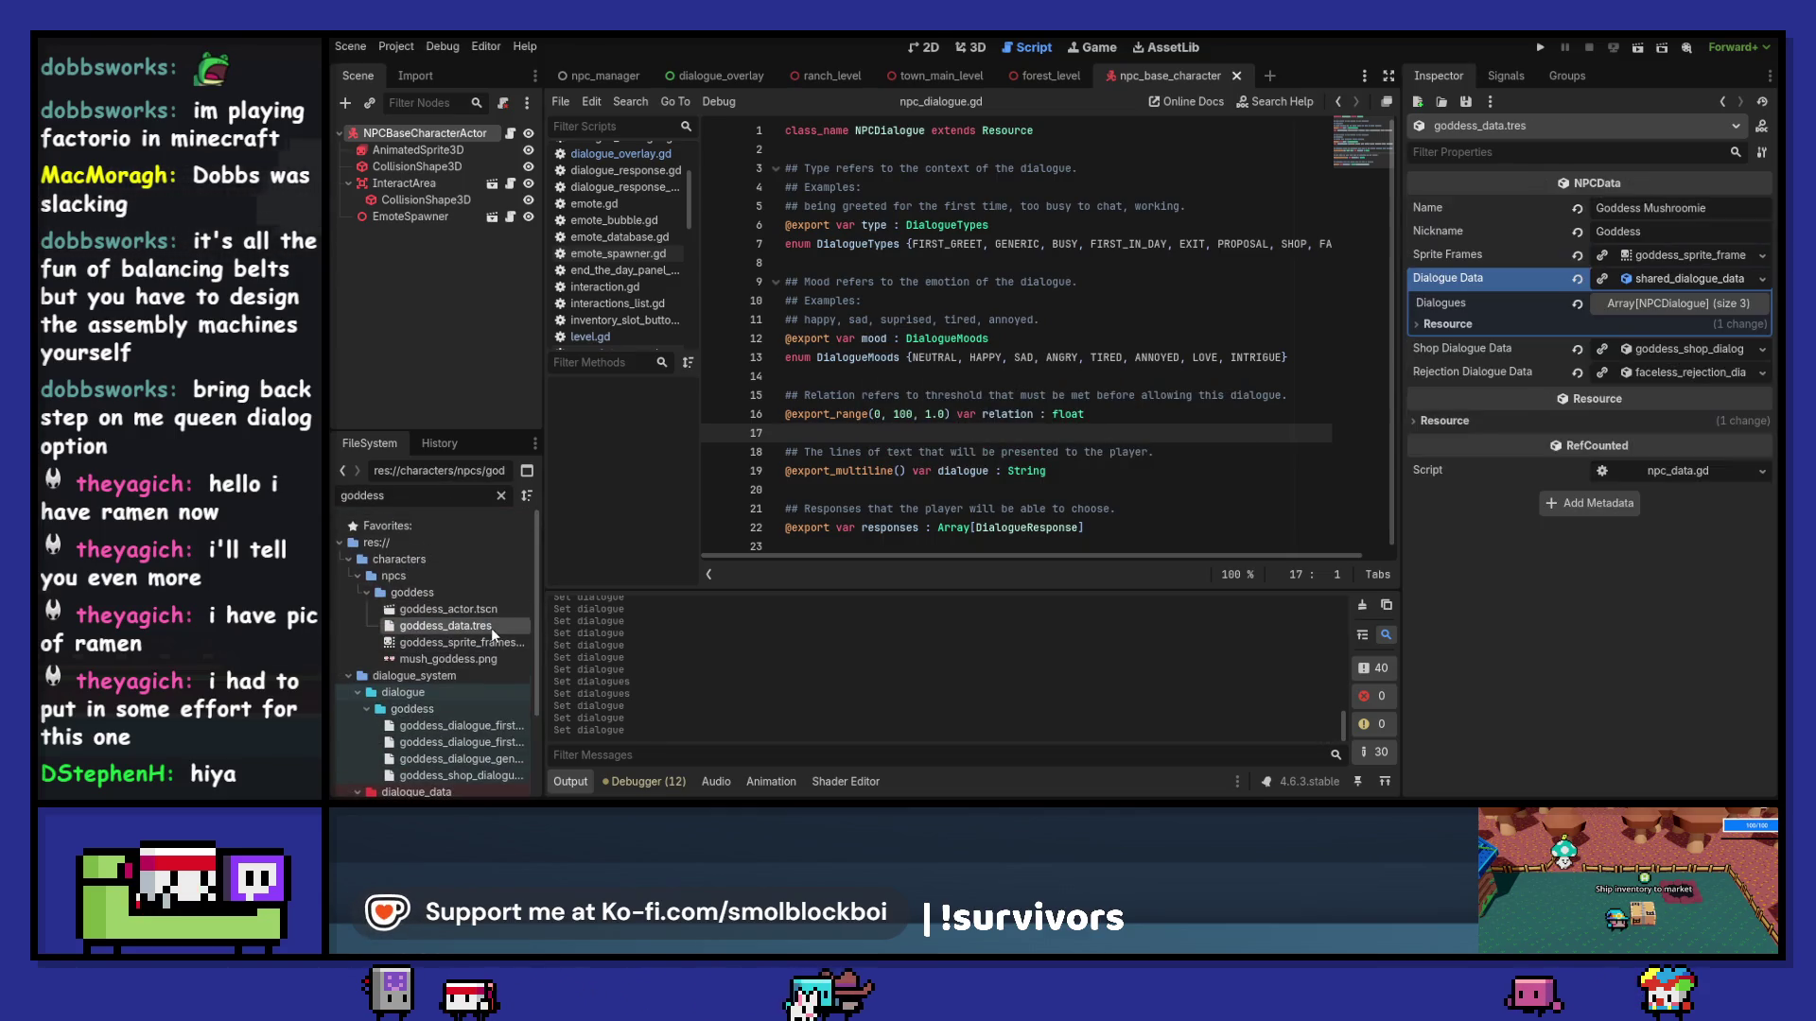
left_click(1763, 280)
left_click(1692, 345)
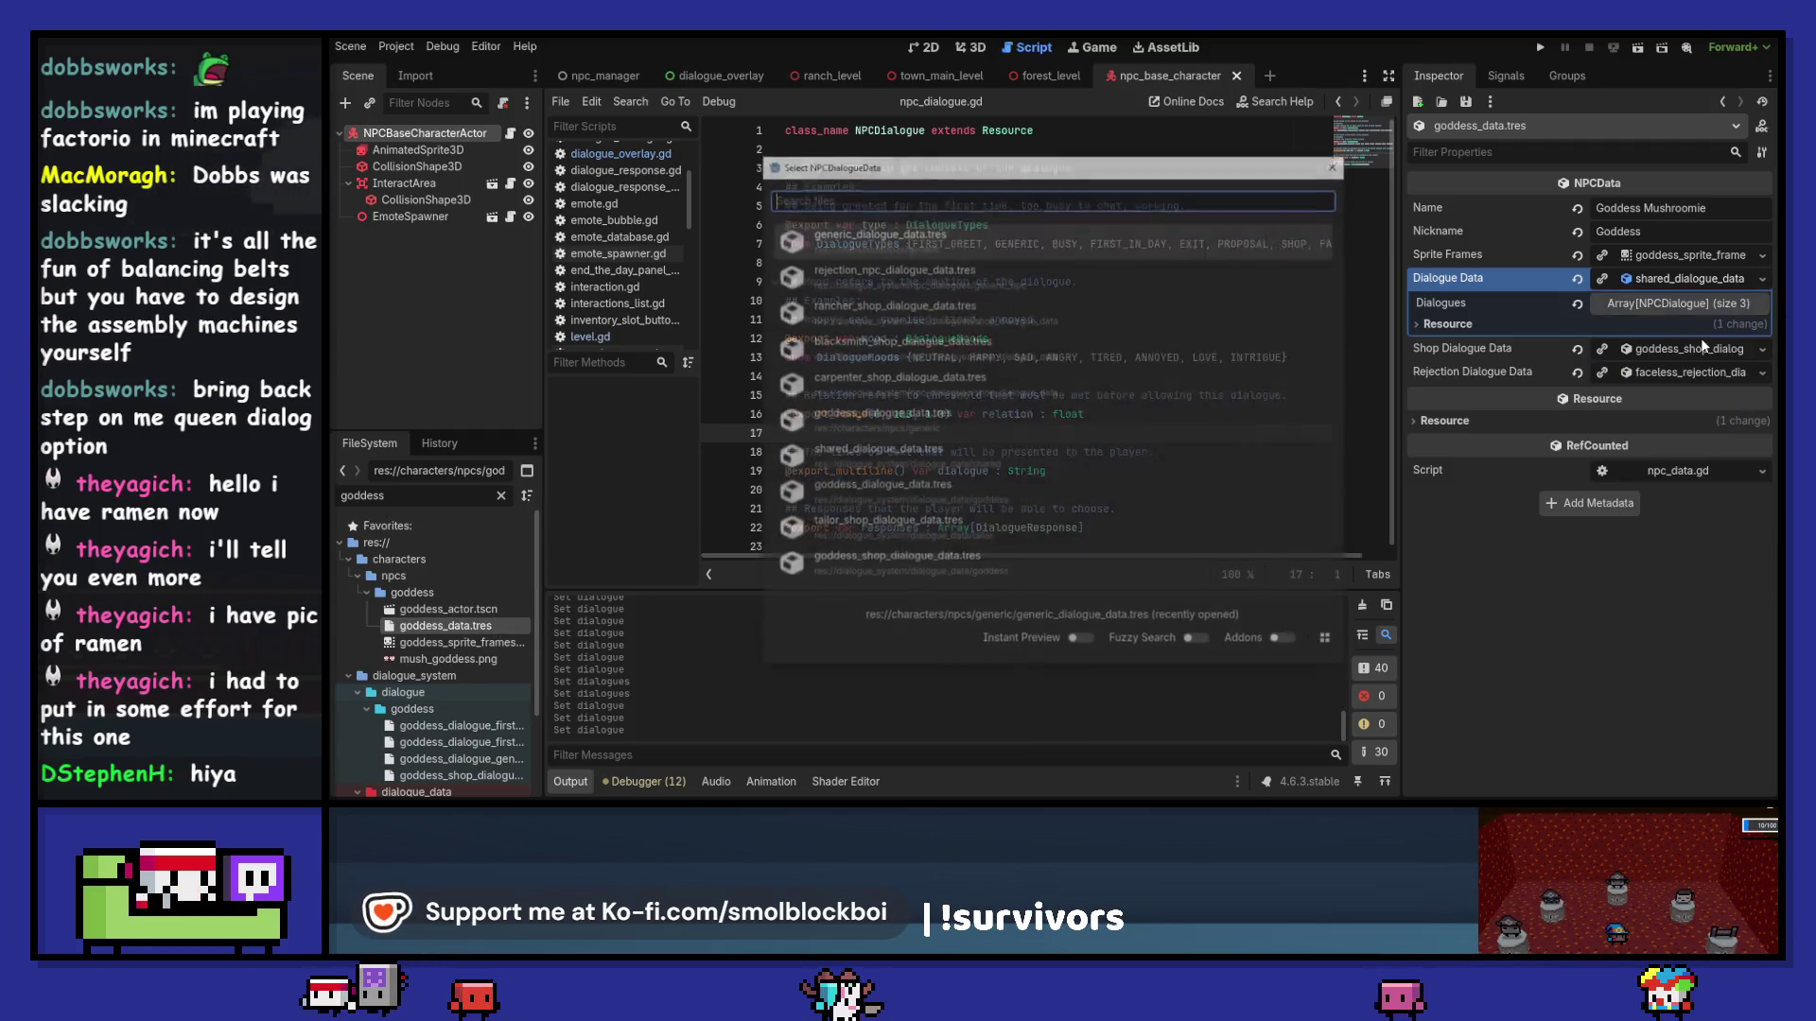
type("go")
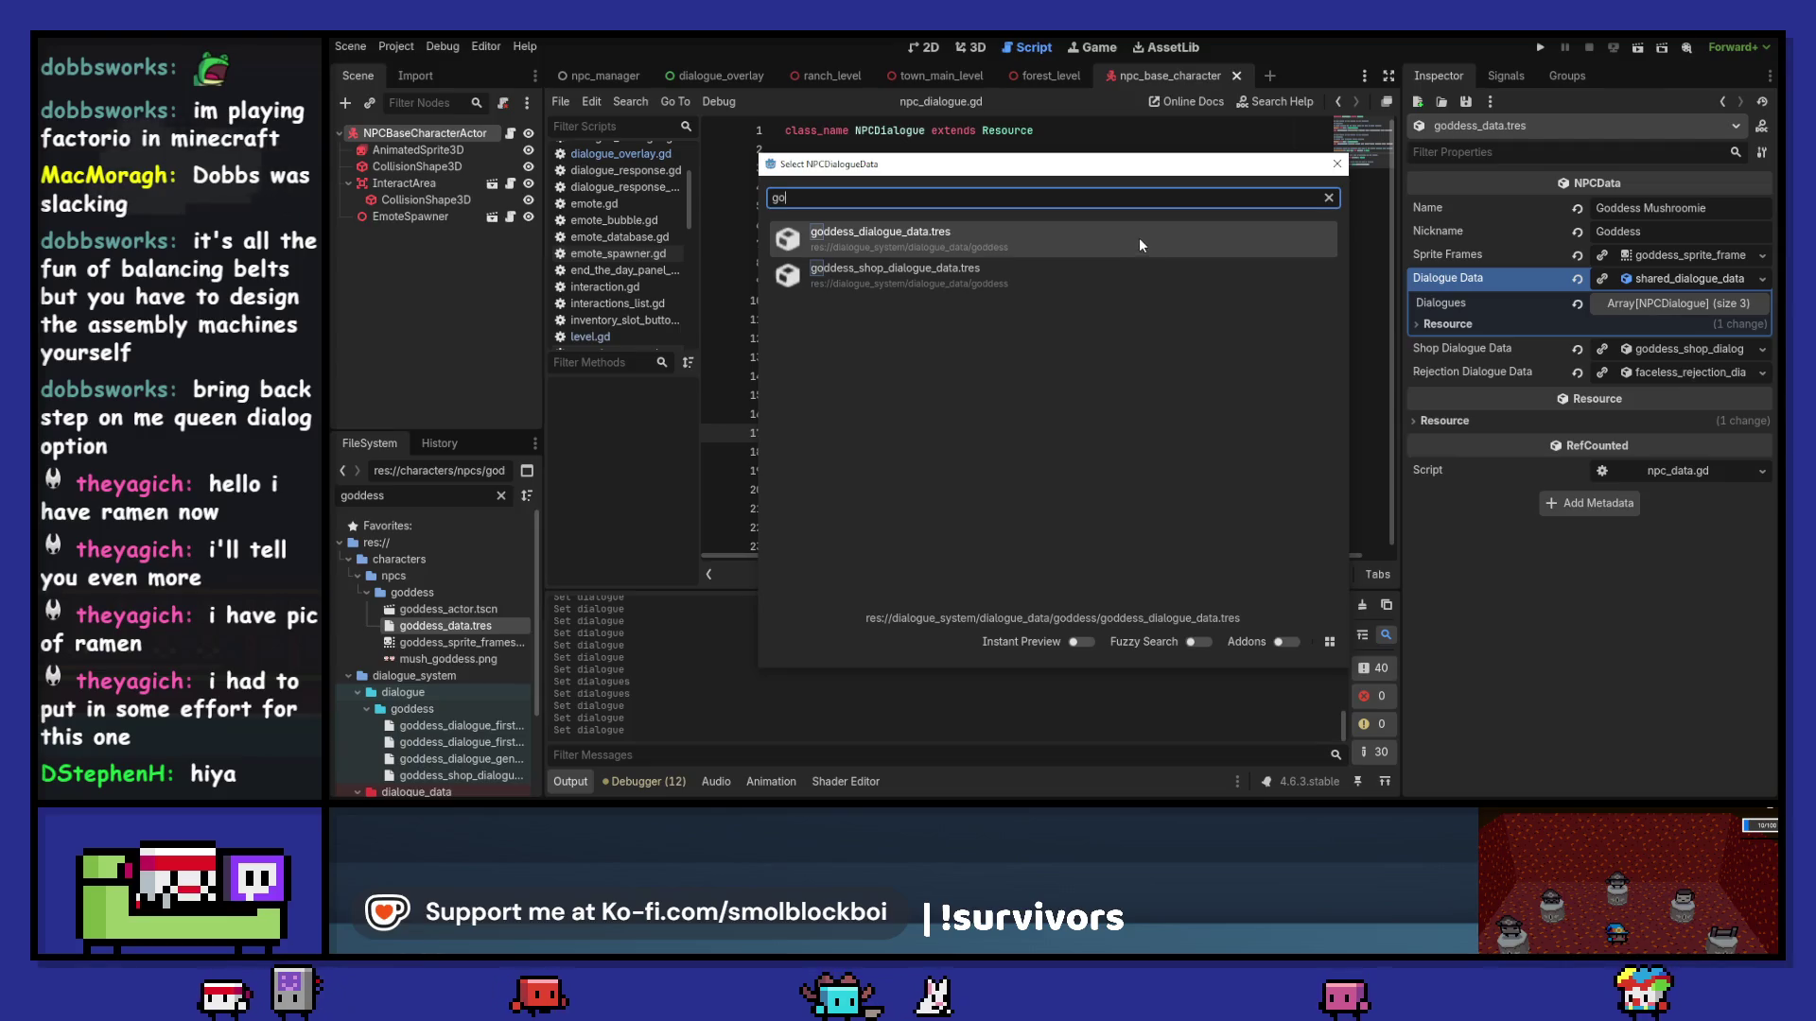
left_click(1139, 237)
left_click(1689, 276)
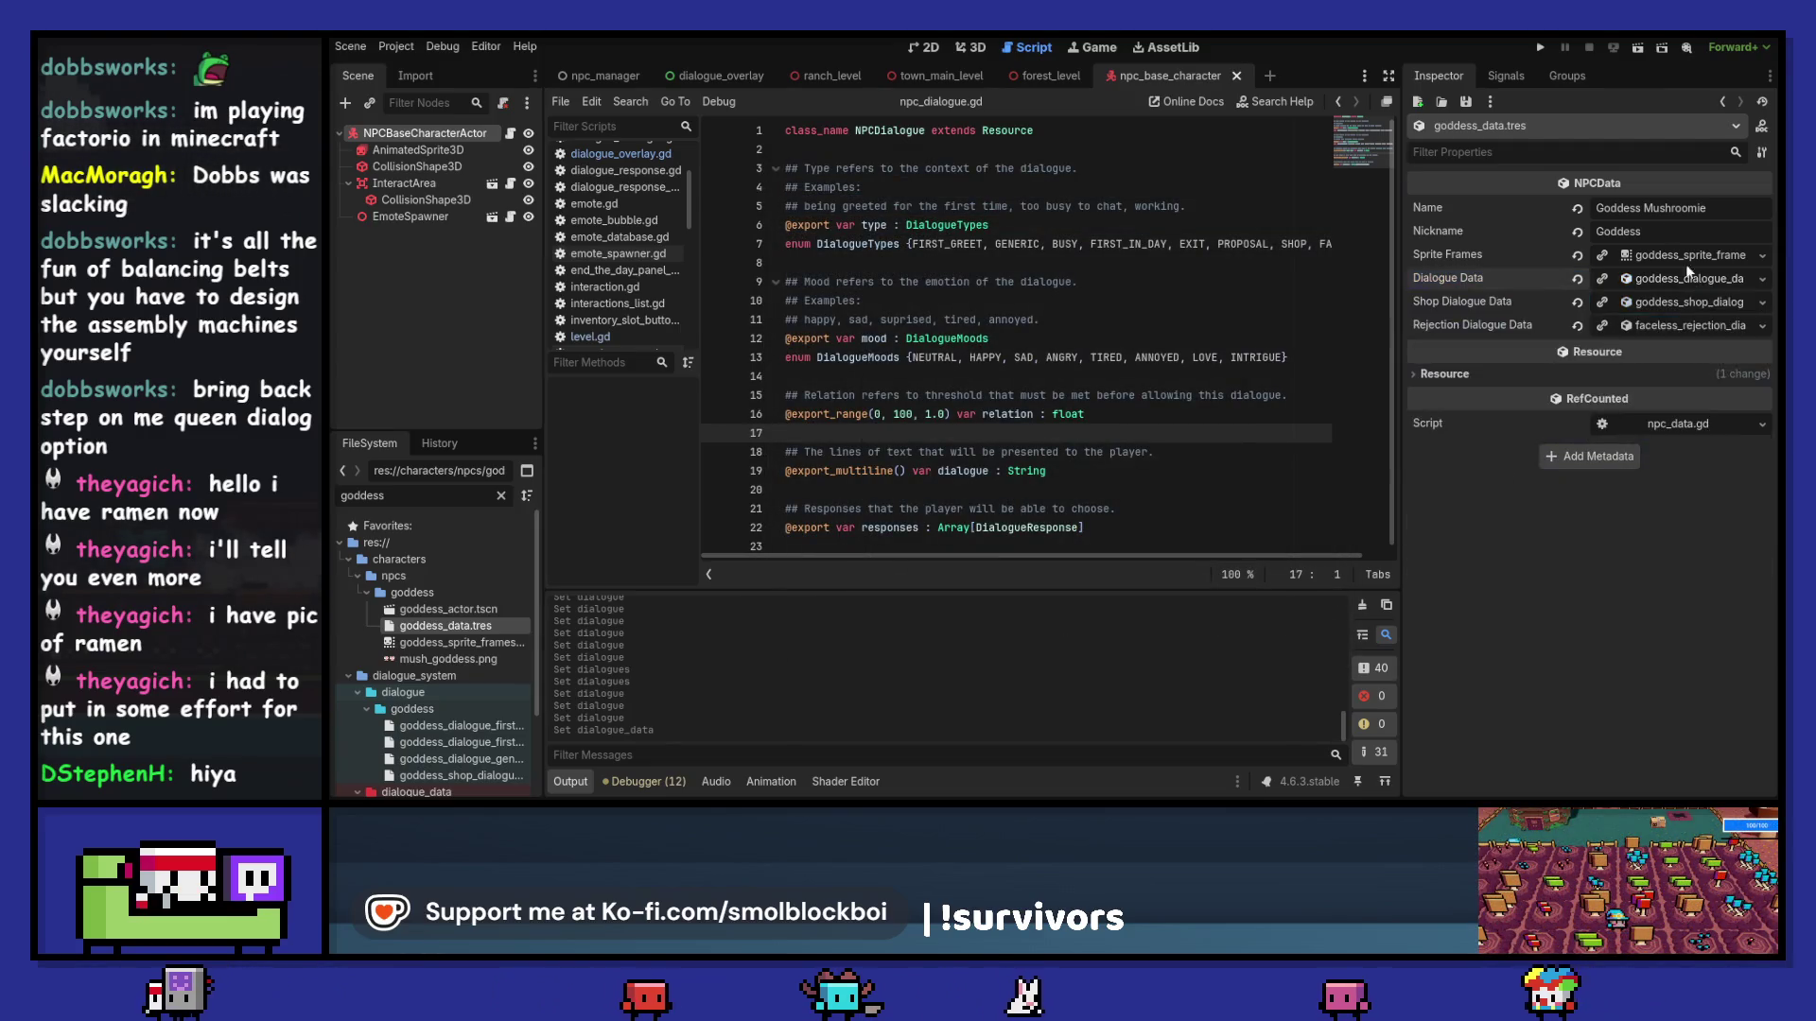
left_click(1541, 47)
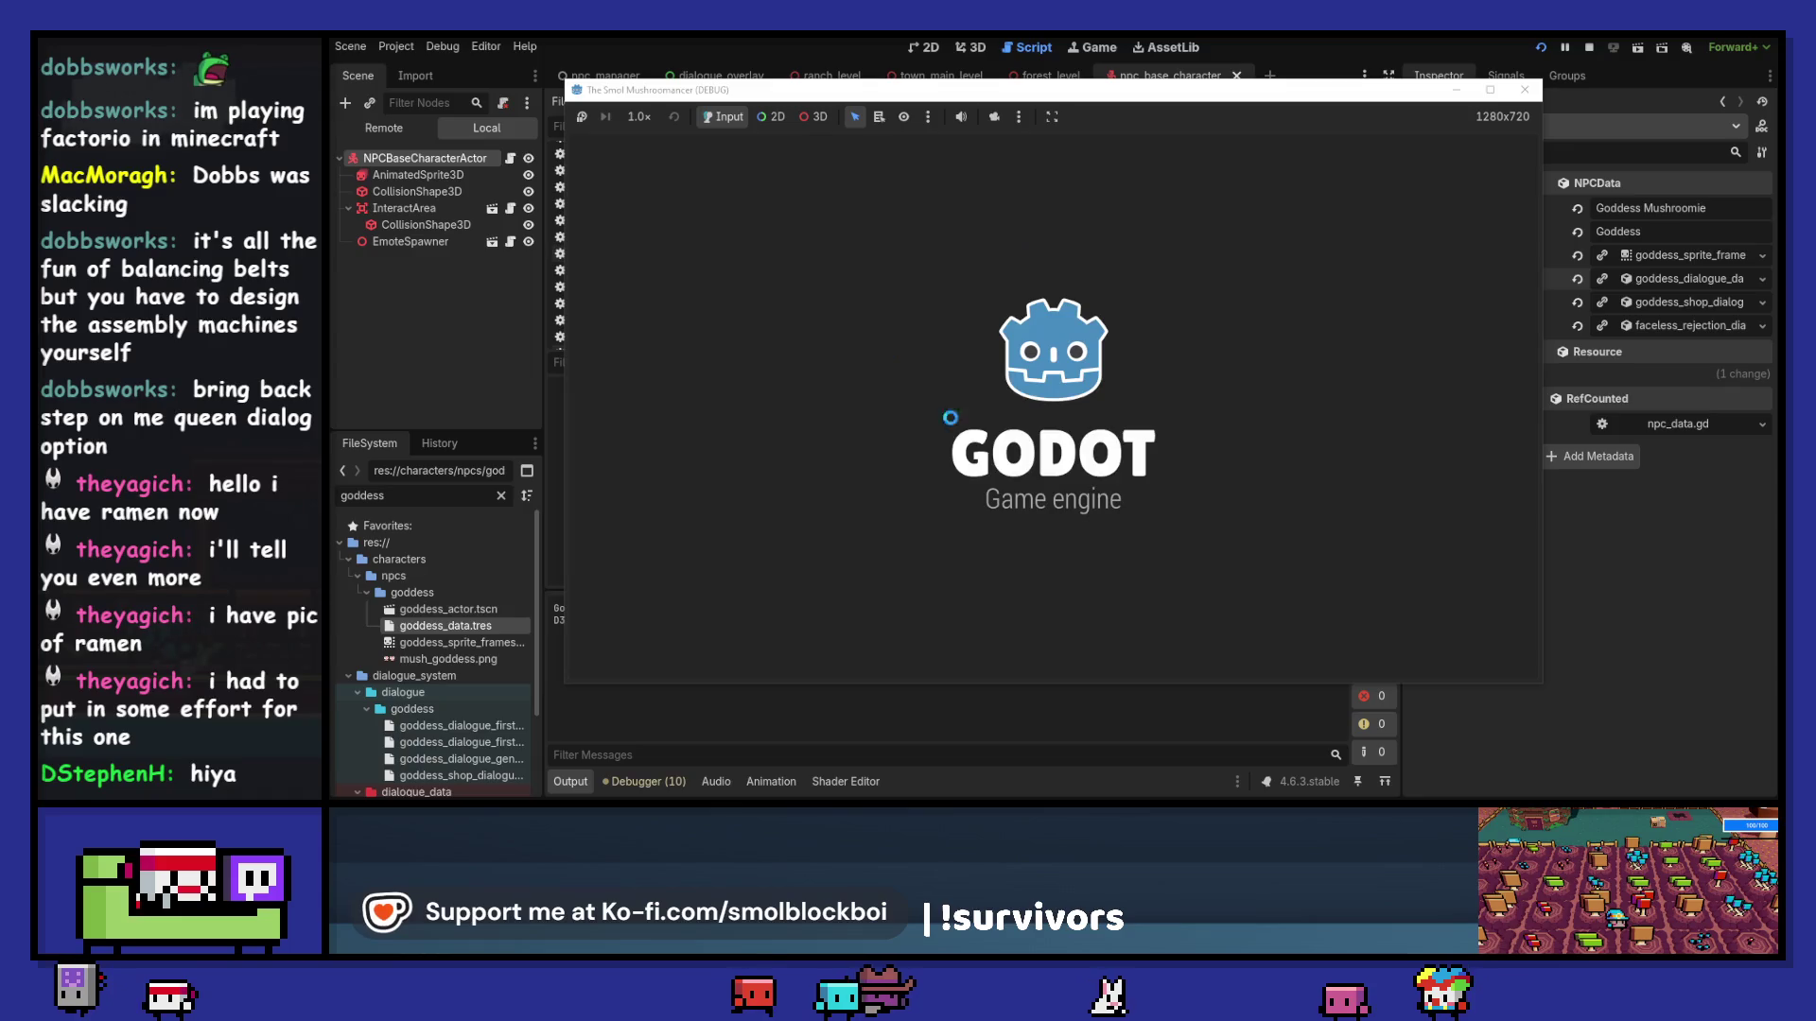
Step: Start the mushroom farm level and talk to the Goddess, replying that it's nice to see her
left_click(1062, 461)
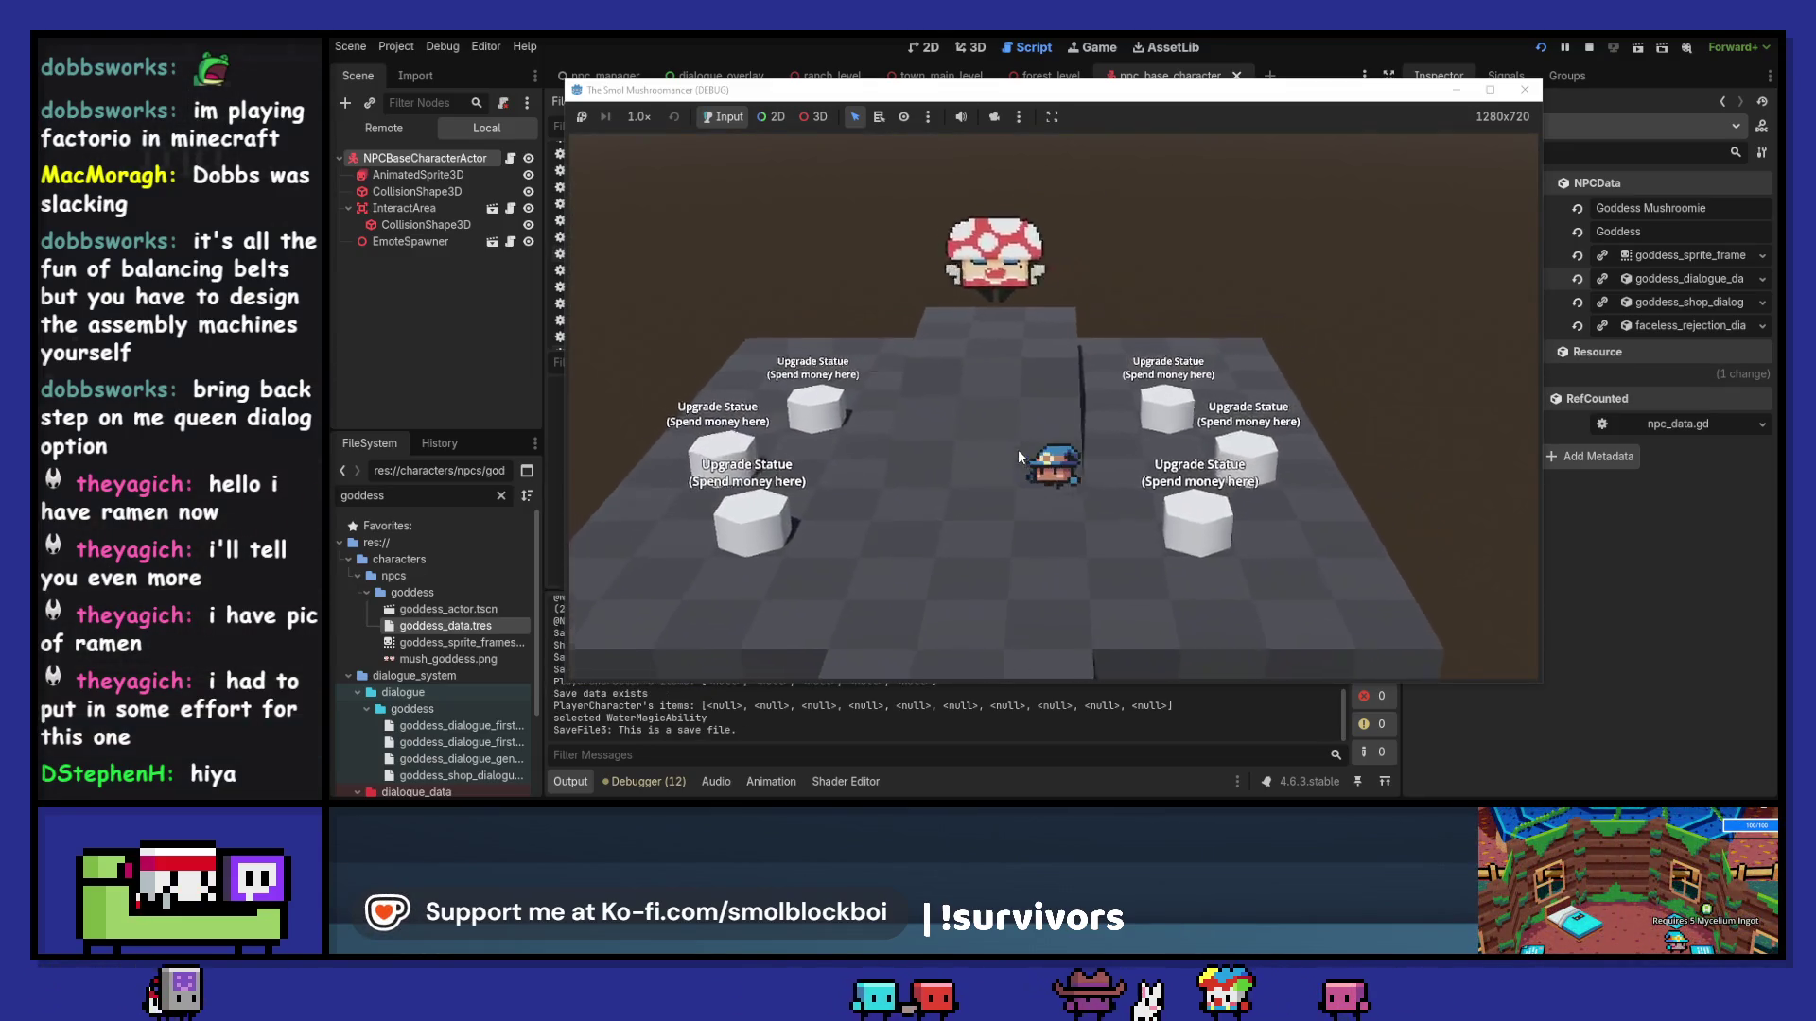
key("e")
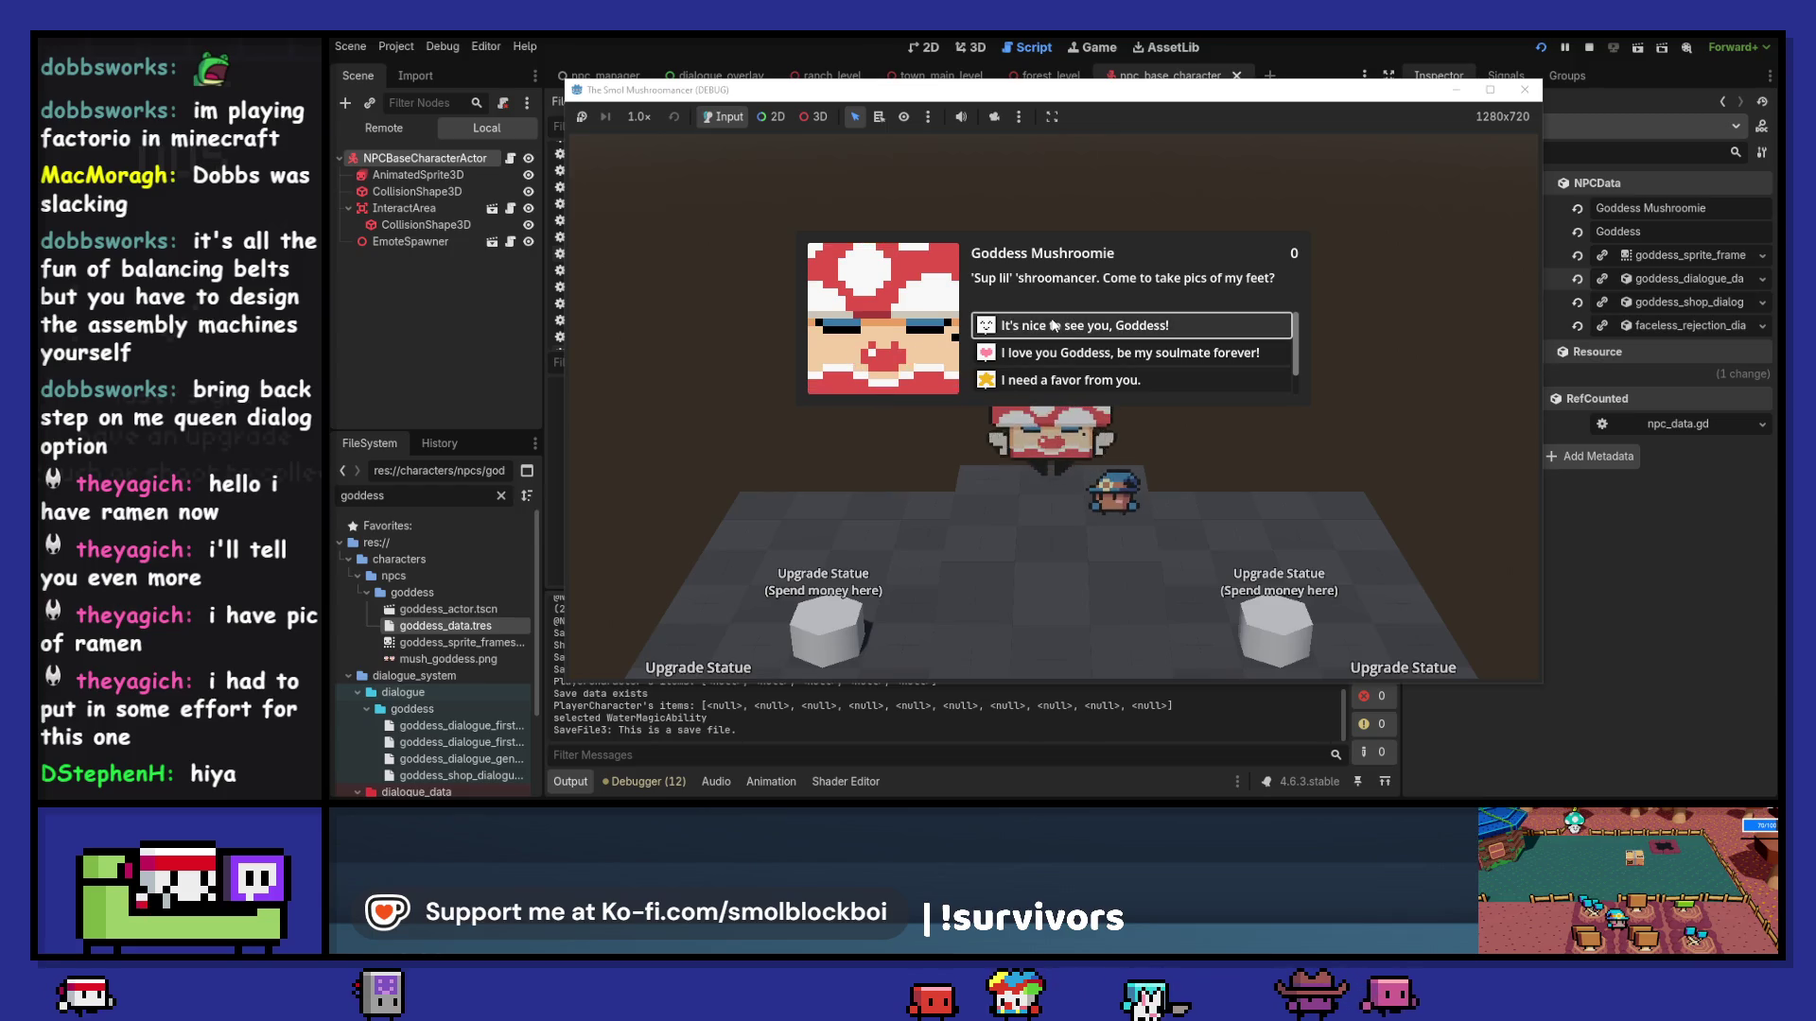
scroll(1088, 350, "down", 1)
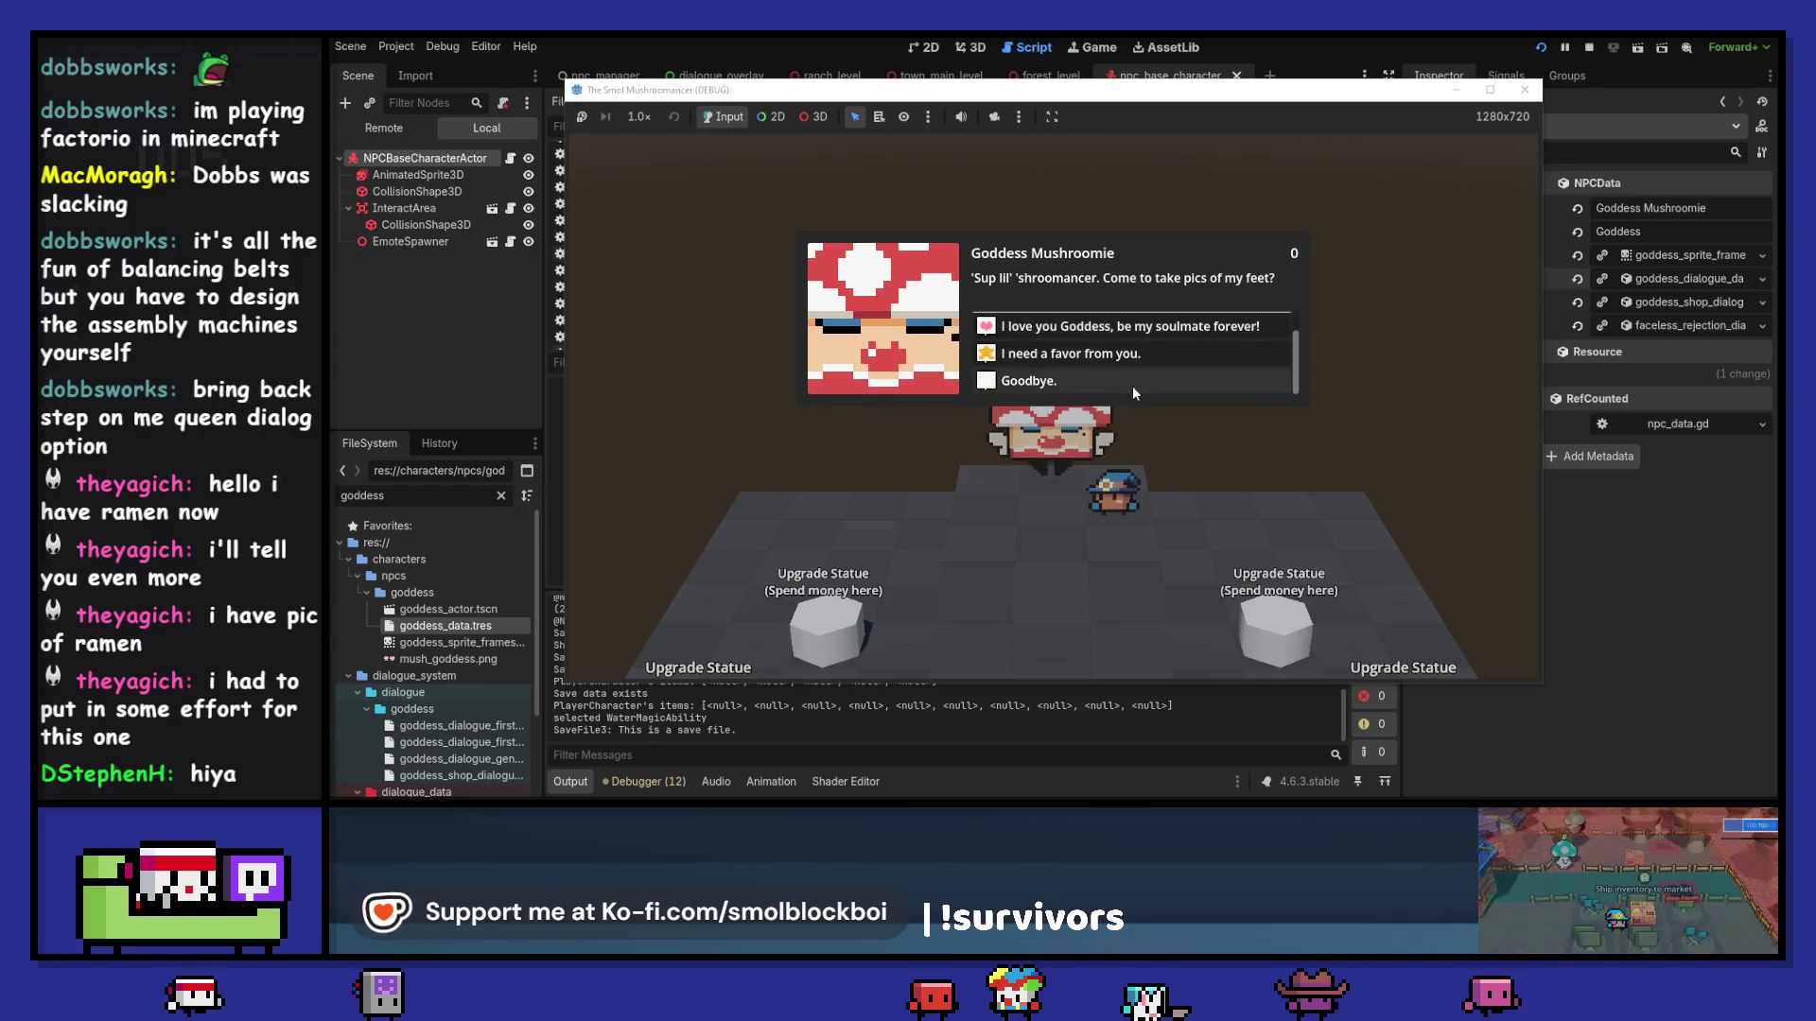
scroll(1132, 386, "up", 1)
left_click(1121, 327)
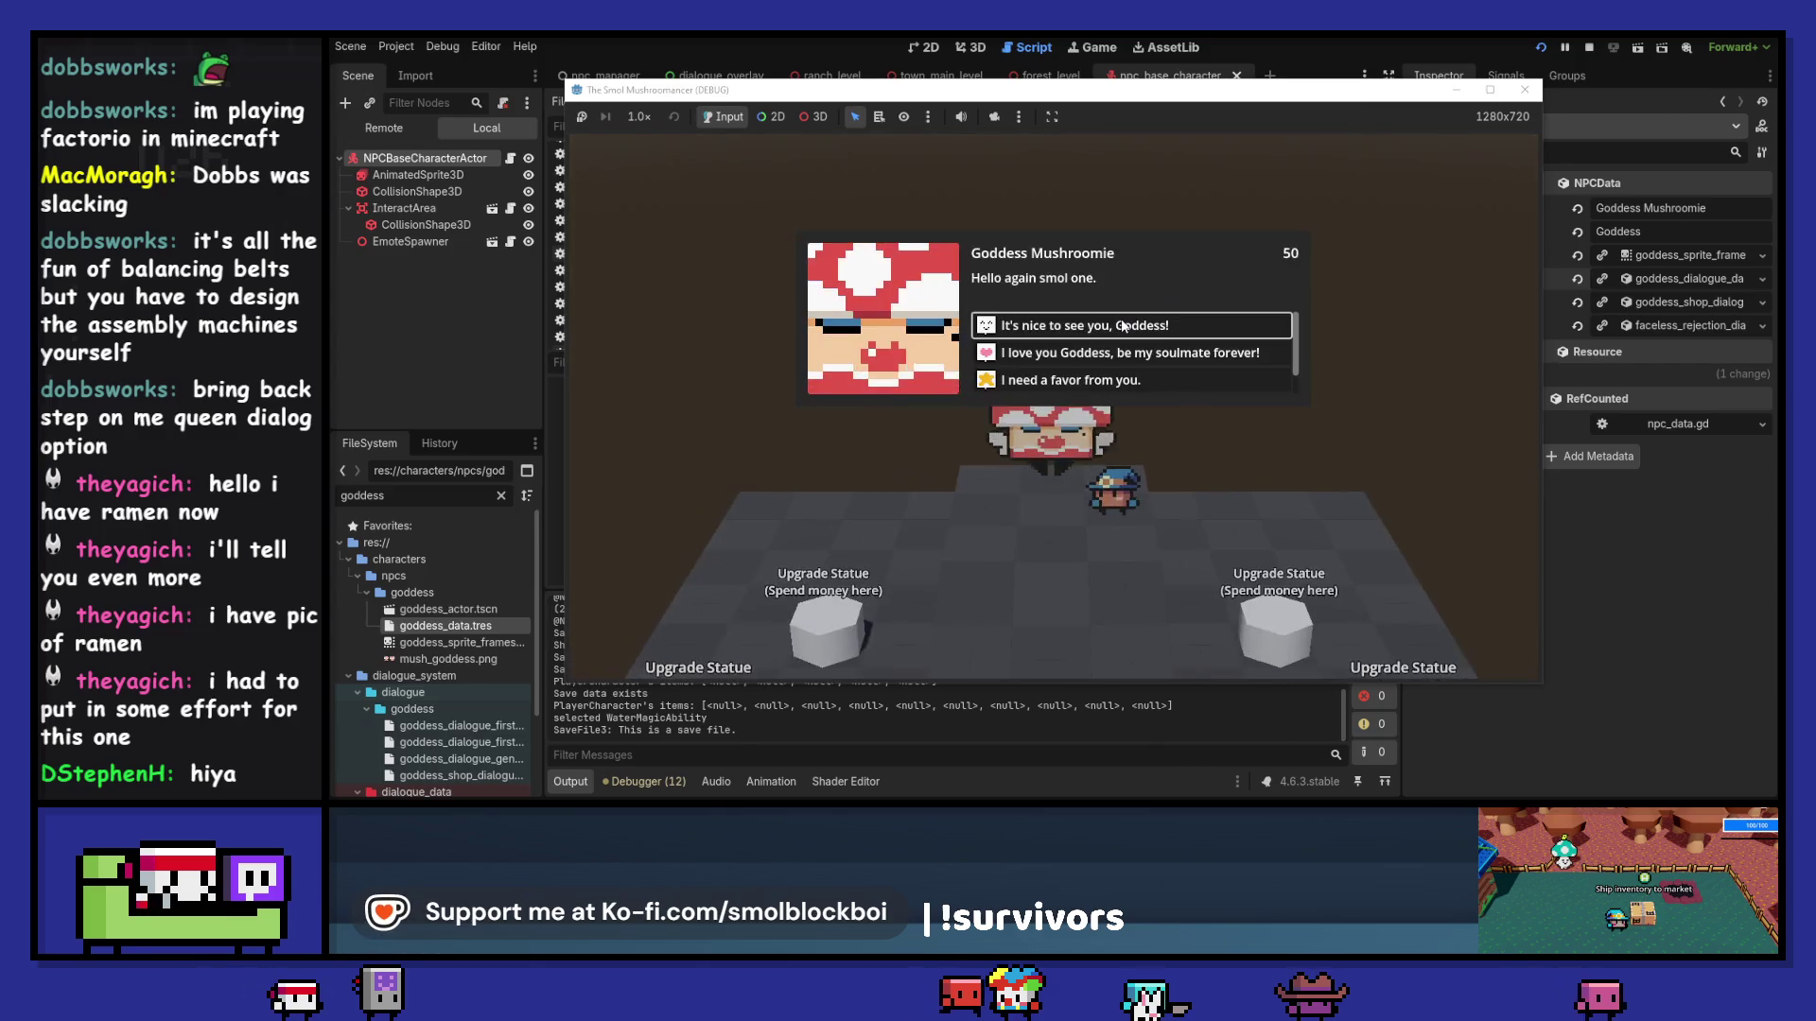
left_click(1113, 328)
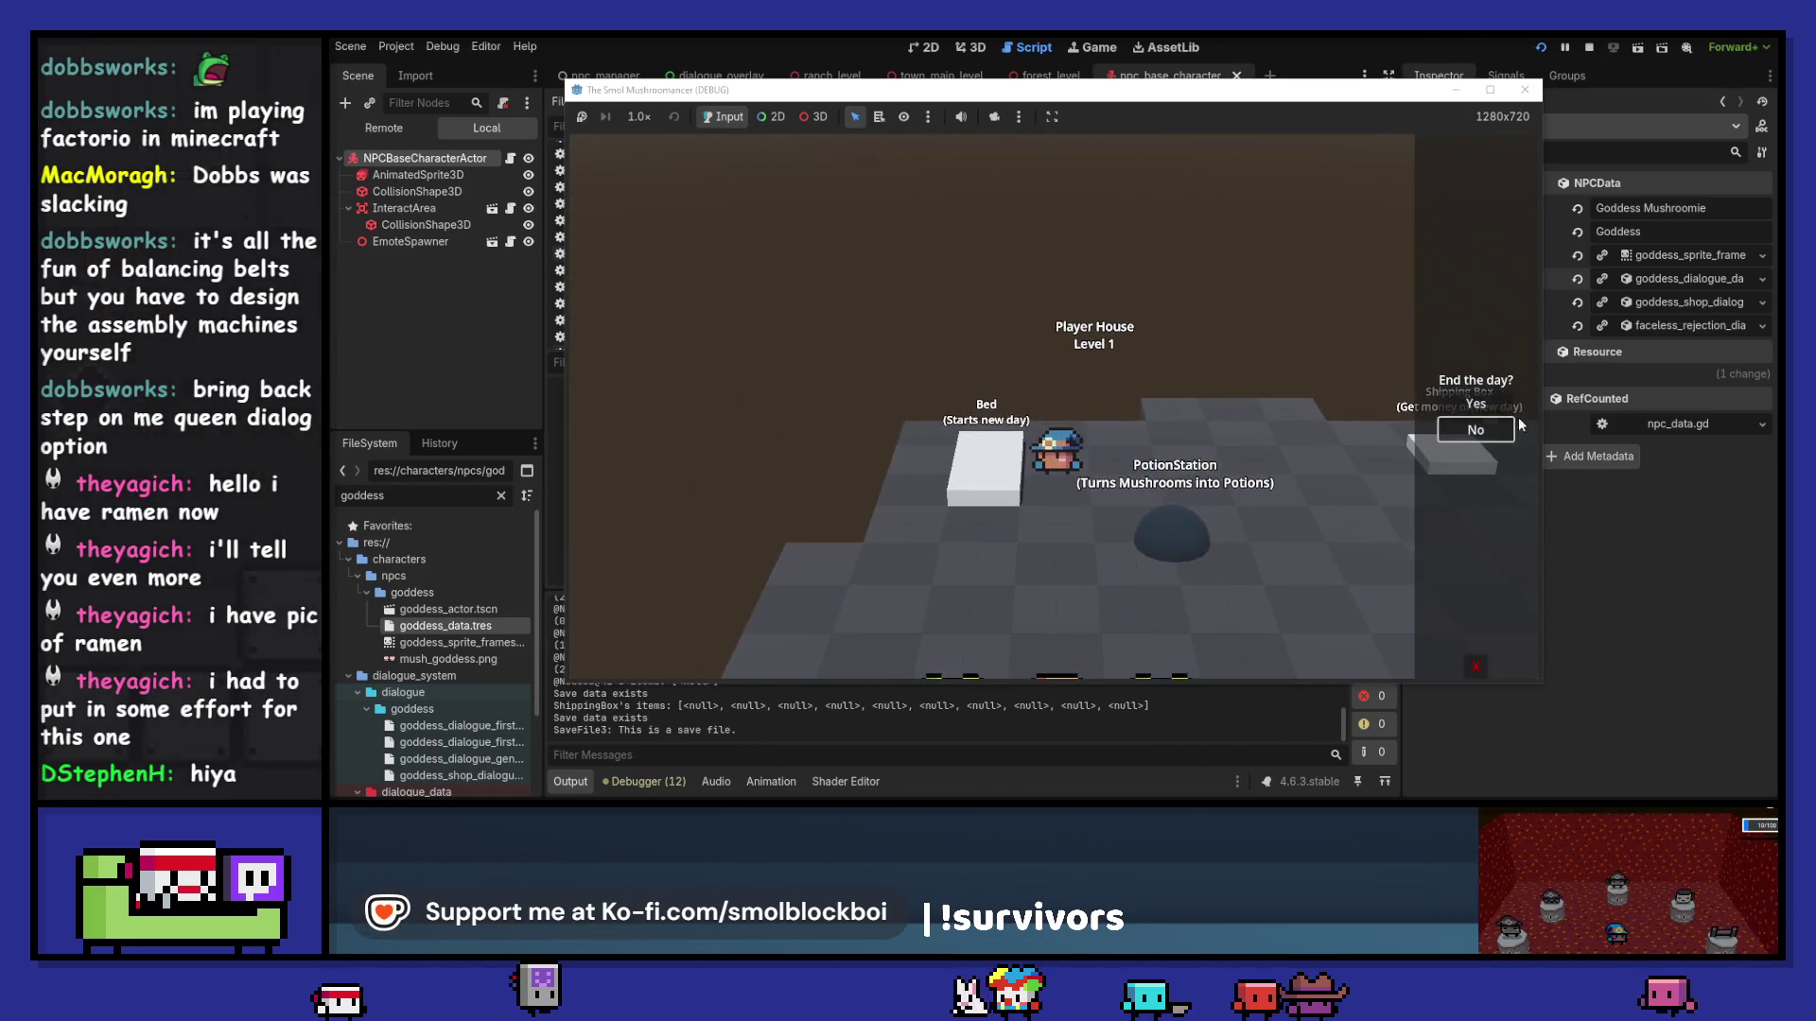
Step: End the day, talk to the Goddess again, ask a favor, say goodbye, and stop the game
left_click(1476, 405)
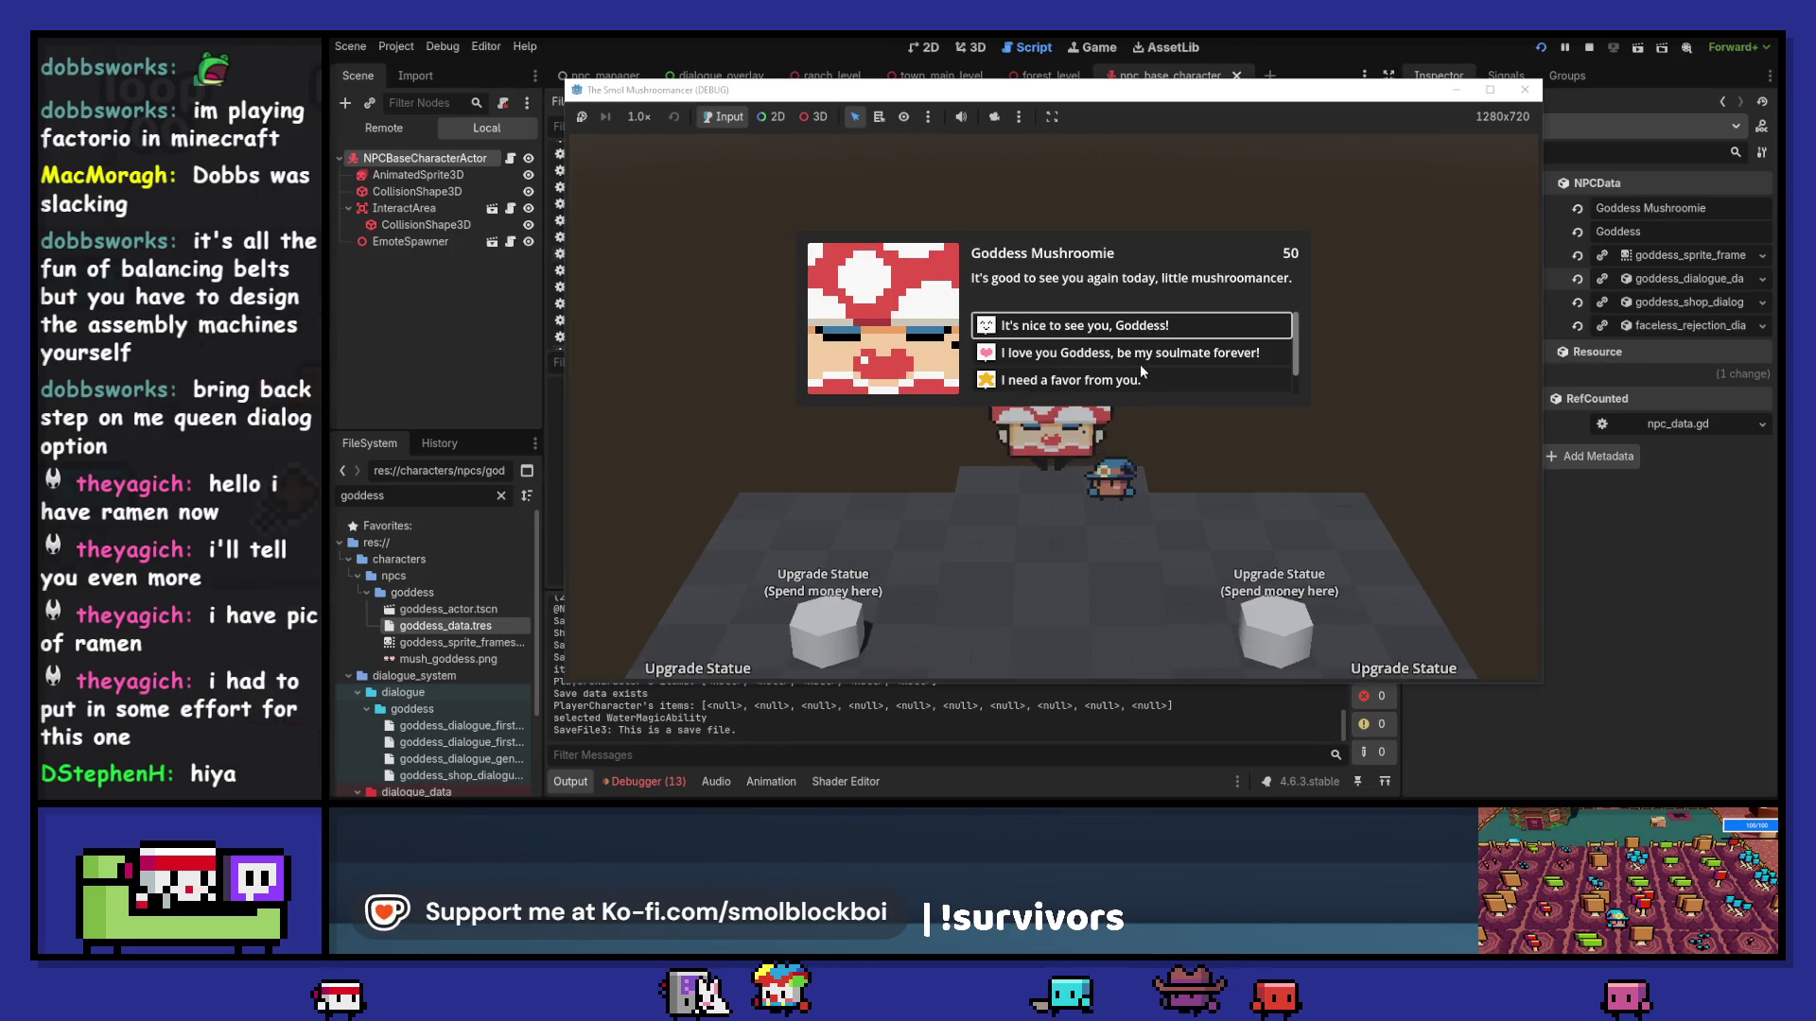
left_click(1205, 325)
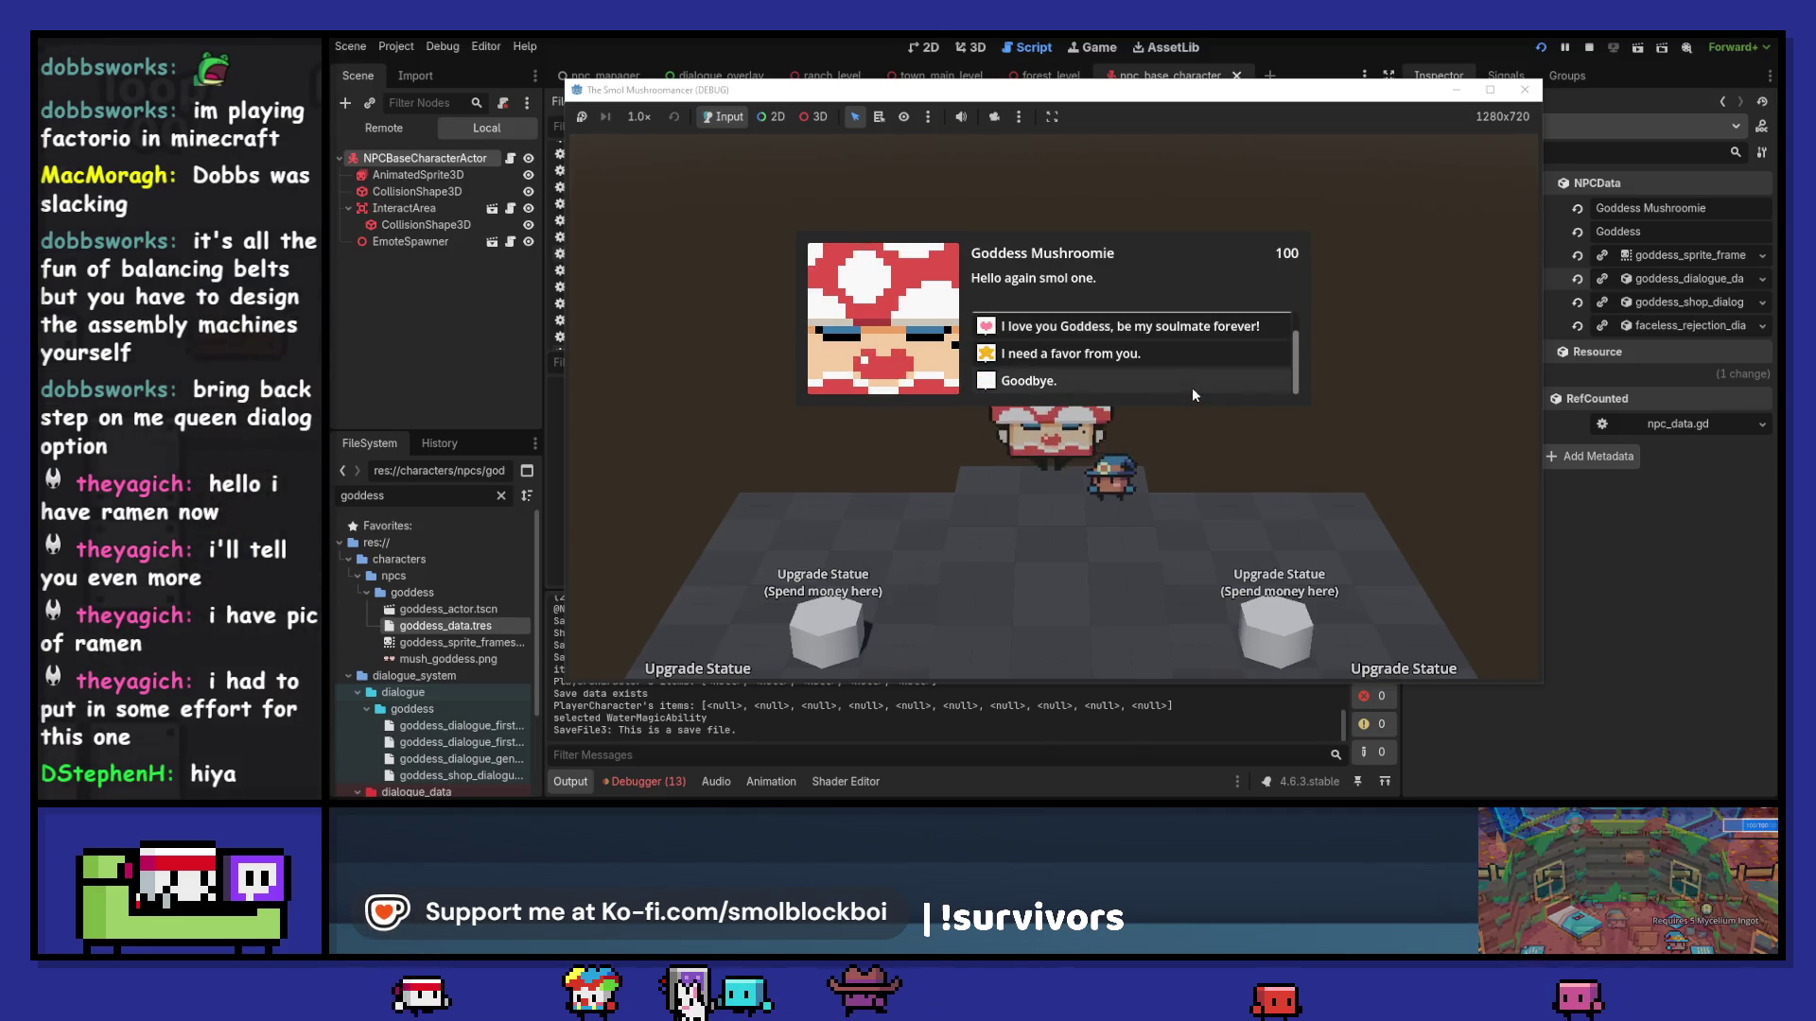
left_click(1193, 354)
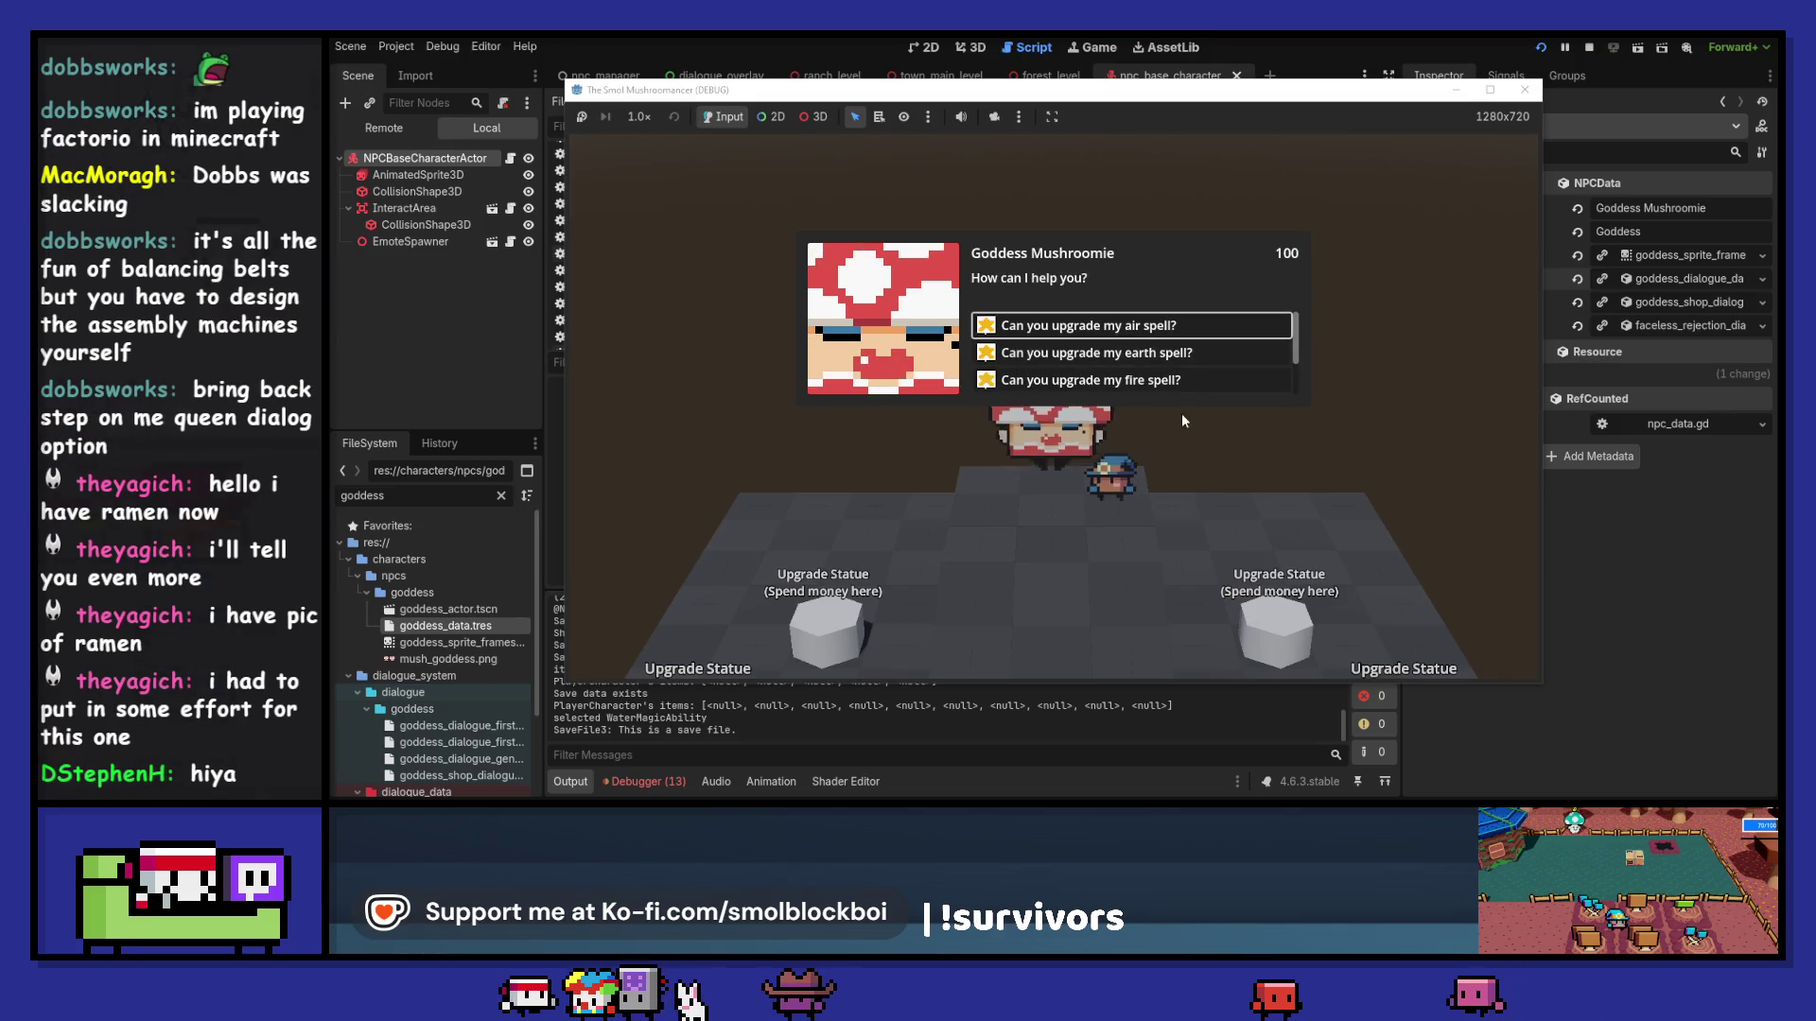
scroll(1139, 375, "down", 2)
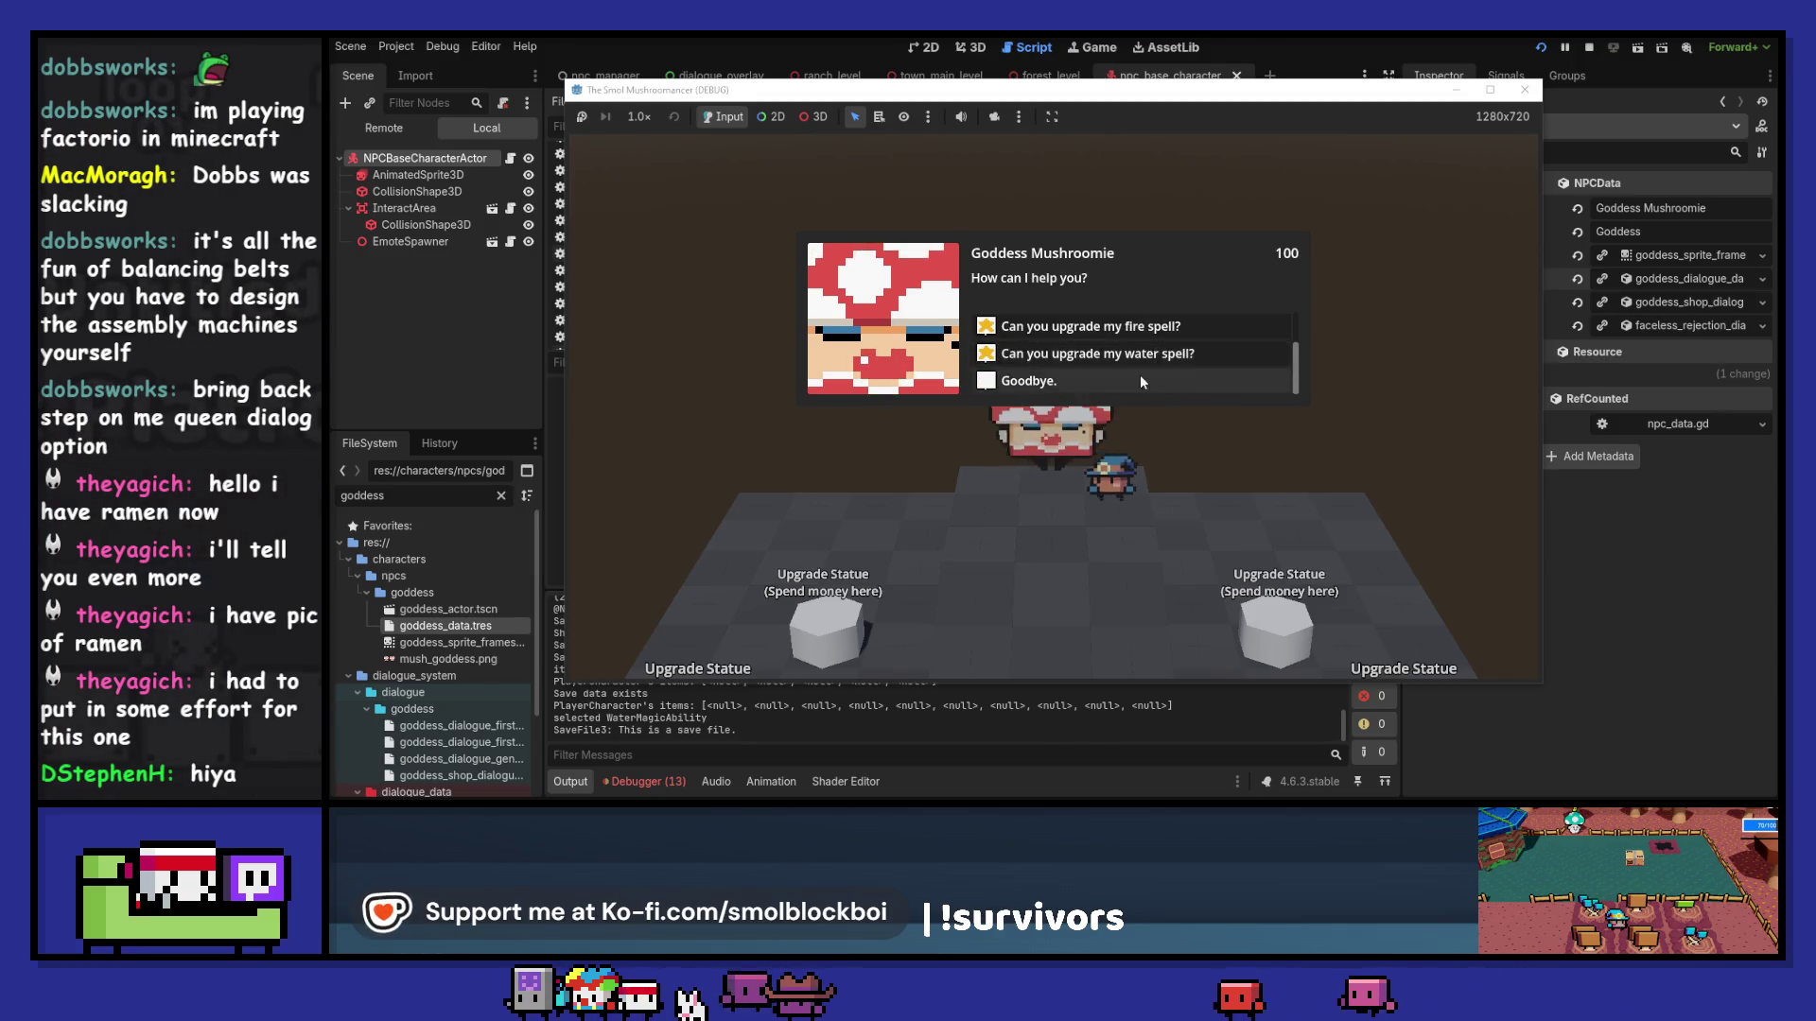
left_click(1139, 374)
left_click(1524, 89)
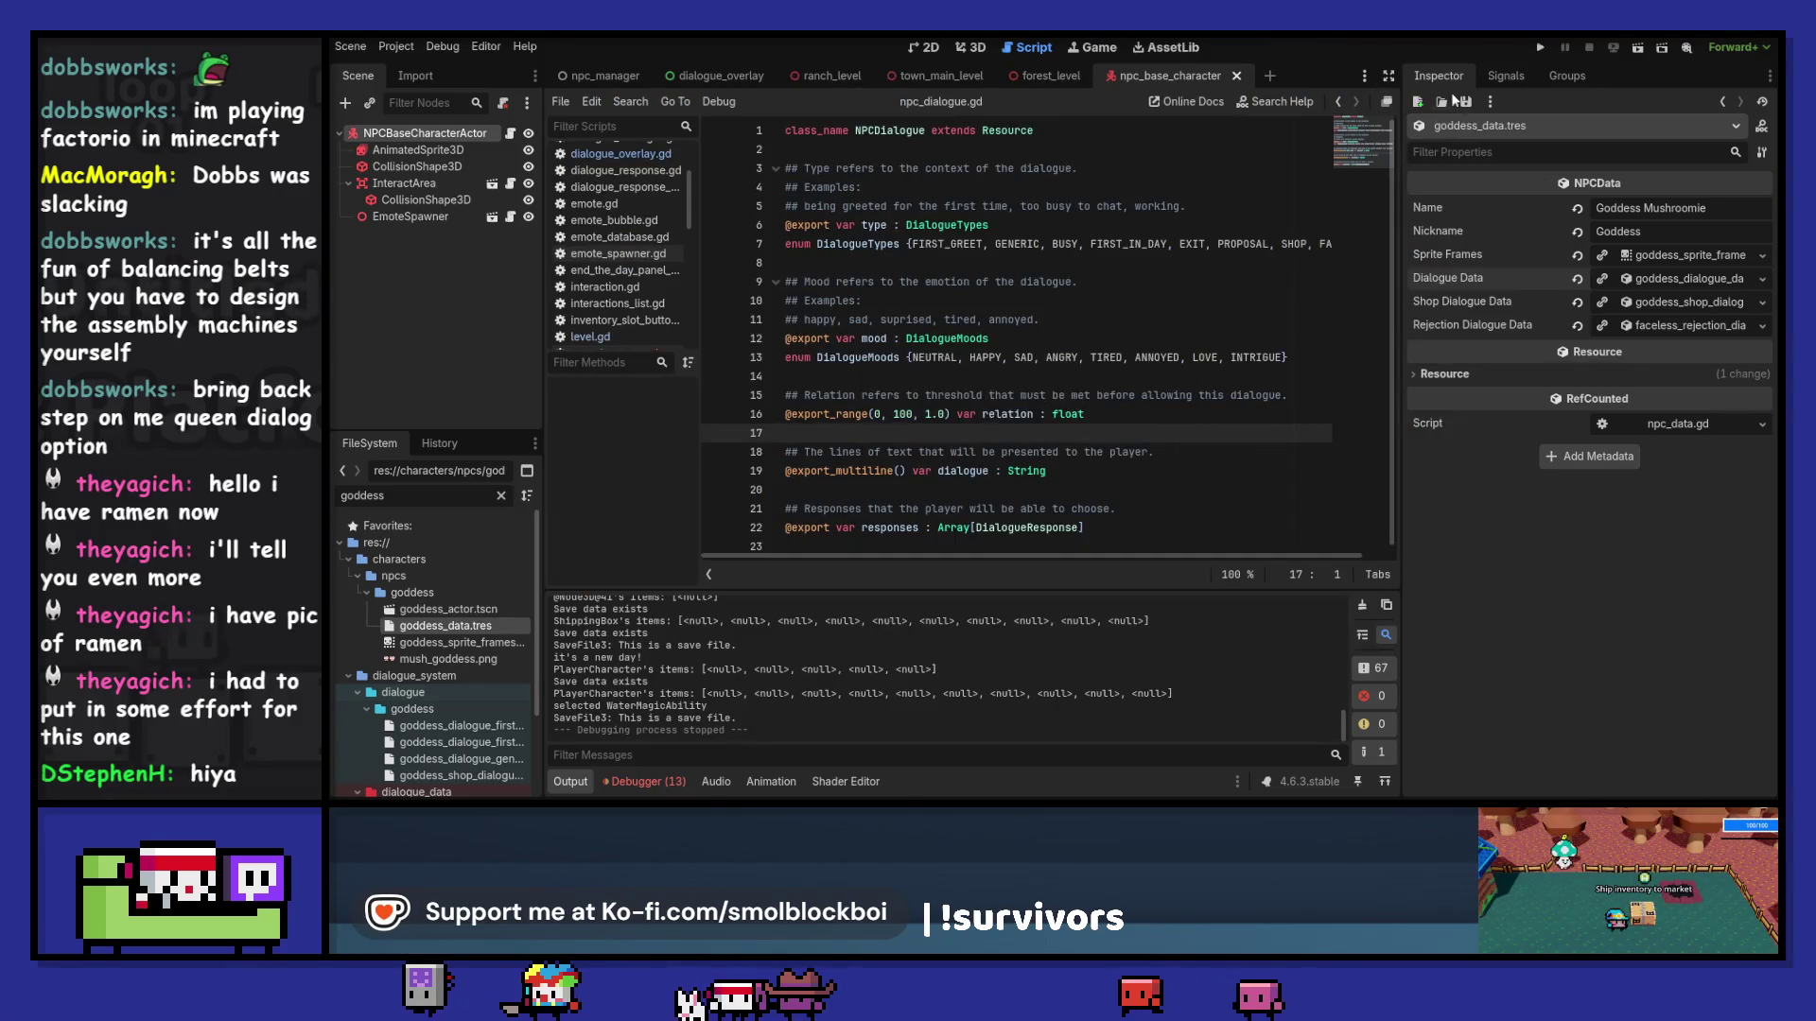
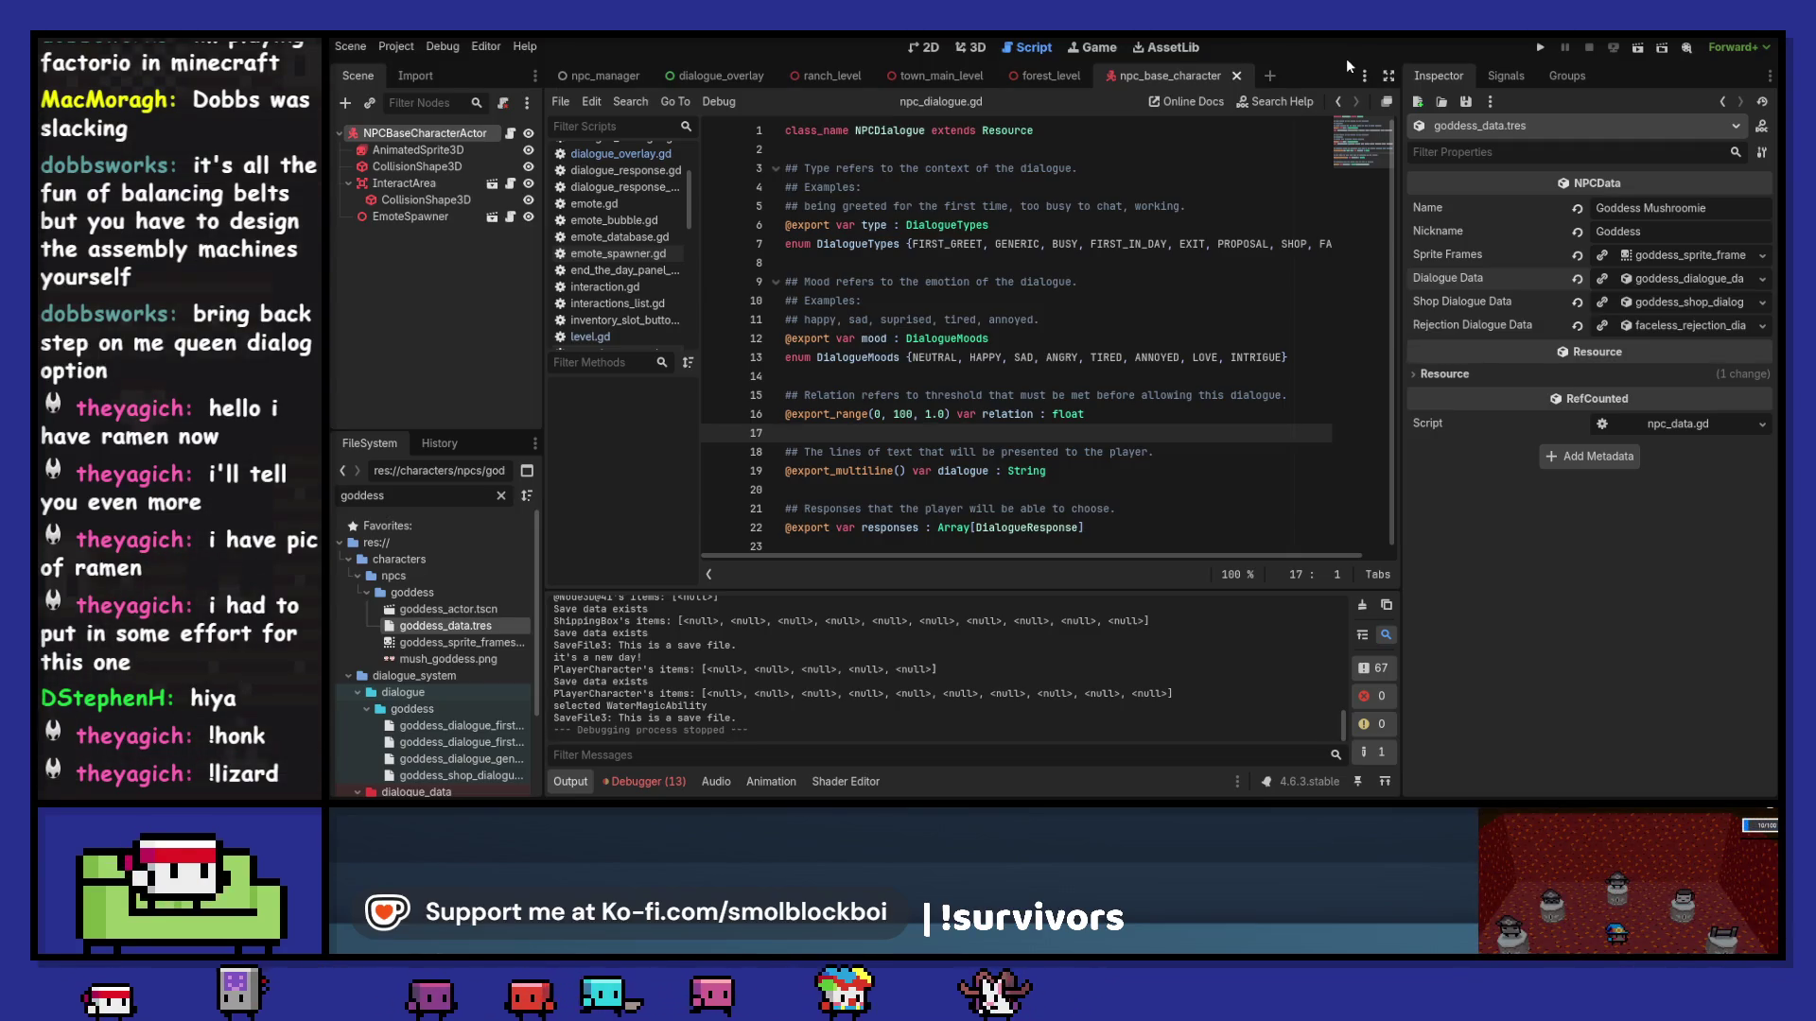
Step: Clear the goddess filter in the FileSystem dock so the full project tree shows again
scroll(462, 613, "down", 1)
scroll(463, 613, "down", 2)
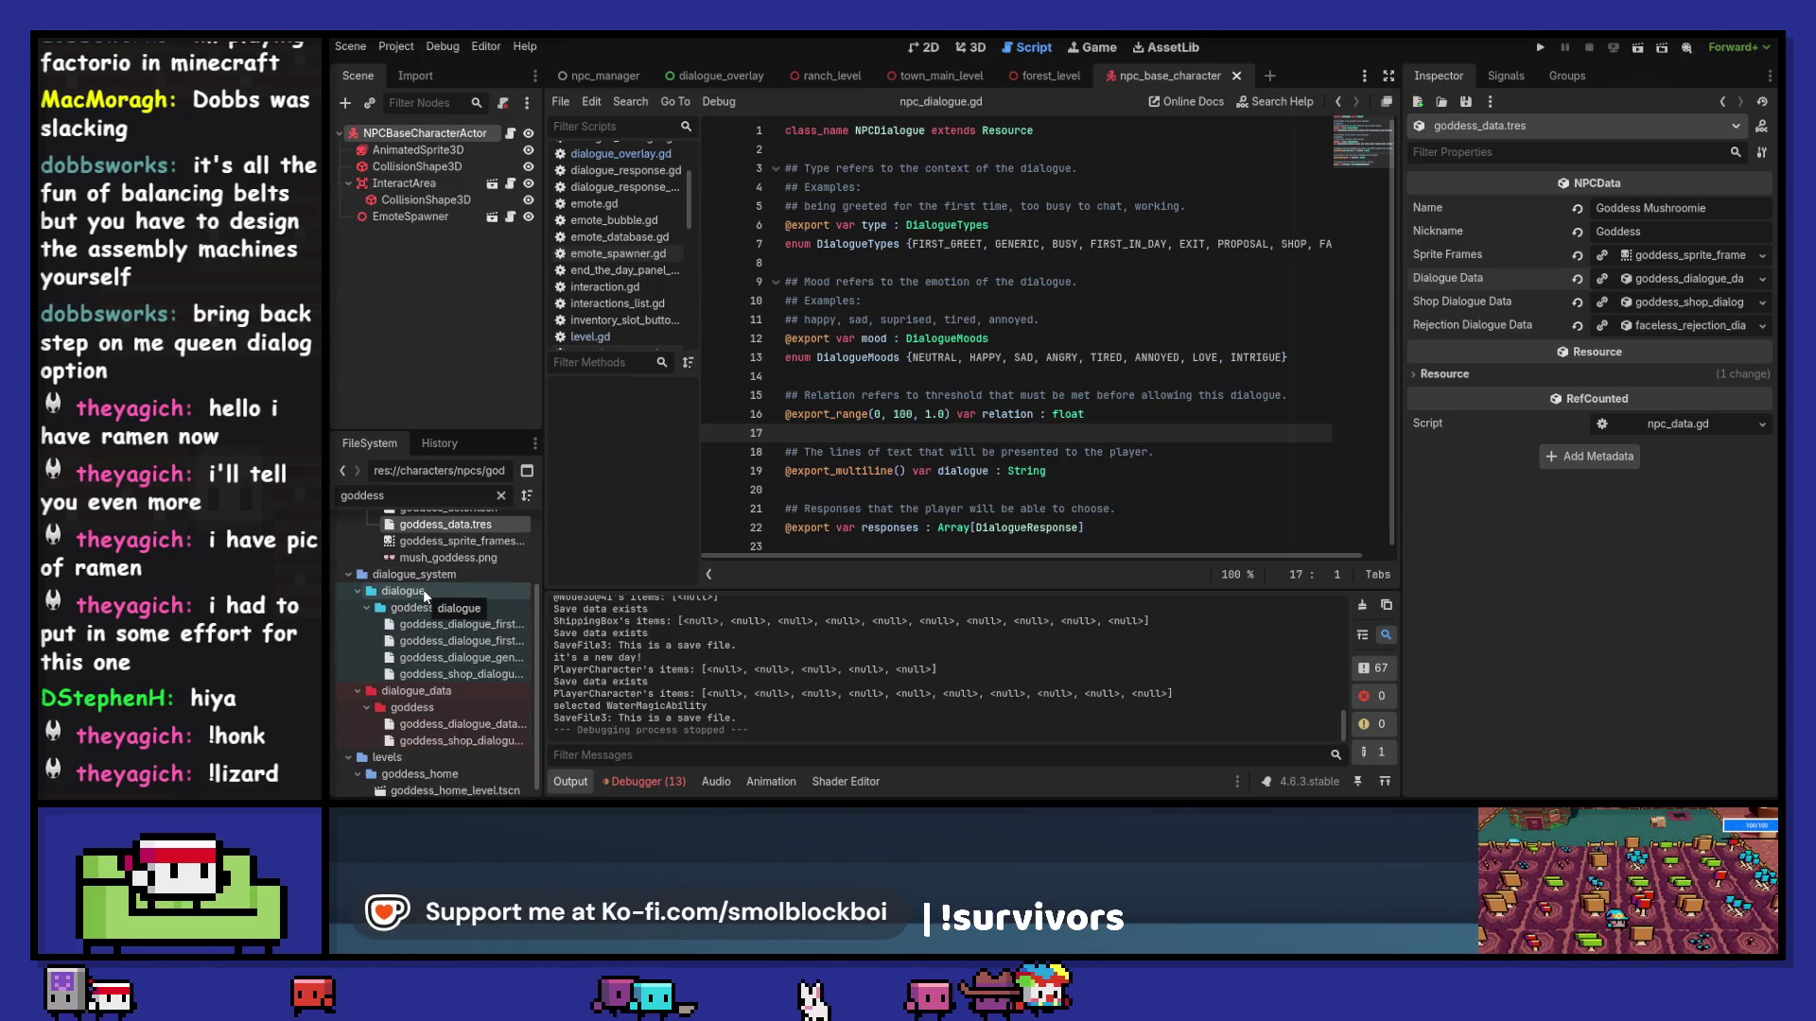
scroll(457, 599, "down", 1)
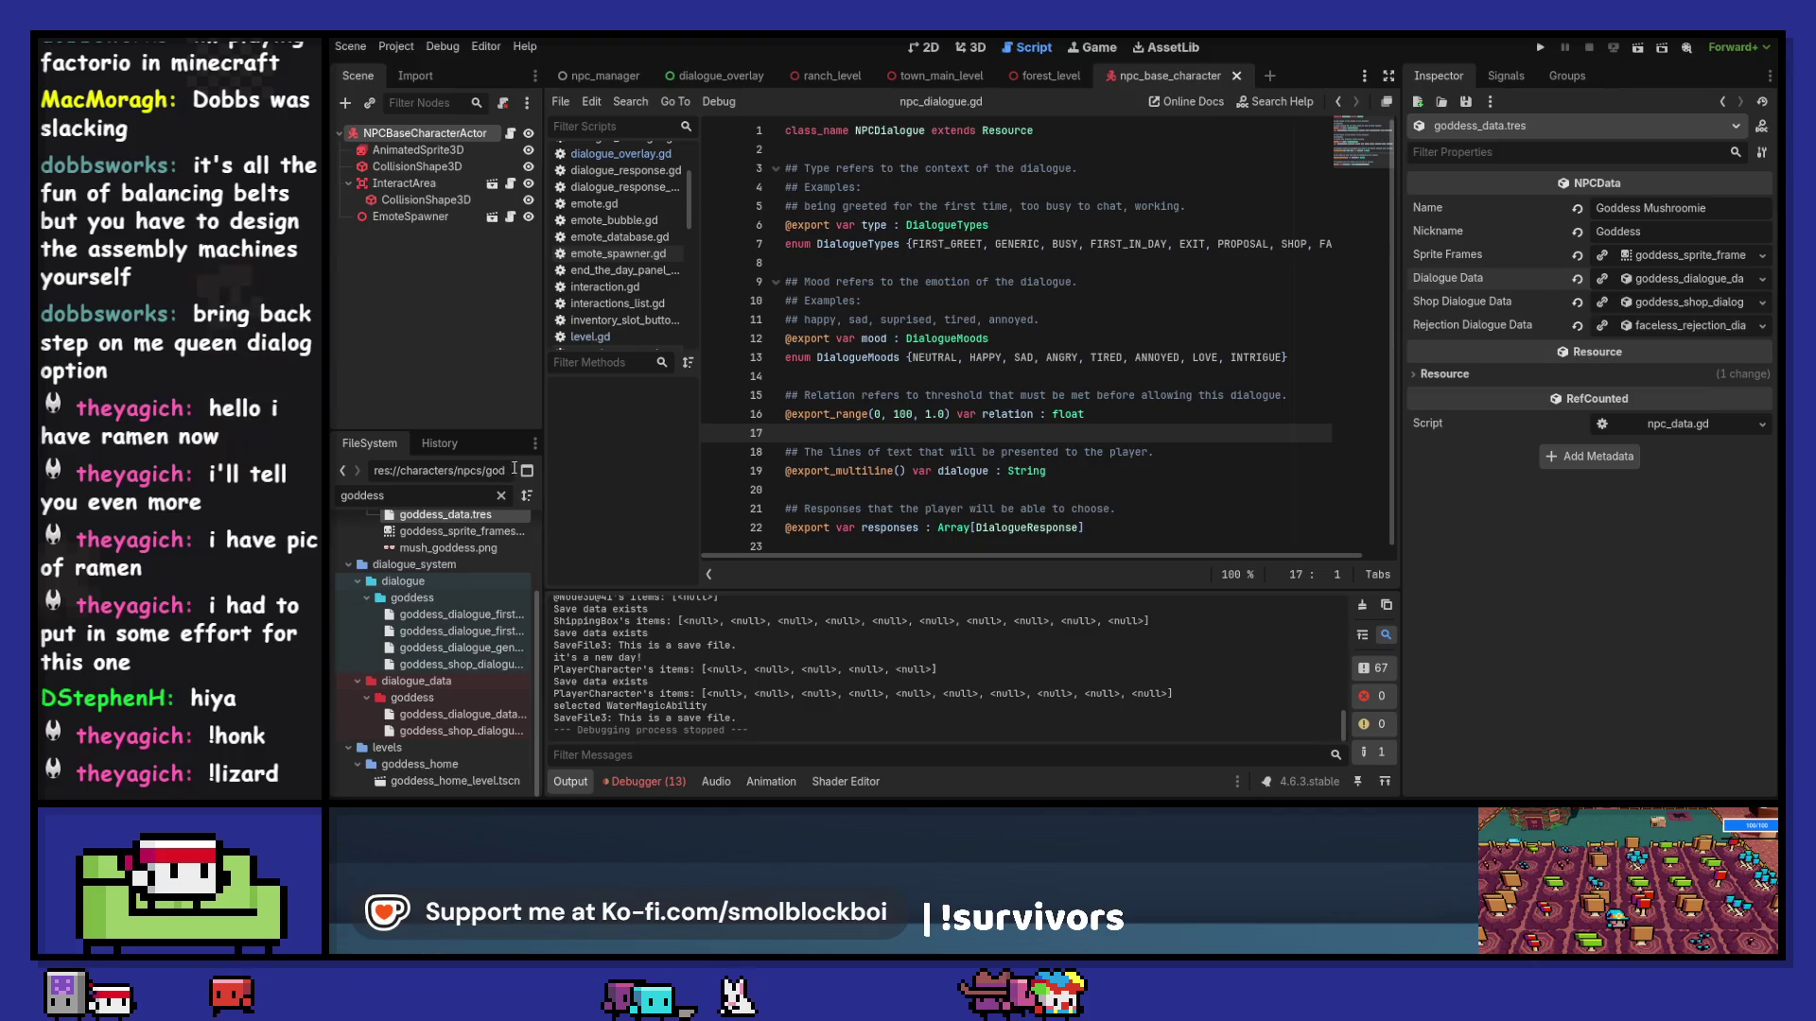
left_click(501, 496)
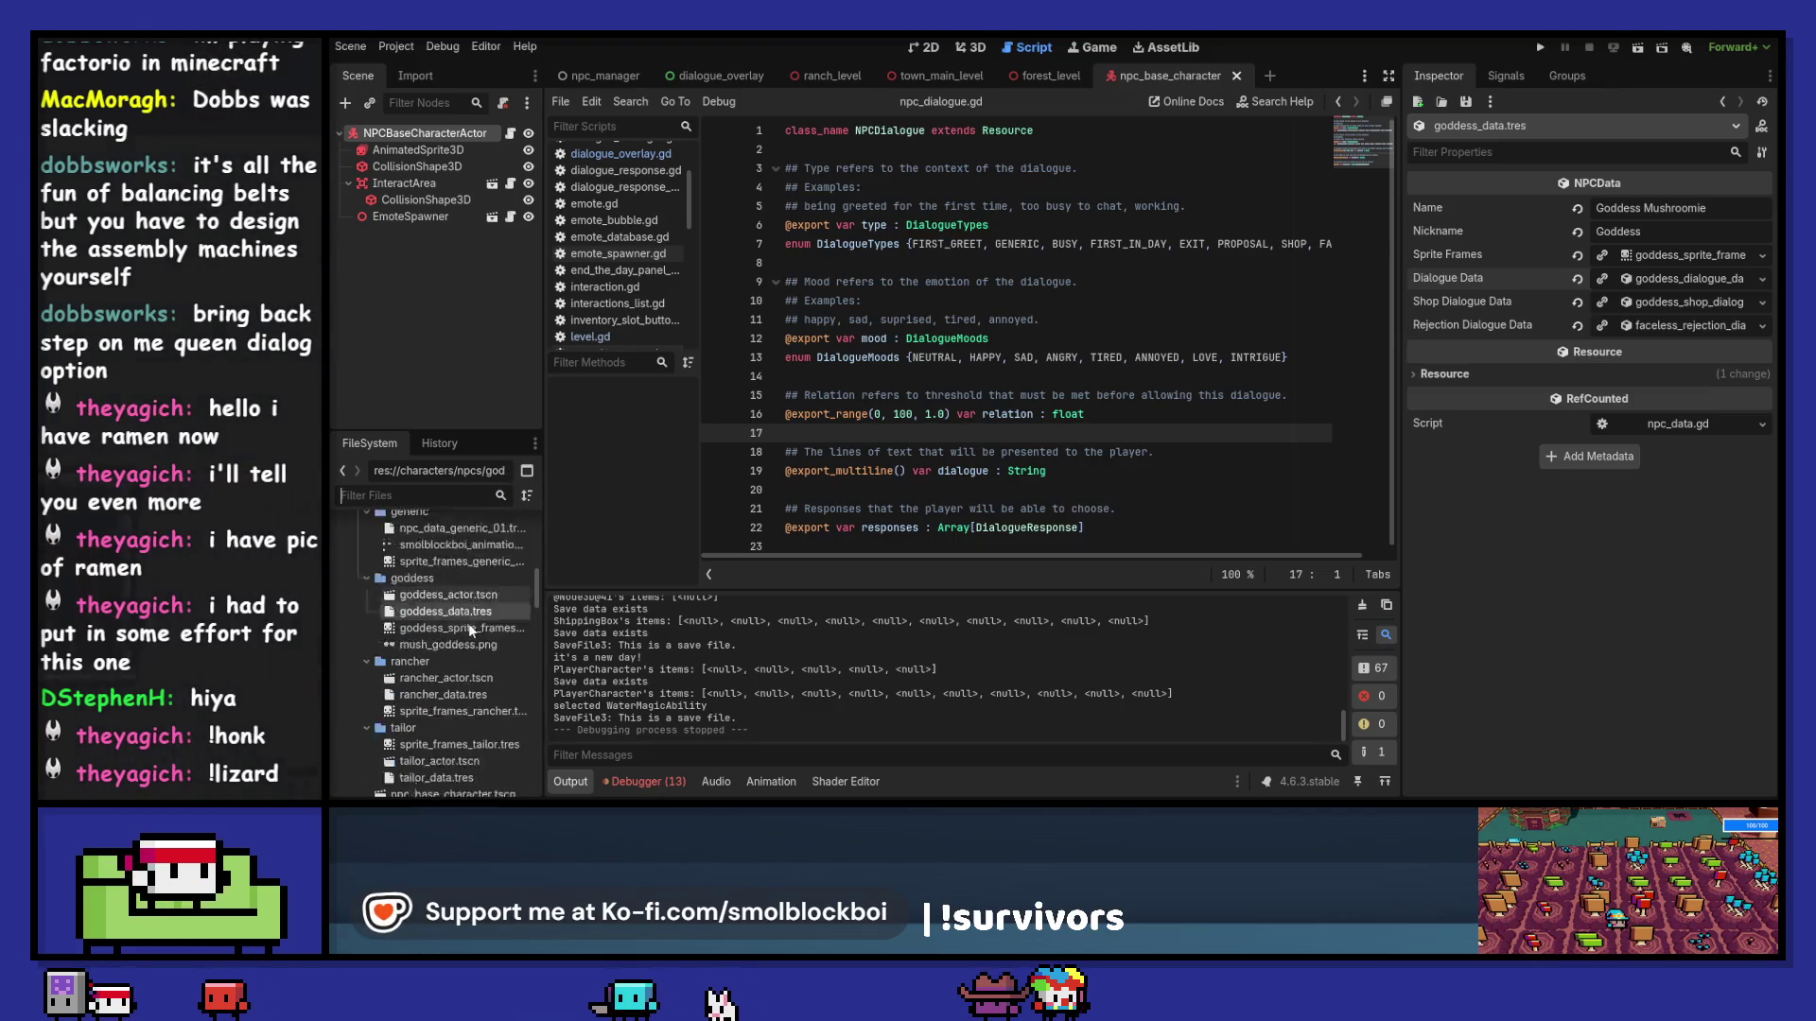
scroll(468, 623, "down", 5)
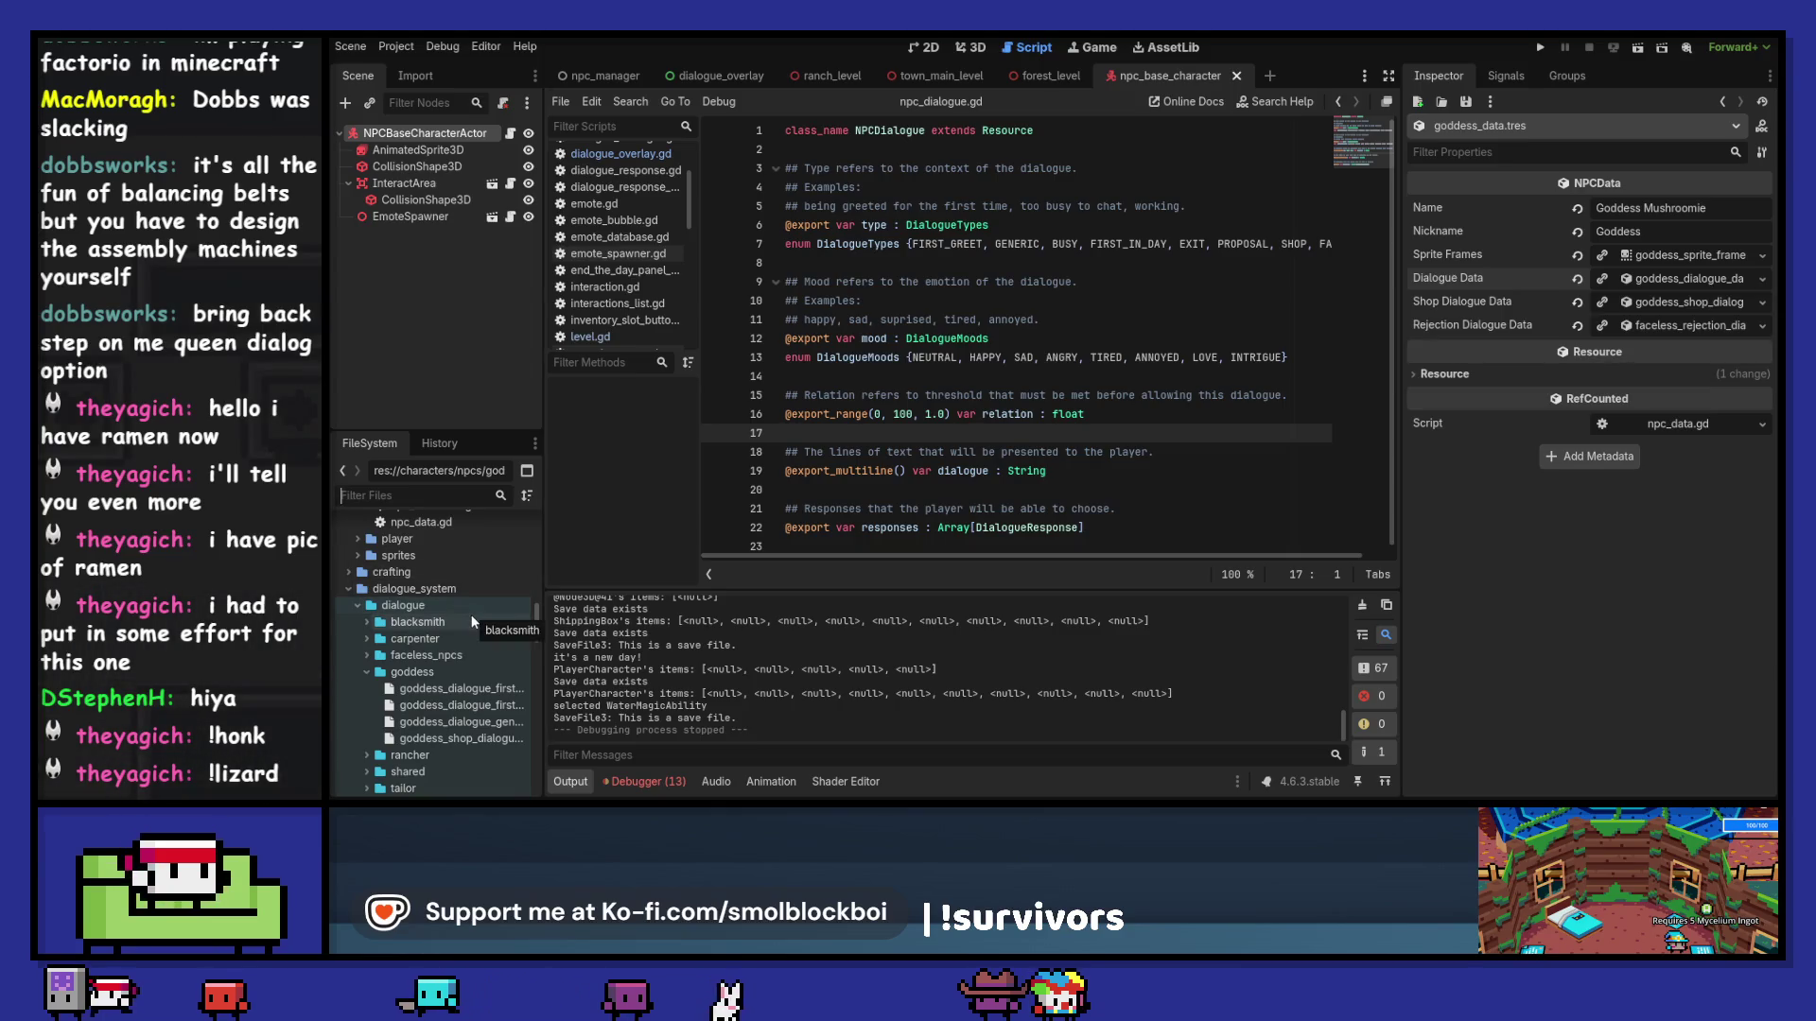
Step: Give the dialogue_system folder a folder colour
right_click(472, 588)
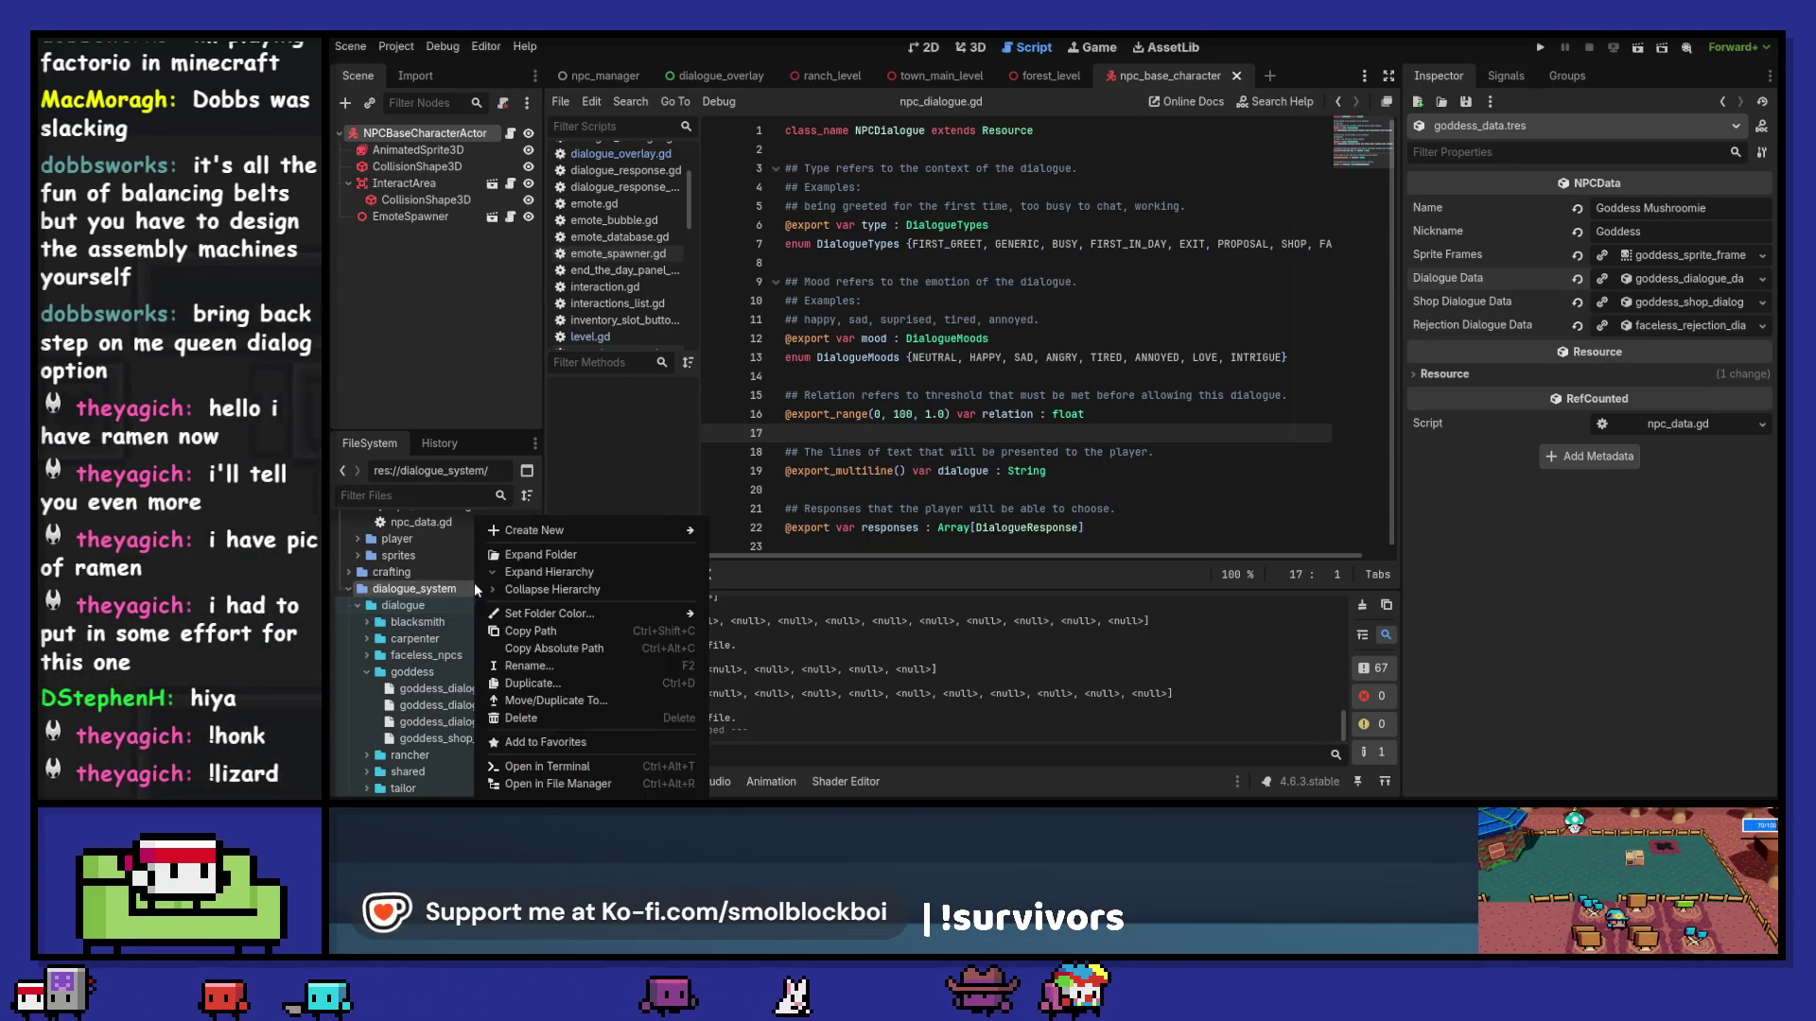
mouse_move(544, 611)
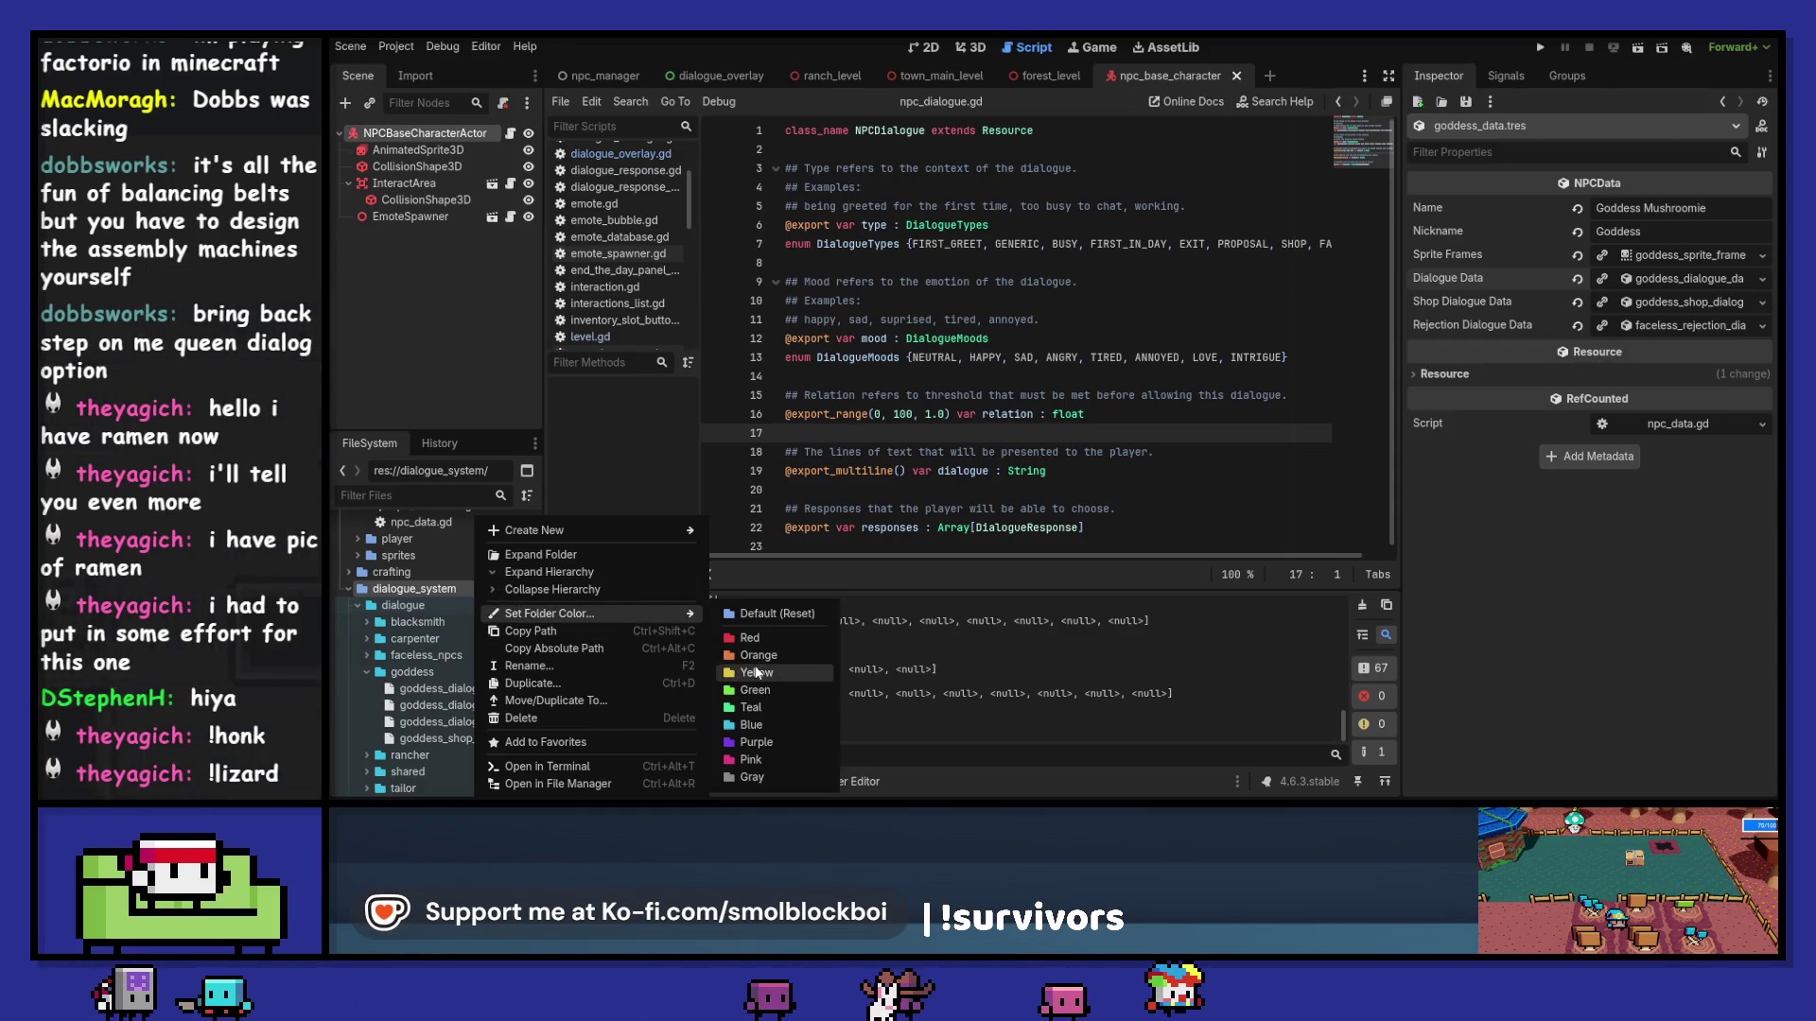
left_click(756, 673)
scroll(504, 619, "down", 5)
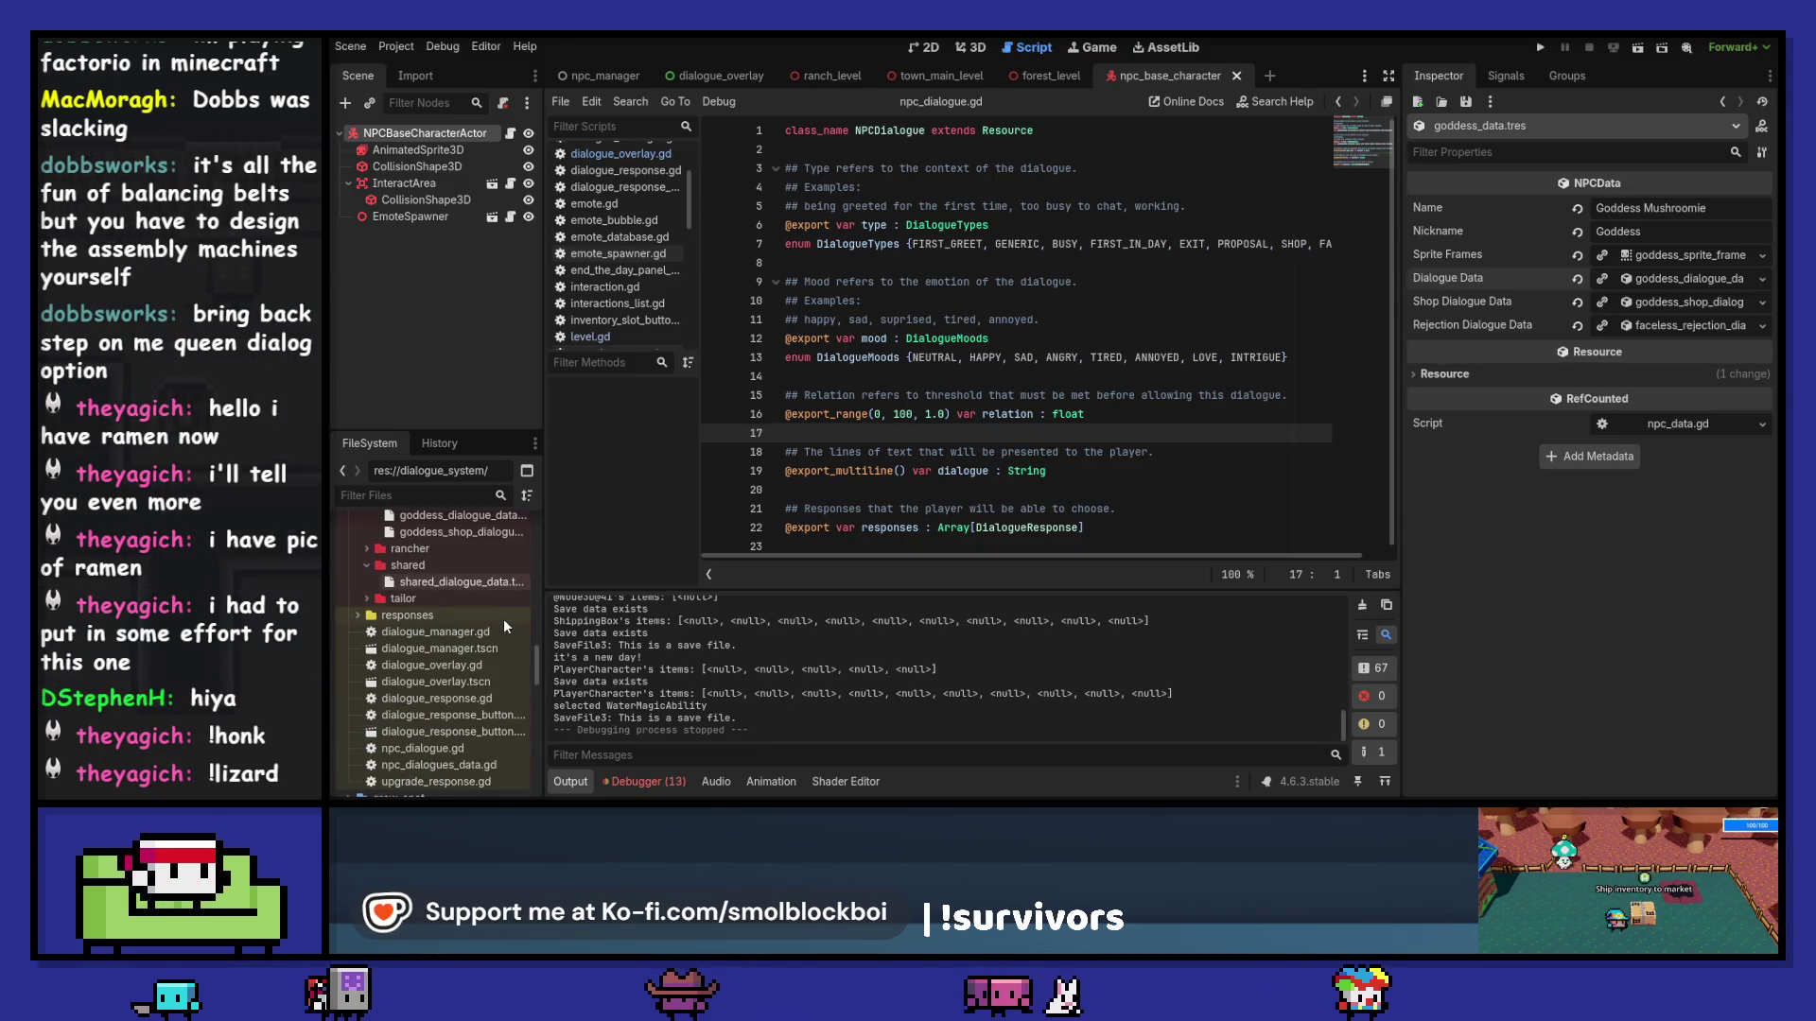
scroll(504, 624, "down", 3)
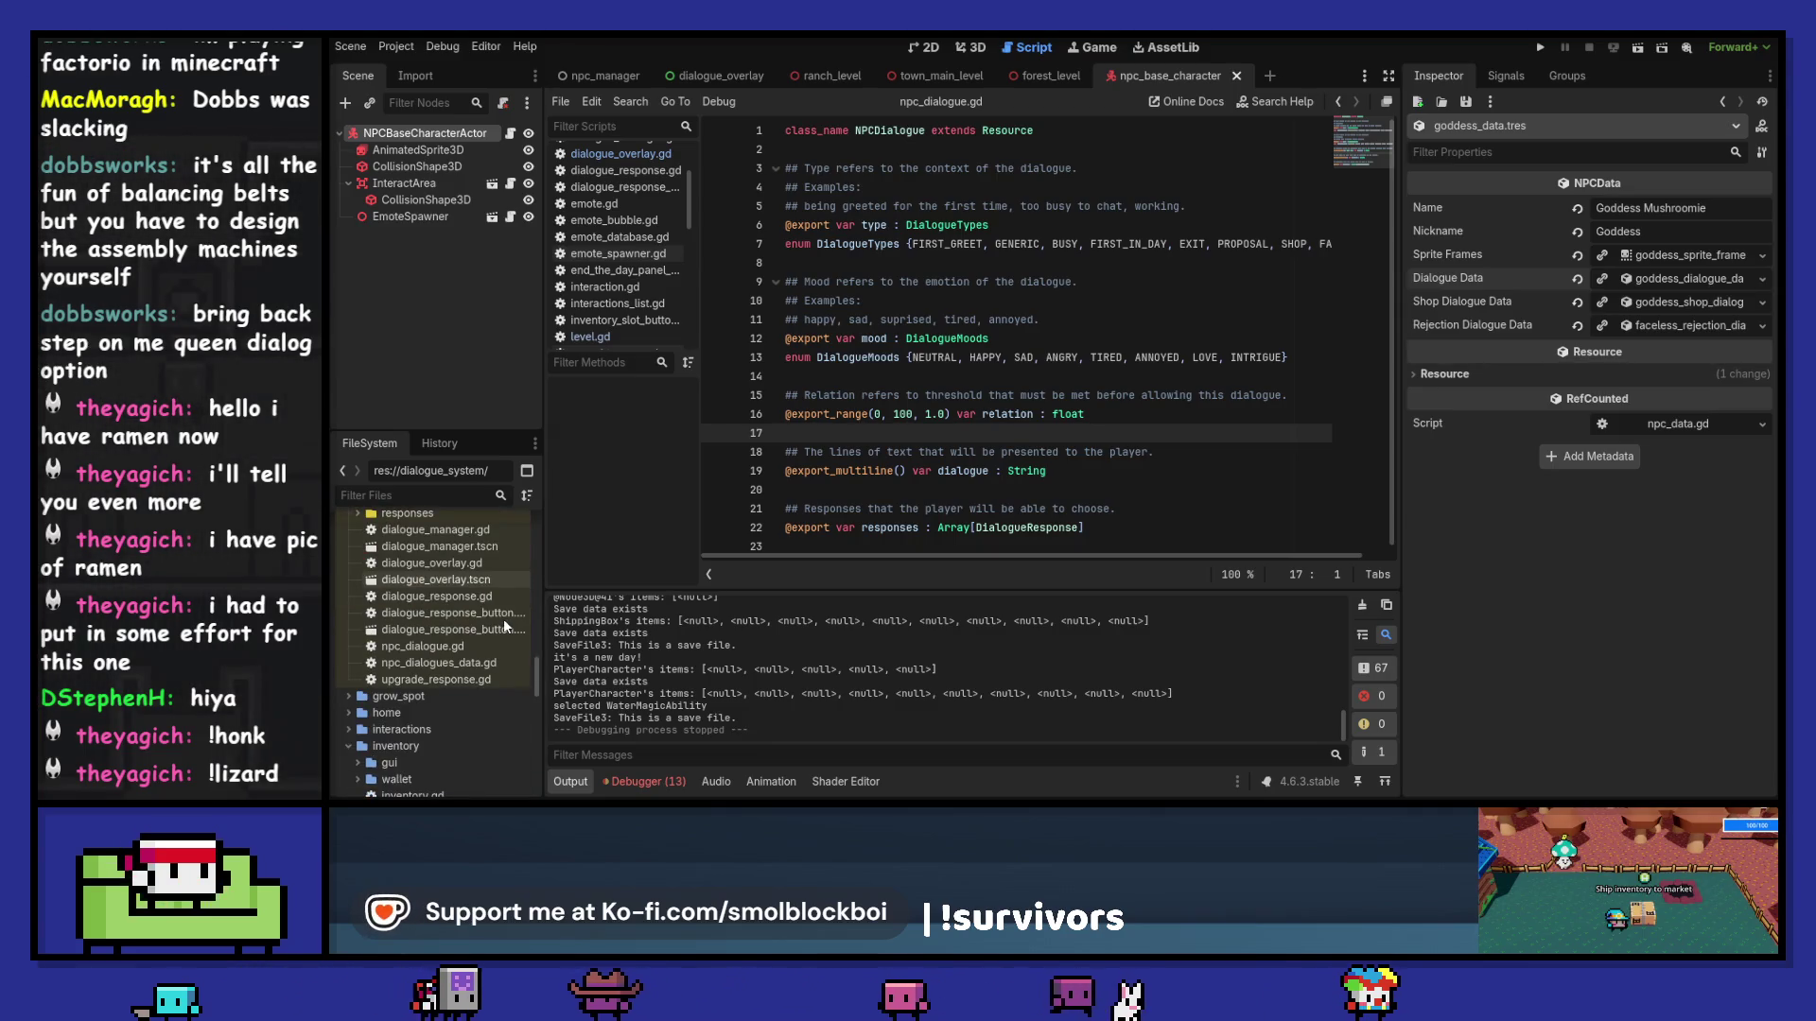
scroll(503, 618, "up", 2)
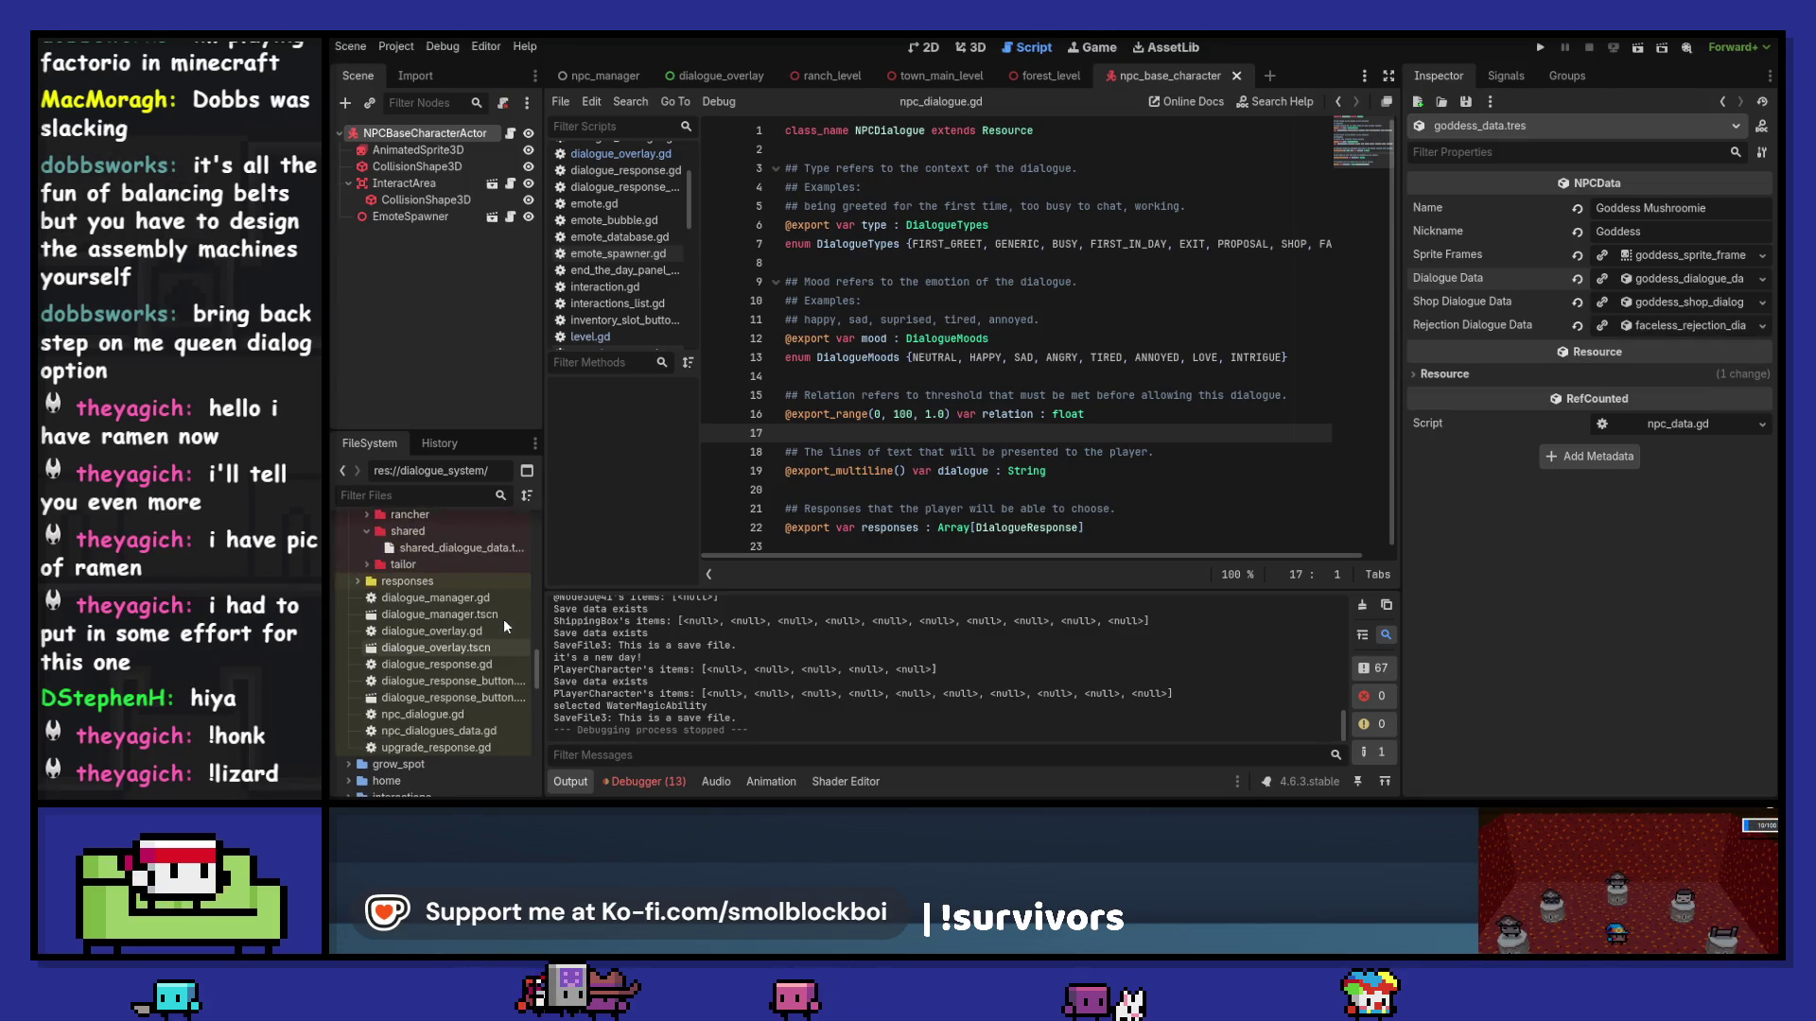
scroll(503, 618, "up", 8)
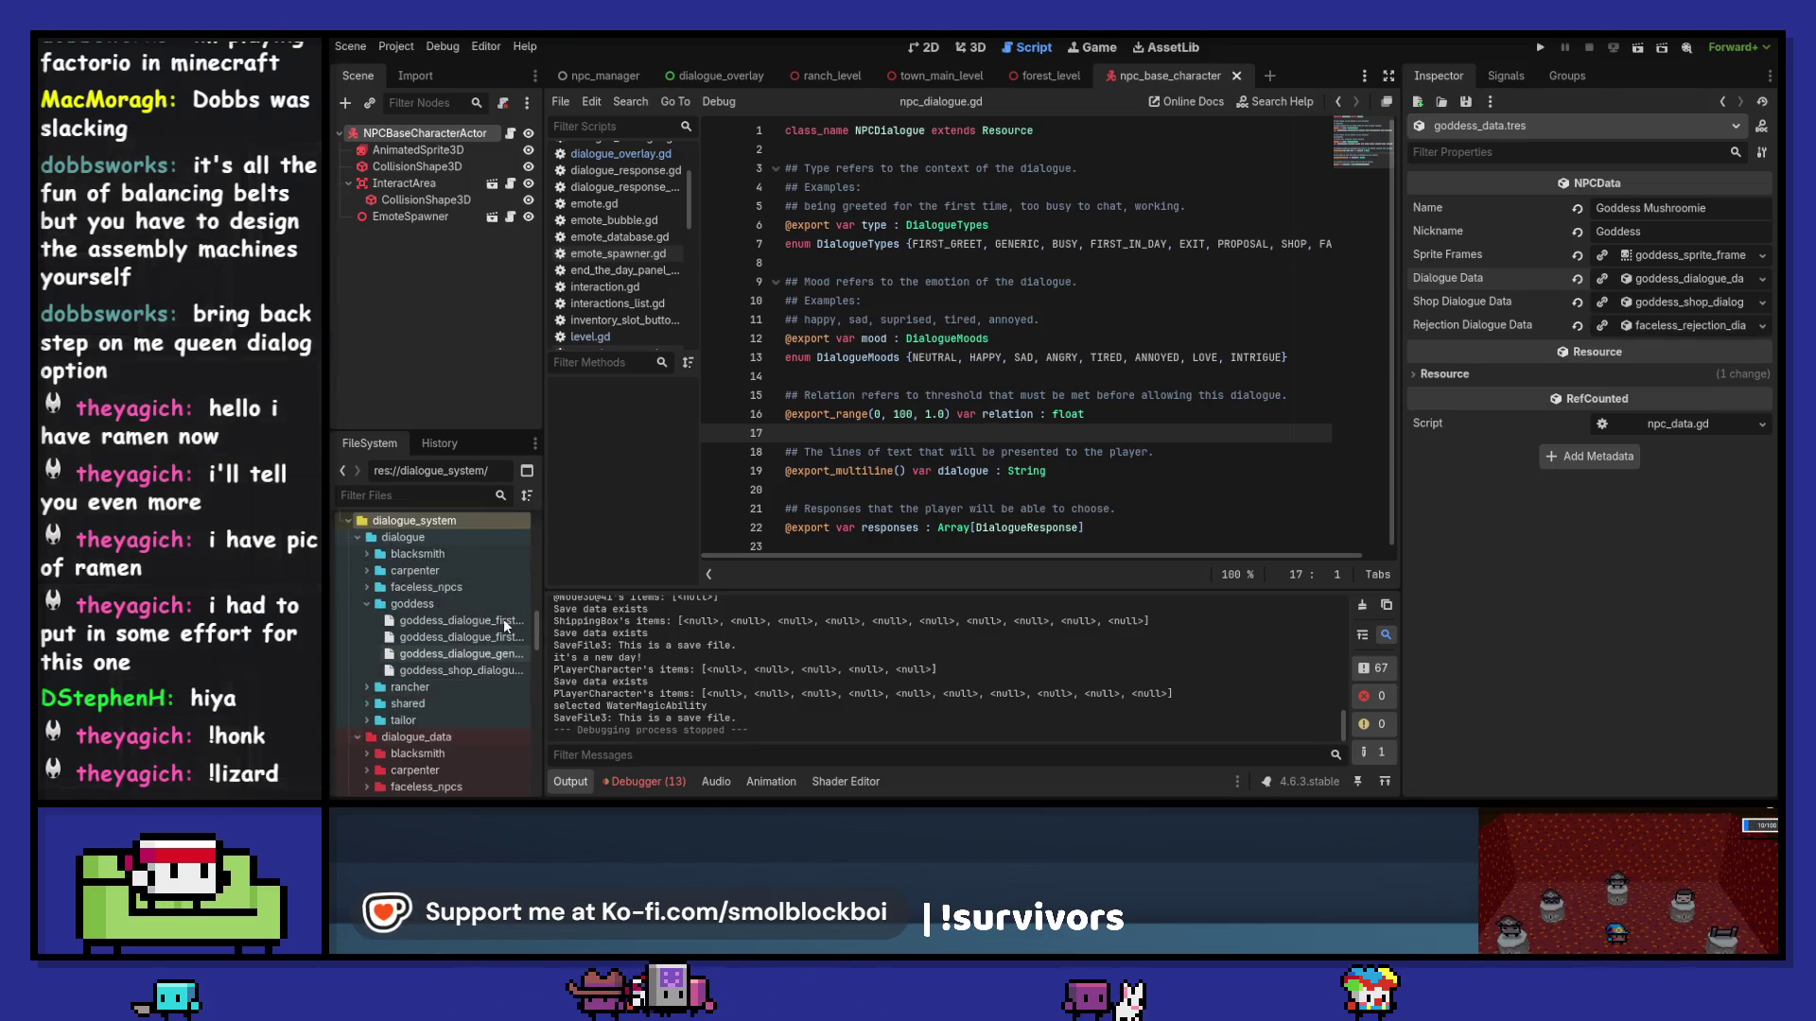
scroll(441, 637, "down", 9)
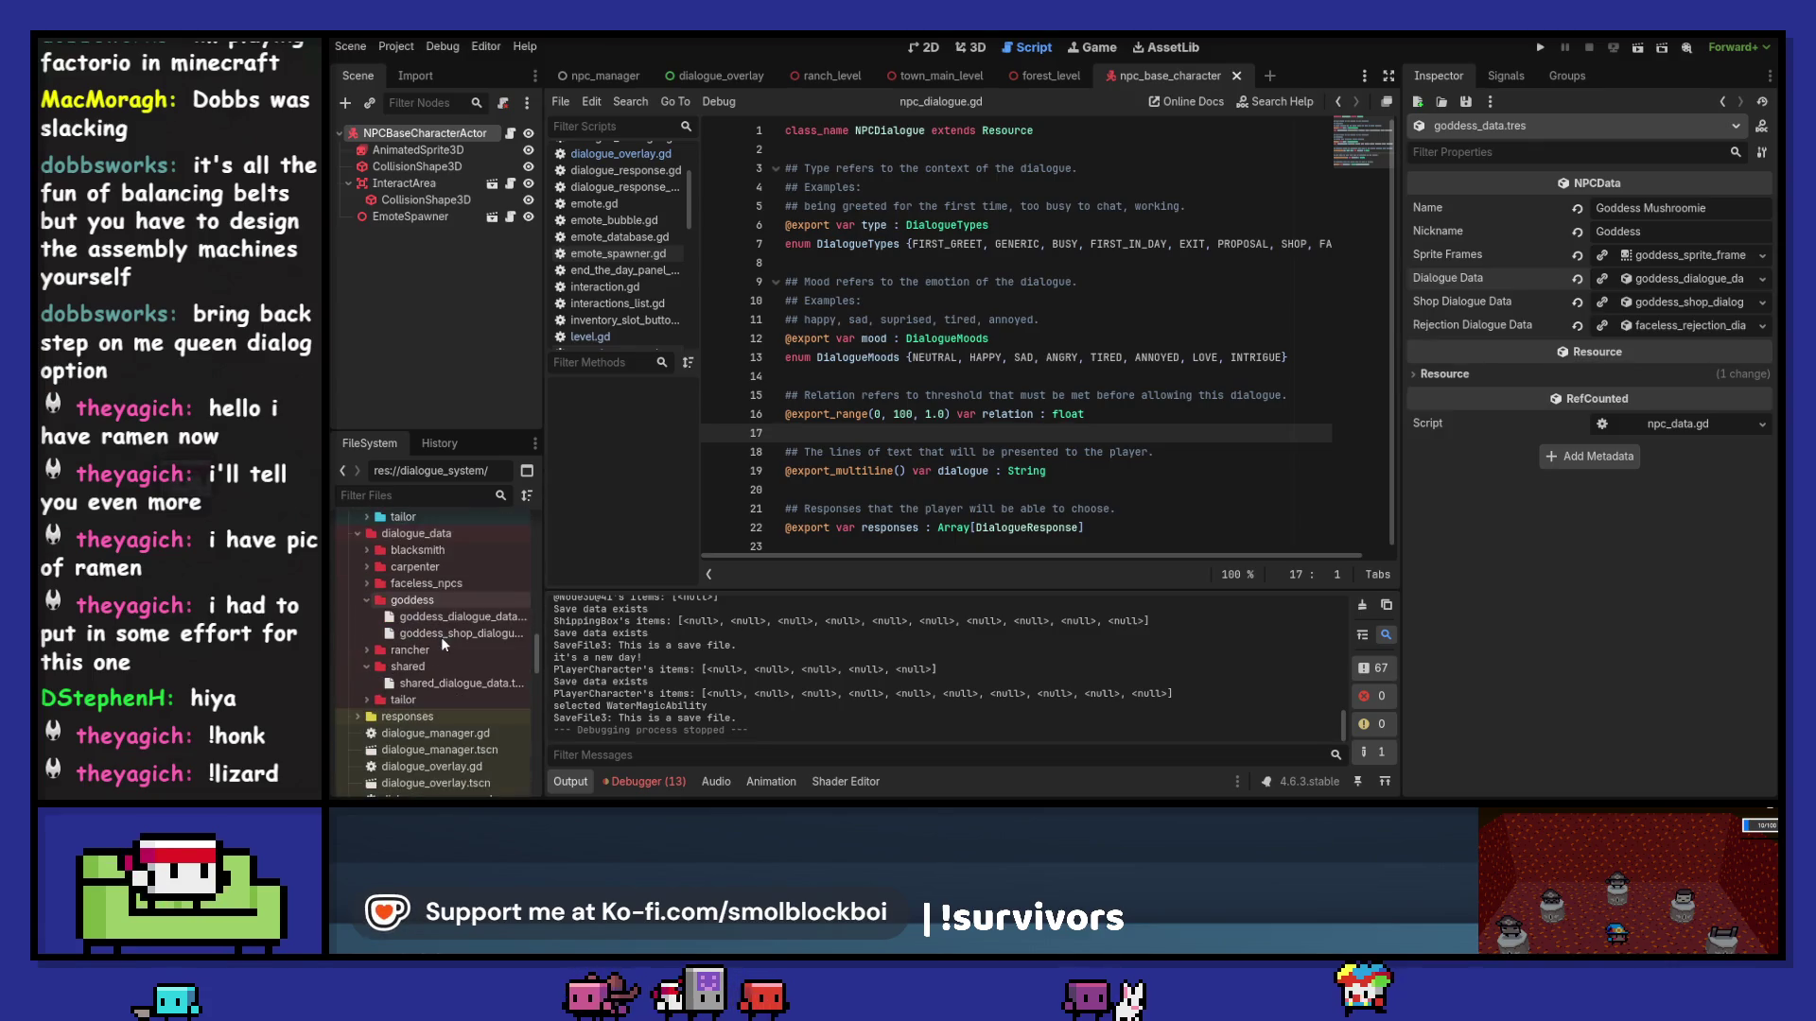
scroll(420, 673, "up", 5)
right_click(427, 622)
mouse_move(541, 614)
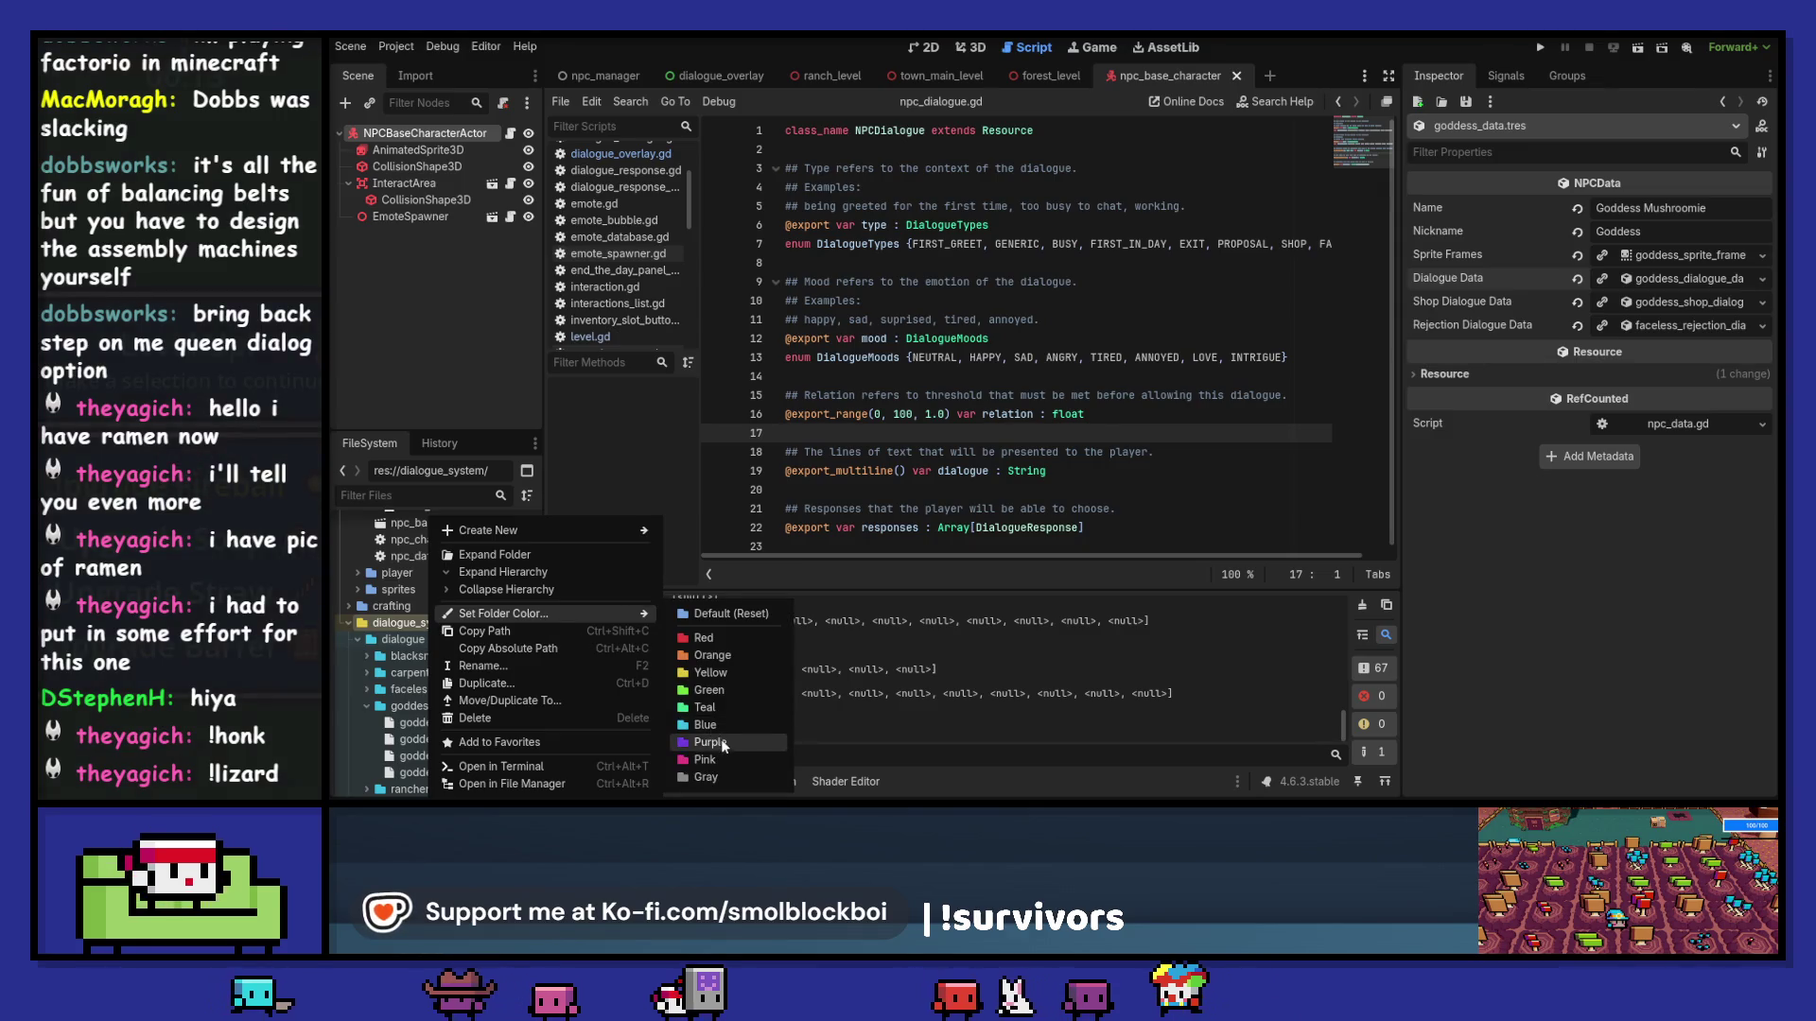
left_click(703, 637)
scroll(471, 659, "down", 3)
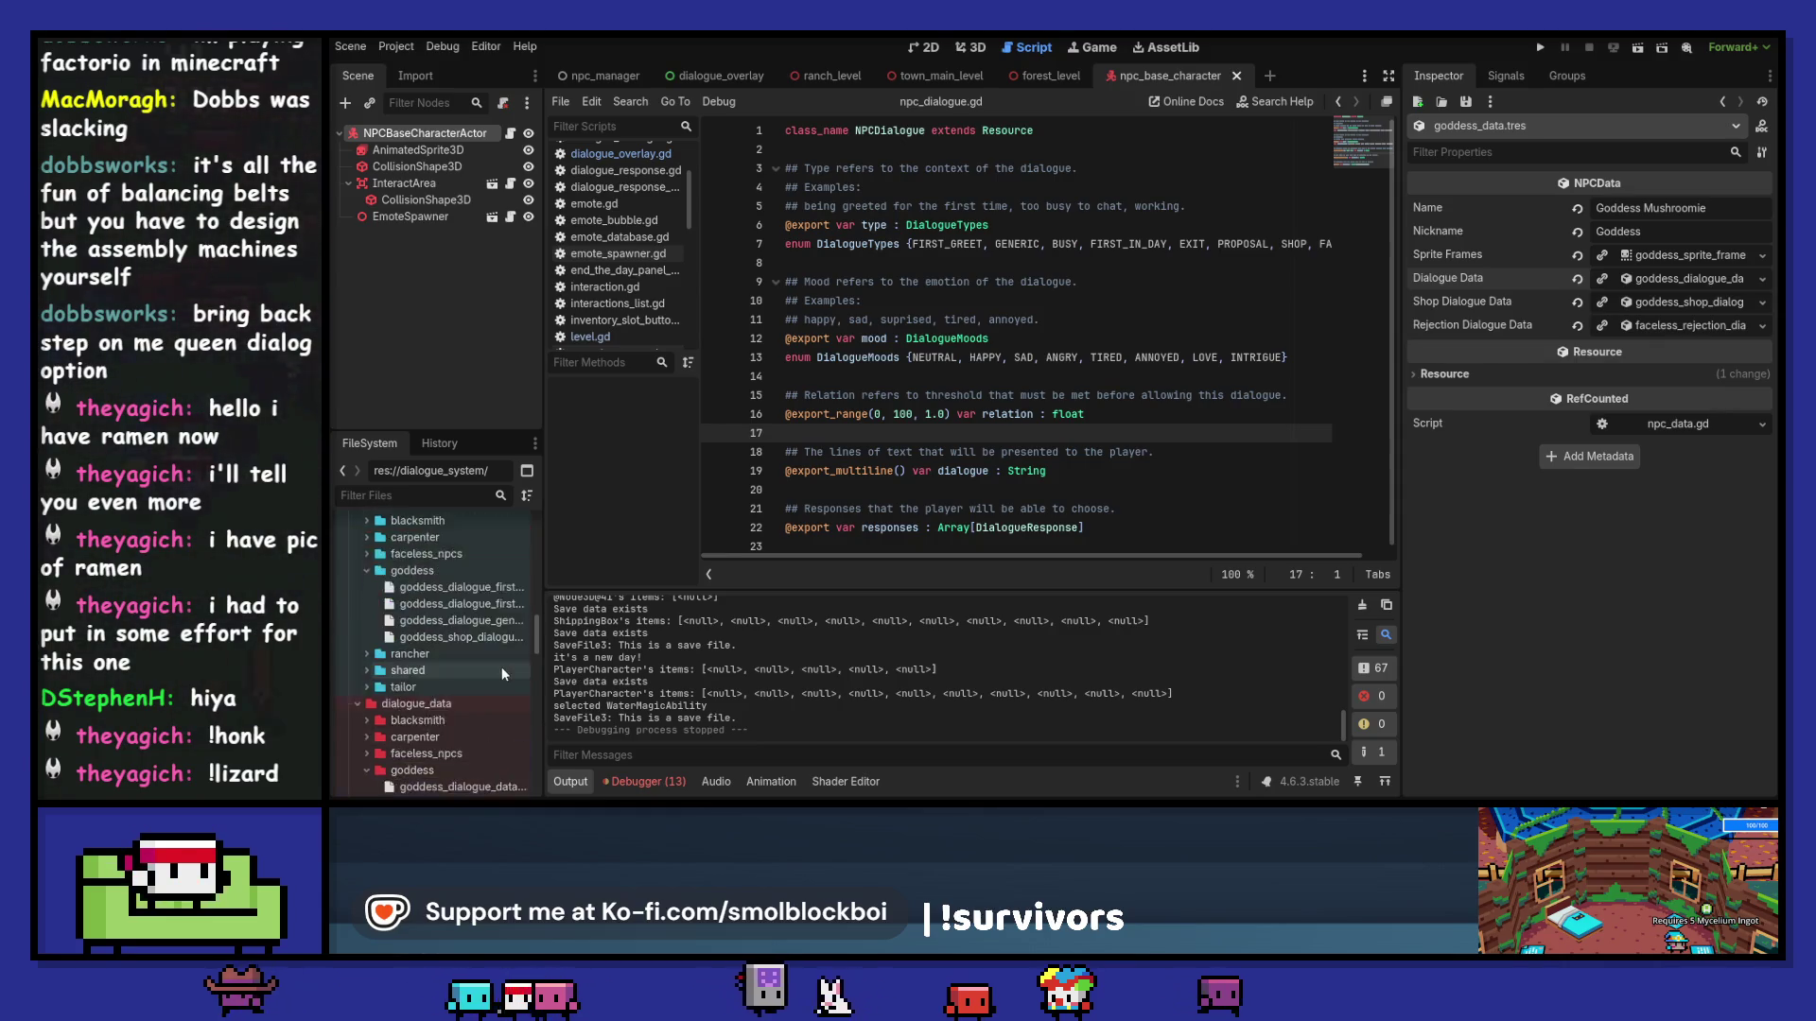
right_click(459, 588)
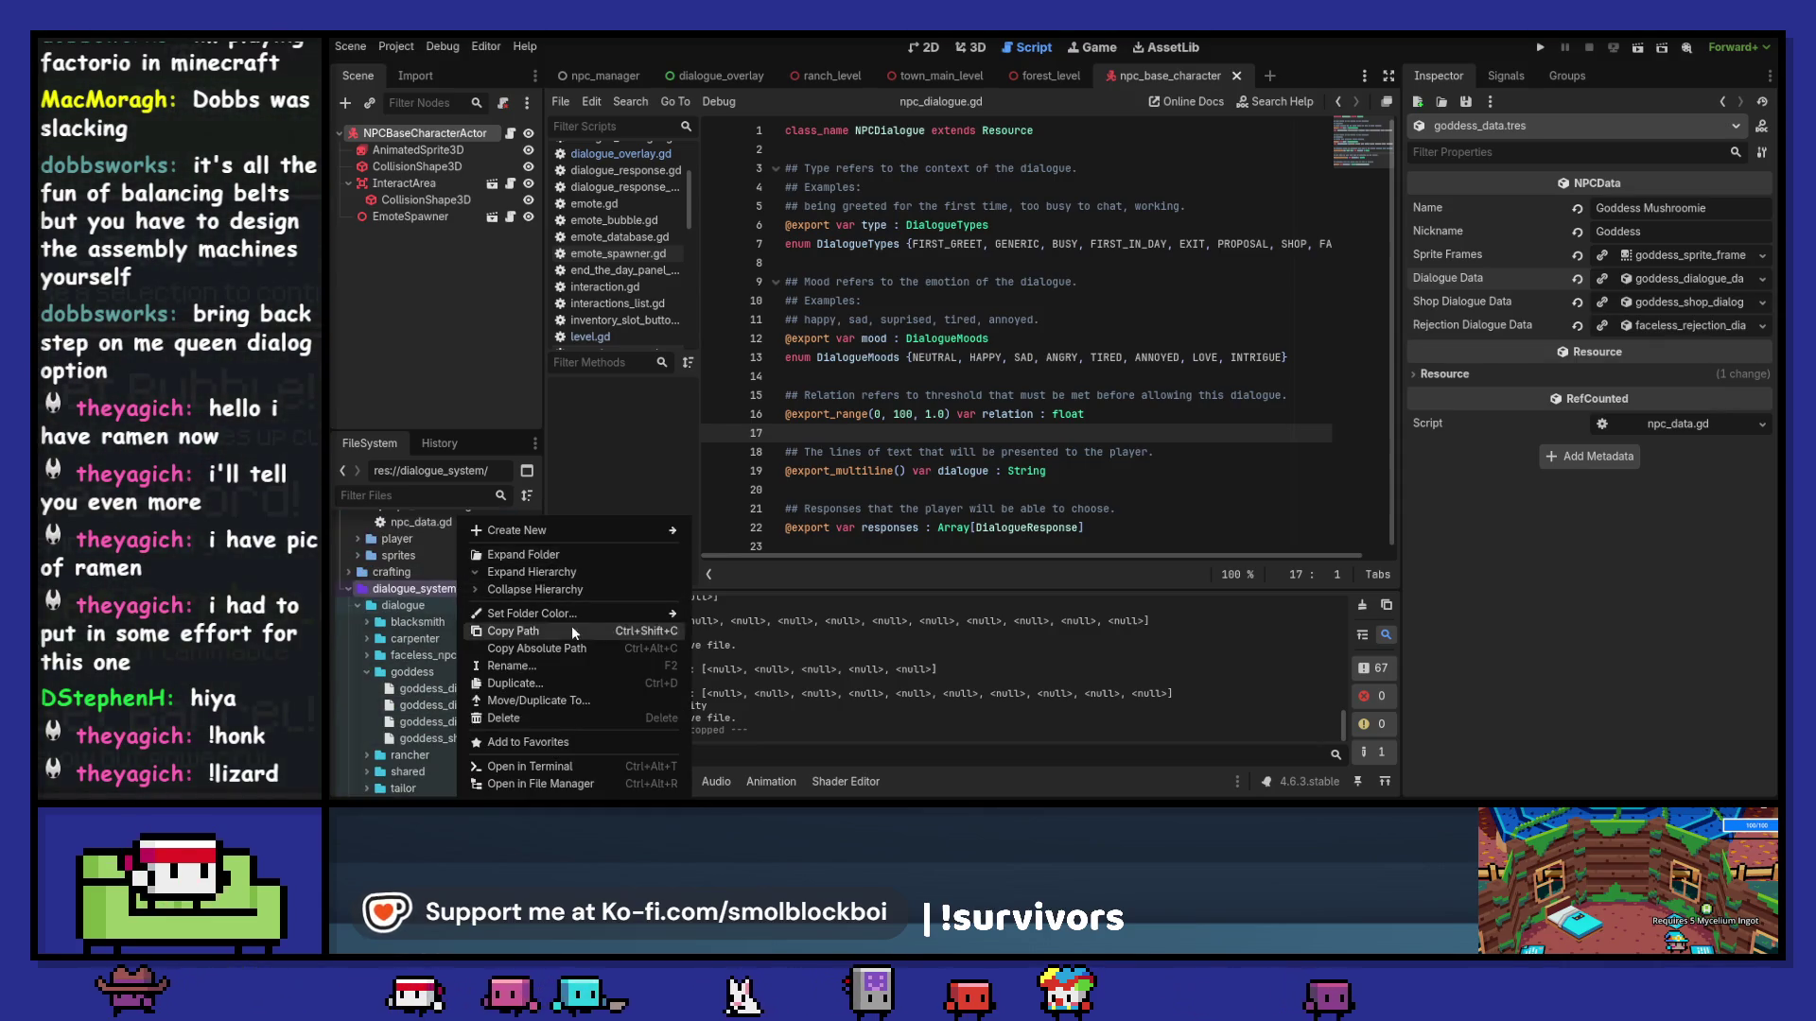
mouse_move(574, 616)
left_click(763, 773)
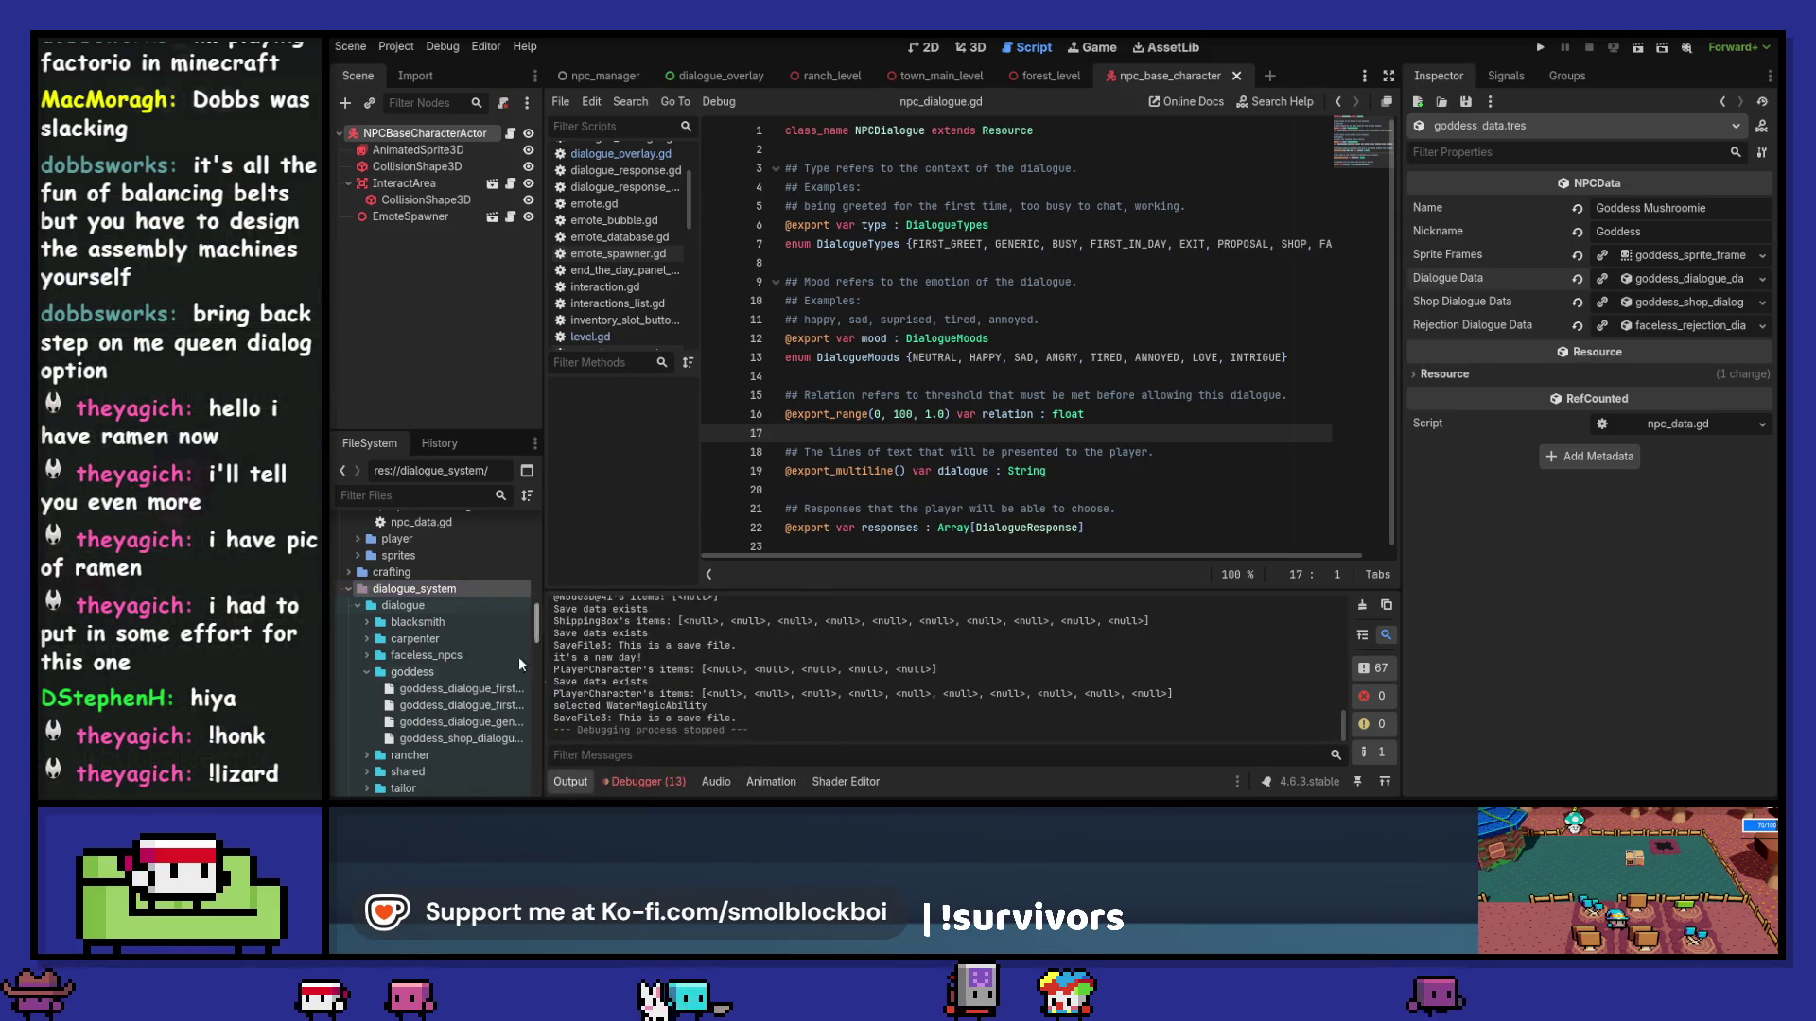
left_click(482, 640)
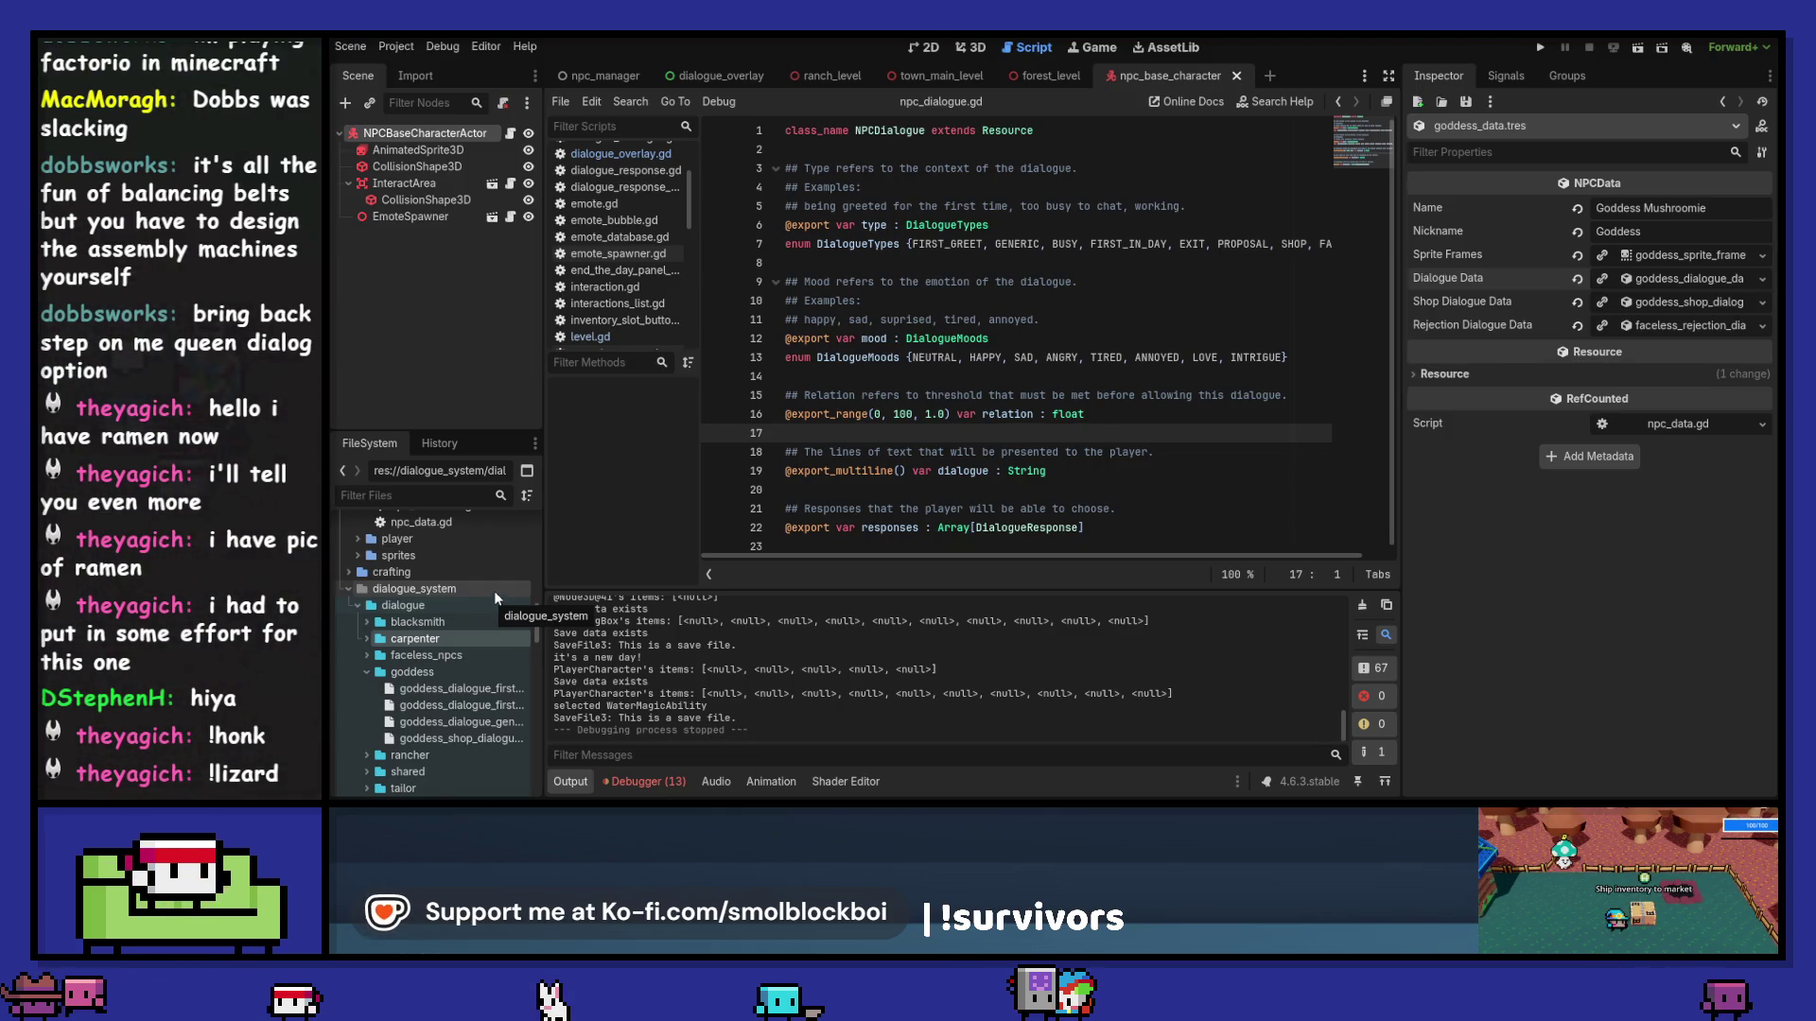
scroll(494, 591, "down", 5)
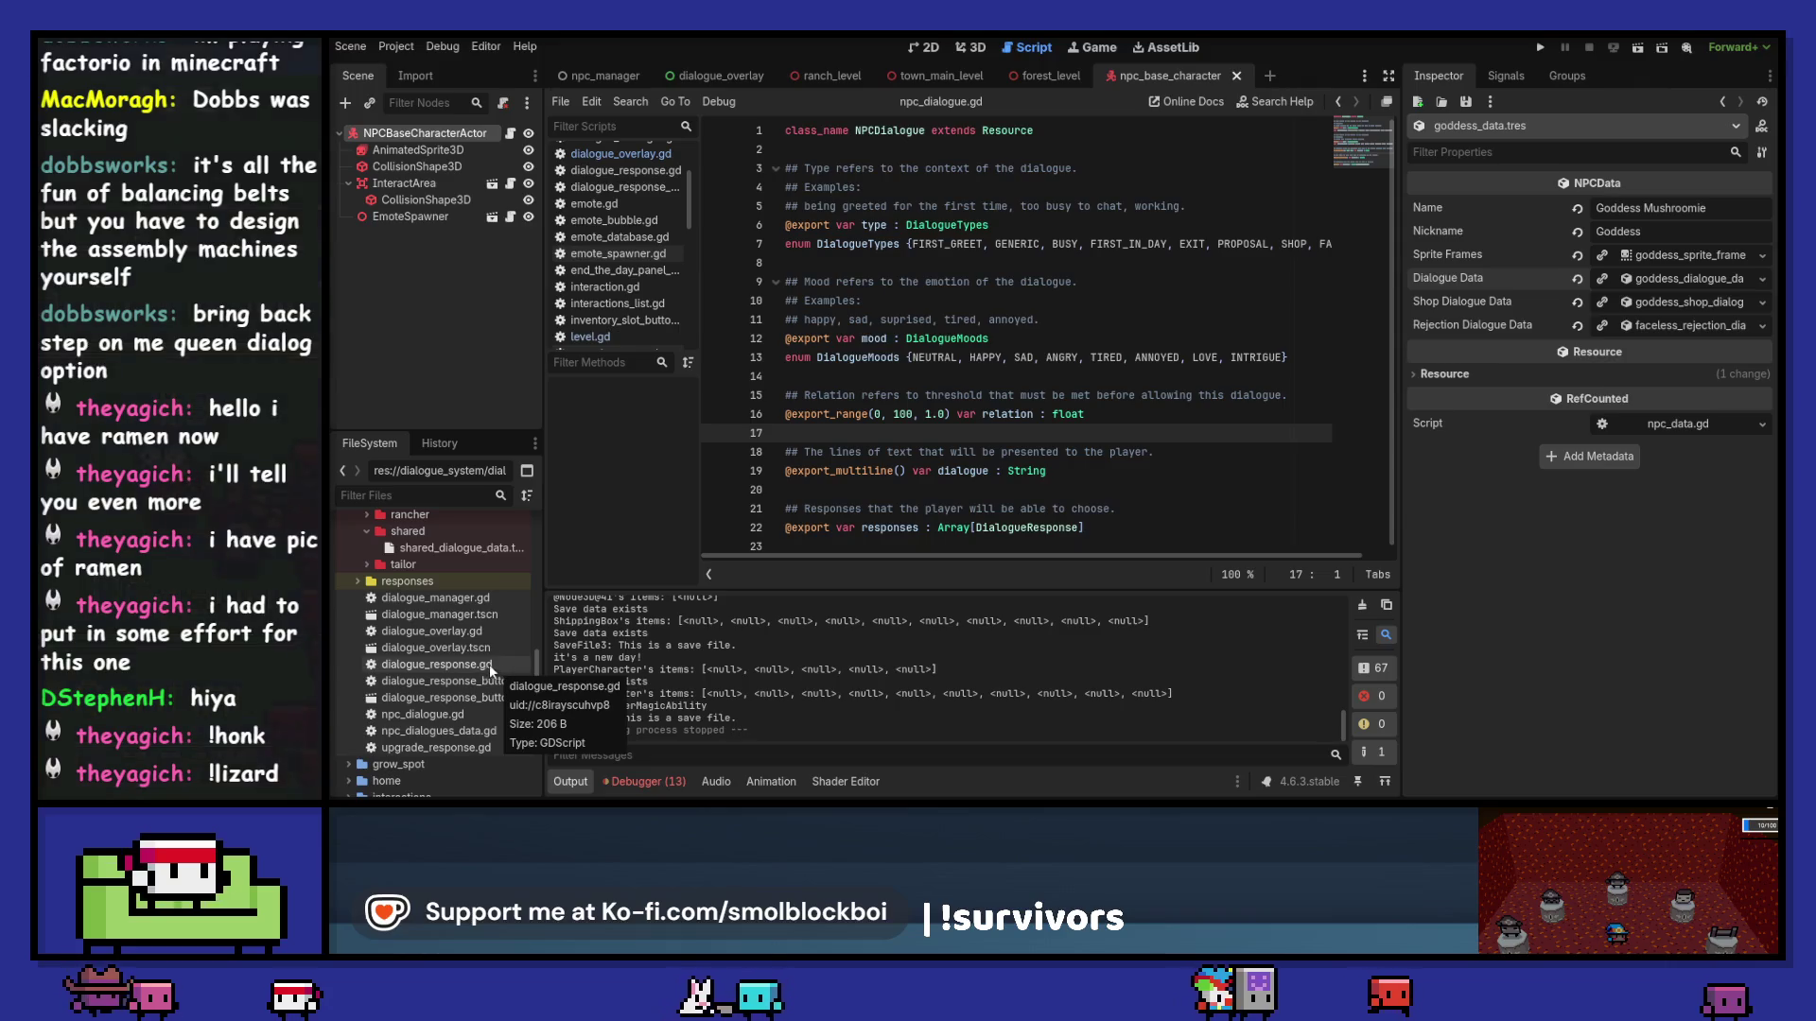
scroll(439, 678, "down", 3)
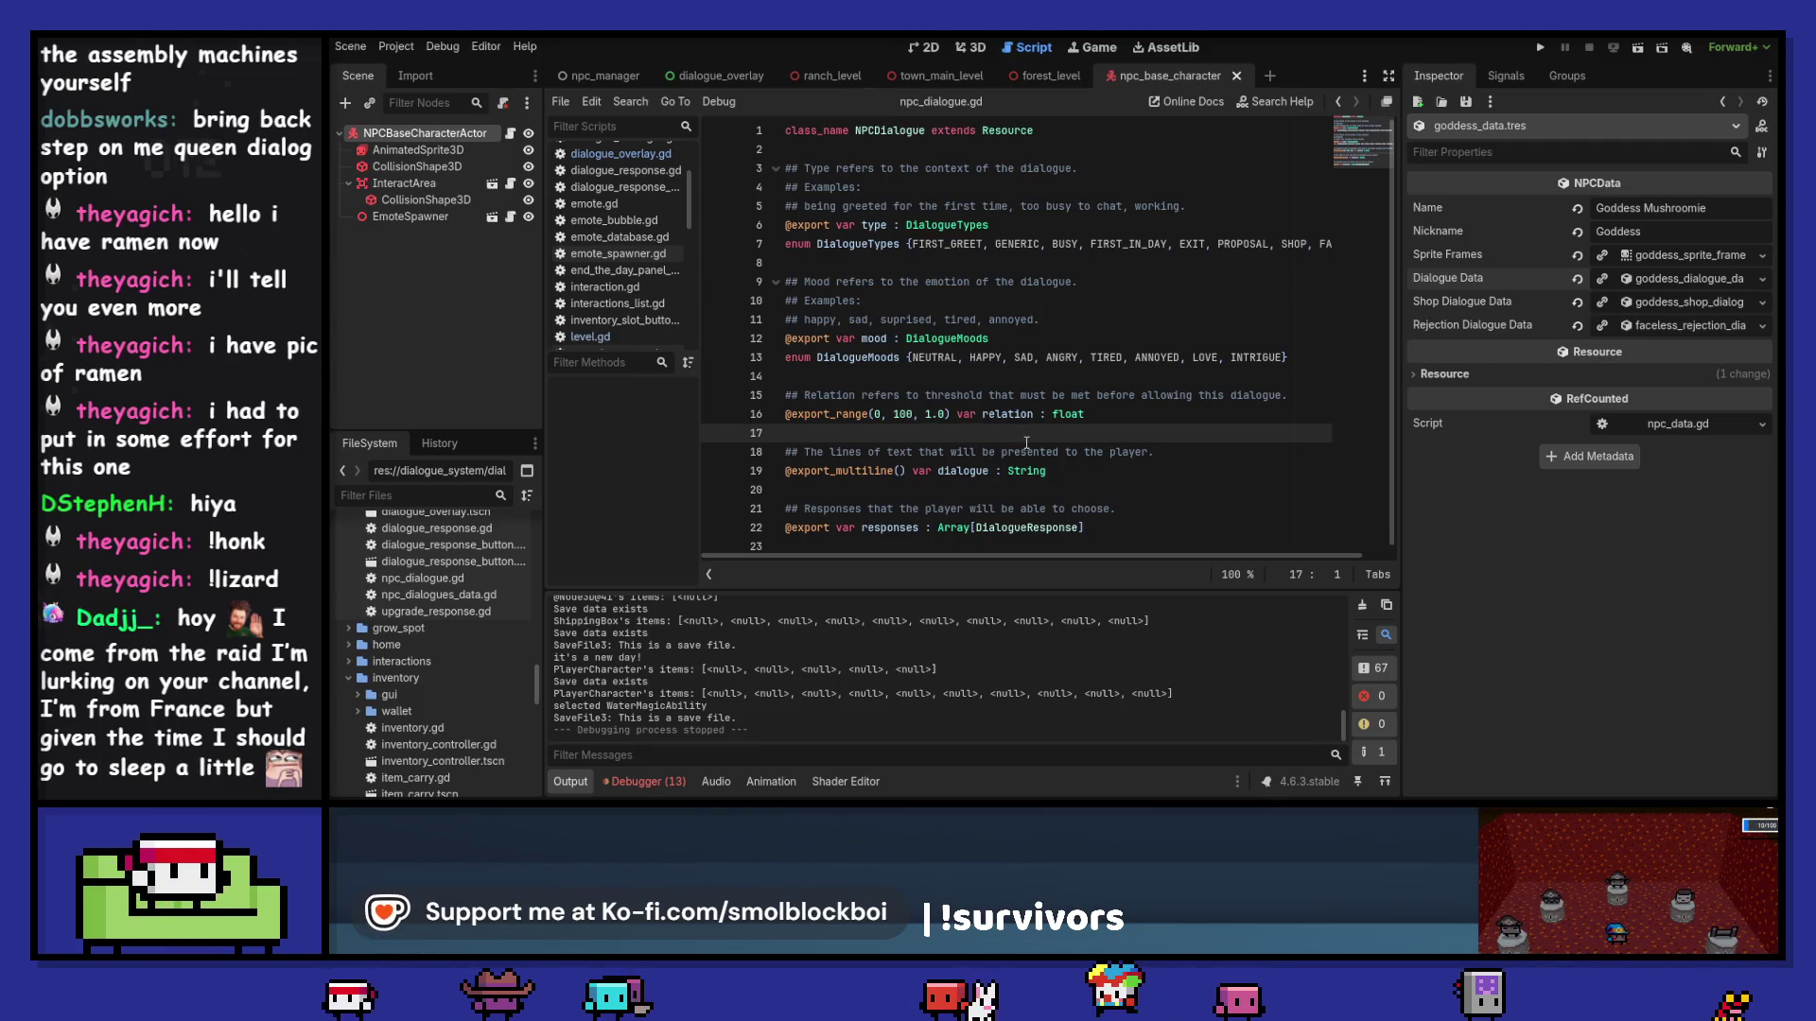
scroll(503, 626, "up", 5)
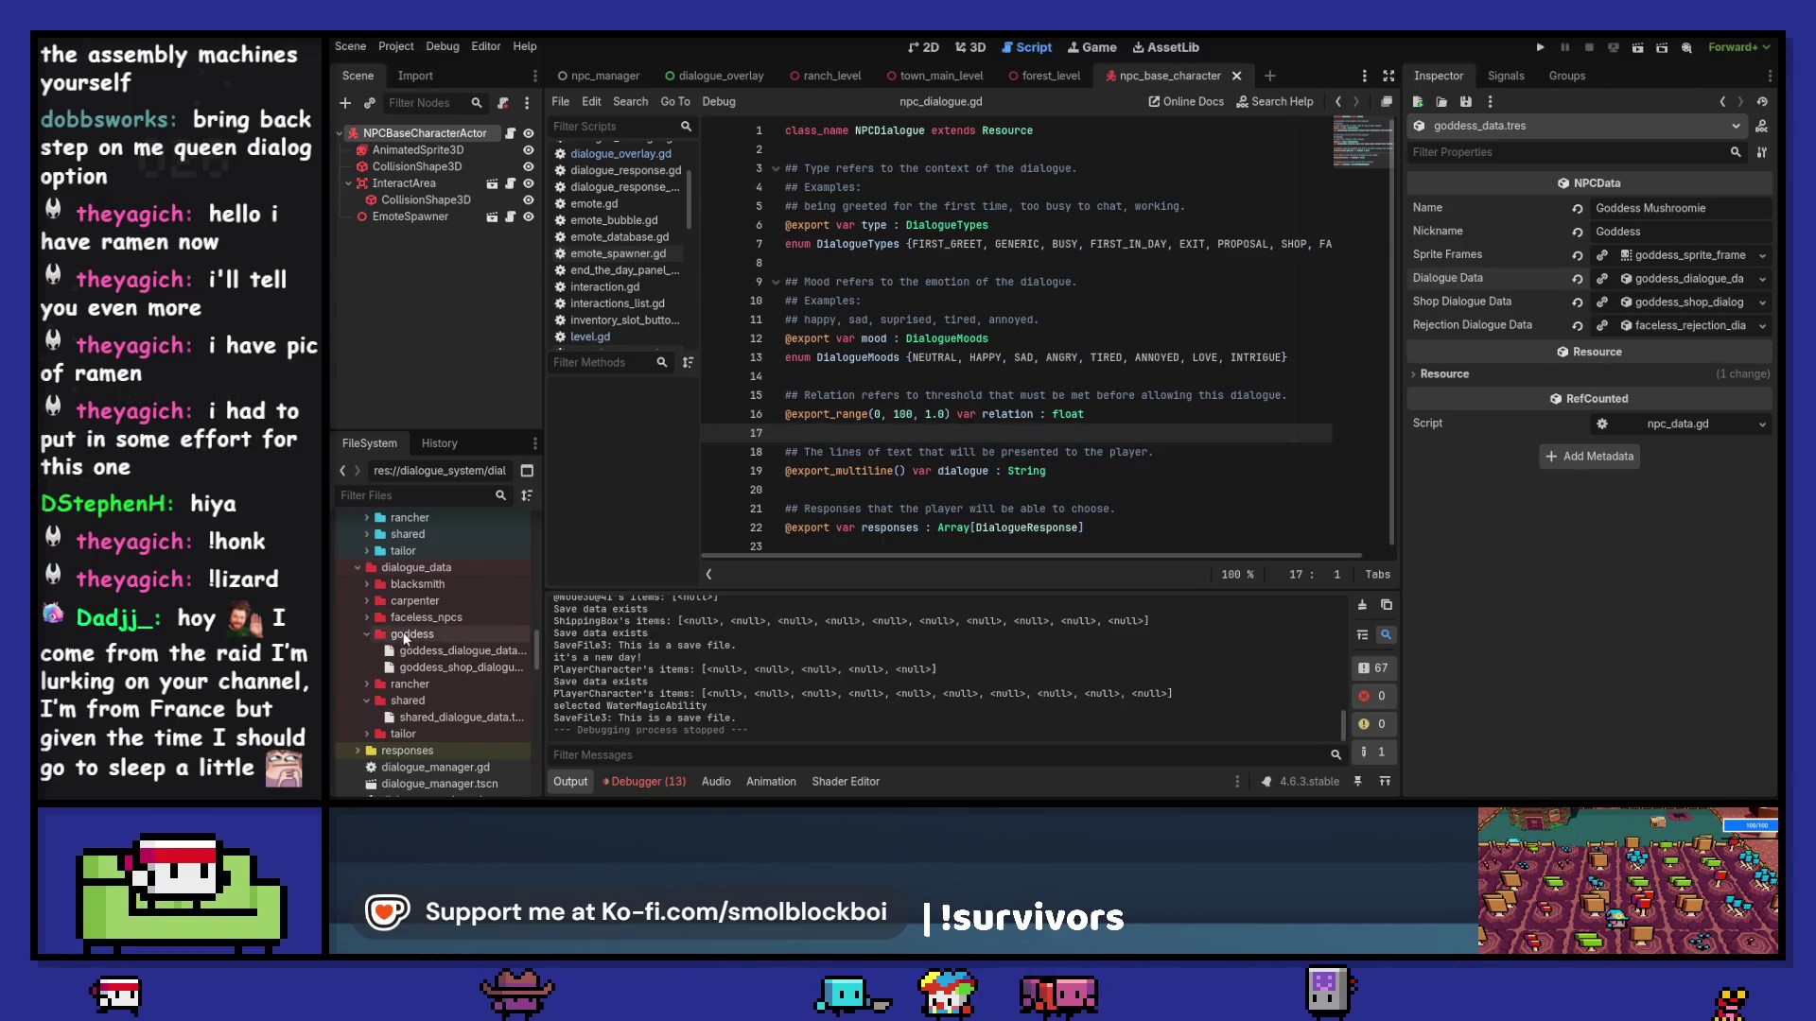
left_click(365, 634)
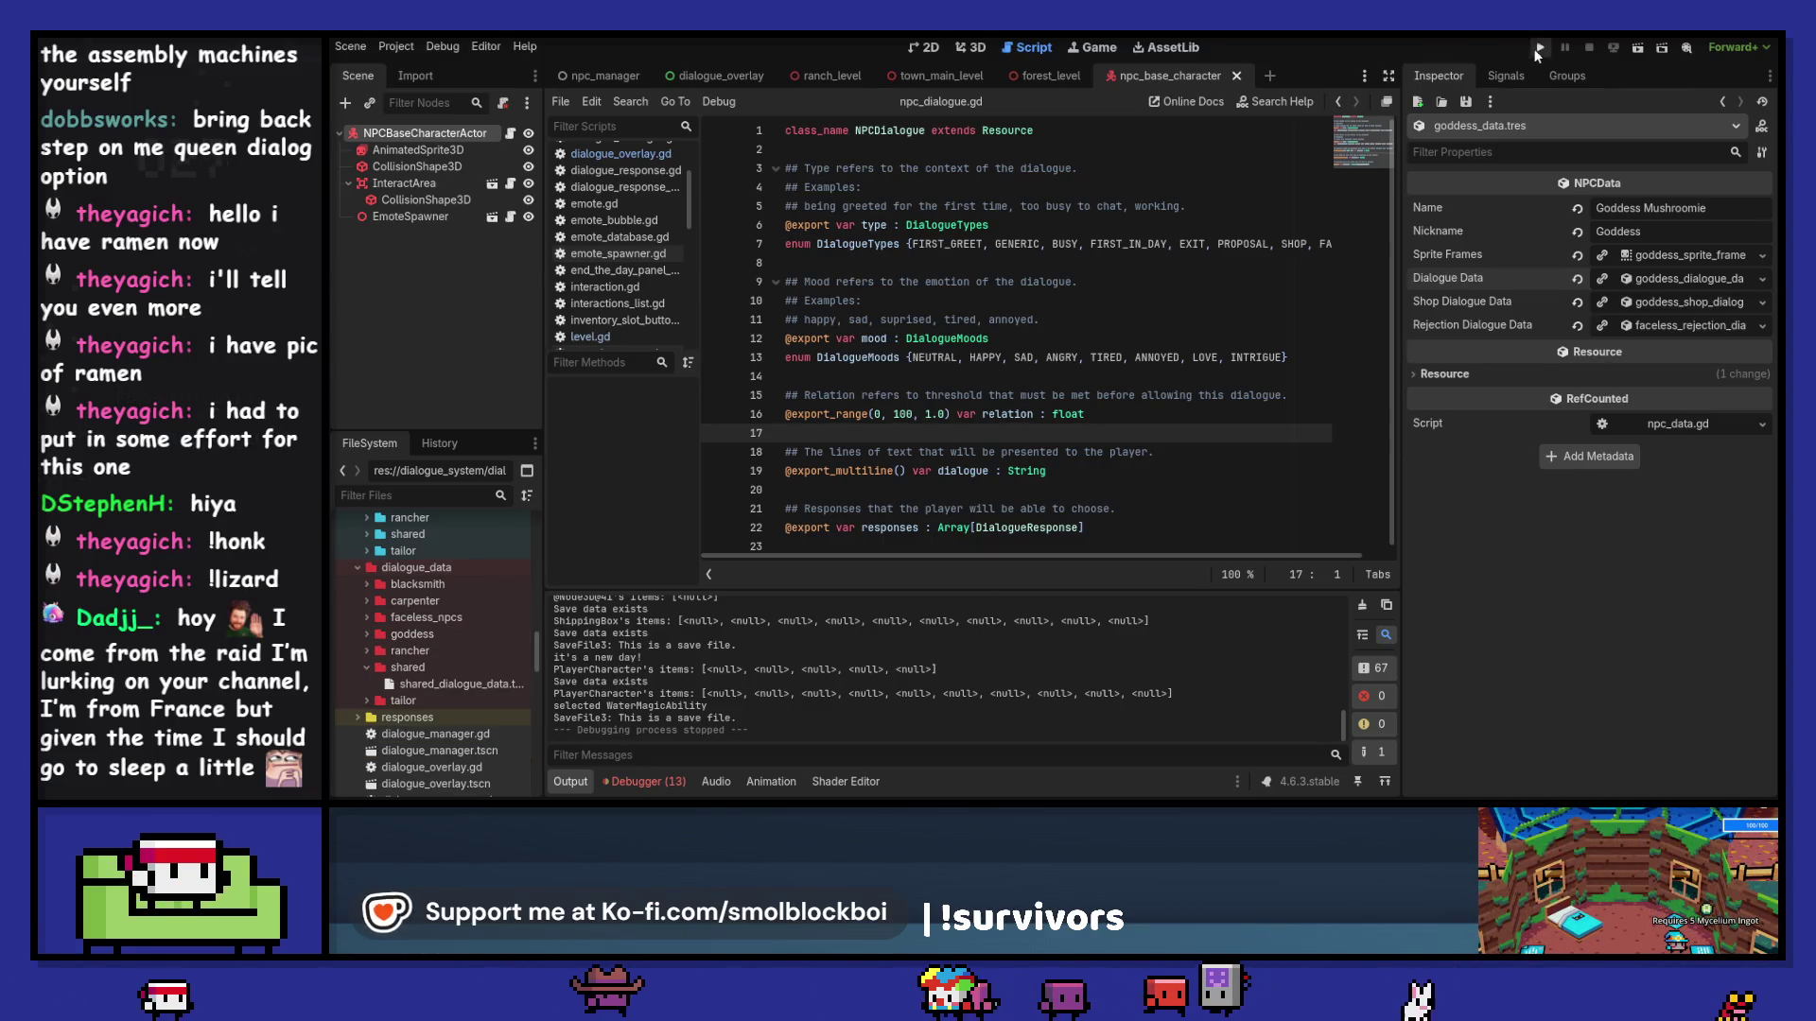
Step: Launch the game in the mushroom farm level and dismiss the Dragon conversation
left_click(1539, 48)
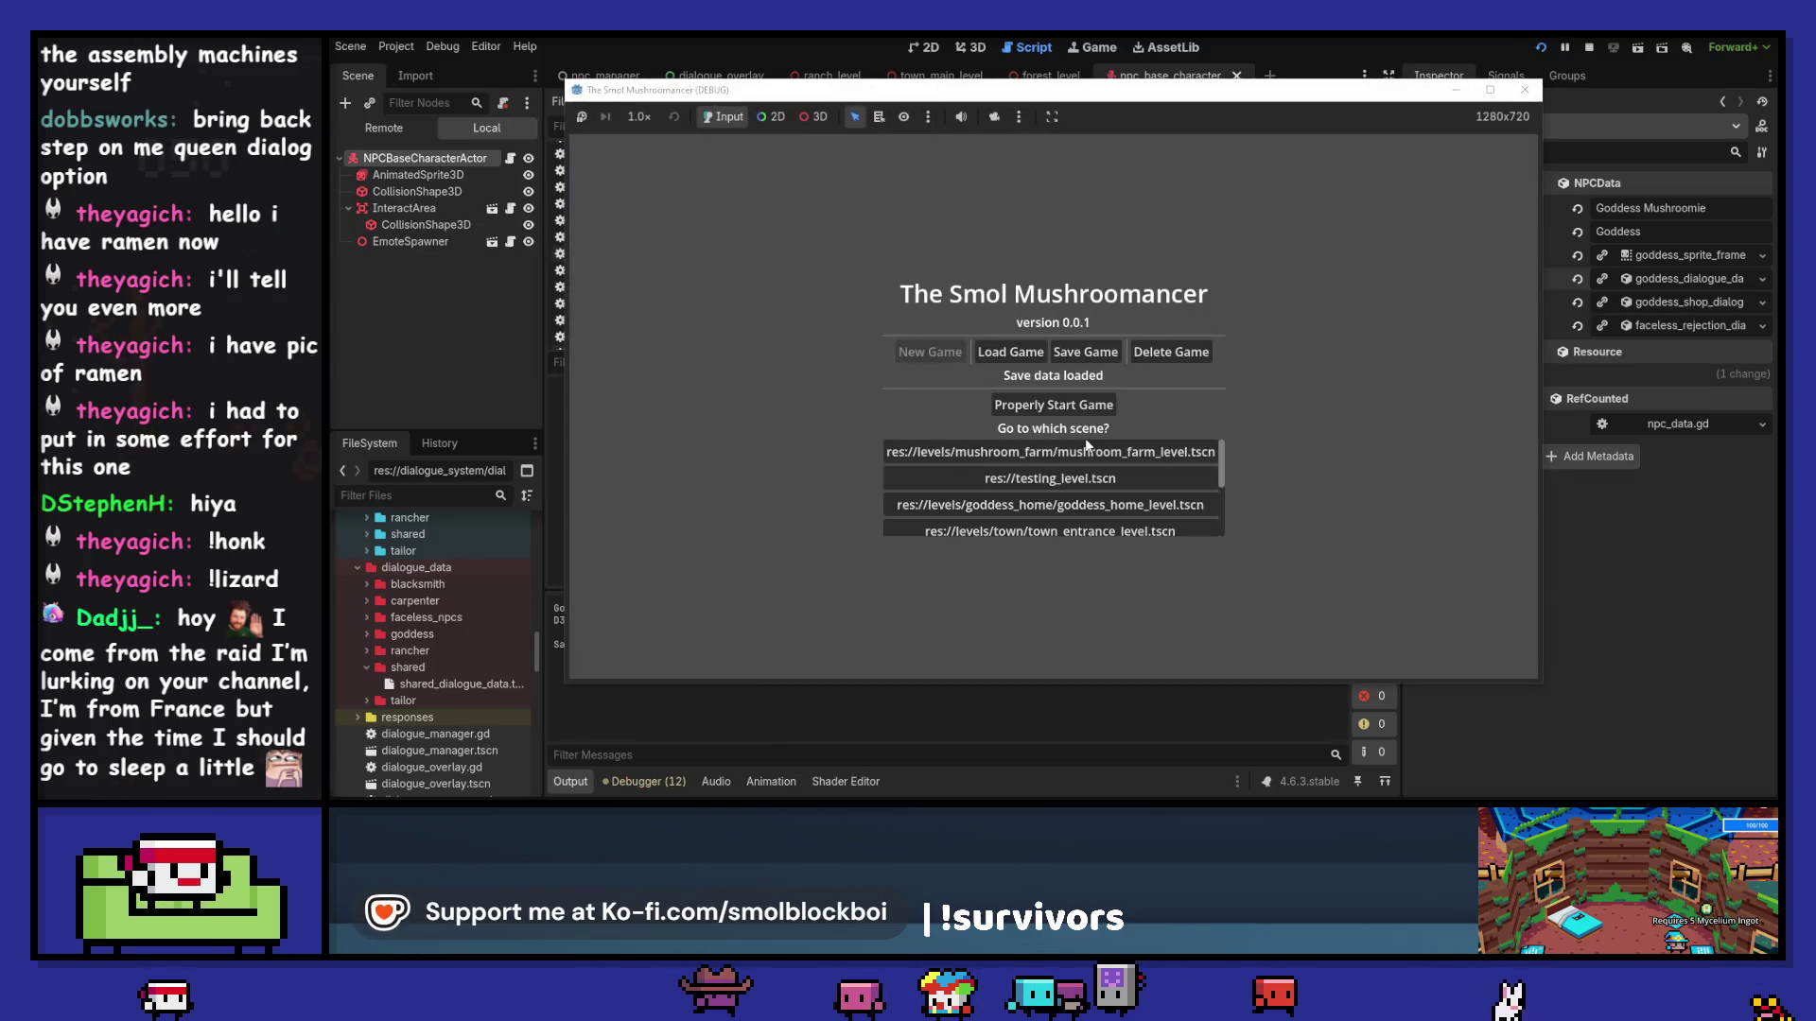
left_click(1093, 458)
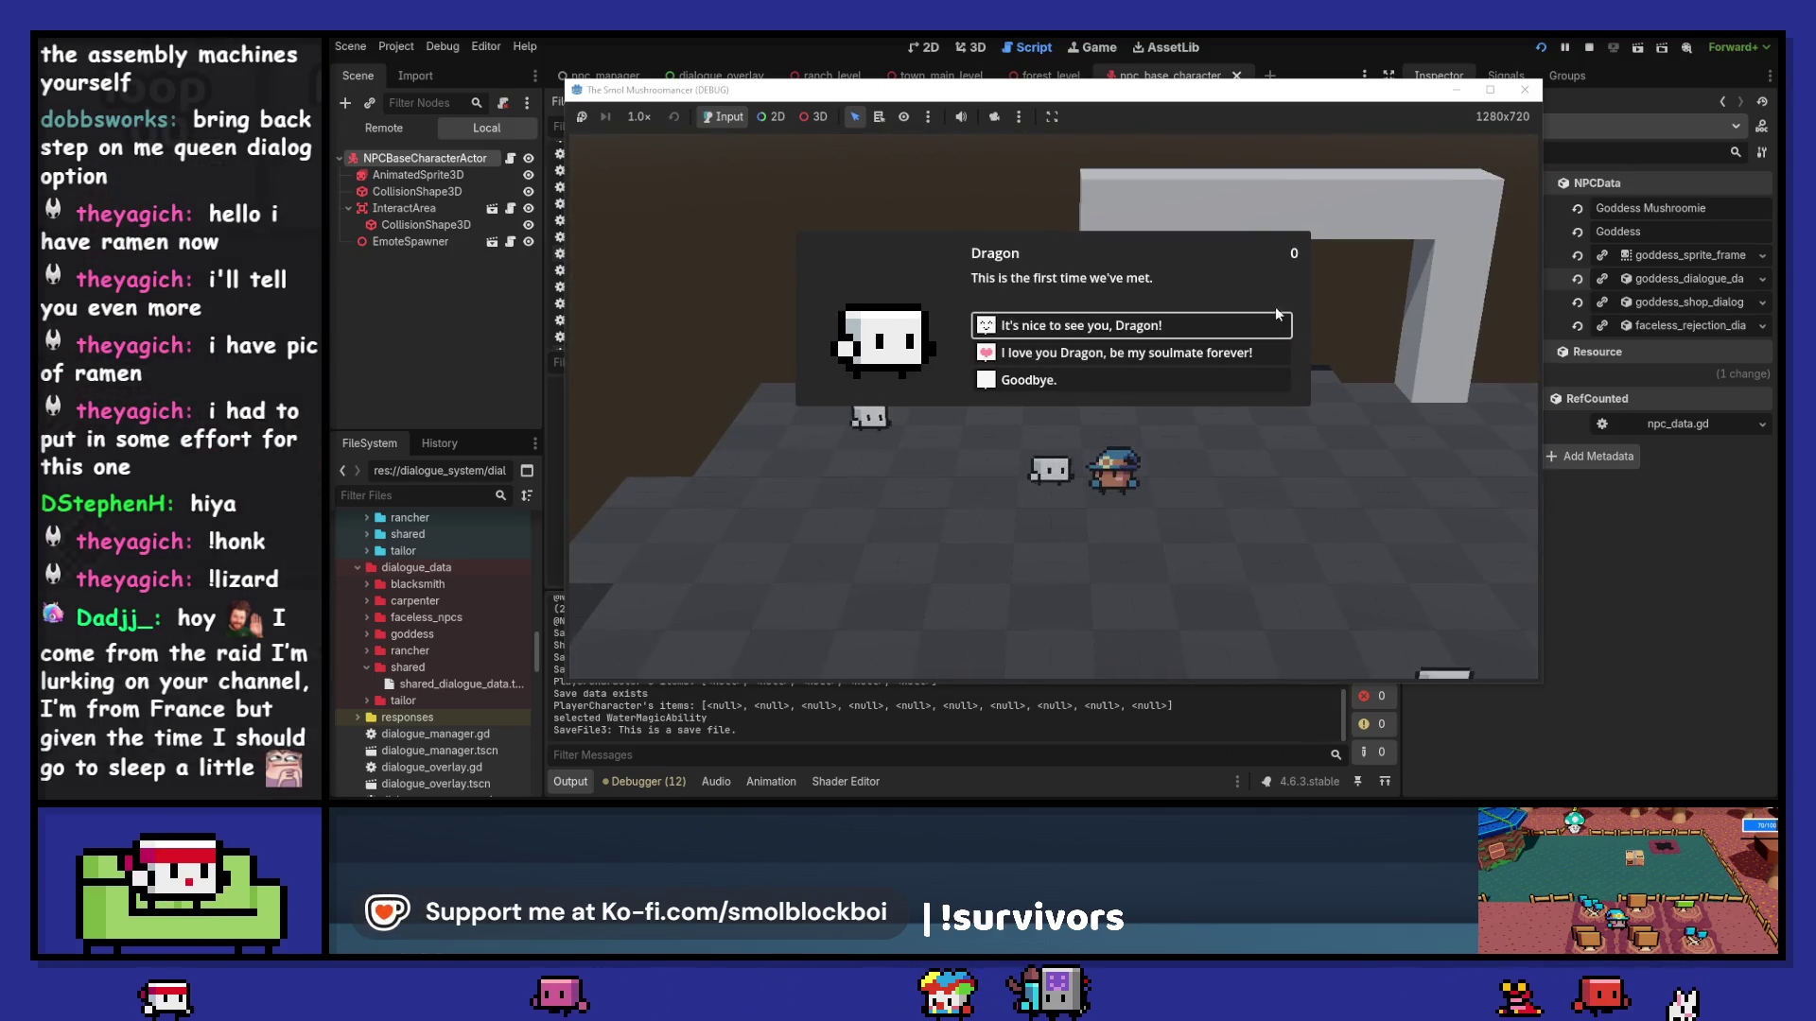
key("Return")
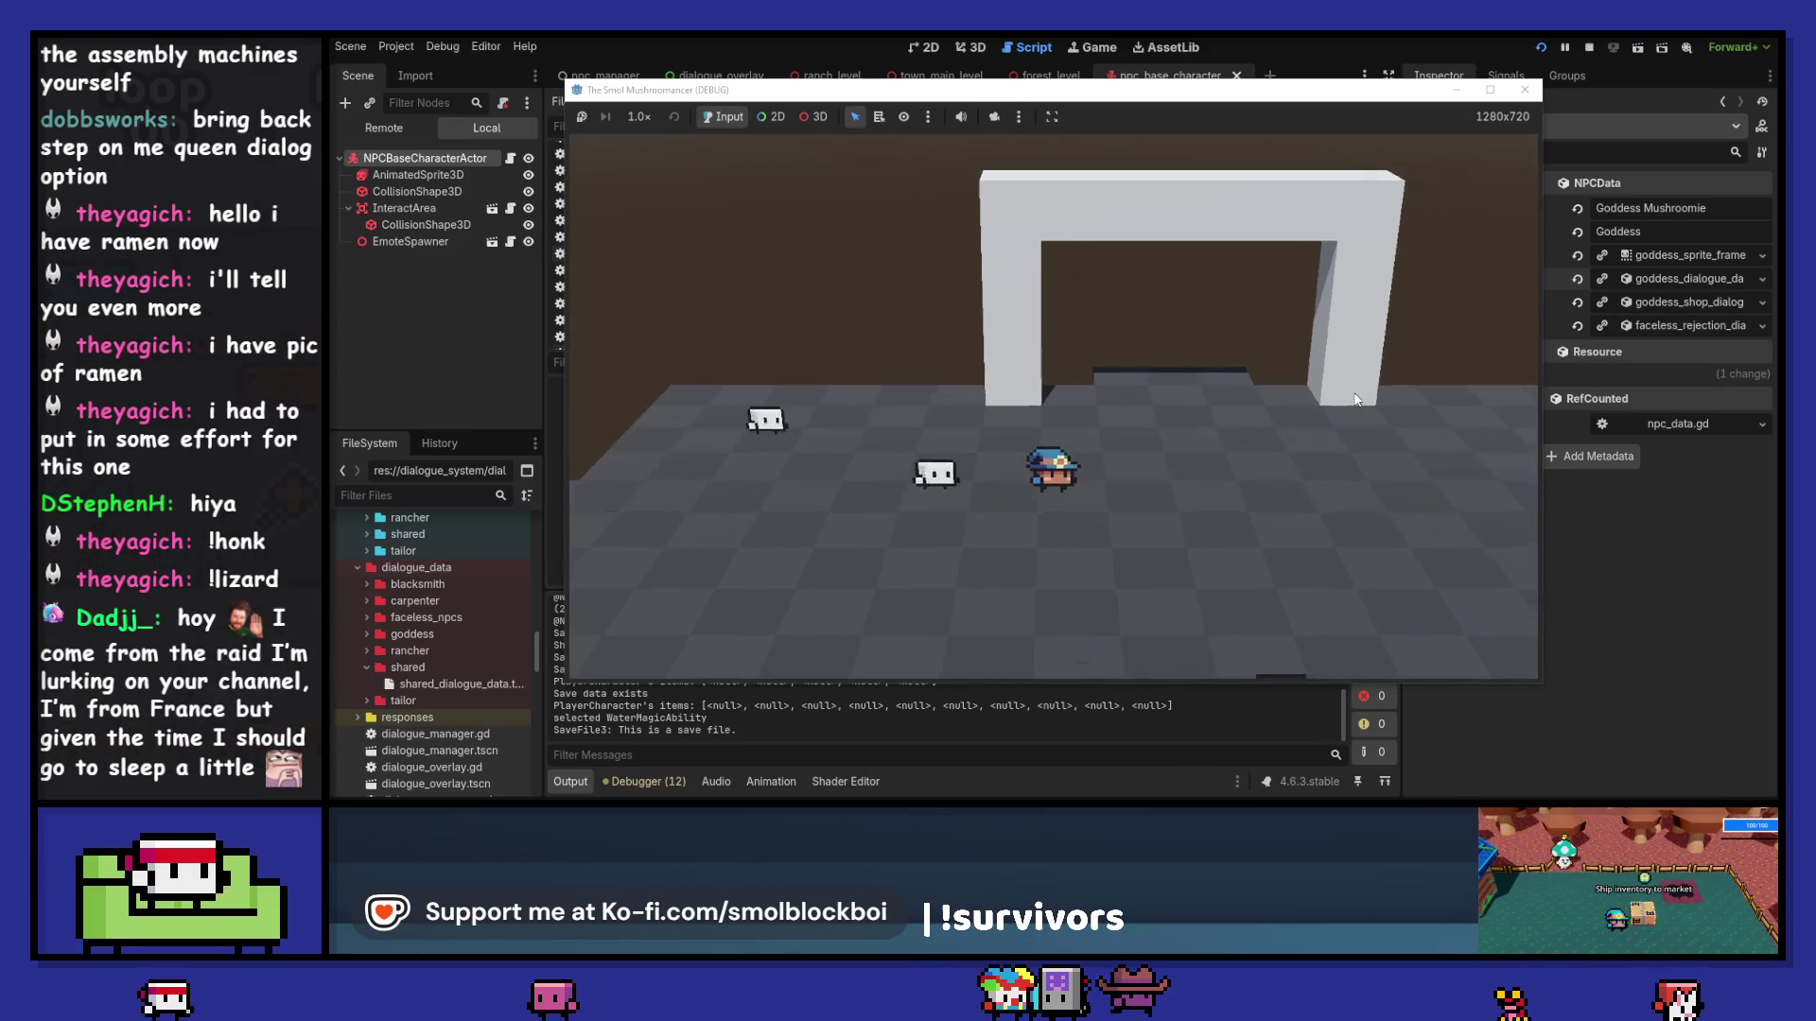
Step: Talk to the Tailor: ask a favor, pick the friendly greeting, then say Goodbye
key("w")
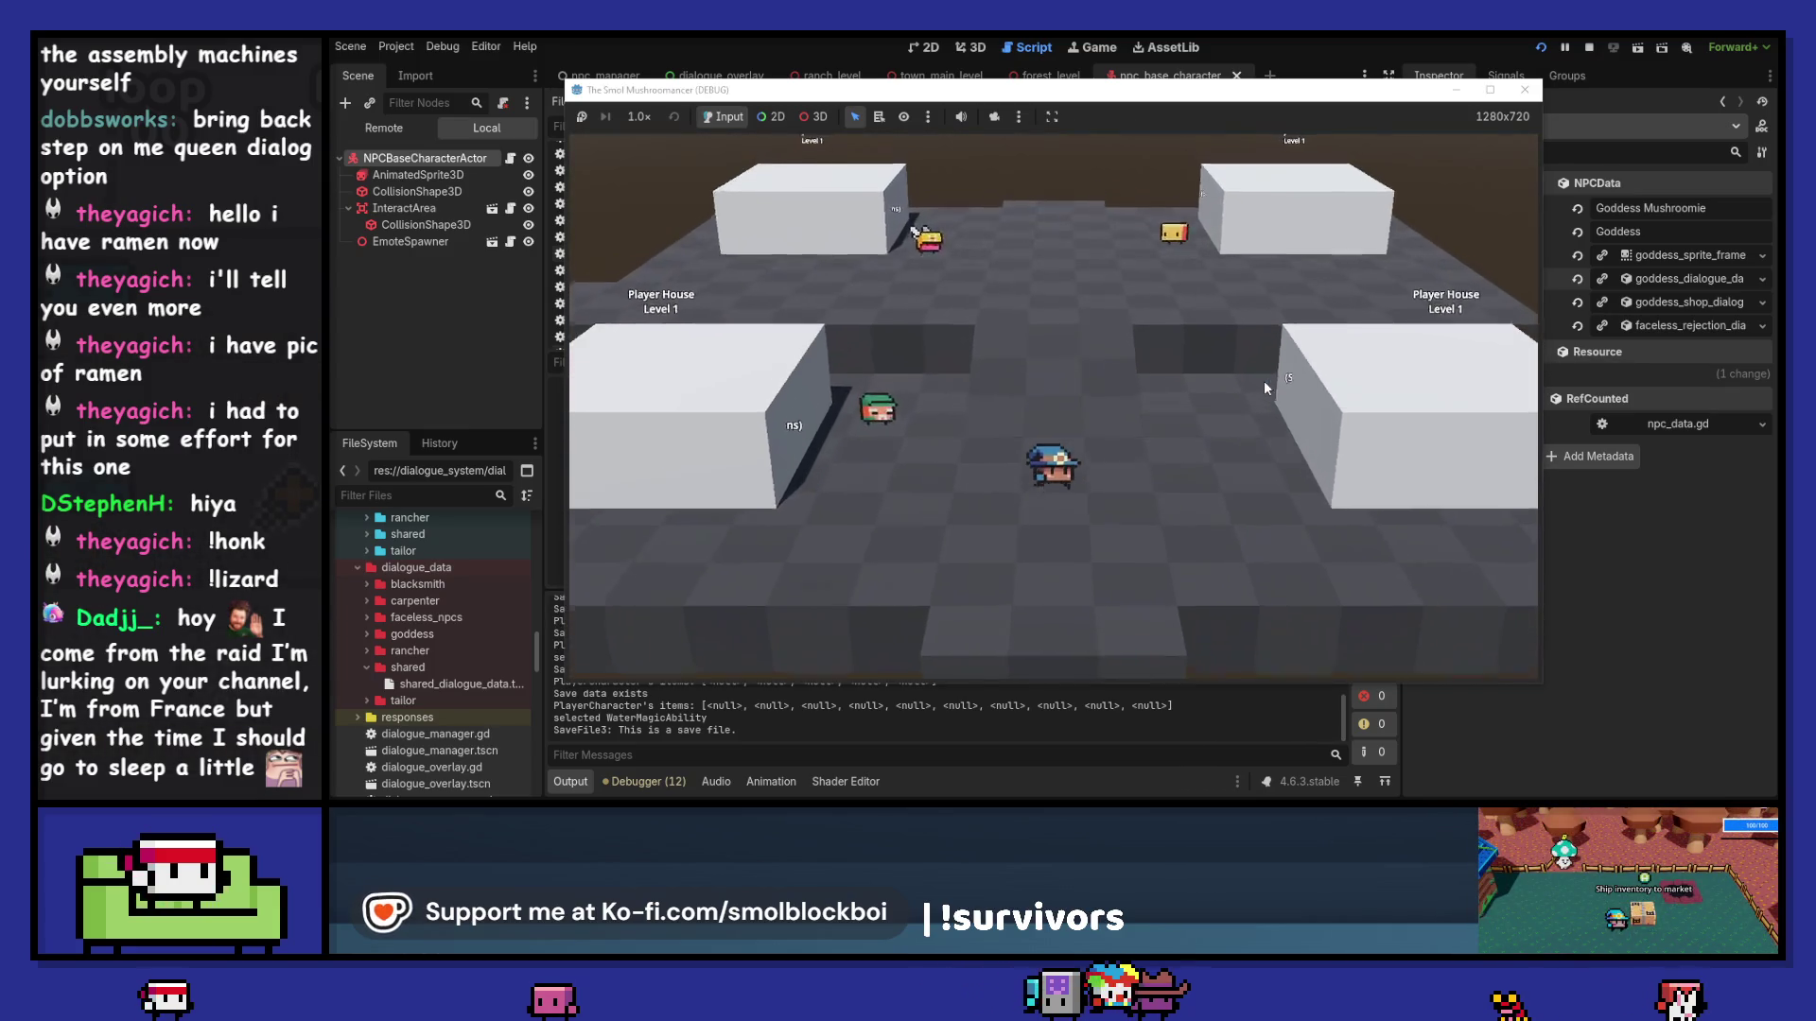
key("a")
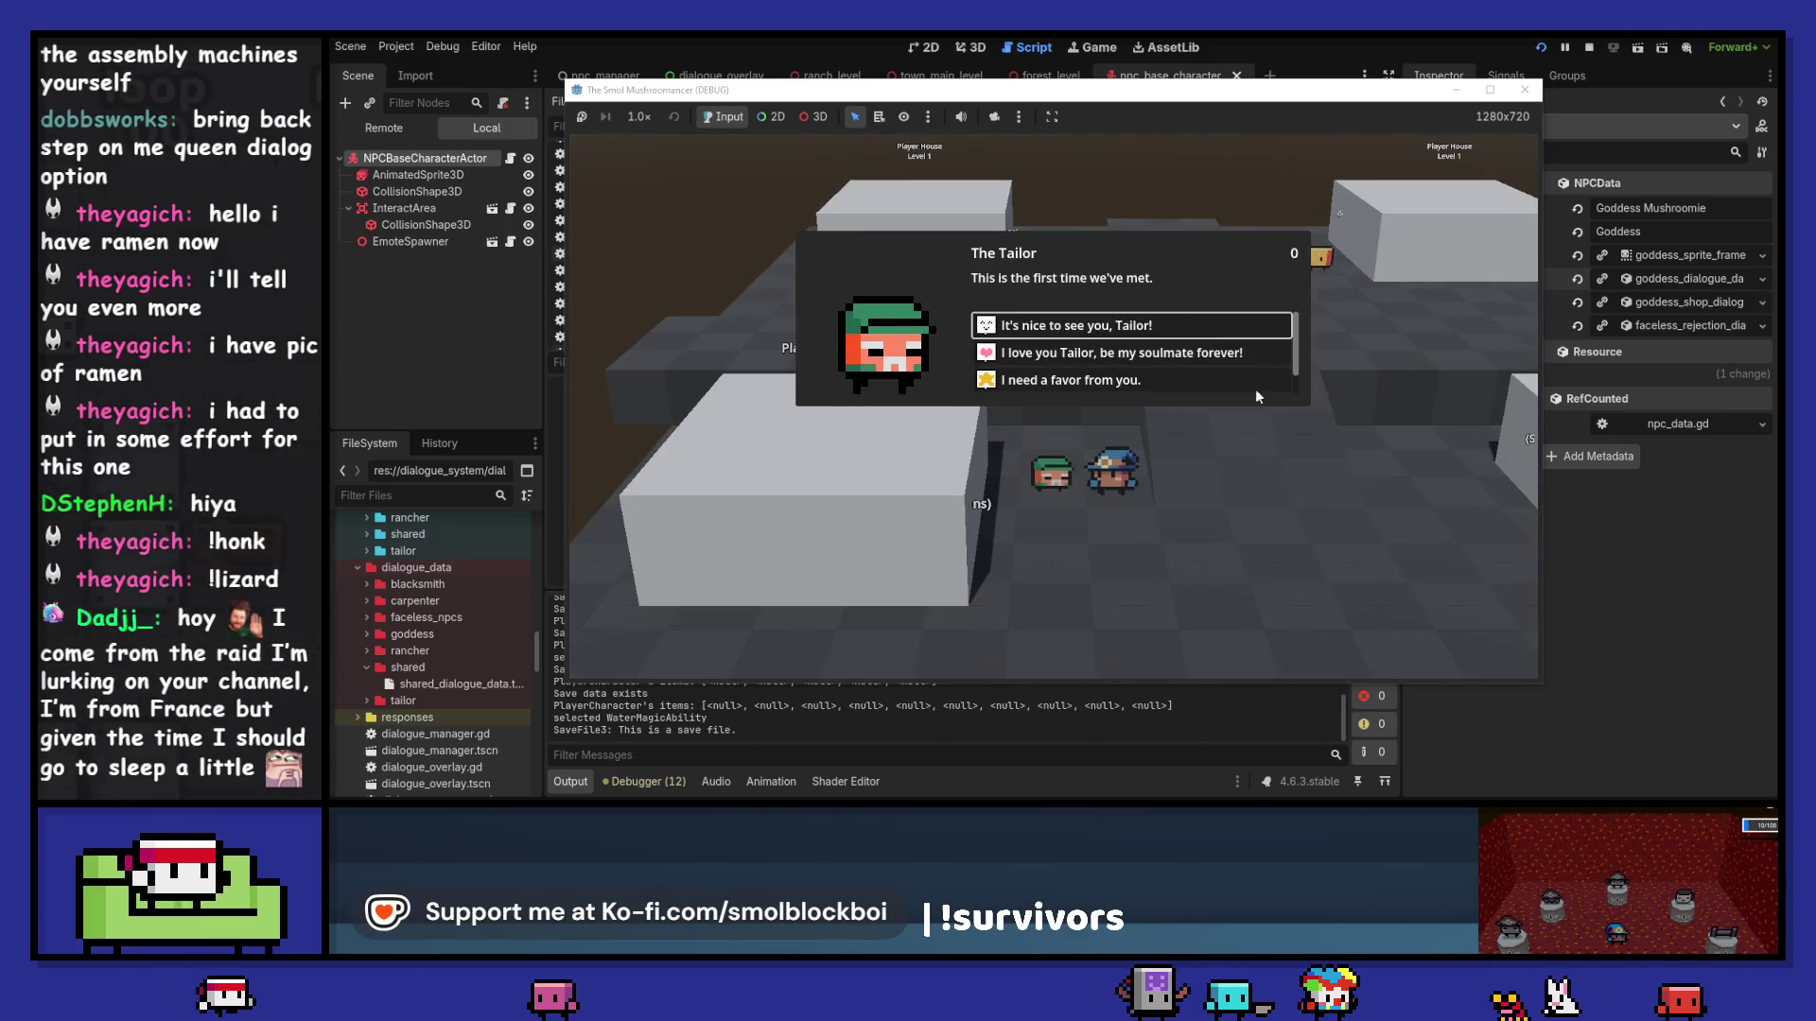
left_click(1177, 381)
left_click(1166, 317)
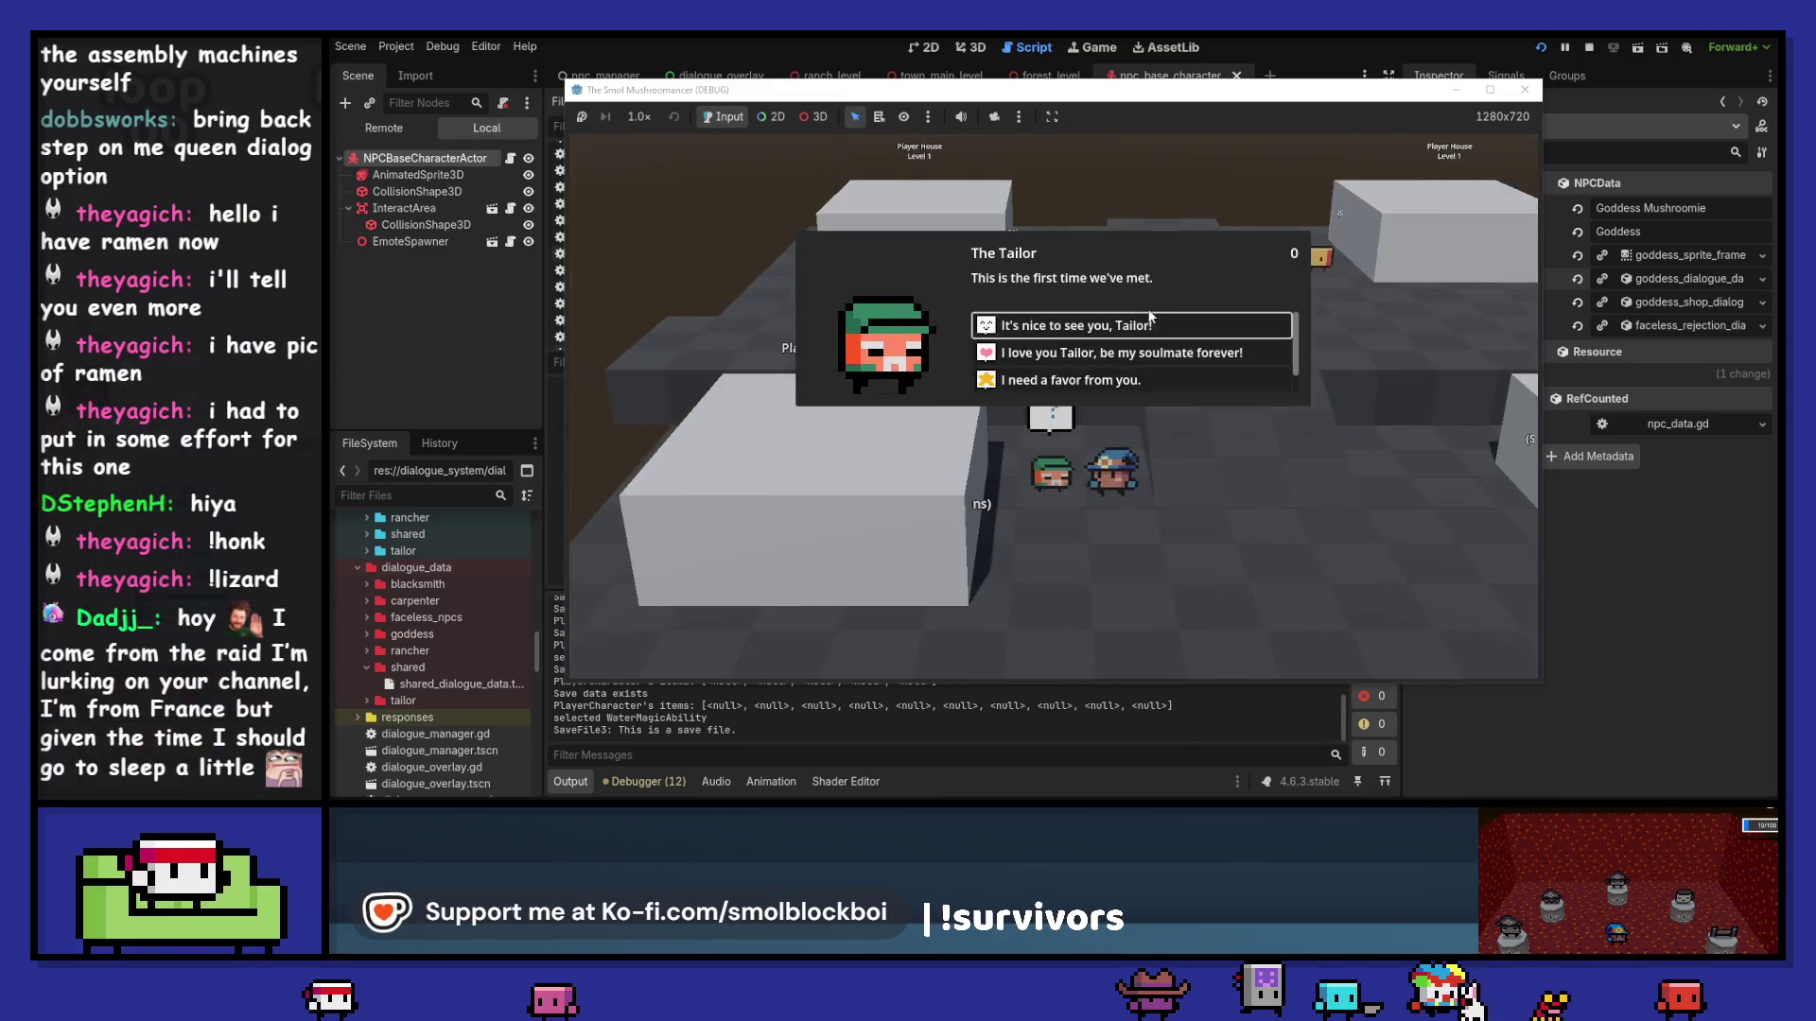
left_click(1150, 324)
left_click(1178, 381)
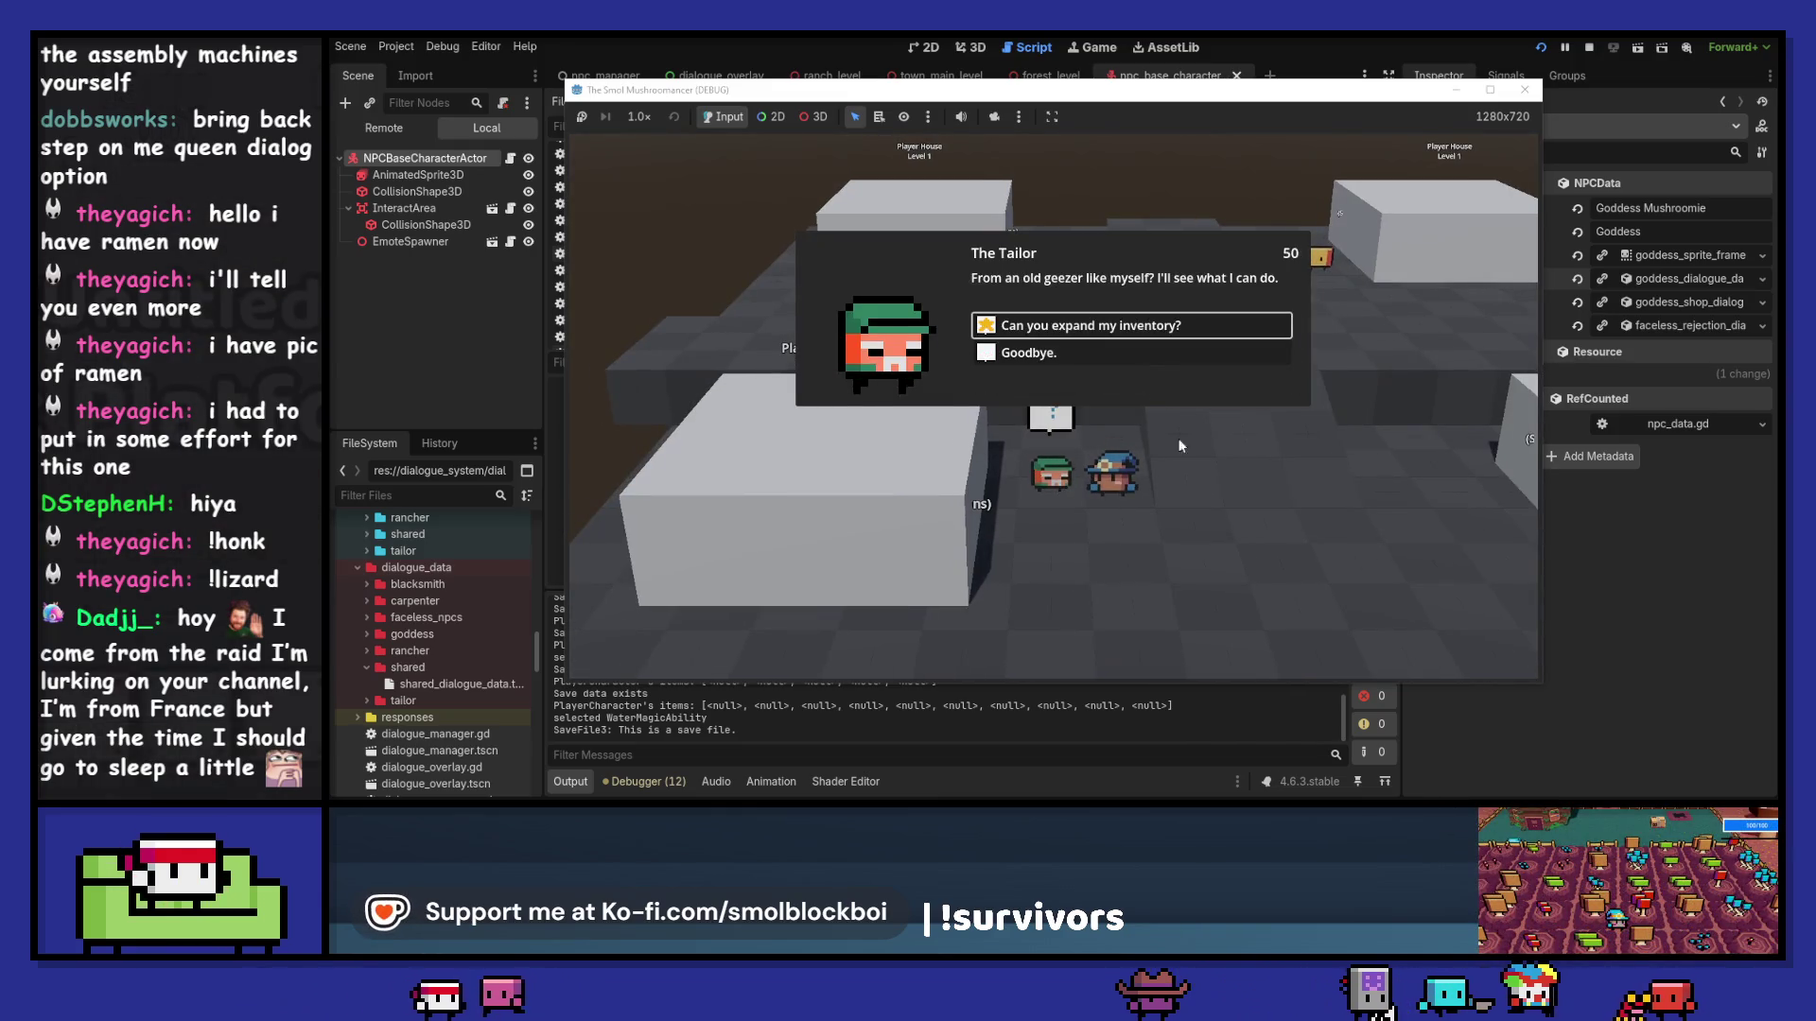
left_click(1152, 352)
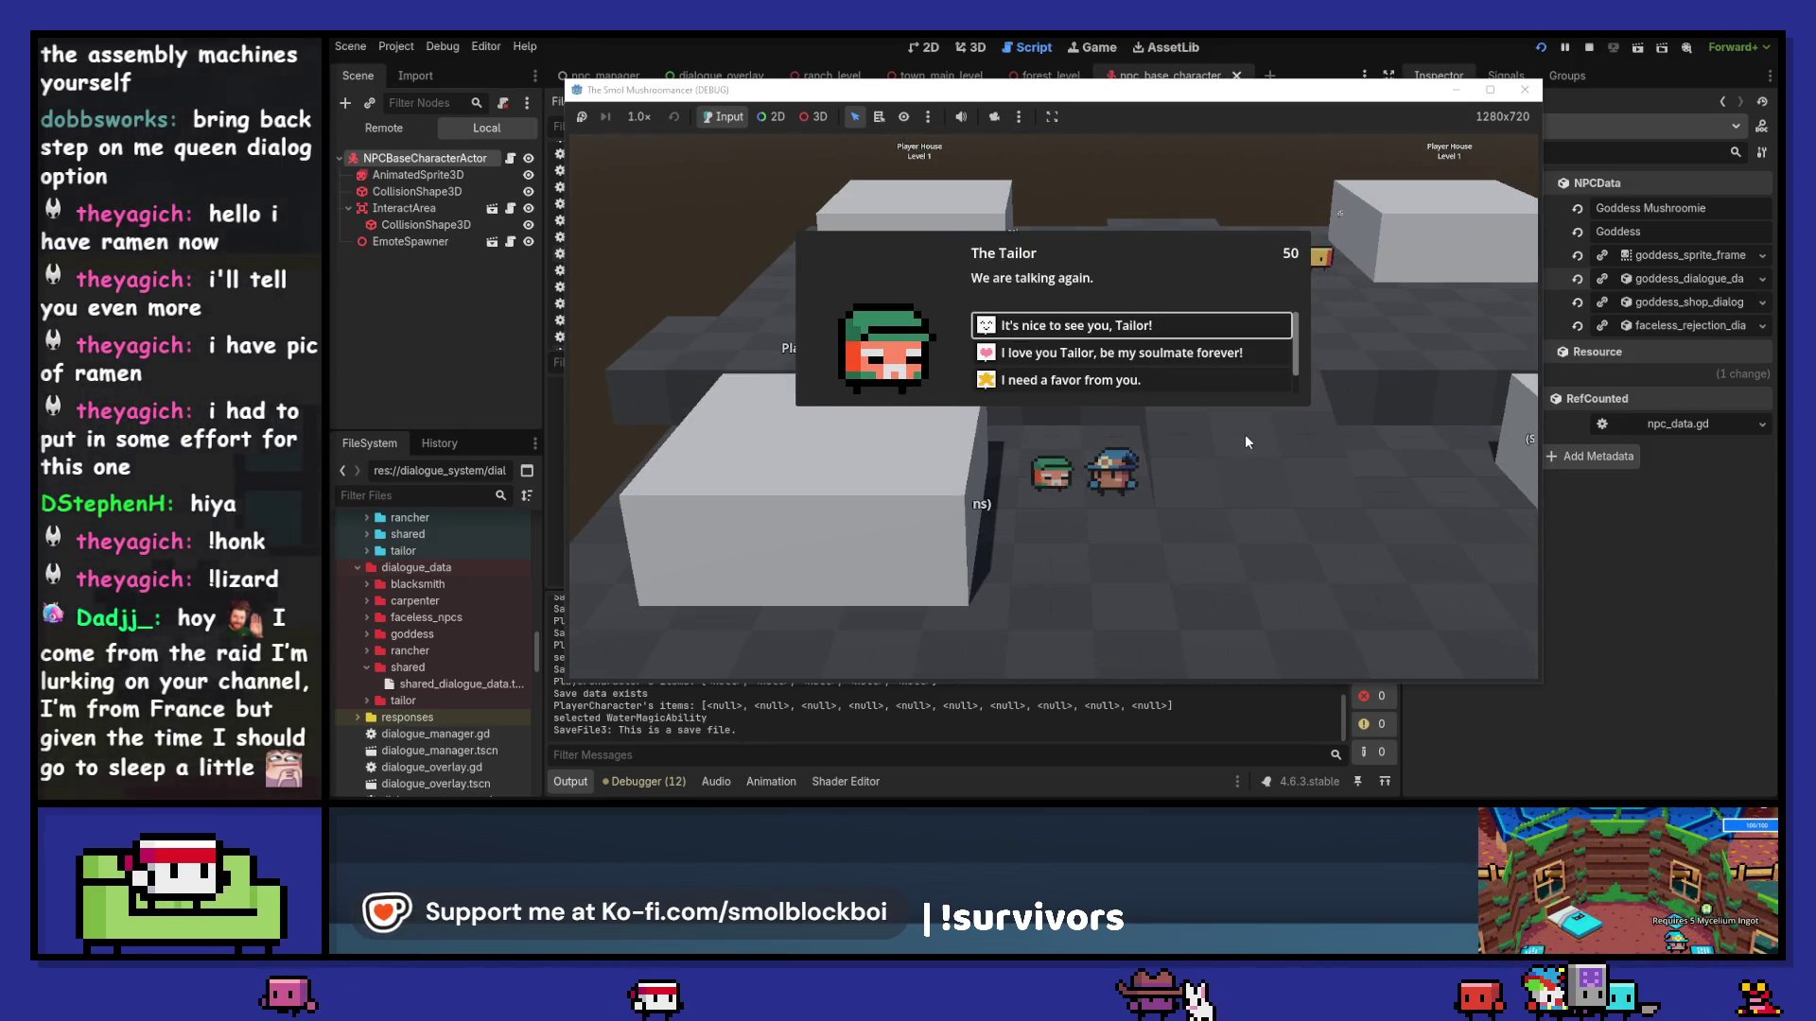
key("Return")
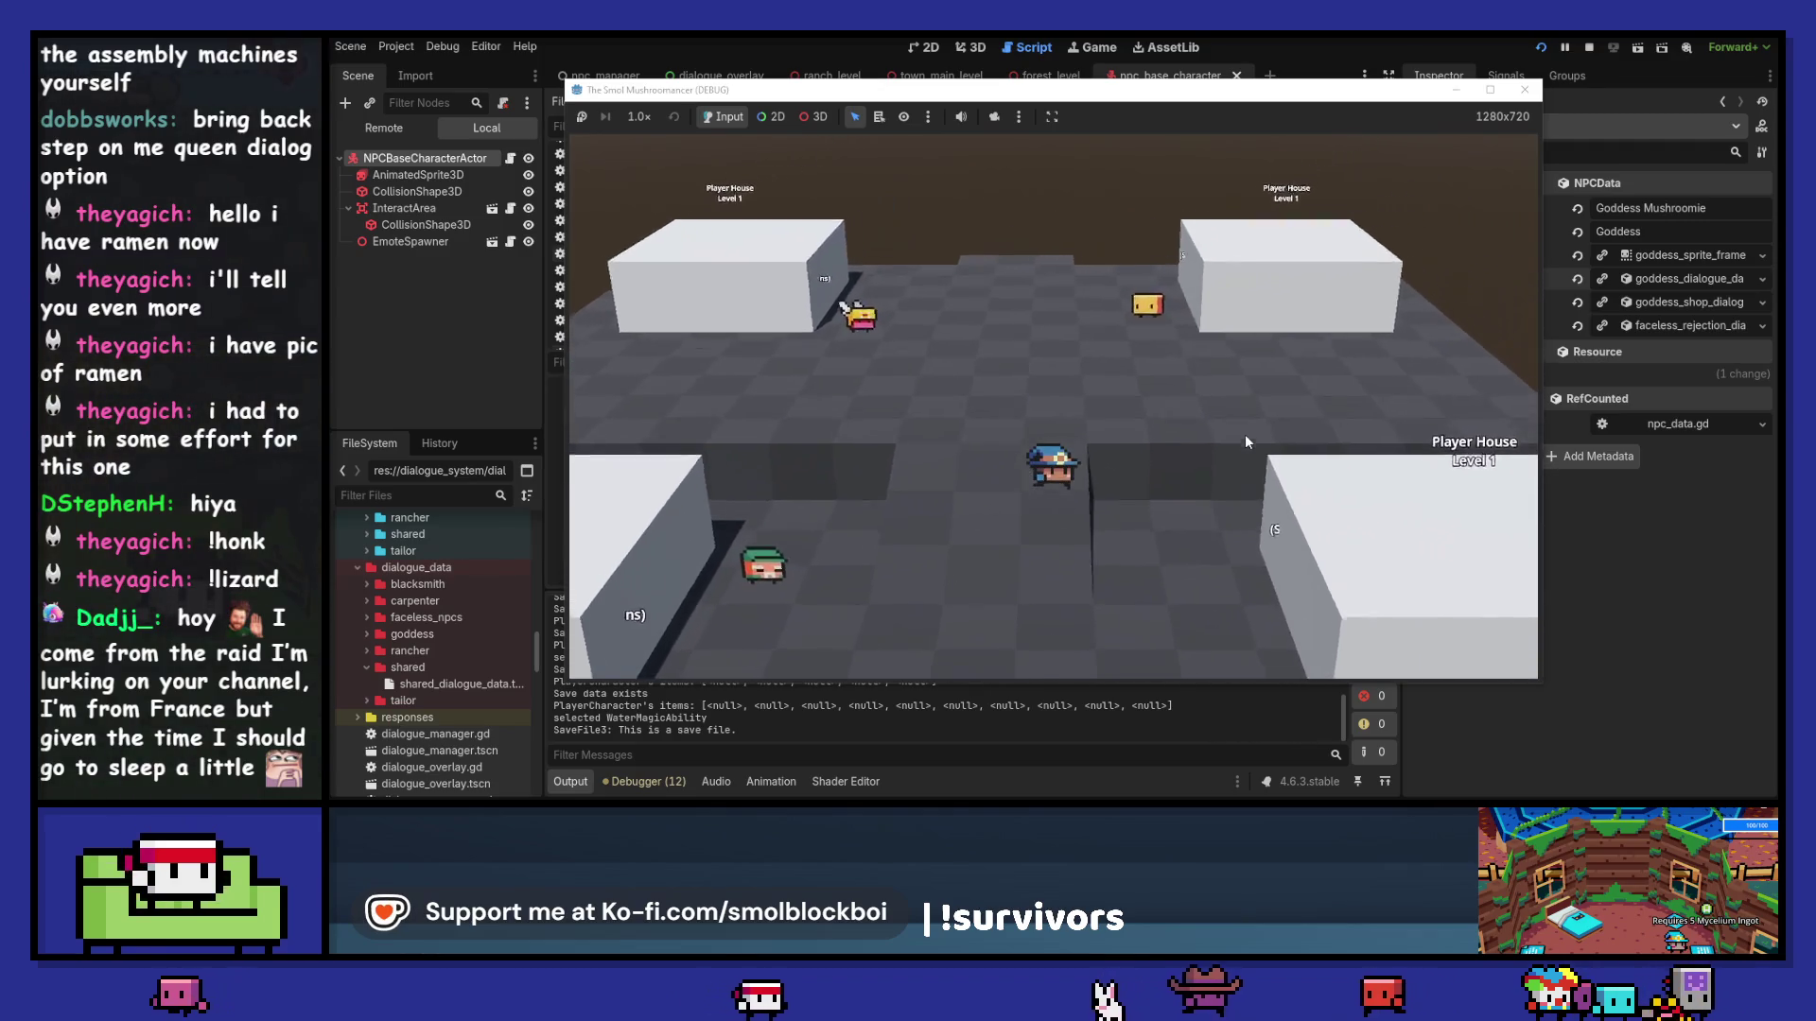
Step: Walk to the Chef and go through his dialogue options to the end
key("w")
key("e")
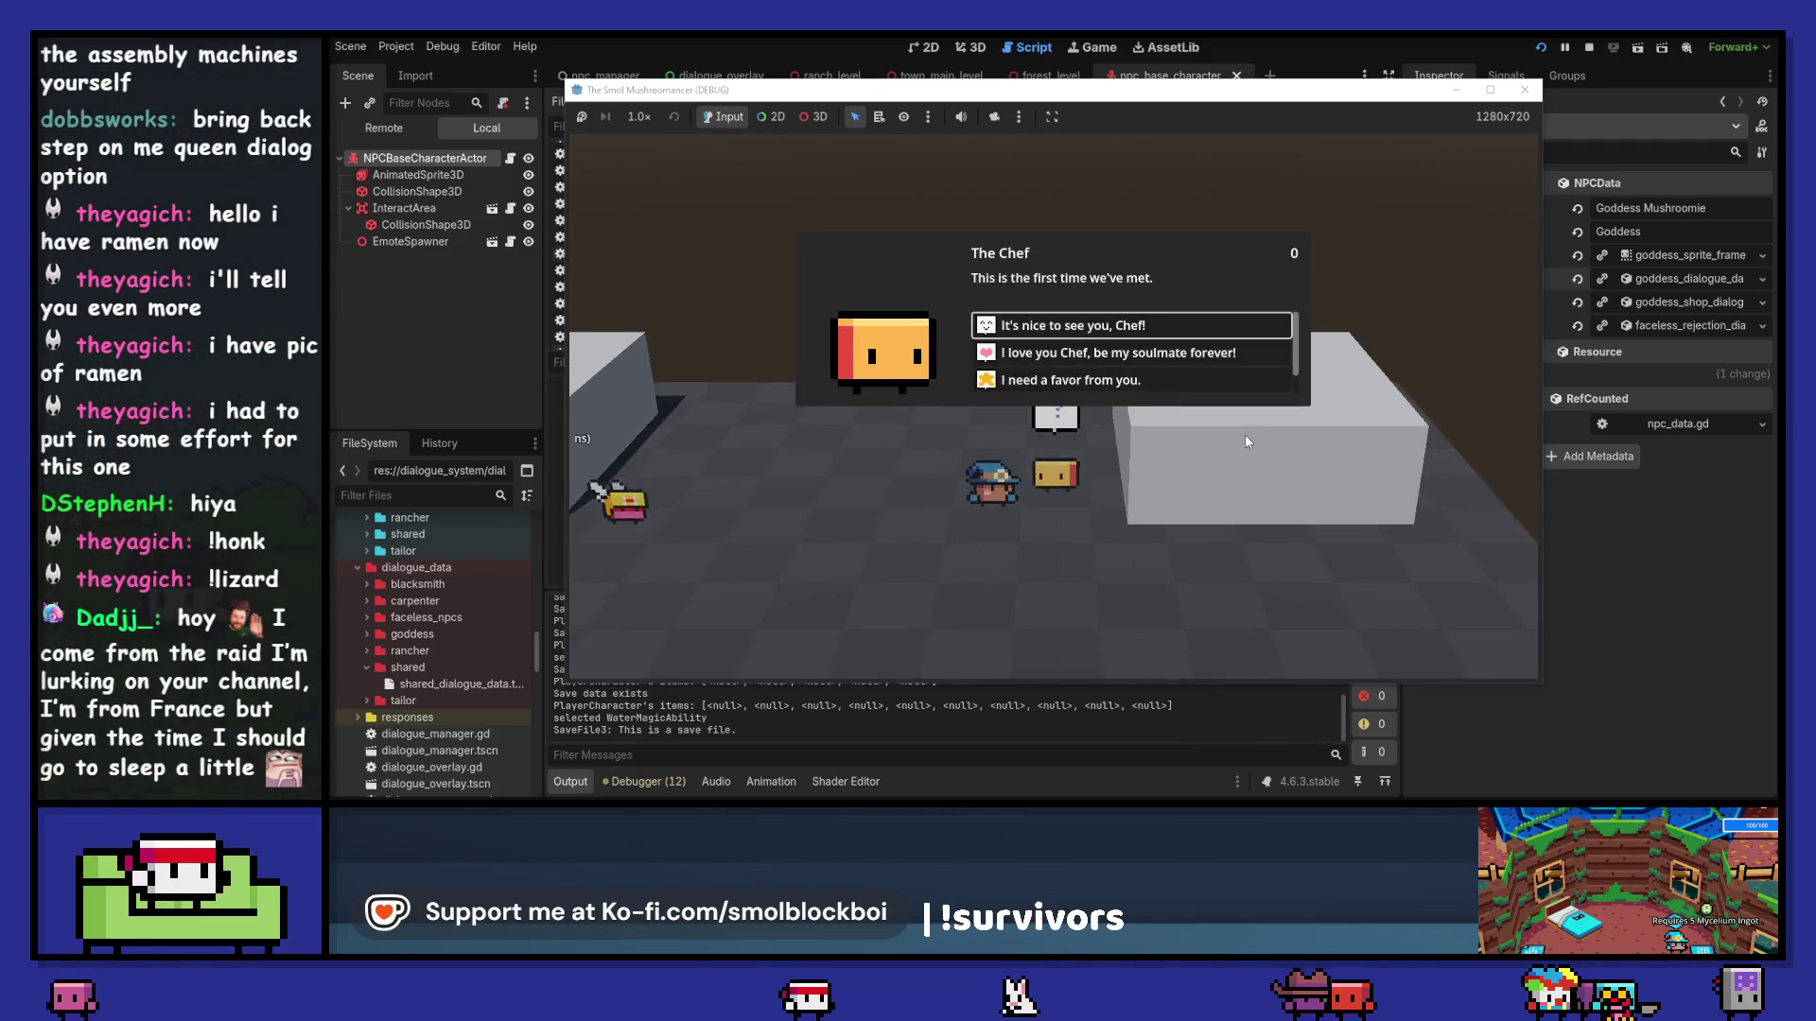
left_click(1176, 322)
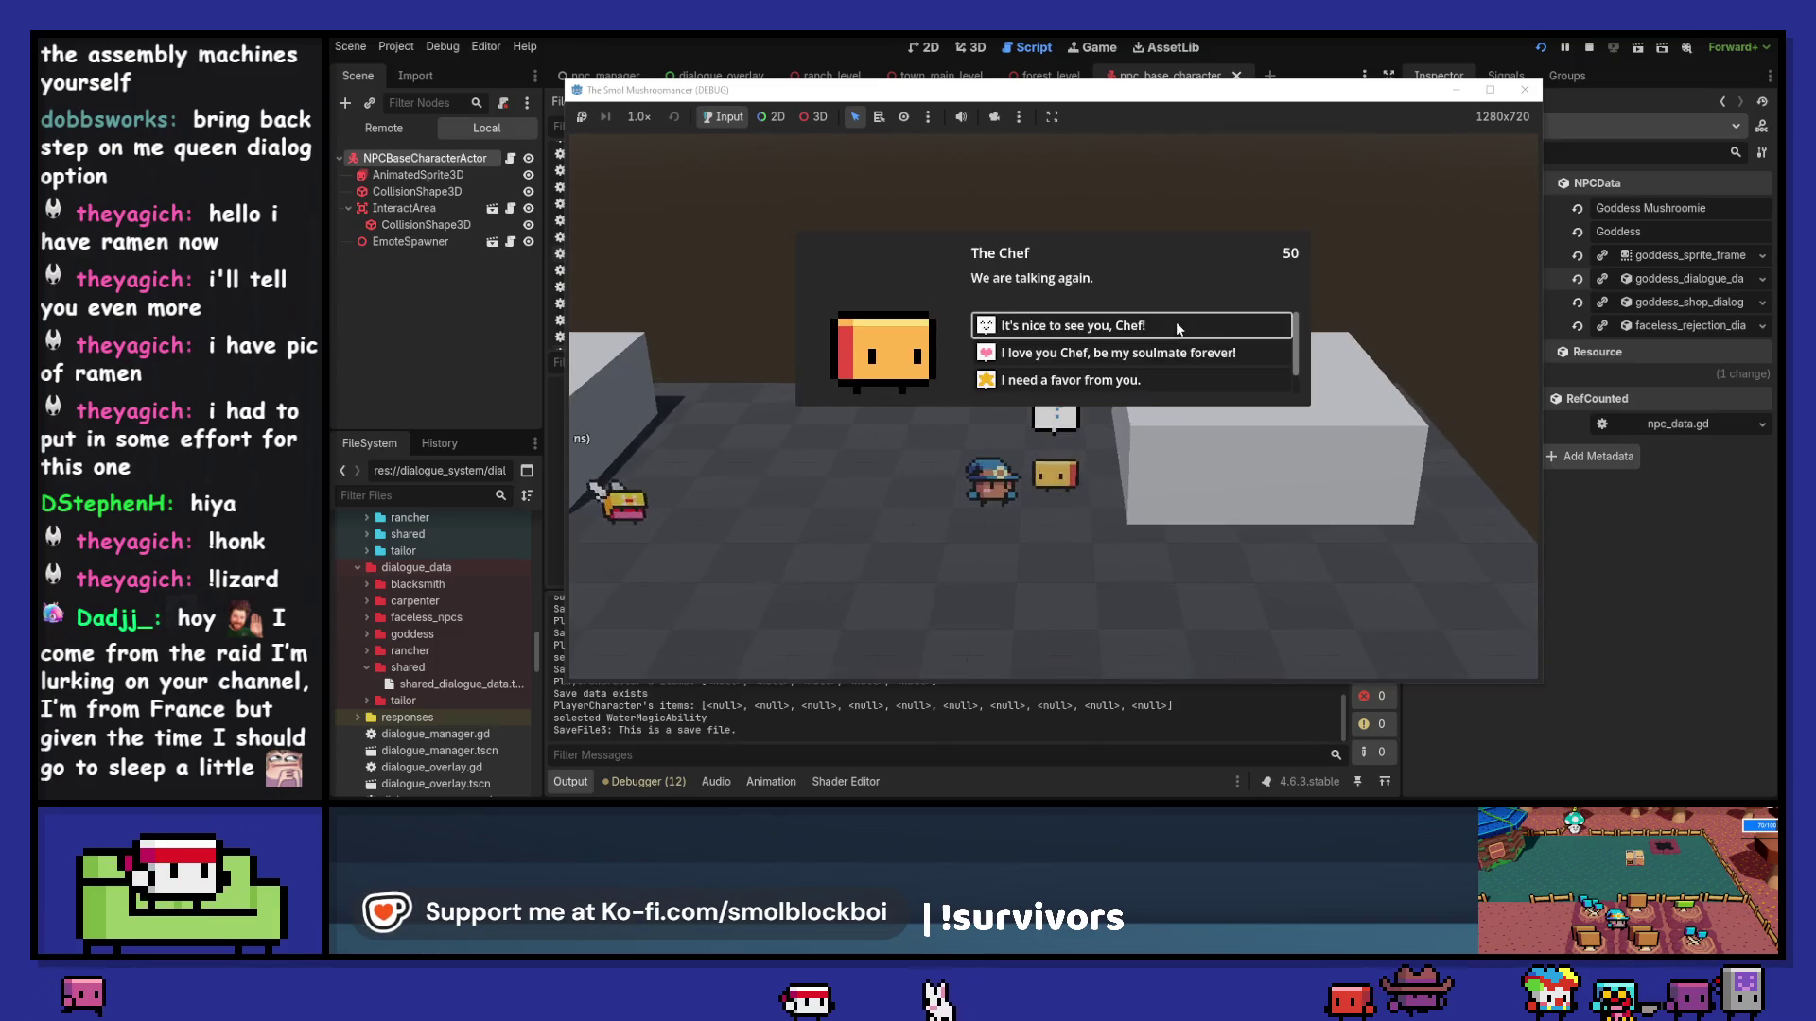
left_click(1177, 322)
left_click(1161, 382)
Step: Greet the Blacksmith and the Rancher, then stop the running game
key("a")
key("e")
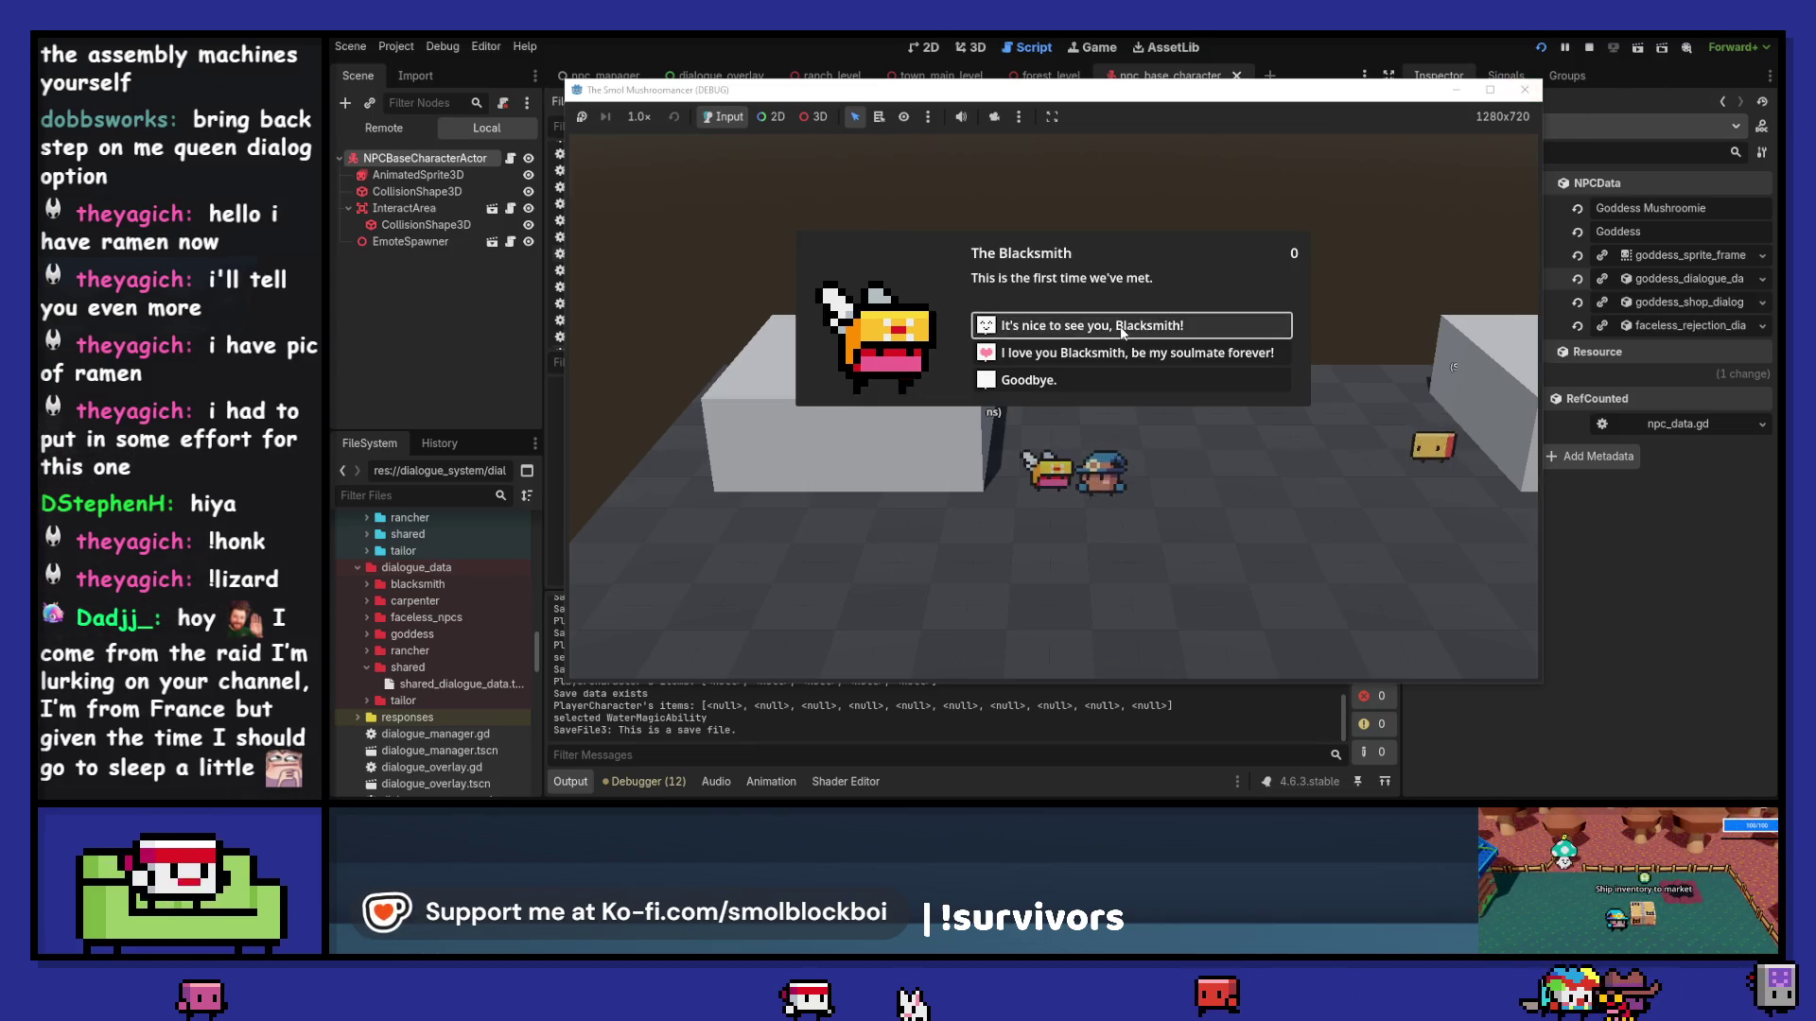
left_click(1160, 322)
key("s")
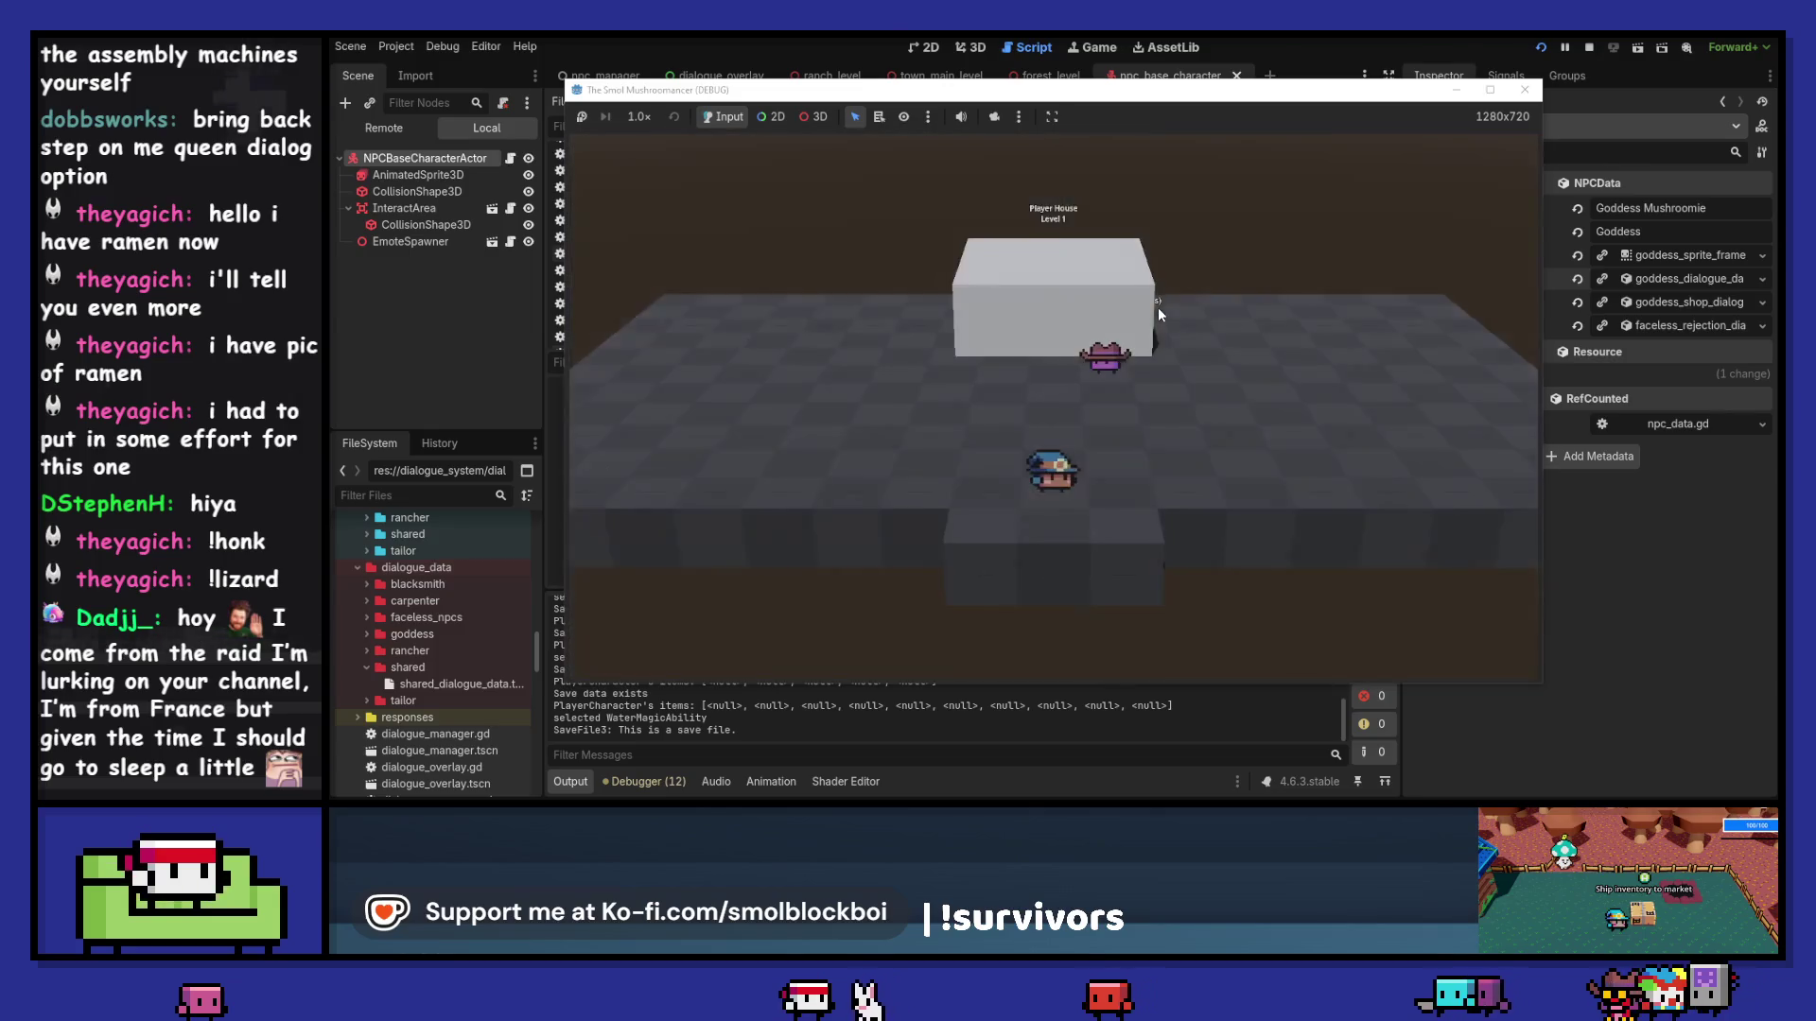
key("e")
left_click(1151, 344)
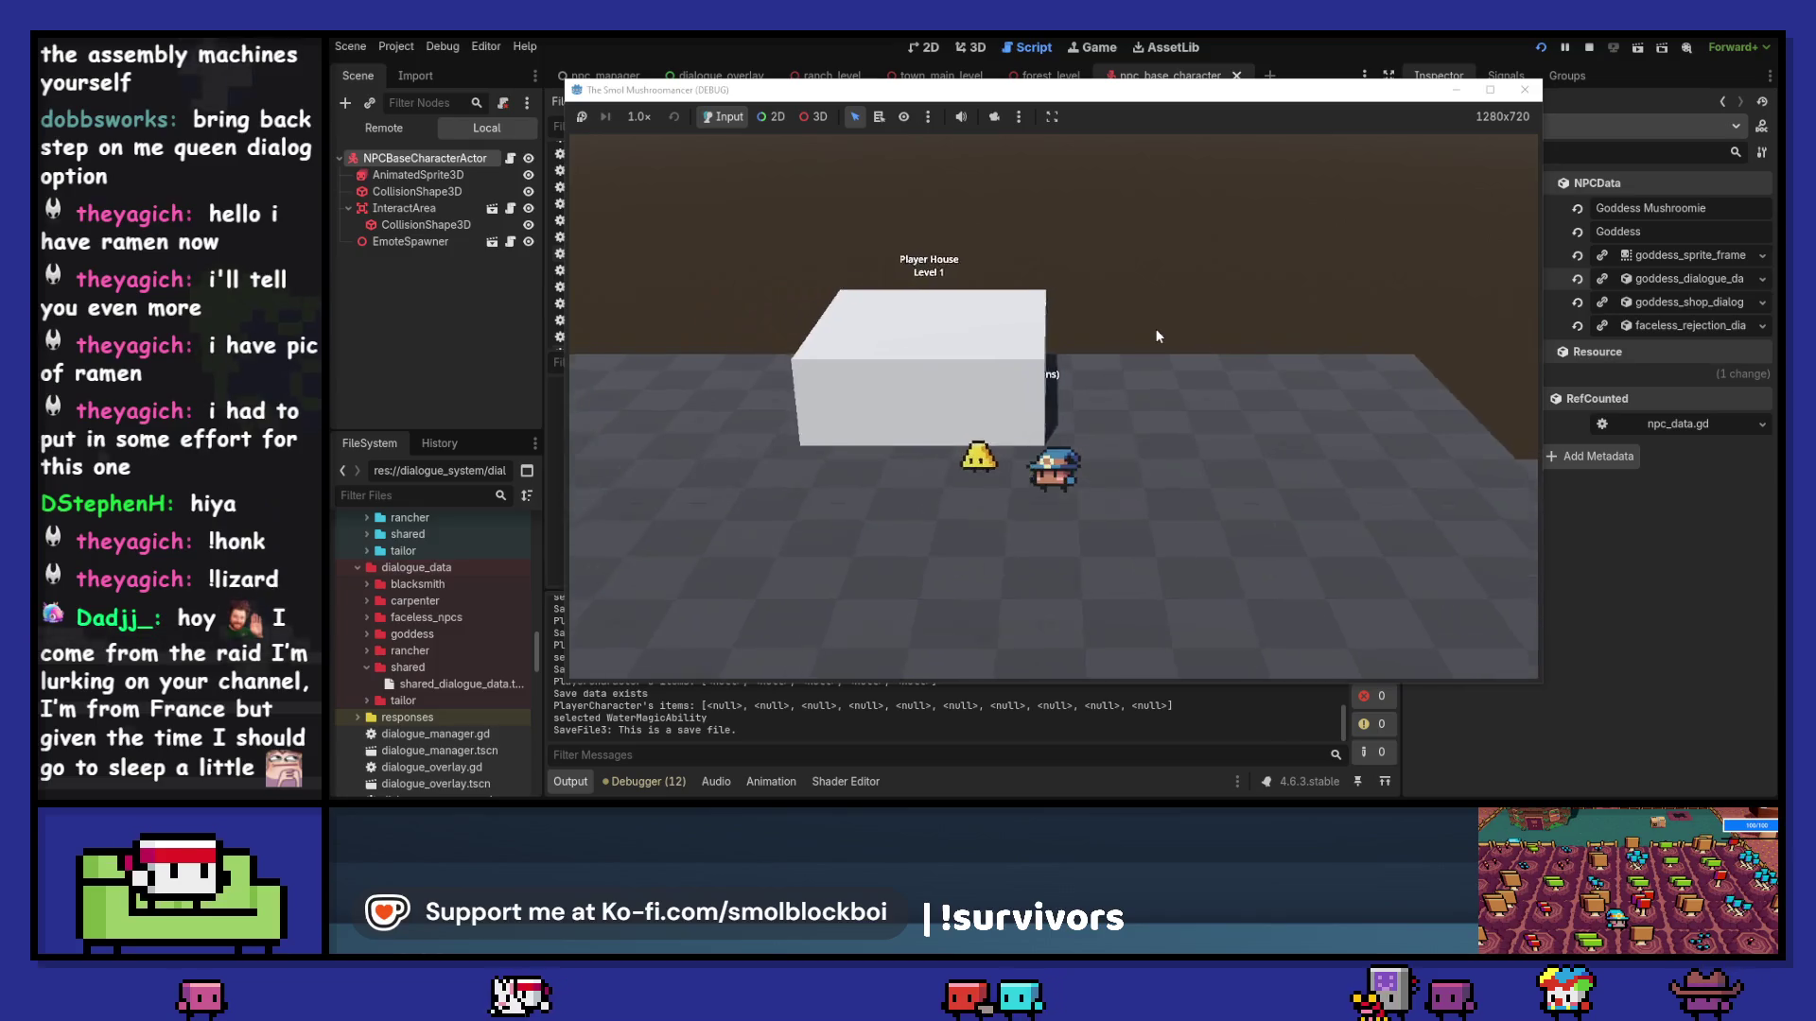
left_click(1534, 92)
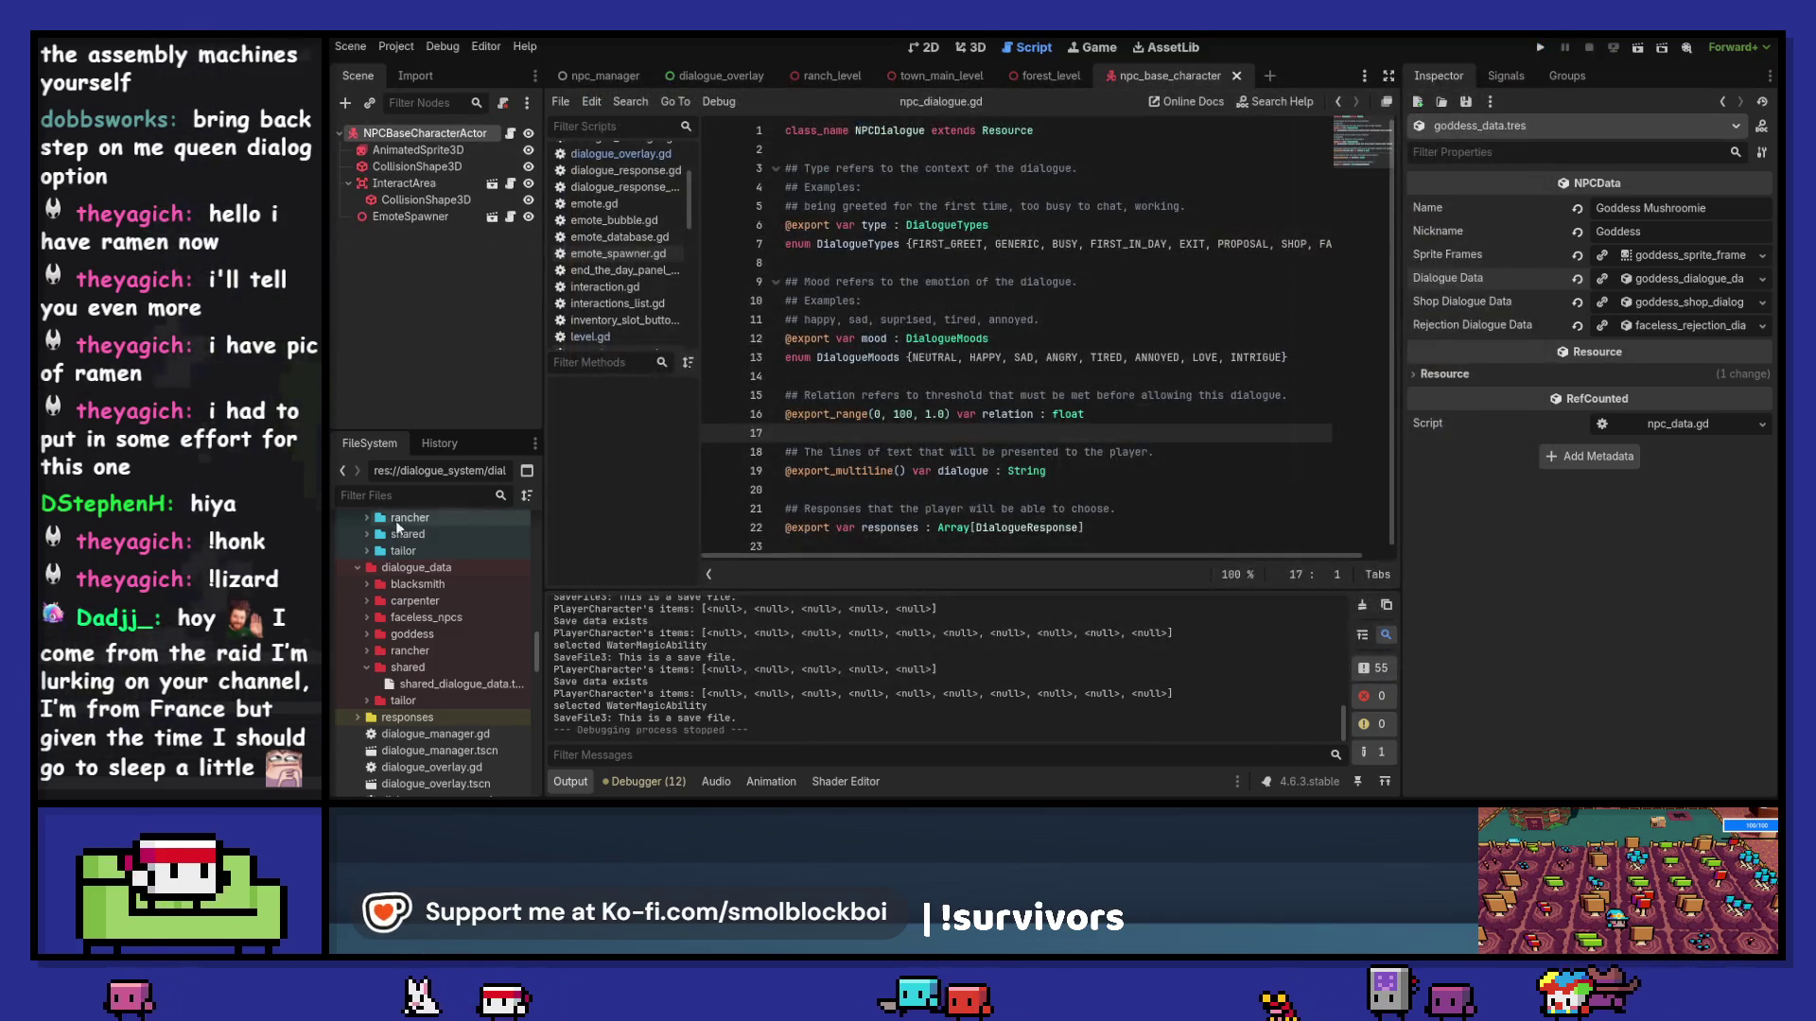
Step: Give the characters folder a folder colour
scroll(431, 568, "up", 2)
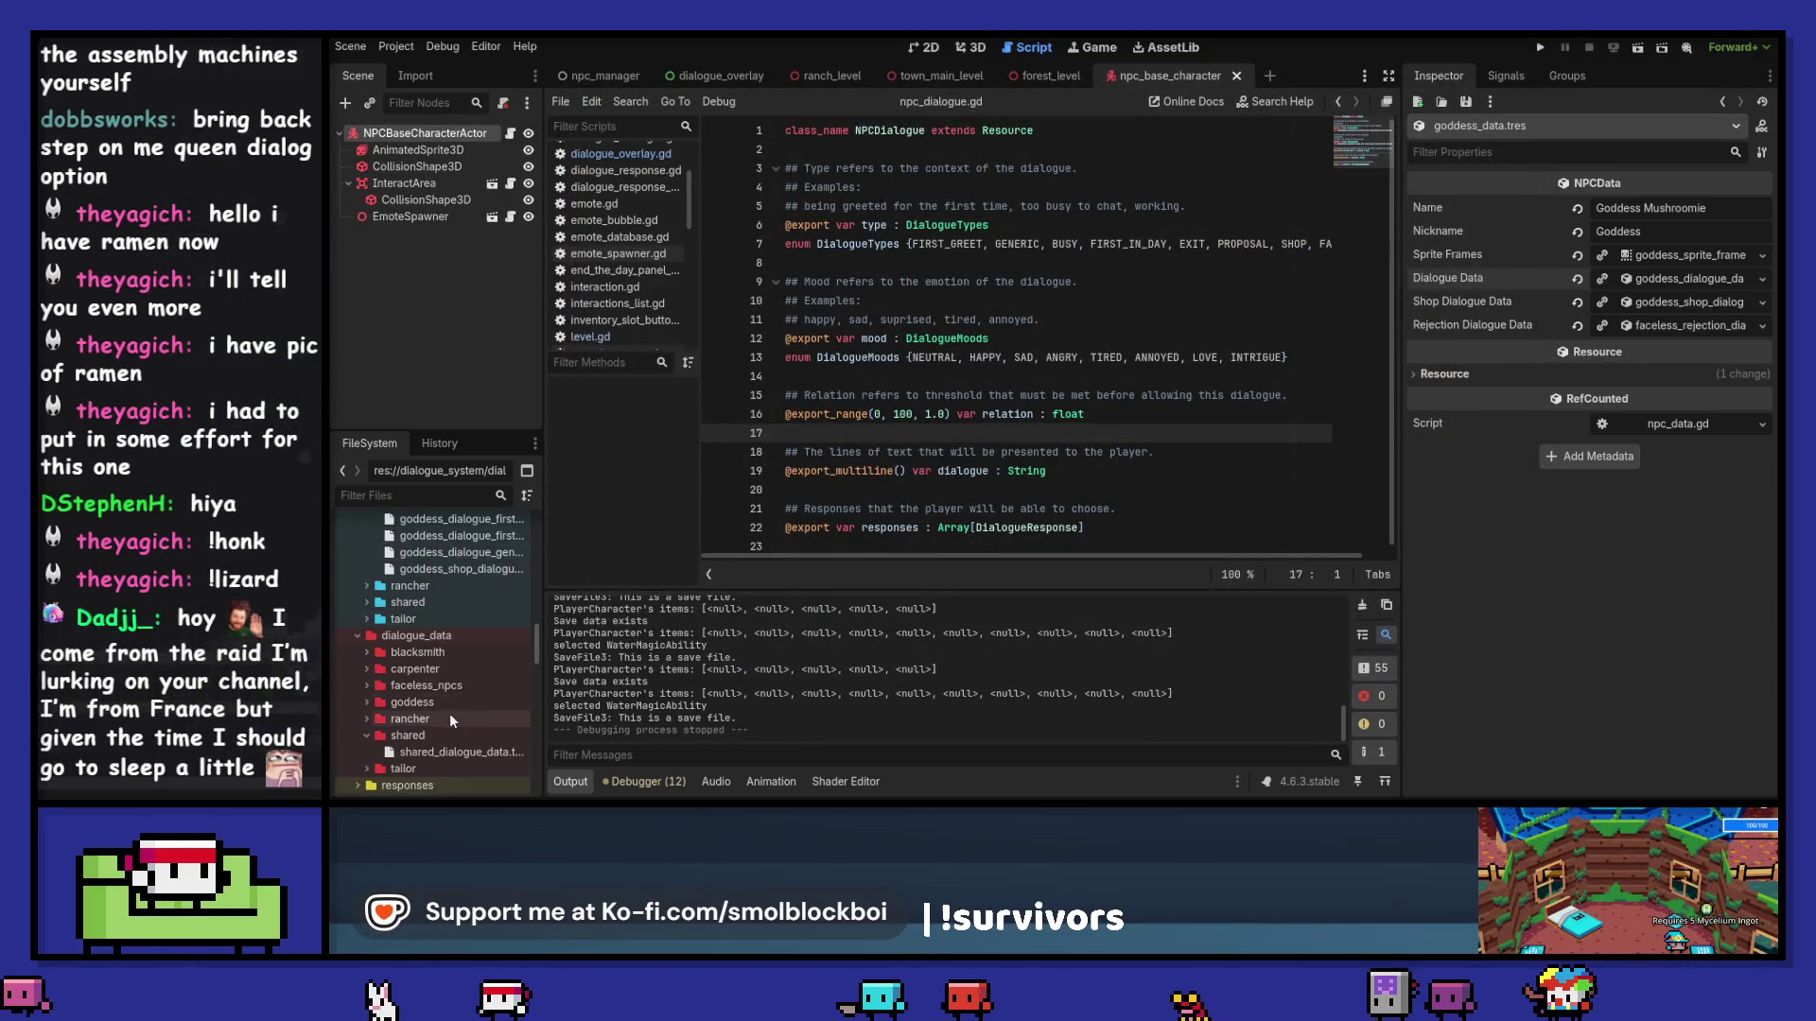
scroll(452, 721, "down", 5)
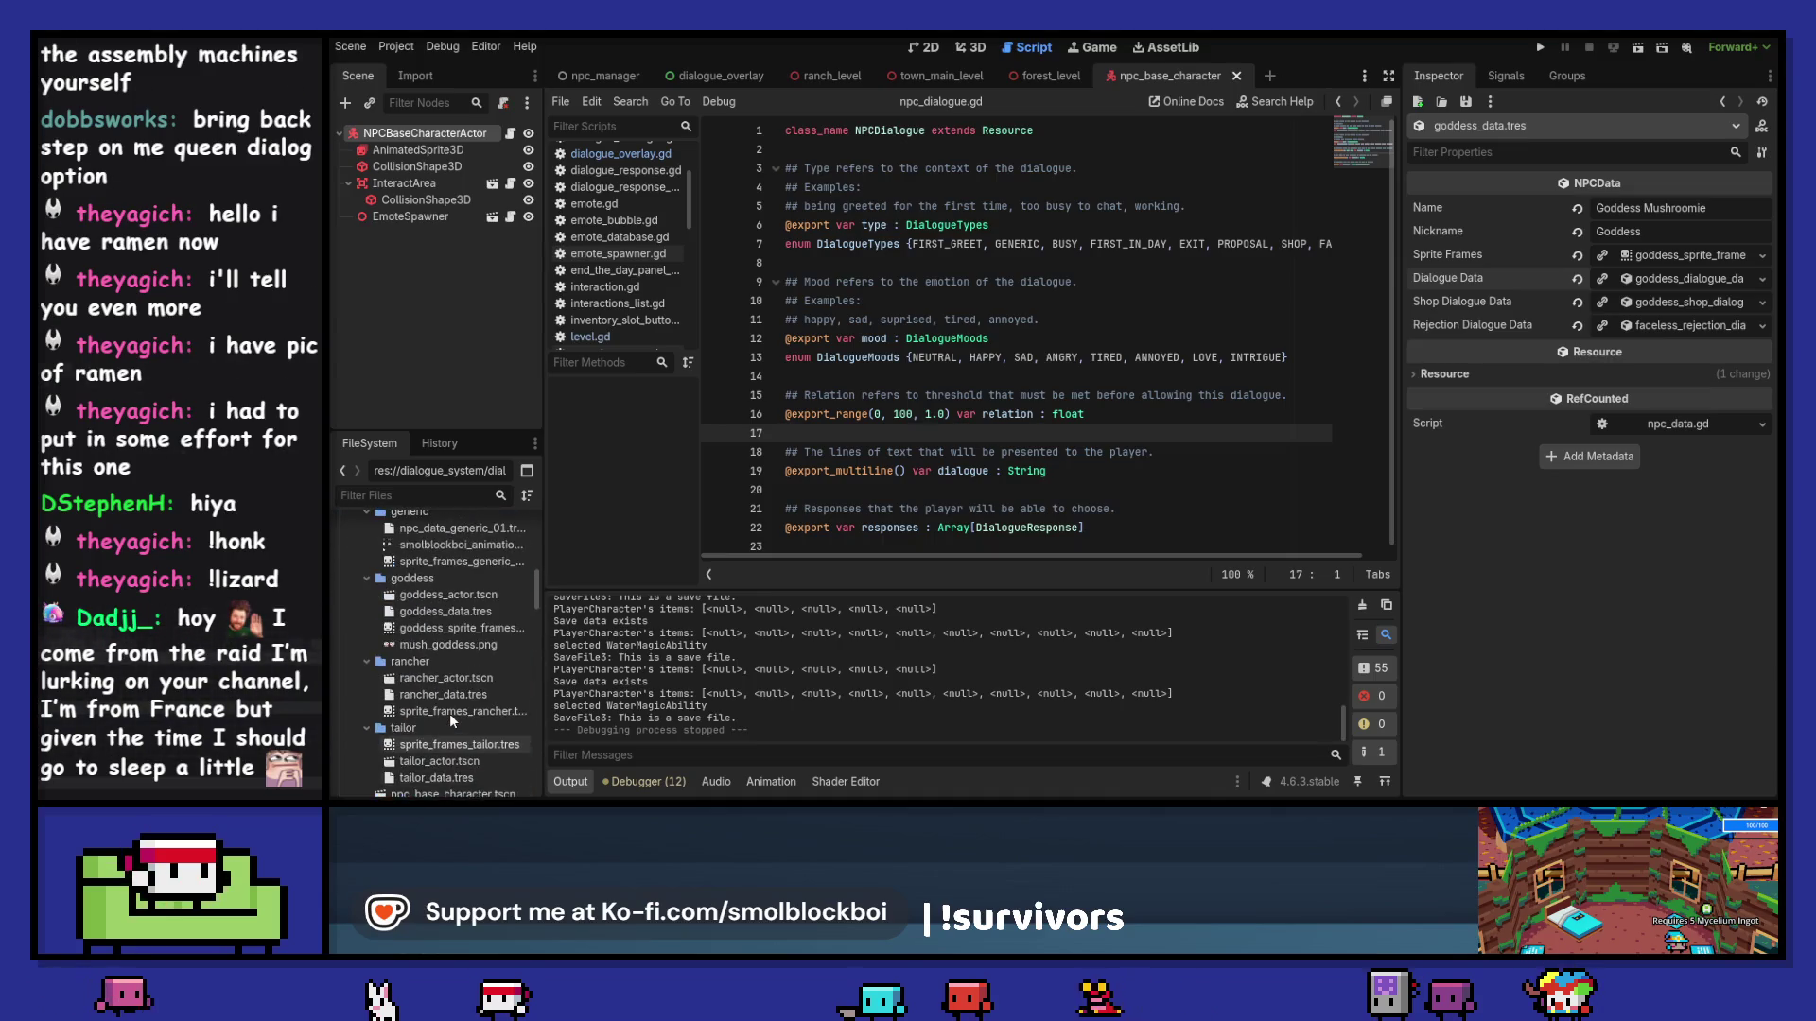
scroll(451, 714, "up", 4)
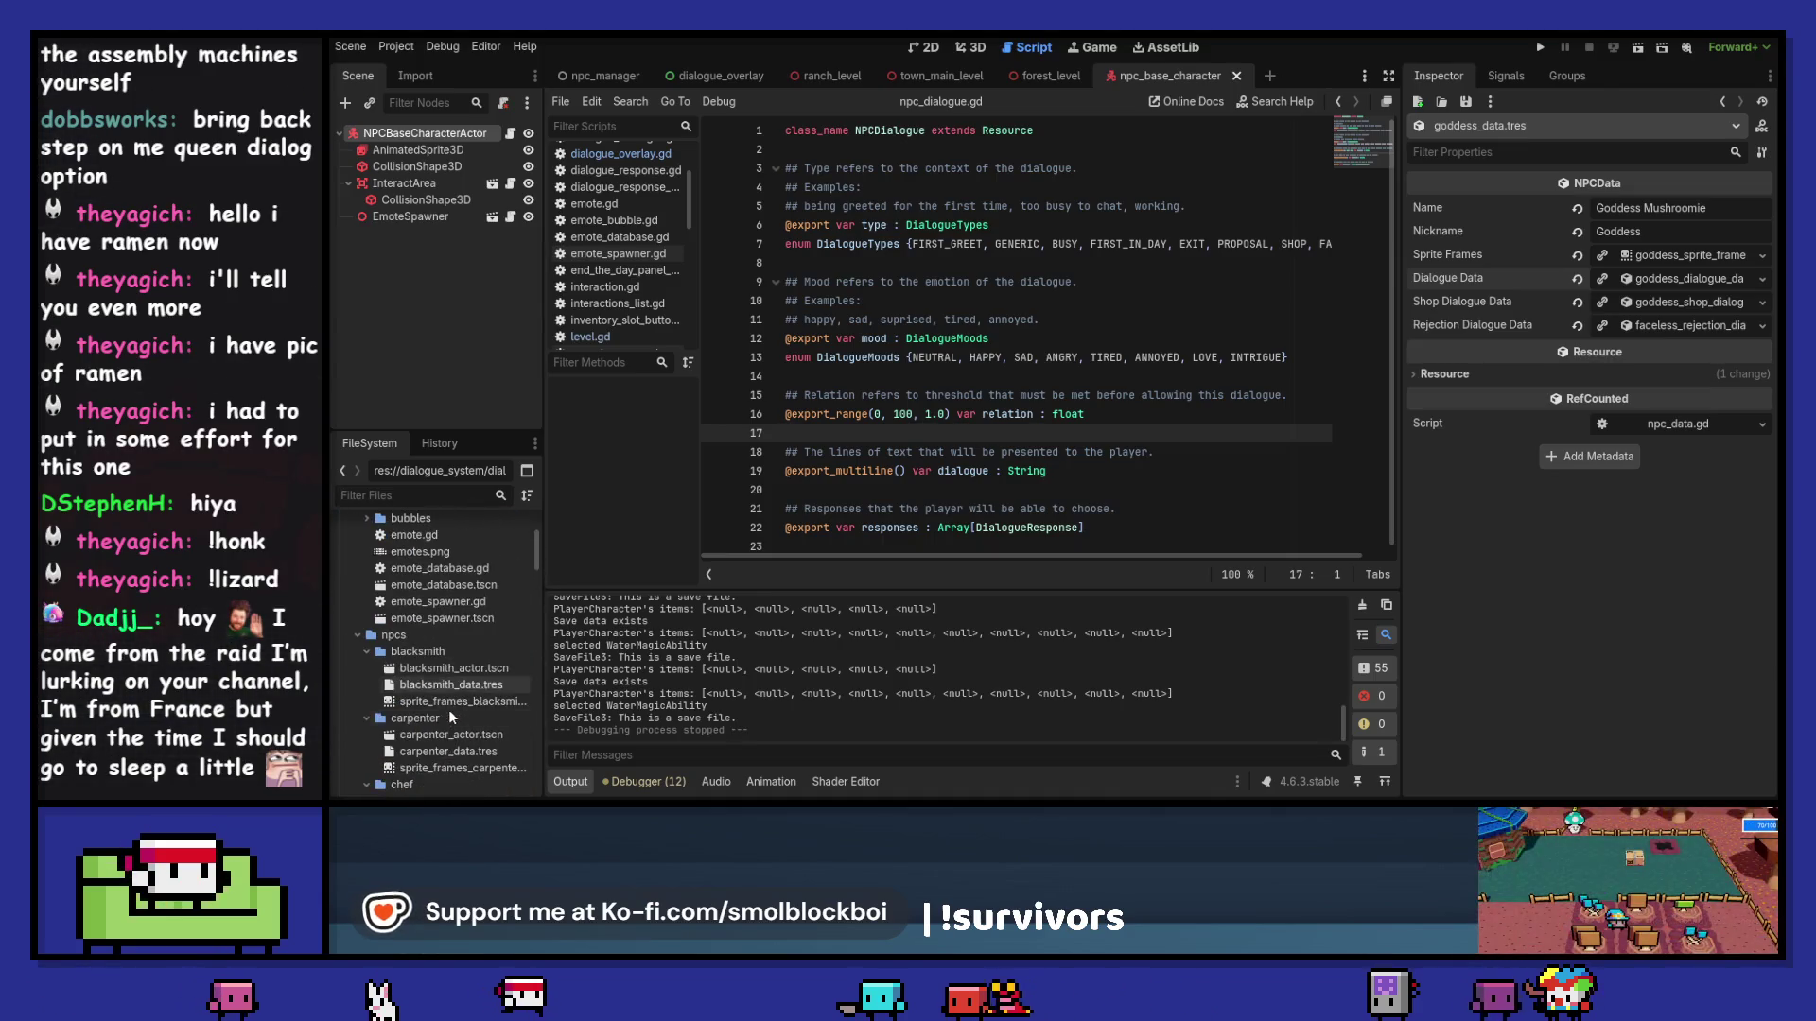
left_click(445, 632)
scroll(439, 640, "up", 3)
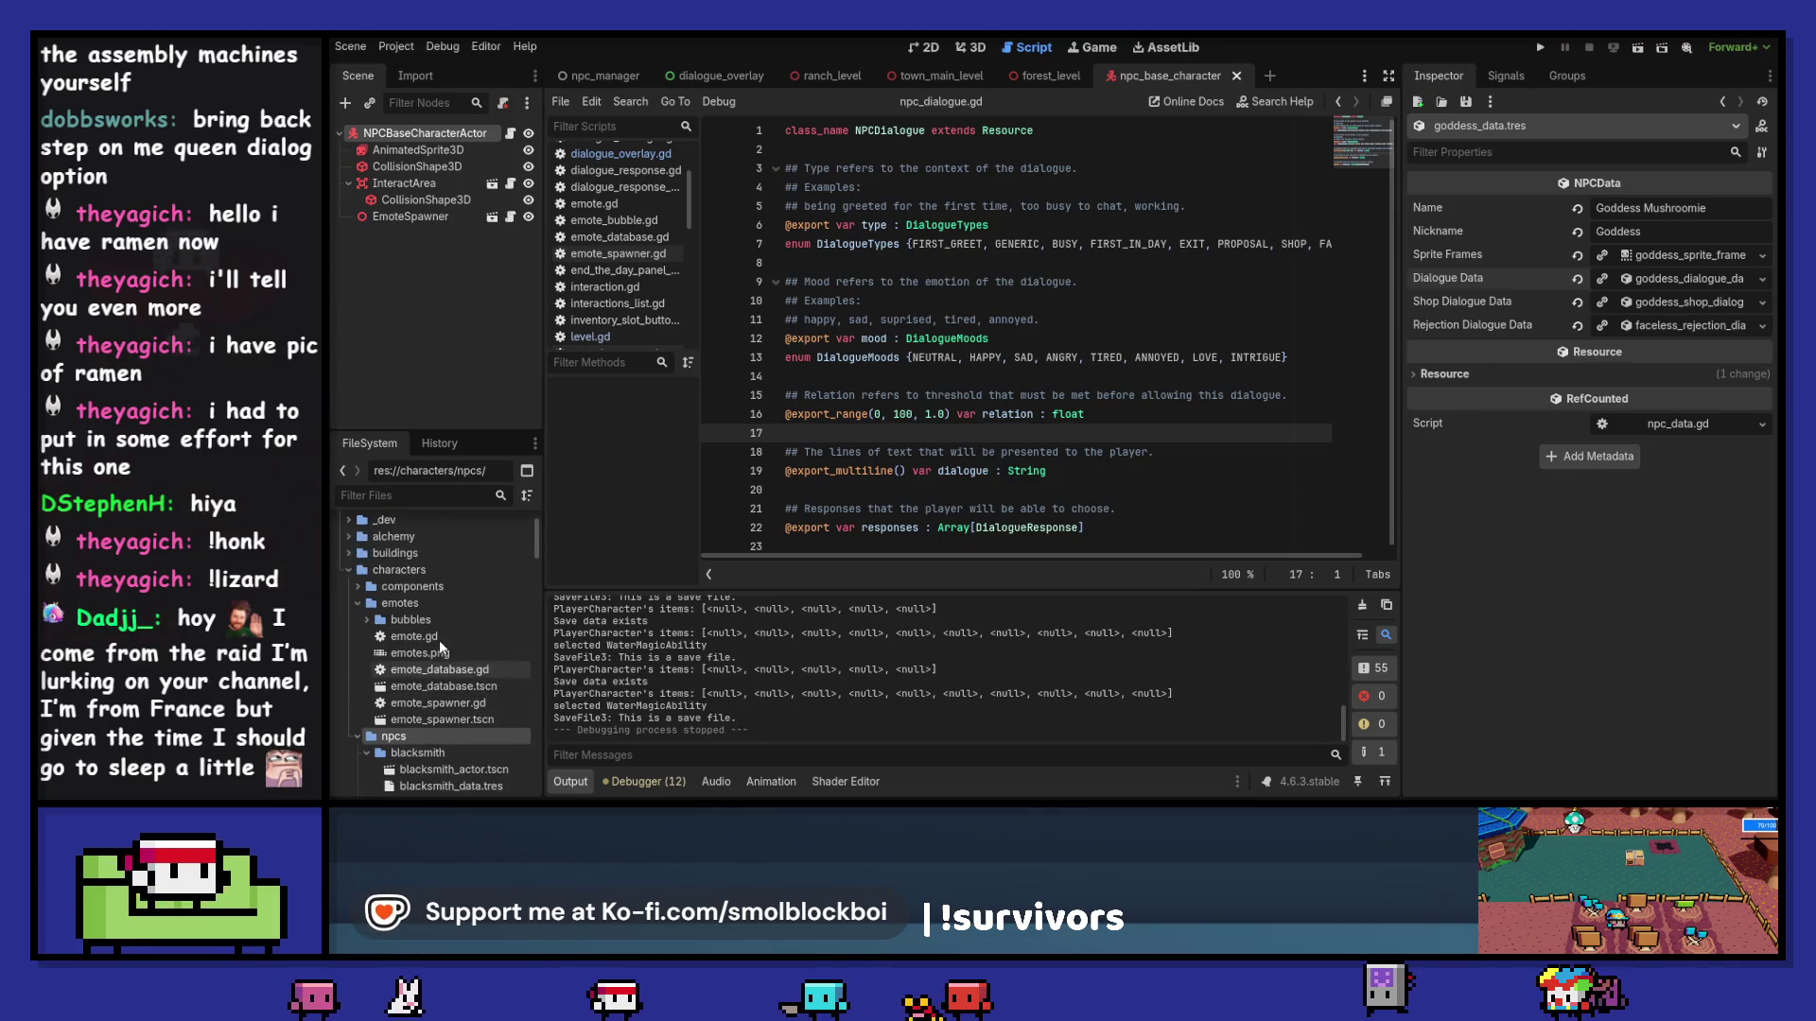
left_click(431, 568)
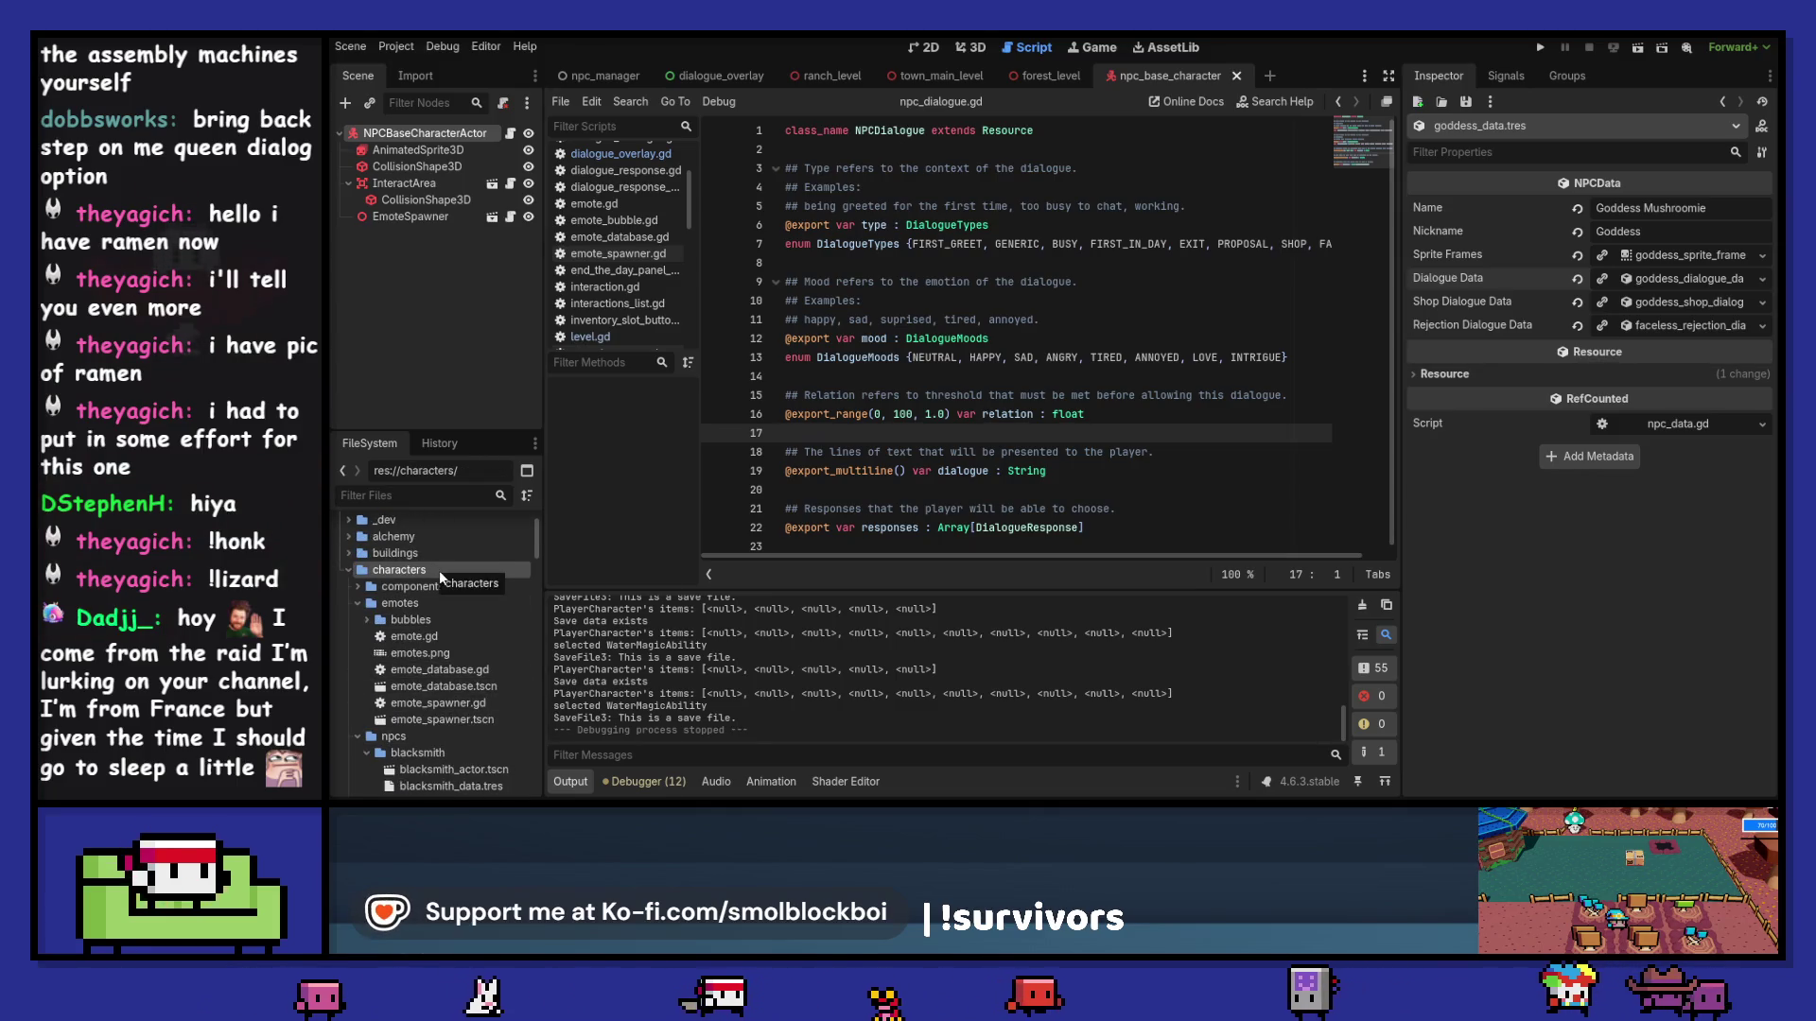
right_click(439, 571)
mouse_move(627, 614)
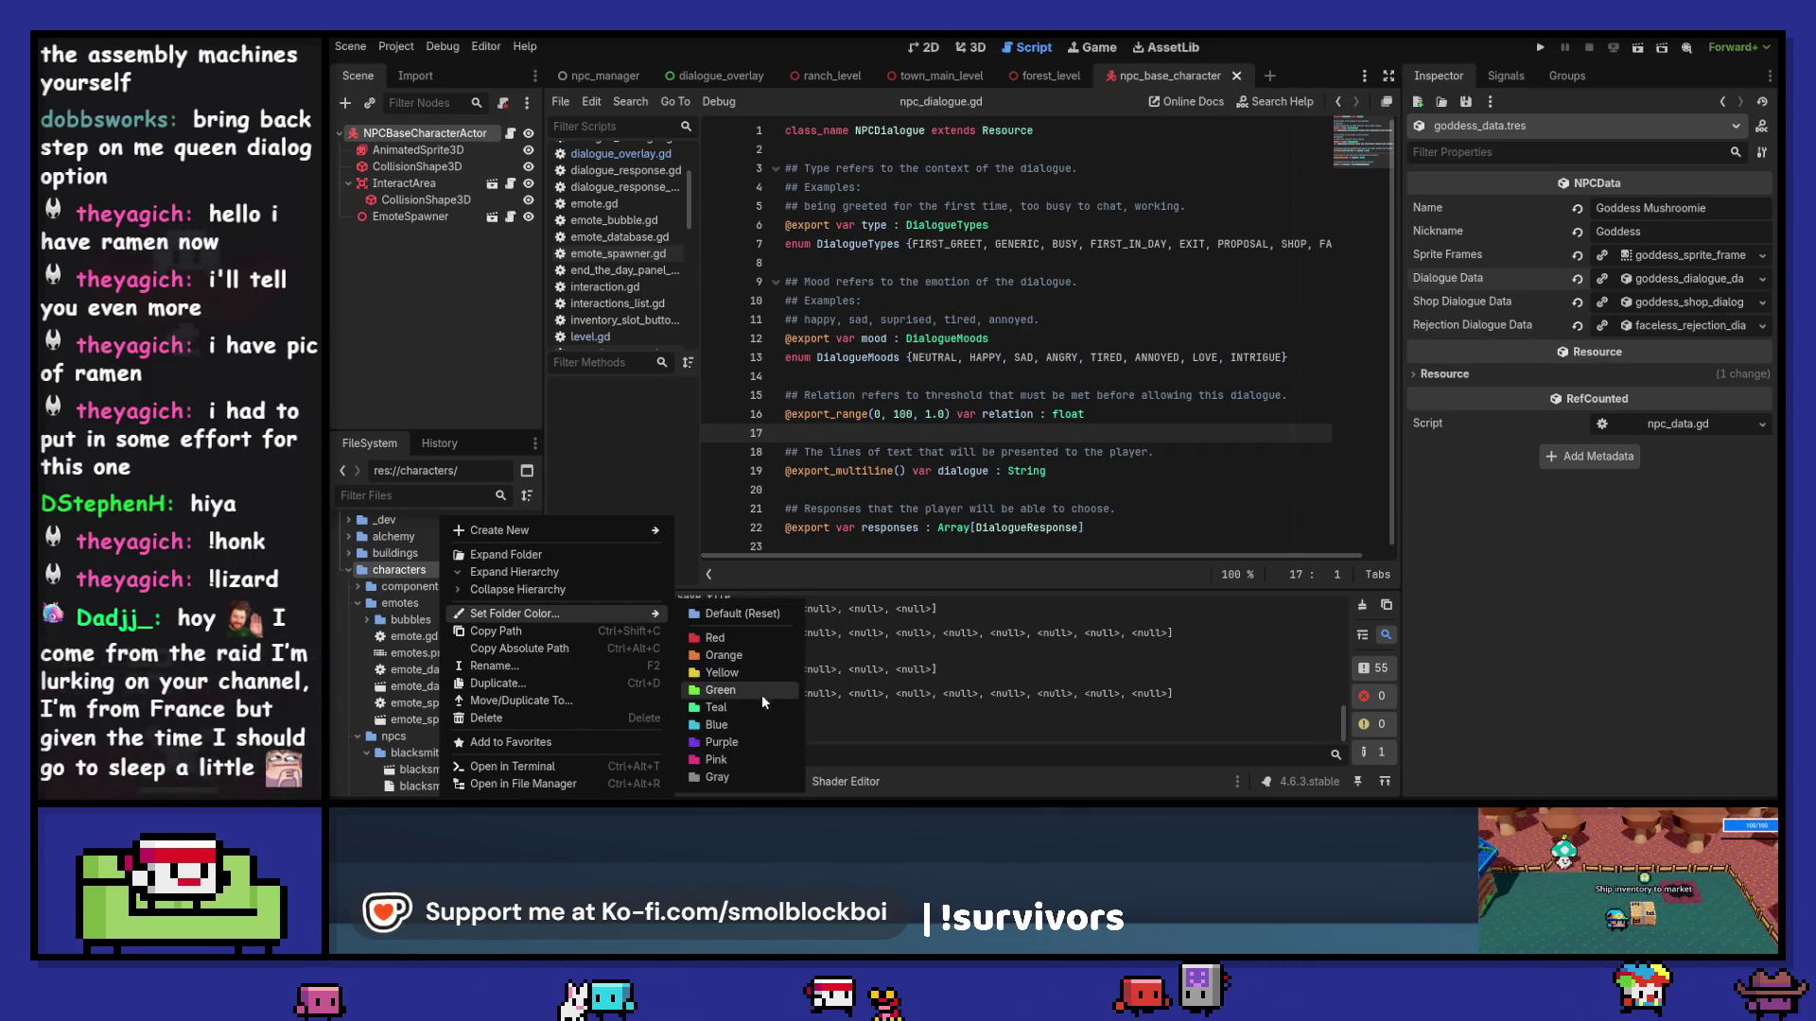
left_click(764, 722)
right_click(470, 569)
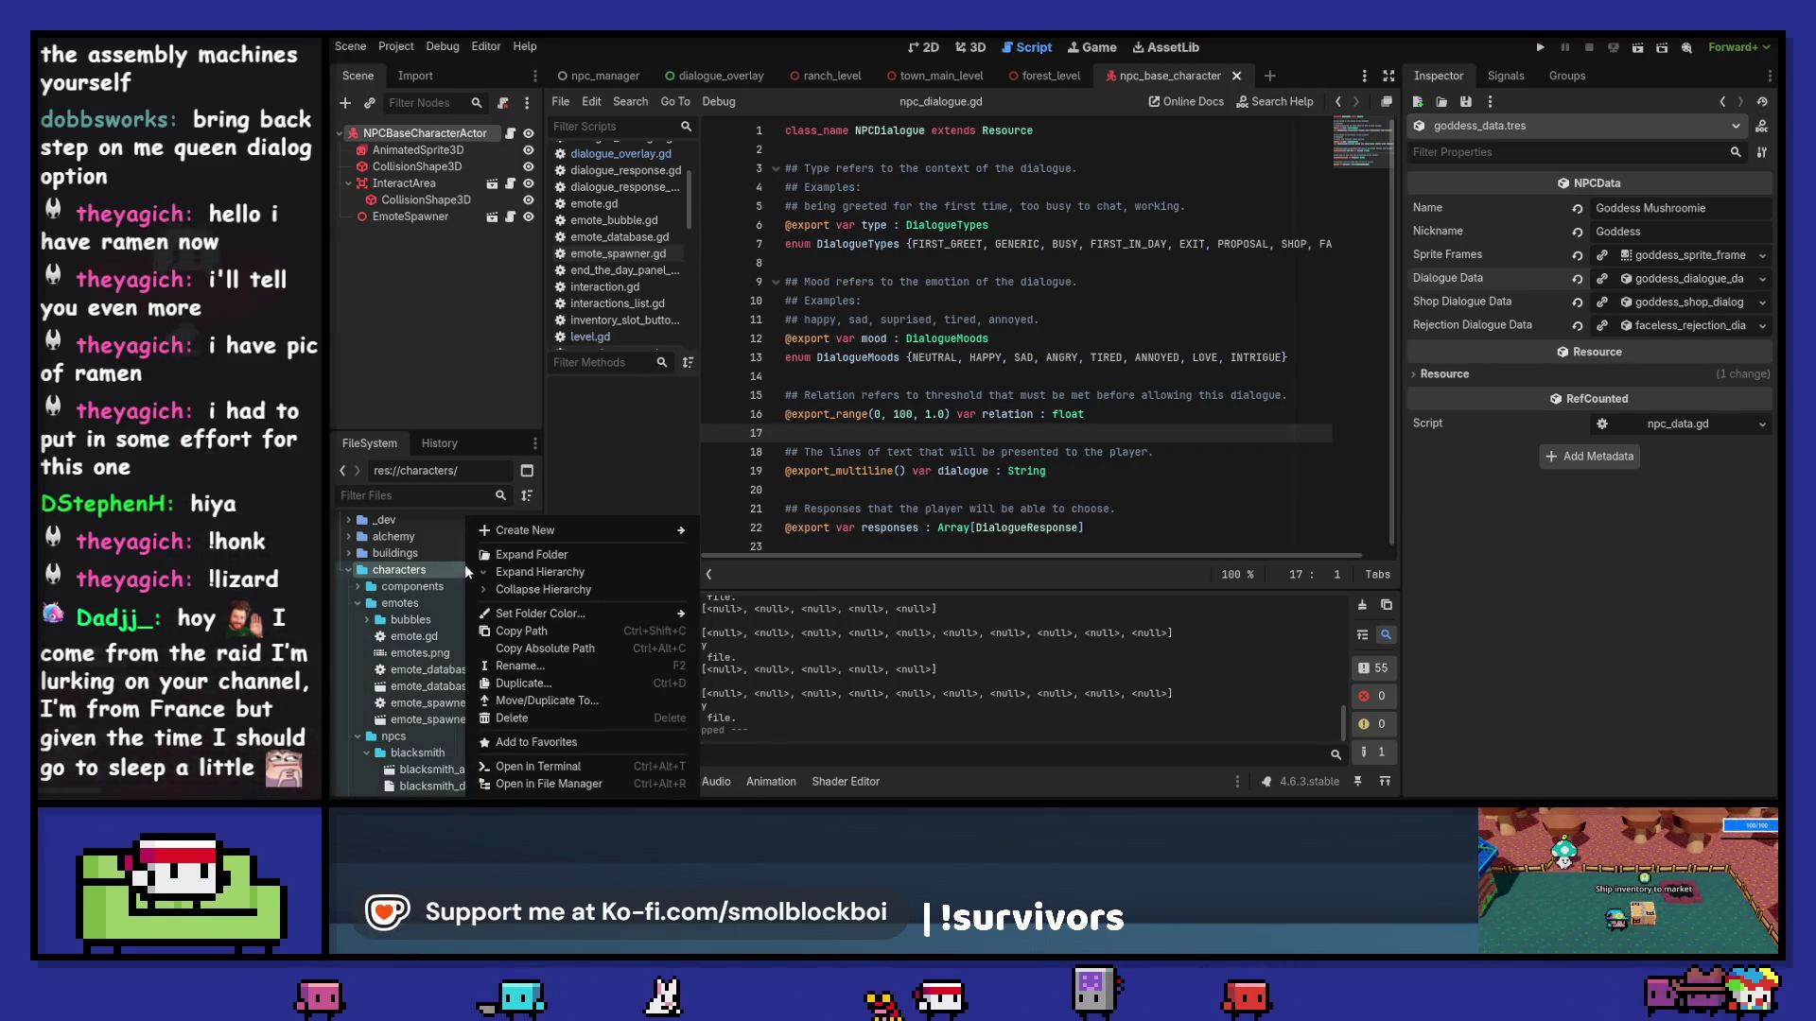
mouse_move(607, 613)
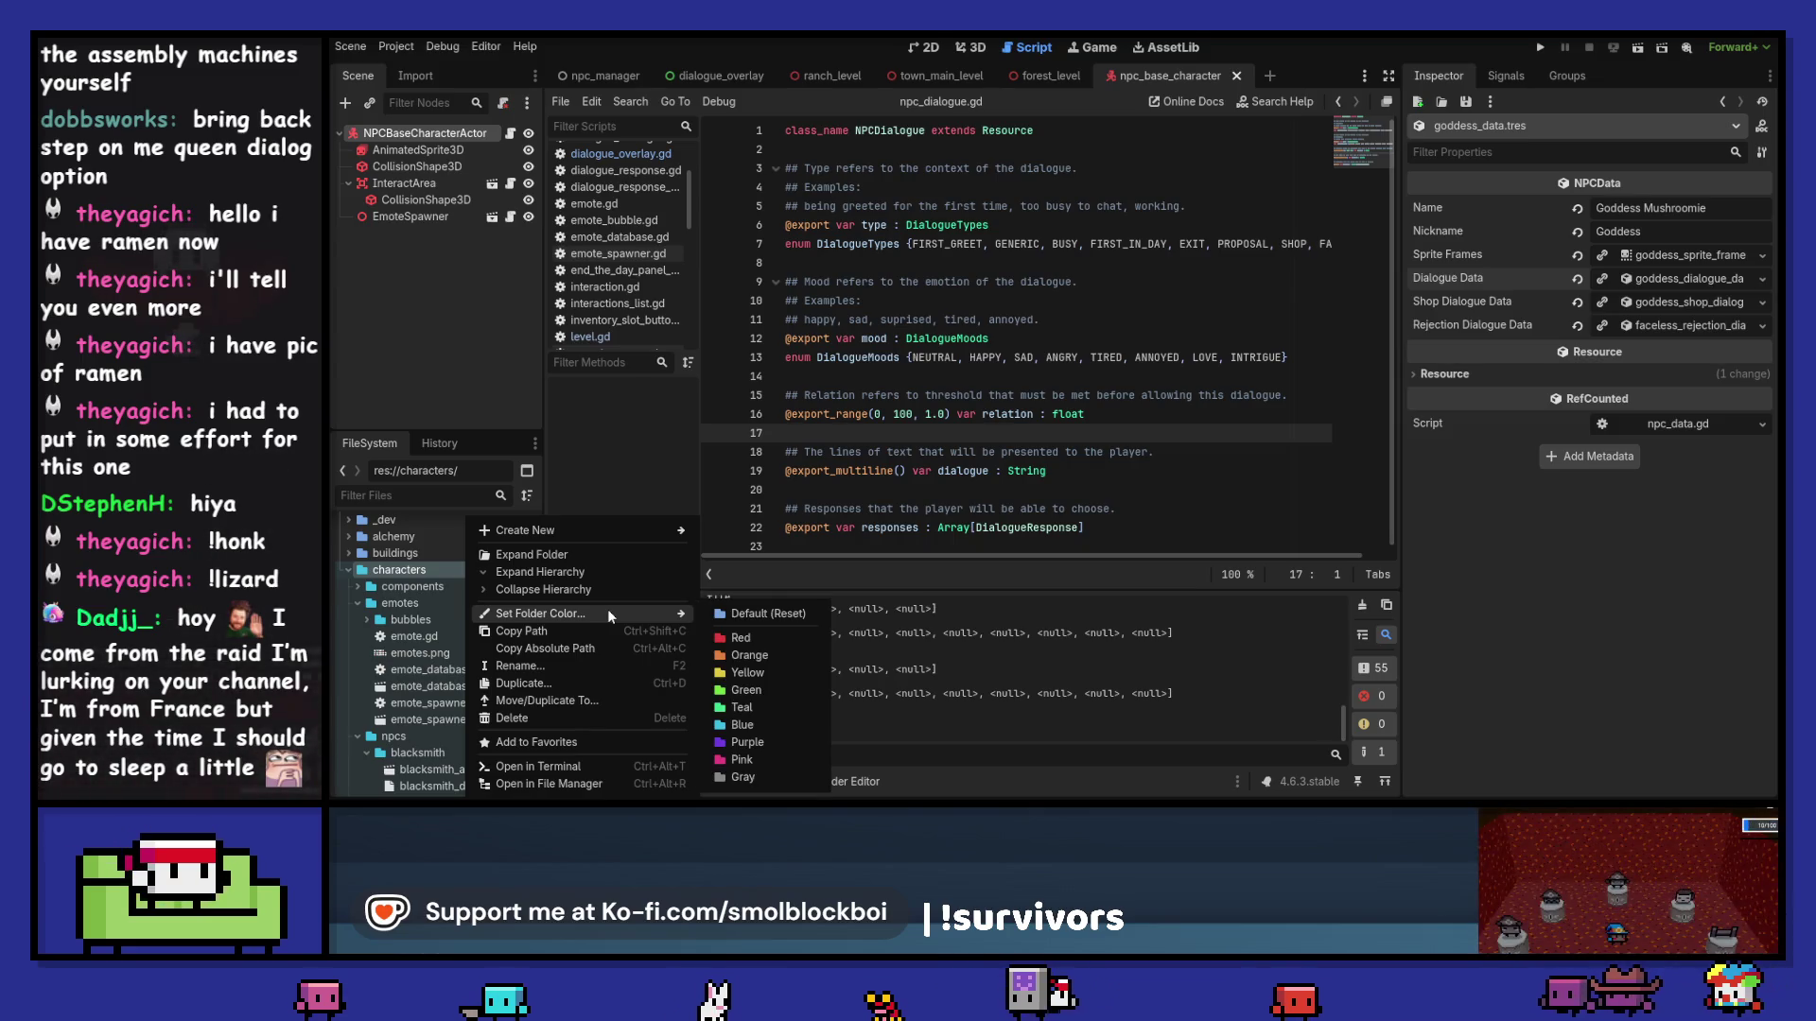
left_click(429, 591)
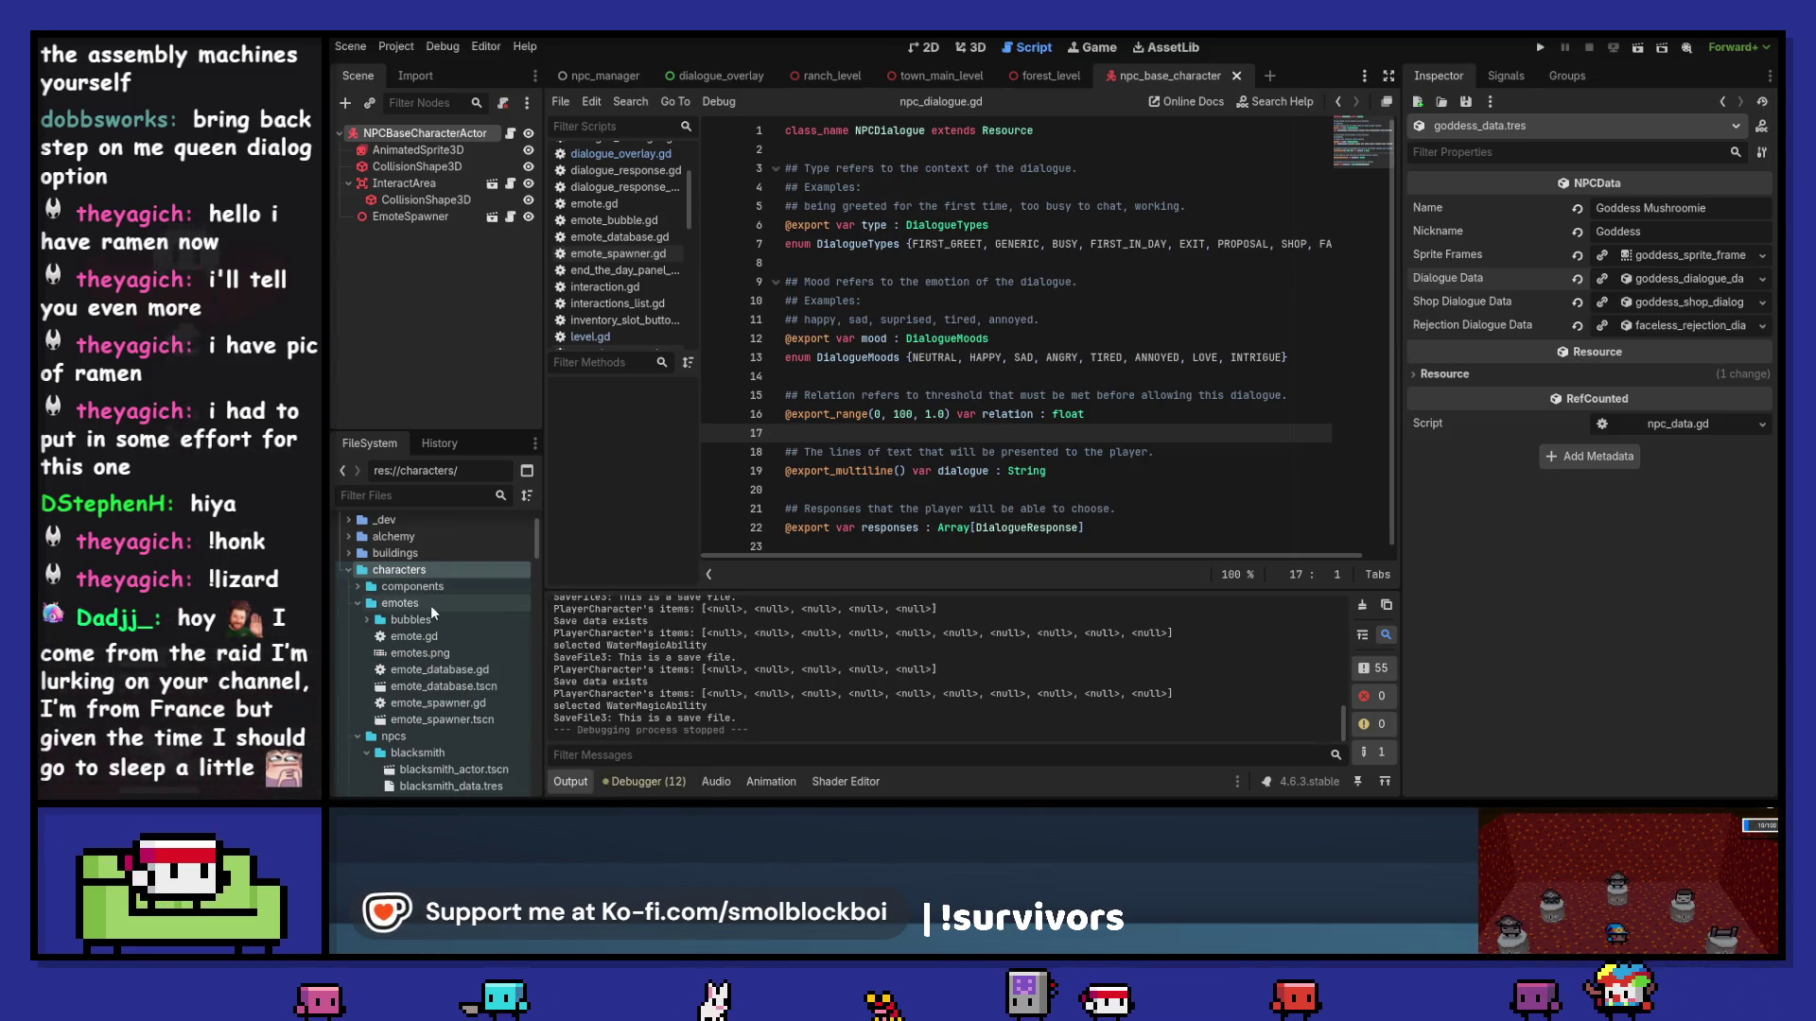
Step: Colour the emotes folder red and briefly look inside the components folder
right_click(430, 605)
mouse_move(586, 615)
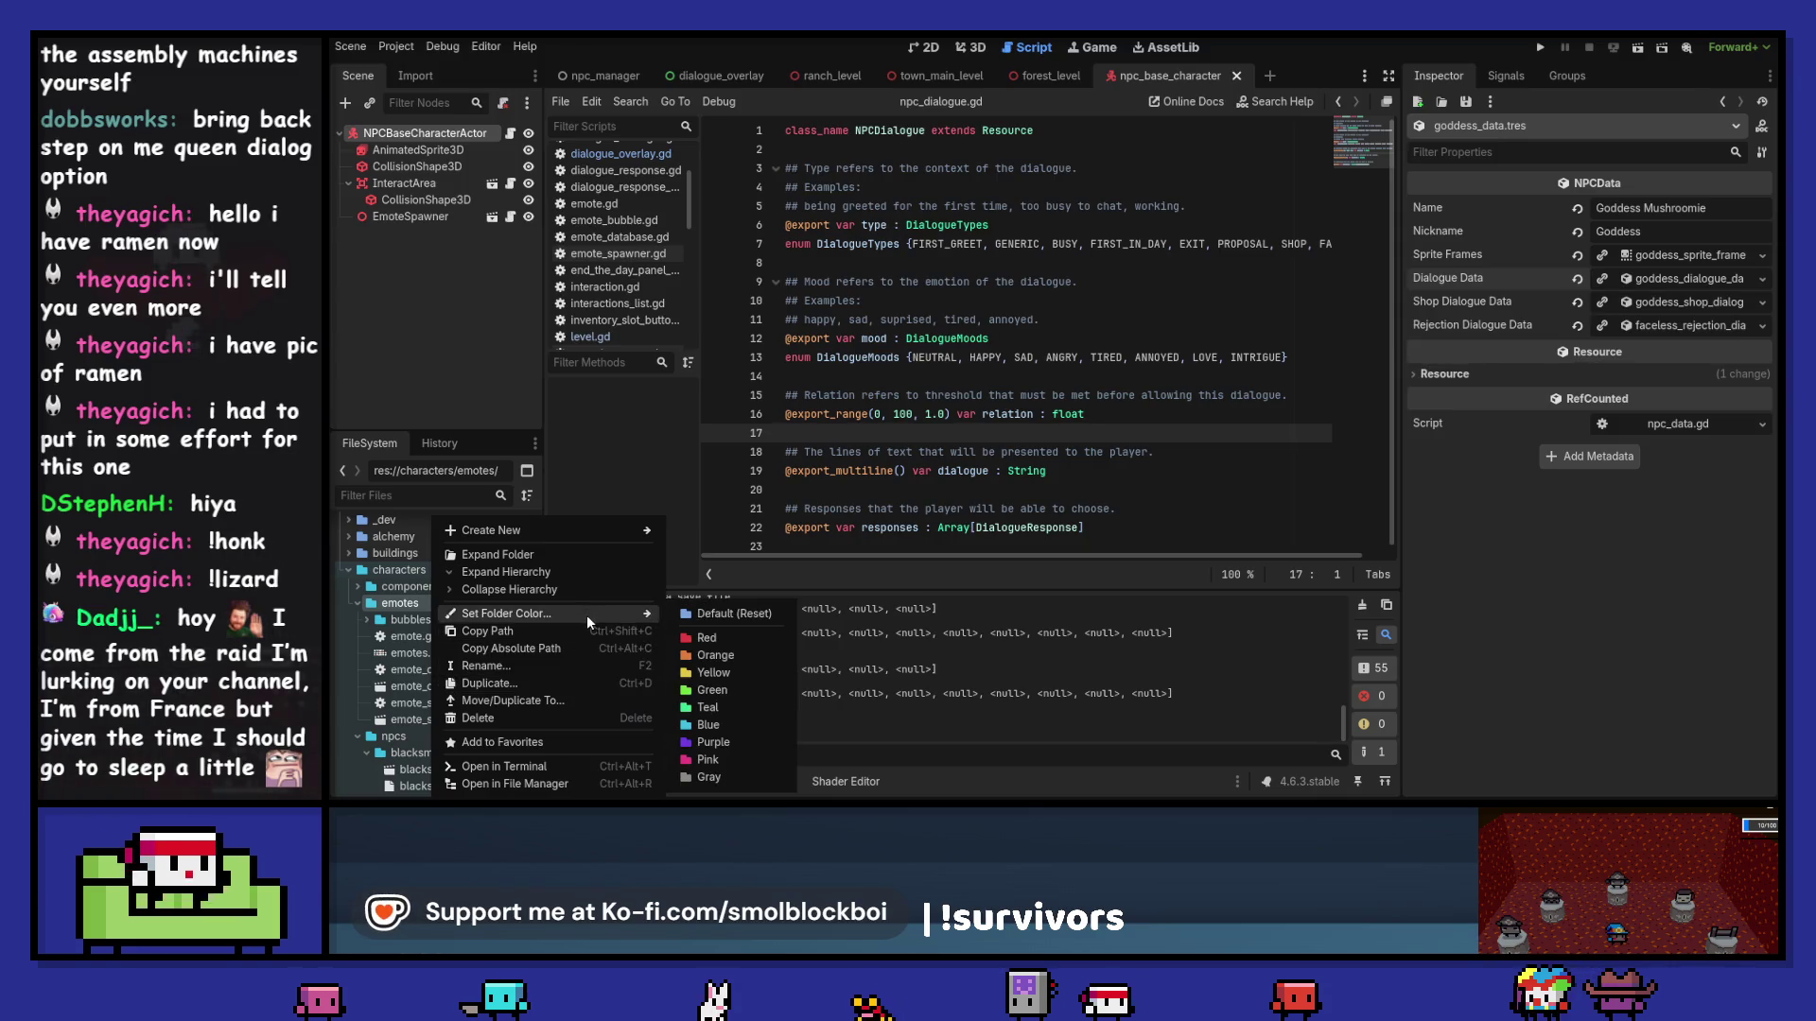
left_click(751, 638)
left_click(456, 586)
double_click(419, 589)
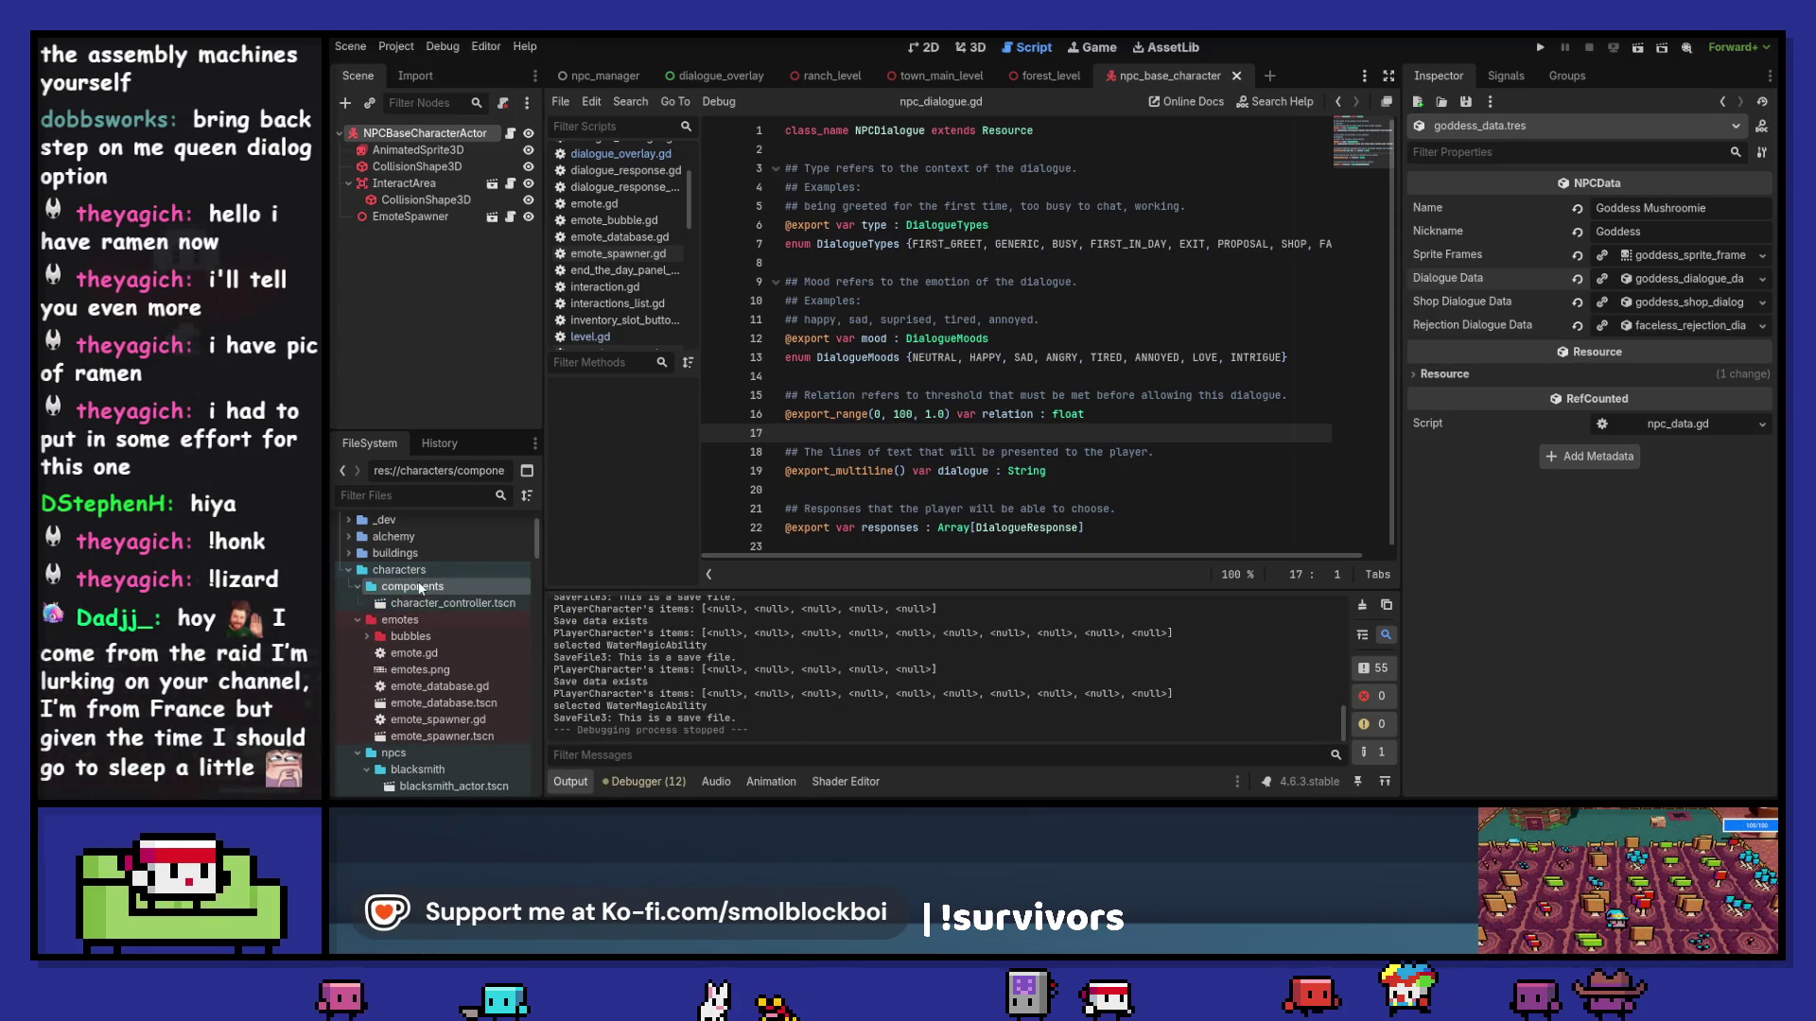
double_click(452, 594)
scroll(458, 633, "down", 2)
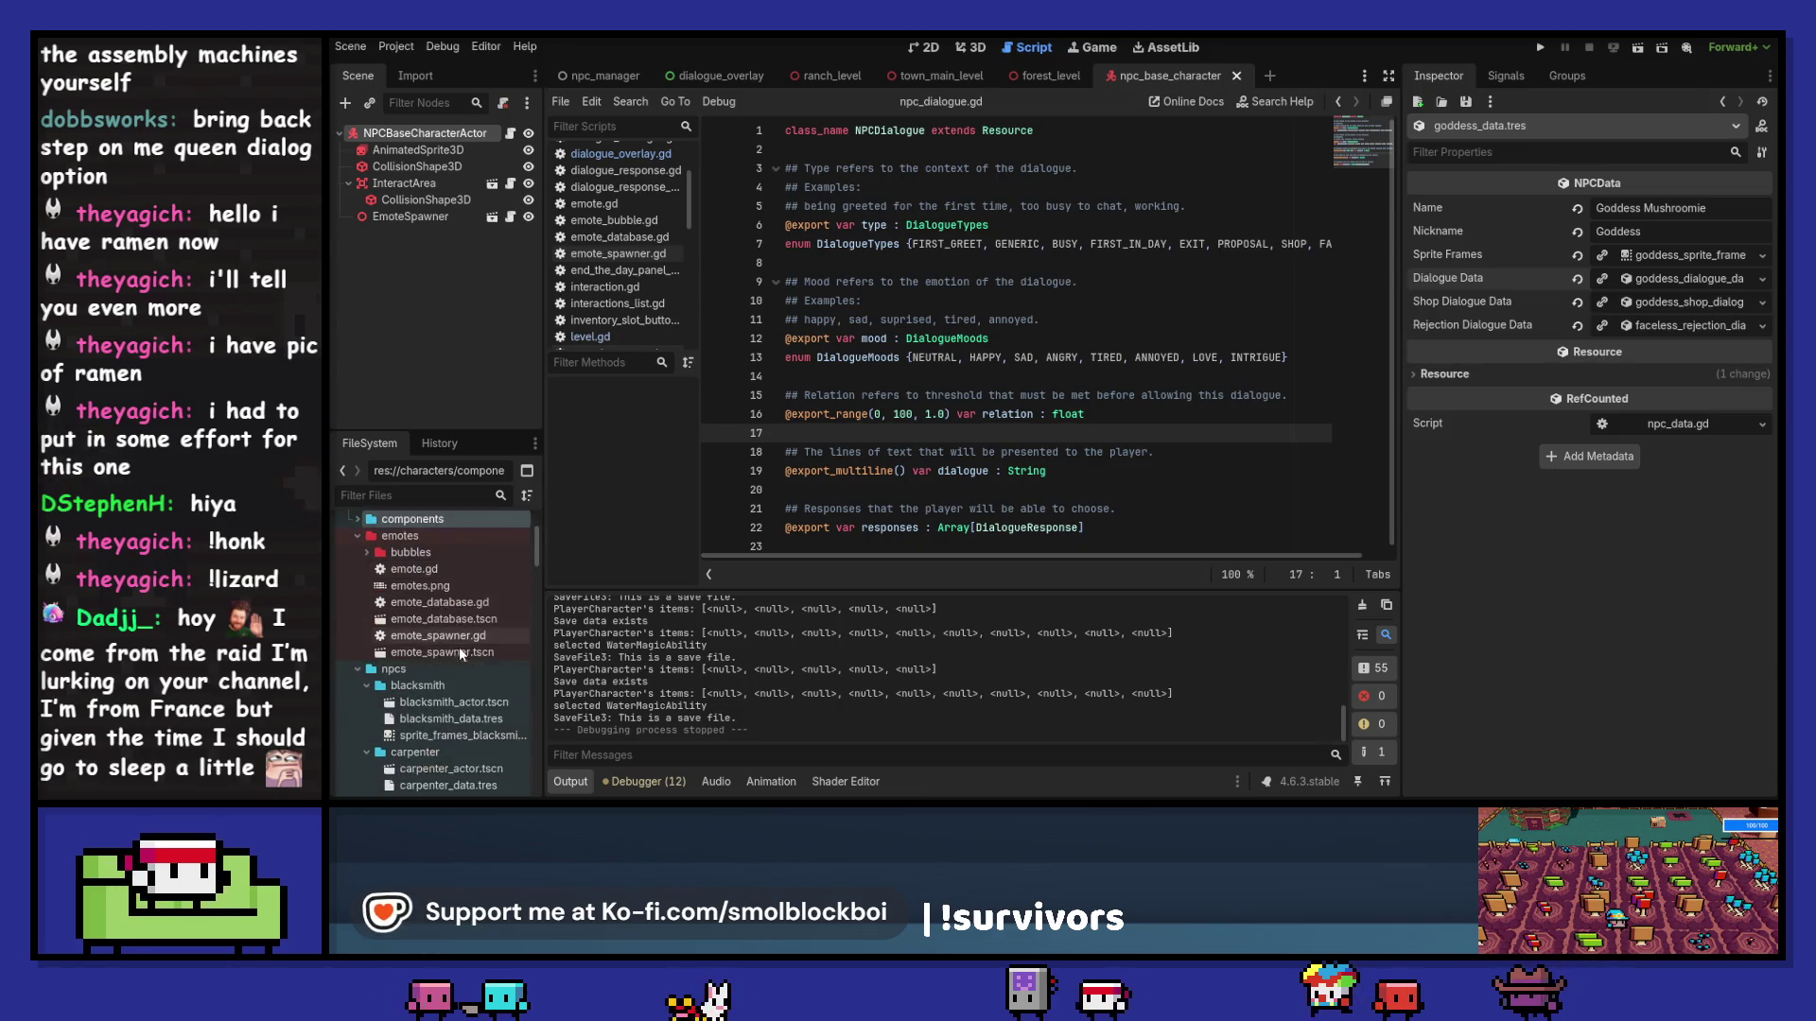
Step: Colour the npcs folder yellow
right_click(458, 671)
mouse_move(565, 621)
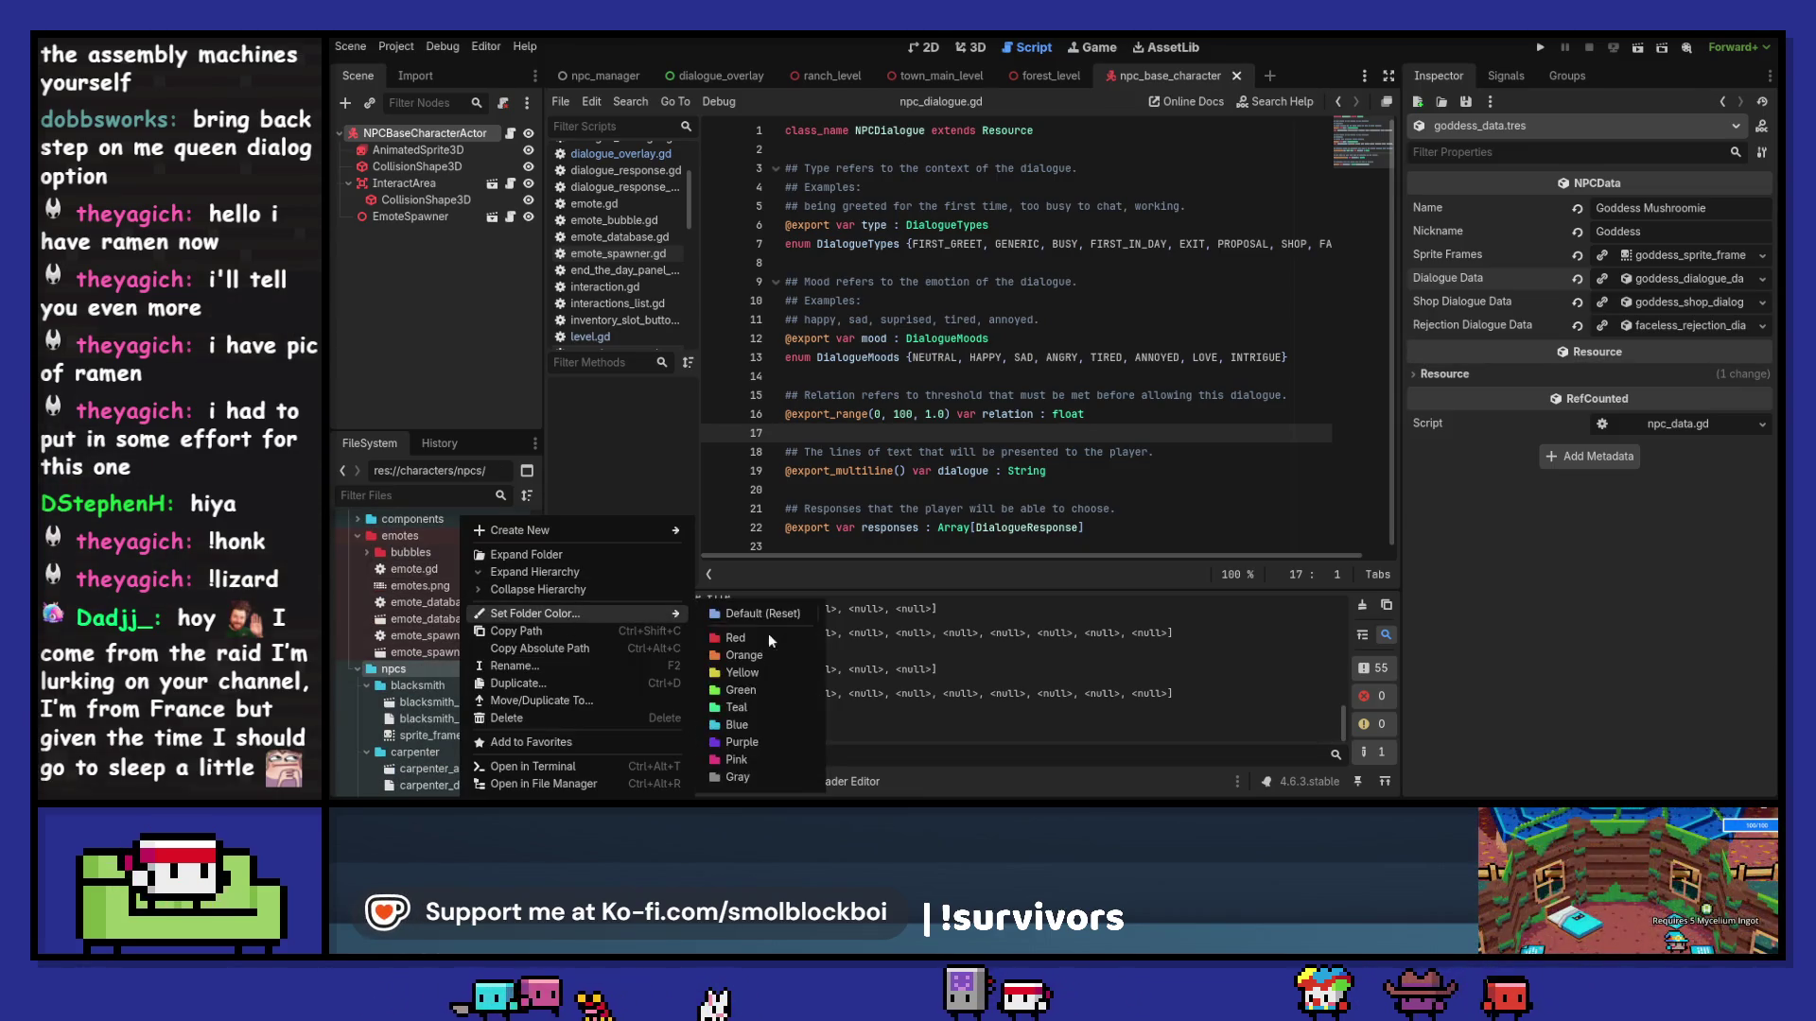
left_click(762, 668)
scroll(469, 626, "down", 2)
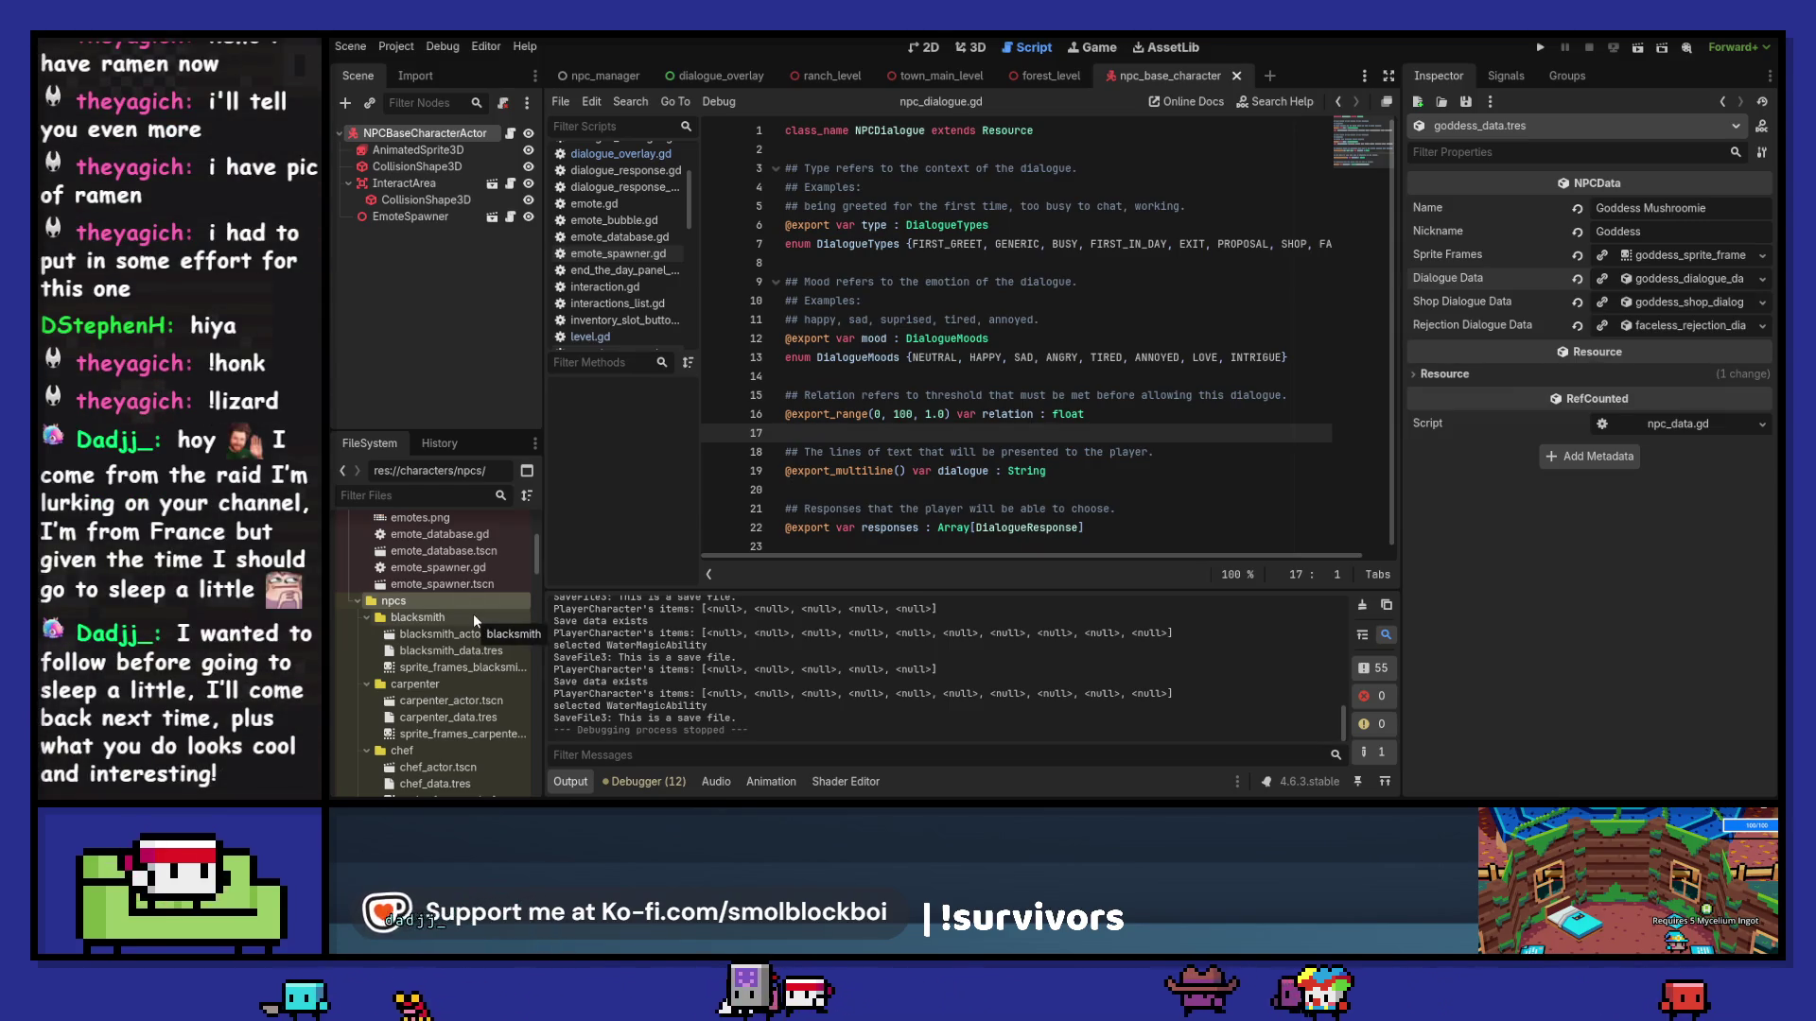
scroll(473, 615, "down", 6)
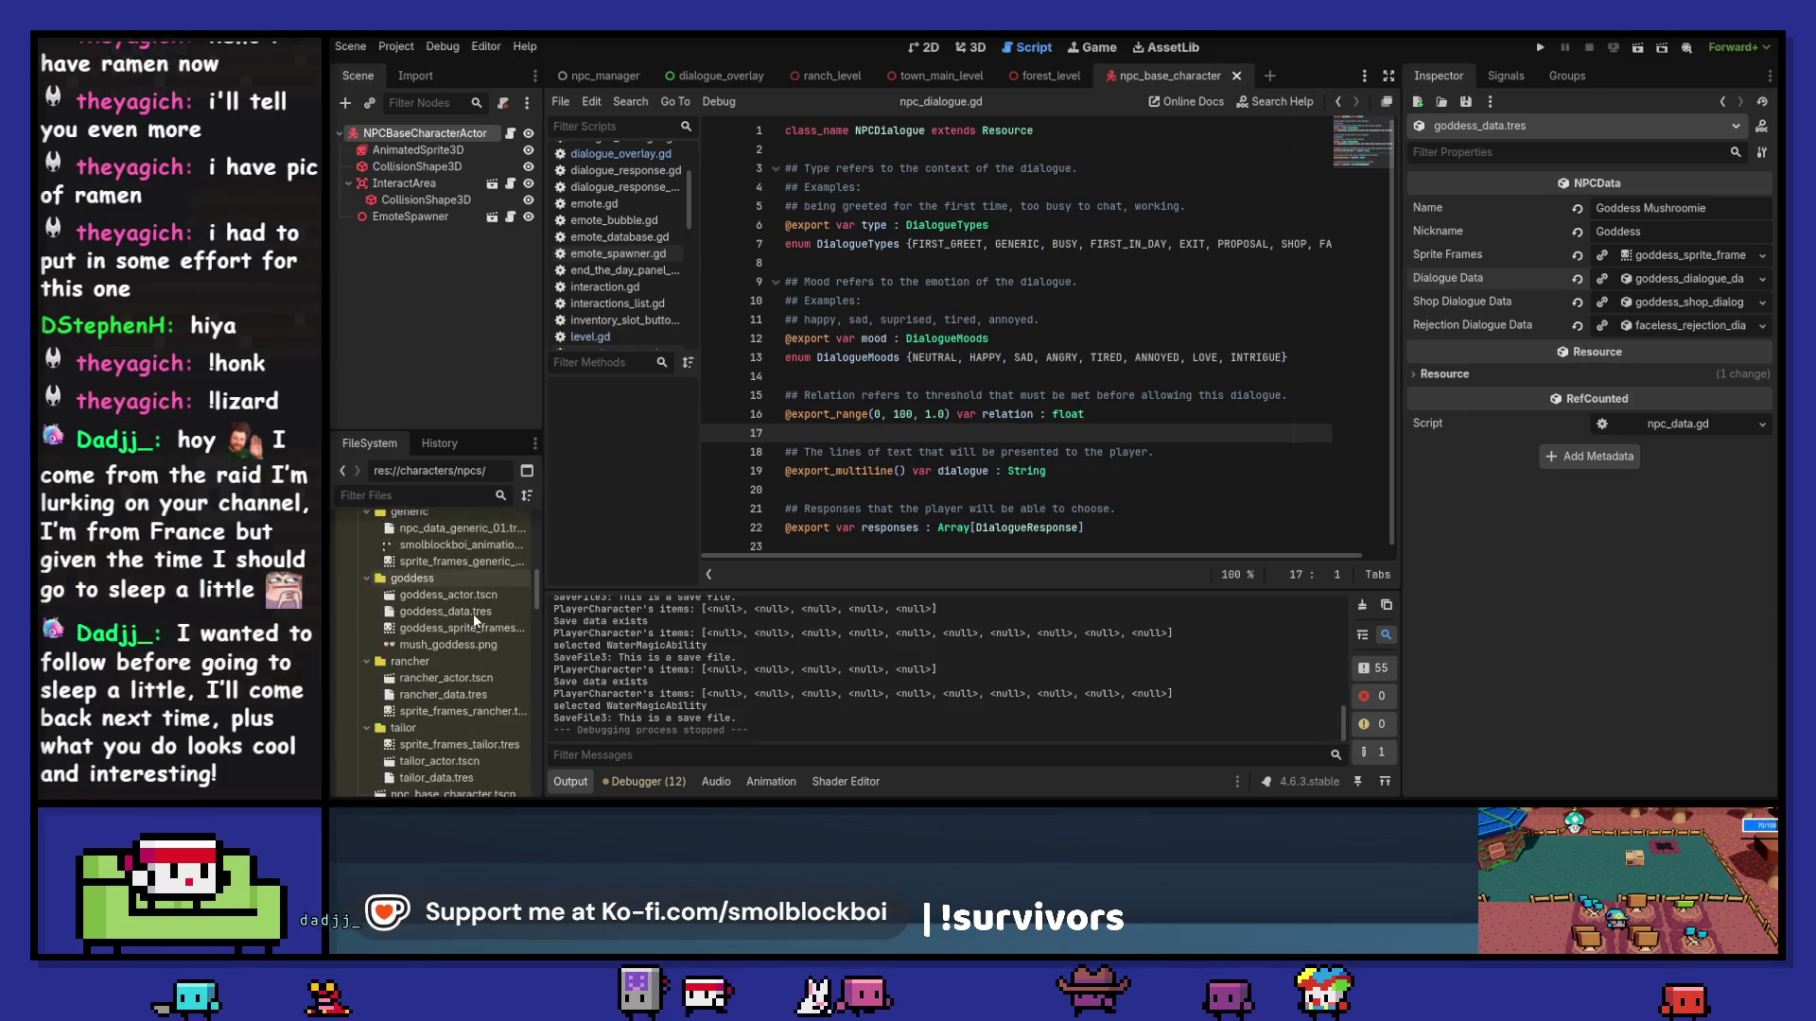
scroll(473, 615, "down", 4)
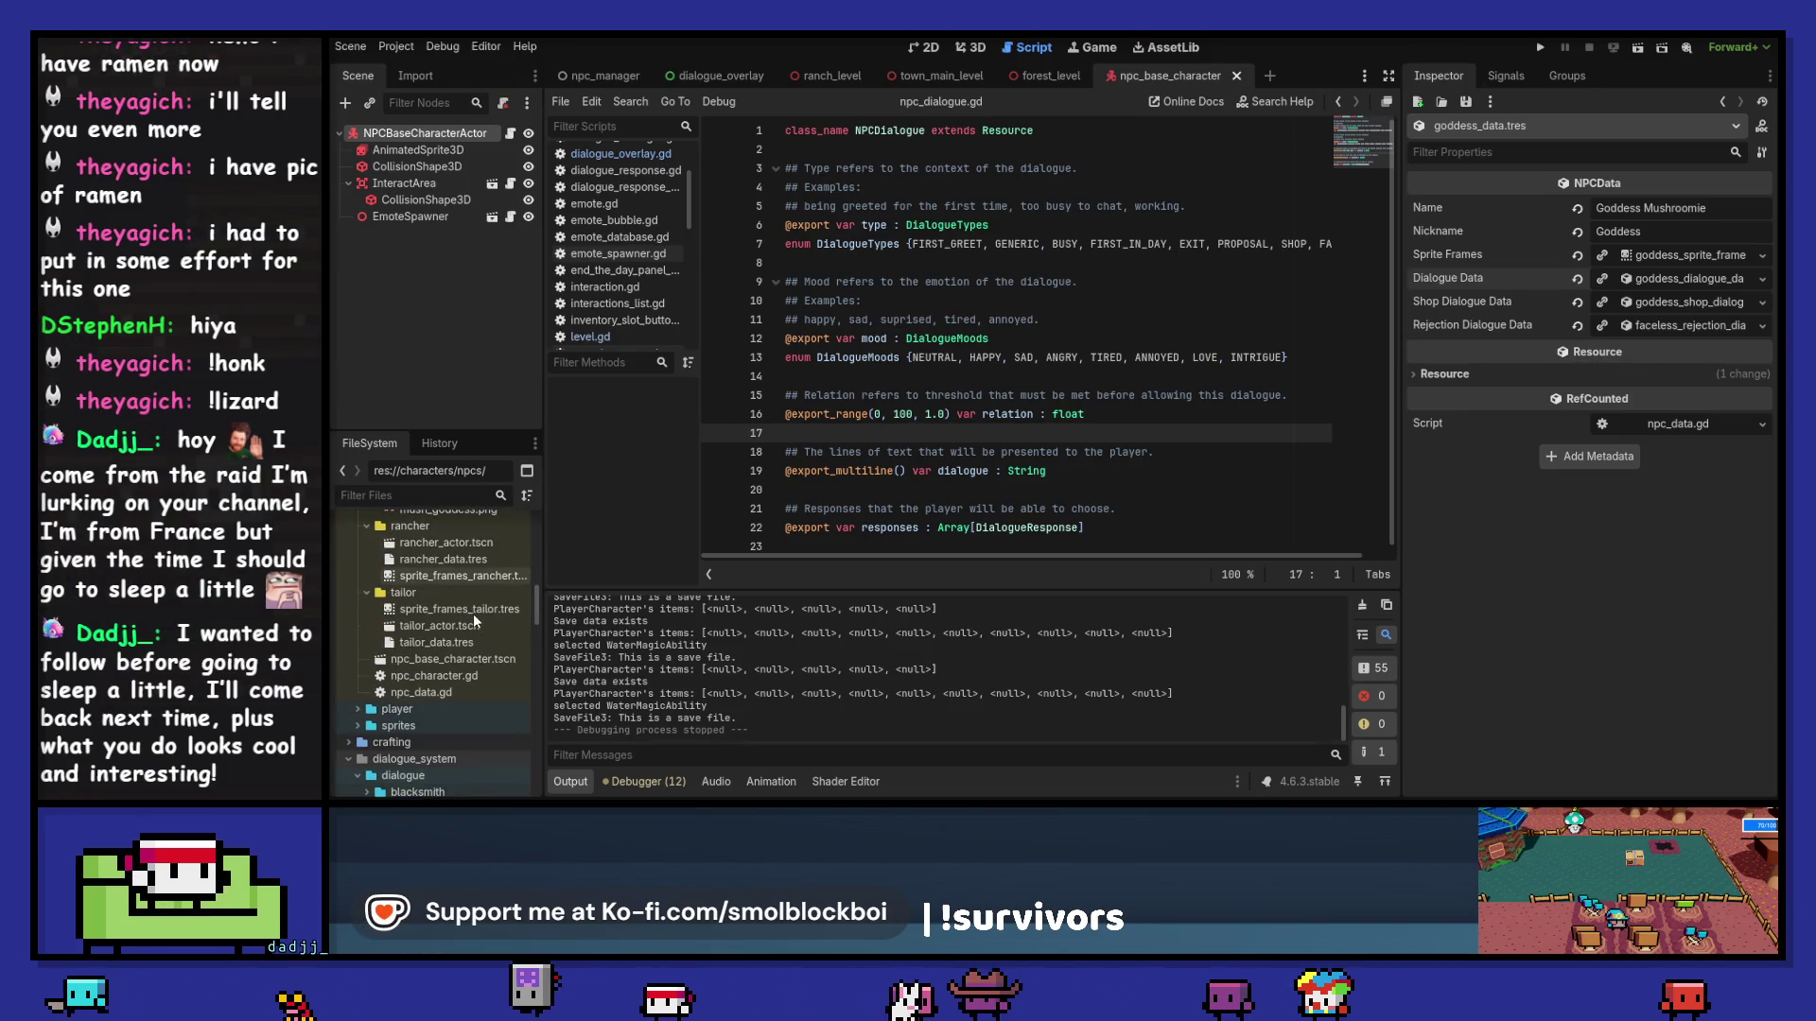
scroll(465, 595, "down", 2)
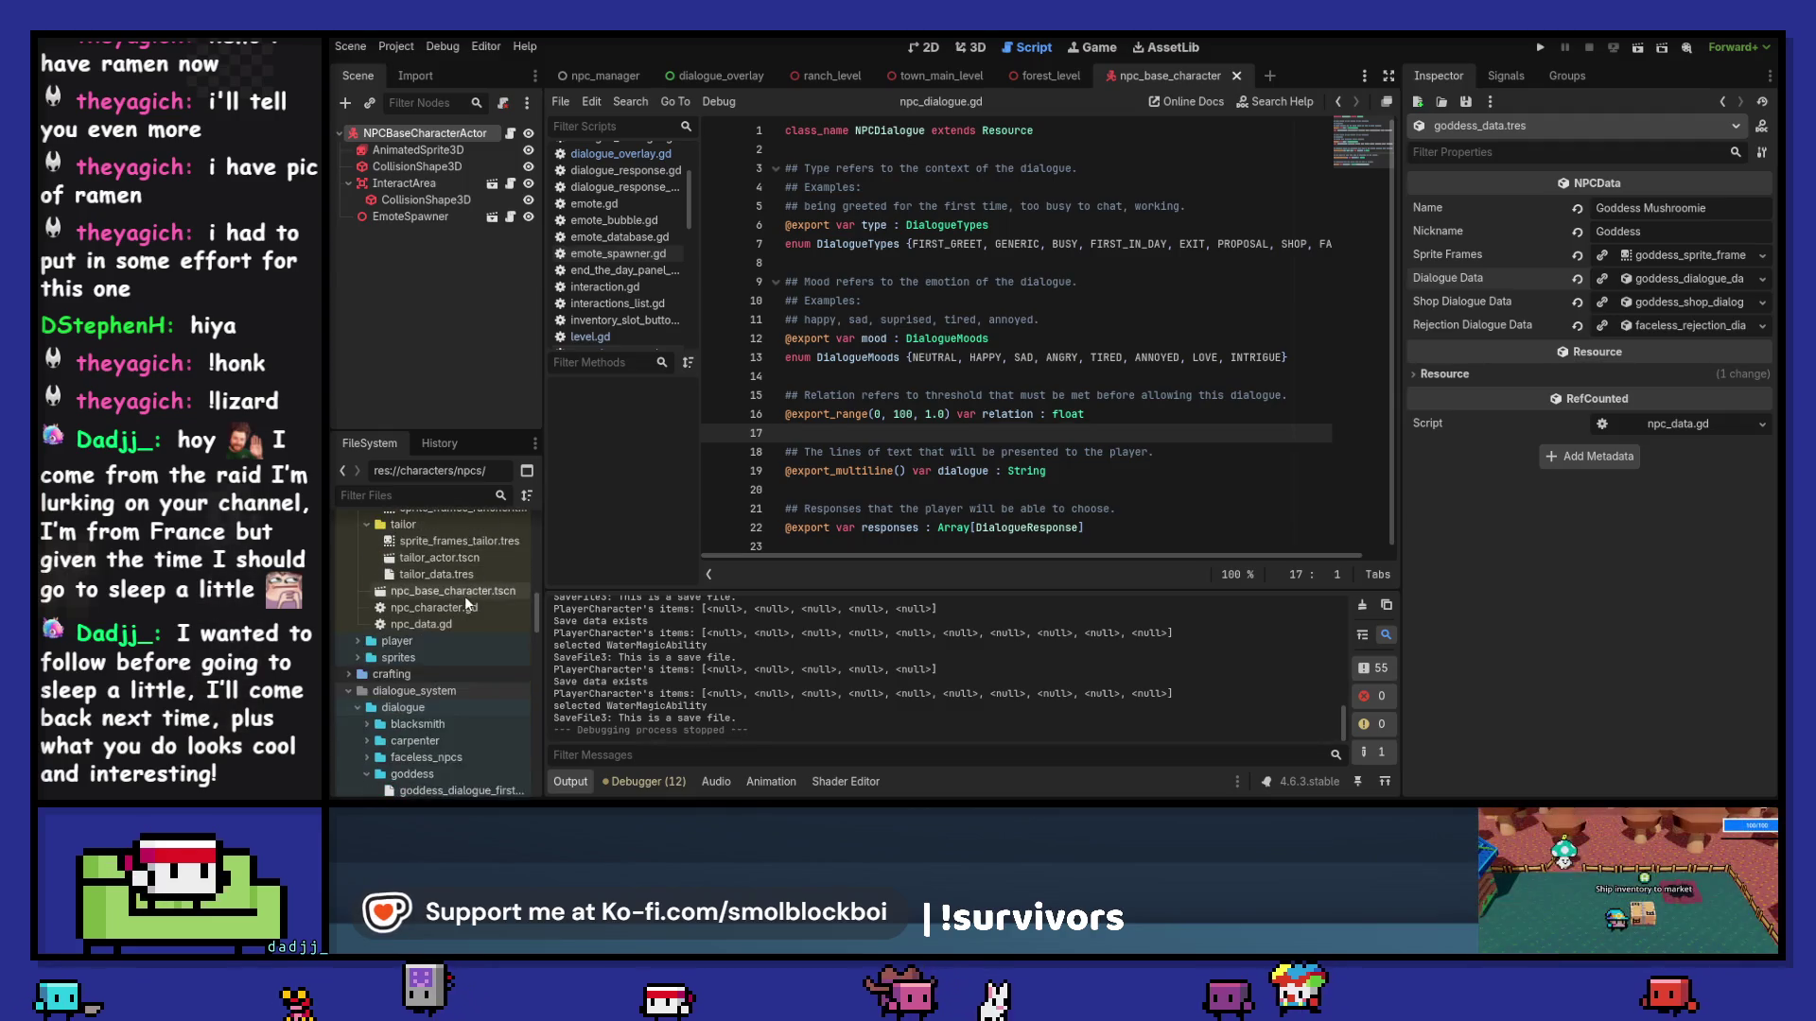
scroll(465, 595, "up", 10)
scroll(469, 594, "up", 1)
Step: Change the characters folder to a different colour
right_click(454, 599)
mouse_move(663, 614)
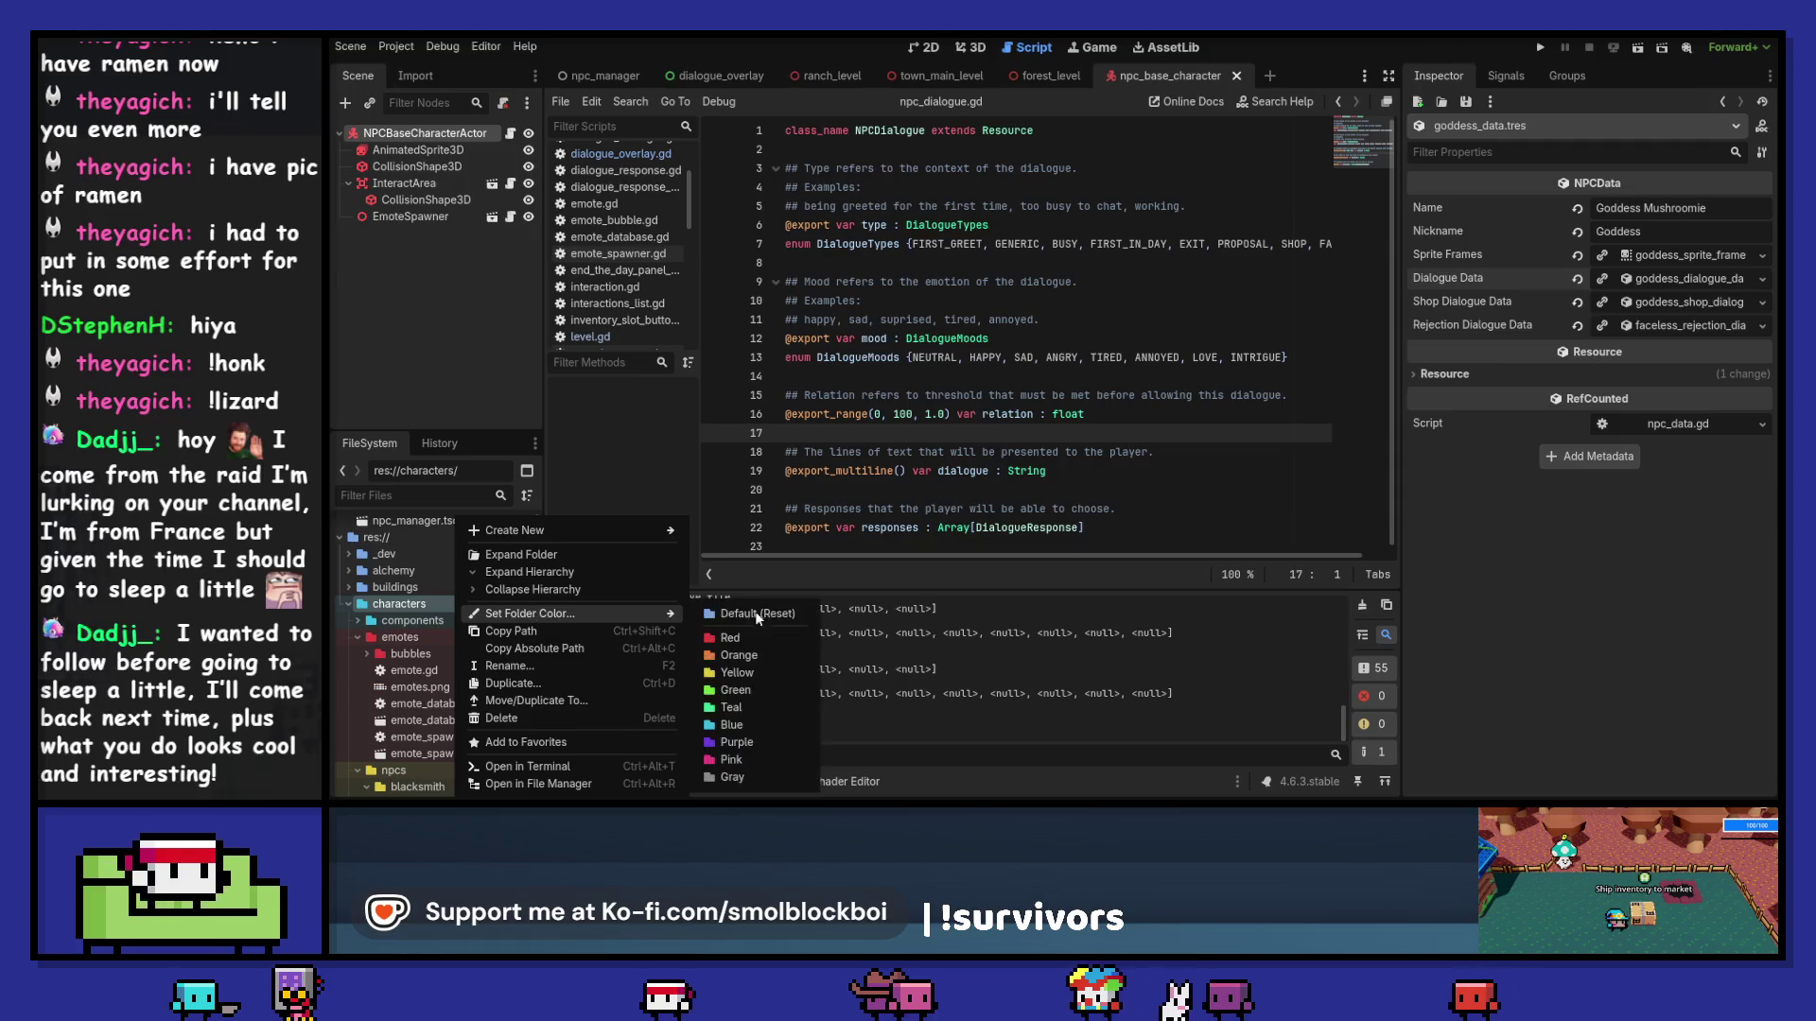
left_click(747, 773)
scroll(486, 615, "down", 10)
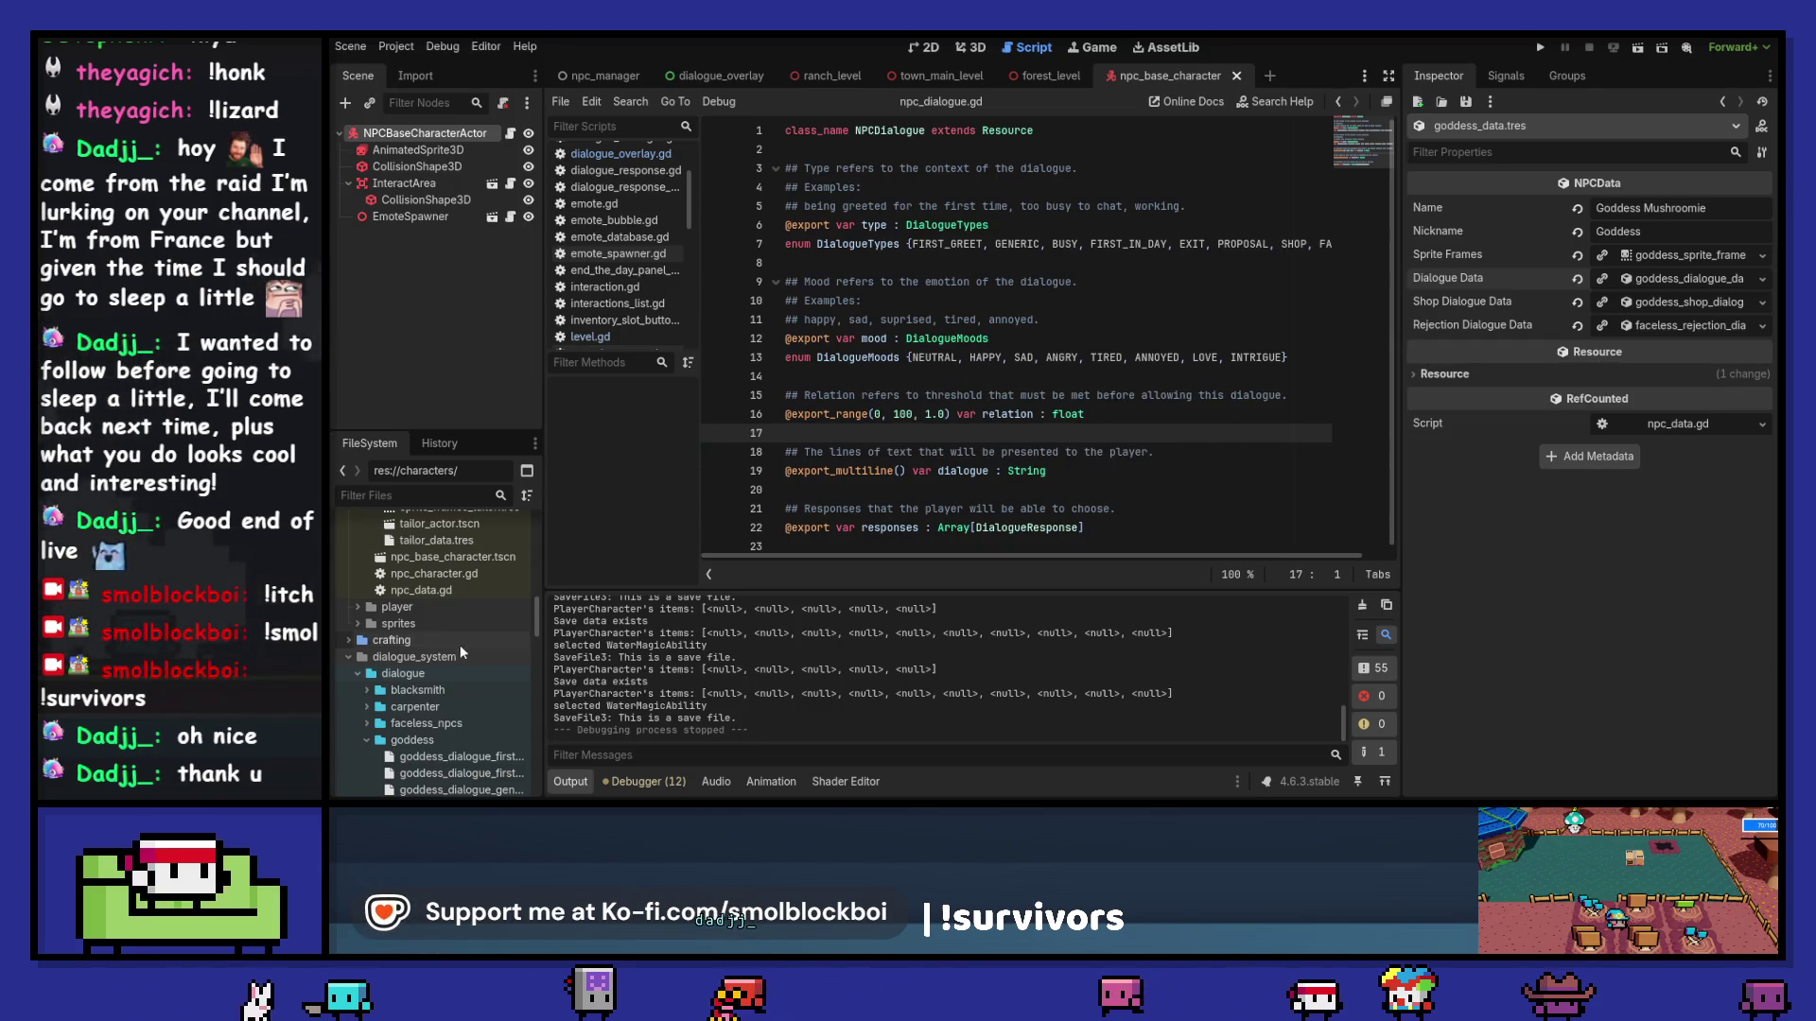
Step: Expand the rancher and faceless_npcs folders under dialogue_data to show their dialogue files
scroll(479, 649, "up", 3)
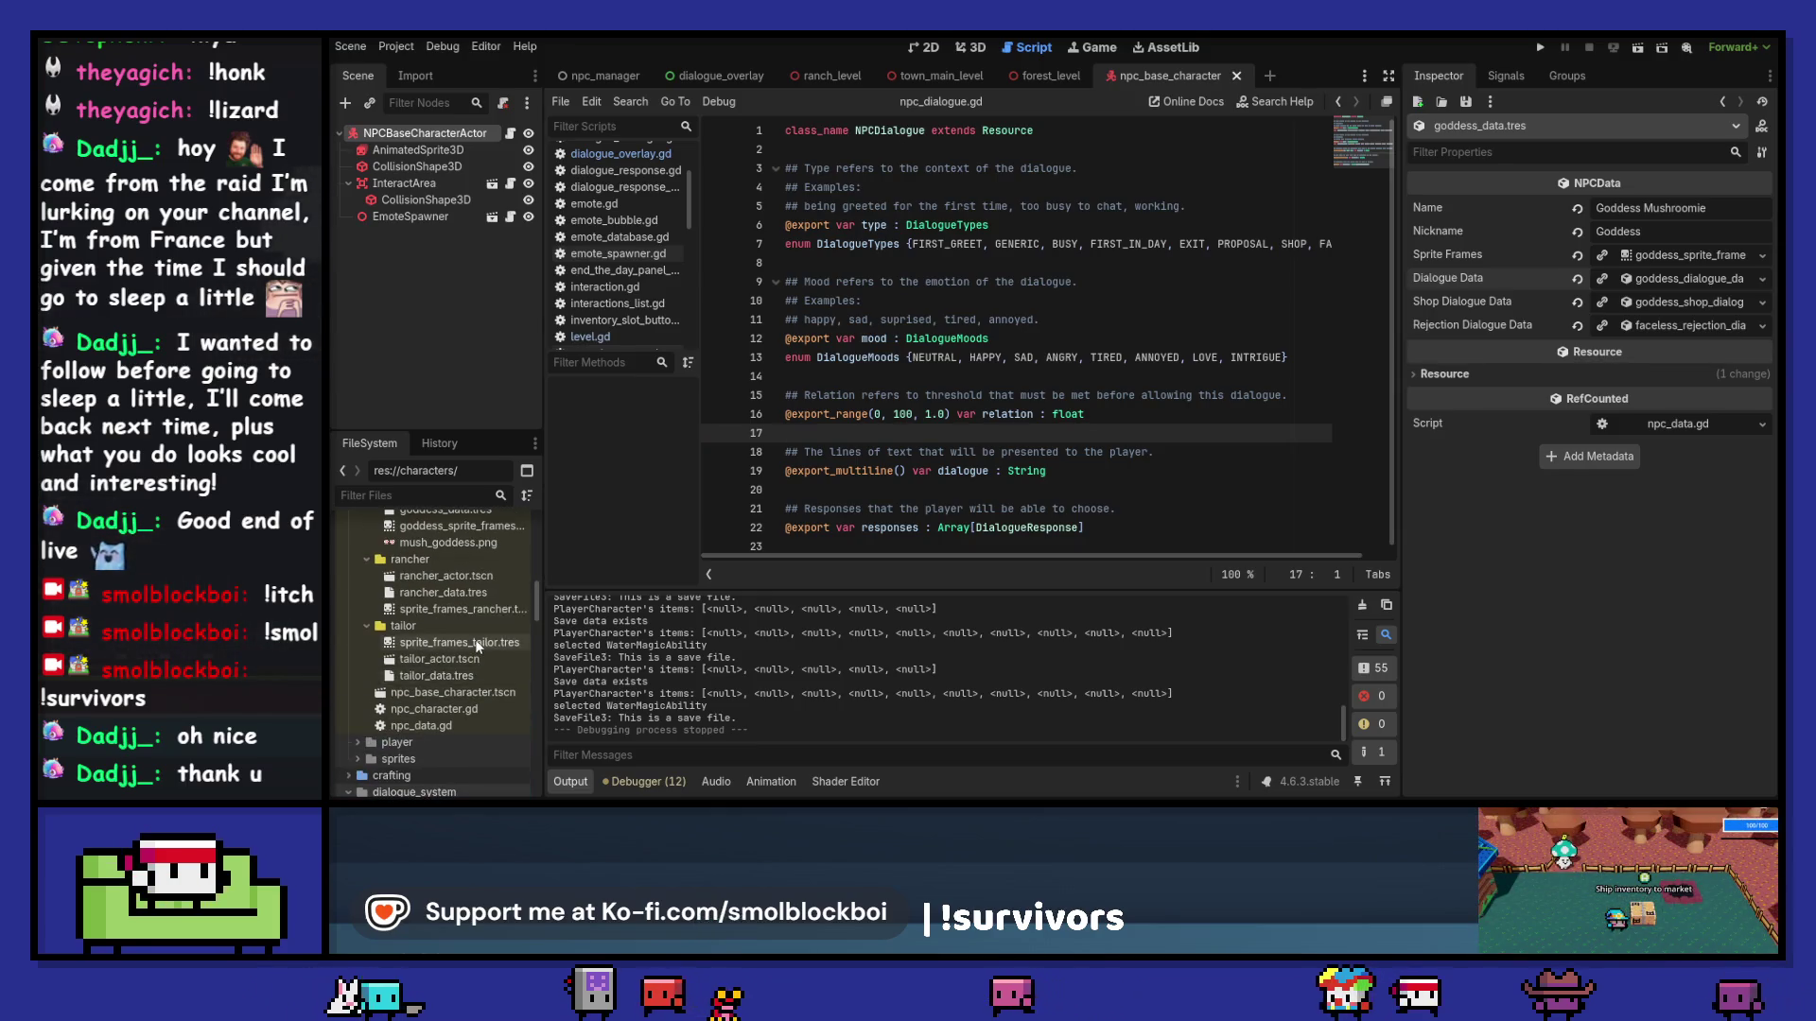
scroll(478, 646, "down", 5)
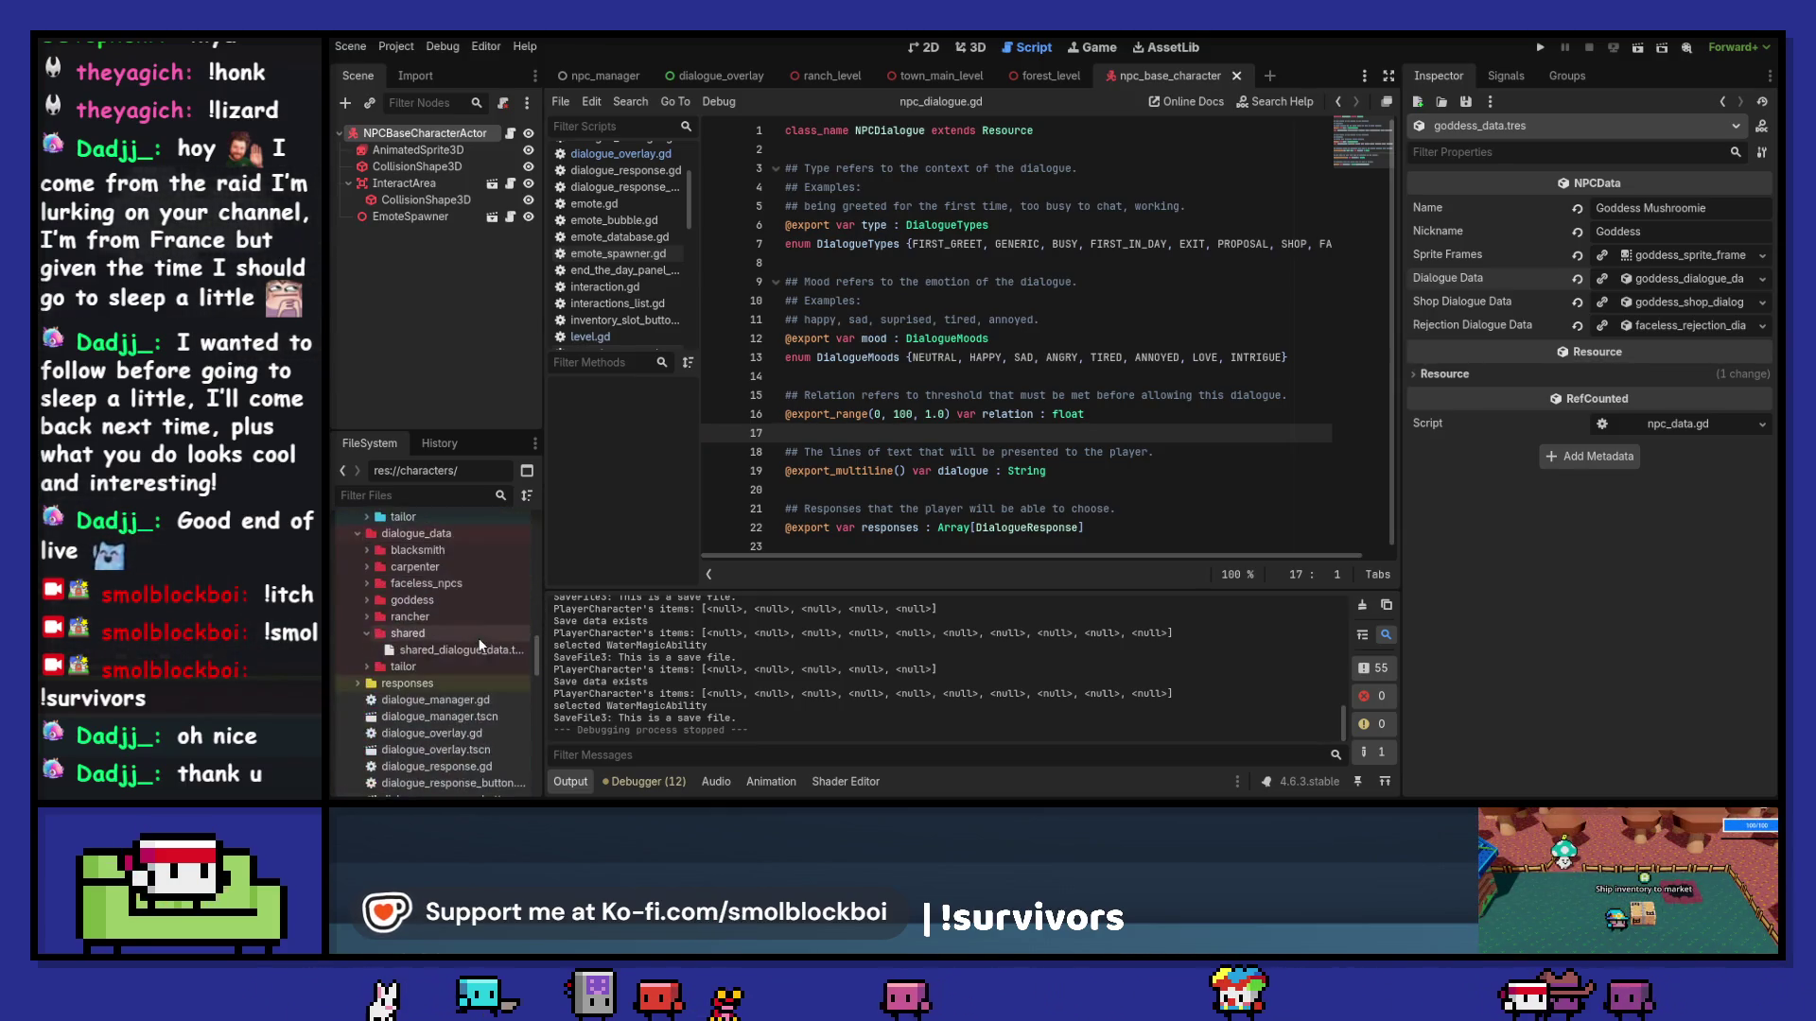
scroll(480, 646, "down", 5)
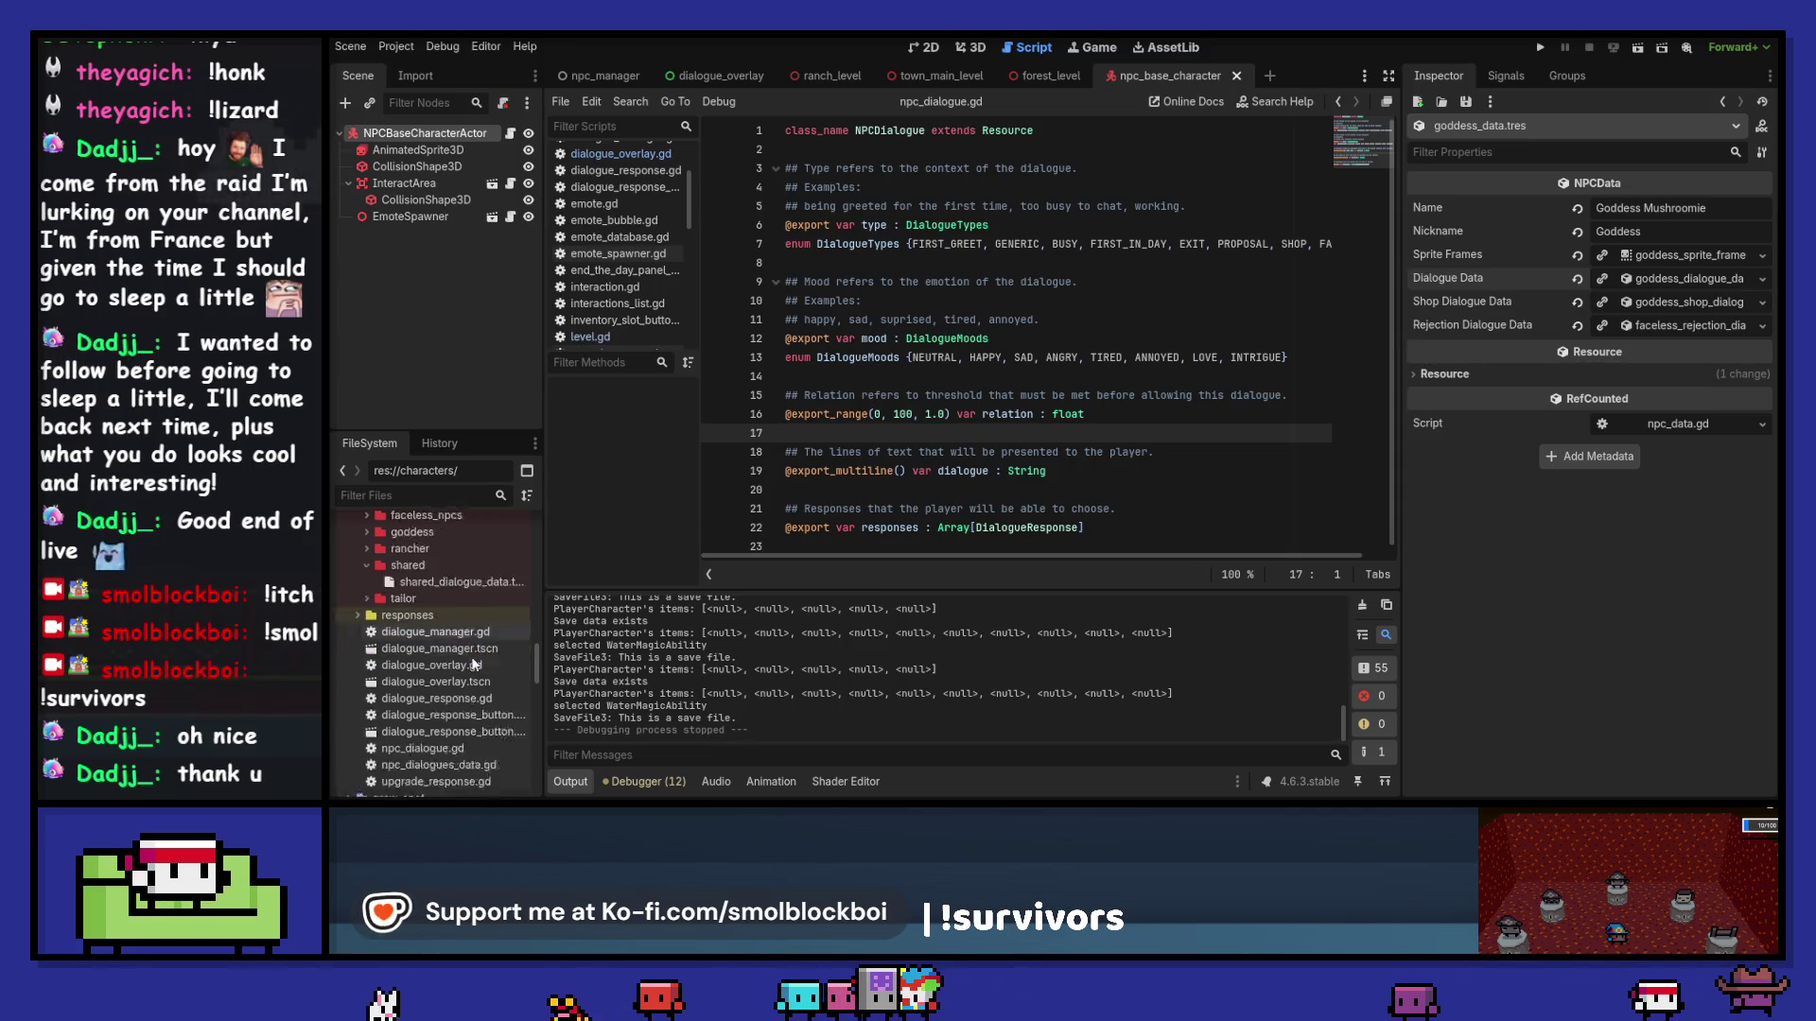
scroll(479, 652, "down", 4)
scroll(471, 656, "up", 5)
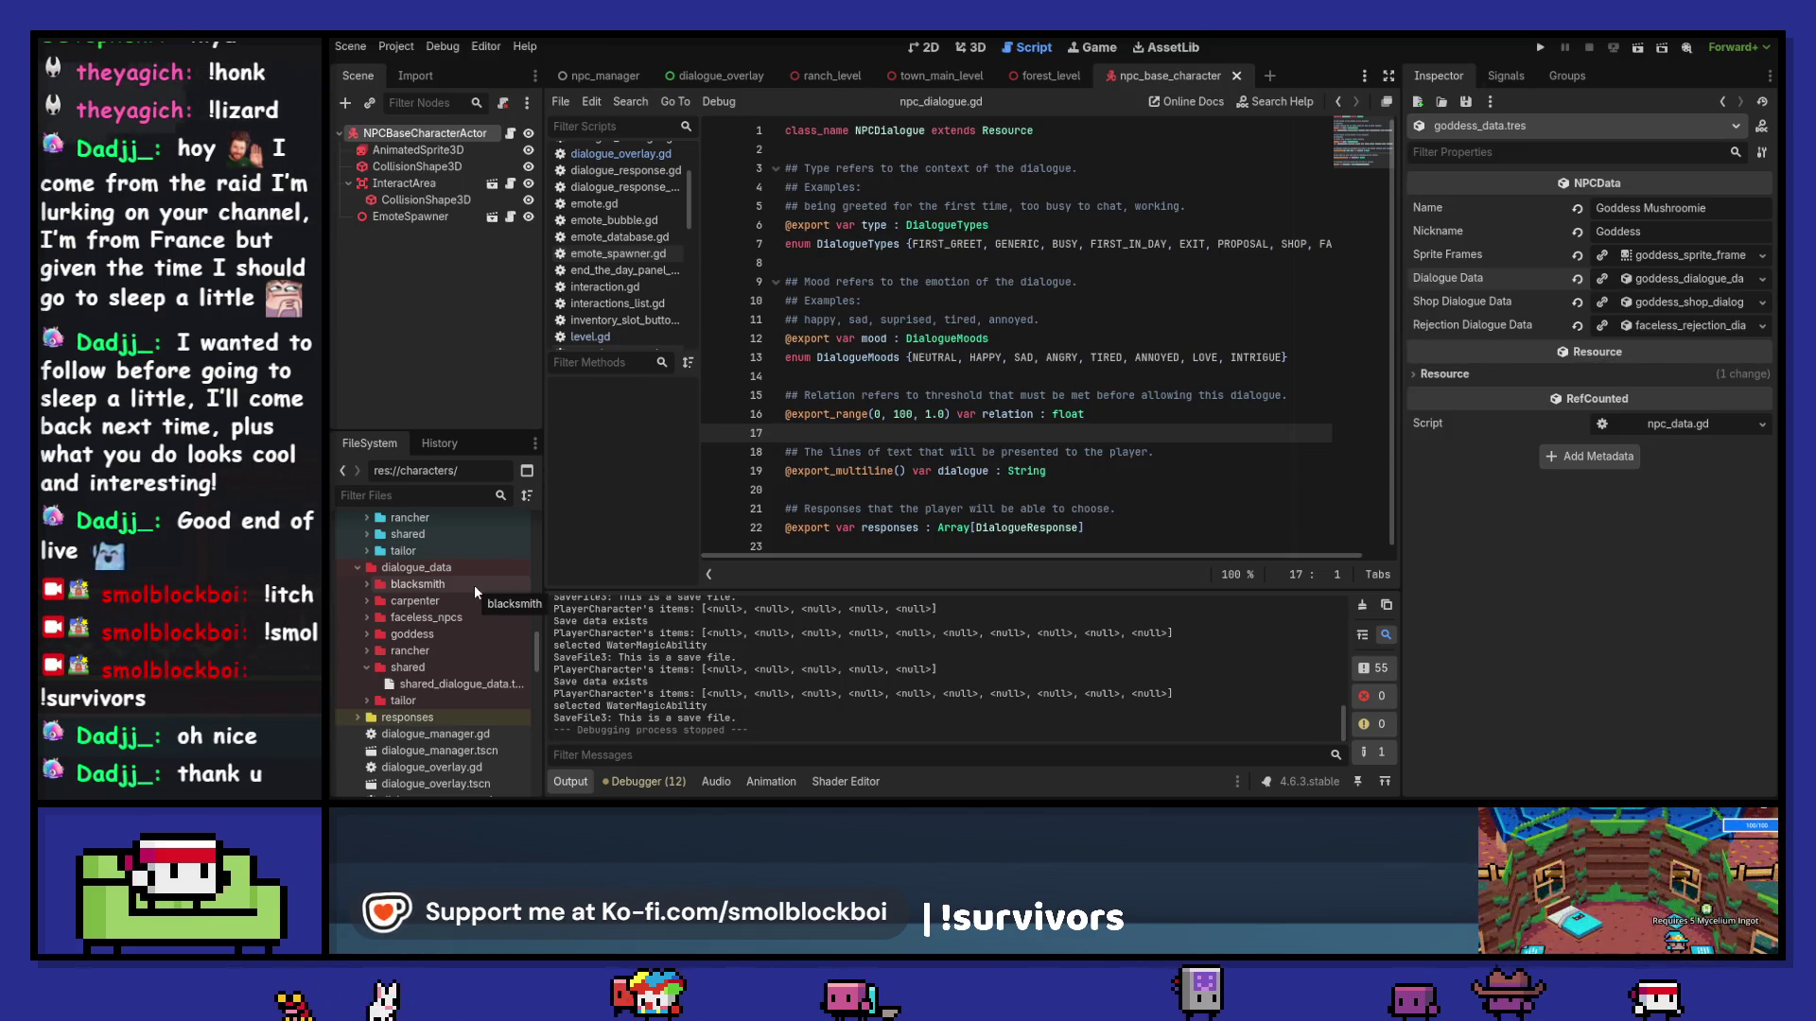
scroll(474, 585, "down", 2)
scroll(474, 585, "up", 2)
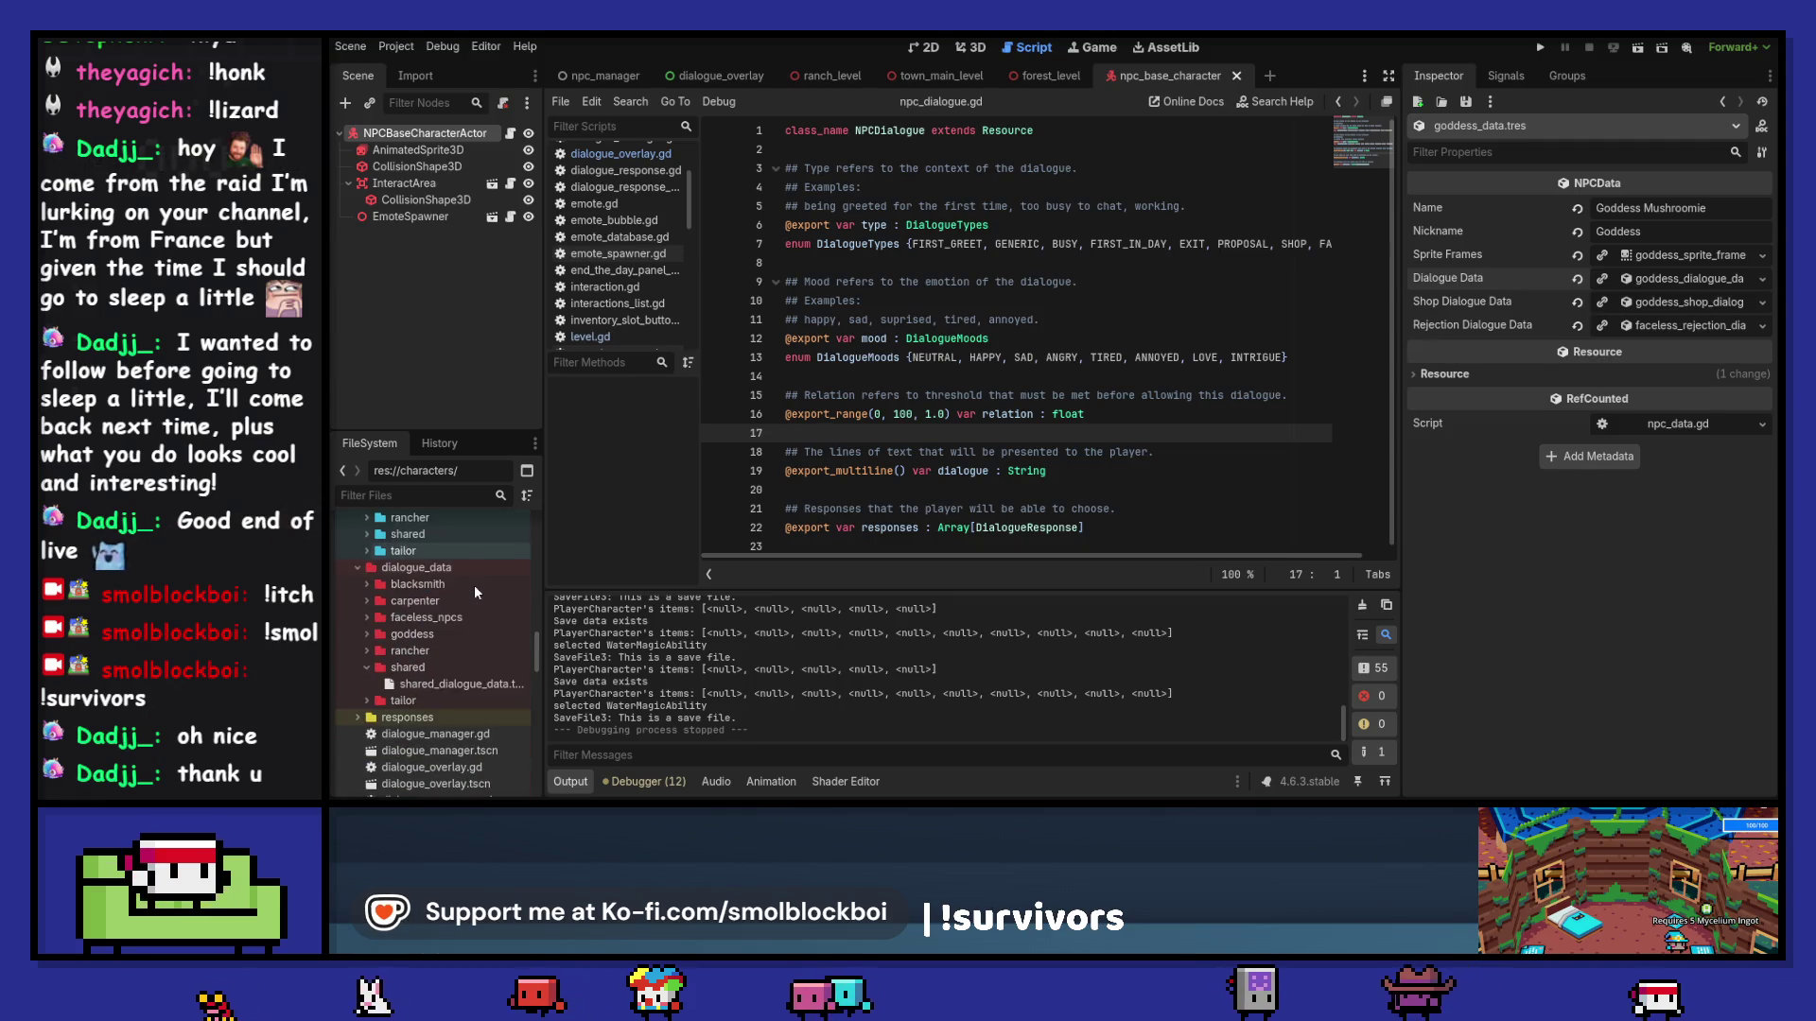
double_click(480, 657)
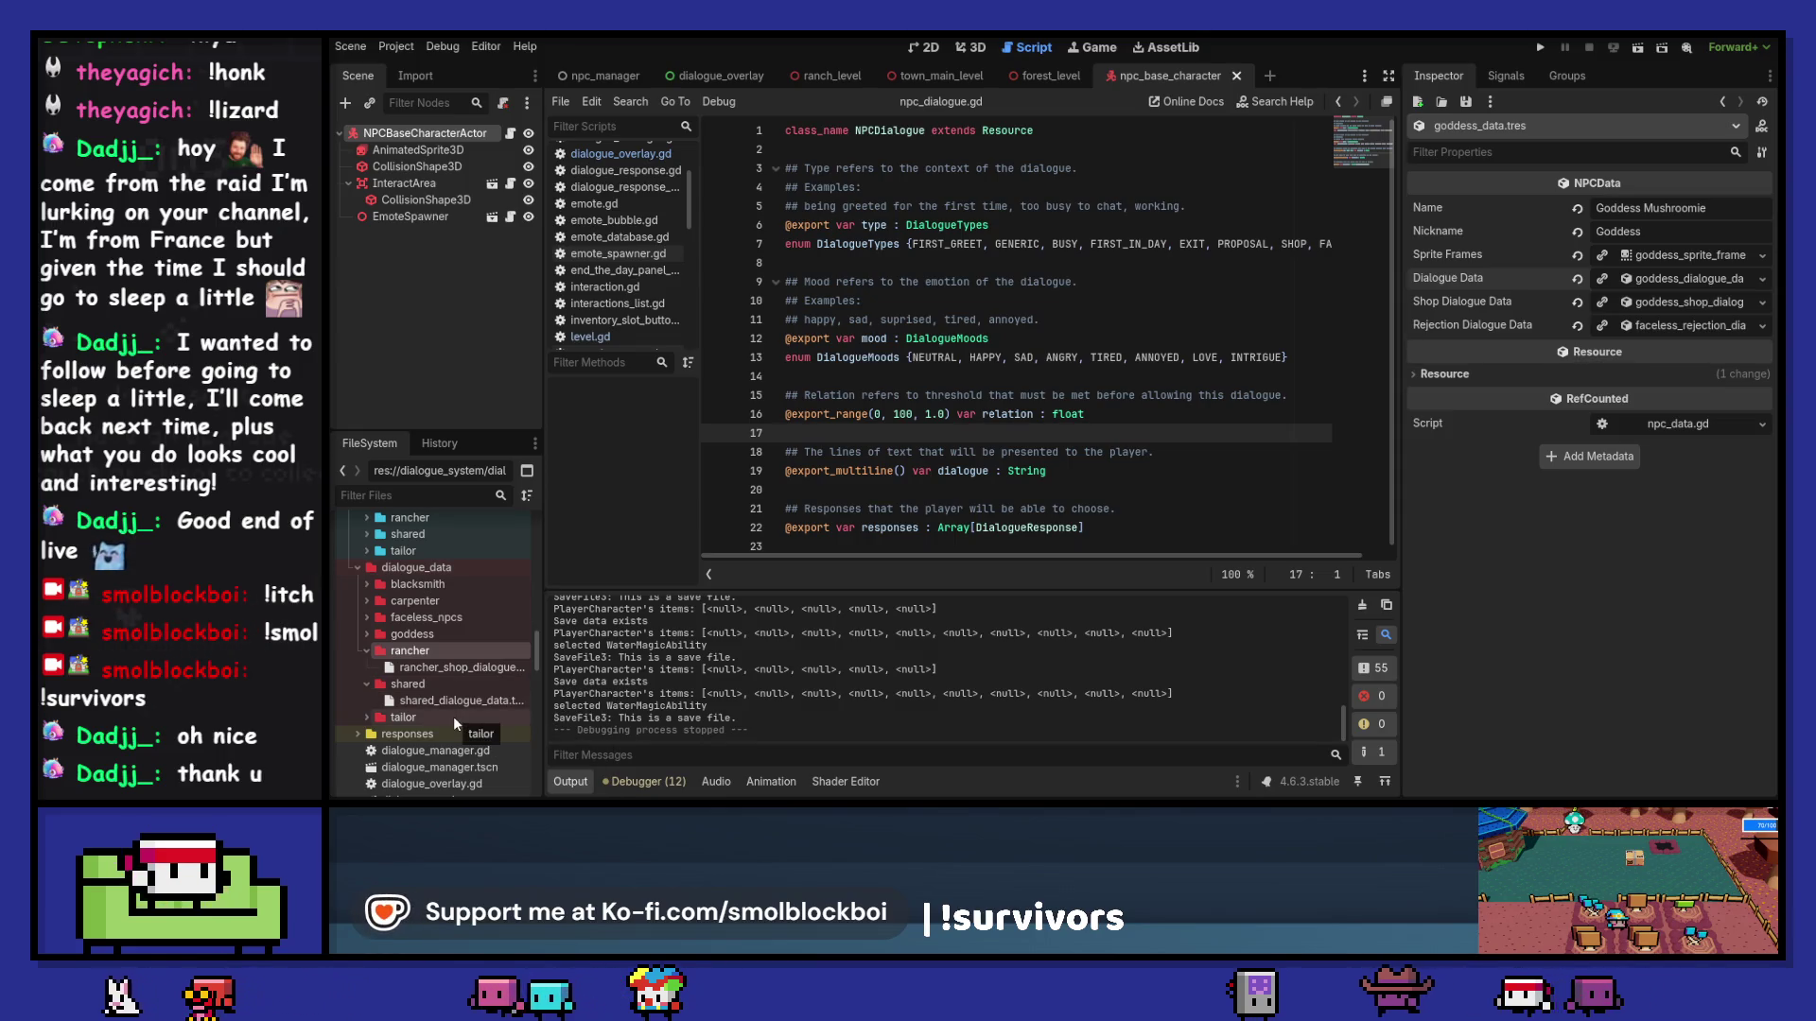
double_click(471, 615)
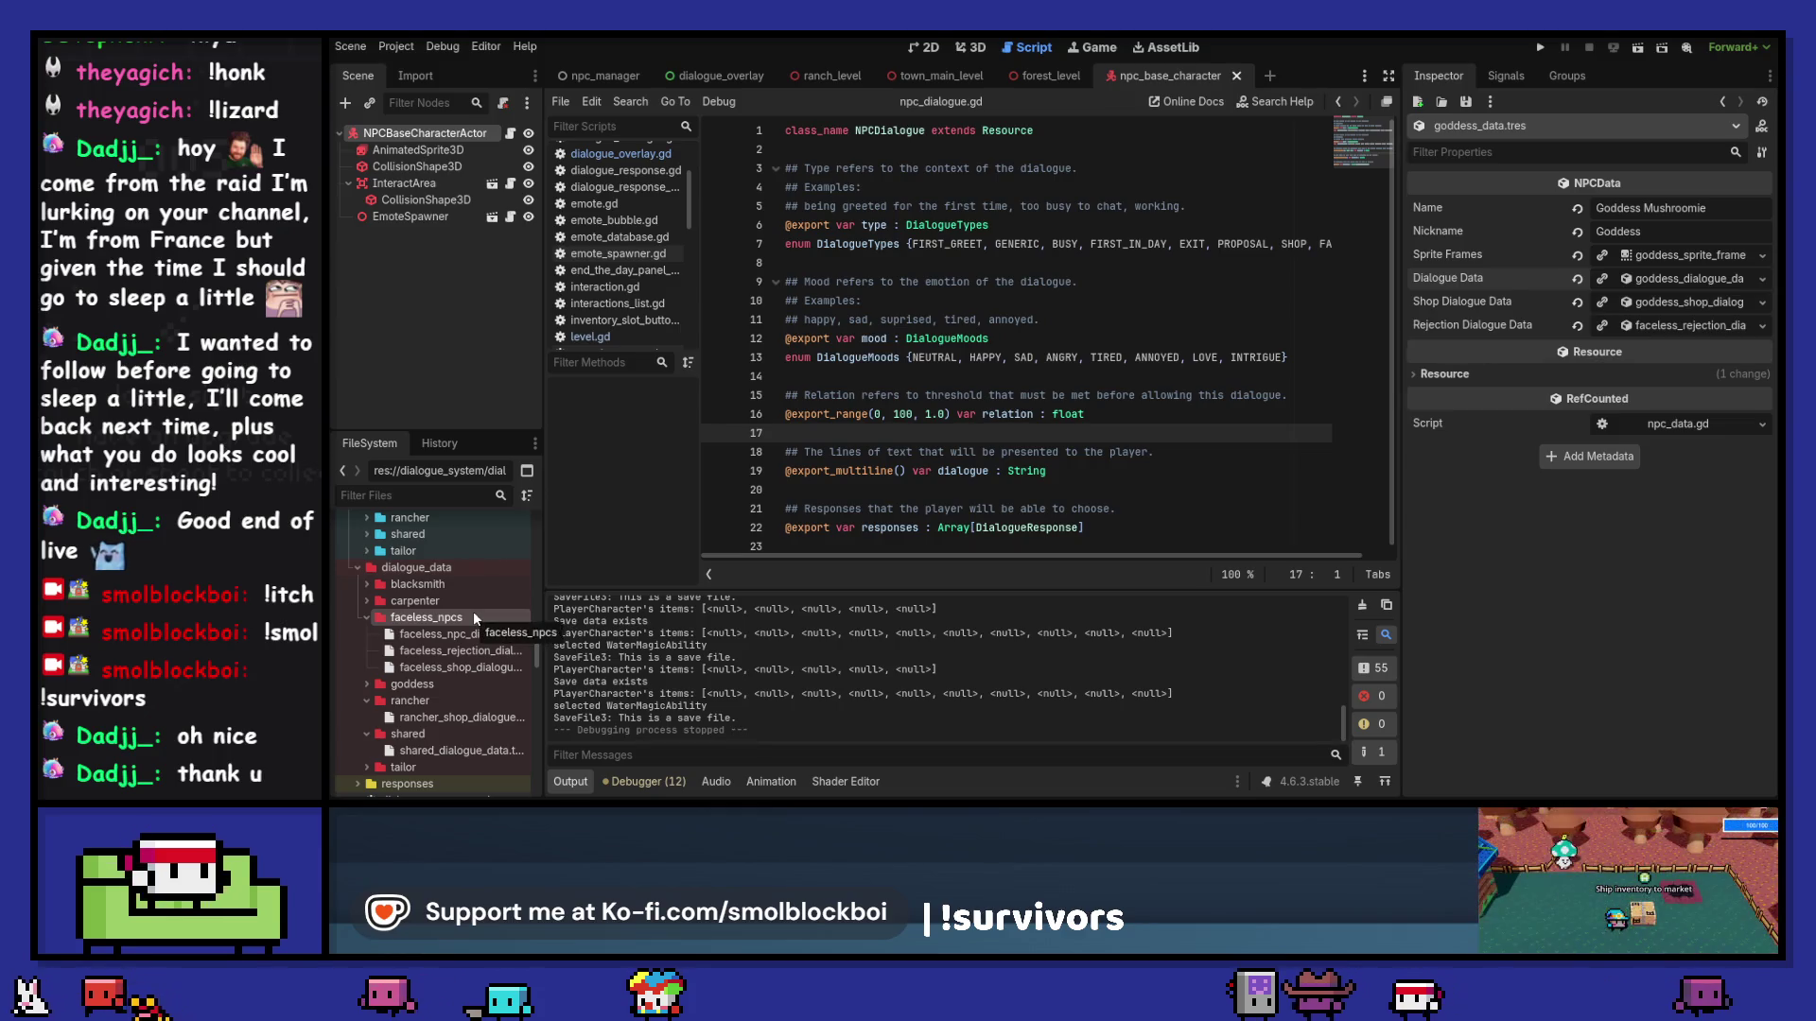
Step: Rename faceless_rejection_dialogue to shared_rejection_dialogue
left_click(450, 651)
key("F2")
left_click_drag(450, 651, 346, 649)
type("sha")
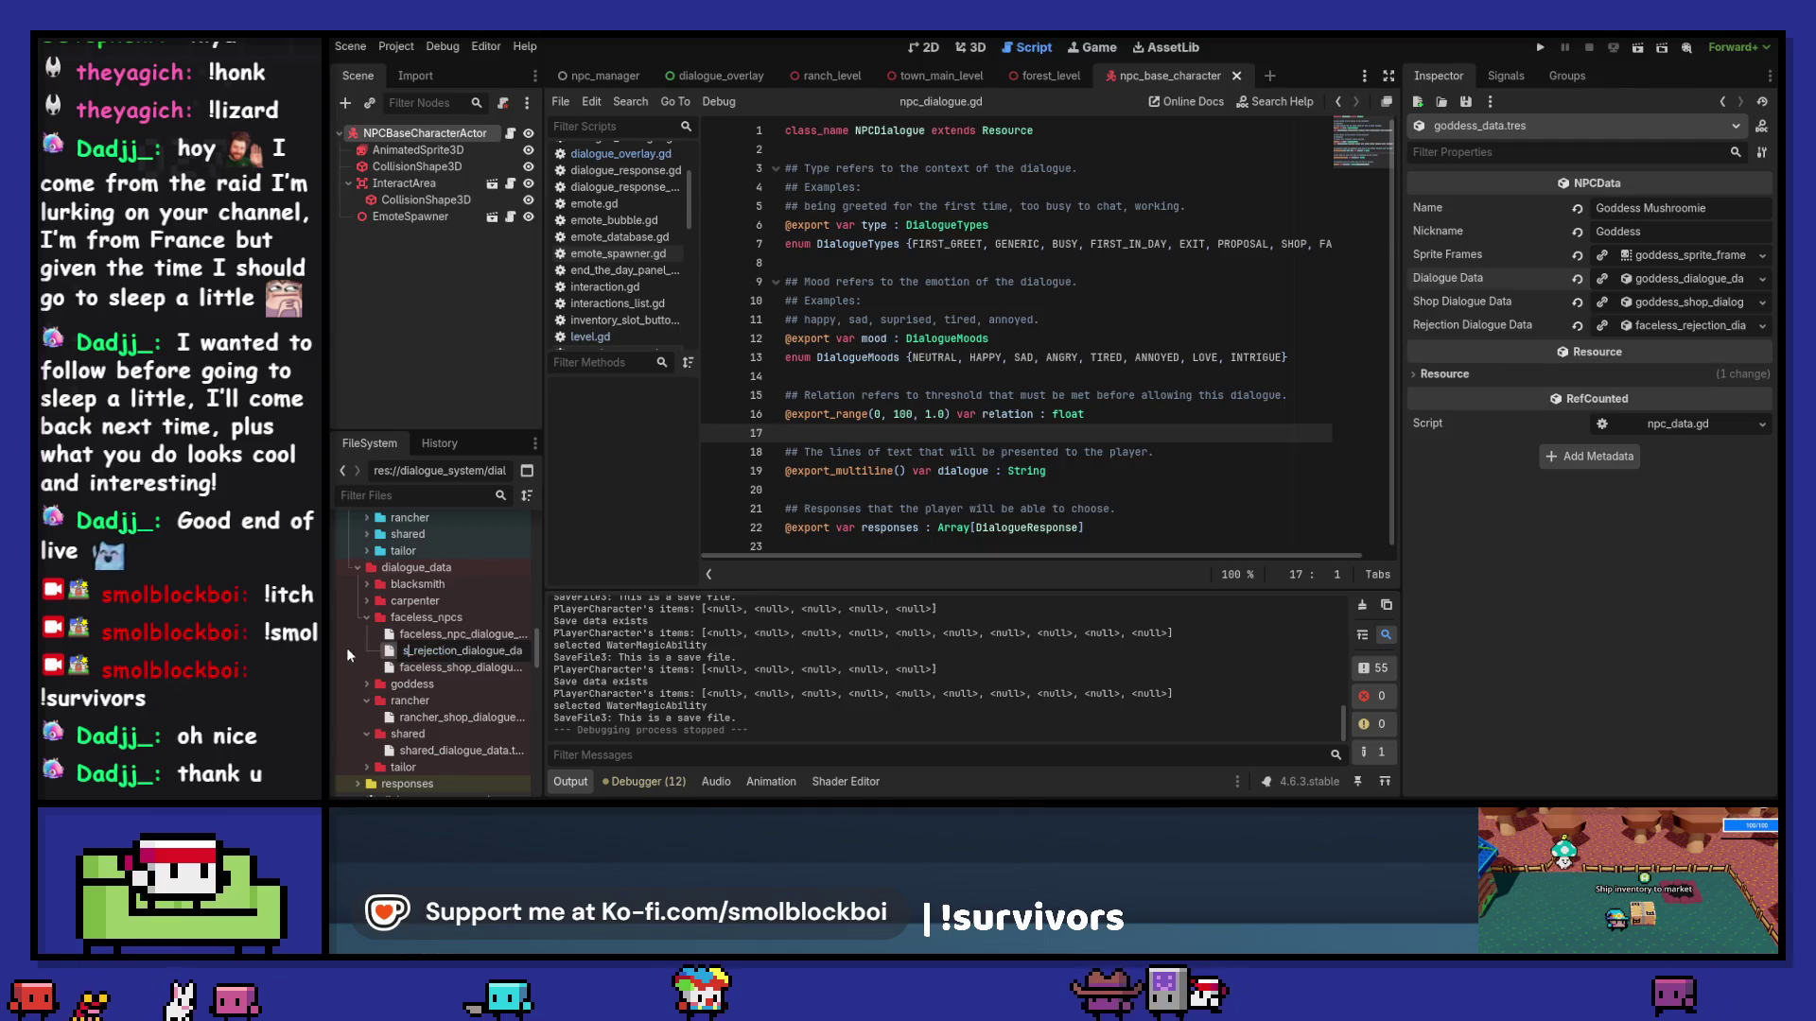
type("red")
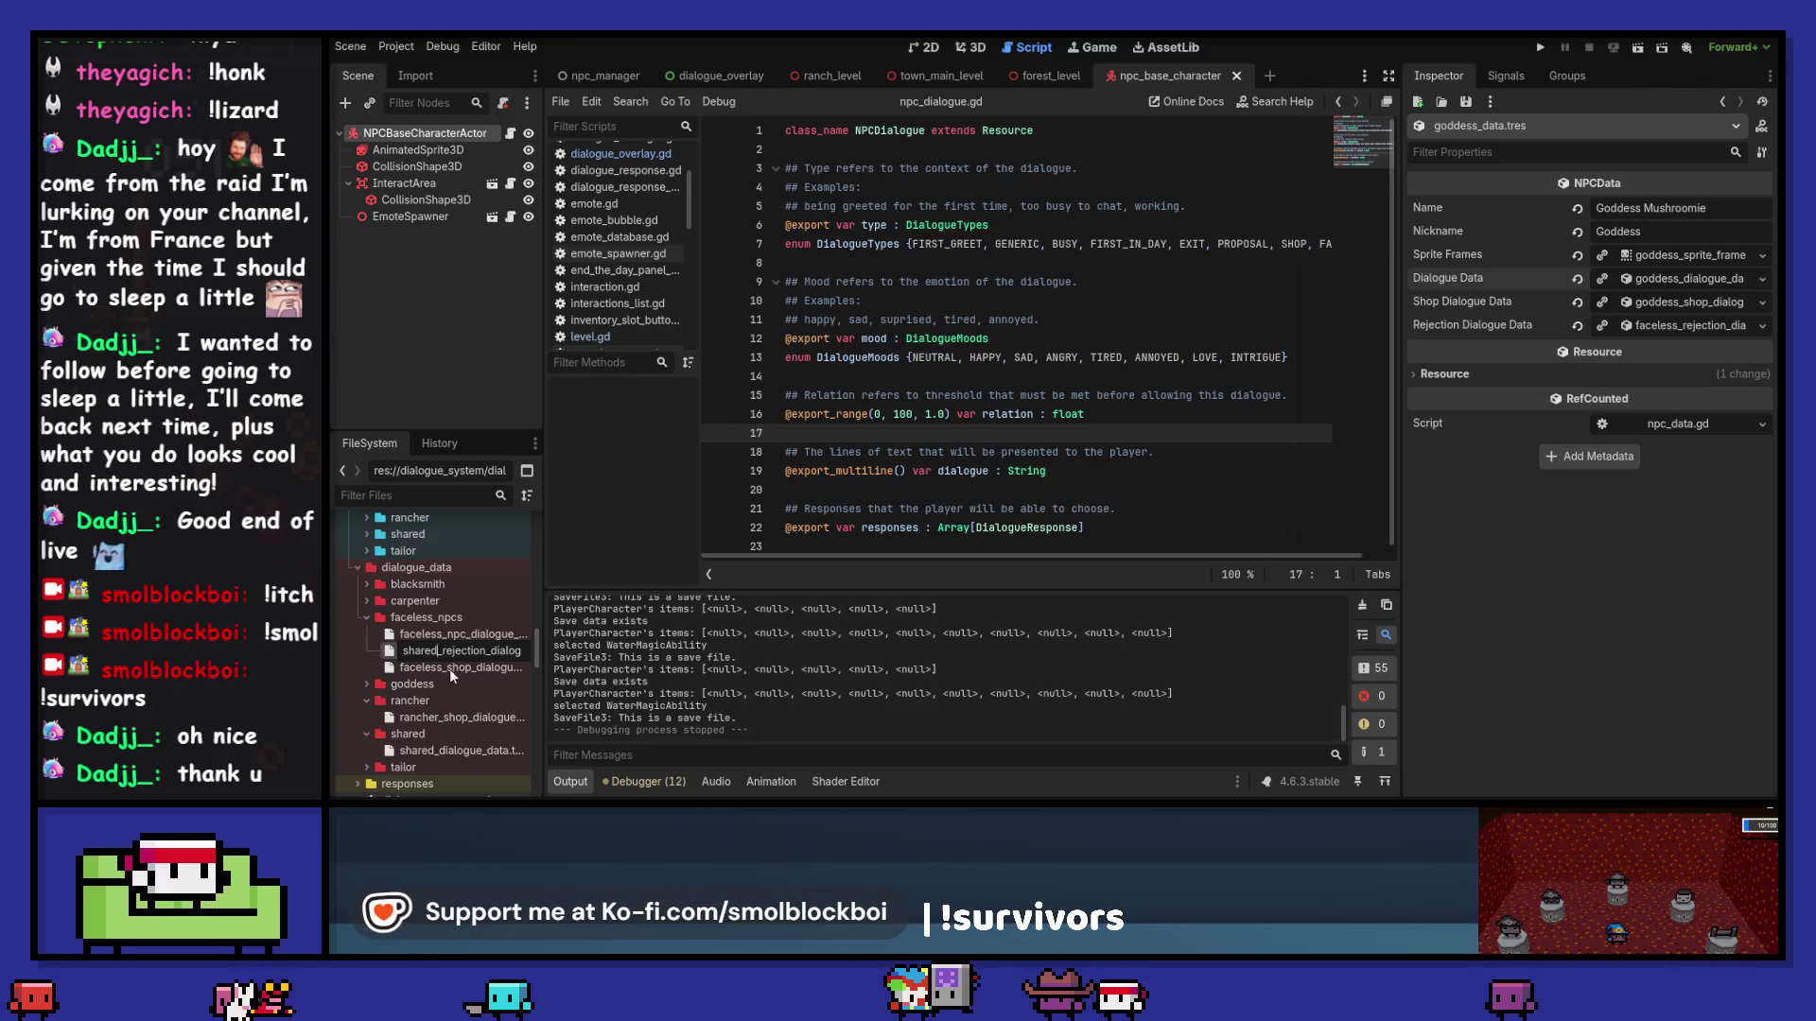
key("Return")
Step: Move shared_rejection_dialogue into the dialogue_data/shared folder
left_click_drag(451, 668, 423, 730)
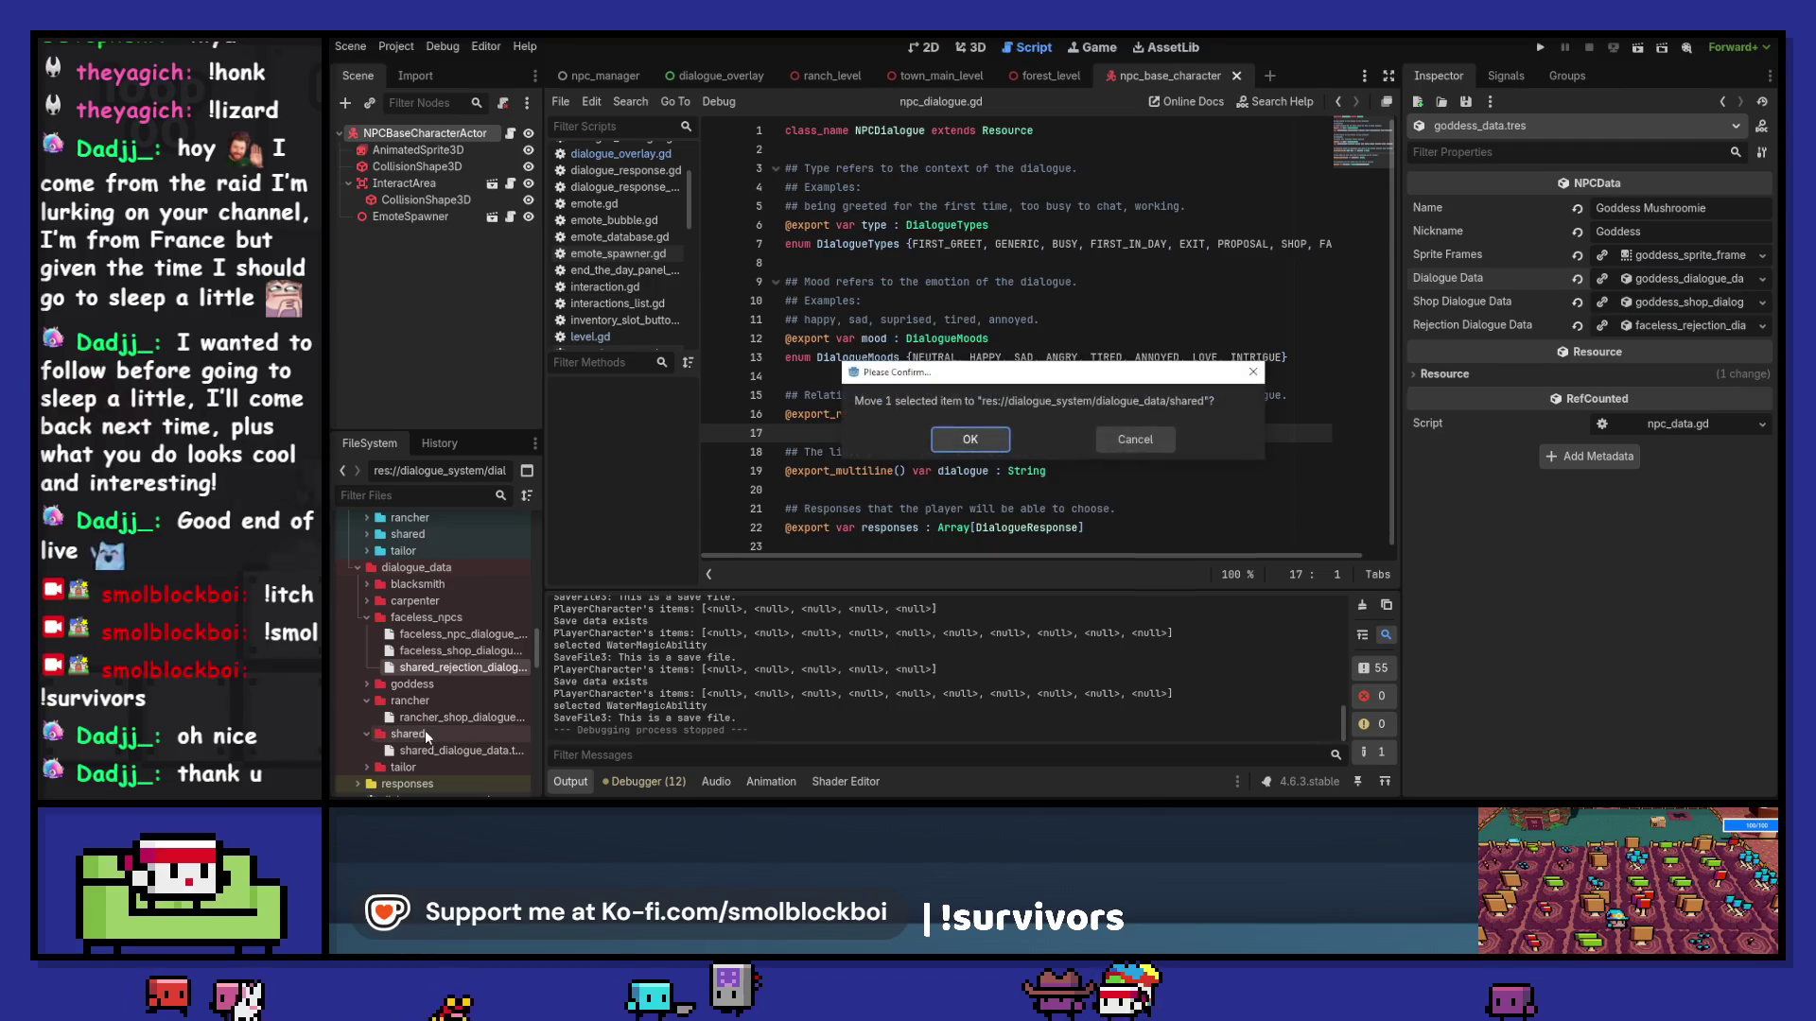
left_click(969, 438)
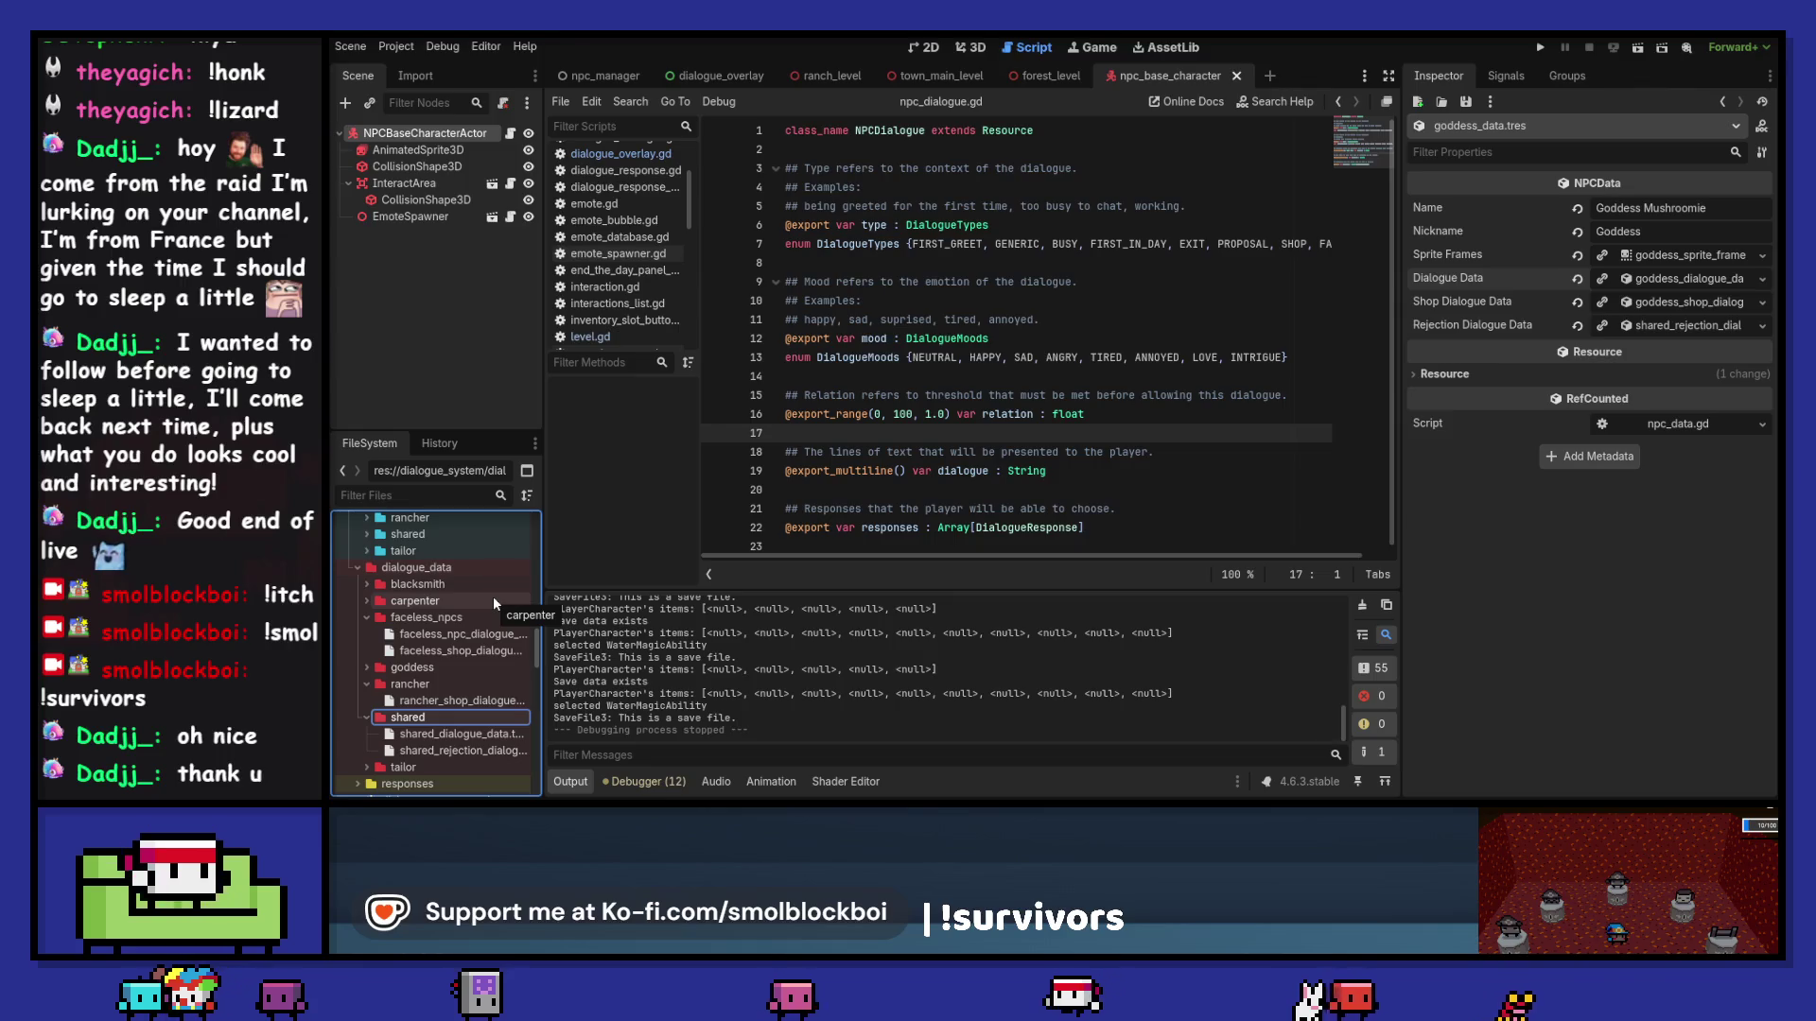
left_click(459, 737)
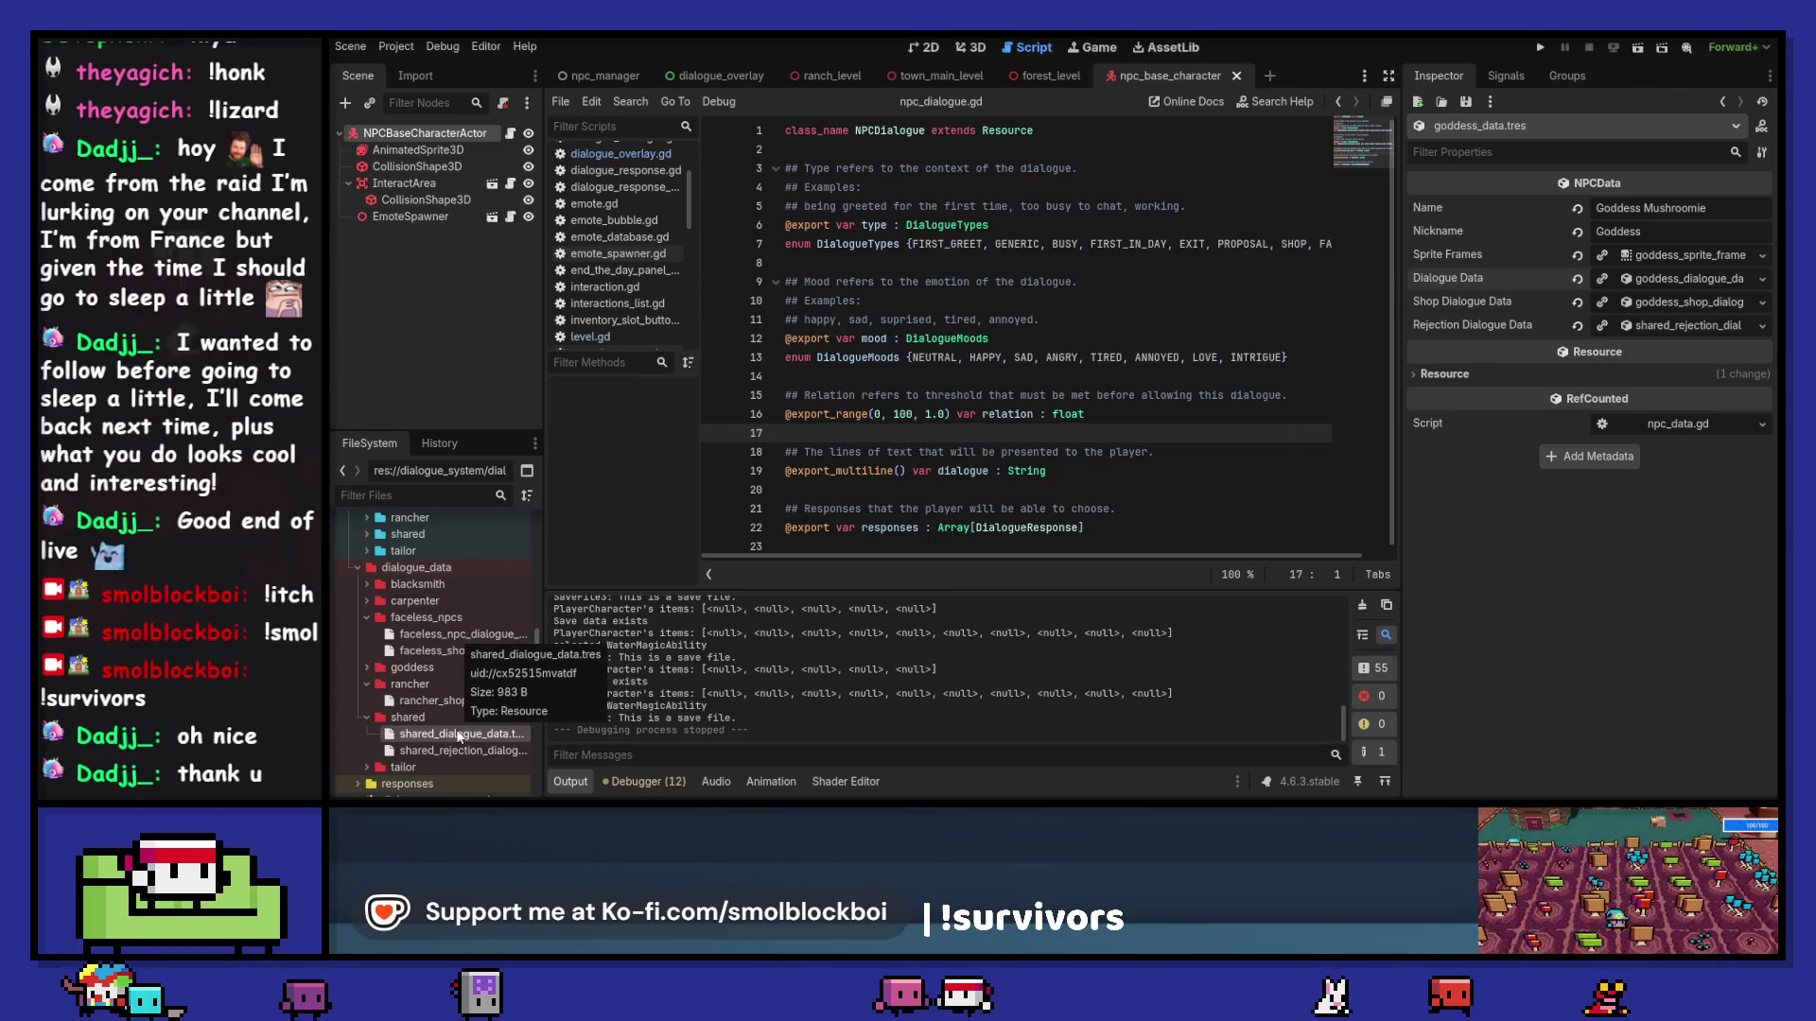
Step: Duplicate shared_dialogue_data.tres as blacksmith_dialogue_data.tres
key("ctrl+d")
key("Home")
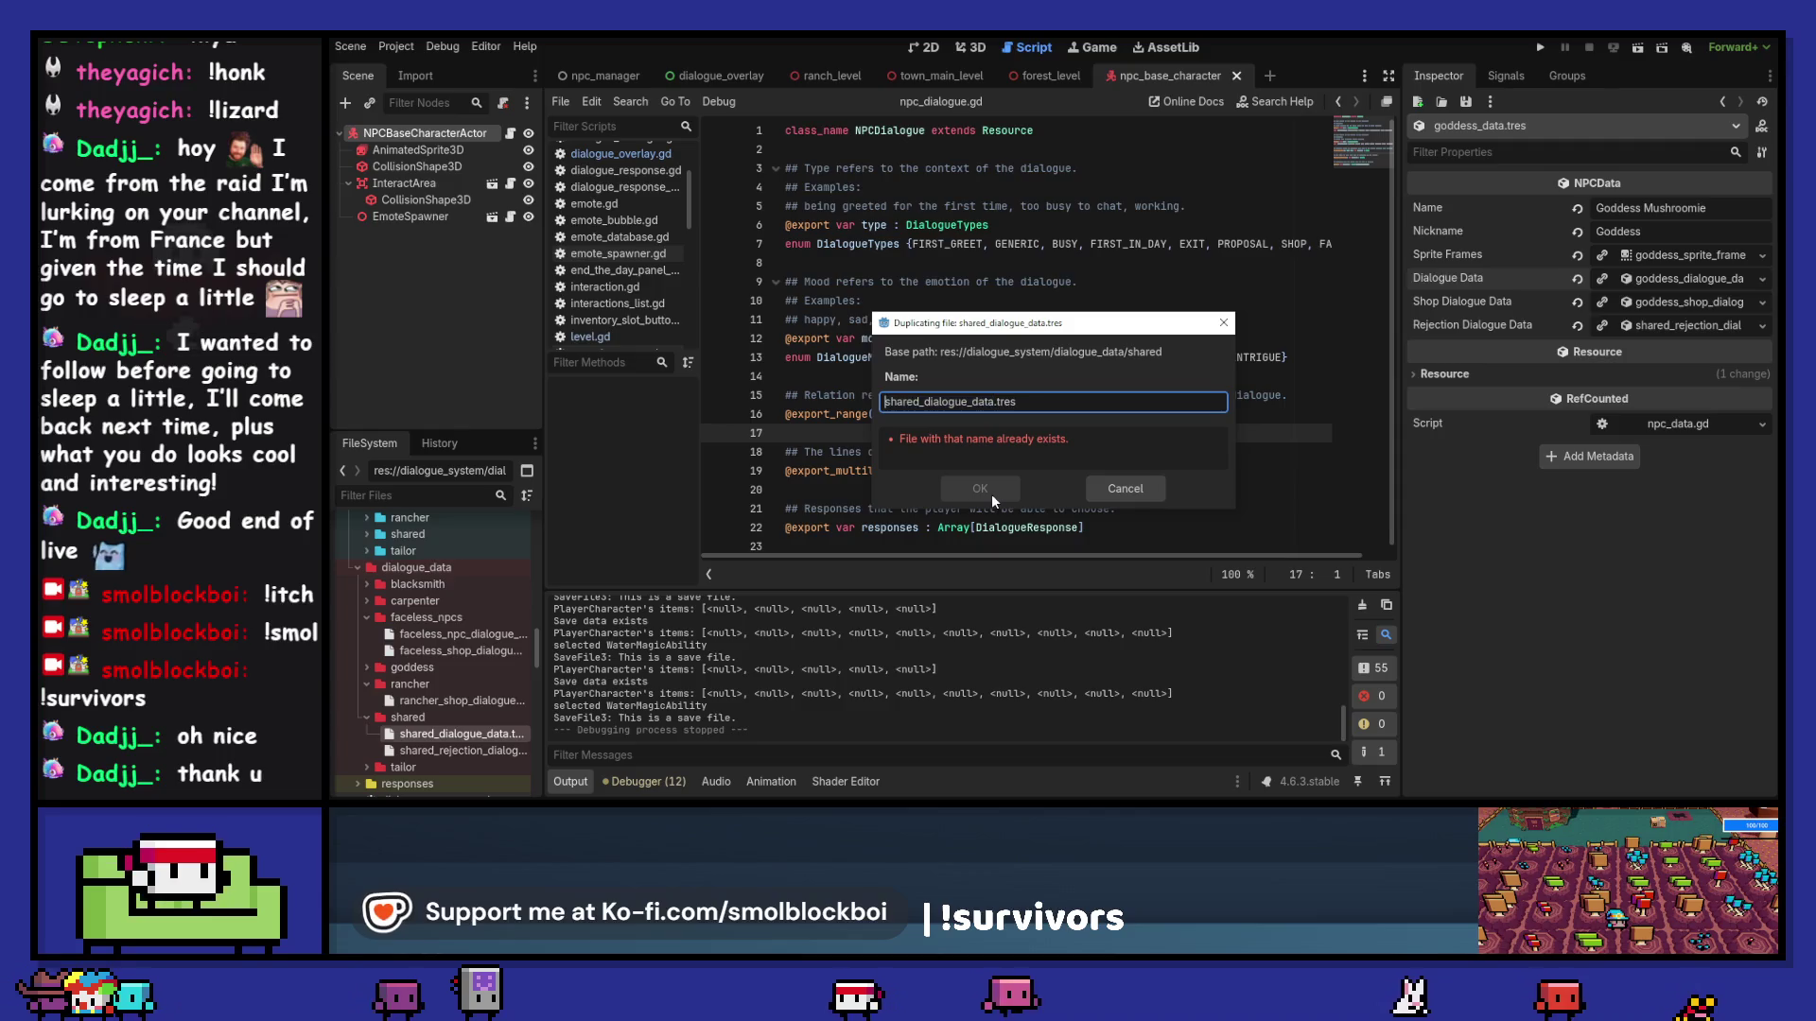
key("ctrl+shift+Right")
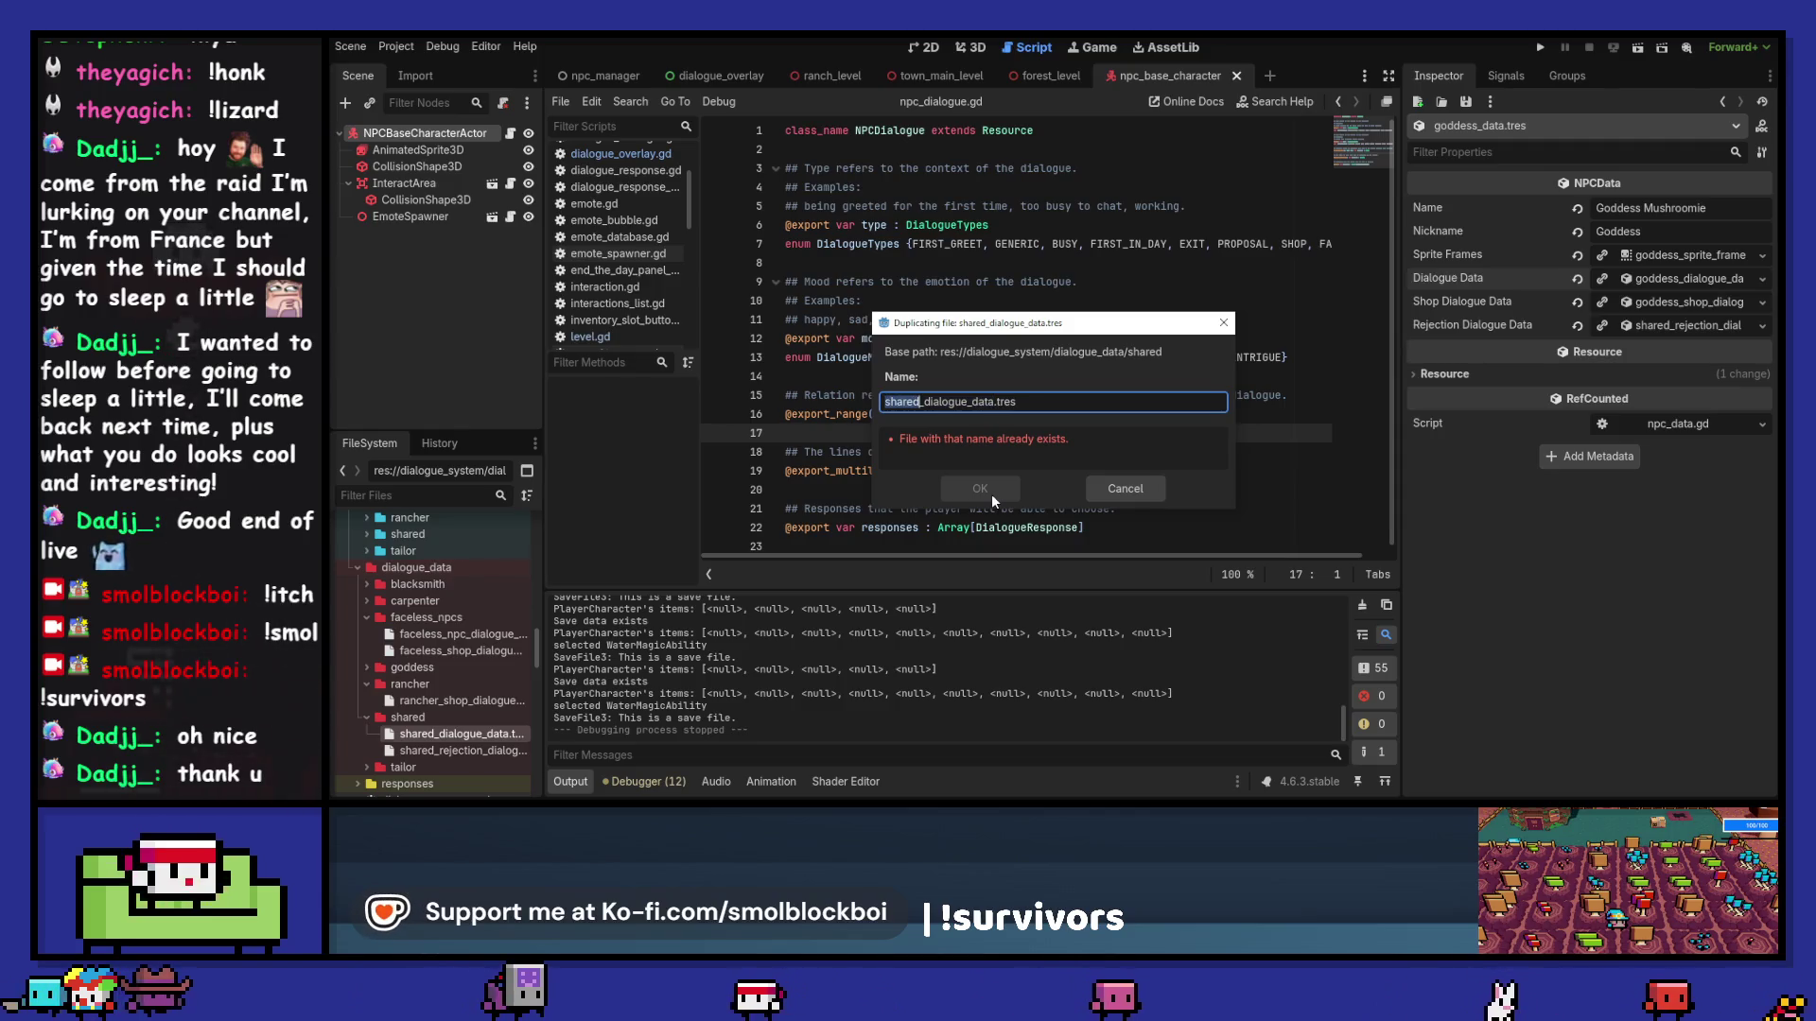
type("blacksmith")
left_click(991, 493)
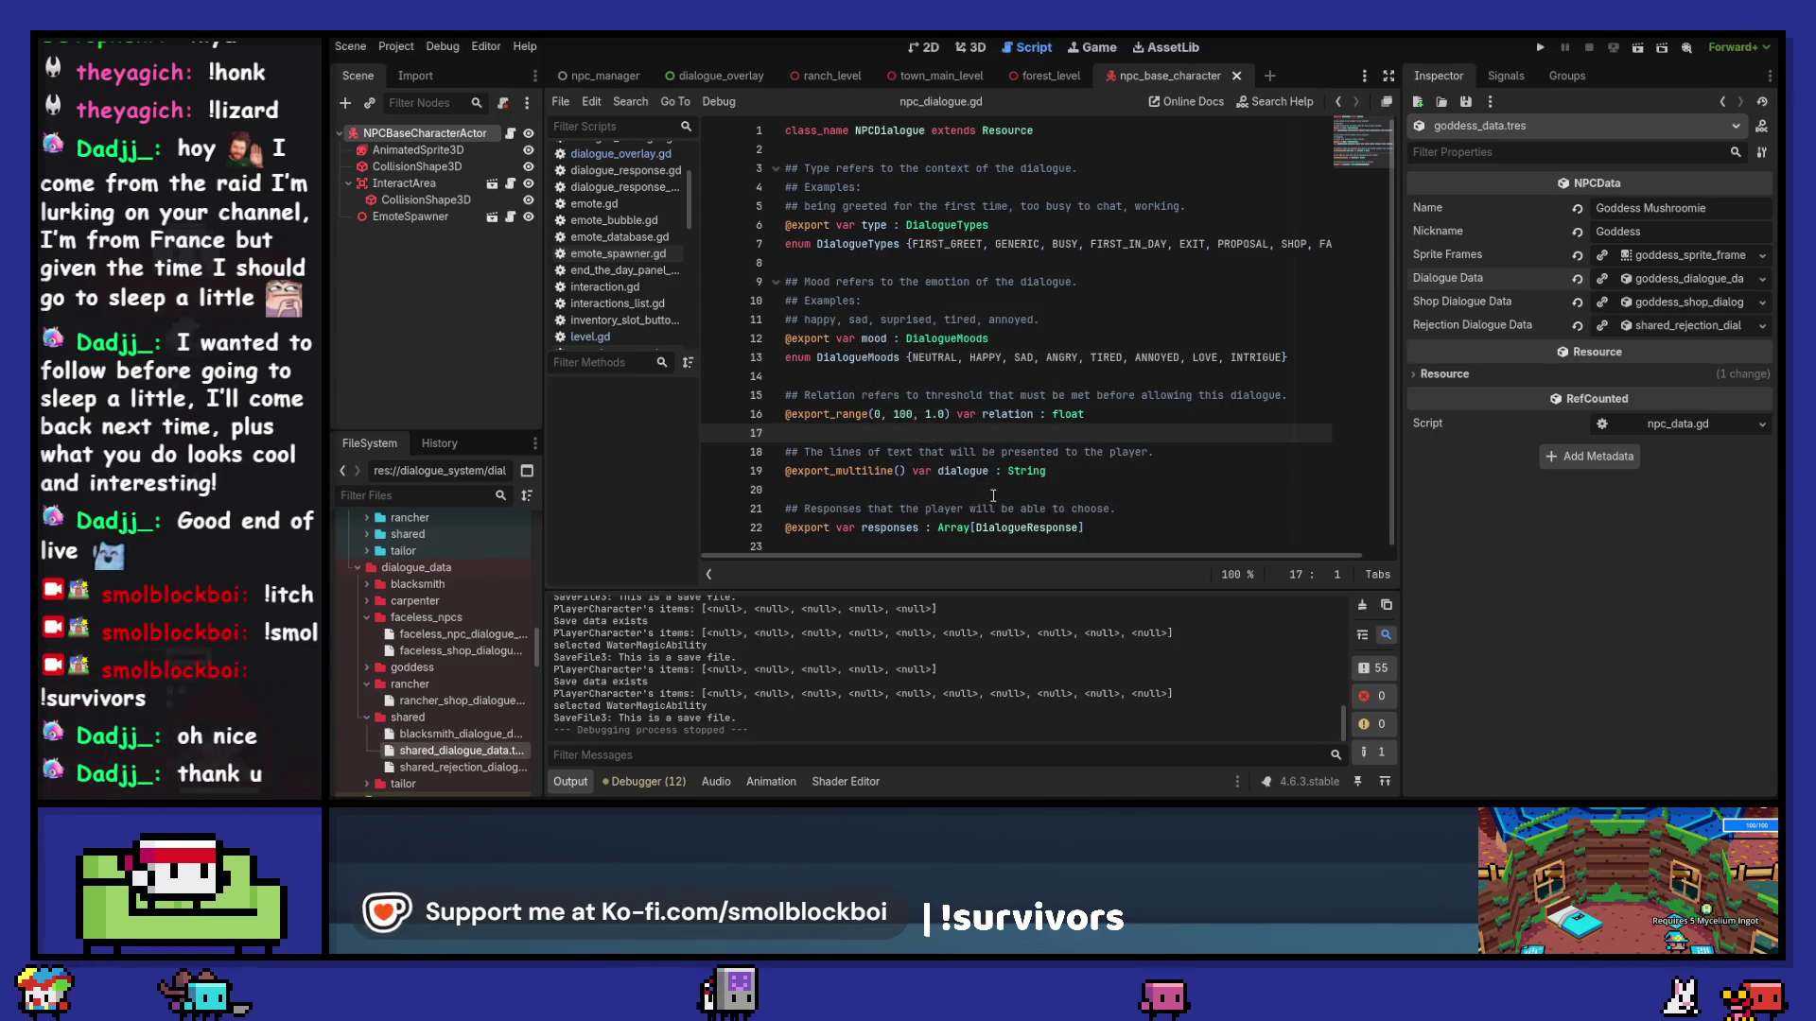
Step: Move blacksmith_dialogue_data.tres into the blacksmith folder
left_click_drag(454, 734, 443, 587)
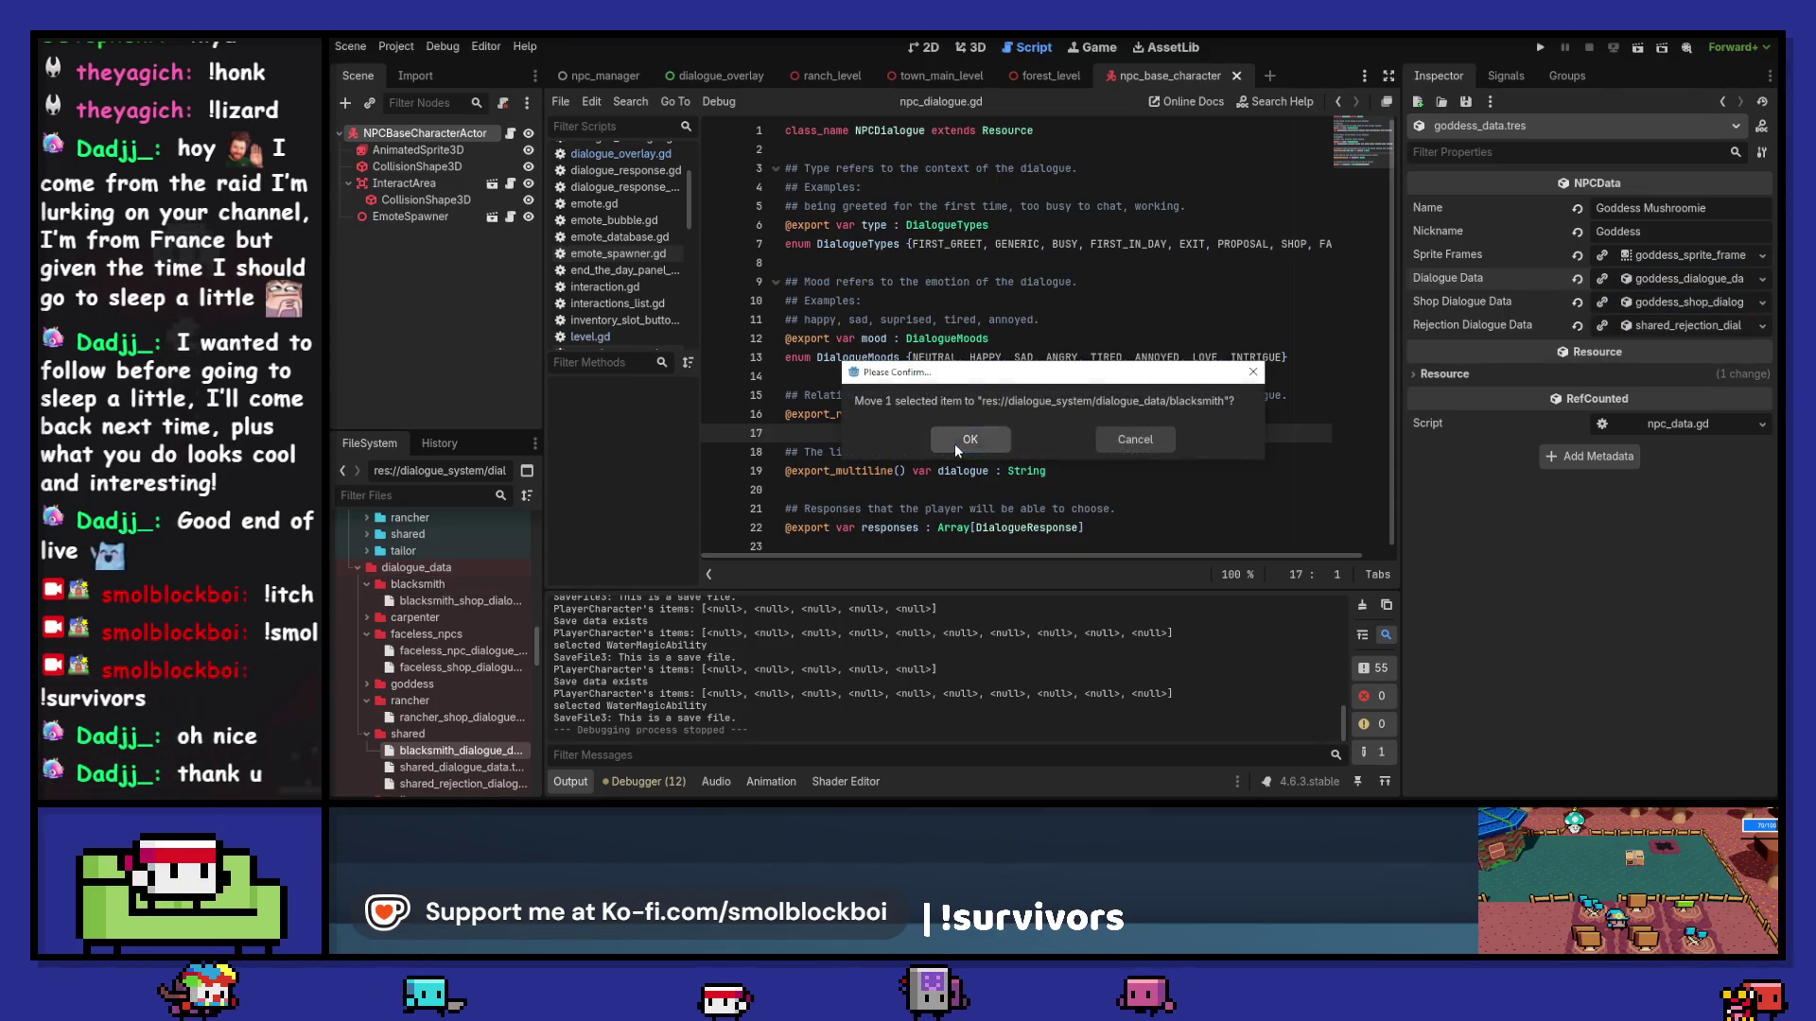
left_click(507, 599)
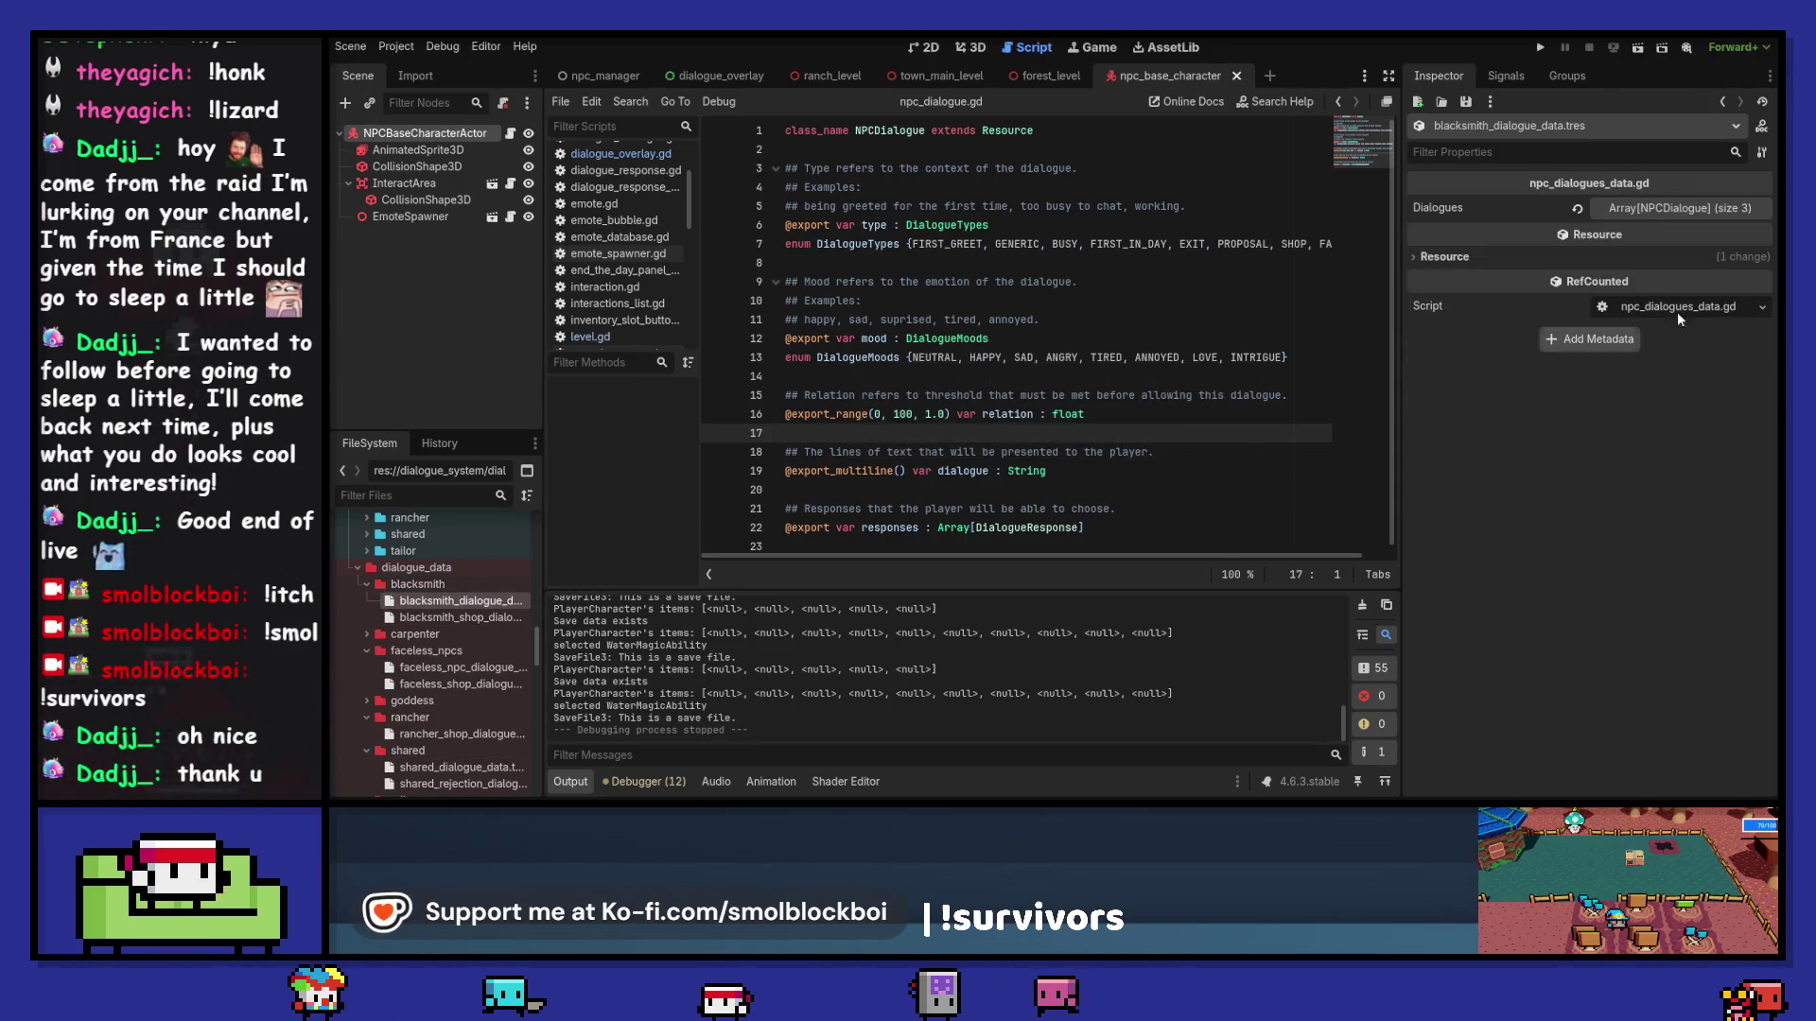
left_click(1649, 210)
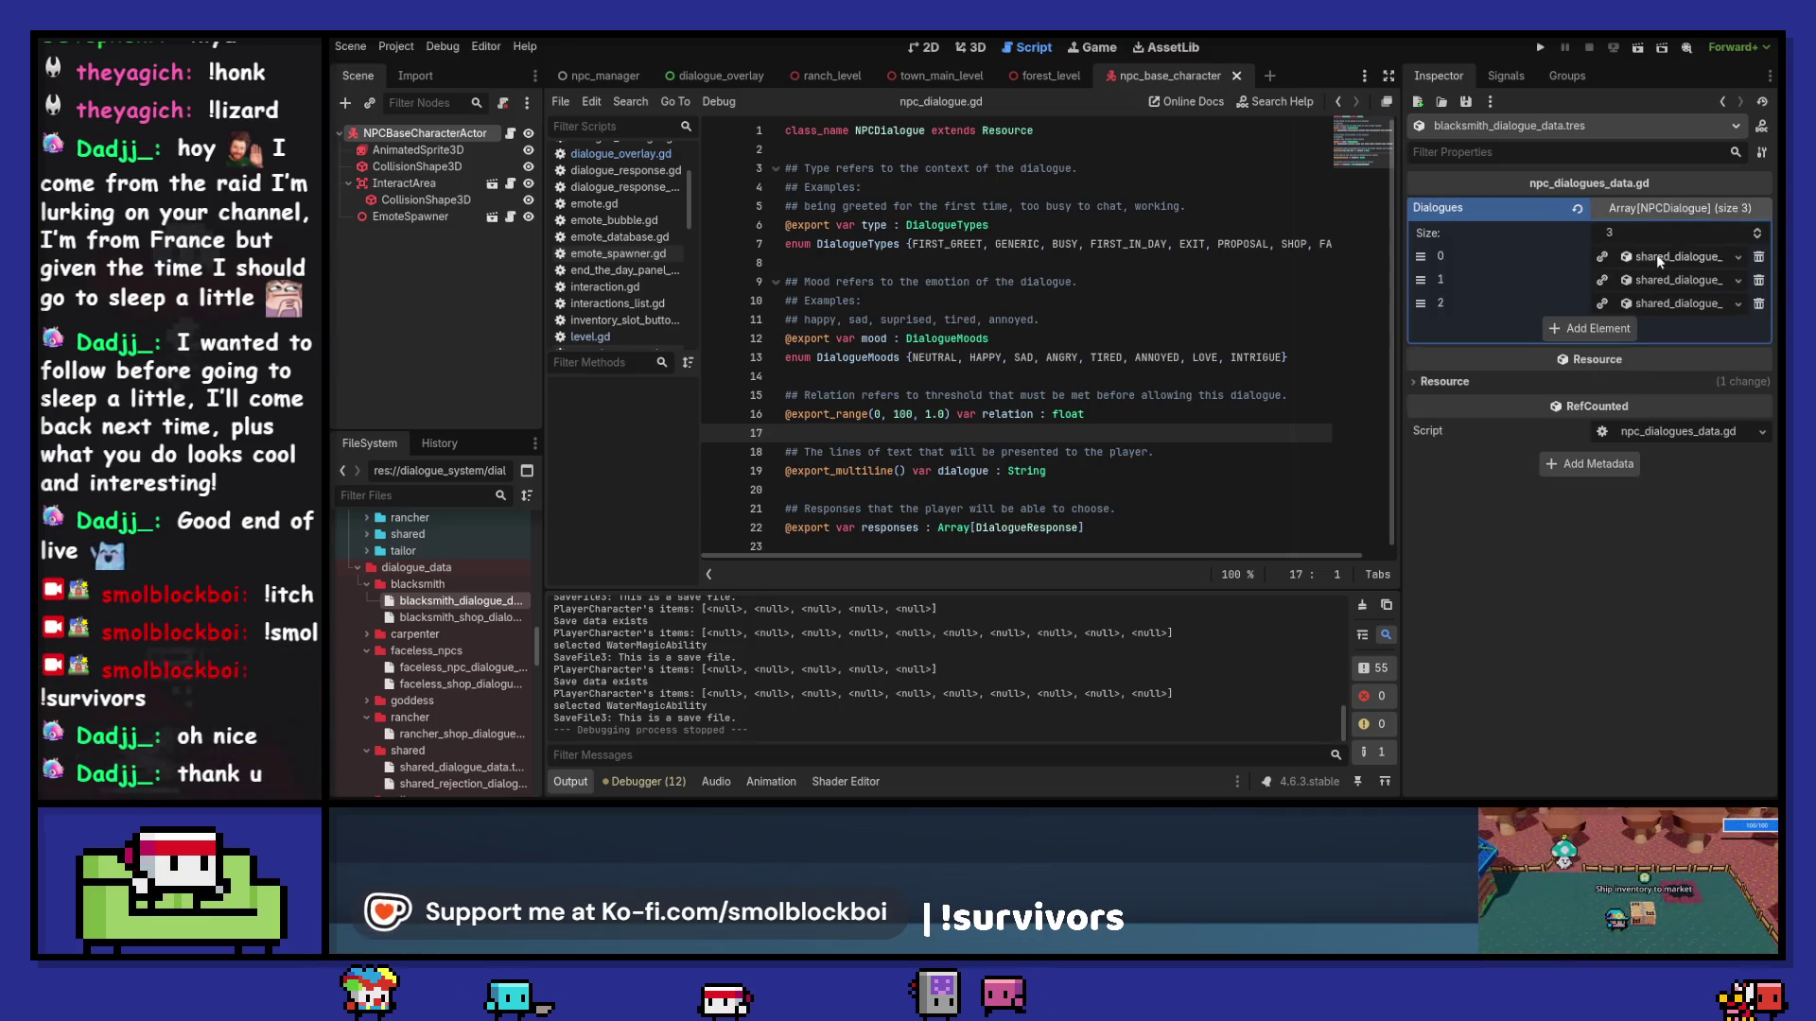
Step: Save the first dialogue entry as blacksmith_dialogue_generic.tres in the blacksmith folder
left_click(1736, 258)
key("ctrl+shift+s")
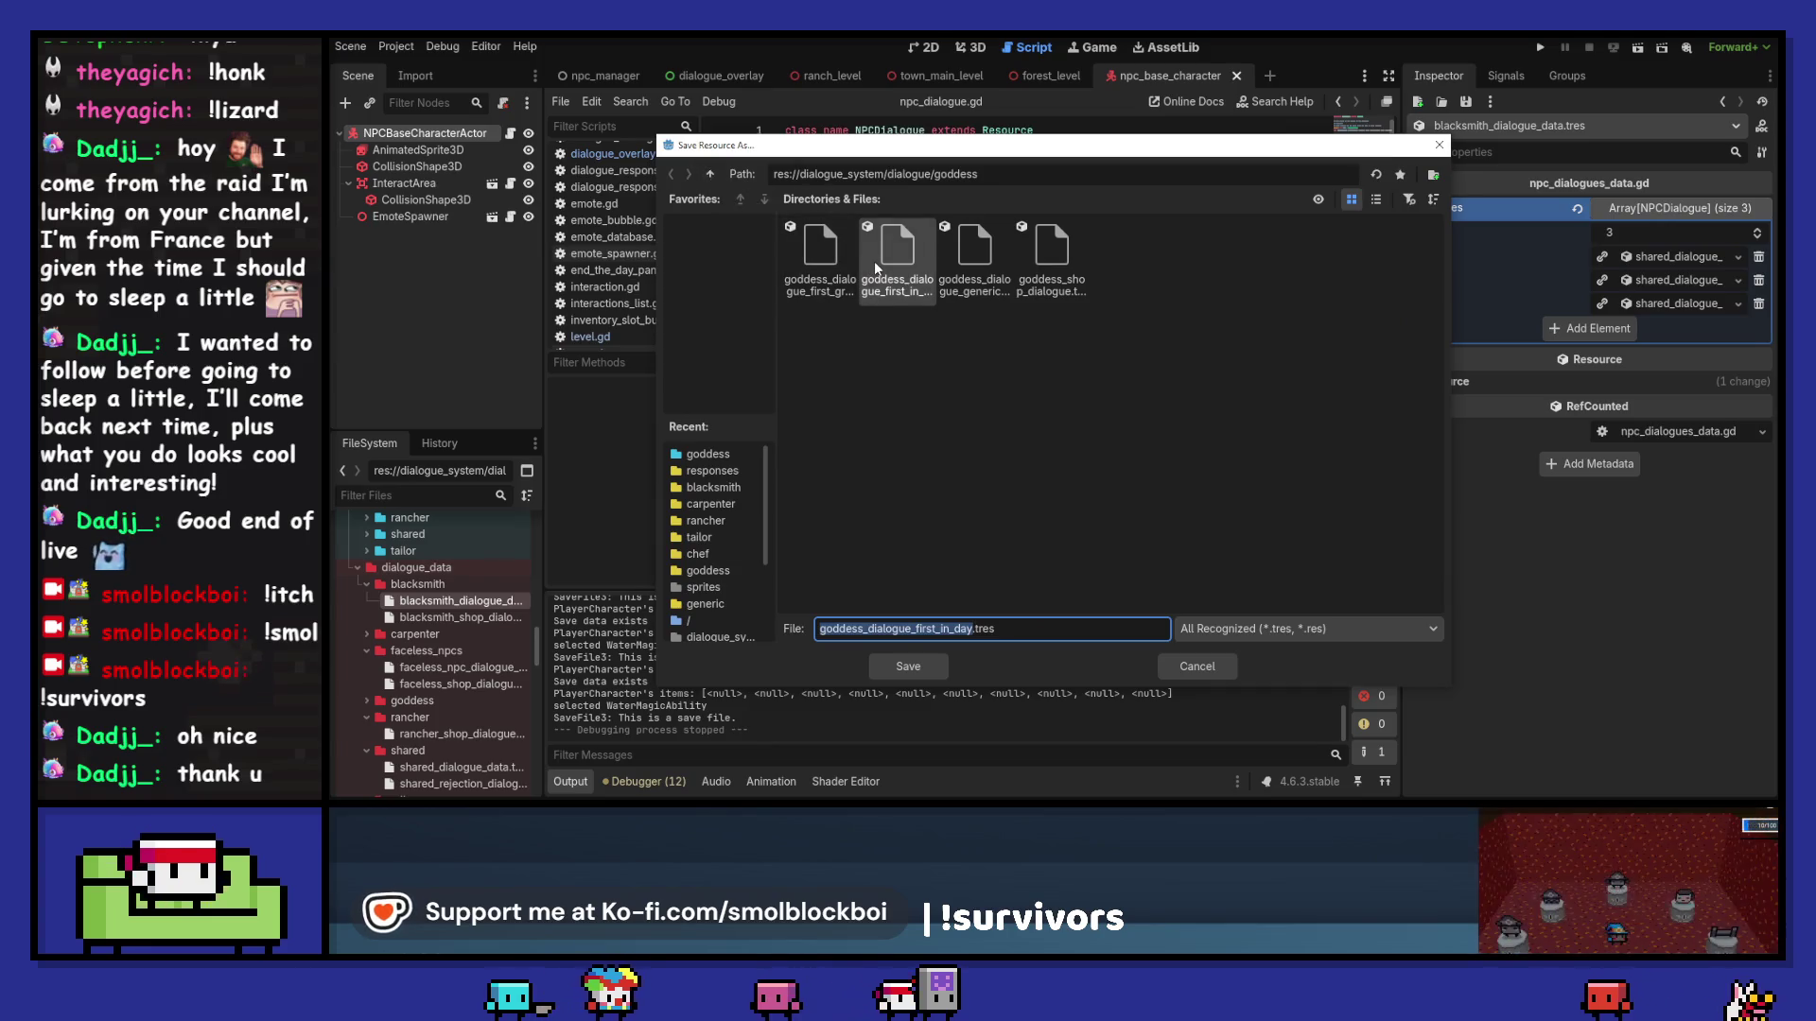
left_click(810, 255)
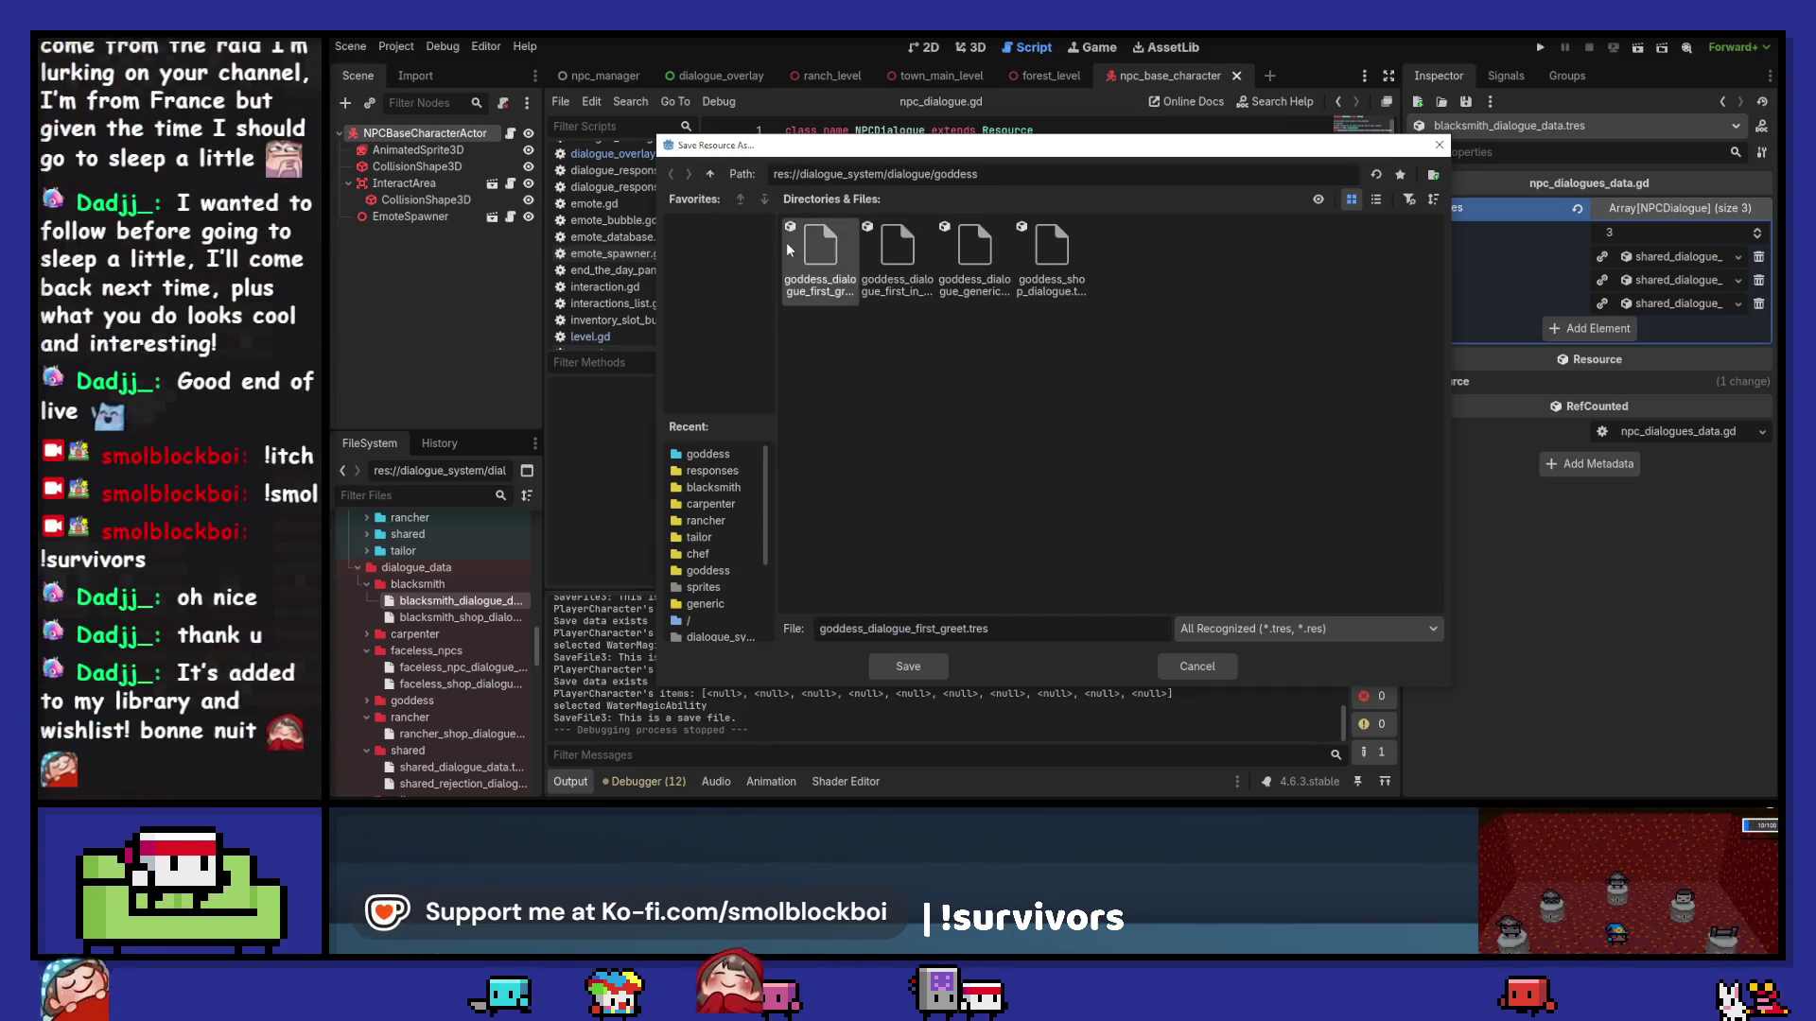
left_click(977, 256)
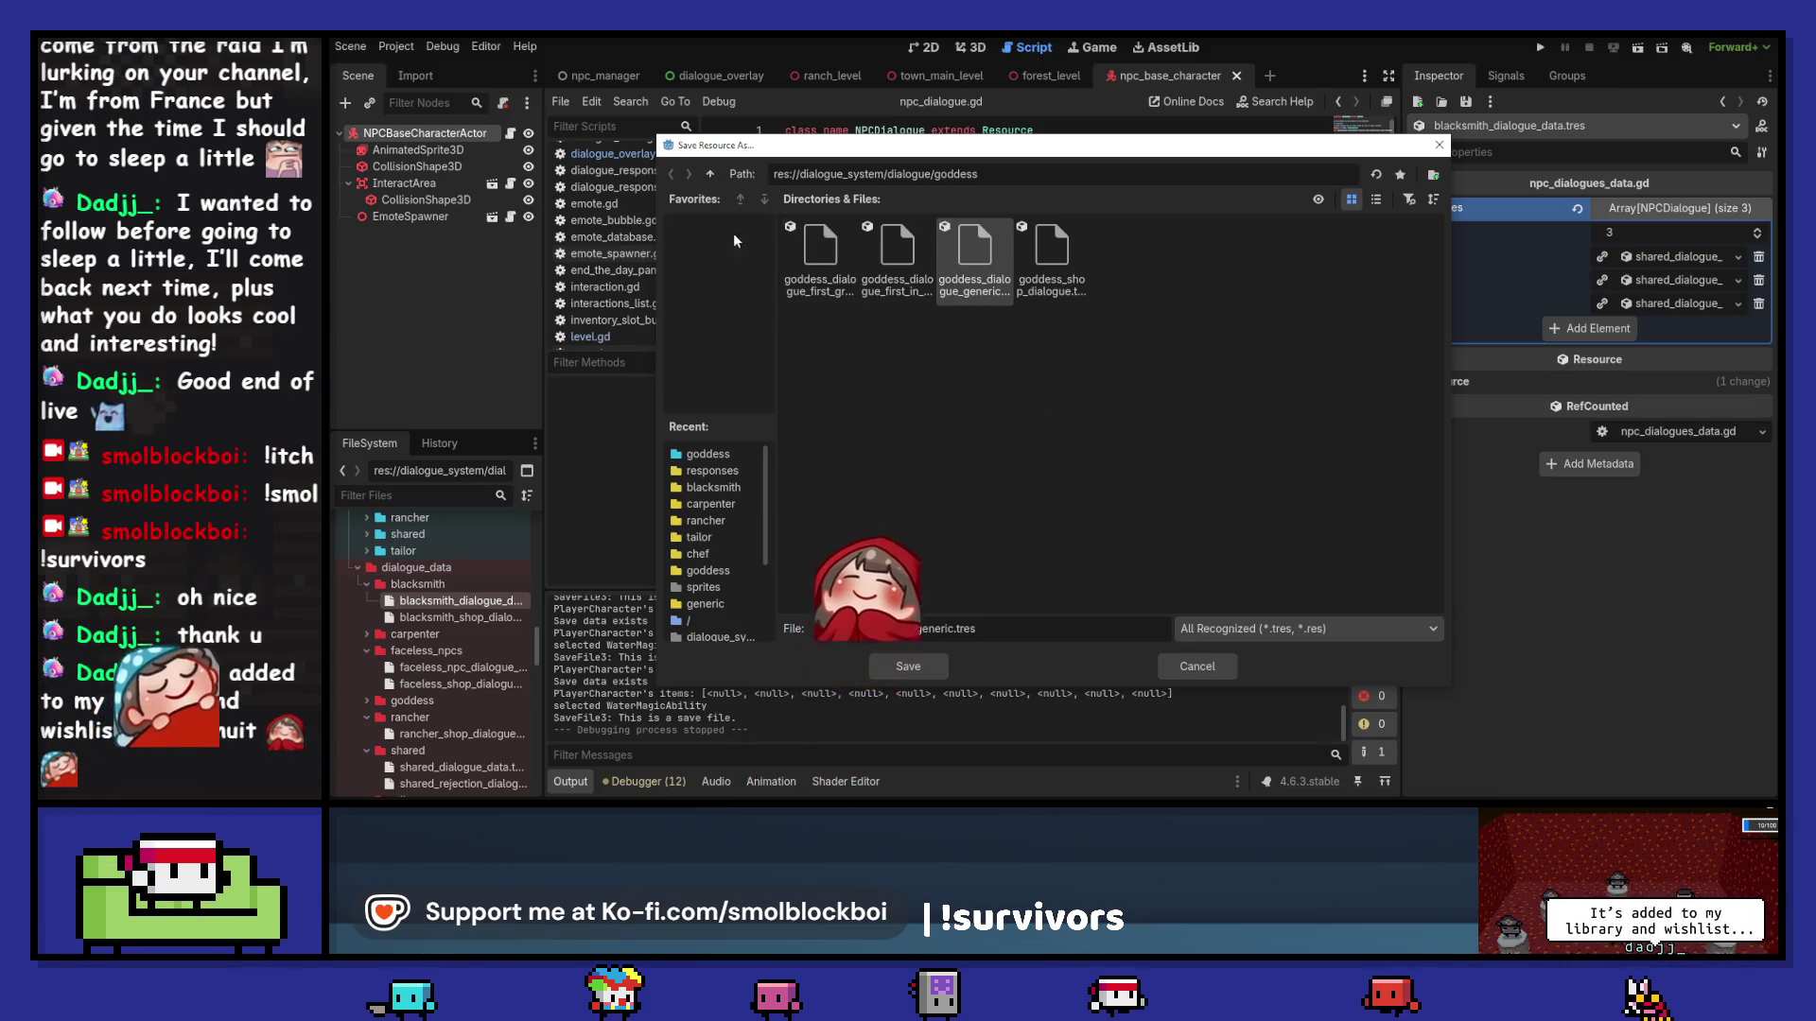
left_click(710, 175)
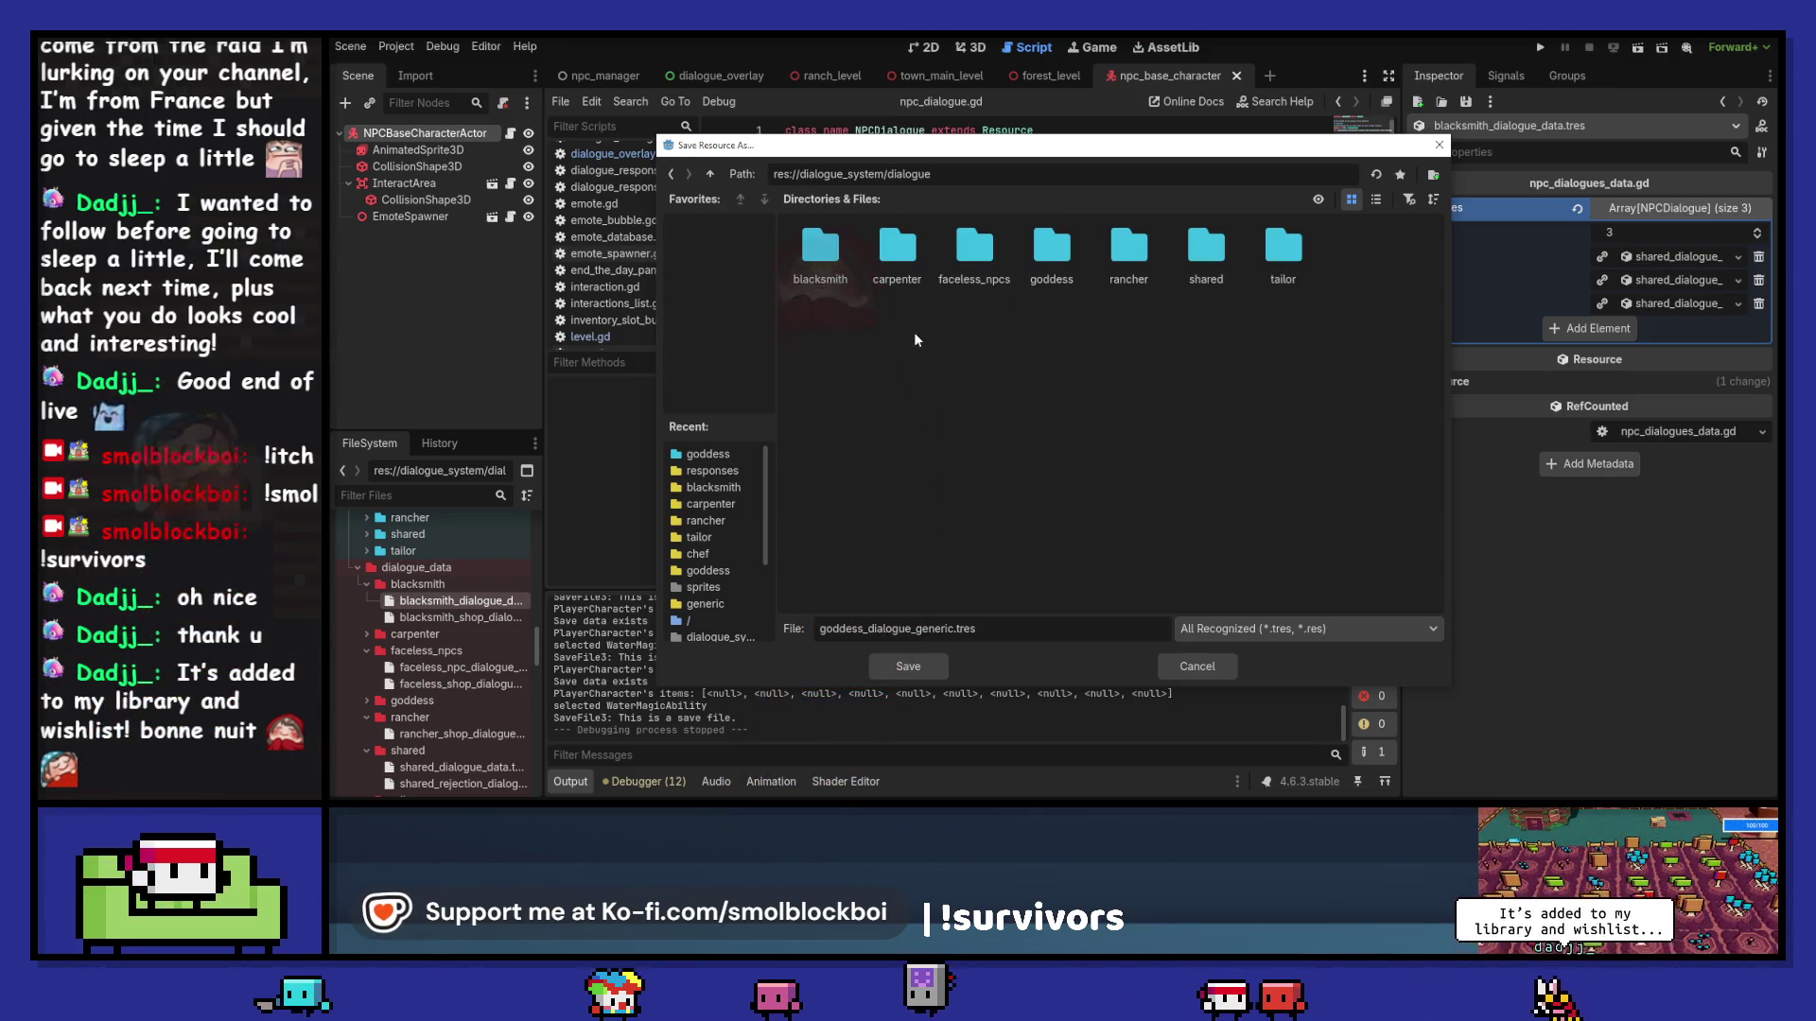
double_click(836, 265)
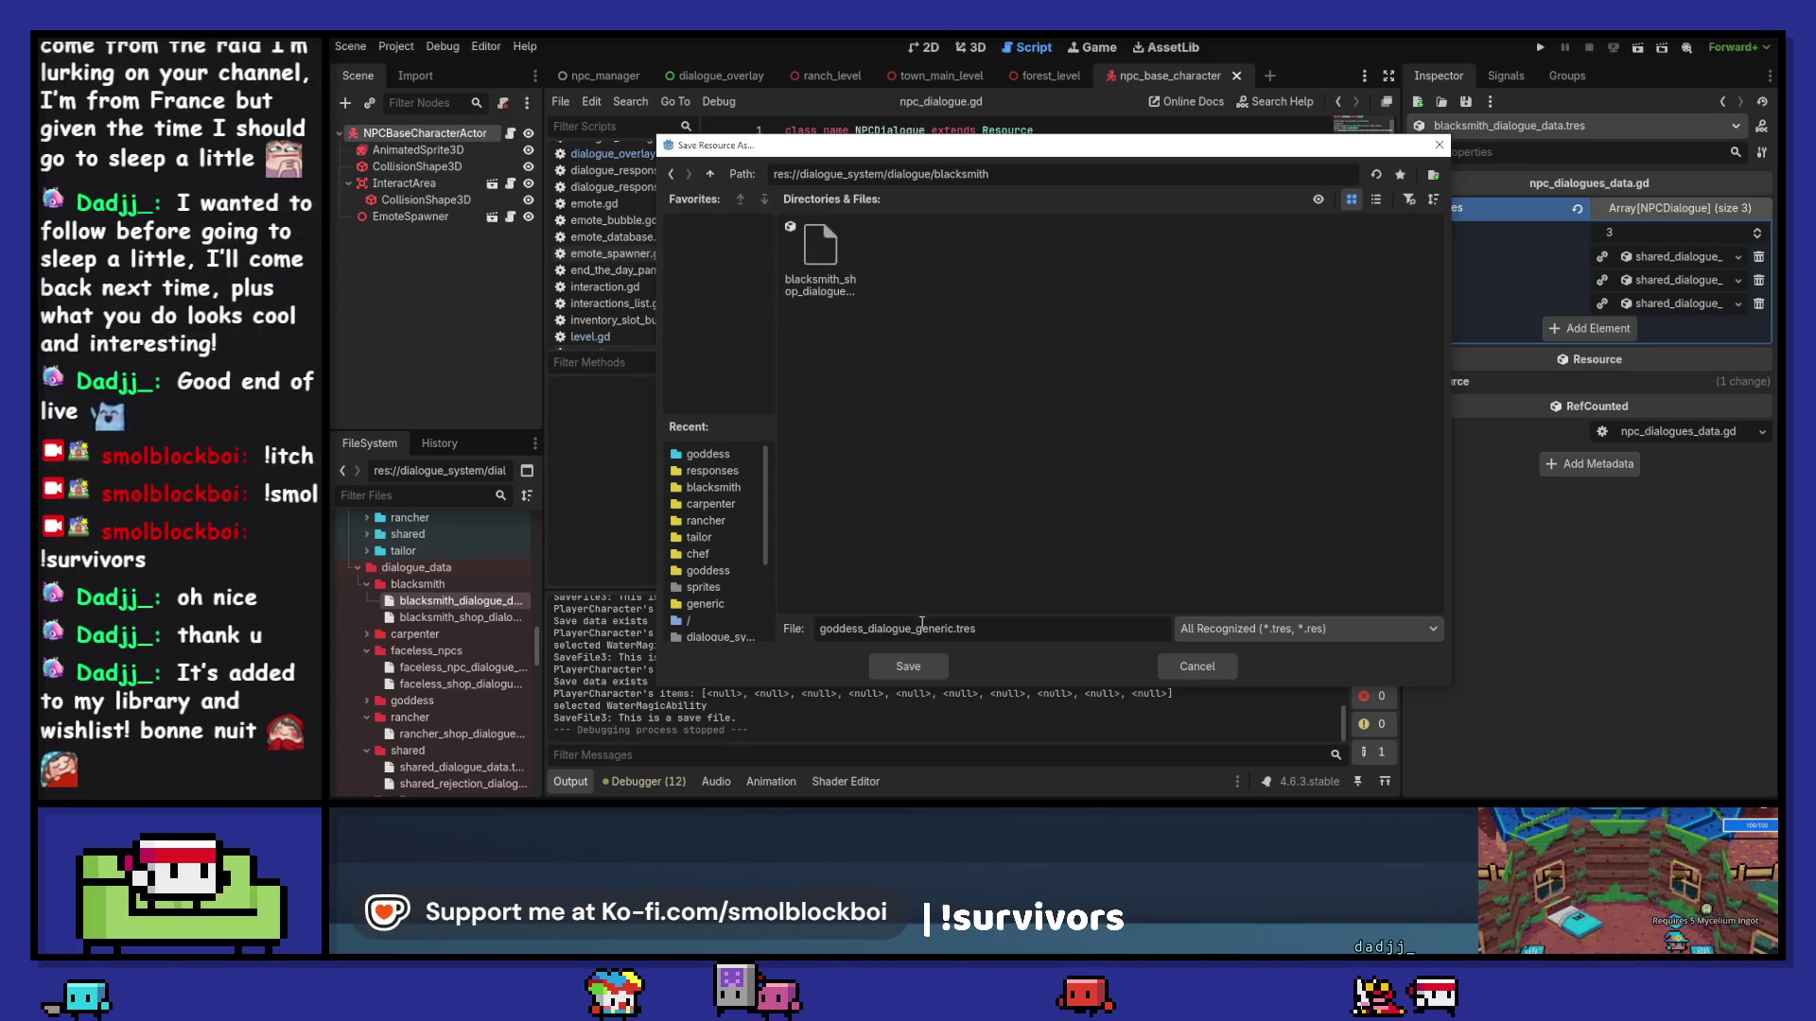
left_click_drag(820, 629, 863, 629)
type("blacksmith_")
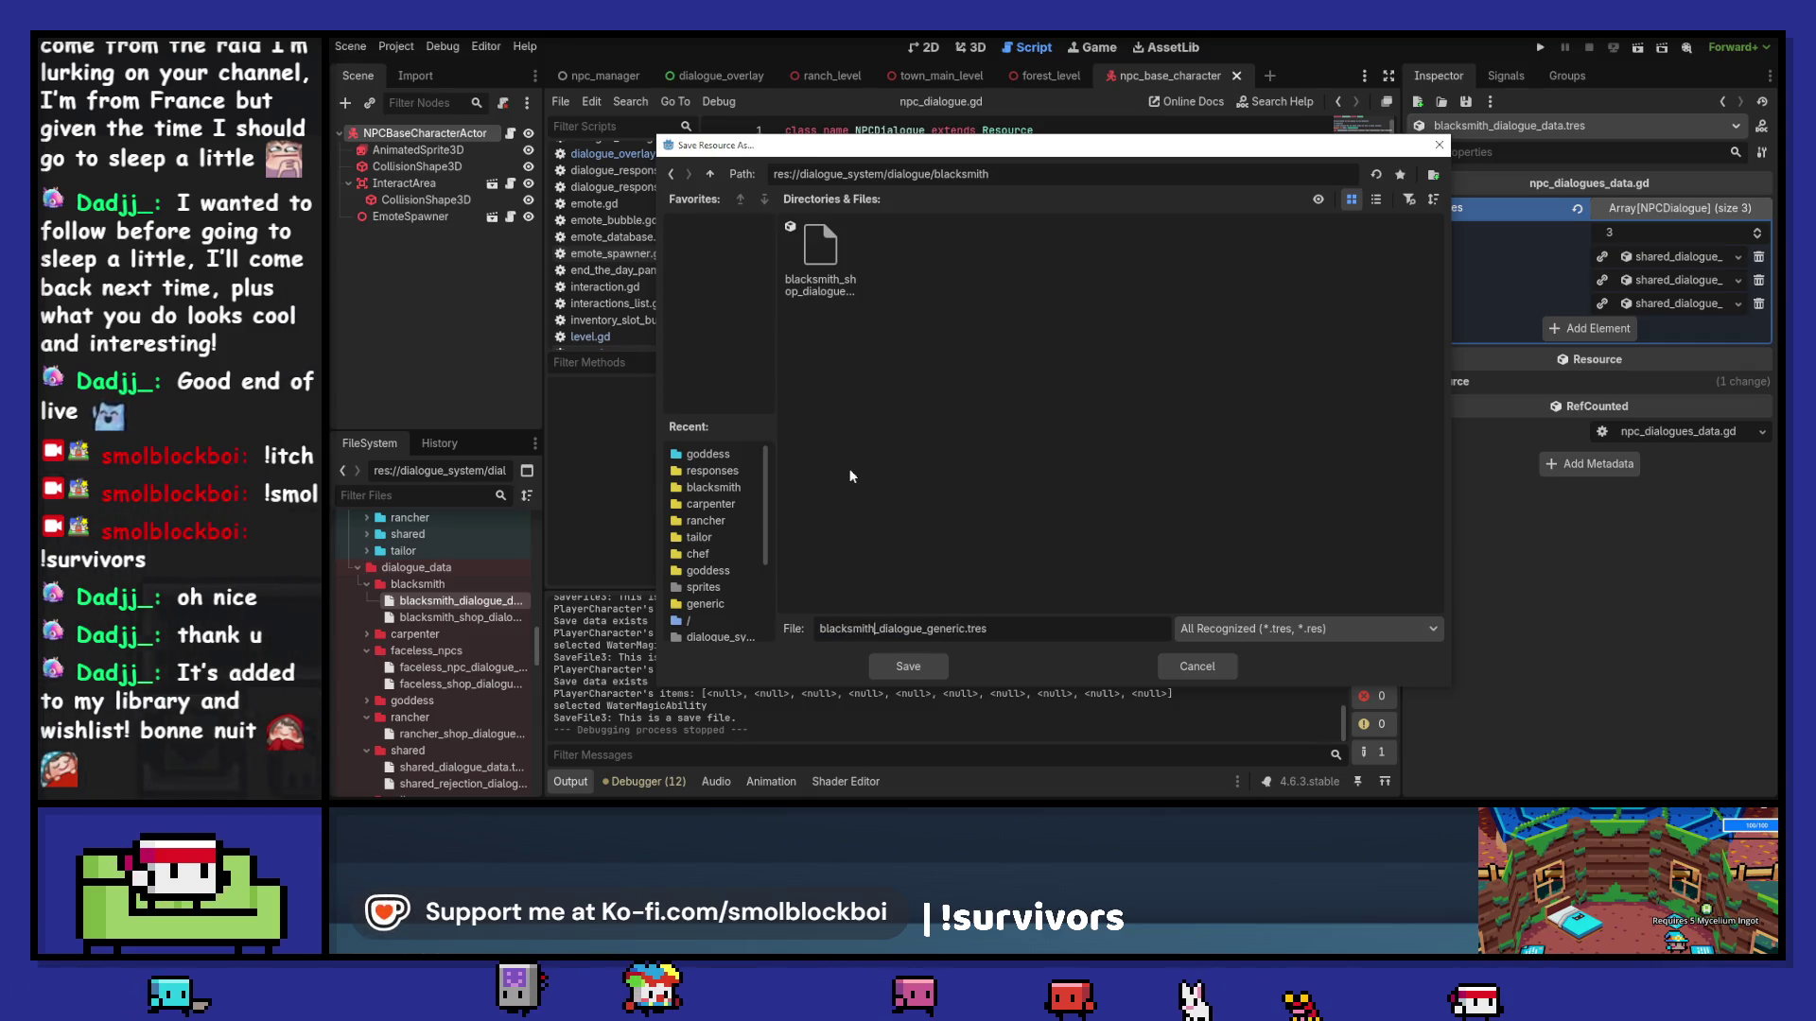
key("Return")
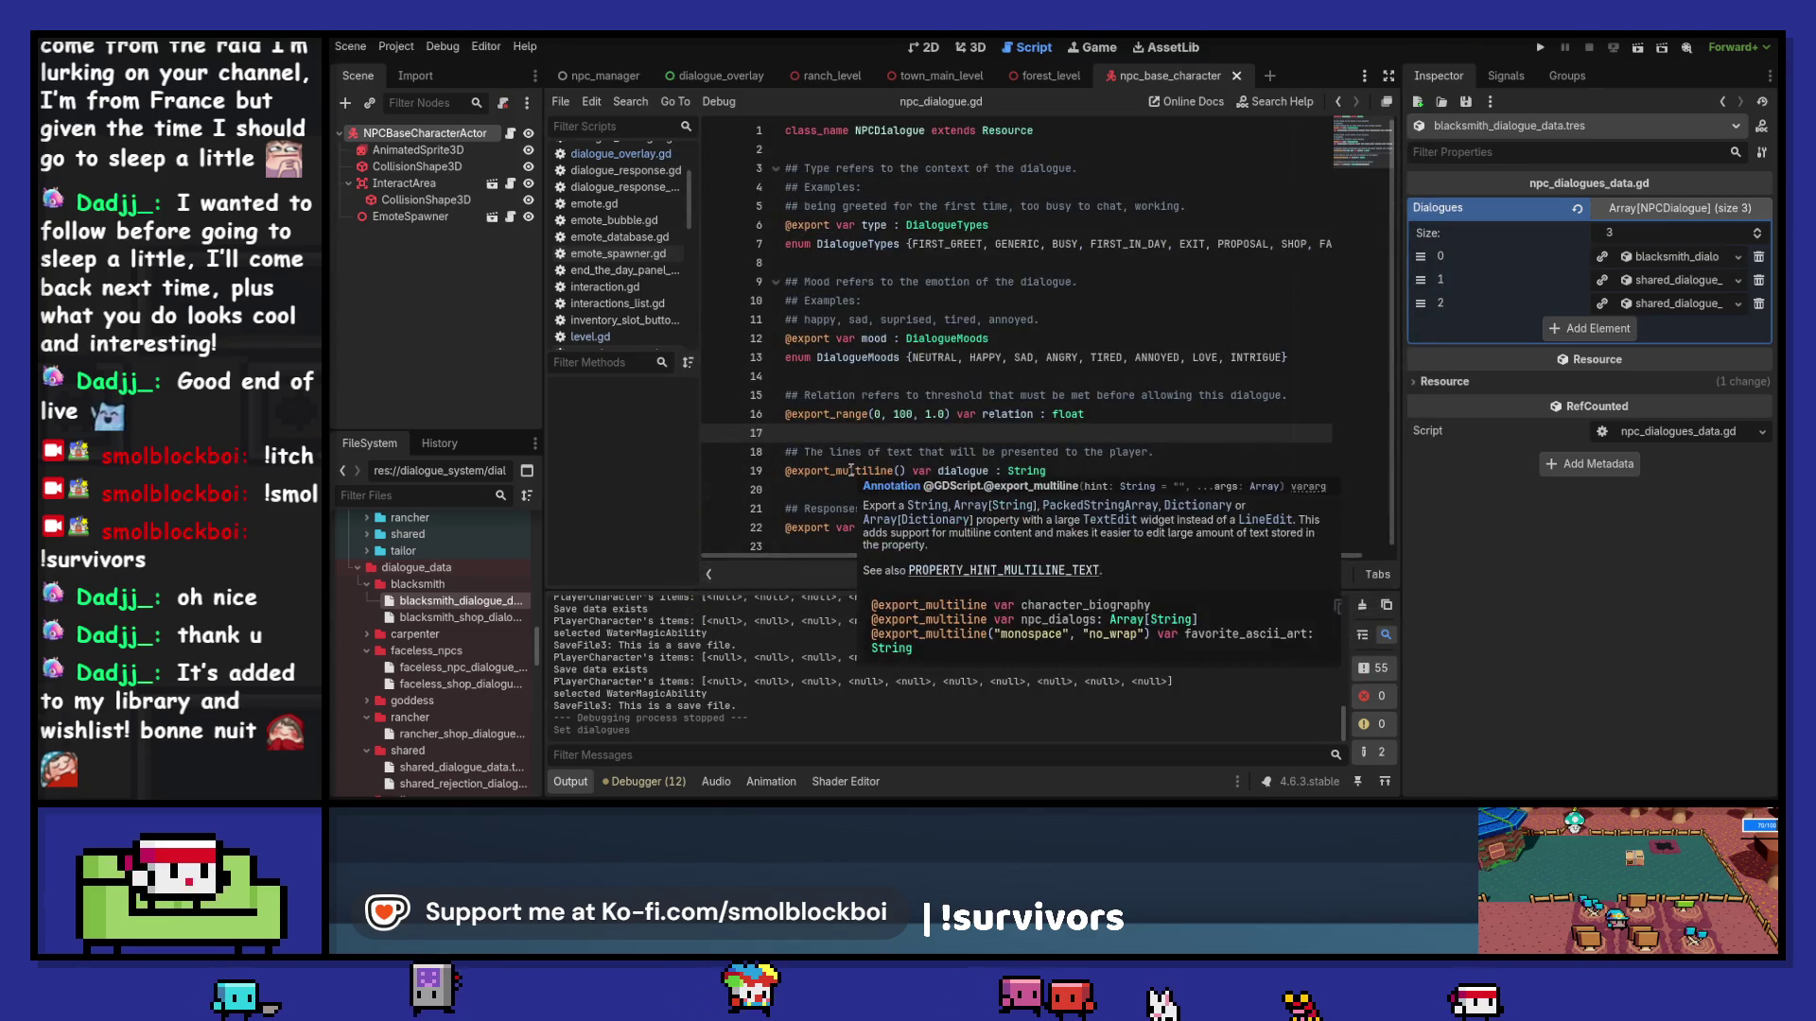
Step: Save the second dialogue entry as blacksmith_dialogue_first_greet.tres
left_click(1737, 280)
left_click(1627, 473)
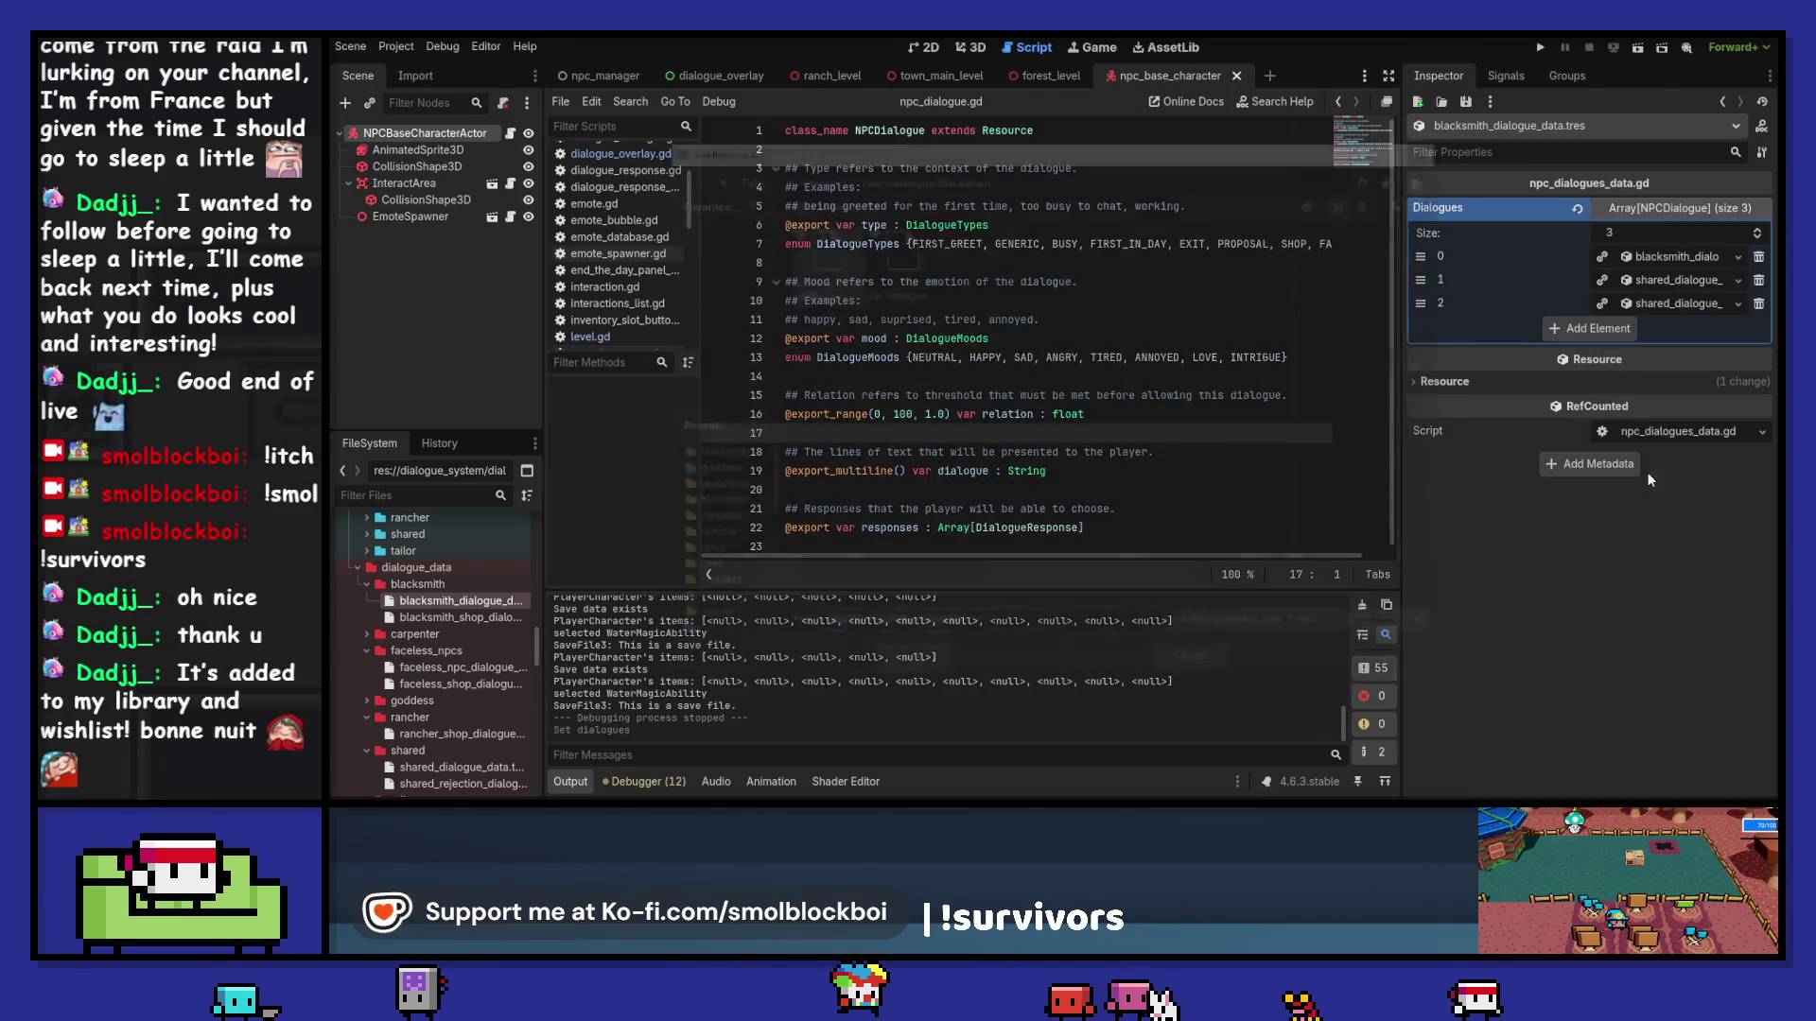
left_click(835, 262)
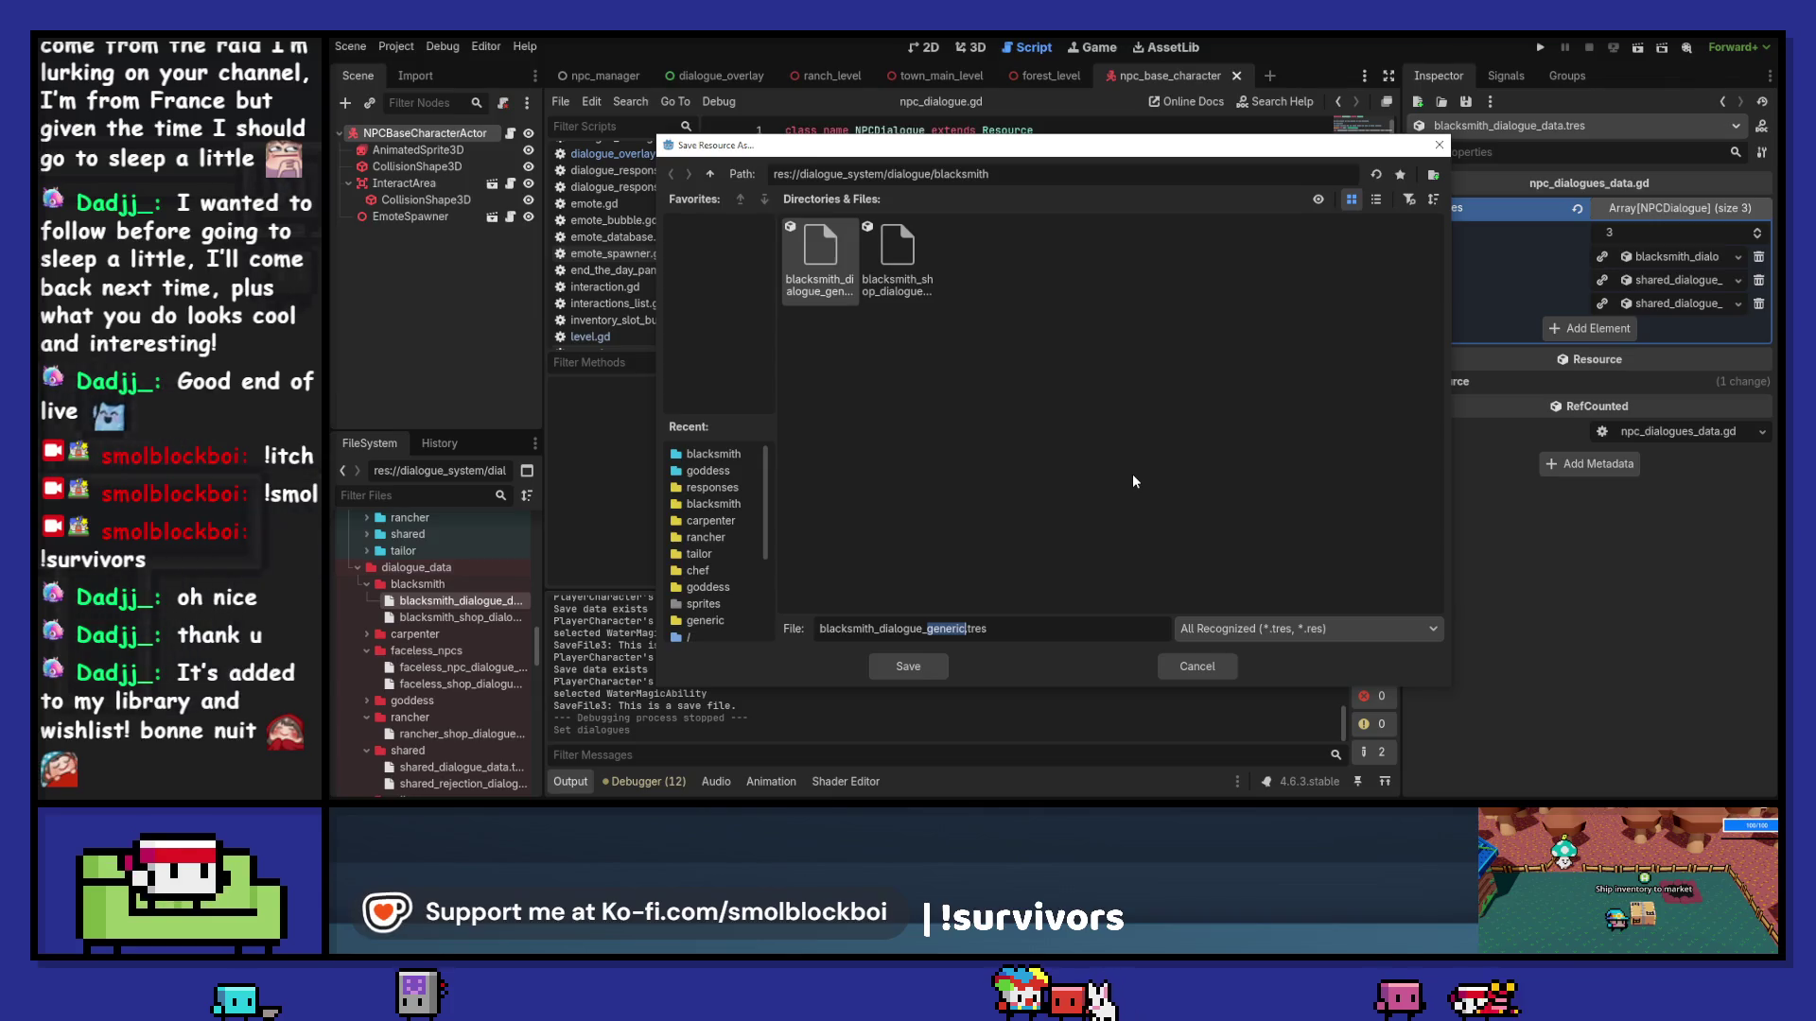
key("Escape")
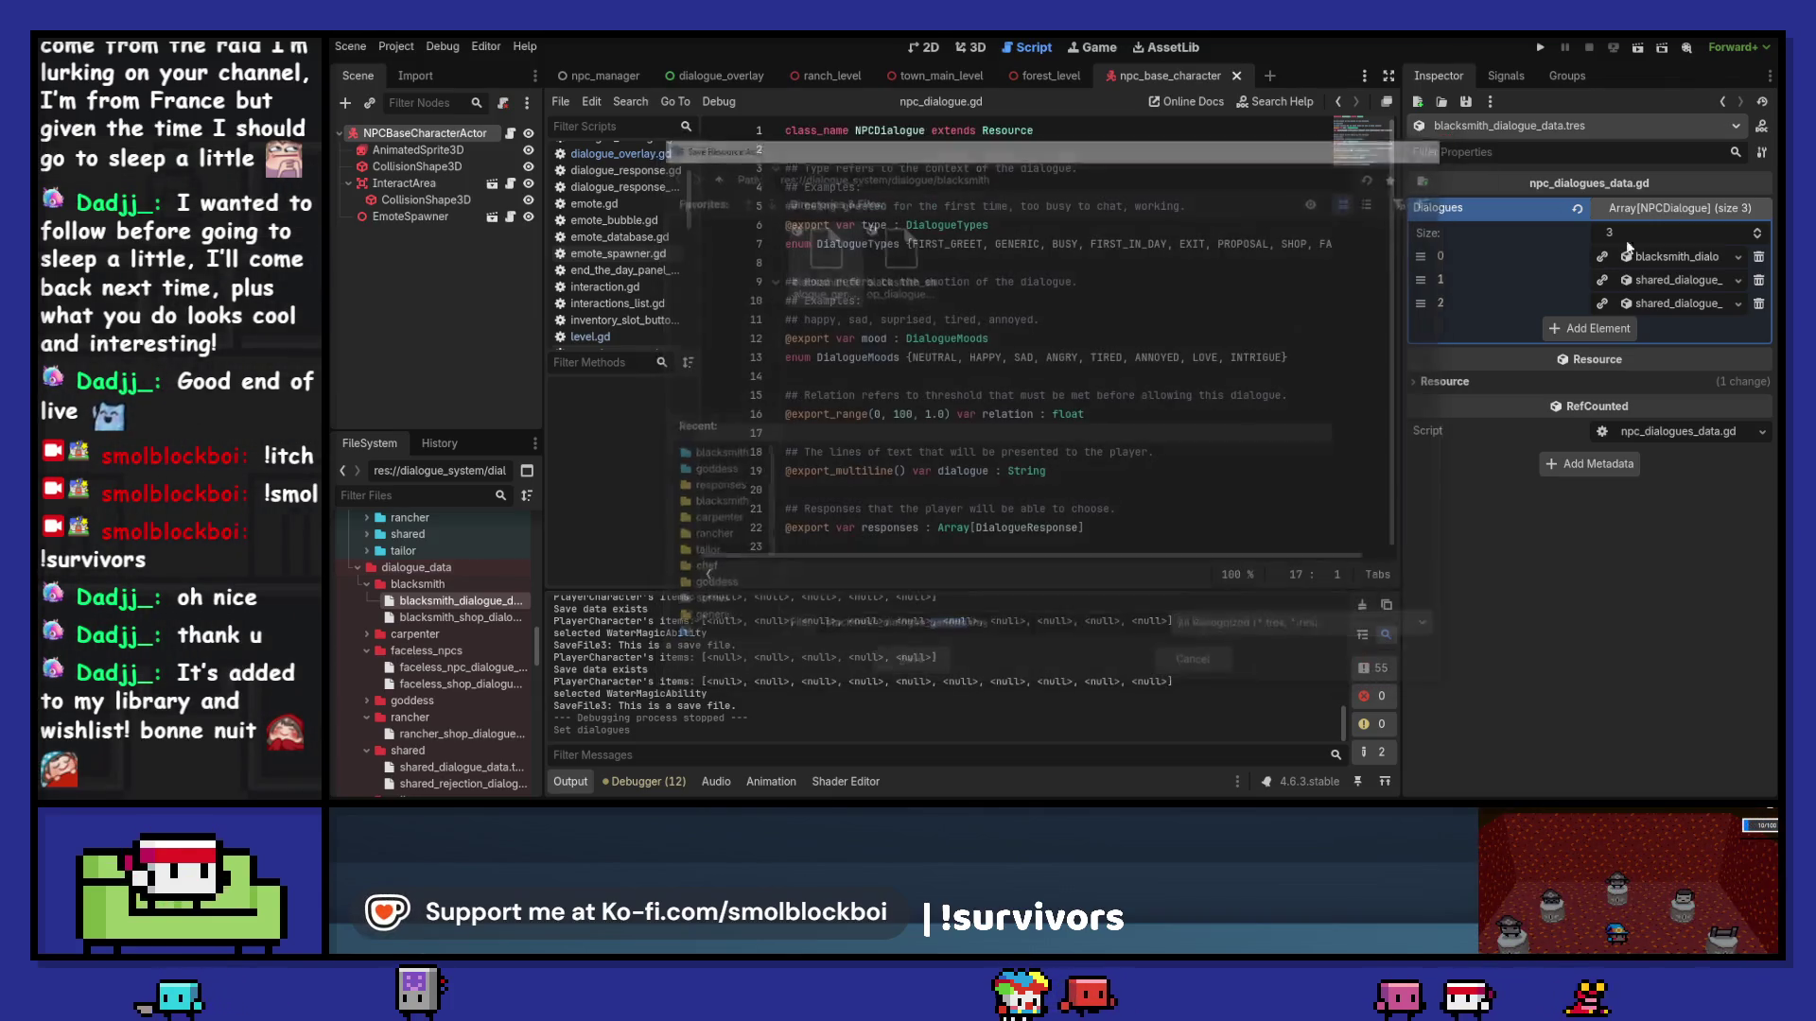
left_click(1738, 281)
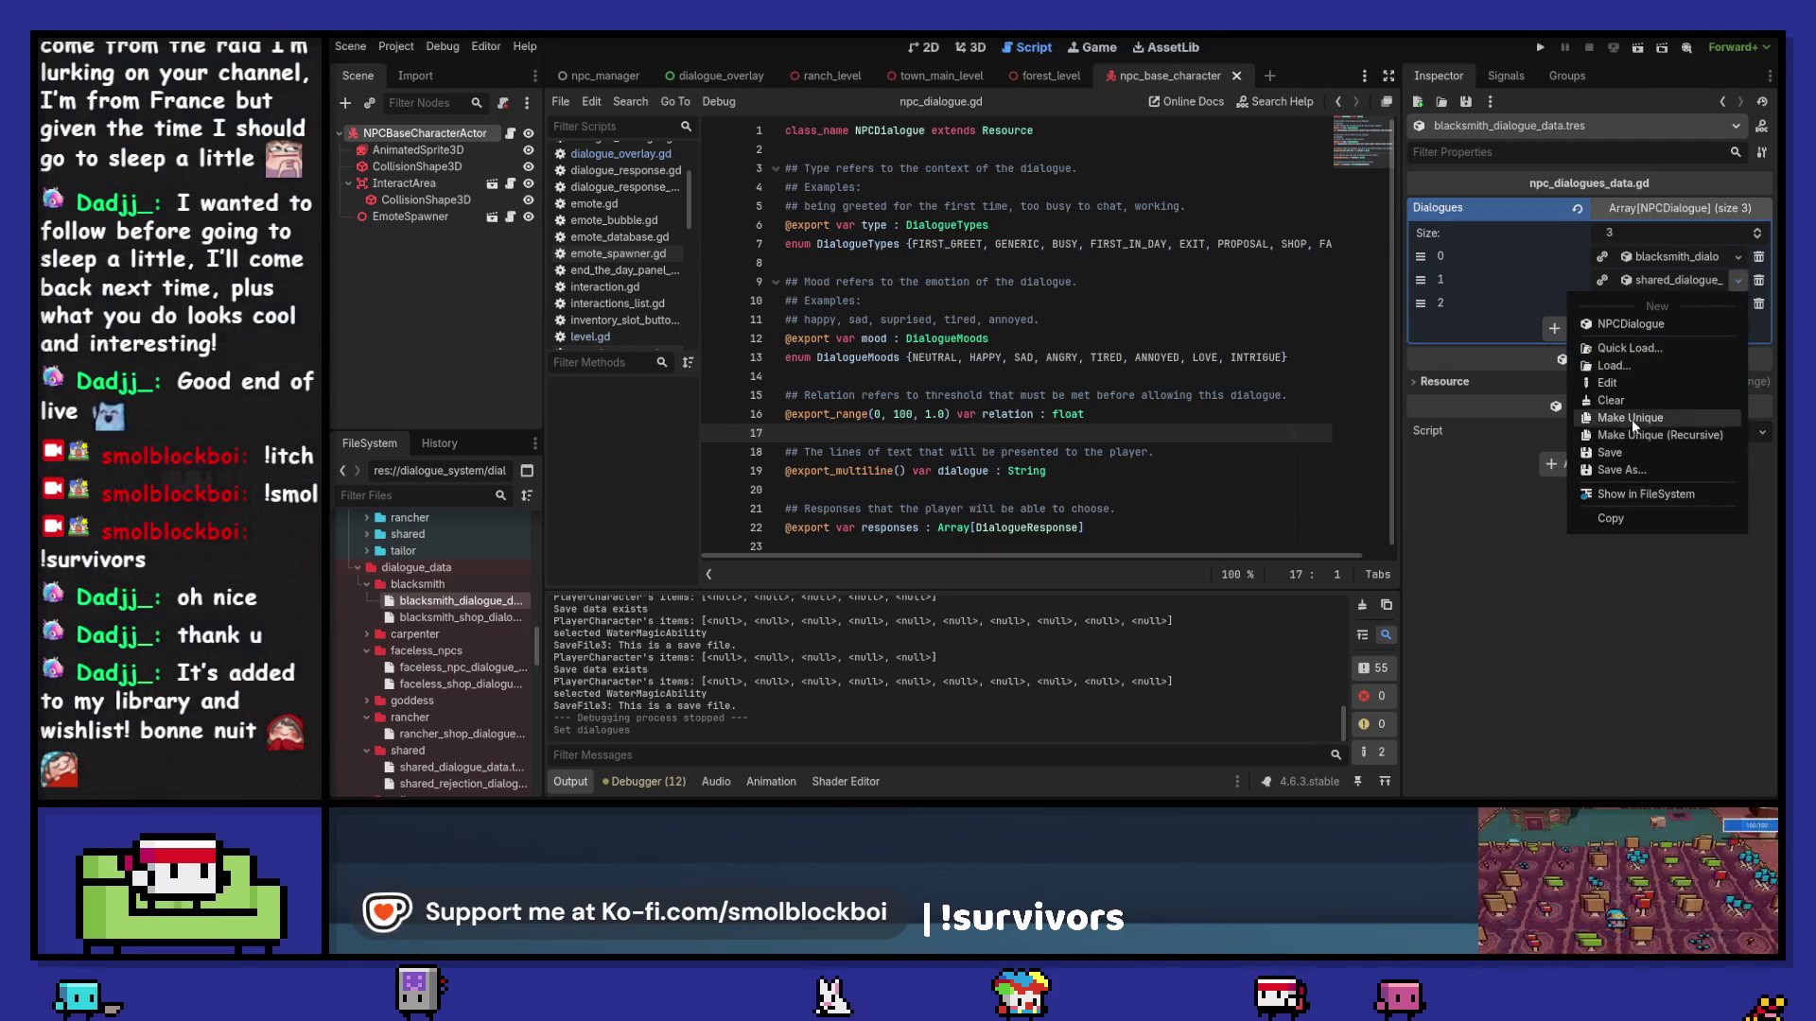
left_click(1640, 468)
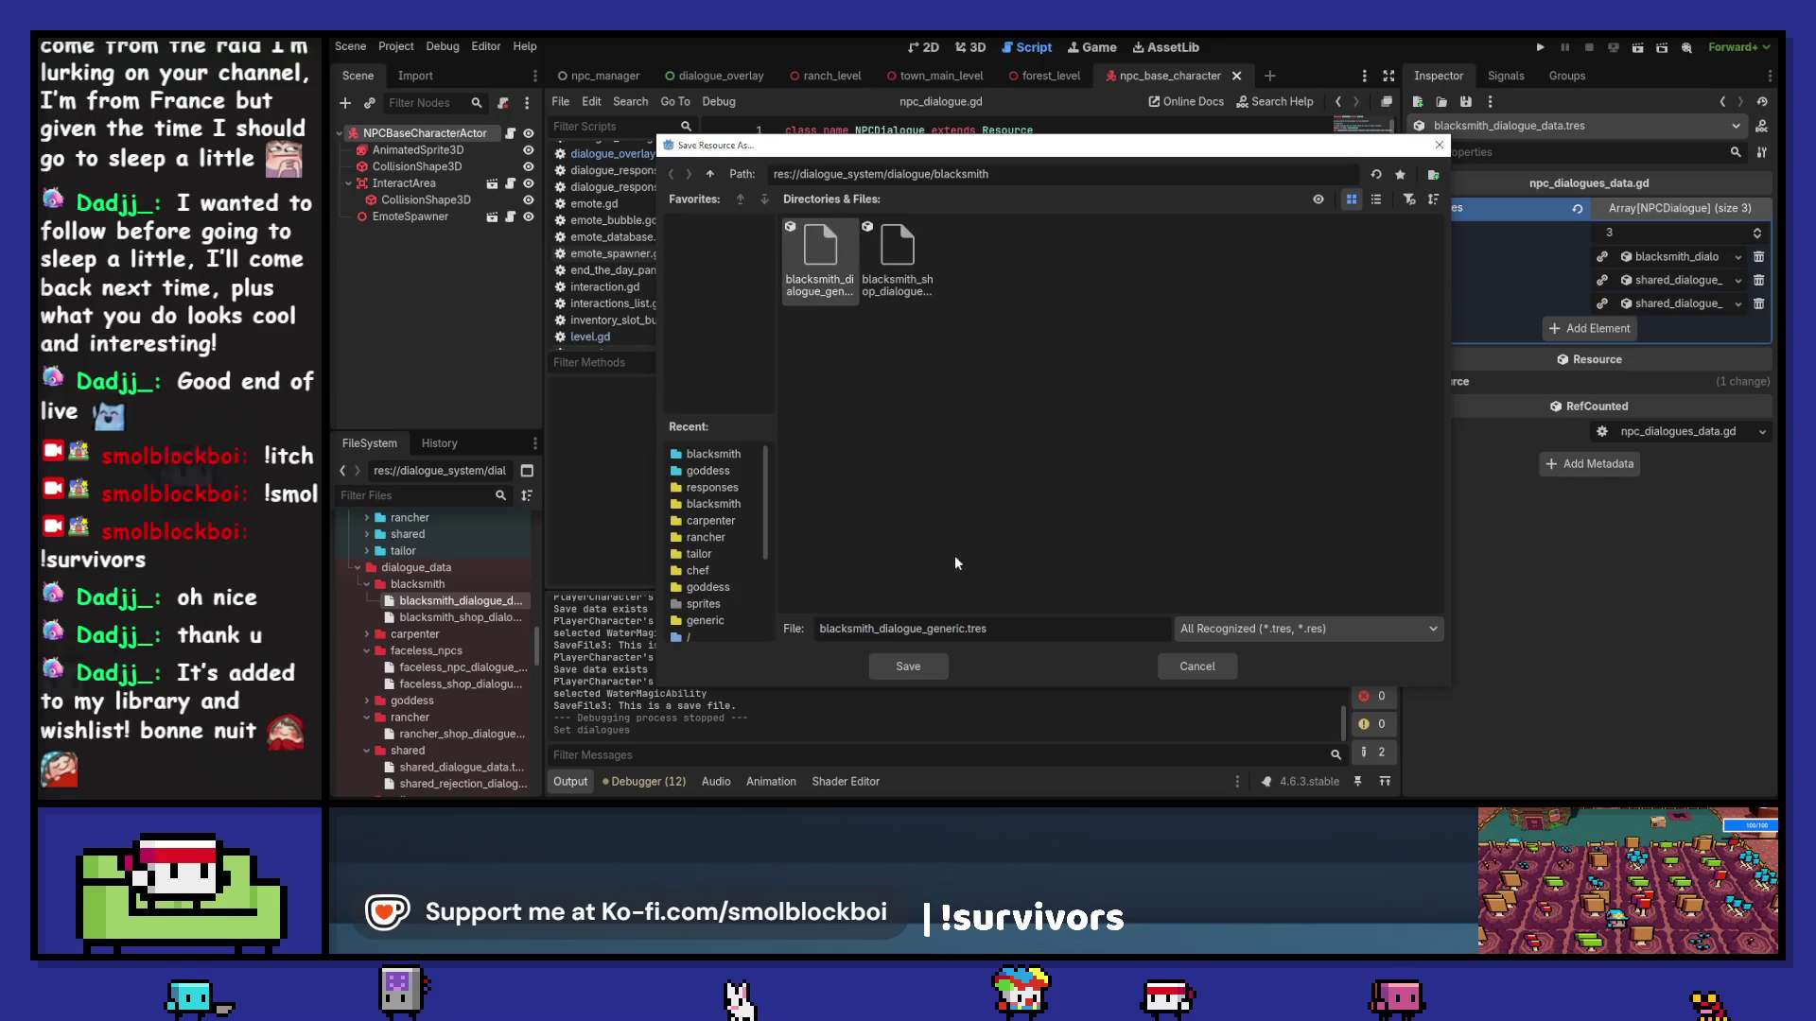
left_click_drag(930, 628, 970, 628)
type("first_greet")
key("Return")
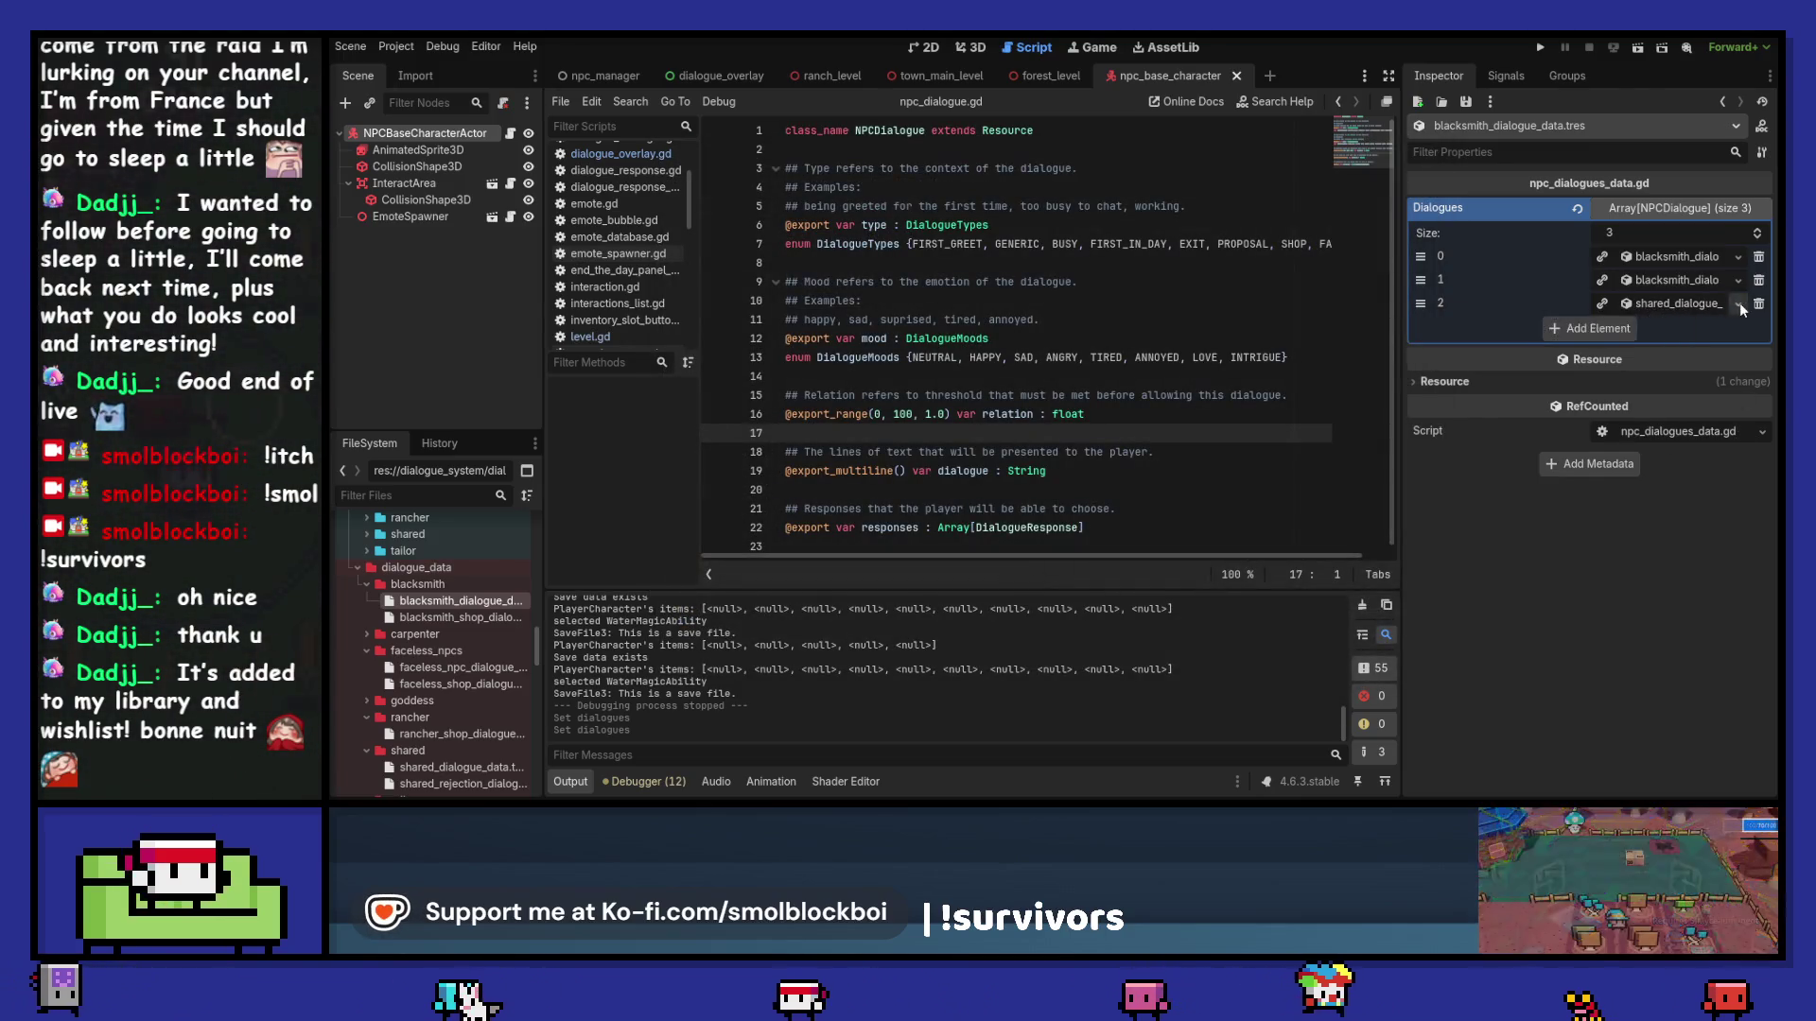
Step: Save the third dialogue entry as blacksmith_dialogue_first_in_day.tres
left_click(1739, 303)
left_click(1621, 494)
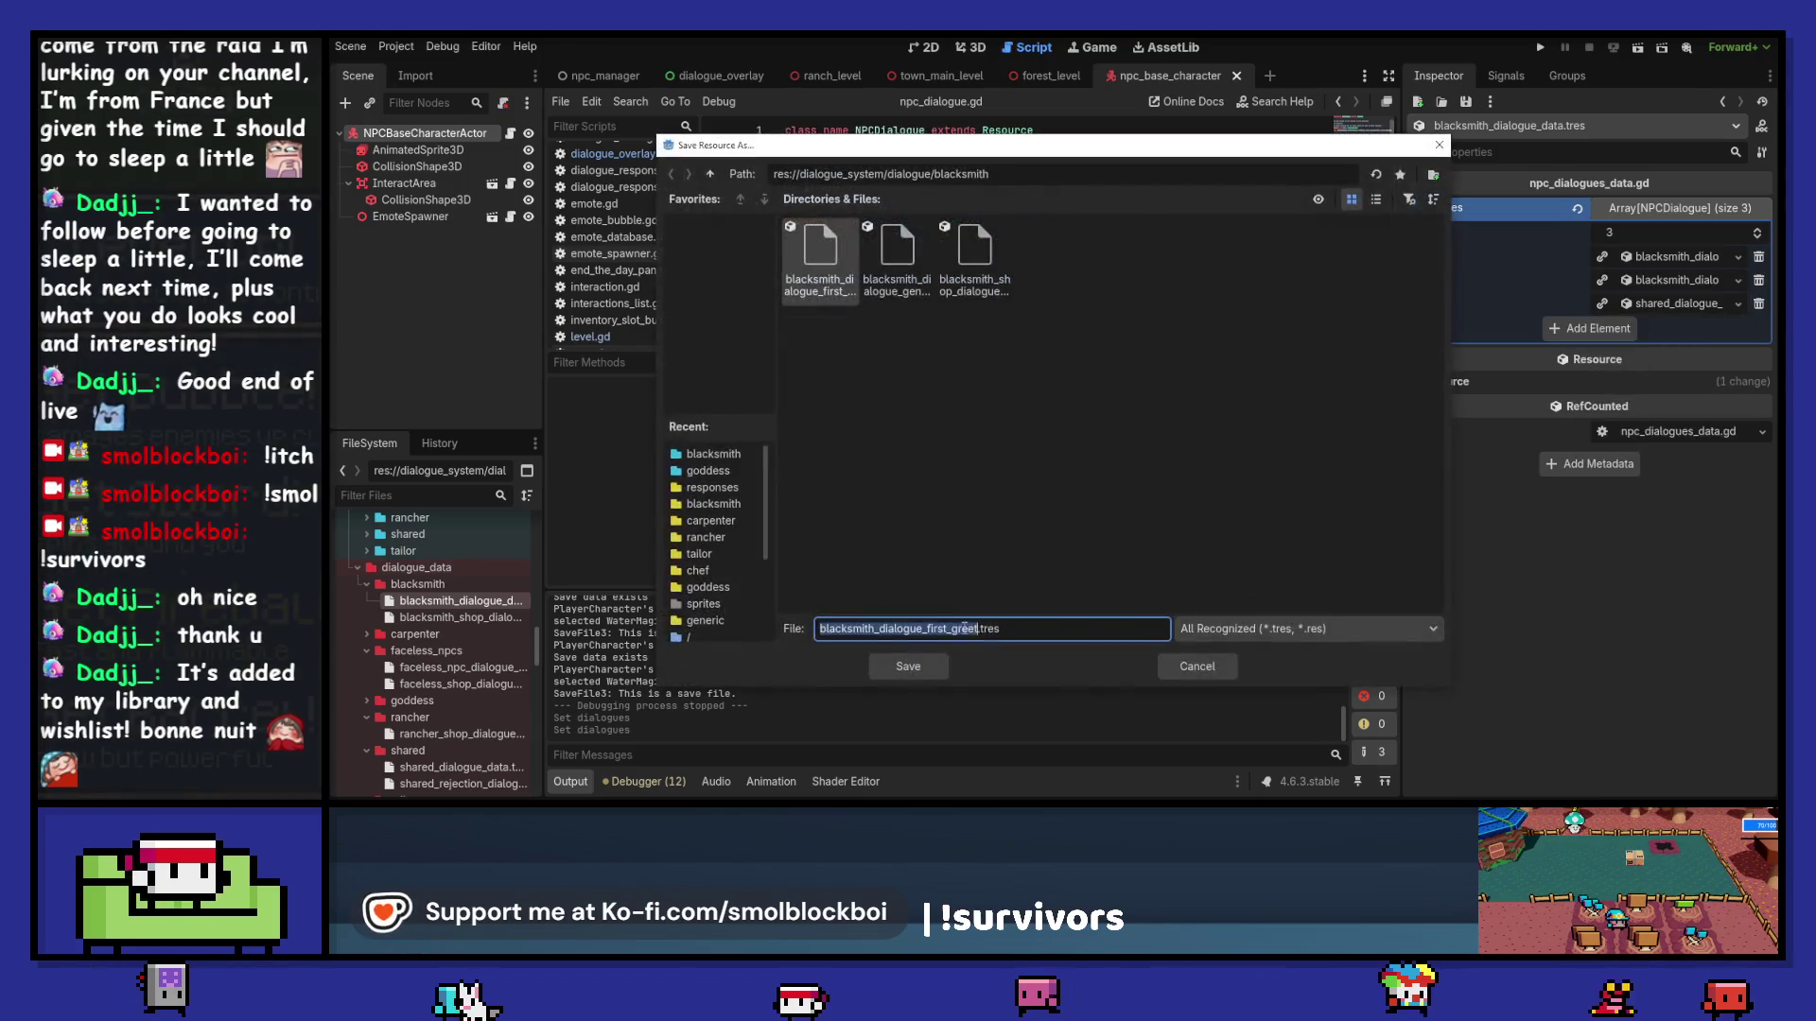
left_click(817, 274)
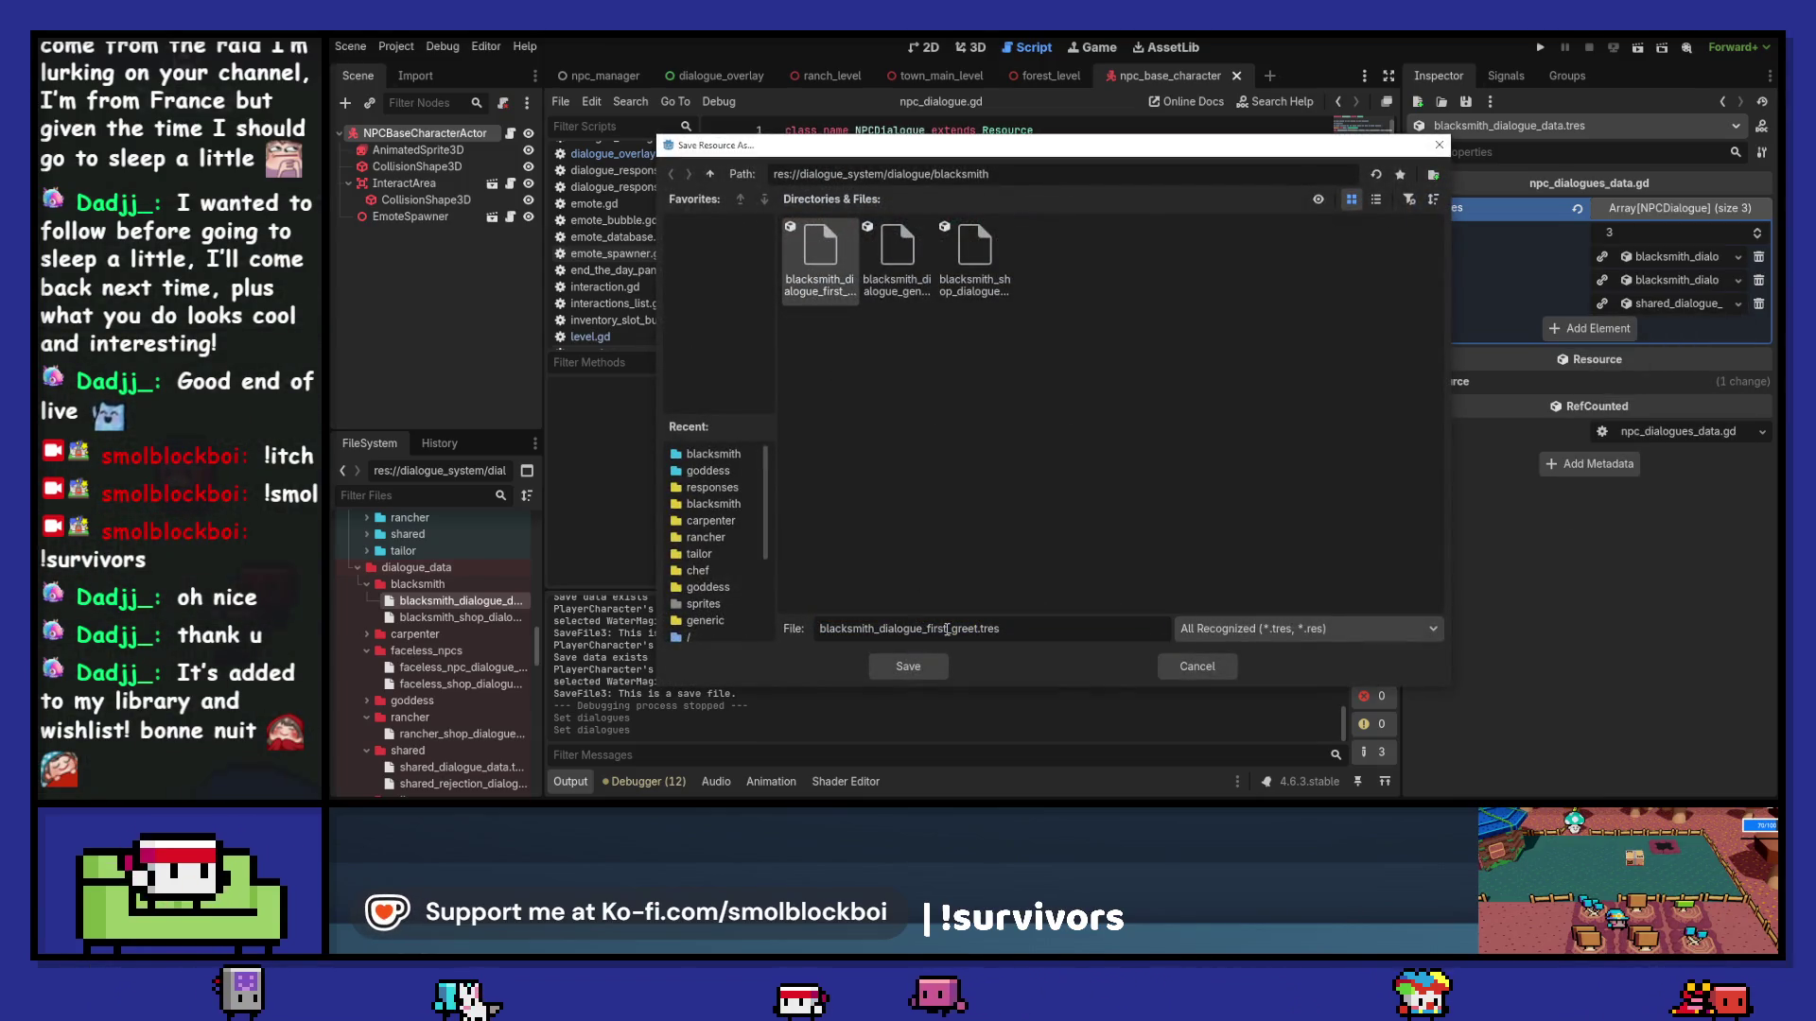
left_click_drag(951, 629, 977, 629)
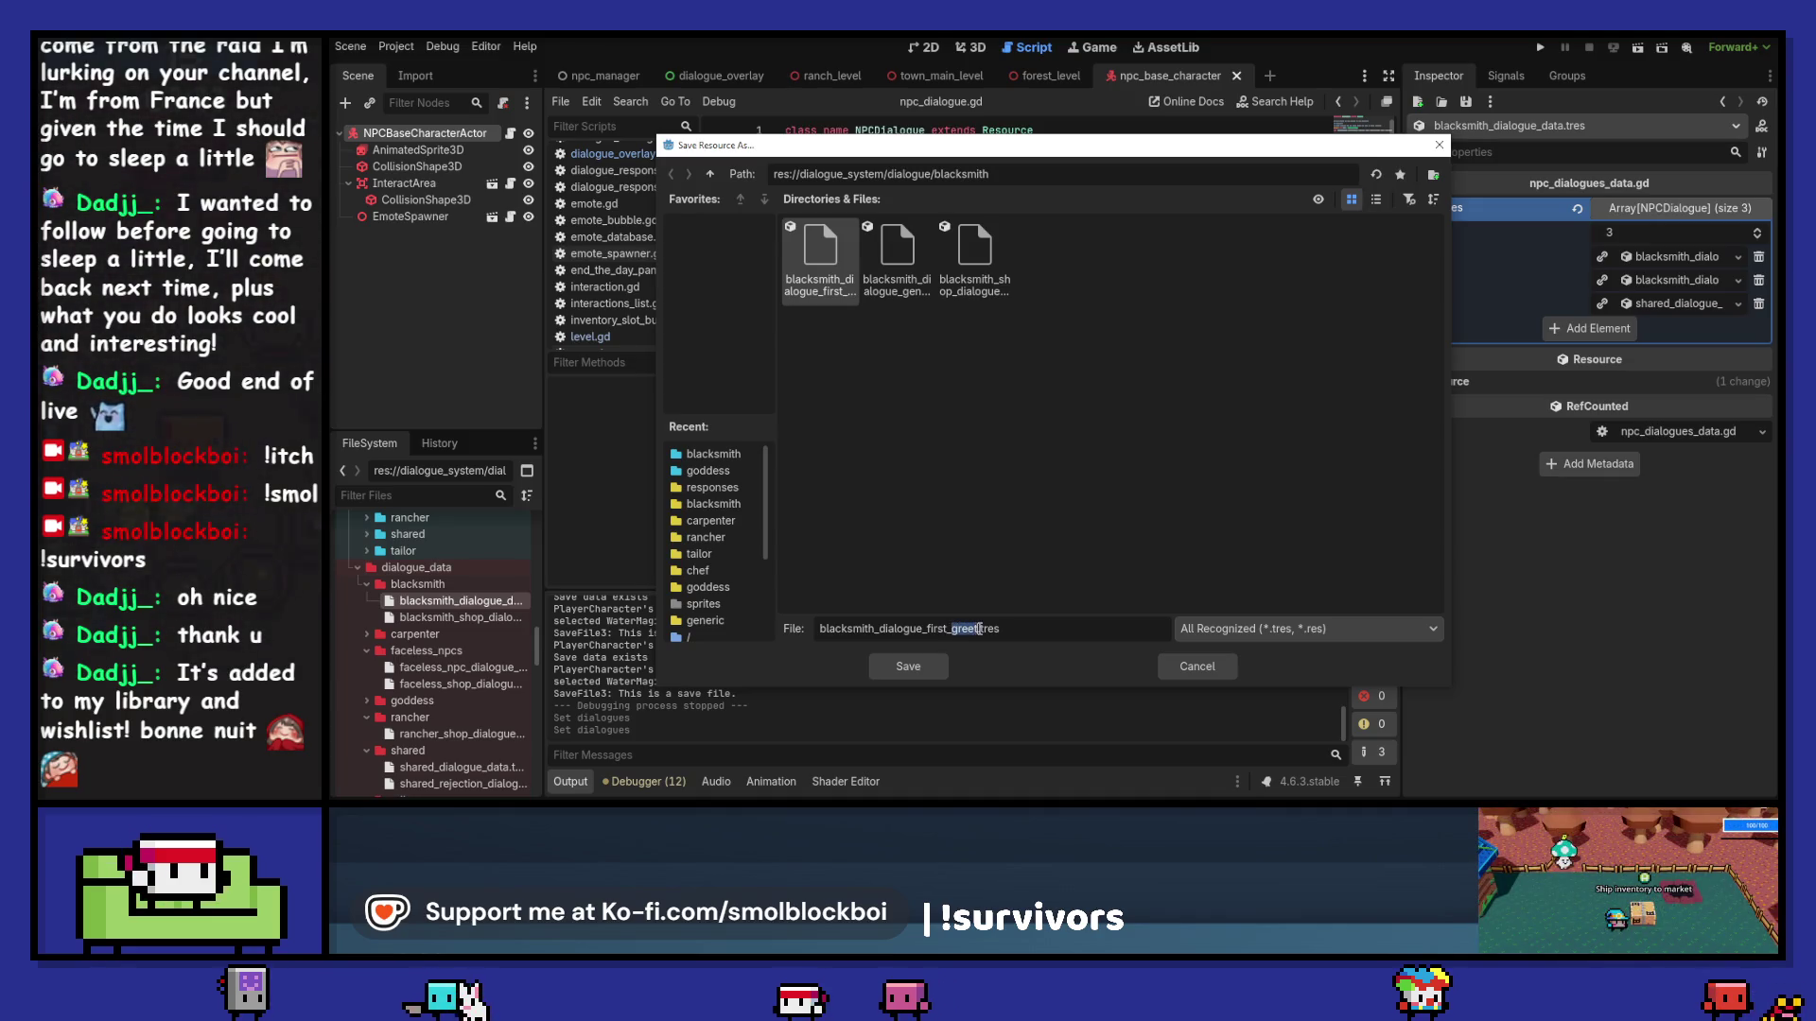
type("in_day")
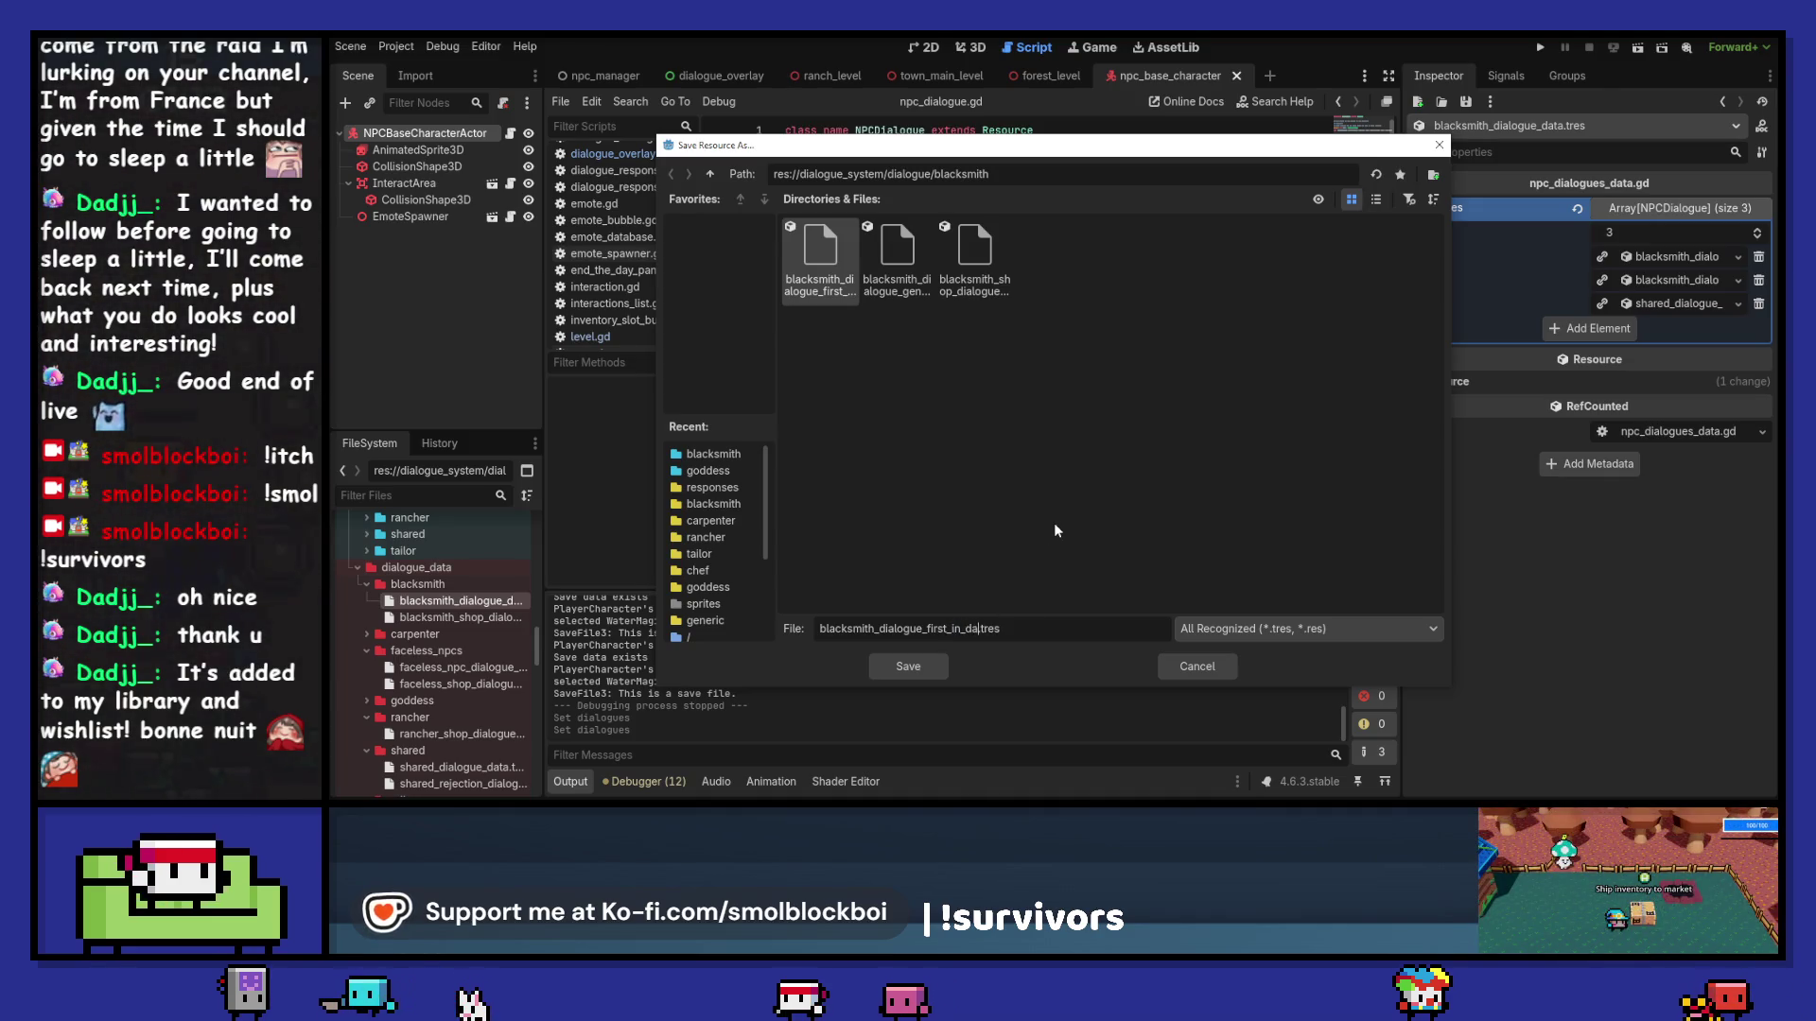
key("Return")
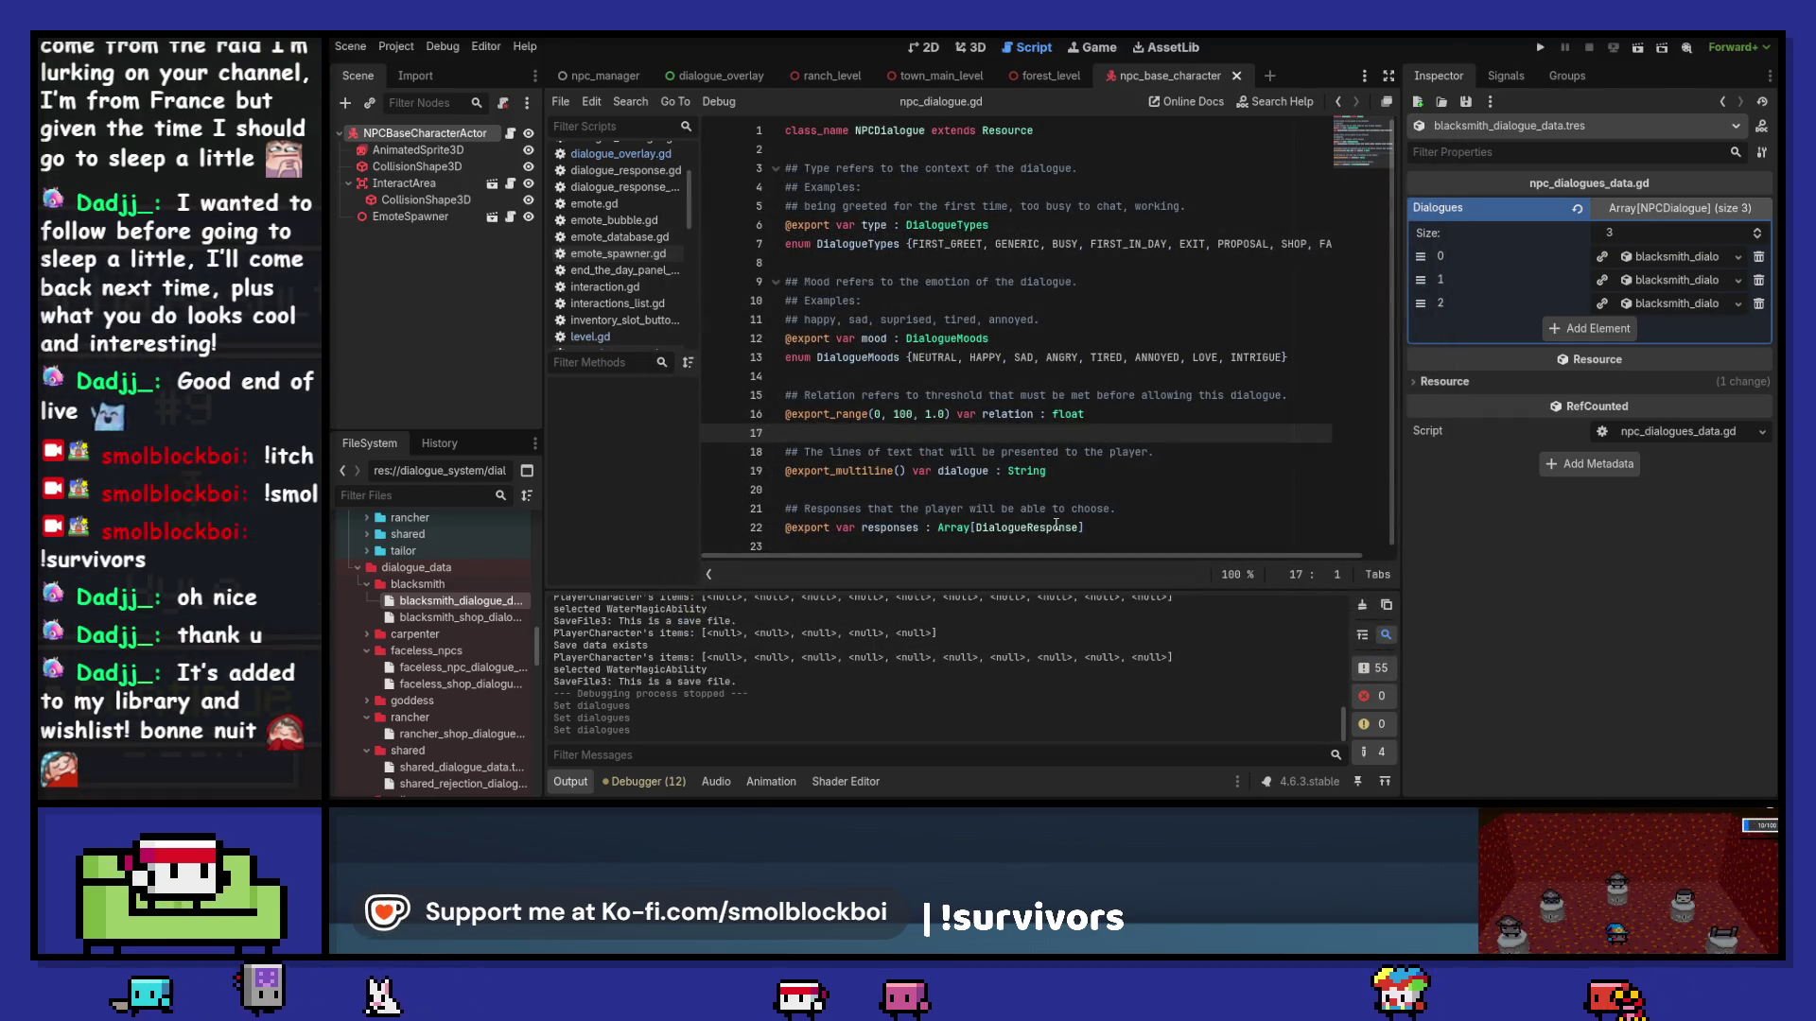
Step: Expand Dialogues element 0 to show its Type, Mood, Dialogue and Responses fields
left_click(1682, 258)
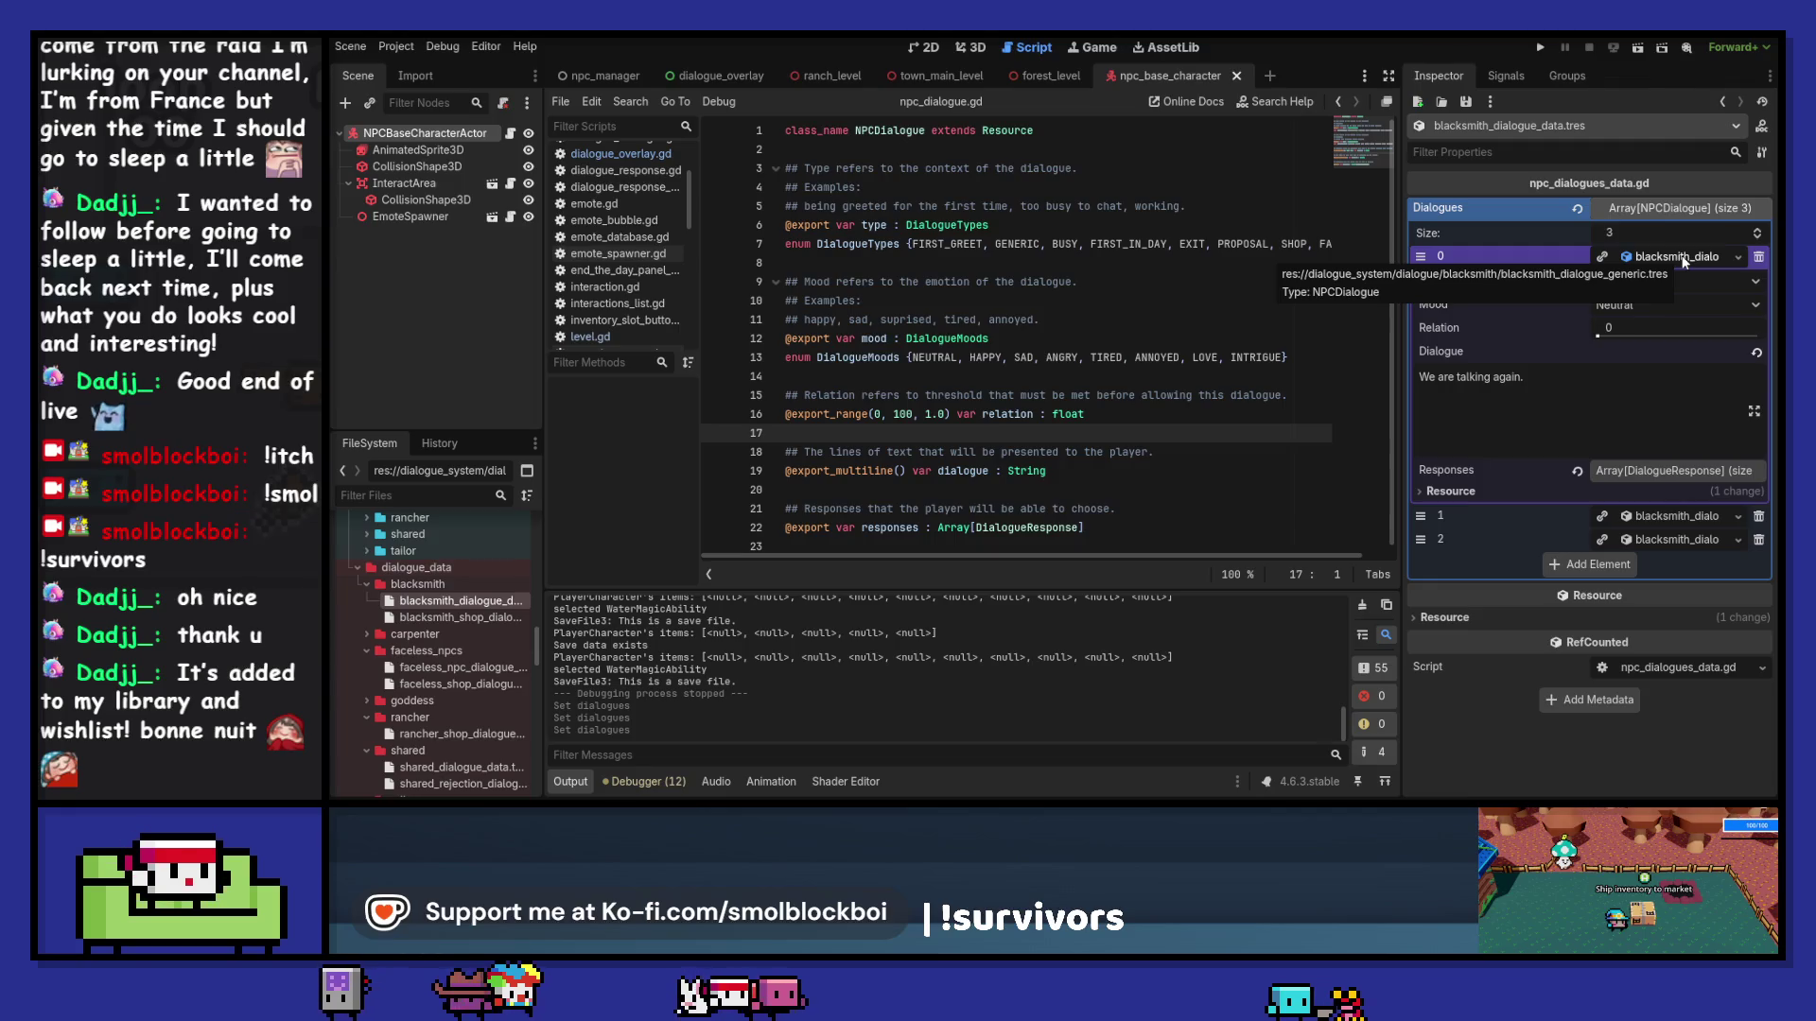
left_click(1684, 262)
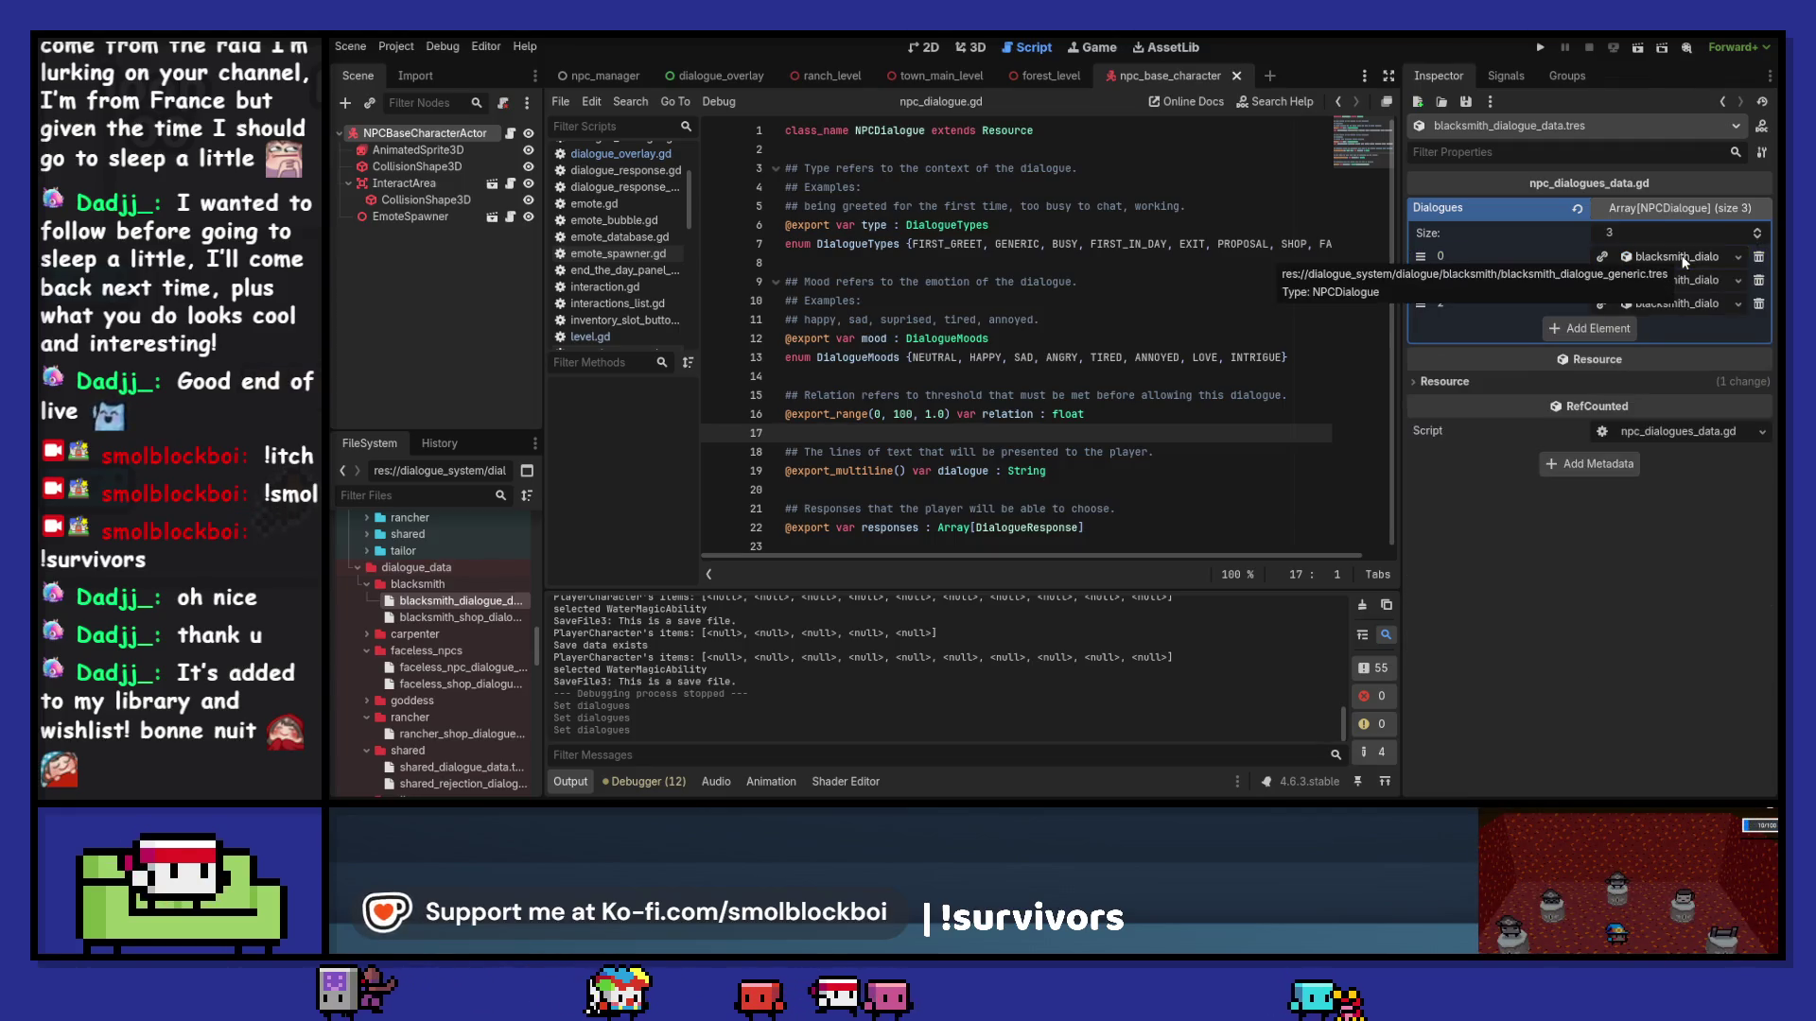
left_click(1690, 262)
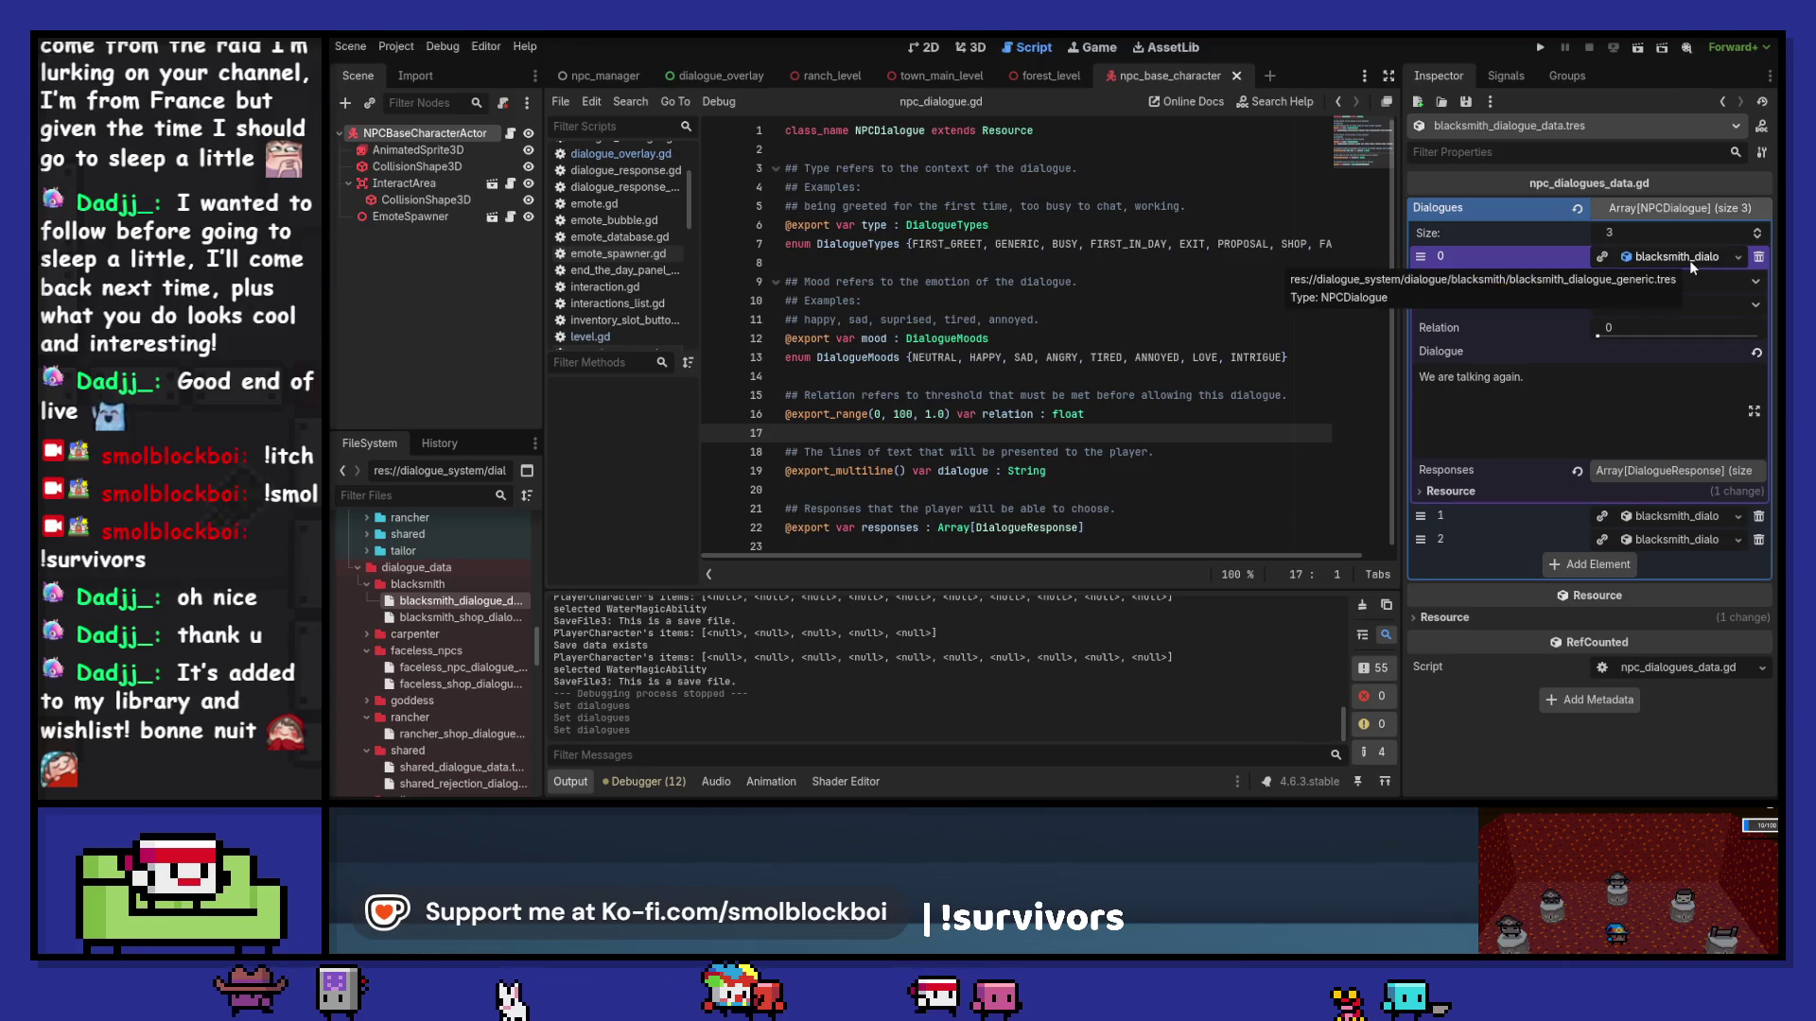
left_click(1690, 259)
left_click(1686, 281)
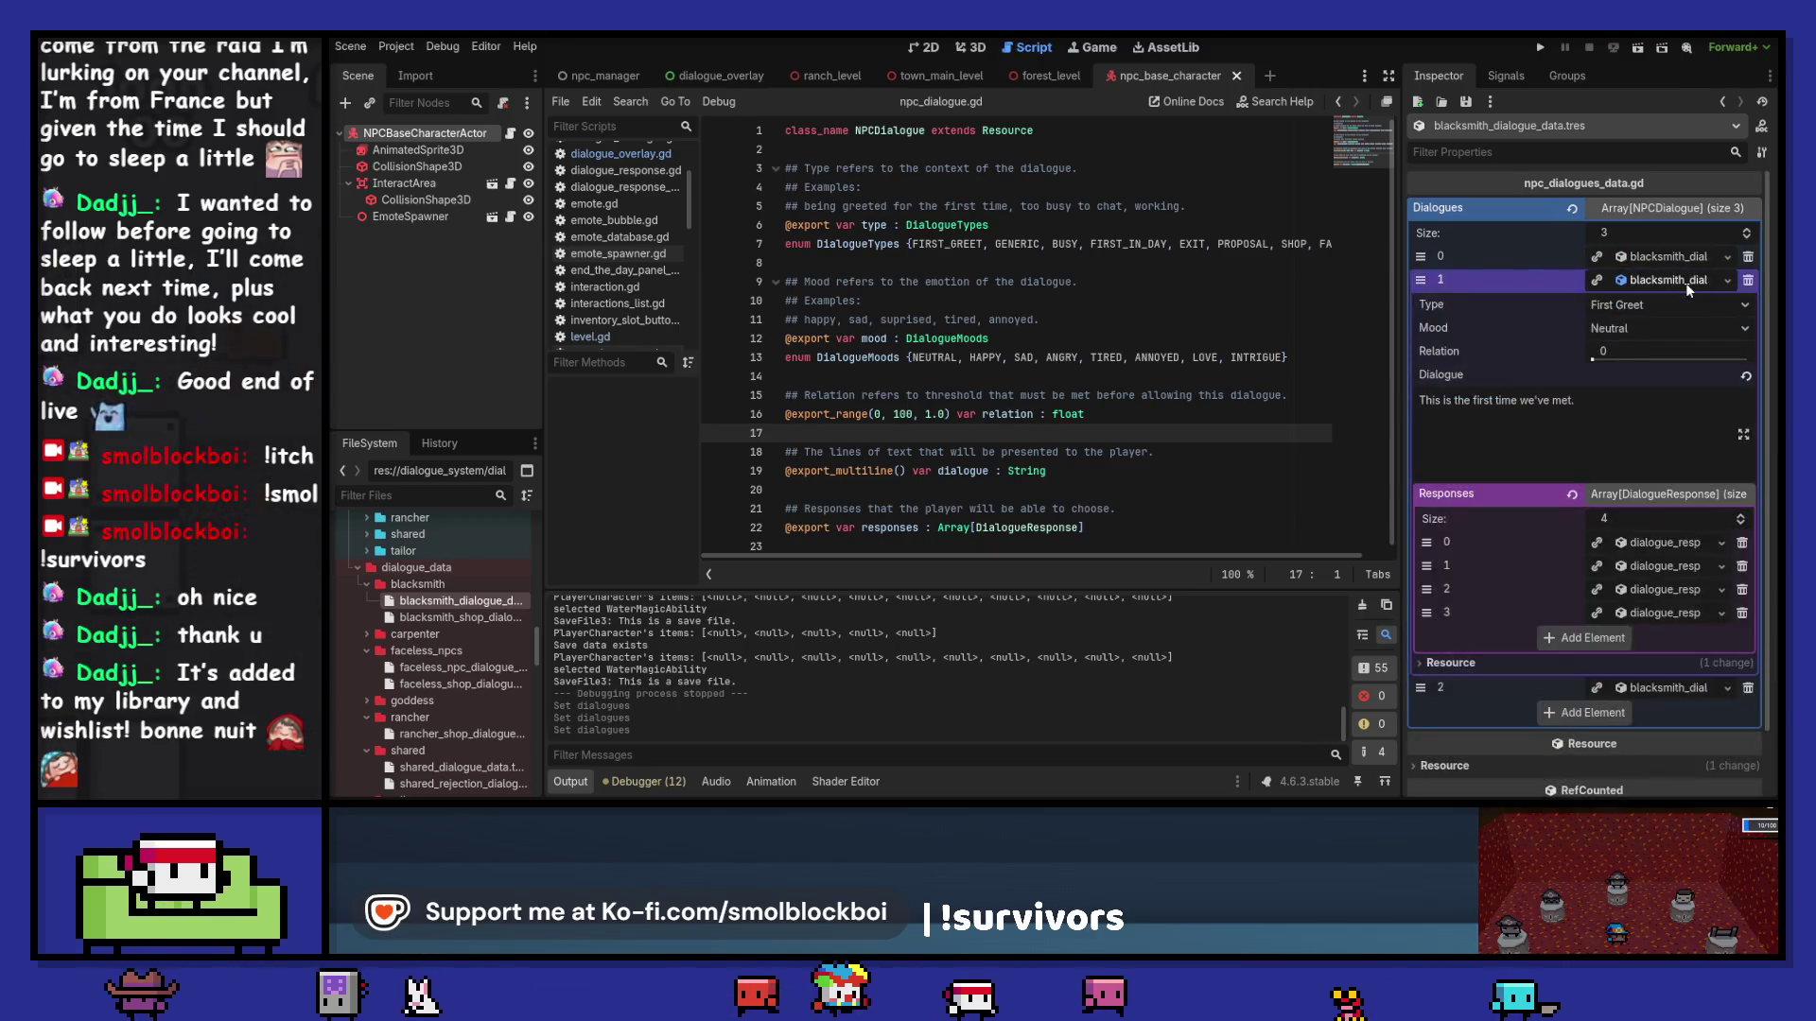
left_click(1685, 282)
left_click(1691, 306)
left_click(1691, 306)
left_click(1700, 258)
left_click(1701, 257)
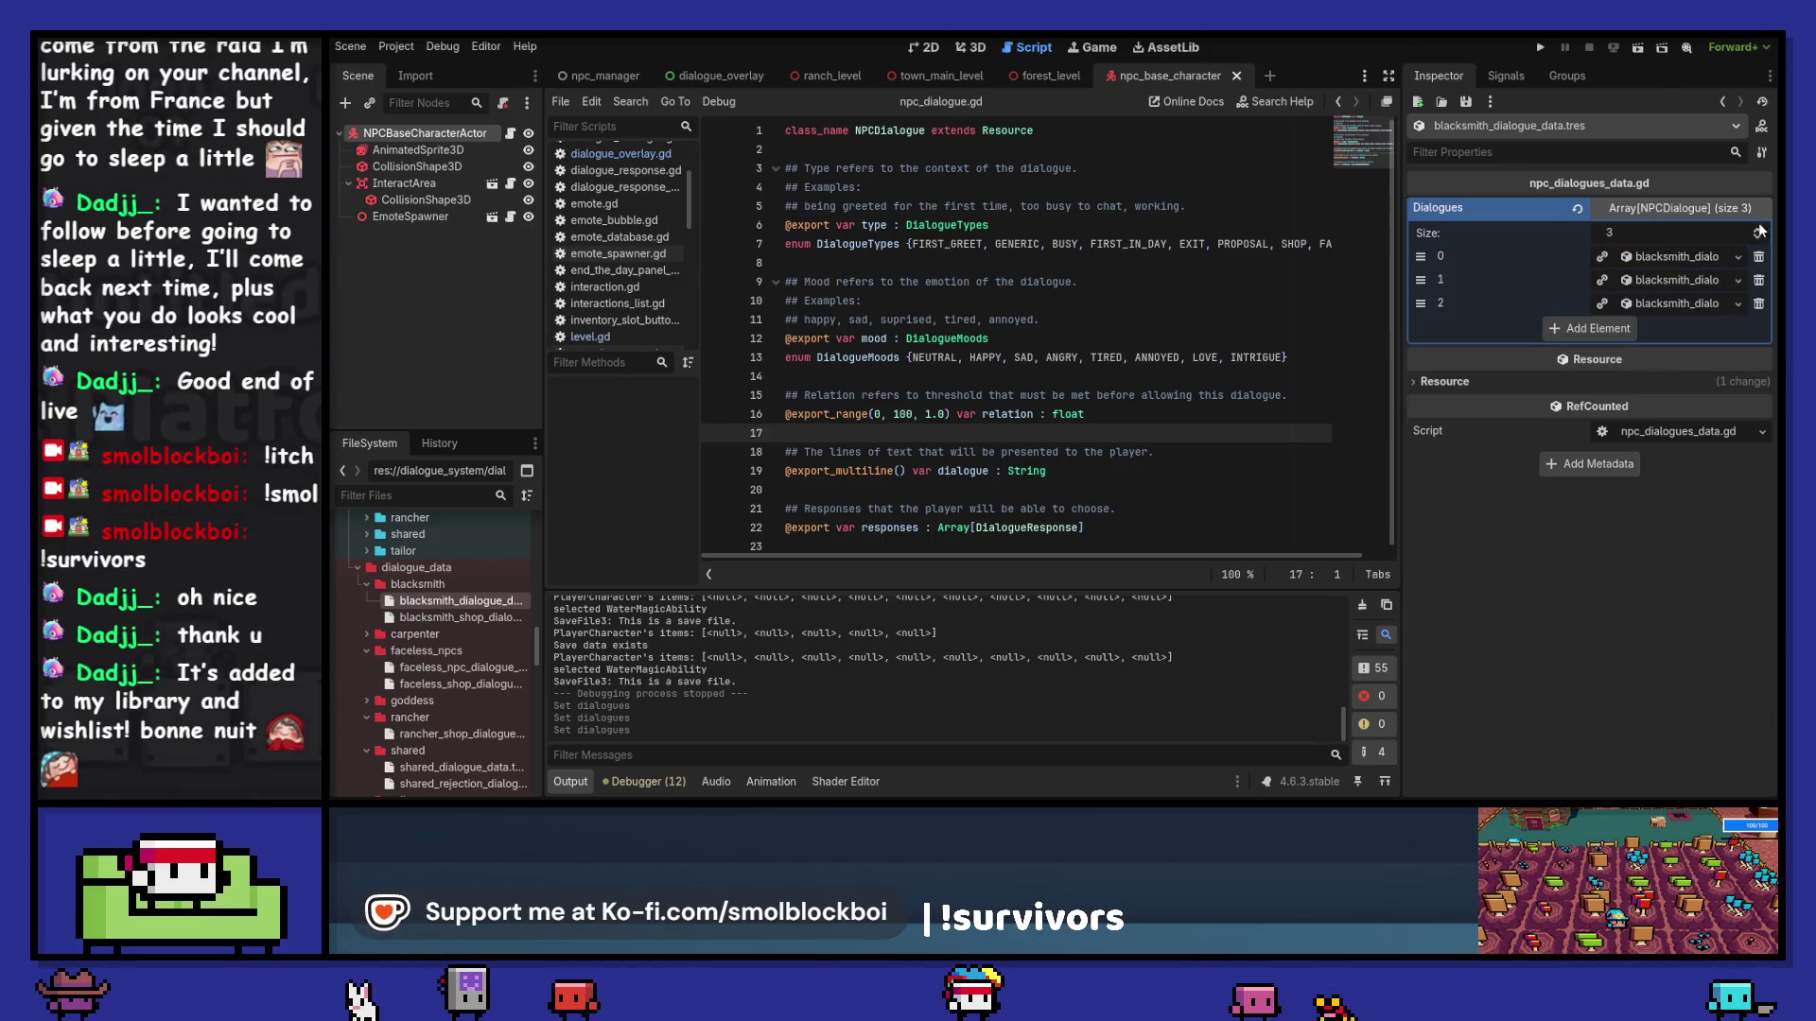
scroll(1757, 233, "up", 8)
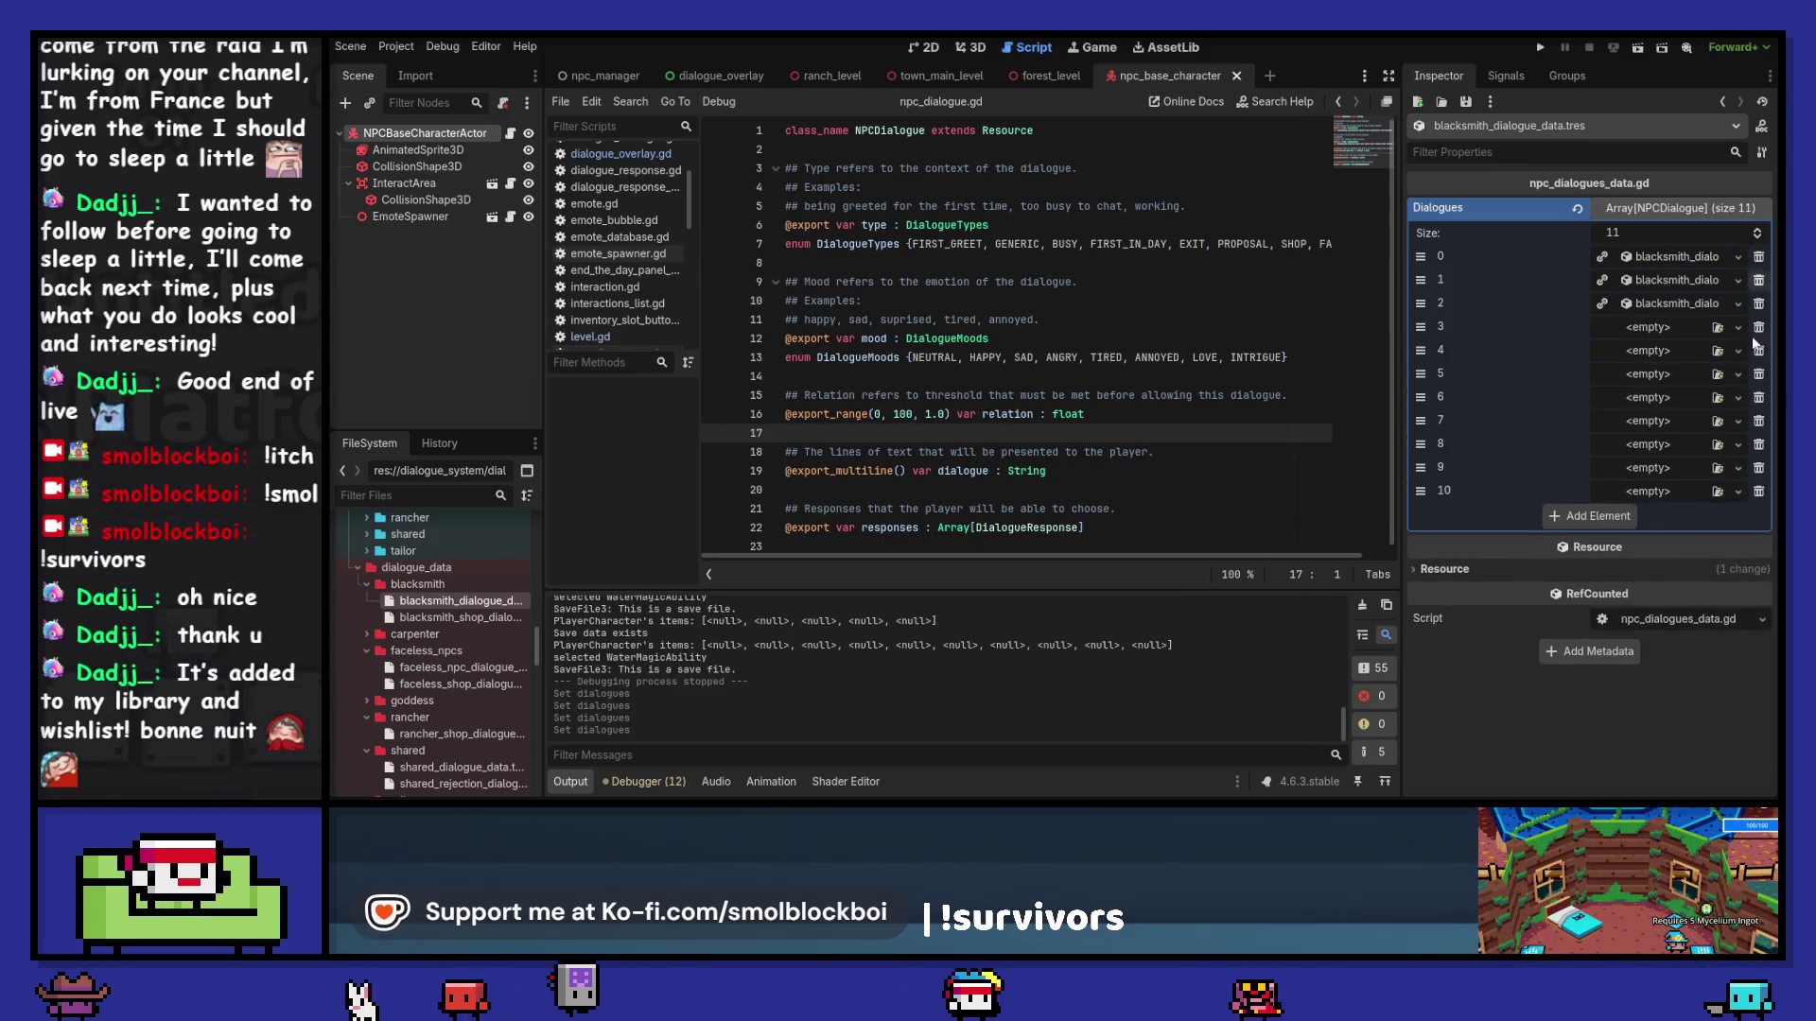
scroll(1757, 234, "down", 8)
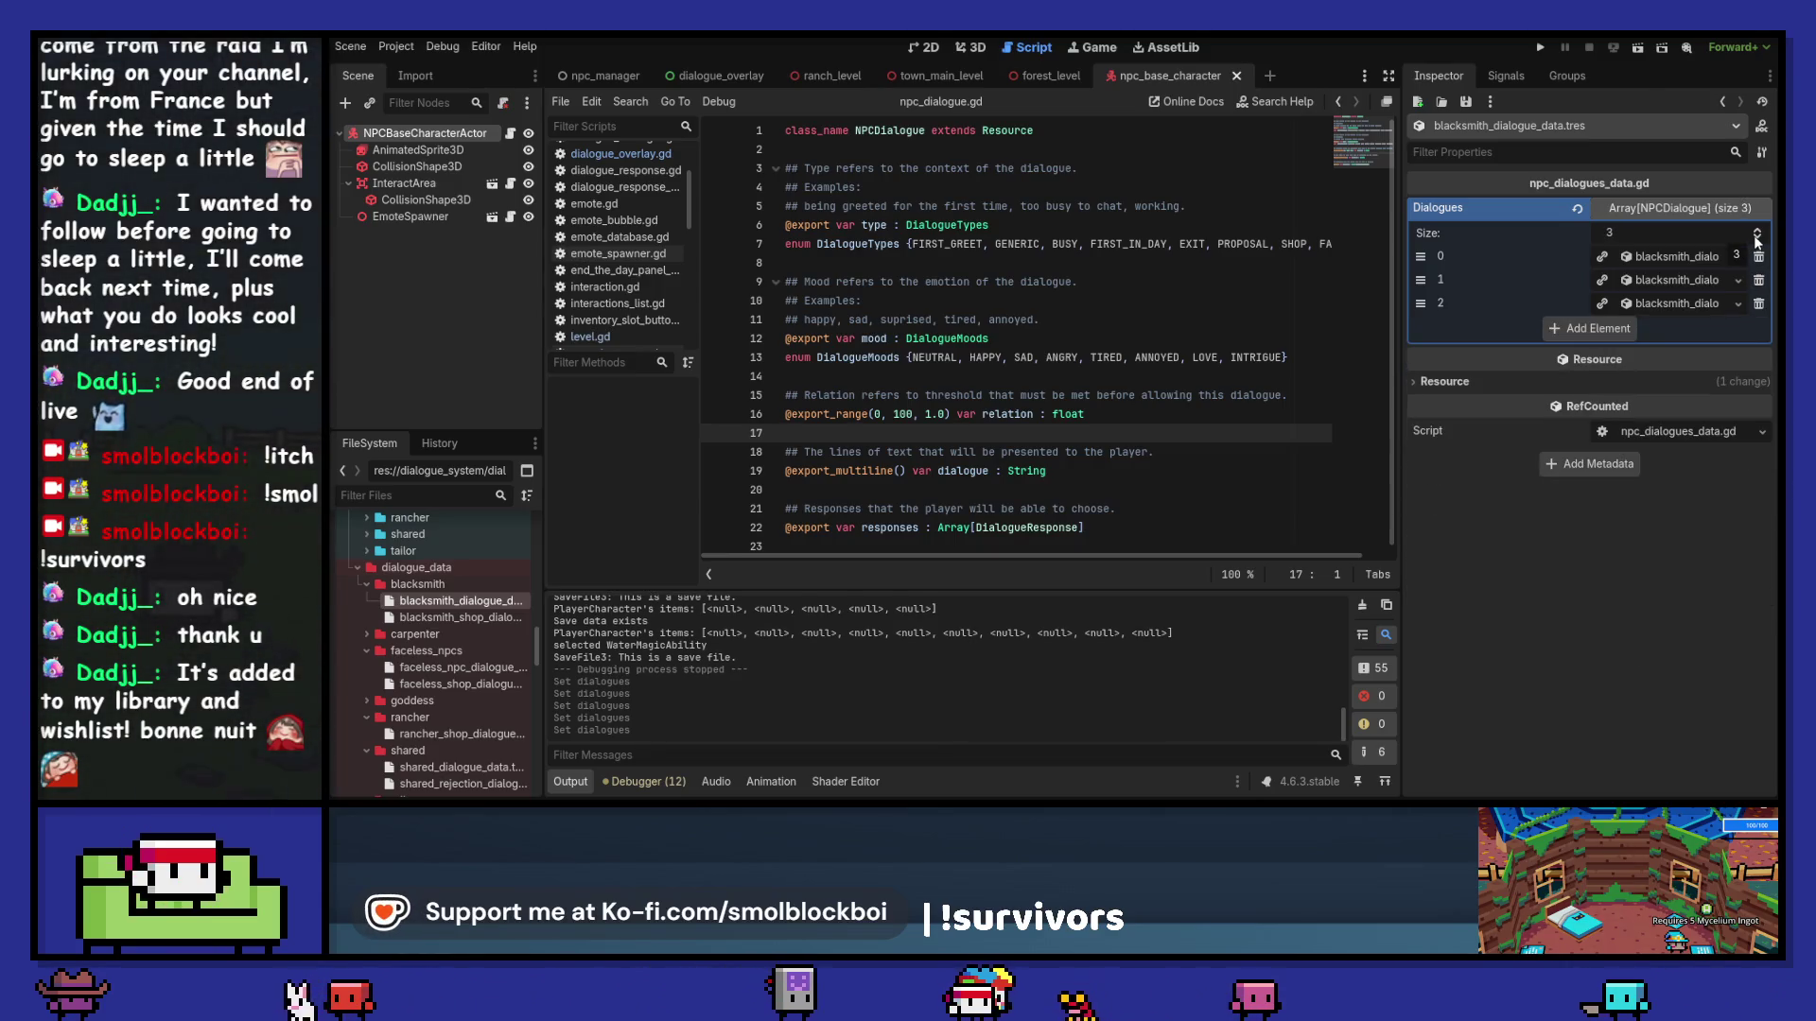
left_click(1669, 256)
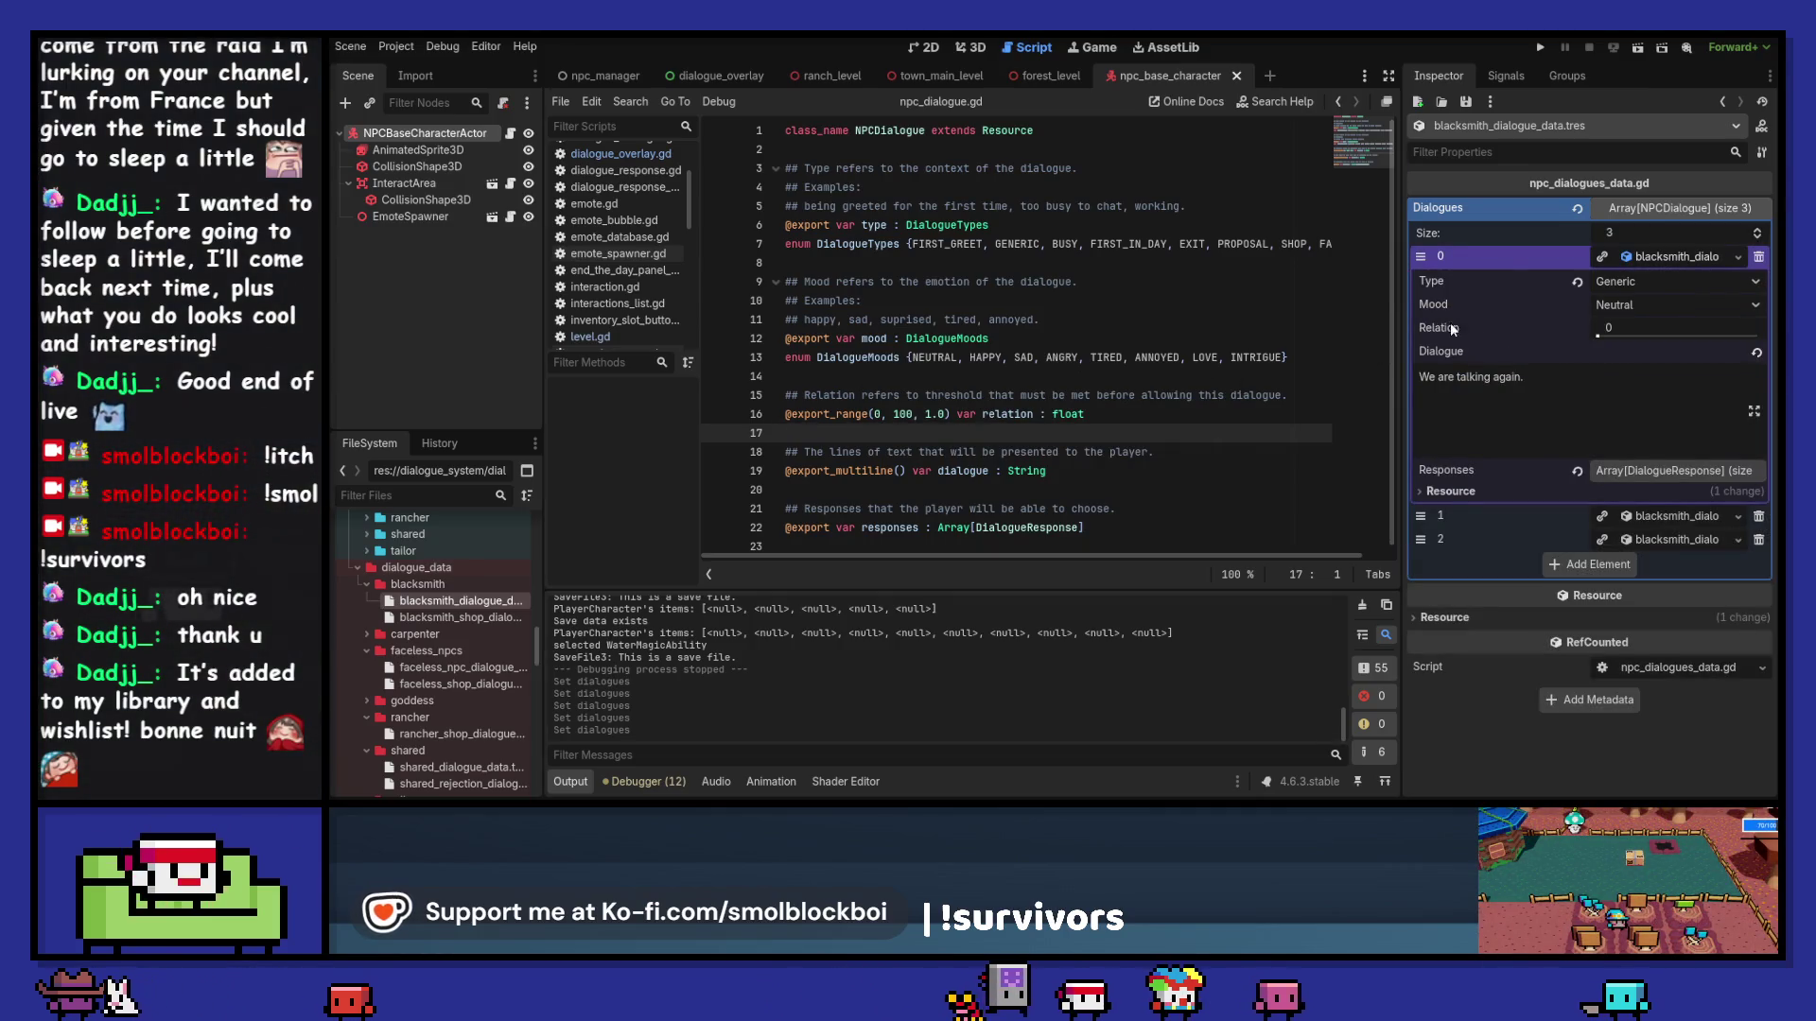
left_click(1690, 256)
left_click(1689, 280)
left_click(1689, 280)
left_click(1689, 280)
left_click(1690, 280)
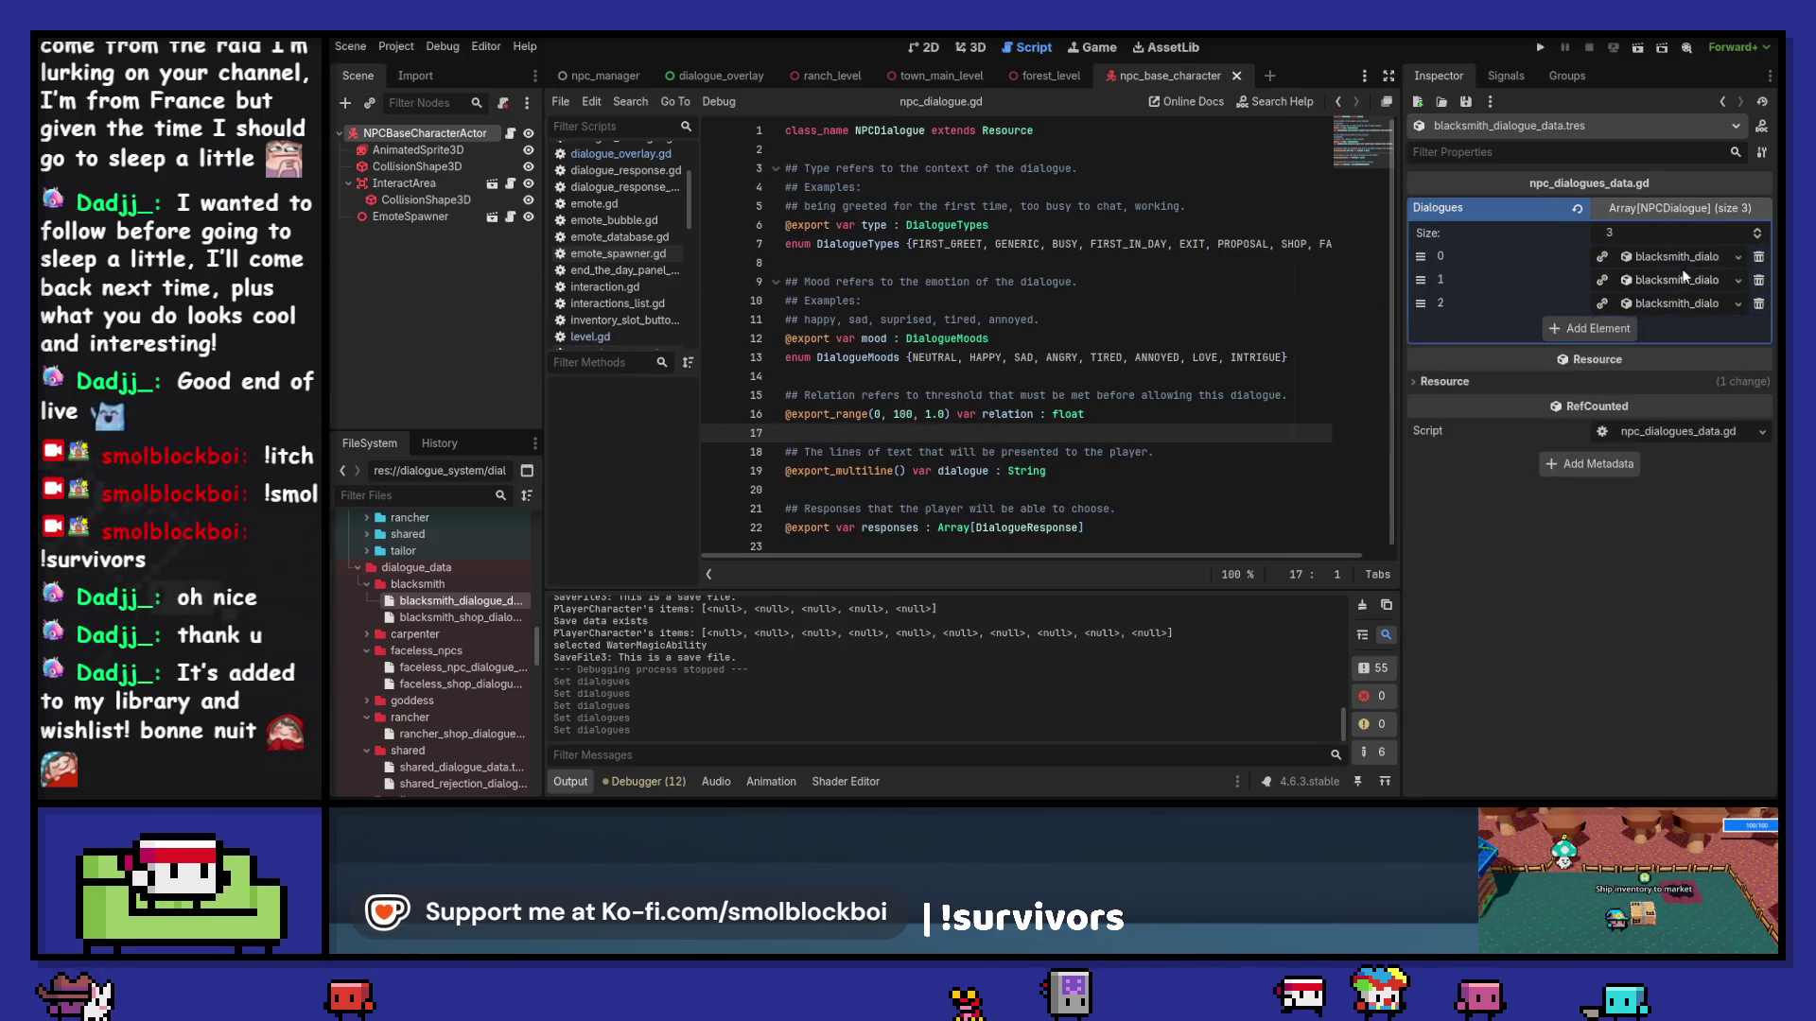
left_click(1682, 258)
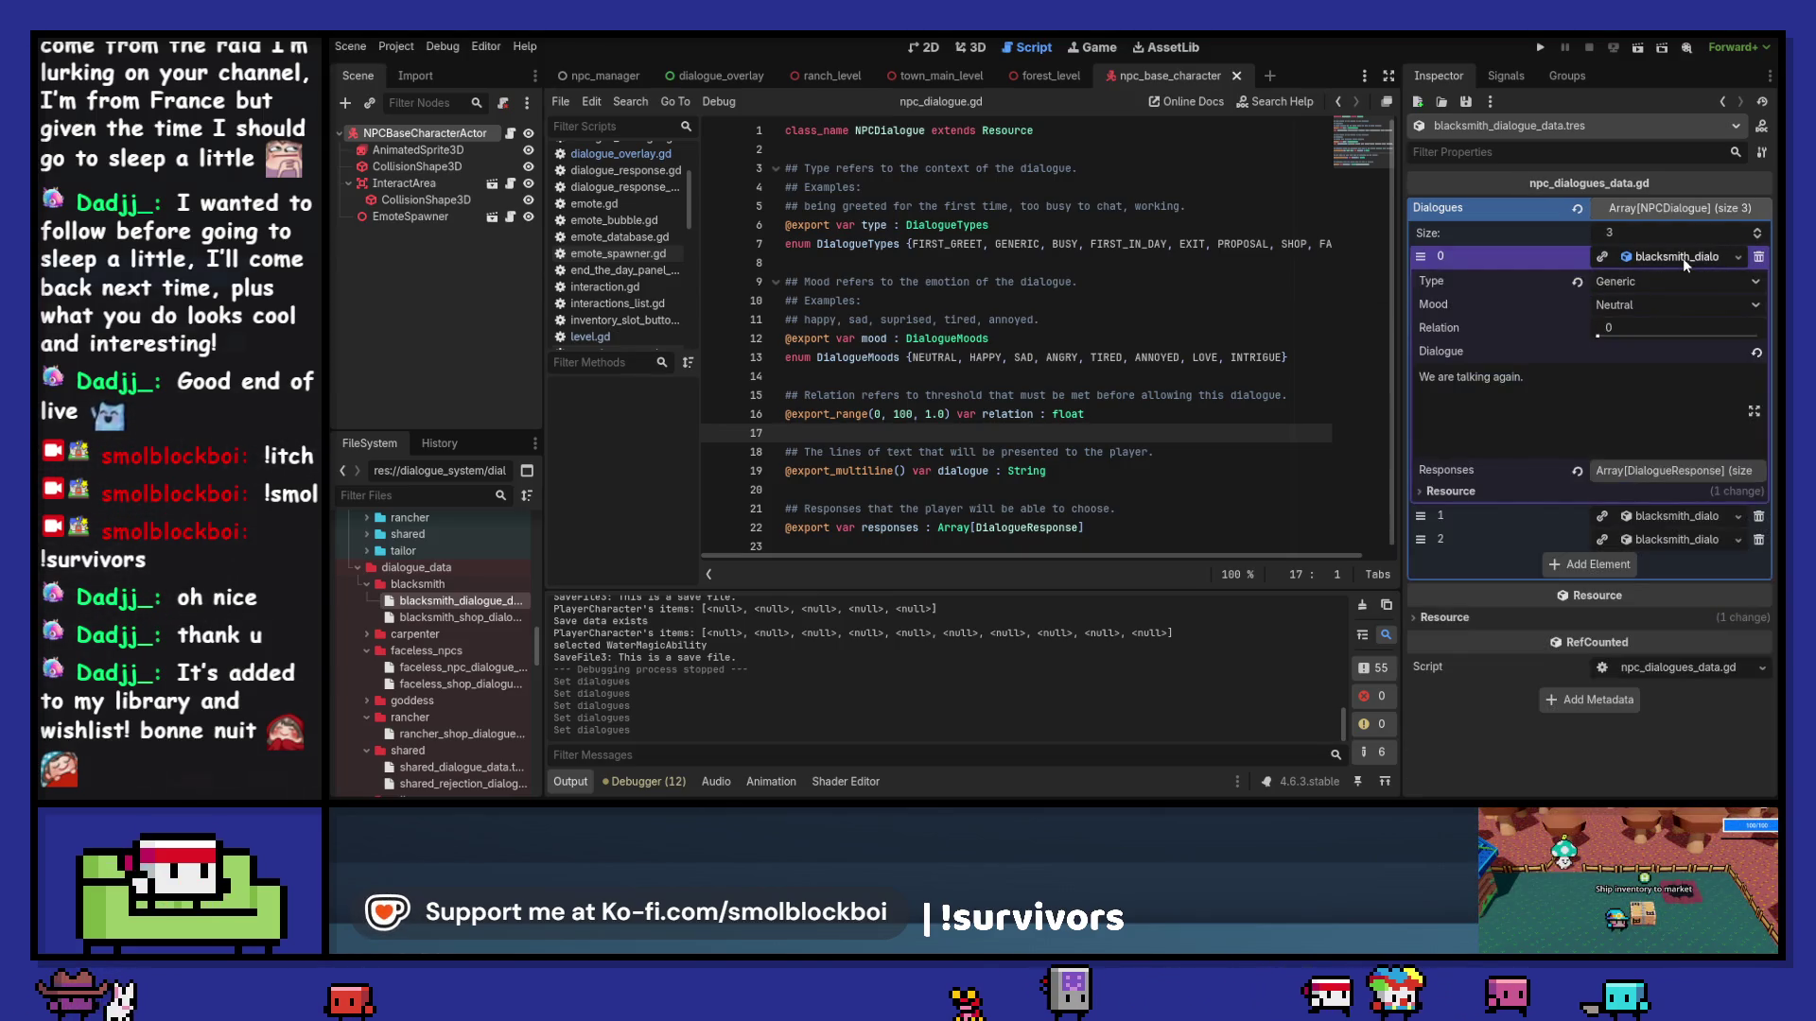
left_click(409, 494)
type("blacksmith")
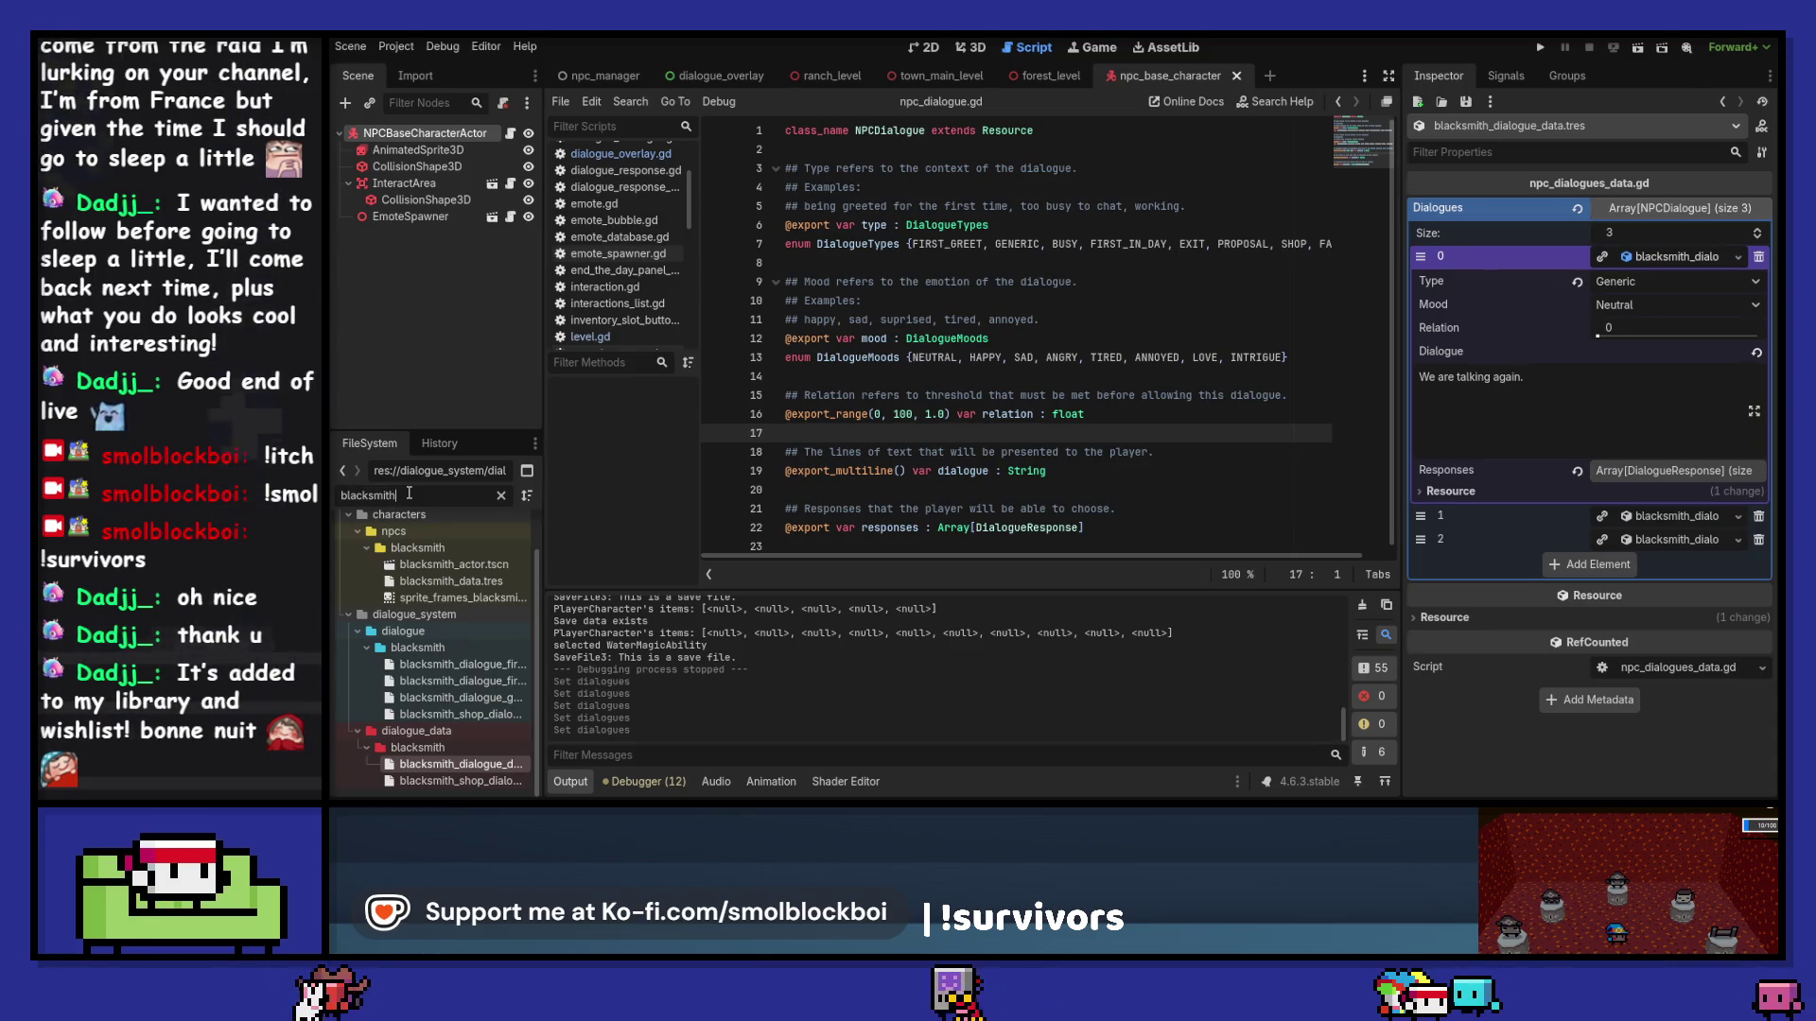
Step: Load blacksmith_dialogue_data as the blacksmith NPC's Dialogue Data and save the scene
left_click(485, 581)
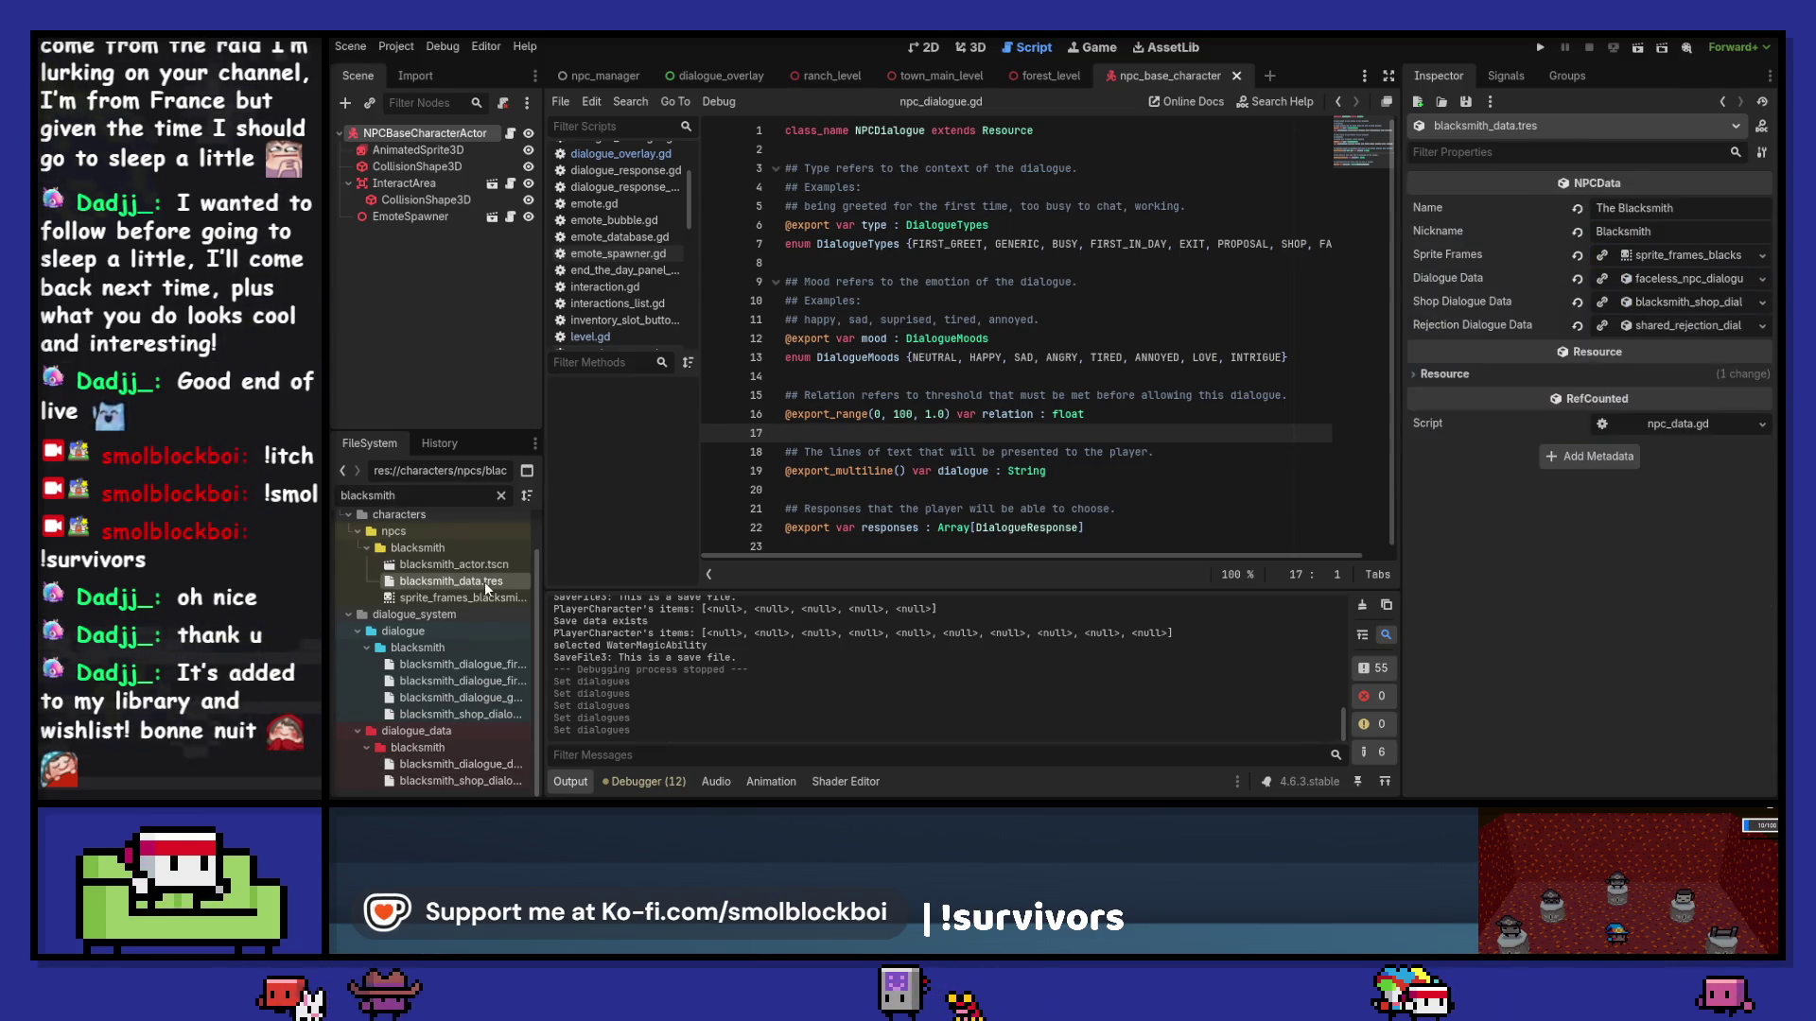
left_click(1762, 280)
left_click(1680, 346)
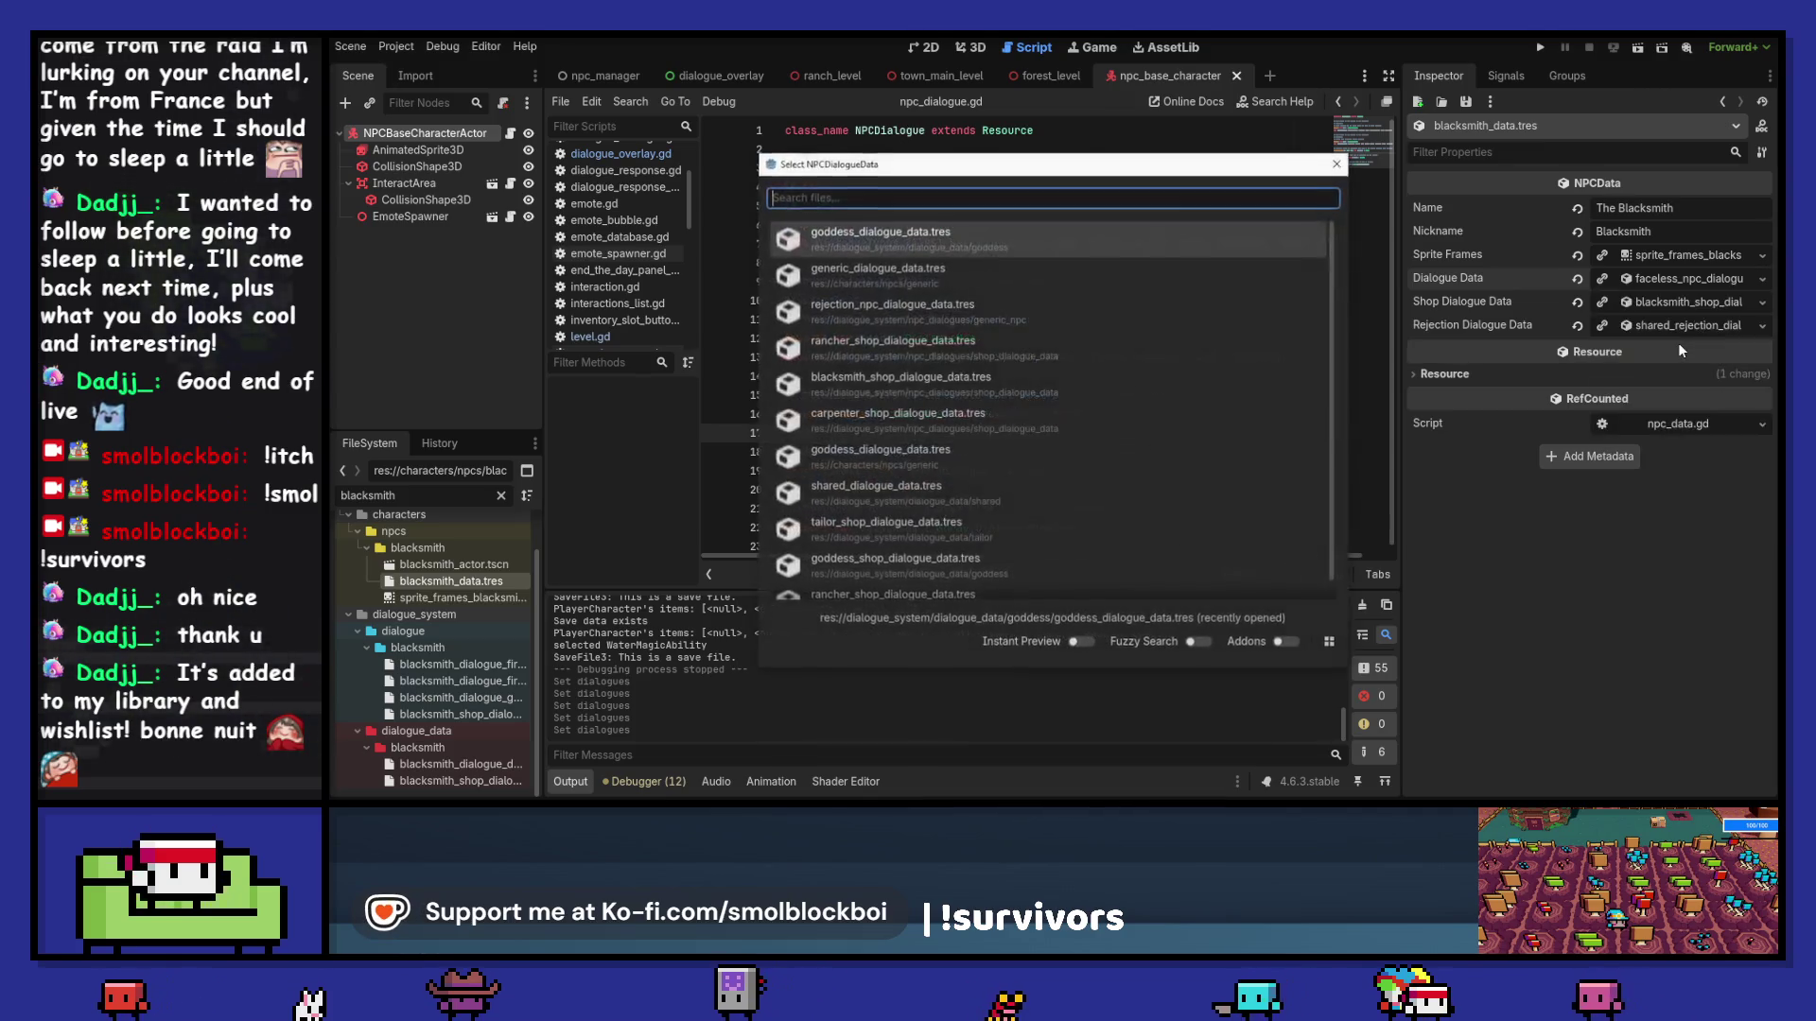
type("black")
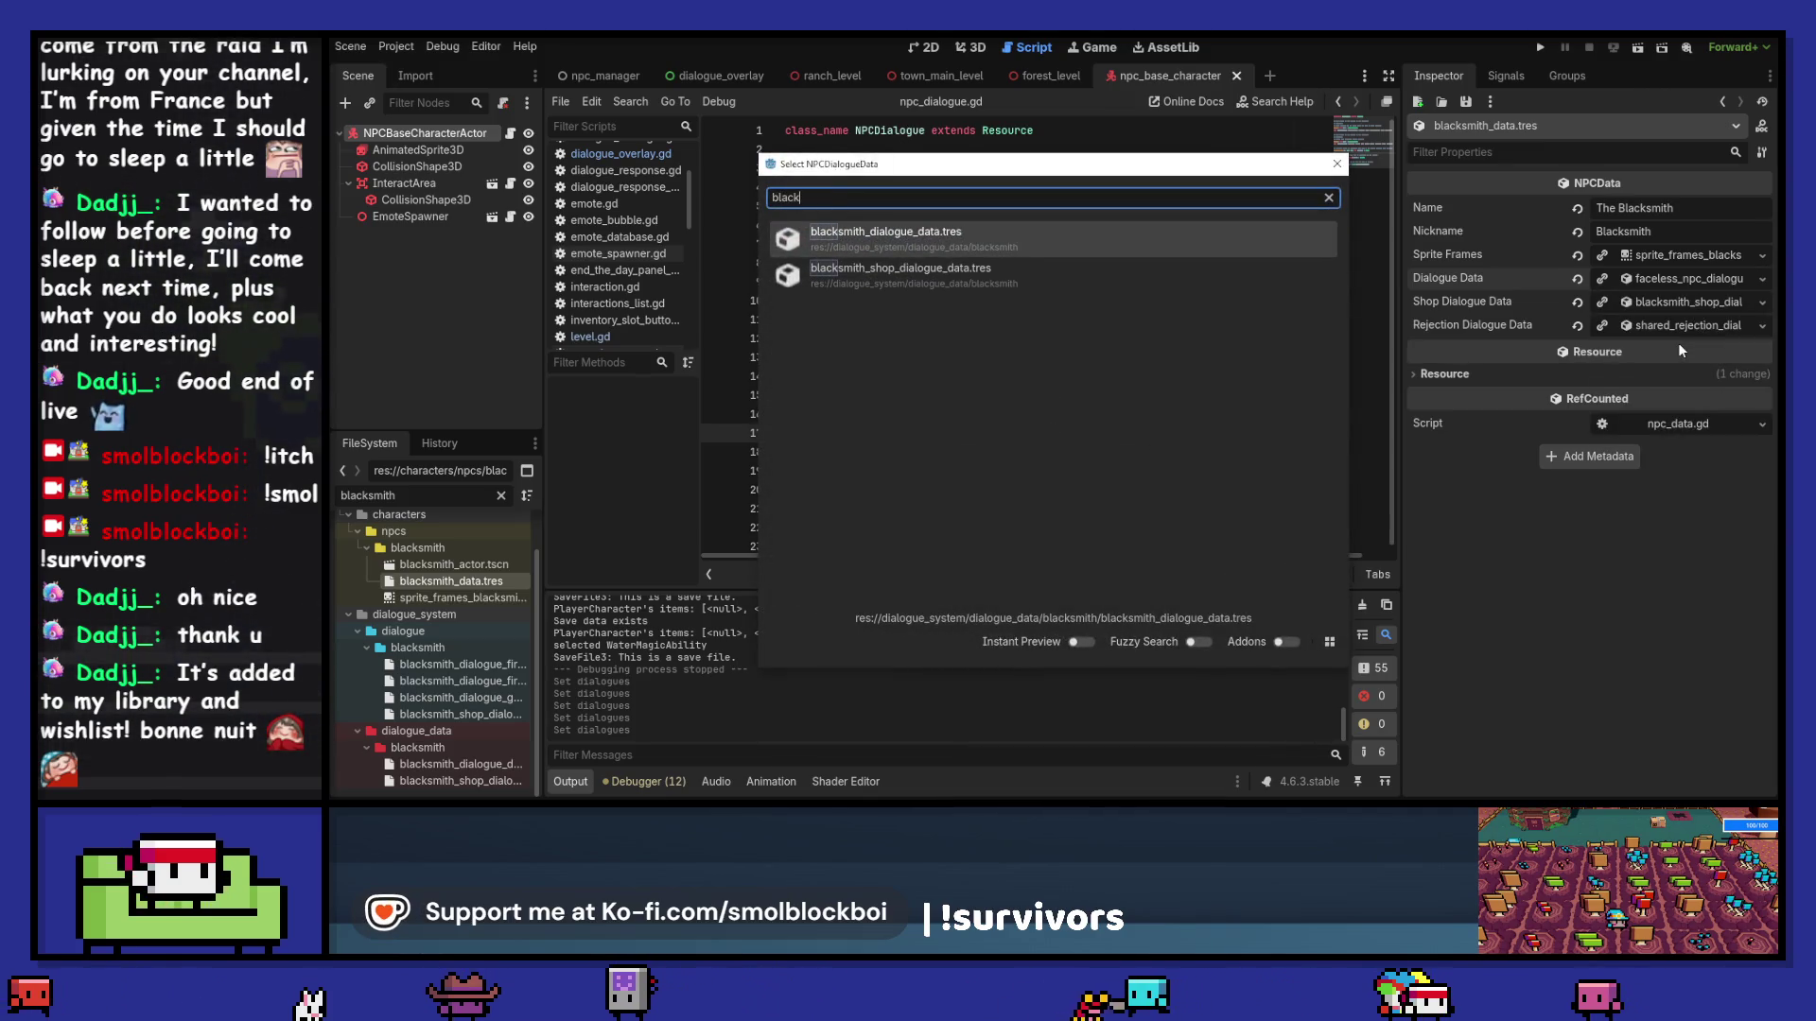
key("Return")
key("ctrl+s")
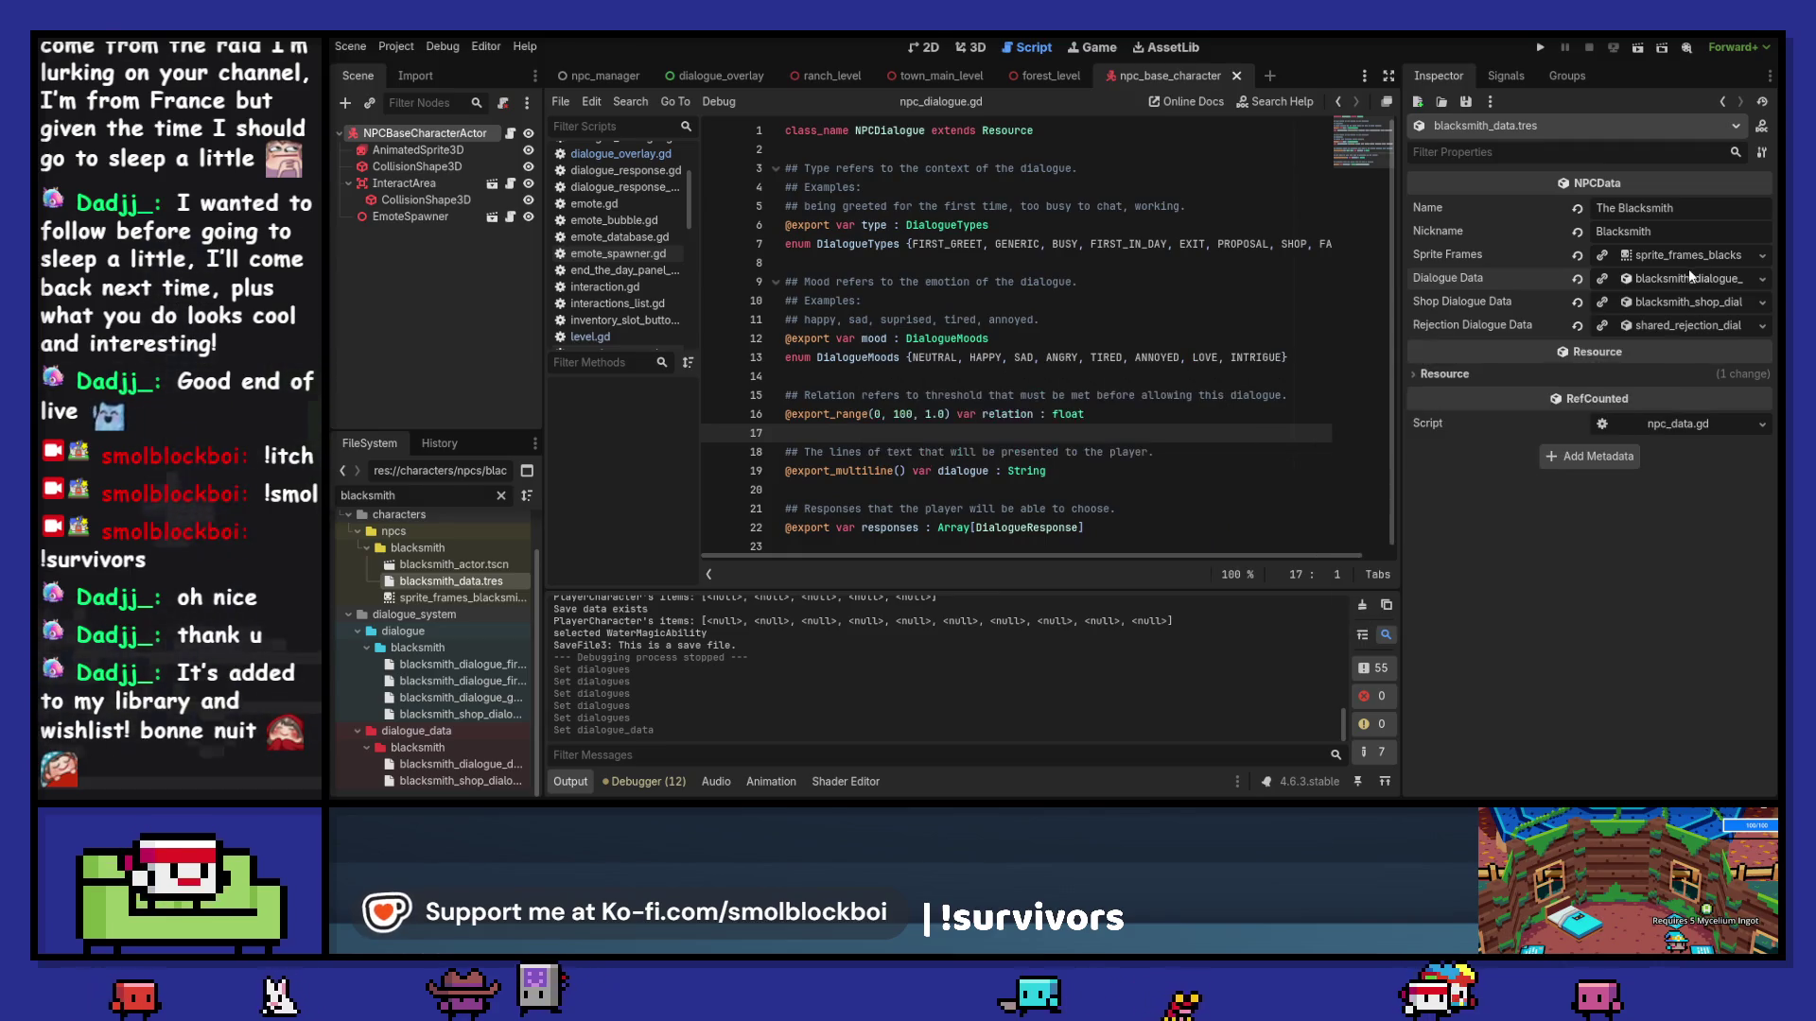
Step: Change the blacksmith's generic line to 'You again? What do you need?'
left_click(1676, 278)
left_click(1680, 352)
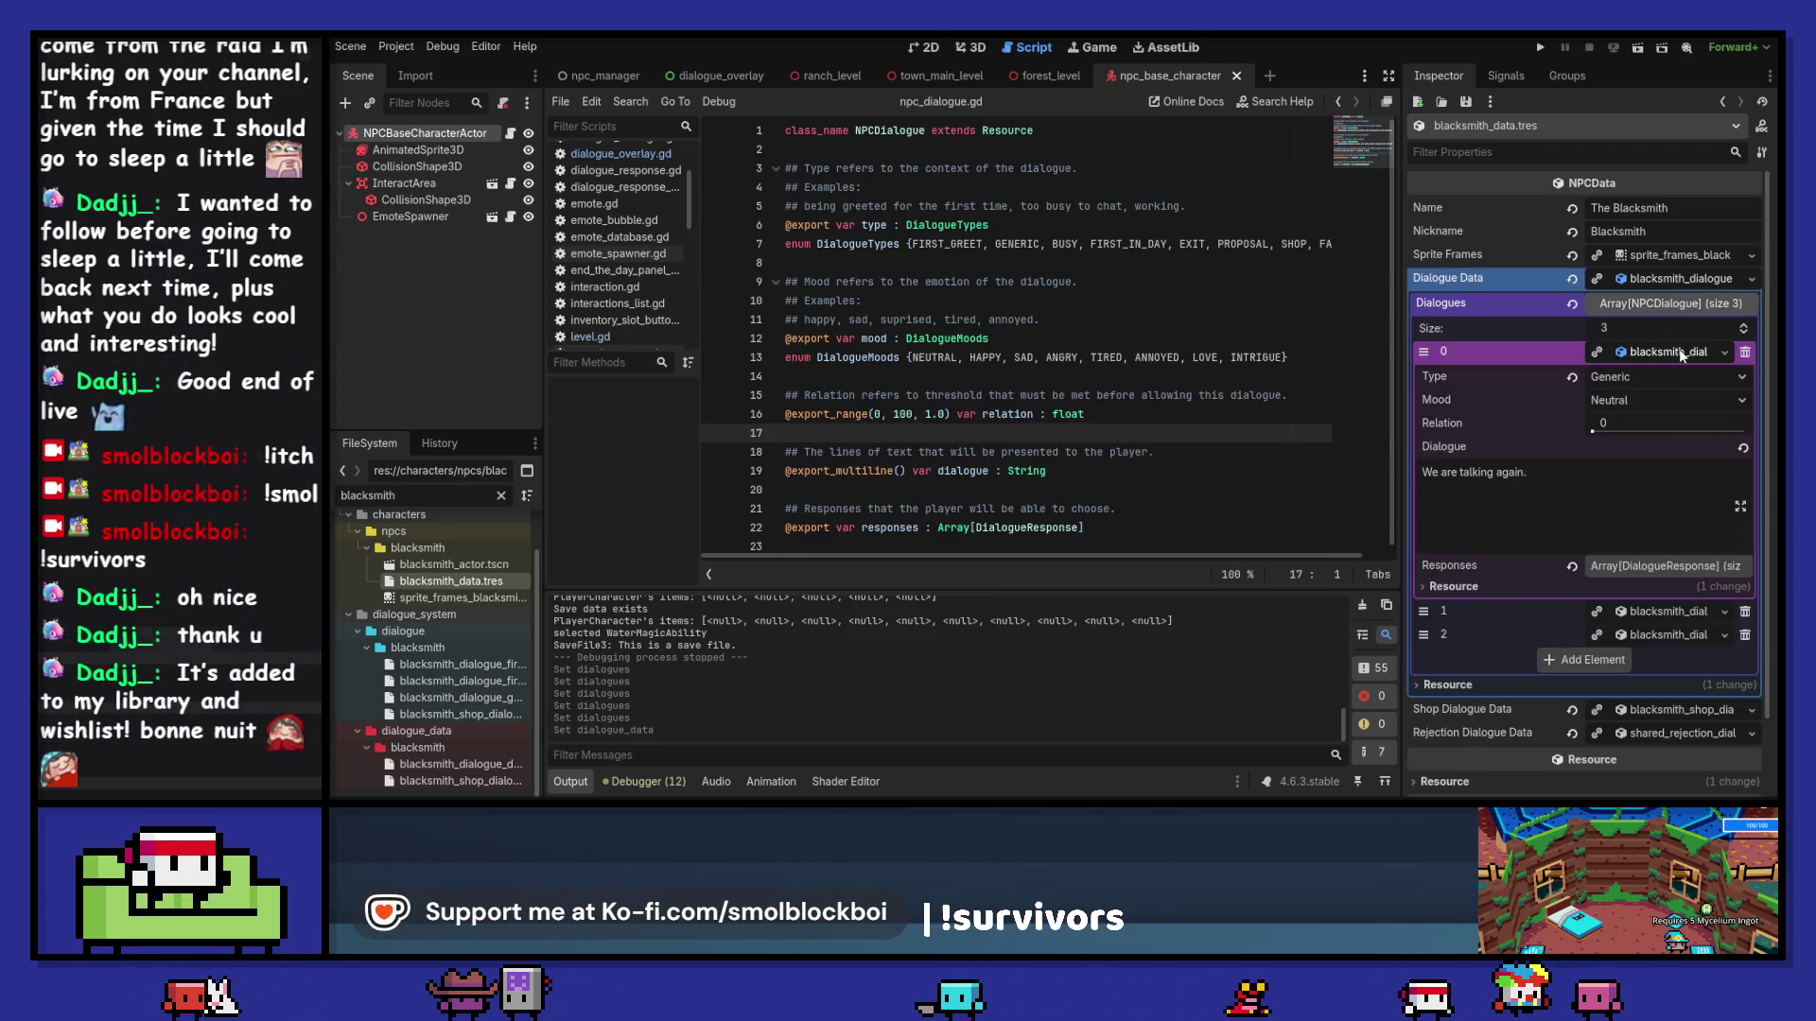
triple_click(1562, 498)
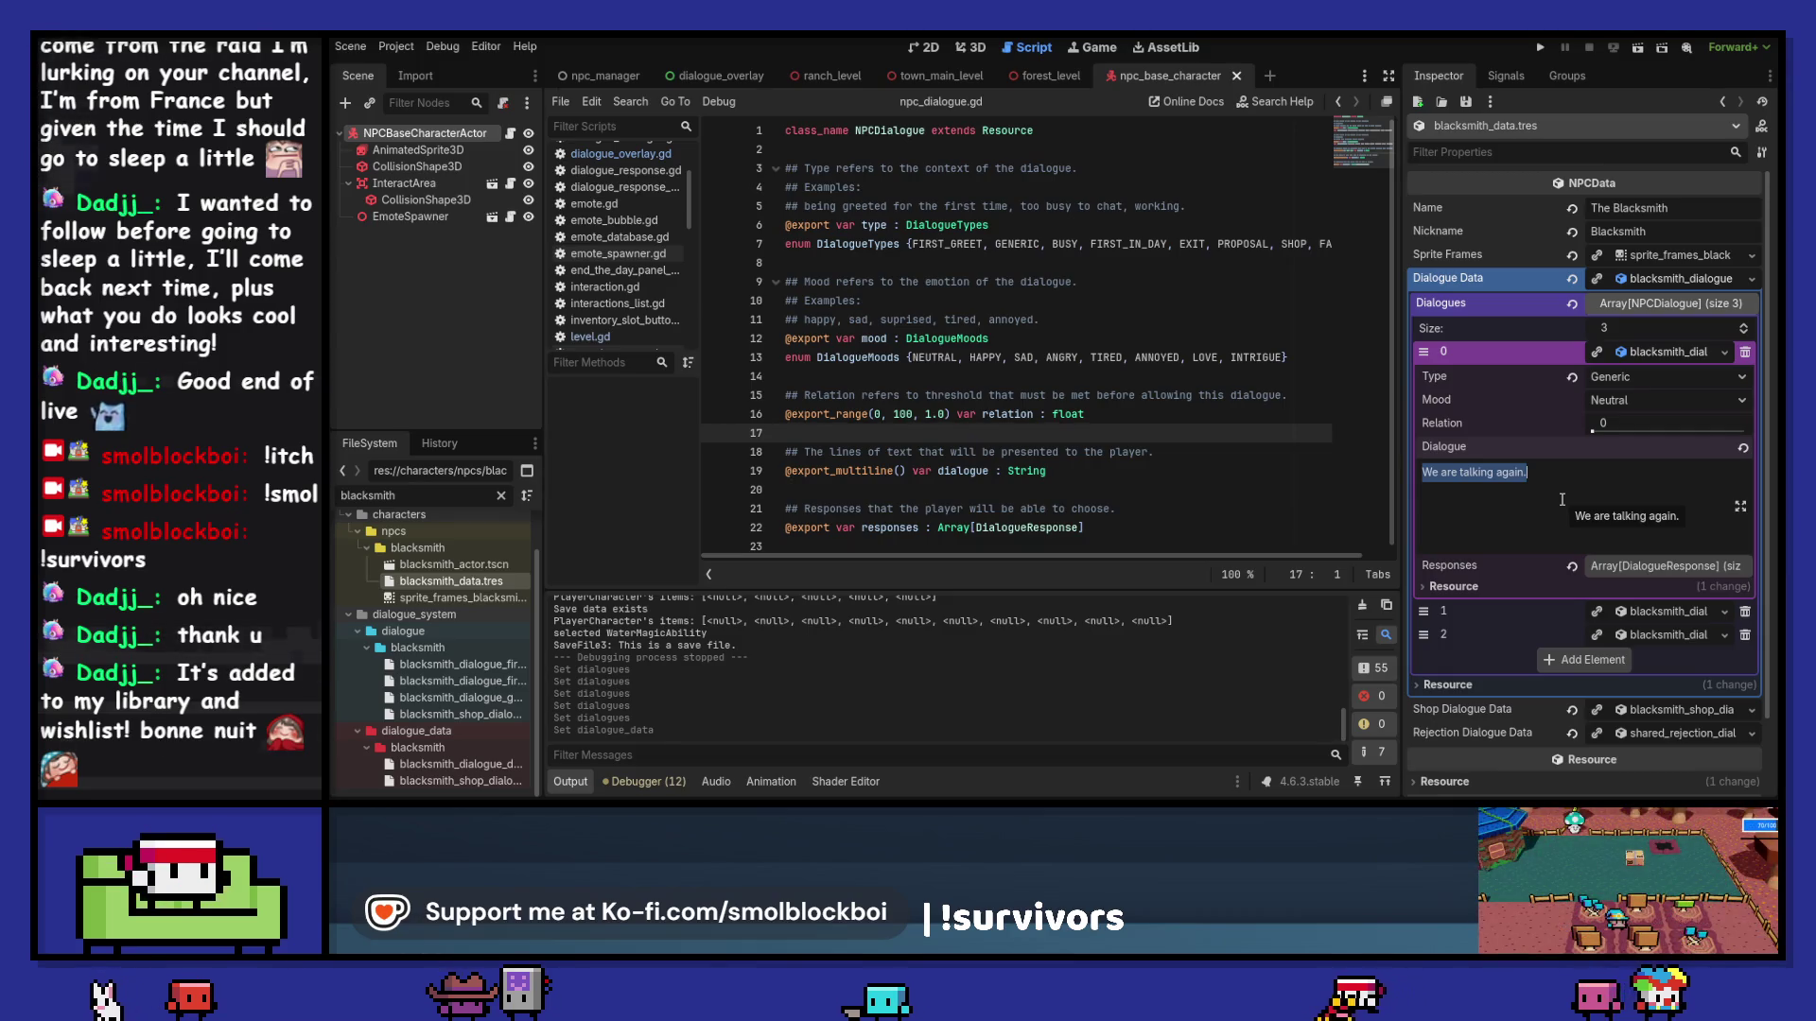
type("You agai")
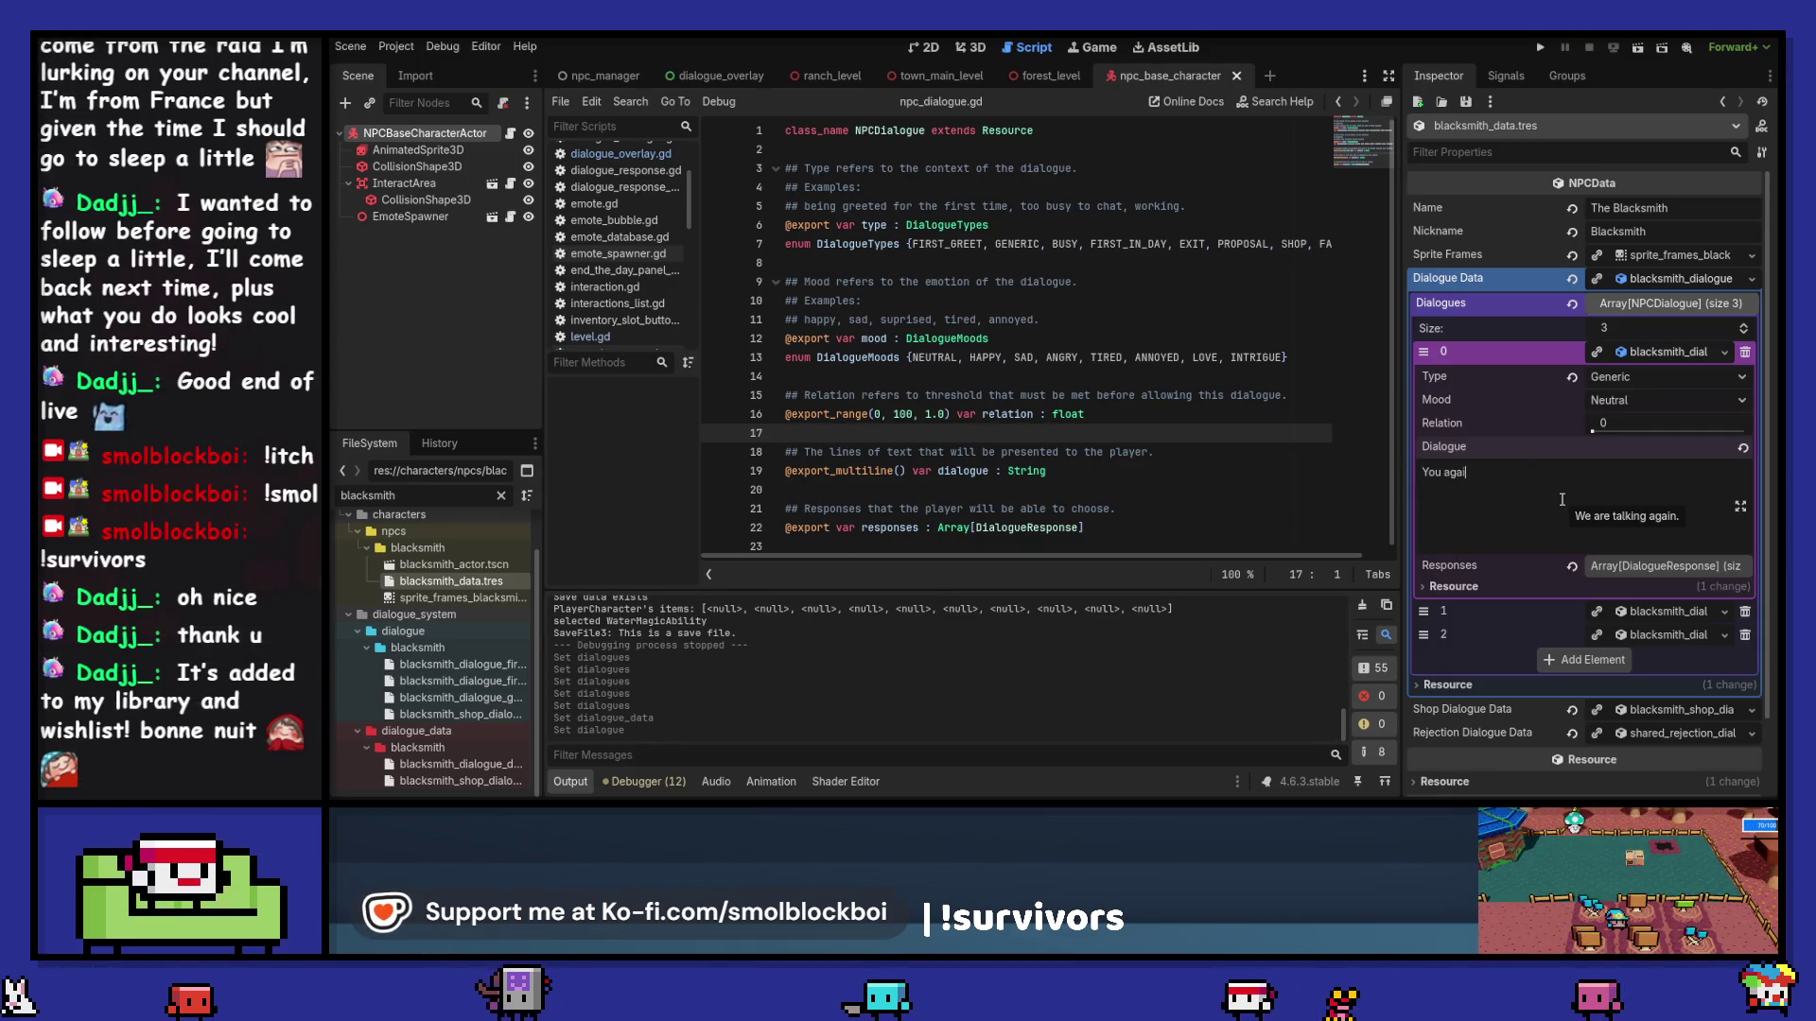
type("n? ")
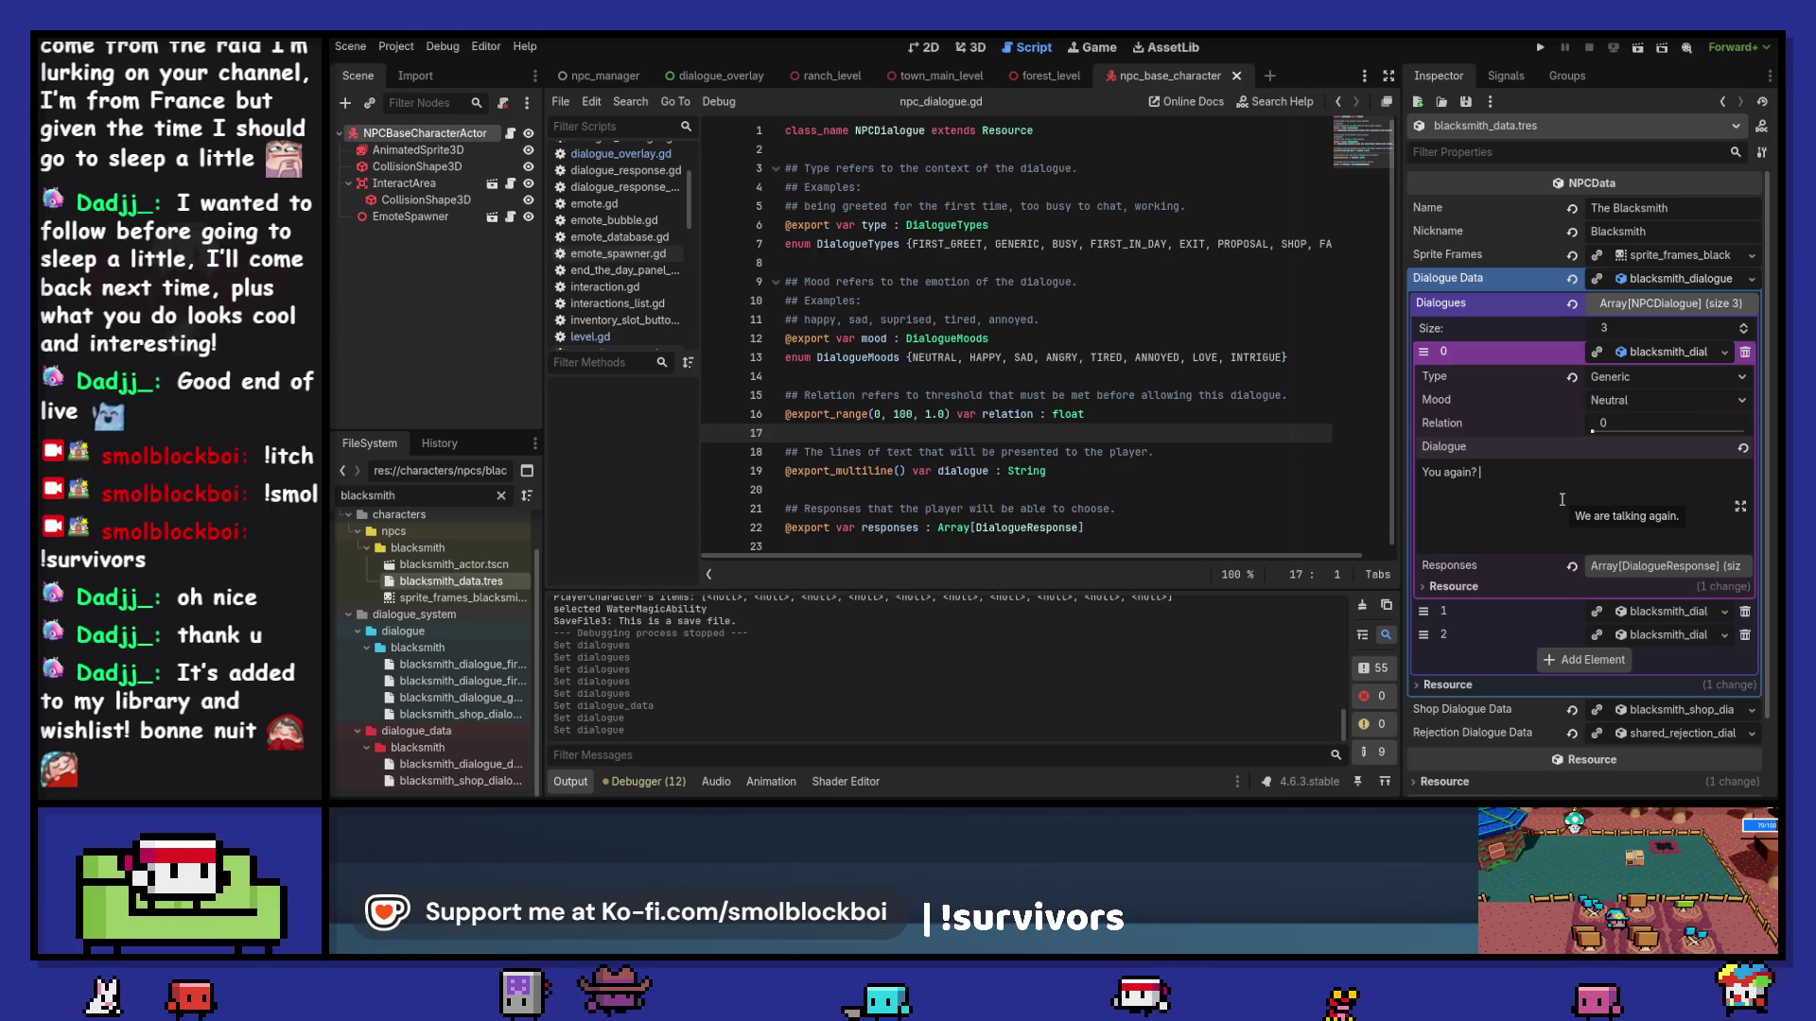
type("What do you need?")
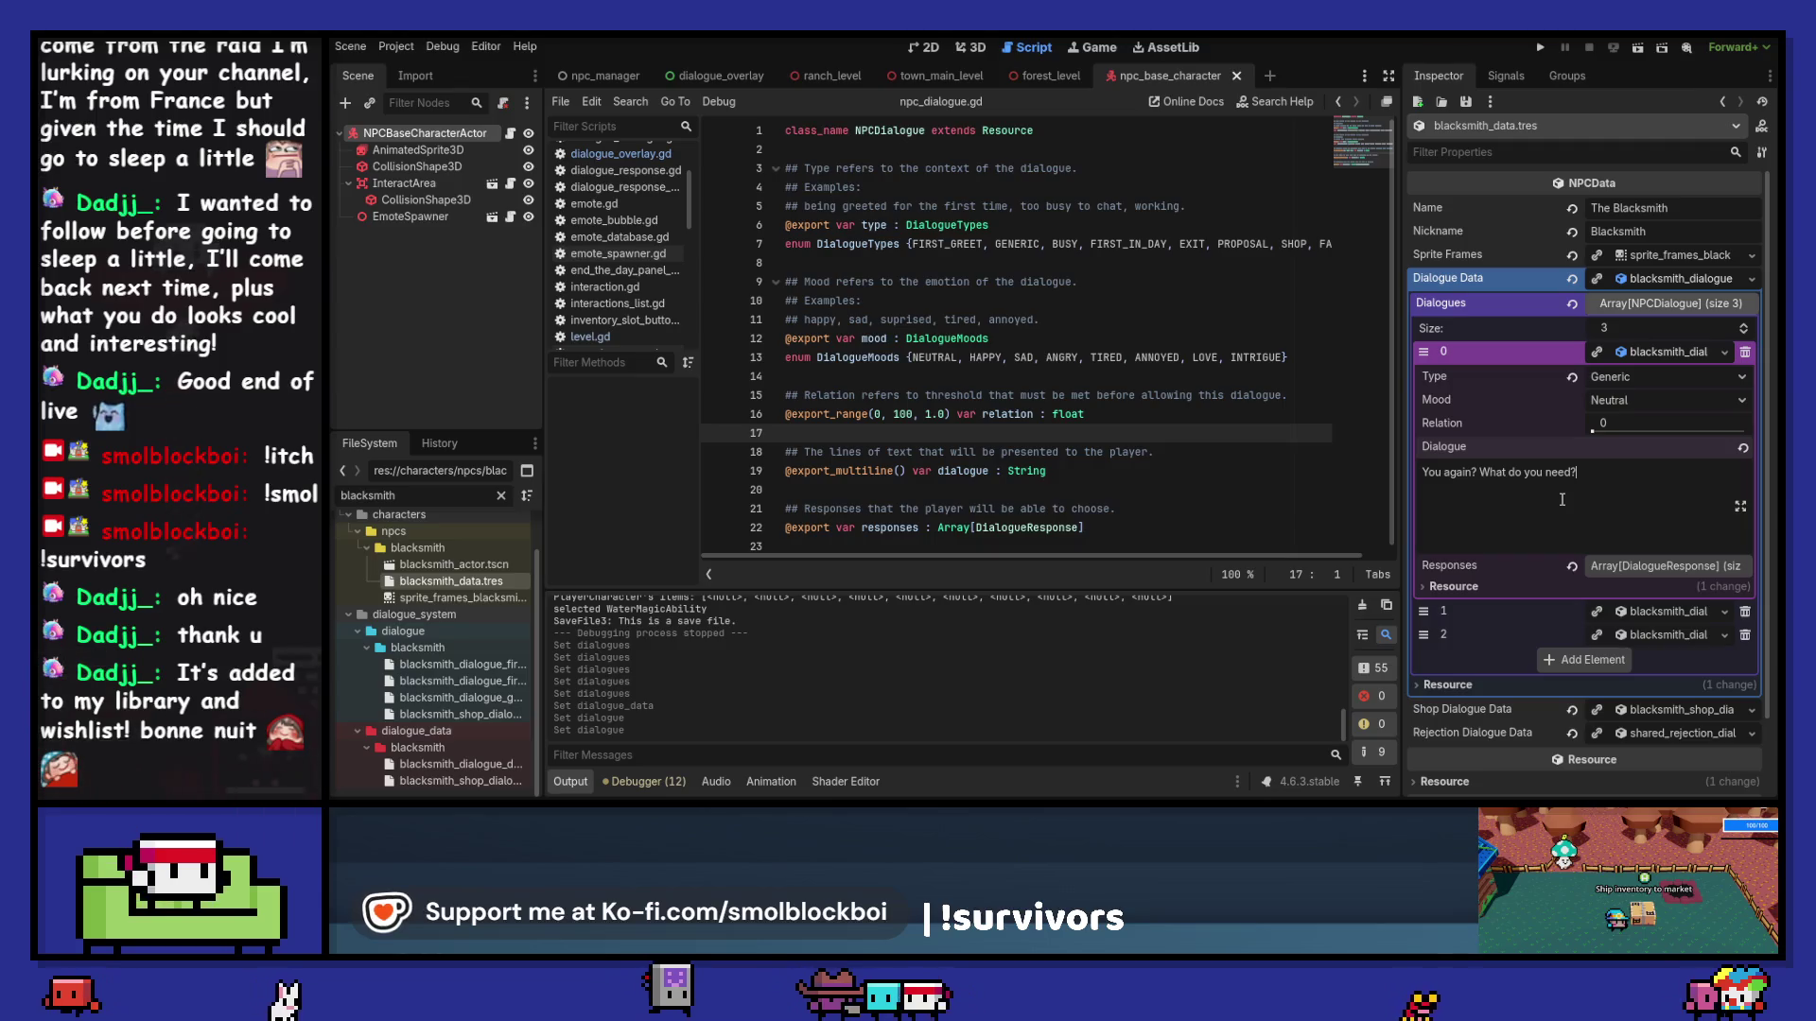
left_click(1657, 353)
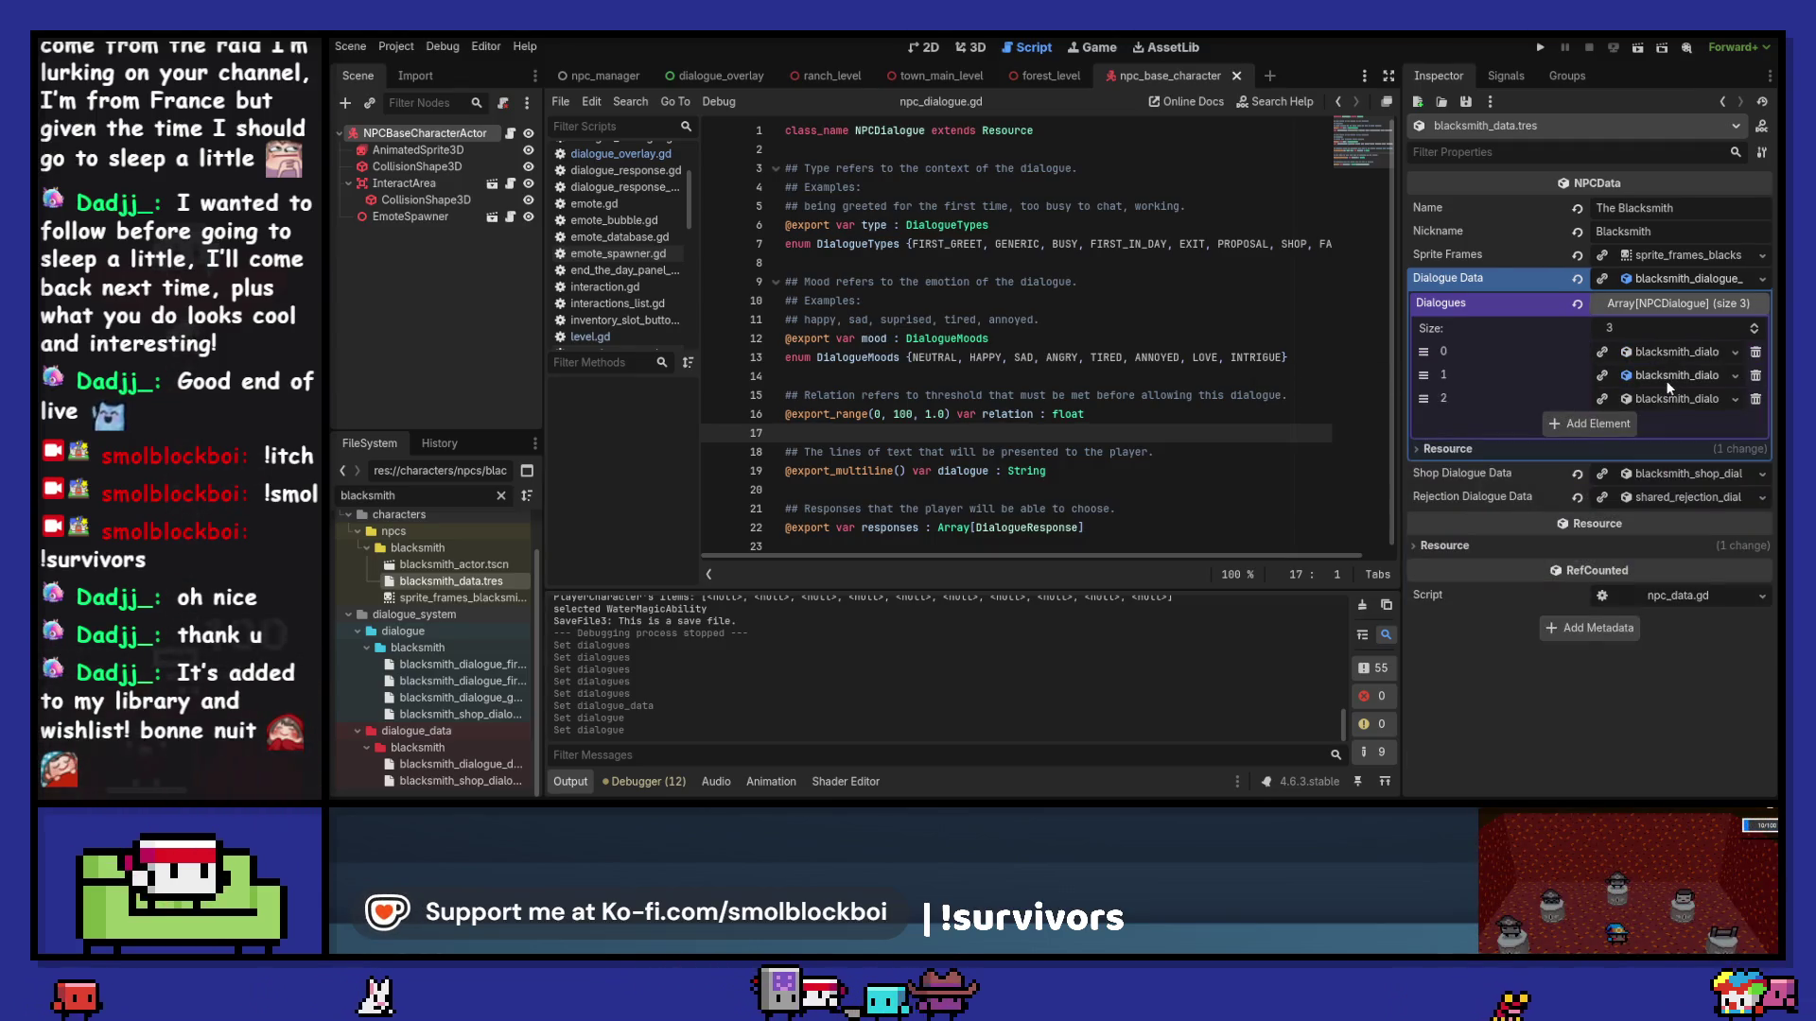
Step: Rewrite the first-greet line as 'You're new. I'm the blacksmith.' and save
left_click(1667, 378)
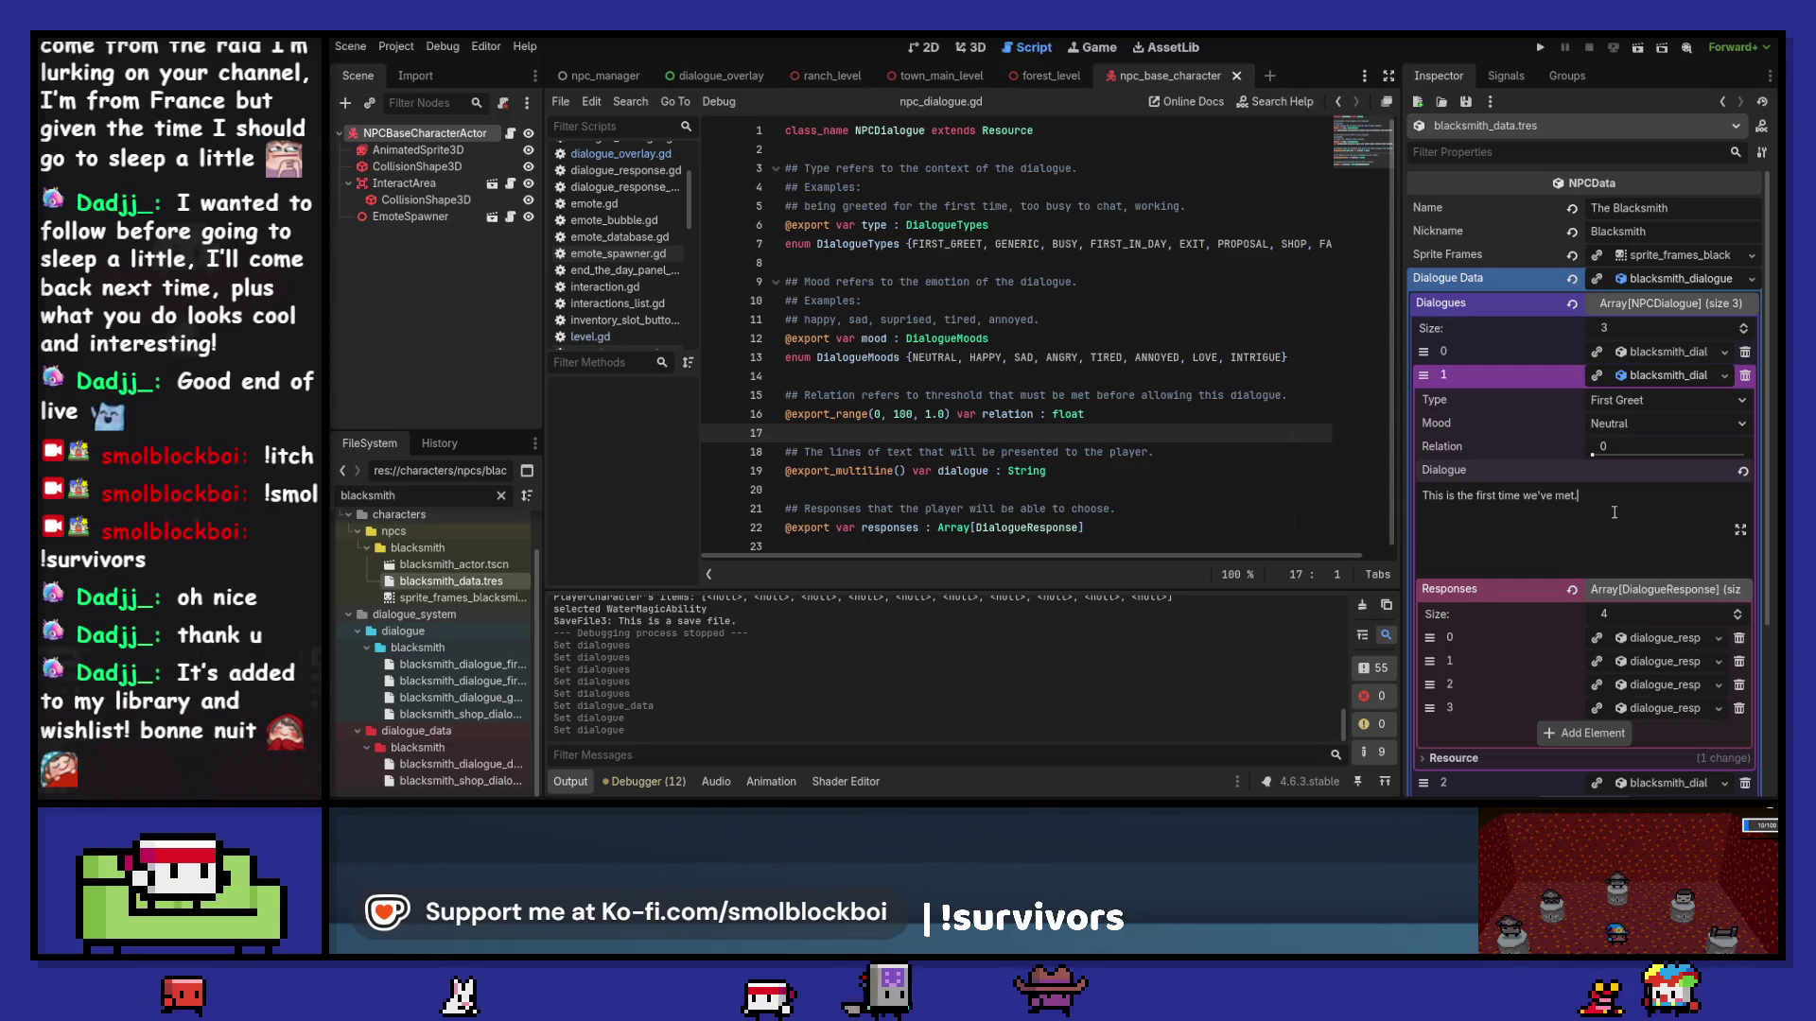
key("ctrl+a")
type("You")
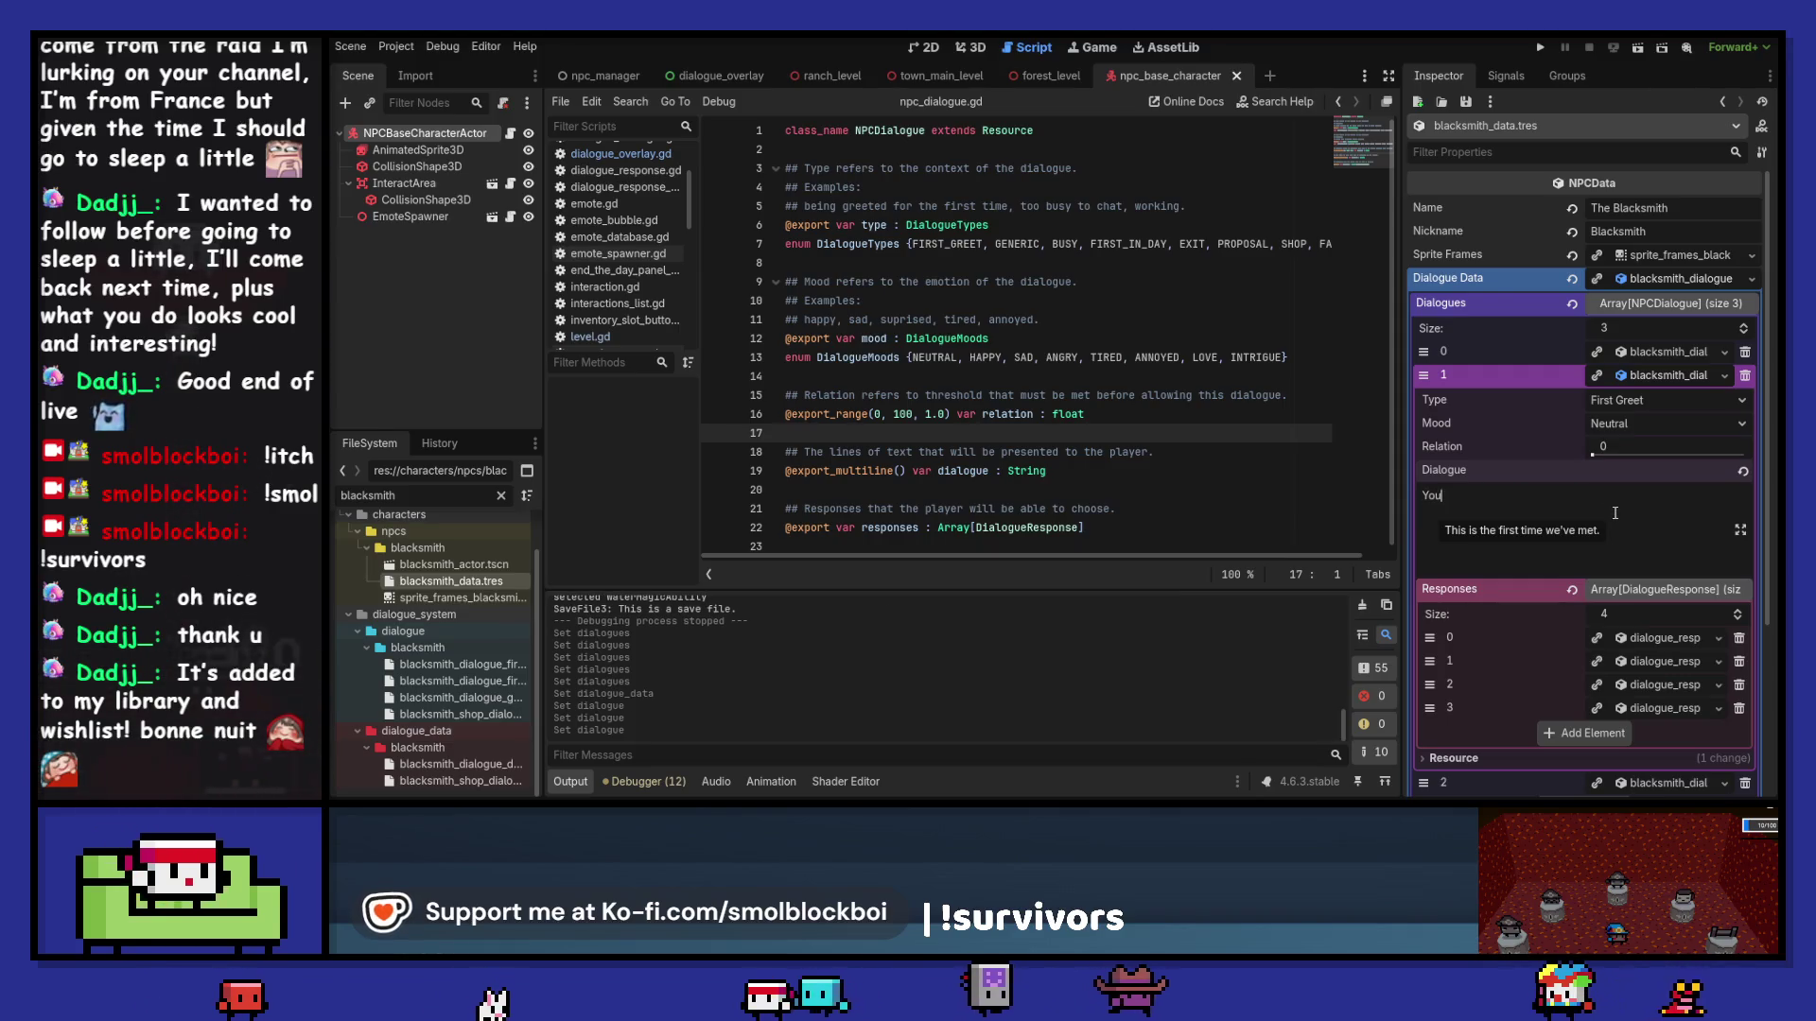
type("'re new.")
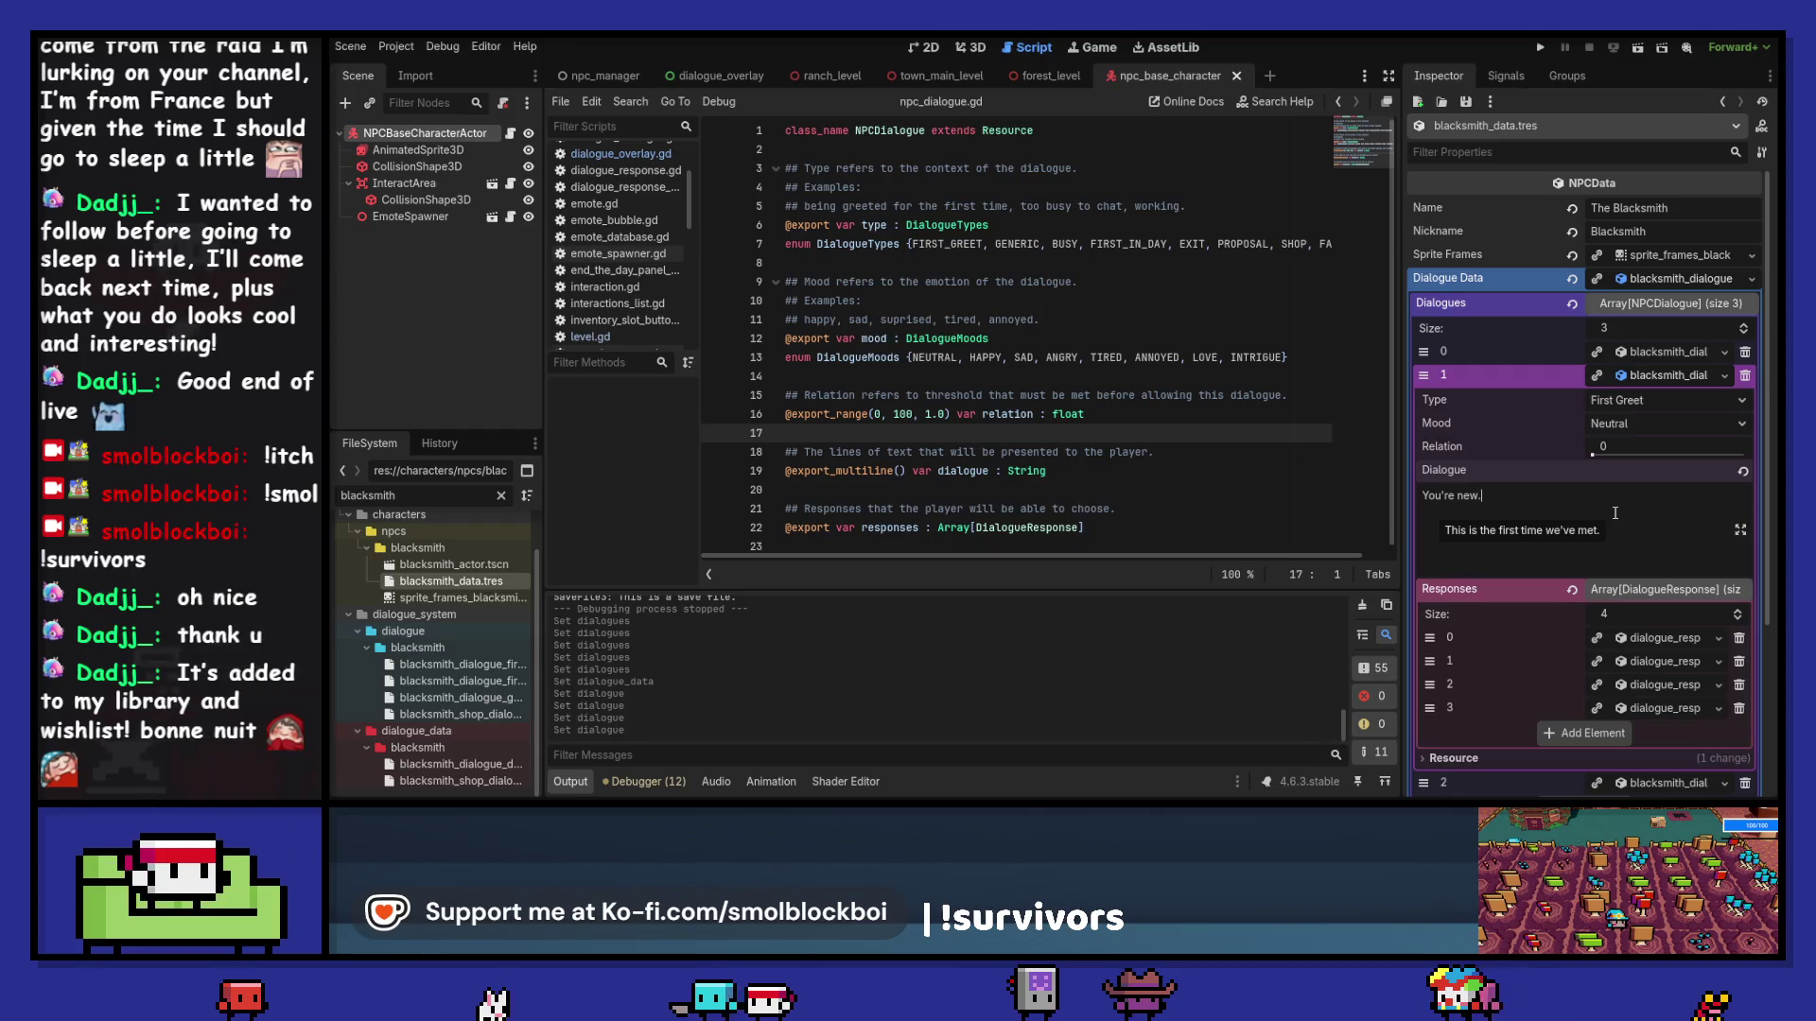
type(" I'm t")
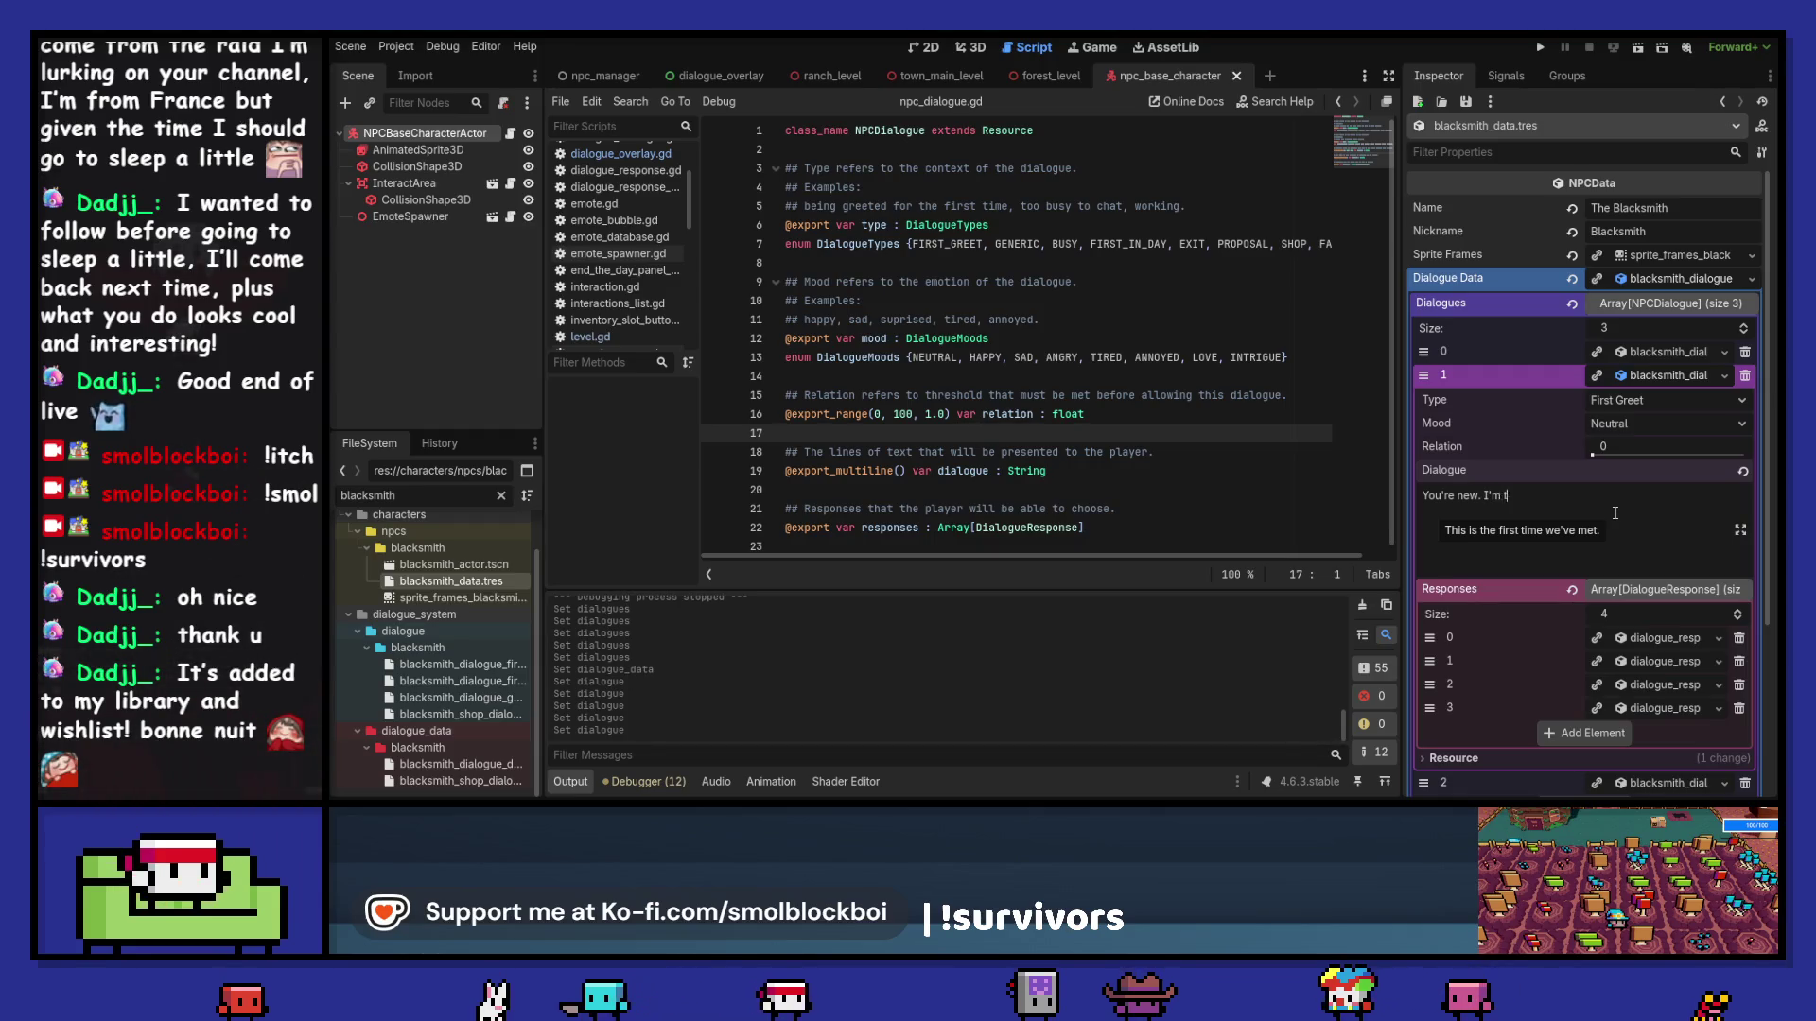
type("he blacksmith. I")
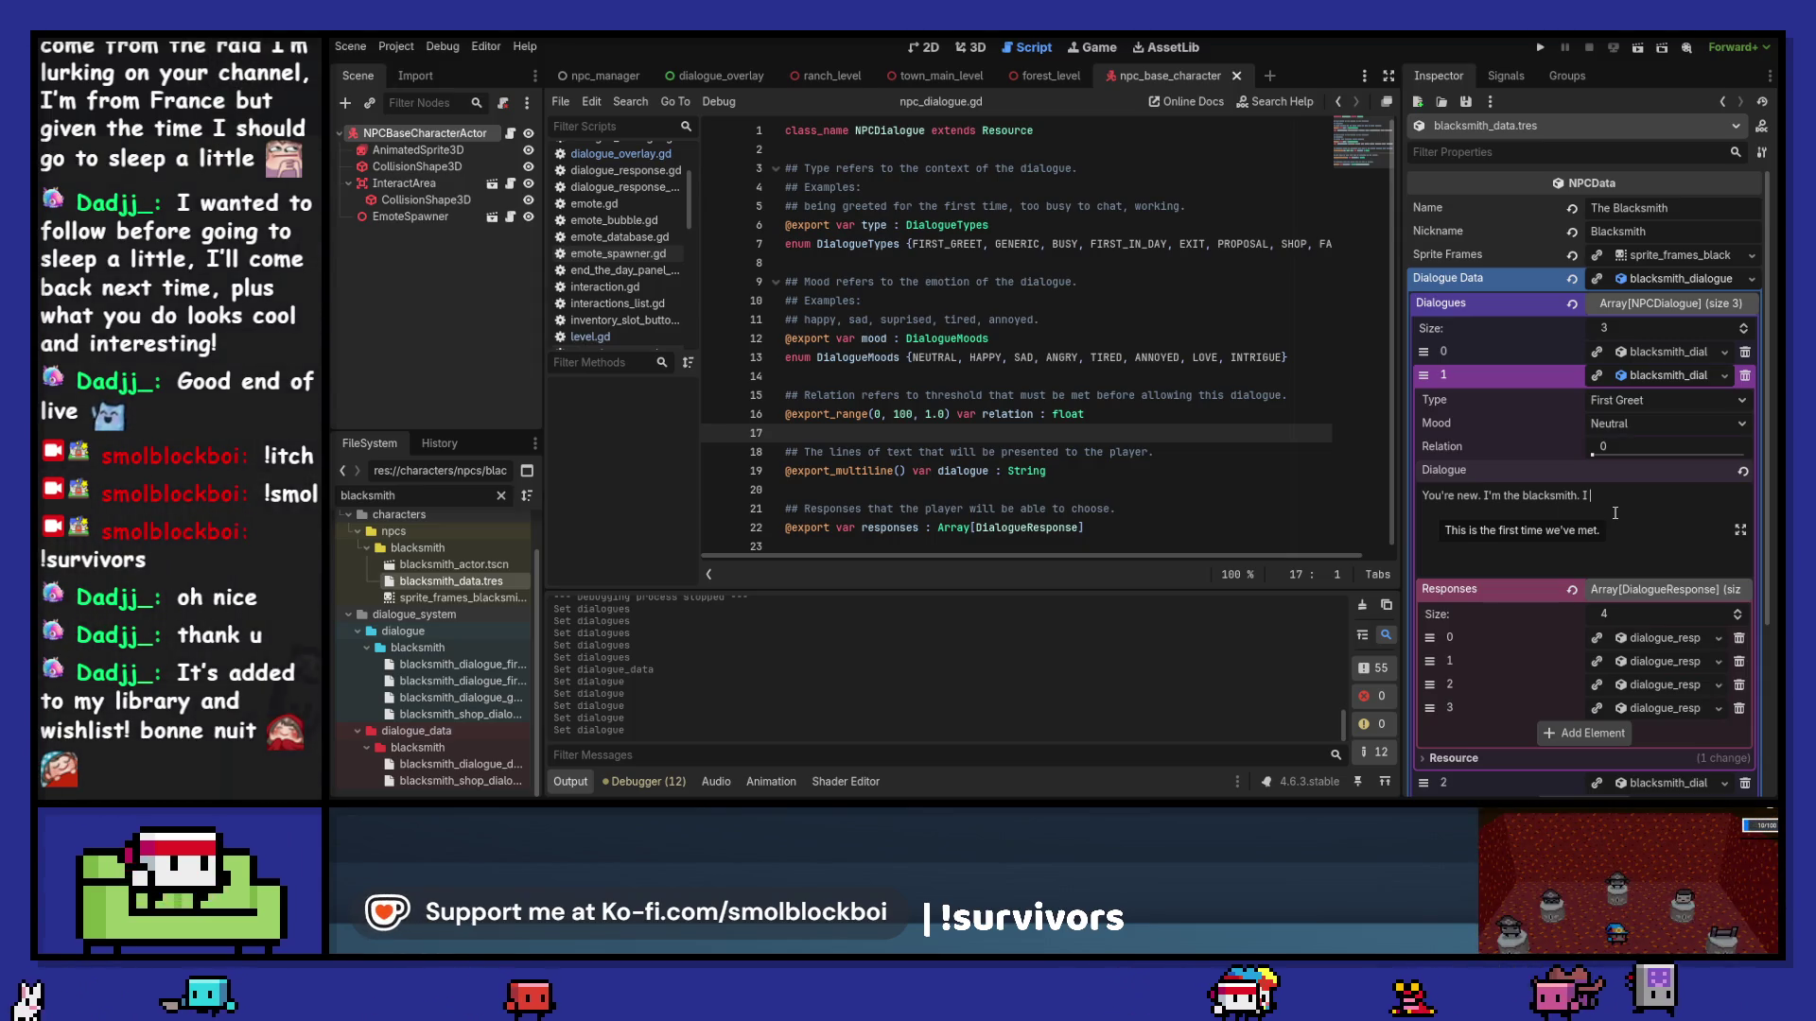
key("BackSpace")
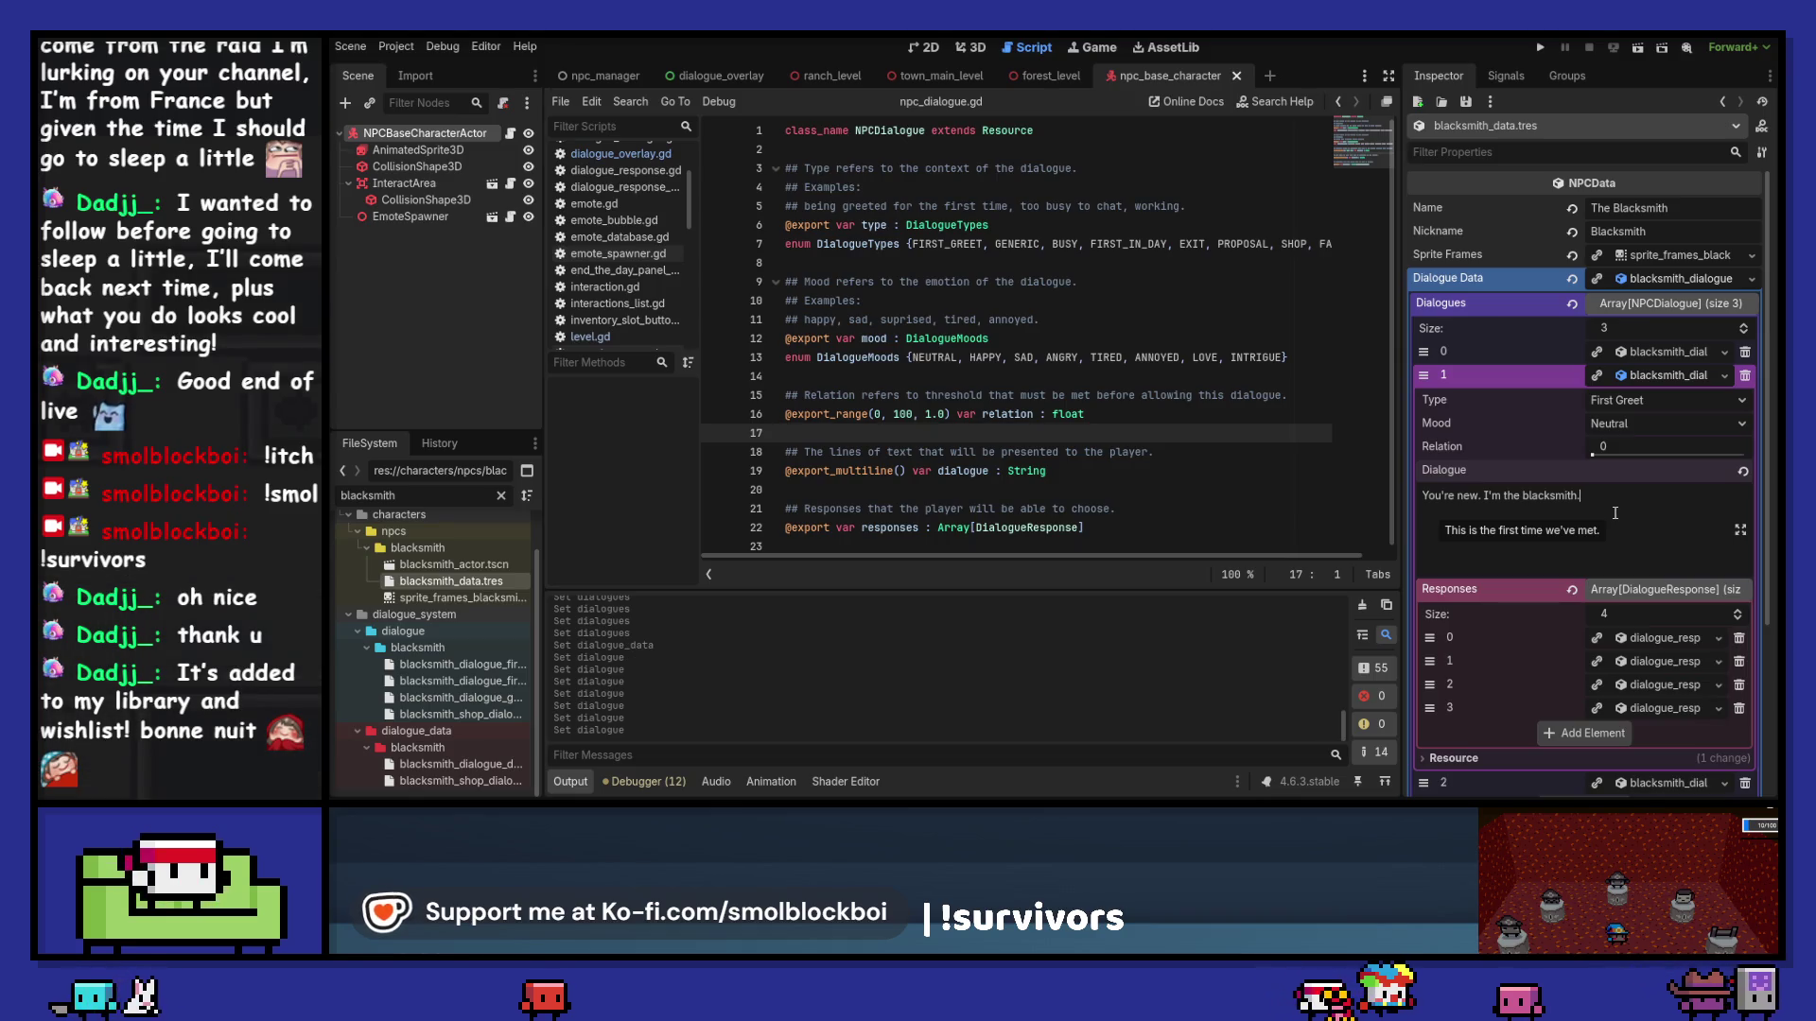
key("ctrl+s")
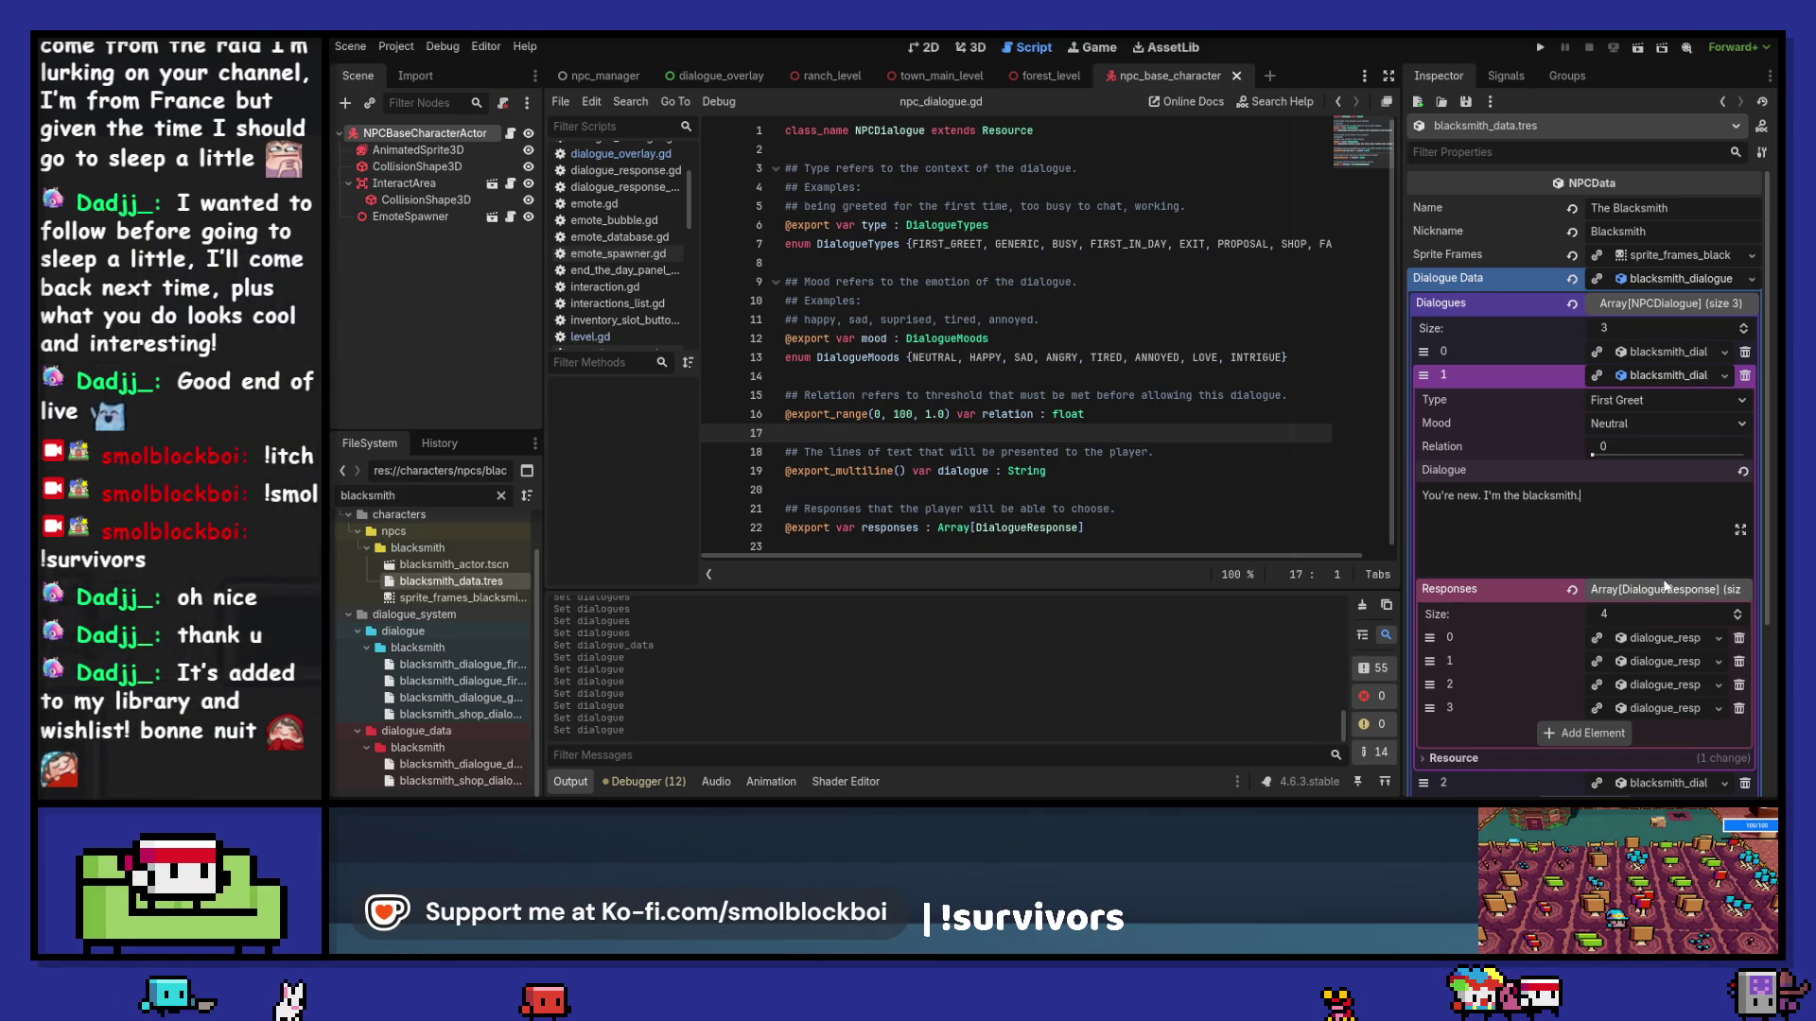
left_click(1671, 381)
Step: Replace the blacksmith's First In Day line 'Hello again.' with 'Good day.' and launch the game
left_click(1670, 400)
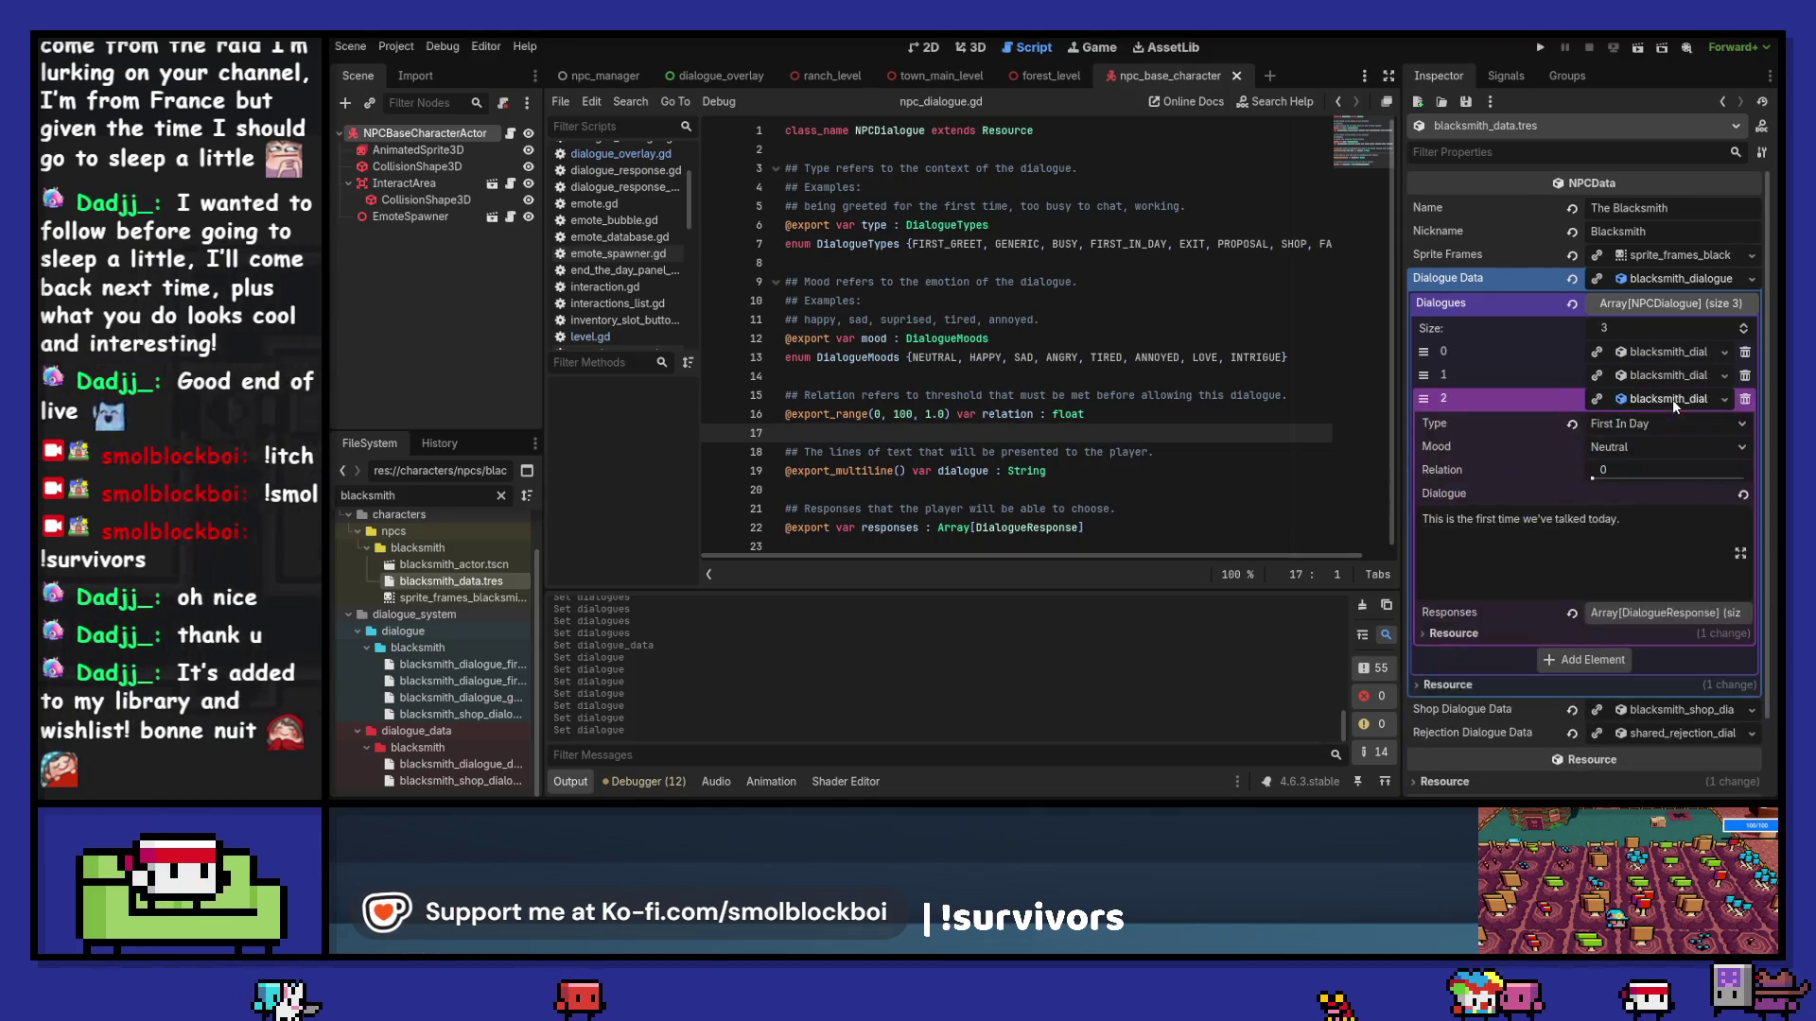
left_click_drag(1623, 520, 1325, 517)
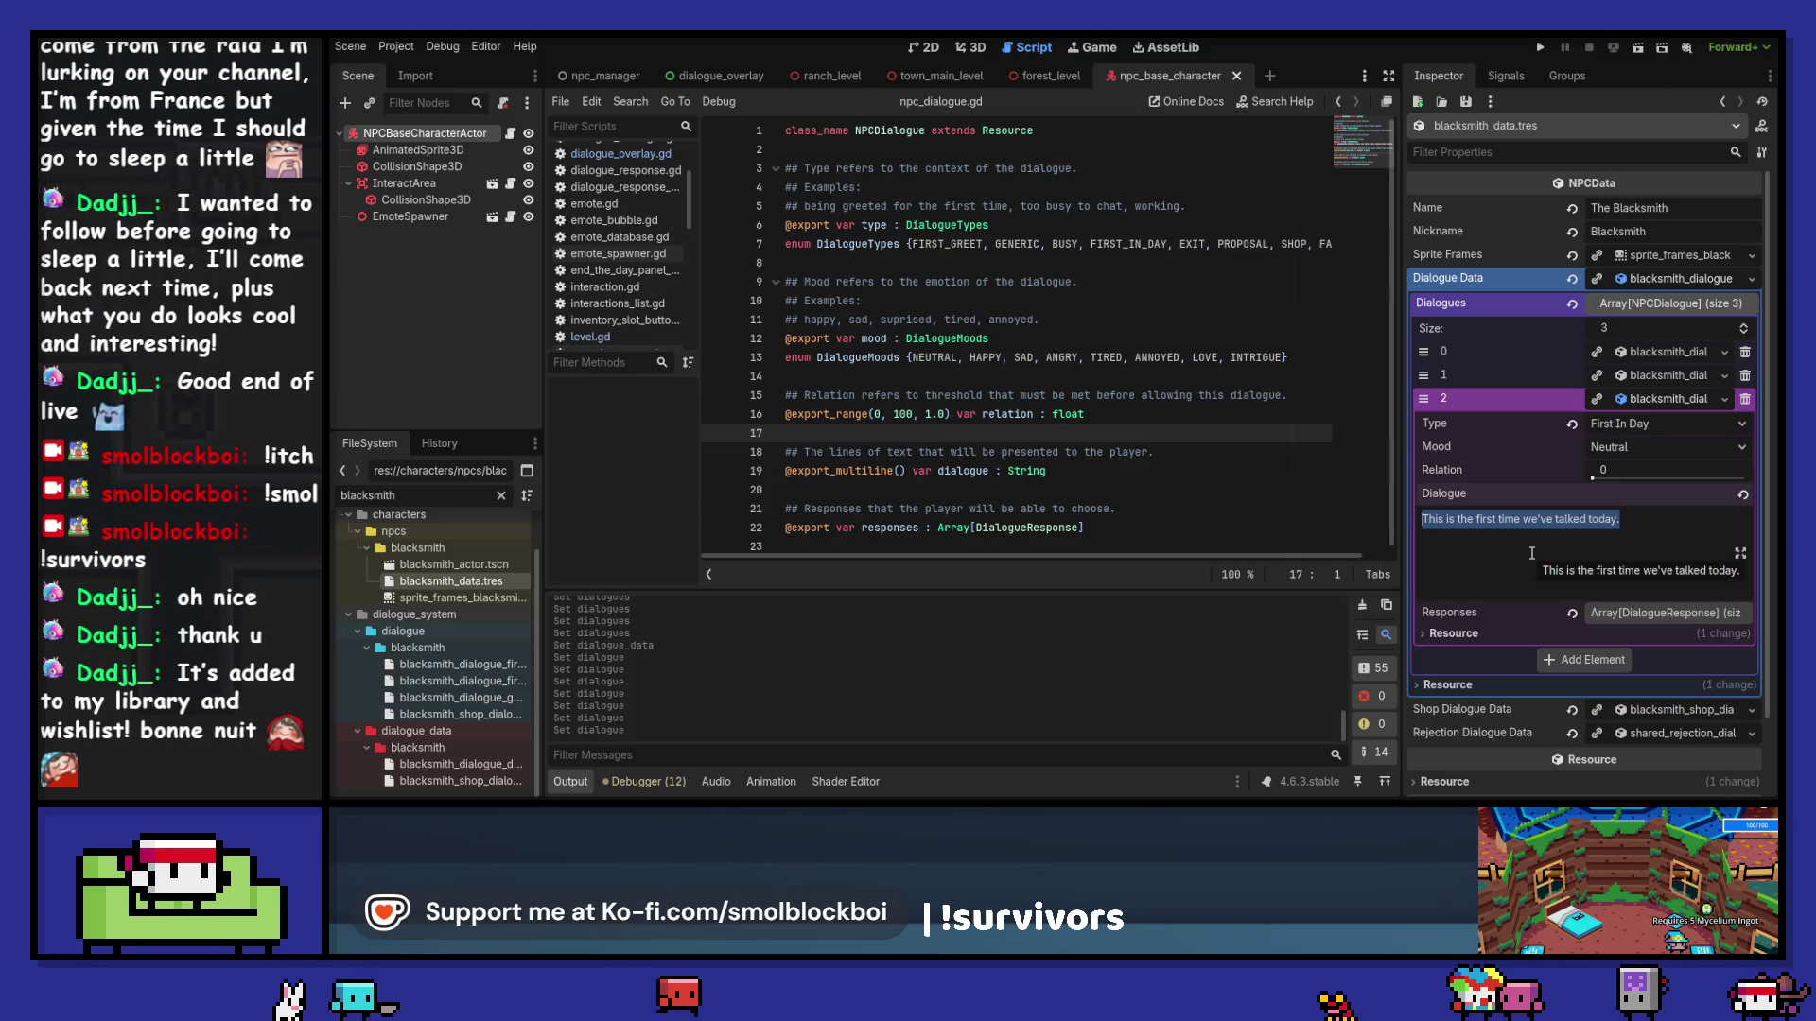
type("Hello again.")
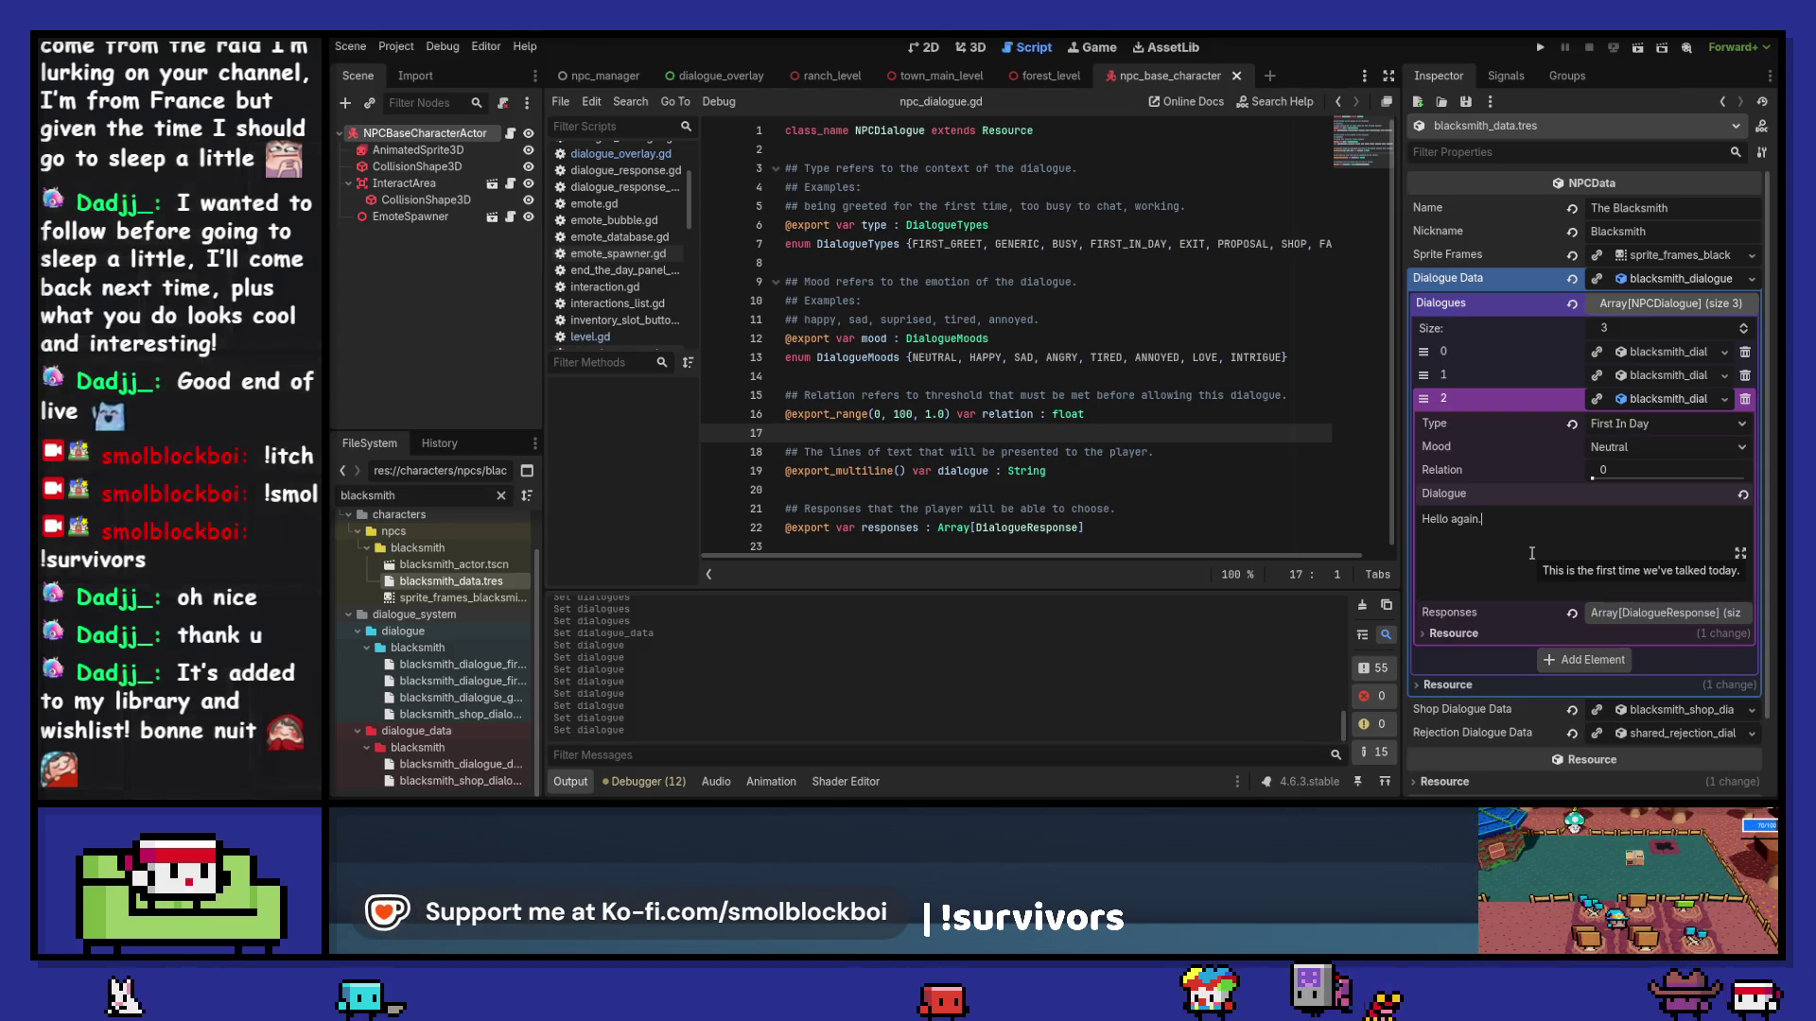
key("ctrl+a")
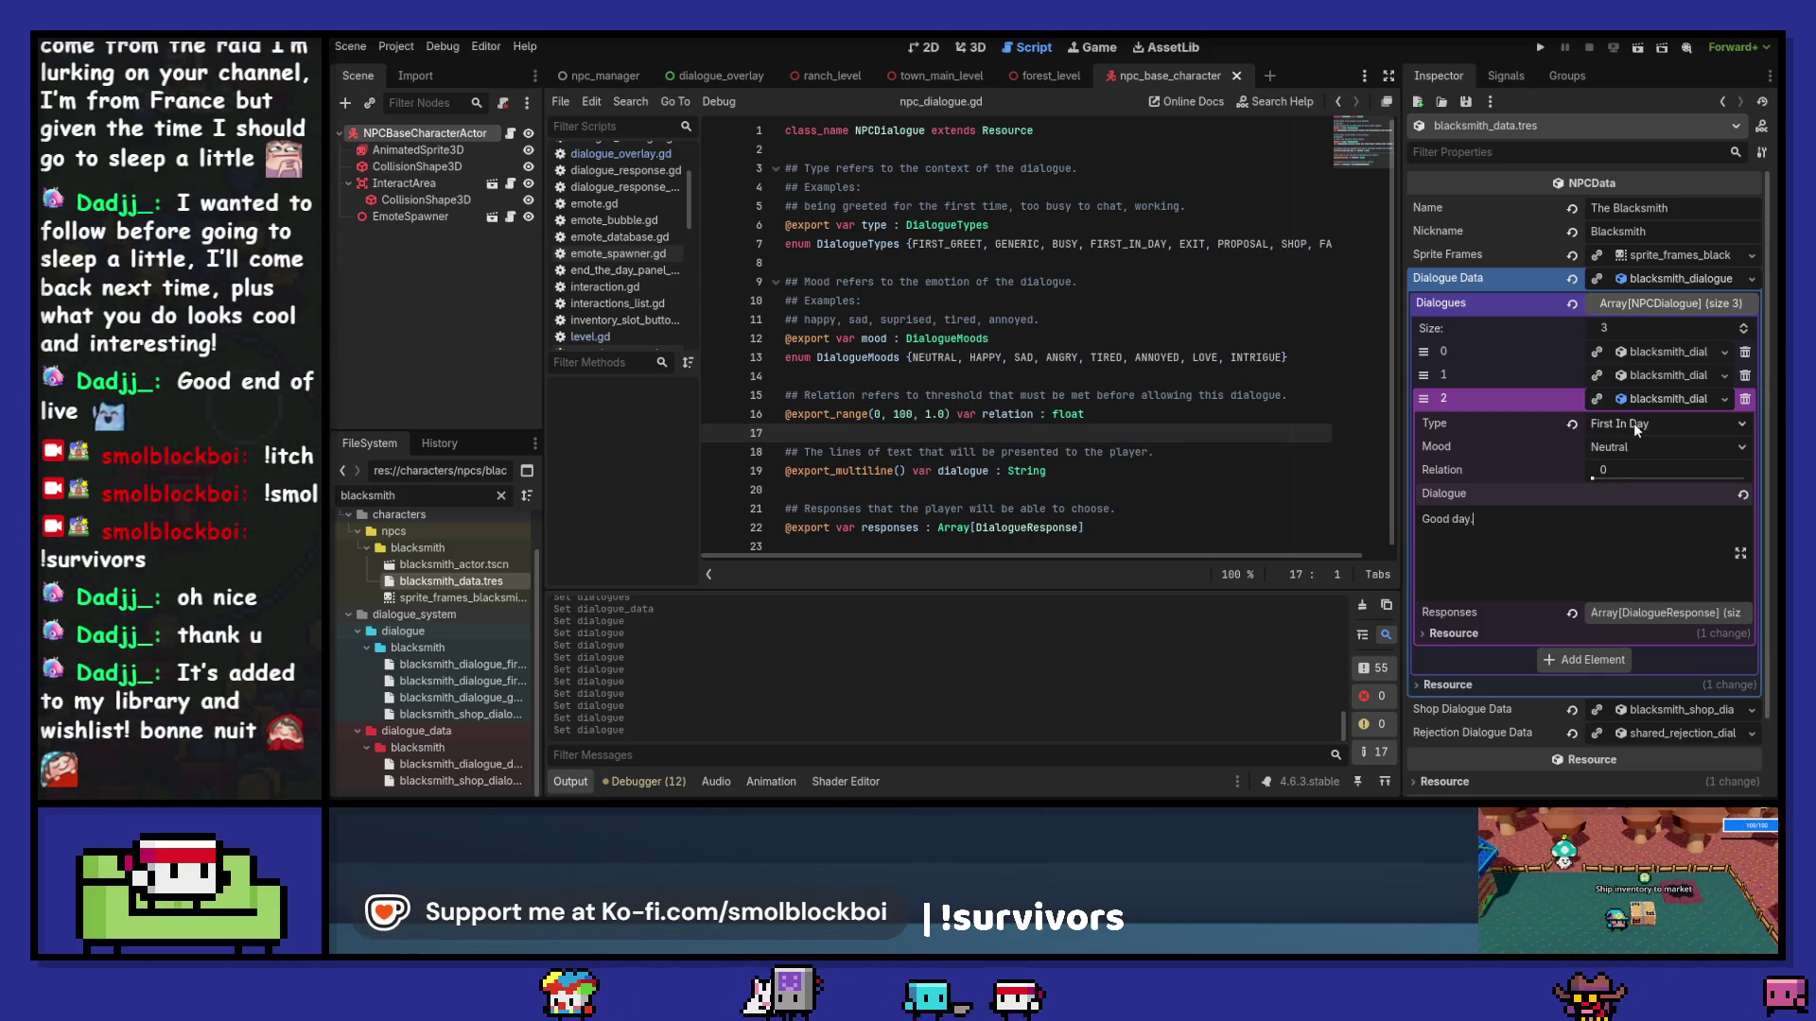
left_click(1638, 398)
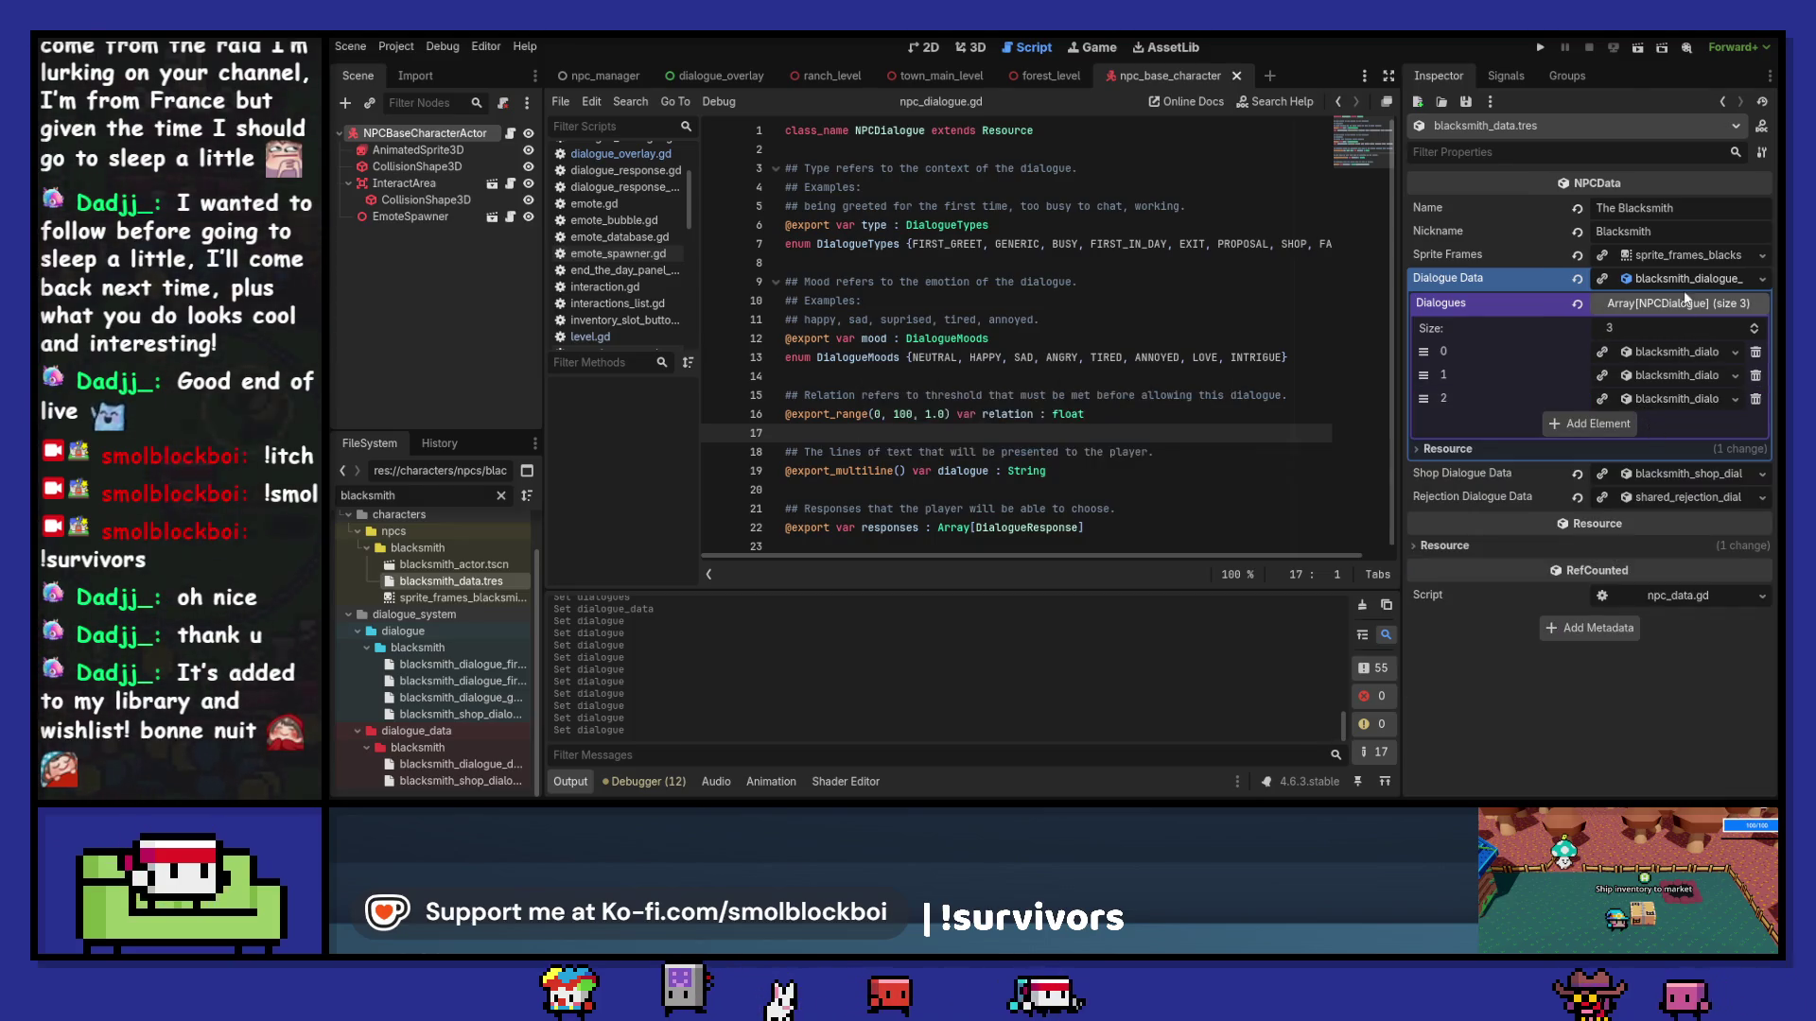
left_click(1542, 48)
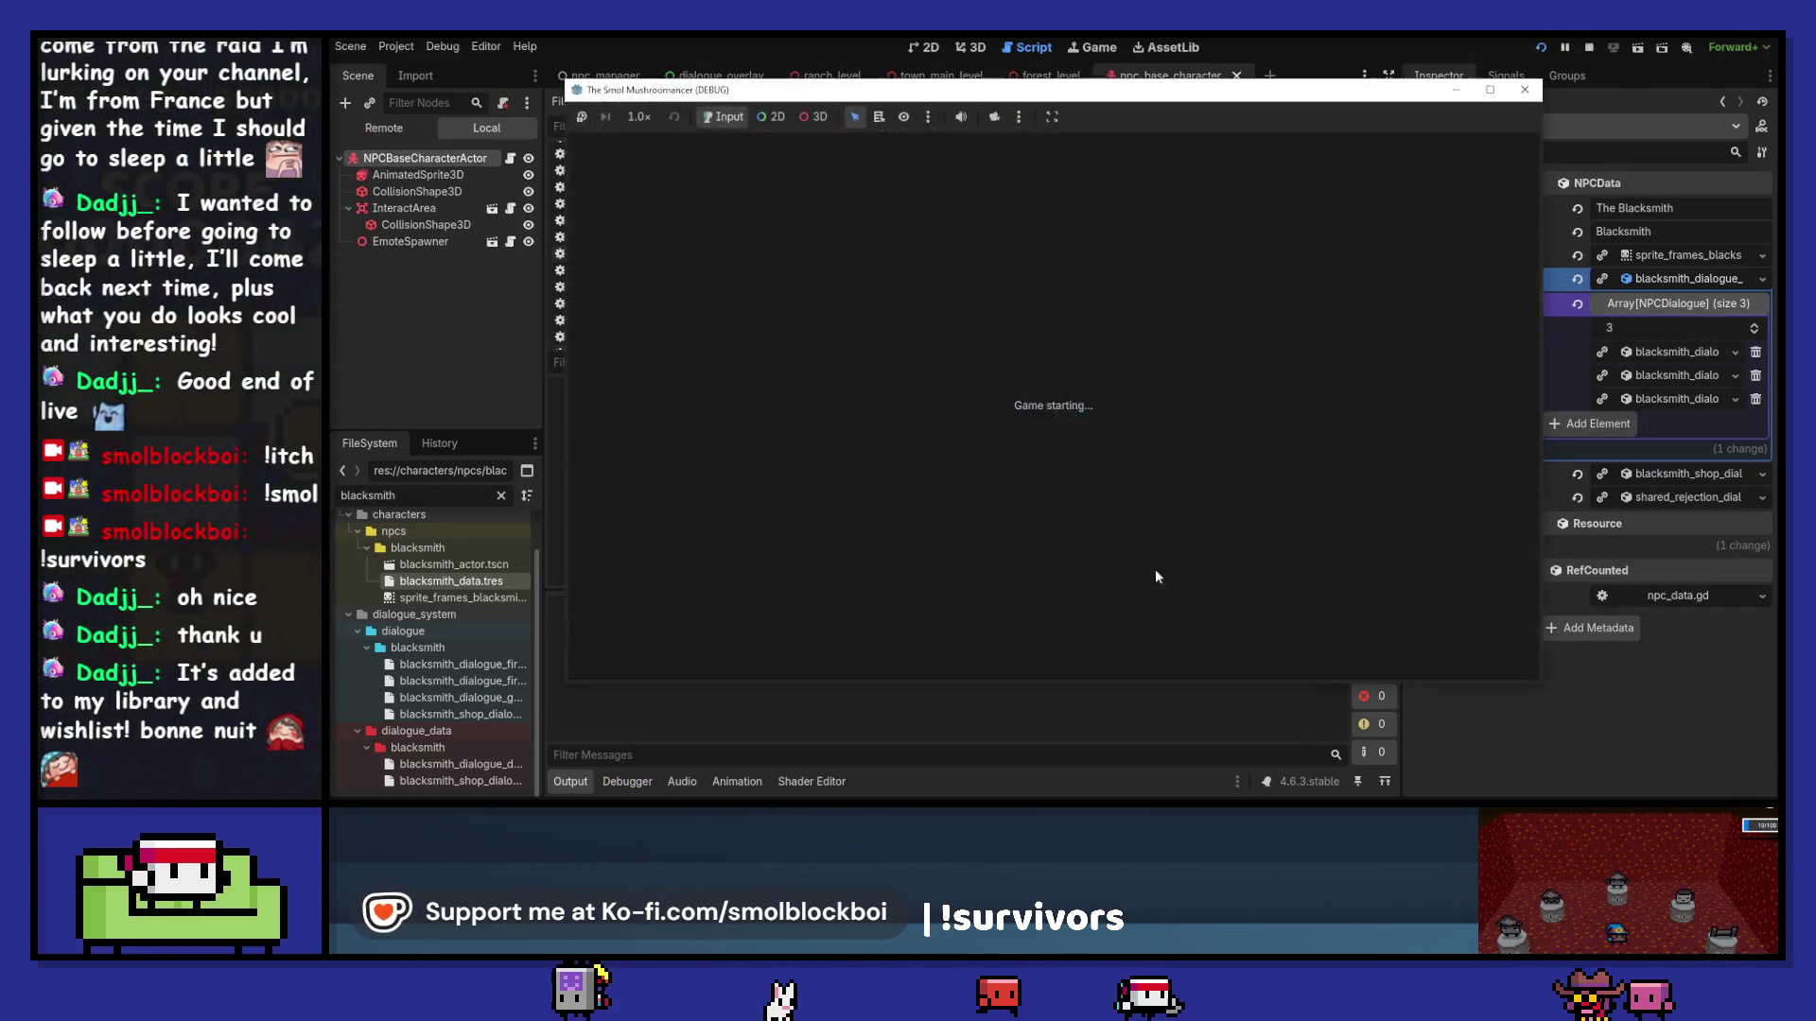
Step: On the mushroom farm level, talk to the blacksmith, ask a favor, and say goodbye
left_click(1083, 457)
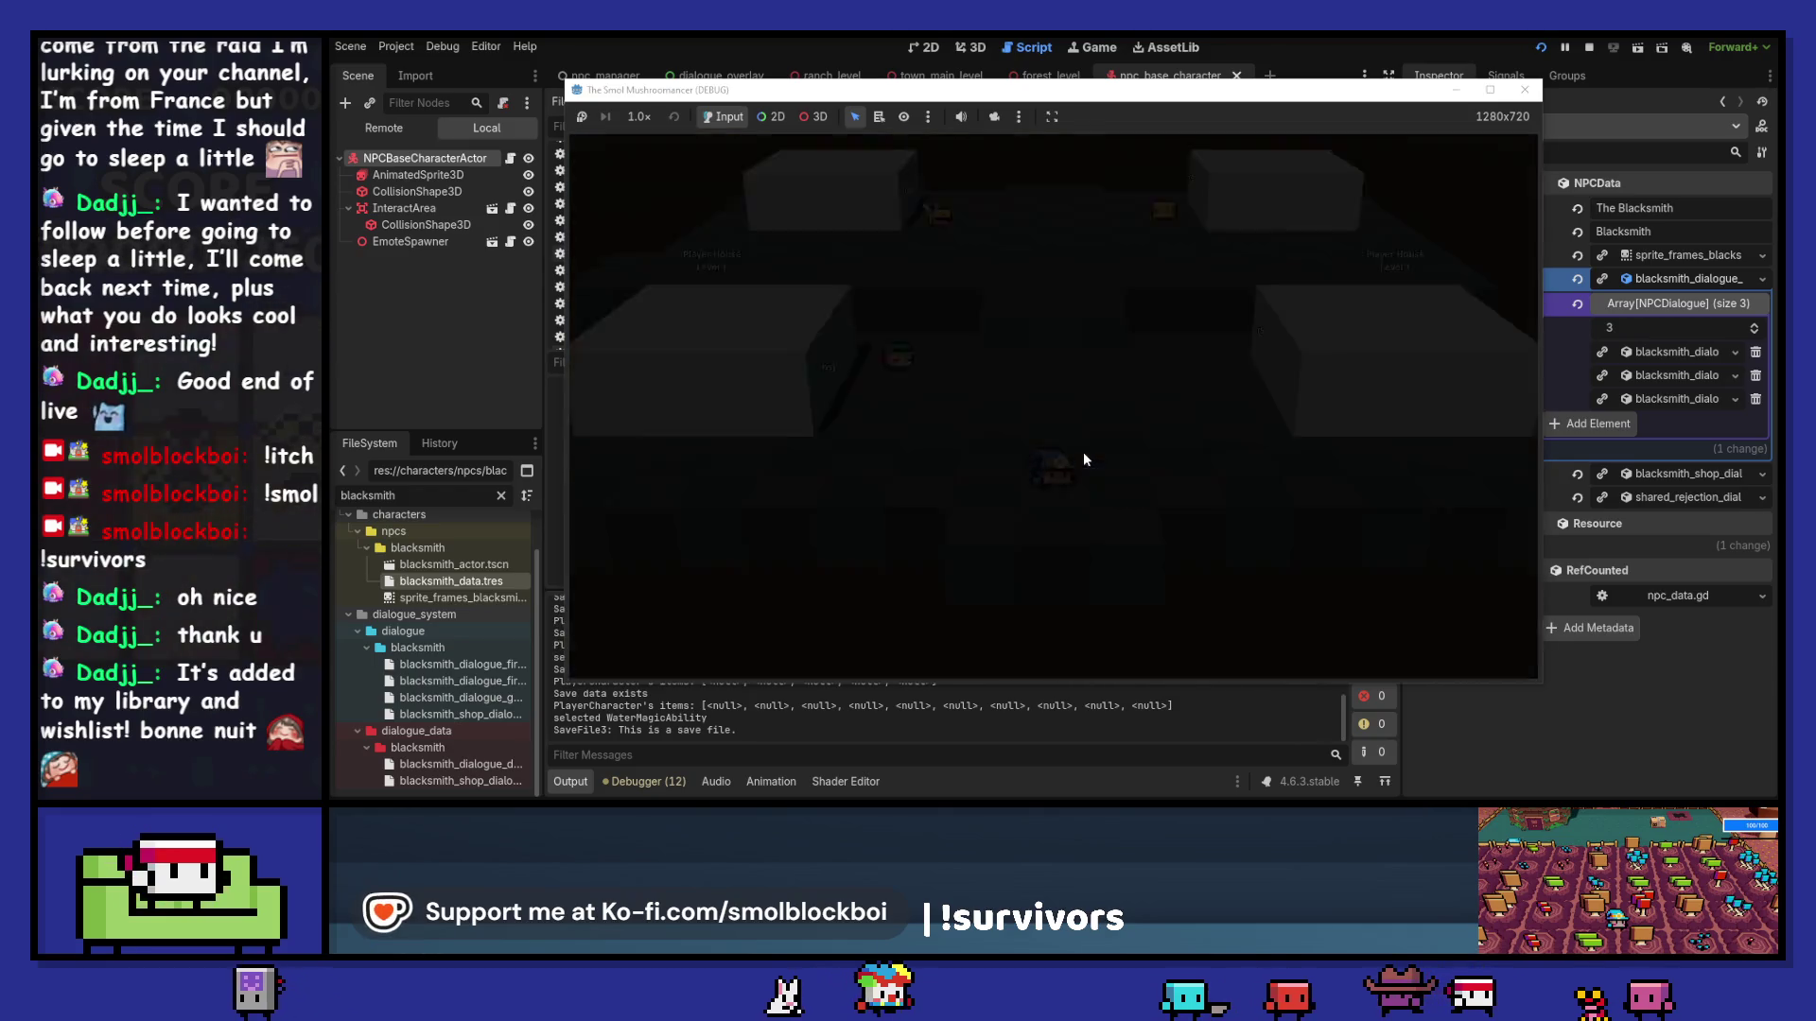
key("w")
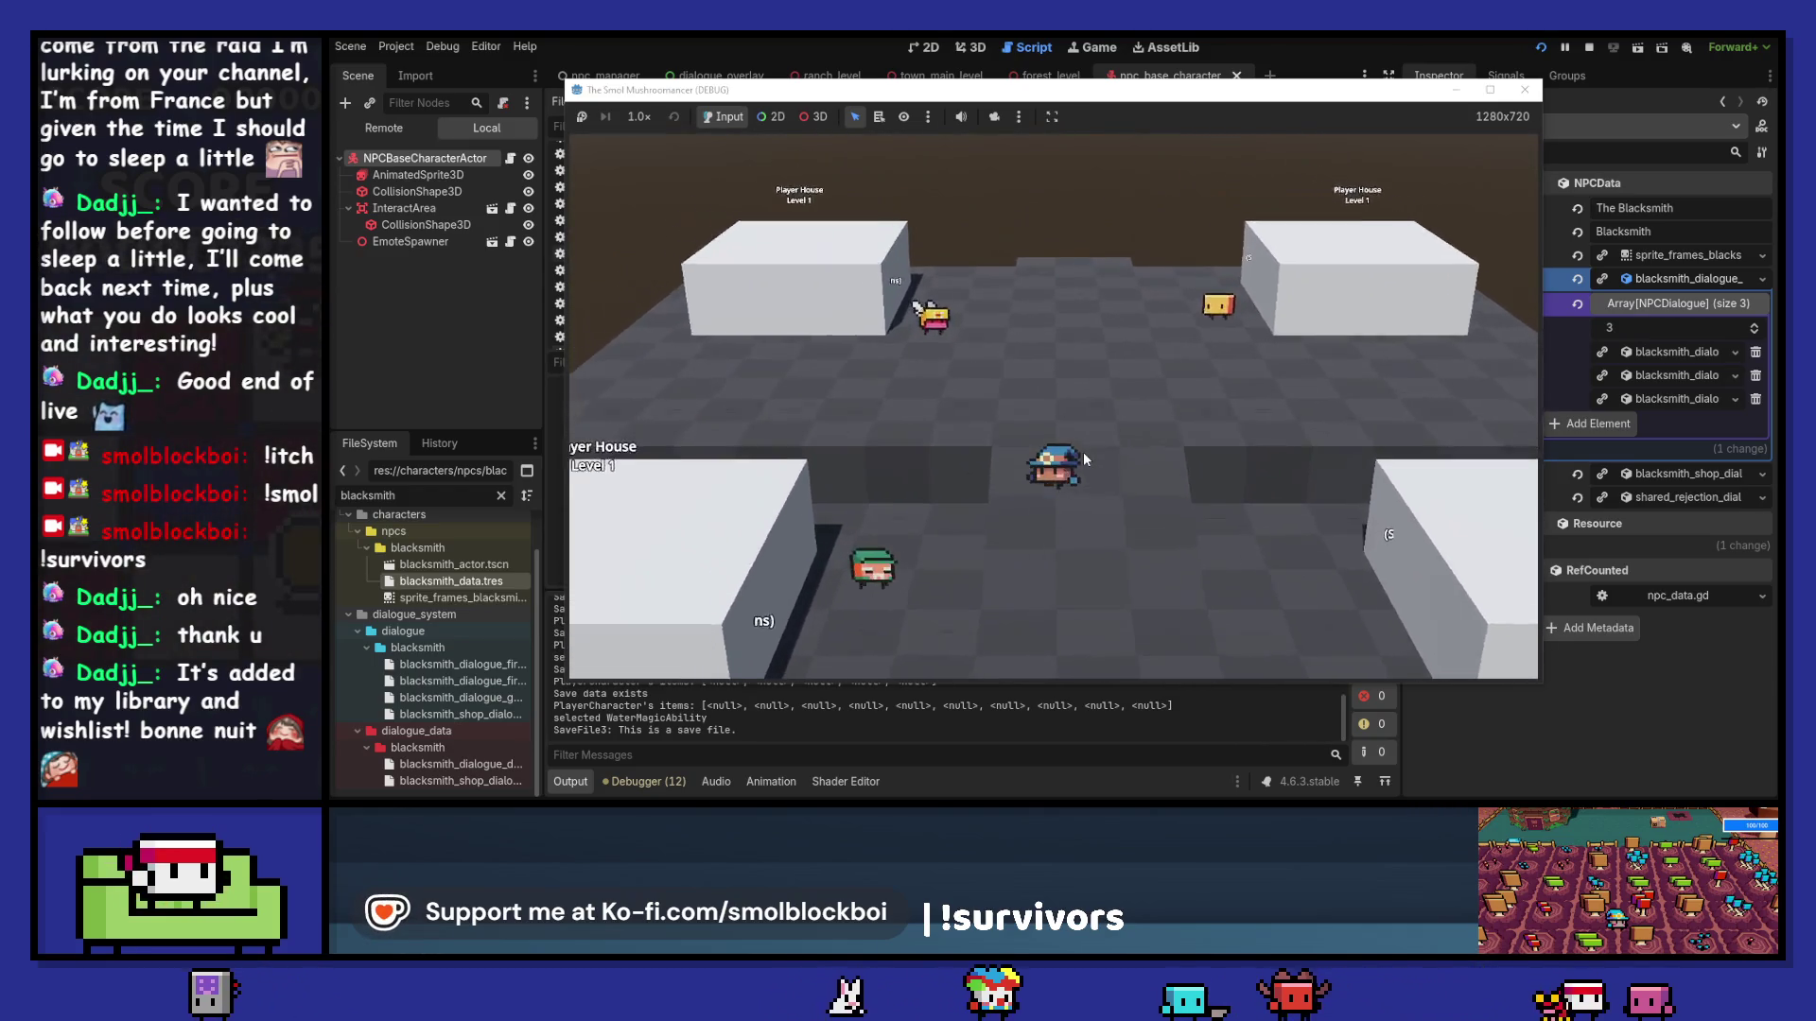
key("e")
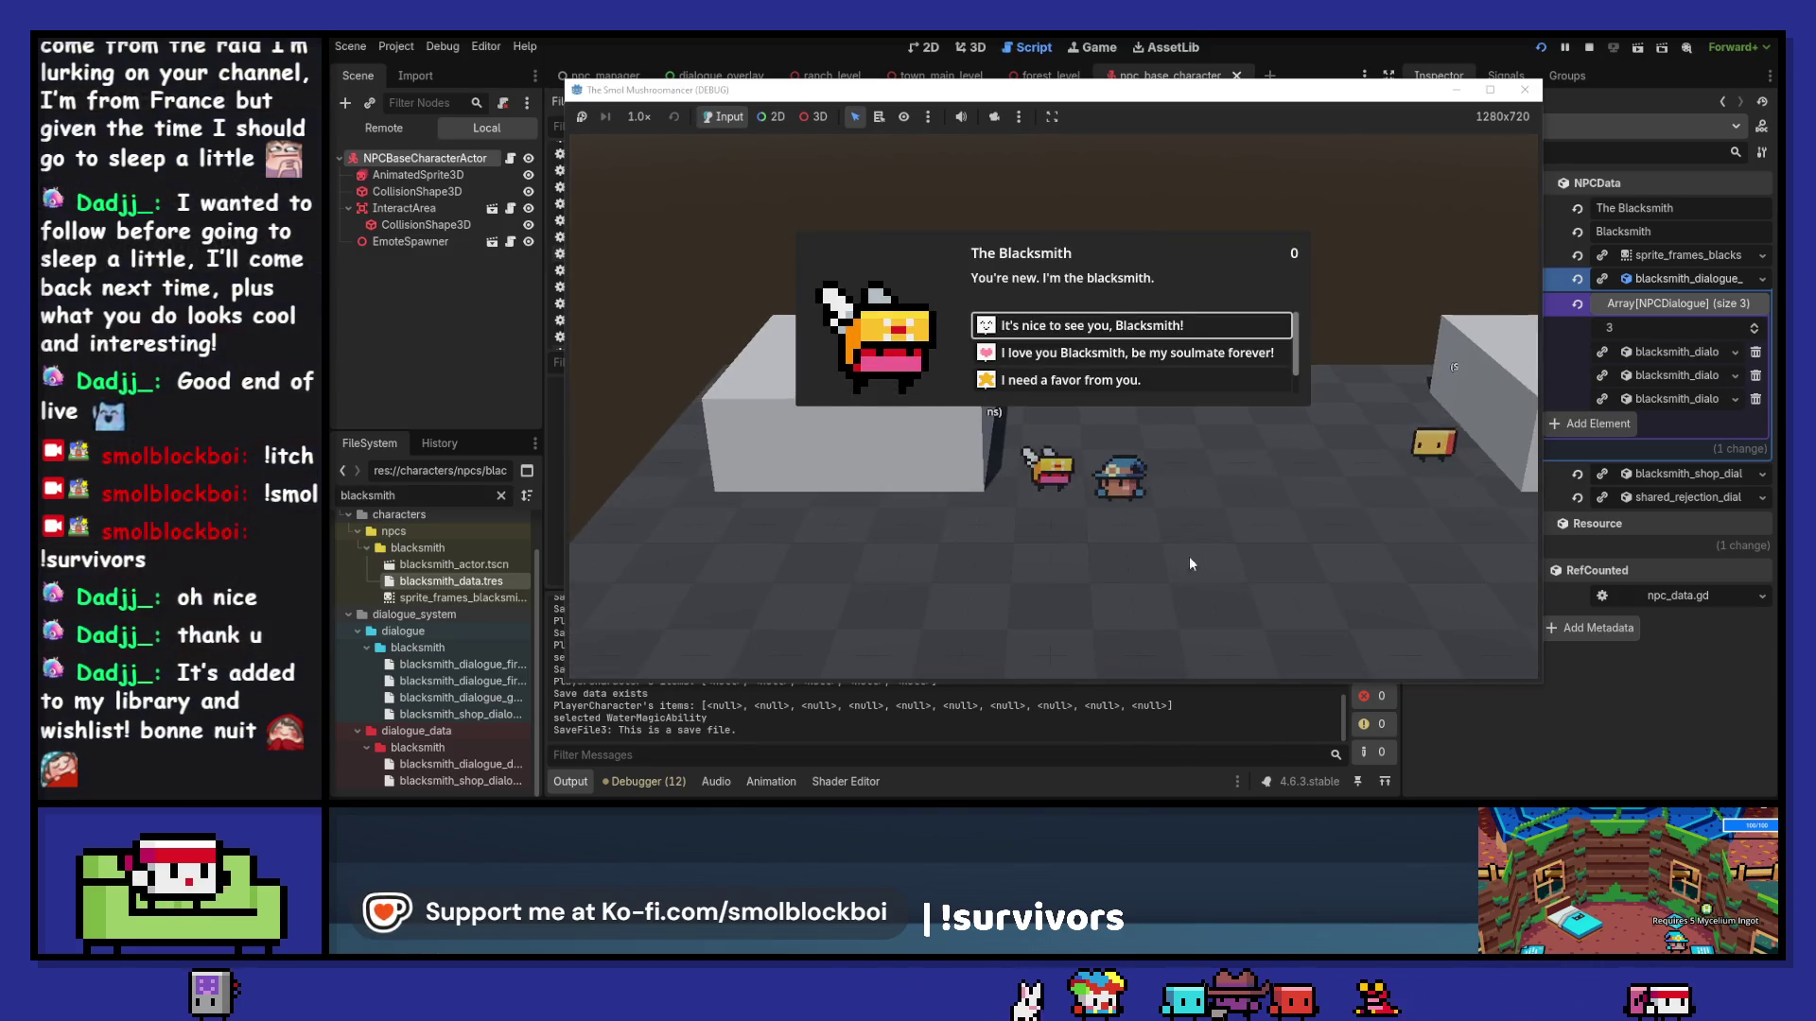
left_click(1171, 327)
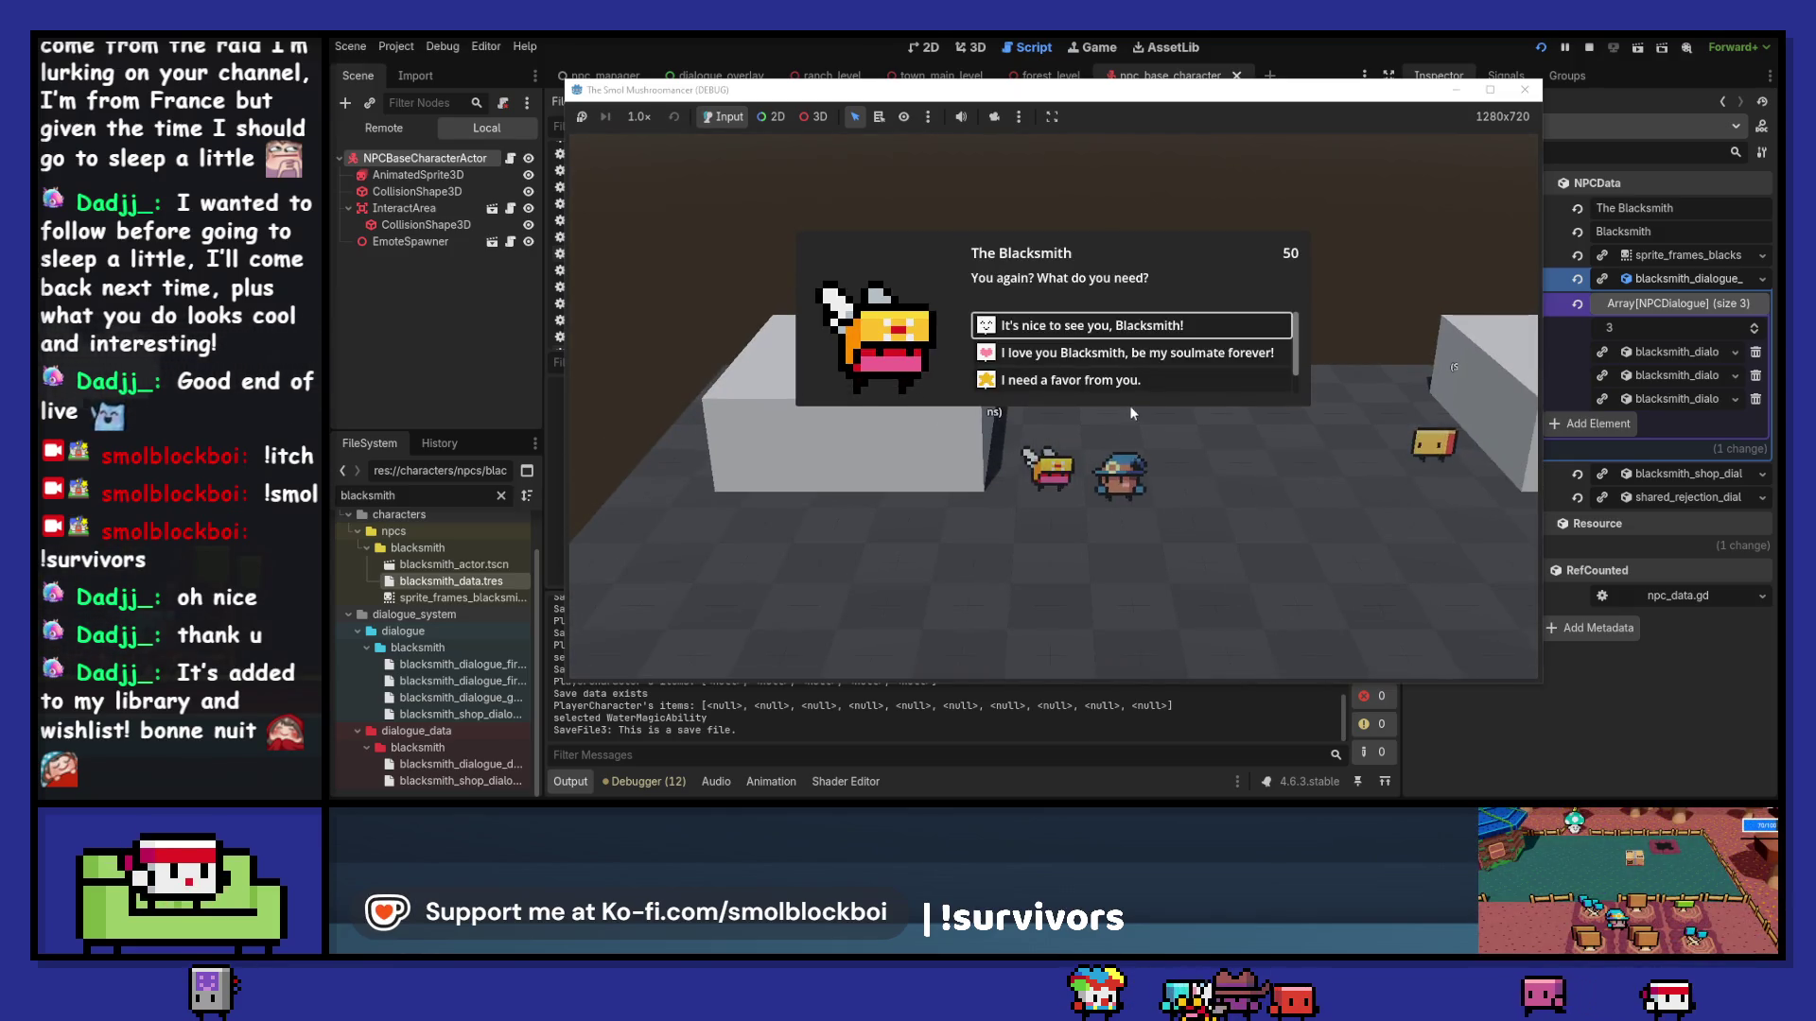
left_click(1138, 381)
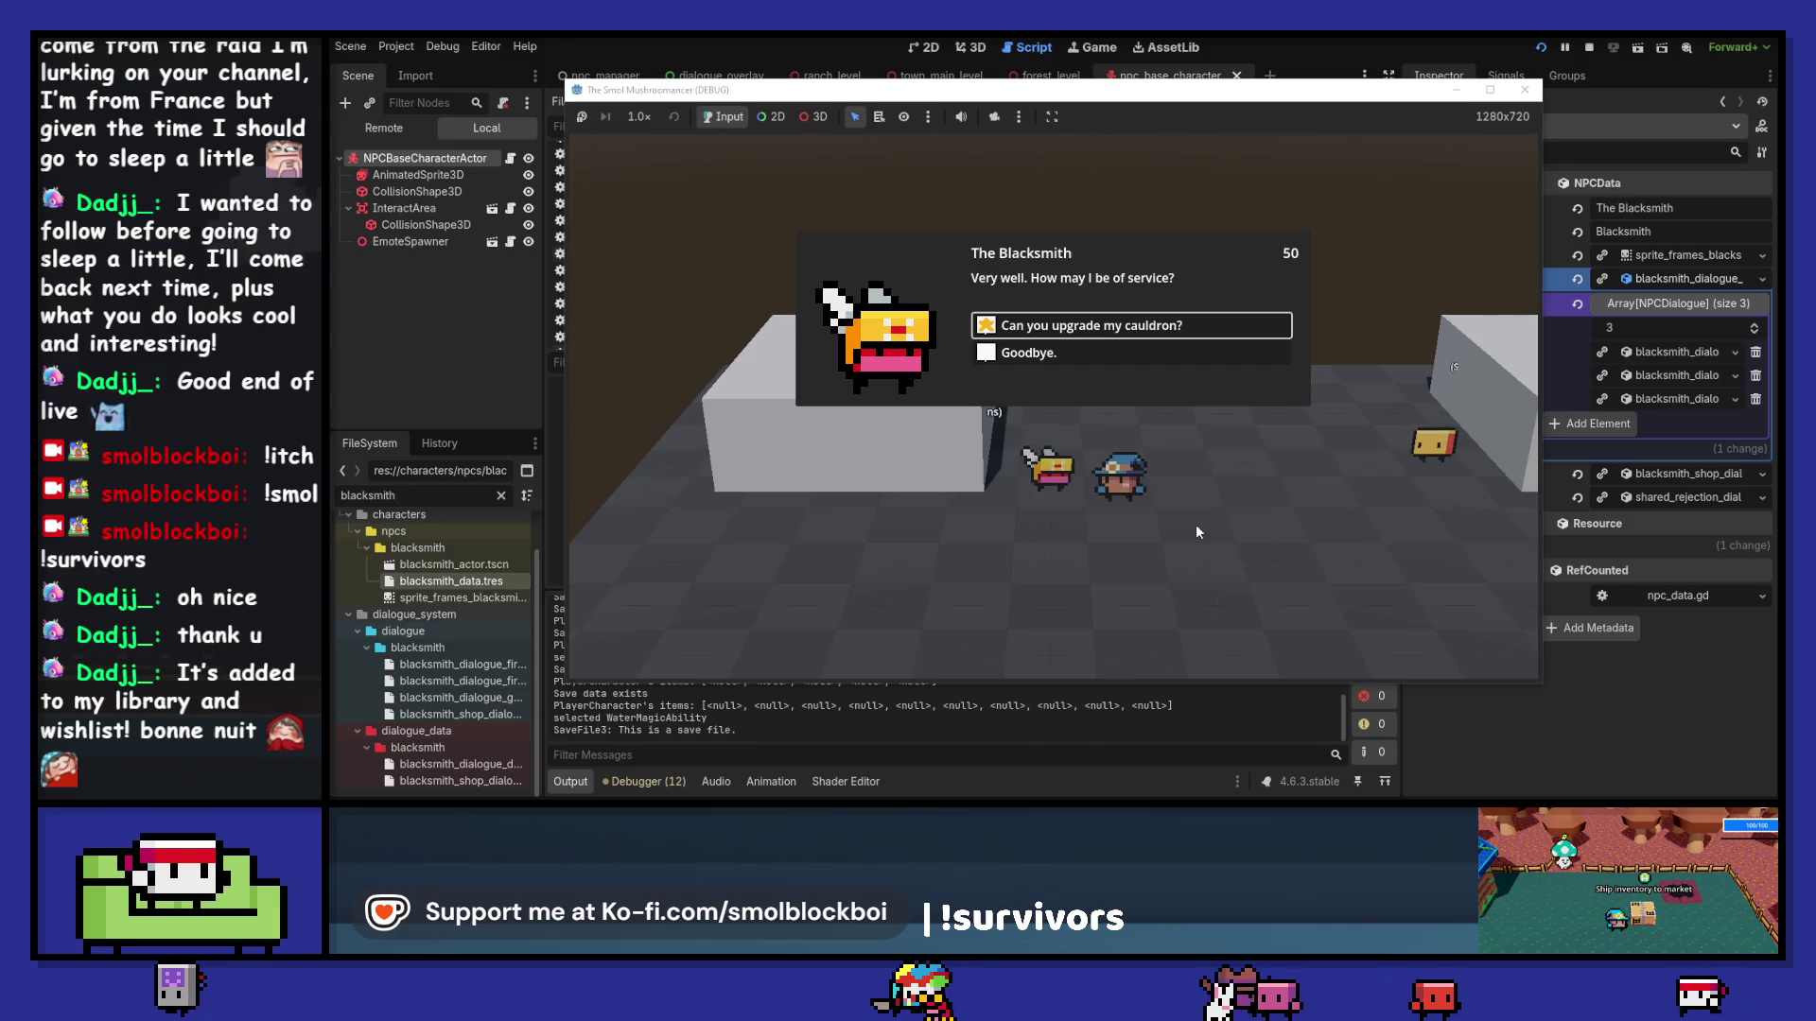
left_click(1099, 352)
key("e")
scroll(1134, 383, "down", 1)
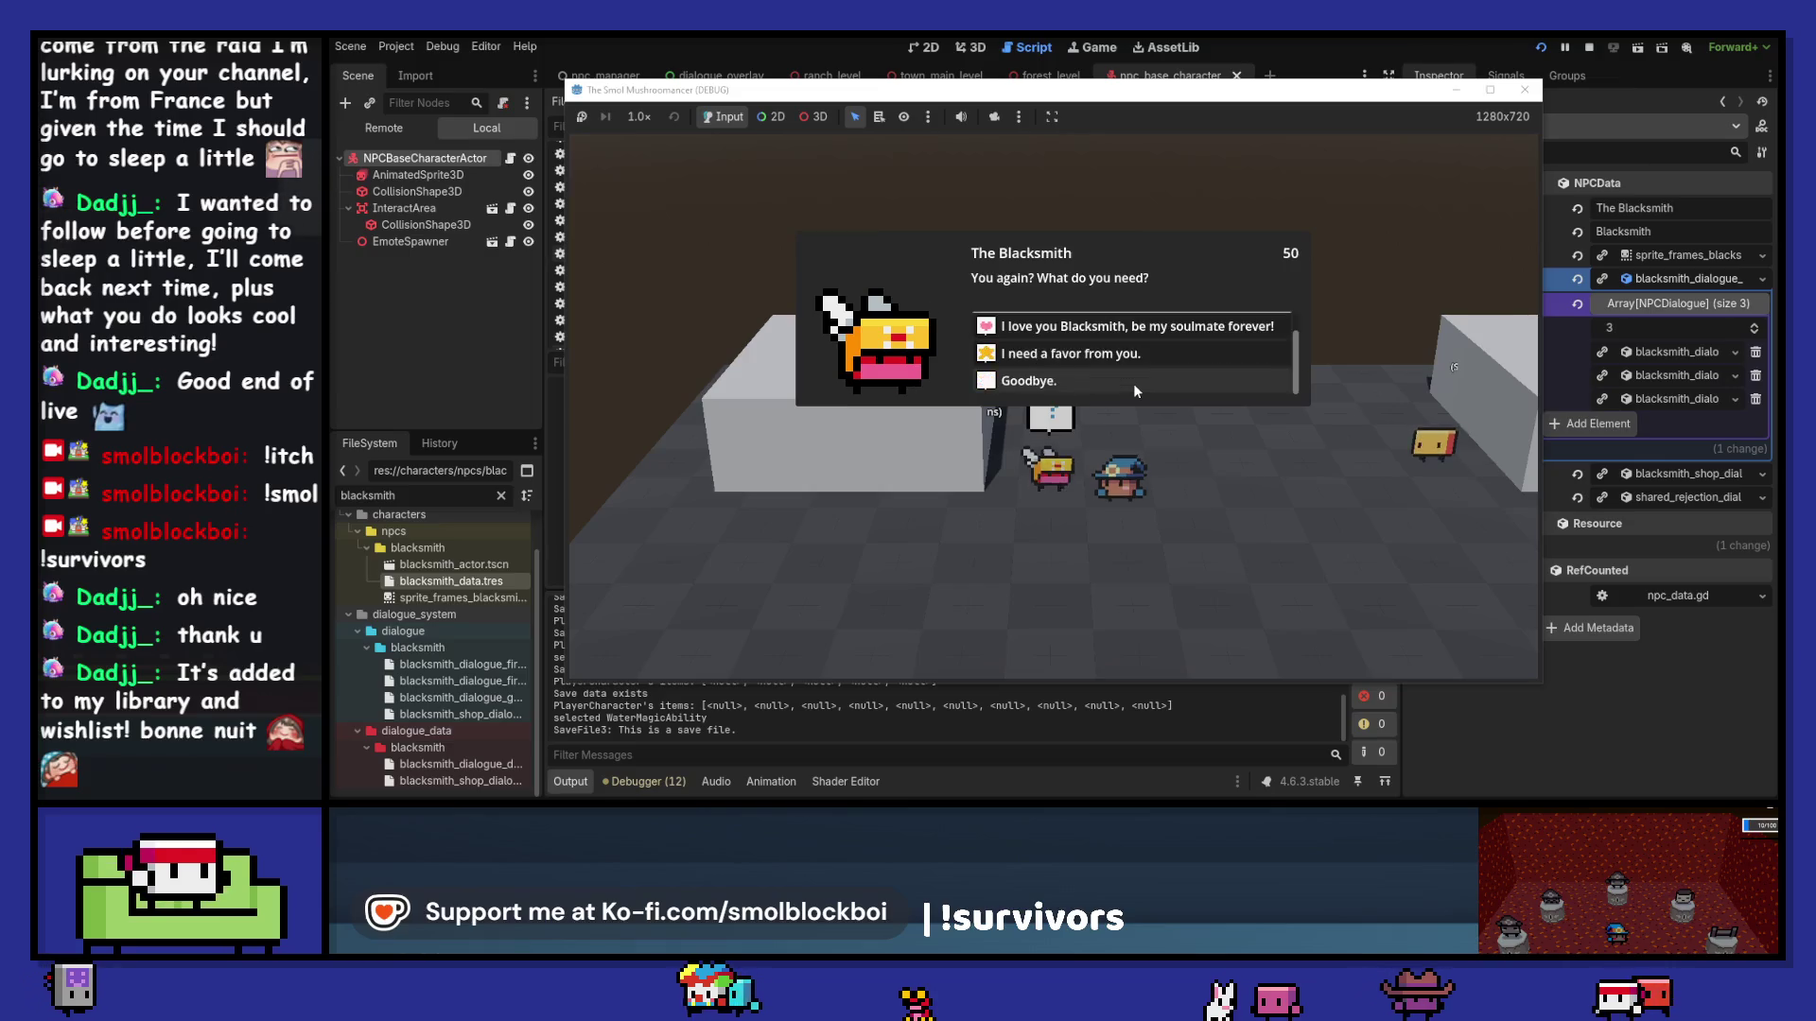
left_click(1133, 383)
Step: Sleep to a new day, confirm the blacksmith's 'Good day.' greeting, then close the game
key("d")
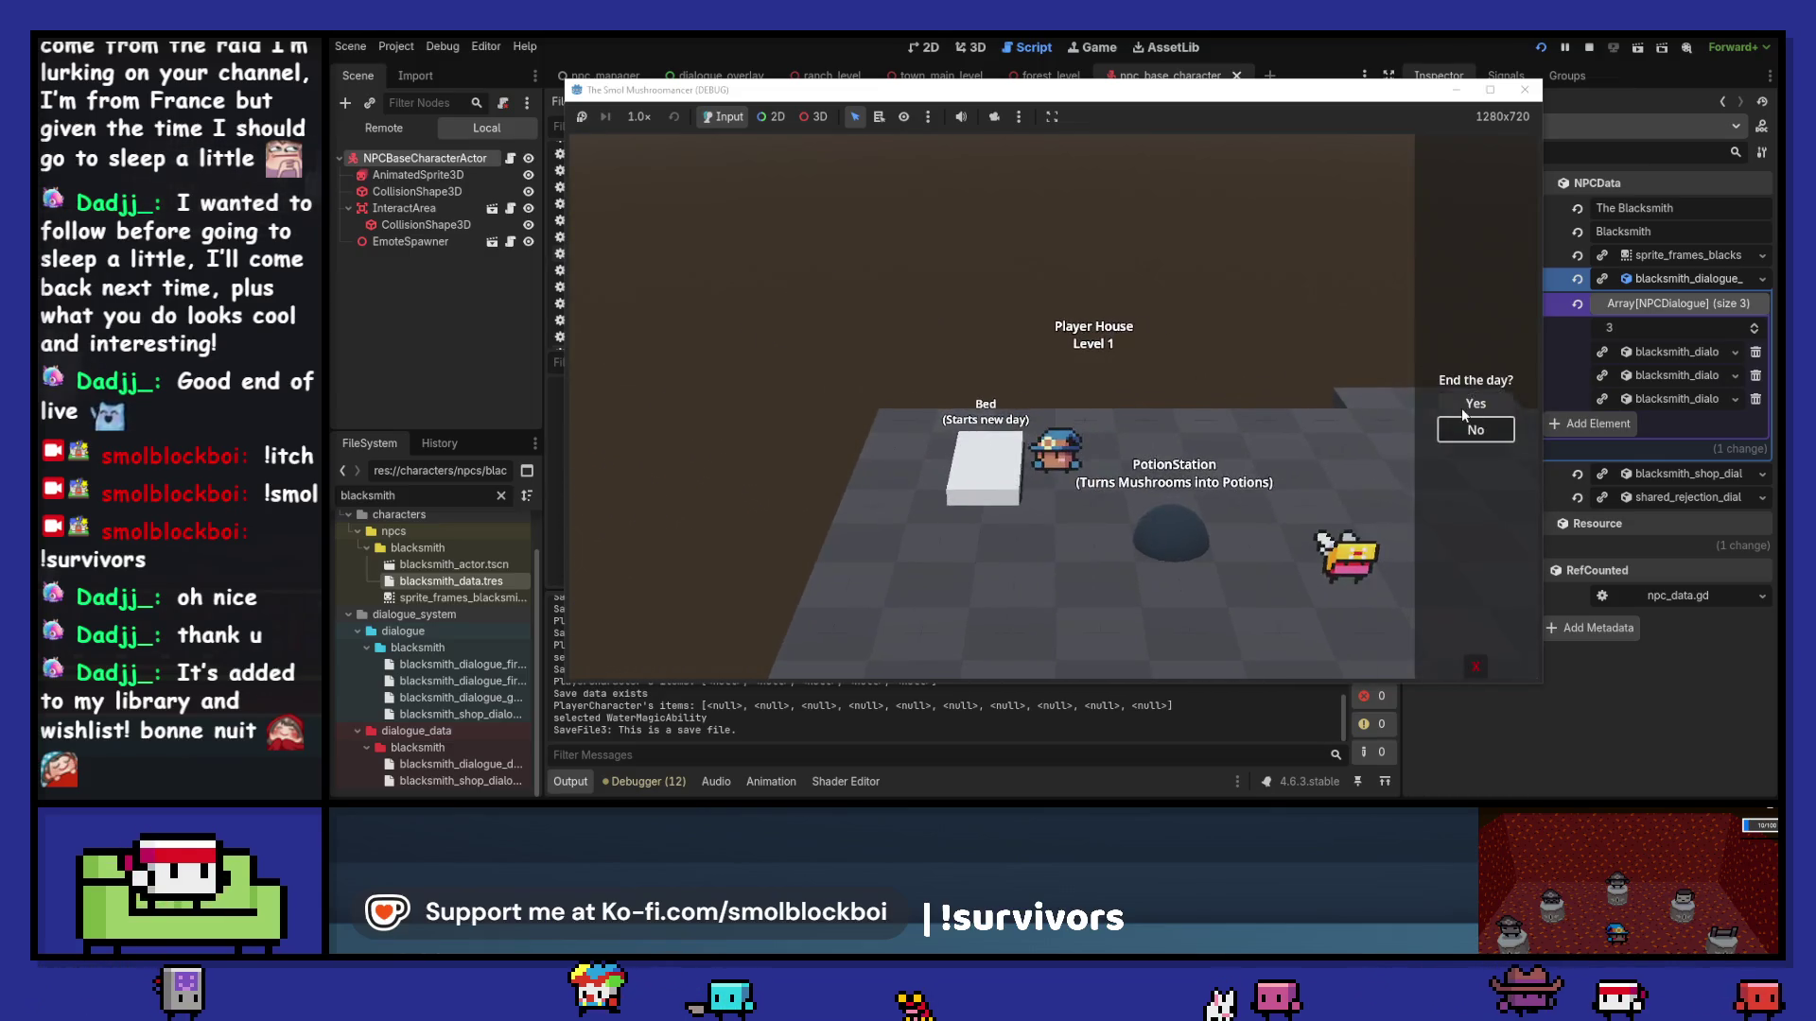
key("e")
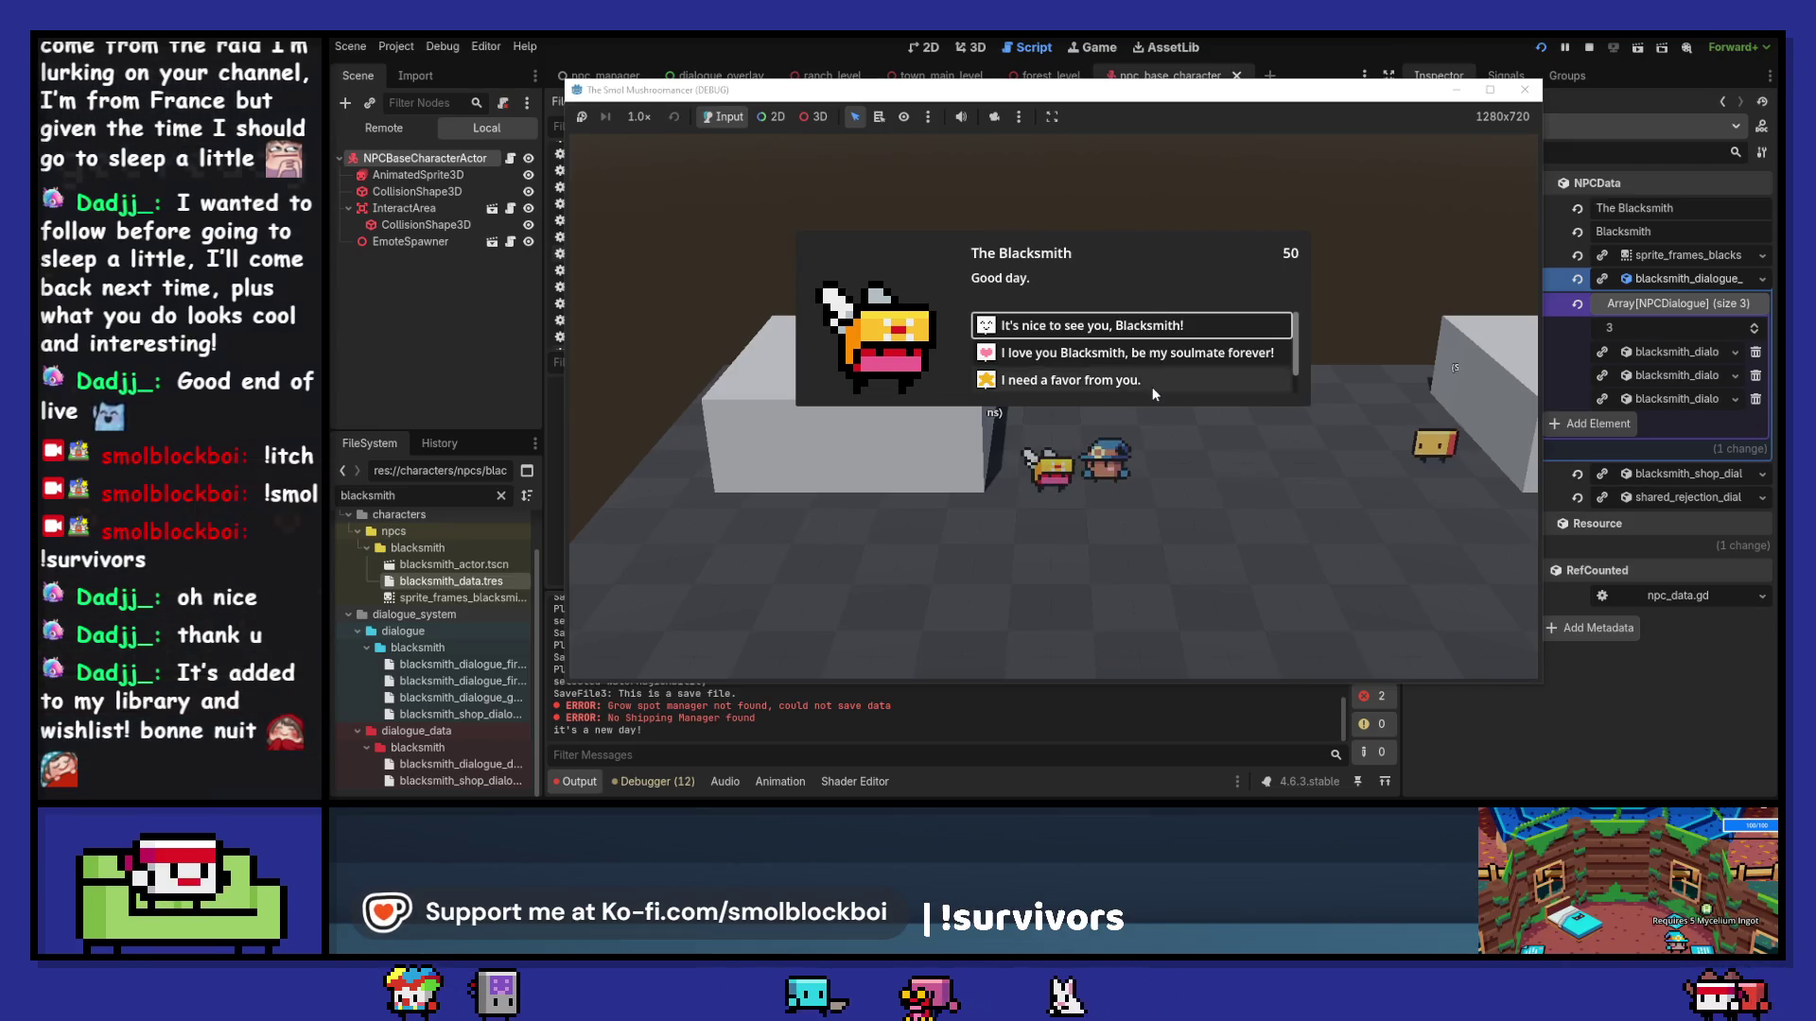
left_click(1132, 325)
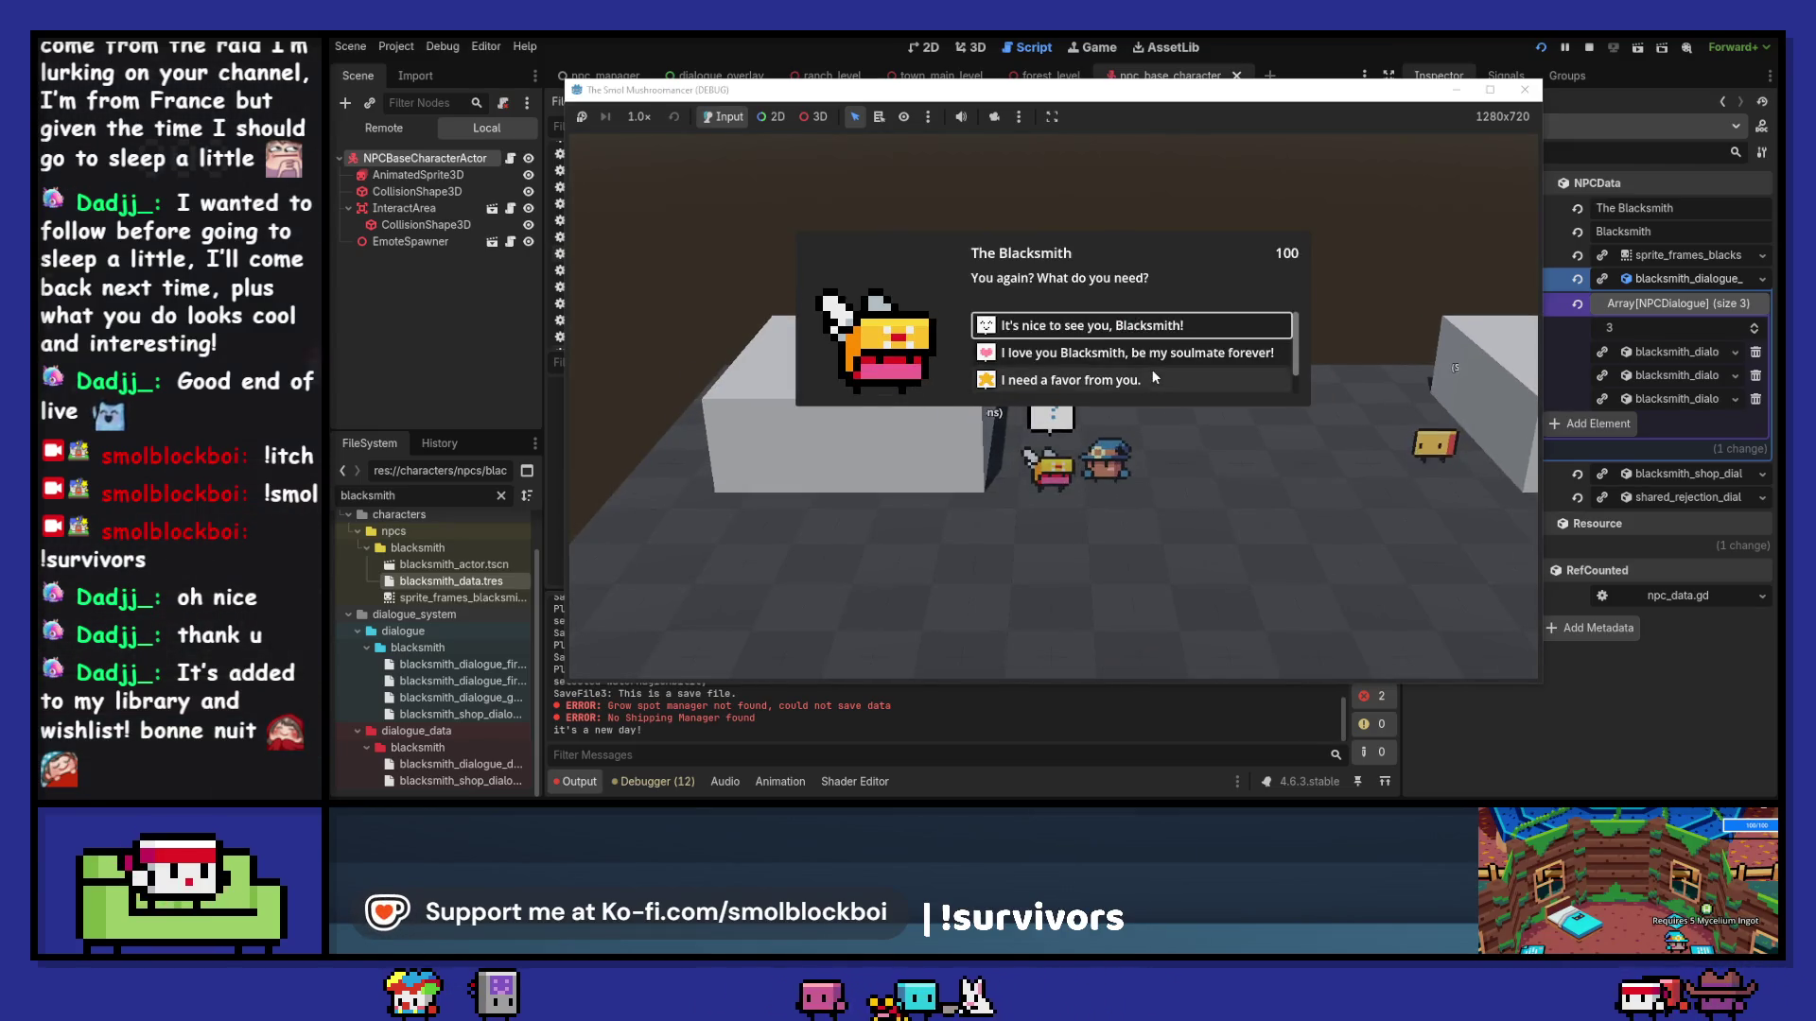
scroll(1154, 392, "down", 1)
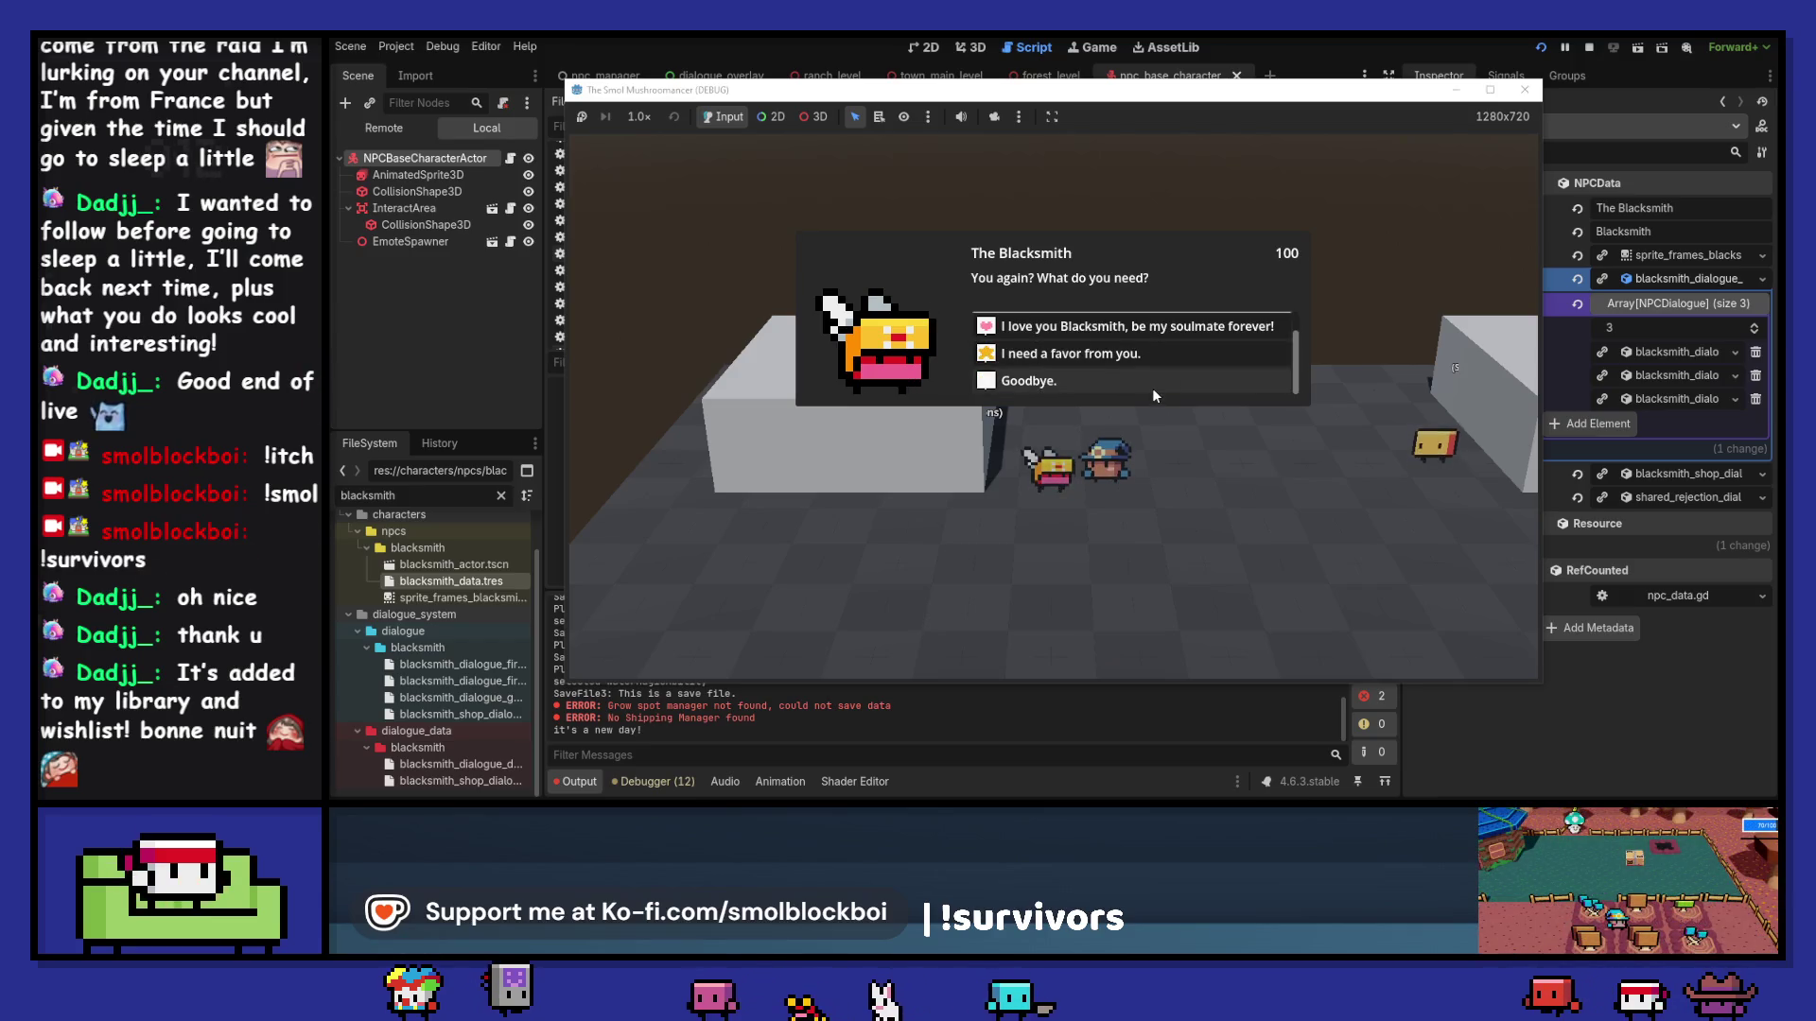
scroll(1152, 387, "up", 1)
scroll(1152, 388, "down", 1)
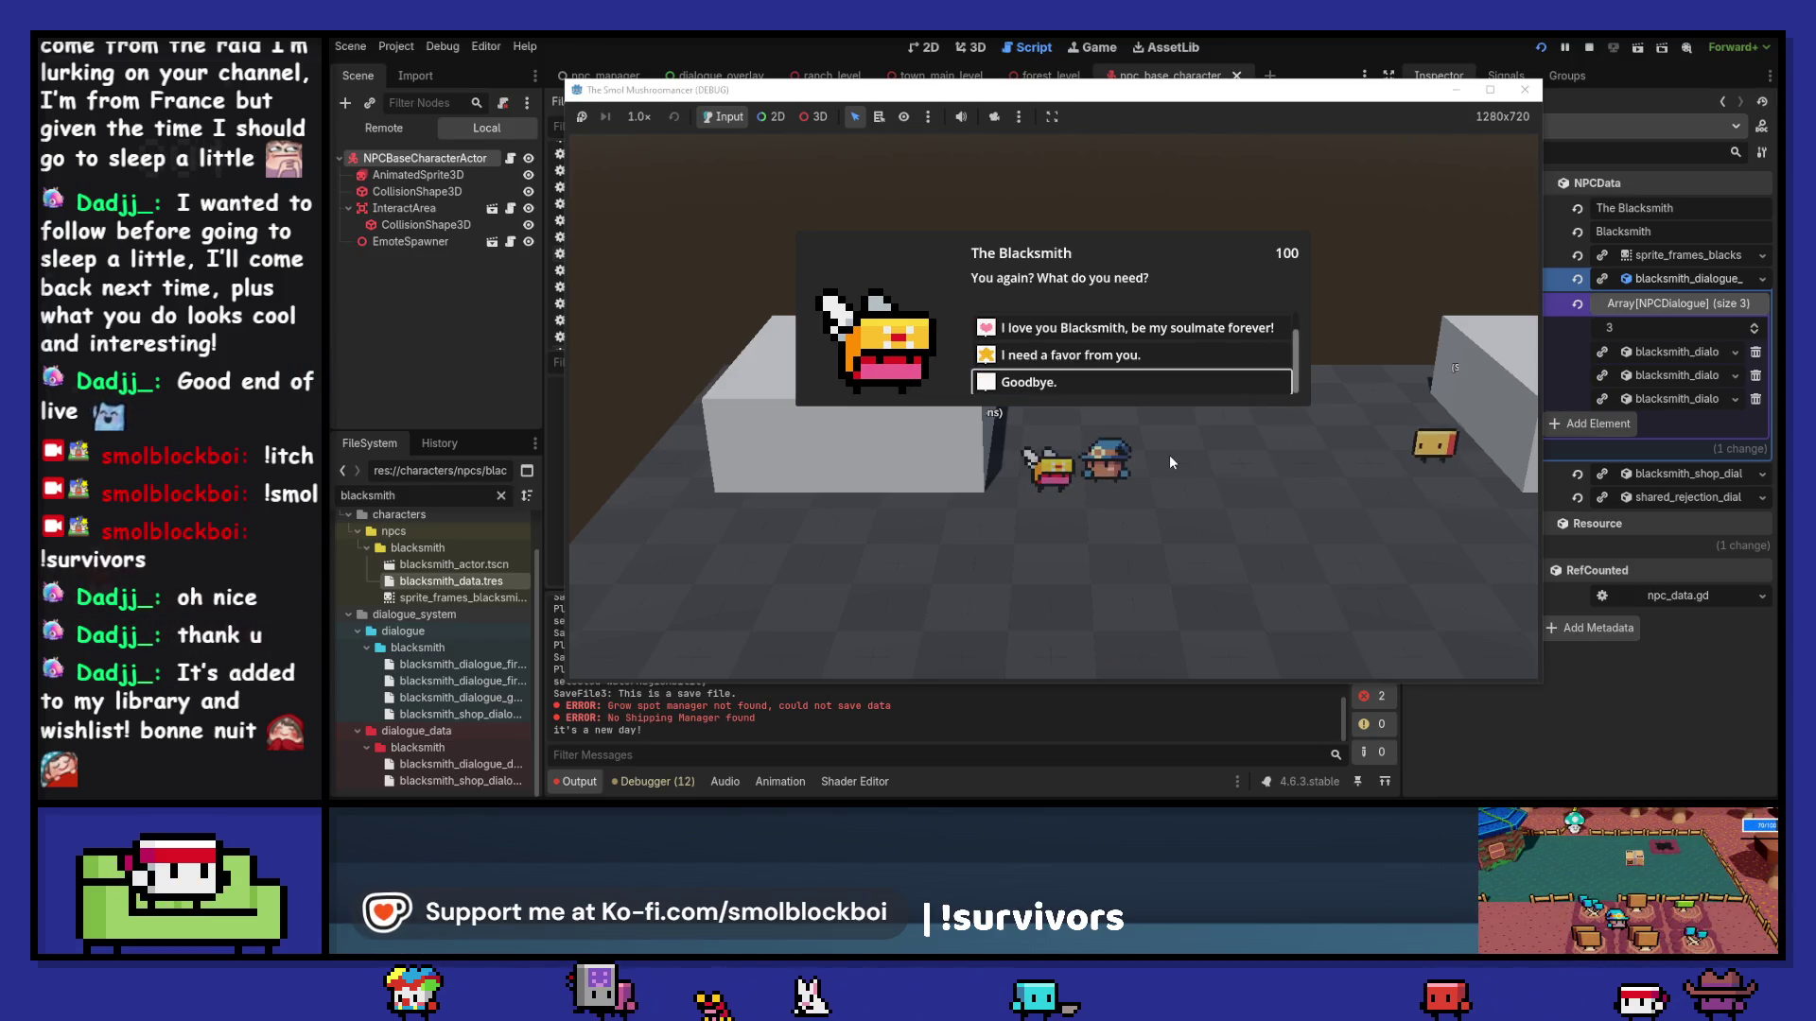
key("Up")
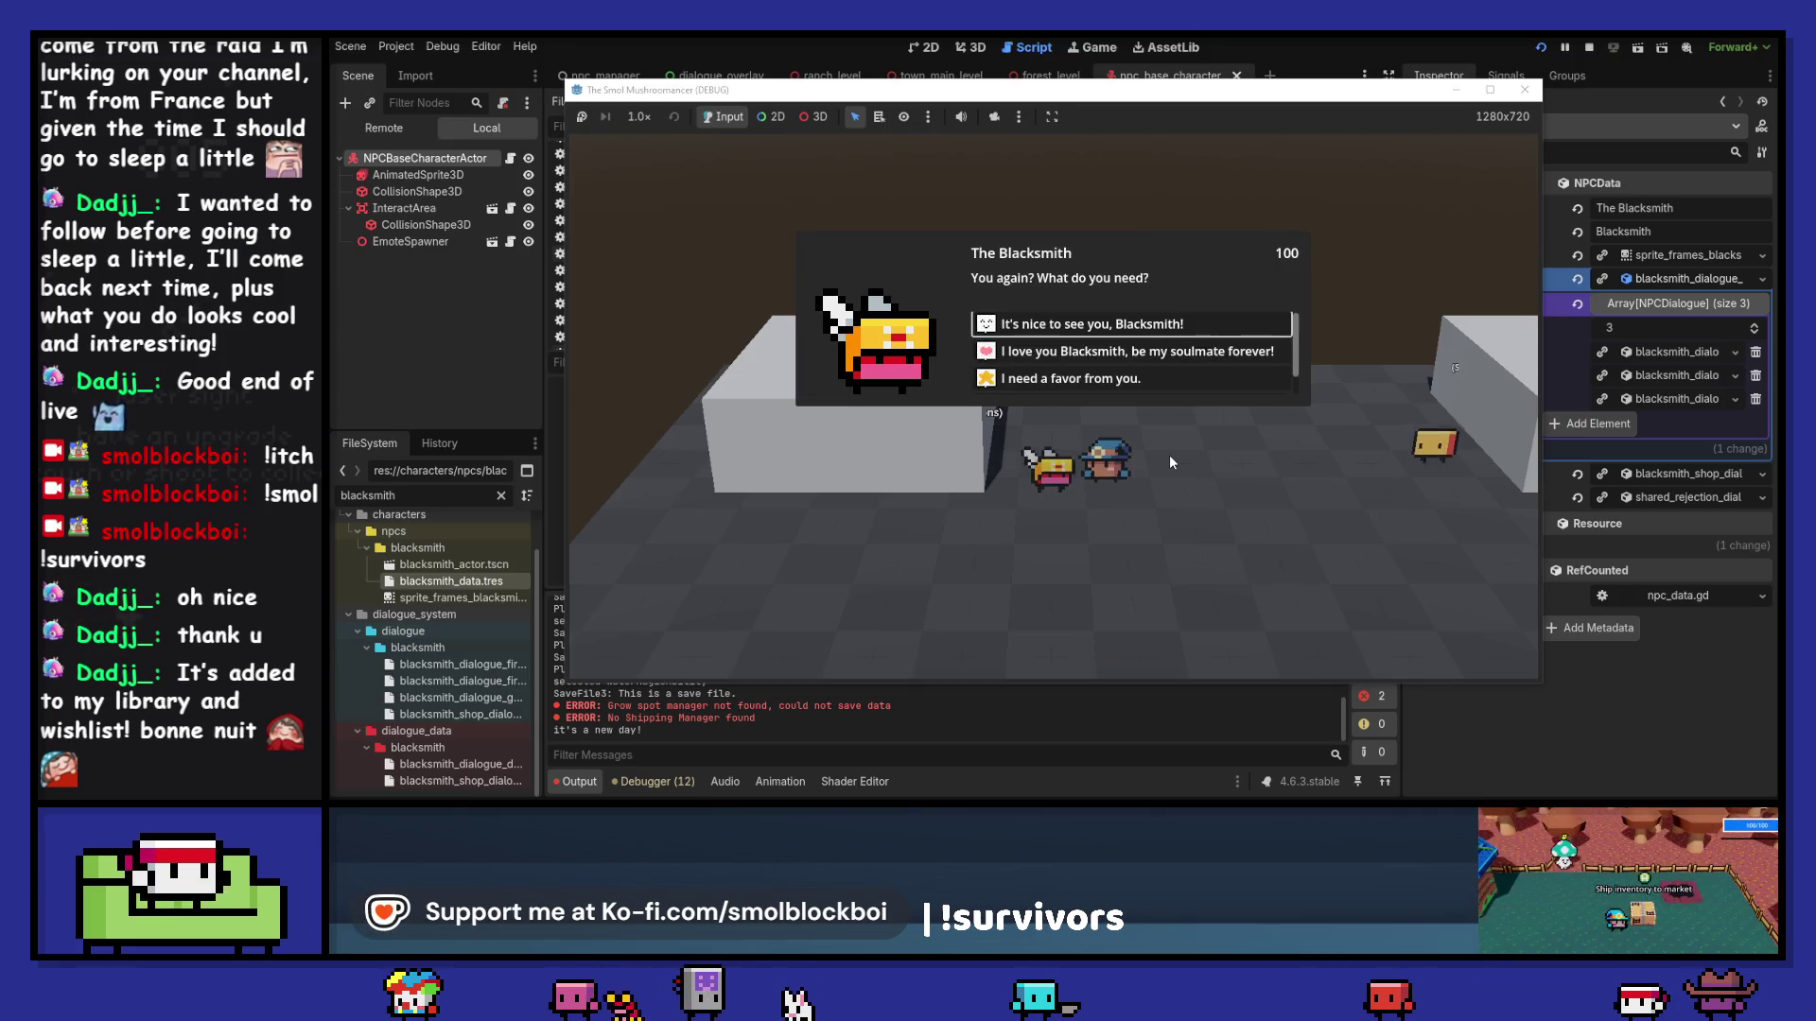
key("Down")
key("Down")
key("Down")
key("Return")
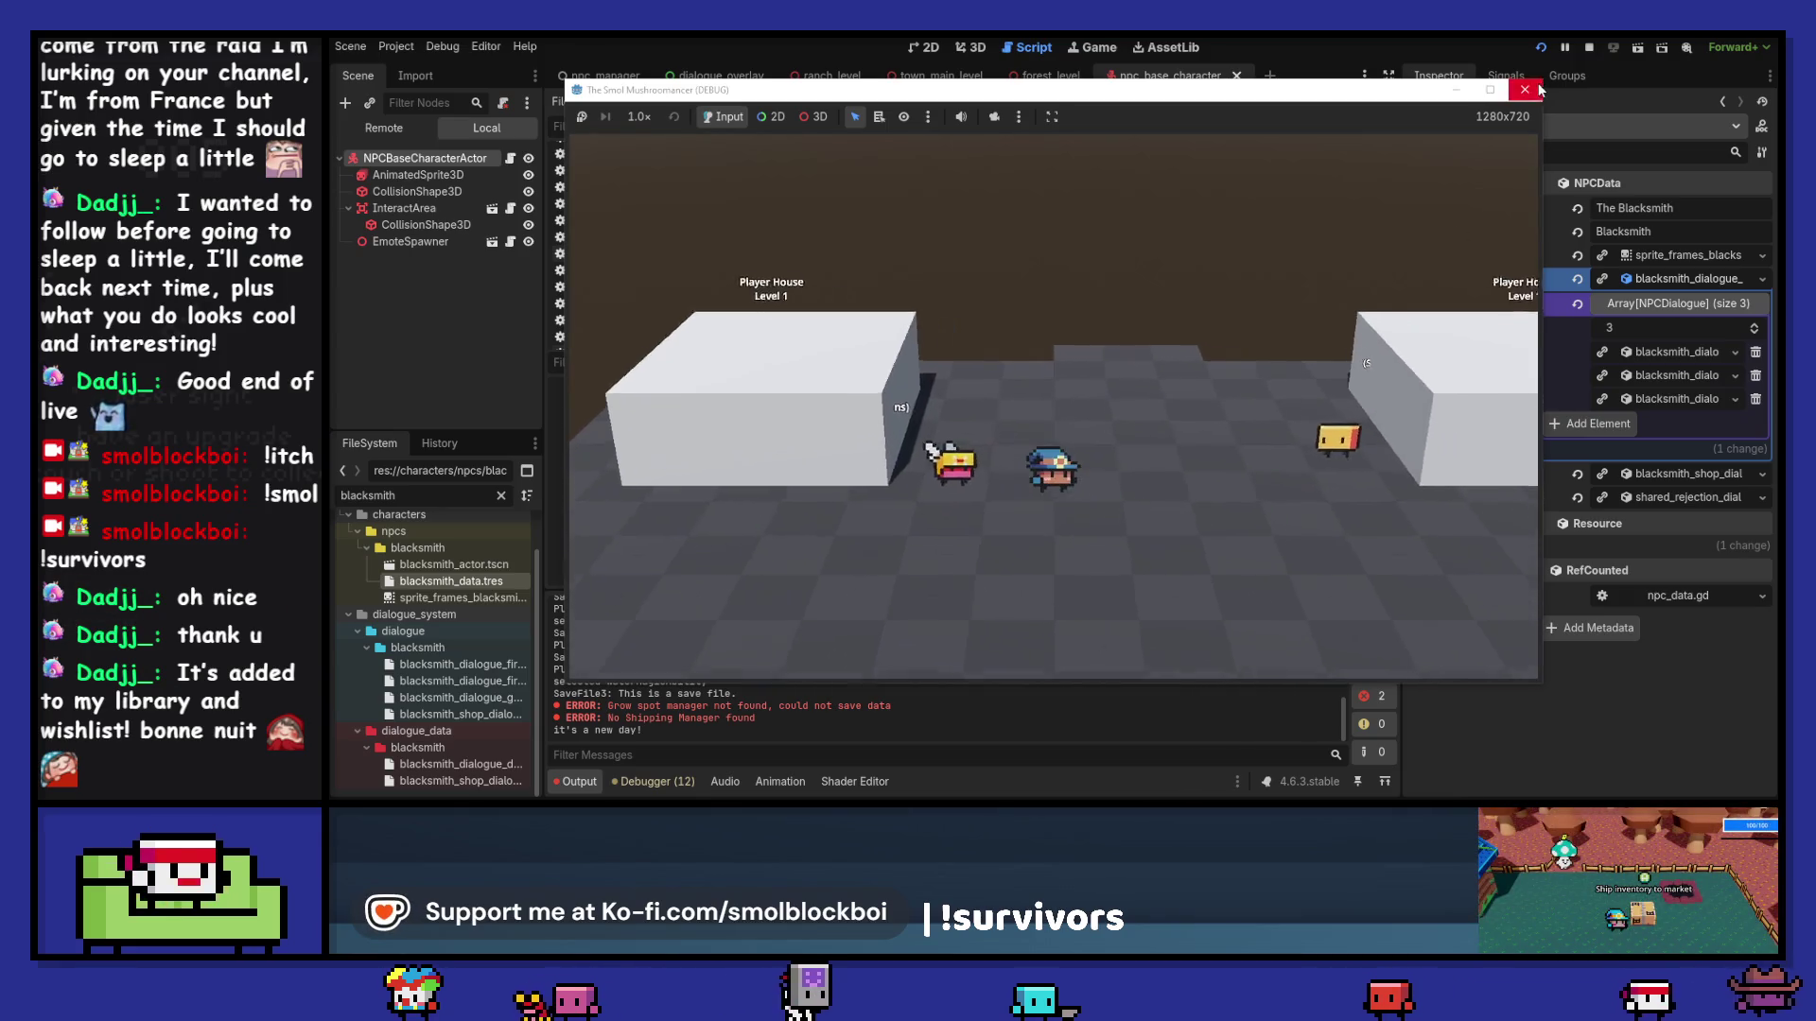
left_click(1524, 90)
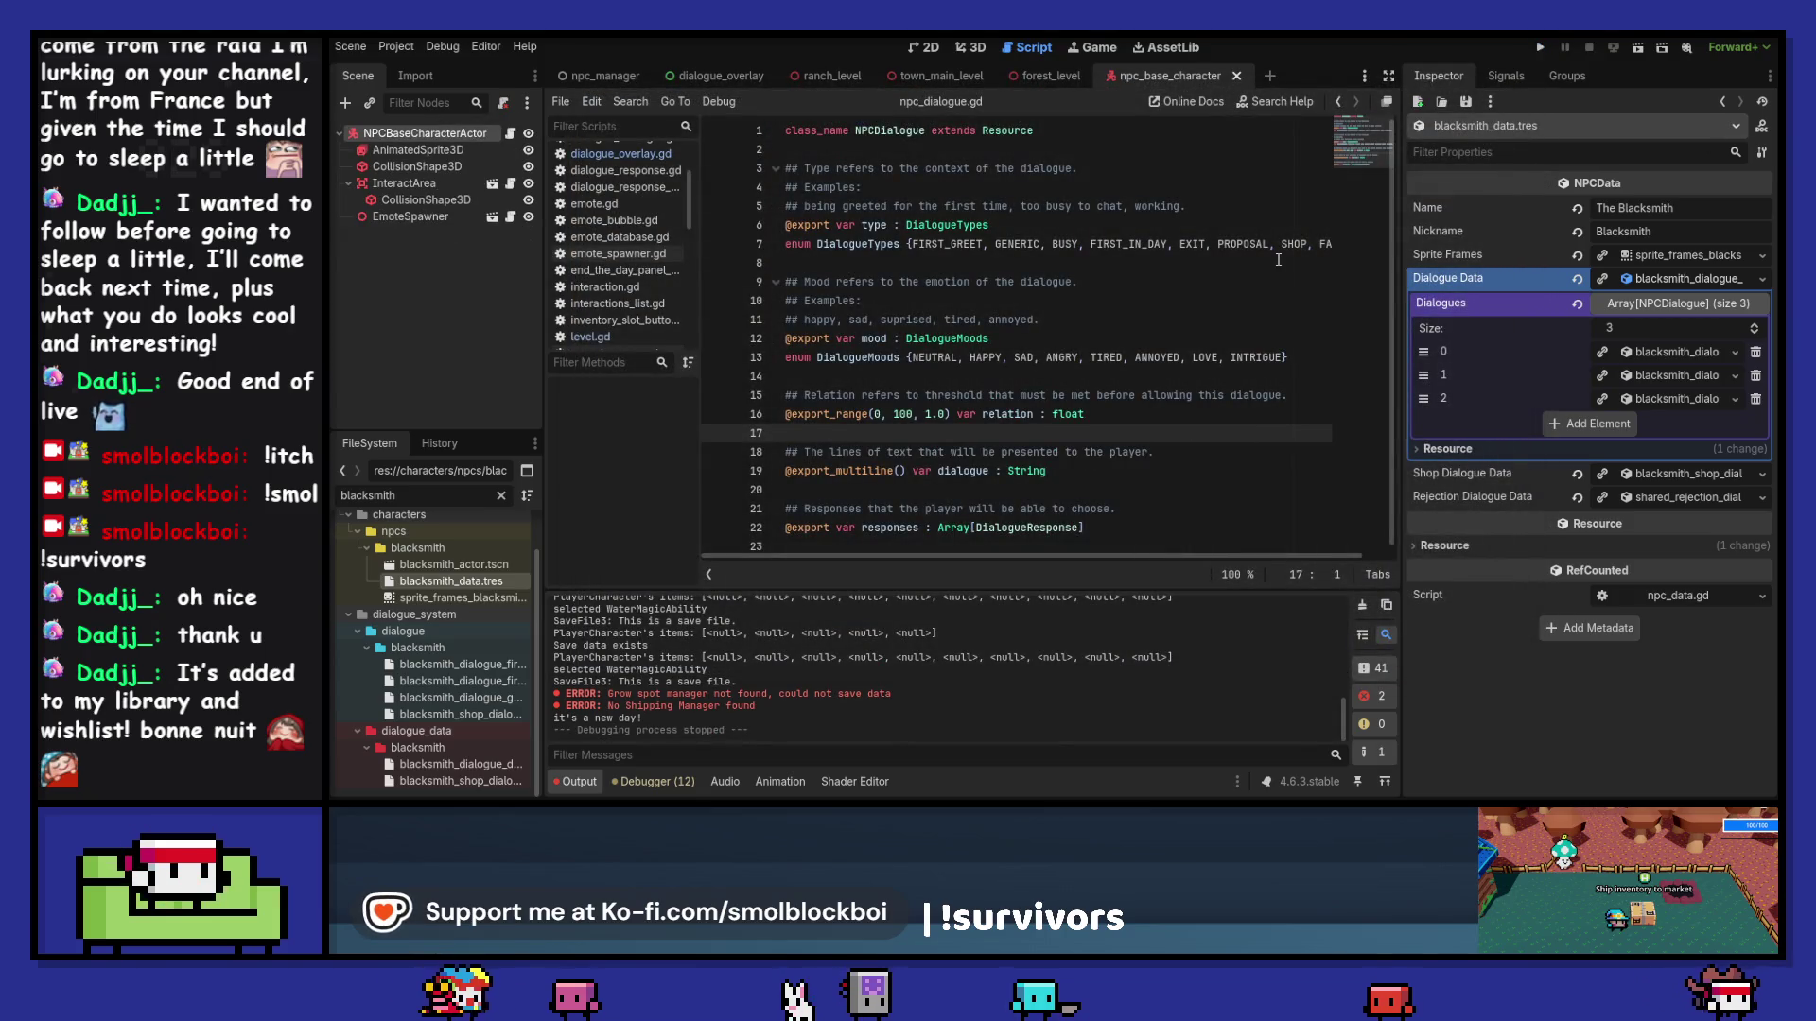
Step: Check Dialogues entry 0, then raise the blacksmith's Dialogues array size from 3 to 4
left_click(1674, 303)
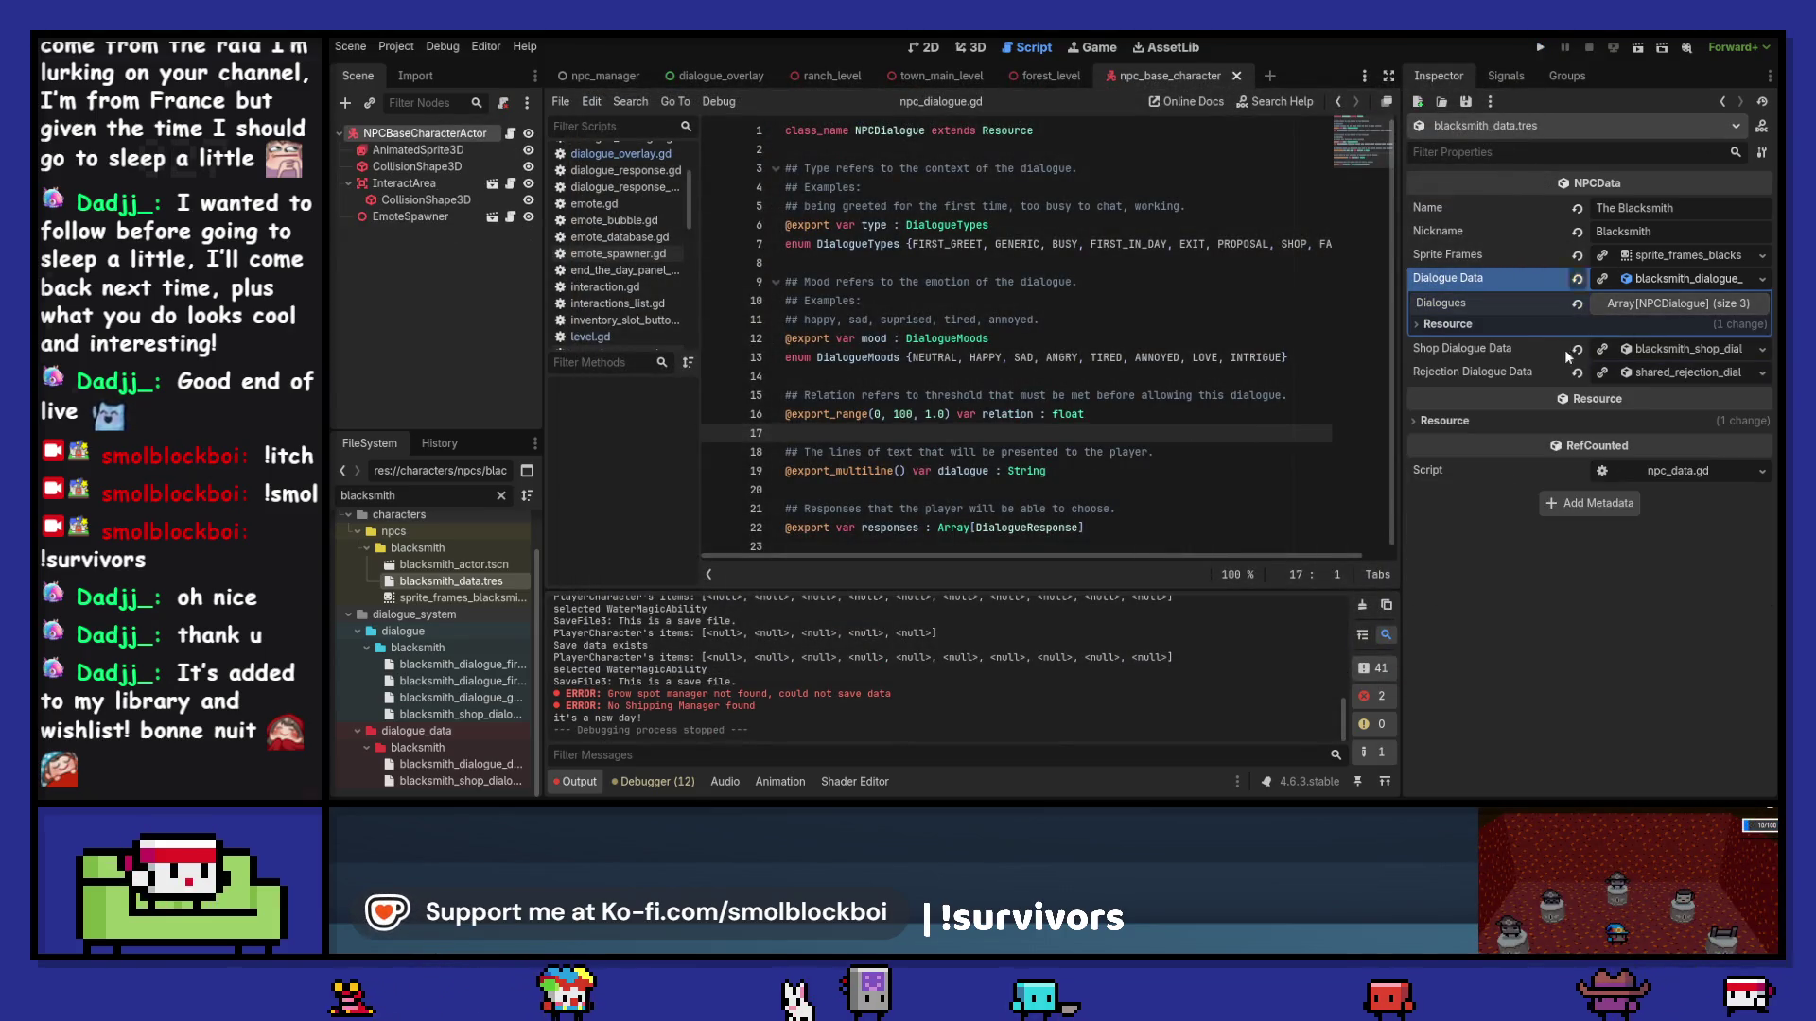
left_click(1670, 303)
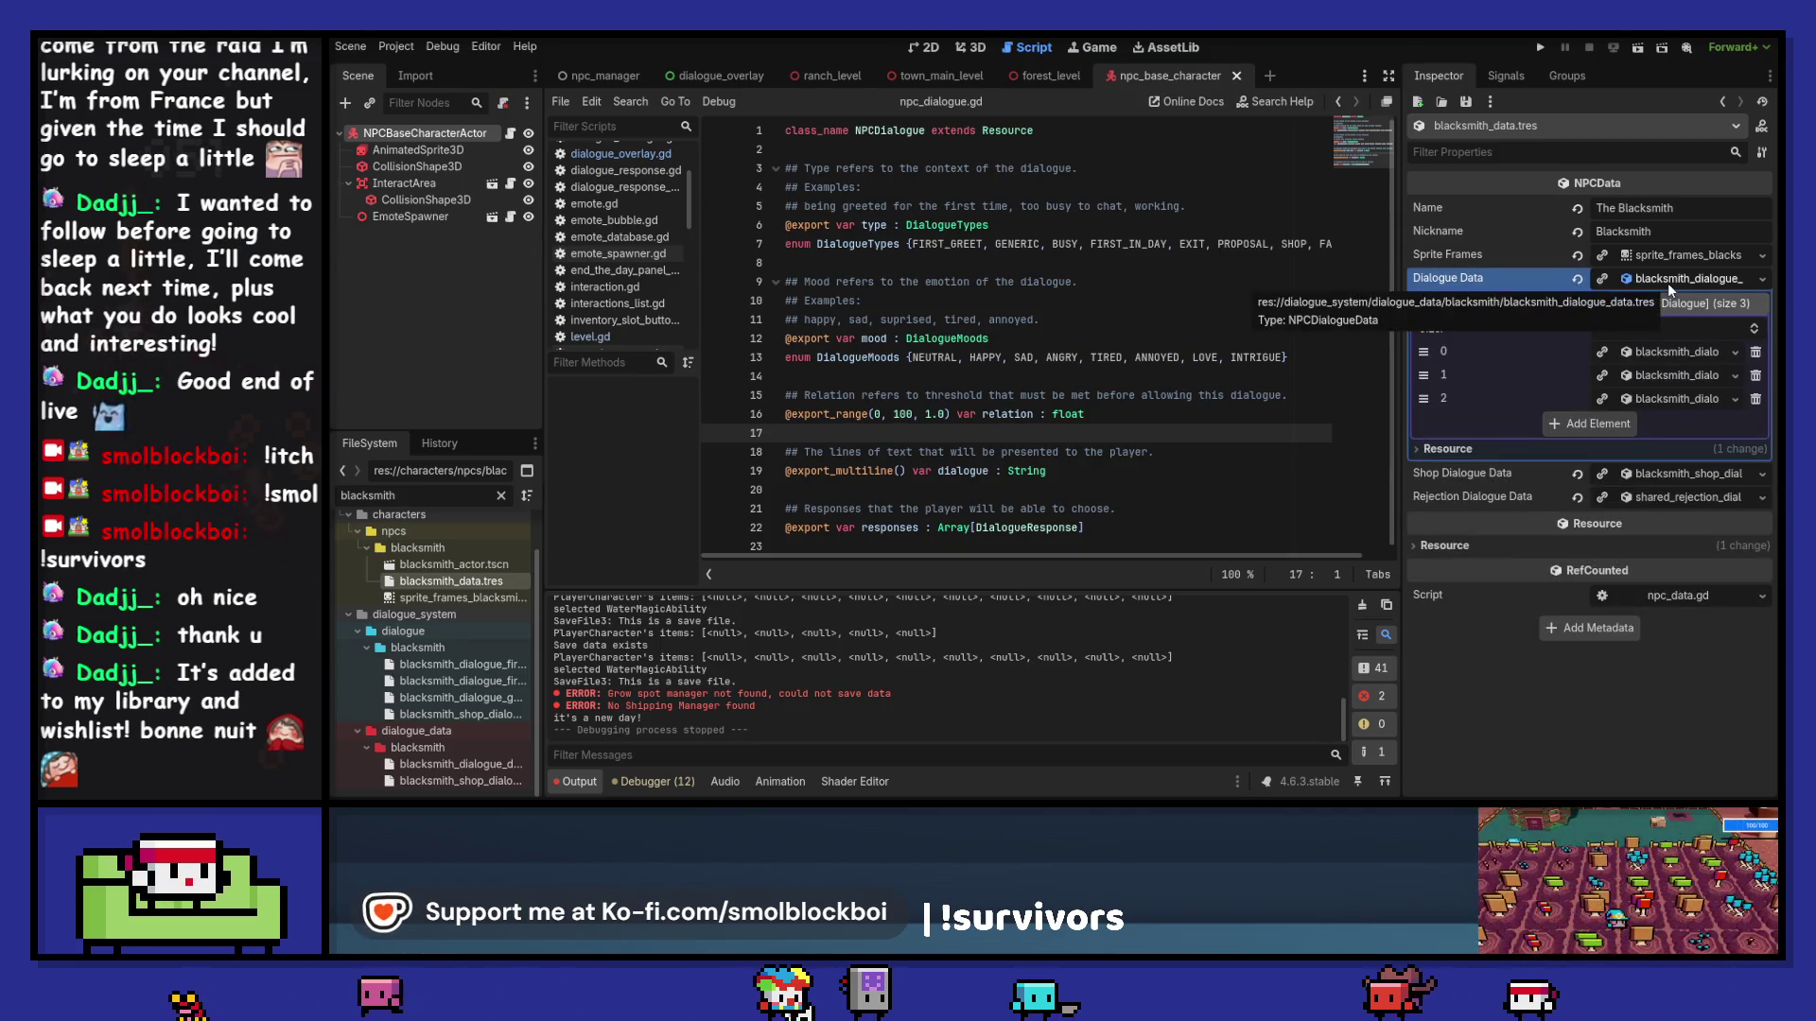
left_click(1653, 352)
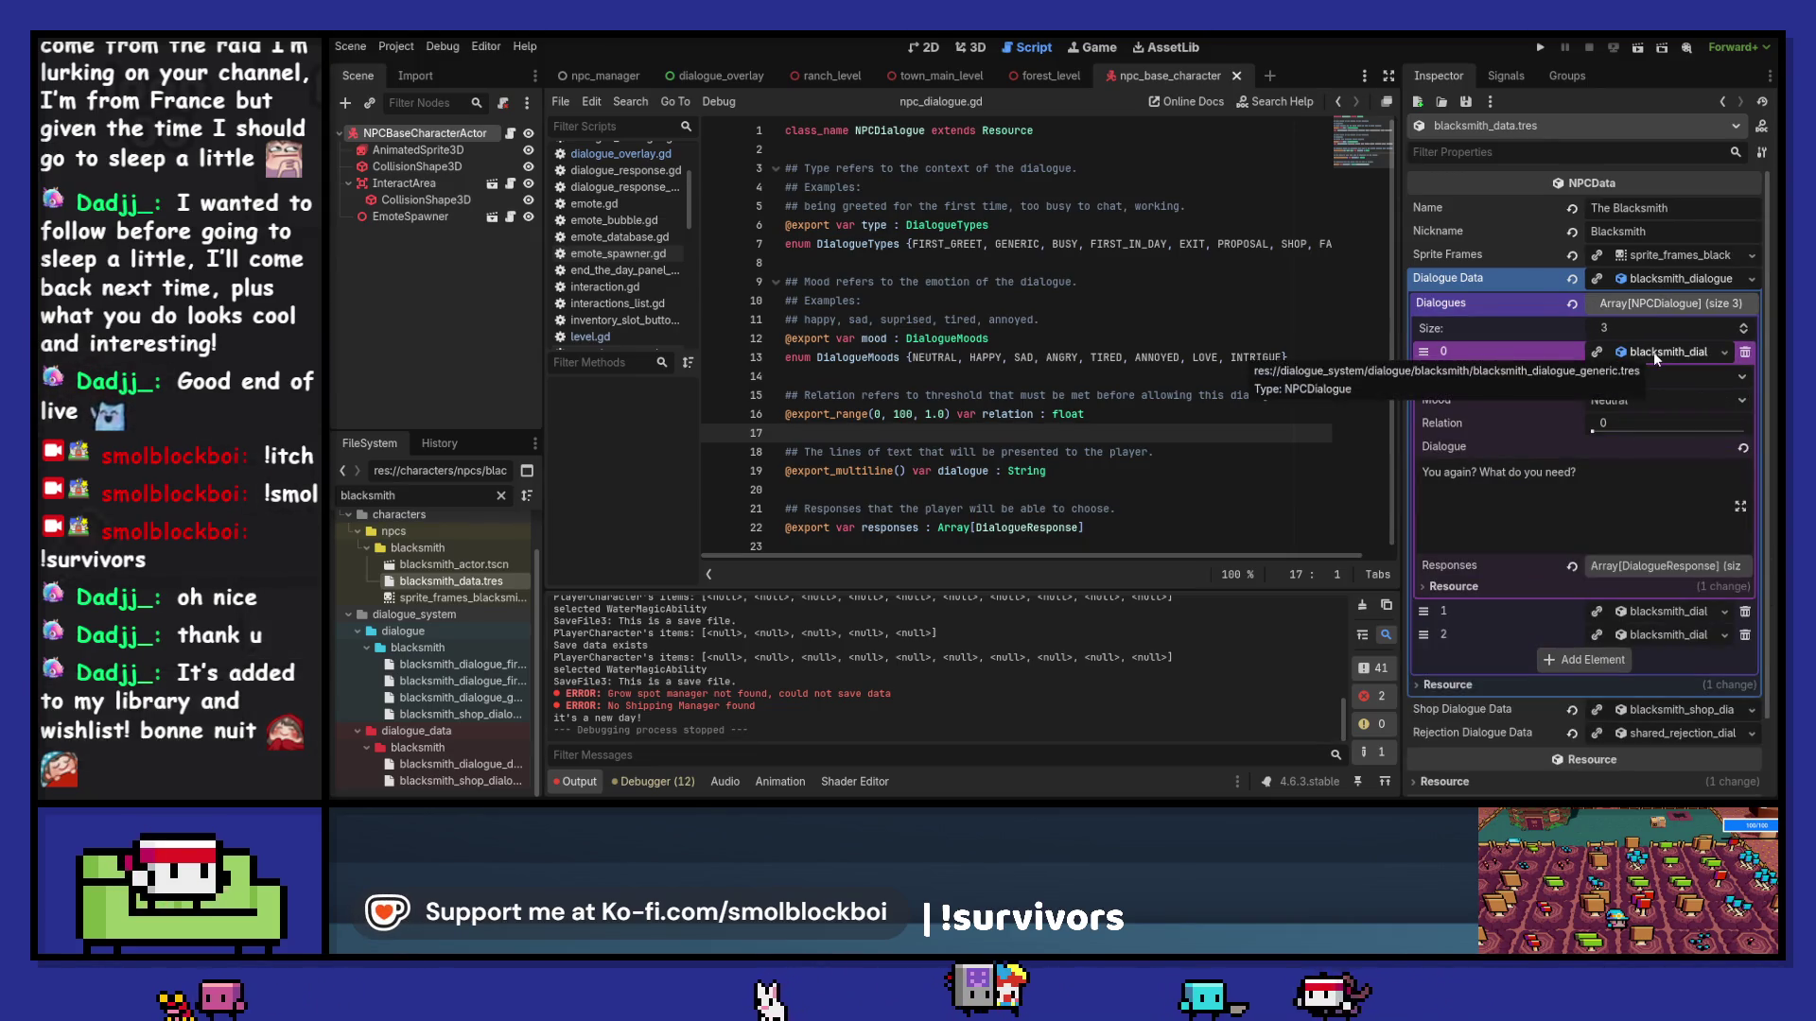
left_click(1654, 352)
left_click(1756, 321)
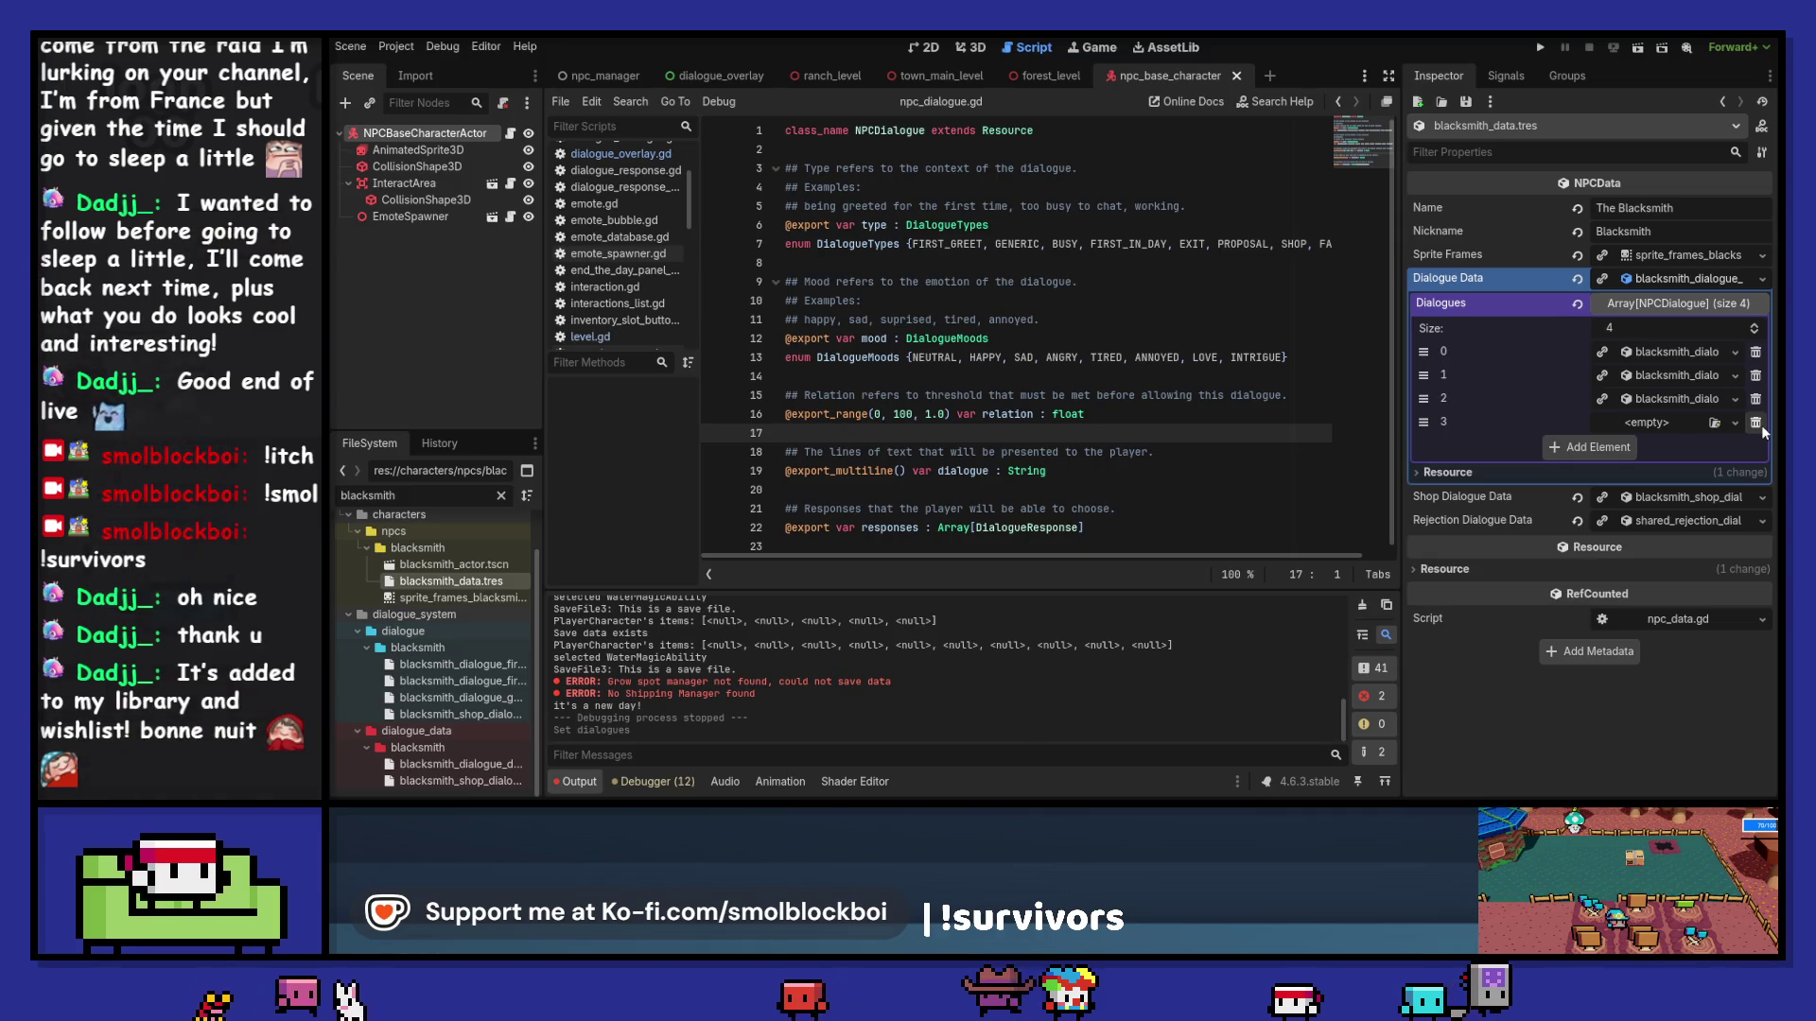
Step: Copy dialogue entry 0 and paste it into the empty entry 3
right_click(1506, 356)
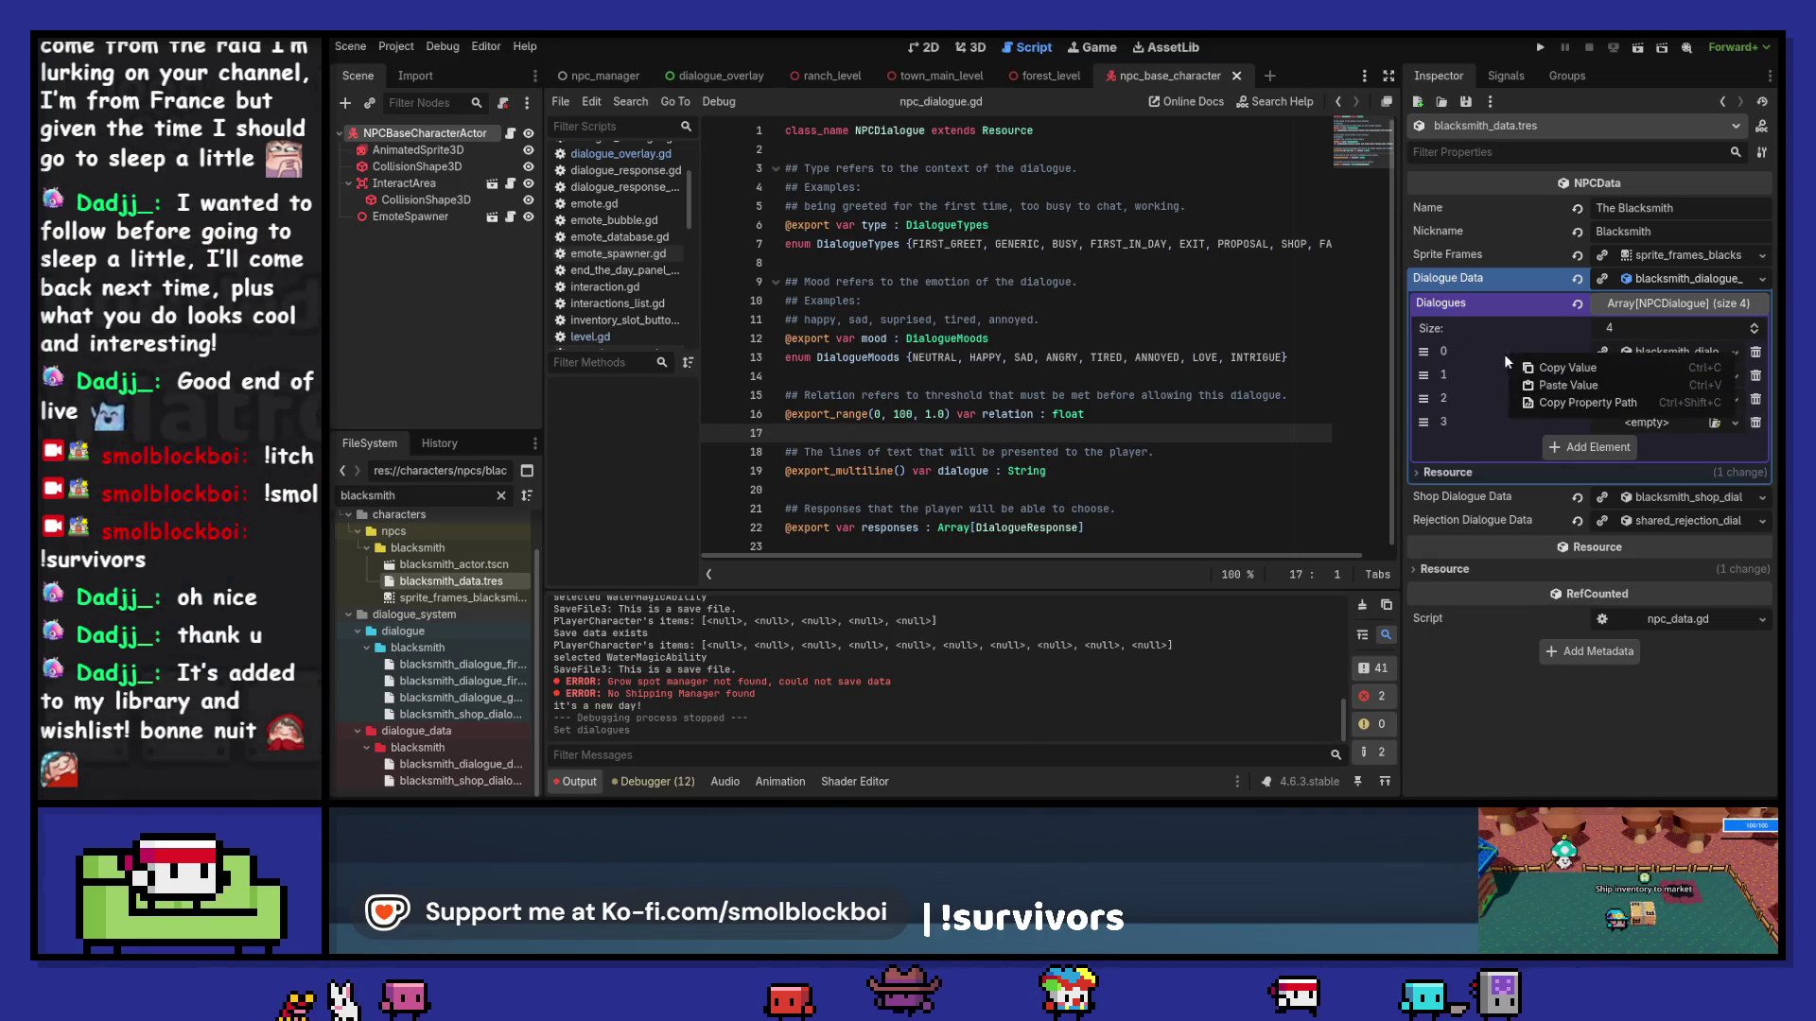
left_click(1559, 369)
right_click(1483, 422)
left_click(1529, 448)
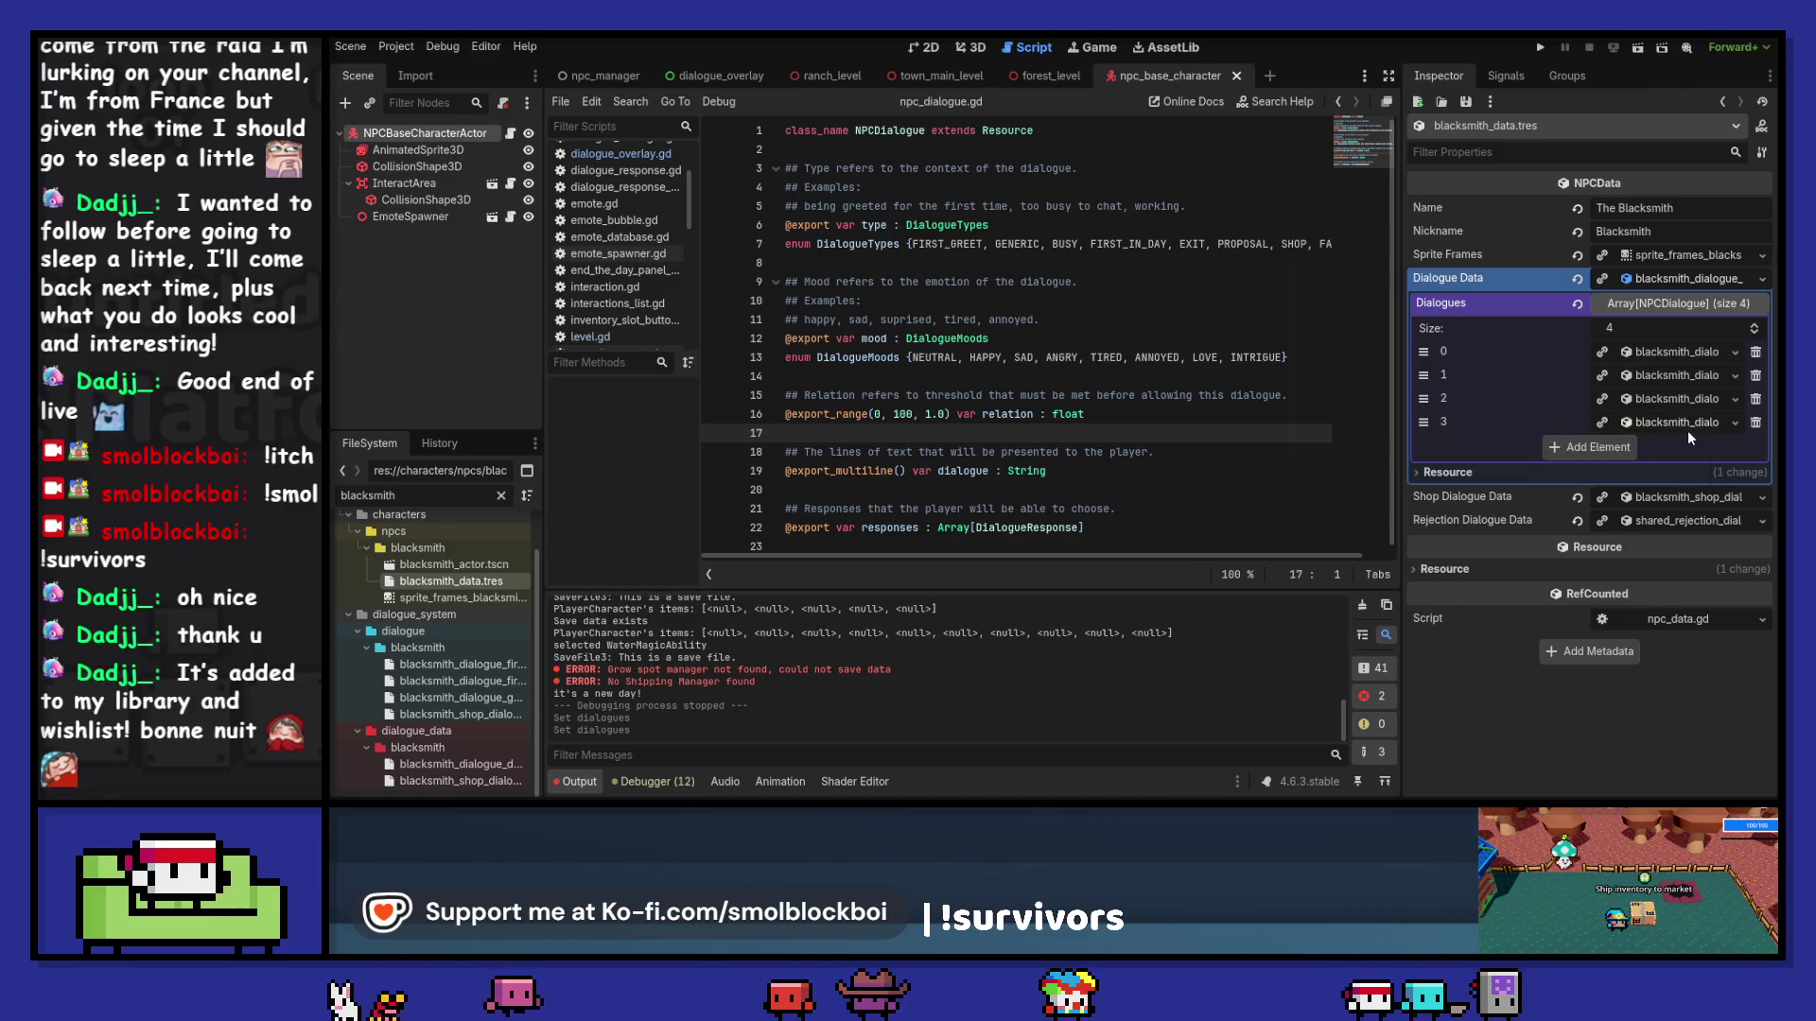
Step: Give entry 3 relation 25 and the line 'Wow you're here a lot.', save, and run
left_click(1665, 420)
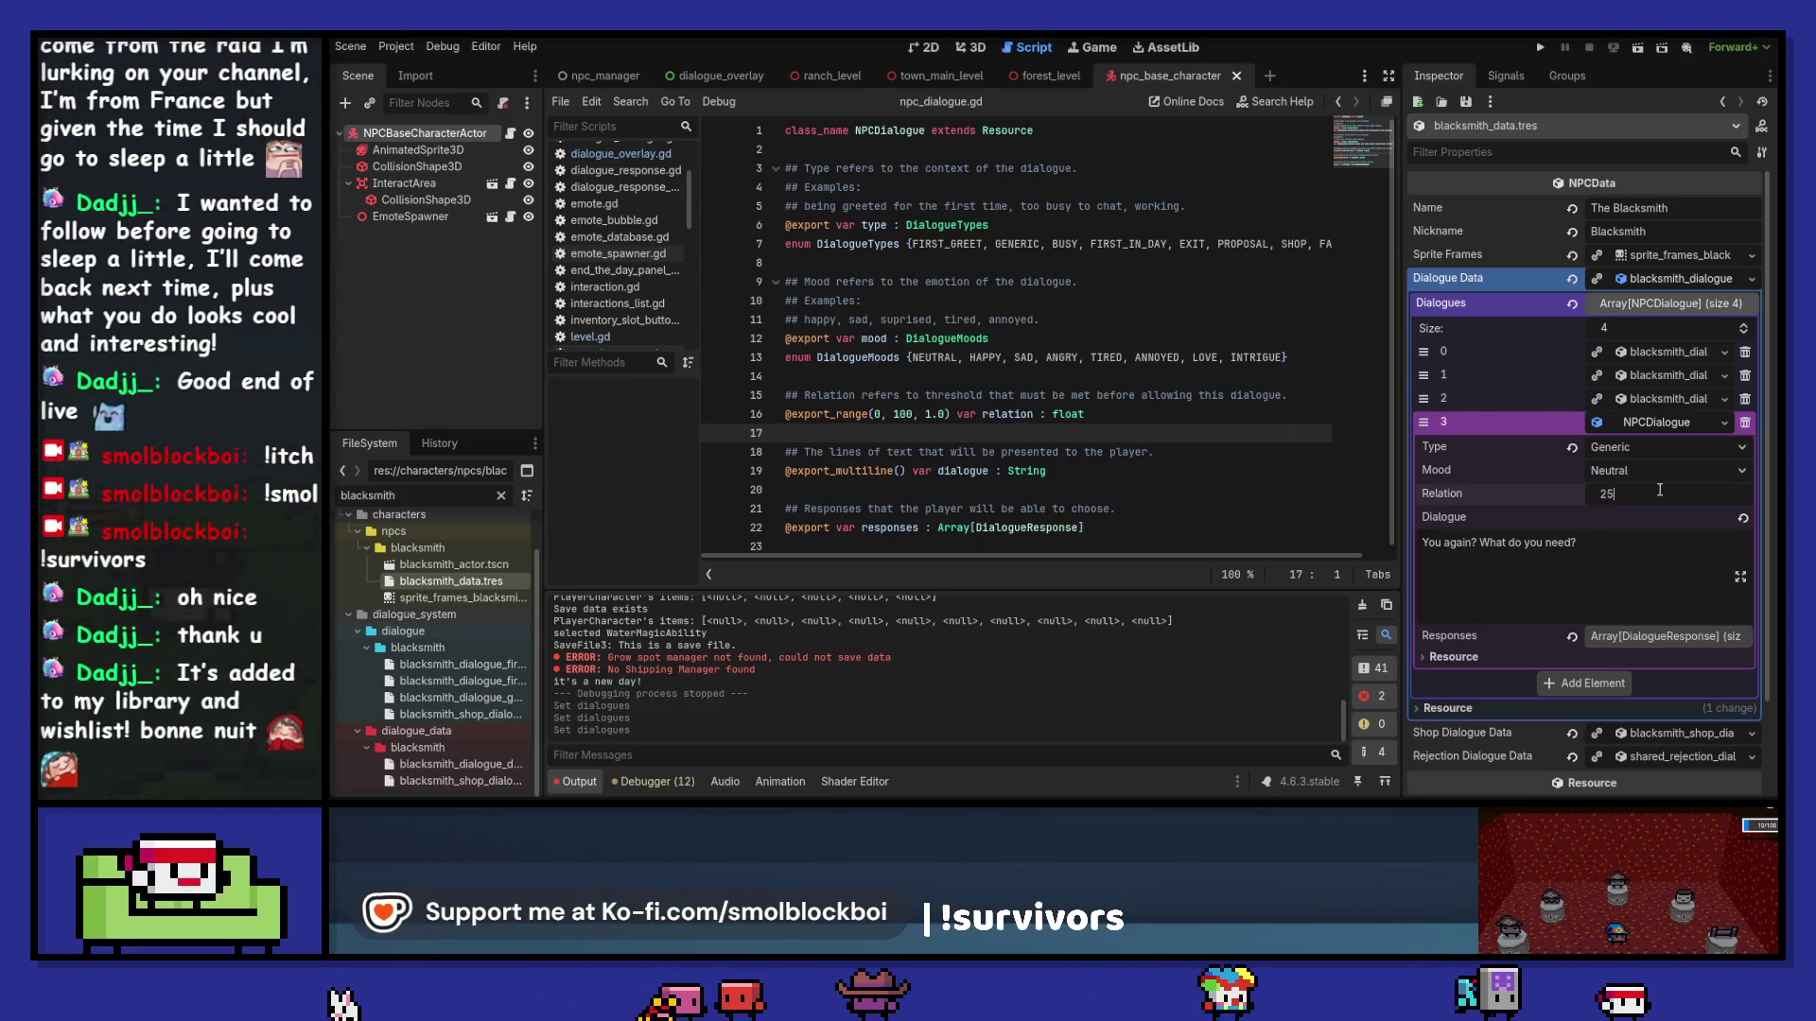
key("Tab")
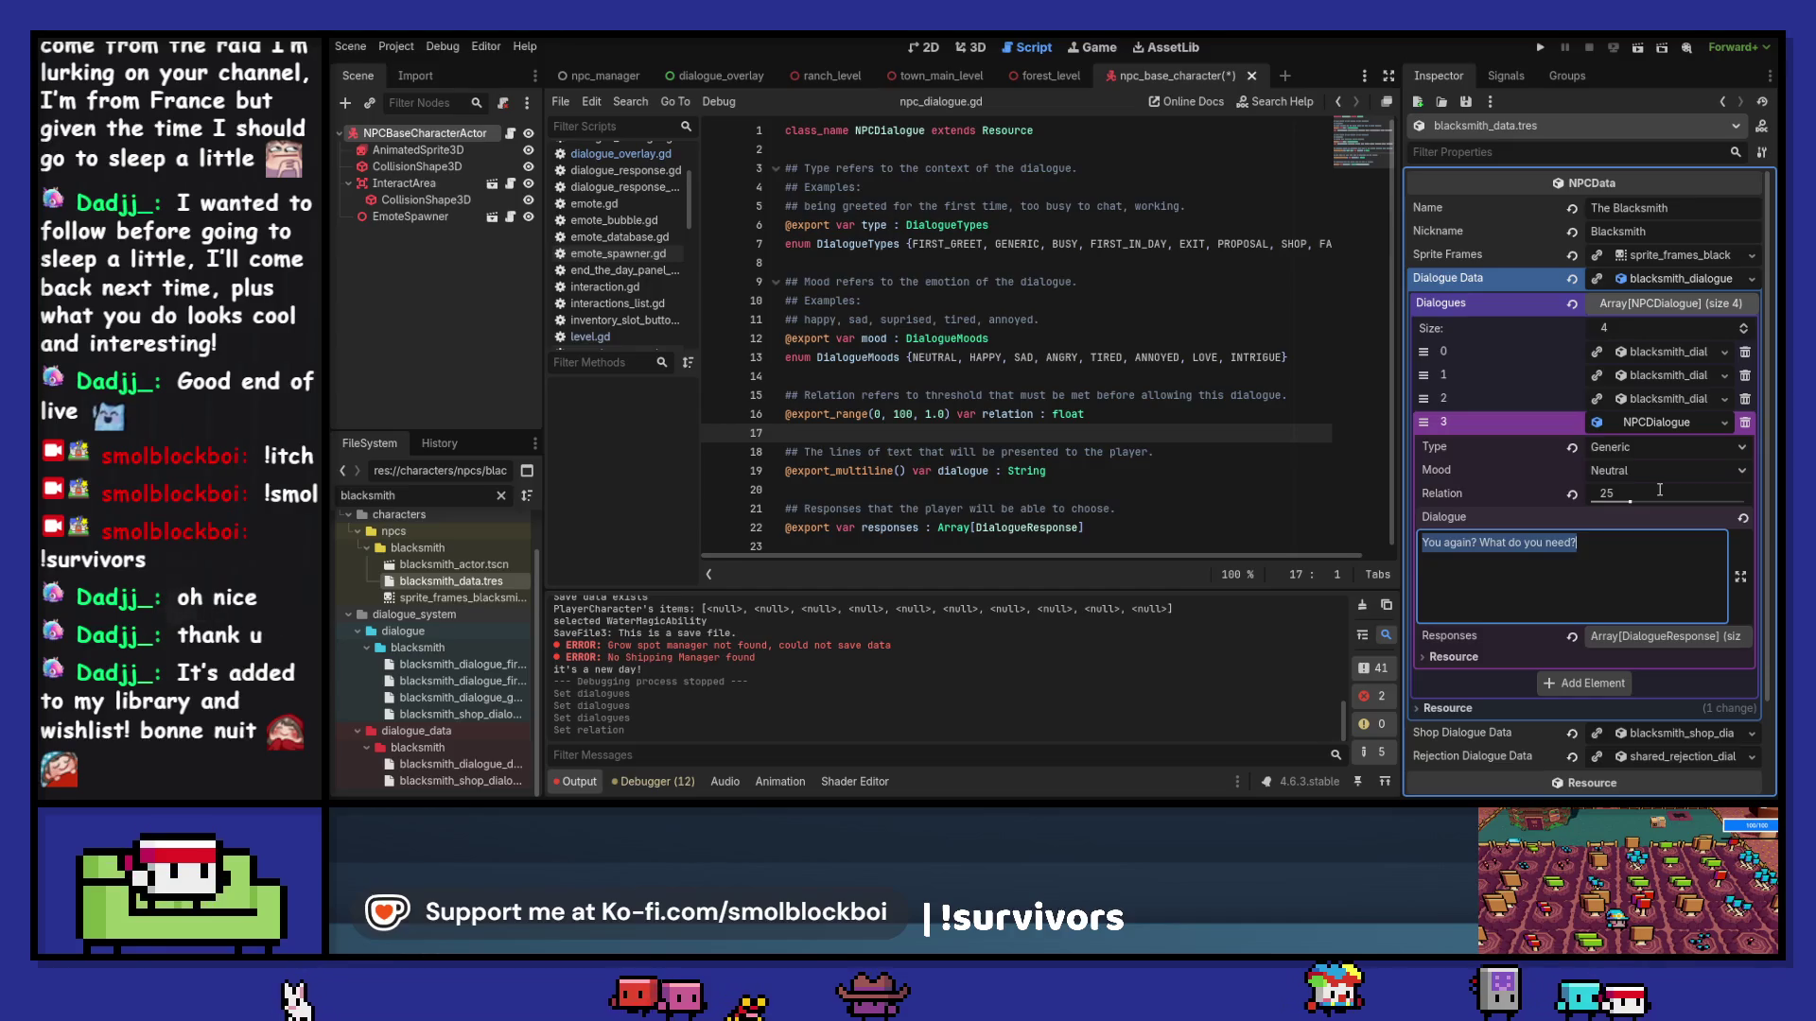
type("Wow (")
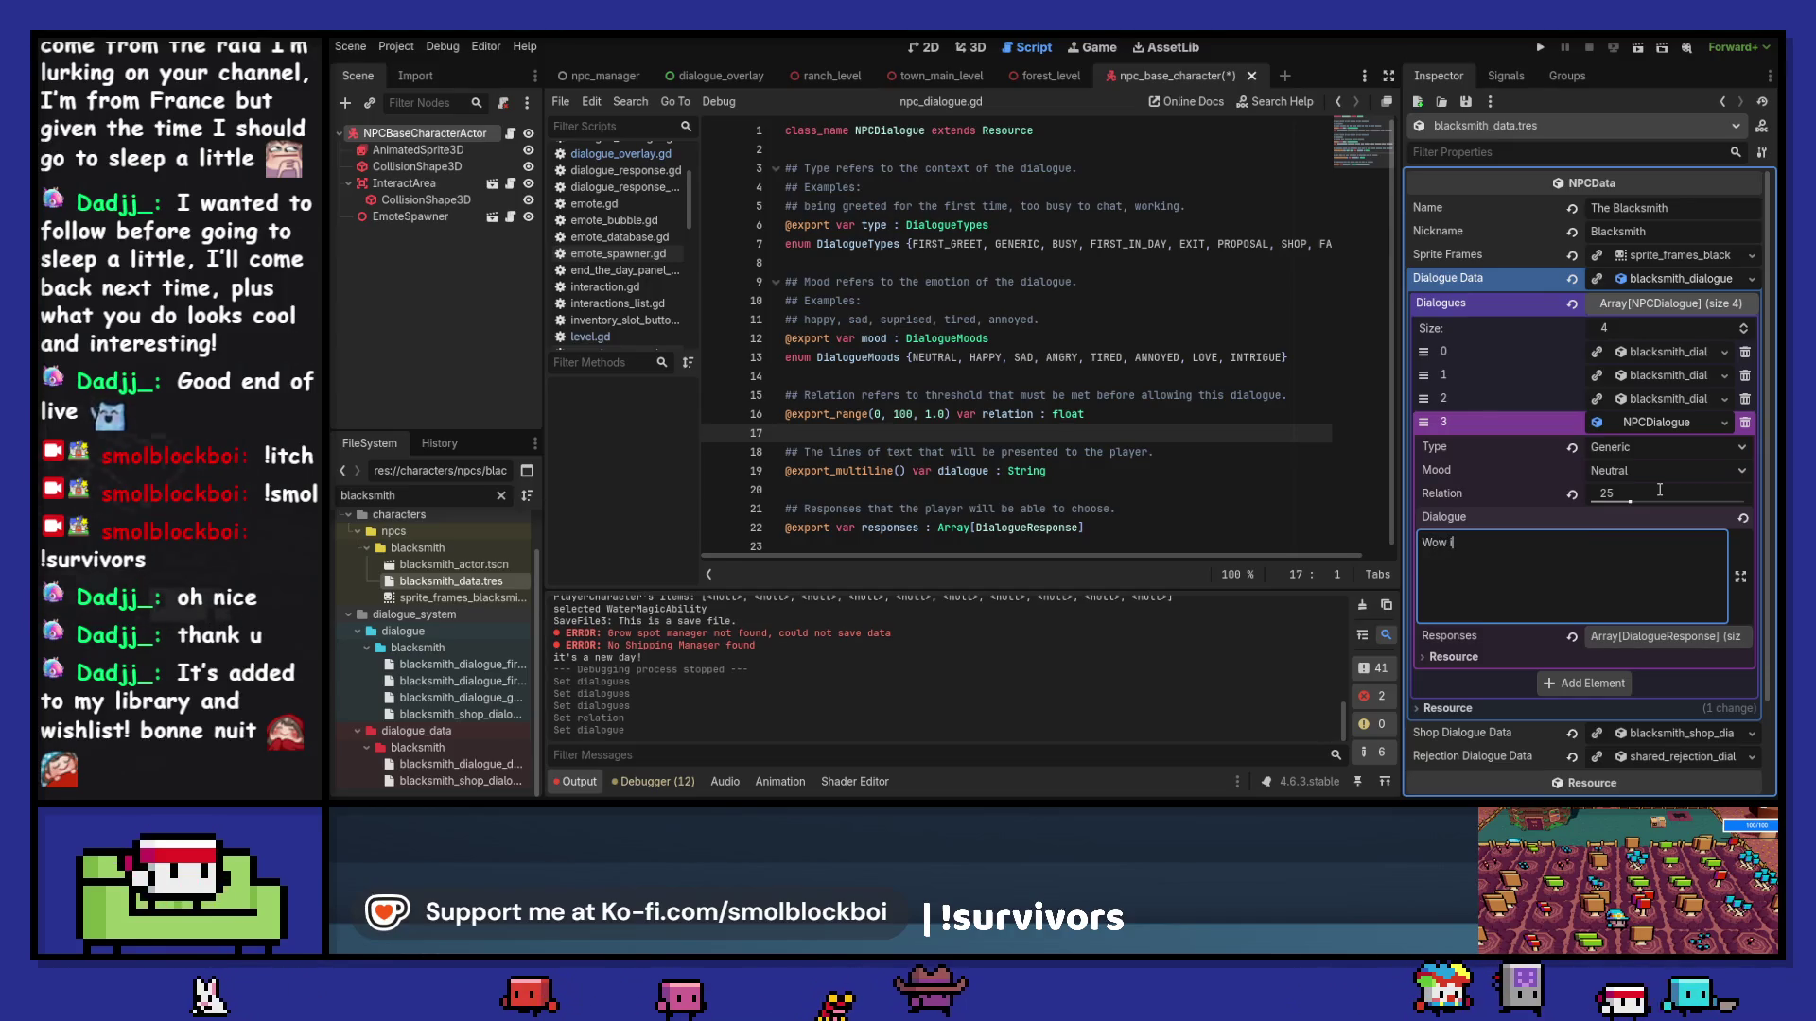
key("BackSpace")
key("BackSpace")
type("ou're here")
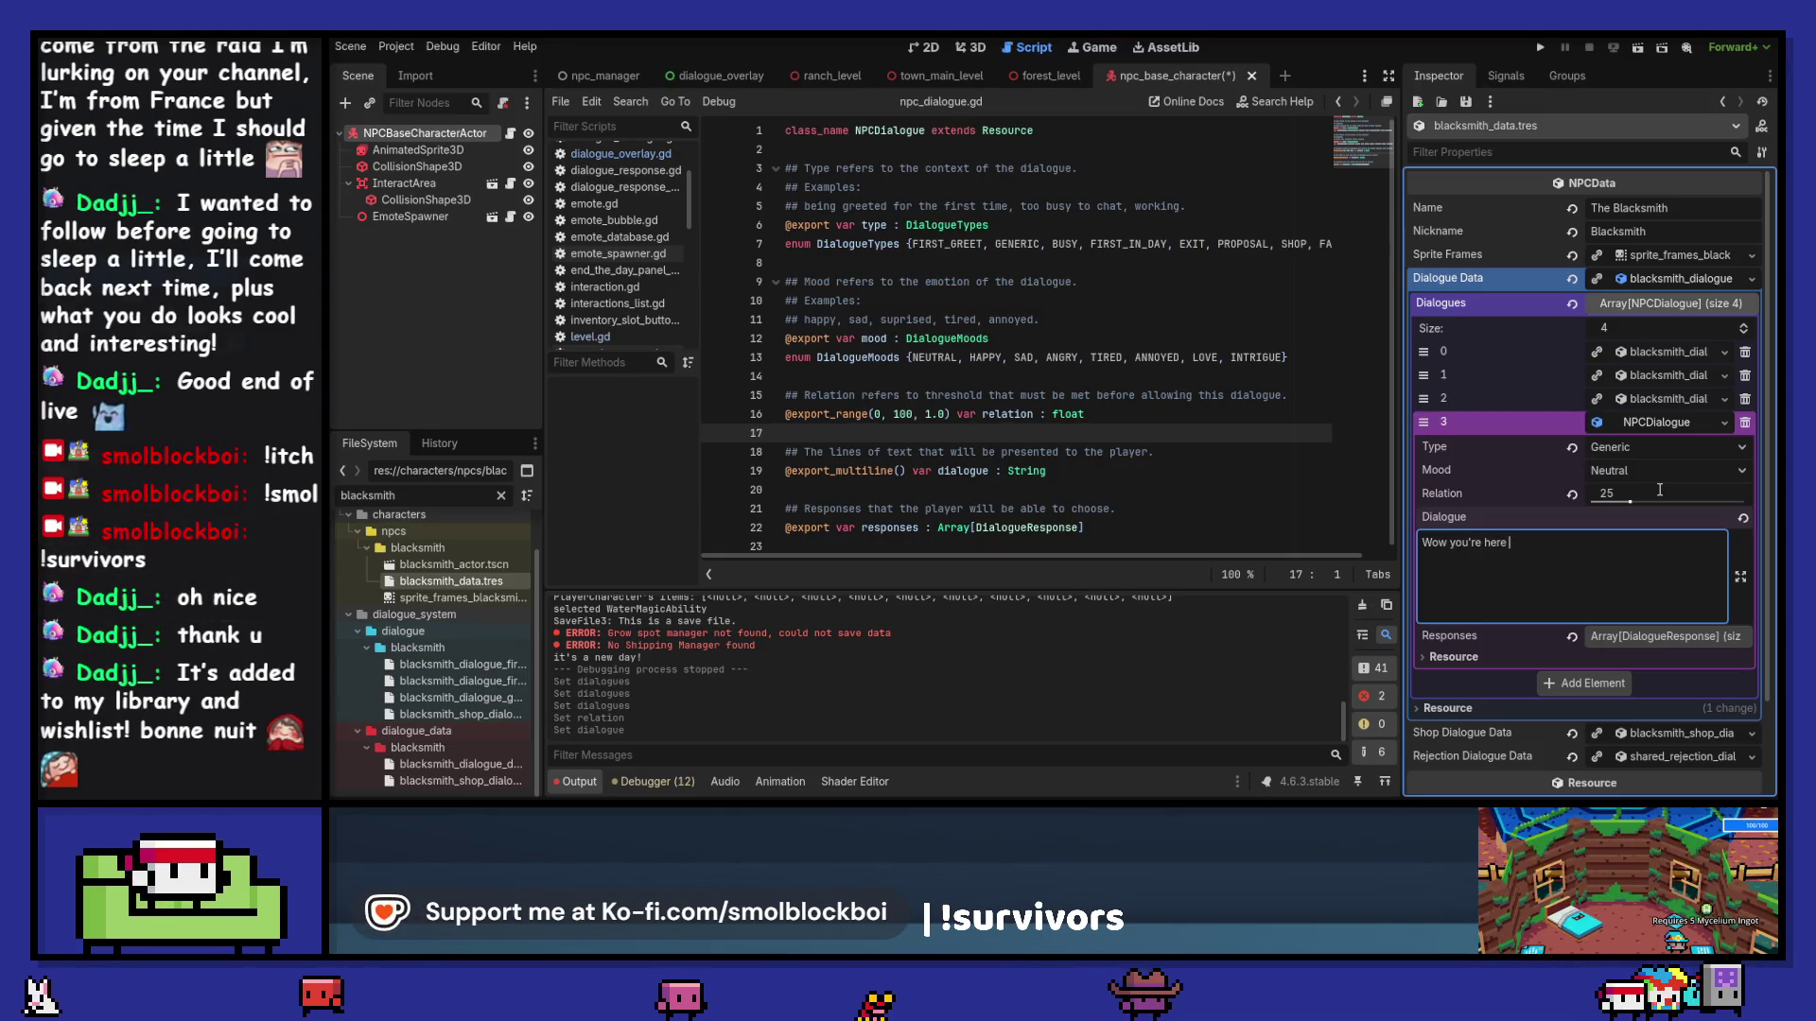
type(" a lot.")
key("ctrl+s")
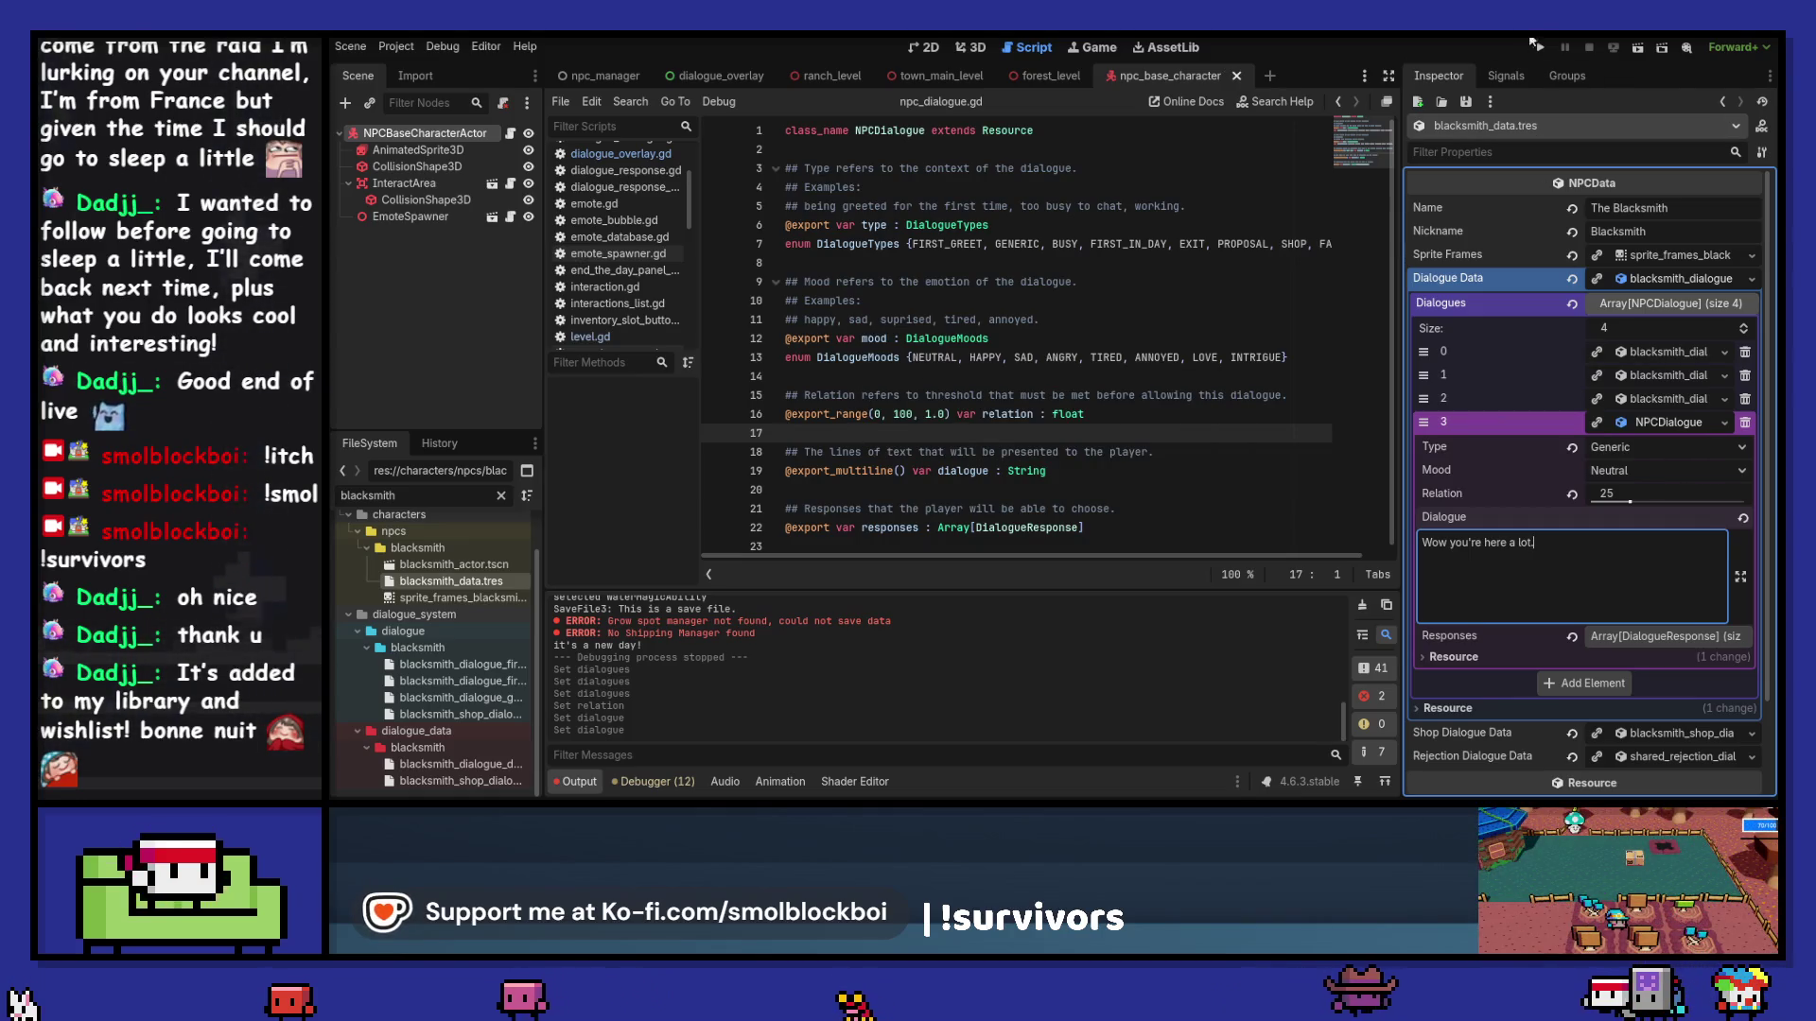
left_click(1534, 45)
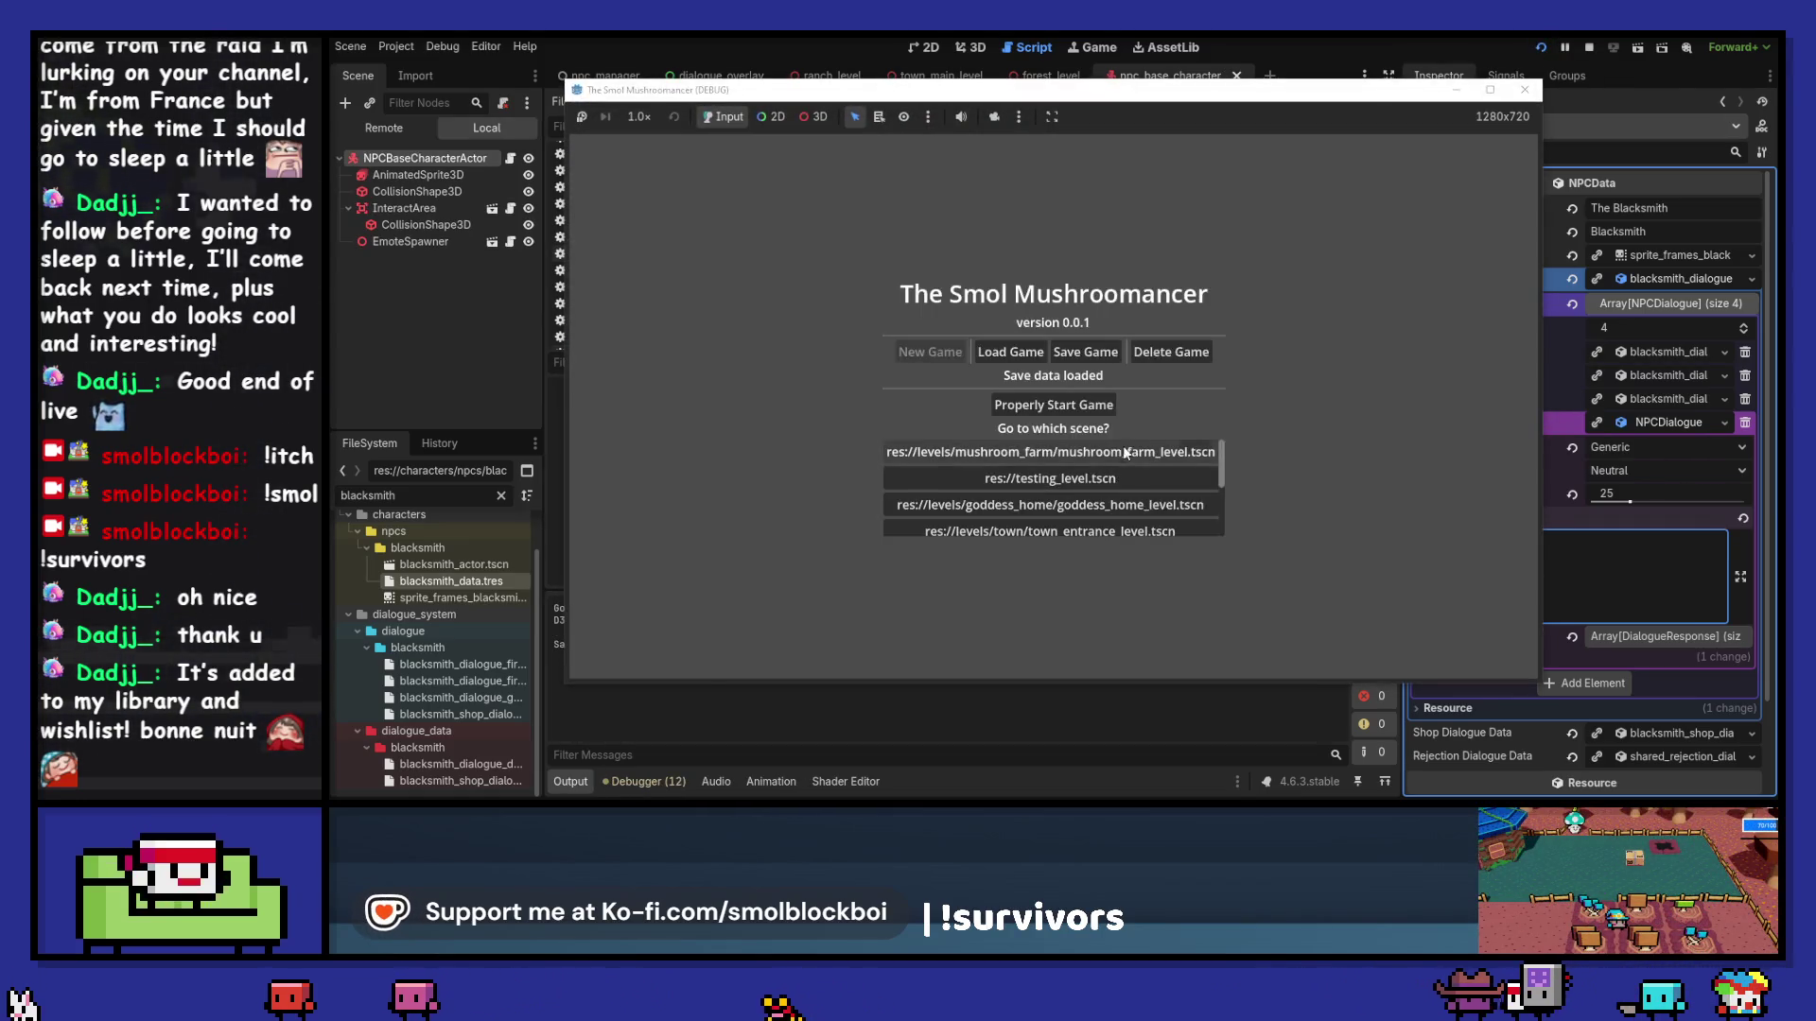
Step: On mushroom_farm_level, reply friendly to the blacksmith, sleep, greet again, then close the game
left_click(1121, 454)
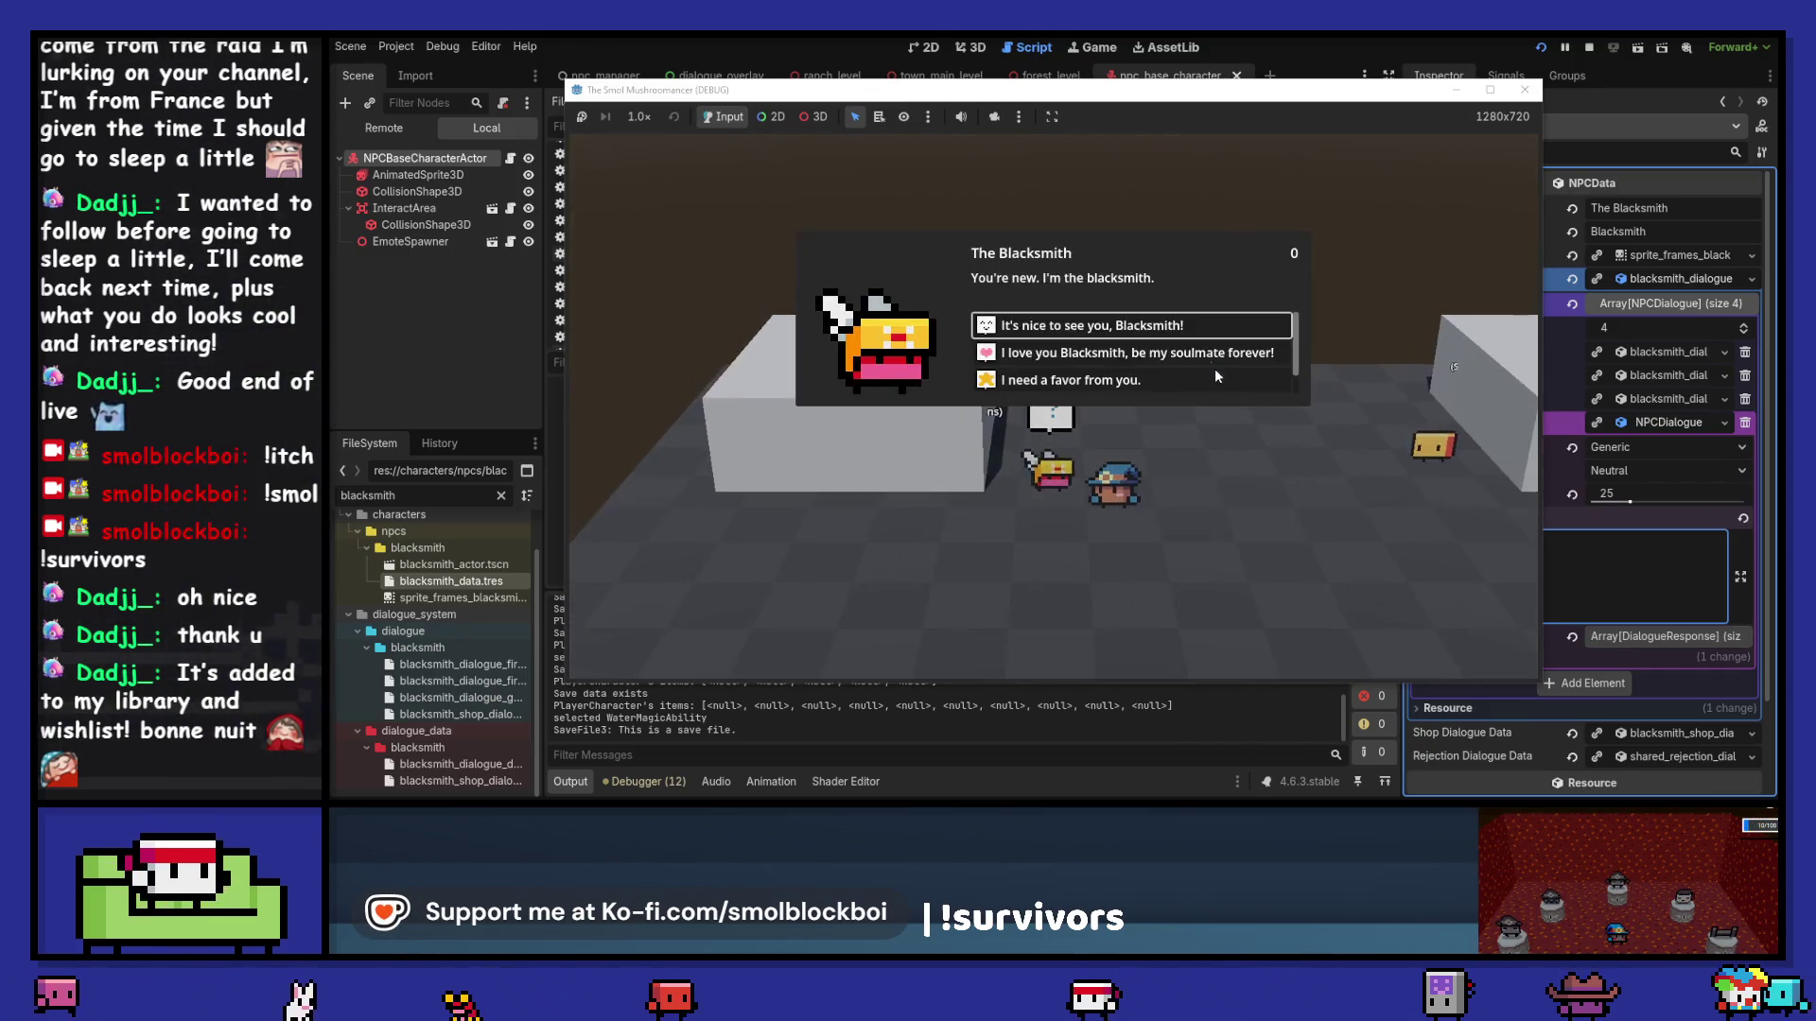
left_click(1183, 328)
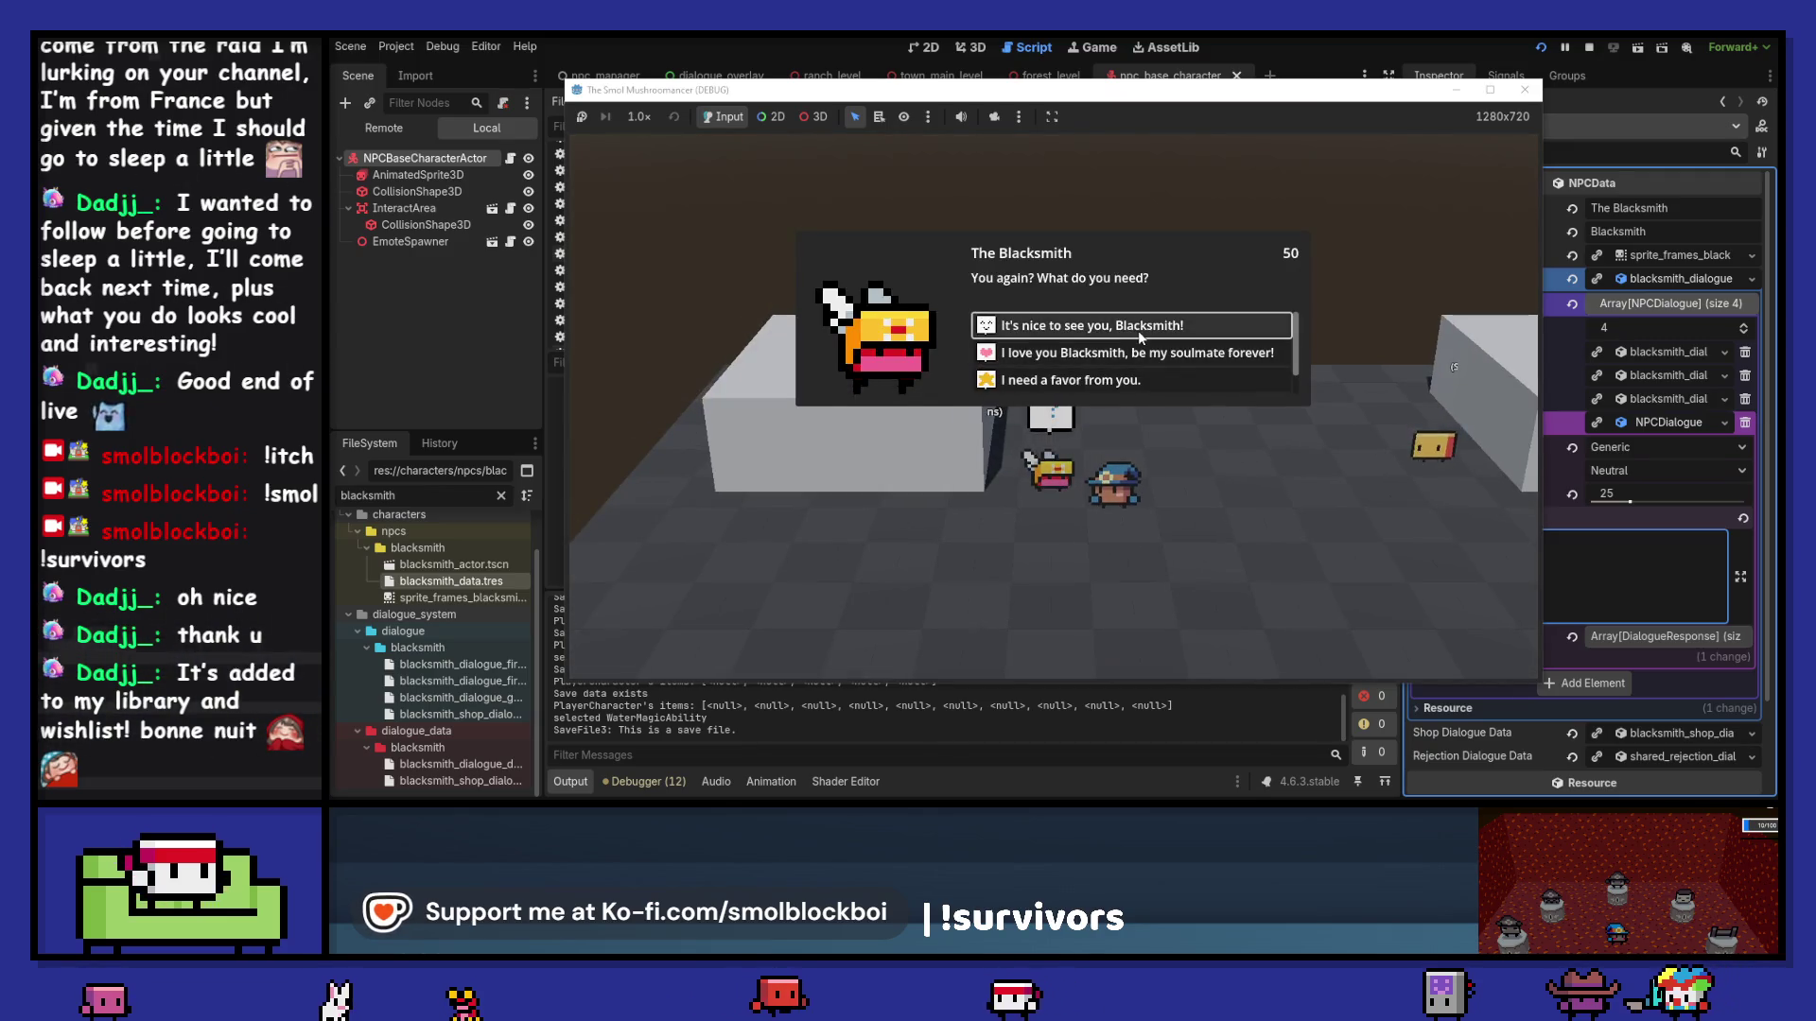
scroll(1126, 369, "down", 1)
left_click(1118, 378)
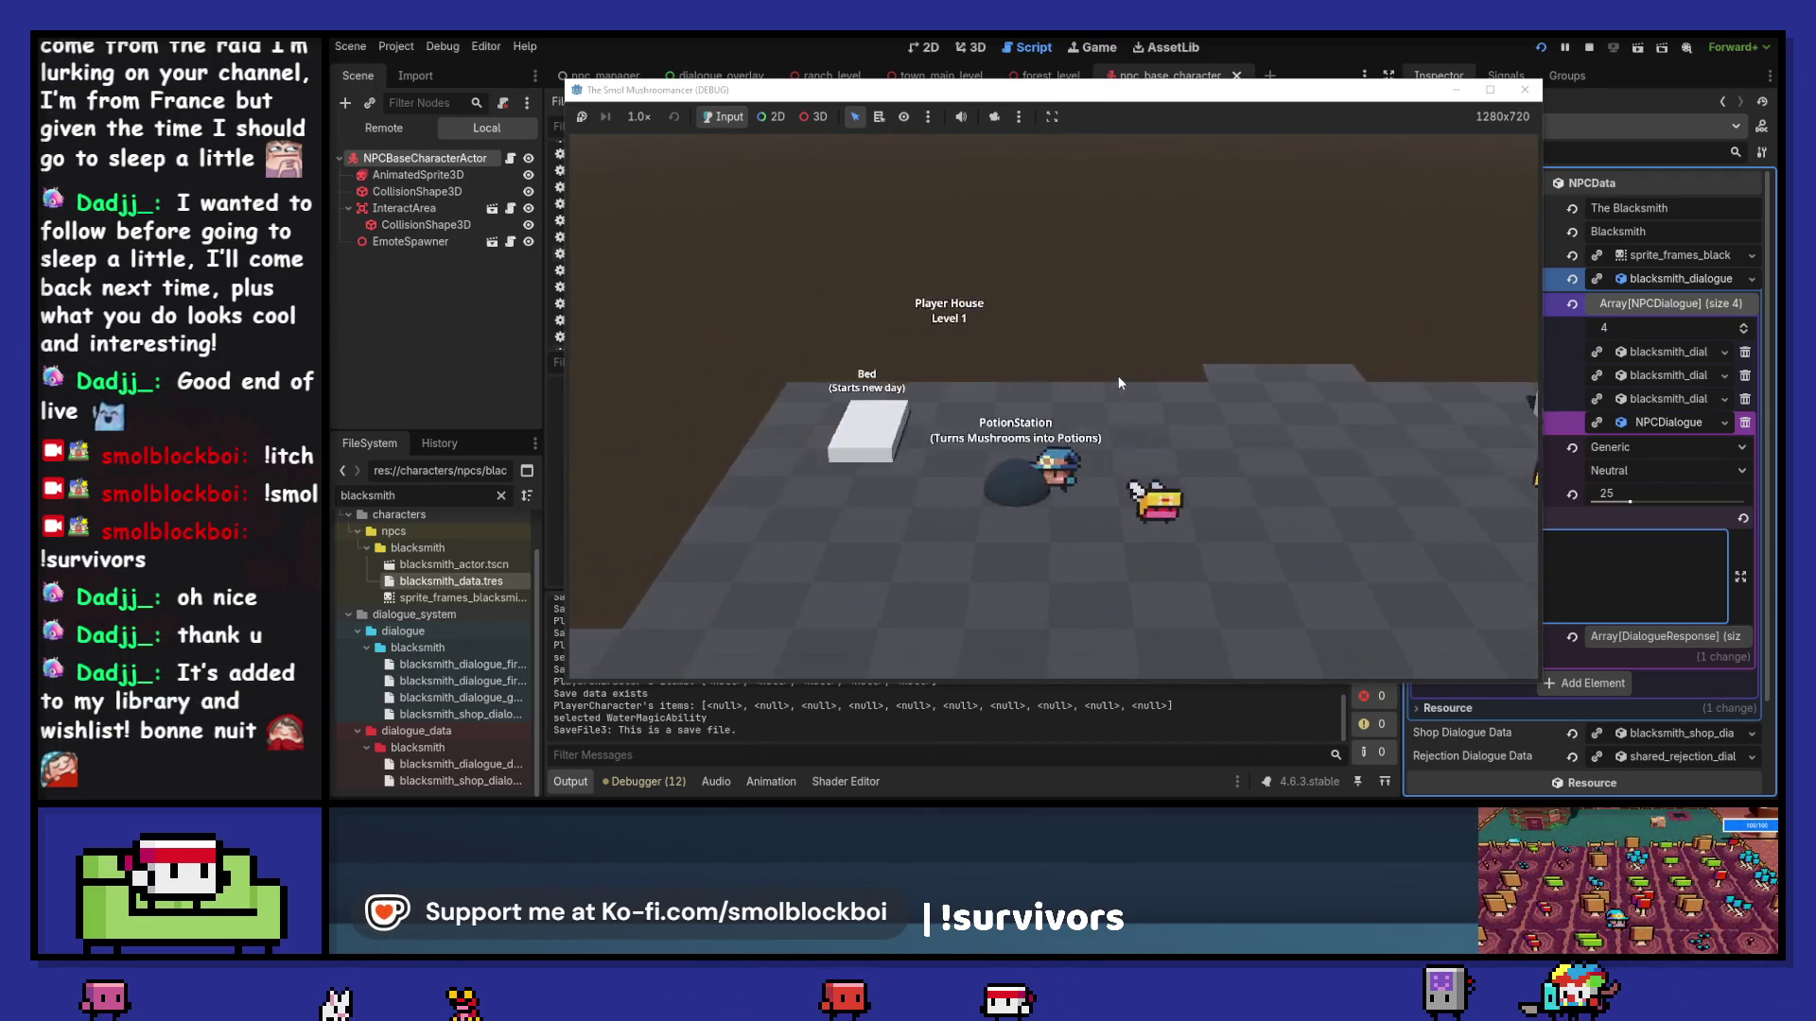
left_click(1459, 407)
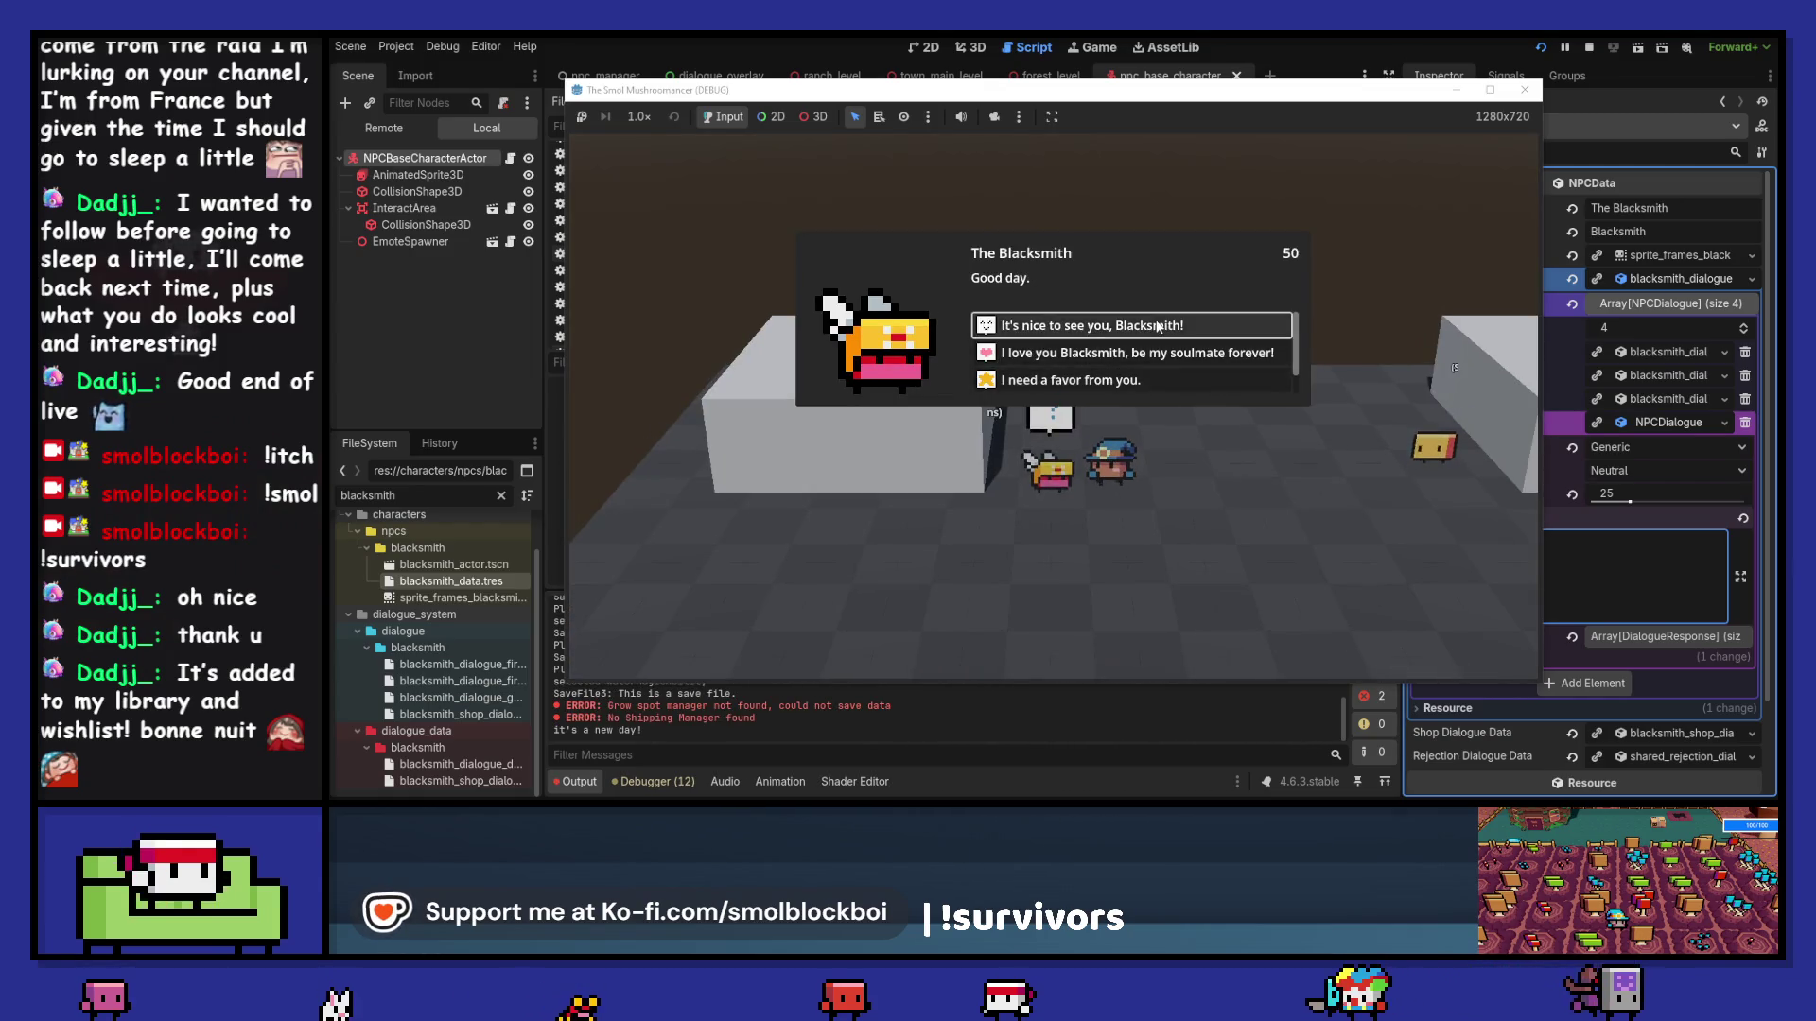
left_click(1157, 326)
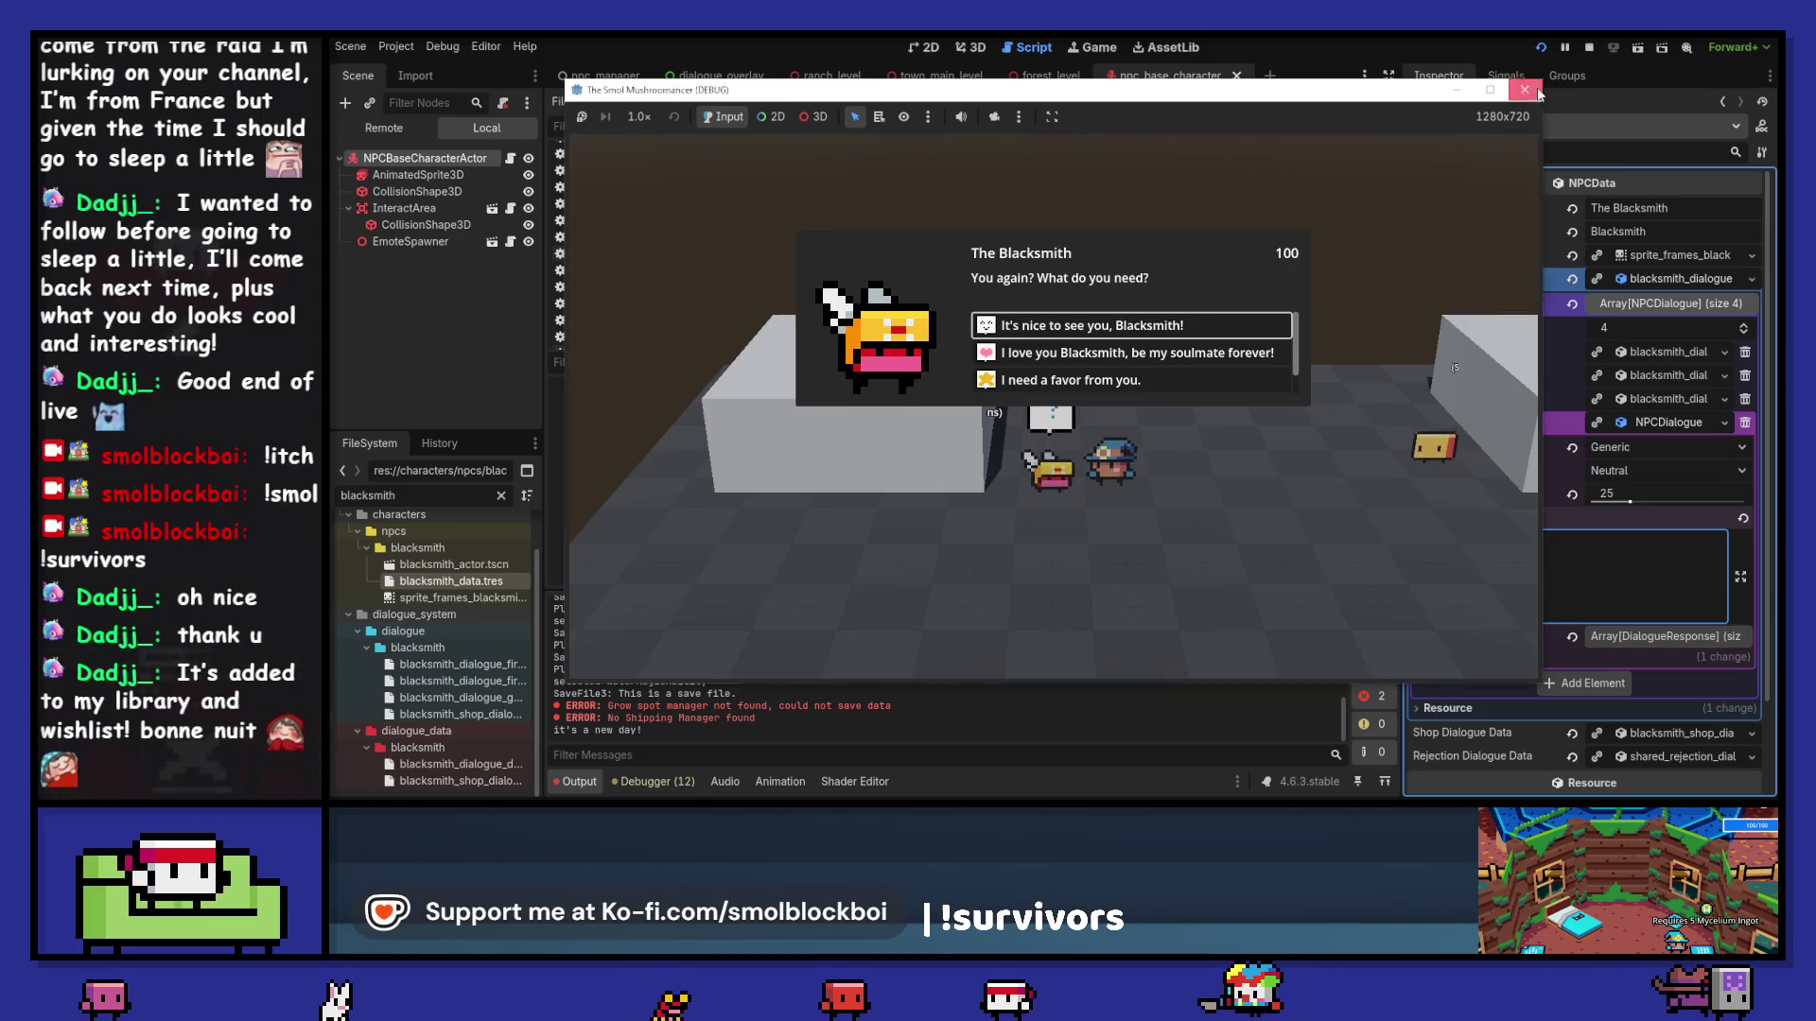
left_click(1538, 93)
left_click(1664, 354)
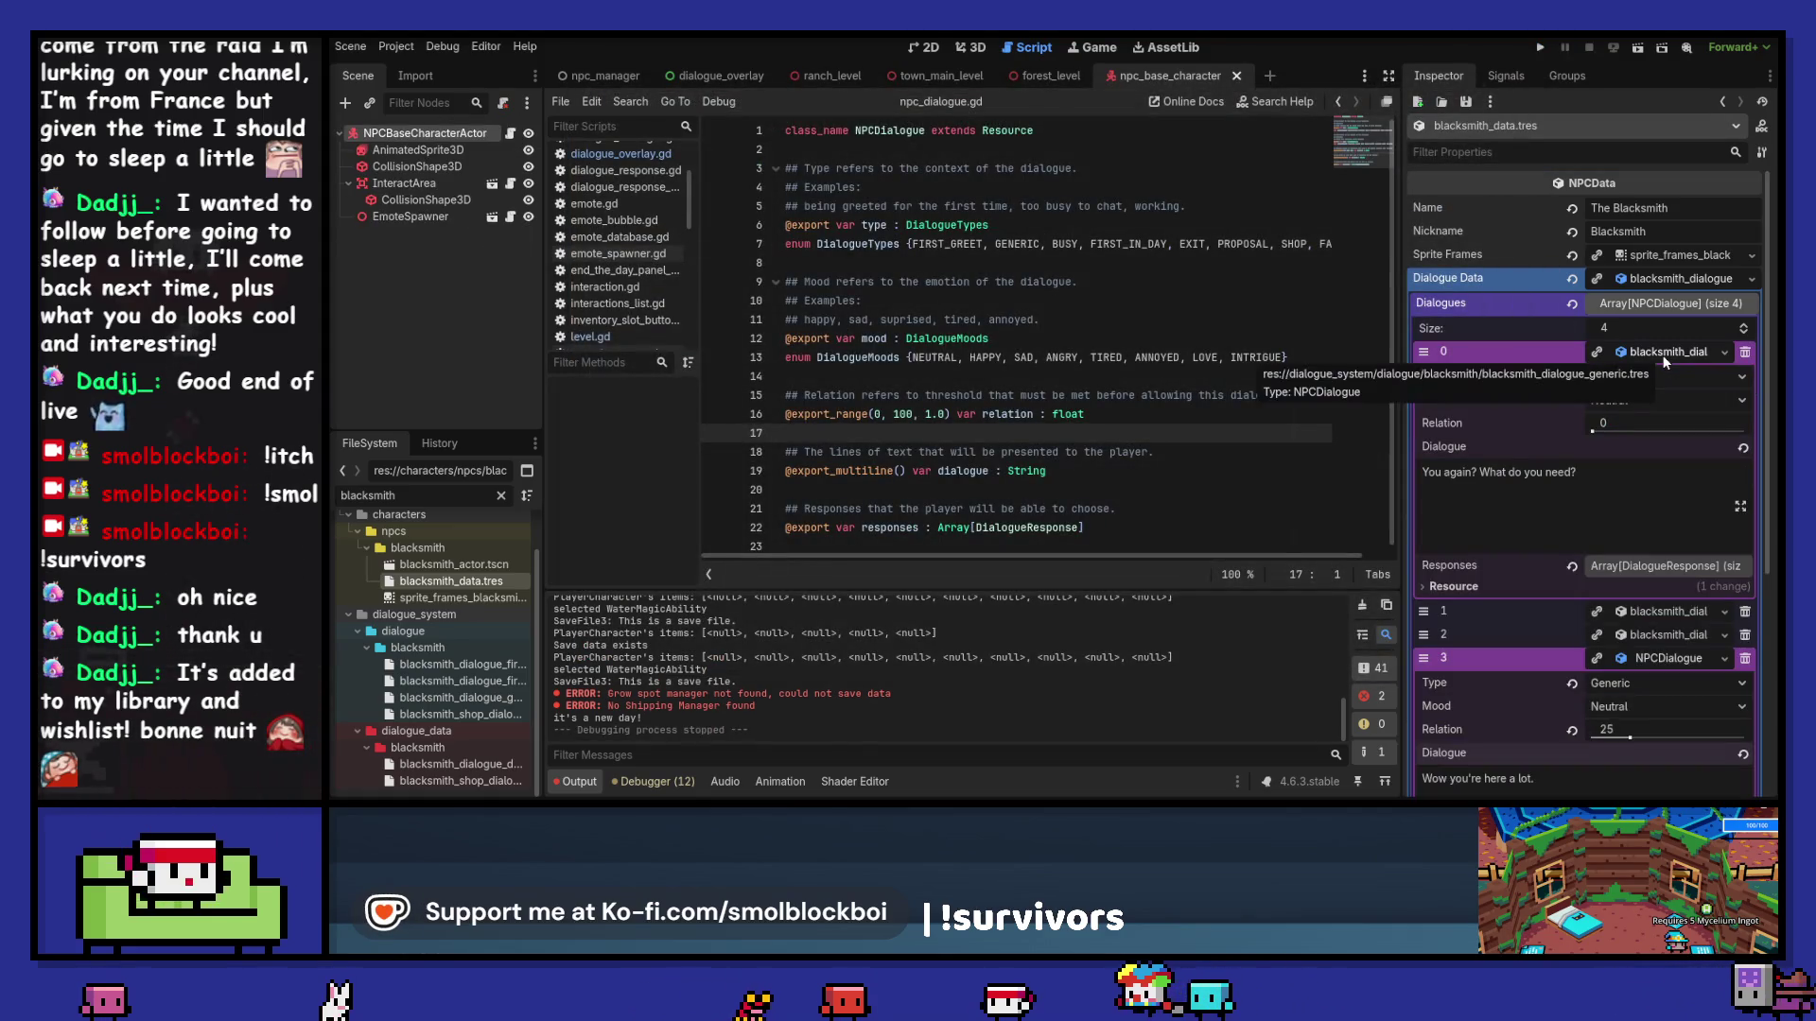
Step: Expand and collapse dialogue entry 0, First Greet and First In Day to review them
left_click(1664, 354)
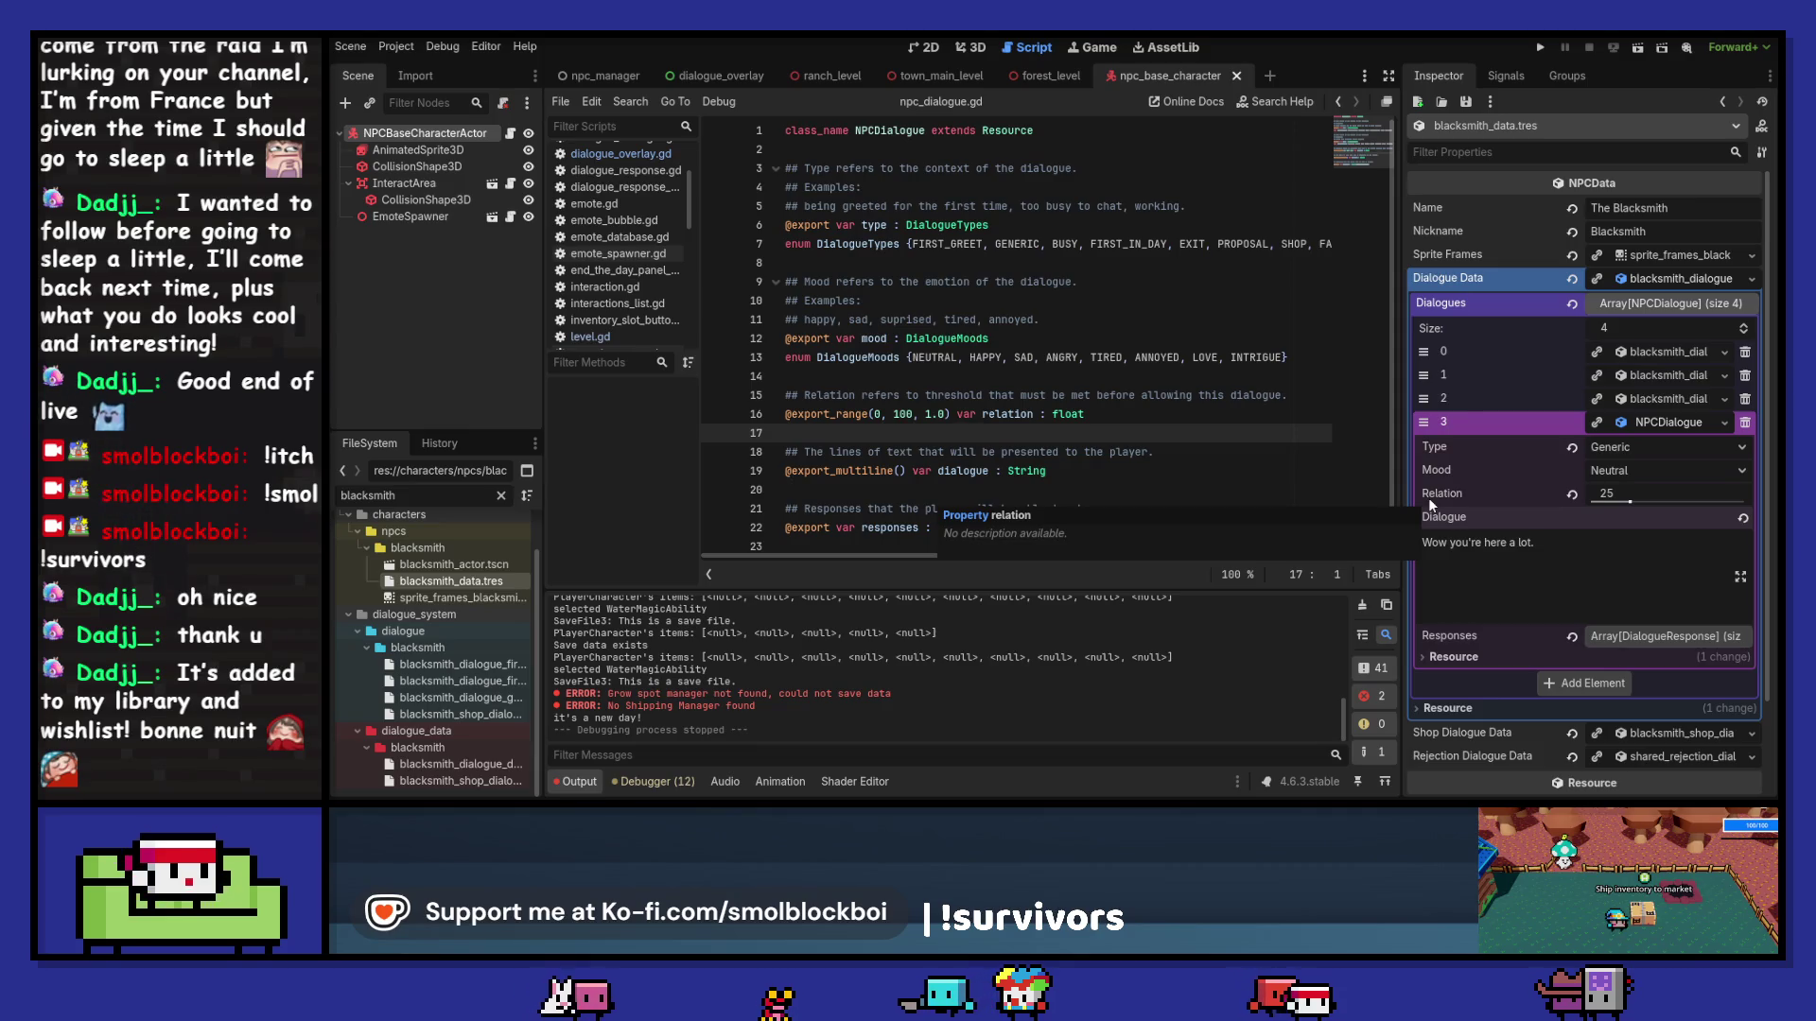
left_click(1657, 352)
left_click(1657, 353)
left_click(1669, 376)
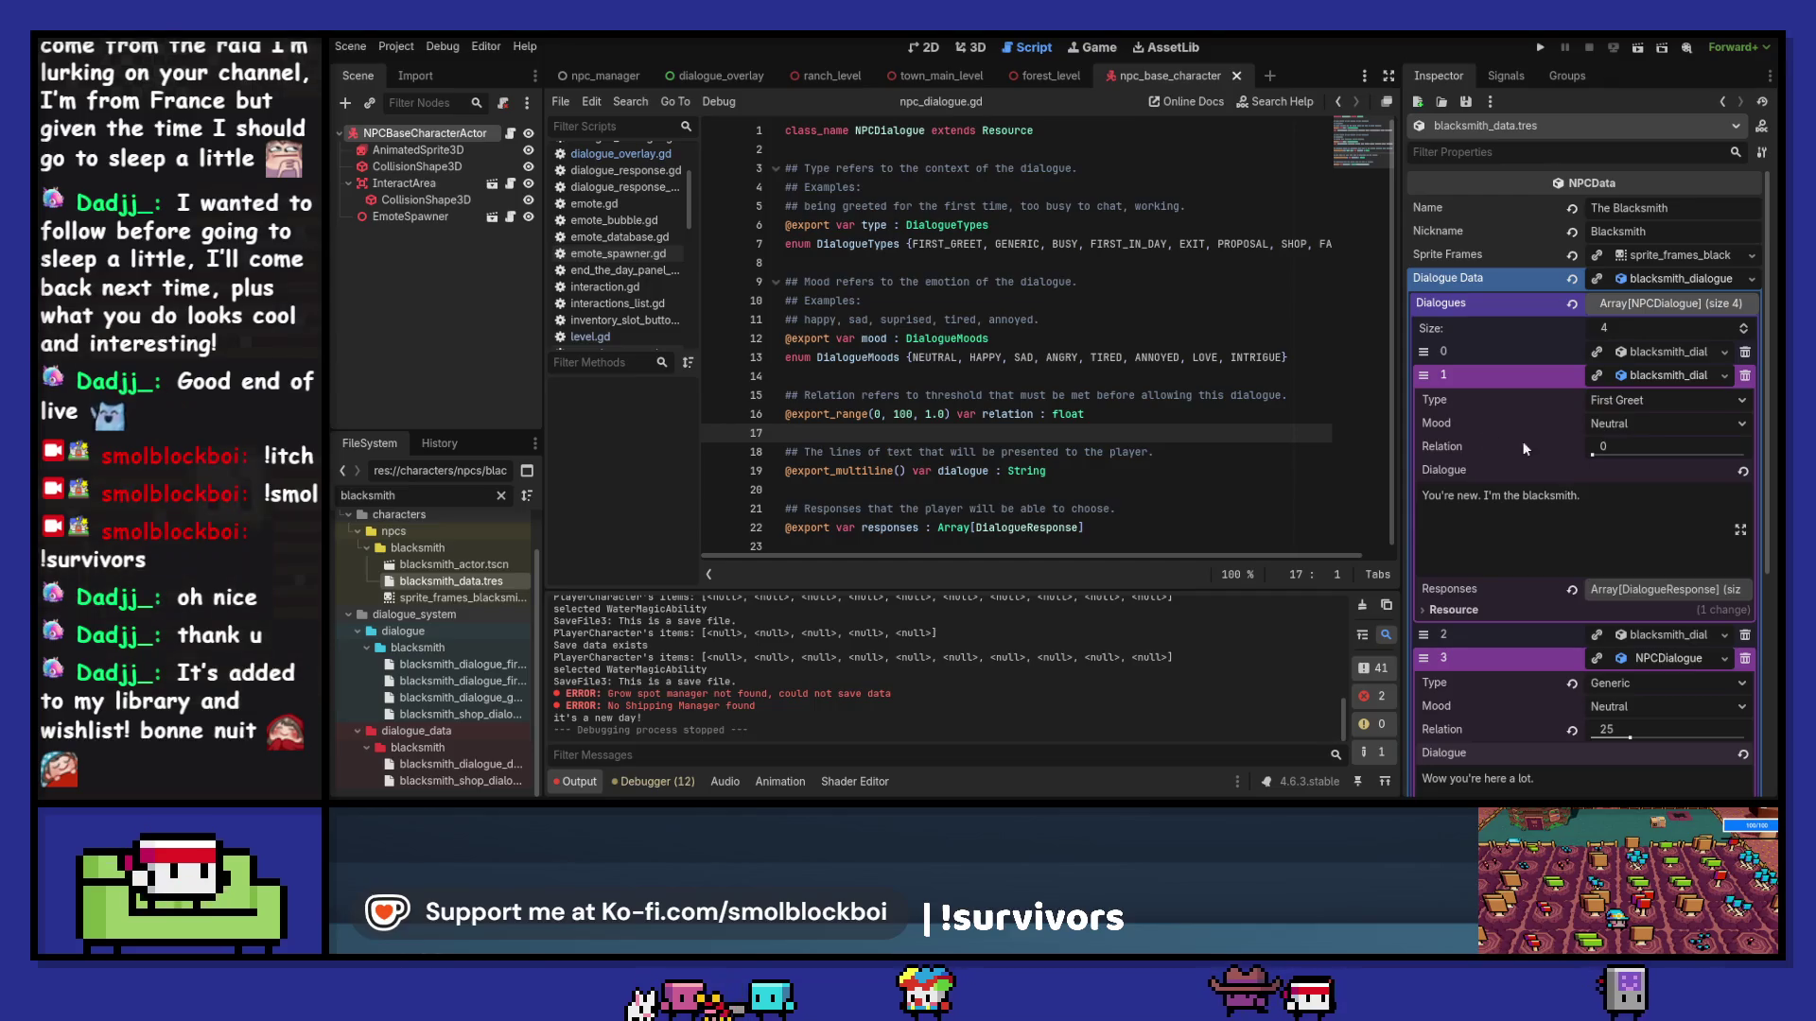
left_click(1671, 378)
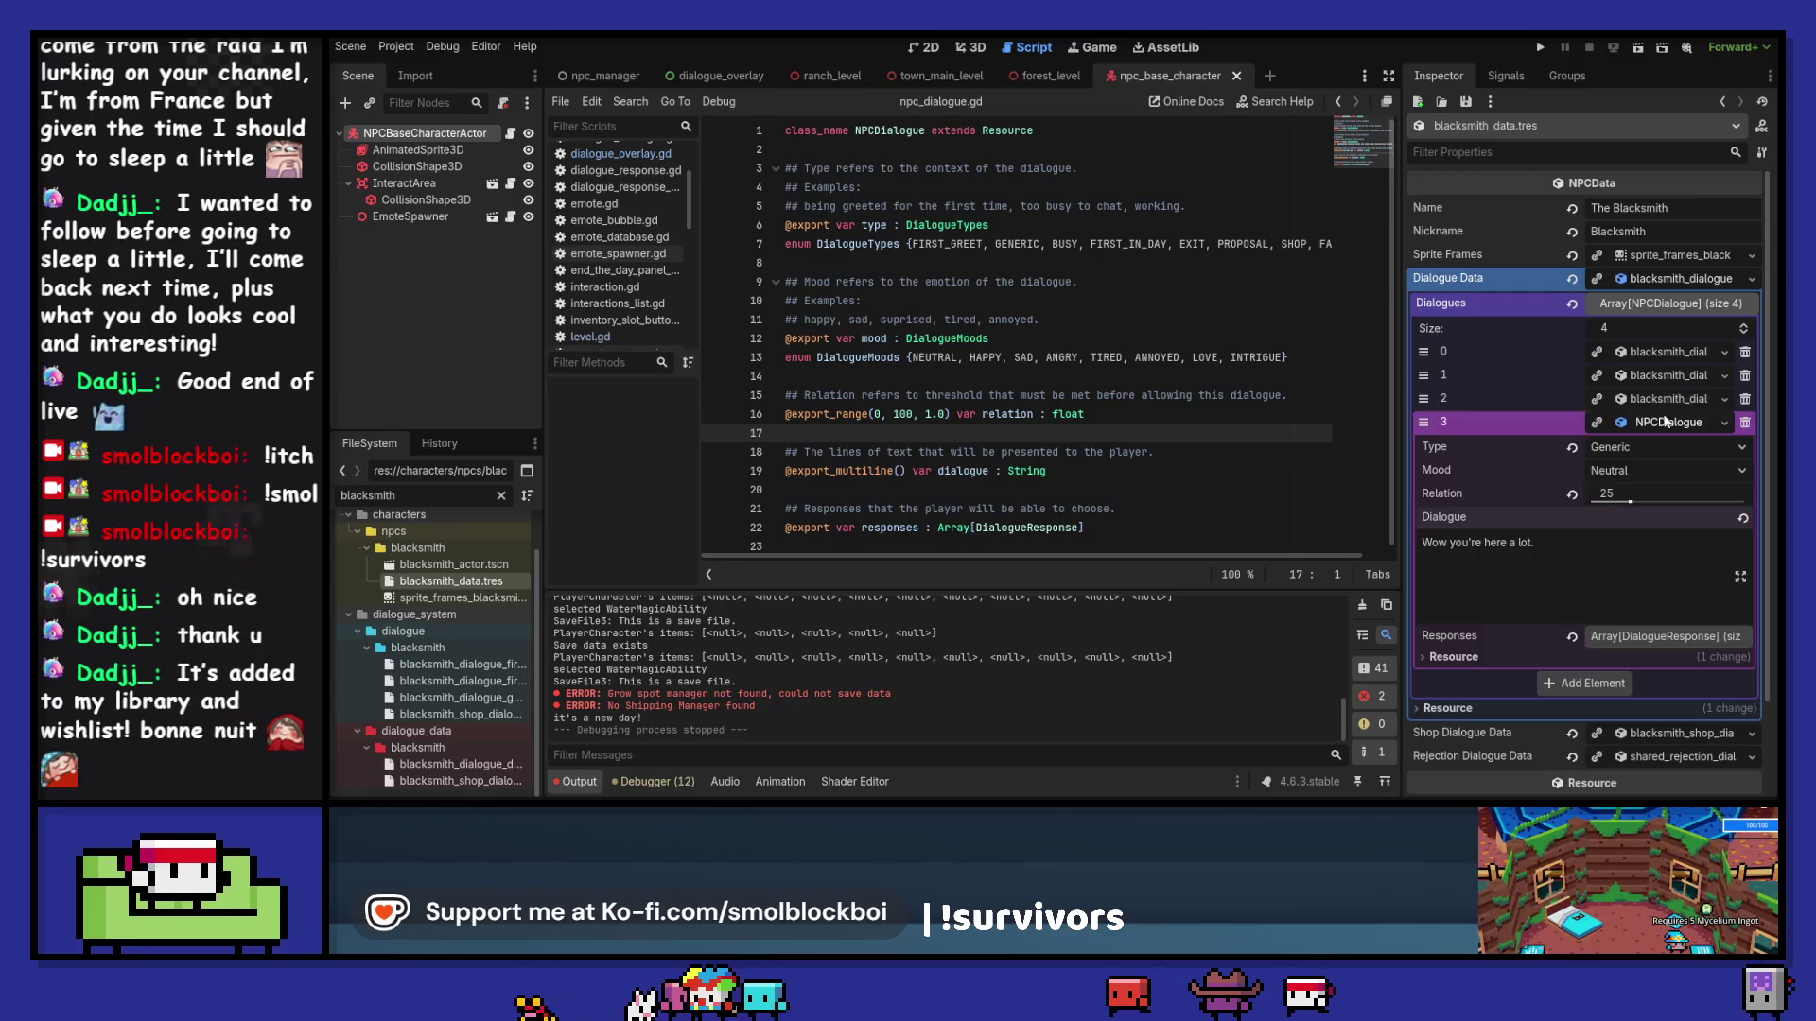
left_click(1672, 400)
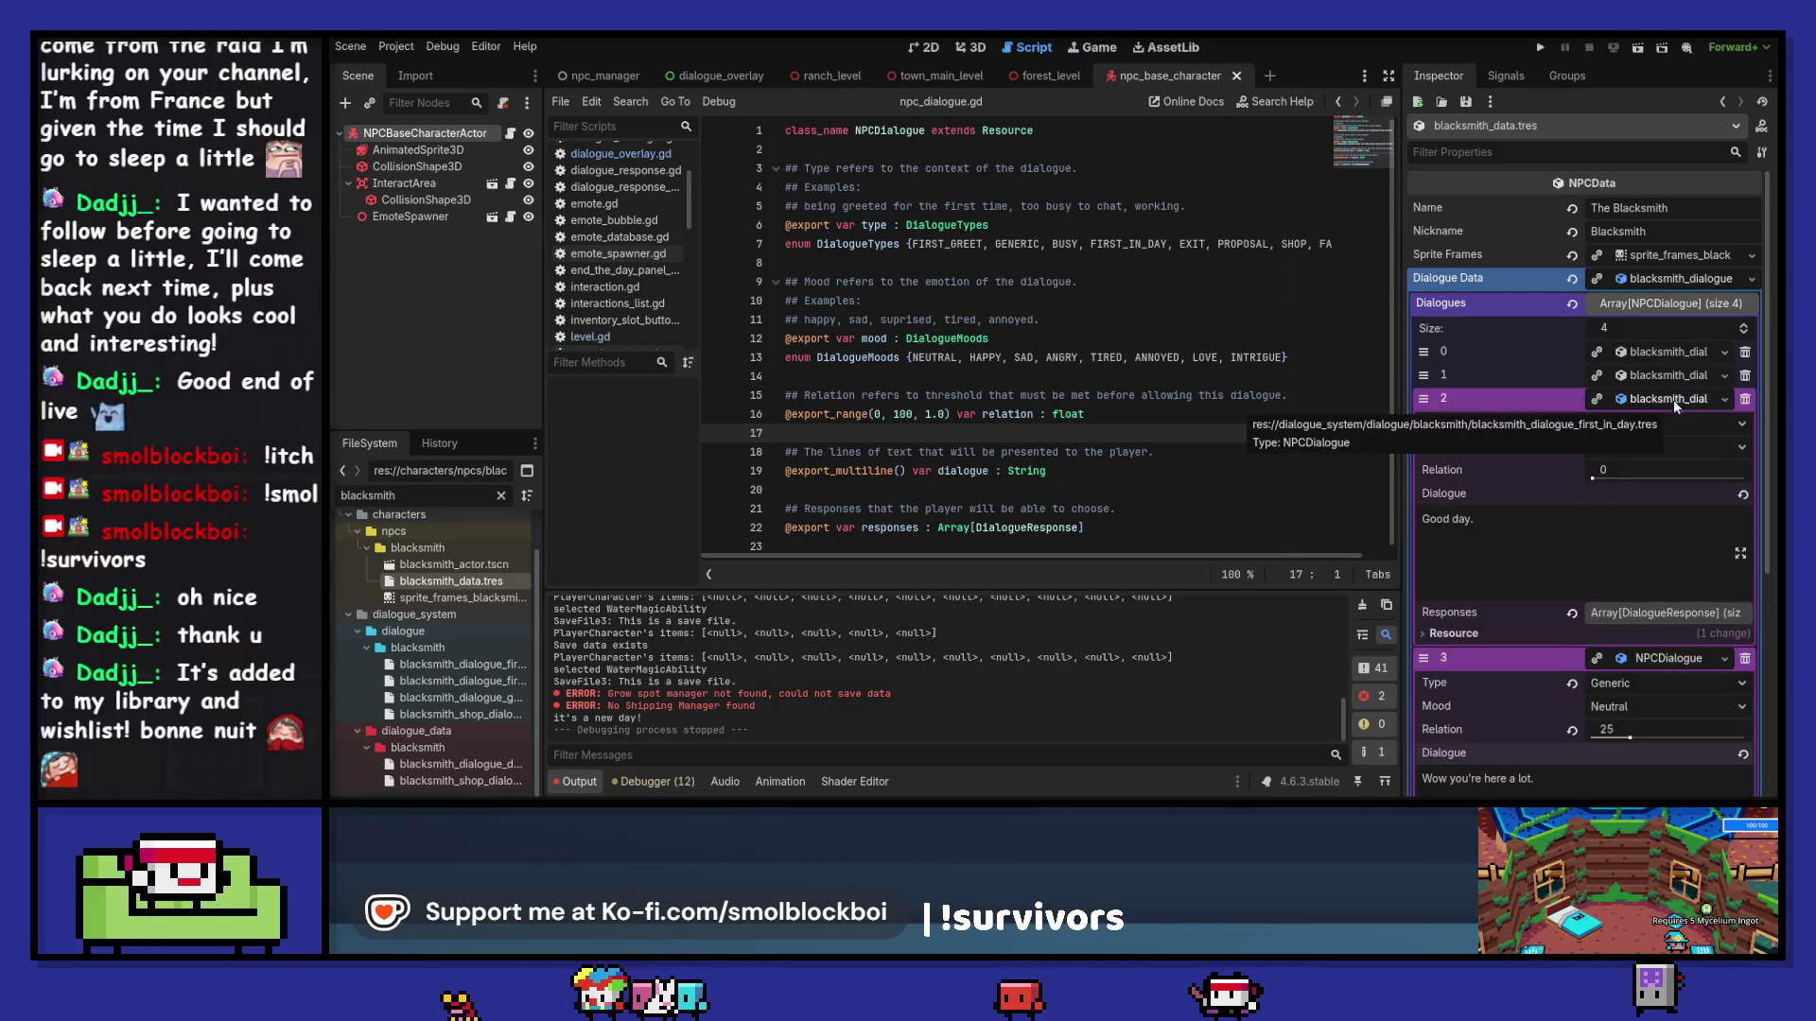
left_click(1672, 400)
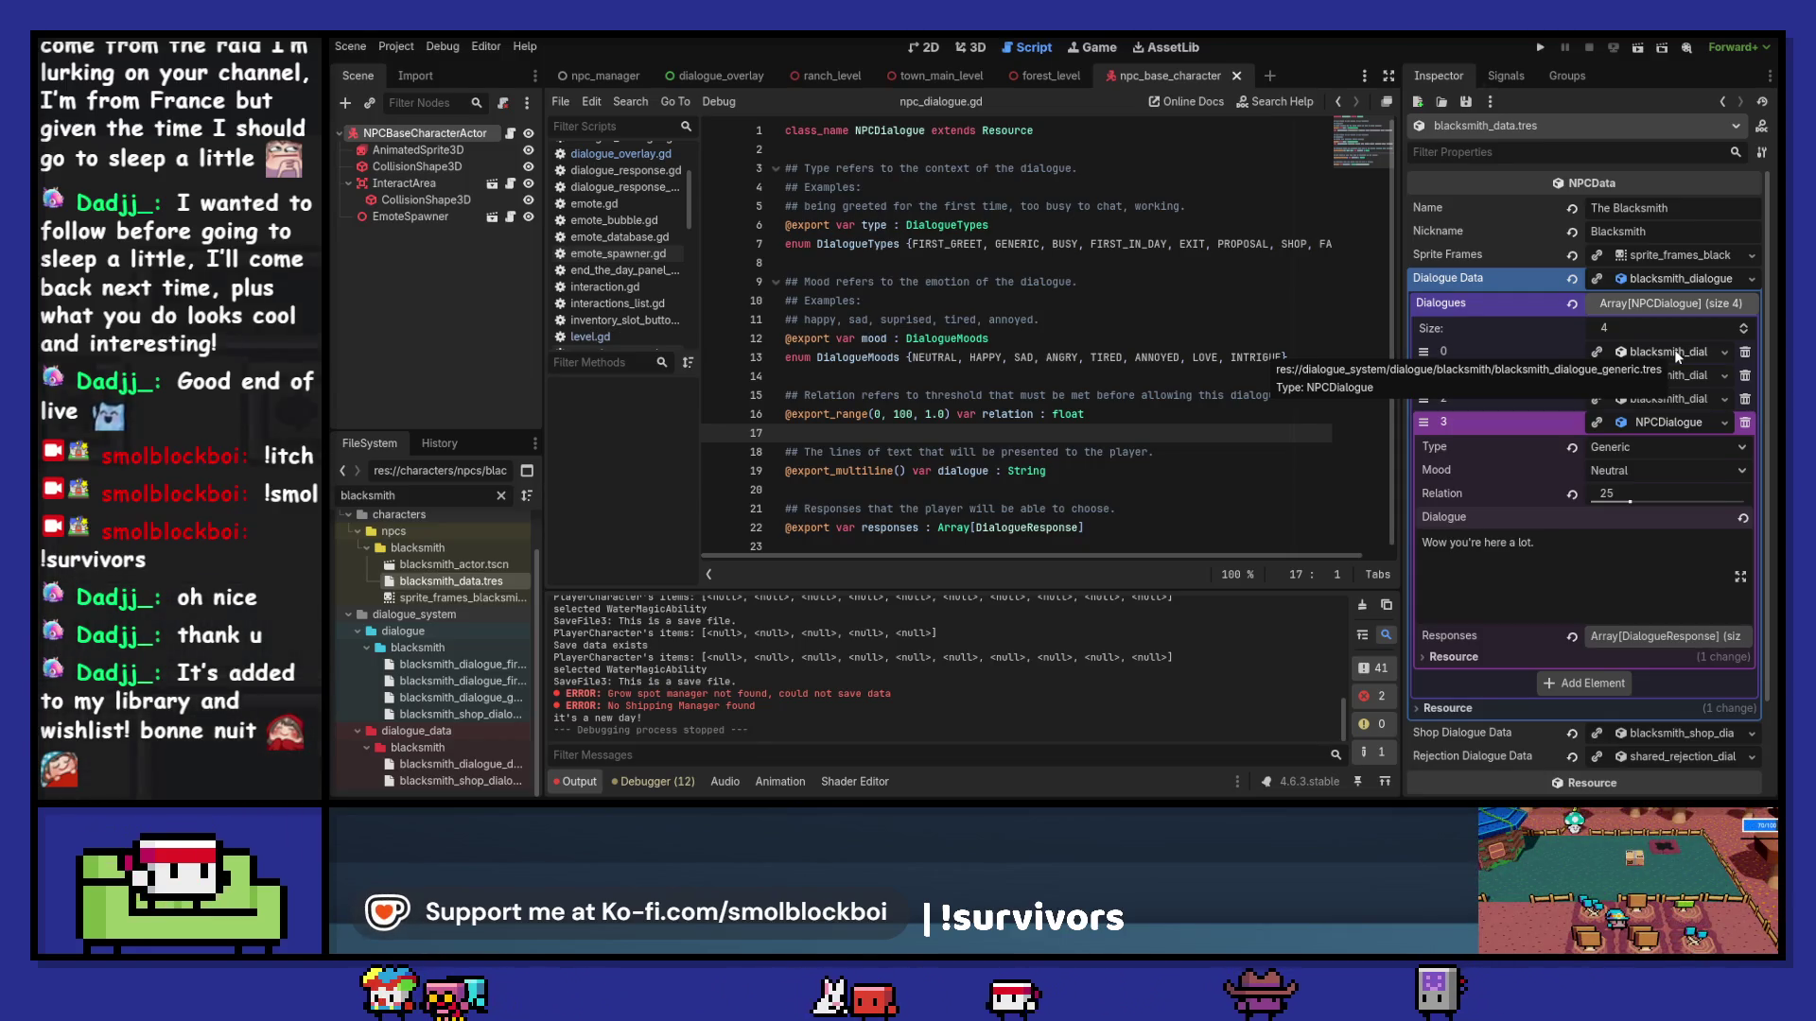
left_click(1674, 351)
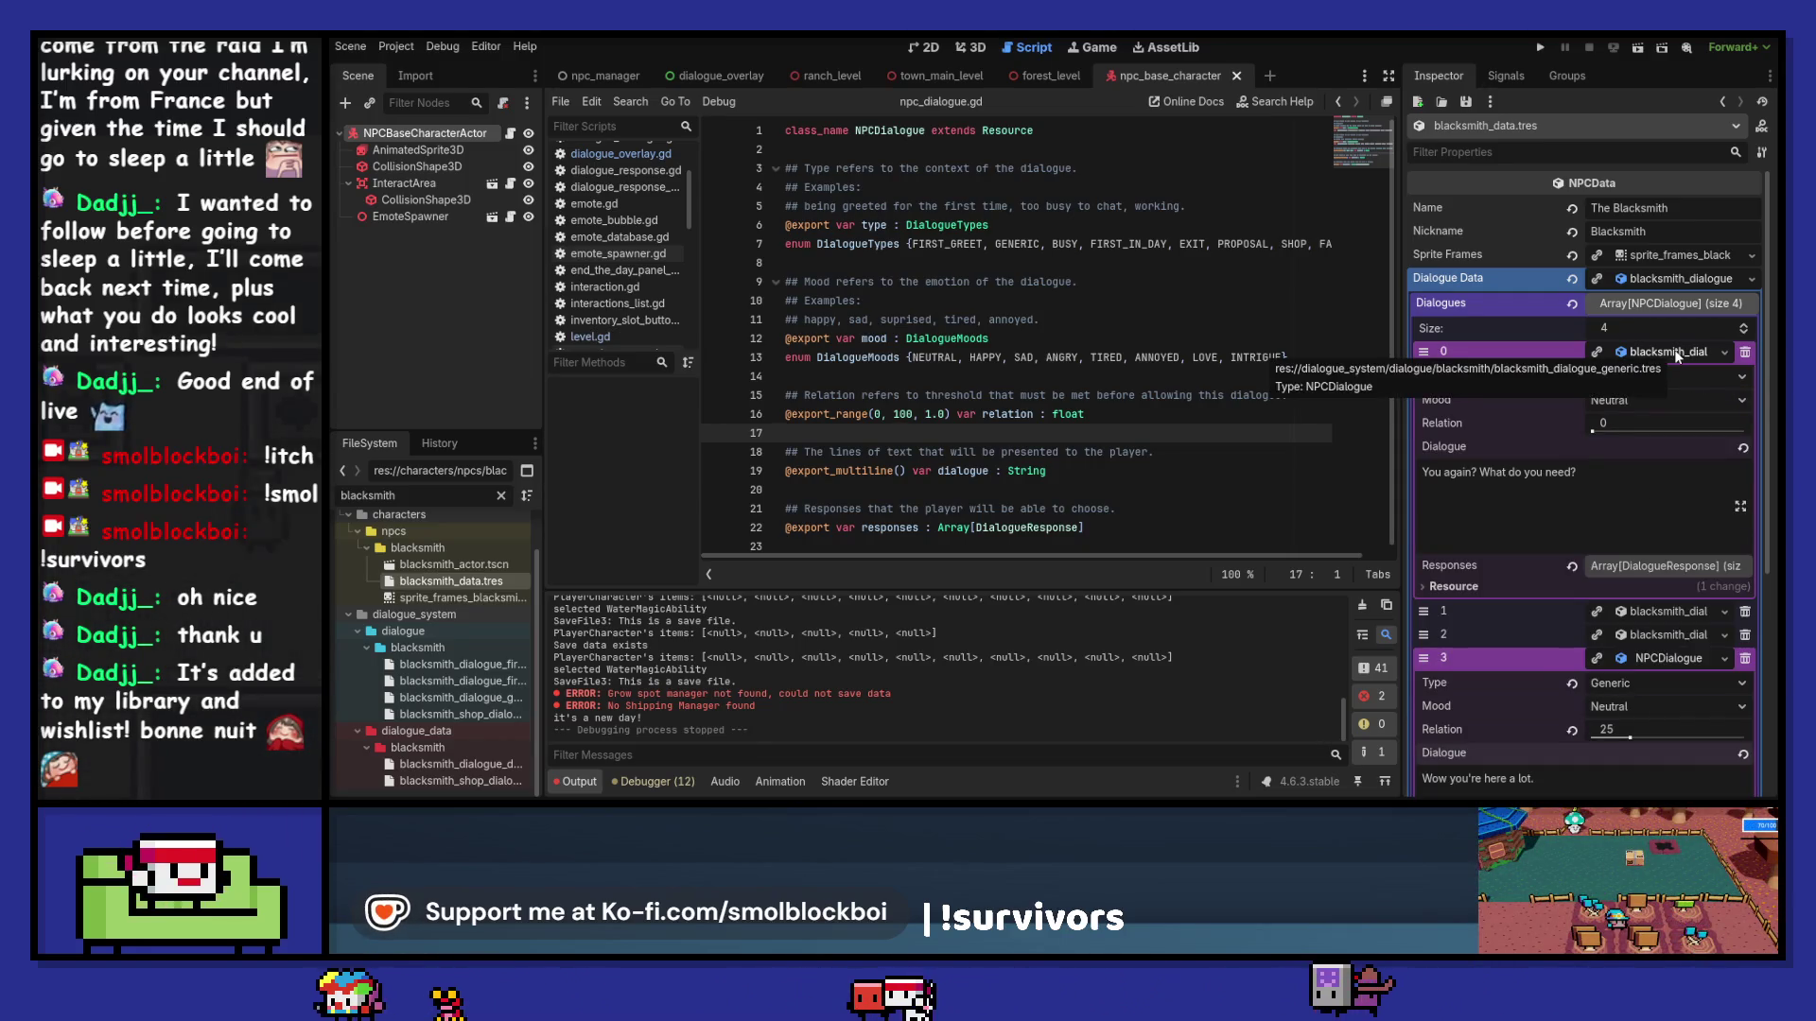
left_click(1674, 351)
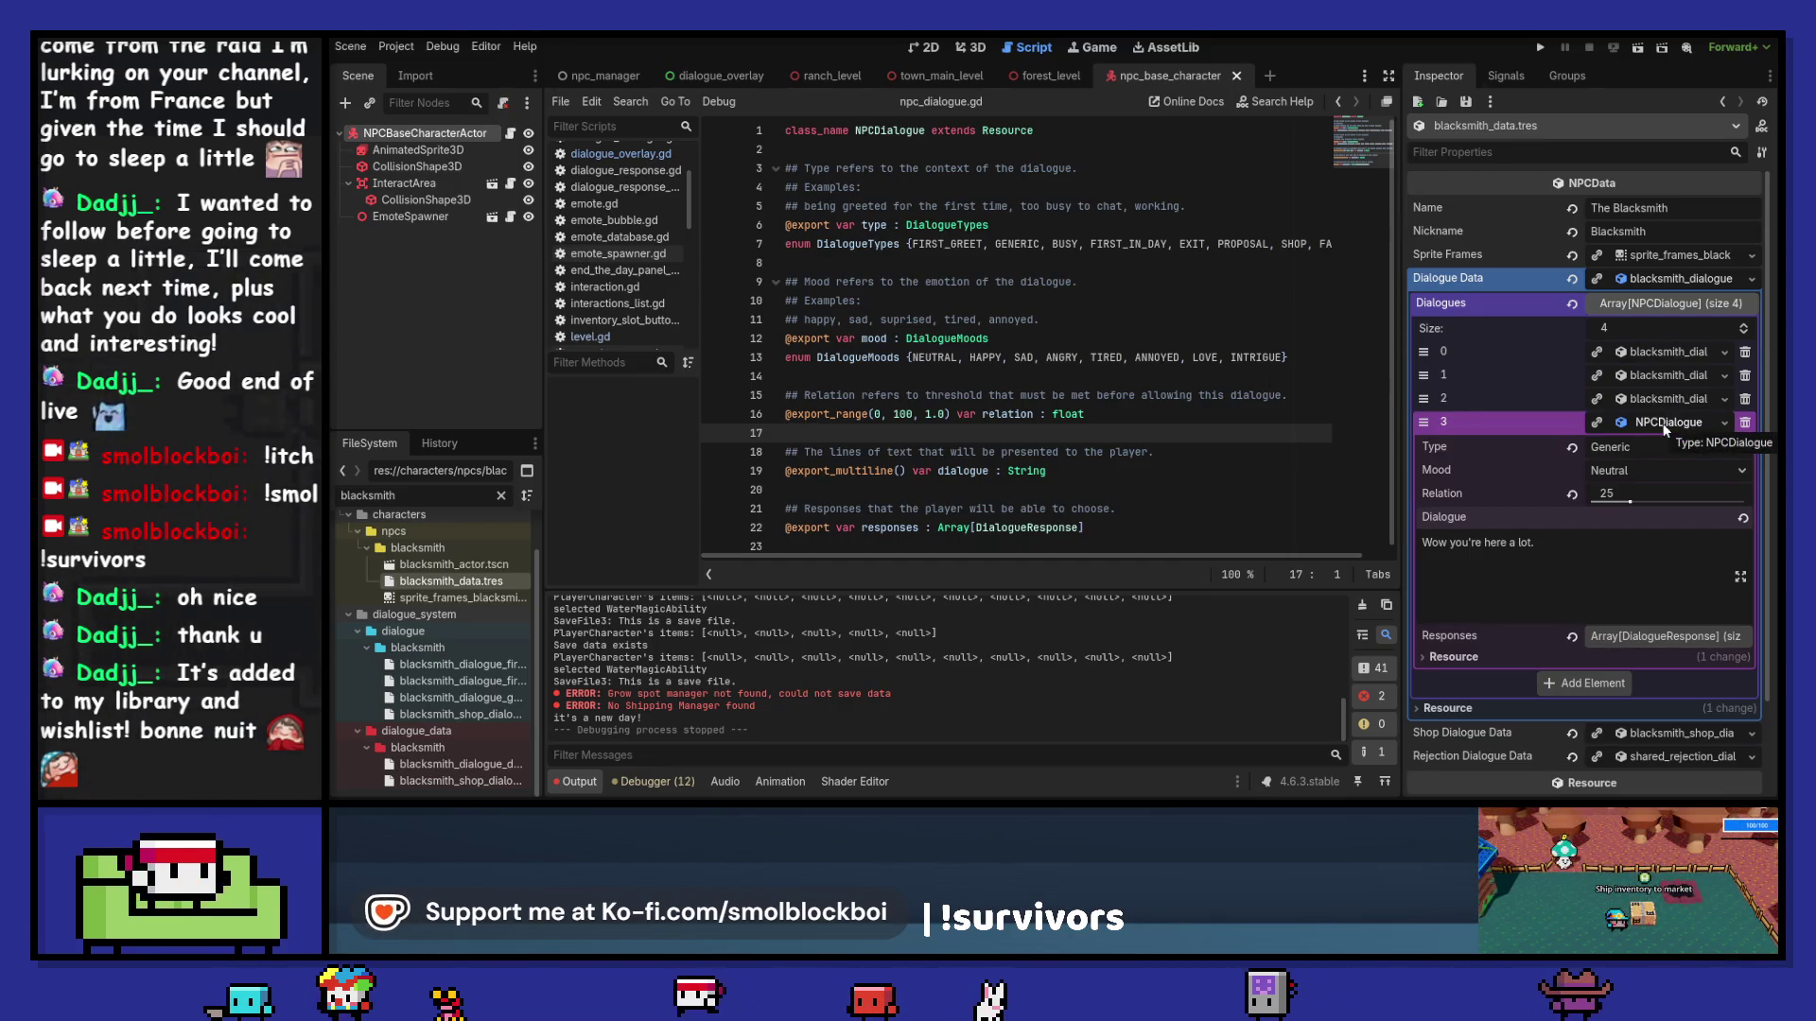
Step: Review the new entry's Responses and first response, then fold Dialogues and Dialogue Data away
left_click(1672, 634)
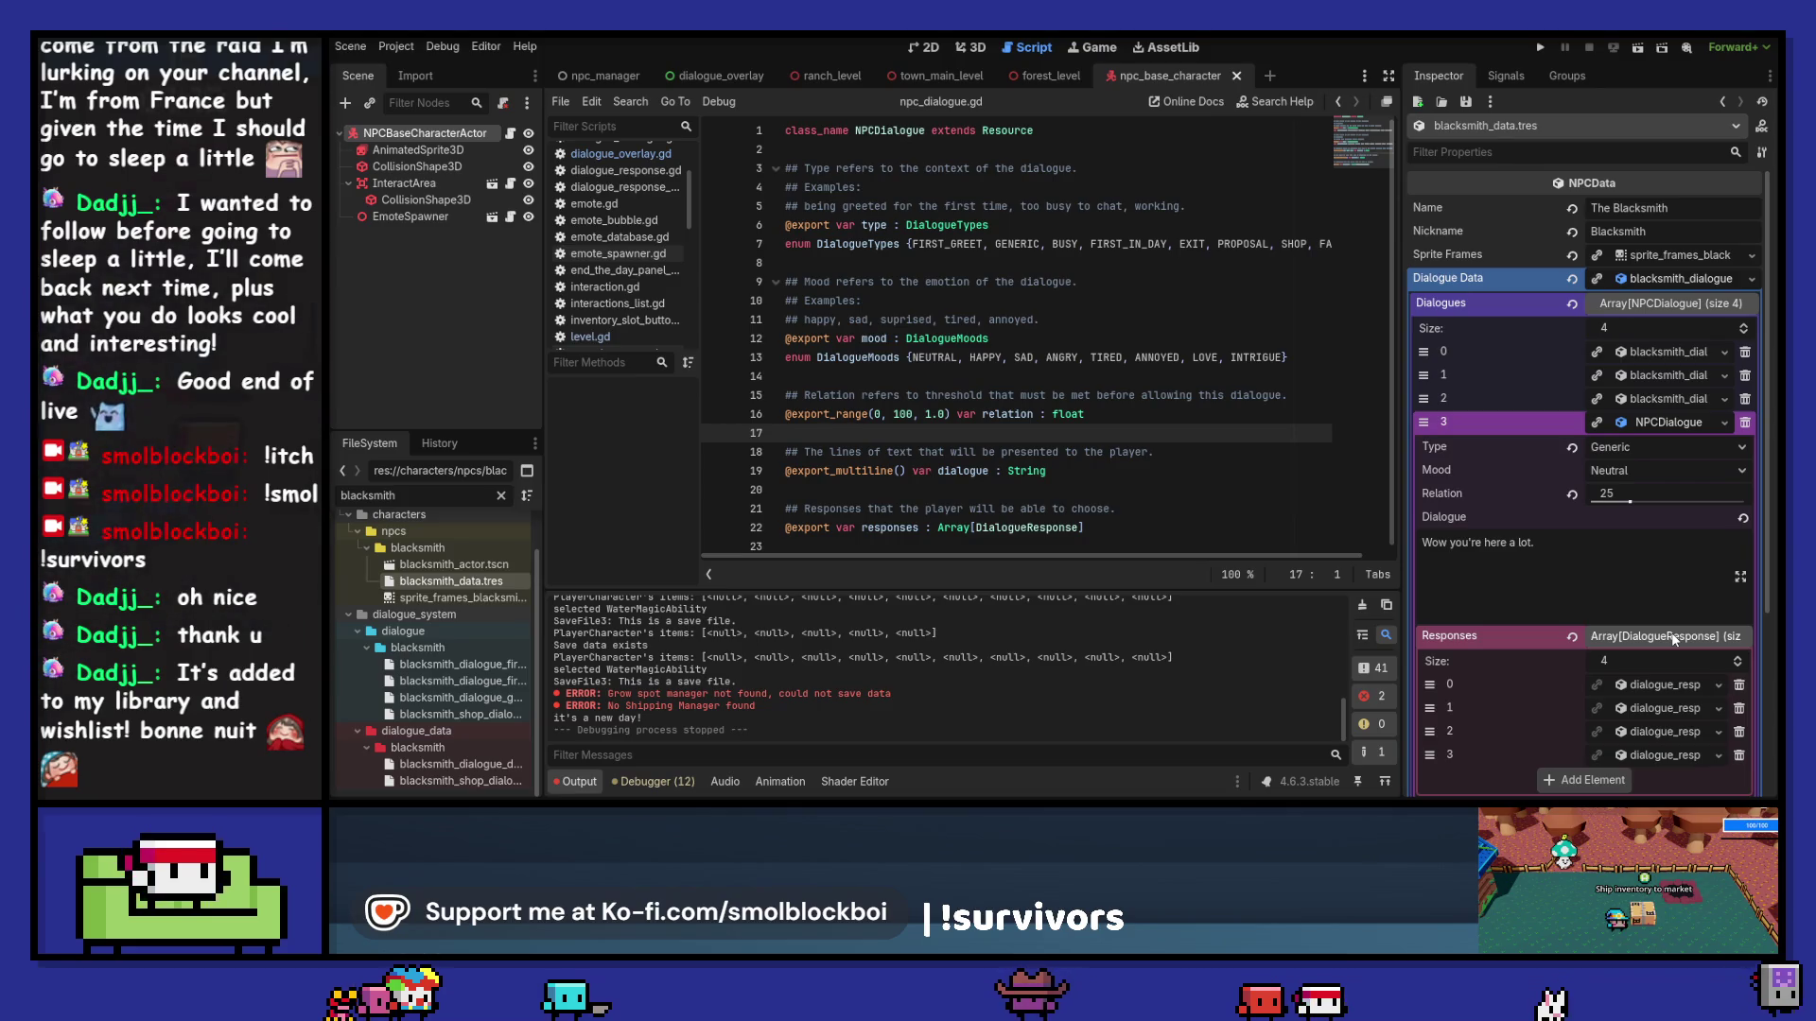
left_click(1666, 682)
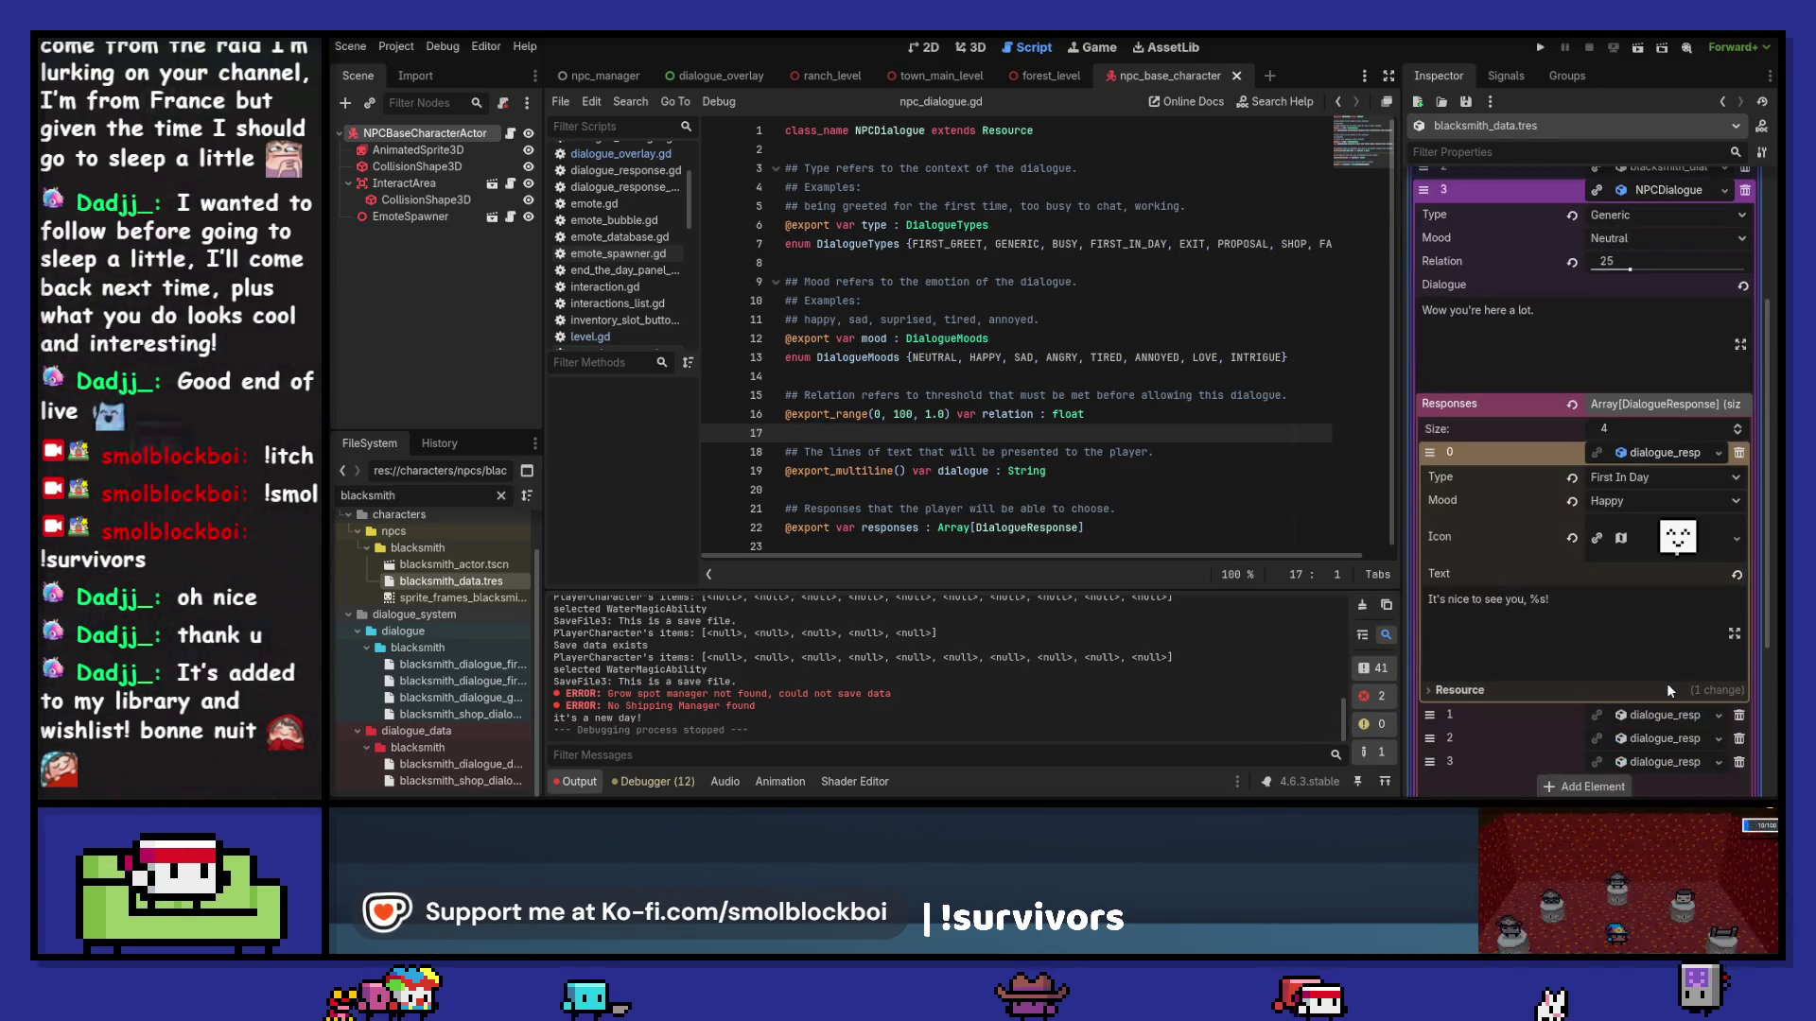
left_click(1679, 457)
left_click(1670, 403)
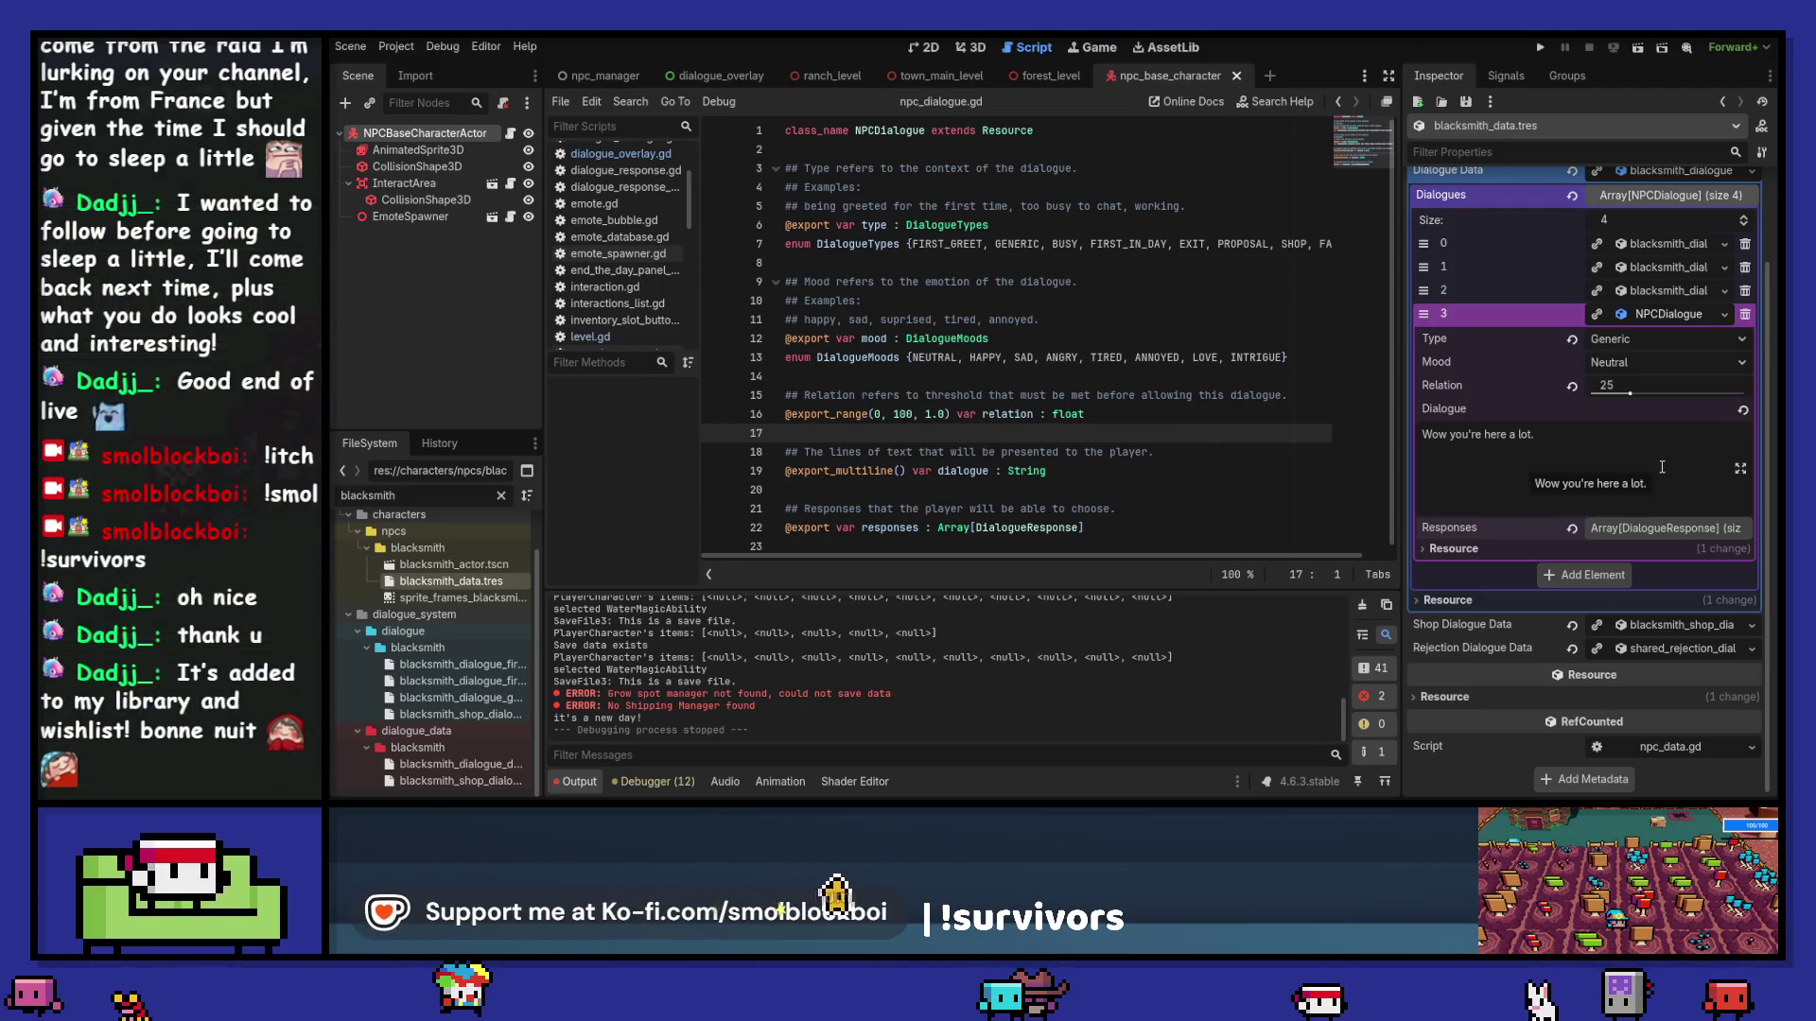
left_click(1667, 314)
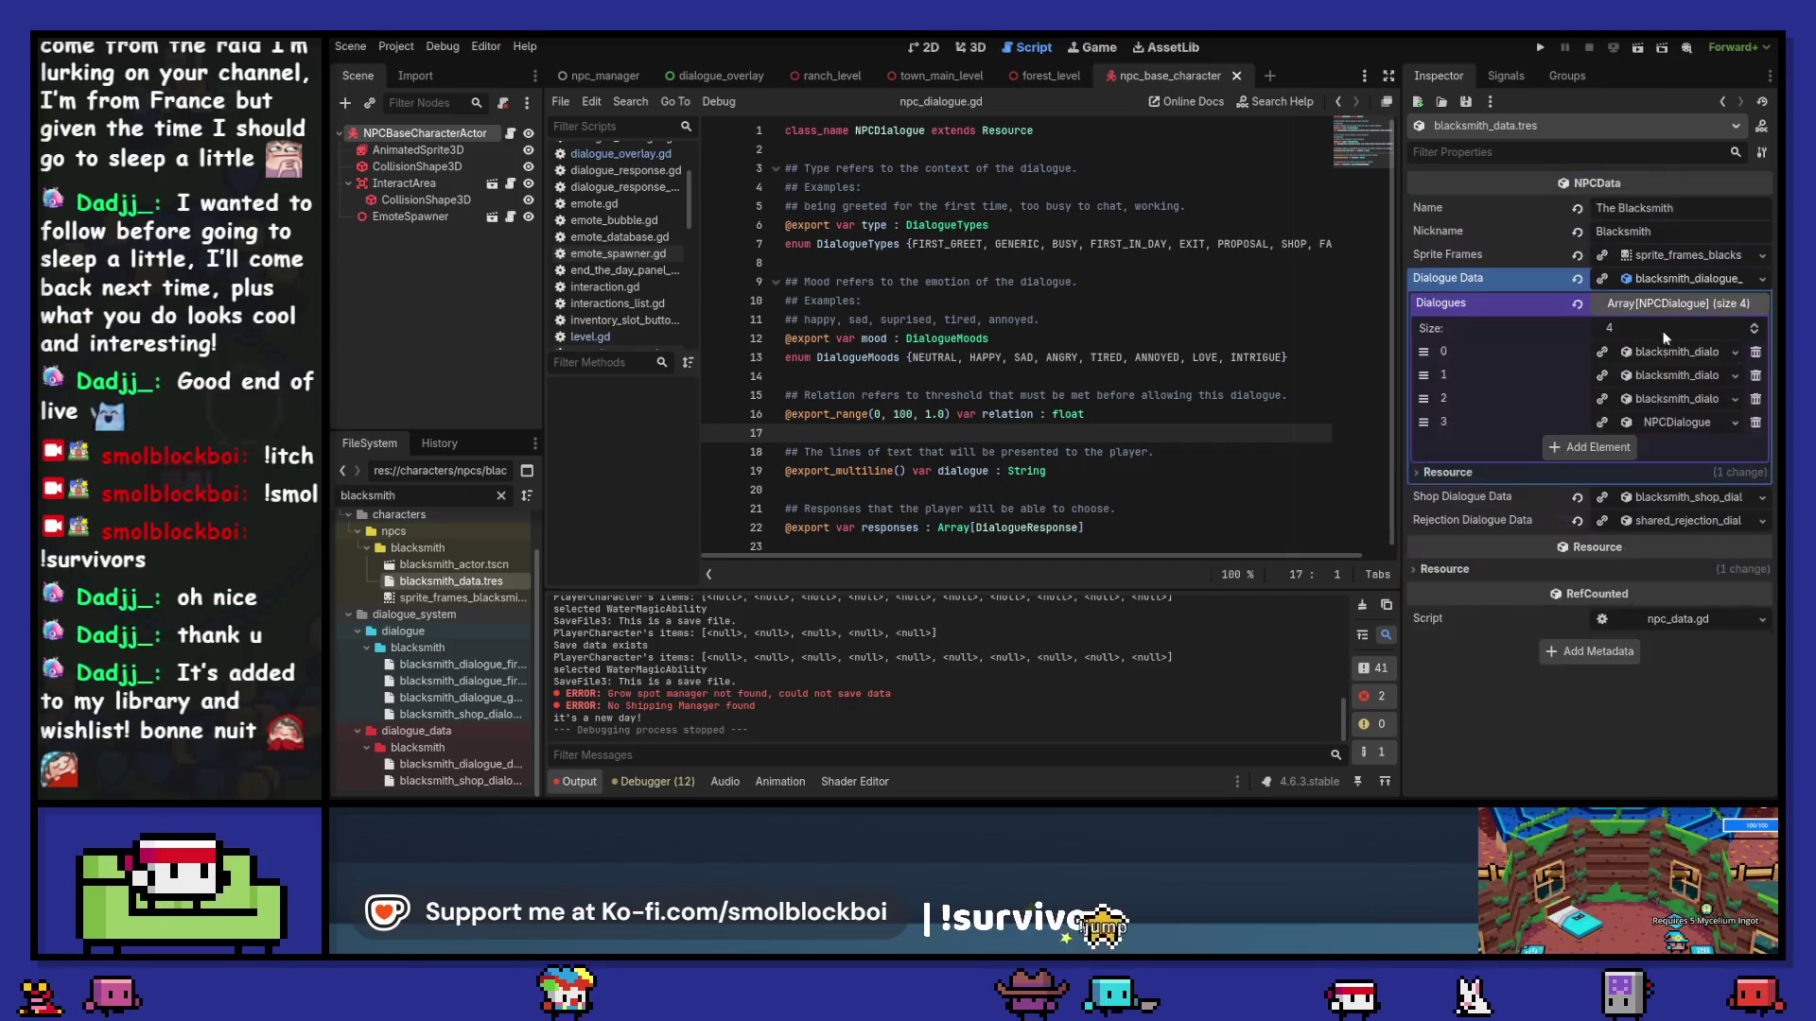
left_click(1666, 305)
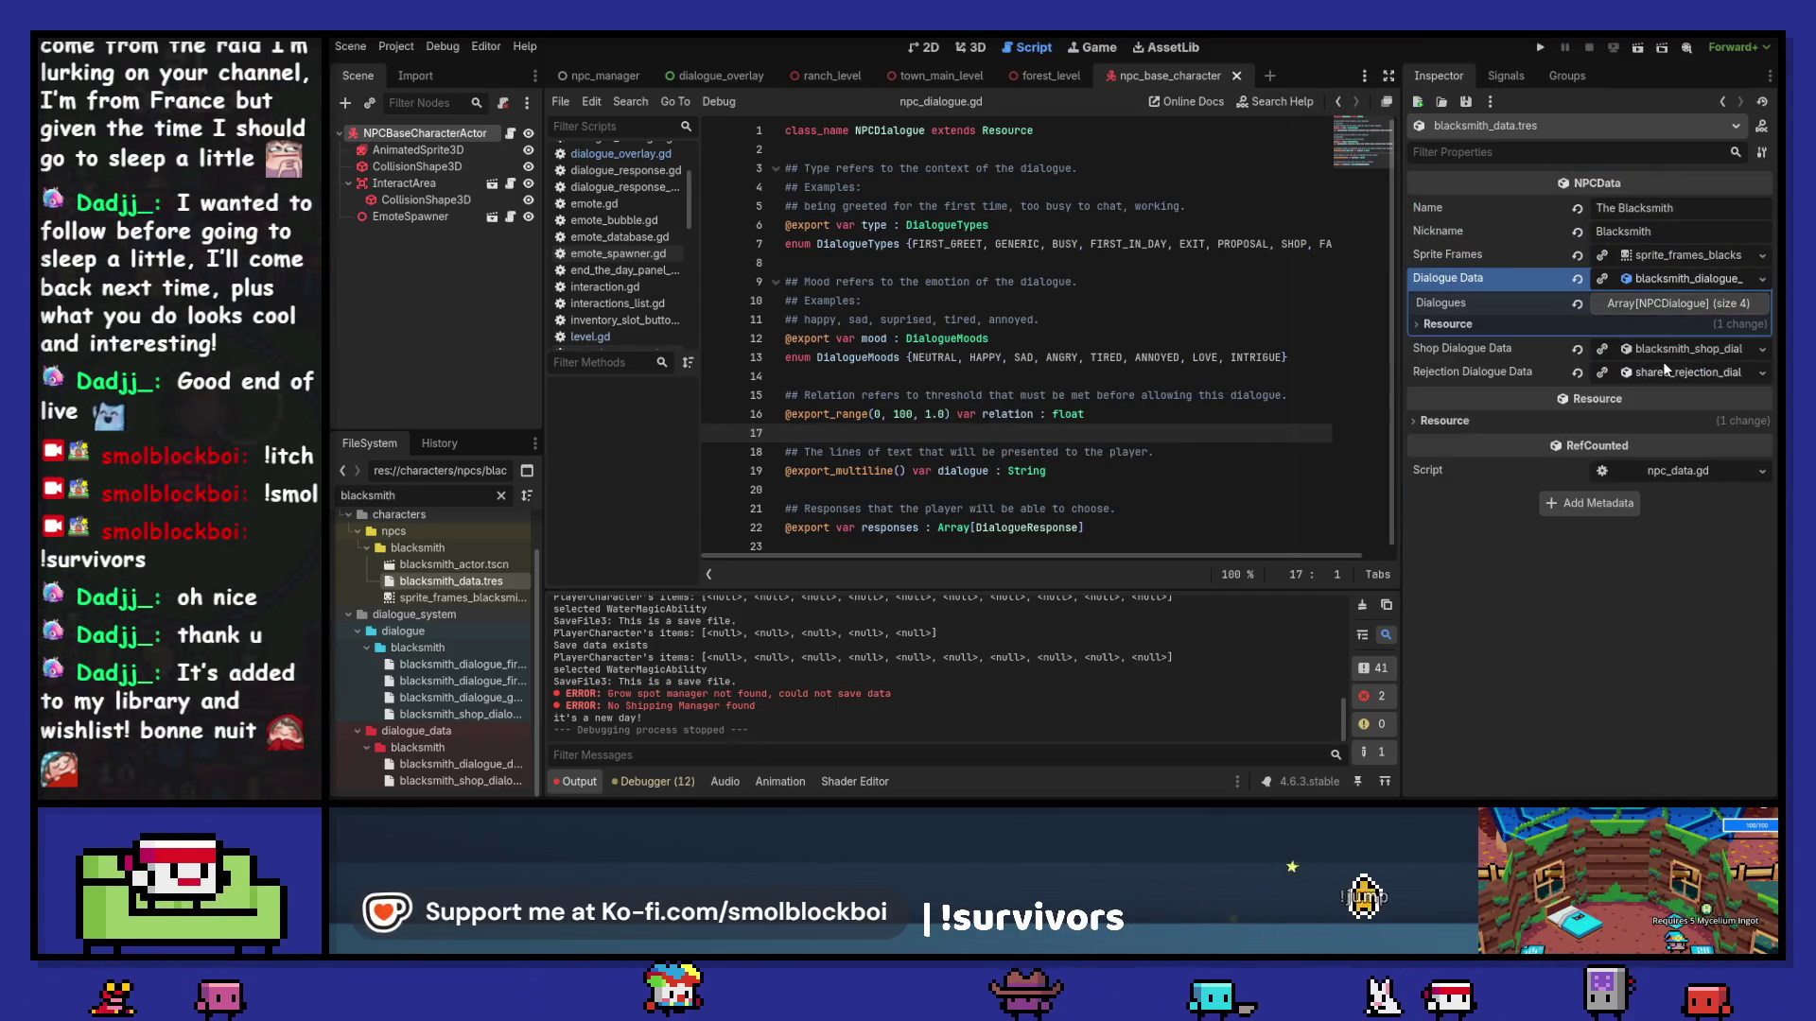
left_click(1672, 281)
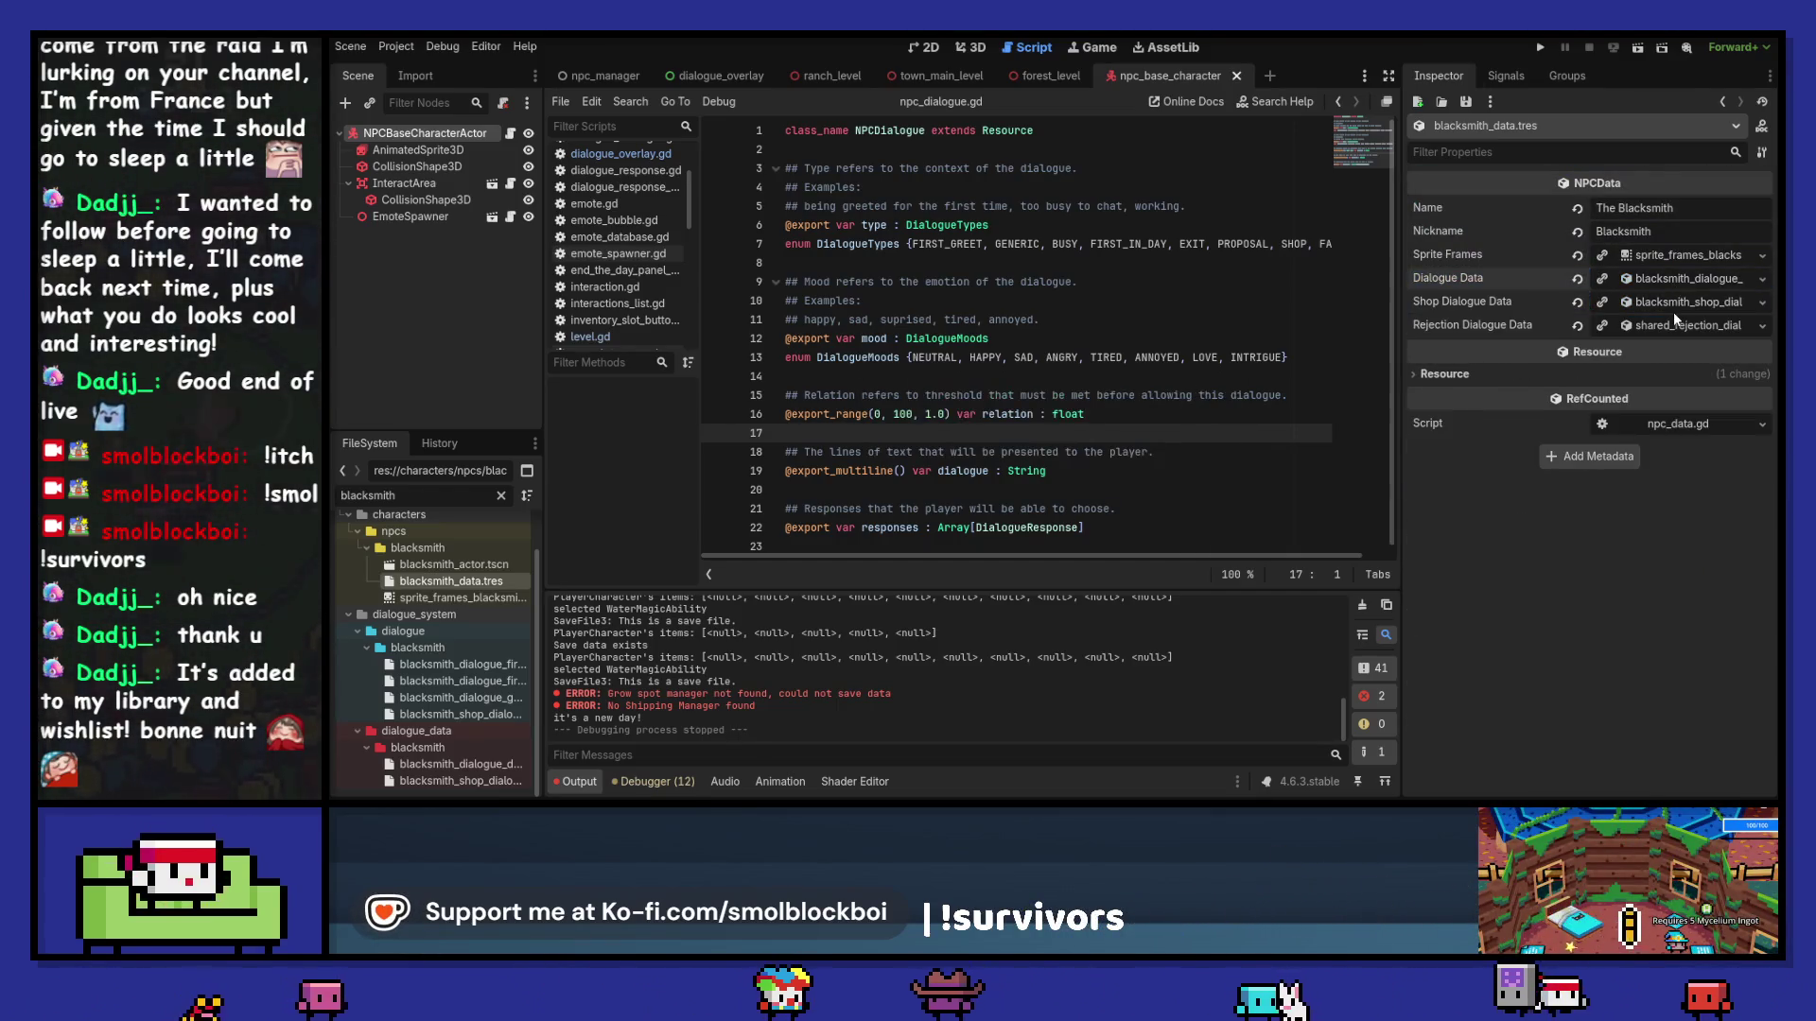
Step: Clear the FileSystem filter and check the blacksmith dialogue file names, leaving them unchanged
left_click(502, 495)
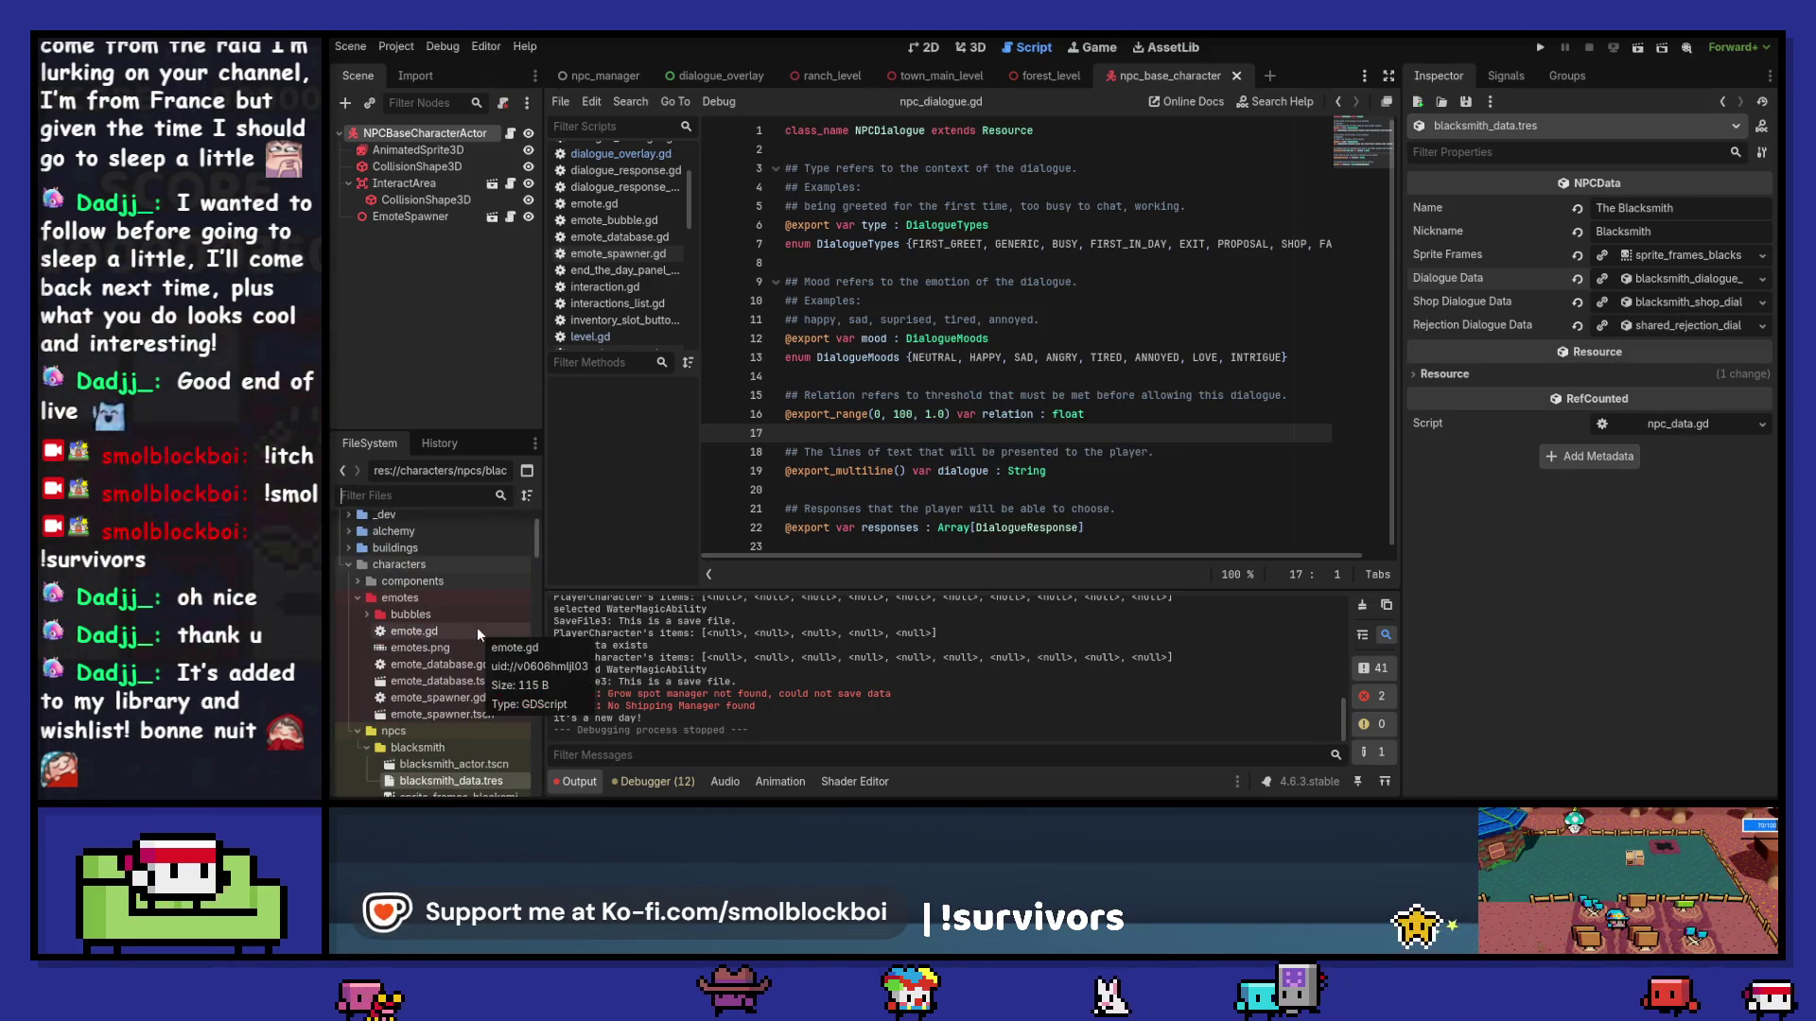
scroll(477, 627, "down", 3)
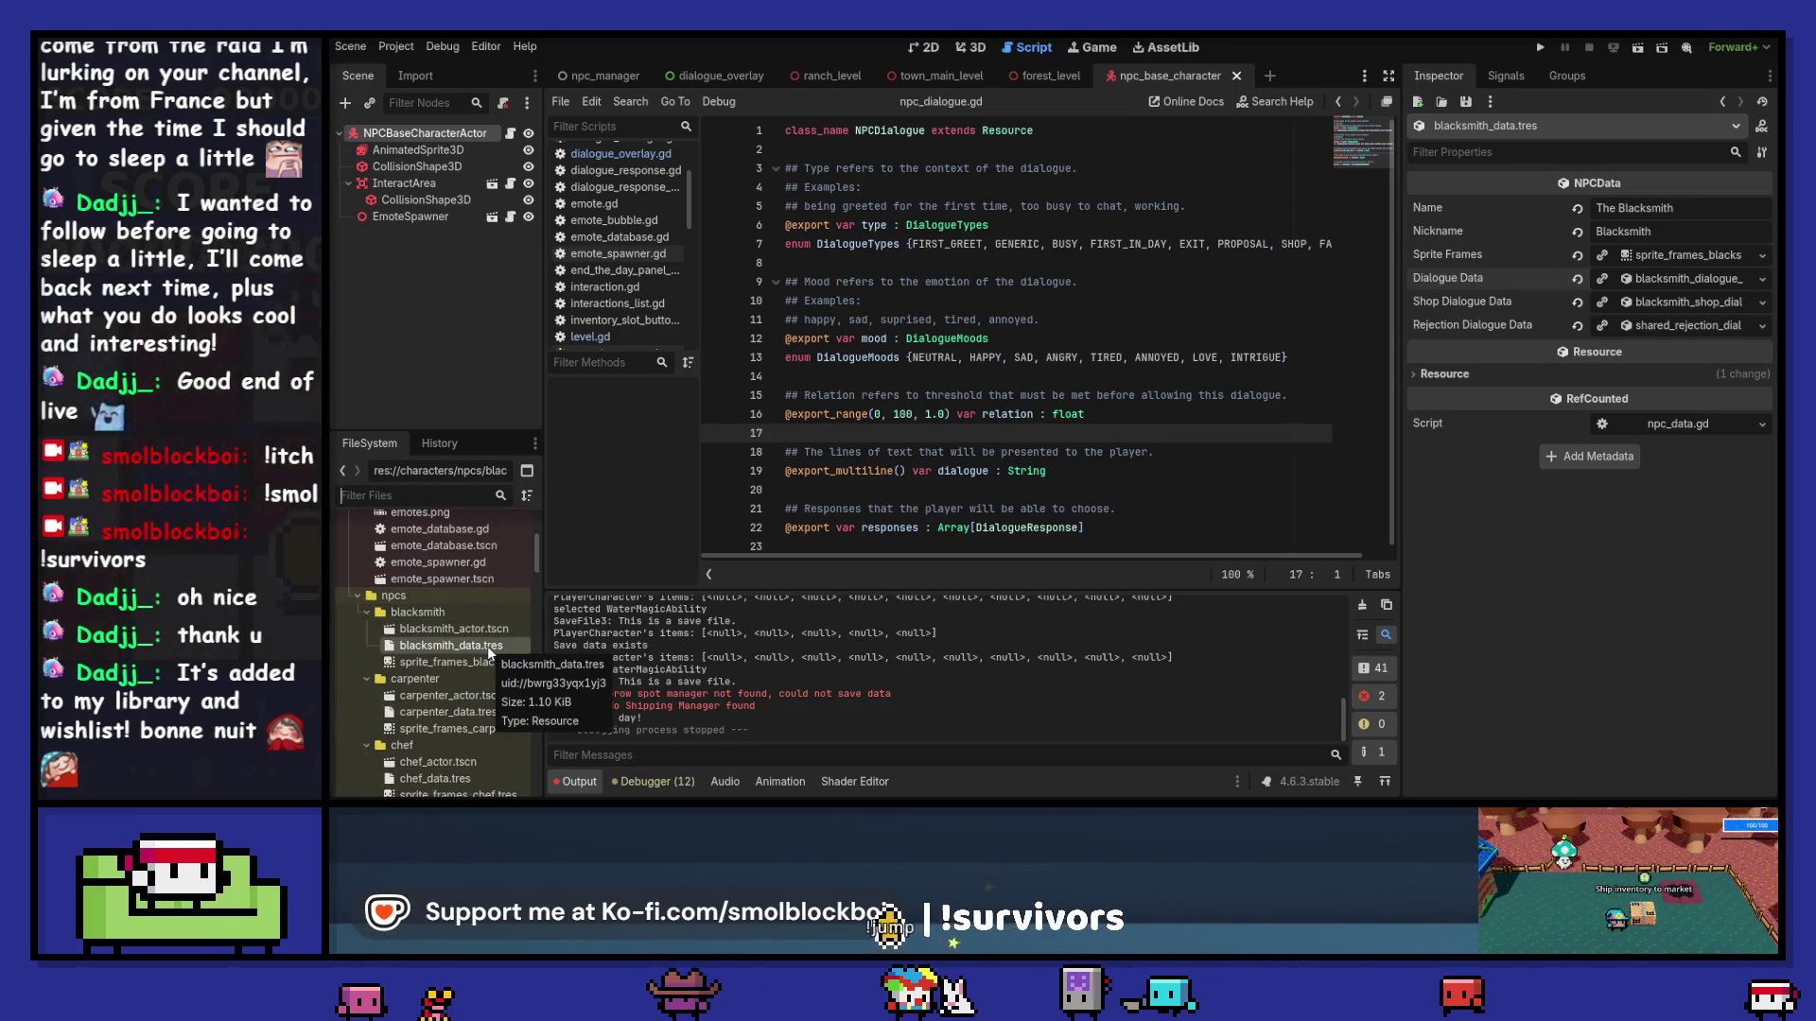
scroll(486, 645, "down", 10)
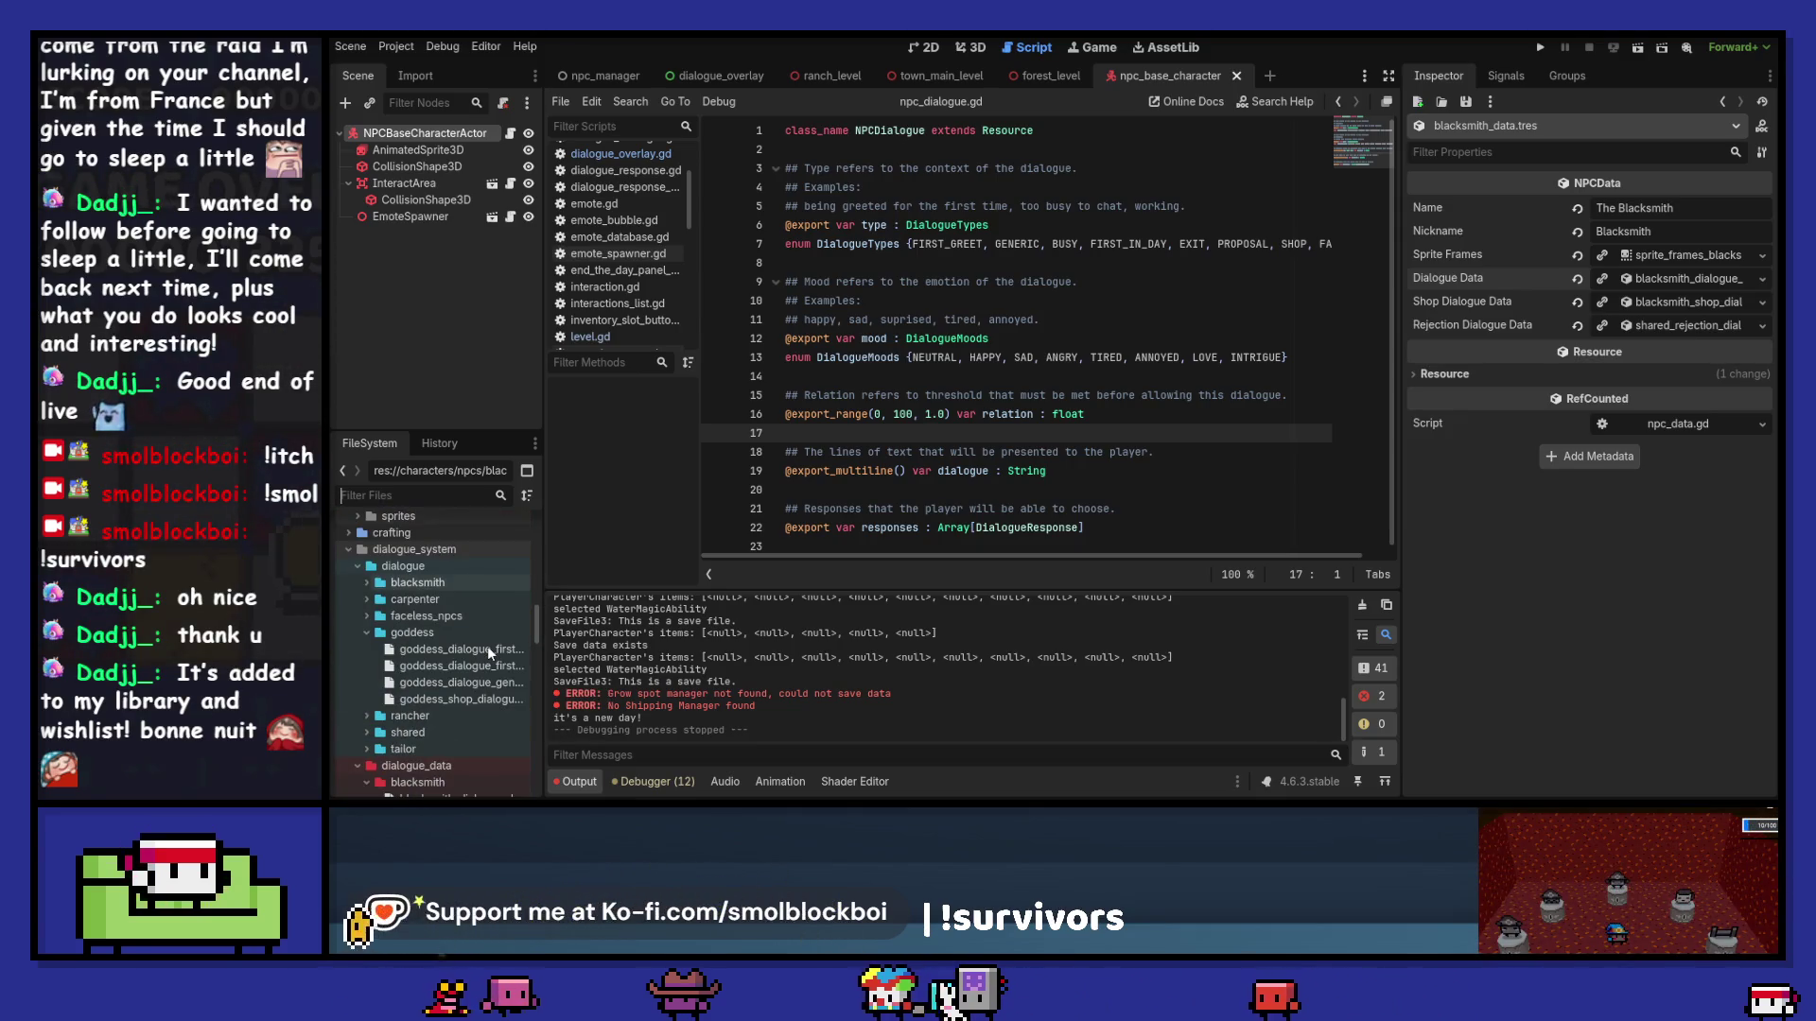
double_click(409, 583)
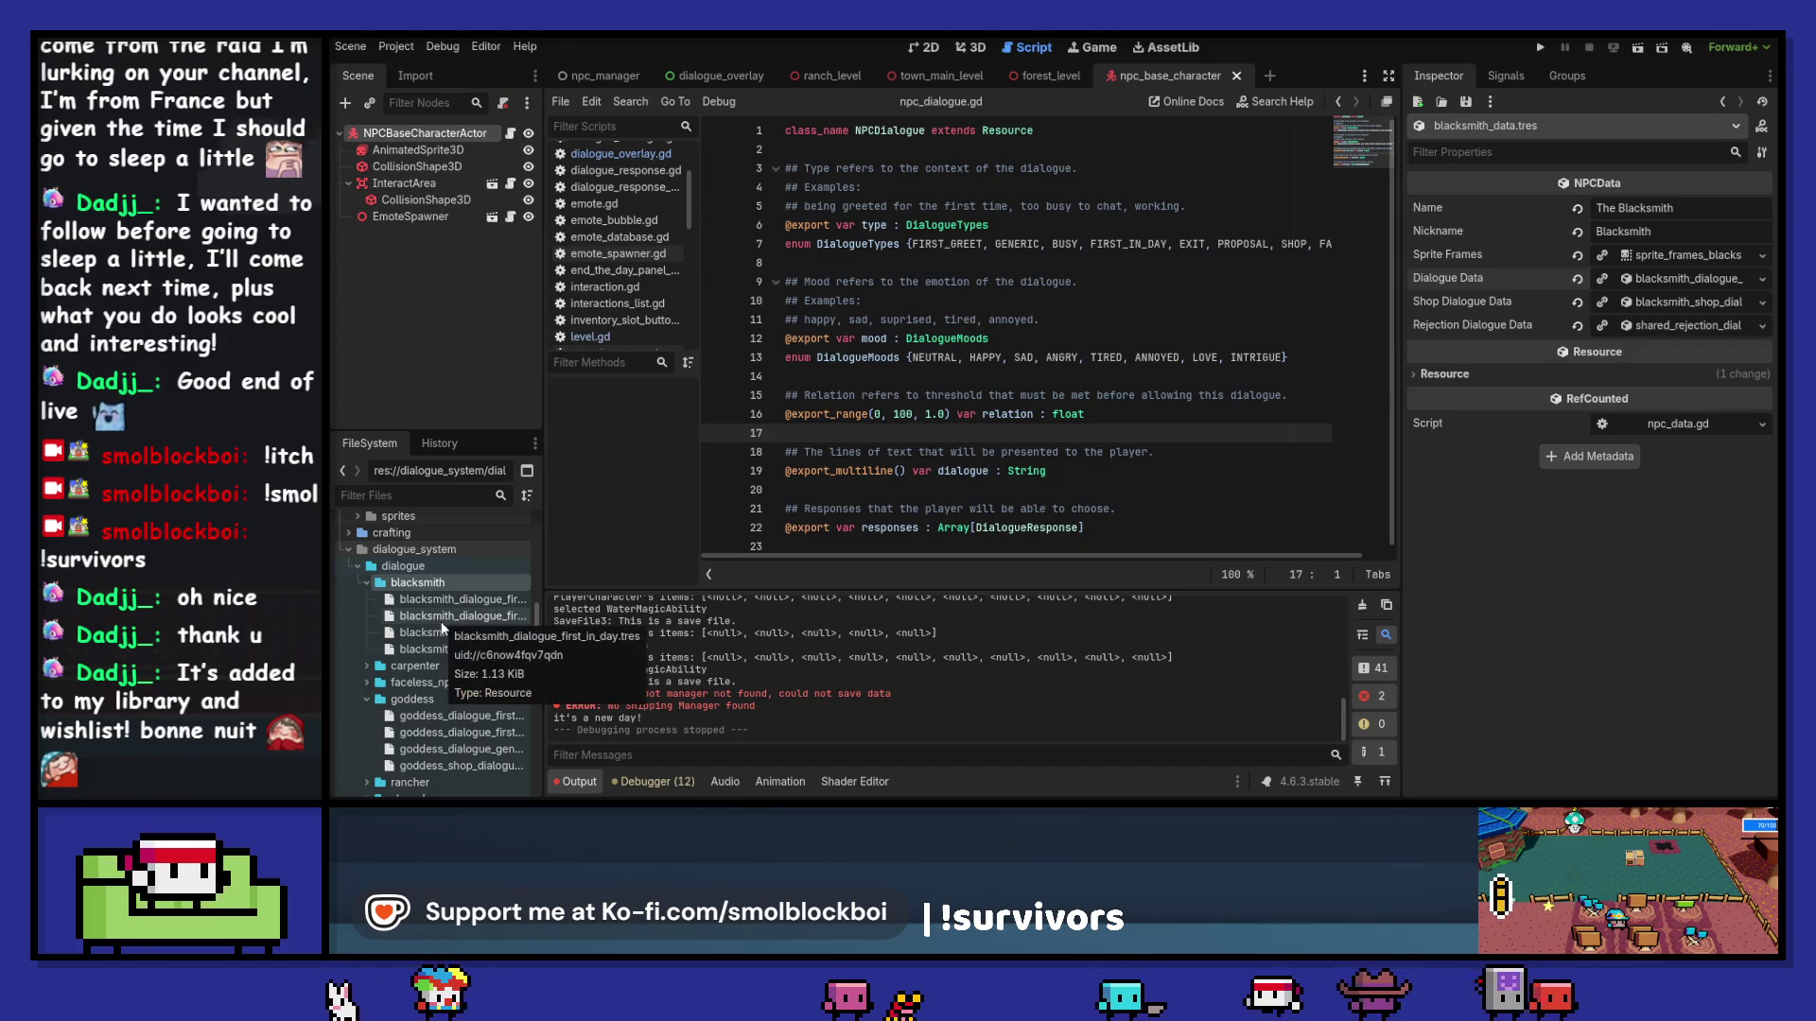
key("F2")
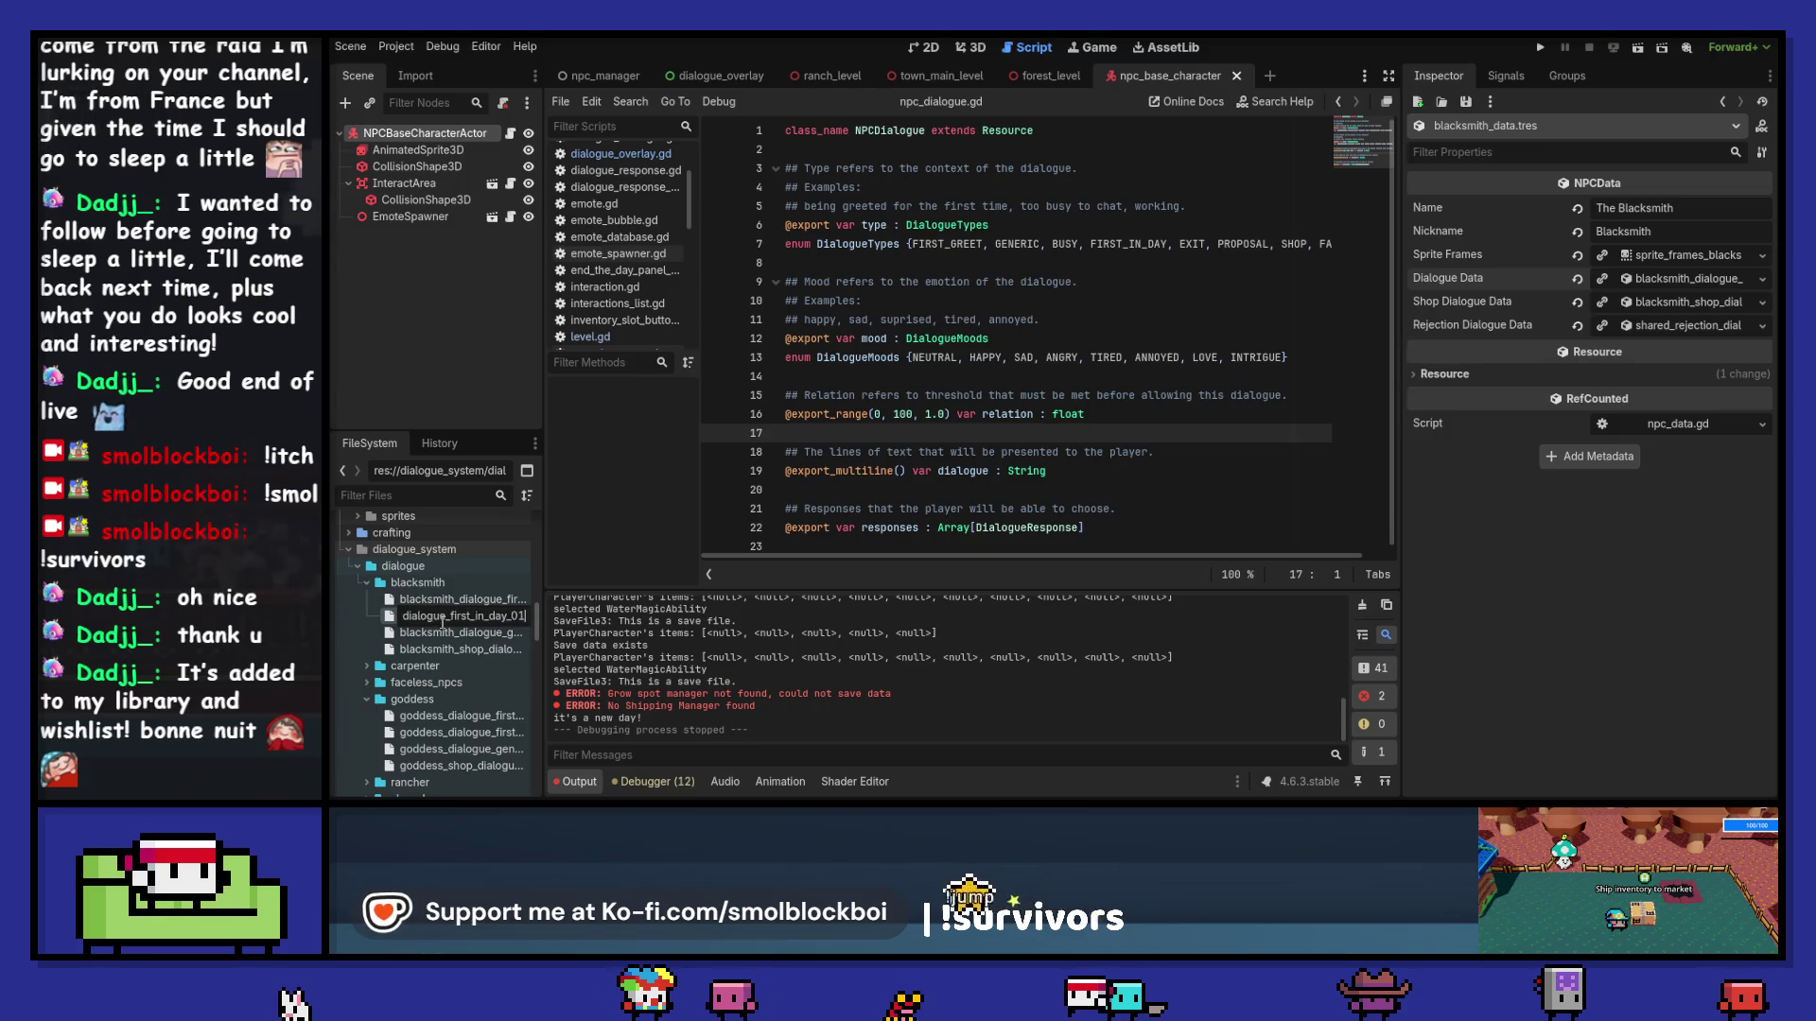
key("Return")
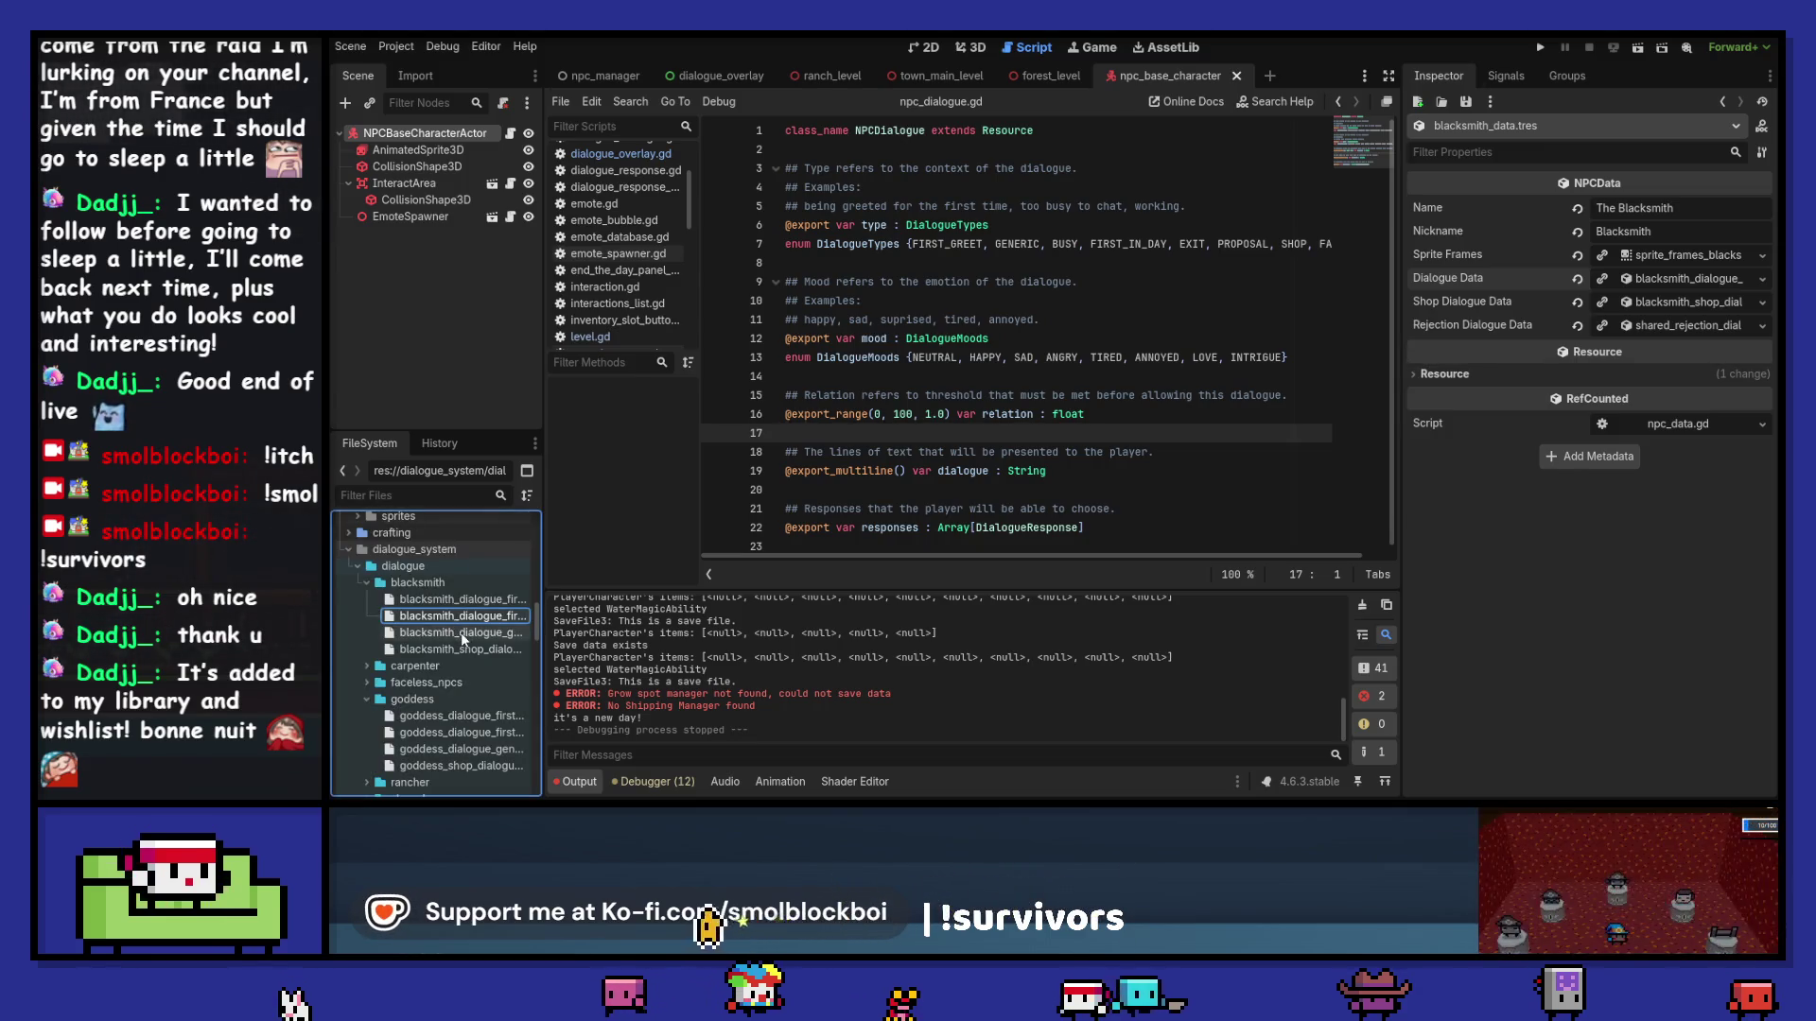
left_click(459, 633)
key("F2")
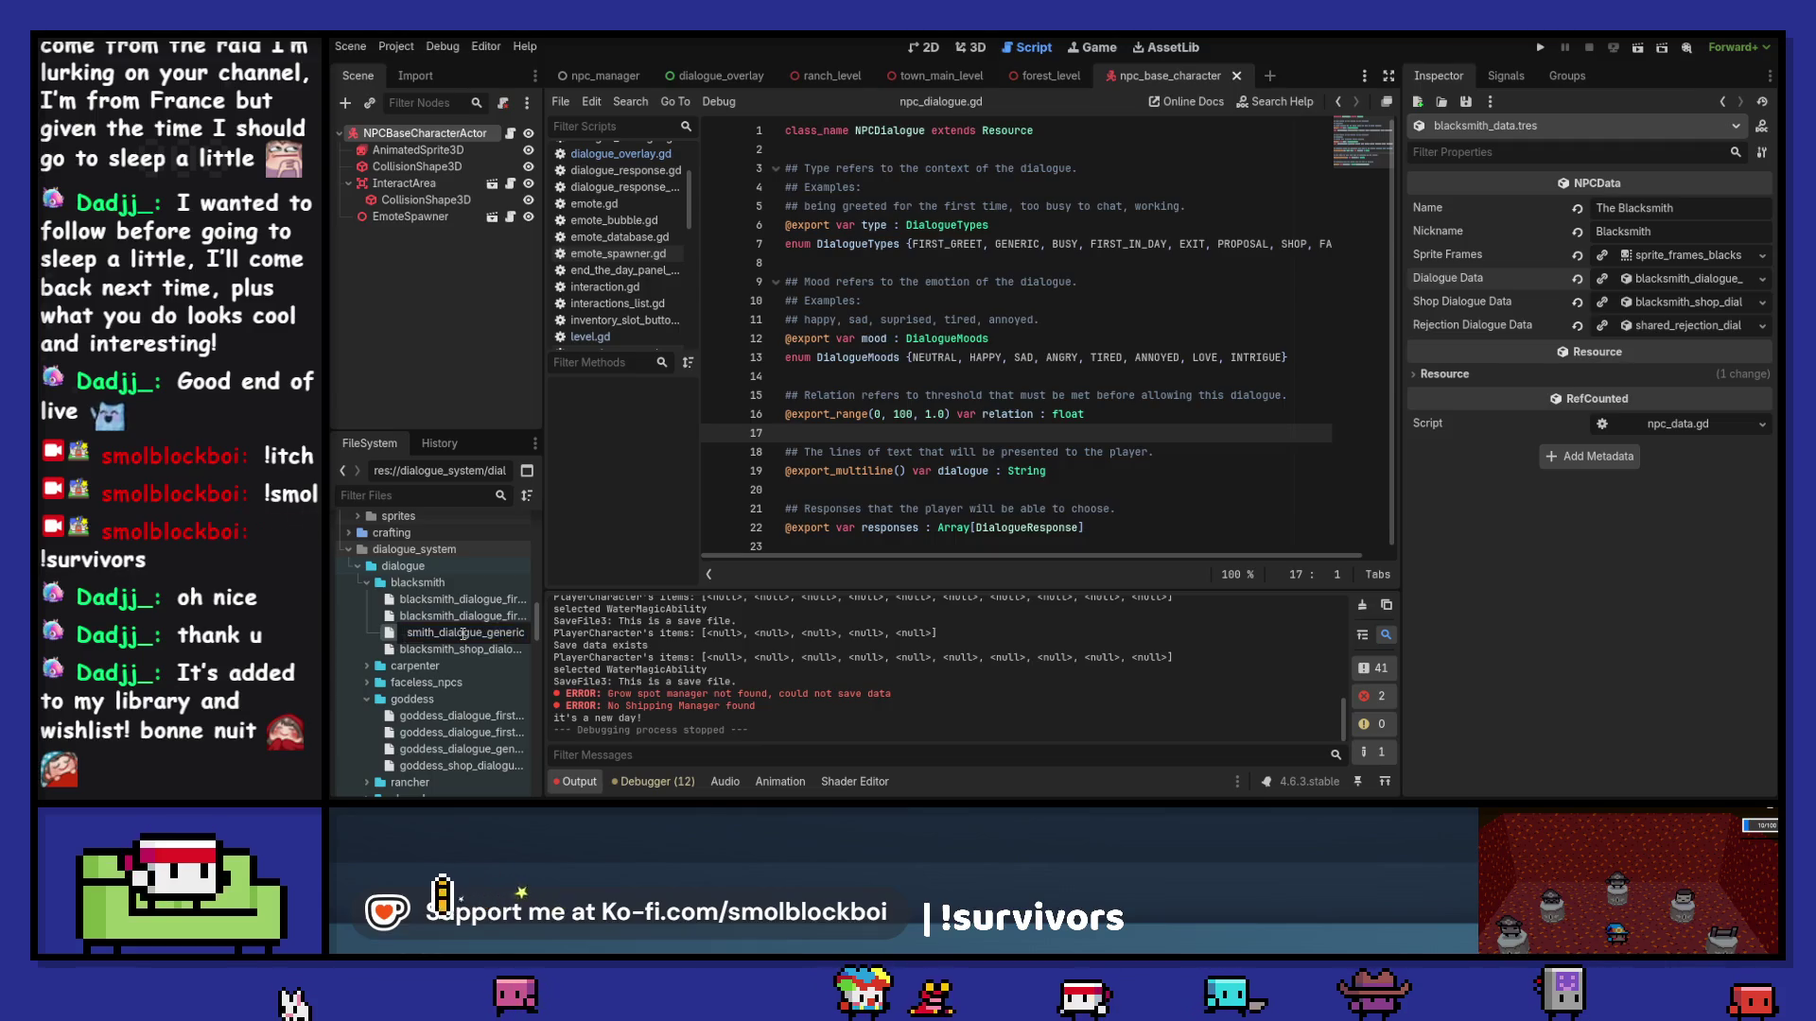
key("Return")
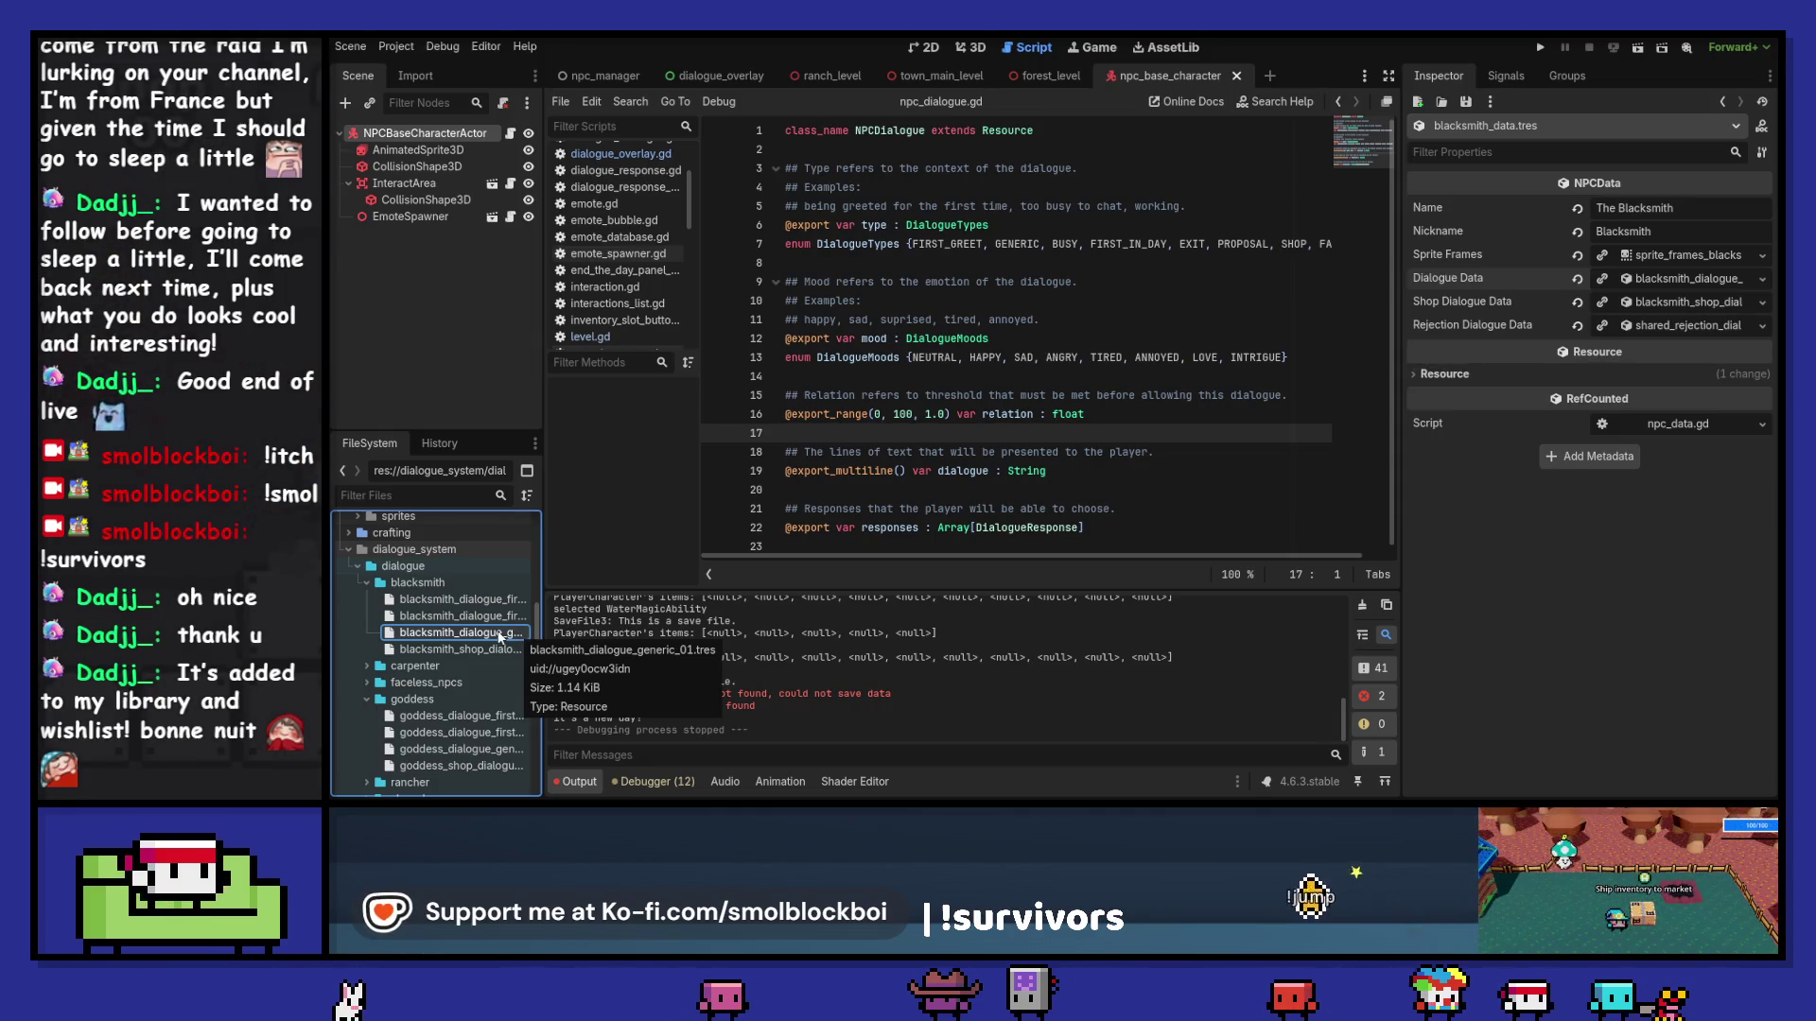
Step: Check the goddess first and generic dialogue file names unchanged, then clear the Output log
left_click(455, 733)
key("F2")
key("Escape")
left_click(458, 750)
key("F2")
key("Escape")
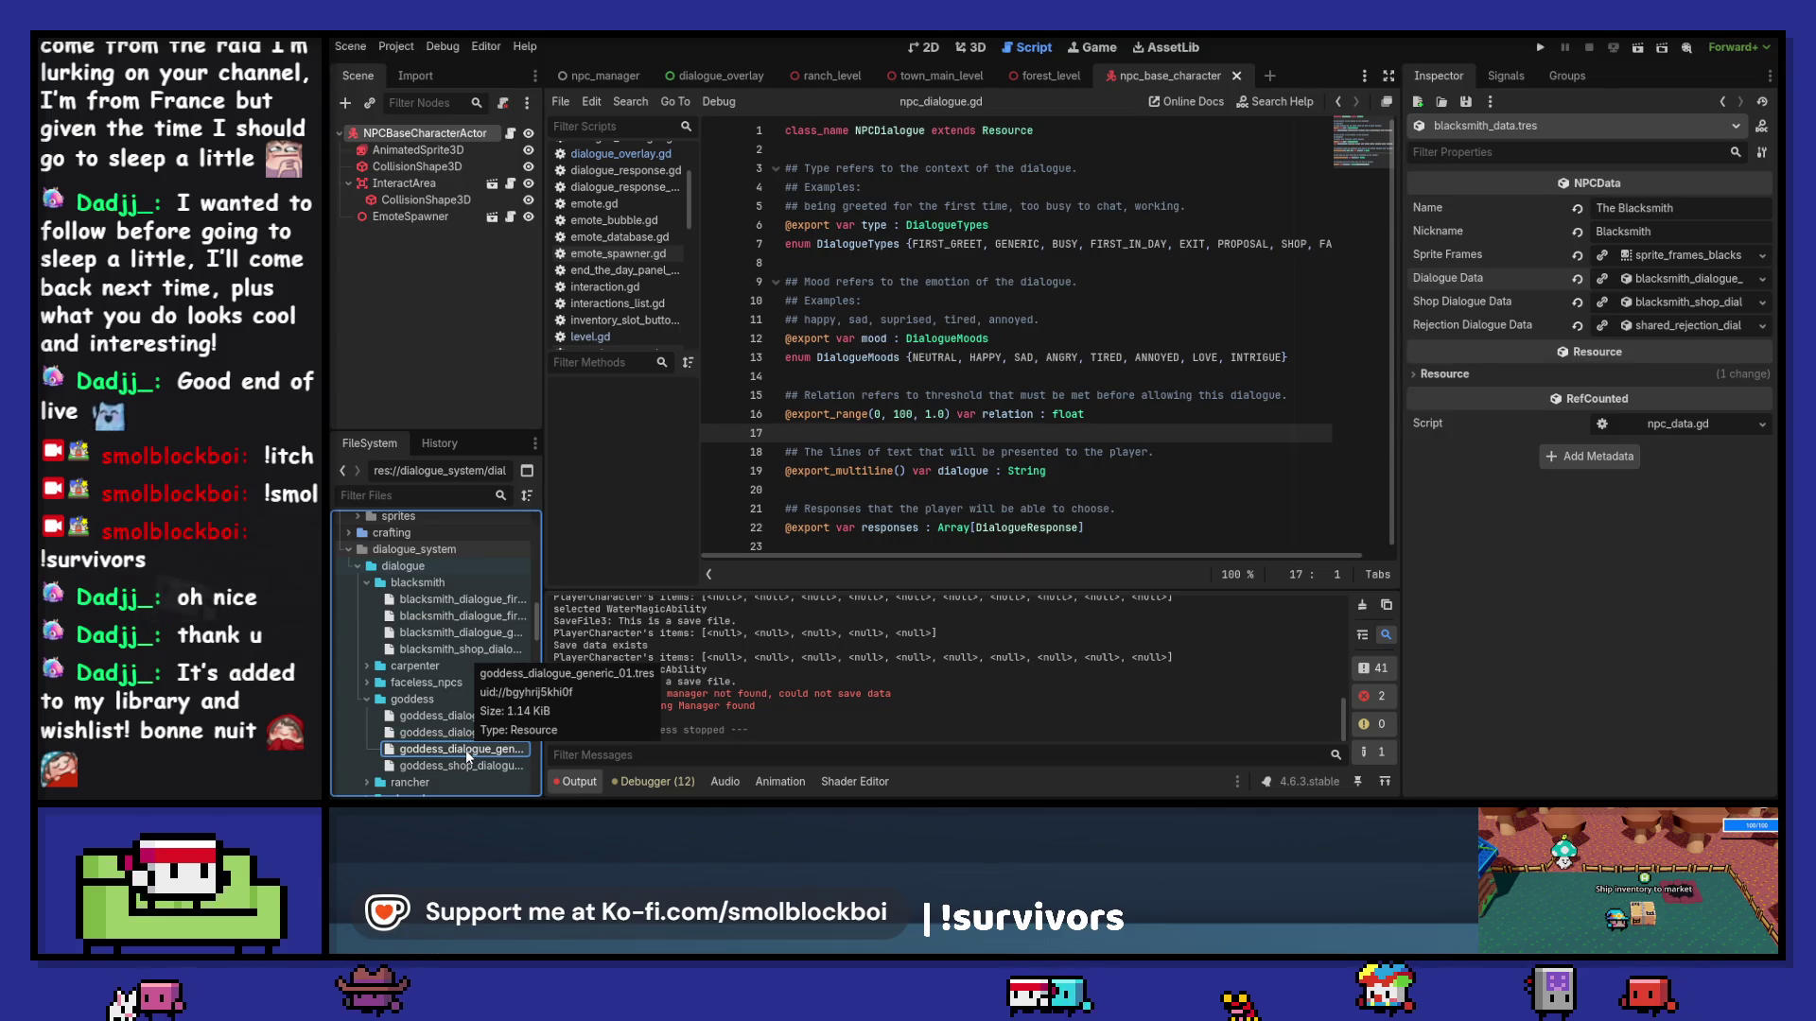
left_click(1362, 606)
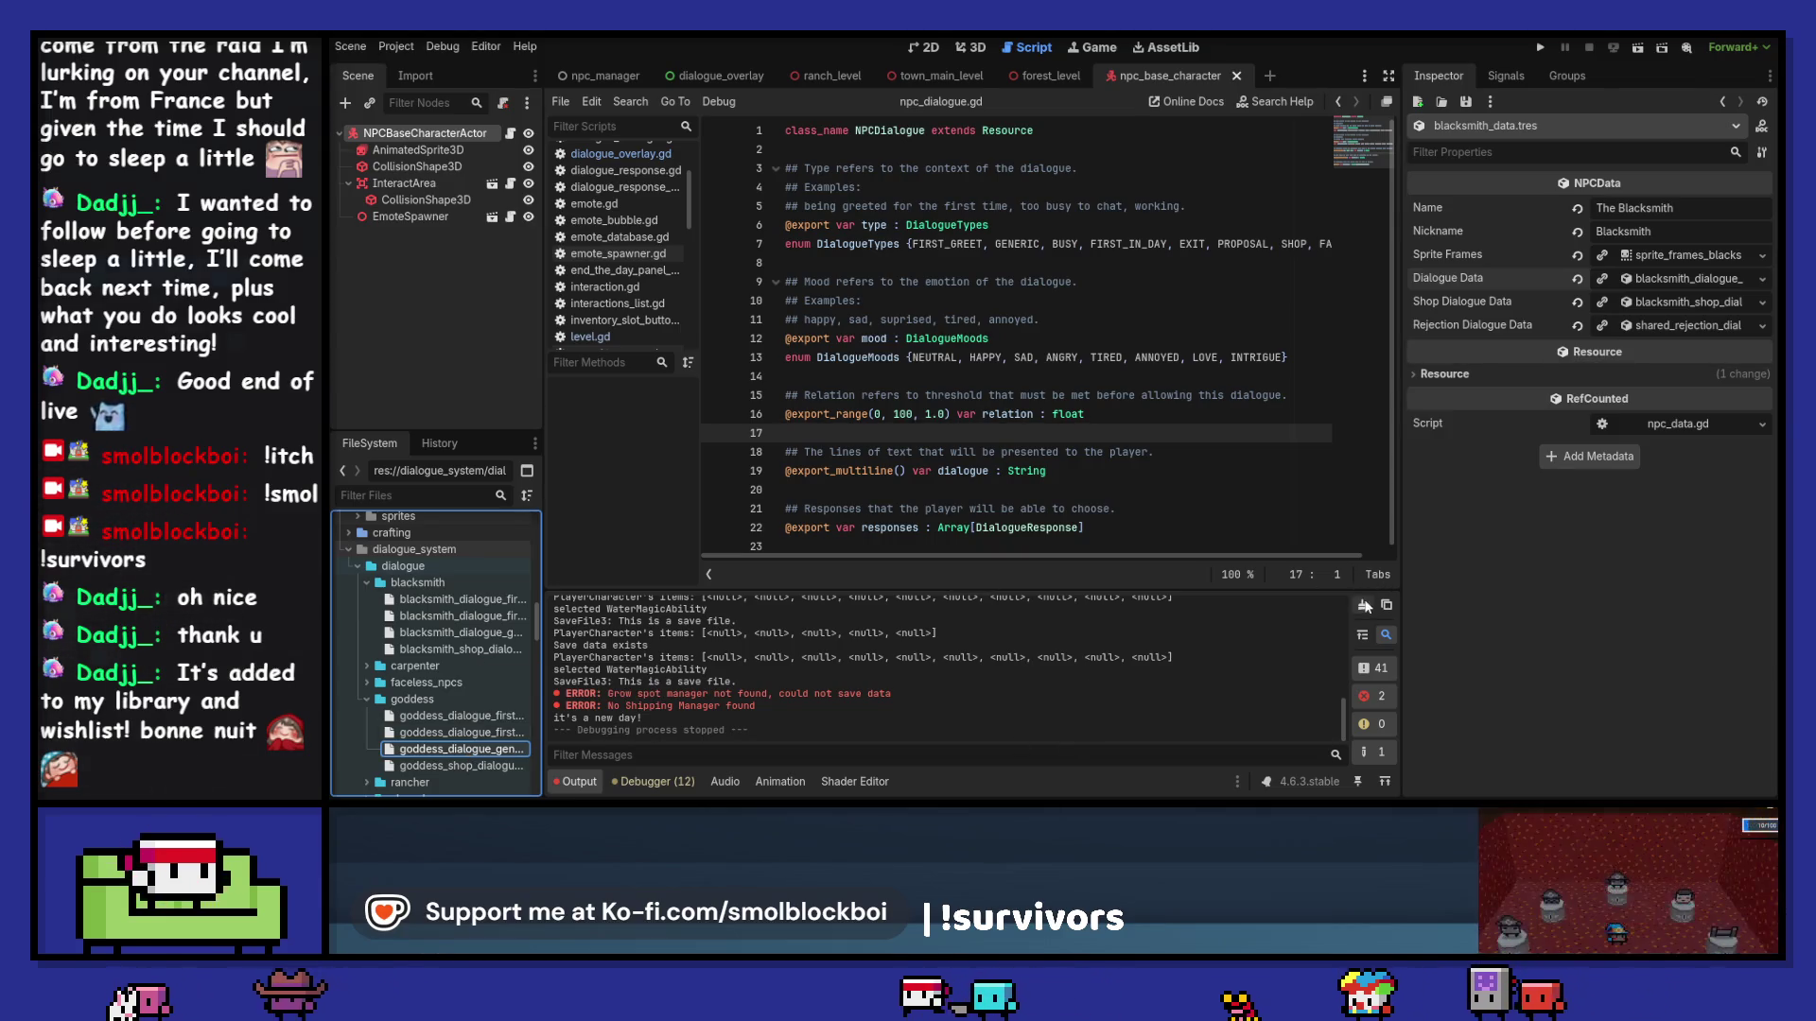
scroll(487, 700, "down", 5)
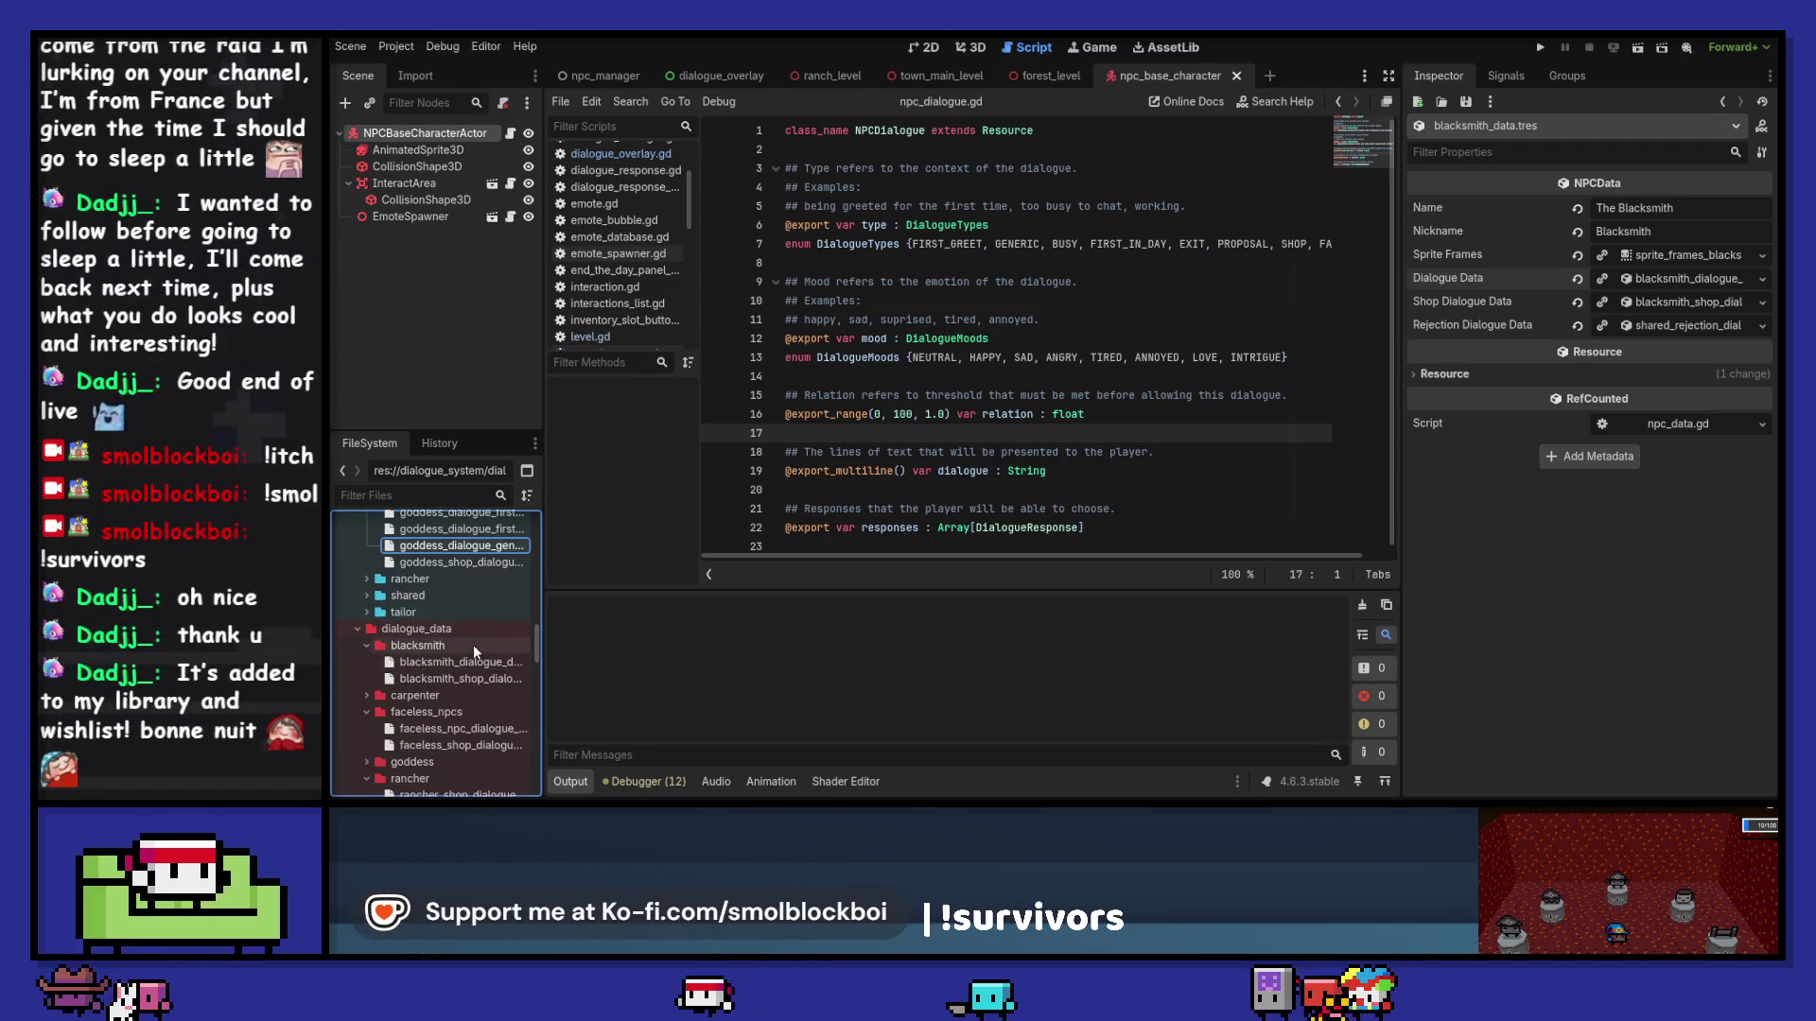
scroll(472, 644, "down", 4)
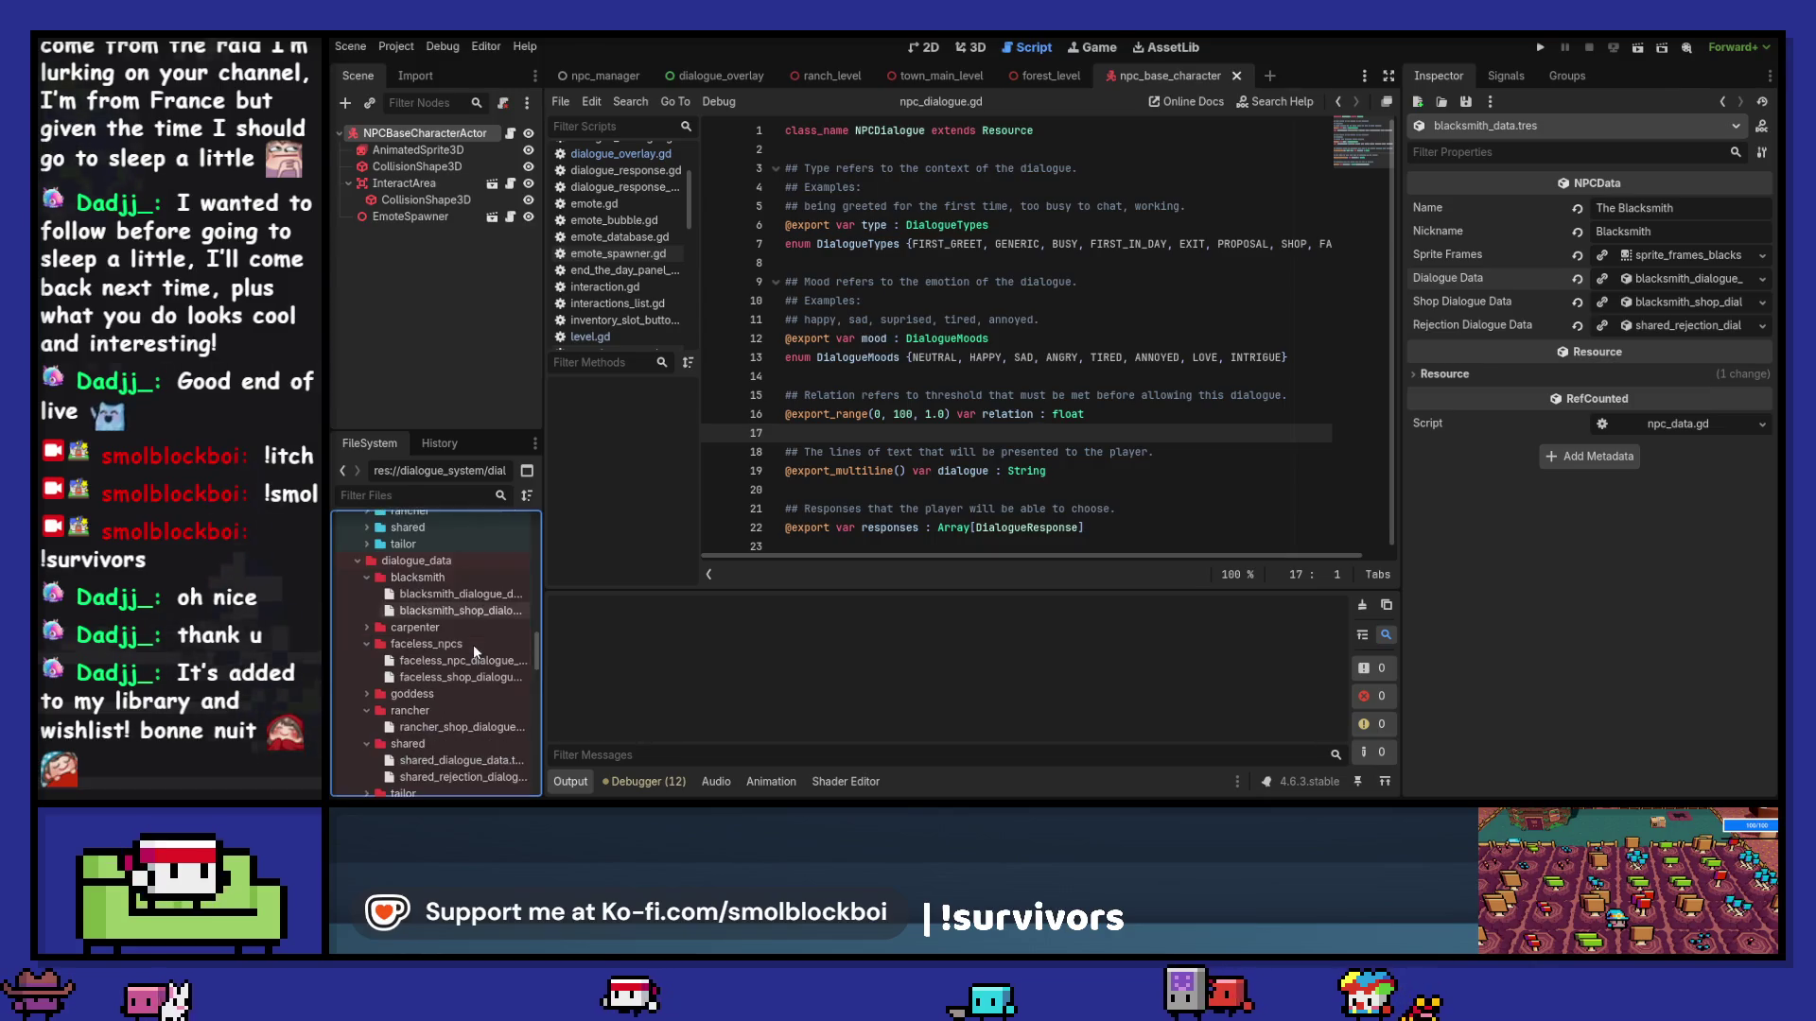
Step: Duplicate shared_dialogue_data.tres as tailor_dialogue_data.tres and move it into the tailor folder
double_click(468, 691)
left_click(475, 666)
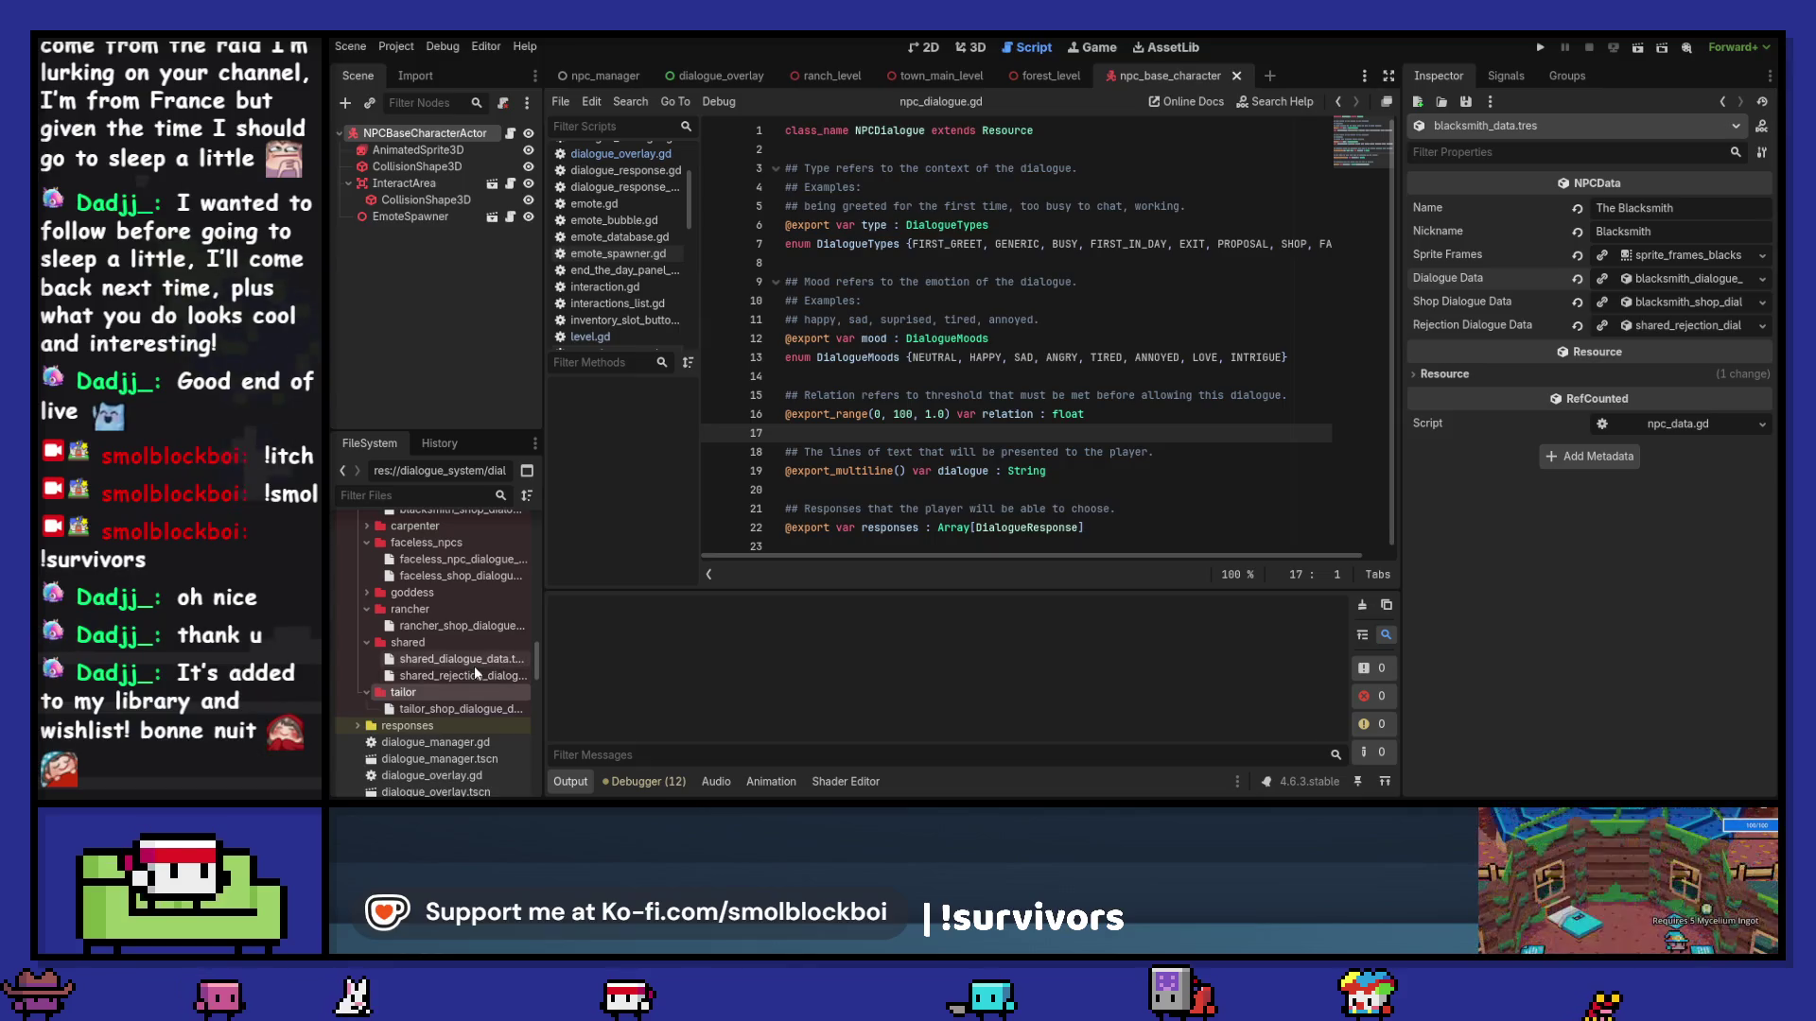
key("ctrl+d")
key("shift+Left")
key("shift+Left")
key("shift+Left")
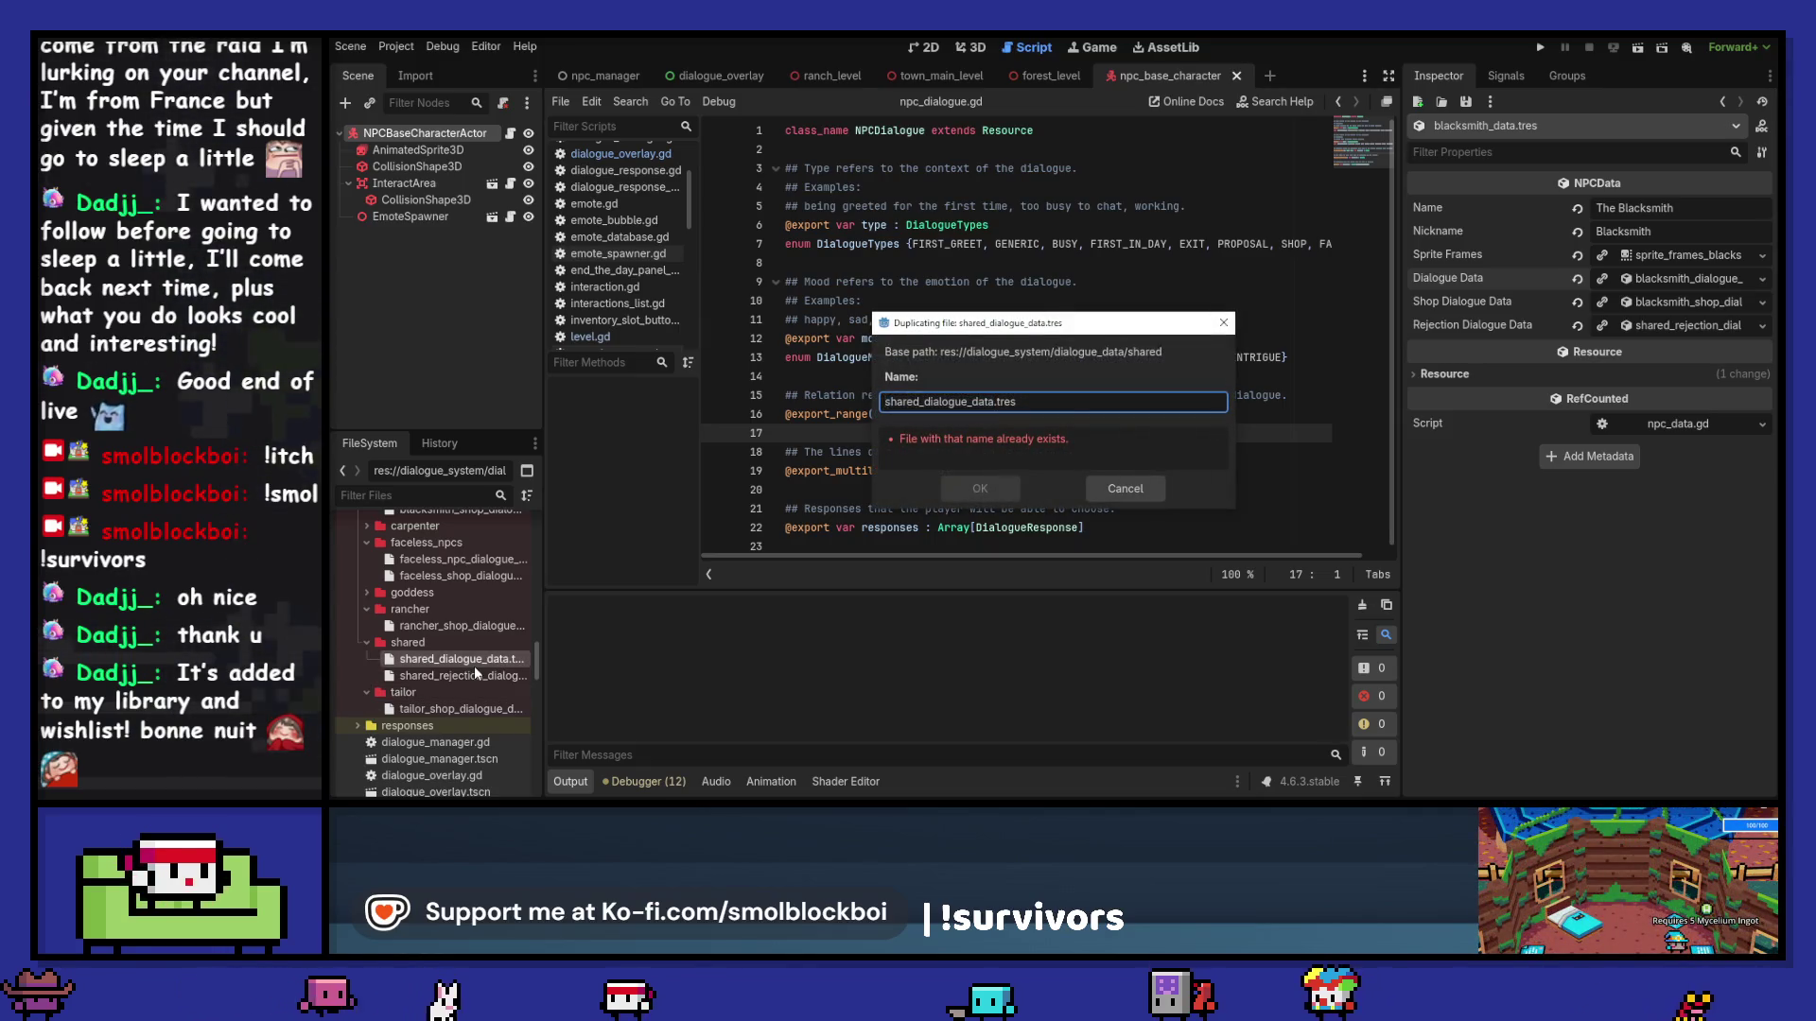
type("tailor")
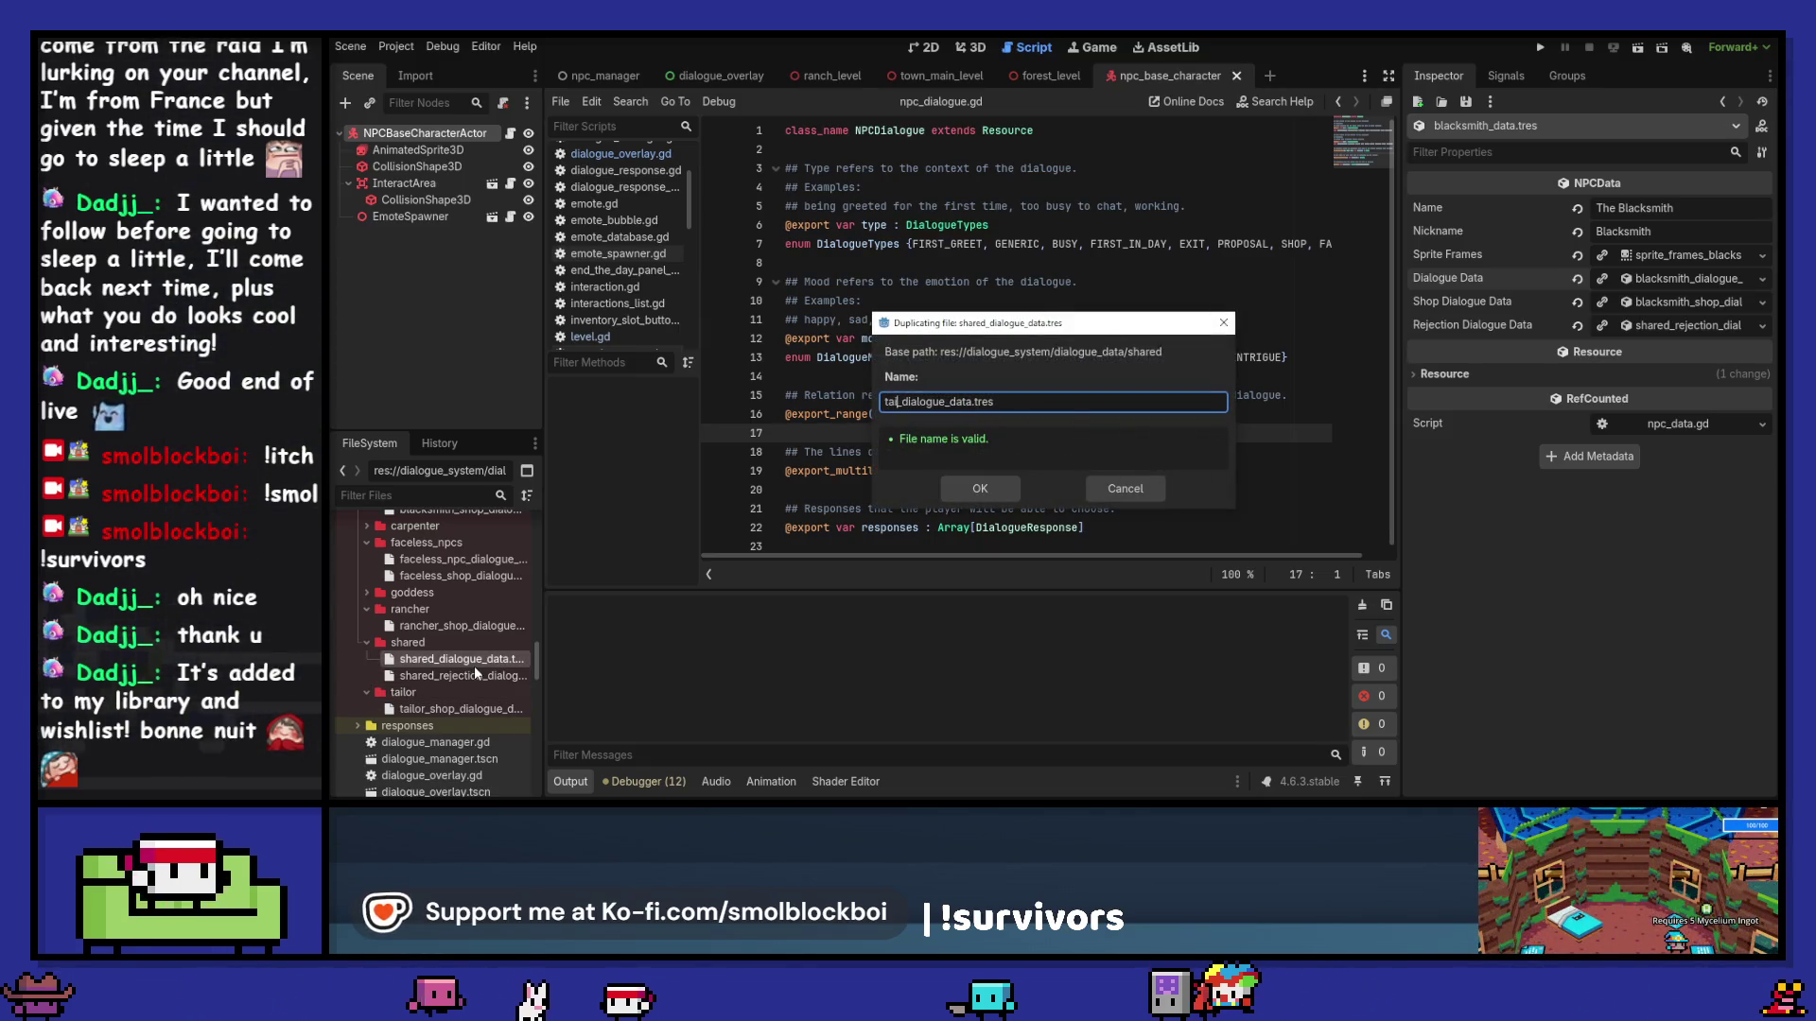
key("Return")
mouse_move(475, 691)
left_mouse_down()
mouse_move(460, 713)
mouse_move(477, 706)
left_mouse_up()
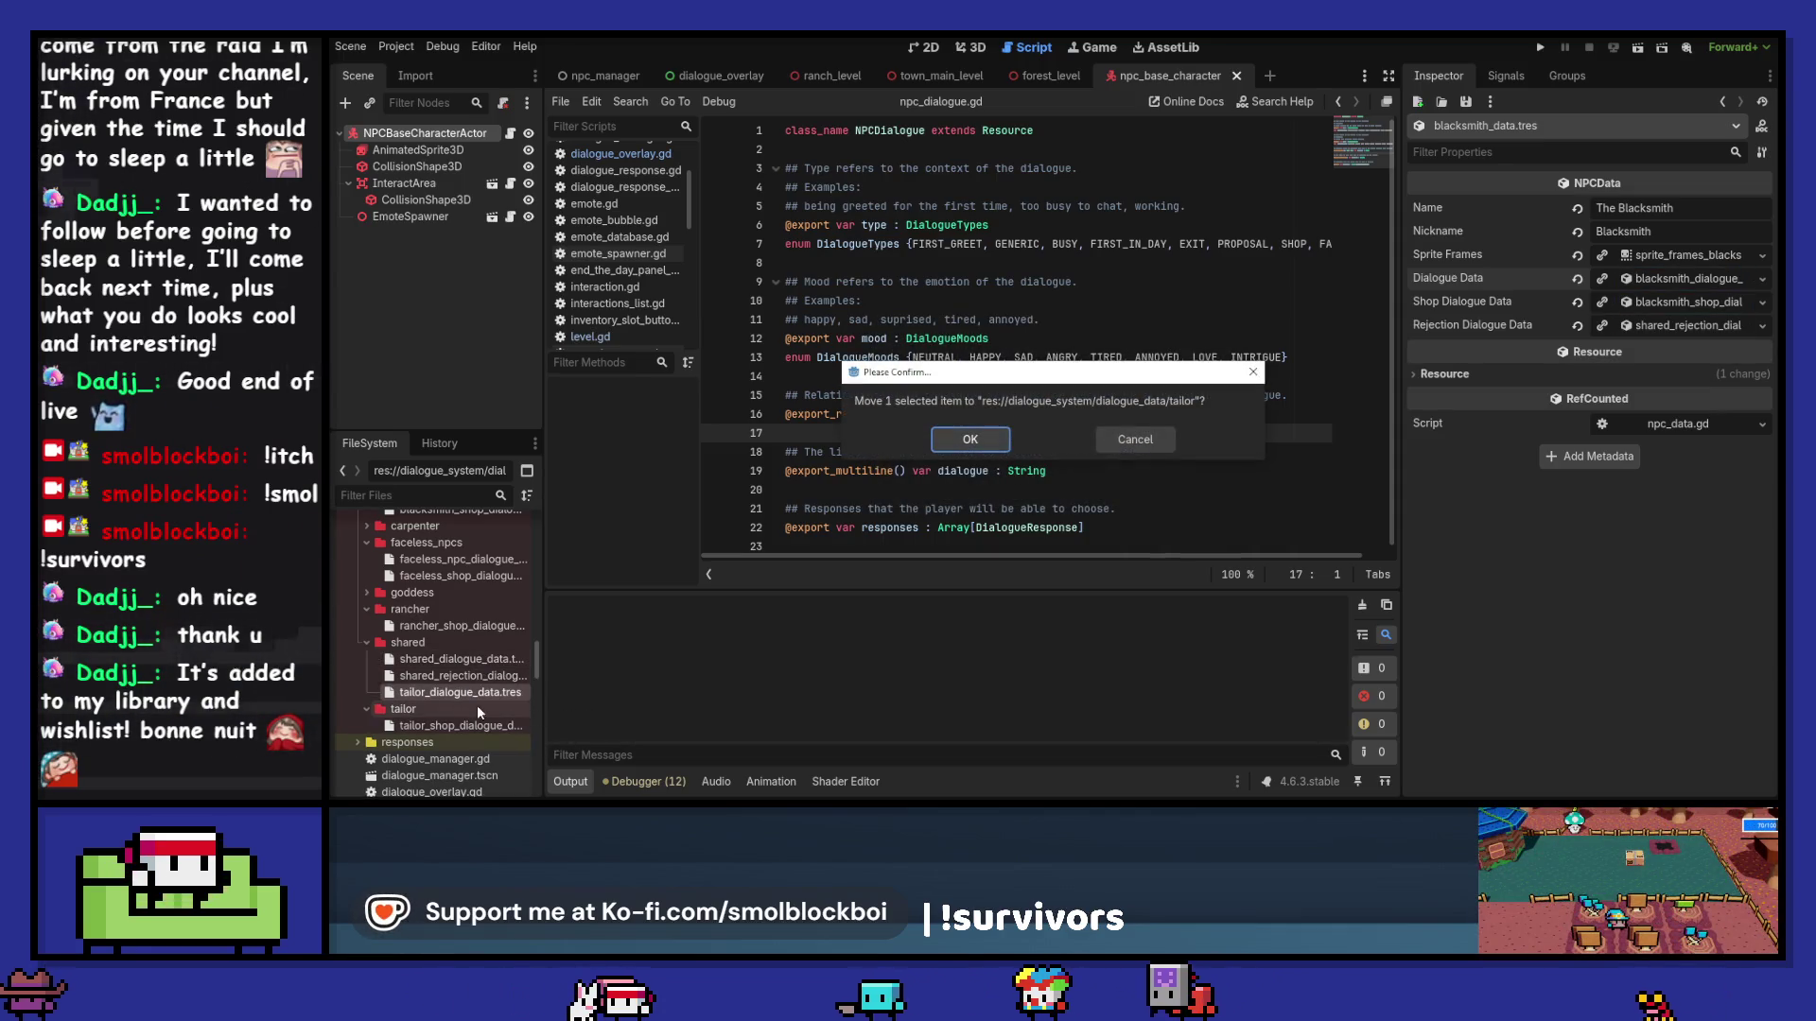
left_click(969, 452)
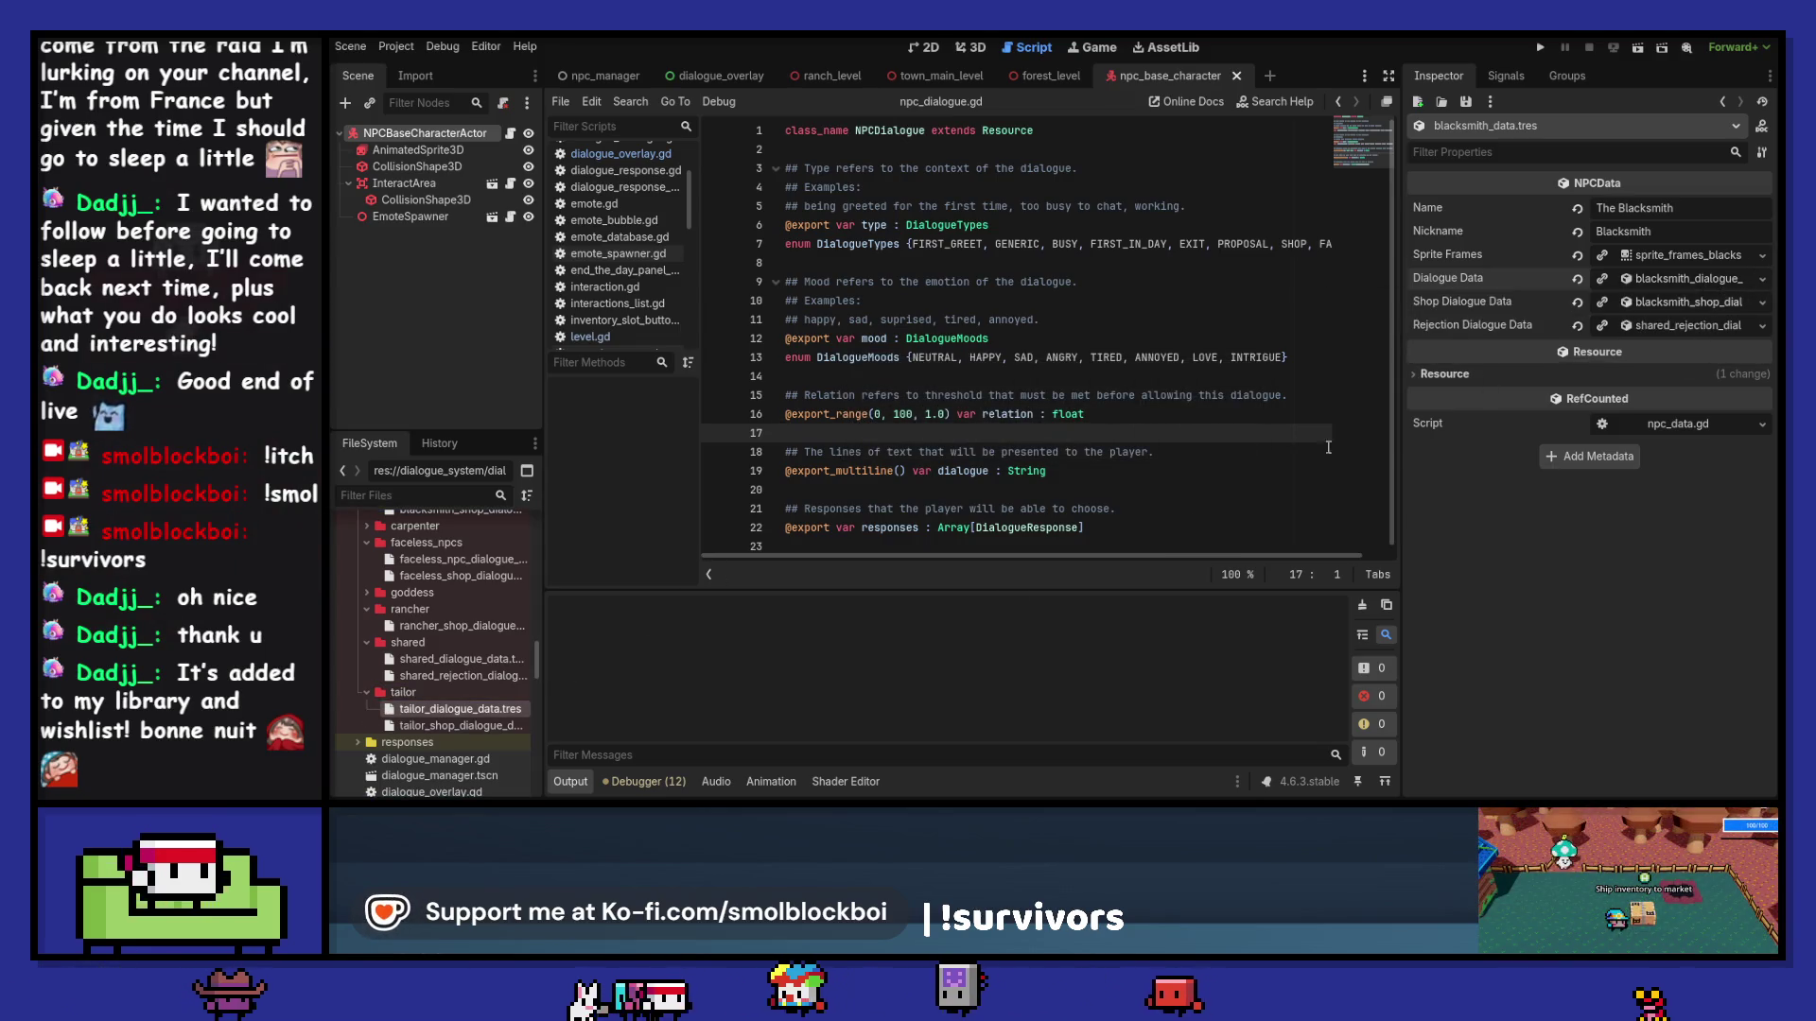
left_click(453, 665)
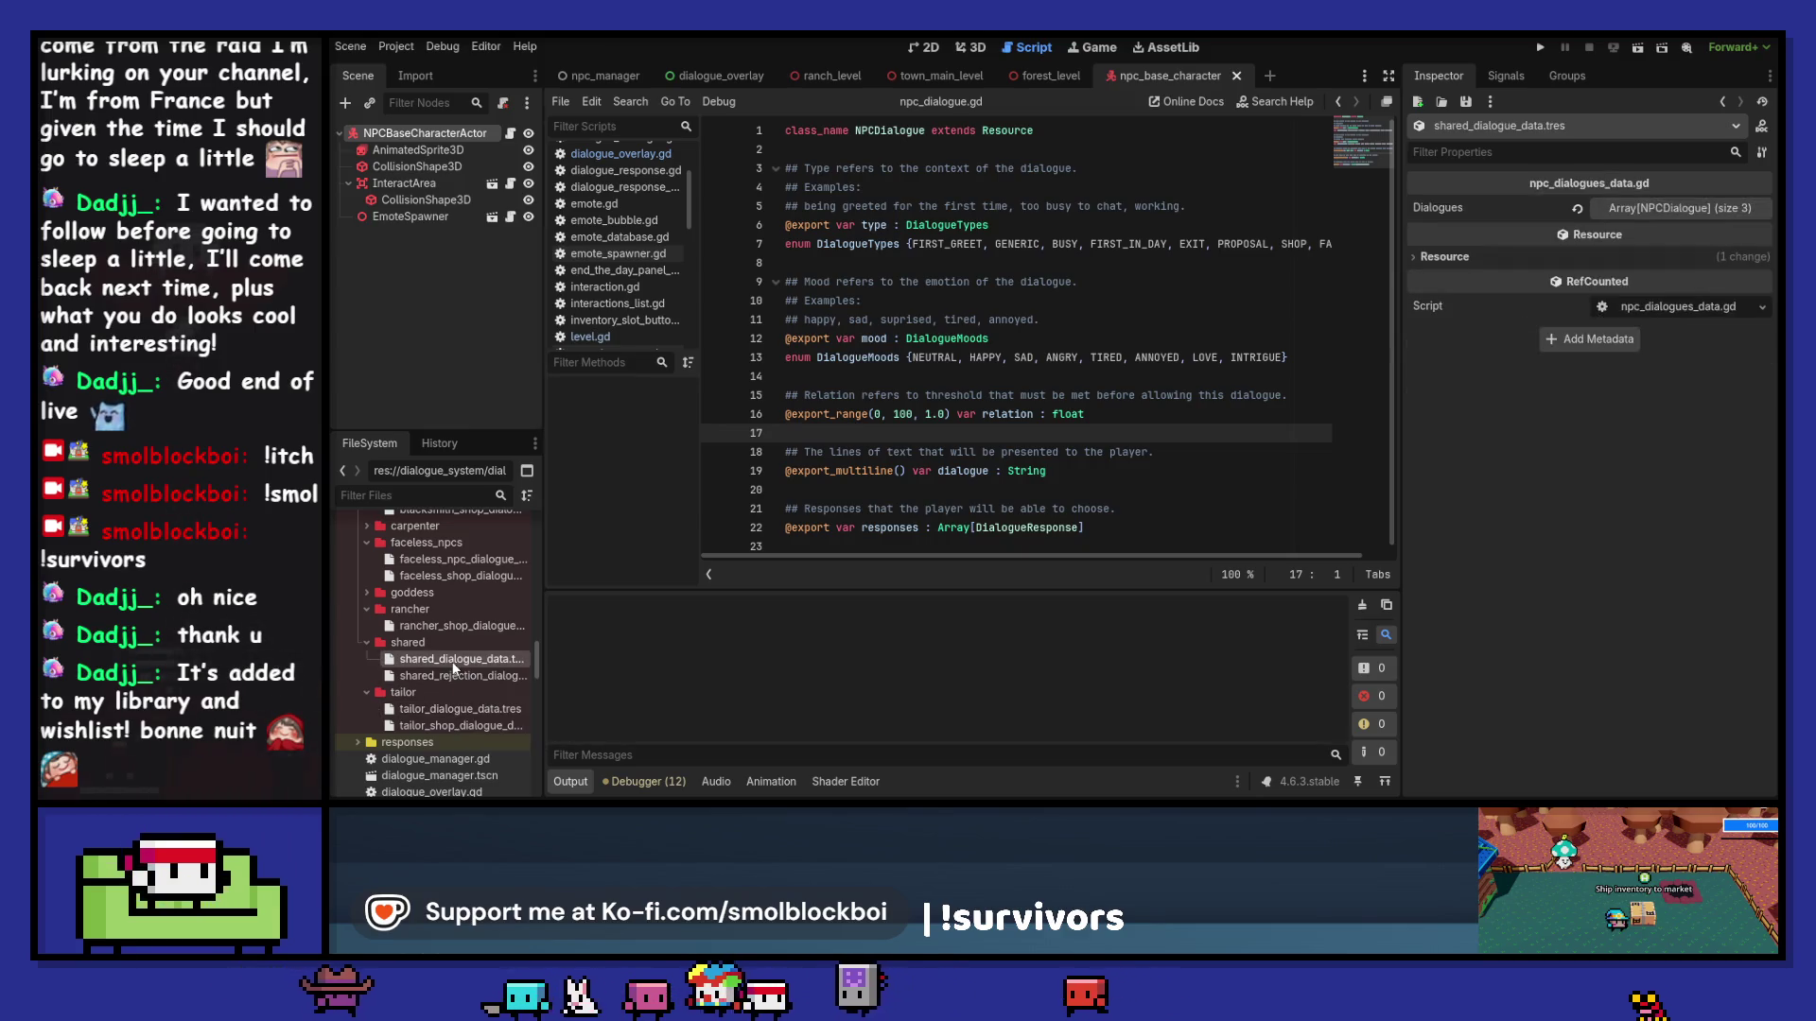
Step: Quick-load shared_dialogue_generic.tres into Dialogues entry 0 of the shared dialogue data
left_click(1688, 209)
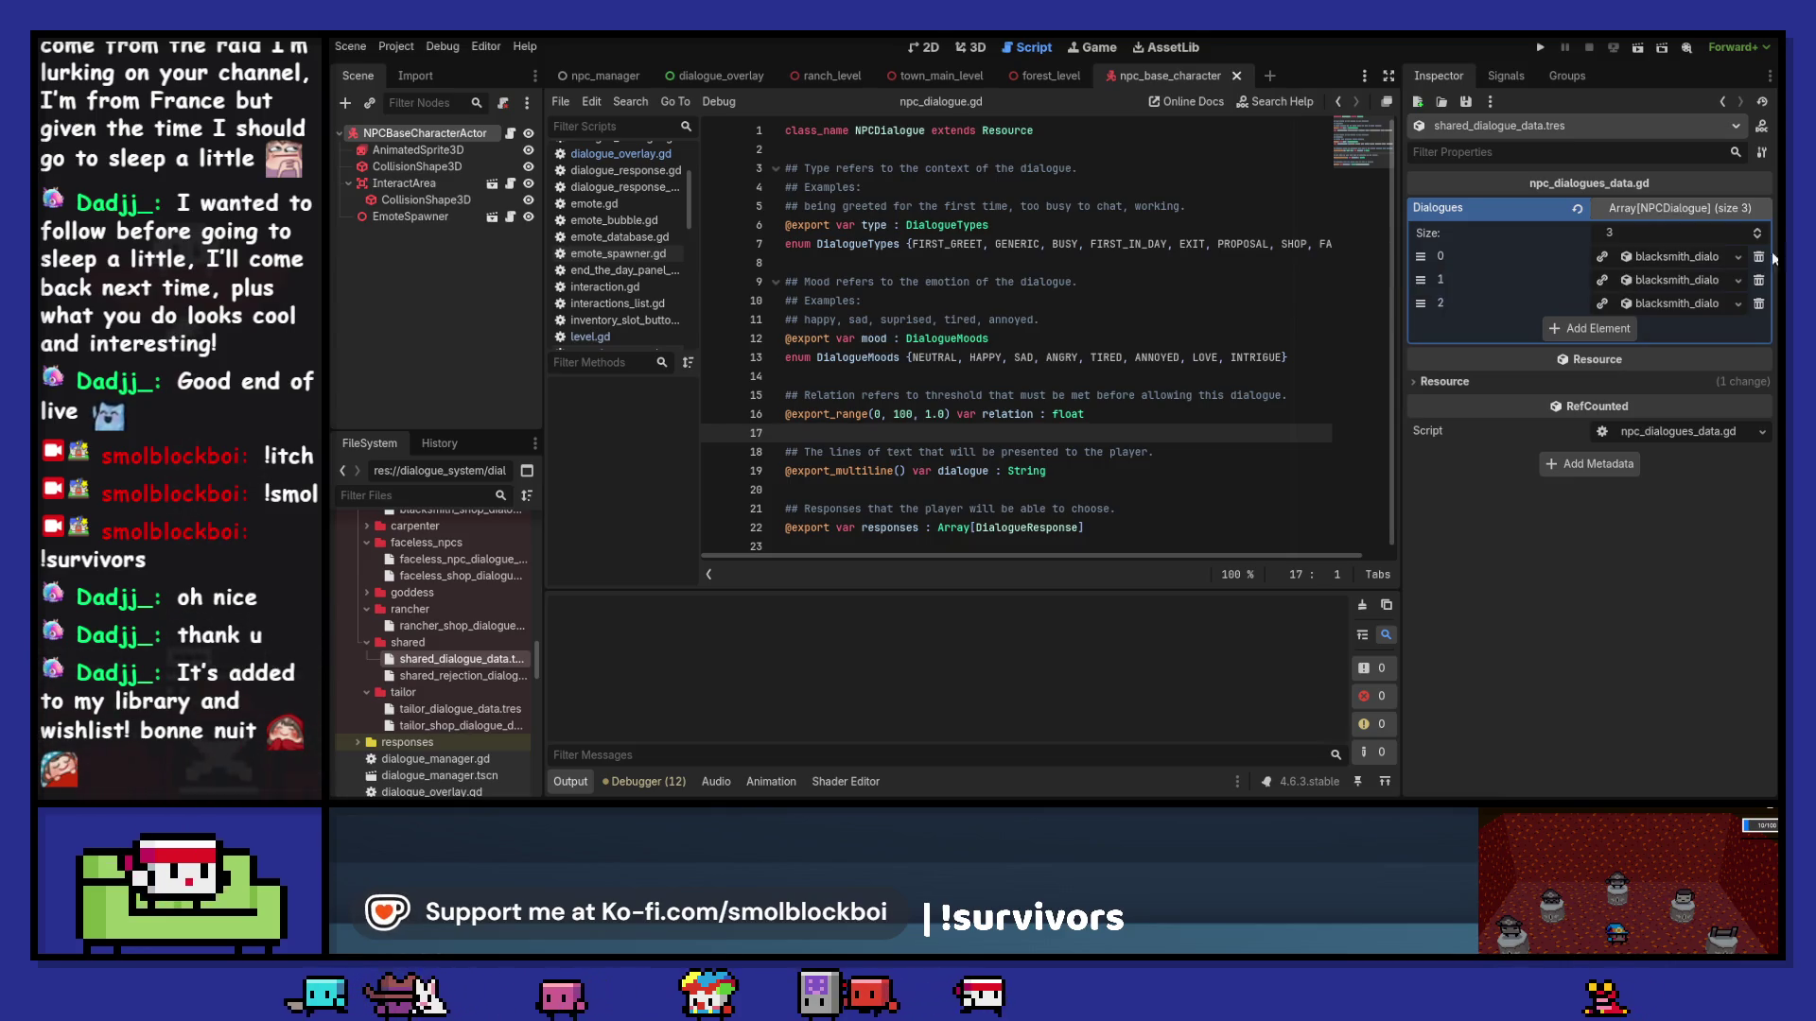
left_click(1739, 258)
left_click(1668, 324)
type("shared")
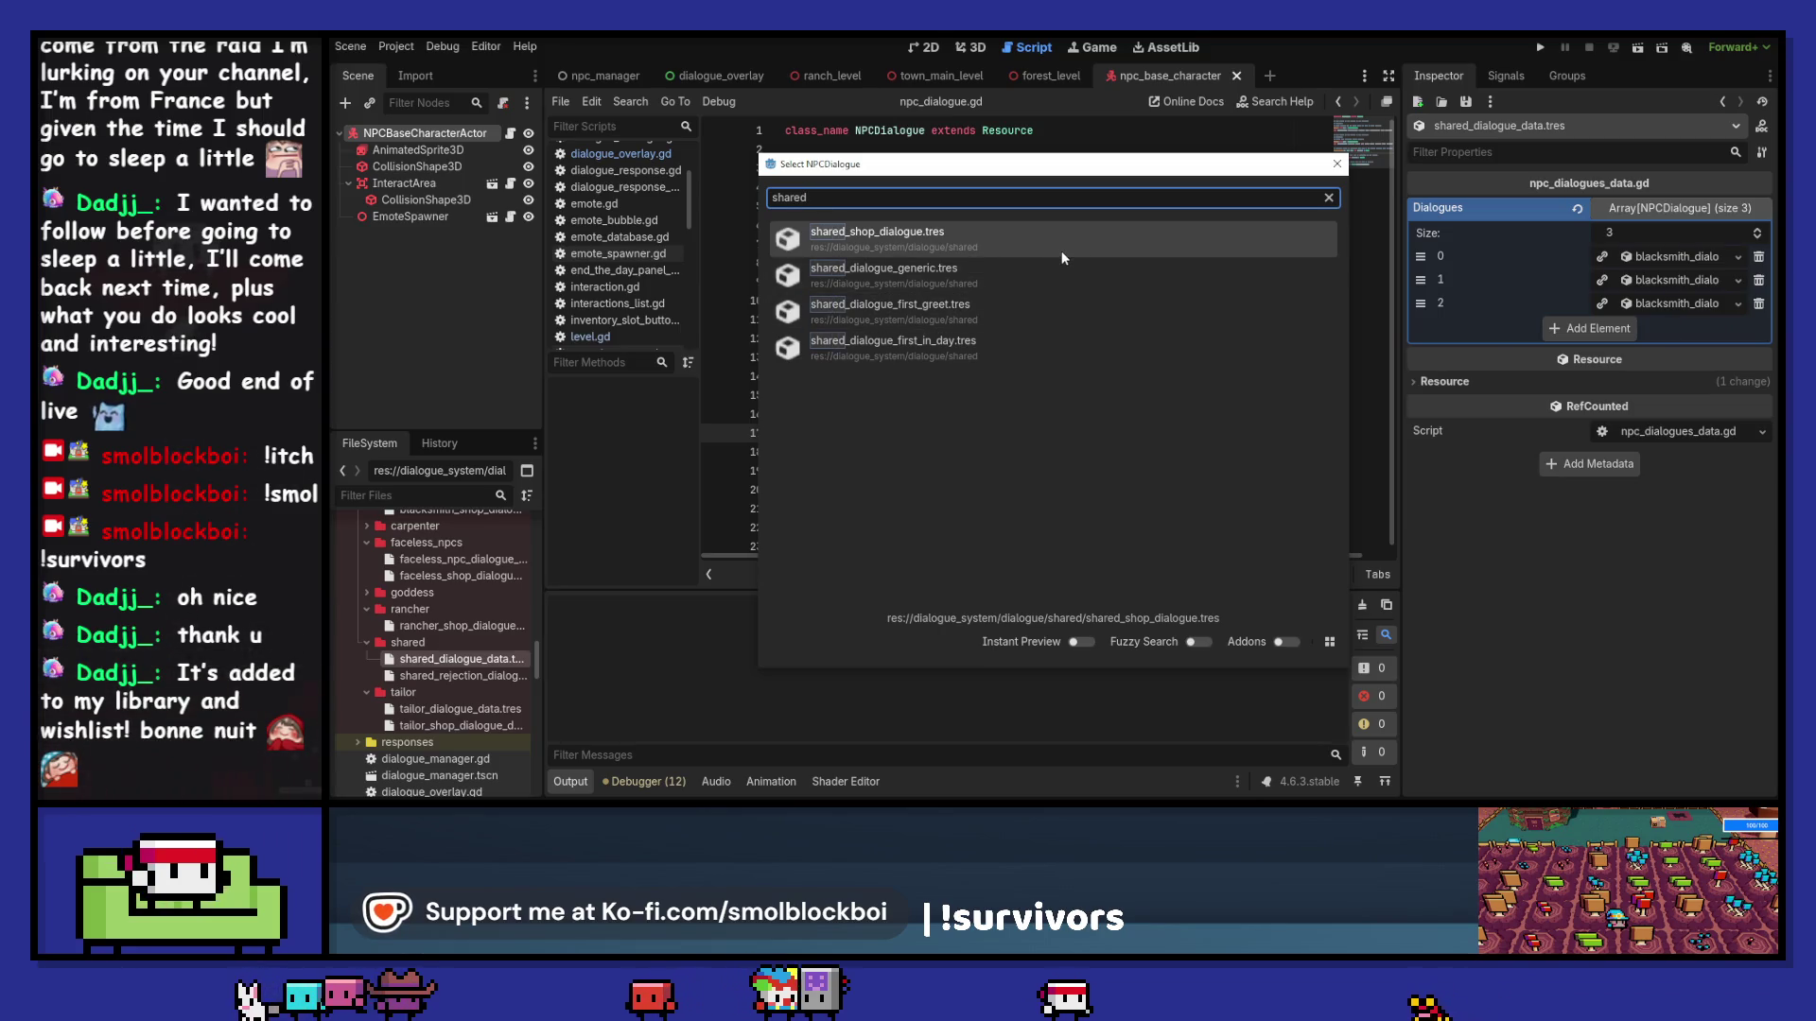
left_click(1065, 267)
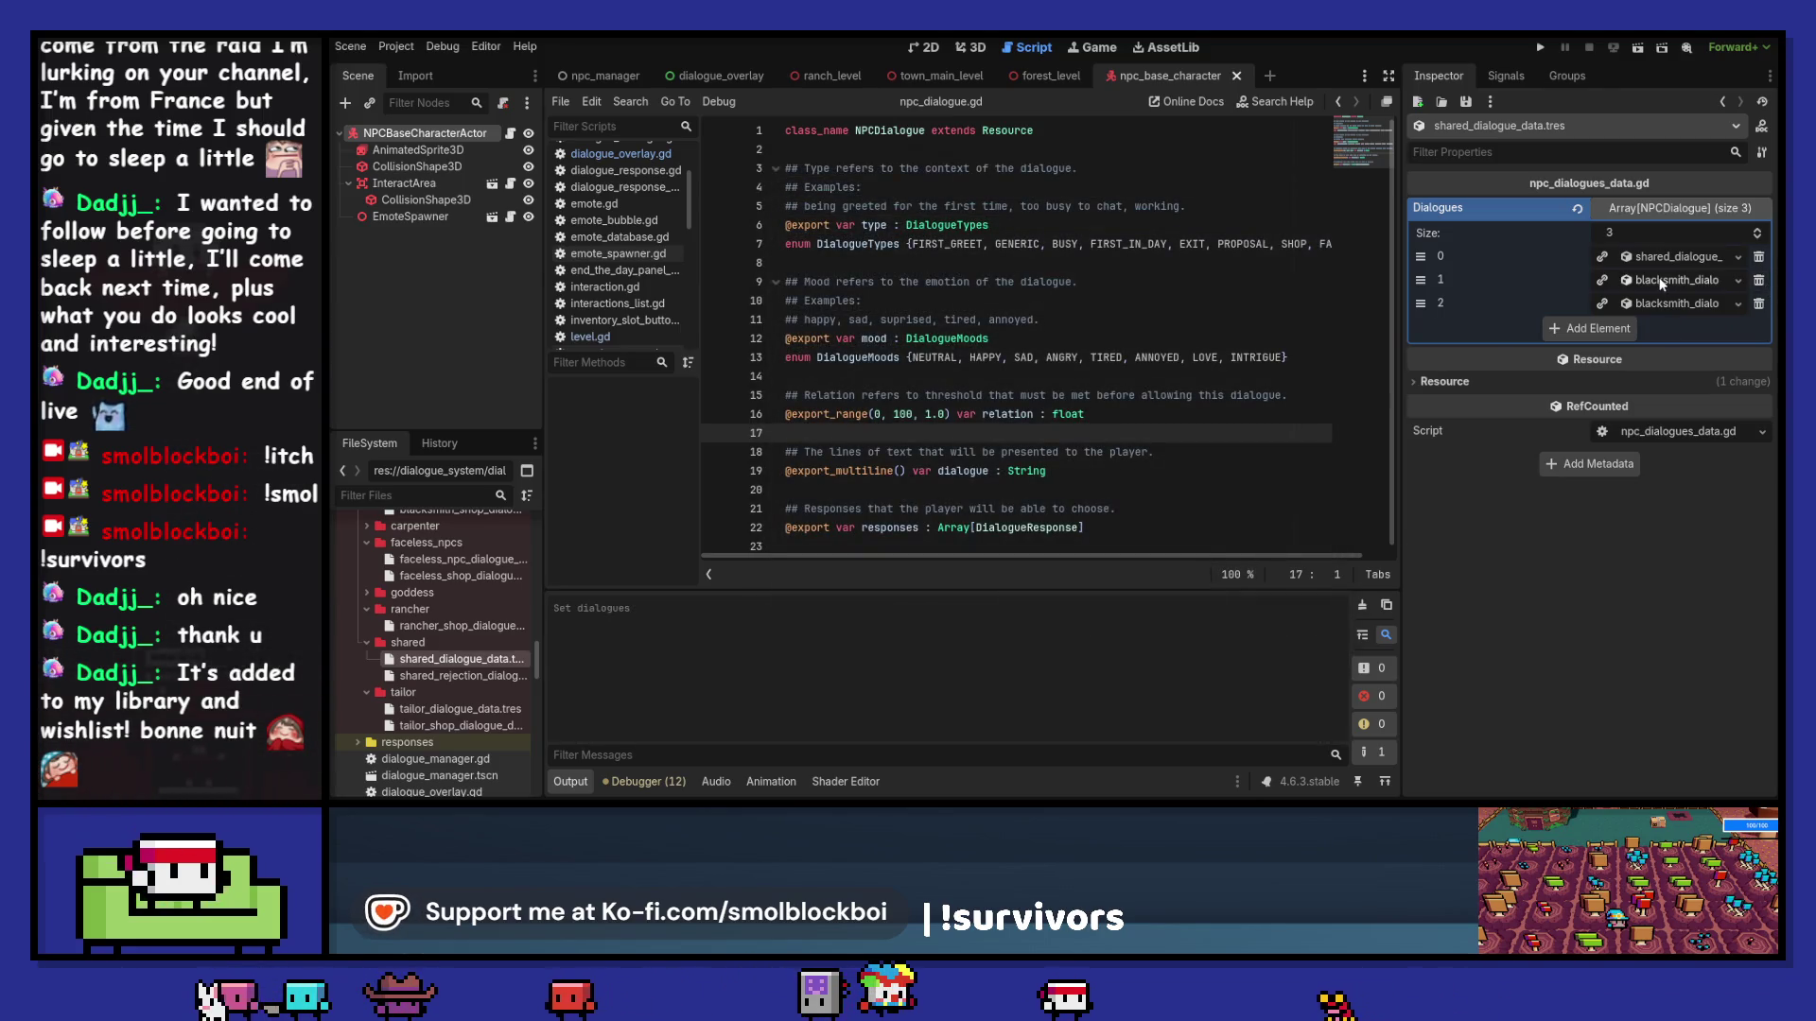
Step: Quick-load shared dialogues into Dialogues entries 1 and 2
left_click(1739, 281)
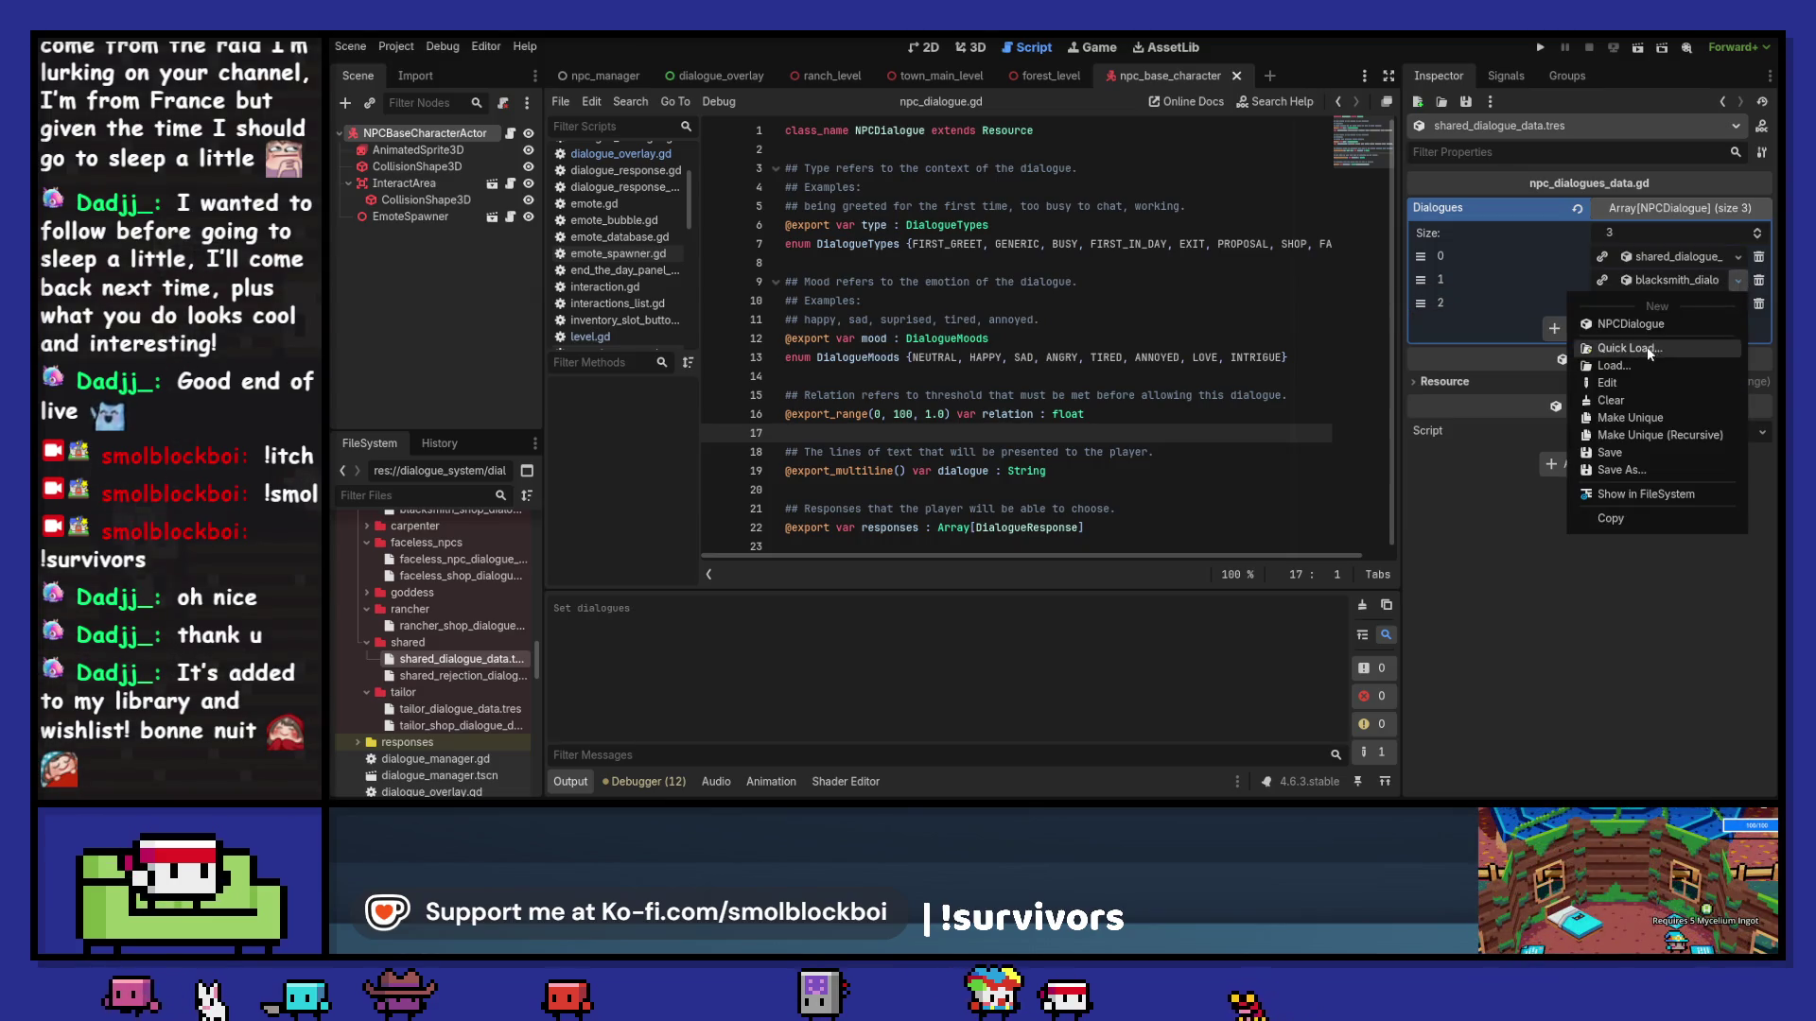
left_click(1648, 347)
type("shared")
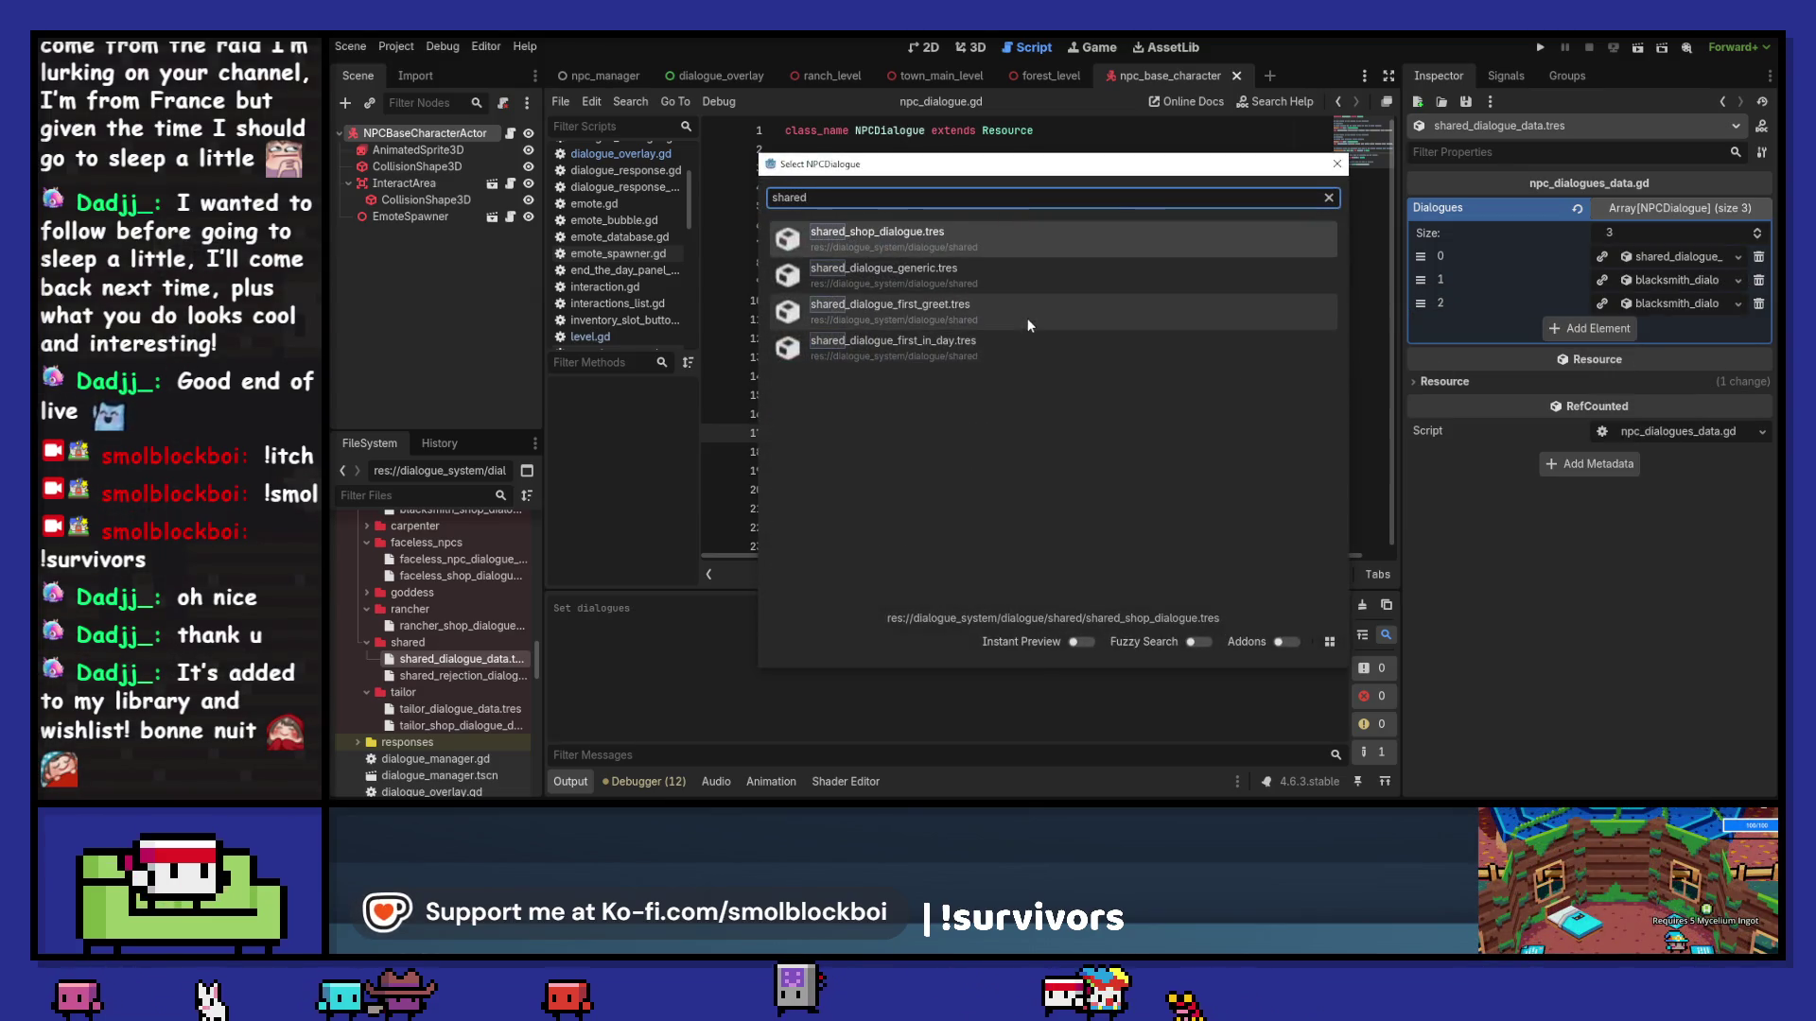
left_click(1029, 324)
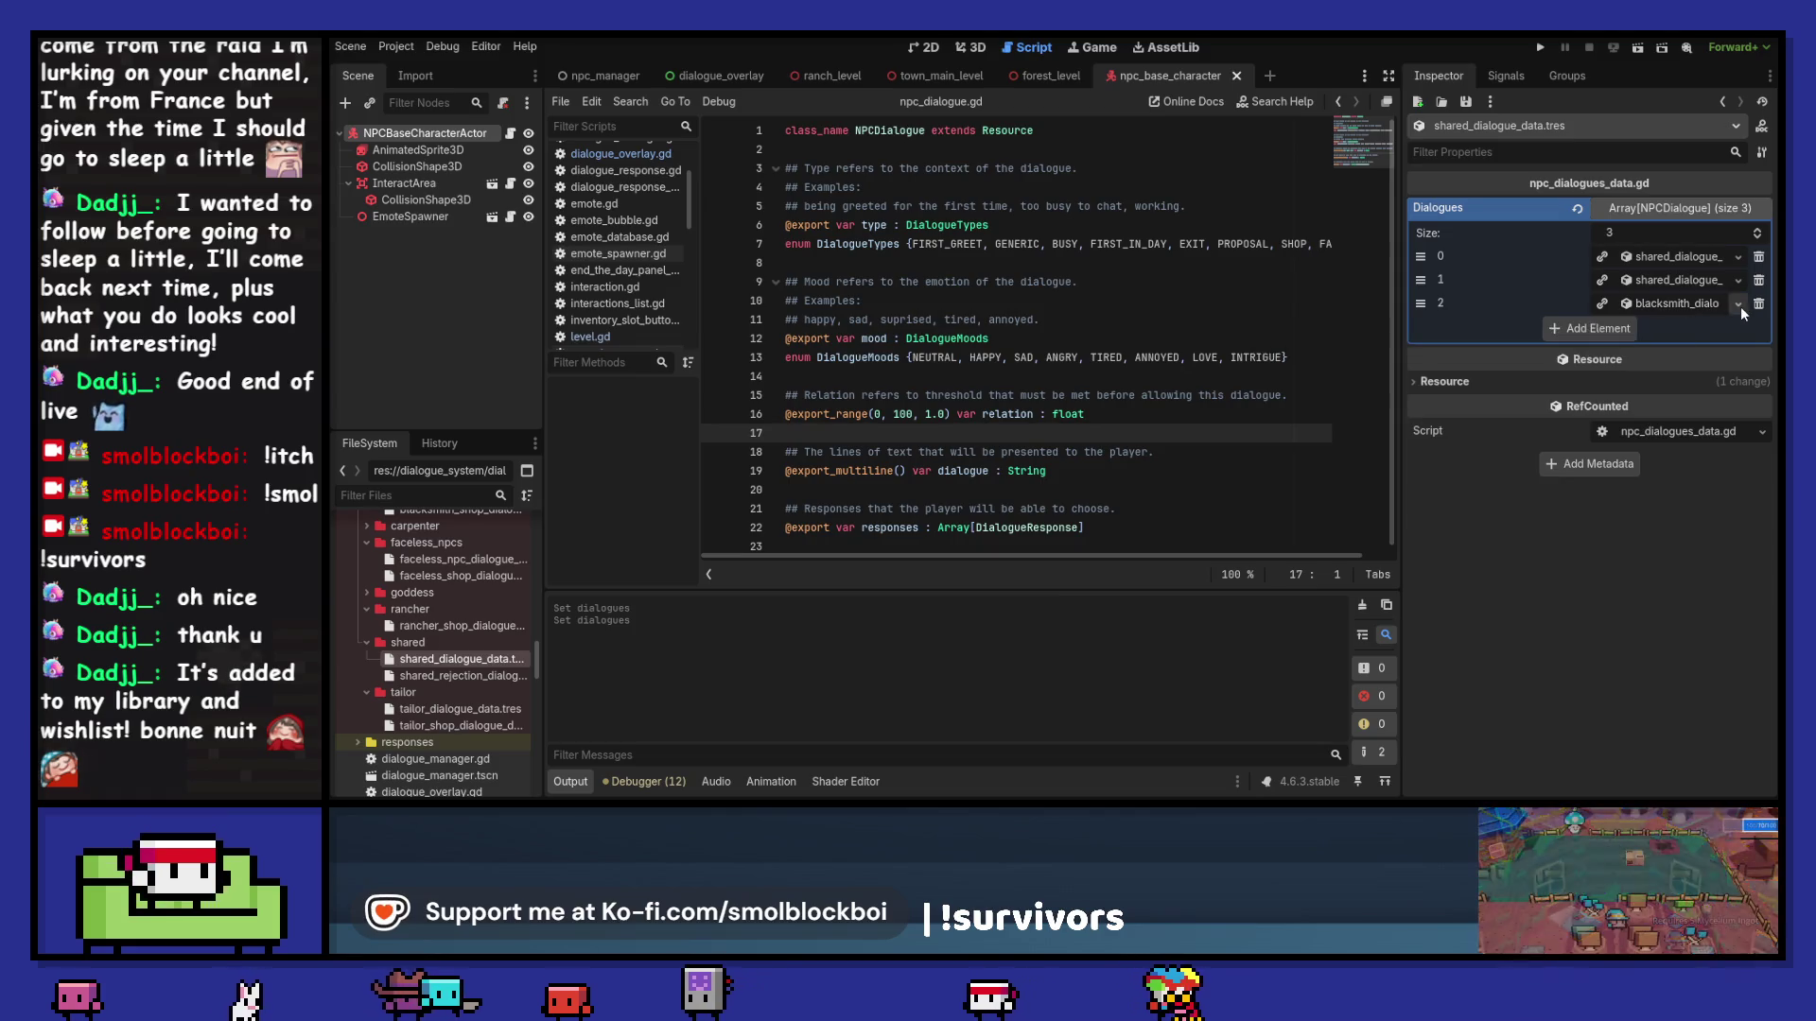
left_click(1738, 304)
left_click(1655, 367)
type("shared")
left_click(1024, 331)
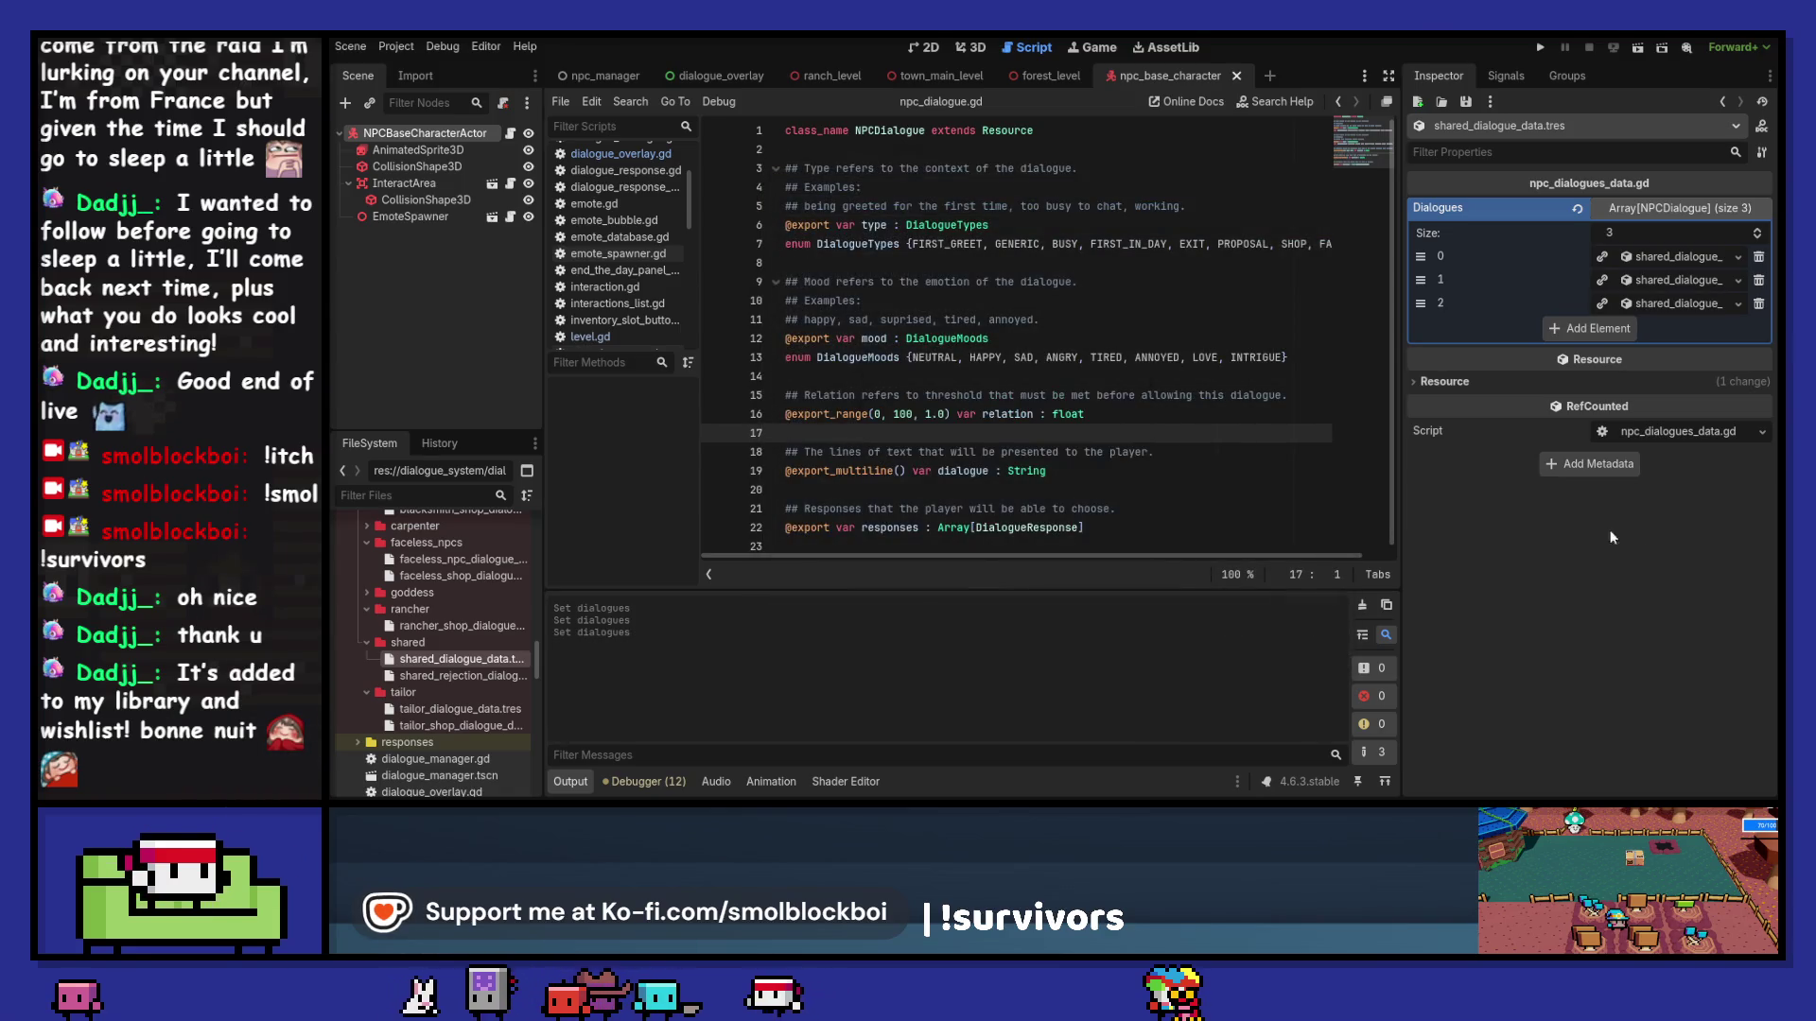
Step: Recheck entry 0's dialogue, then open blacksmith_dialogue_data.tres for editing
left_click(1660, 208)
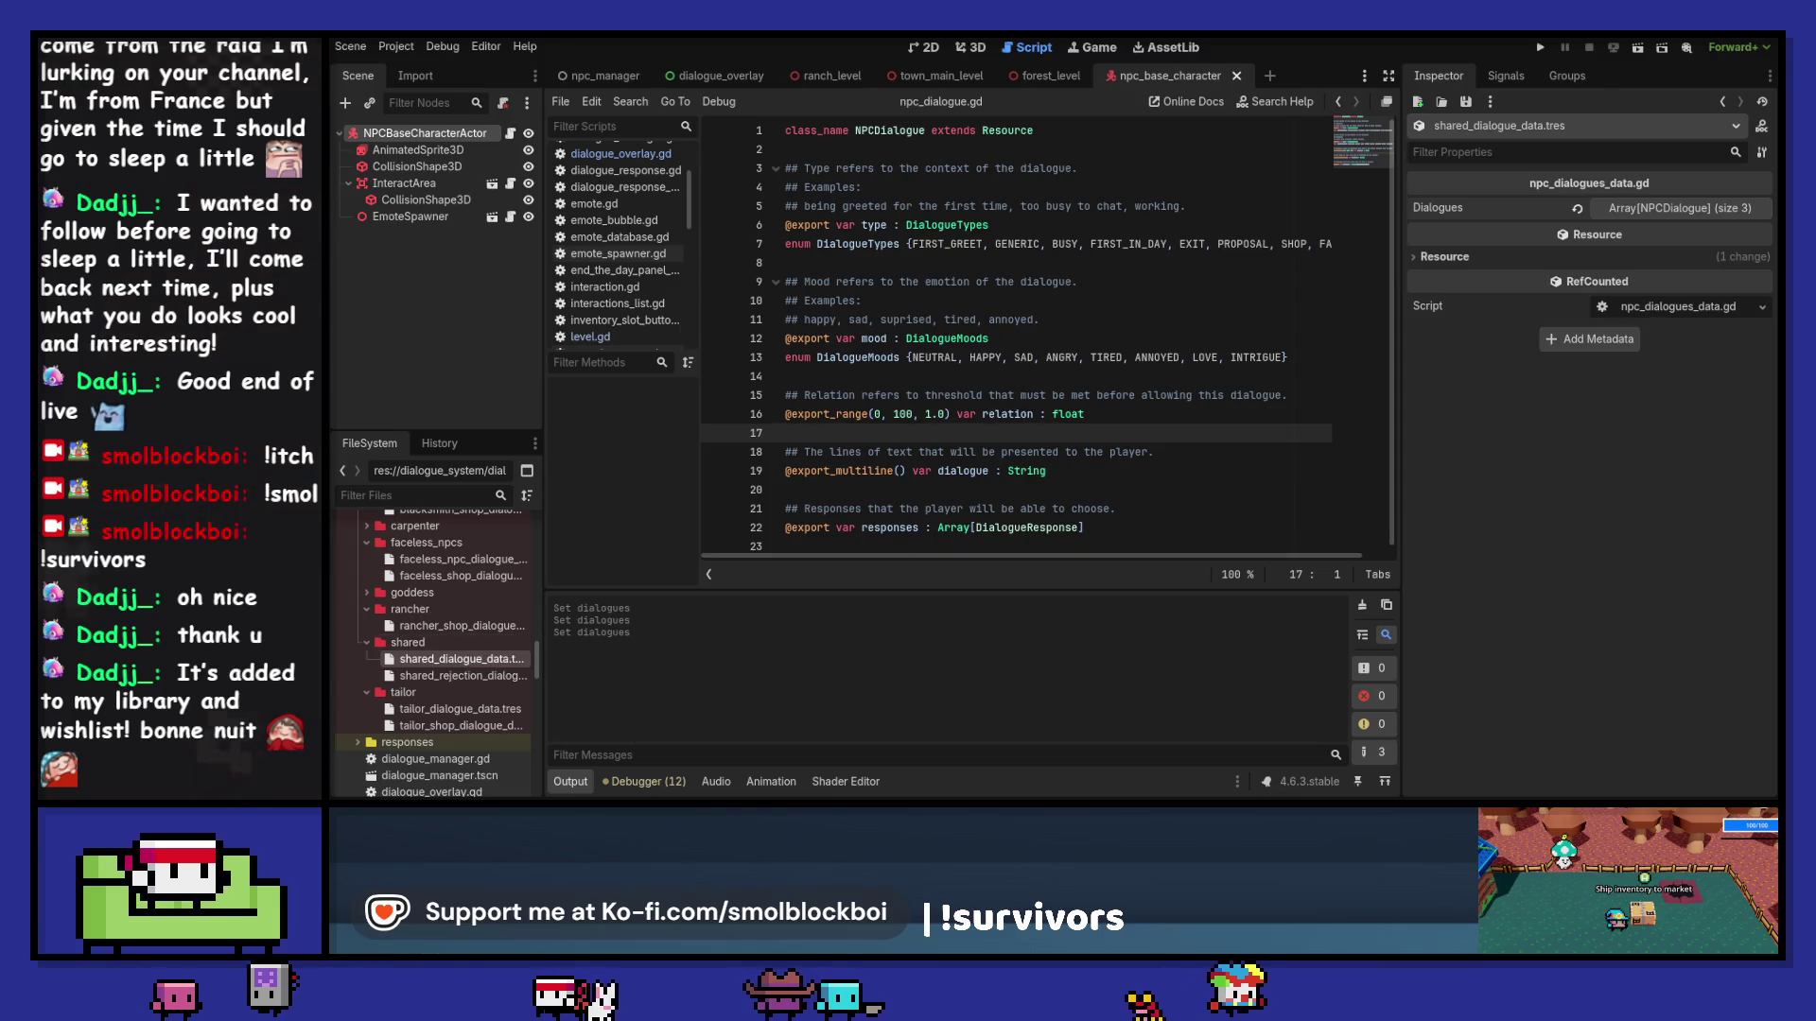
left_click(1684, 212)
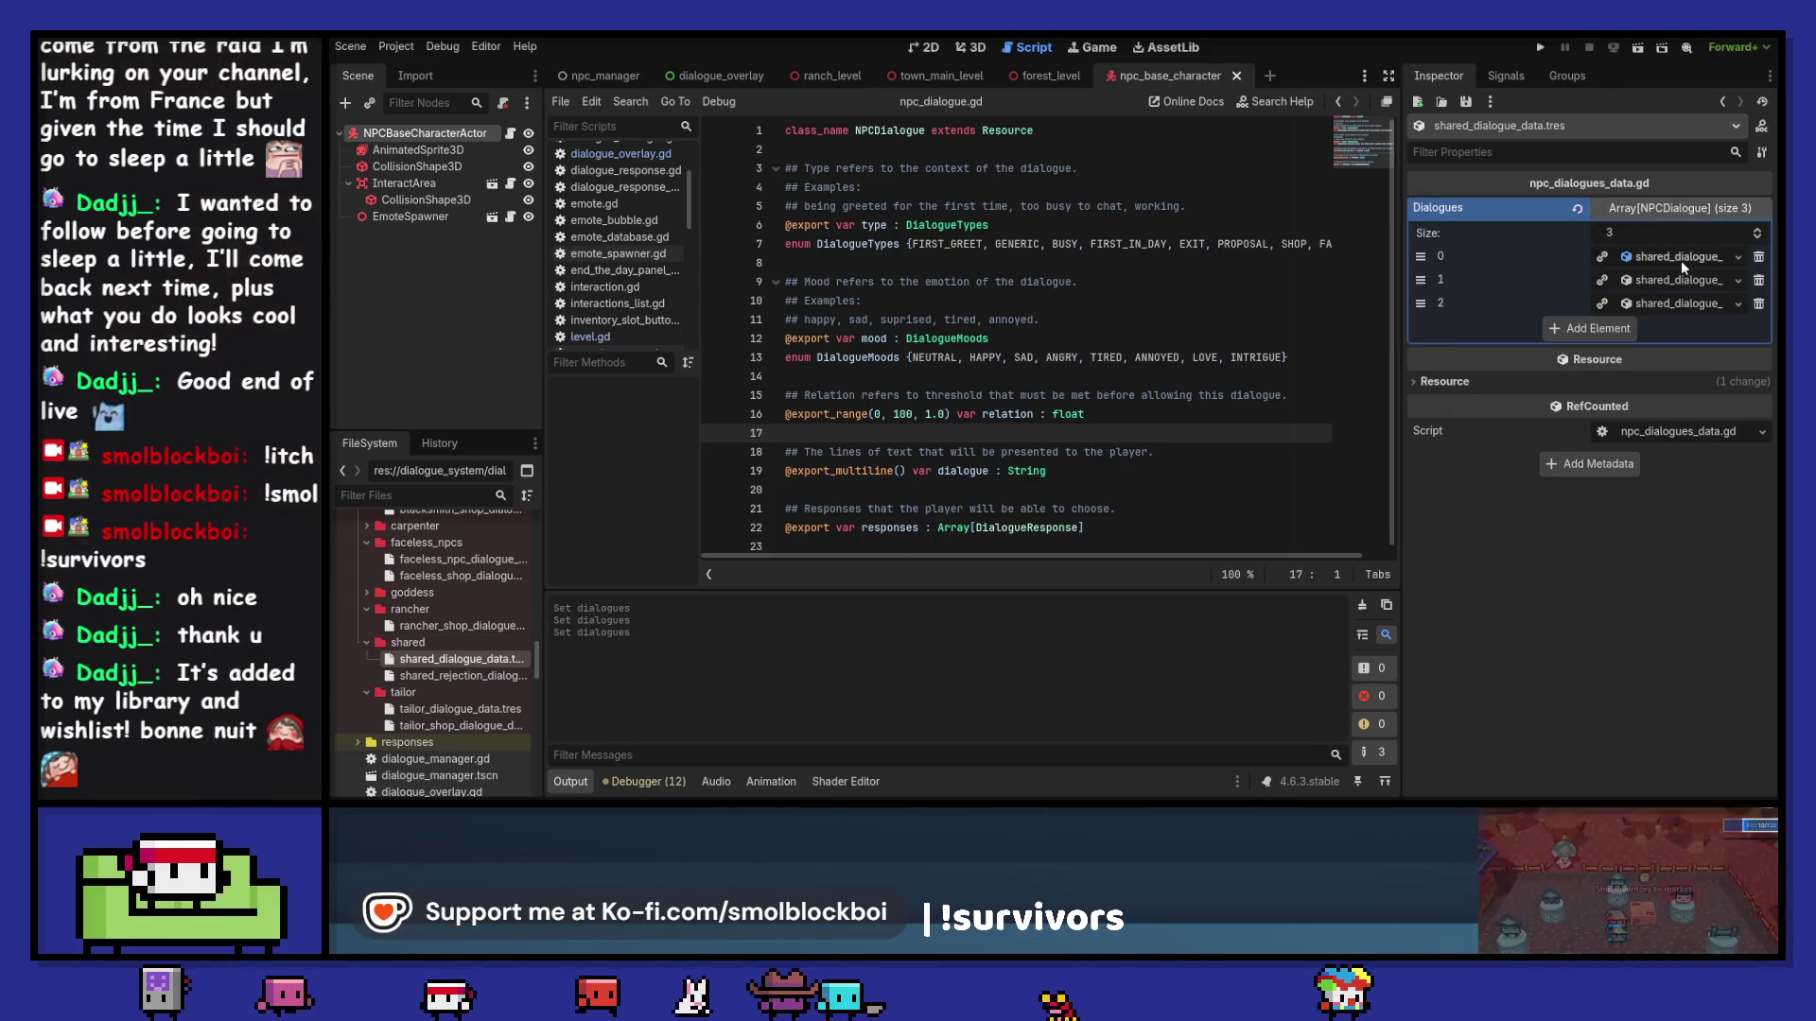
left_click(1682, 259)
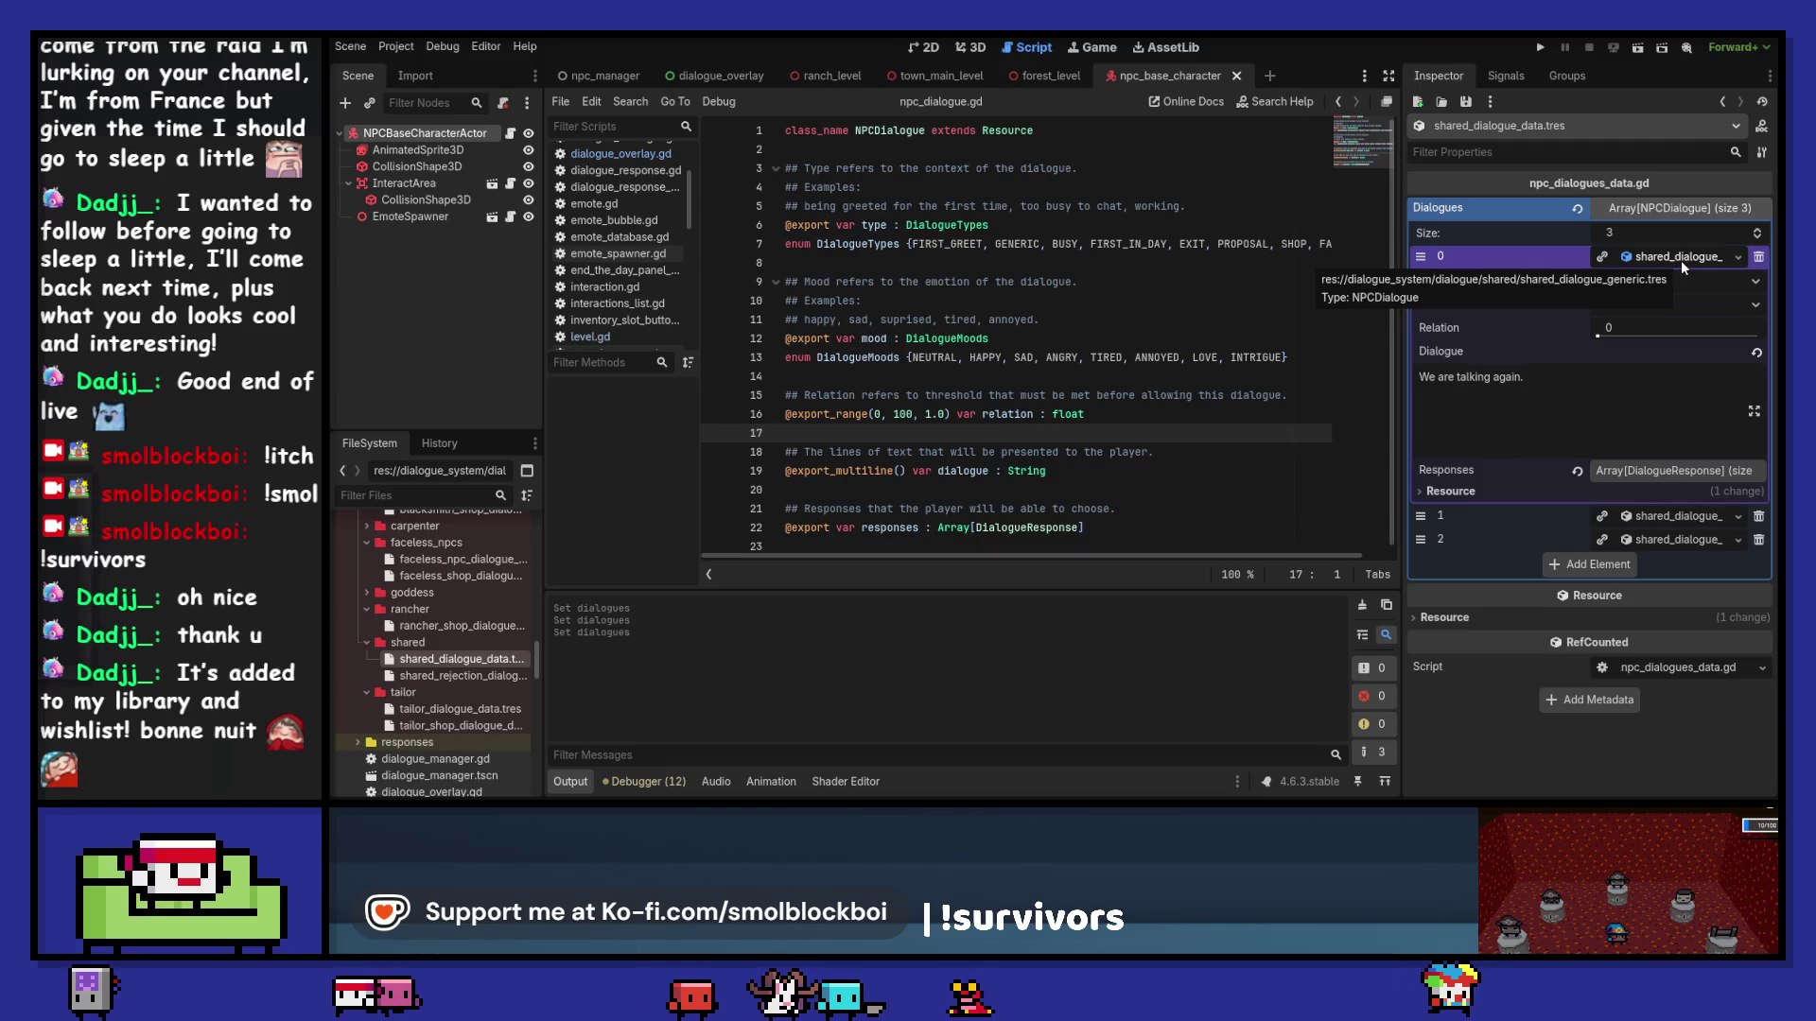
left_click(1681, 259)
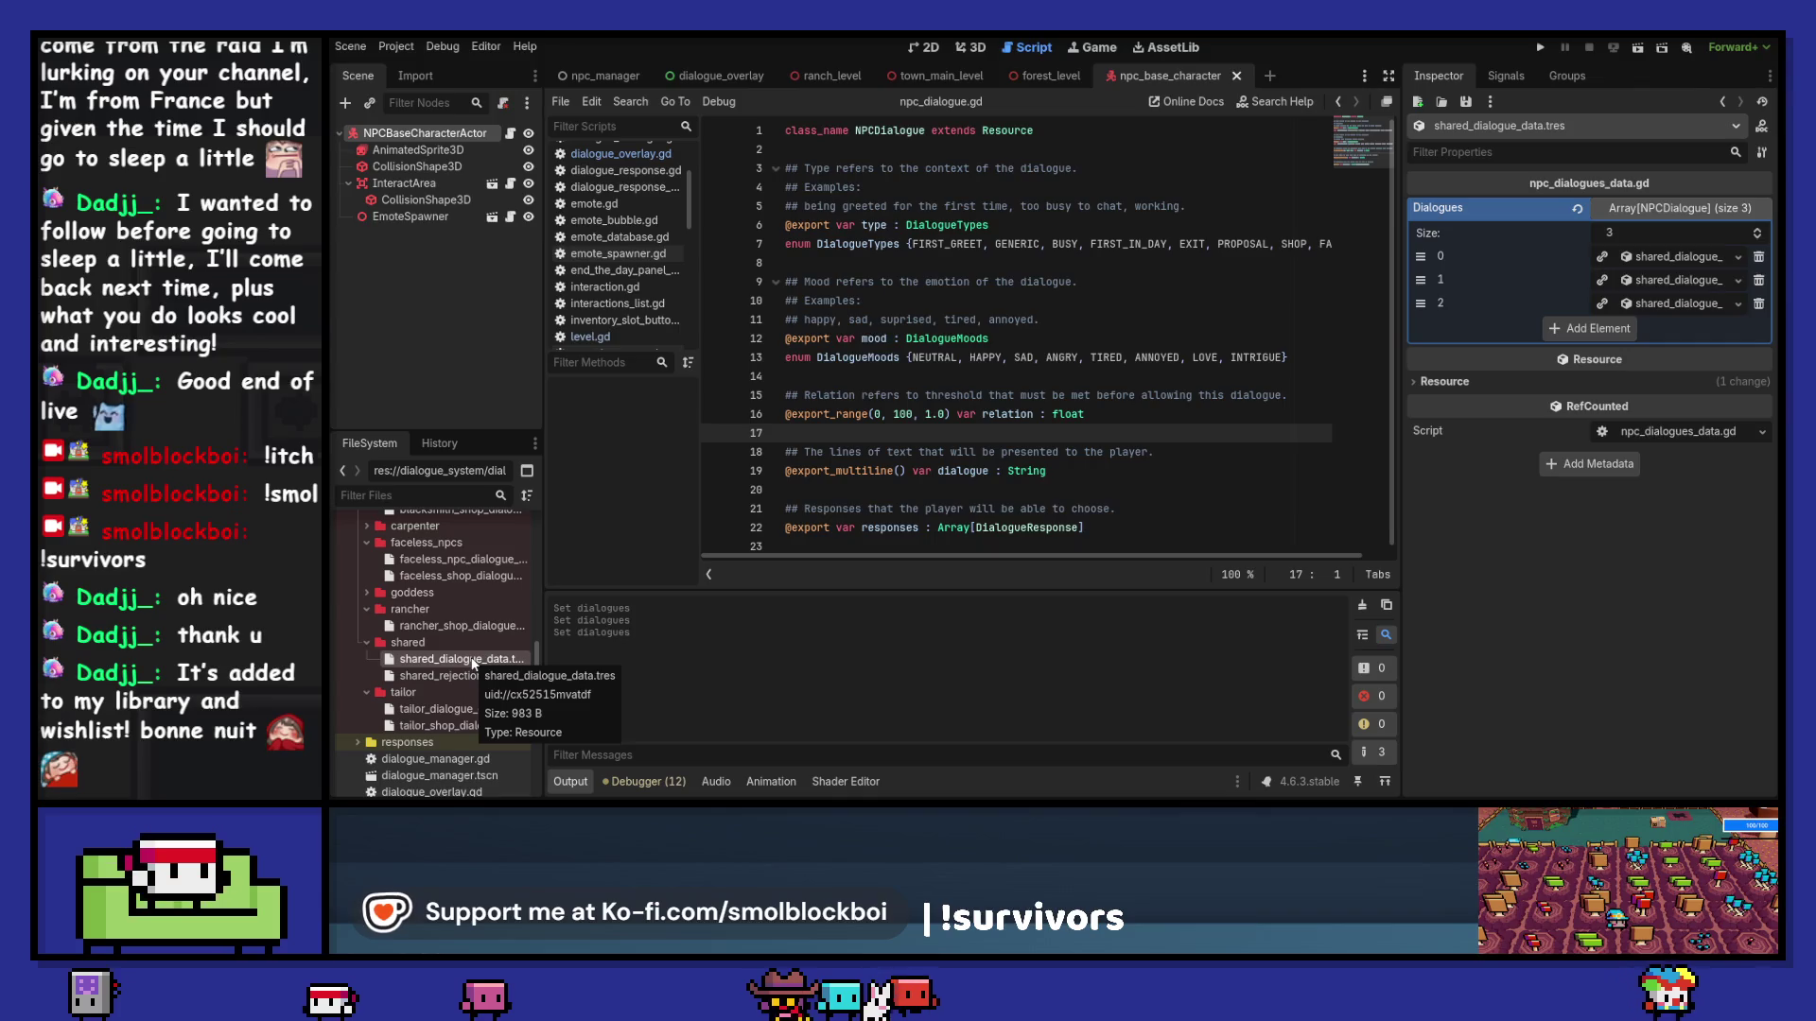
scroll(473, 664, "up", 2)
left_click(468, 560)
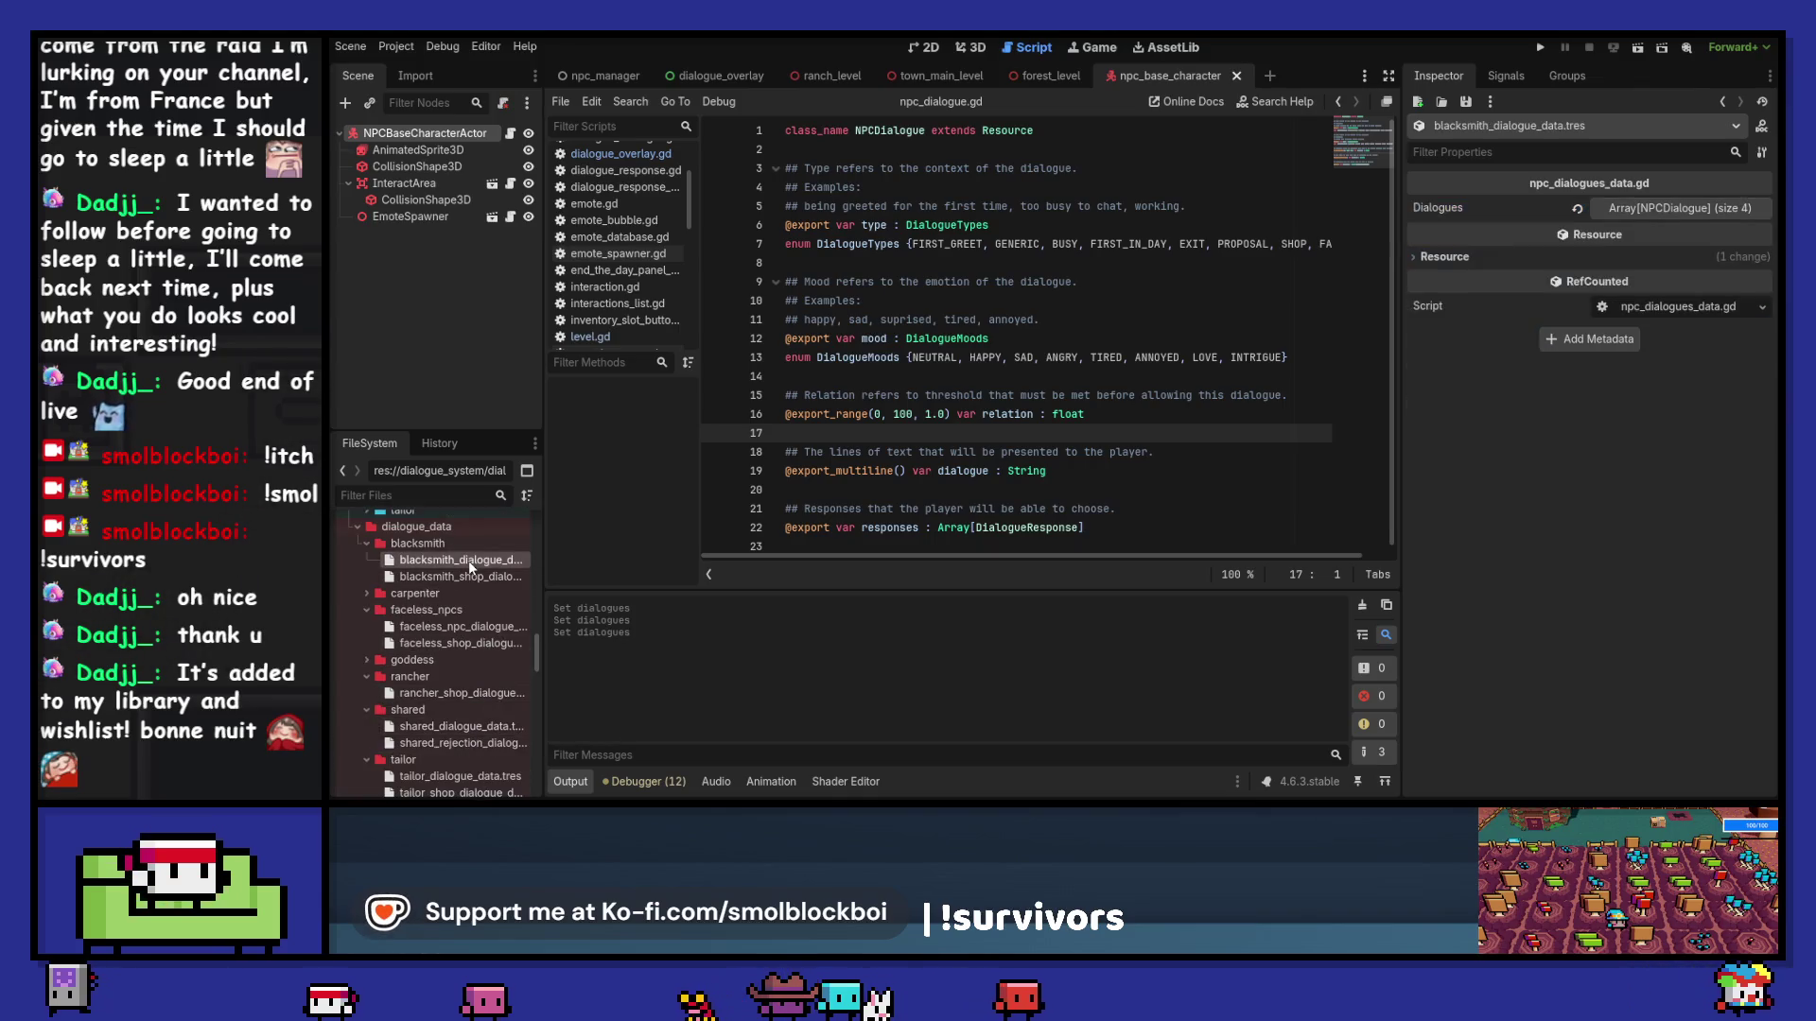
Step: Remove the fourth entry (entry 3) from the blacksmith's dialogues list
left_click(1682, 200)
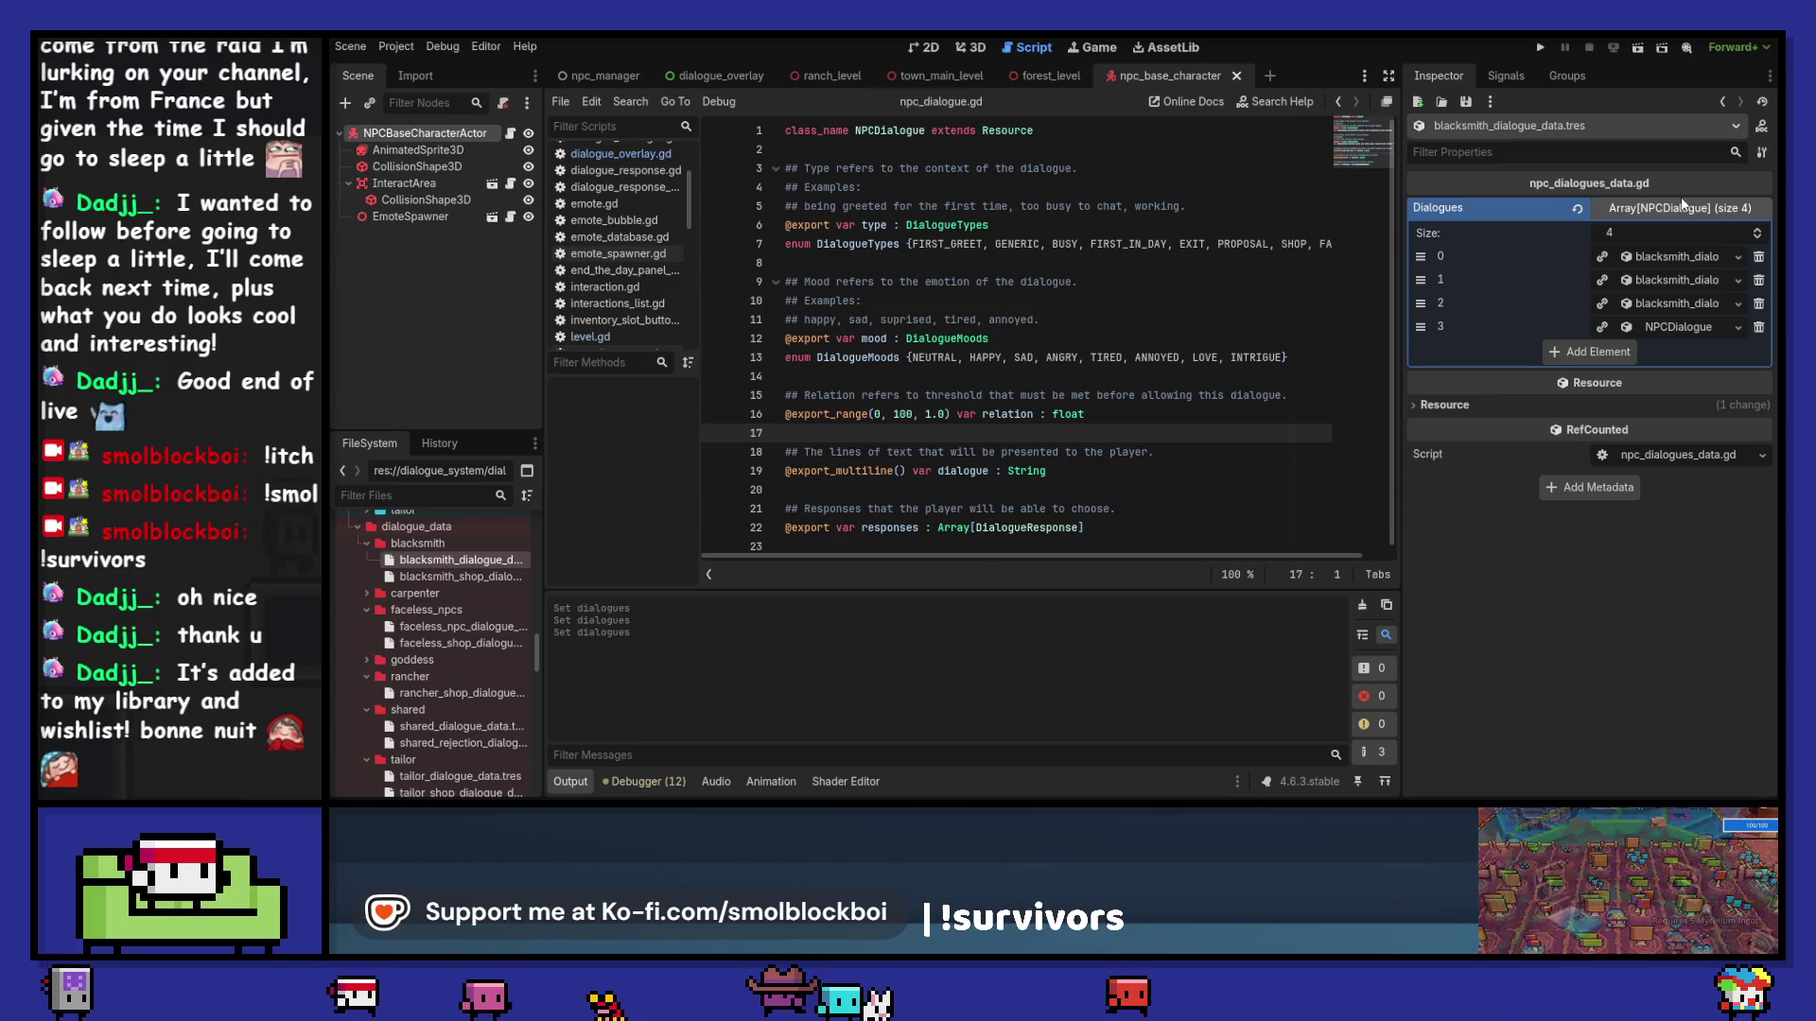
left_click(1671, 326)
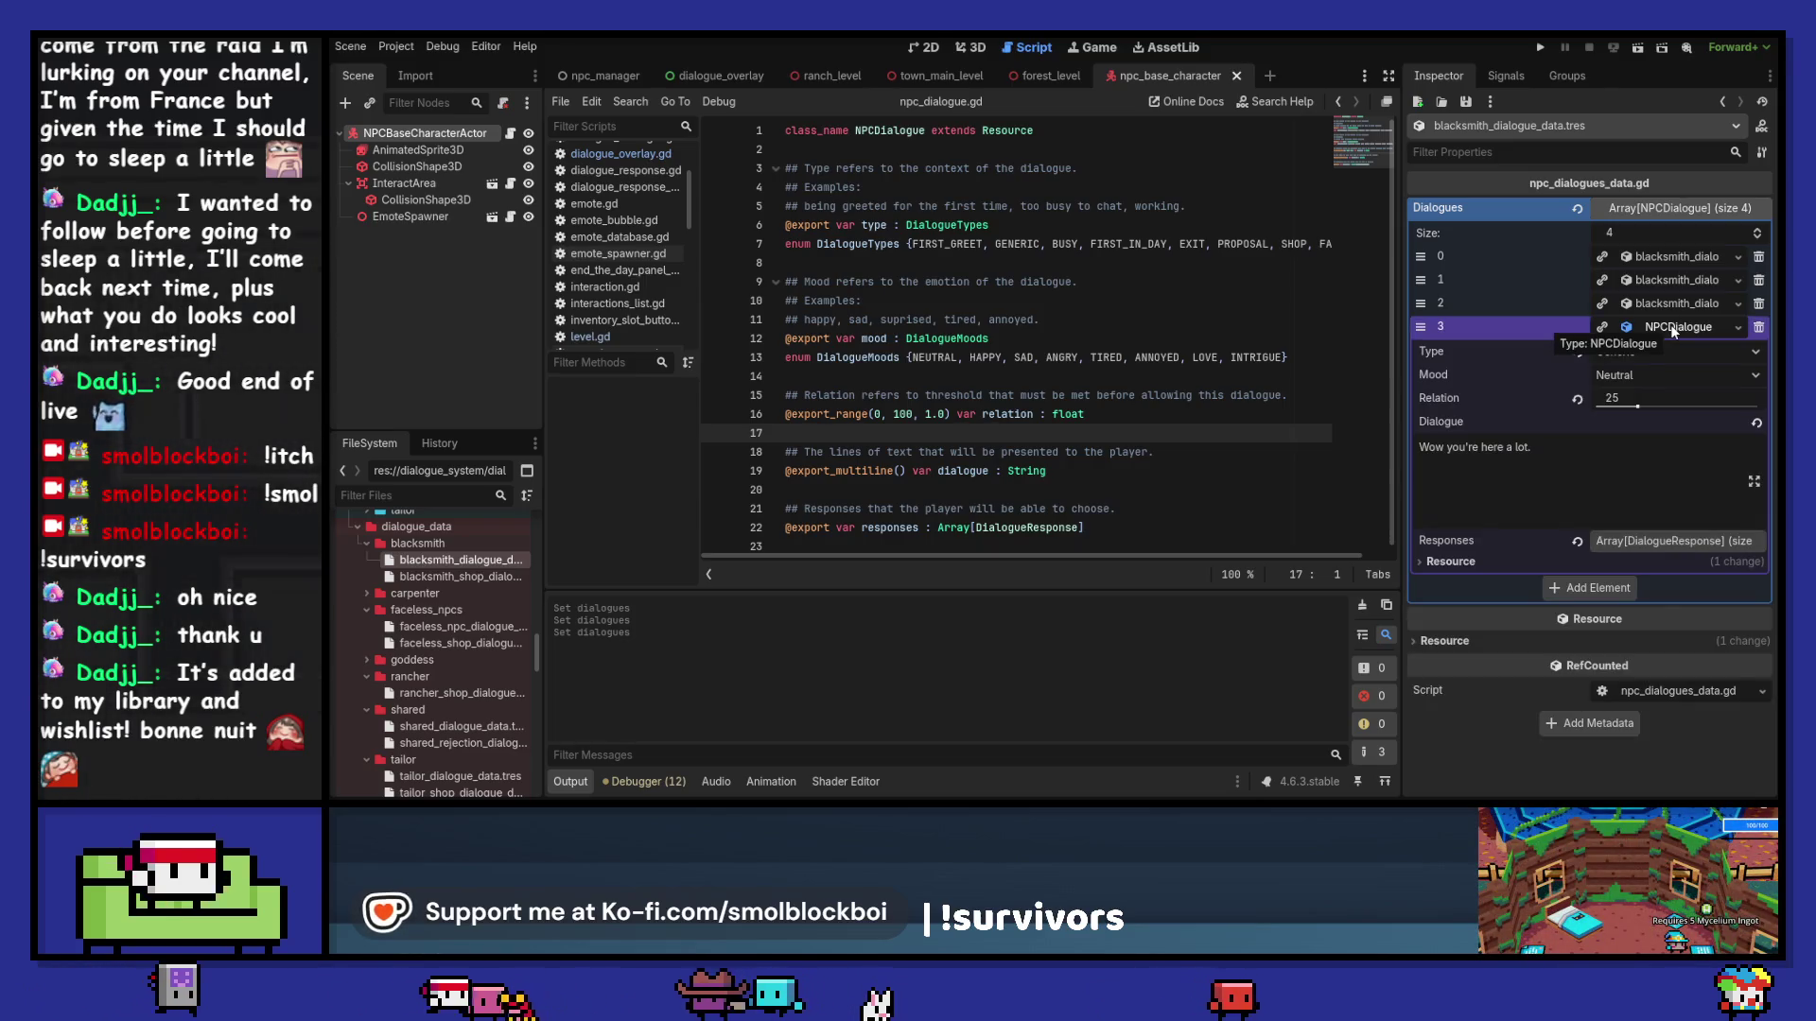
left_click(1670, 326)
left_click(1758, 326)
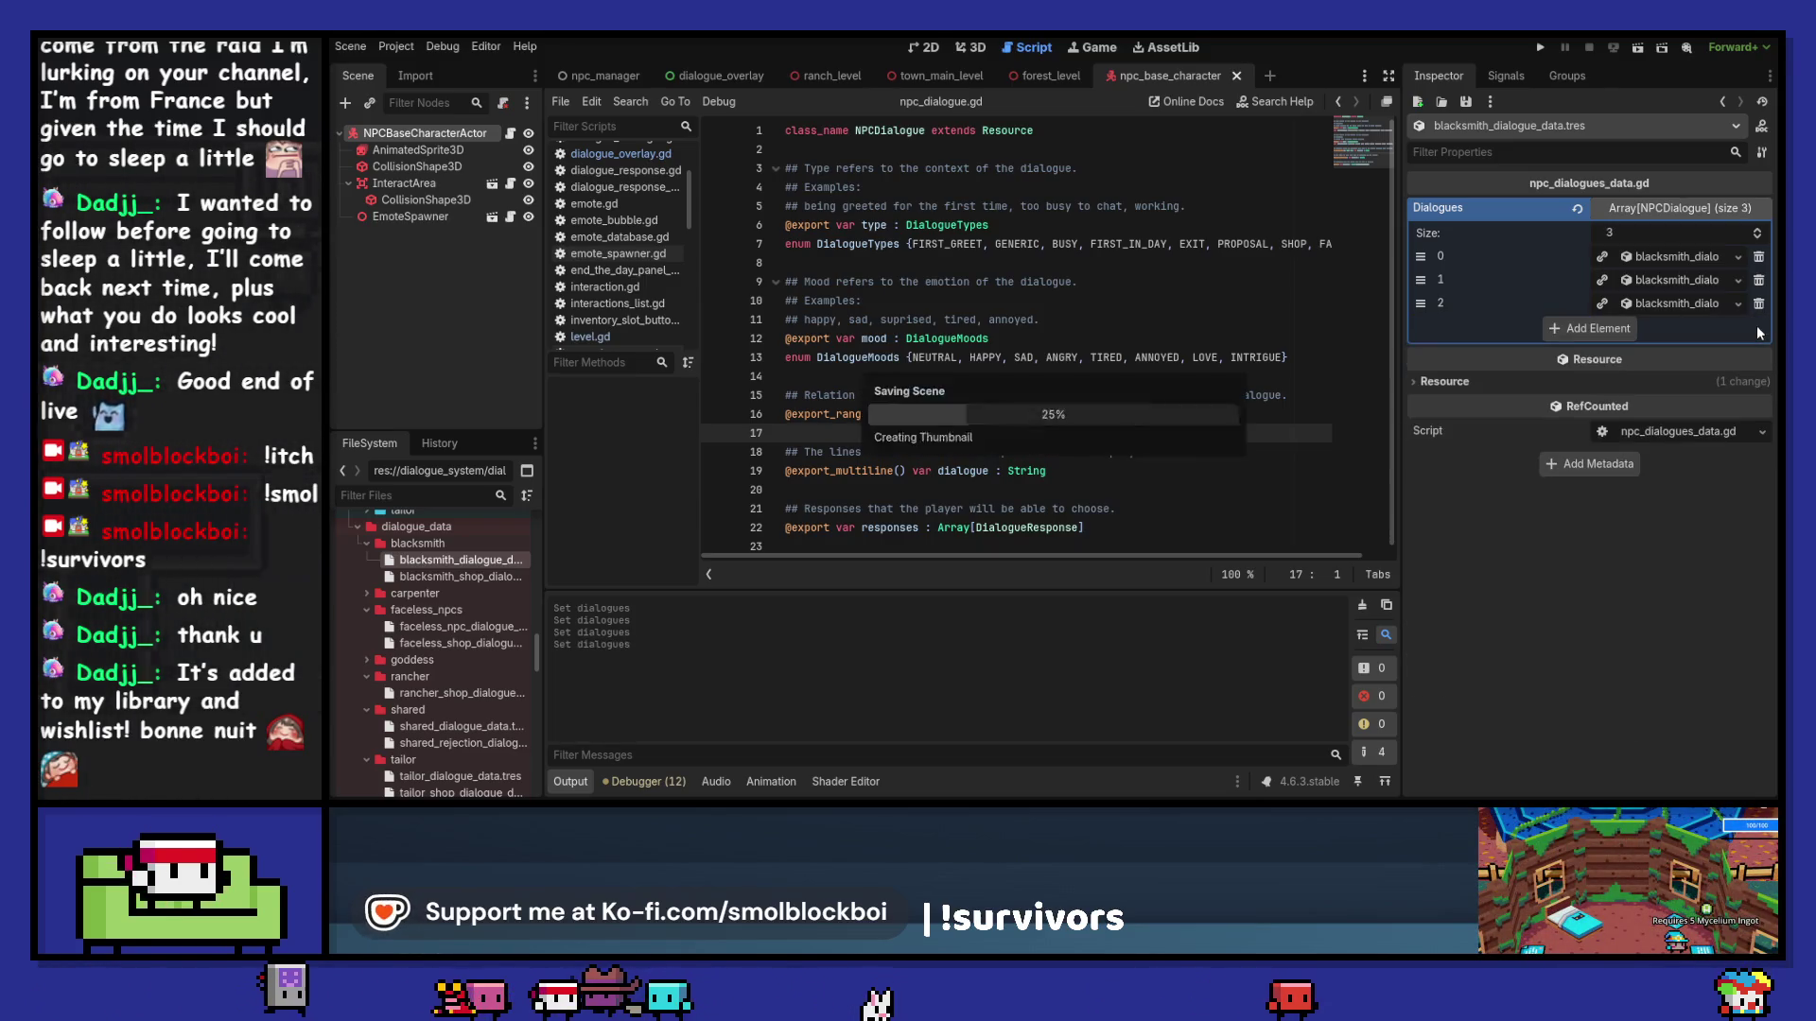
left_click(1676, 210)
Step: Inspect the old tailor dialogue data and move its file into the shared folder
scroll(461, 620, "down", 3)
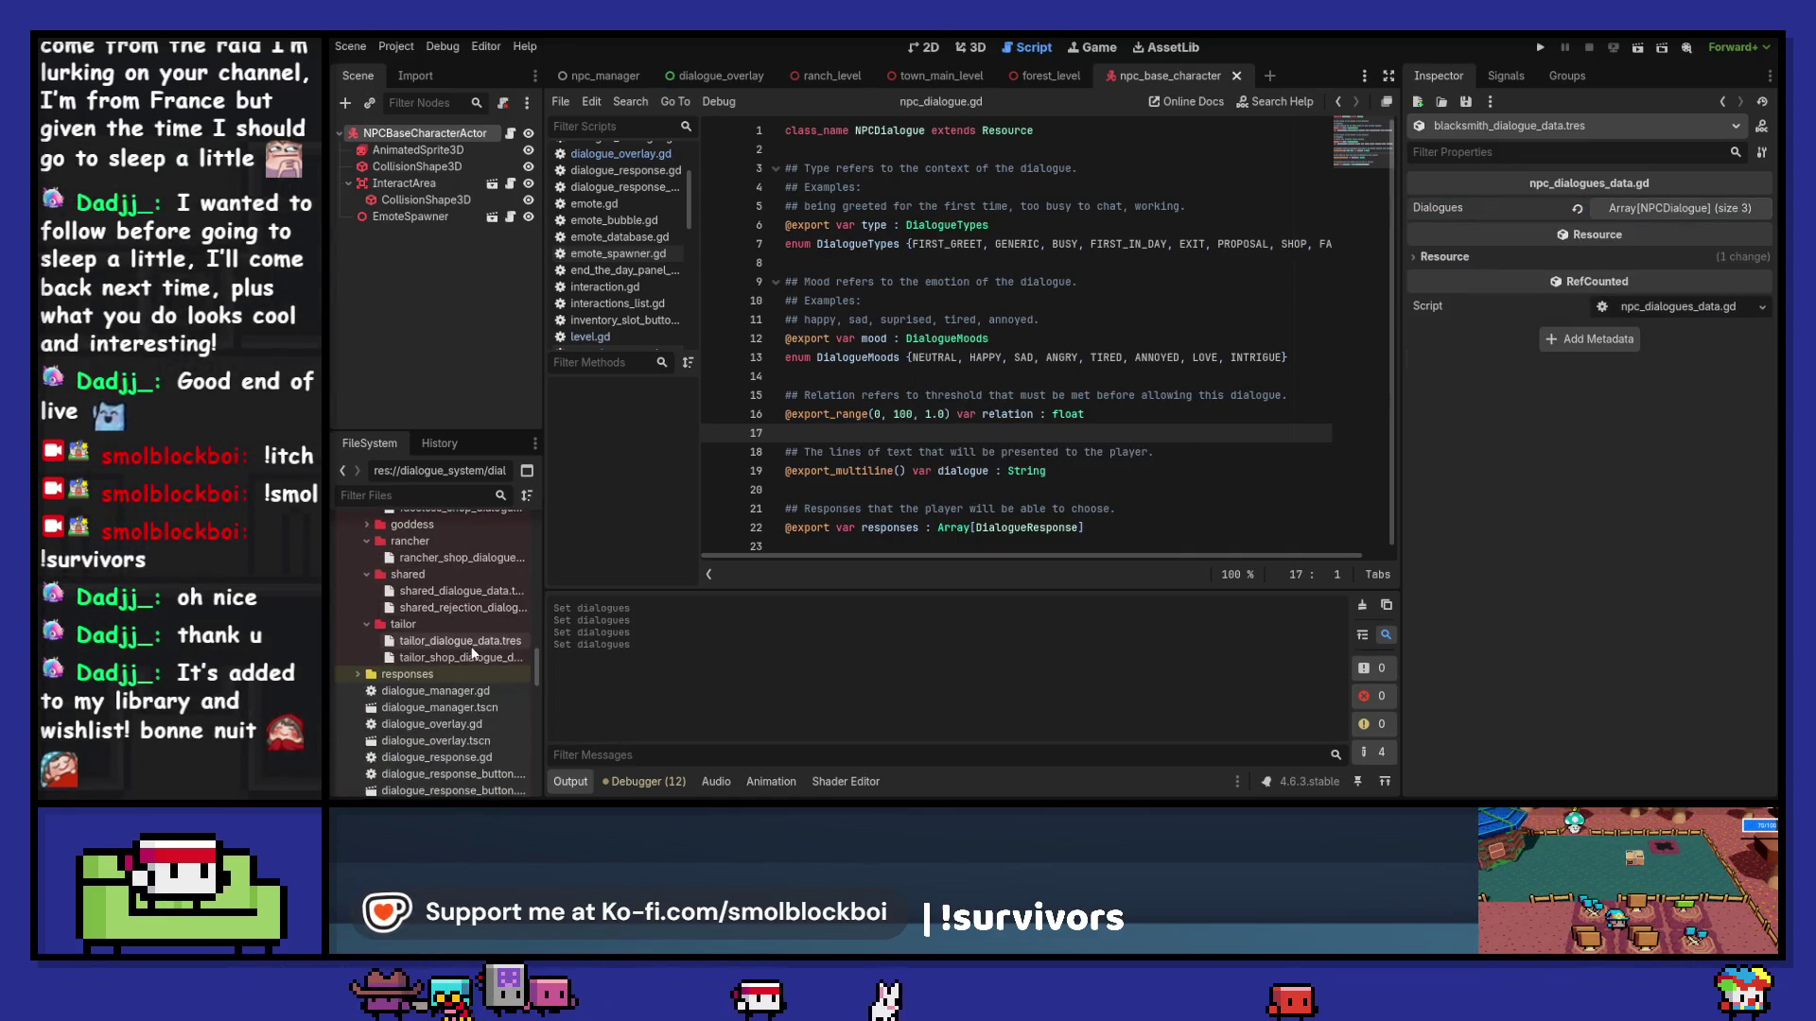
left_click(471, 647)
left_click(1682, 210)
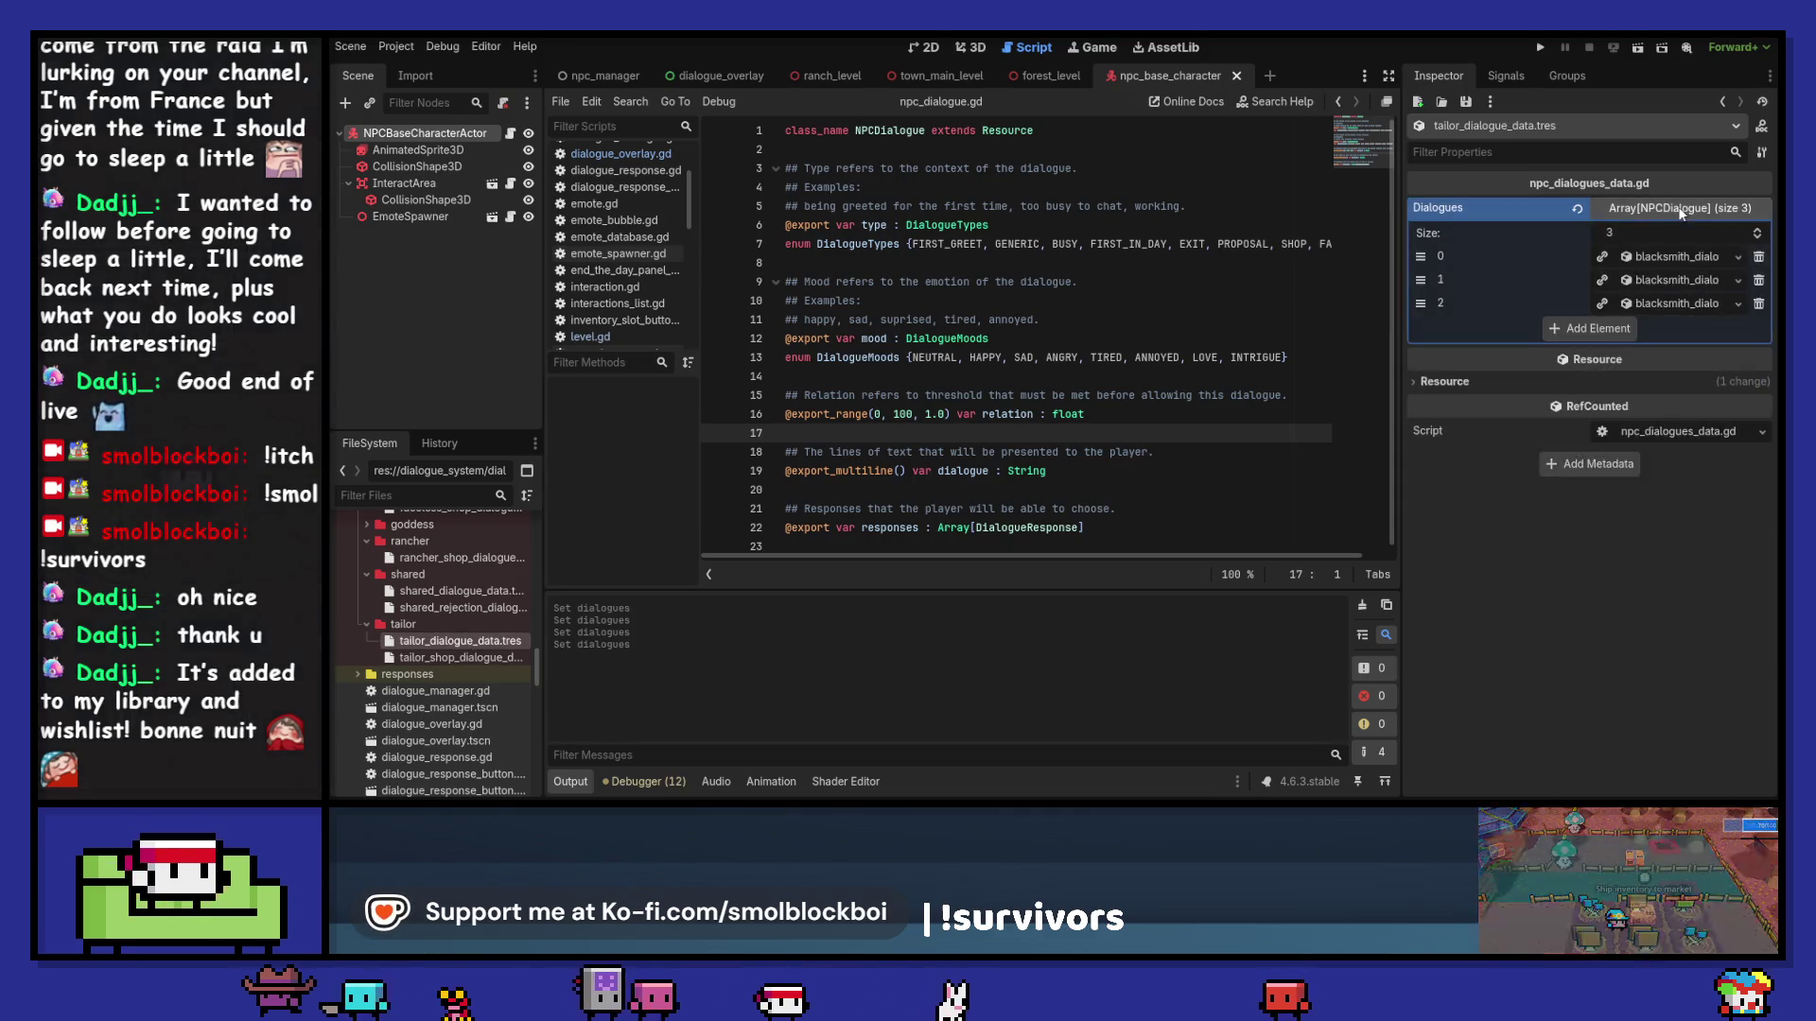
scroll(457, 679, "up", 2)
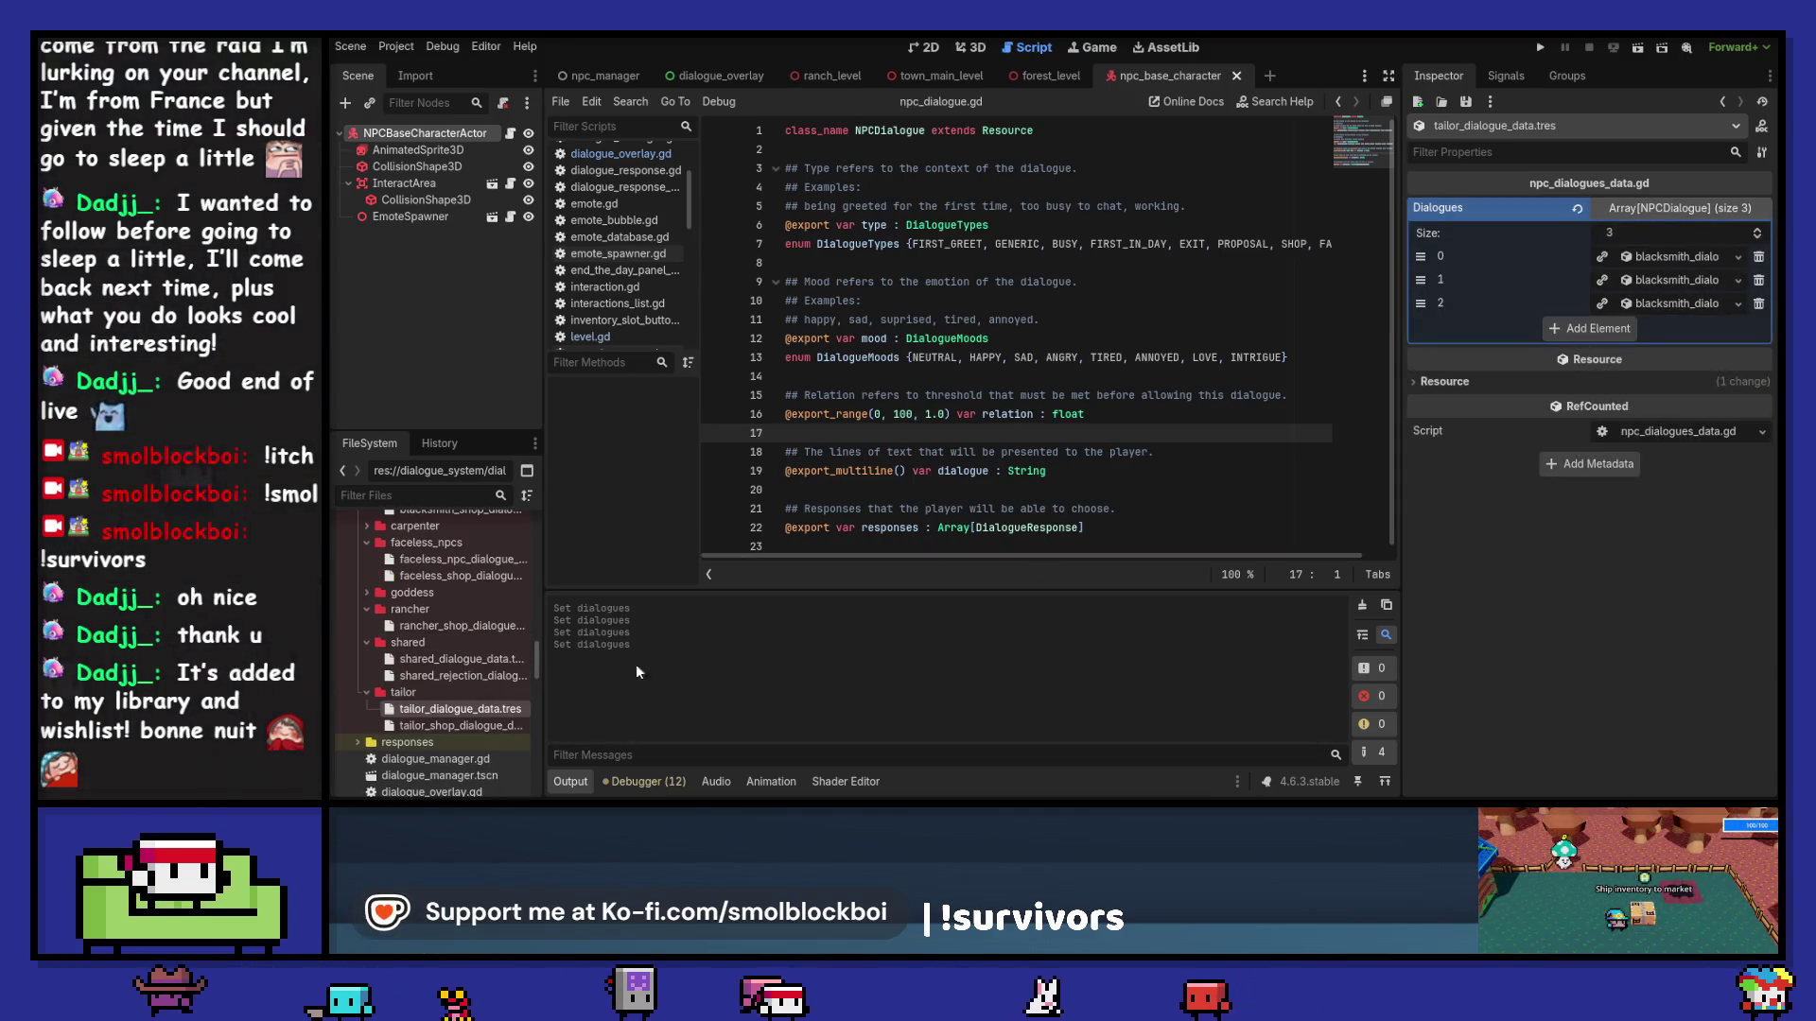
left_click_drag(416, 716, 434, 656)
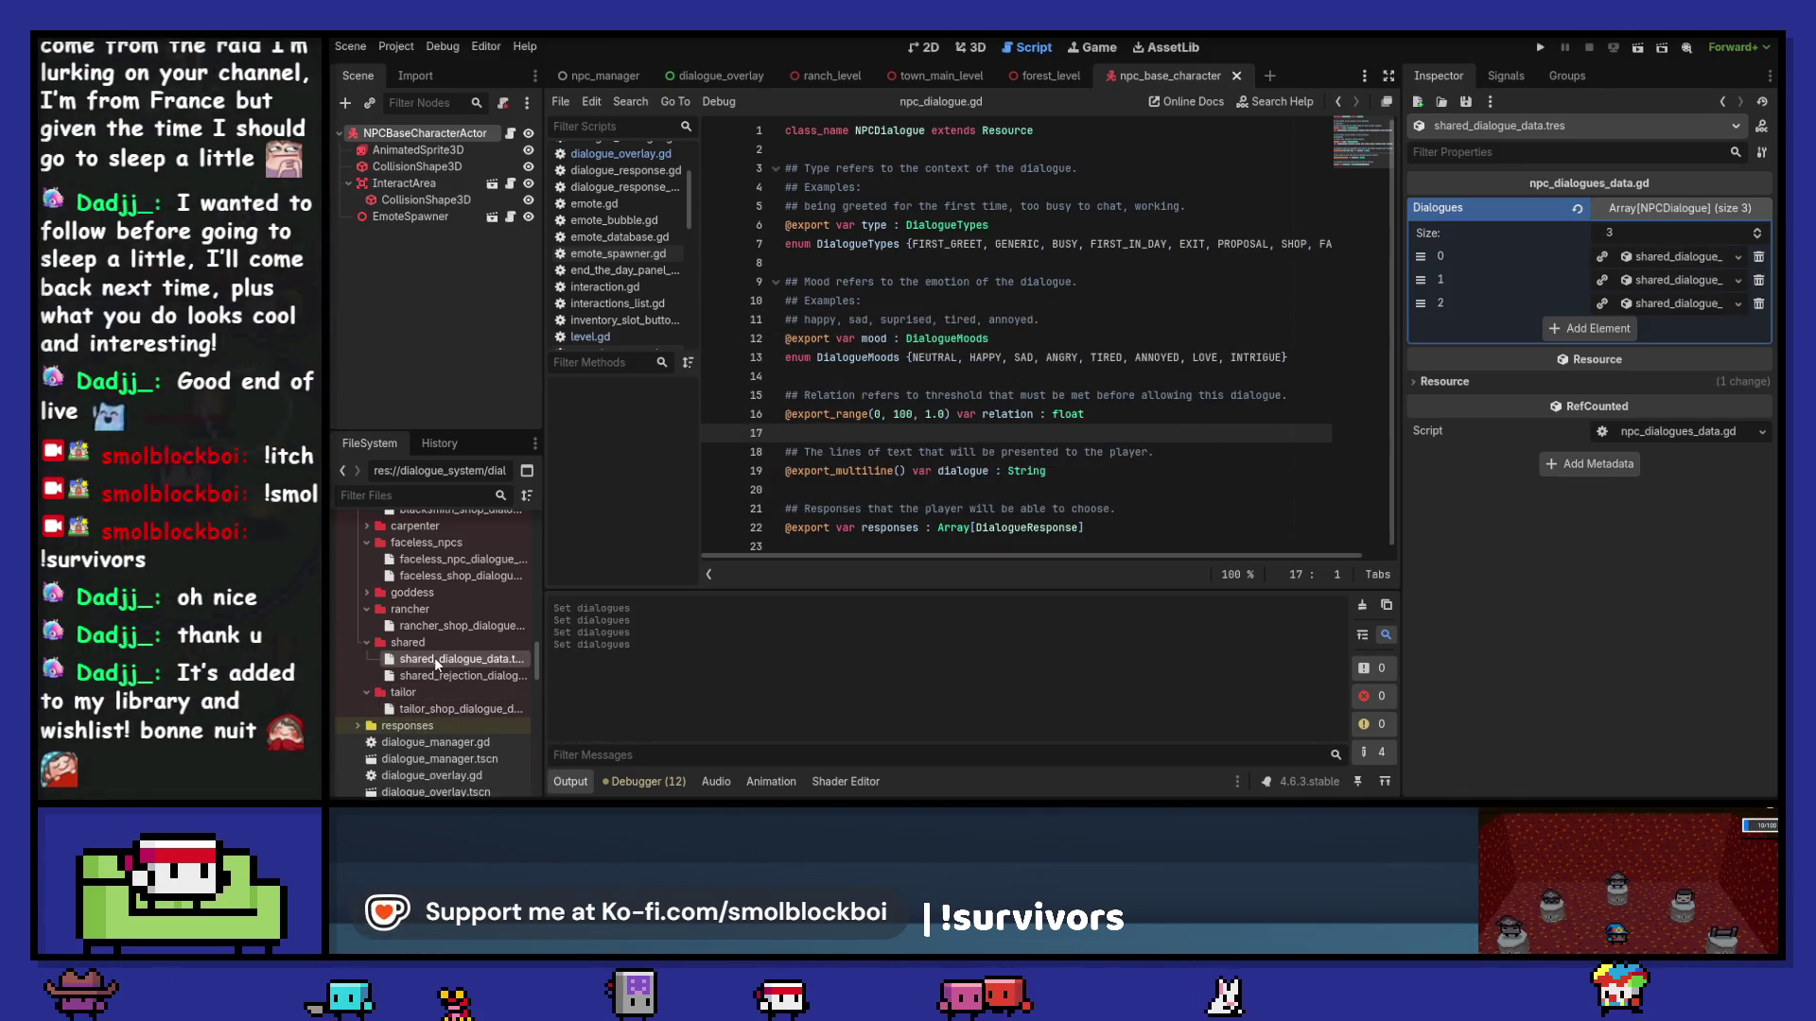
Step: Duplicate shared_dialogue_data.tres as tailor_dialogue_data.tres and move it into the tailor folder
key("ctrl+d")
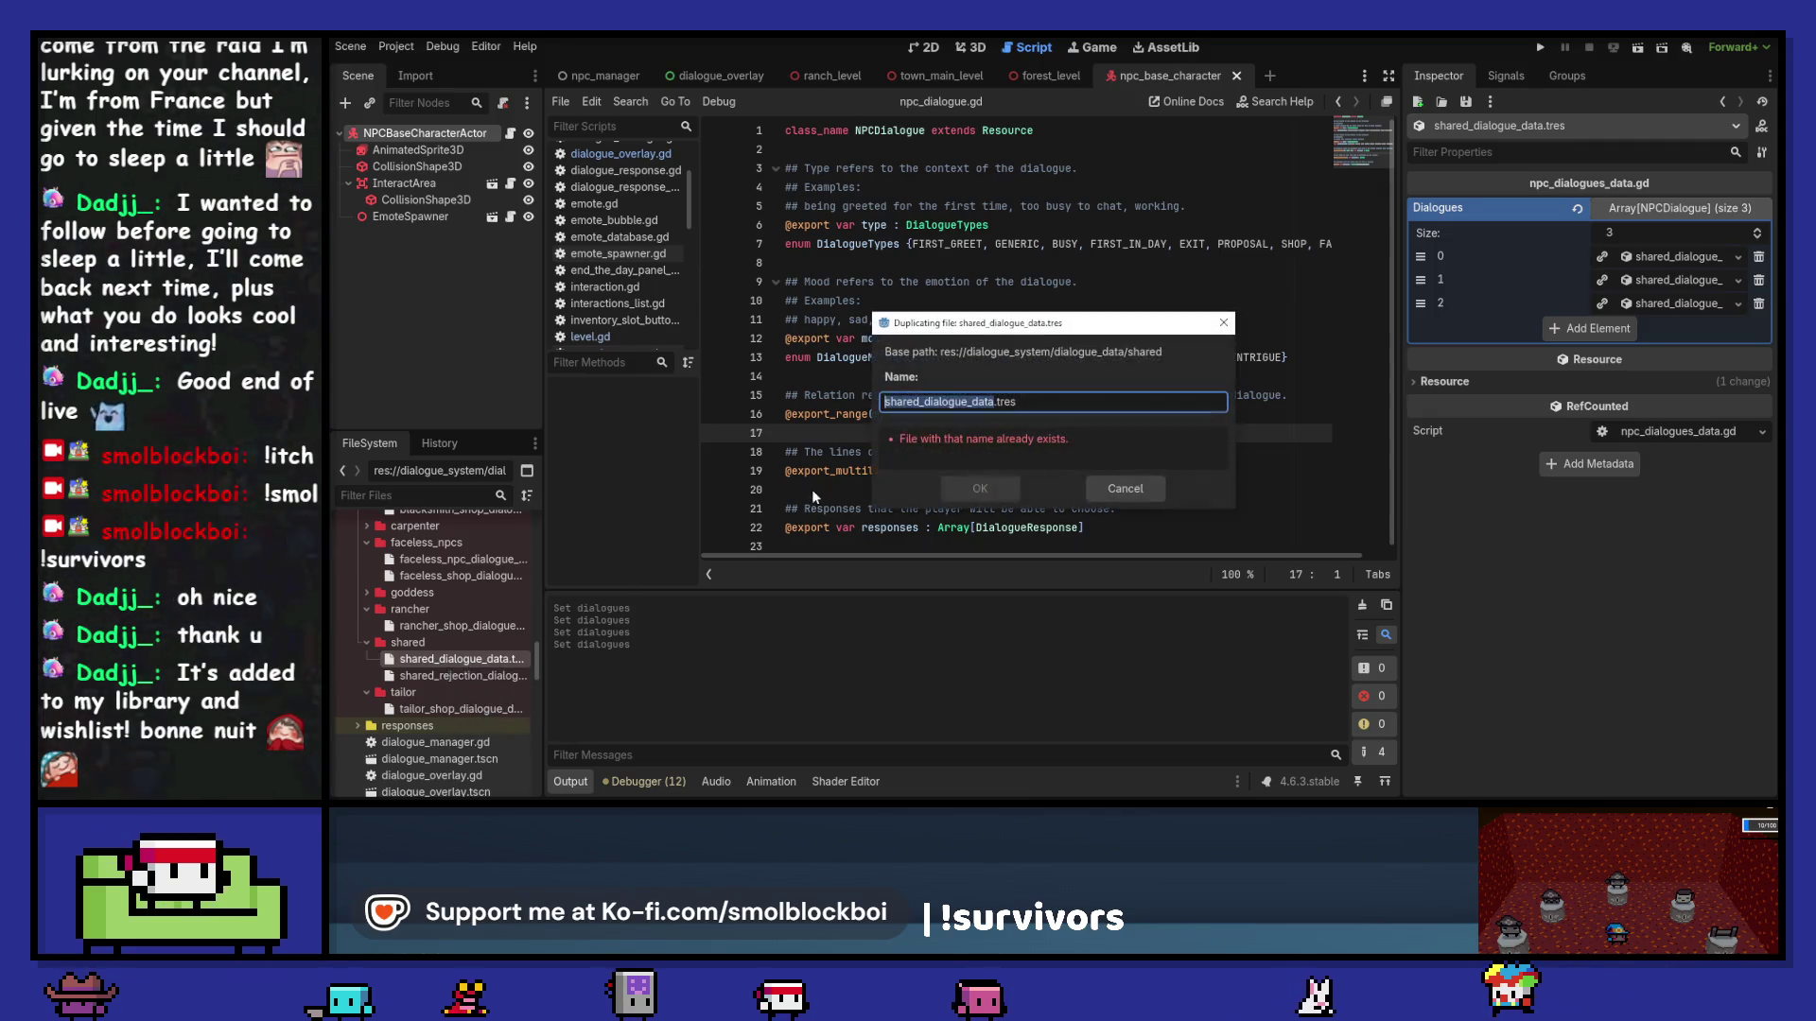
left_click(923, 403)
type("tailor")
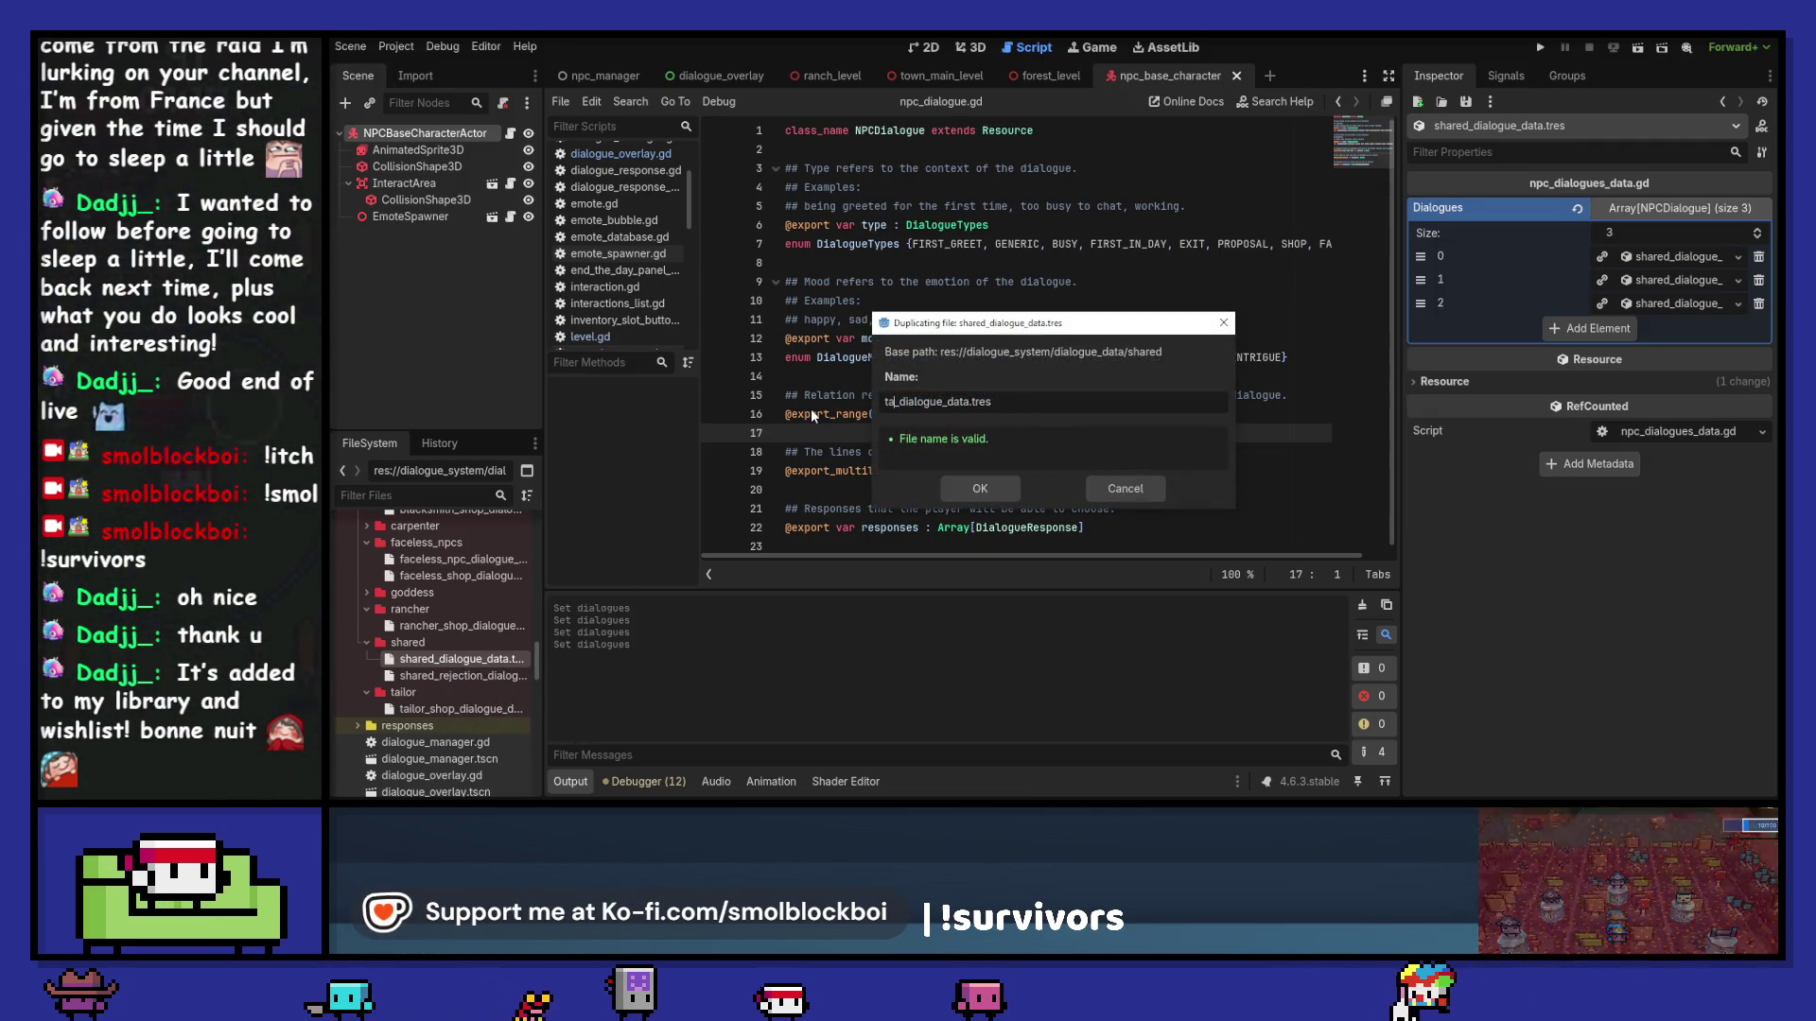
key("Return")
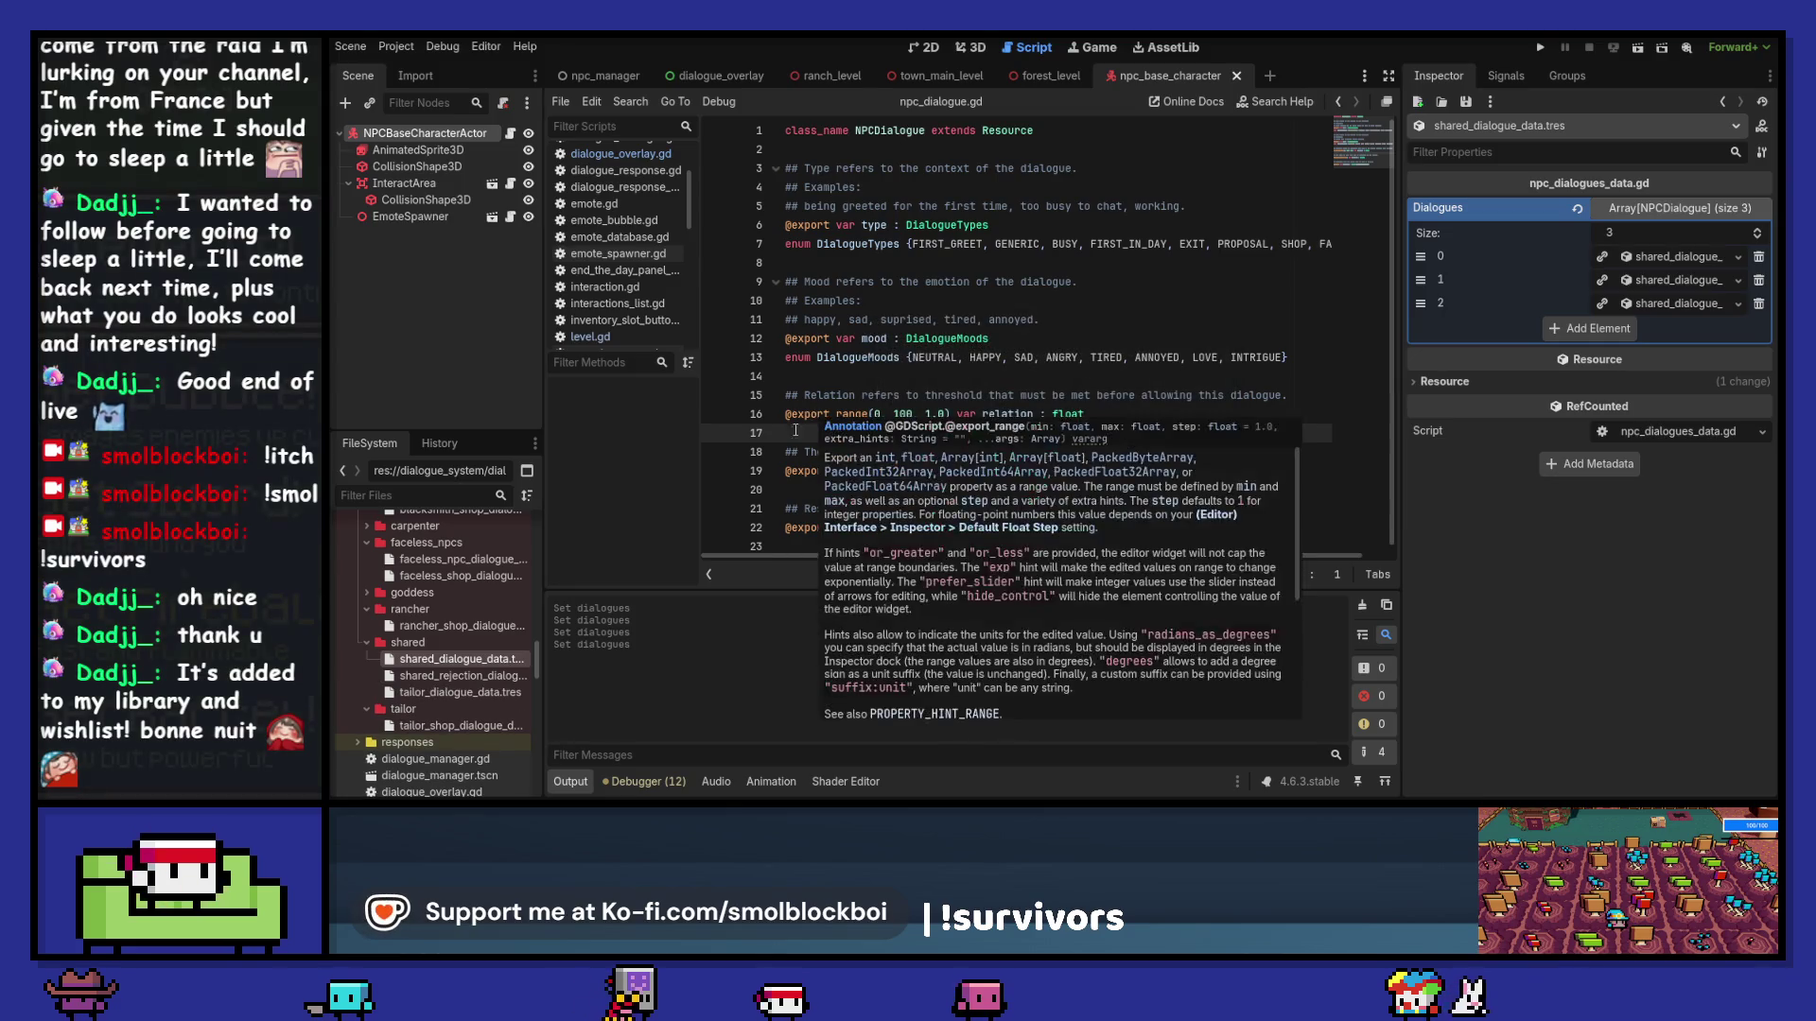
left_click_drag(486, 696, 467, 712)
left_click(980, 434)
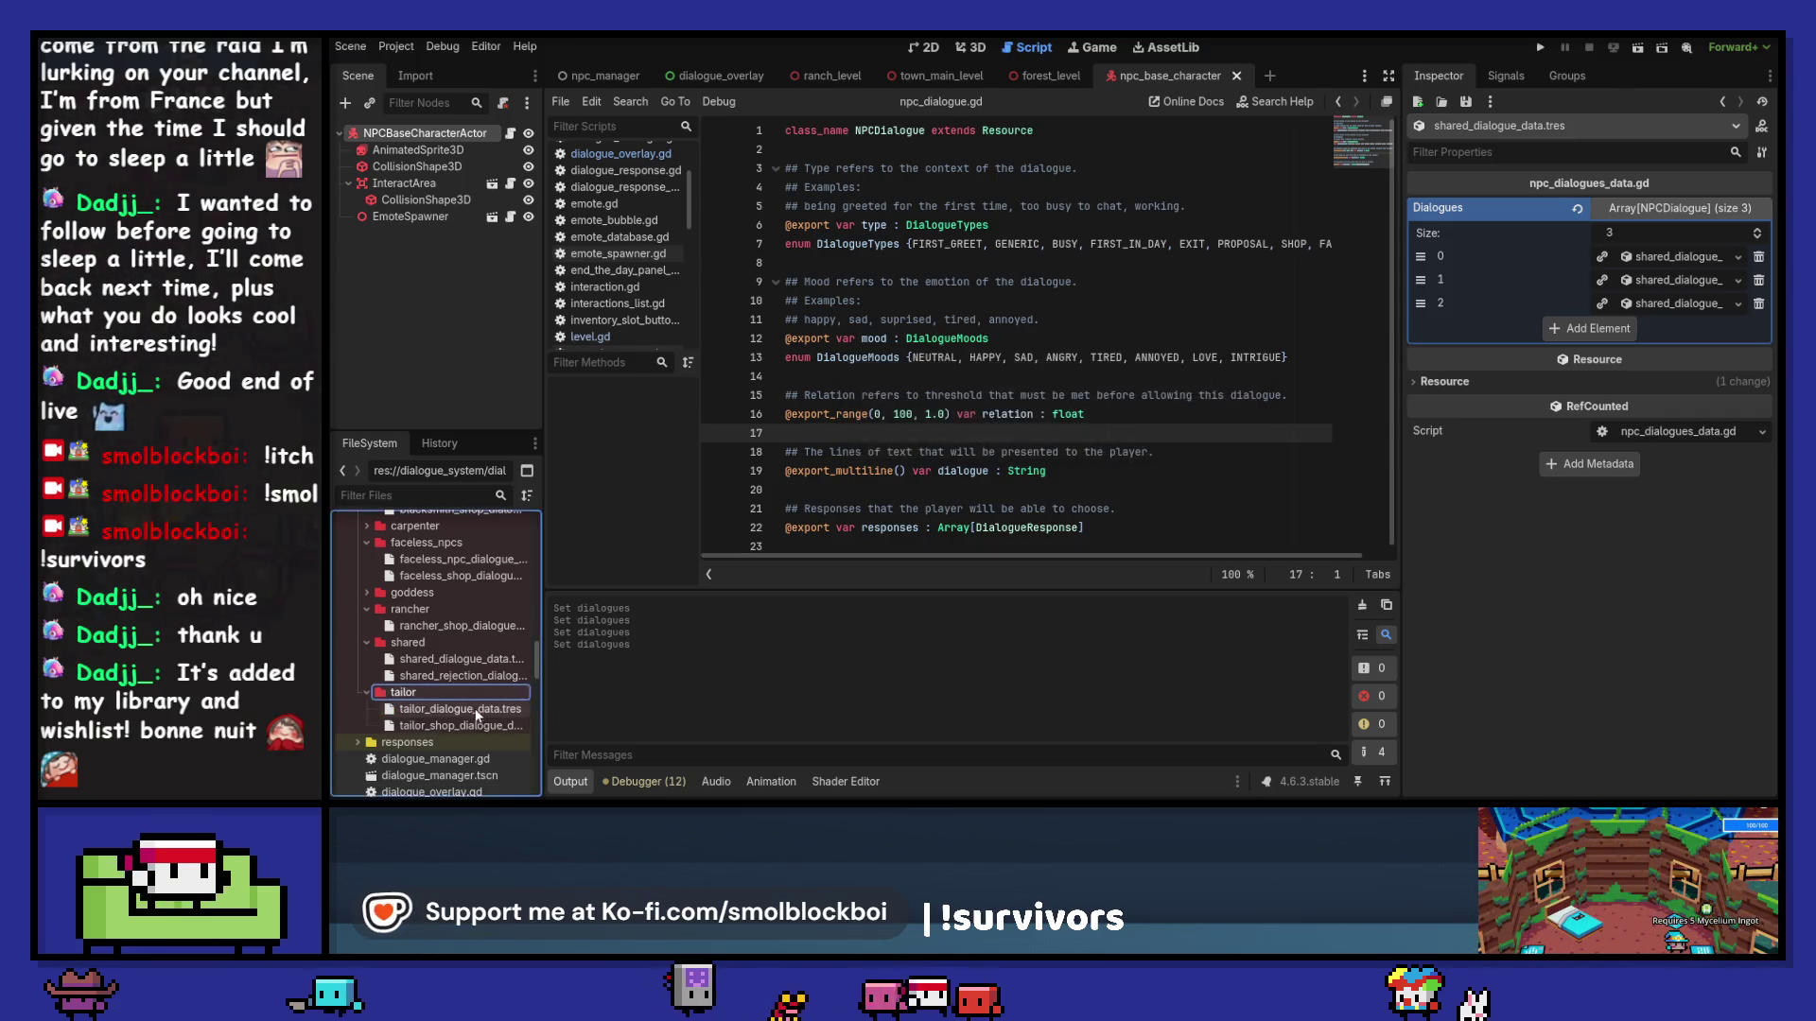
left_click(477, 705)
Step: Make dialogue 0 unique and save it as tailor/tailor_dialogue_generic_01.tres
left_click(1655, 210)
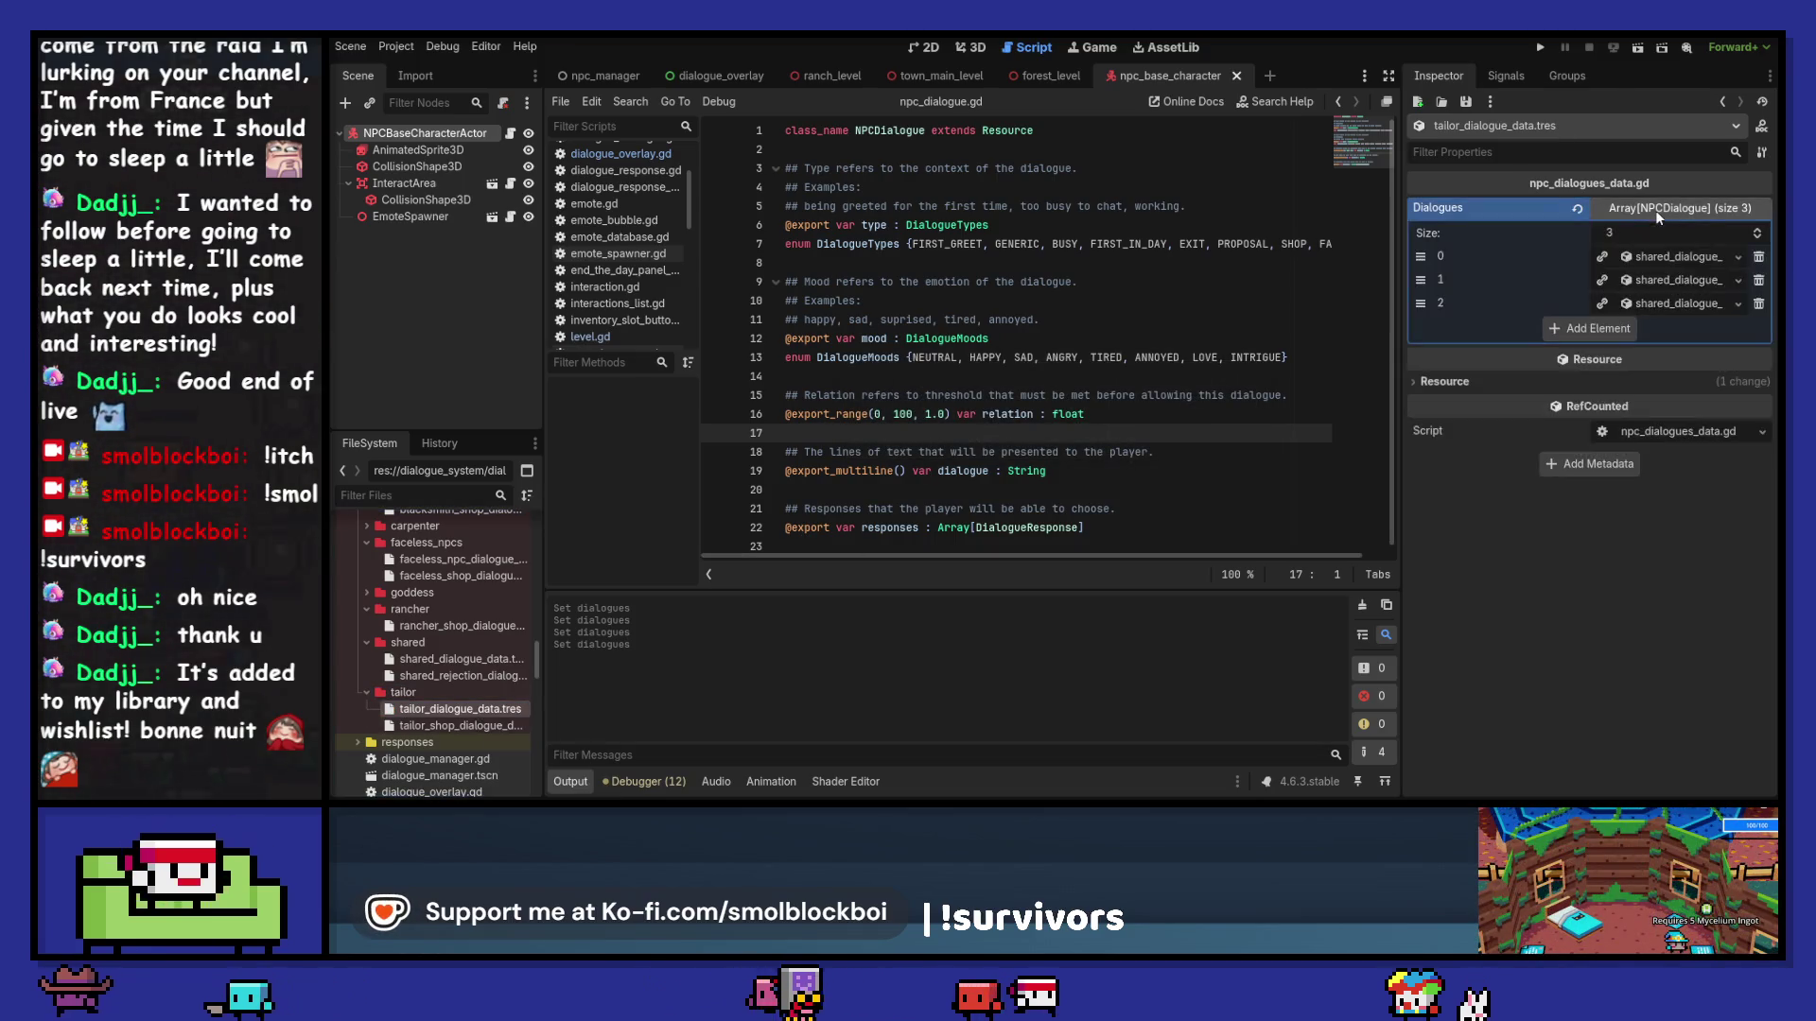
left_click(1601, 256)
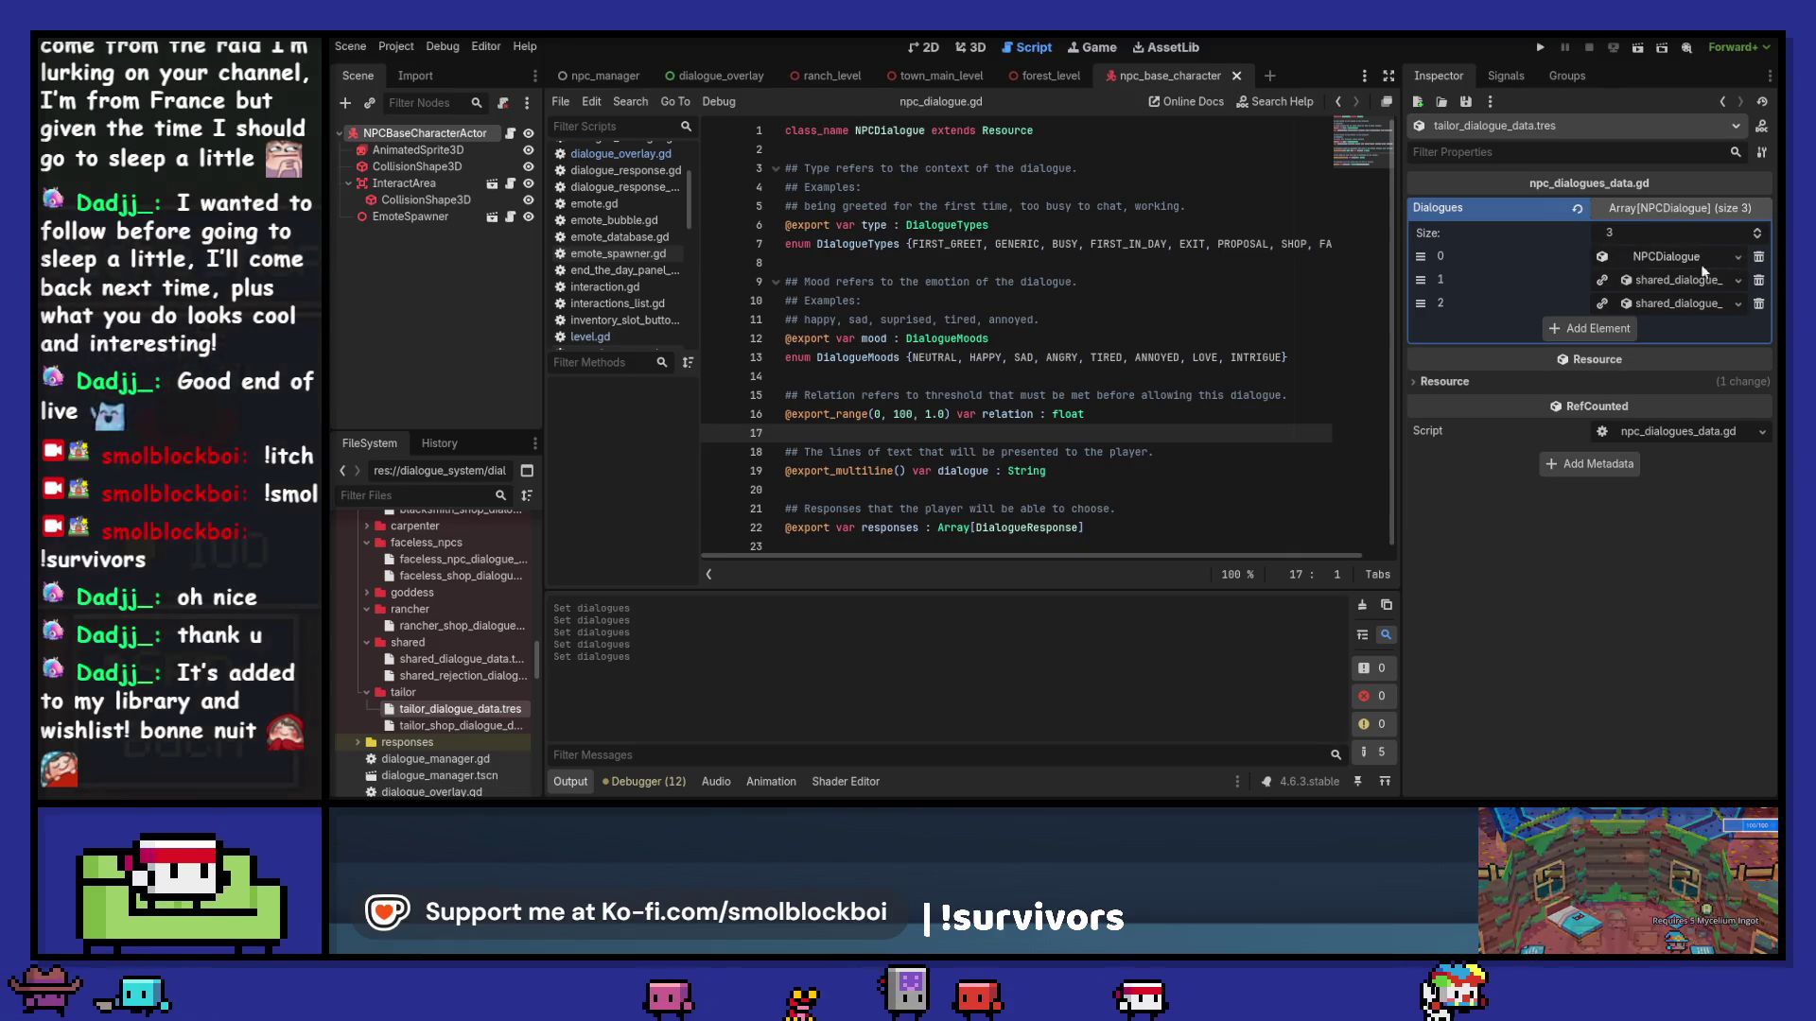
left_click(1736, 257)
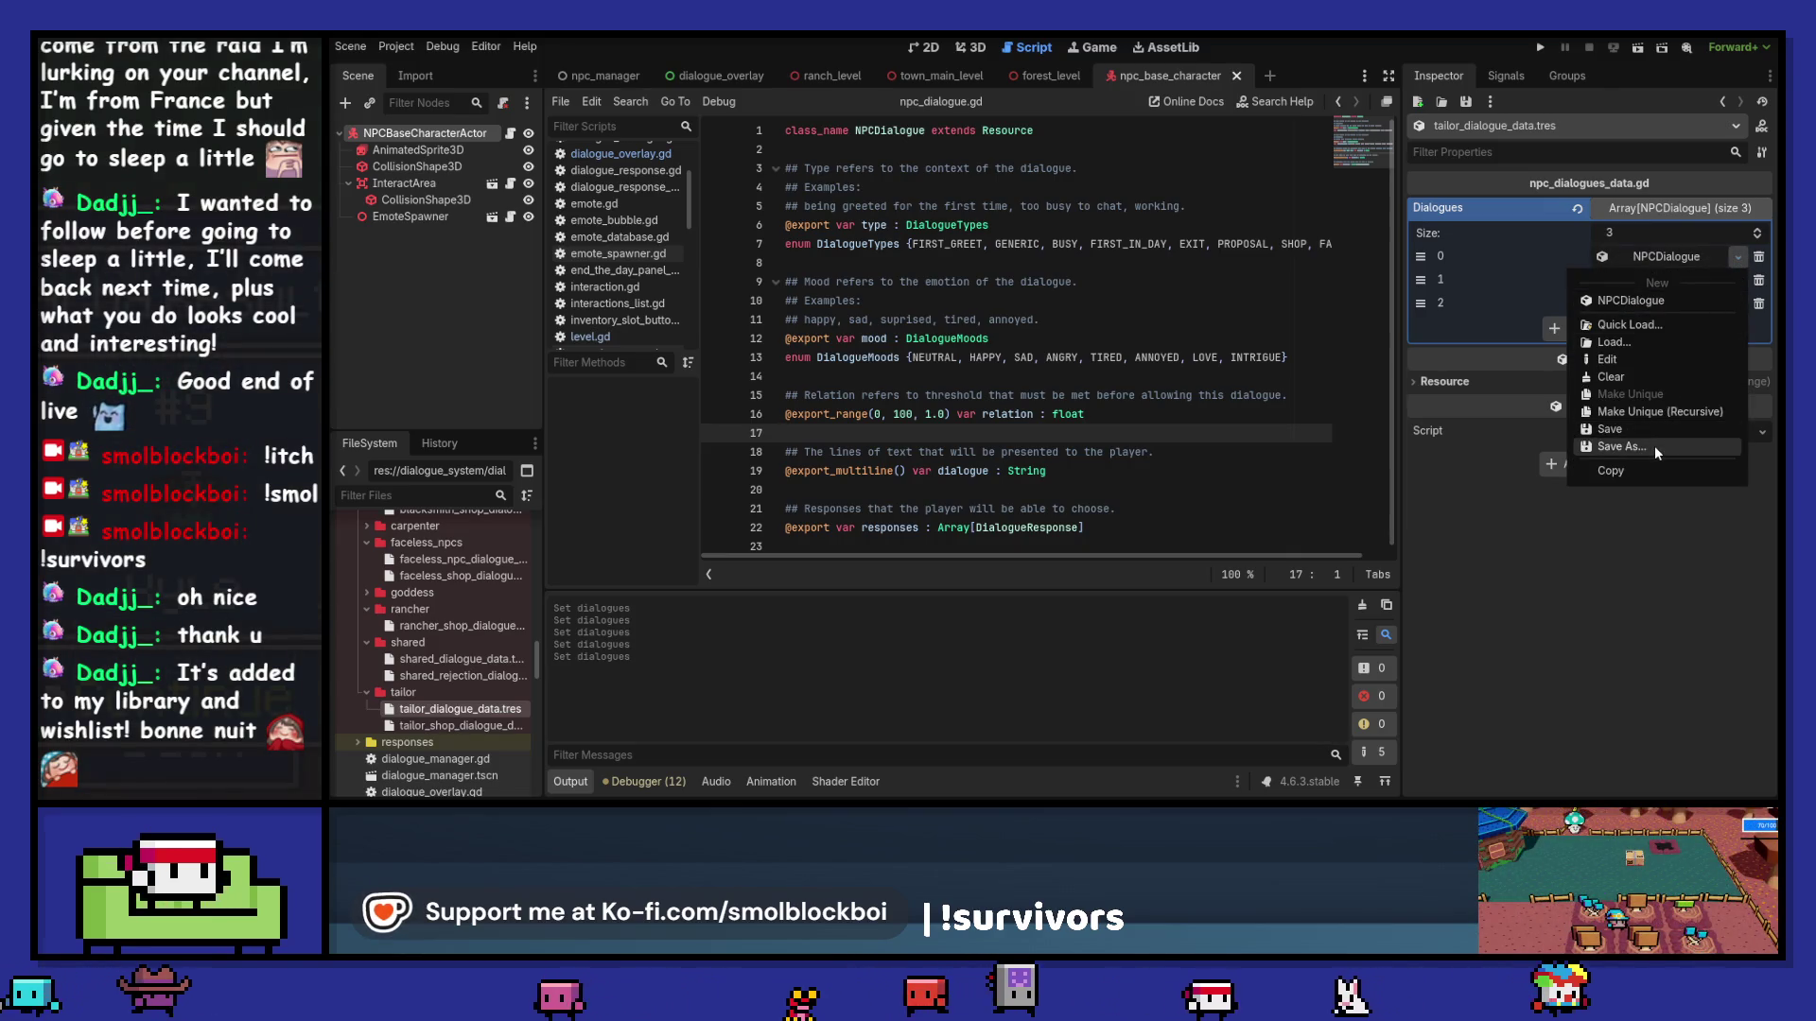
left_click(1655, 446)
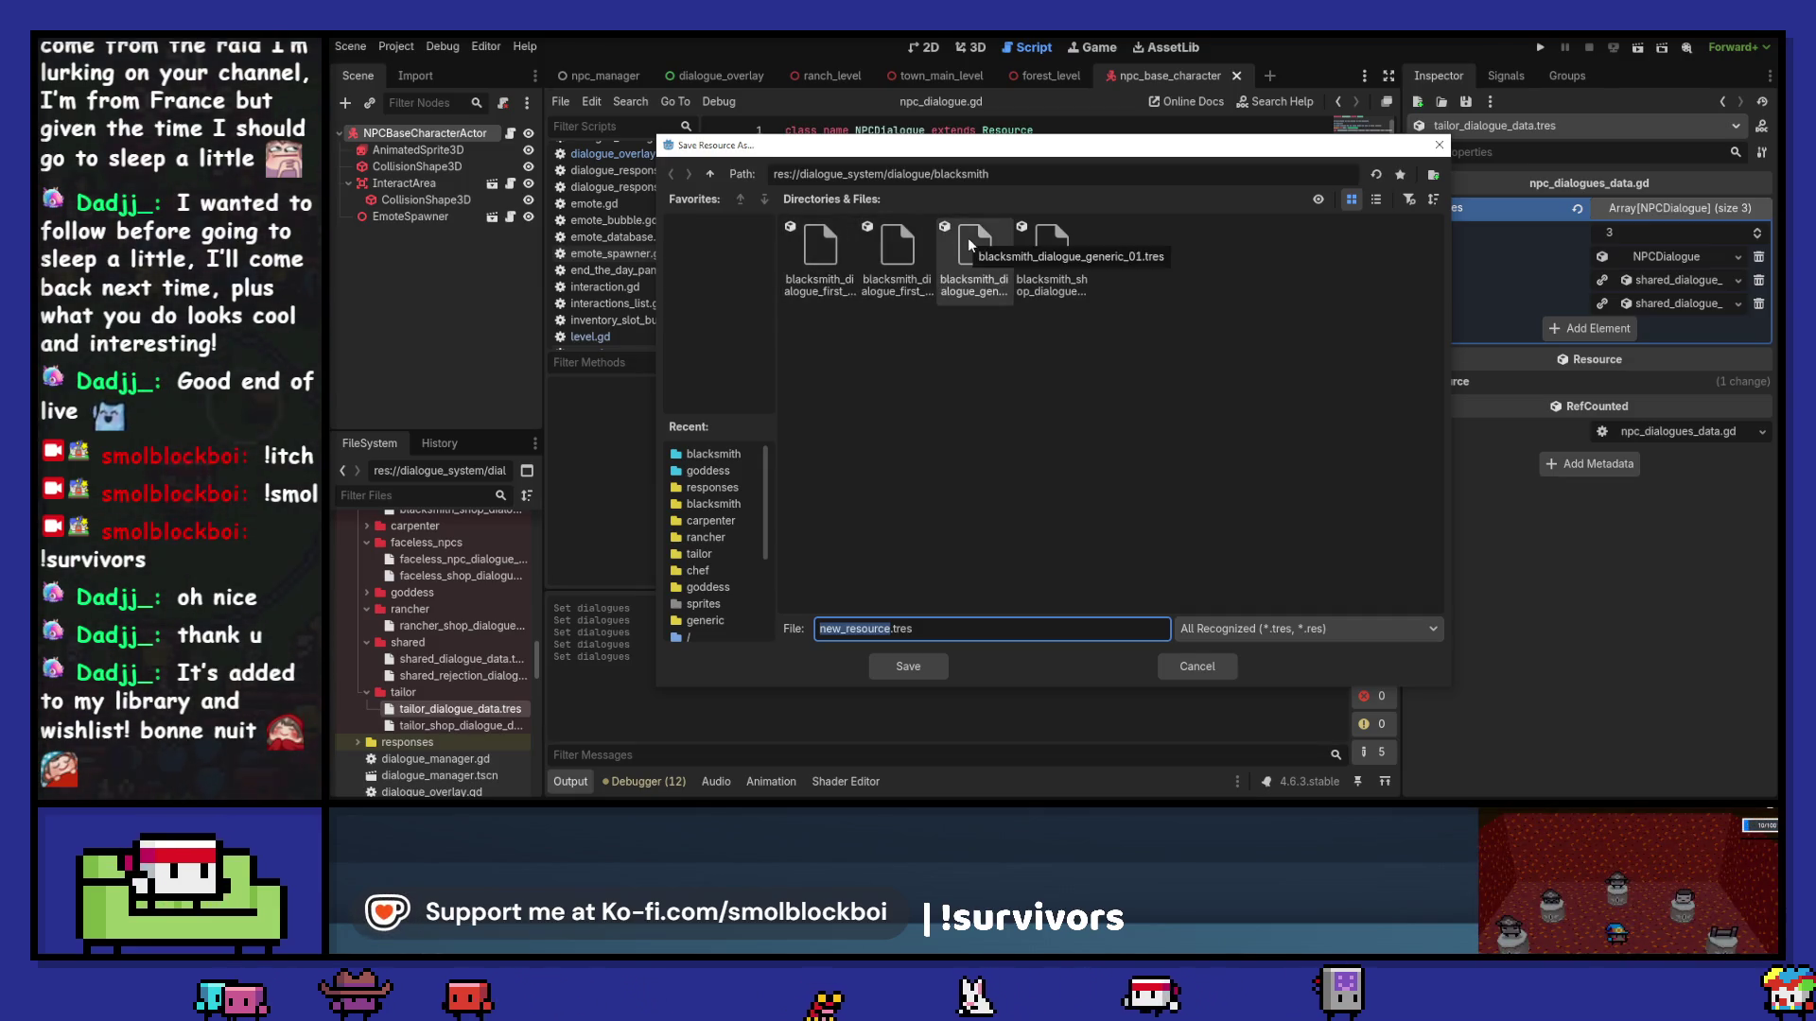
left_click(969, 245)
key("alt+Up")
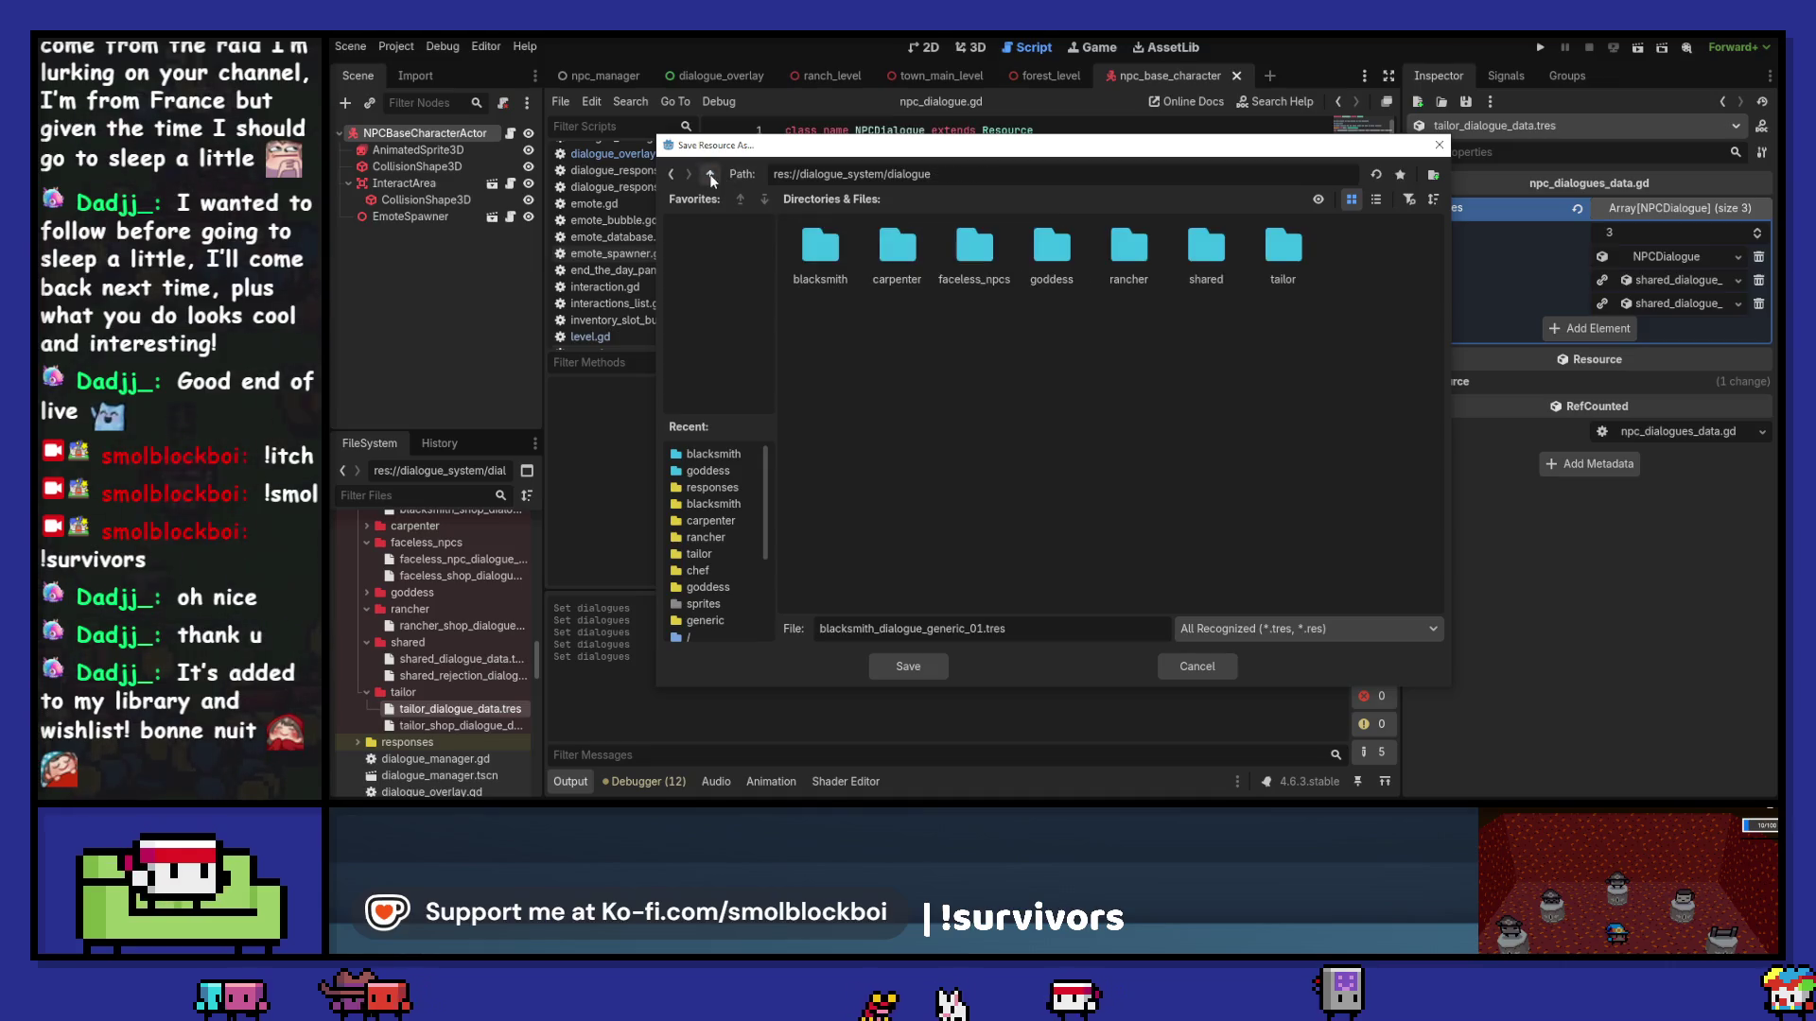
double_click(1283, 248)
left_click_drag(876, 629, 786, 631)
type("tailor")
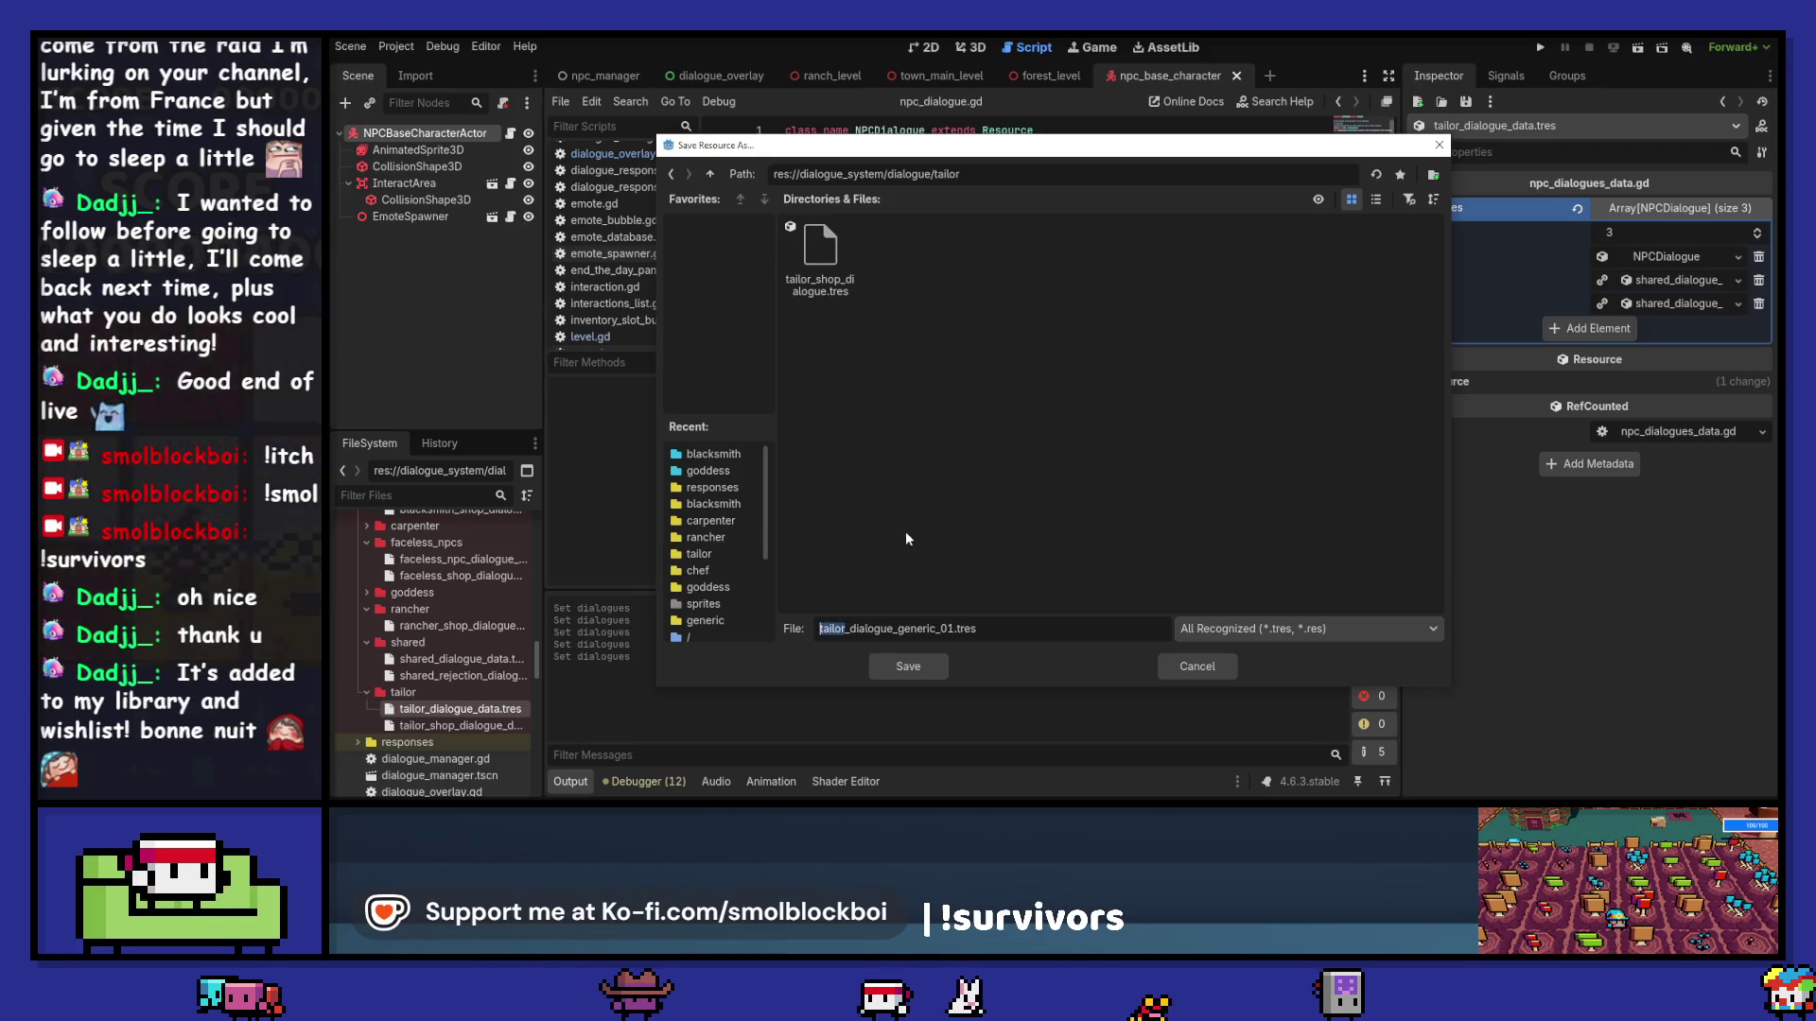
left_click(923, 662)
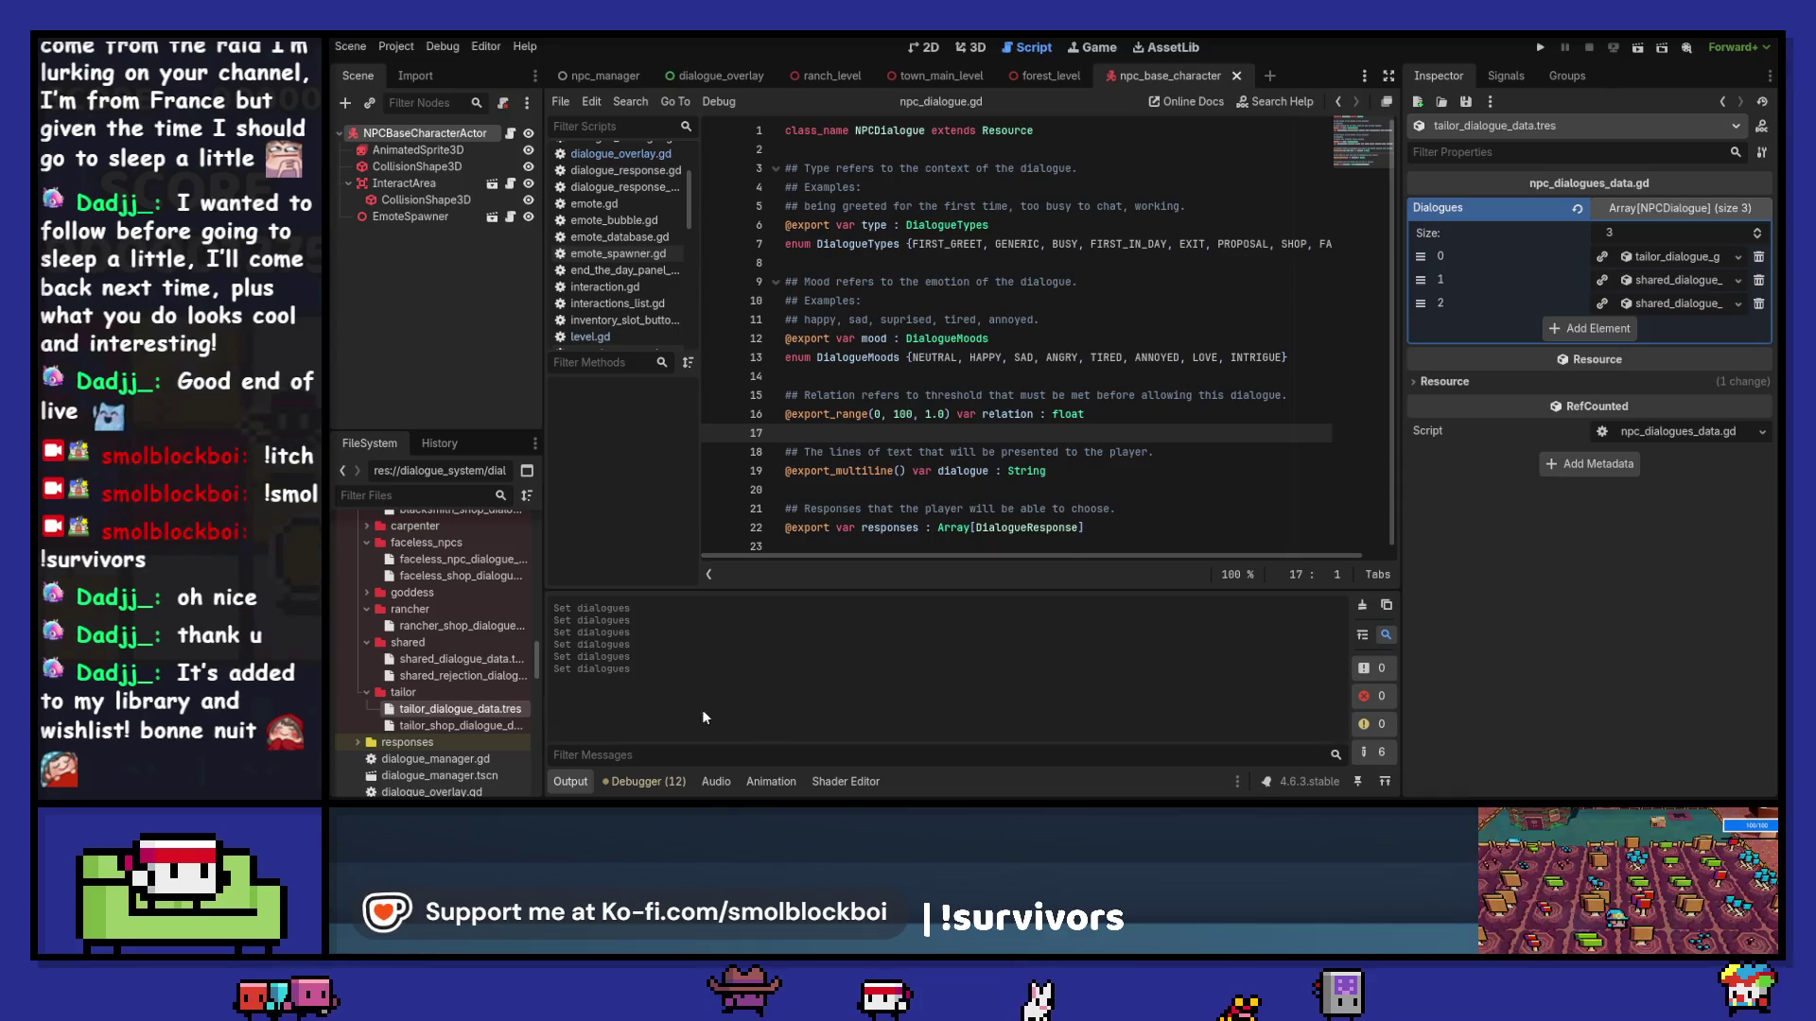
Step: Confirm shared data is unchanged, then save unique dialogue 1 as tailor_dialogue_first_greet.tres
left_click(462, 662)
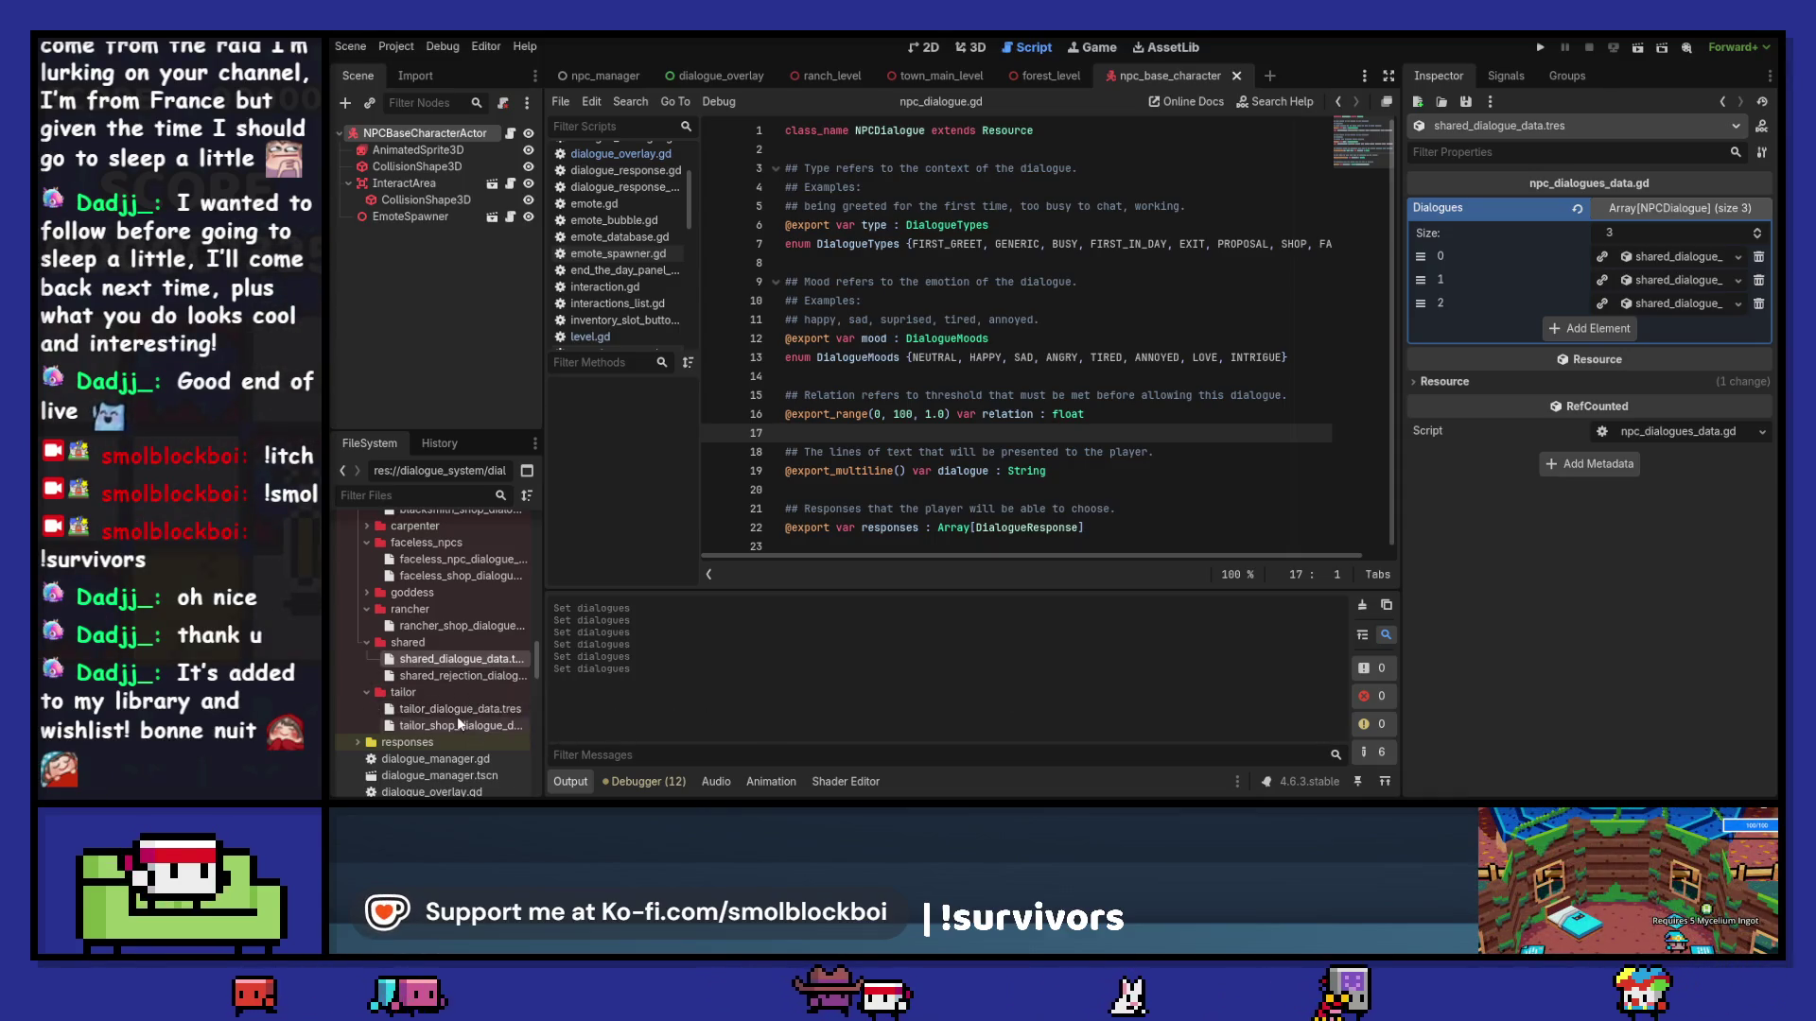
left_click(462, 709)
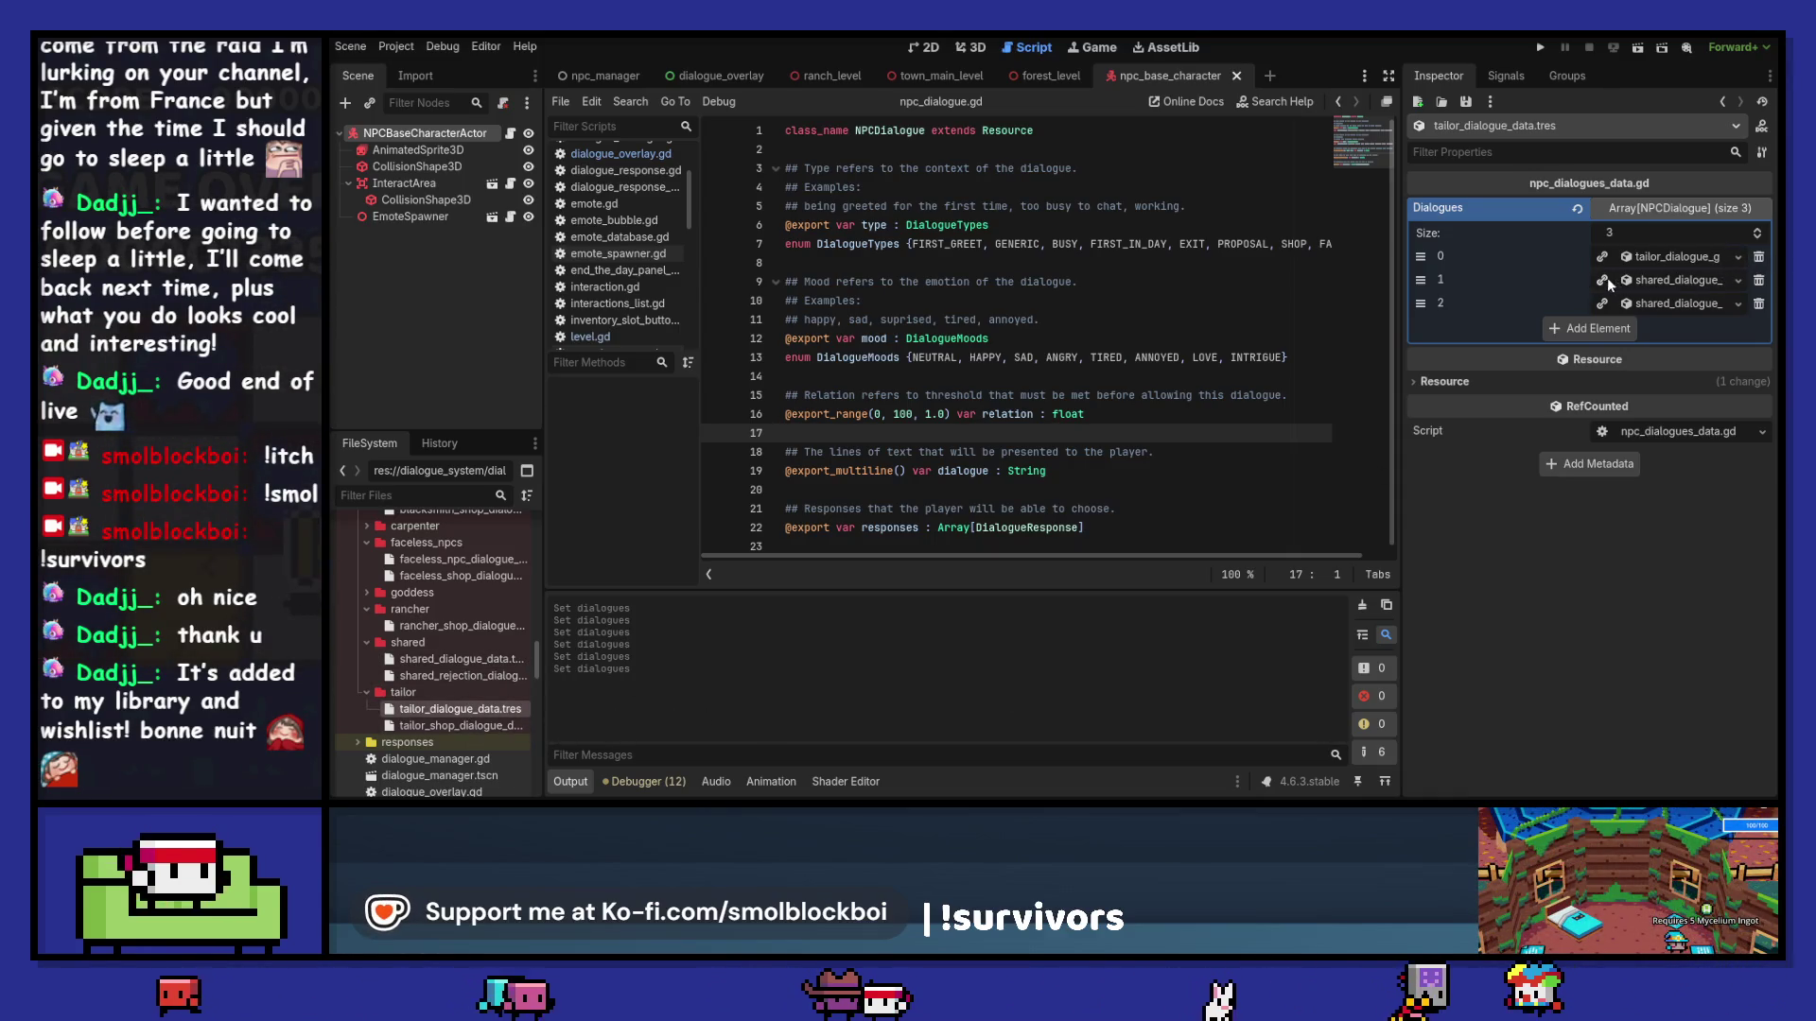
left_click(1731, 277)
left_click(1731, 276)
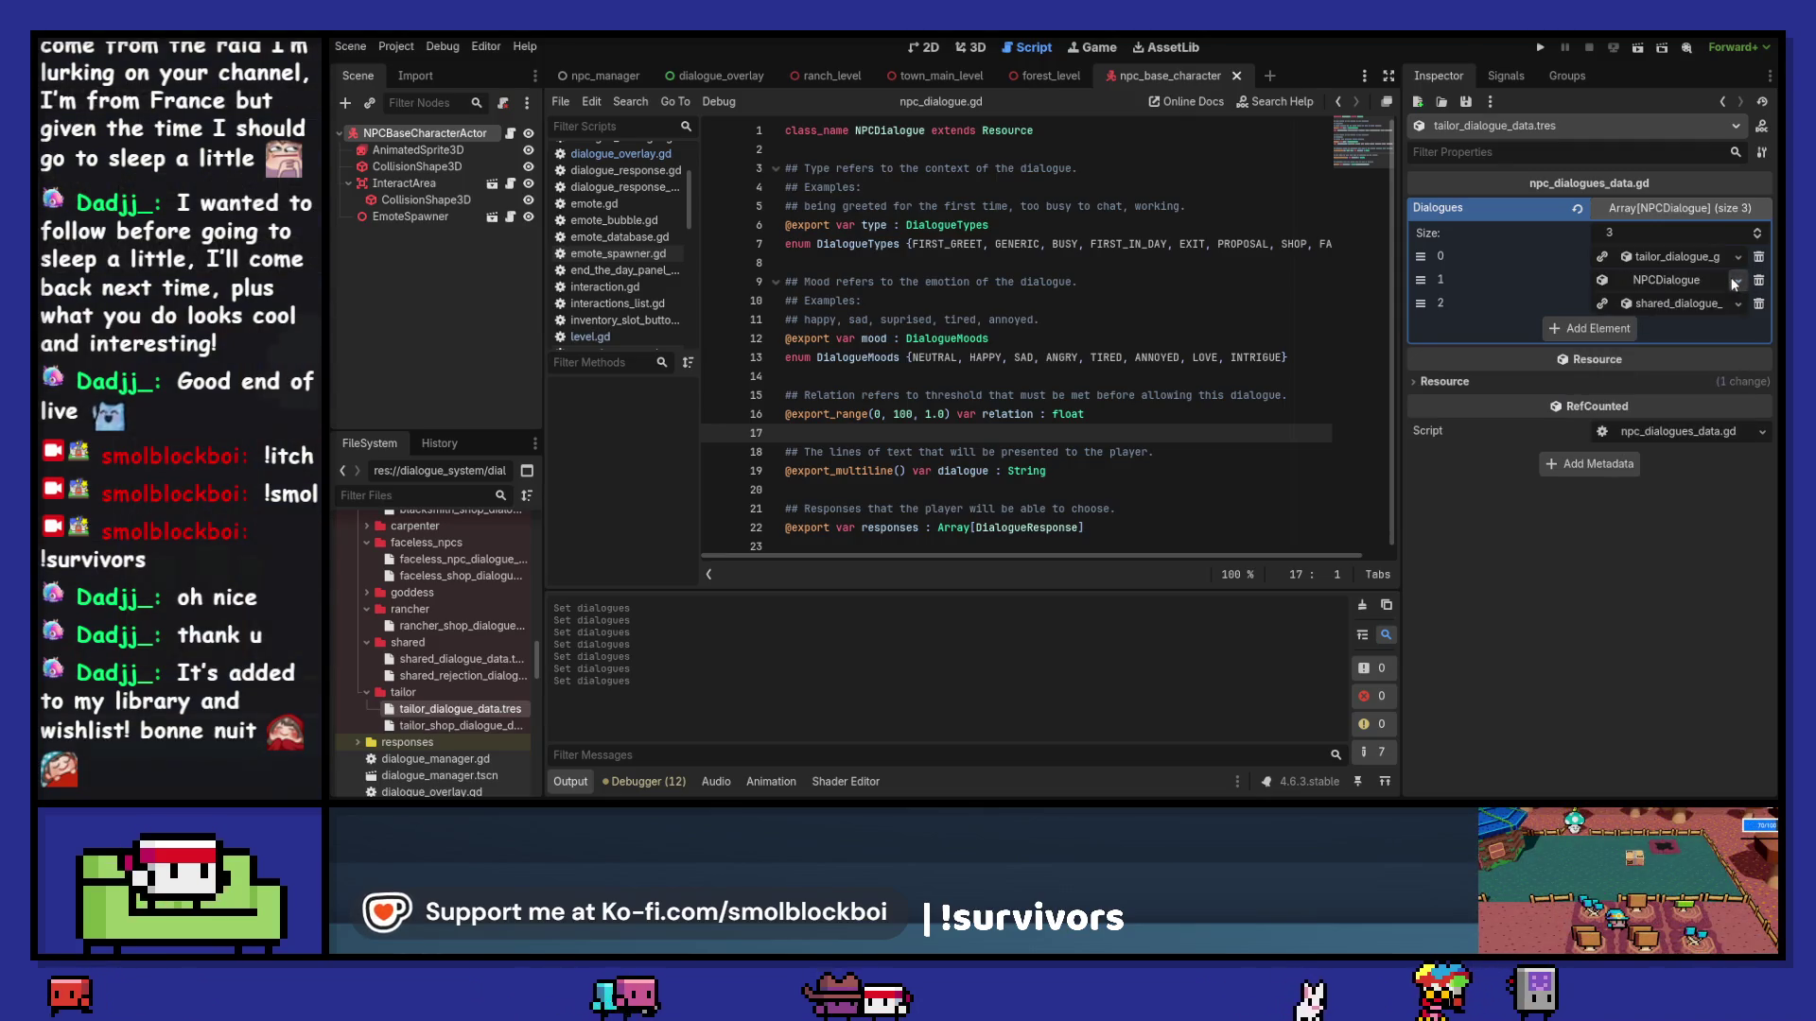
left_click(1738, 280)
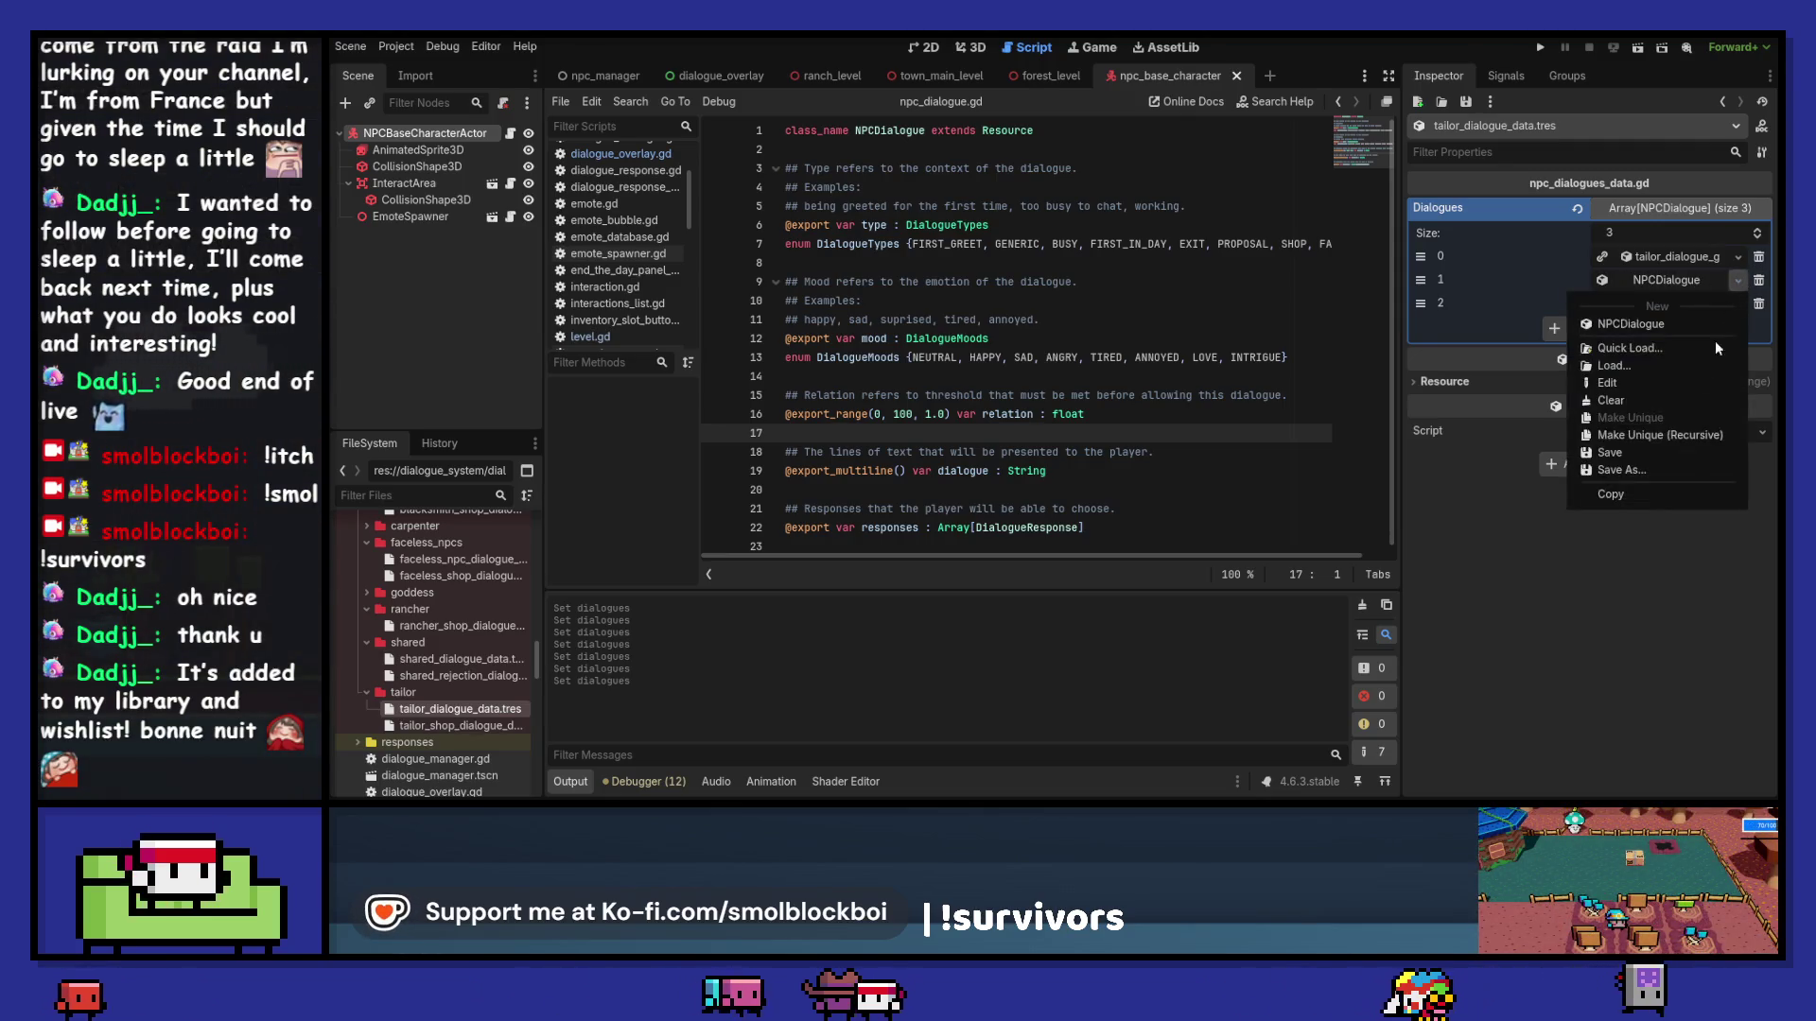
left_click(1683, 469)
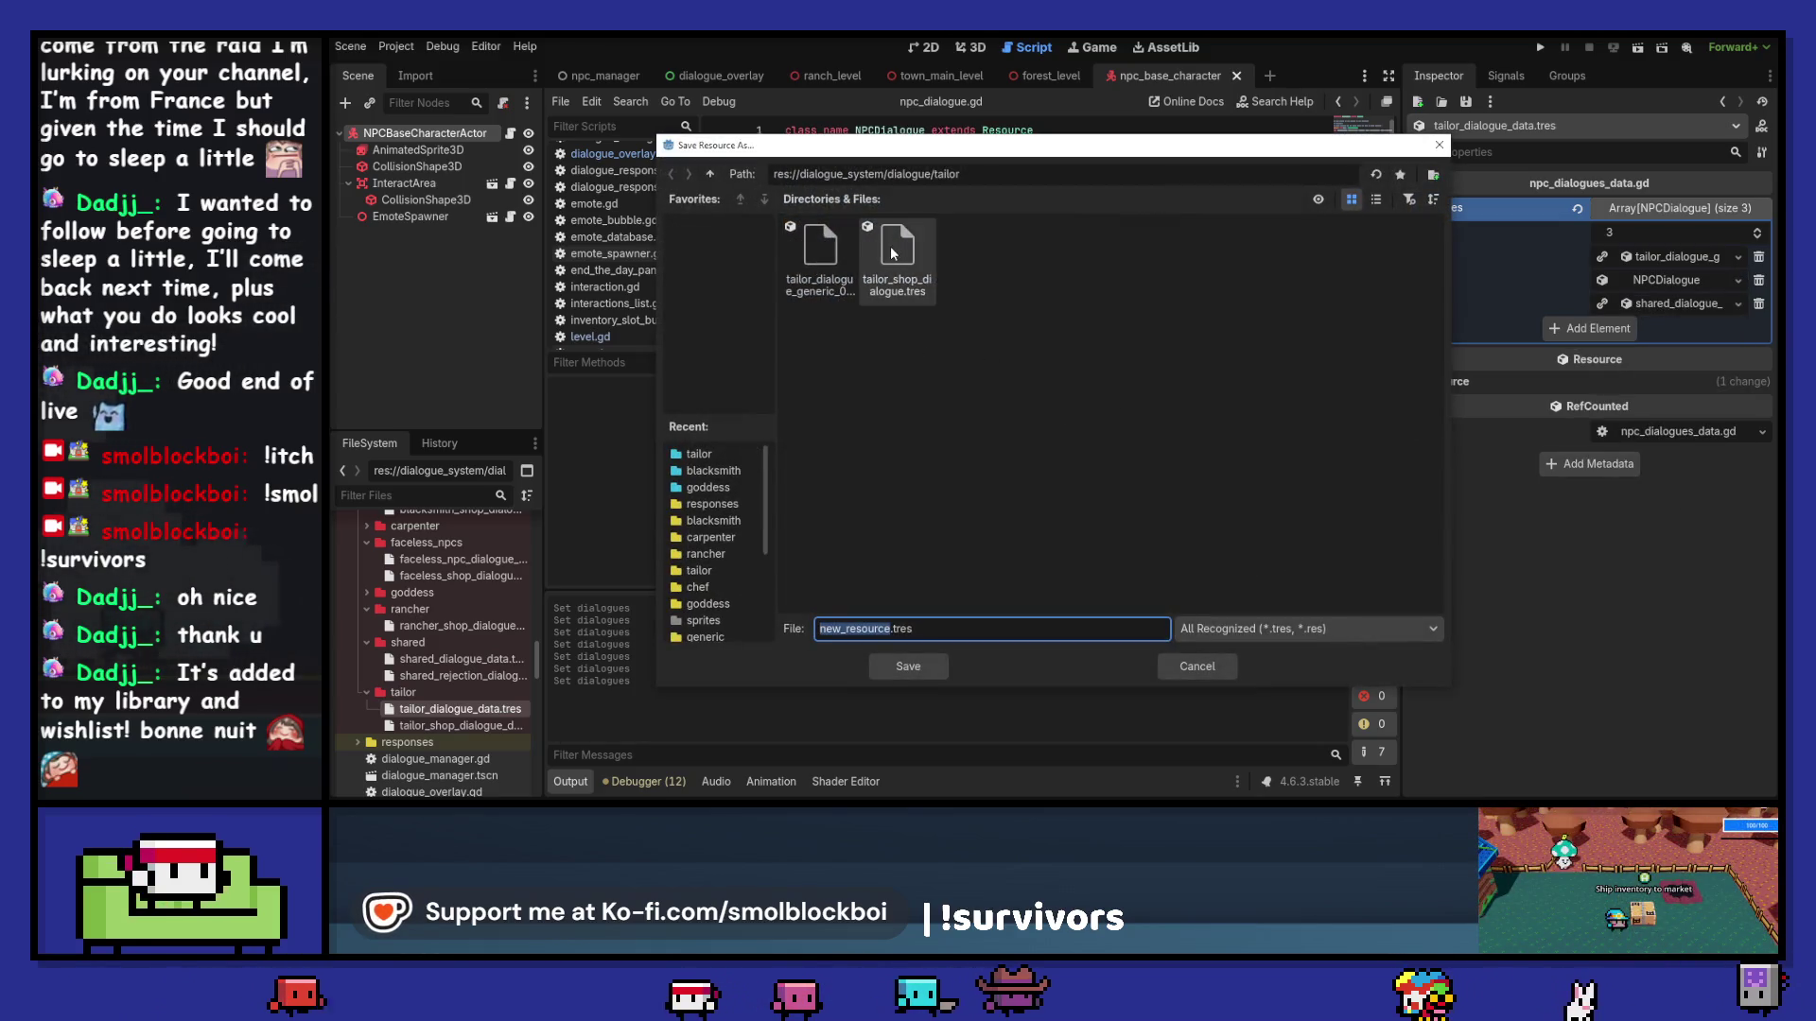
left_click(823, 261)
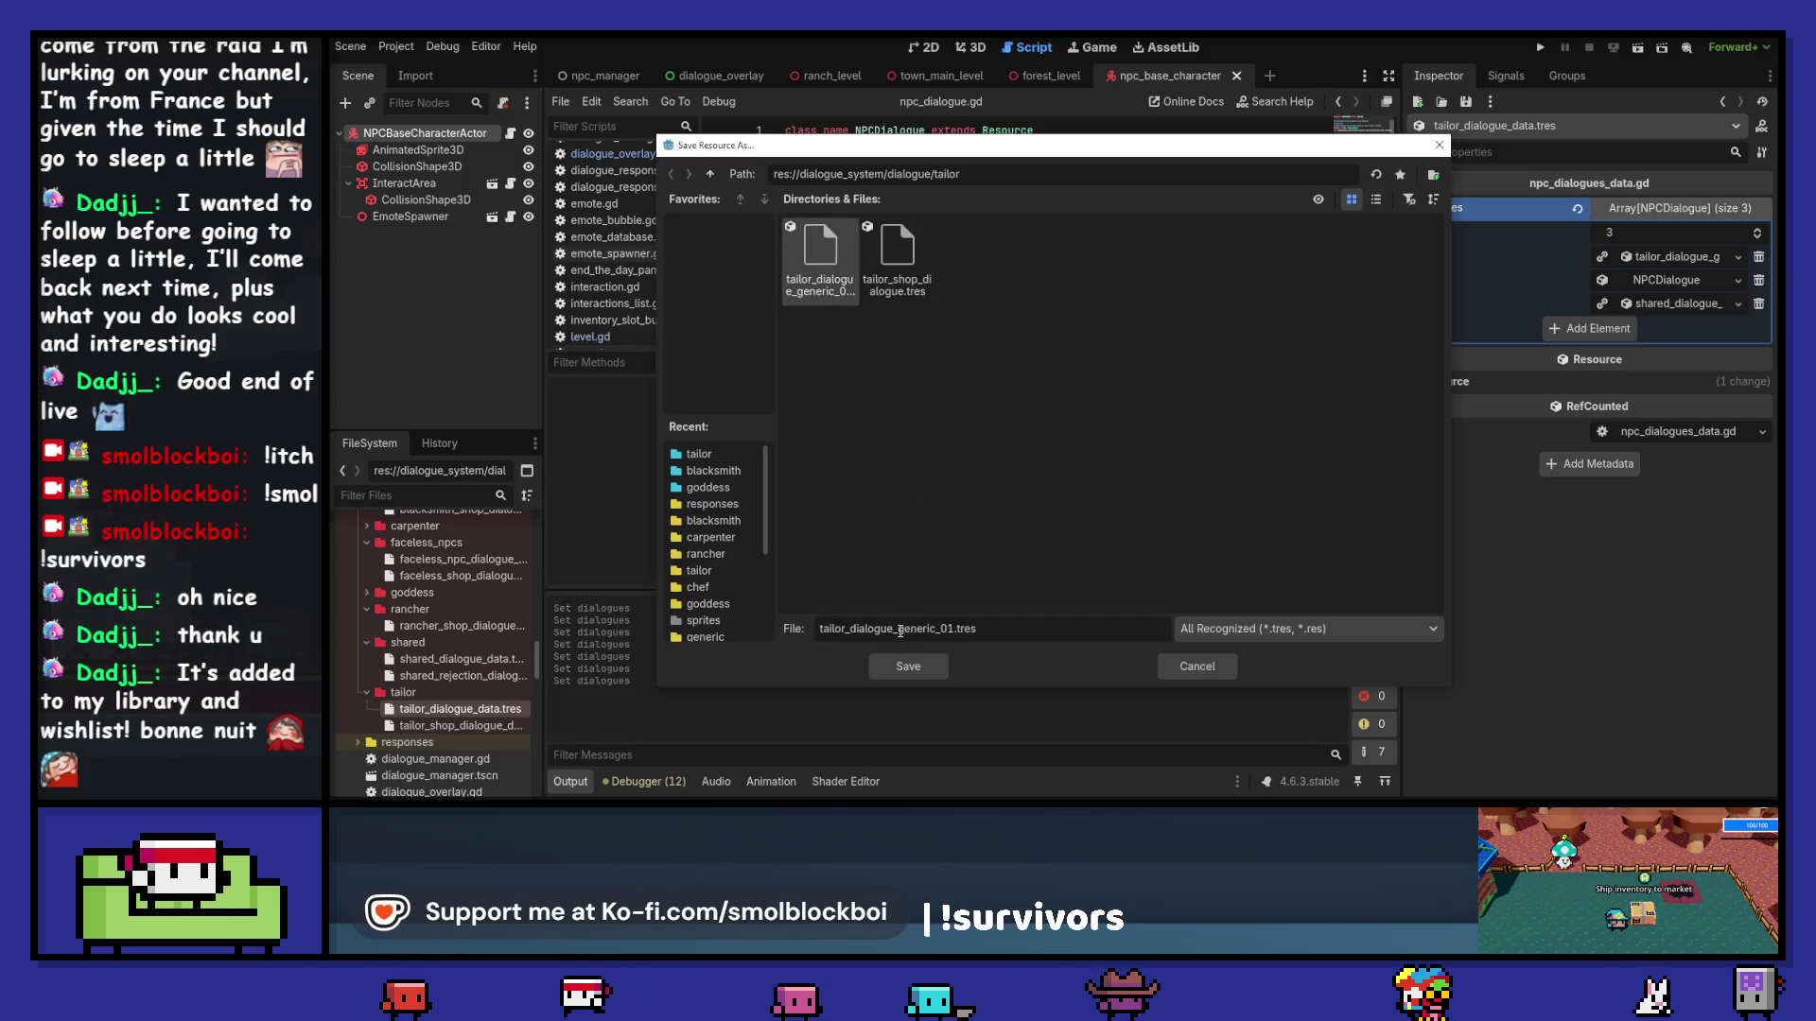
left_click_drag(945, 629, 953, 629)
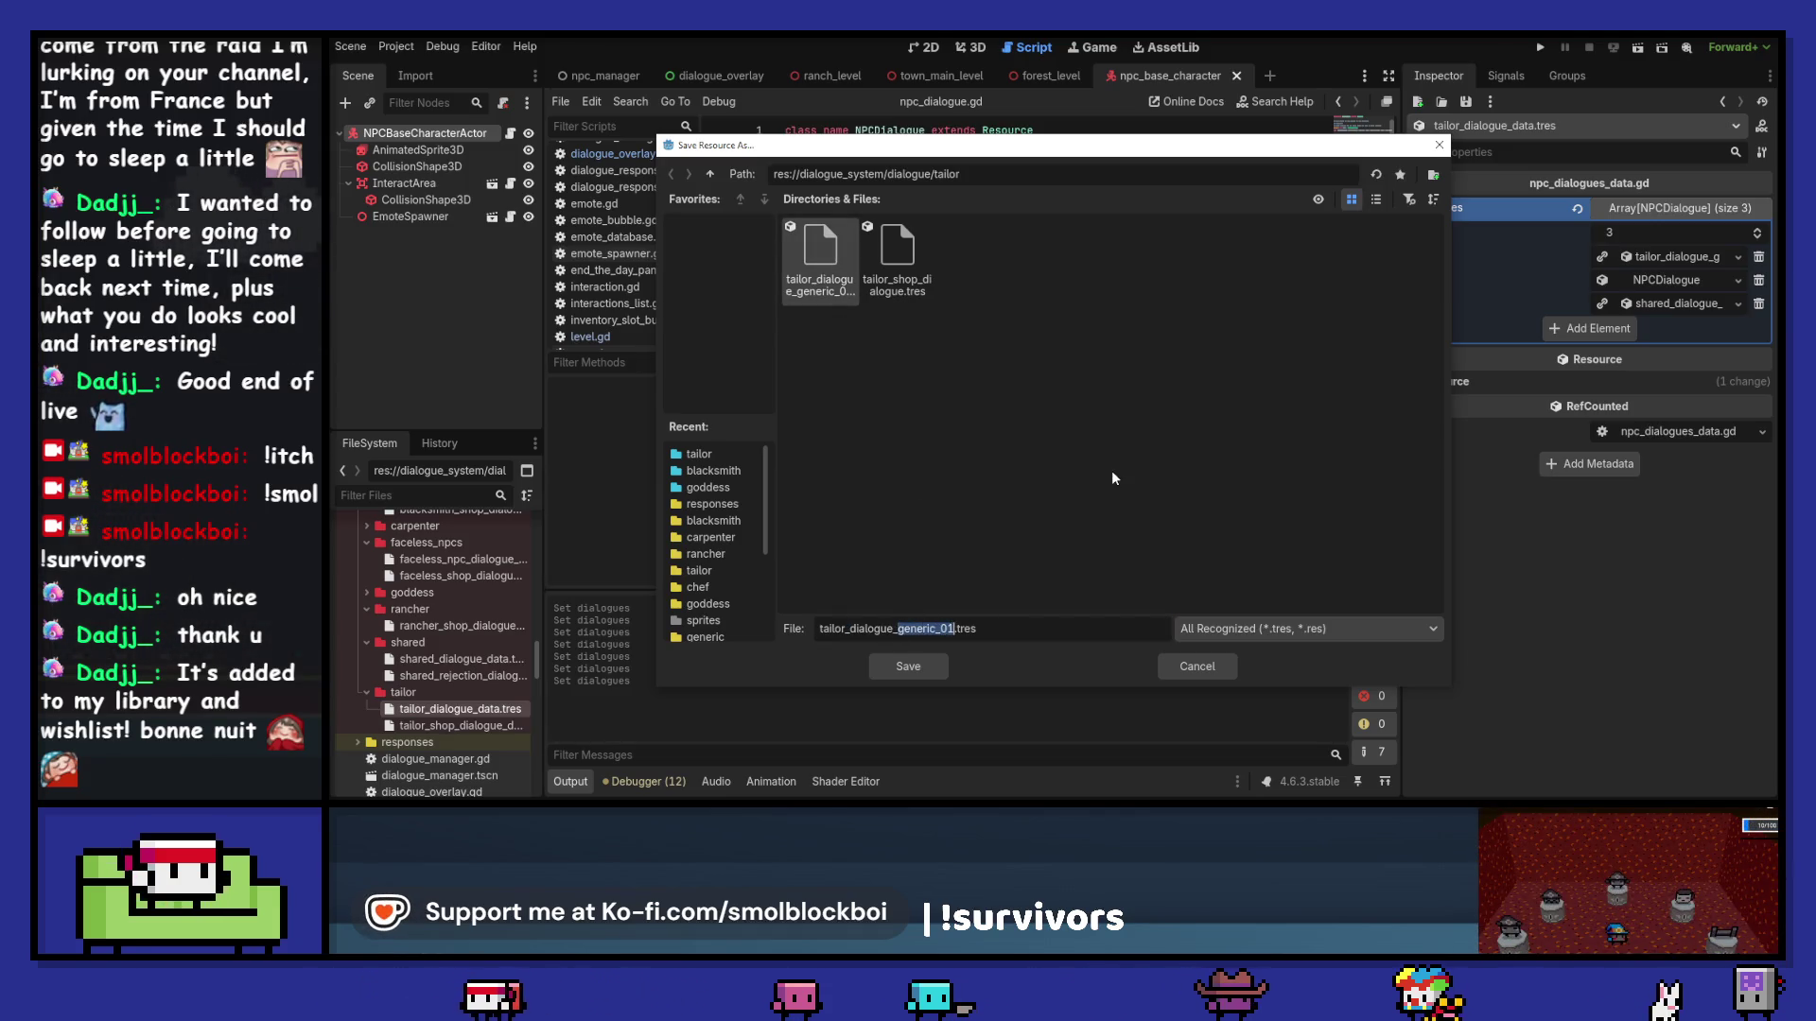
type("first_")
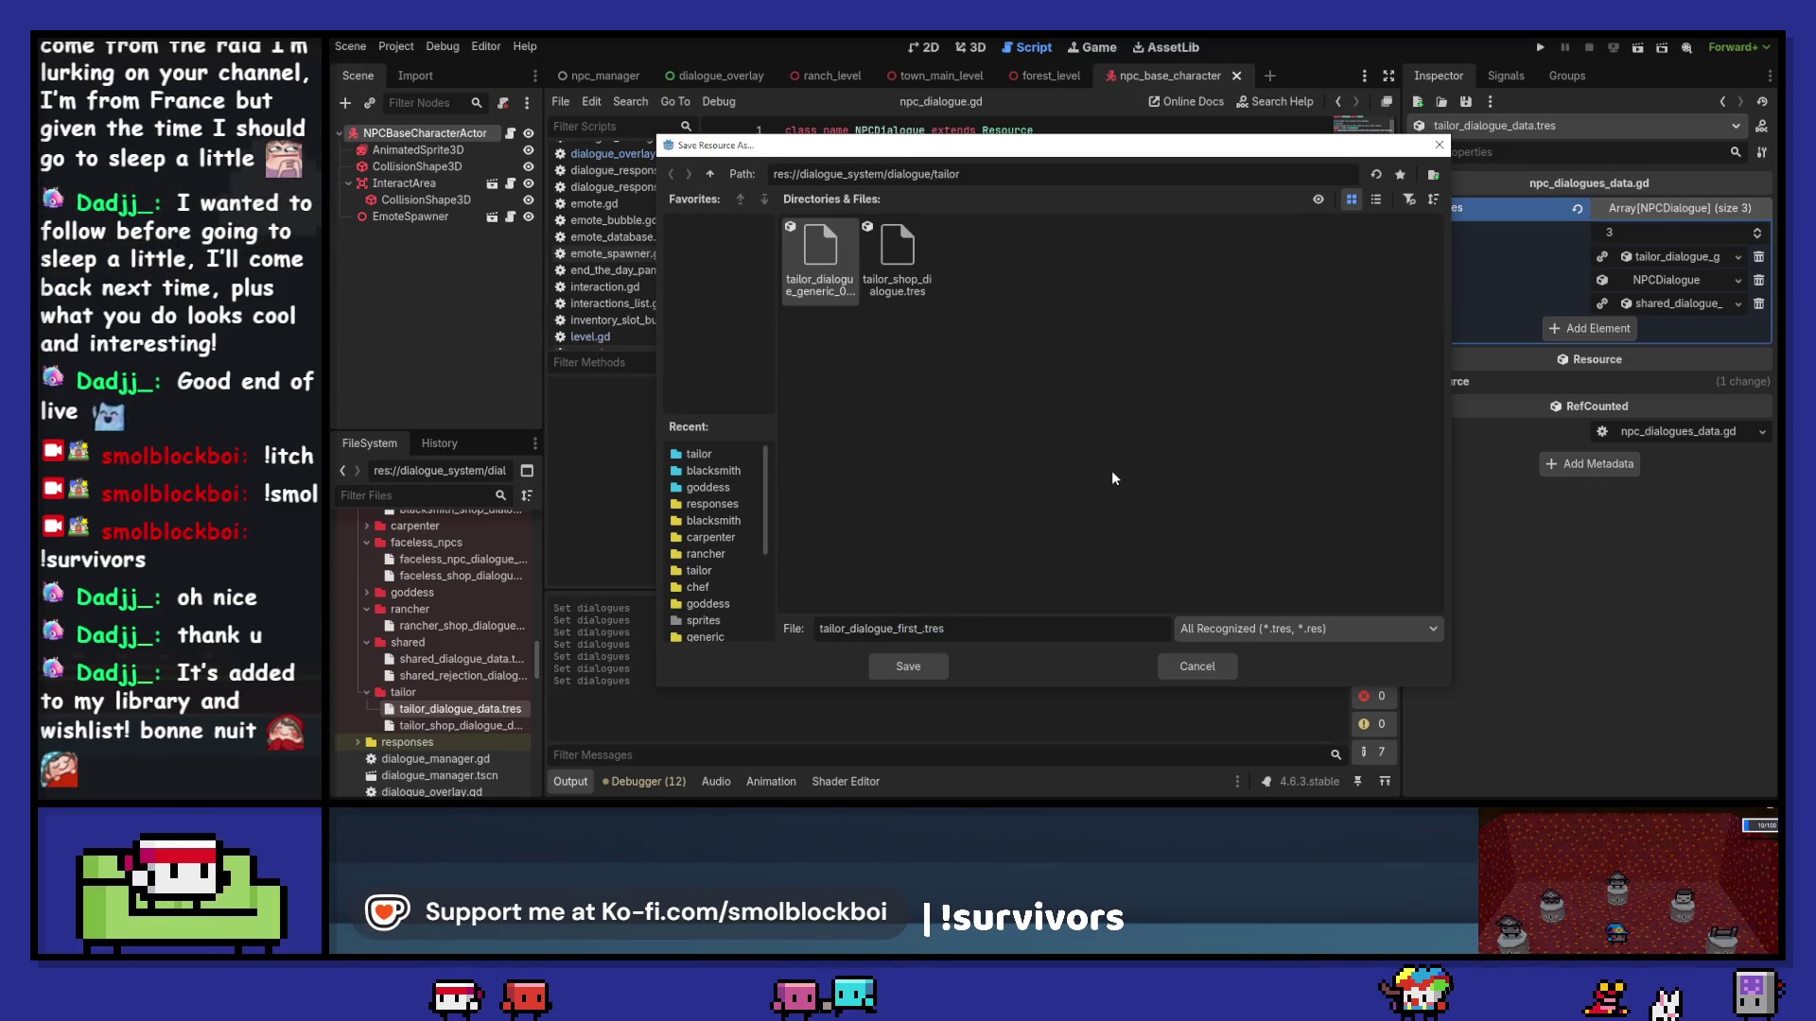
type("greet")
key("Return")
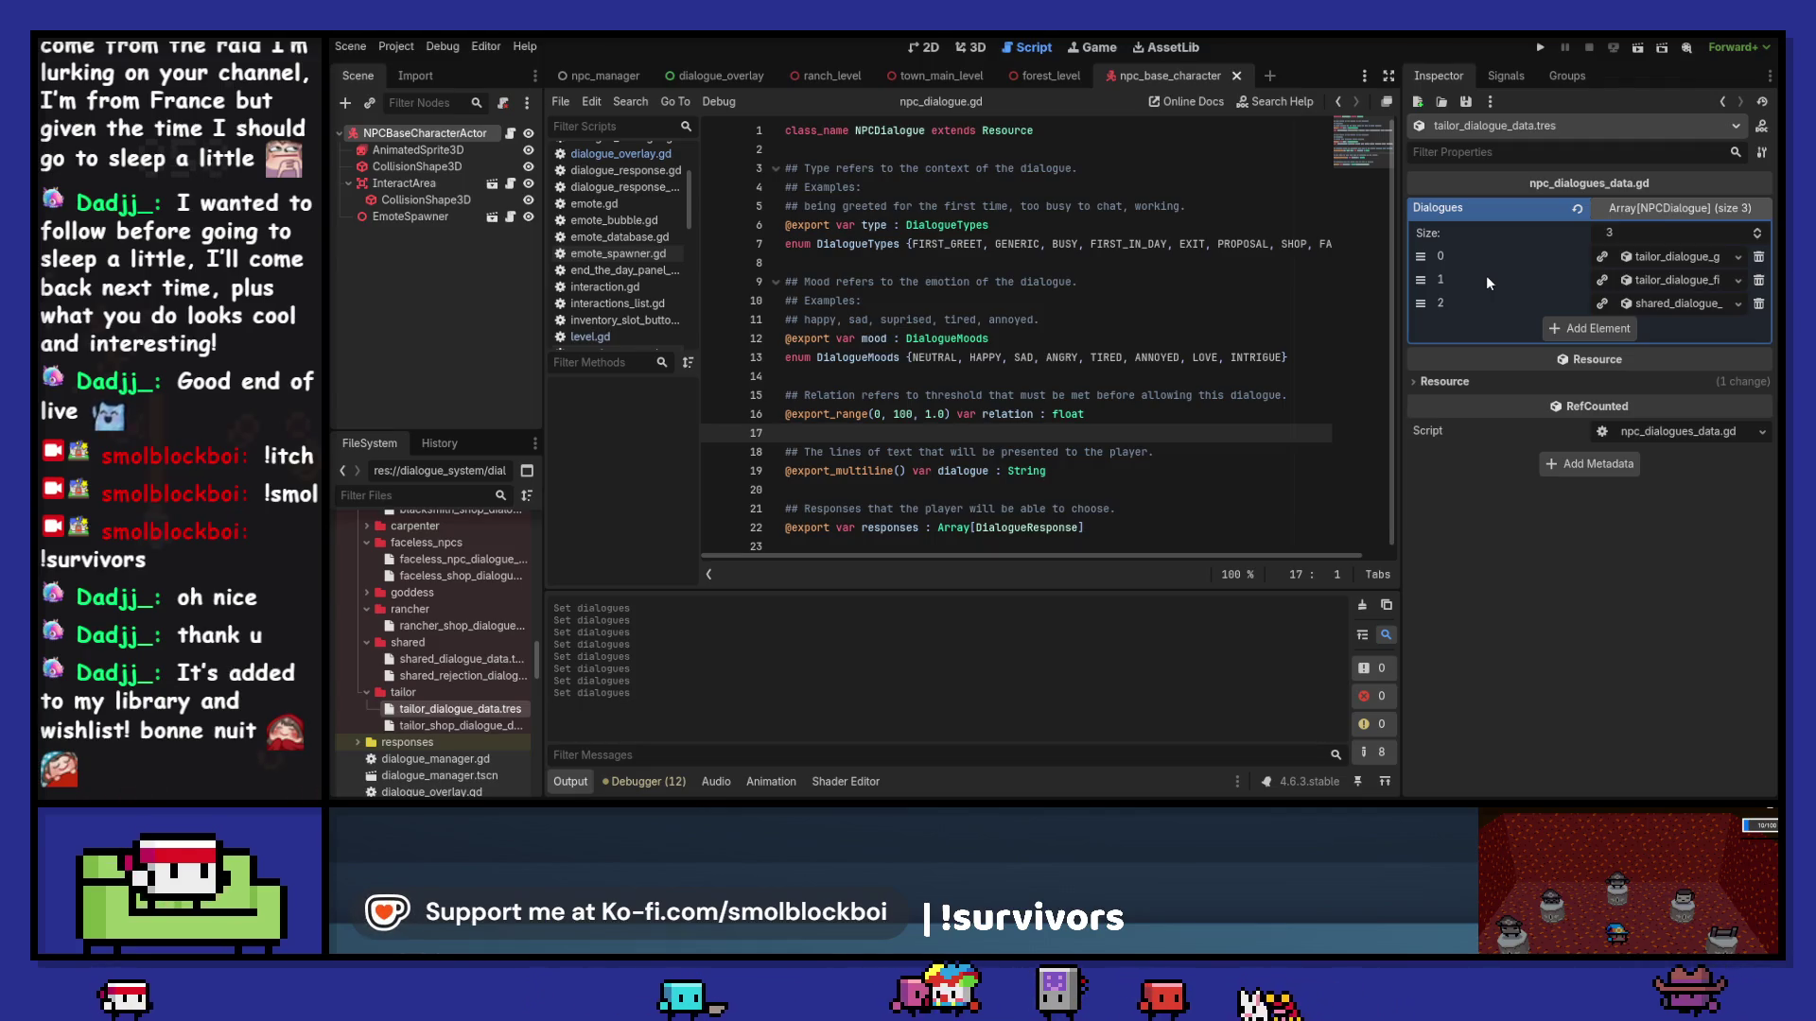
Step: Make the third tailor dialogue unique and save it as tailor_dialogue_first_in_day.tres
left_click(1661, 256)
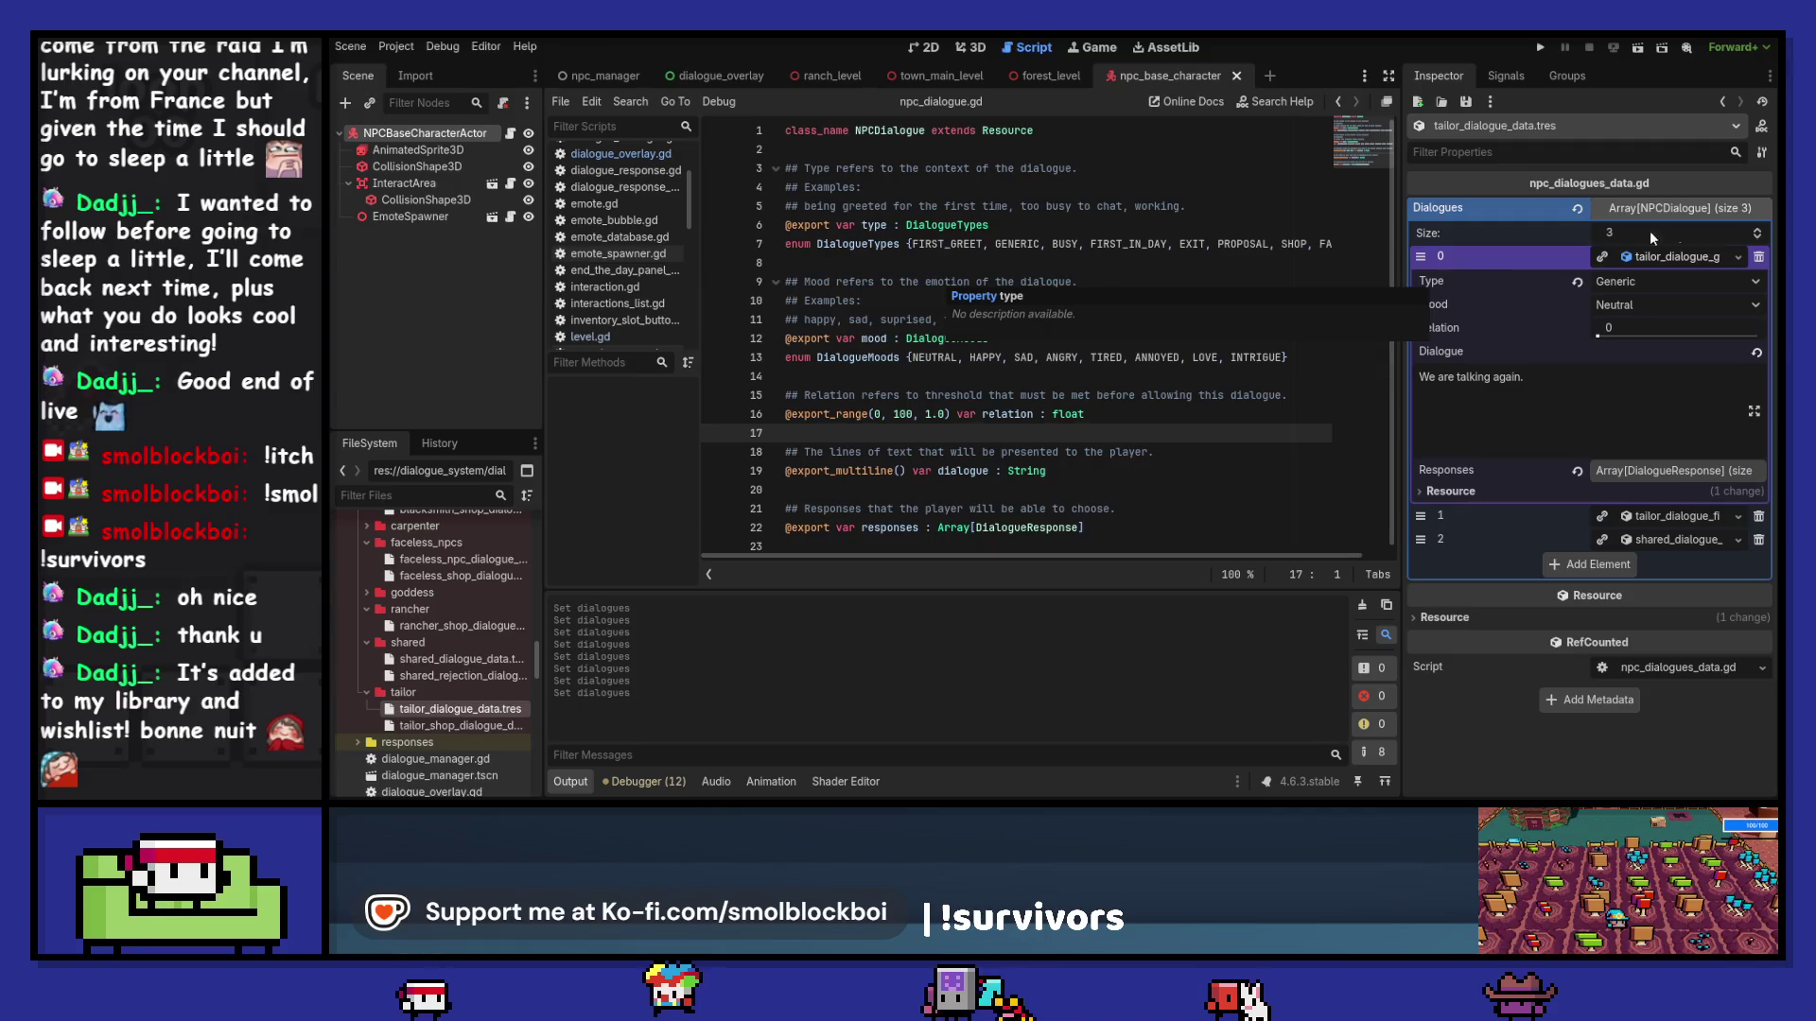
left_click(1657, 258)
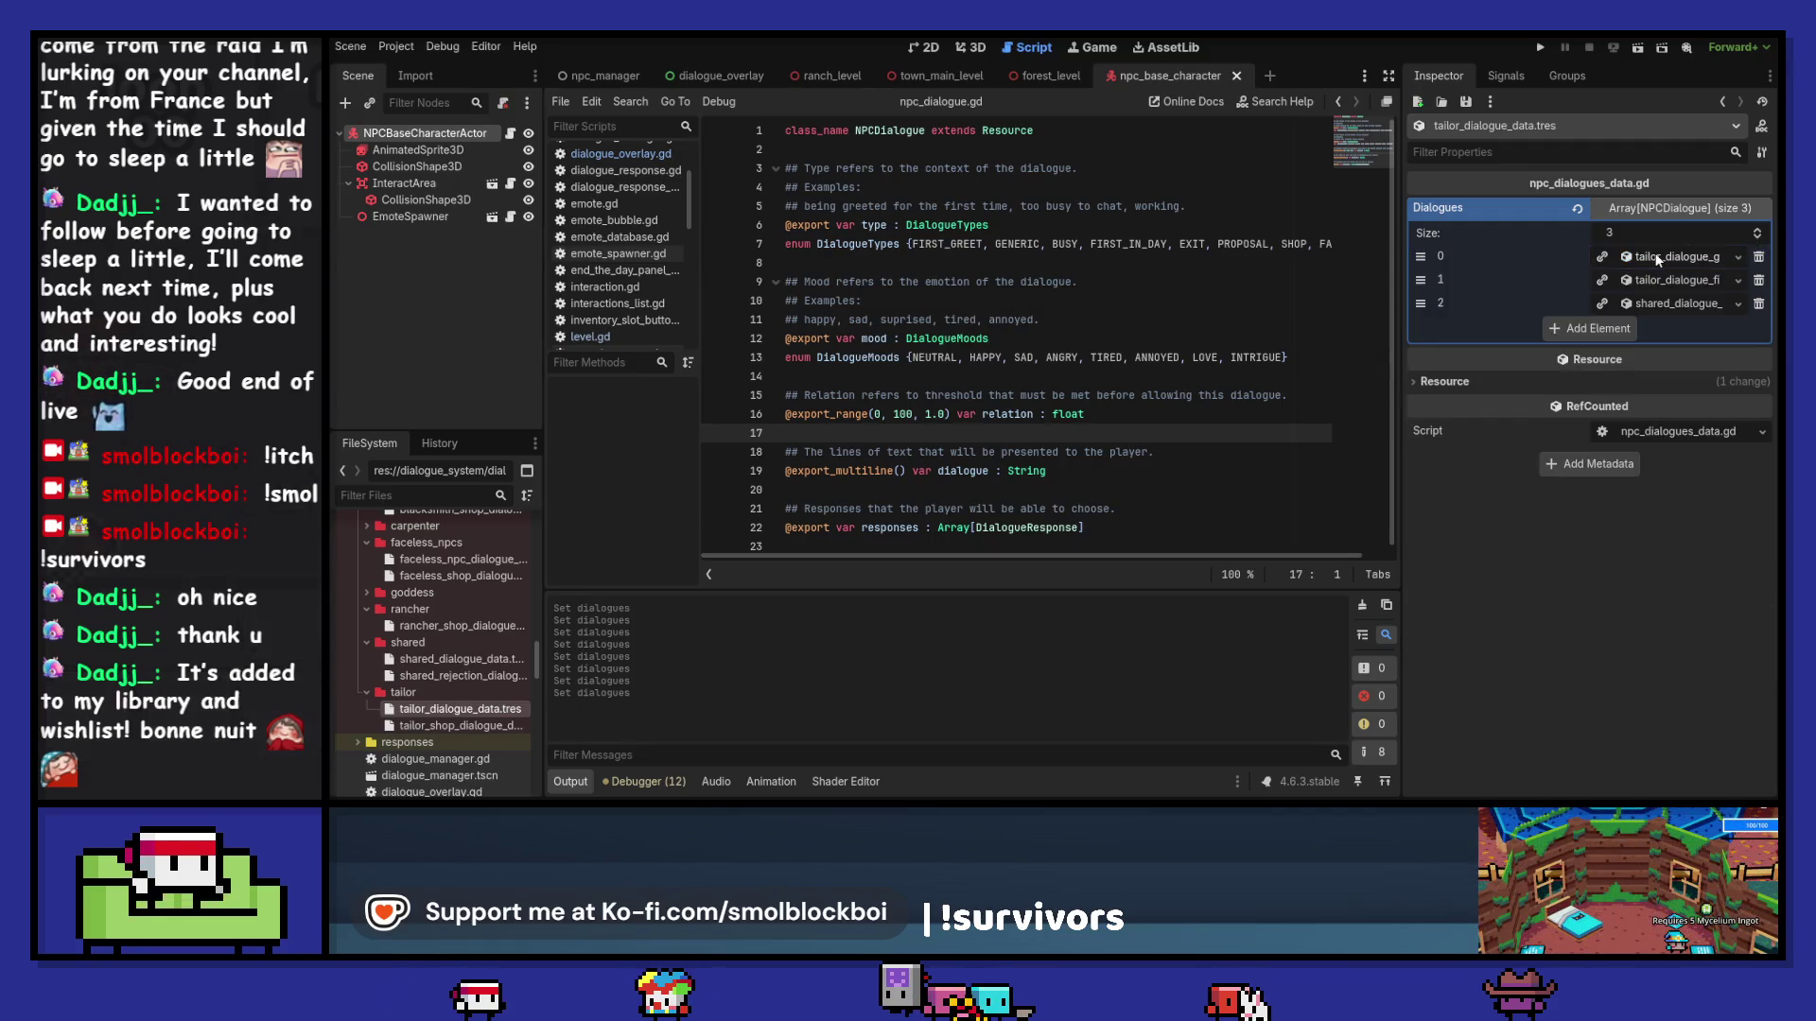
left_click(1738, 304)
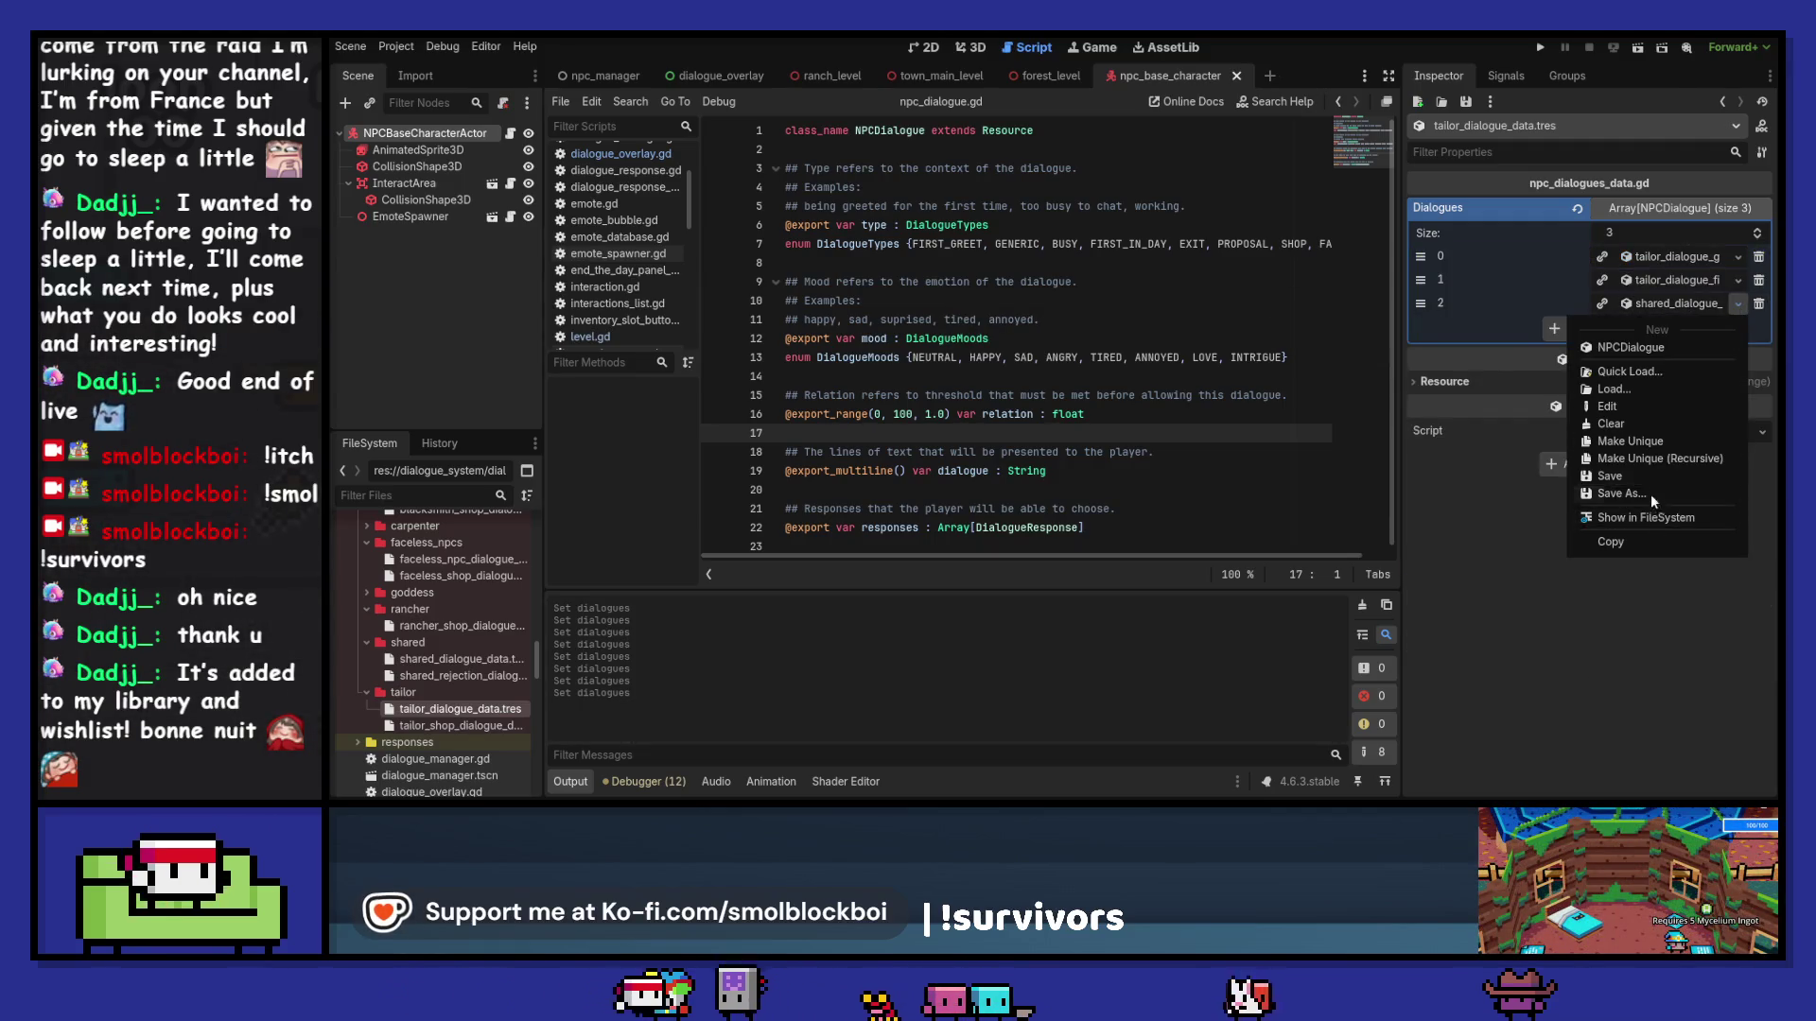
left_click(1612, 347)
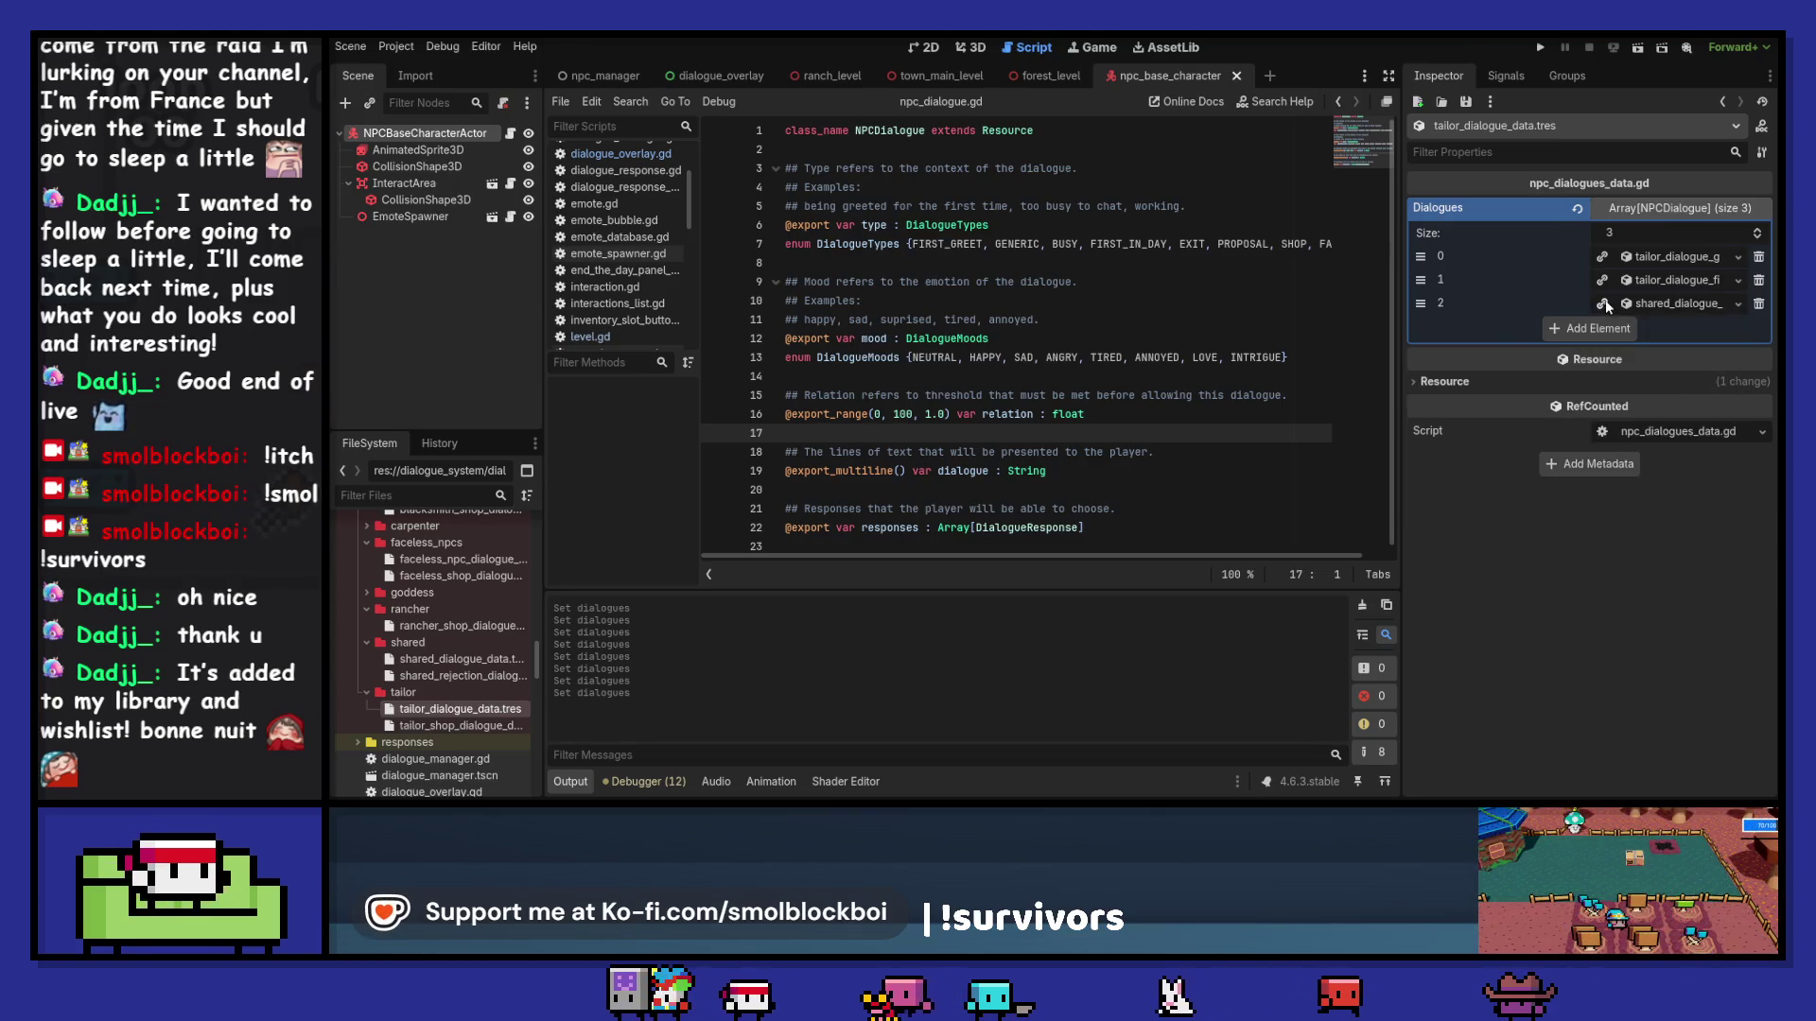
left_click(1738, 305)
left_click(1638, 490)
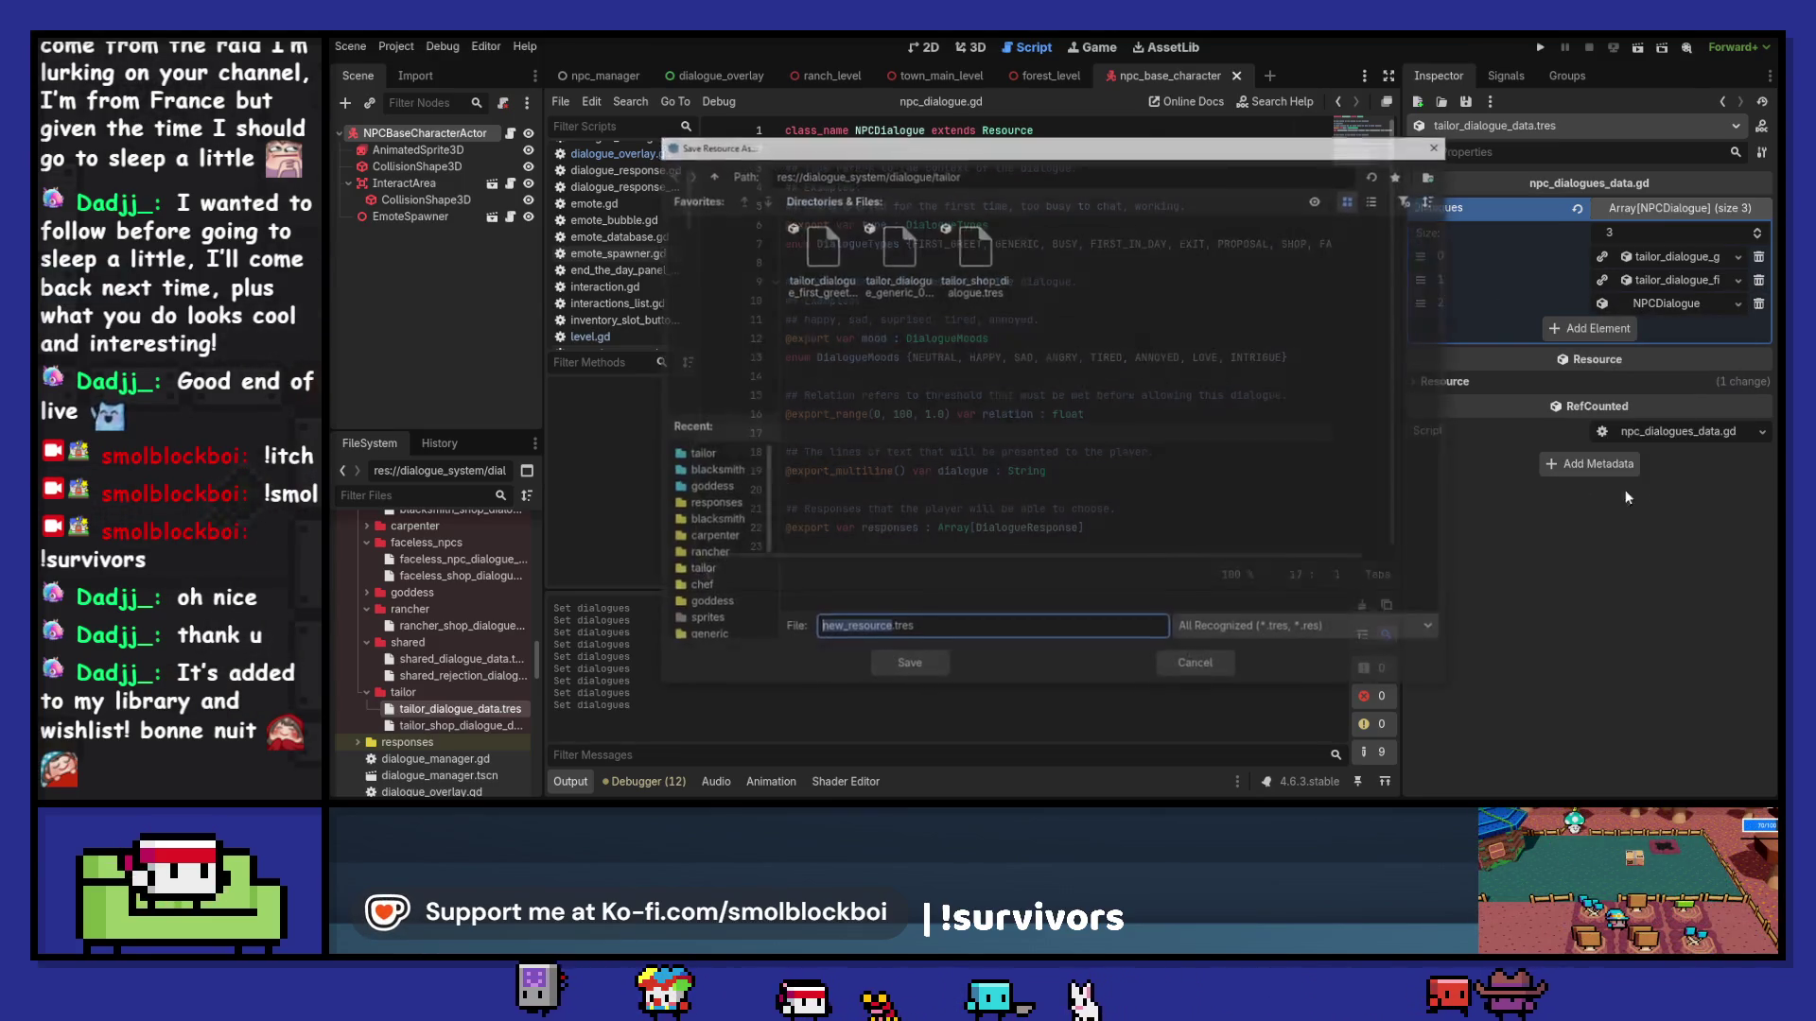
left_click(820, 260)
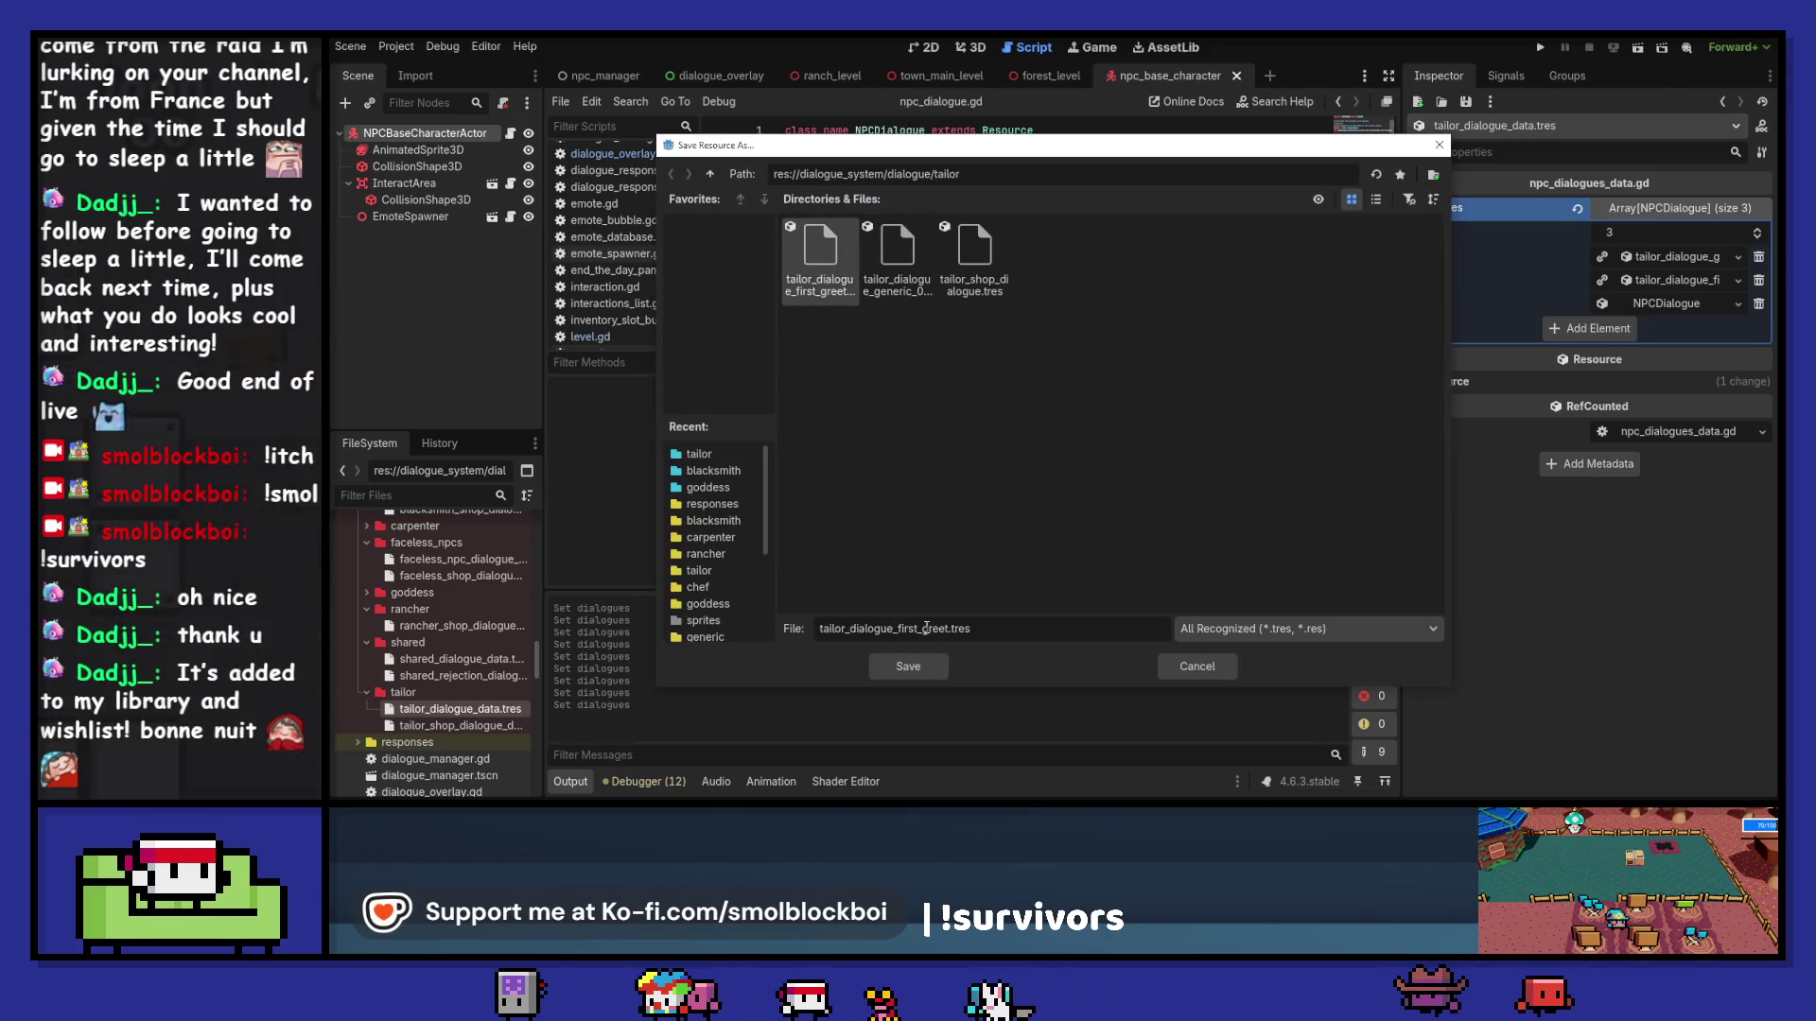
left_click_drag(924, 629, 947, 629)
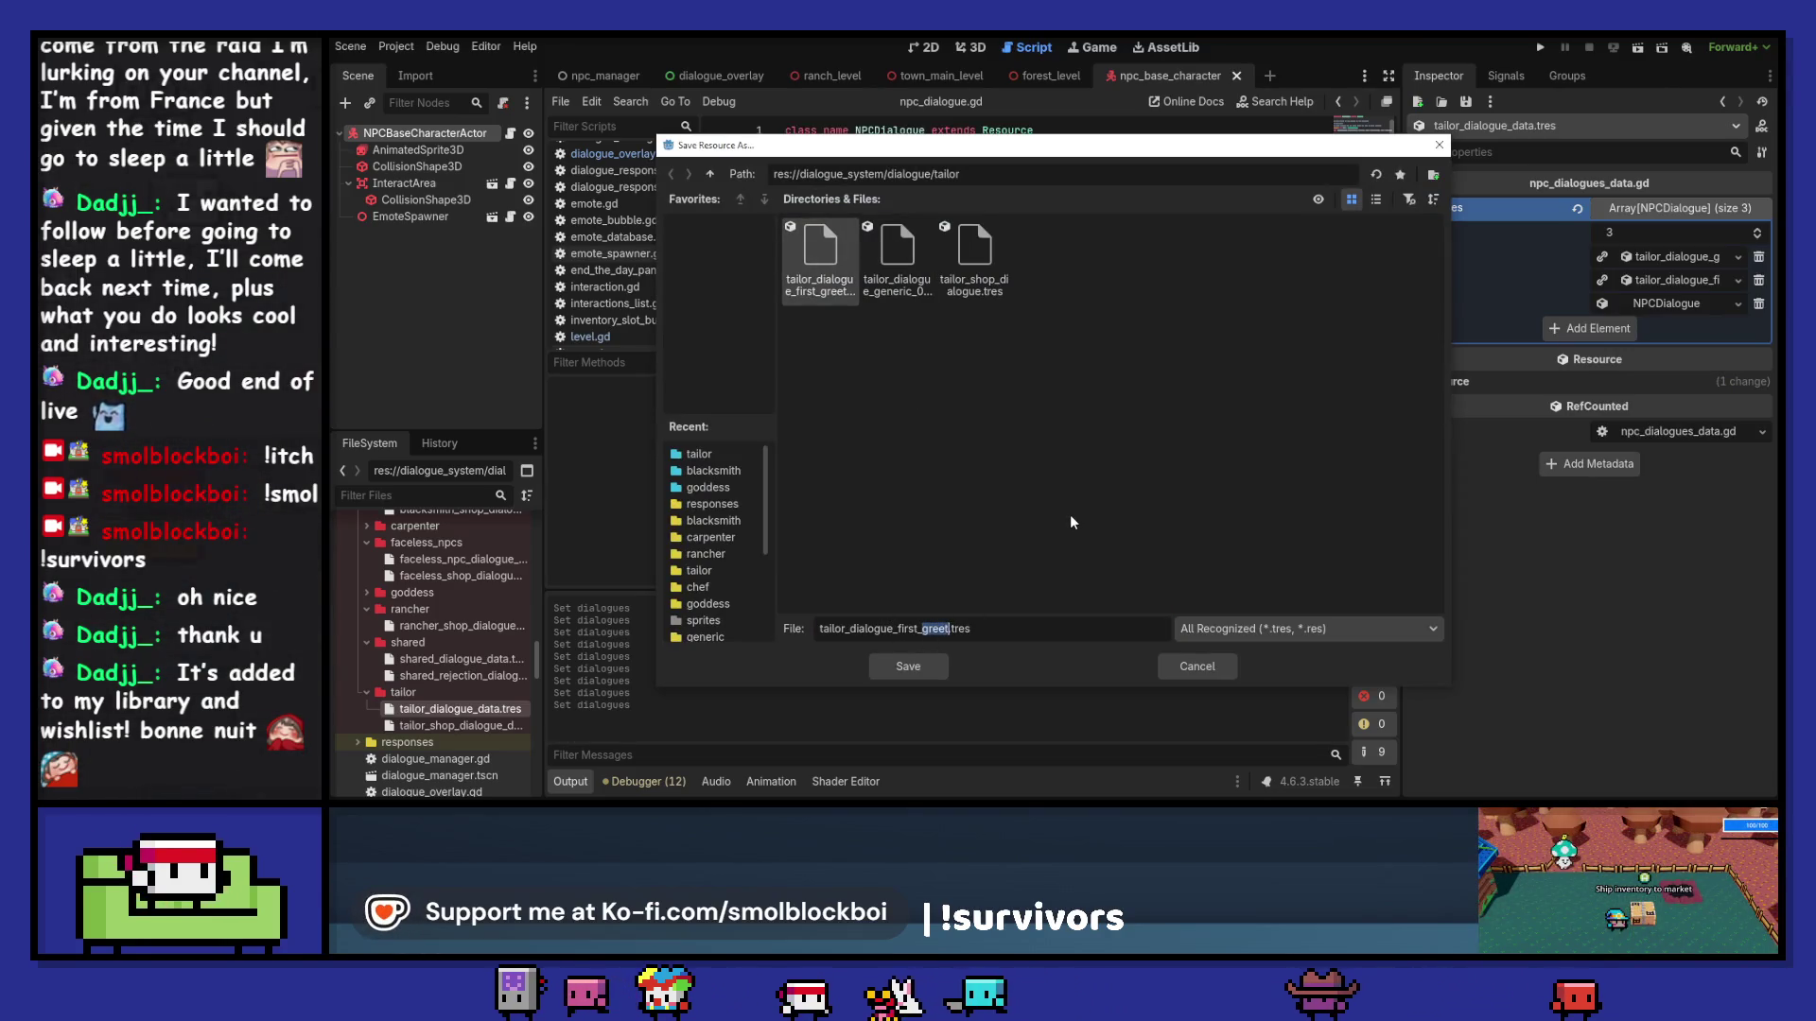
type("in_day")
key("Return")
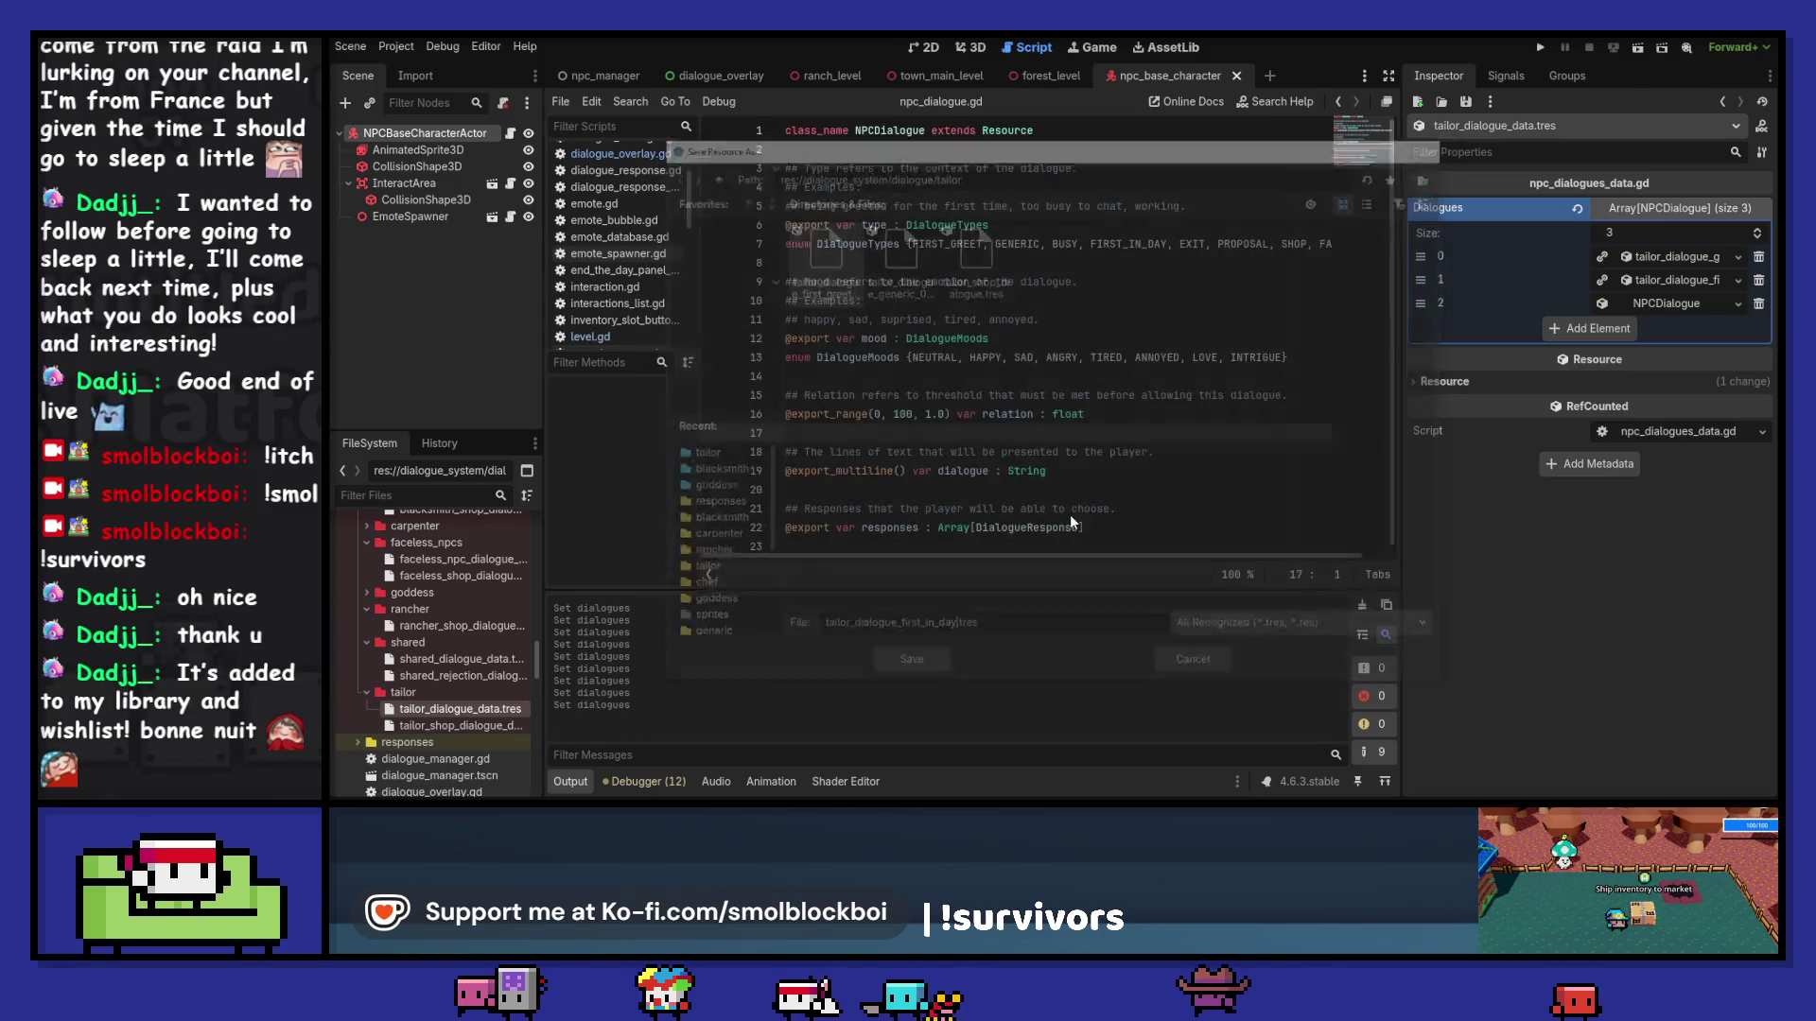
Step: Rewrite the generic greeting as "Oh, hello again young one" and the first-greet line as a new-face welcome
left_click(1686, 261)
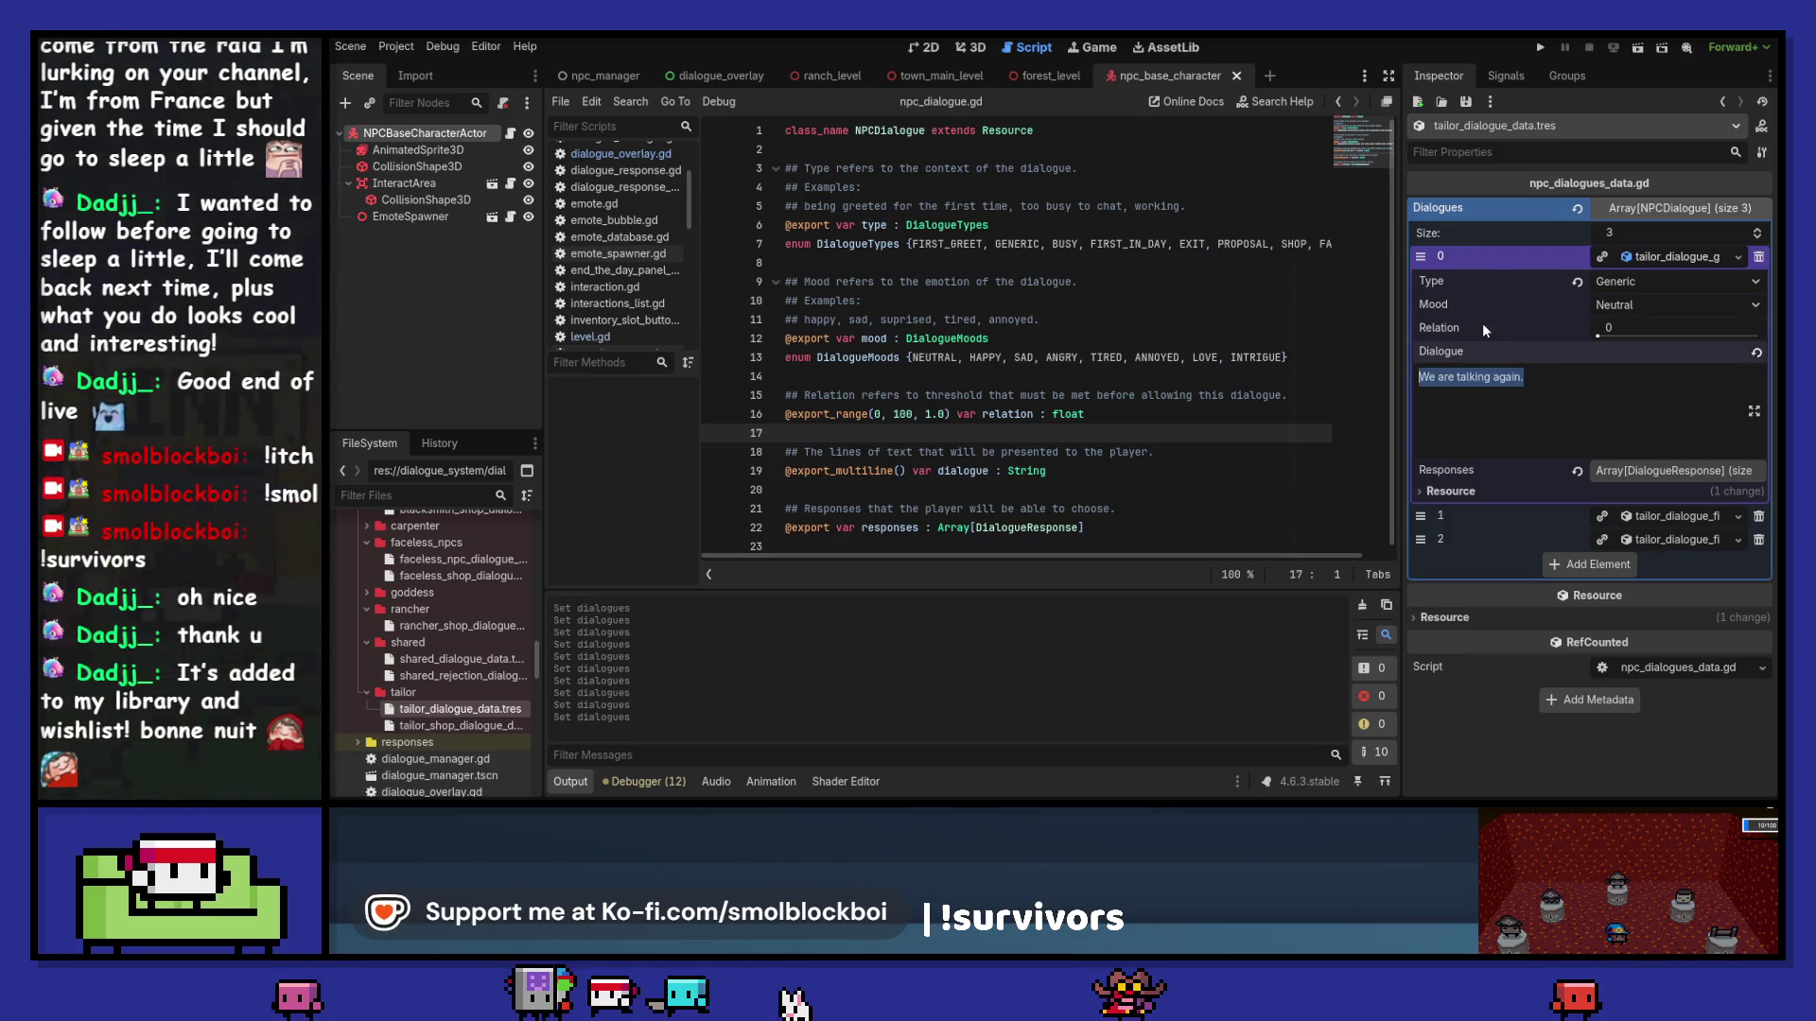
type("O")
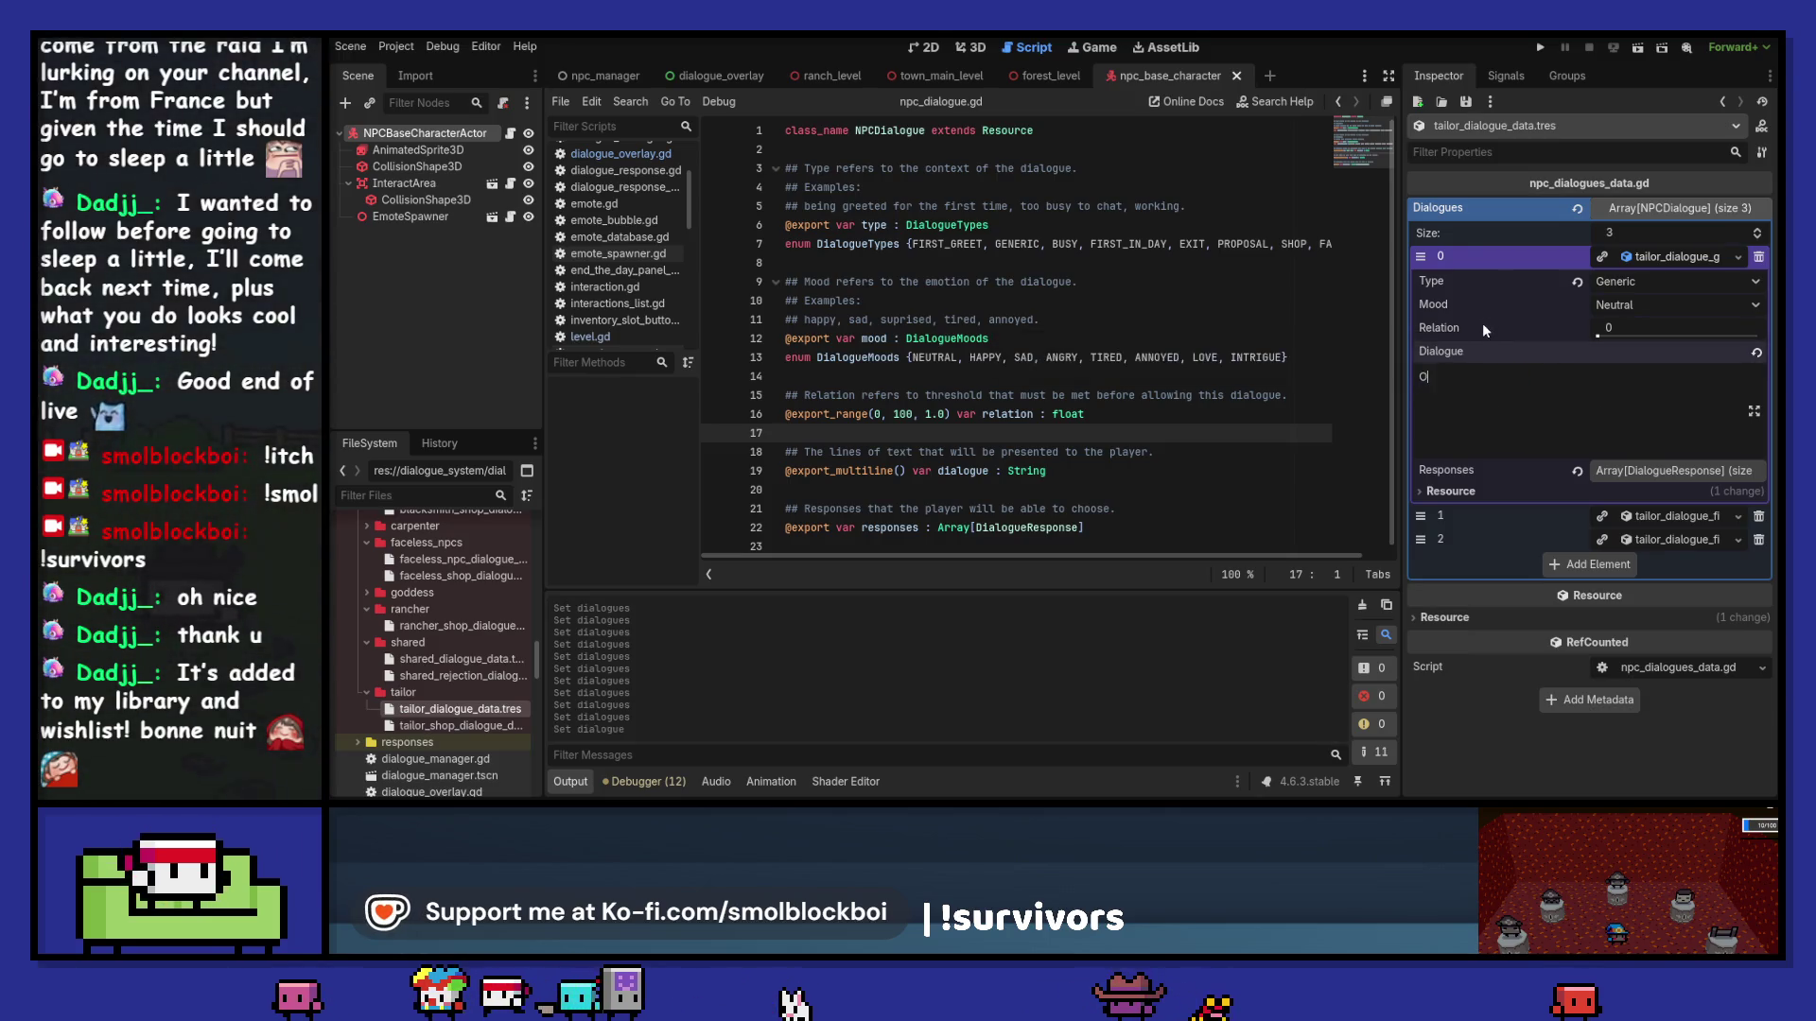
type("hllo")
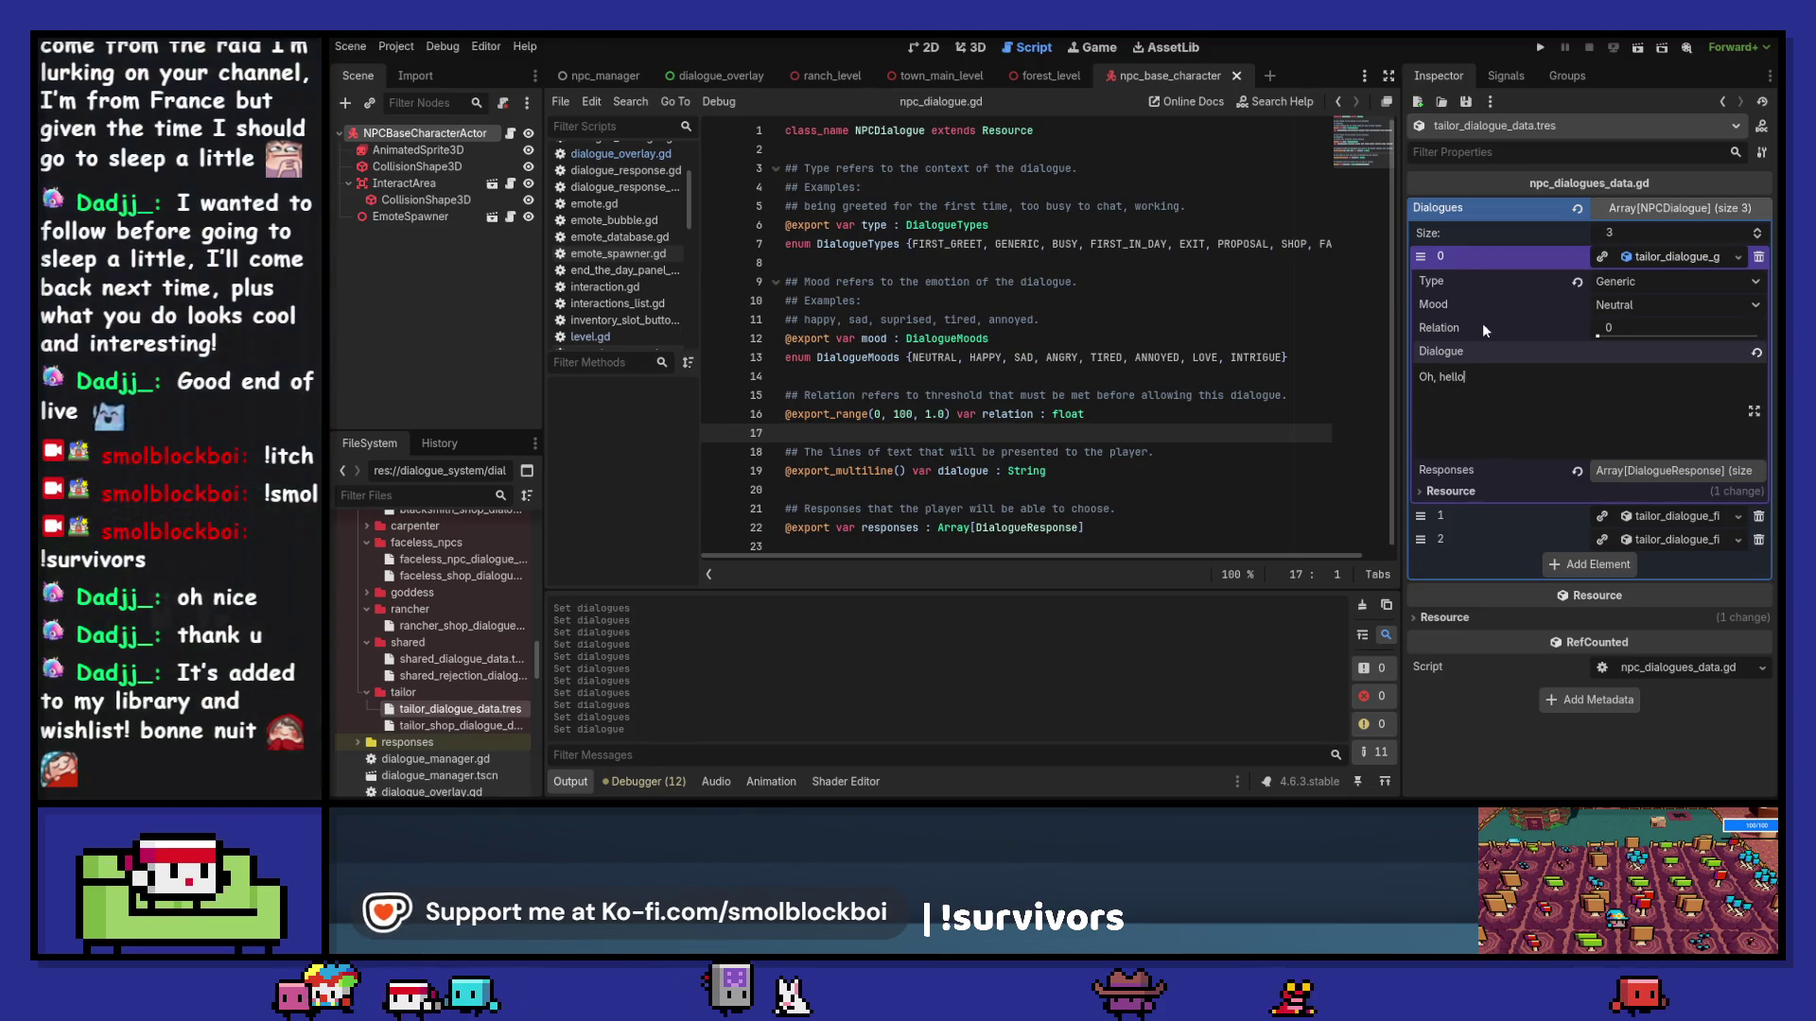
type(" again uoung one.")
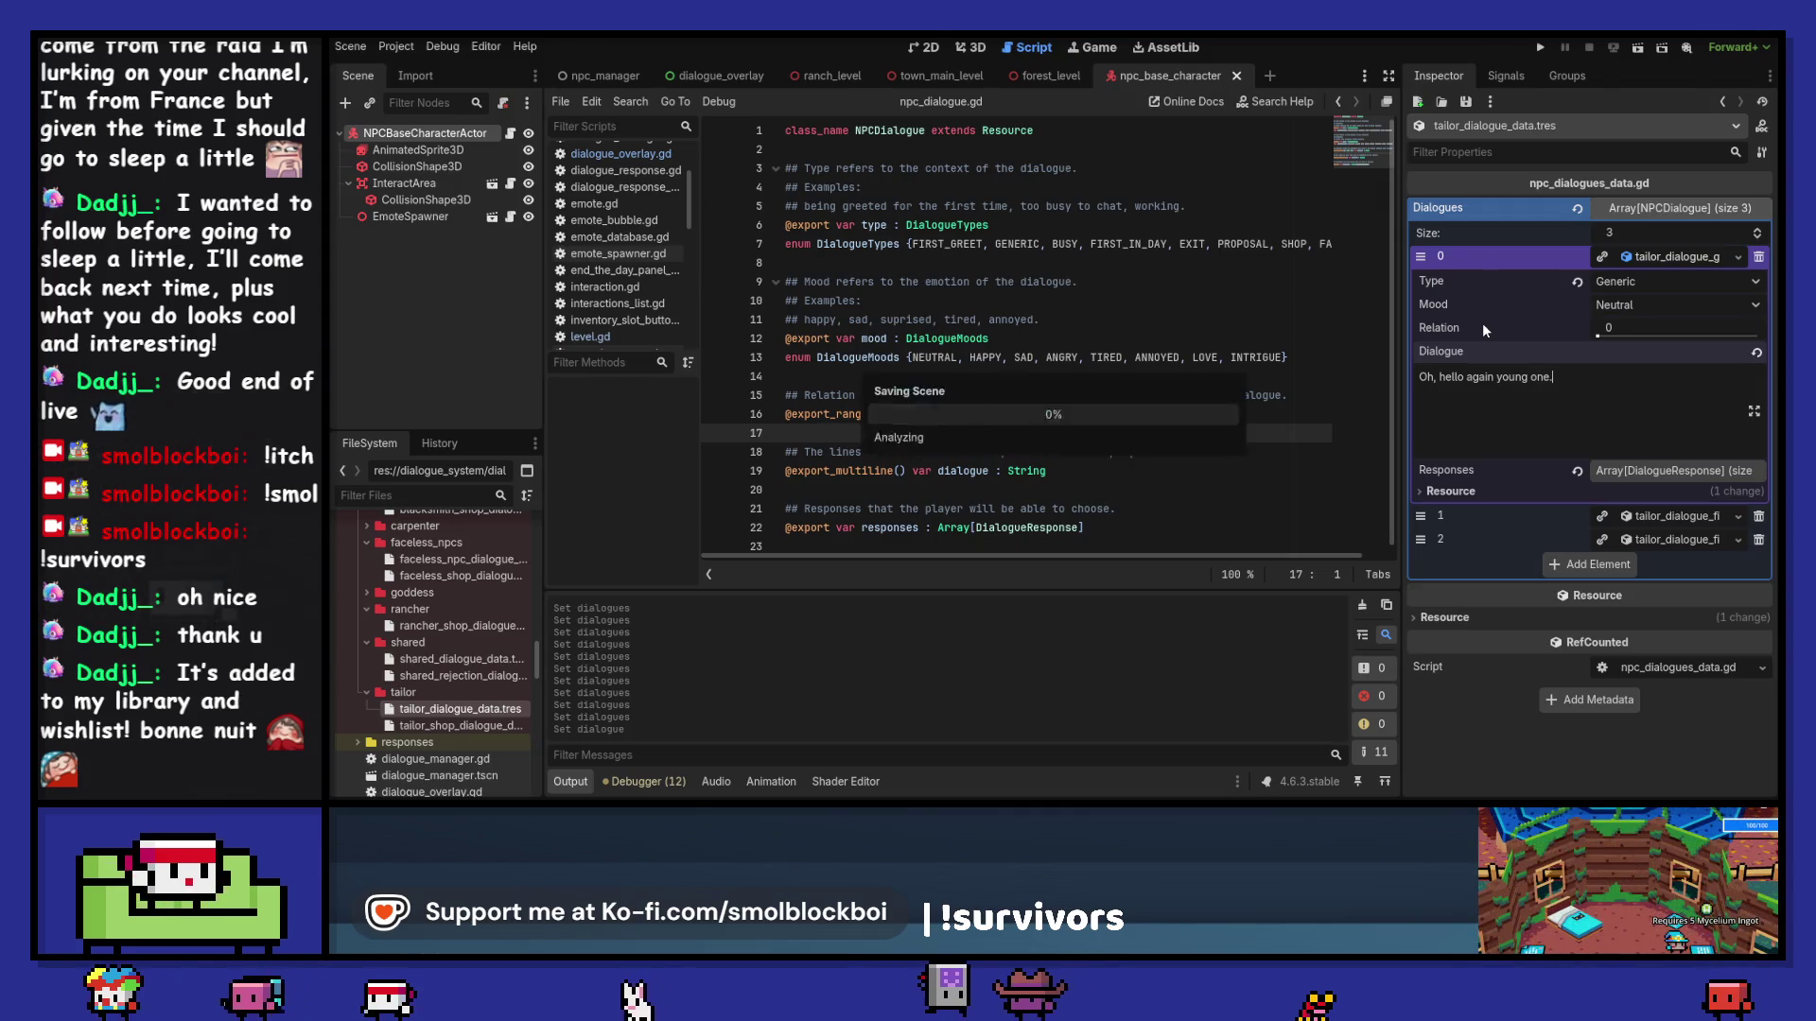
left_click(1655, 256)
left_click(1664, 280)
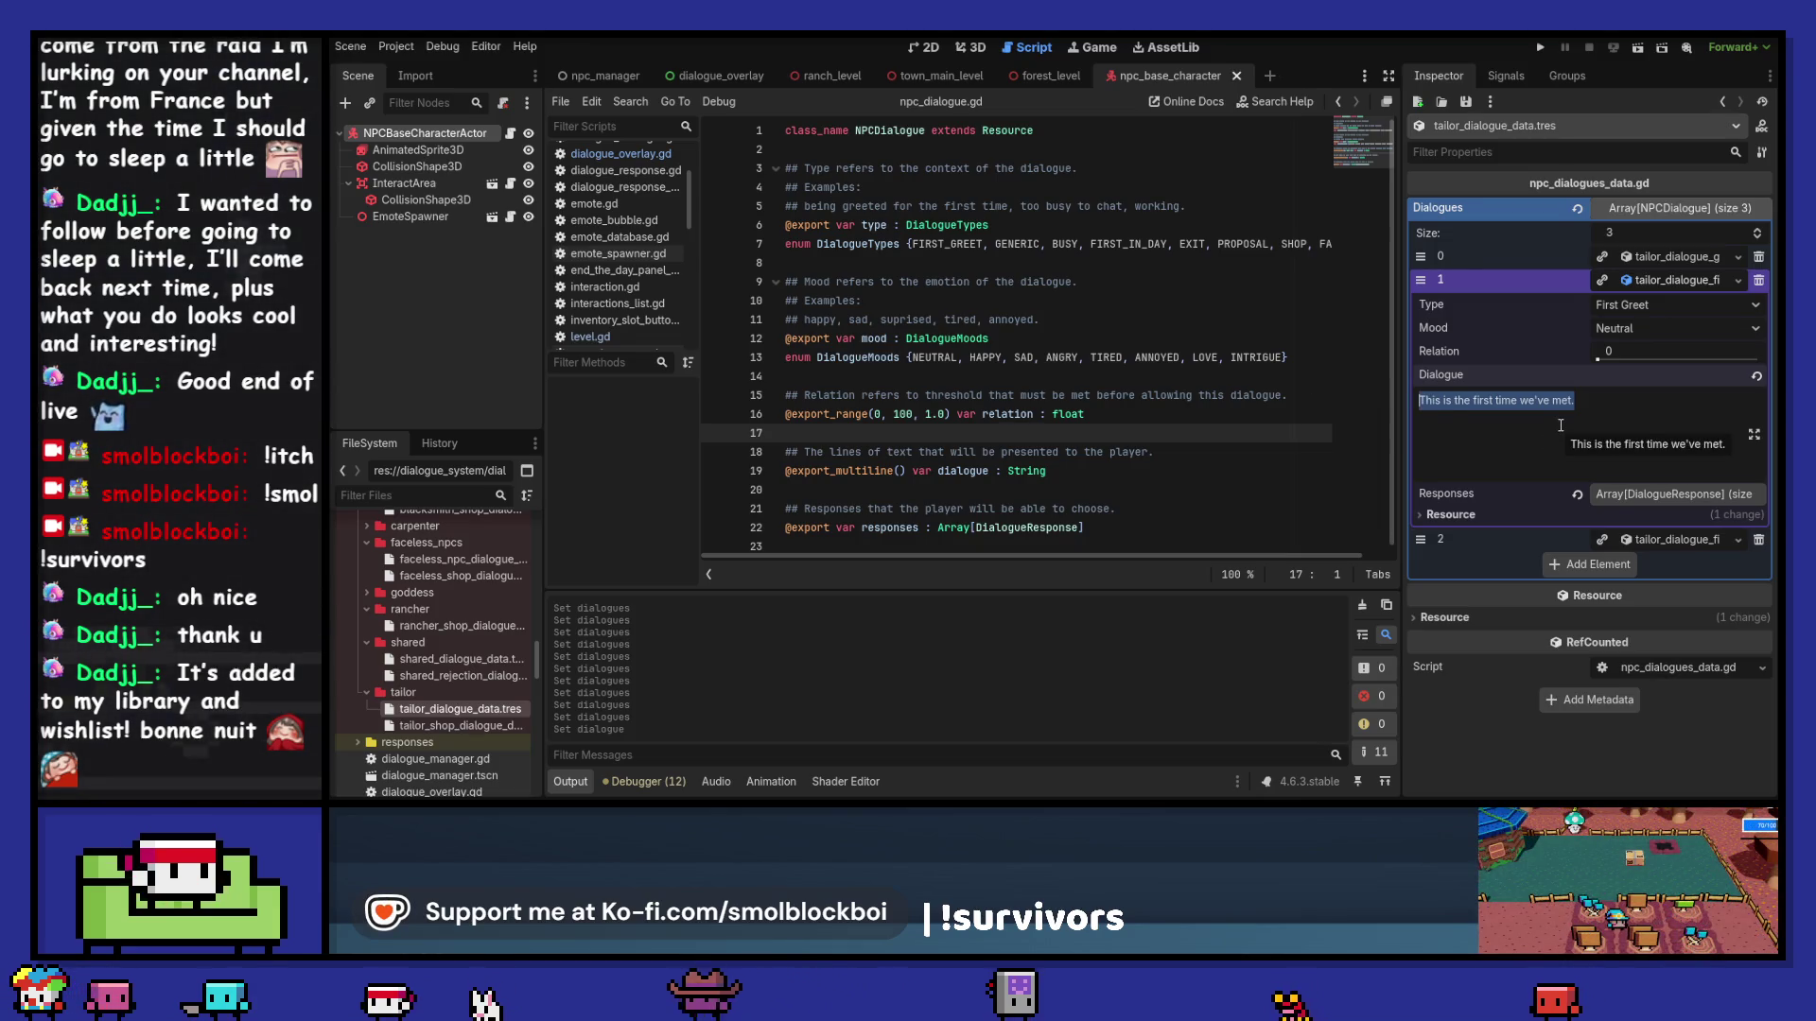
type("Hello there. I don't be")
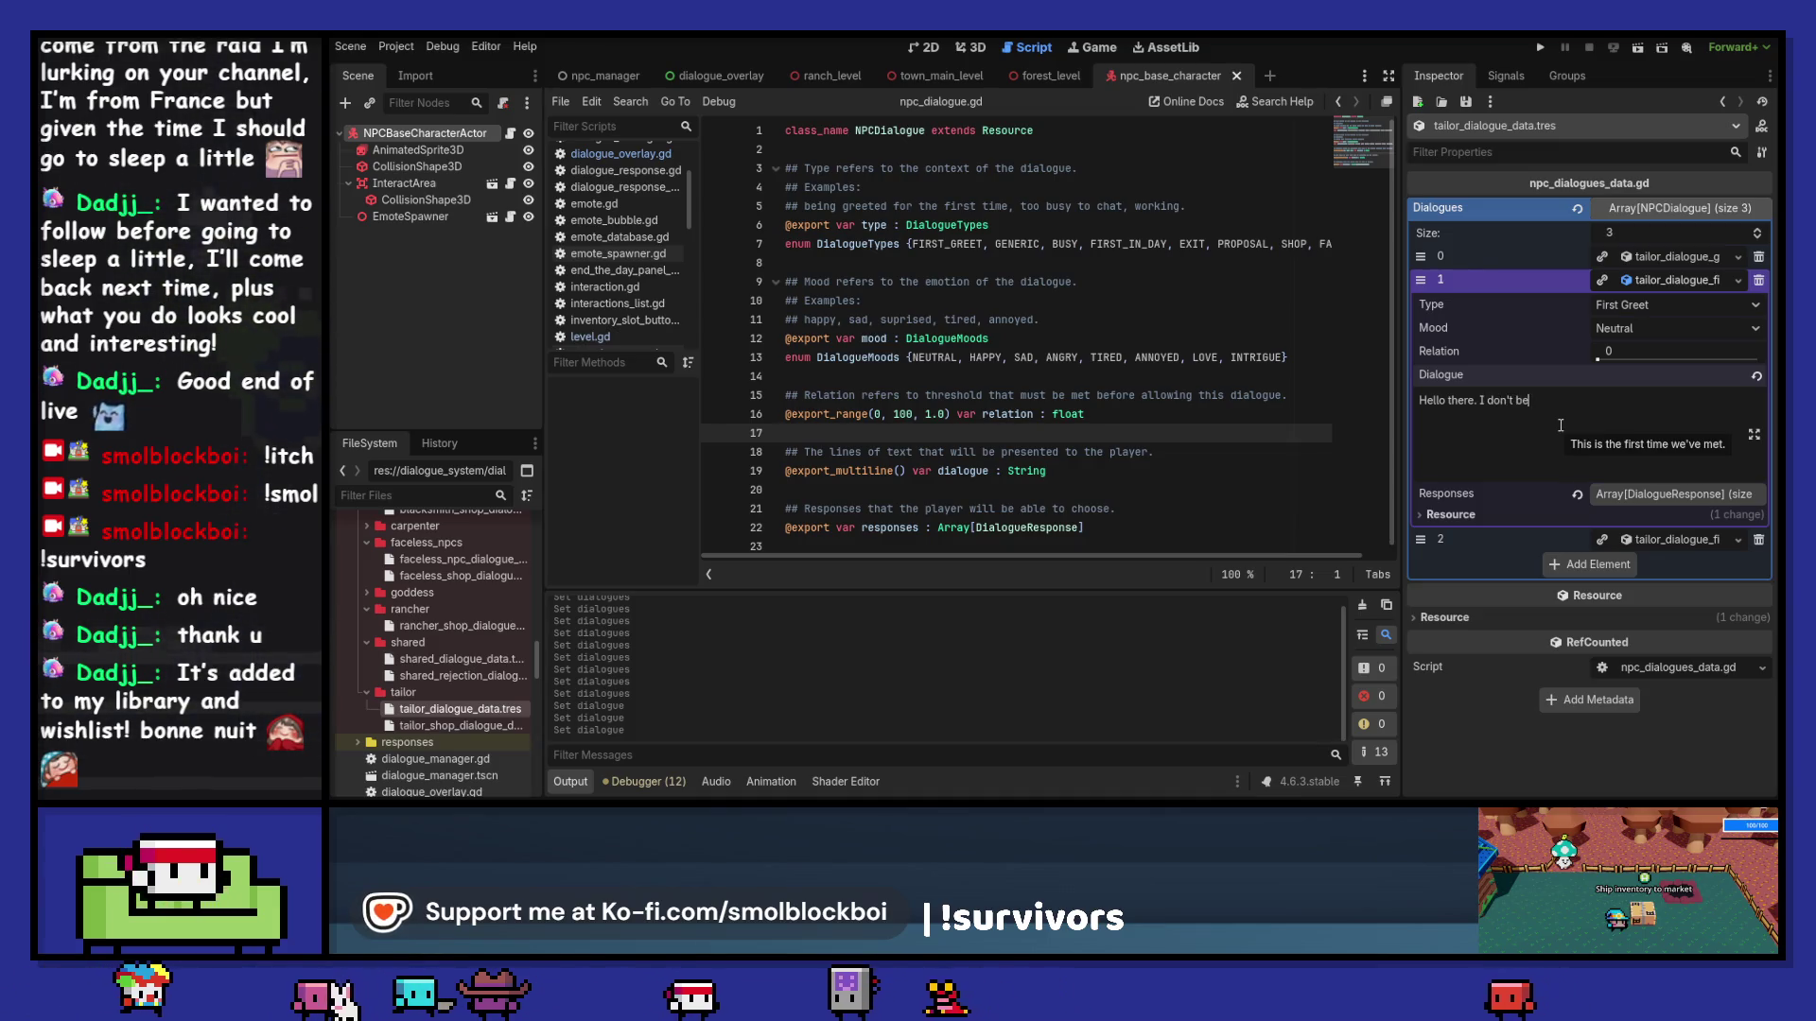
key("BackSpace")
key("BackSpace")
key("BackSpace")
type("You must")
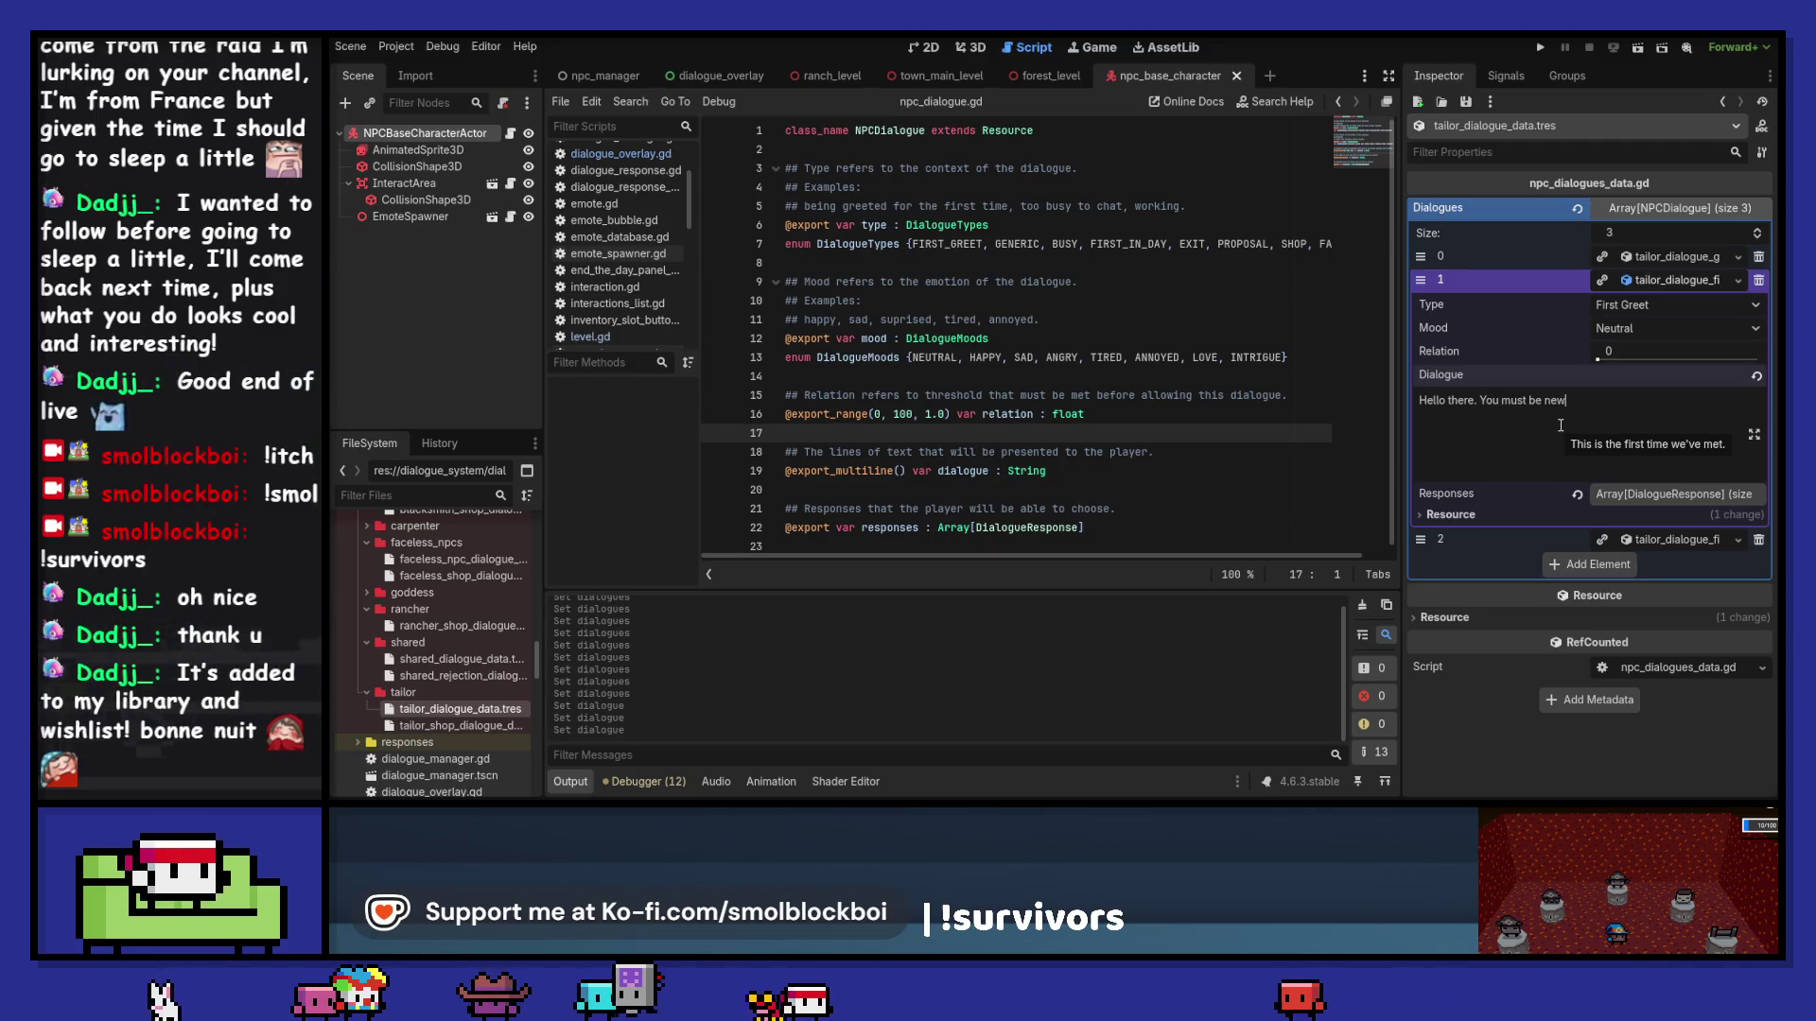
type("re. It's nice to meet a new")
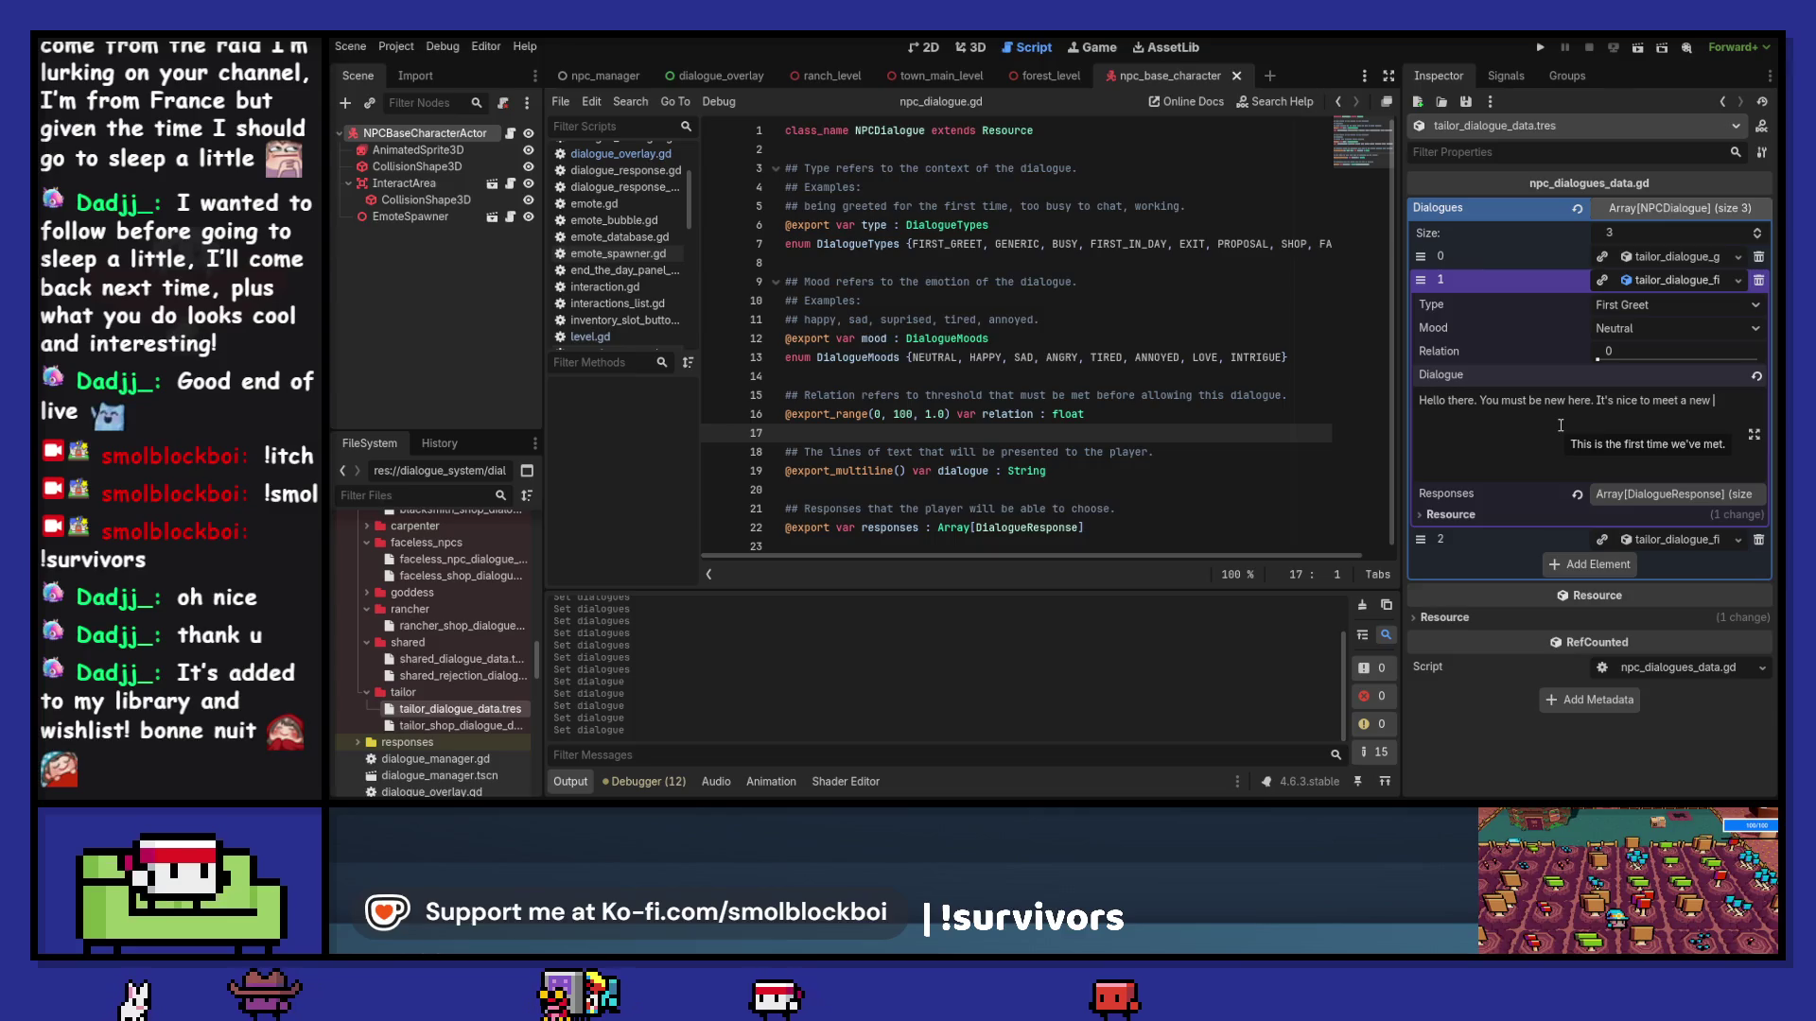
type("face.")
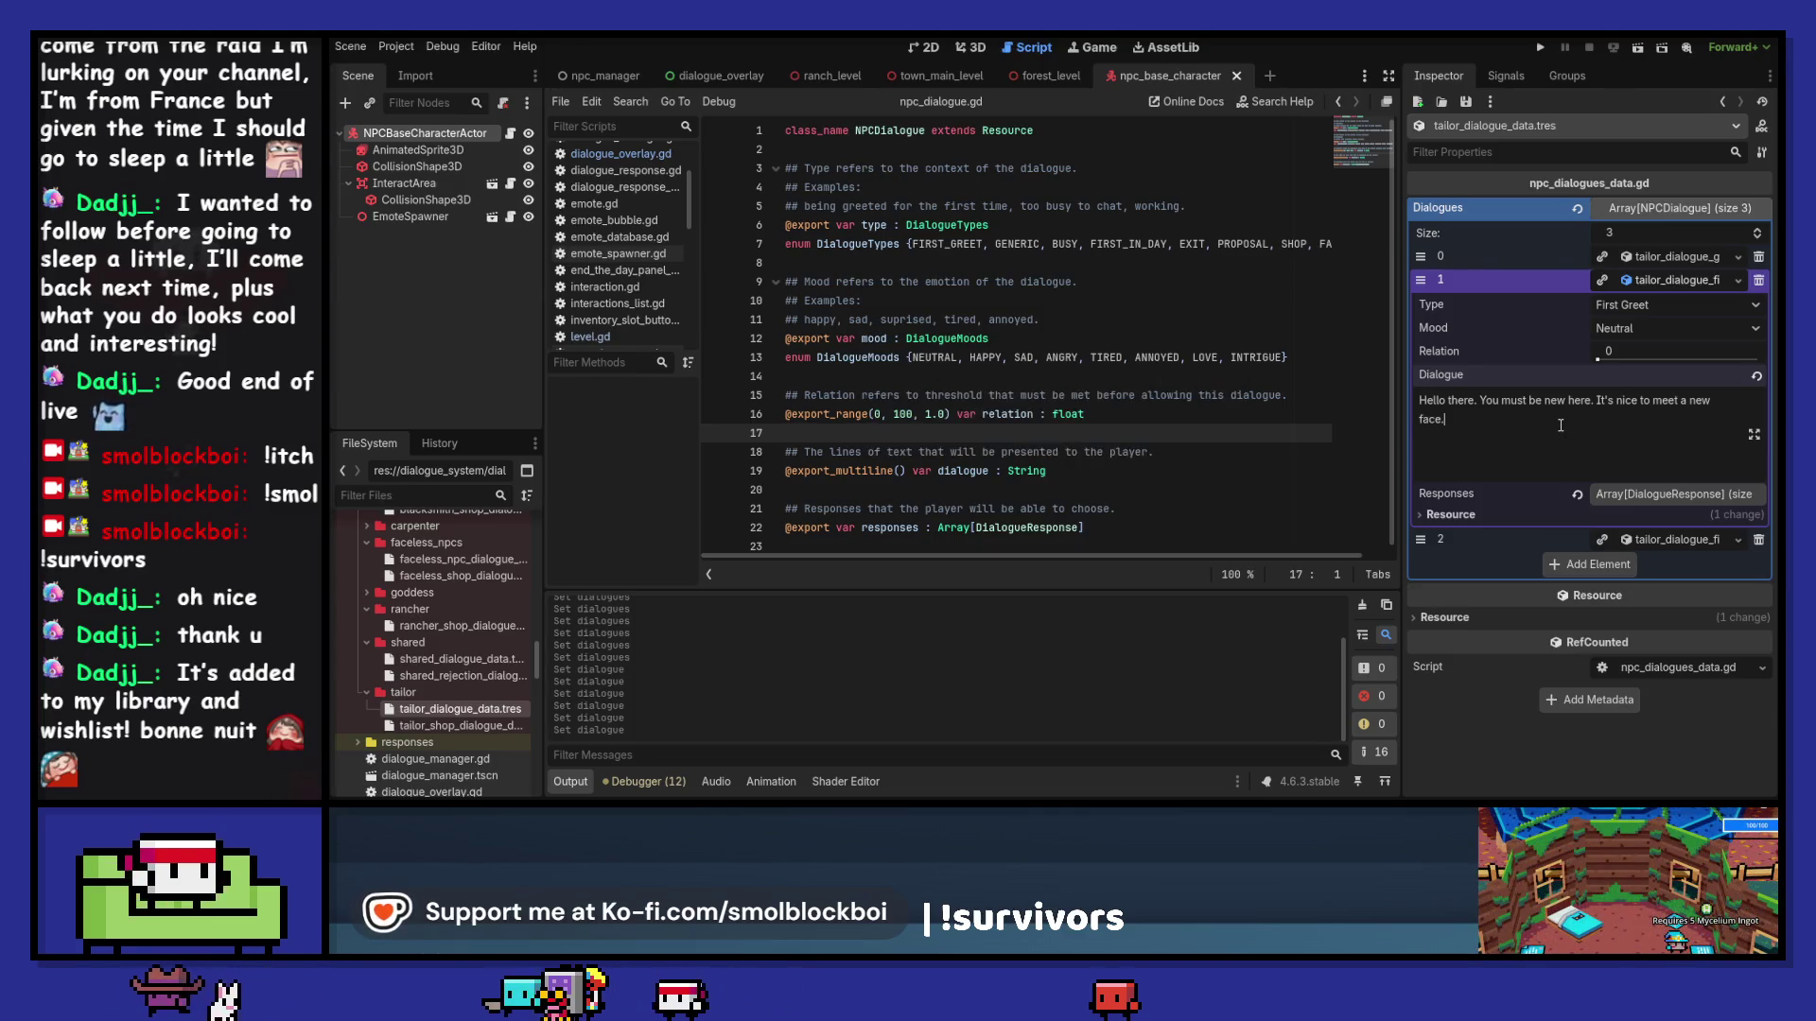
left_click(1662, 279)
Step: Change the first-in-day line to "Come to visit little old me?" and filter files by 'tailor'
left_click(1661, 303)
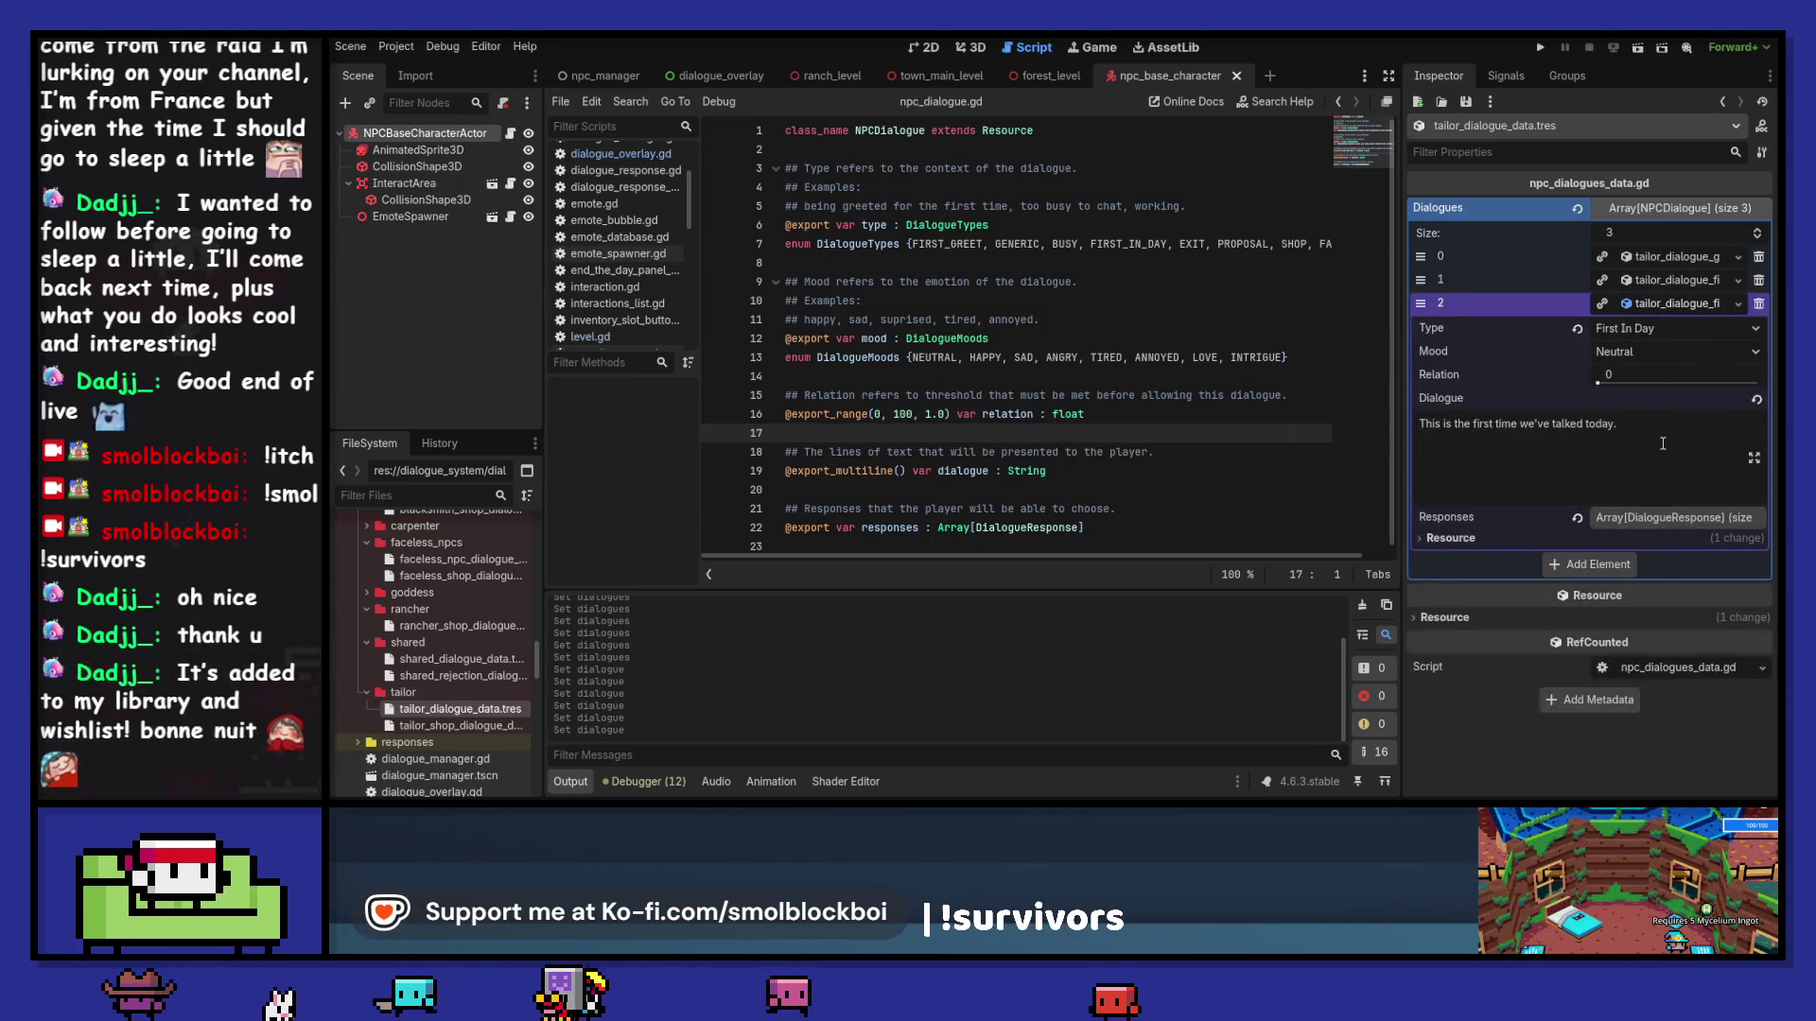
triple_click(1666, 440)
type("Come to visit")
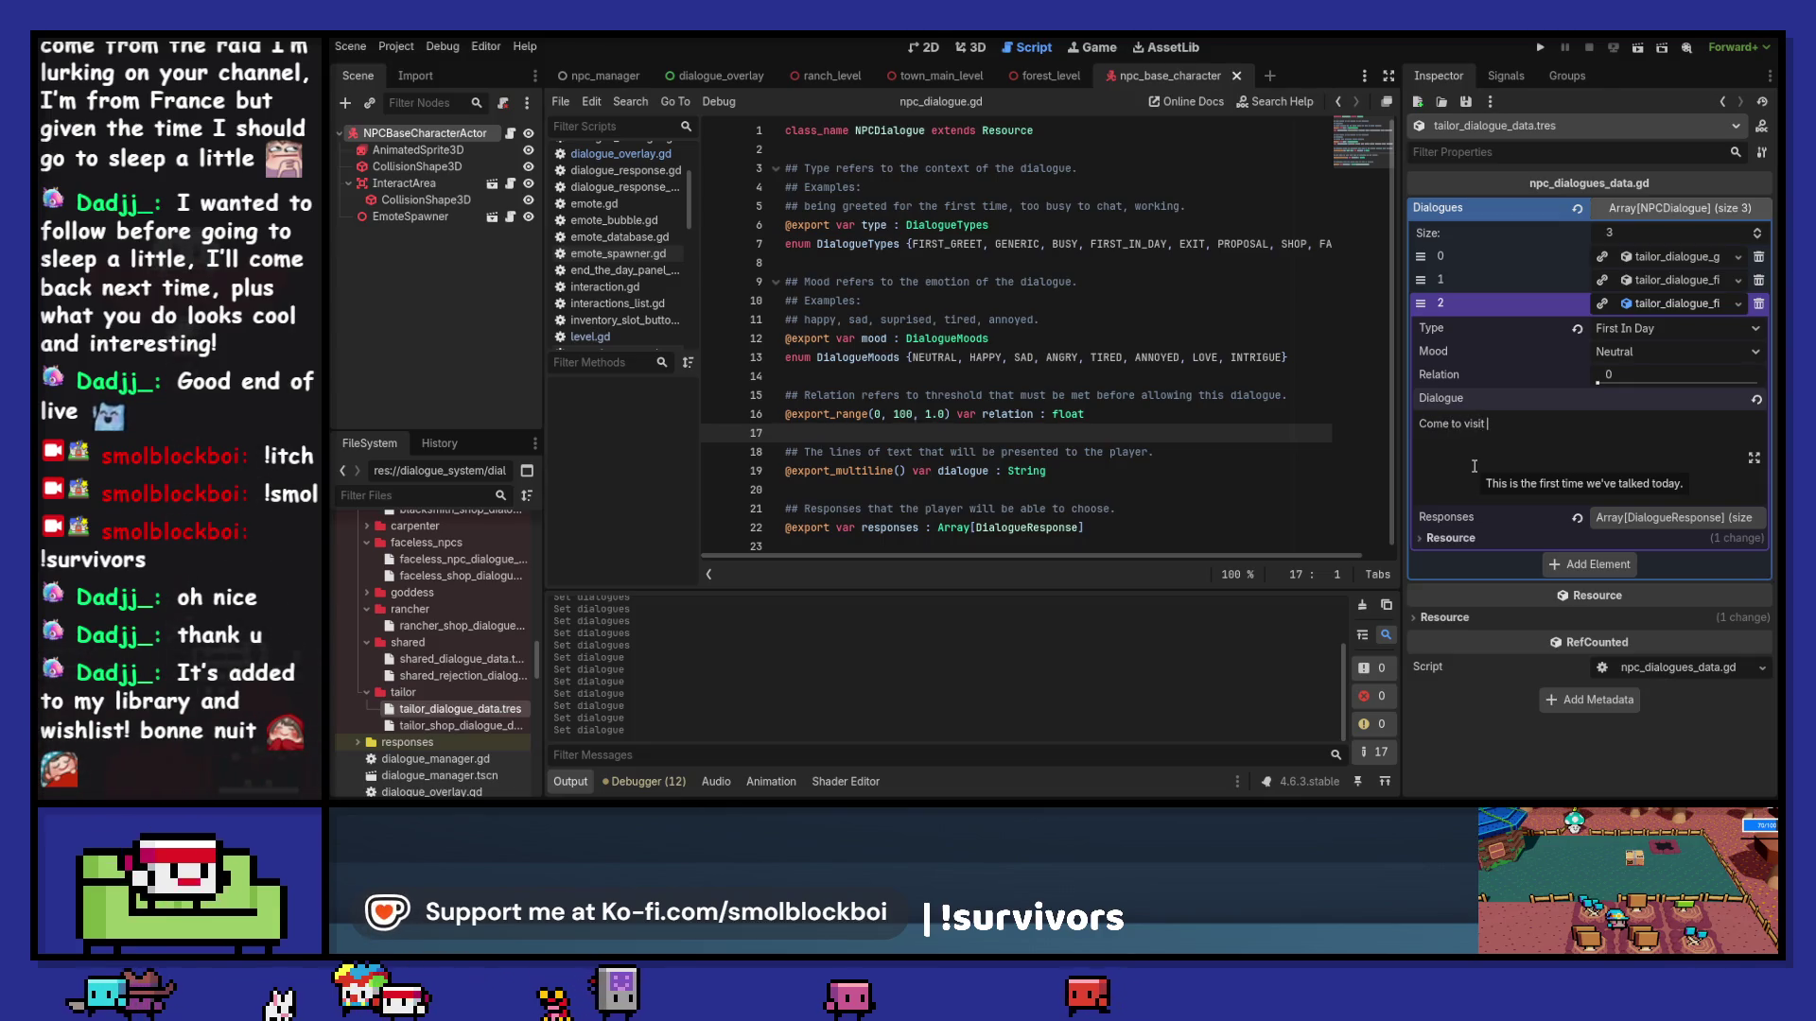
type("little old me?")
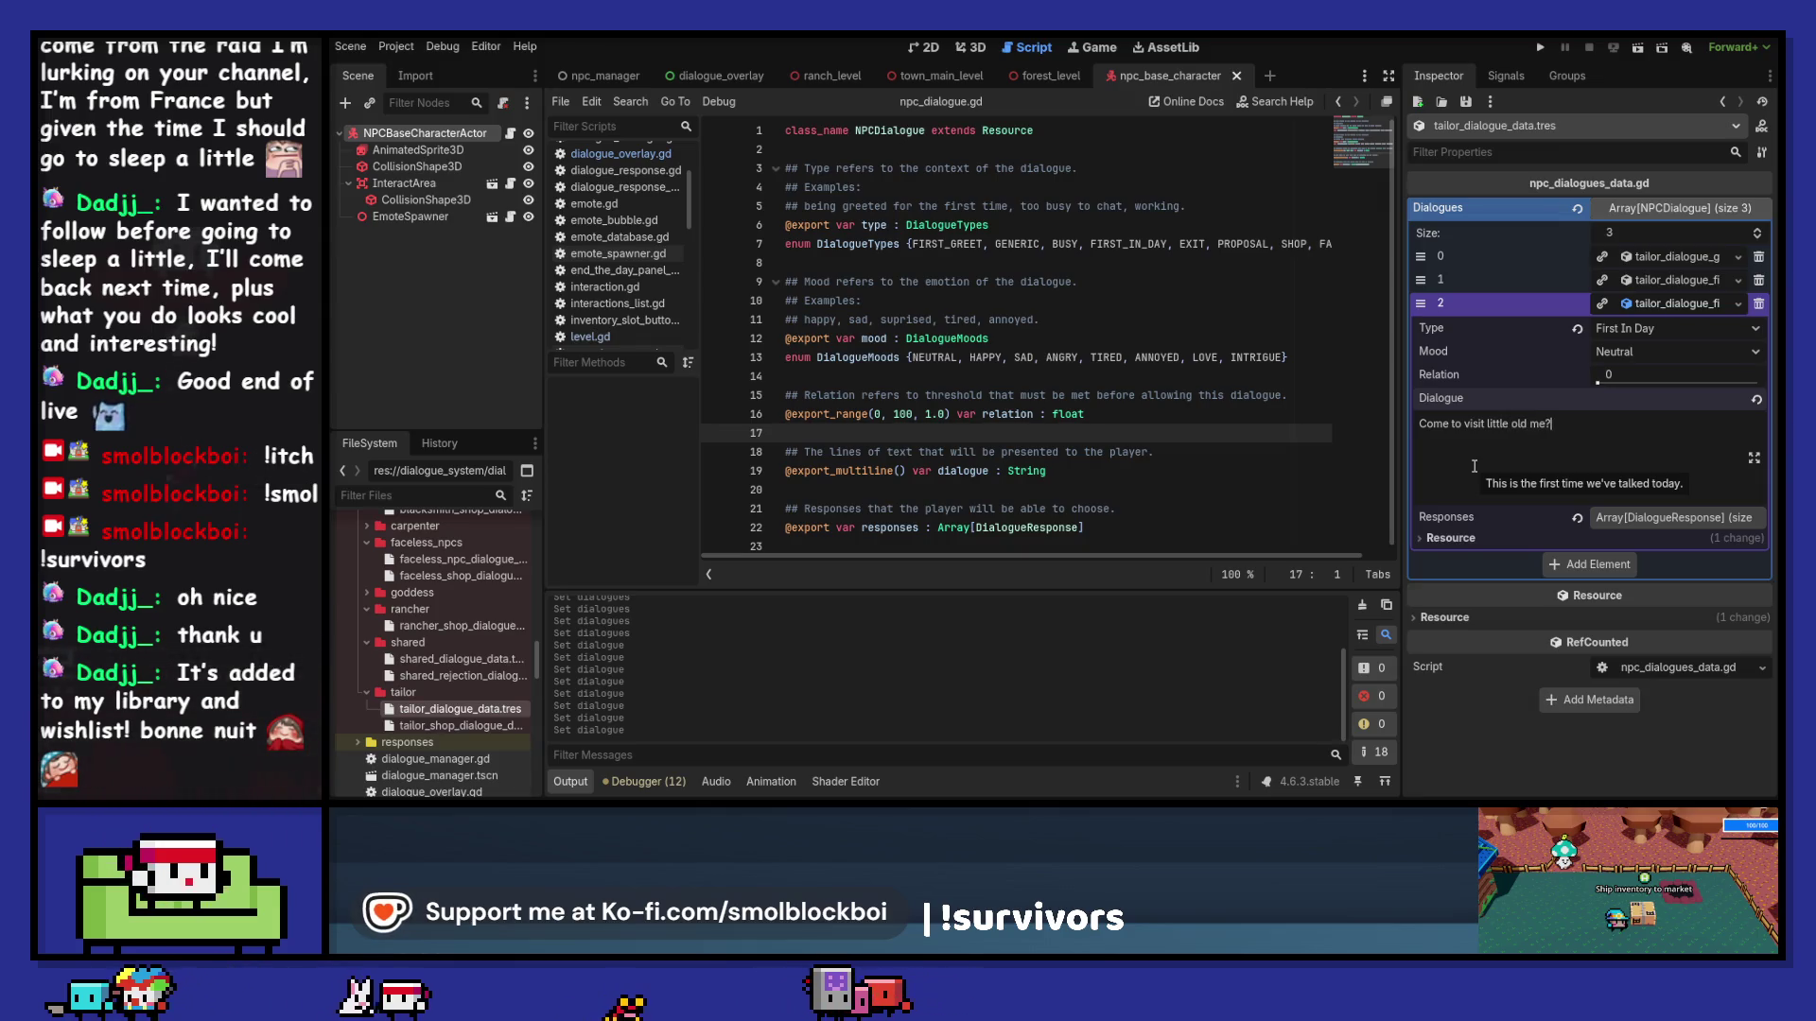
left_click(1670, 304)
type("tailor")
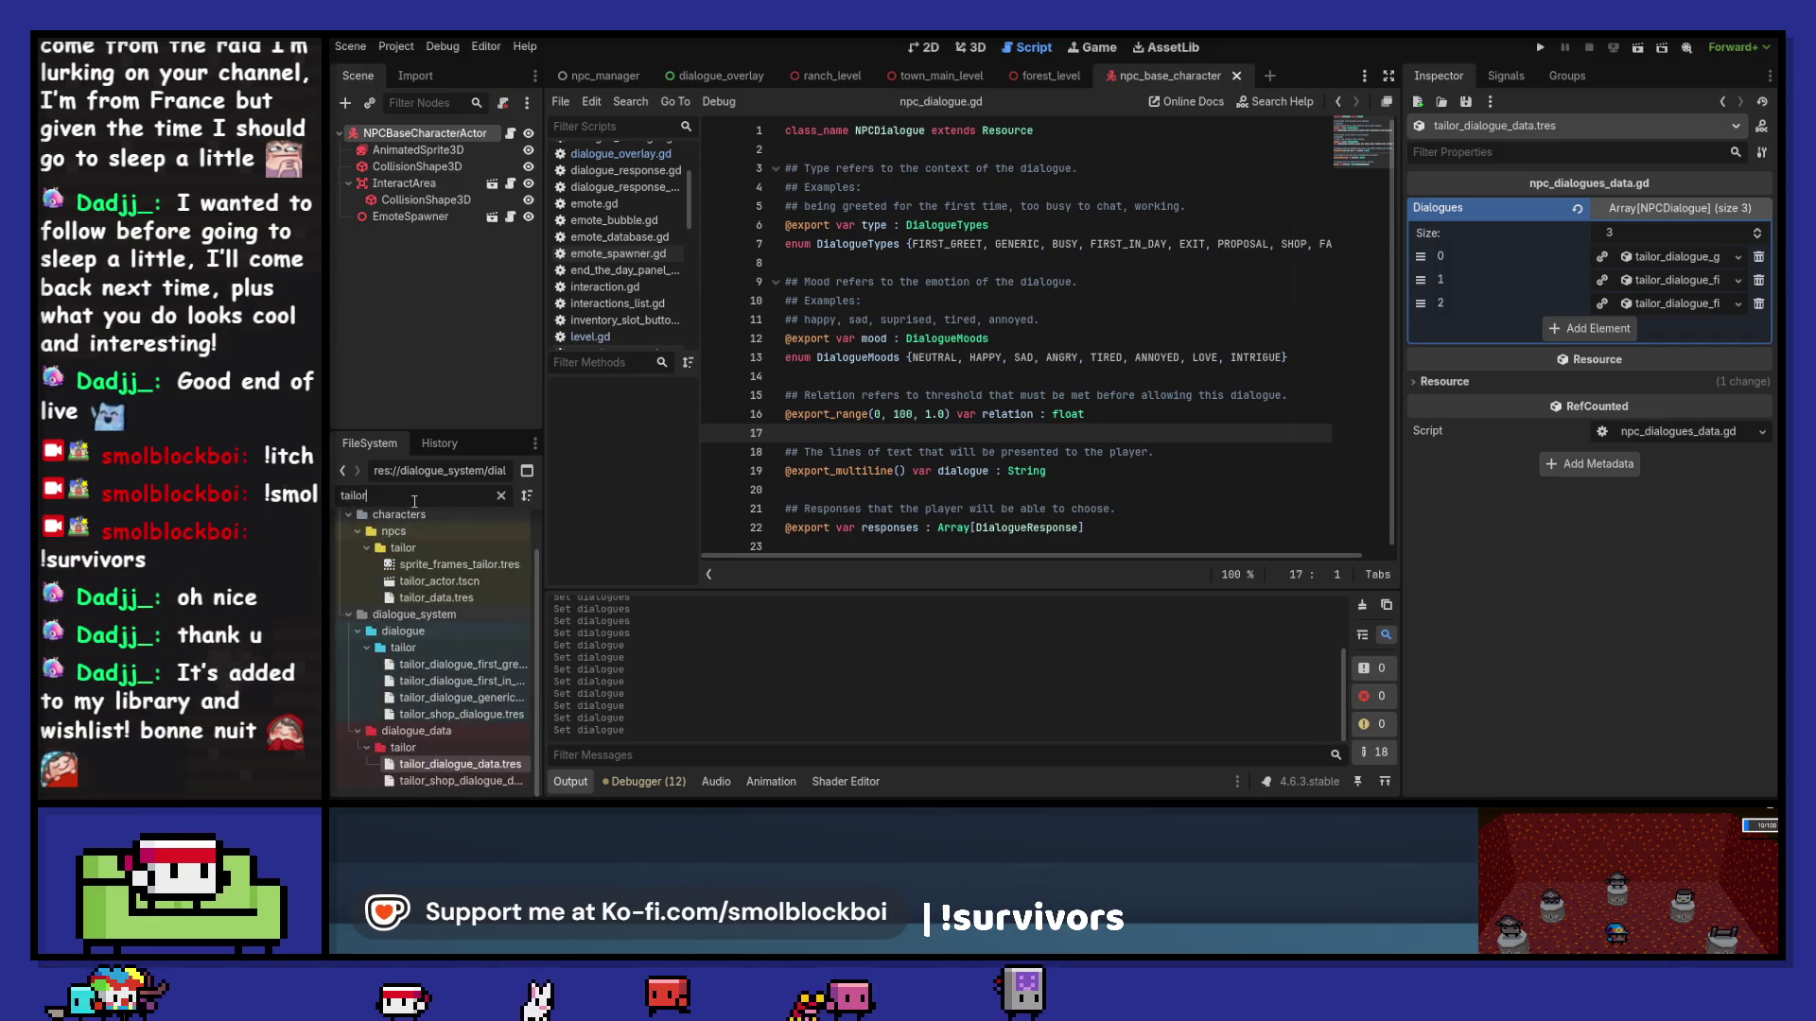
Step: Quick Load tailor_dialogue_data.tres into tailor_data.tres's Dialogue Data, then run the project
left_click(479, 598)
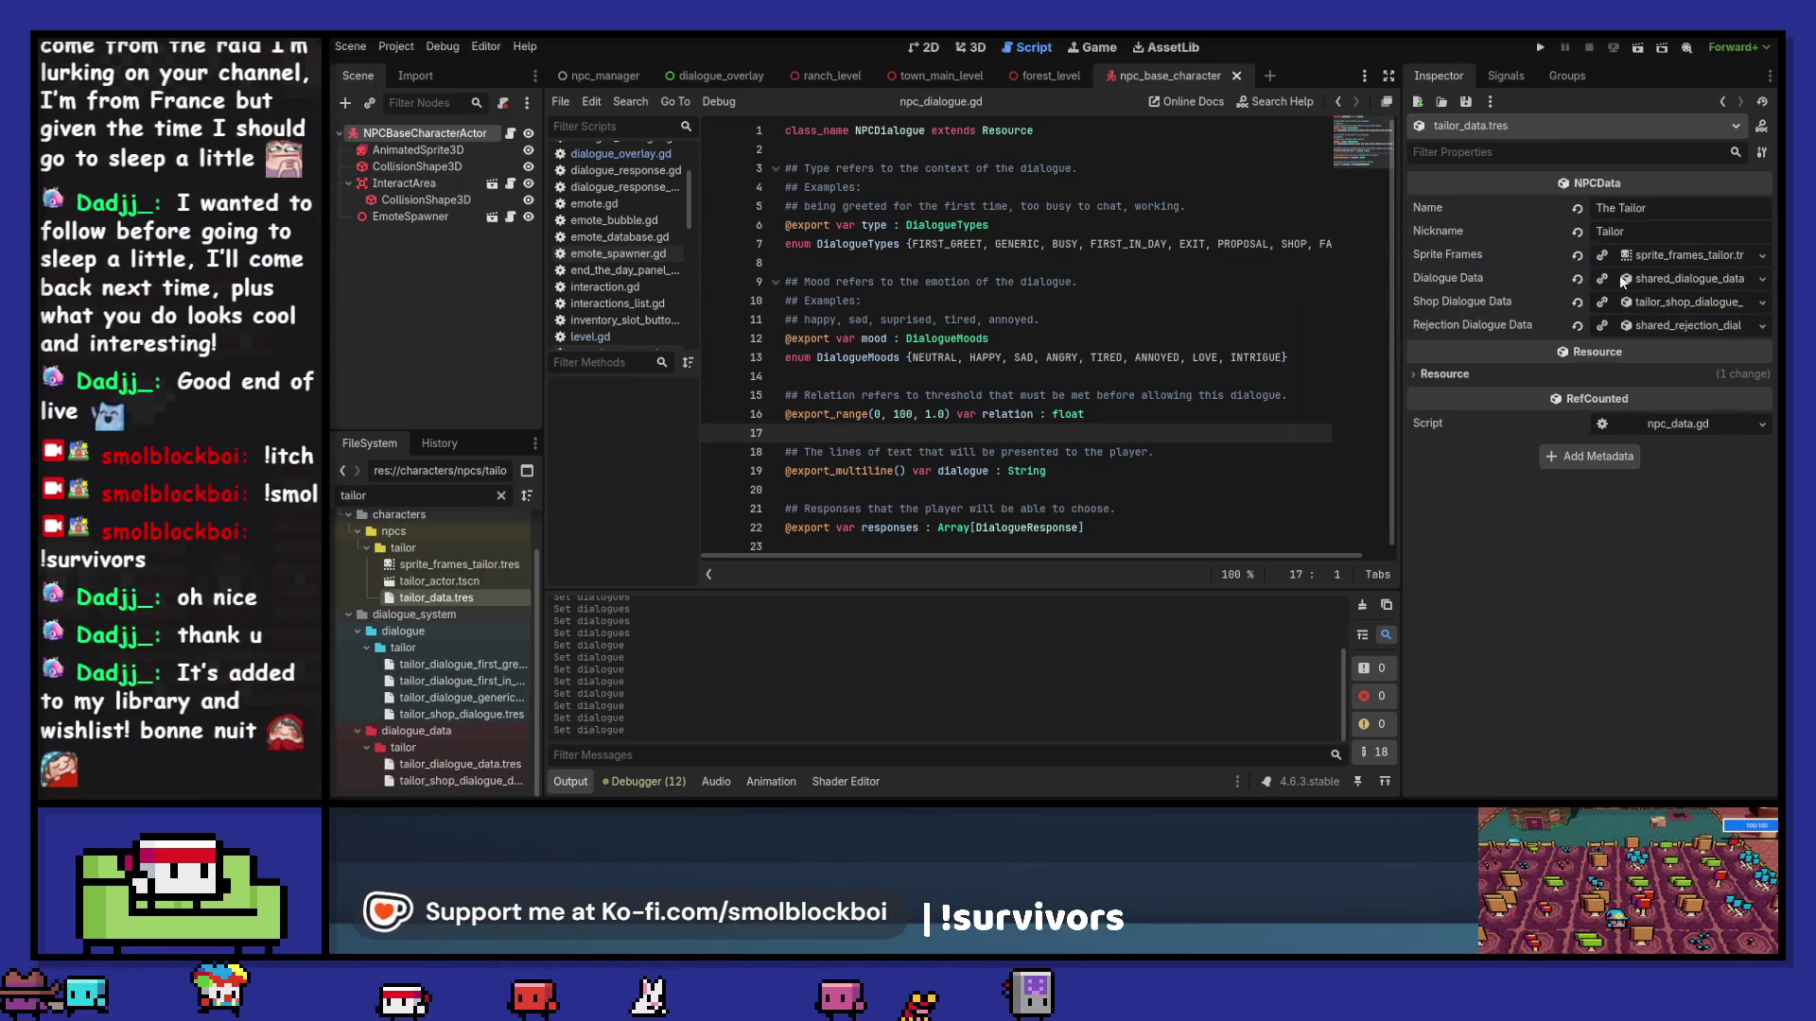
left_click(1761, 280)
left_click(1704, 350)
type("tailor")
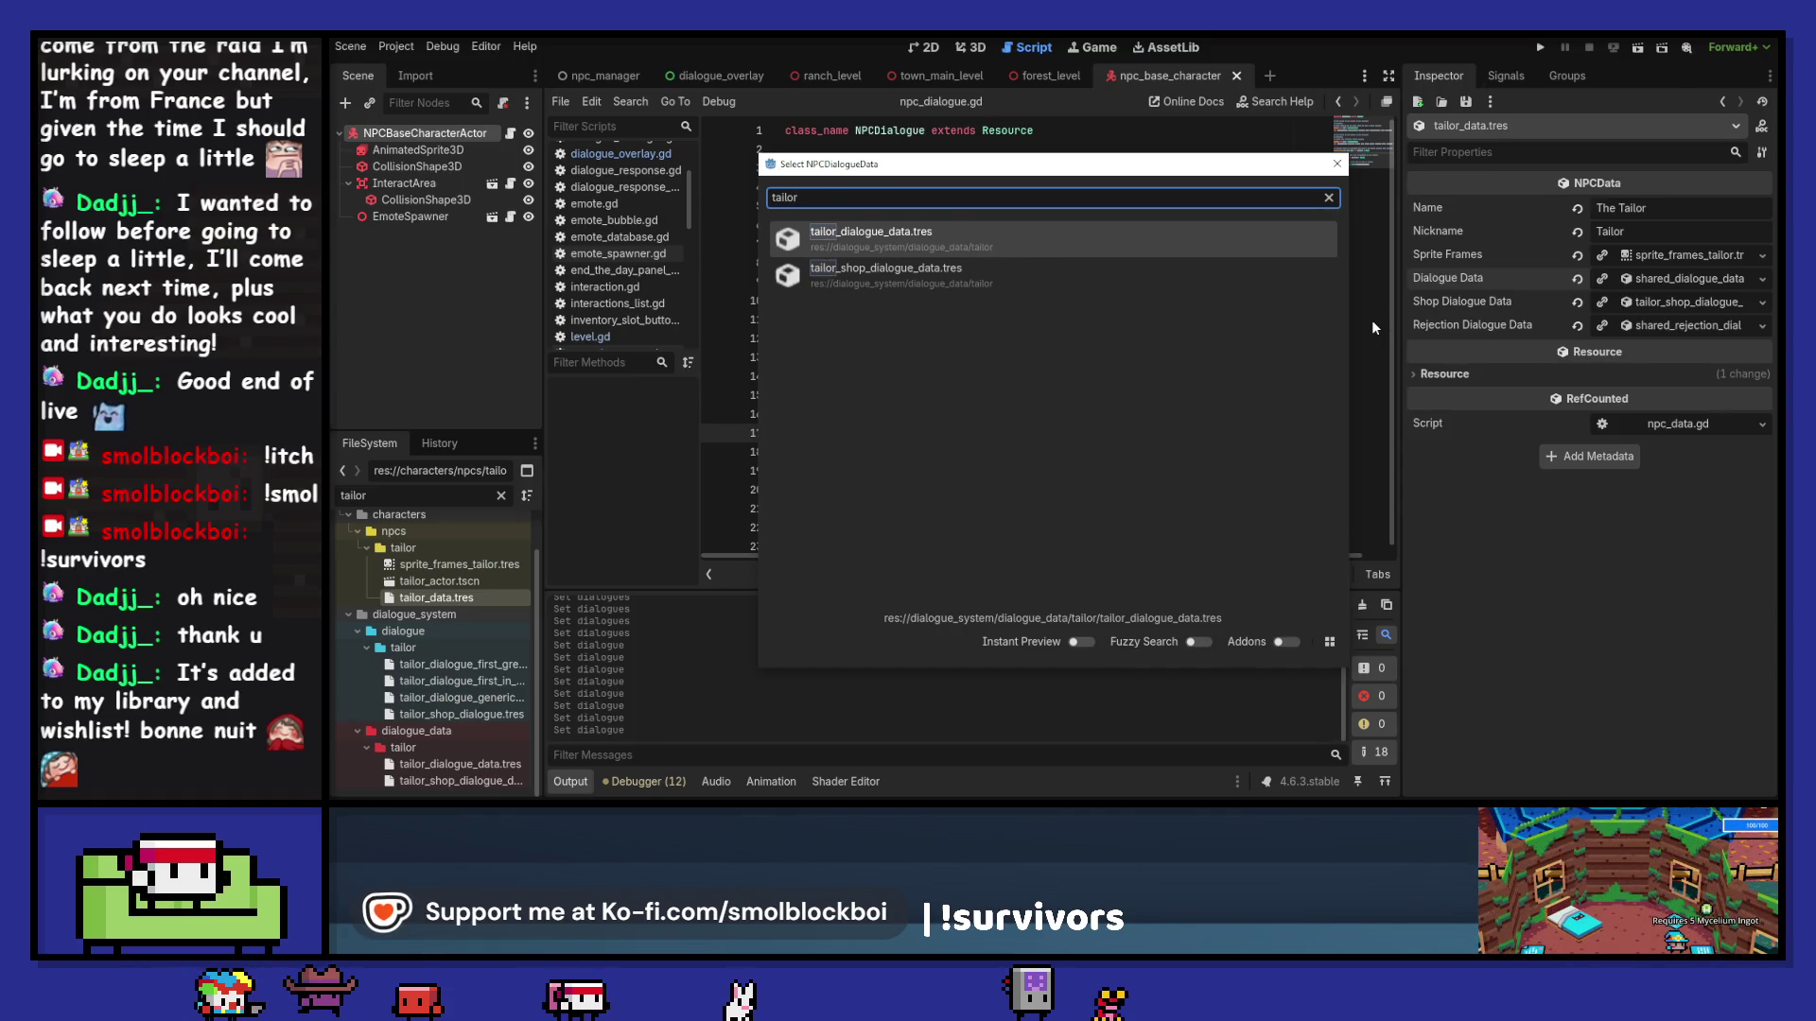
key("Return")
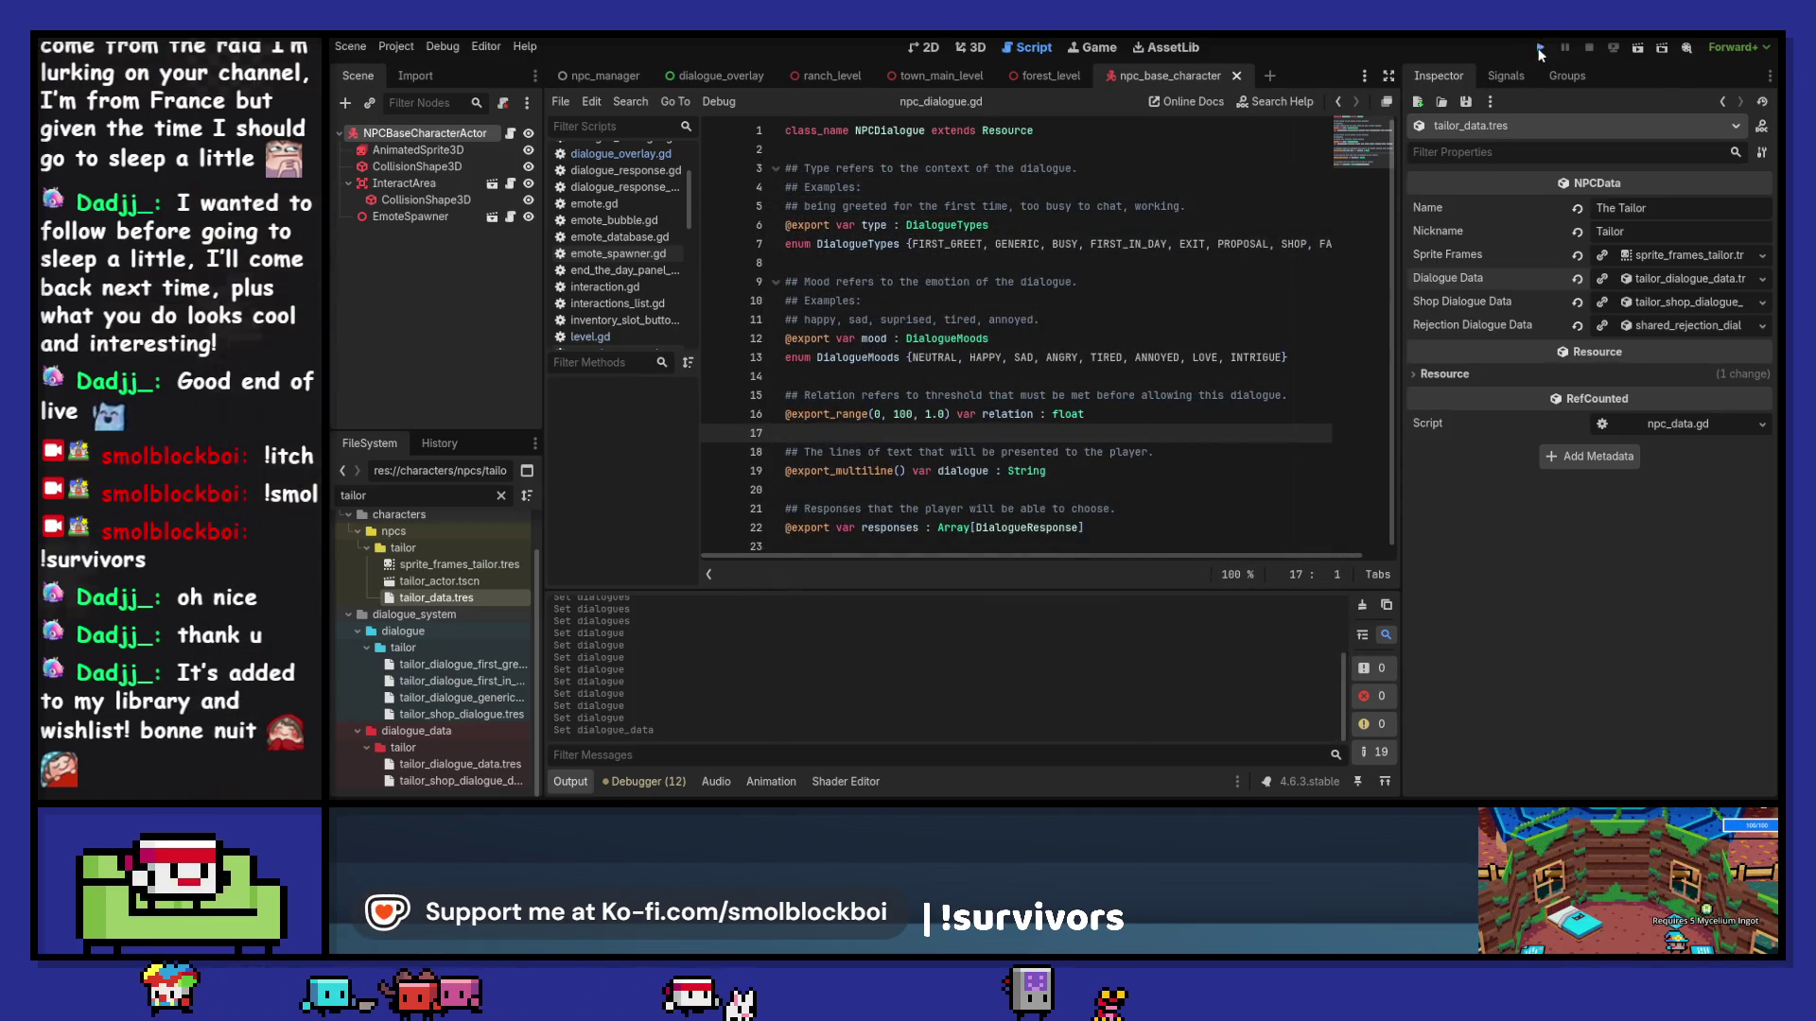
left_click(1540, 50)
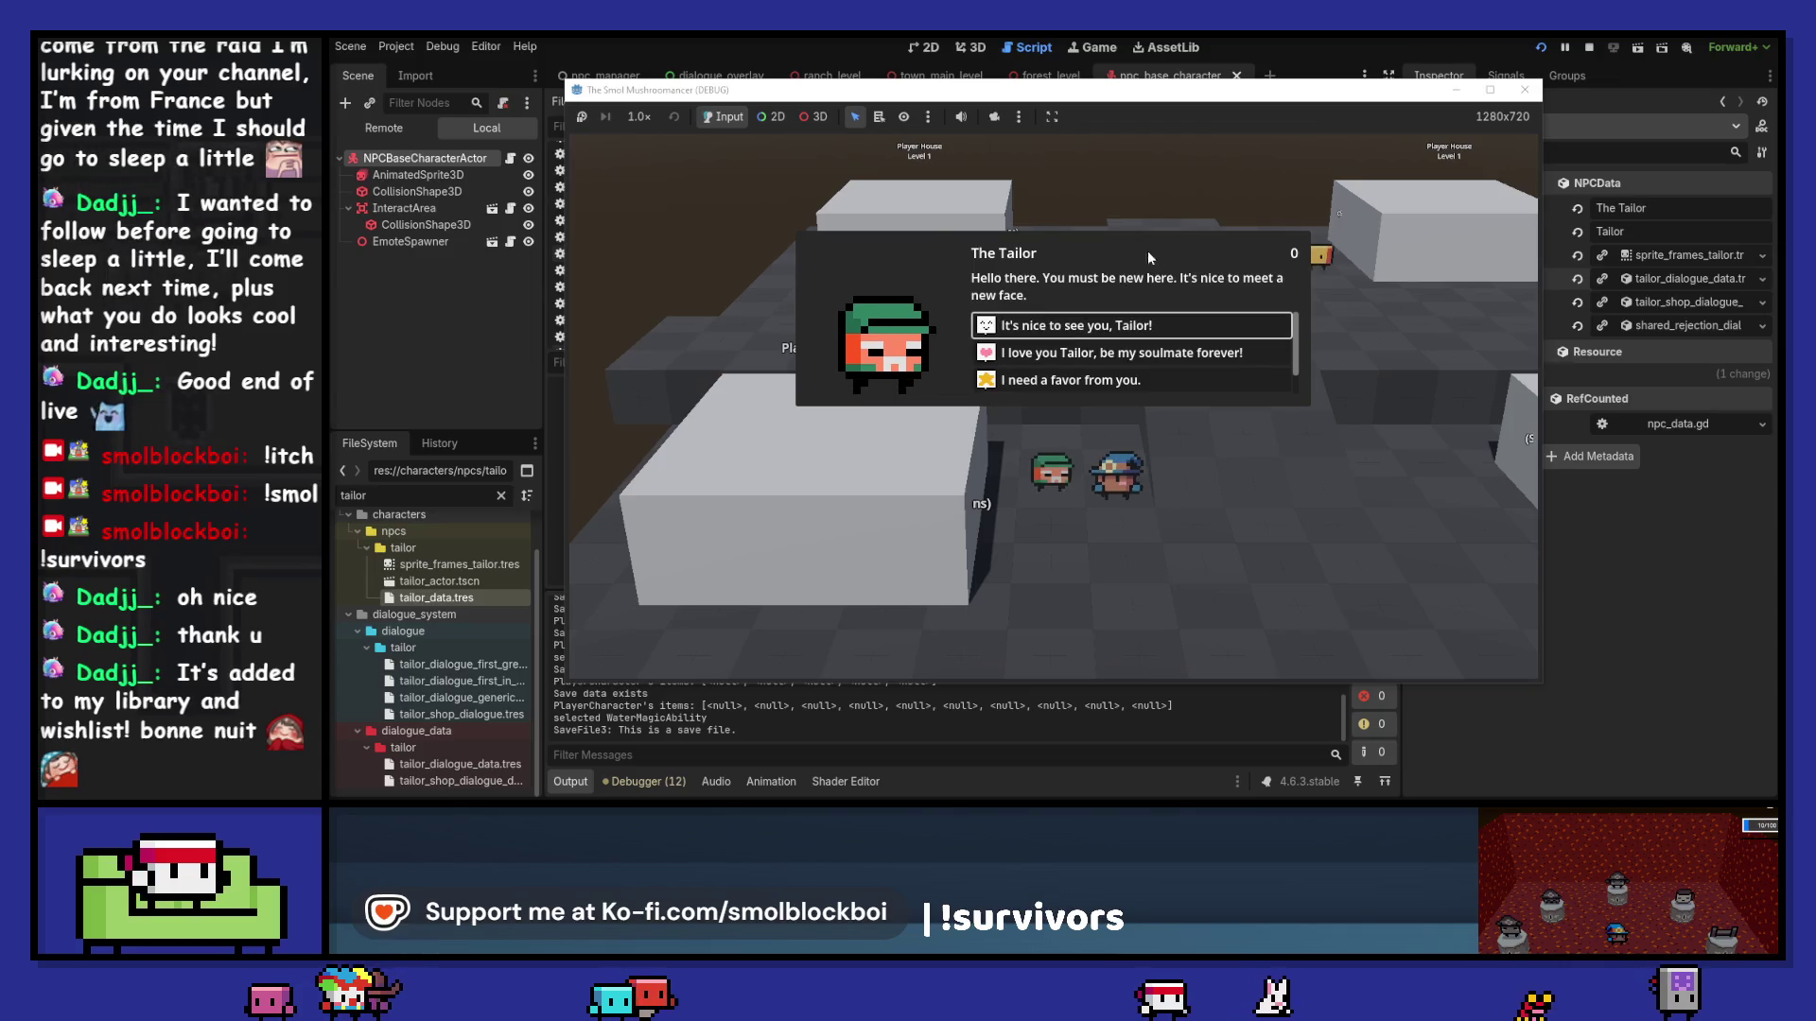
Step: Talk with the Tailor, ask a favor, talk again and say goodbye, then stop the game with F8
key("Return")
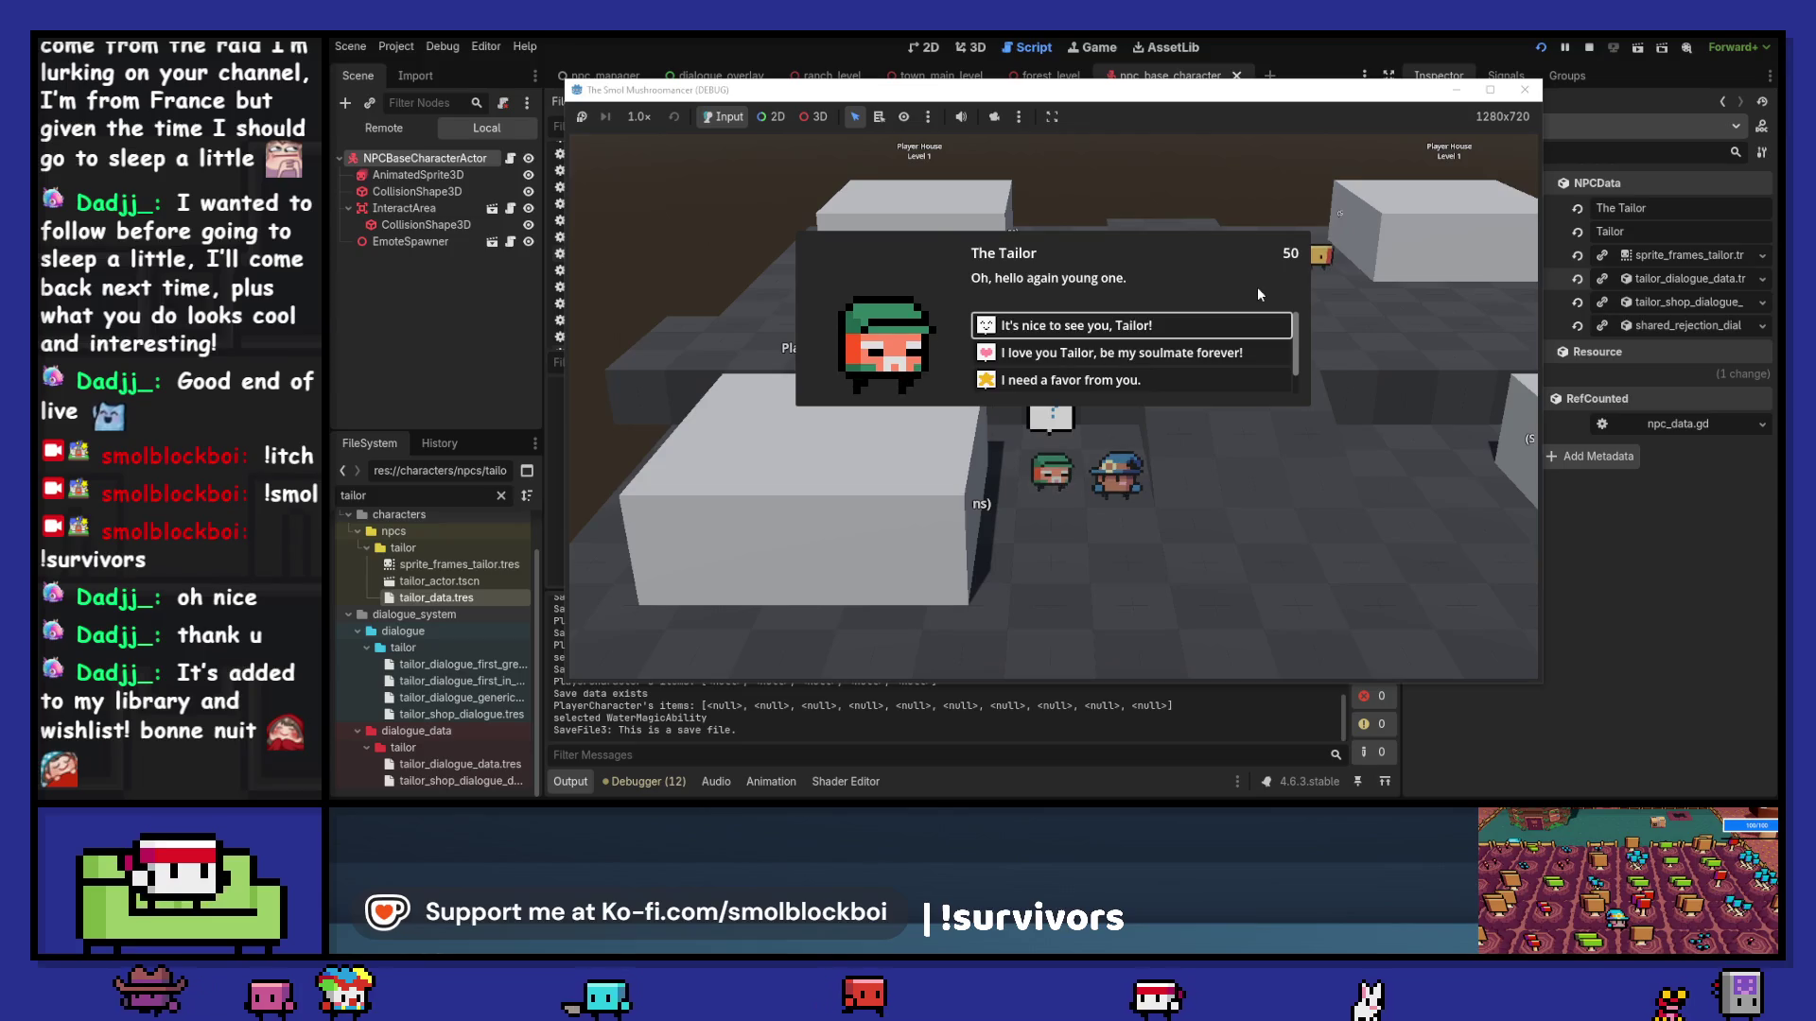
scroll(1112, 374, "down", 1)
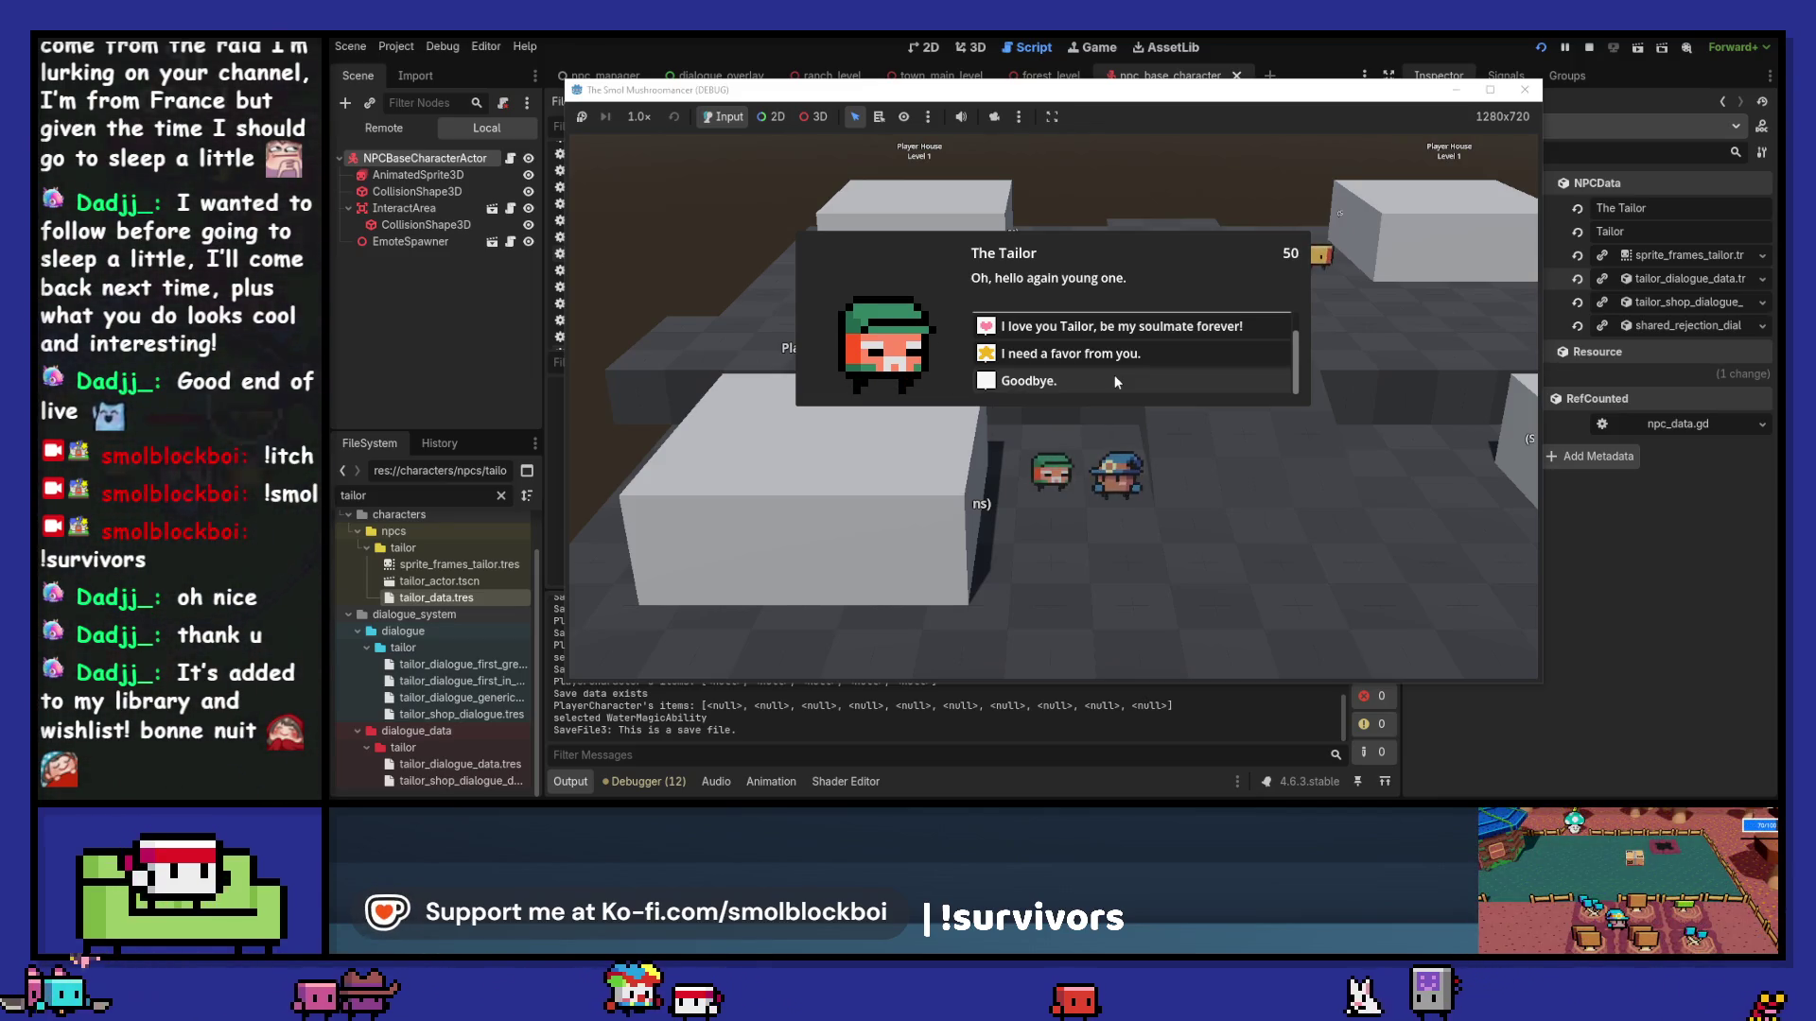
left_click(1131, 356)
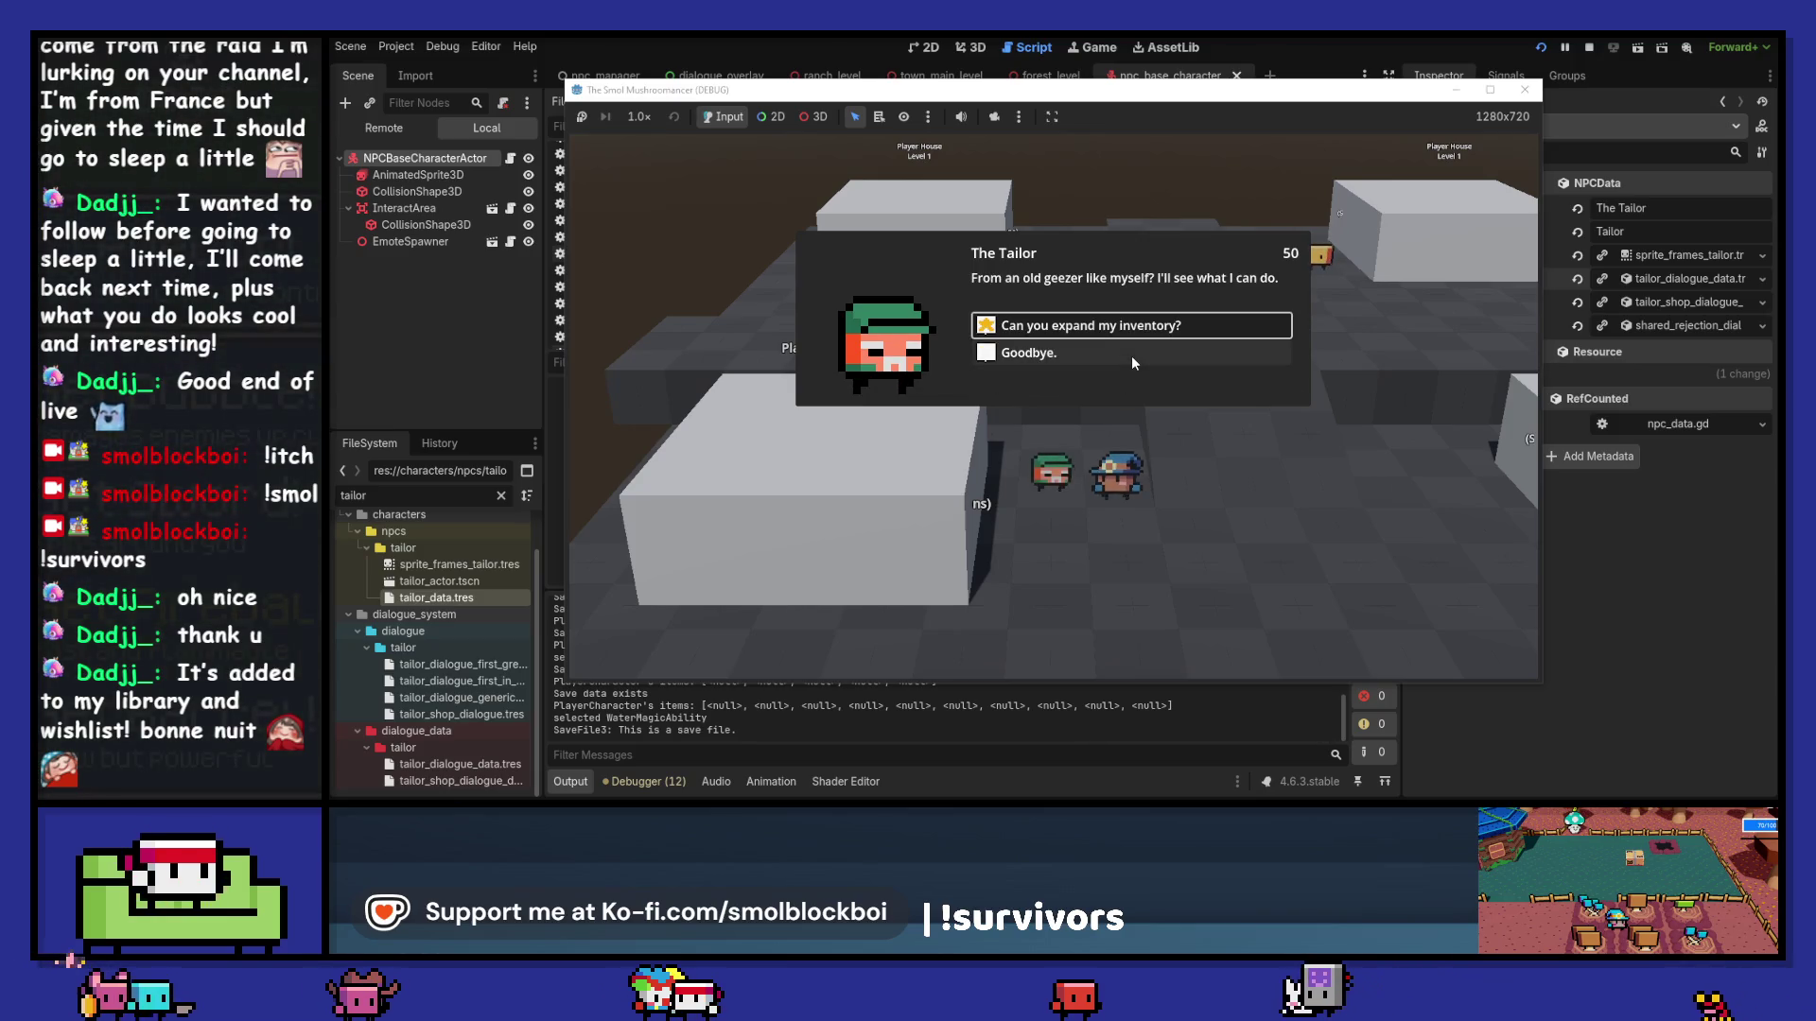
left_click(1131, 356)
key("e")
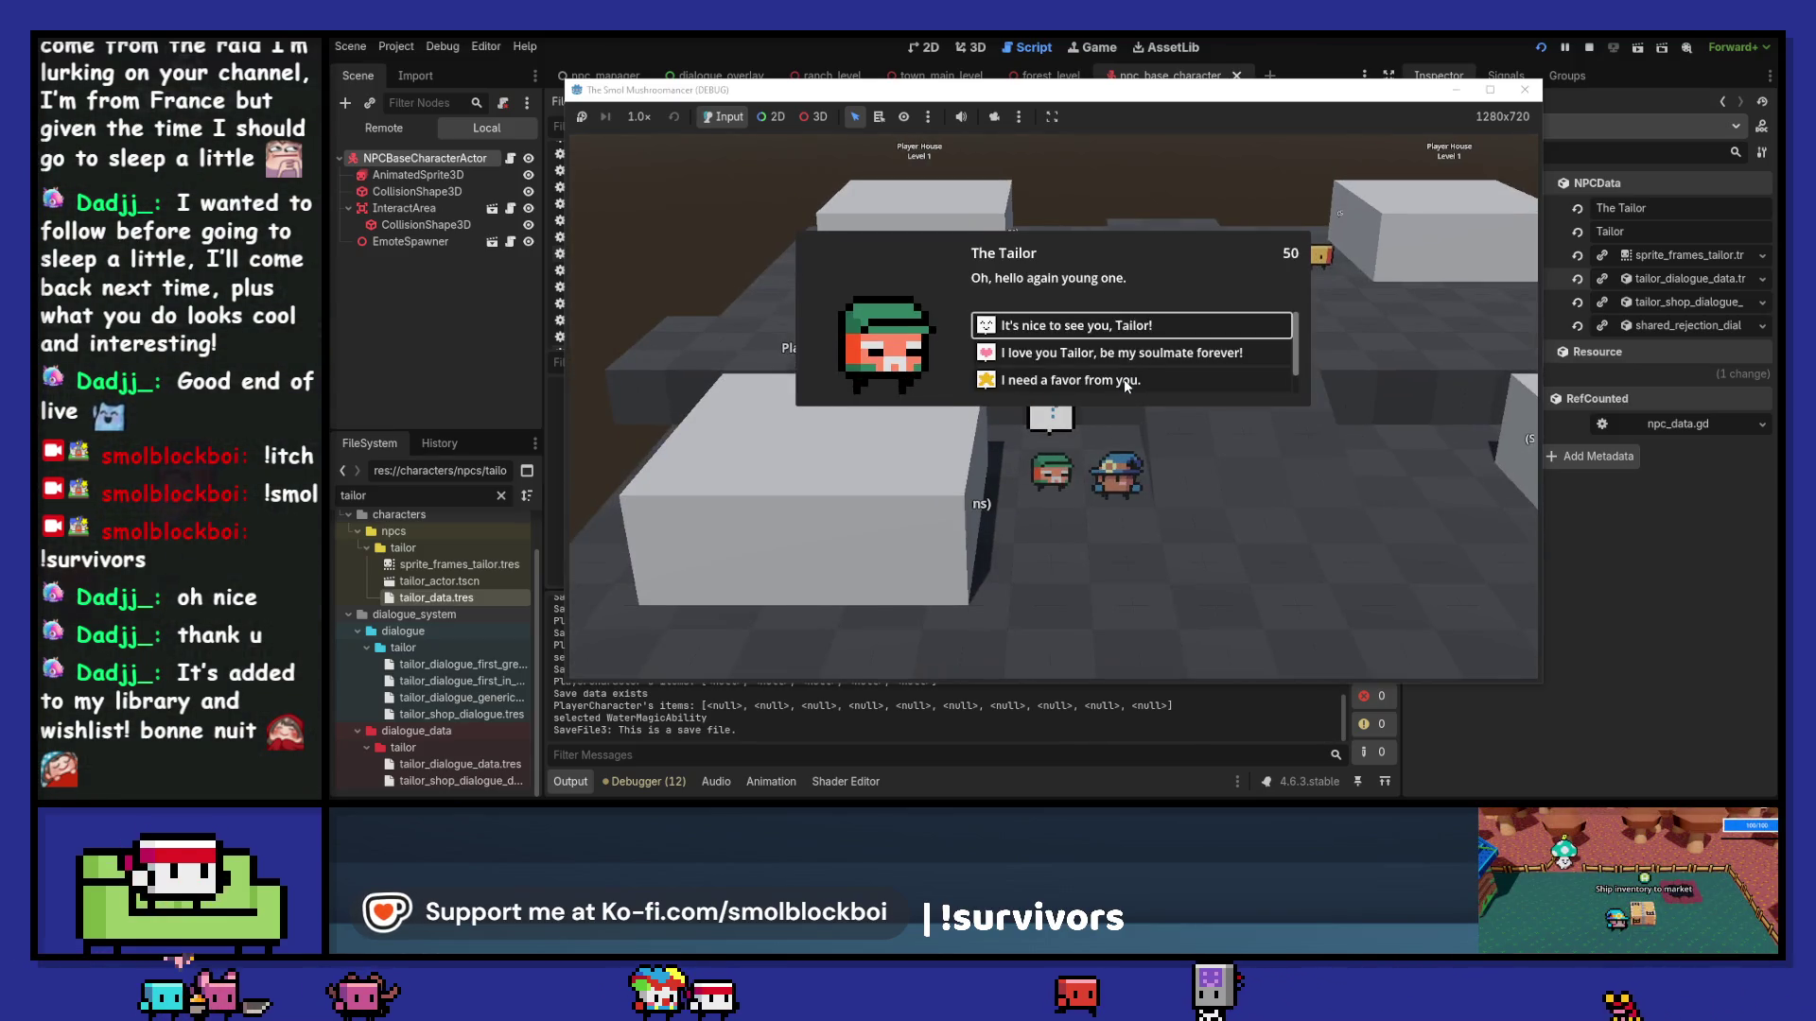
left_click(1123, 382)
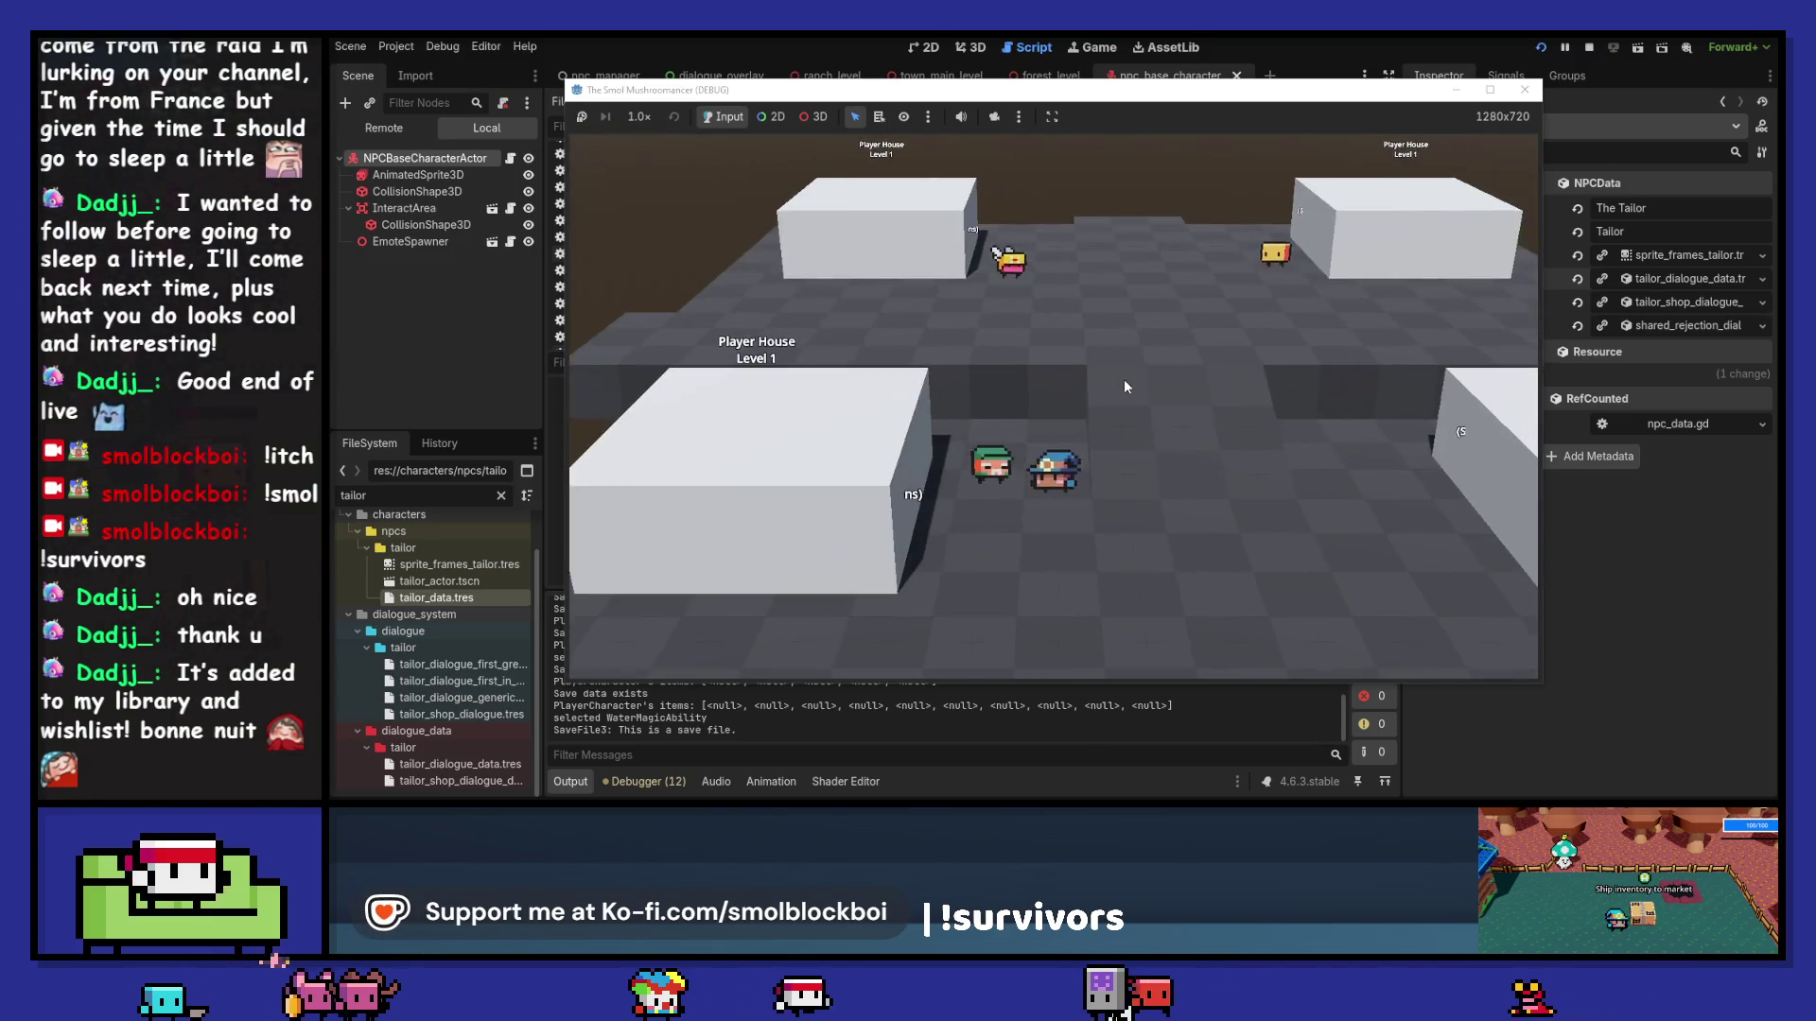
key("F8")
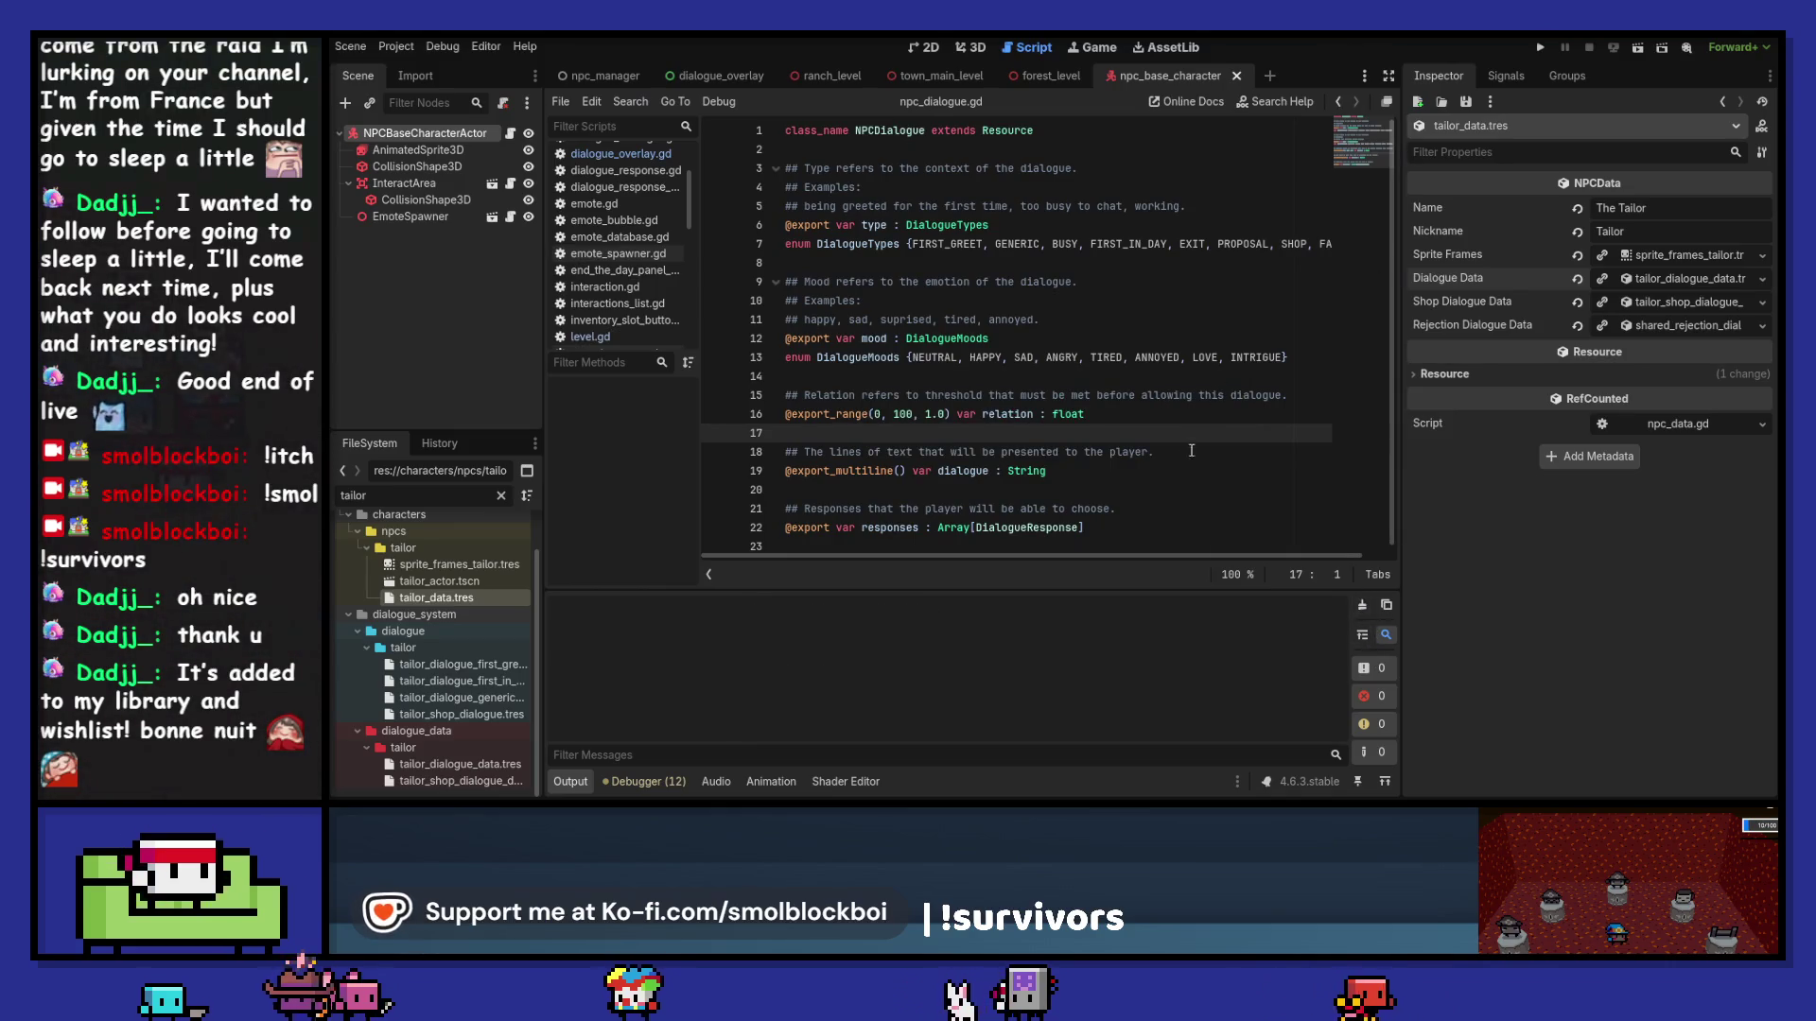
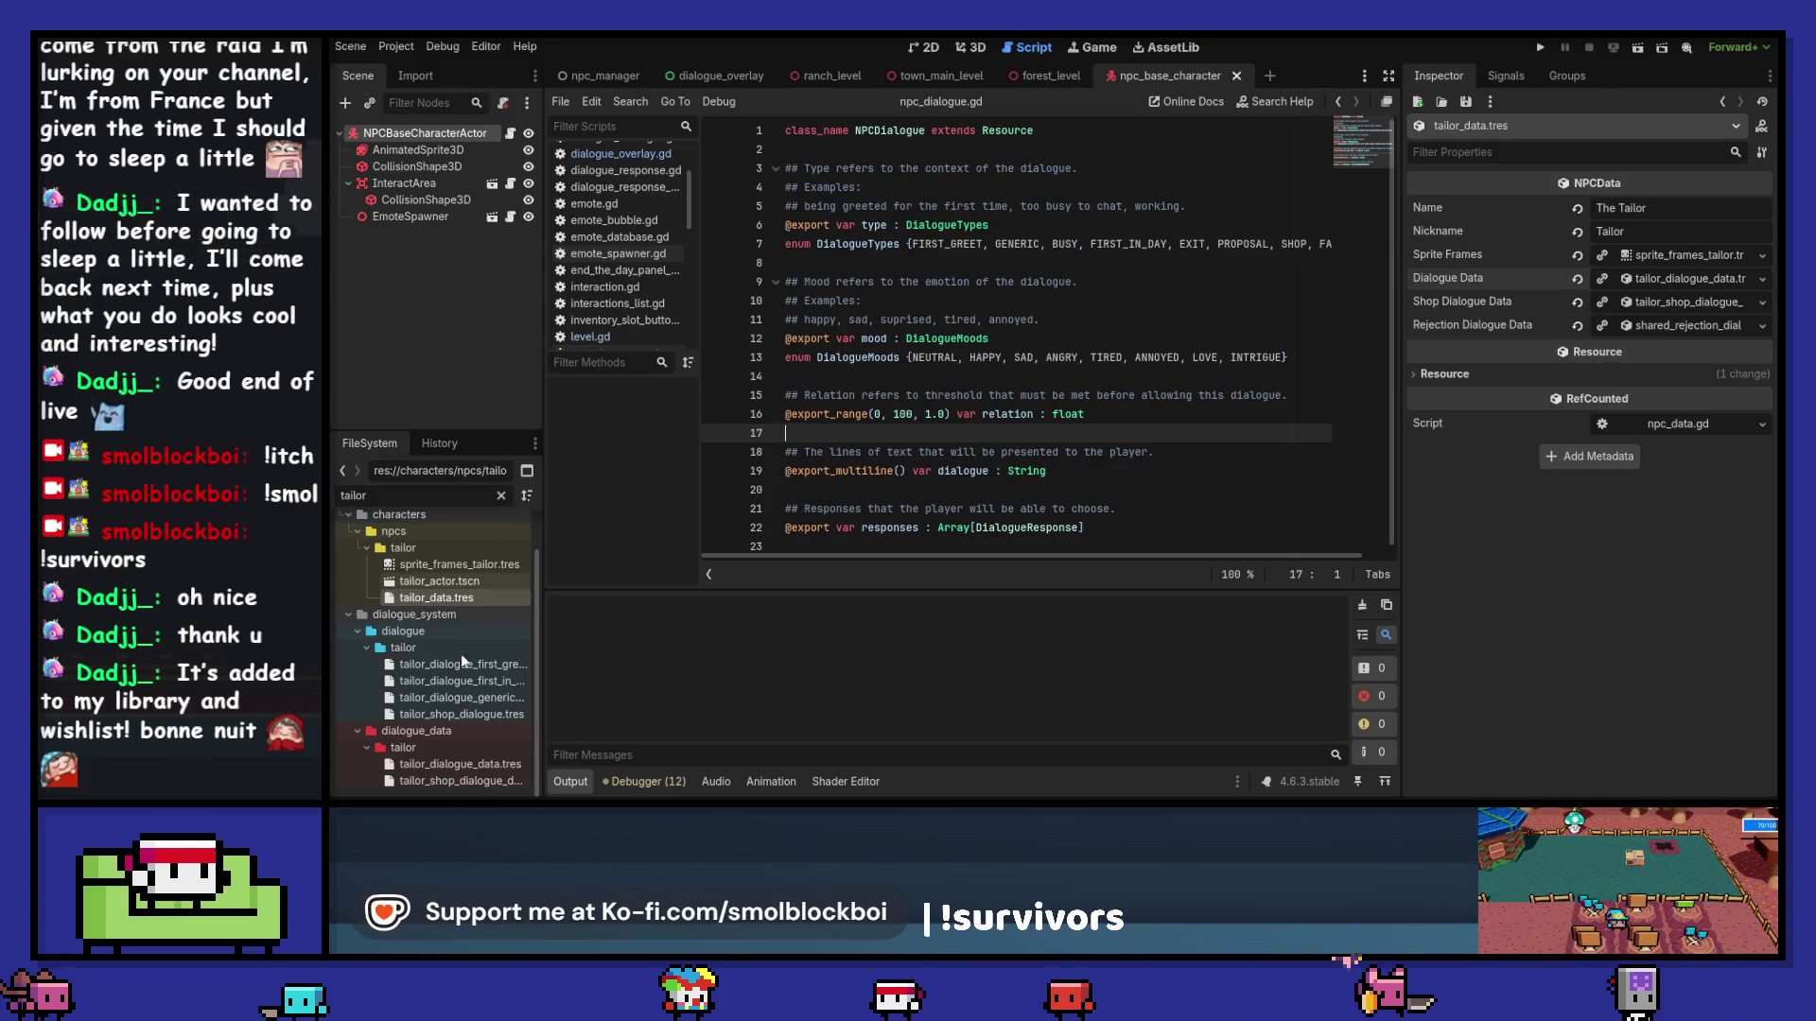
Step: Clear the FileSystem filter to show the full project tree, then move to the browser window
left_click(502, 495)
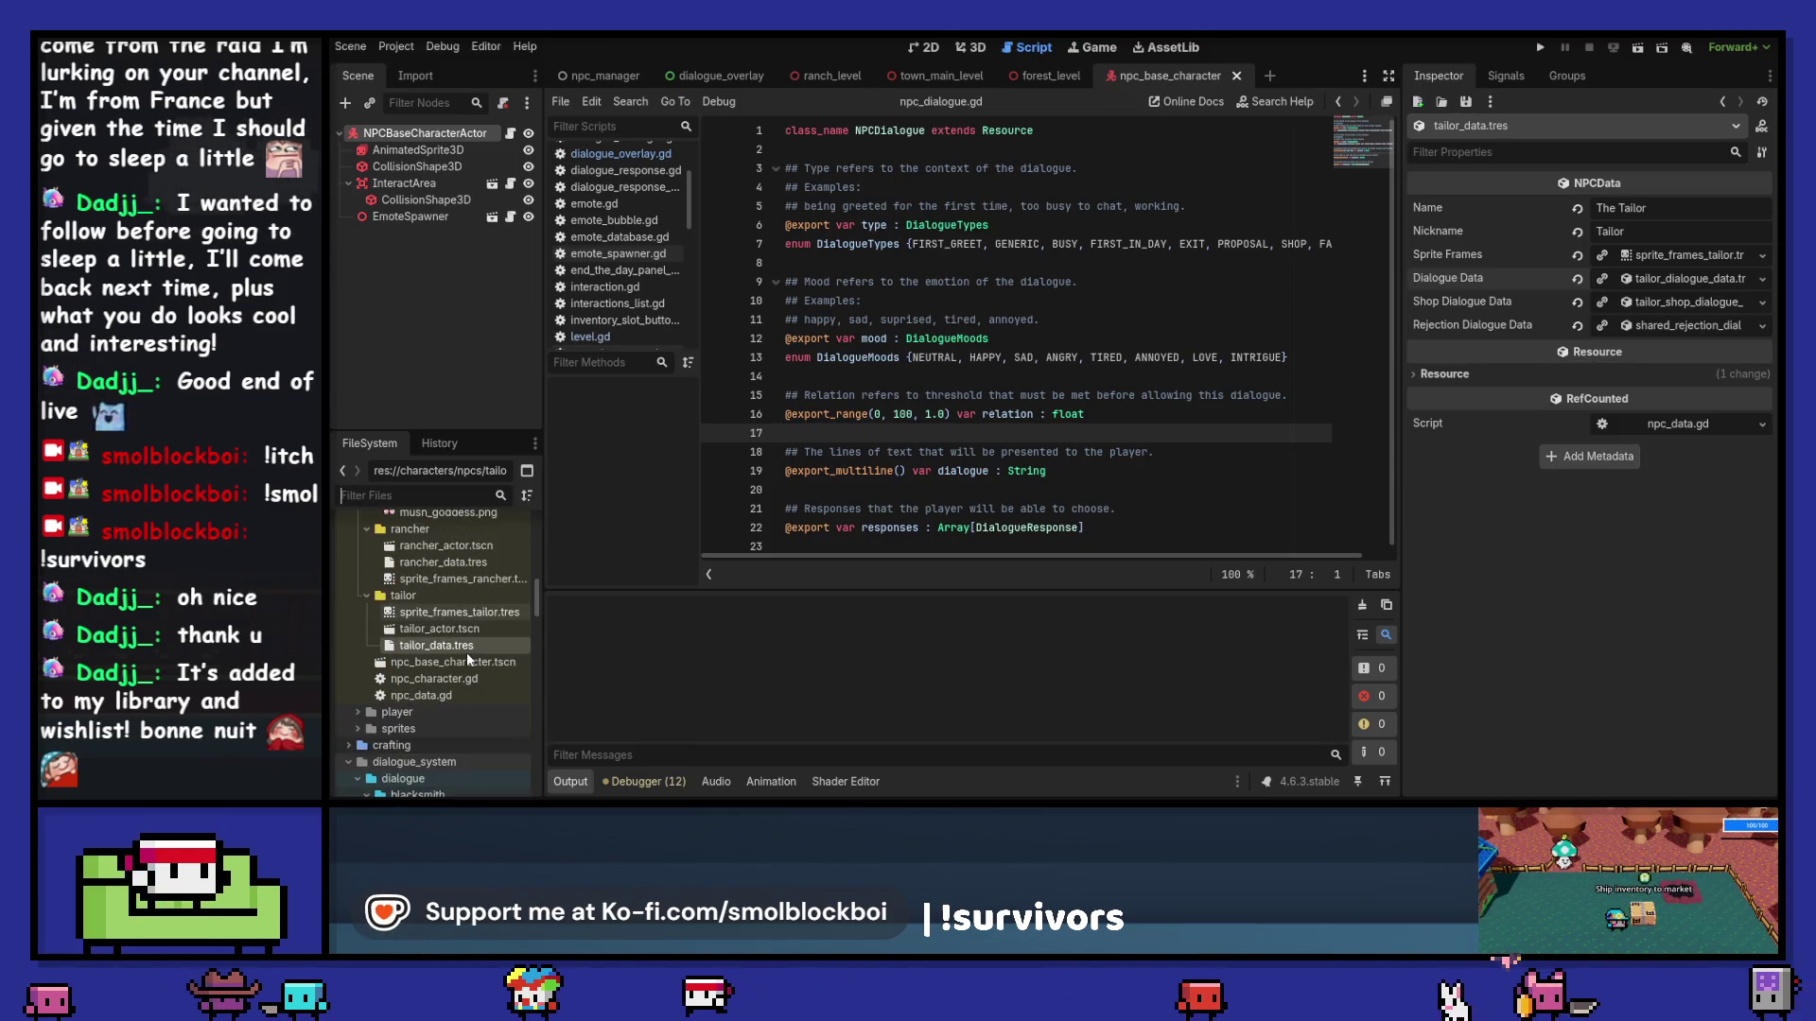
scroll(468, 660, "down", 5)
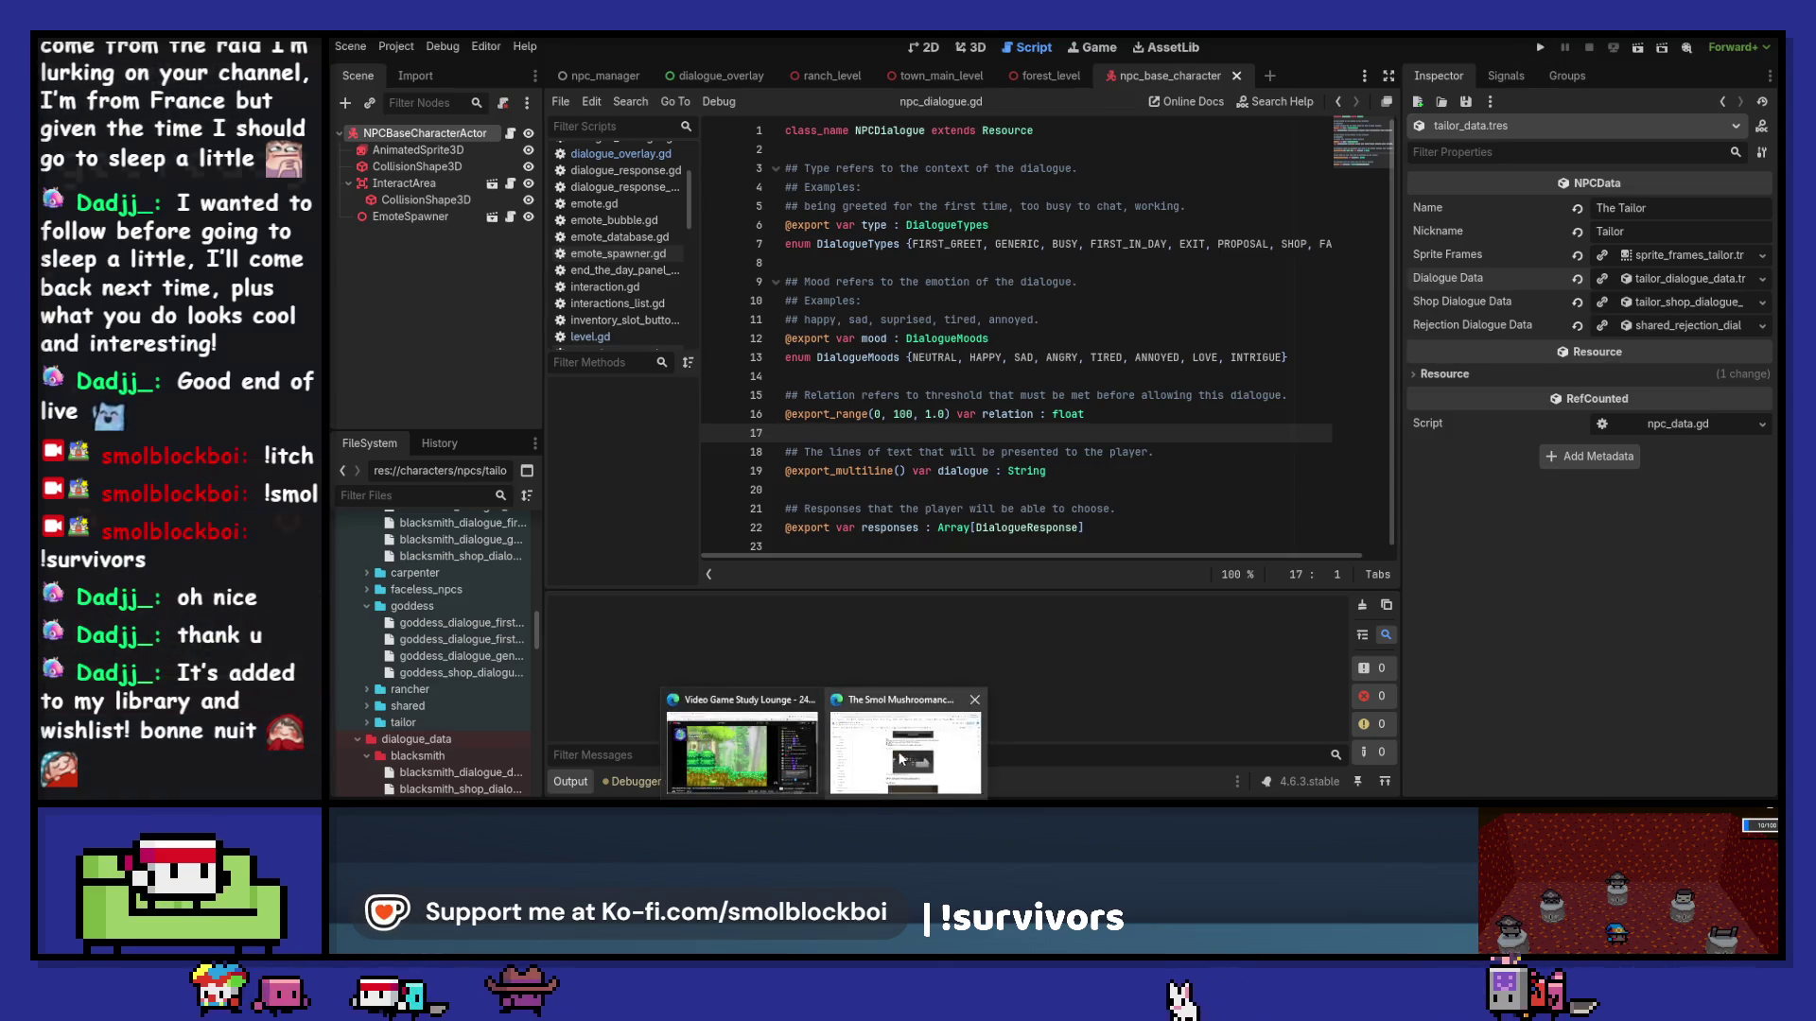
left_click(879, 754)
key("ctrl+t")
Step: Search 'smol', open The Smol Mushroomancer design doc and follow its Data sheets link
type("smol")
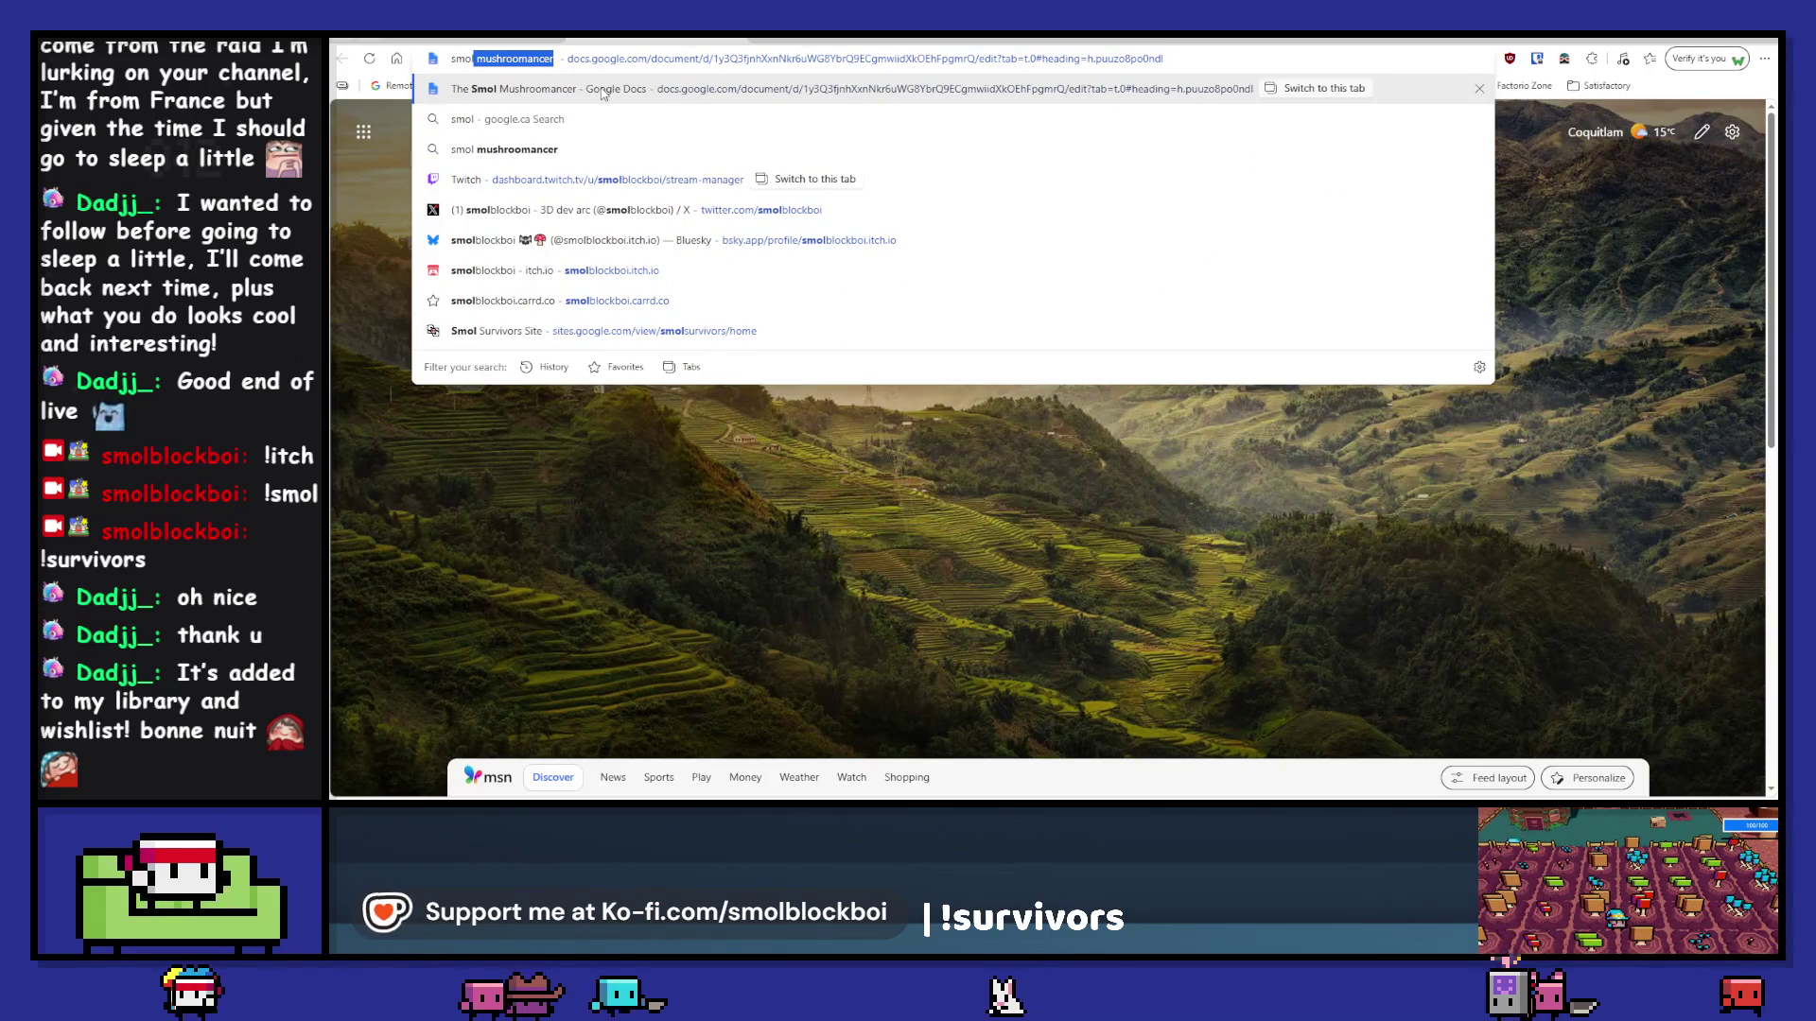
left_click(601, 94)
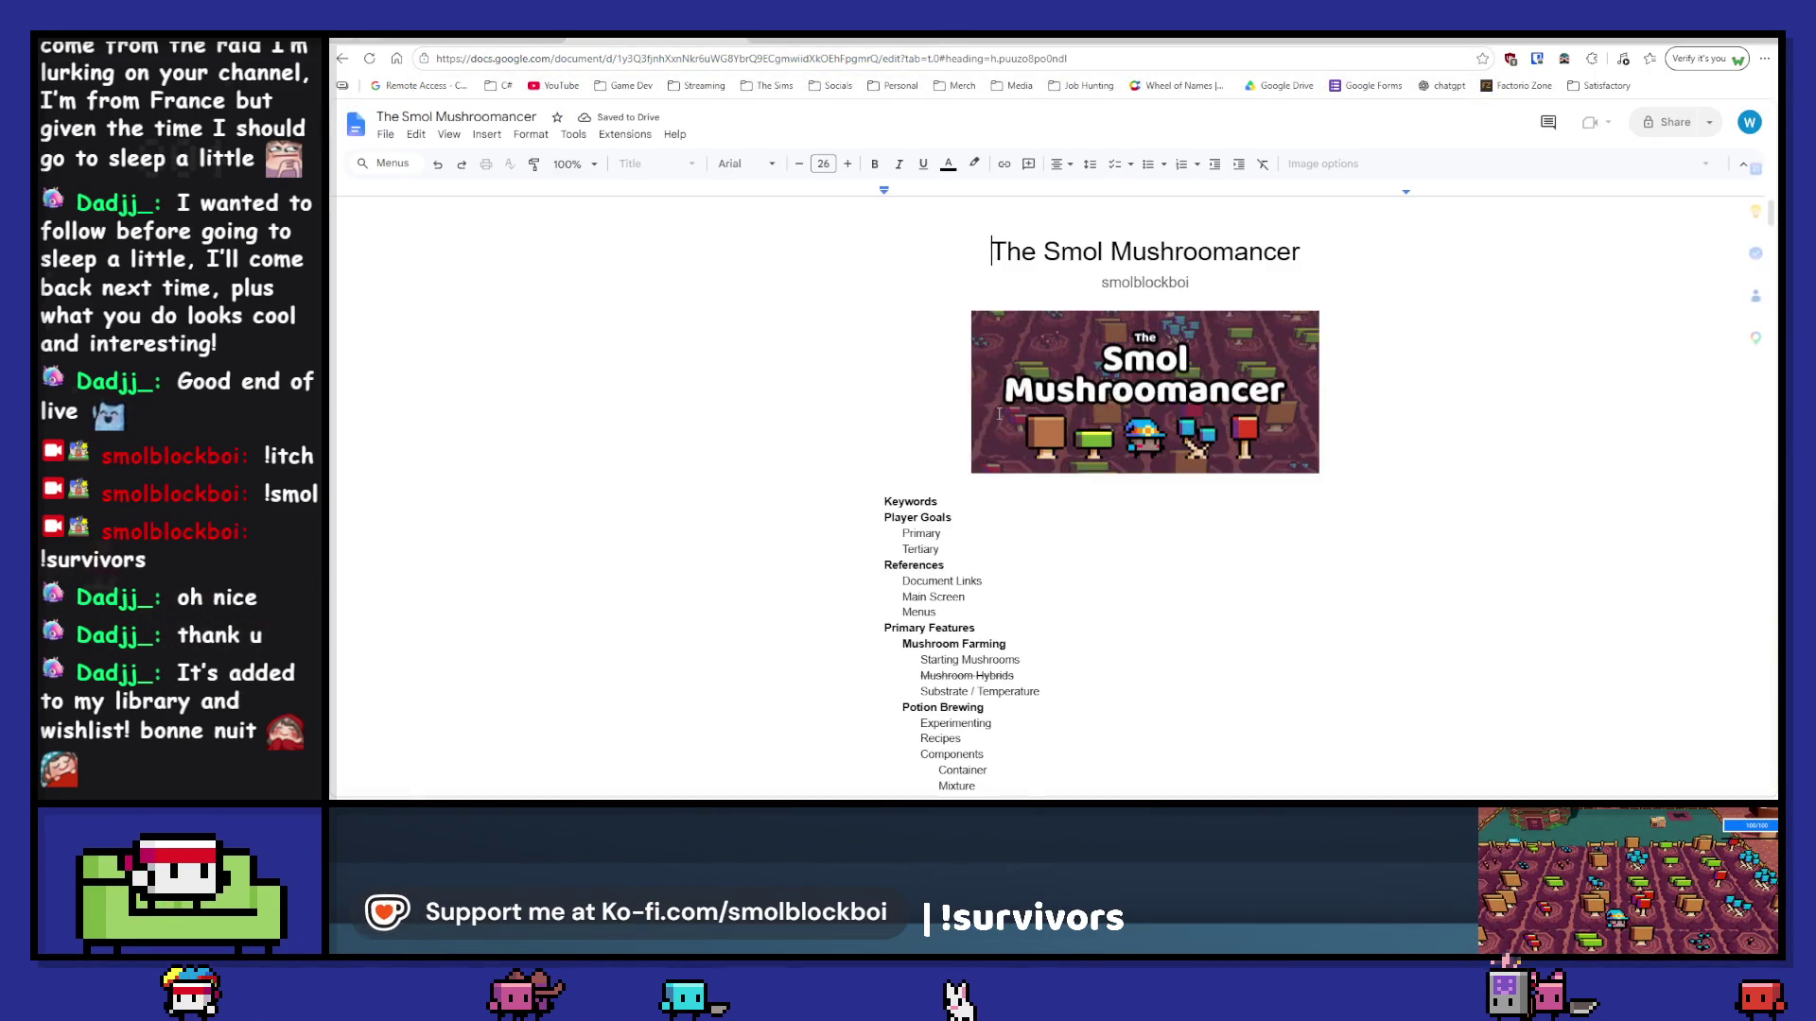
left_click(965, 443)
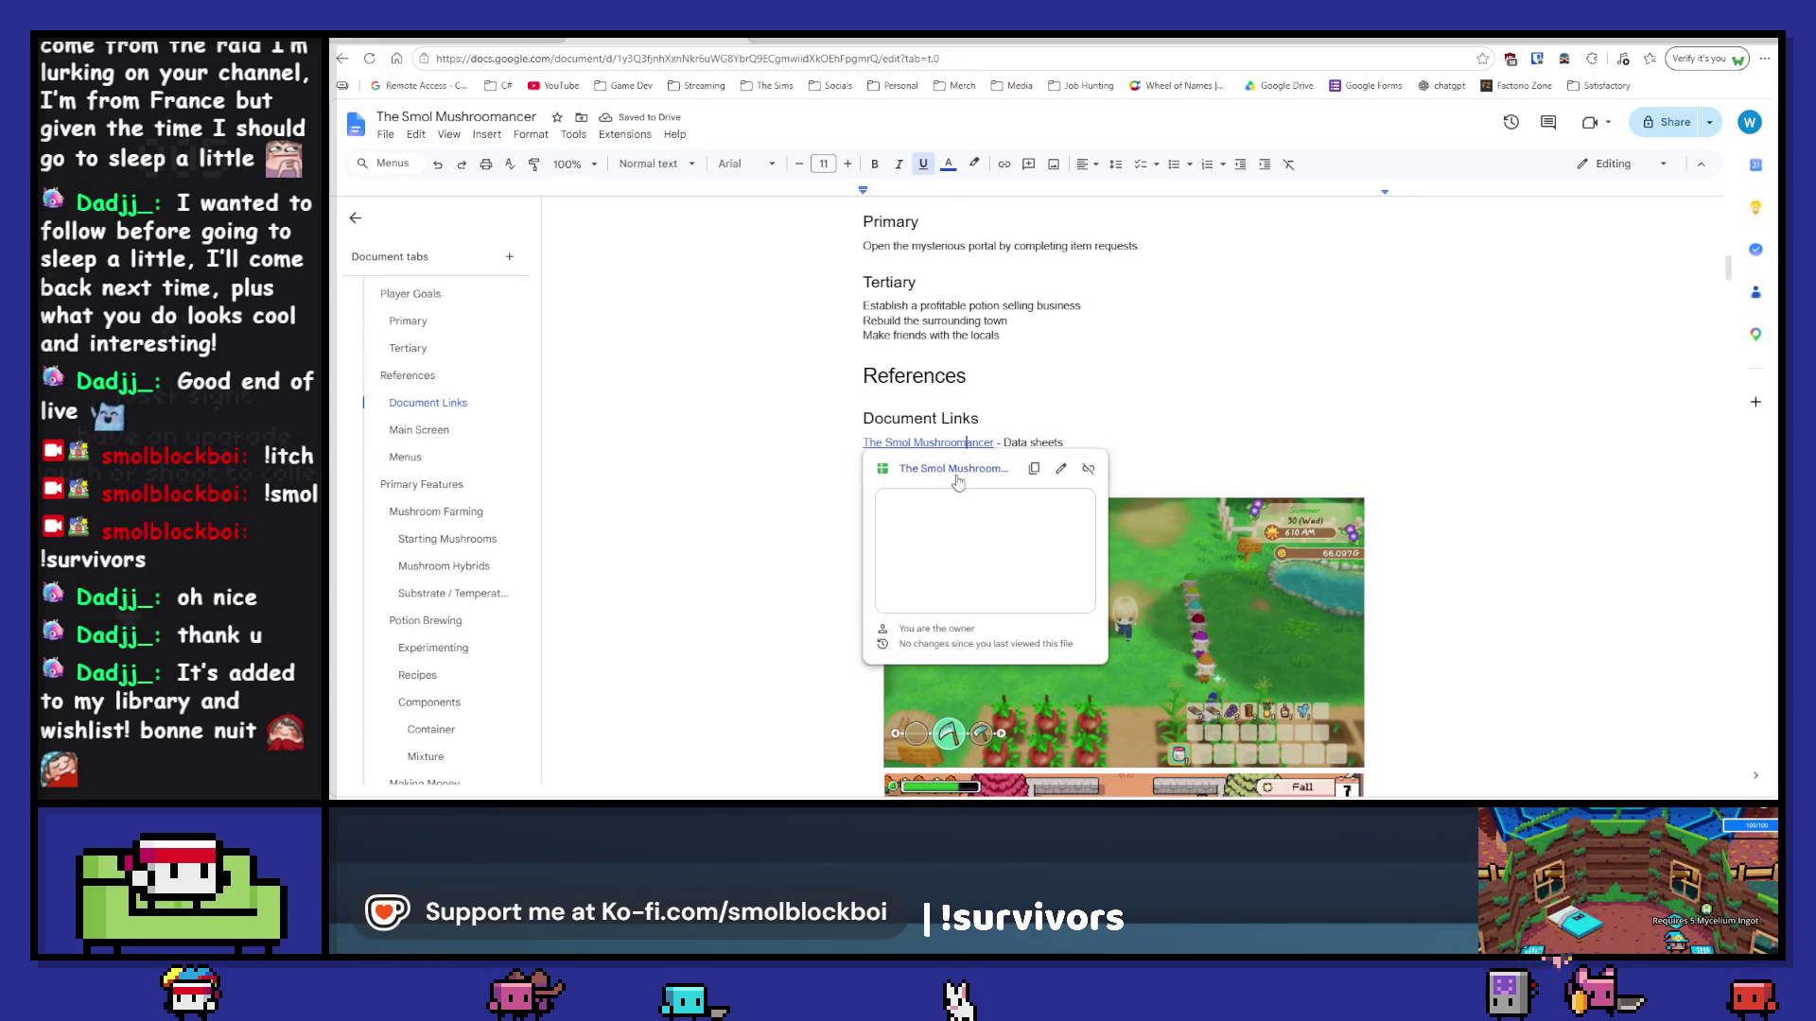
left_click(960, 470)
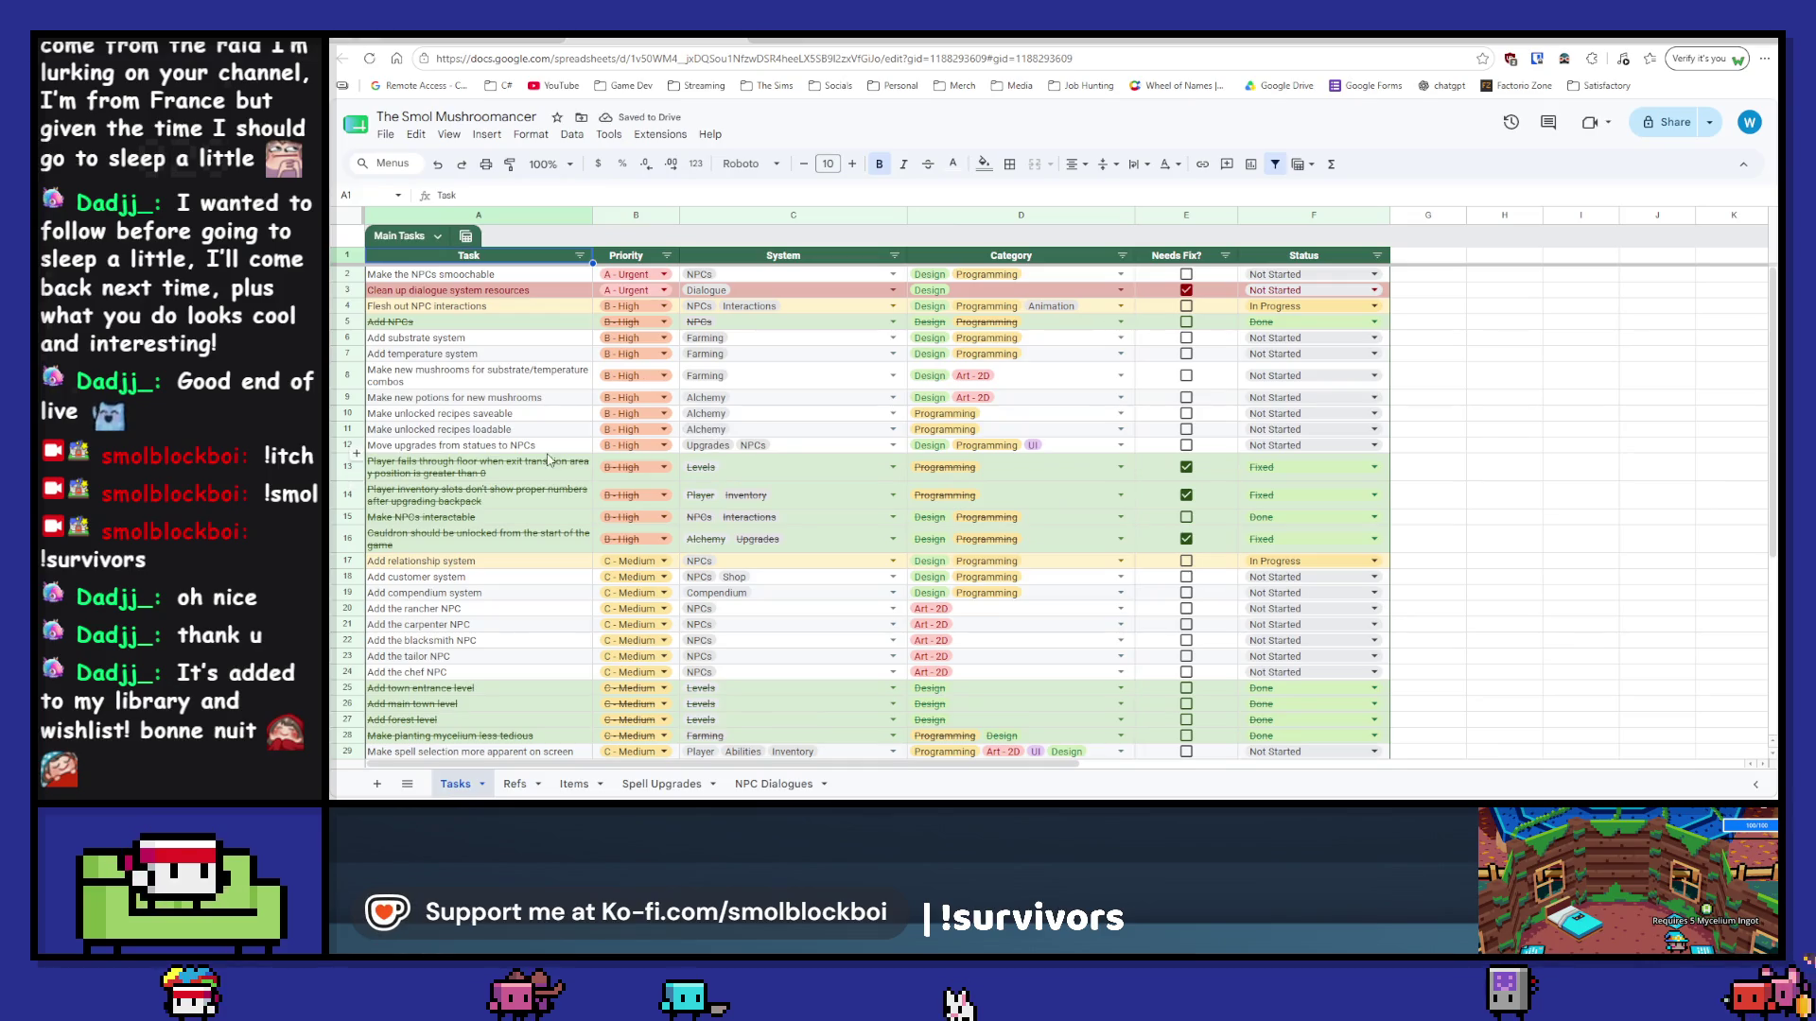
Step: Mark the rancher, carpenter, blacksmith, tailor and chef NPC tasks Done and insert a row below rancher
scroll(548, 461, "down", 5)
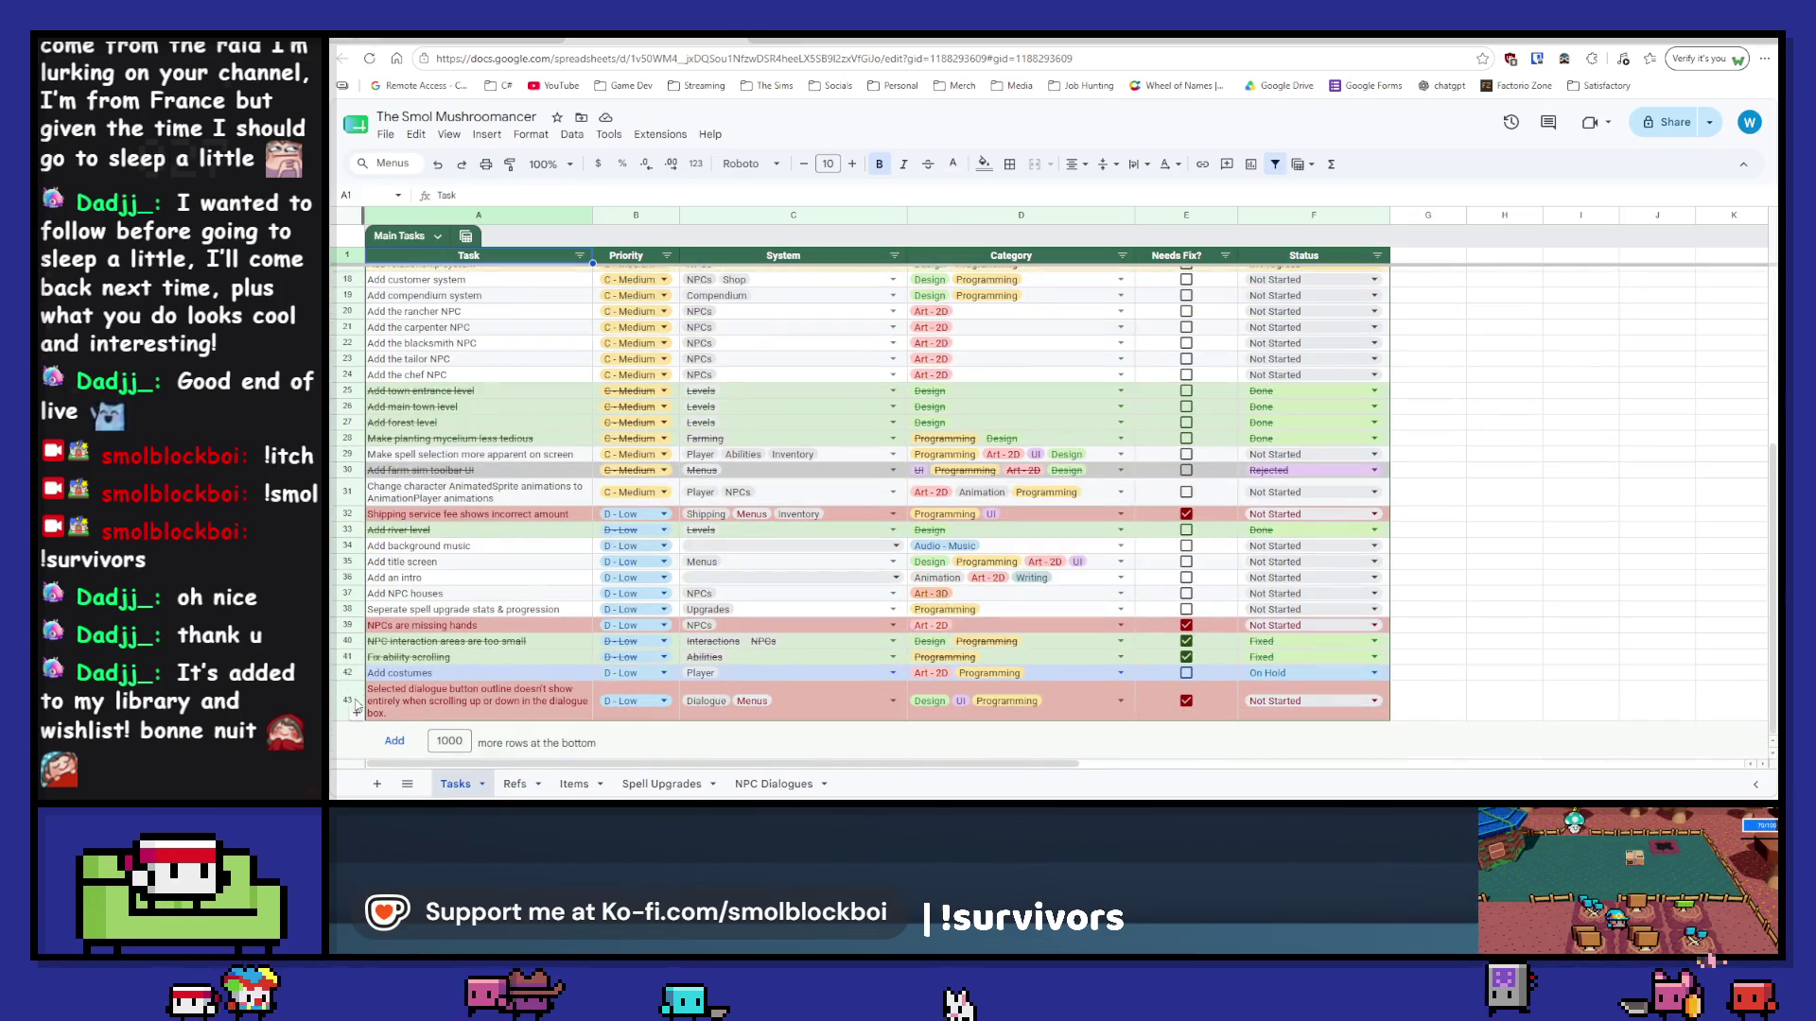
right_click(343, 697)
left_click(369, 727)
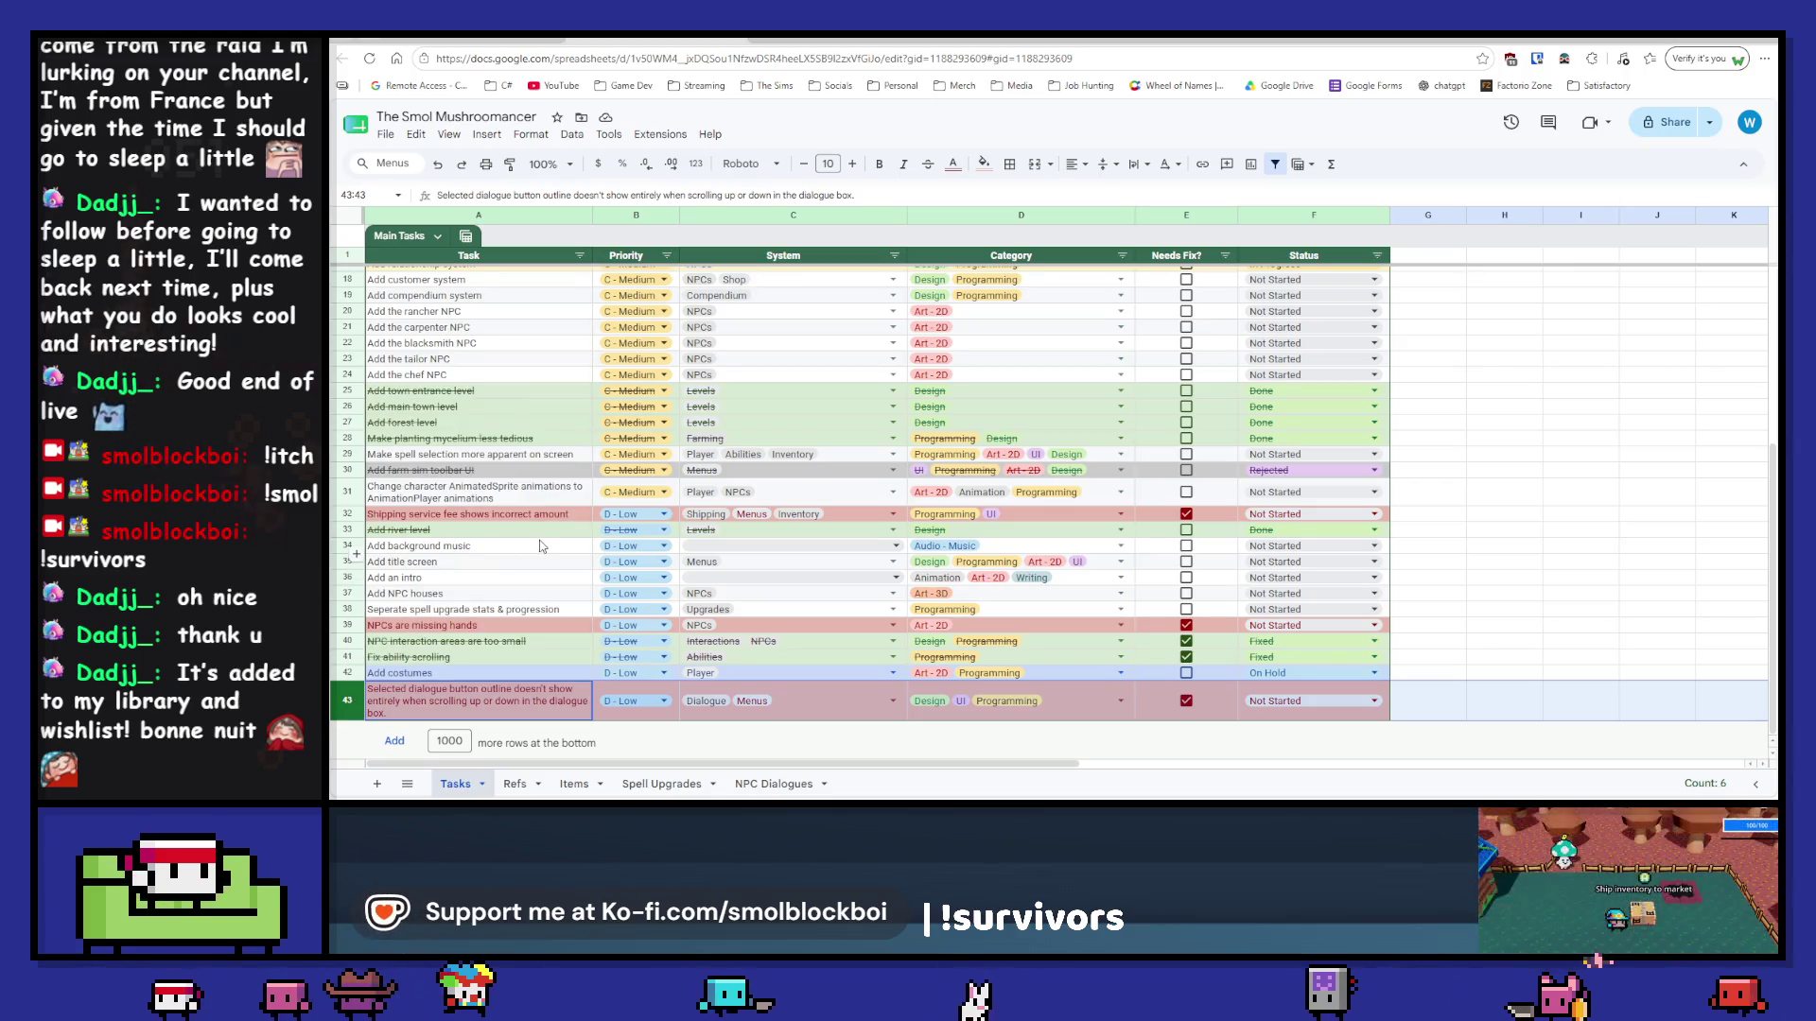
scroll(534, 473, "up", 3)
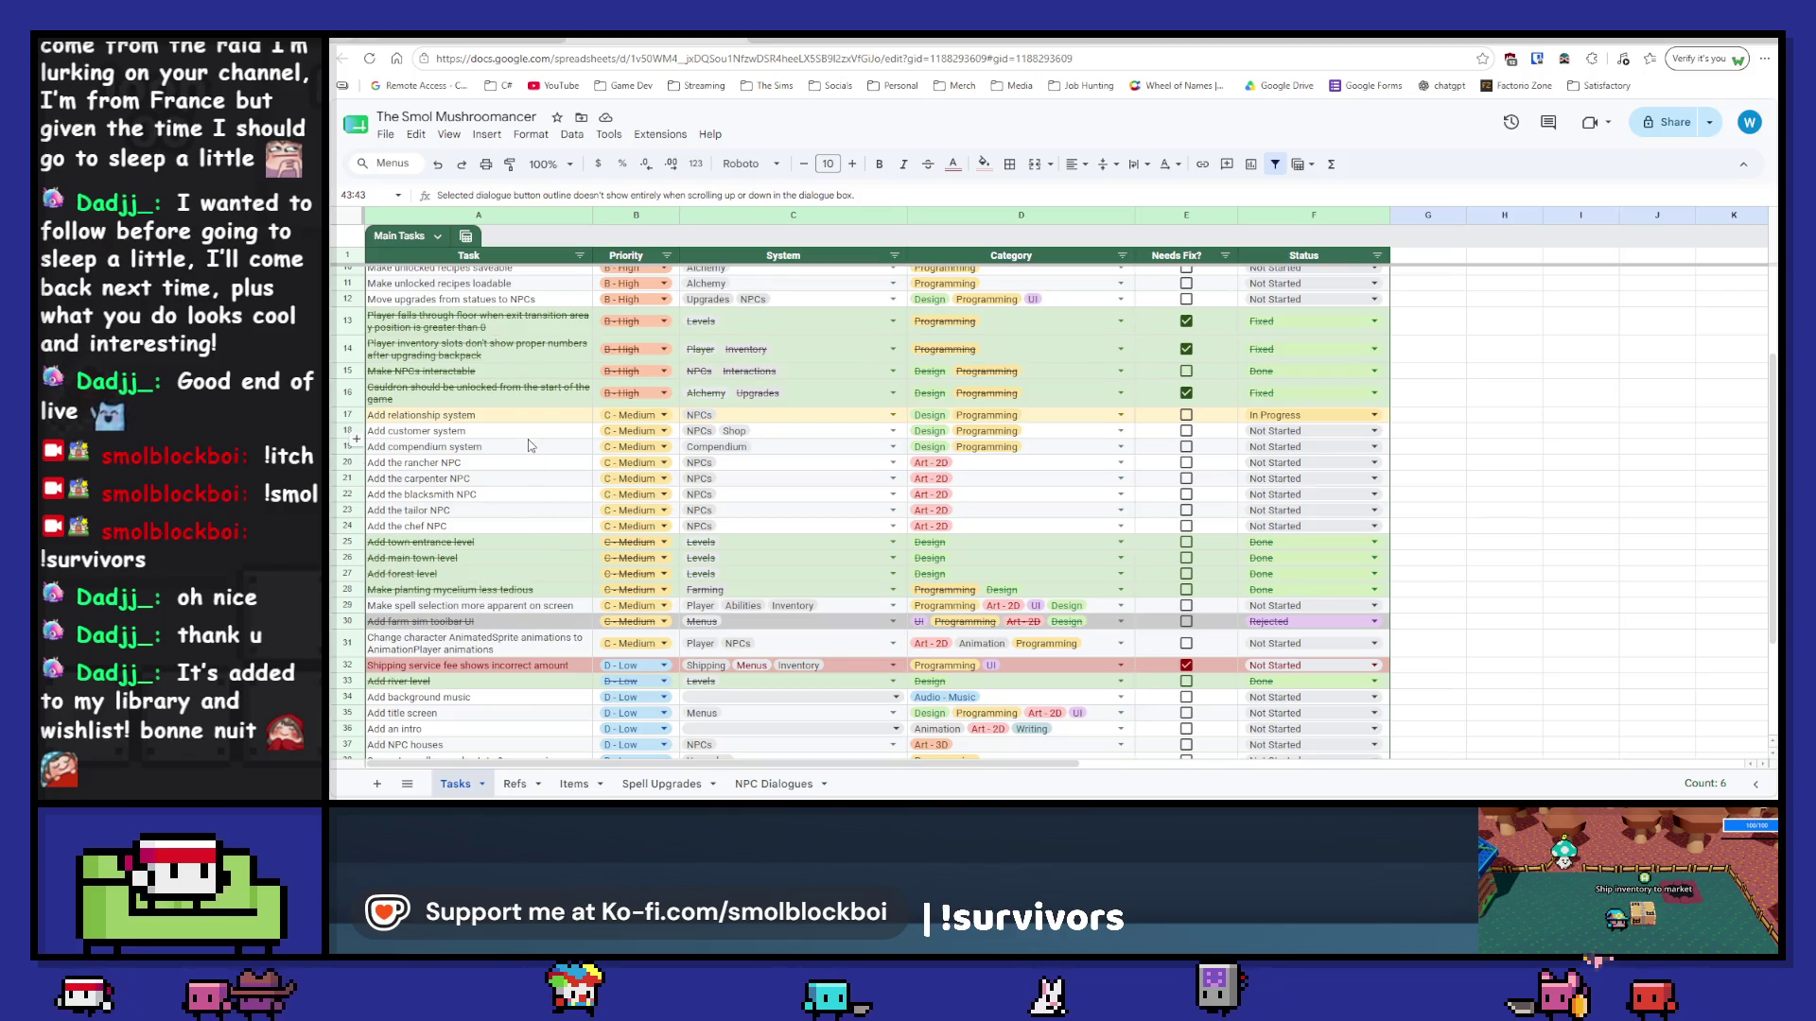
left_click(1272, 462)
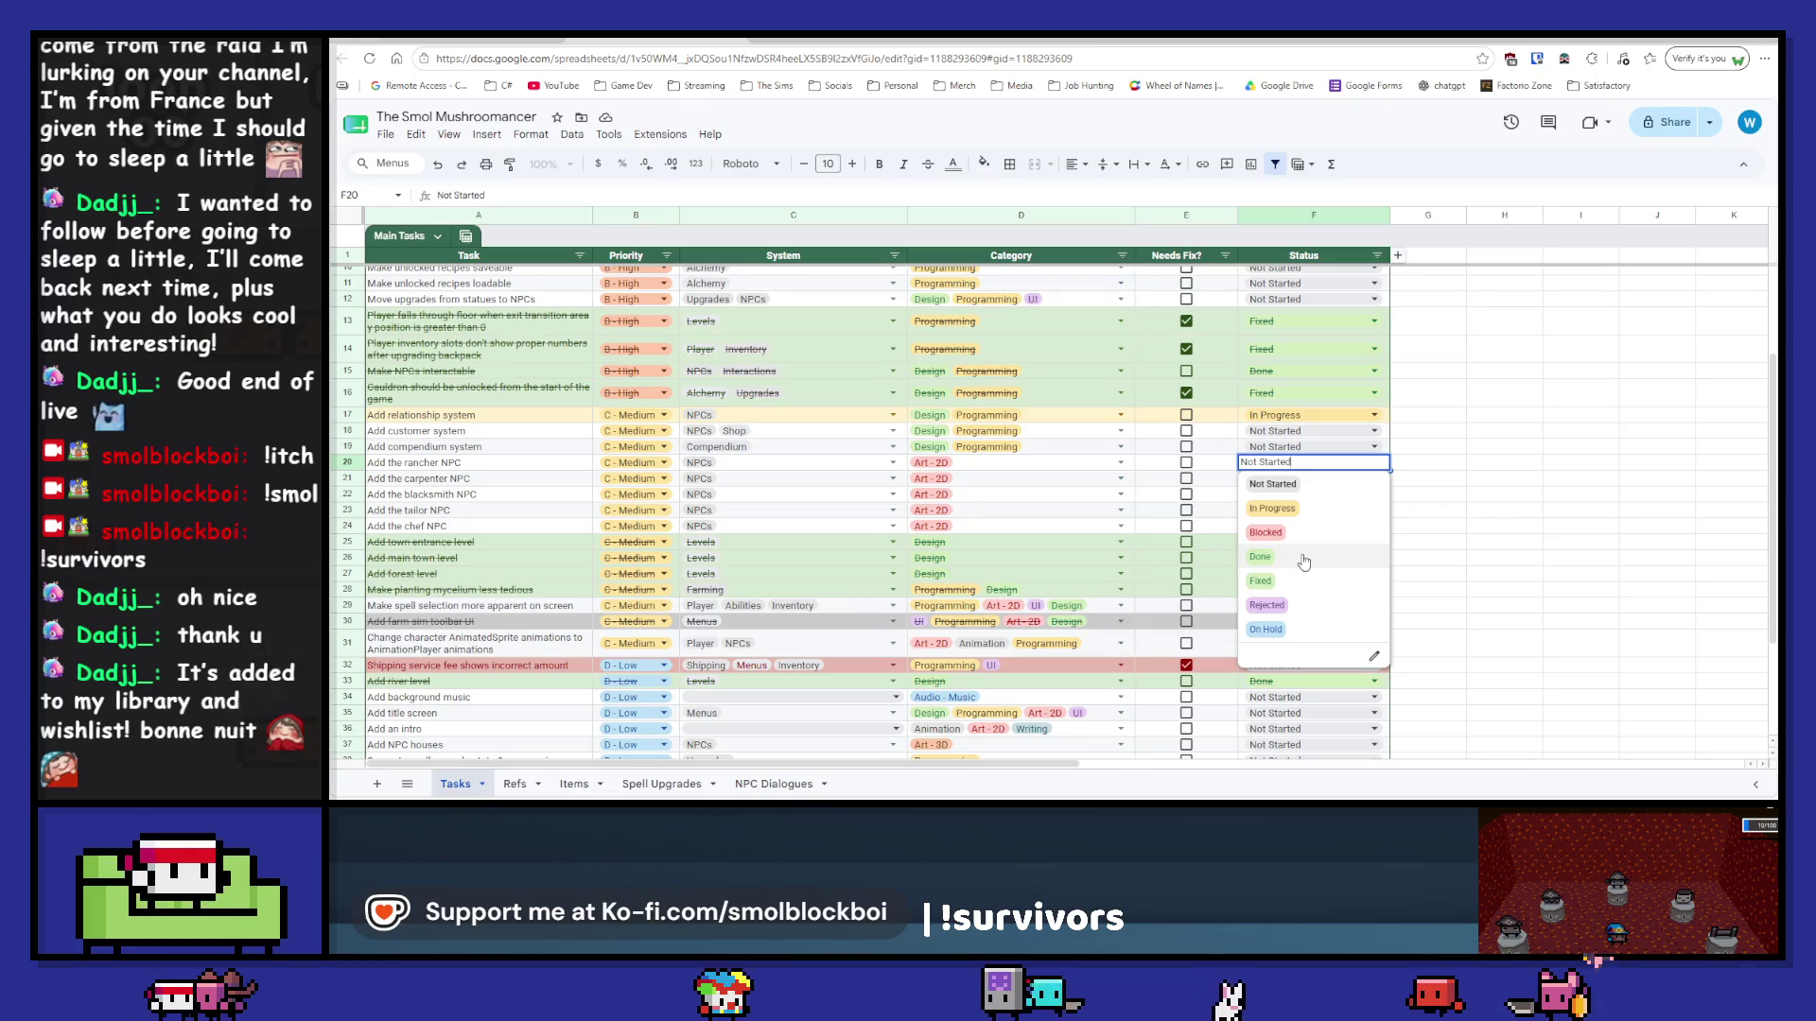
left_click(1303, 562)
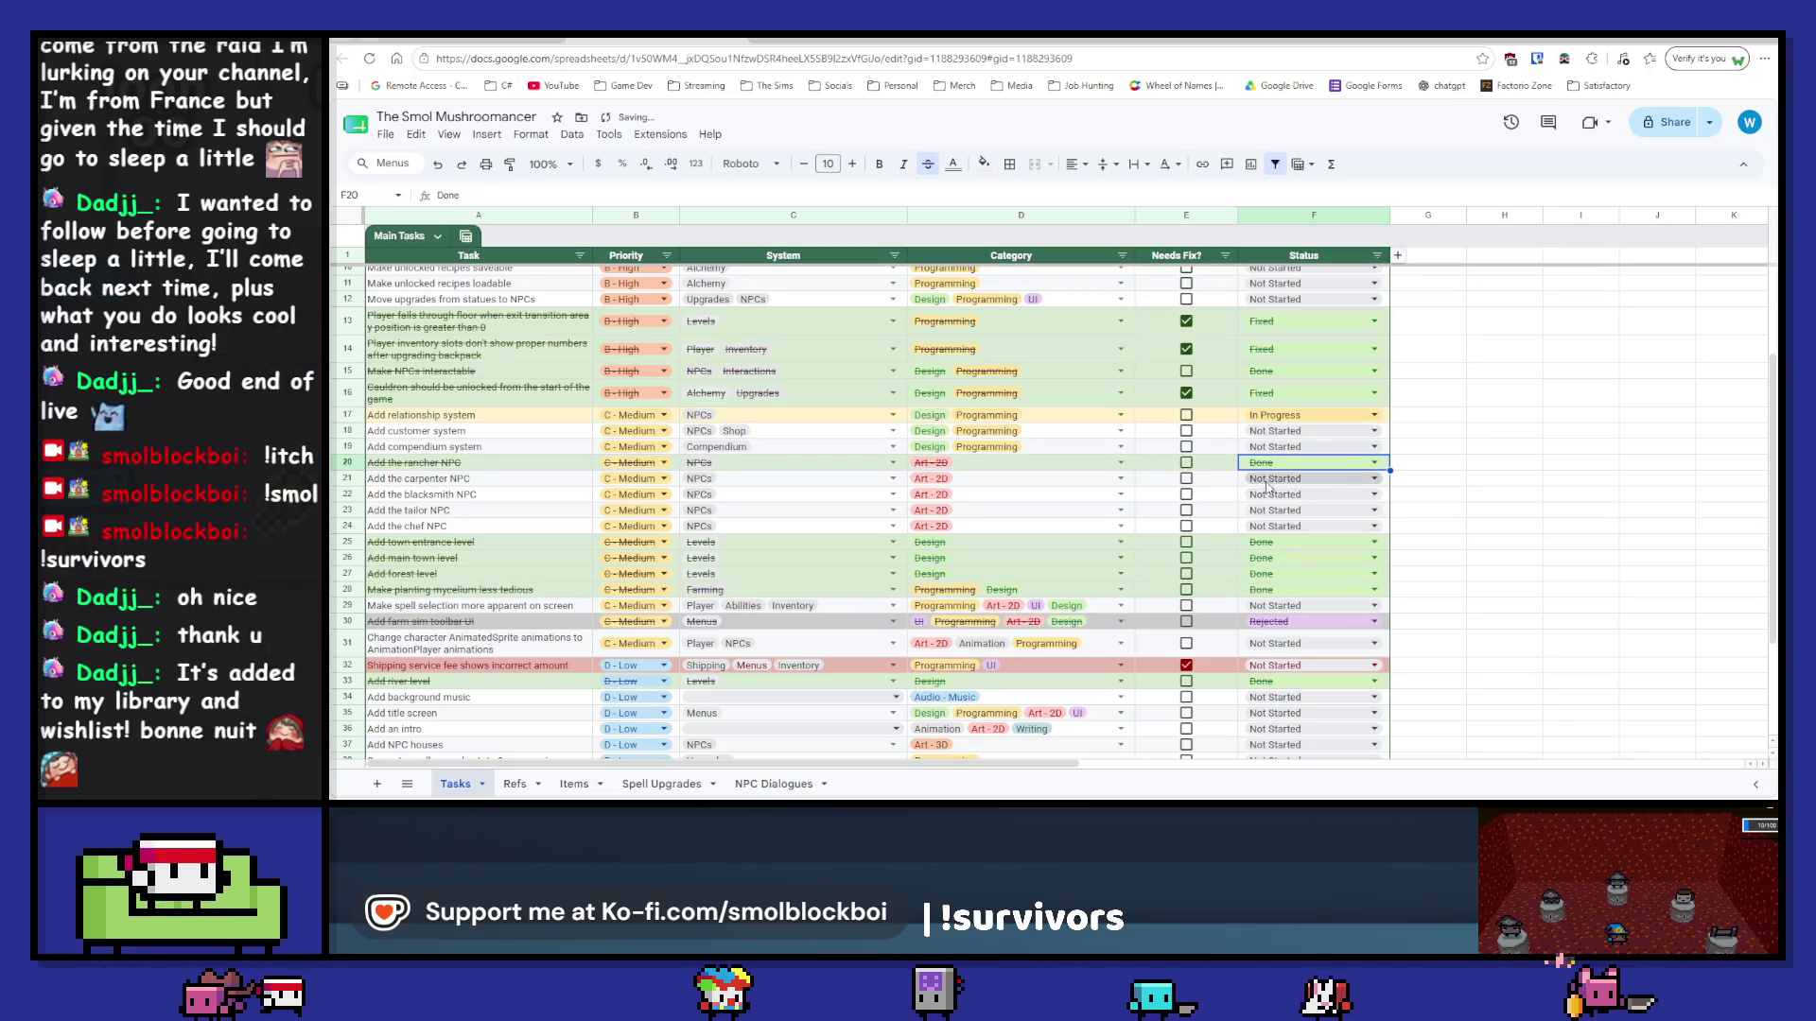
left_click(1267, 485)
left_click(1297, 577)
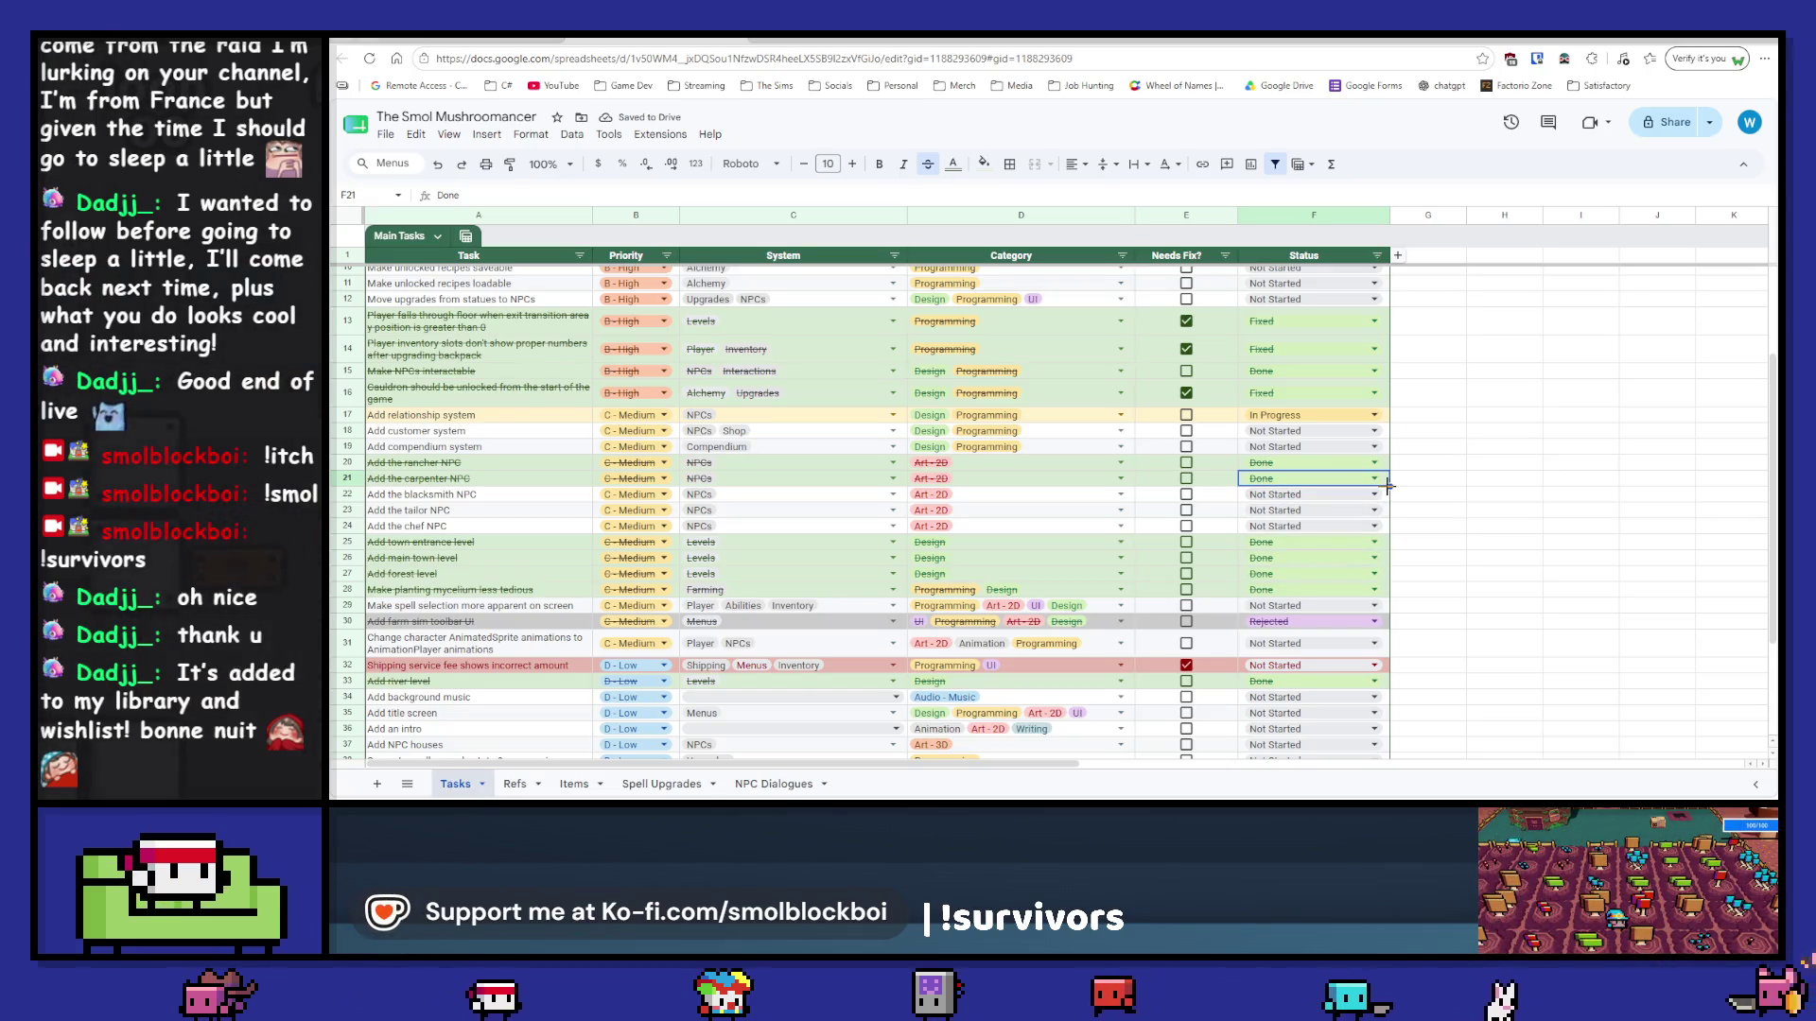
left_click_drag(1379, 518, 1387, 530)
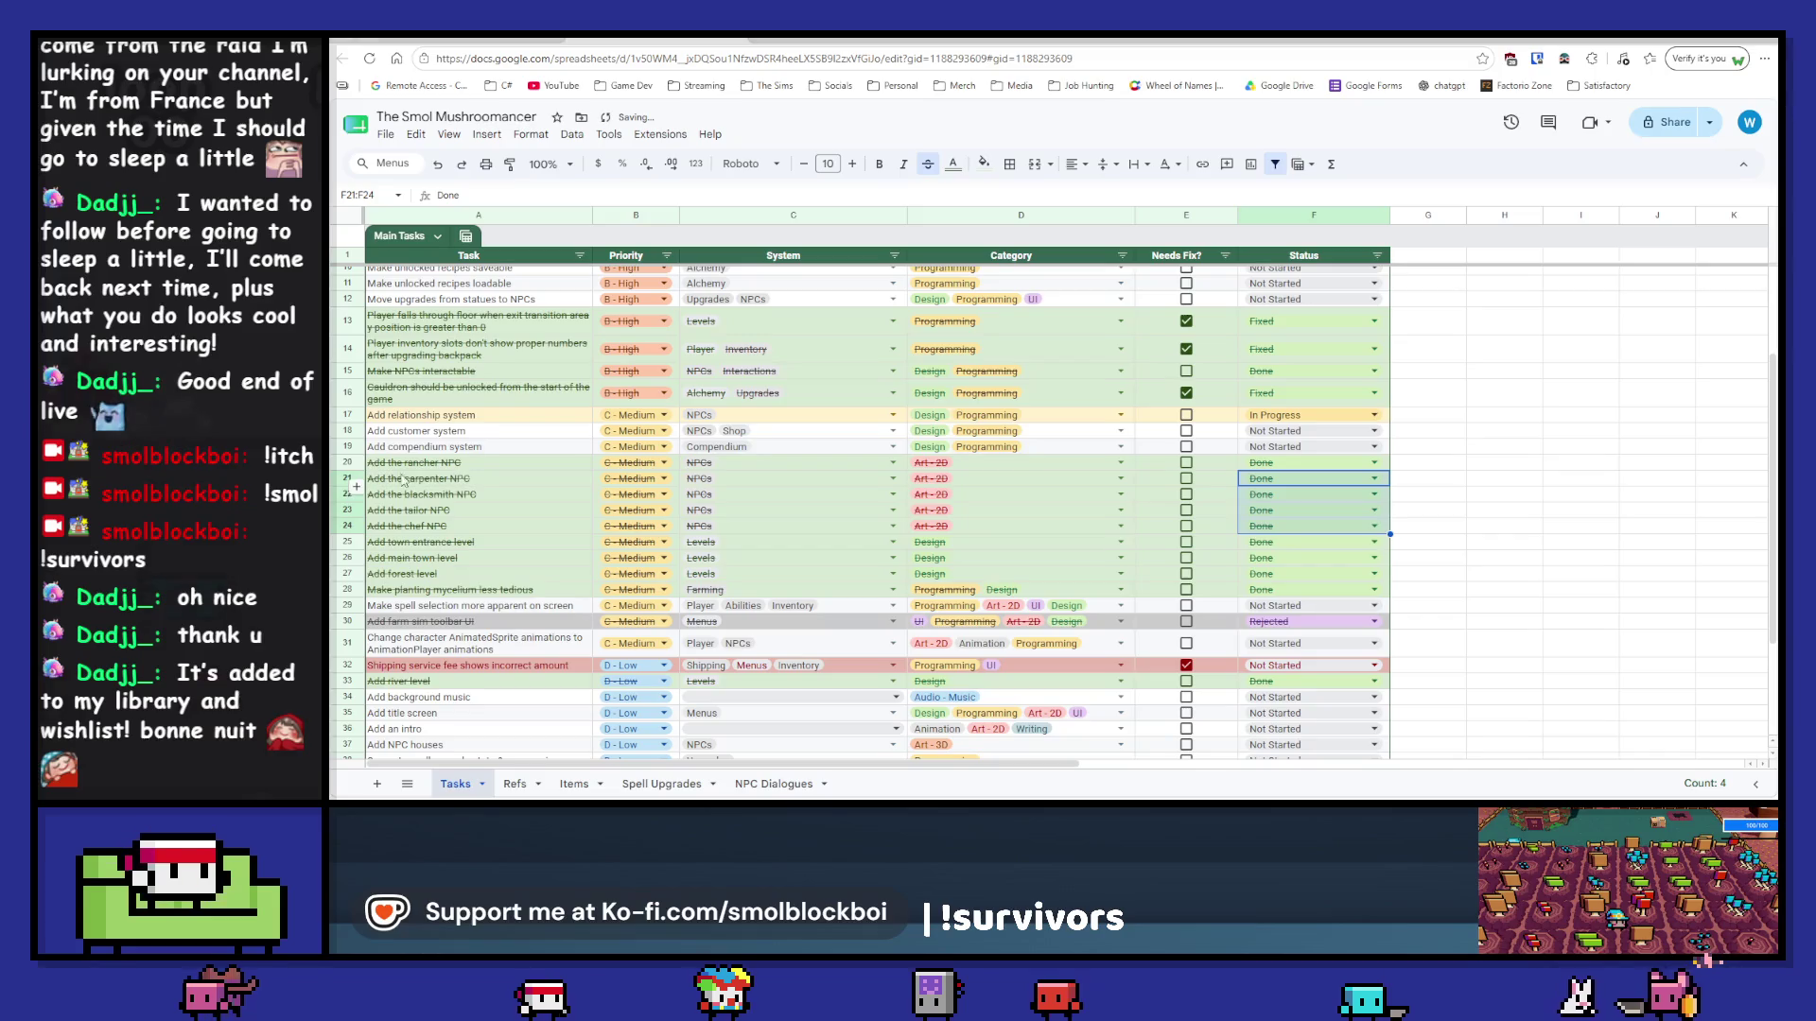
left_click(355, 470)
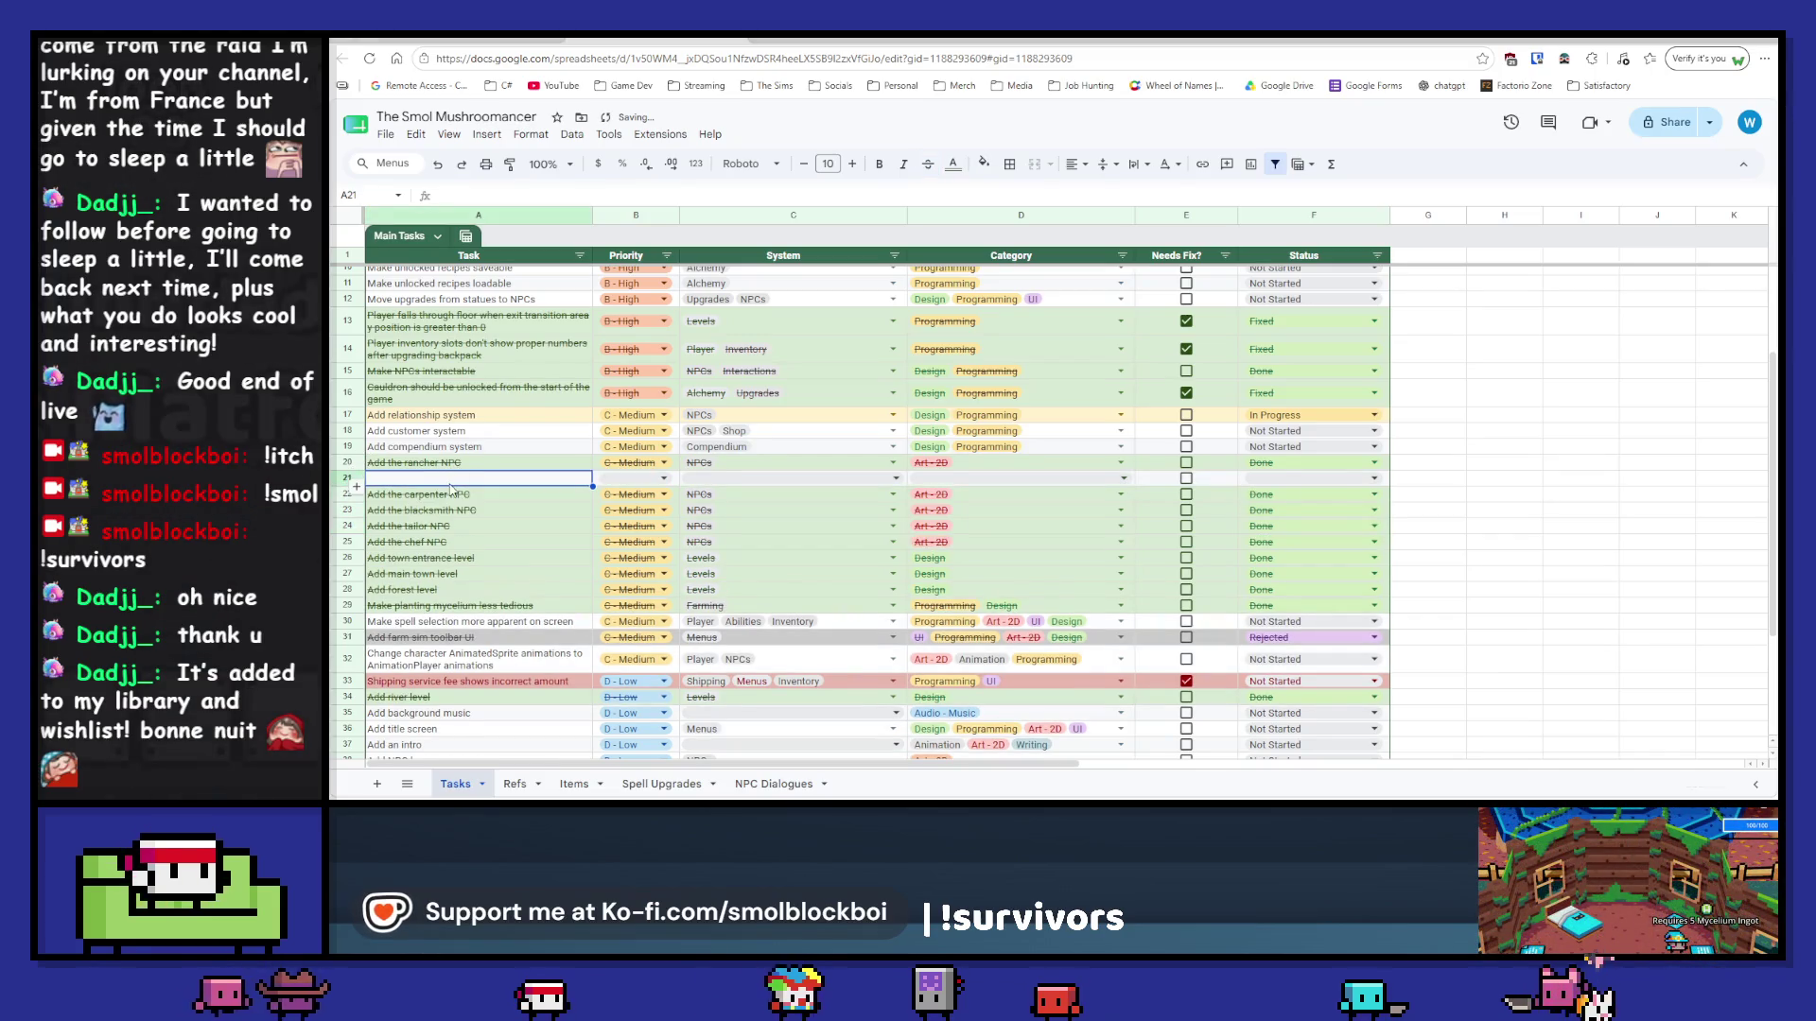
Step: Enter 'Add Rancher dialogue' and 'Add Carpenter dialogue' in new rows under their NPC tasks
type("Add Rancher d")
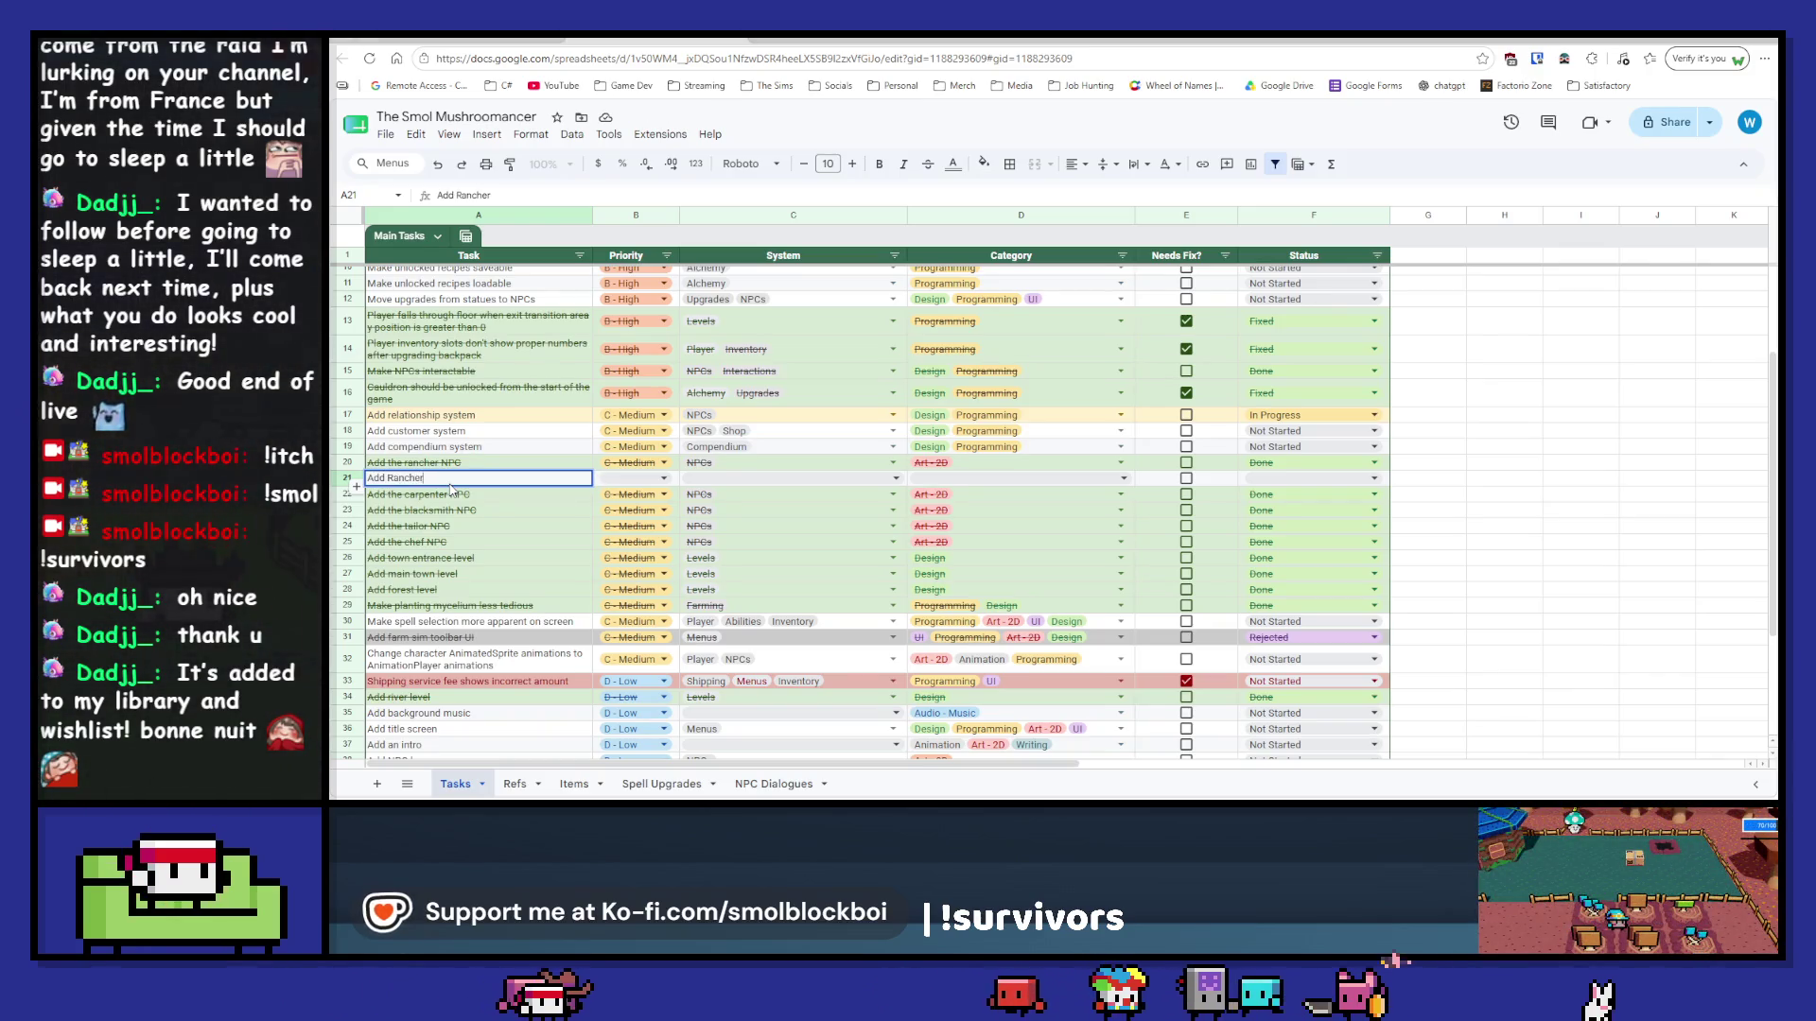
type("ialo")
key("Return")
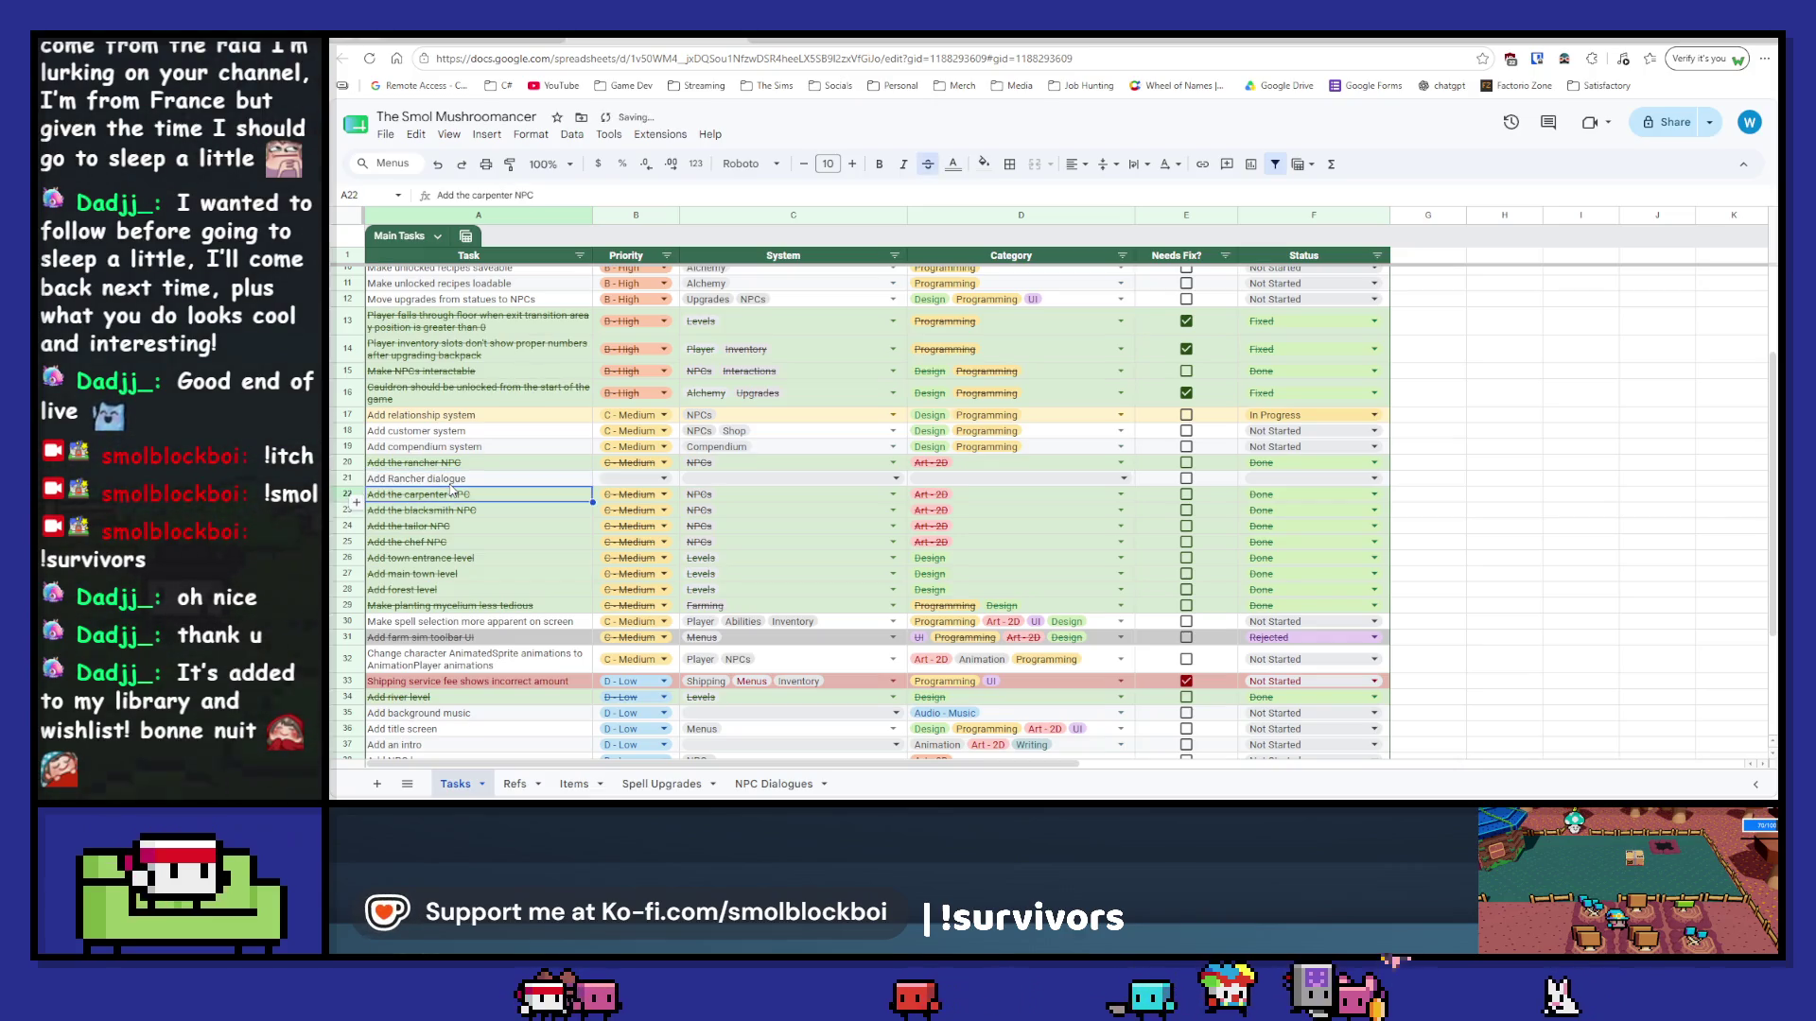
left_click(357, 505)
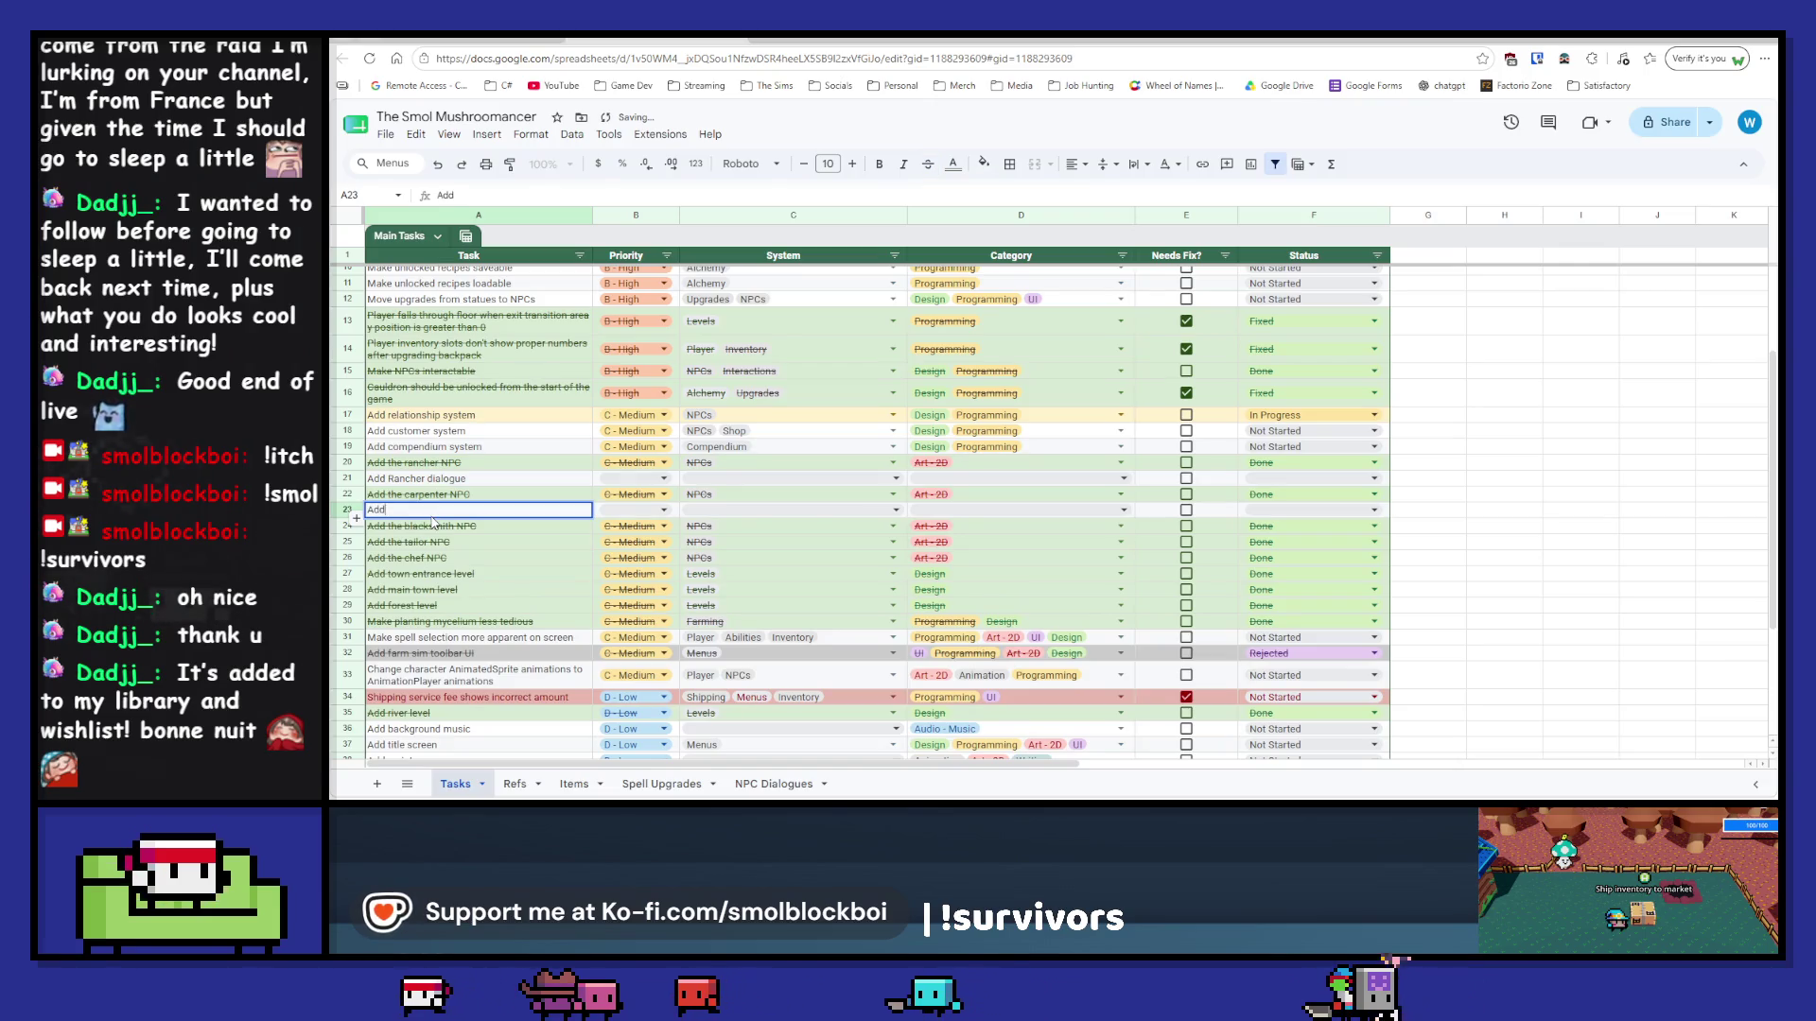
type(" Carpenter")
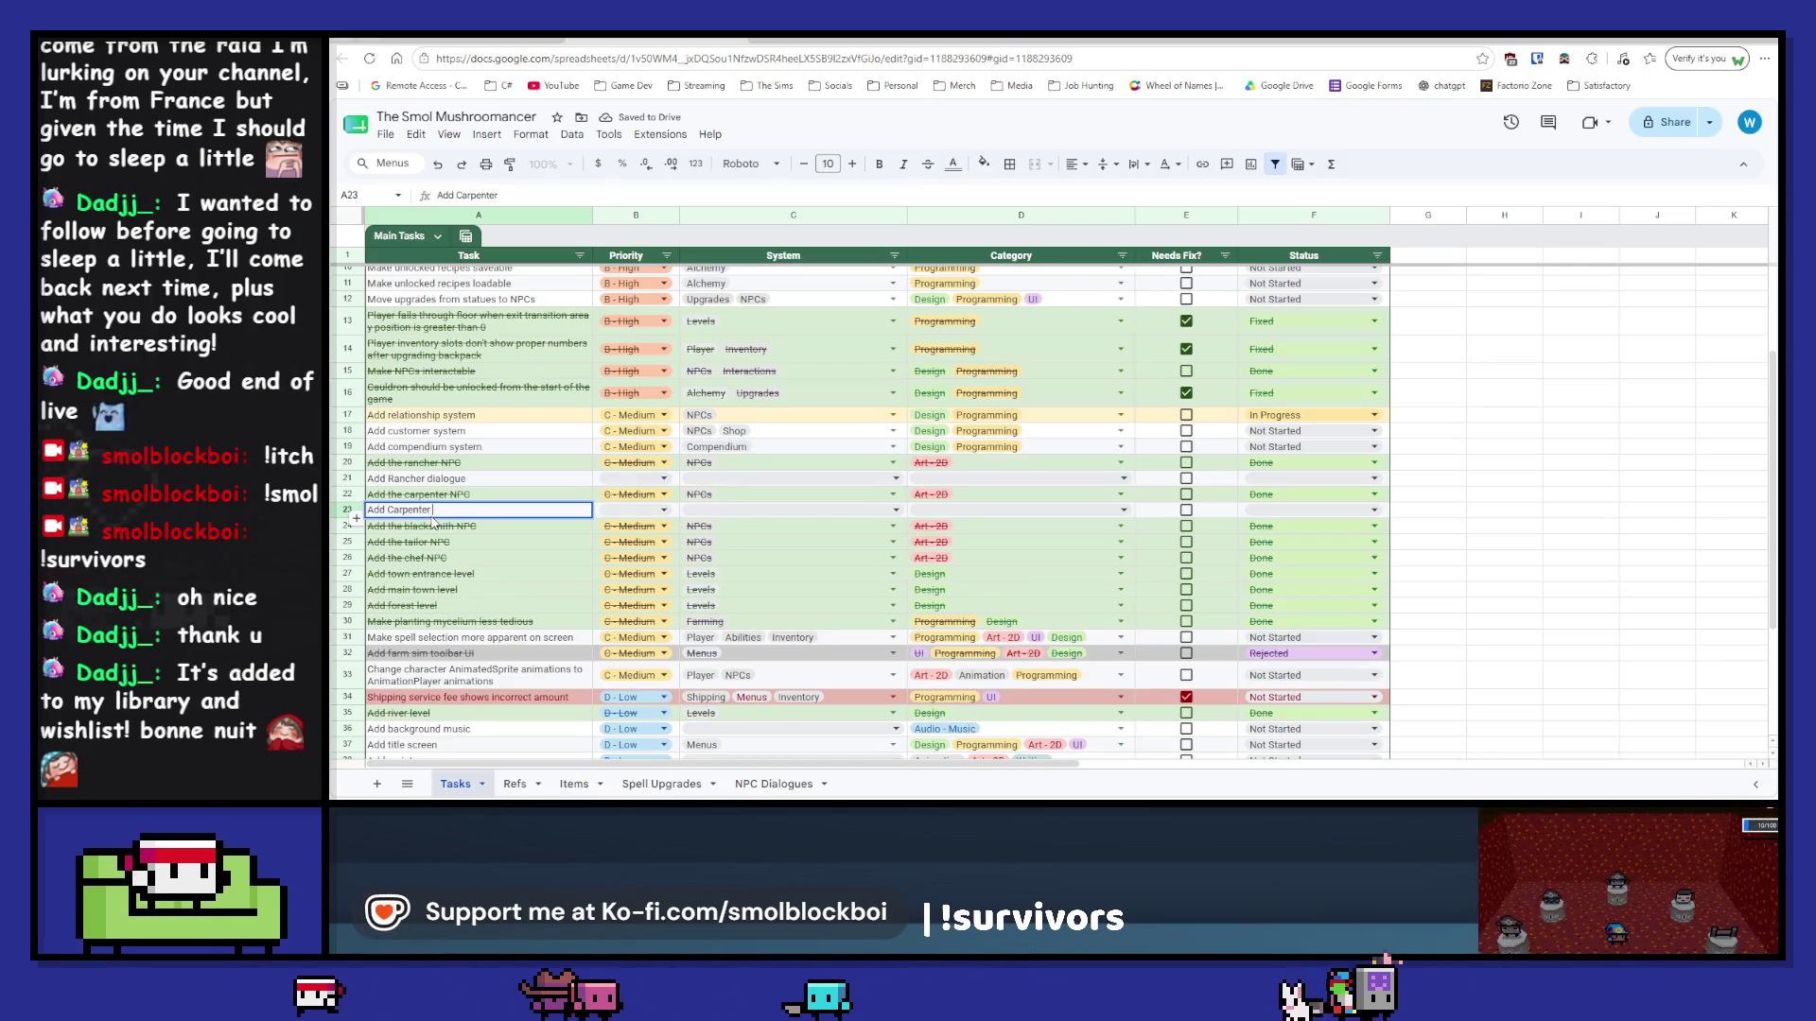
type("e")
key("Return")
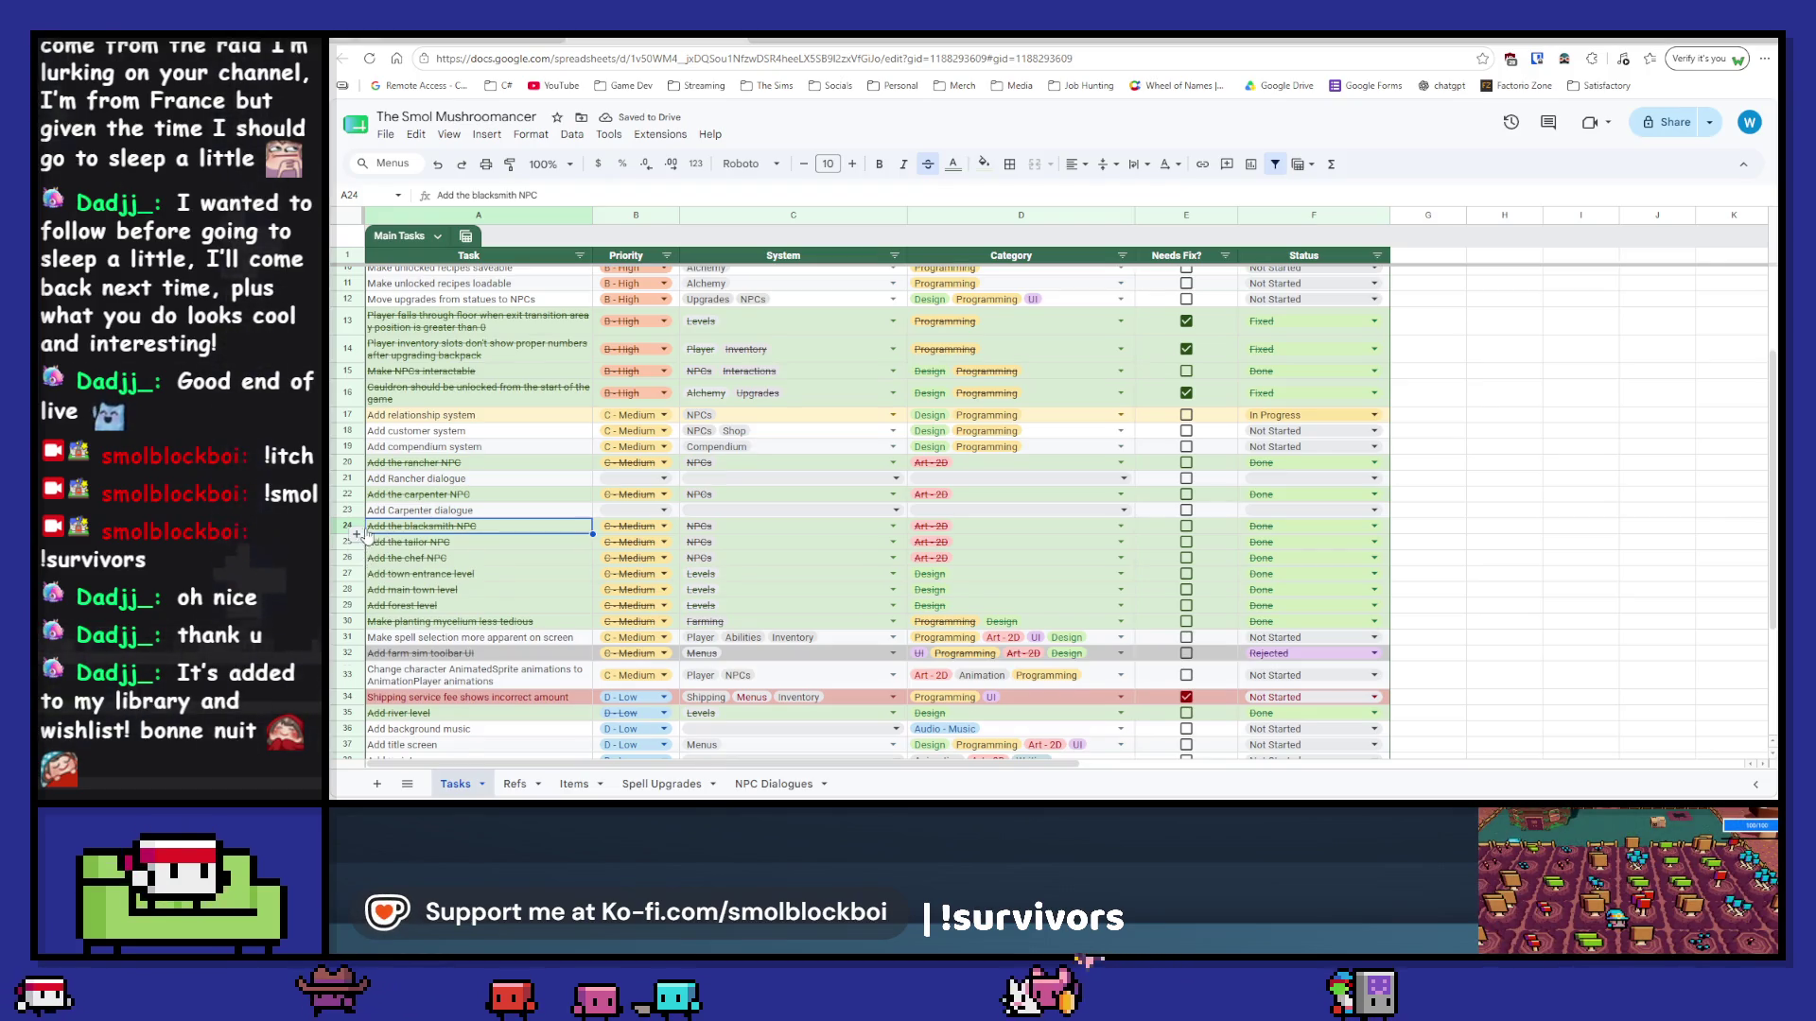
Step: Add an 'Add Blacksmith dialogue' task below the blacksmith NPC task, retyped with correct capitals
left_click(357, 534)
type("Add blacksmith")
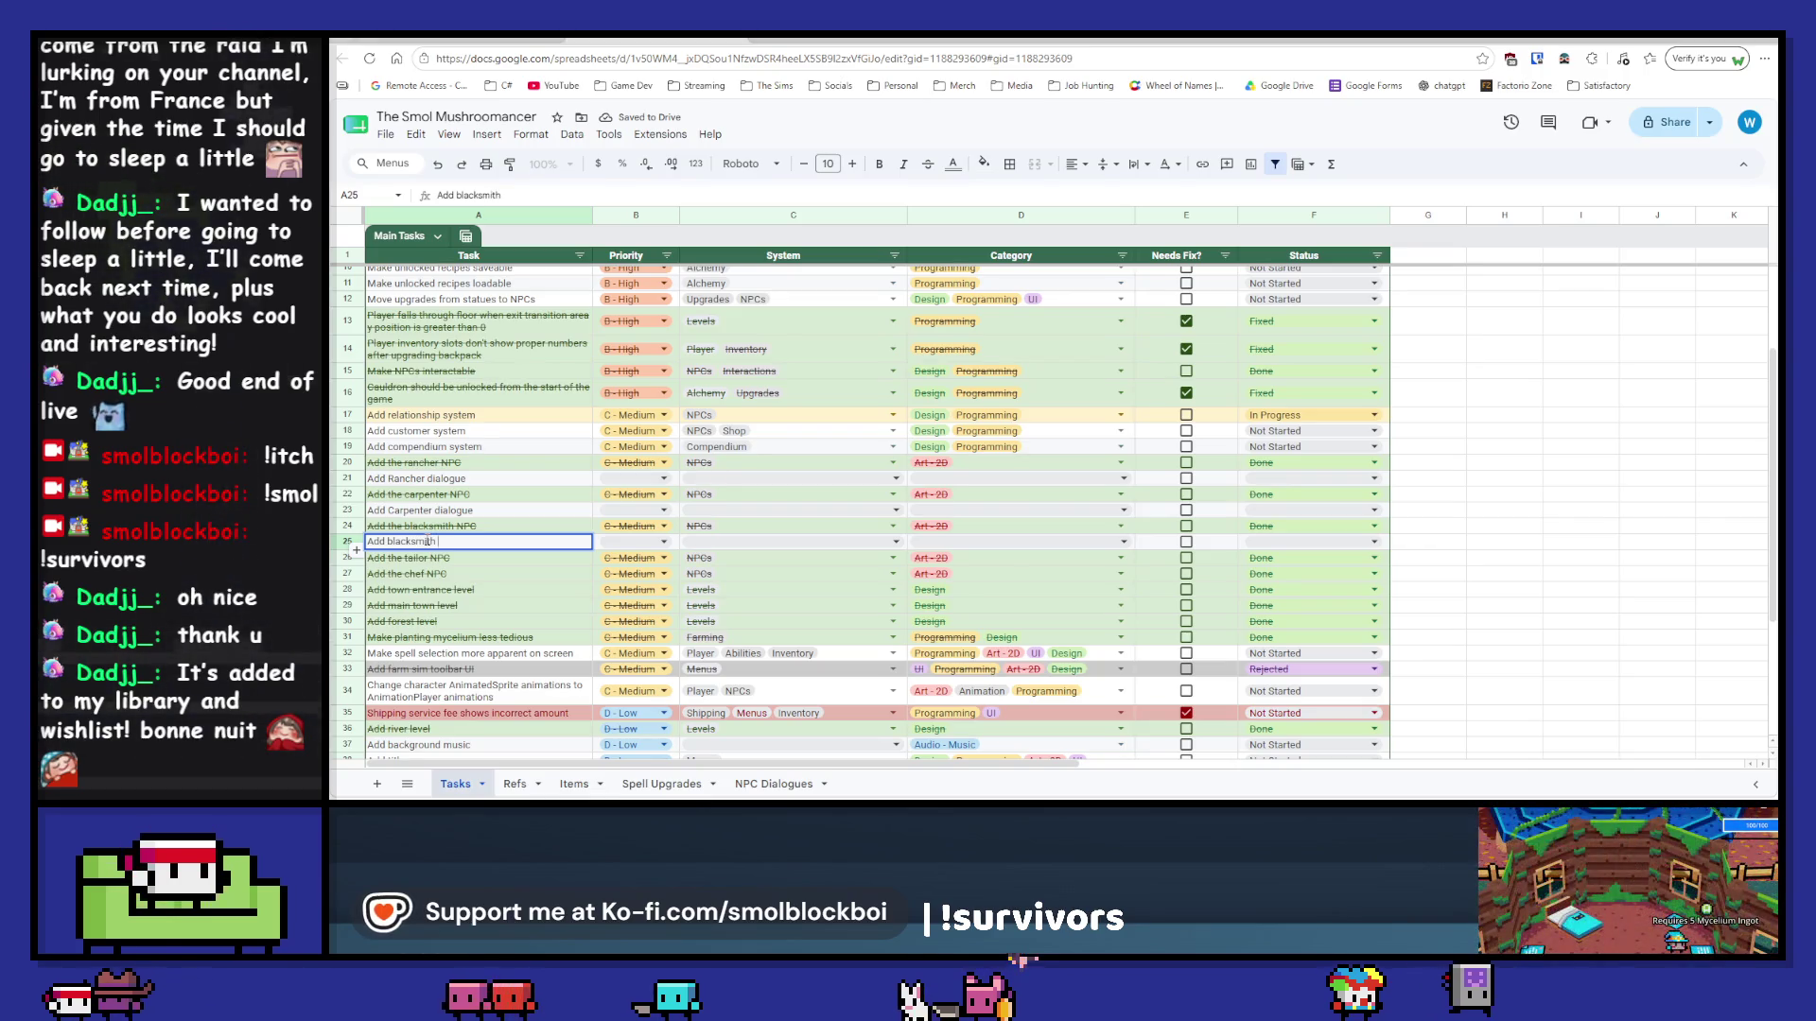
key("Return")
key("Up")
type("Add Blacksmith dialogue")
key("Return")
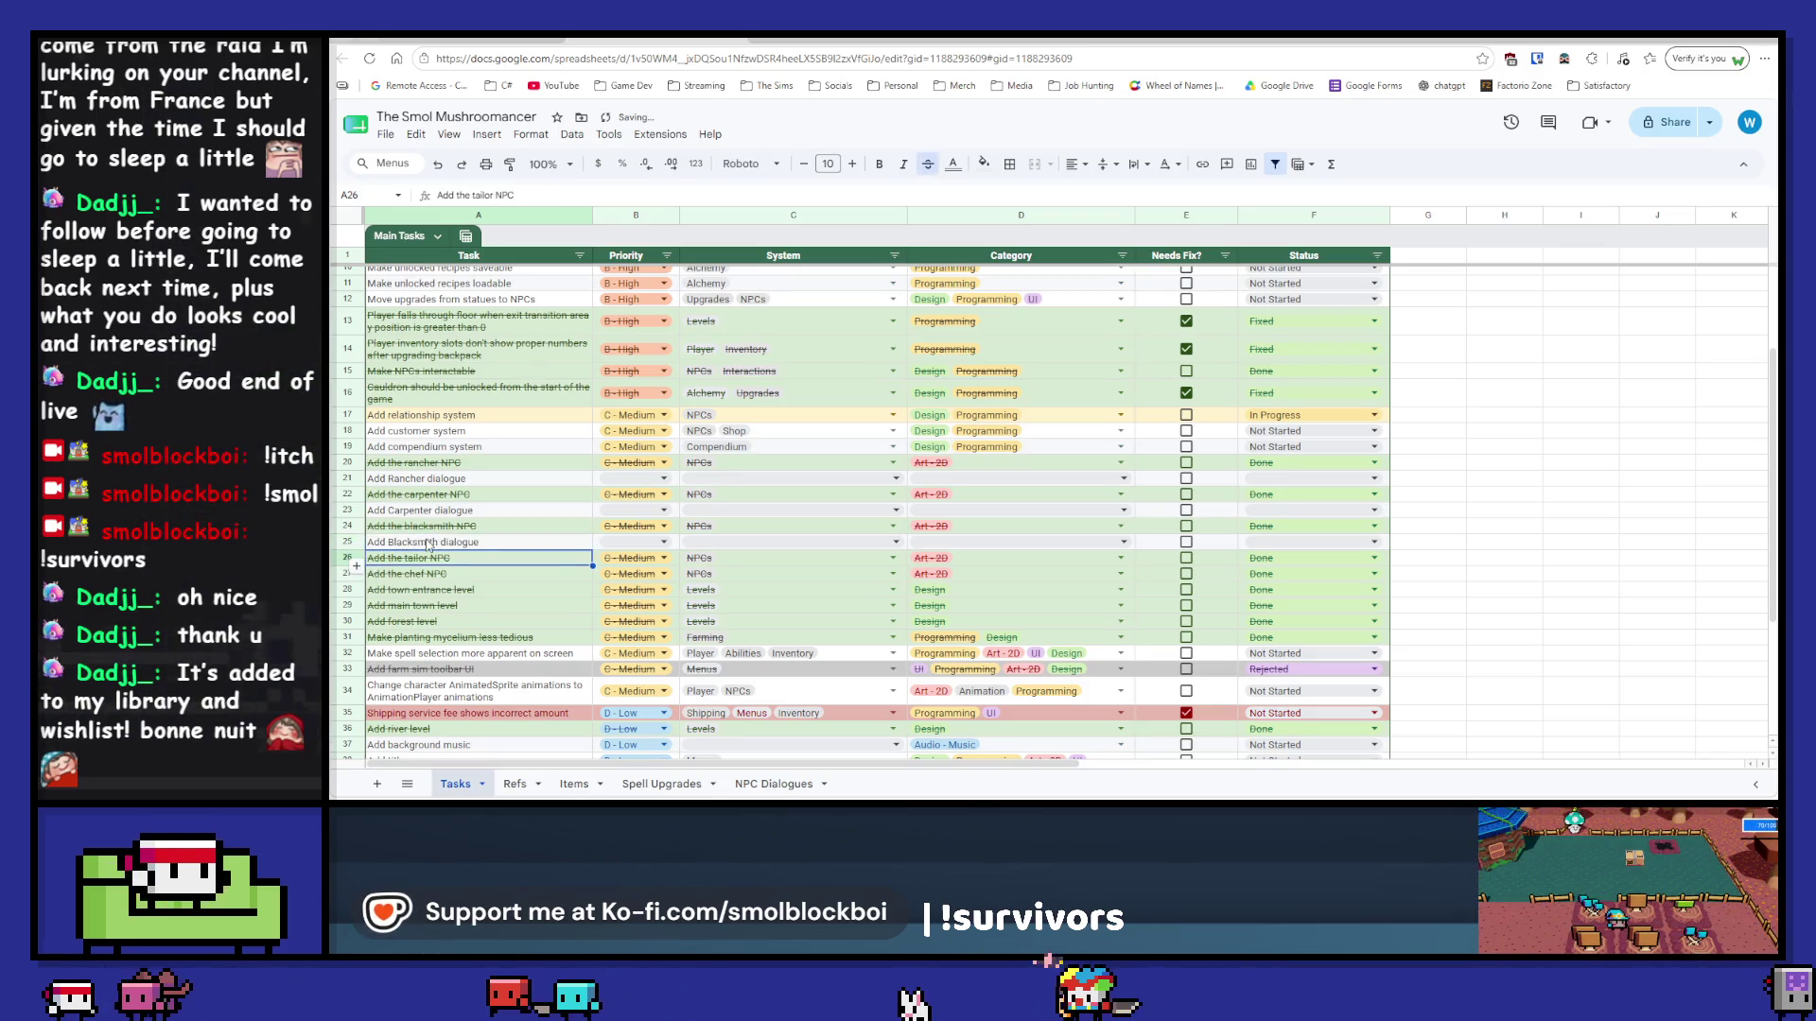
Step: Insert a row under the tailor NPC task and enter 'Add tailor dialogue'
left_click(399, 573)
key("ctrl+alt+=")
type("Add tai")
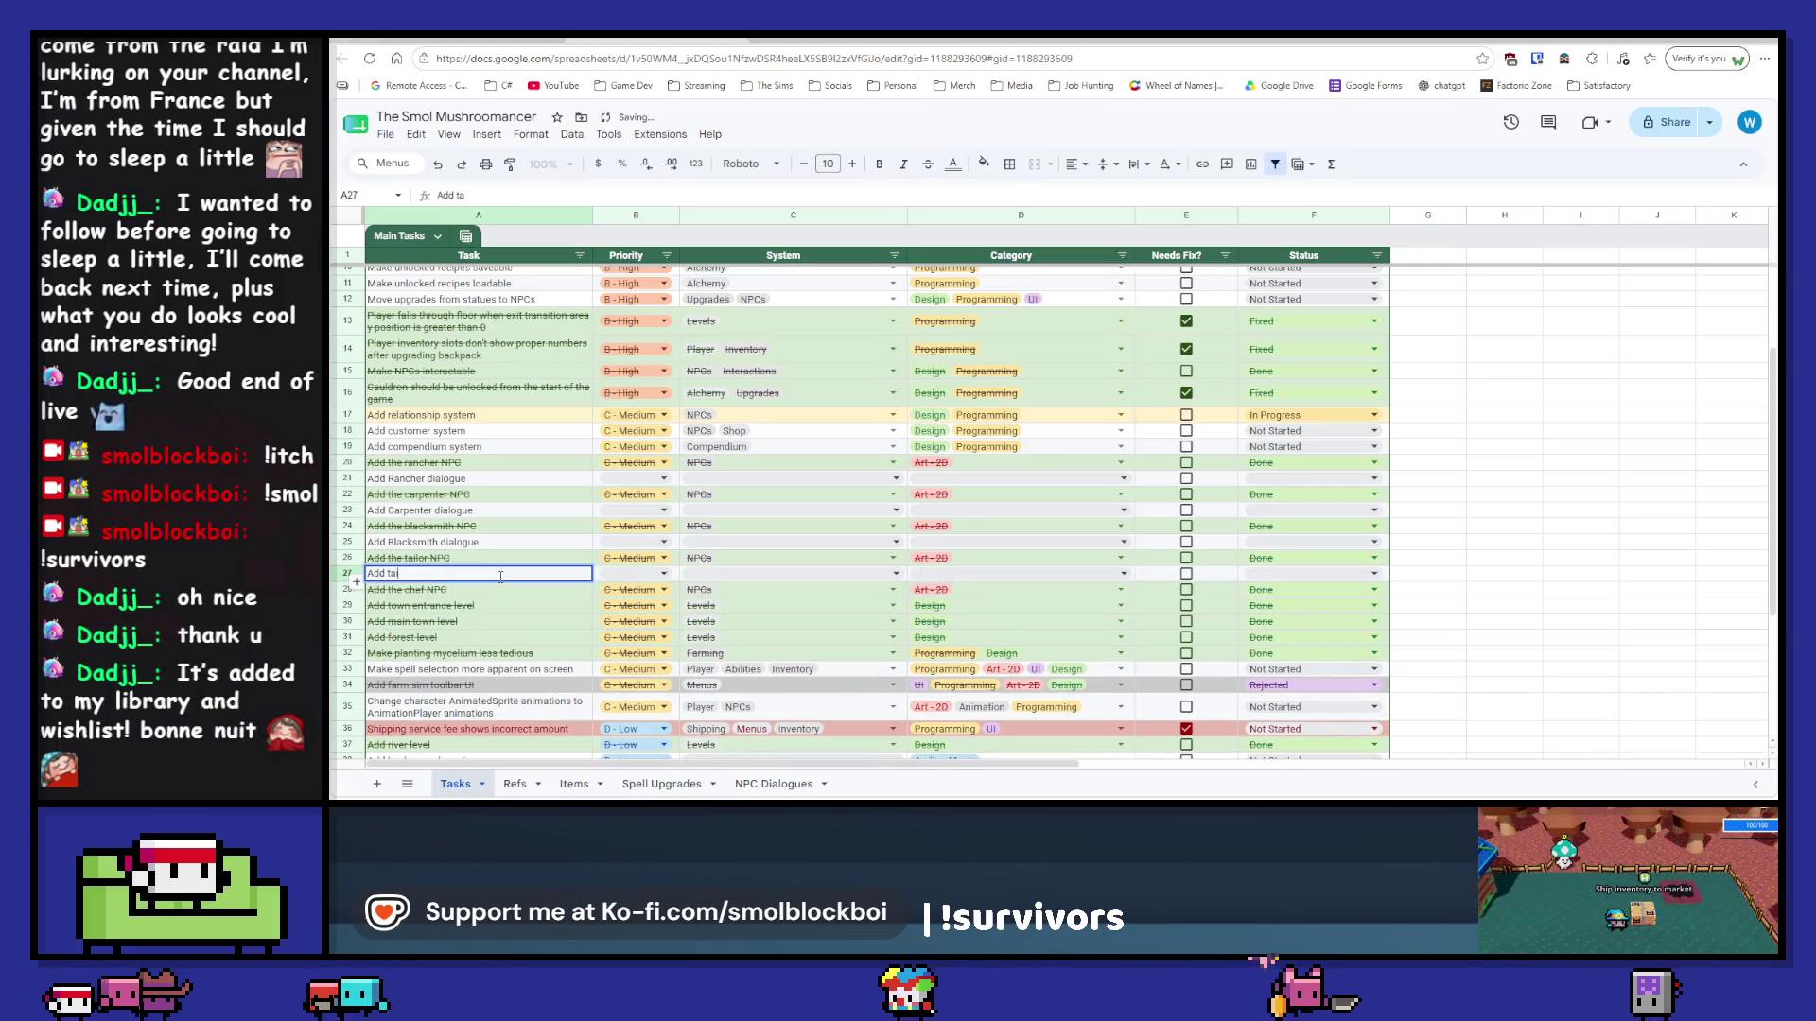
type("lor dialogue")
key("Return")
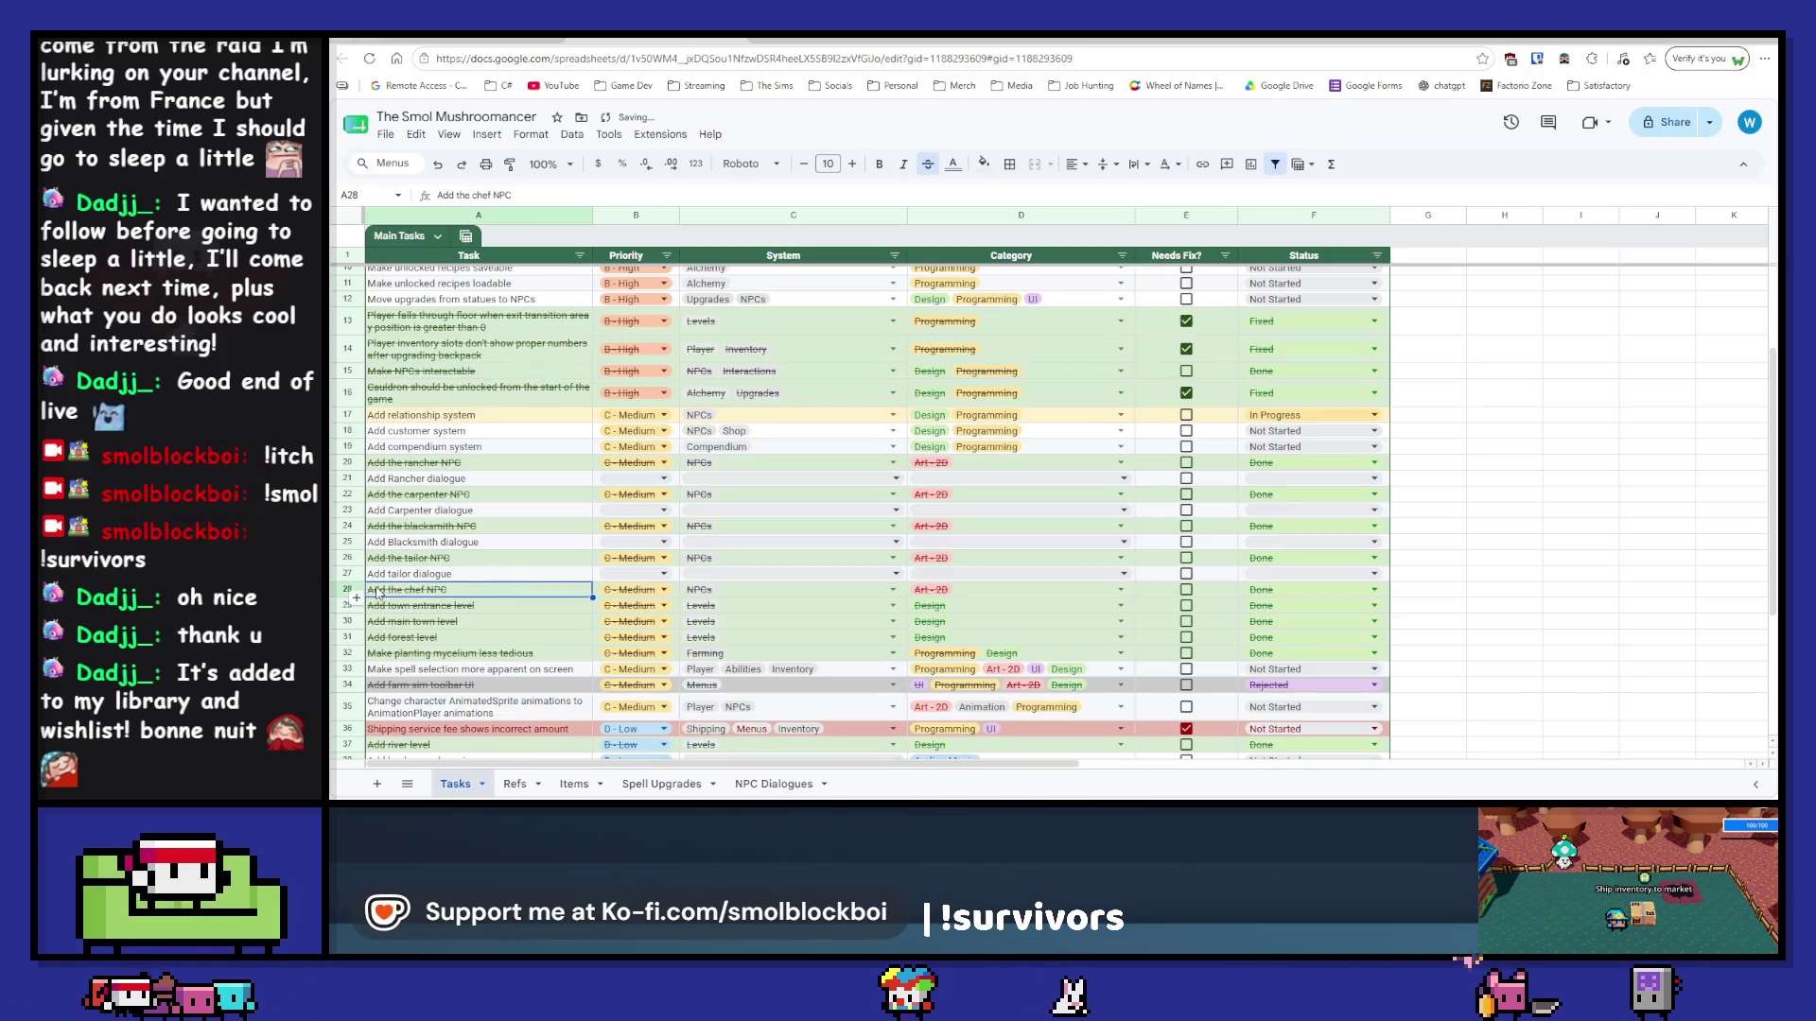
Step: Add 'Add Chef dialogue' below the chef task and correct the tailor entry to 'Add Tailor dialogue'
left_click(358, 598)
type("Add chef")
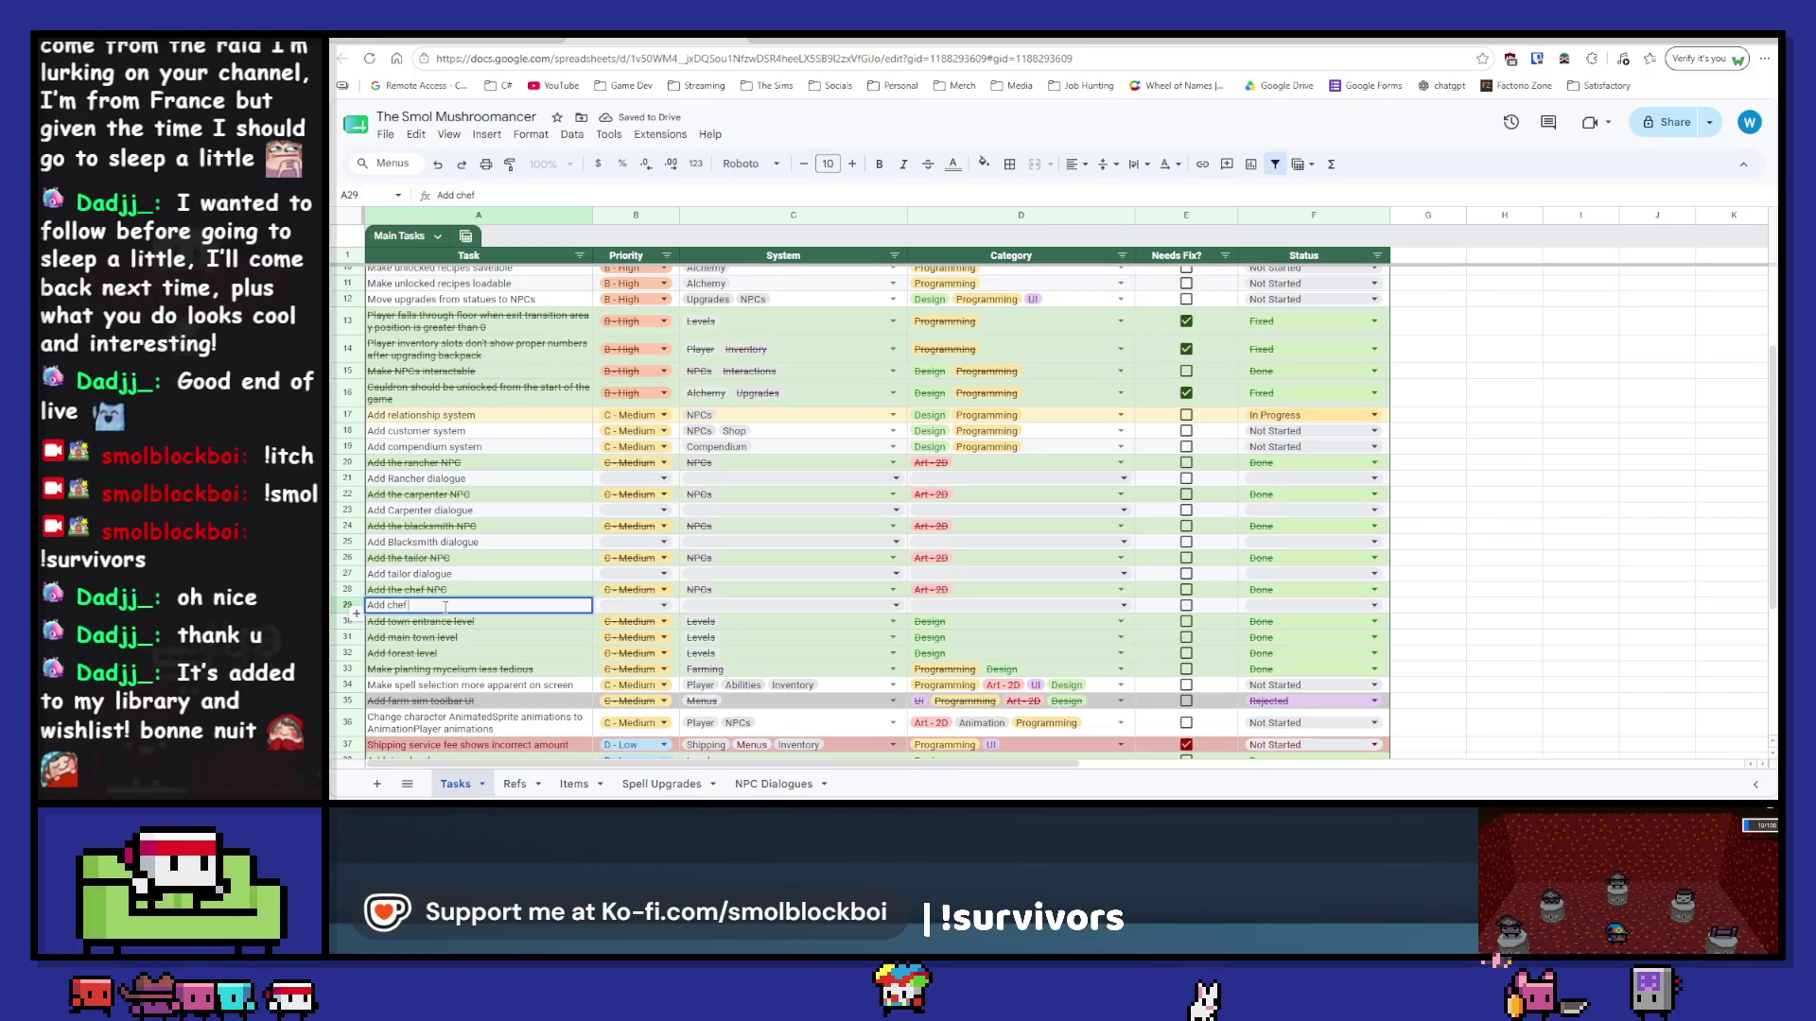
type("dialogu")
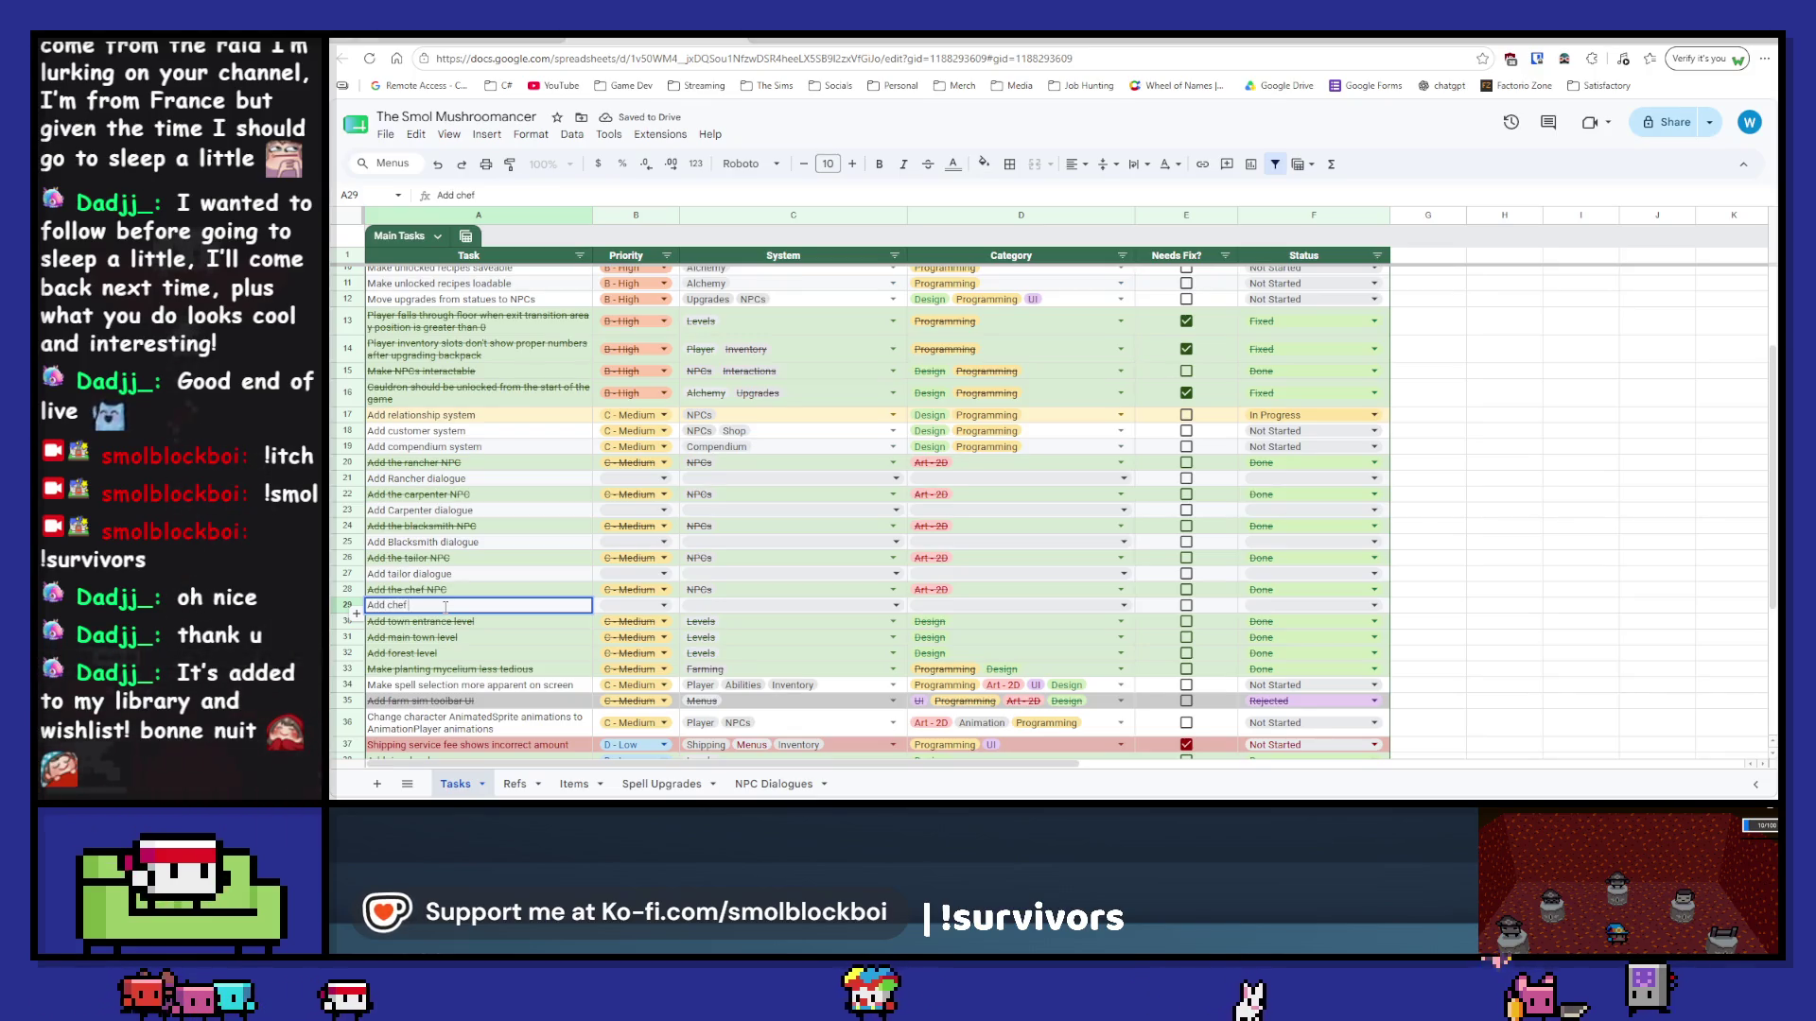
type("e")
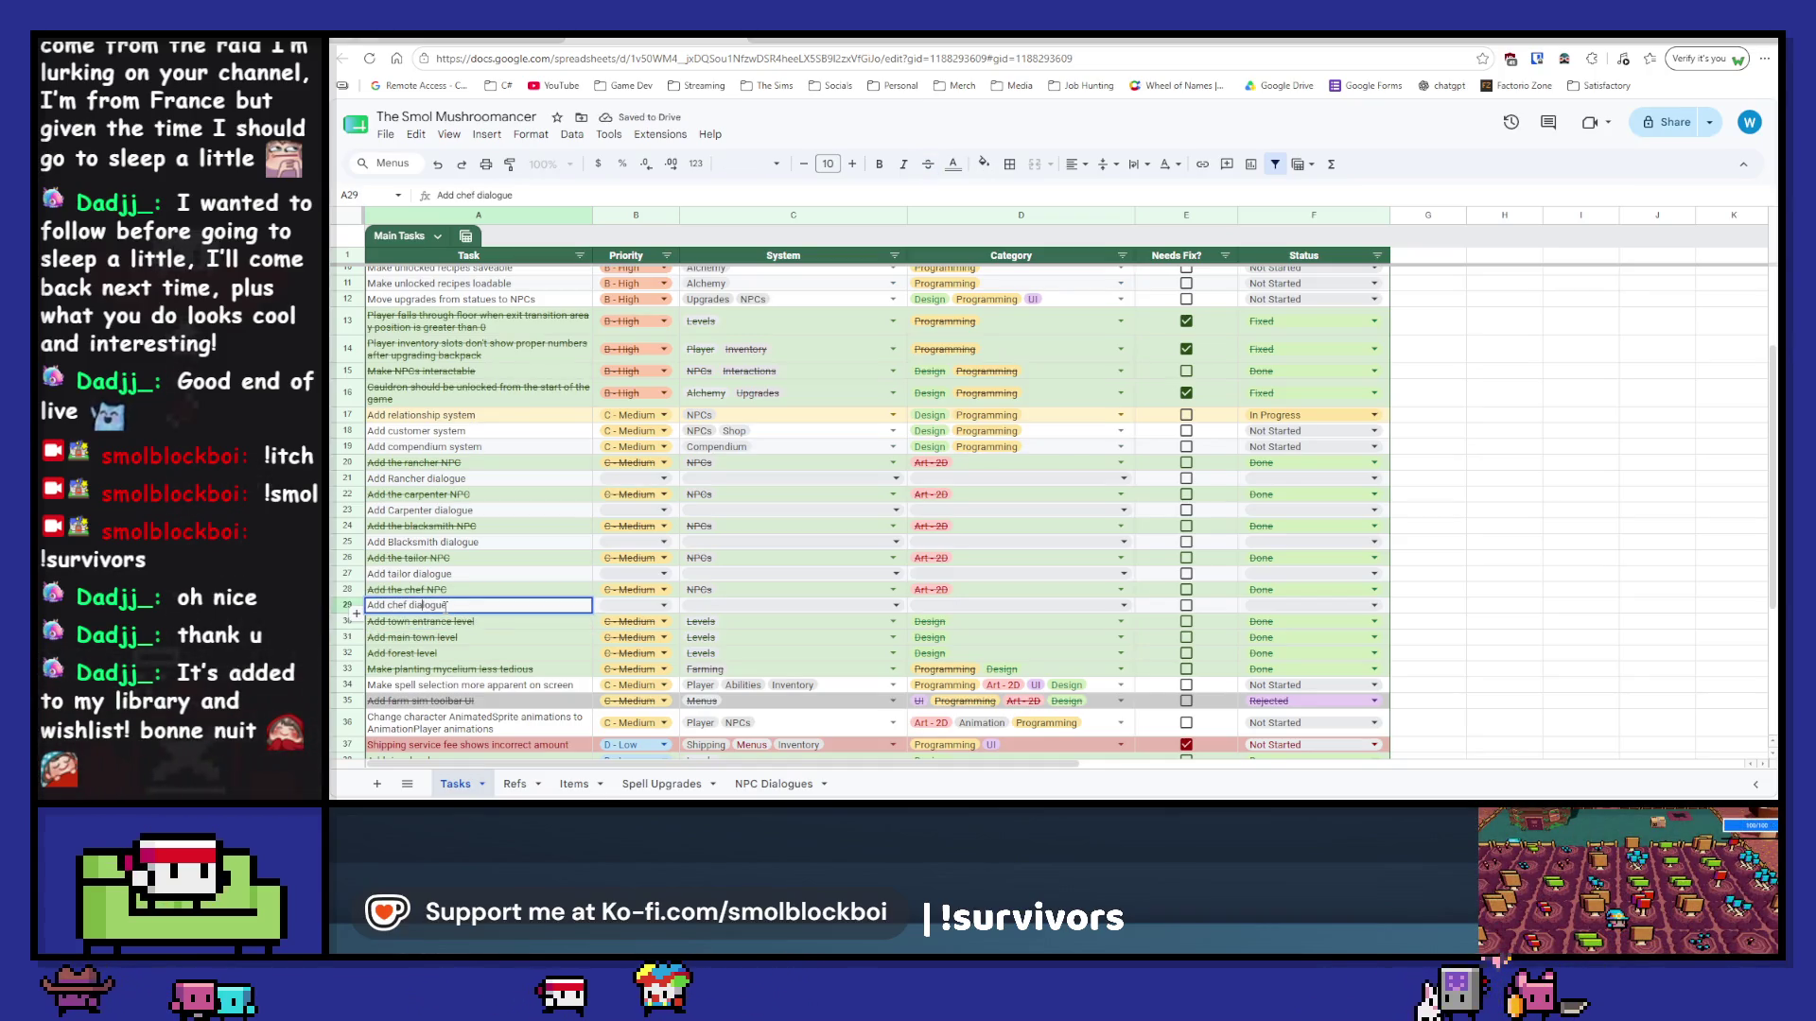
type("C")
key("Left")
key("BackSpace")
key("Return")
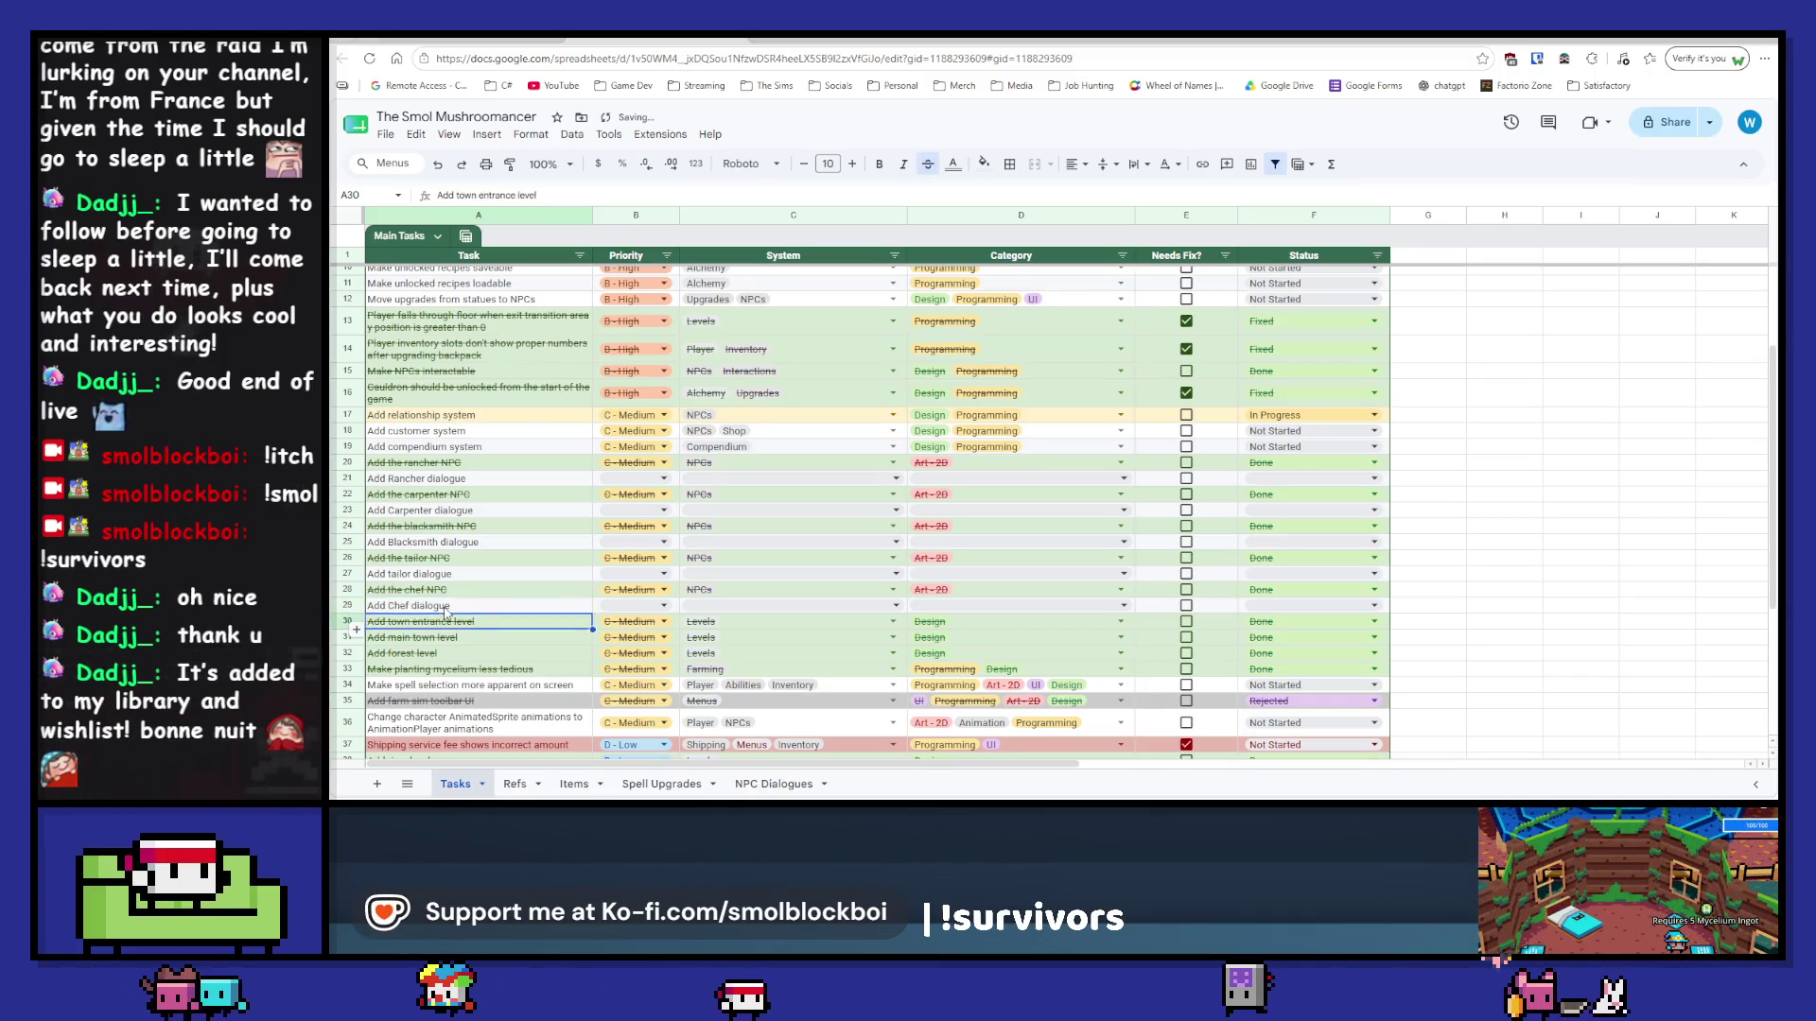
key("Up")
key("Up")
key("Up")
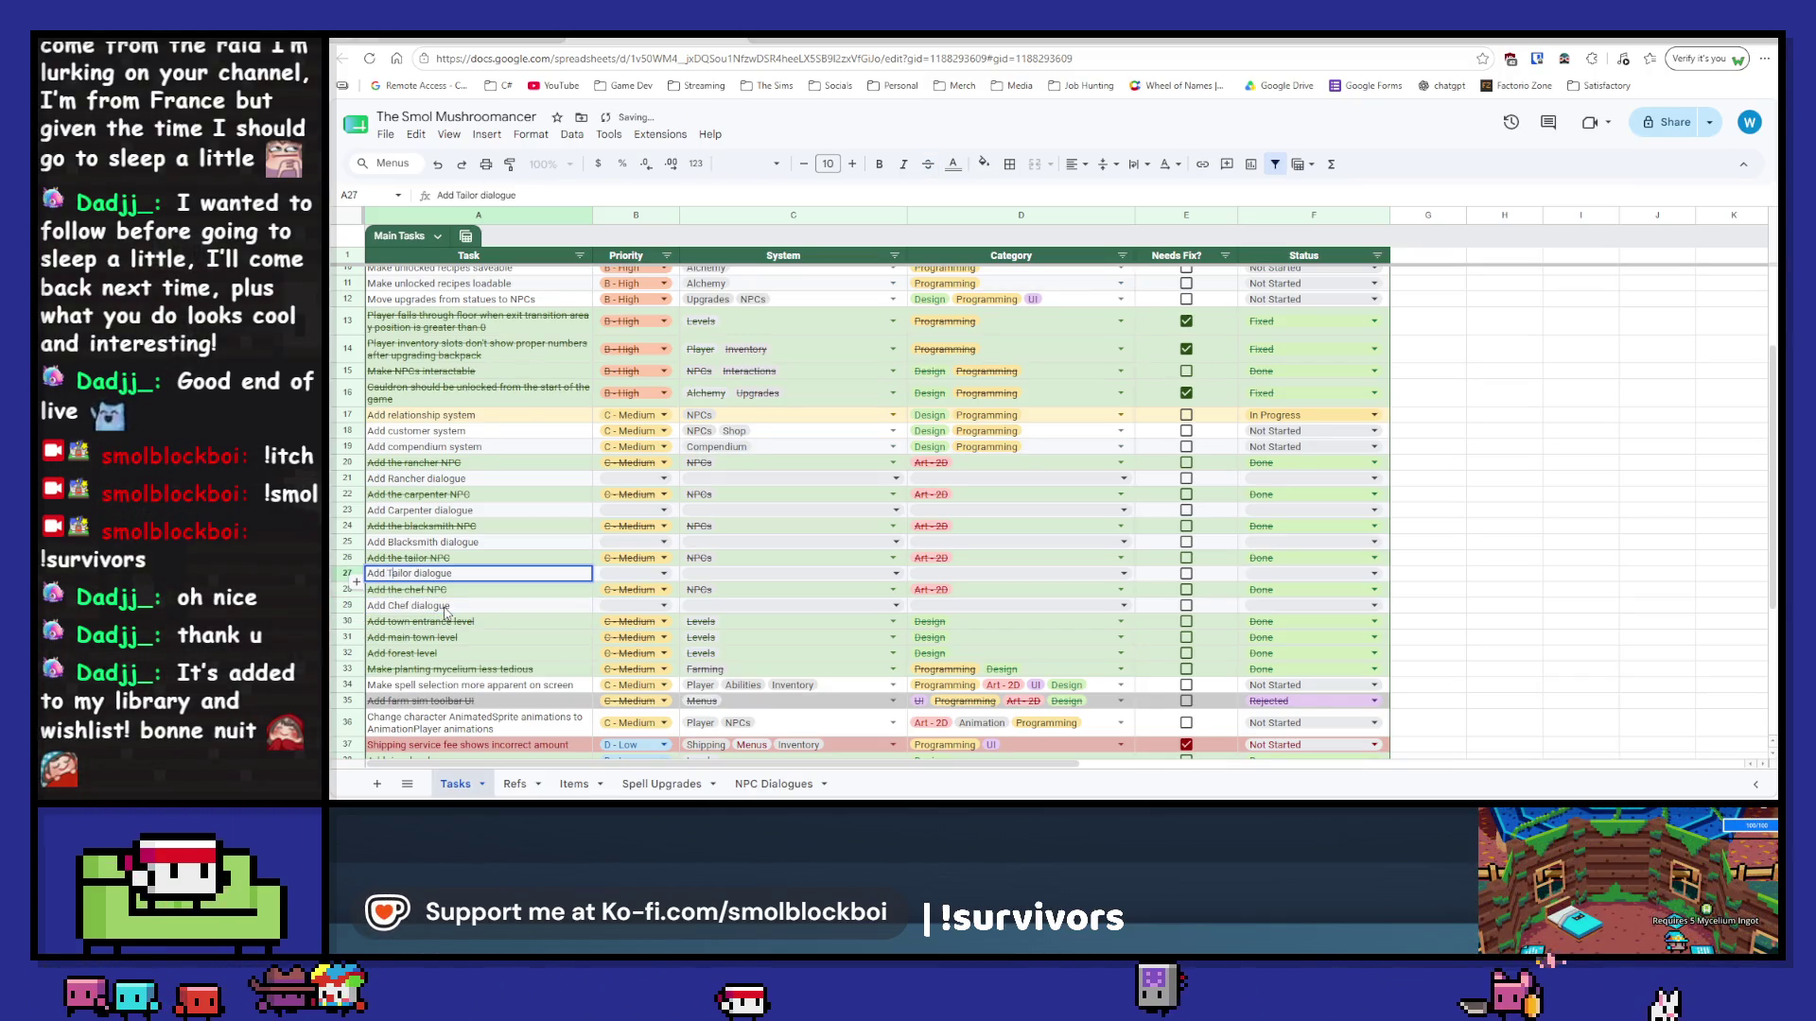
type("T")
key("Delete")
left_click(445, 610)
key("Down")
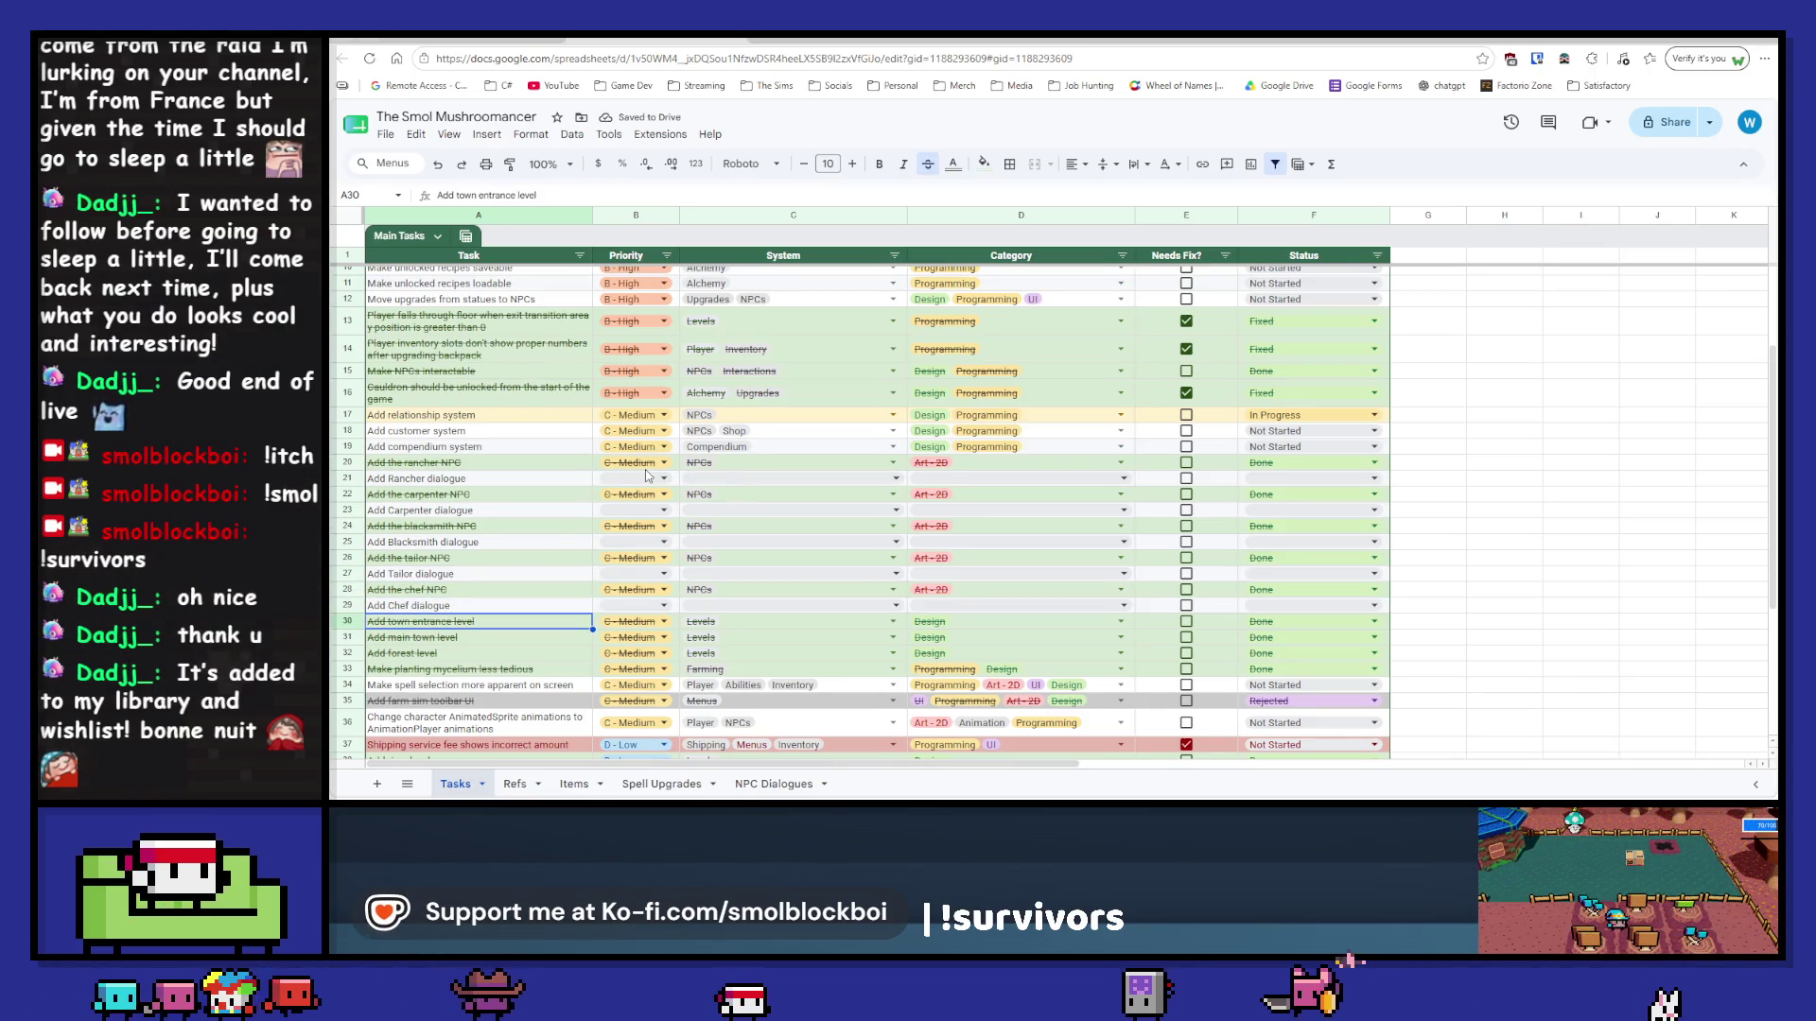
left_click(676, 467)
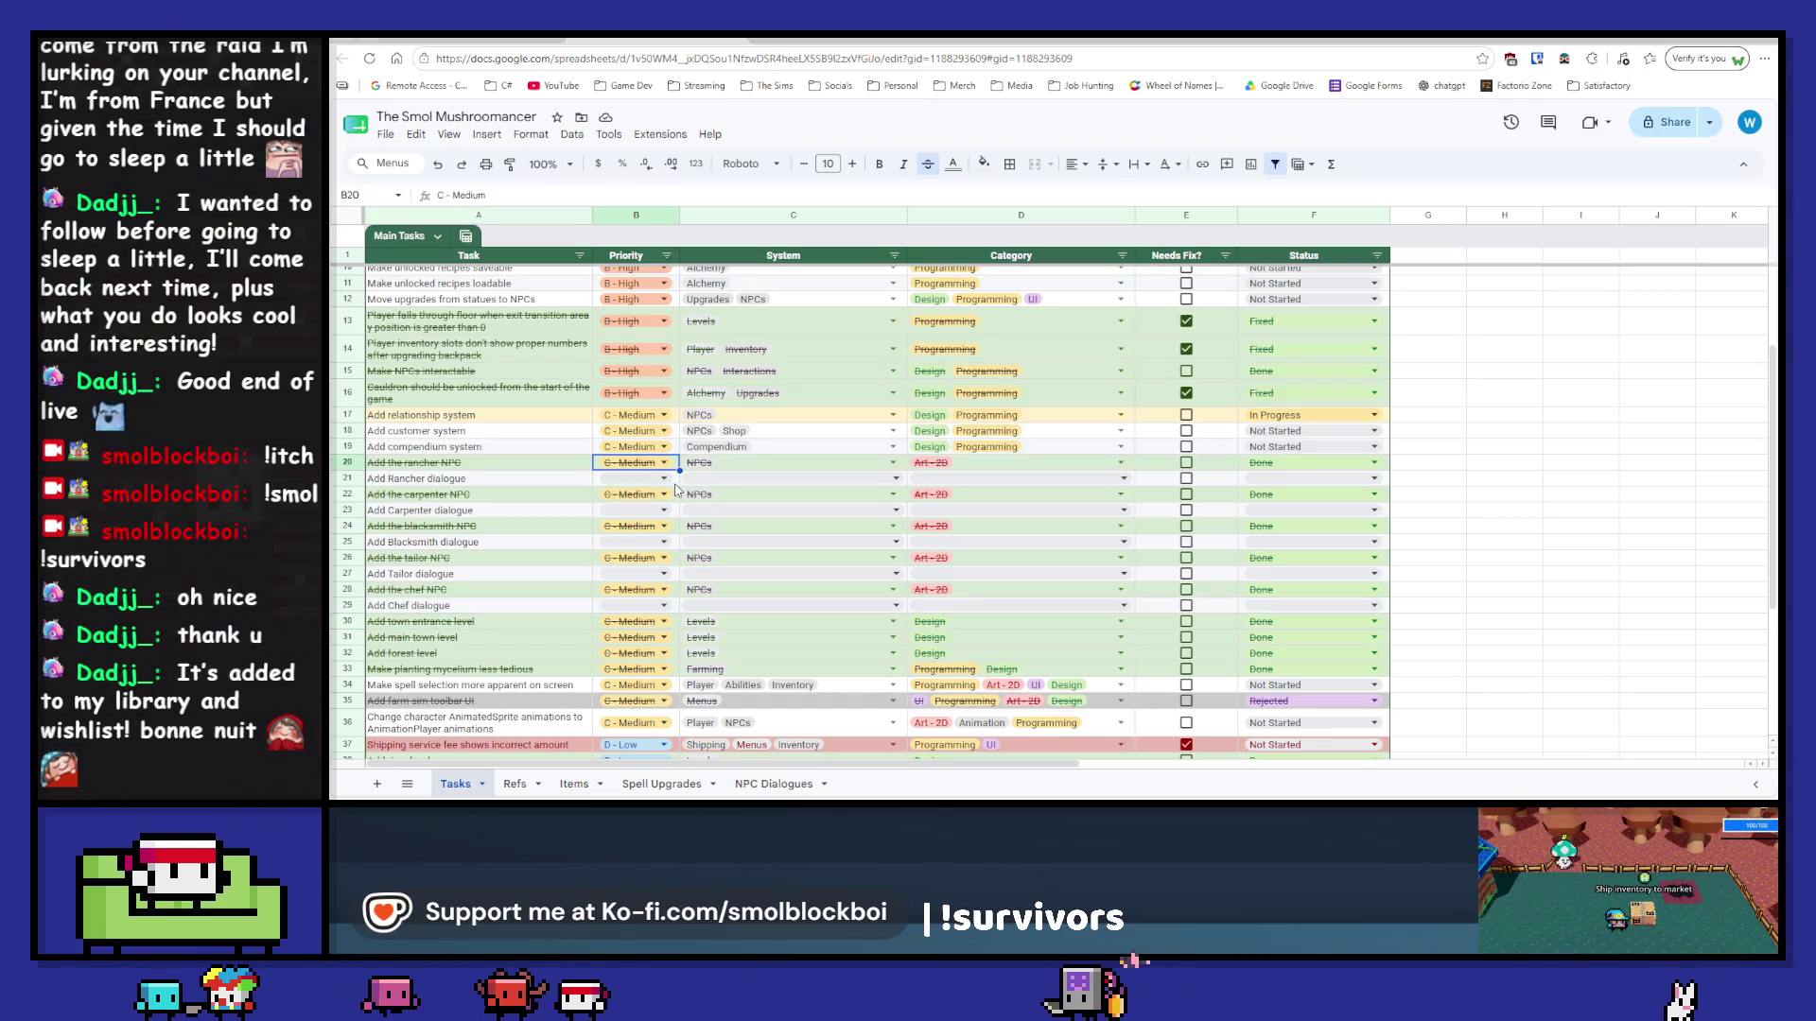
Step: Give the Rancher dialogue task B - High priority and paste it onto the other dialogue rows
left_click(677, 488)
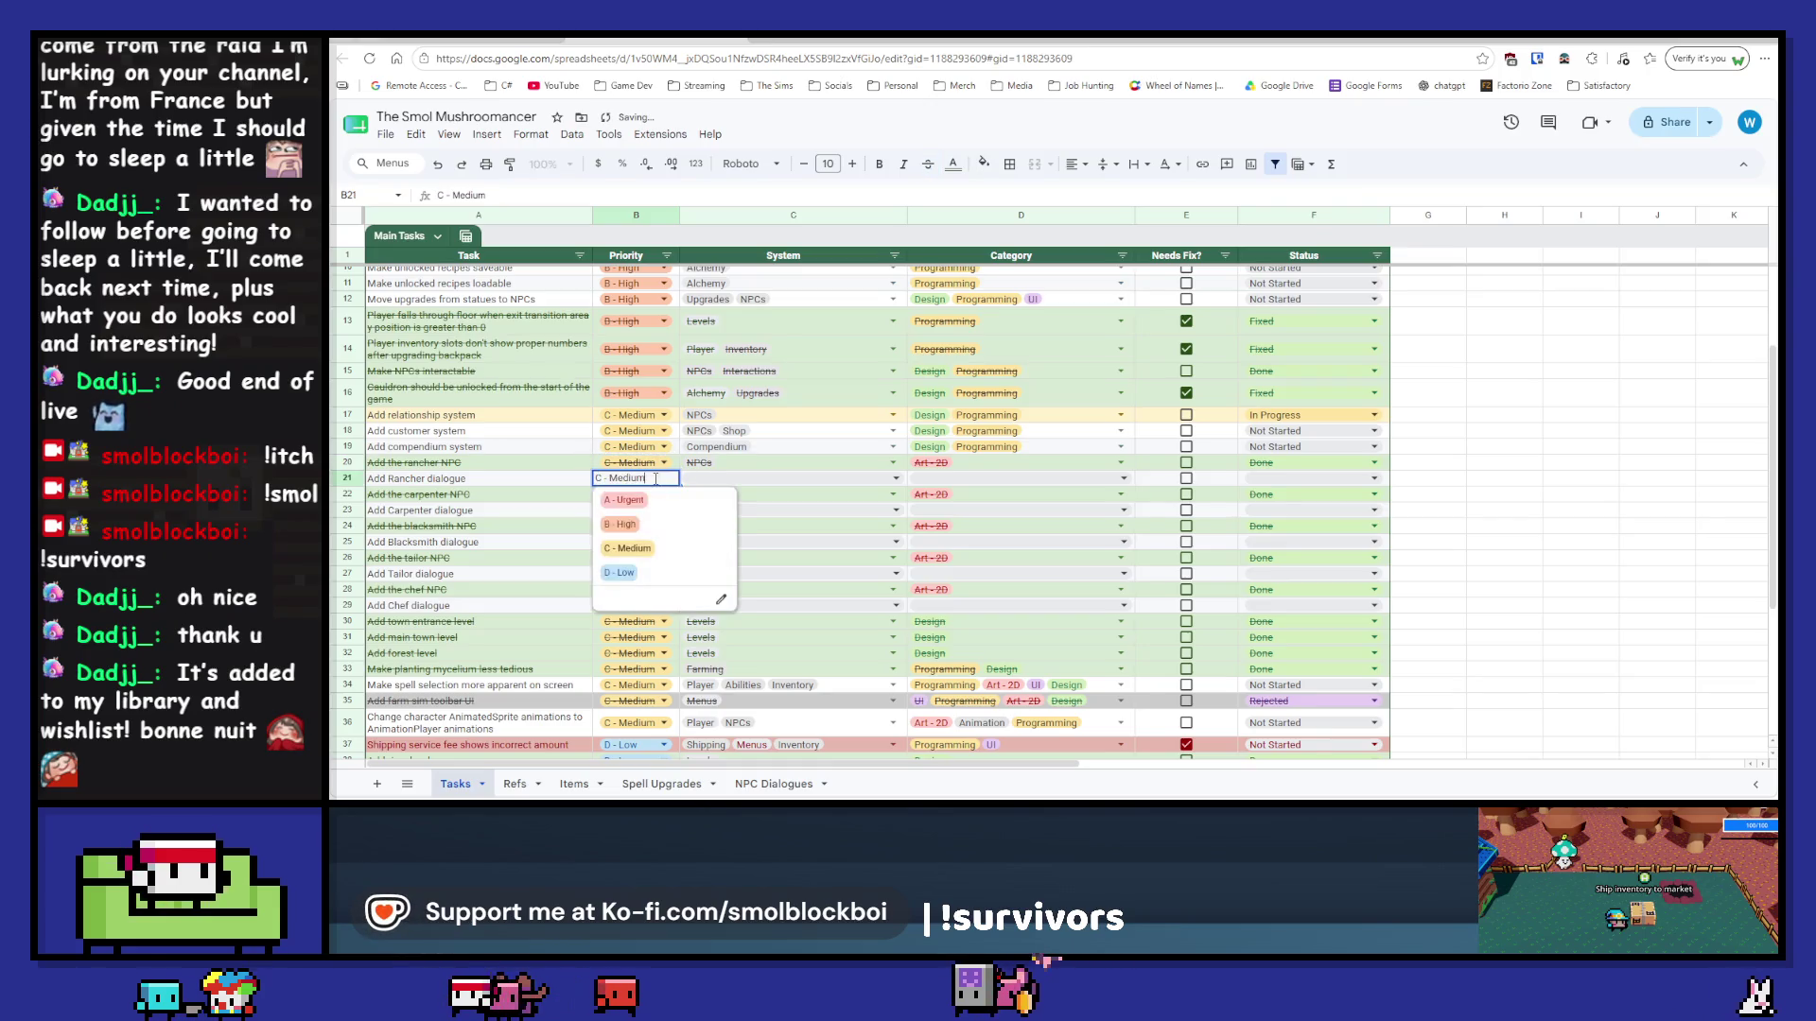
key("Up")
key("Return")
key("ctrl+c")
left_click(677, 514)
key("ctrl+v")
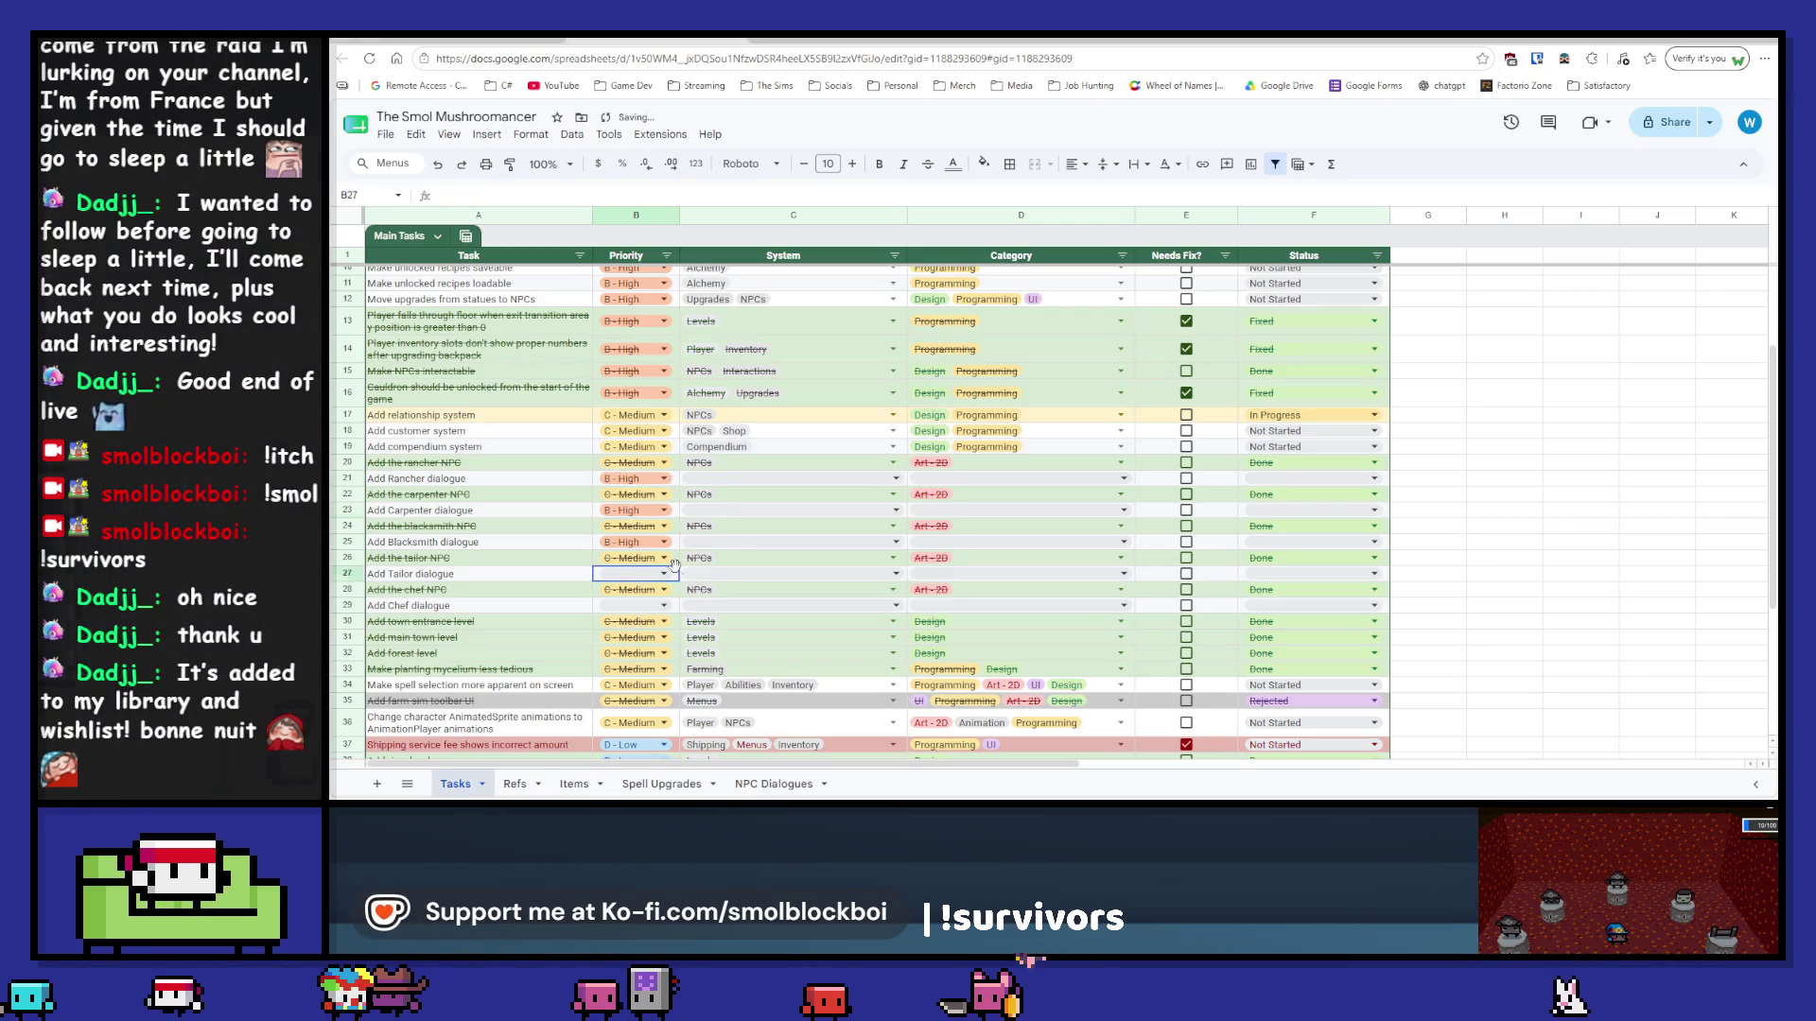
left_click(677, 607)
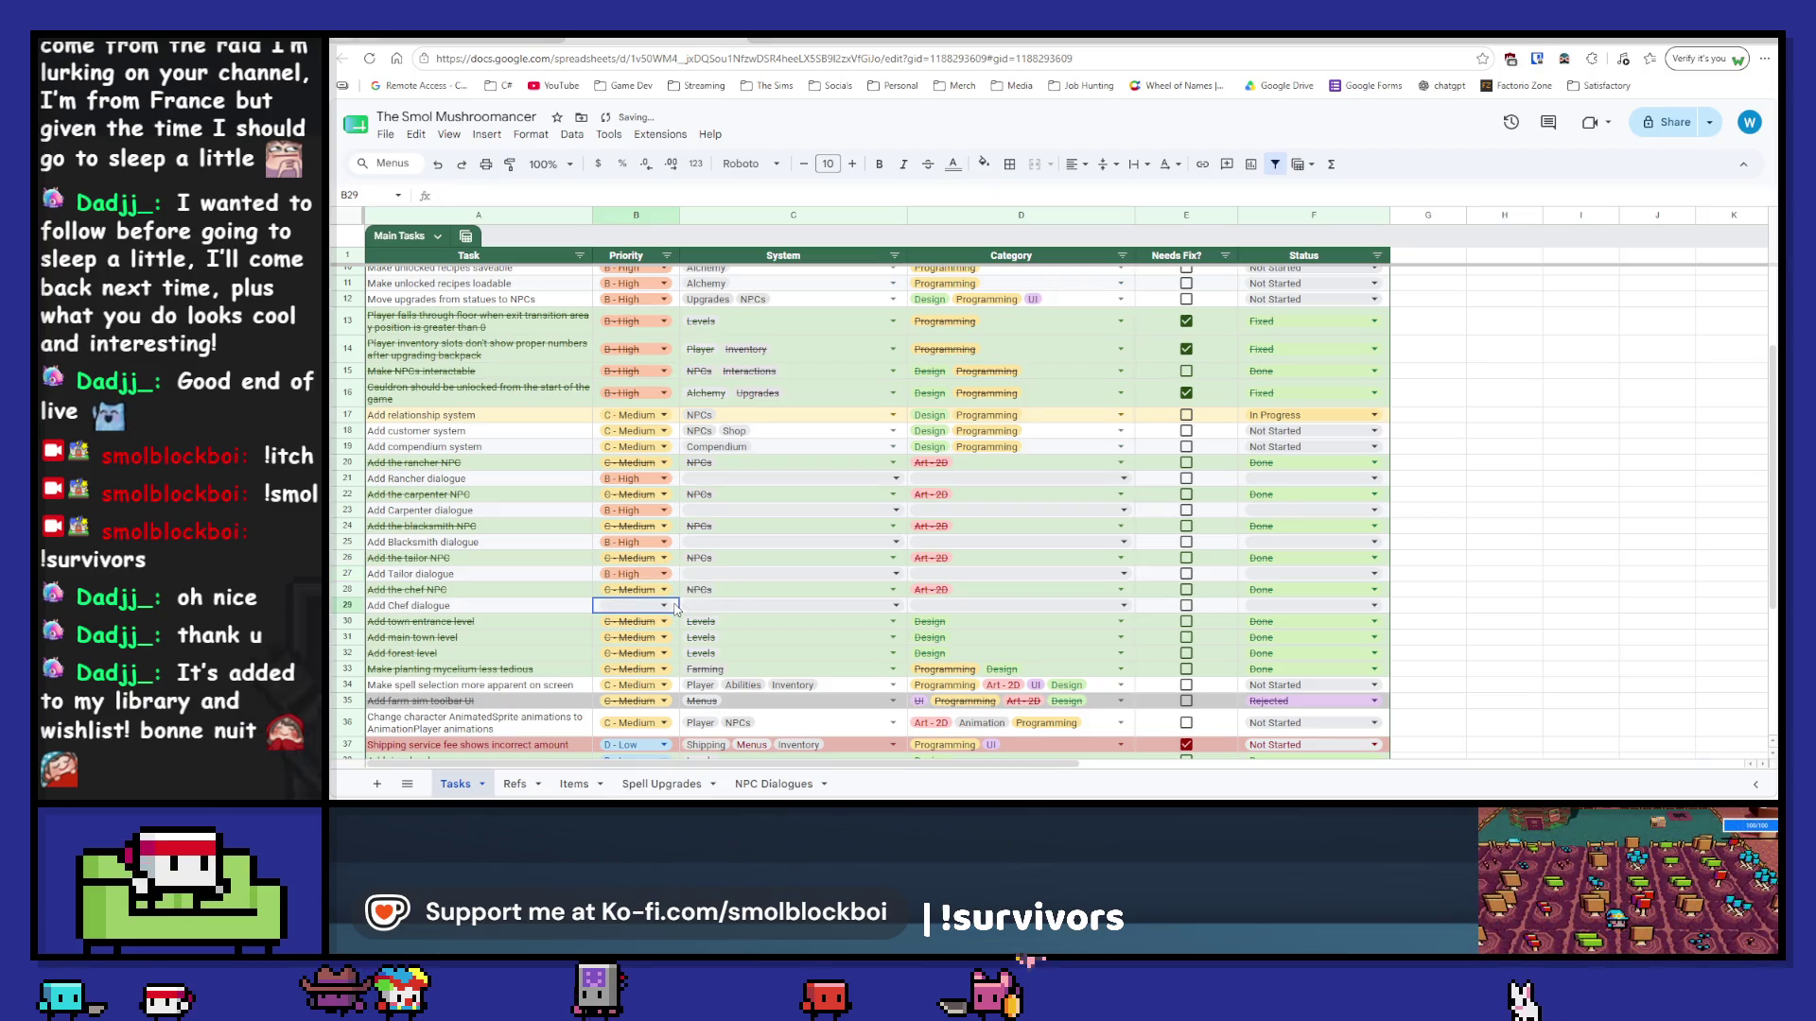
Step: Fill the NPCs system value down the System column to row 29
left_click(741, 470)
left_click(759, 484)
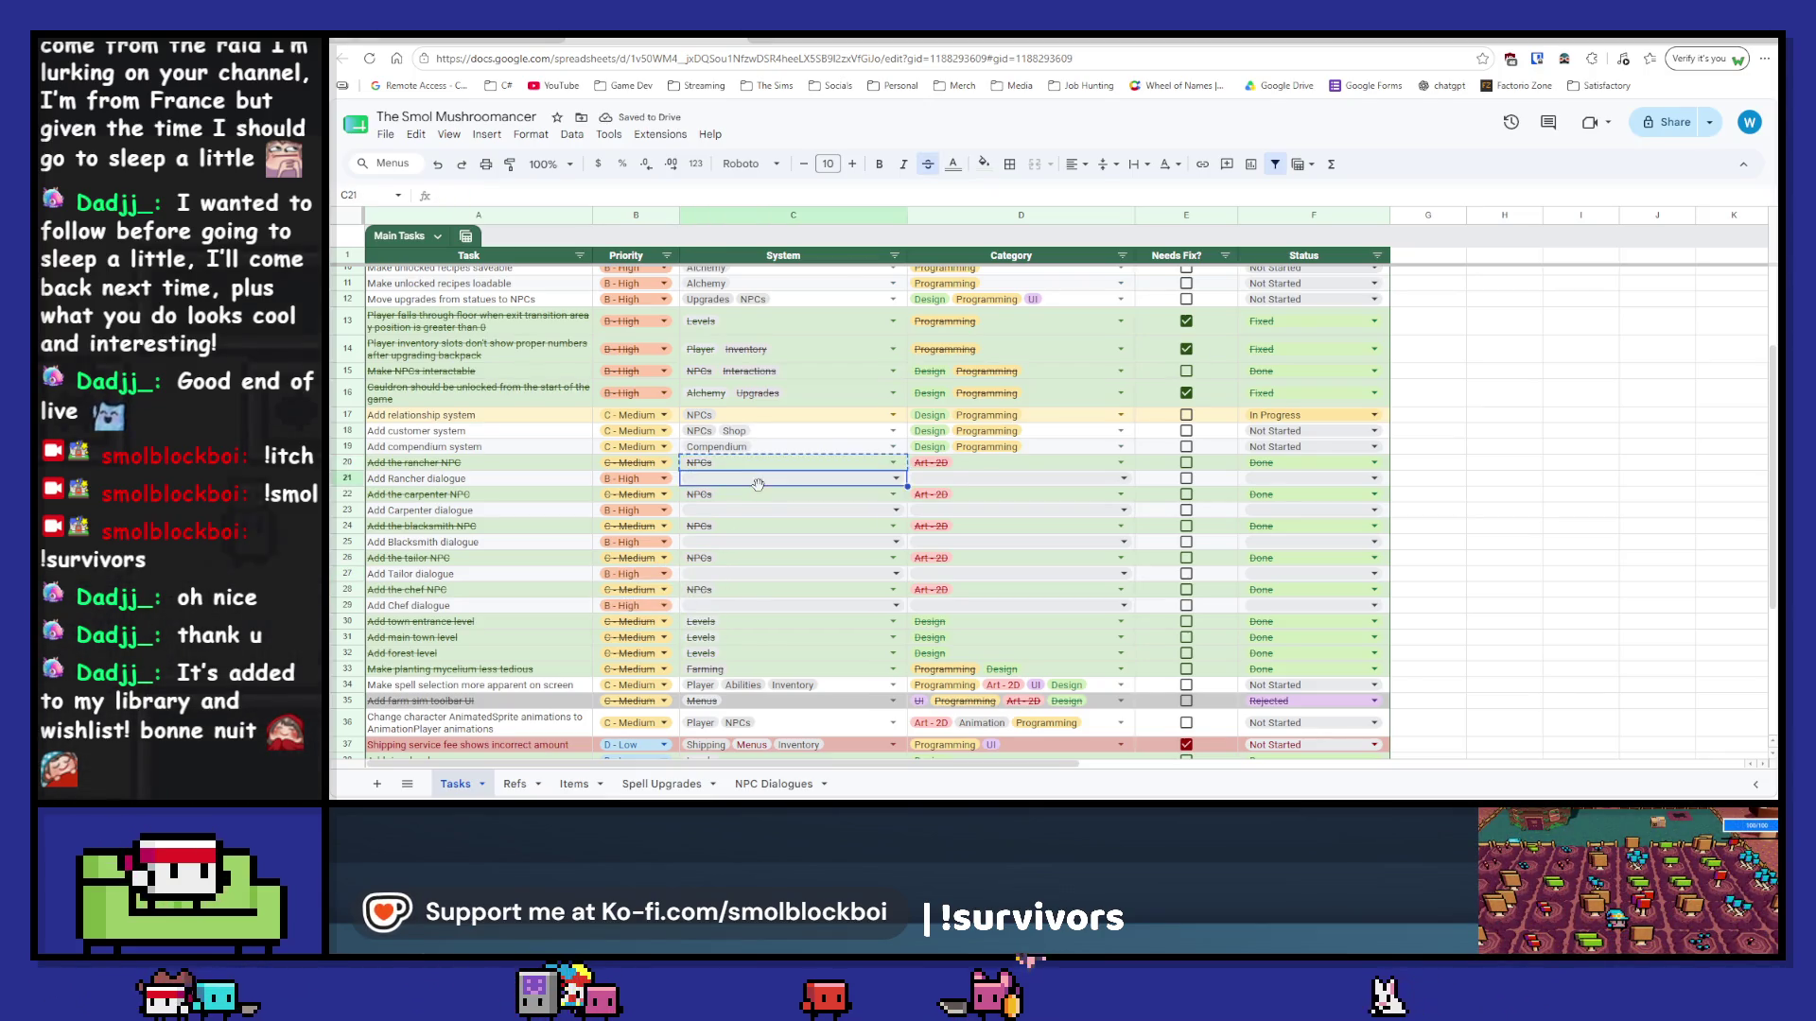
left_click(871, 466)
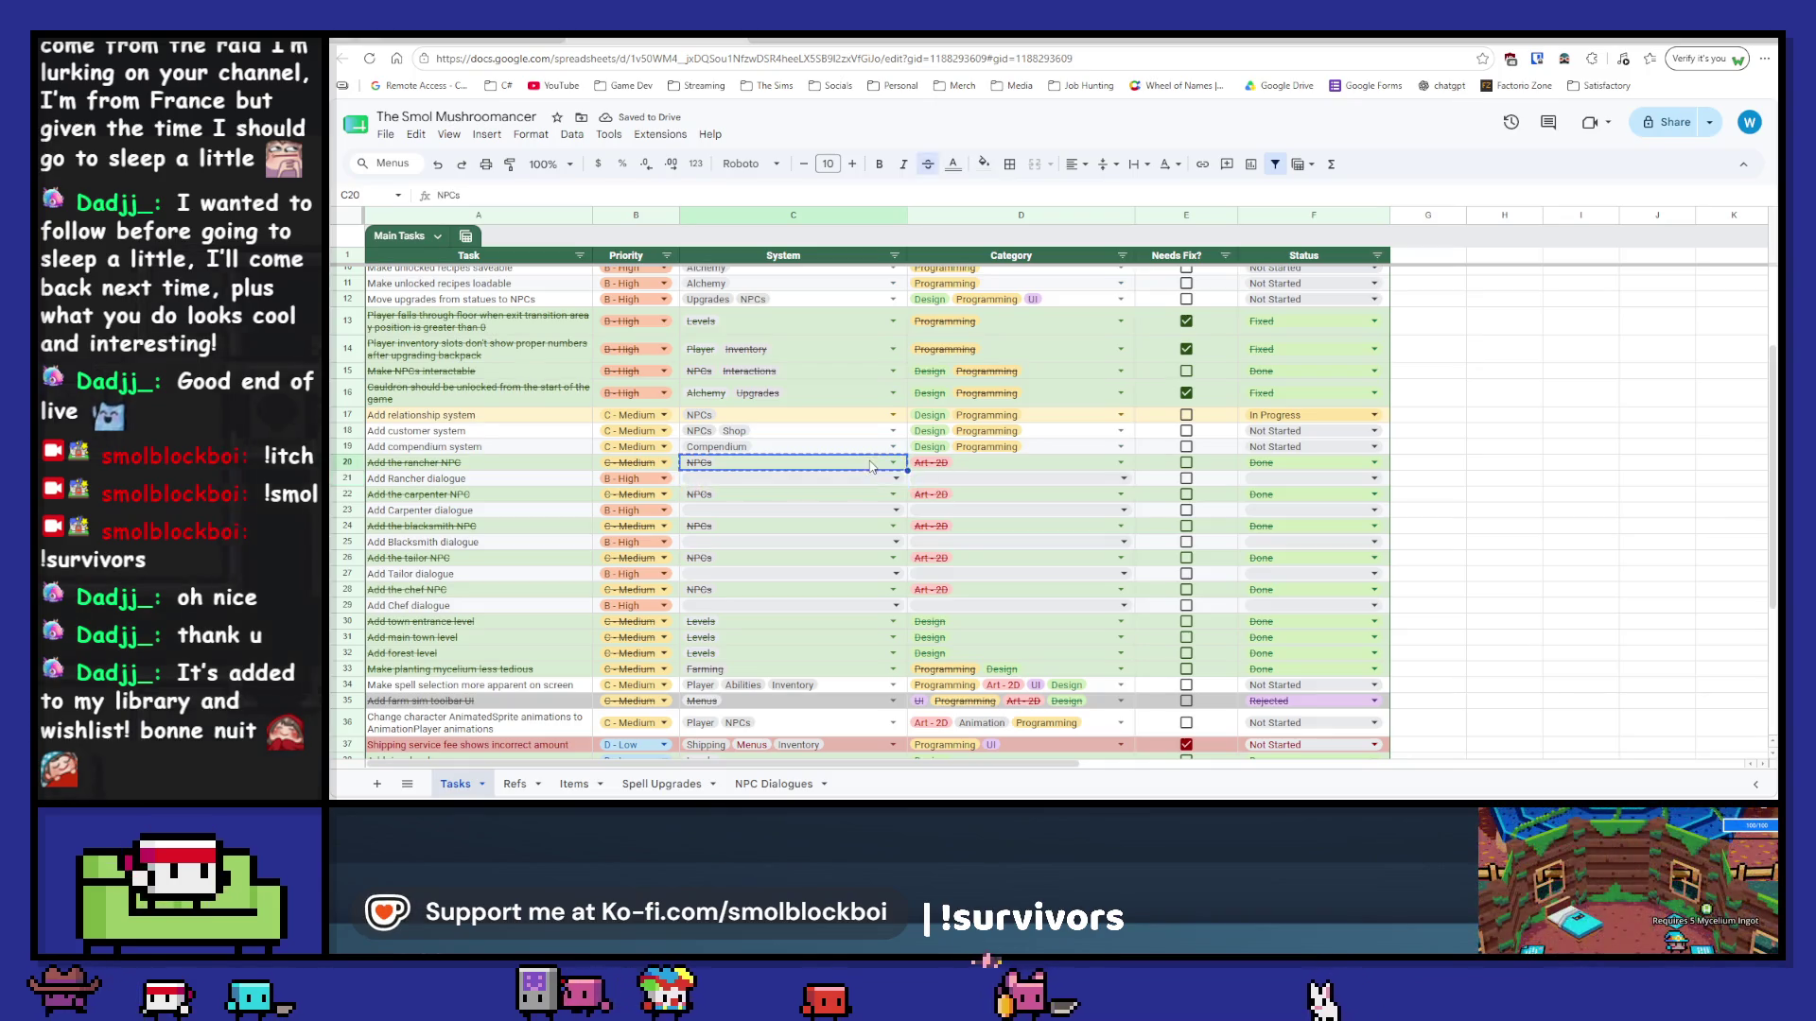
left_click_drag(899, 610, 903, 612)
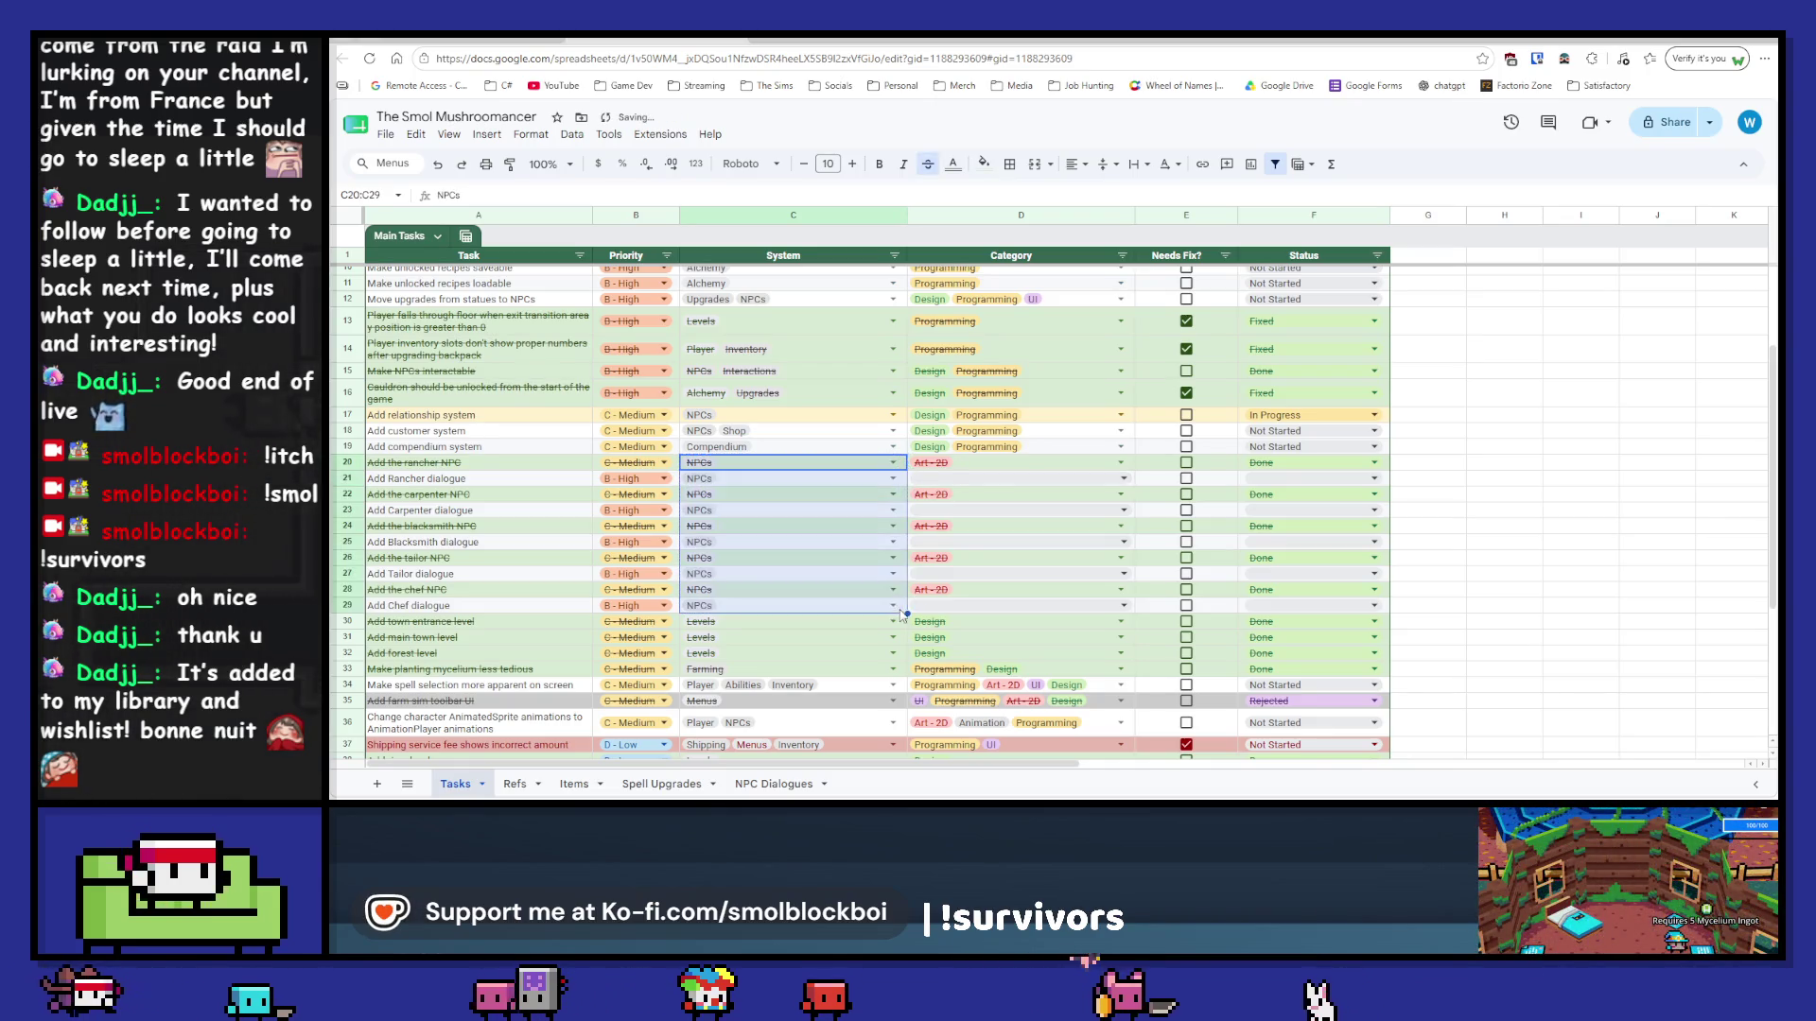
Step: Tag Rancher dialogue with NPCs, Dialogue and paste that onto Carpenter and Blacksmith dialogue
left_click(812, 479)
left_click(894, 481)
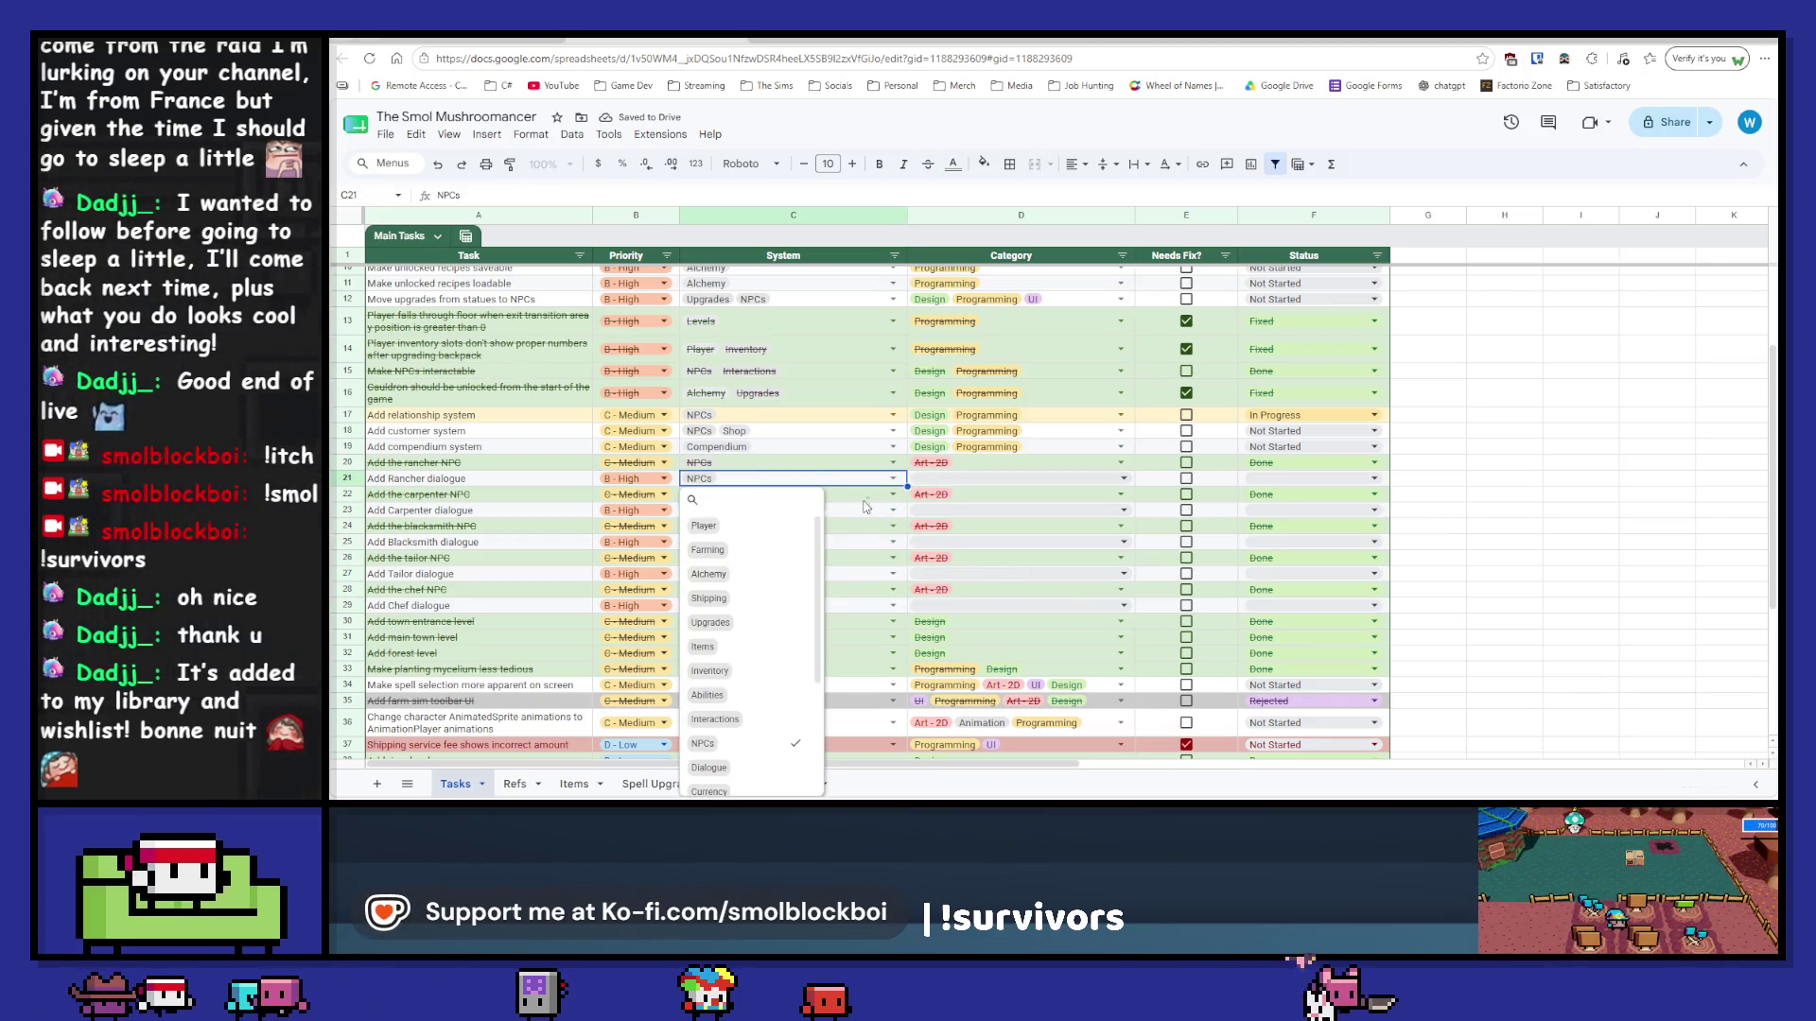
left_click(708, 768)
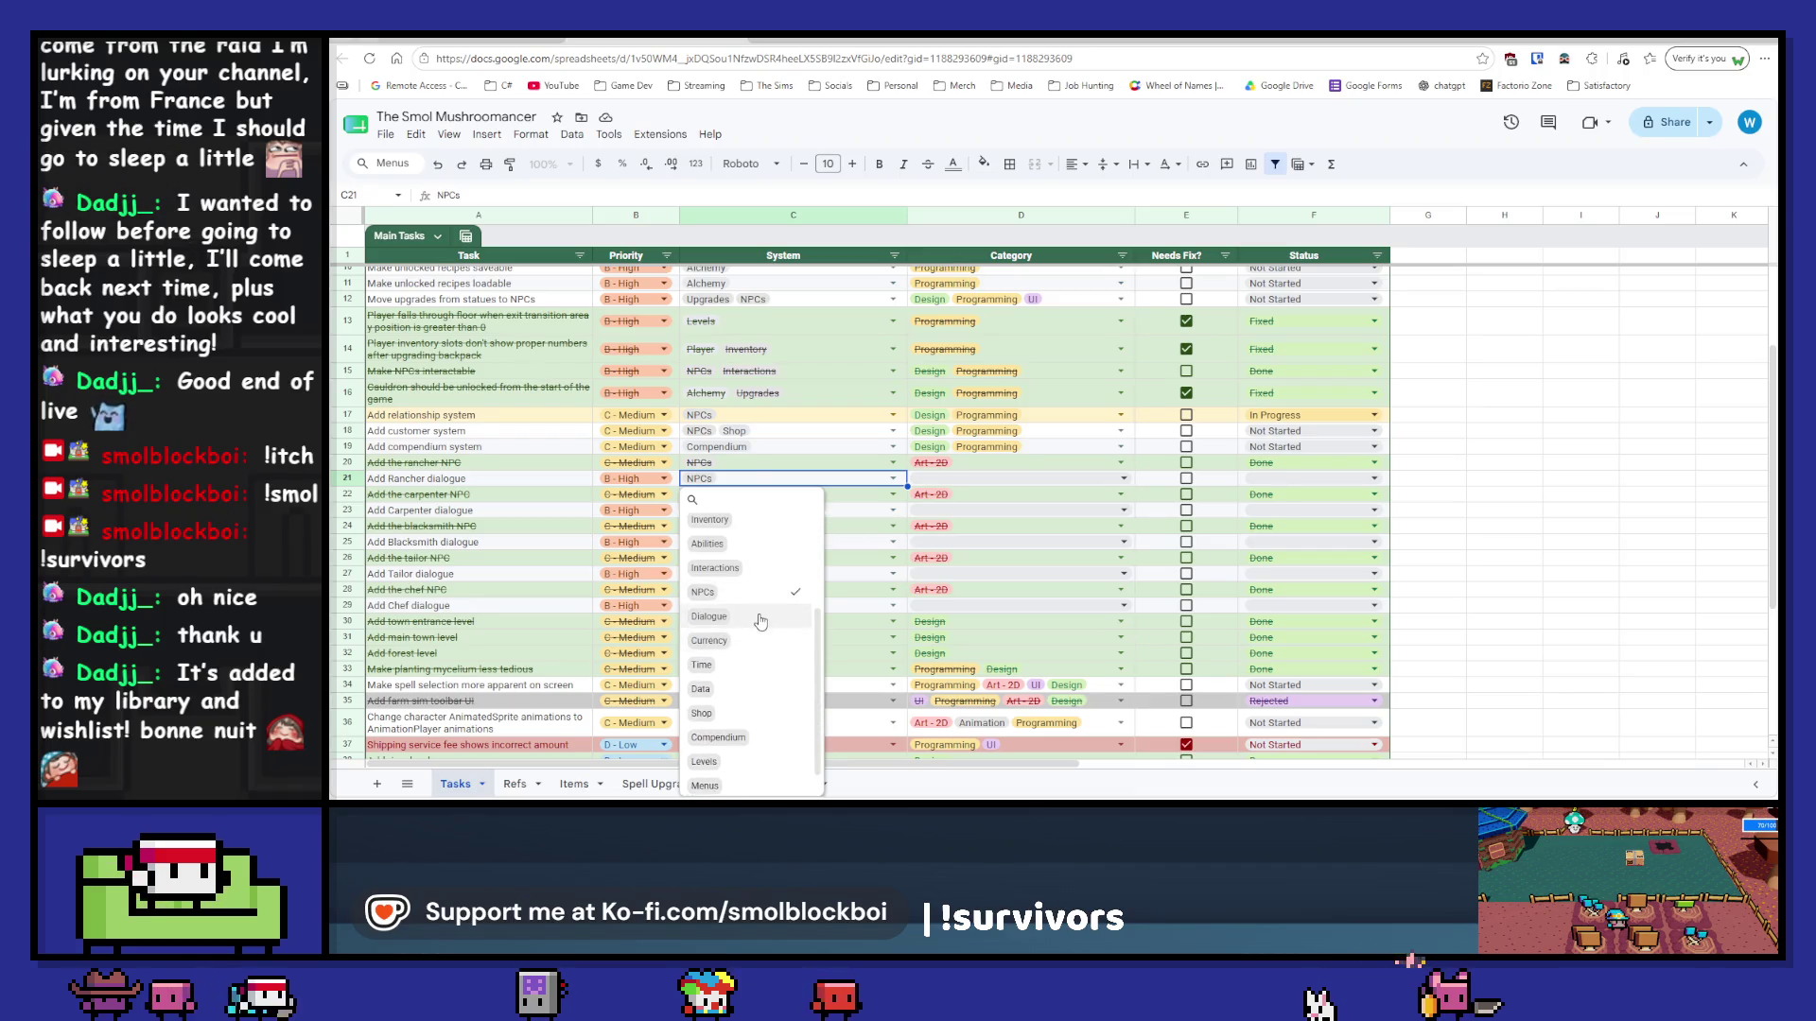
key("Escape")
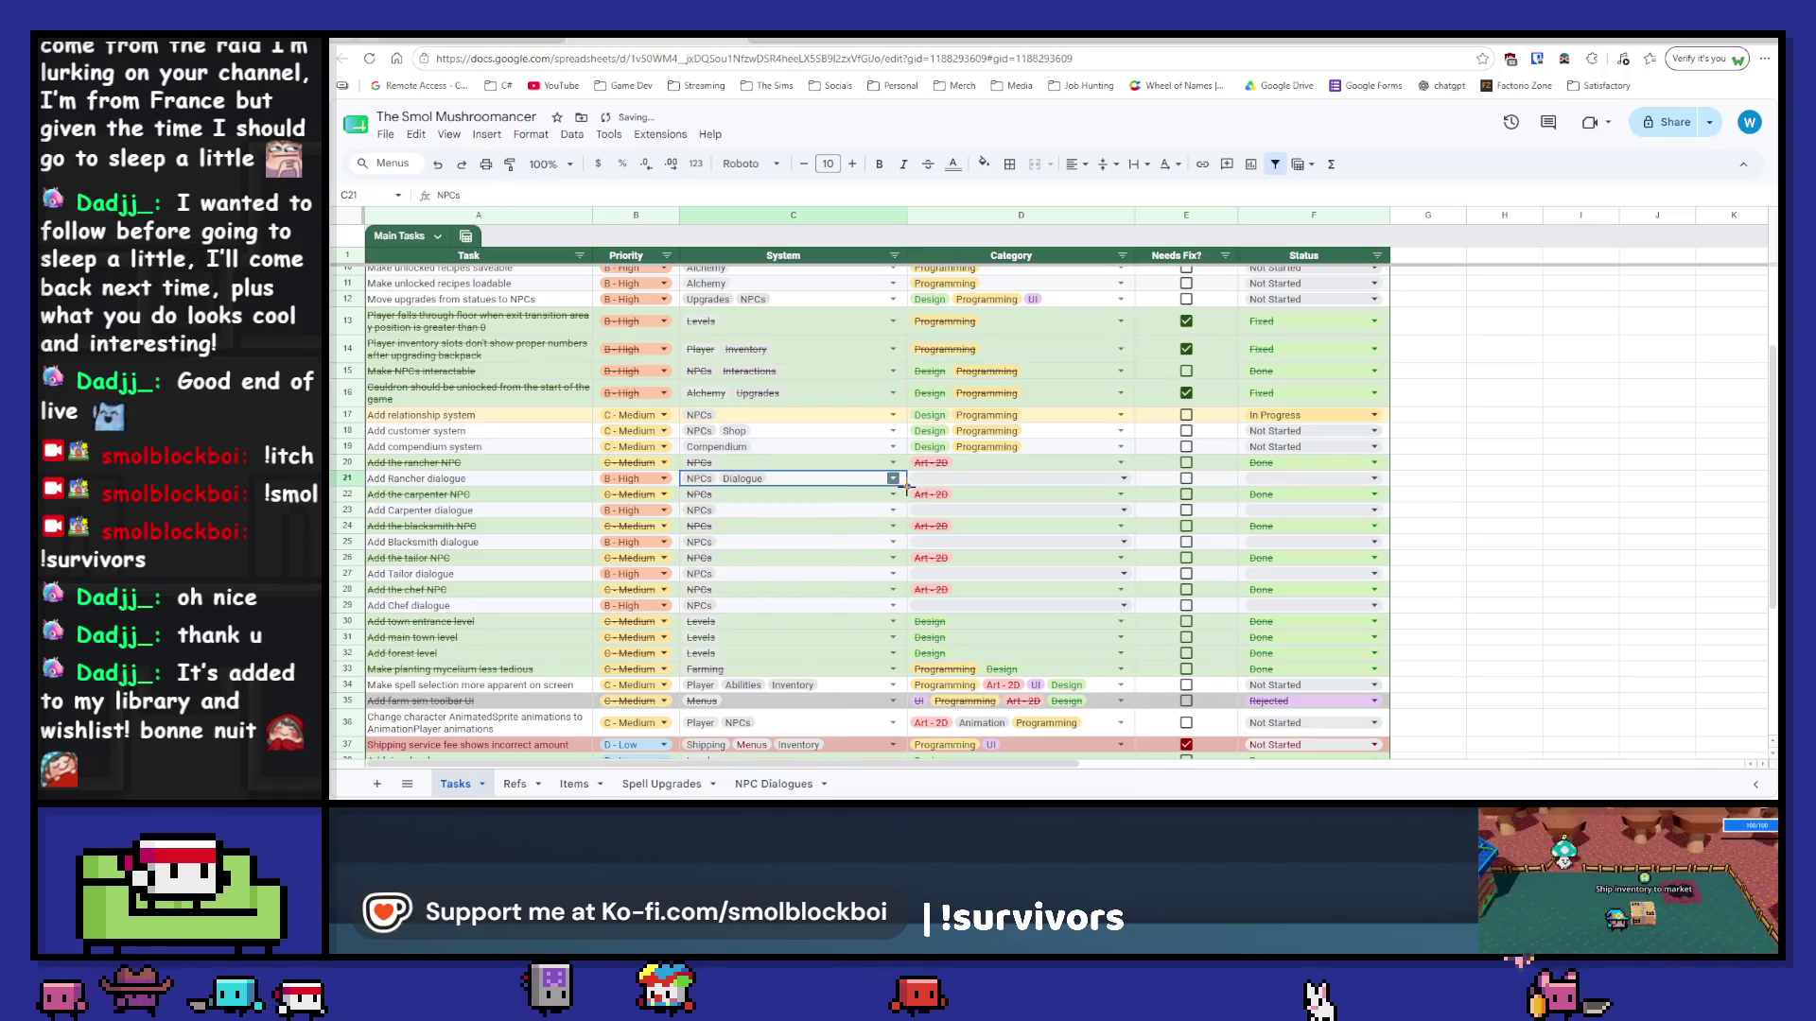
key("ctrl+c")
left_click(811, 510)
key("ctrl+v")
left_click(819, 542)
key("ctrl+v")
Step: Paste the NPCs, Dialogue system tags onto Tailor and Chef dialogue
left_click(823, 574)
key("ctrl+v")
left_click(817, 605)
key("ctrl+v")
Step: Set the Writing, Design category on Rancher dialogue and paste it onto the other dialogue tasks
left_click(1123, 478)
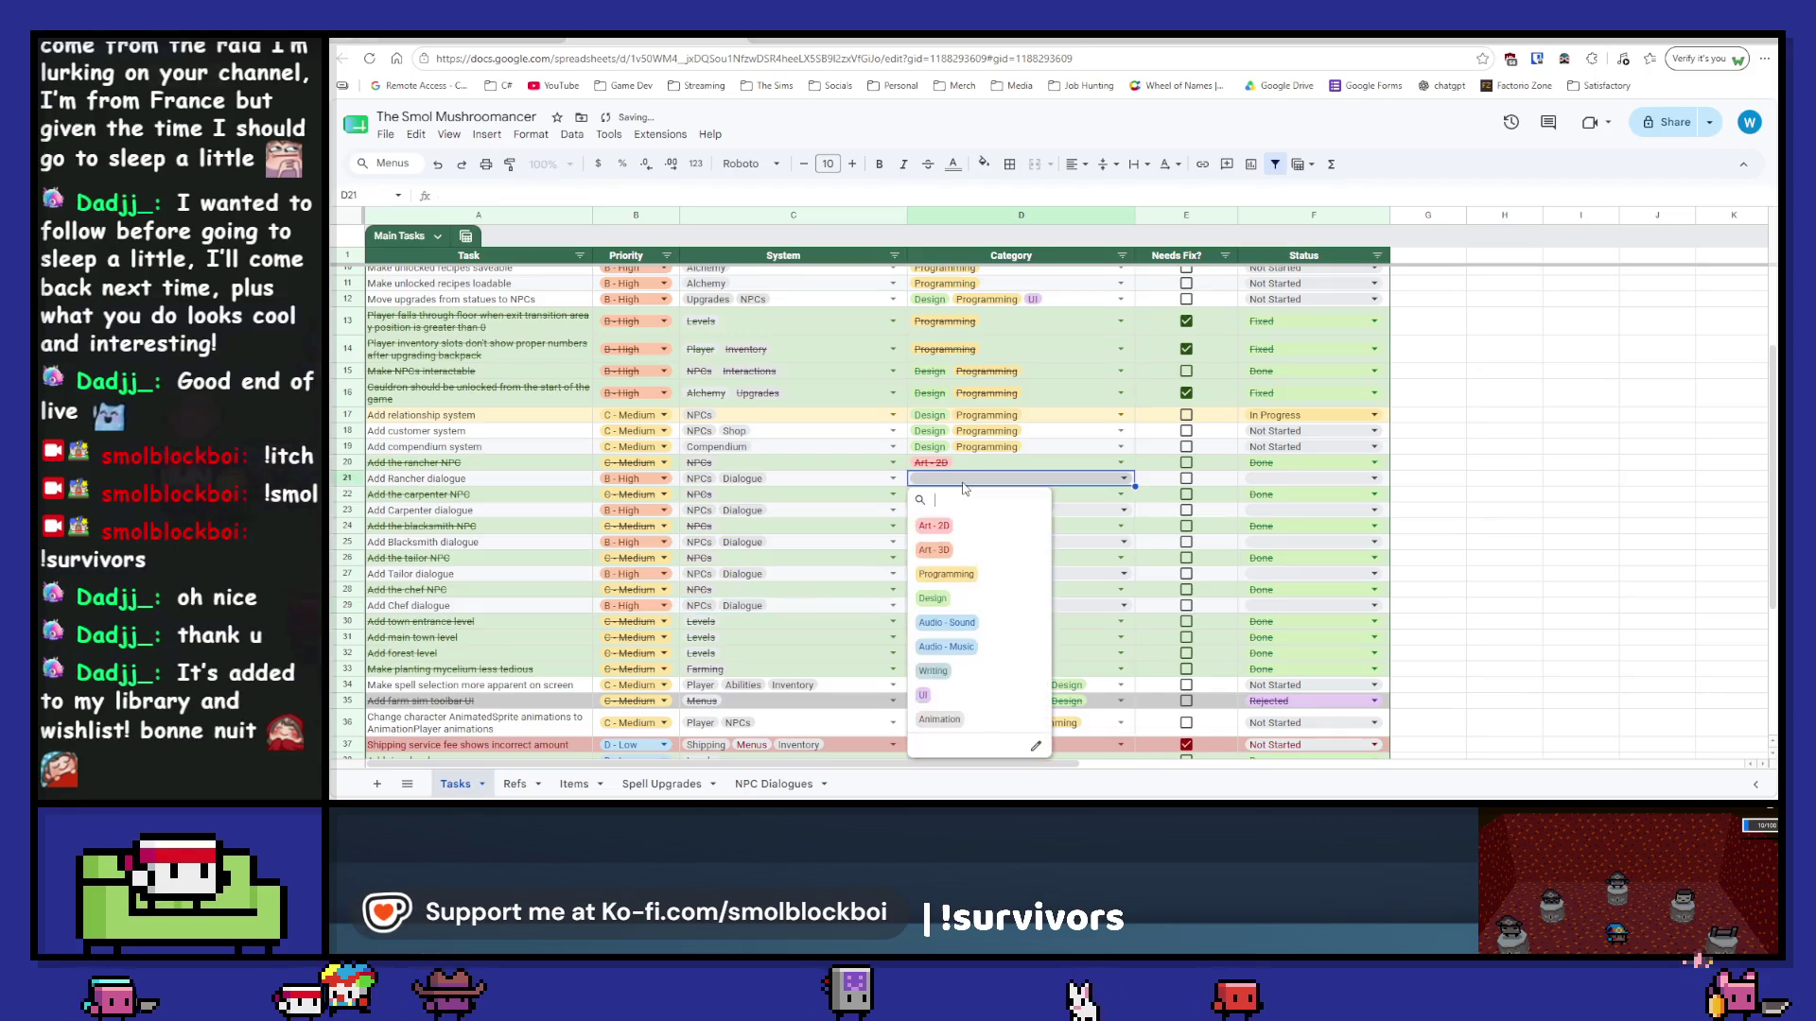
left_click(933, 671)
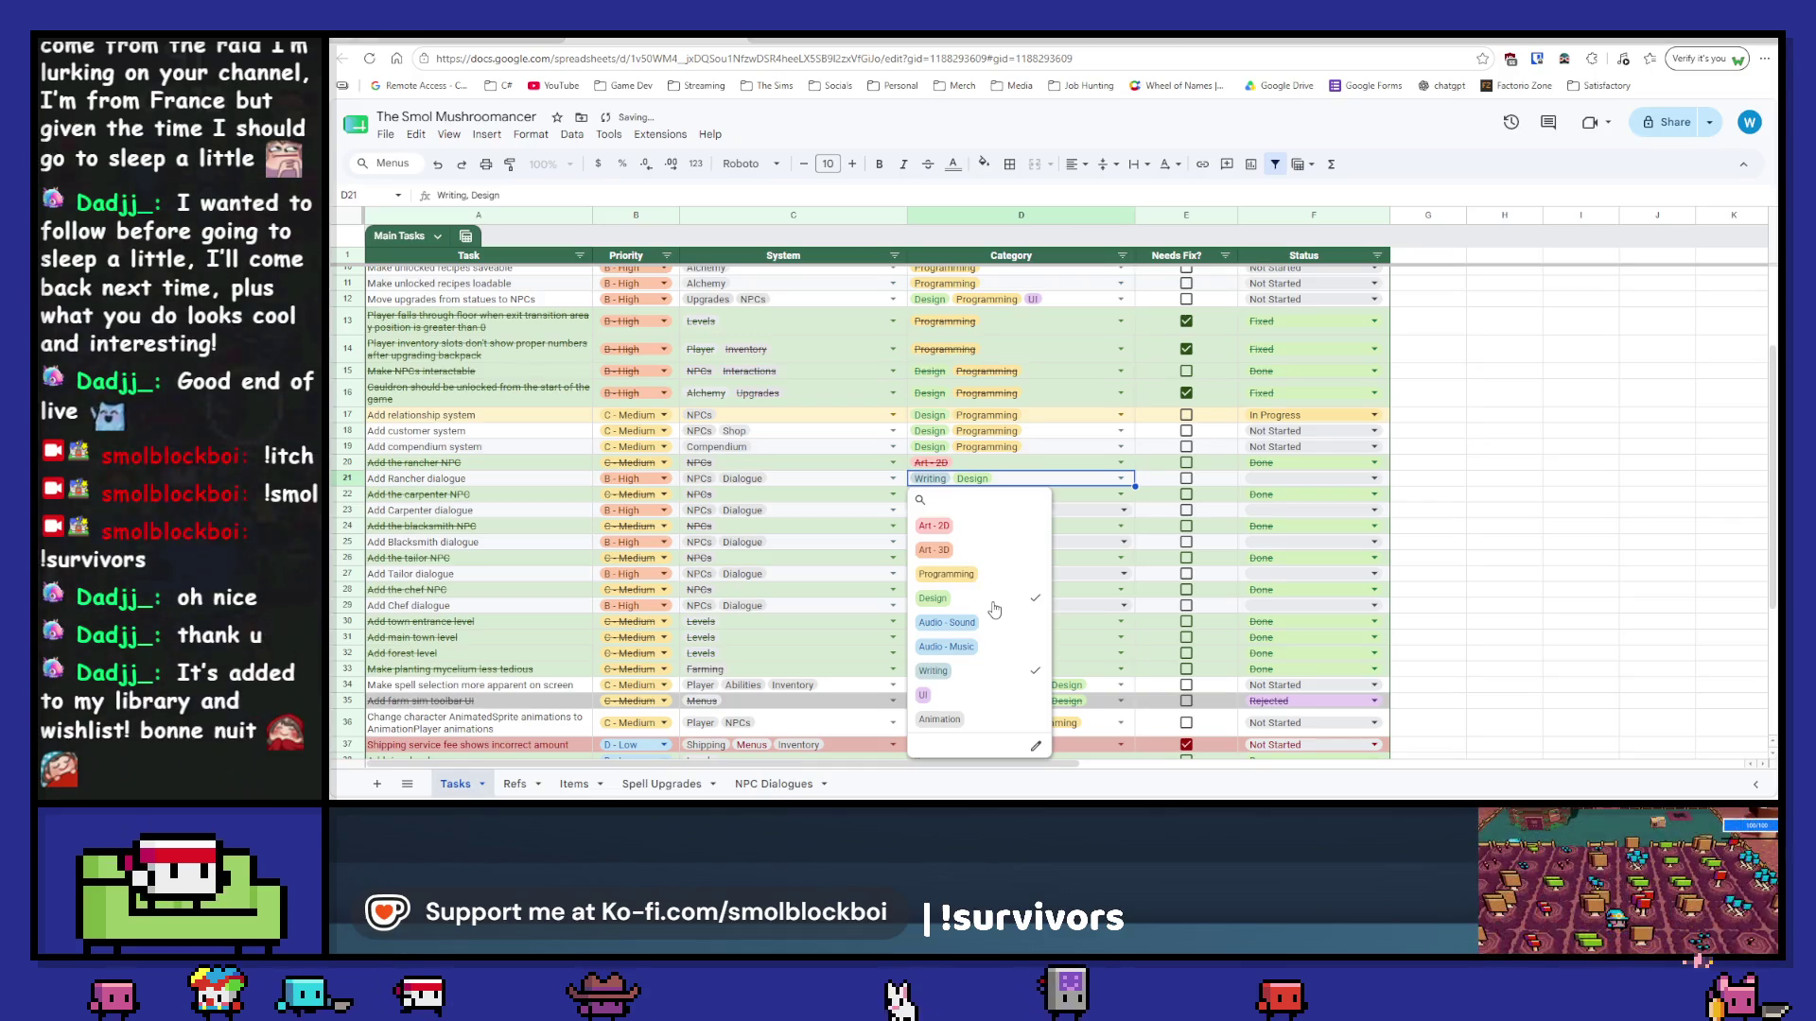
key("Escape")
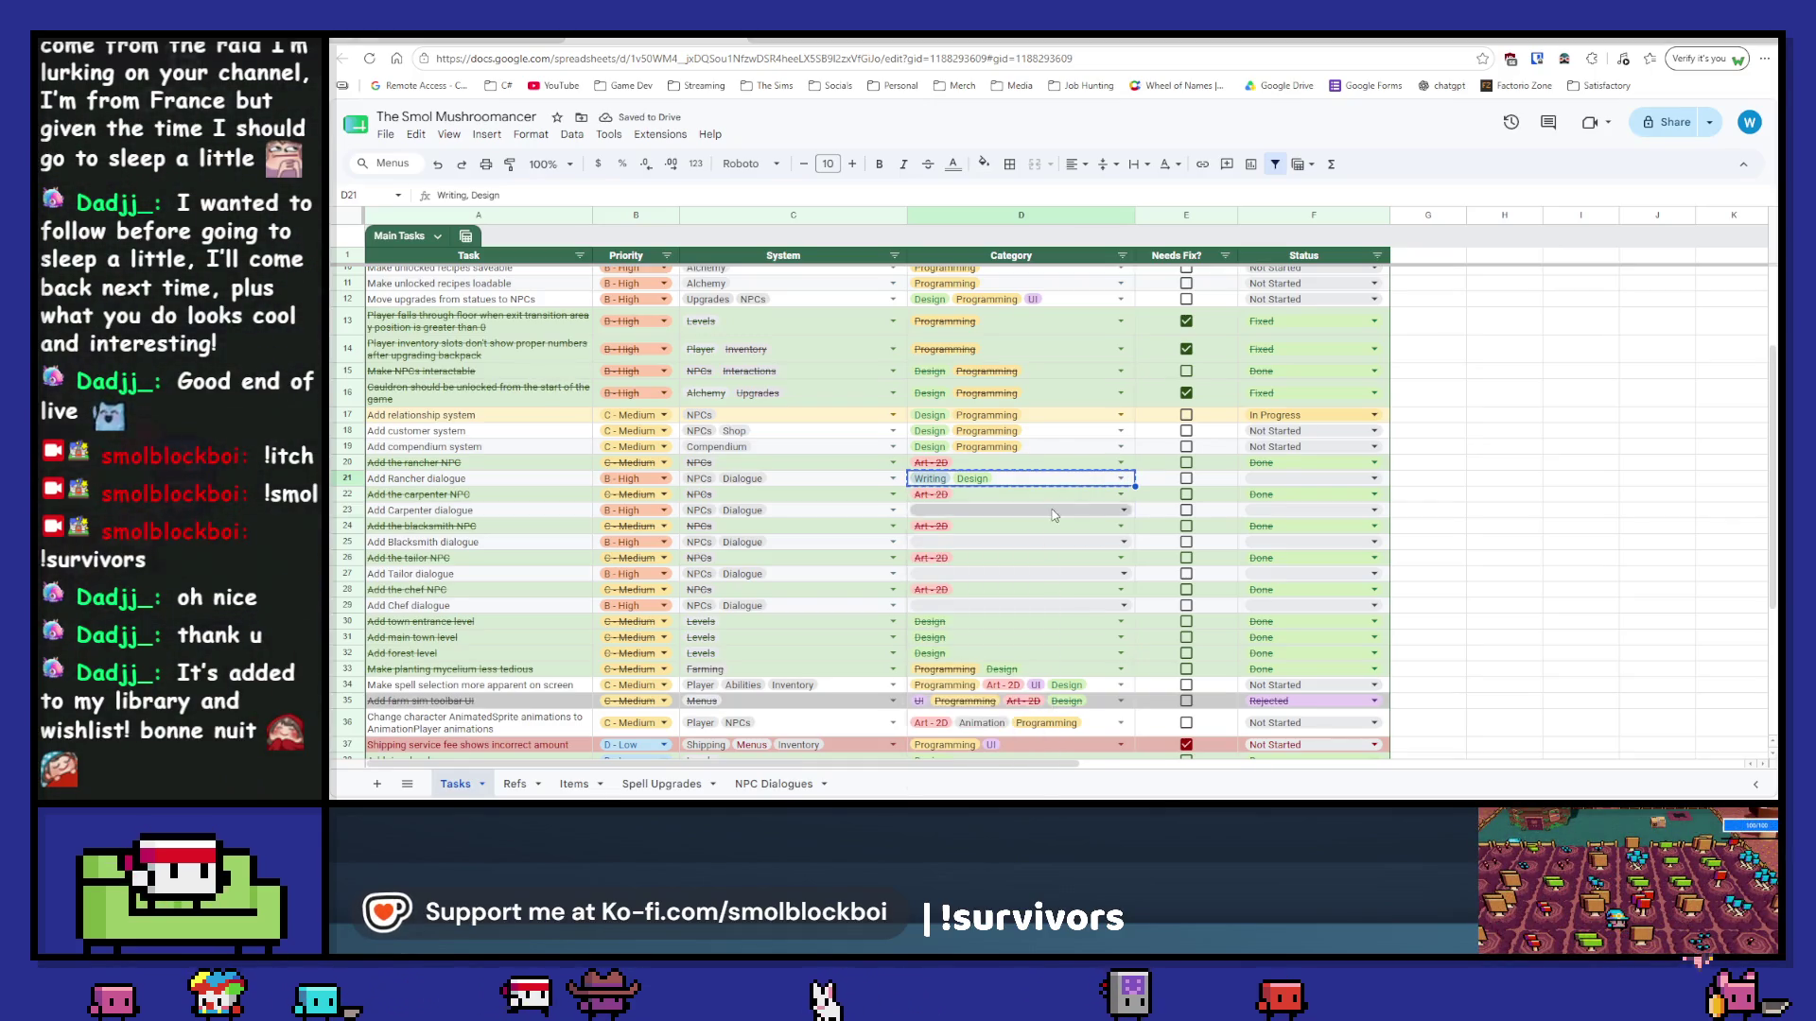
key("ctrl+c")
left_click(1123, 511)
key("Escape")
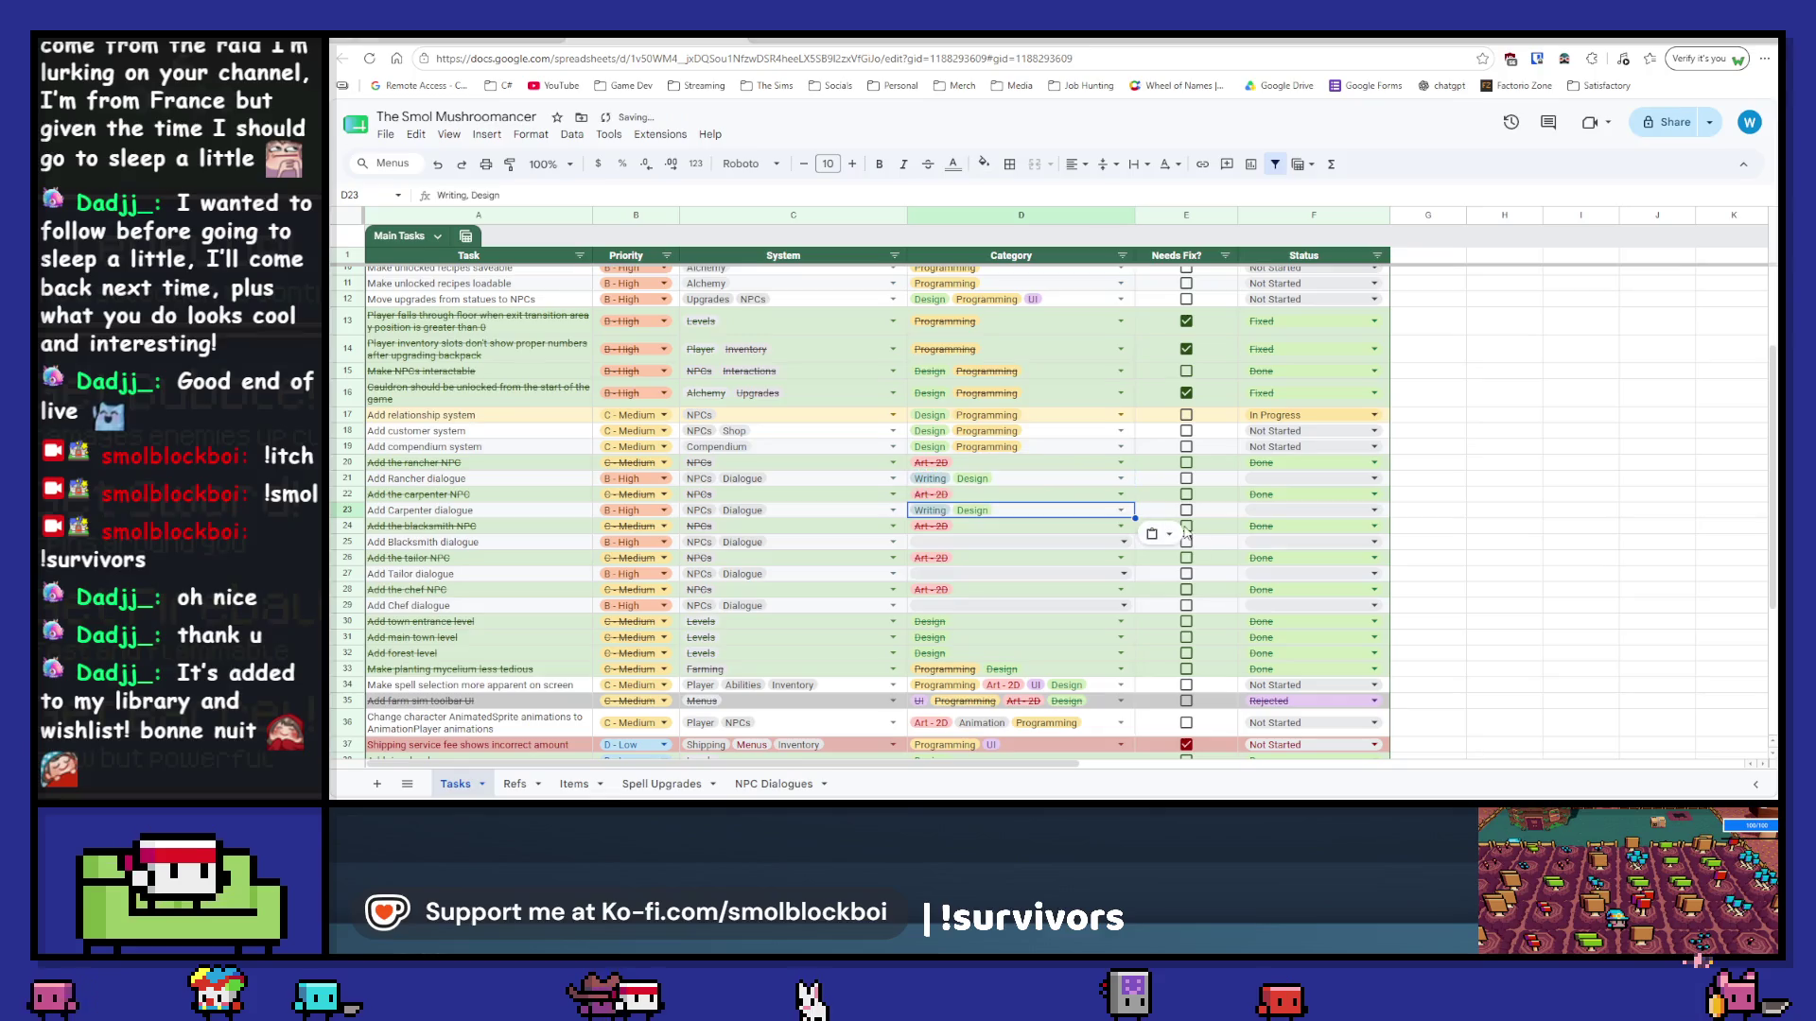
key("Down")
key("Down")
key("ctrl+v")
key("Down")
key("Down")
key("ctrl+v")
key("Down")
key("Down")
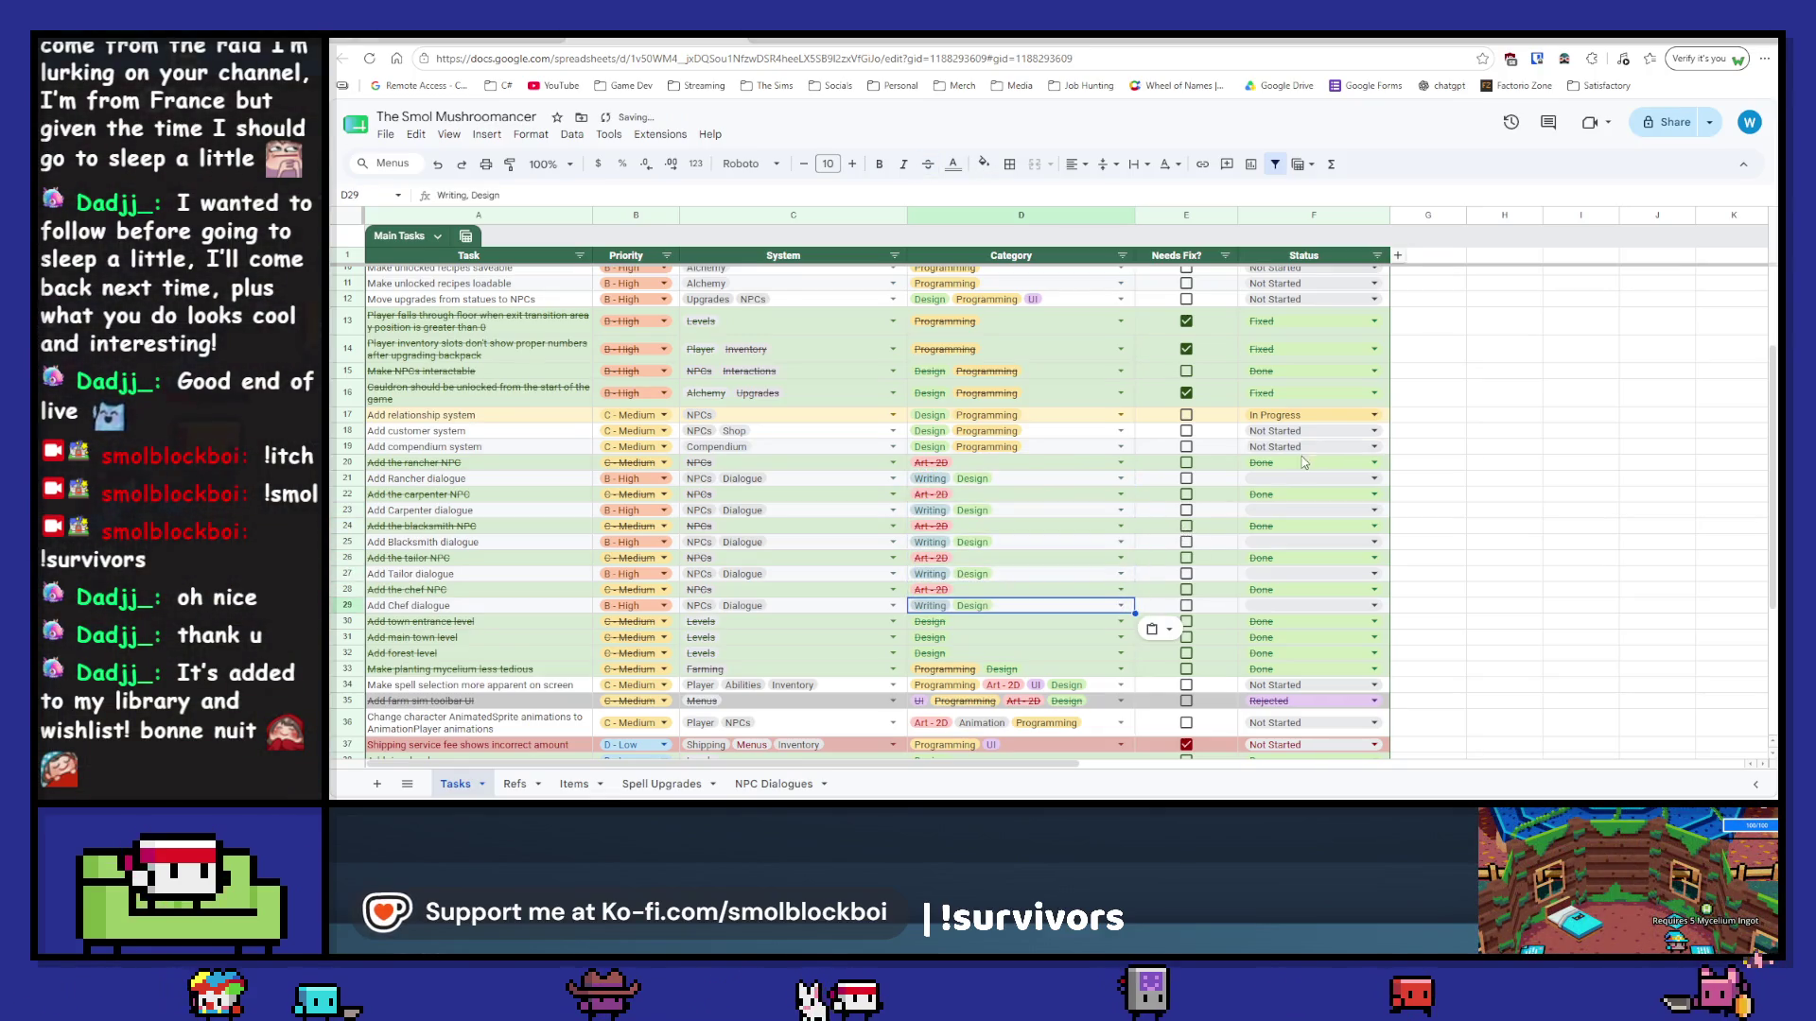
Step: Copy the In Progress status from row 17 onto all five dialogue tasks
left_click(1381, 415)
key("ctrl+c")
left_click(1383, 478)
key("ctrl+v")
key("Down")
key("Down")
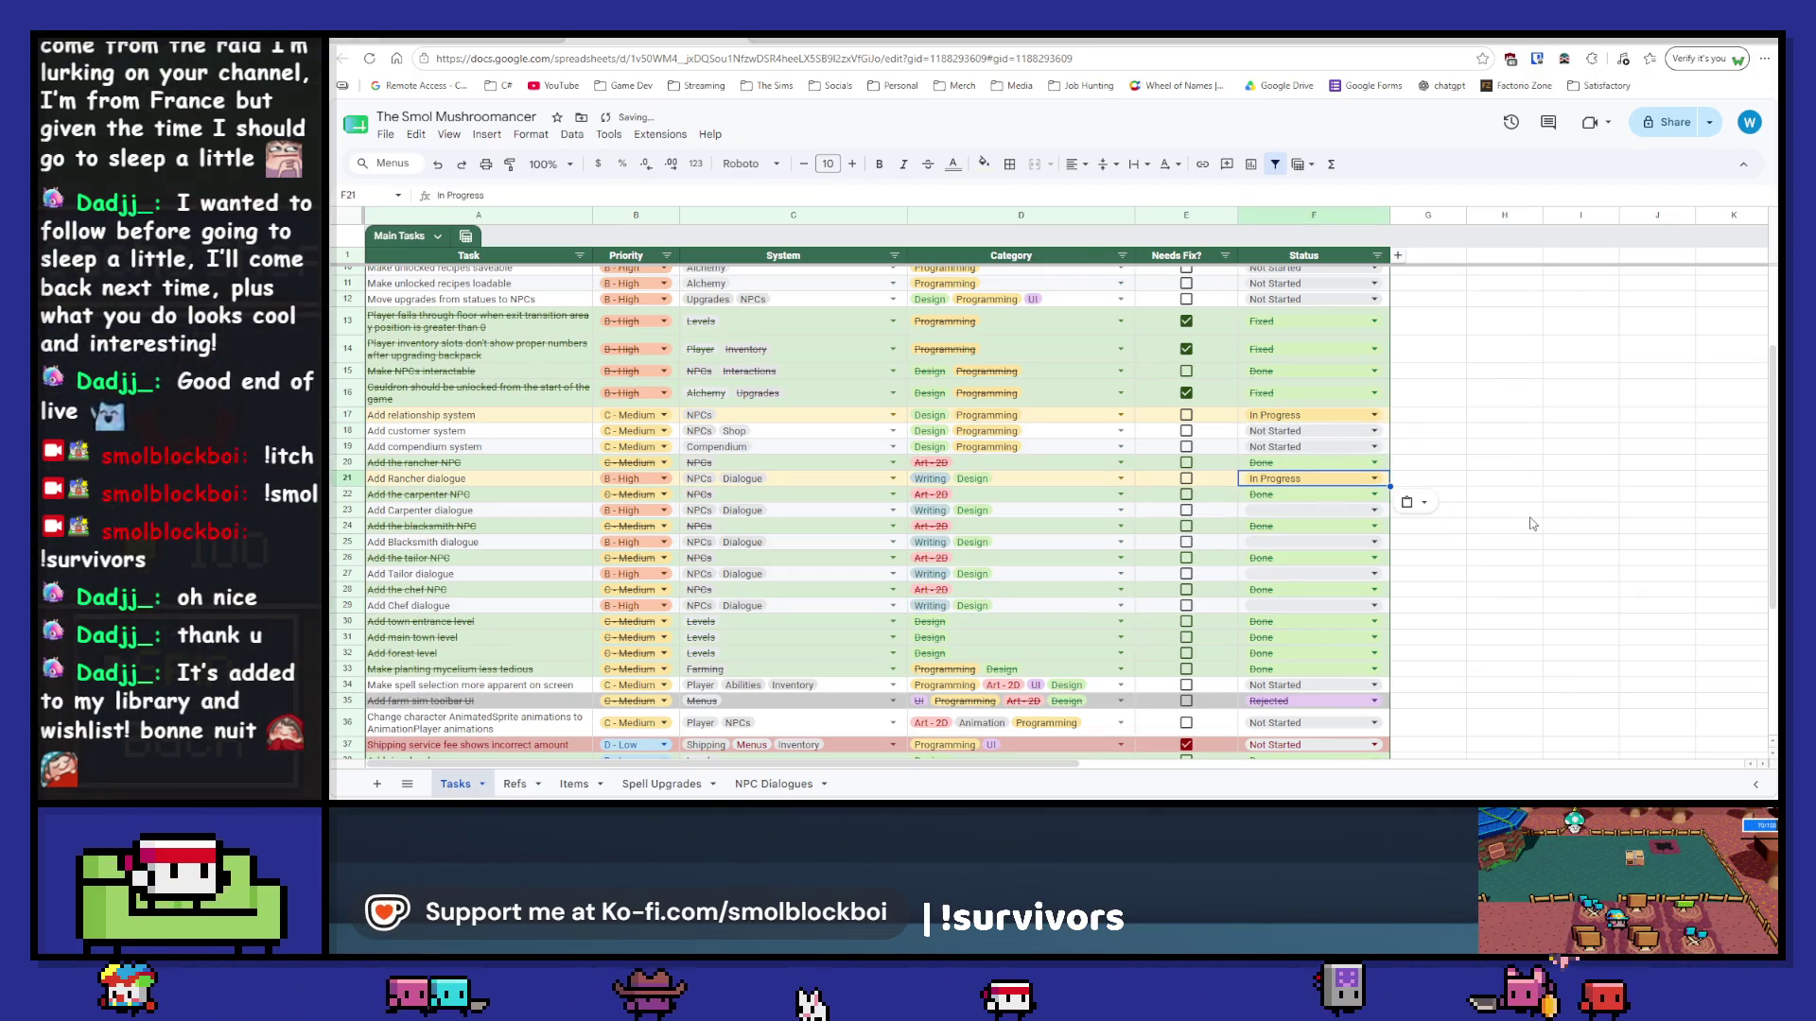
key("ctrl+v")
key("Down")
key("Down")
key("ctrl+v")
key("Down")
key("Down")
key("ctrl+v")
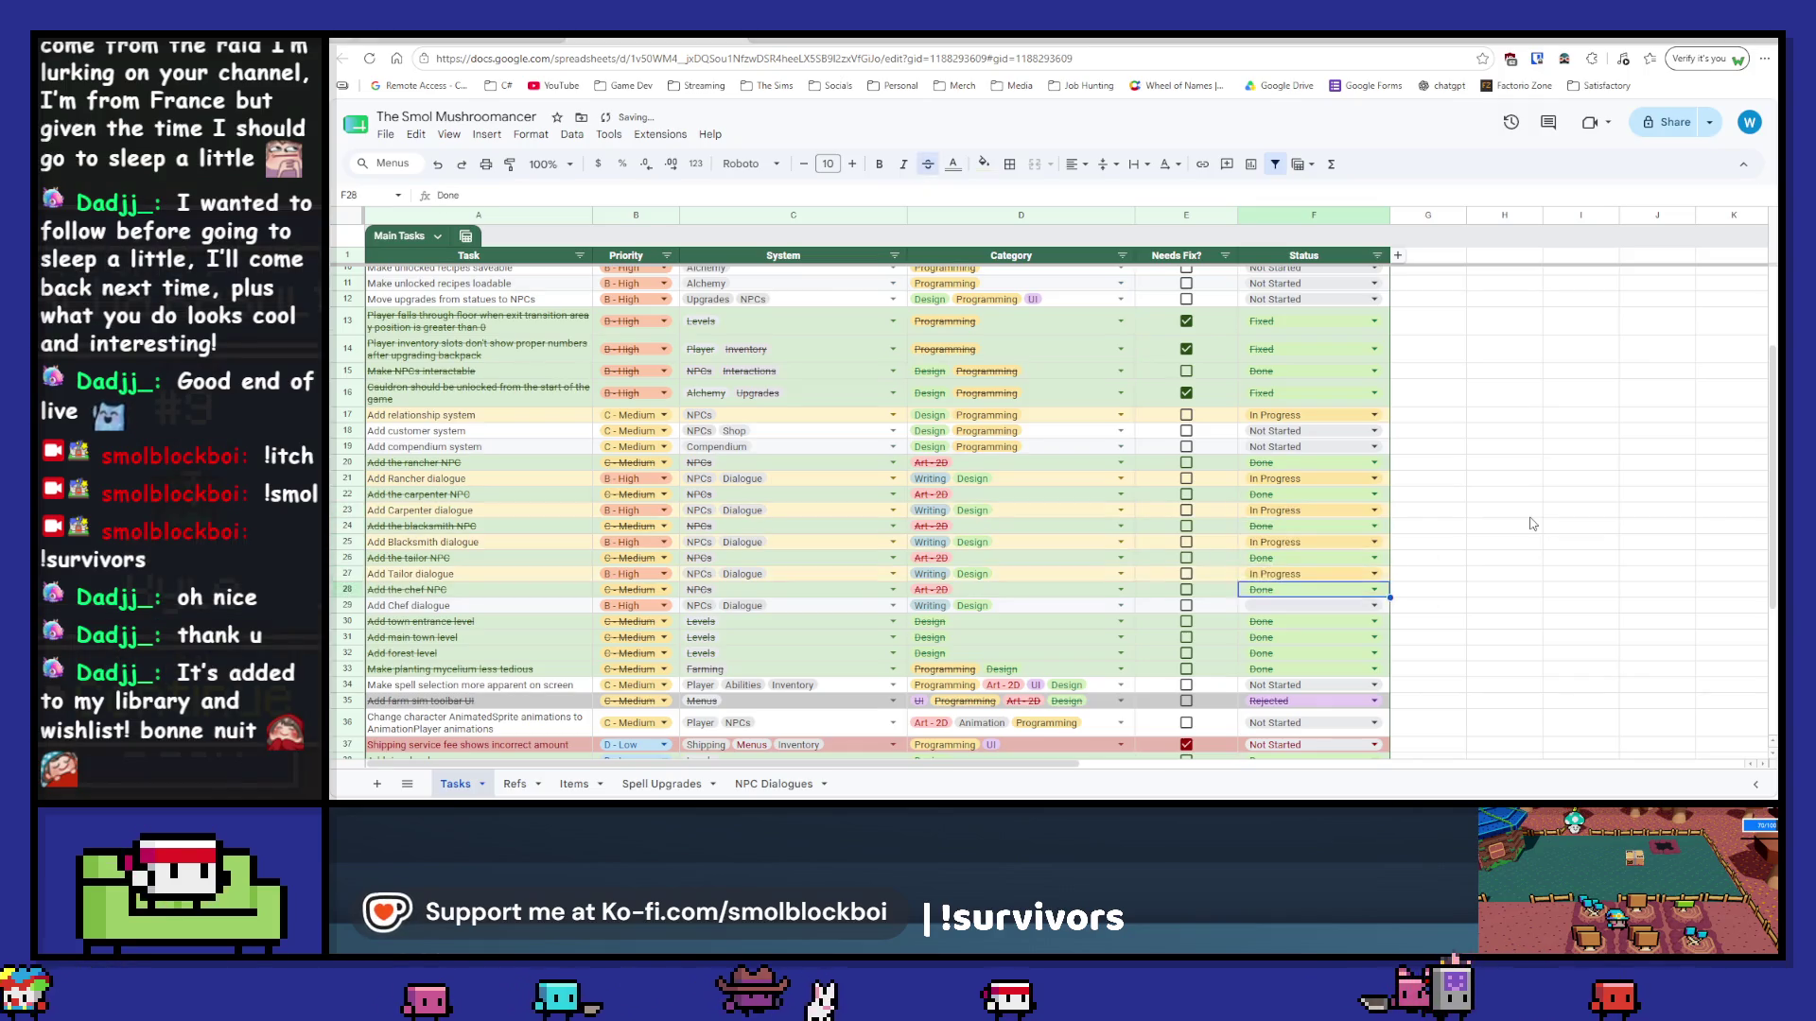
key("Down")
key("Down")
key("ctrl+v")
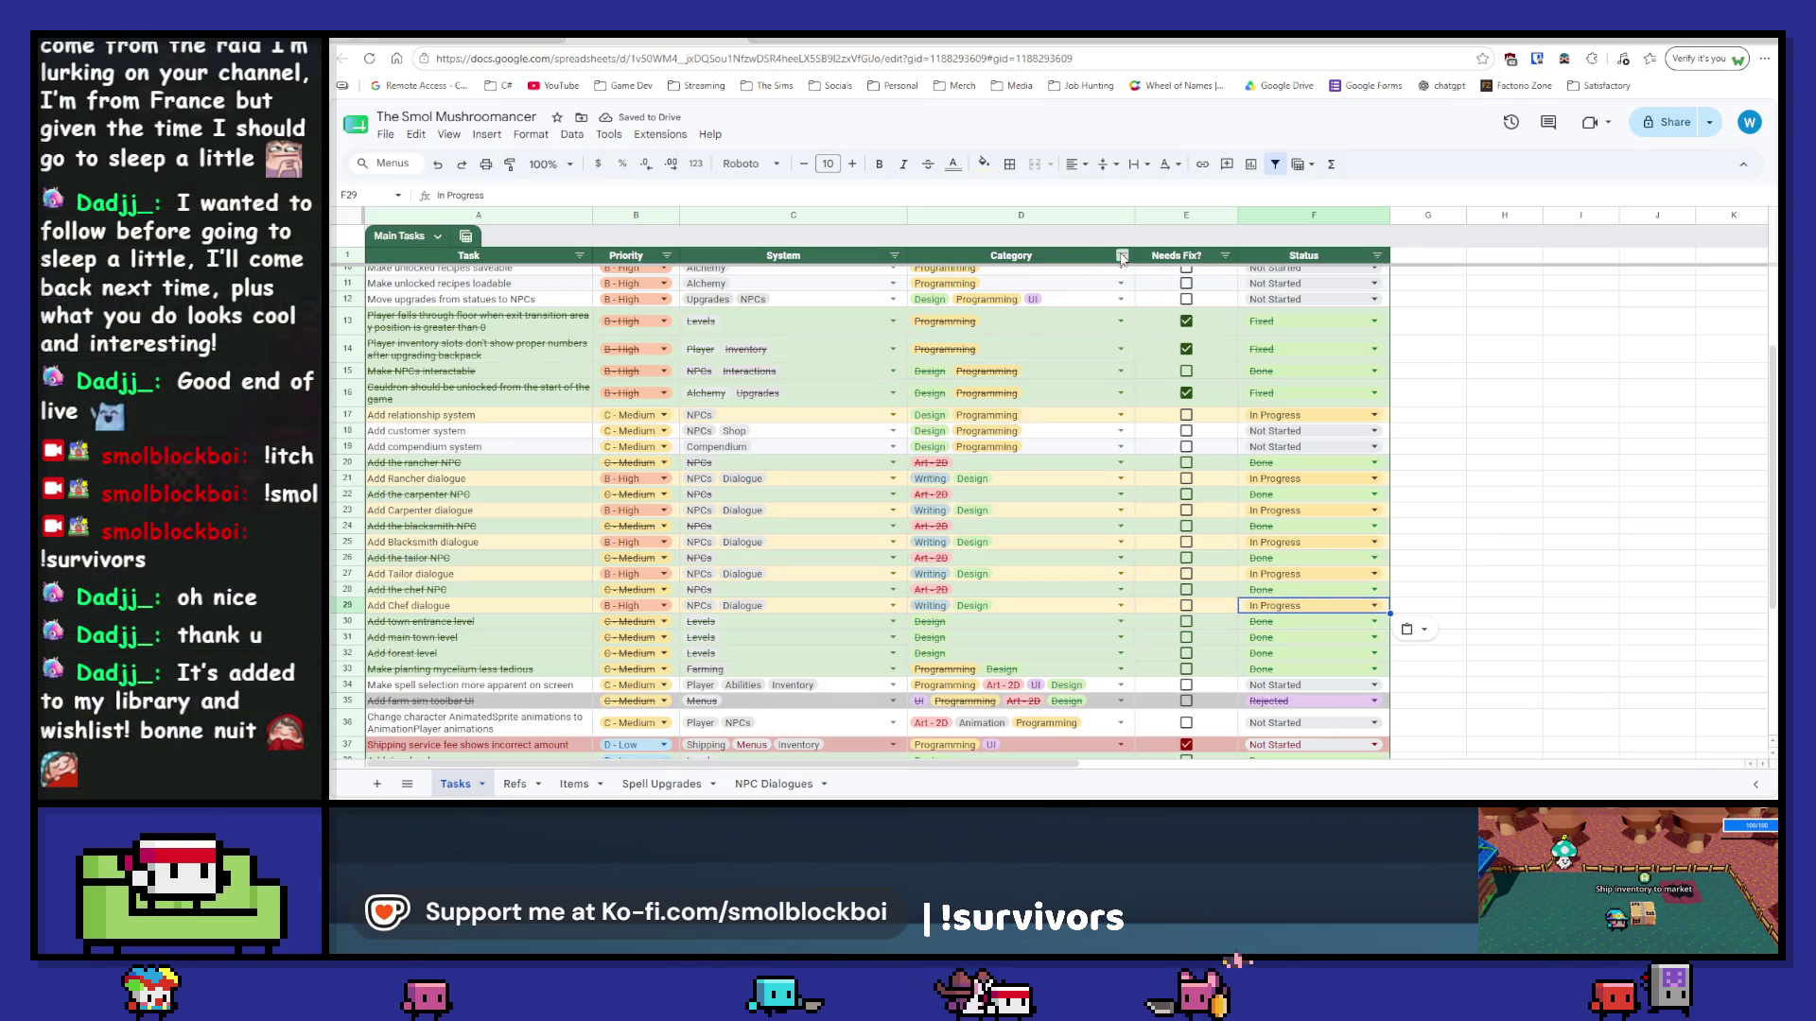
Step: Show all System values, then filter the Category column to the 'writing' tasks
left_click(893, 256)
scroll(776, 561, "down", 5)
scroll(799, 573, "down", 3)
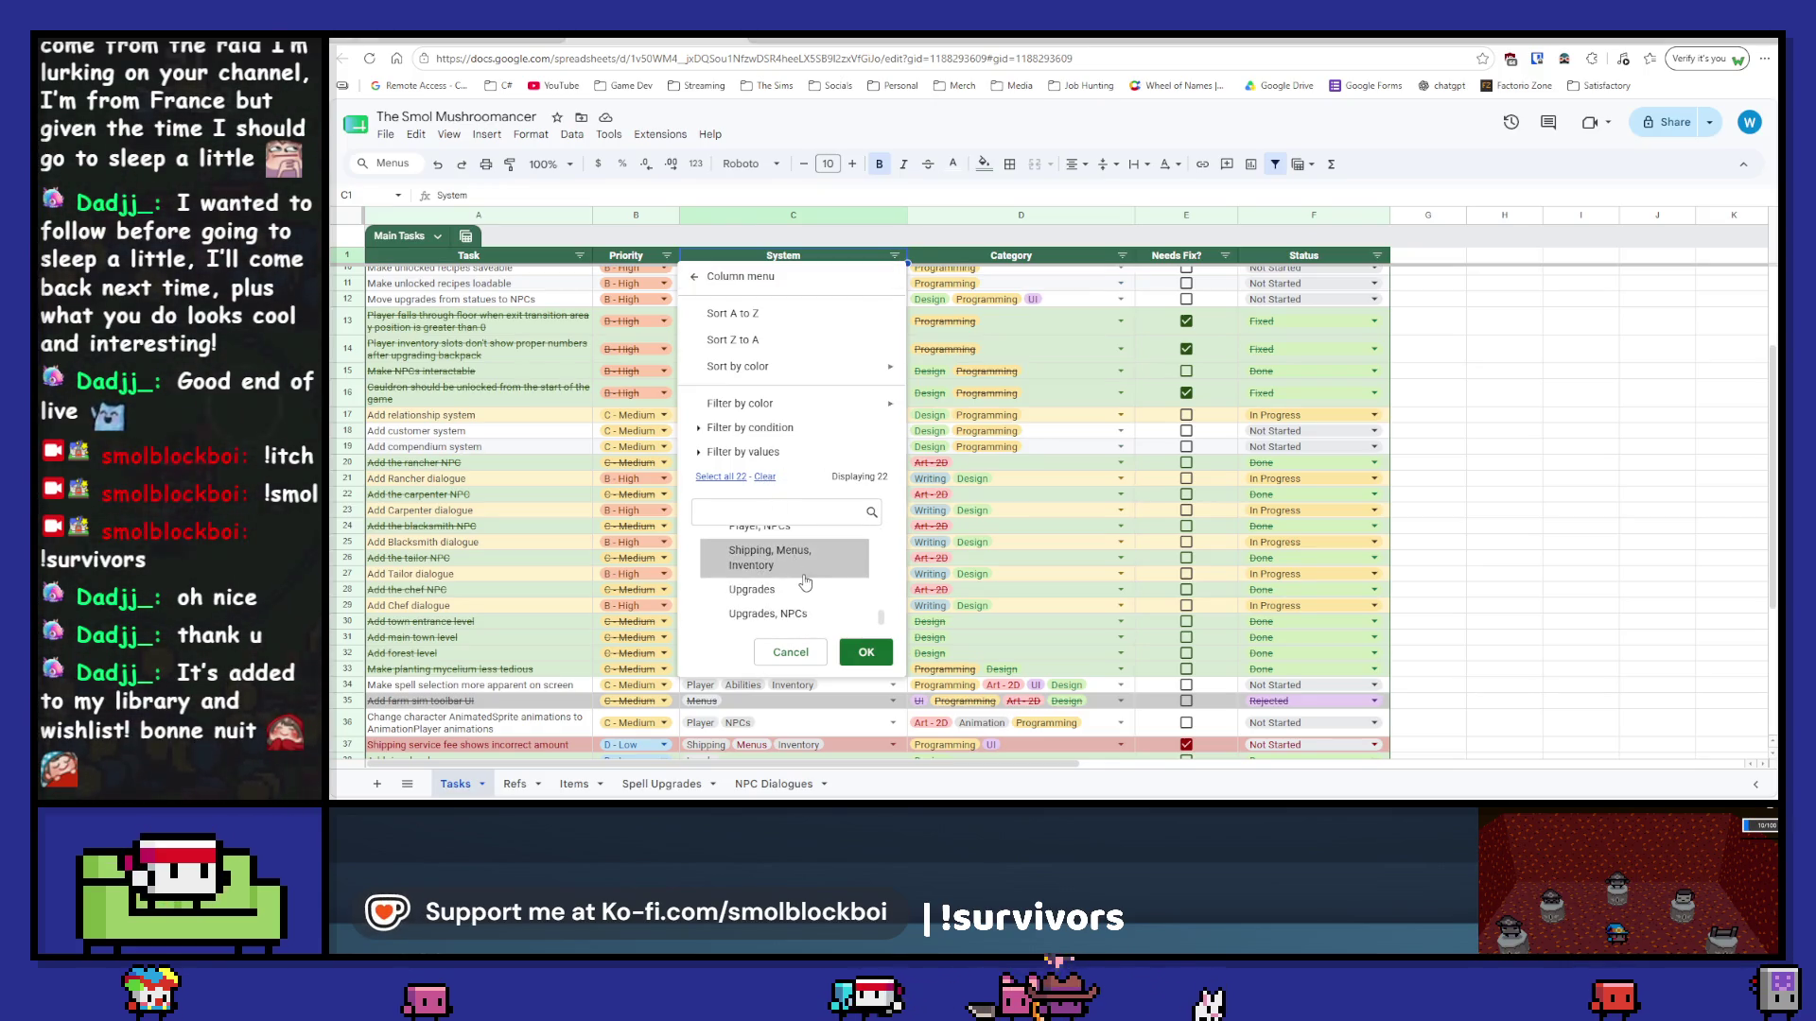
left_click(721, 477)
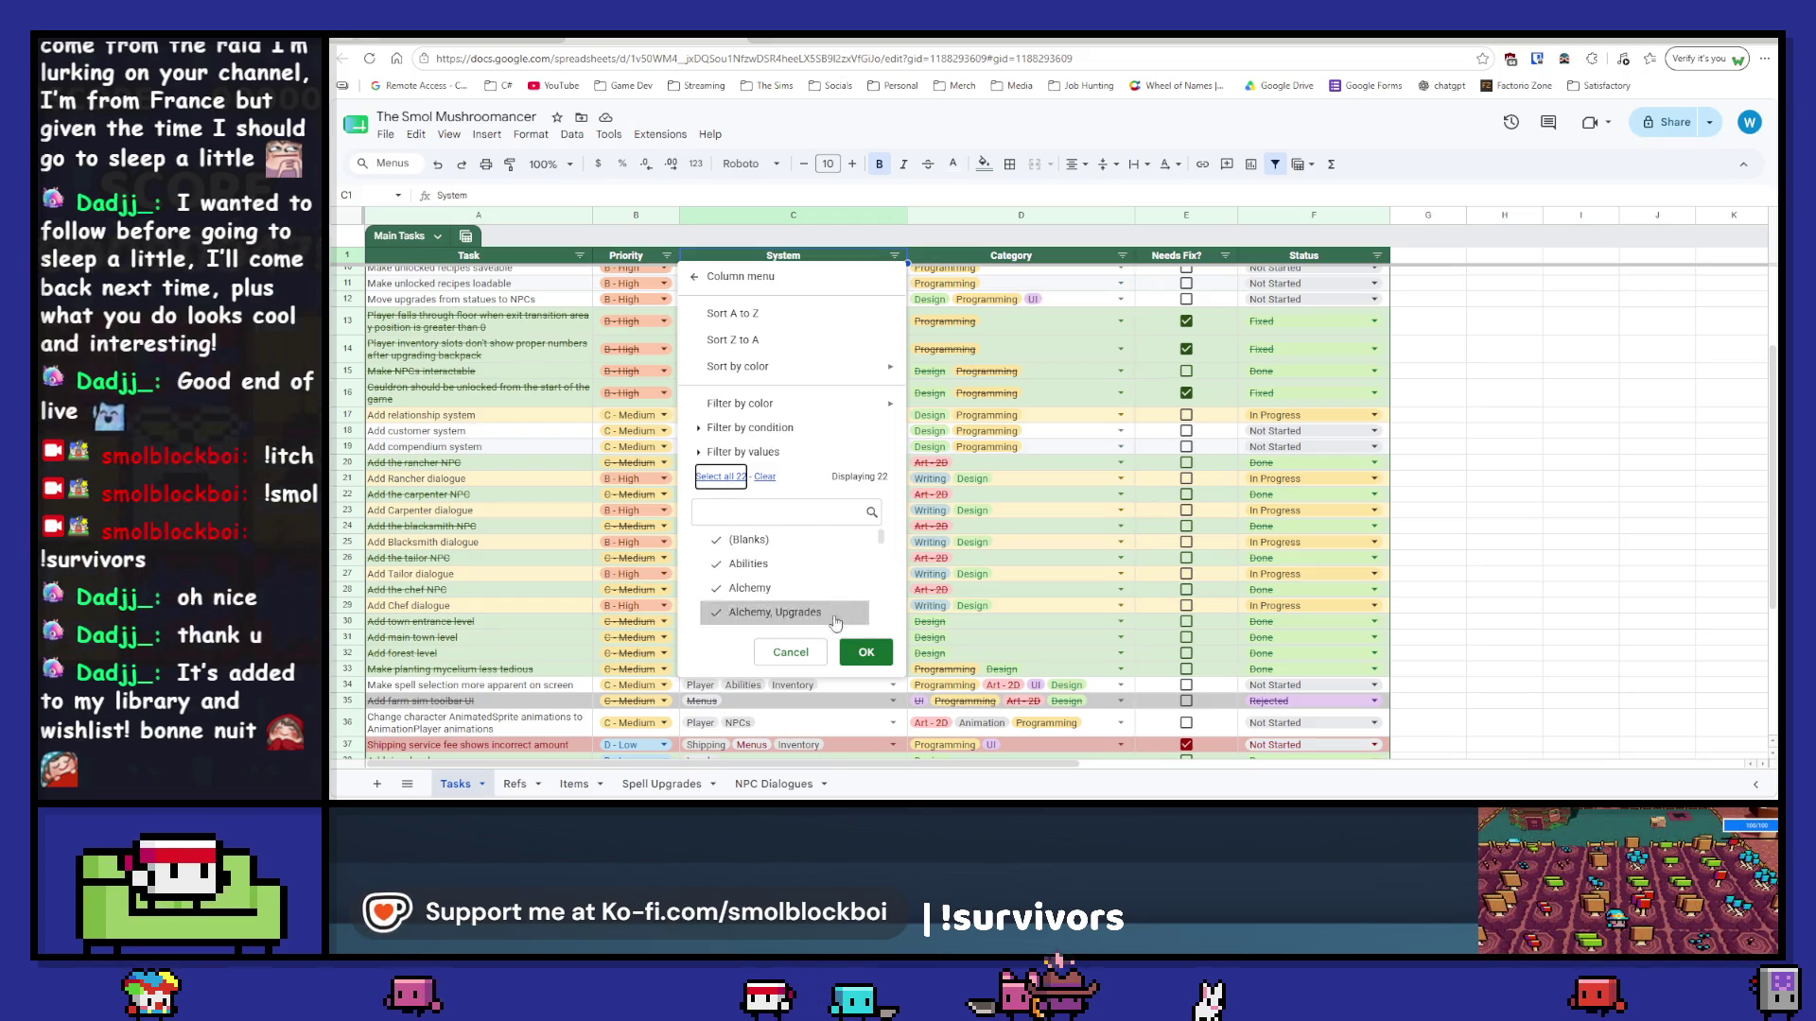
left_click(1087, 261)
left_click(1122, 255)
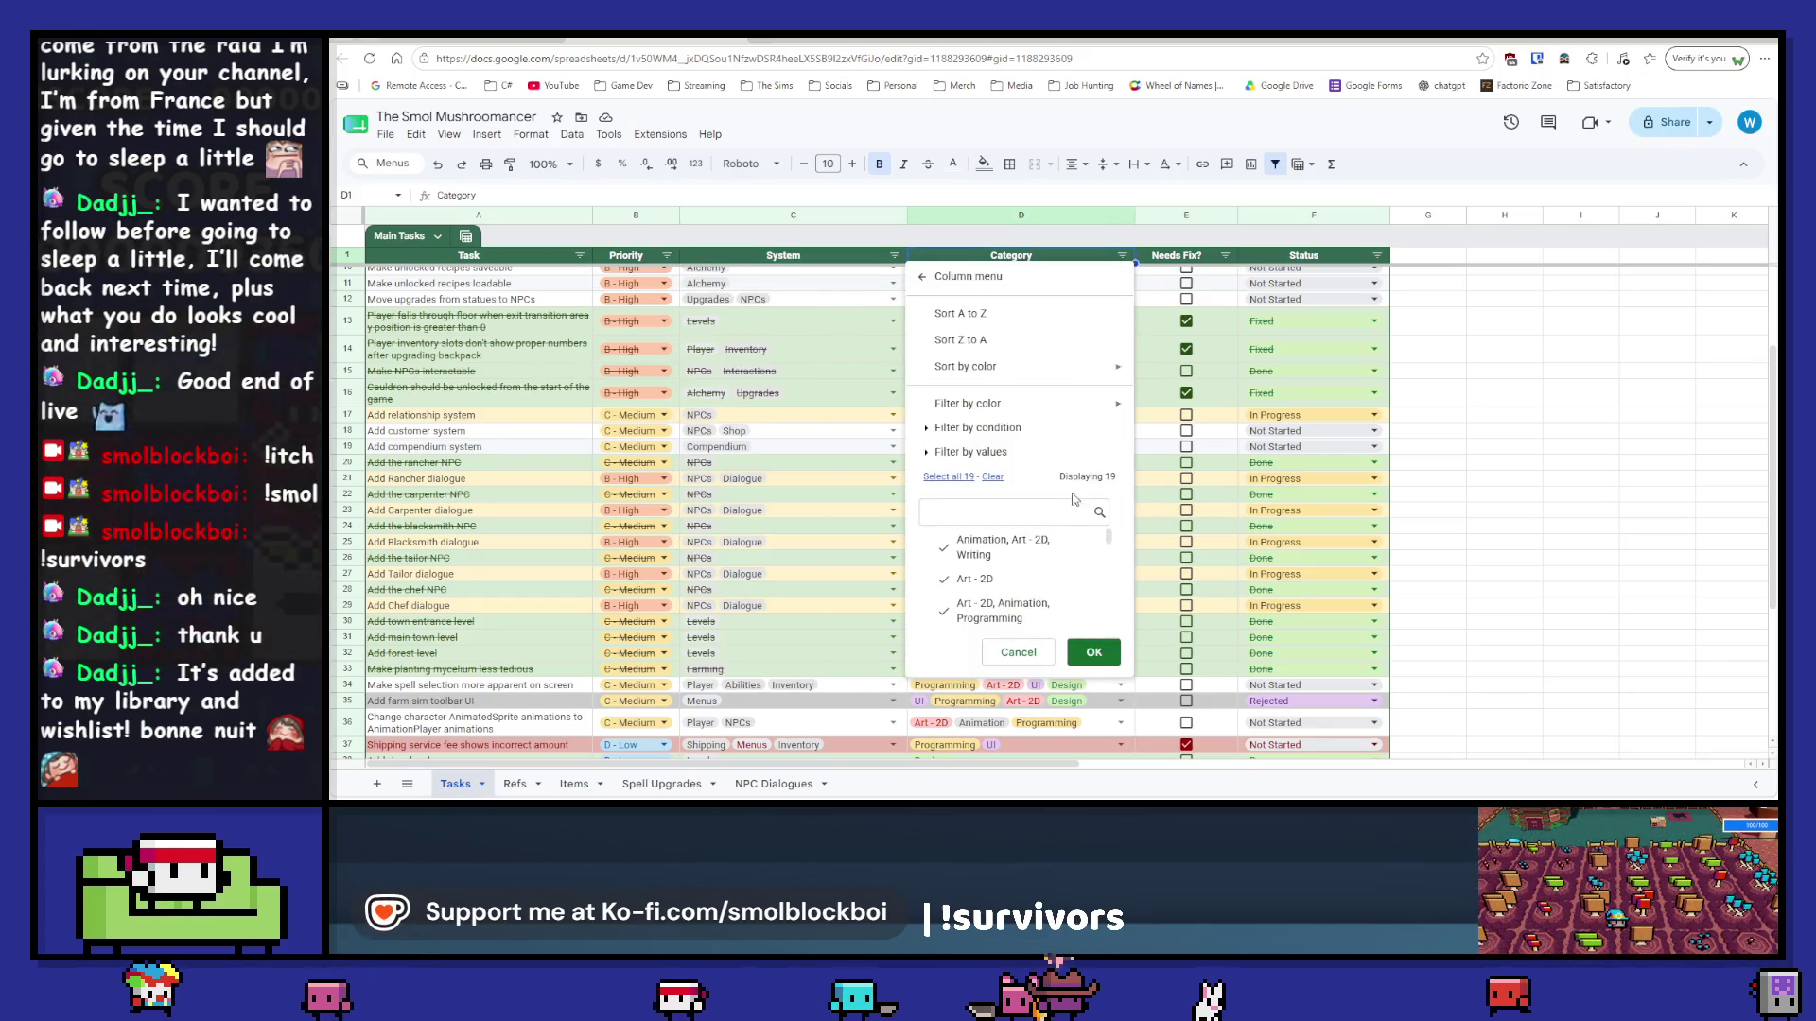
left_click(994, 505)
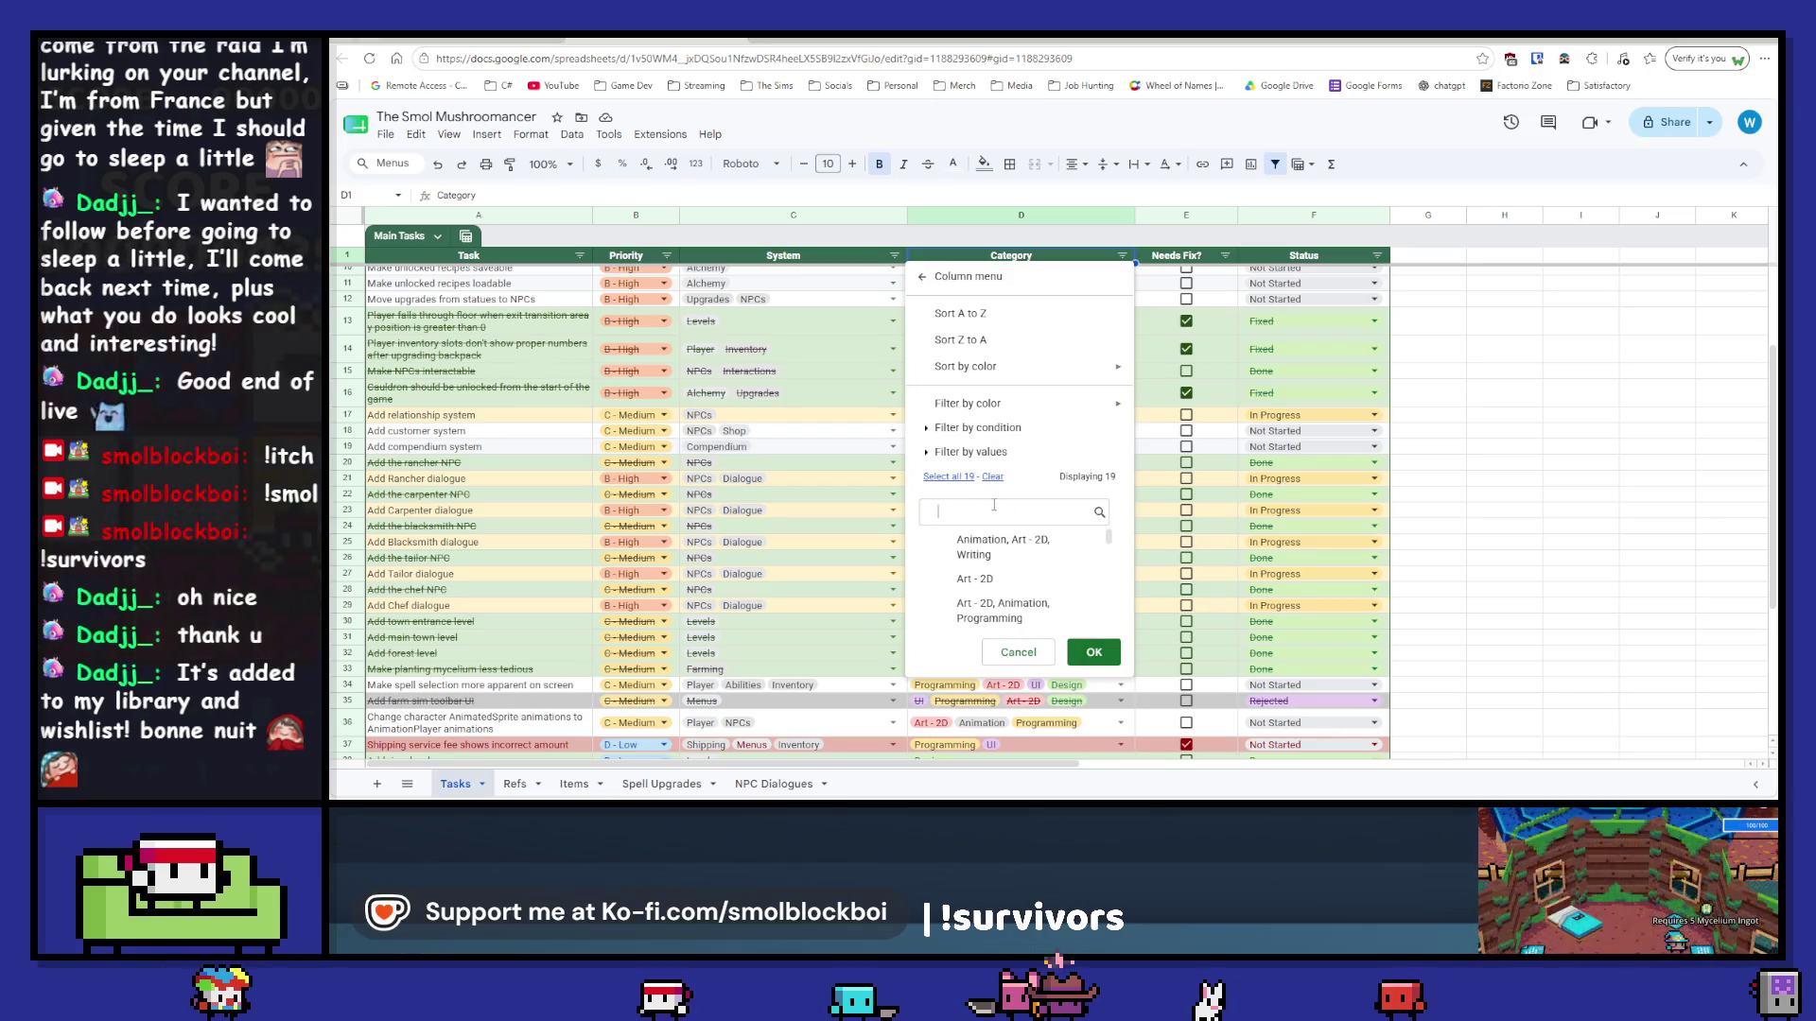
type("writing")
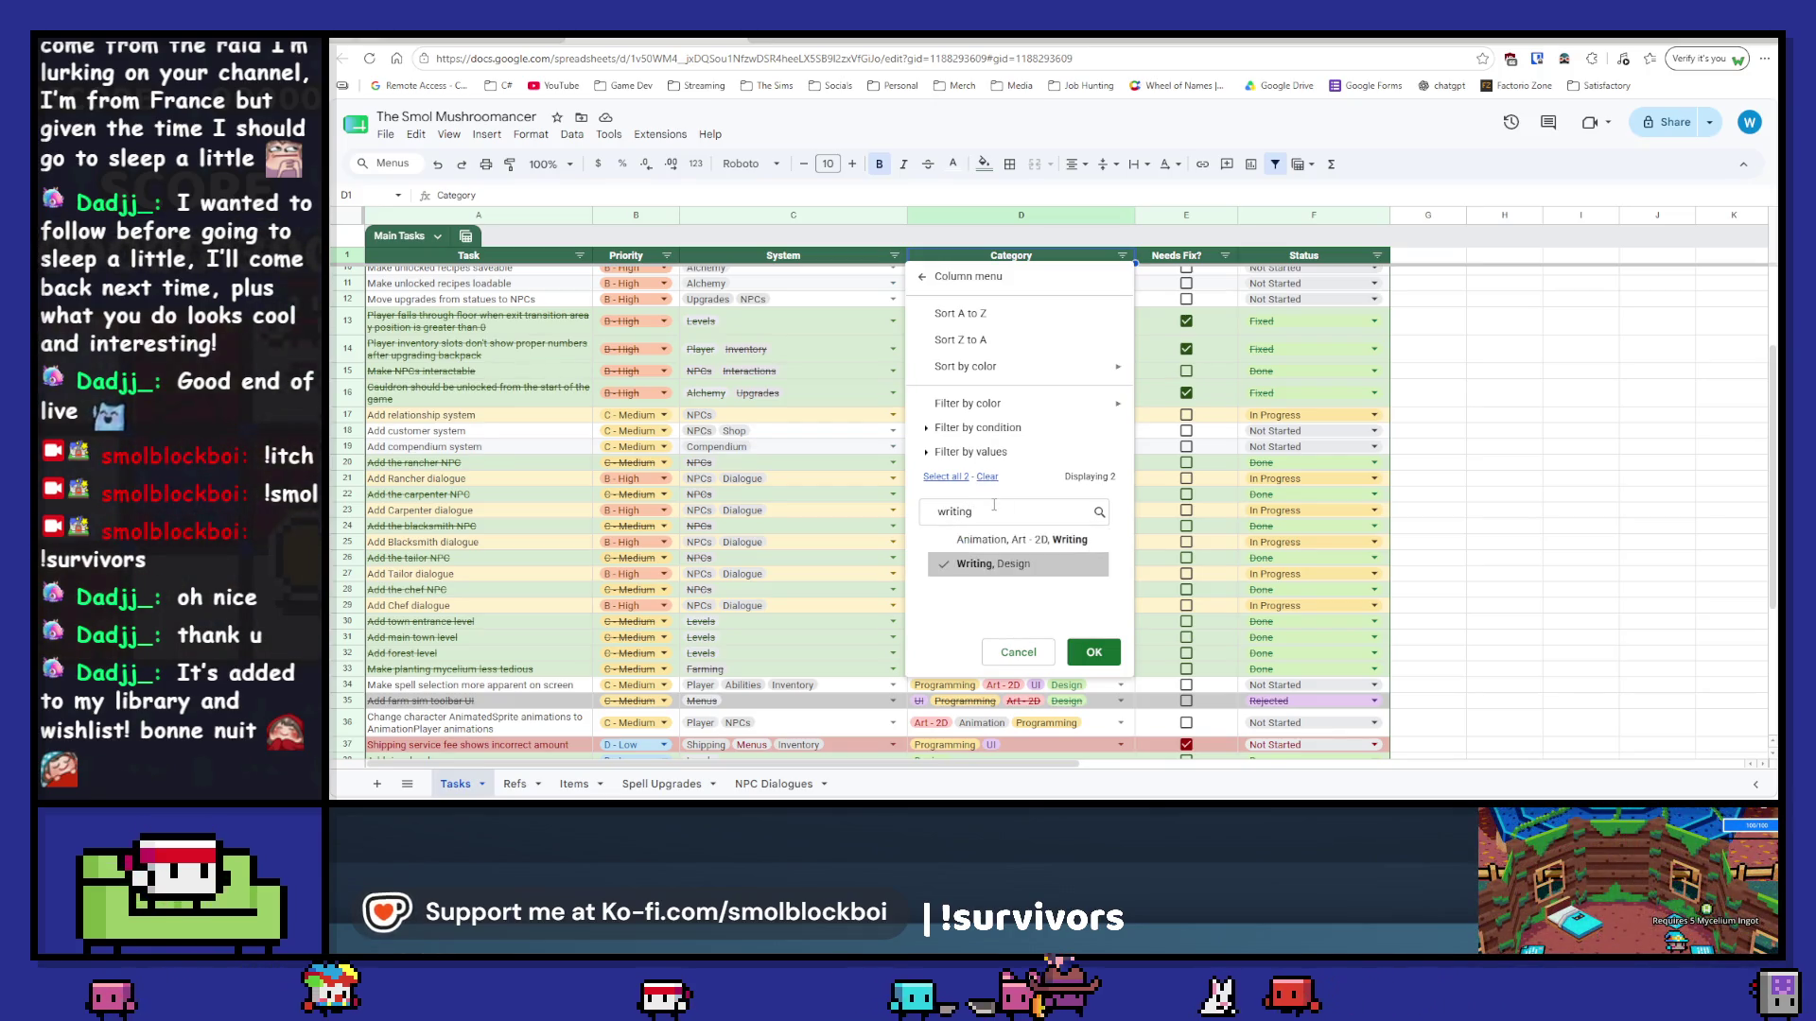
left_click(1093, 652)
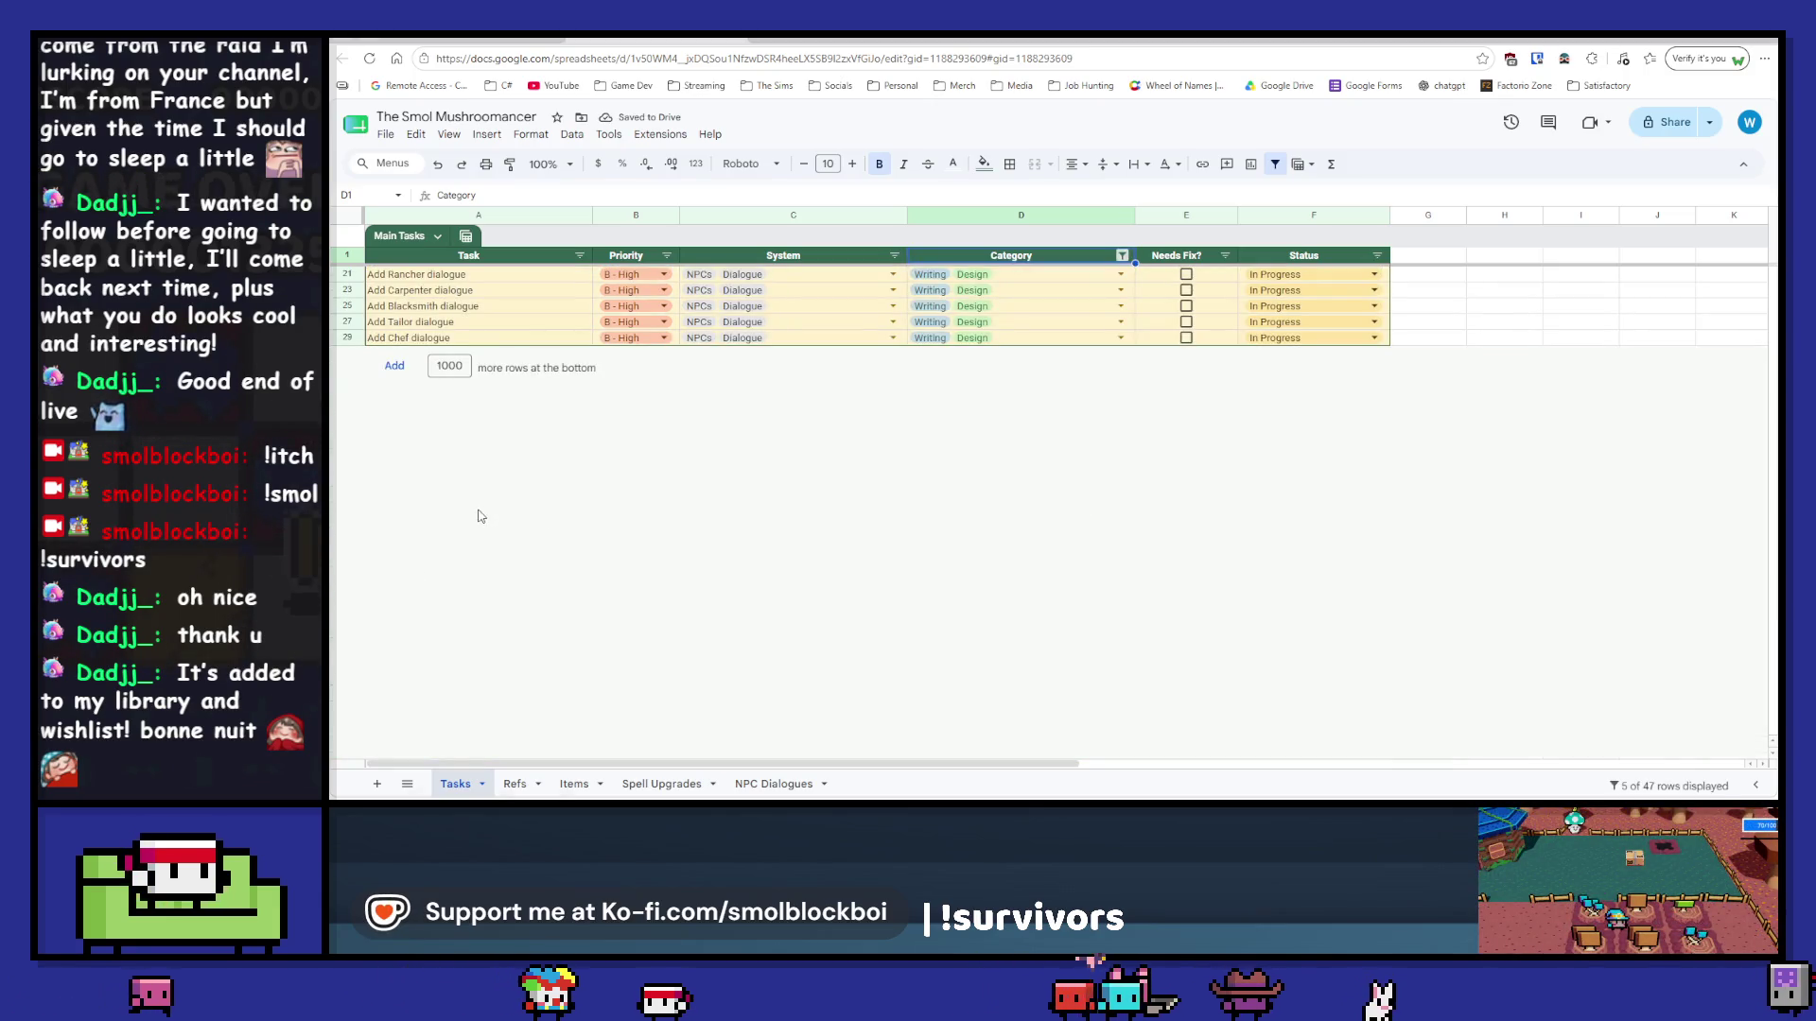
Step: Mark the Tailor and Blacksmith dialogue tasks Done
left_click(1374, 321)
left_click(1309, 424)
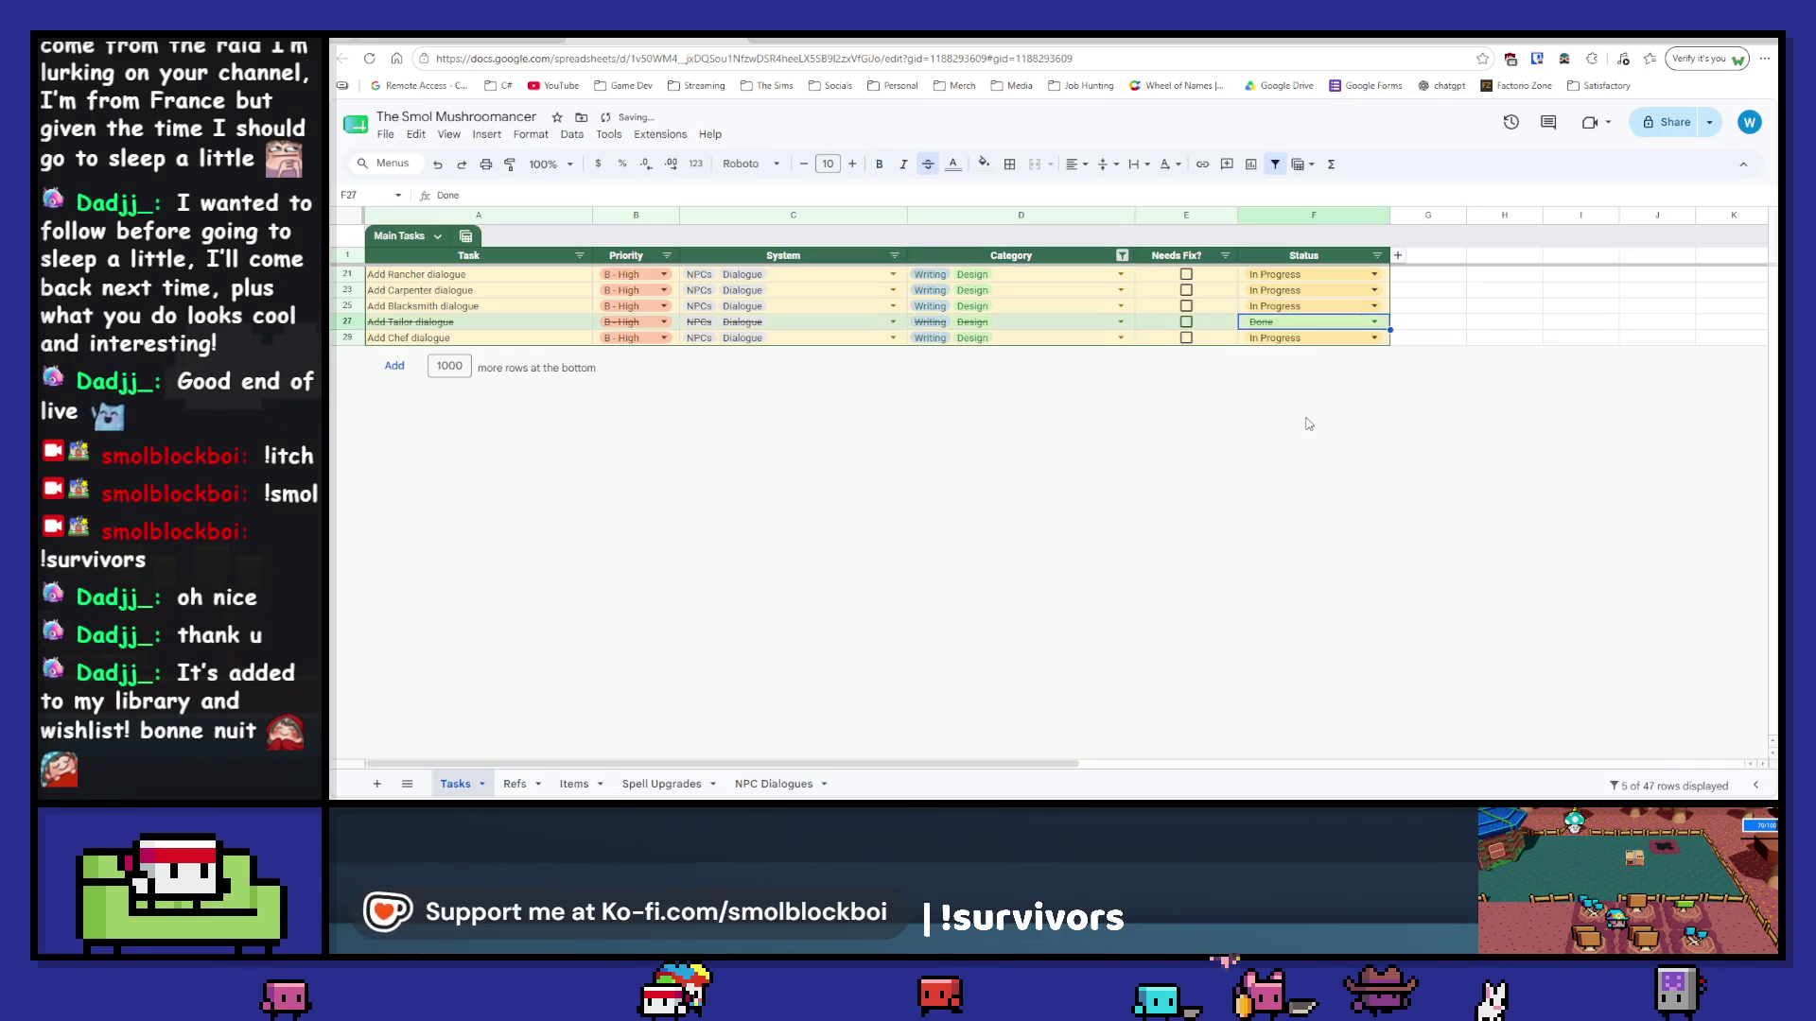
left_click(1340, 313)
left_click(1335, 401)
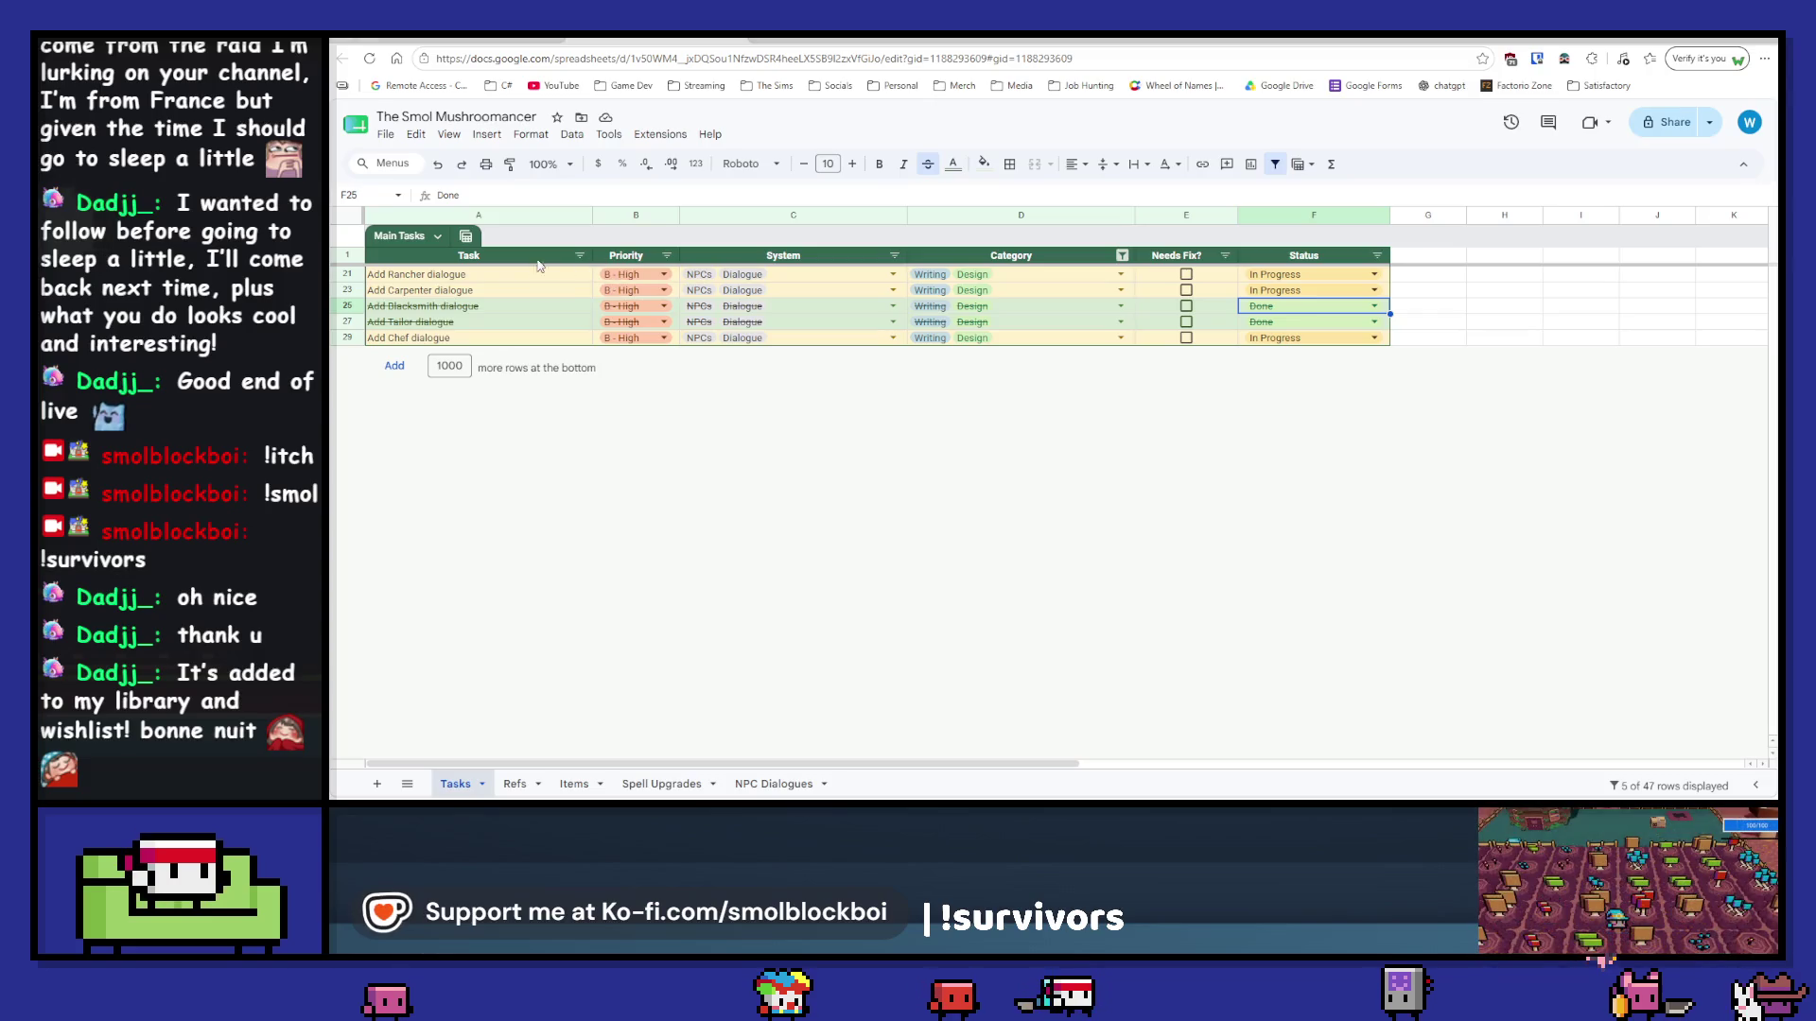
Step: Select all Category values in the filter so every task shows again
left_click(1122, 255)
left_click(1079, 278)
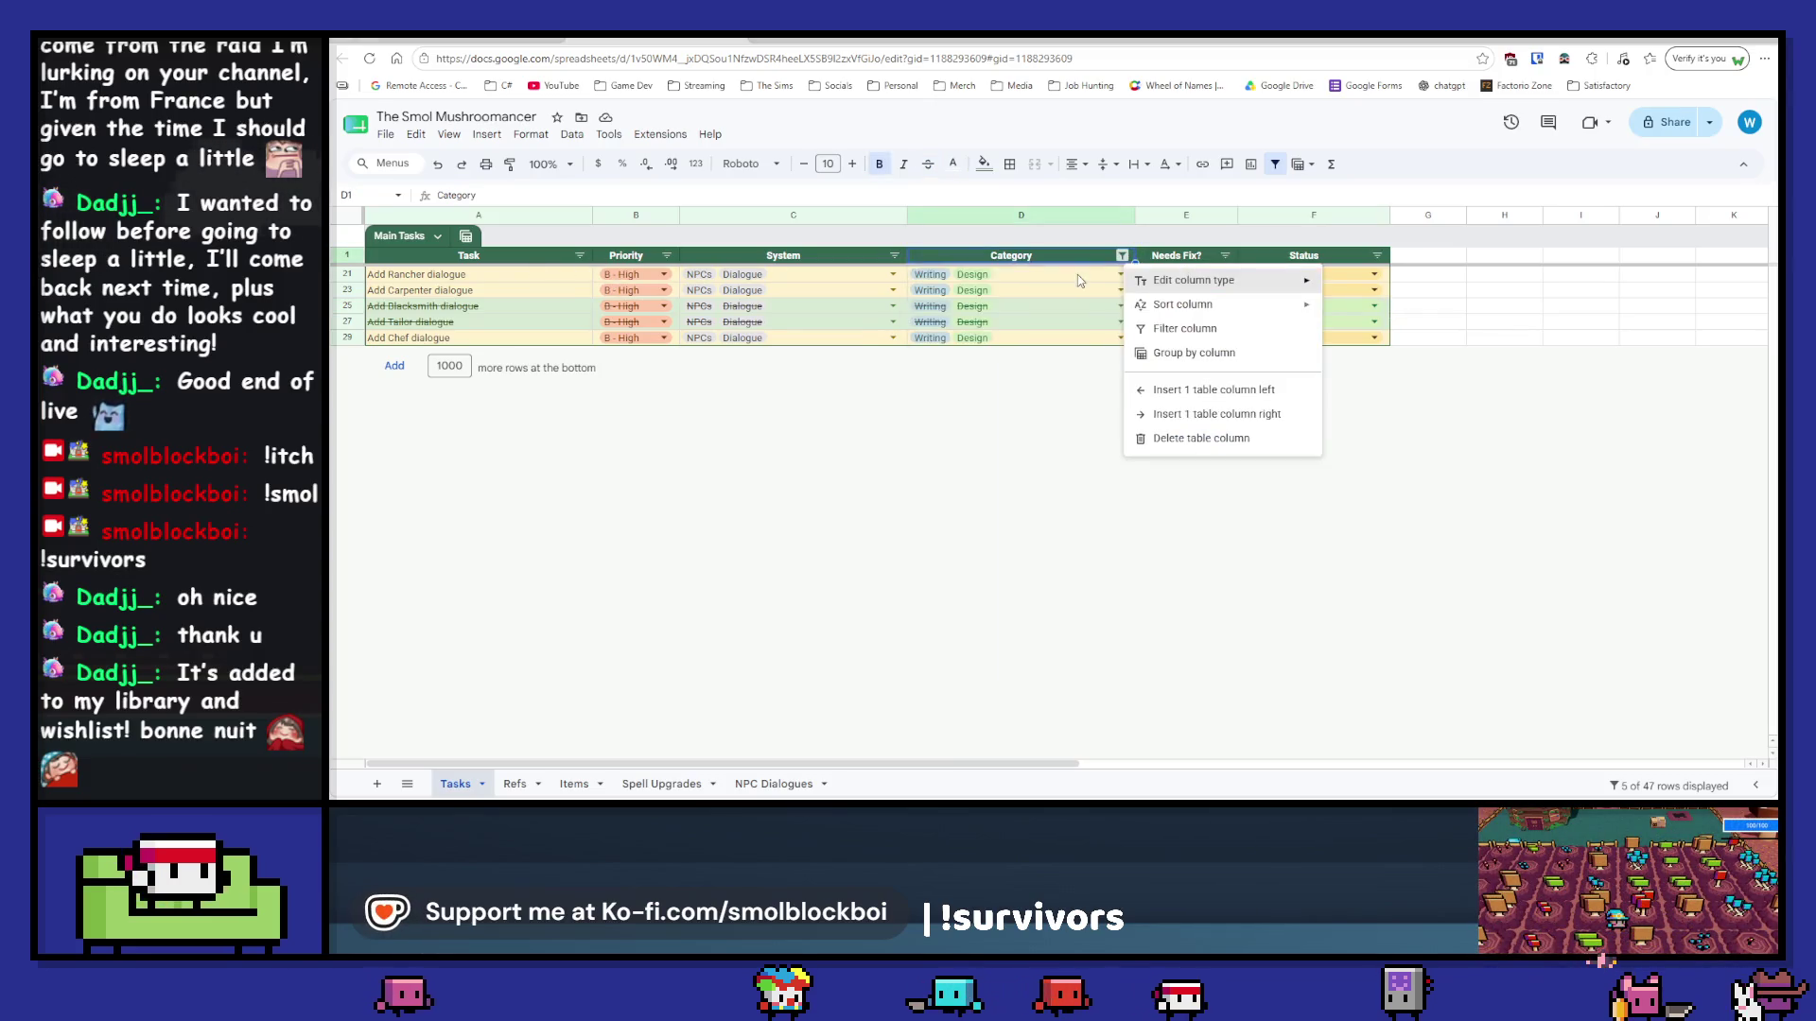
left_click(1184, 328)
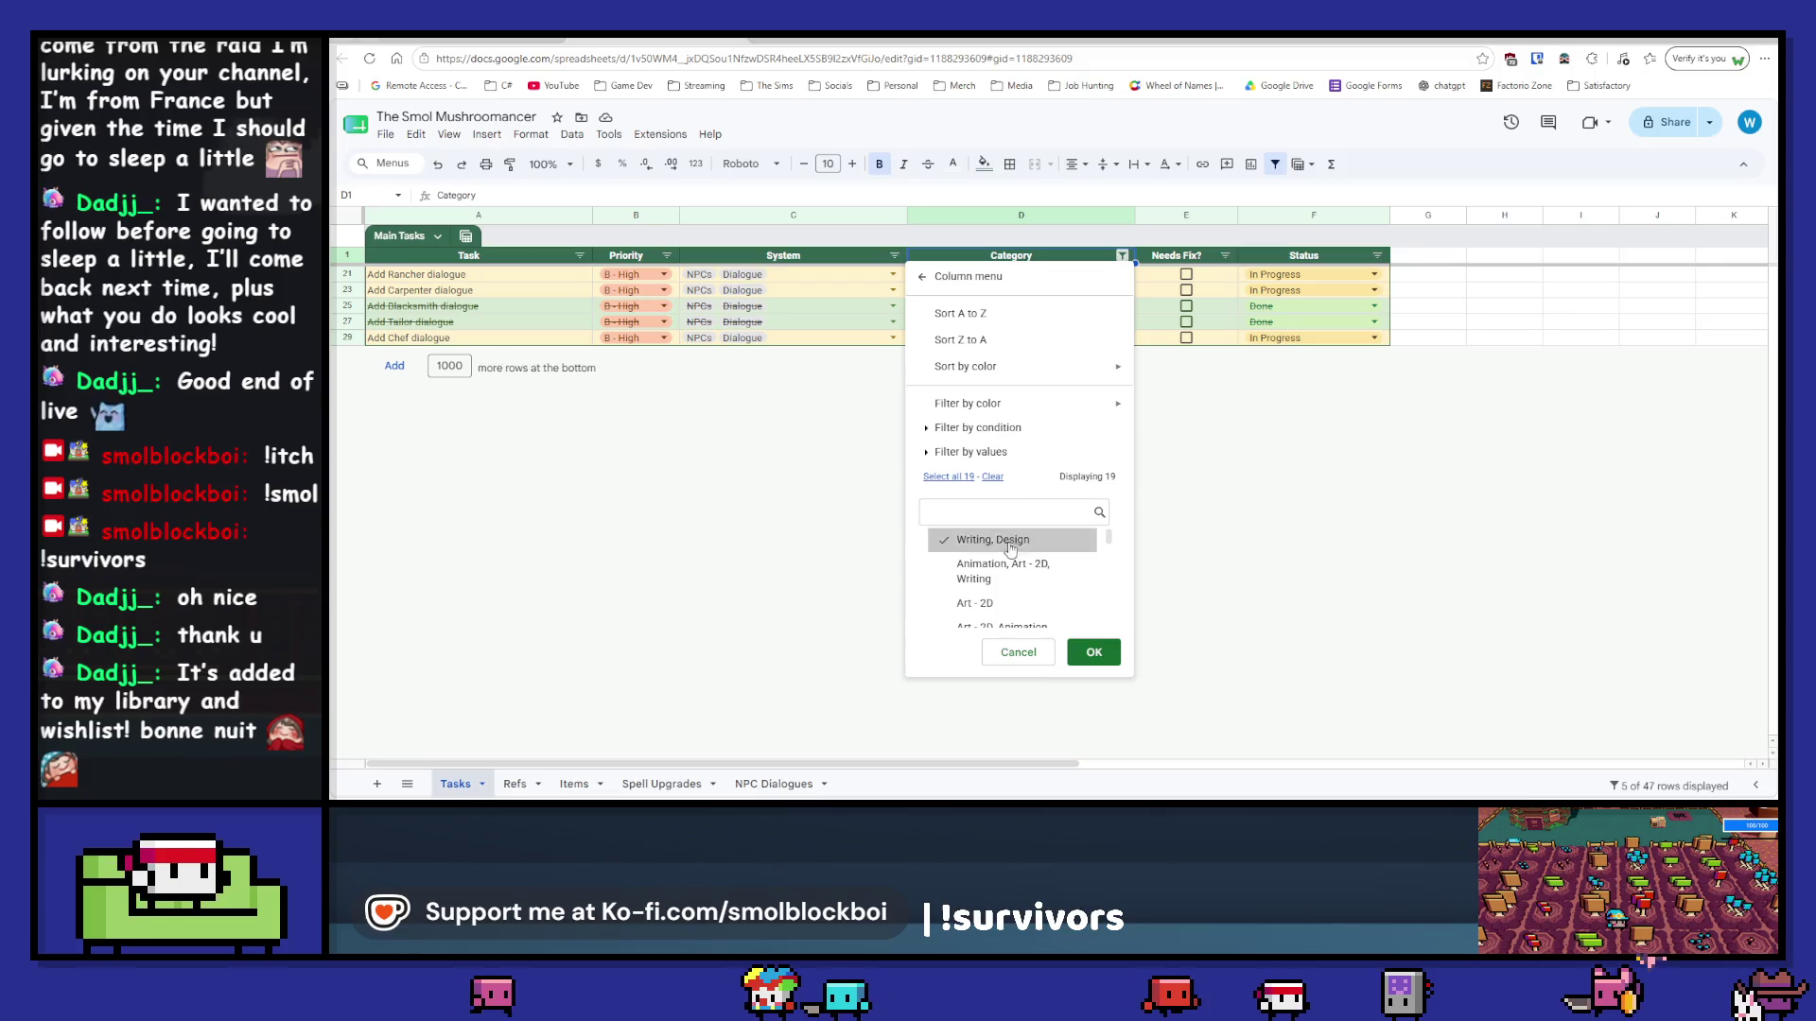
left_click(949, 477)
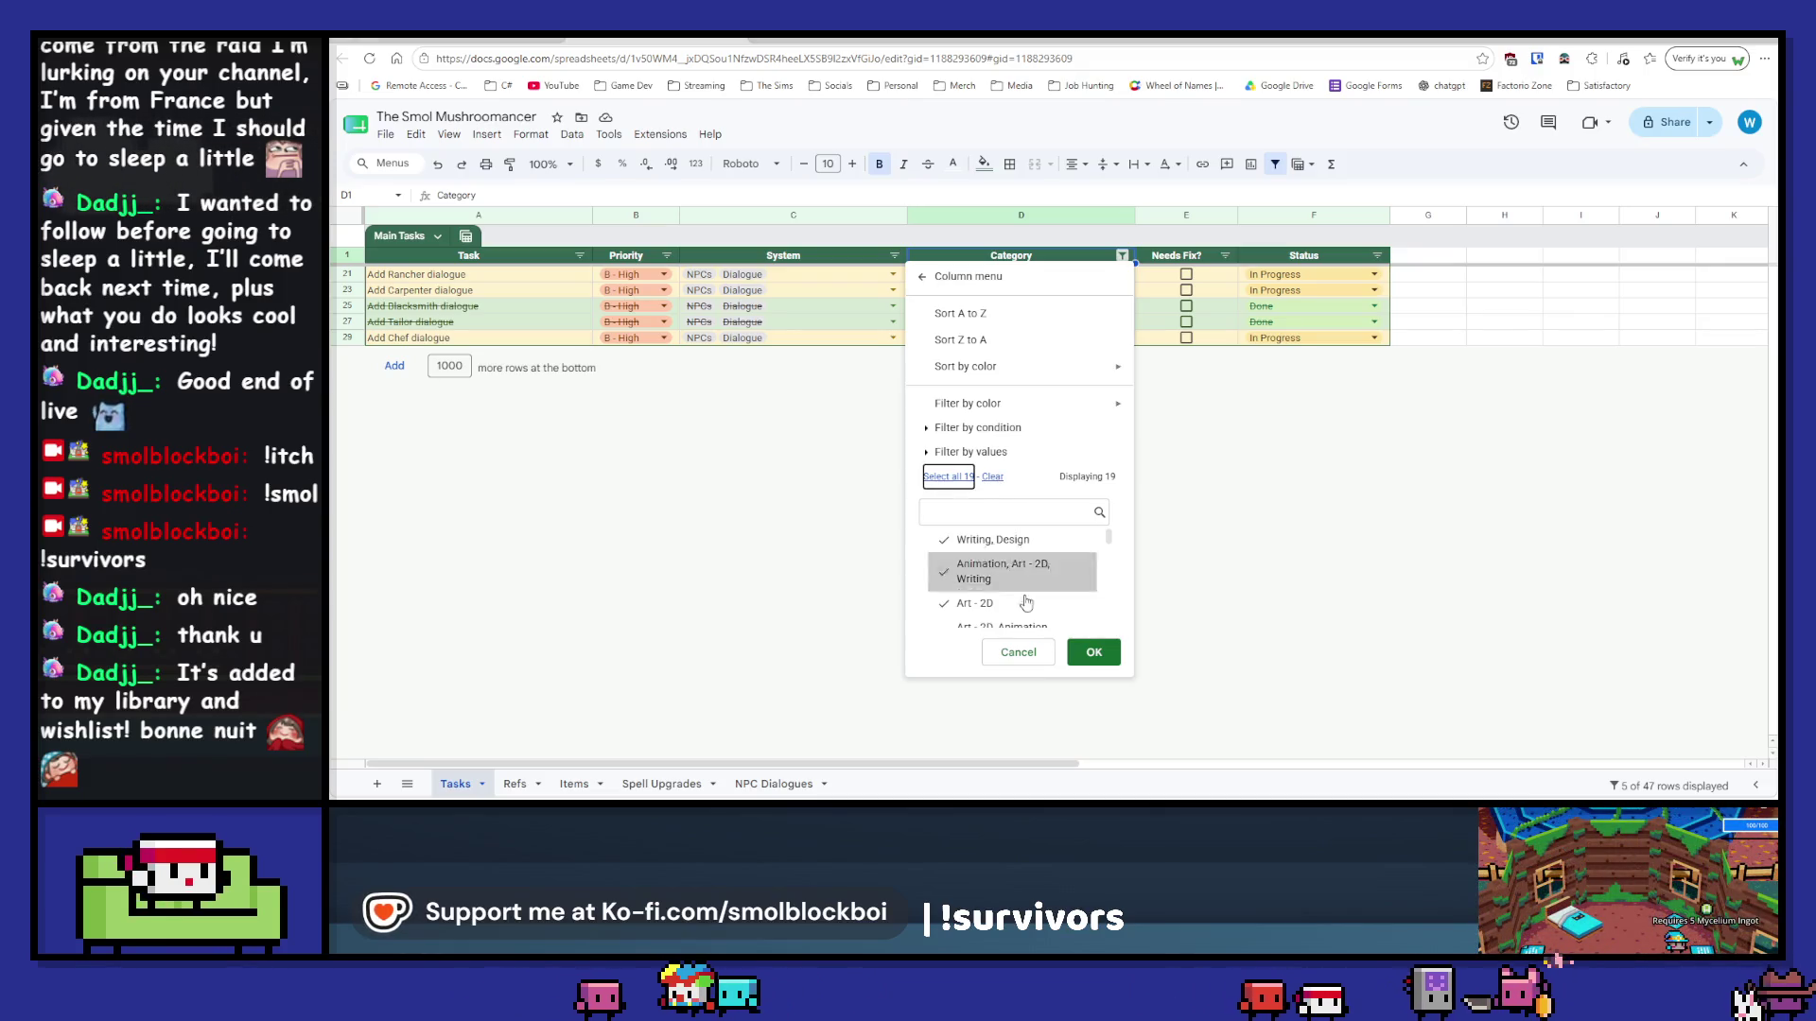
left_click(1094, 654)
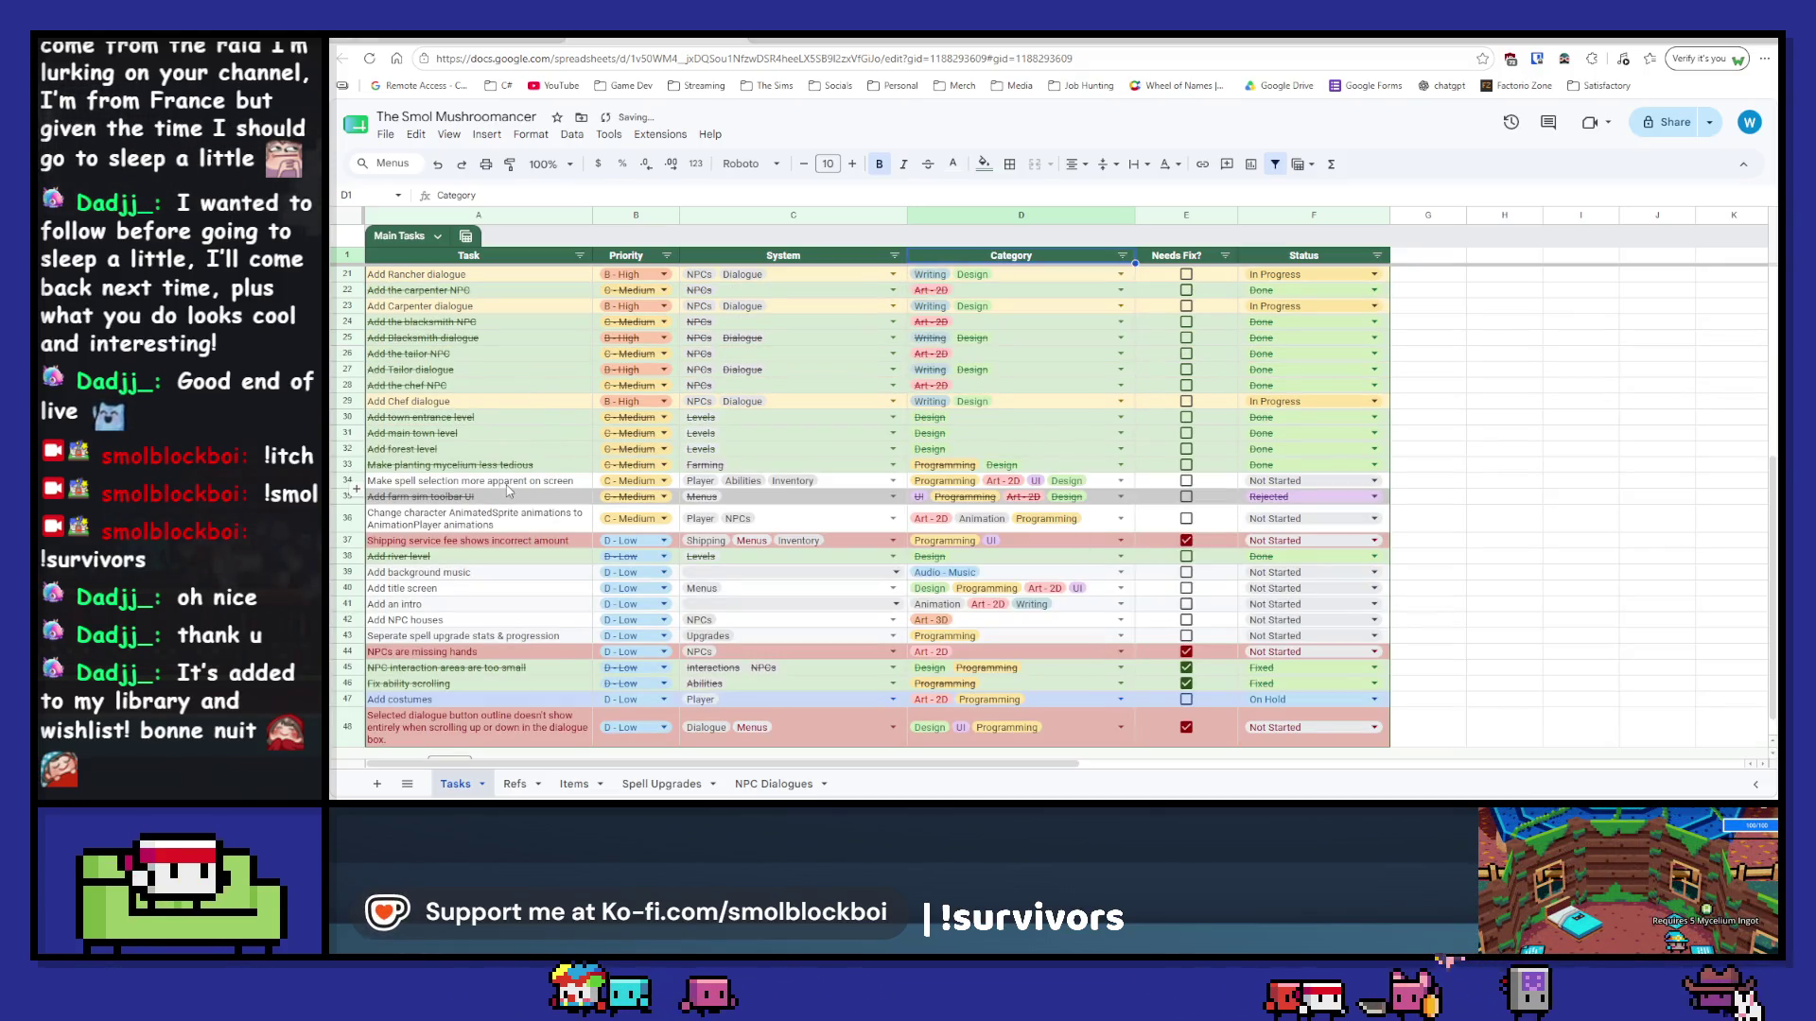
Step: Insert a row above Rancher dialogue and enter the task 'Add Goddess dialogue'
scroll(508, 489, "up", 3)
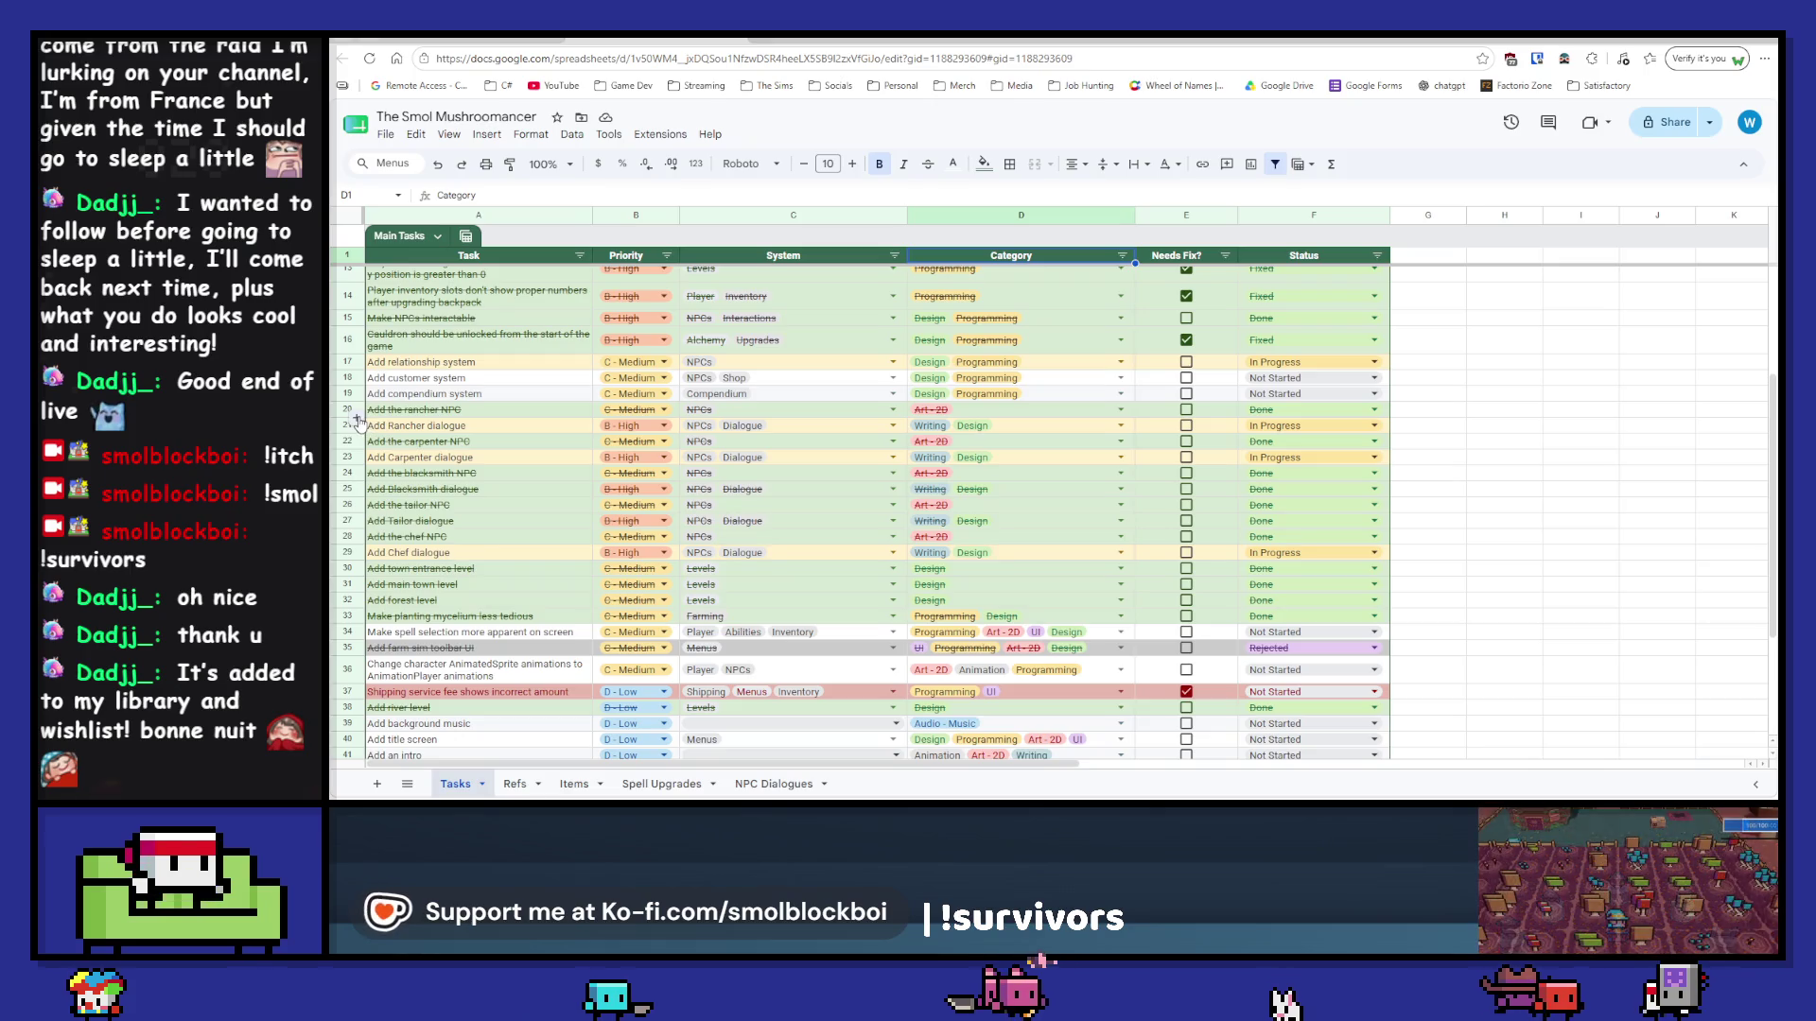
left_click(356, 418)
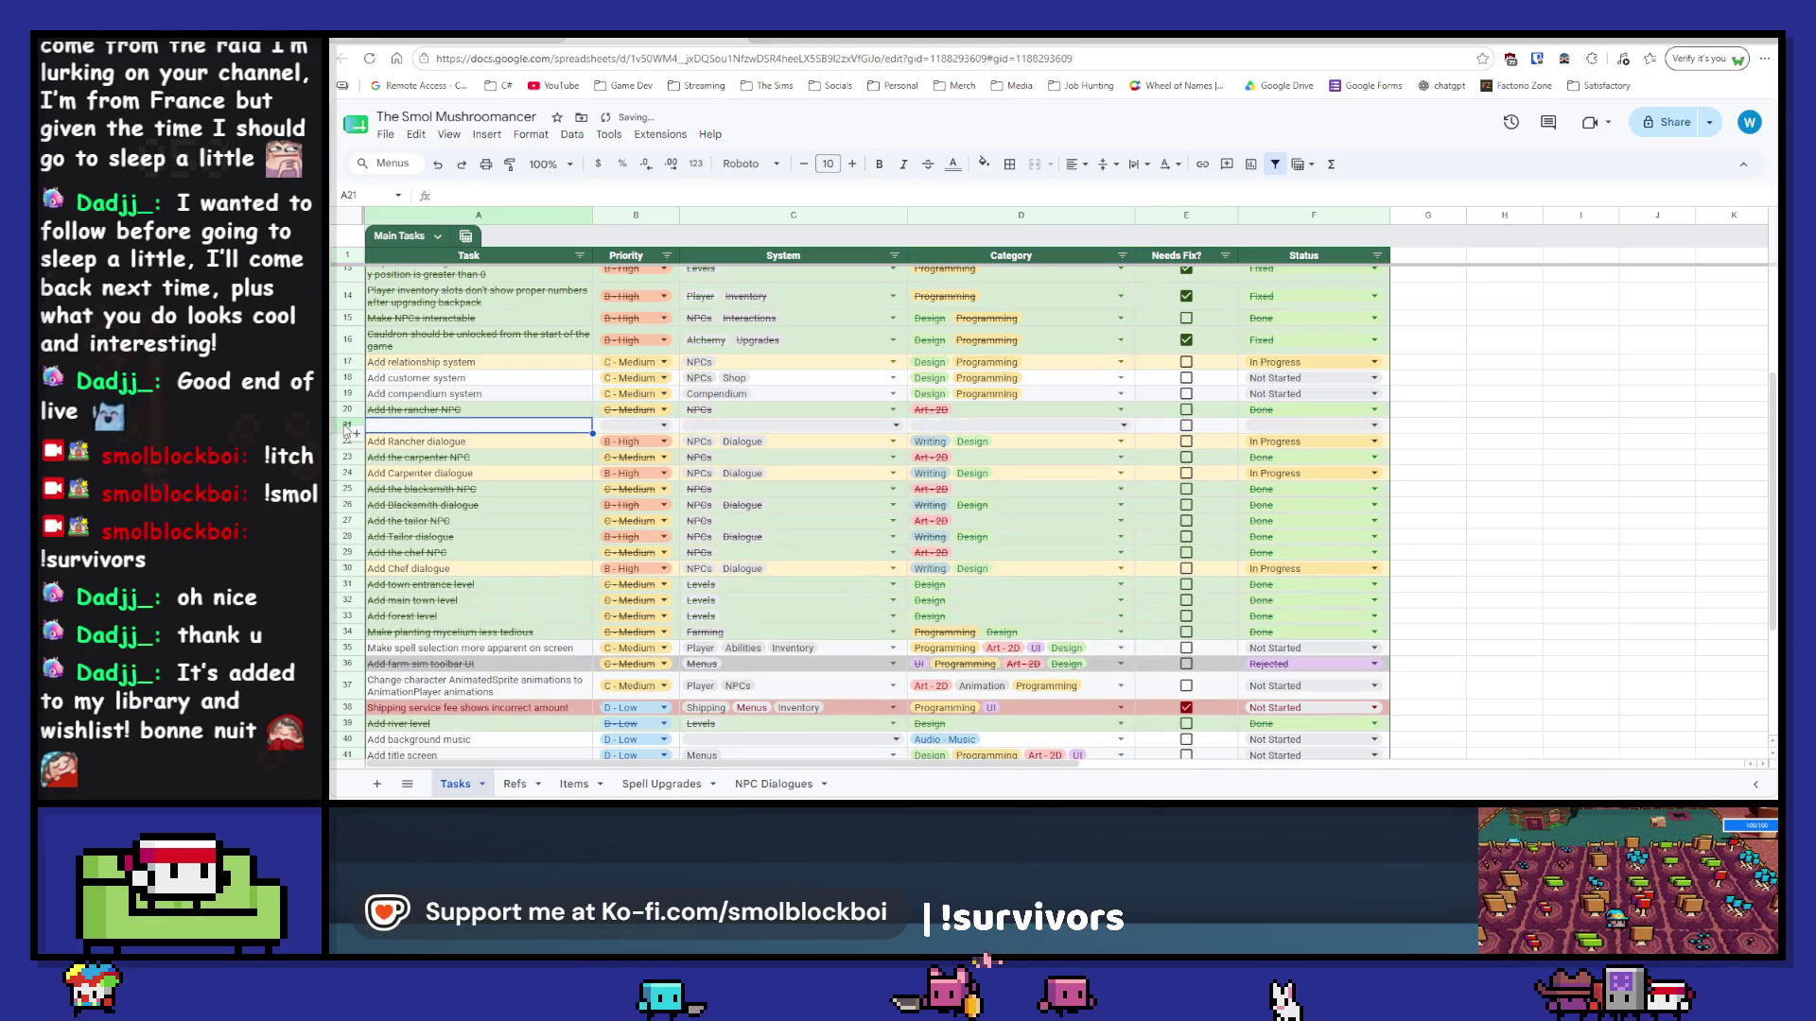
type("Add Goddess dialogue")
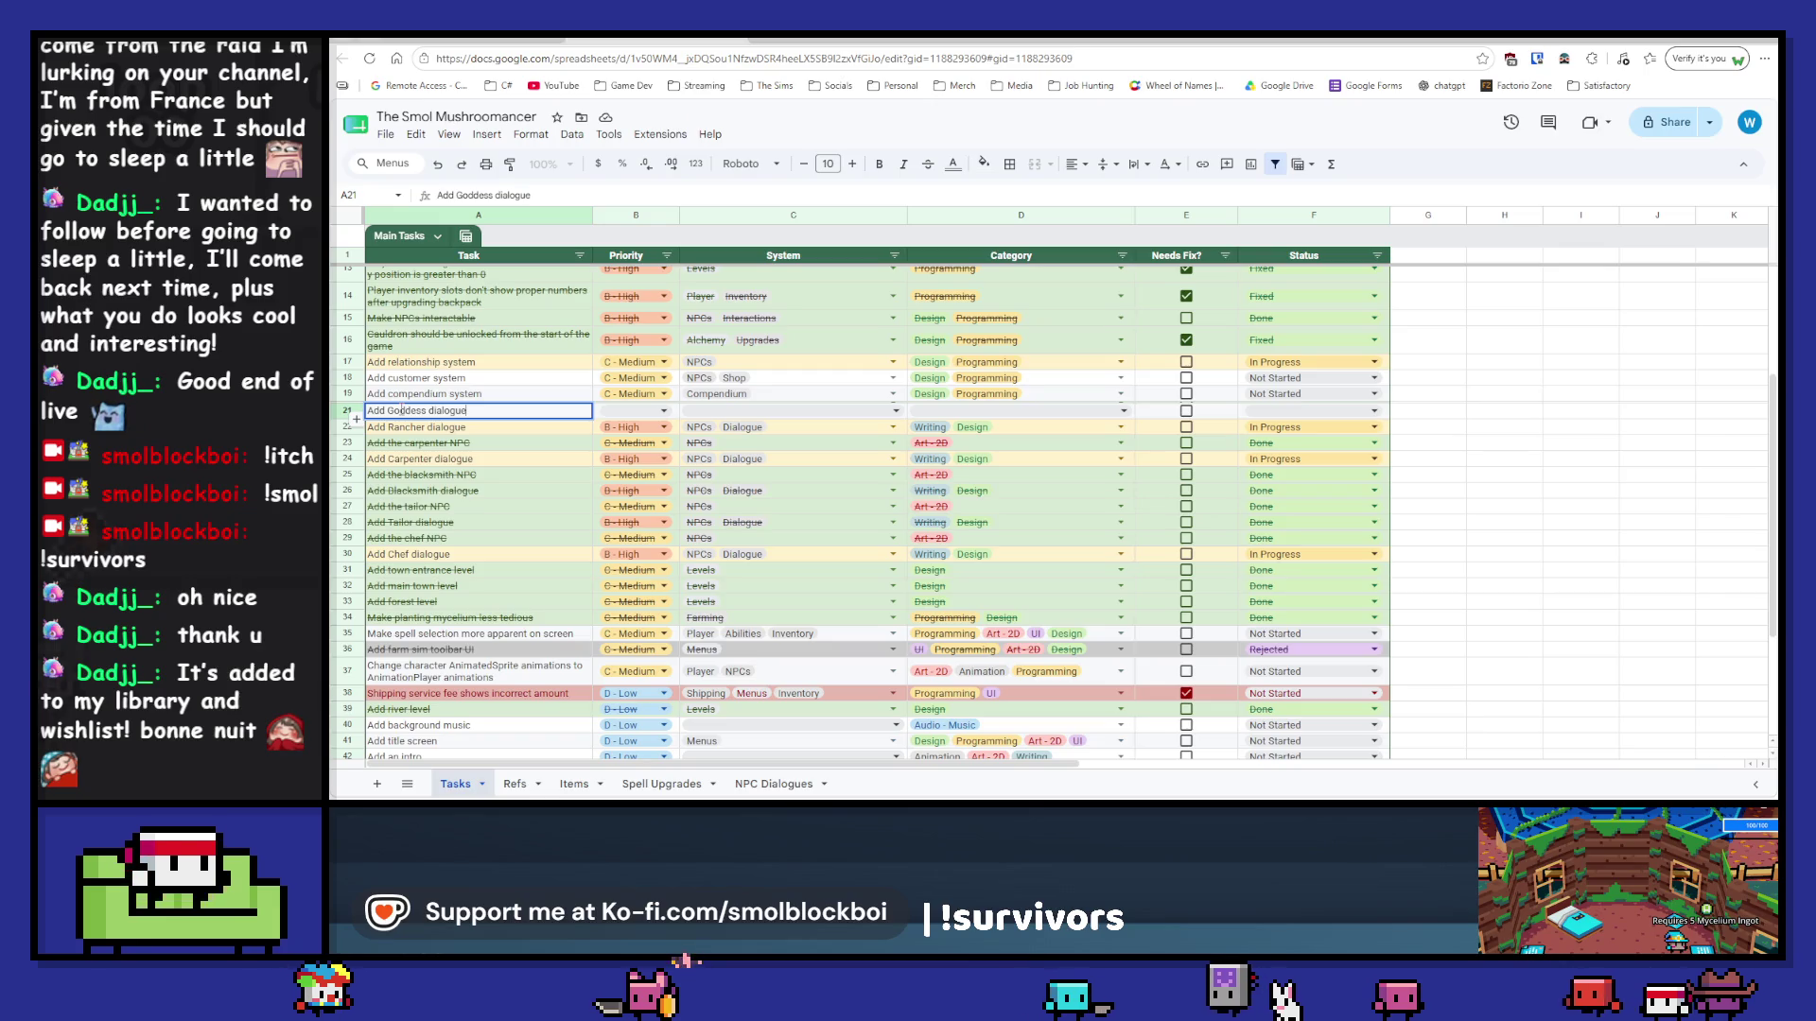
key("Tab")
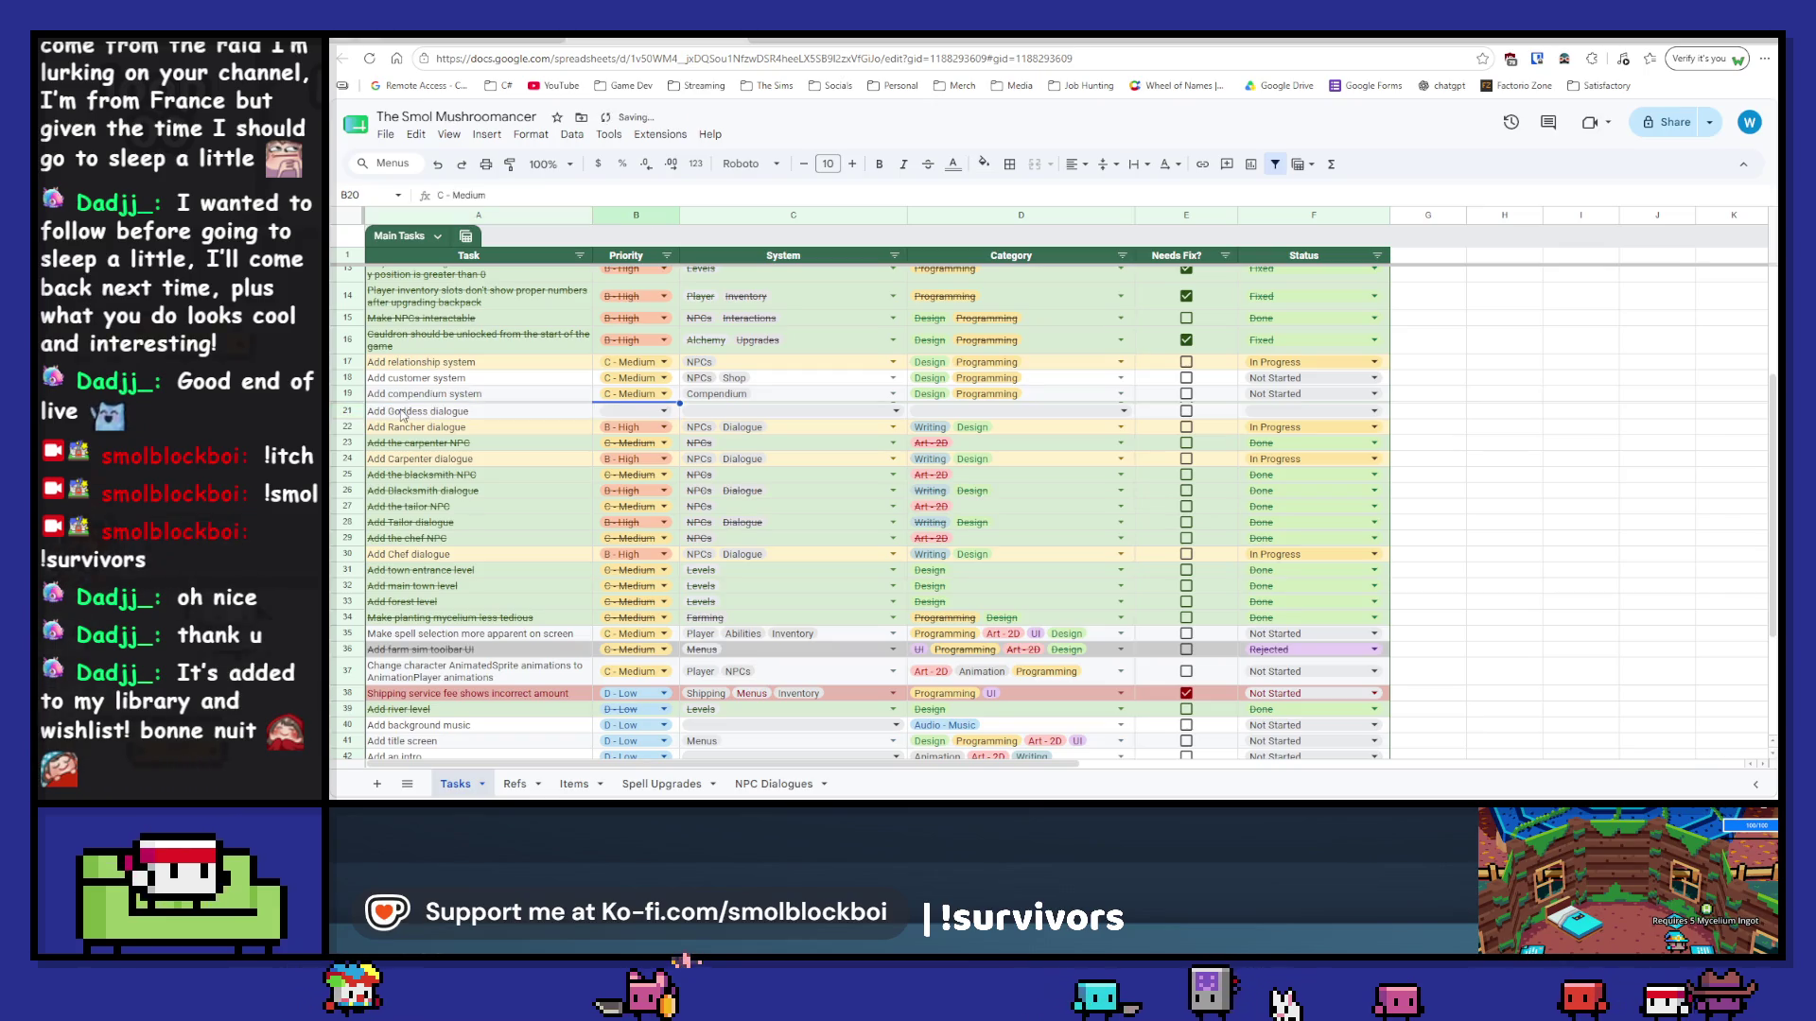
Step: Give the Goddess task C - Medium priority, NPCs Dialogue system, Writing Design categories and In Progress
type("C - Medium")
key("Right")
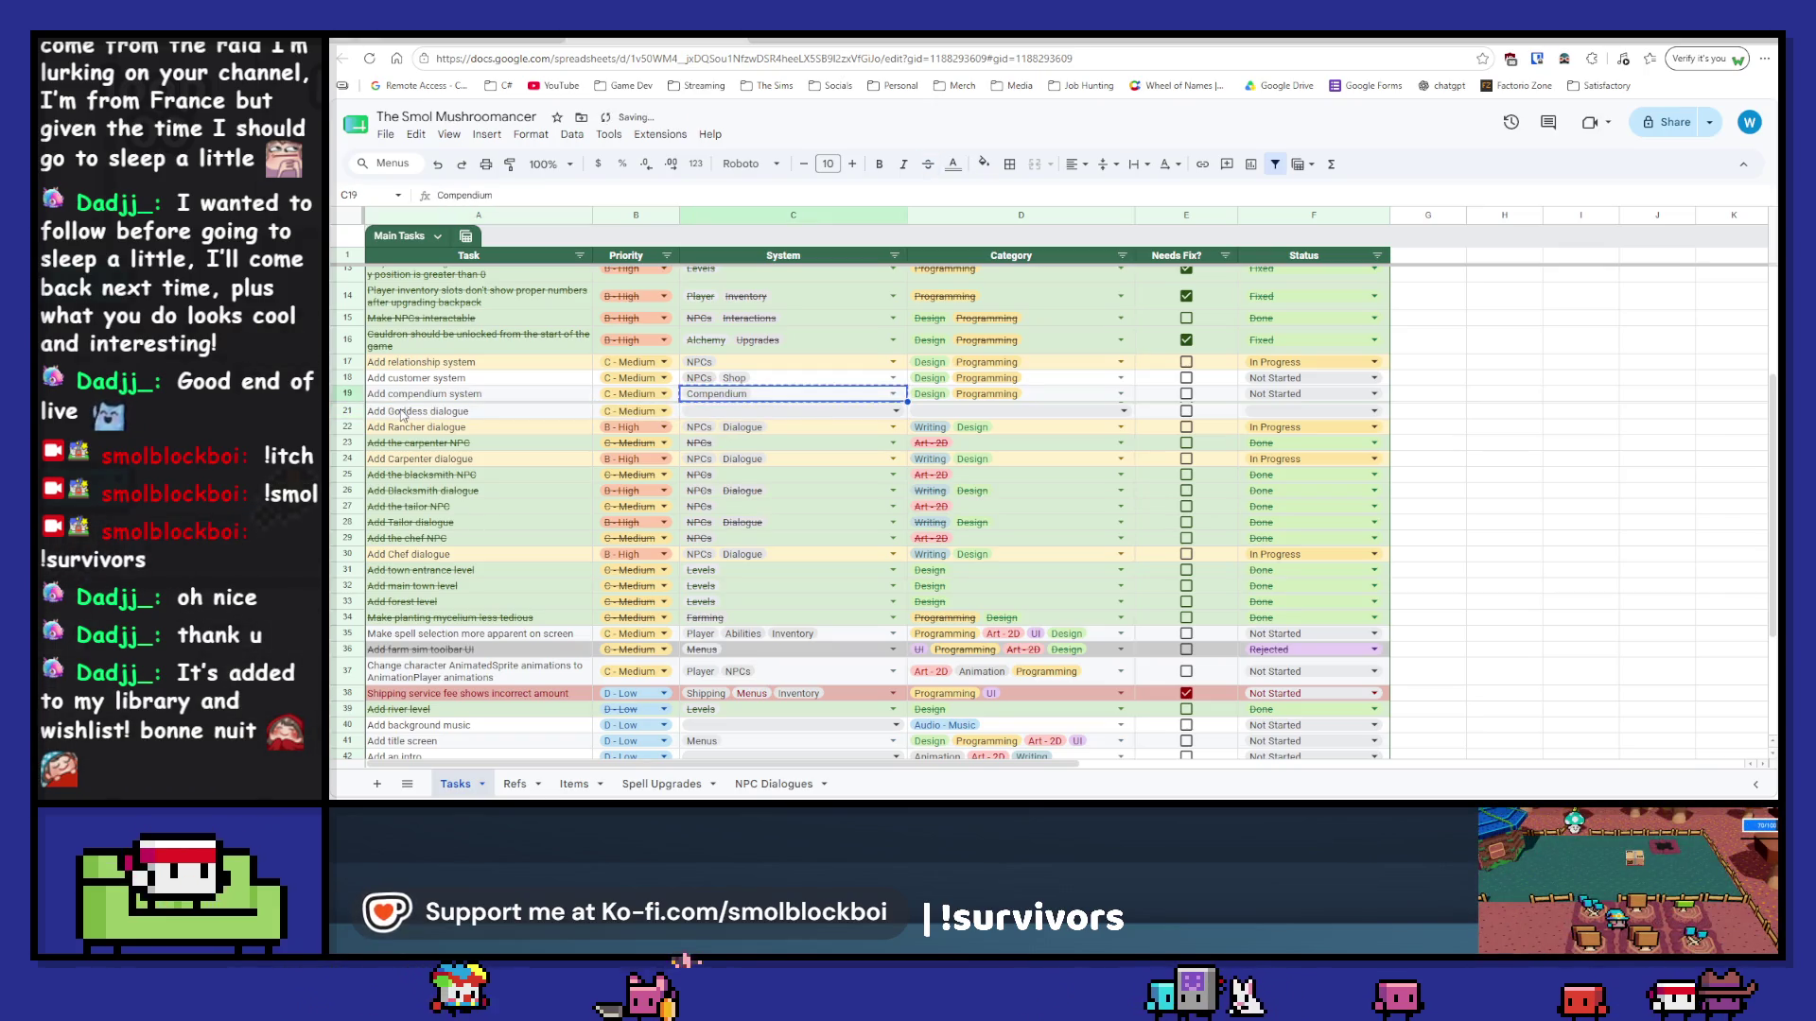
type("NPCs, Dialogue")
key("Right")
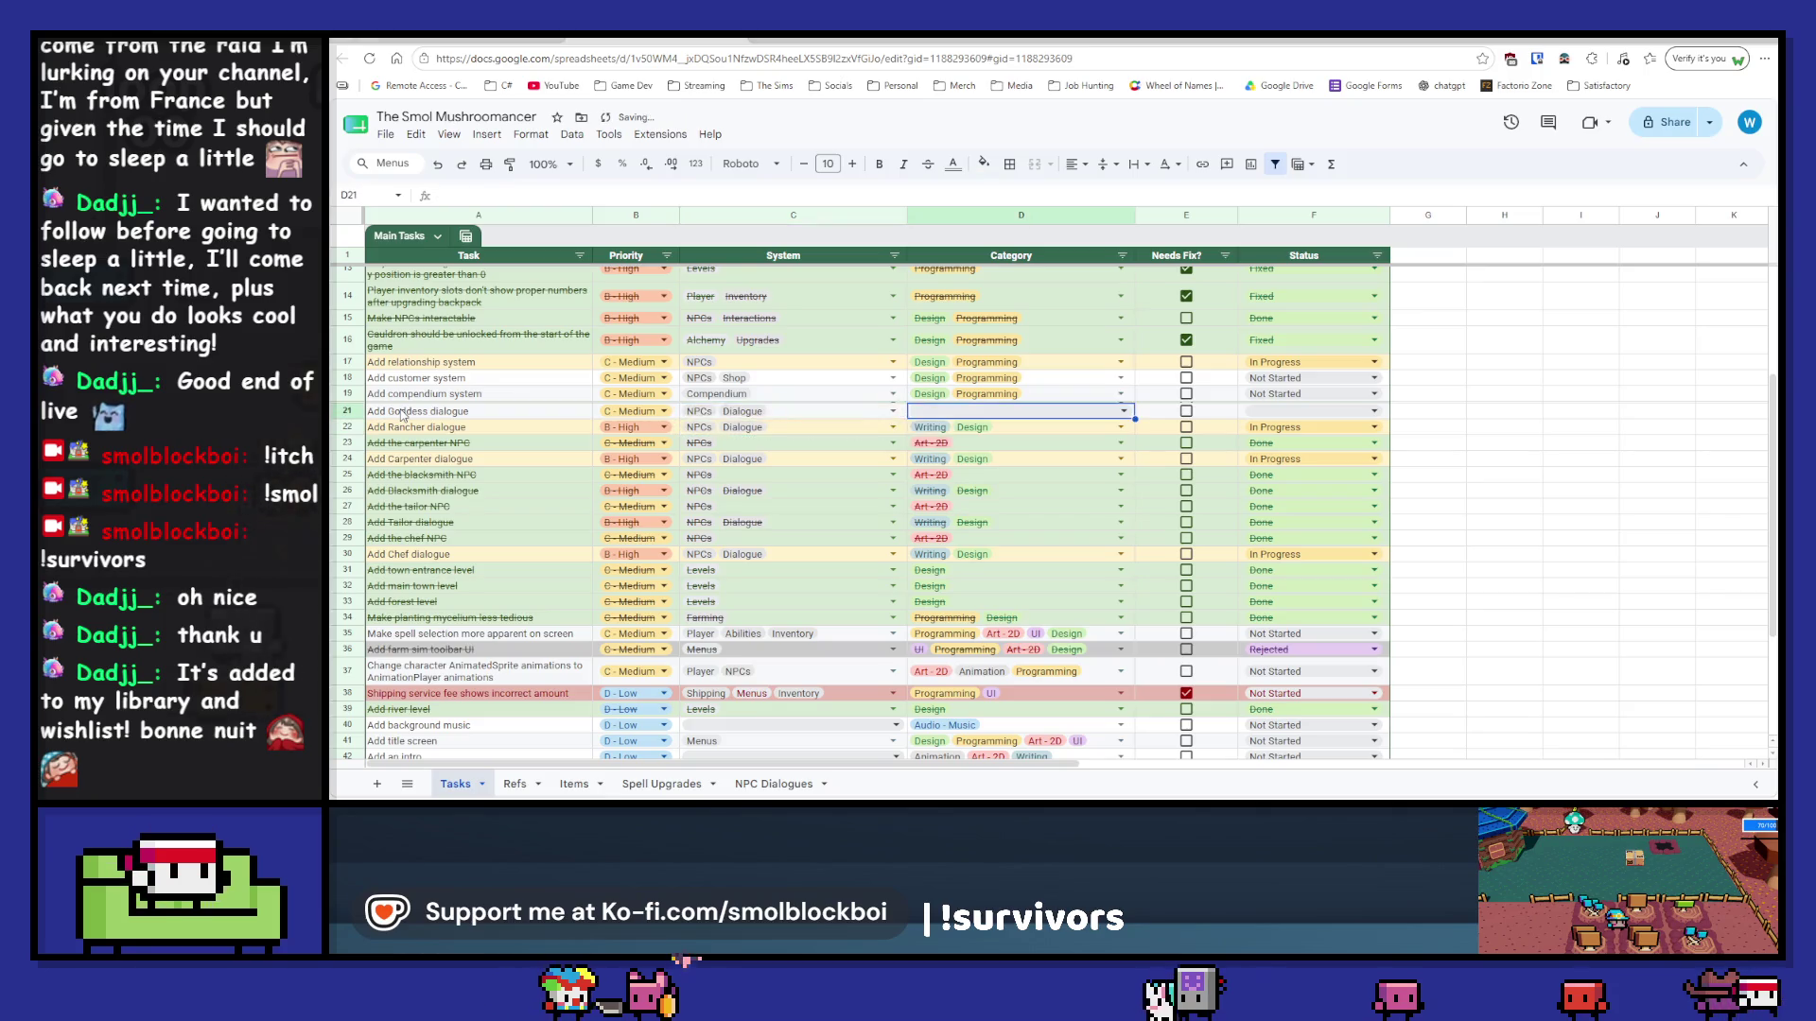
key("Right")
key("Right")
key("Down")
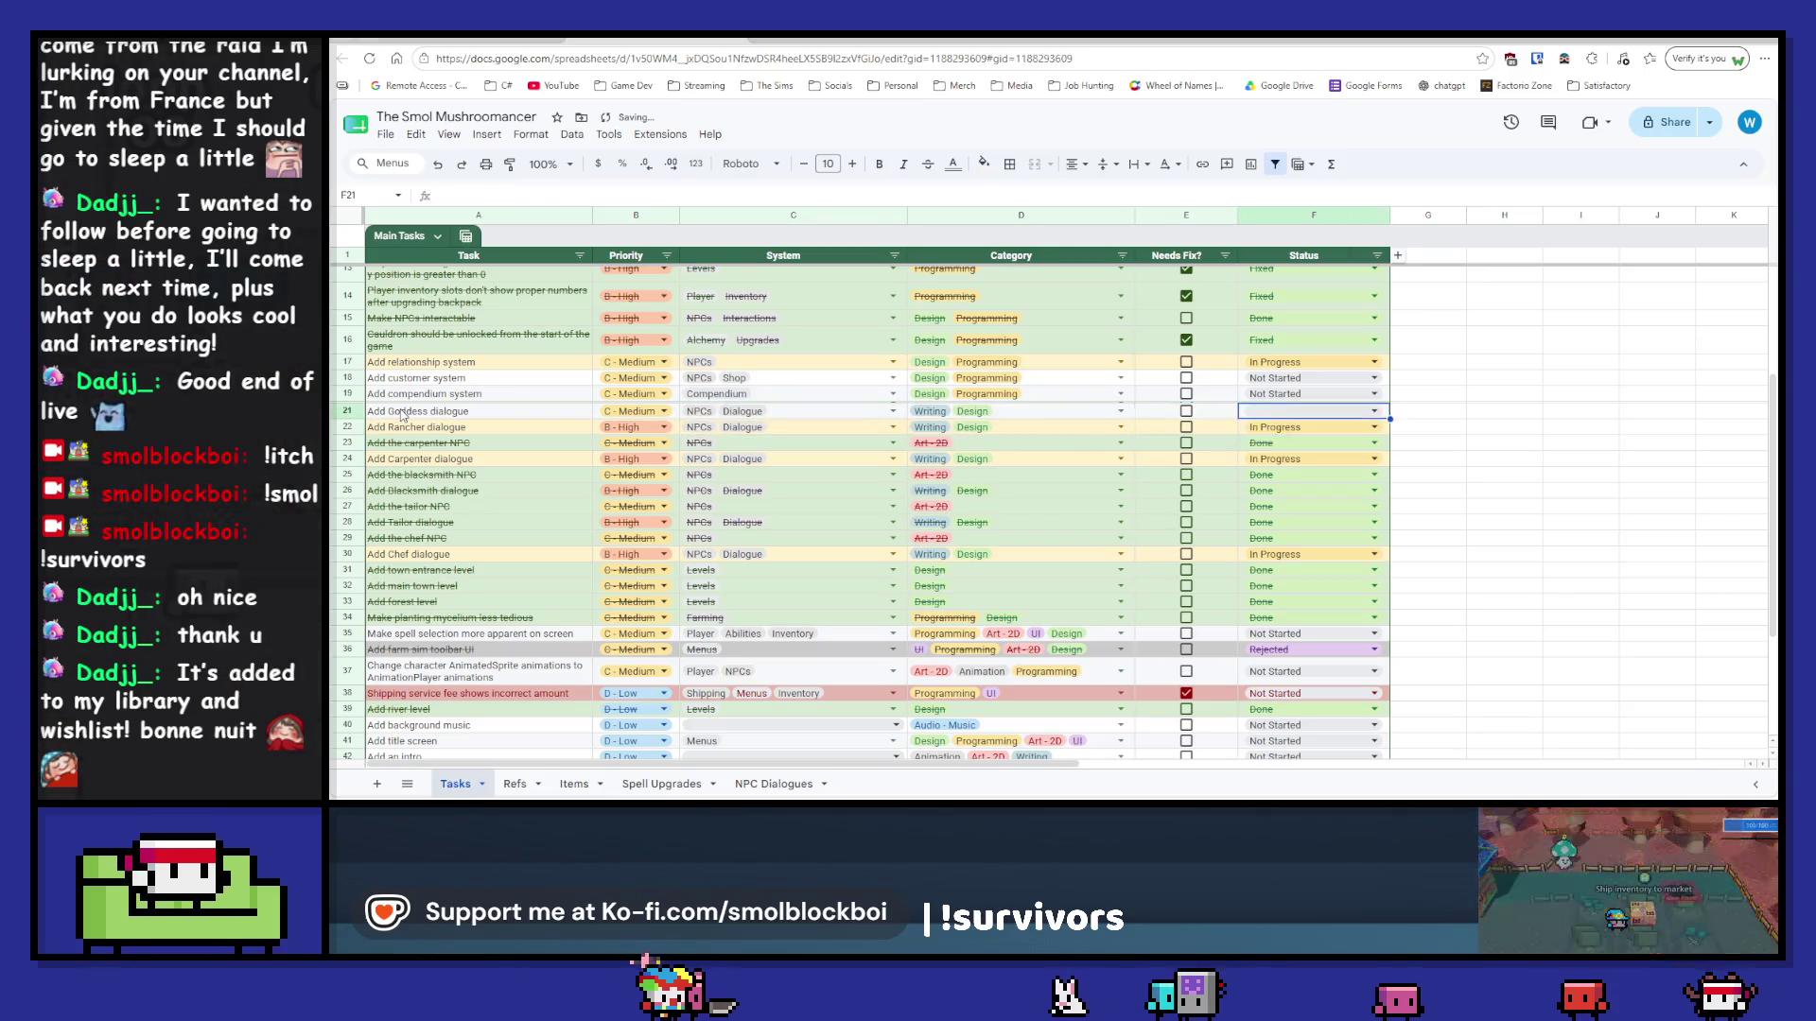
key("ctrl+c")
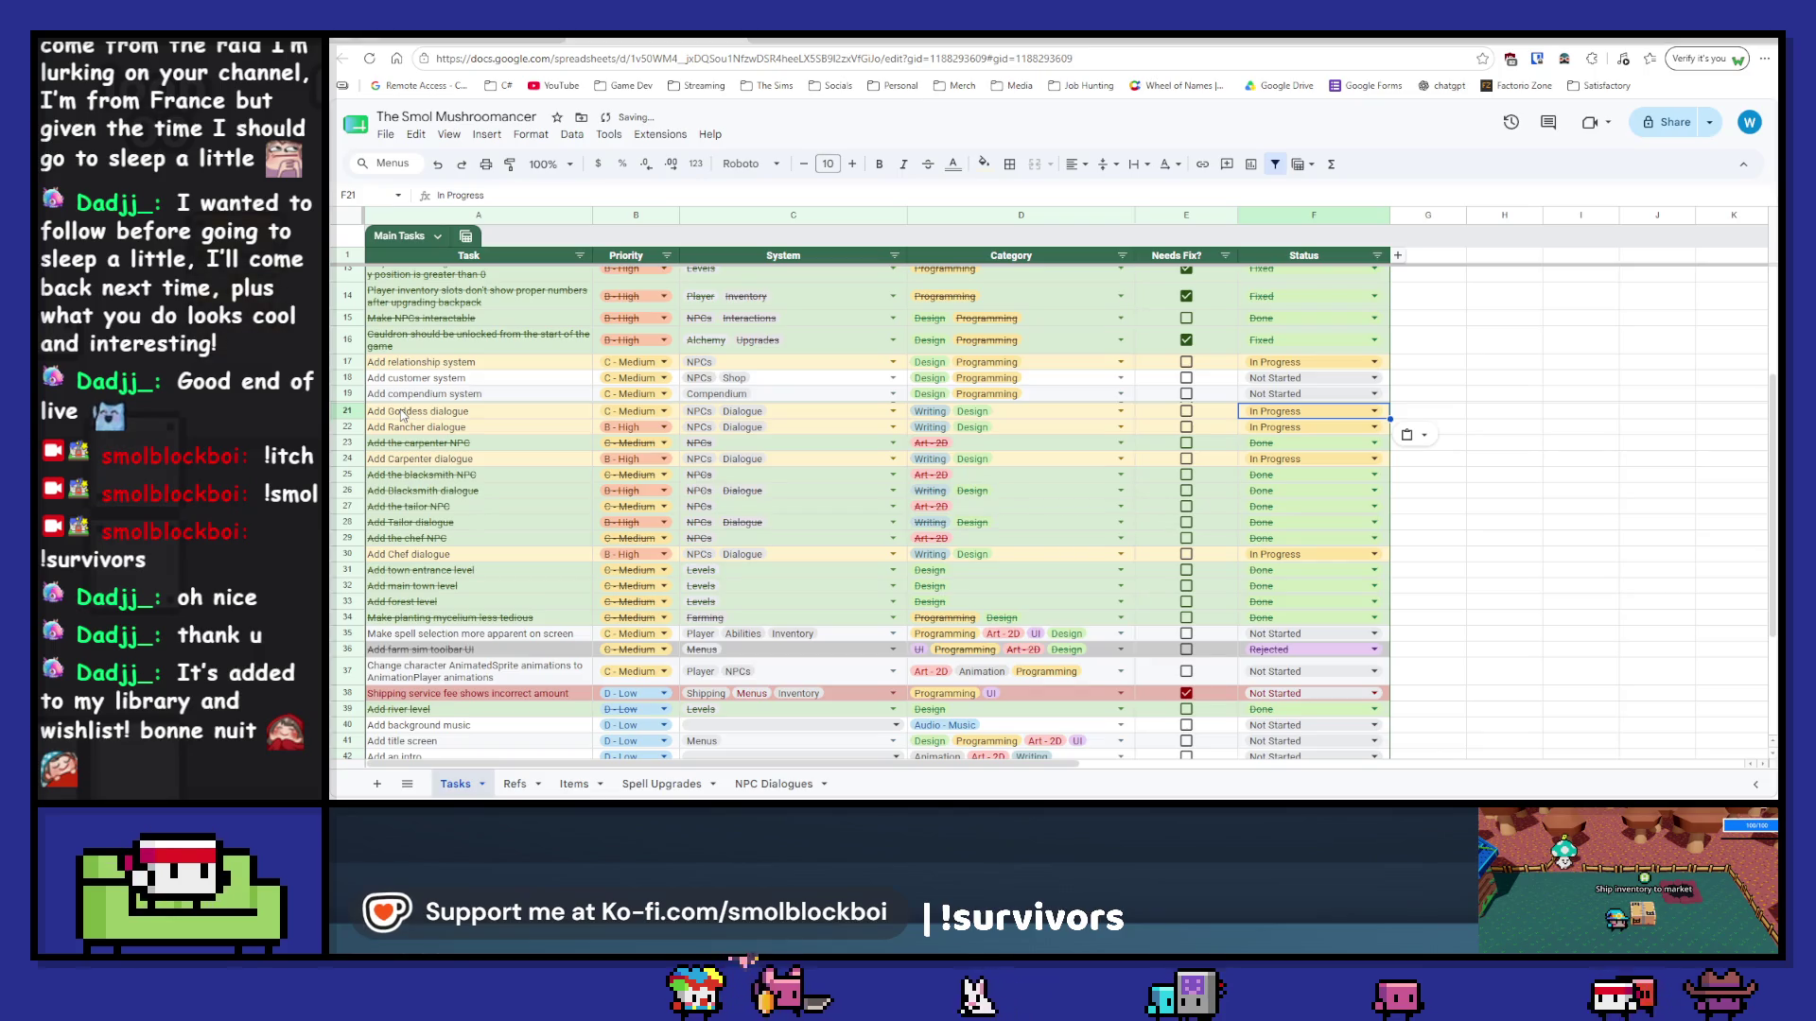
left_click(1376, 255)
mouse_move(1291, 374)
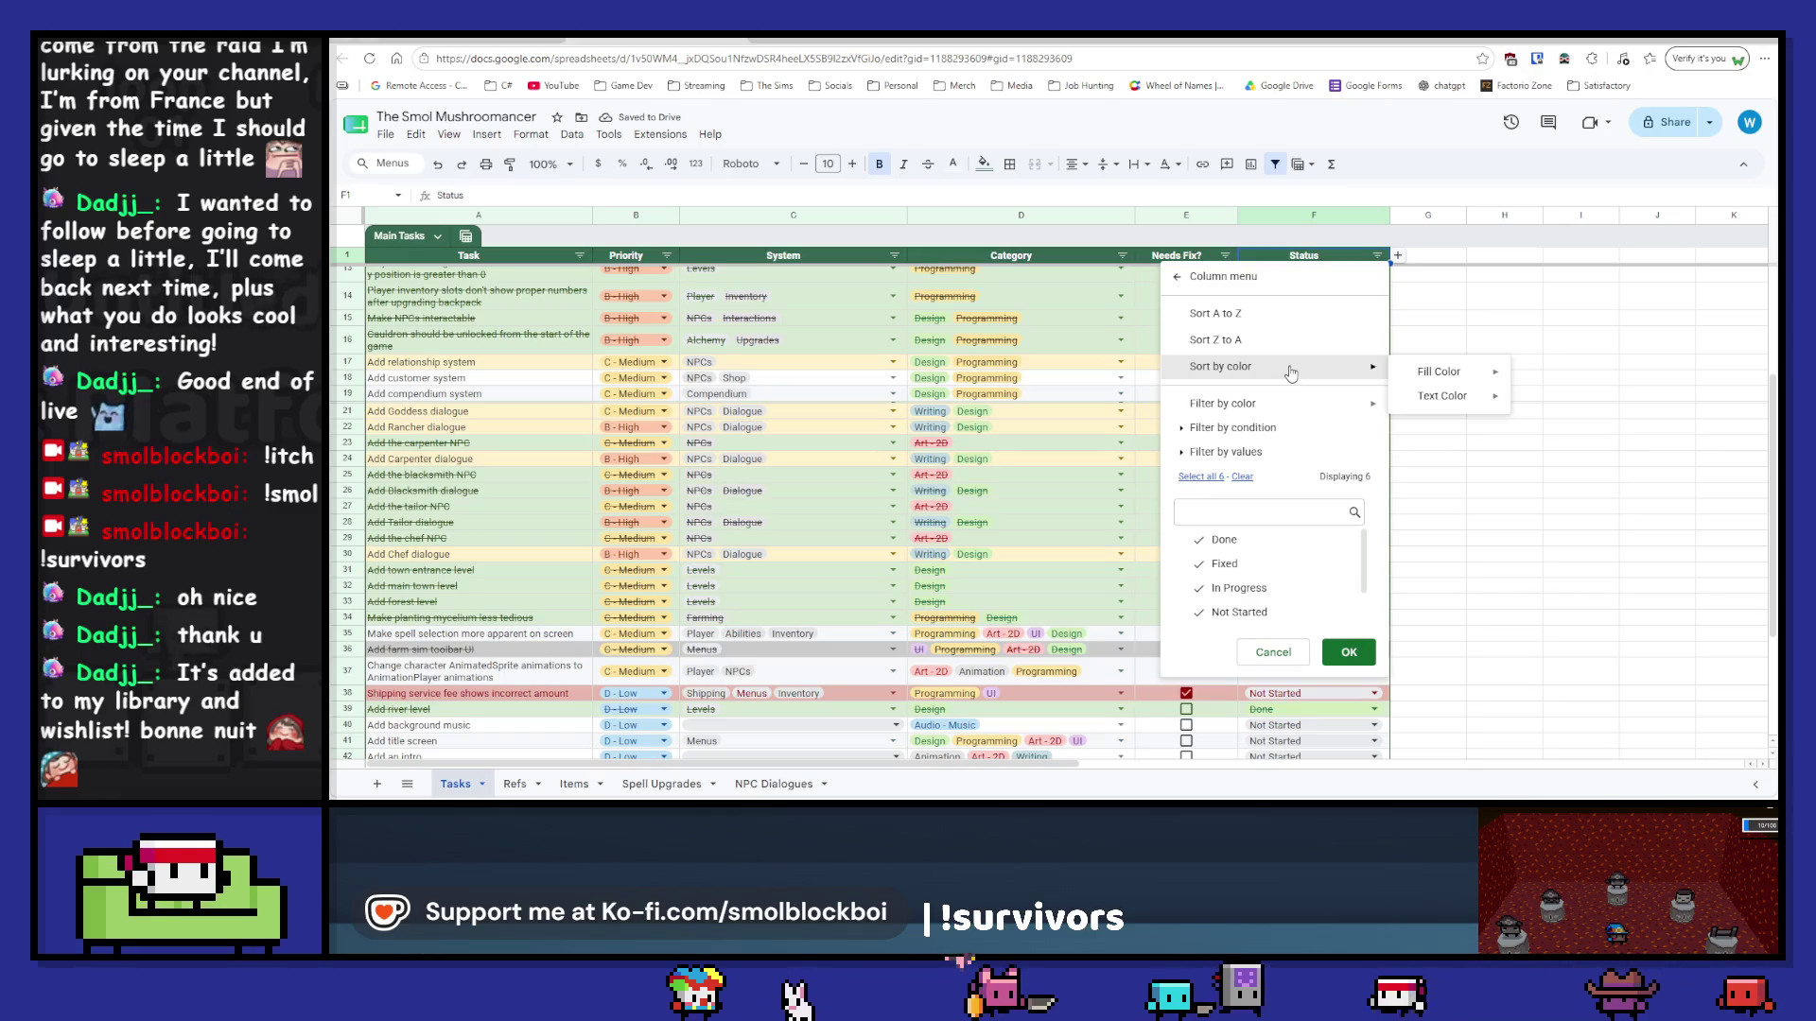
Step: Restrict the Status filter to In Progress only, so 6 of 48 rows show
left_click(1240, 477)
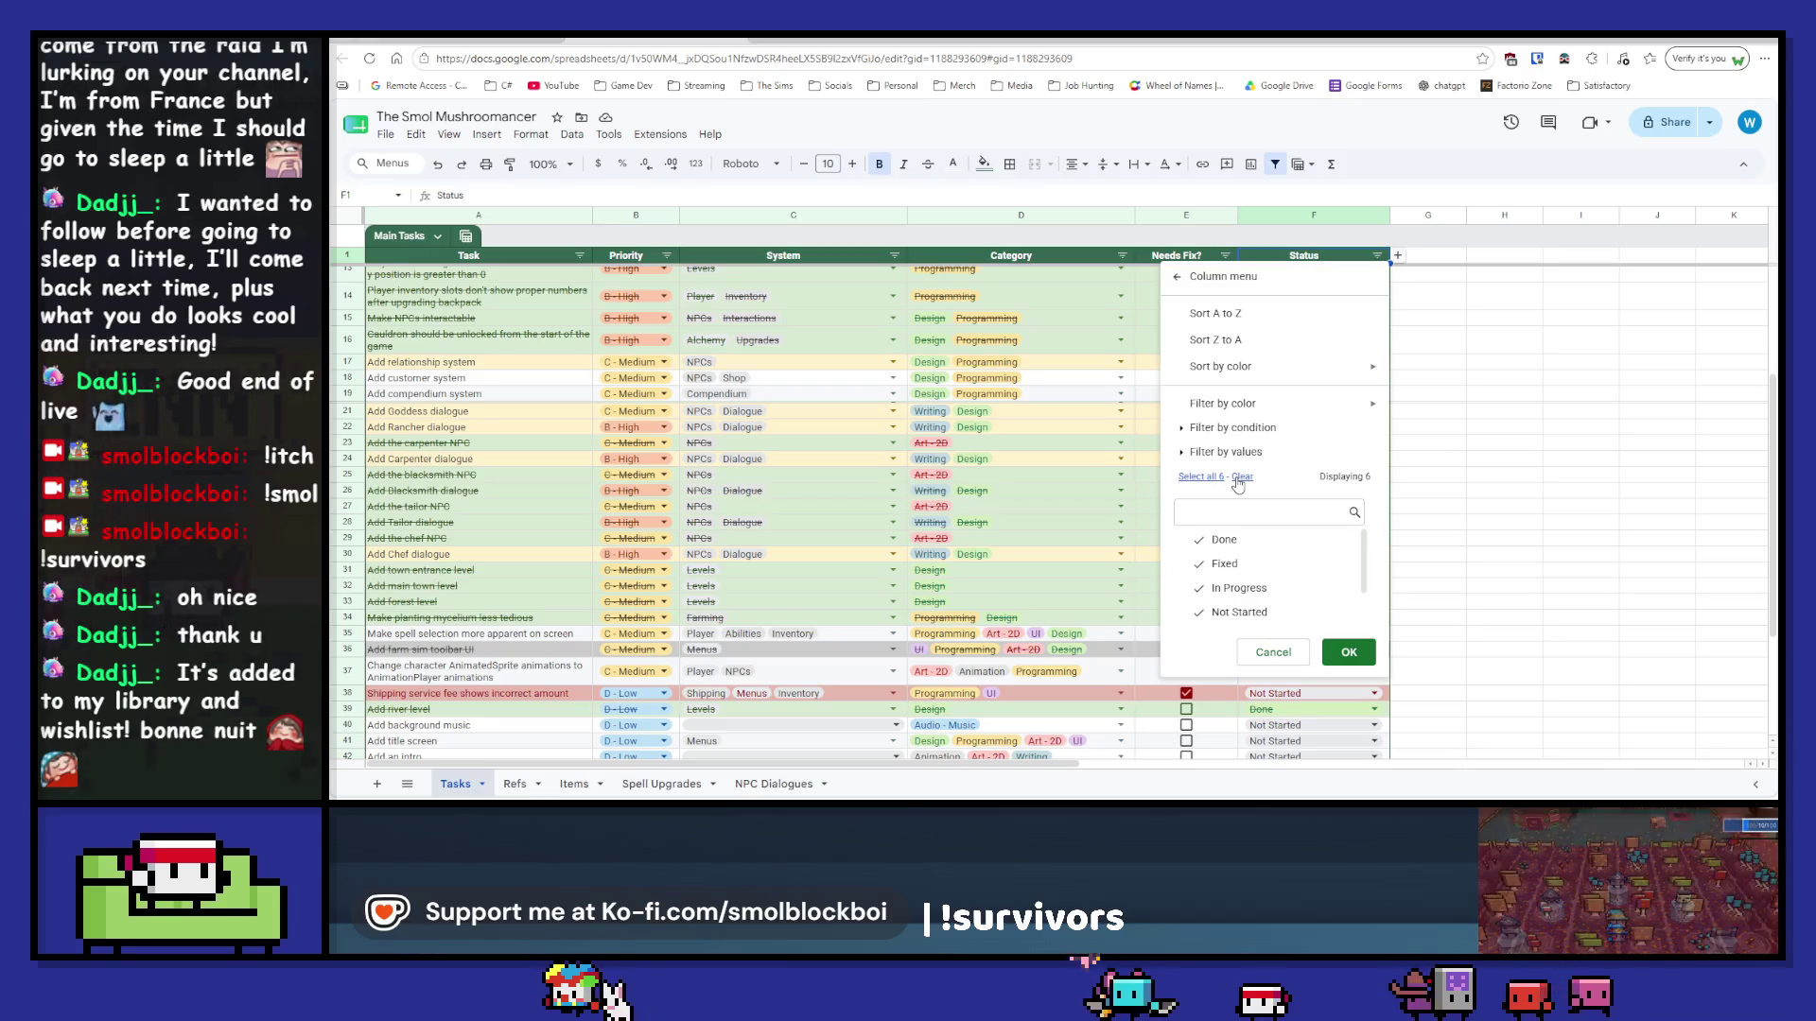
left_click(1200, 587)
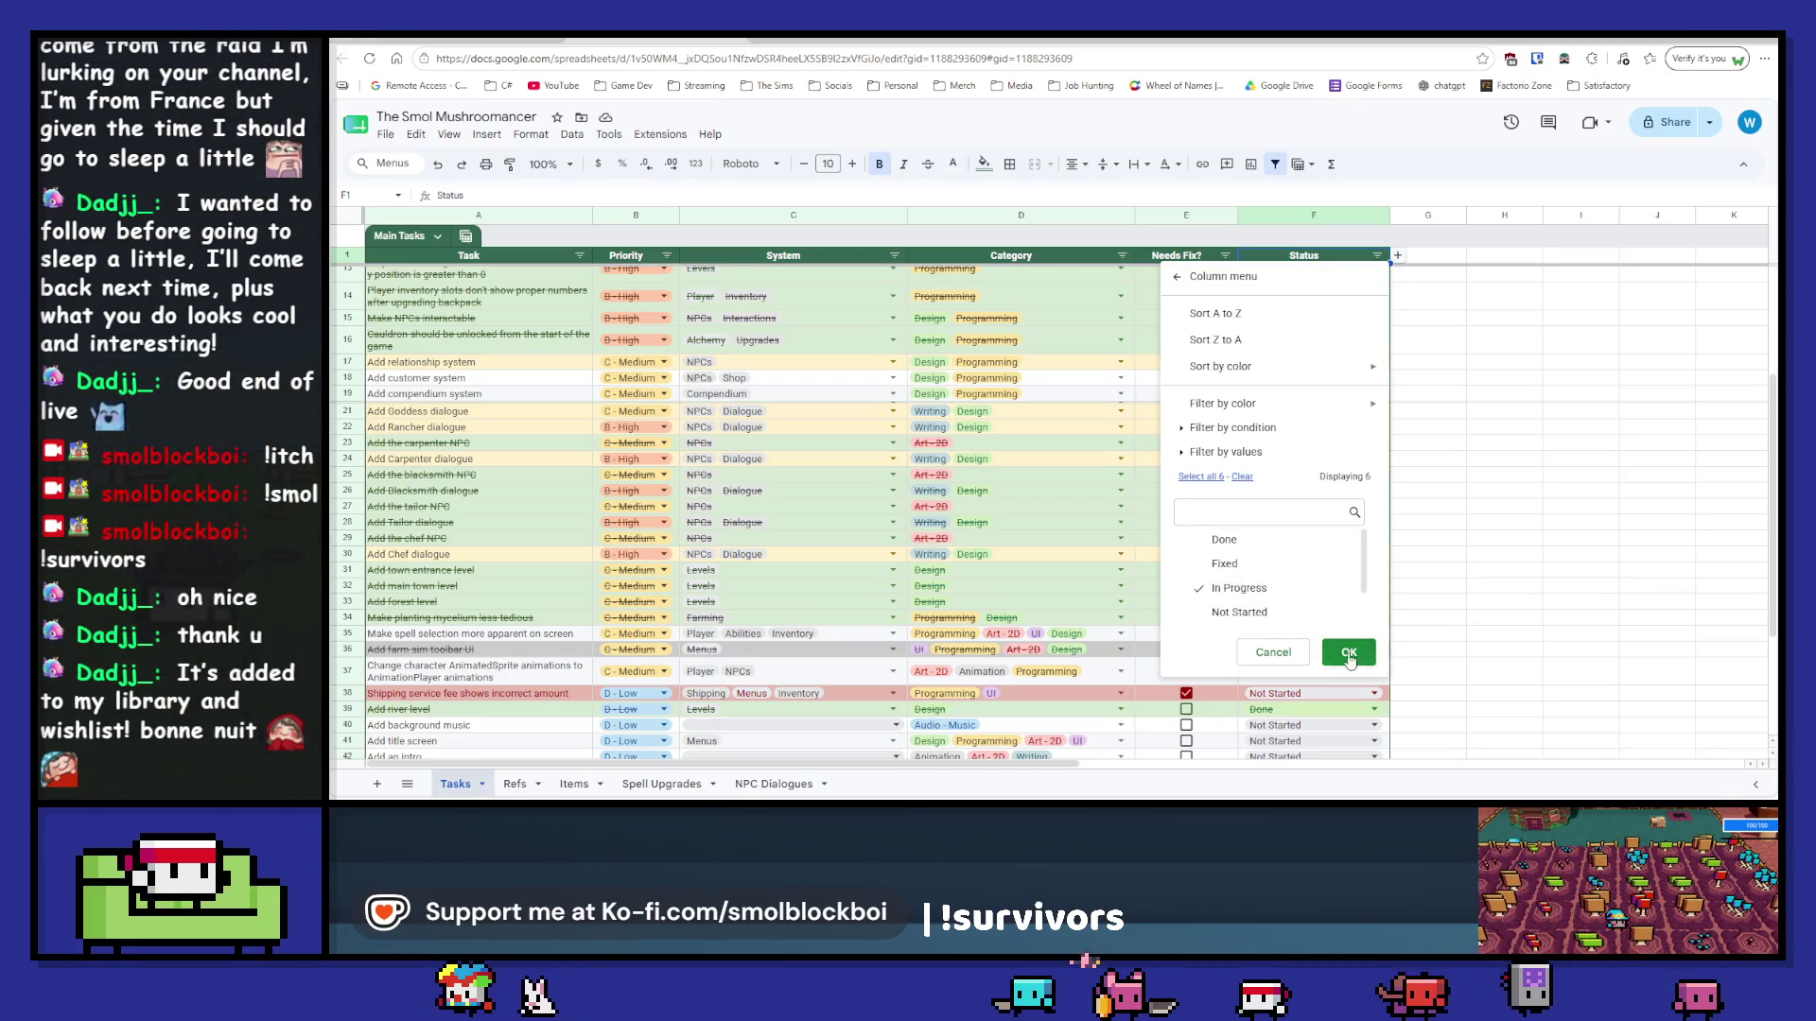
left_click(1348, 652)
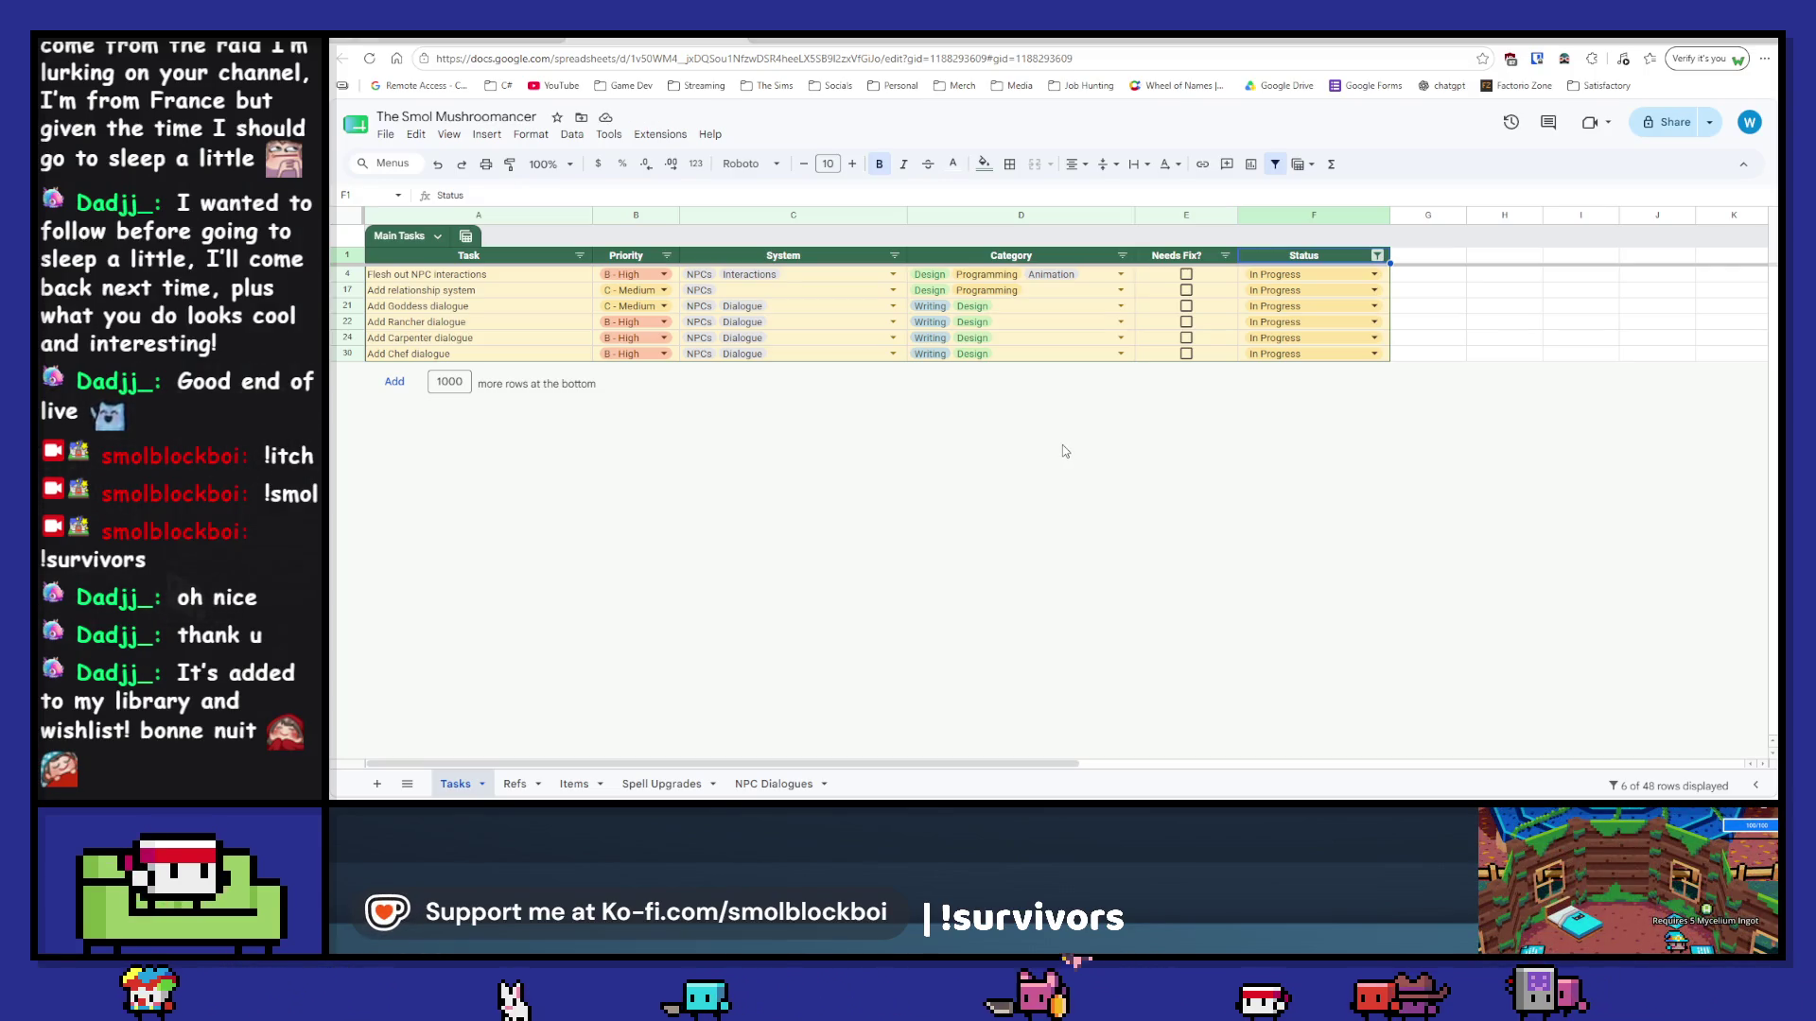
left_click(667, 256)
left_click(795, 420)
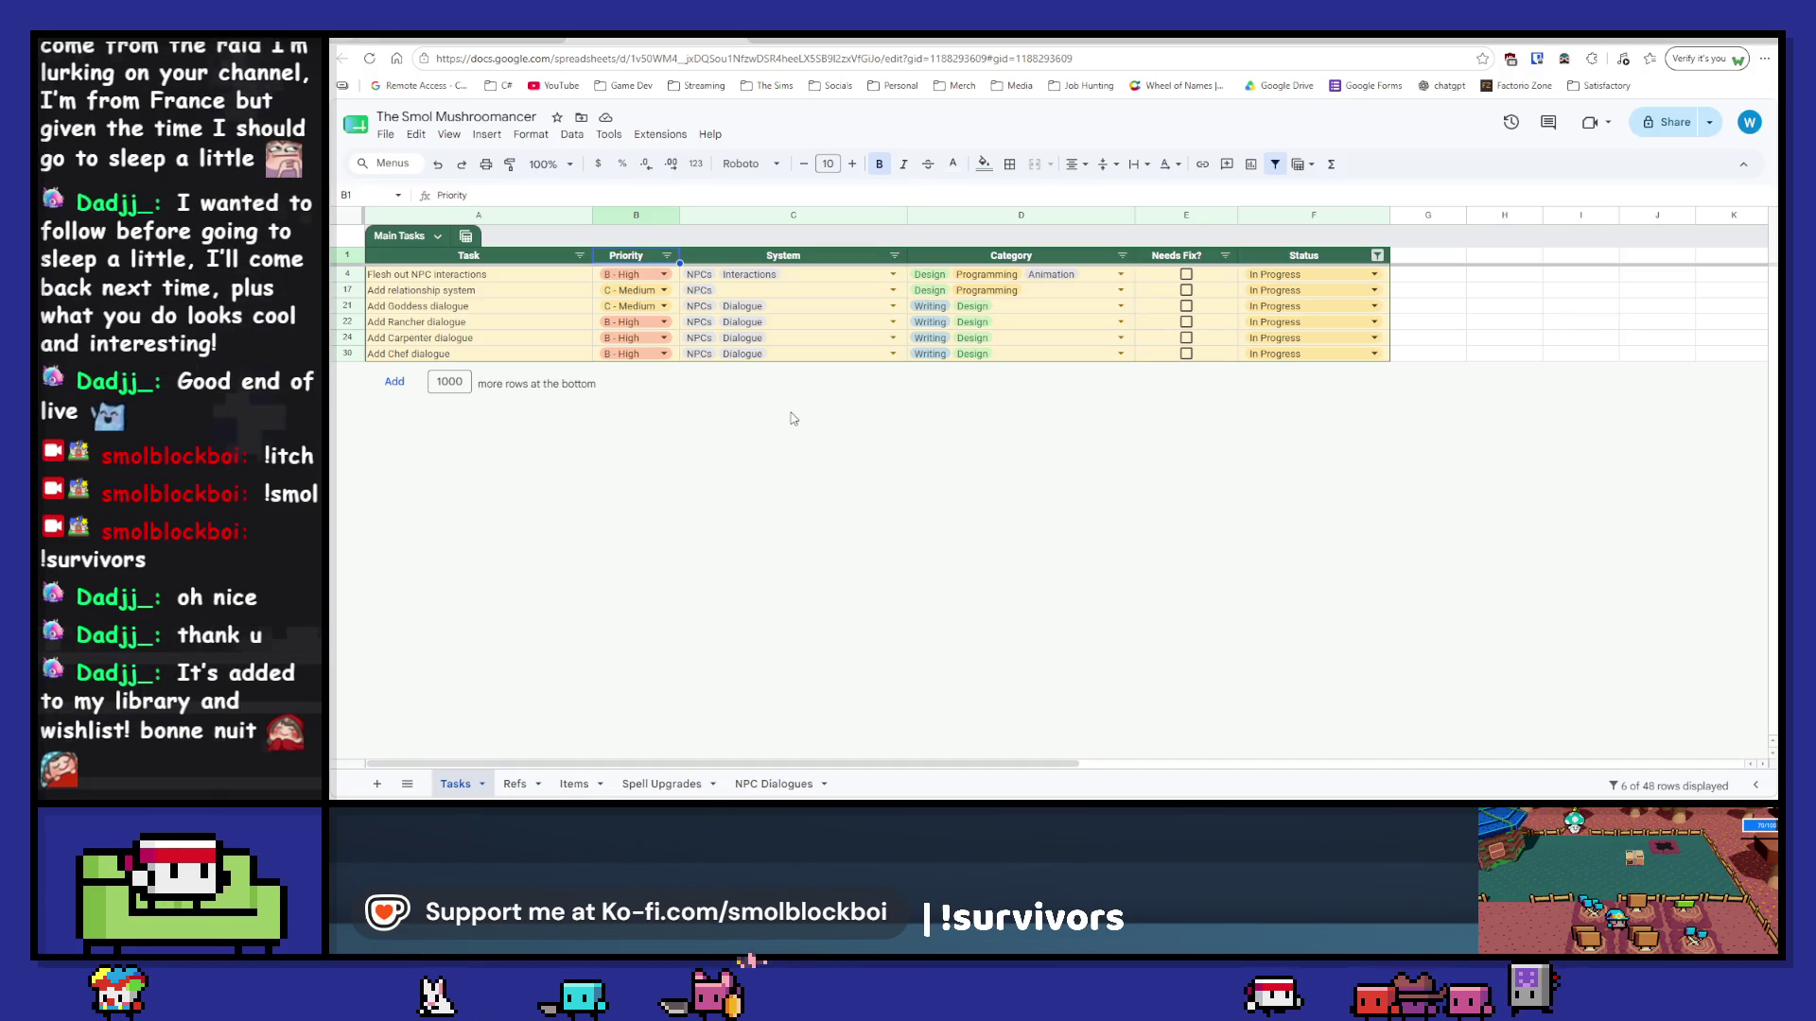
Step: Run the game from the Add Goddess dialogue task and walk to the Goddess Mushroomie
left_click(435, 307)
key("alt+Tab")
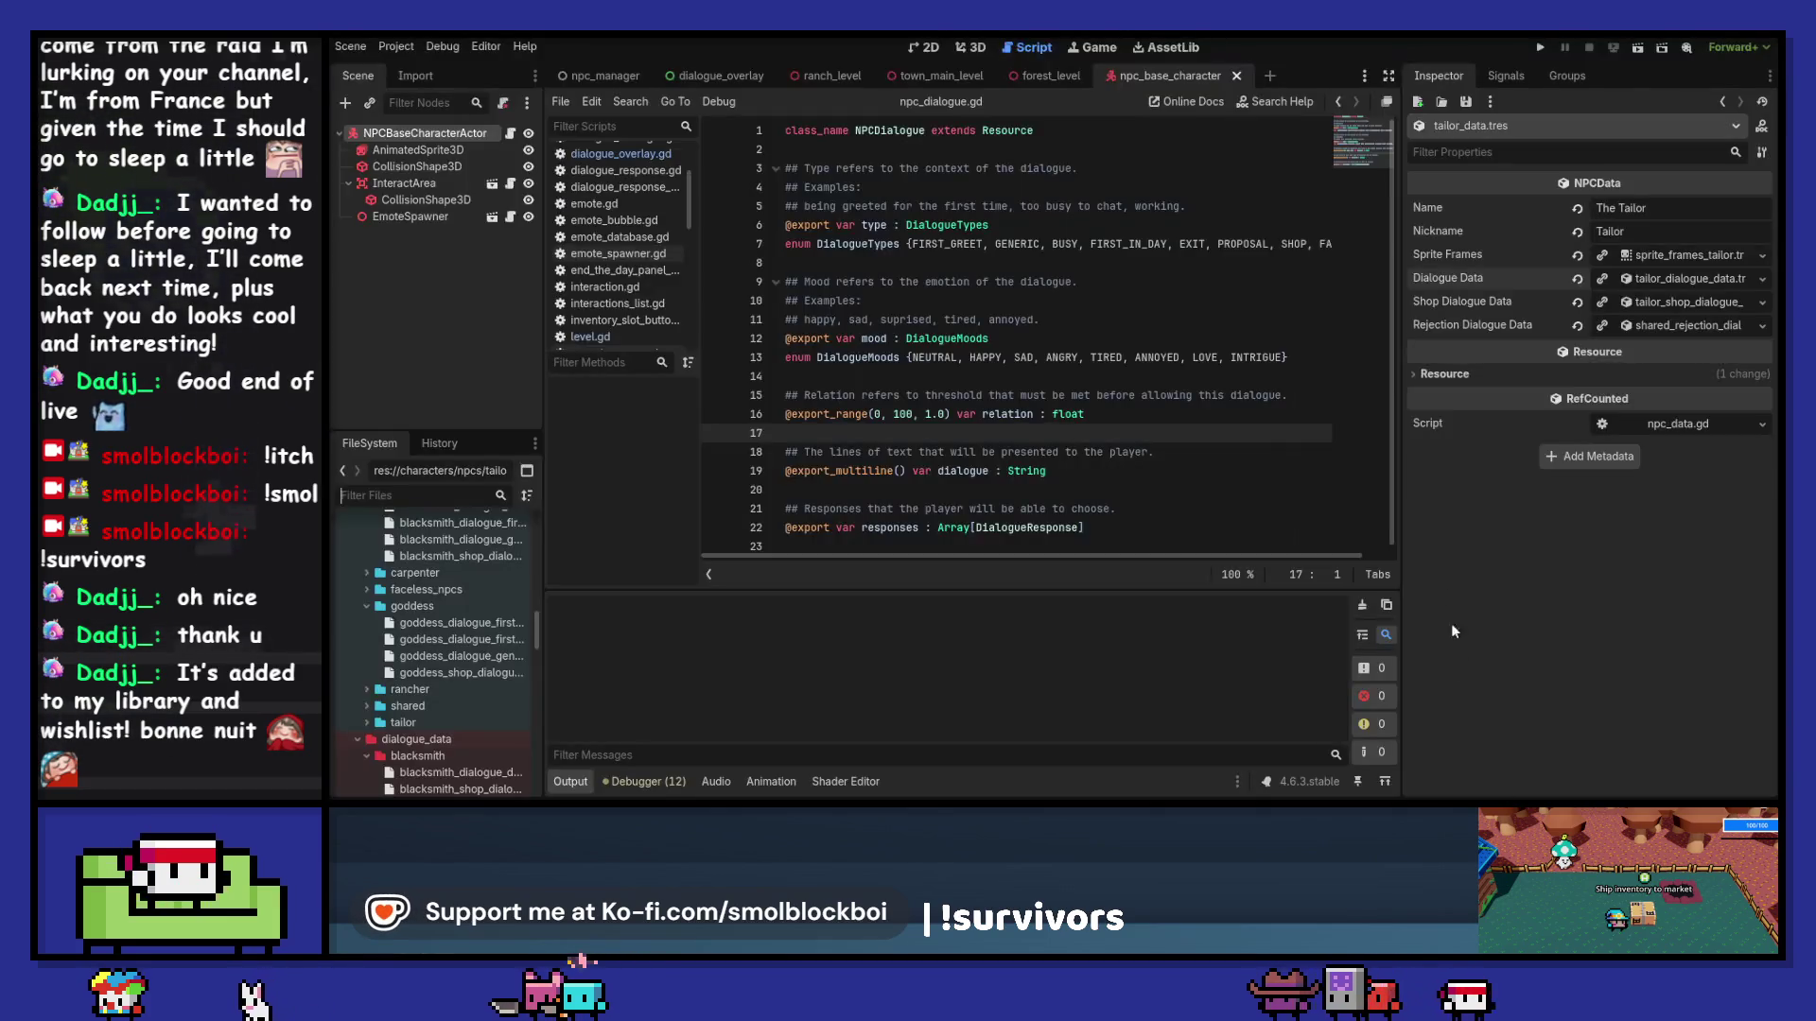
left_click(1538, 47)
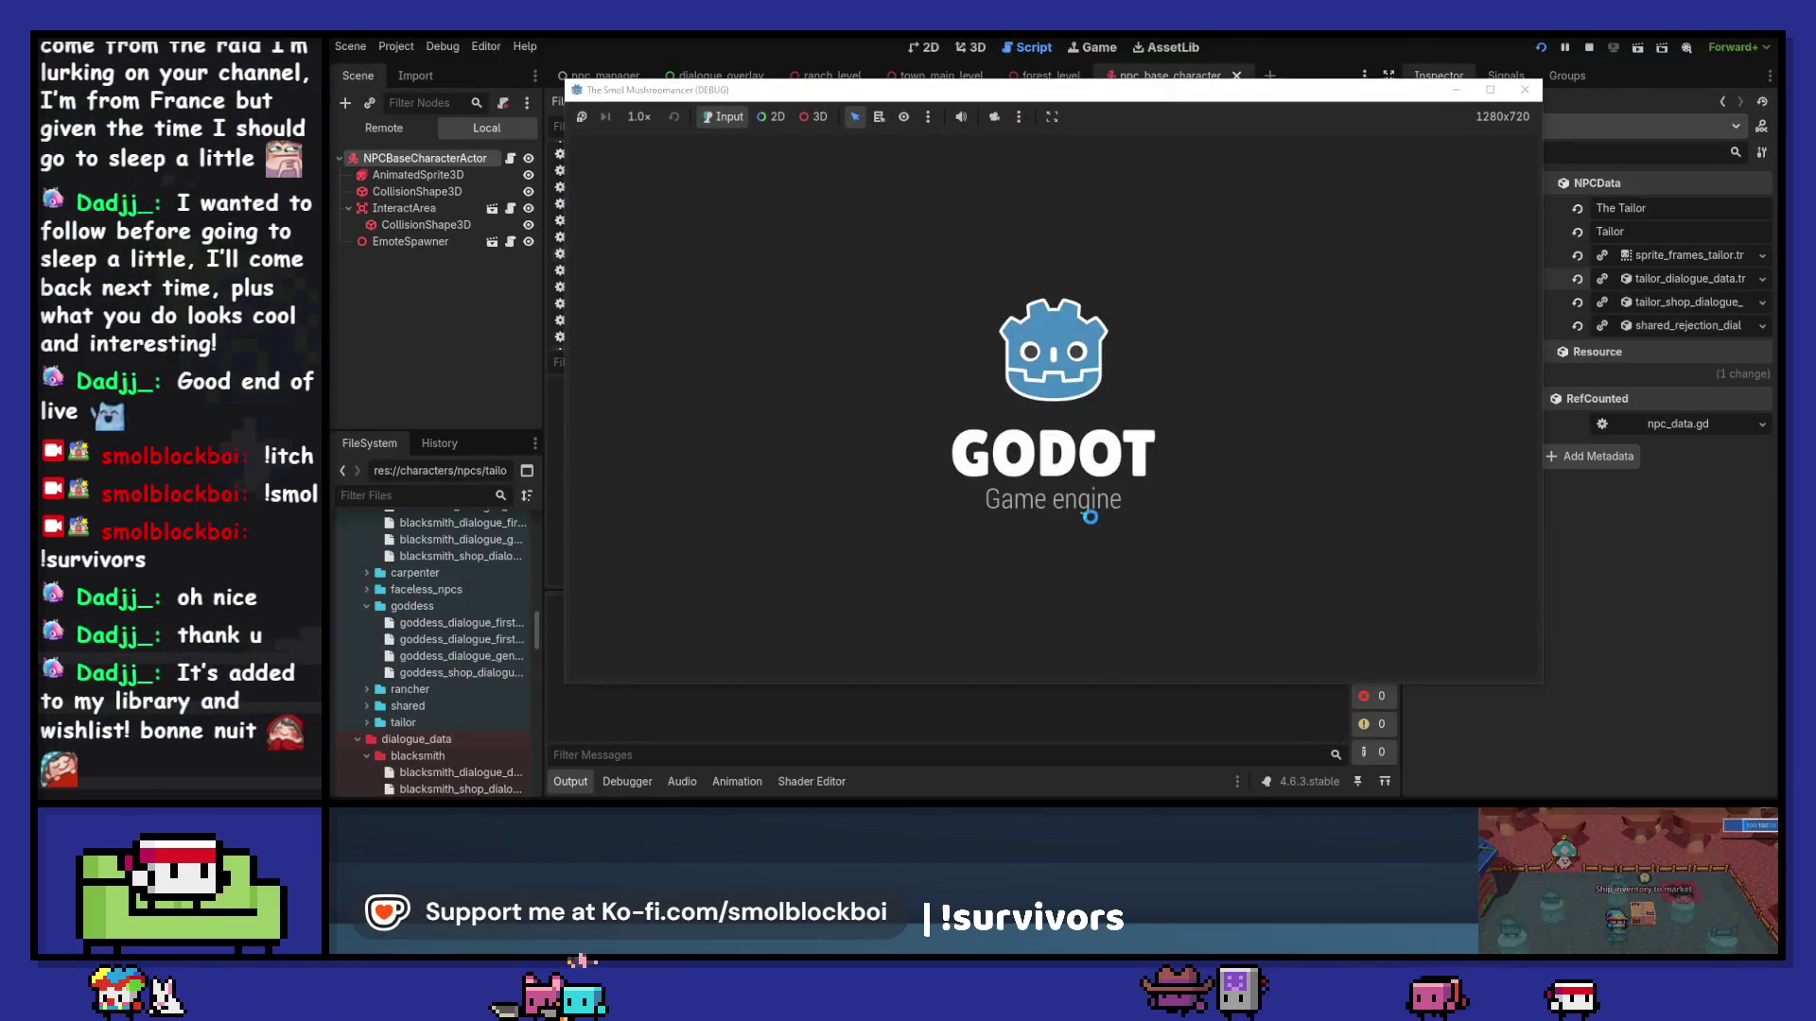
left_click(1126, 531)
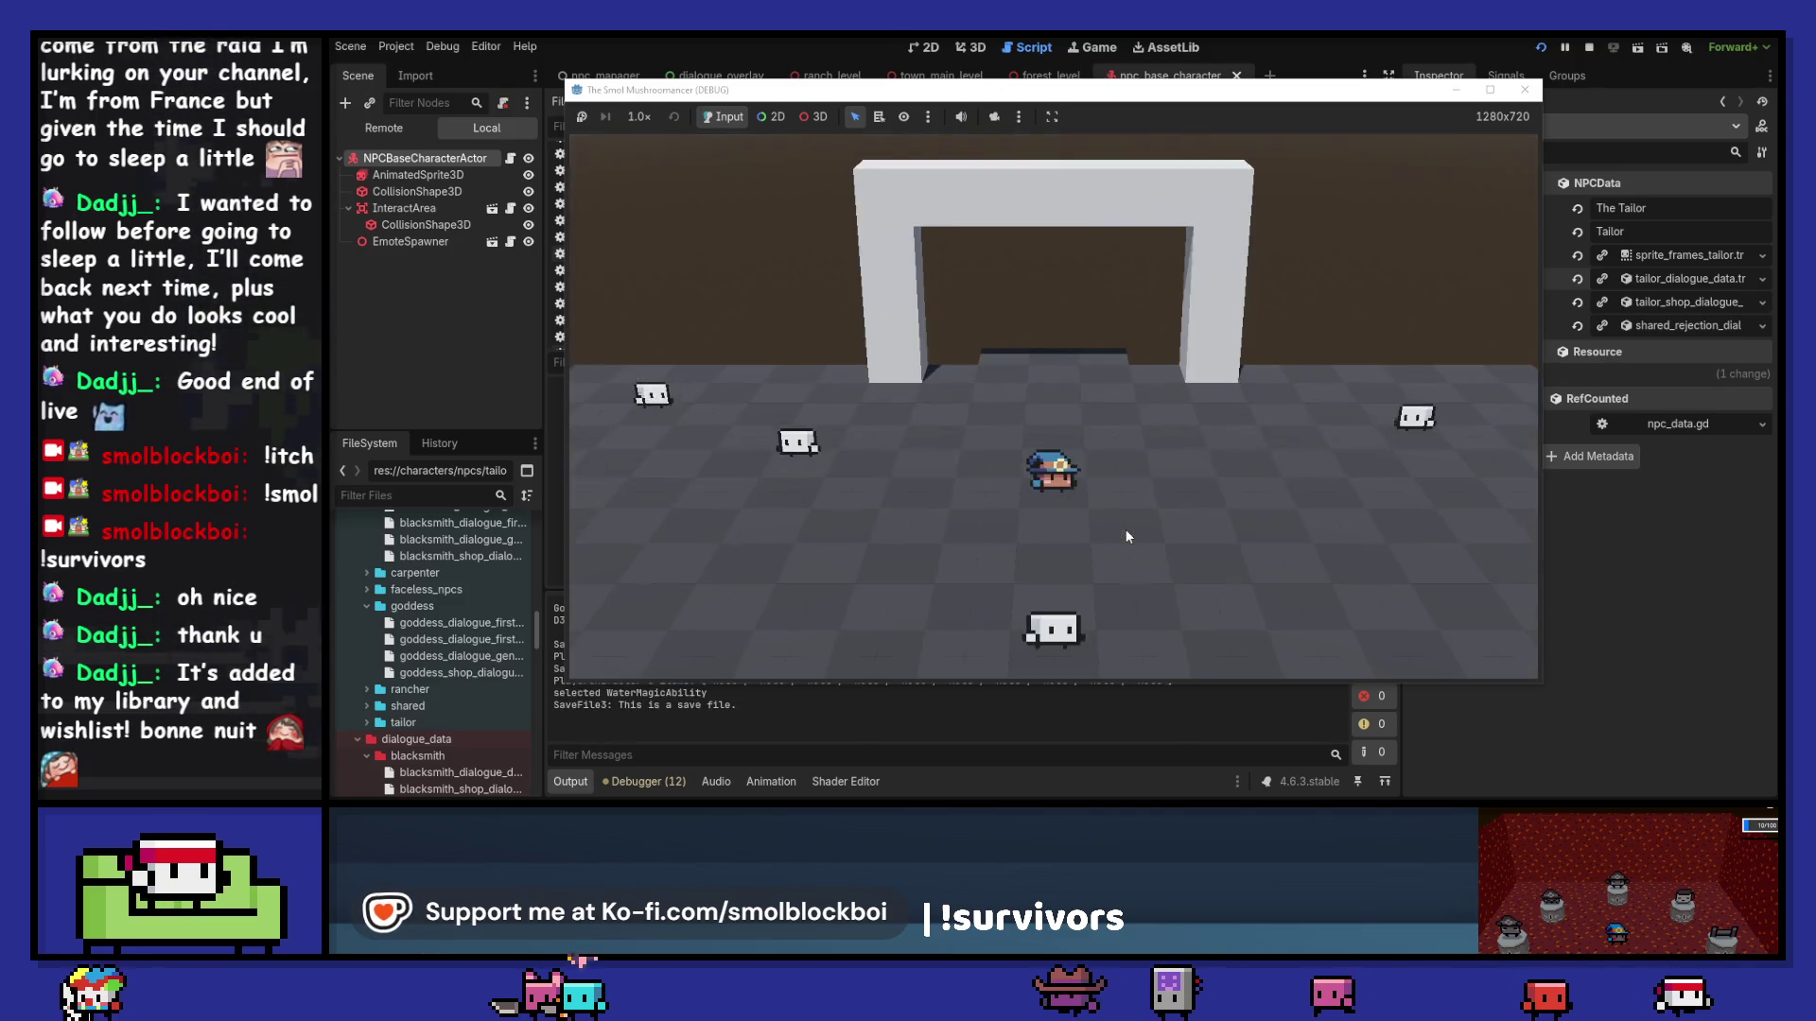
key("a")
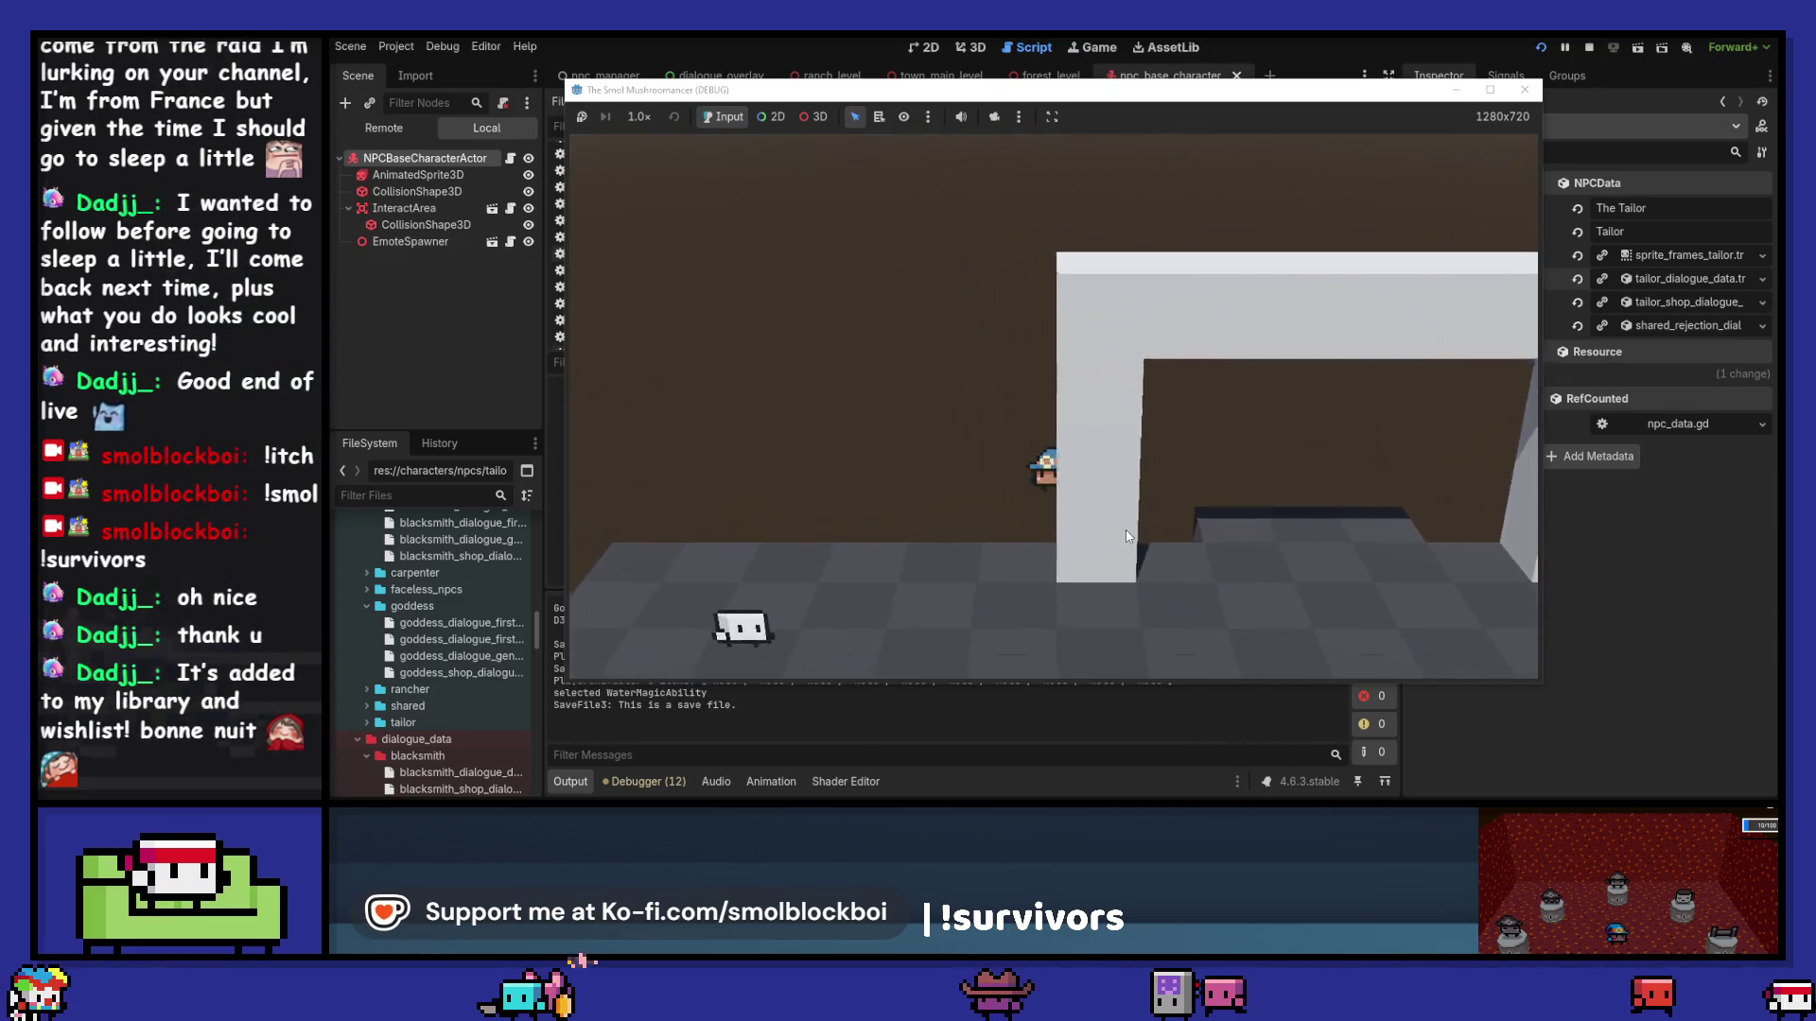
key("a")
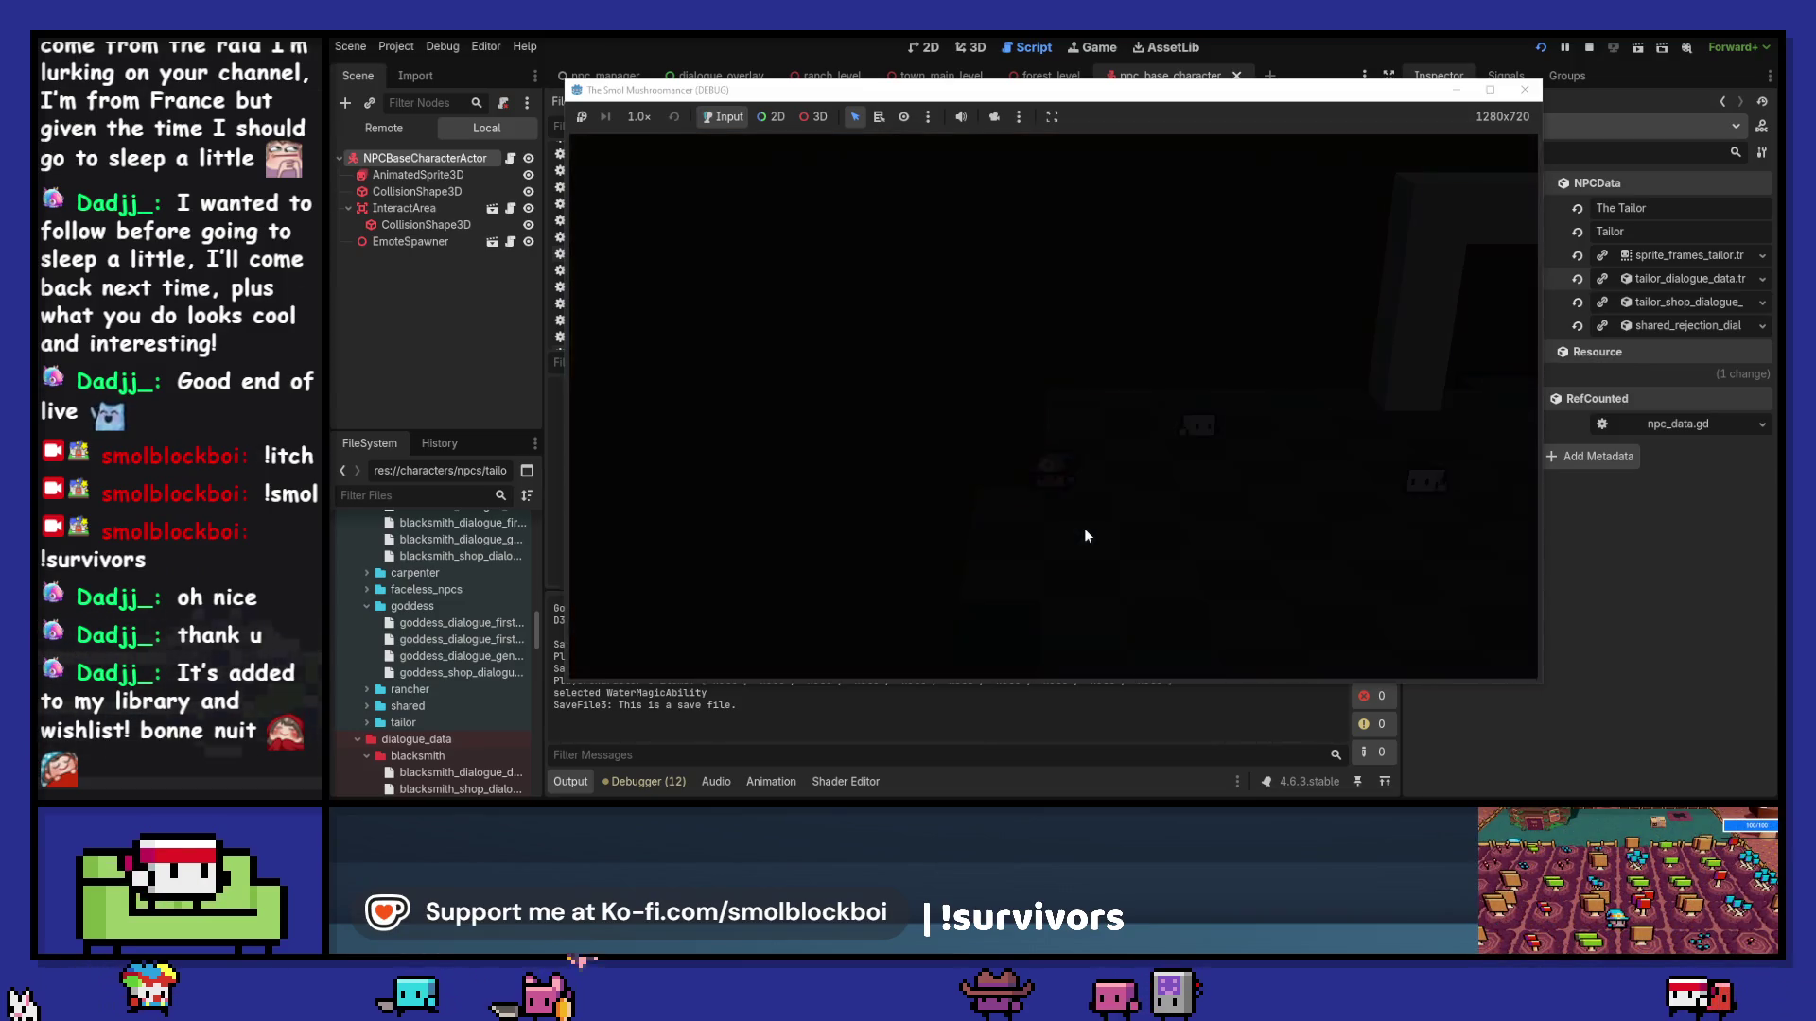
key("w")
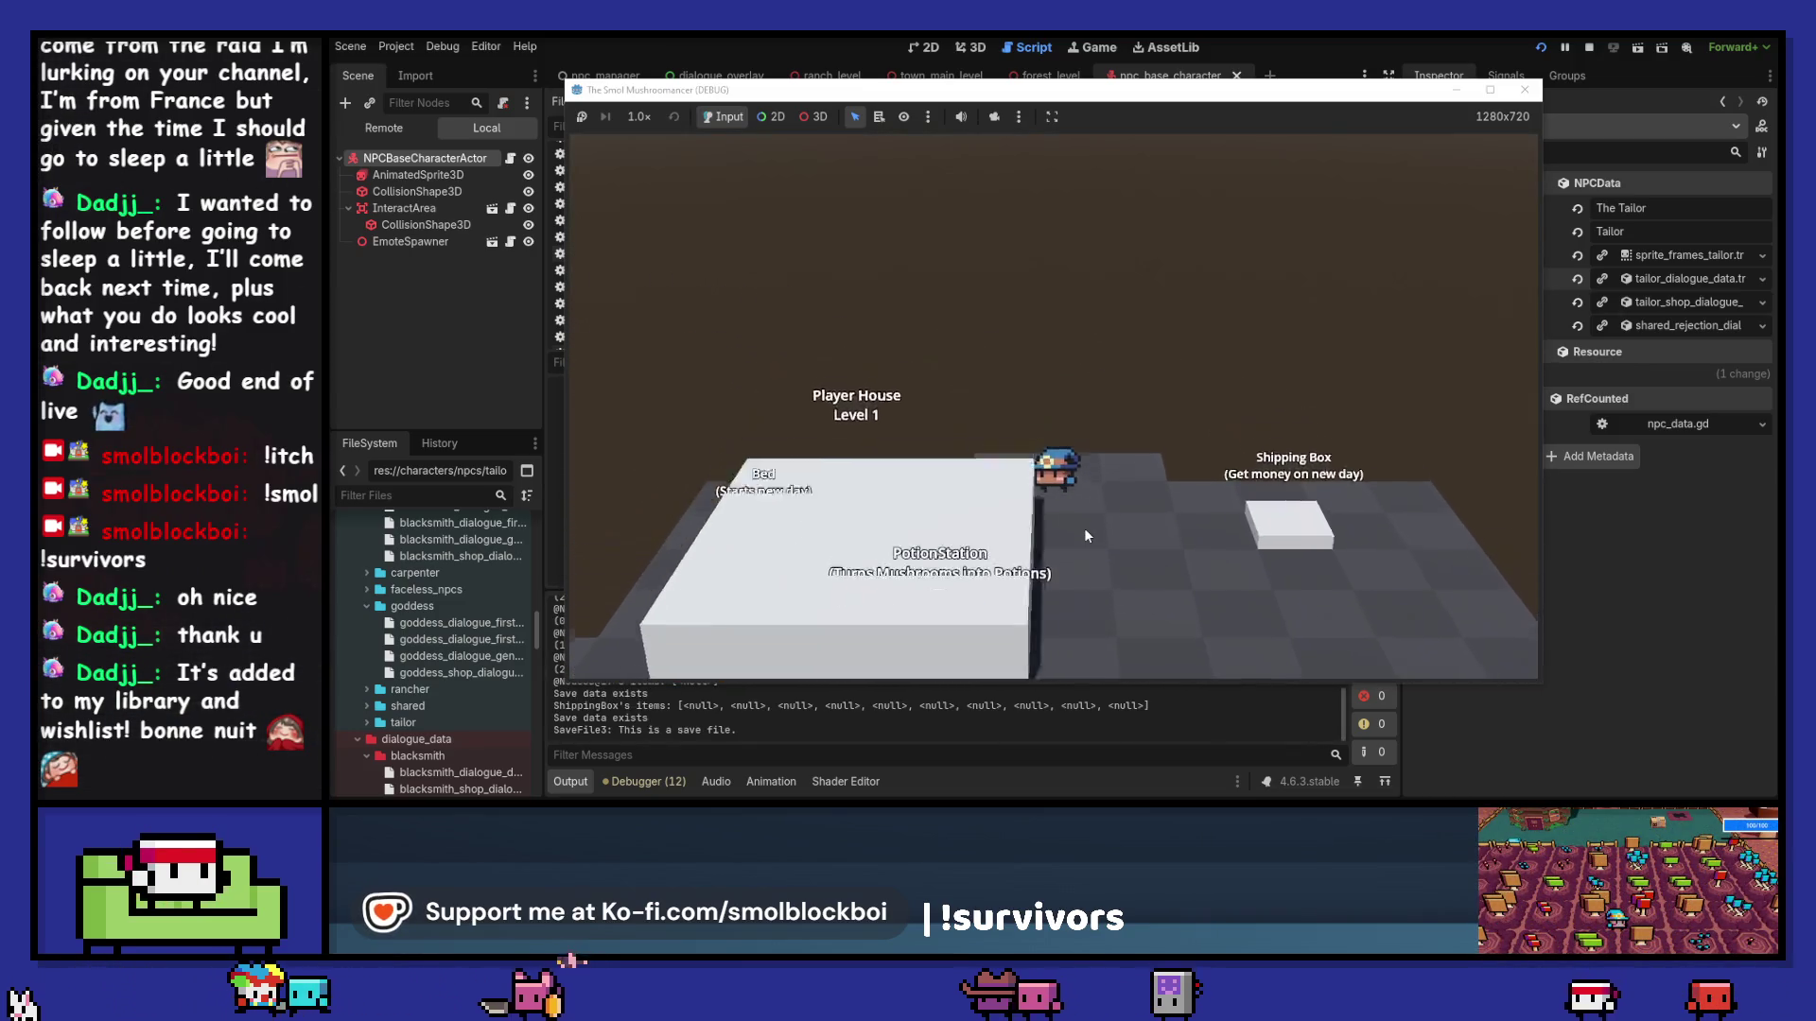
key("w")
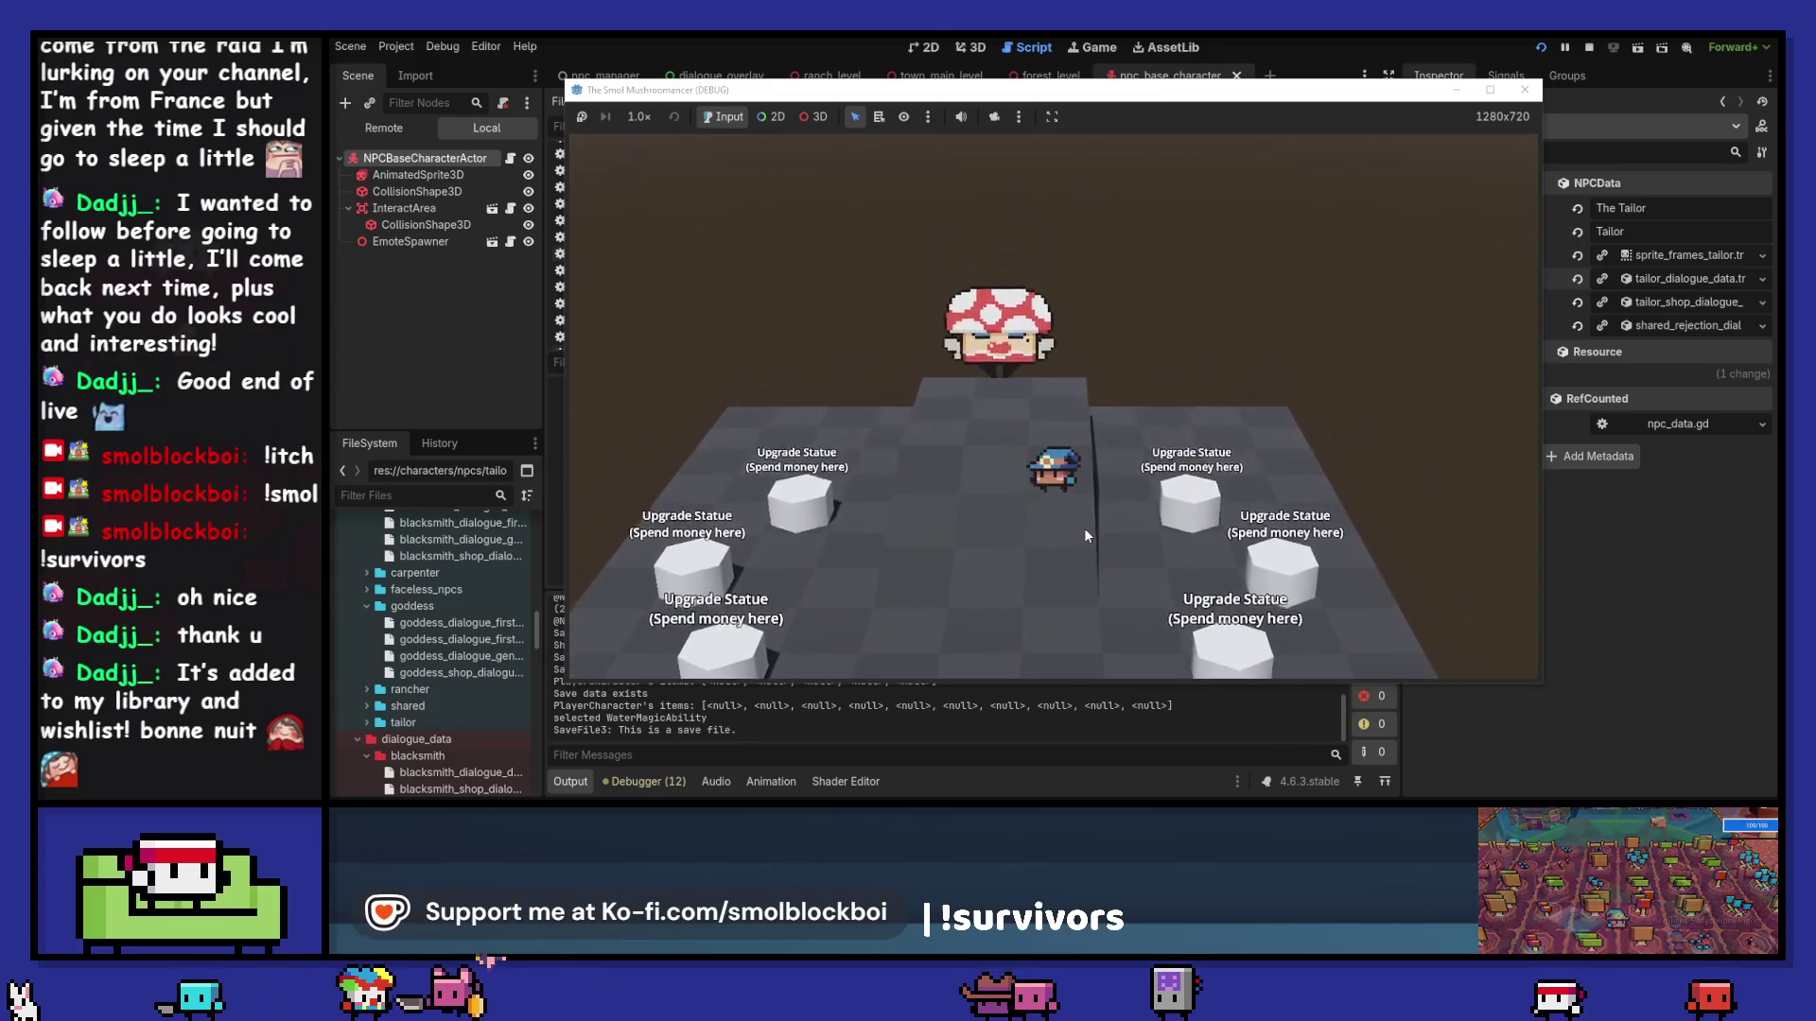
Step: Talk through the Goddess's dialogue and replies, then stop the game and return to the sheet
key("e")
left_click(1080, 328)
scroll(1050, 360, "down", 1)
left_click(1047, 379)
left_click(1069, 327)
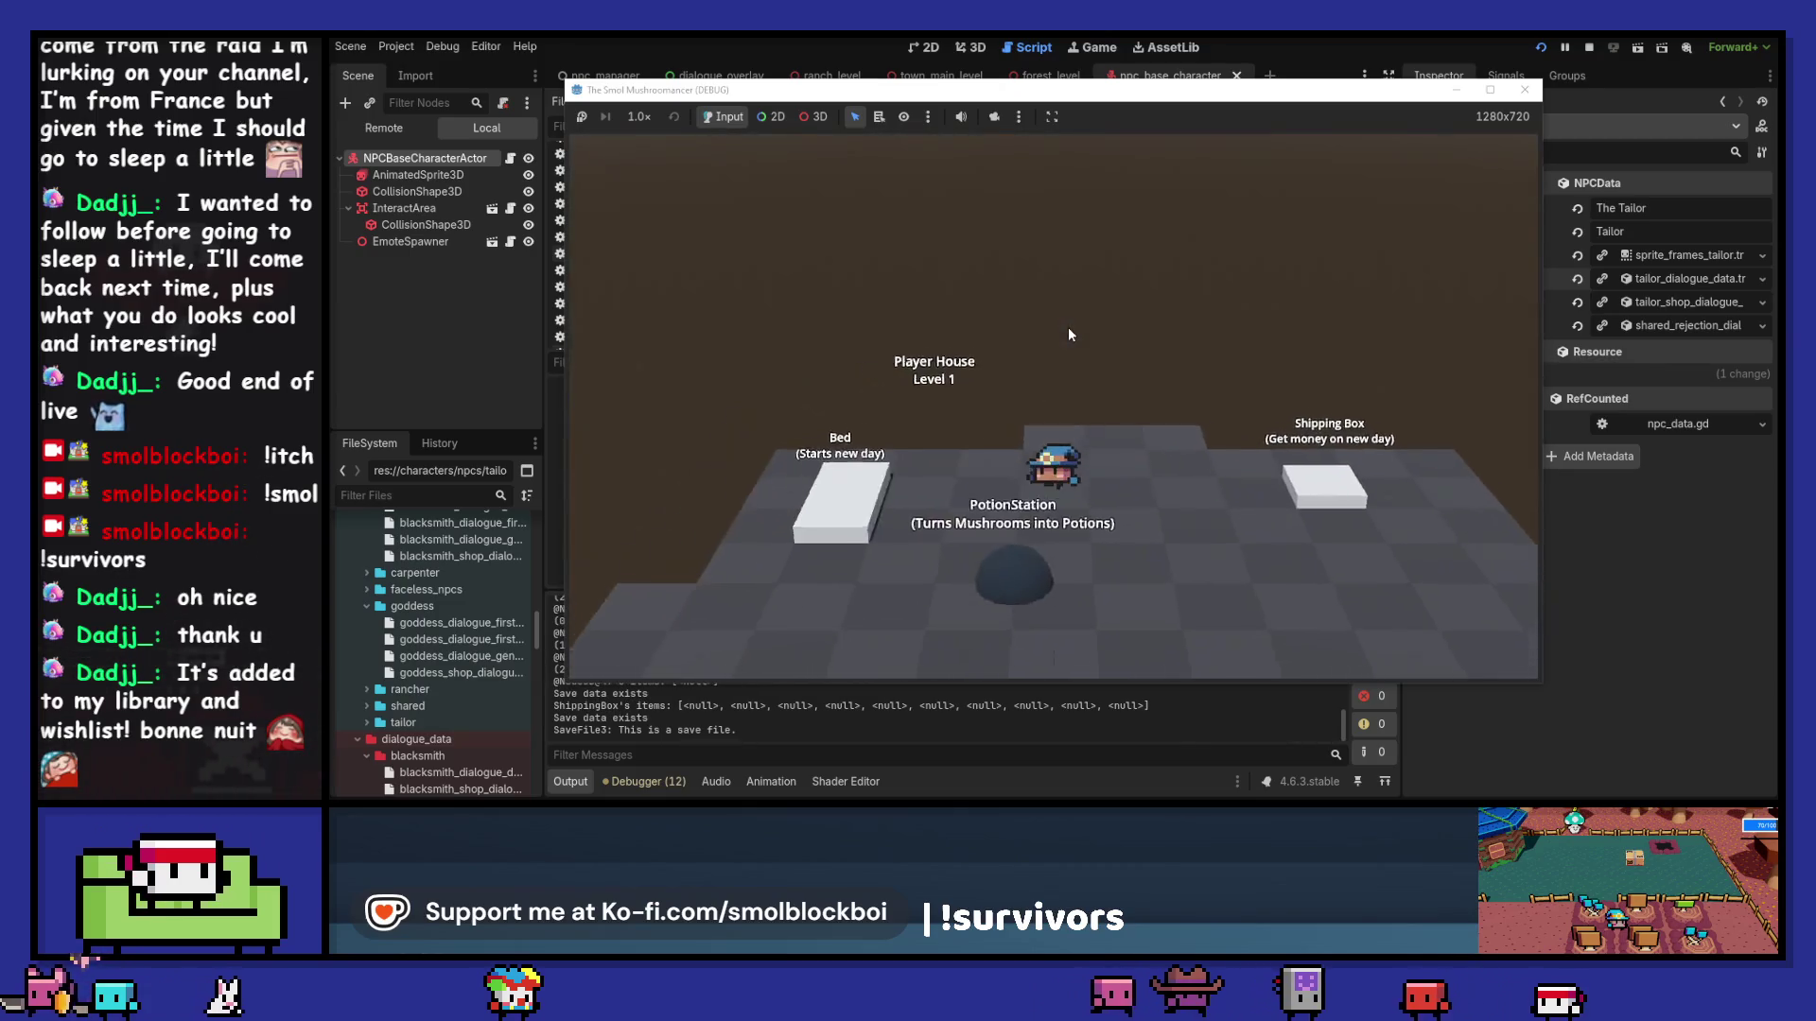
left_click(1473, 404)
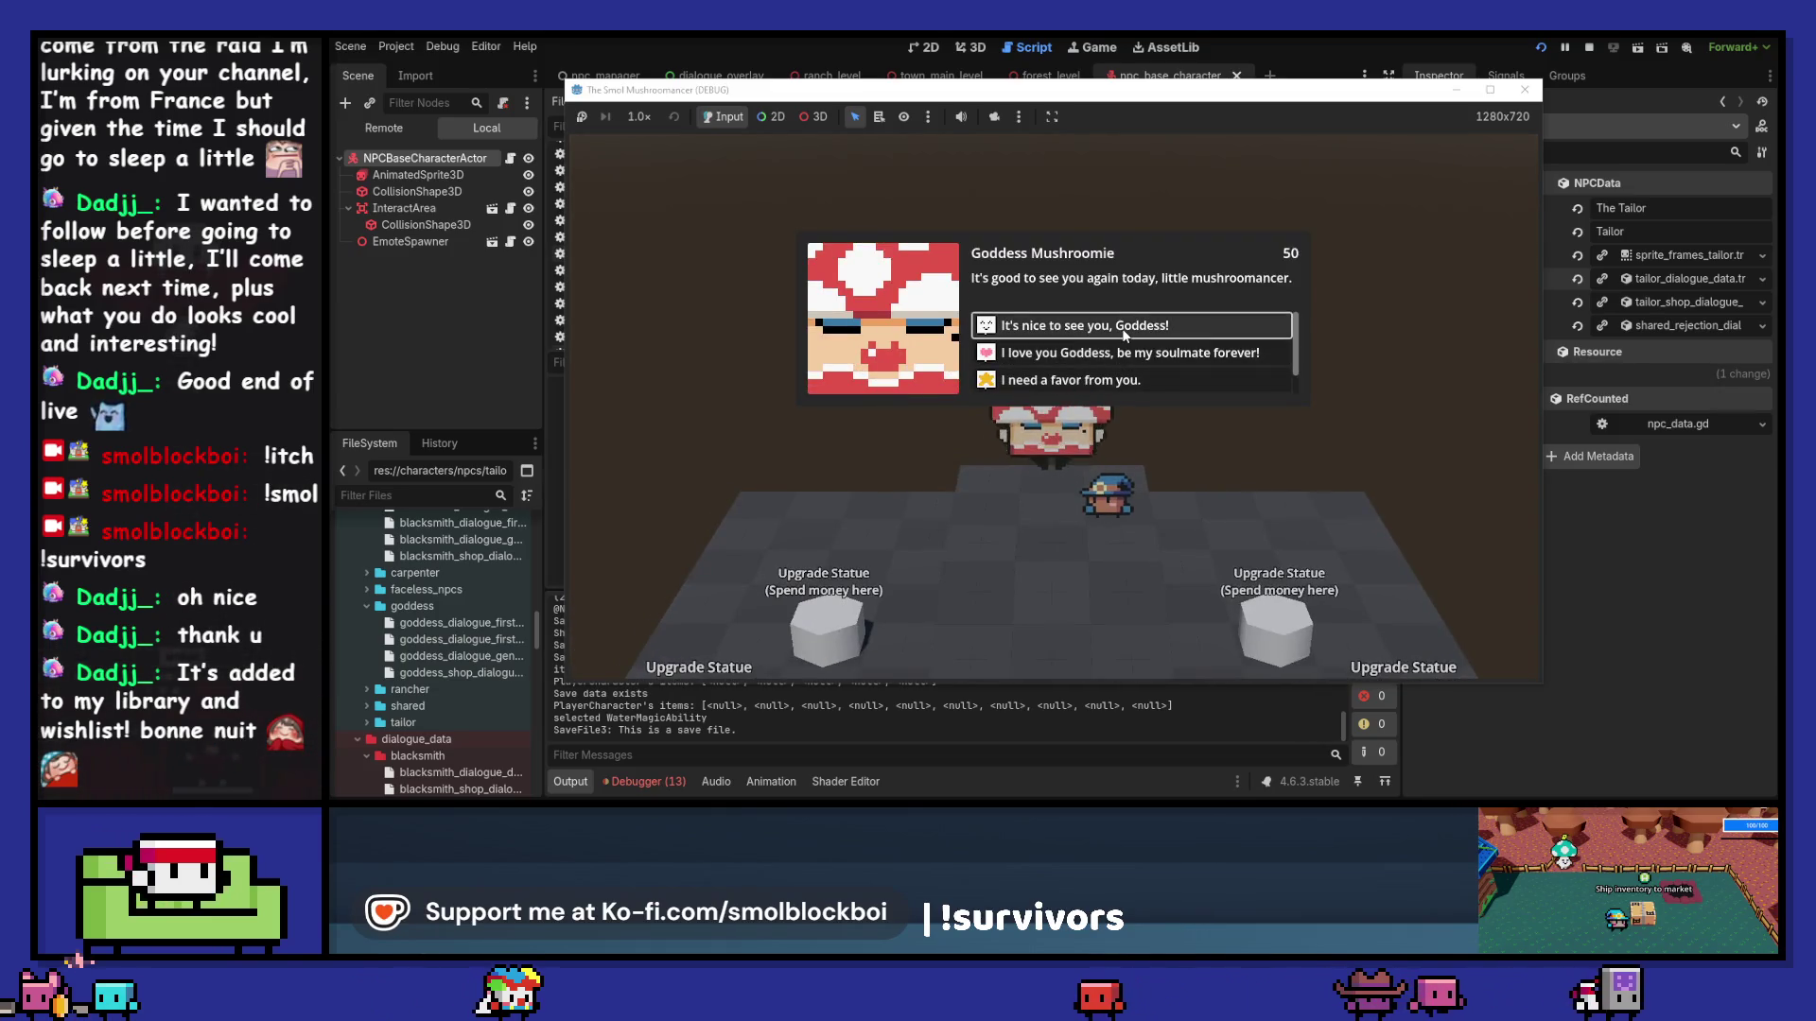
left_click(1125, 327)
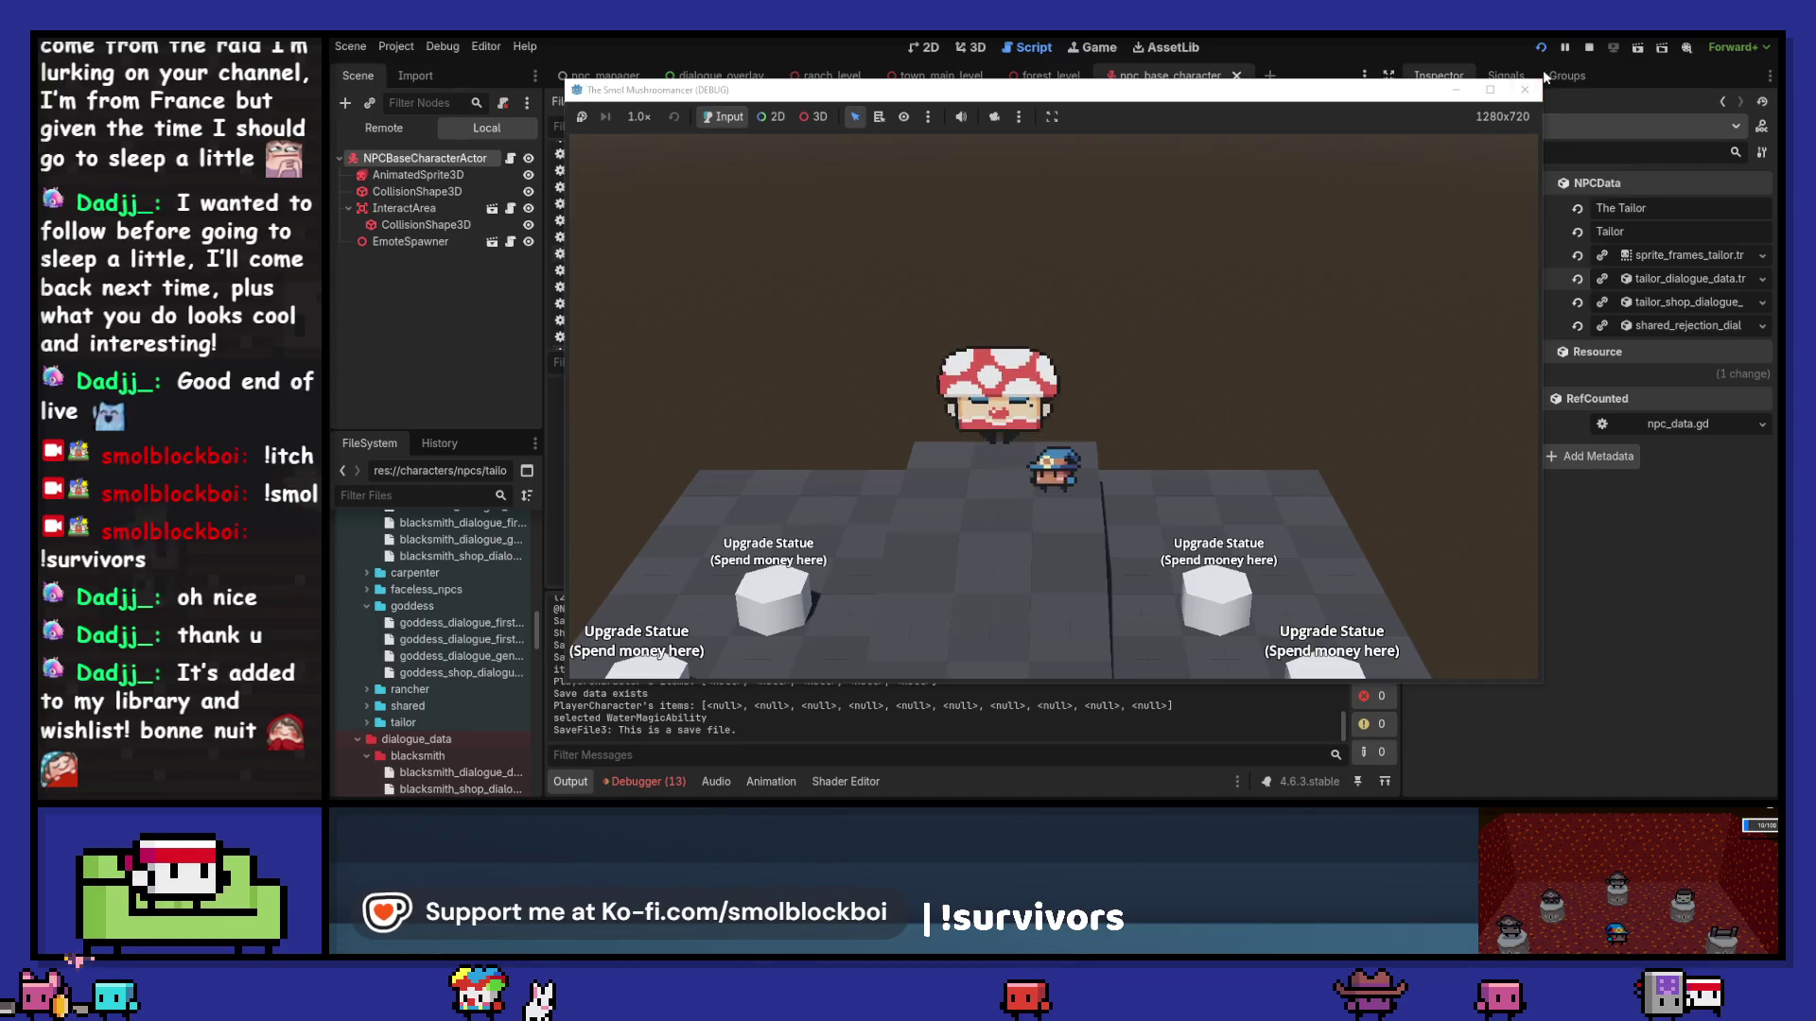
key("F8")
left_click(856, 752)
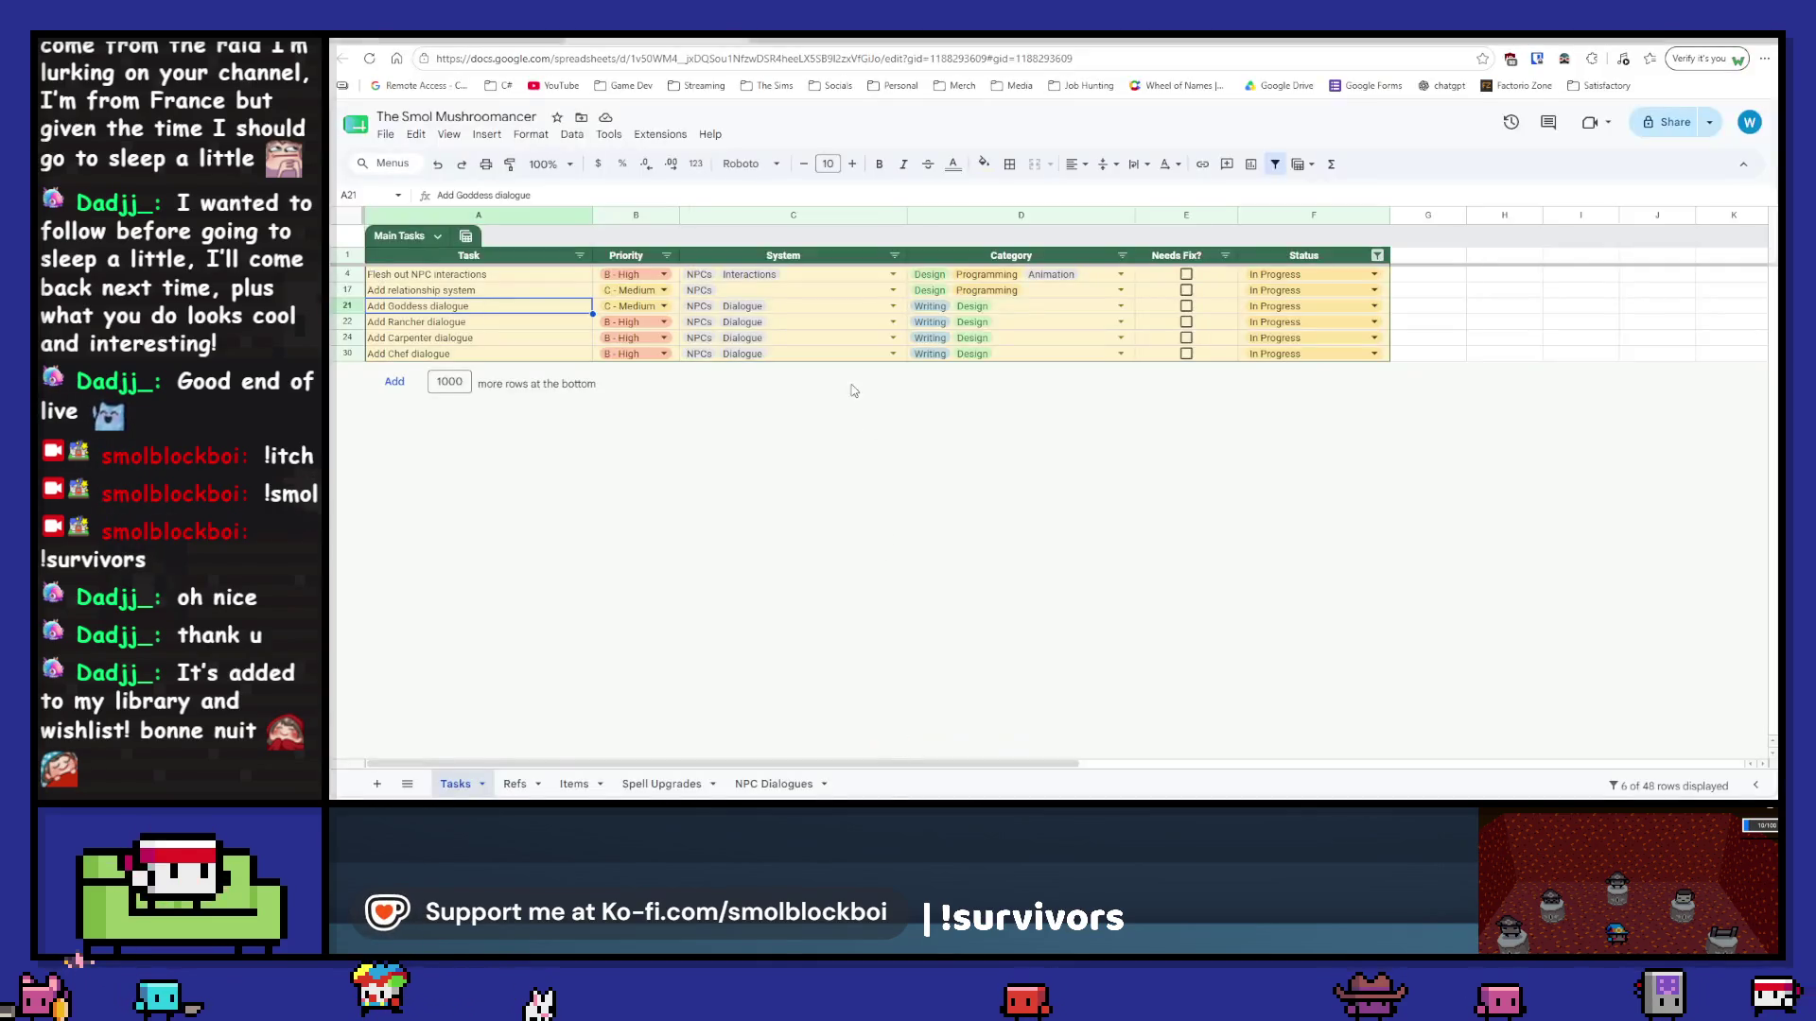
Step: Choose Done in F21's status dropdown for Add Goddess dialogue, then return to Godot
left_click(1341, 308)
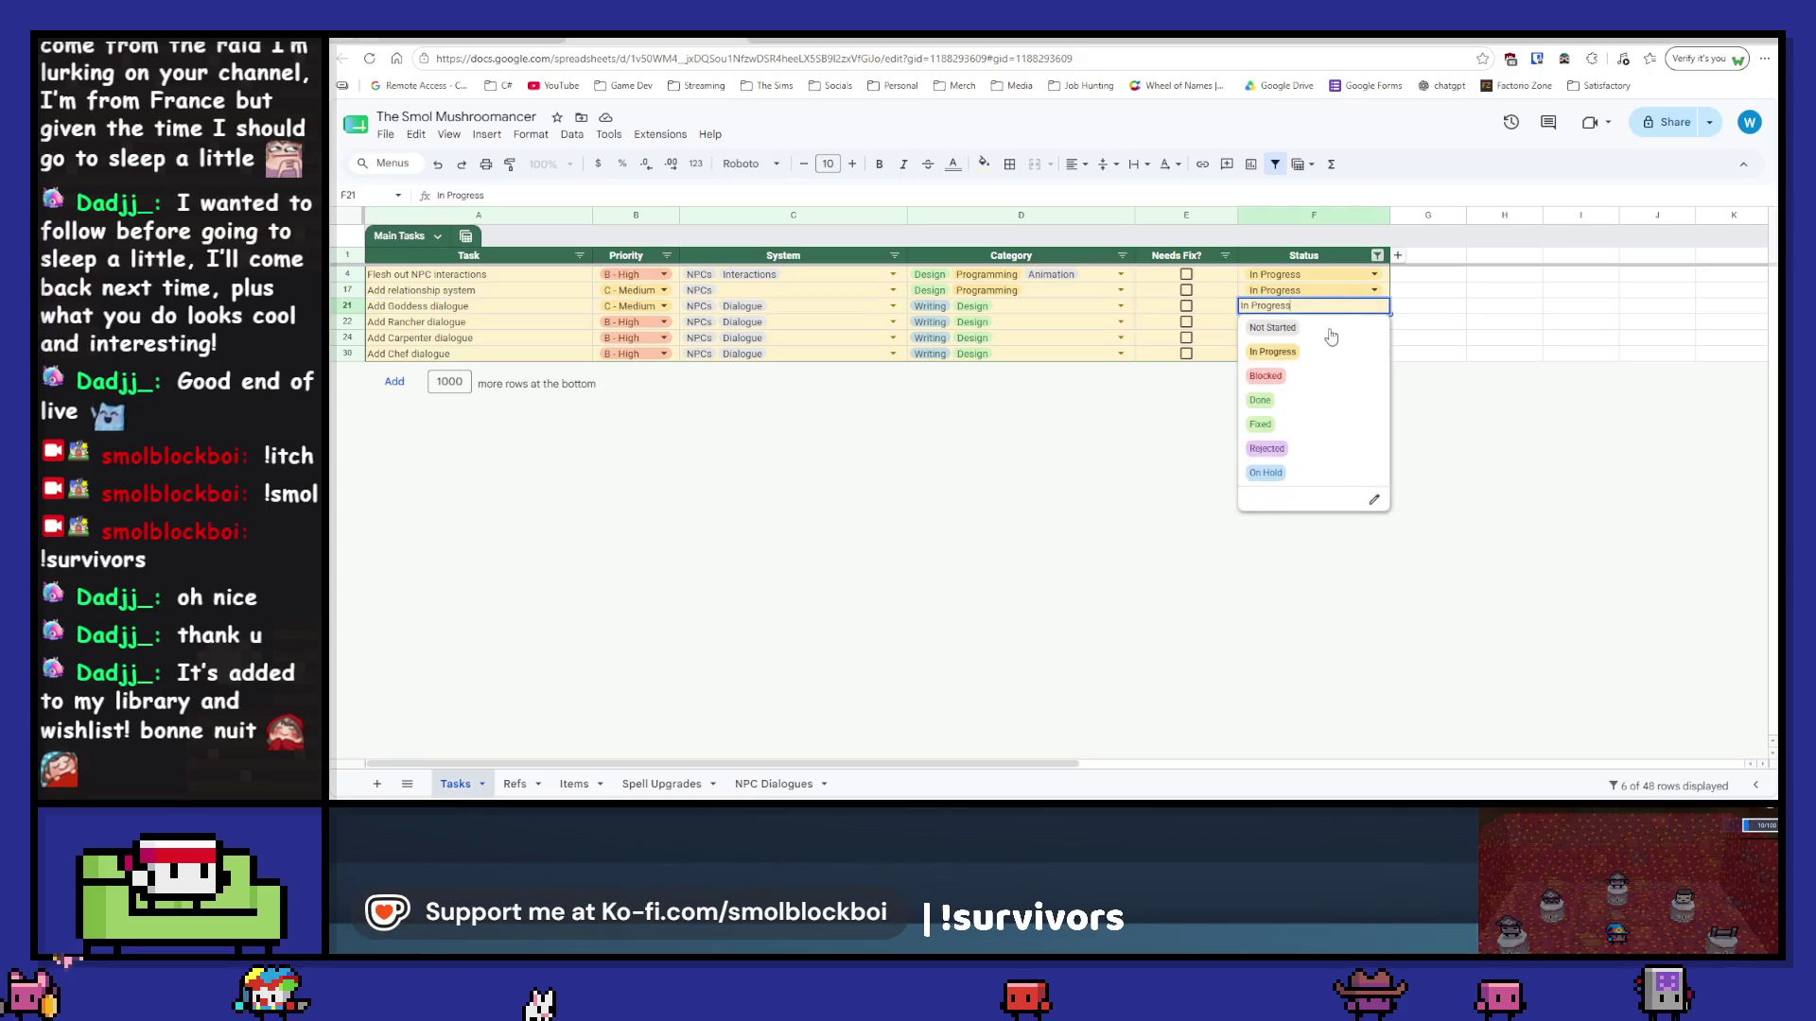
left_click(1267, 413)
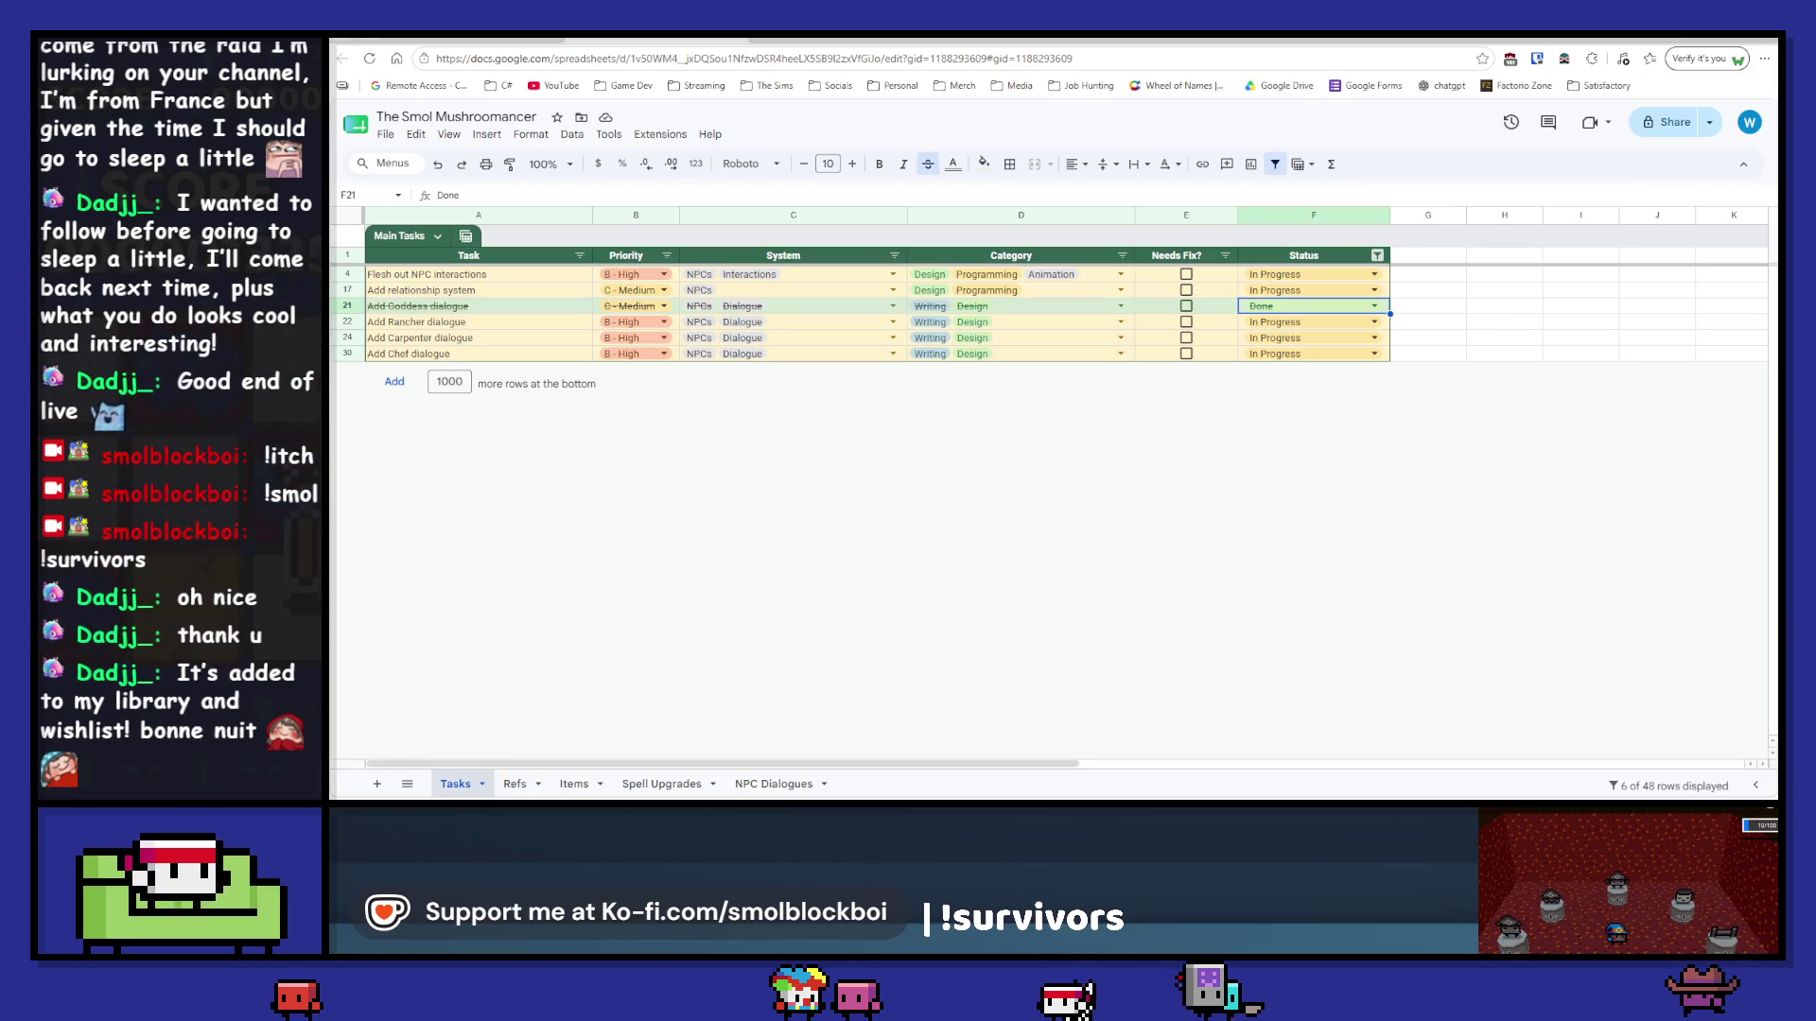
key("alt+Tab")
scroll(434, 666, "down", 5)
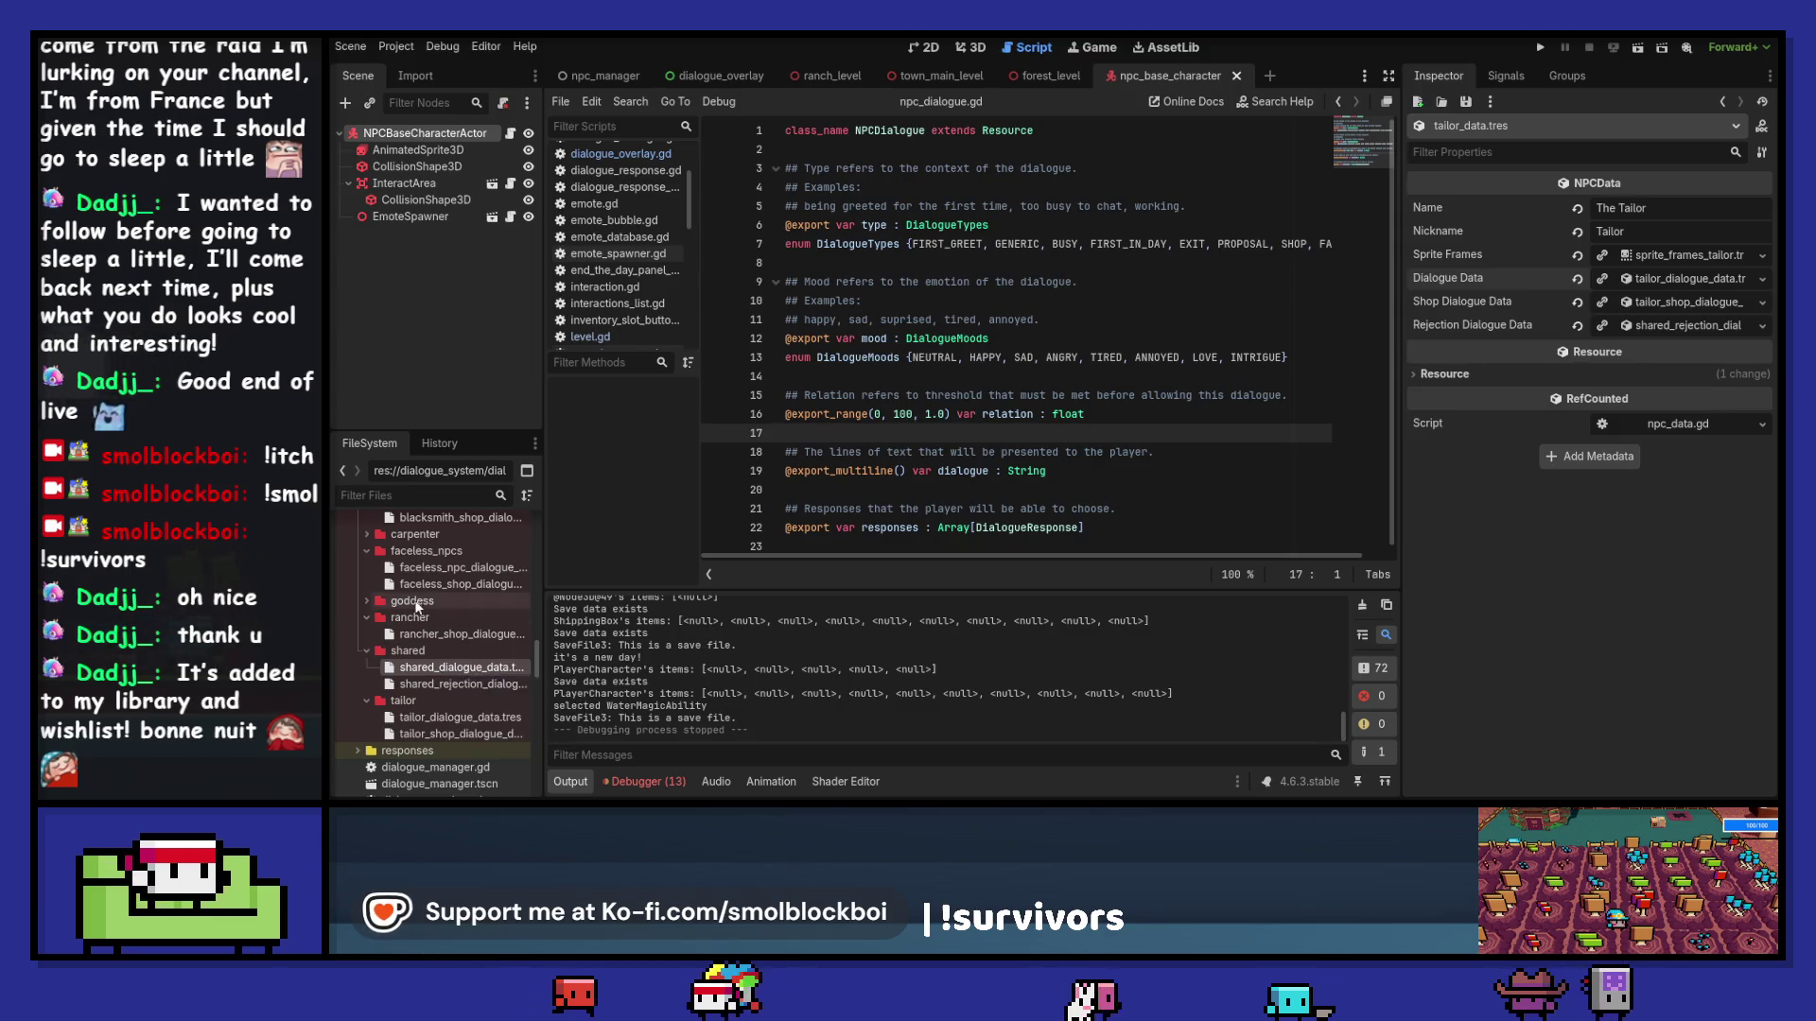
Step: Expand the goddess and carpenter folders and cancel duplicating shared_dialogue_data.tres
double_click(414, 603)
scroll(424, 536, "up", 2)
double_click(452, 635)
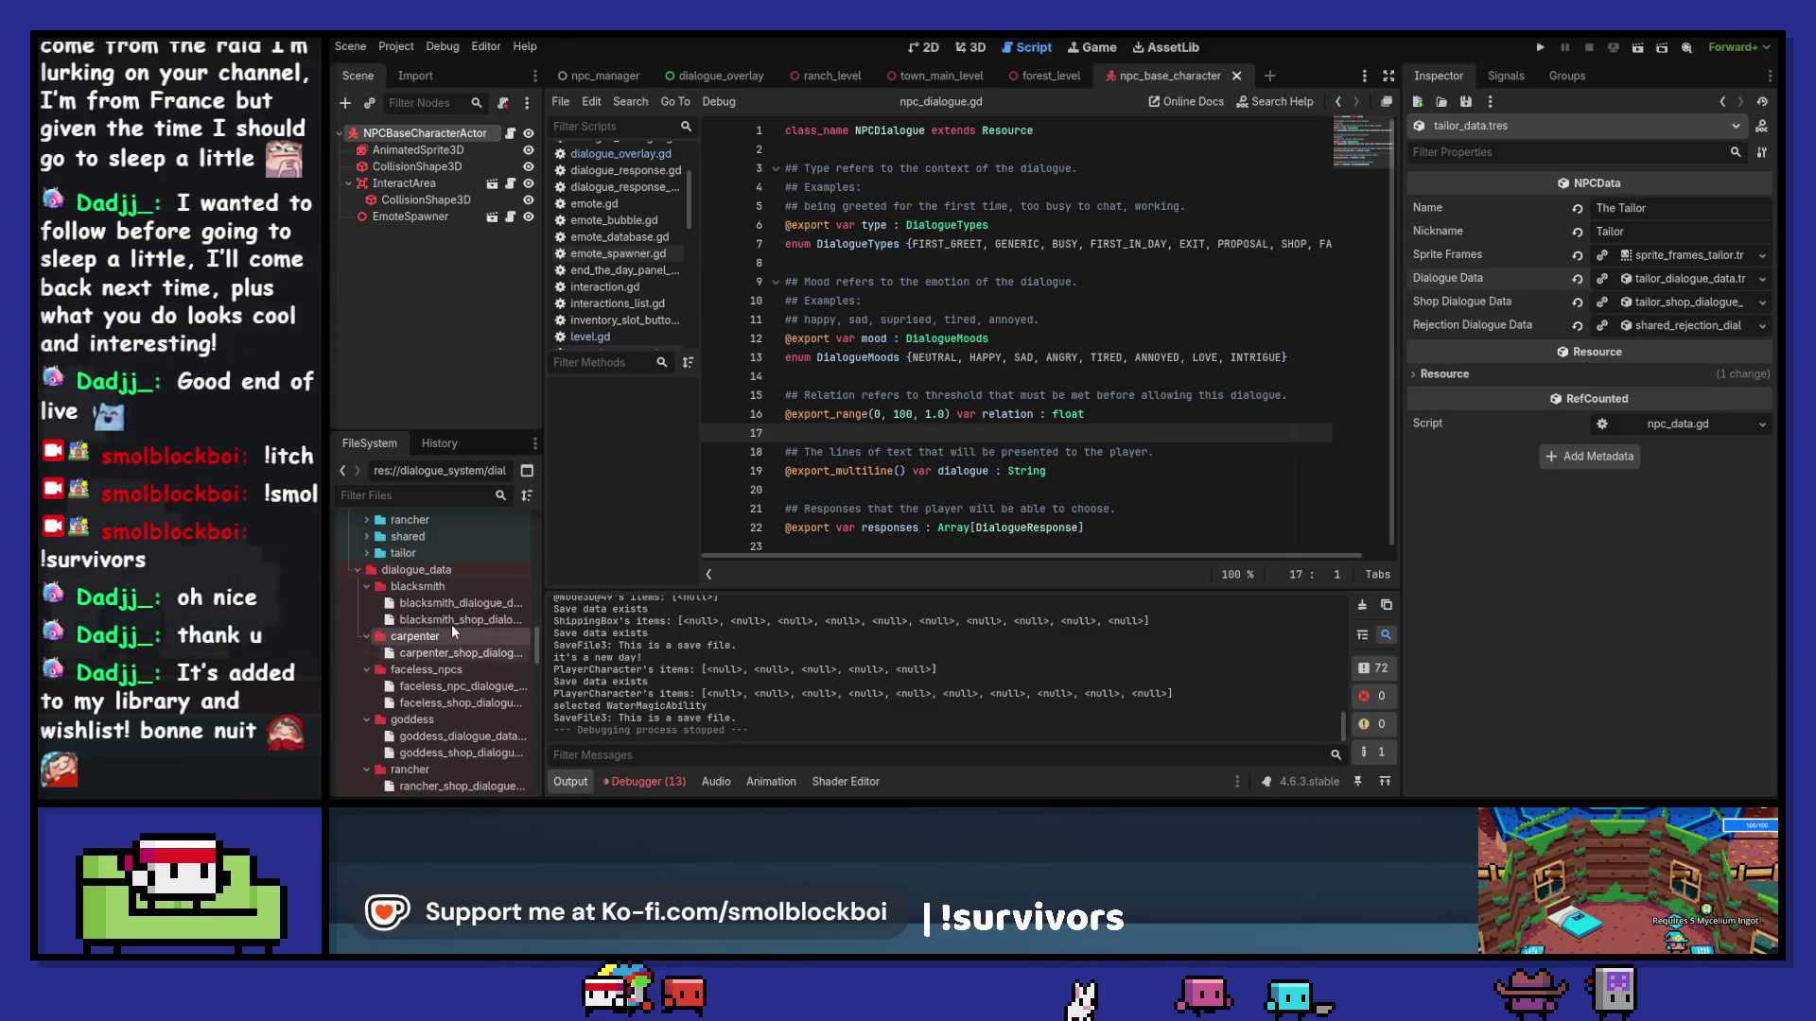
scroll(451, 626, "down", 3)
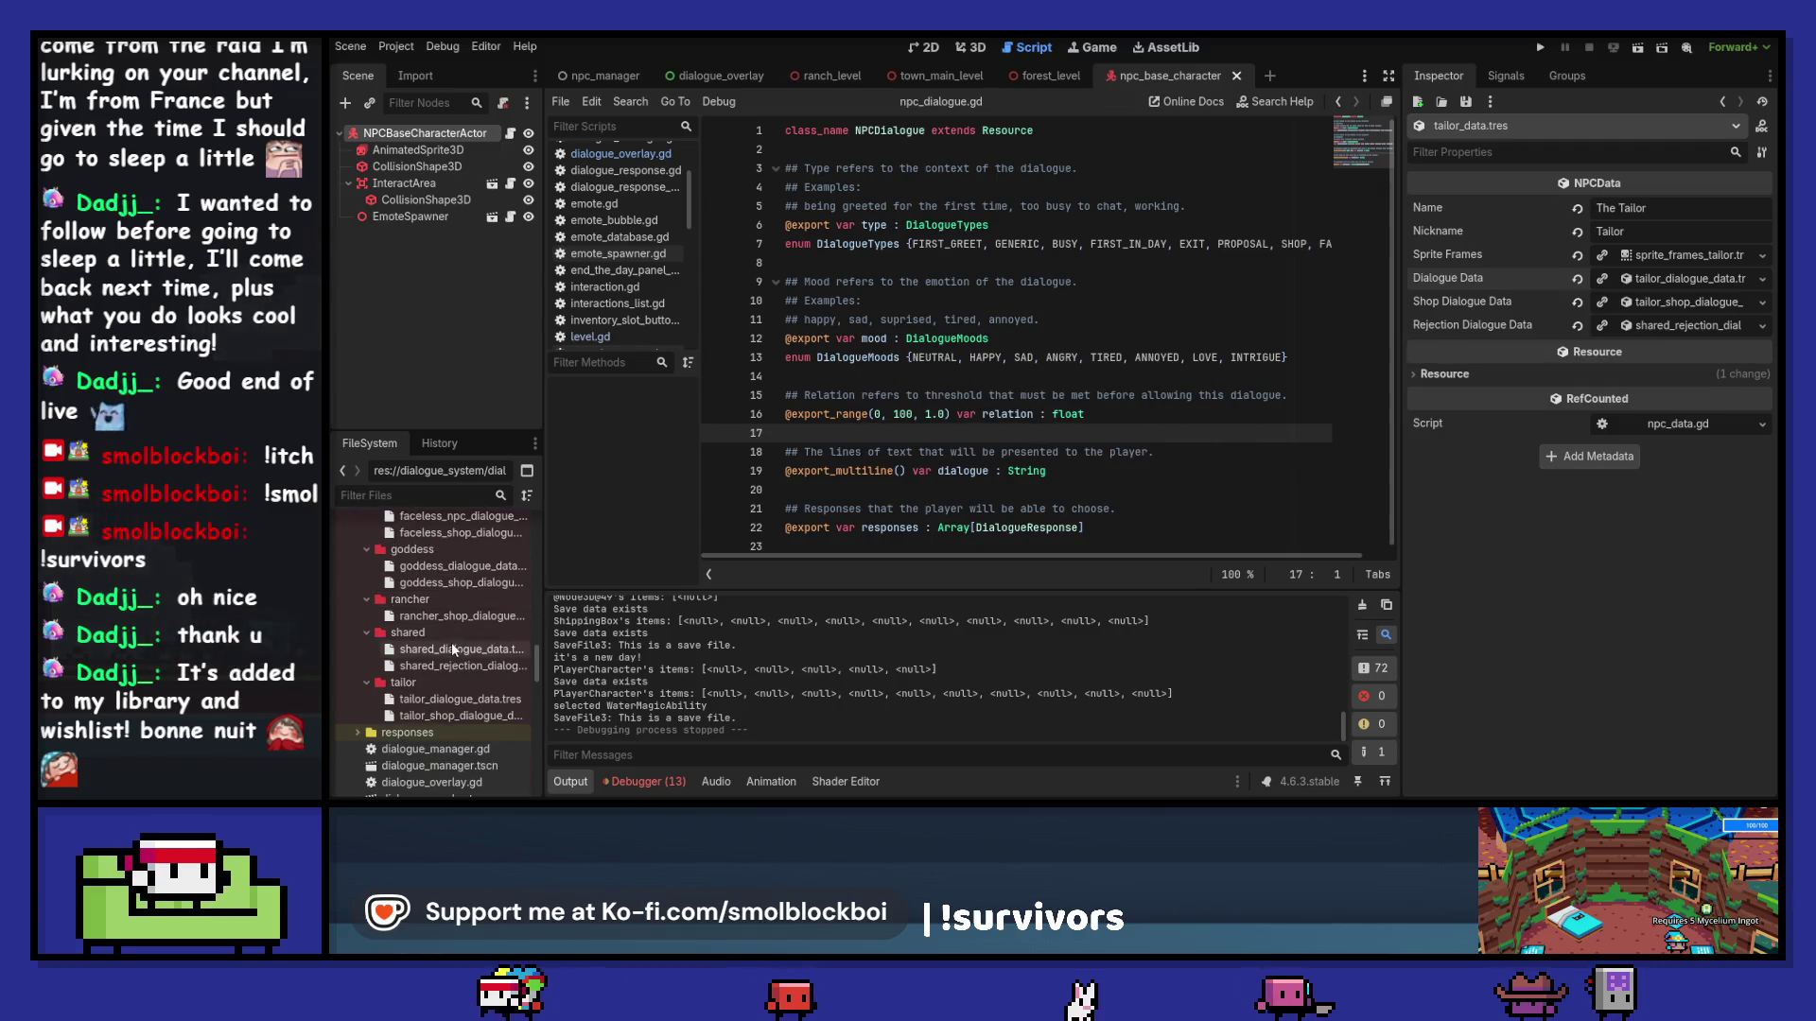
left_click(451, 648)
key("ctrl+d")
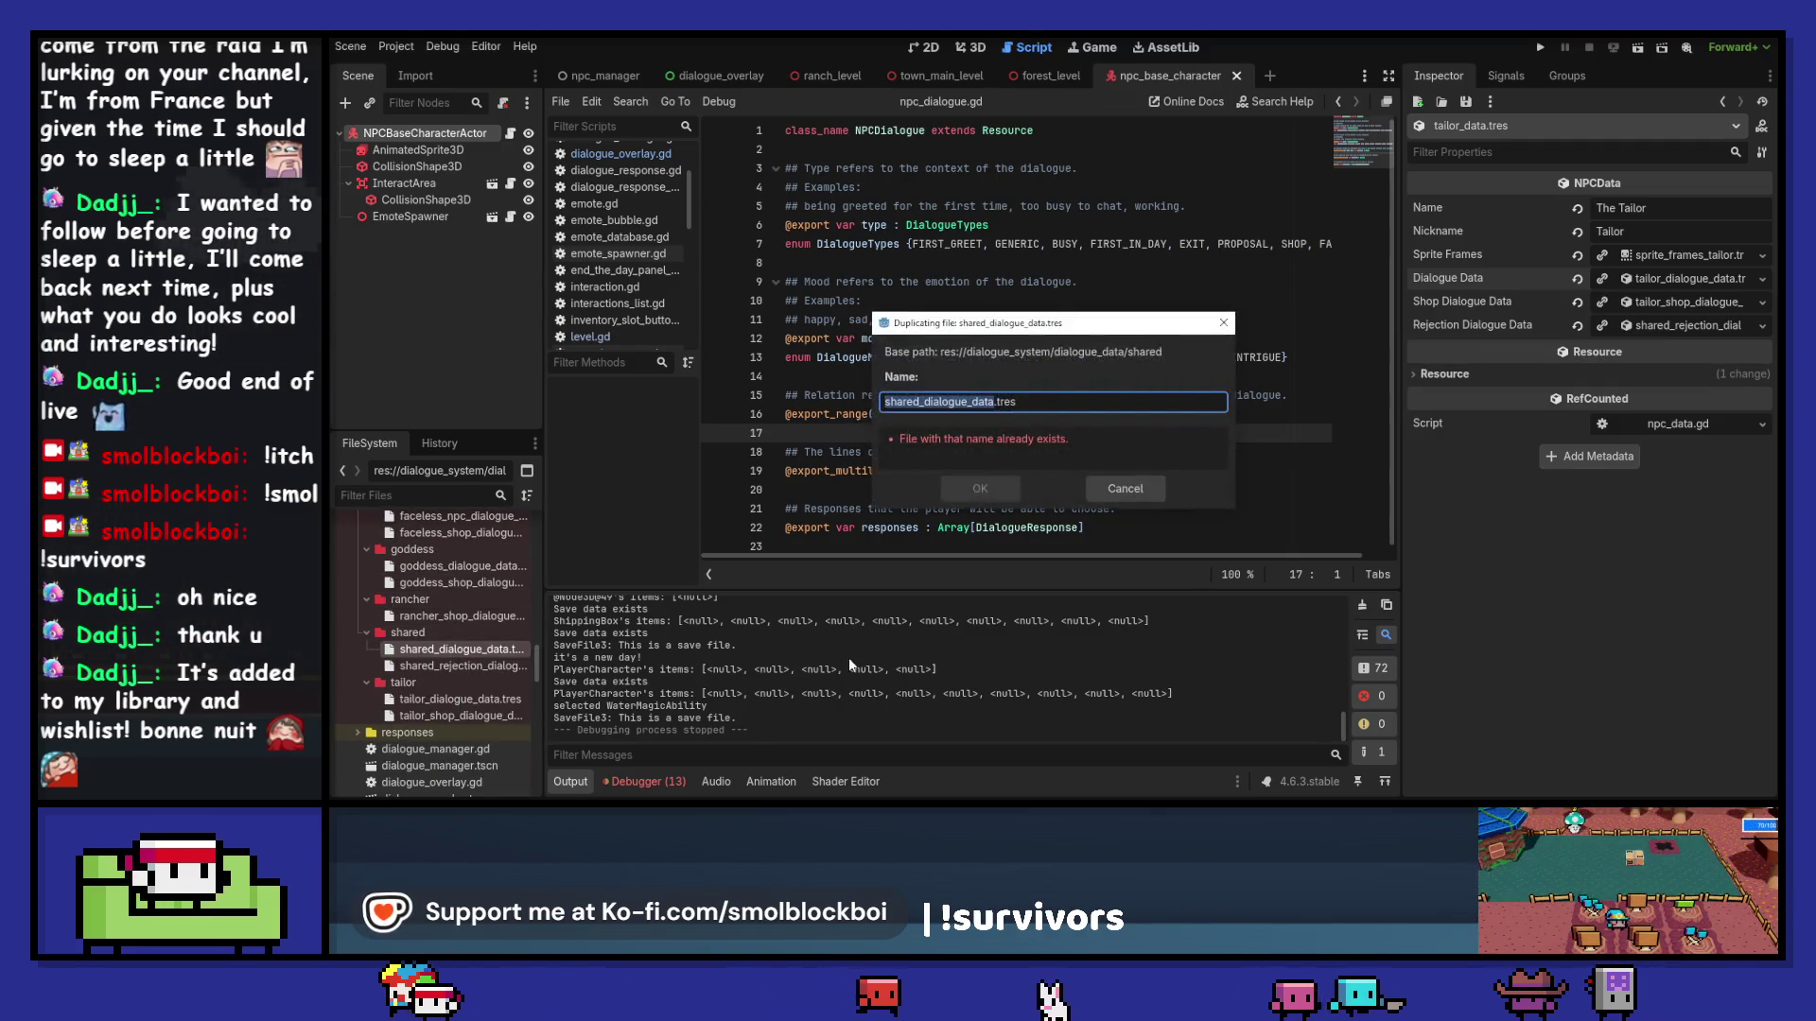
key("Escape")
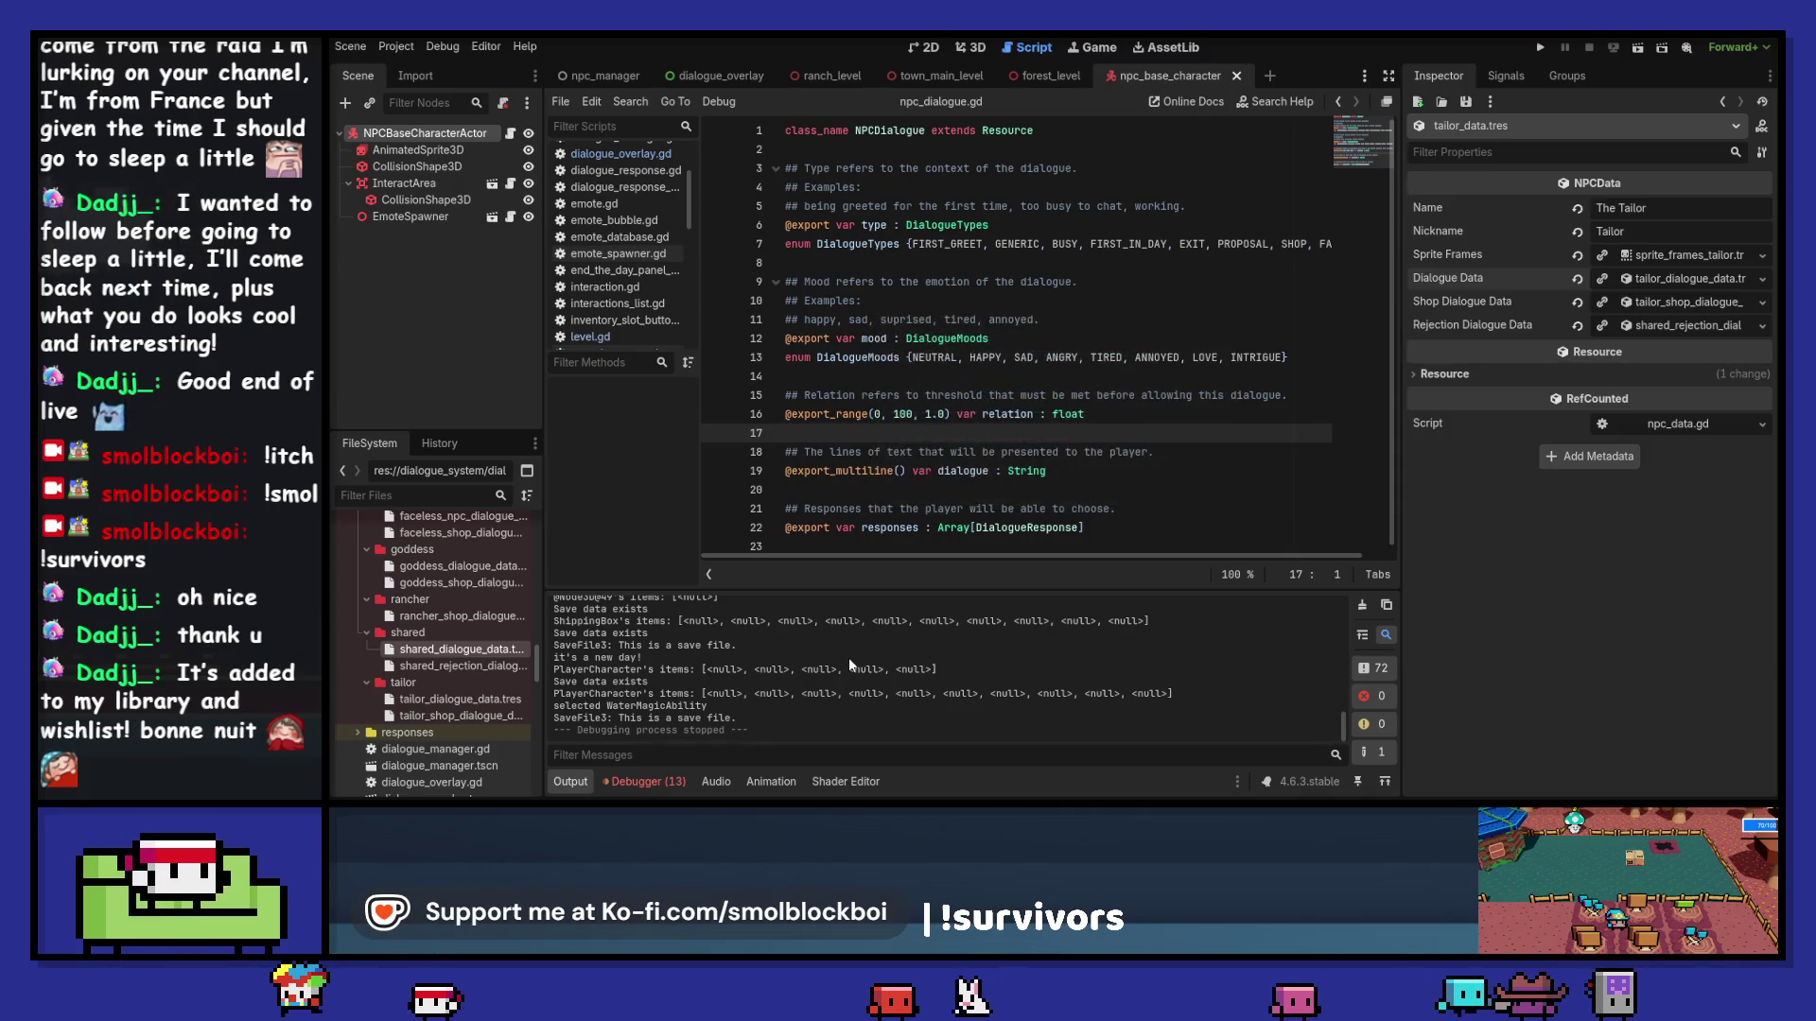
Step: Browse the carpenter, rancher, tailor, goddess and blacksmith dialogue folders in FileSystem
scroll(469, 616, "up", 3)
scroll(462, 617, "up", 2)
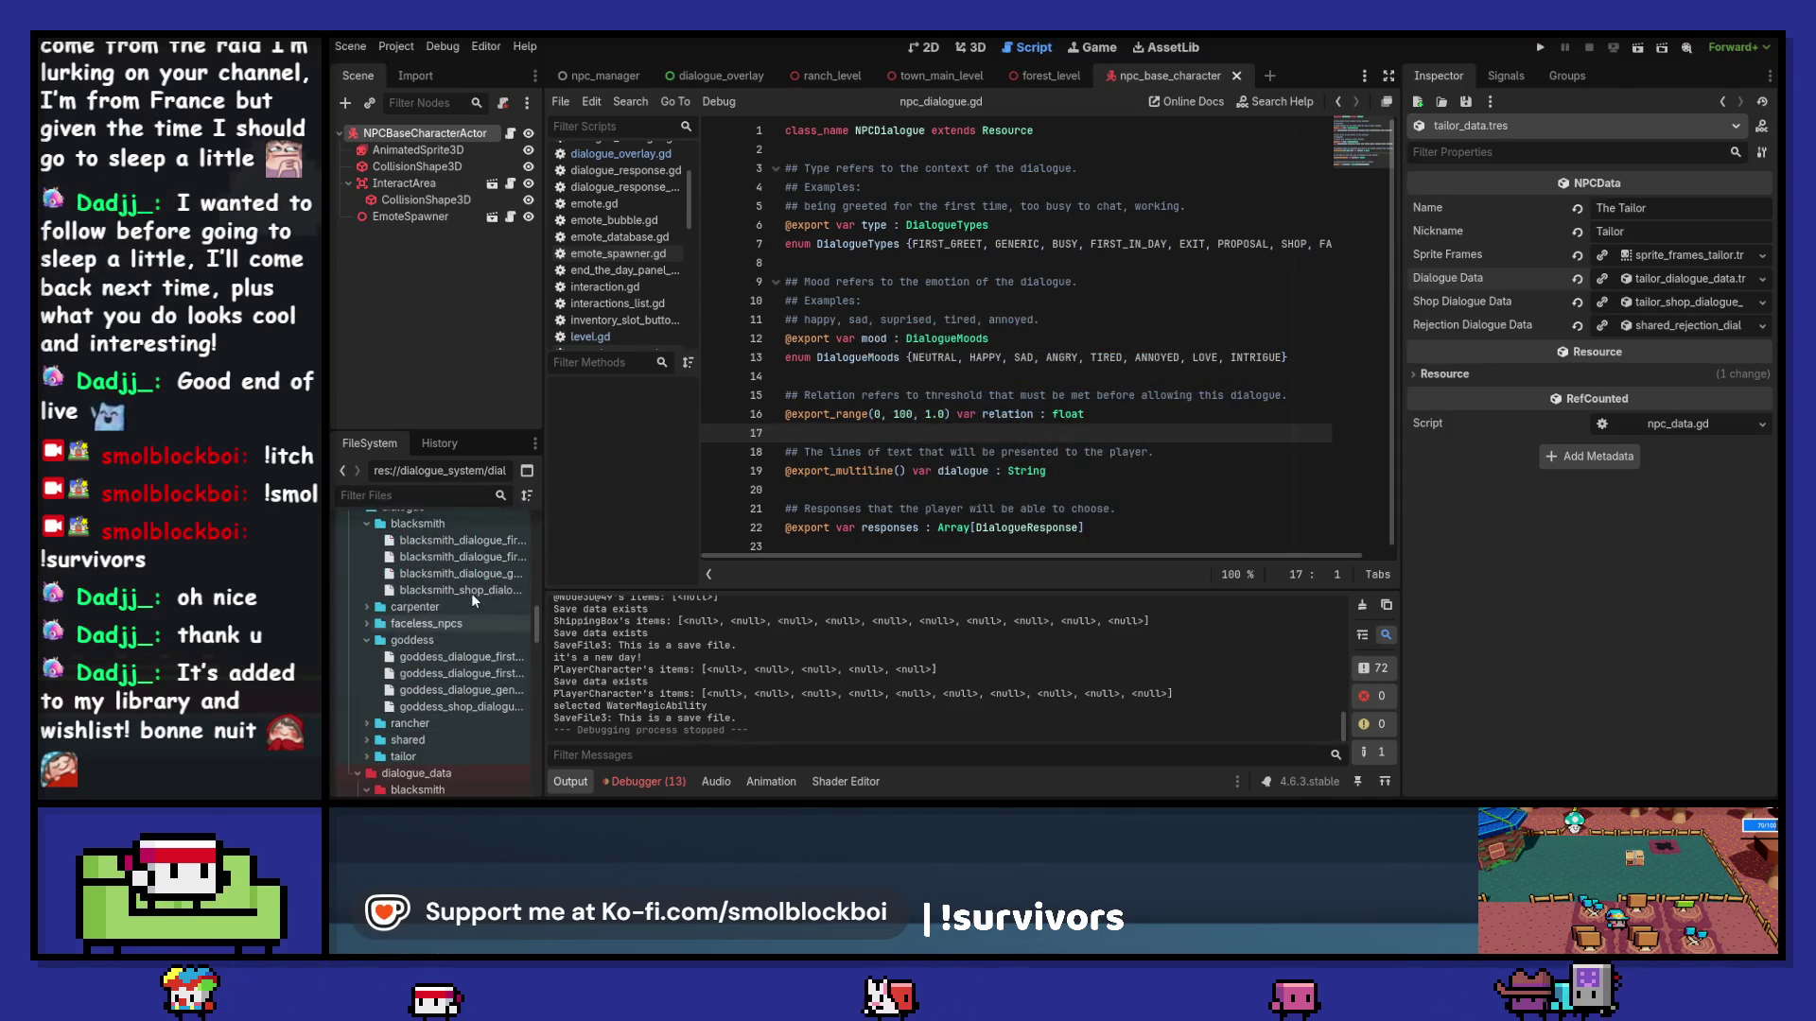
scroll(471, 593, "down", 2)
double_click(471, 606)
scroll(471, 606, "down", 3)
double_click(458, 632)
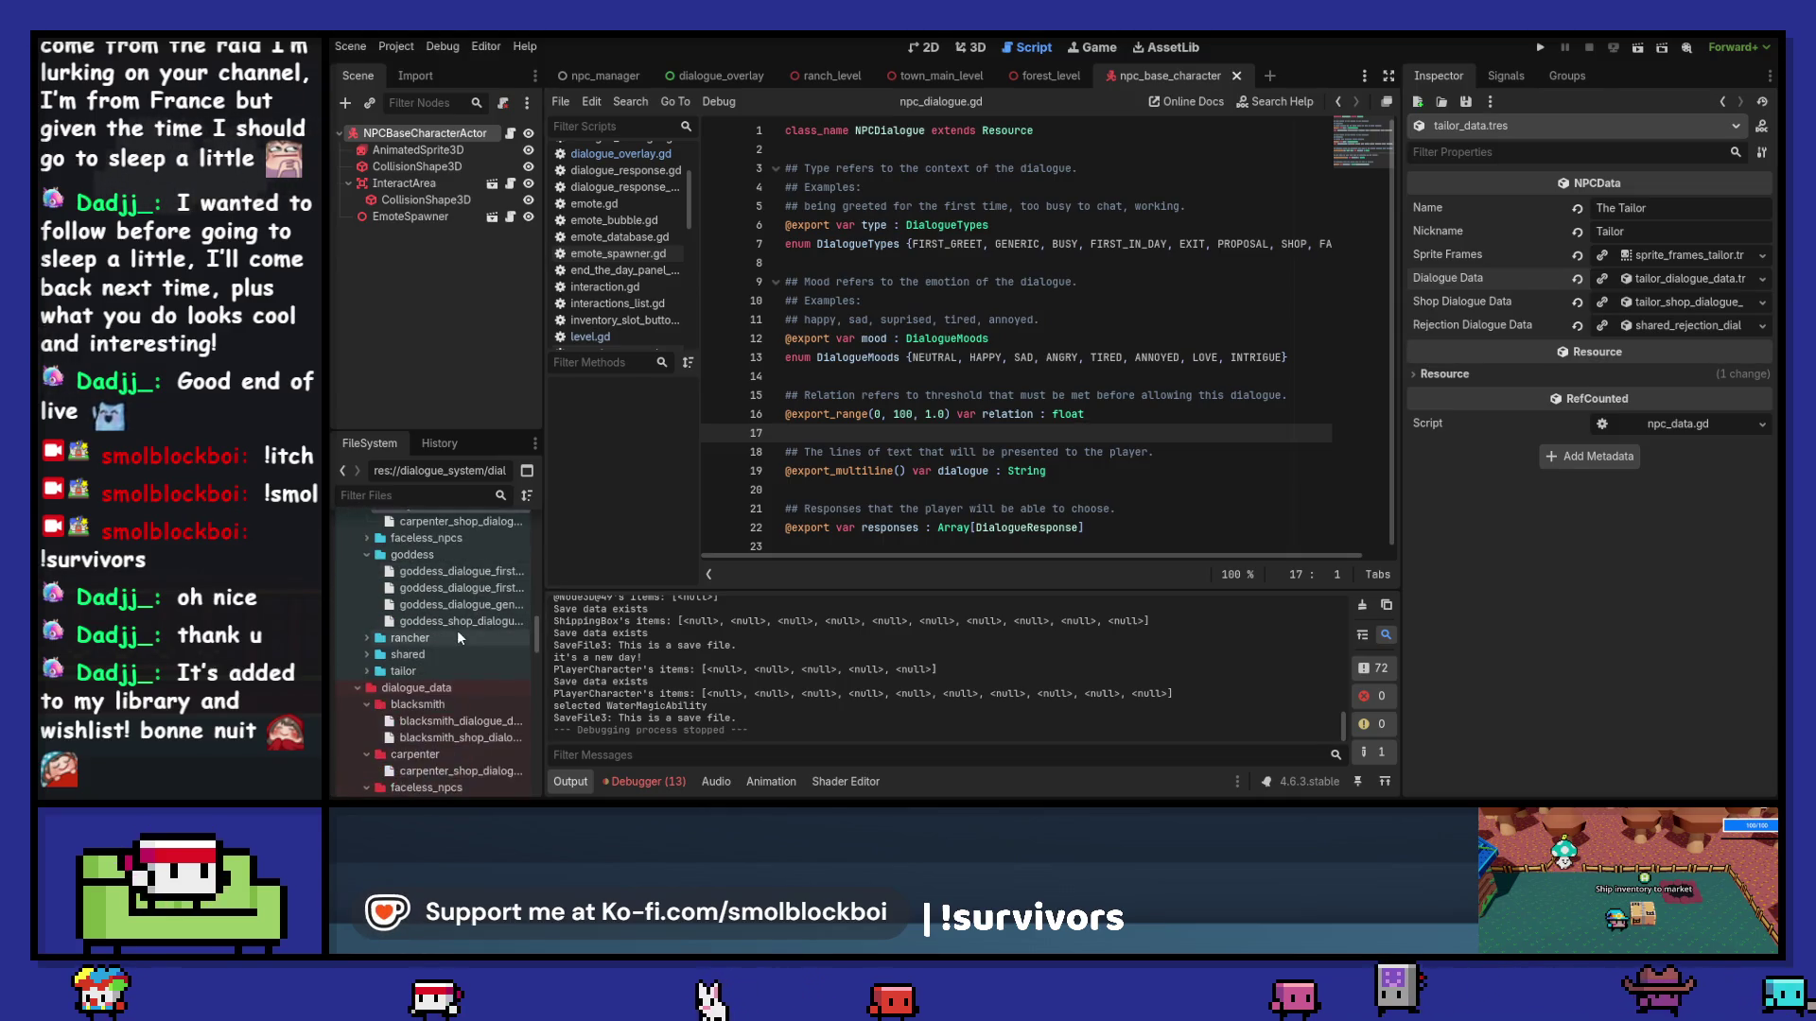
double_click(458, 680)
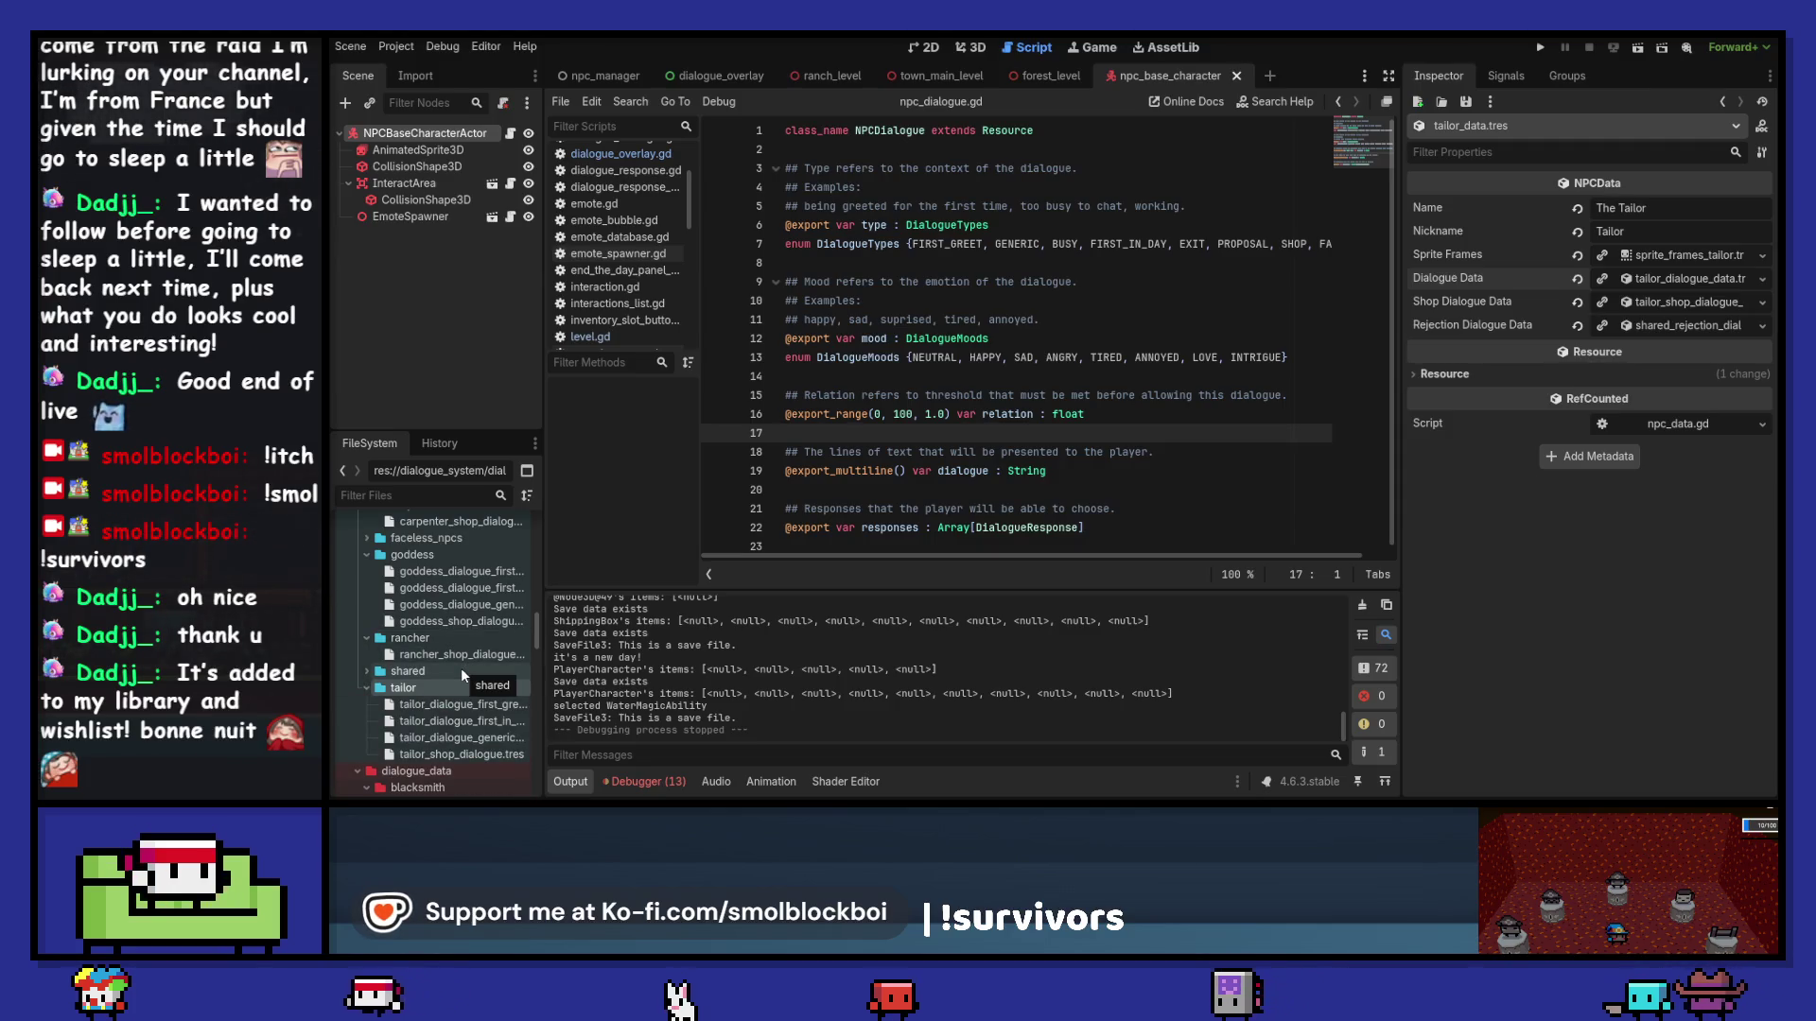
scroll(453, 695, "up", 3)
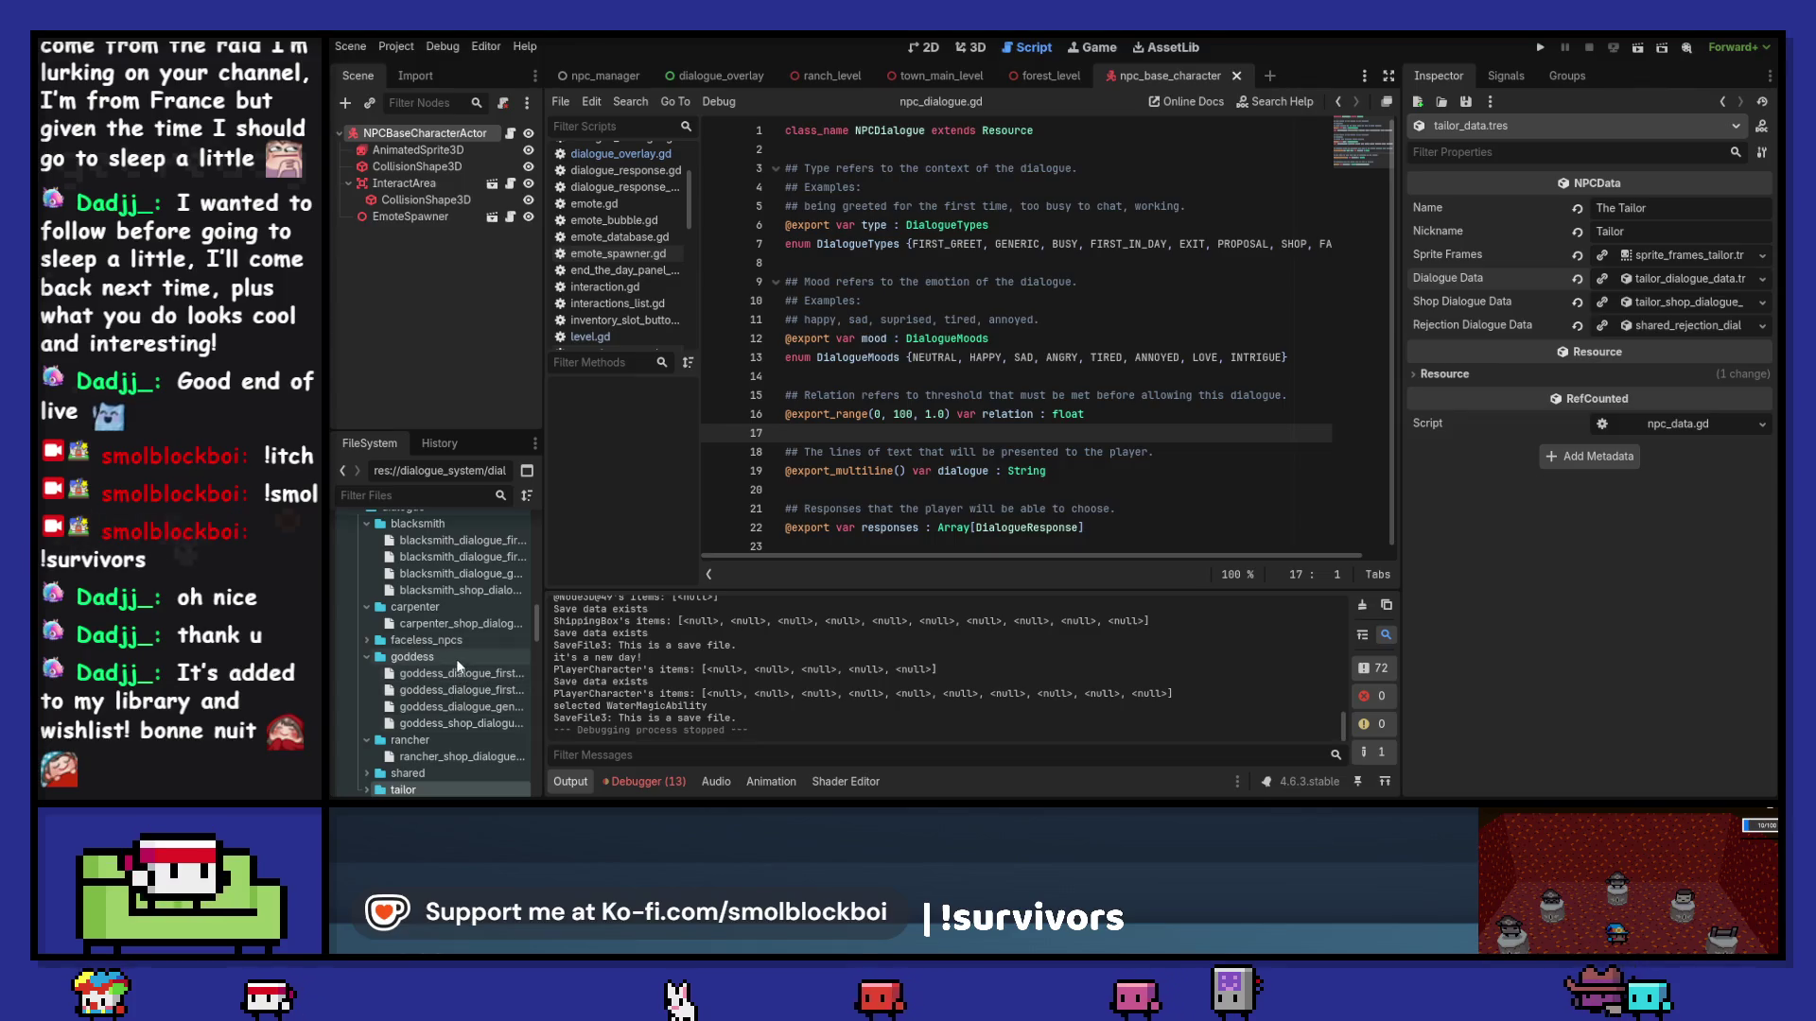
double_click(456, 657)
double_click(441, 528)
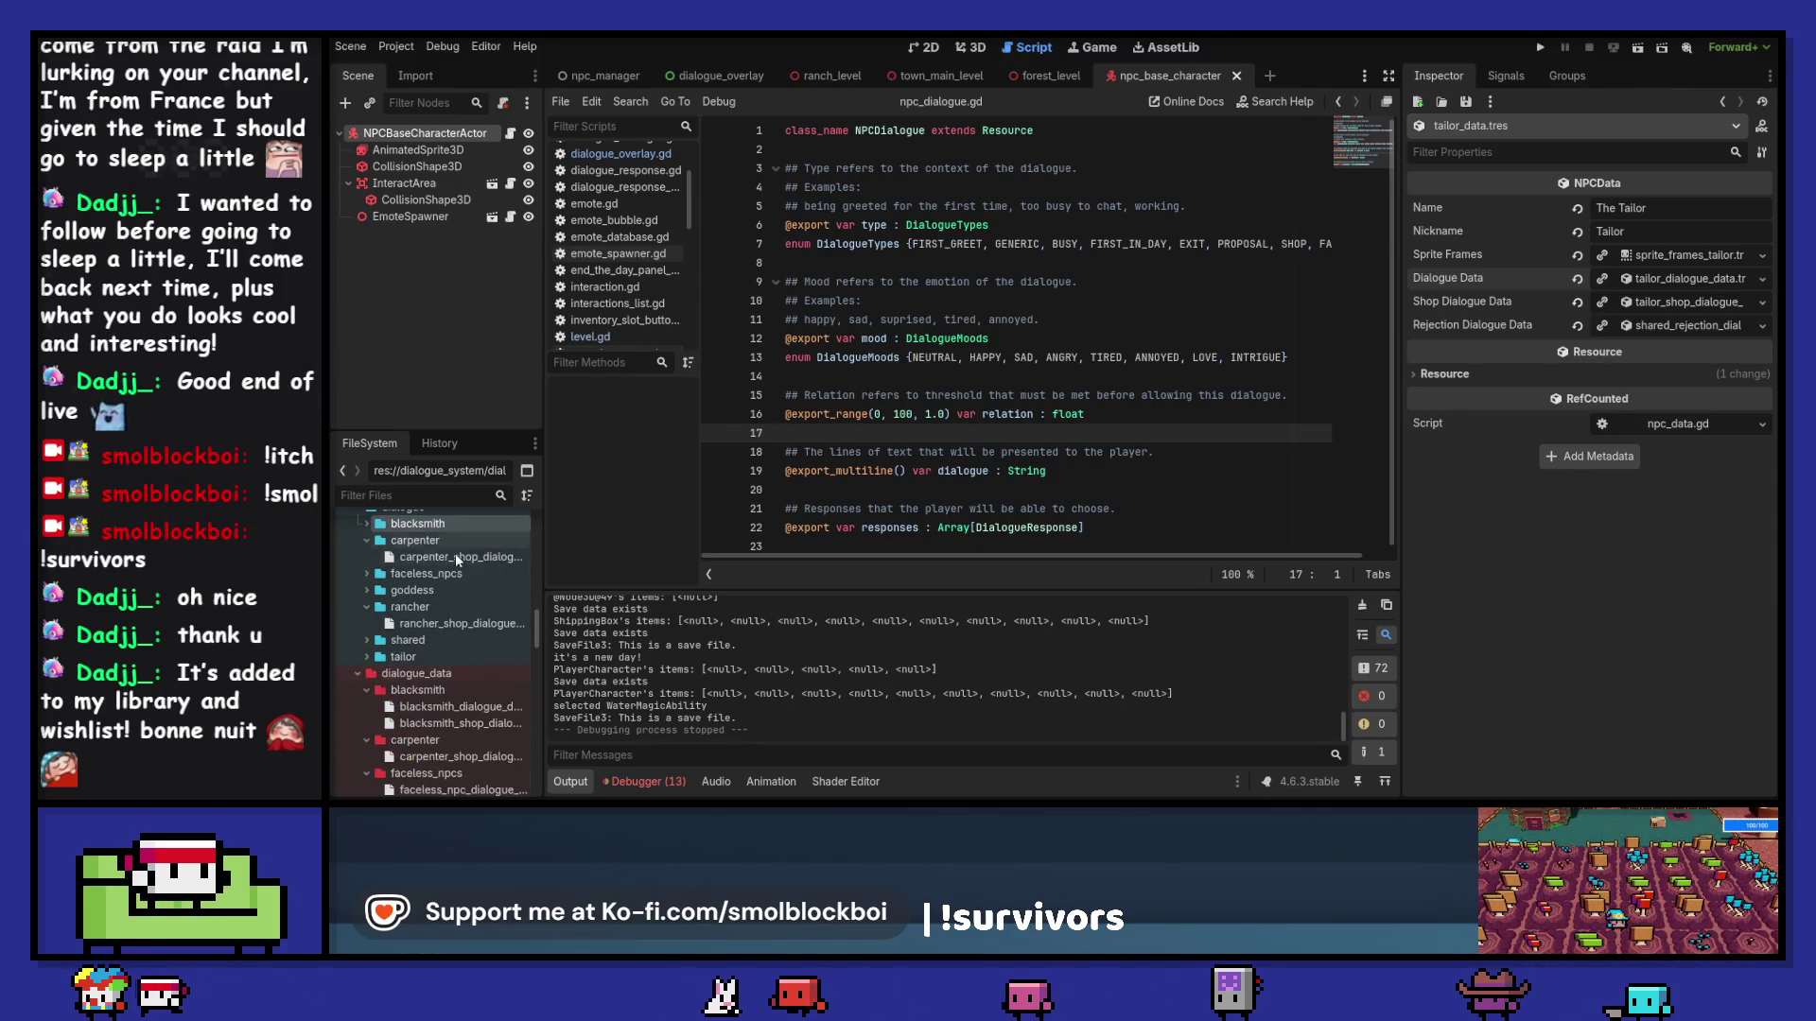
scroll(456, 607, "up", 1)
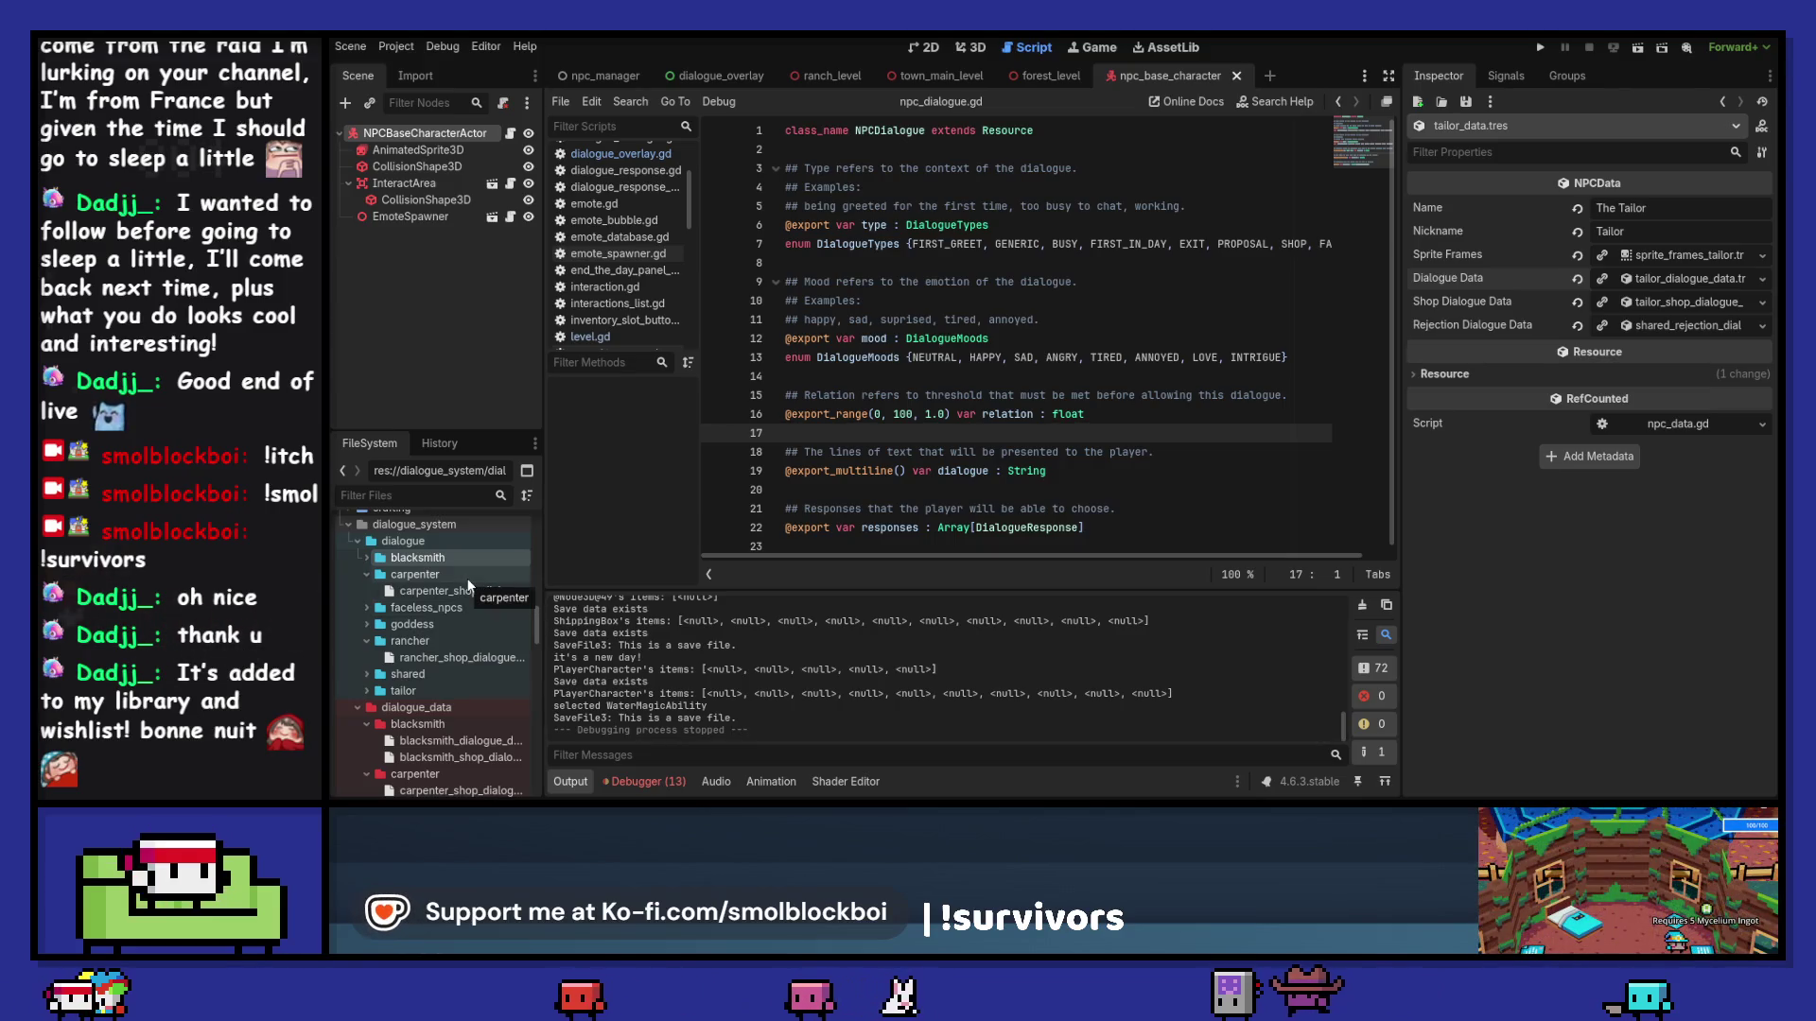
Step: Glance at the task spreadsheet, then come back to the dialogue folder's context menu
key("alt+Tab")
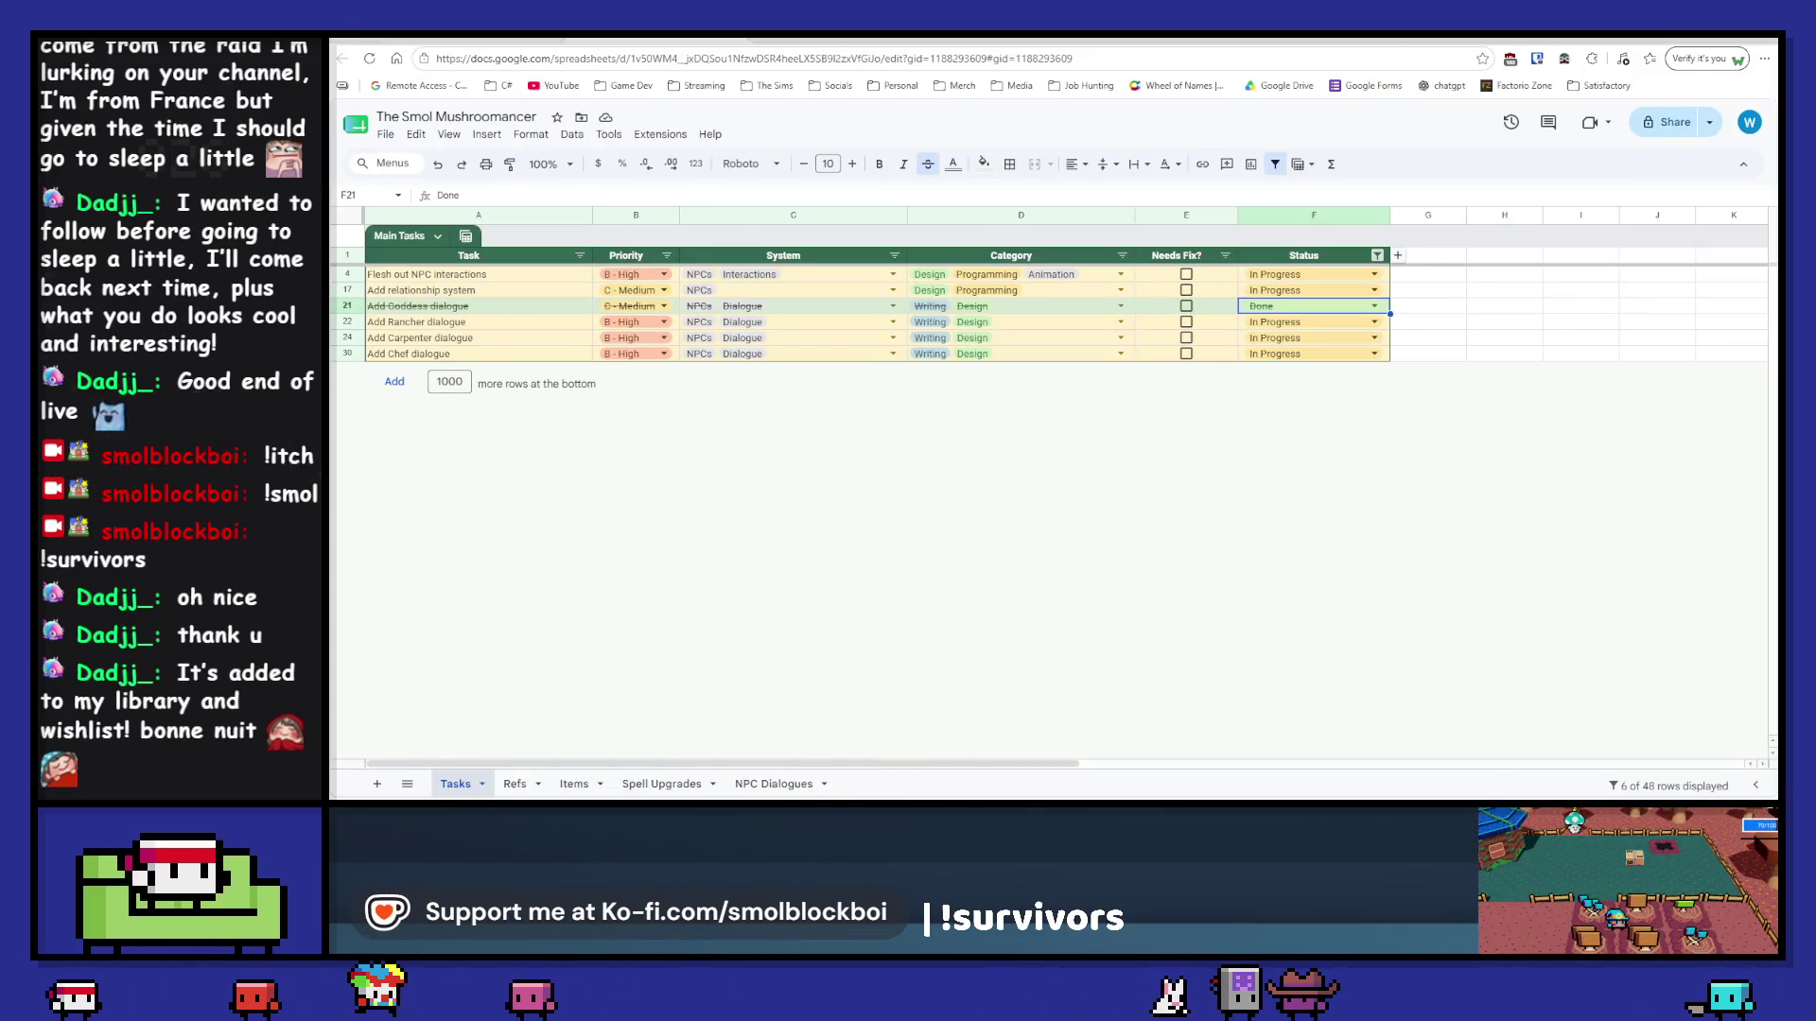
key("alt+Tab")
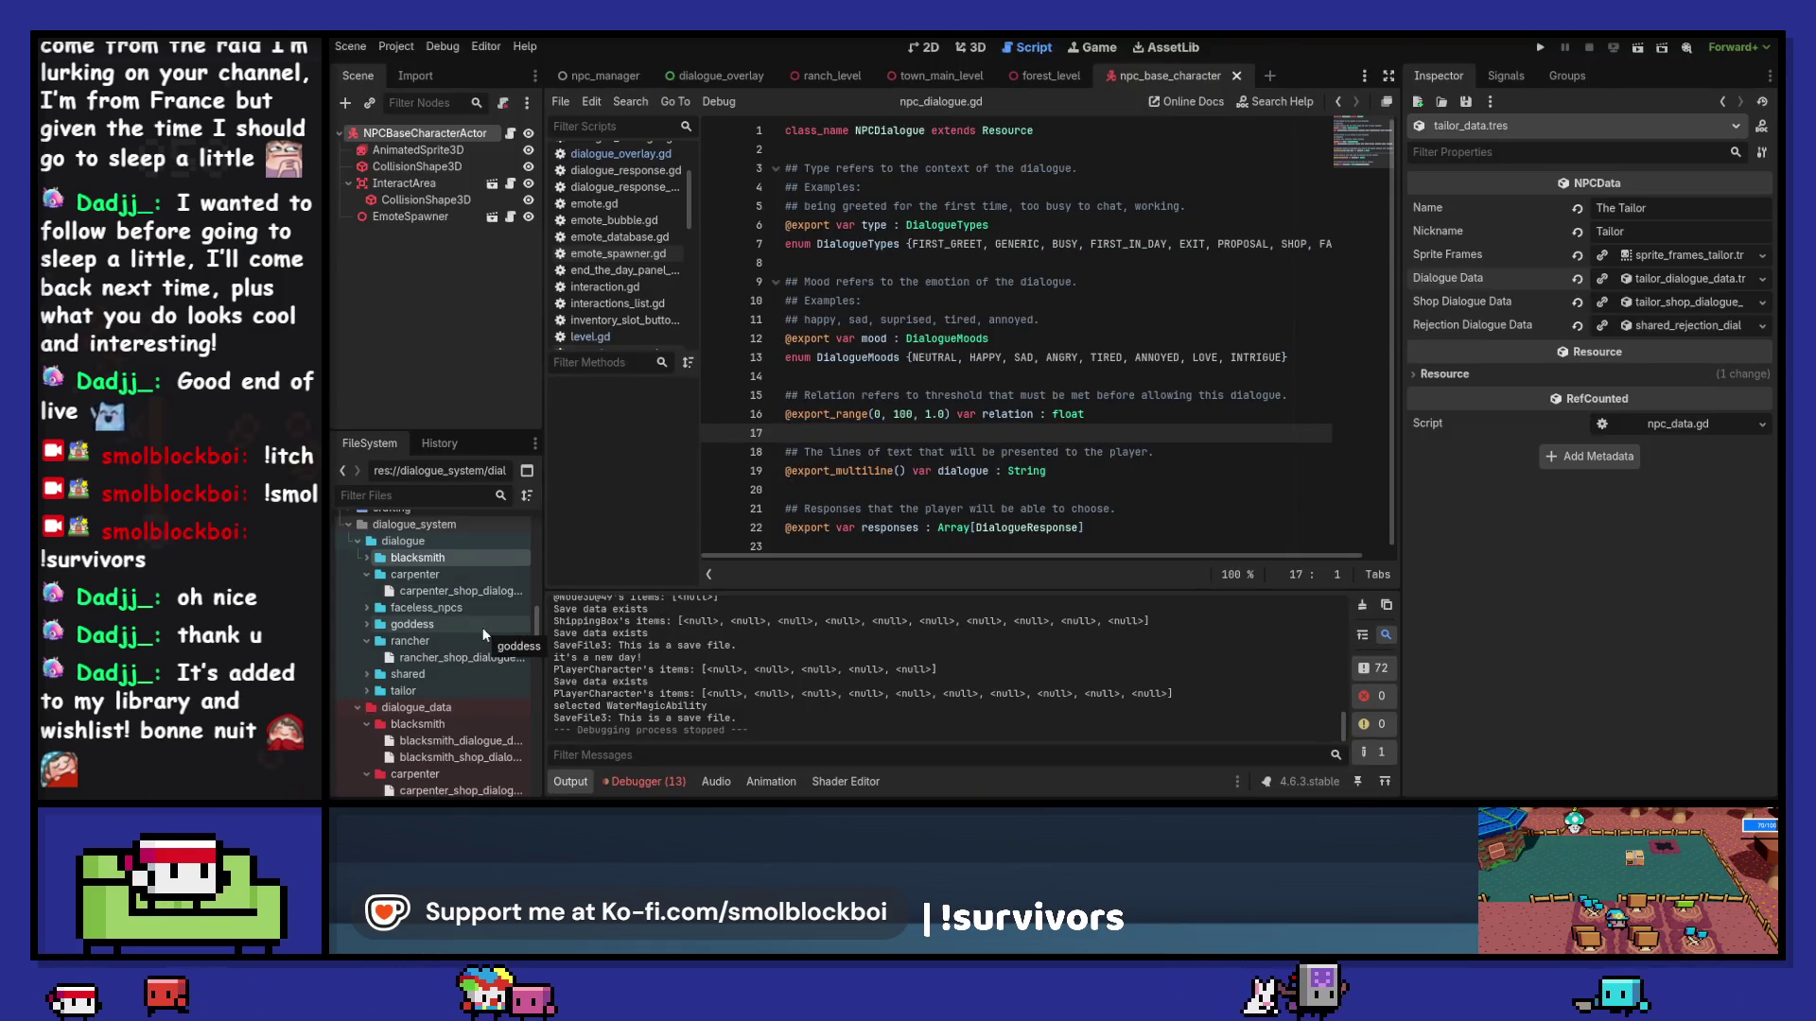
right_click(466, 545)
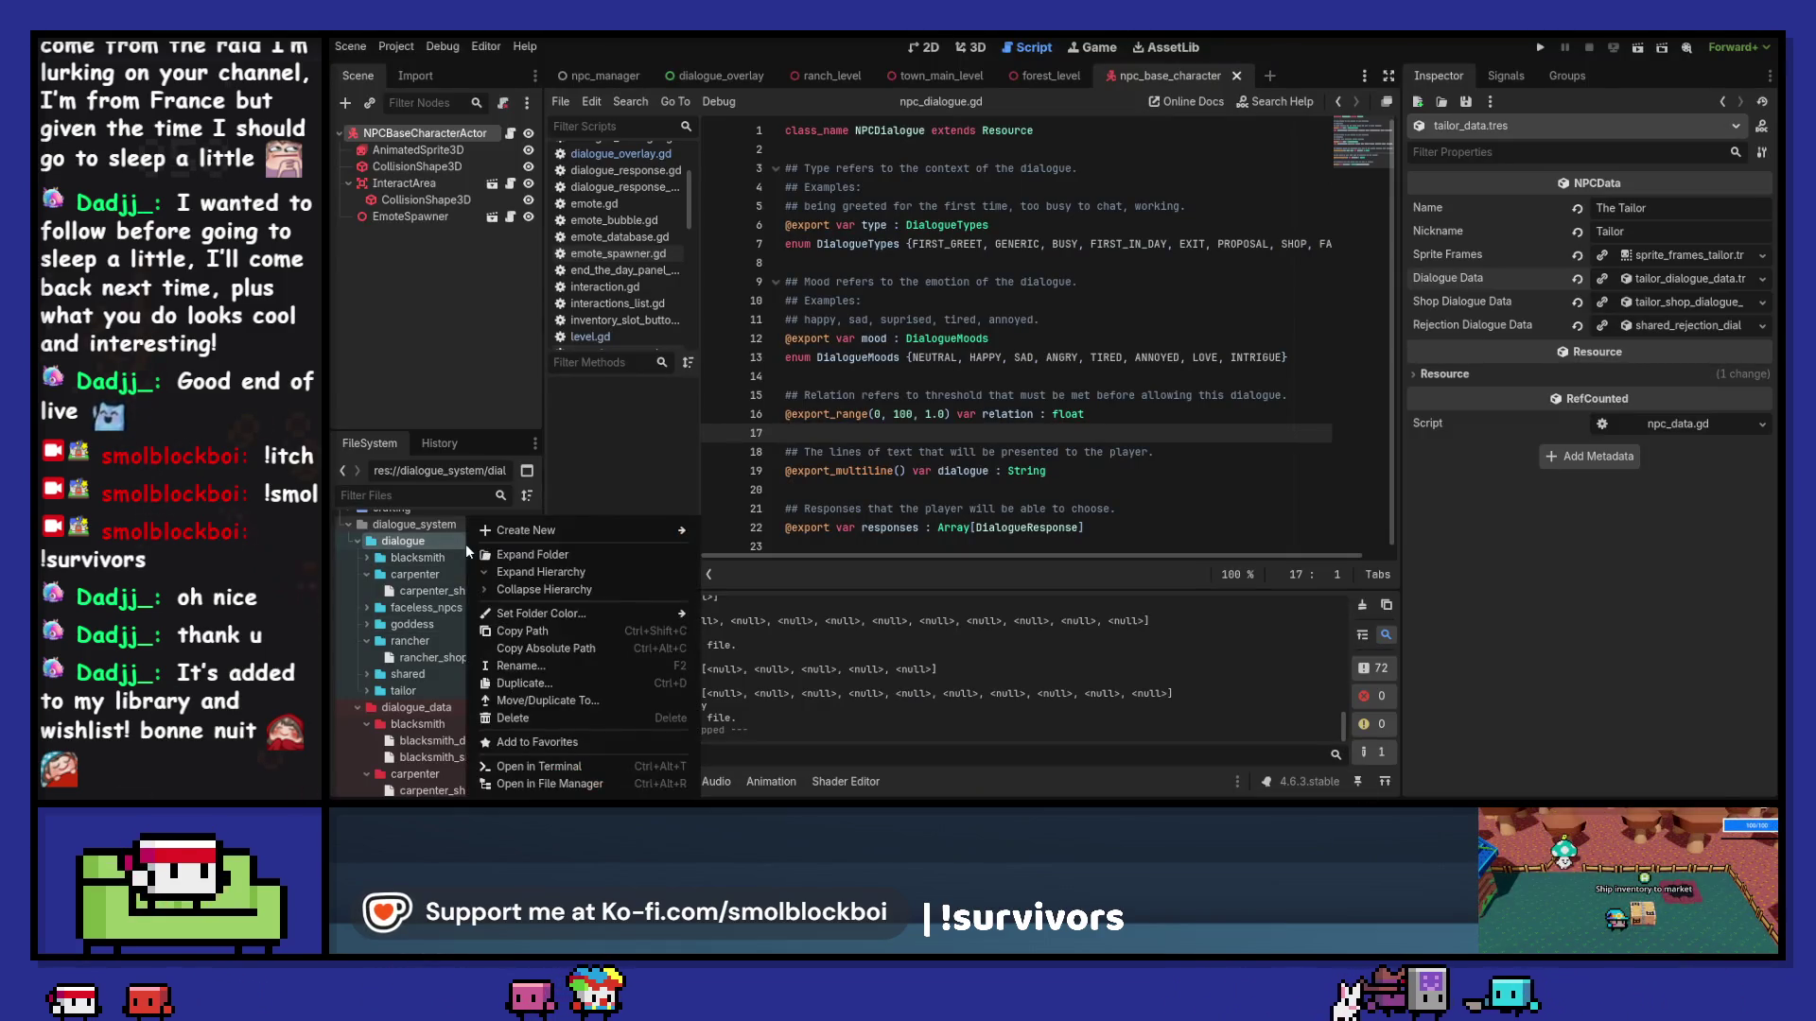
Step: Create a new folder named chef inside the dialogue folder
left_click(416, 541)
right_click(419, 541)
mouse_move(489, 534)
left_click(708, 524)
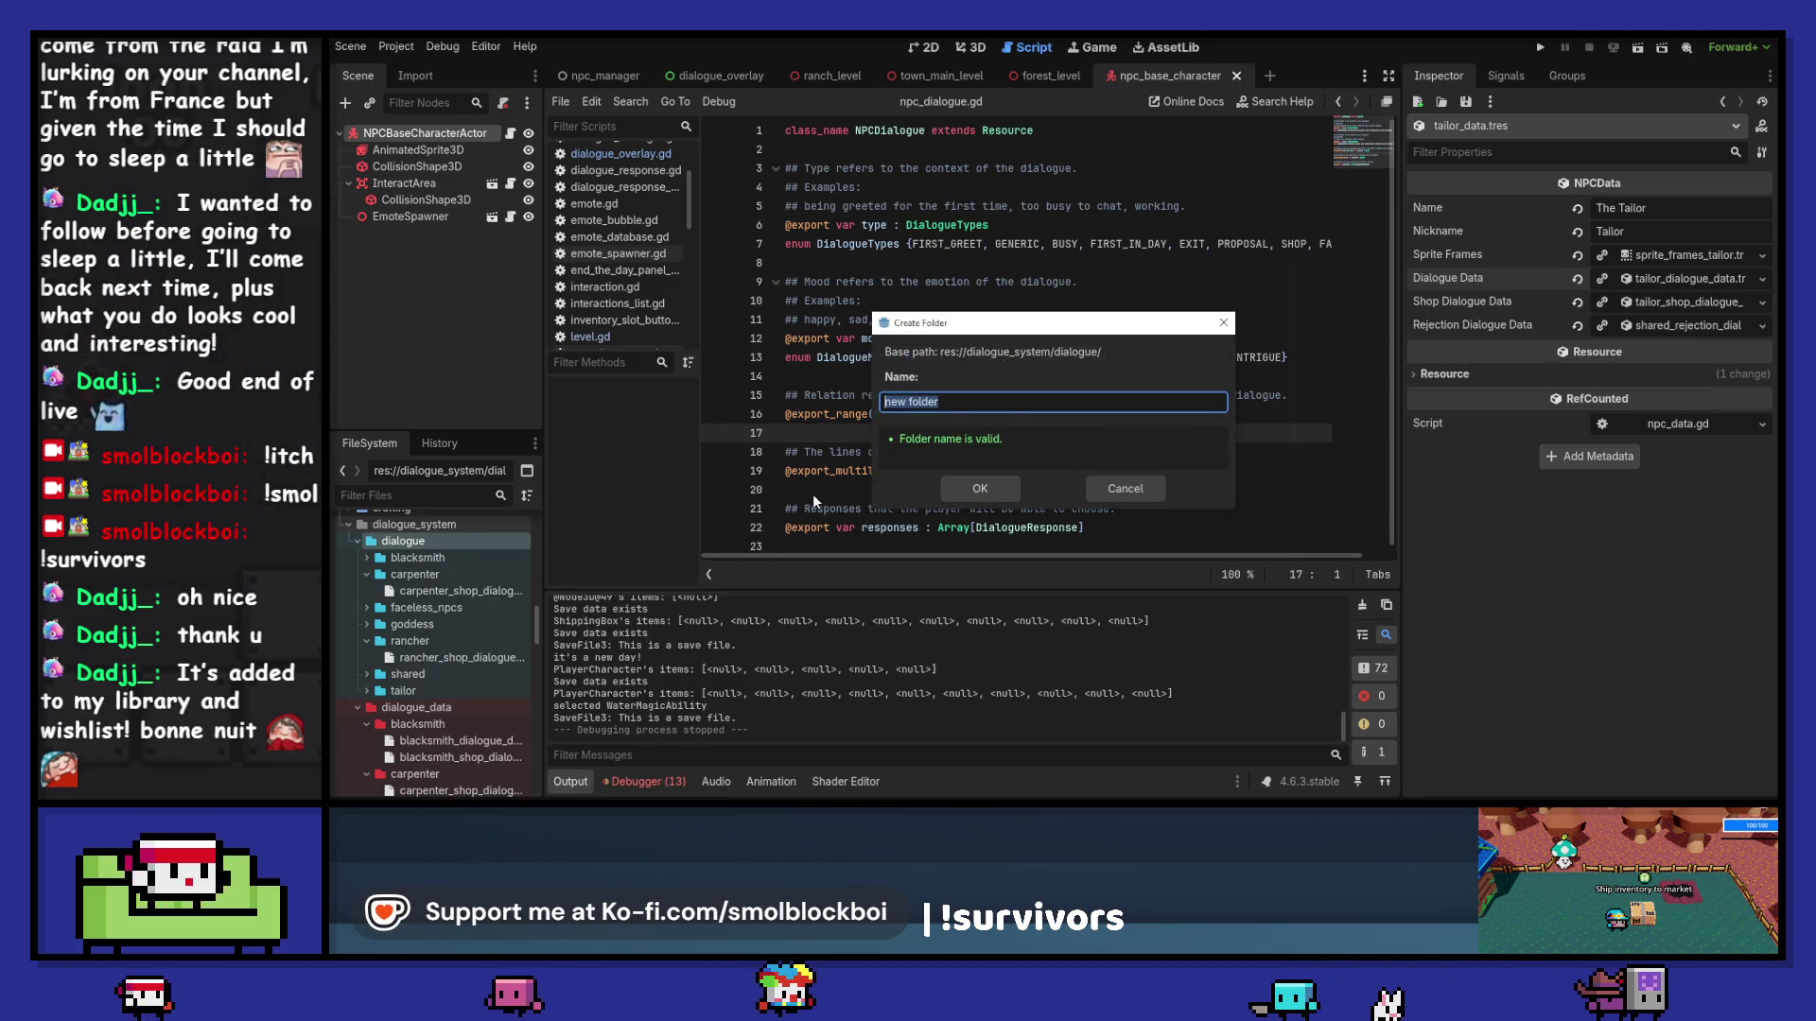
type("chef")
key("Return")
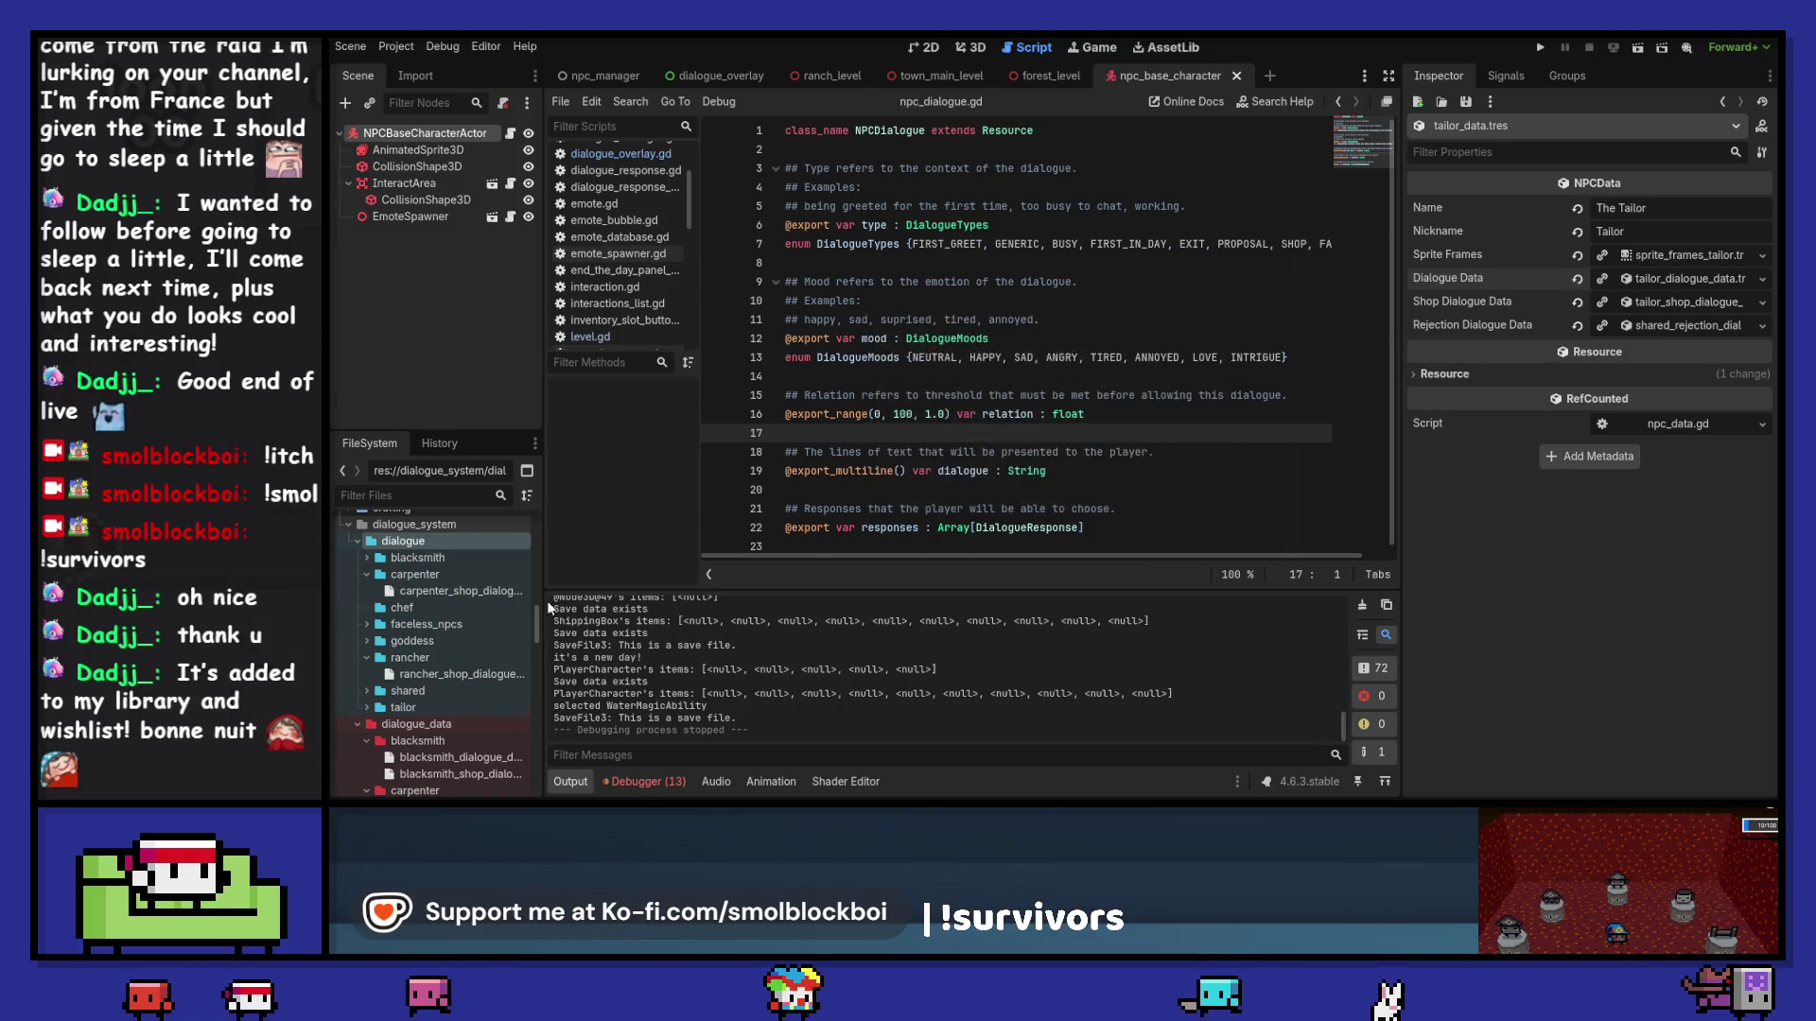
Step: Create another chef folder inside the dialogue_data folder
scroll(471, 607, "down", 3)
scroll(469, 613, "down", 5)
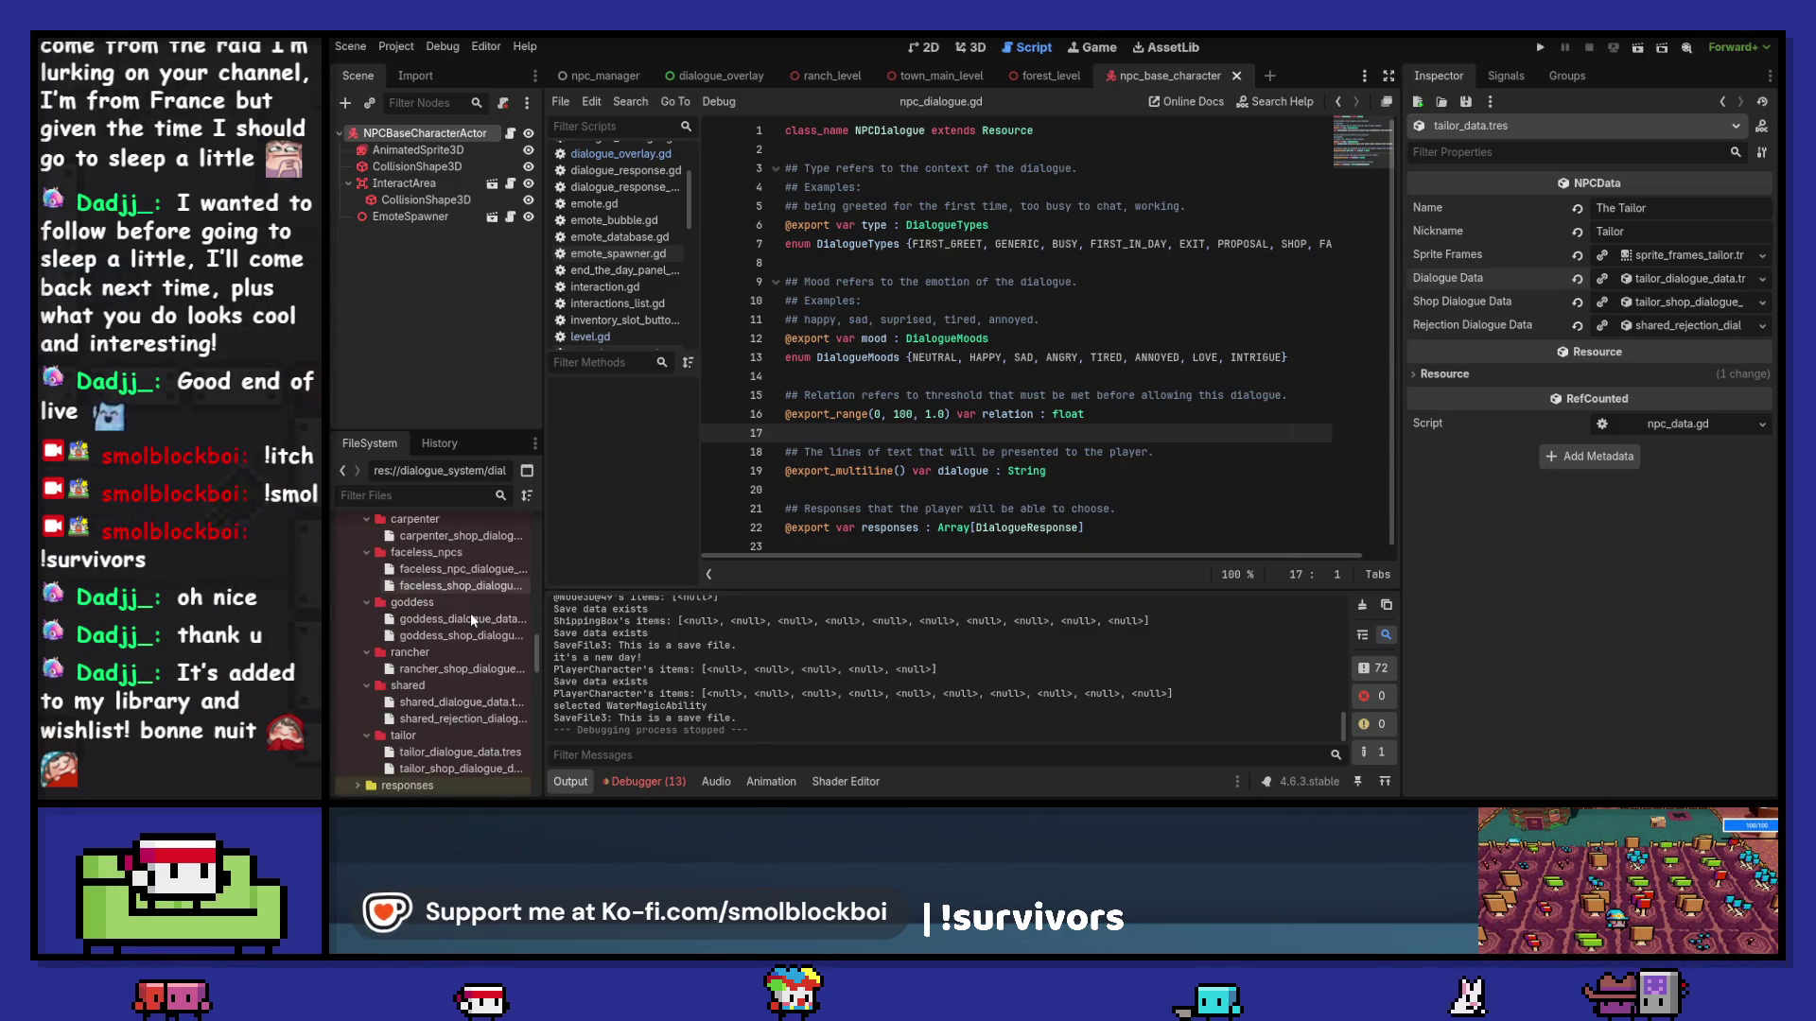
scroll(469, 613, "up", 3)
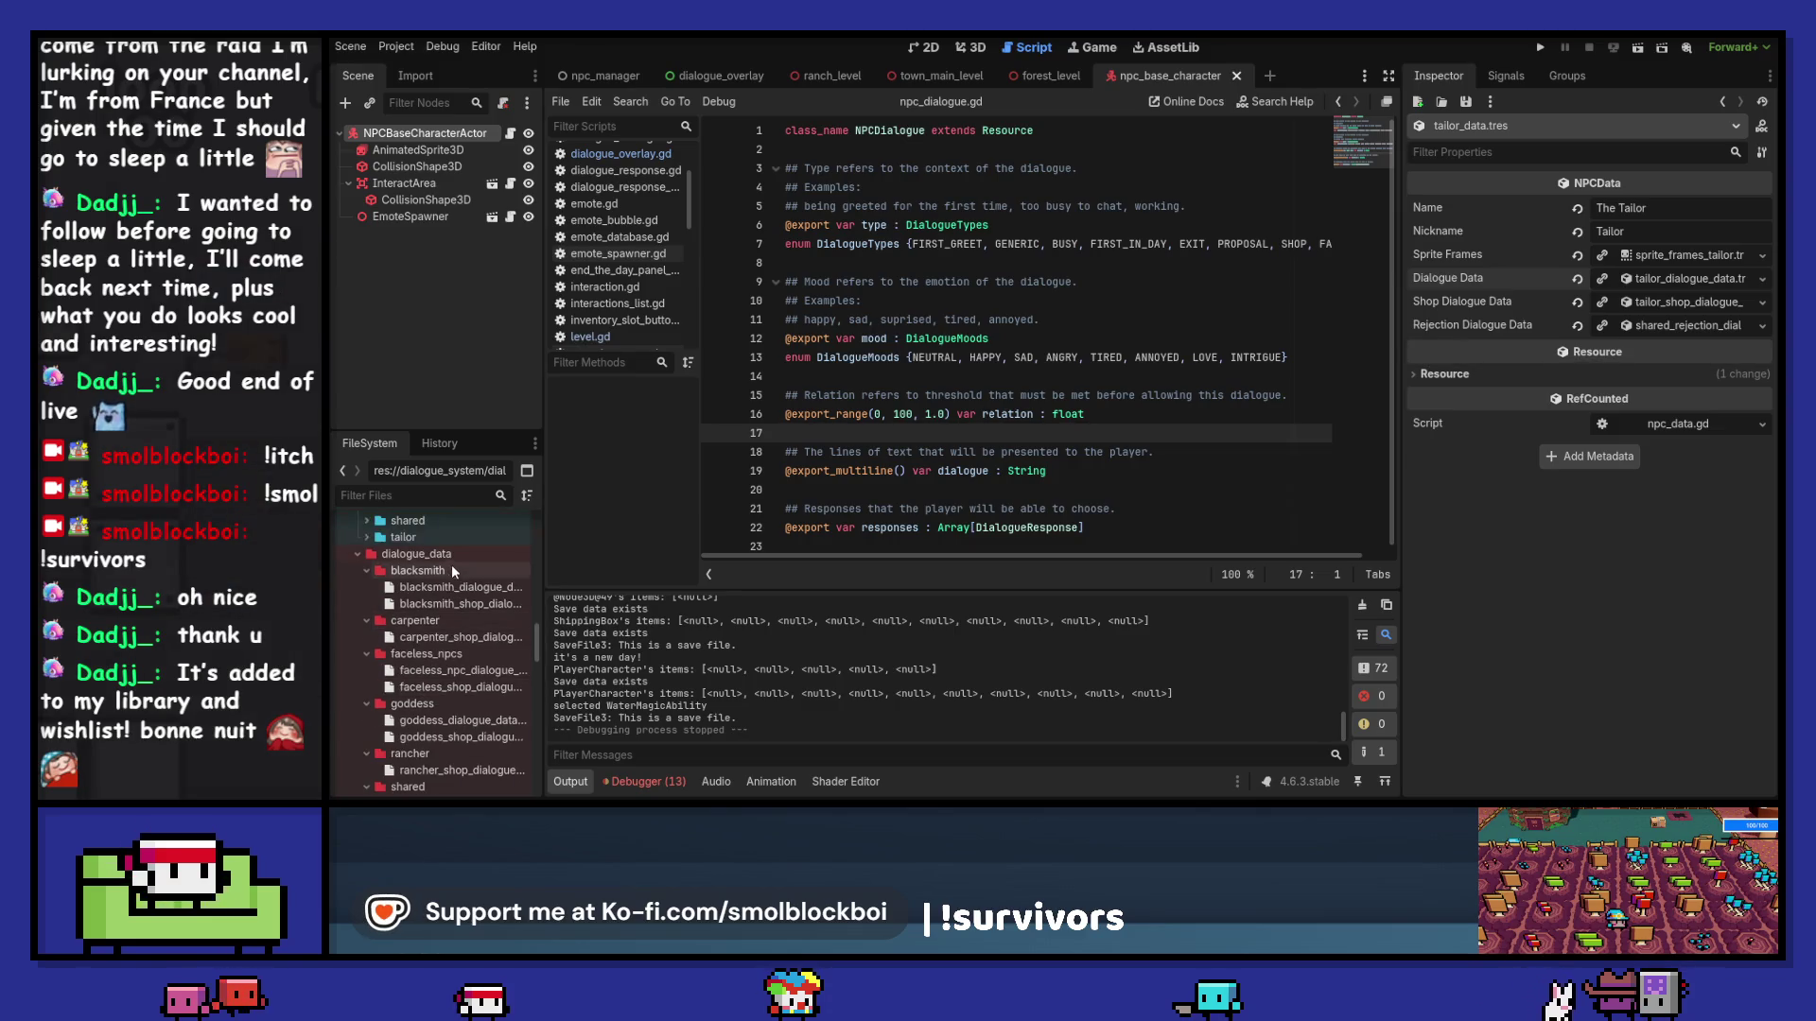
right_click(455, 554)
mouse_move(526, 539)
left_click(716, 532)
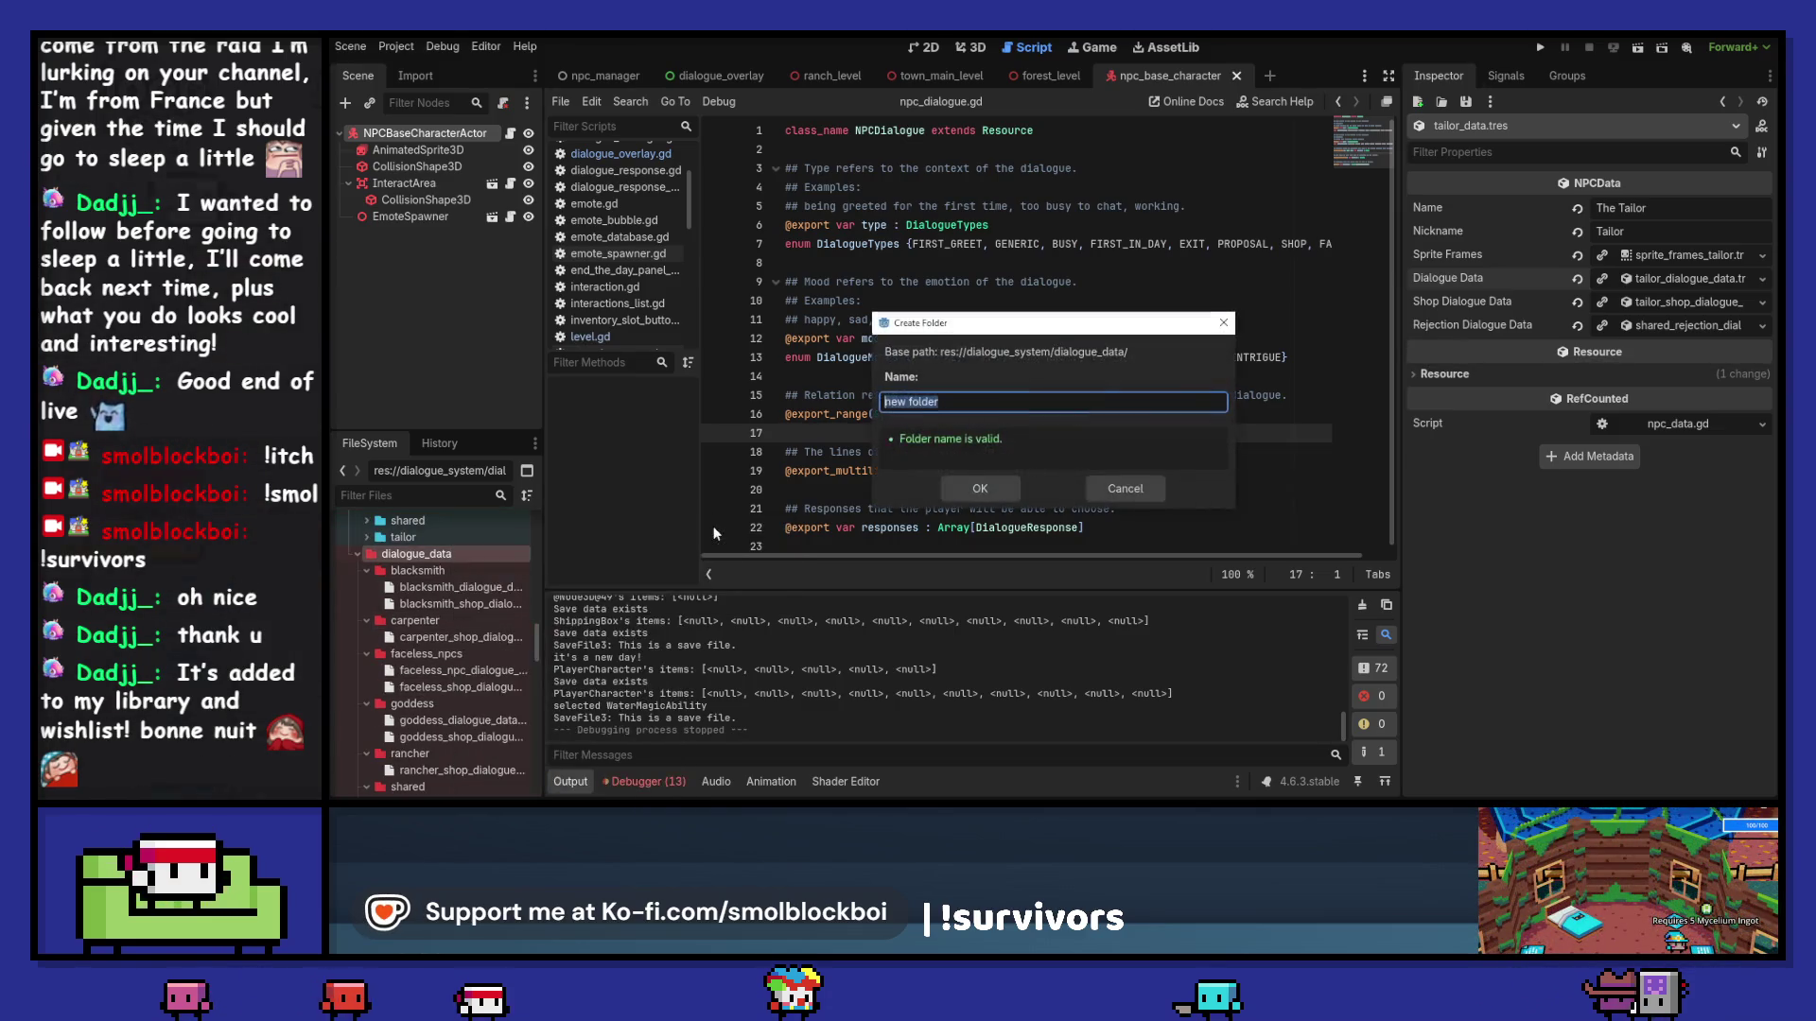
type("chef")
left_click(1001, 494)
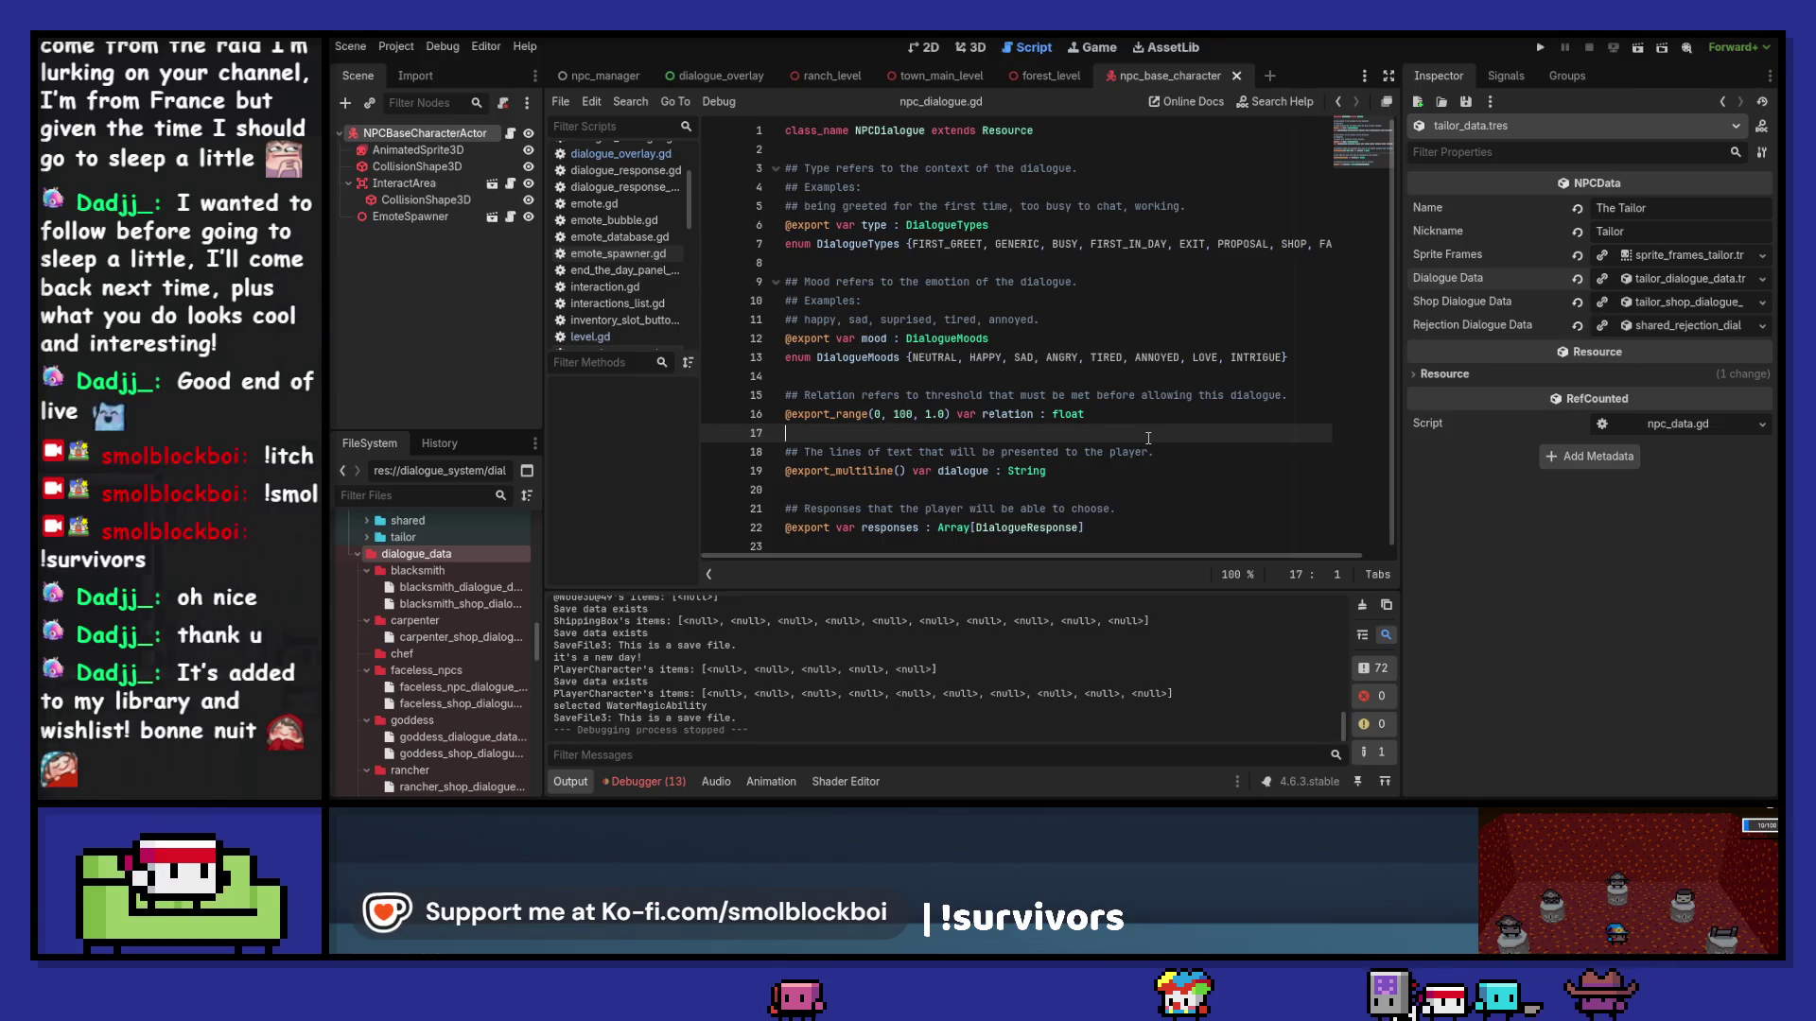
Step: Clear the Output log and select the dialogue_system folder in the FileSystem dock
left_click(1363, 607)
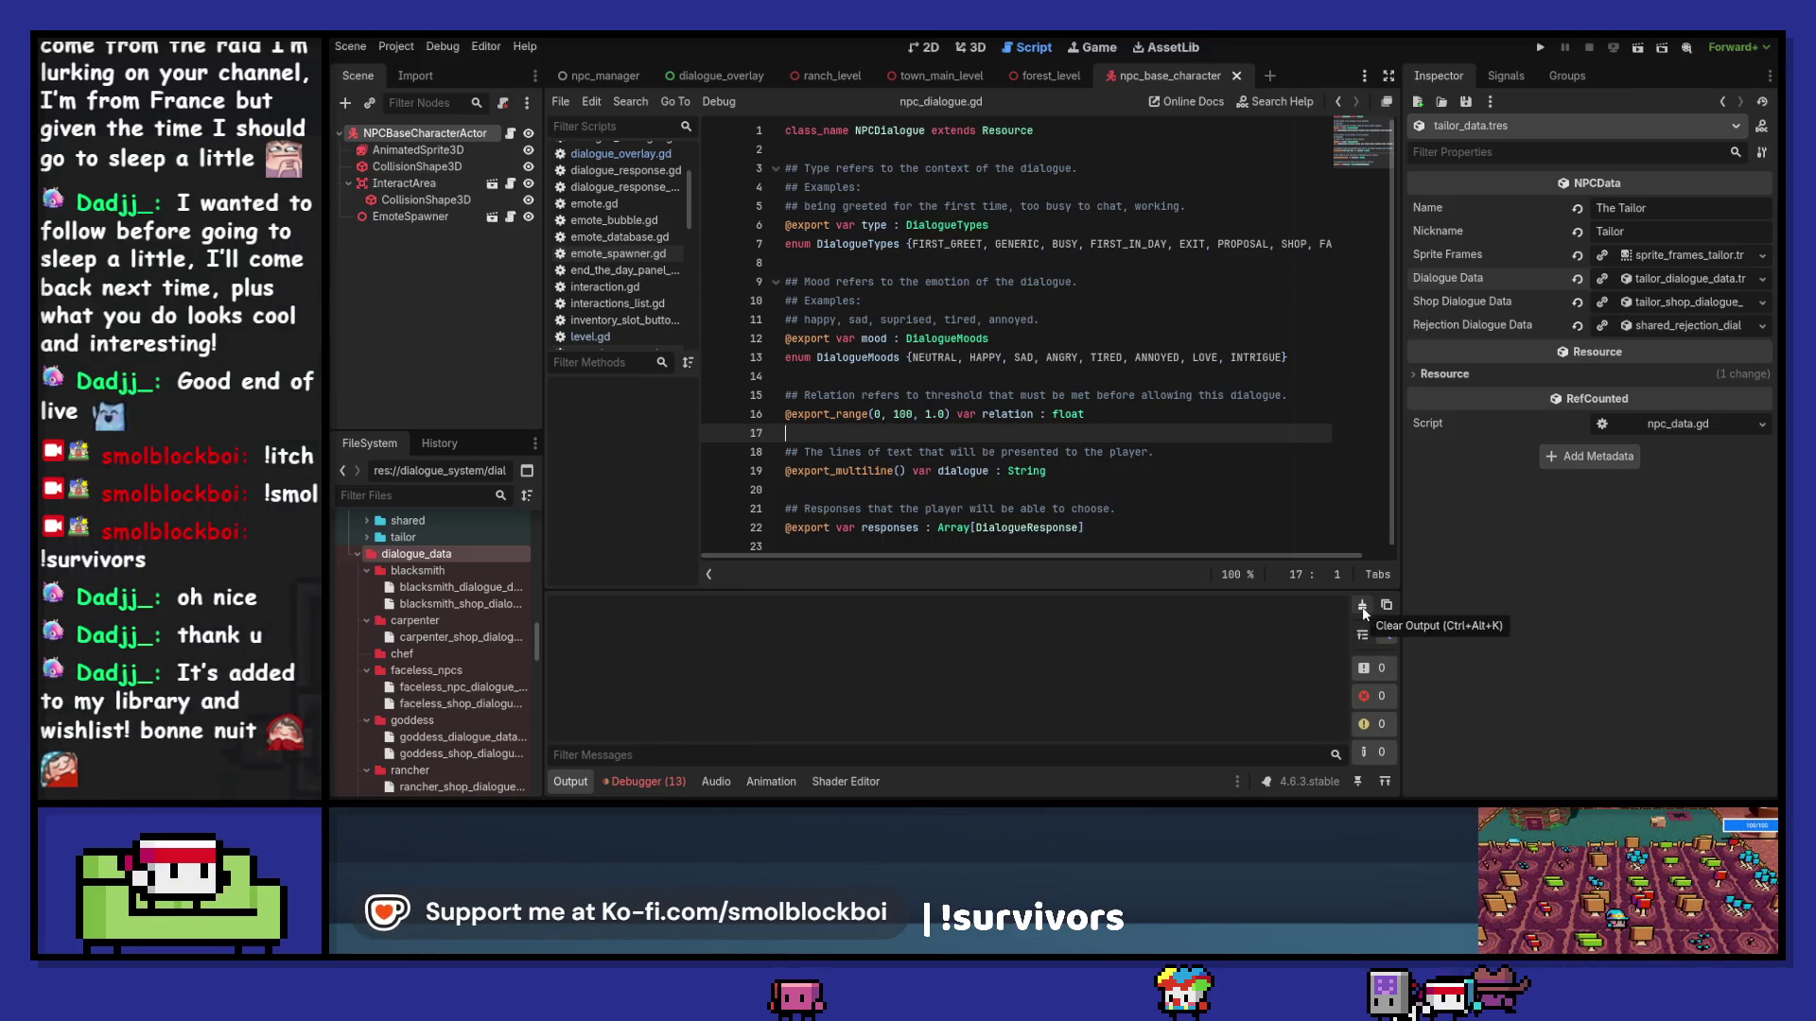
scroll(488, 567, "down", 5)
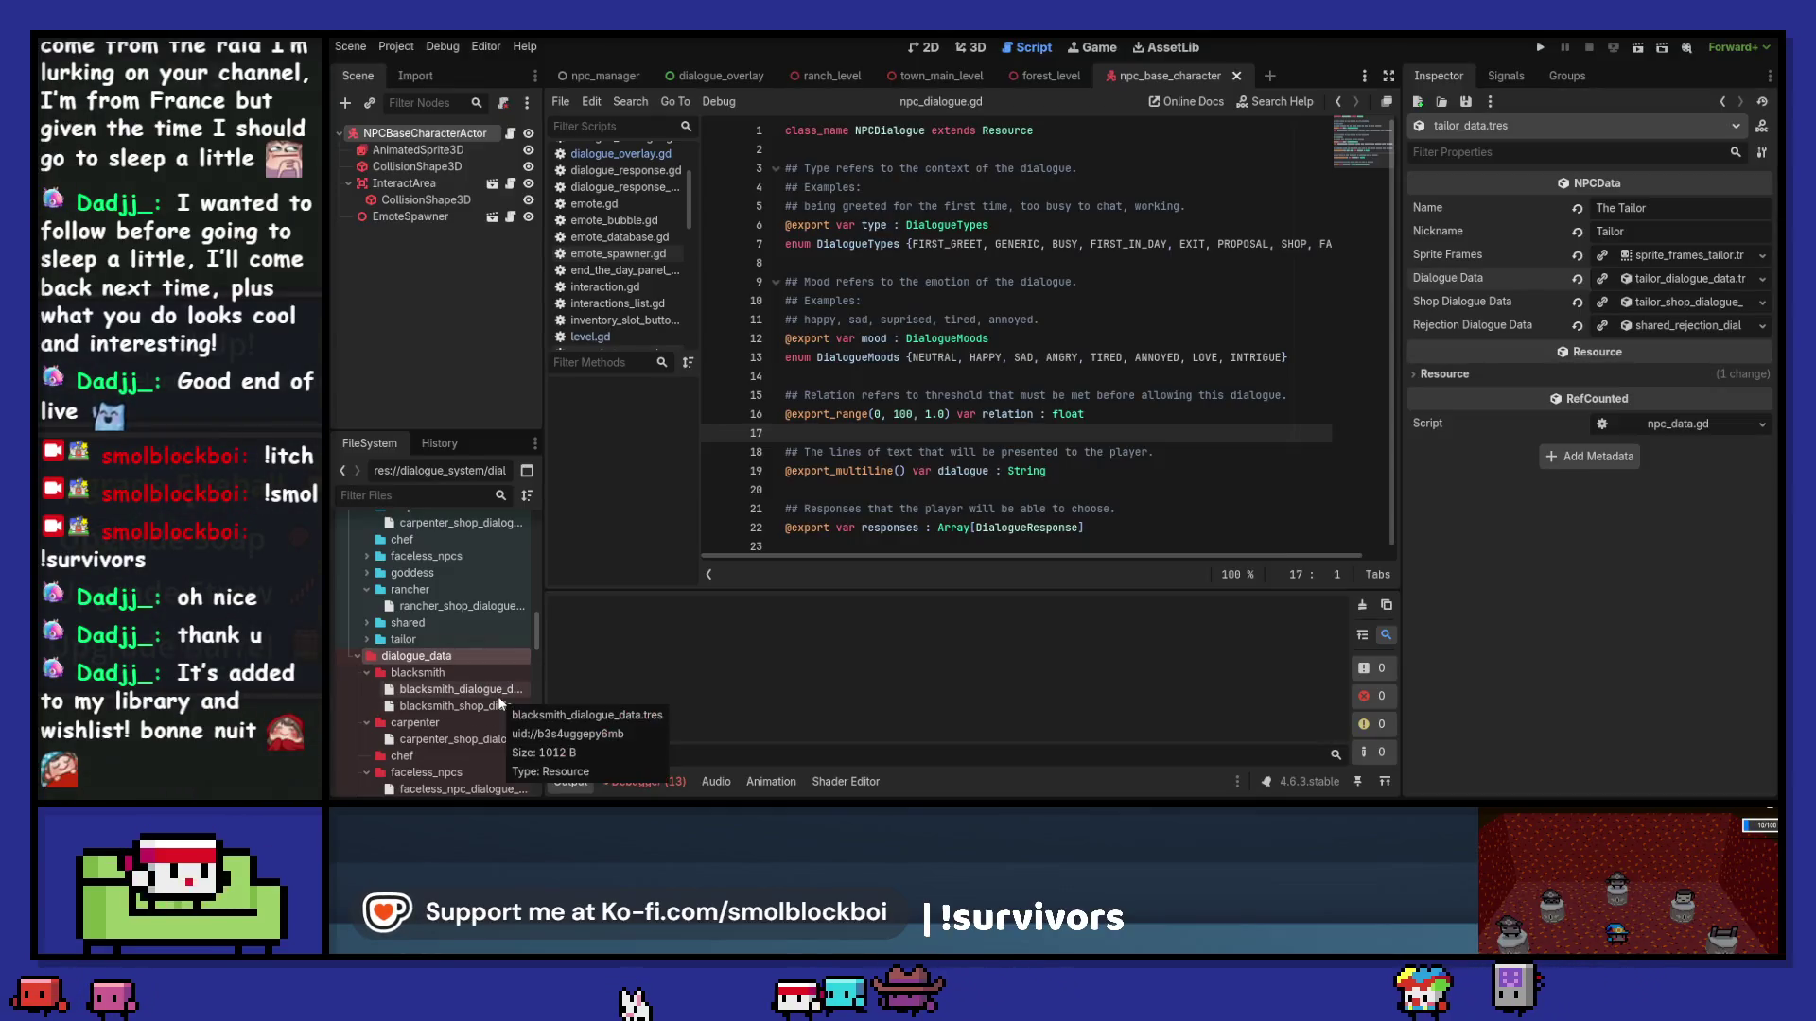
scroll(451, 648, "up", 4)
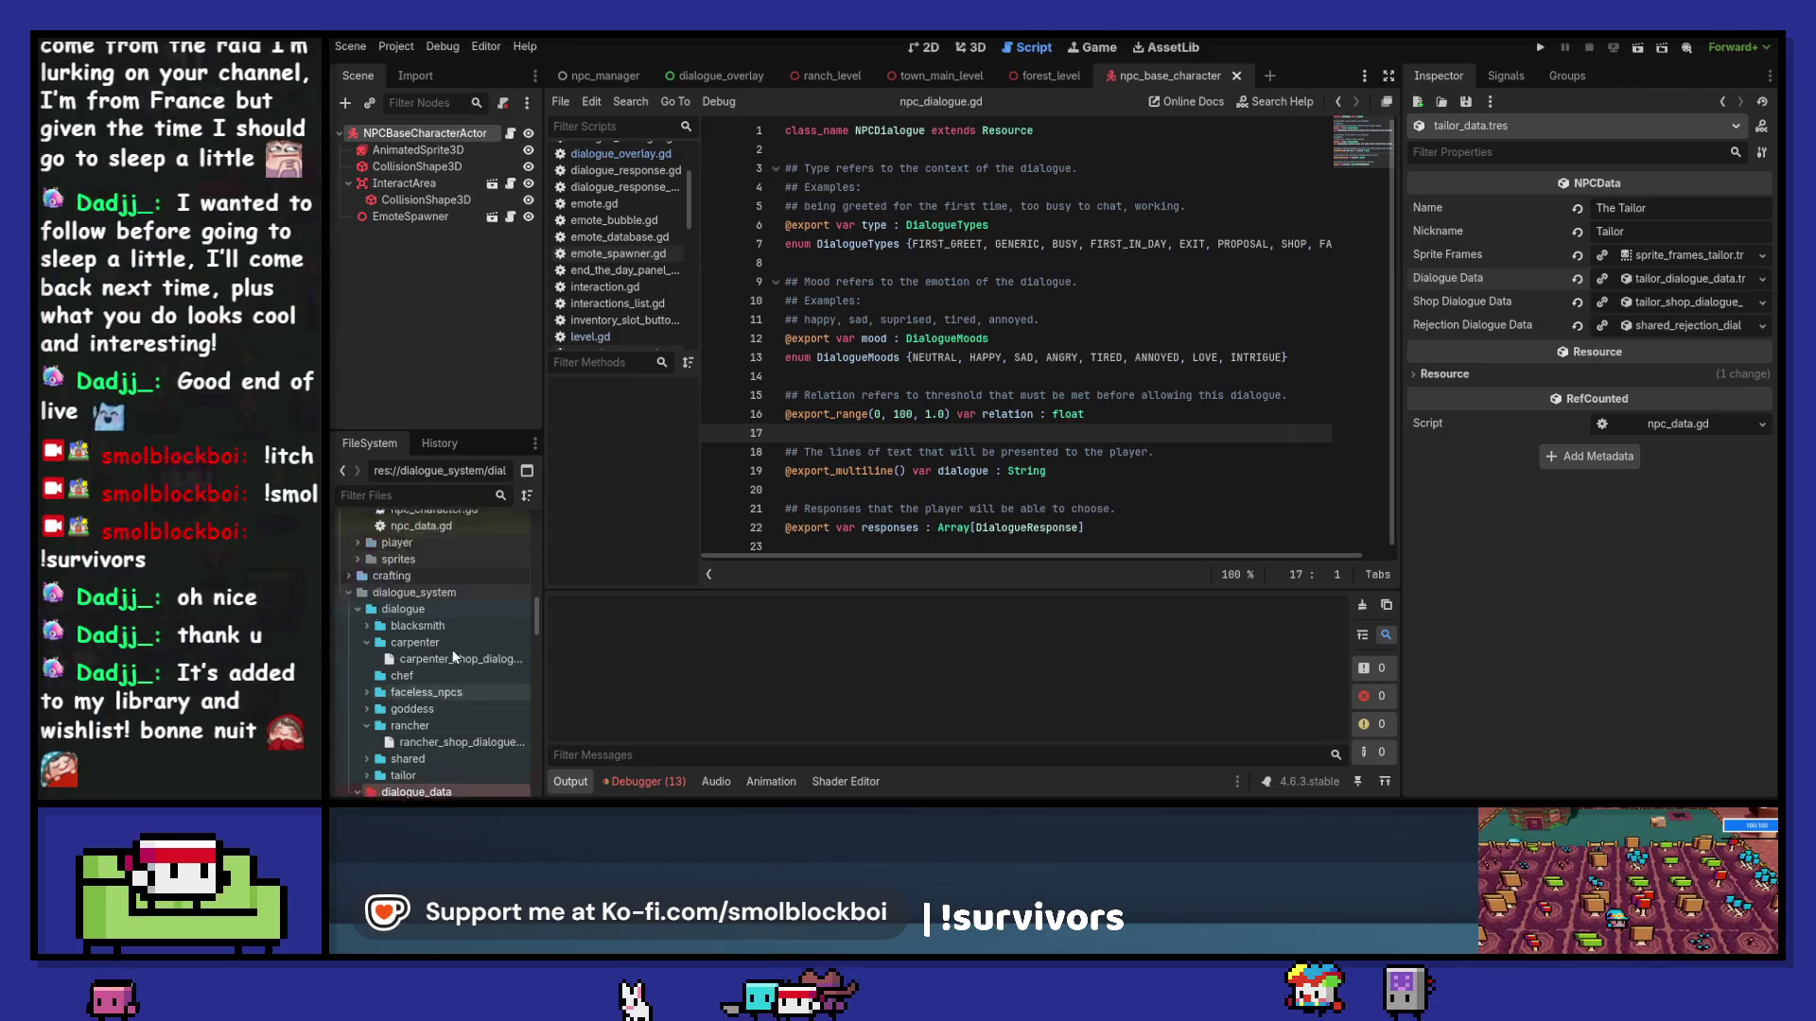
left_click(456, 626)
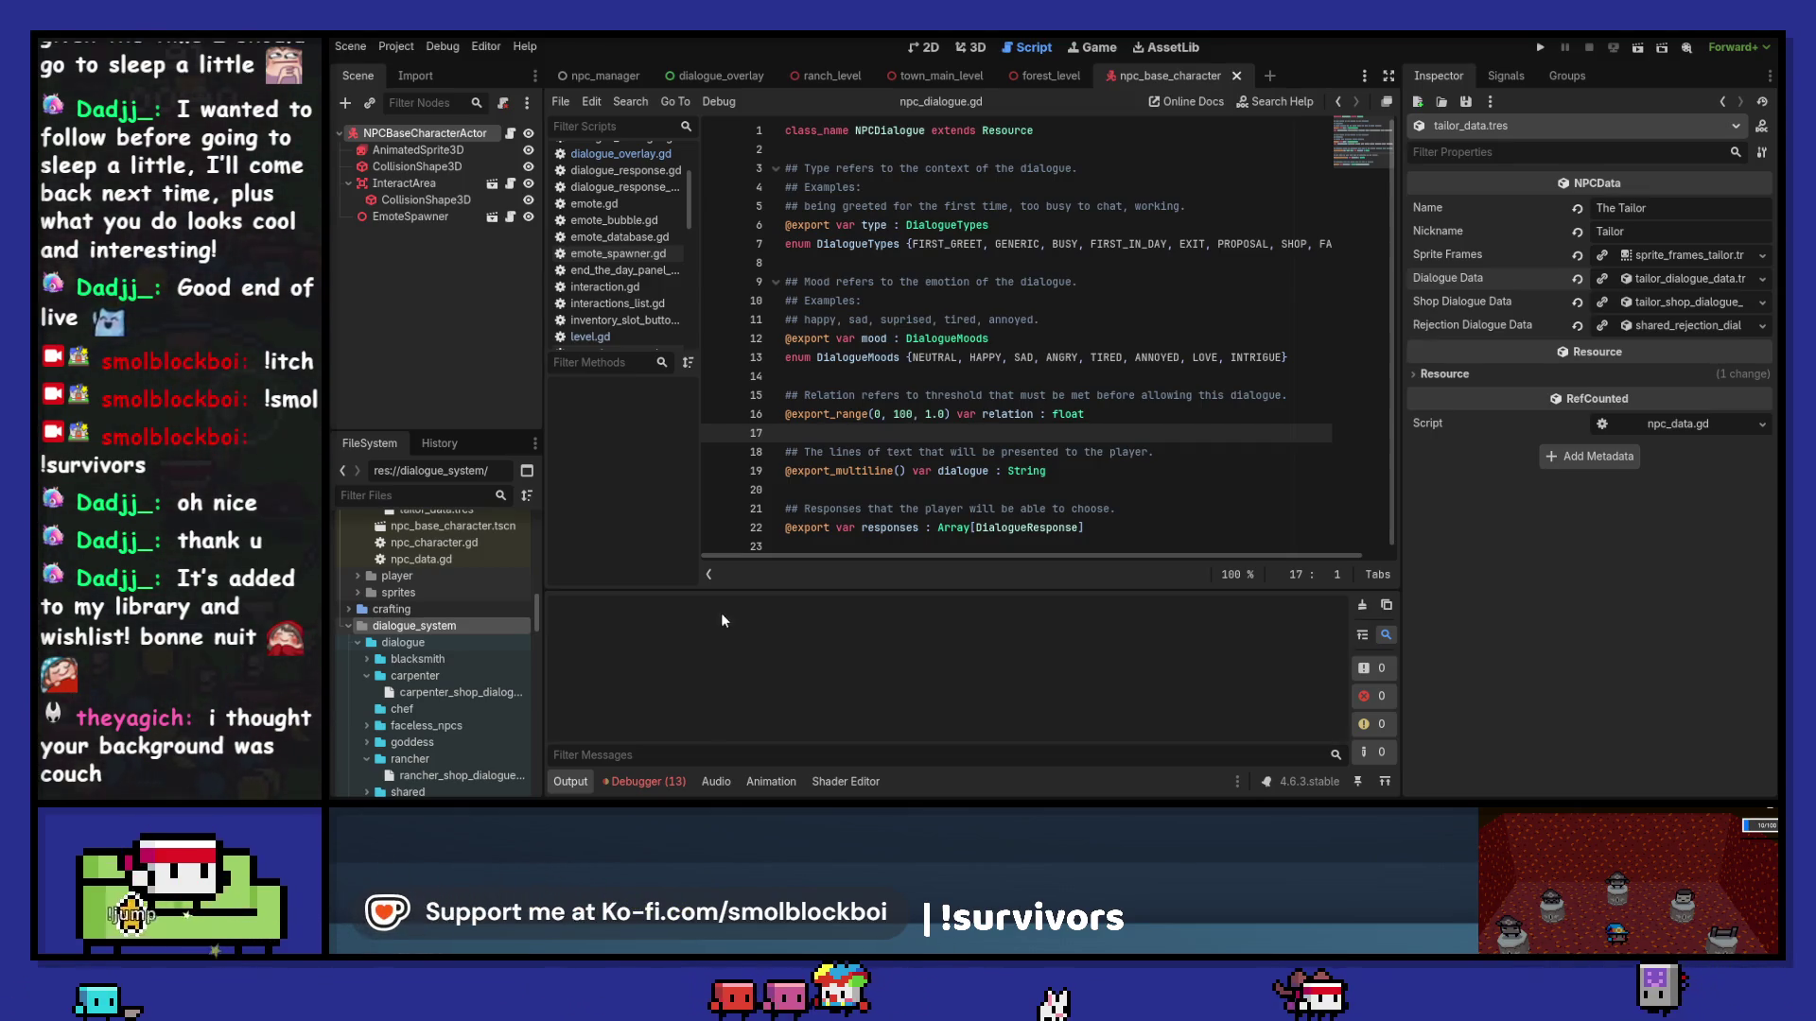
scroll(475, 624, "down", 2)
scroll(475, 622, "down", 2)
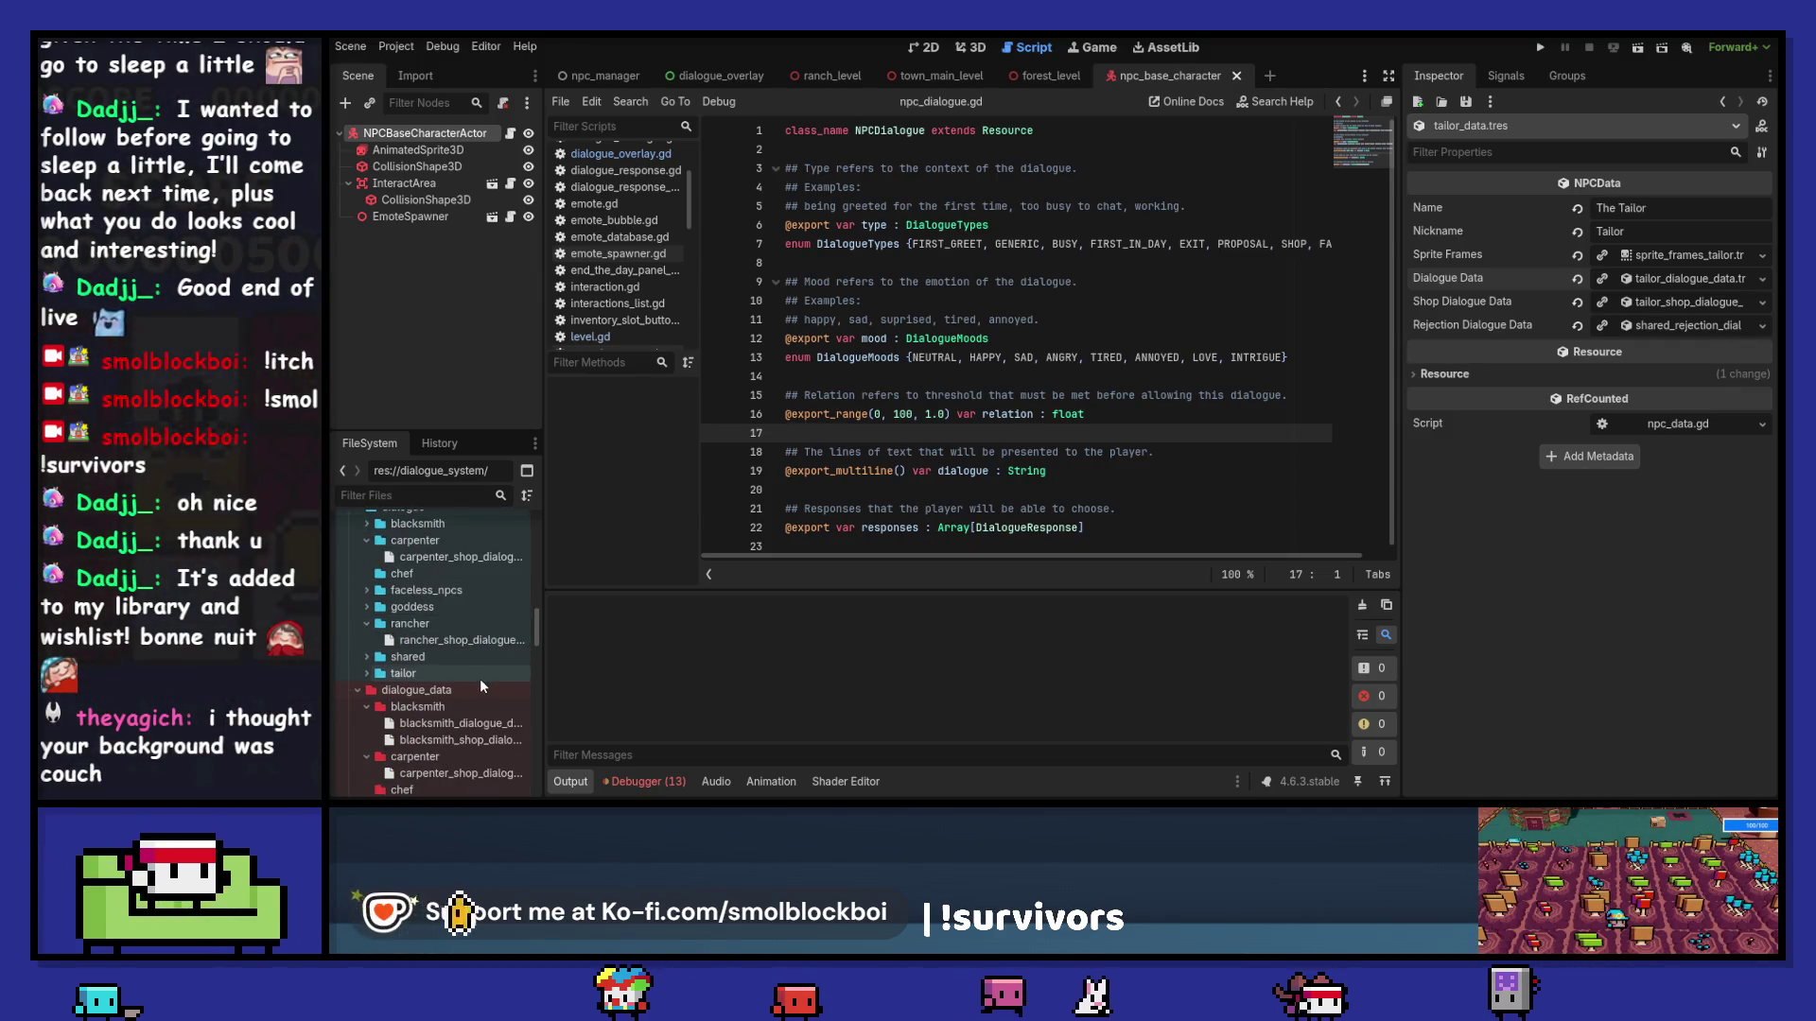
scroll(496, 657, "up", 3)
scroll(496, 657, "up", 3)
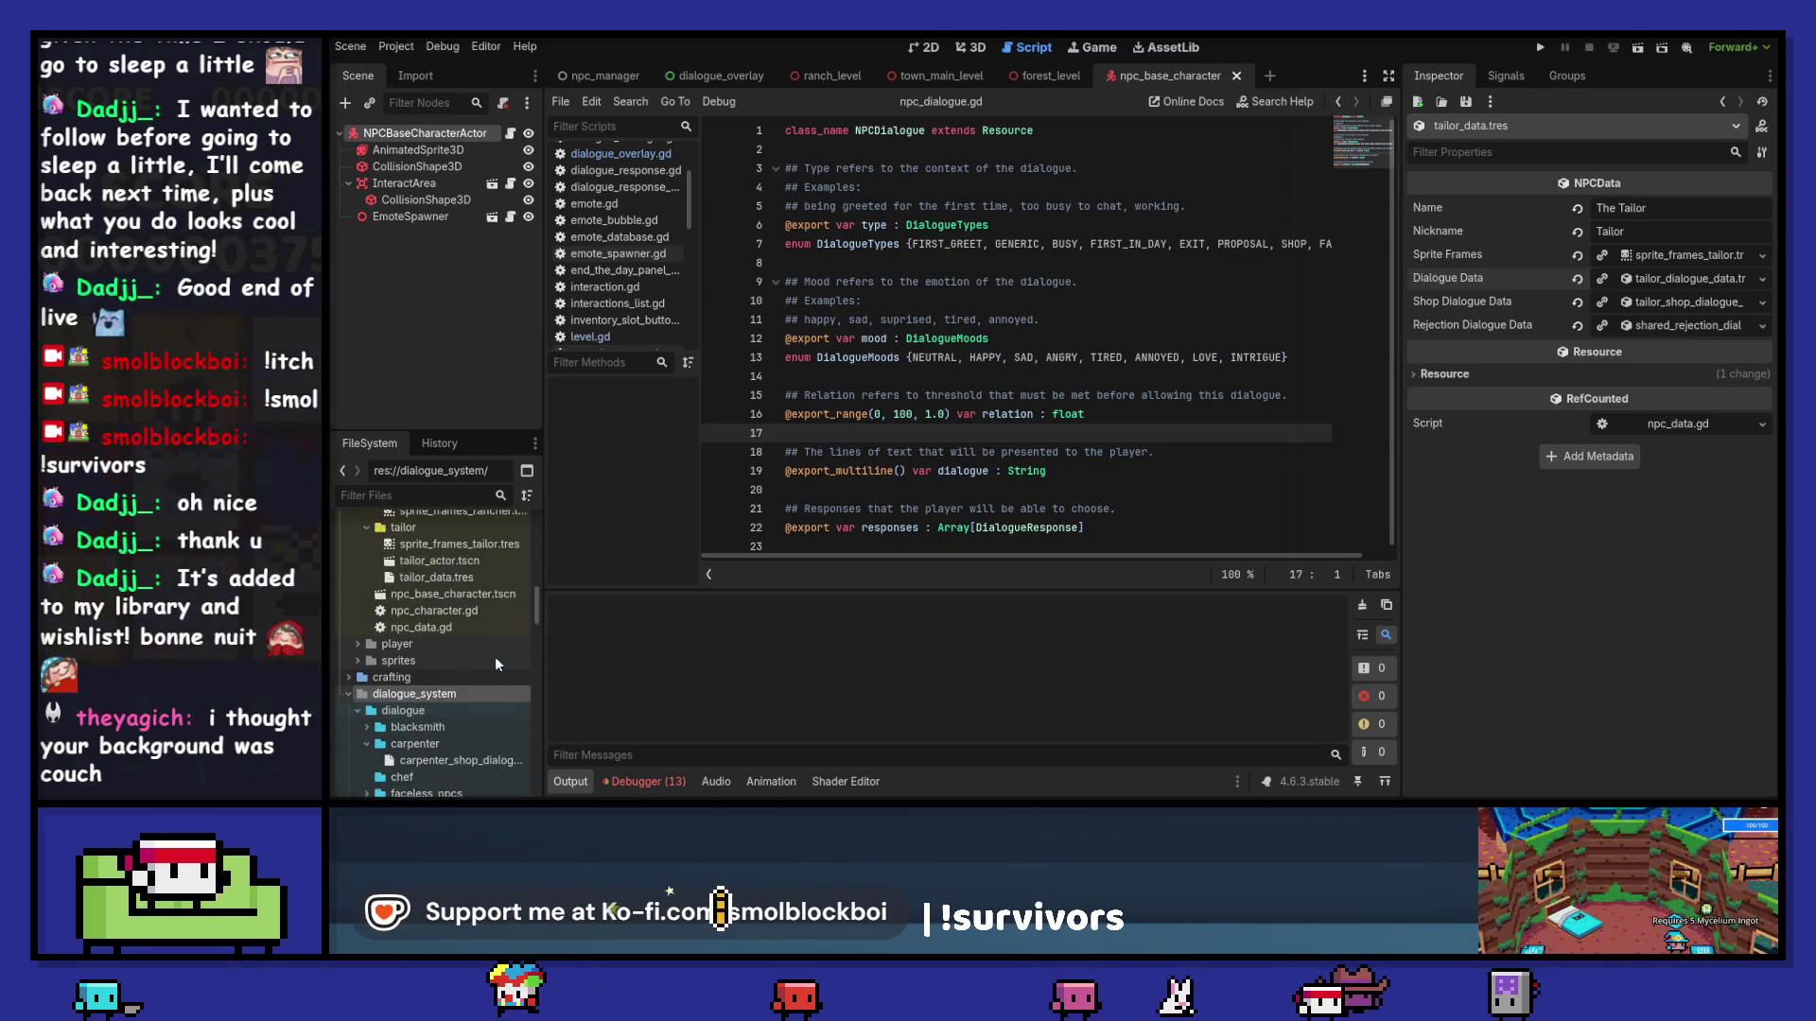
scroll(496, 656, "down", 6)
scroll(495, 657, "down", 3)
scroll(496, 657, "down", 2)
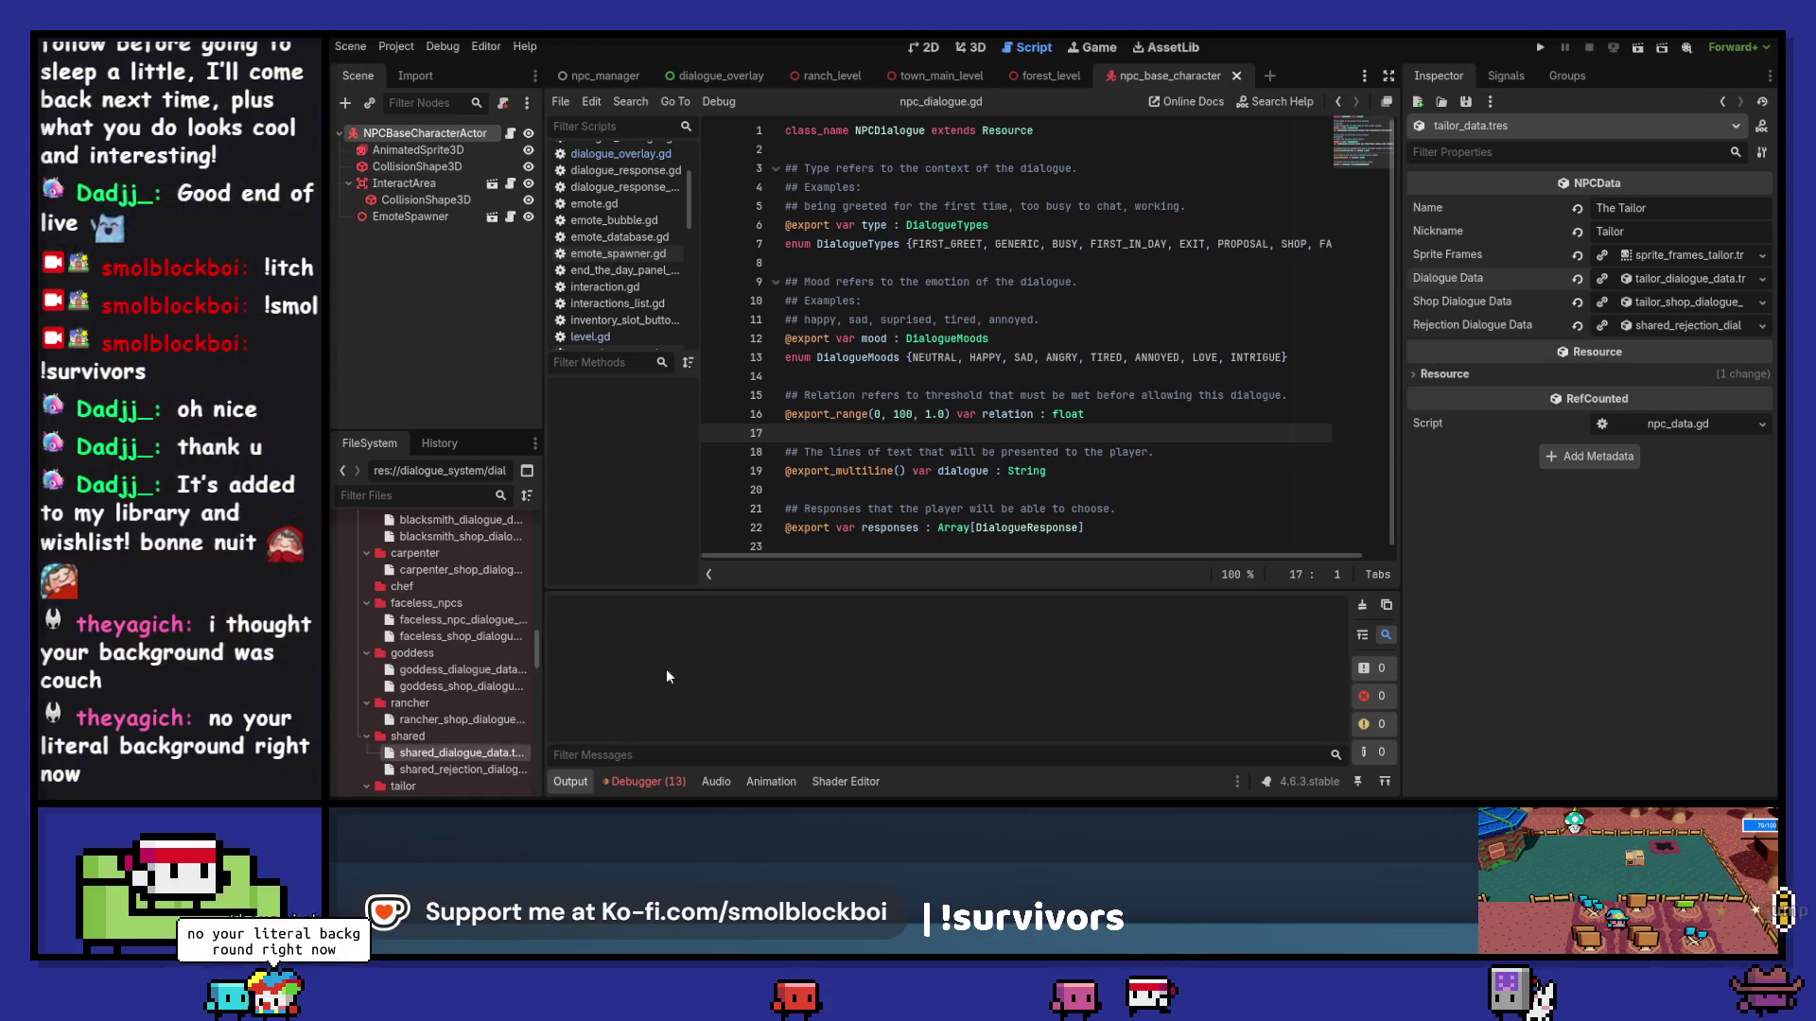
Step: Duplicate shared_dialogue_data.tres as rancher_dialogue_data.tres and move it into the rancher folder
left_click(482, 753)
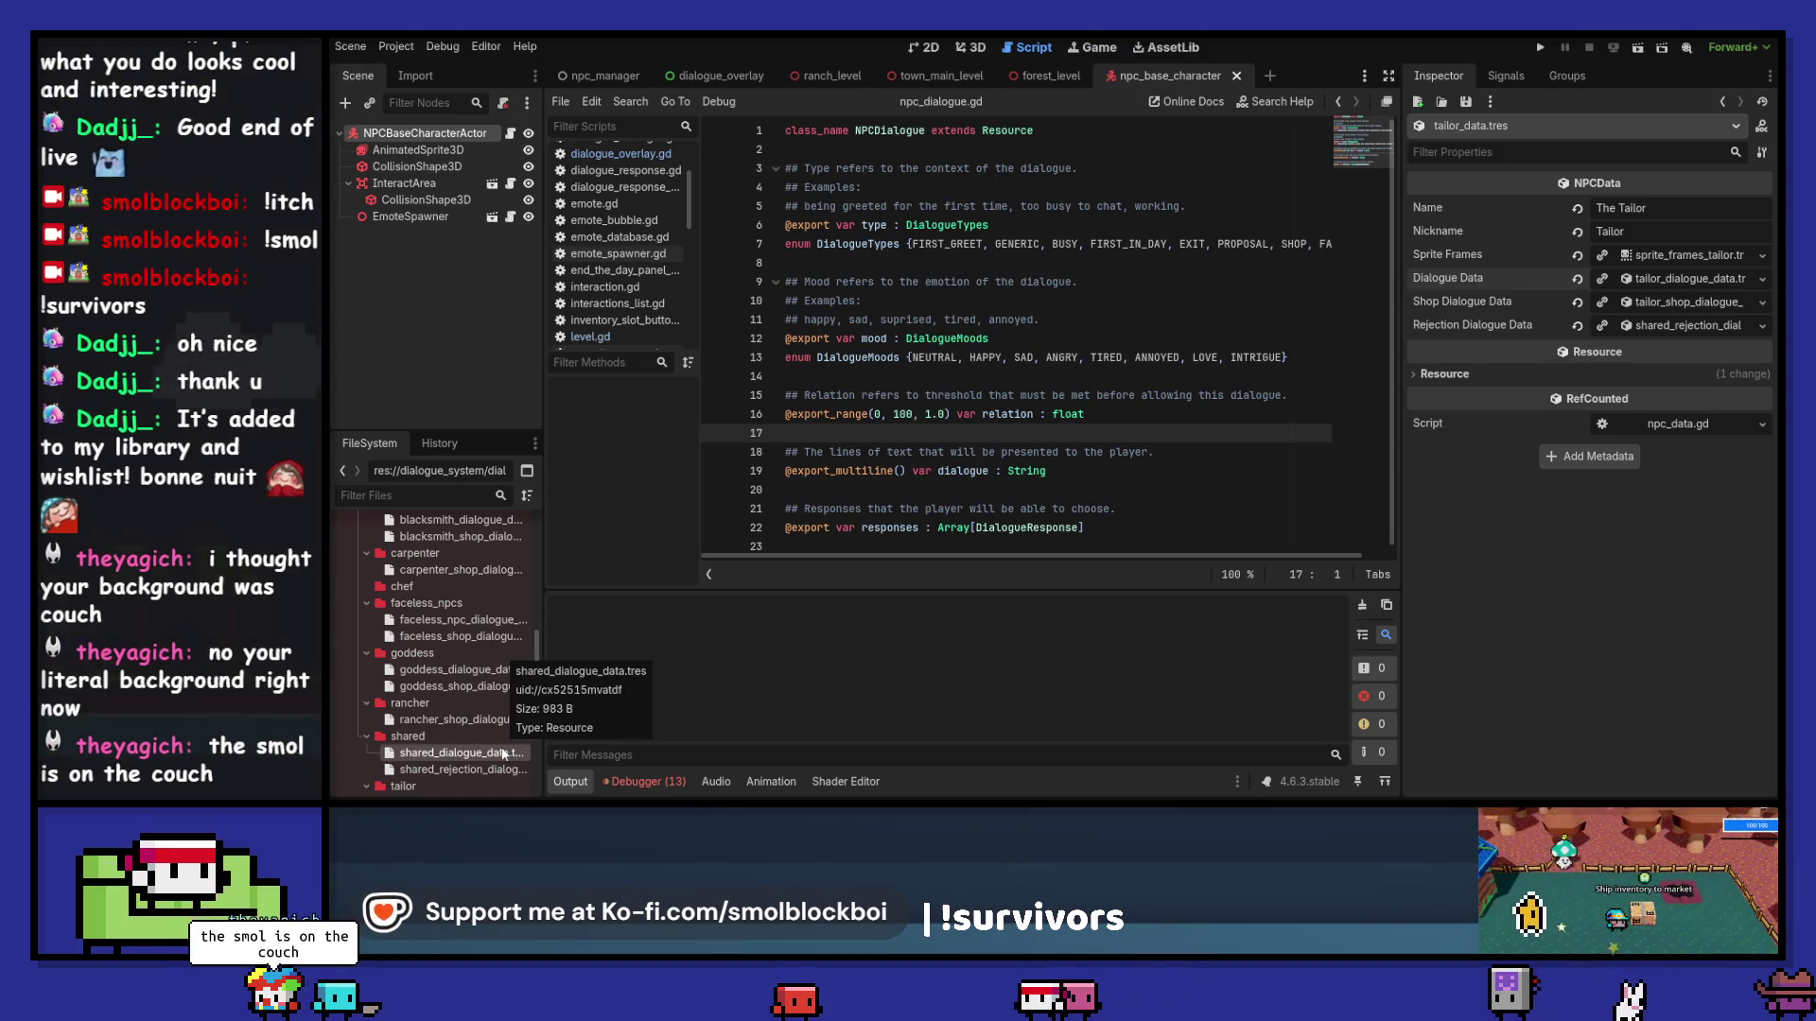
key("ctrl+d")
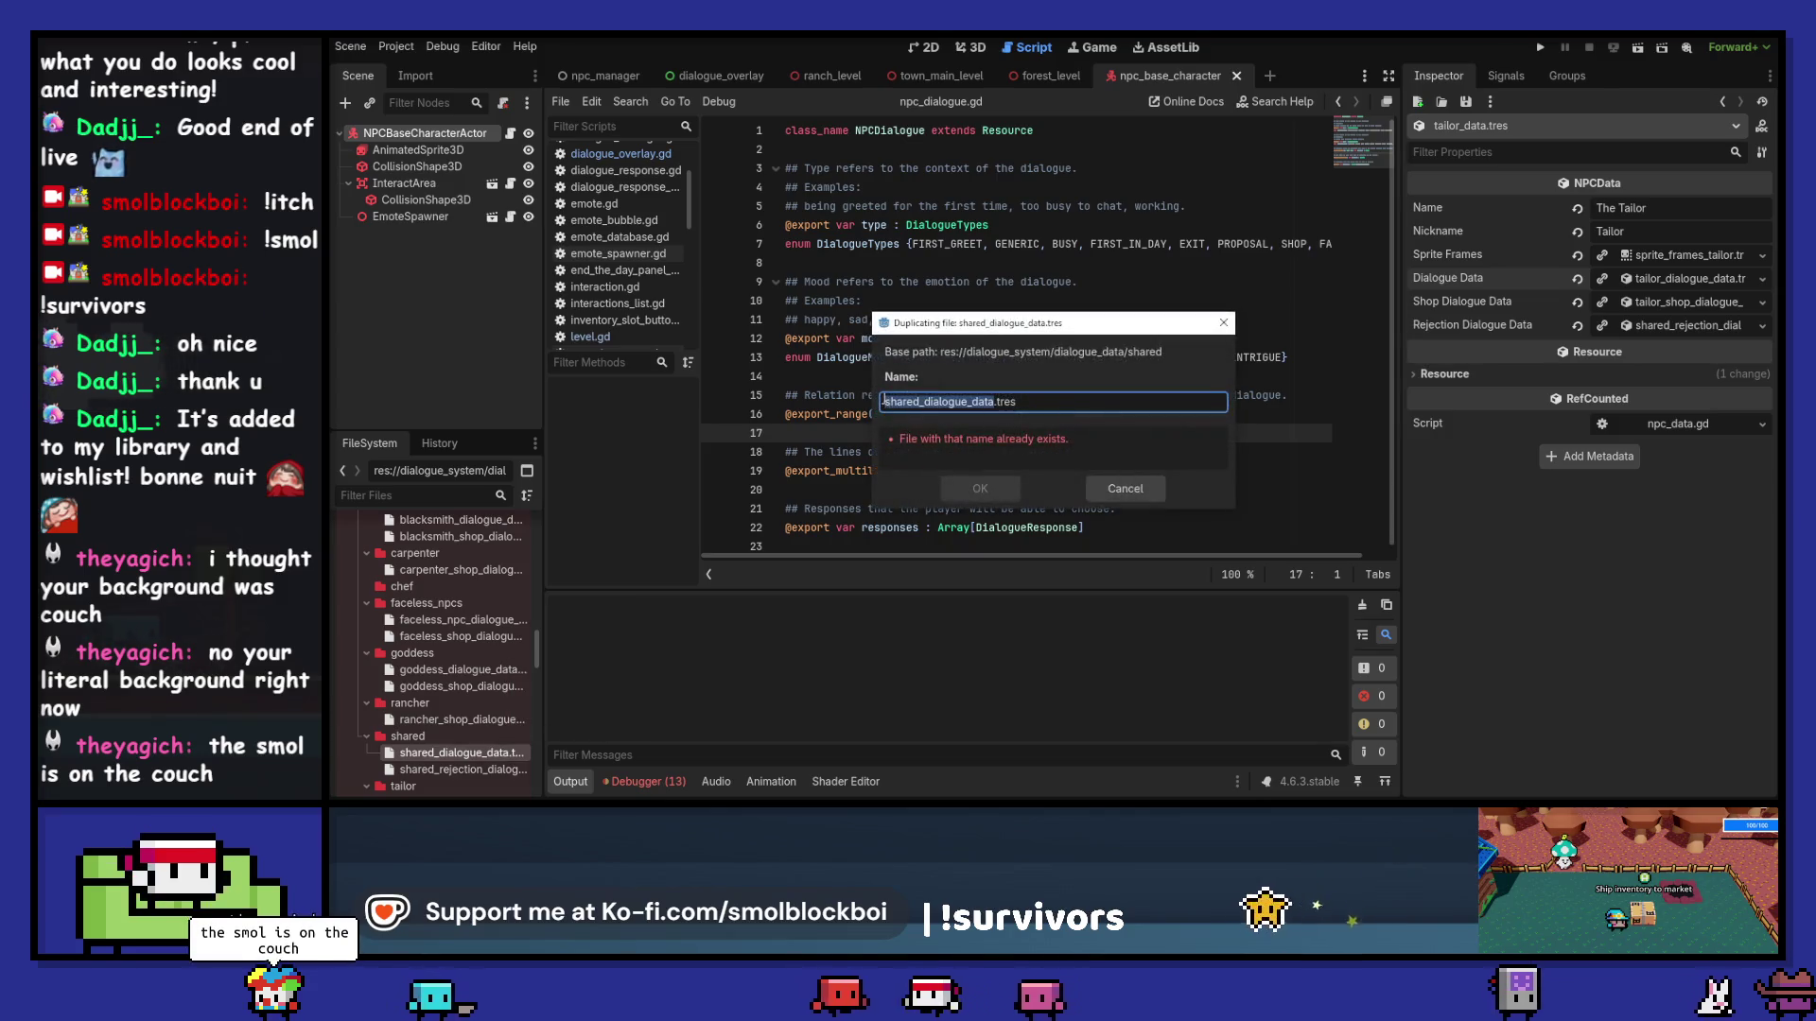
left_click(922, 402)
double_click(915, 402)
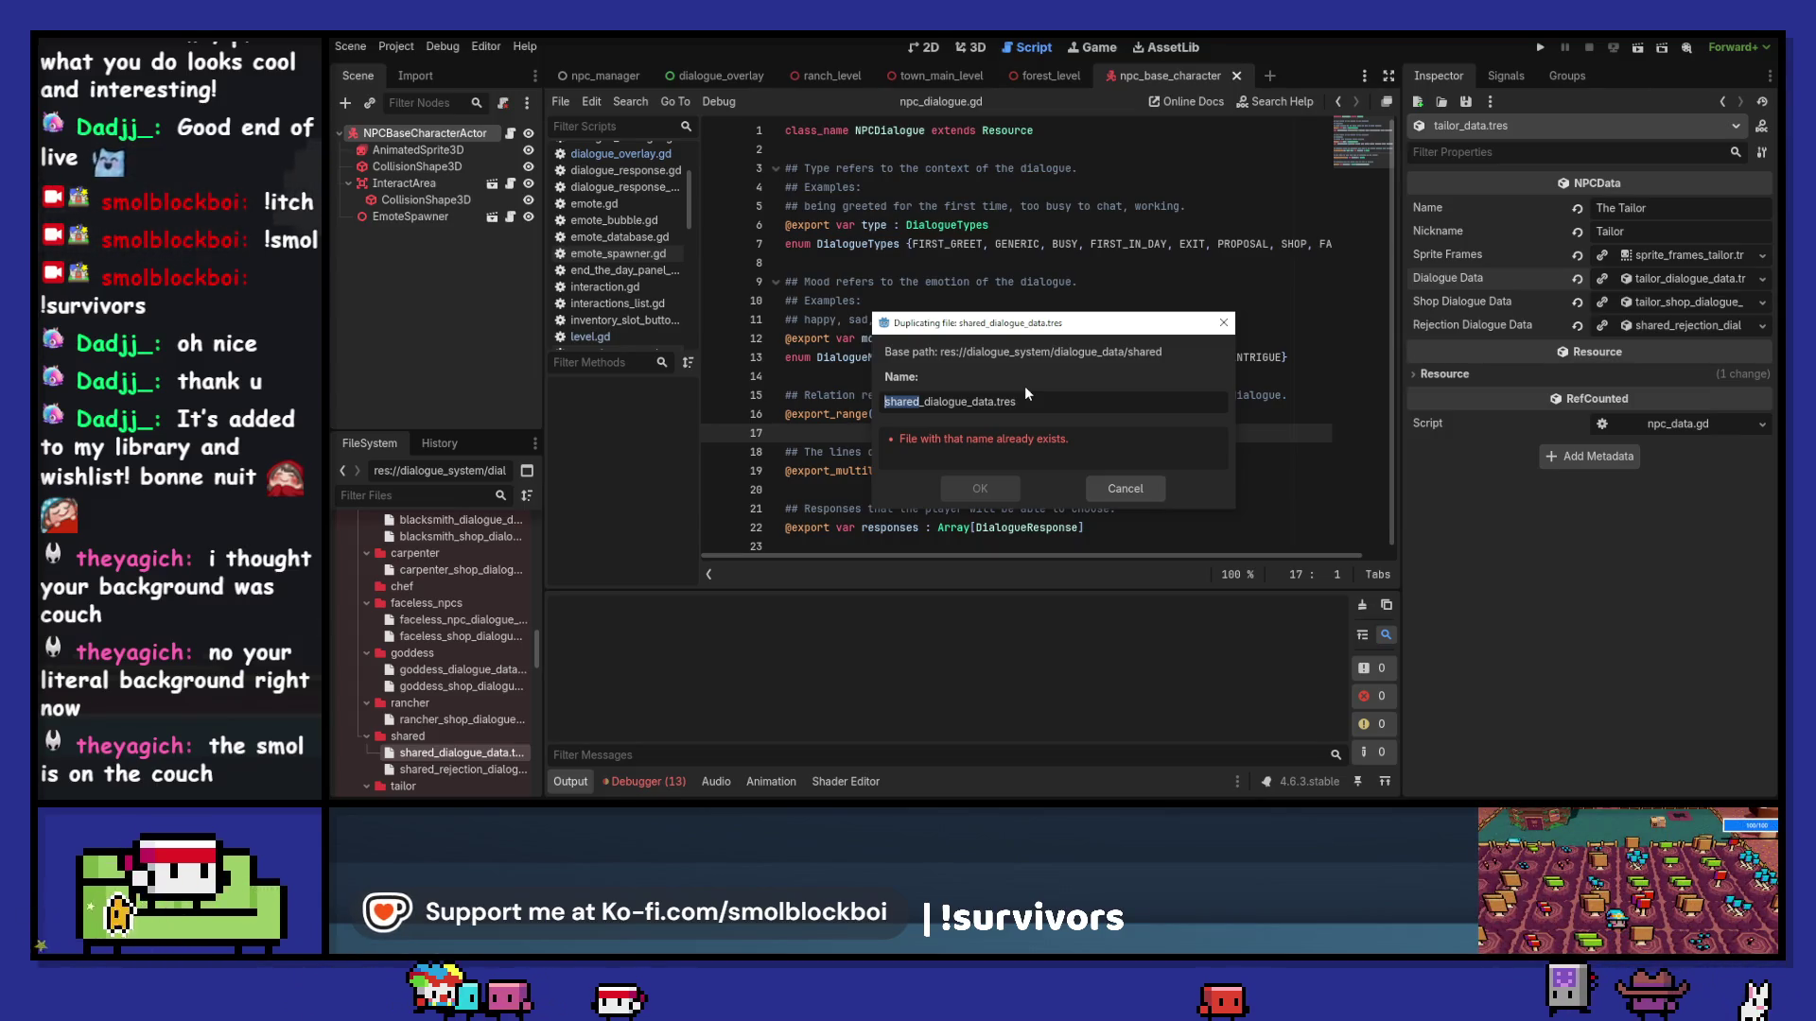
type("rancher")
key("Return")
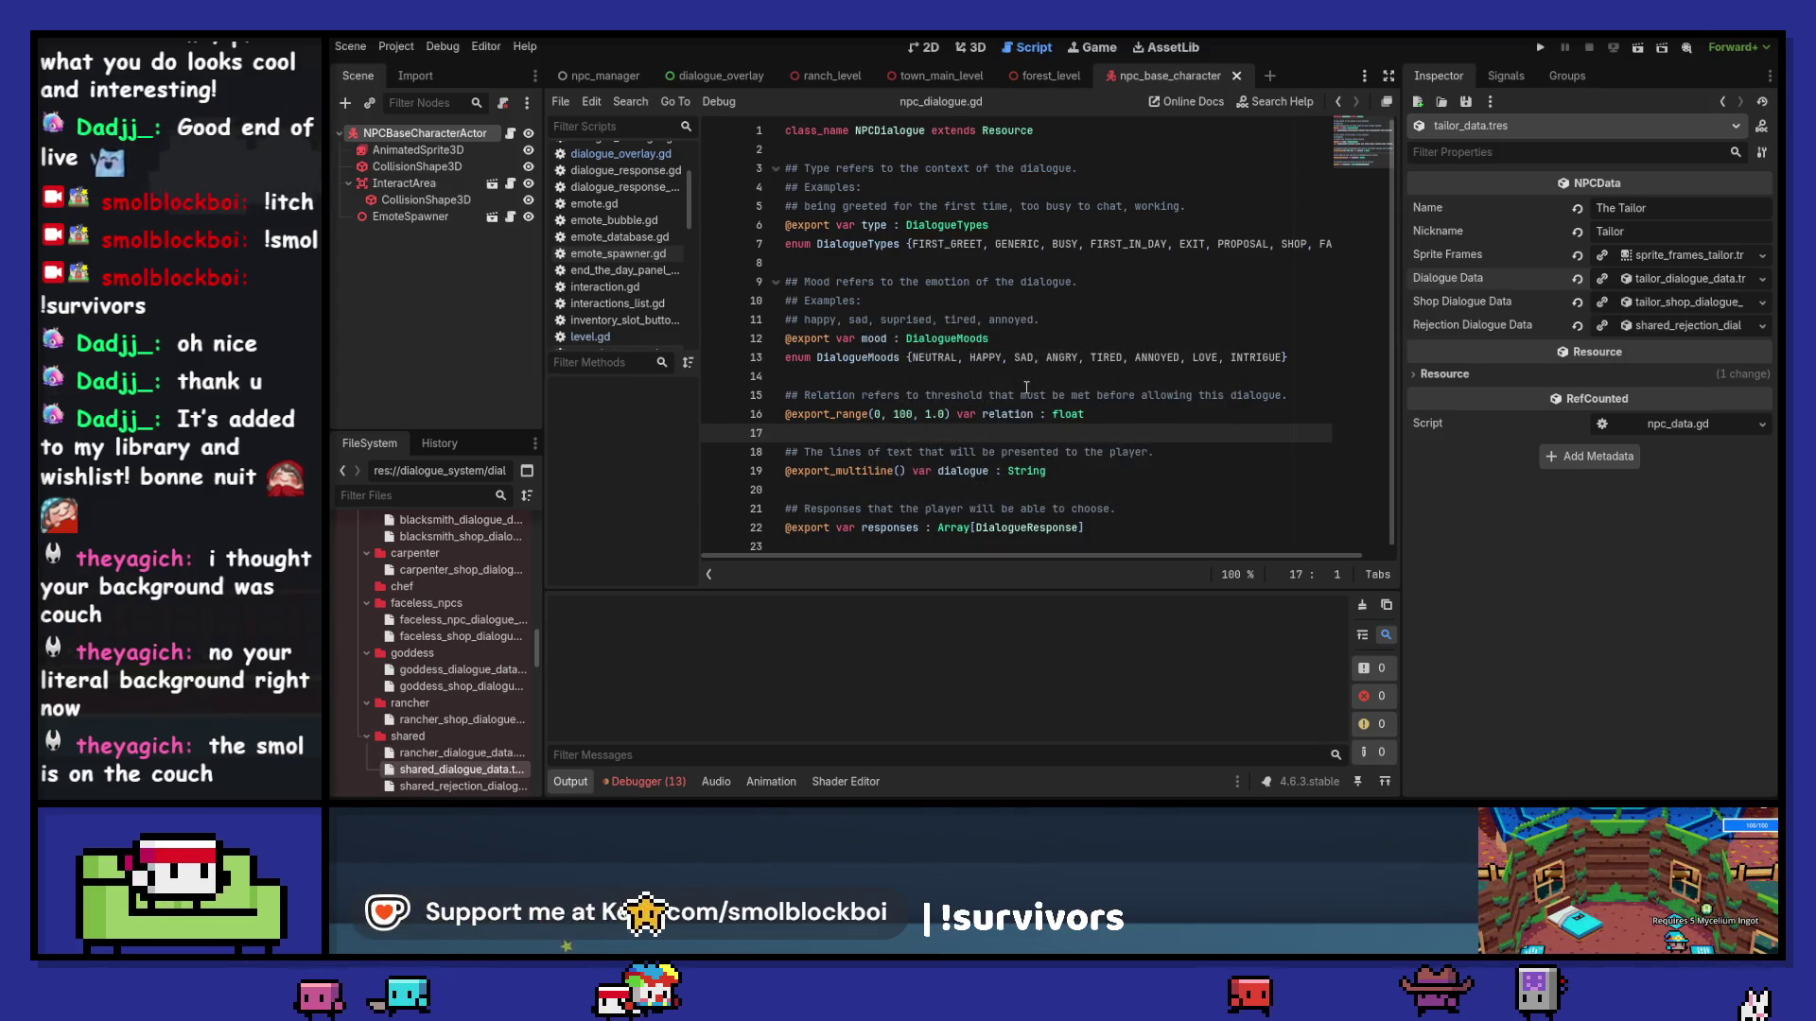
left_click_drag(461, 721, 446, 668)
left_click(957, 444)
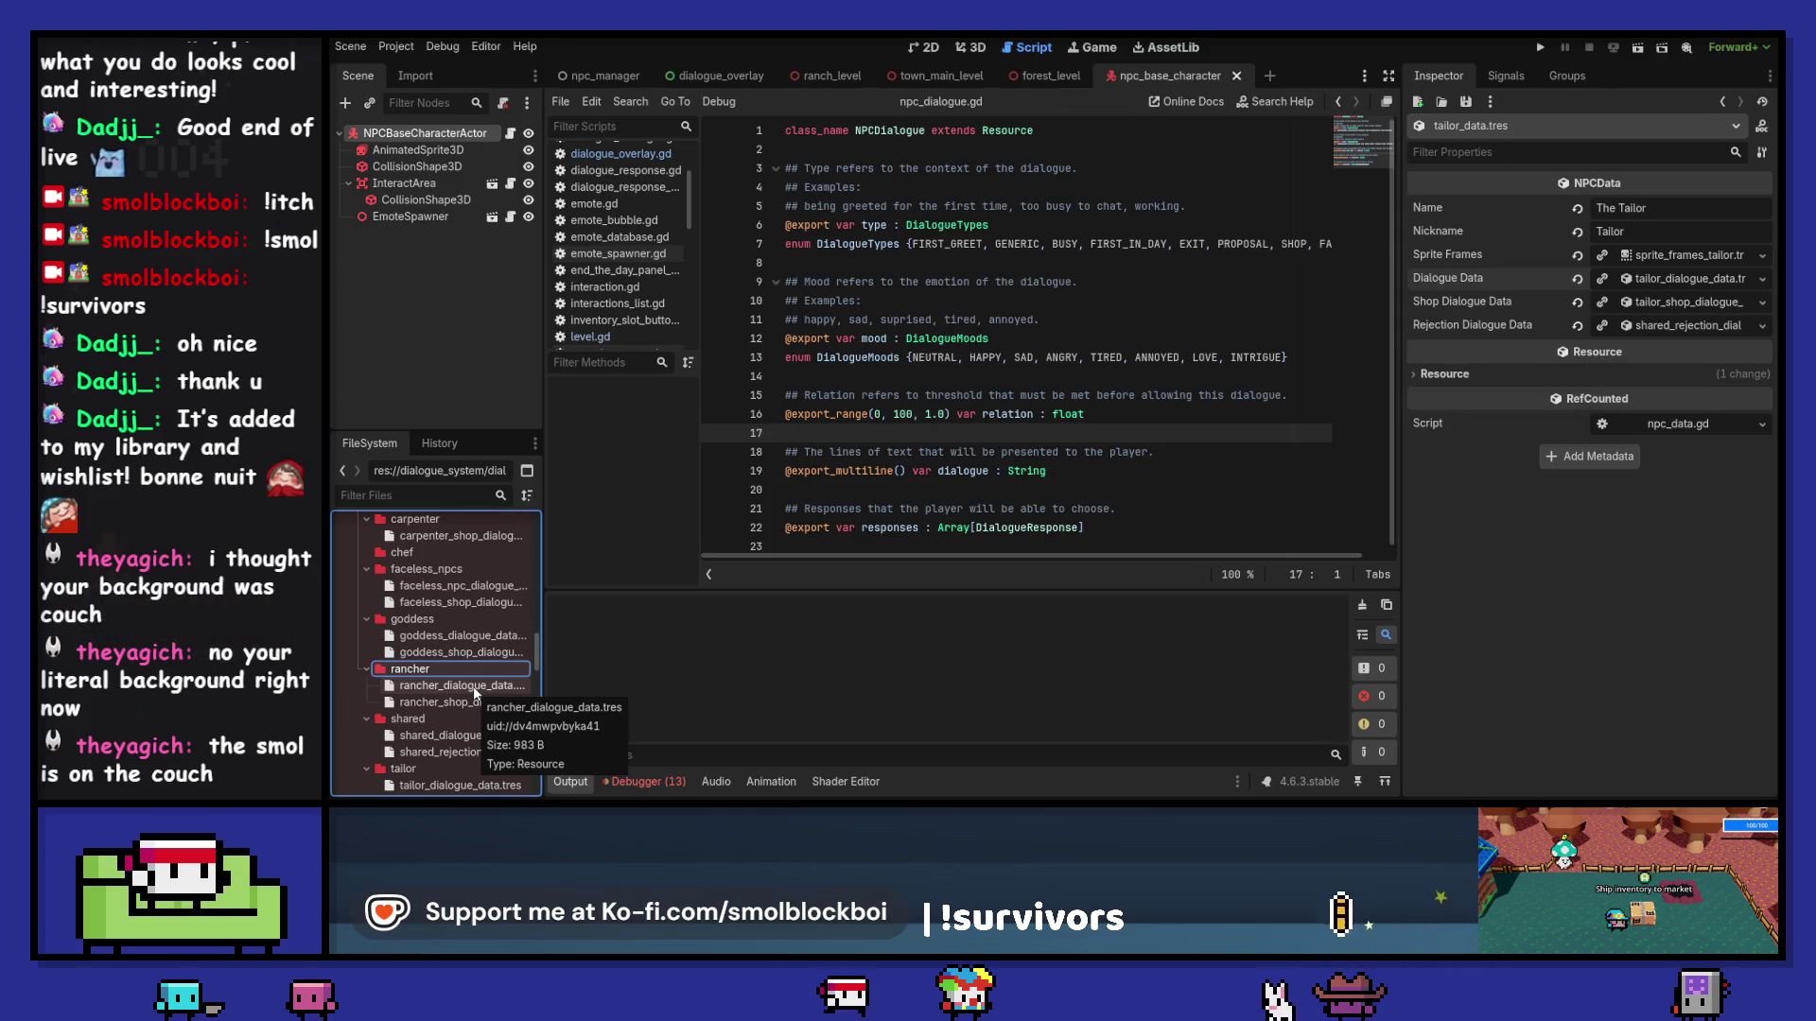
Step: Open rancher_dialogue_data.tres, expand Dialogues element 0, and make that entry unique
left_click(473, 685)
left_click(1671, 218)
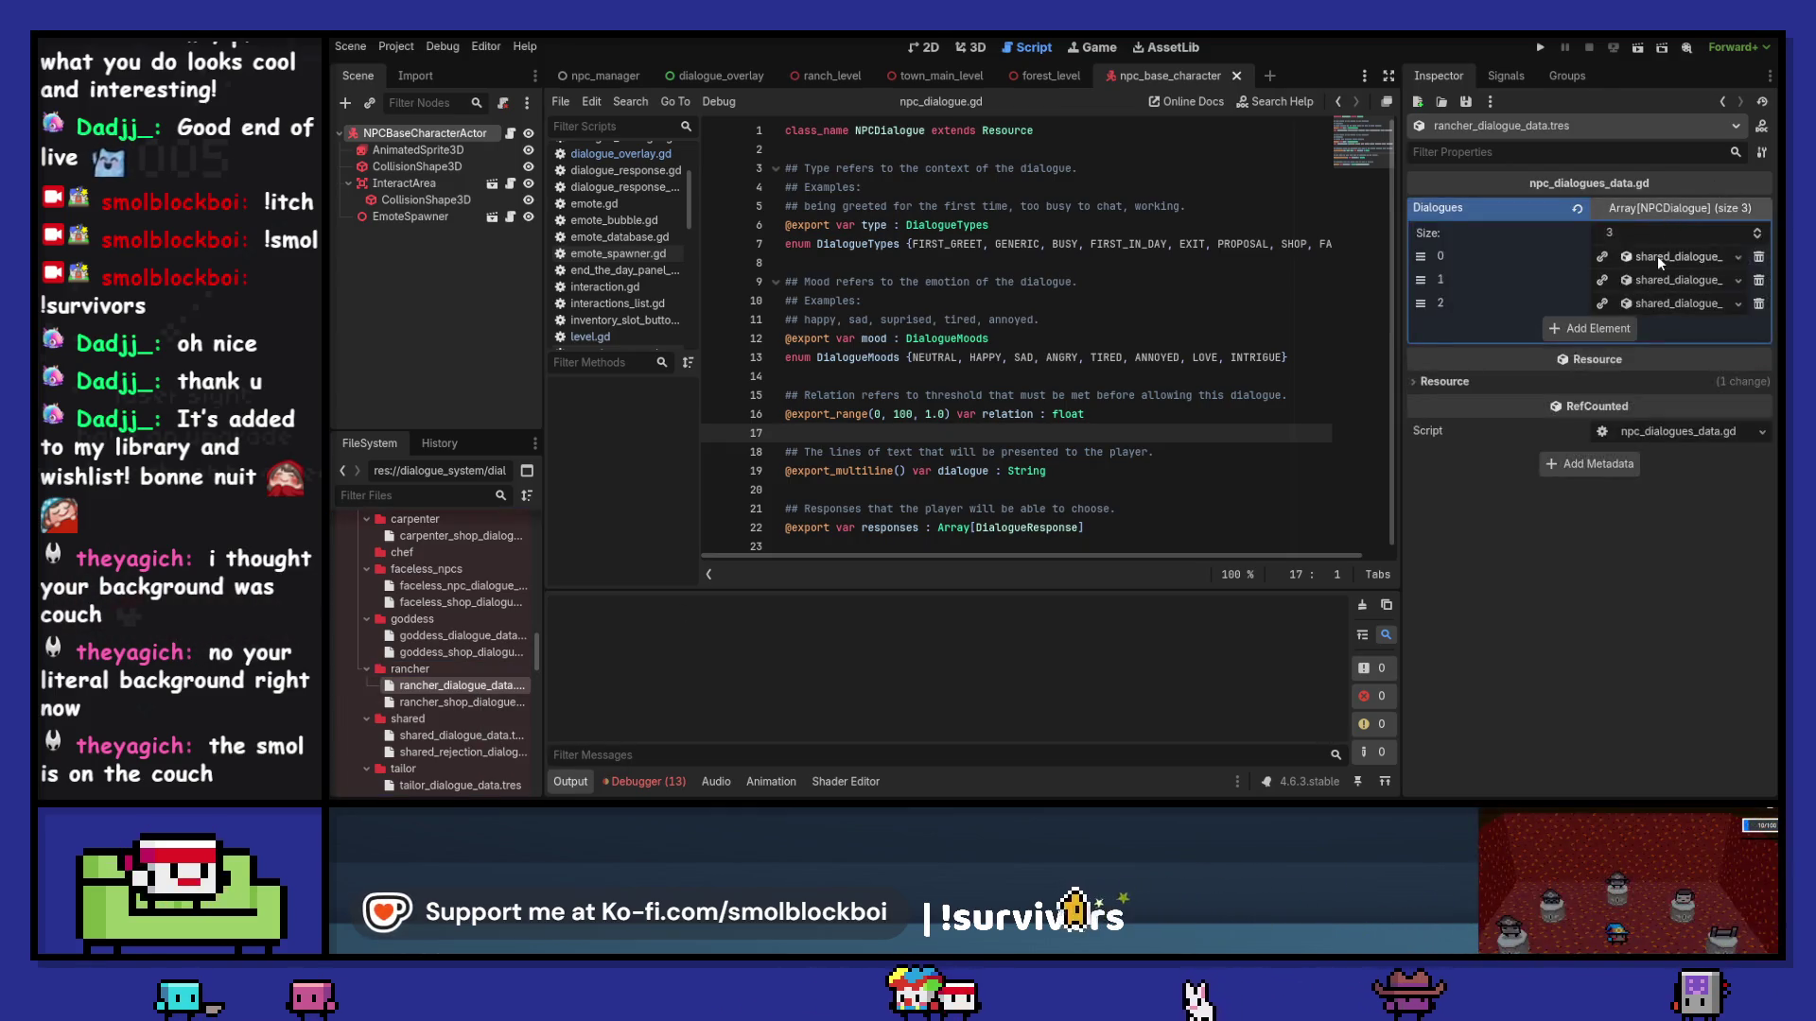
left_click(1657, 255)
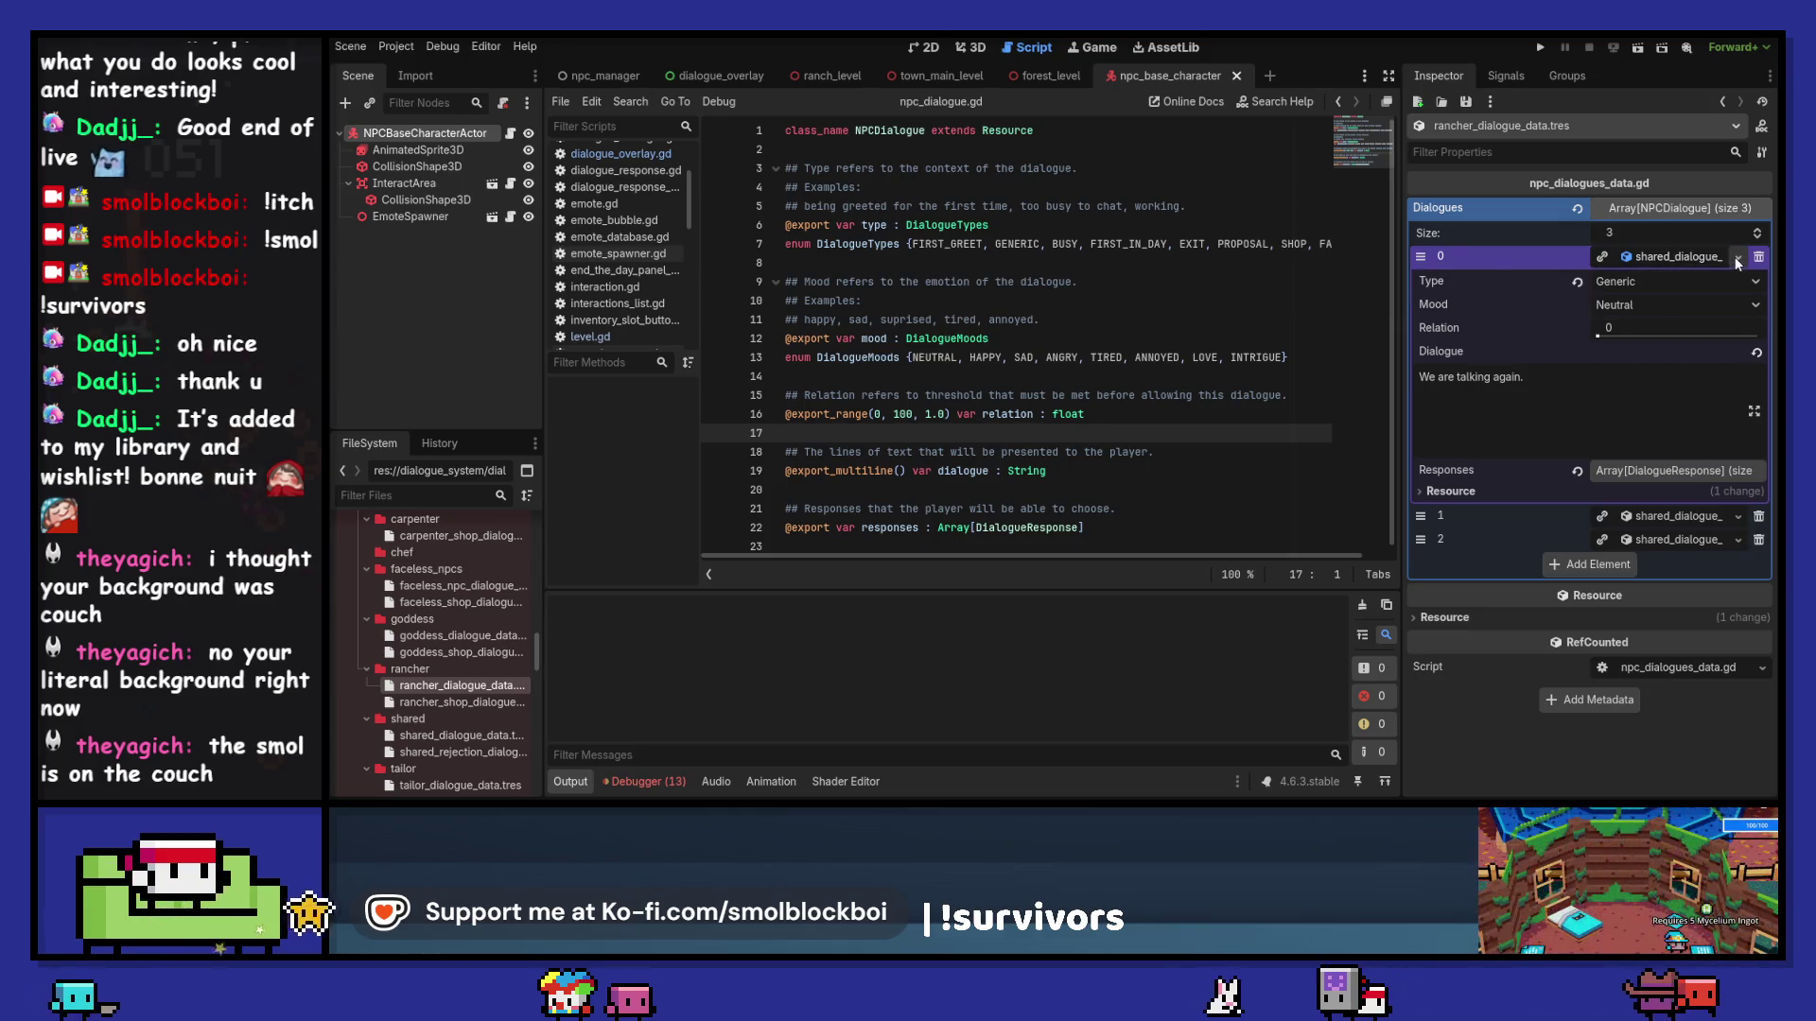
left_click(1602, 257)
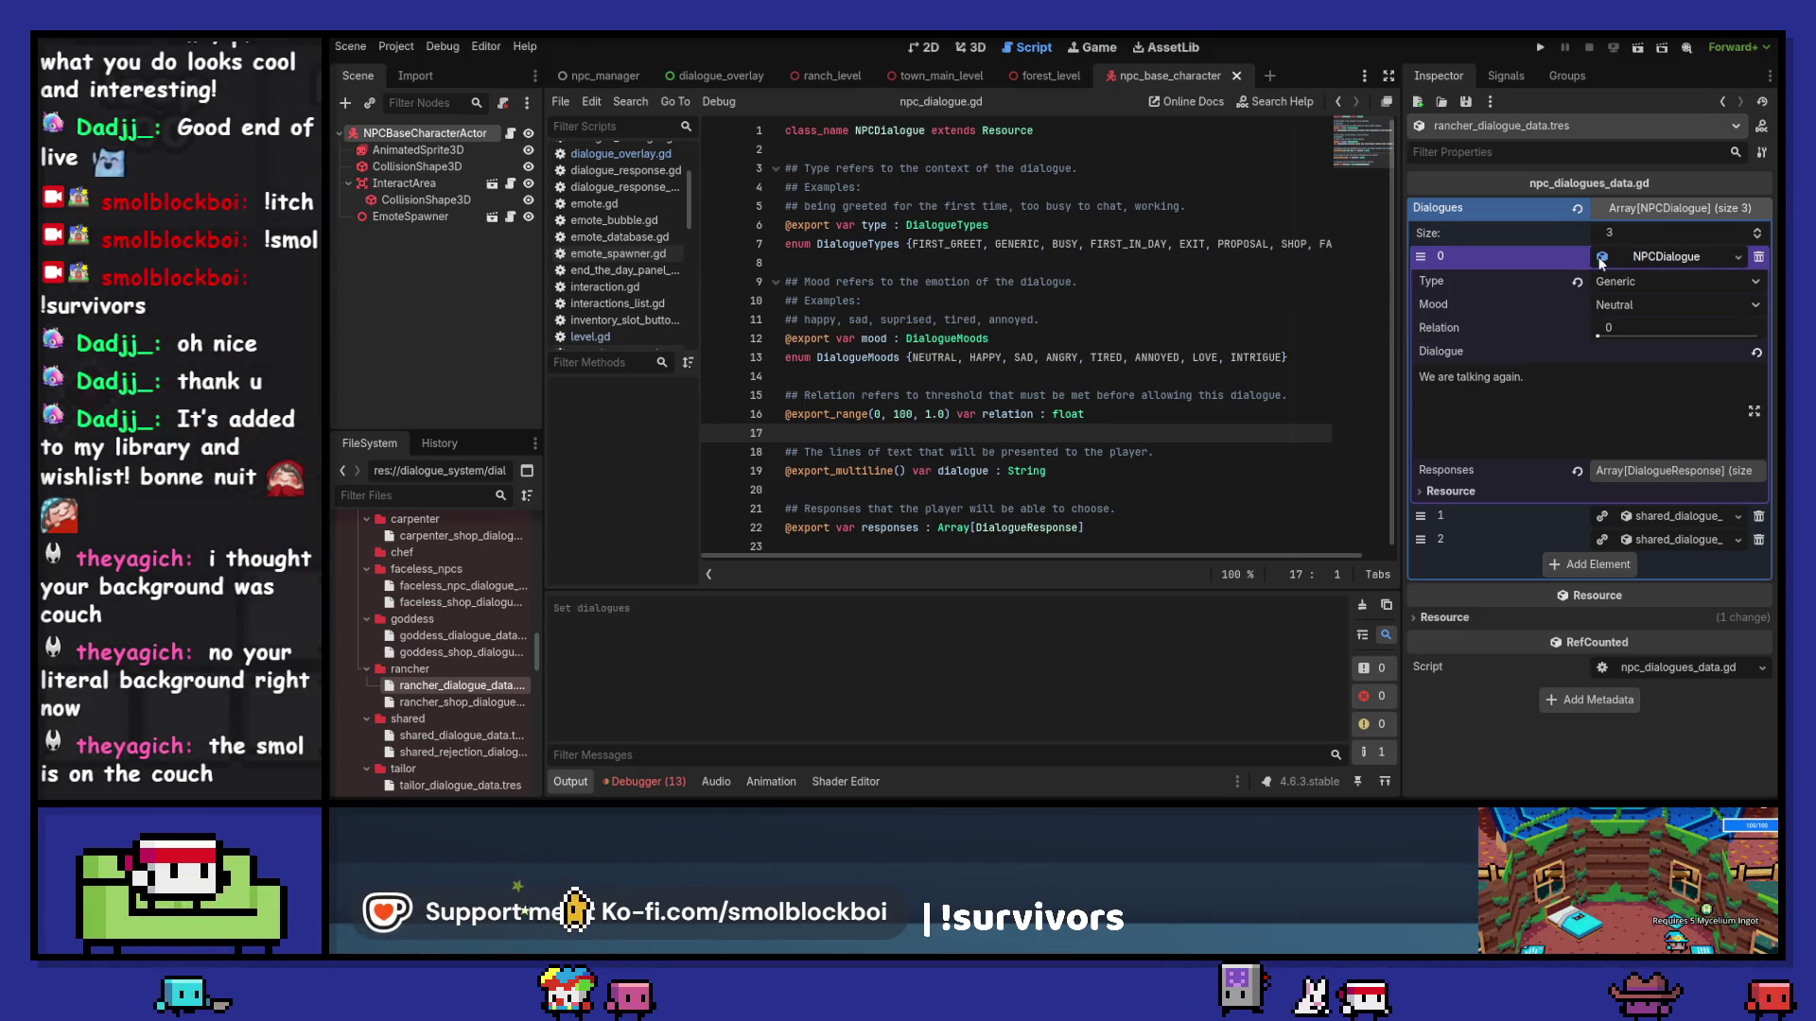
Step: Save dialogue entry 0 as rancher_dialogue_generic_01.tres in the dialogue/rancher folder
left_click(1740, 257)
left_click(1639, 444)
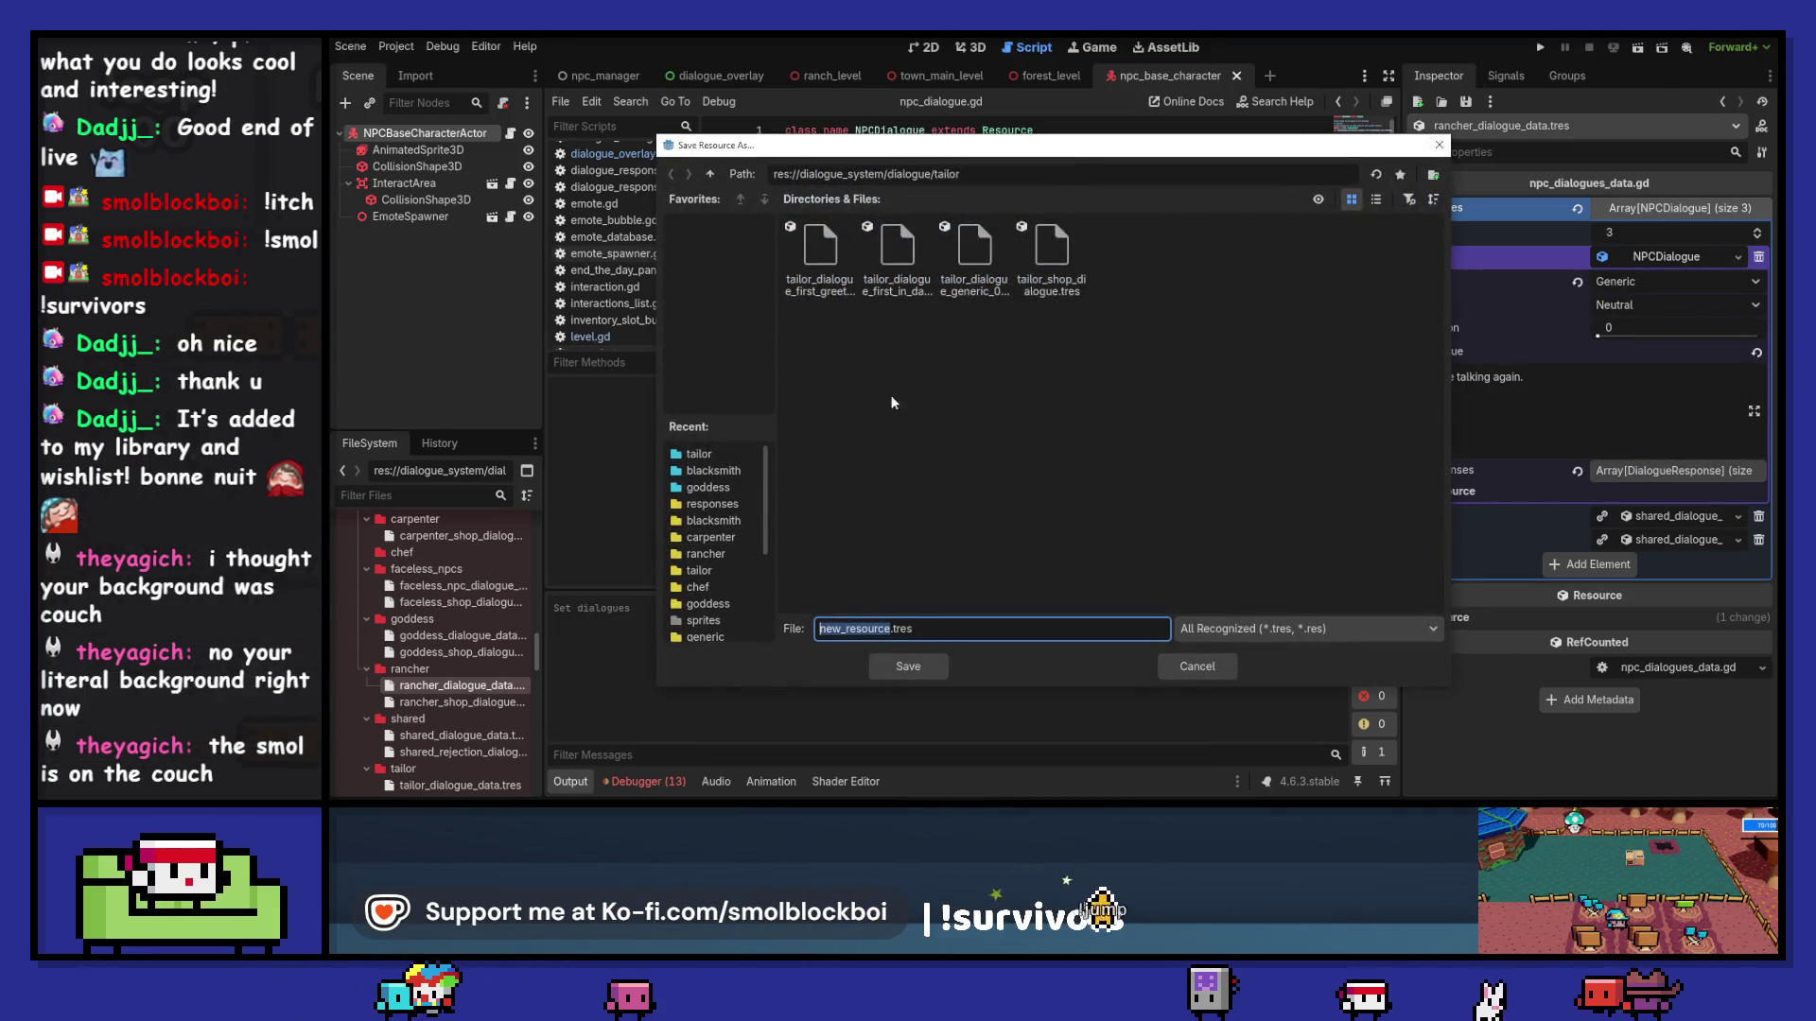
left_click(987, 253)
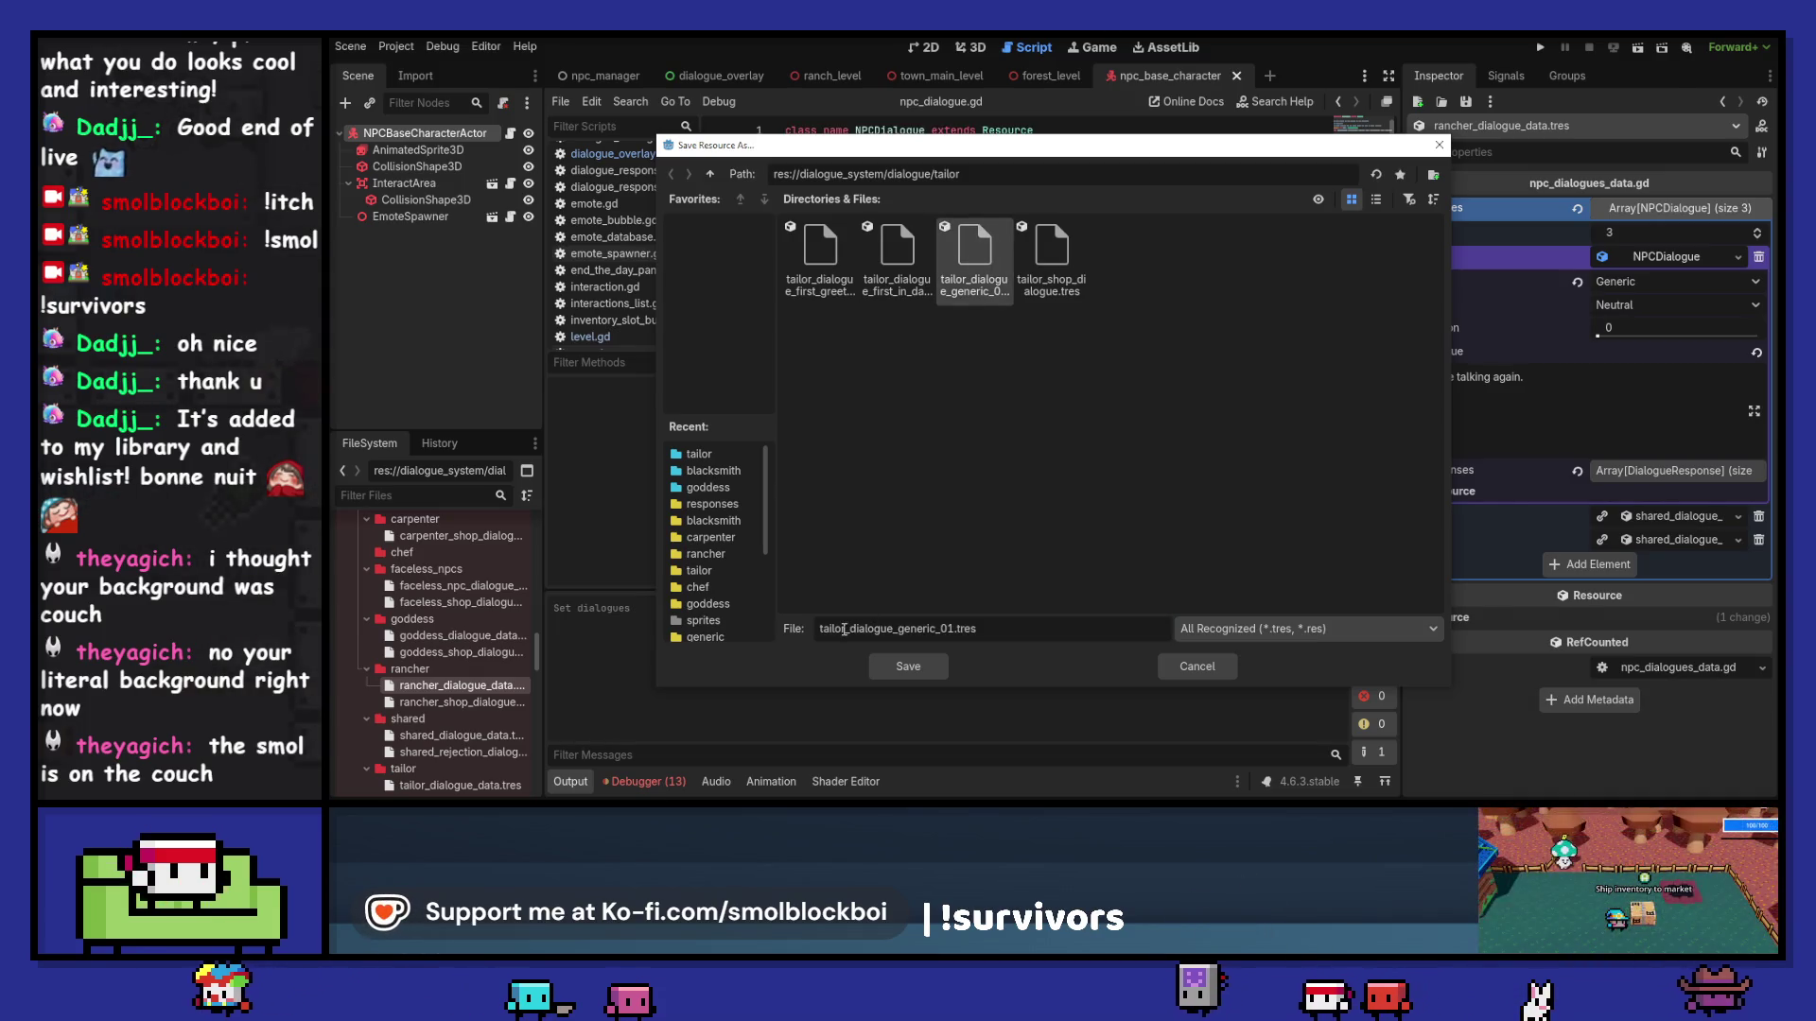
type("ra")
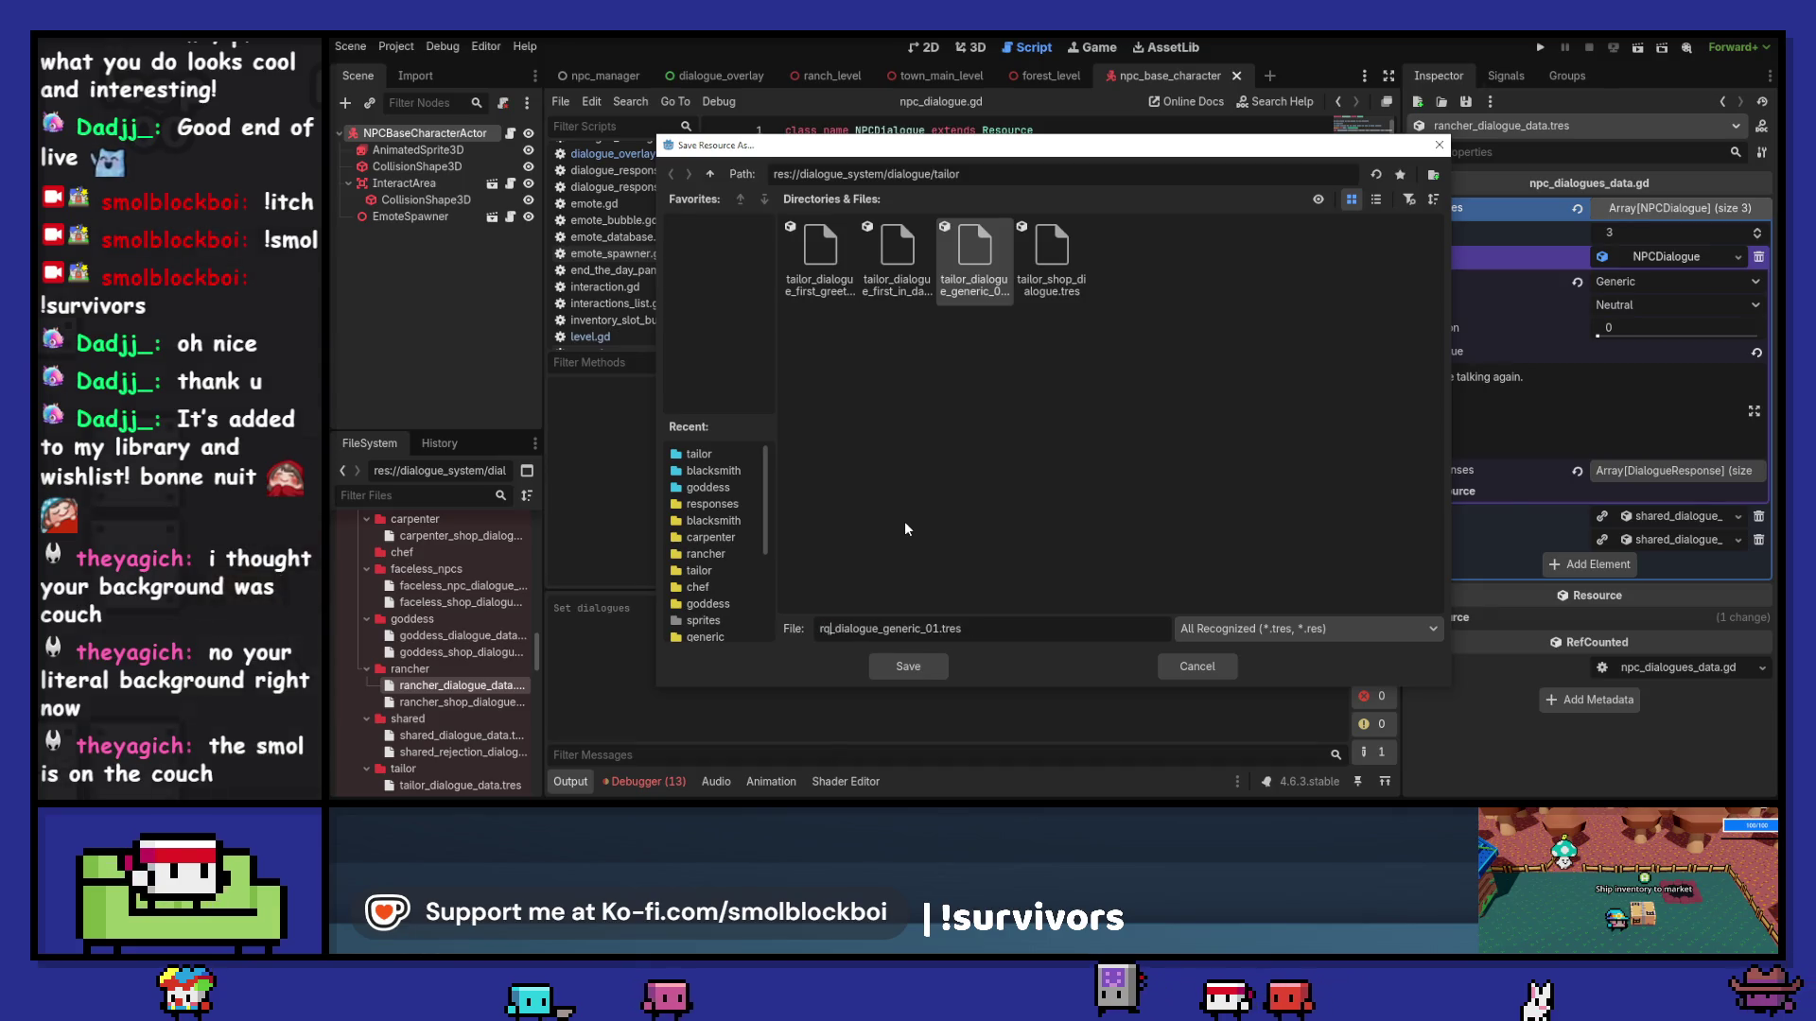
key("BackSpace")
type("anc")
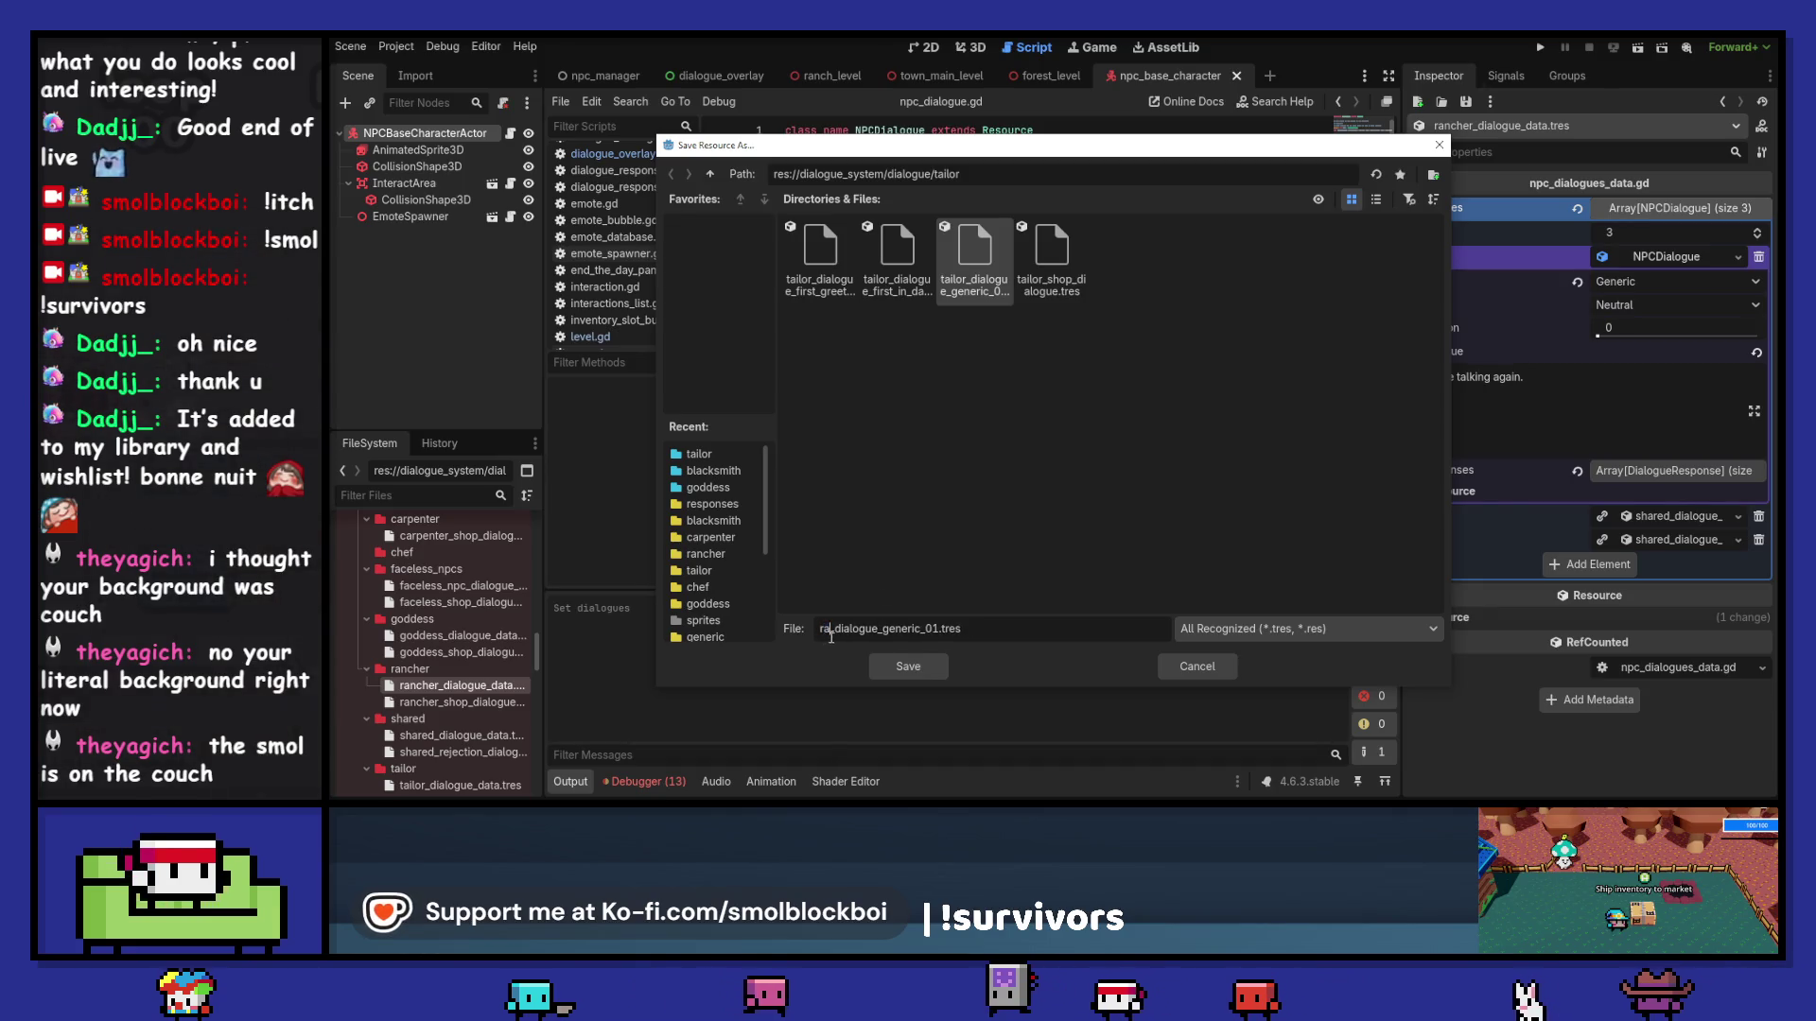
type("her")
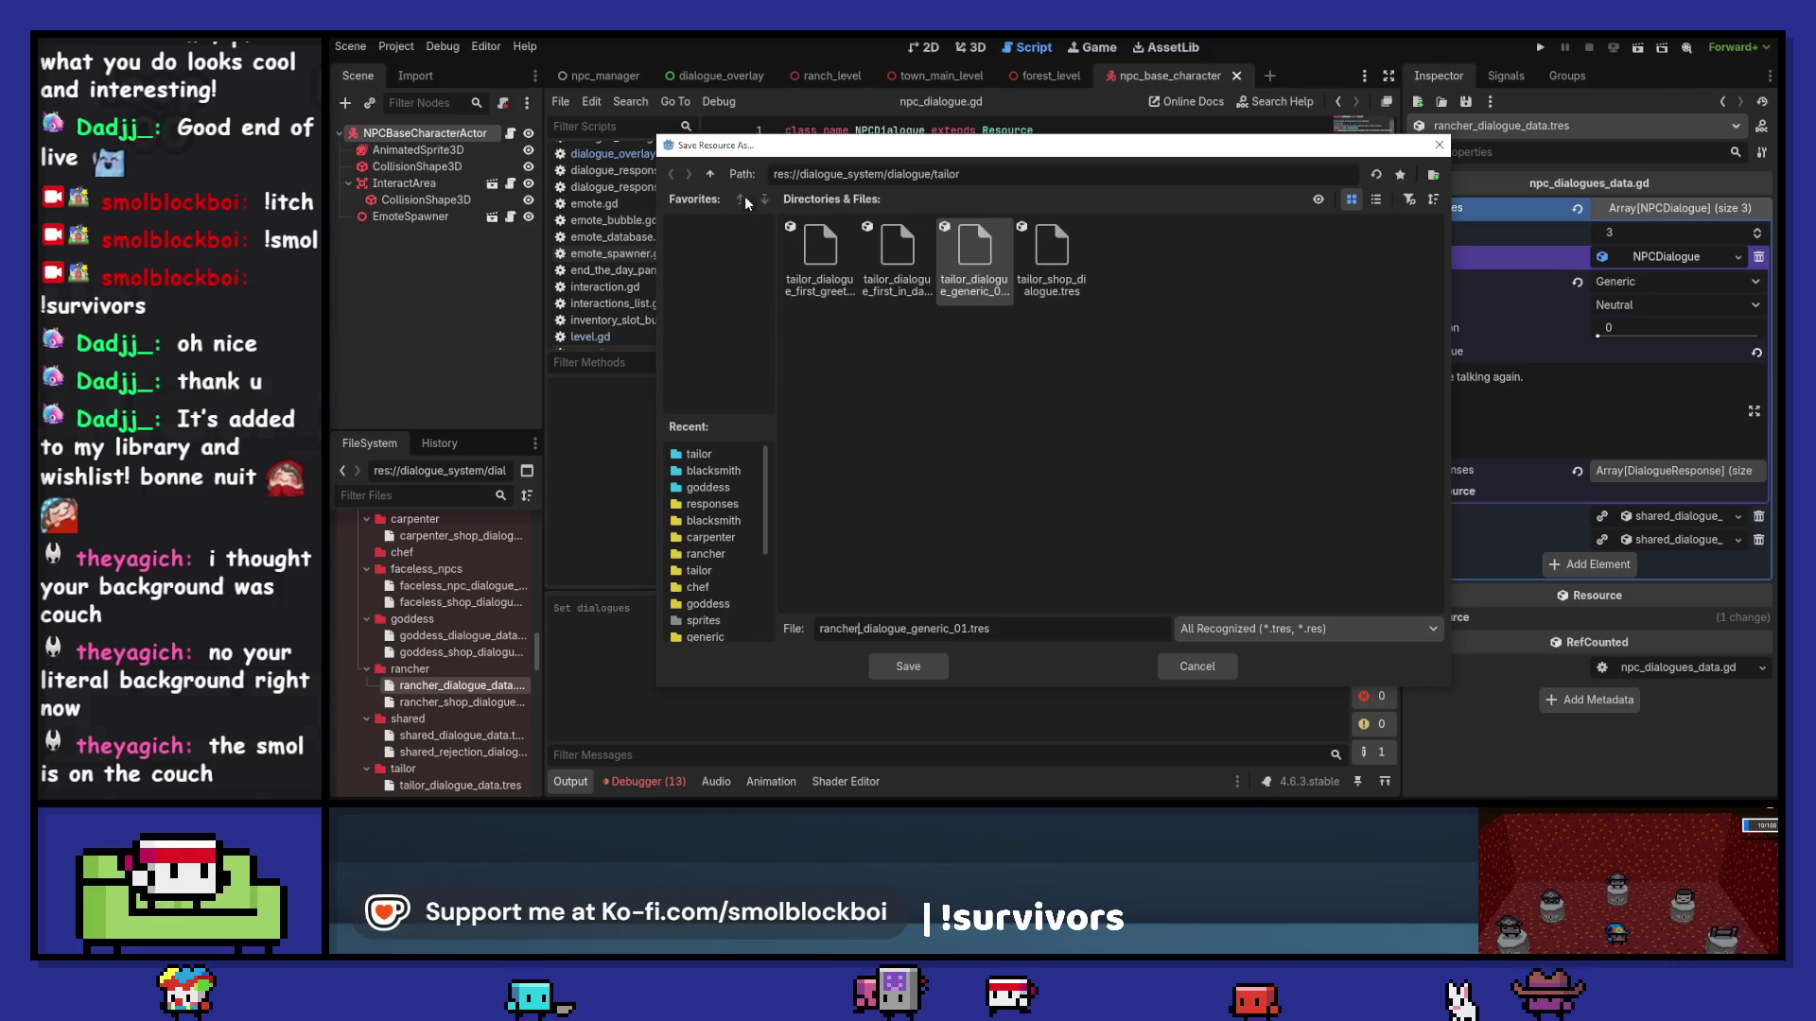
left_click(711, 175)
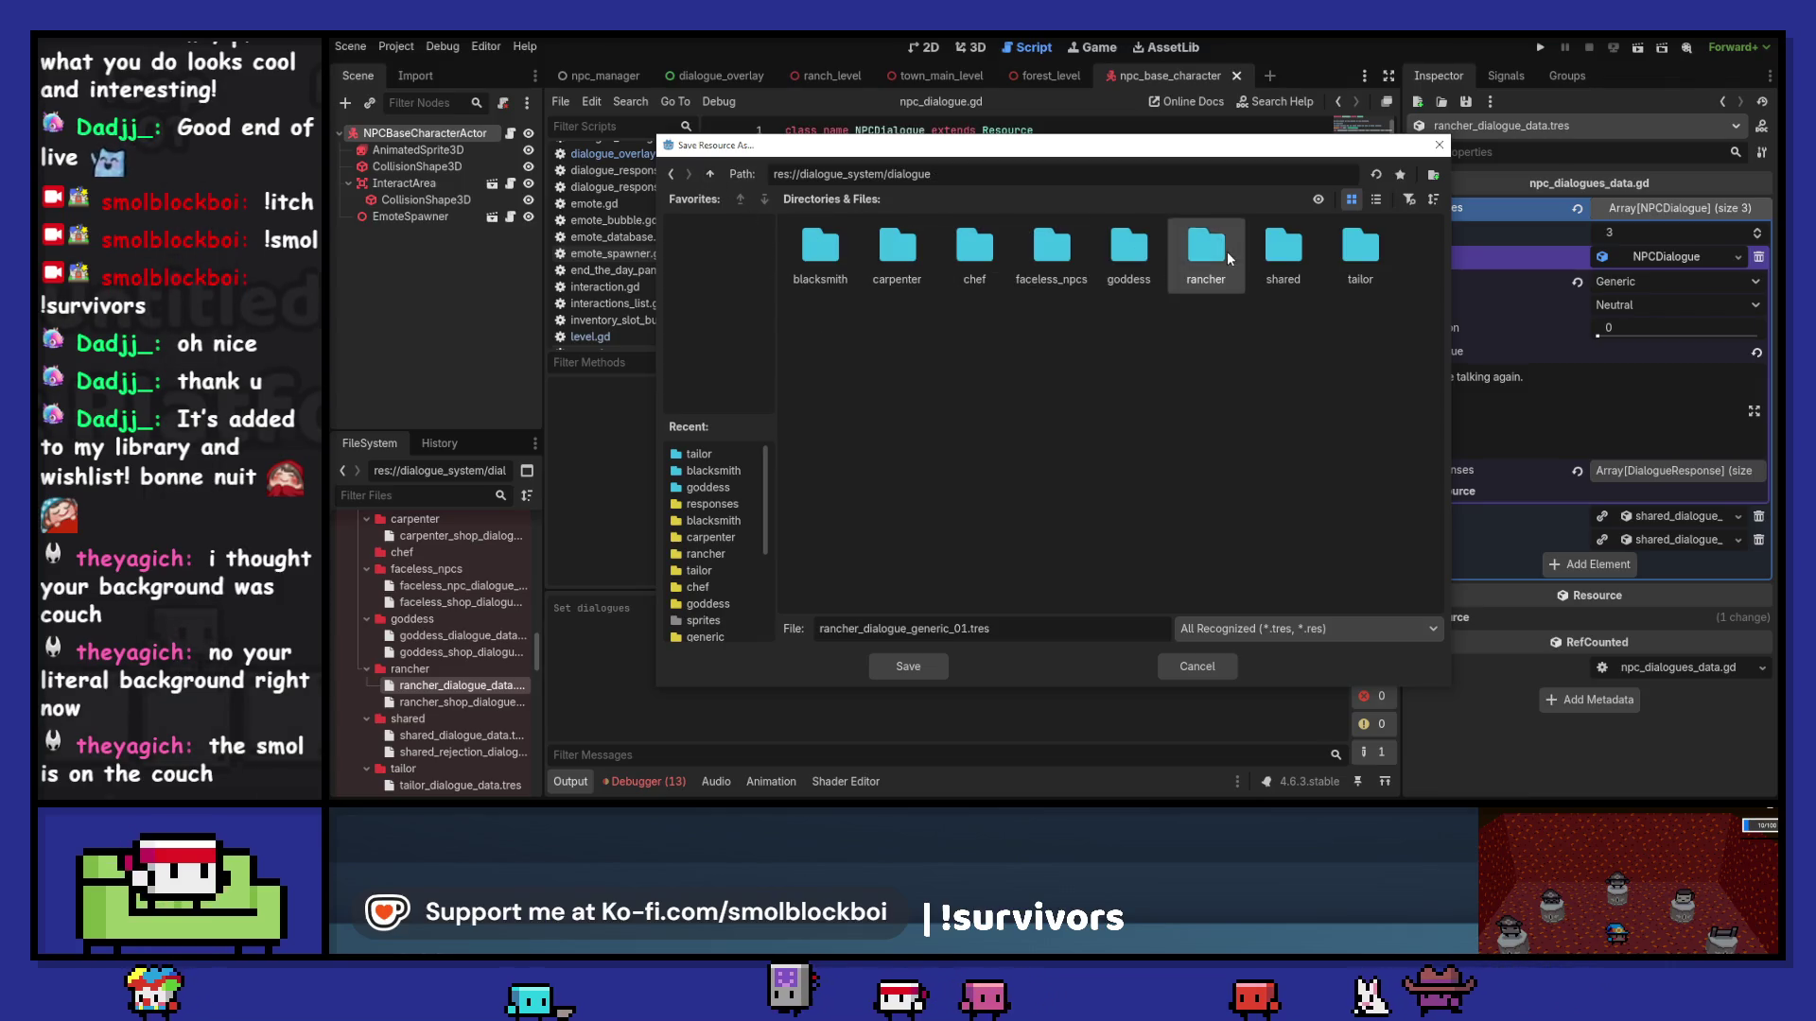
double_click(1206, 253)
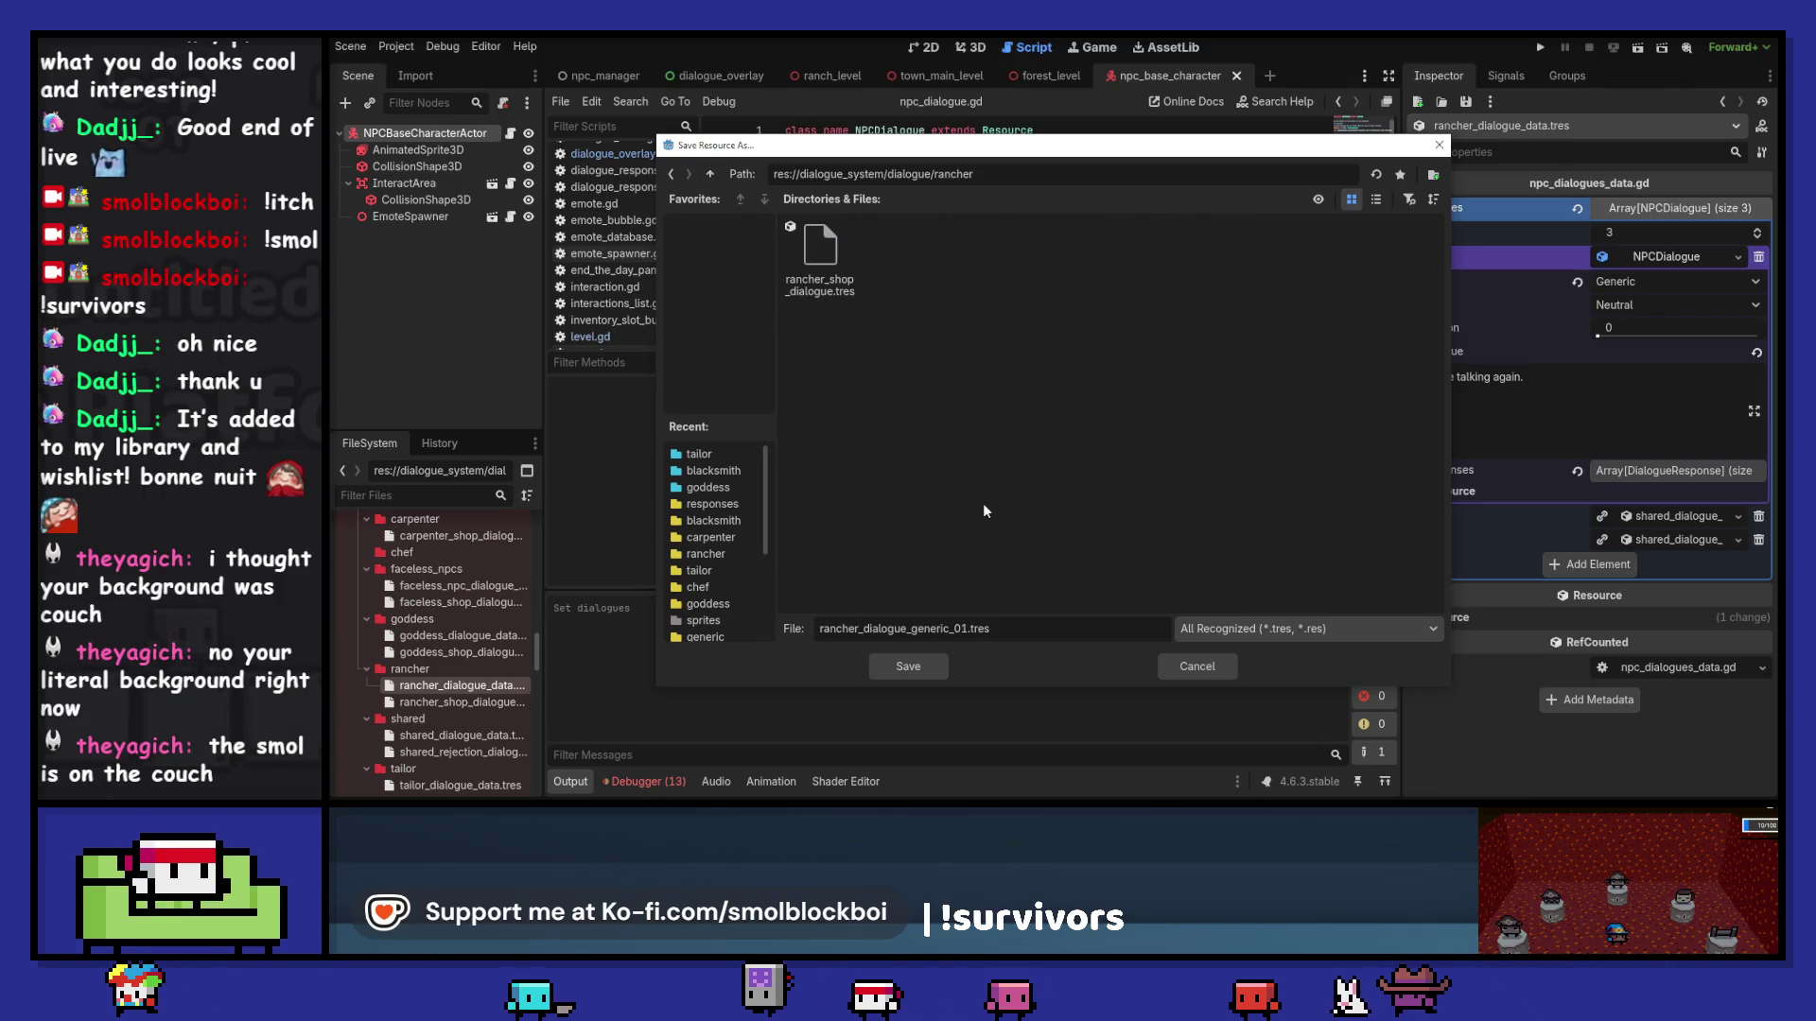
left_click(908, 666)
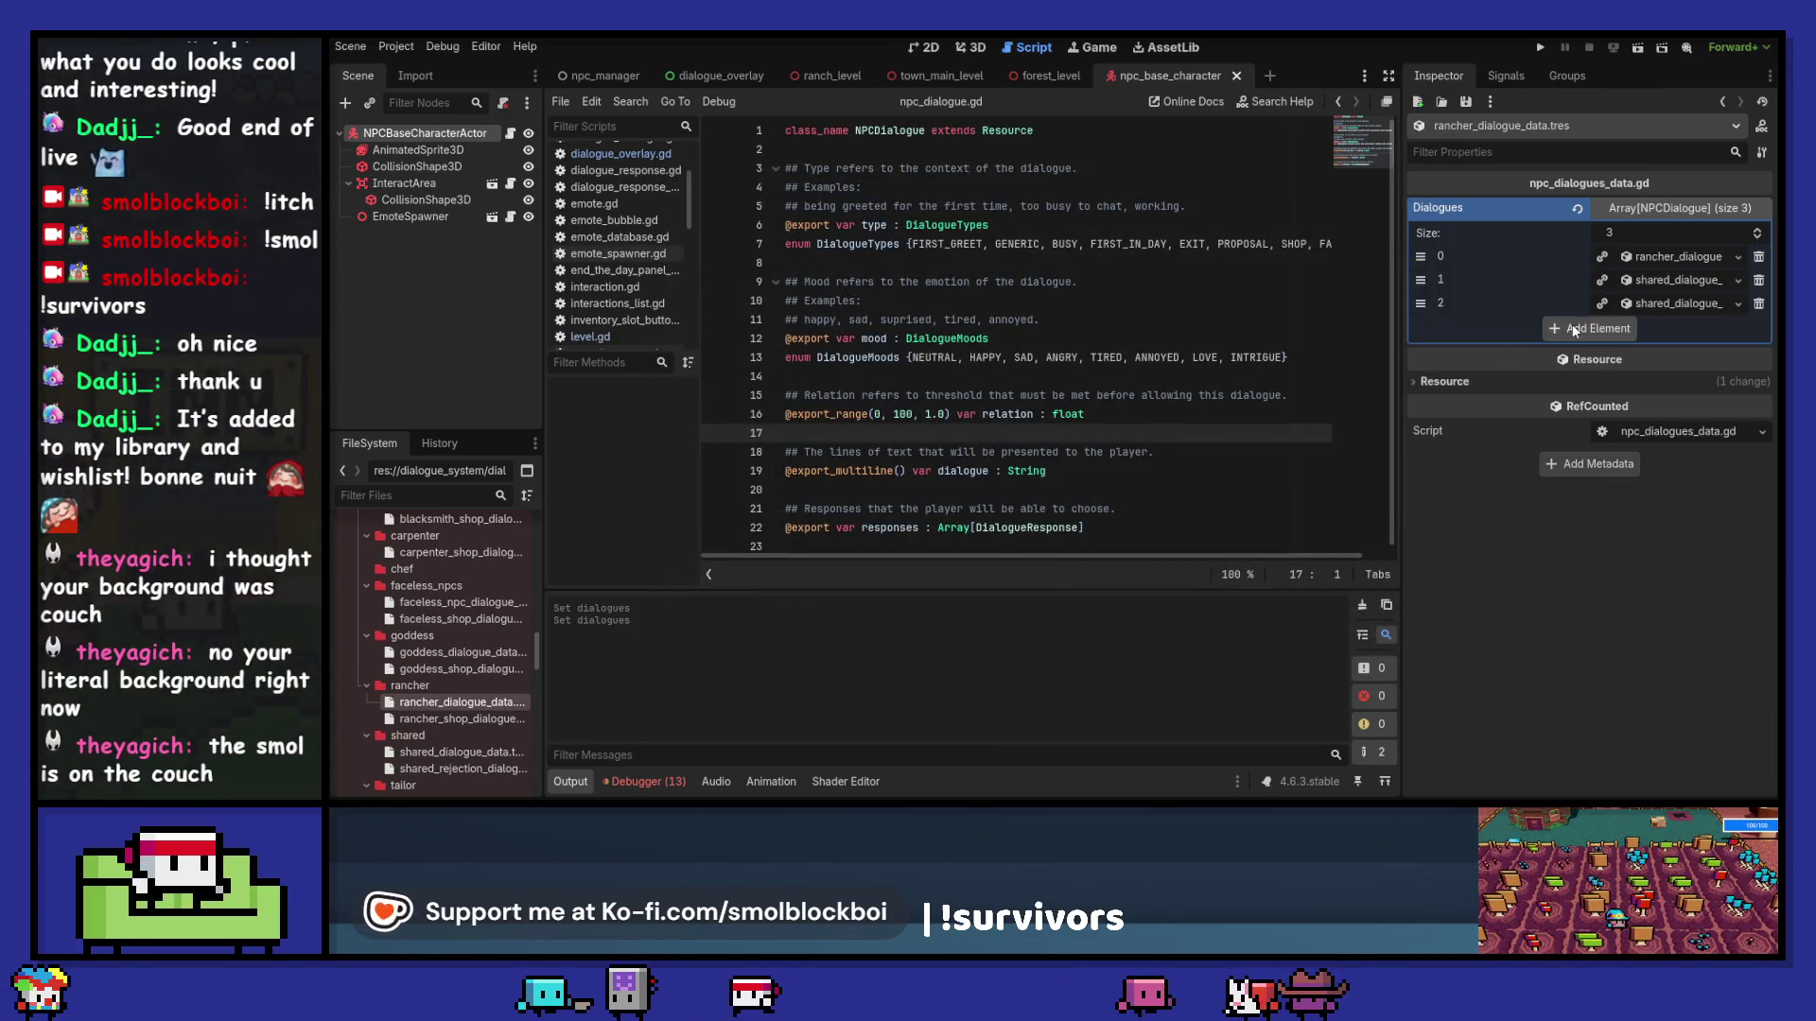
Step: Make entry 1 unique and save it as rancher_dialogue_first_greet.tres
left_click(1603, 281)
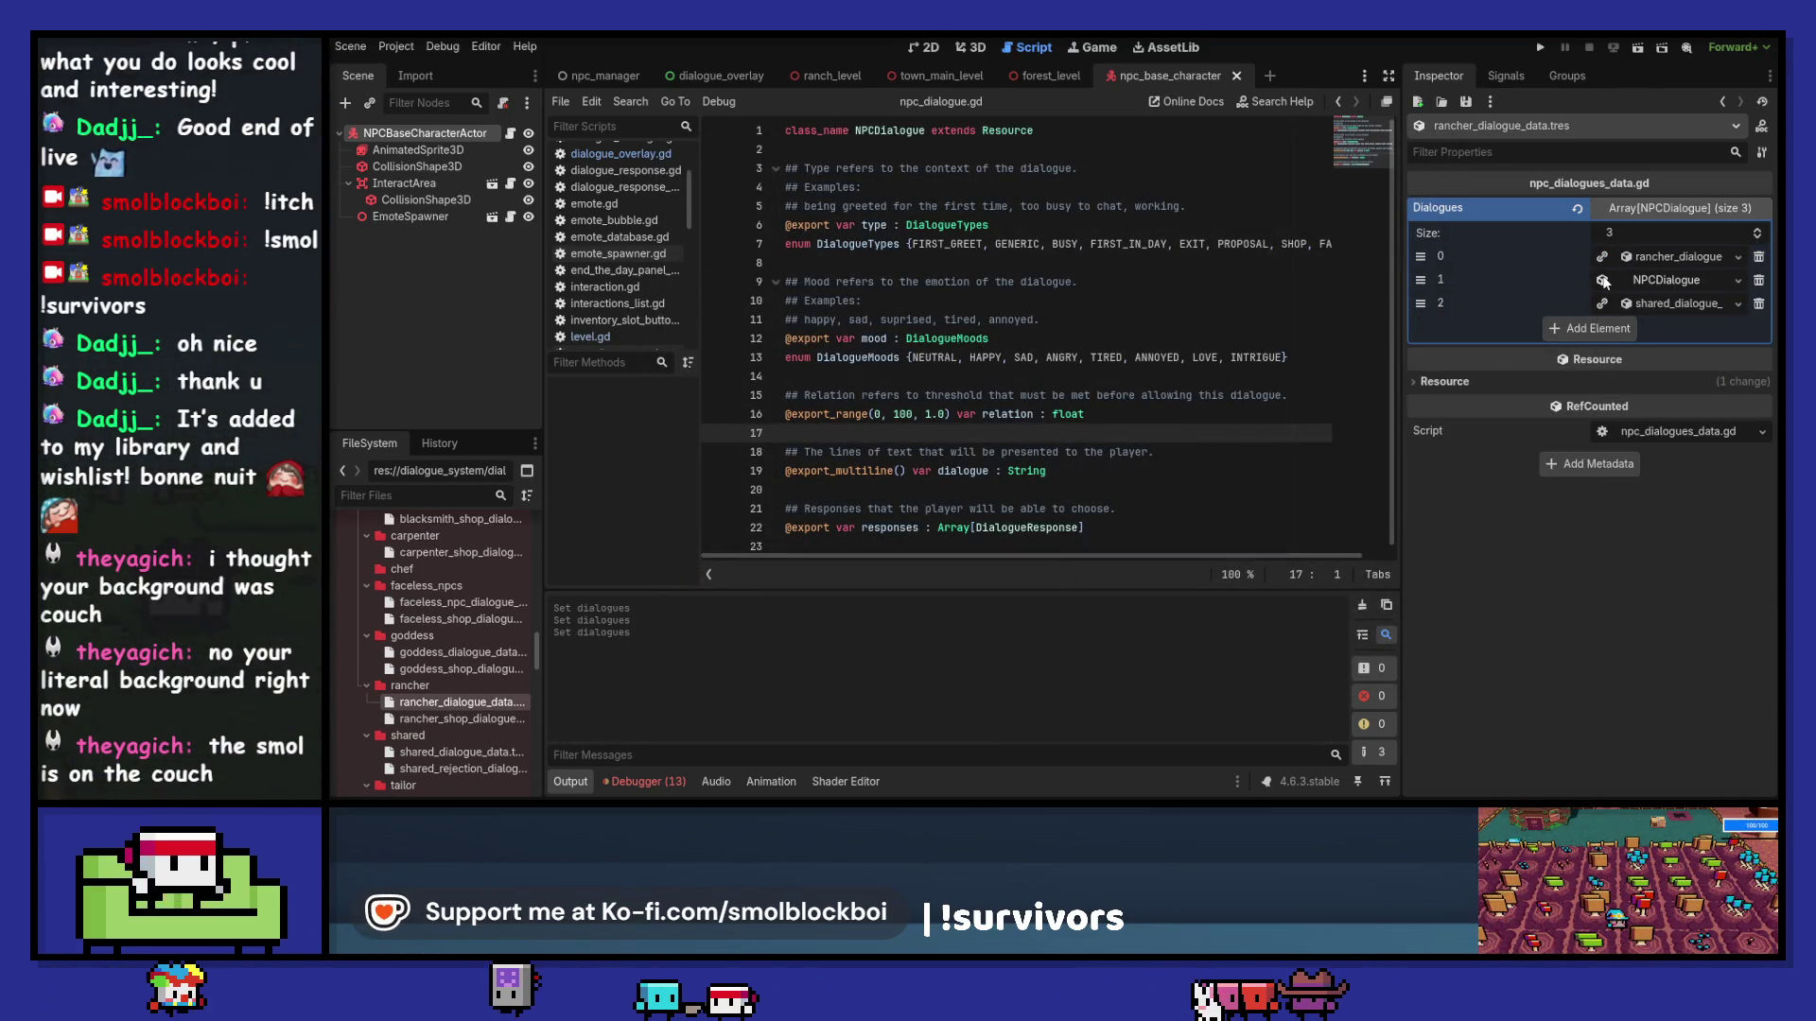
left_click(1733, 276)
left_click(1648, 463)
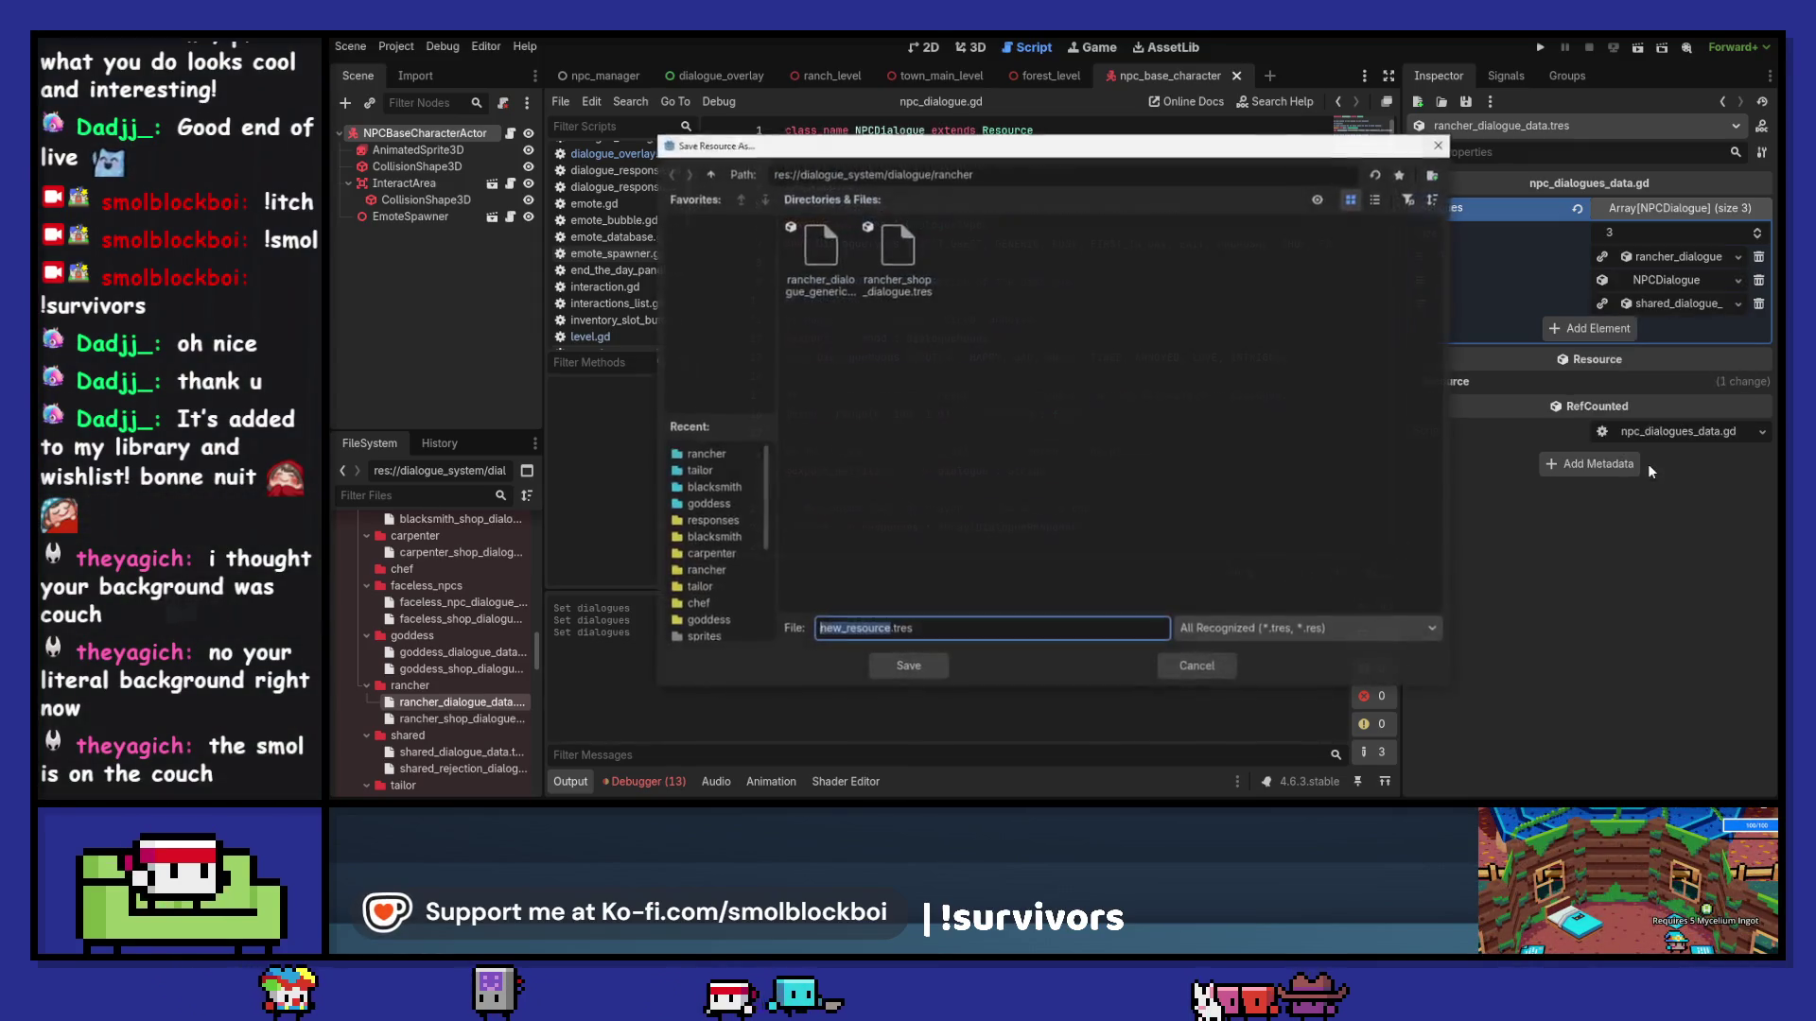
left_click(831, 255)
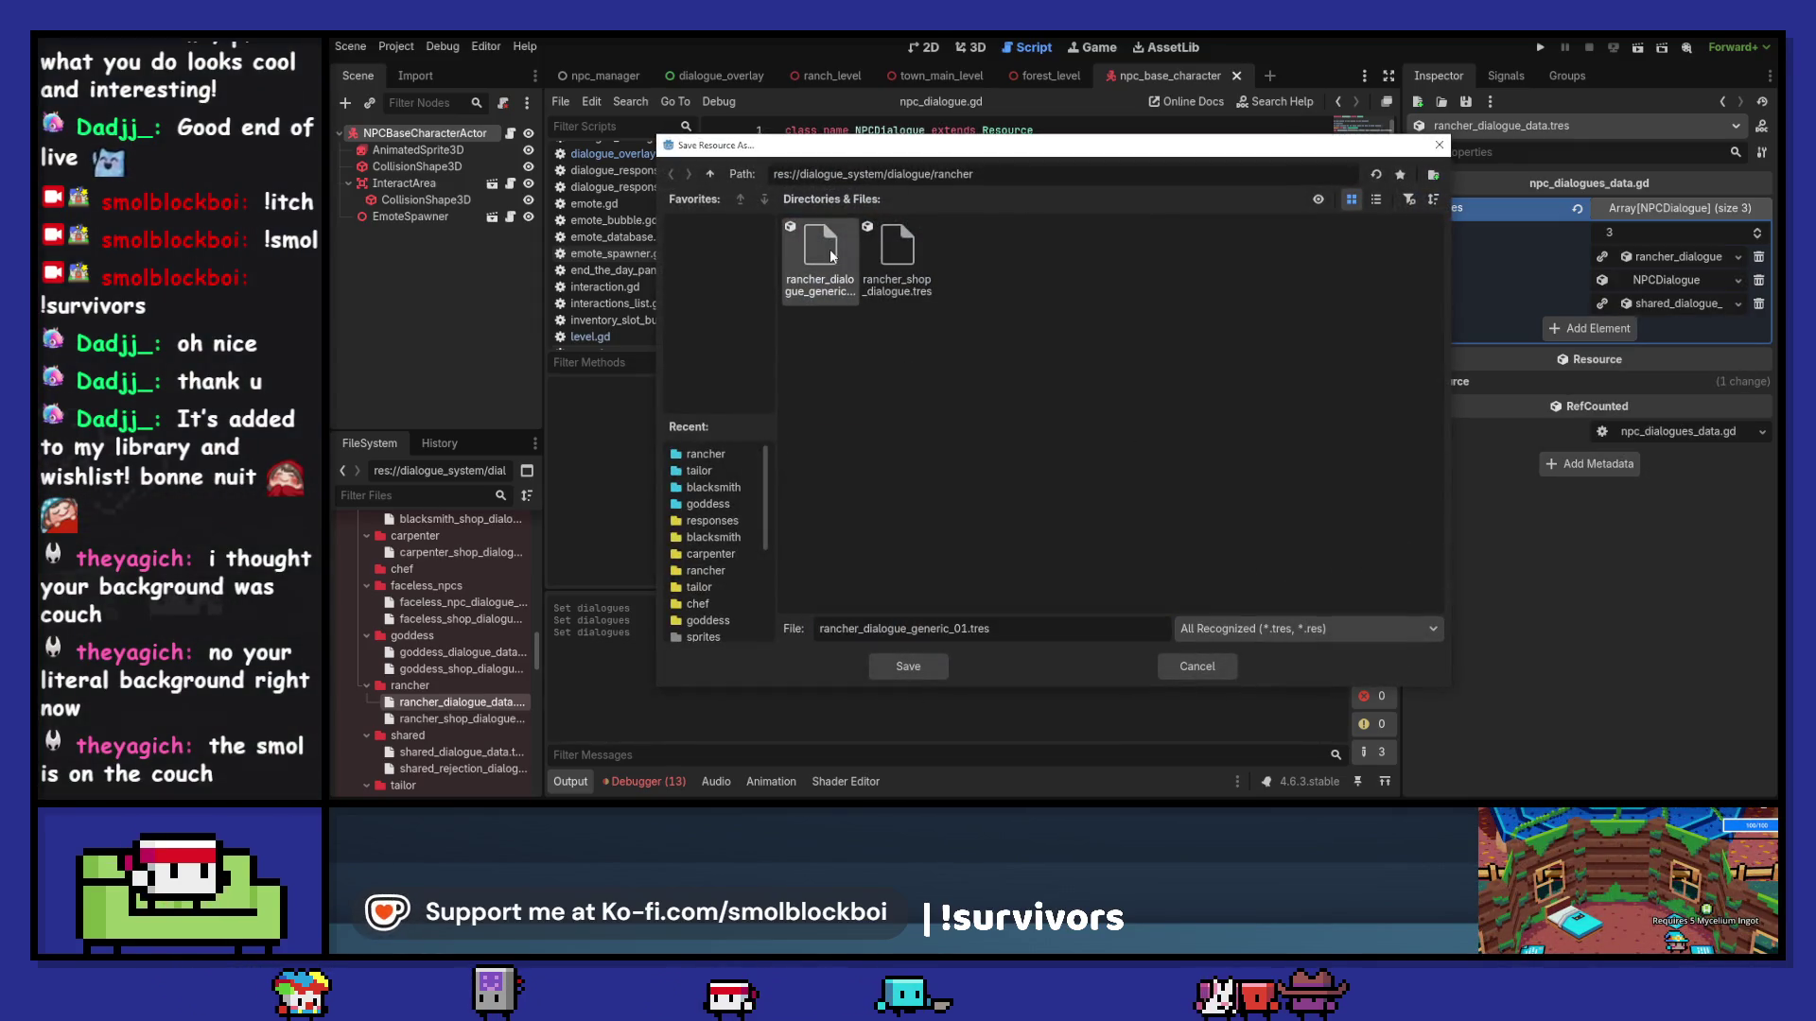
left_click_drag(913, 630, 964, 632)
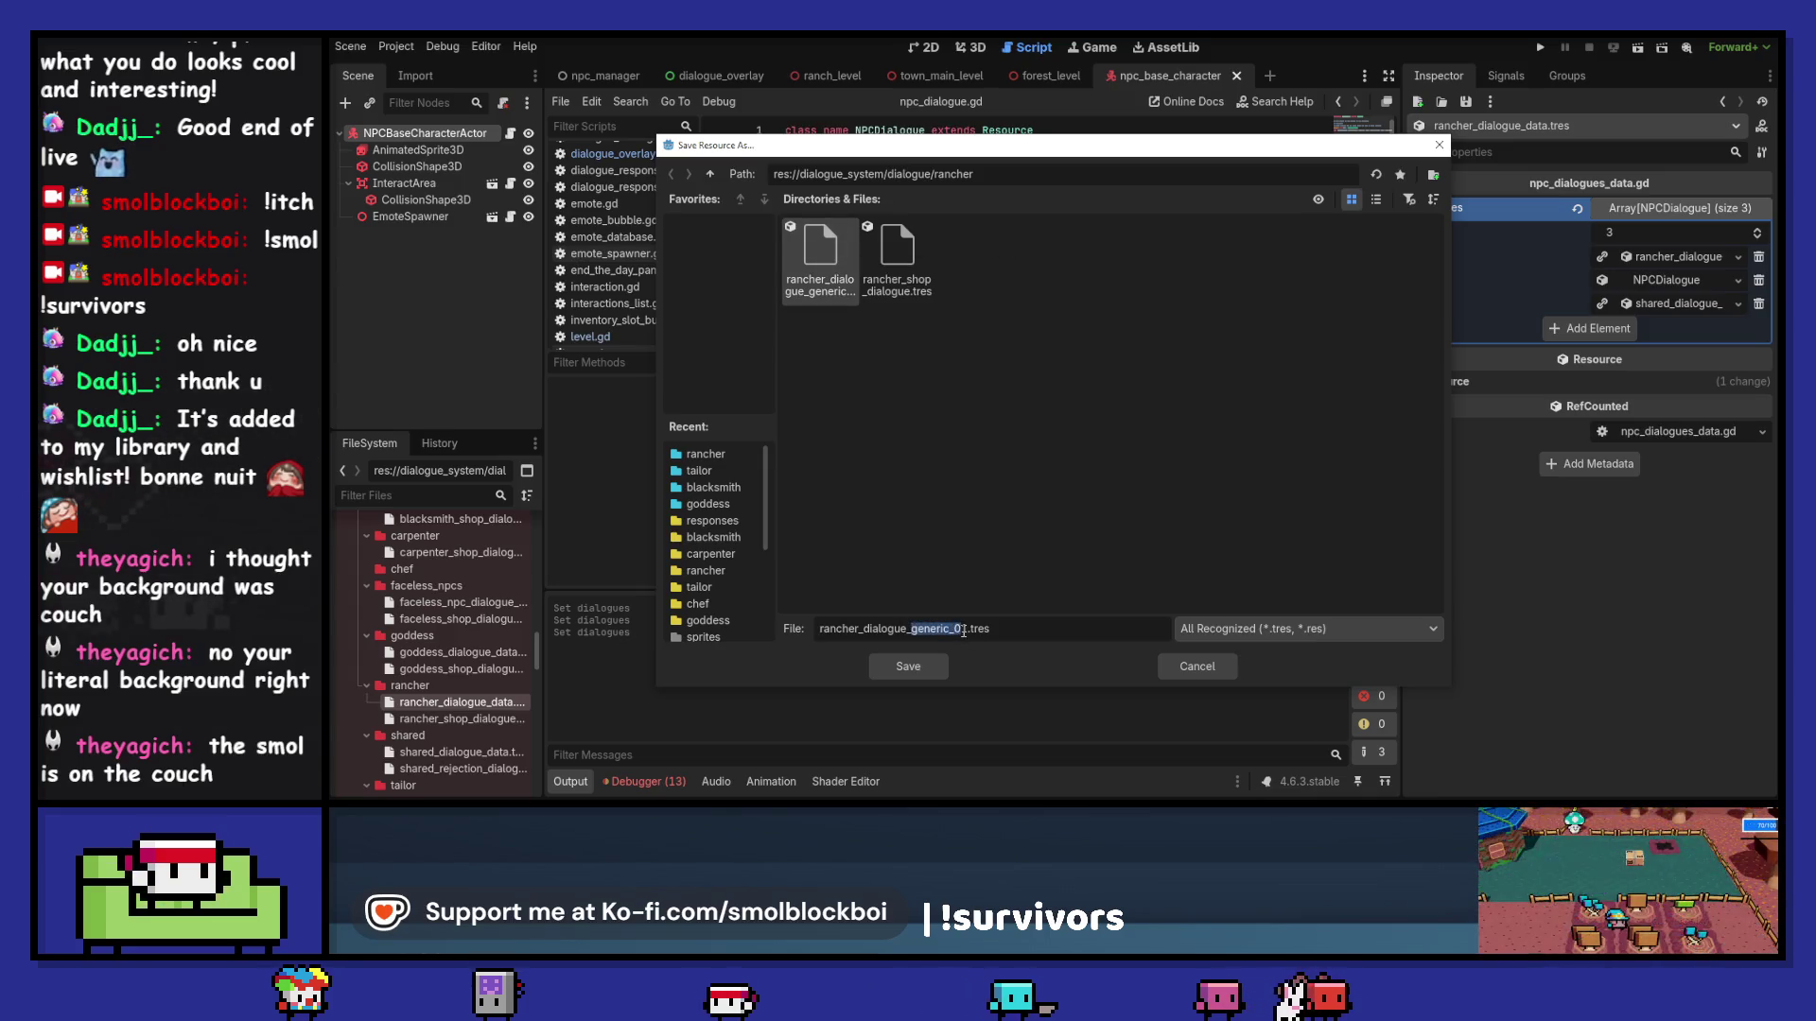
type("first_gree")
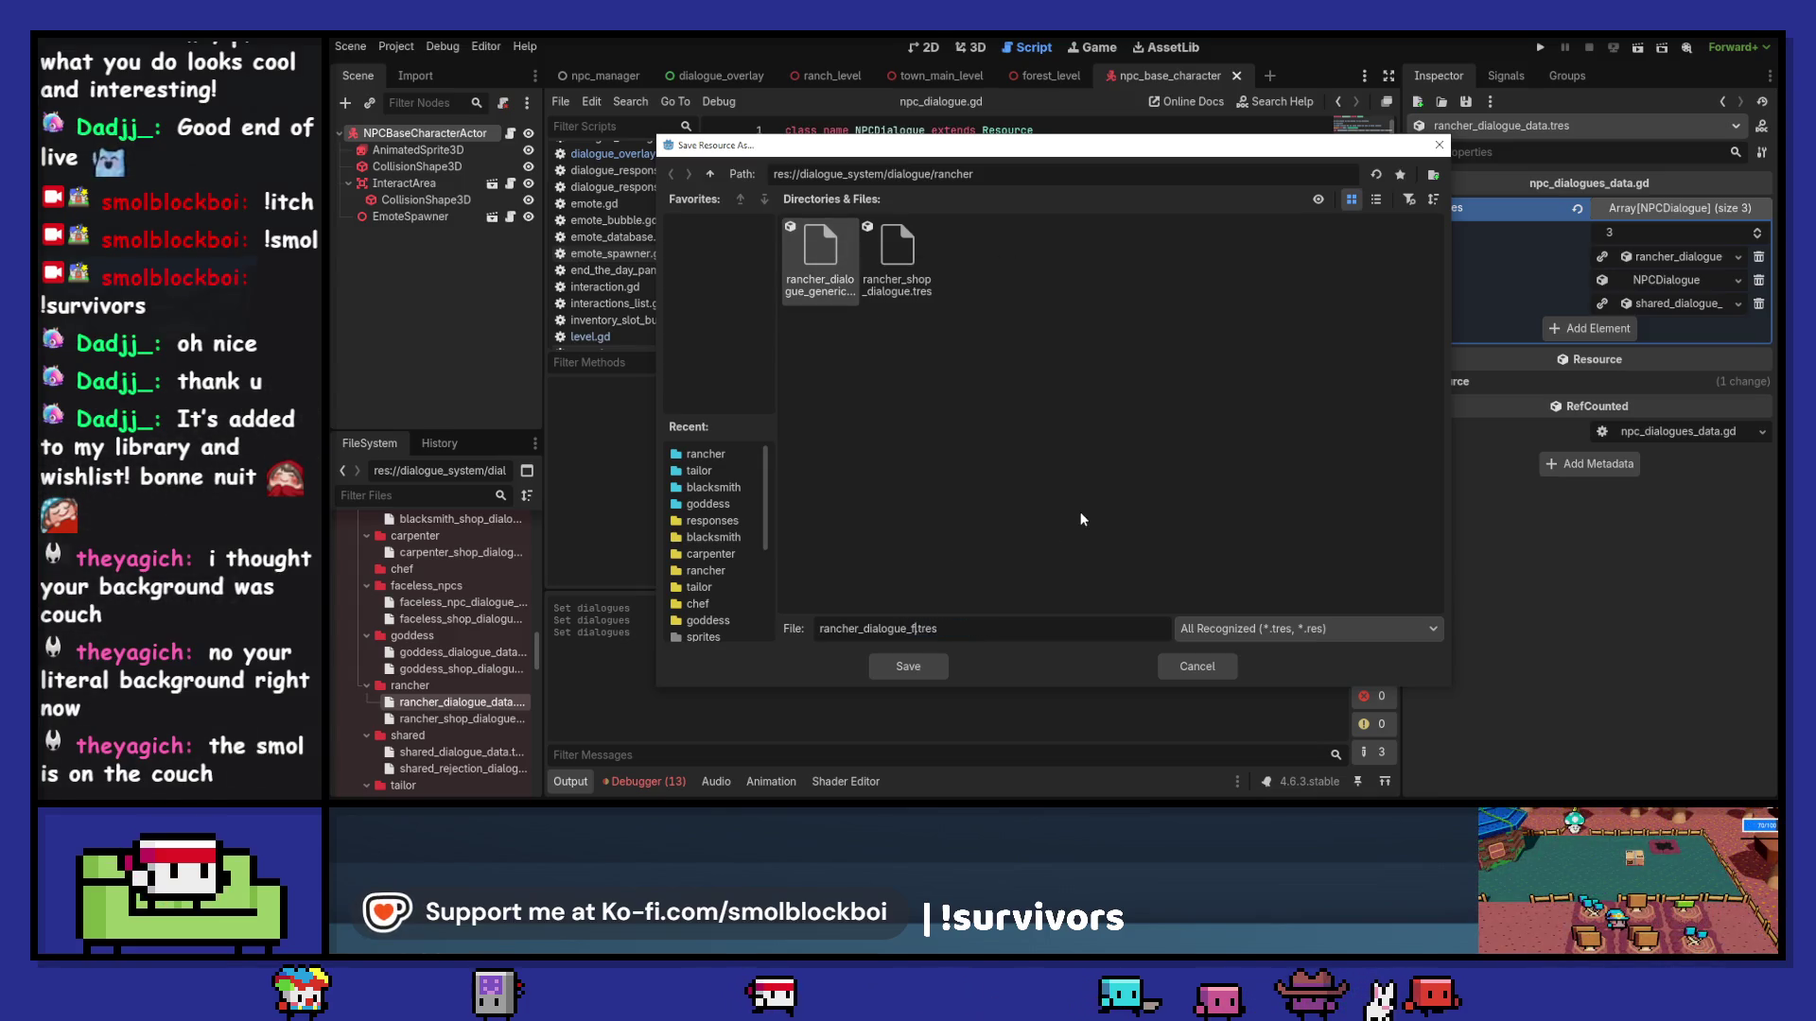
type("t")
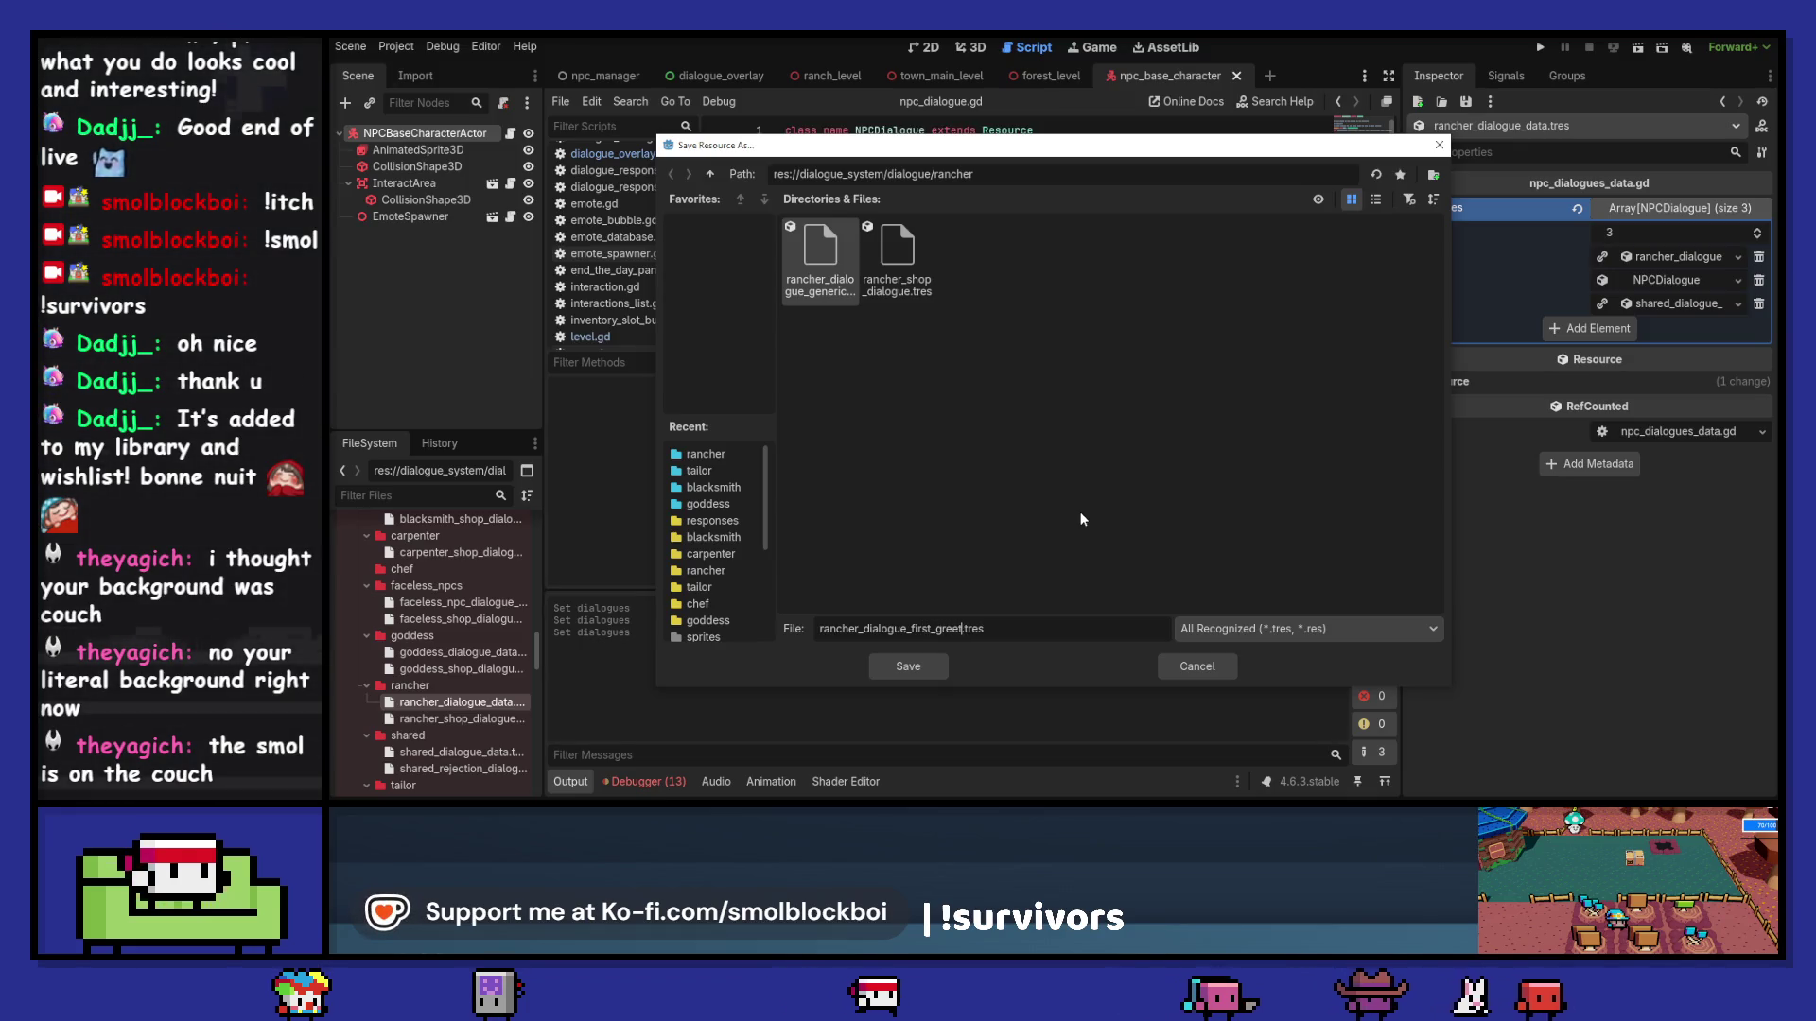
key("Return")
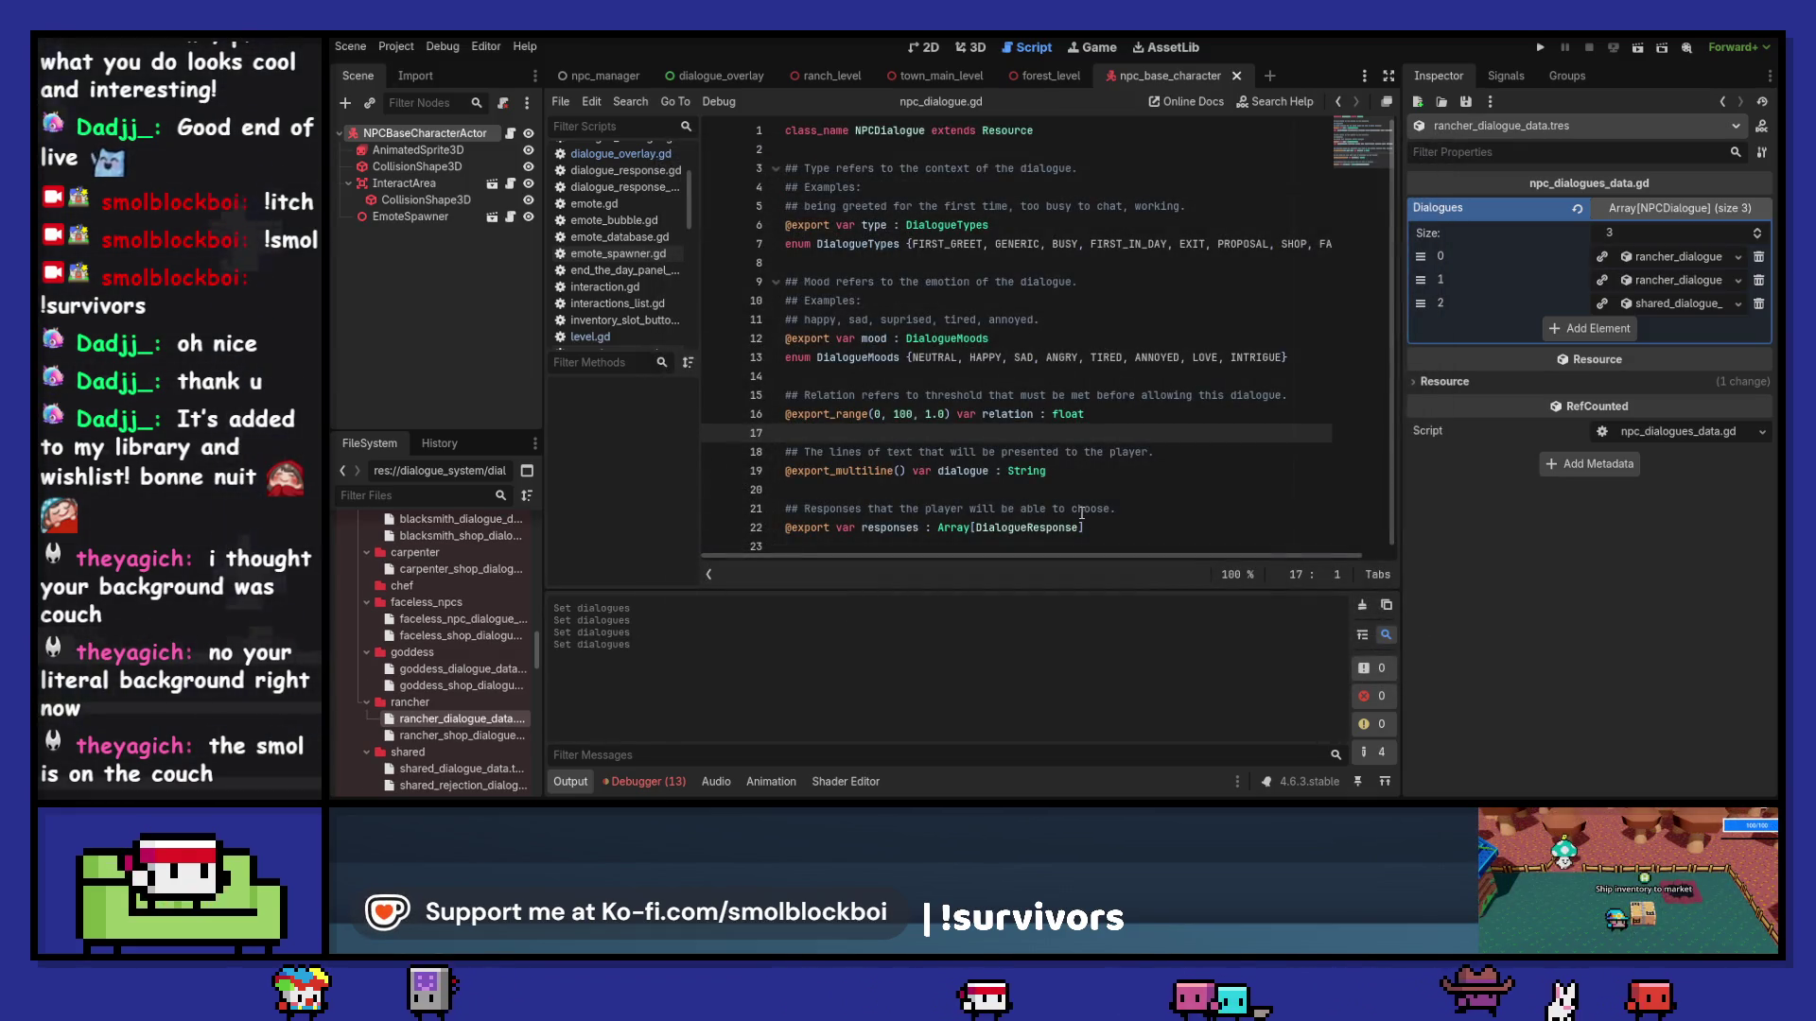
Step: Make entry 2 unique and save it as rancher_dialogue_first_in_day.tres
left_click(1737, 303)
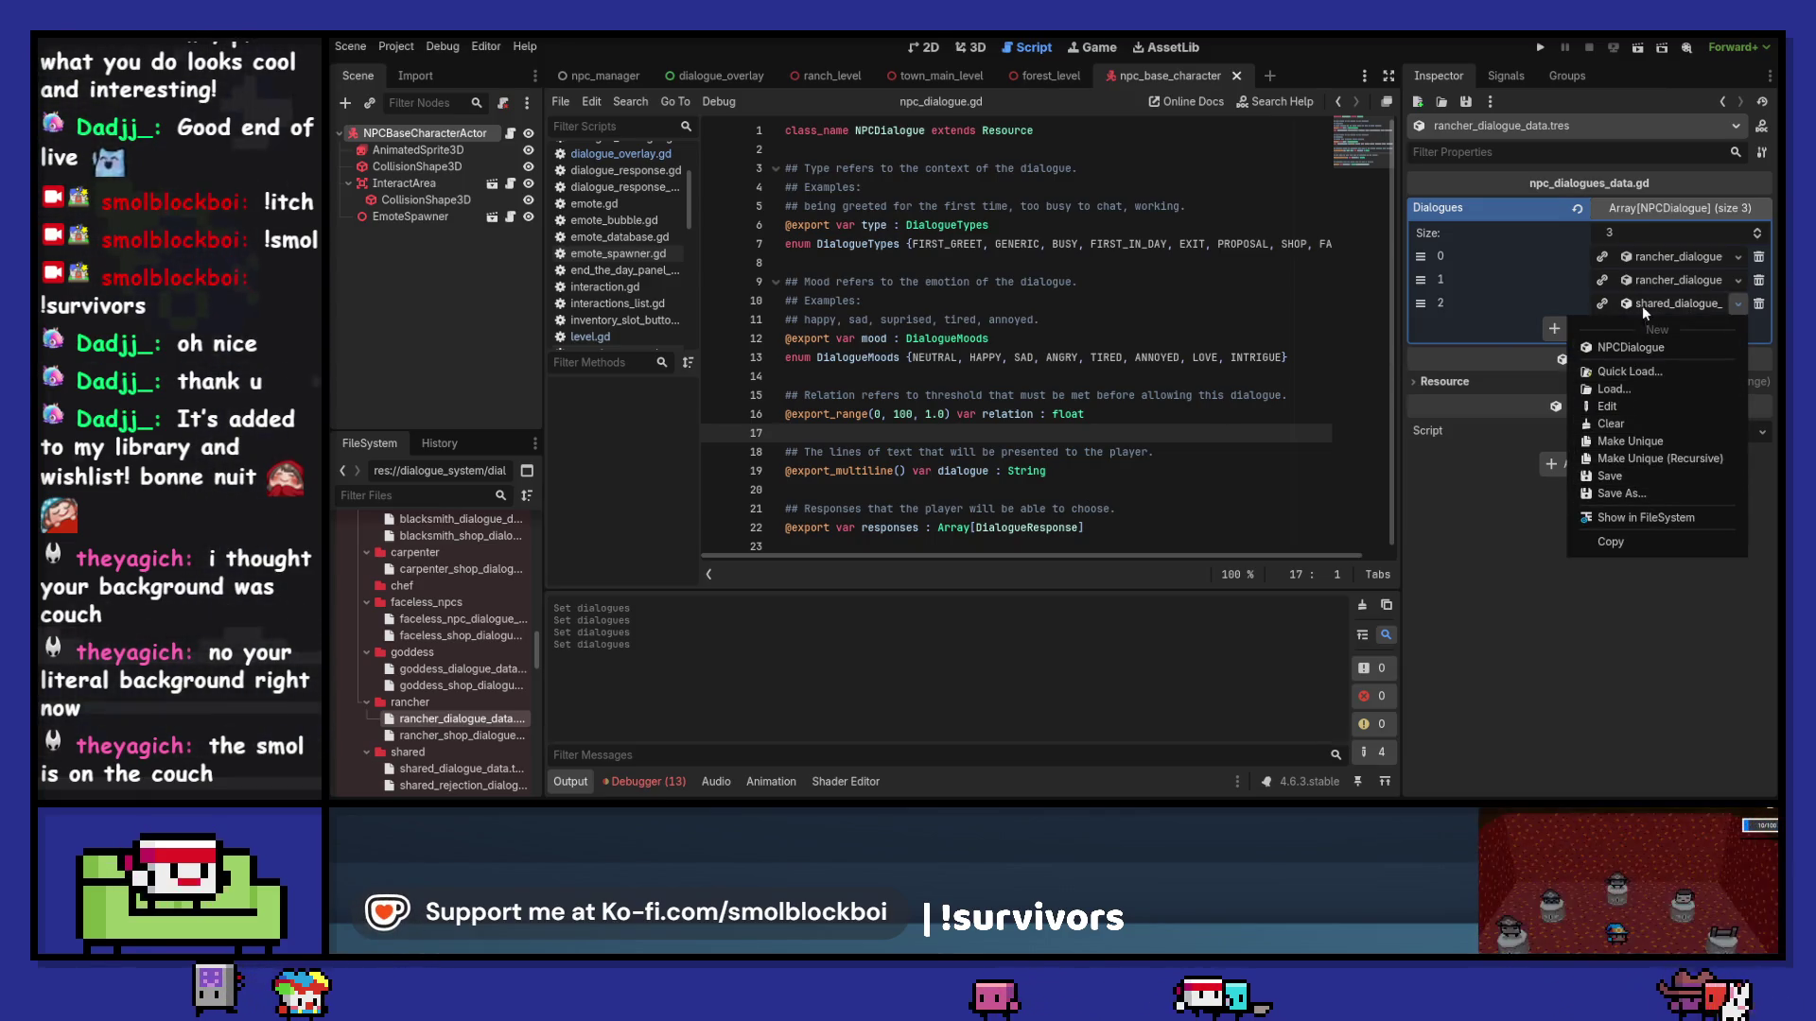
left_click(1631, 347)
left_click(1738, 305)
left_click(1650, 494)
left_click(819, 289)
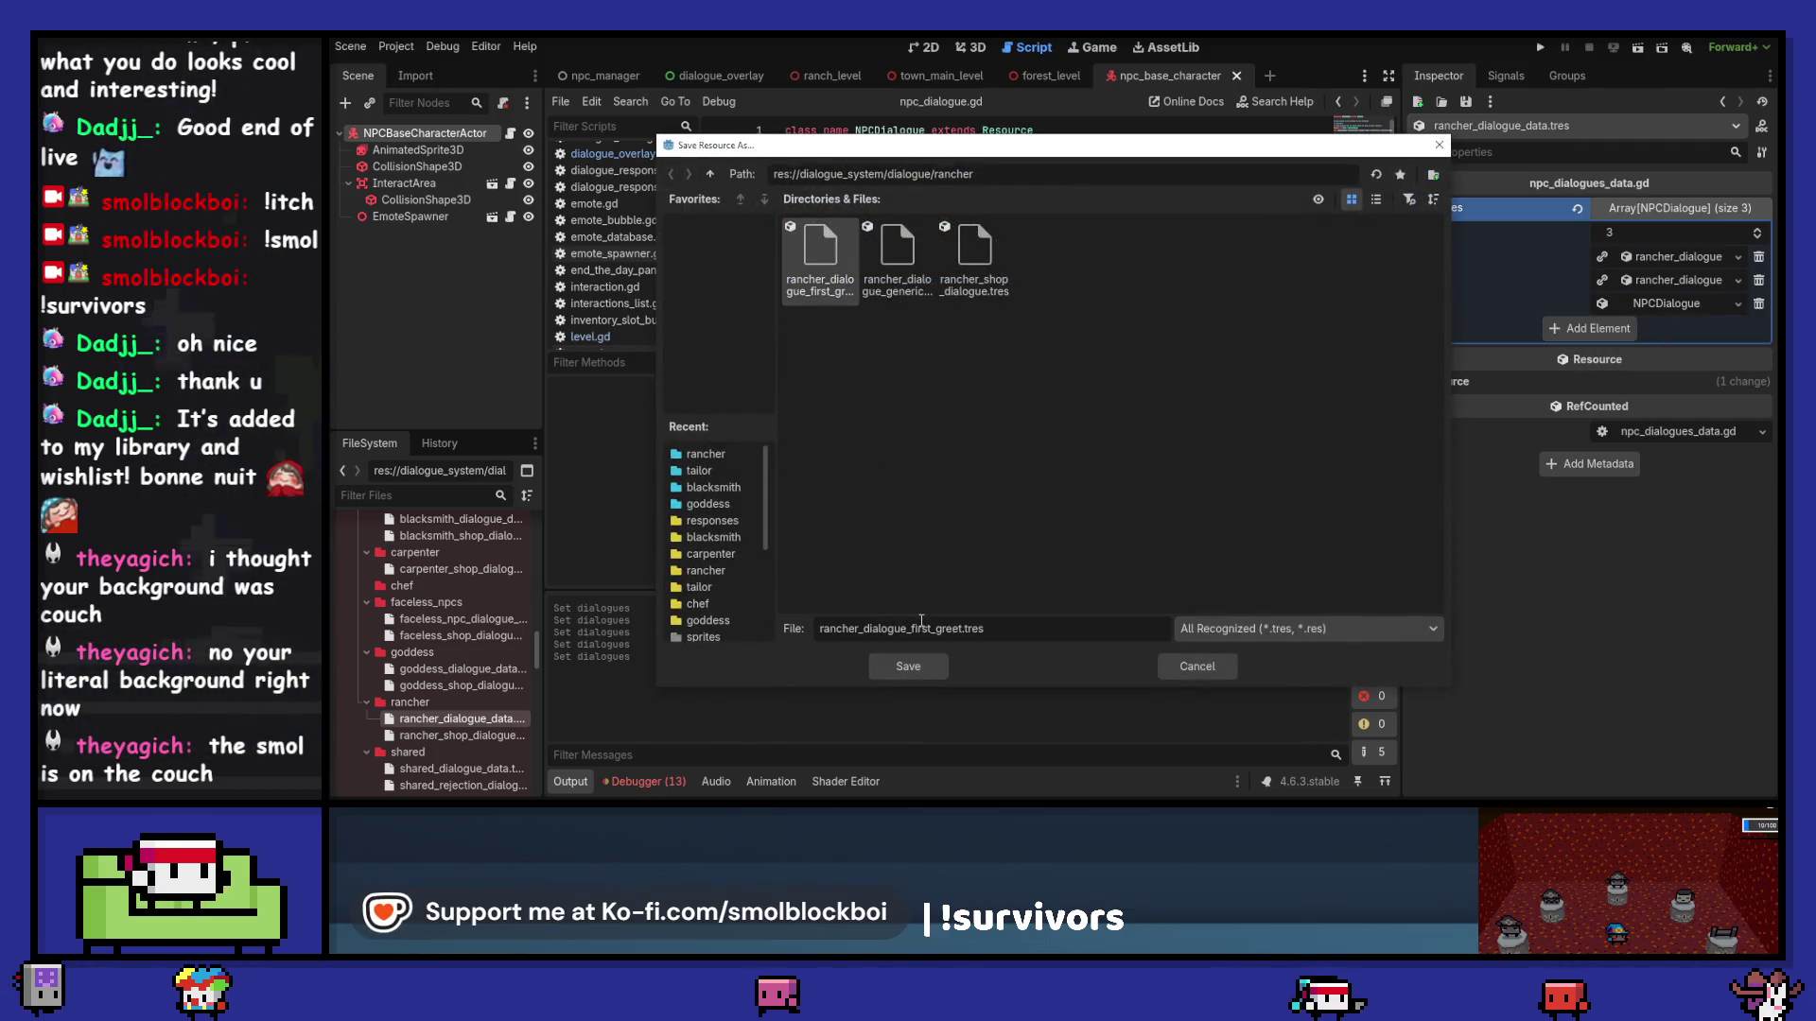
left_click_drag(935, 629, 960, 629)
type("in_day")
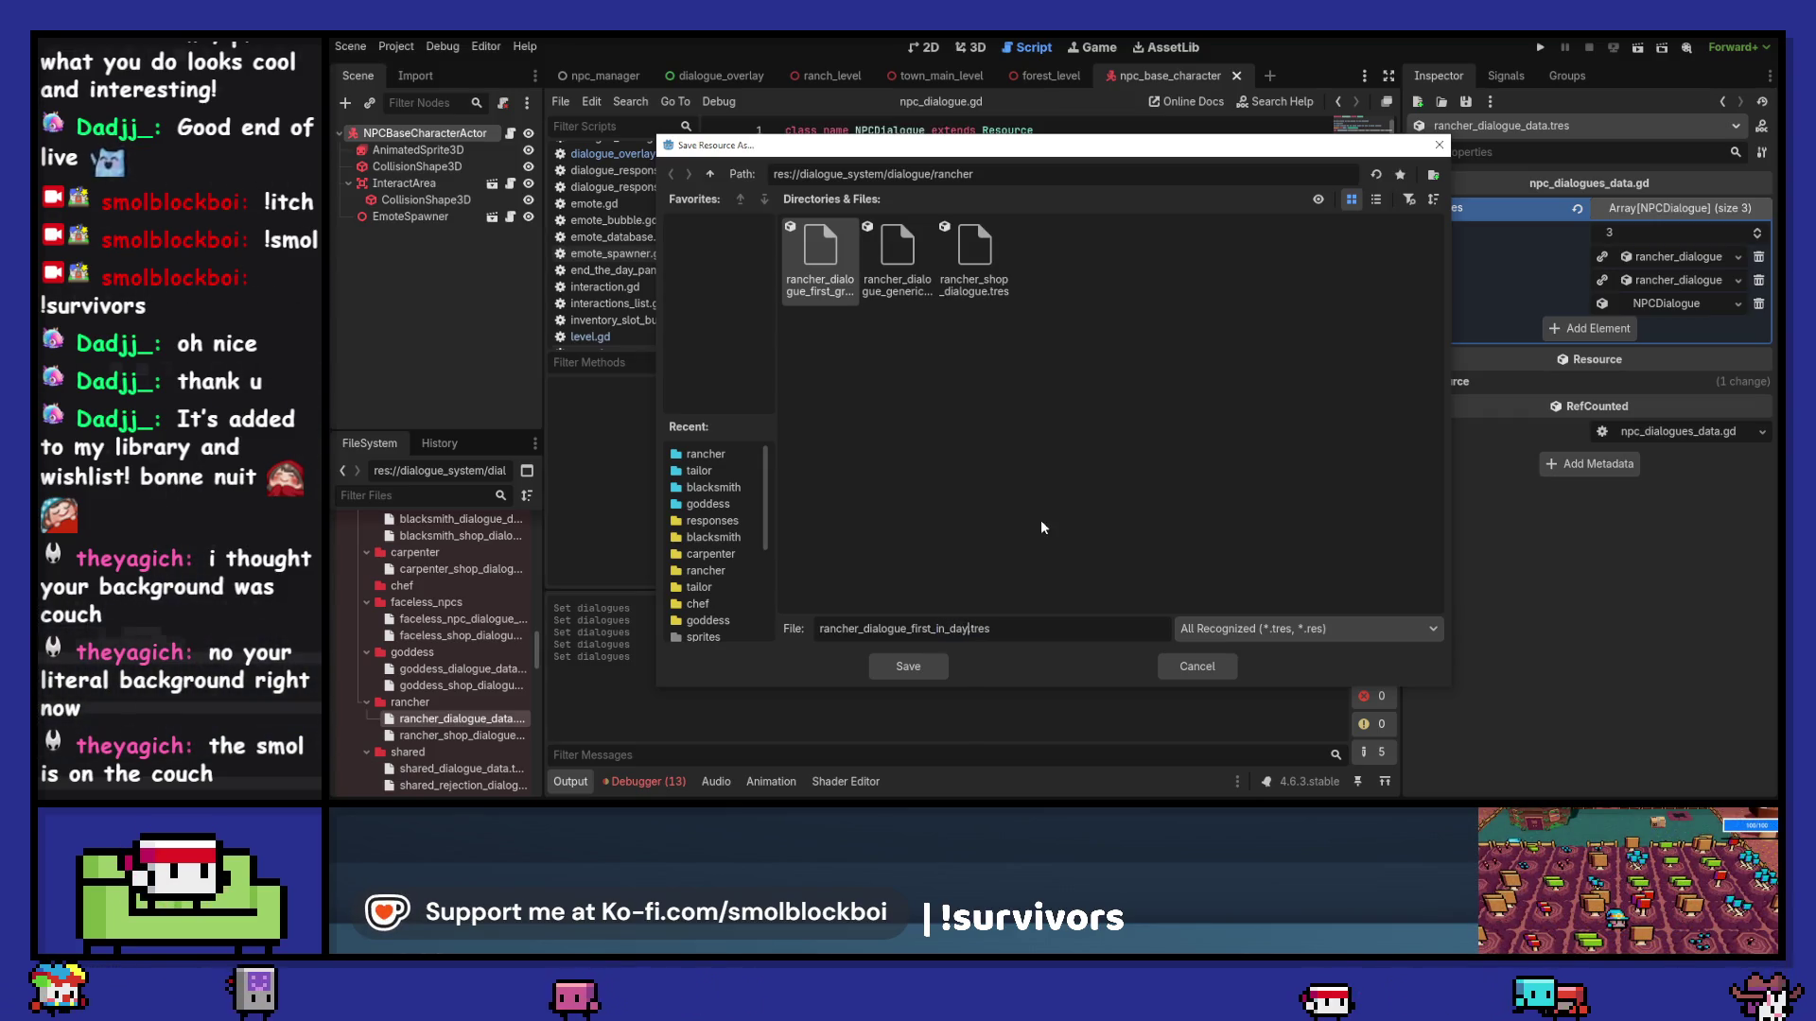
key("Return")
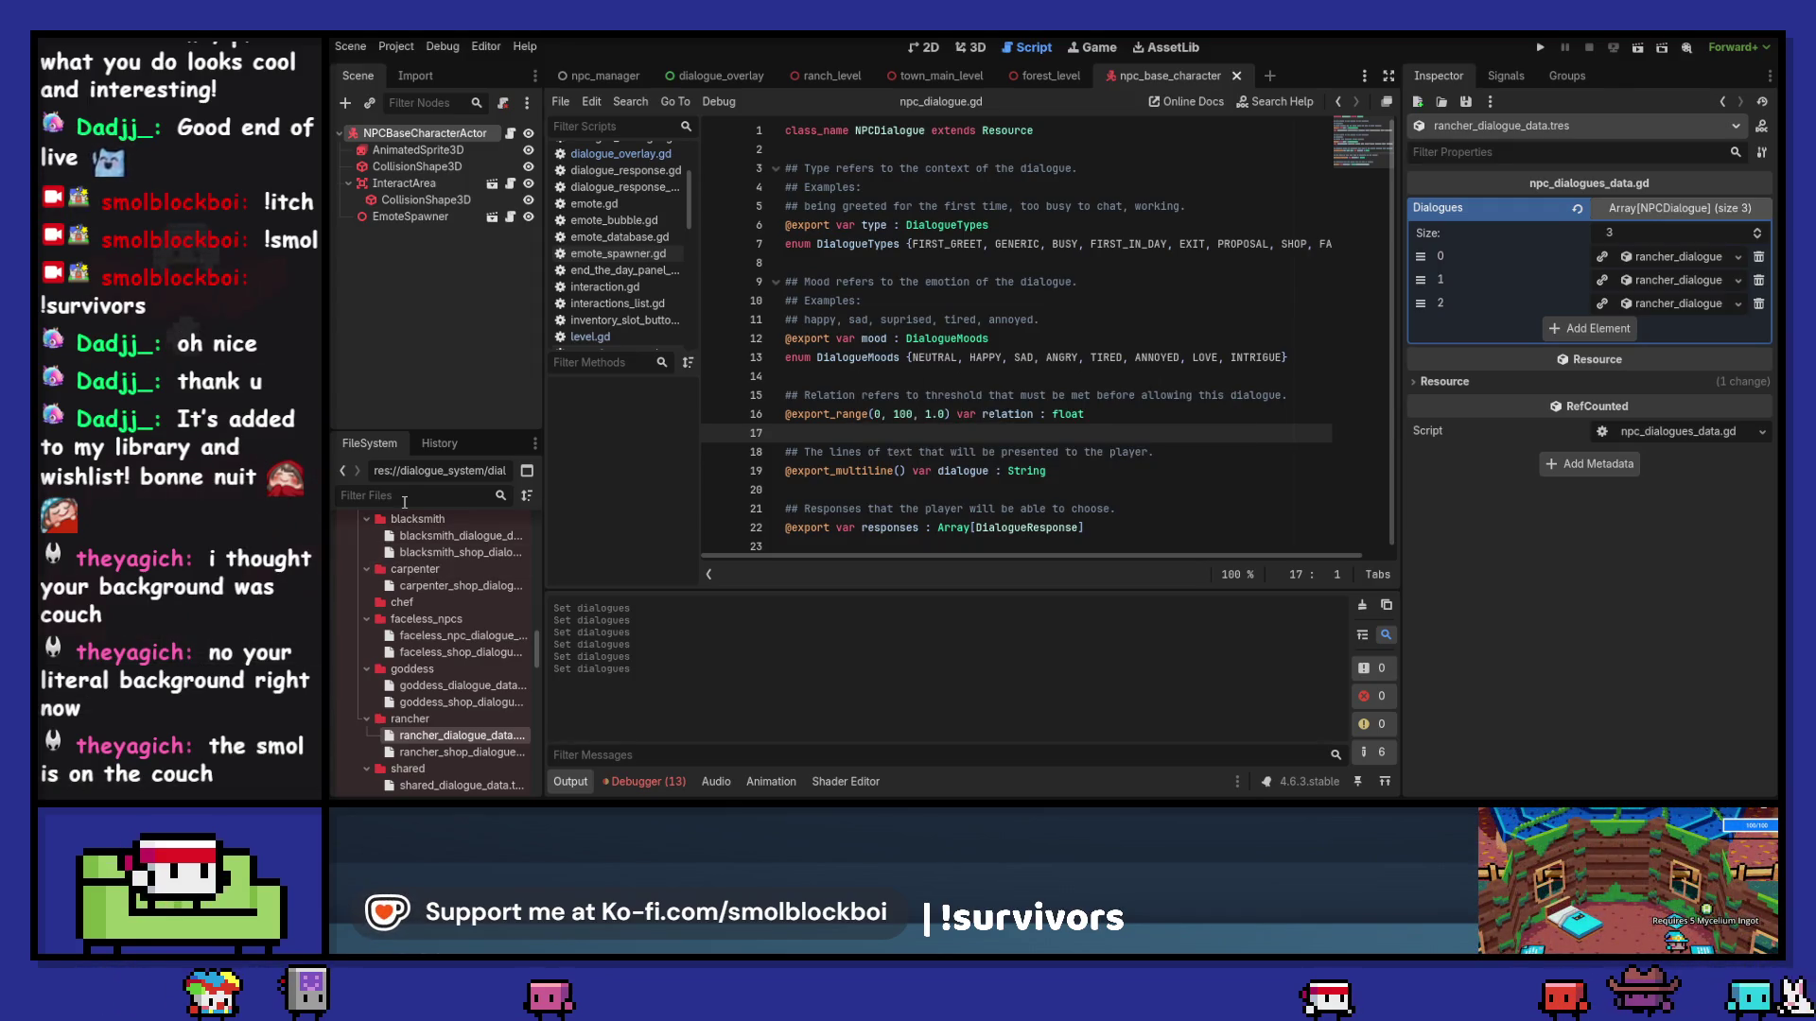
Step: Open rancher_data.tres and Quick Load rancher_dialogue_data into its Dialogue Data slot
left_click(405, 495)
type("ranxc")
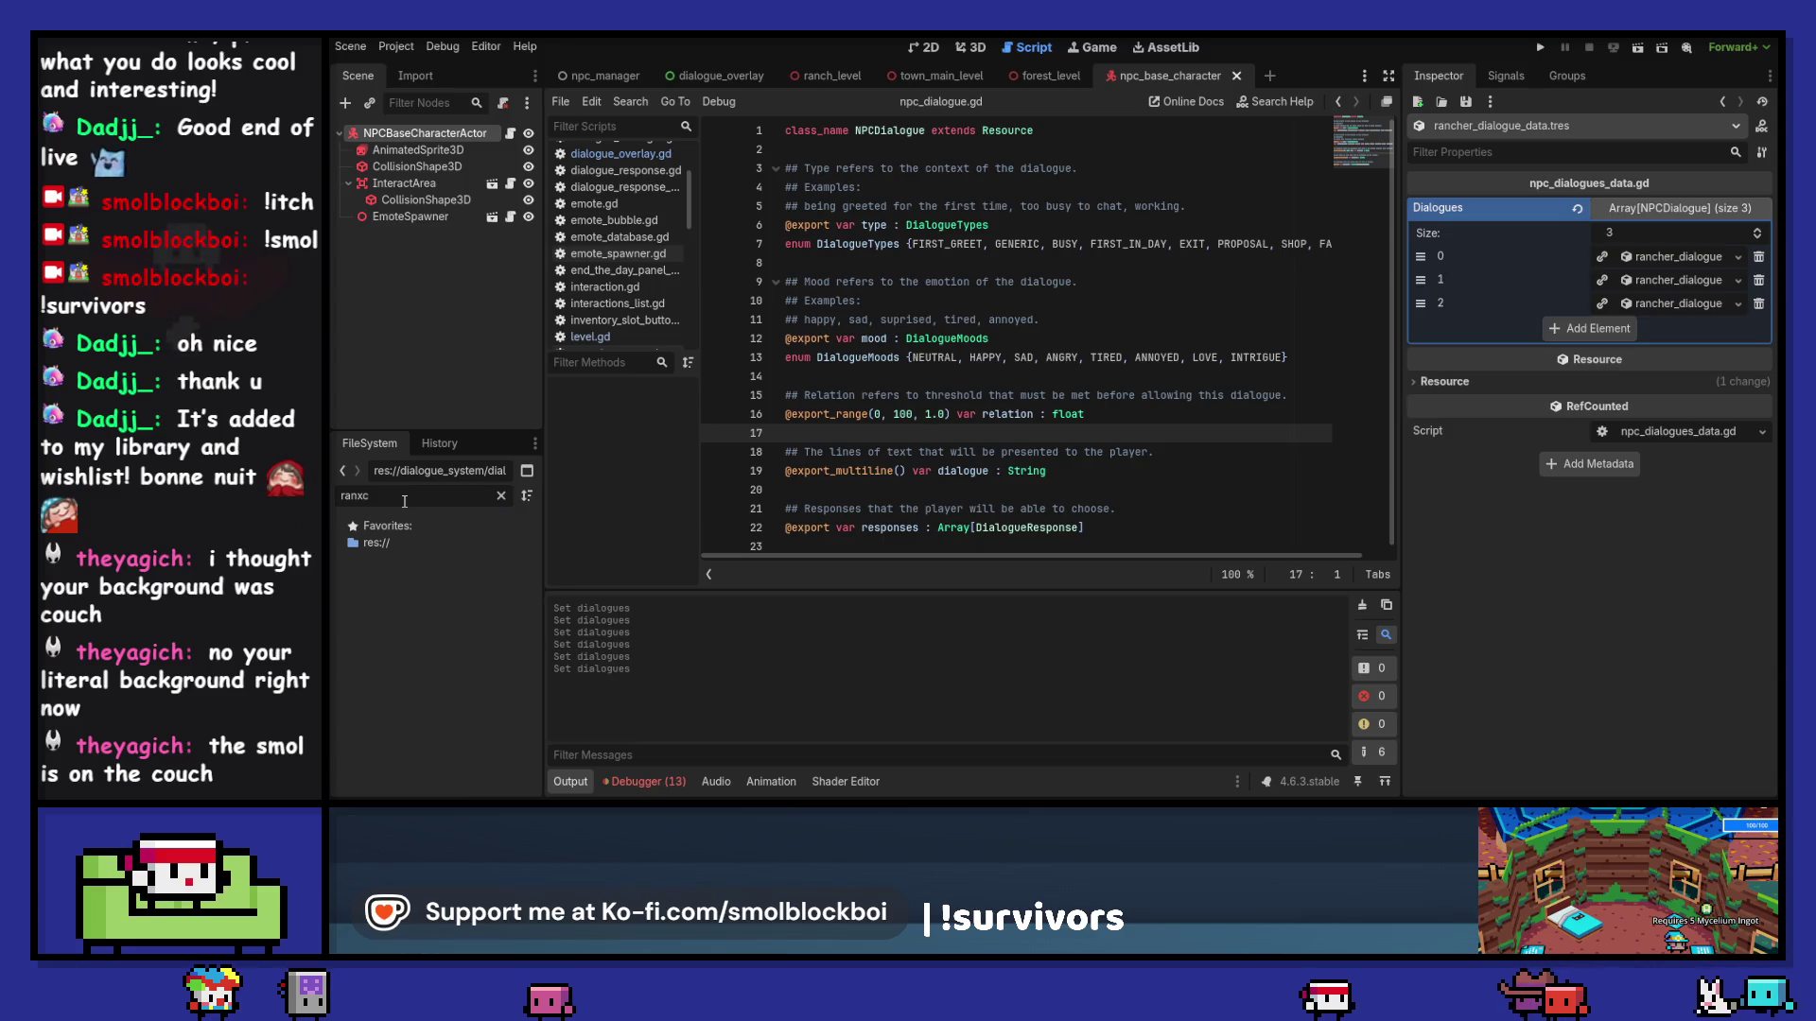
type("ran")
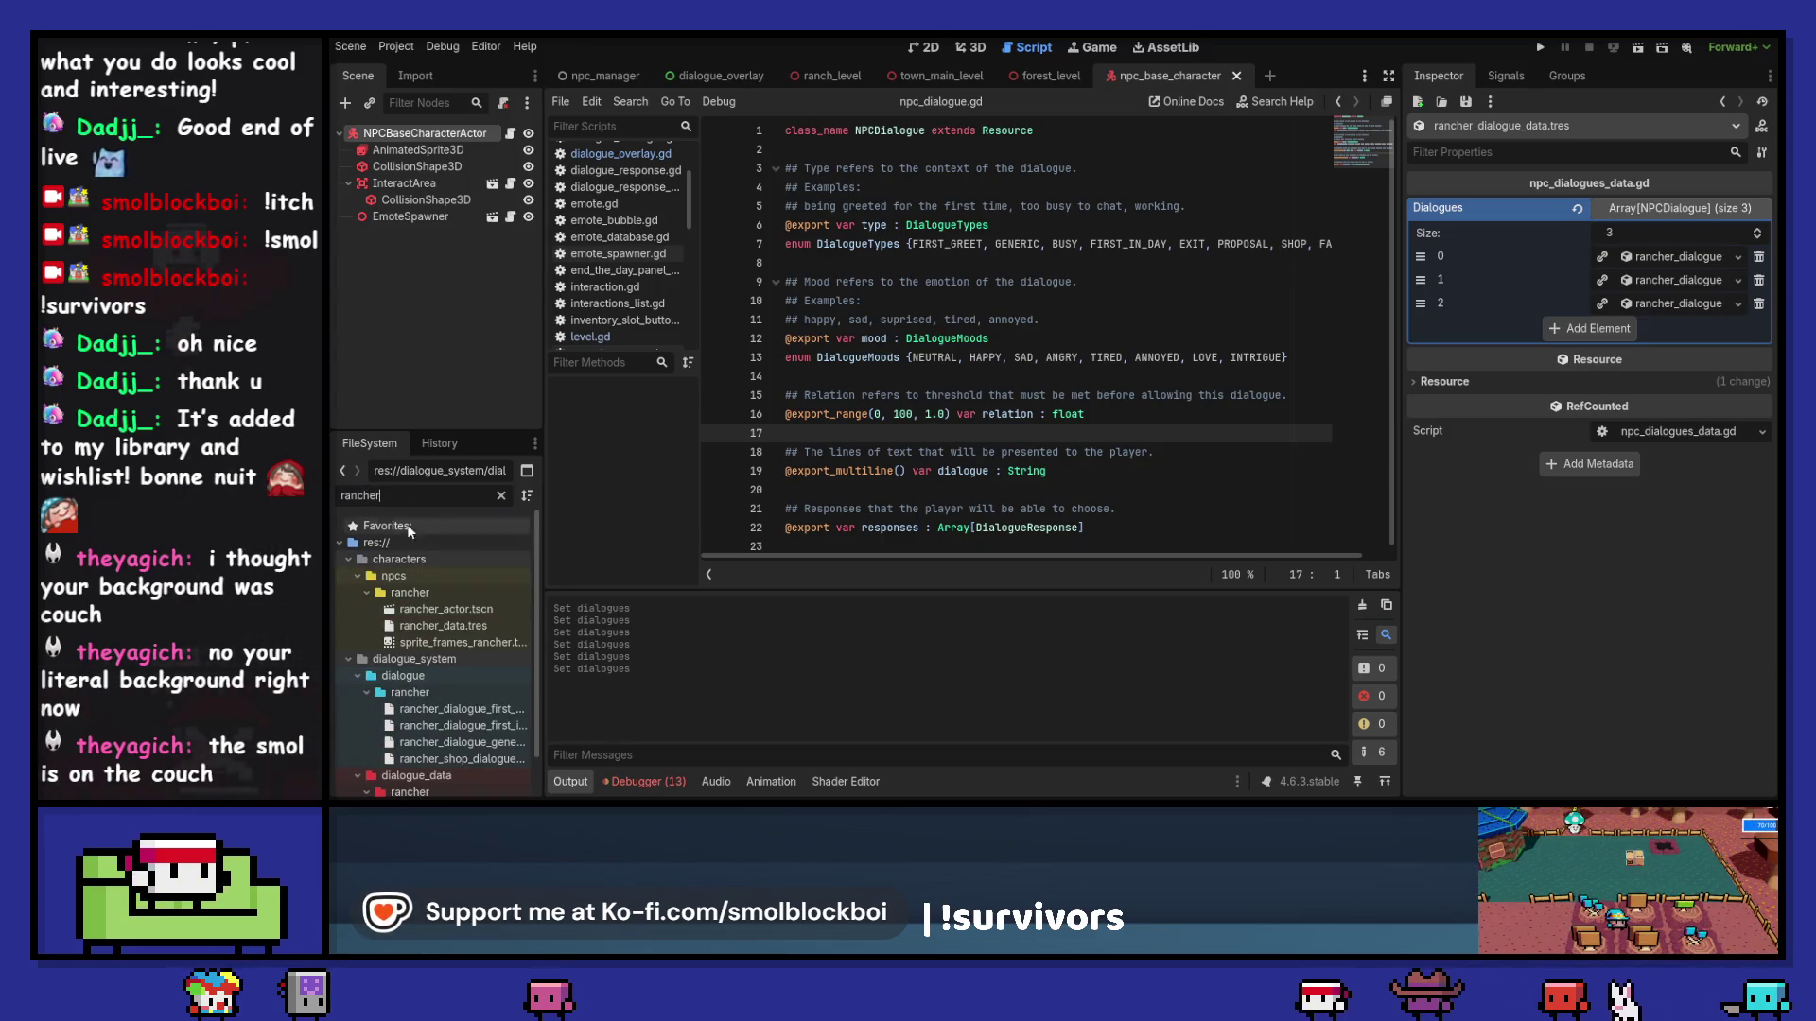
left_click(458, 628)
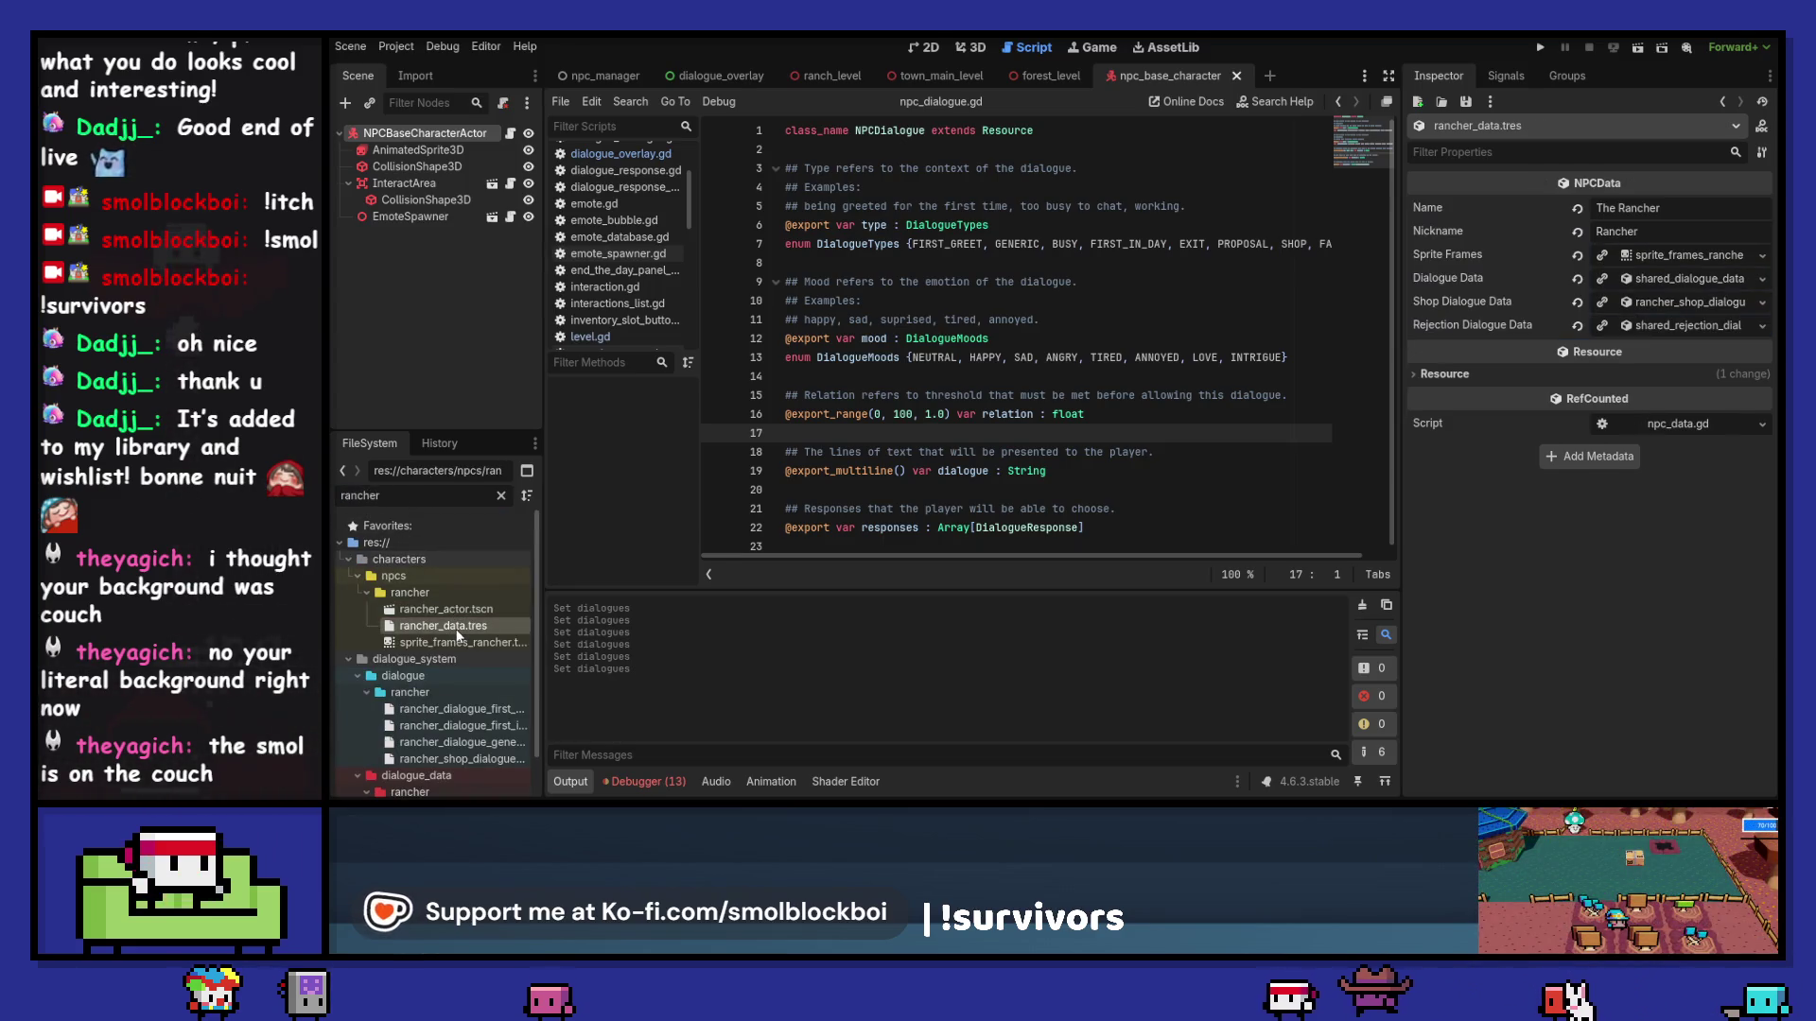
left_click(1762, 279)
left_click(1669, 346)
type("ranche")
left_click(990, 233)
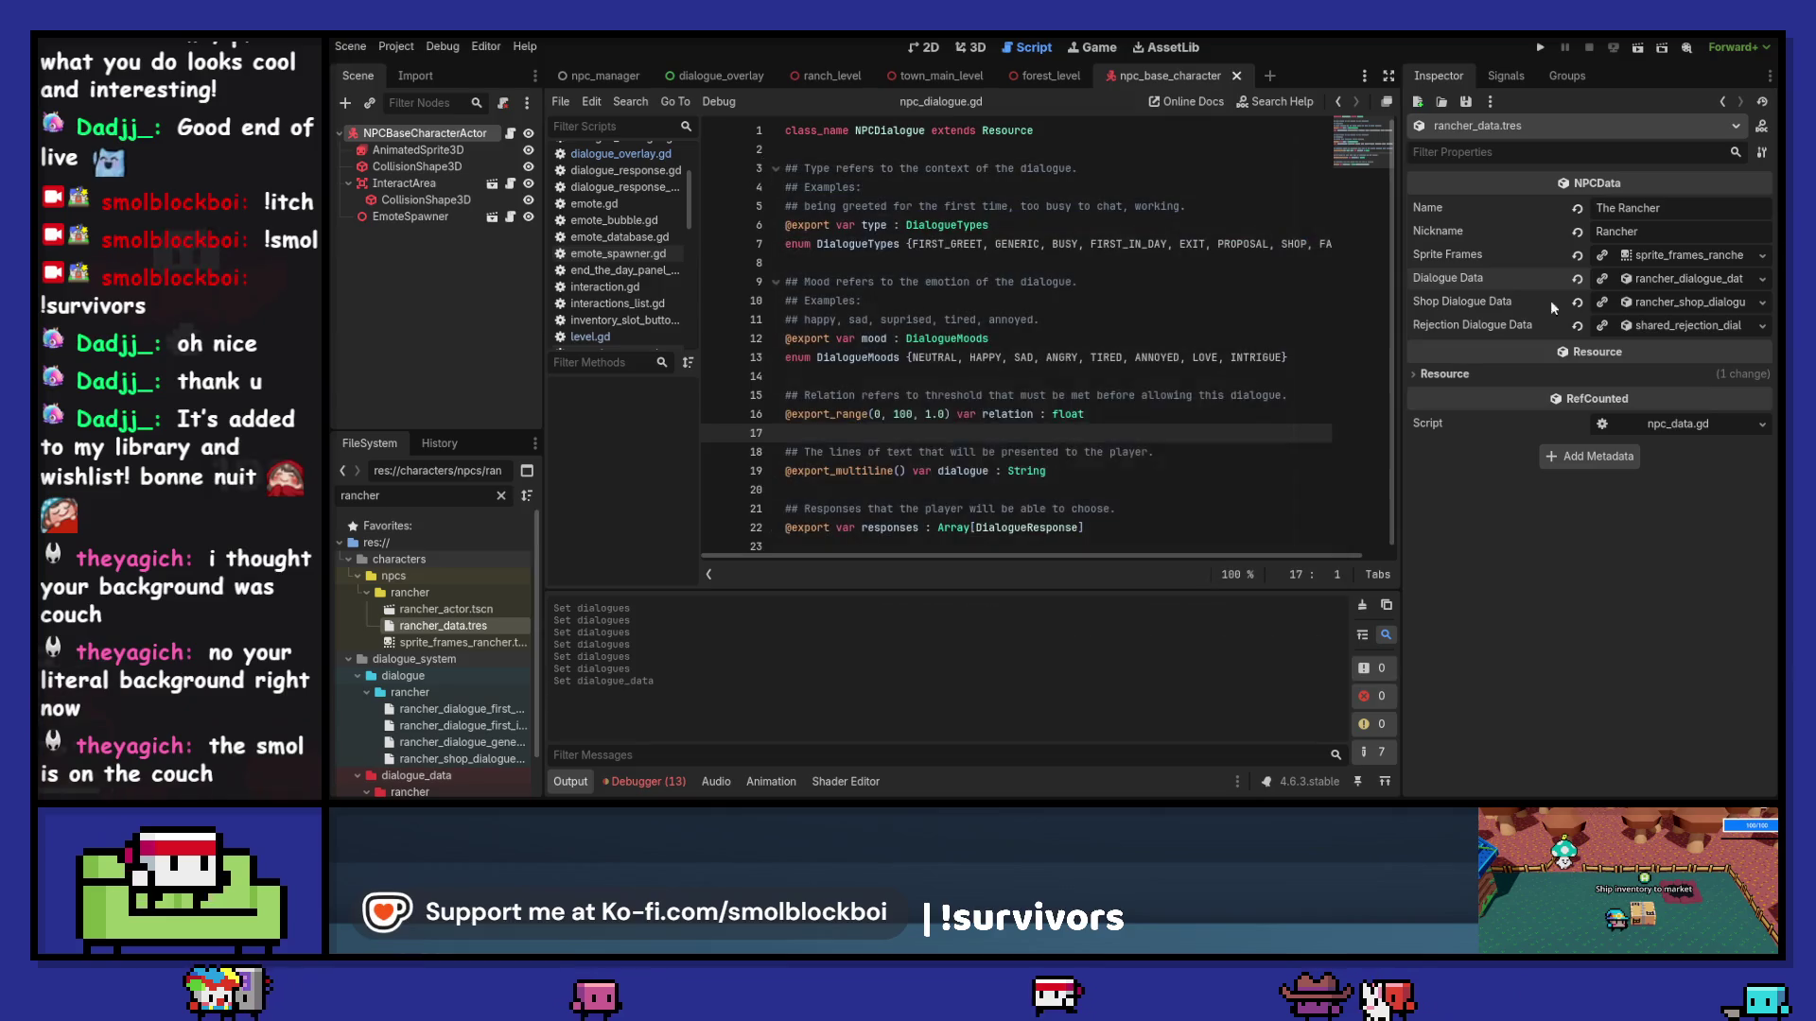
Step: Expand the rancher's Dialogues entries and select the placeholder lines of elements 0 and 1
left_click(1665, 280)
left_click(1668, 352)
triple_click(1596, 483)
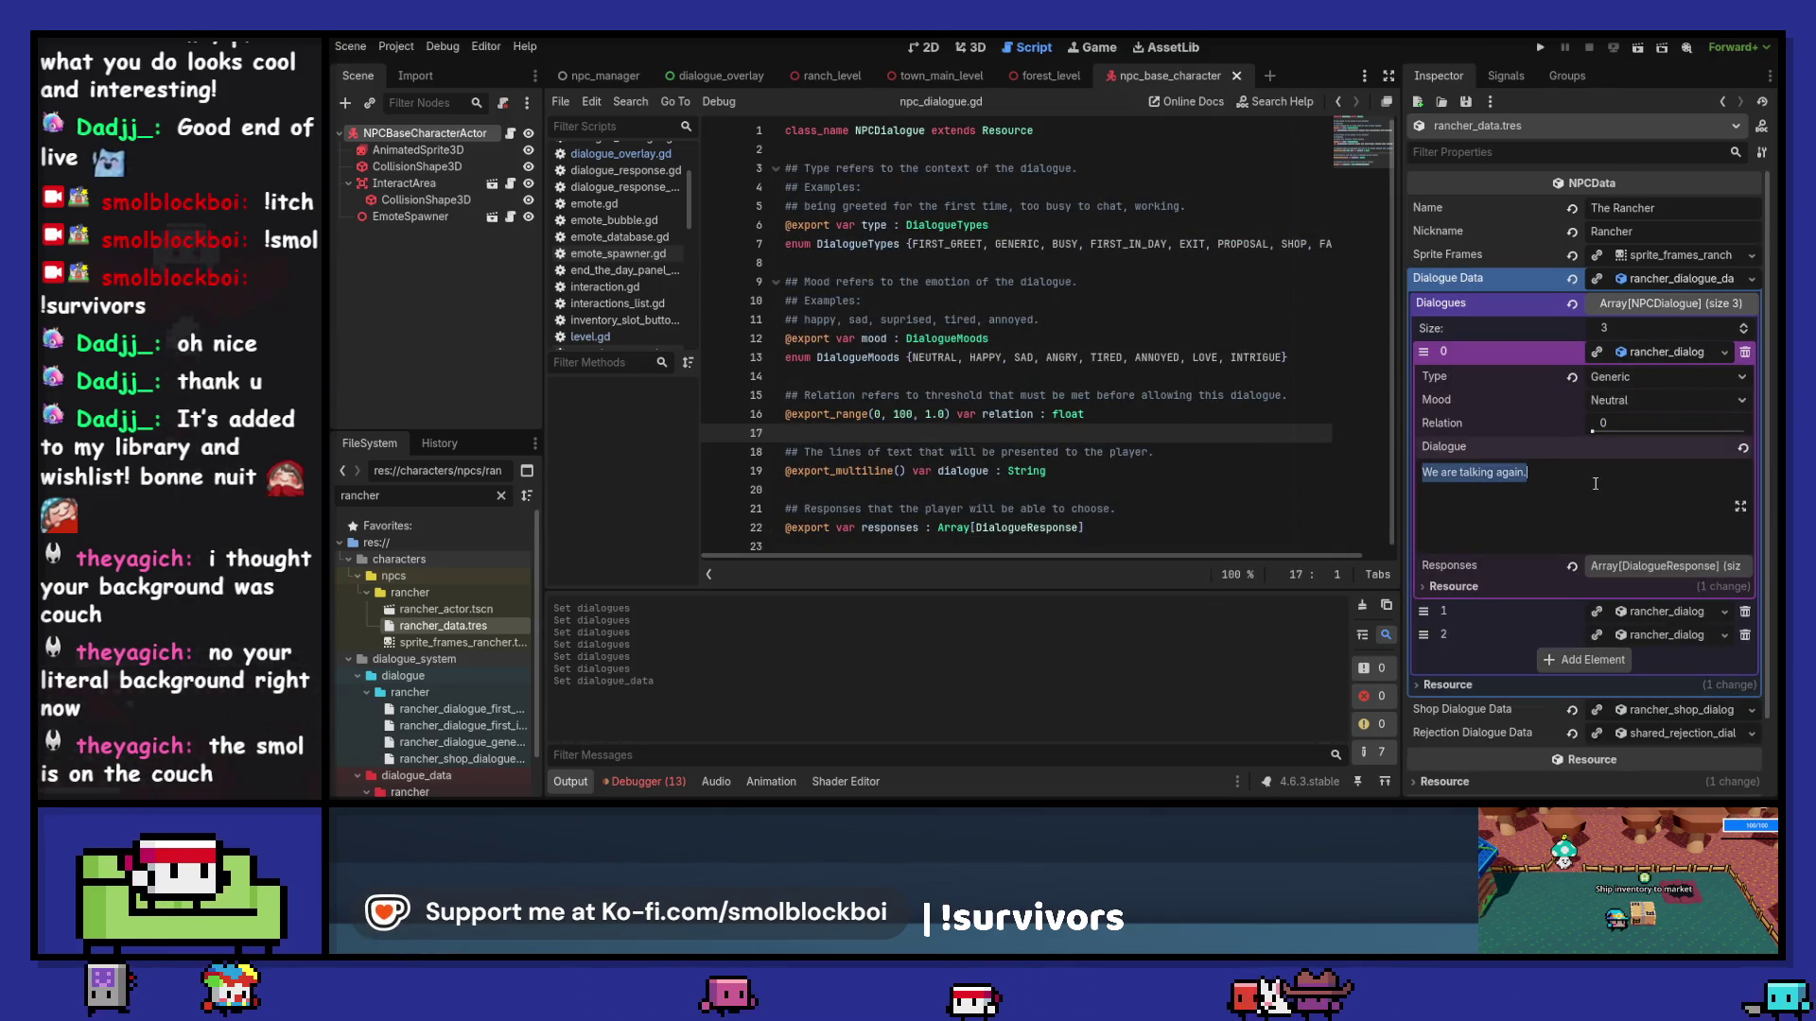
left_click(1655, 308)
left_click(1656, 309)
left_click(1666, 352)
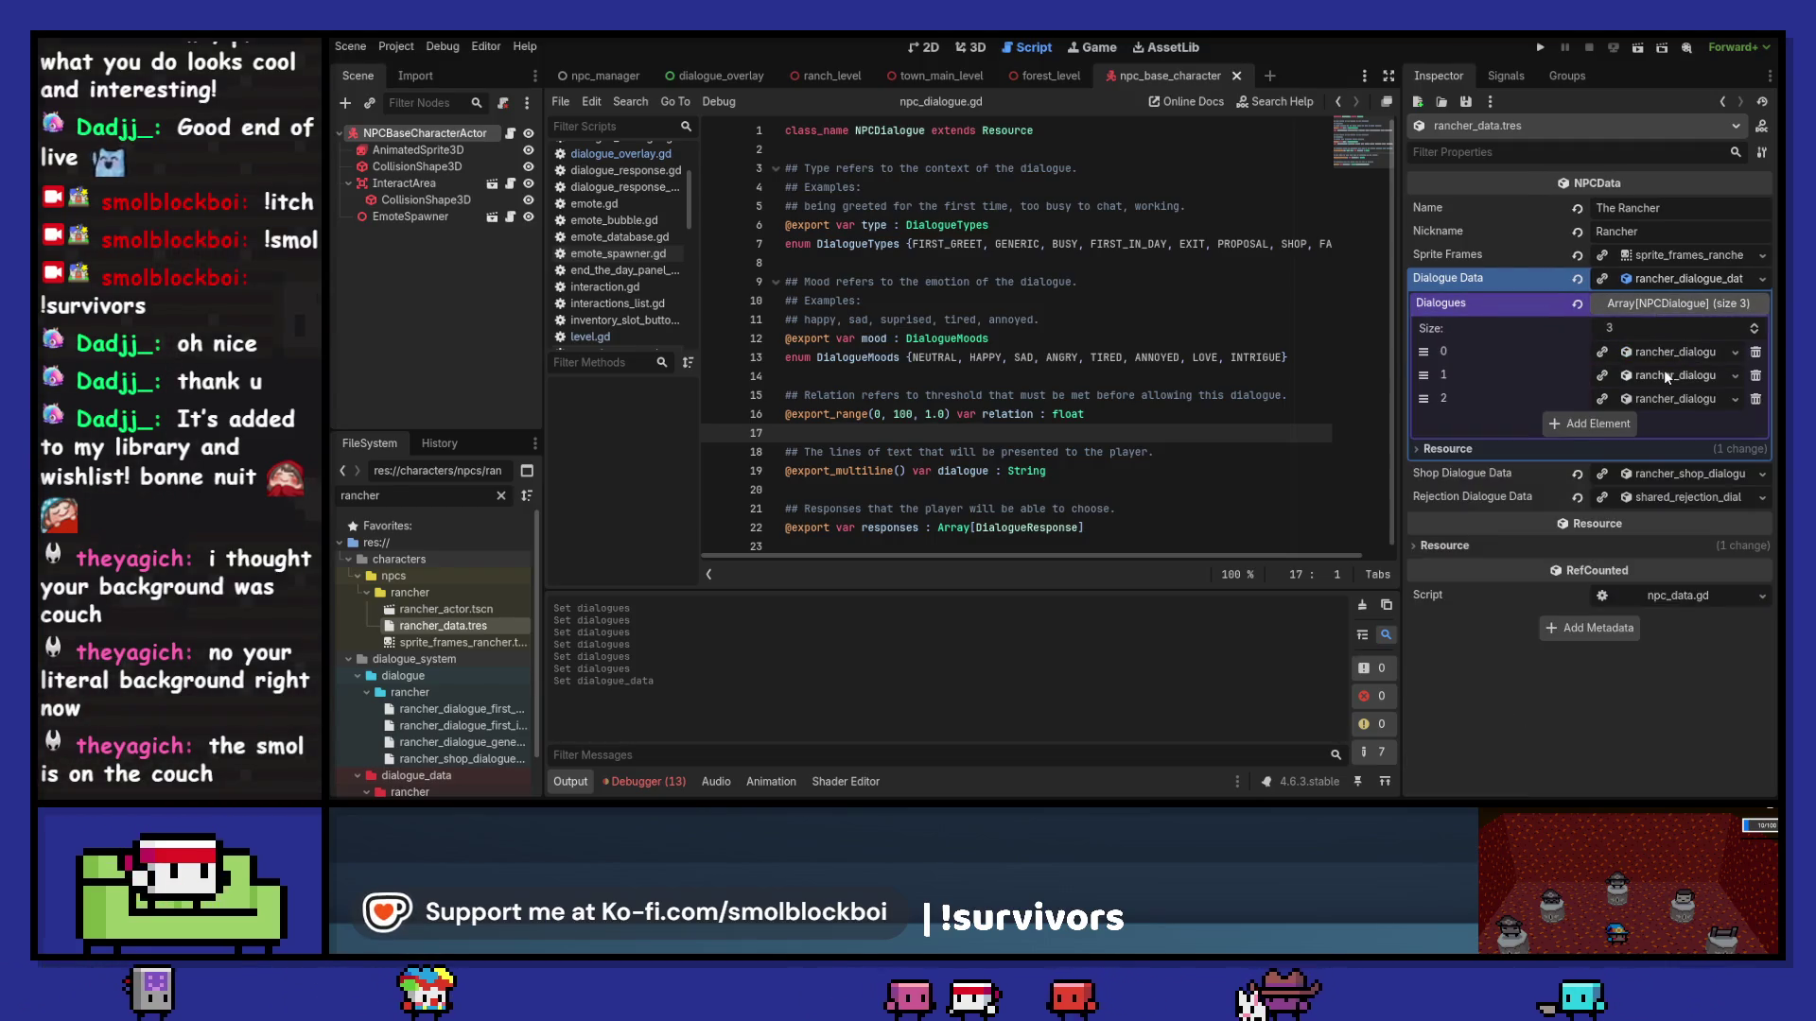
left_click(1665, 373)
triple_click(1638, 515)
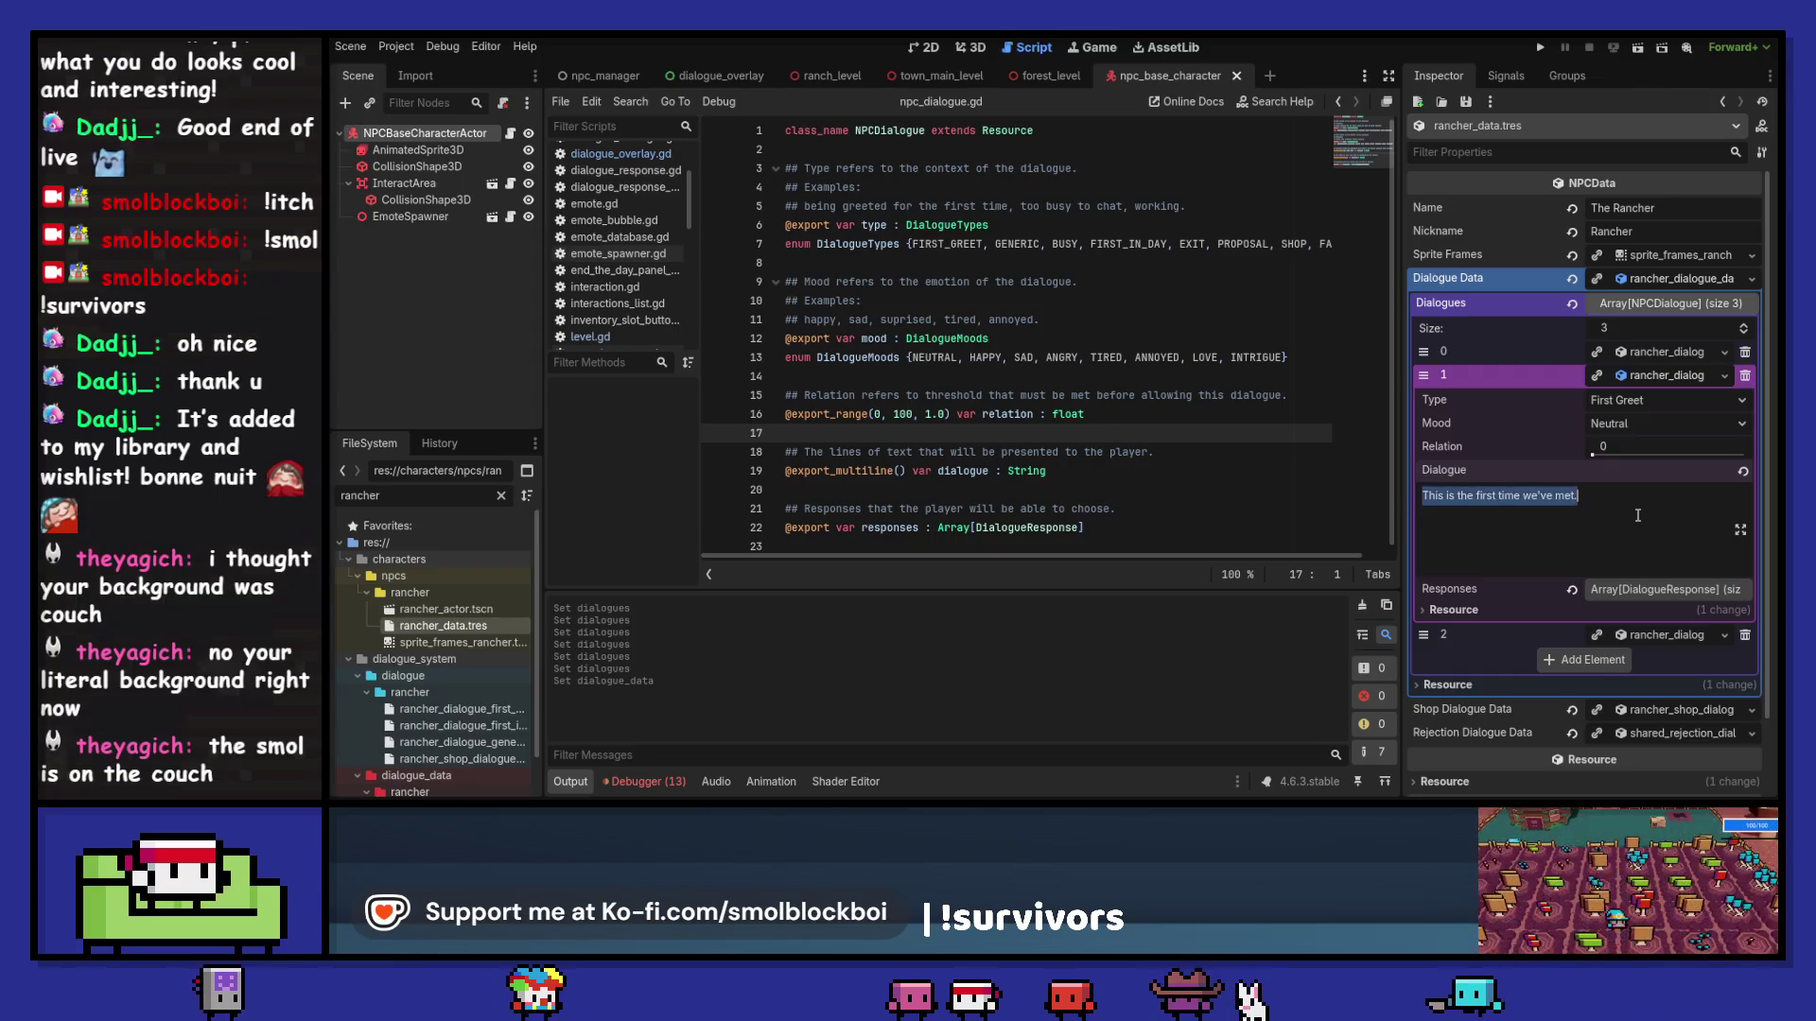
Step: Rewrite the rancher's first-greet line with a new welcome for a stranger
type("Howdy!")
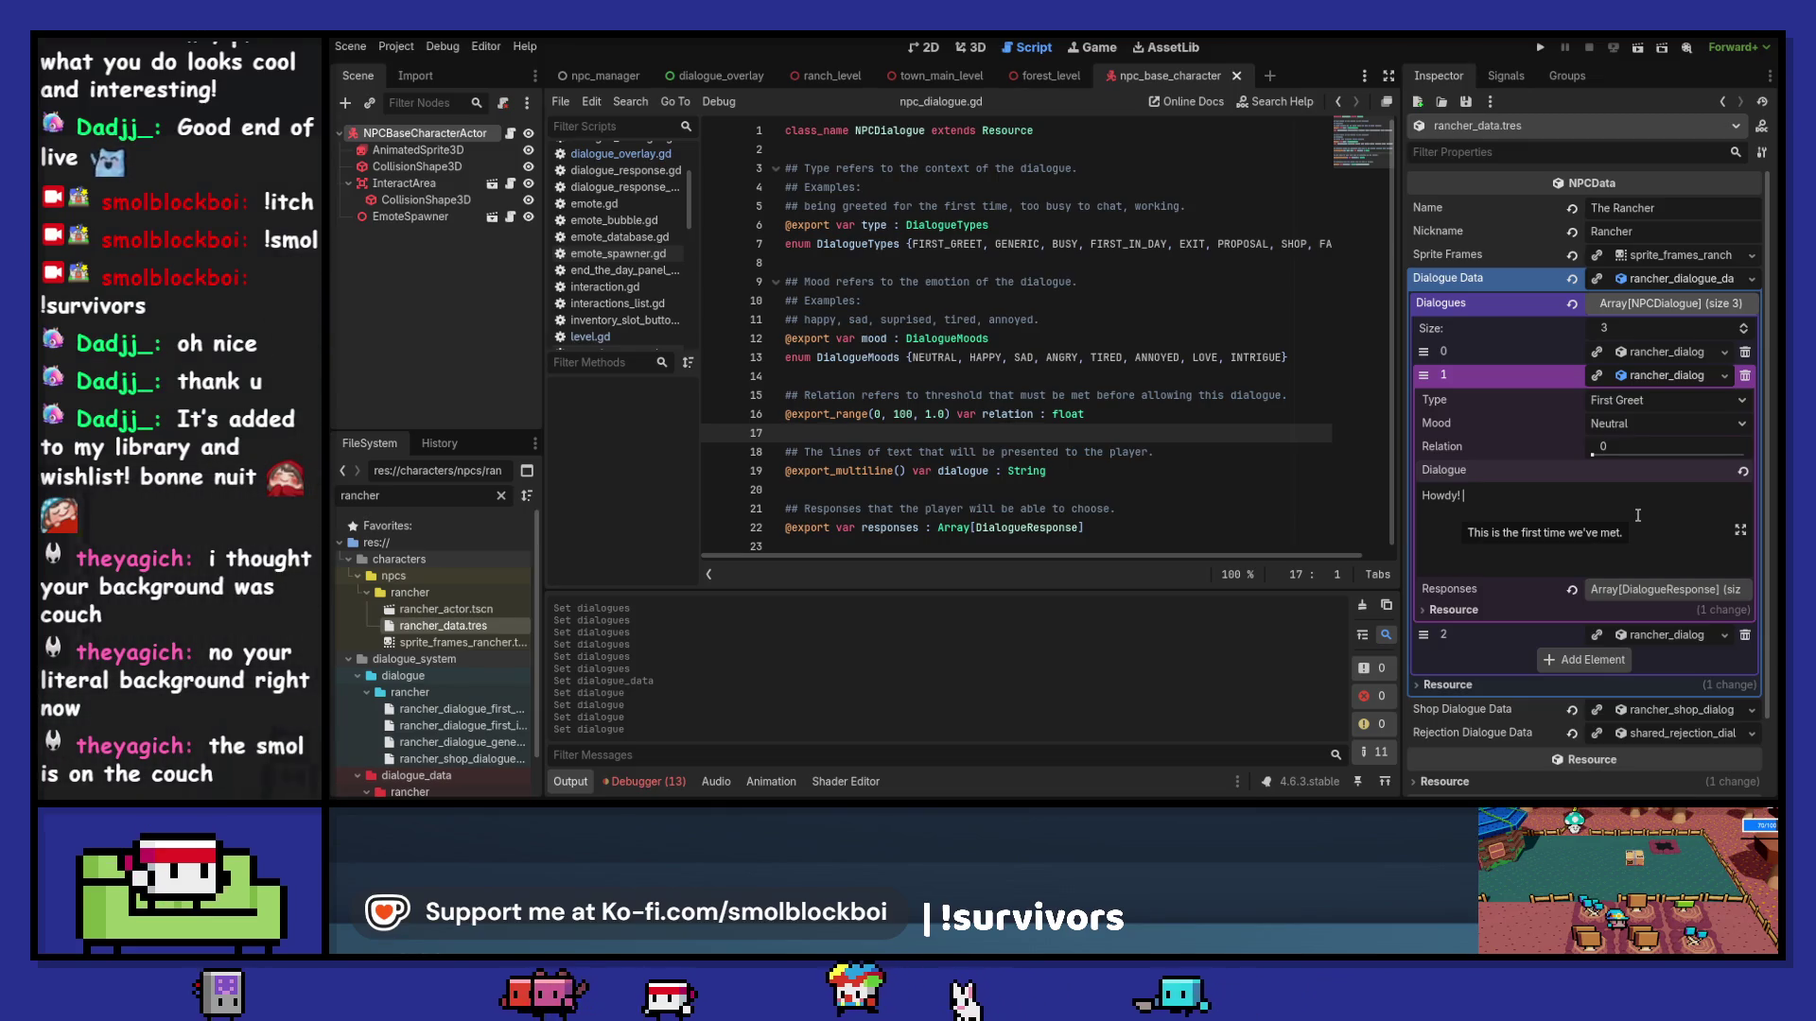
type("Have'n")
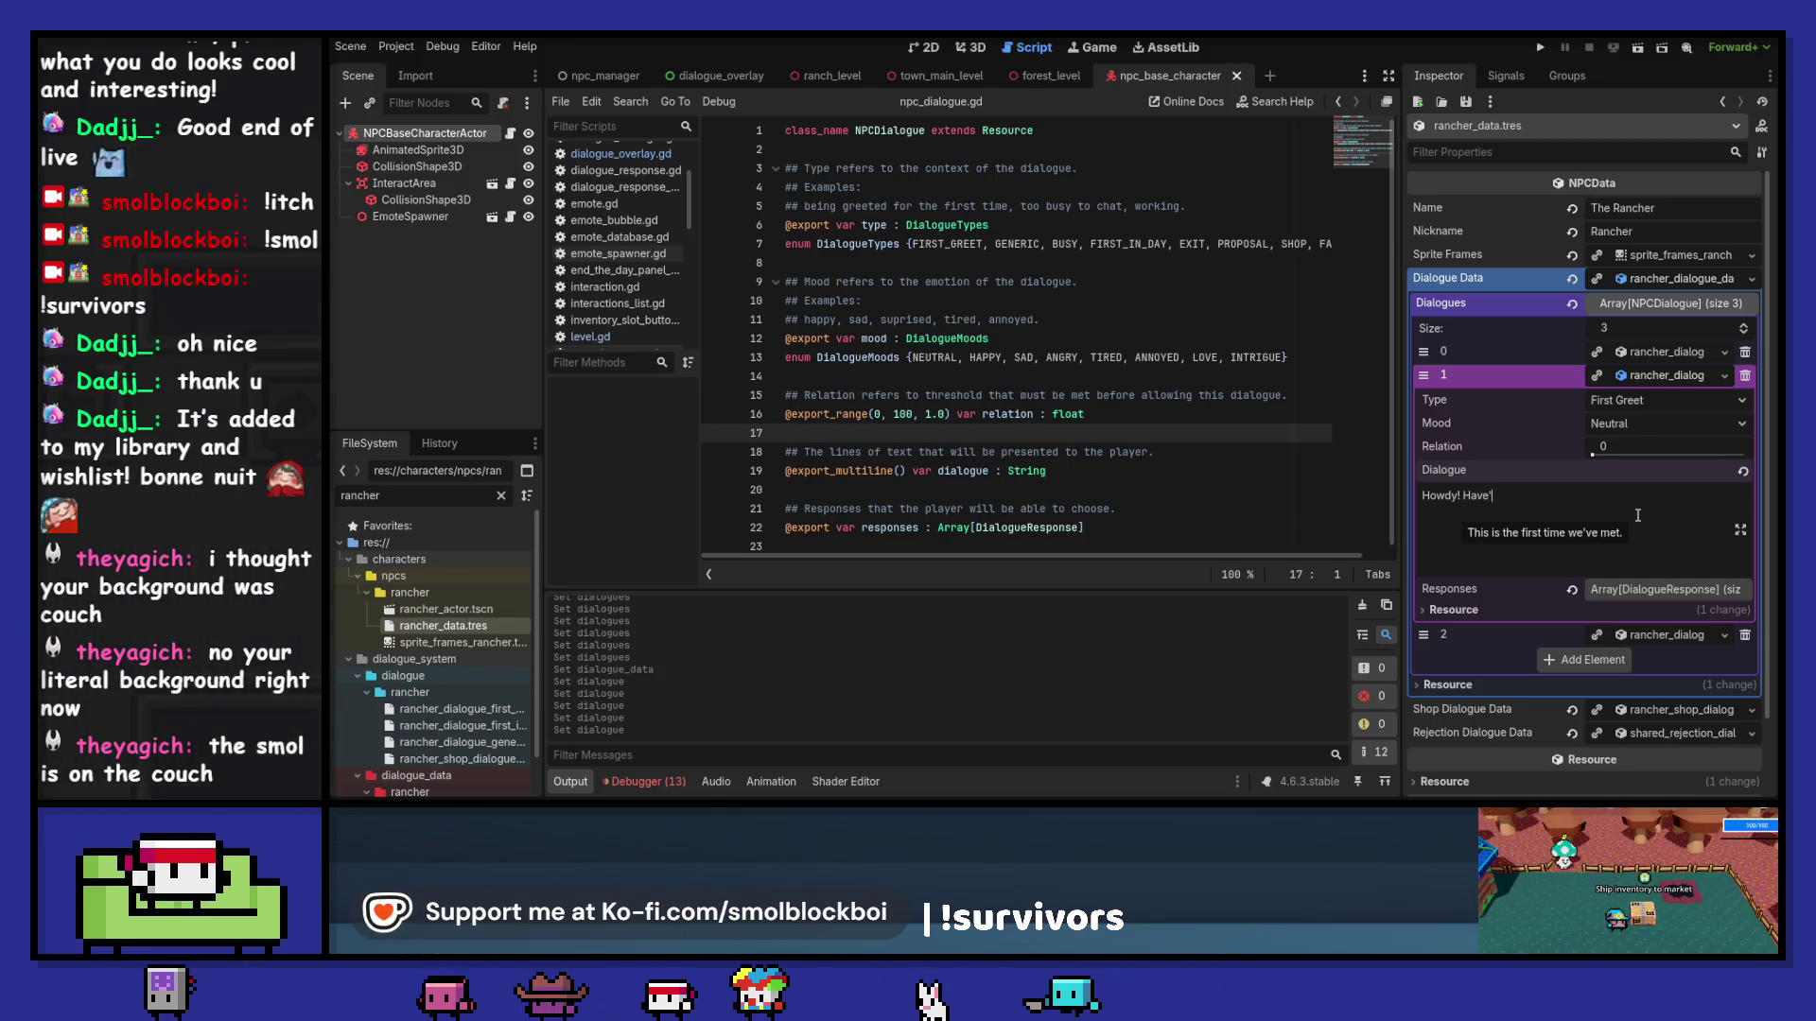
key("BackSpace")
key("BackSpace")
type("n't seen you")
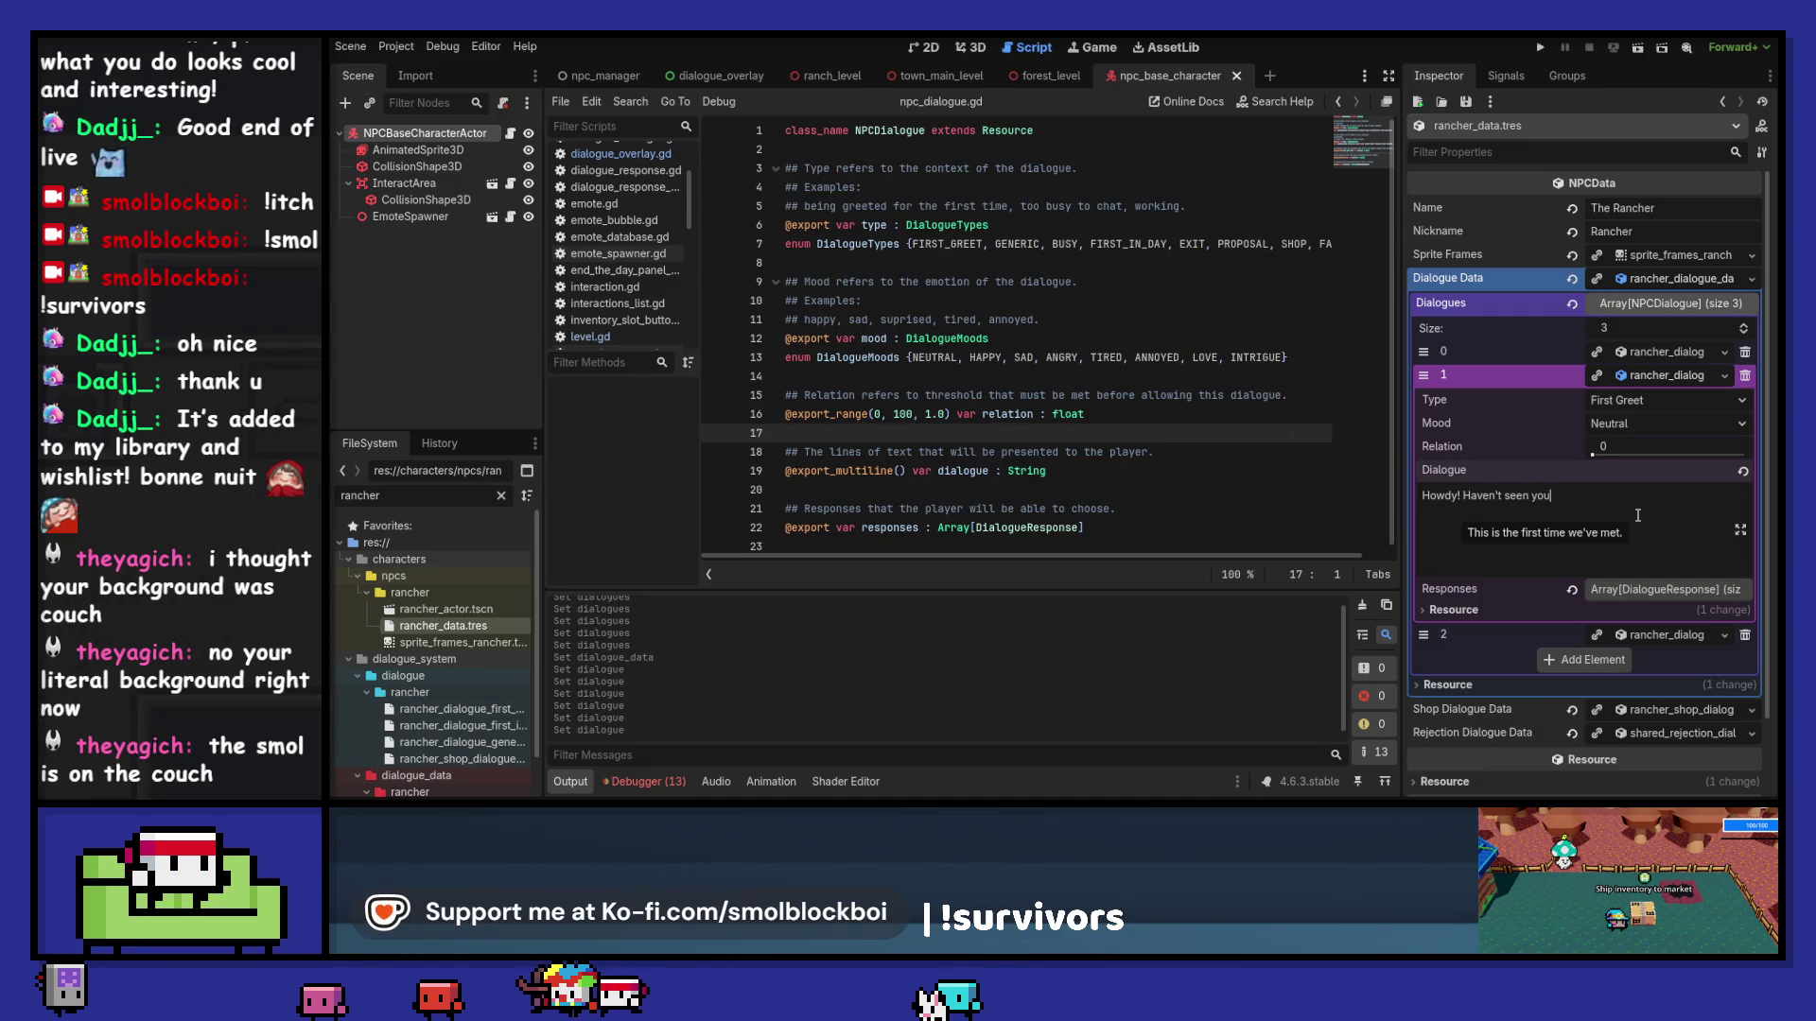
type("'round here before")
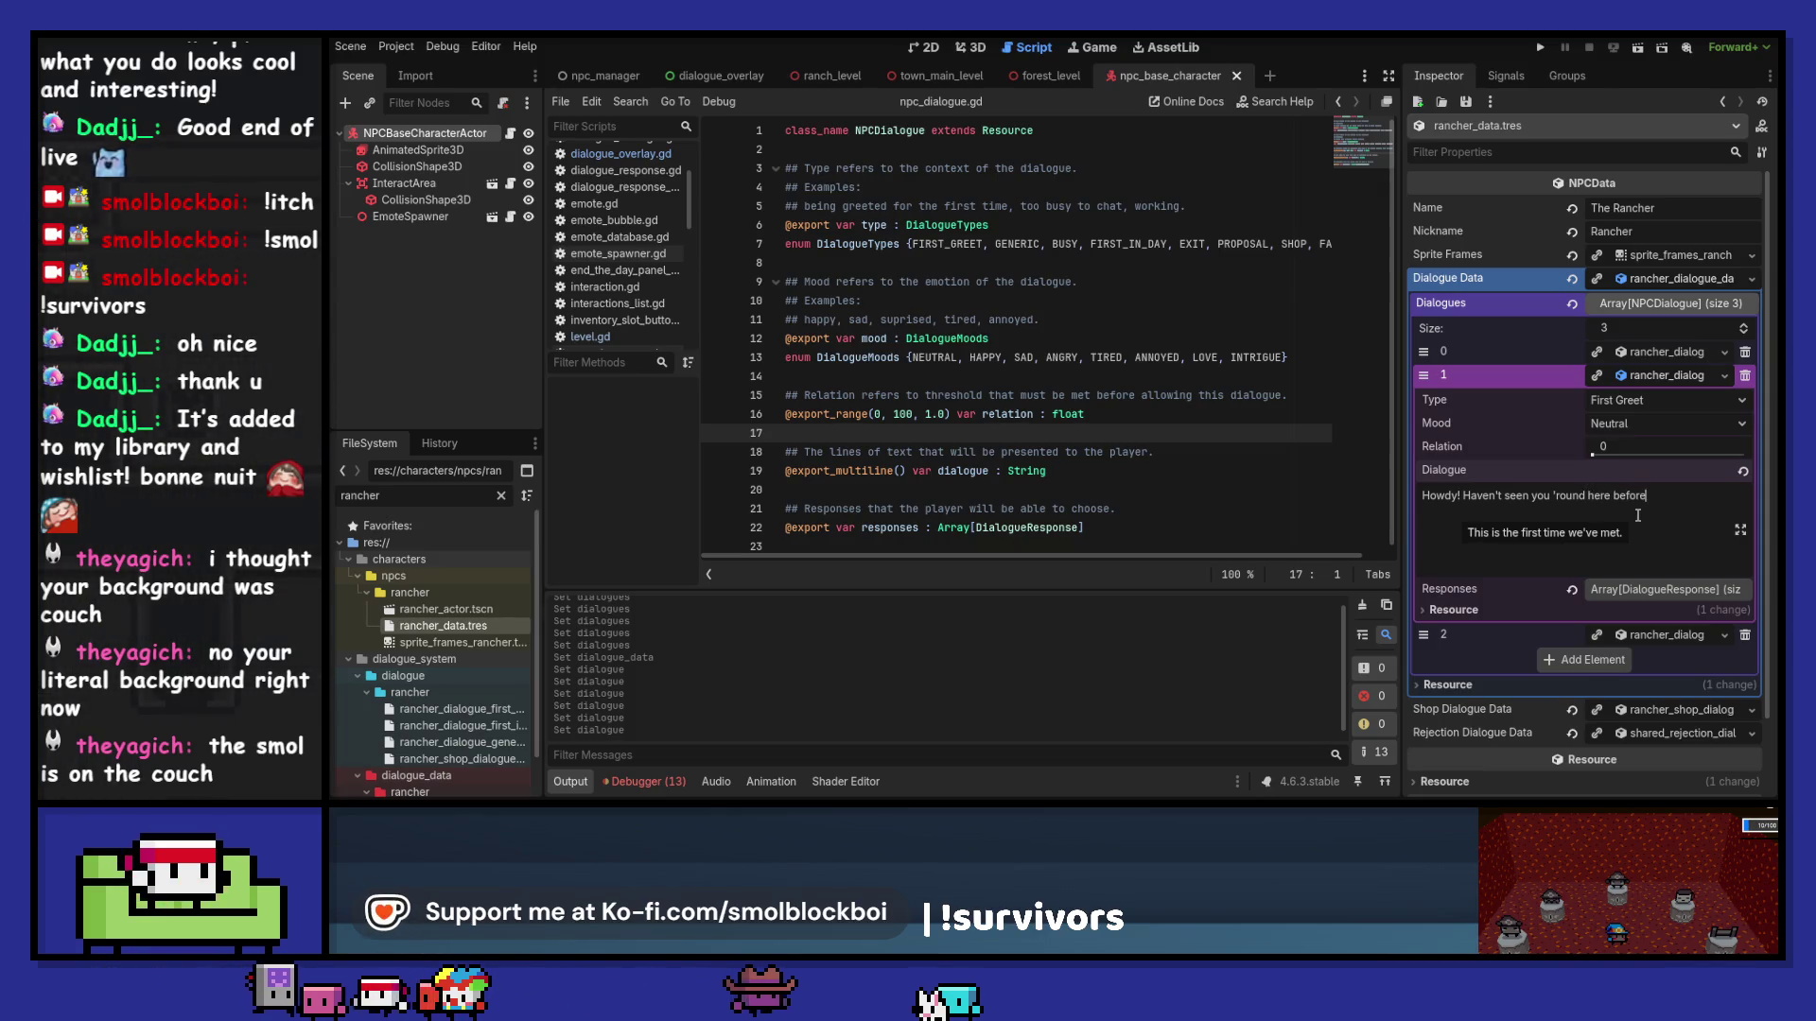
type(". Good to meet")
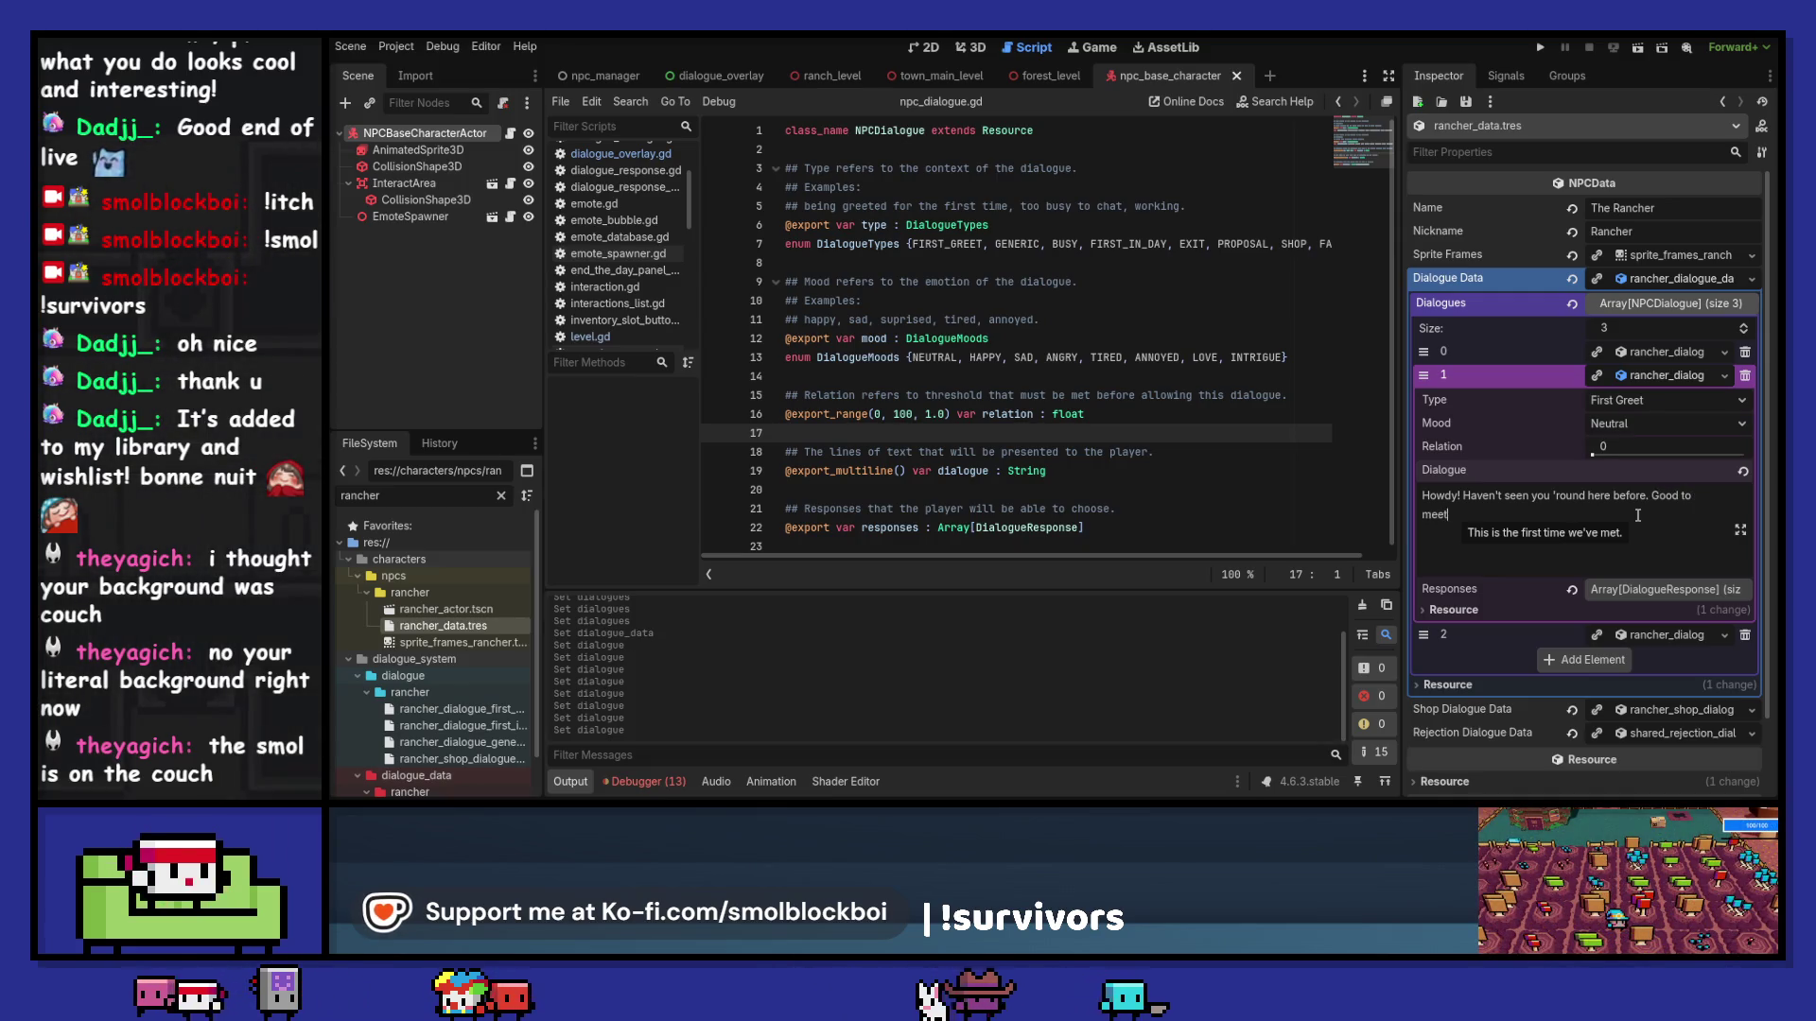
type(" ya stranger!")
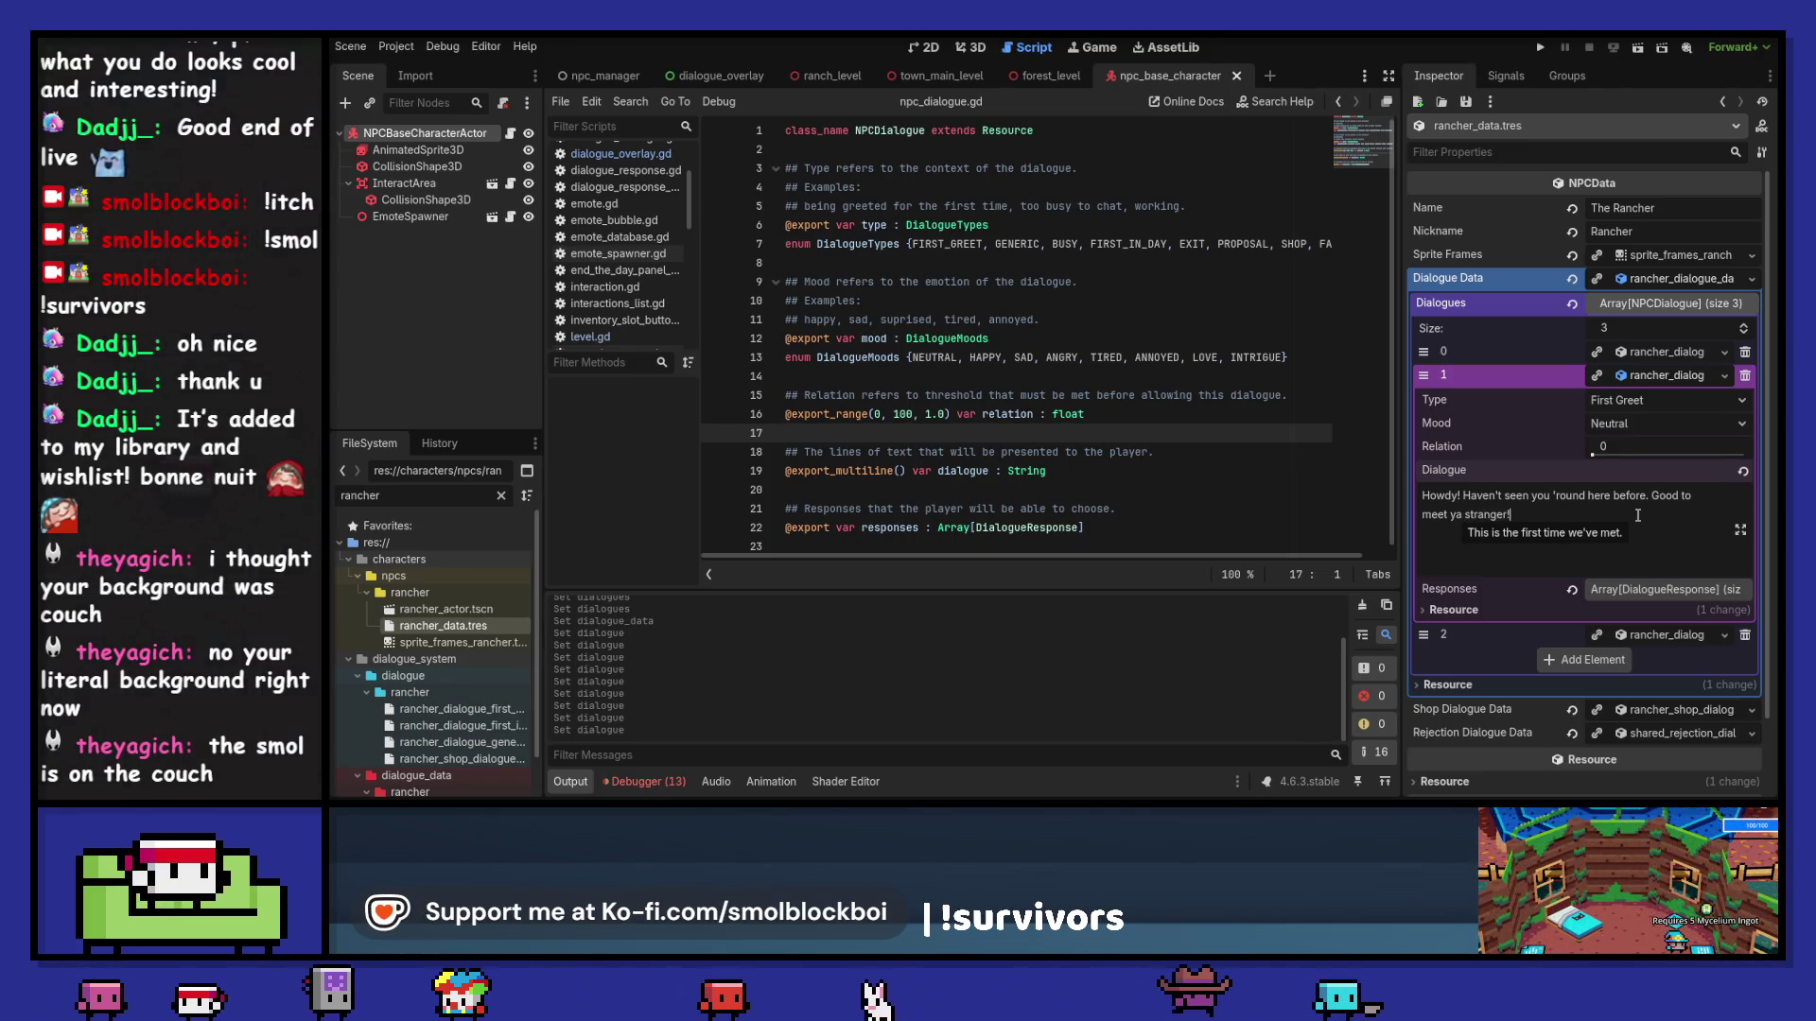
Step: Replace the First In Day line with "Workin' hard or hardly workin'?"
left_click(1672, 377)
left_click(1676, 399)
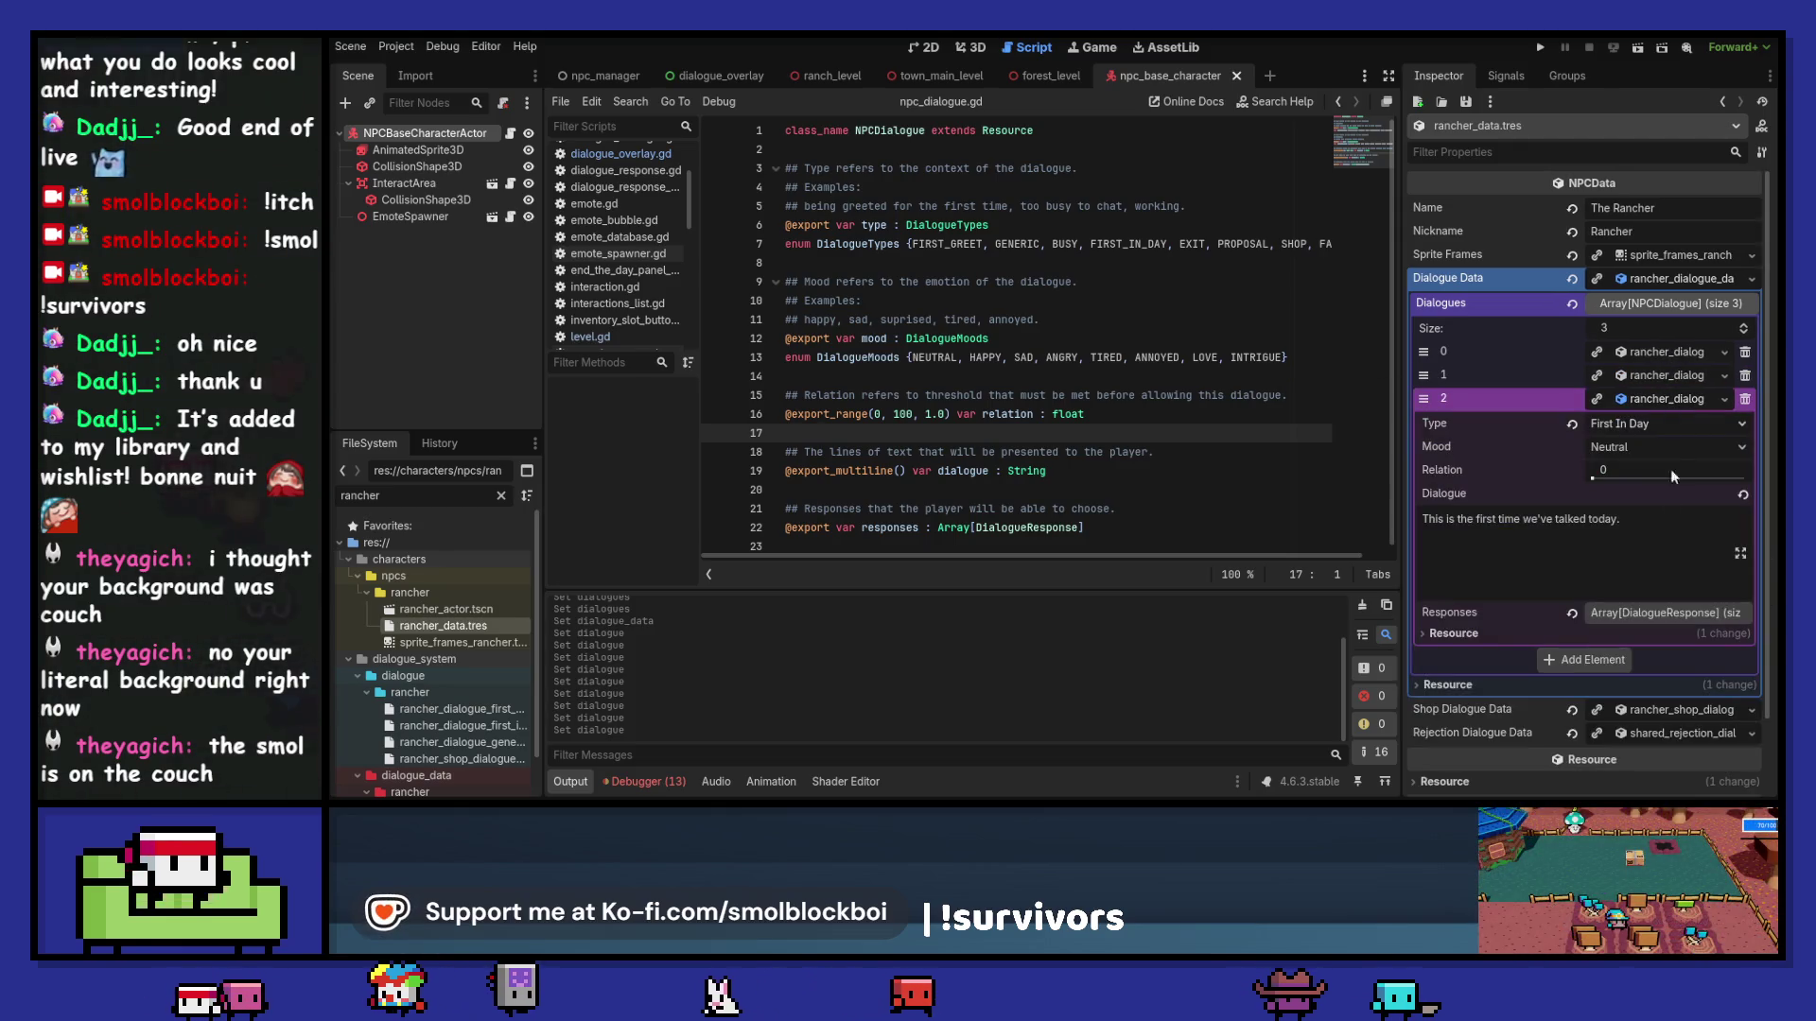
triple_click(1677, 529)
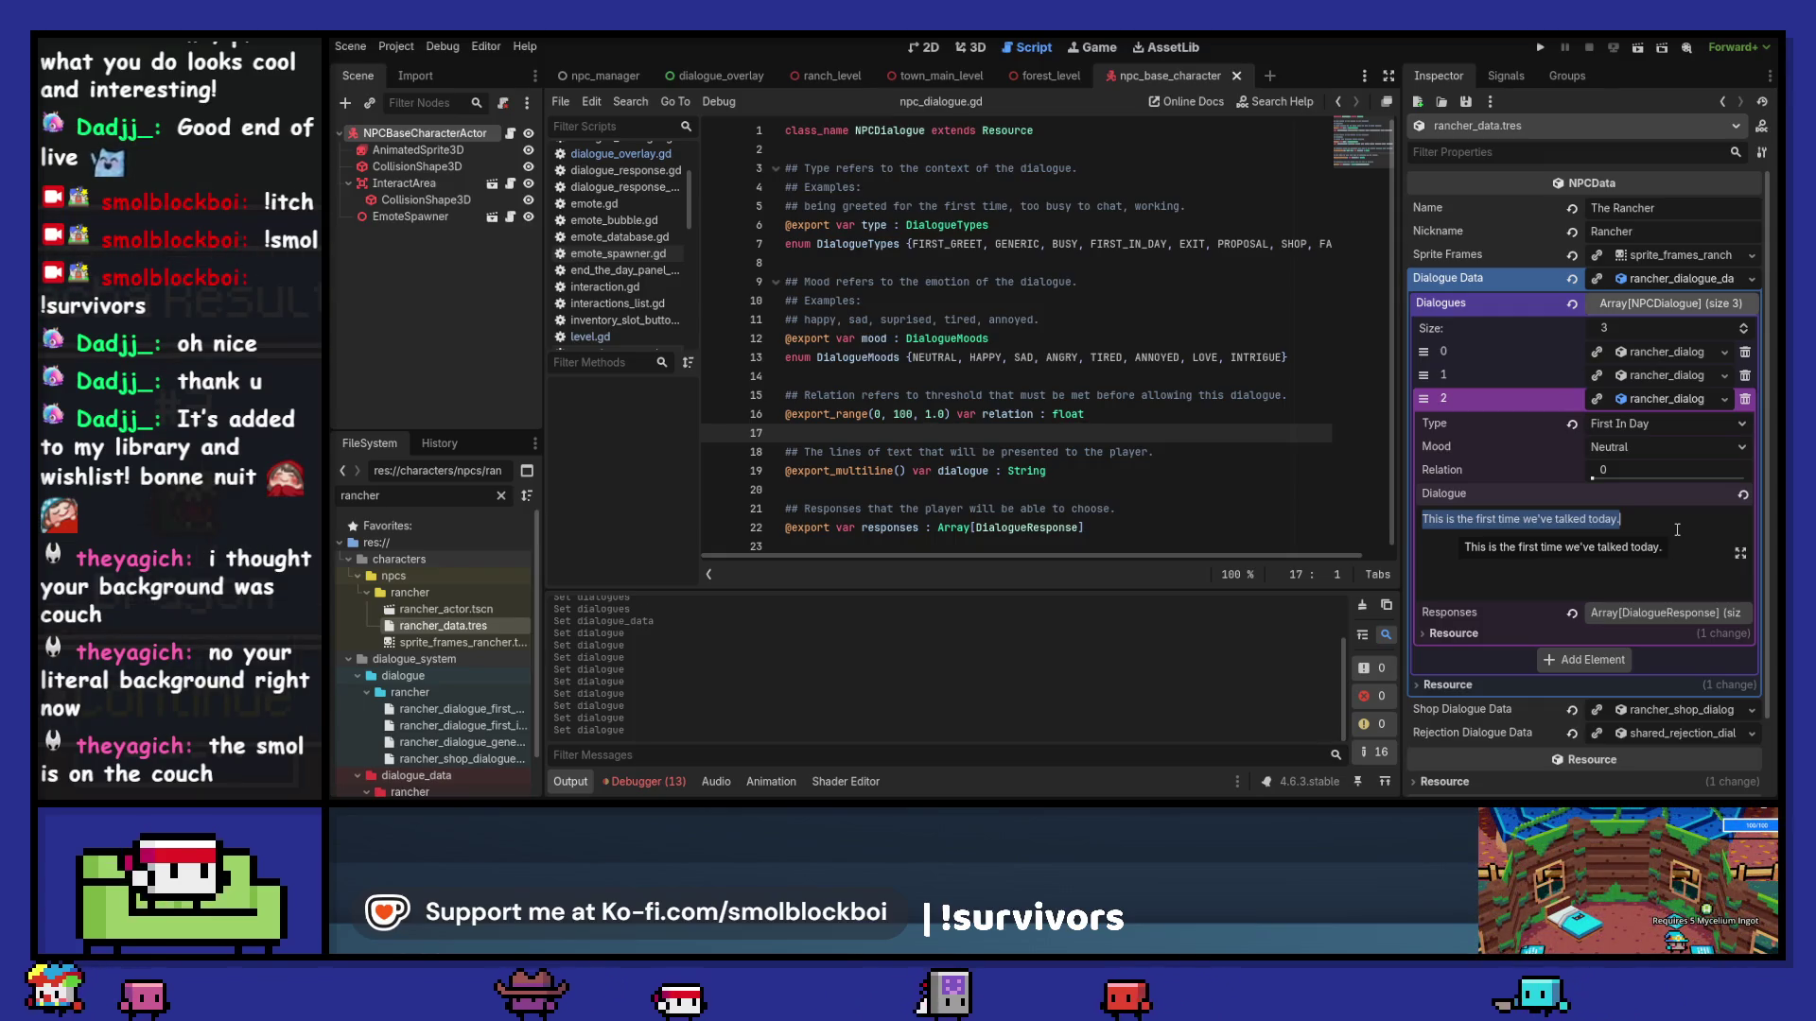
type("Workin' har")
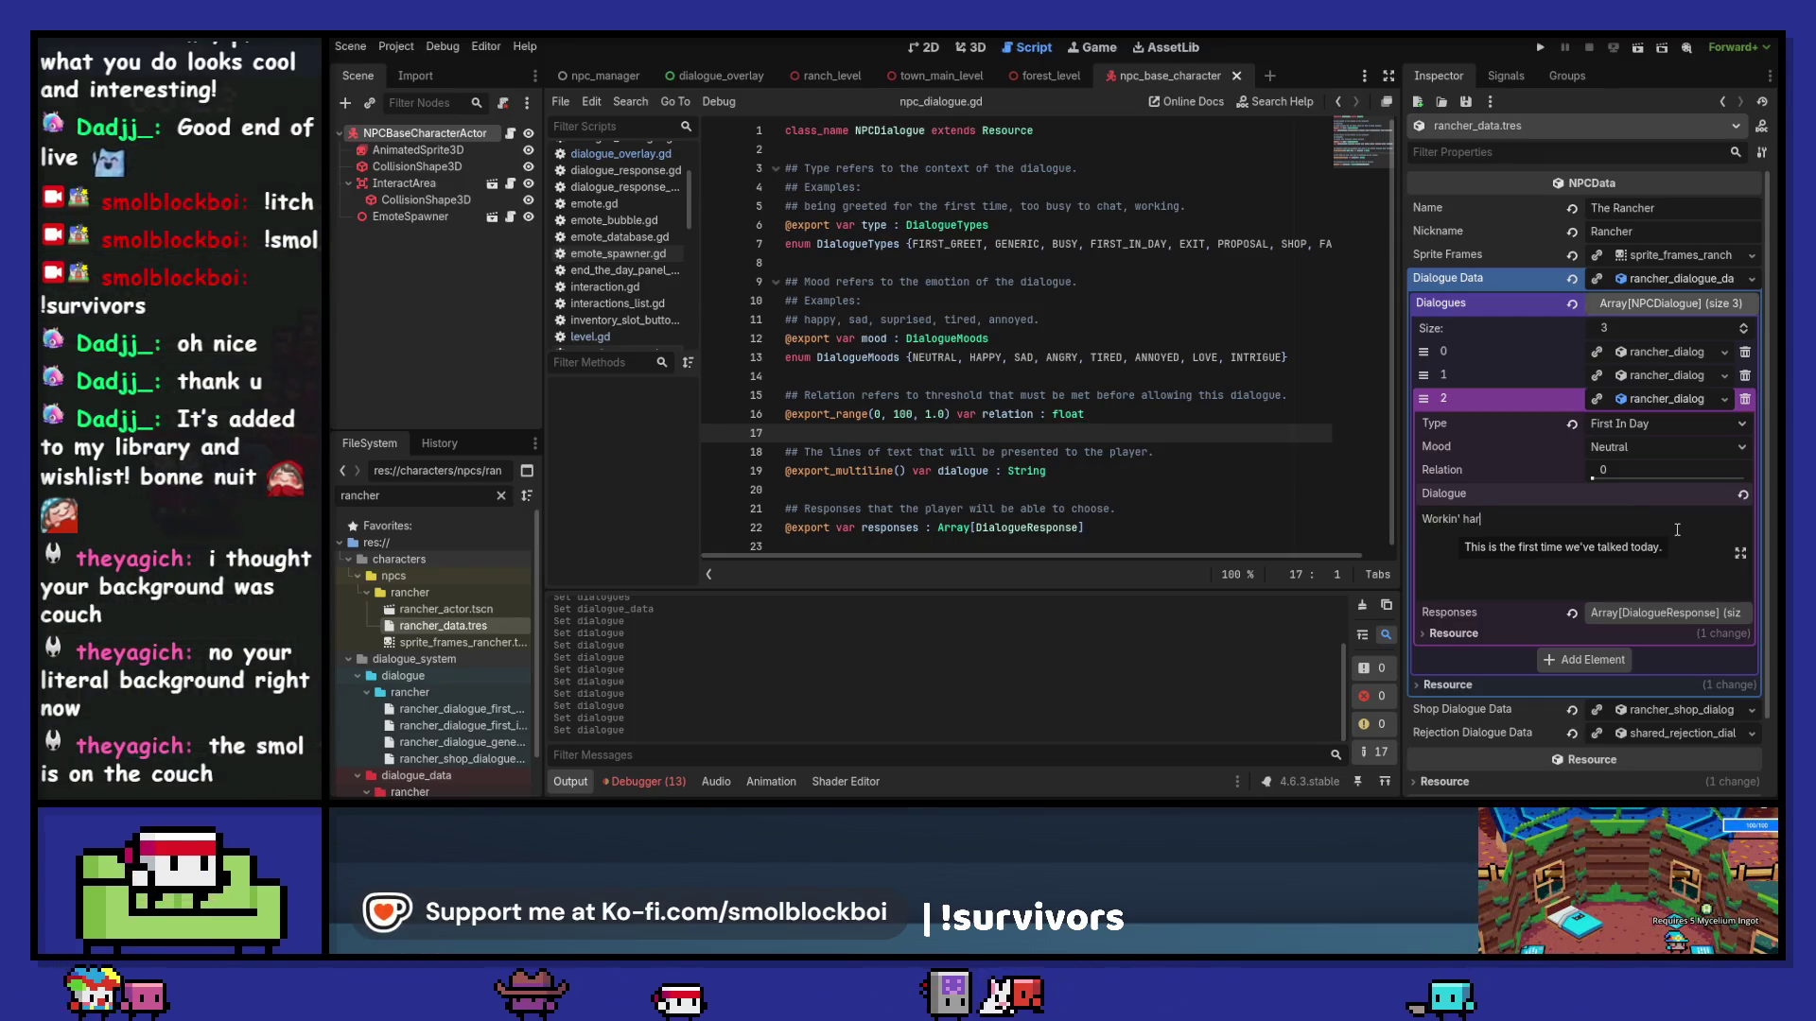
type("d or hardly workin")
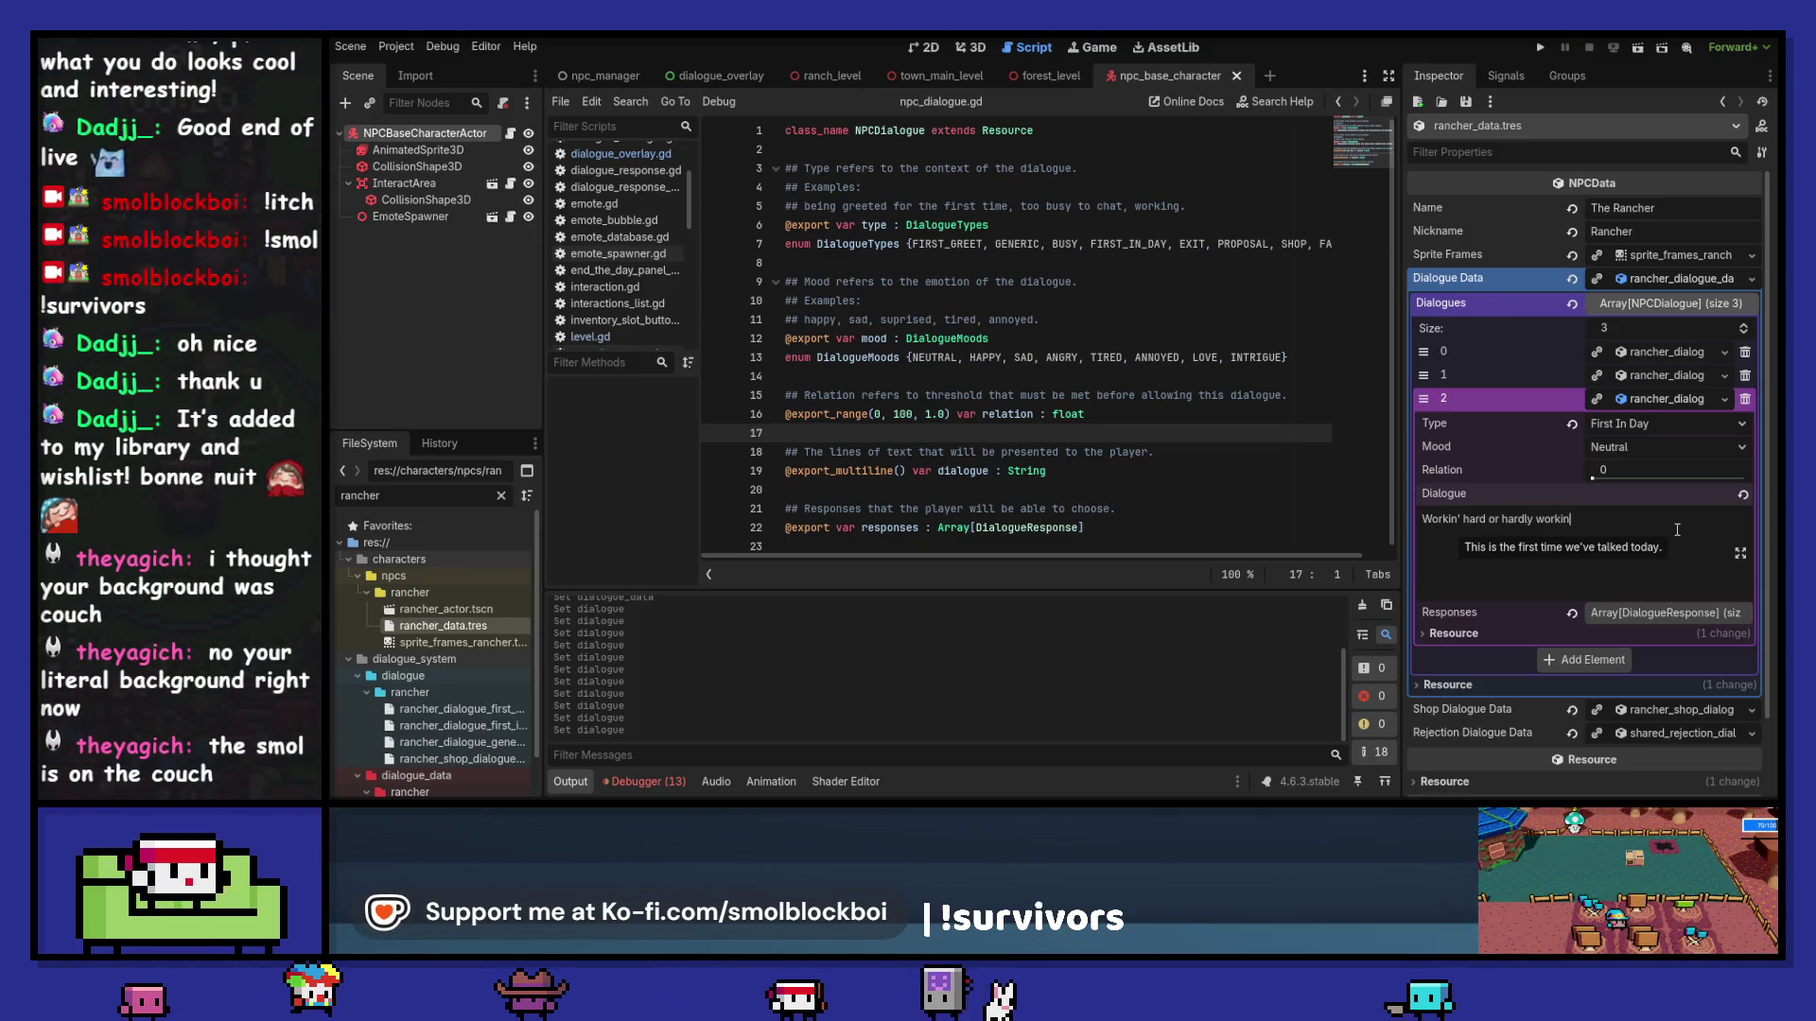
type("'?")
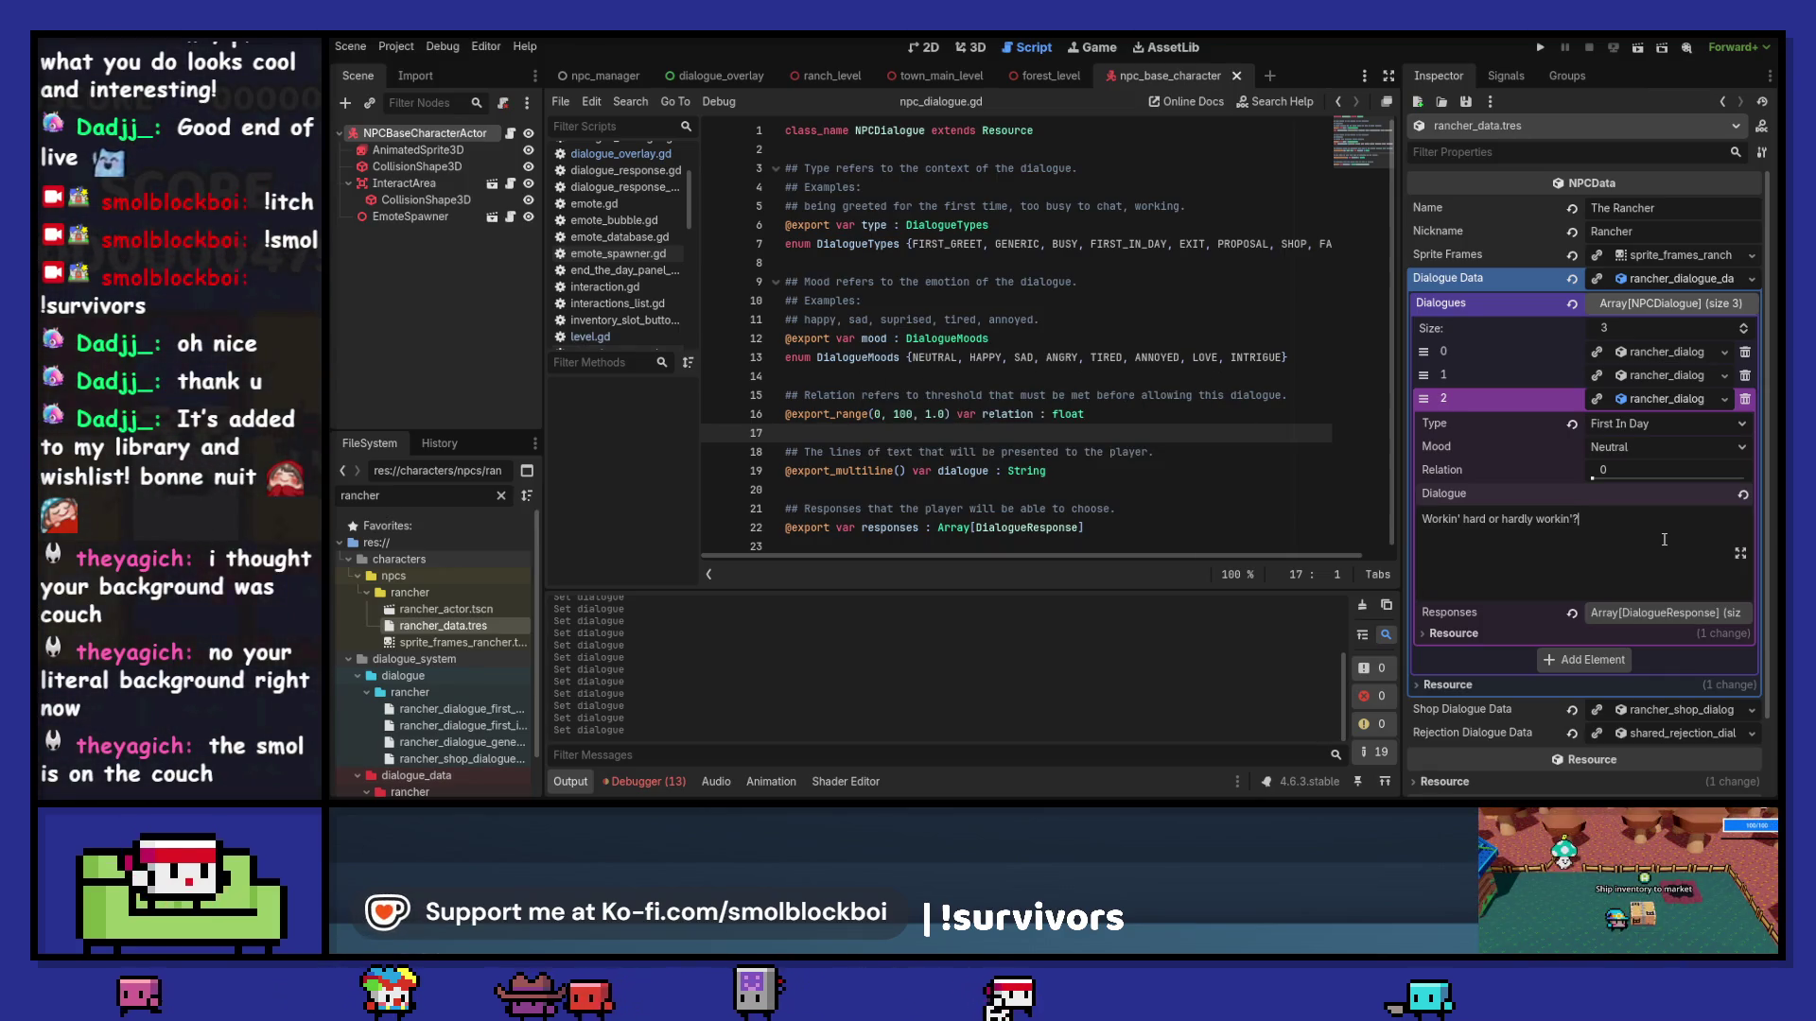
Step: Replace the Generic line with "Howdy!" and save the rancher dialogue data
left_click(1657, 398)
left_click(1657, 350)
key("ctrl+a")
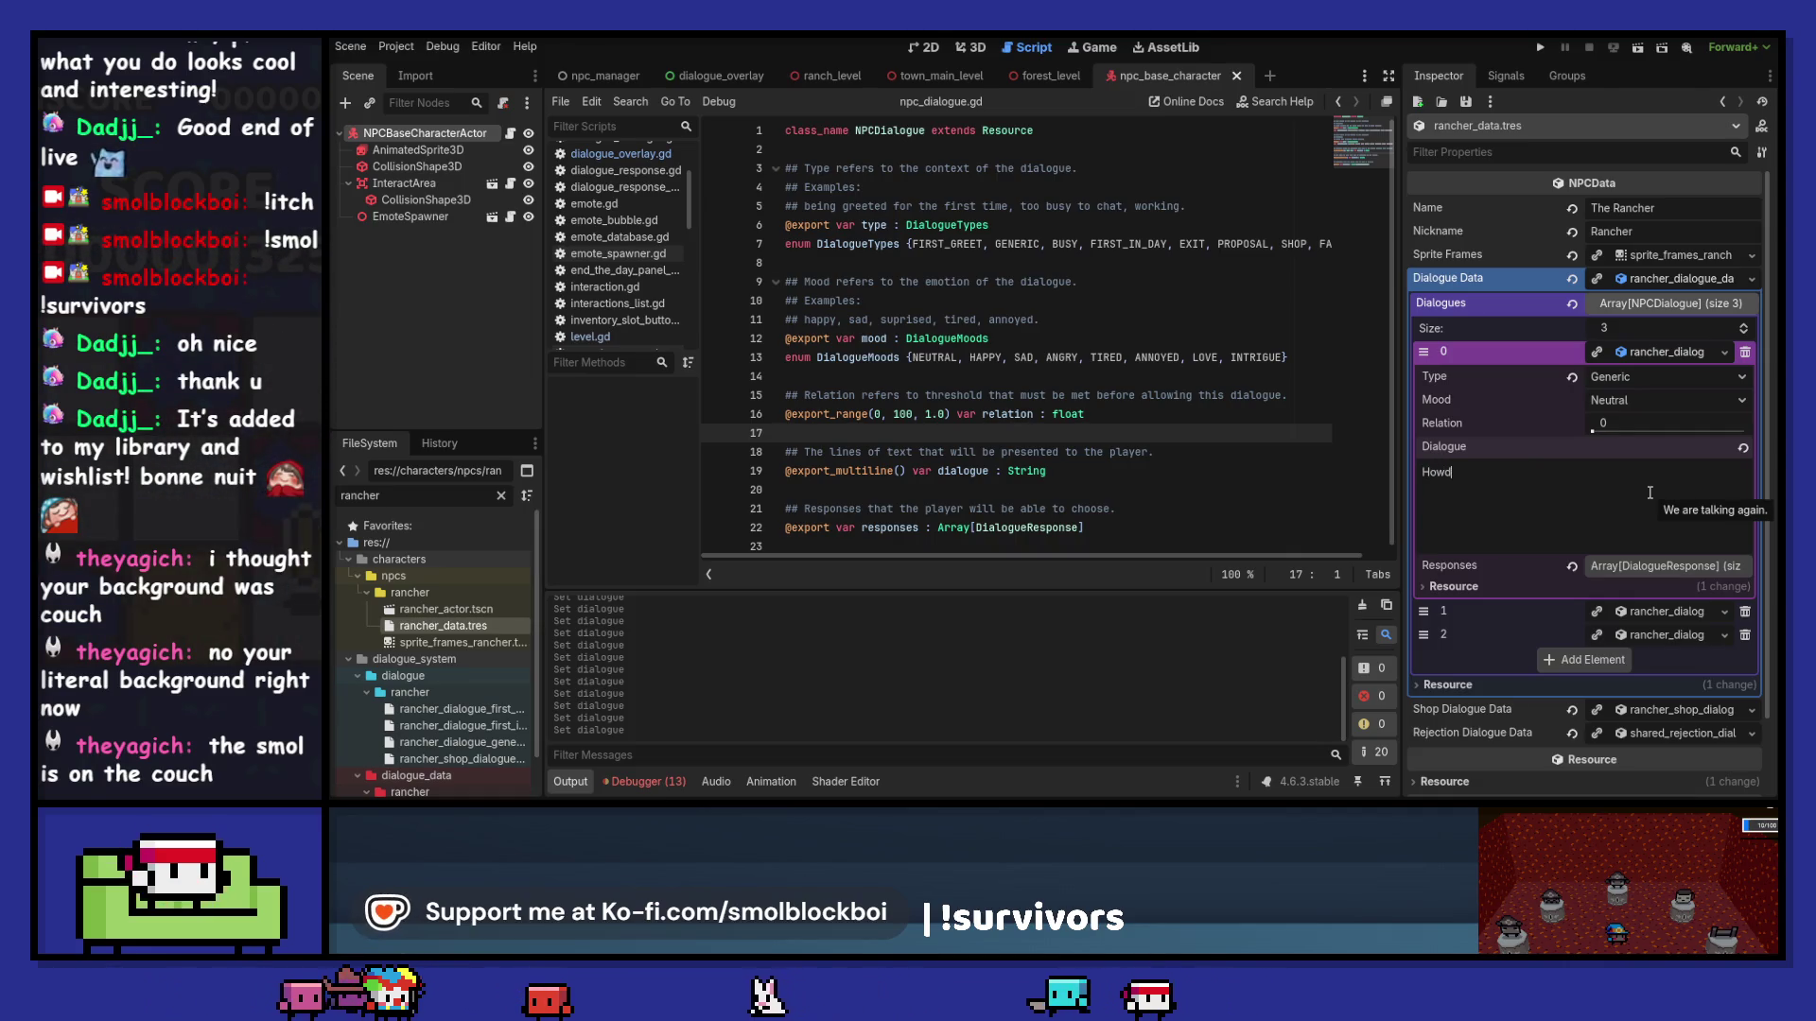
key("ctrl+s")
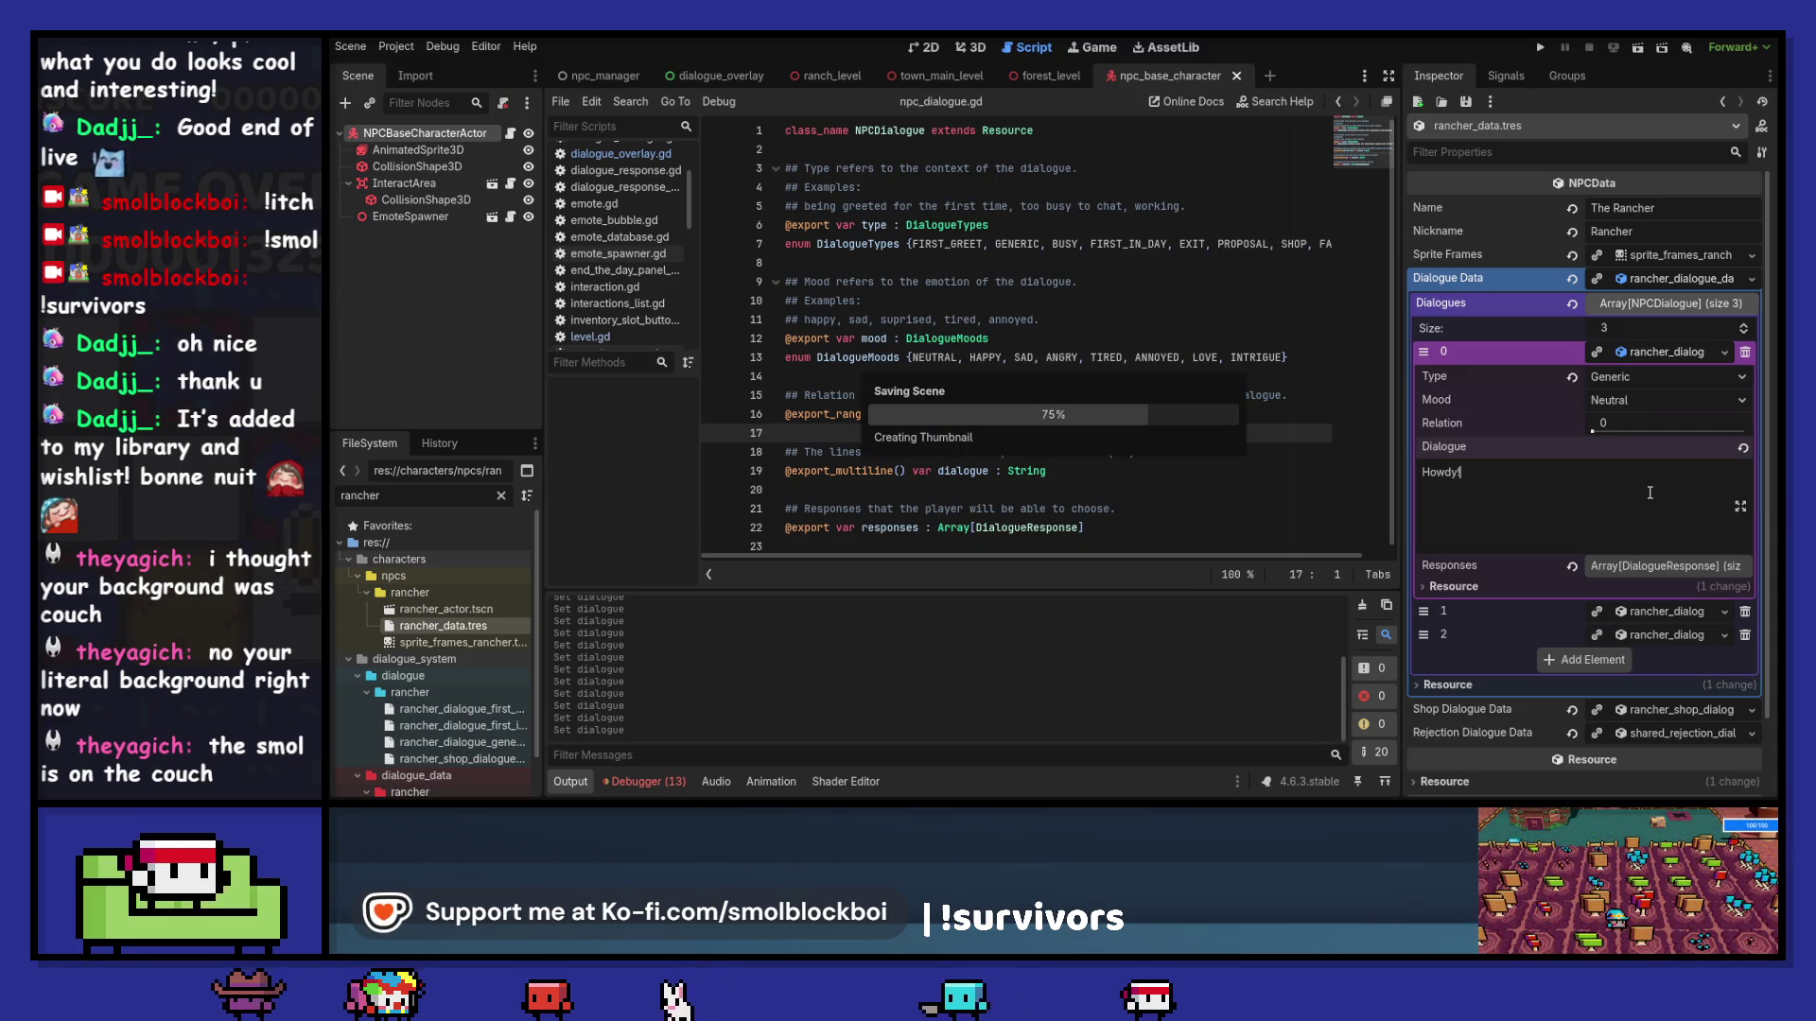
Step: Collapse the Rancher's dialogue entries and launch the game into the mushroom farm level
left_click(1664, 354)
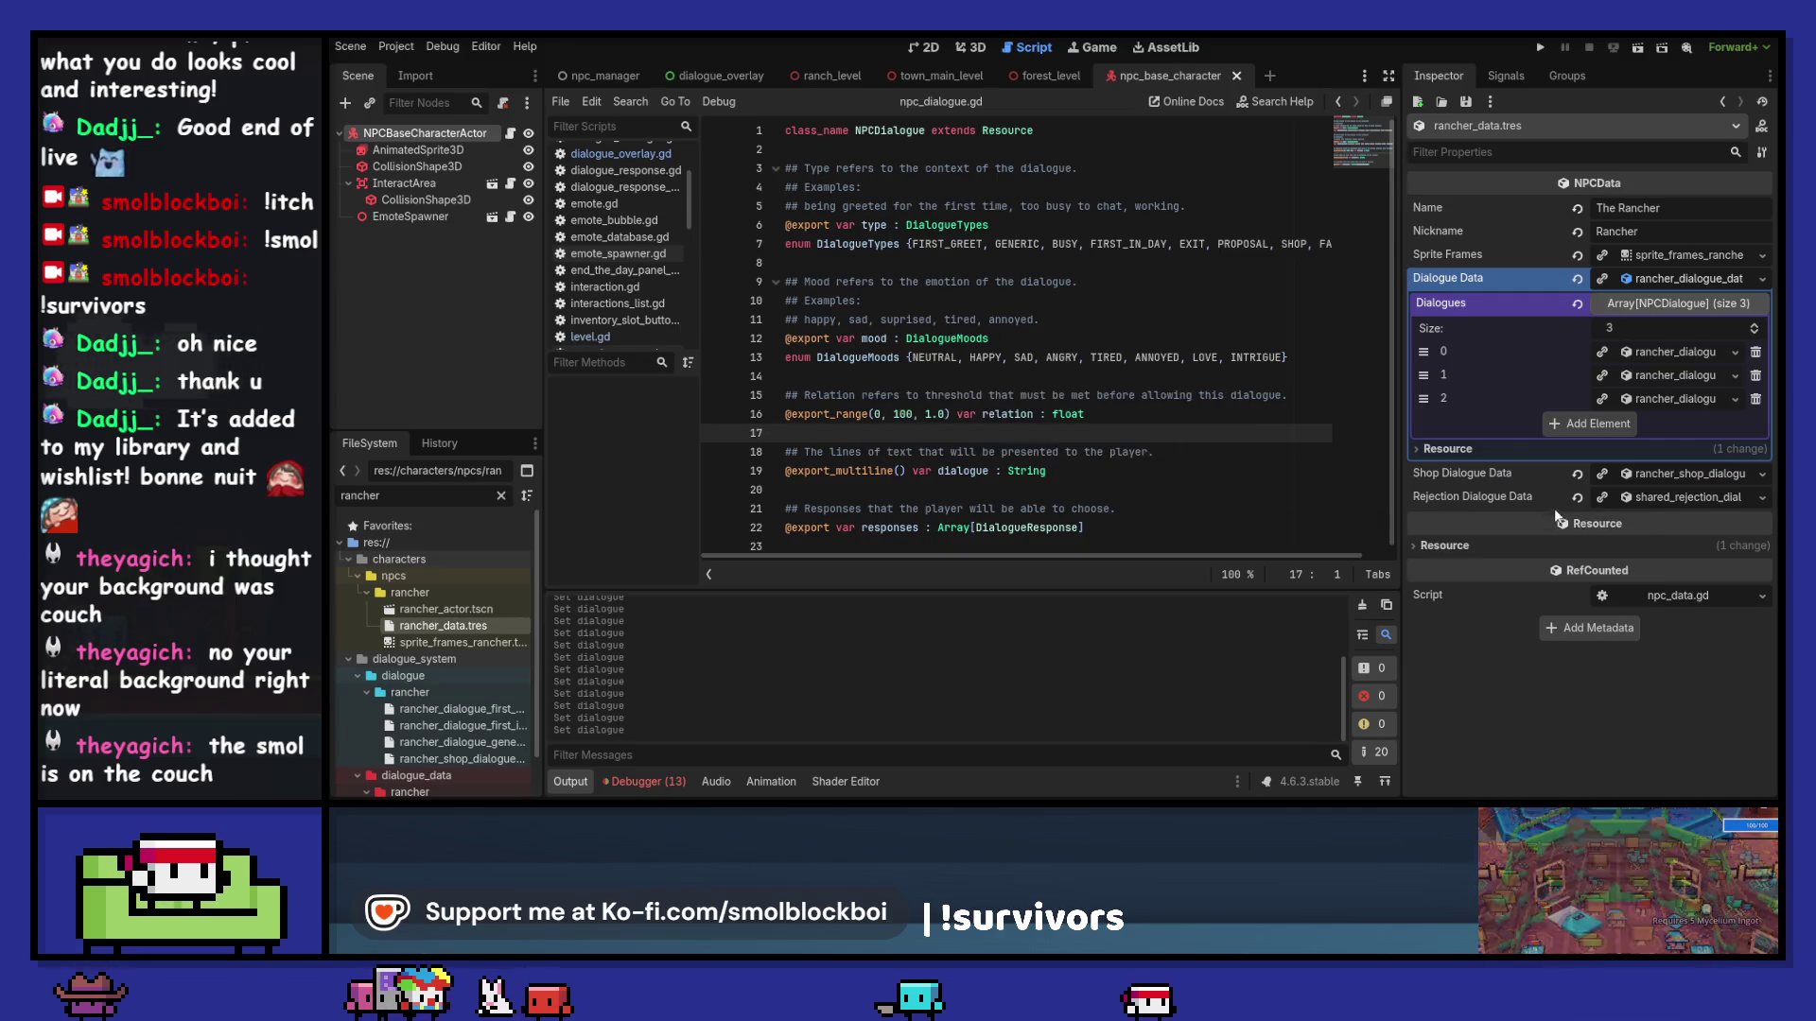
left_click(1675, 278)
left_click(1539, 47)
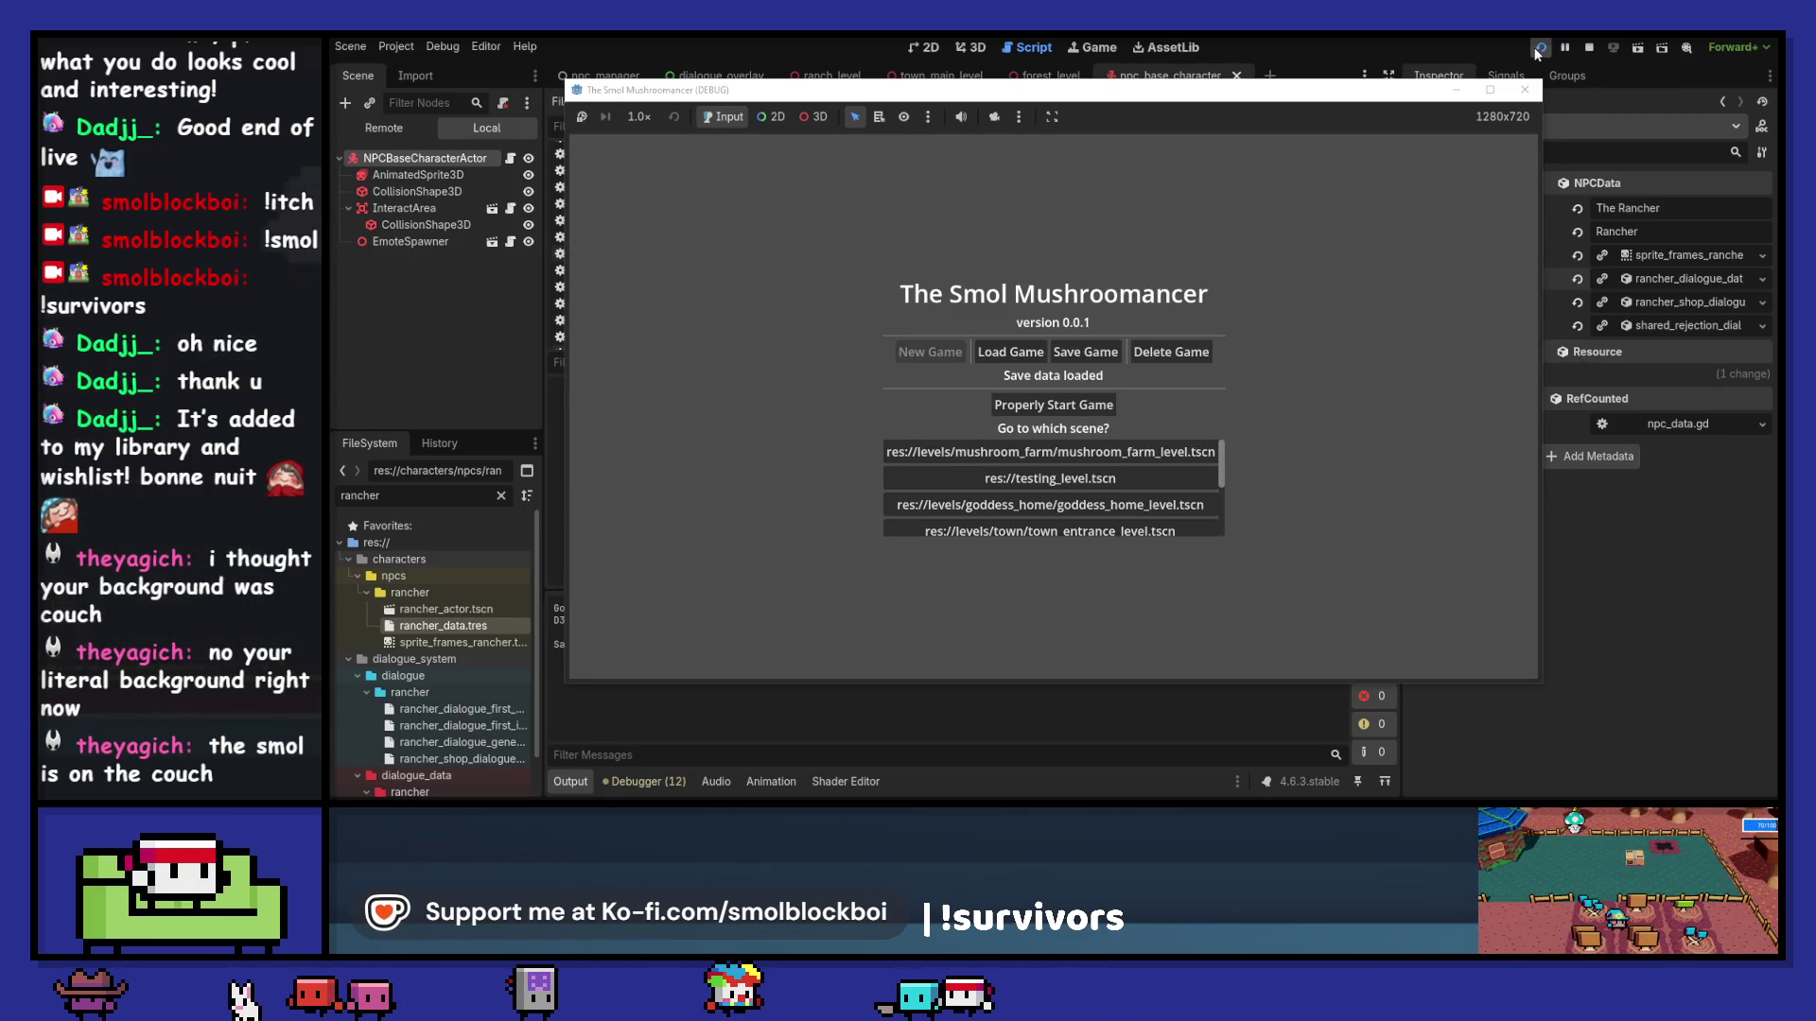
left_click(1155, 452)
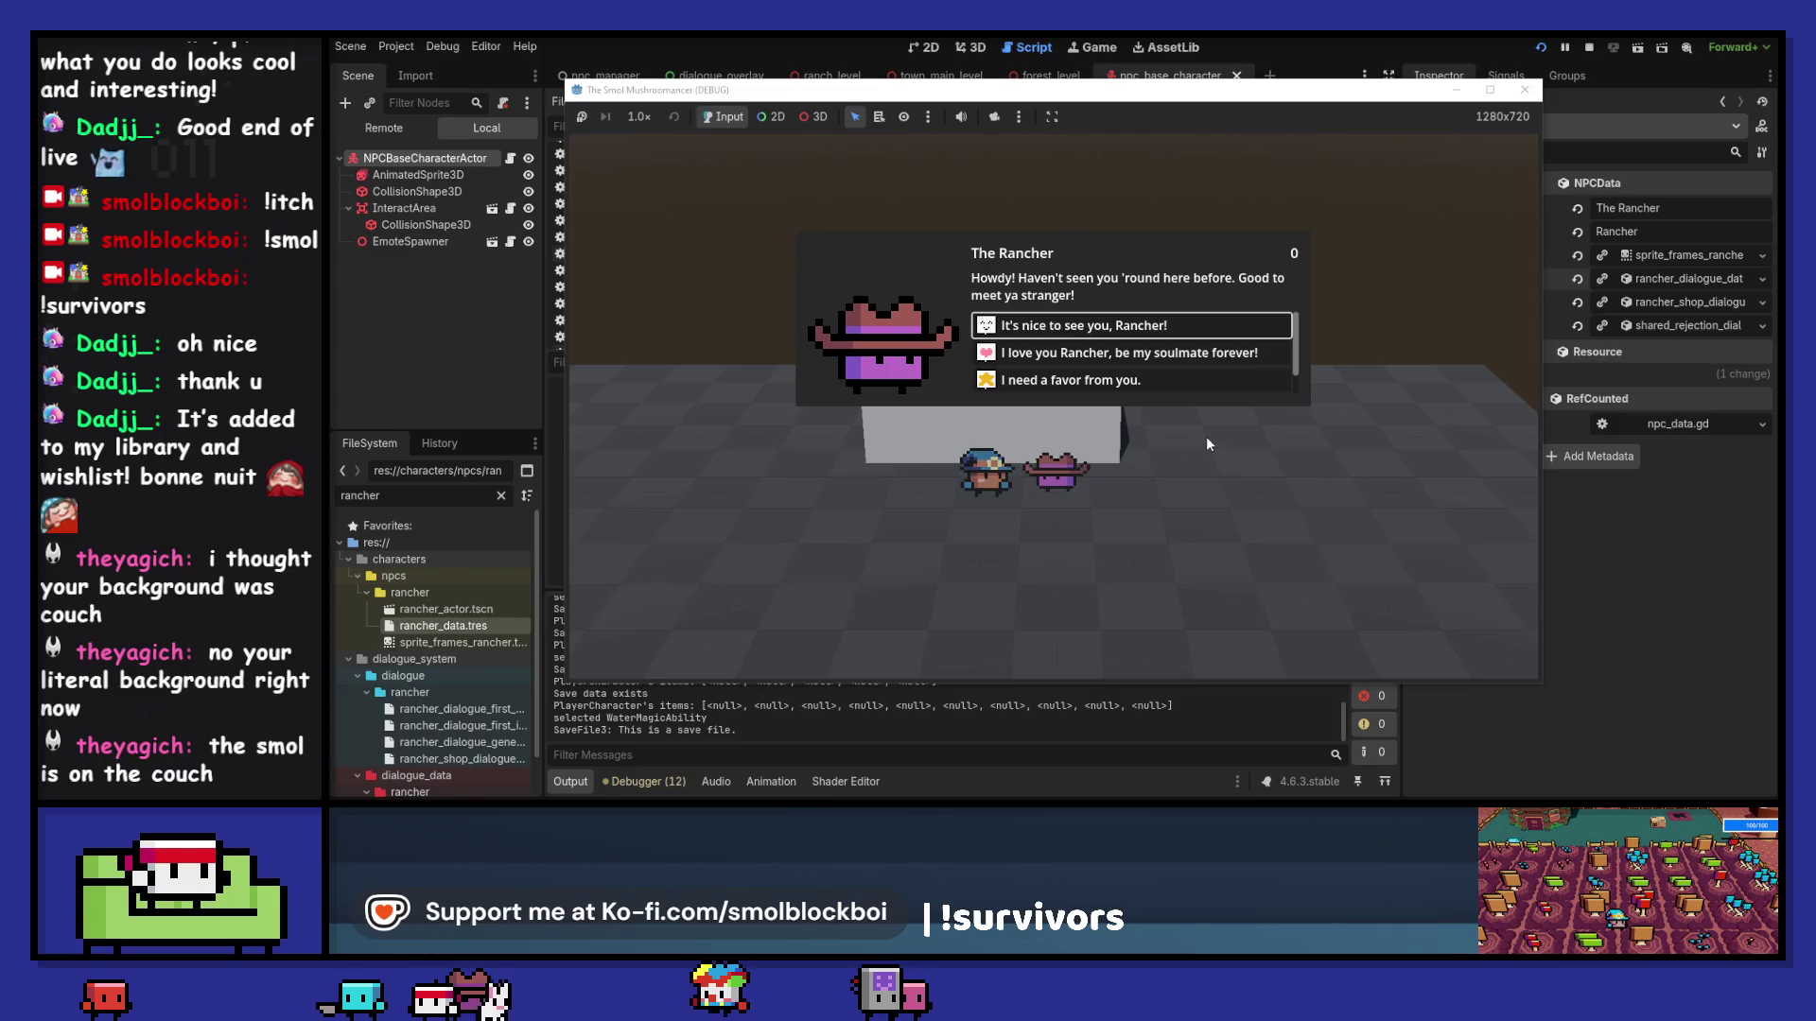
Step: Talk to the Rancher, end the in-game day, and talk to him again to check his greeting
left_click(1235, 328)
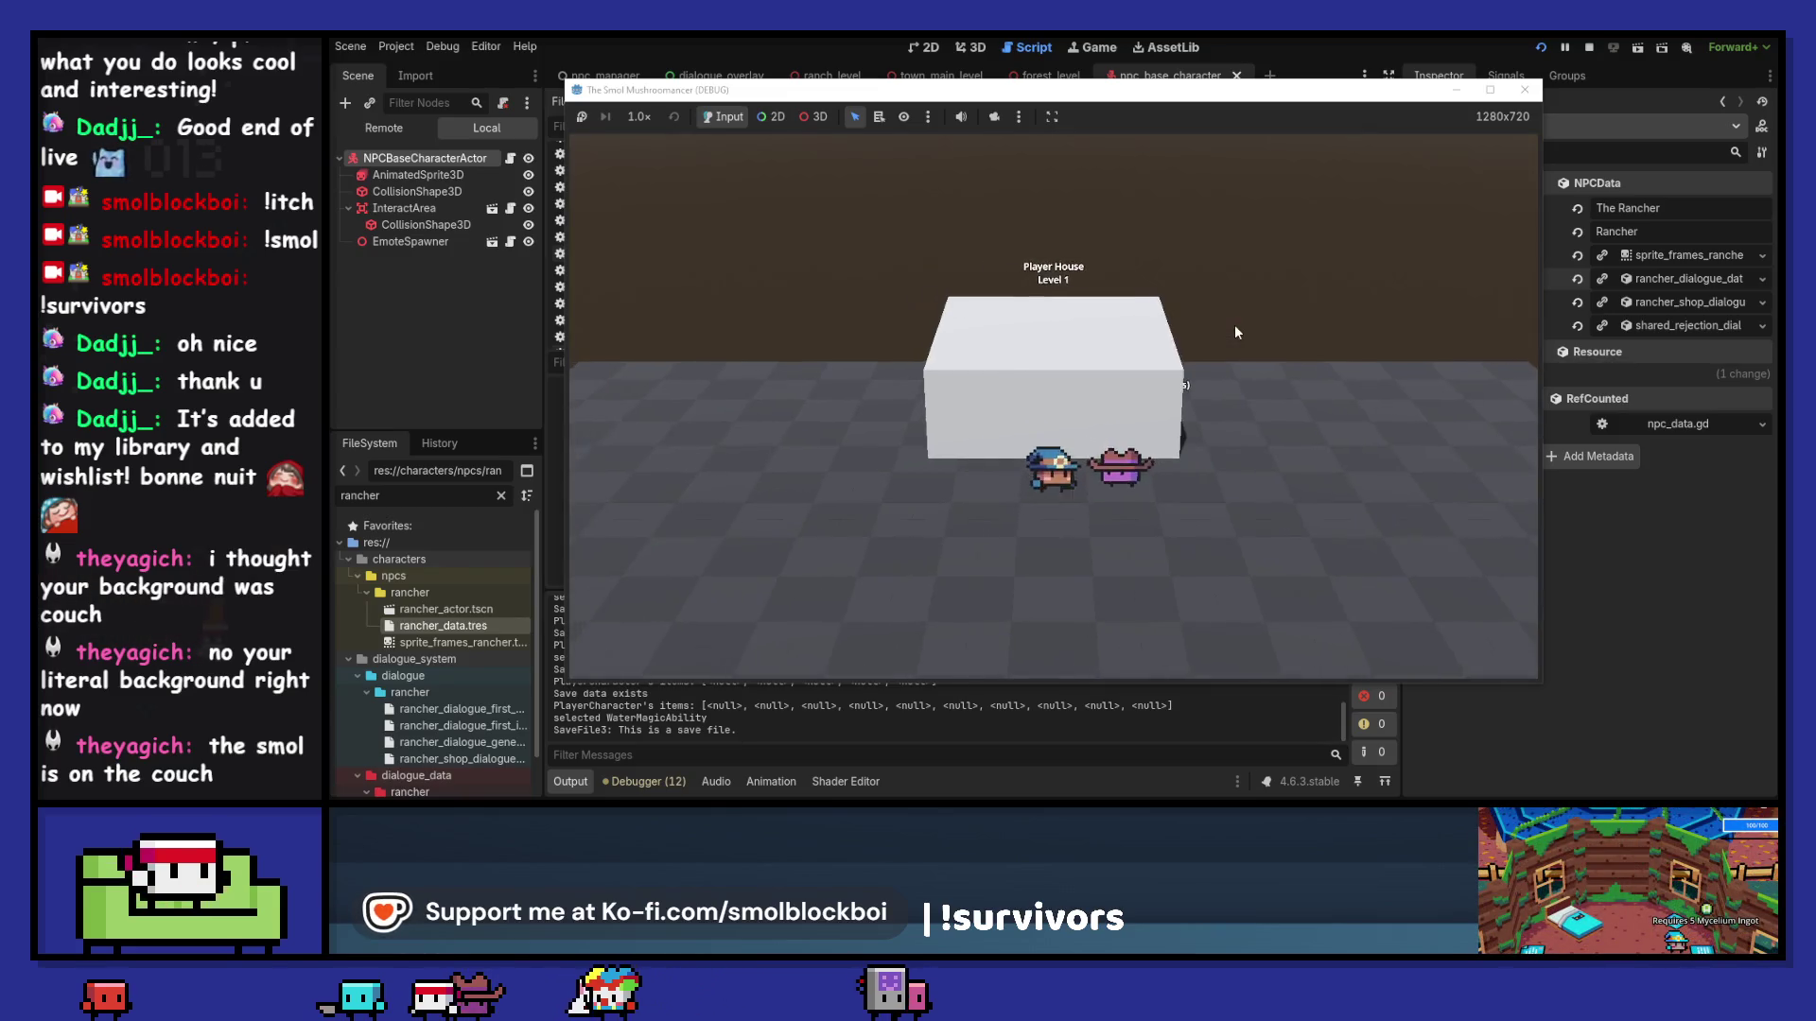
left_click(1236, 327)
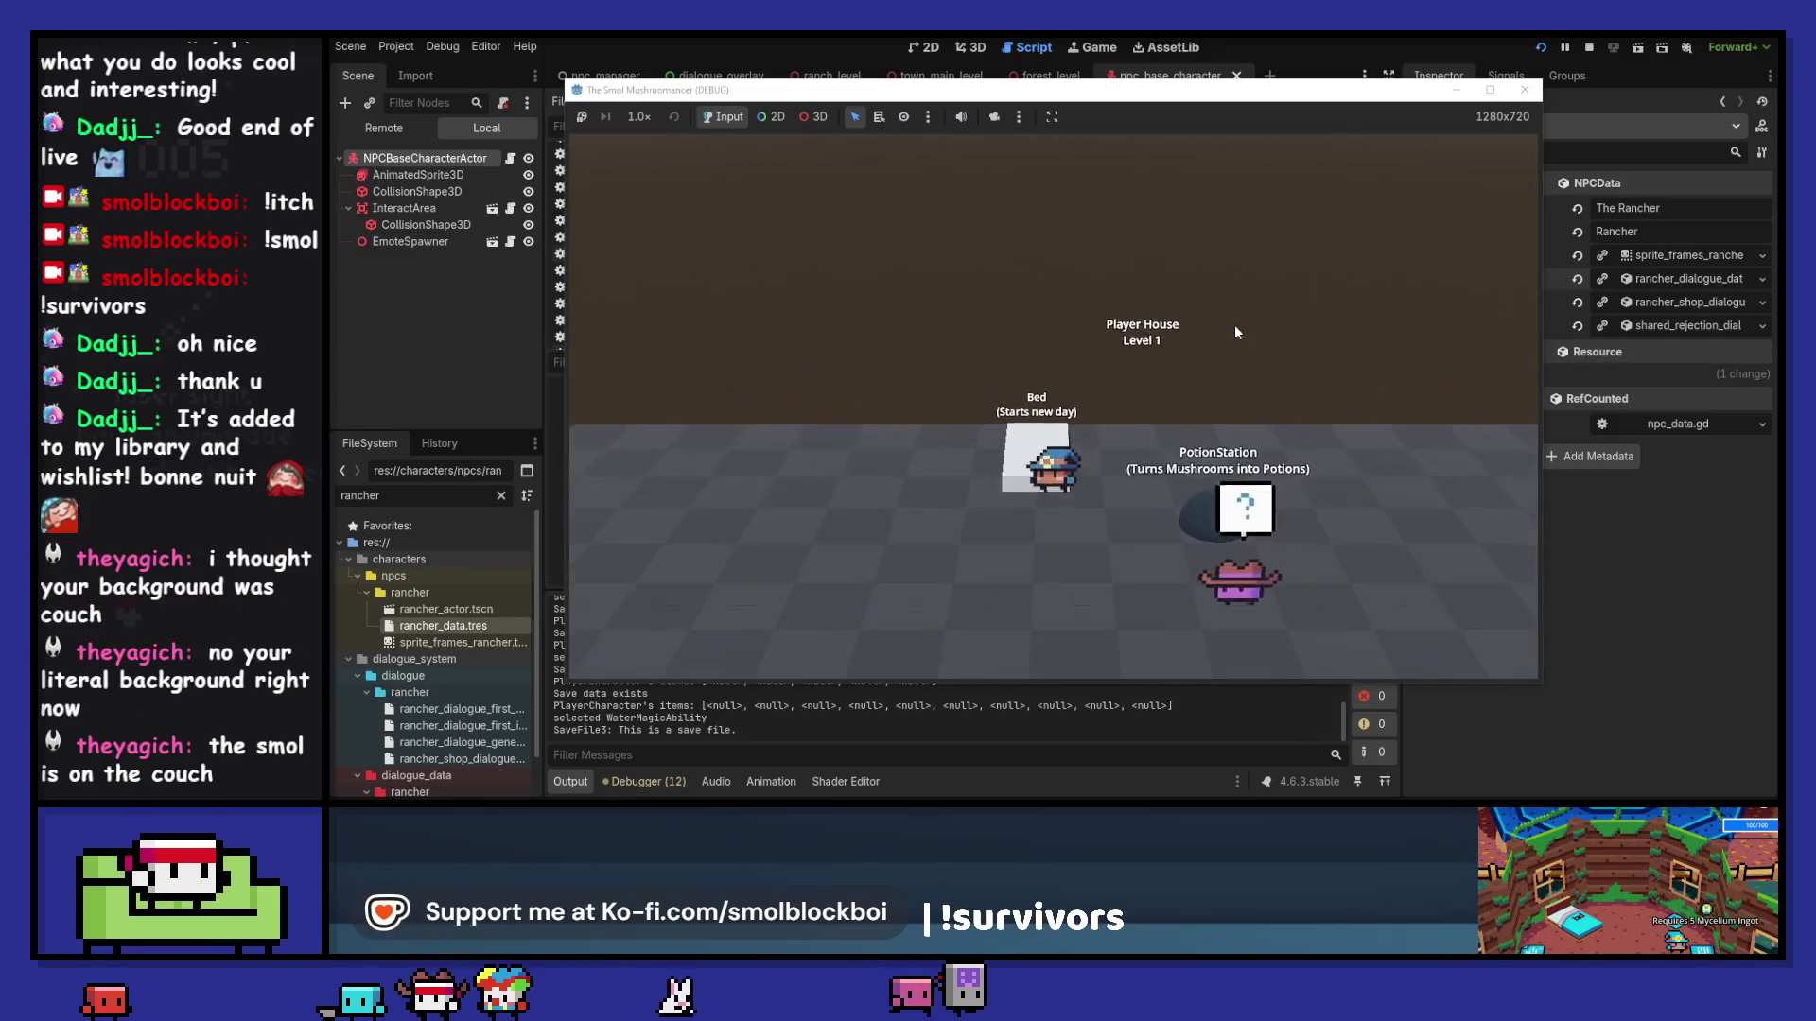
left_click(1437, 409)
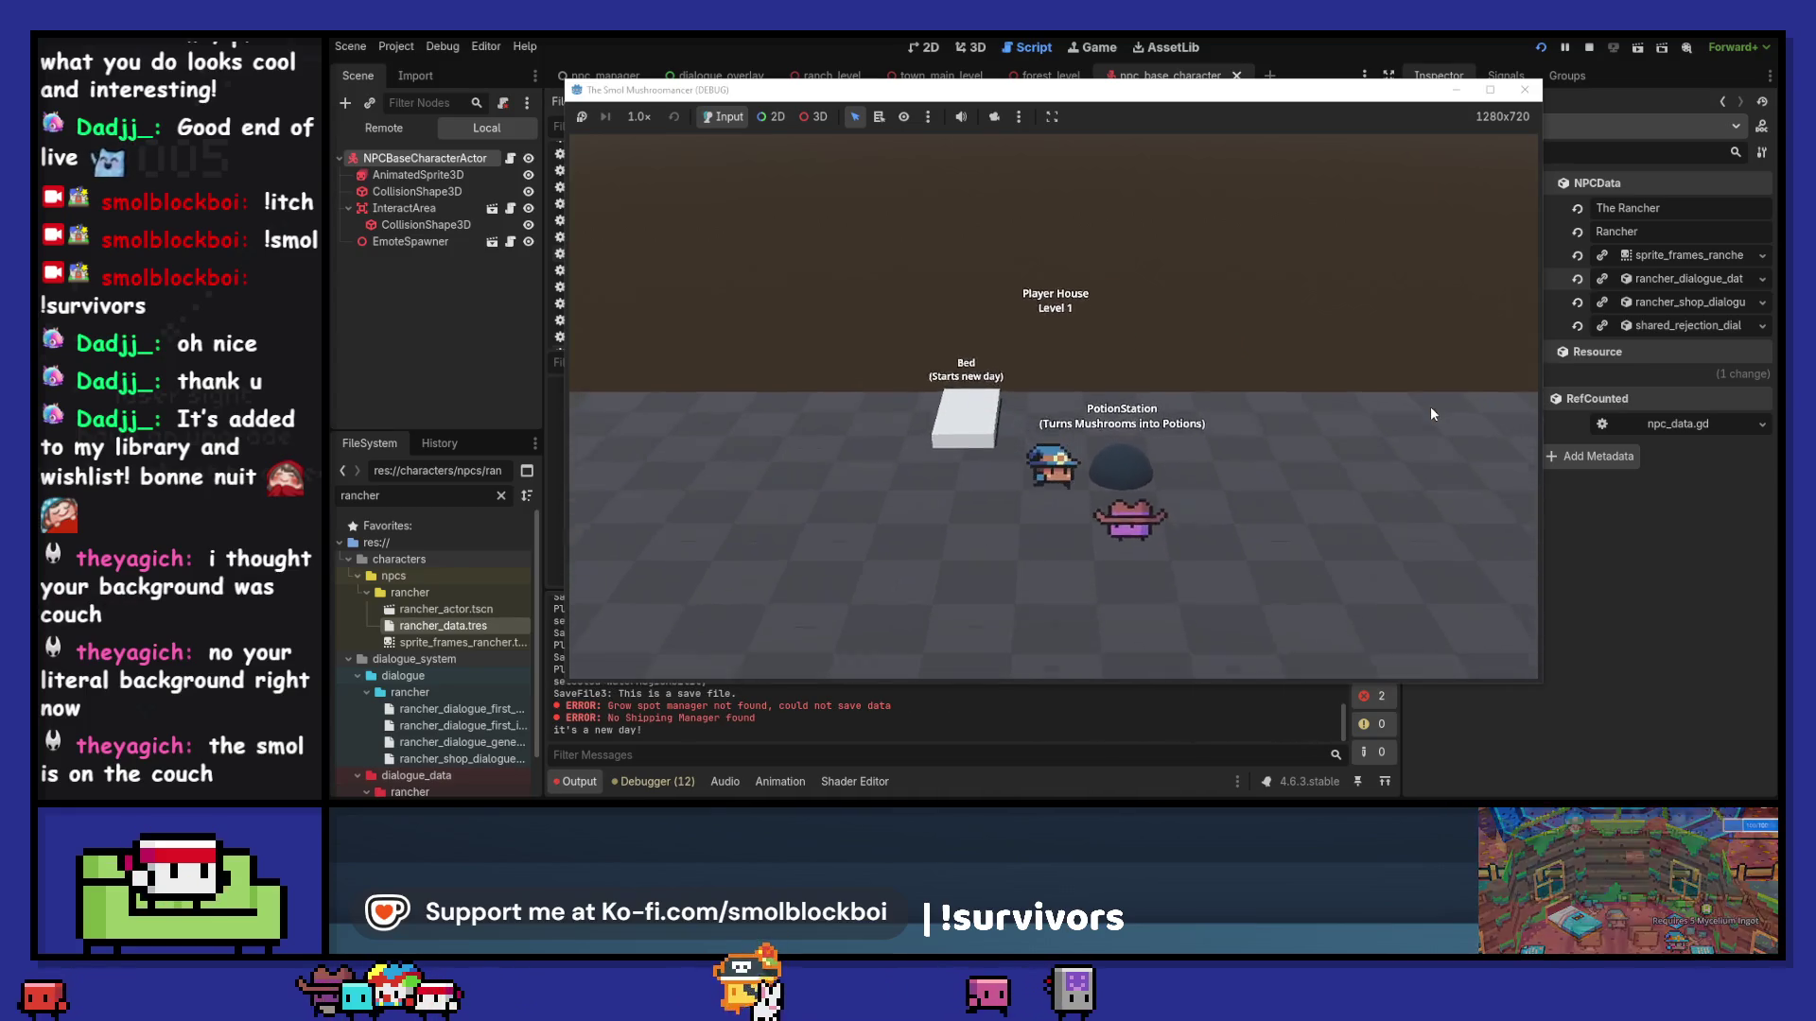
key("e")
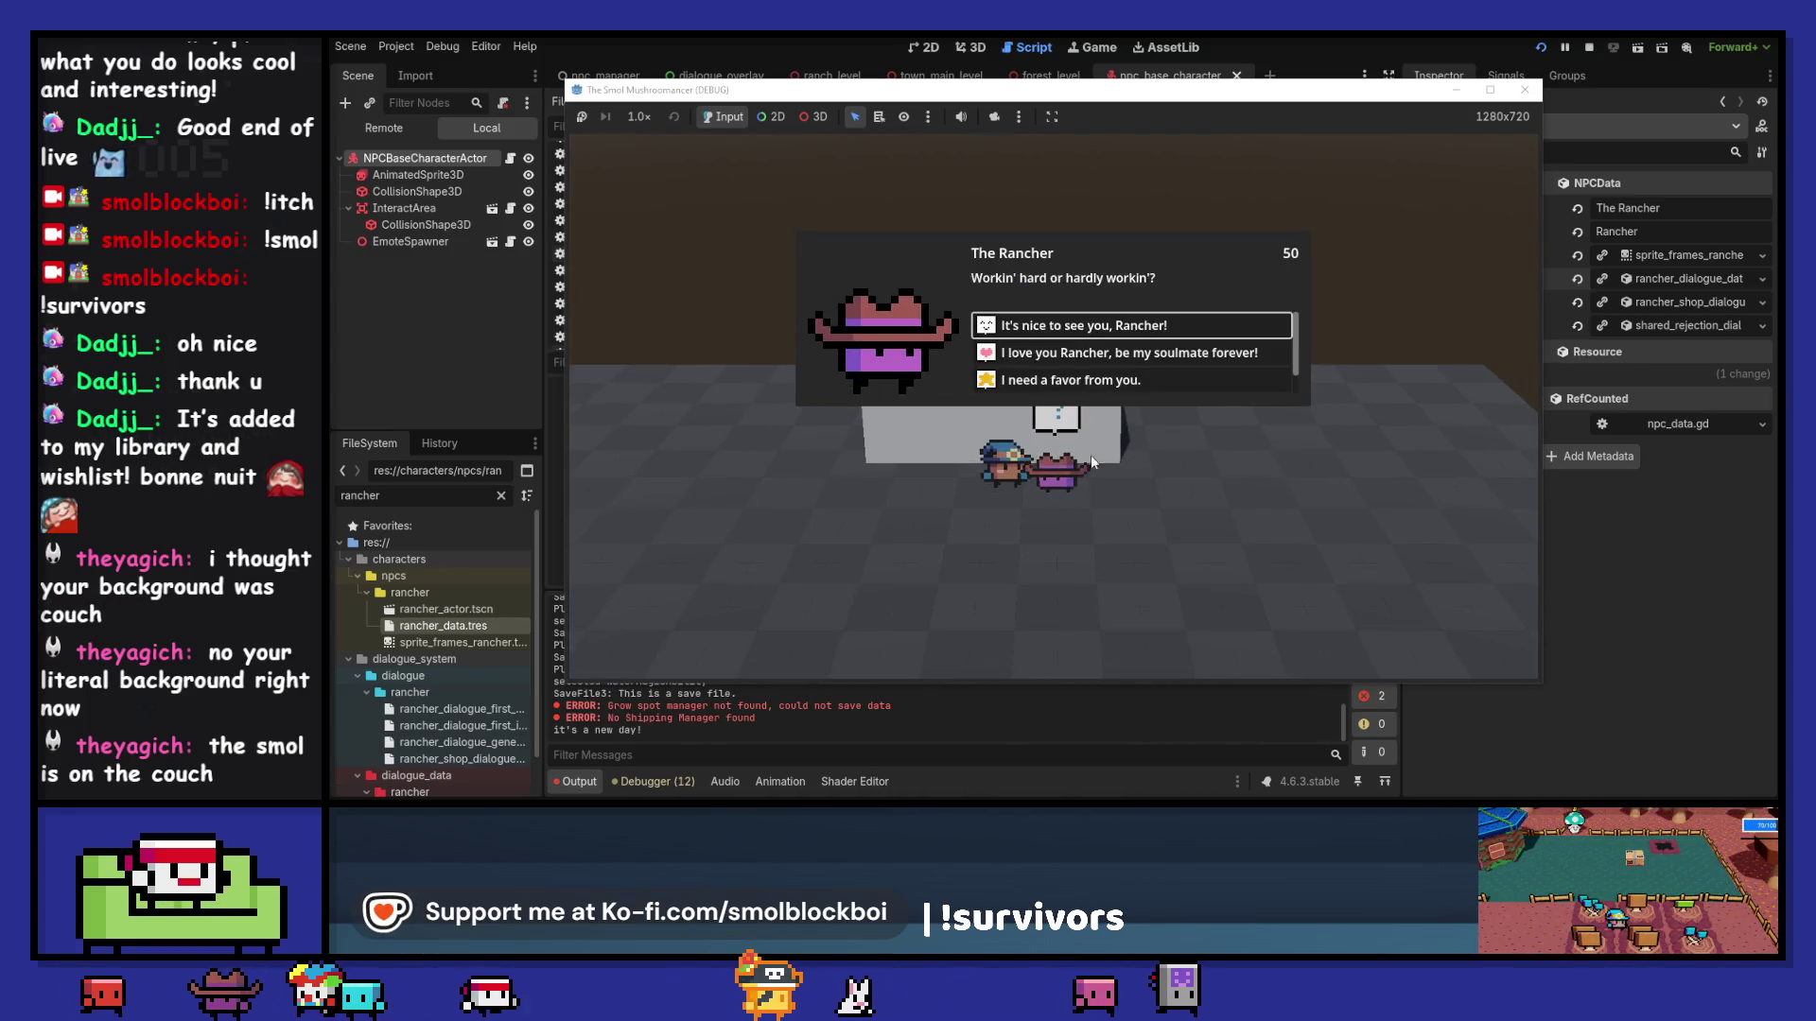
left_click(1211, 327)
key("e")
scroll(1184, 382, "down", 1)
Step: End another in-game day, hear the Rancher's next greetings, then close the game
left_click(1160, 388)
key("e")
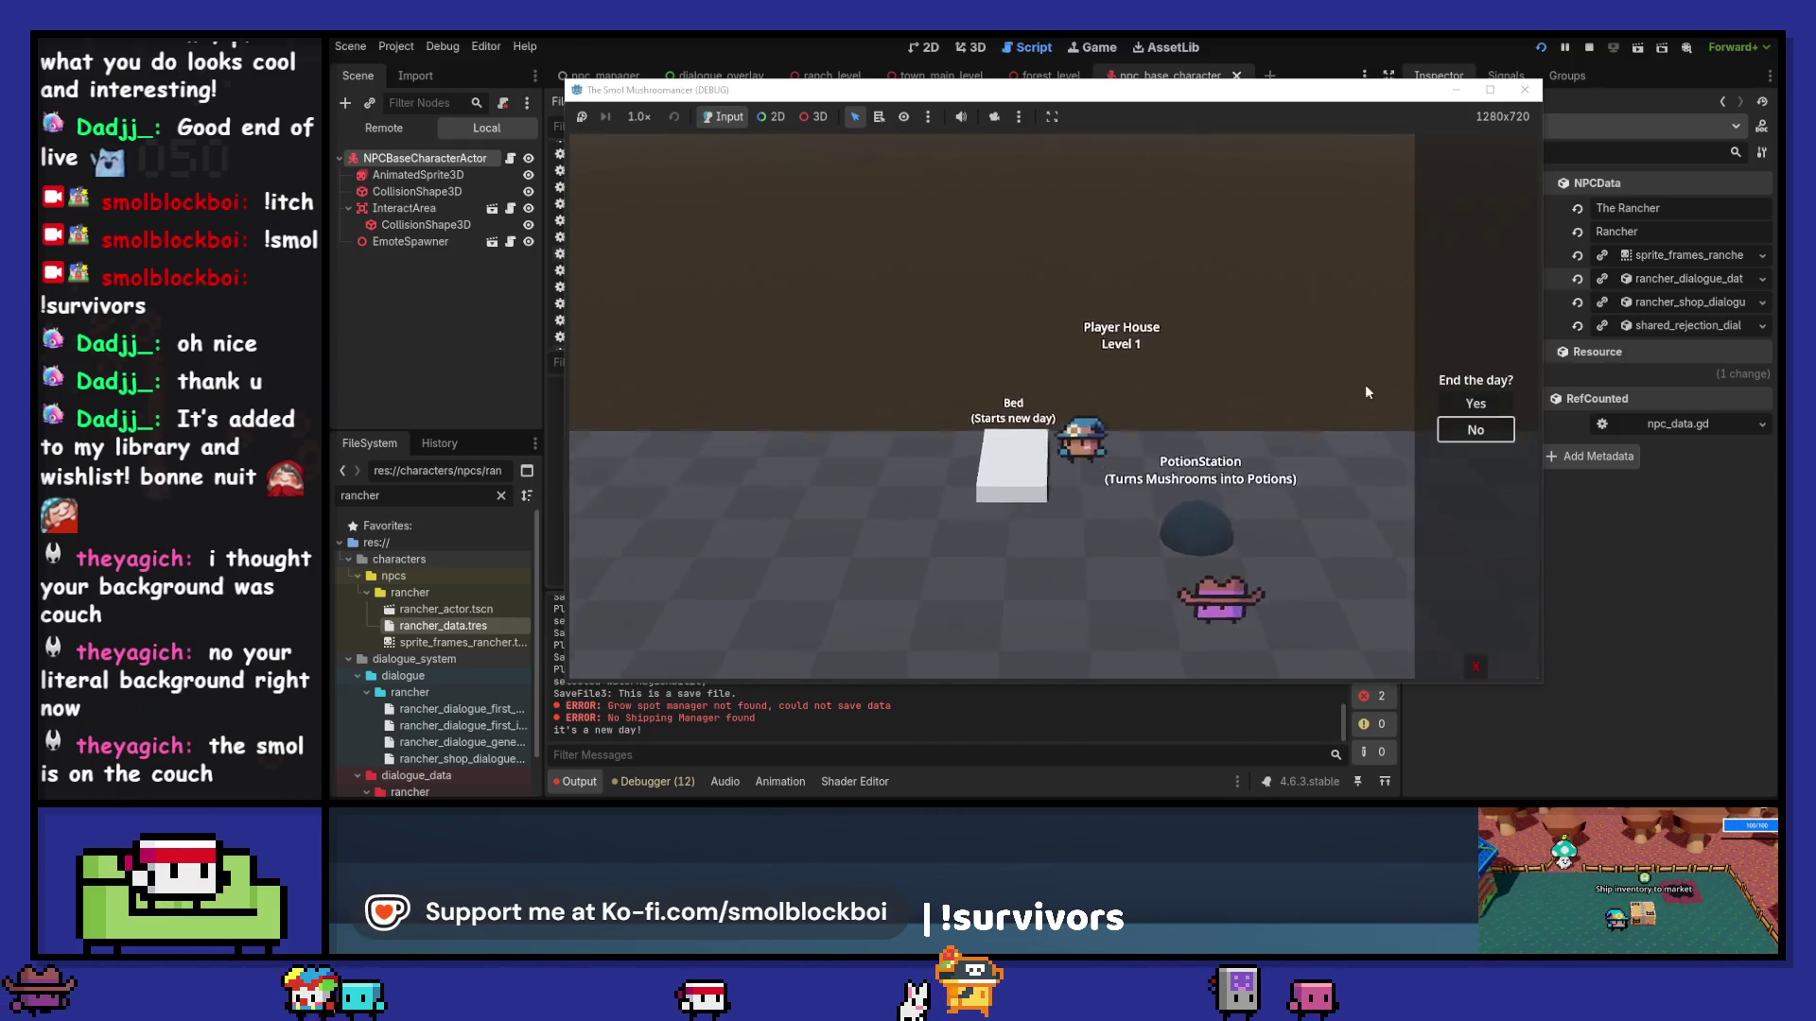
left_click(1468, 416)
key("e")
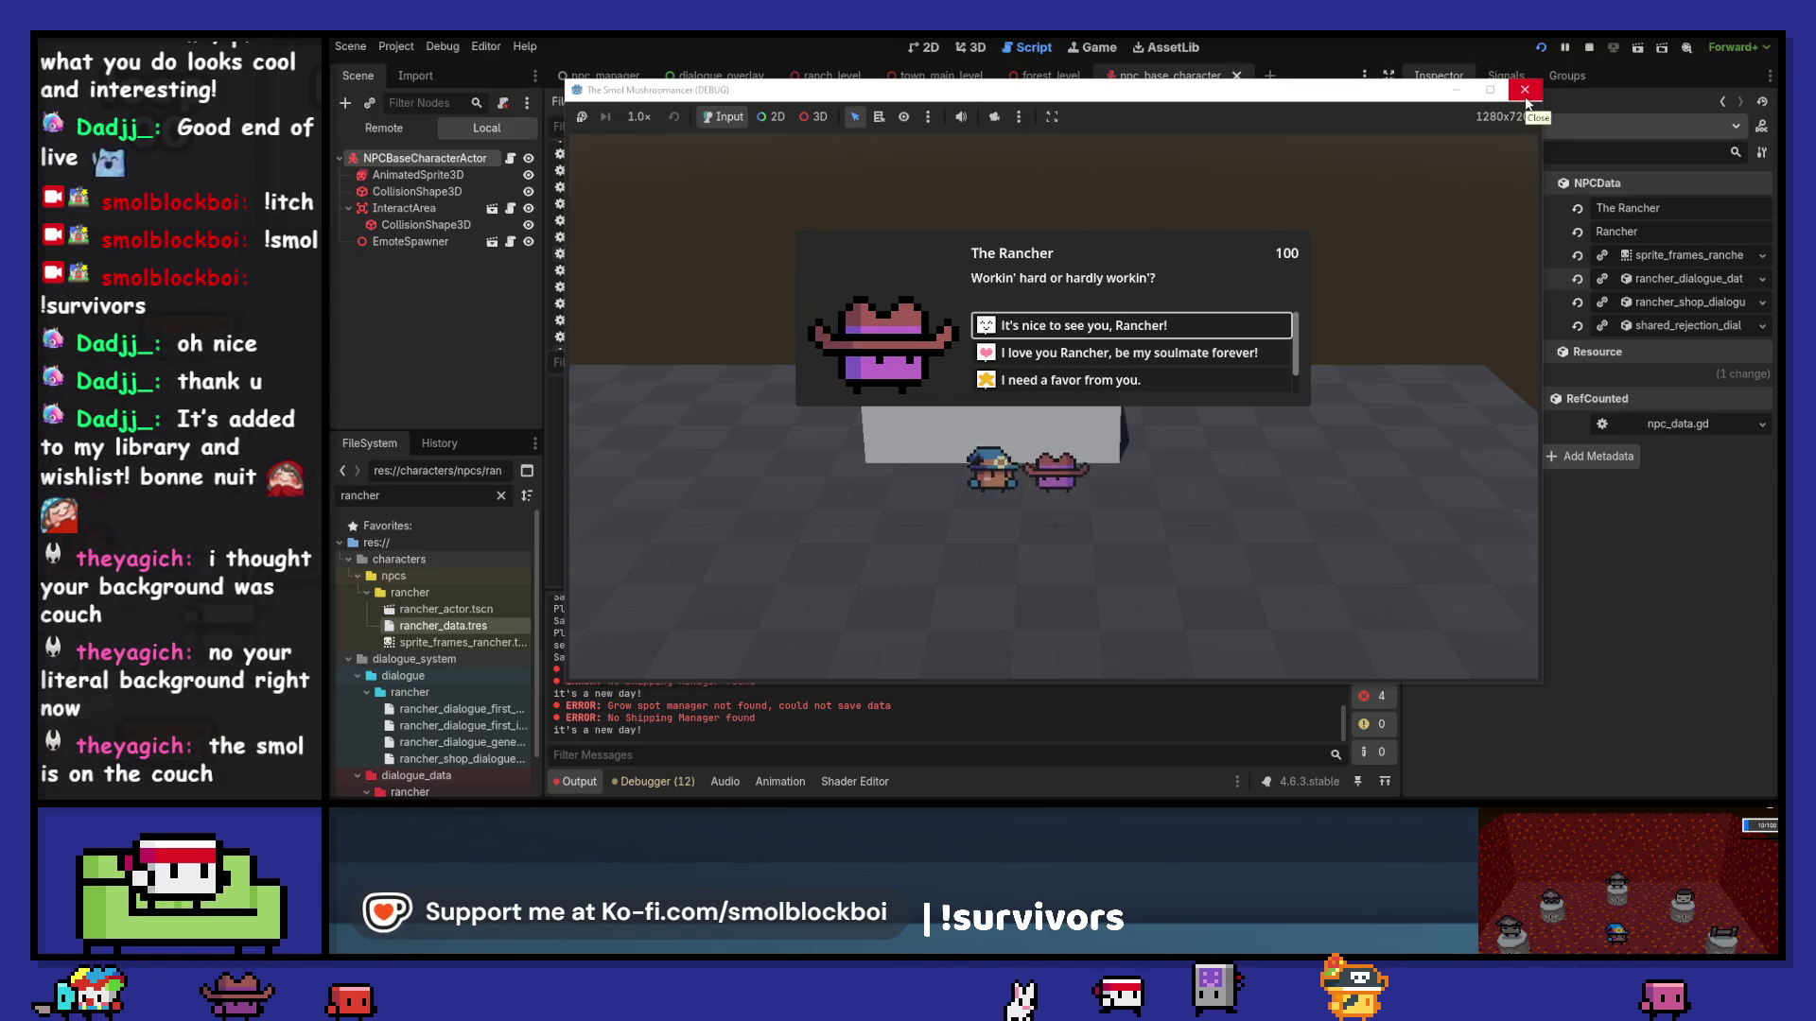
key("e")
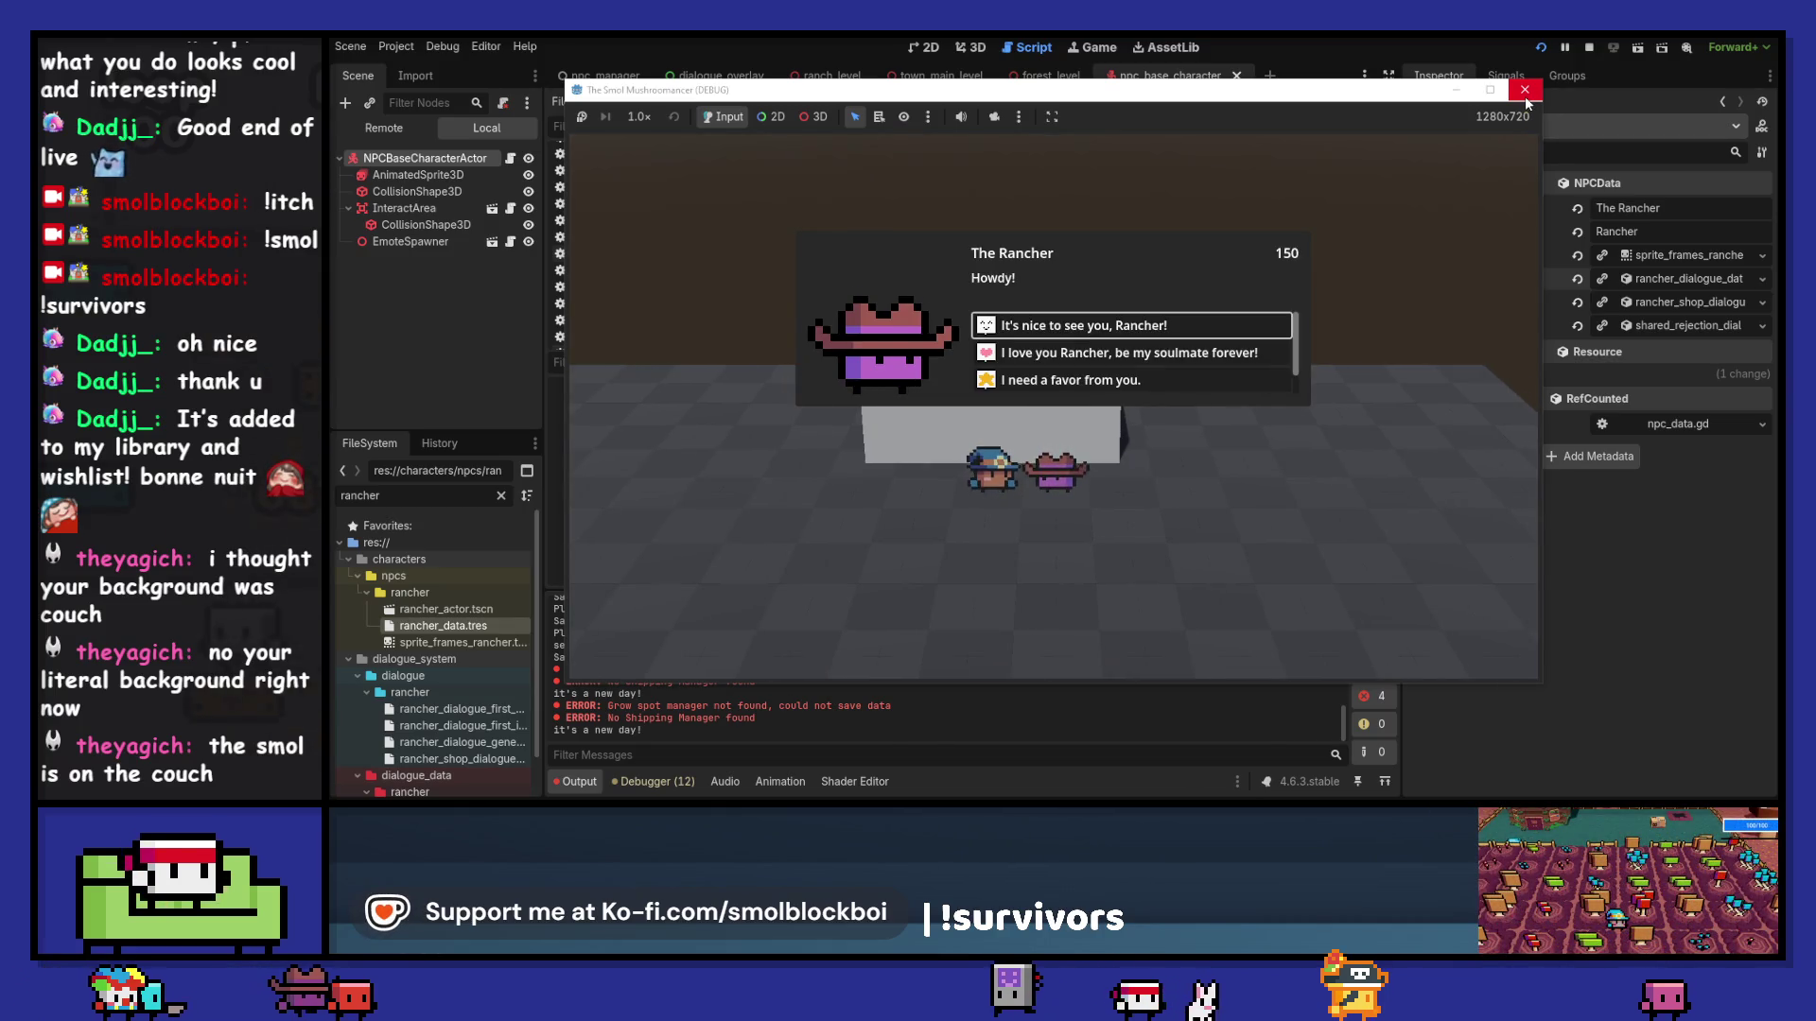
left_click(1525, 95)
left_click(1657, 278)
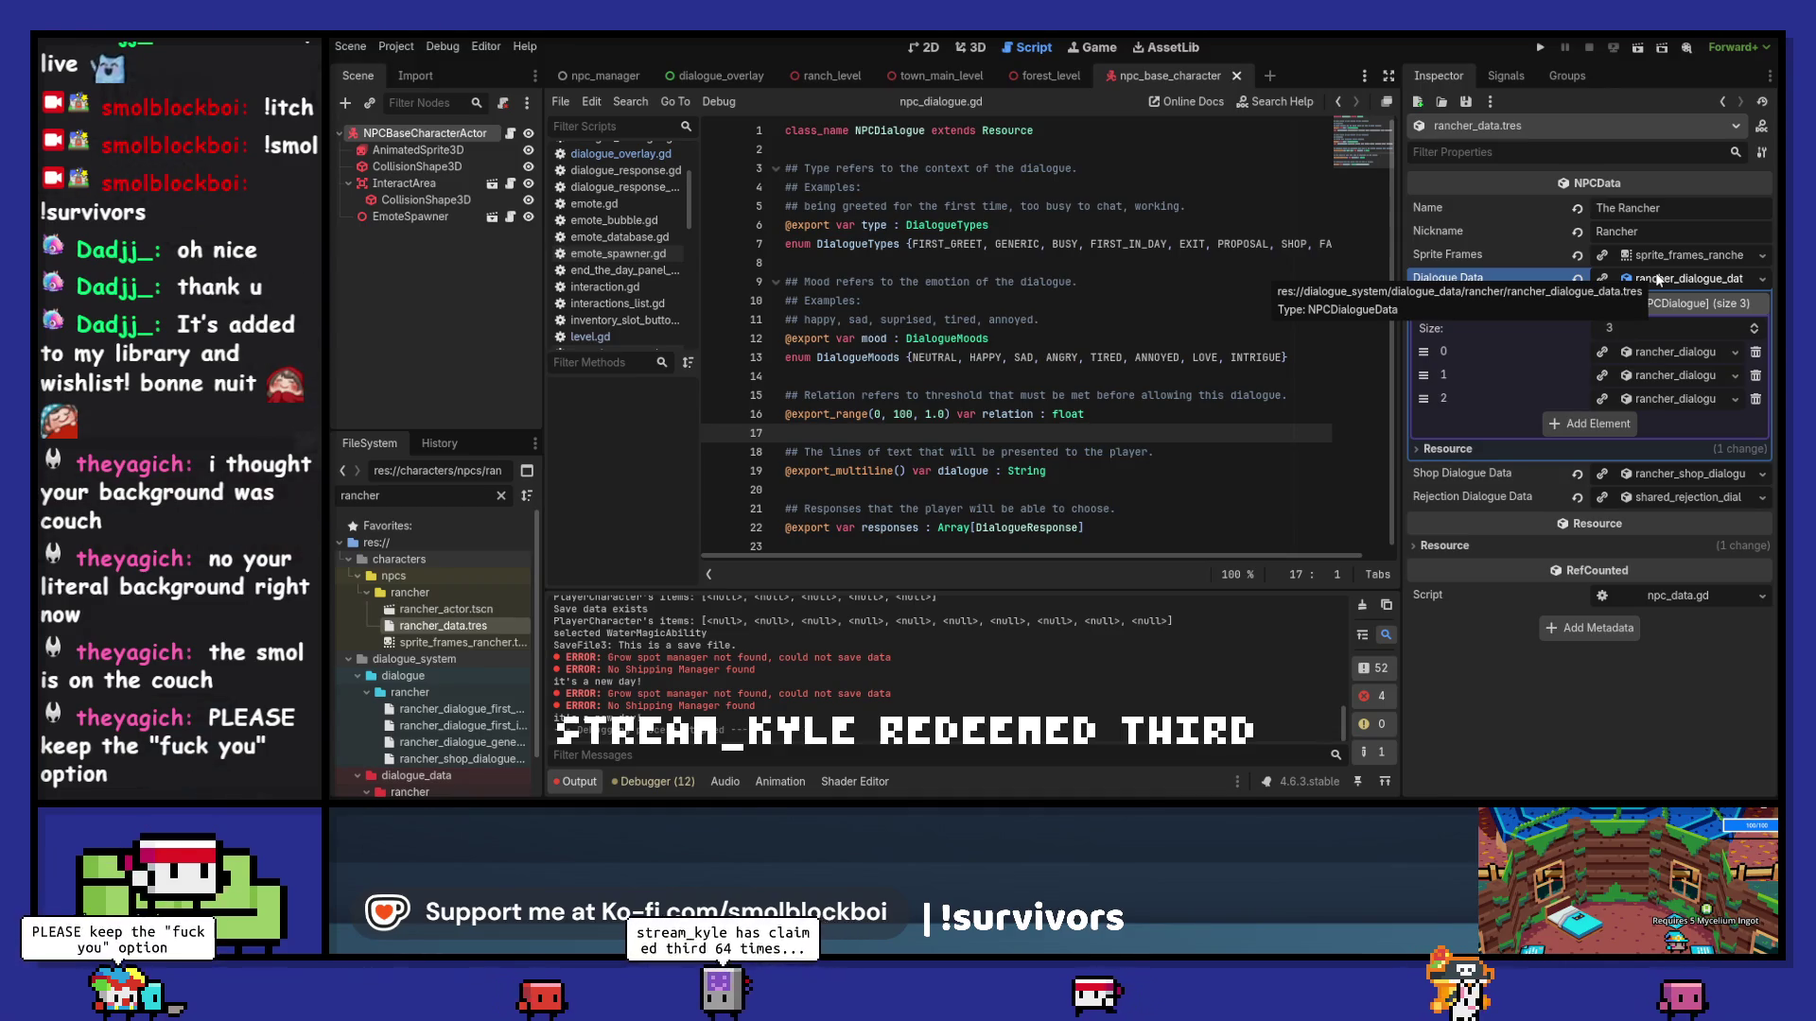
Step: Collapse the Rancher's Dialogue Data in the Inspector, later expanding it again
left_click(1671, 280)
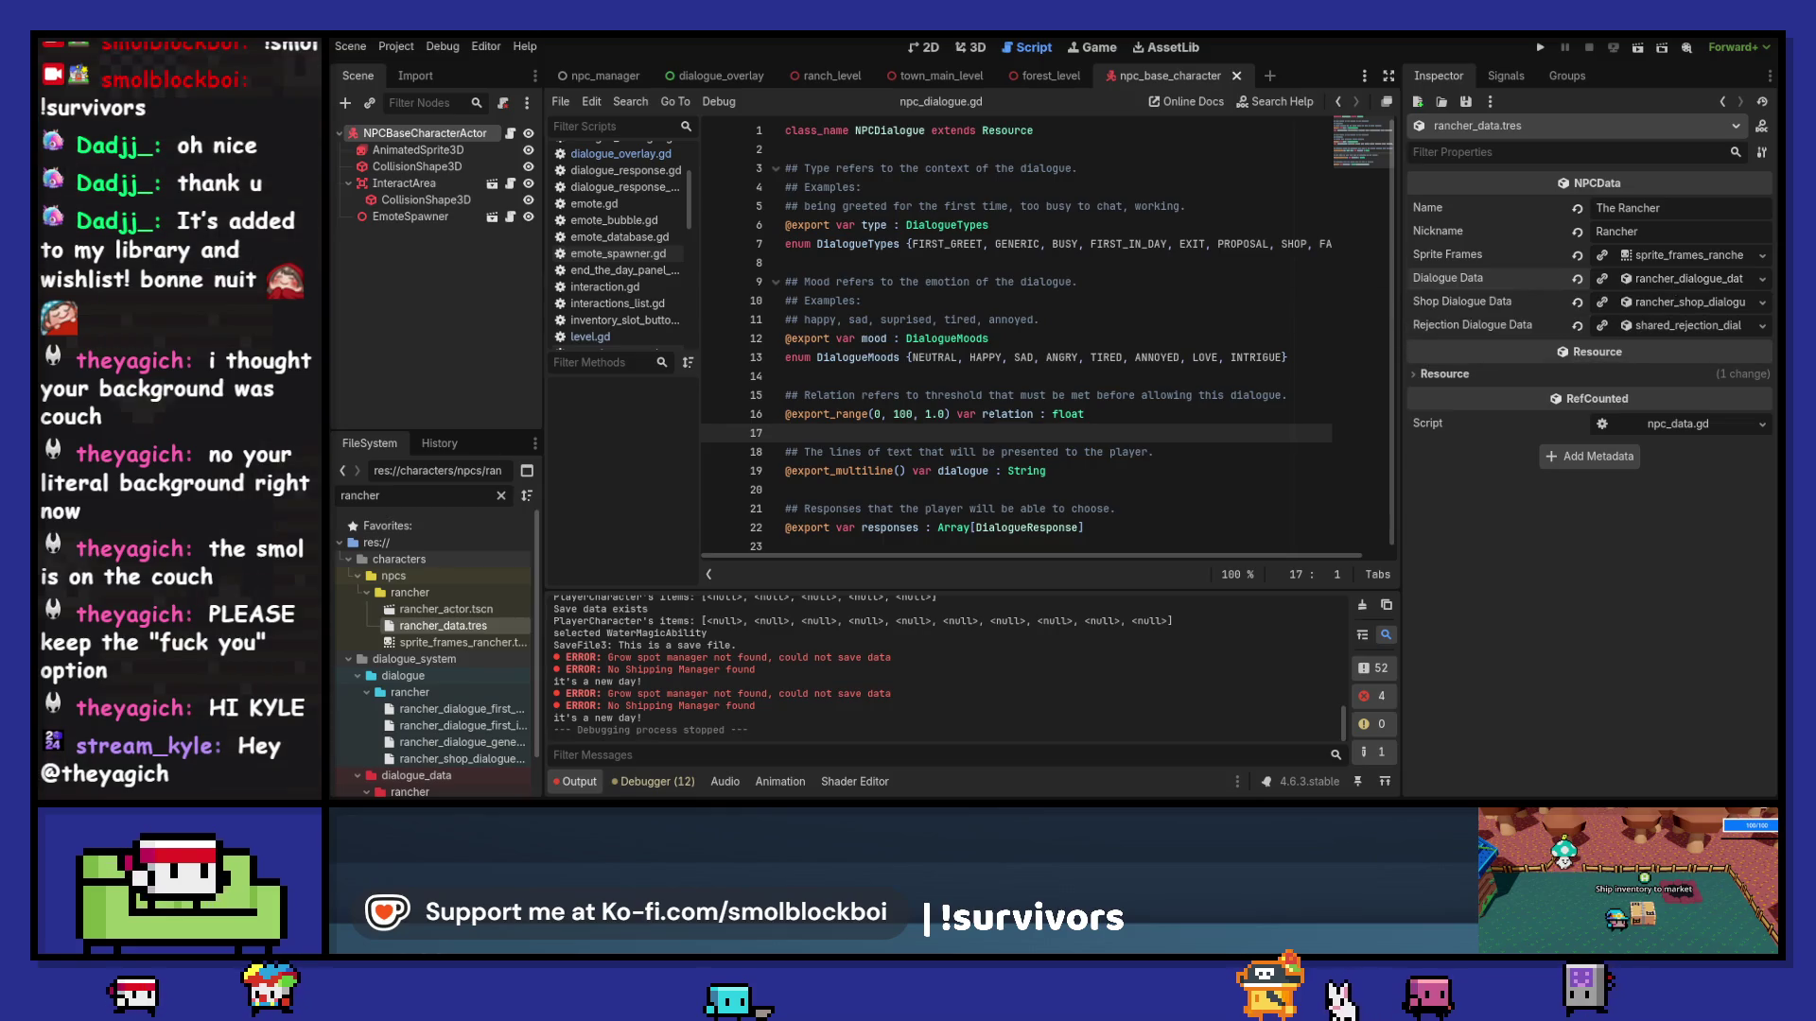
left_click(1689, 278)
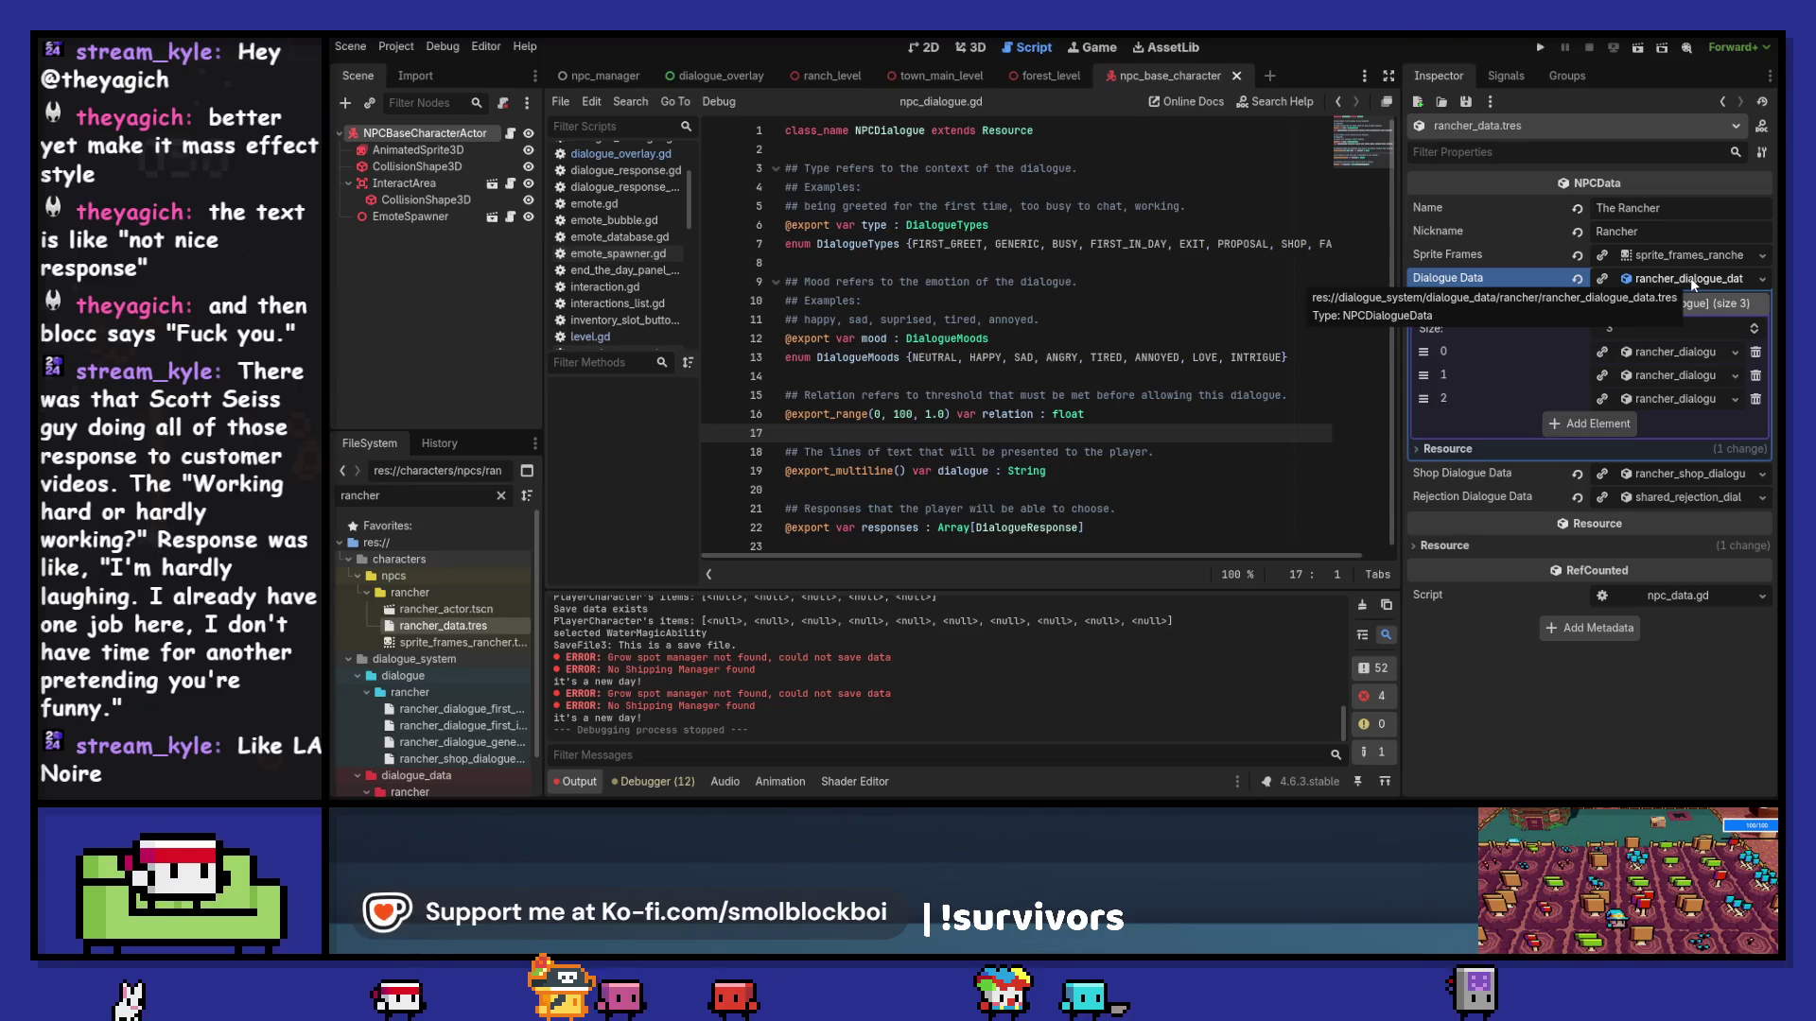
Step: Copy the First In Day line into the Generic dialogue entry below 'Howdy!'
left_click(1660, 375)
left_click(1660, 352)
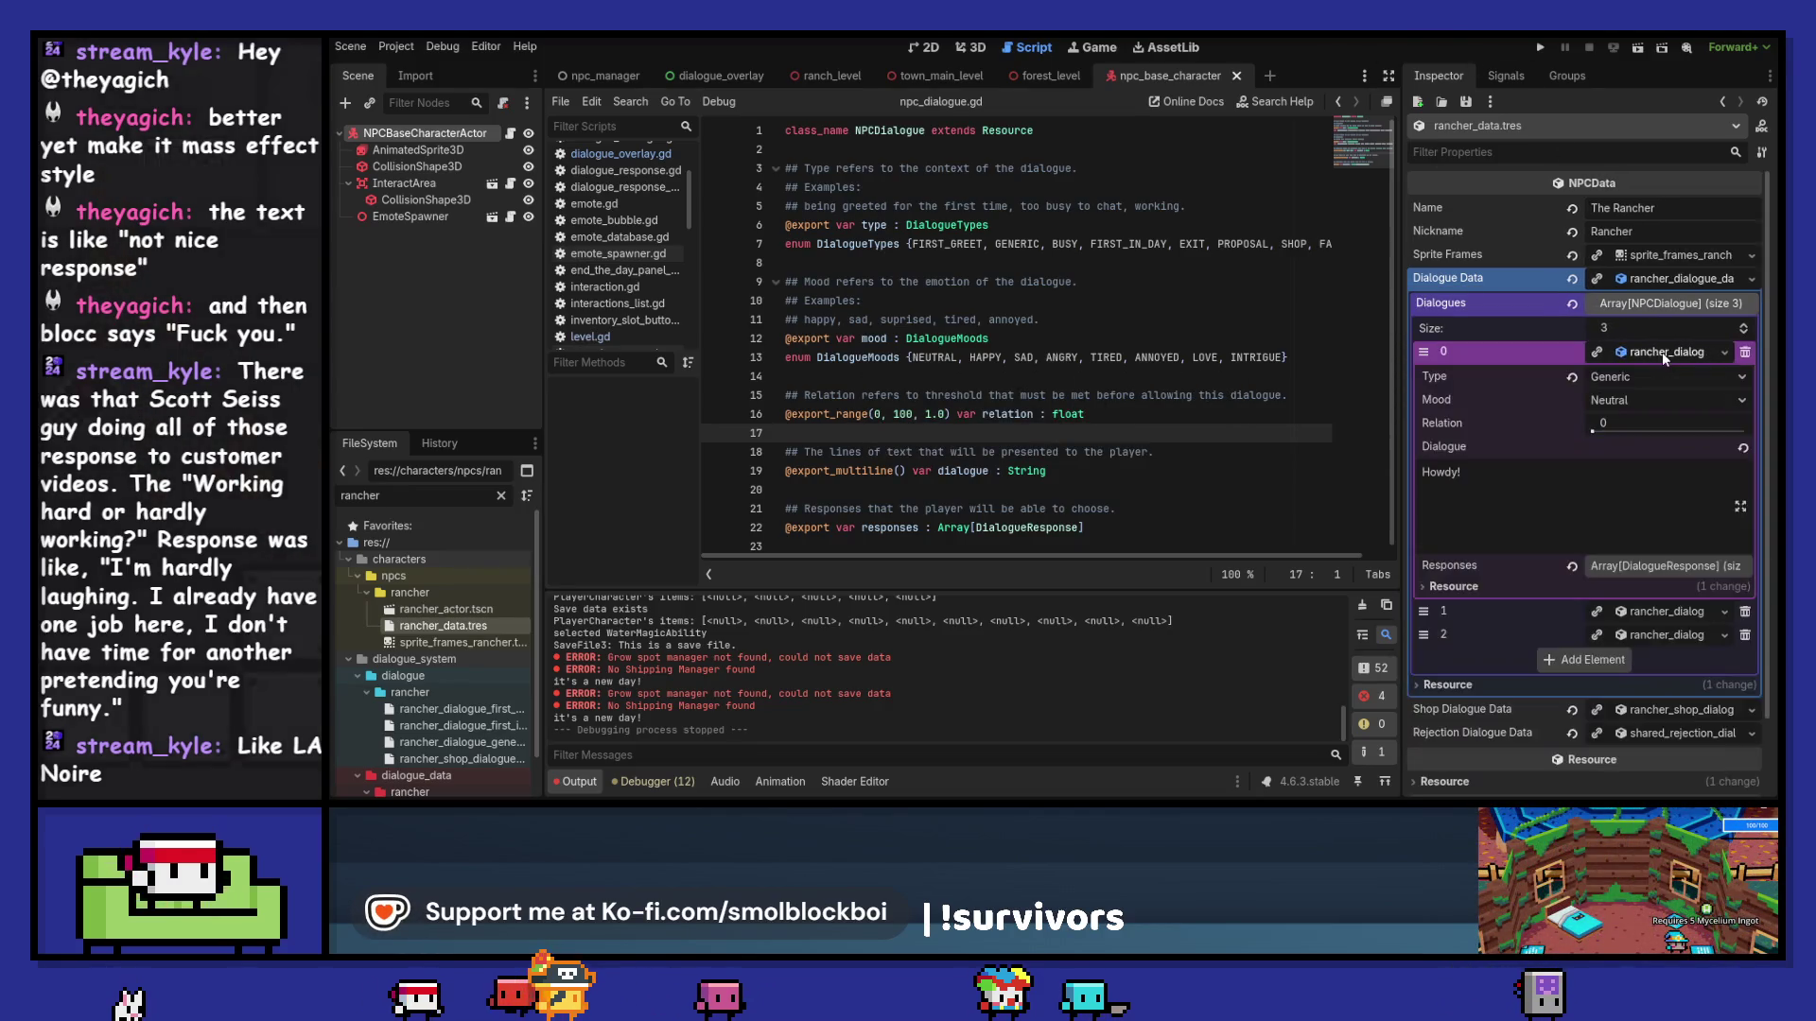
left_click(1654, 635)
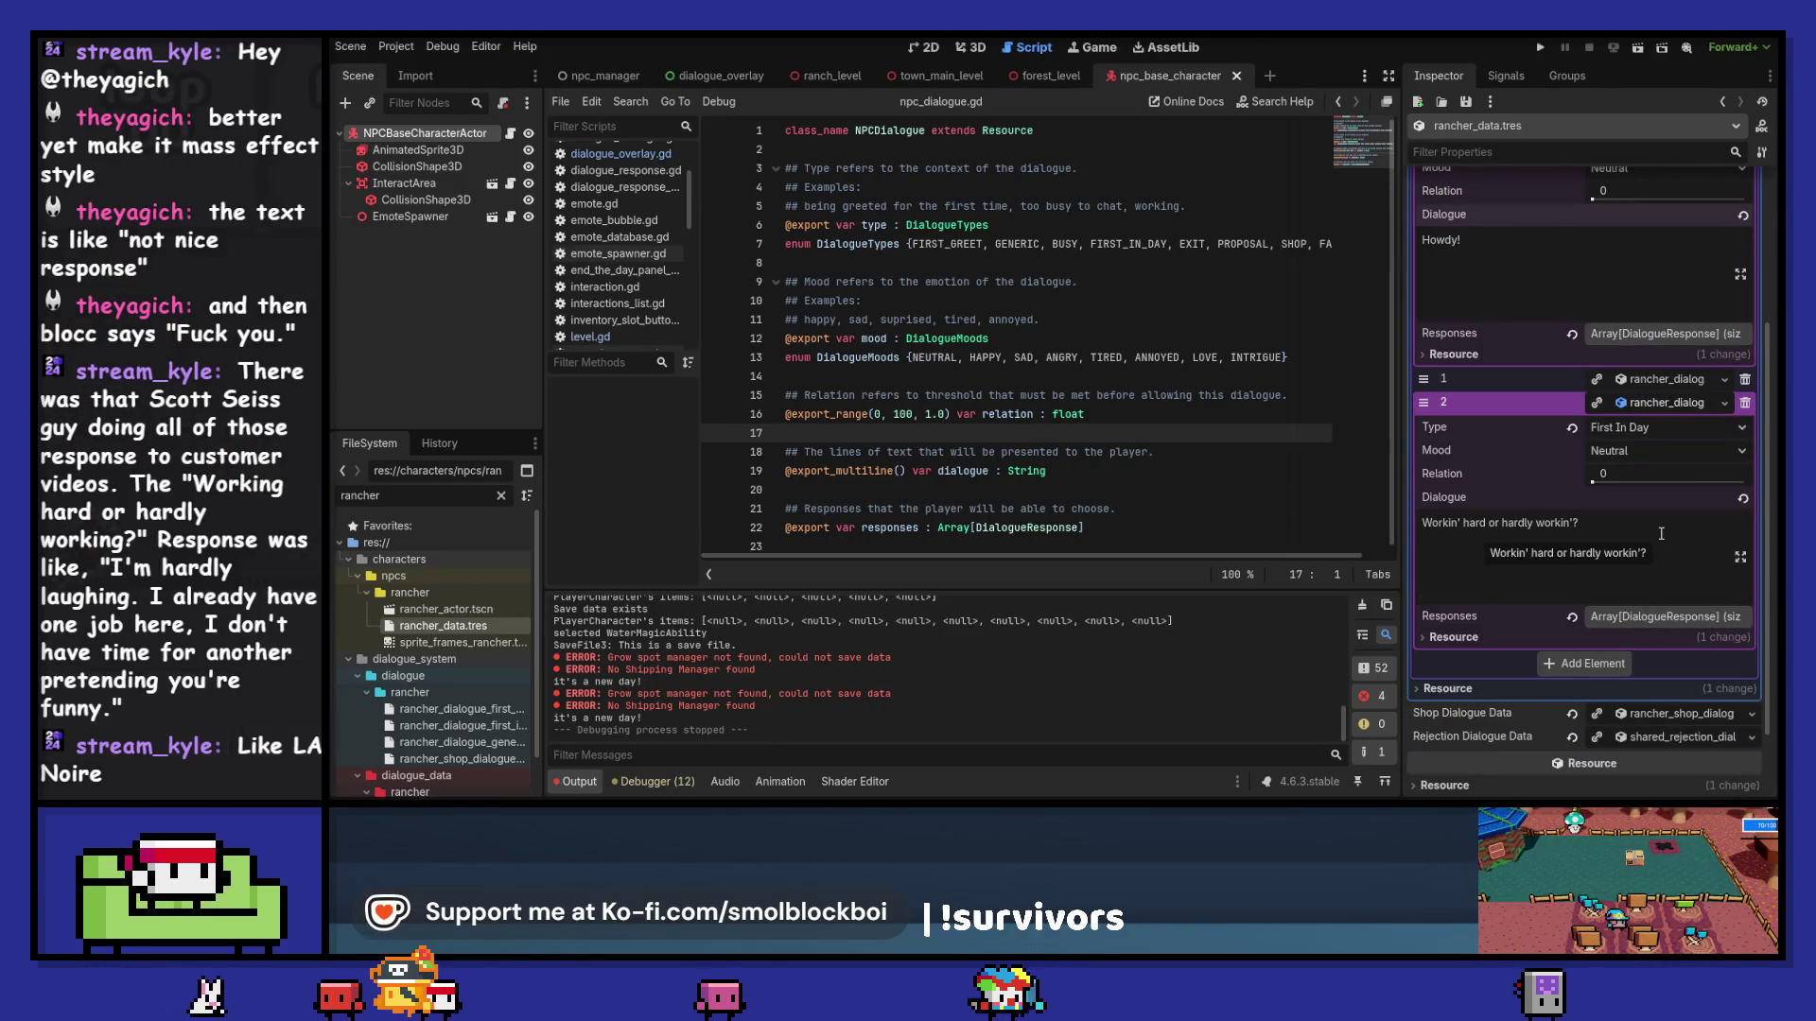
triple_click(1661, 534)
key("ctrl+c")
left_click(1536, 284)
key("Return")
key("ctrl+v")
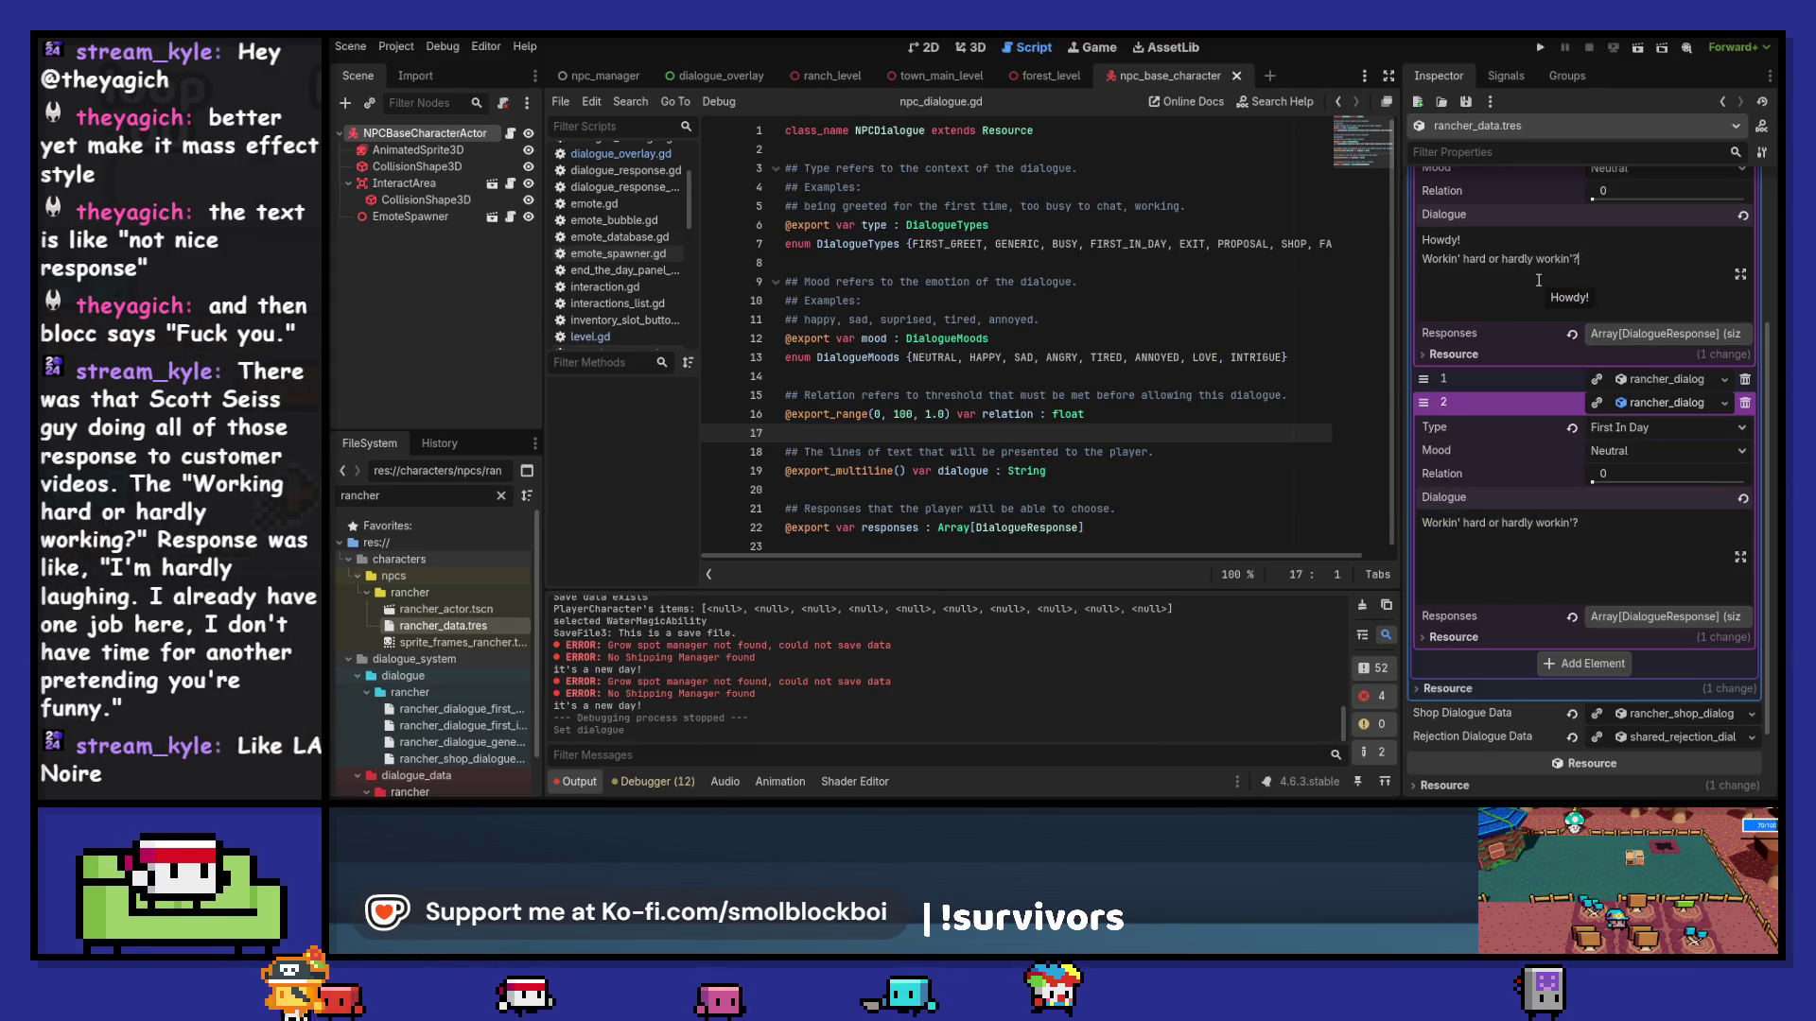
Step: Delete 'Howdy!' from the Generic line and run the game into the farm level
key("Up")
key("BackSpace")
key("BackSpace")
key("BackSpace")
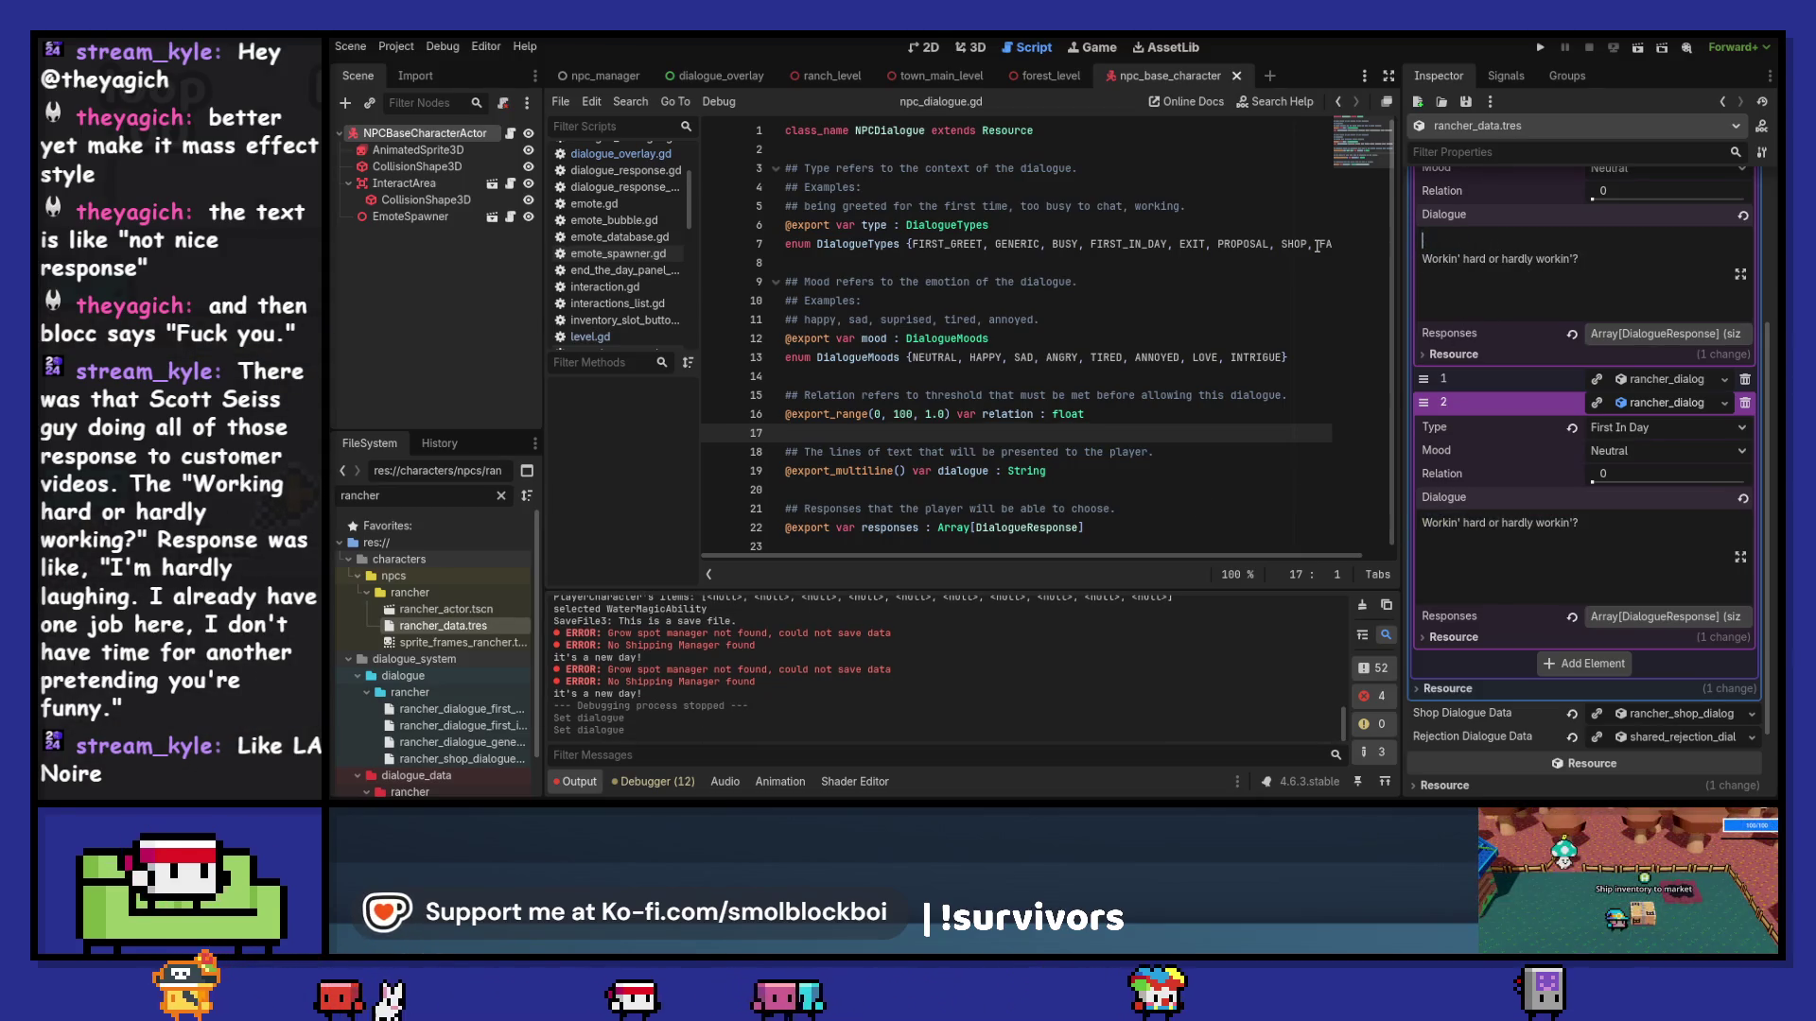
key("Delete")
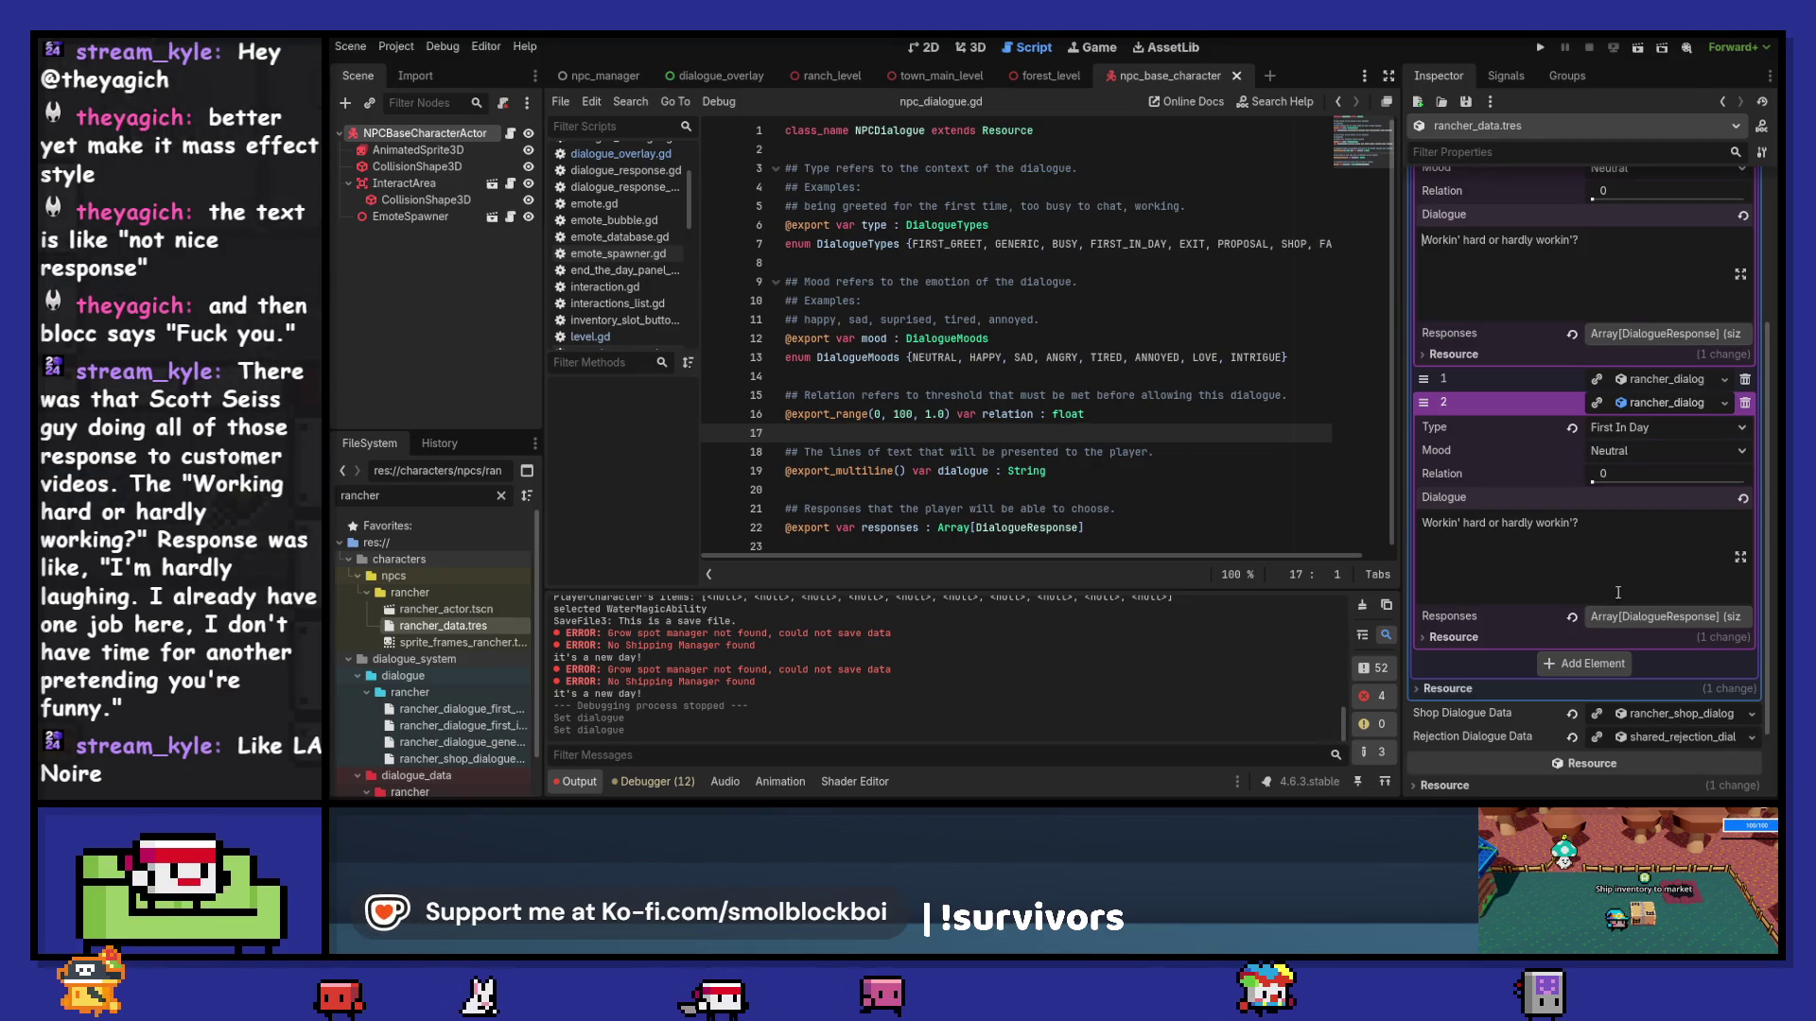
left_click(1728, 553)
type("Howdy!")
key("F5")
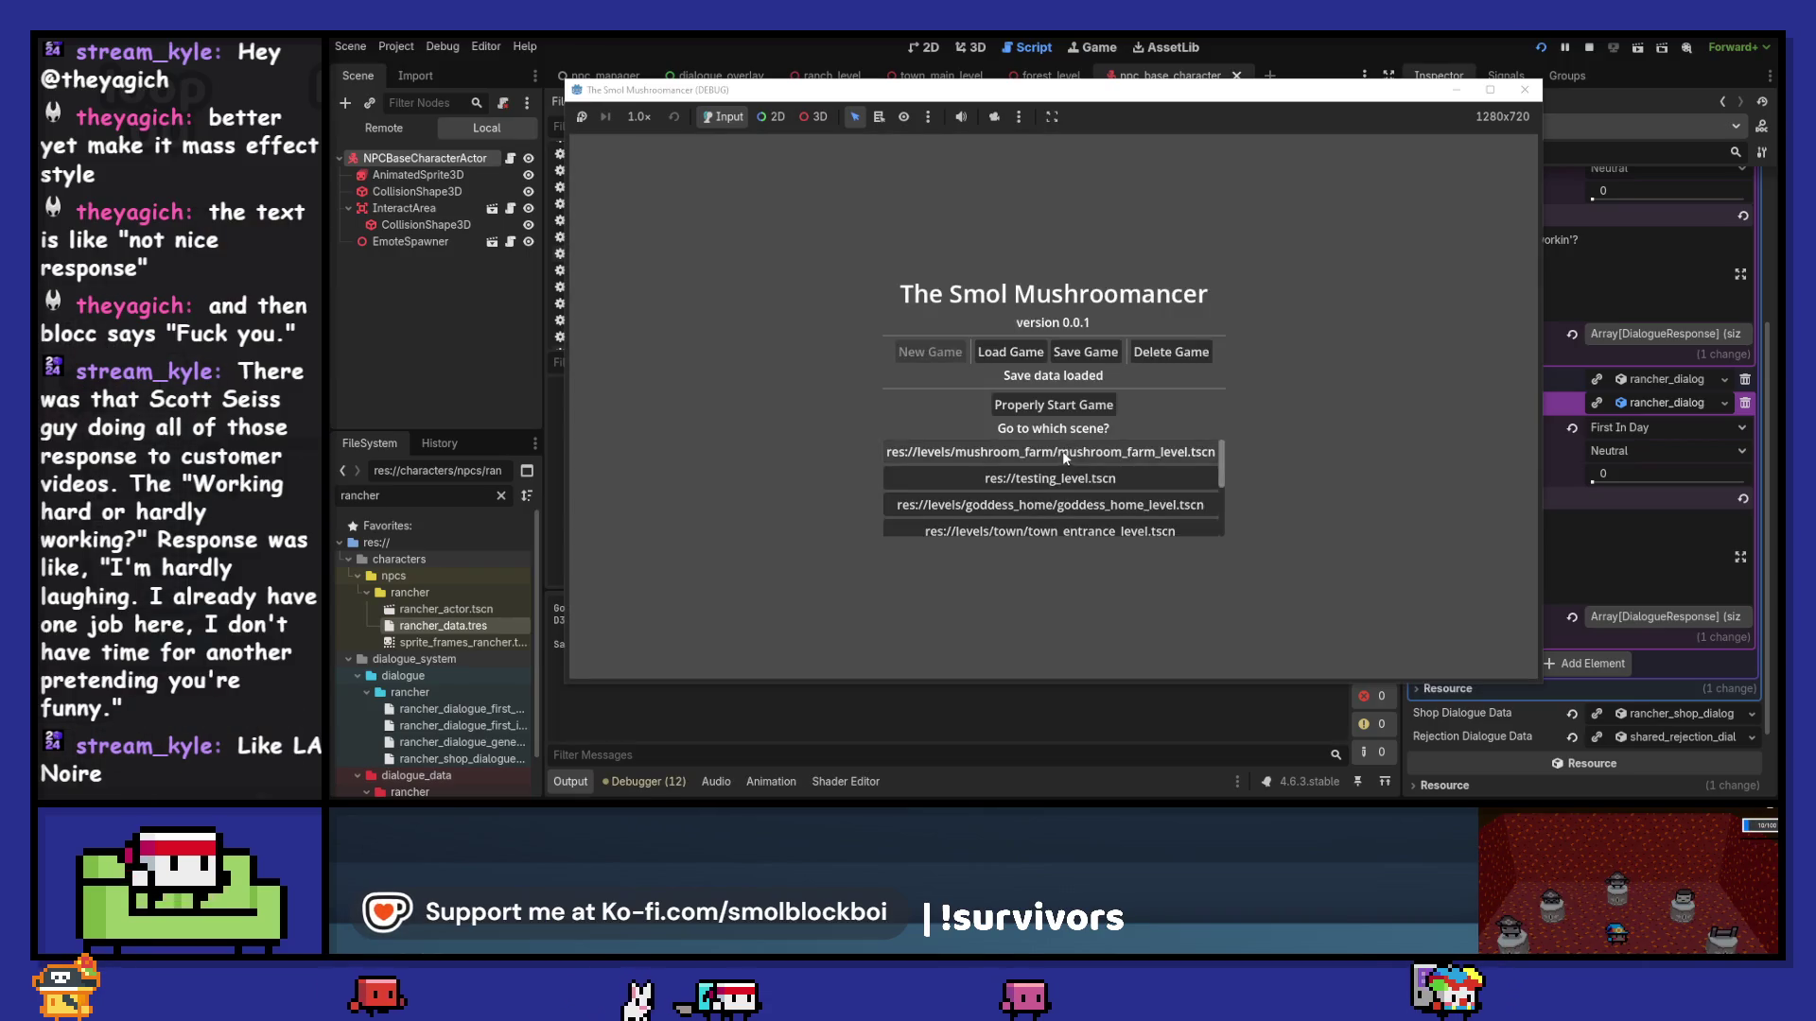
left_click(1066, 456)
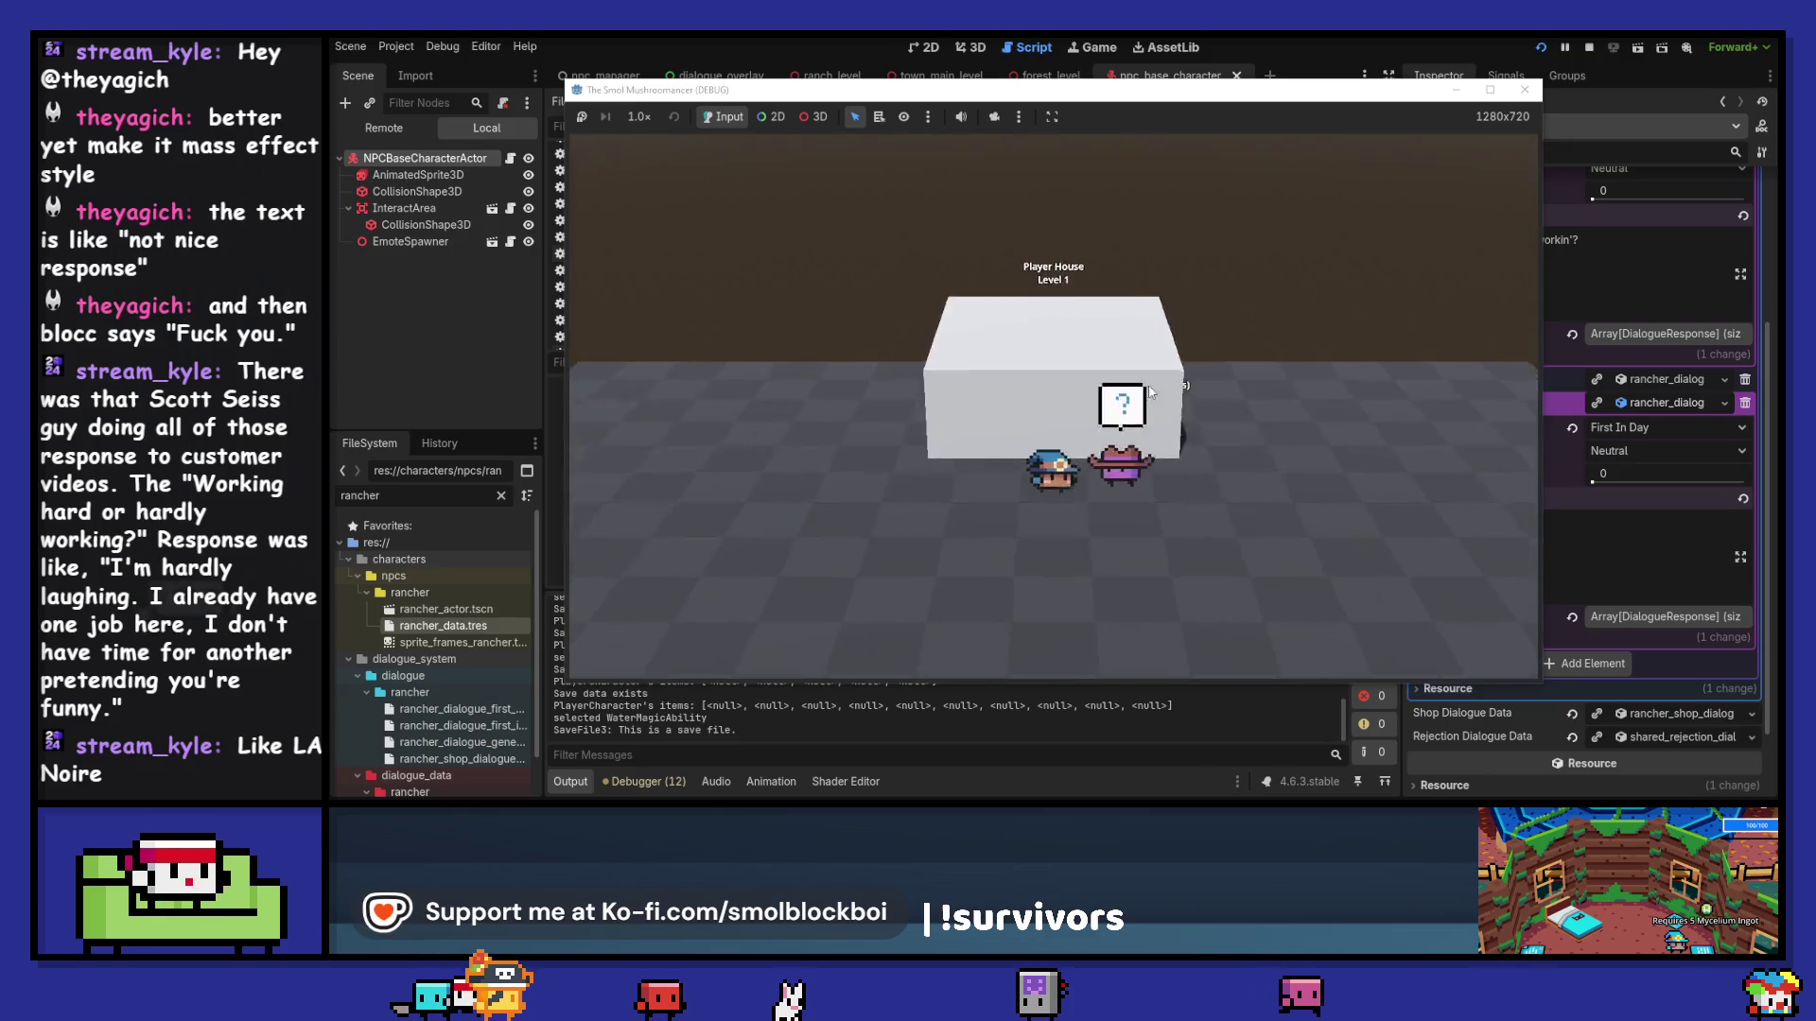
Step: End the in-game day, hear the Rancher say 'Workin' hard or hardly workin'?', then stop the game
left_click(1086, 327)
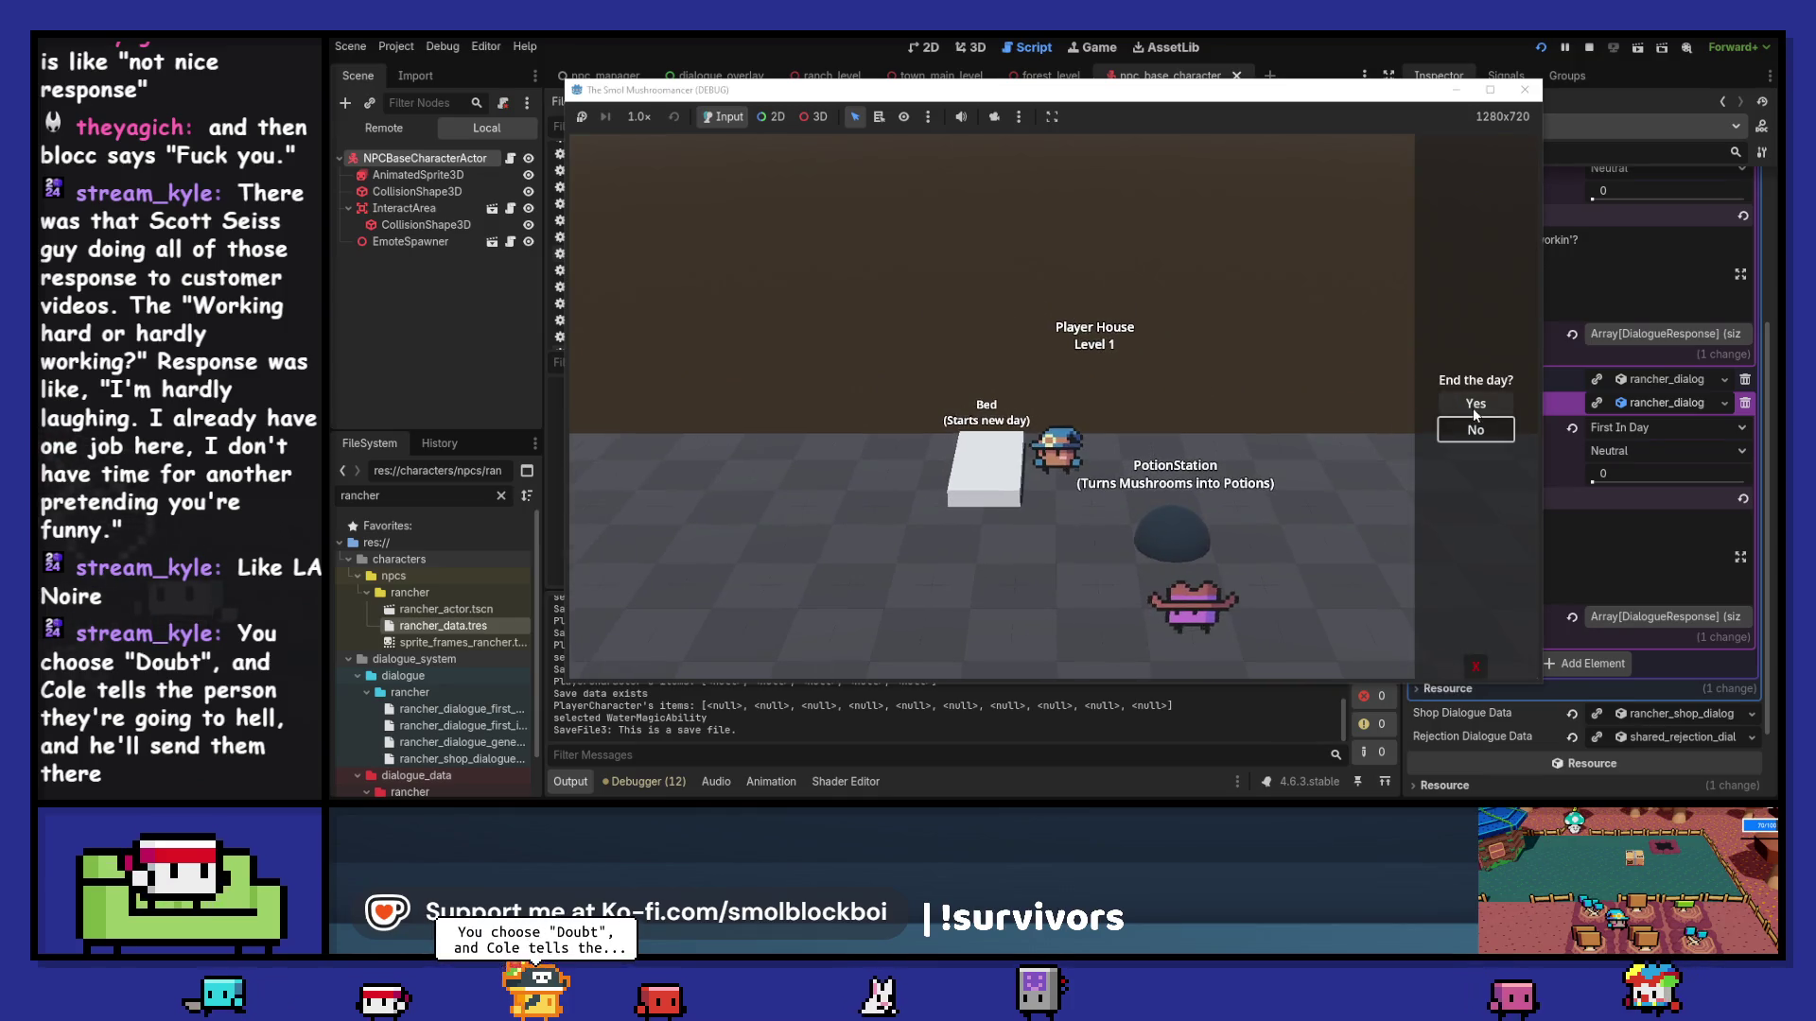
left_click(1476, 413)
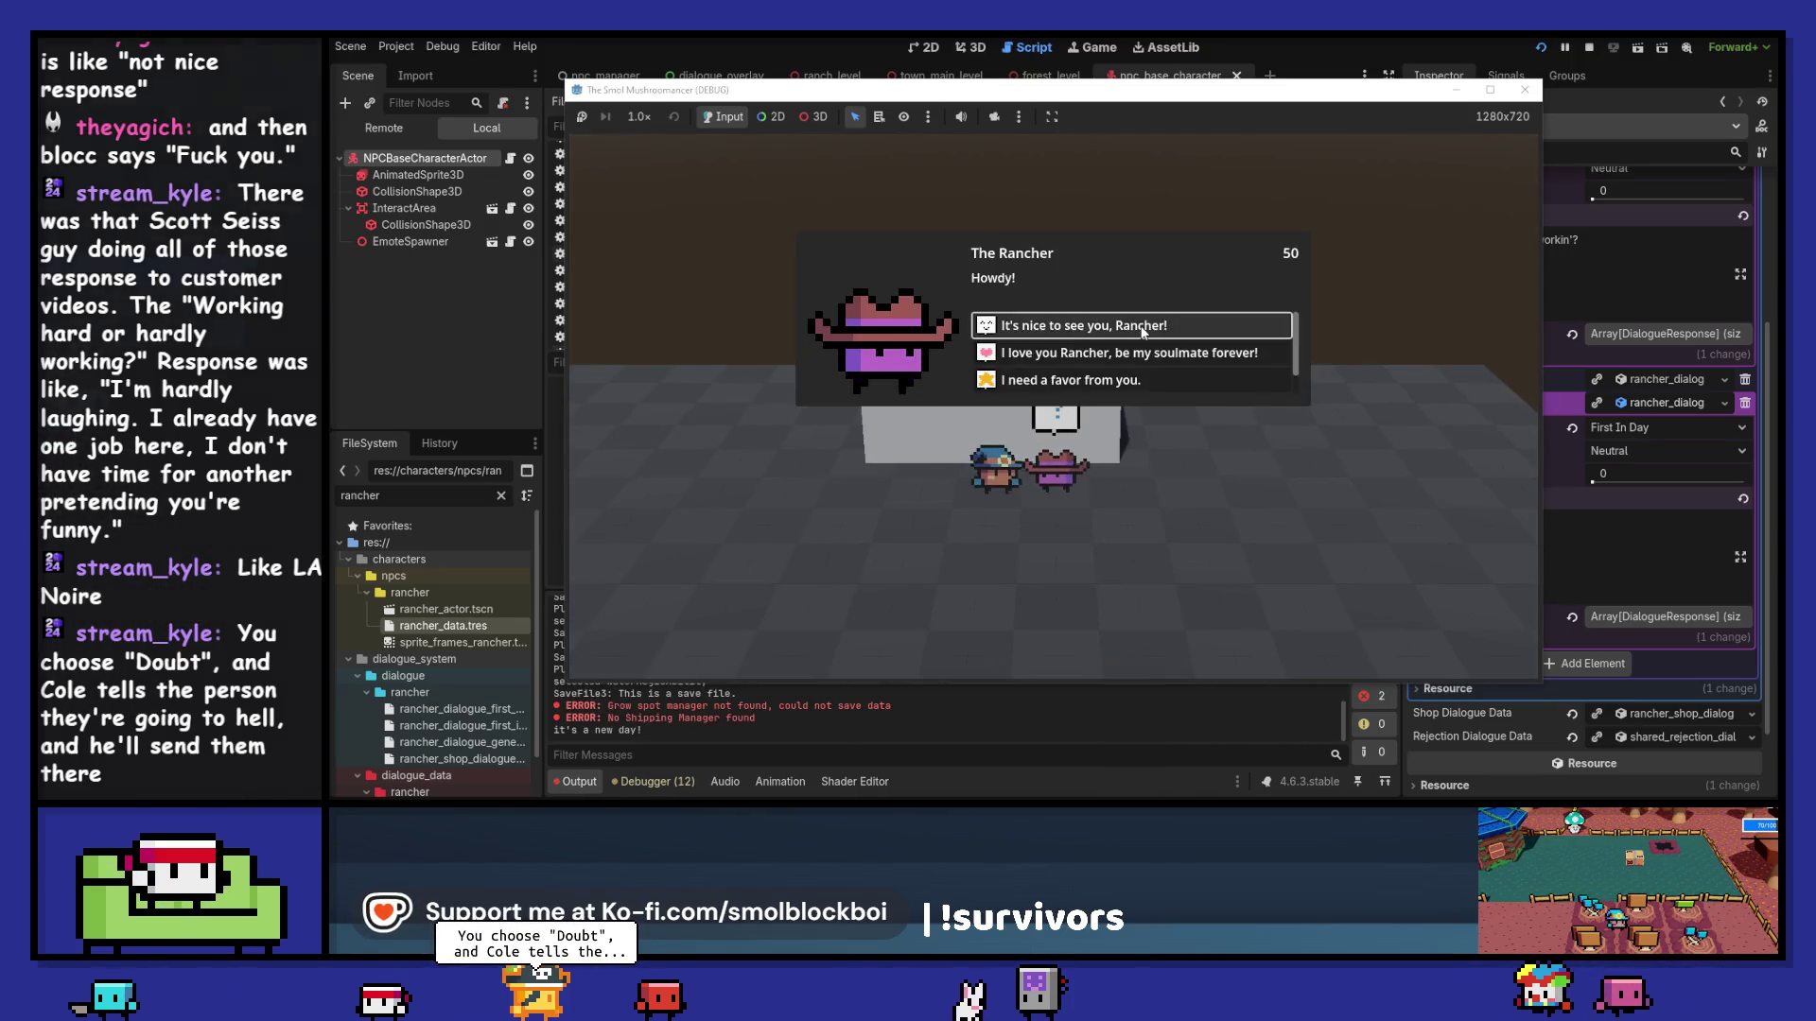
left_click(1141, 332)
key("e")
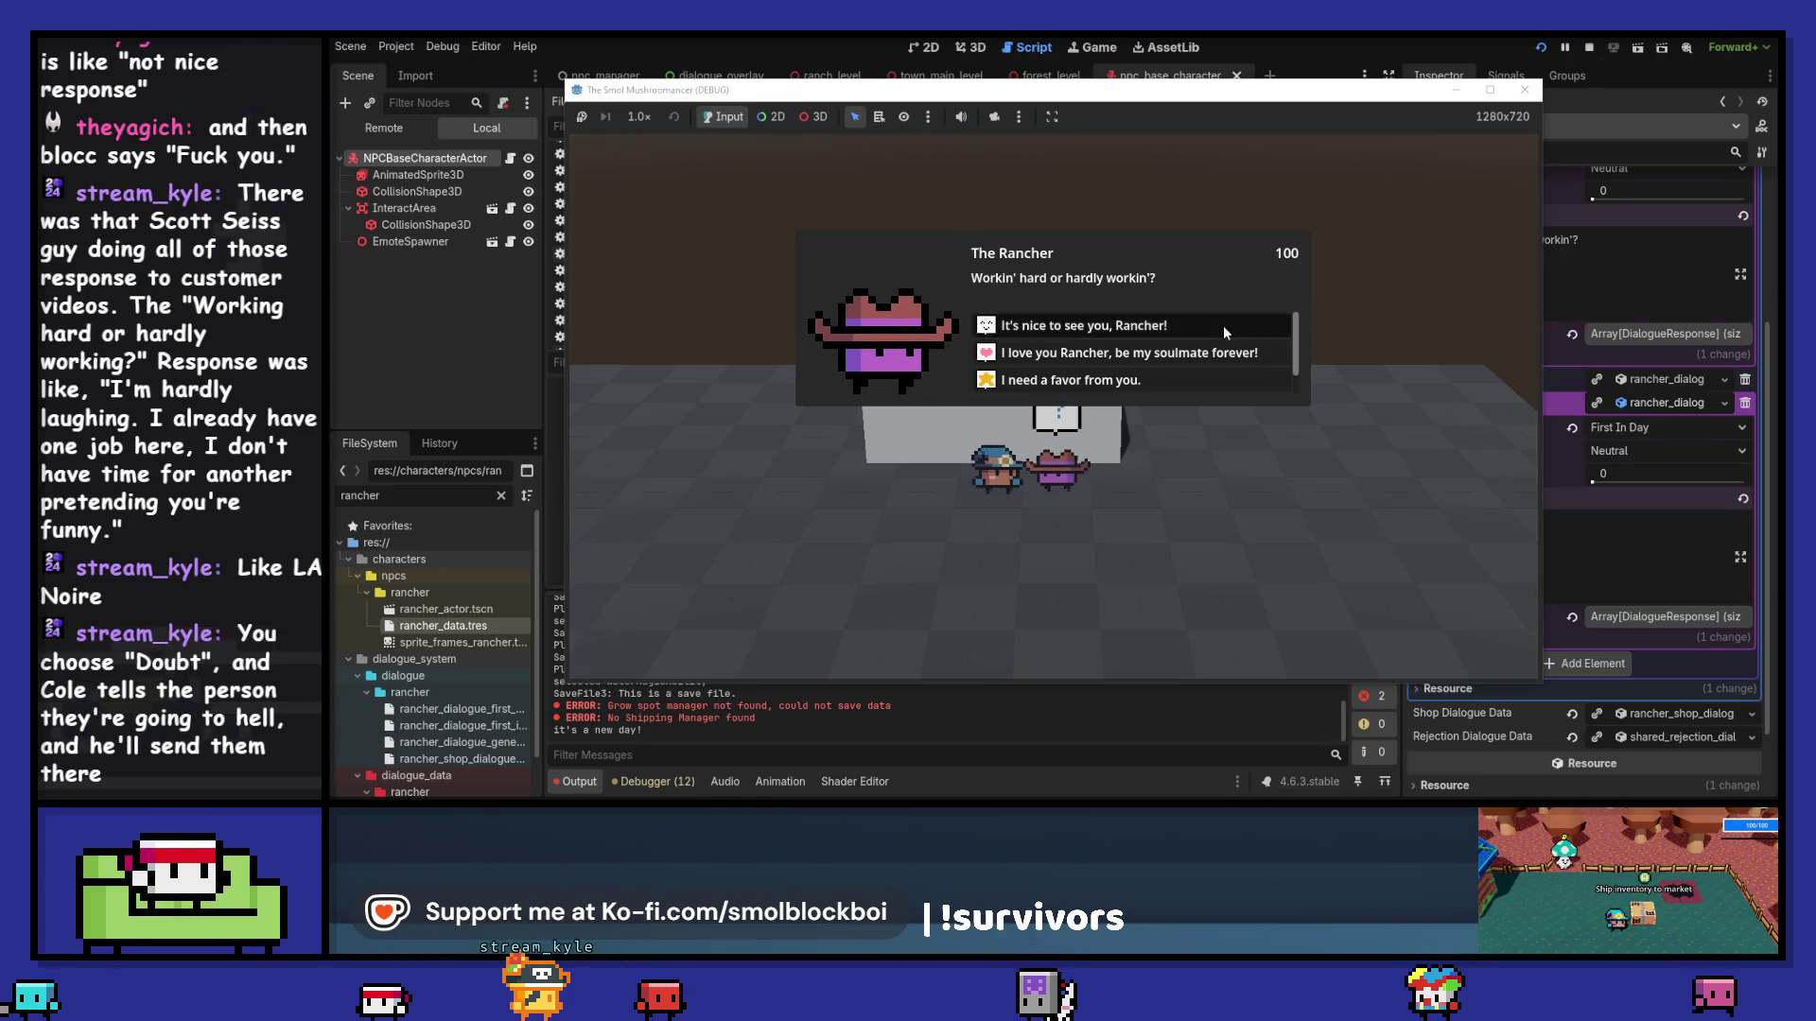
left_click(1224, 332)
key("F8")
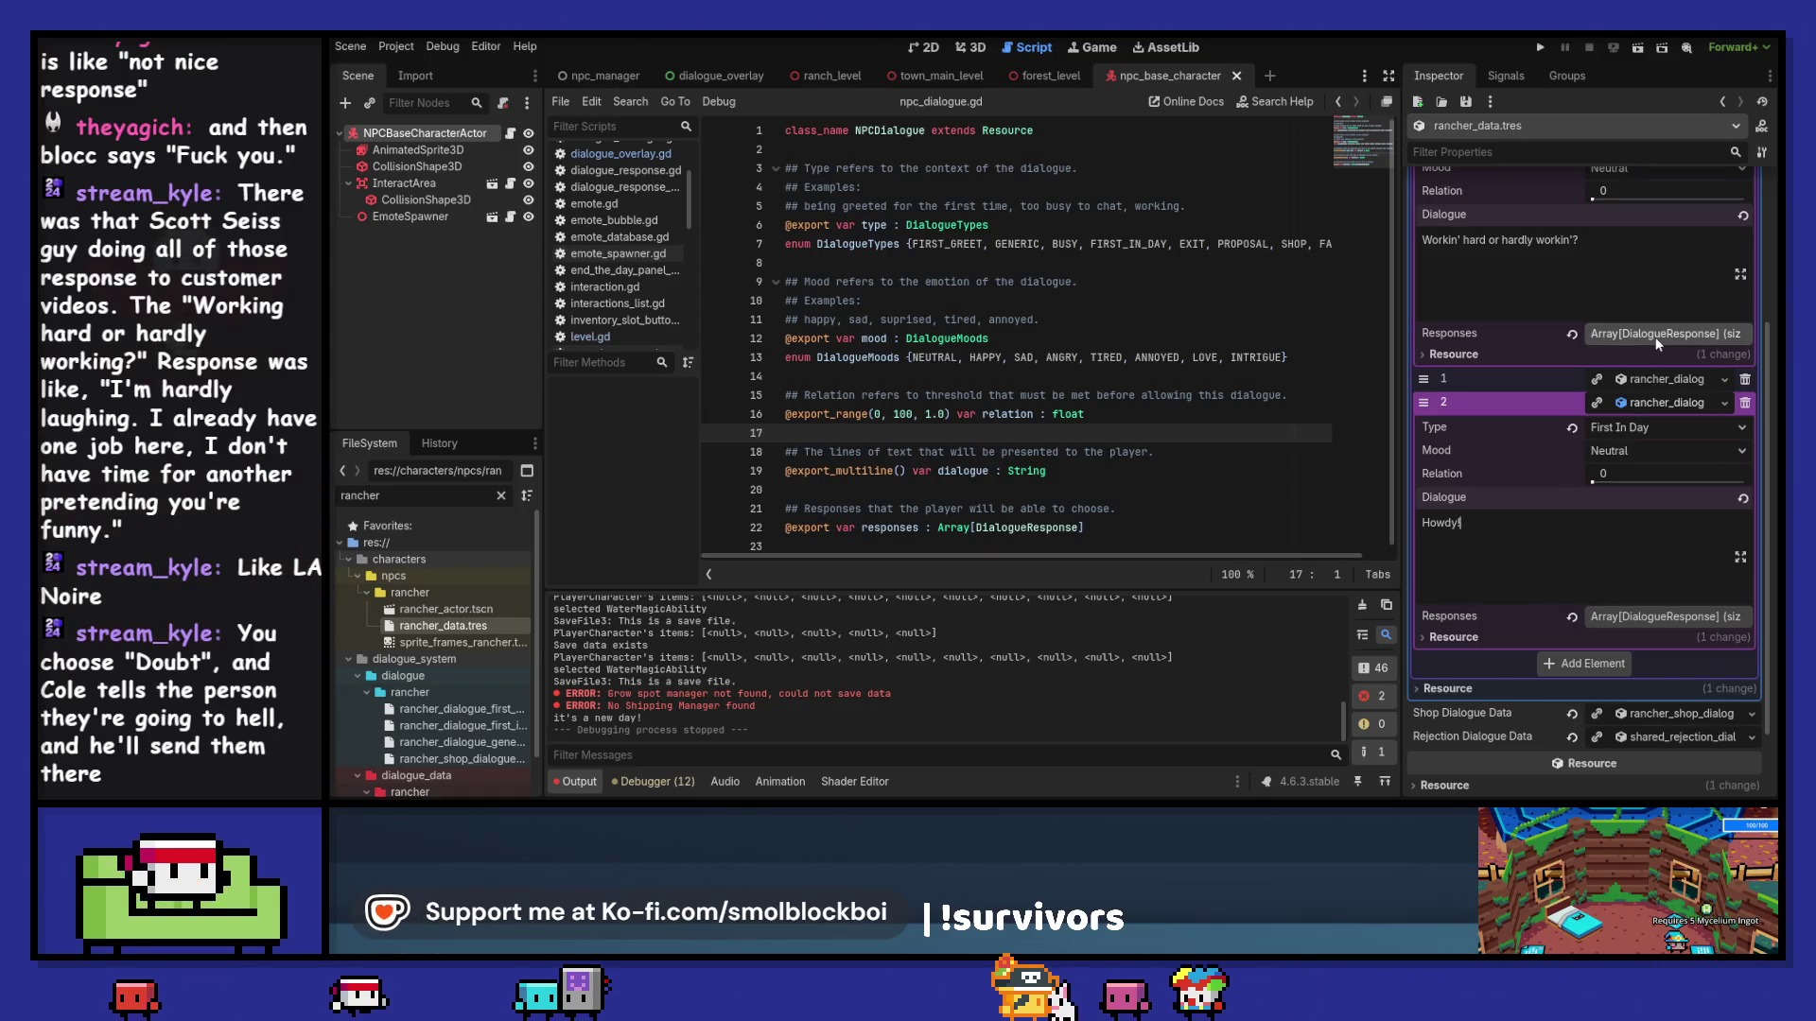
Step: Save the Rancher data, collapse its Dialogues entries, save again and clear the Output log
key("ctrl+s")
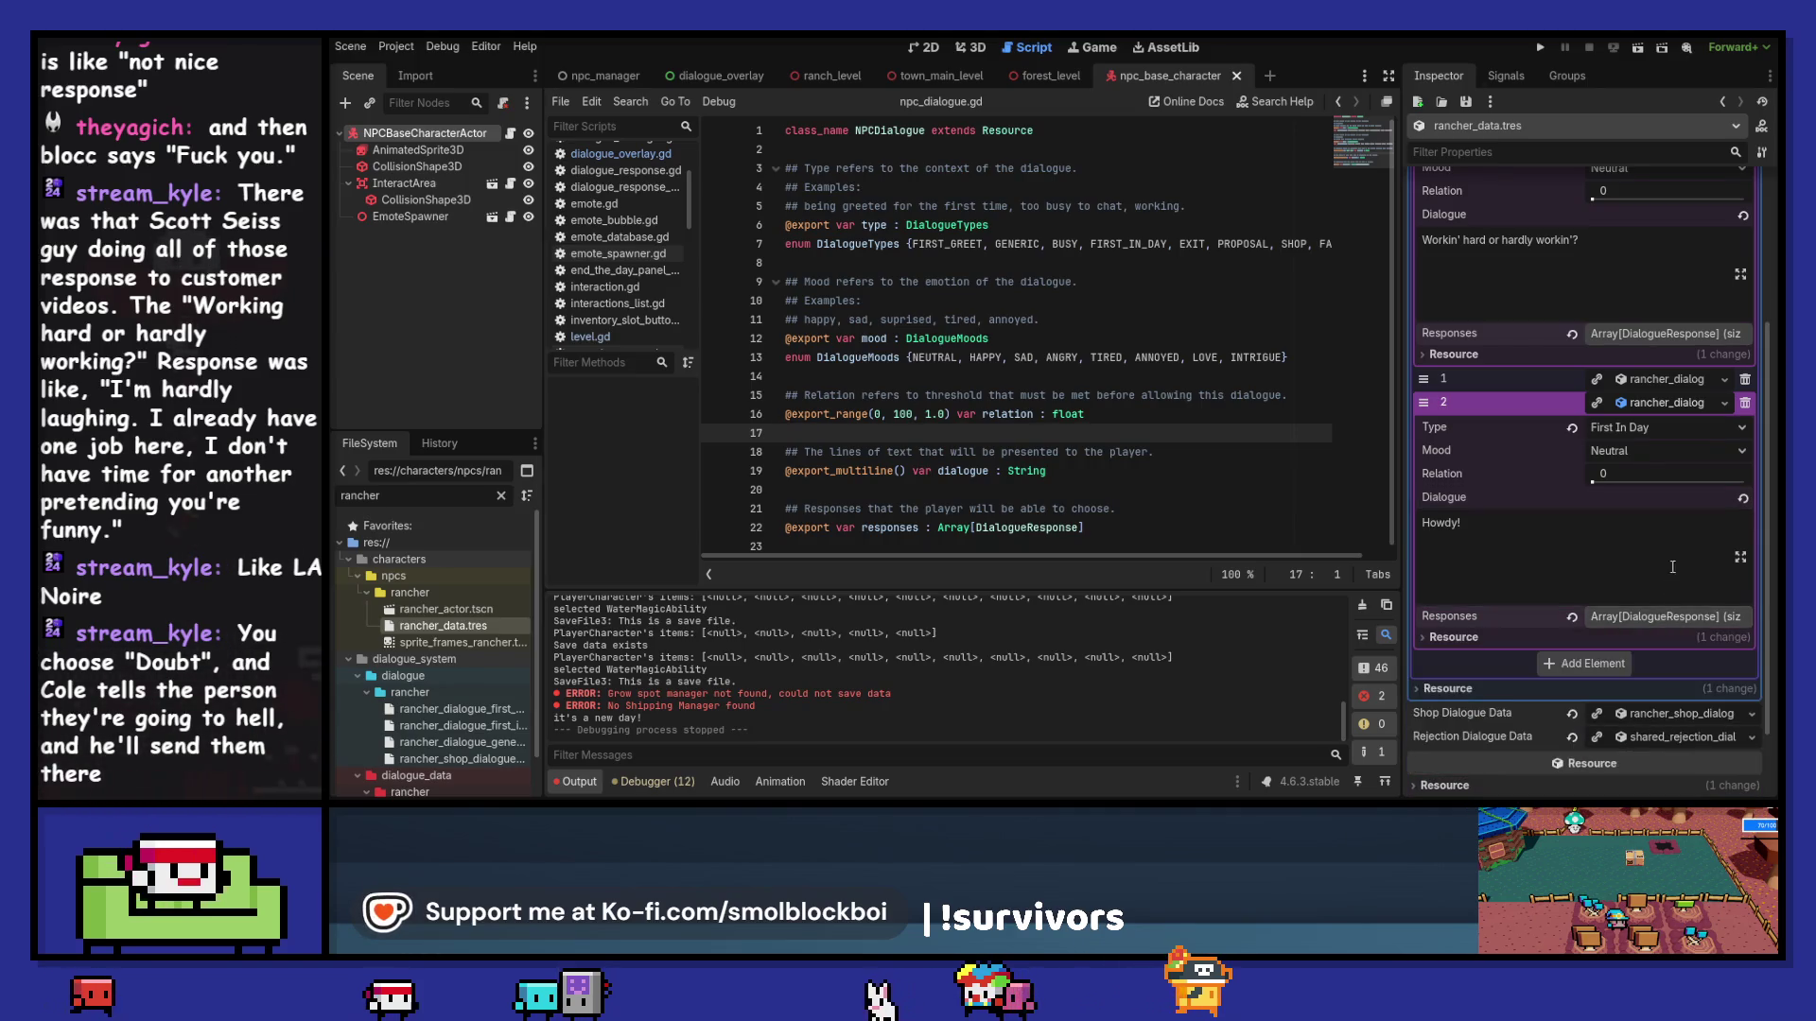
left_click(1665, 402)
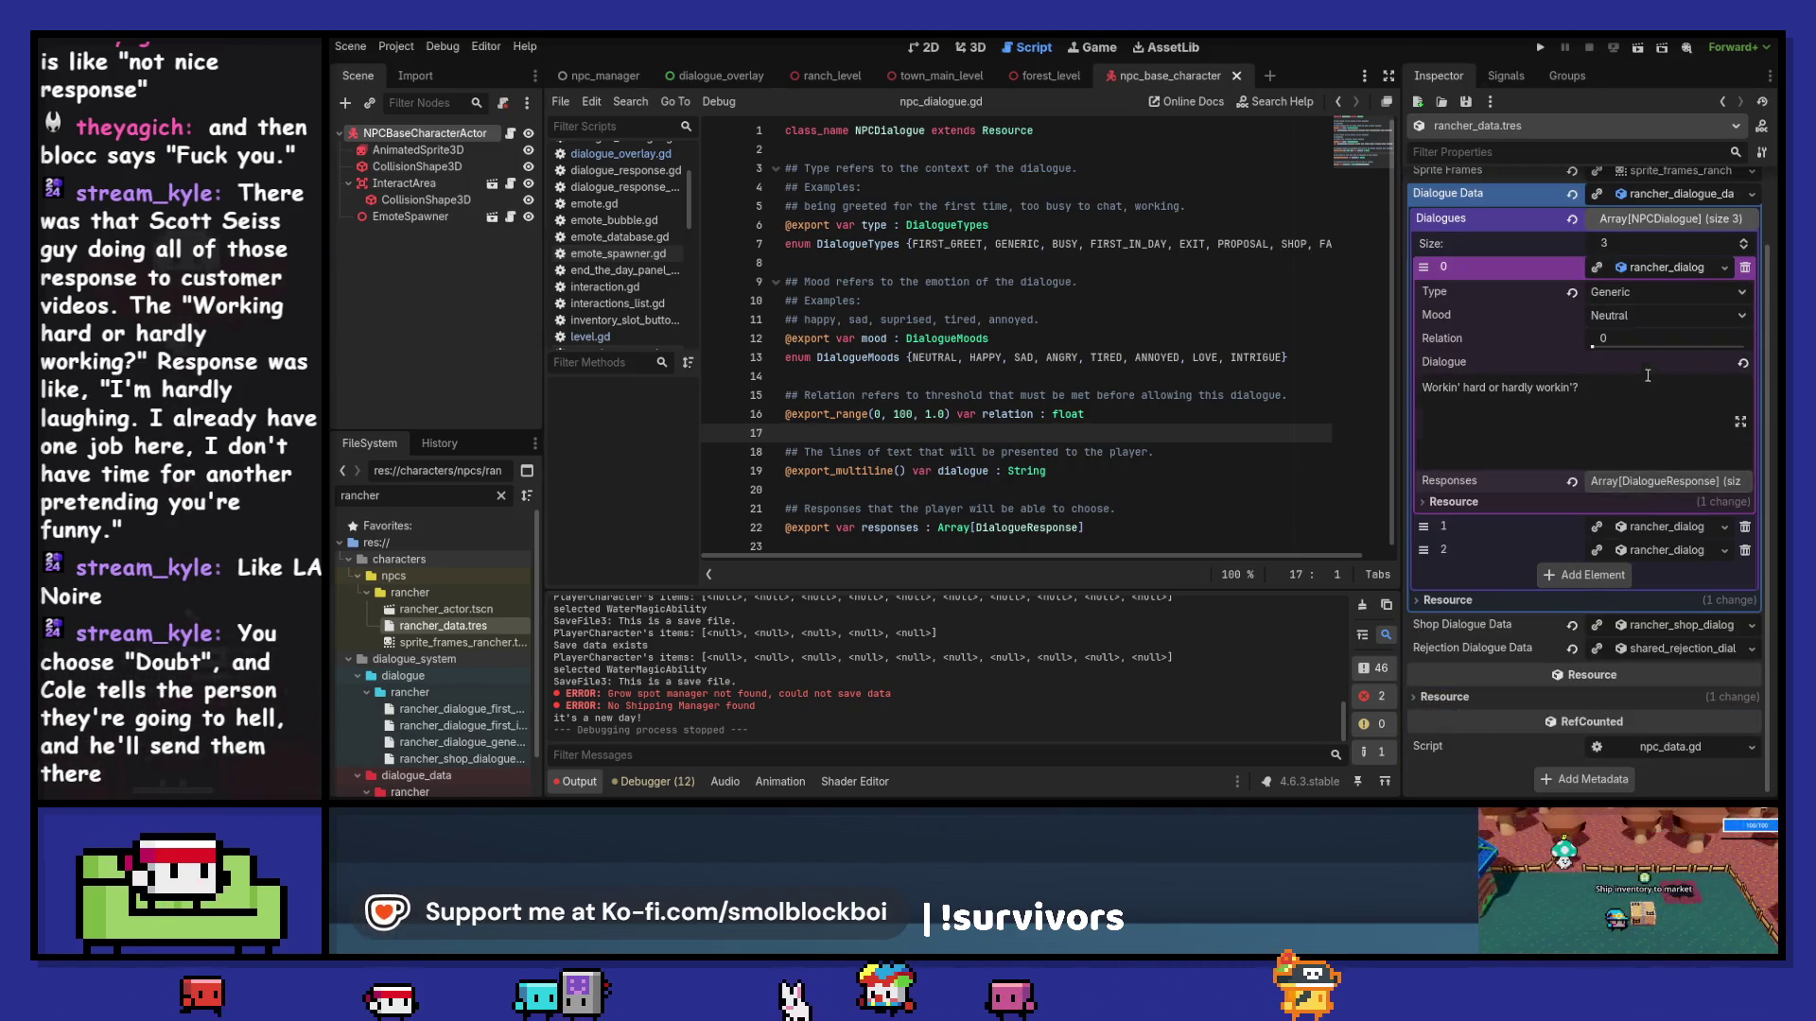
left_click(1652, 352)
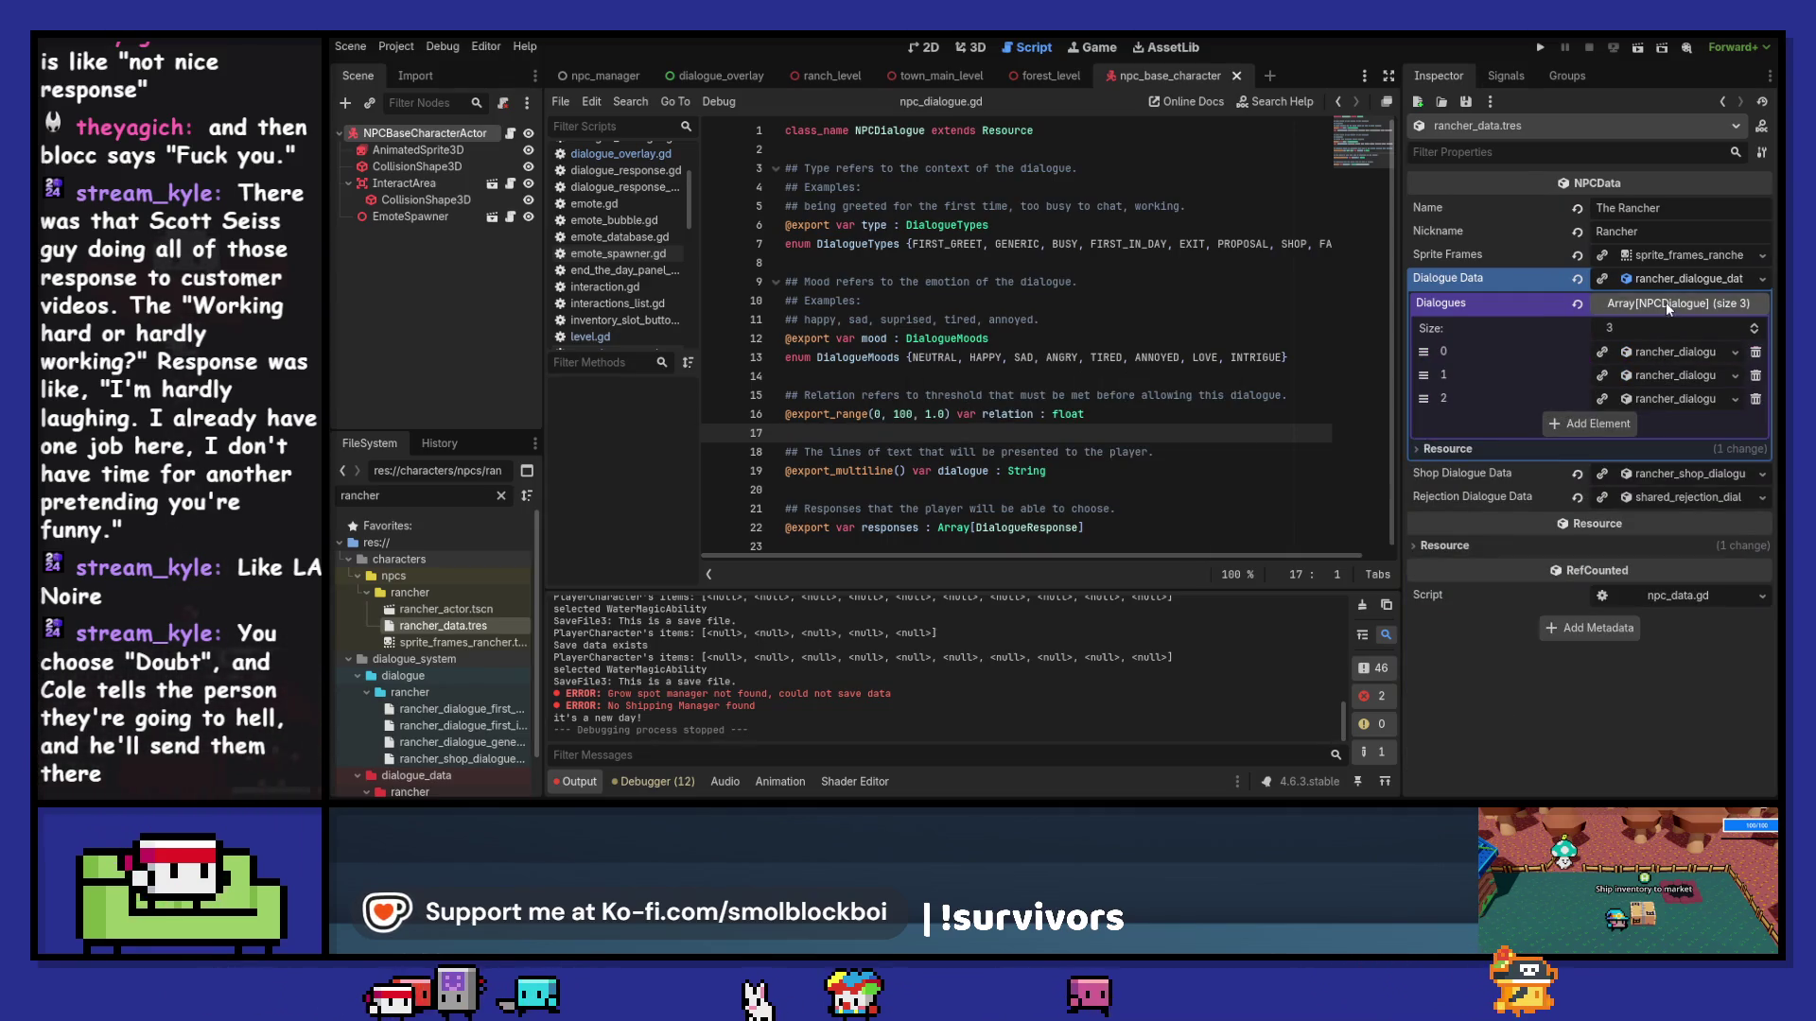
key("ctrl+s")
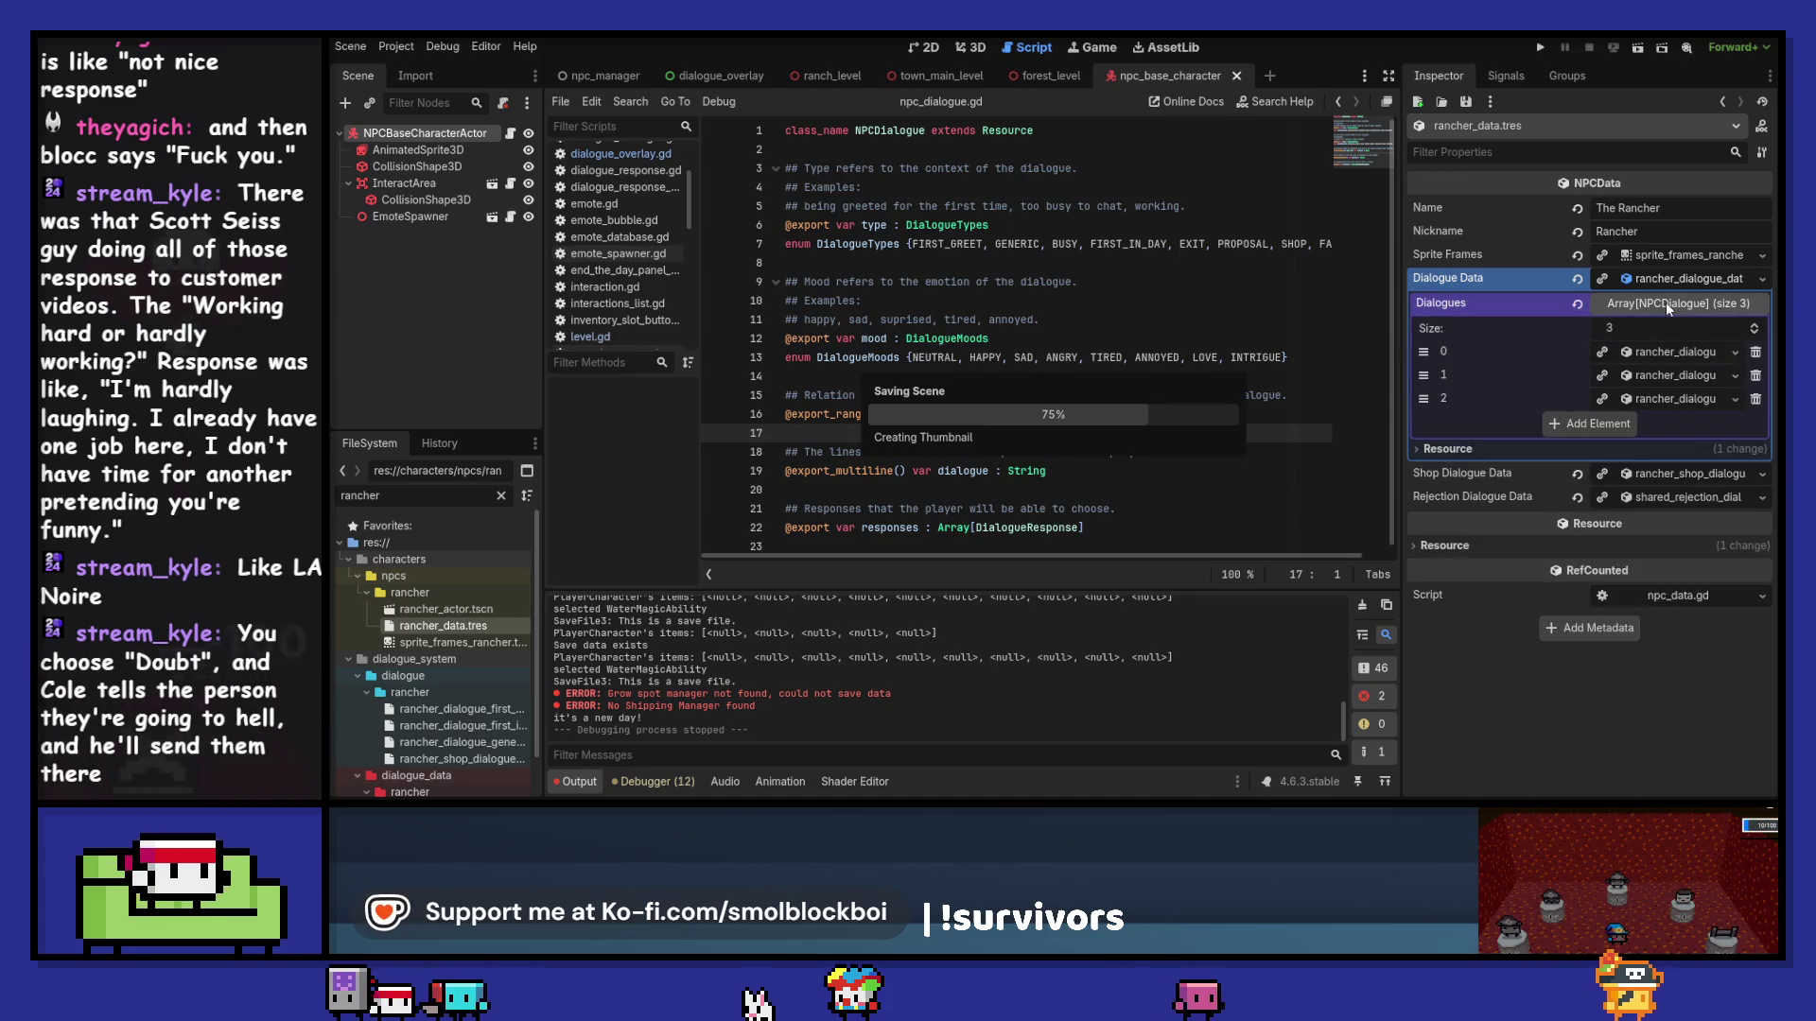
left_click(1362, 605)
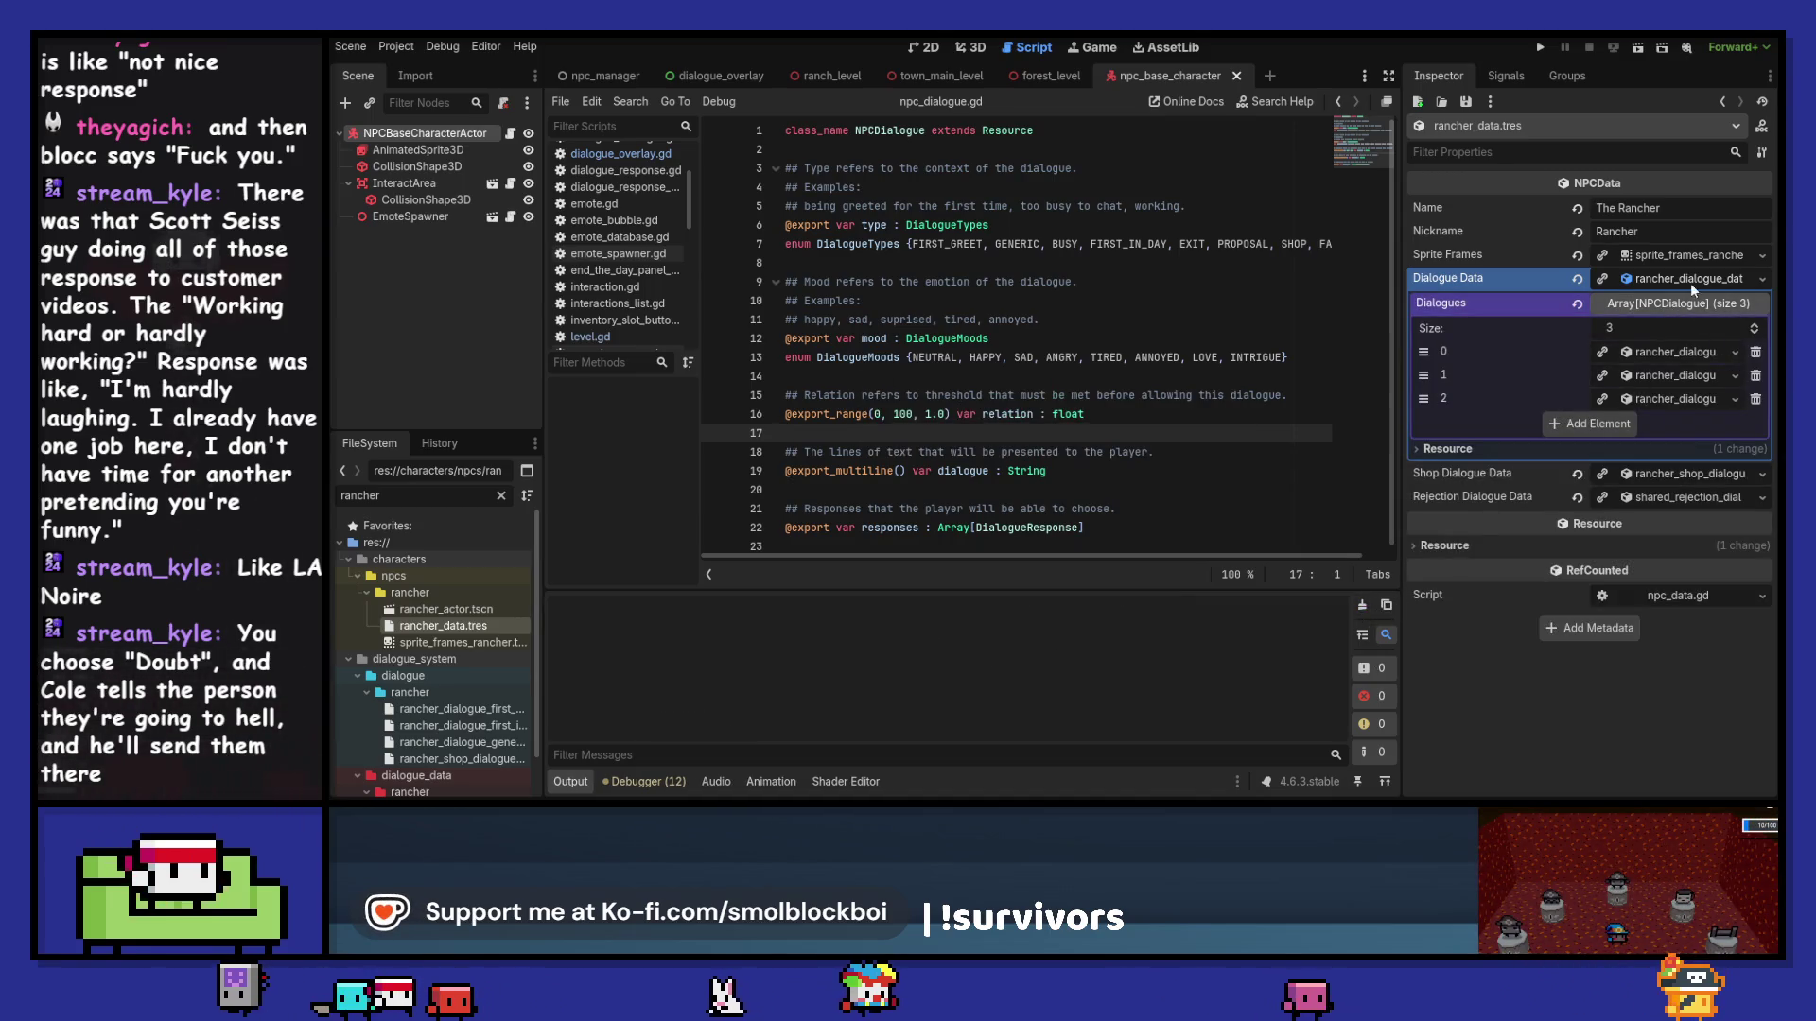
left_click(1676, 302)
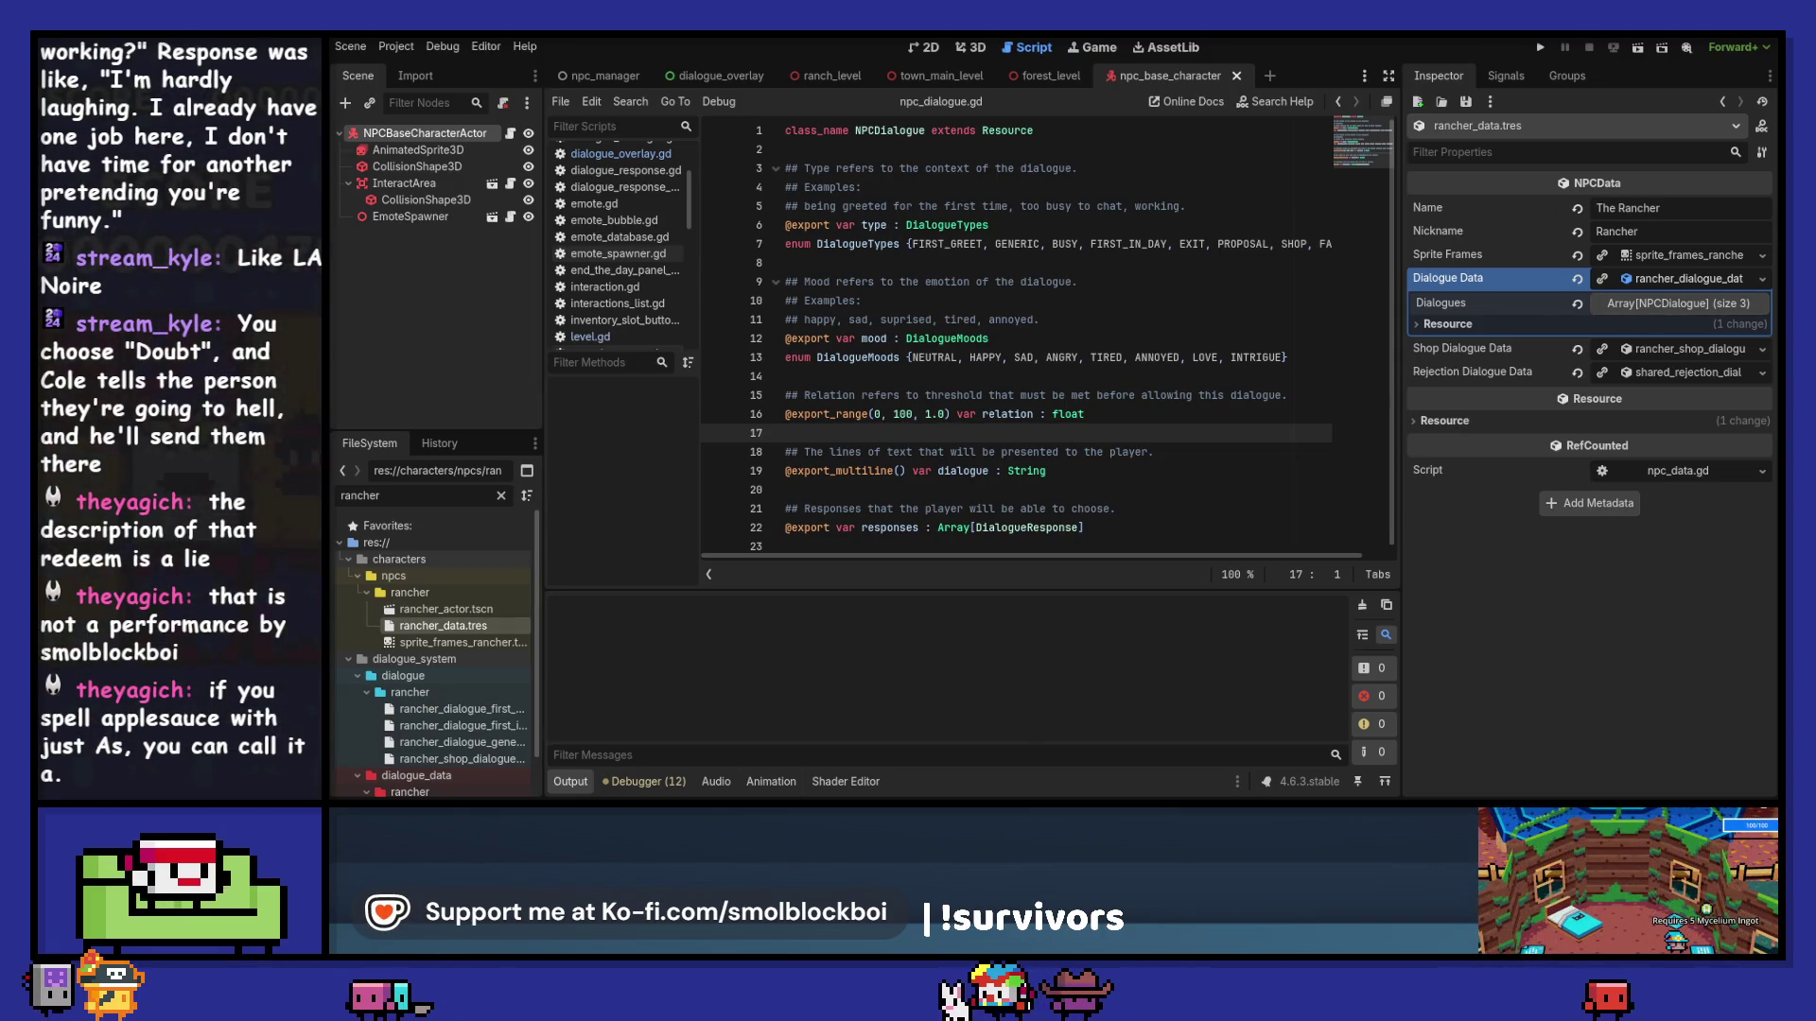
key("alt+Tab")
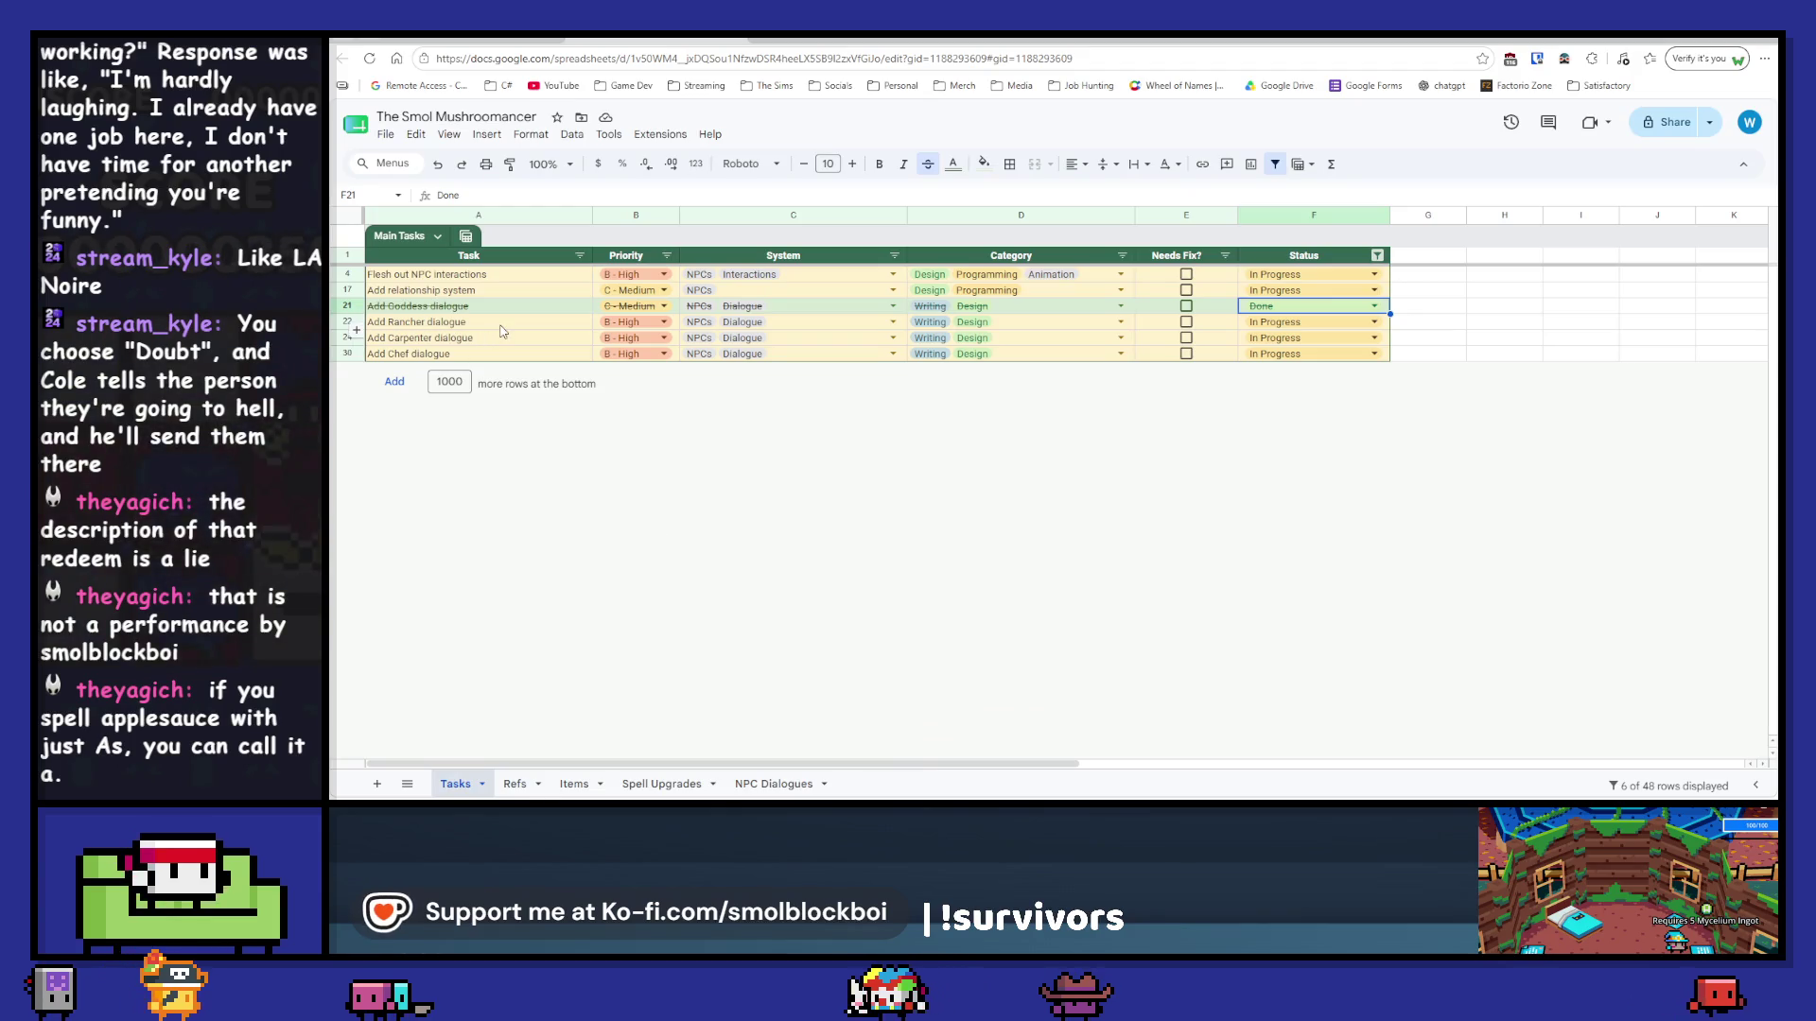
Step: Set the Add Rancher dialogue status in cell F22 to Done, then return to Godot
double_click(1301, 321)
left_click(1263, 416)
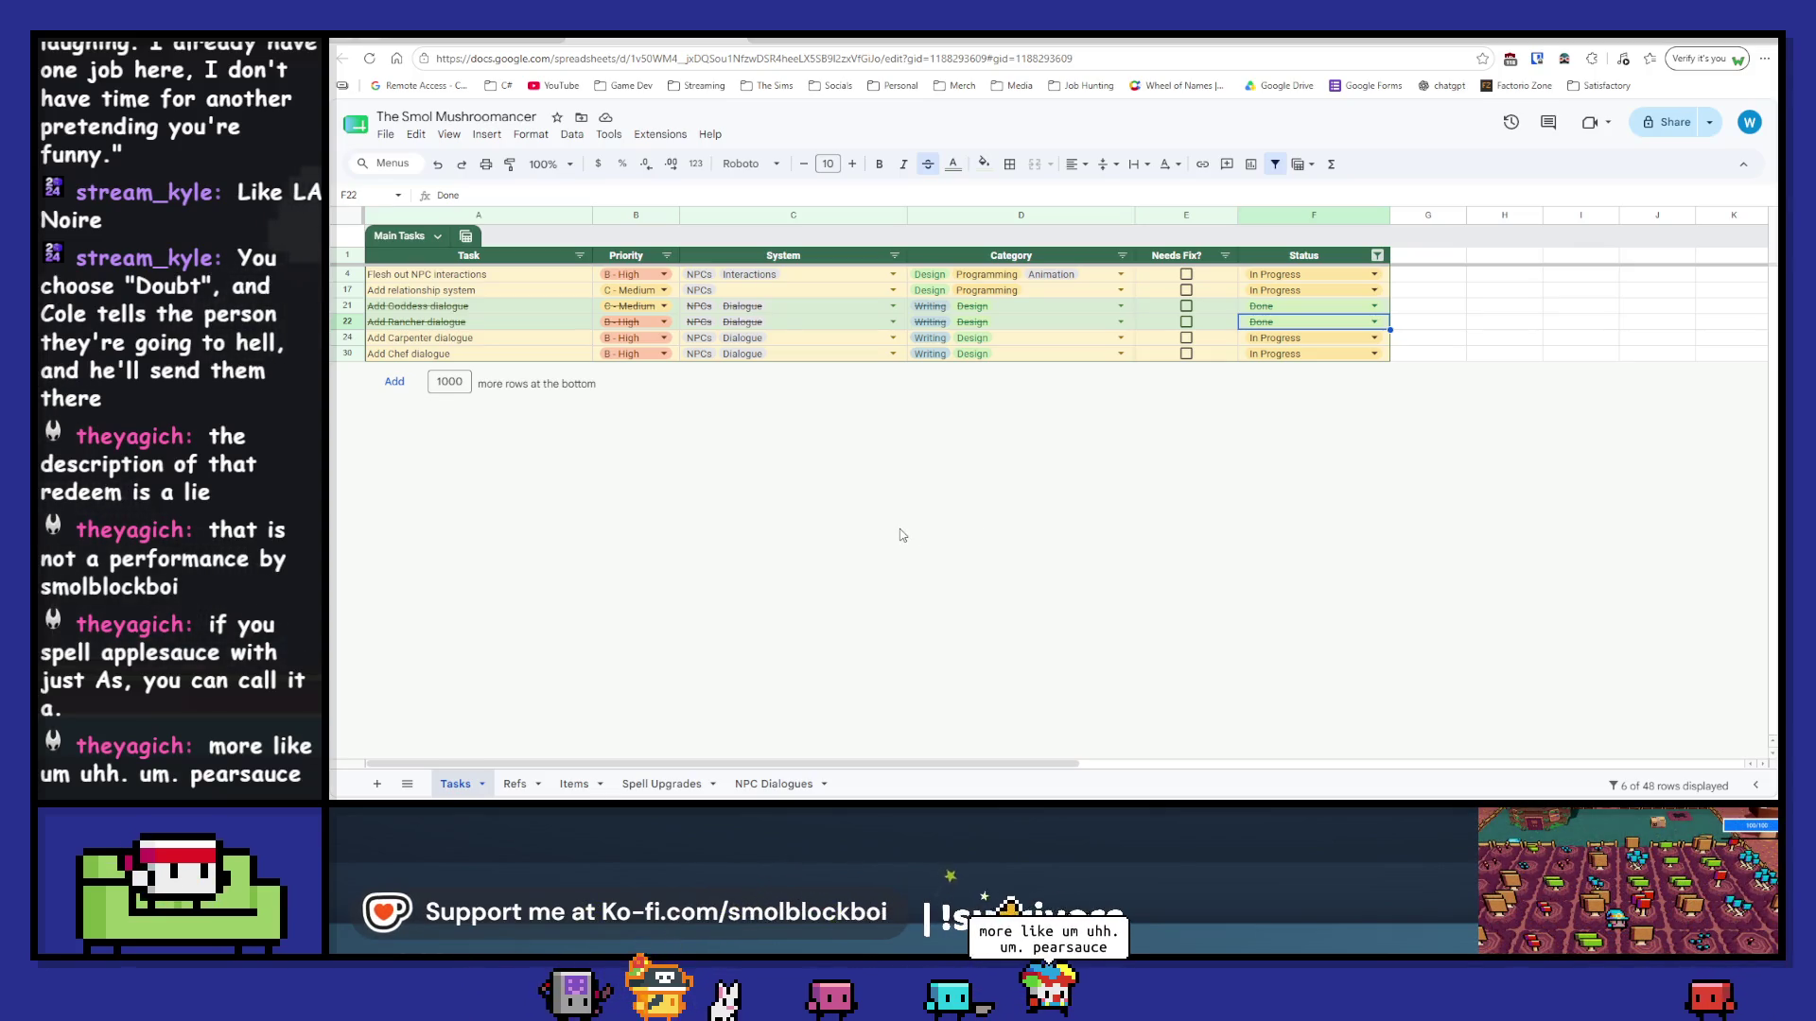
key("alt+Tab")
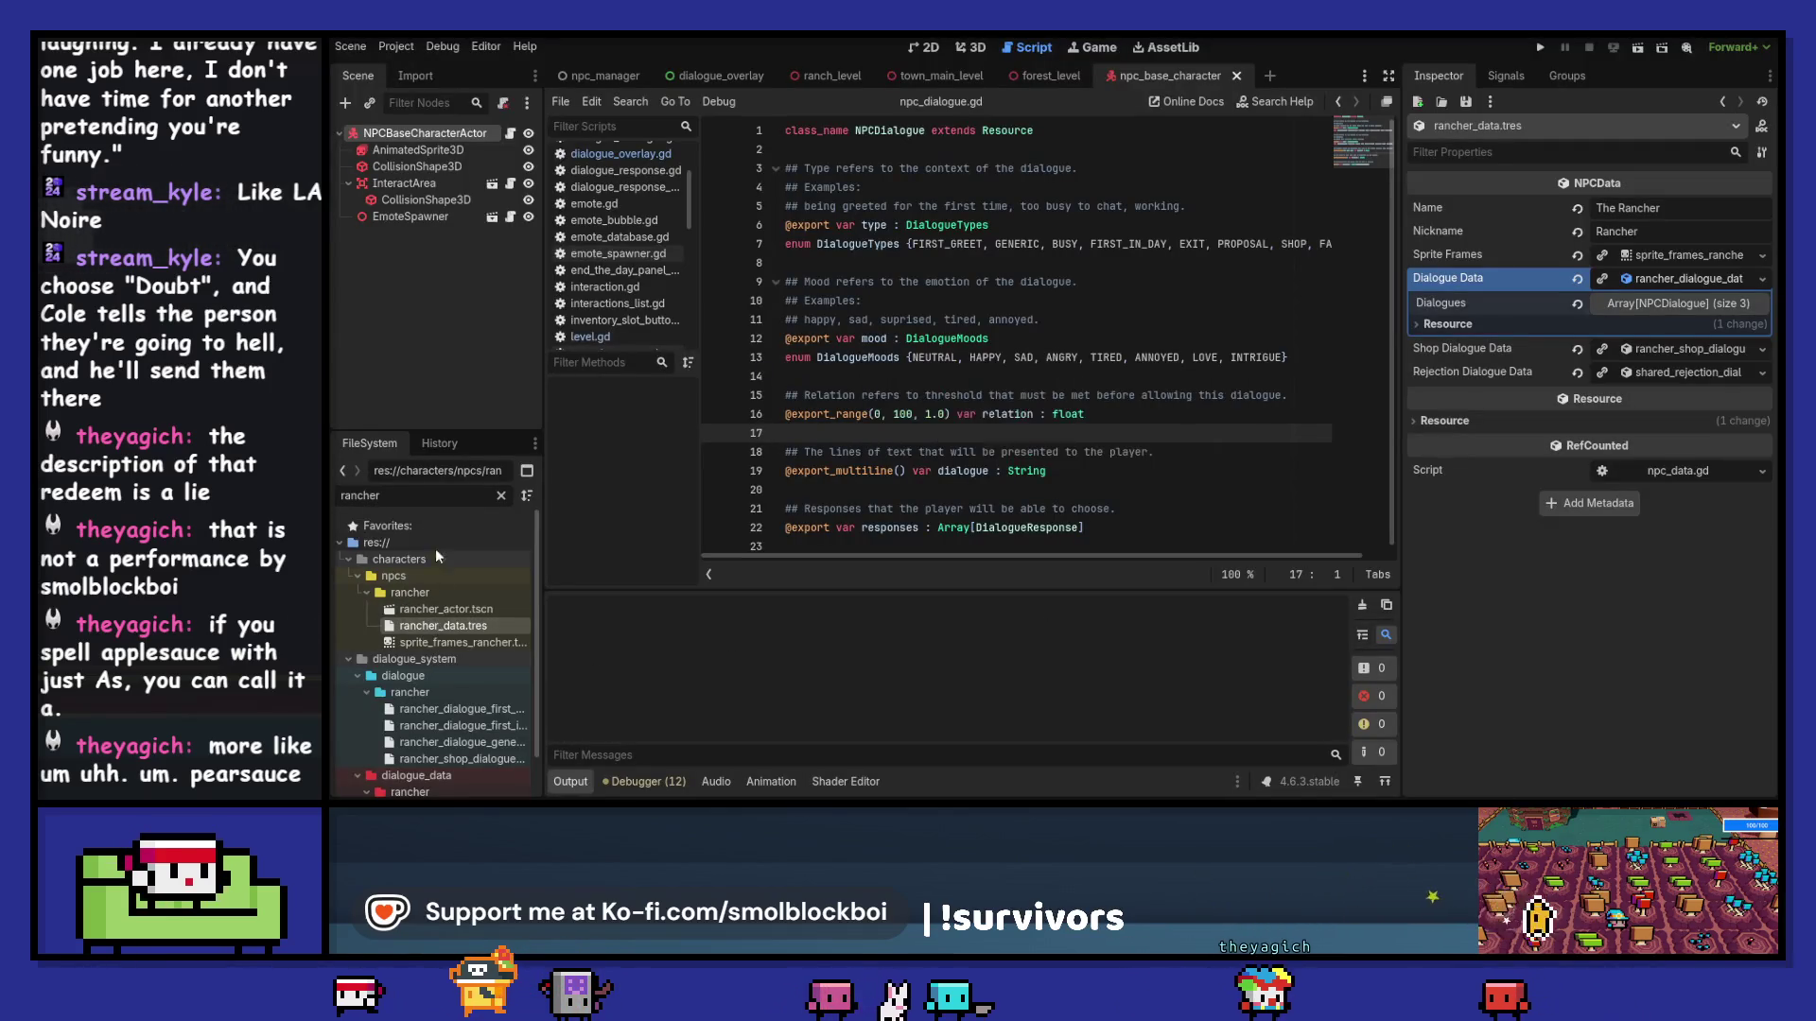
Step: Duplicate the shared dialogue data file as carpenter_dialogue_data.tres
left_click(502, 496)
scroll(452, 616, "down", 5)
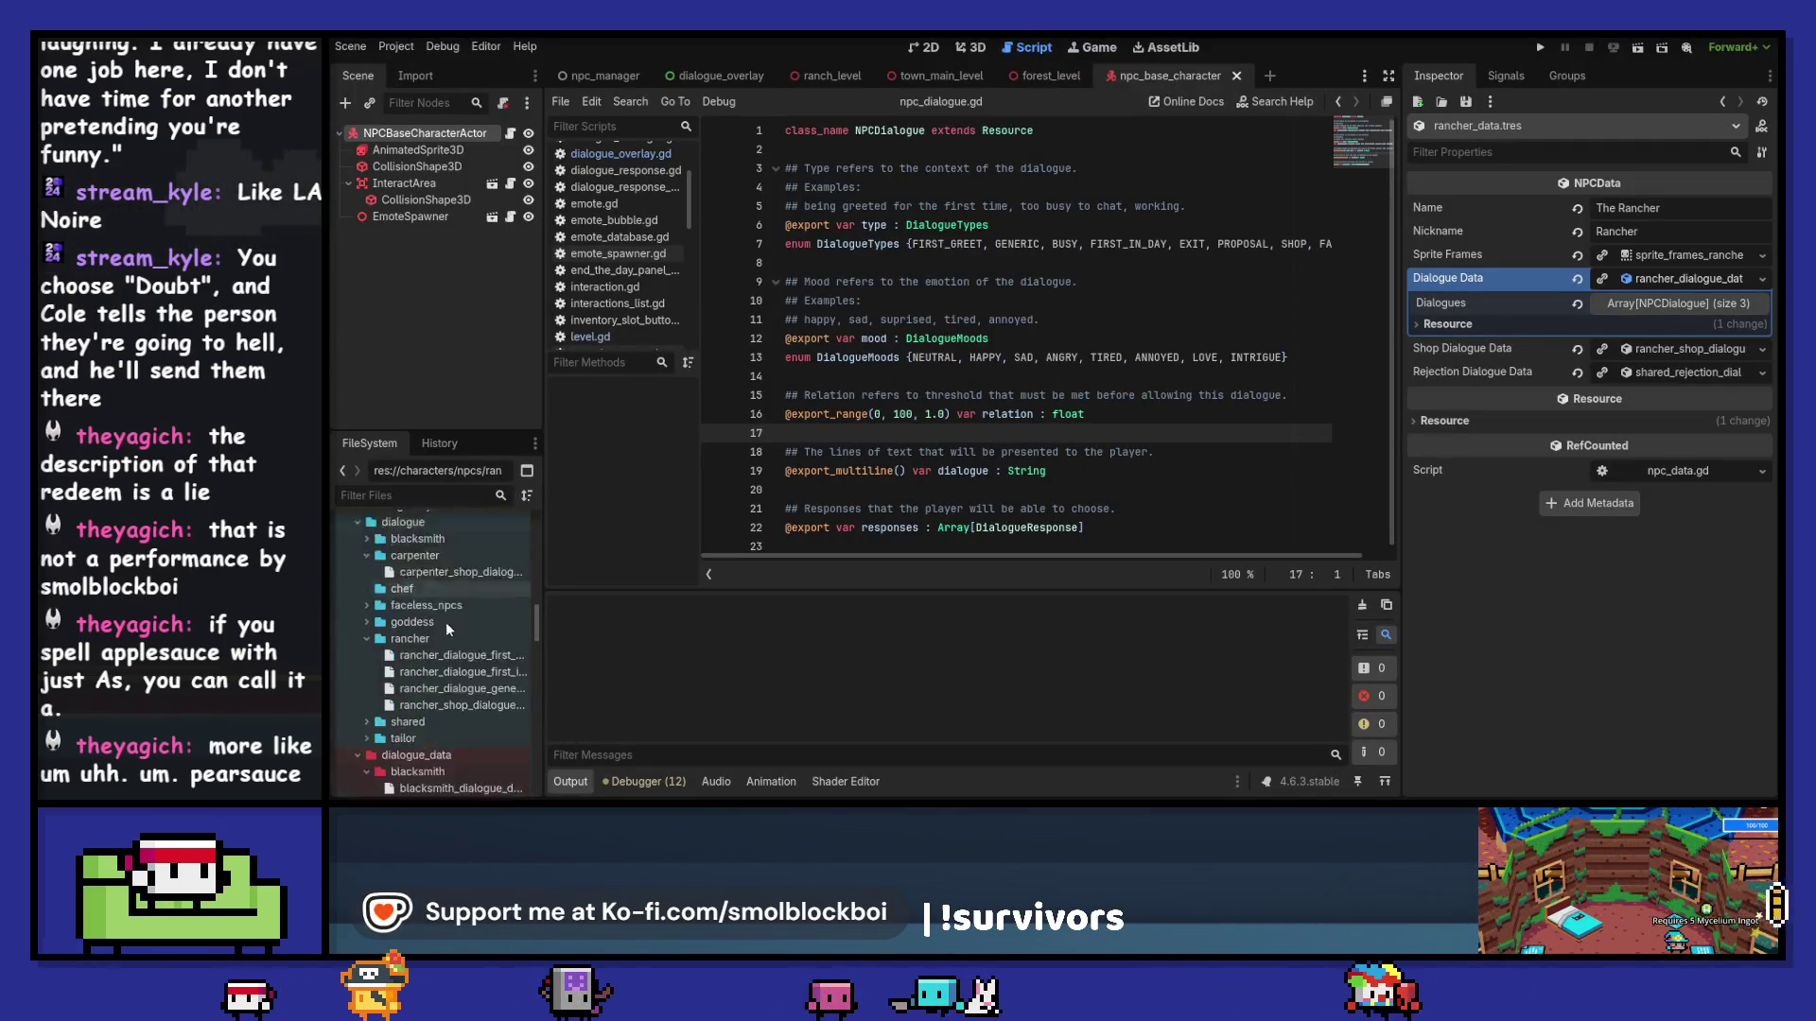
scroll(441, 662, "down", 2)
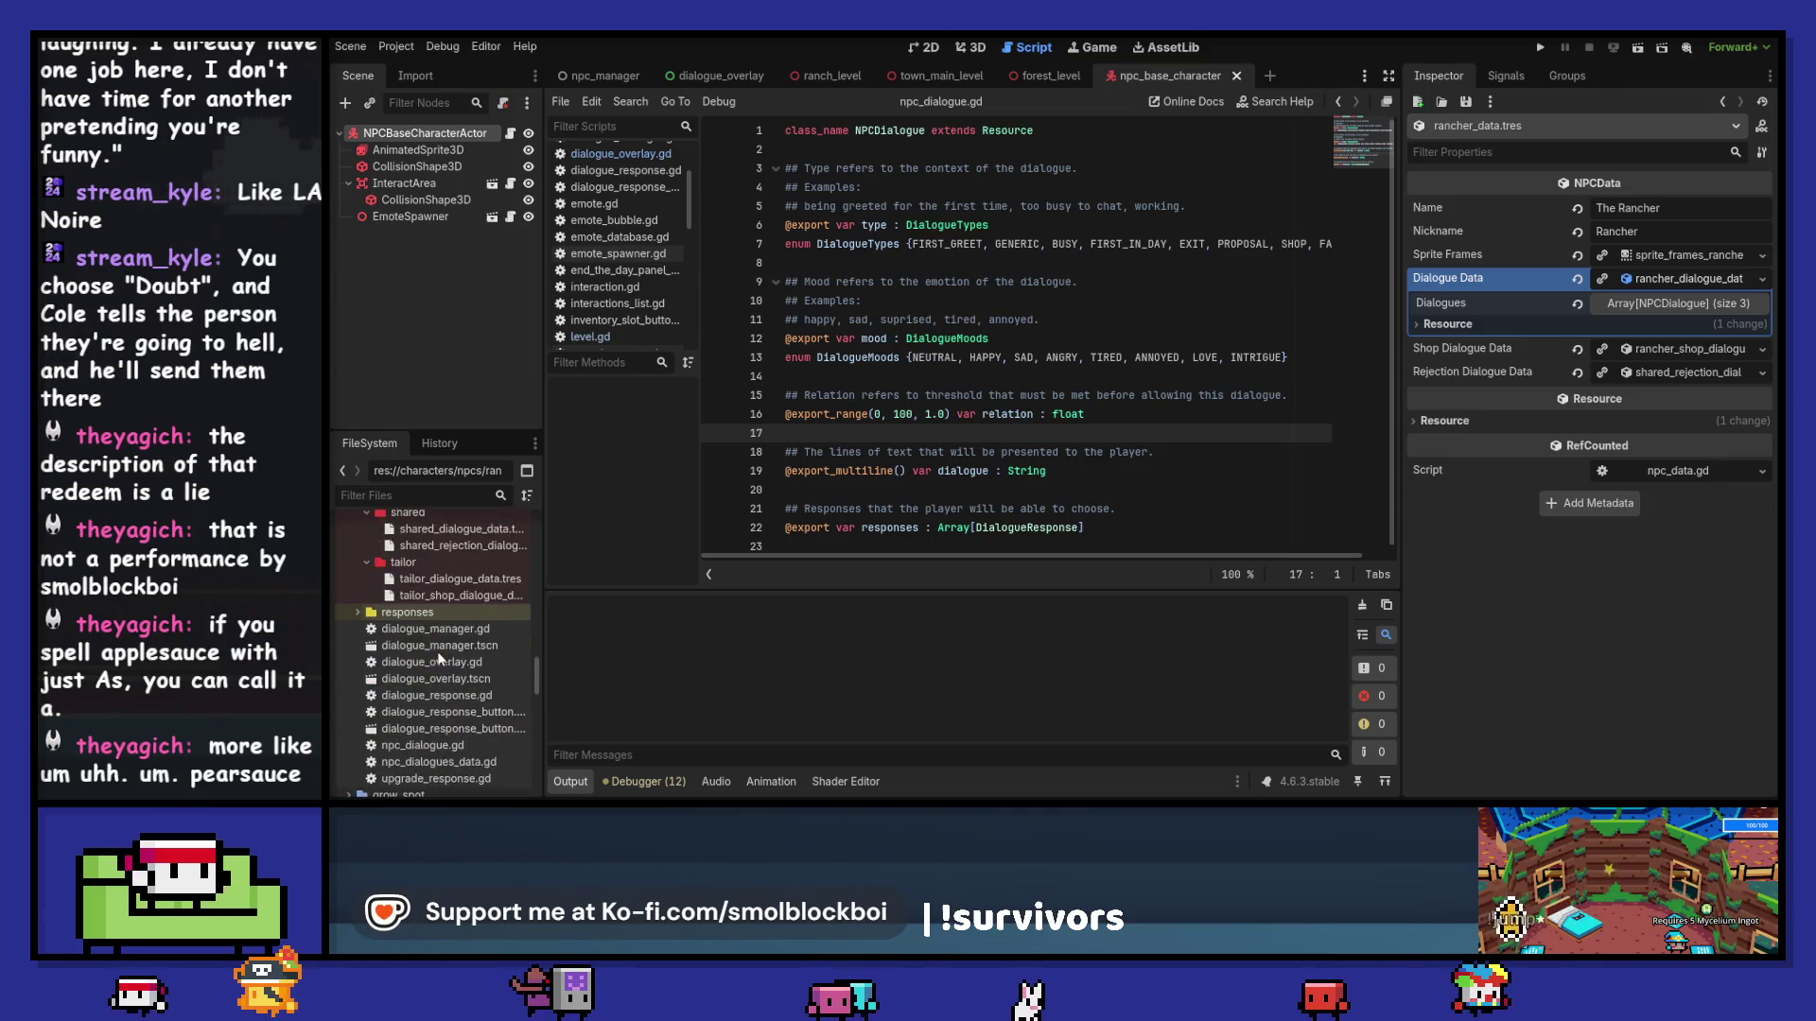
scroll(441, 659, "down", 2)
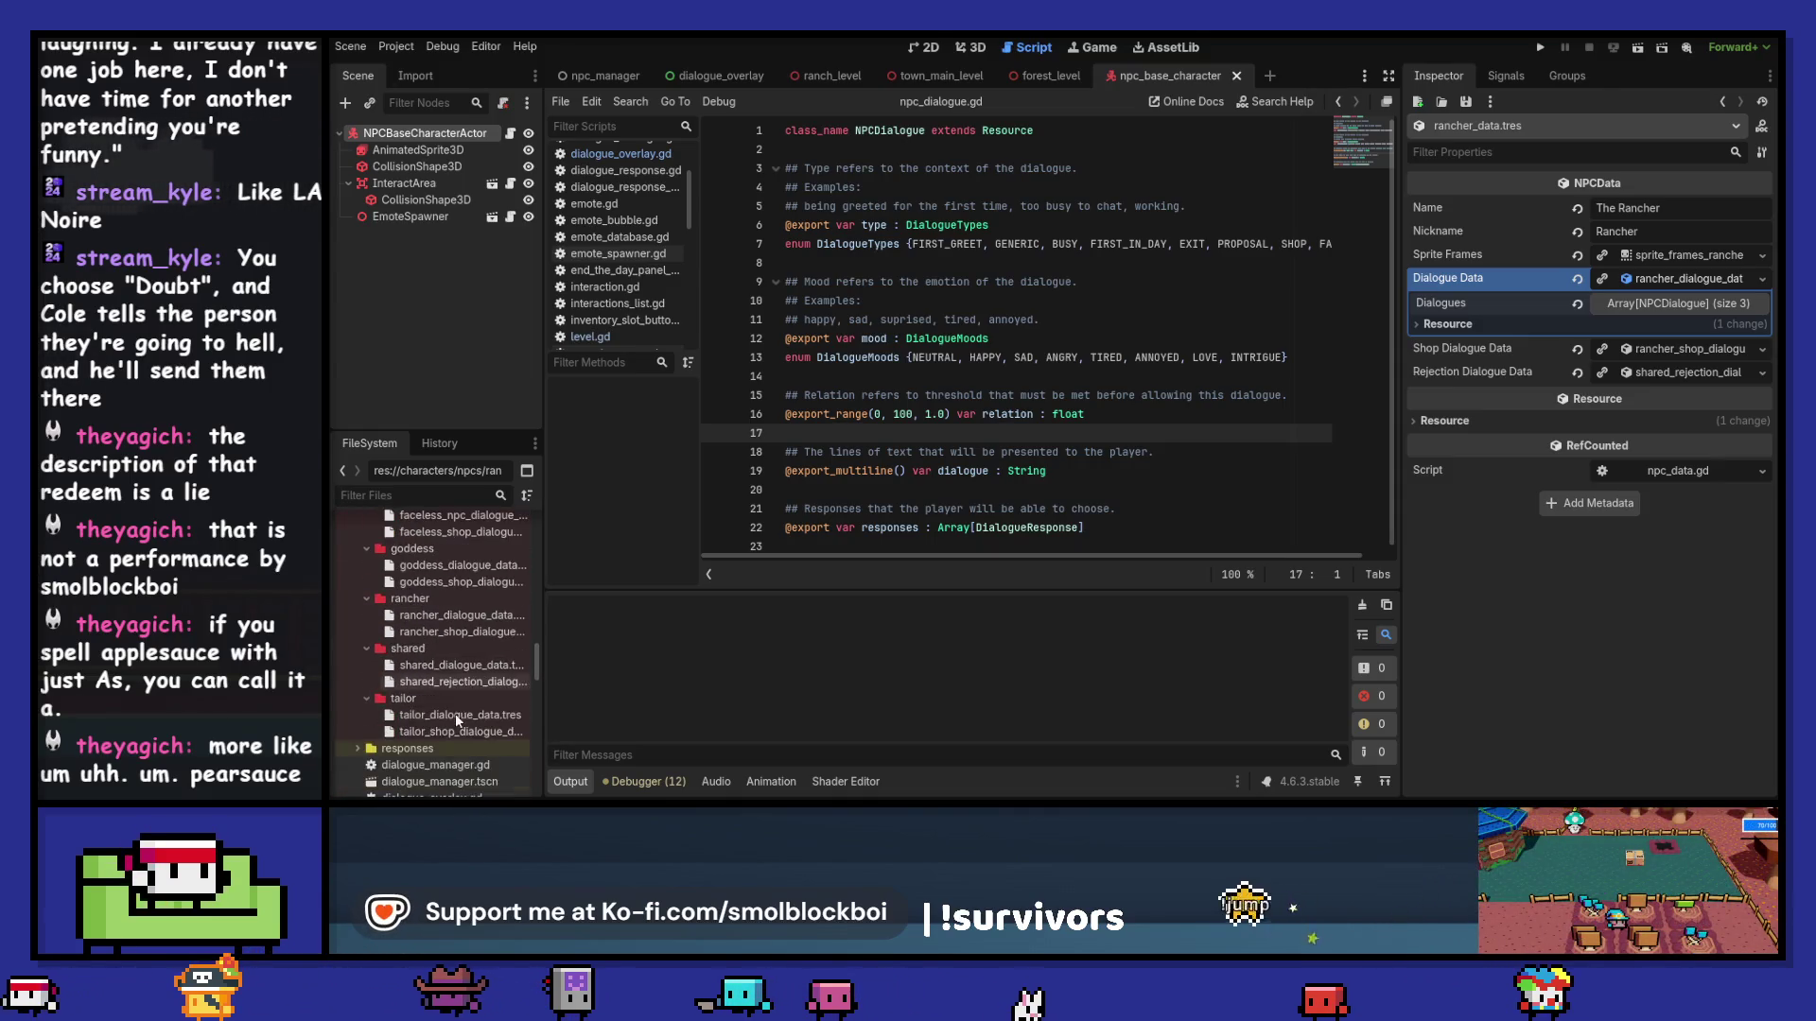
left_click(469, 666)
key("ctrl+d")
left_click(929, 402)
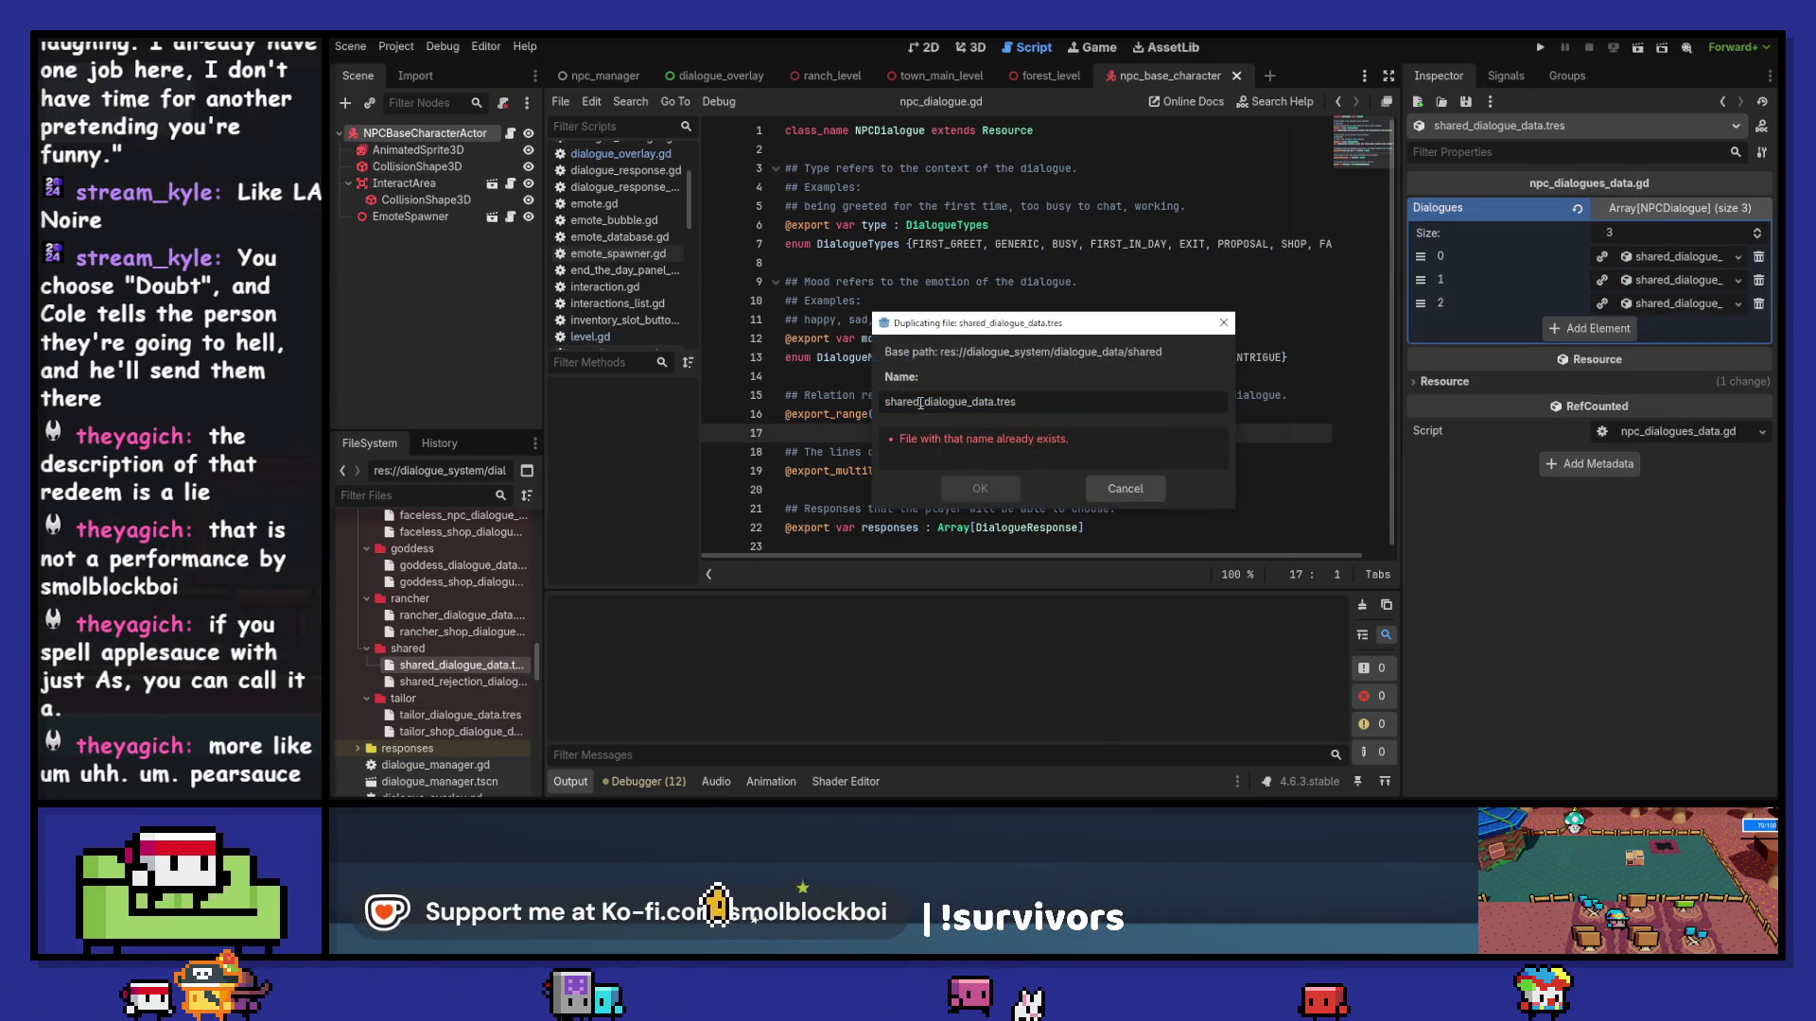
left_click_drag(920, 403, 806, 390)
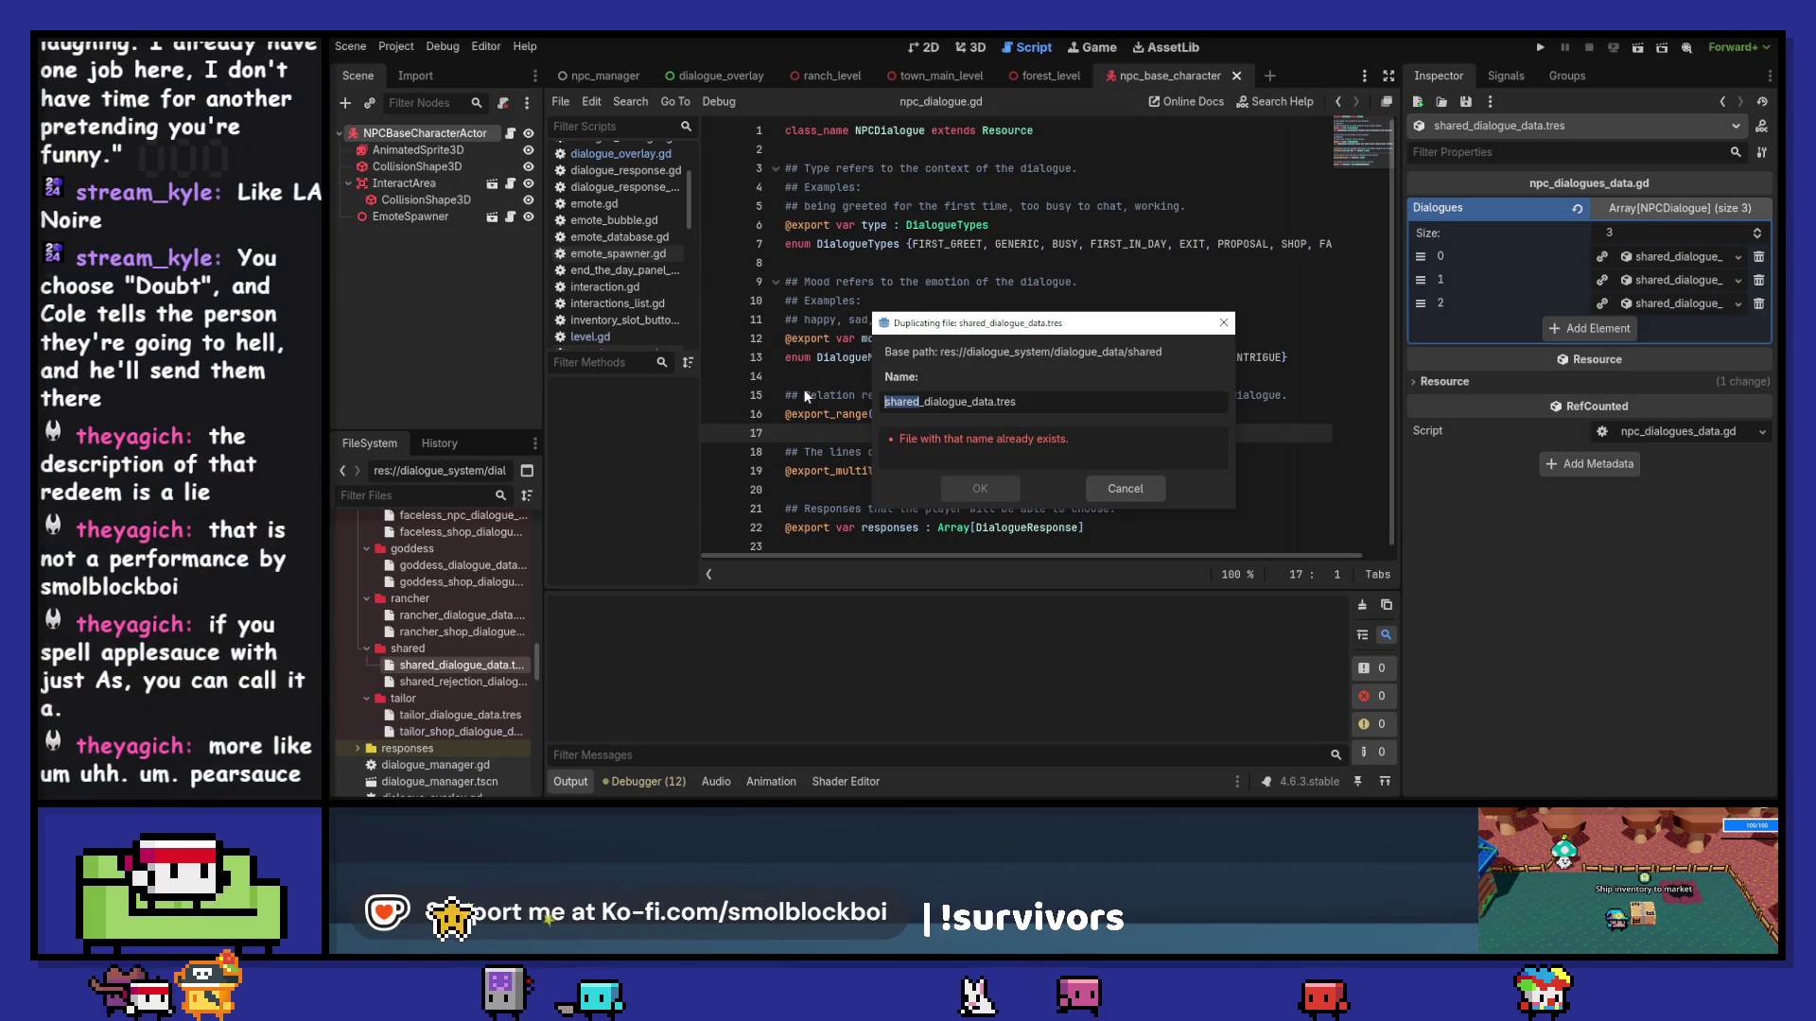
type("carpenter")
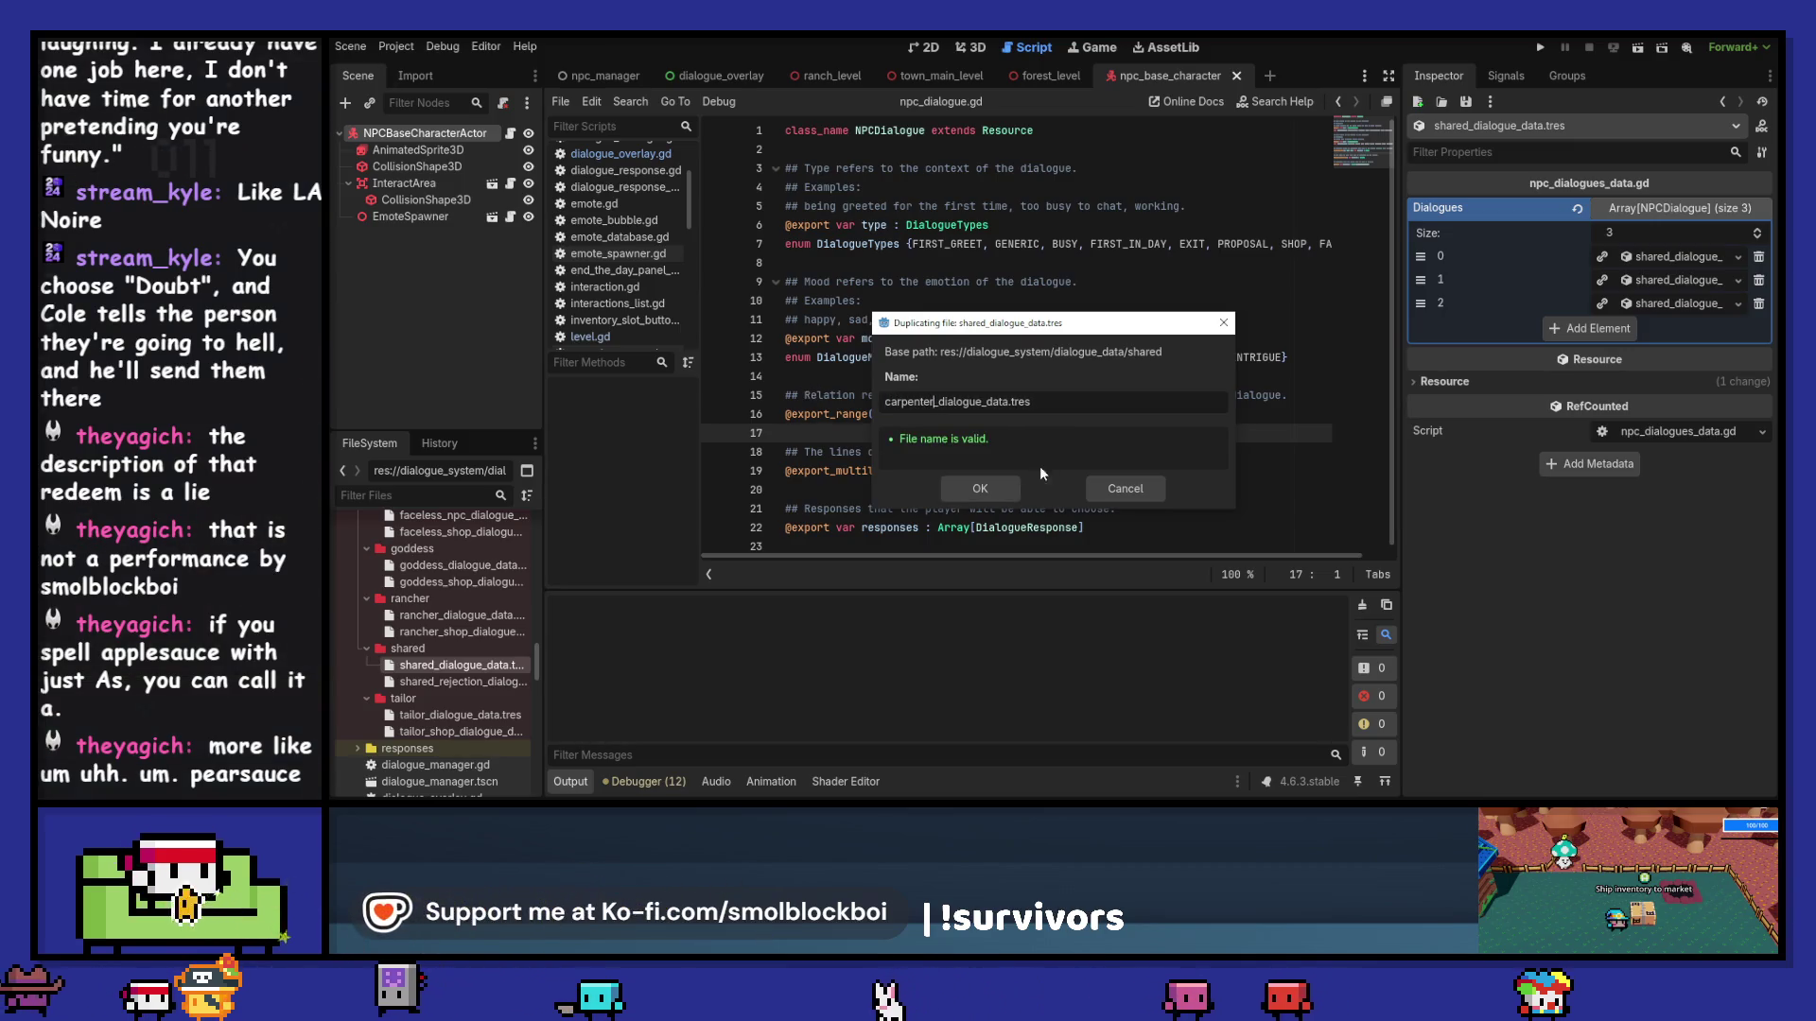
left_click(980, 489)
Step: Open carpenter_dialogue_data.tres in the Inspector and expand its Dialogues array
left_click_drag(467, 666, 450, 613)
scroll(452, 620, "up", 3)
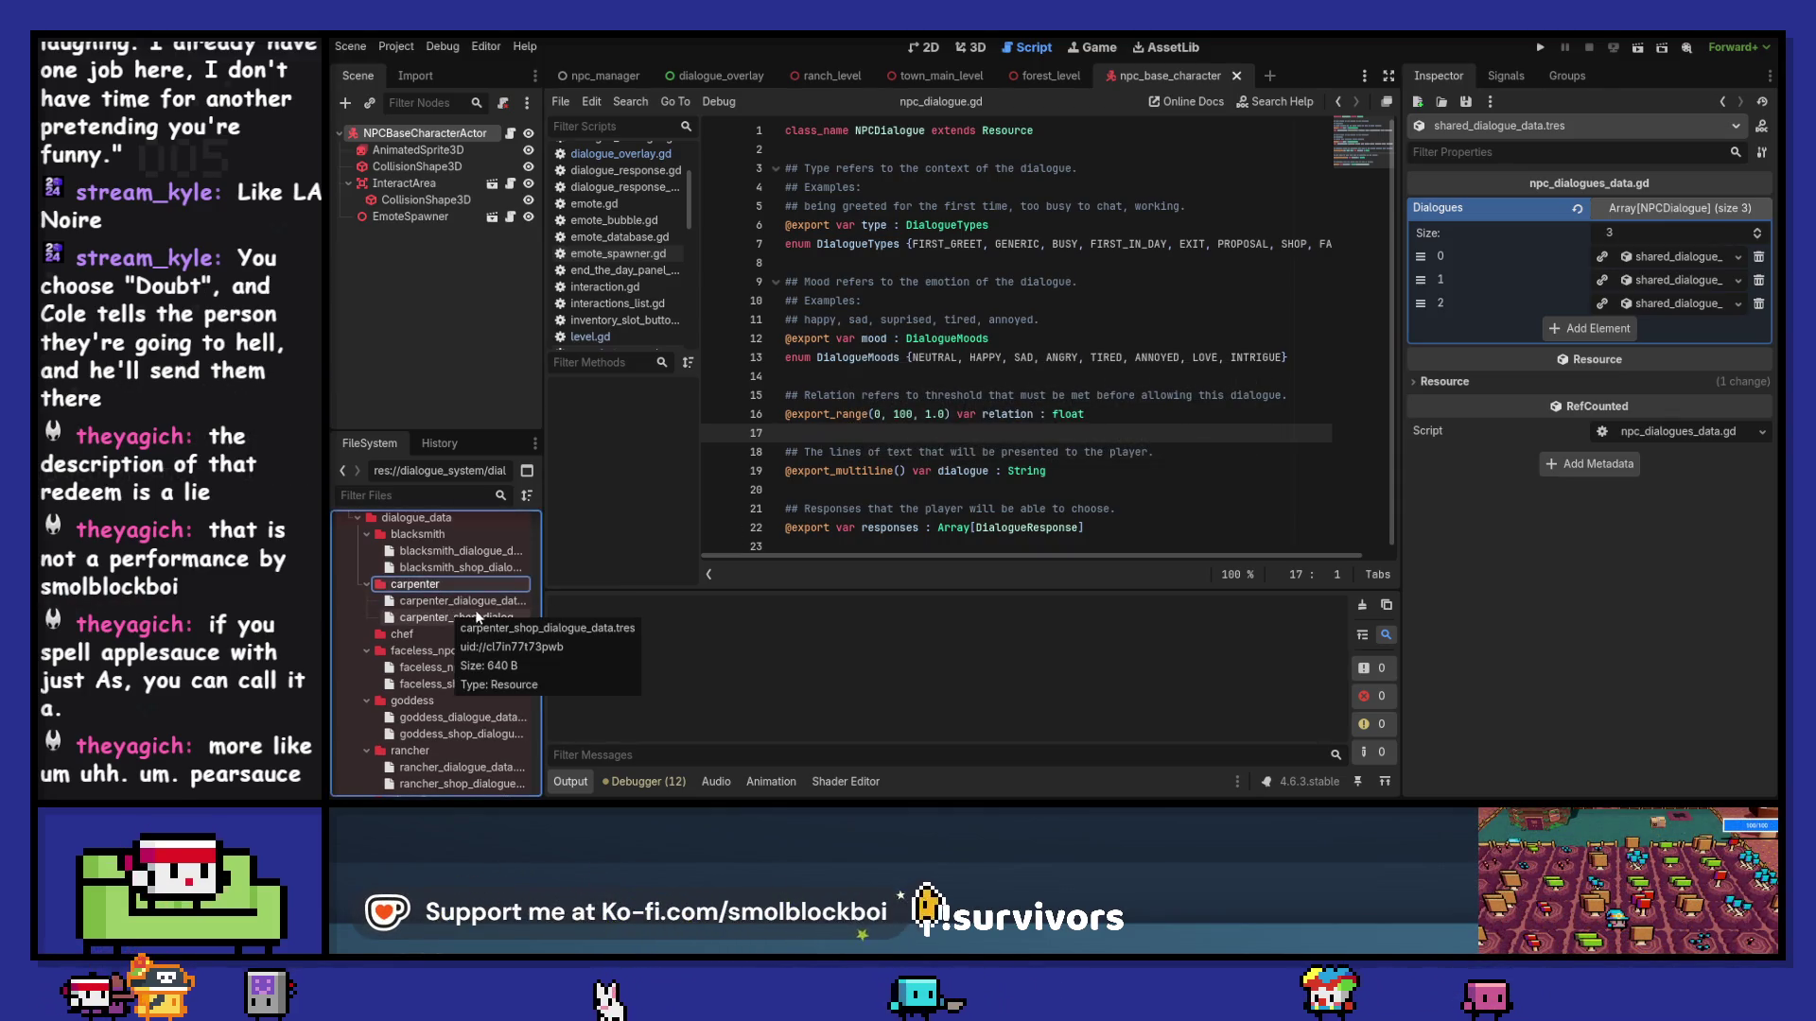
left_click(478, 600)
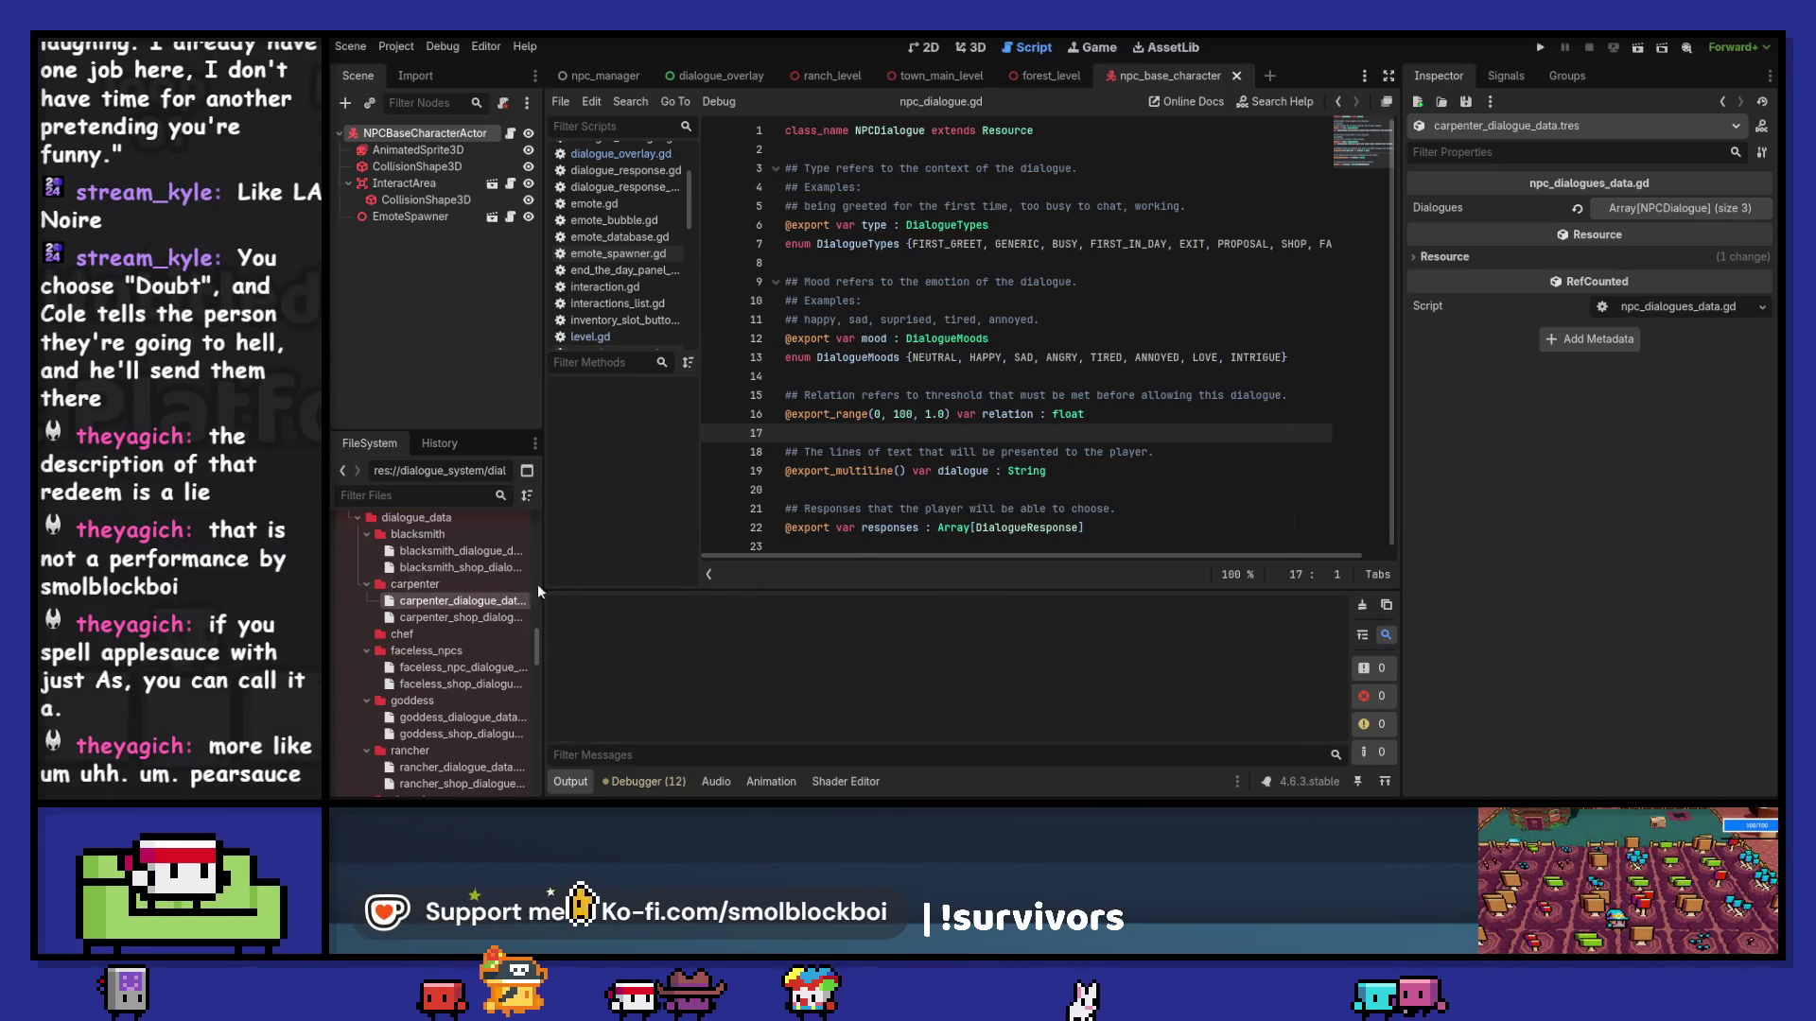
left_click(1646, 212)
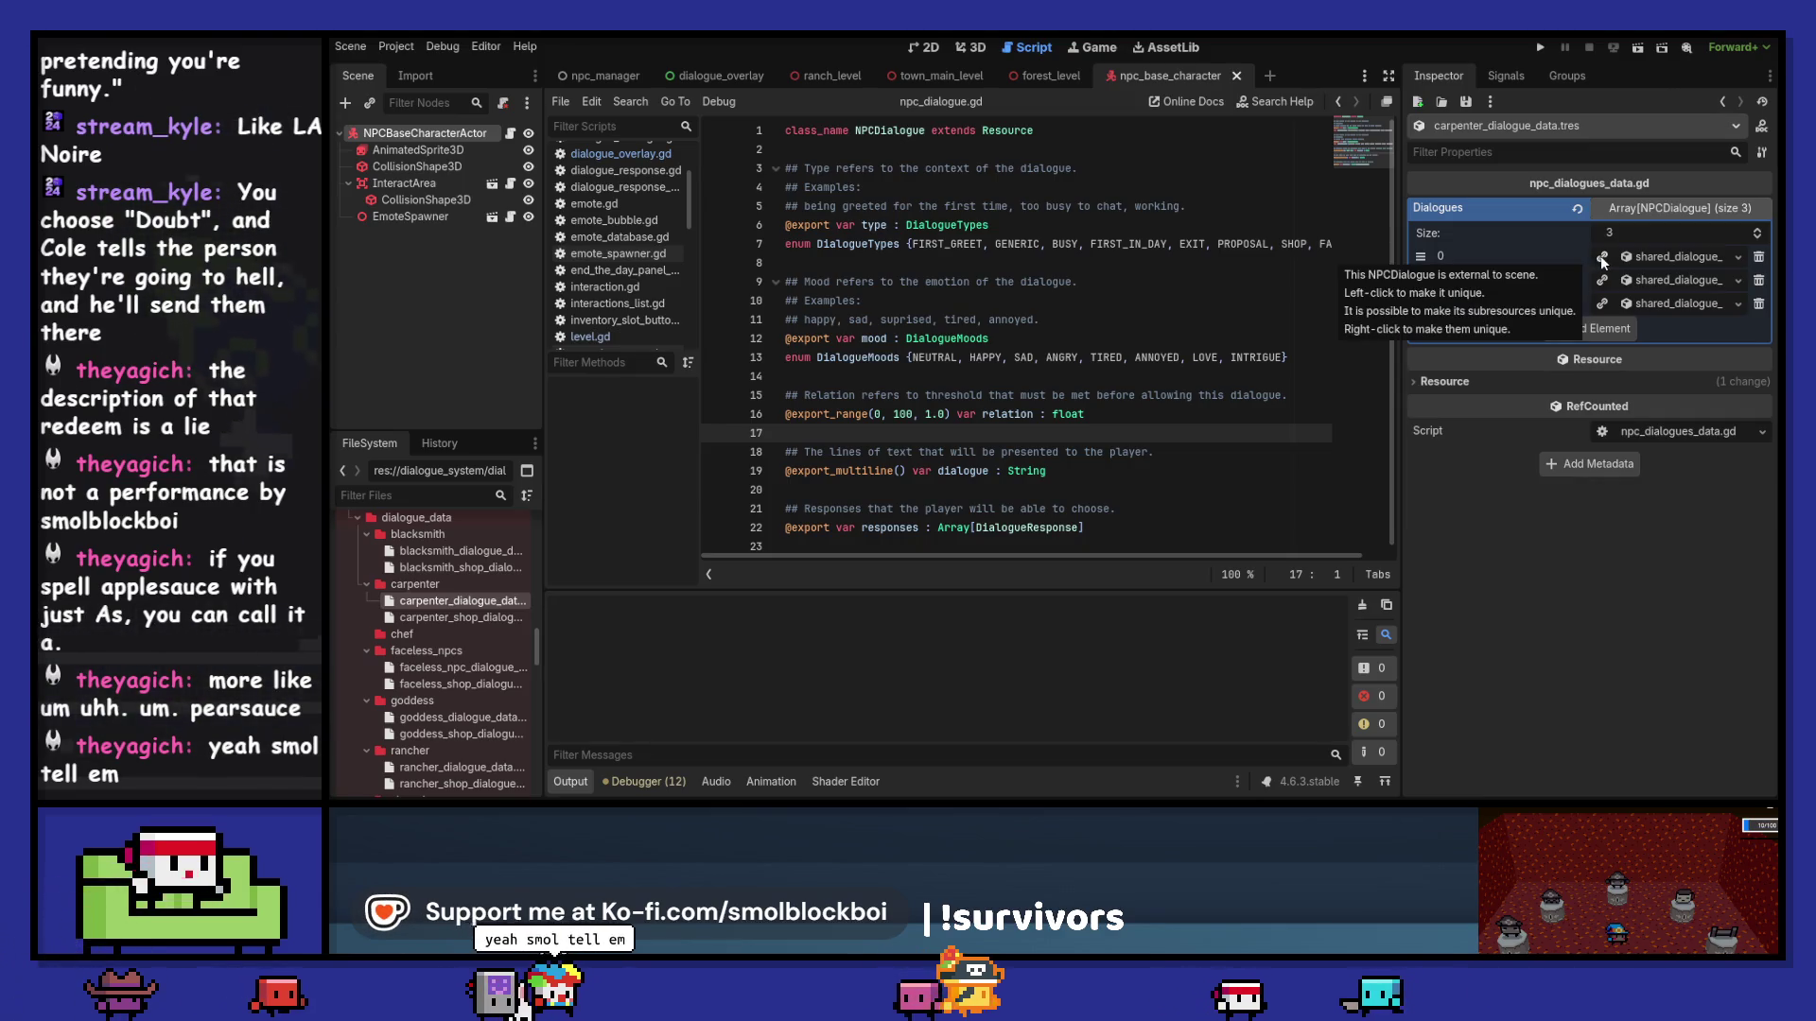
Step: Make Dialogues element 0 unique and show its fields
left_click(1600, 255)
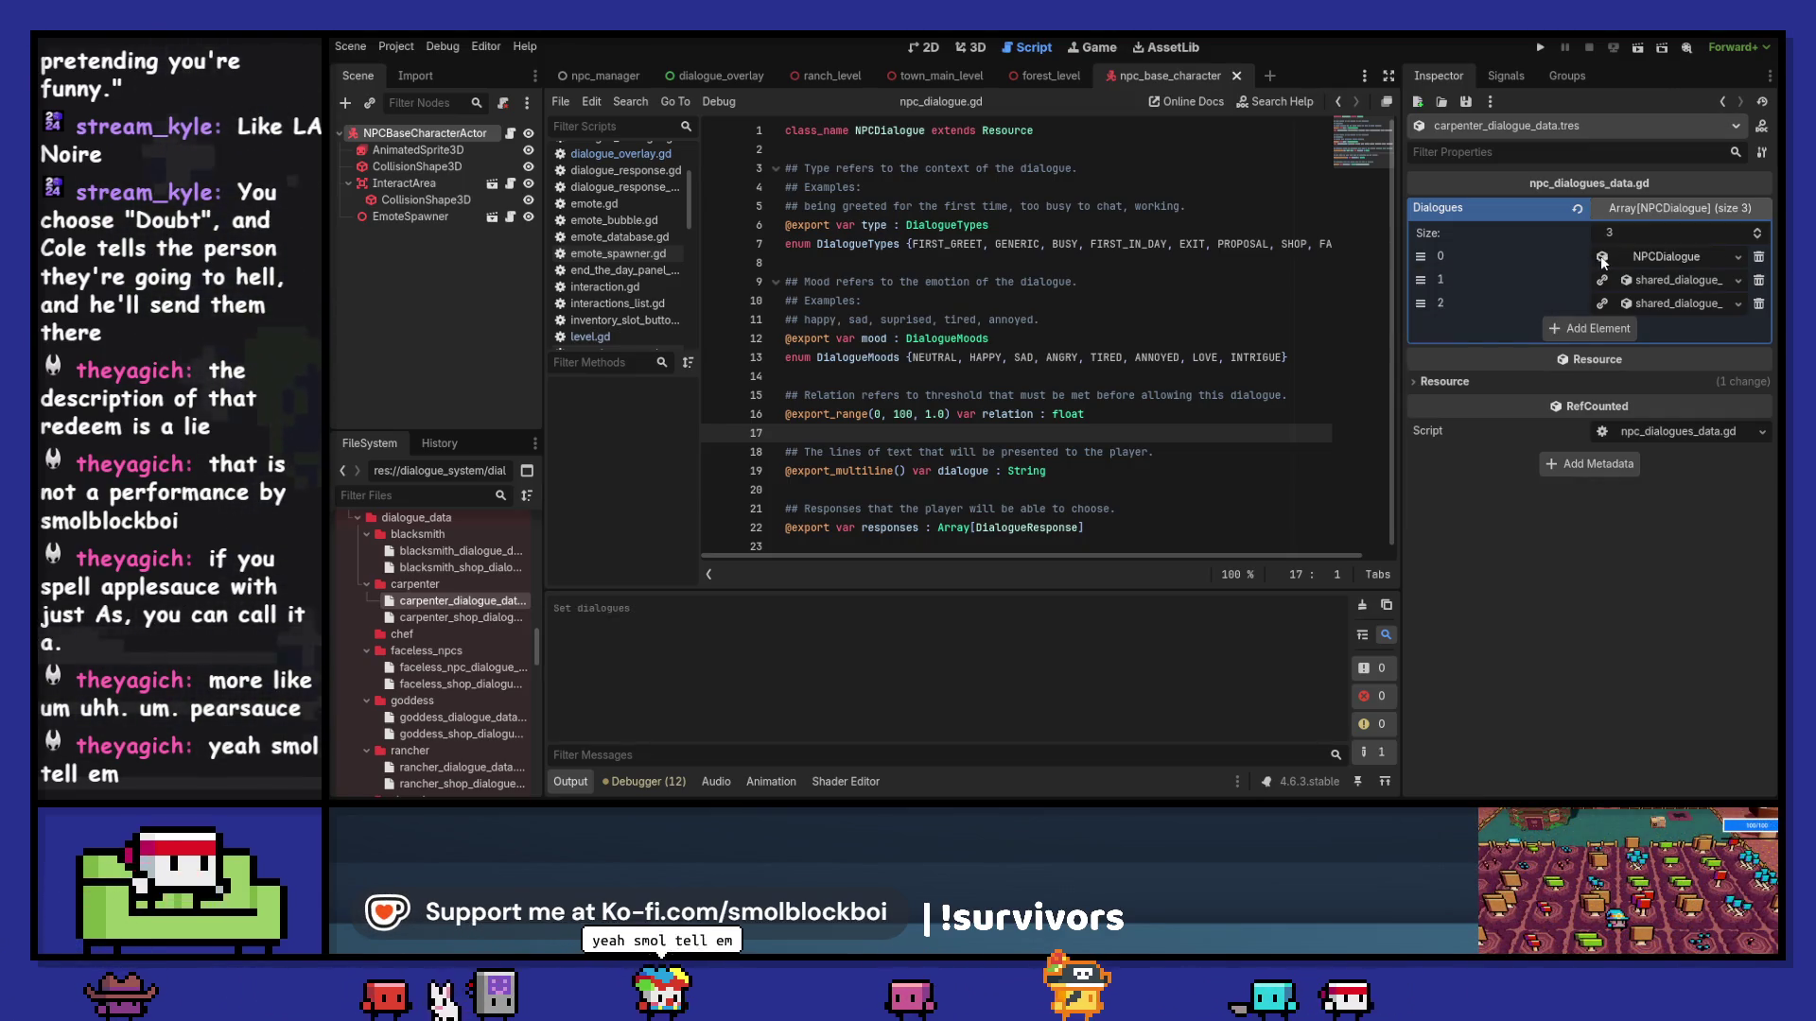
left_click(1739, 254)
left_click(1734, 254)
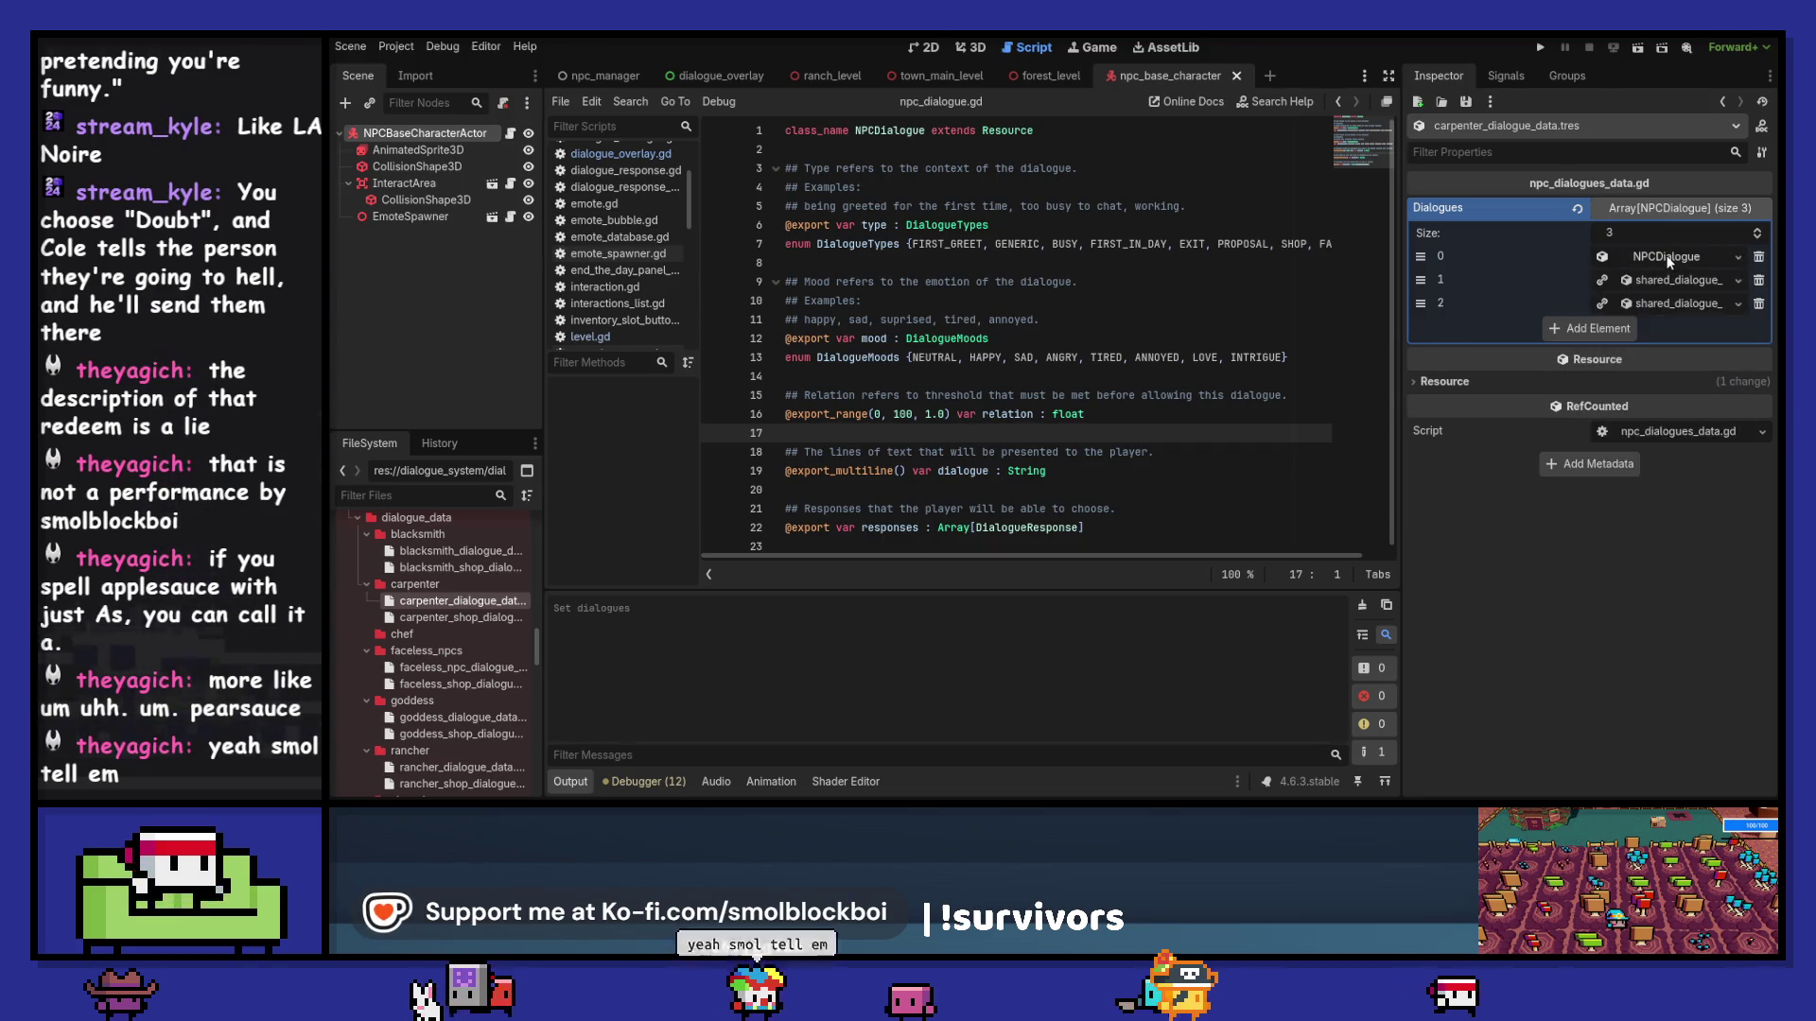
left_click(1727, 248)
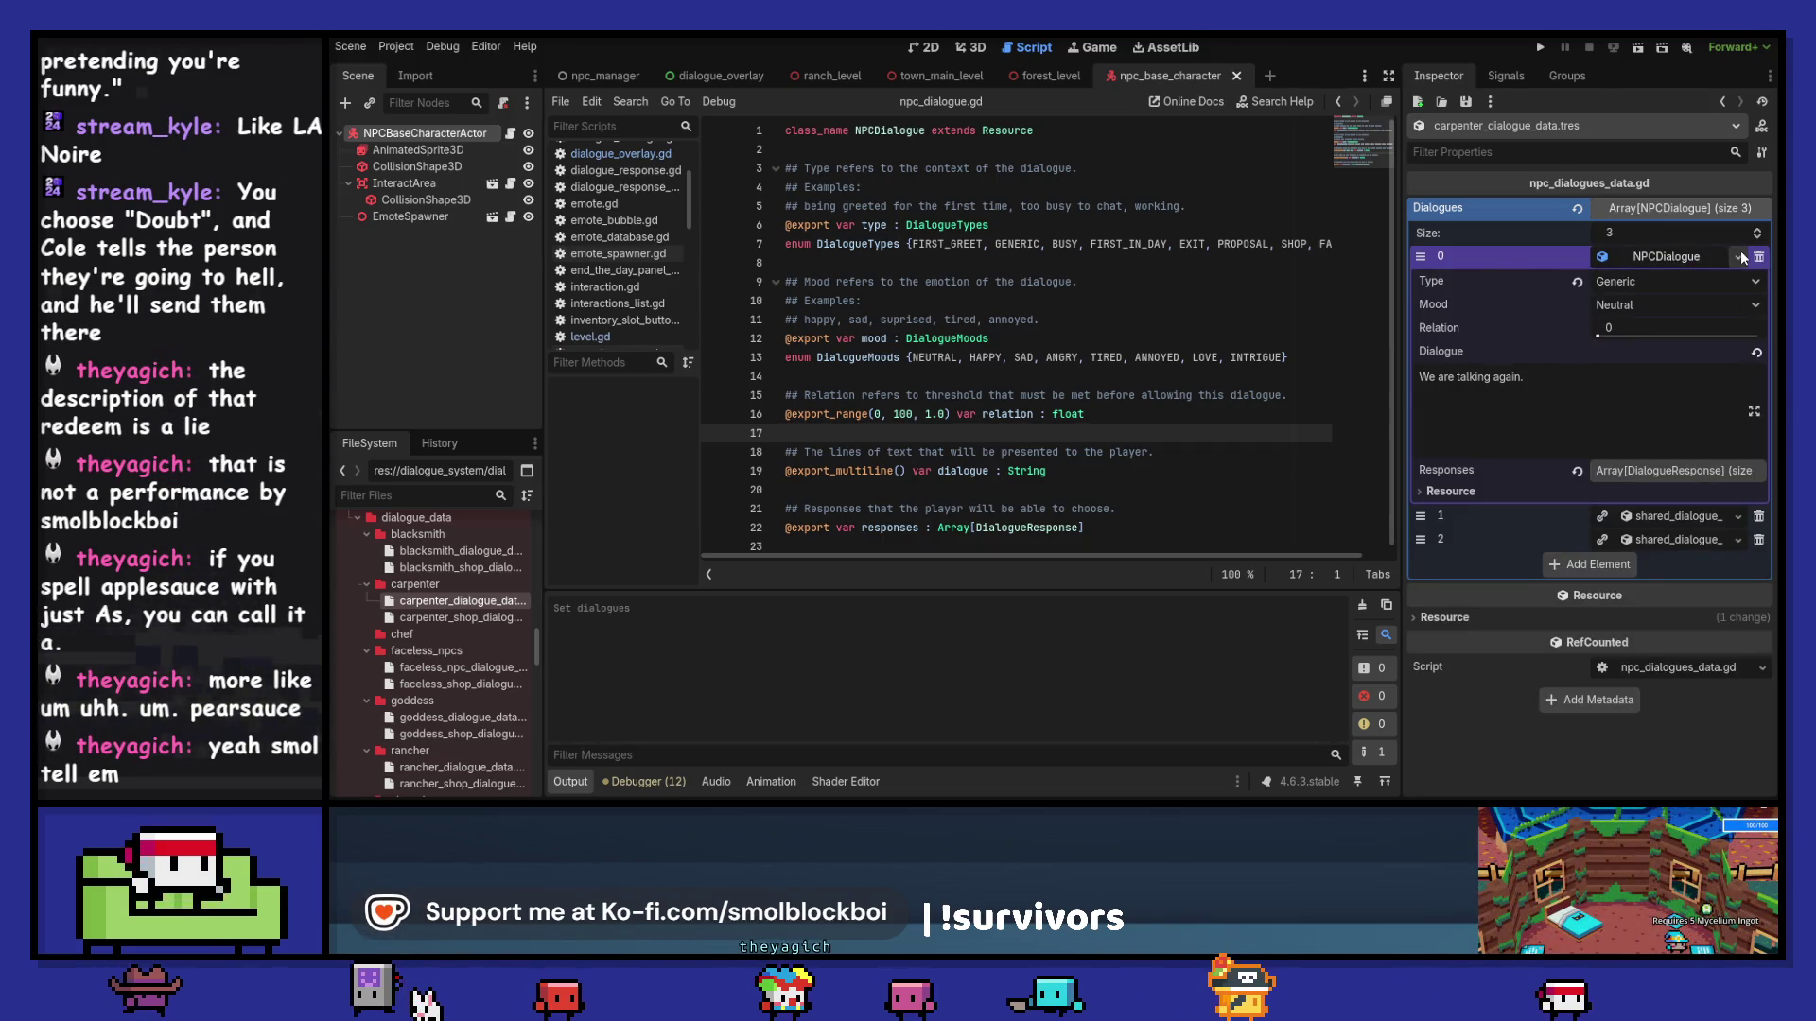
left_click(1738, 257)
Step: Save element 0 as carpenter_dialogue_generic_01.tres in the carpenter dialogue folder
left_click(1644, 448)
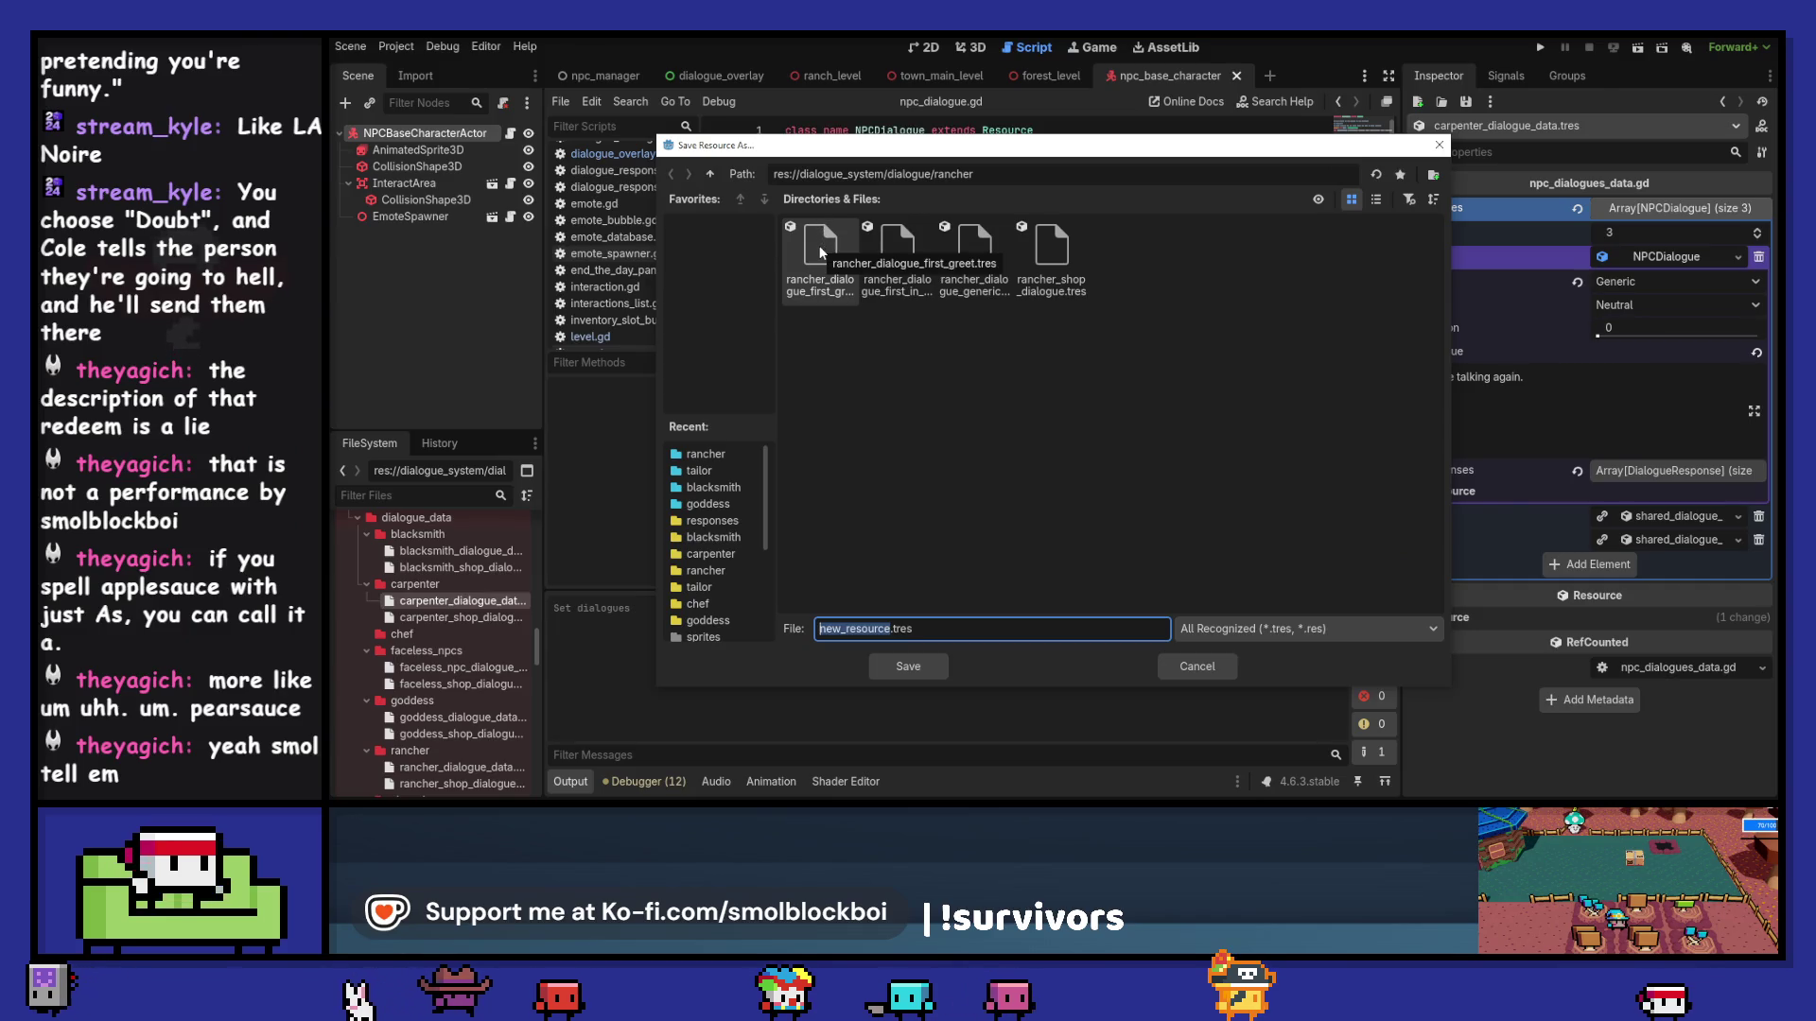
left_click(709, 173)
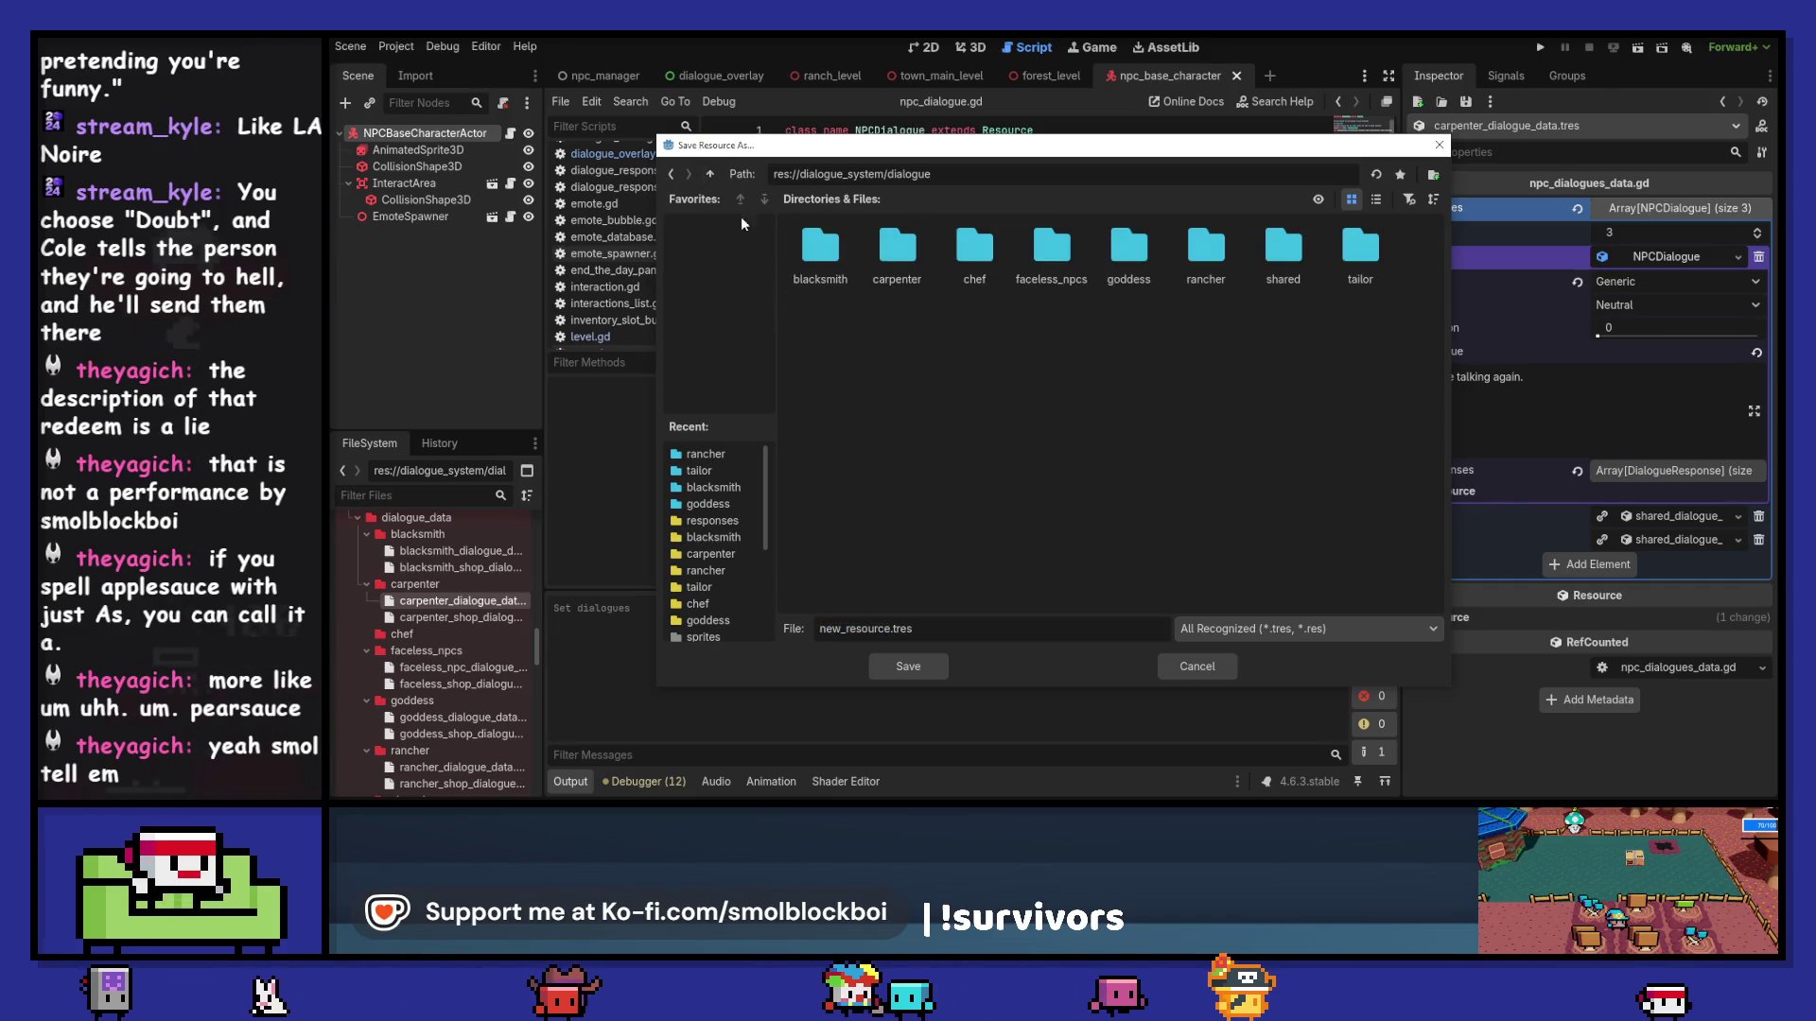
double_click(820, 248)
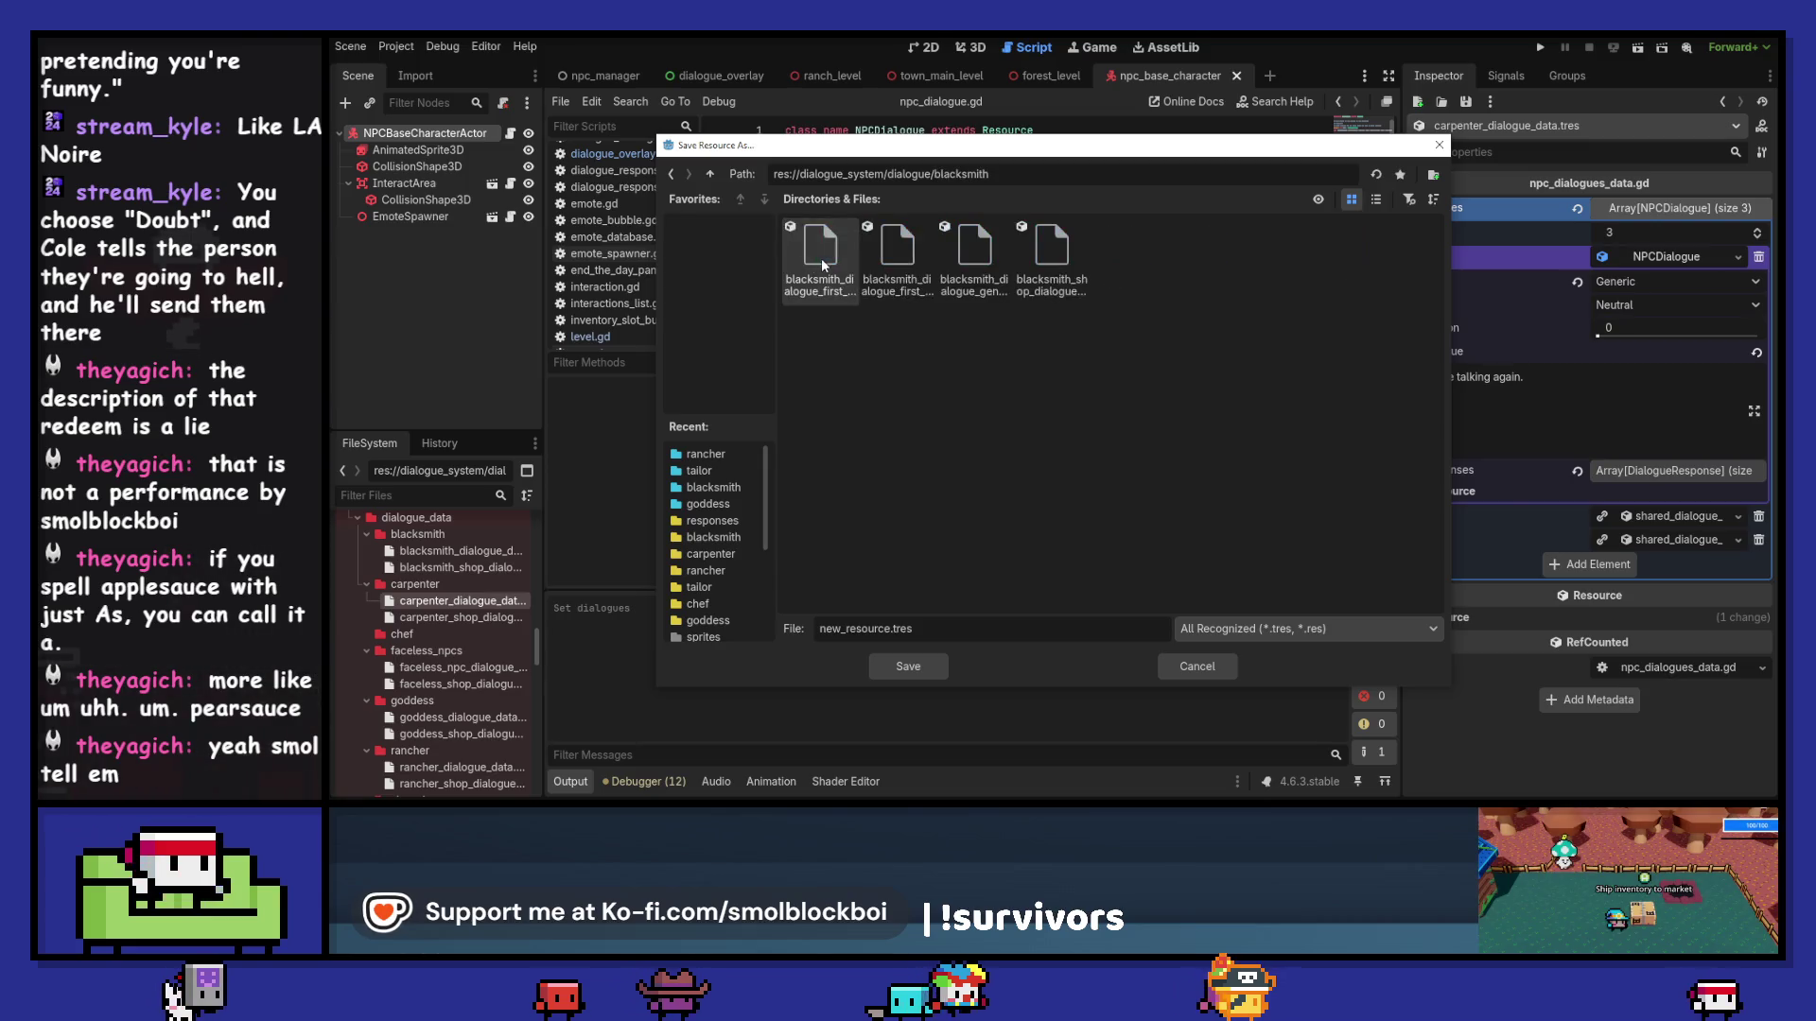
left_click(983, 251)
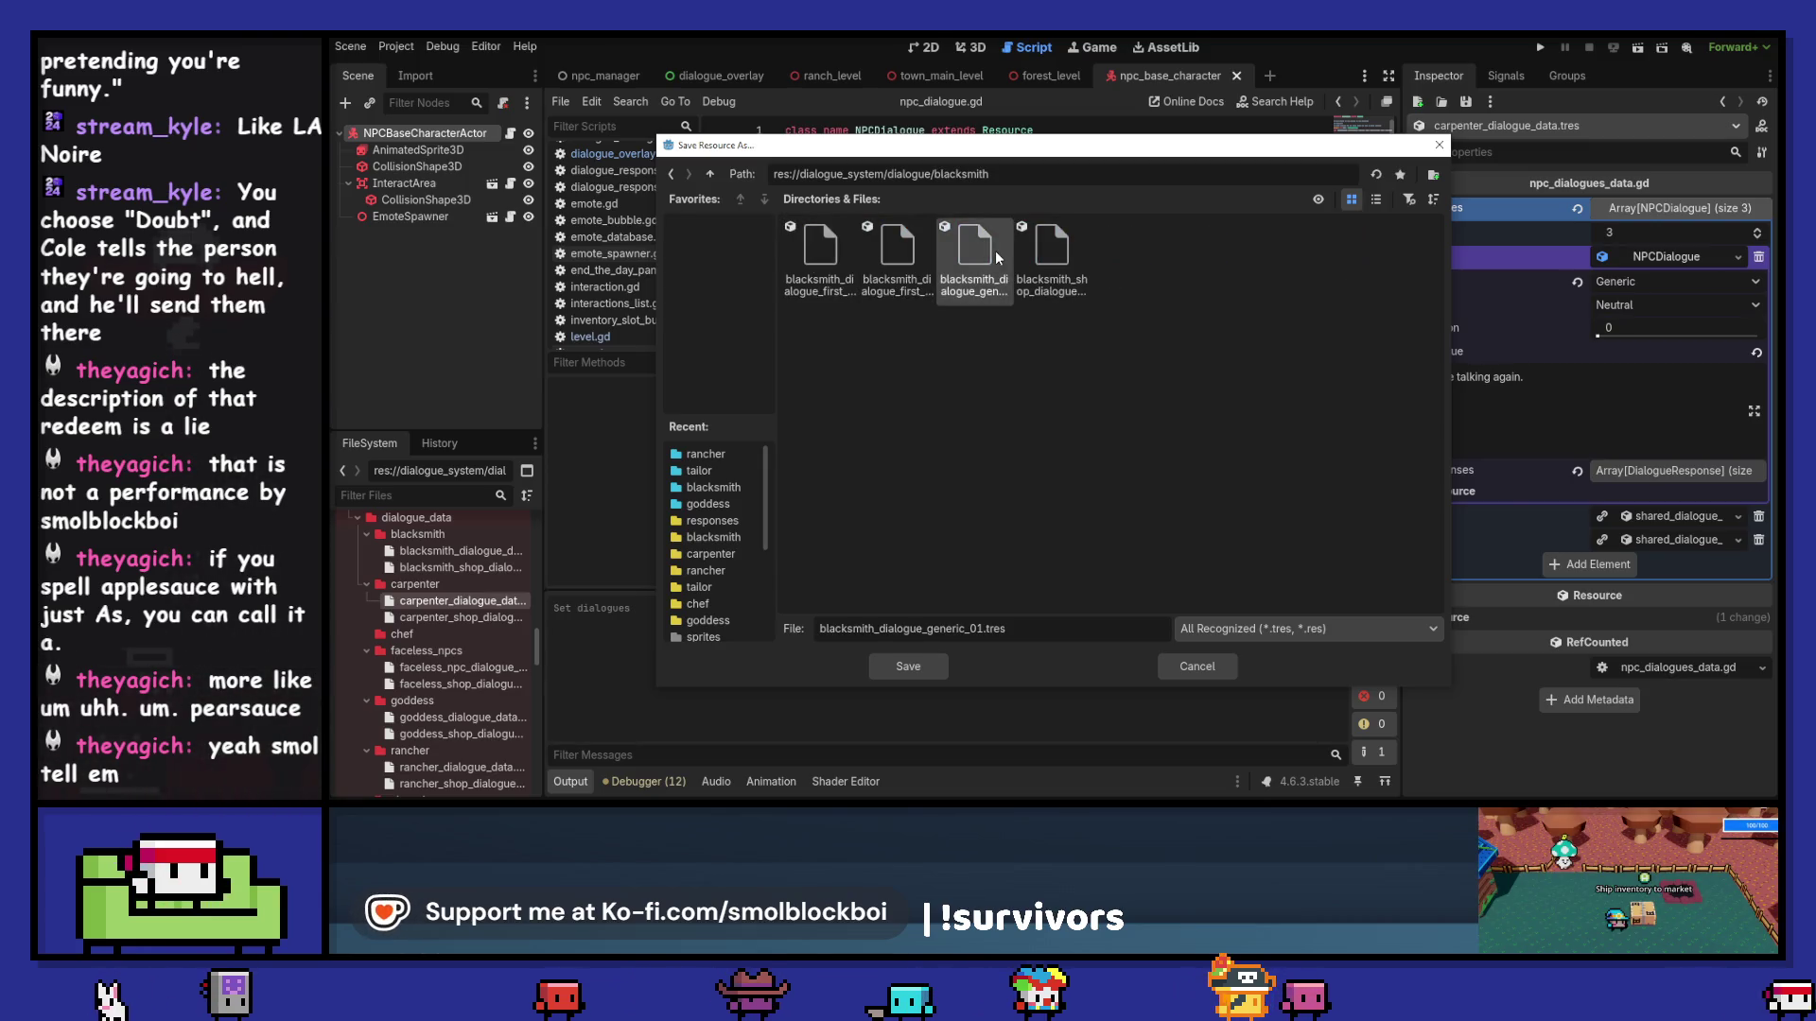
left_click(709, 173)
double_click(897, 248)
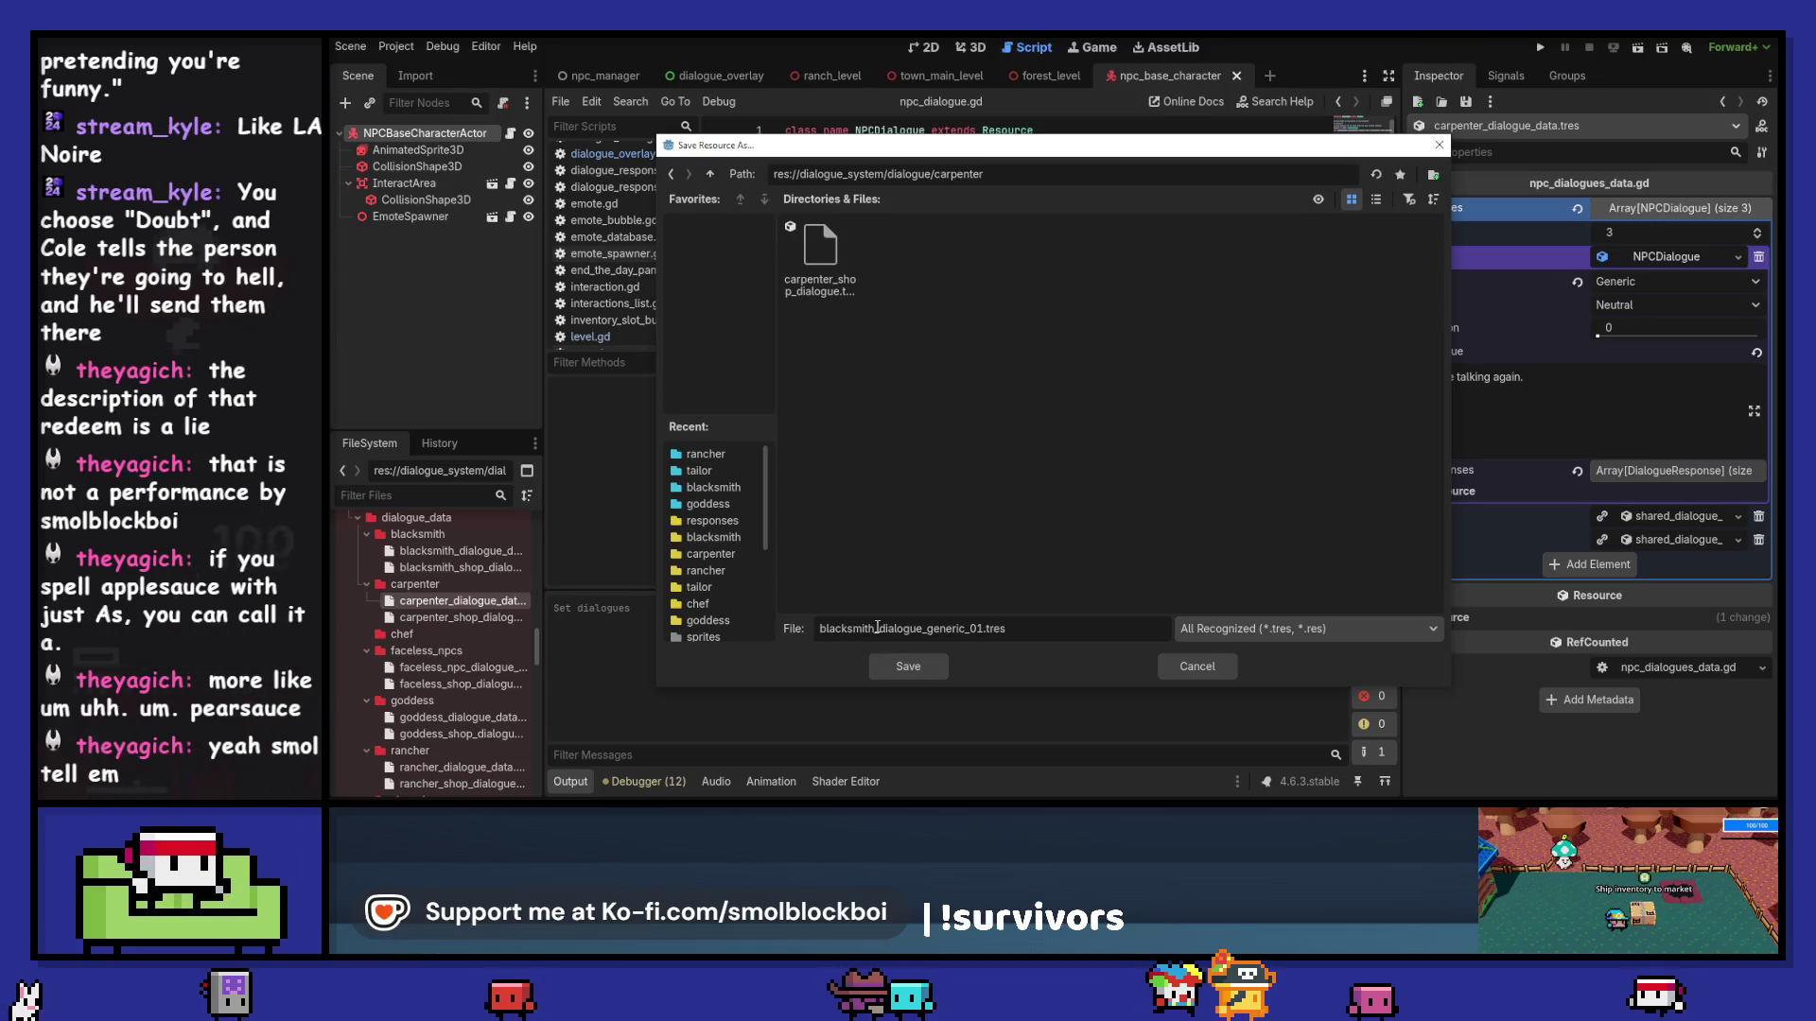
key("BackSpace")
key("BackSpace")
key("BackSpace")
type("carpenter")
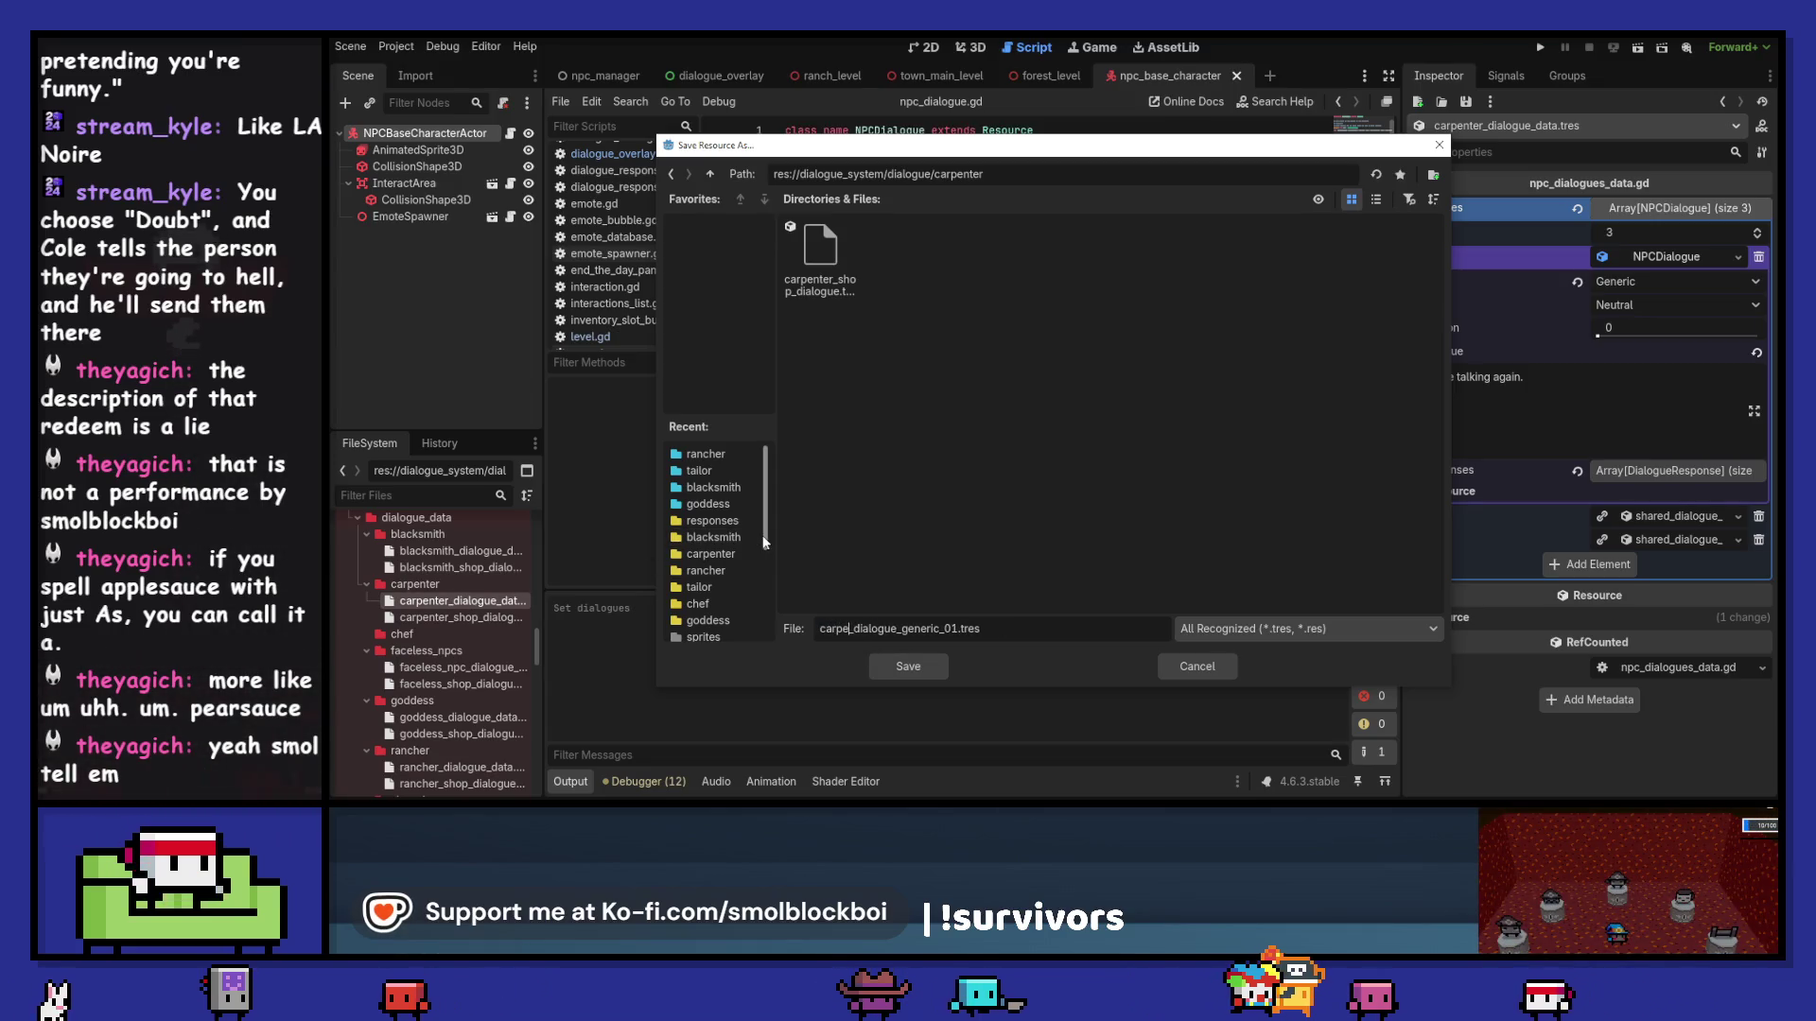
key("Return")
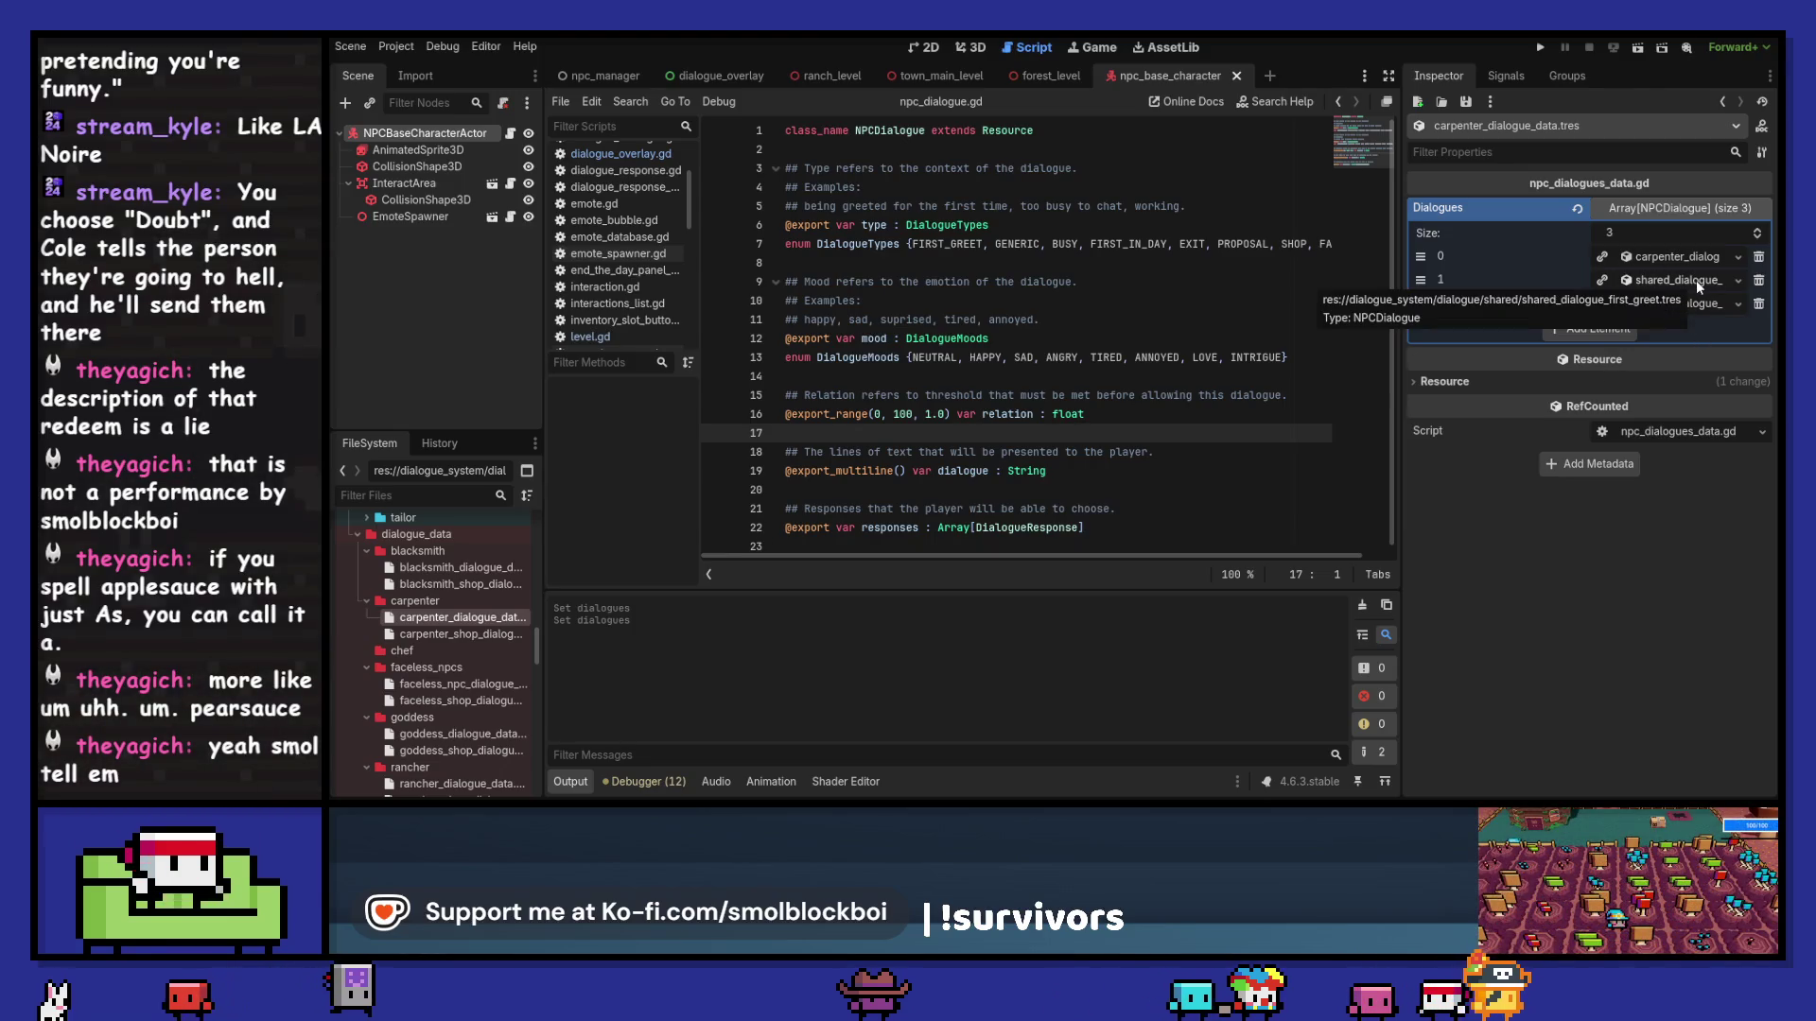
Step: Replace element 1 with a new NPCDialogue saved as carpenter_dialogue_first_greet.tres
left_click(1740, 280)
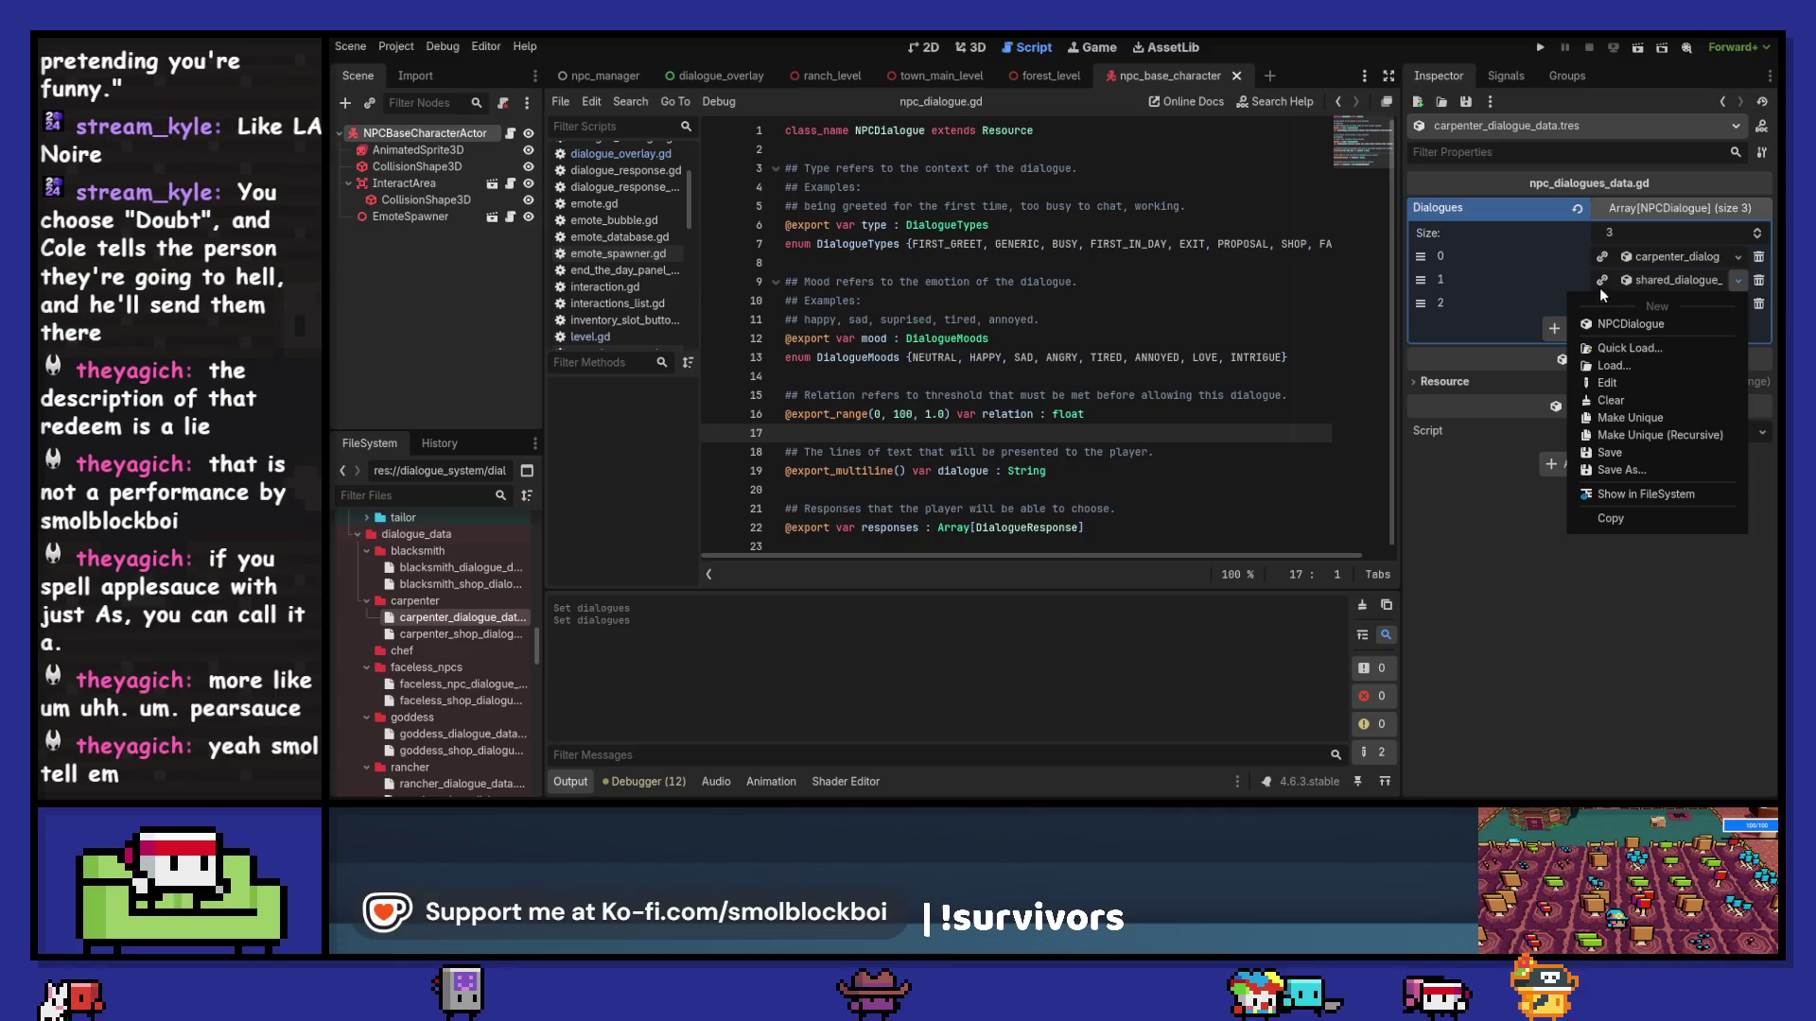
left_click(1631, 323)
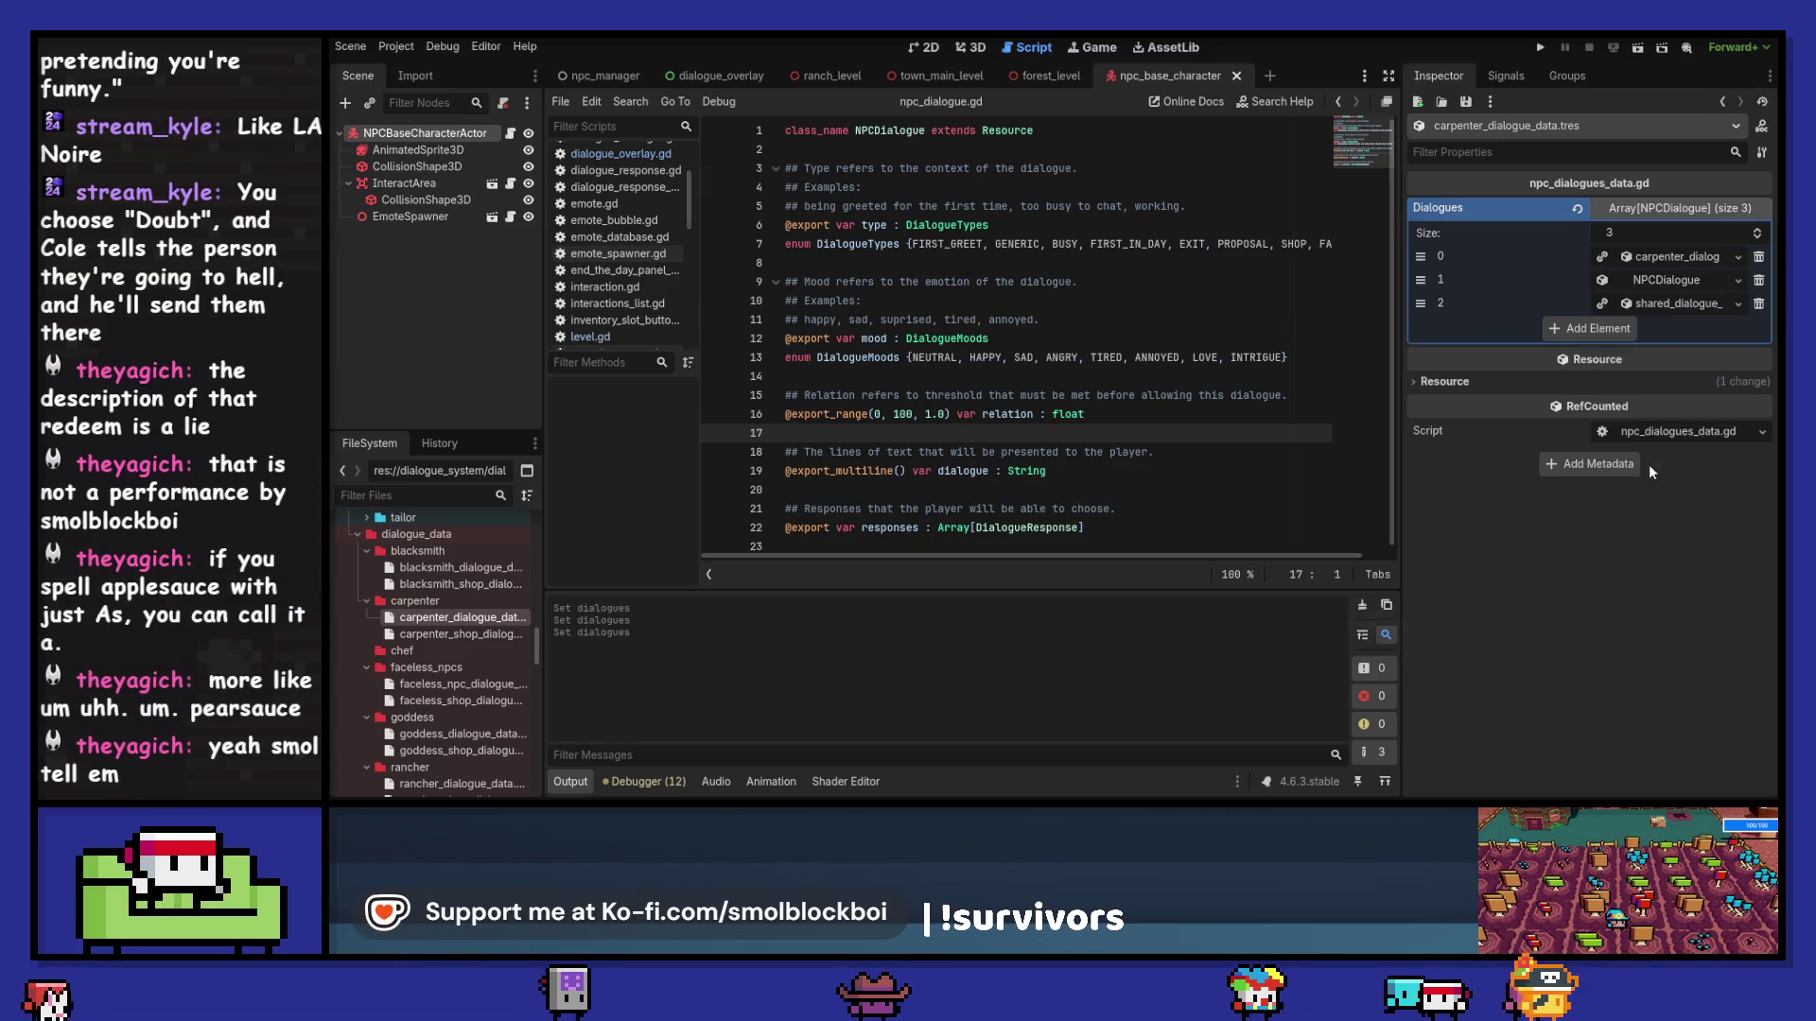
key("ctrl+s")
left_click(814, 250)
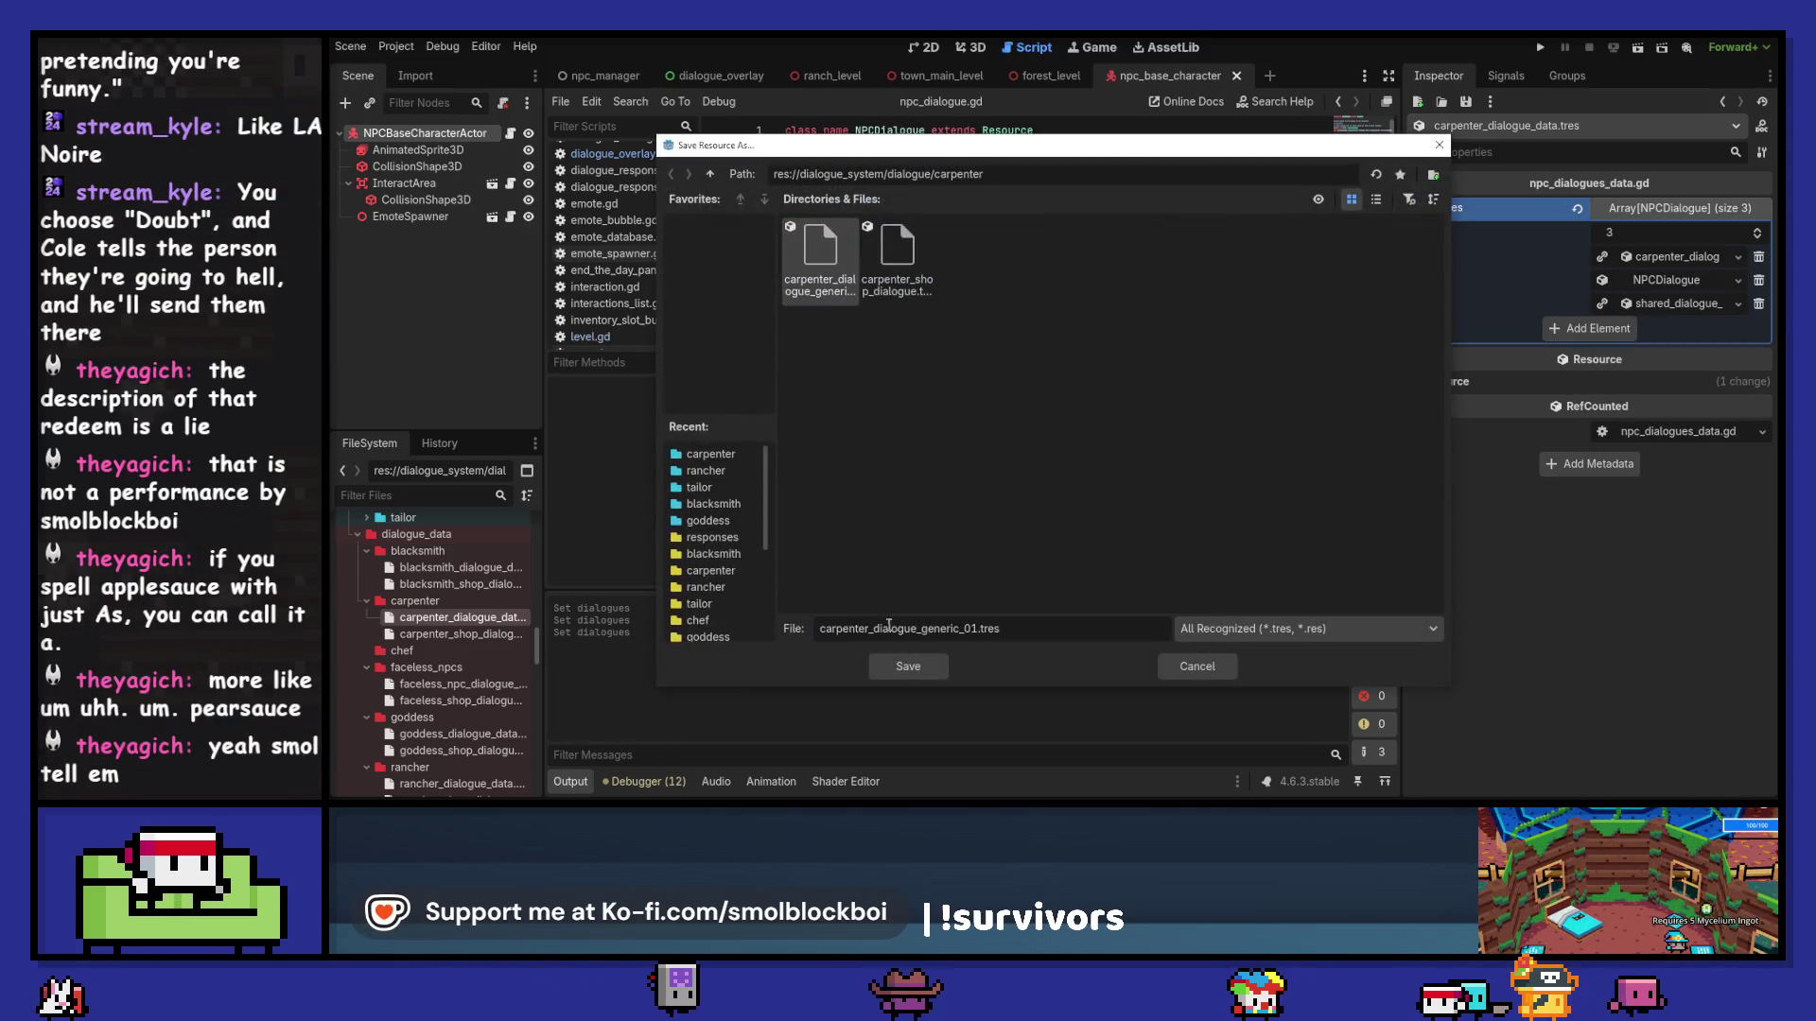
left_click_drag(923, 628, 979, 629)
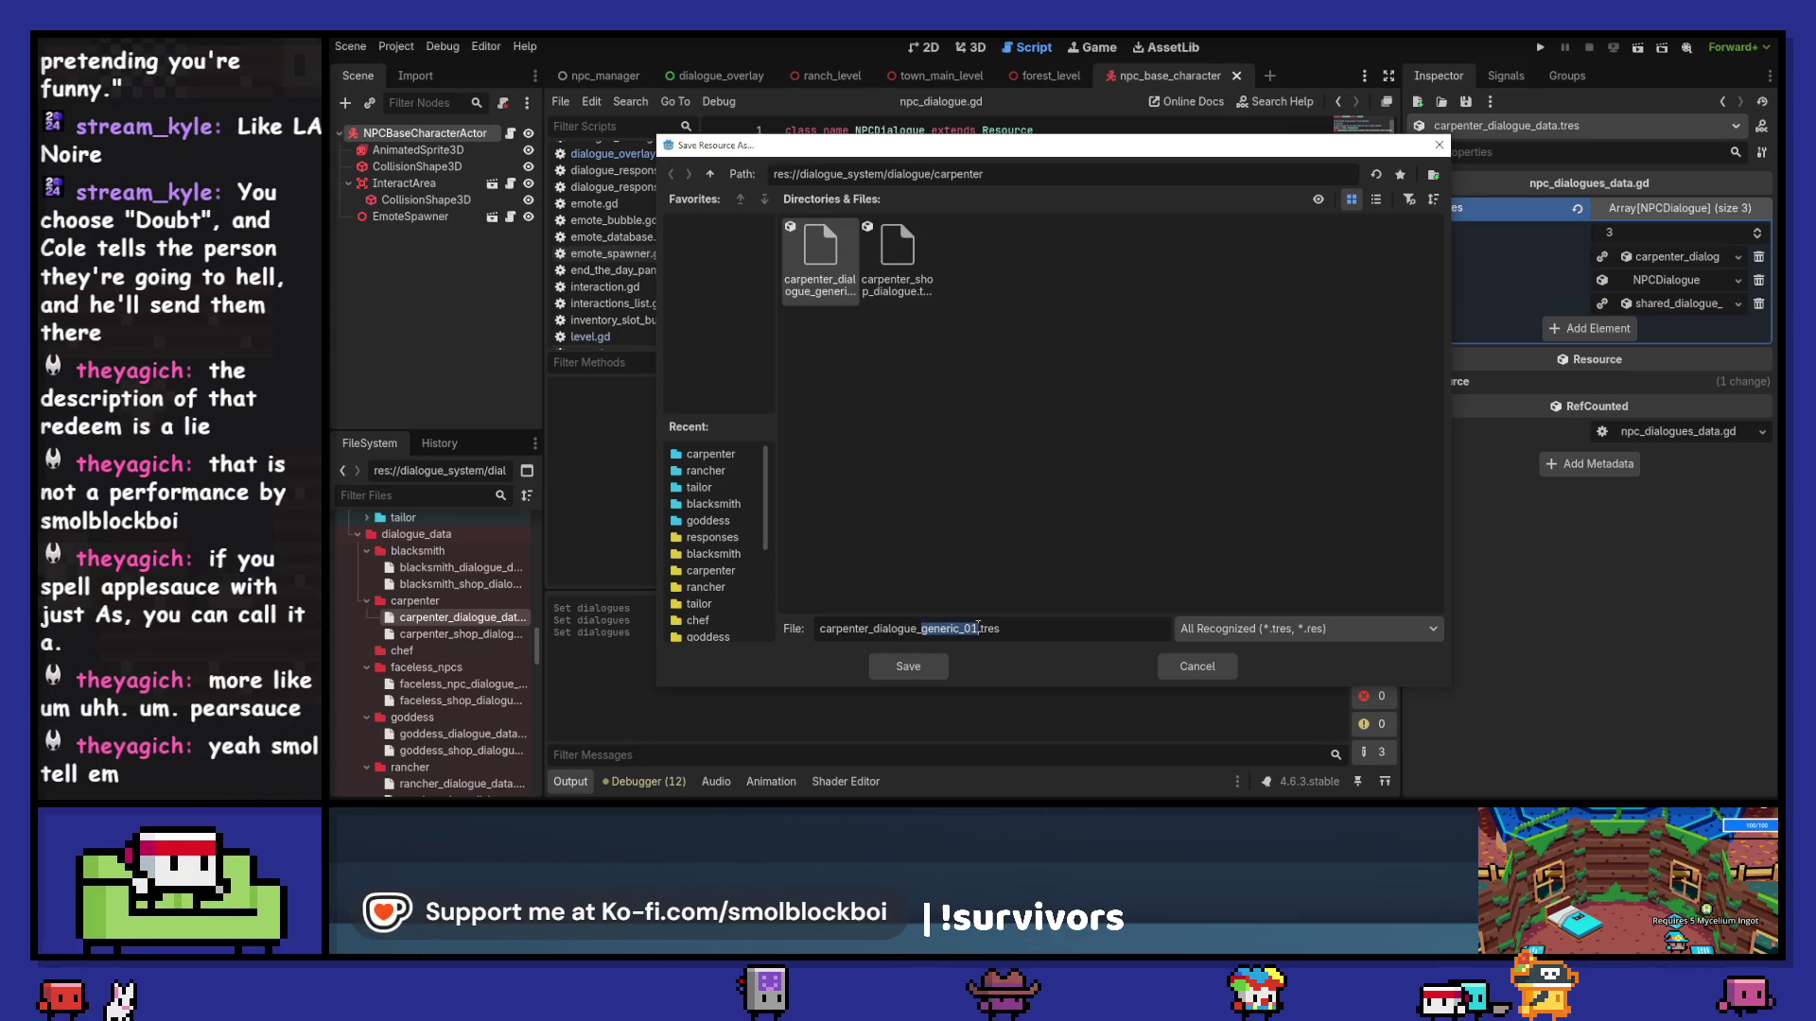
type("first_greet")
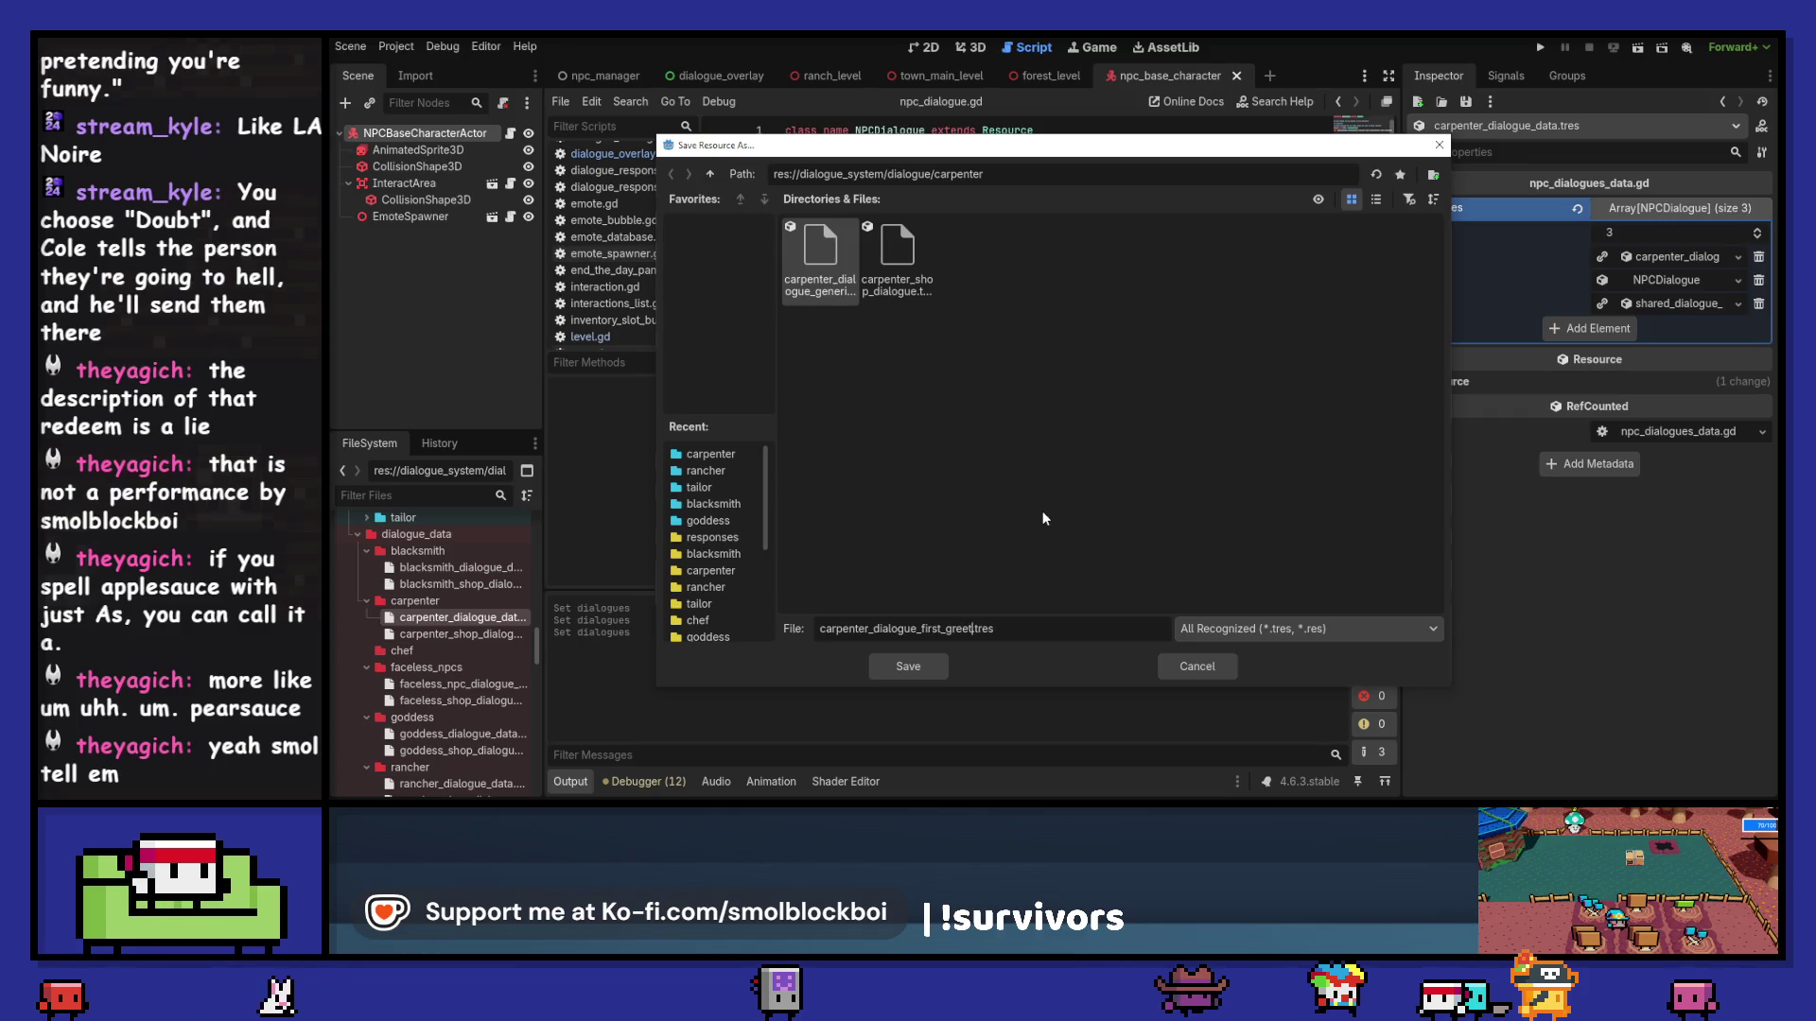
key("Return")
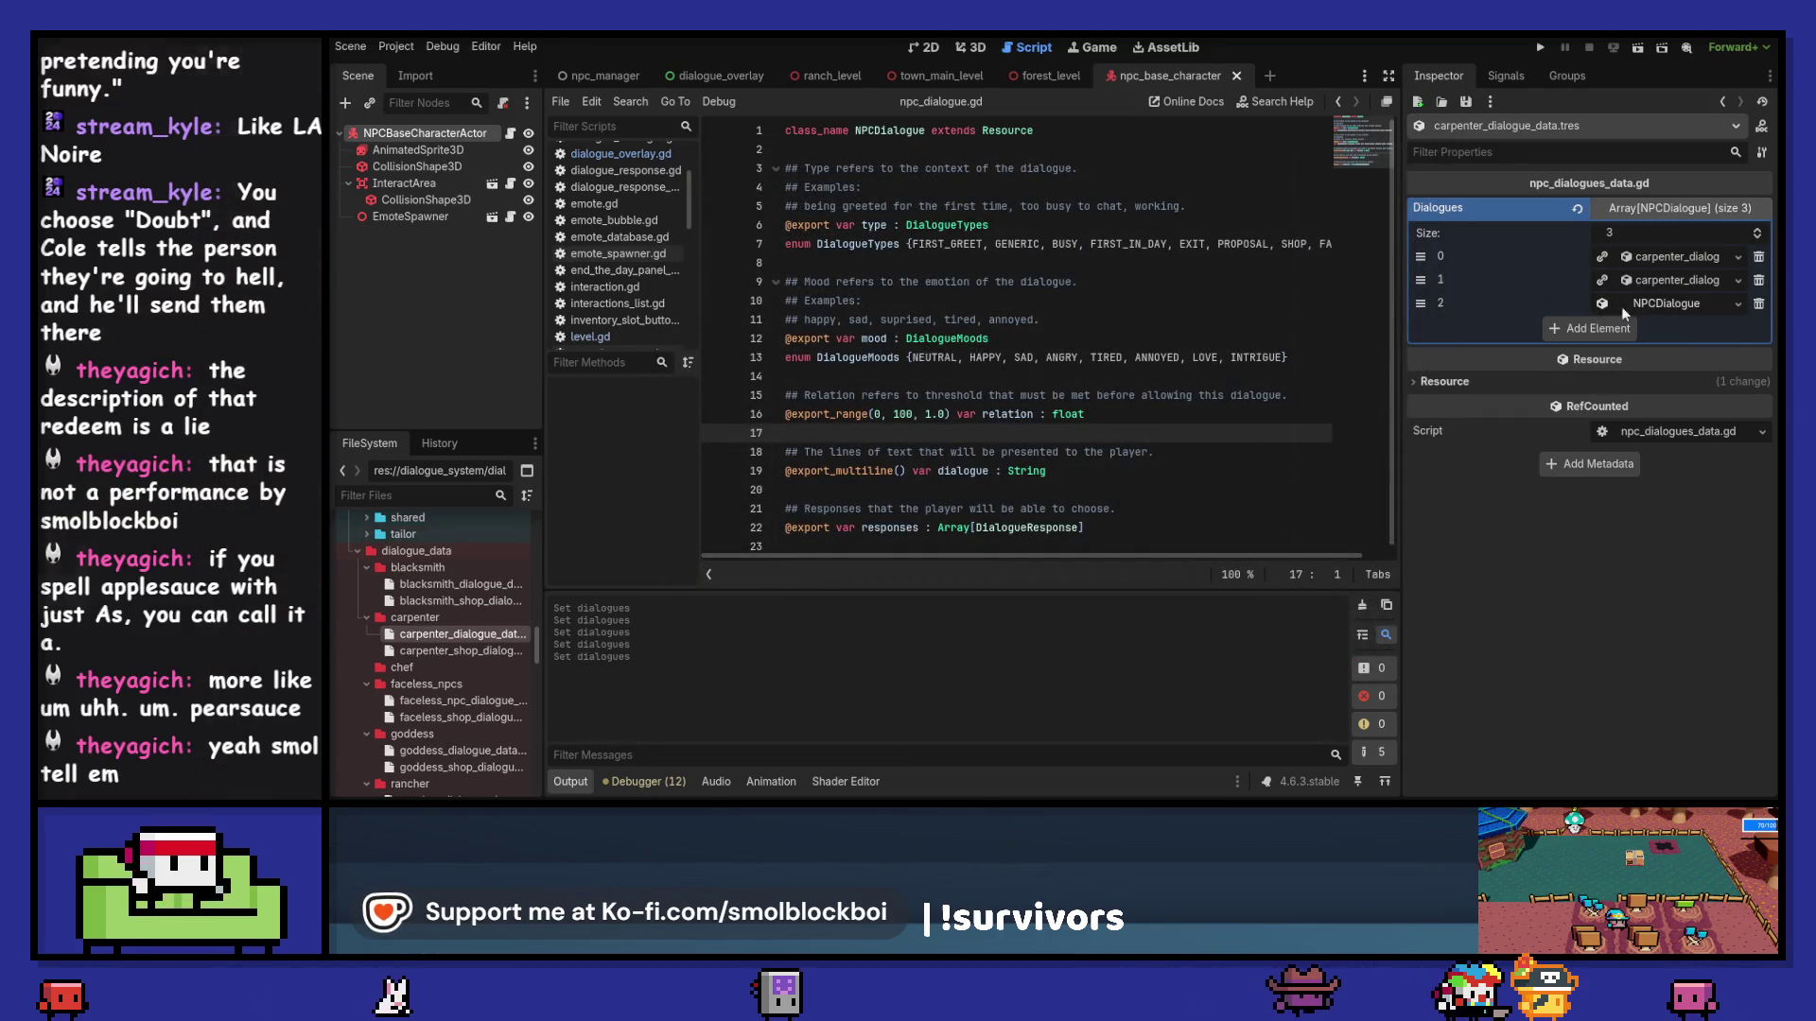
Step: Save element 2 as its own file, carpenter_dialogue_first_in_day.tres
left_click(1738, 303)
left_click(1659, 492)
left_click(842, 244)
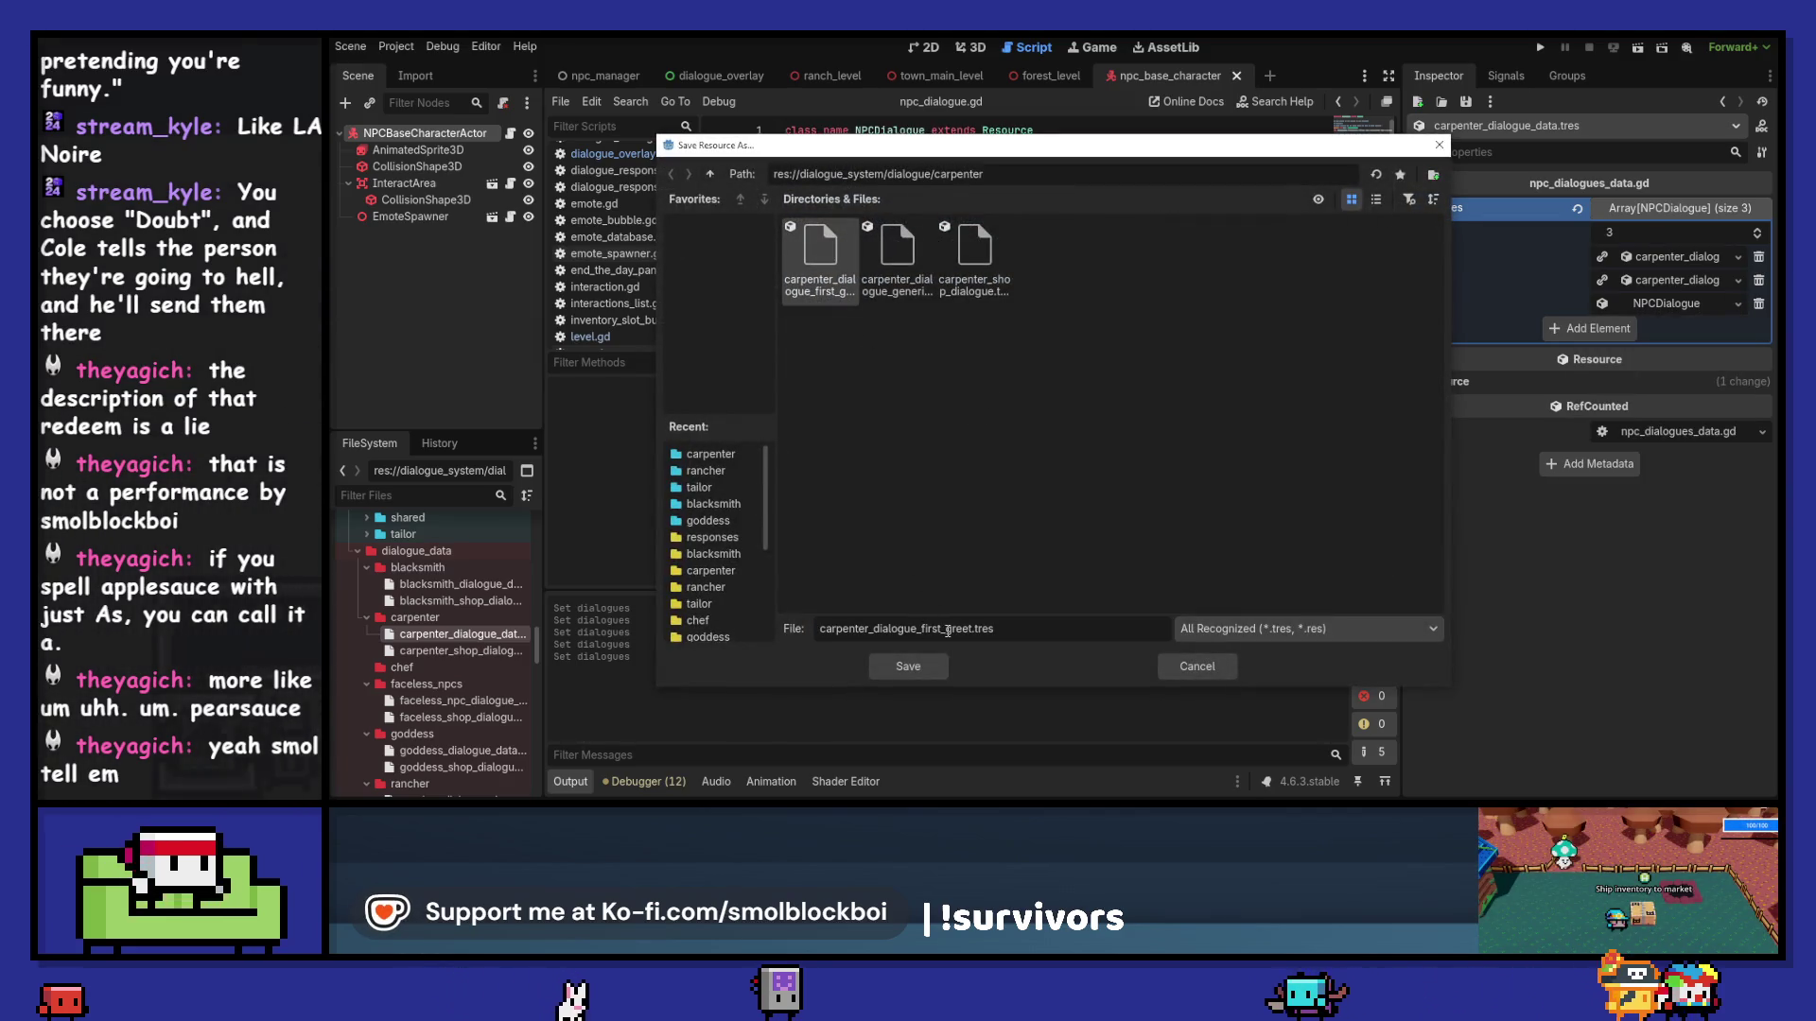
key("BackSpace")
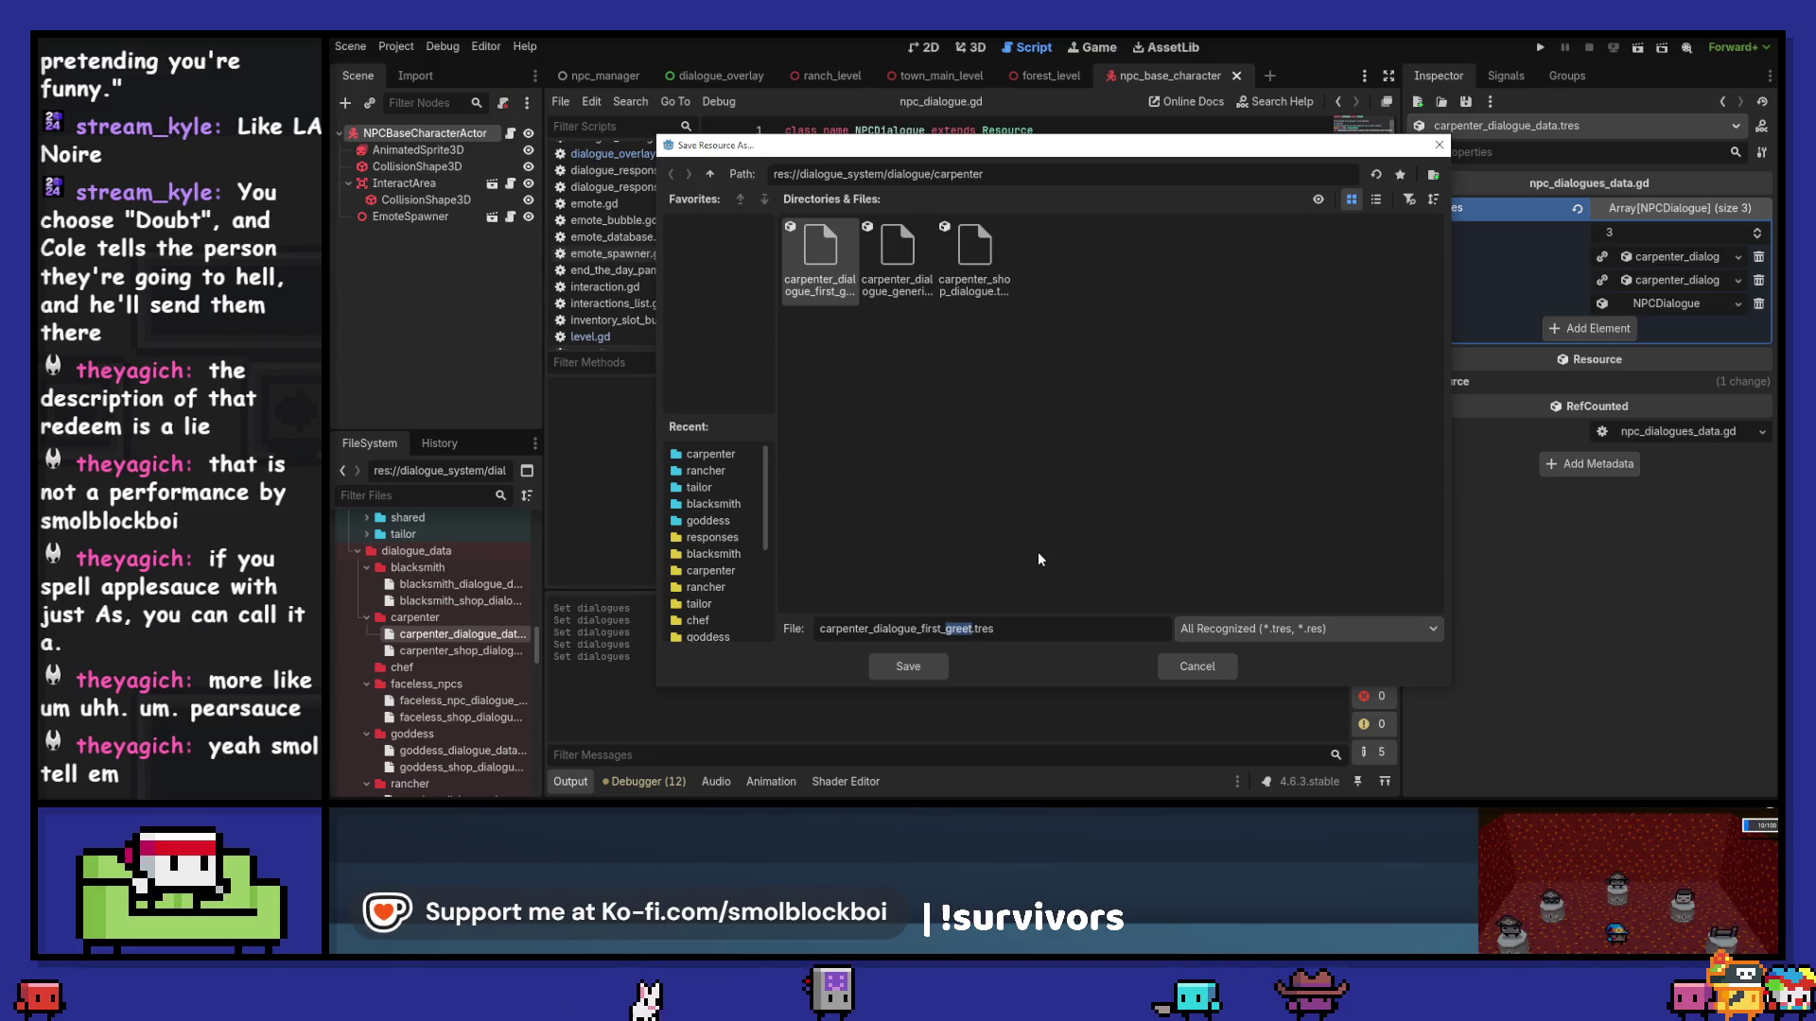
type("in_day")
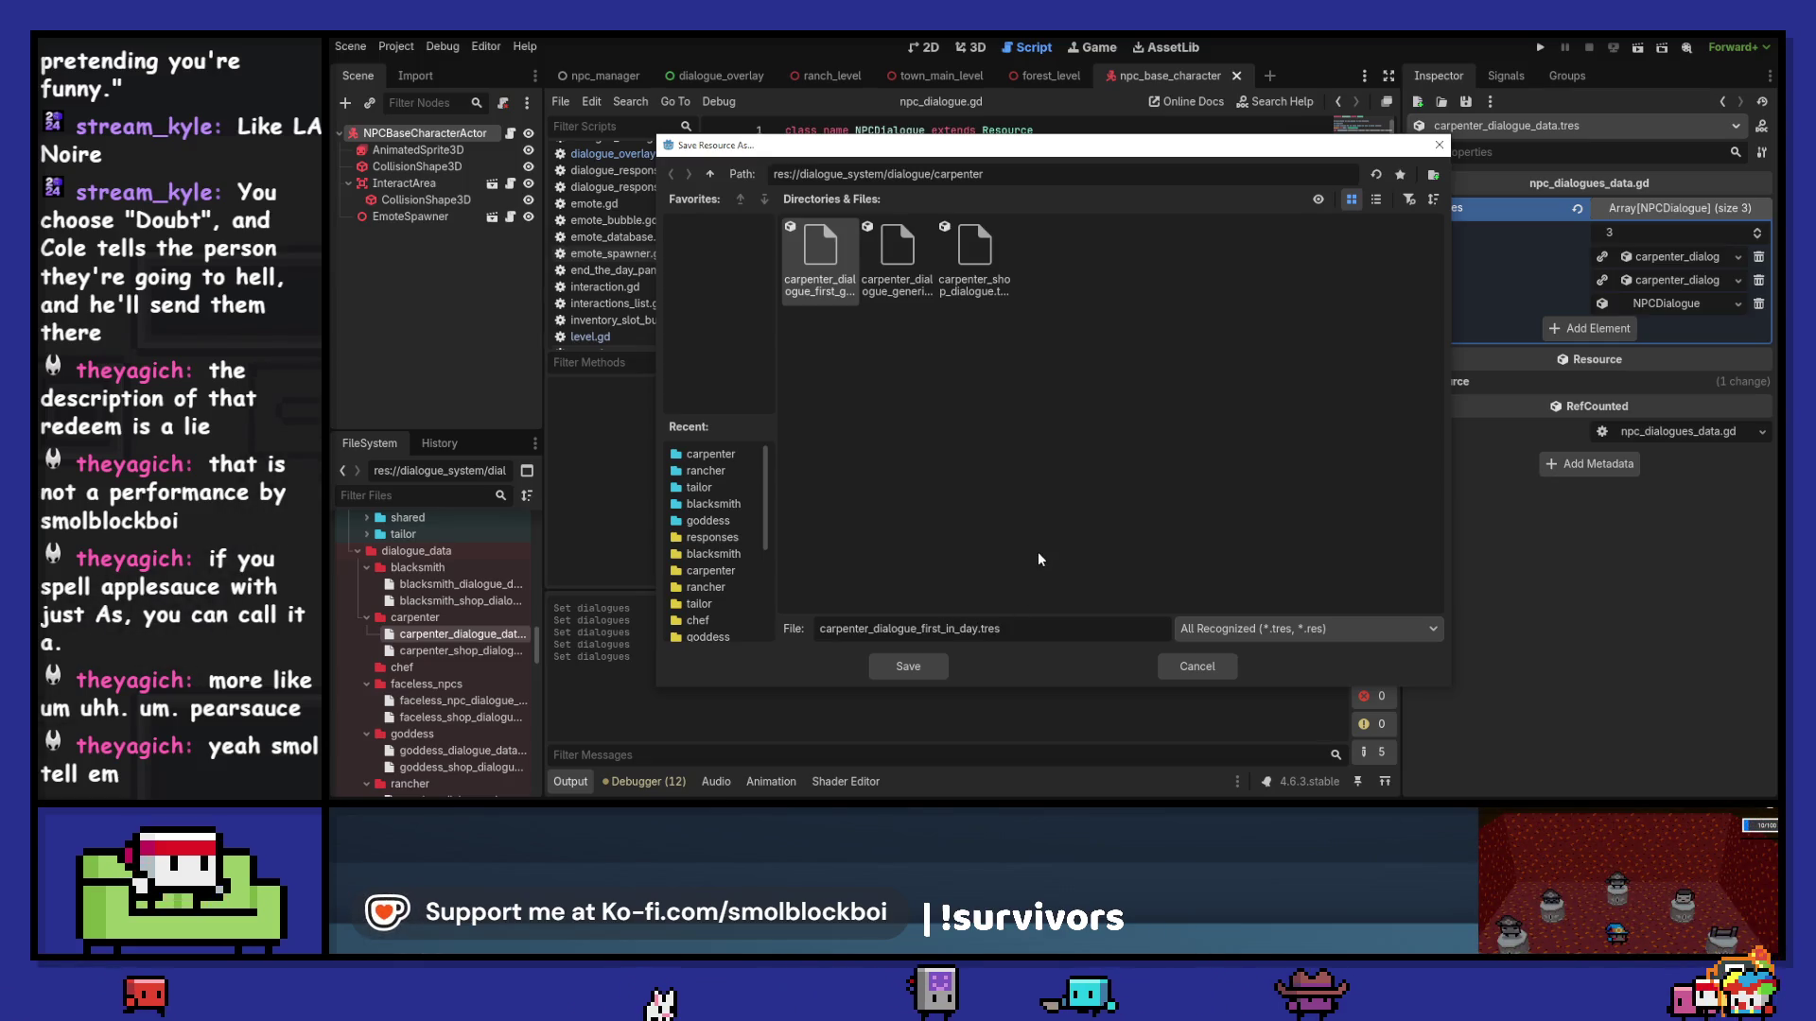
key("Return")
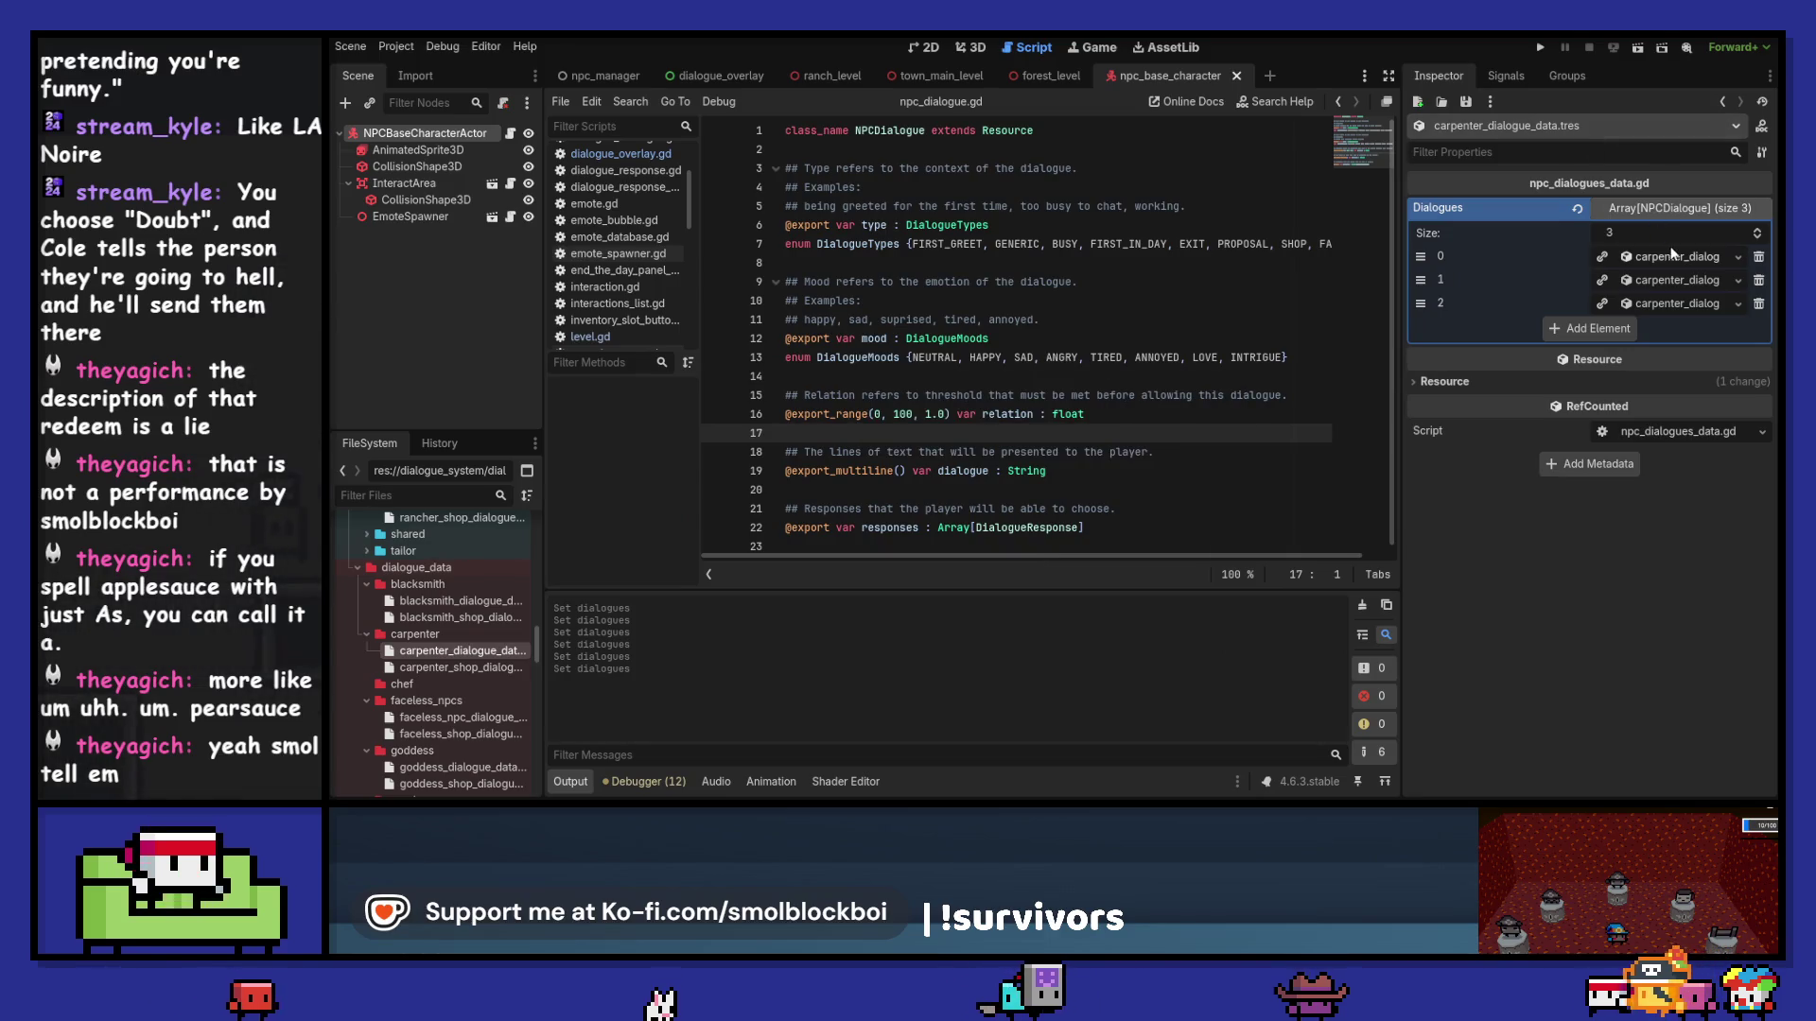
left_click(1672, 257)
Step: Type 'Hail new blood!' into the carpenter's First Greet Dialogue text box
left_click(1595, 398)
left_click(1655, 515)
type("Hail new")
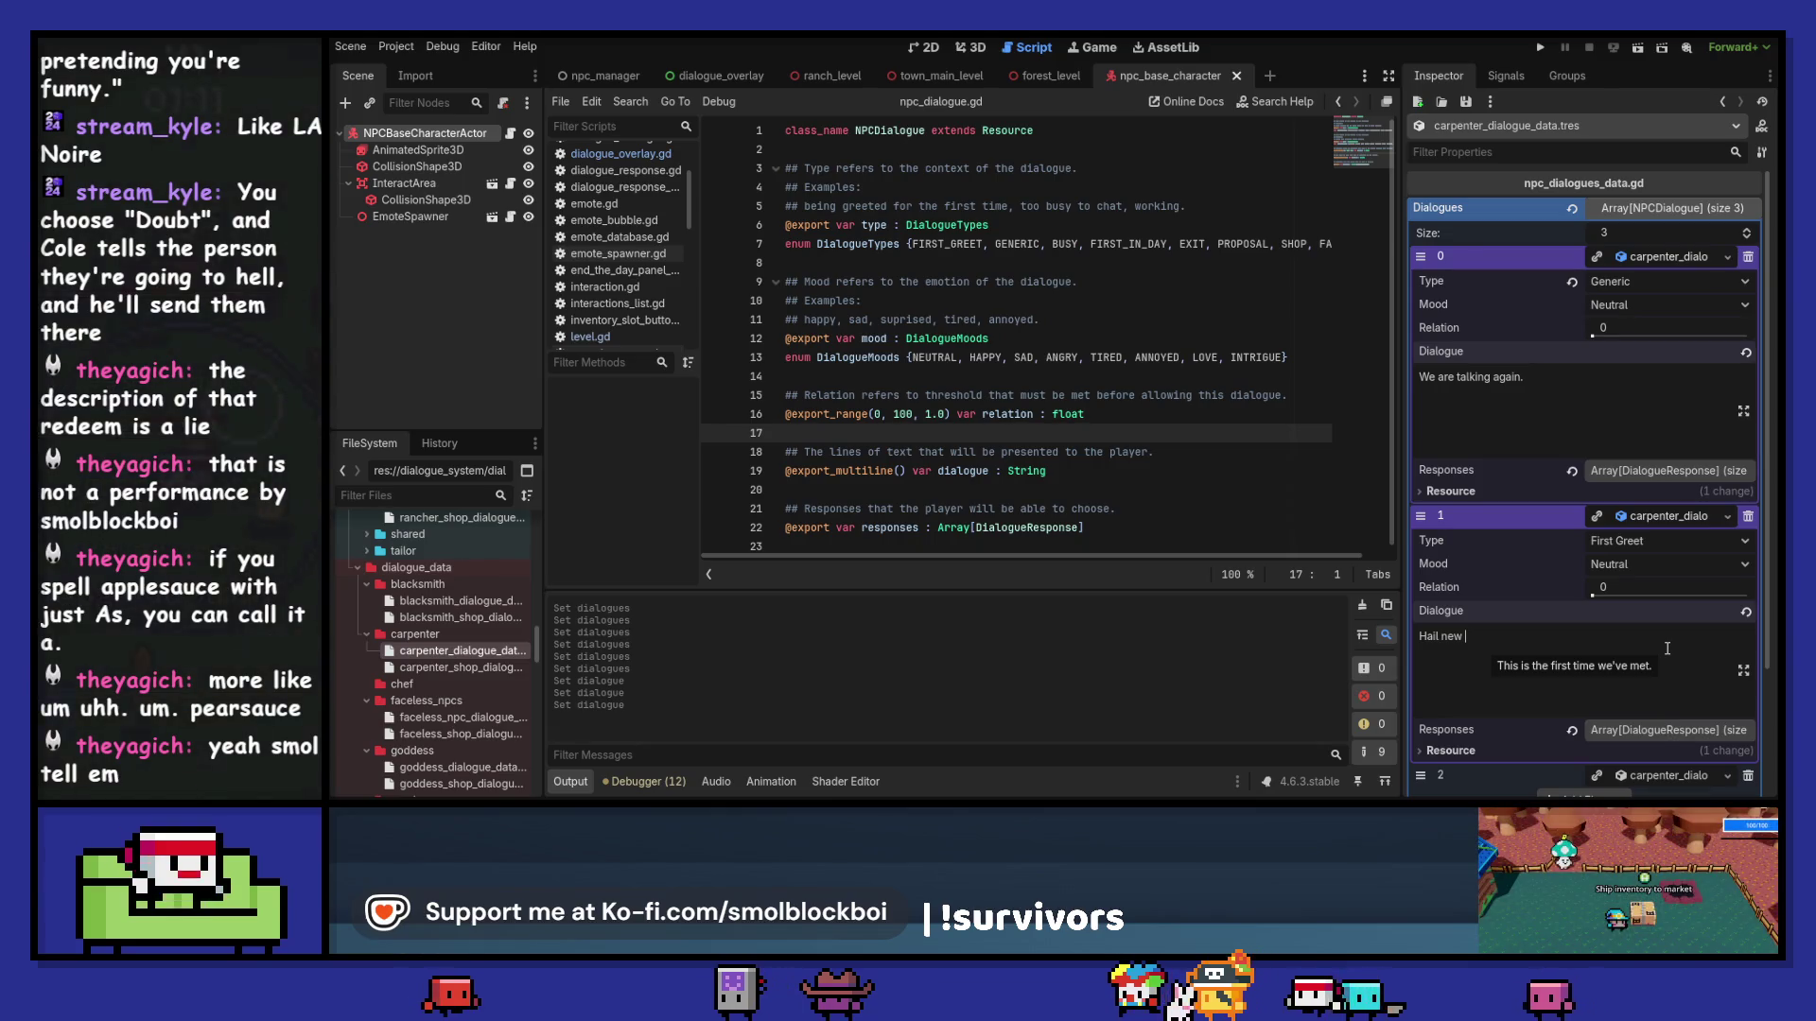
type("blood!")
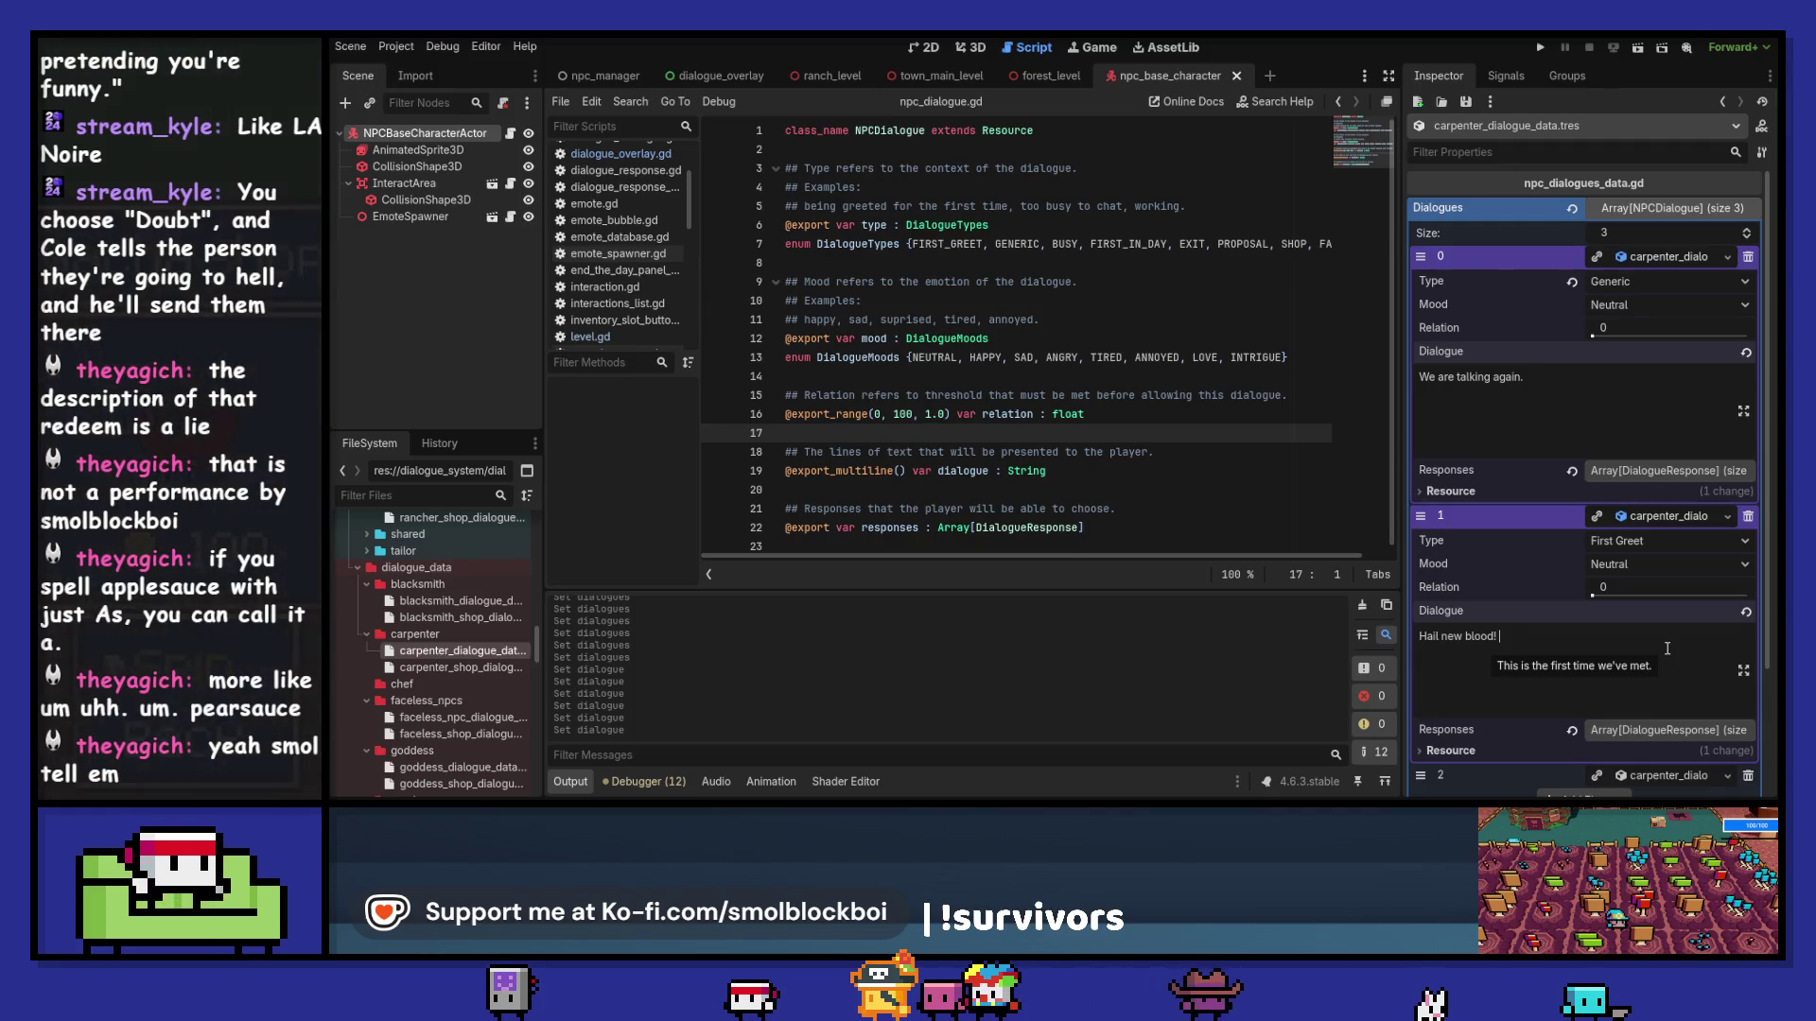
key("BackSpace")
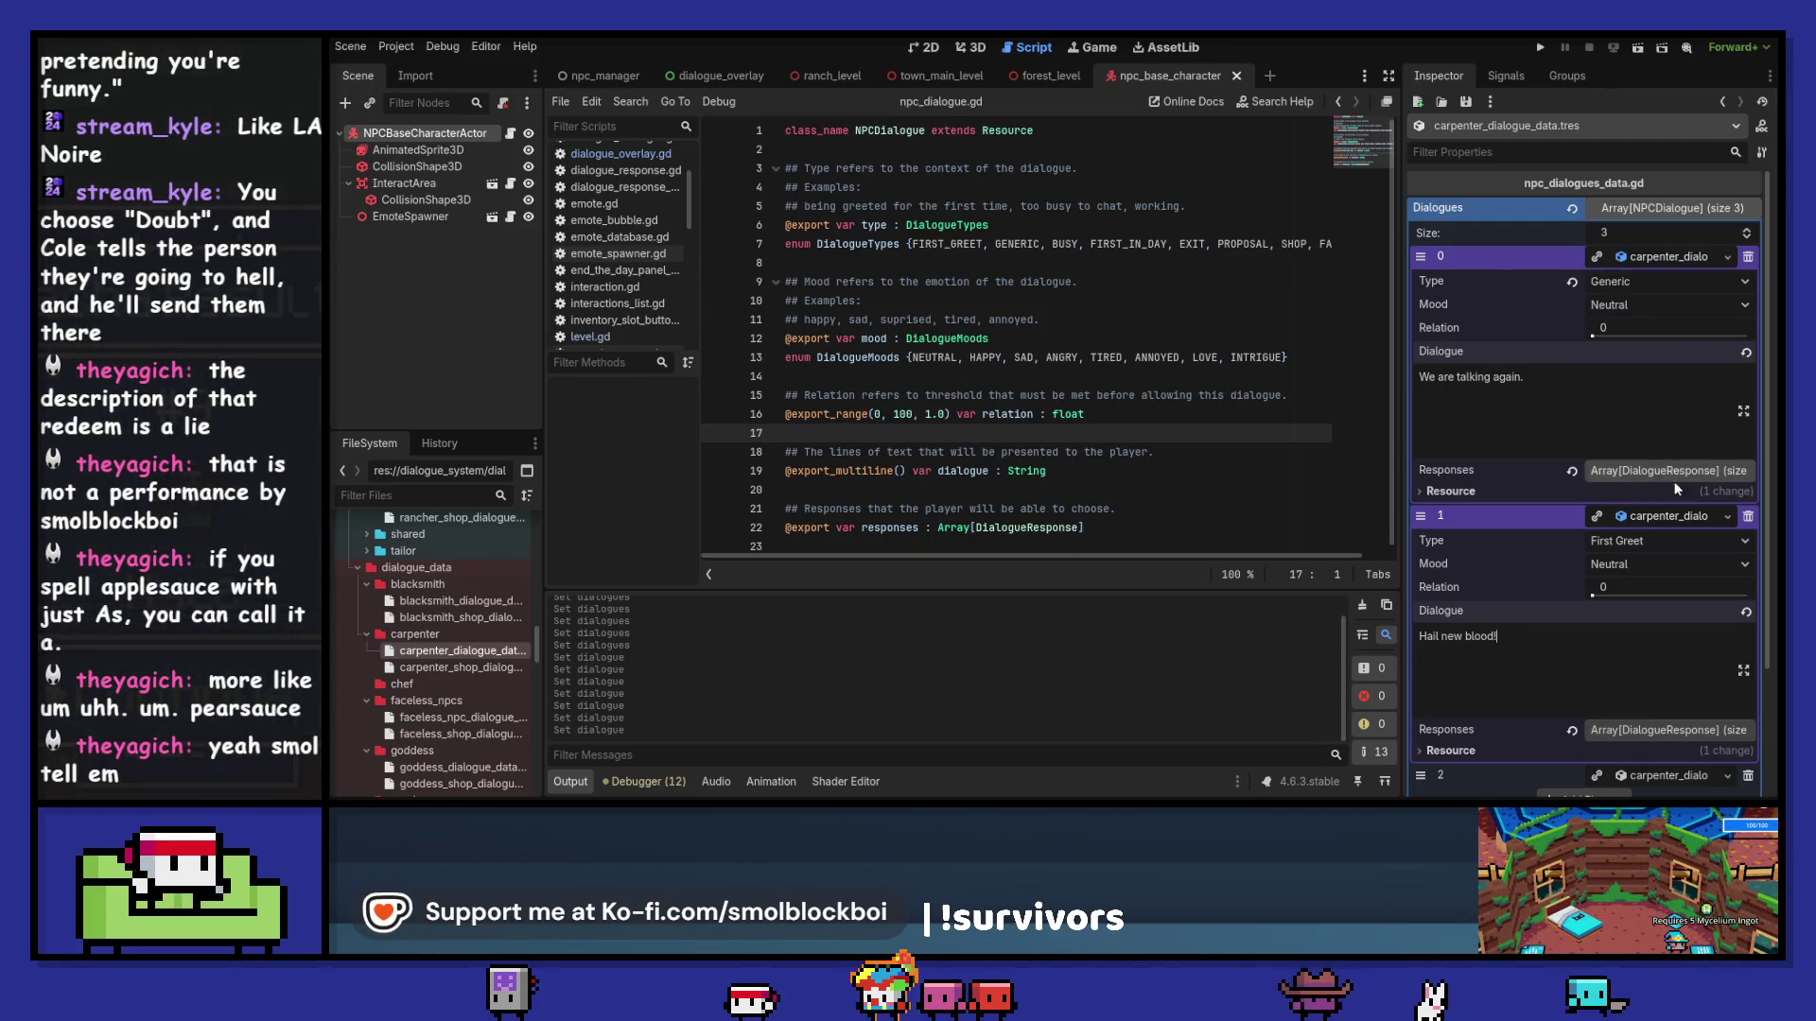
Step: Replace element 2's First In Day text with 'Greetings fellow block! Nice to', correcting typos
left_click(1678, 516)
left_click(1665, 539)
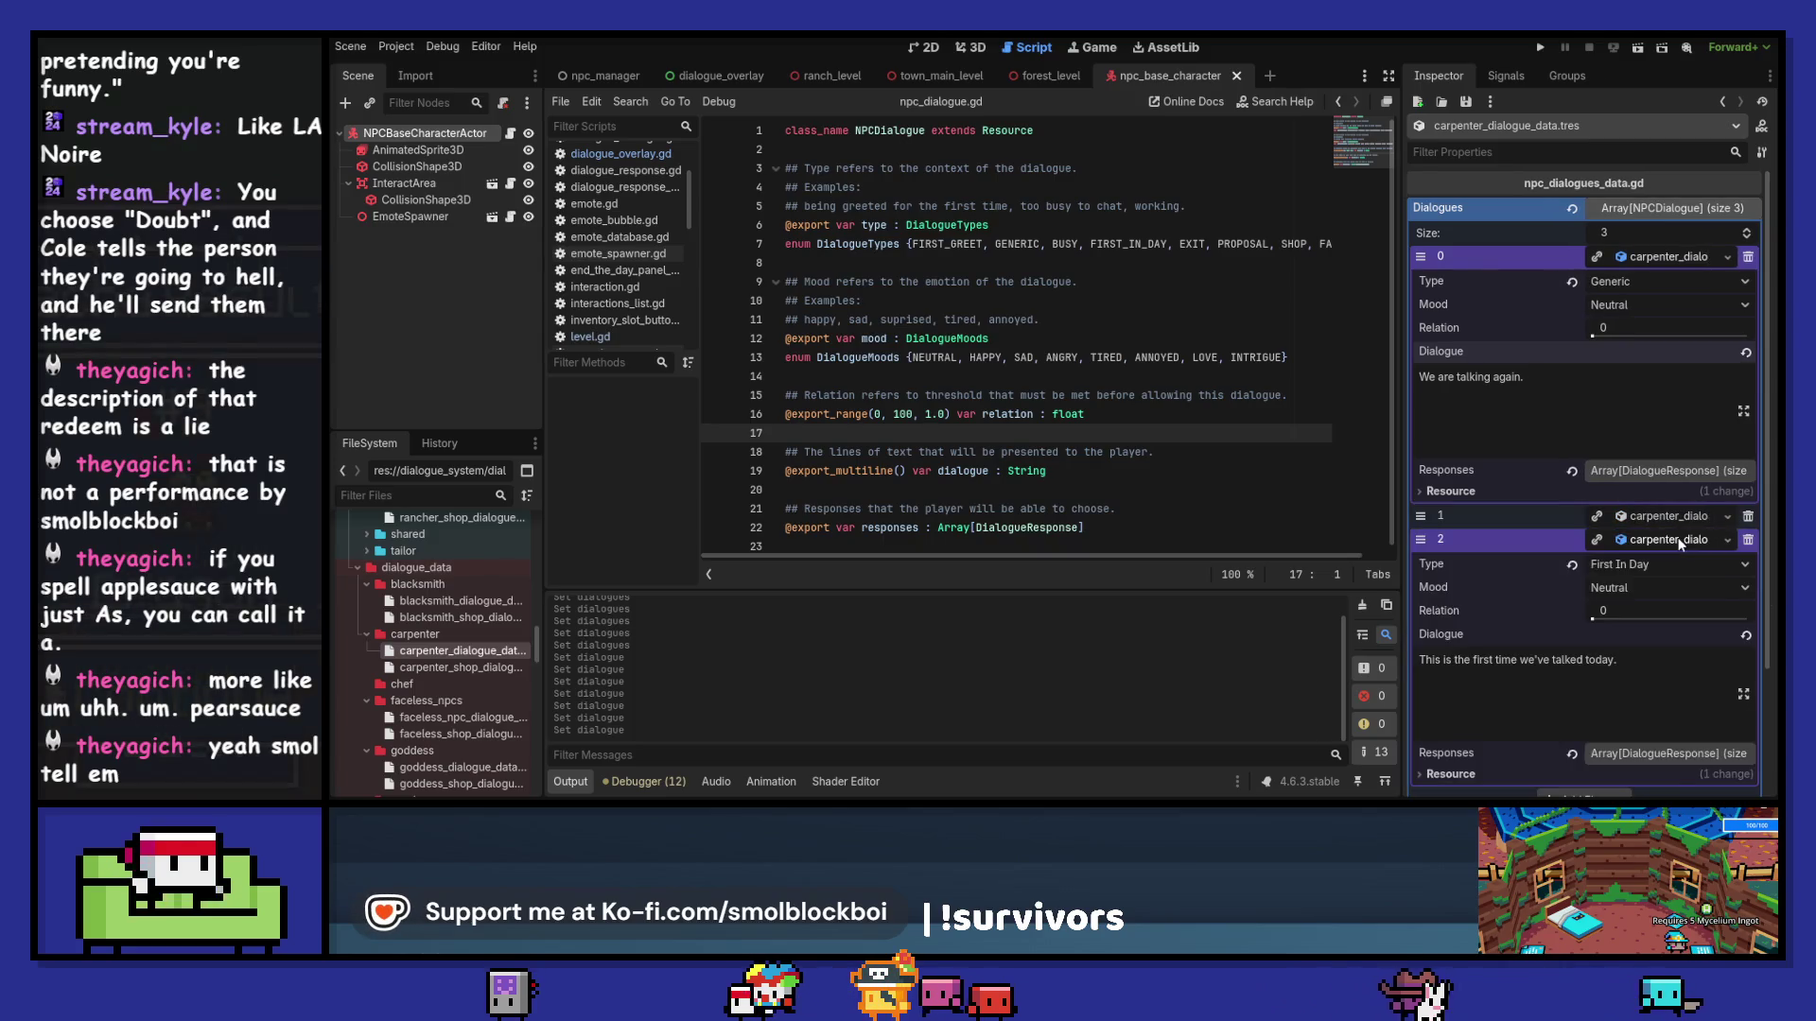
scroll(1646, 568, "down", 2)
key("ctrl+a")
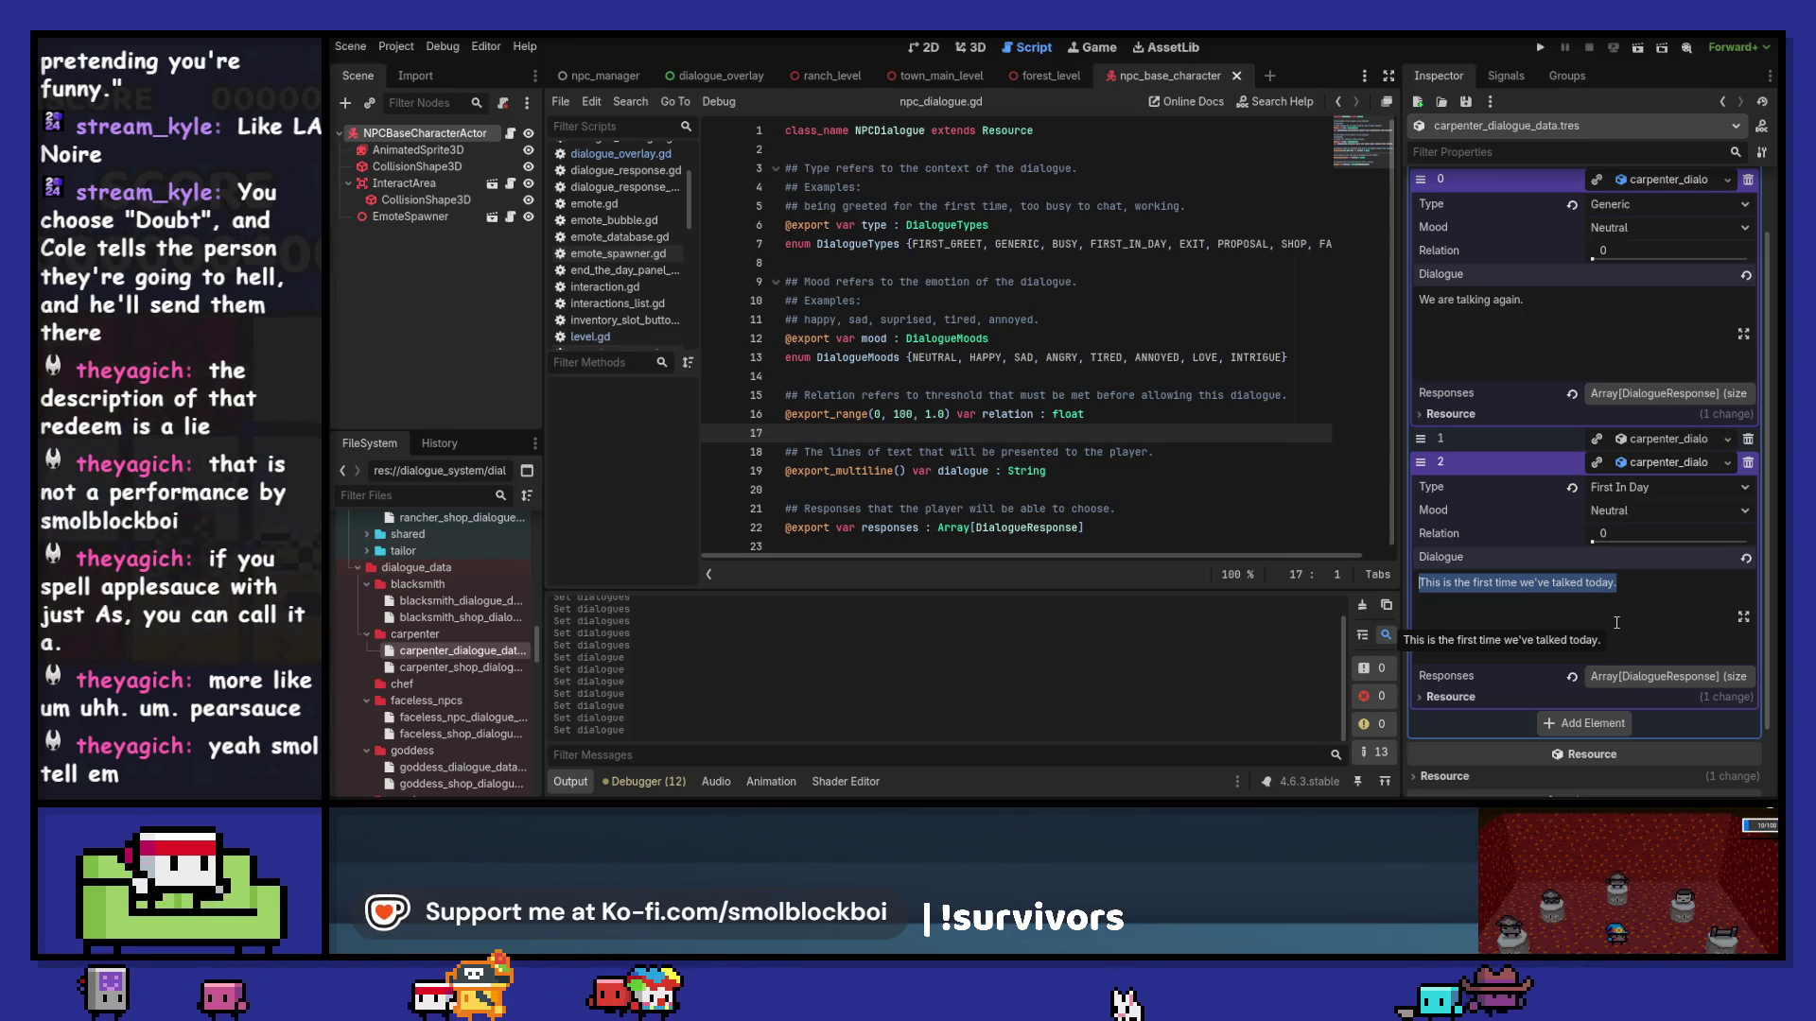
type("Mind")
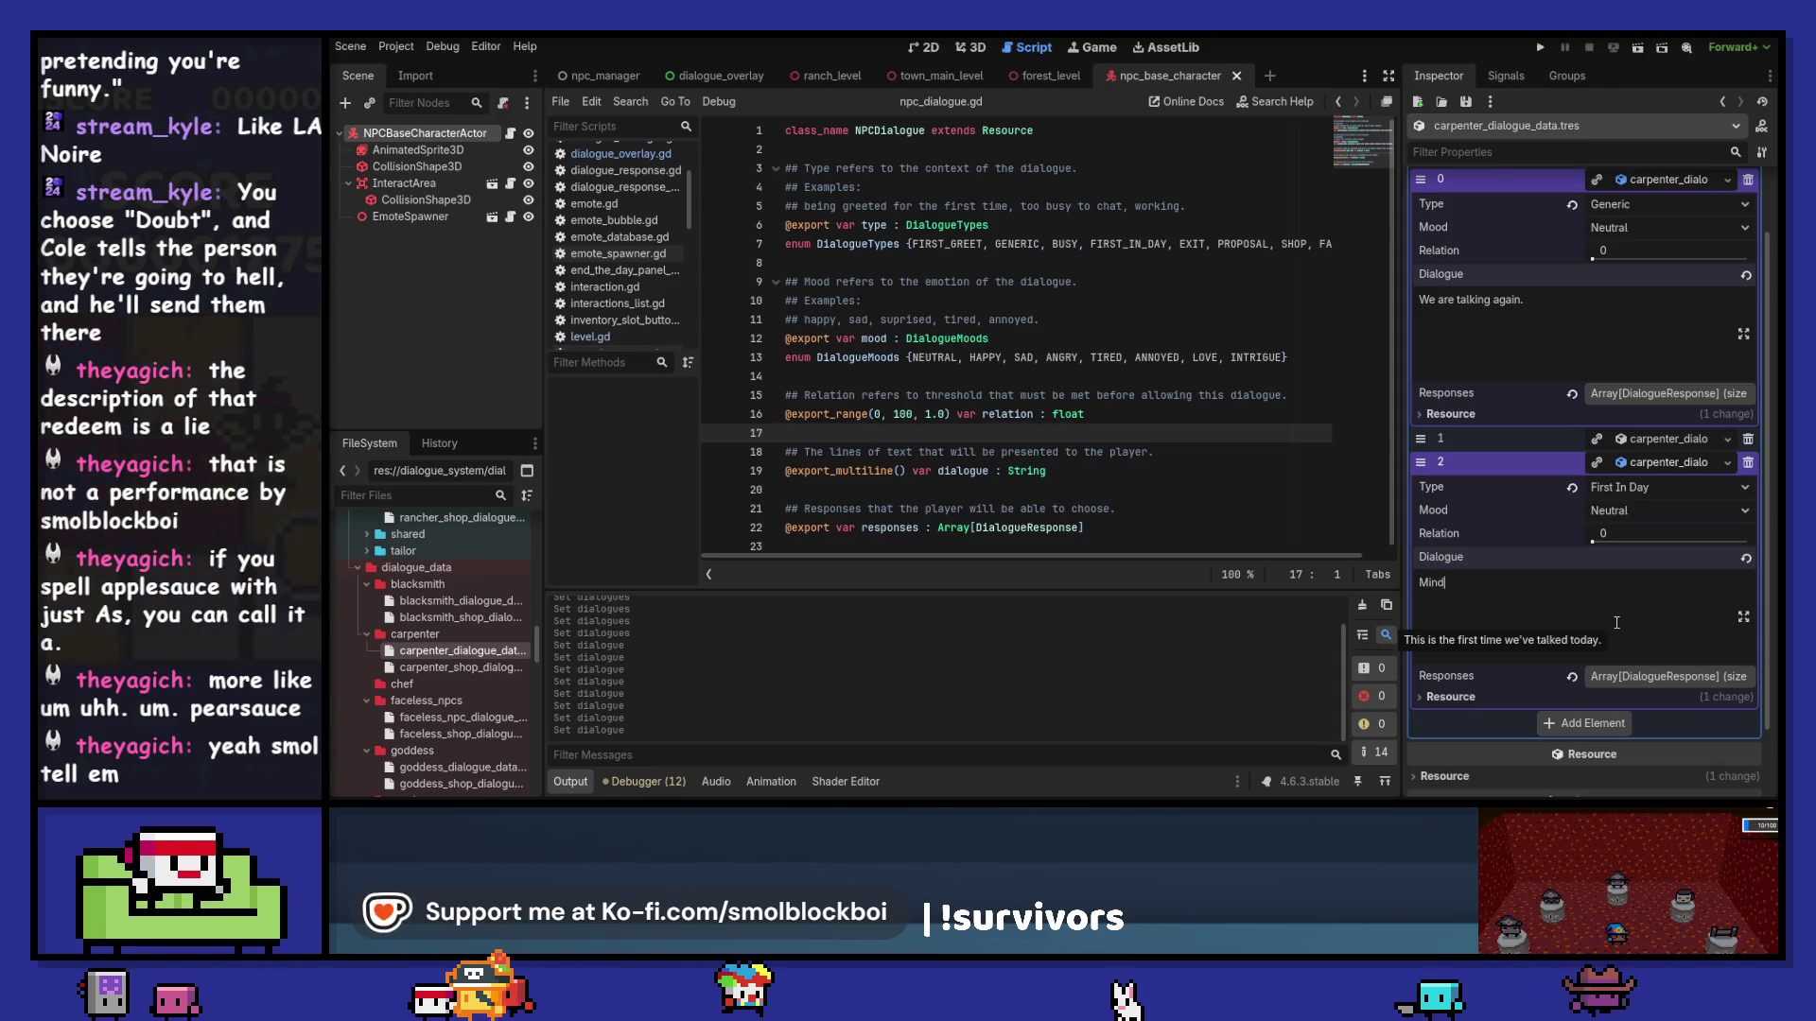
key("BackSpace")
key("BackSpace")
key("BackSpace")
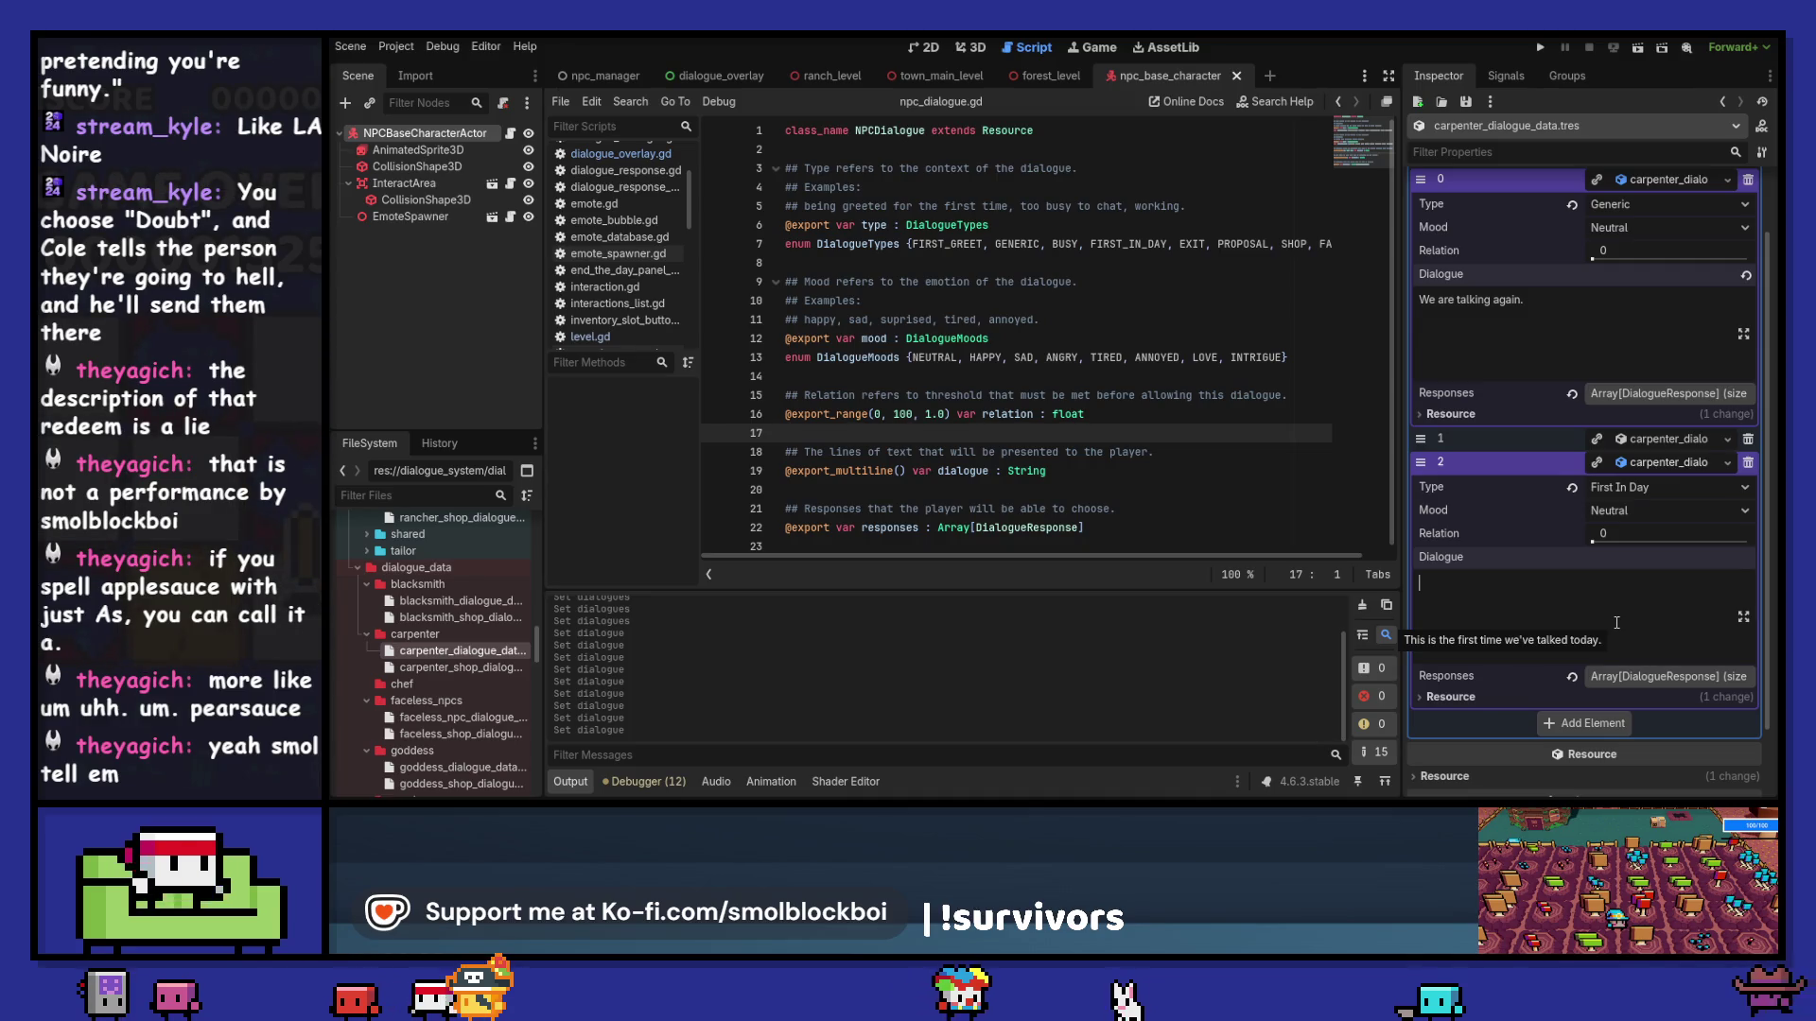
type("Greetings")
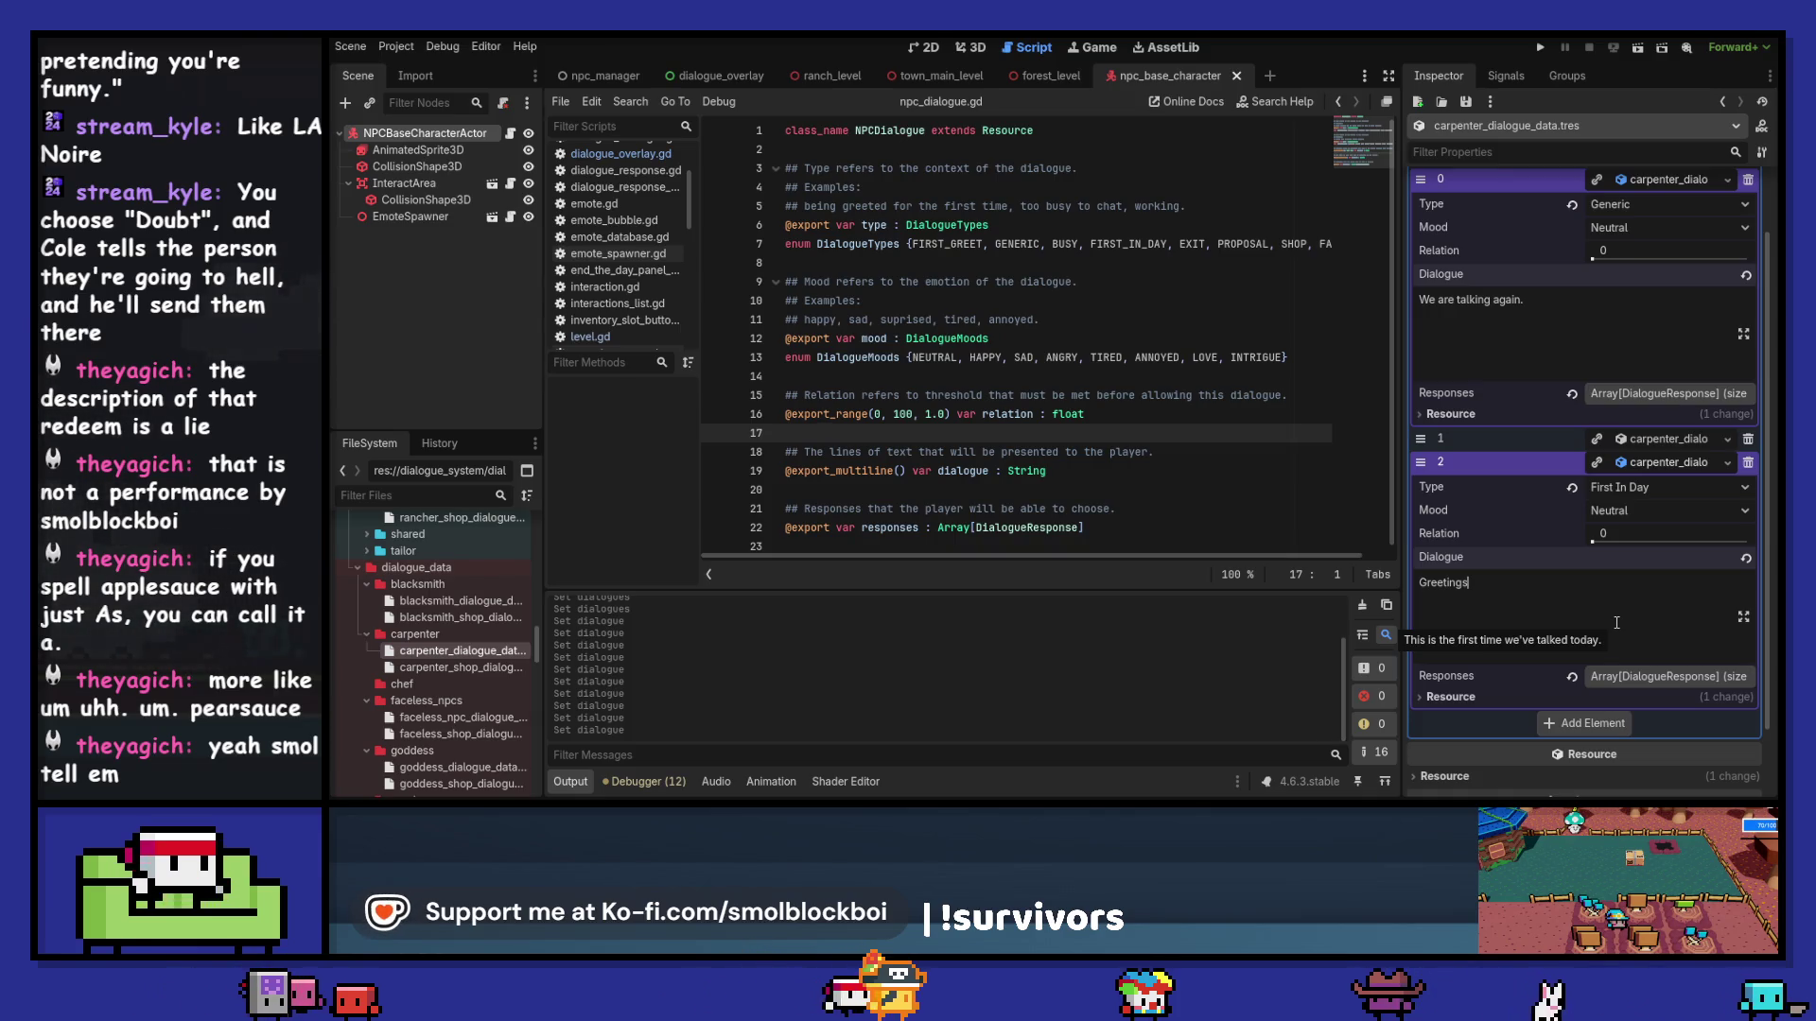
type("!")
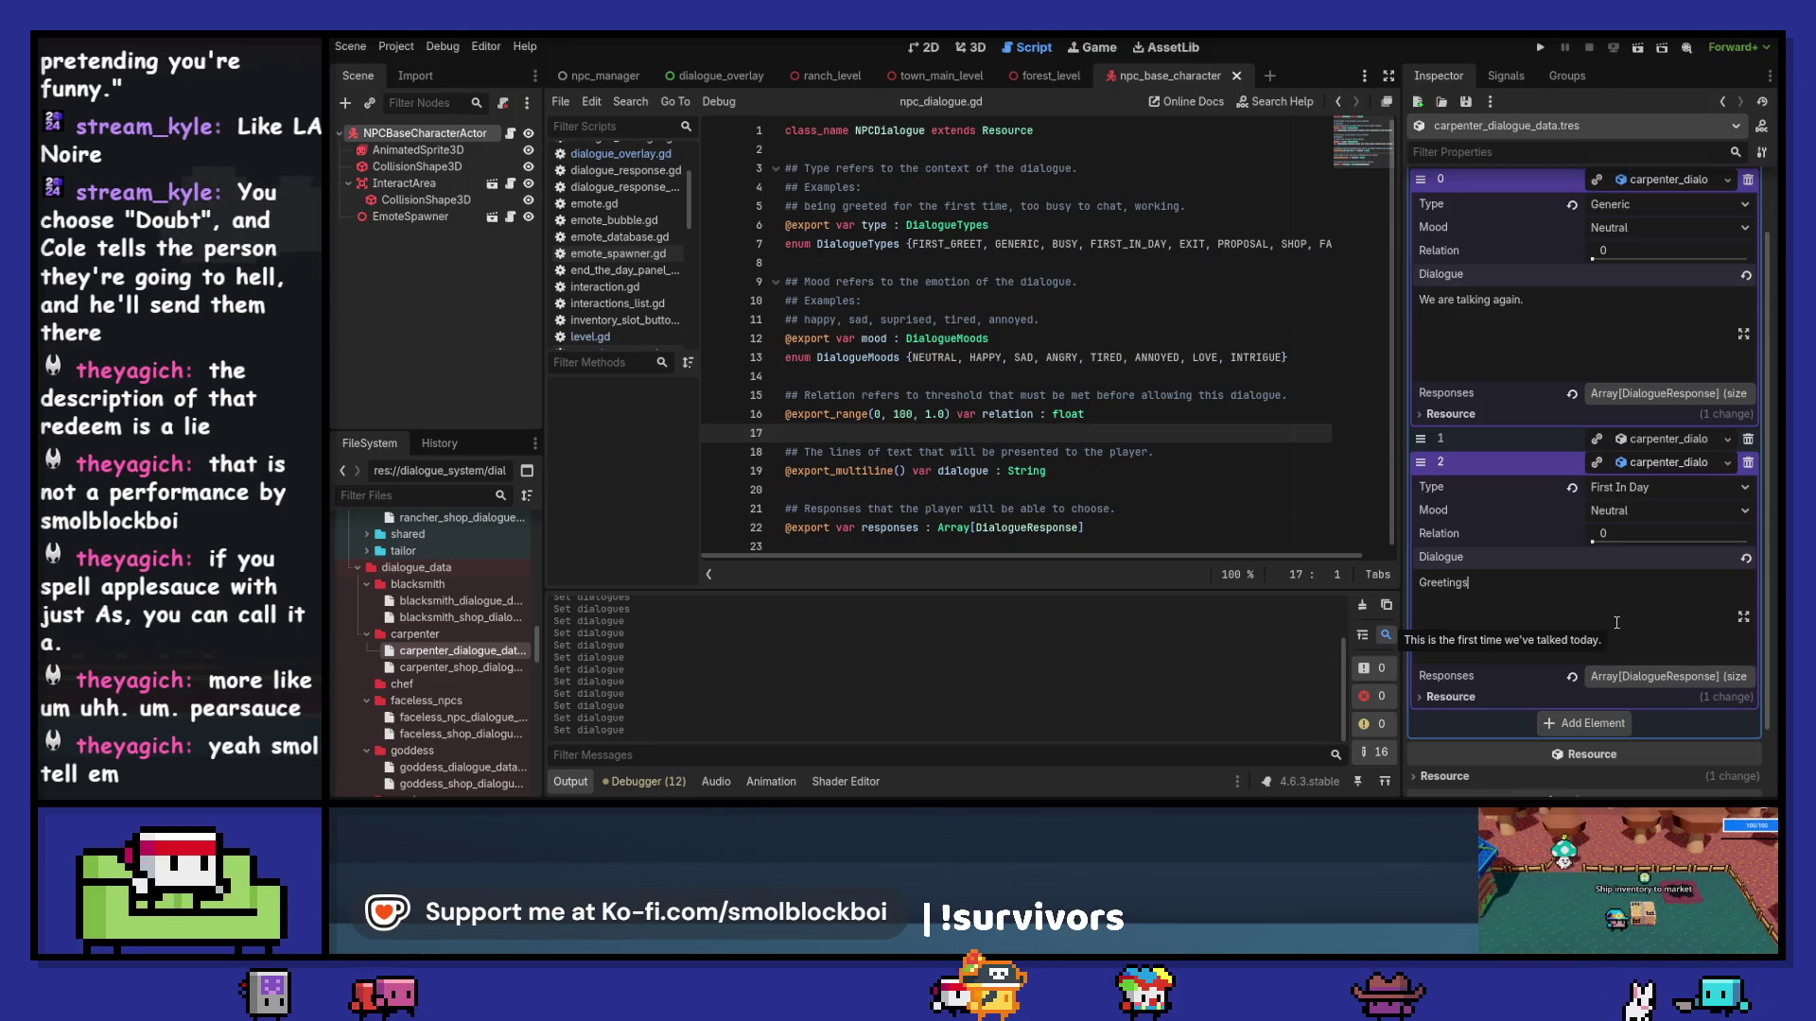
key("BackSpace")
type("fellow")
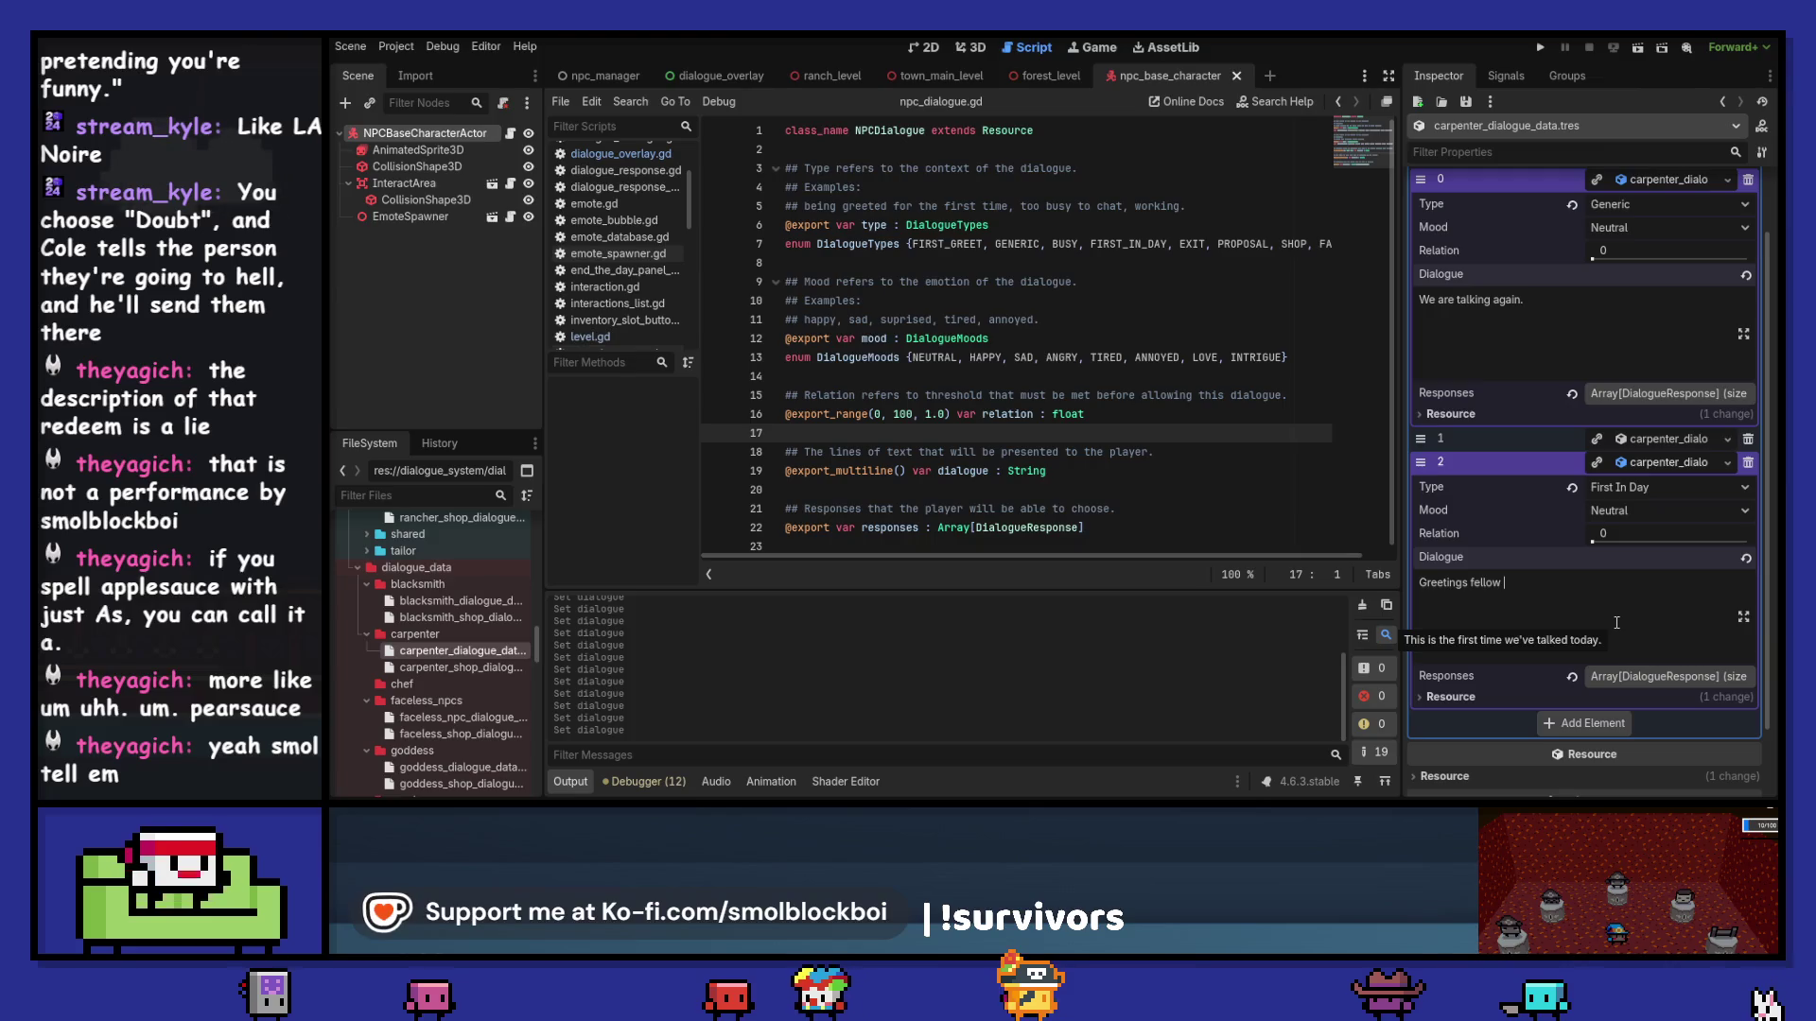
type(" k")
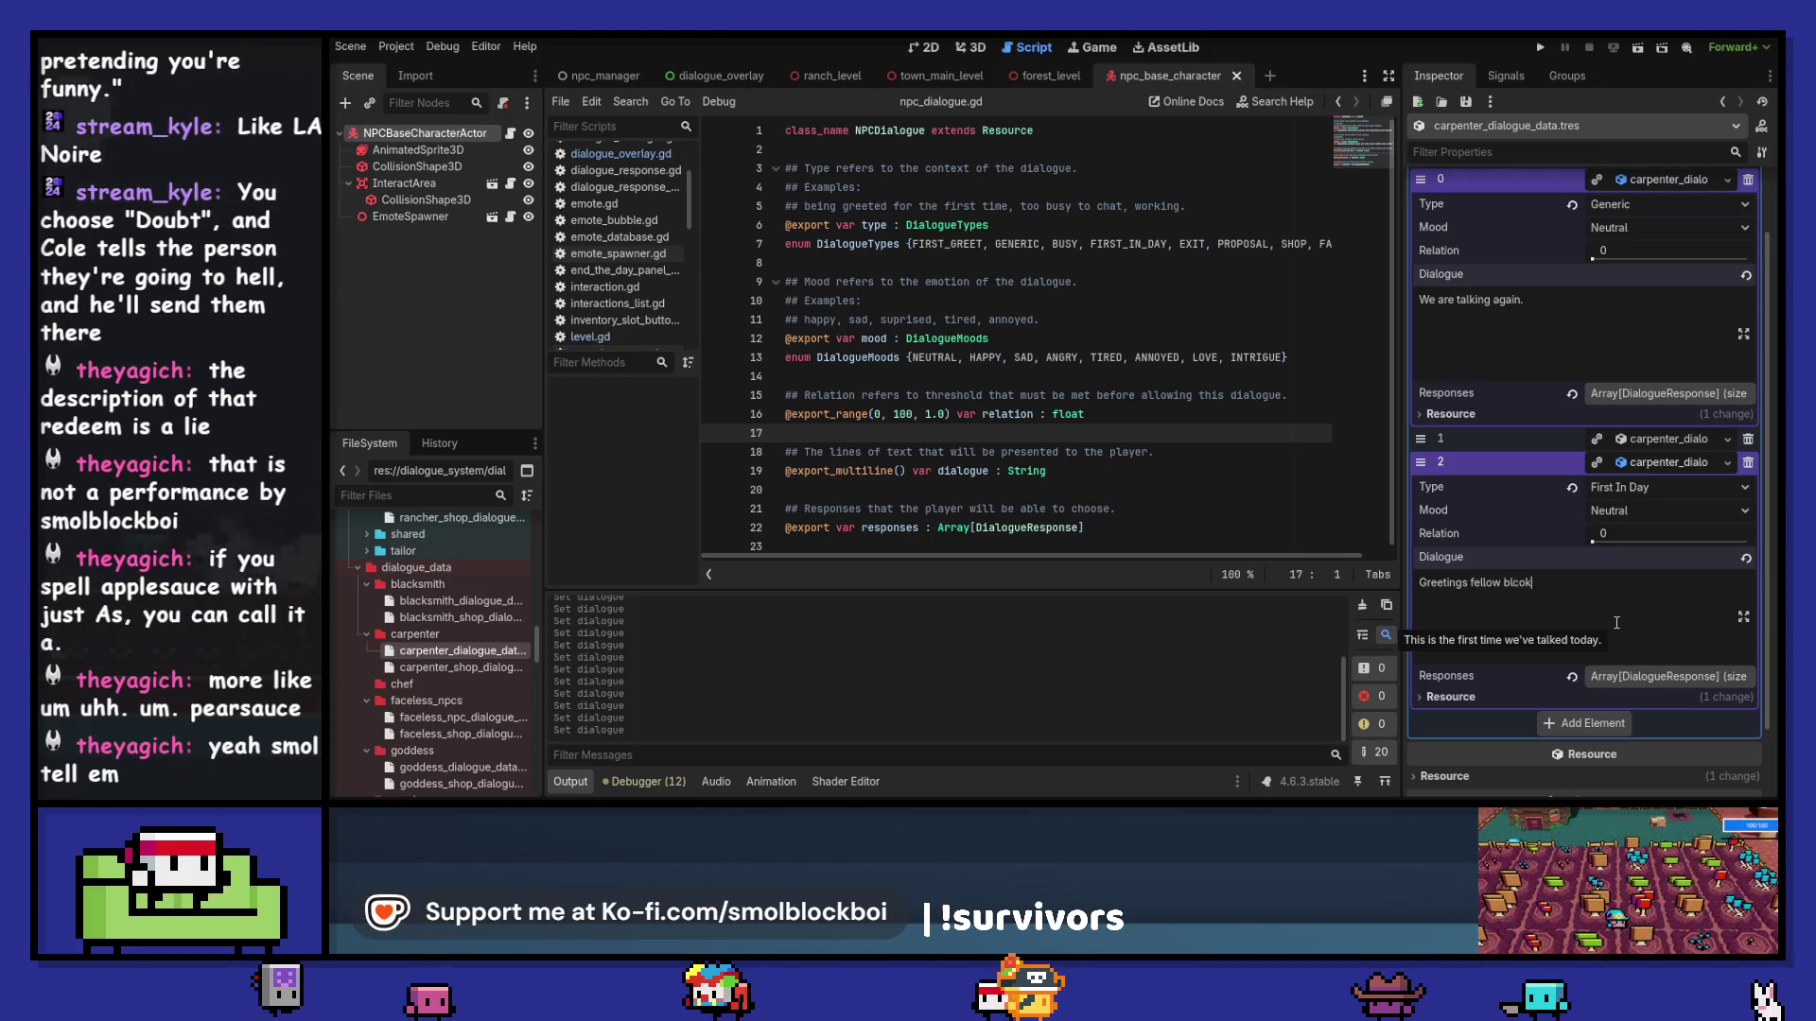
type("lo")
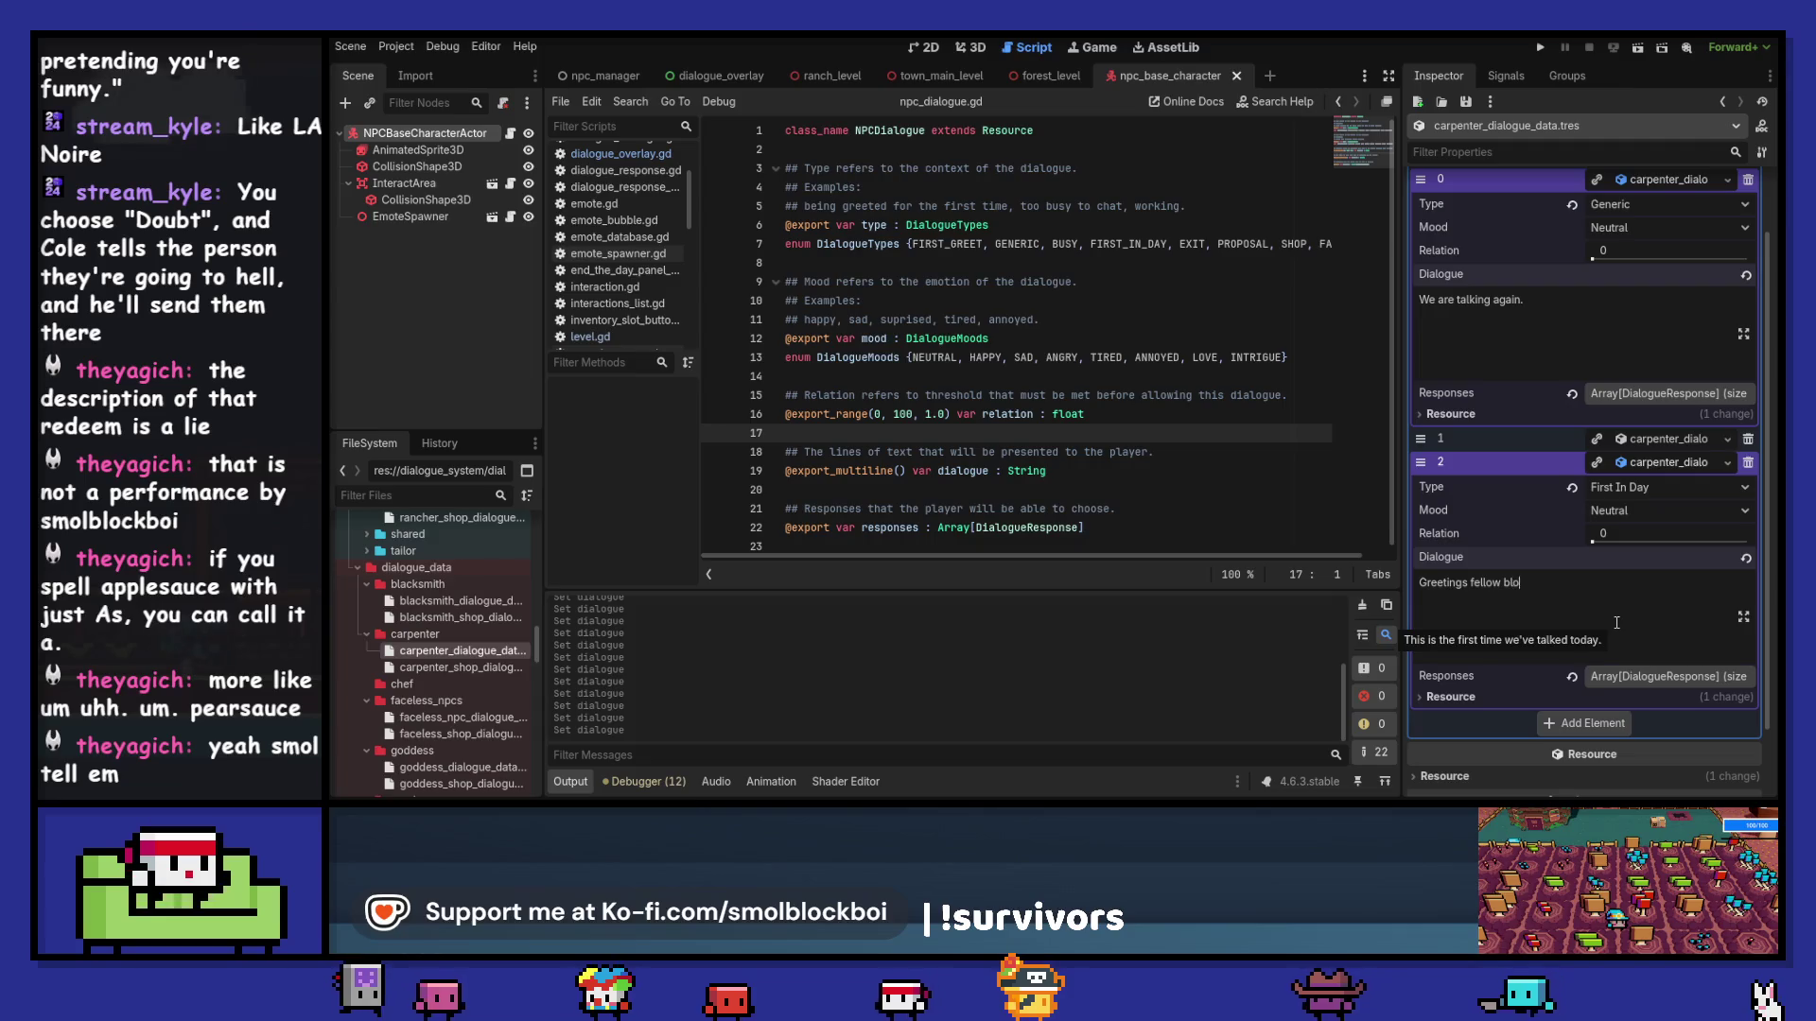
type("ck!")
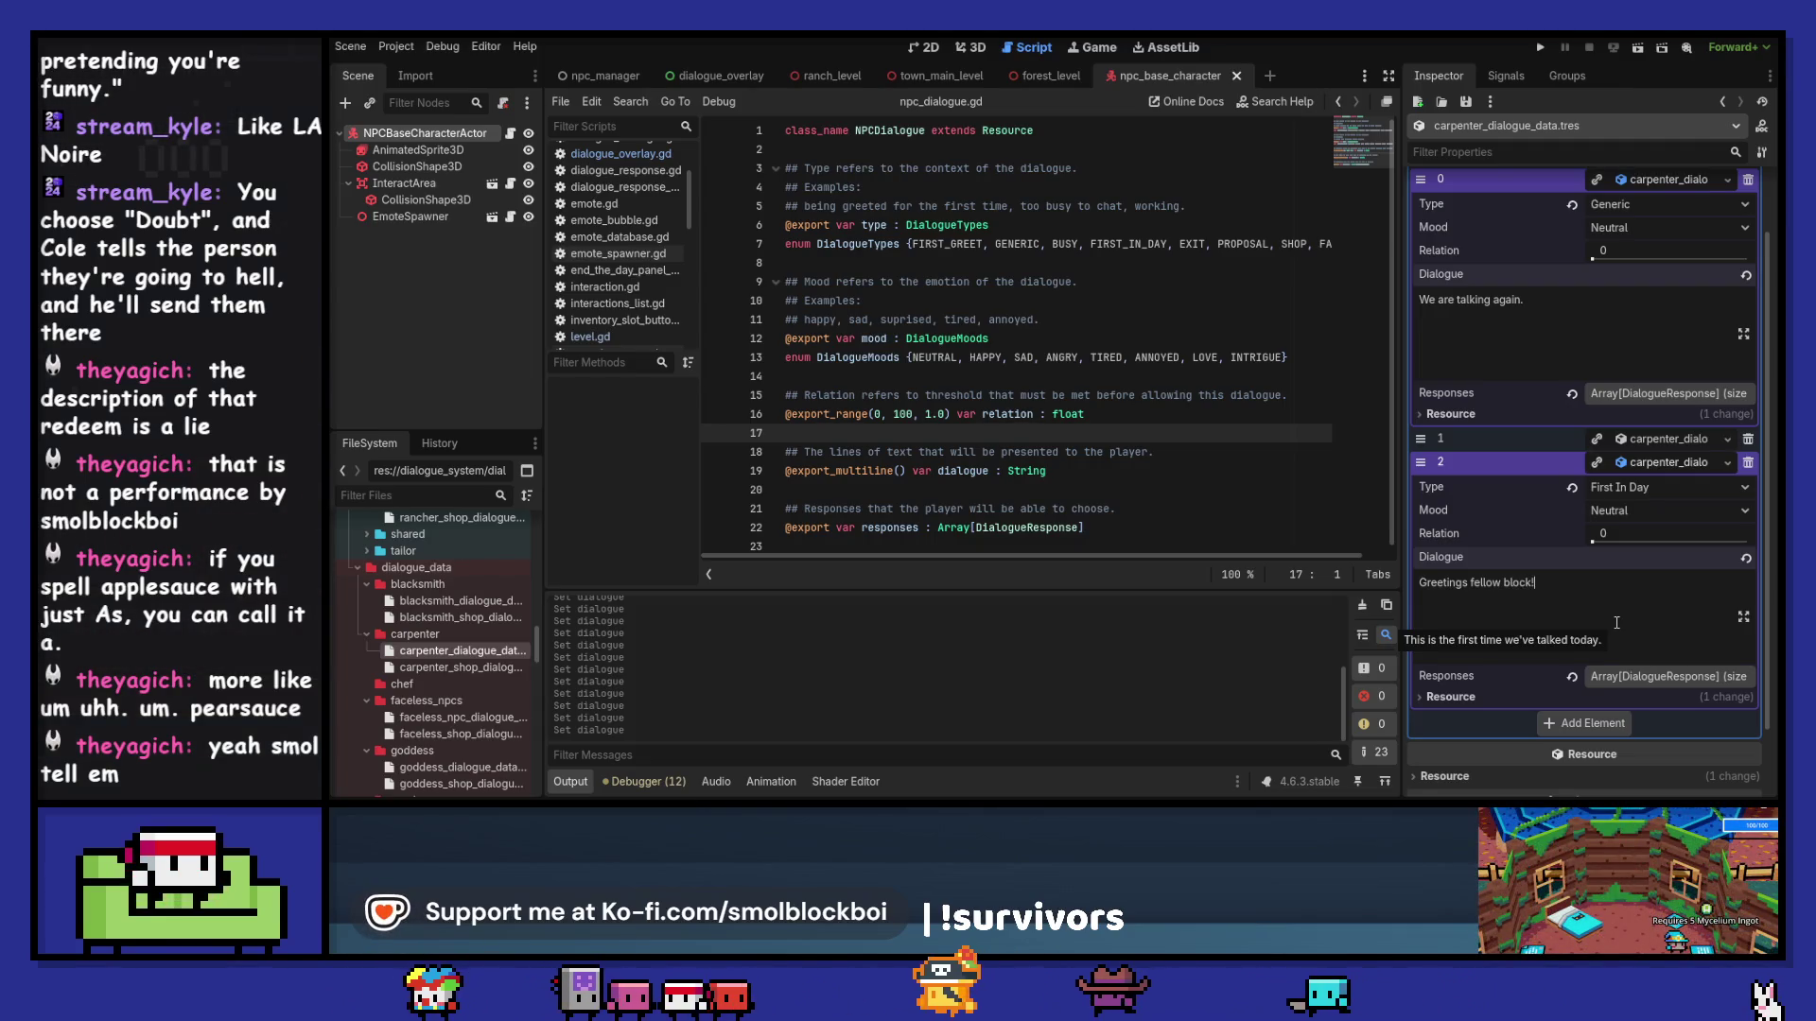
type(" Nice to ssee")
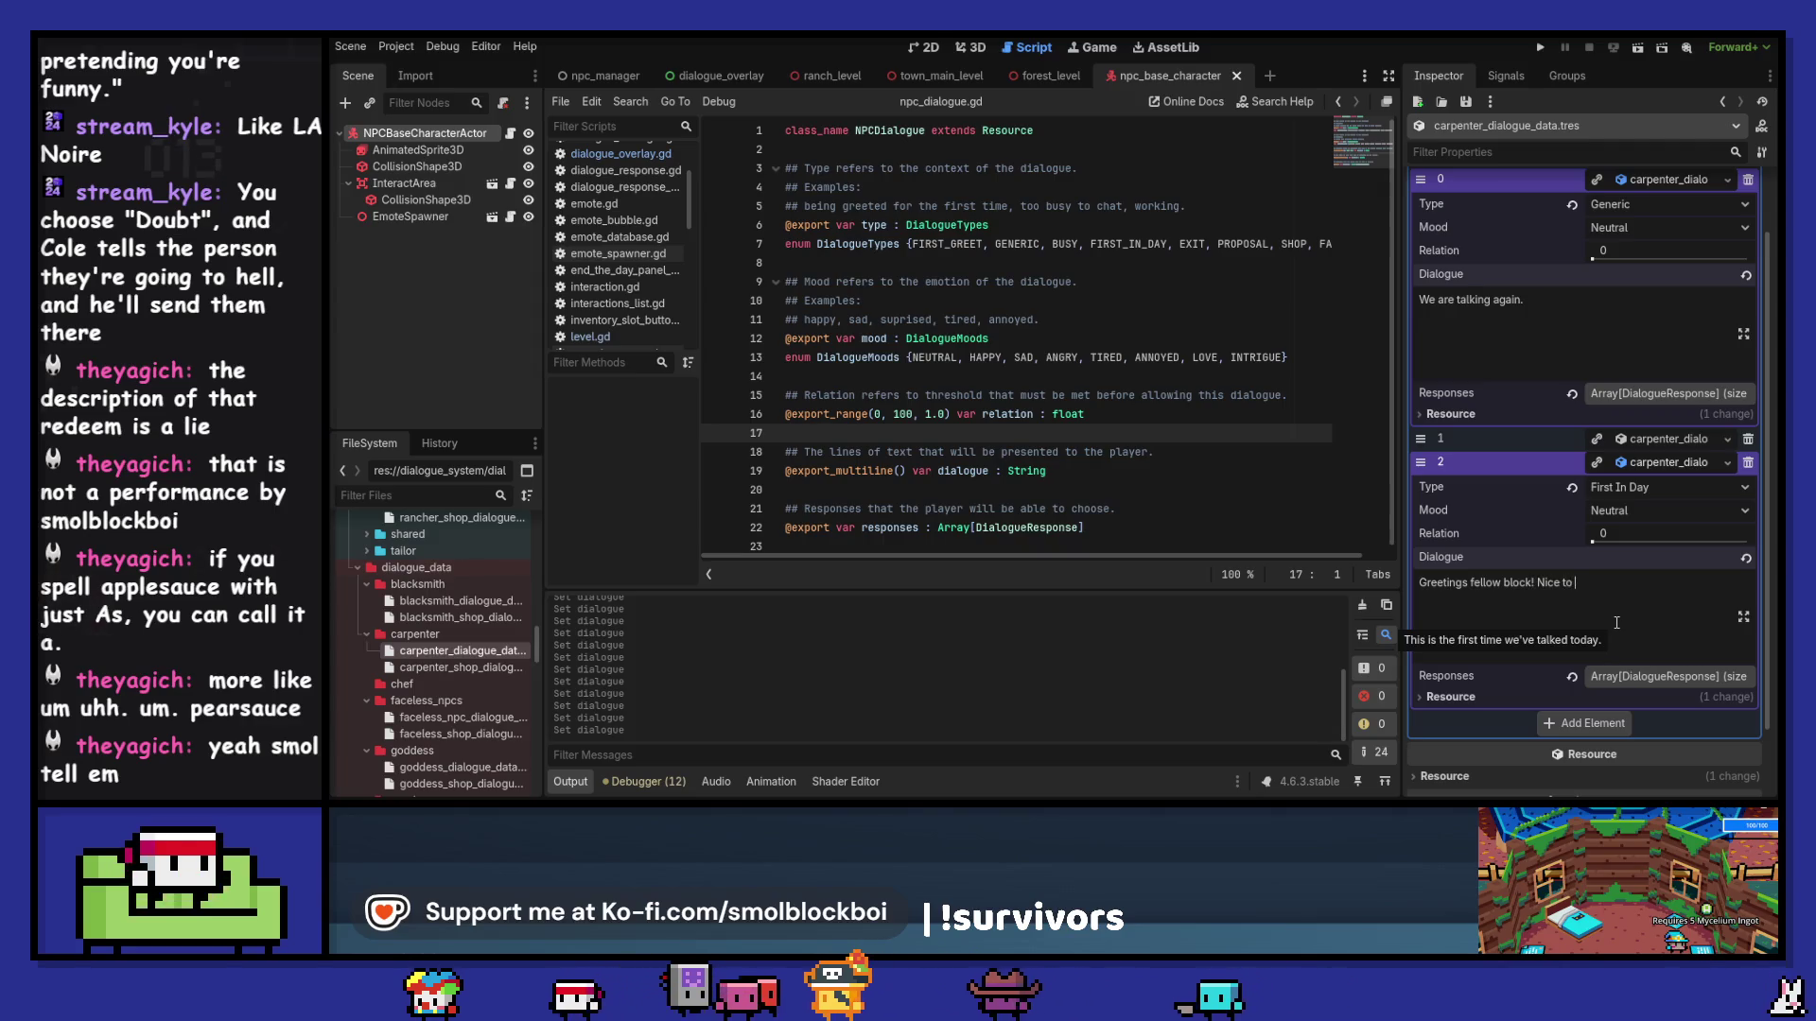